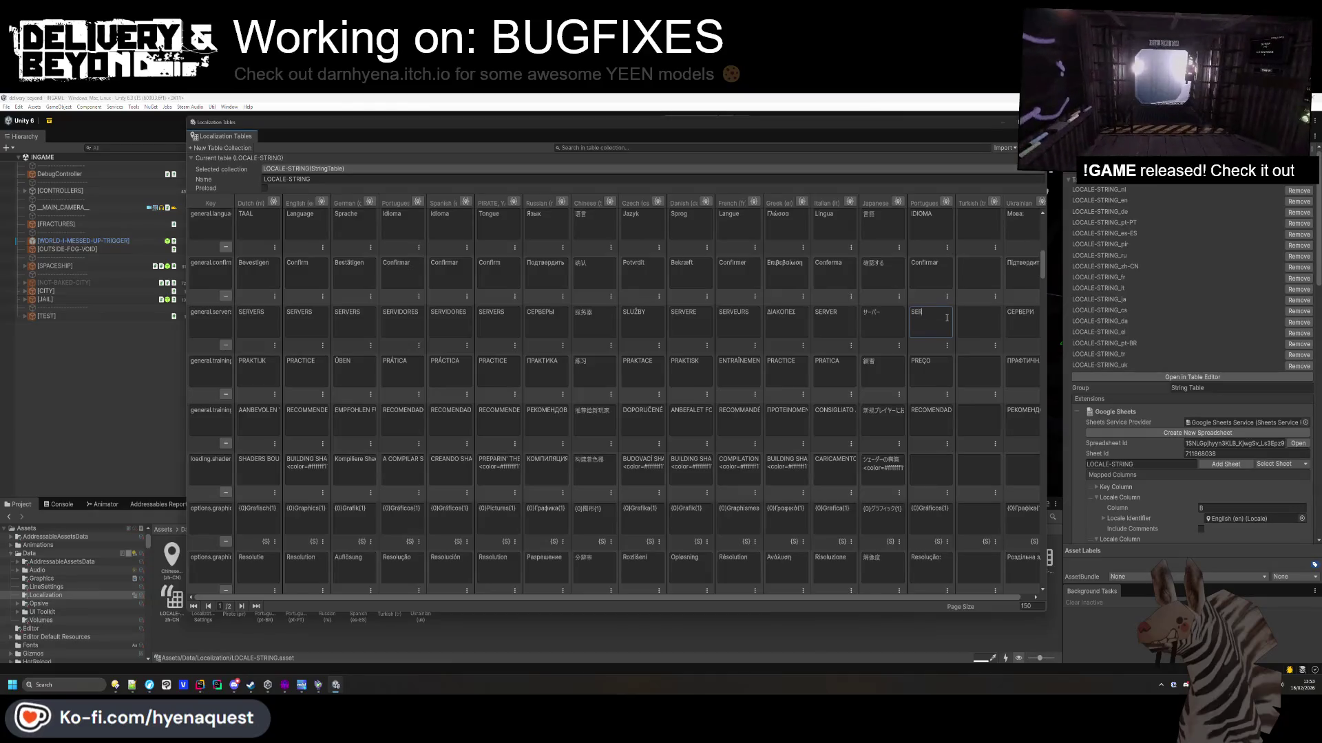
# Paste 'HOST' into the second Portuguese general.host cell.
pyautogui.scroll(5, 949, 318)
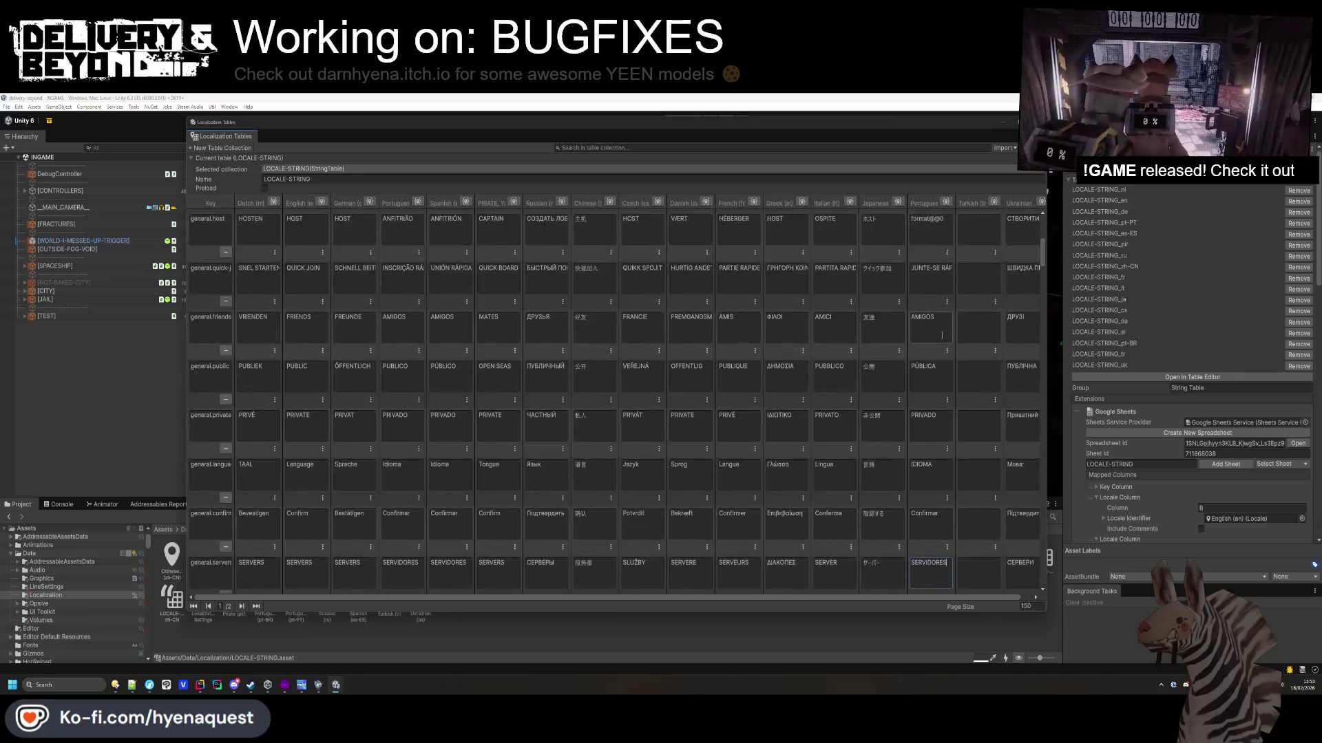
pyautogui.scroll(1, 942, 337)
pyautogui.scroll(2, 927, 307)
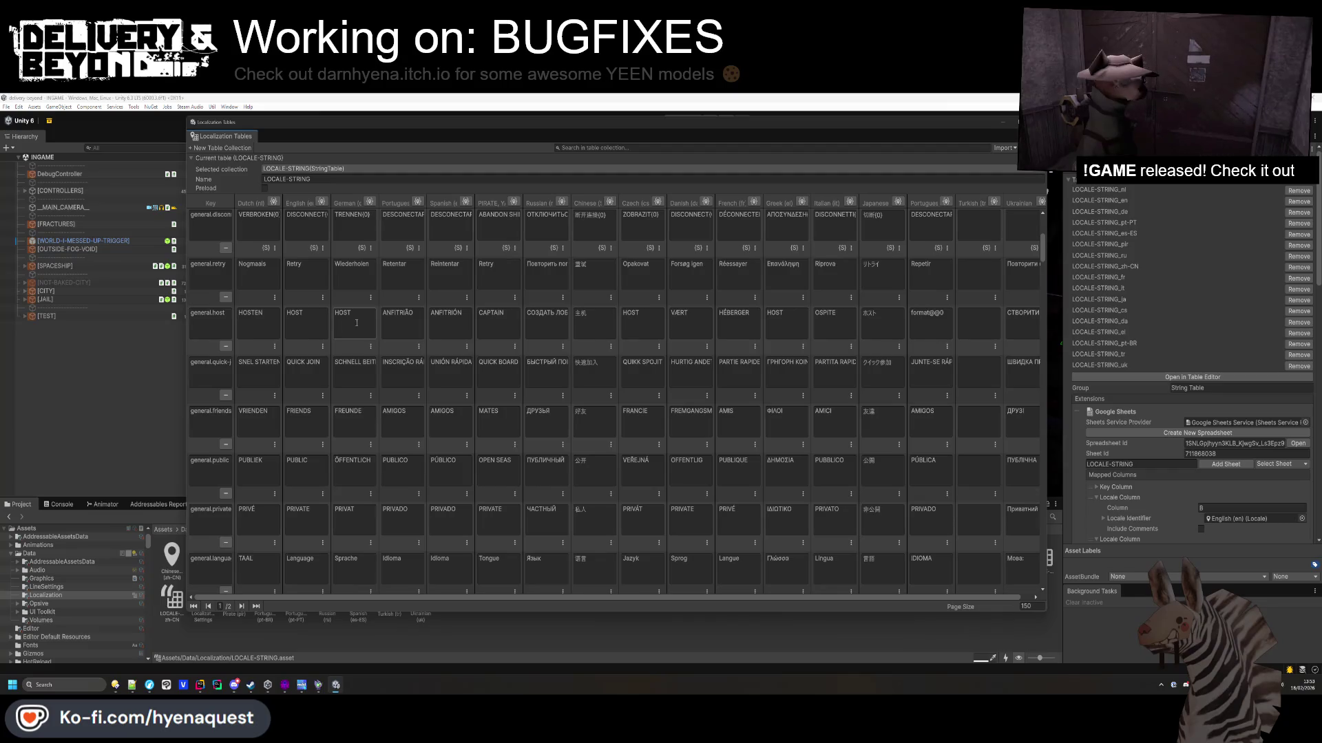
pyautogui.click(930, 323)
pyautogui.write('HOST')
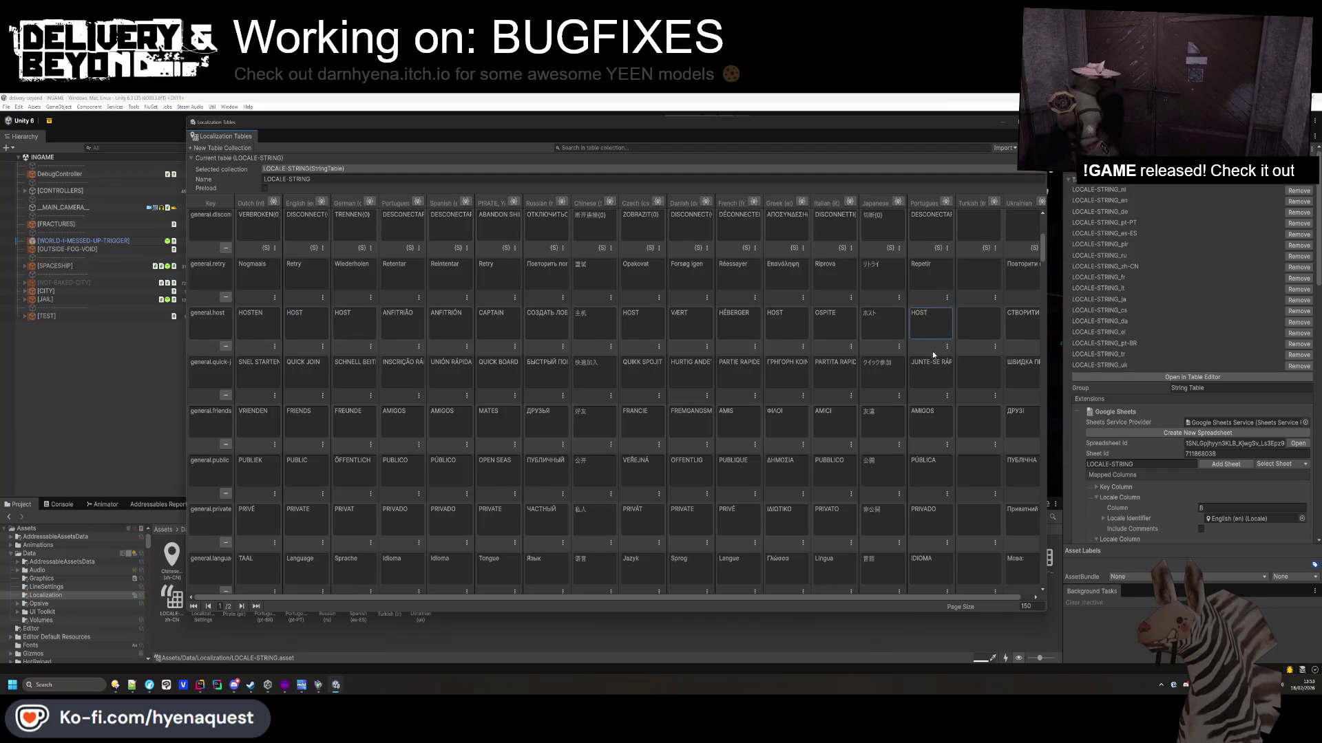
# Copy 'A COMPILAR SHADERS' into the second Portuguese shader-loading cell.
pyautogui.scroll(2, 932, 352)
pyautogui.scroll(3, 933, 348)
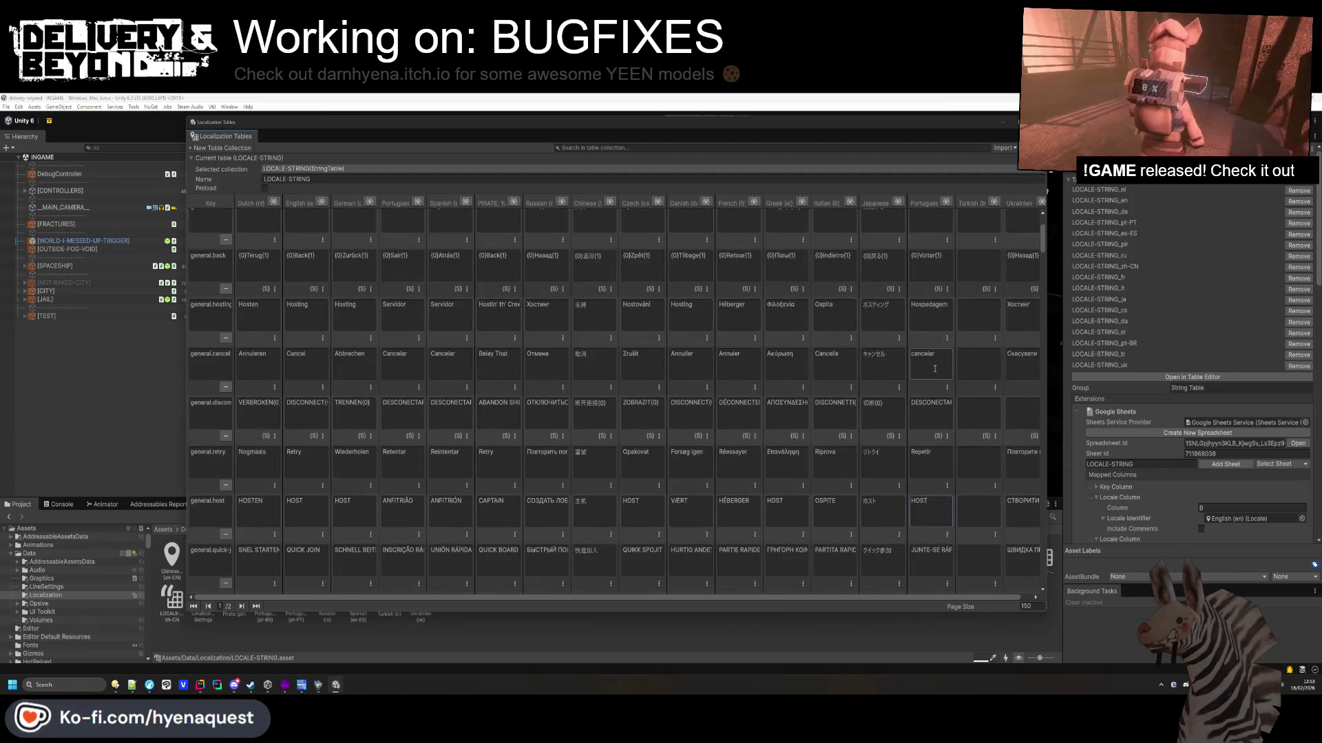
pyautogui.scroll(3, 935, 367)
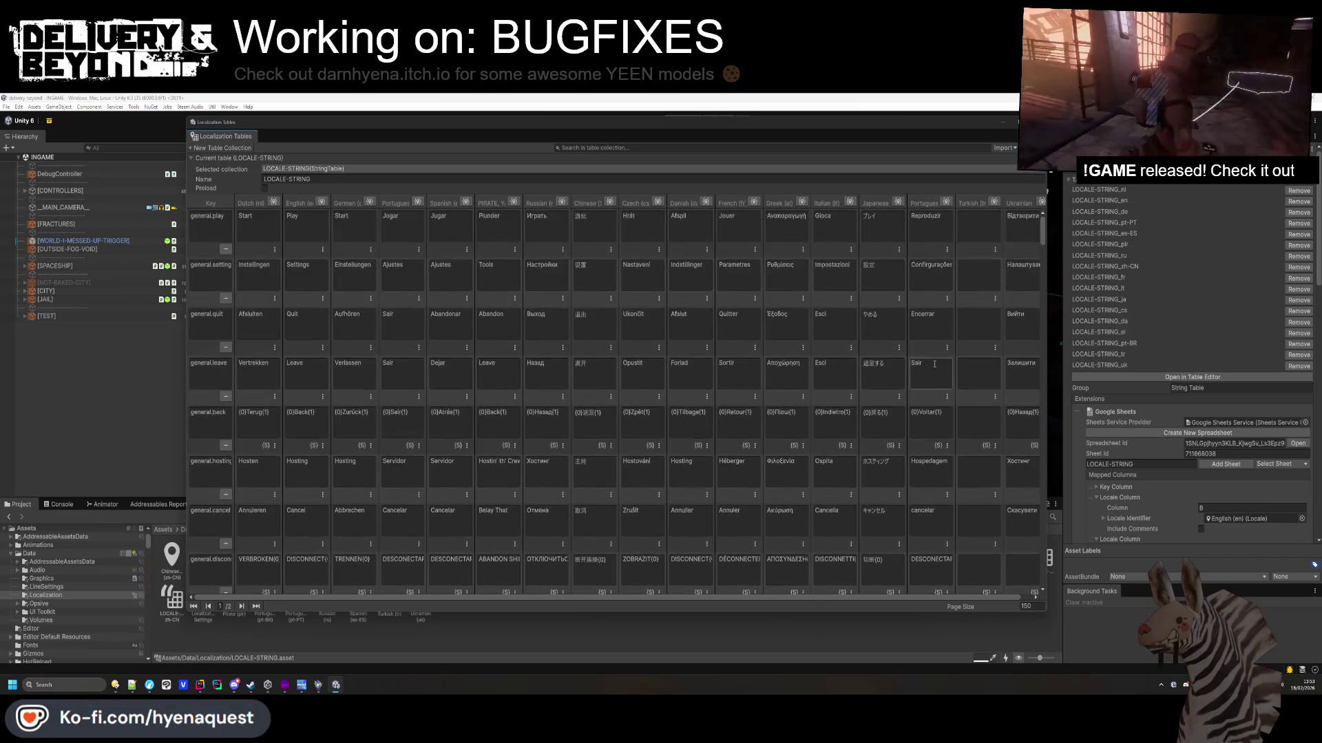
pyautogui.scroll(-7, 934, 364)
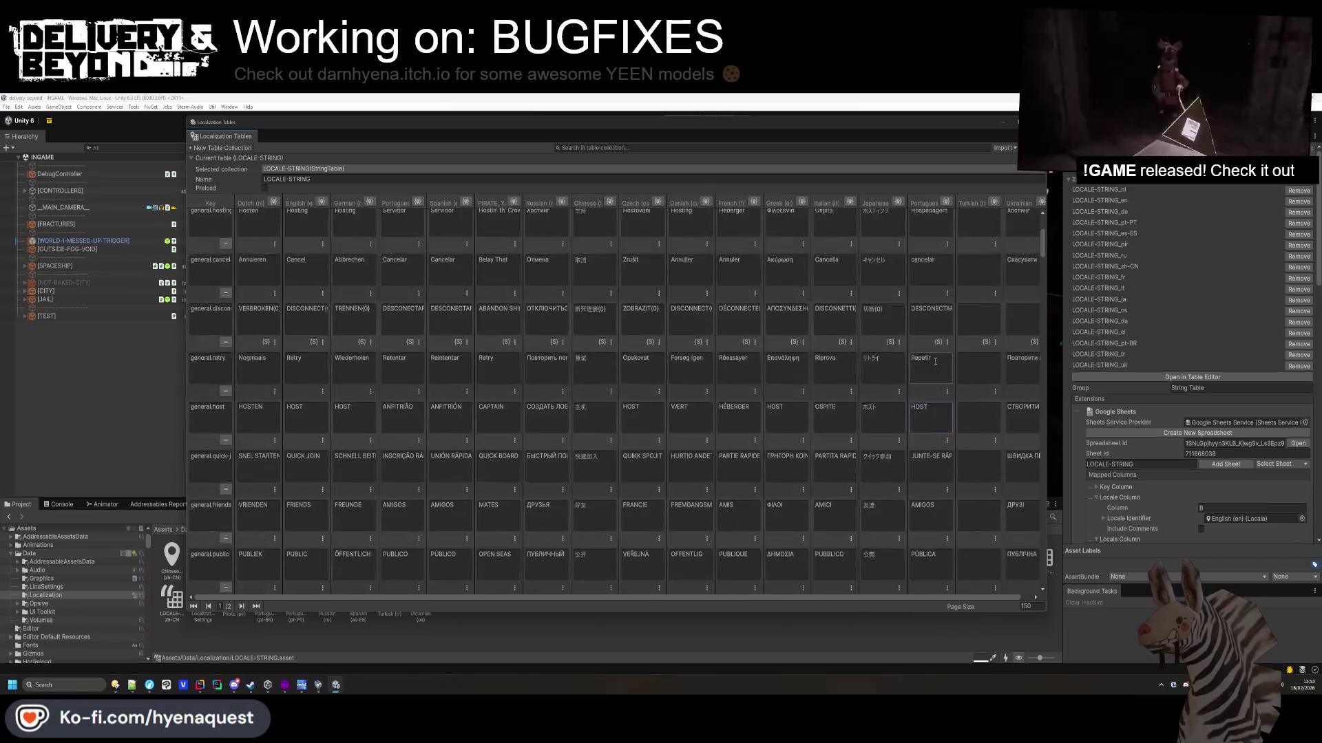
pyautogui.scroll(-6, 936, 358)
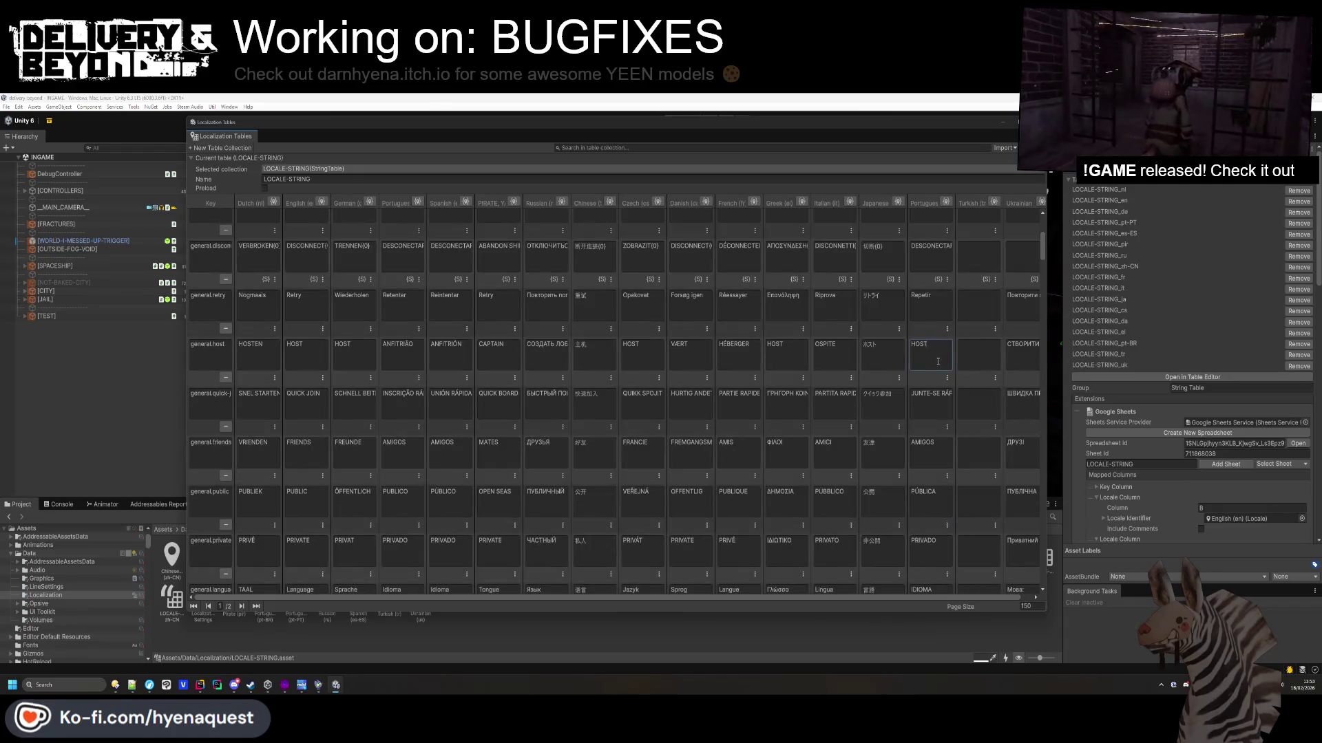
pyautogui.scroll(-4, 935, 385)
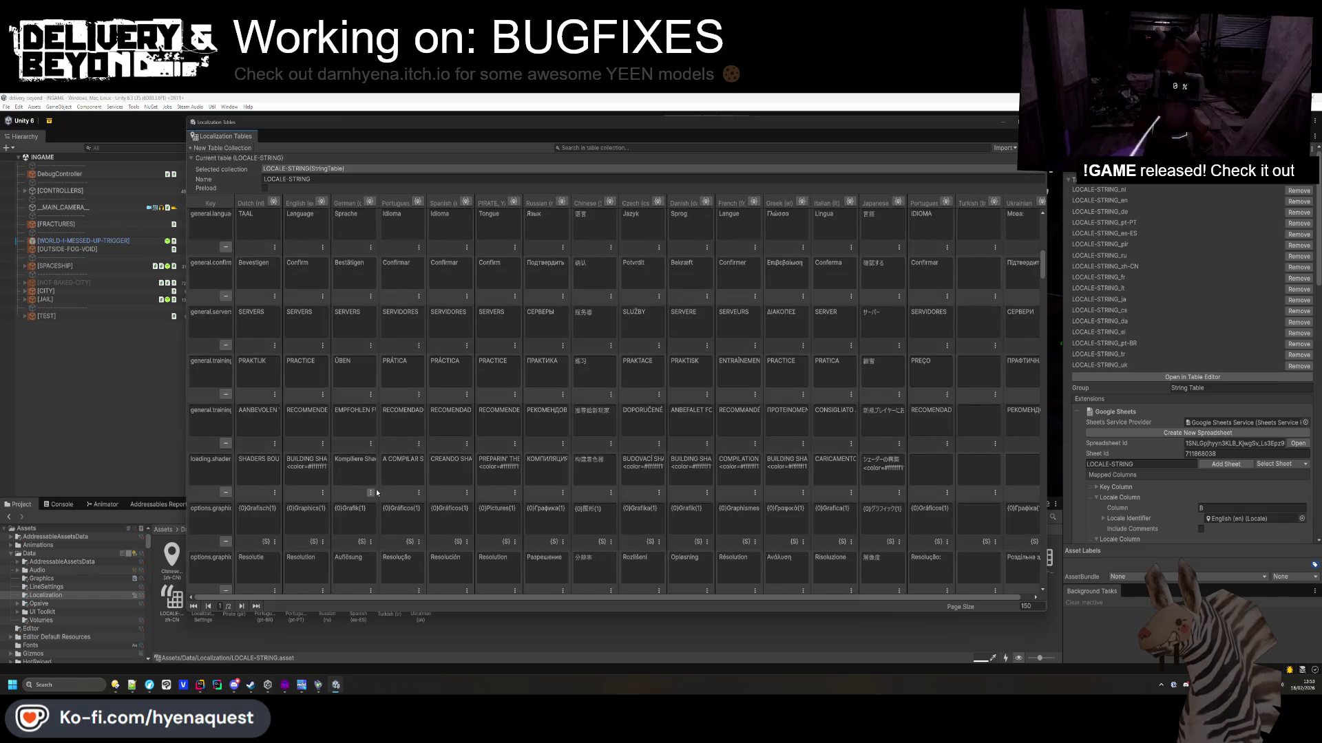
pyautogui.click(402, 468)
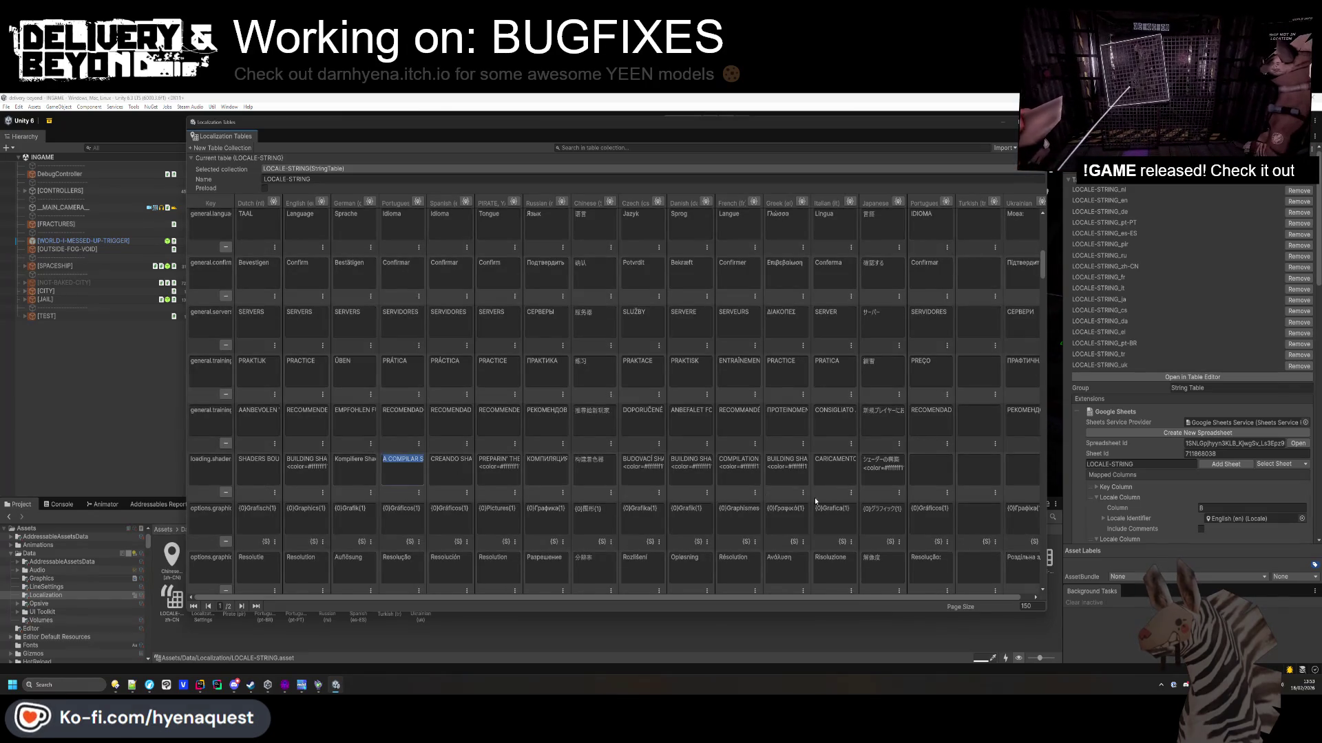
pyautogui.click(926, 471)
pyautogui.hotkey('ctrl', 'v')
# Review the second Portuguese Resolução and screen mode cells.
pyautogui.scroll(-2, 919, 506)
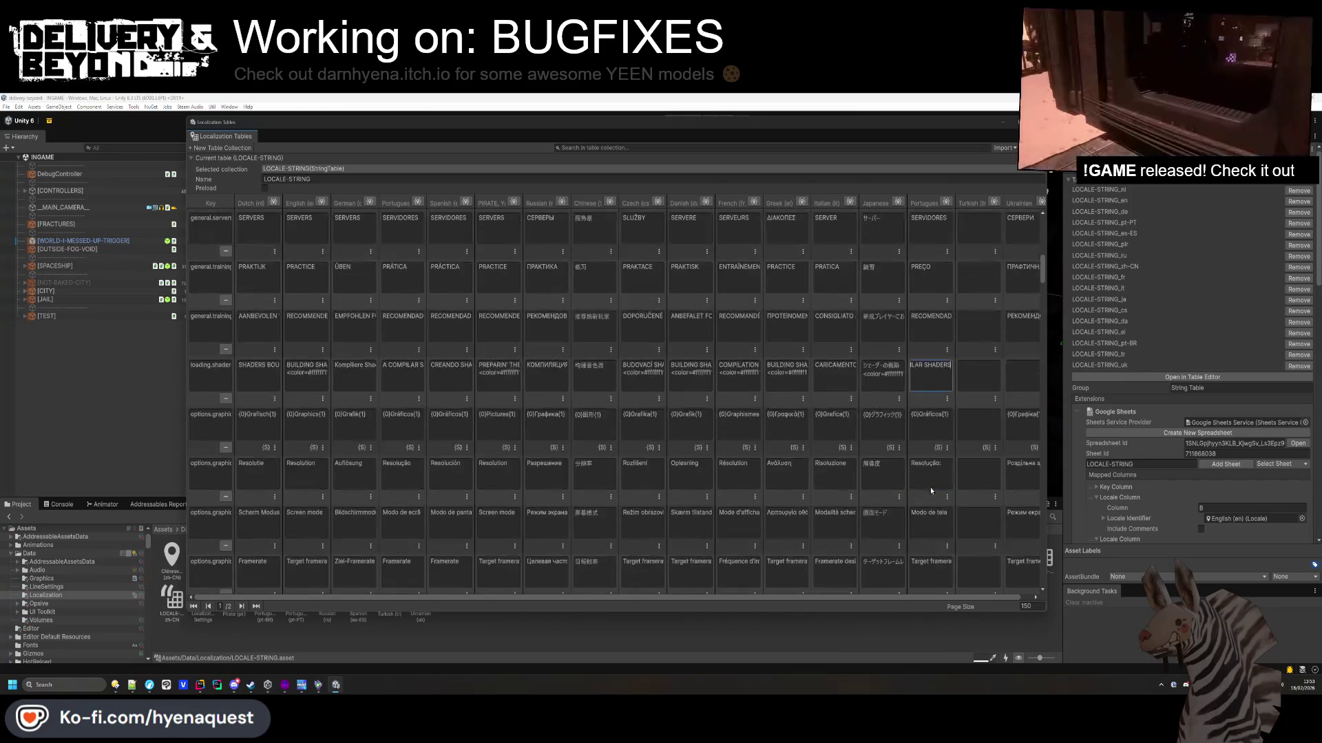
pyautogui.click(946, 468)
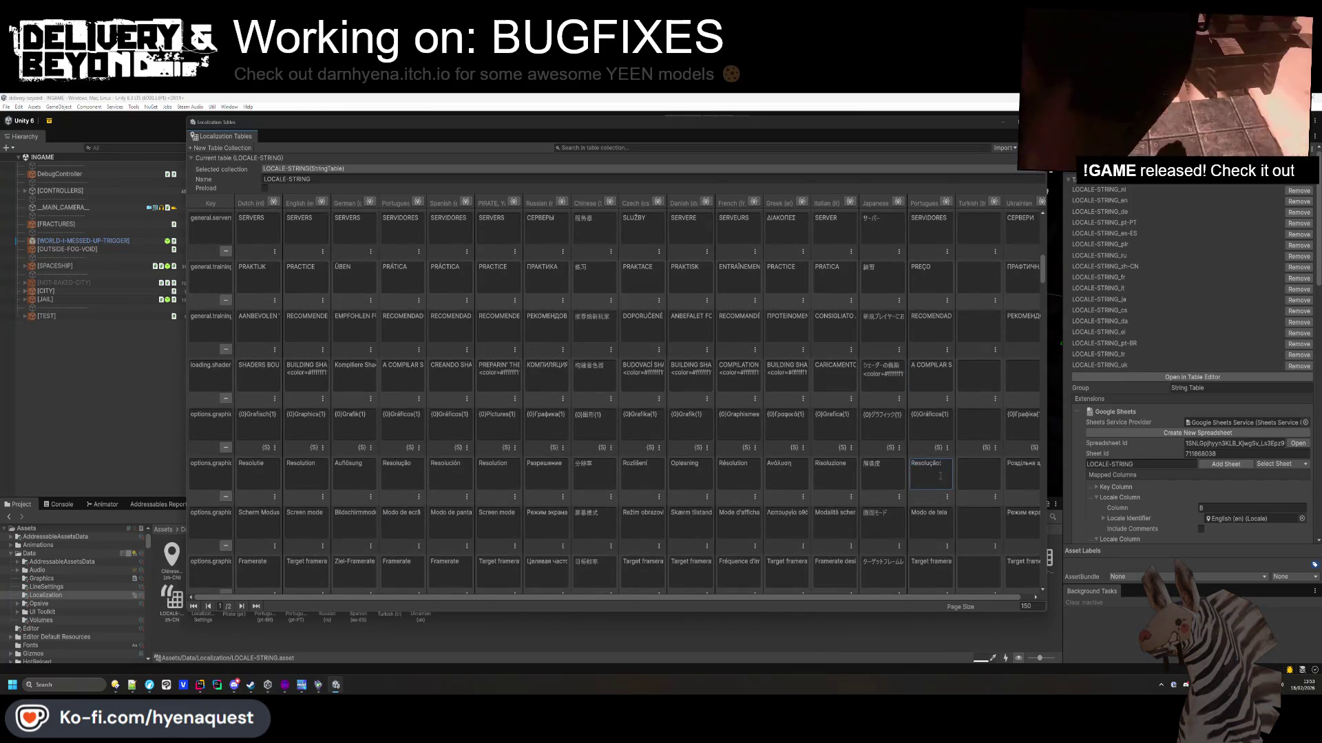
pyautogui.scroll(-2, 940, 476)
pyautogui.click(939, 468)
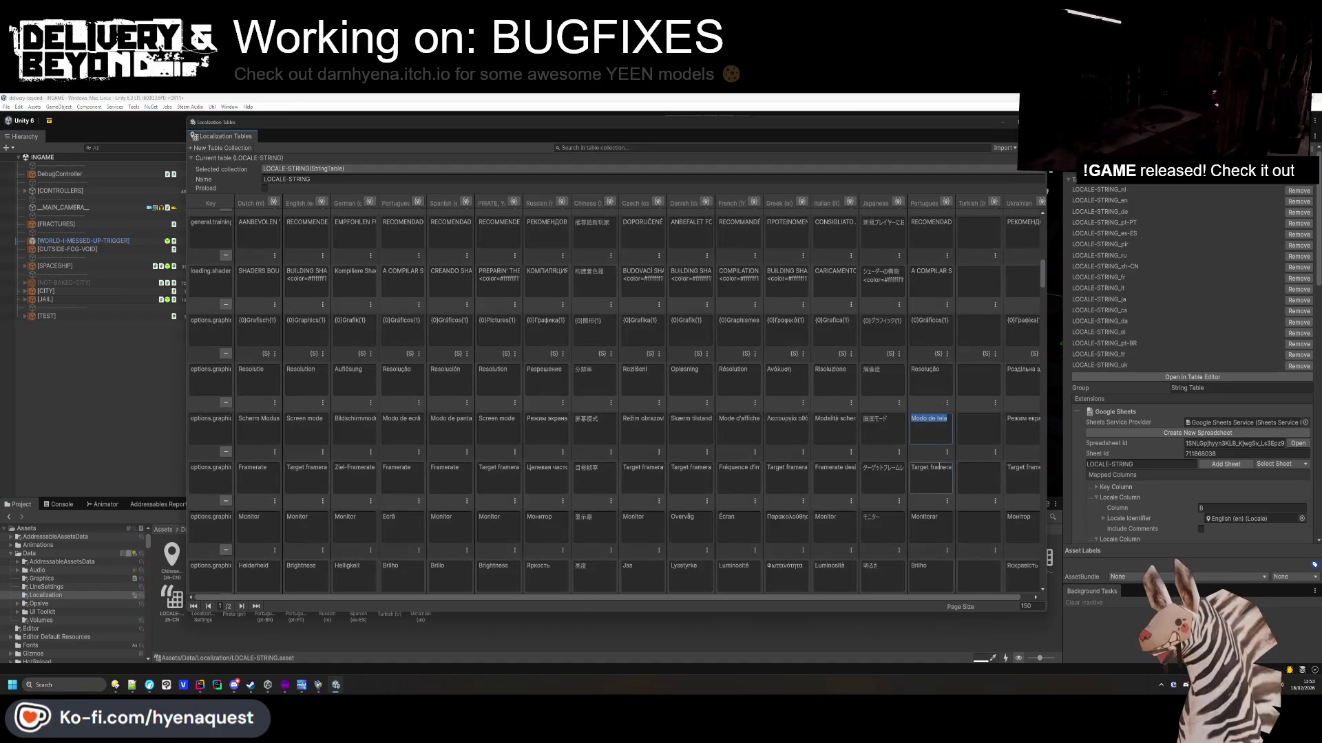
pyautogui.scroll(-4, 939, 468)
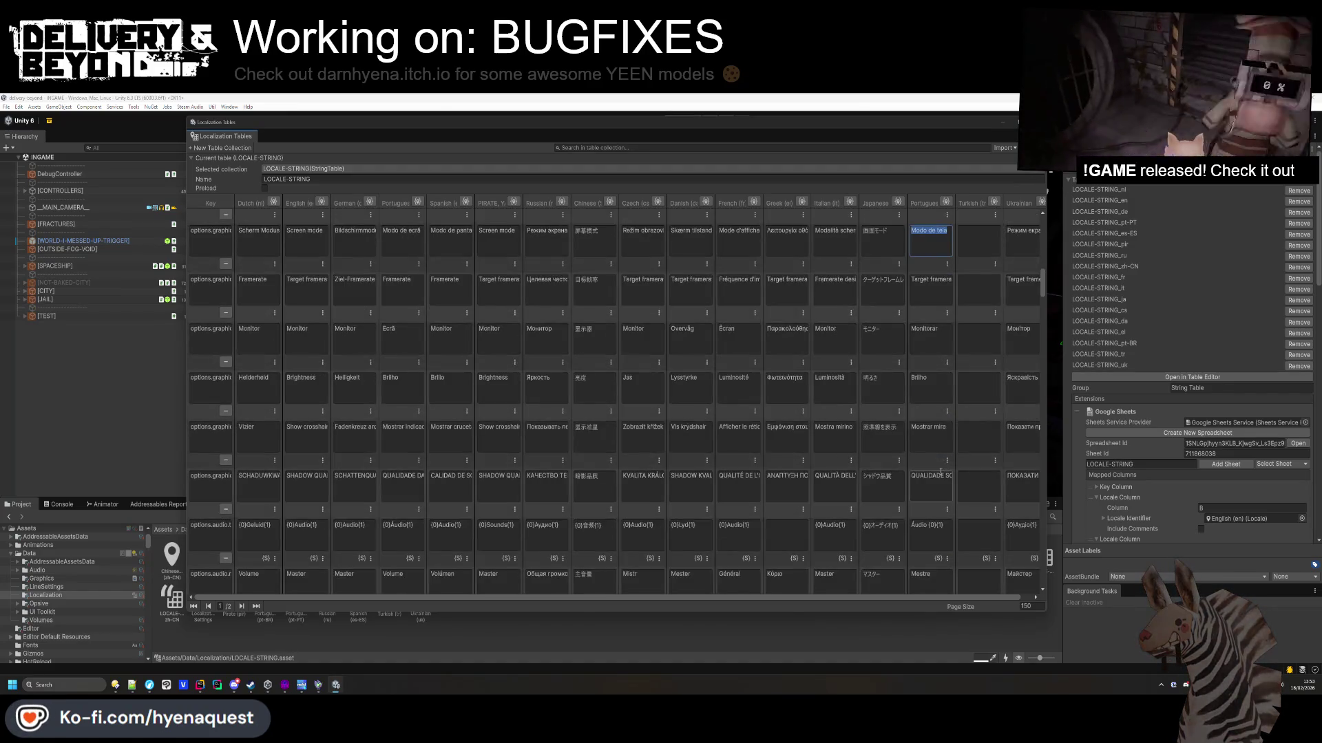
pyautogui.scroll(-1, 940, 471)
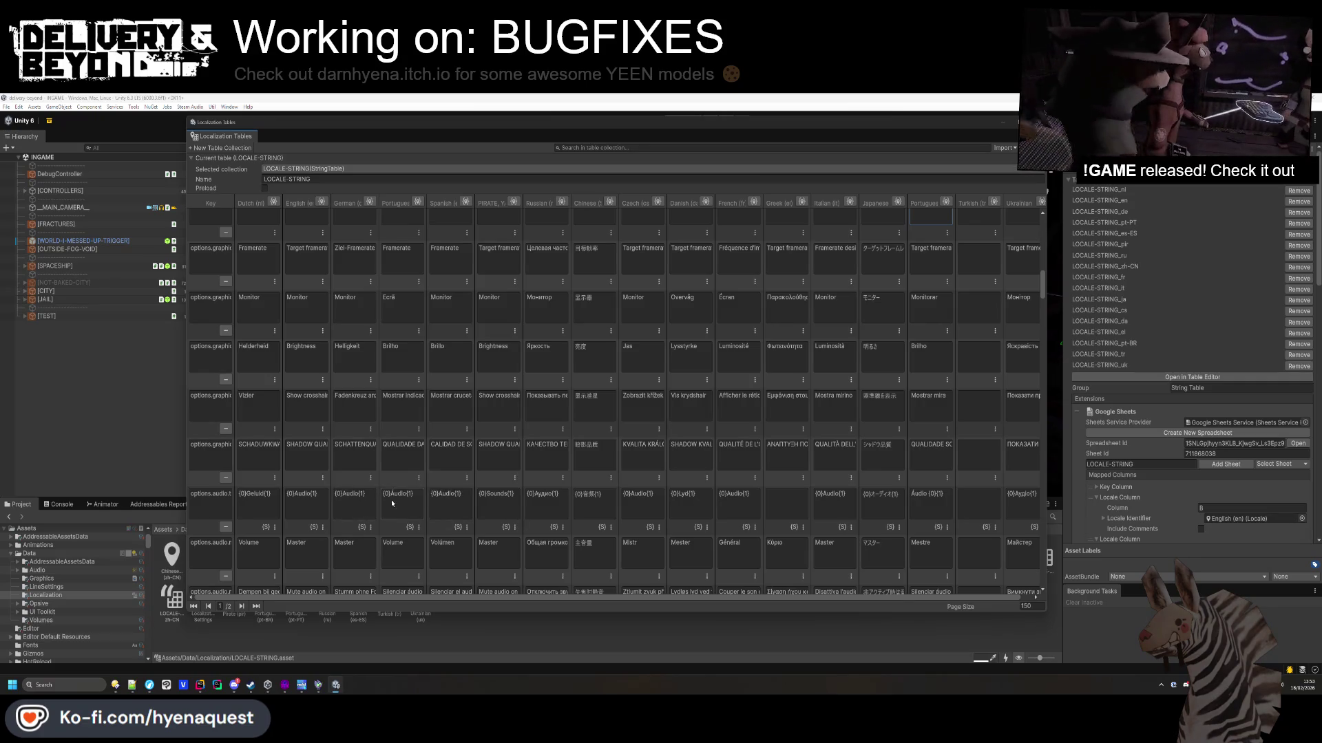
pyautogui.write('{0}Audio{1}')
# Correct the second Portuguese audio cell to '{0}Áudio{1}' and change general.play to 'Jogar'.
pyautogui.click(924, 494)
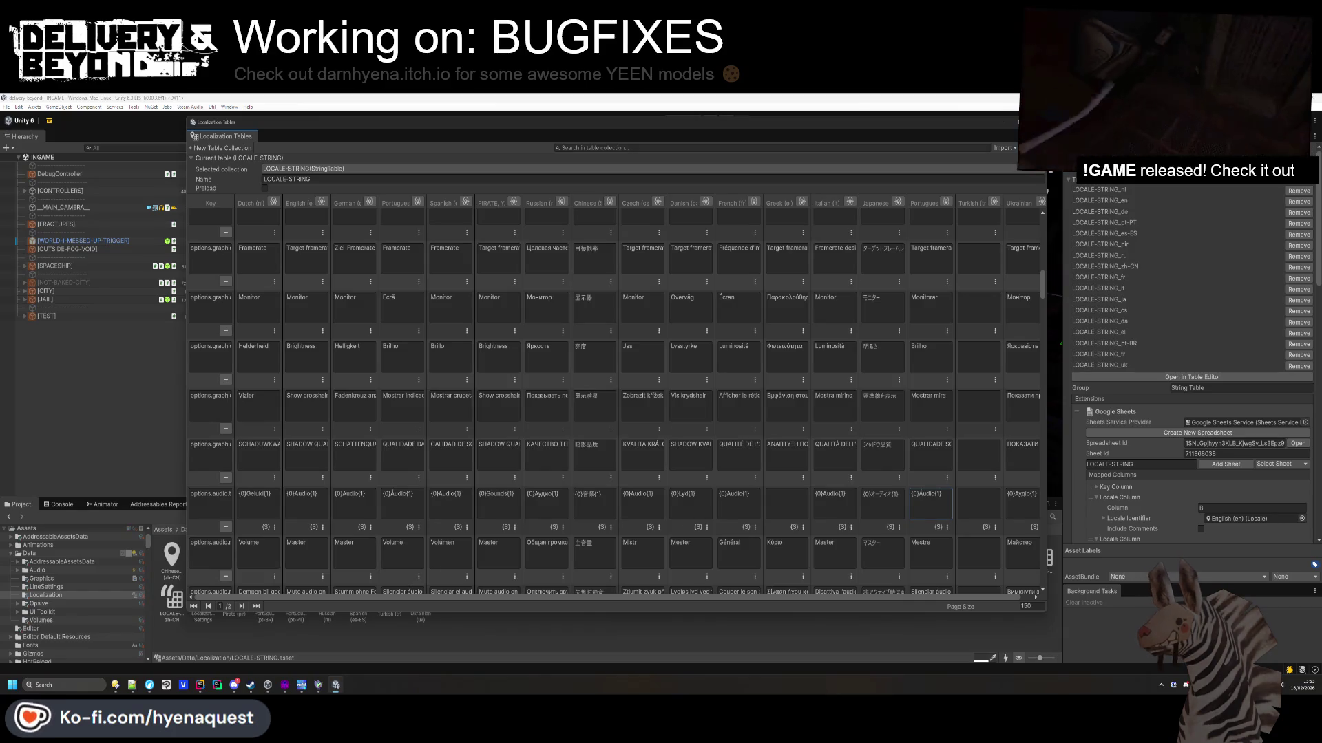
pyautogui.press('Return')
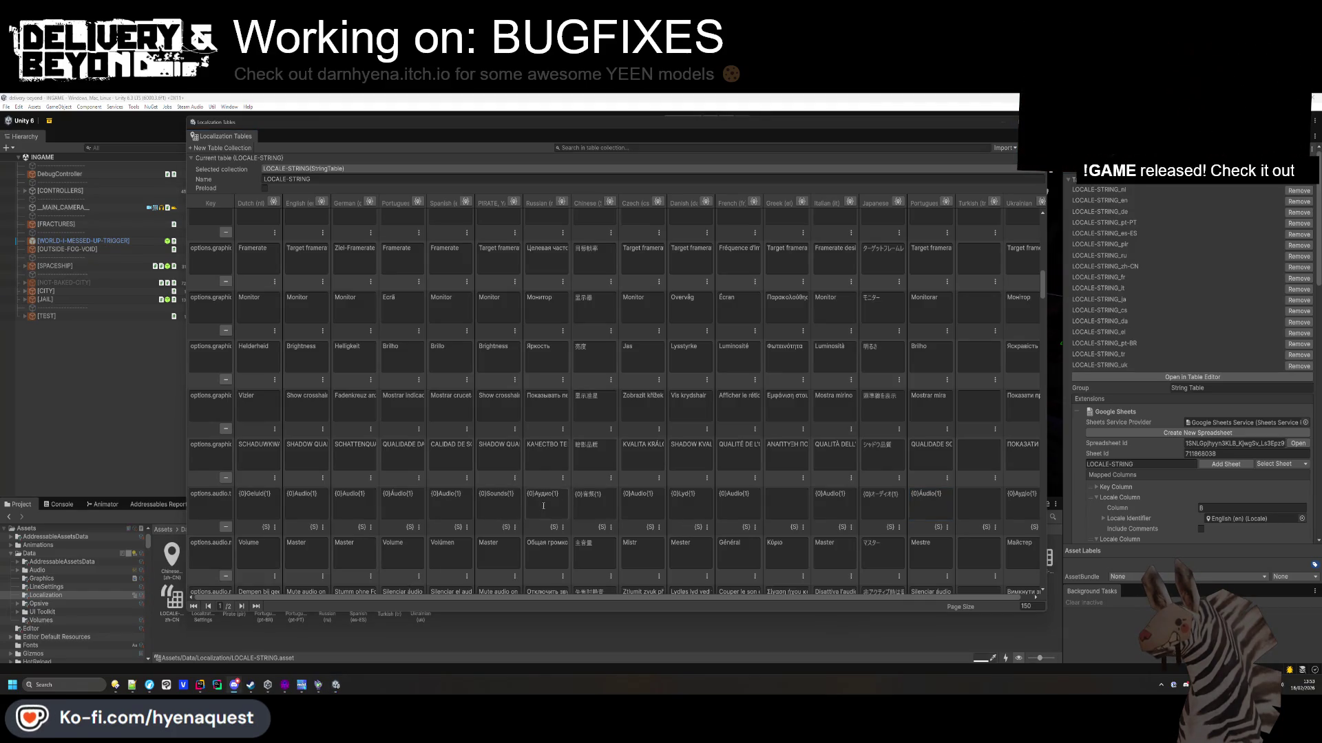
pyautogui.scroll(15, 544, 506)
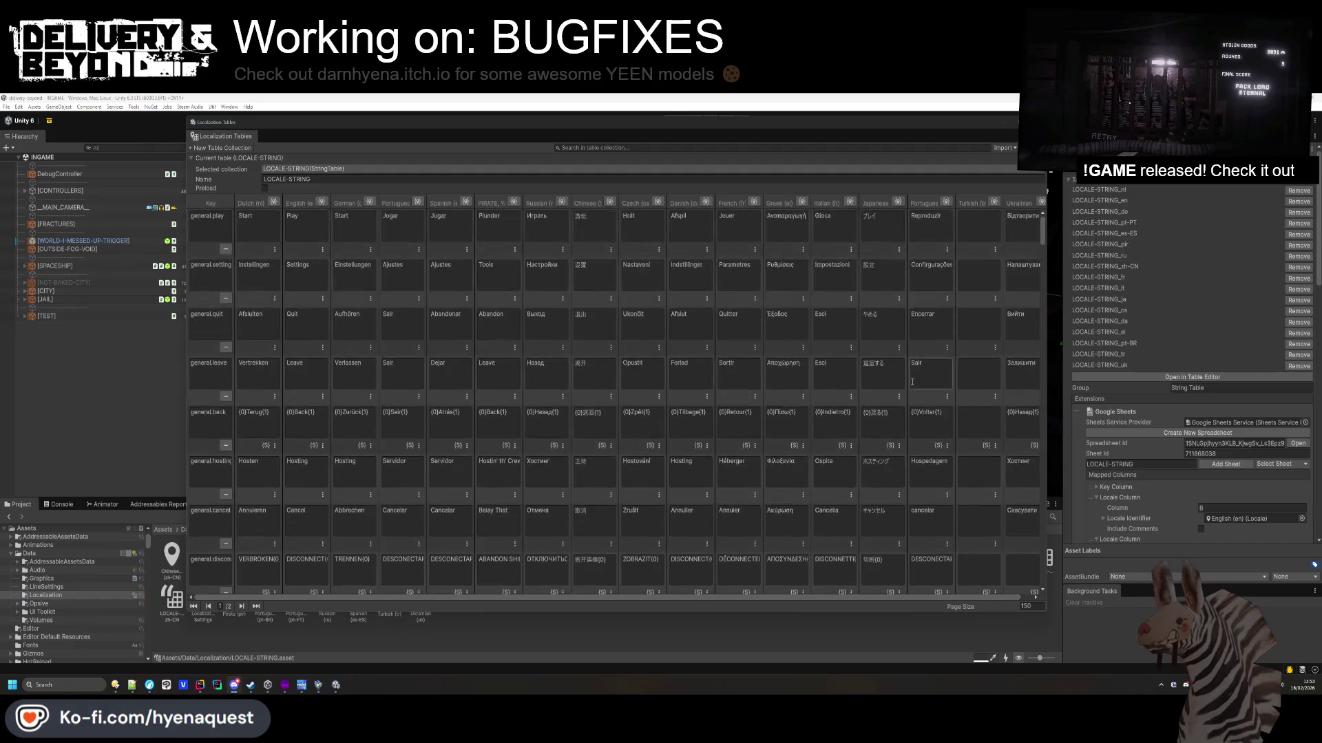
pyautogui.click(402, 235)
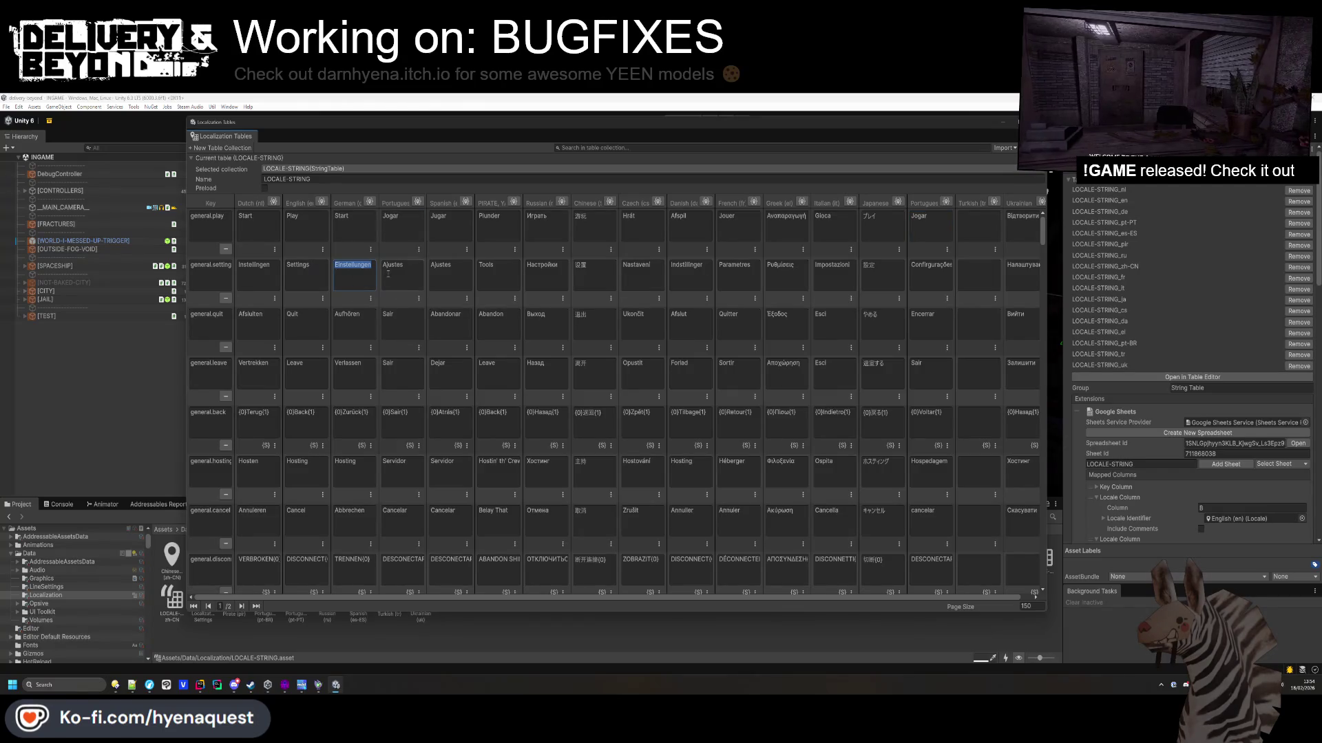
# Fill the Portuguese settings cell with 'Ajustes' and the quit cell with 'Sair'.
pyautogui.click(926, 275)
pyautogui.write('Ajustes')
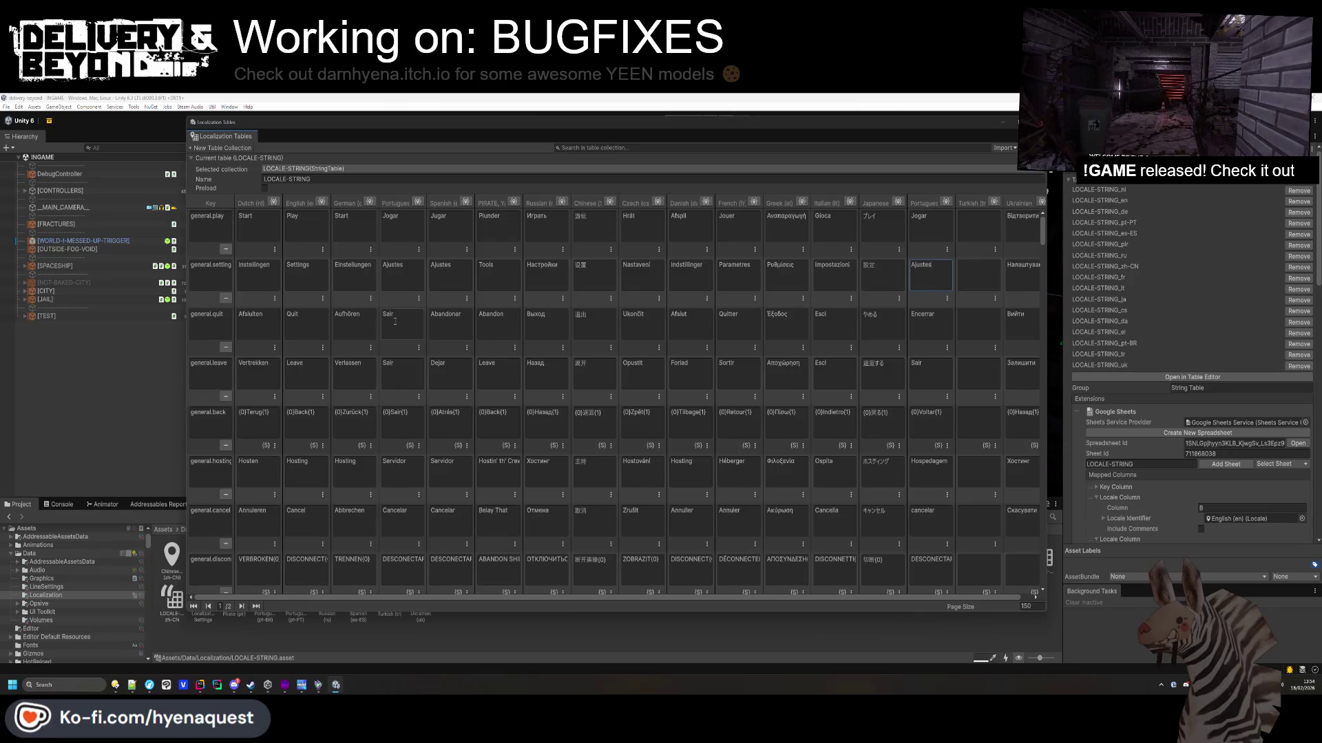
pyautogui.click(921, 323)
pyautogui.write('Sair')
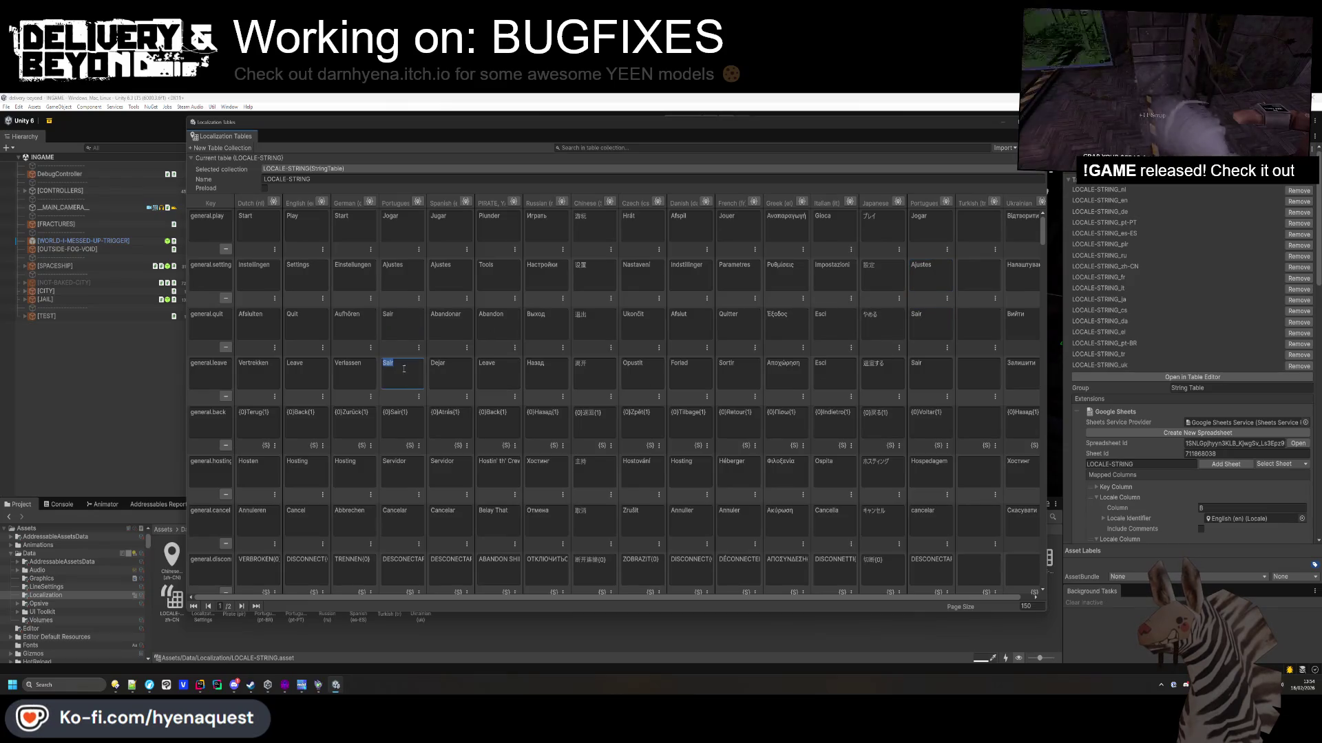
# Copy '{0}Sair{1}' from the first Portuguese back cell into the second one.
pyautogui.click(929, 412)
pyautogui.click(402, 412)
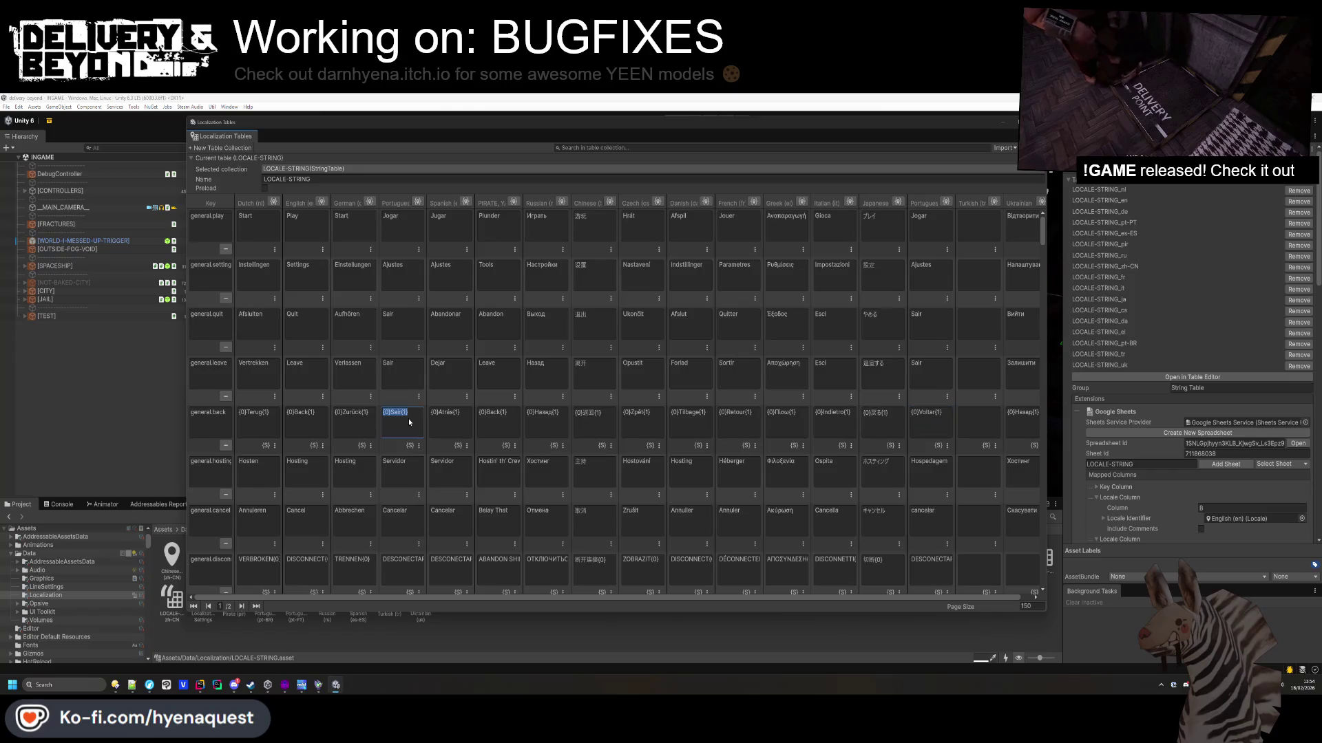
pyautogui.hotkey('ctrl', 'c')
pyautogui.click(929, 411)
pyautogui.hotkey('ctrl', 'v')
# Enter 'Cancelar' in the hosting row and copy the disconnect text into the second column.
pyautogui.click(348, 466)
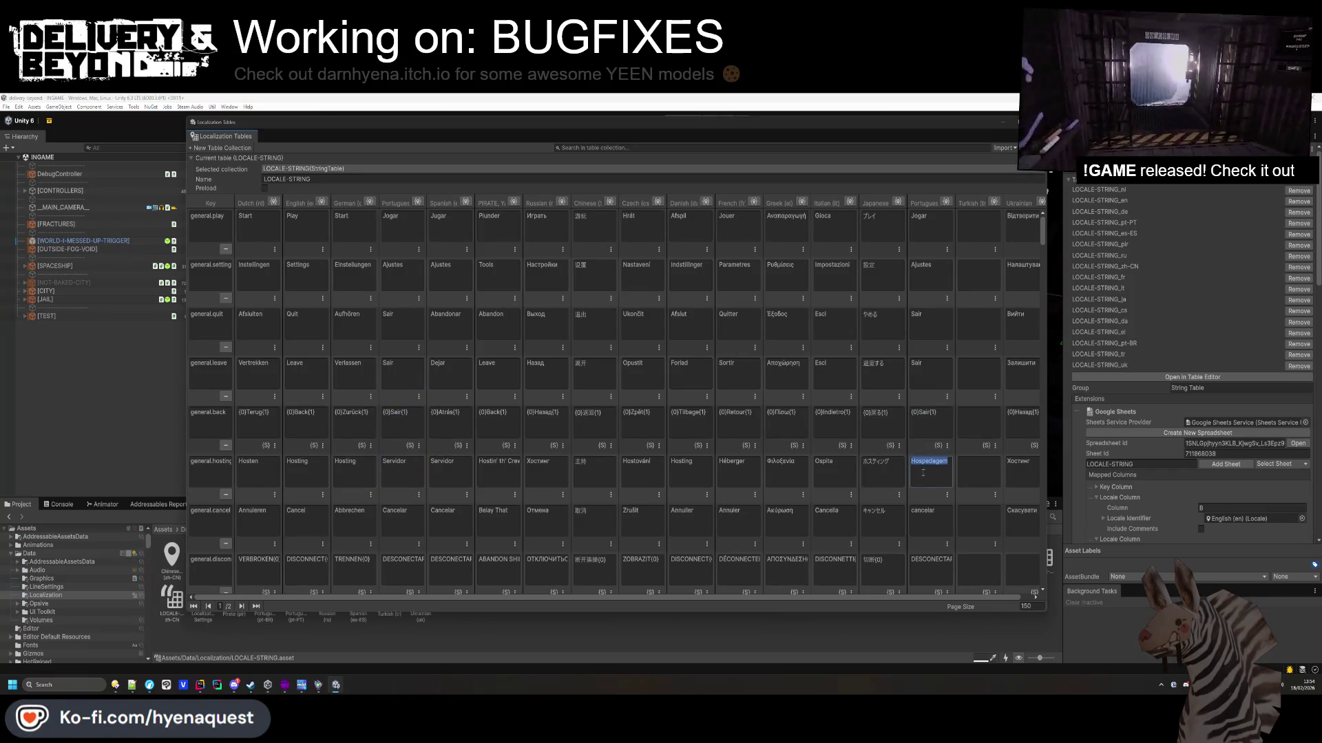
pyautogui.write('Cancelar')
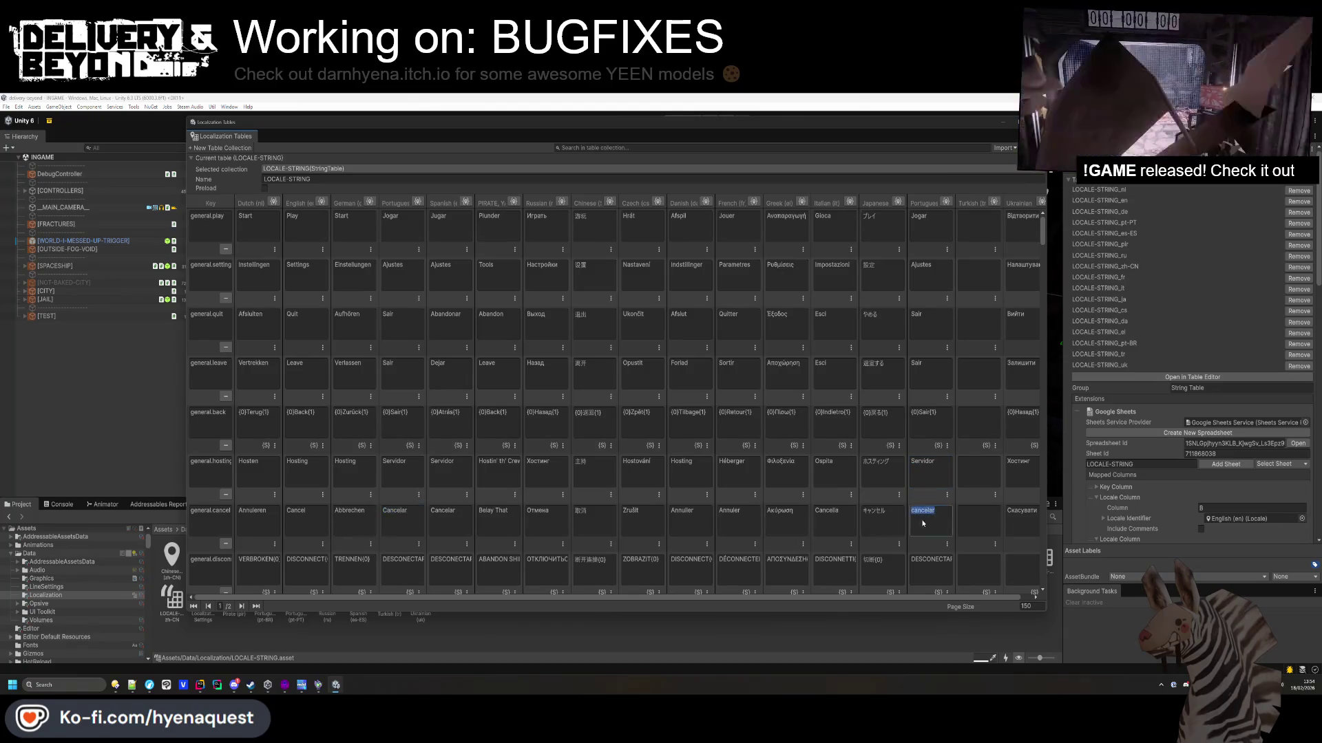
pyautogui.scroll(-1, 439, 527)
pyautogui.click(403, 528)
pyautogui.hotkey('ctrl', 'c')
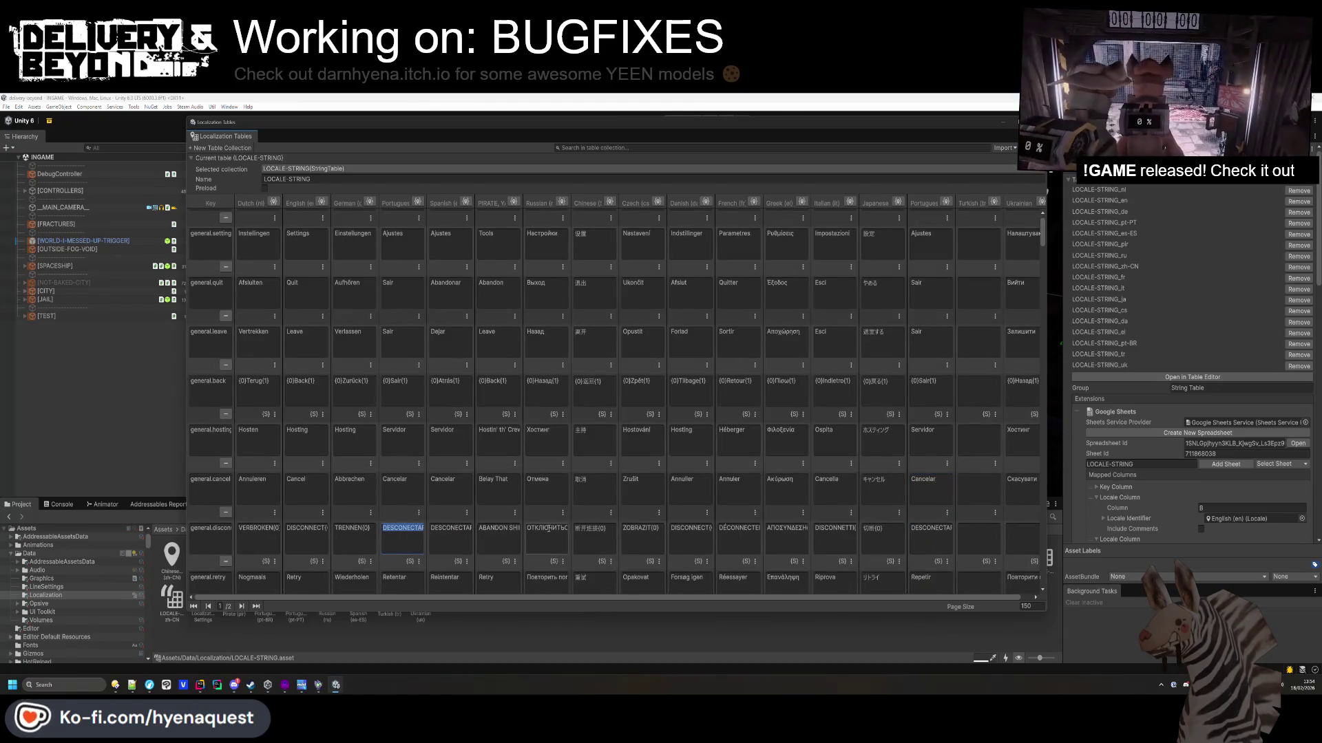
pyautogui.click(929, 528)
pyautogui.hotkey('ctrl', 'v')
# Review the quick-join cell and paste 'PUBLICO' into the second Portuguese public cell.
pyautogui.scroll(-1, 970, 495)
pyautogui.scroll(-1, 969, 494)
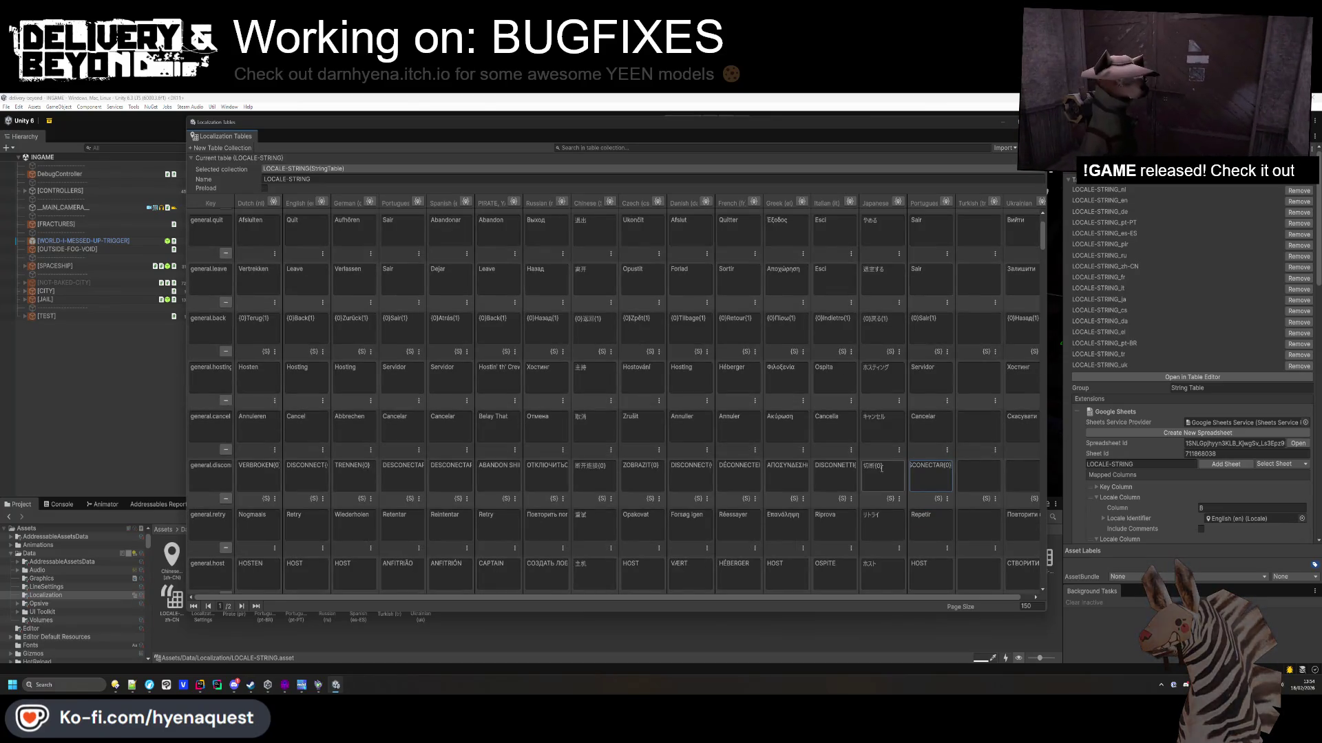
pyautogui.scroll(-1, 898, 448)
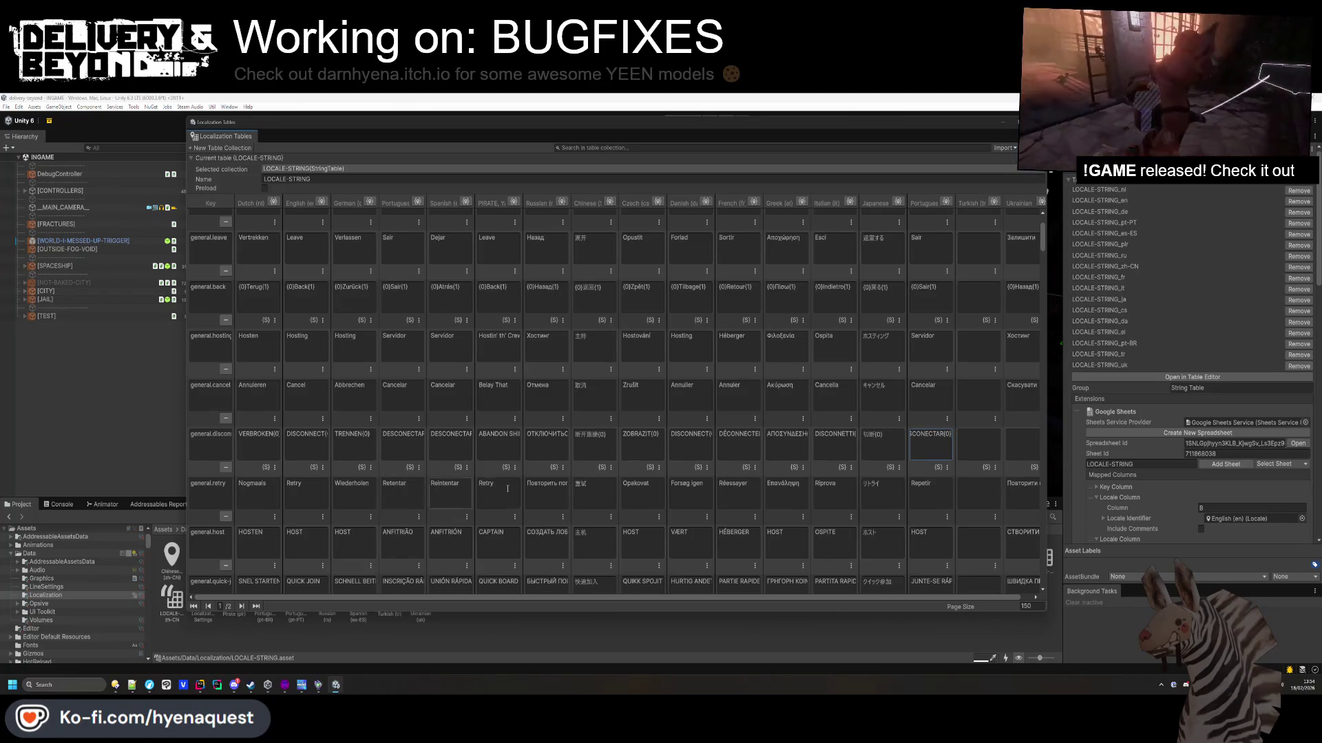
pyautogui.scroll(-1, 930, 500)
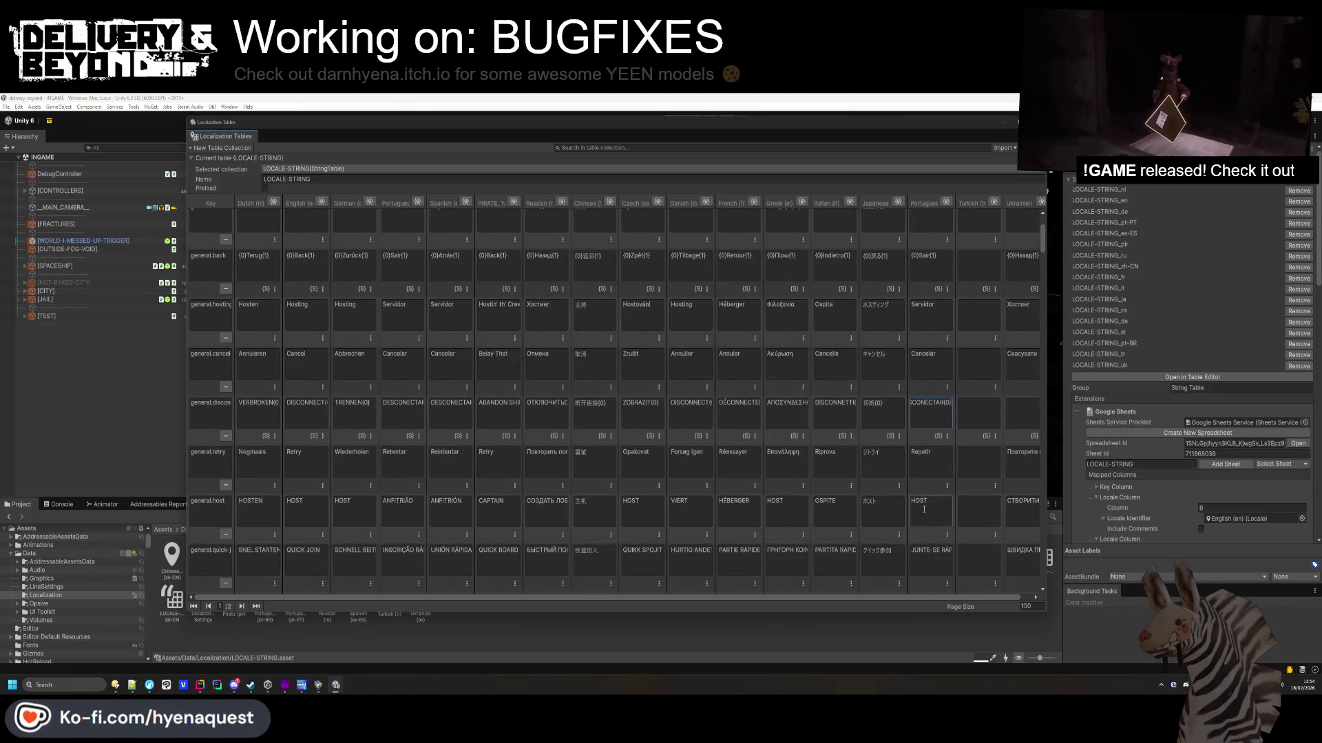
pyautogui.scroll(-1, 937, 509)
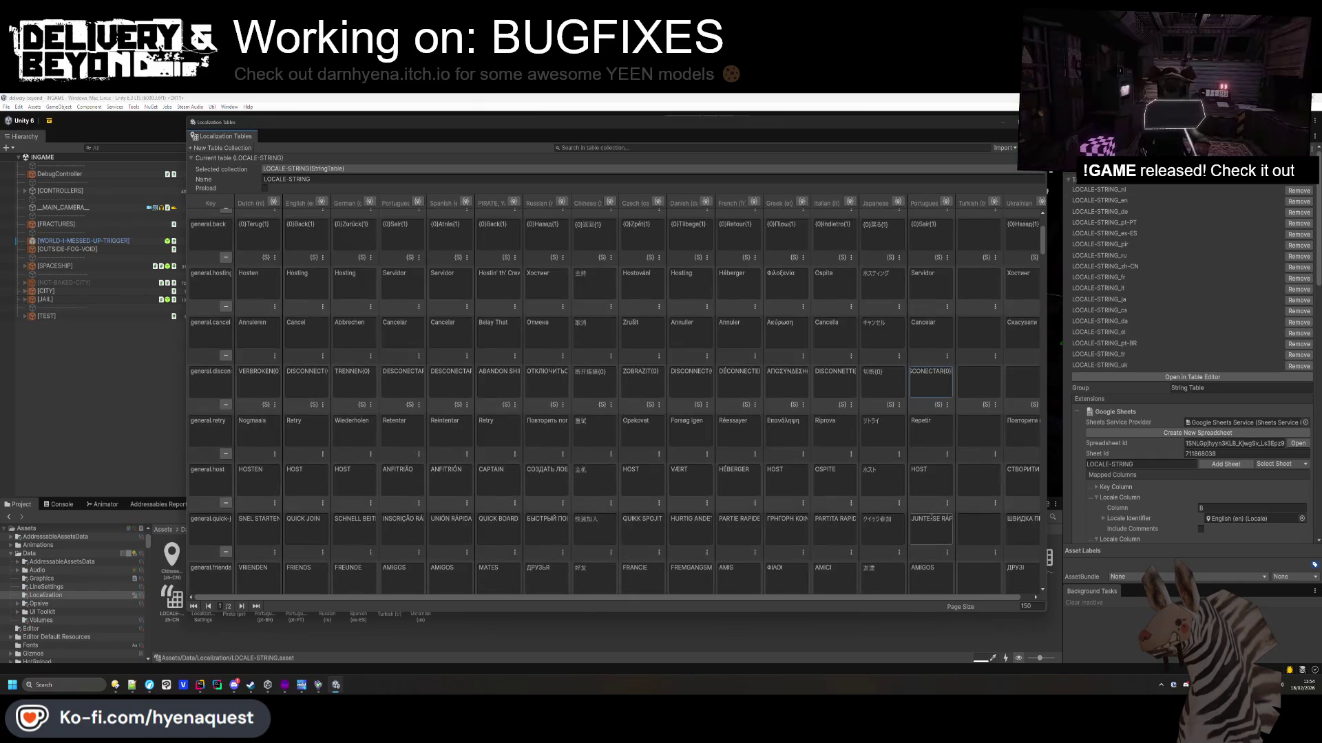
pyautogui.click(934, 519)
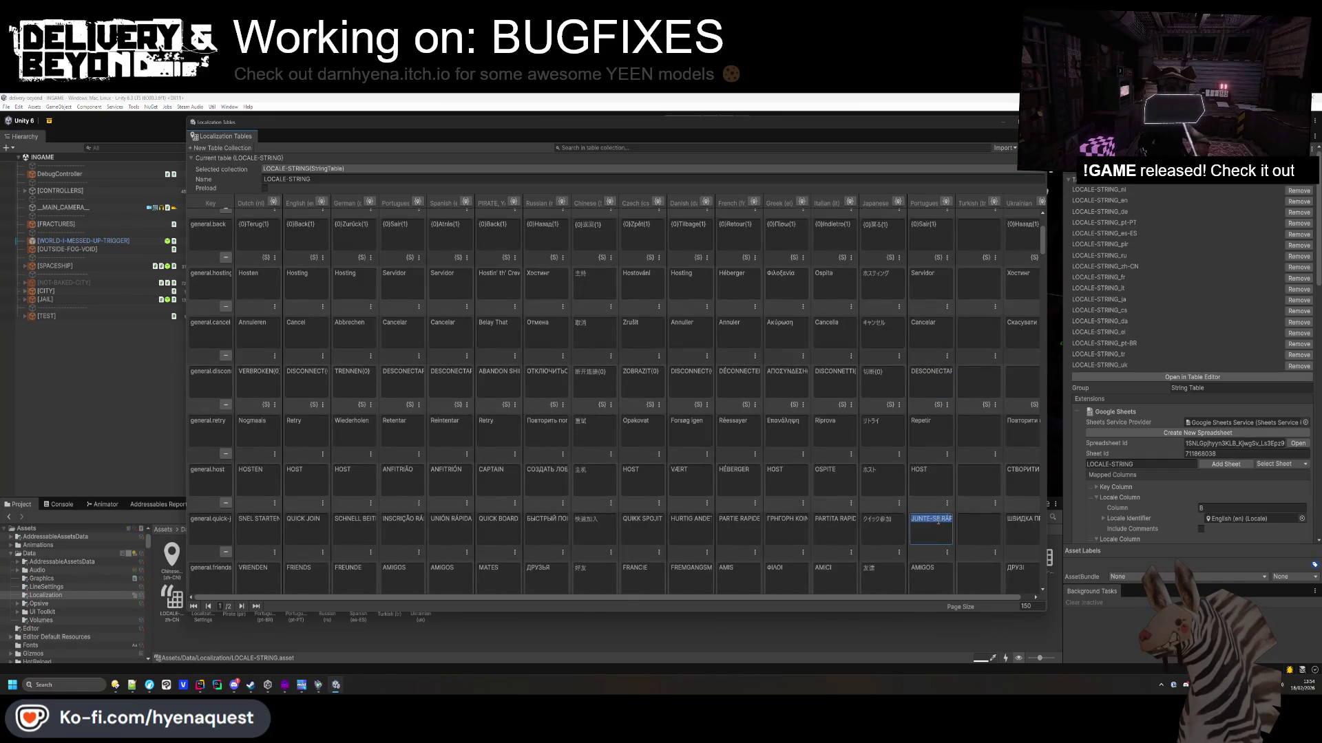
pyautogui.scroll(-1, 938, 521)
pyautogui.scroll(-1, 929, 518)
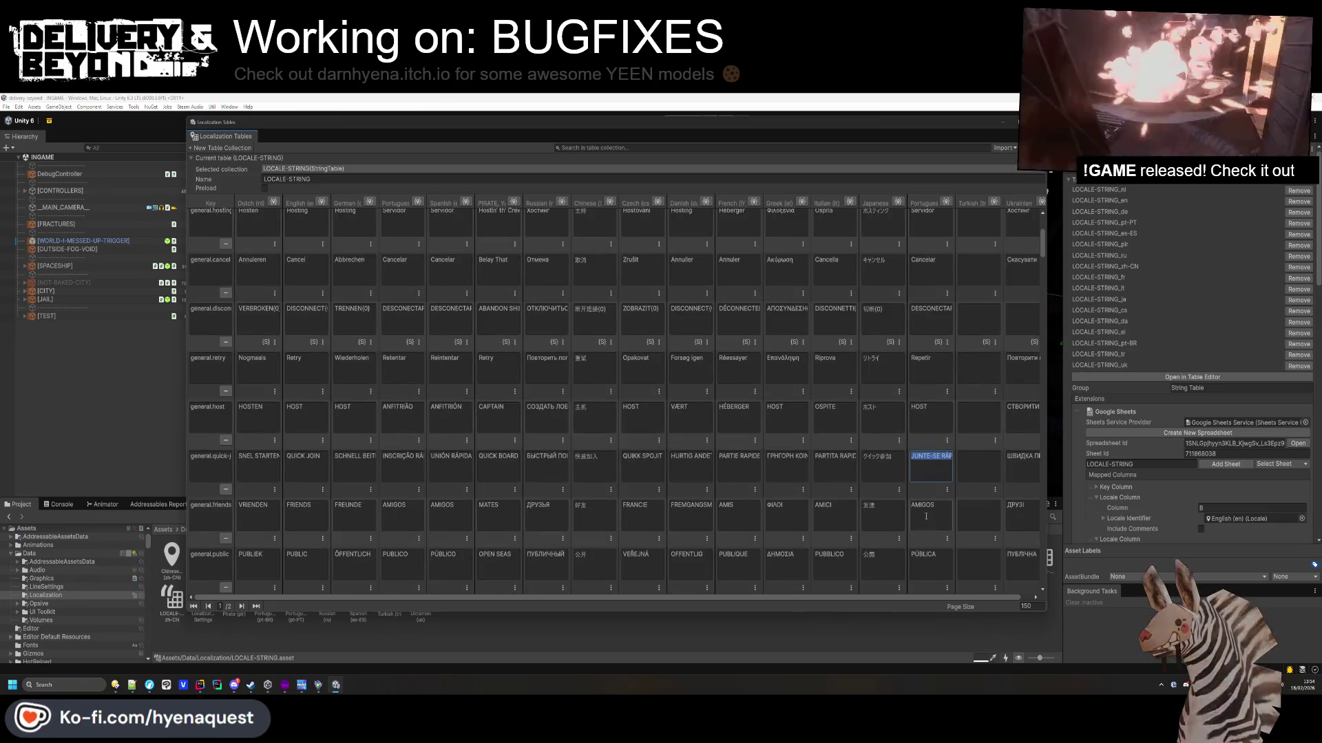
pyautogui.scroll(-1, 926, 516)
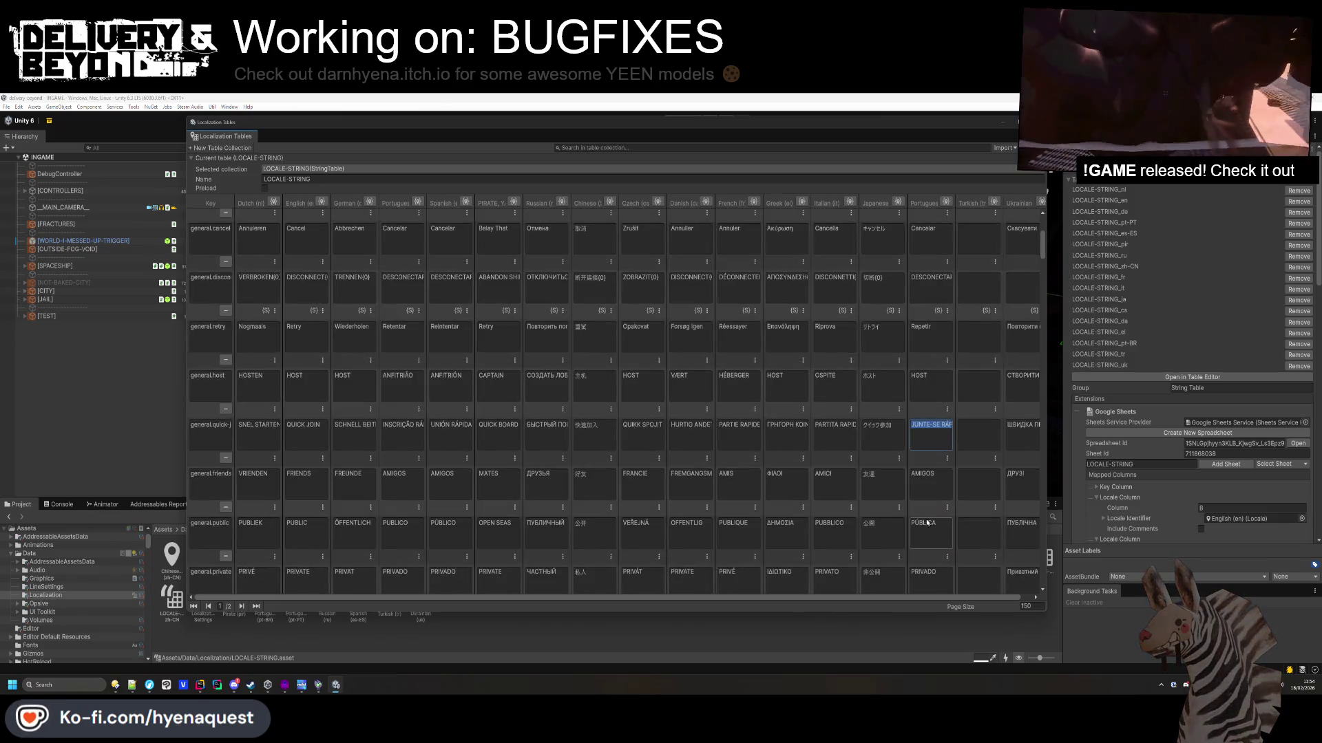
pyautogui.click(399, 529)
pyautogui.click(915, 530)
pyautogui.hotkey('ctrl', 'v')
# Review the Portuguese Confirmar and recommended-training cells.
pyautogui.scroll(-2, 936, 522)
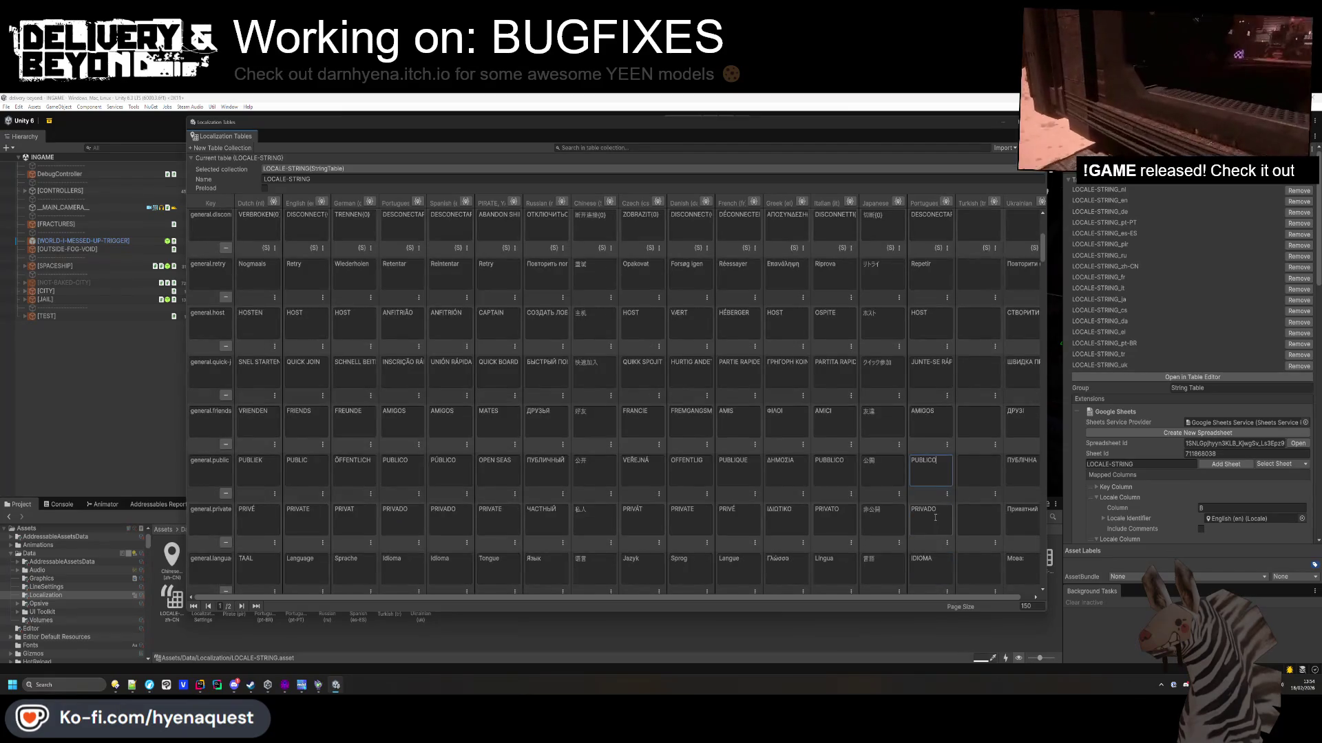
pyautogui.scroll(-3, 935, 518)
pyautogui.click(938, 526)
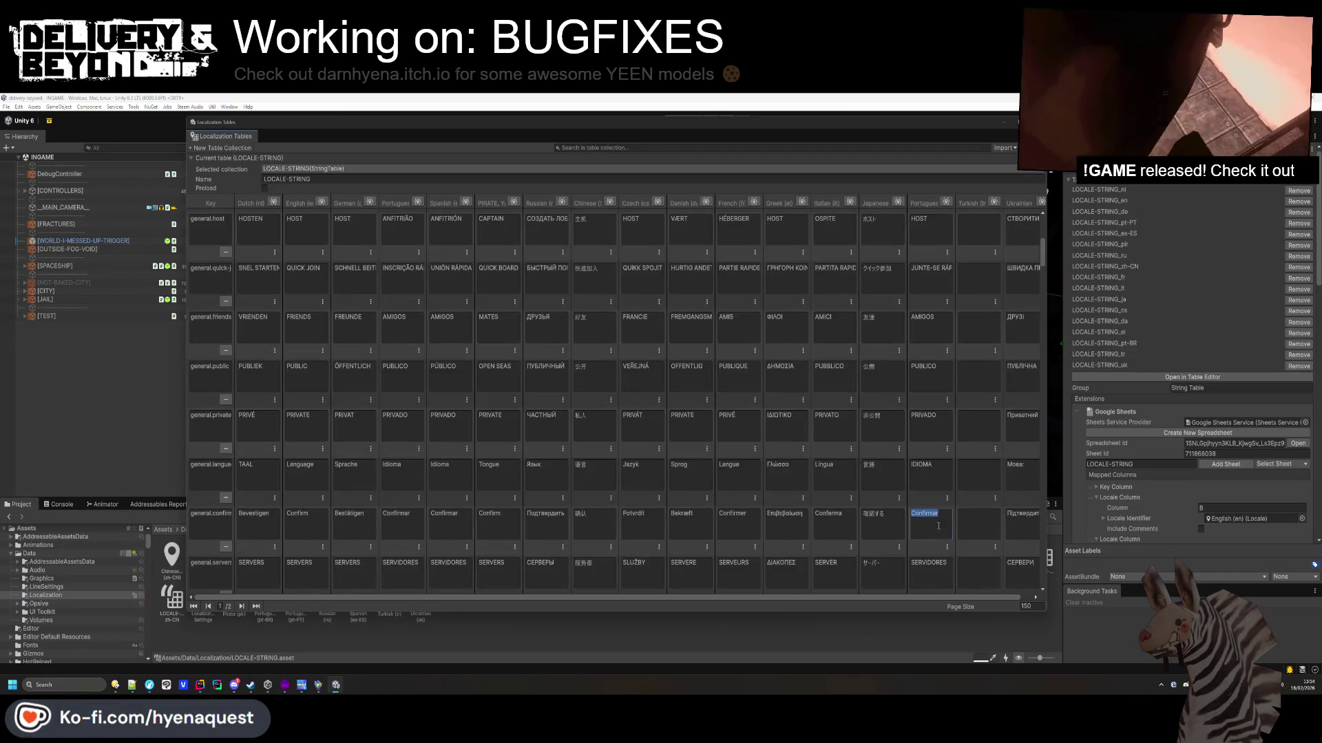
pyautogui.click(933, 572)
pyautogui.scroll(-2, 933, 550)
pyautogui.click(933, 551)
pyautogui.scroll(-2, 933, 547)
pyautogui.click(933, 546)
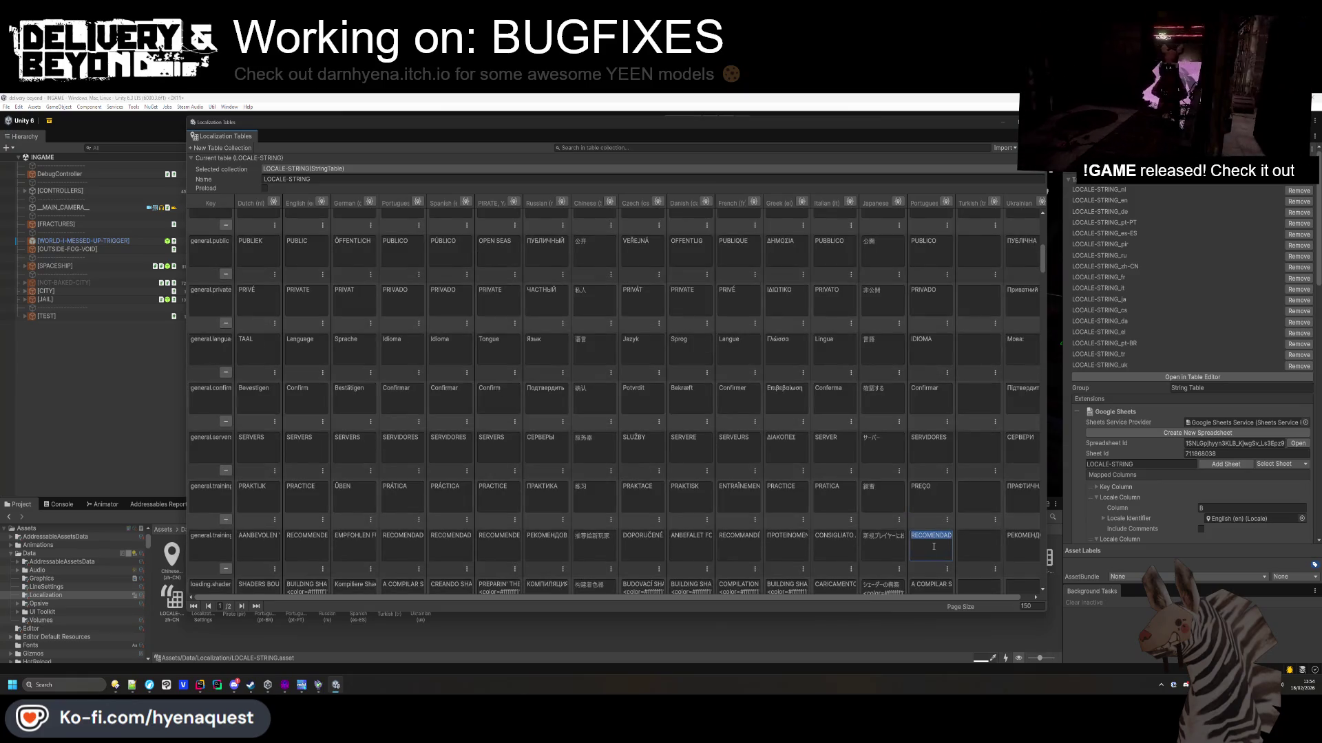
pyautogui.hotkey('ctrl', 'v')
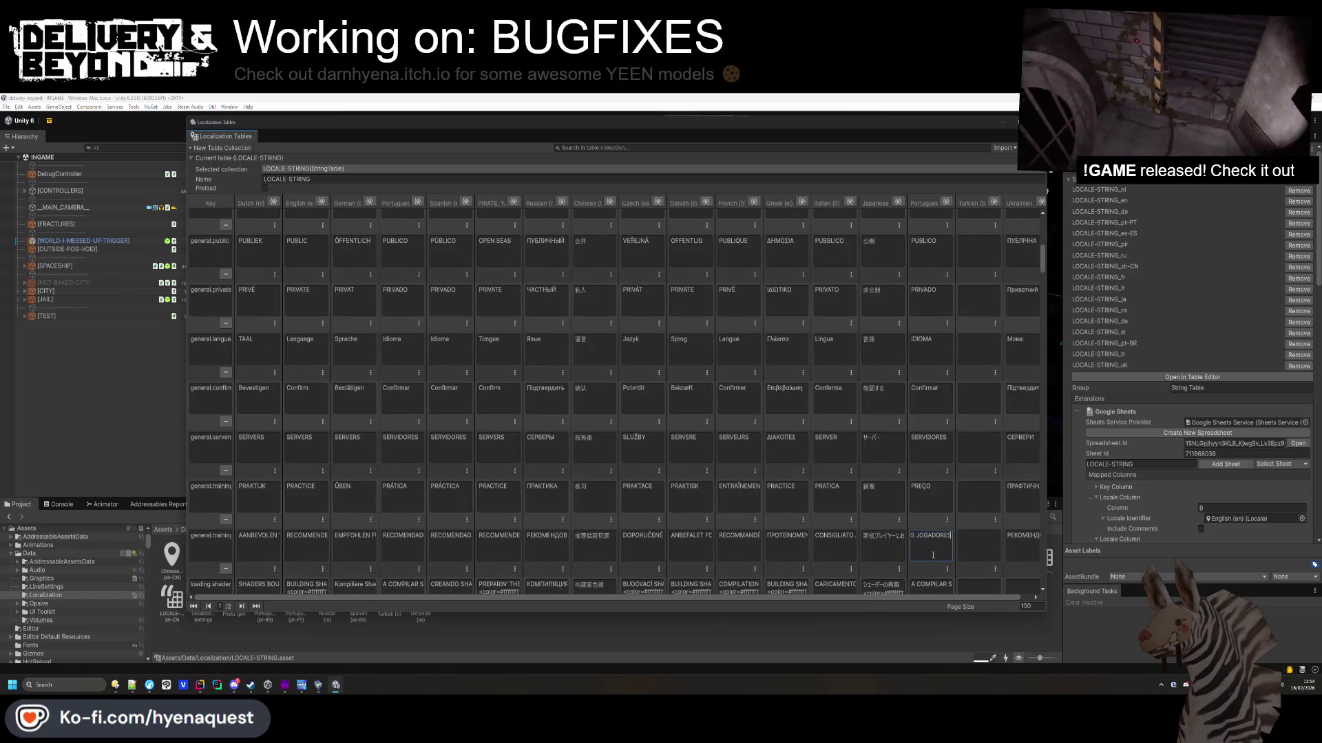
pyautogui.scroll(-1, 940, 551)
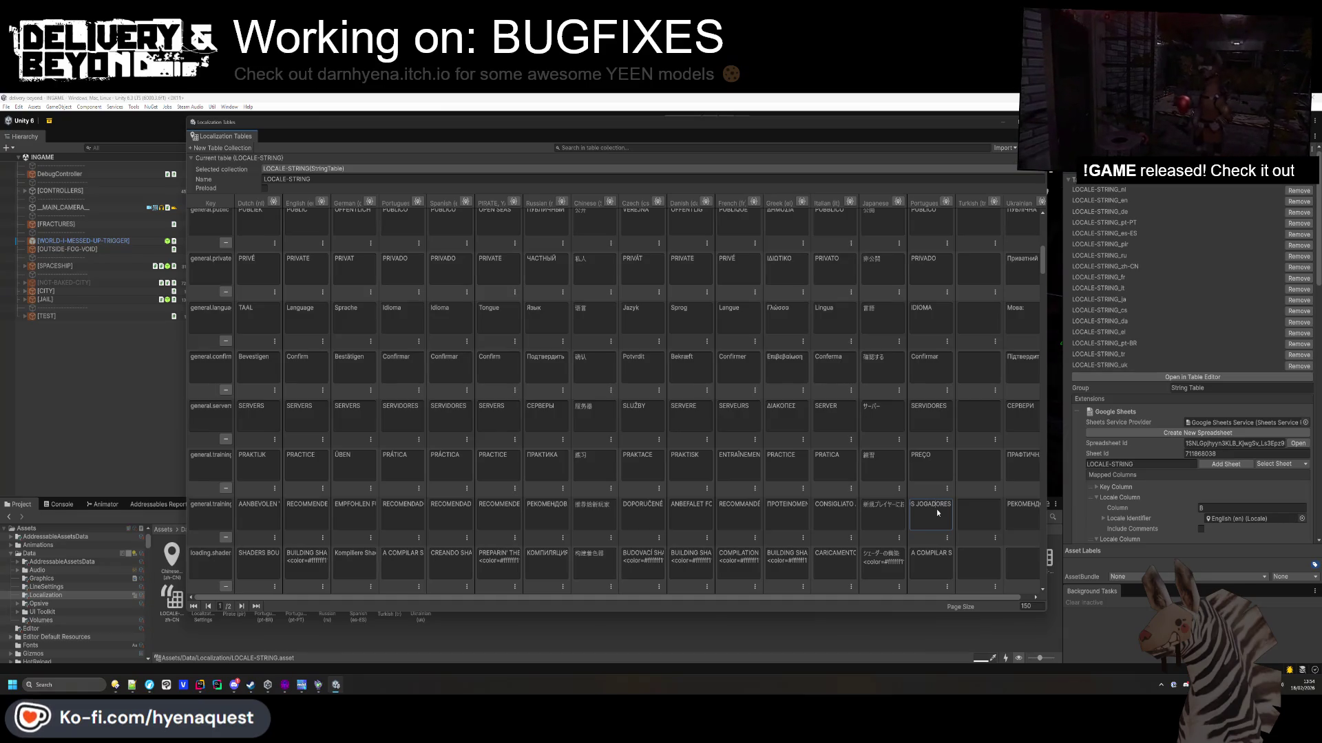
pyautogui.hotkey('ctrl', 'a')
pyautogui.scroll(-1, 934, 515)
# Review the shader-loading, Resolução, Modo de tela, target framerate and Monitorar cells.
pyautogui.click(936, 531)
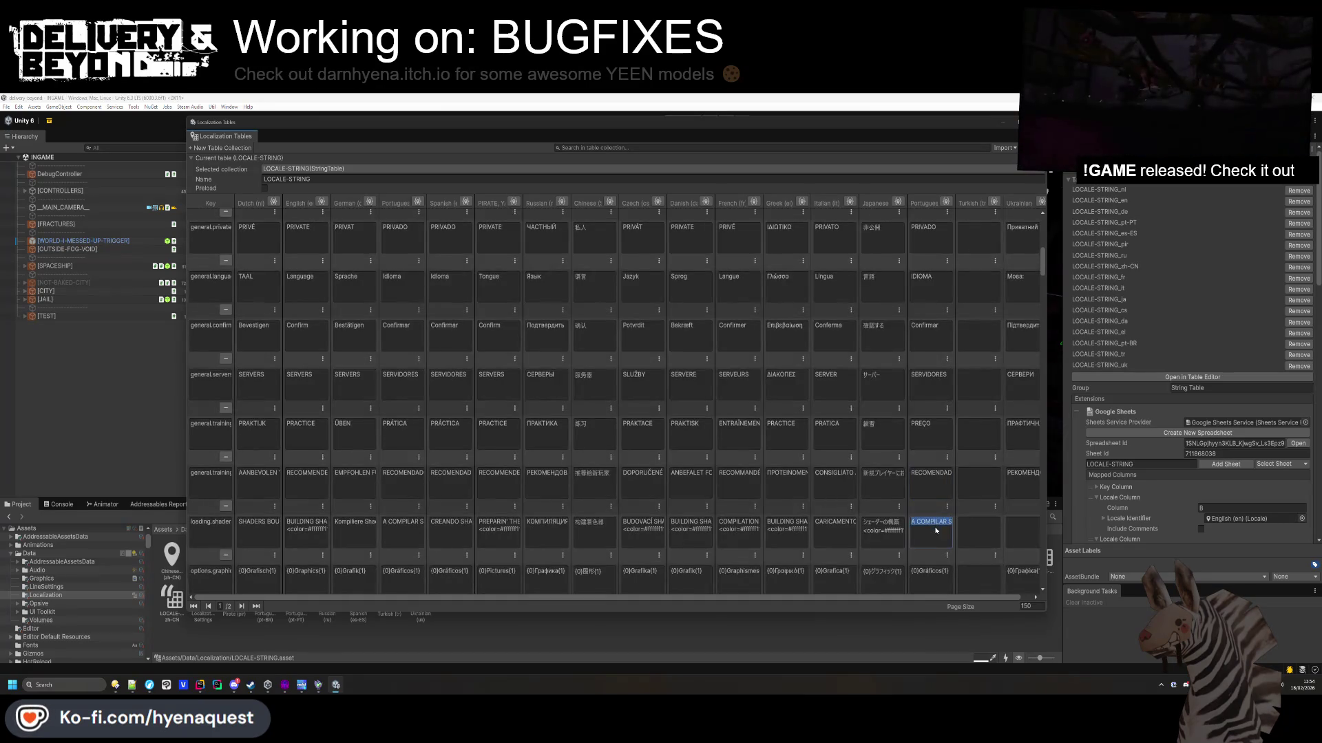
pyautogui.scroll(-2, 933, 507)
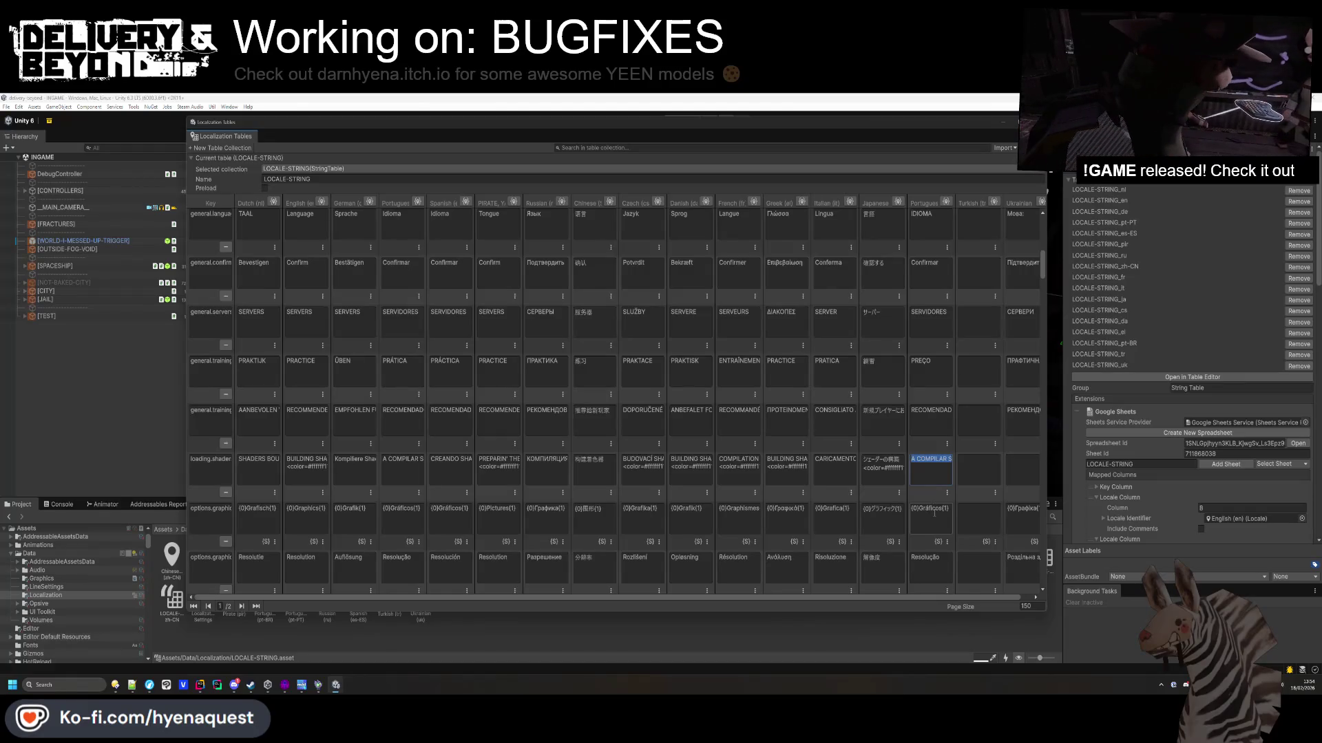
pyautogui.scroll(-1, 936, 523)
pyautogui.click(939, 531)
pyautogui.scroll(-1, 939, 531)
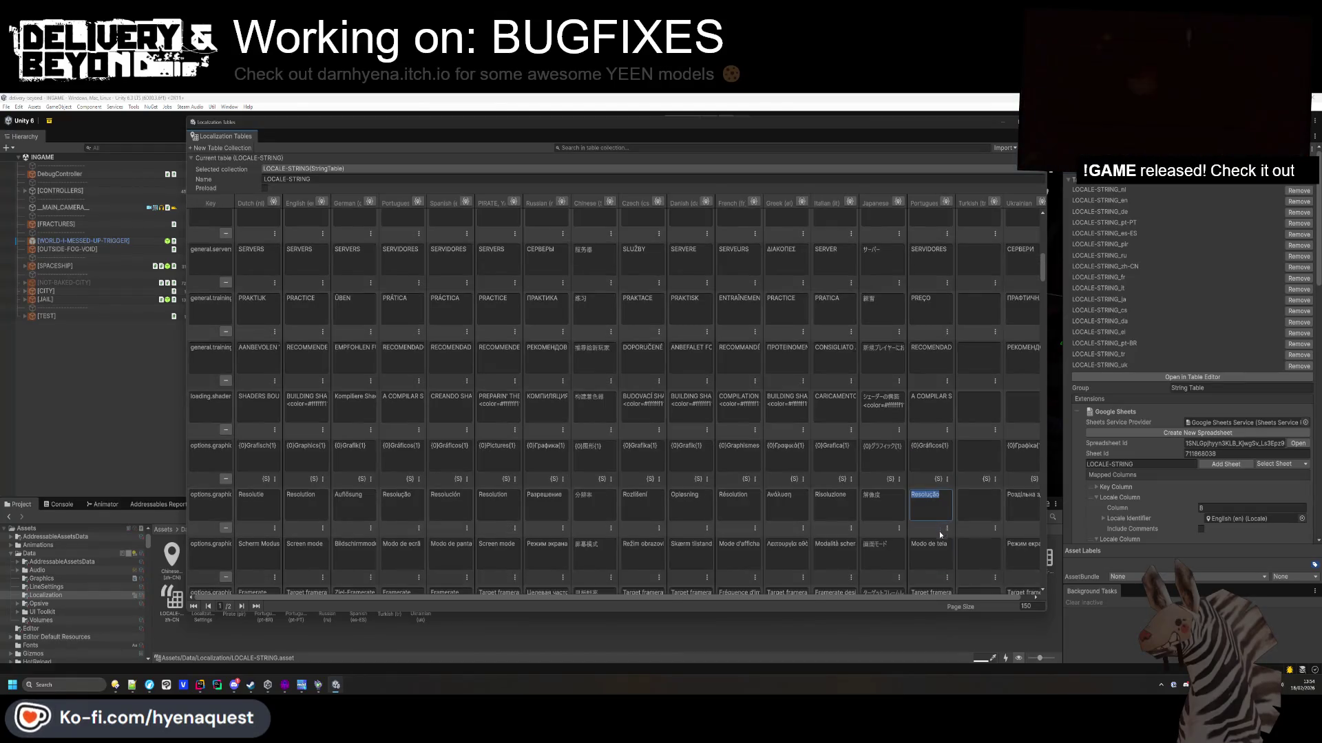
pyautogui.click(940, 544)
pyautogui.scroll(-1, 940, 544)
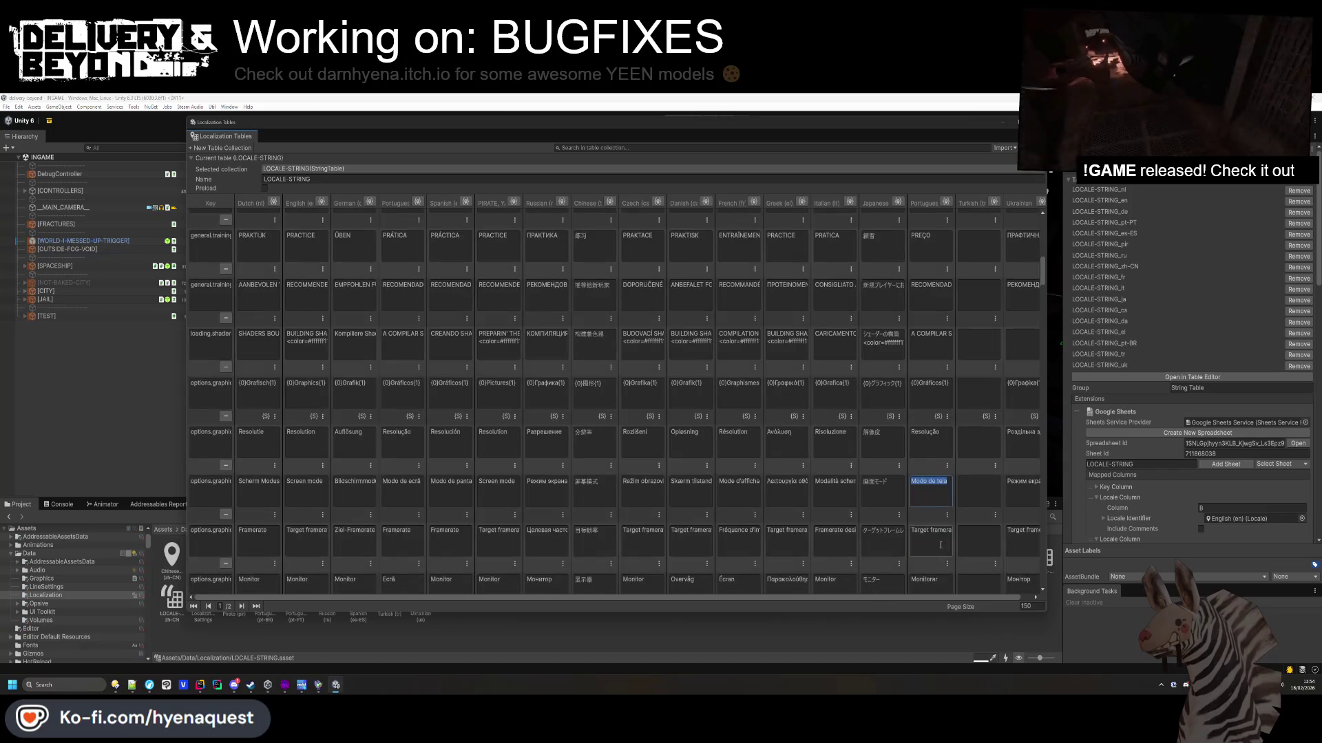
pyautogui.click(938, 544)
pyautogui.scroll(-1, 938, 544)
pyautogui.click(937, 545)
pyautogui.scroll(-1, 937, 548)
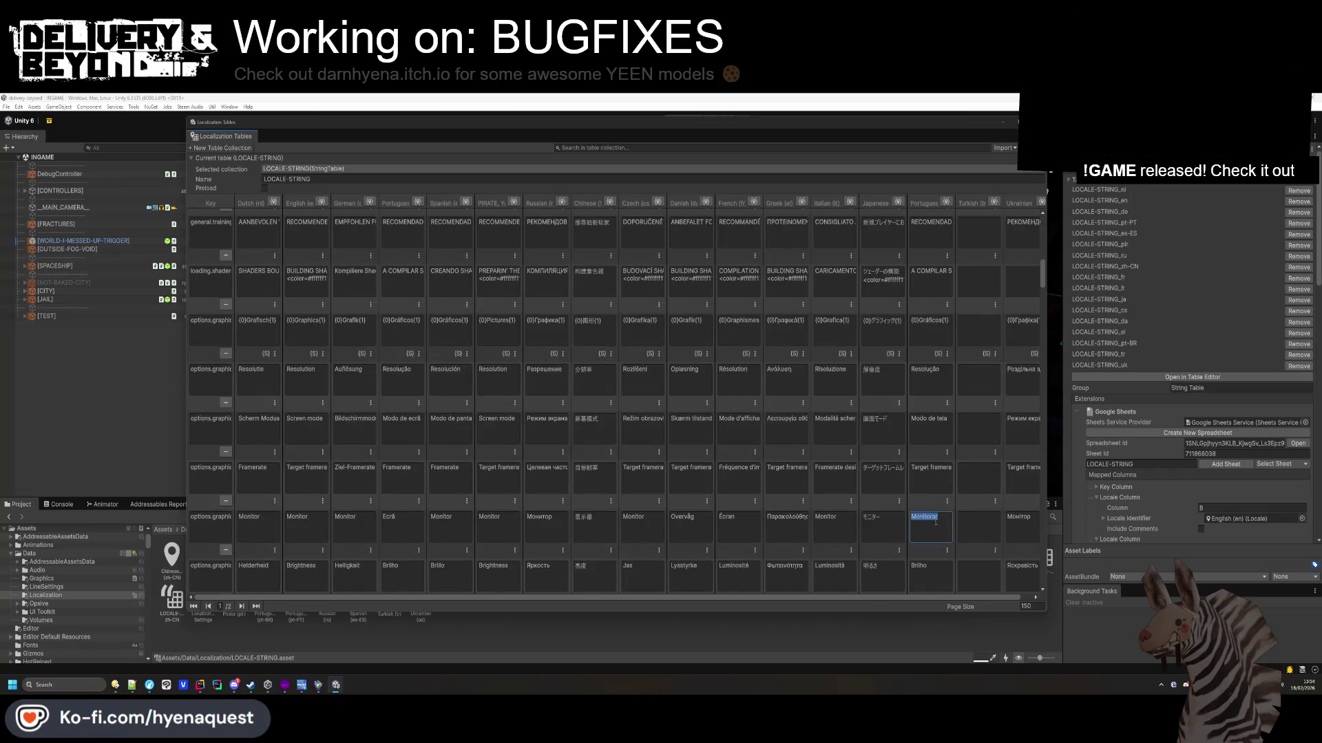
# Replace 'Monitorar' with 'Ecrã' copied from the first Portuguese column.
pyautogui.doubleClick(390, 516)
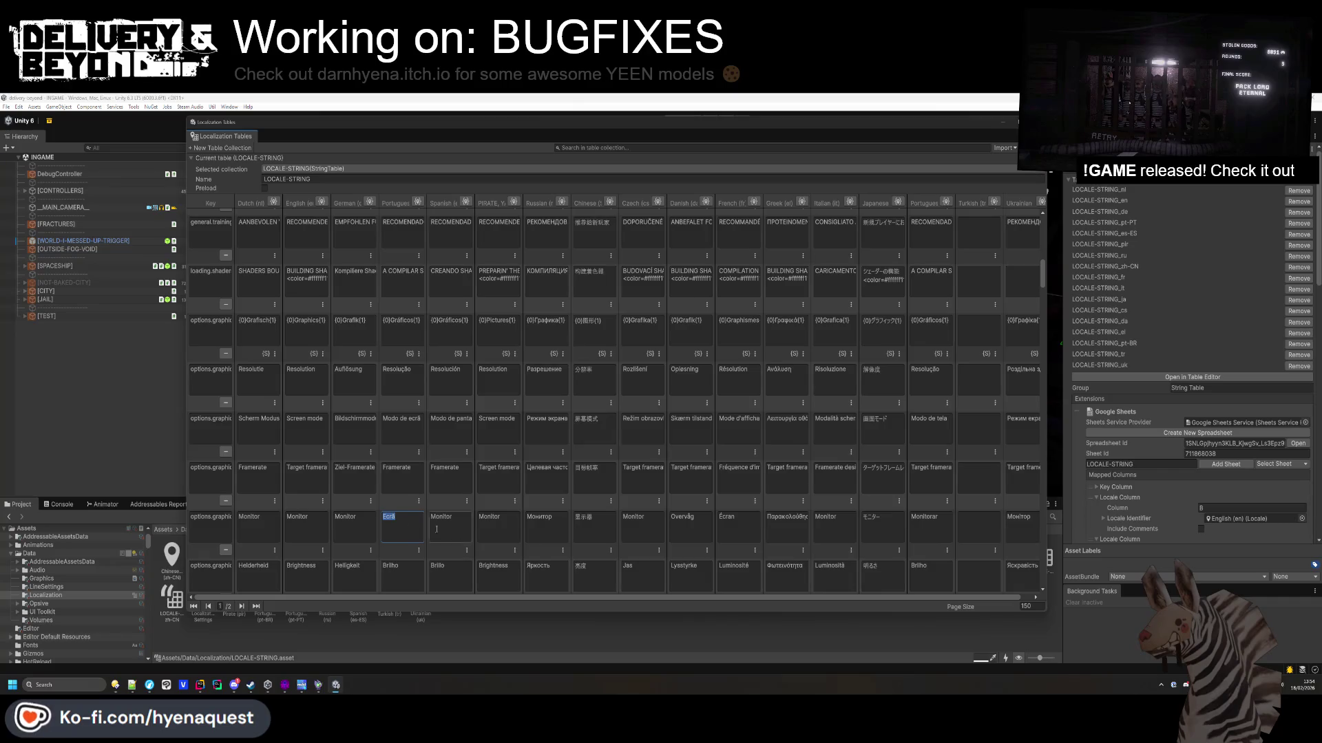
pyautogui.hotkey('ctrl', 'c')
pyautogui.click(930, 527)
pyautogui.hotkey('ctrl', 'v')
pyautogui.scroll(-1, 930, 546)
pyautogui.scroll(-2, 930, 537)
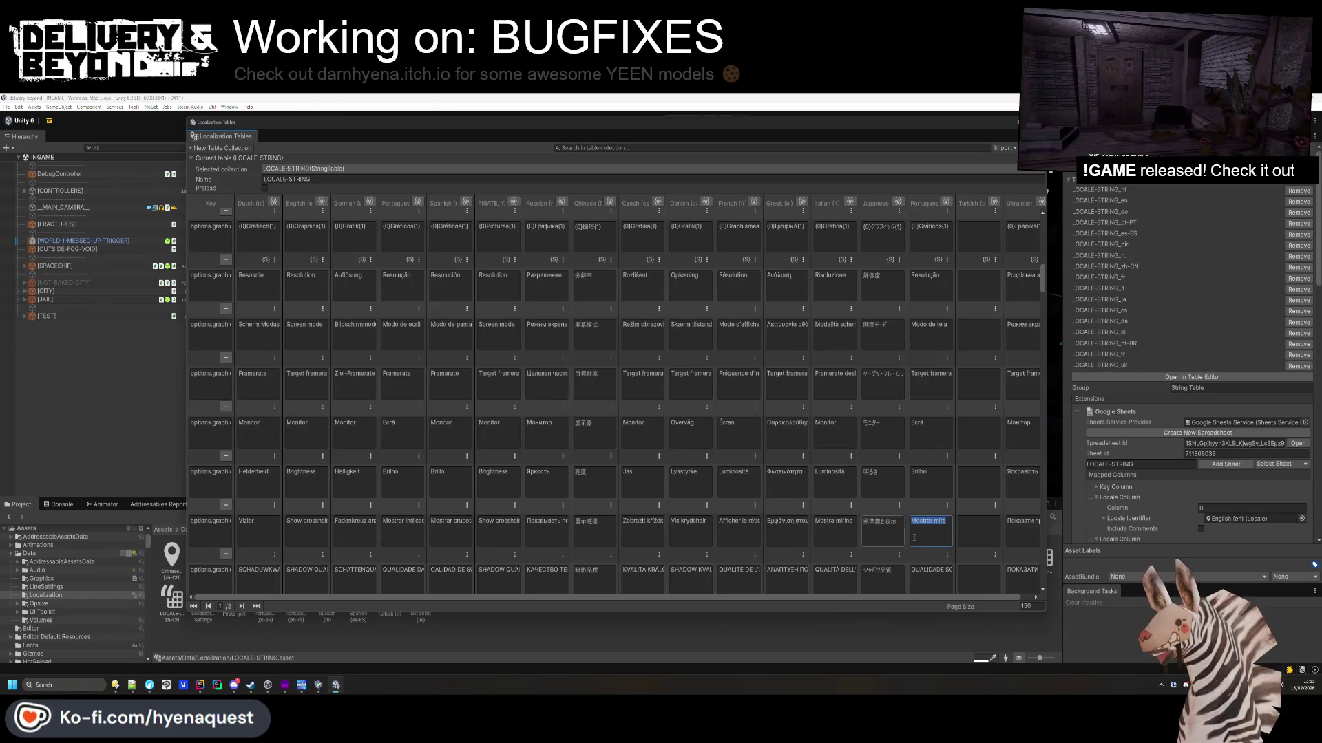
pyautogui.scroll(-1, 940, 534)
# Compare the Portuguese shadow quality cell against the first Portuguese column.
pyautogui.click(930, 509)
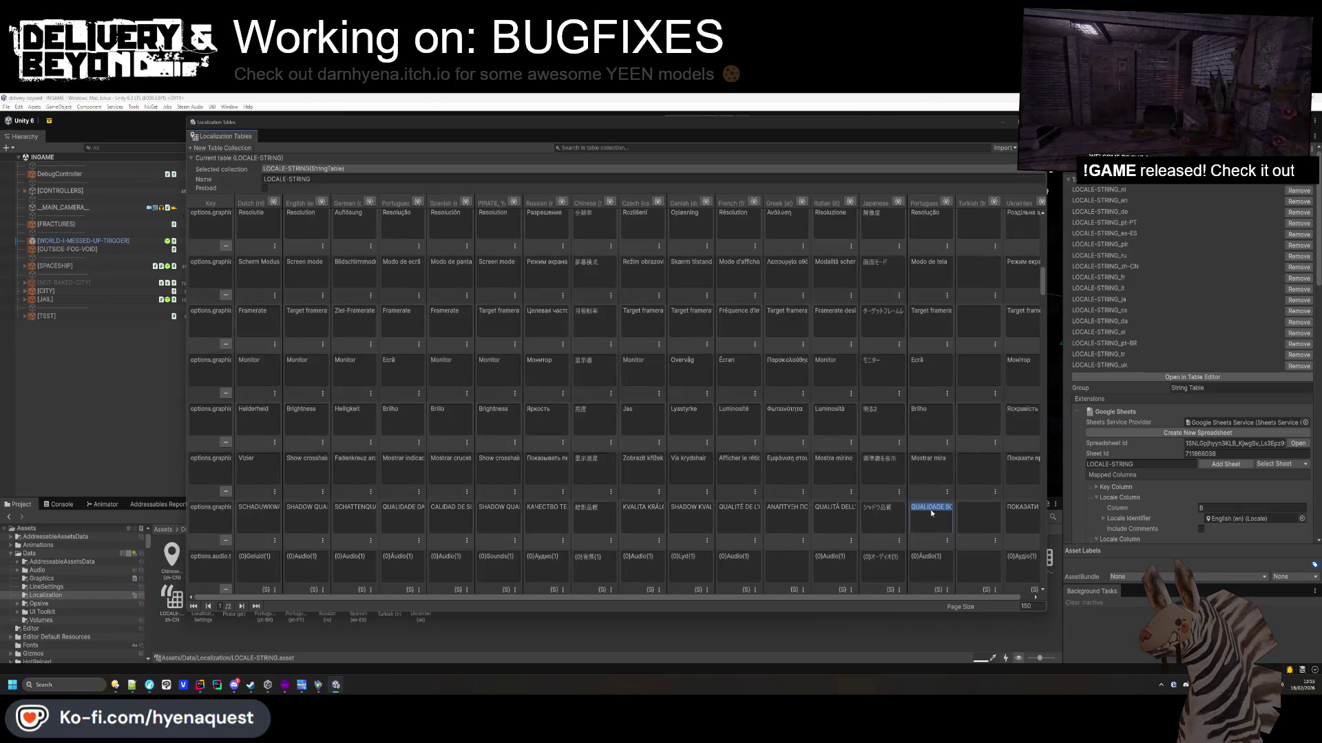
pyautogui.click(399, 520)
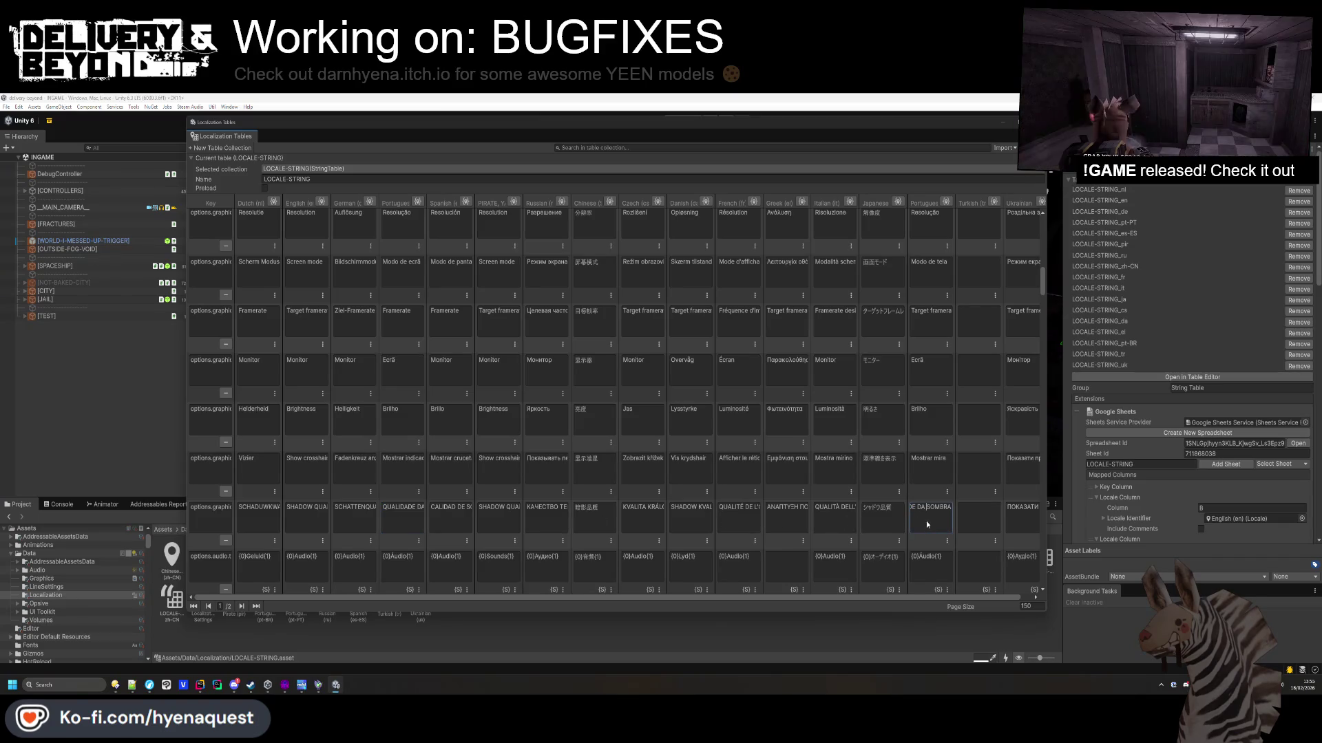
pyautogui.click(421, 513)
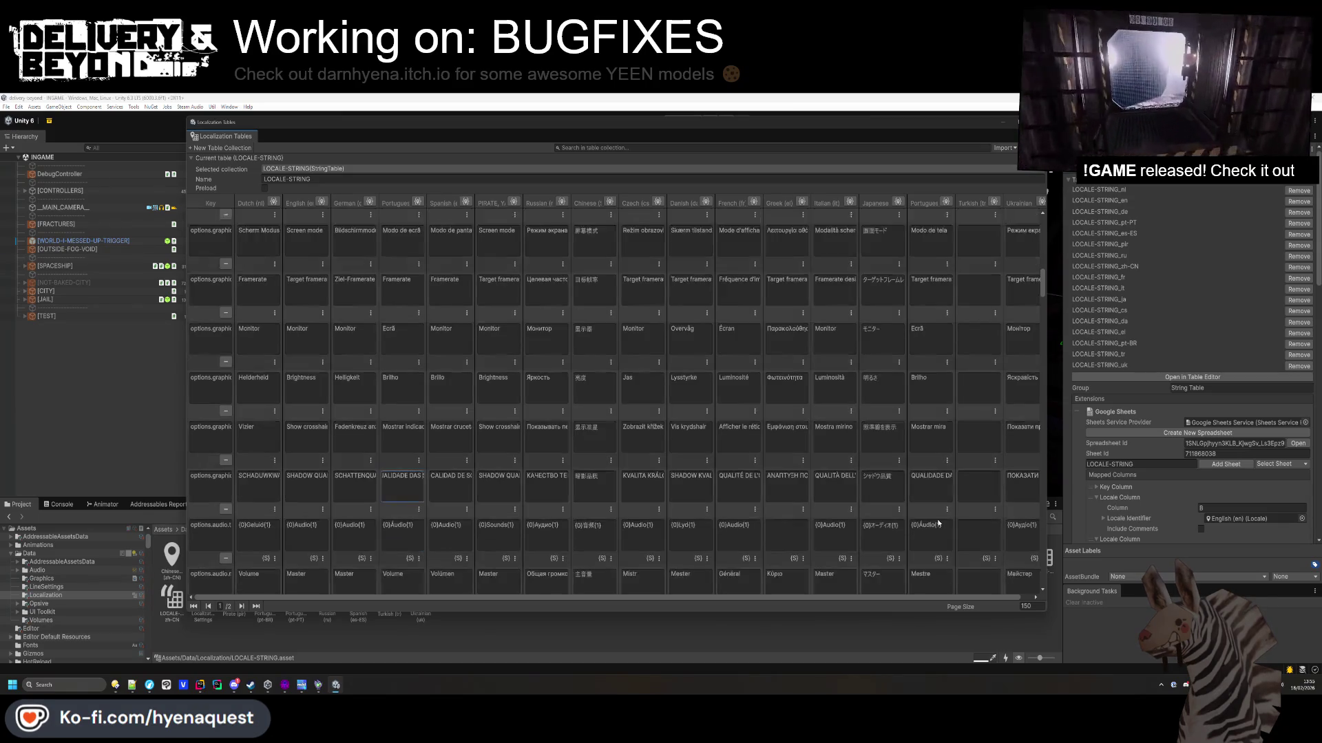
pyautogui.scroll(-1, 881, 475)
pyautogui.click(354, 540)
pyautogui.scroll(-1, 935, 544)
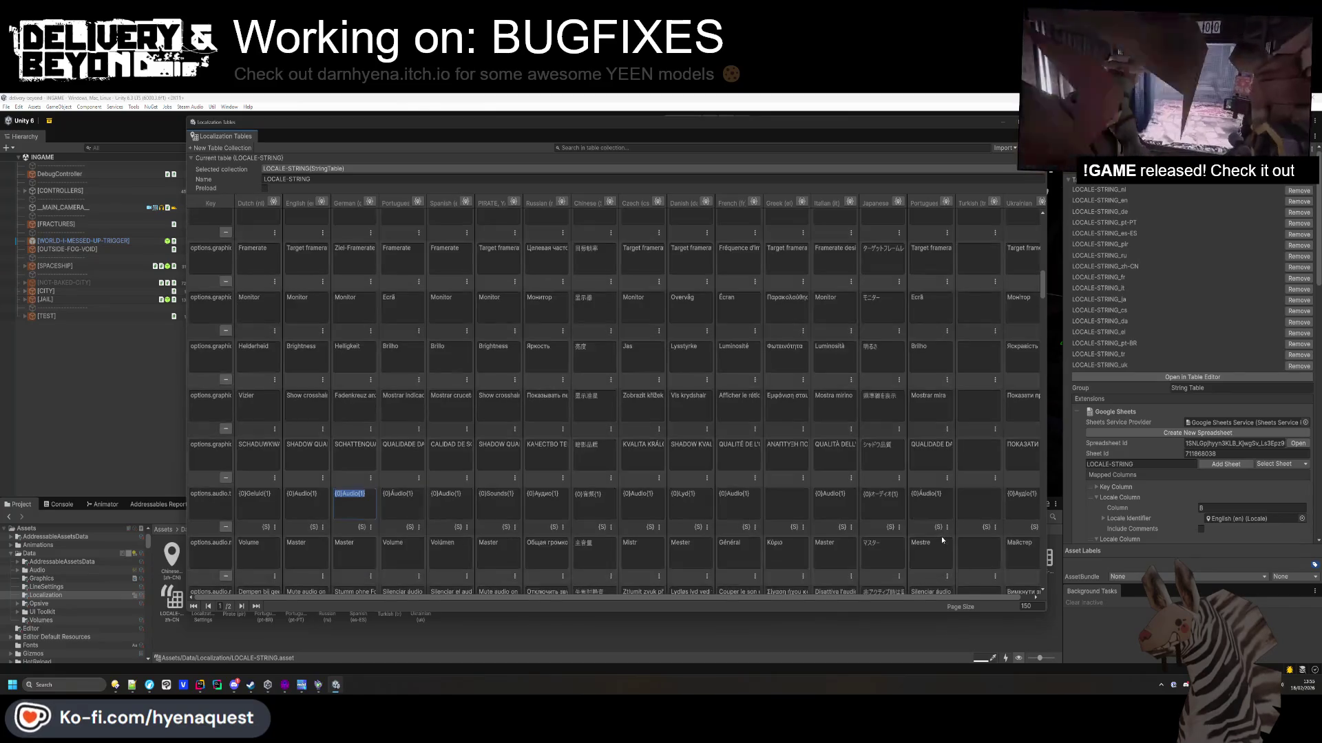
pyautogui.scroll(-2, 939, 546)
# Check the Silenciar áudio, player voice and activation mode cells, matching player voice to 'Volume dos jog…'.
pyautogui.click(939, 535)
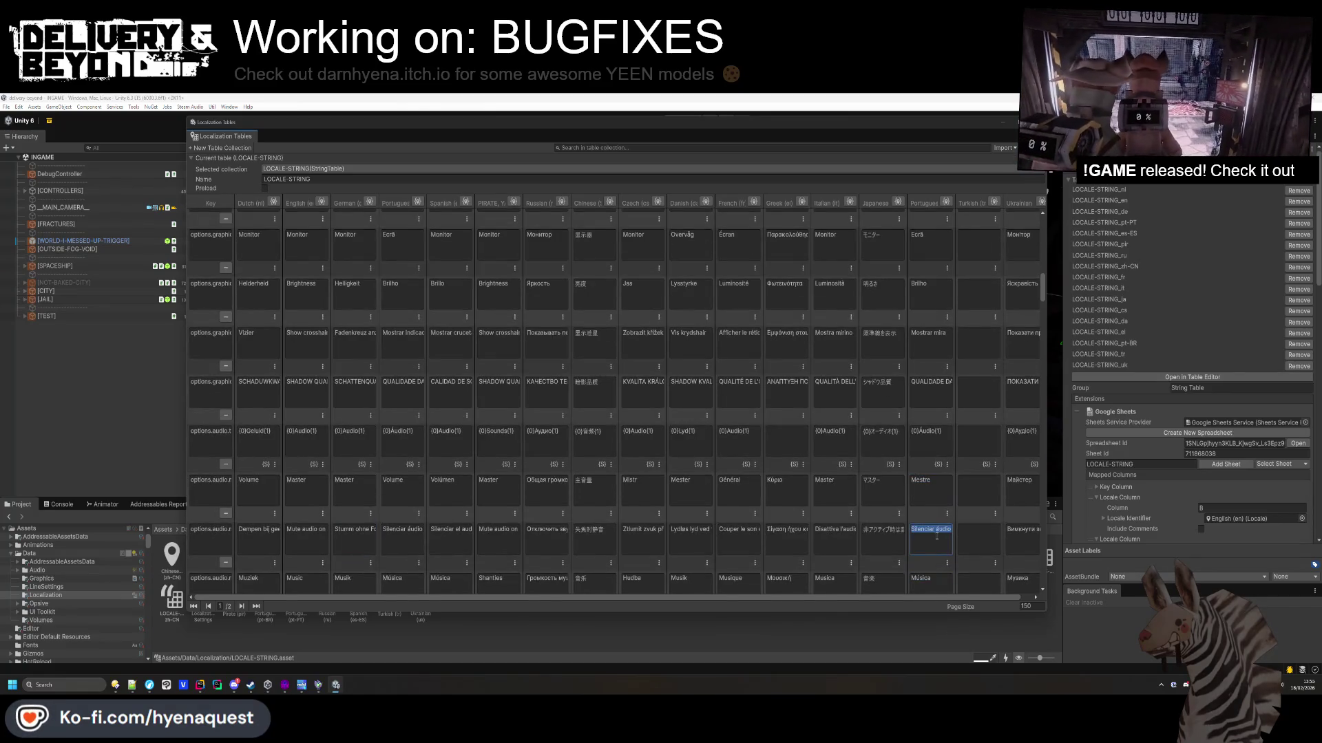
pyautogui.scroll(-1, 939, 533)
pyautogui.scroll(-1, 939, 534)
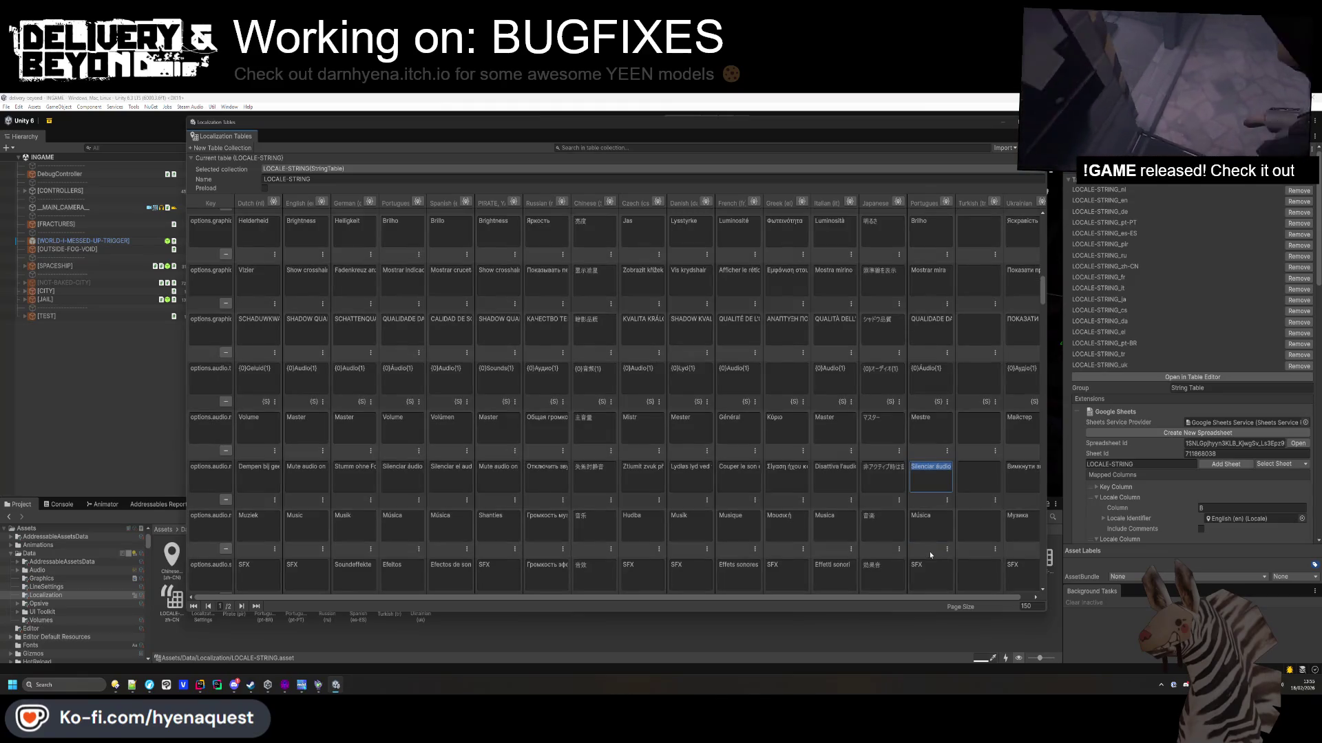
pyautogui.scroll(-3, 936, 530)
pyautogui.click(933, 525)
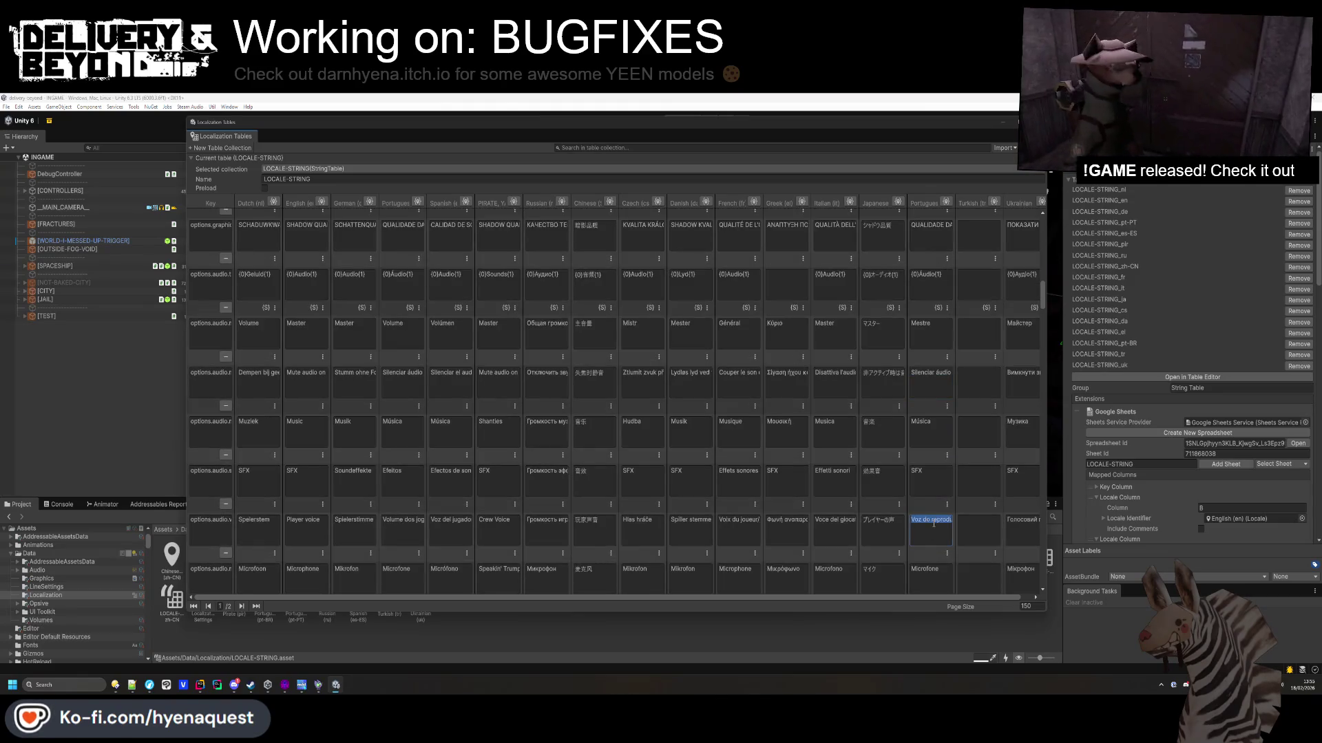
pyautogui.click(407, 532)
pyautogui.click(944, 529)
pyautogui.write('dos jogadores')
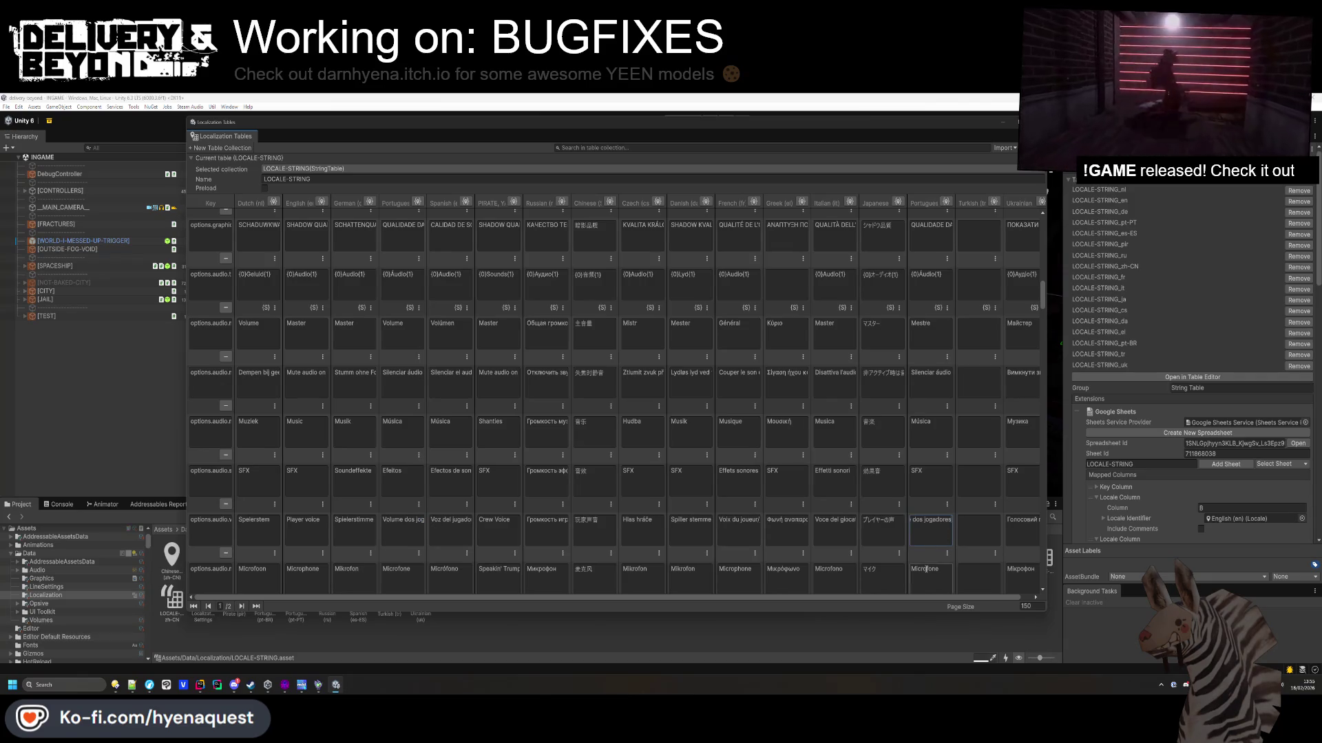
pyautogui.scroll(-1, 936, 530)
pyautogui.scroll(-2, 932, 542)
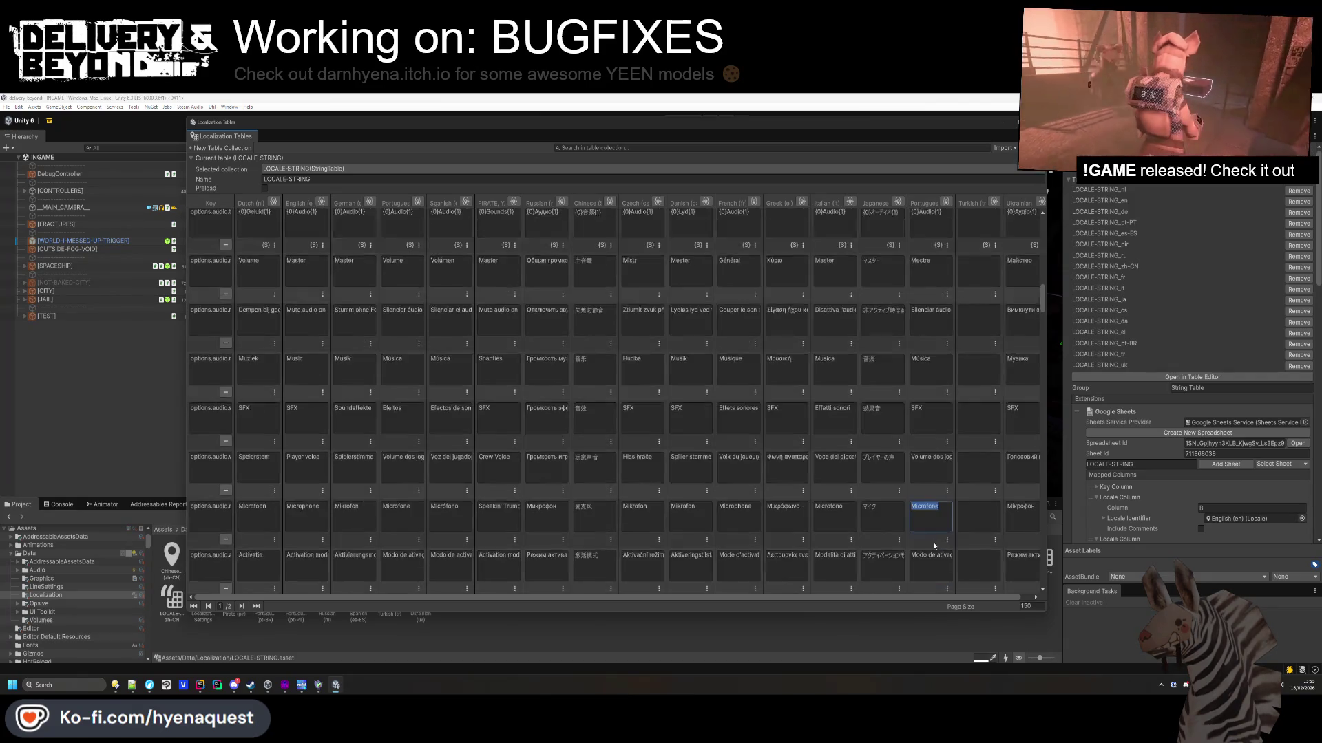
pyautogui.click(932, 542)
pyautogui.scroll(-3, 928, 542)
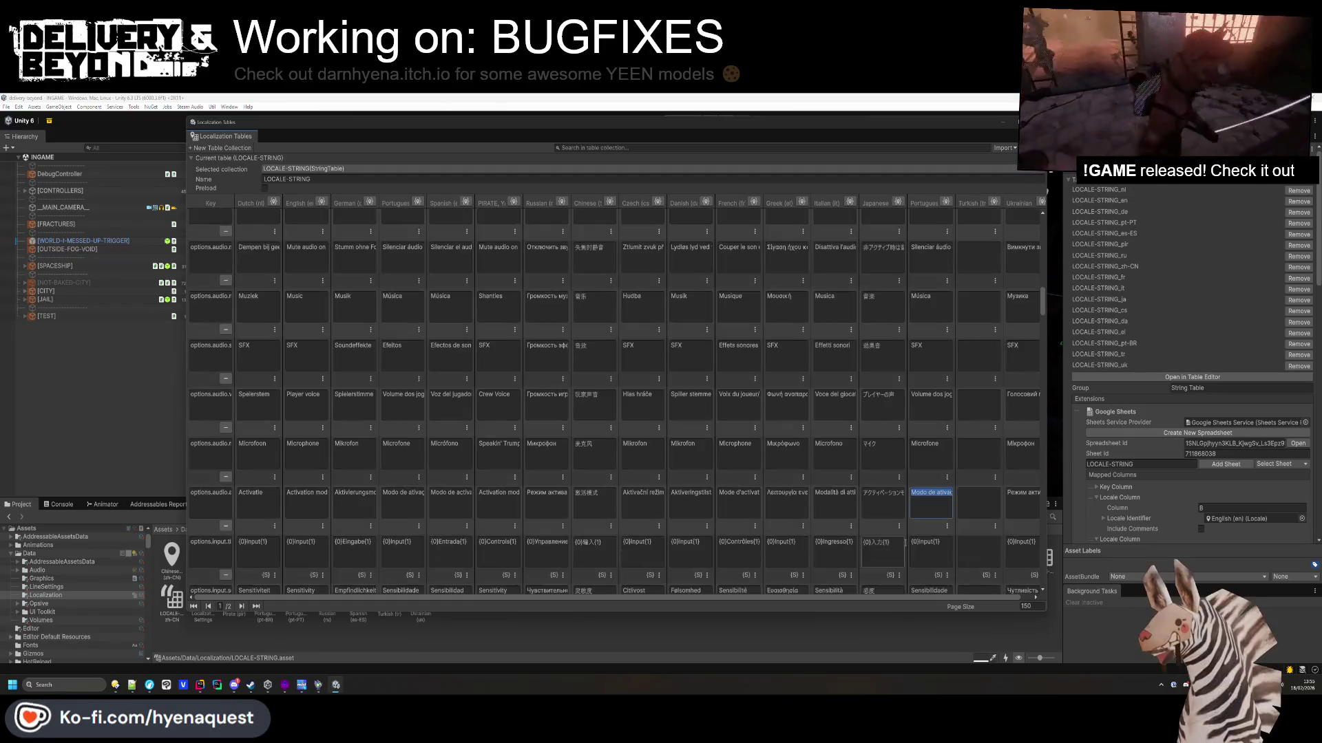
# Review the Portuguese Sensibilidade and Physgun sensitivity cells.
pyautogui.click(928, 542)
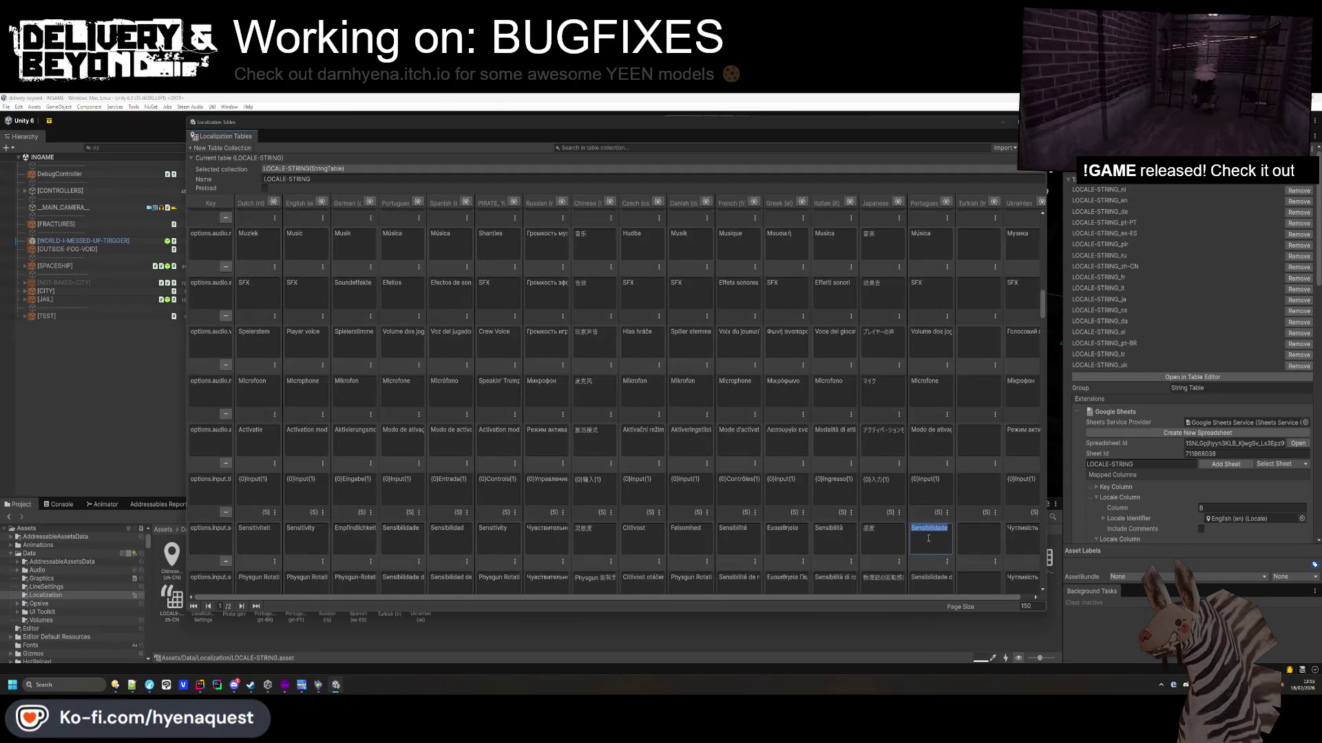
pyautogui.scroll(-2, 929, 533)
pyautogui.click(931, 525)
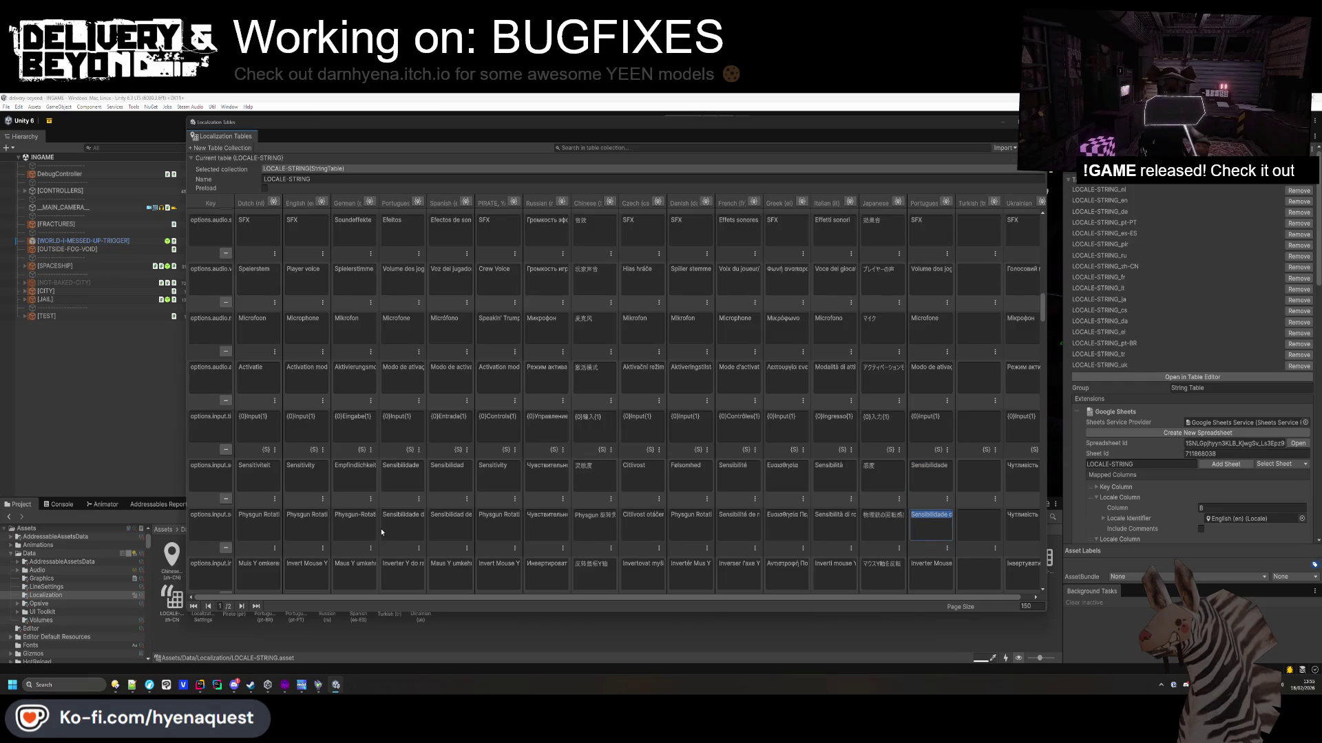
pyautogui.press('End')
# Revise the Portuguese invert-mouse cell wording, typing 'Y do Rato' and 'Mouse'.
pyautogui.click(936, 569)
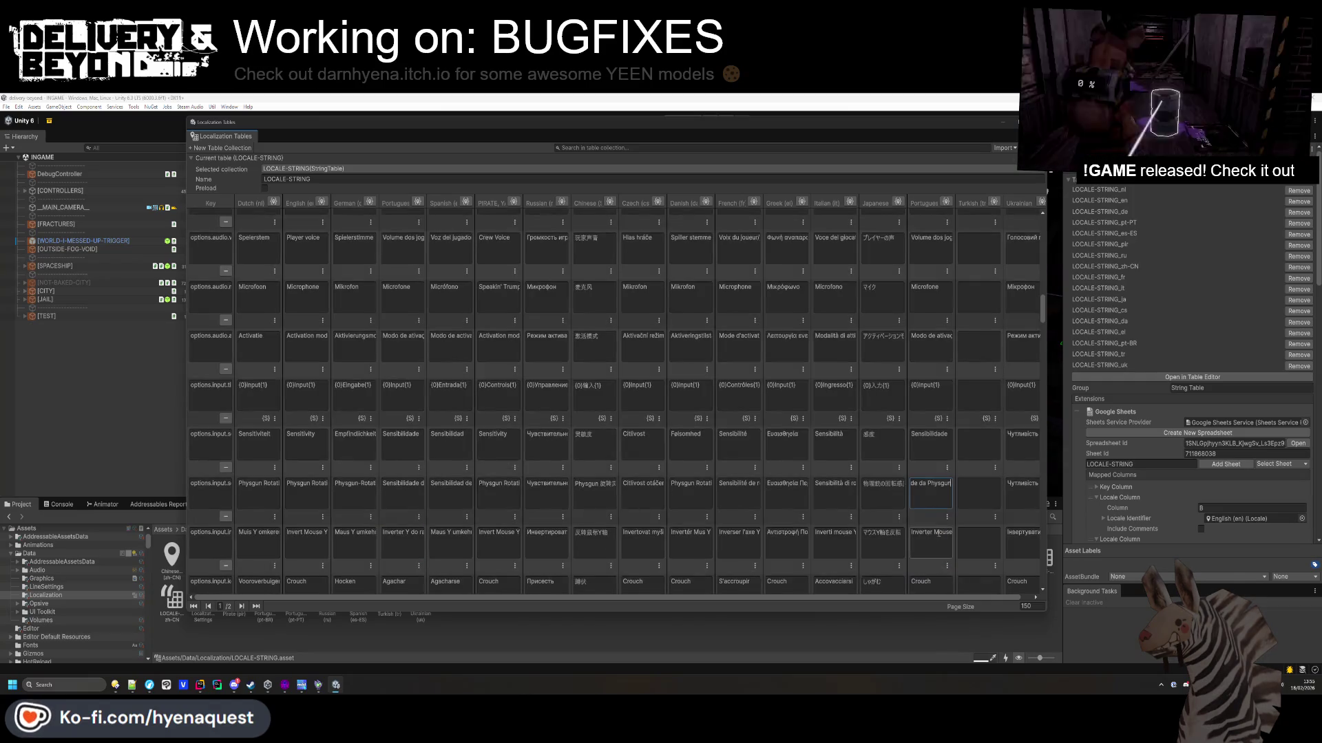
pyautogui.click(936, 539)
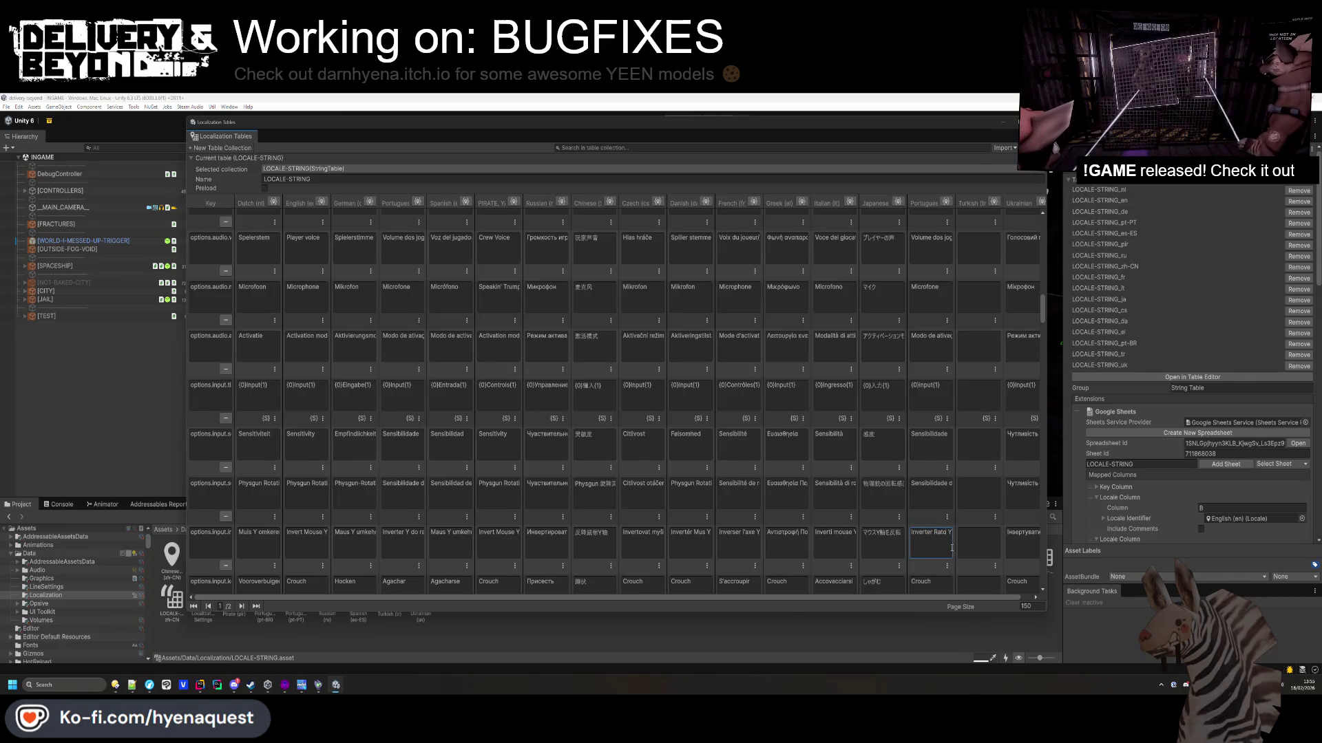
pyautogui.press('BackSpace')
pyautogui.press('BackSpace')
pyautogui.press('BackSpace')
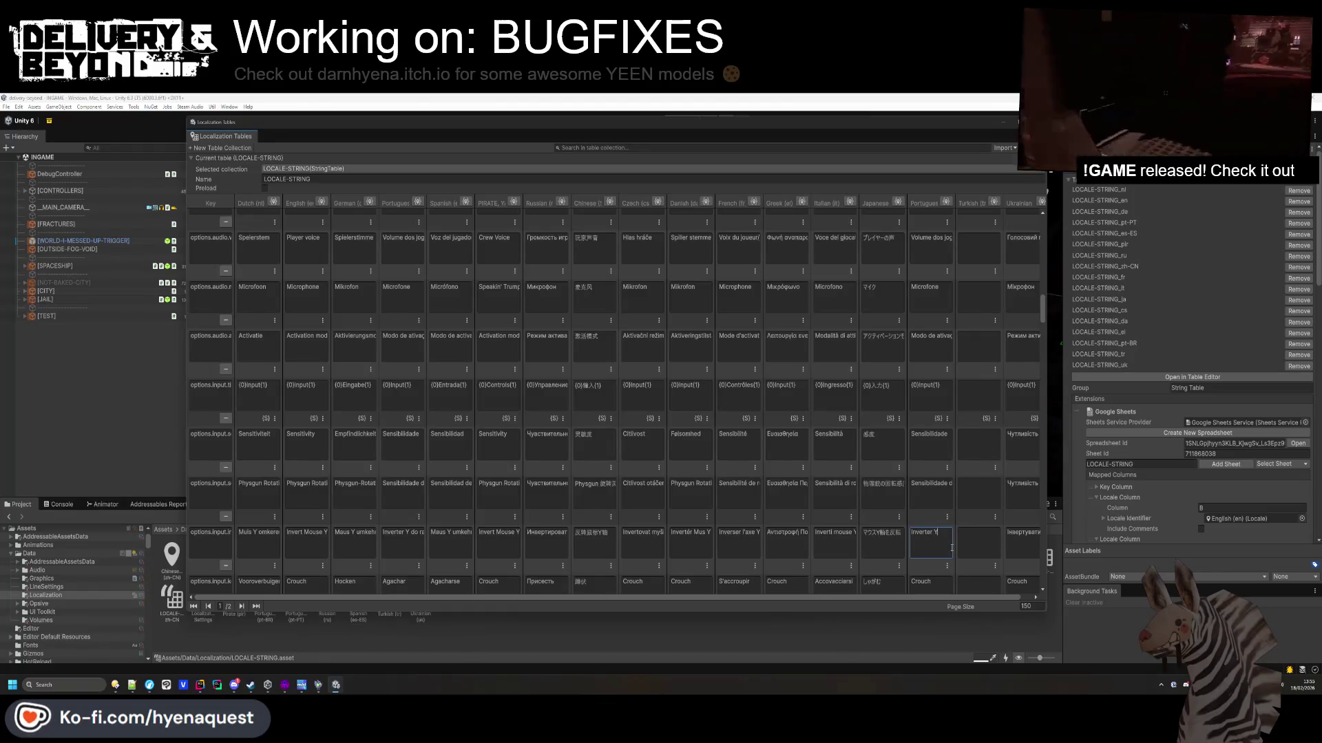
pyautogui.write('Y do Rato')
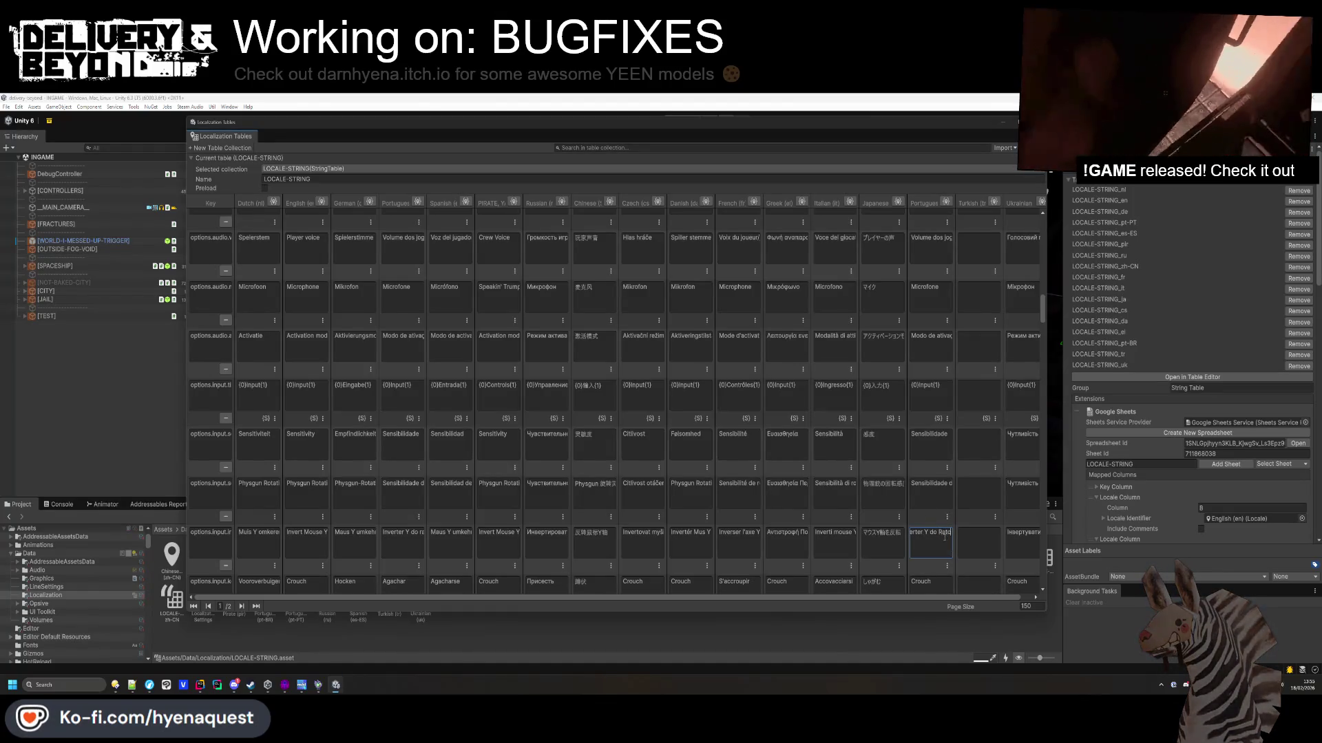
pyautogui.scroll(-2, 931, 490)
pyautogui.click(947, 455)
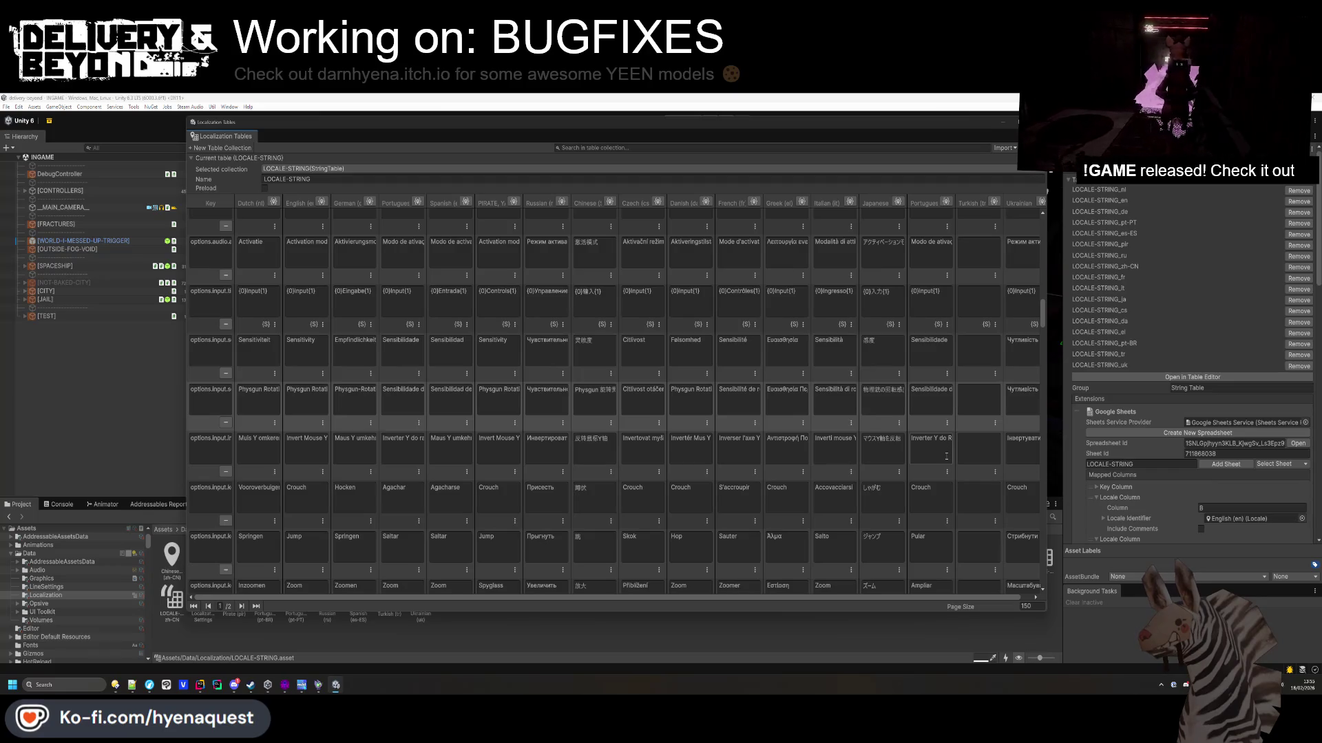
pyautogui.write('Mouse')
# Review the Portuguese Crouch, Ampliar and grab cells.
pyautogui.click(926, 497)
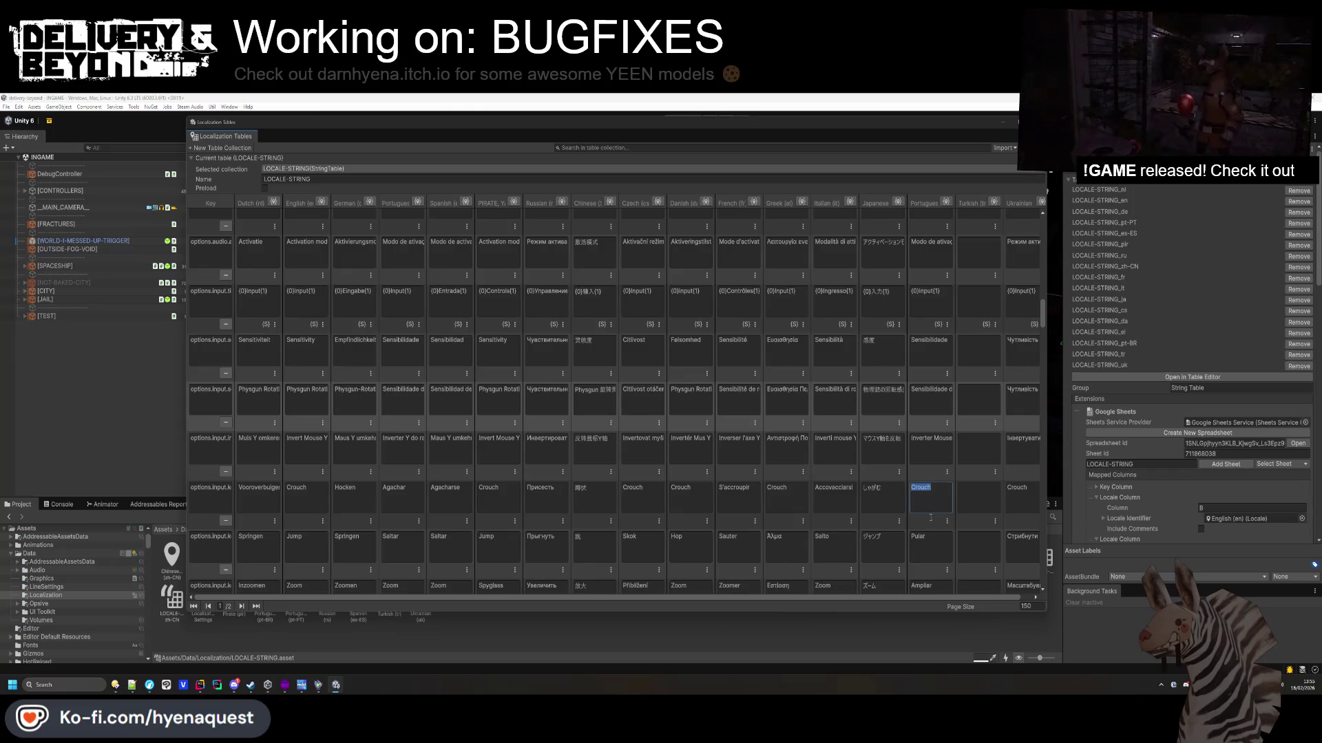
pyautogui.scroll(-1, 930, 517)
pyautogui.click(933, 556)
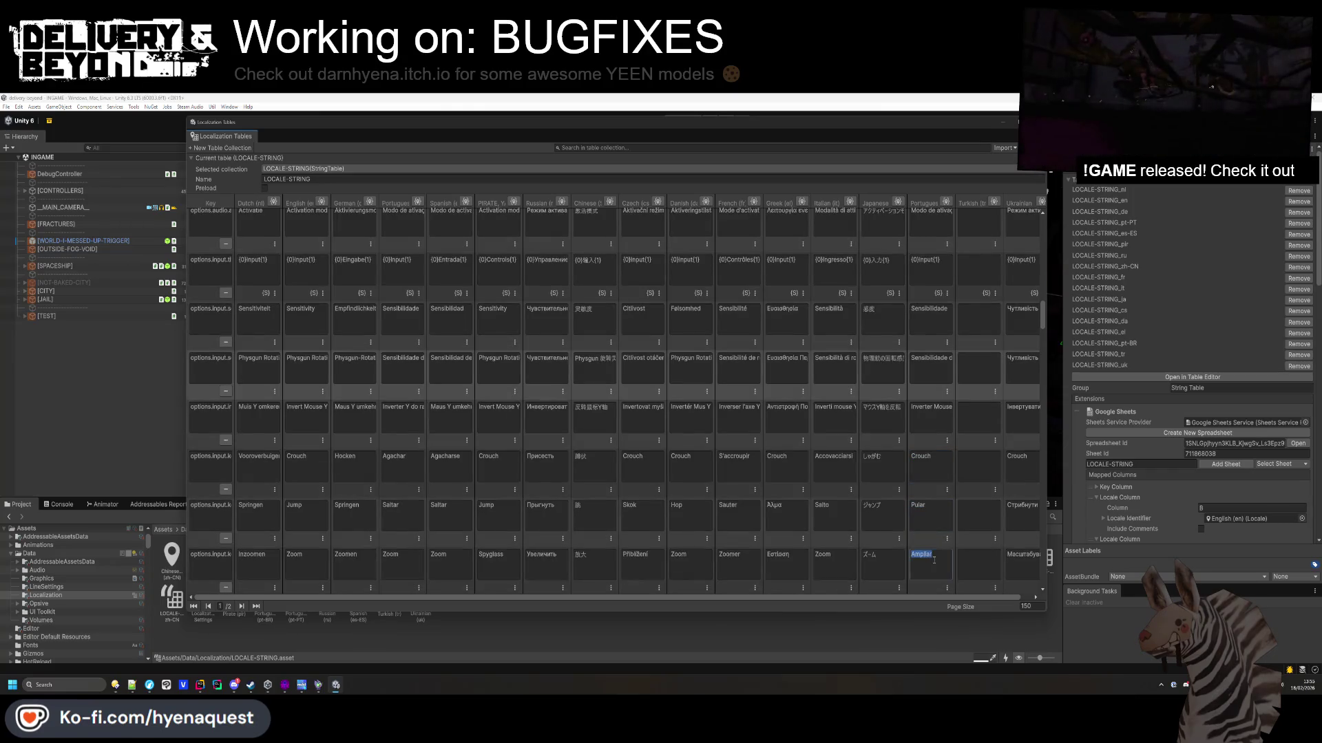
pyautogui.scroll(-1, 933, 555)
pyautogui.scroll(-1, 931, 543)
pyautogui.click(931, 540)
pyautogui.scroll(-1, 932, 541)
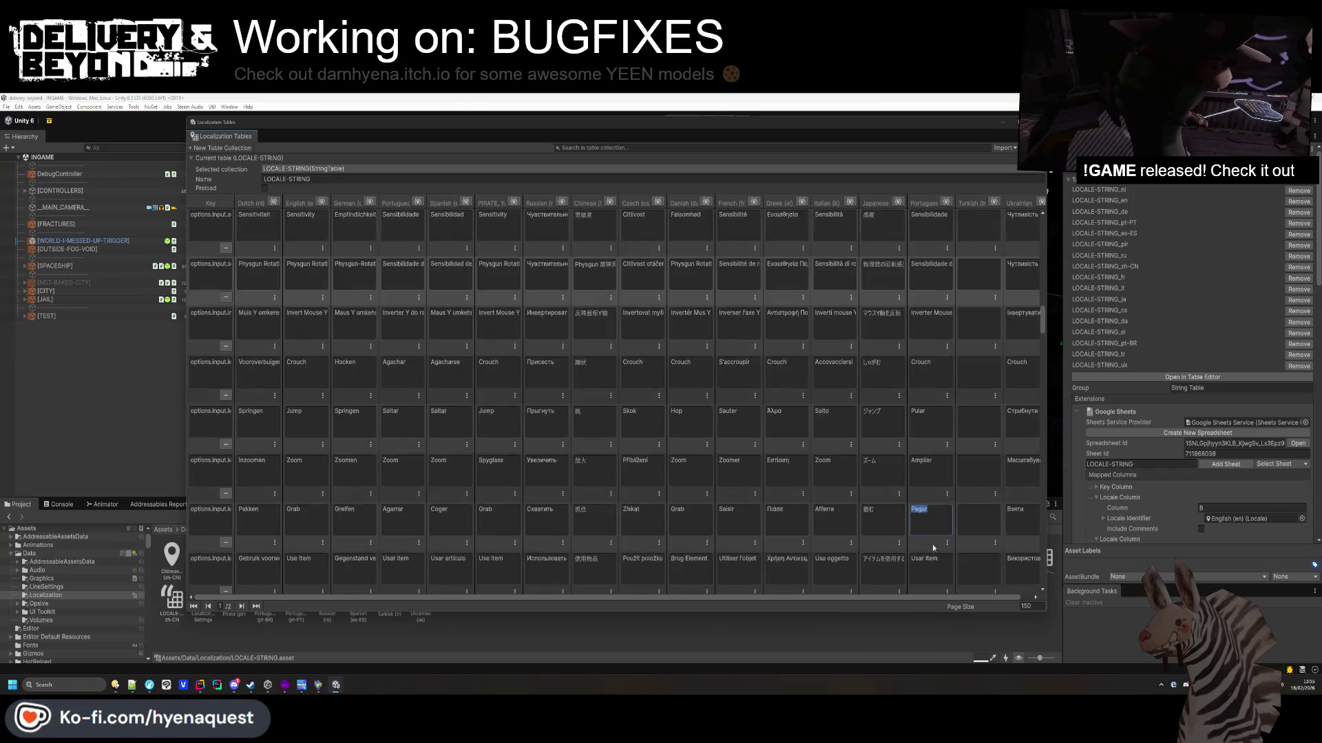
pyautogui.scroll(-1, 933, 543)
# Check the use-item cells and change 'Rodar item' to 'Girar item'.
pyautogui.click(932, 528)
pyautogui.scroll(-1, 932, 528)
pyautogui.scroll(-1, 933, 529)
pyautogui.click(933, 530)
pyautogui.scroll(-2, 934, 530)
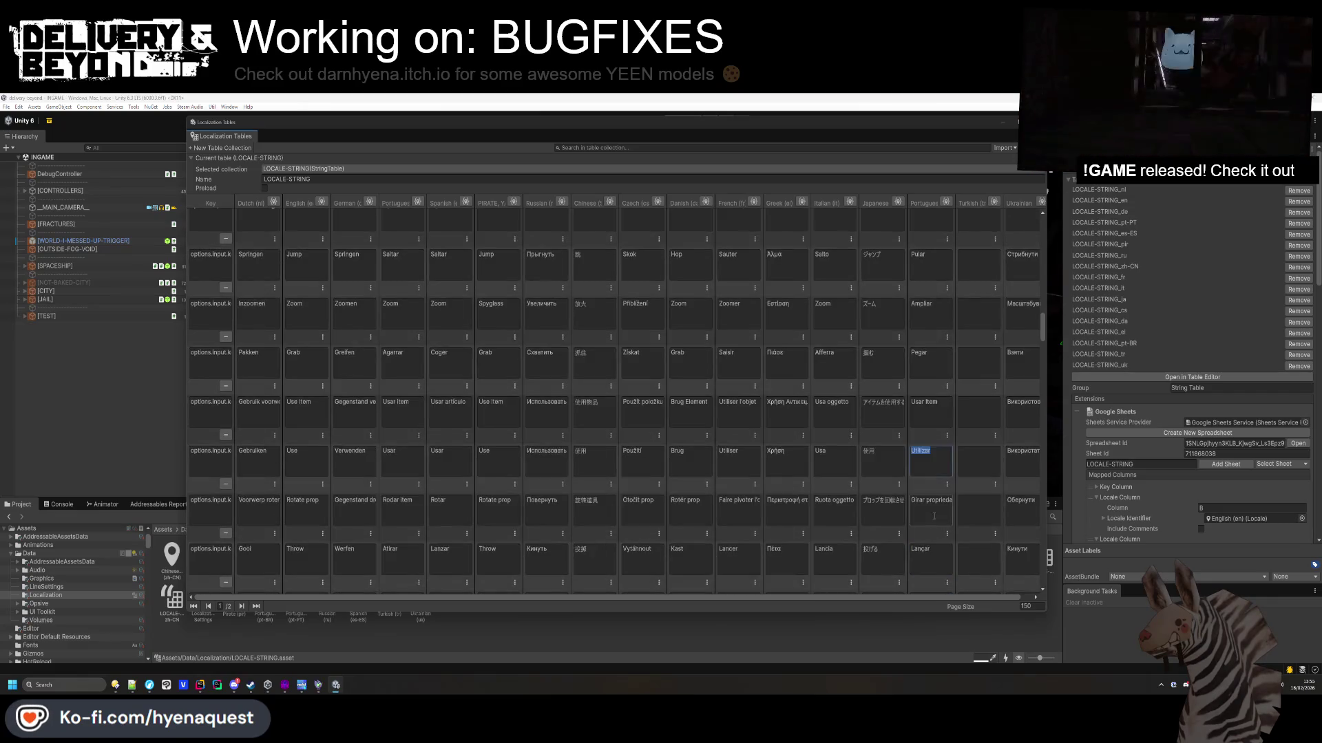
pyautogui.click(935, 527)
pyautogui.scroll(-1, 934, 528)
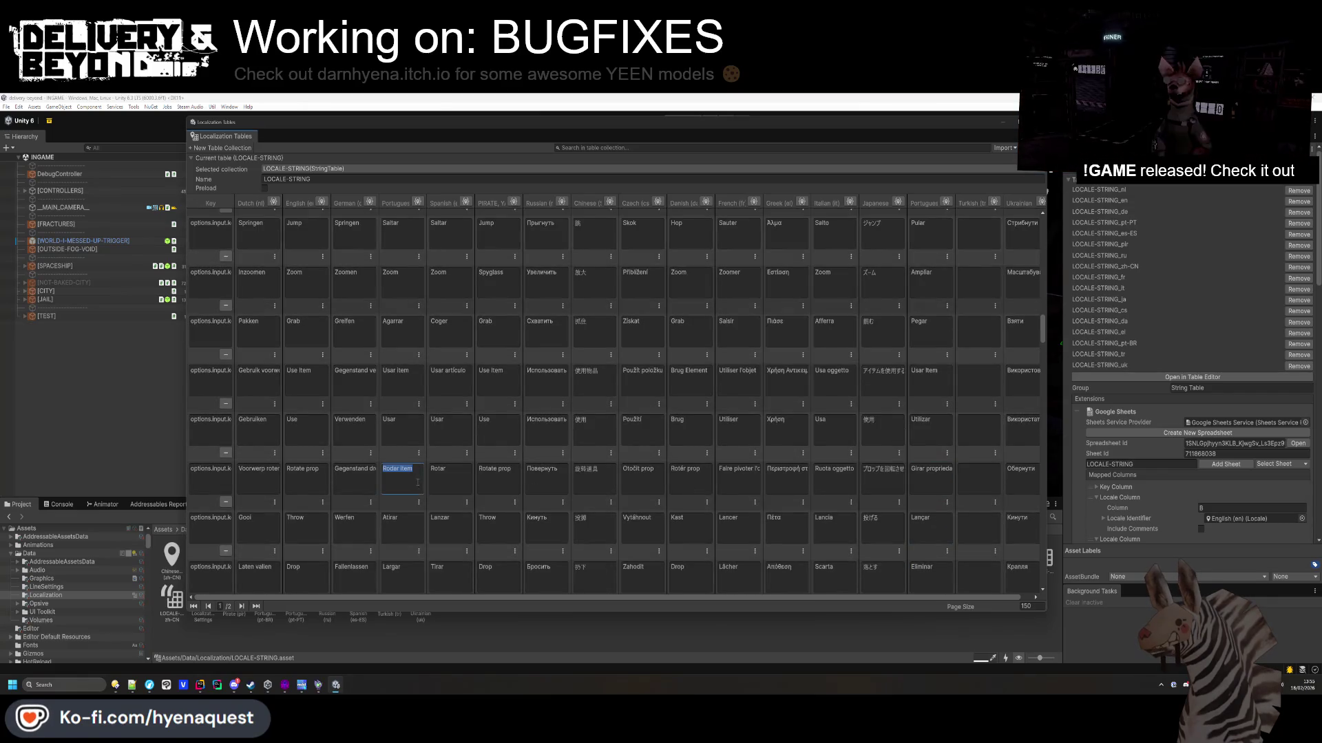
pyautogui.doubleClick(917, 469)
pyautogui.write('Girar')
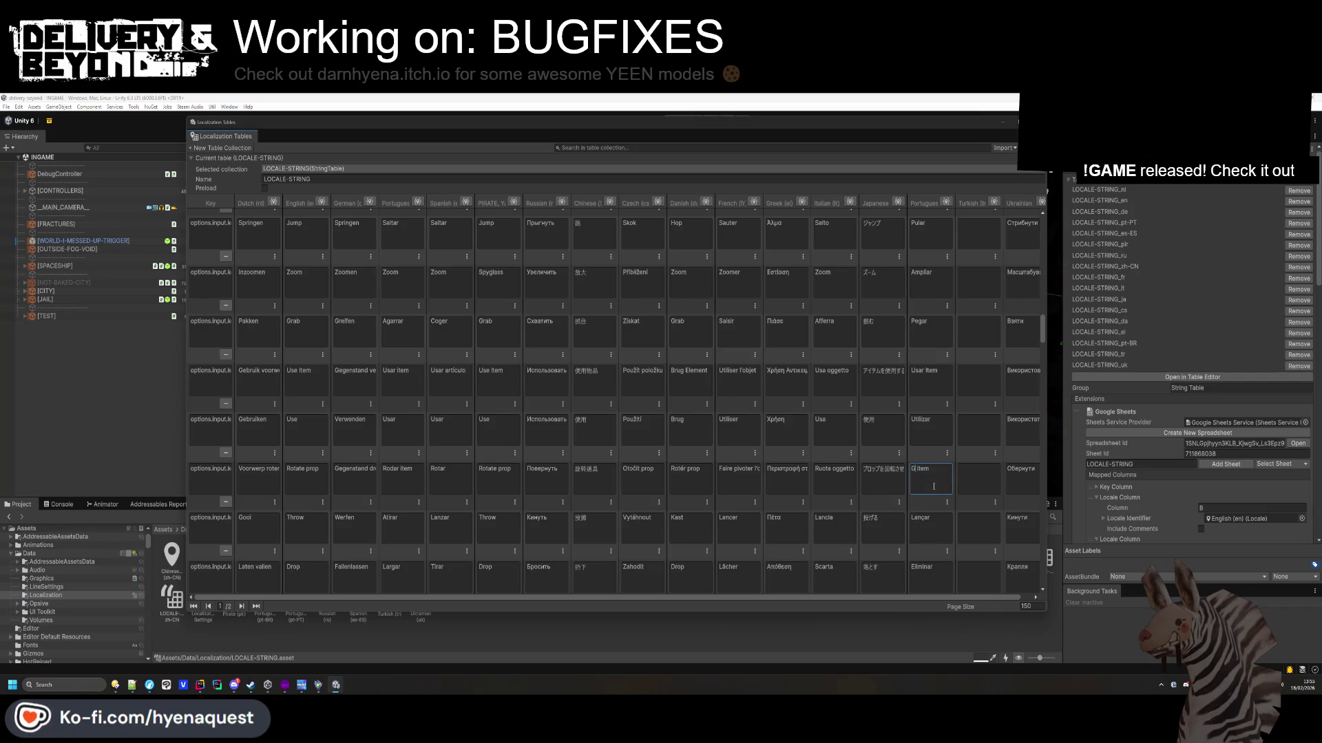
# Replace 'BATE-PAPO' with 'CHAT' in the Portuguese chat cell.
pyautogui.scroll(-3, 933, 525)
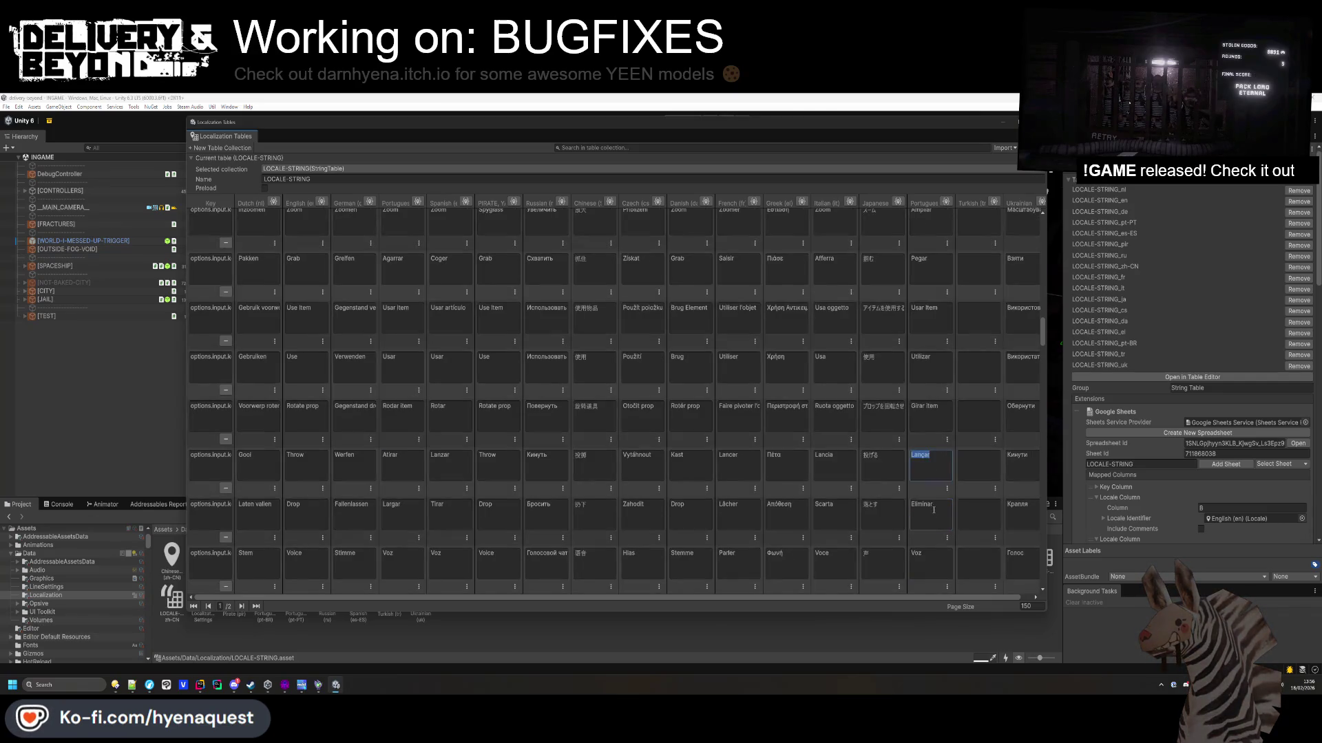
pyautogui.click(934, 549)
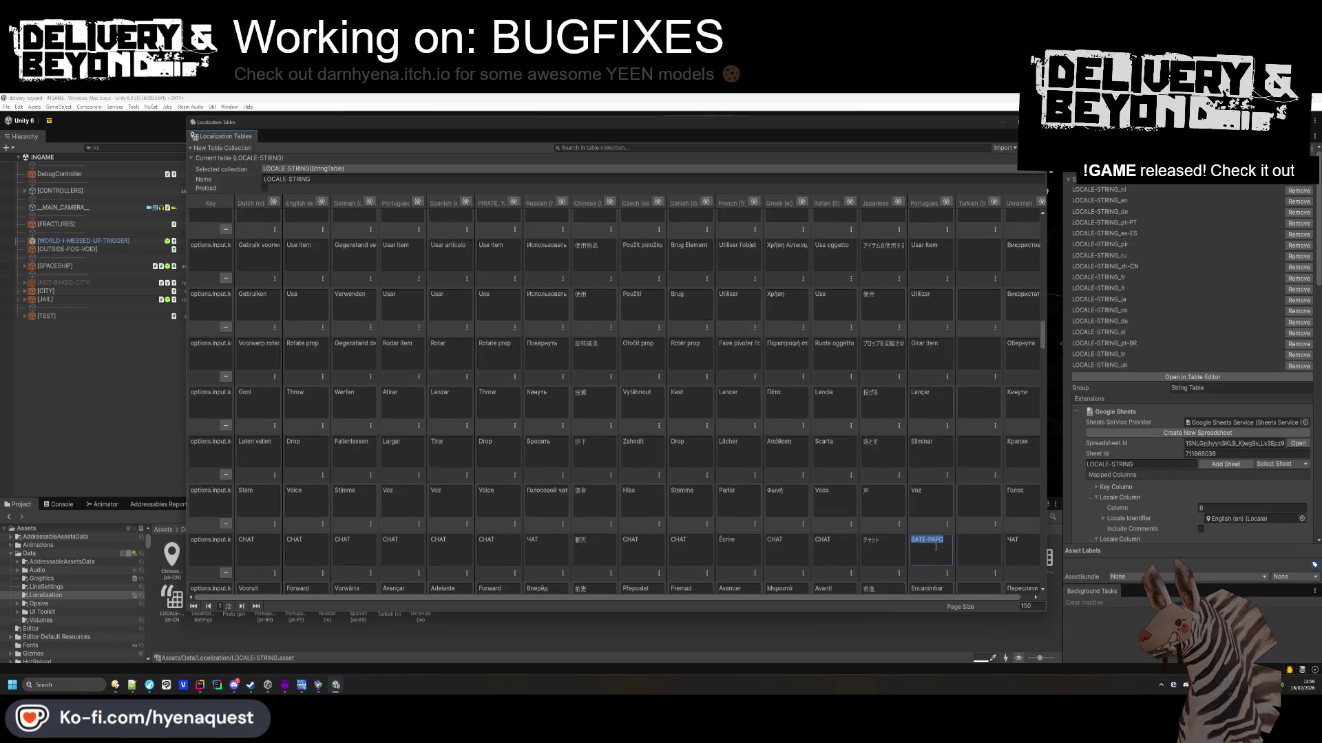
pyautogui.scroll(-2, 934, 544)
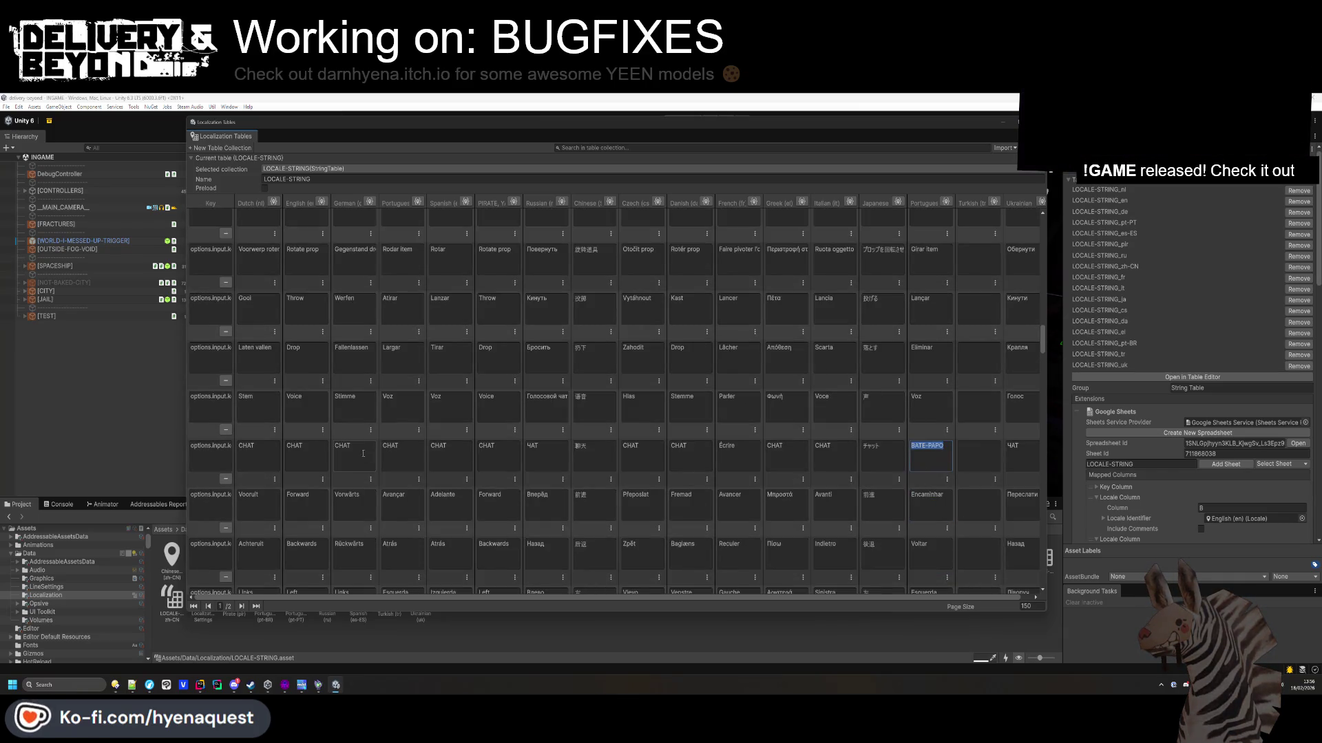
pyautogui.write('CHAT')
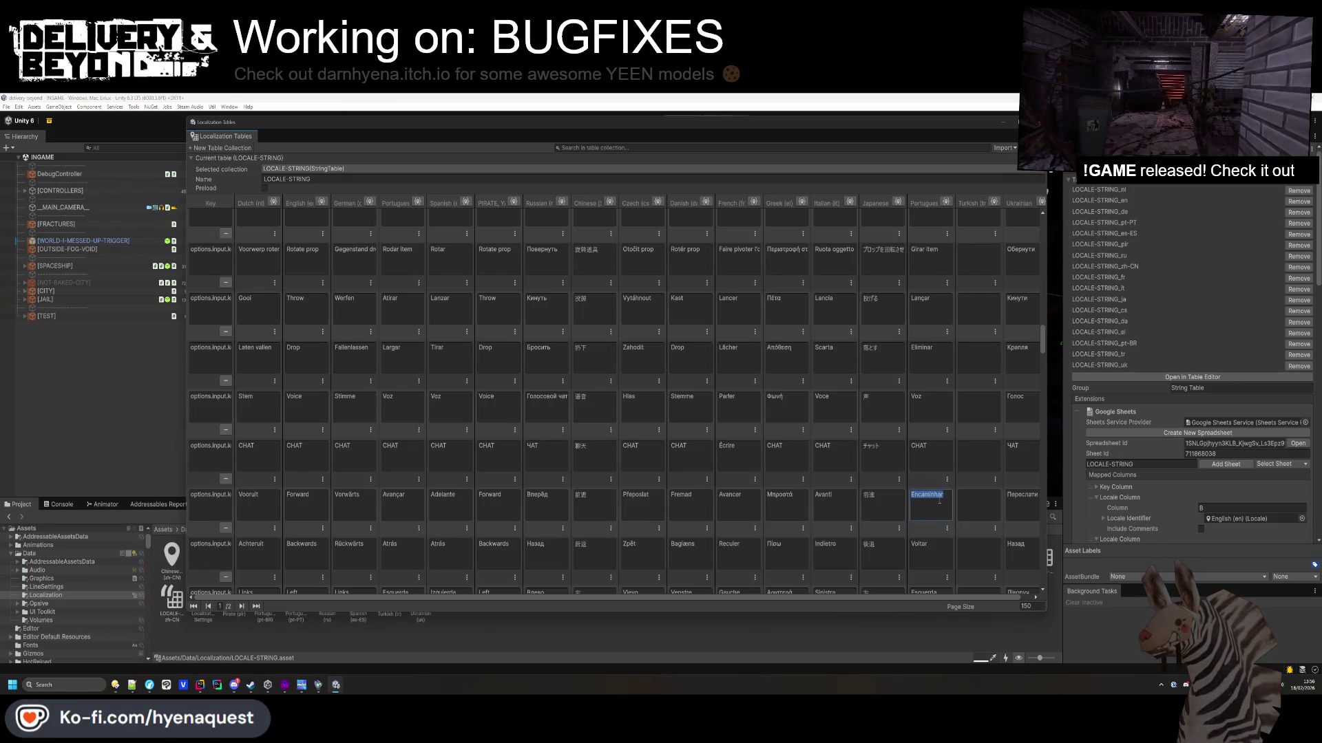
pyautogui.scroll(-1, 938, 499)
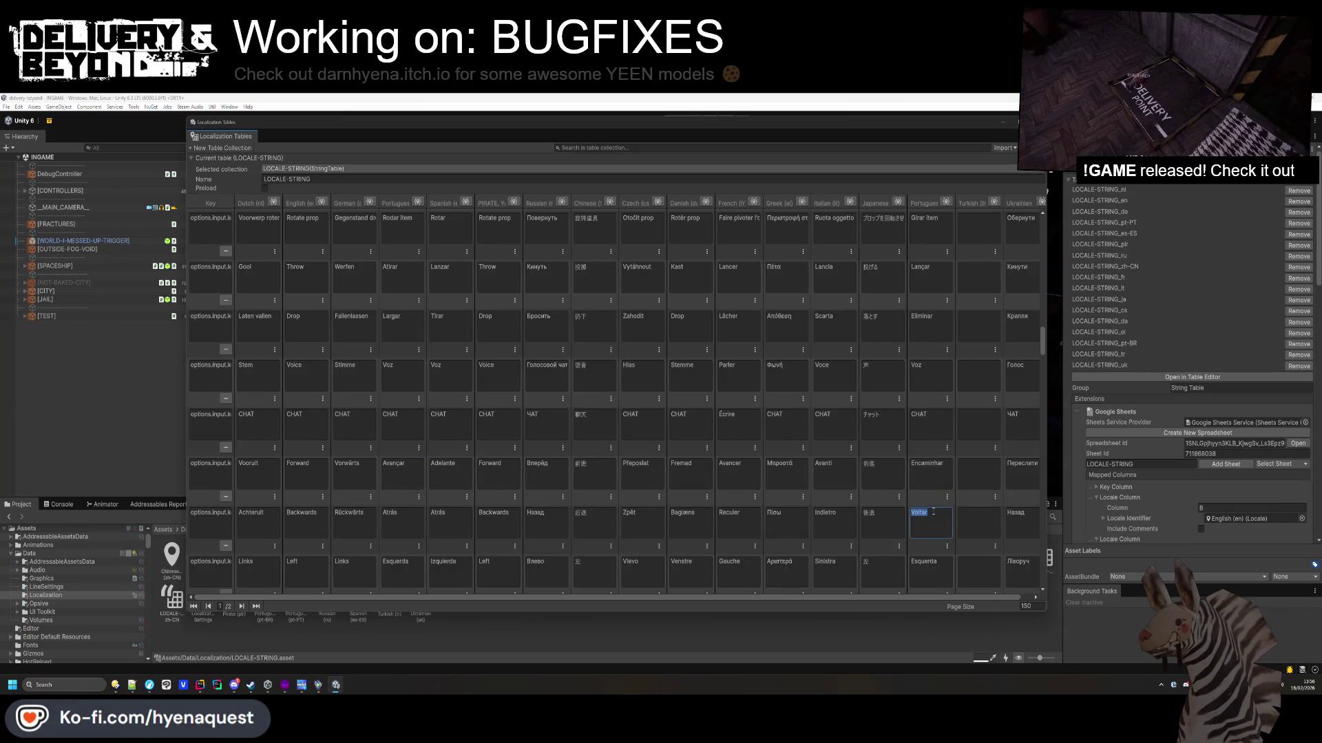
pyautogui.scroll(-1, 937, 520)
pyautogui.scroll(-8, 938, 538)
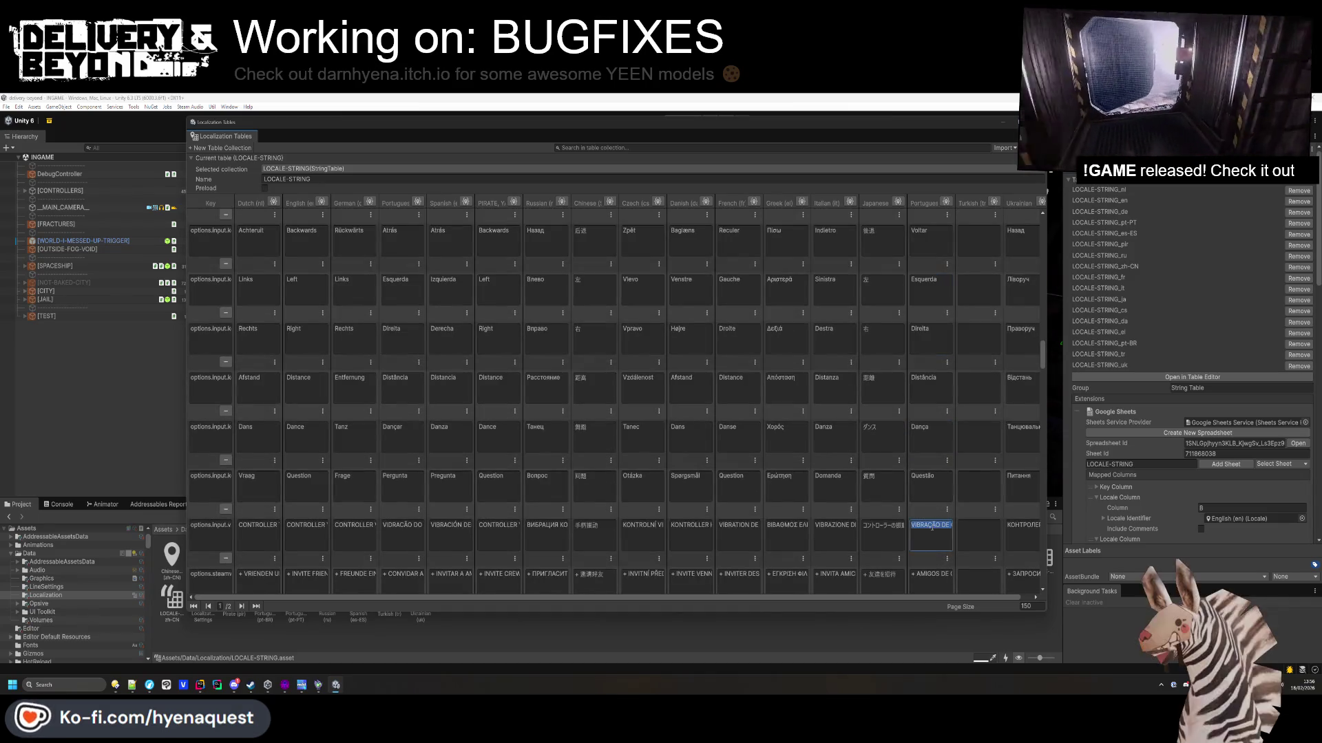
pyautogui.scroll(-2, 940, 516)
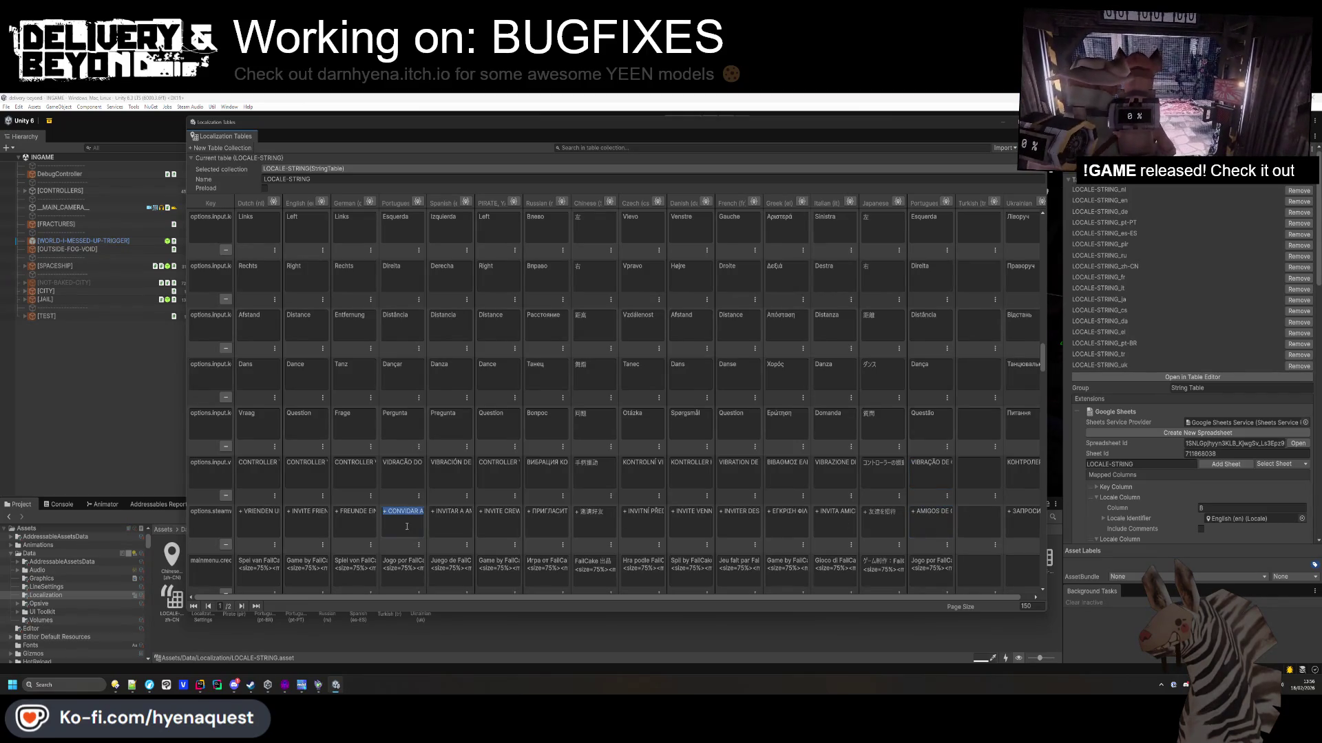
# Commit the invite-friends translation and revise the Portuguese Versão entry.
pyautogui.scroll(-1, 937, 528)
pyautogui.click(935, 531)
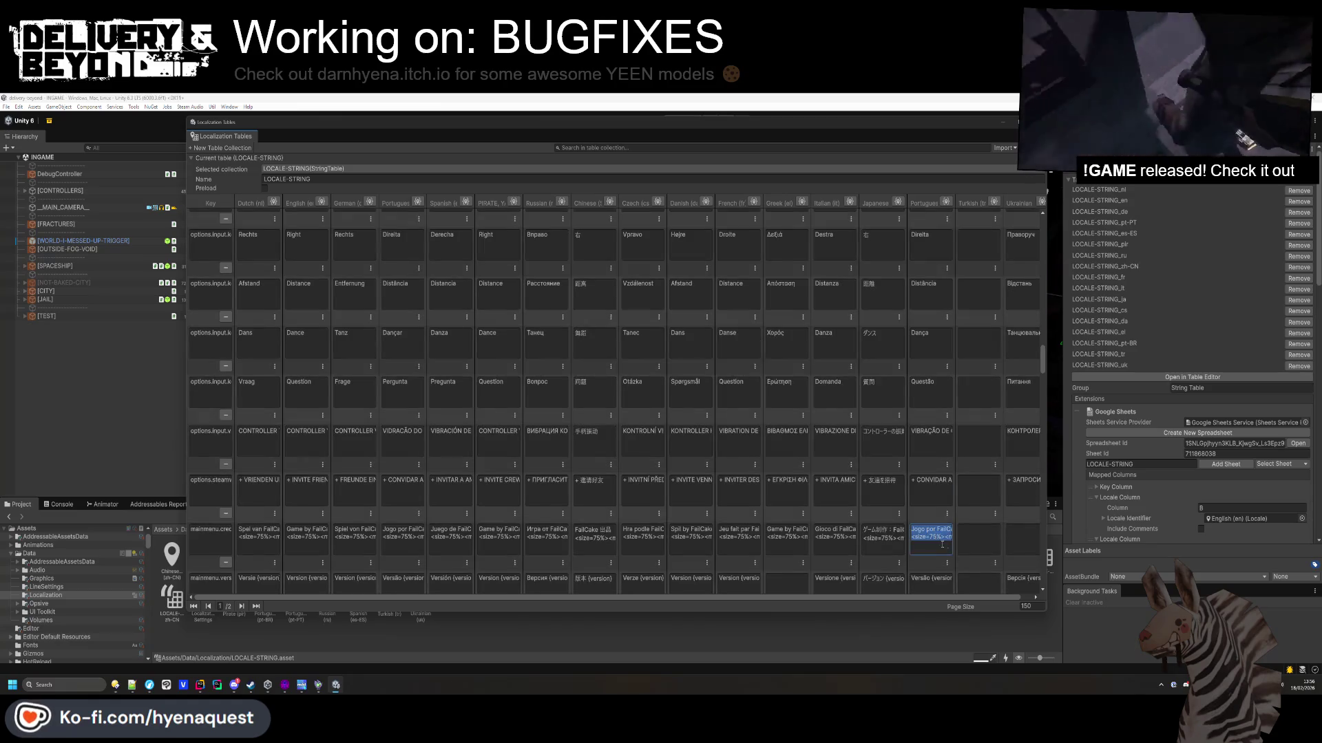
pyautogui.scroll(-1, 944, 537)
pyautogui.click(403, 508)
pyautogui.click(931, 502)
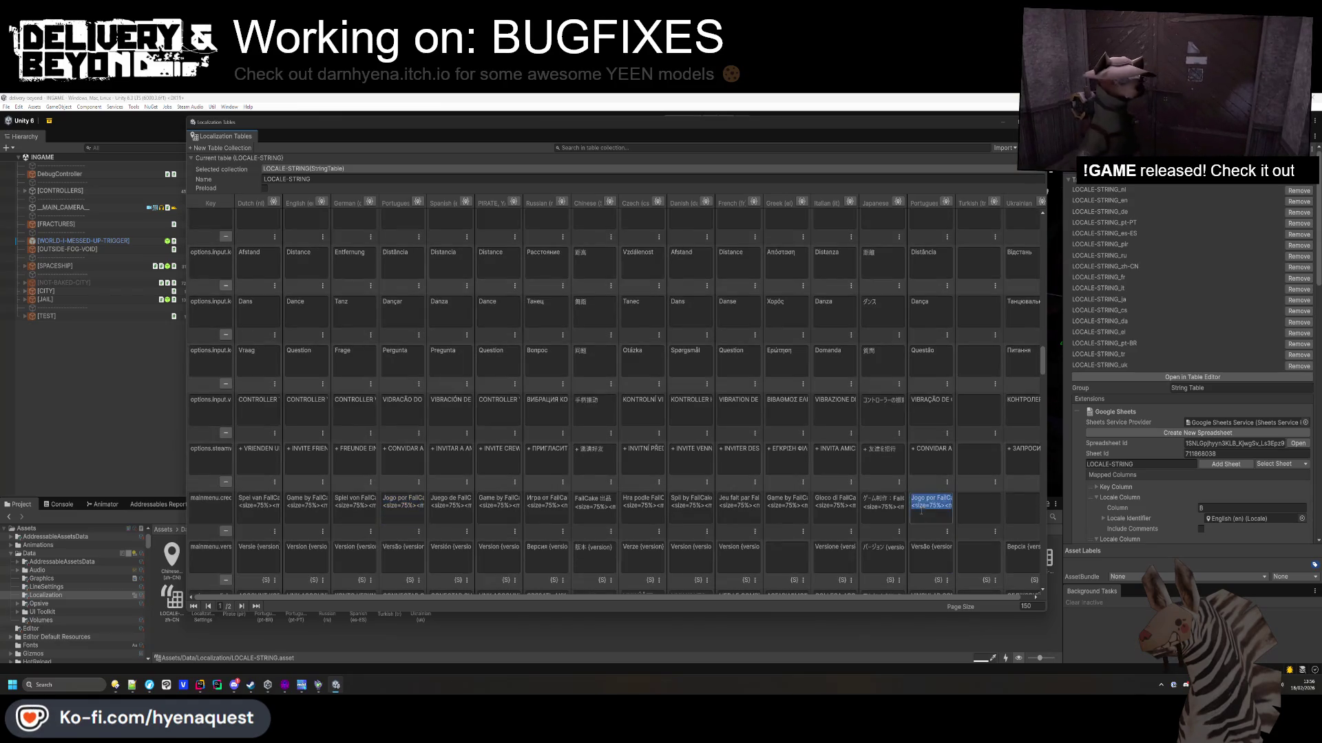
pyautogui.click(929, 556)
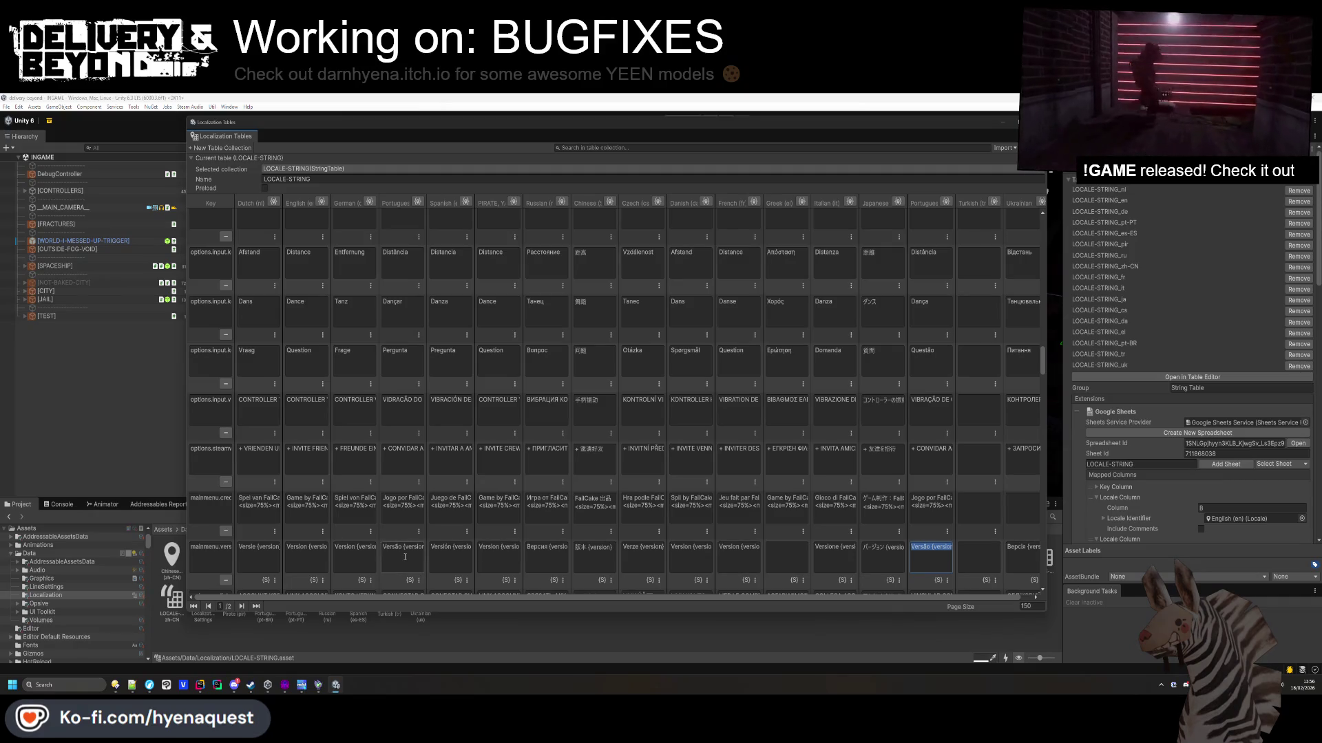
pyautogui.press('End')
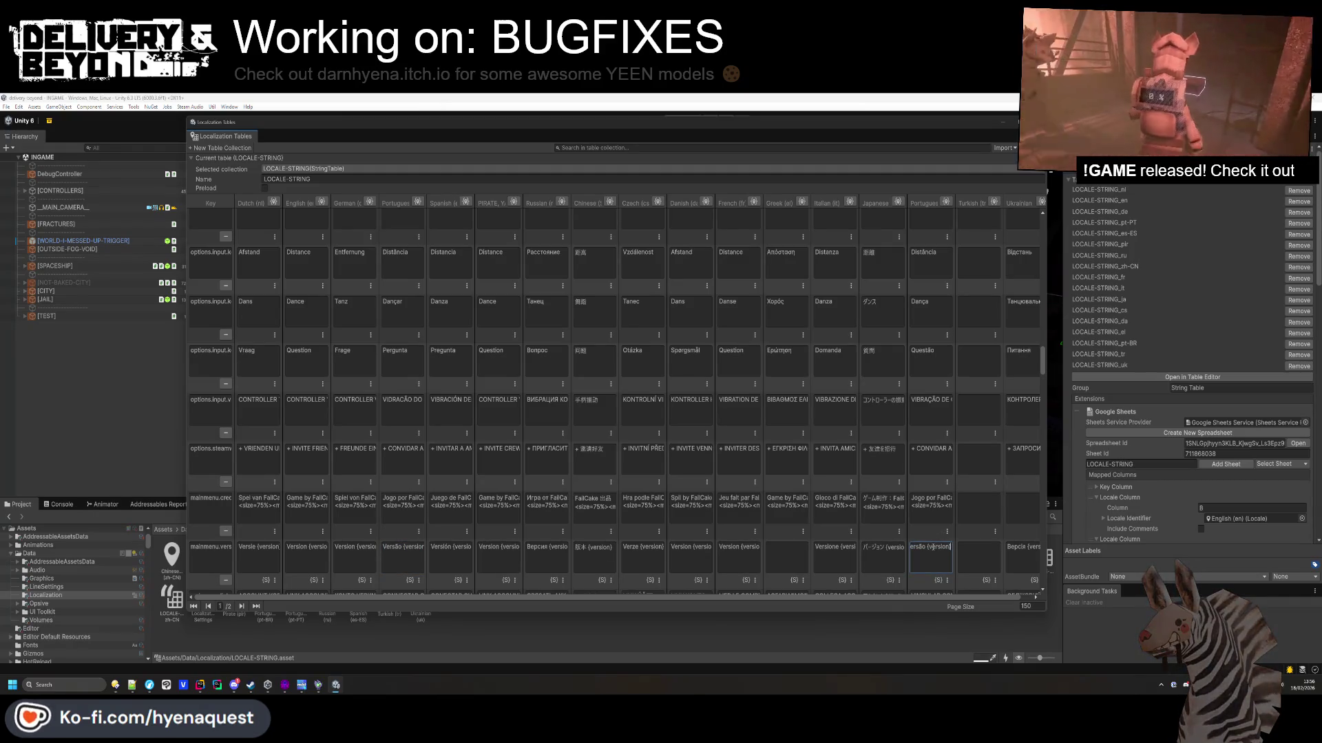
# Edit the Portuguese VINCULAR, unlink-account (DESLINK) and Nome do servidor entries.
pyautogui.scroll(-4, 934, 540)
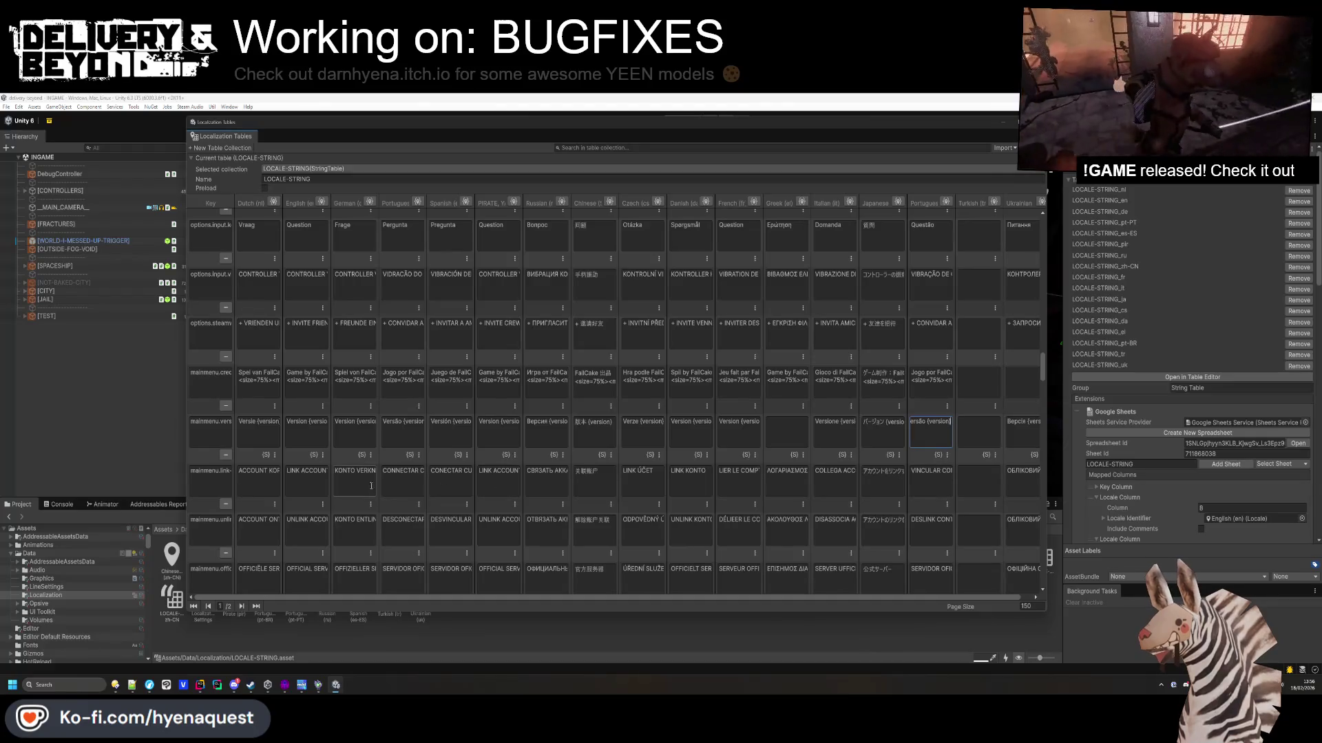
pyautogui.click(940, 472)
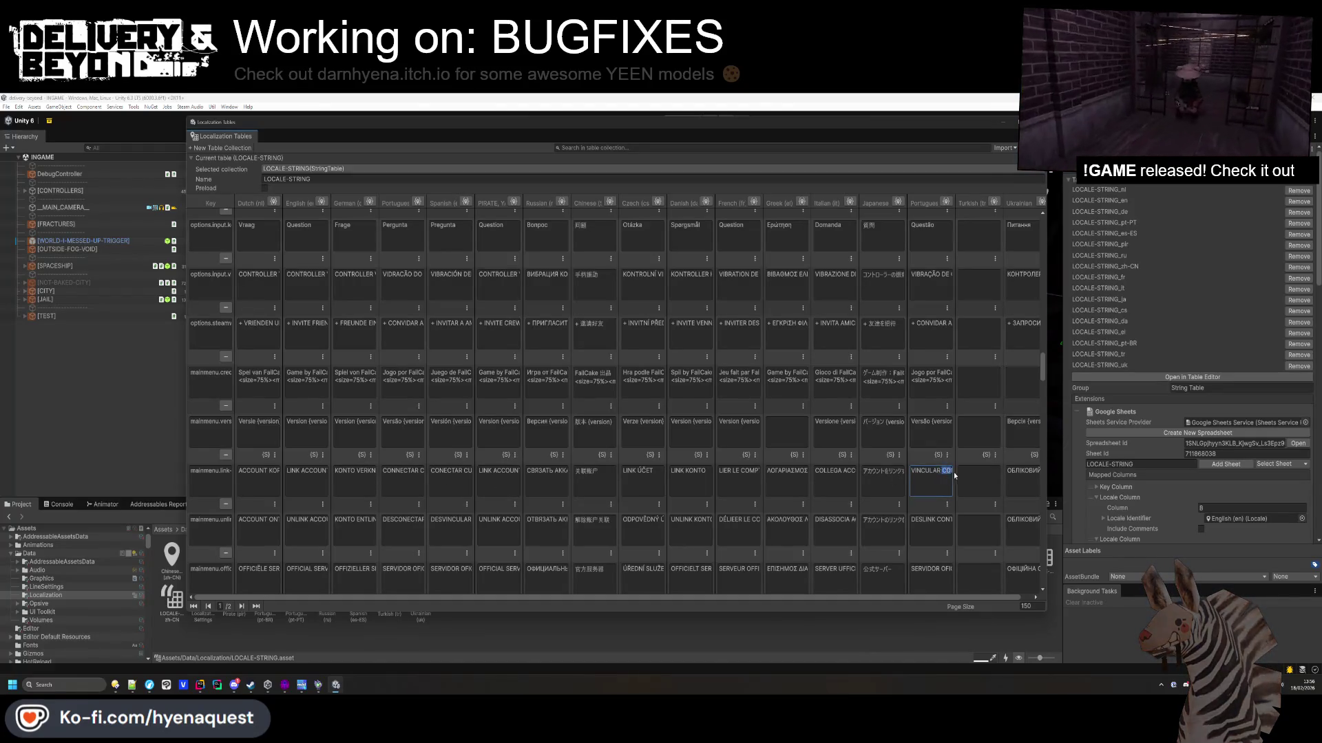
pyautogui.moveTo(941, 472); pyautogui.dragTo(811, 468)
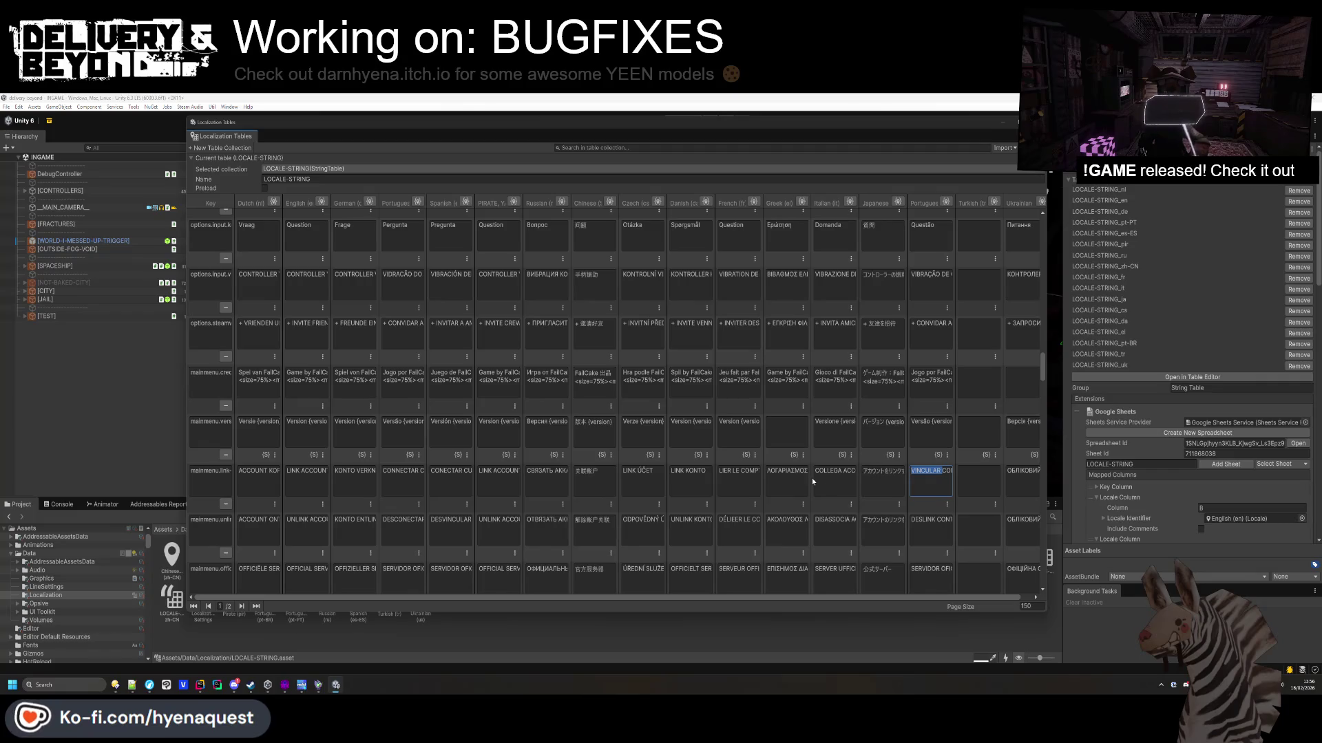
pyautogui.click(923, 519)
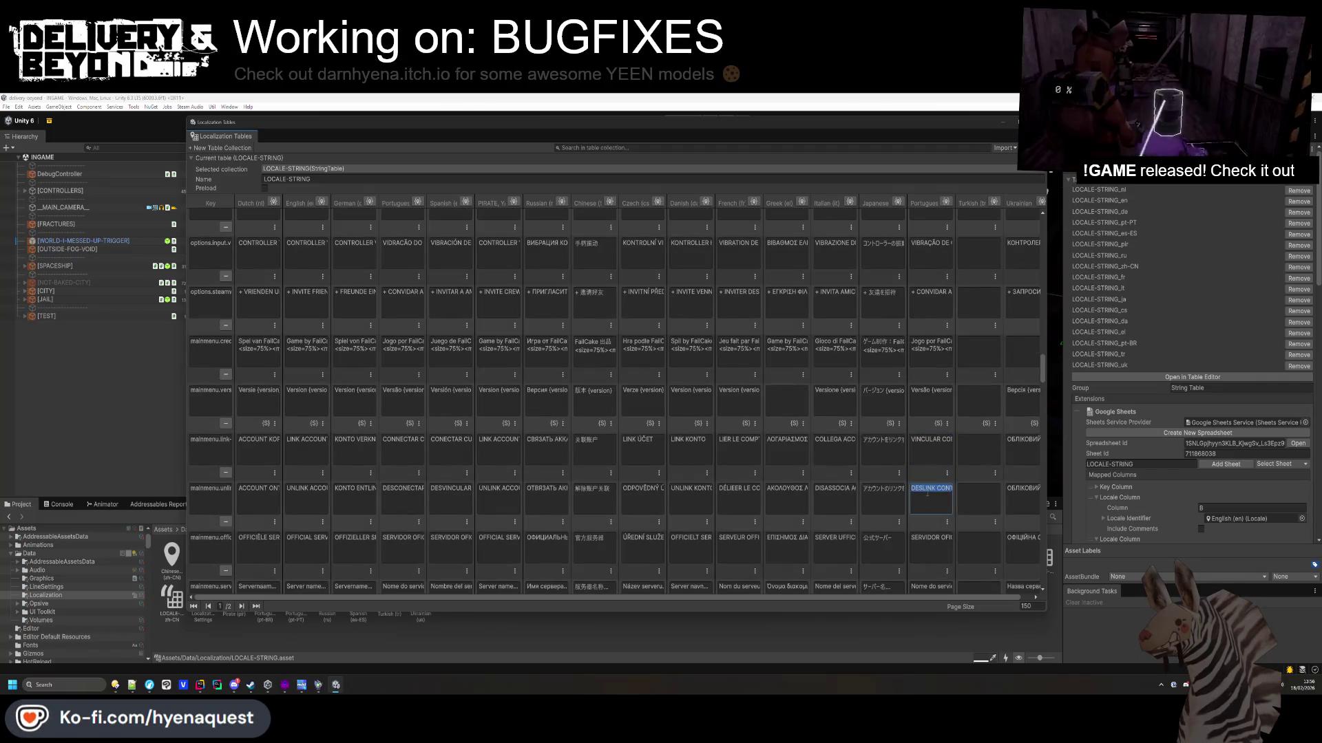
pyautogui.click(930, 537)
pyautogui.click(931, 556)
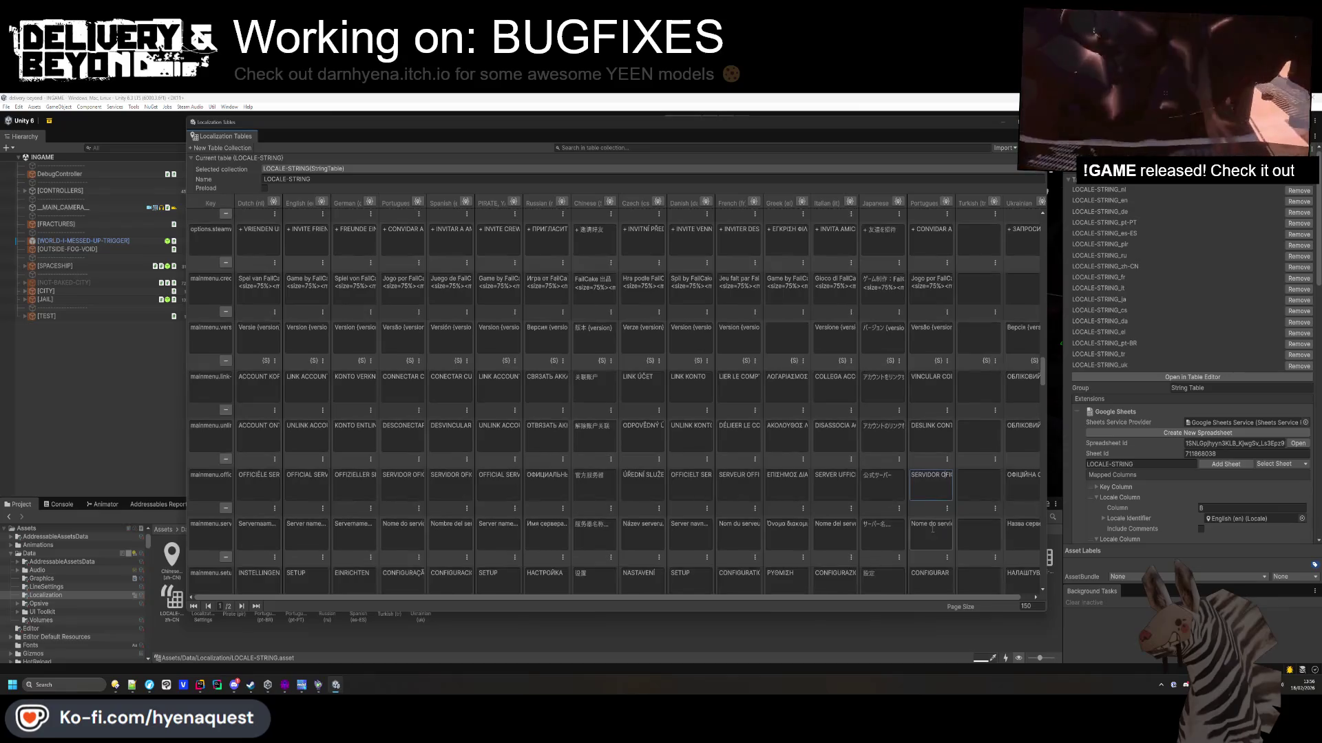
pyautogui.moveTo(930, 525); pyautogui.dragTo(946, 526)
# Revise the end of the Portuguese slider-adjust hint and the friend-hosting text.
pyautogui.scroll(-4, 957, 525)
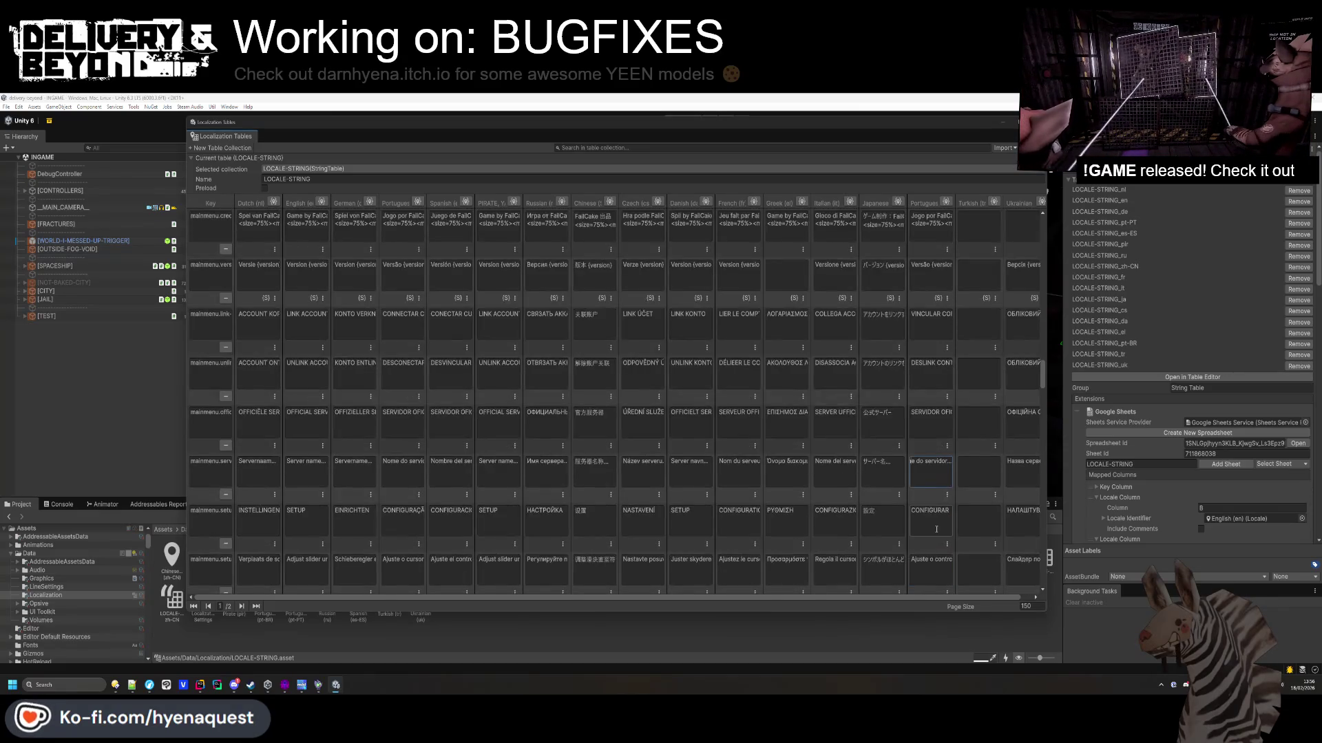
pyautogui.click(941, 503)
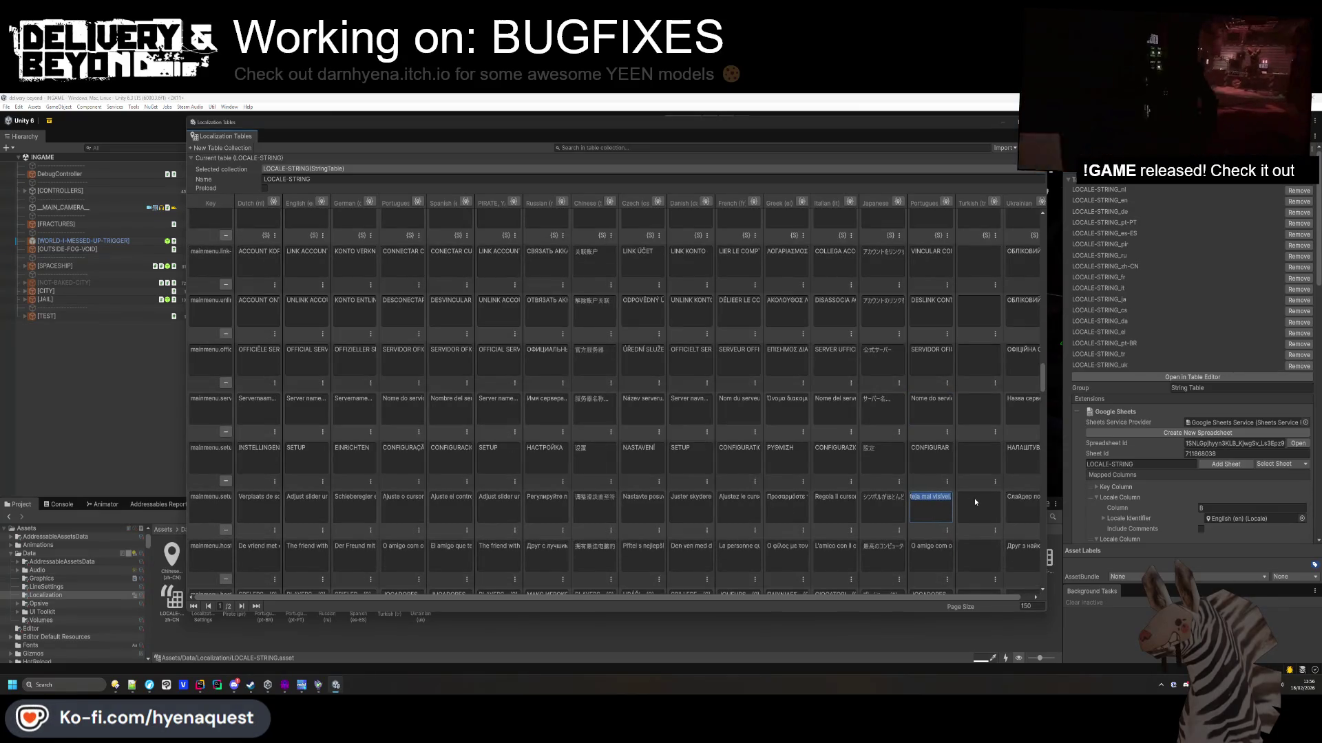
pyautogui.moveTo(933, 504); pyautogui.dragTo(954, 504)
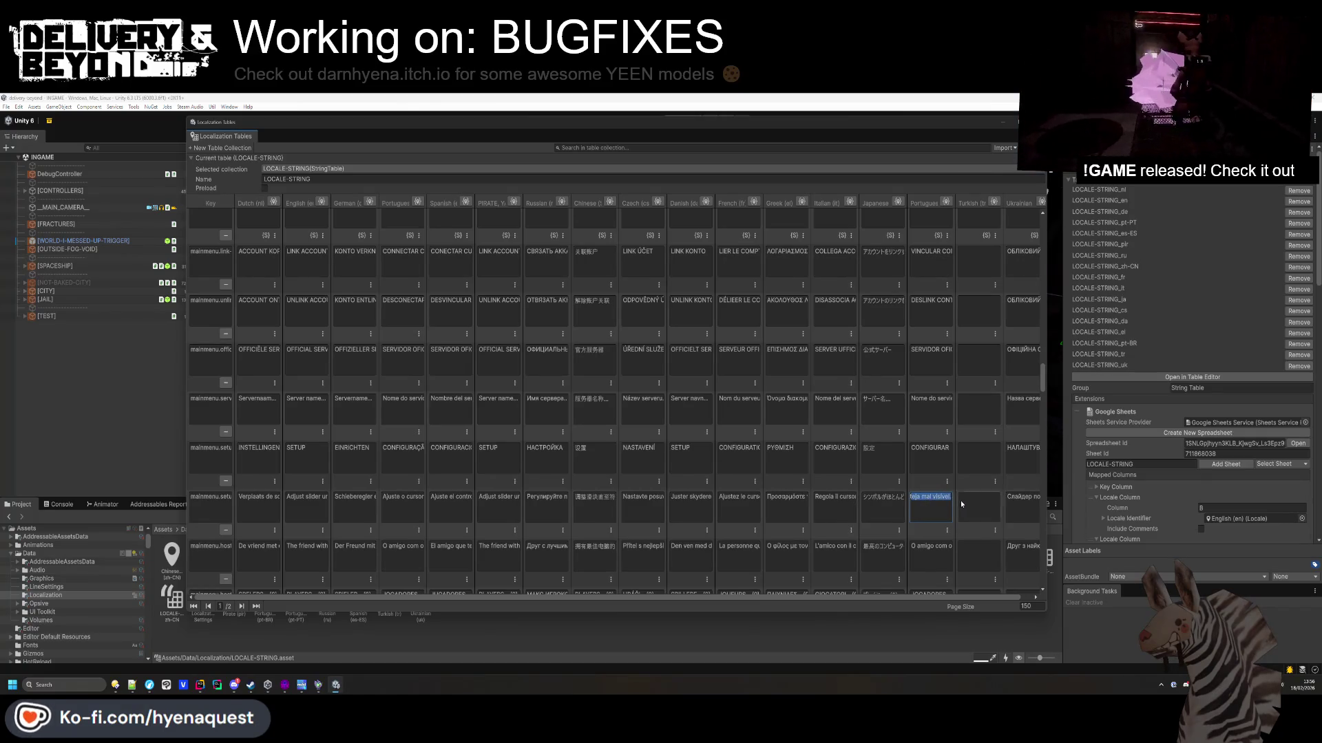
pyautogui.click(920, 514)
pyautogui.scroll(-1, 881, 512)
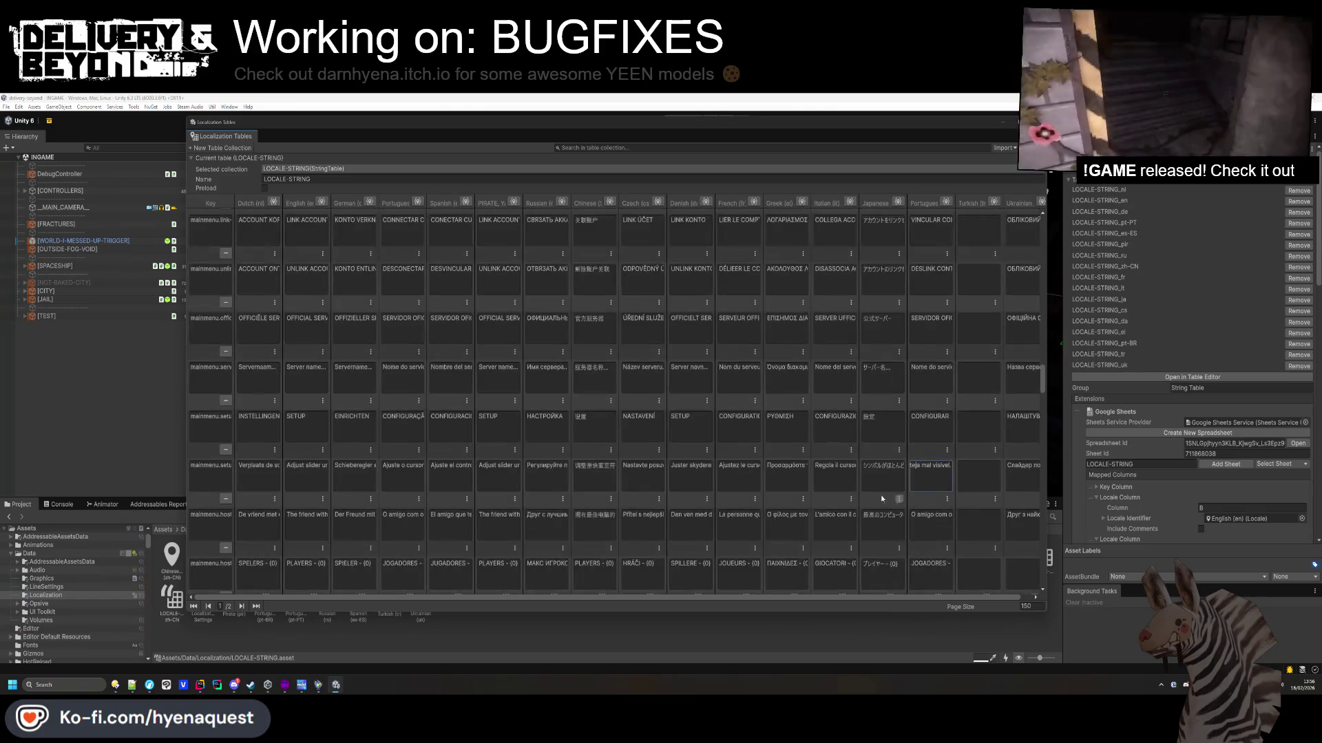
pyautogui.click(931, 527)
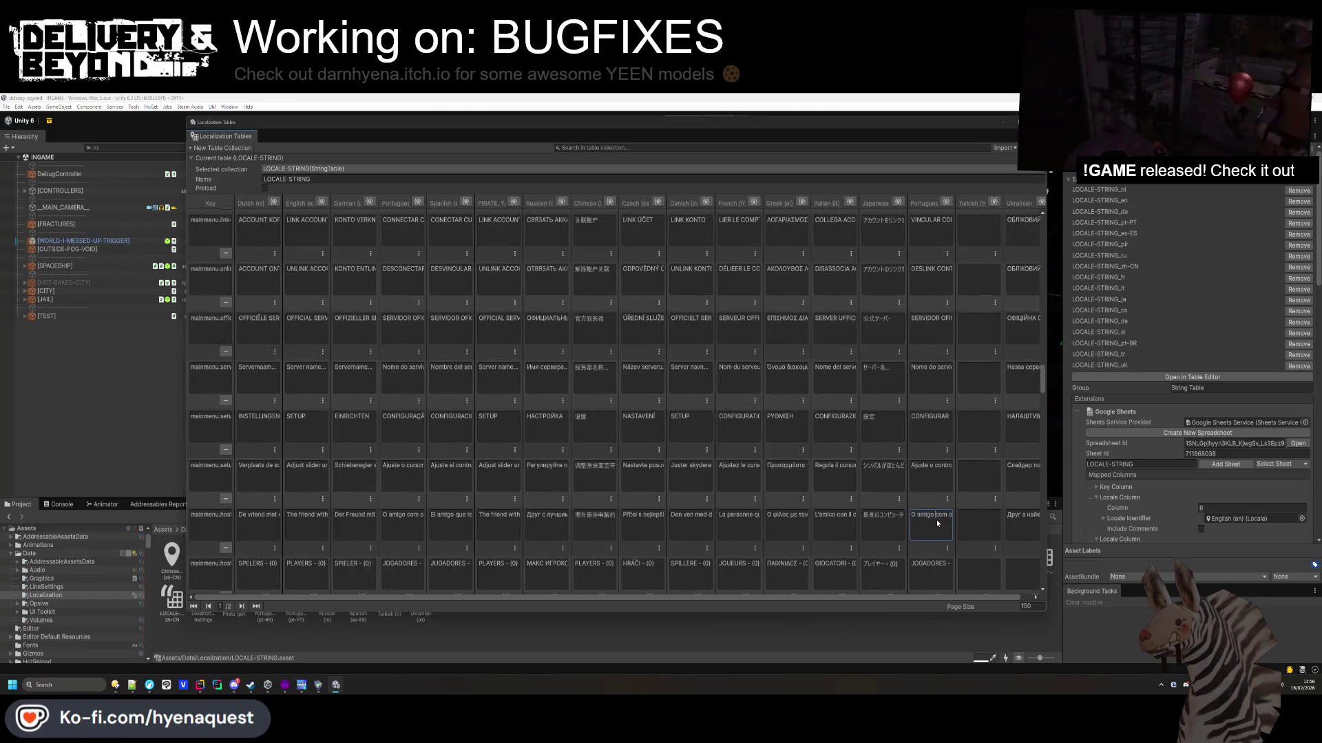
pyautogui.moveTo(975, 521); pyautogui.dragTo(896, 525)
# Edit the Portuguese CONQUISTAS entry and select the English {total} TOTAL cell.
pyautogui.scroll(-4, 923, 521)
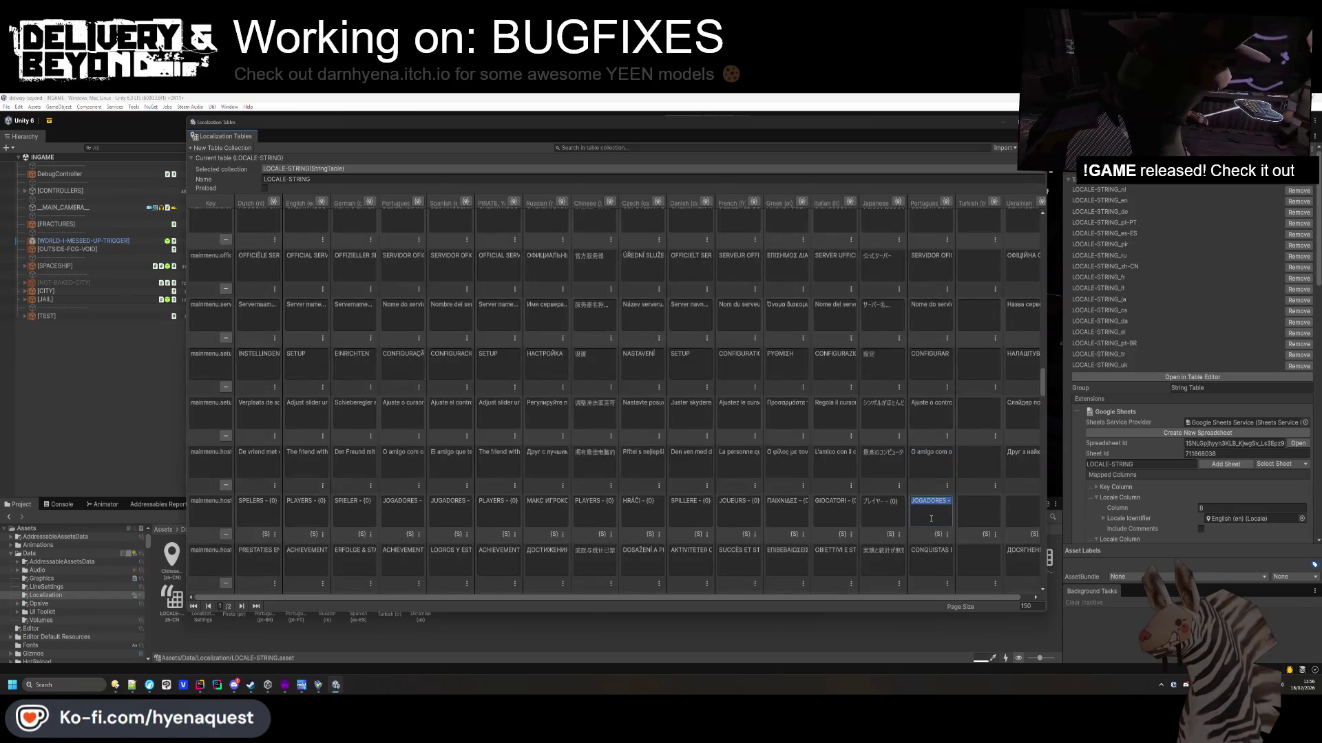
pyautogui.click(938, 498)
pyautogui.scroll(-2, 937, 497)
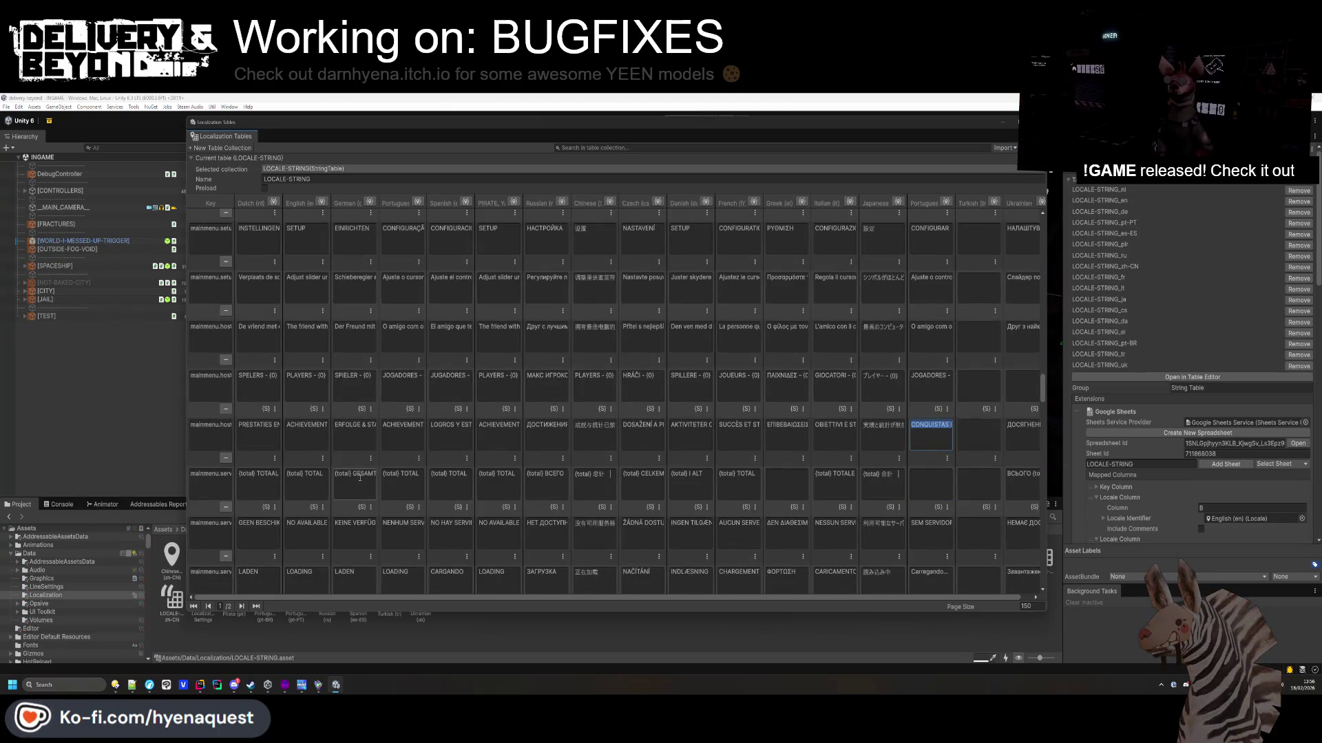
pyautogui.click(304, 481)
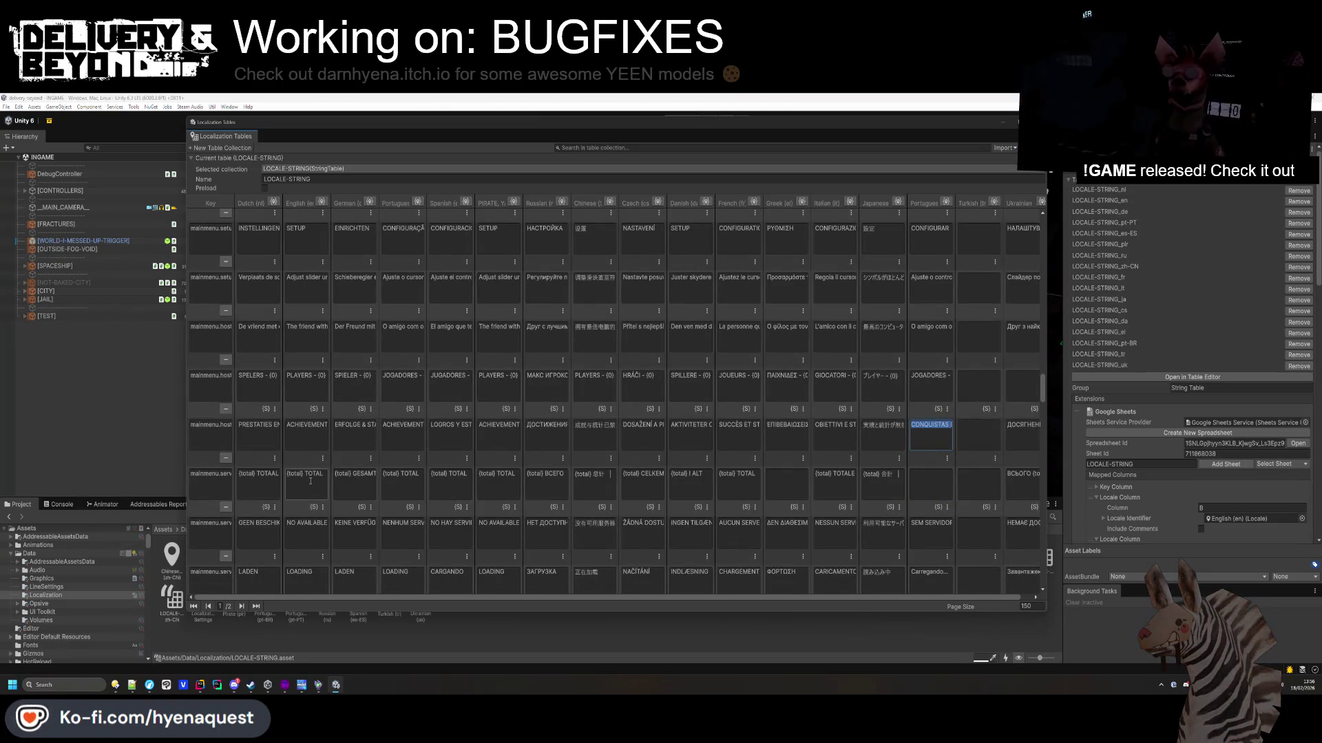
# Paste {total} TOTAL into the empty Portuguese progress entry.
pyautogui.click(413, 482)
pyautogui.click(930, 485)
pyautogui.hotkey('ctrl', 'v')
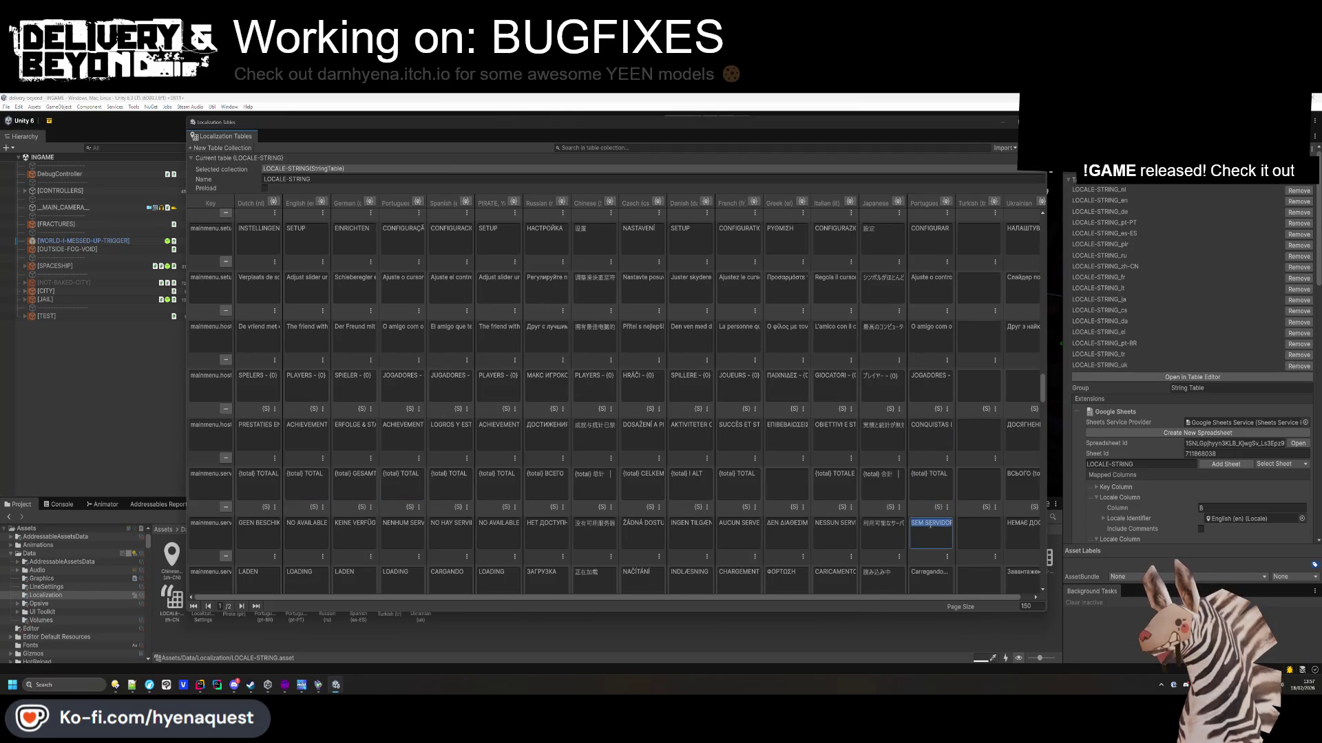
pyautogui.doubleClick(920, 474)
pyautogui.hotkey('shift', 'Home')
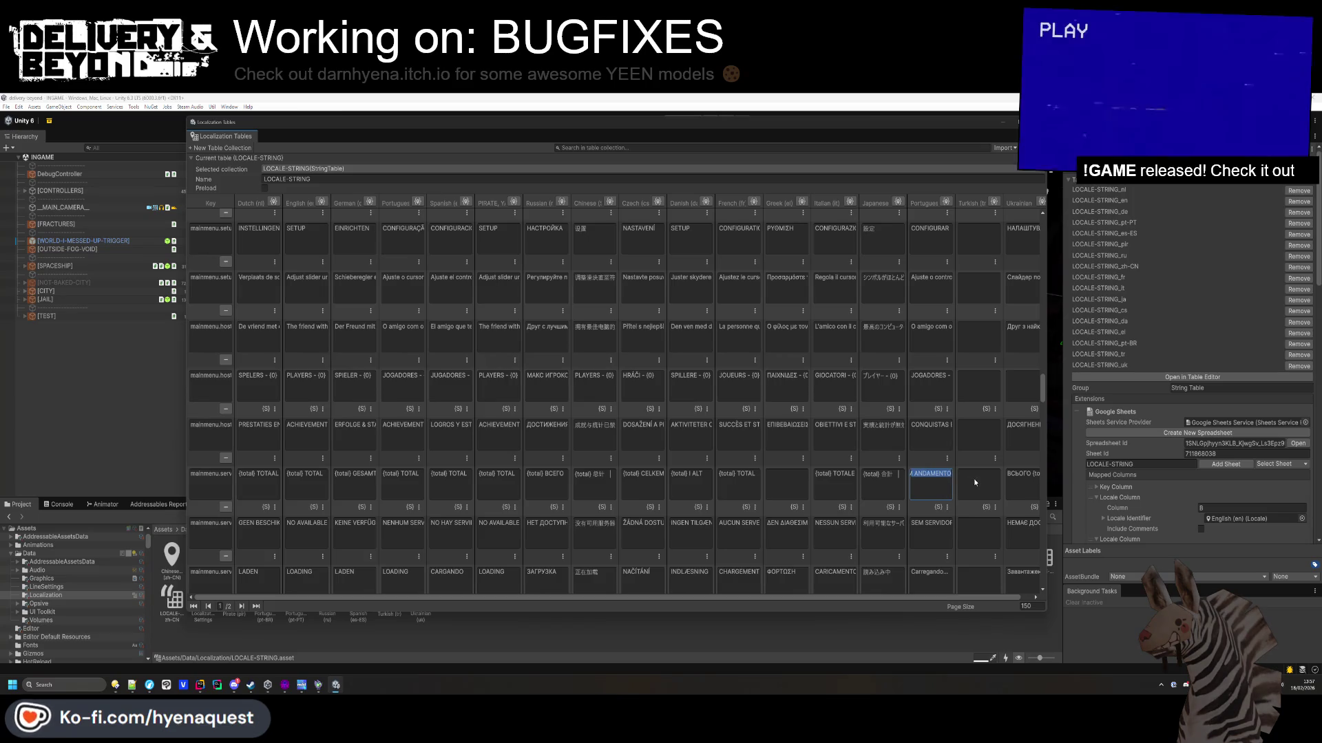
pyautogui.write('(total) TOTAL')
pyautogui.click(951, 521)
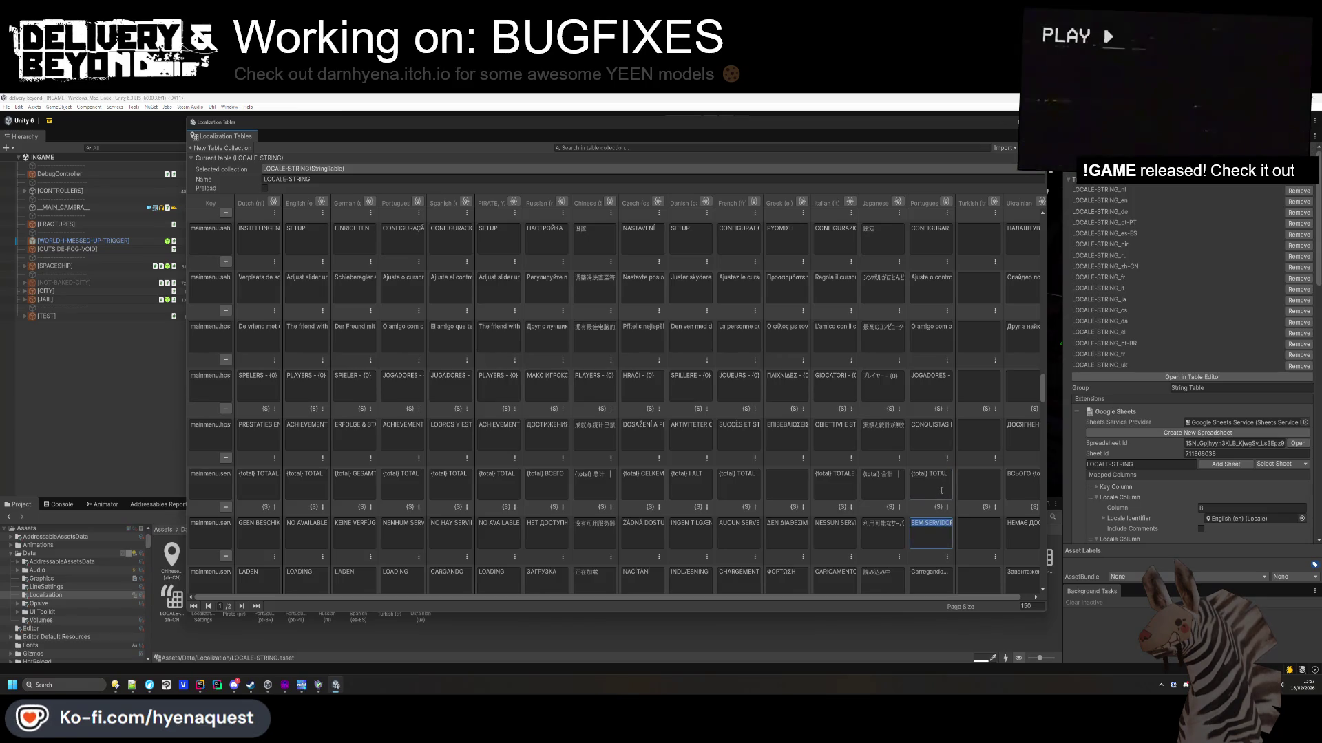
# Restore the German total cell to {total} GESAMT.
pyautogui.click(735, 485)
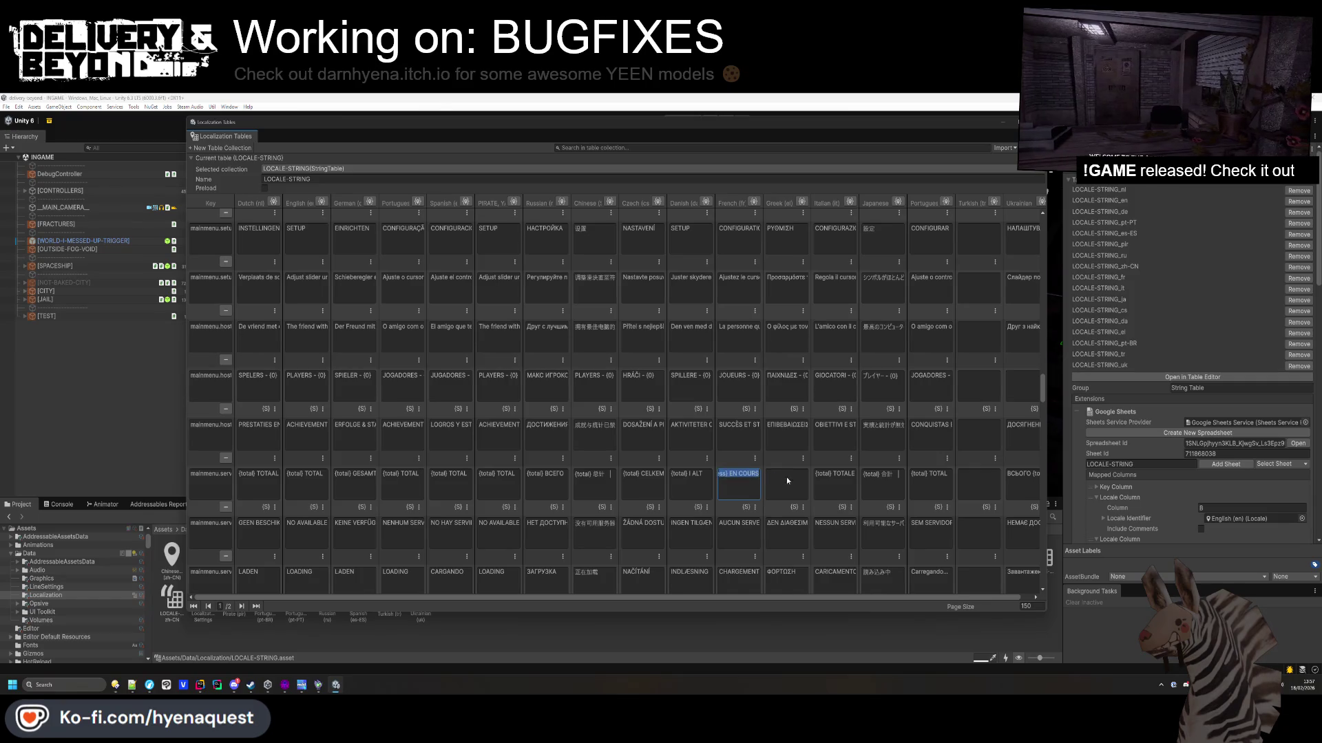
pyautogui.write('(total) TOTAL')
pyautogui.click(316, 482)
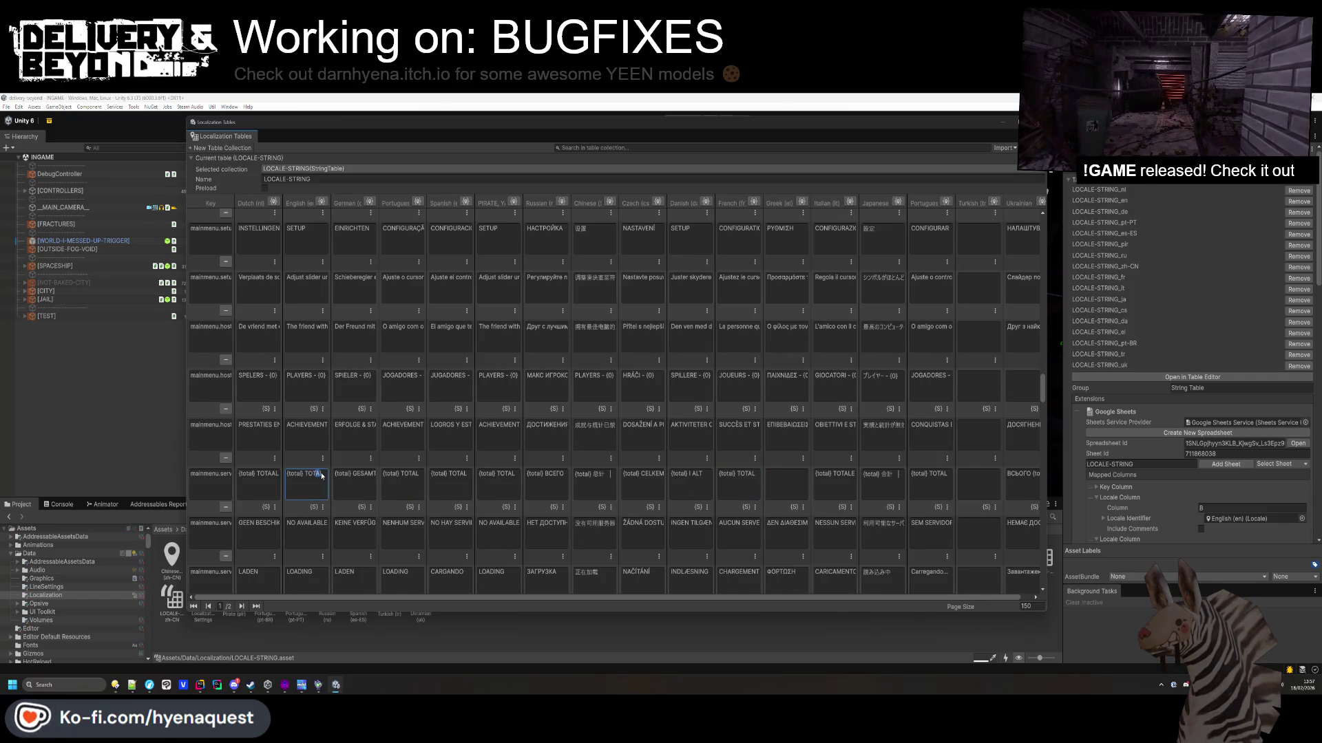
pyautogui.moveTo(316, 475); pyautogui.dragTo(380, 482)
pyautogui.click(364, 482)
pyautogui.hotkey('ctrl', 'a')
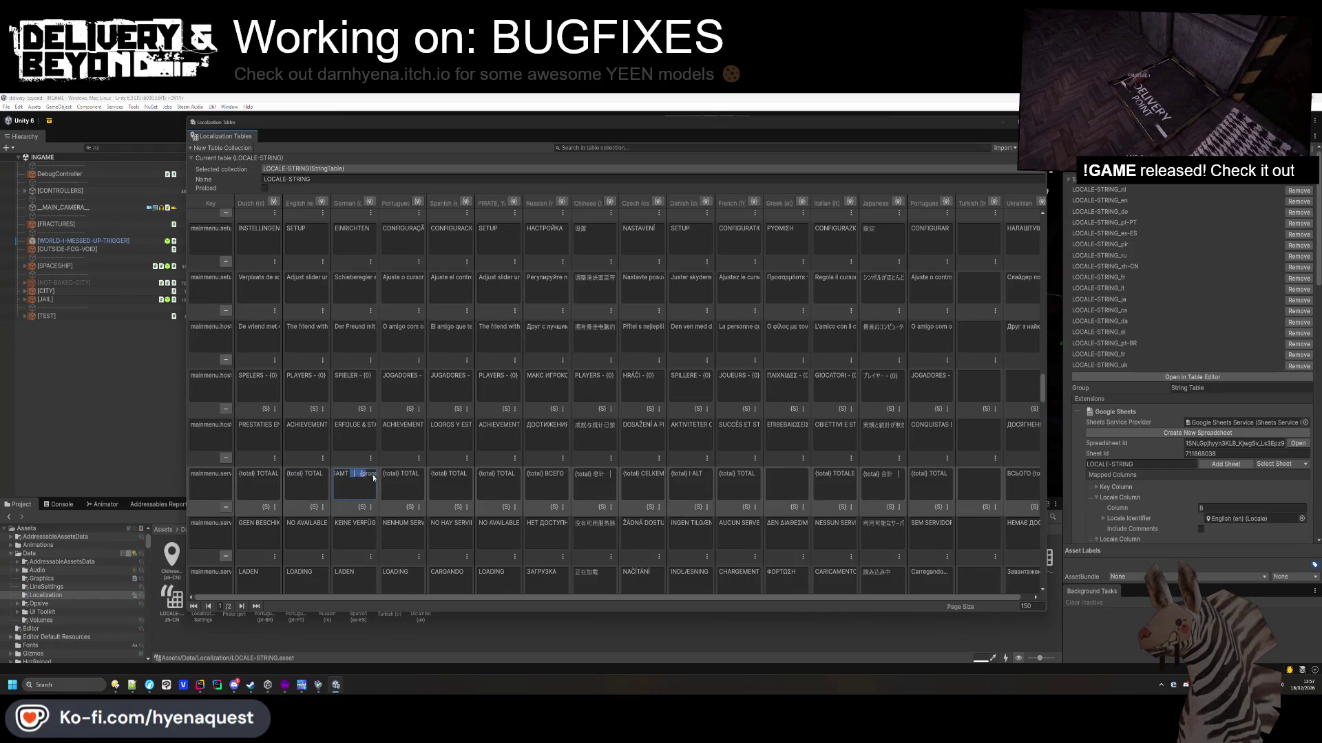
pyautogui.press('BackSpace')
pyautogui.hotkey('ctrl', 'v')
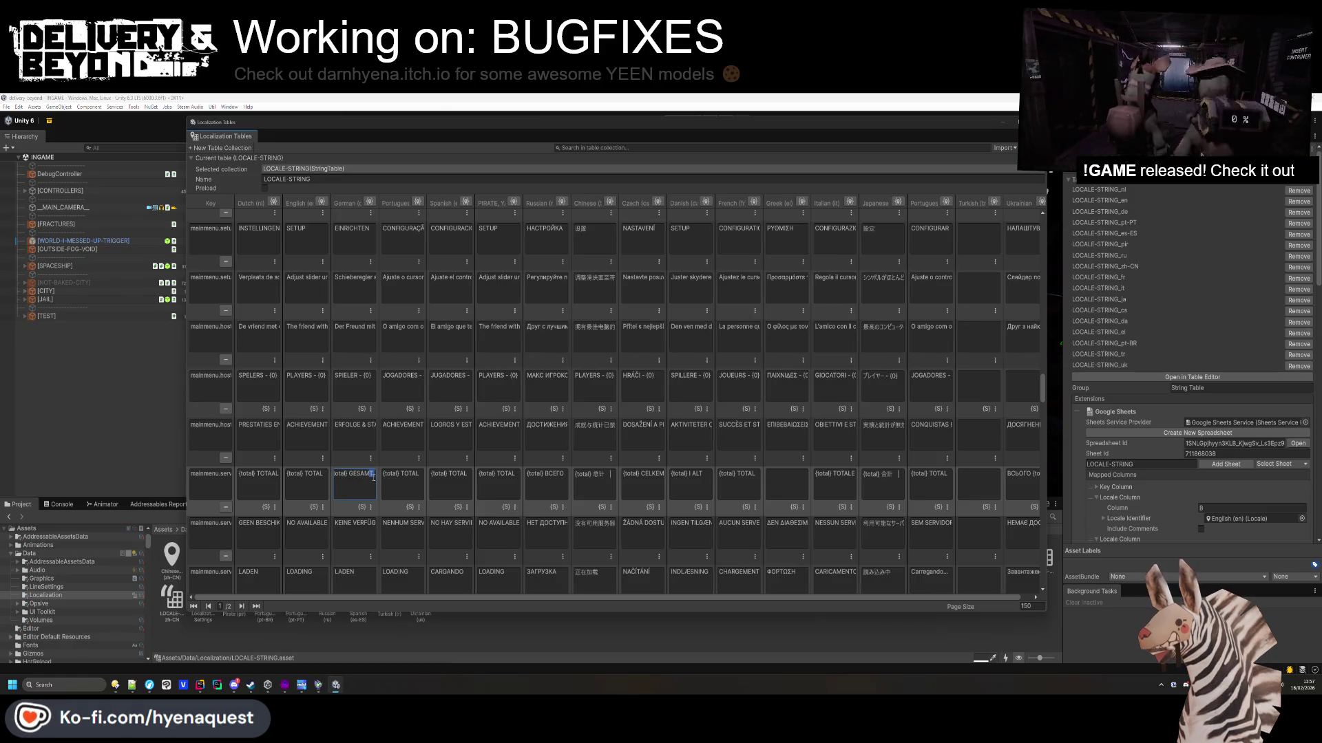
pyautogui.hotkey('ctrl', 'a')
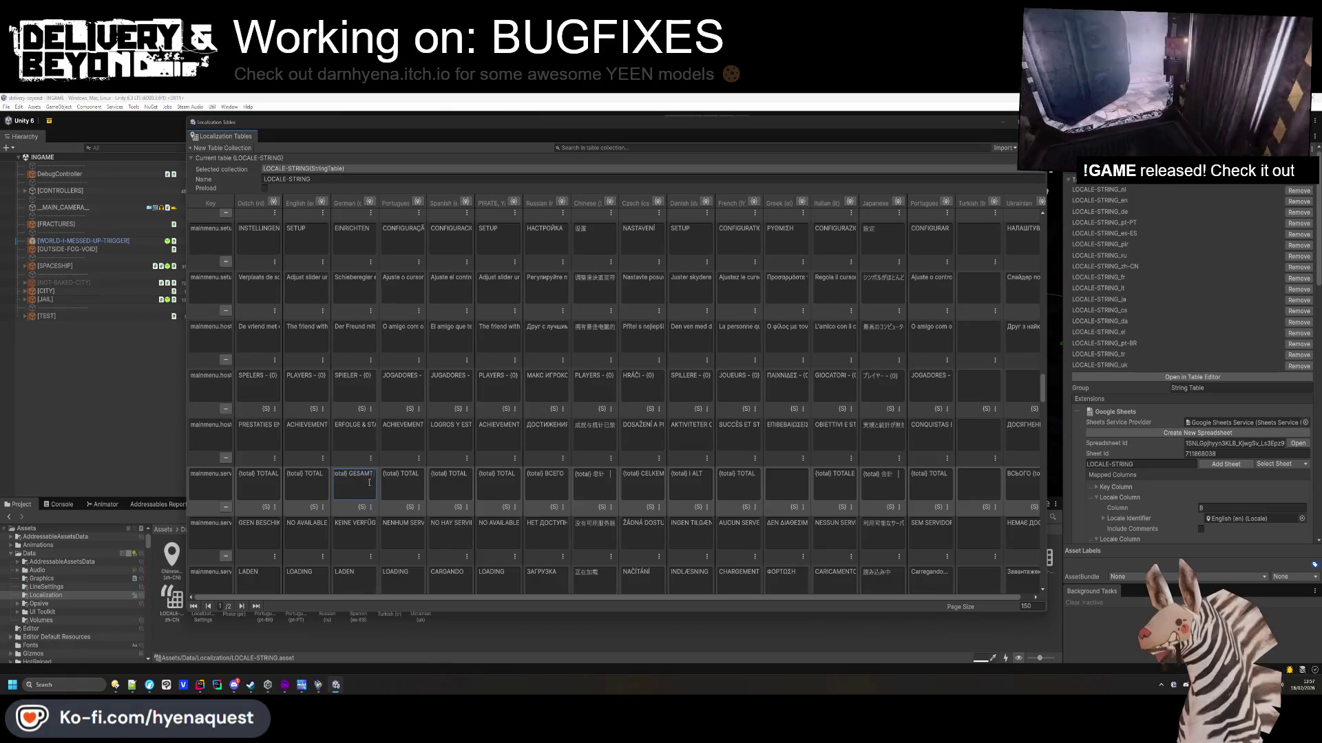
# Replace the PIRATE cell's IN-PROGRESS text with {total} TOTAL.
pyautogui.click(410, 480)
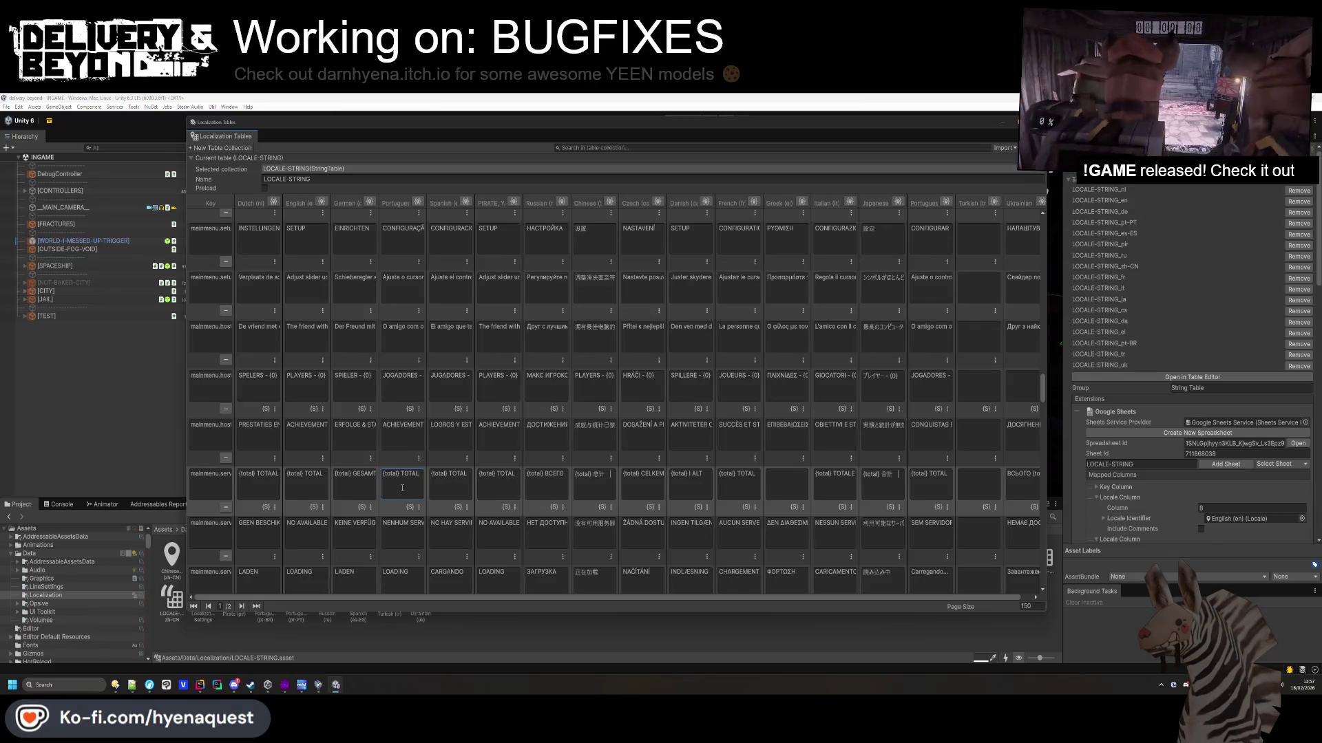
pyautogui.click(435, 479)
pyautogui.hotkey('ctrl', 'a')
pyautogui.hotkey('ctrl', 'c')
pyautogui.click(466, 477)
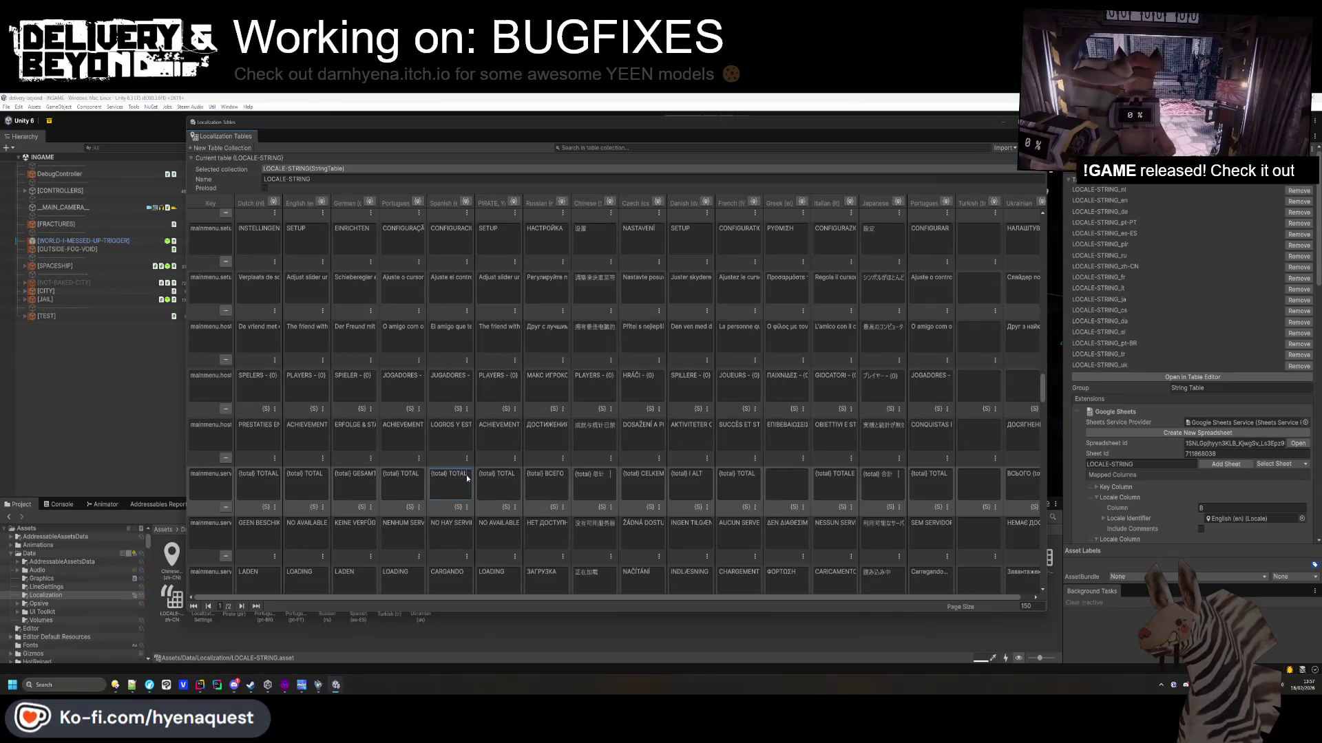
pyautogui.hotkey('ctrl', 'a')
pyautogui.click(515, 480)
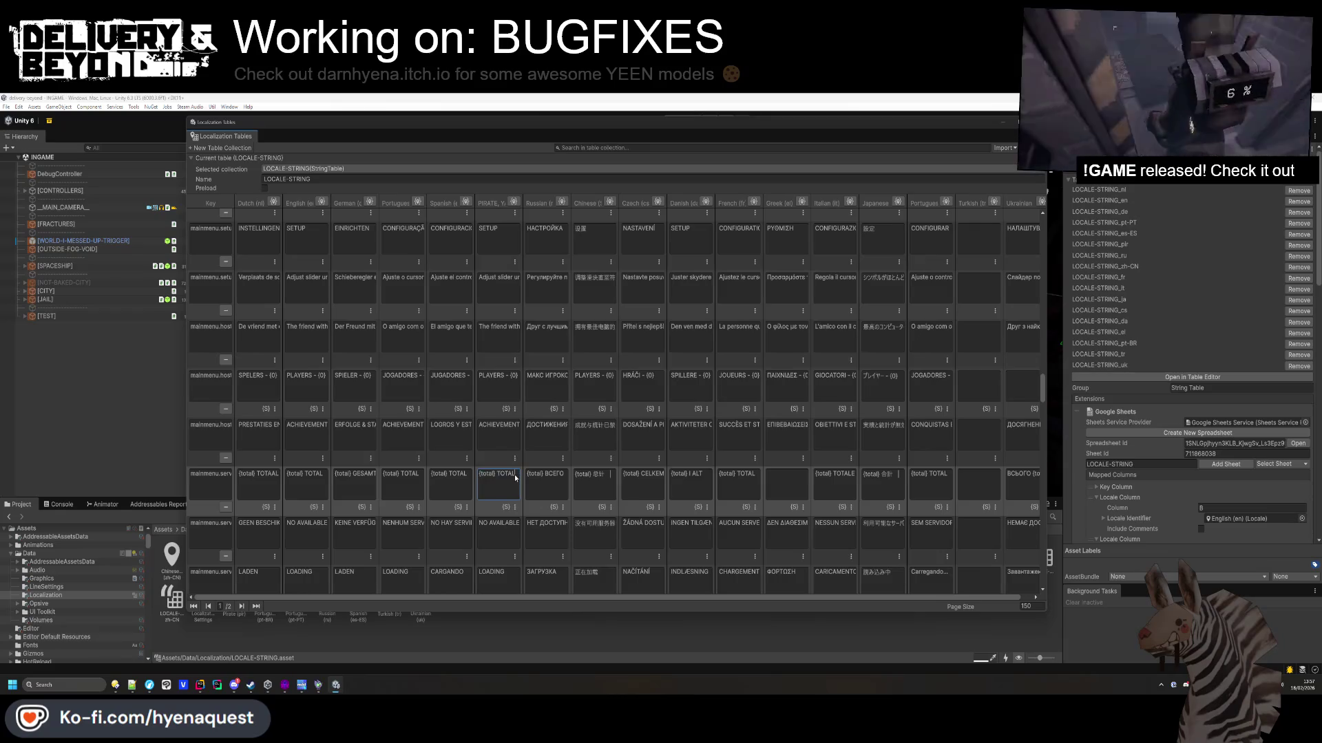
pyautogui.hotkey('ctrl', 'v')
pyautogui.click(550, 480)
pyautogui.hotkey('ctrl', 'a')
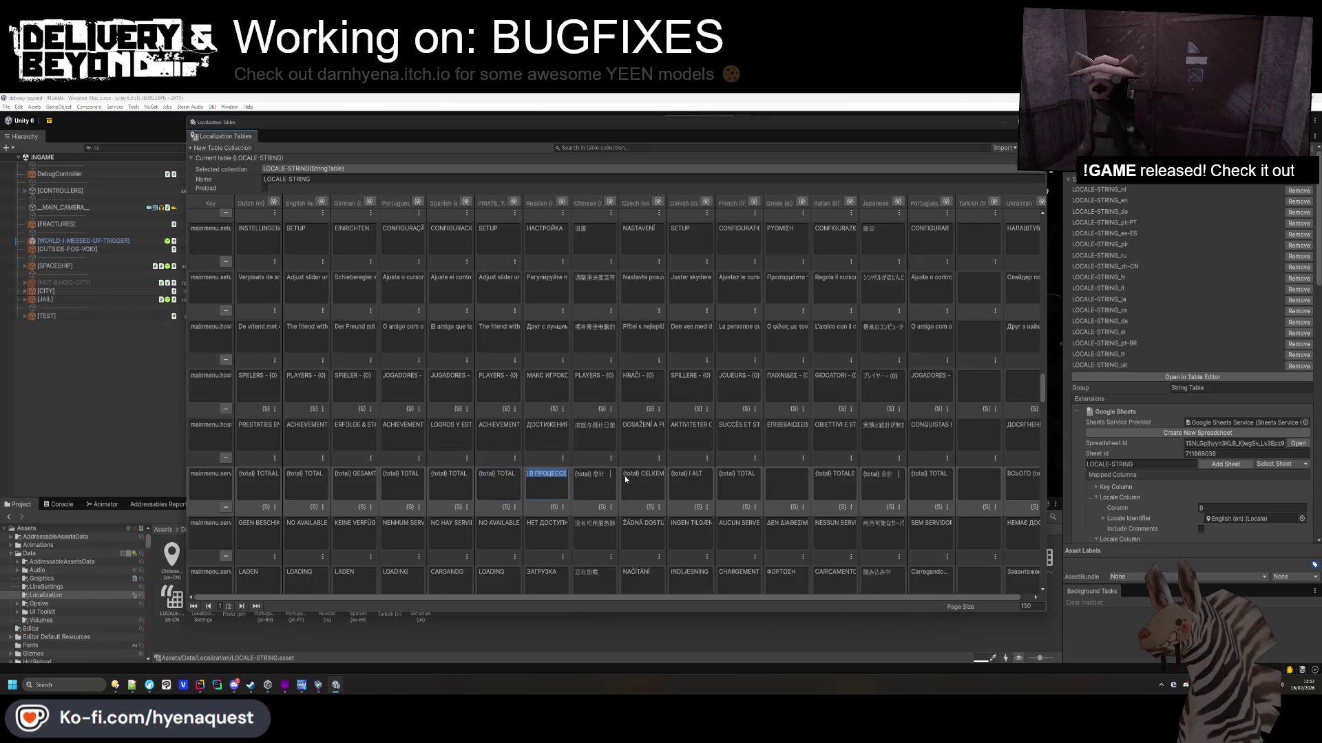
# Review the remaining {total} row cells, from Russian through the Ukrainian ВСЬОГО entry.
pyautogui.click(571, 485)
pyautogui.click(578, 484)
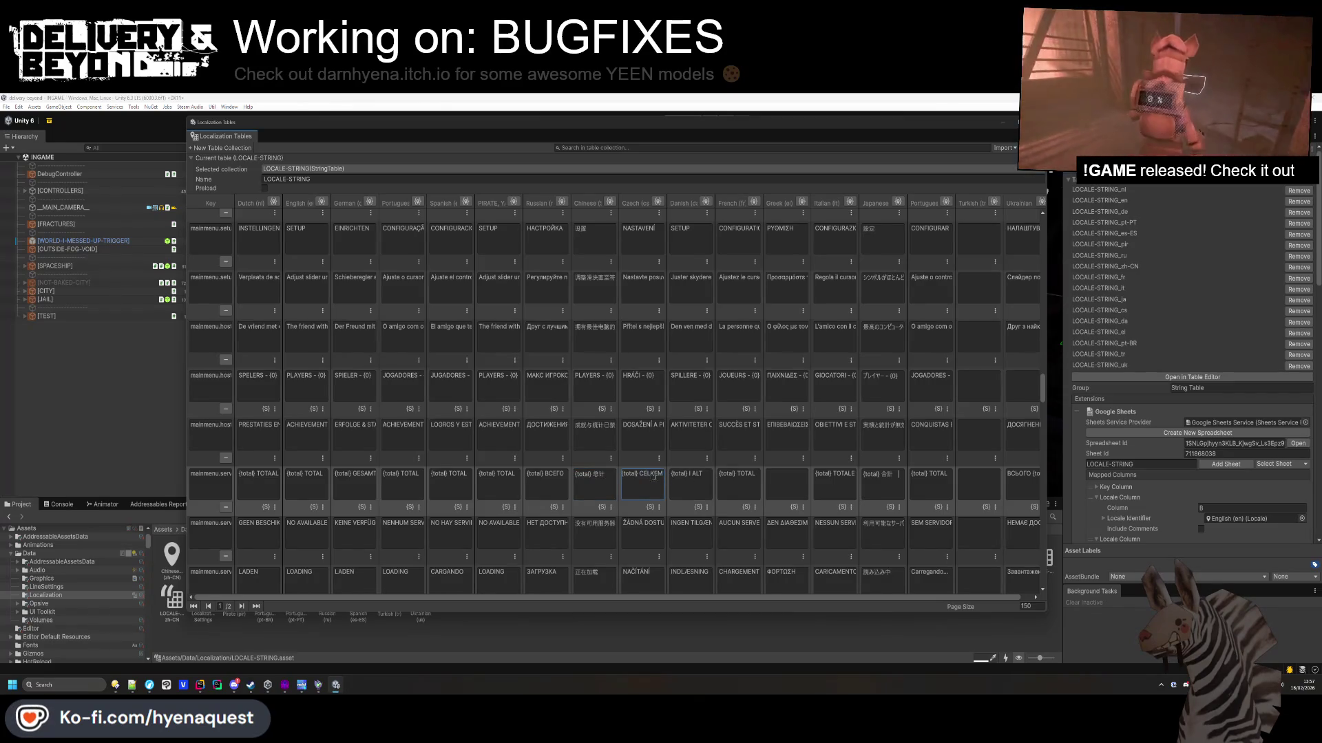
pyautogui.click(700, 477)
pyautogui.hotkey('ctrl', 'a')
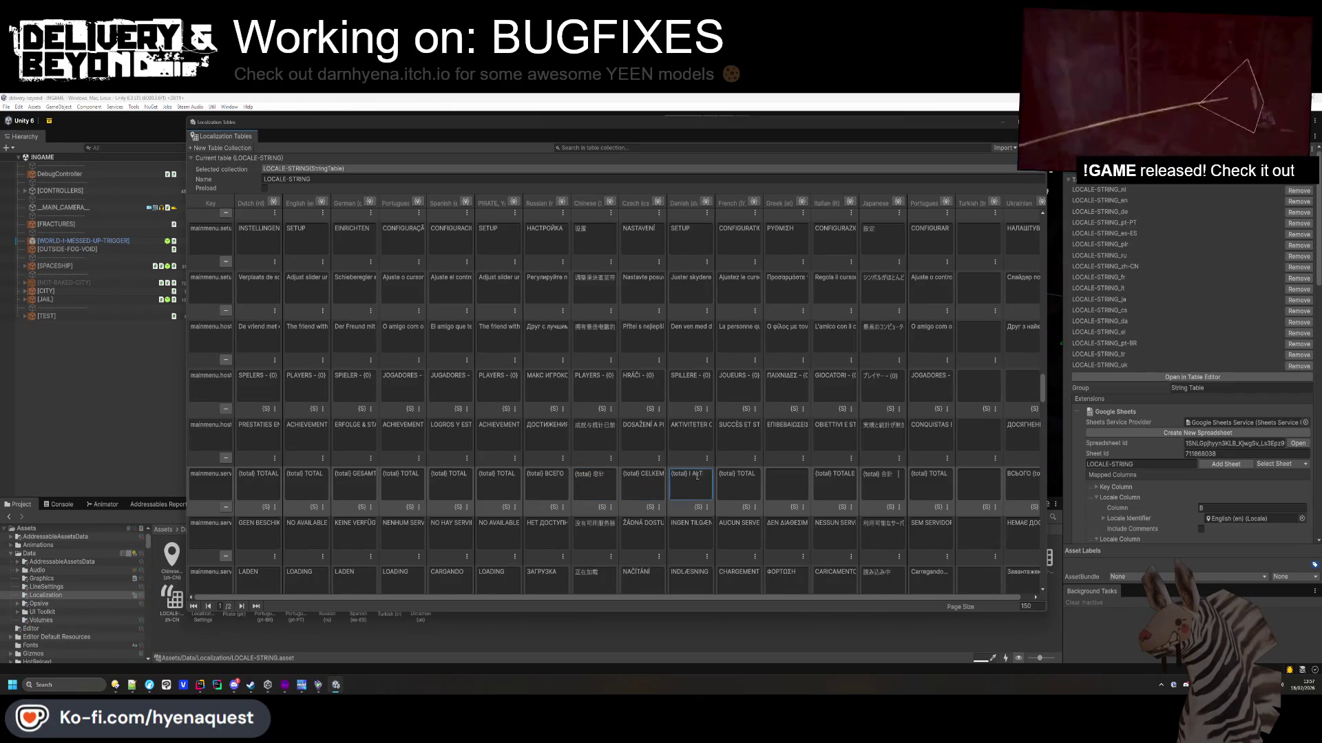
pyautogui.click(734, 478)
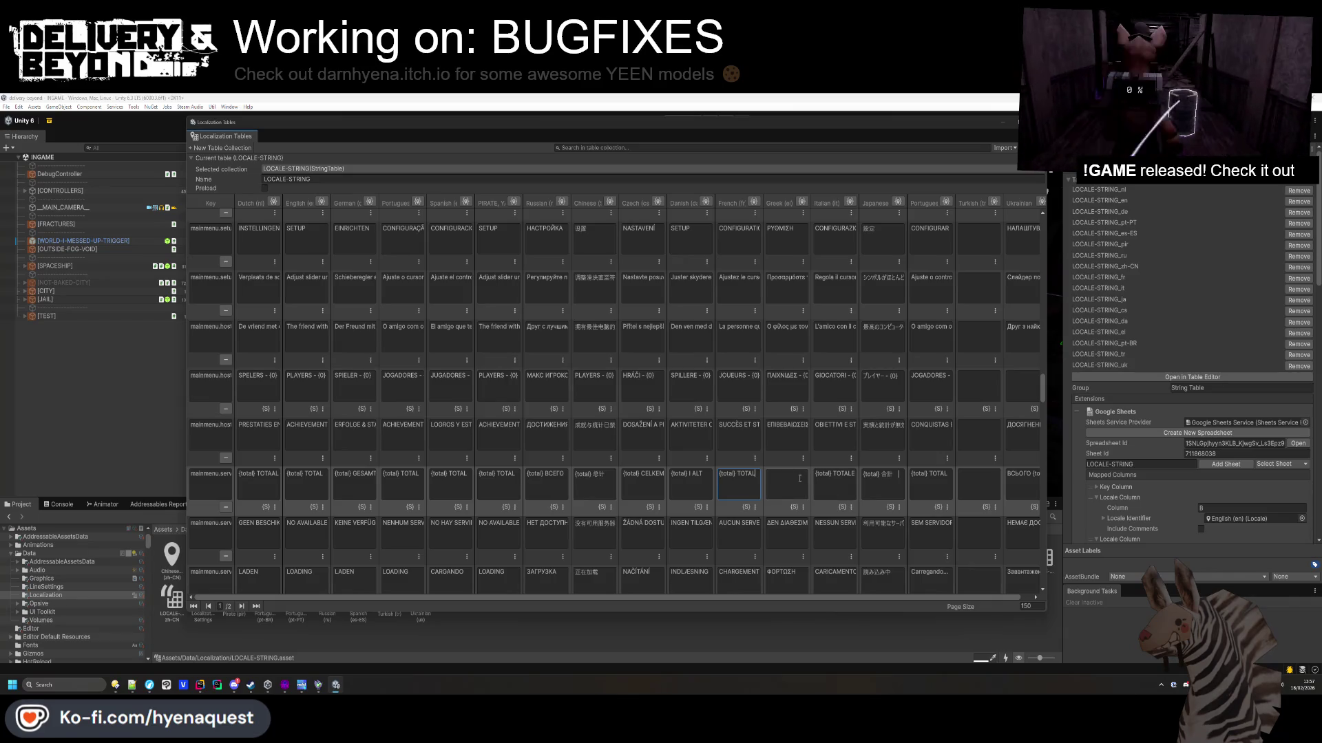
pyautogui.click(836, 476)
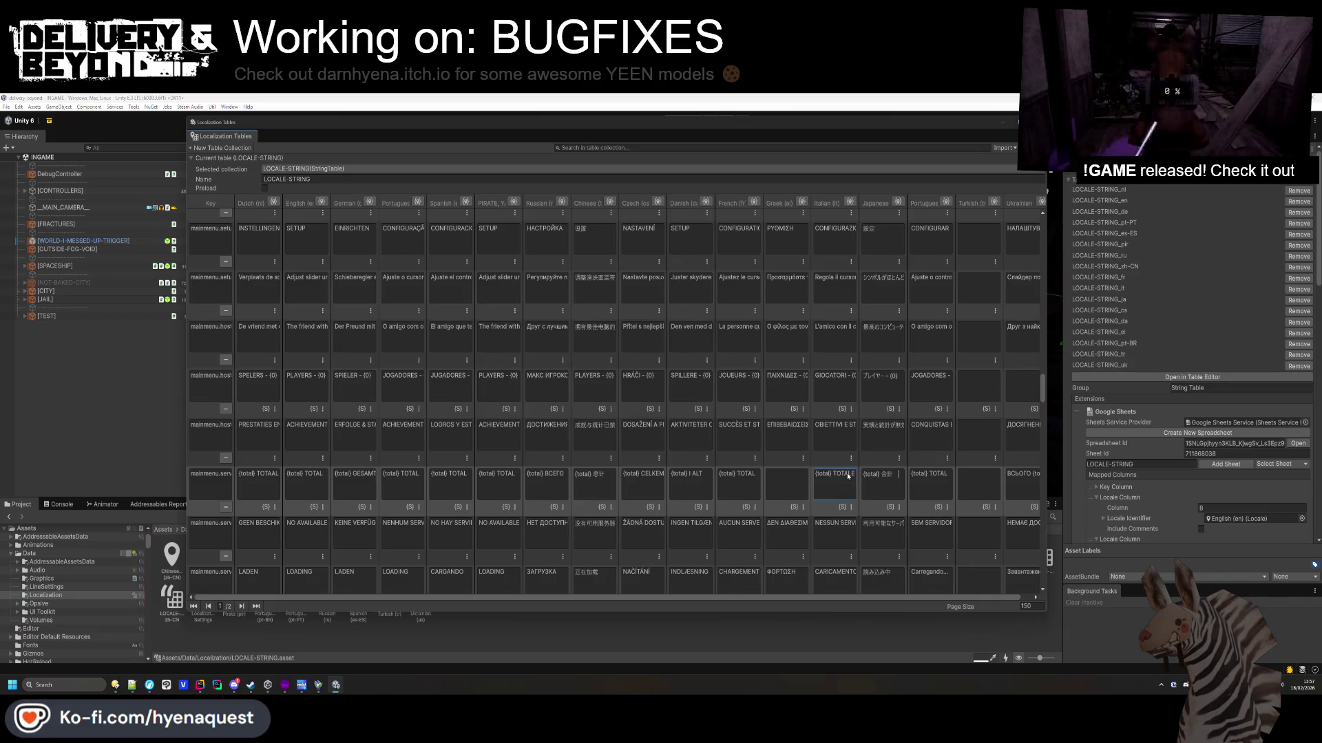
pyautogui.click(895, 479)
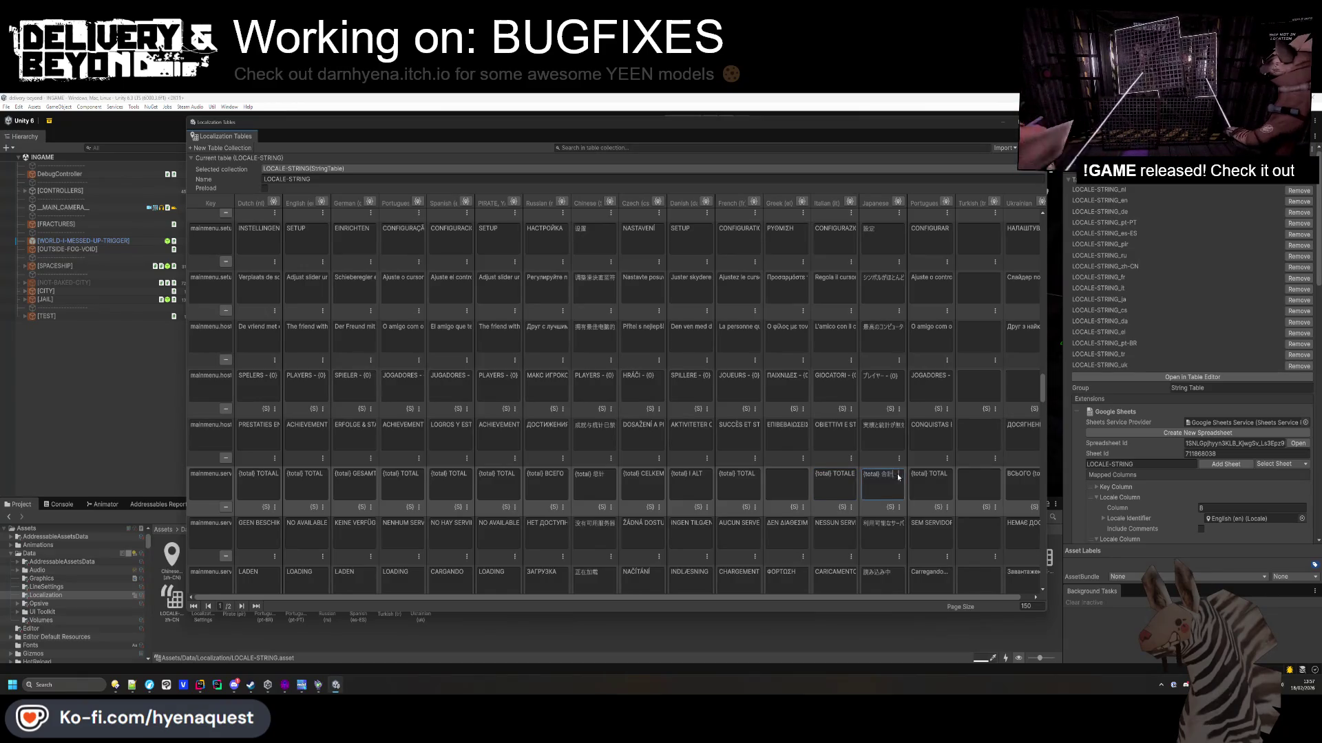
pyautogui.click(941, 480)
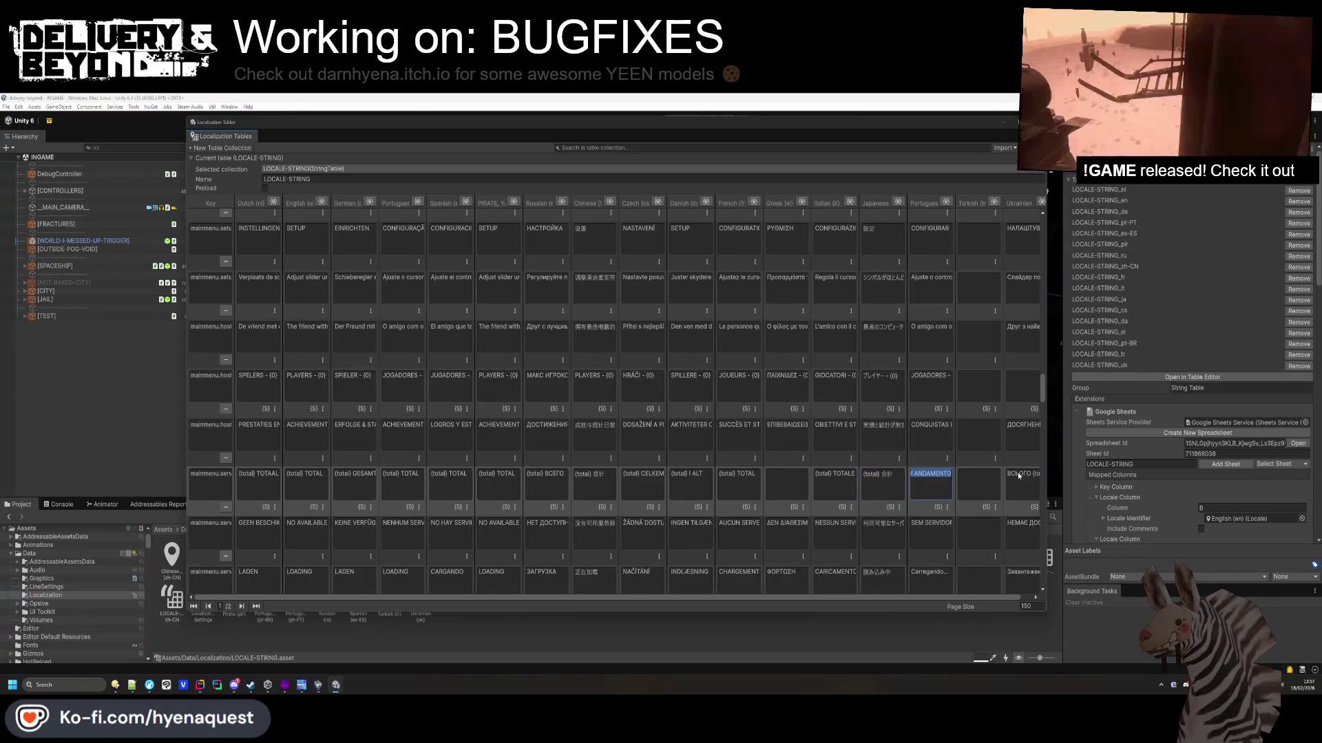
pyautogui.press('Tab')
pyautogui.press('Tab')
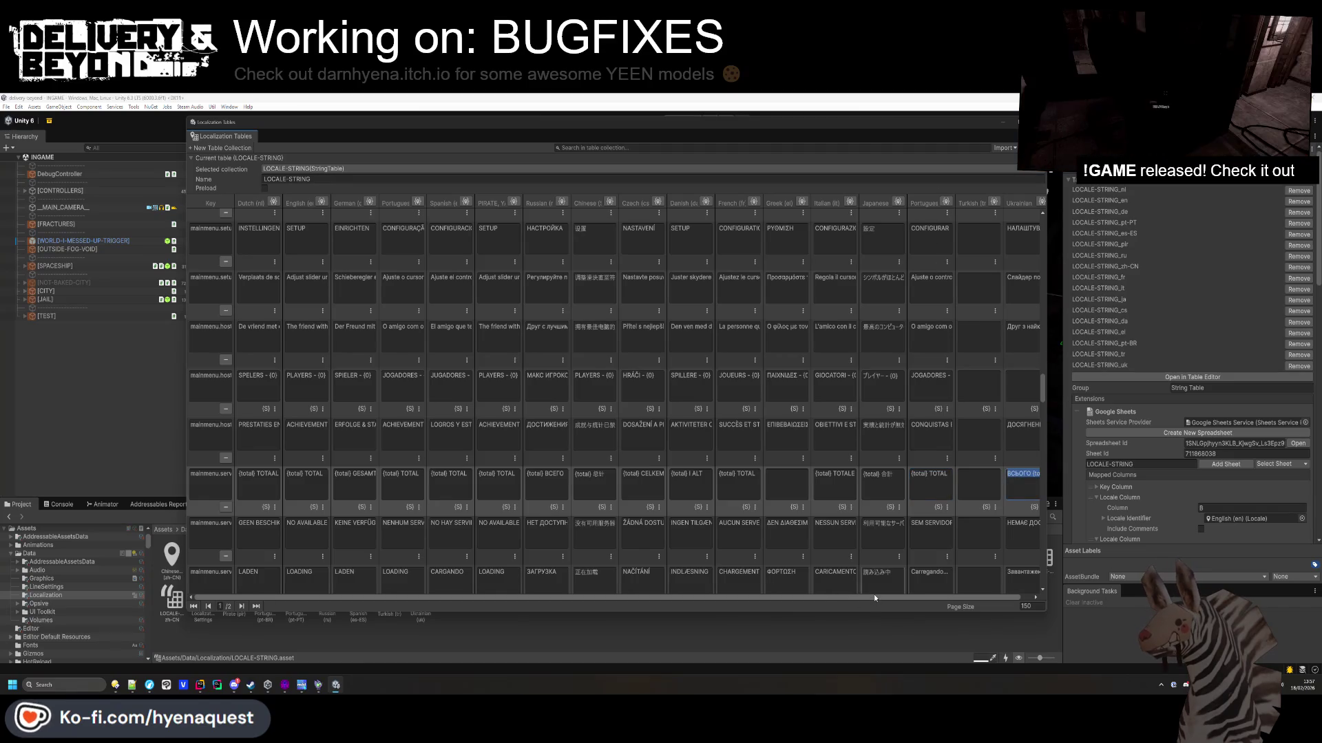
pyautogui.moveTo(950, 597); pyautogui.dragTo(961, 596)
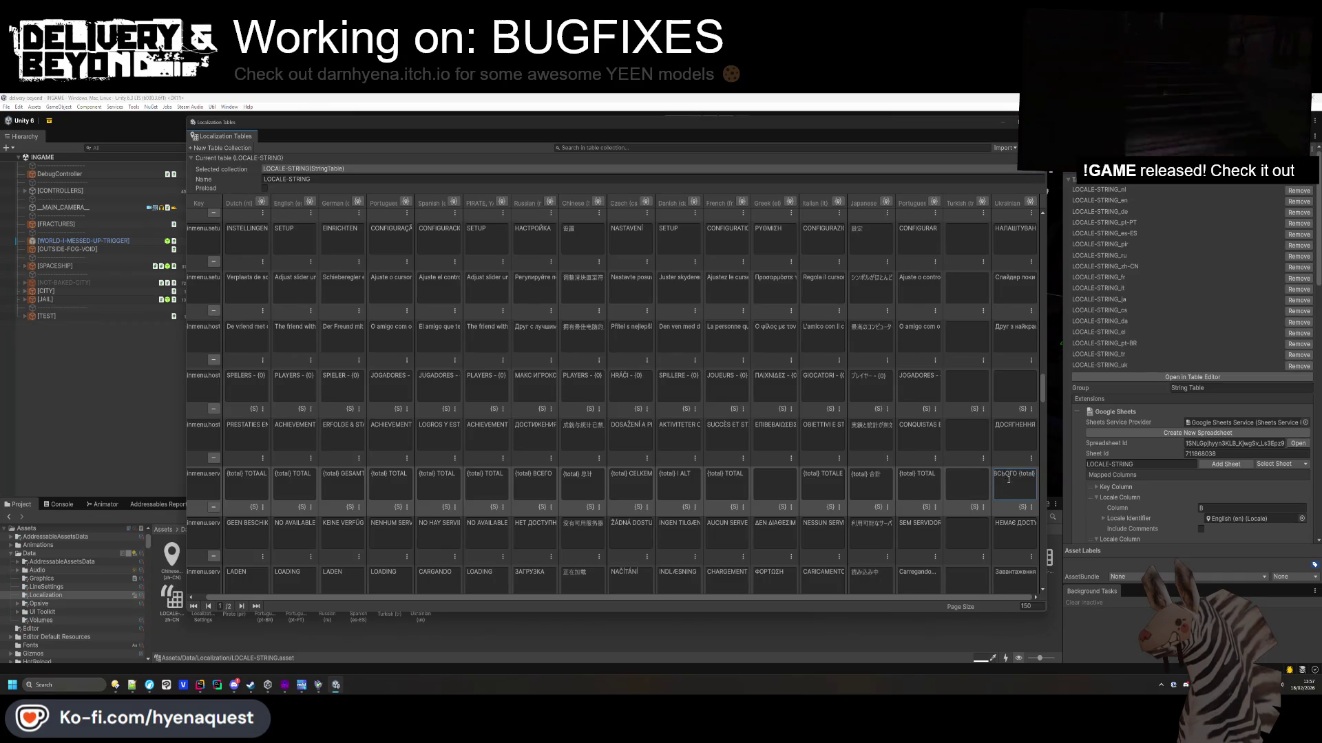
pyautogui.hotkey('shift', 'Left')
pyautogui.hotkey('shift', 'Left')
pyautogui.hotkey('shift', 'Left')
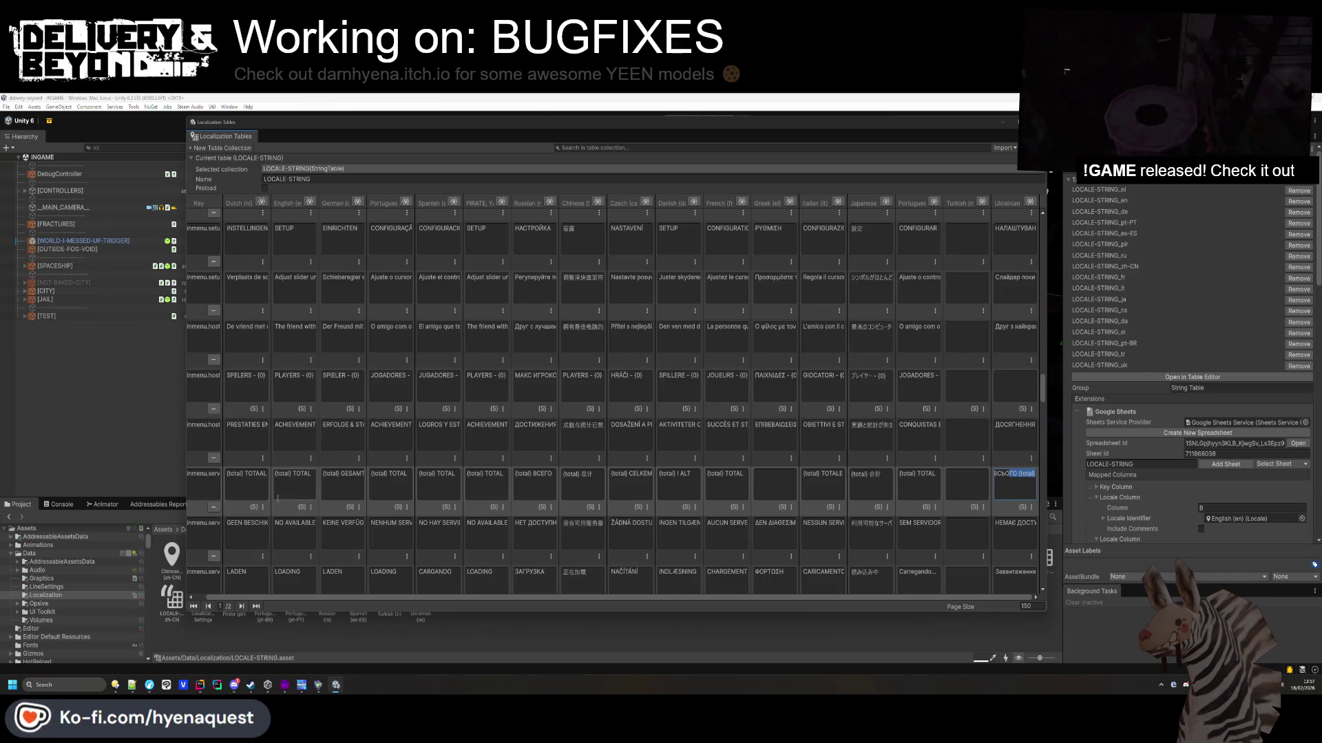
# Delete 'S DISPONÍVEIS' so the Portuguese no-servers cell reads SEM SERVIDOR.
pyautogui.click(904, 523)
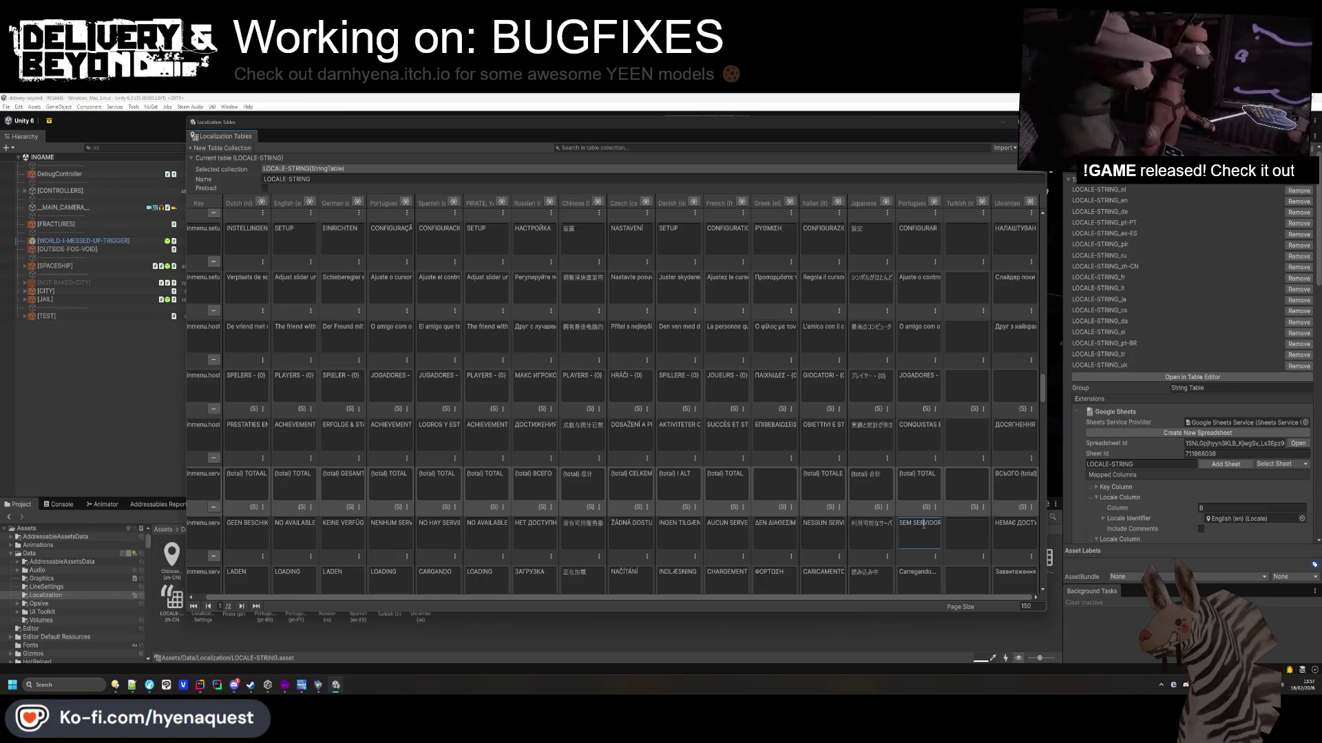
pyautogui.moveTo(923, 524); pyautogui.dragTo(943, 527)
pyautogui.press('Delete')
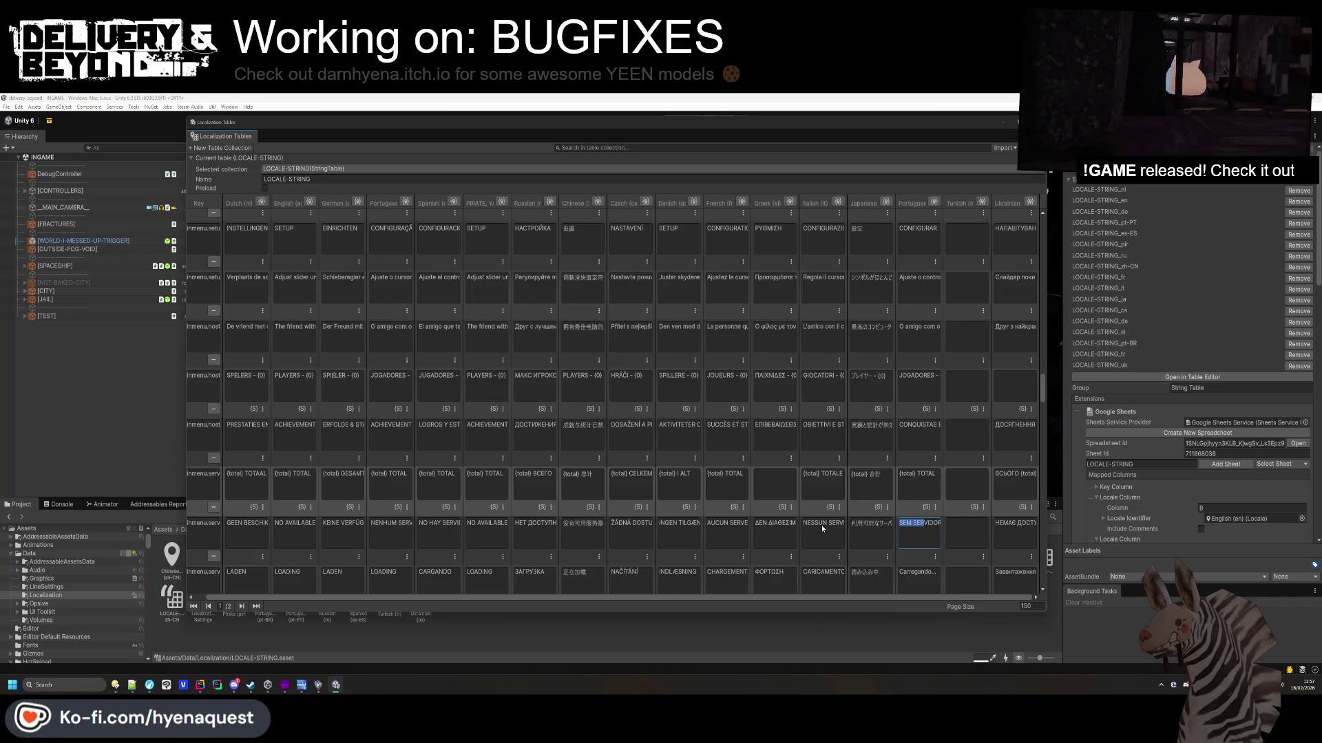
pyautogui.scroll(-1, 914, 527)
# Compare the Brazilian Portuguese MENSAGENS, Steamworks, warning and Ligar Agora cells with Portuguese.
pyautogui.scroll(-1, 914, 527)
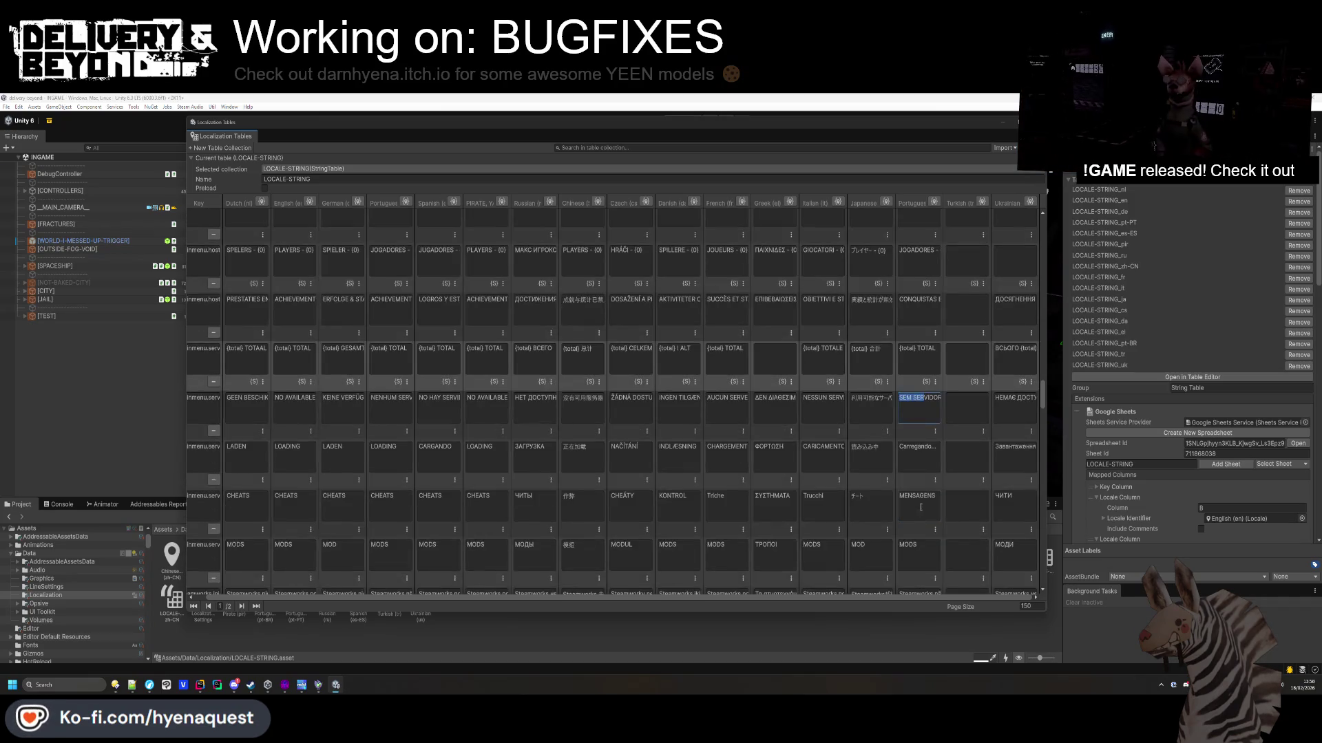
pyautogui.click(915, 513)
pyautogui.scroll(-2, 919, 520)
pyautogui.click(920, 521)
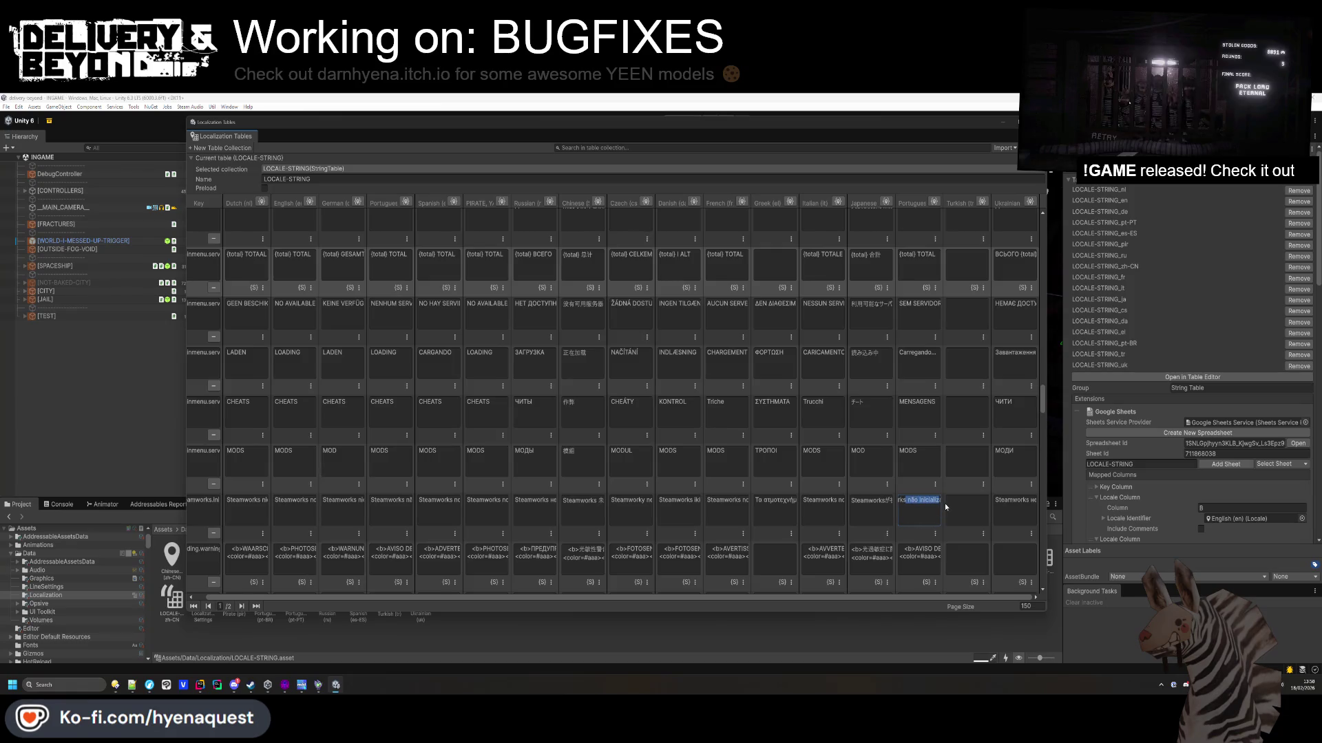
pyautogui.scroll(-1, 931, 521)
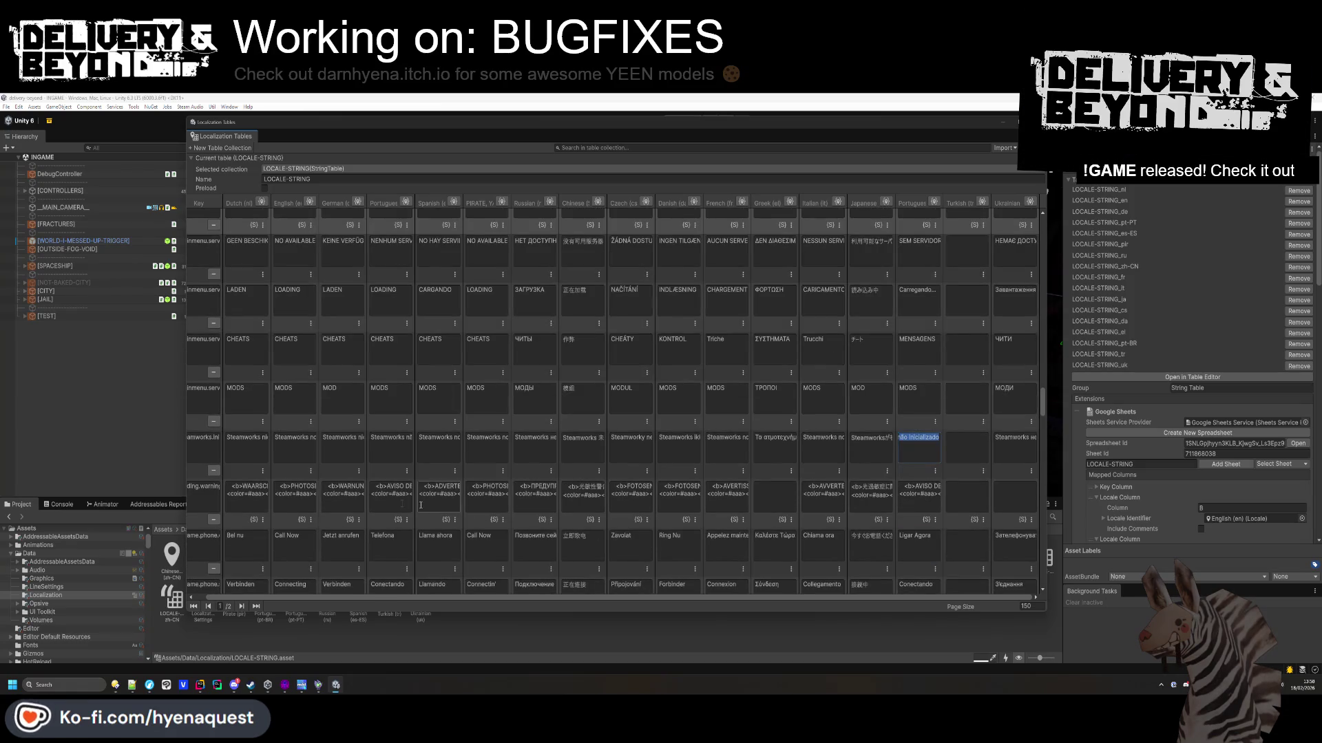
pyautogui.click(391, 490)
pyautogui.click(919, 495)
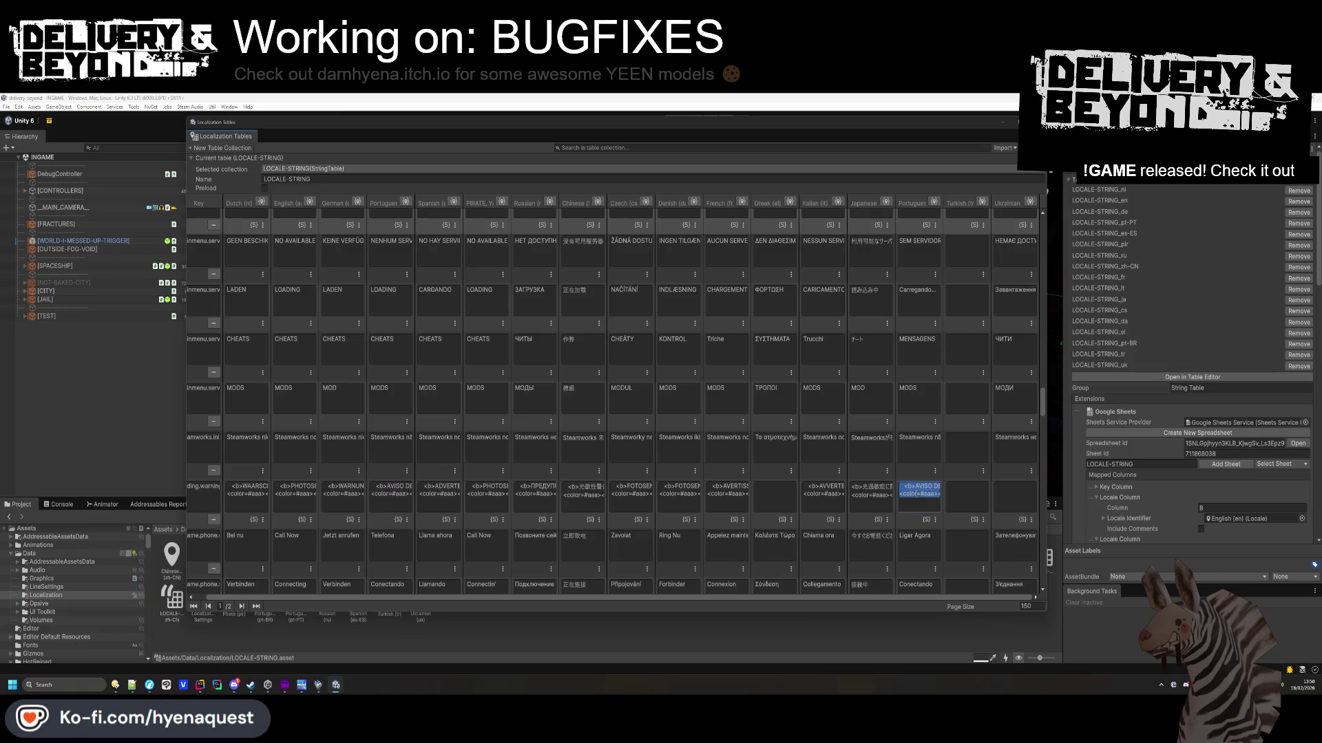
pyautogui.click(922, 539)
pyautogui.scroll(-1, 922, 539)
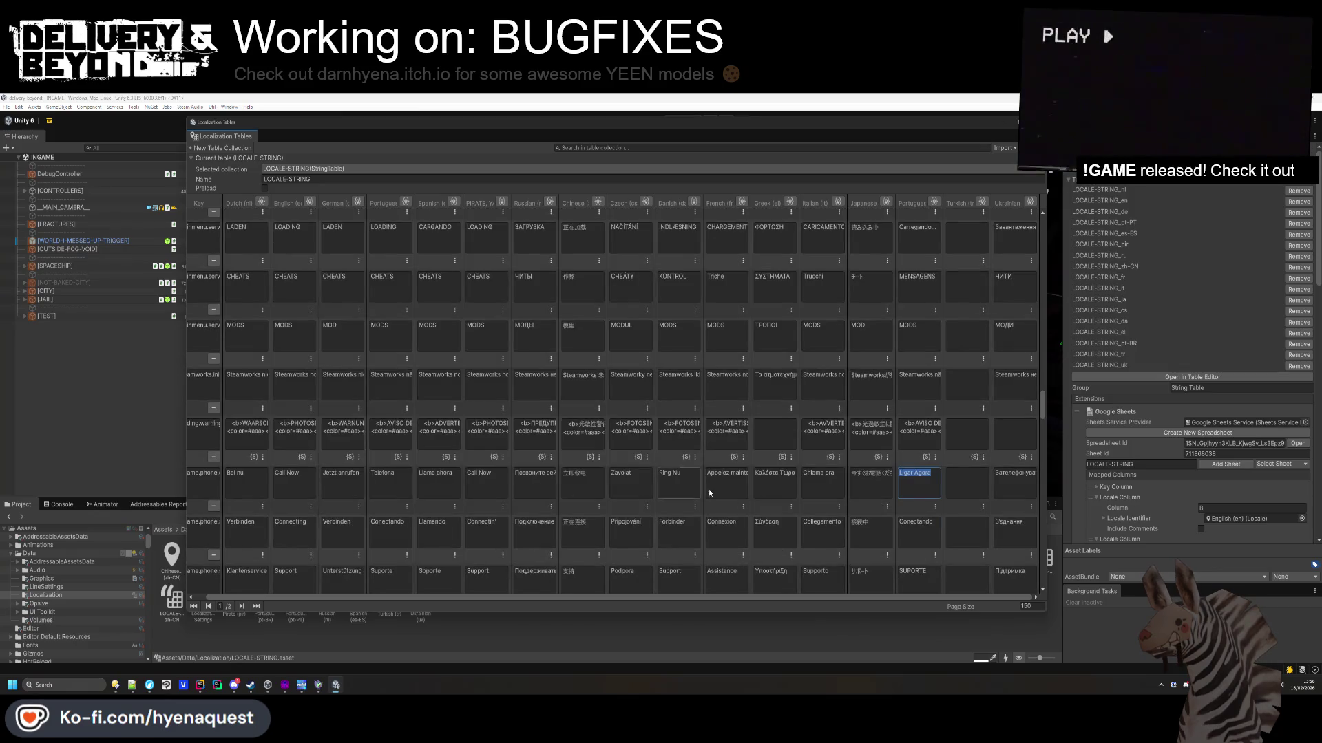
pyautogui.click(391, 482)
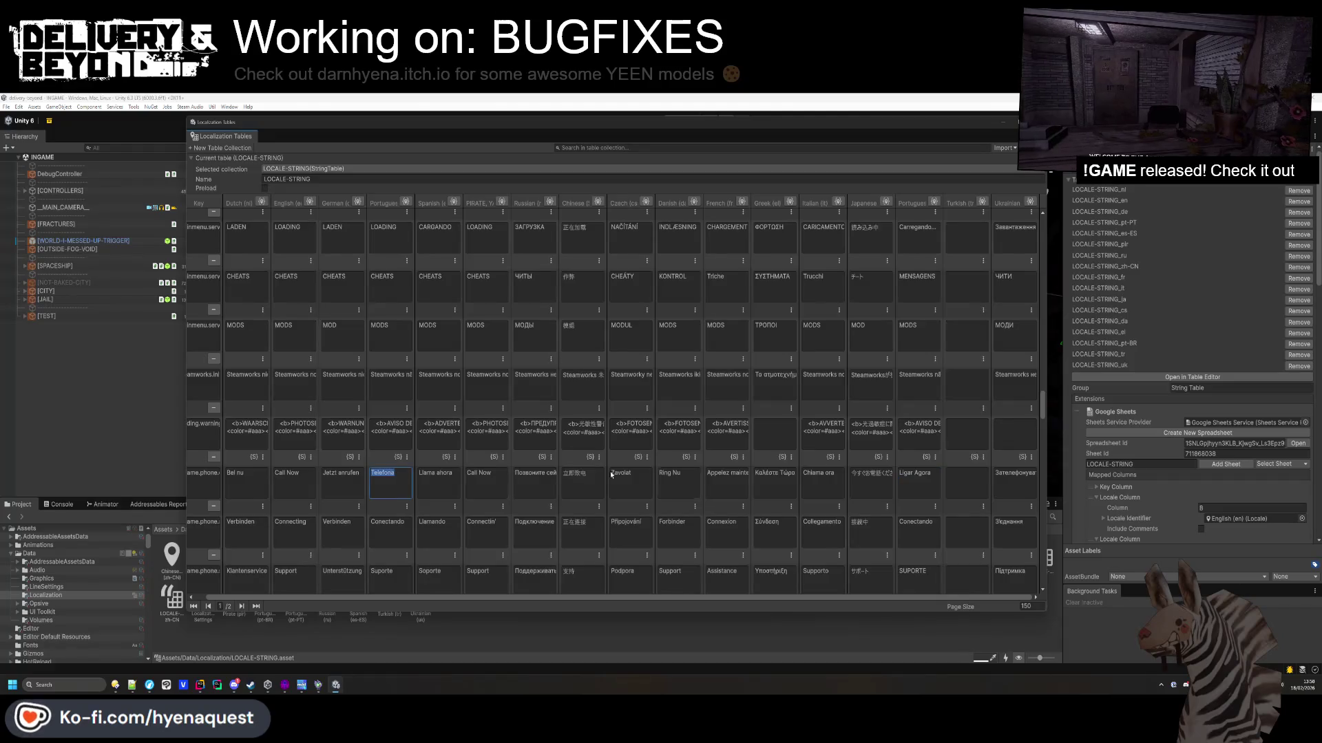
pyautogui.click(921, 482)
pyautogui.write('Liga')
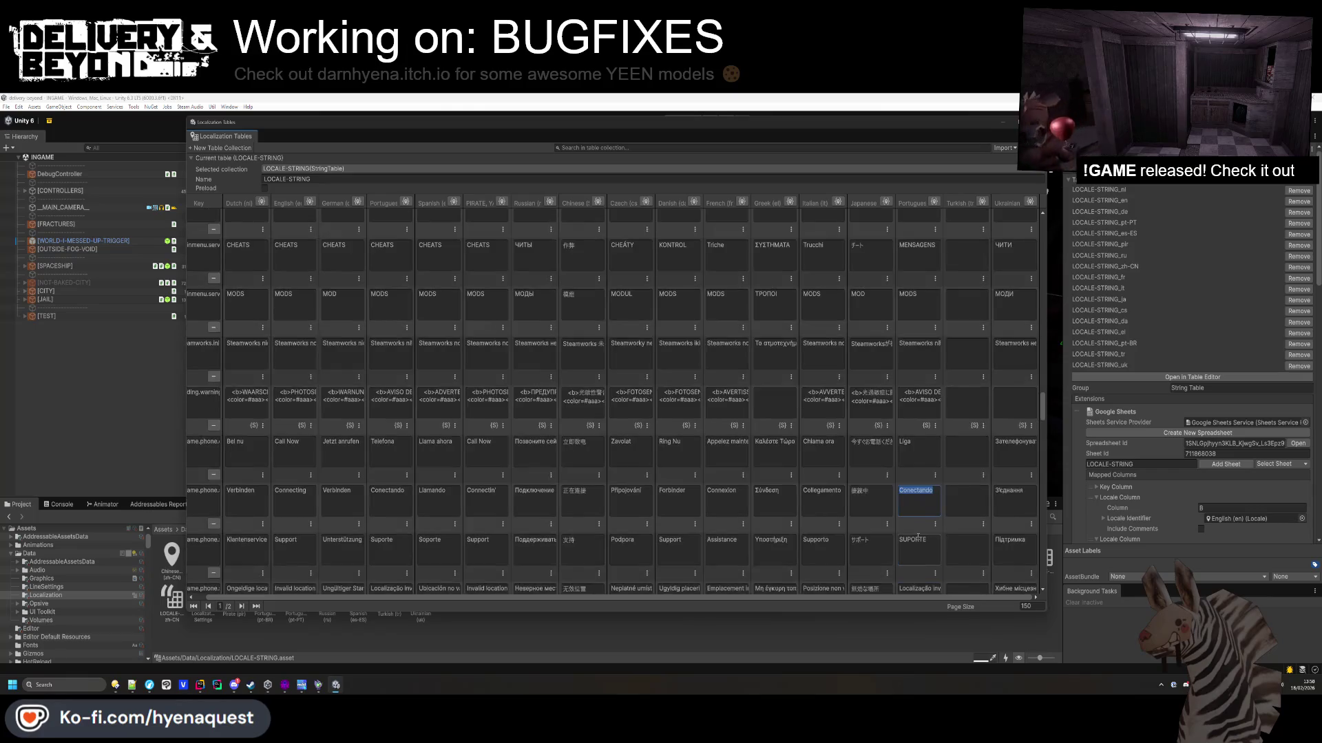
# Compare the Brazilian Portuguese invalid-location and price texts with the Portuguese Apenas entry.
pyautogui.scroll(-1, 922, 530)
pyautogui.scroll(-1, 925, 510)
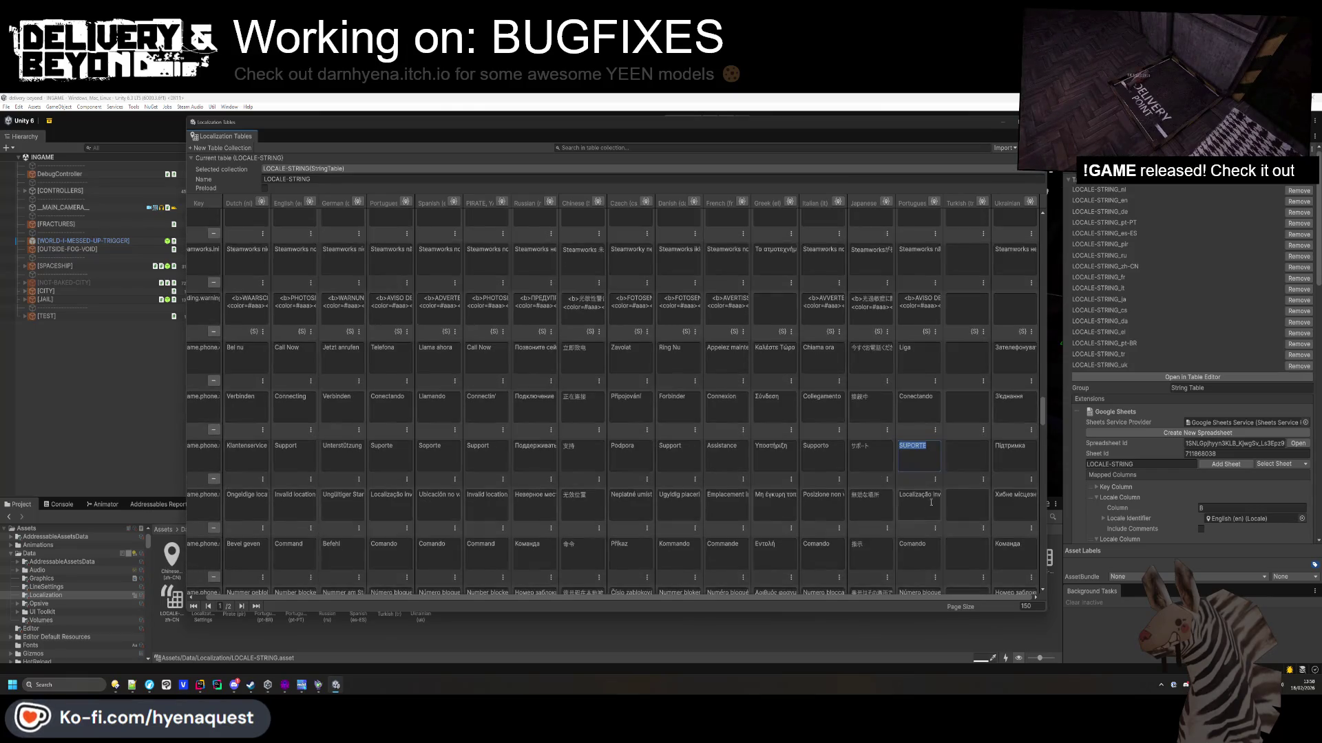
pyautogui.click(931, 498)
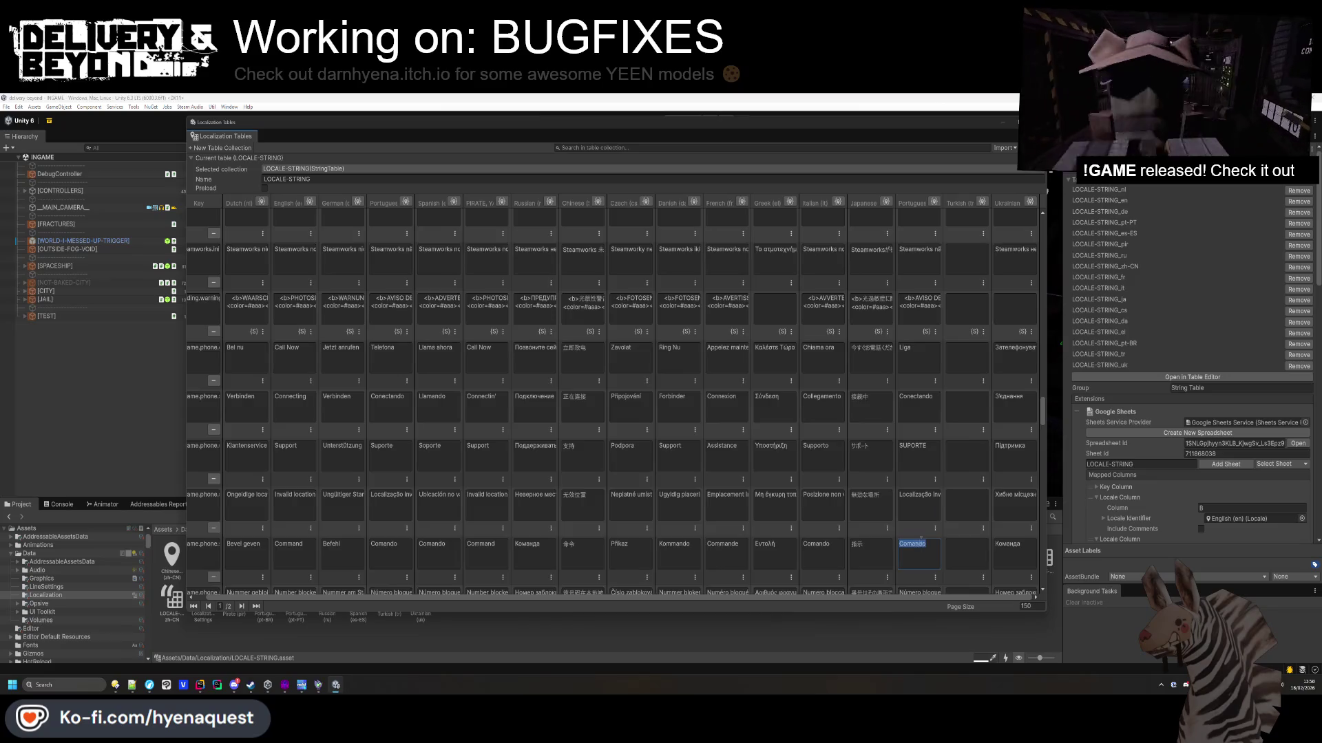
pyautogui.scroll(-2, 927, 500)
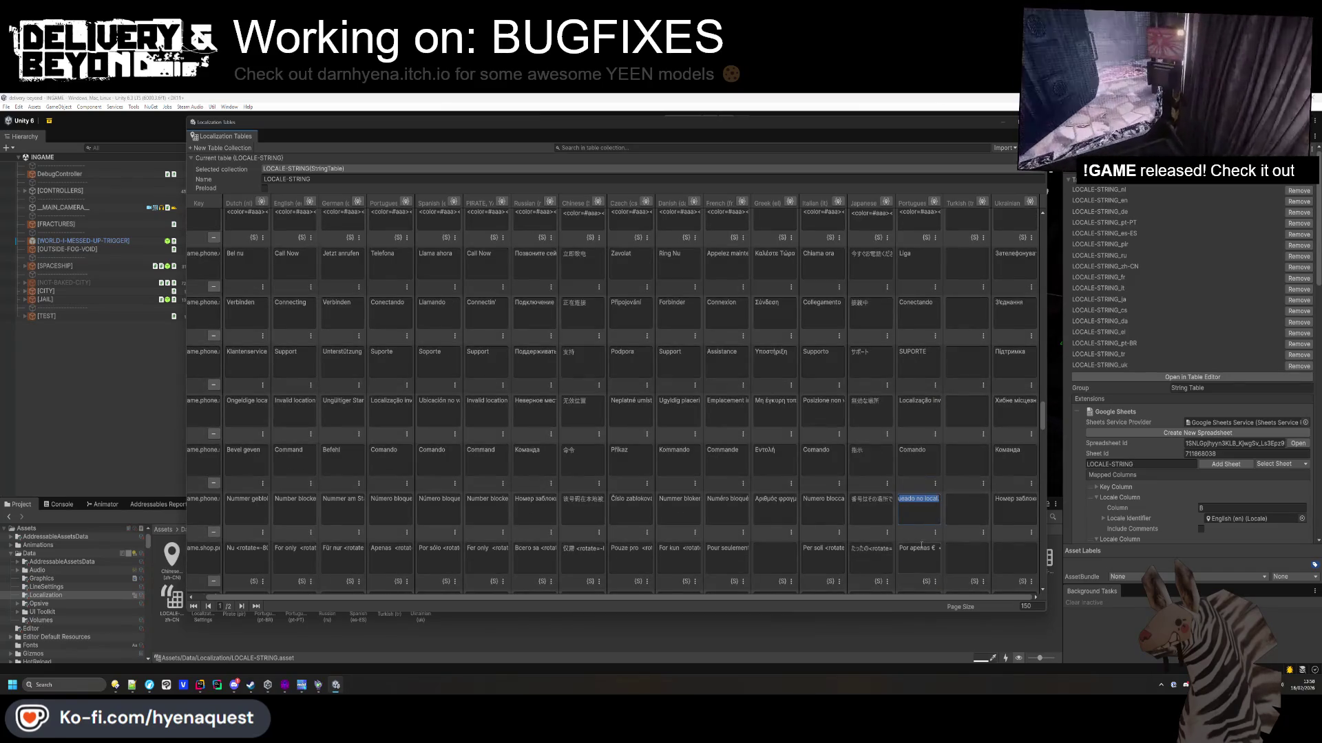
pyautogui.scroll(-1, 921, 546)
pyautogui.click(922, 518)
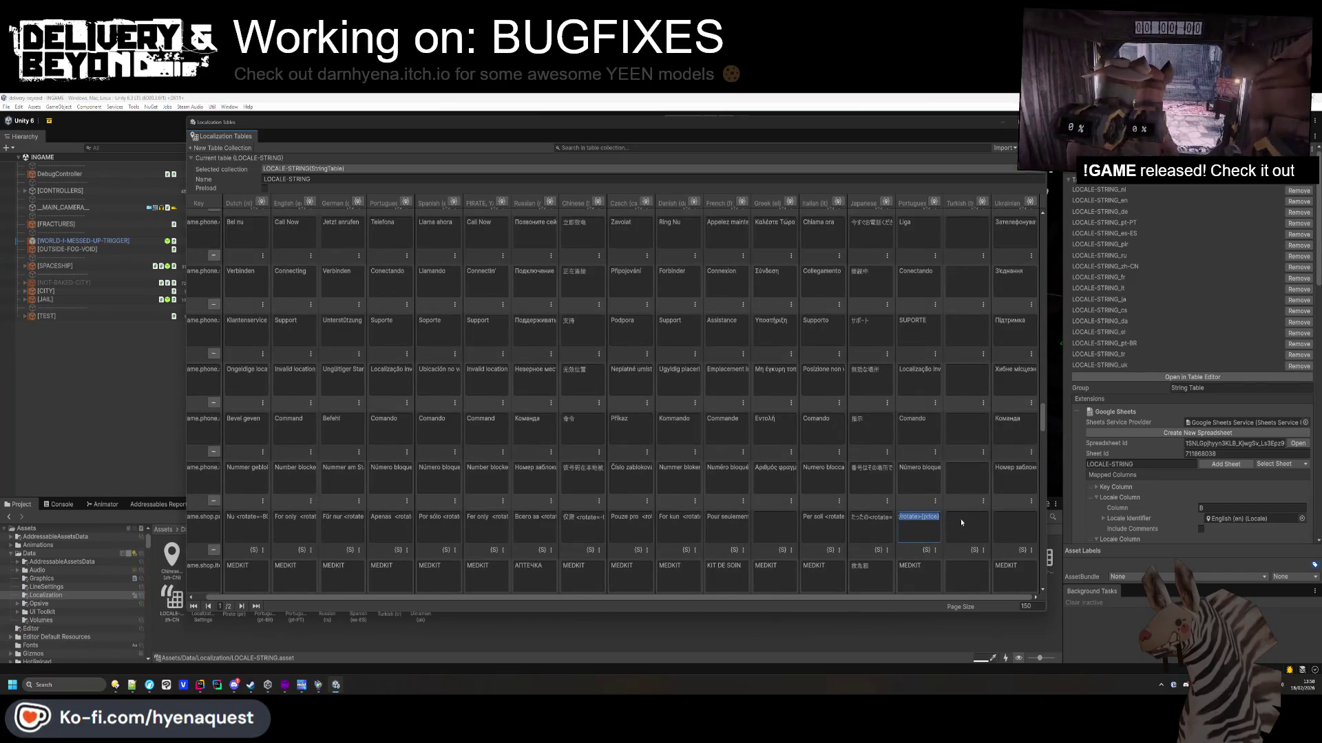
pyautogui.click(403, 526)
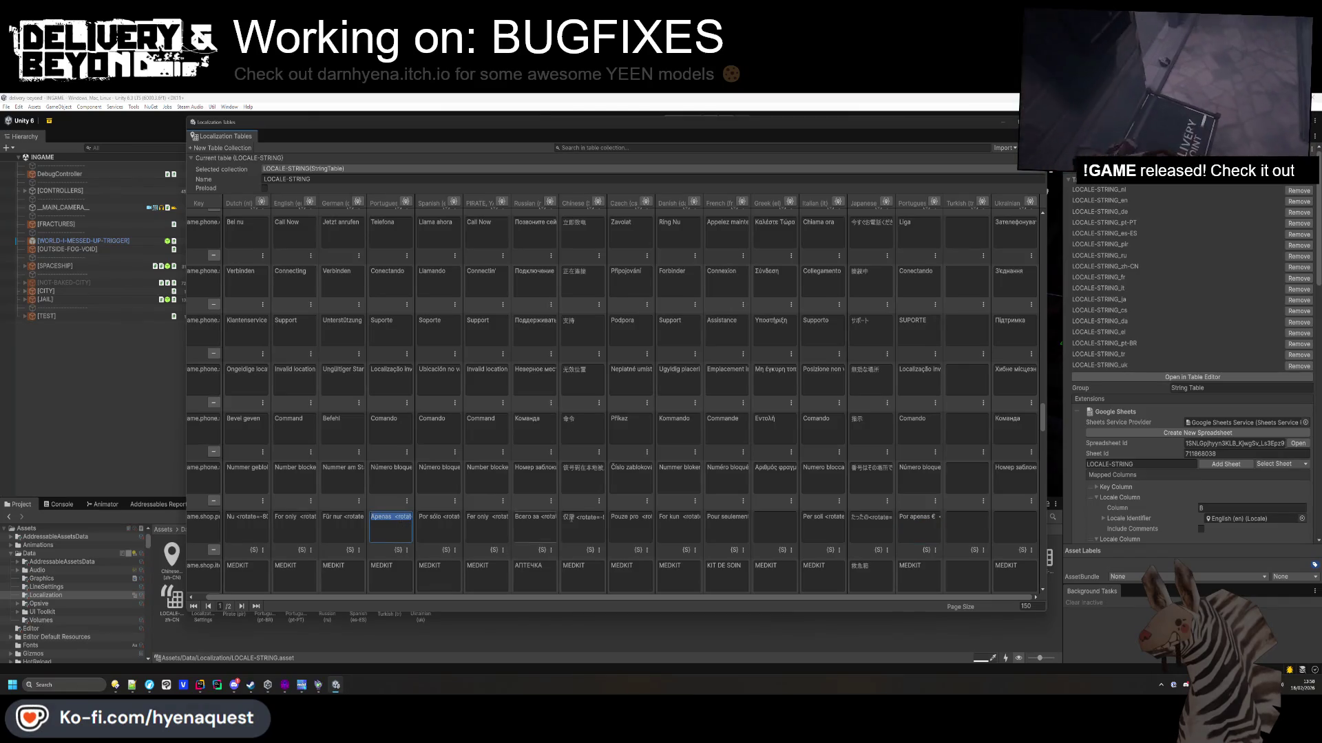
pyautogui.click(911, 517)
pyautogui.scroll(-2, 915, 513)
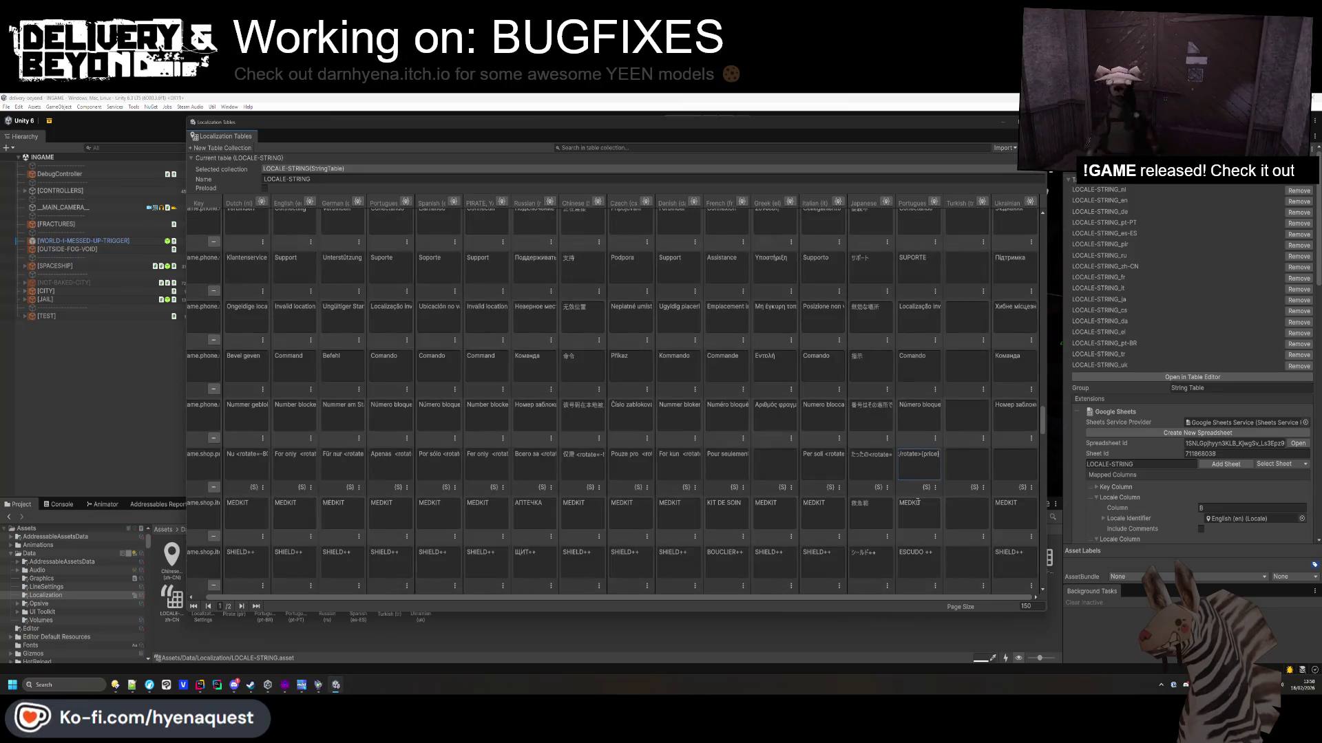
pyautogui.scroll(-8, 915, 512)
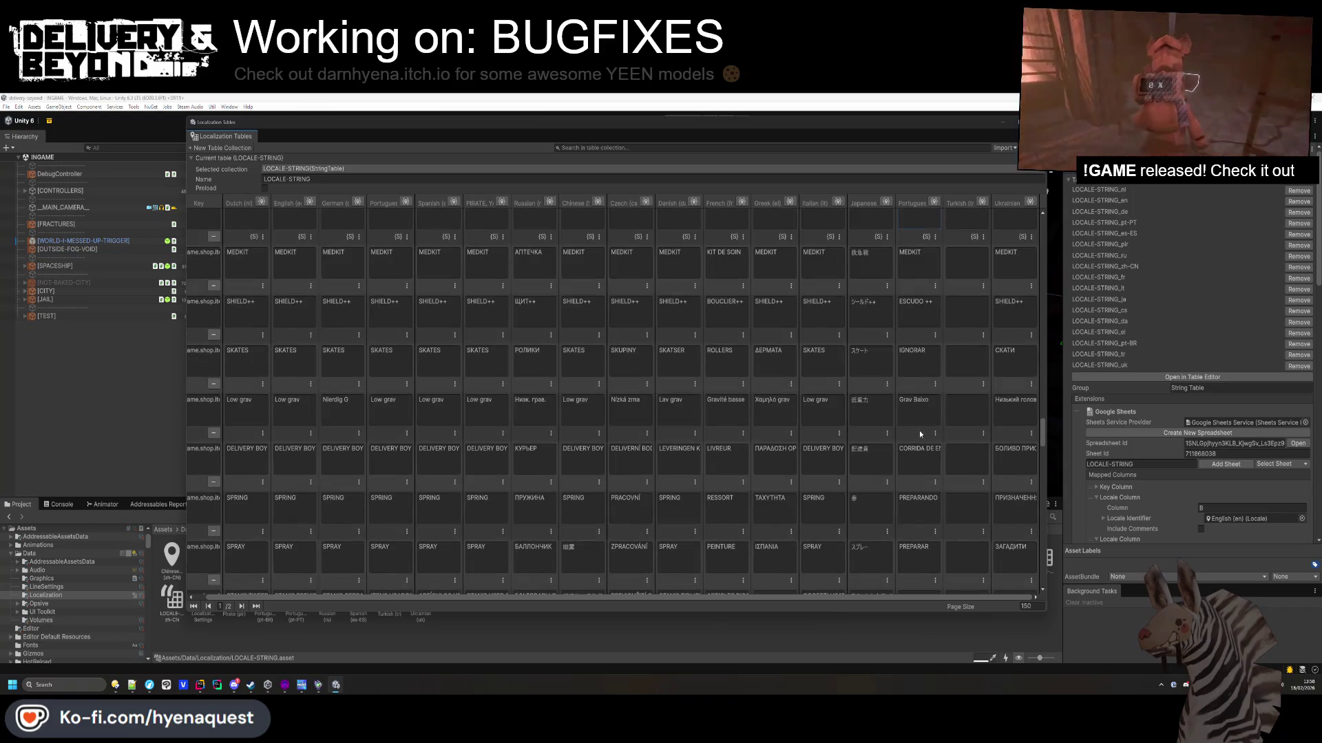
# Replace the Brazilian Portuguese Grav Baixo entry with the Portuguese Low grav text.
pyautogui.click(917, 407)
pyautogui.click(397, 413)
pyautogui.hotkey('ctrl', 'c')
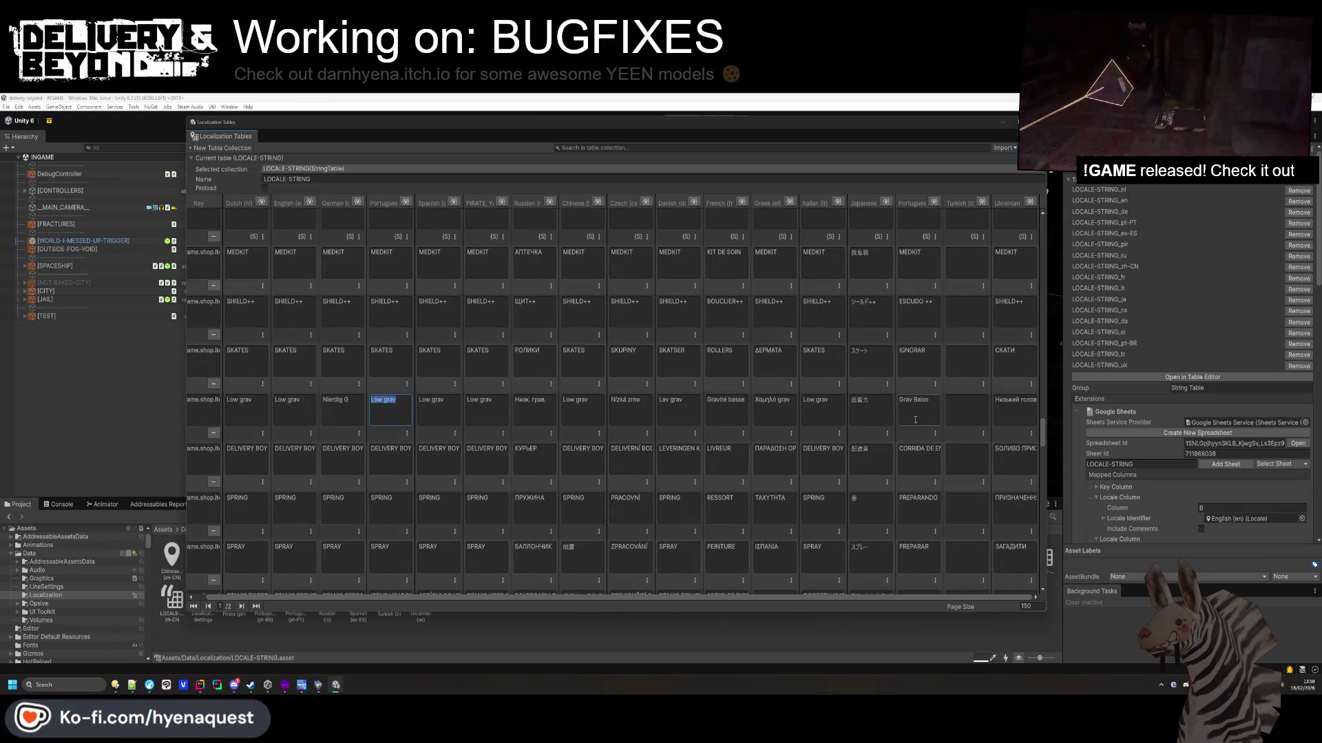
pyautogui.click(917, 408)
pyautogui.hotkey('ctrl', 'v')
# Paste DELIVERY BOY over the Brazilian Portuguese CORRIDA DE entry and into the empty Turkish cell.
pyautogui.click(922, 456)
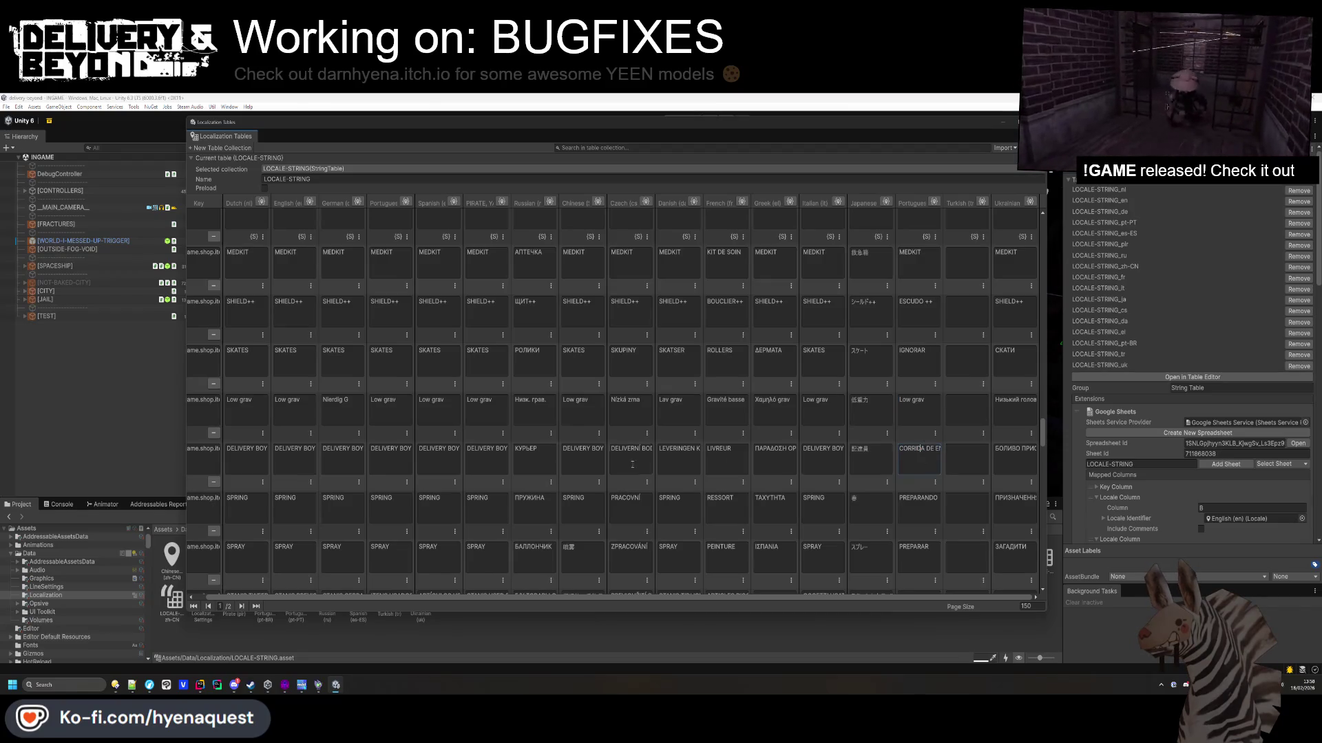
pyautogui.click(526, 460)
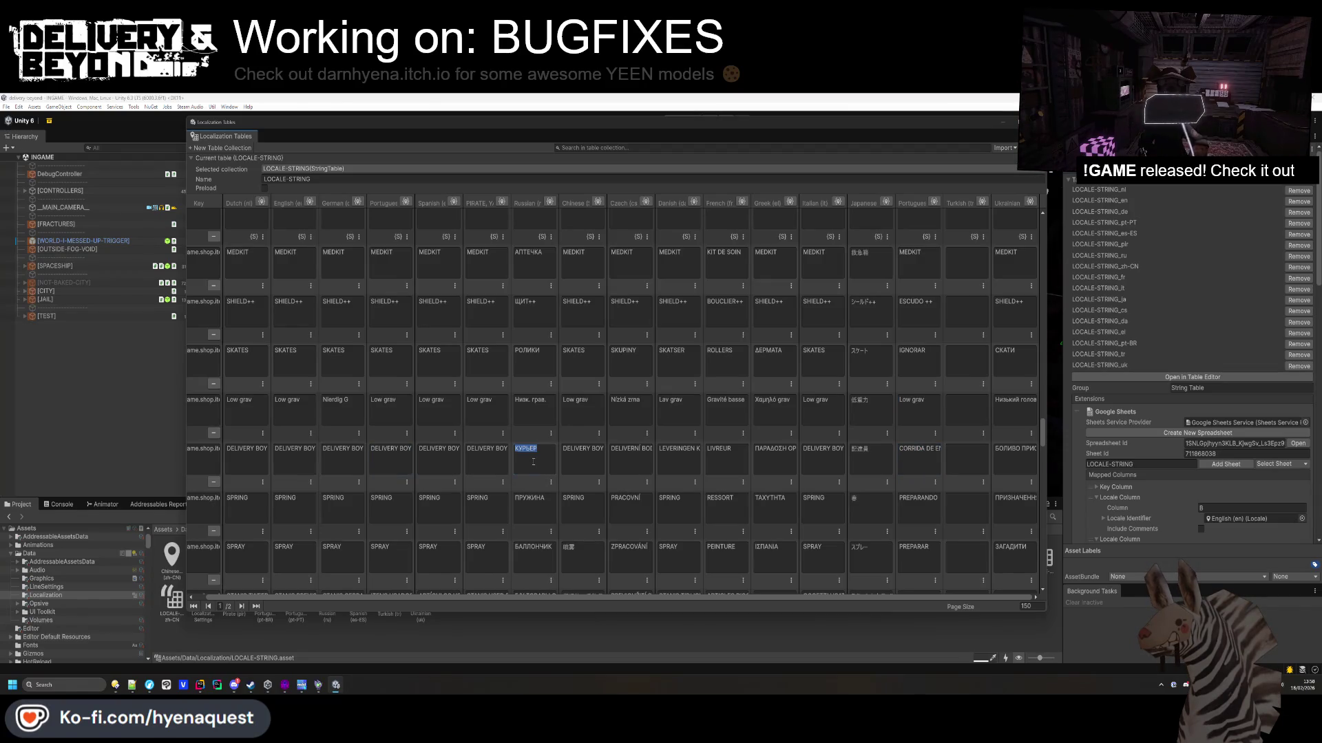
pyautogui.click(917, 458)
pyautogui.hotkey('ctrl', 'v')
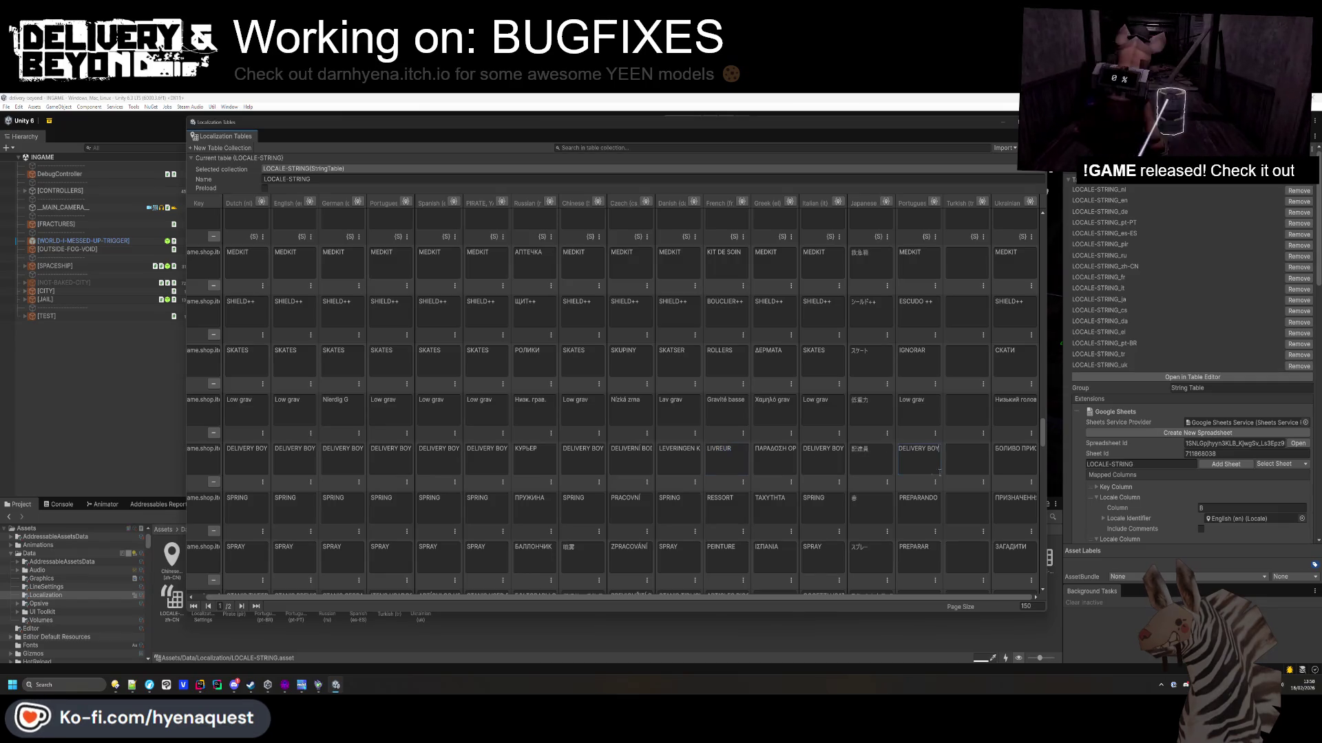
pyautogui.hotkey('ctrl', 'v')
pyautogui.click(876, 457)
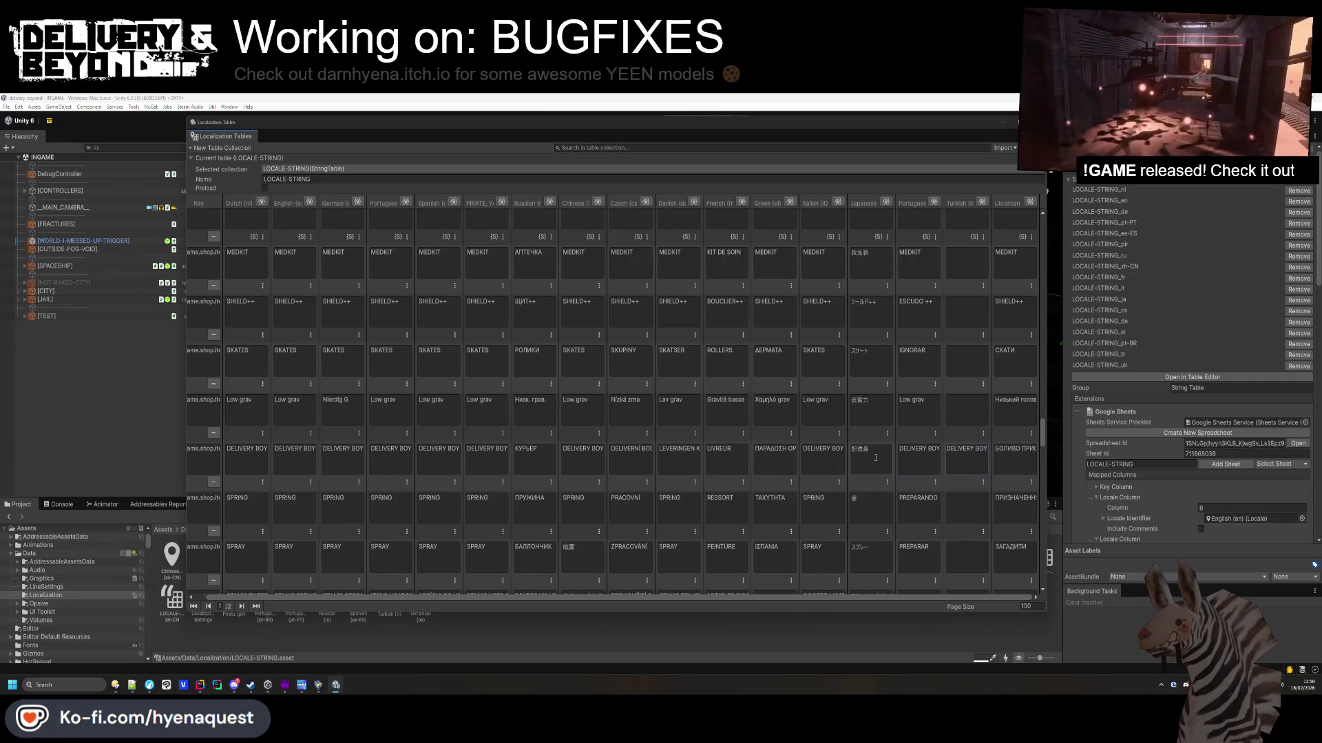
pyautogui.click(956, 510)
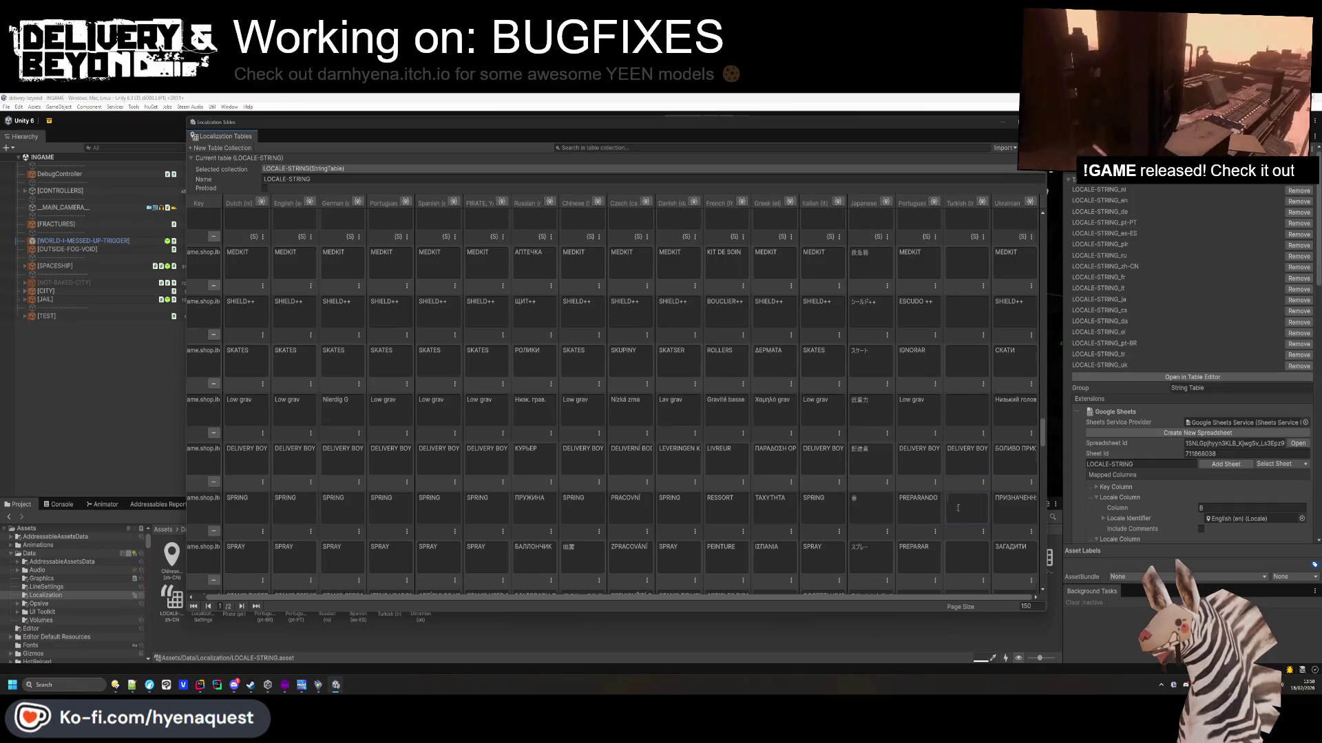
pyautogui.scroll(-2, 955, 510)
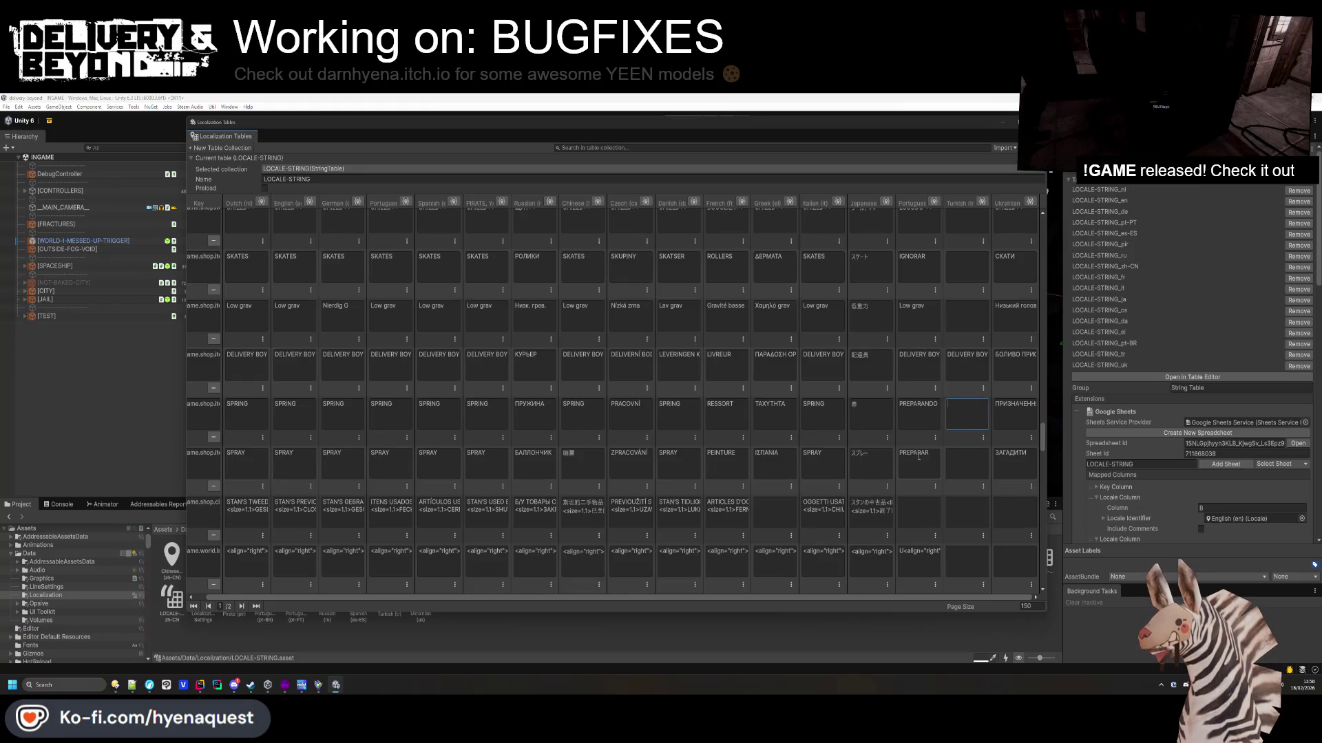
# Copy the Portuguese STAN'S shop title into the empty Brazilian Portuguese cell.
pyautogui.scroll(-1, 918, 456)
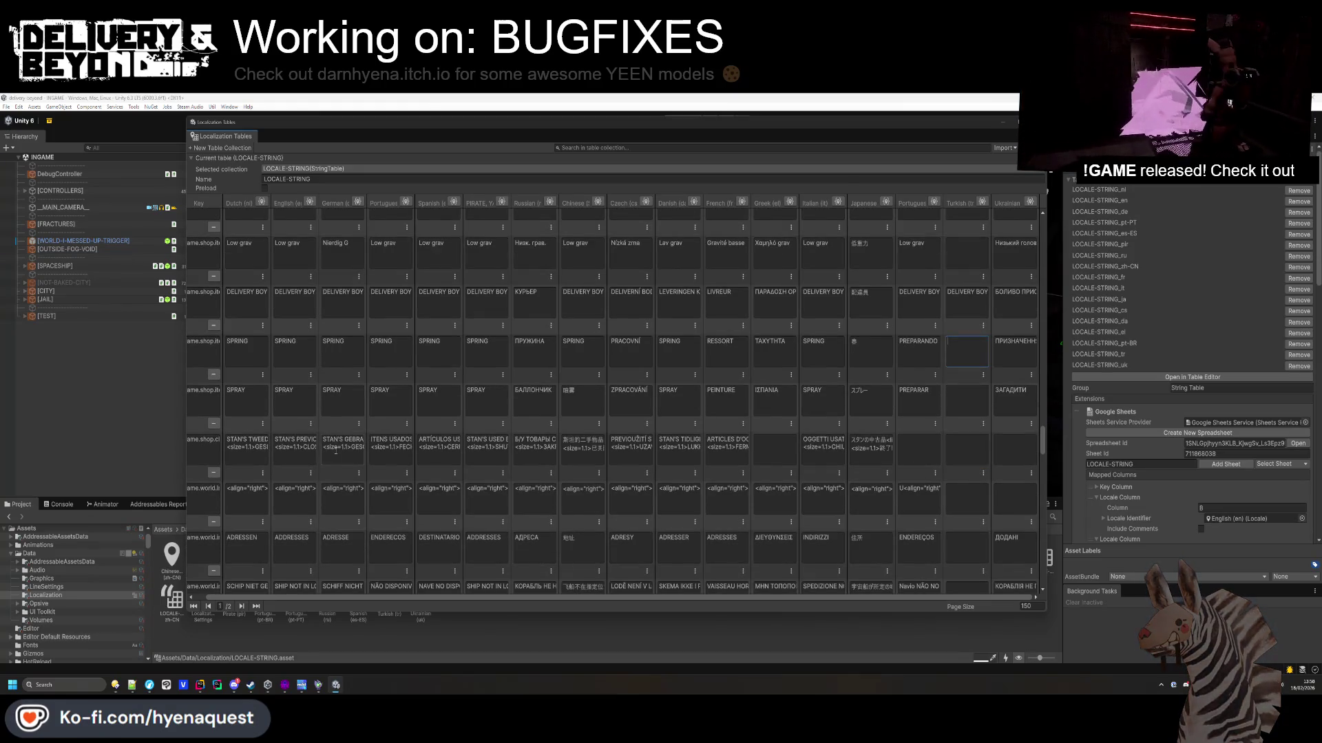
pyautogui.click(390, 444)
pyautogui.hotkey('ctrl', 'a')
pyautogui.hotkey('ctrl', 'c')
pyautogui.click(919, 444)
pyautogui.hotkey('ctrl', 'v')
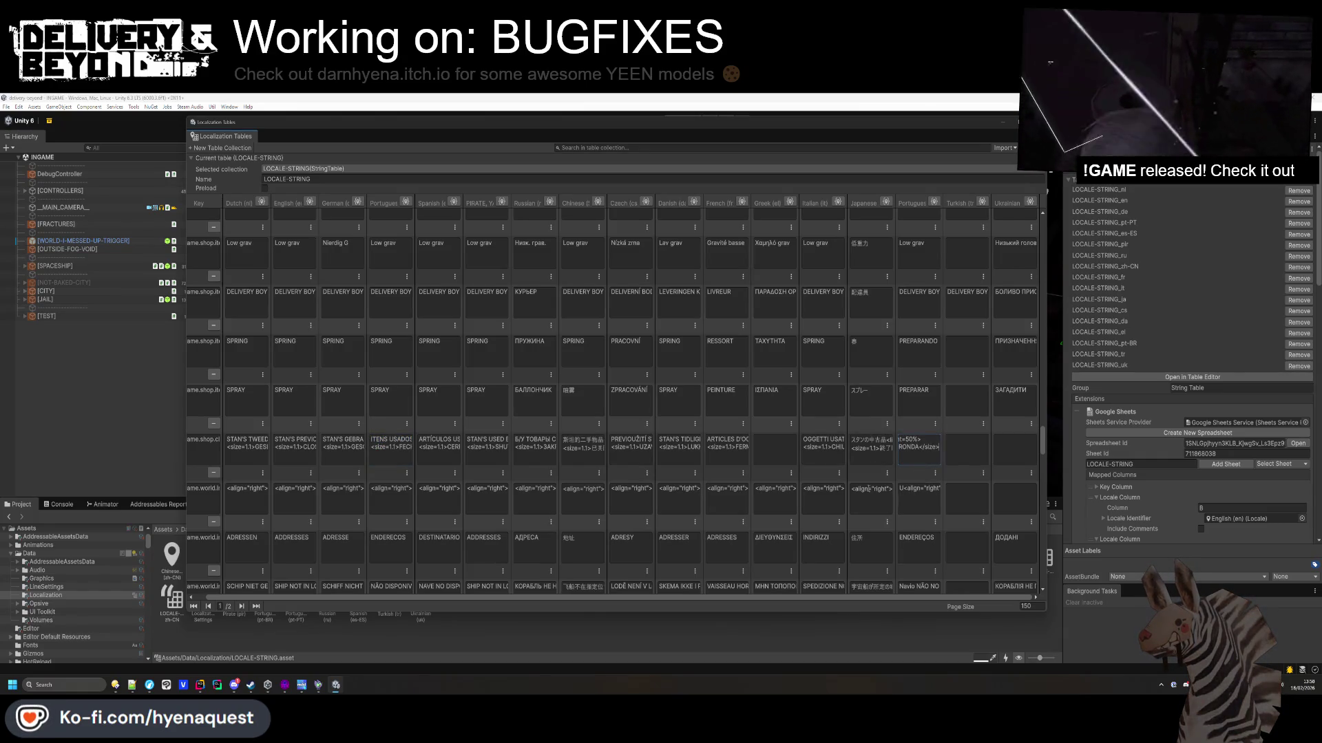
# Copy the Portuguese alignment string into the empty Brazilian Portuguese alignment cell.
pyautogui.click(390, 499)
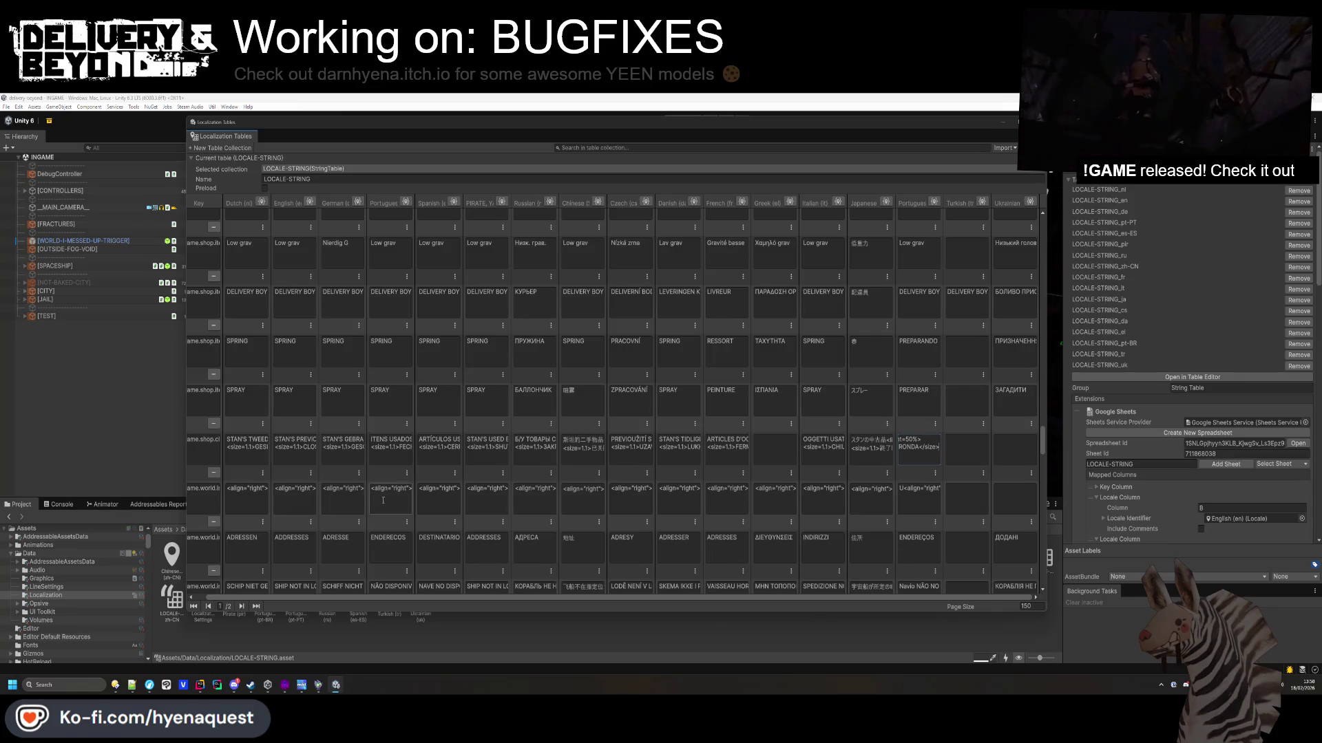
pyautogui.hotkey('ctrl', 'a')
pyautogui.hotkey('ctrl', 'c')
pyautogui.click(919, 499)
pyautogui.hotkey('ctrl', 'v')
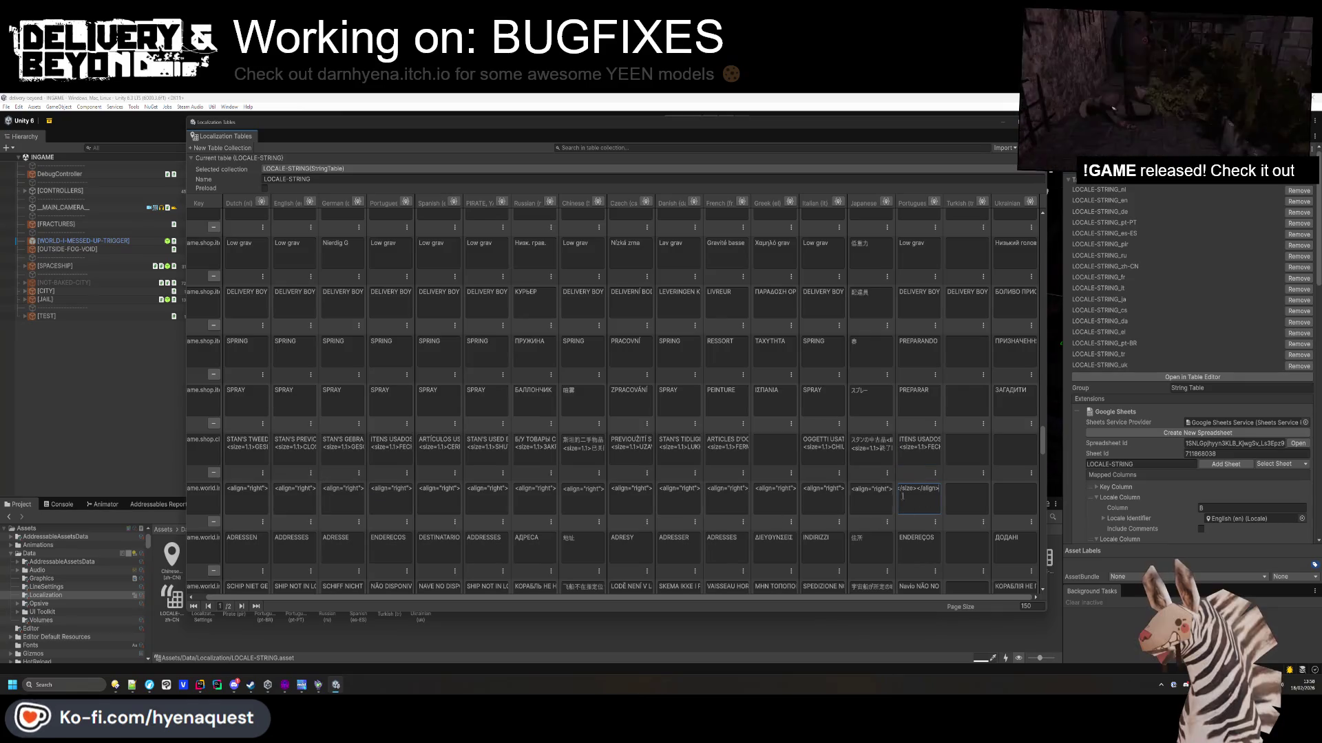
# Fill the Brazilian Portuguese not-available cell with NÃO DISPONIVEL.
pyautogui.scroll(-1, 947, 496)
pyautogui.click(408, 516)
pyautogui.hotkey('ctrl', 'a')
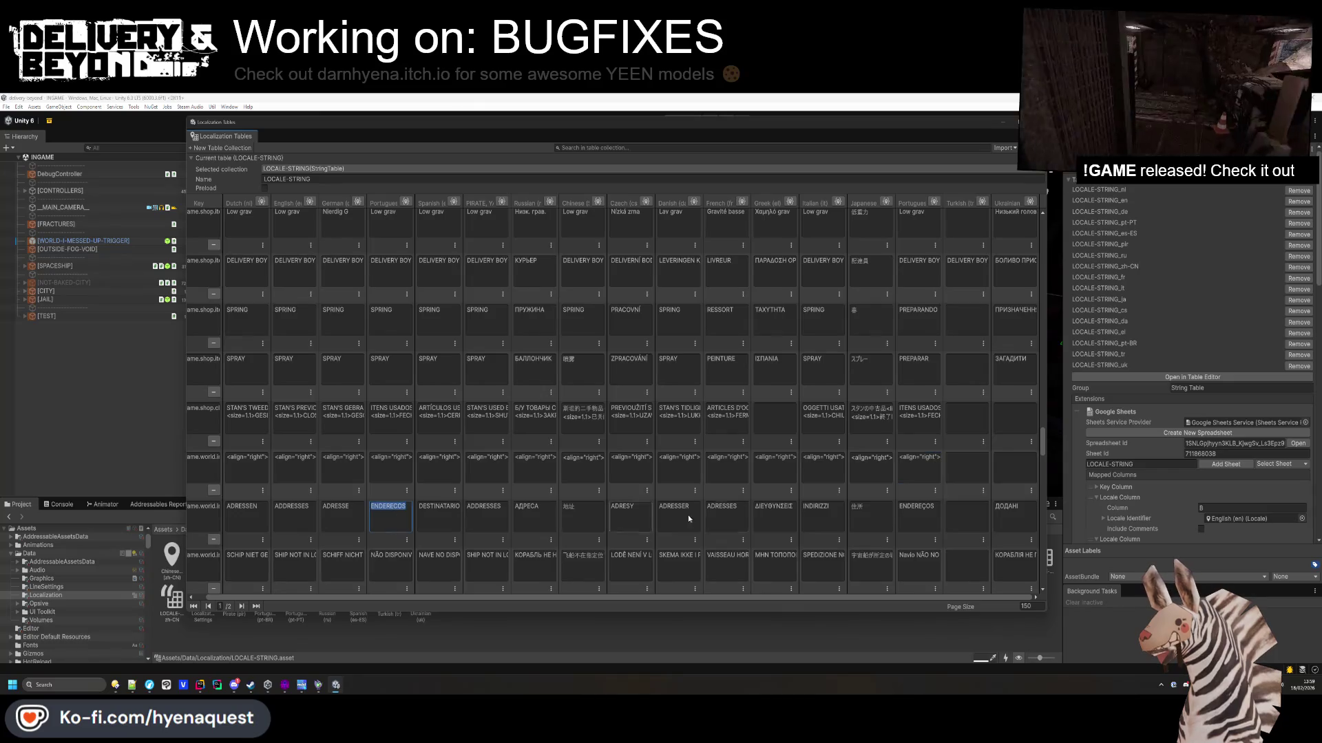
pyautogui.scroll(-2, 397, 526)
pyautogui.click(391, 502)
pyautogui.hotkey('ctrl', 'a')
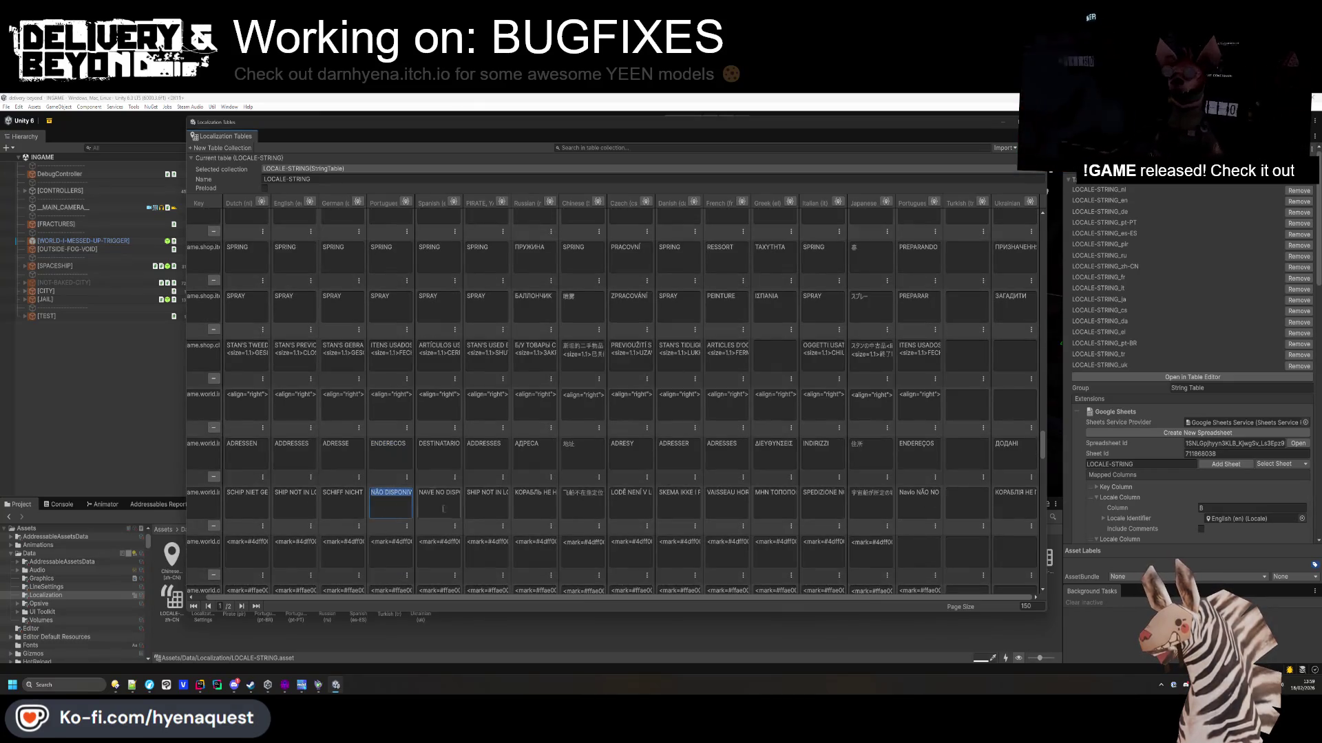
pyautogui.hotkey('ctrl', 'c')
pyautogui.click(915, 506)
pyautogui.hotkey('ctrl', 'v')
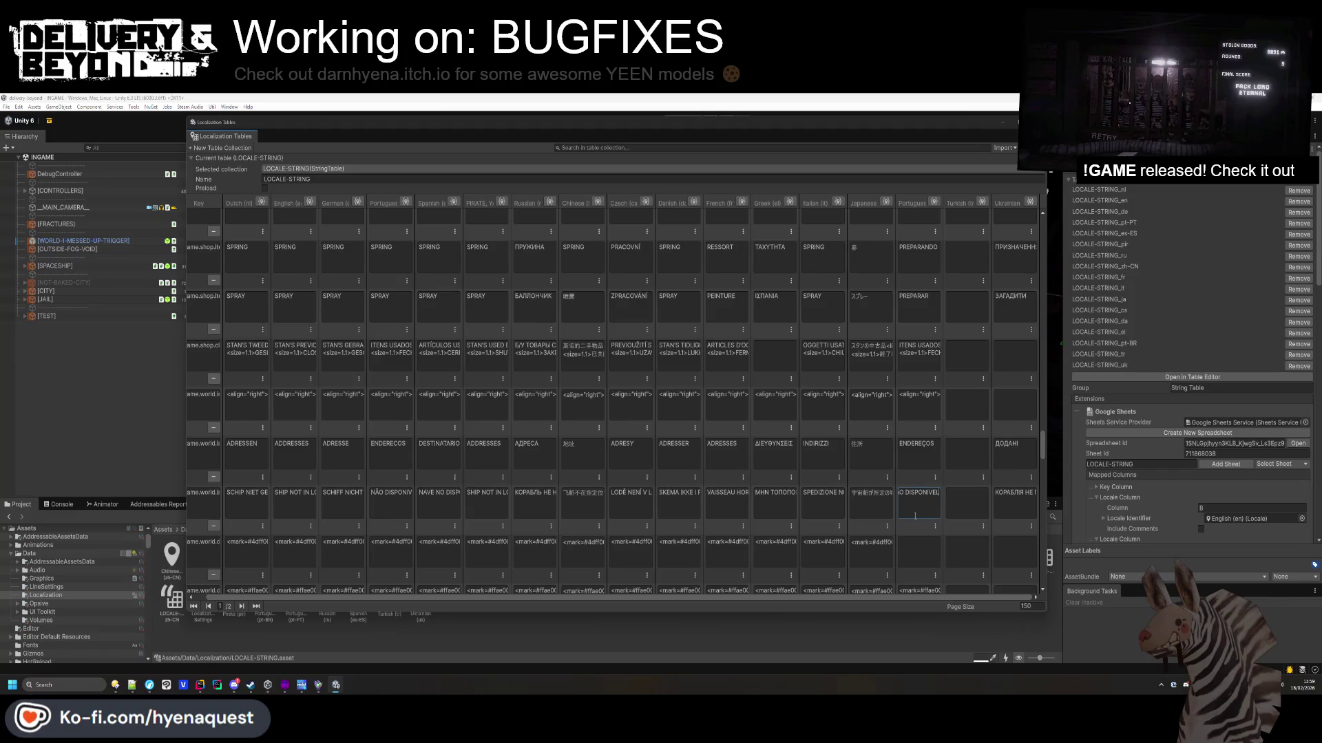
pyautogui.click(390, 500)
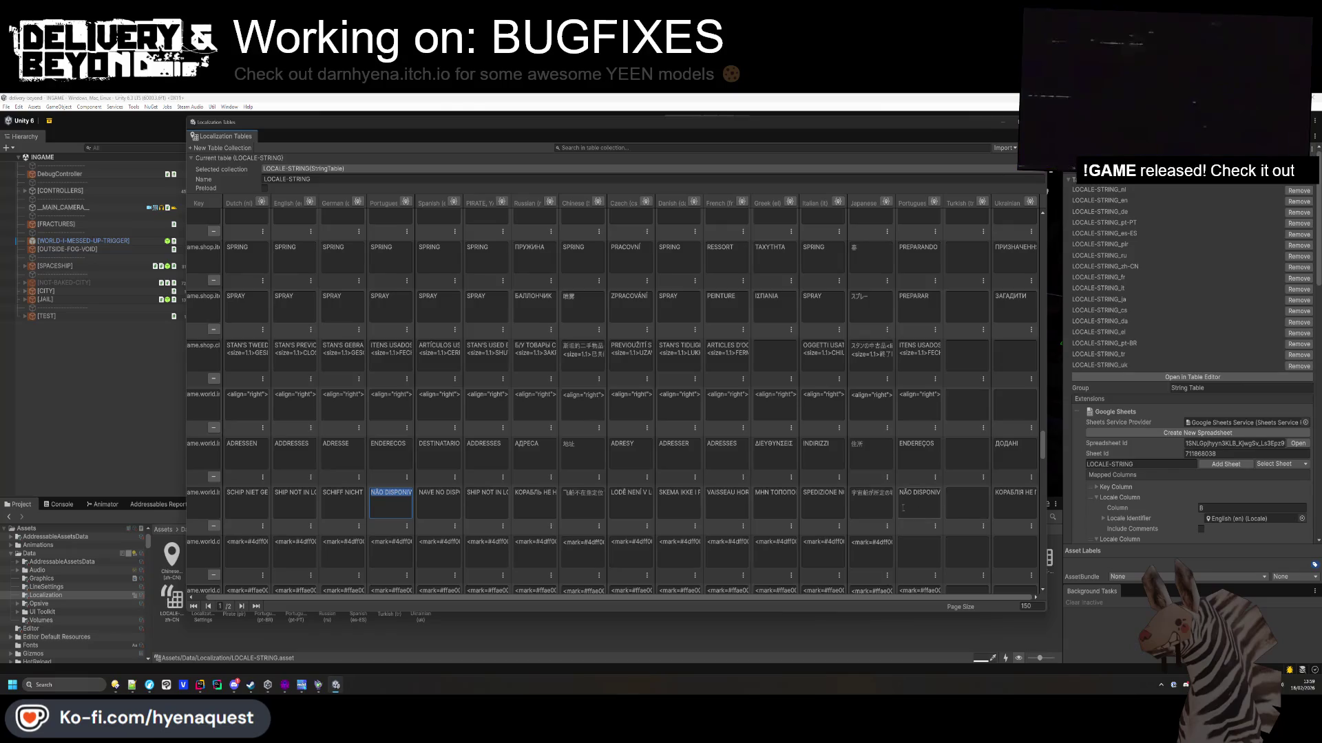
# Fill the Brazilian Portuguese mark-tagged cells ending GURO, OUCO, ALTO and REMO from Portuguese.
pyautogui.click(391, 551)
pyautogui.click(912, 548)
pyautogui.scroll(-2, 909, 544)
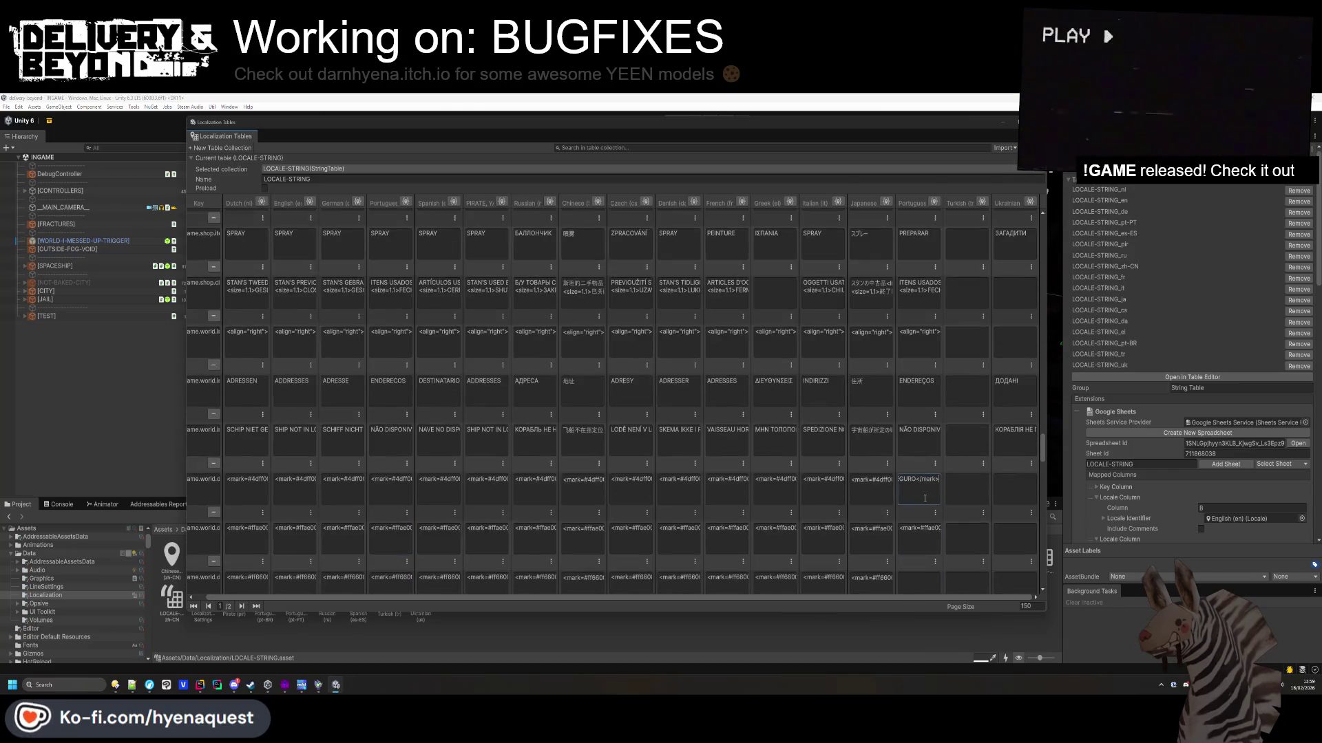
pyautogui.click(379, 533)
pyautogui.click(919, 537)
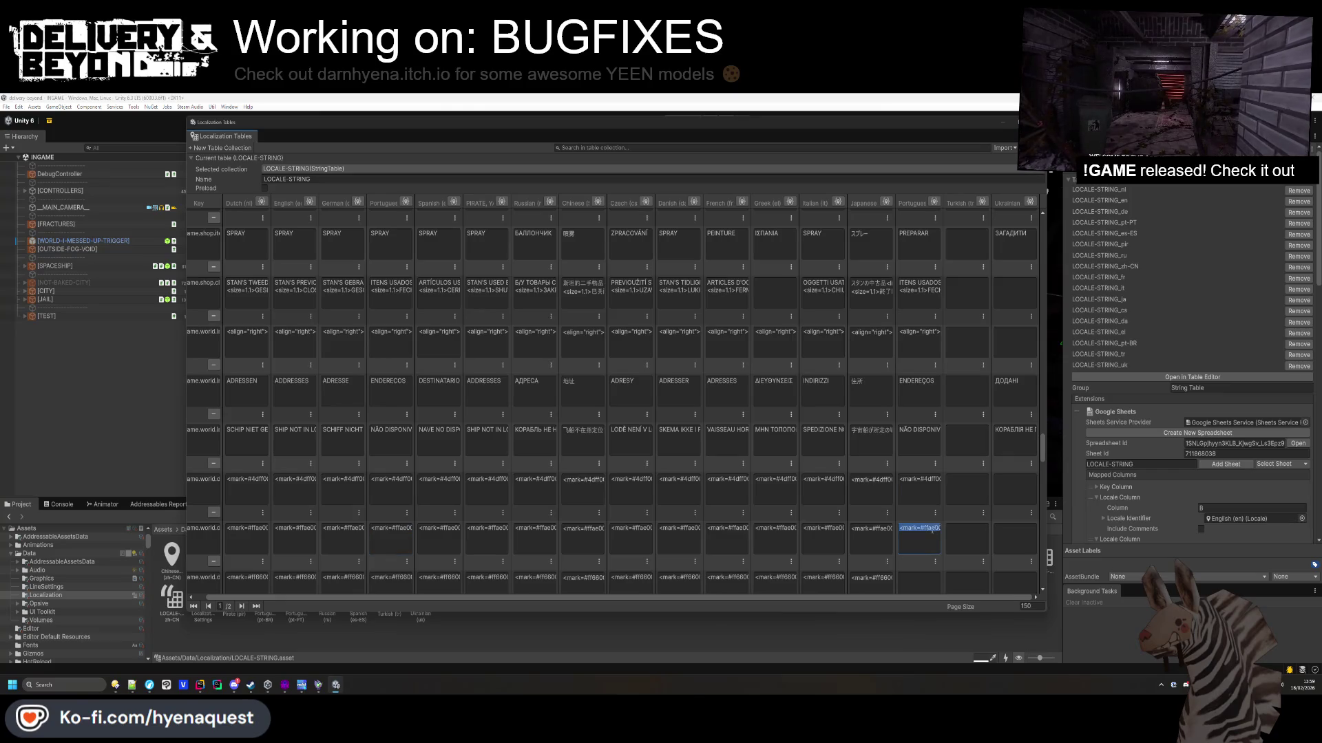
pyautogui.click(390, 581)
pyautogui.click(918, 581)
pyautogui.scroll(-2, 914, 506)
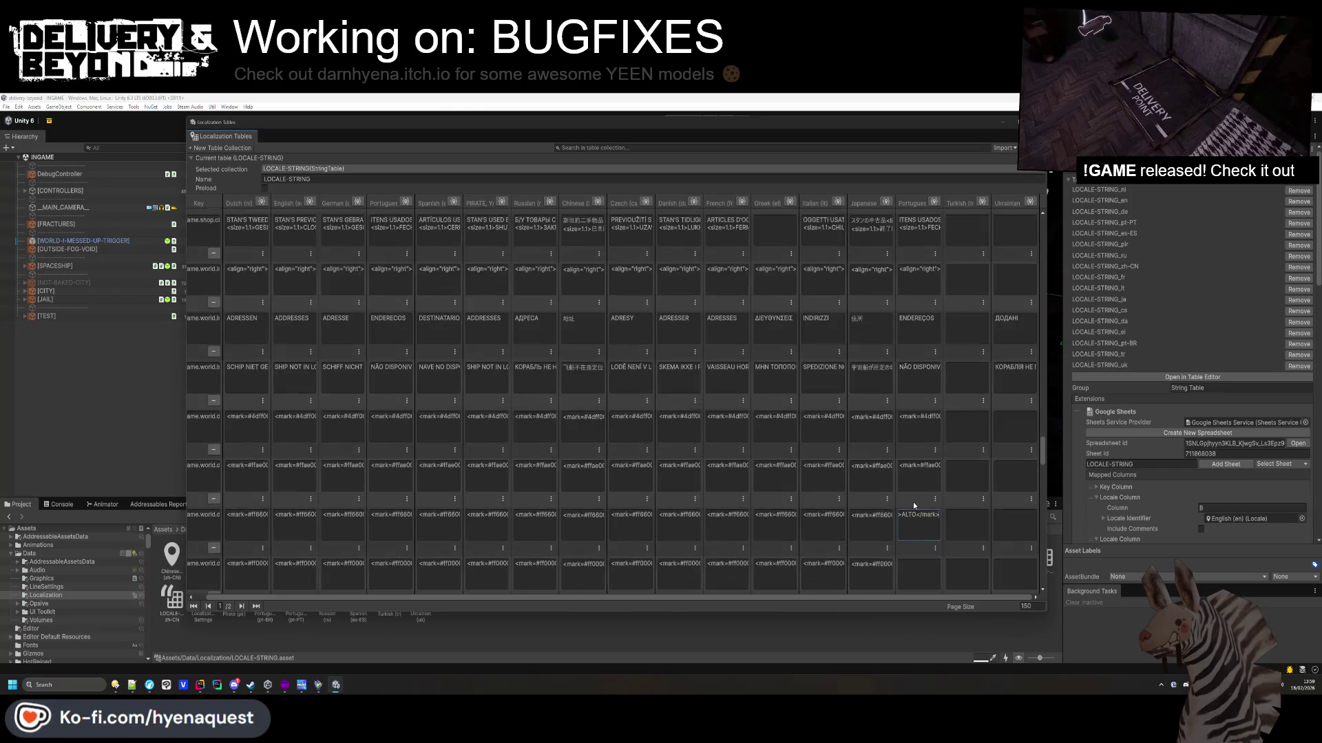
pyautogui.scroll(-1, 785, 530)
pyautogui.click(385, 539)
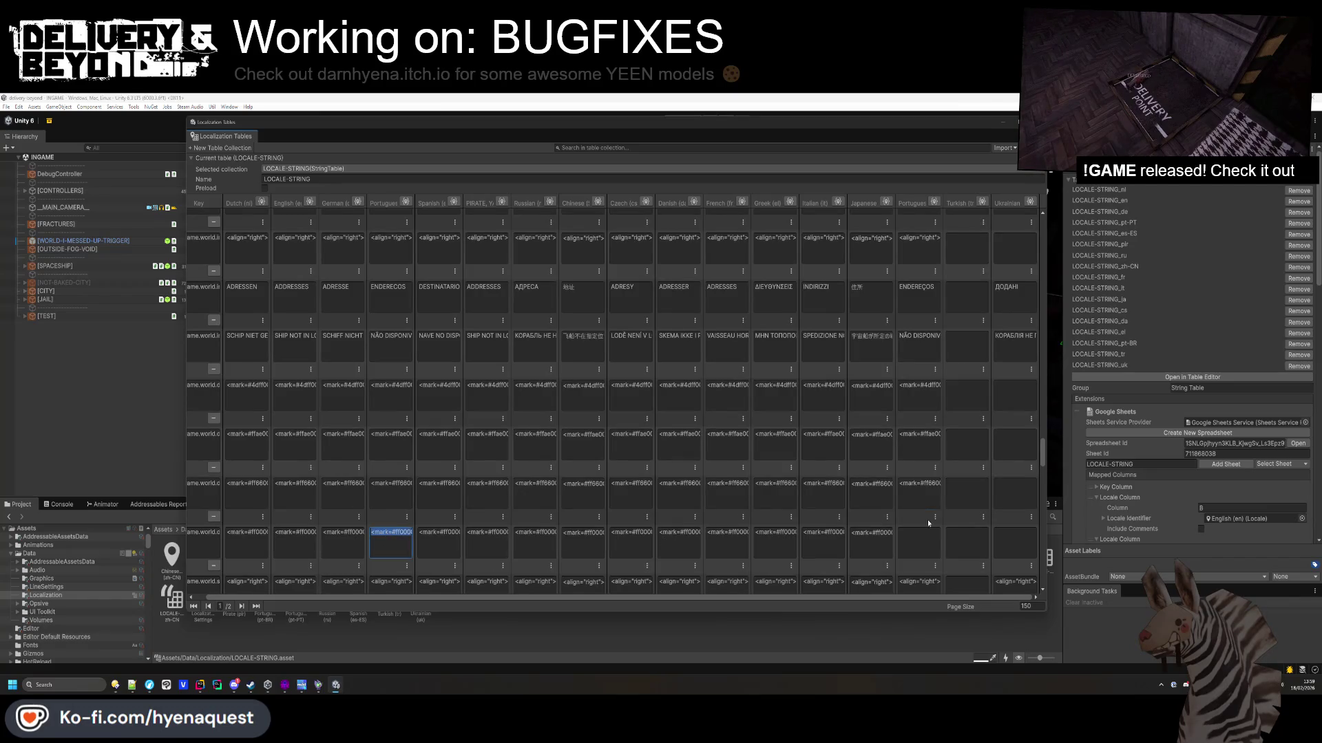
pyautogui.click(918, 534)
# Fill another Brazilian Portuguese alignment cell and paste the Portuguese insert-container text.
pyautogui.scroll(-3, 918, 533)
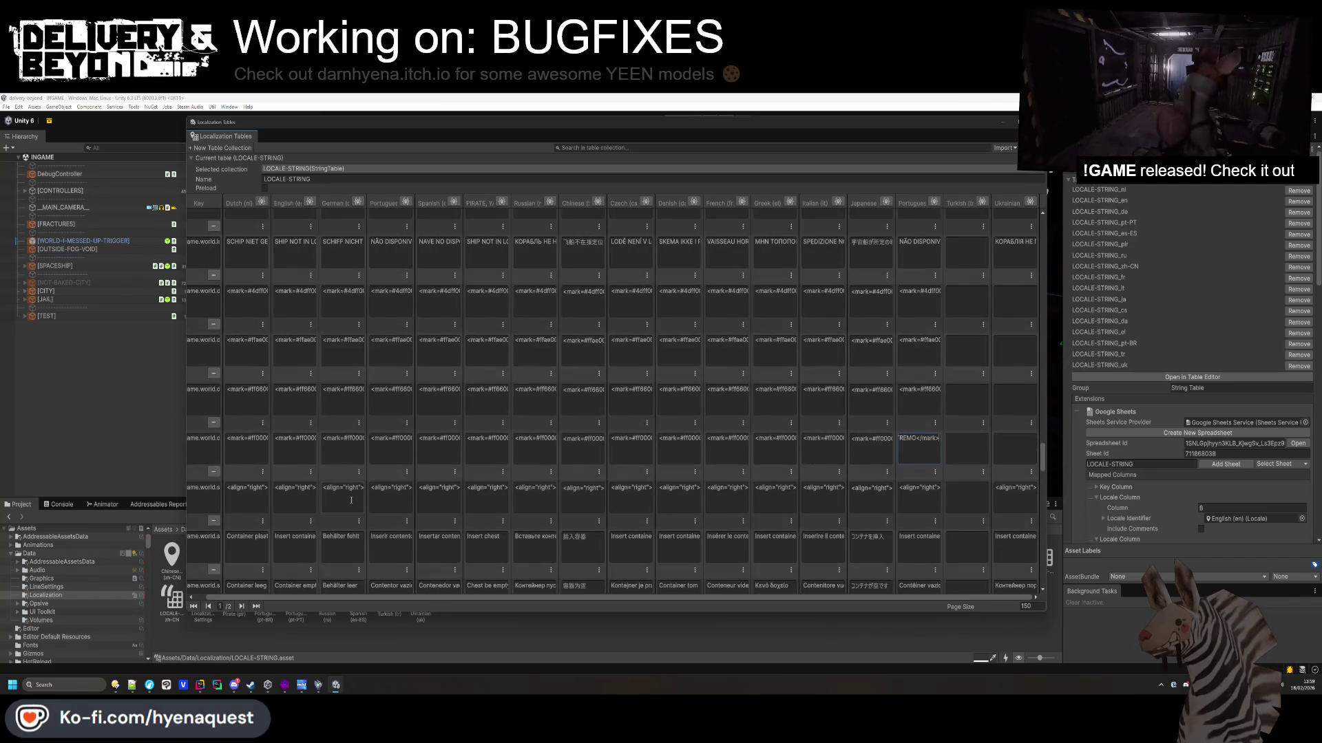
pyautogui.click(351, 500)
pyautogui.click(390, 497)
pyautogui.click(918, 497)
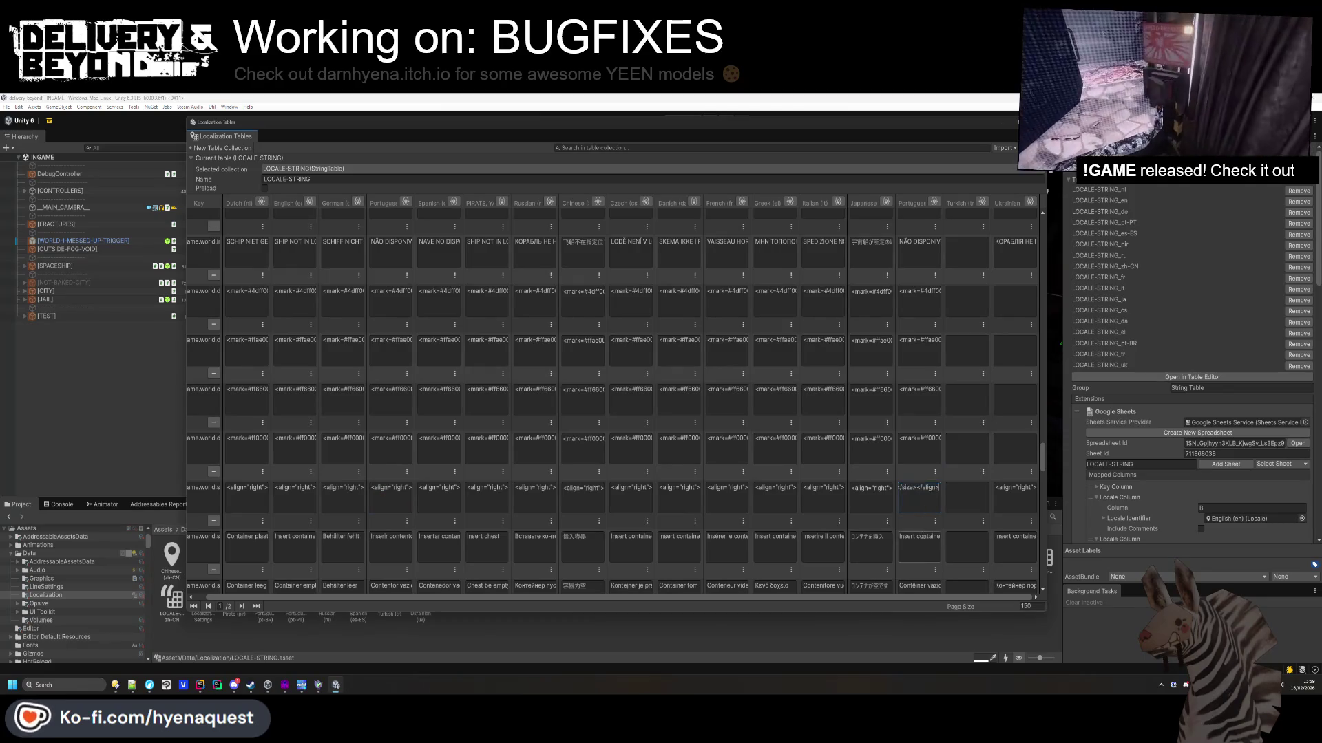
pyautogui.click(382, 541)
pyautogui.hotkey('ctrl', 'c')
pyautogui.click(931, 543)
pyautogui.hotkey('ctrl', 'v')
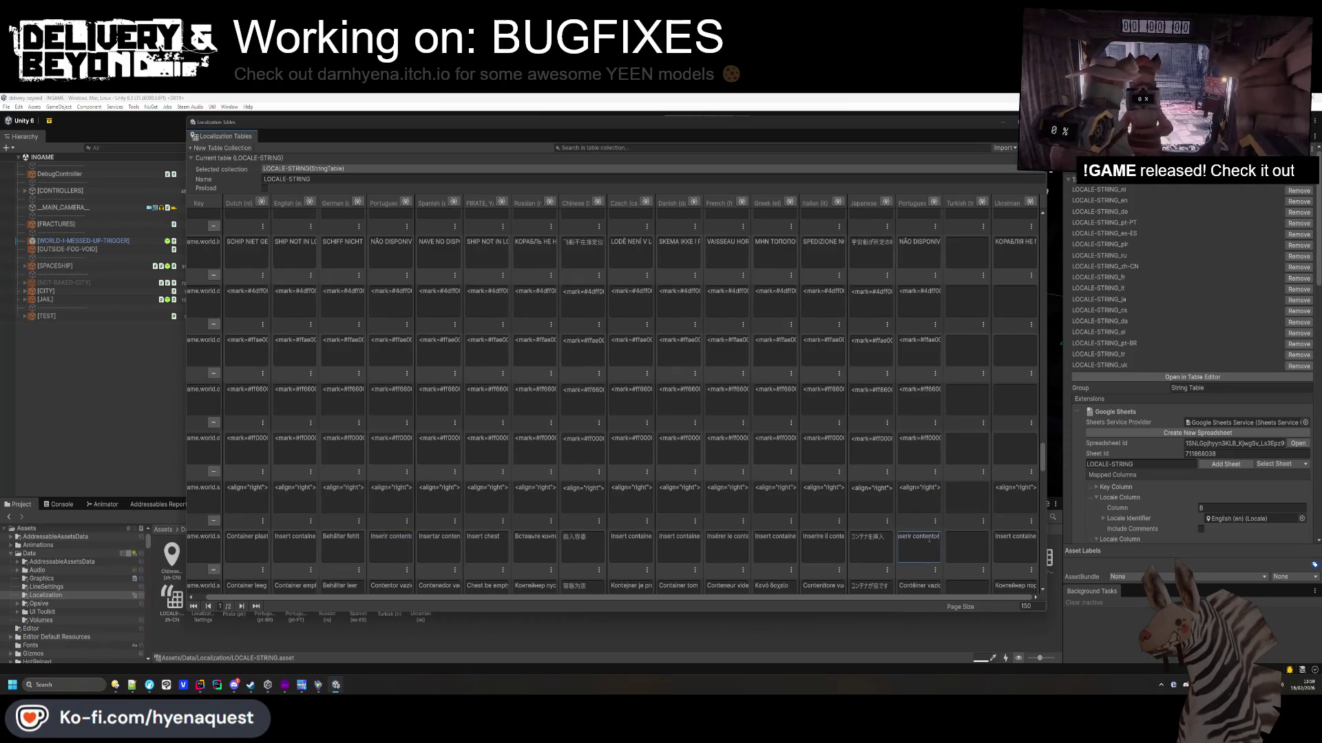
# Replace the pt-BR 'Contêiner vazio' with the Portuguese 'Contentor vazio'.
pyautogui.scroll(-2, 945, 528)
pyautogui.click(928, 525)
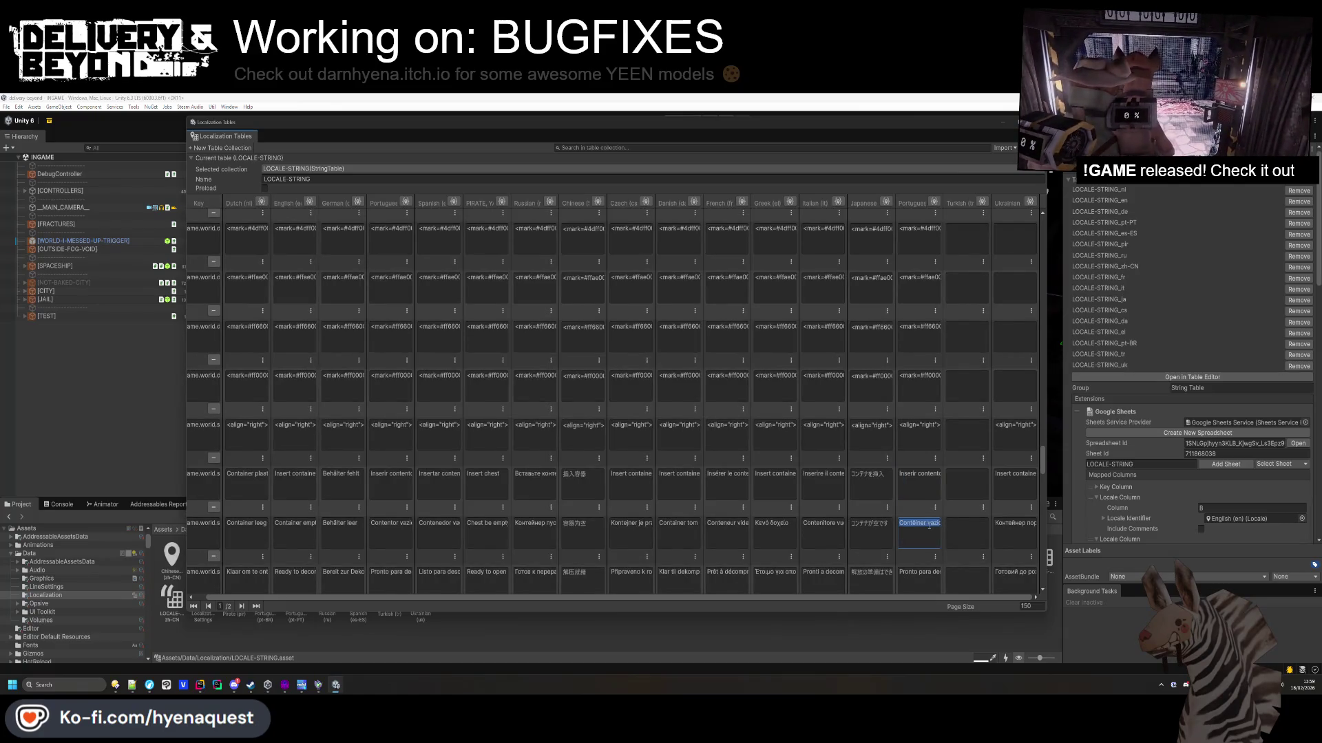
pyautogui.click(388, 531)
pyautogui.hotkey('ctrl', 'c')
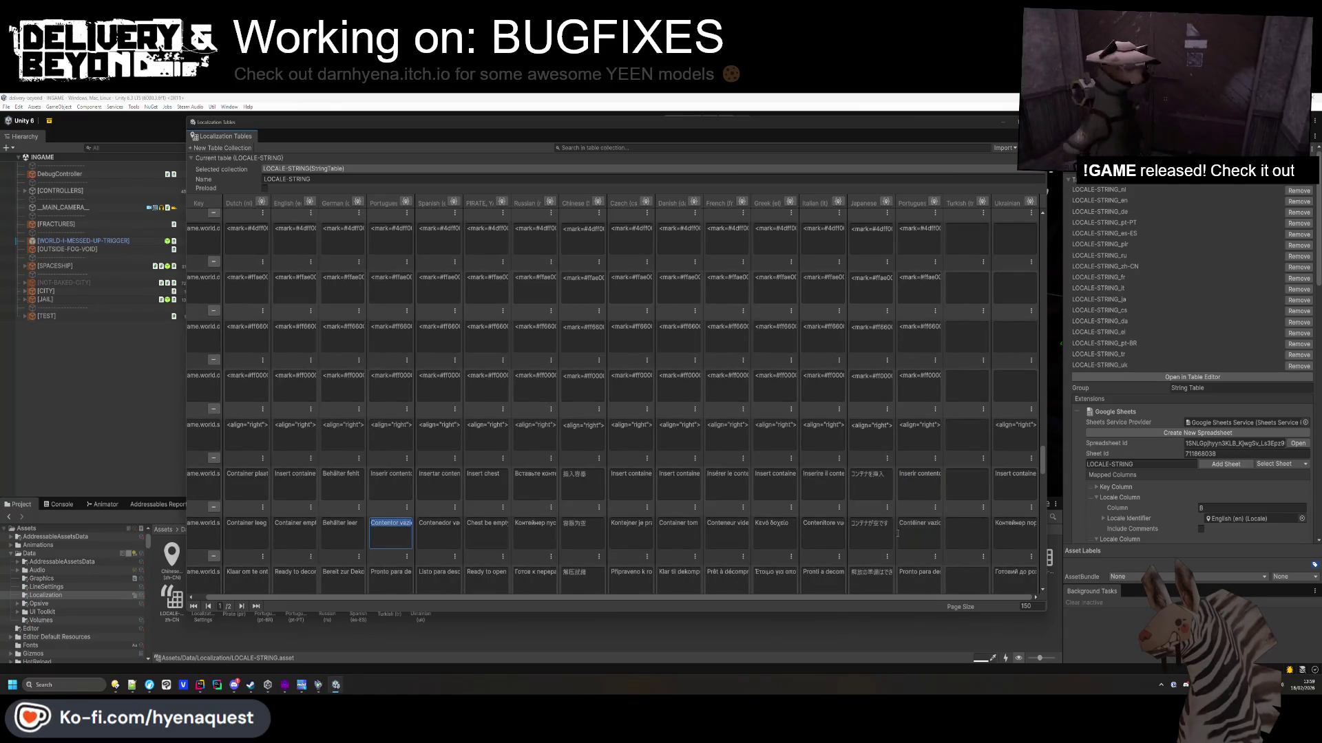
pyautogui.click(919, 523)
pyautogui.hotkey('ctrl', 'v')
# Review the ready-to-open, DINHEIRO, TUTORIAL, LIMPAR and Terminado entries, entering ON.
pyautogui.scroll(-1, 950, 537)
pyautogui.click(904, 551)
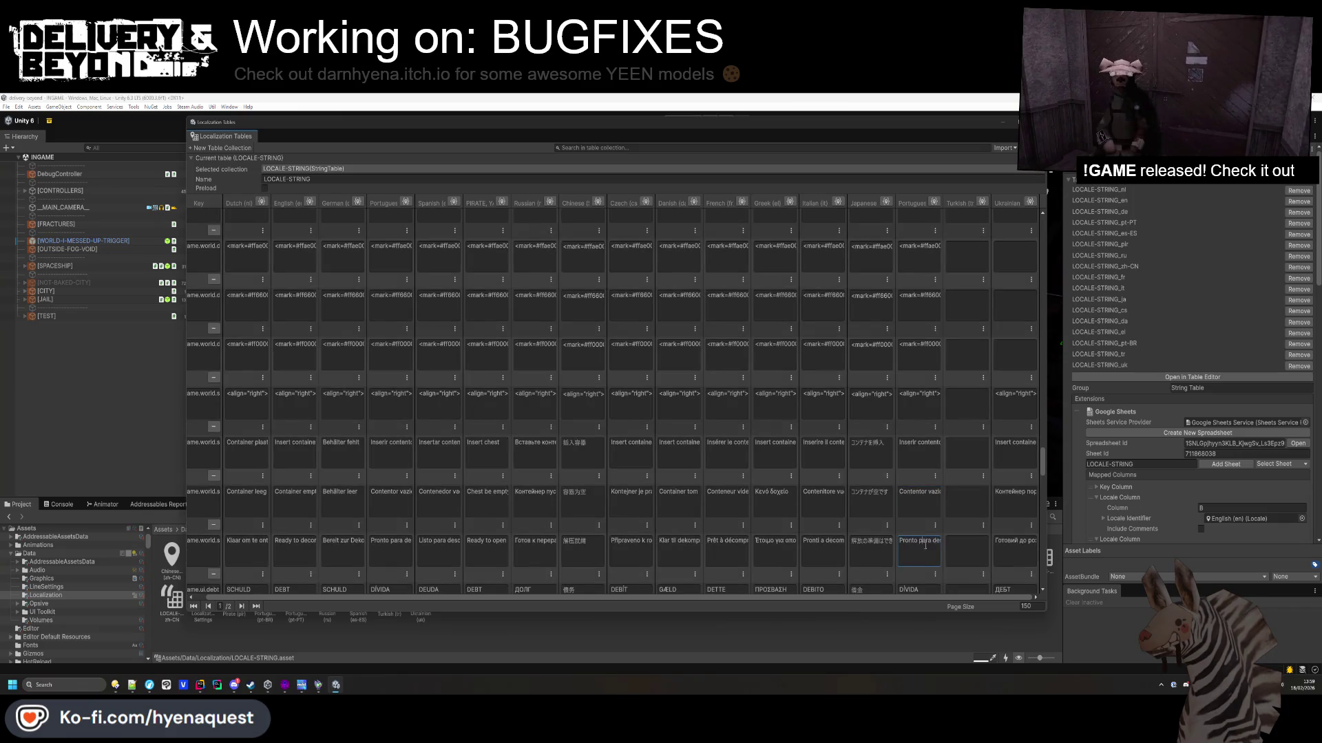
pyautogui.scroll(-3, 907, 552)
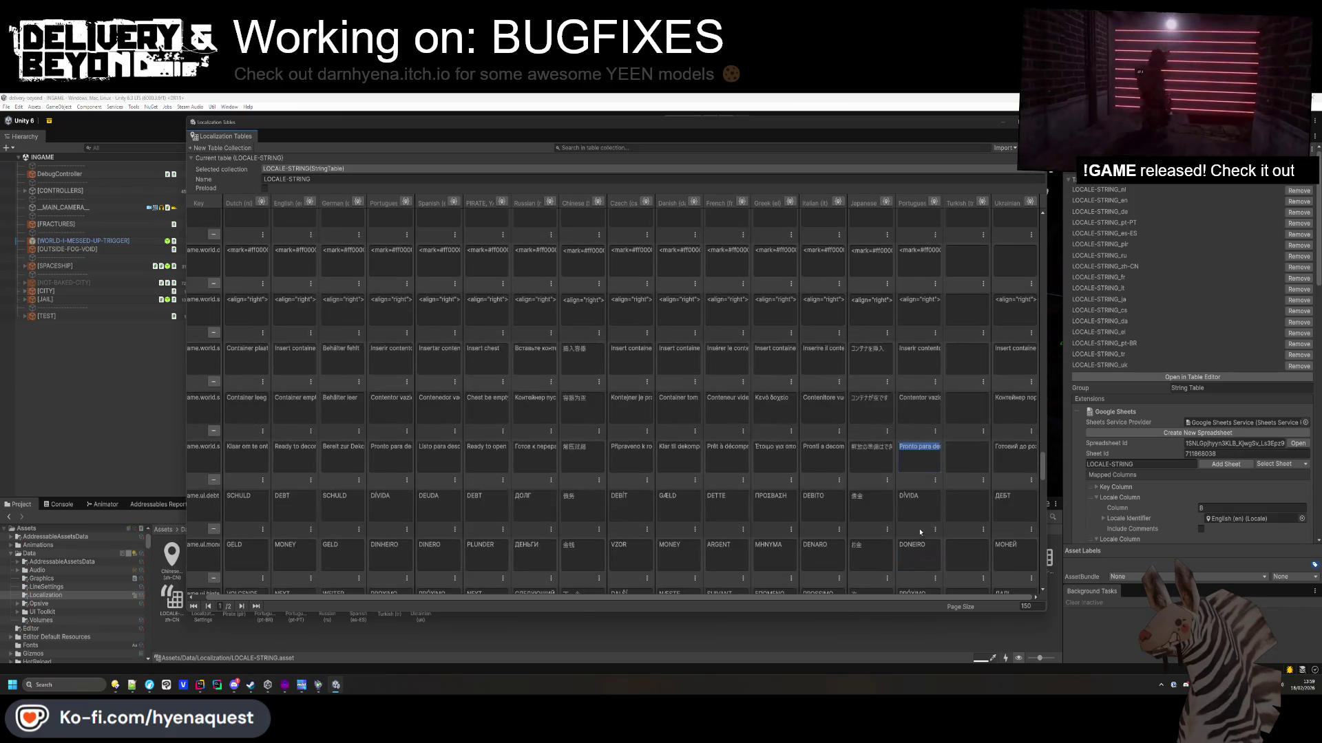
pyautogui.click(919, 490)
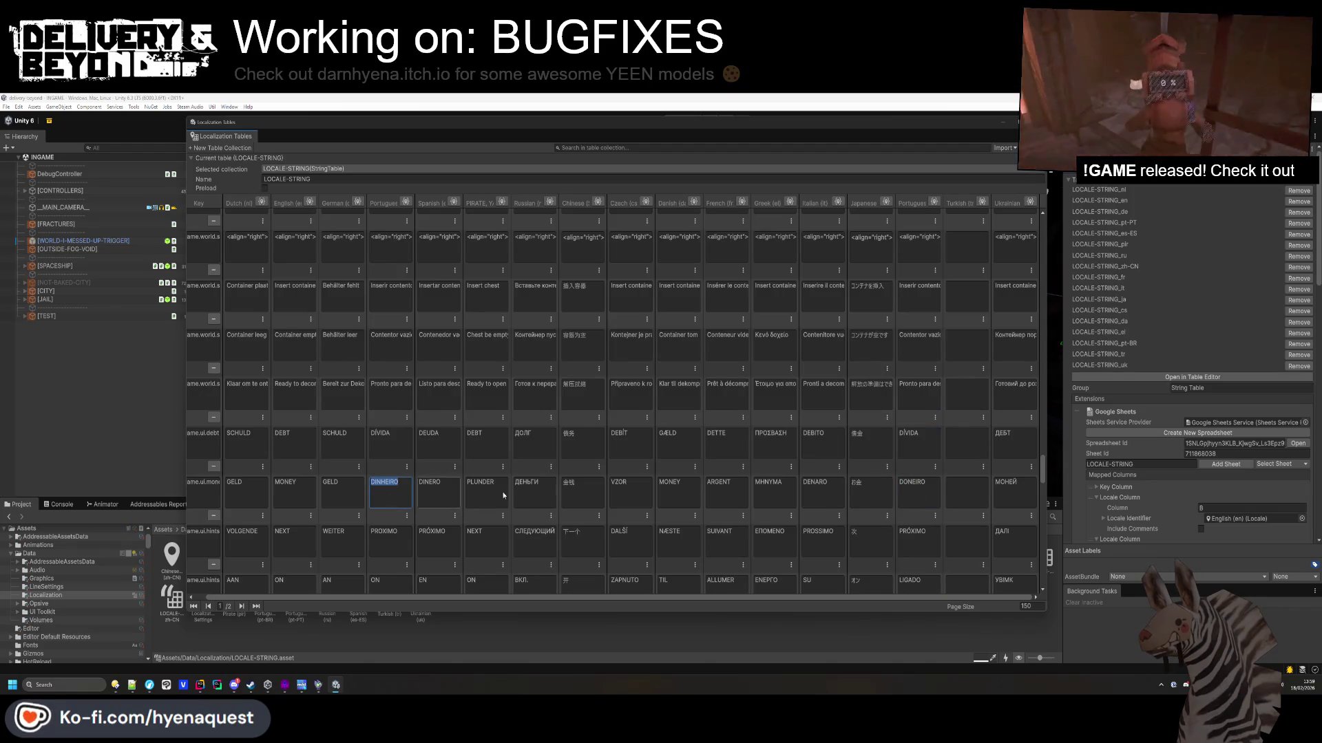
pyautogui.scroll(-1, 924, 534)
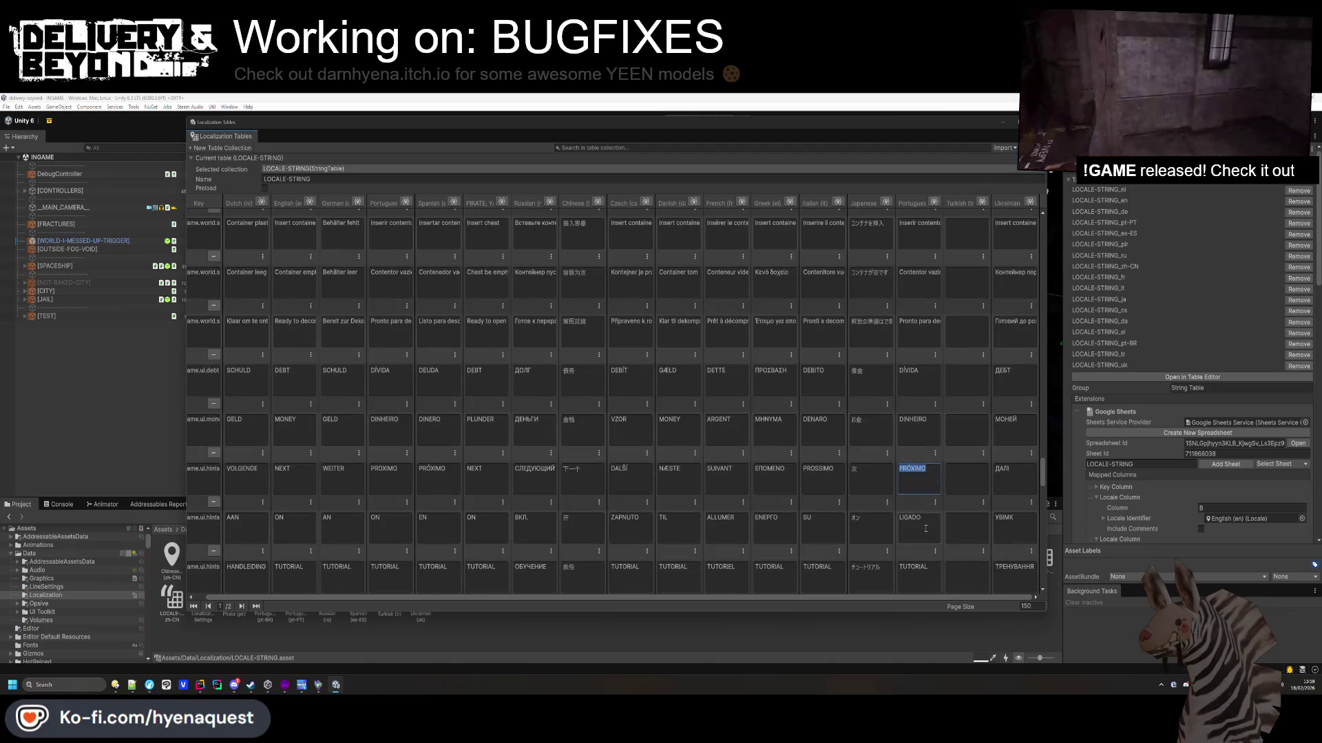
pyautogui.write('ON')
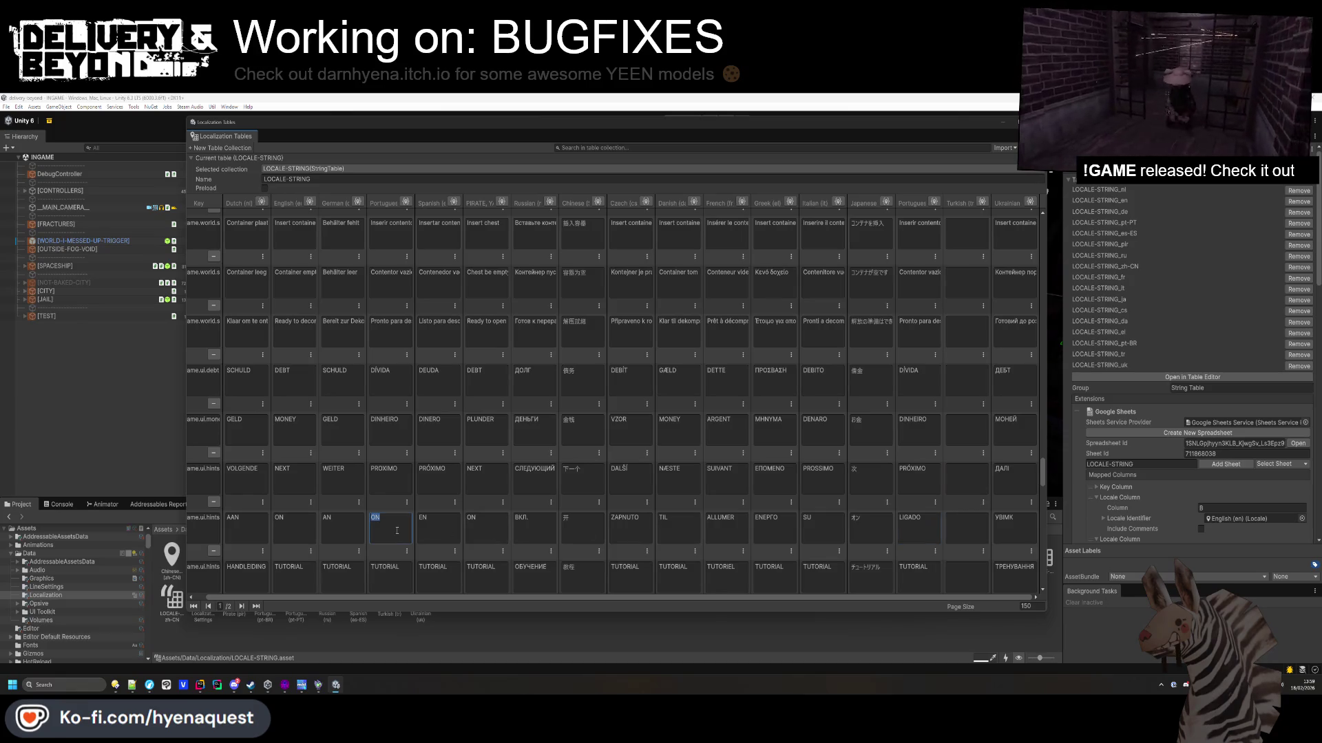
pyautogui.click(923, 569)
pyautogui.scroll(-3, 924, 568)
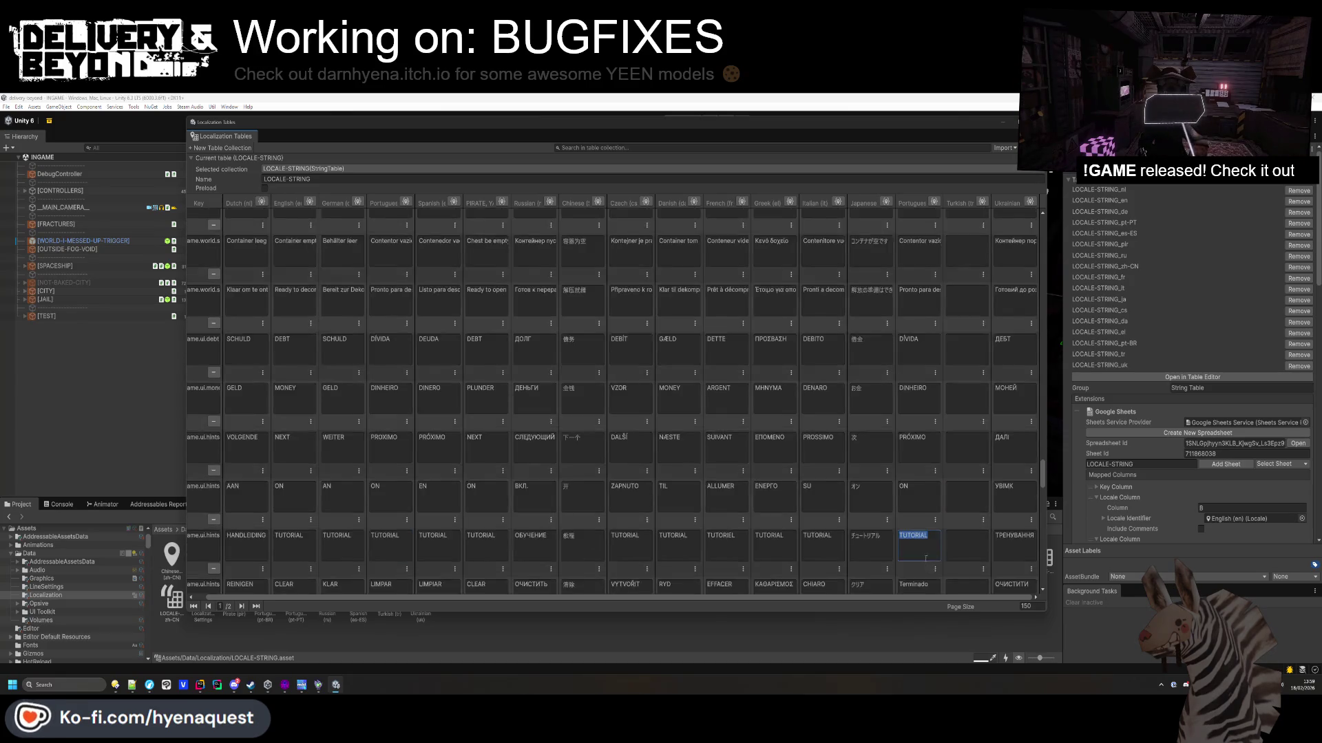
pyautogui.click(924, 504)
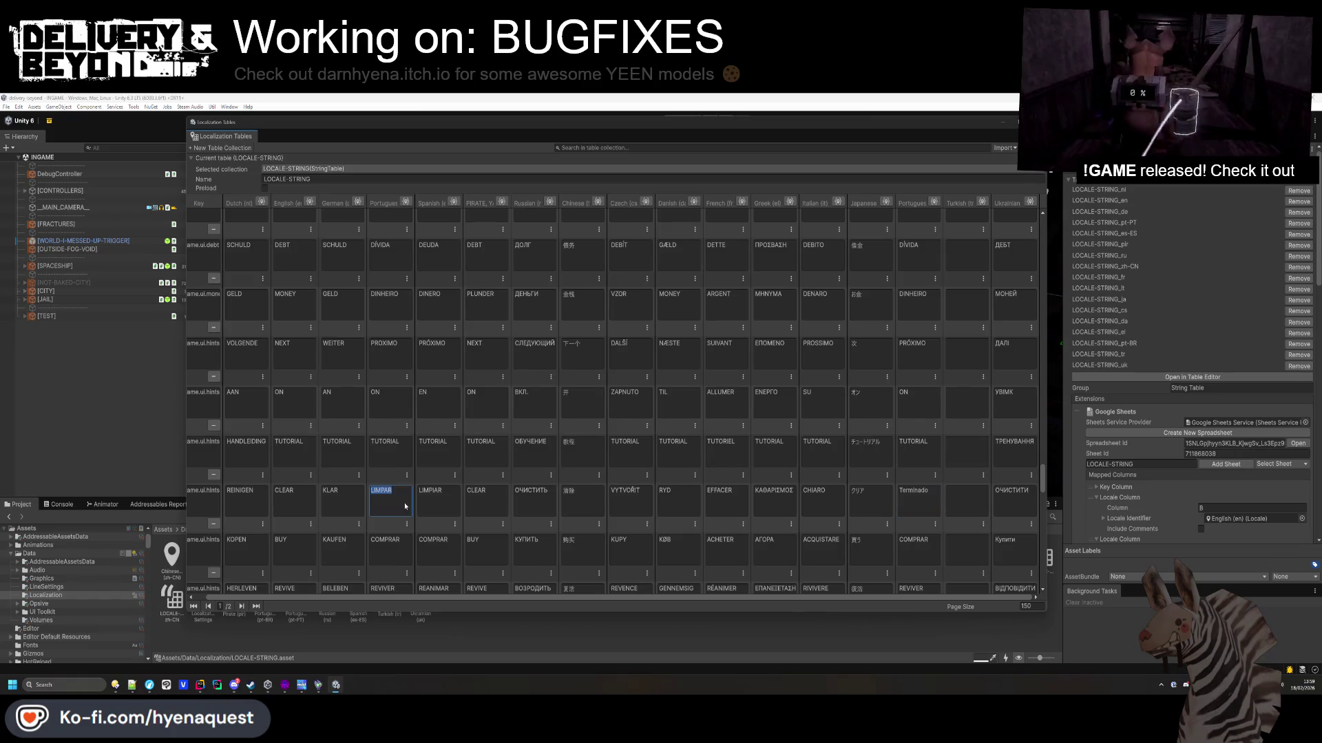
pyautogui.click(917, 506)
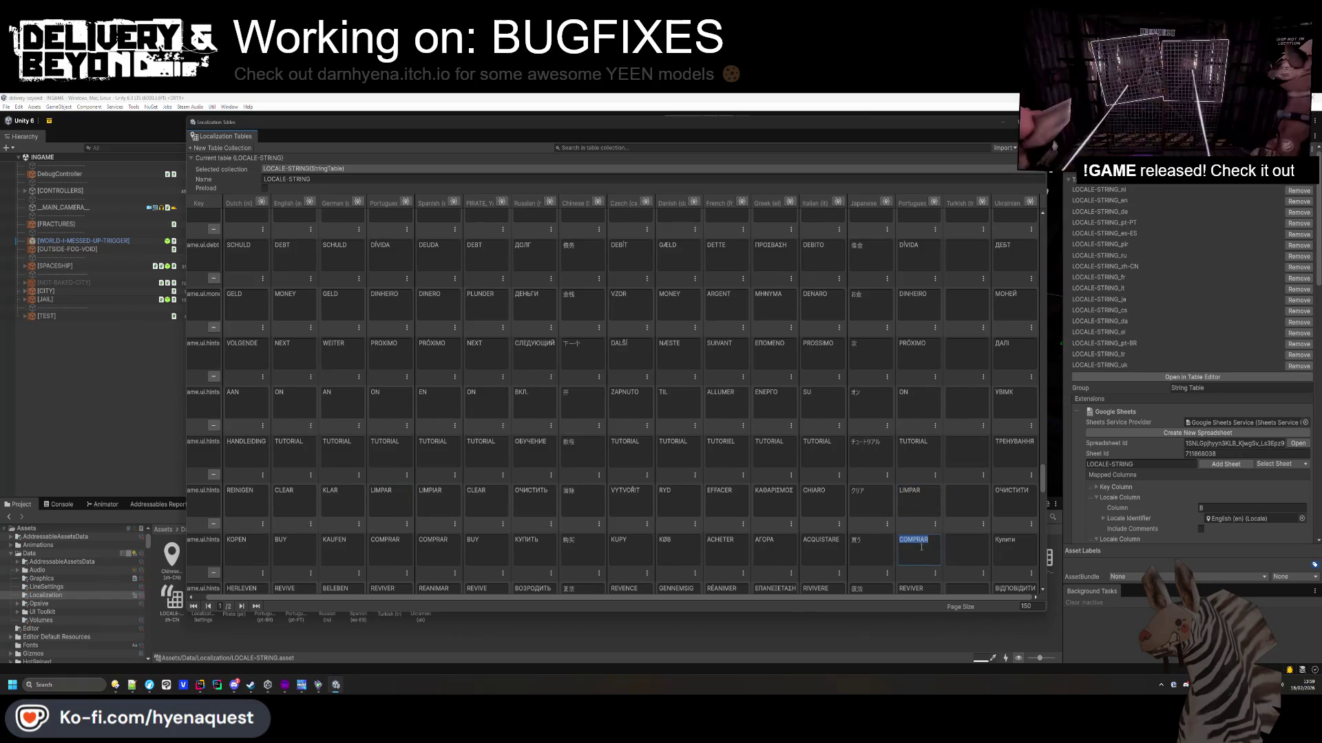
# Change the OK row's pt-BR entry from 'Certo' to 'OK'.
pyautogui.scroll(-2, 921, 546)
pyautogui.scroll(-2, 923, 540)
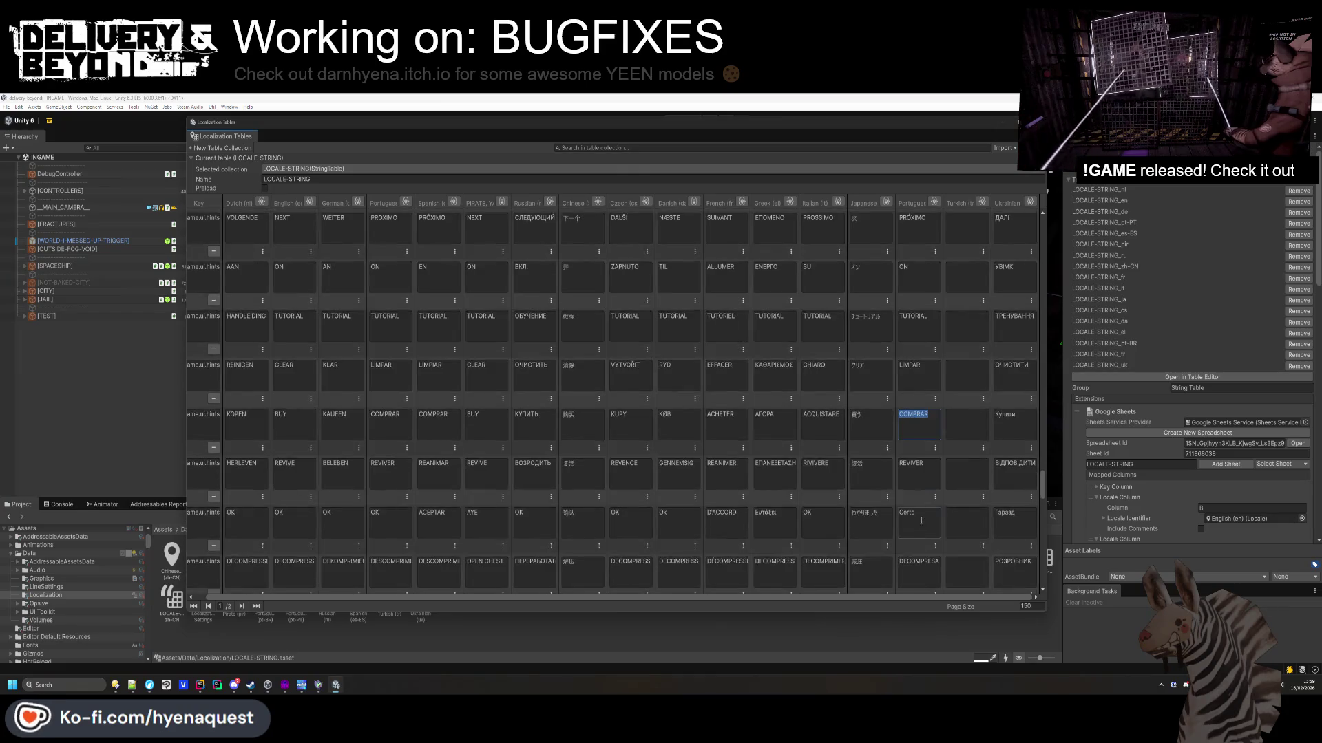
pyautogui.click(395, 530)
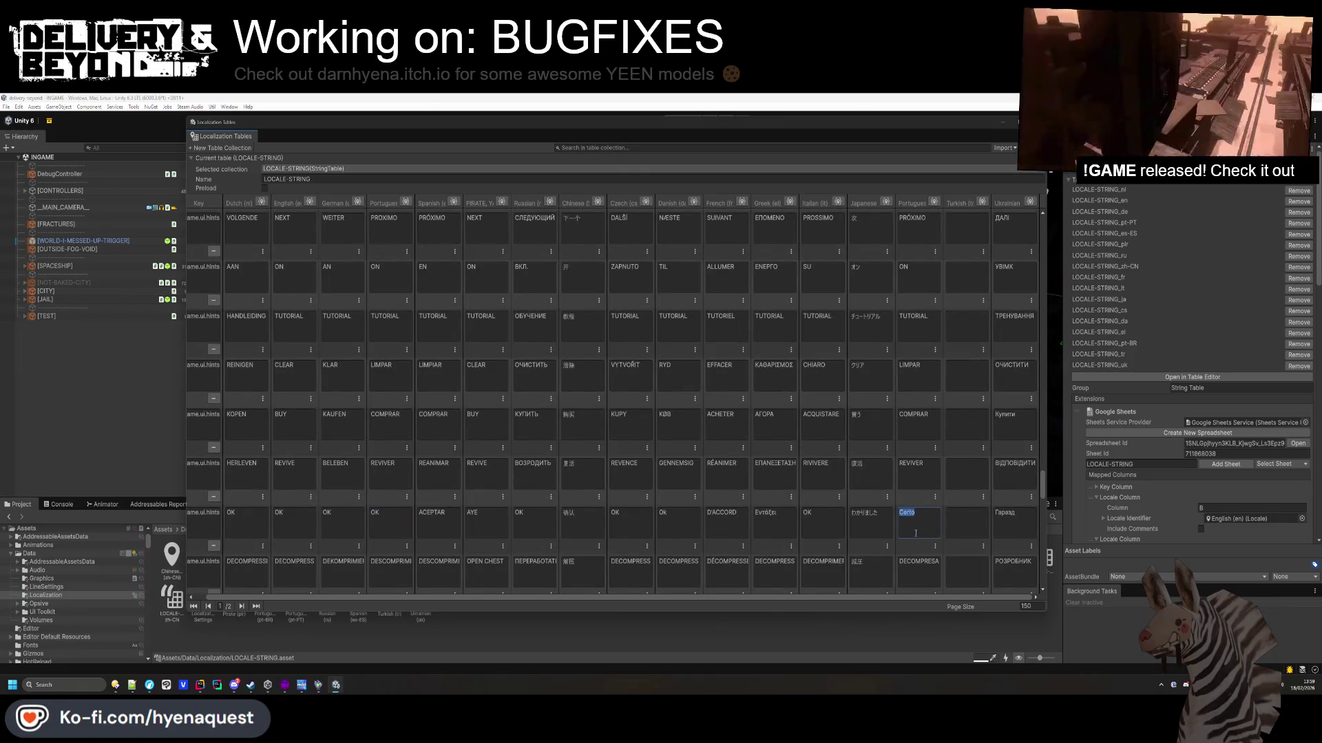
pyautogui.write('OK')
# Select the end of DECOMPRESA and pick the Portuguese DESCOMPRIMIR text.
pyautogui.scroll(-2, 921, 534)
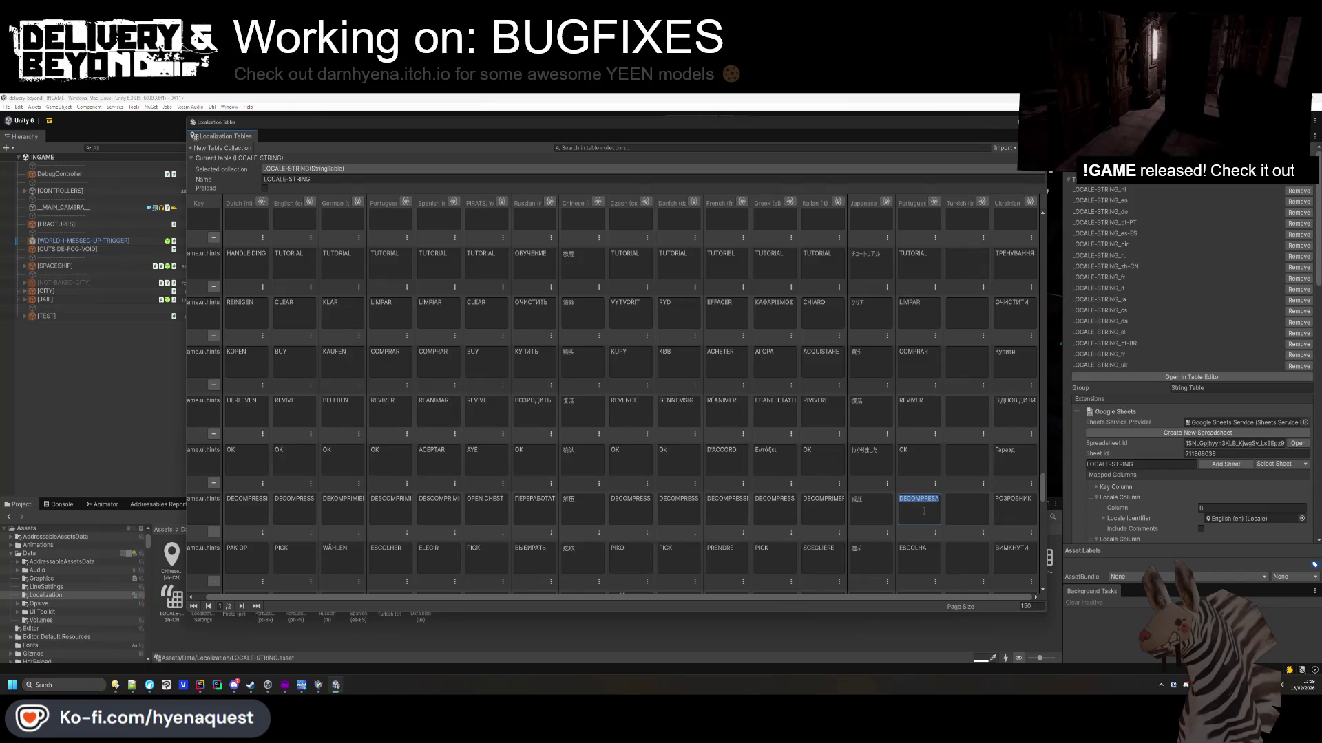
pyautogui.click(926, 506)
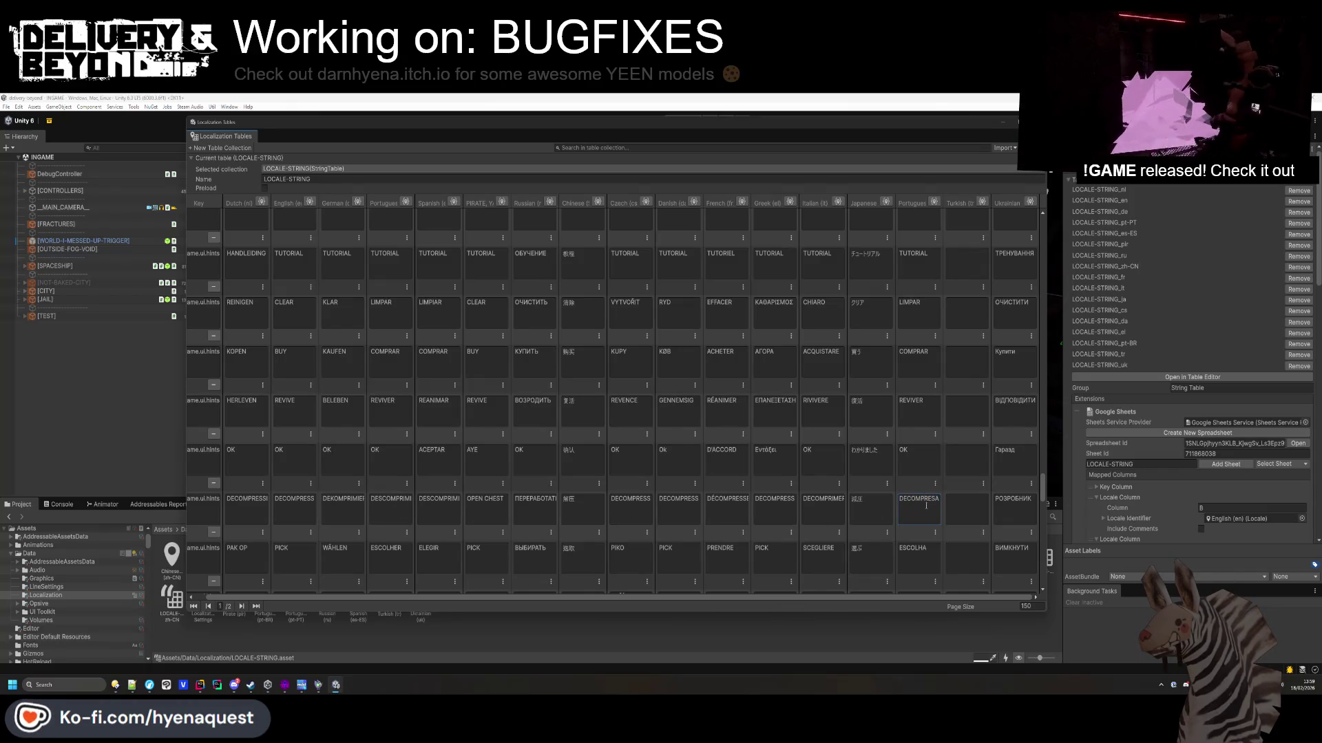
pyautogui.moveTo(920, 504); pyautogui.dragTo(941, 503)
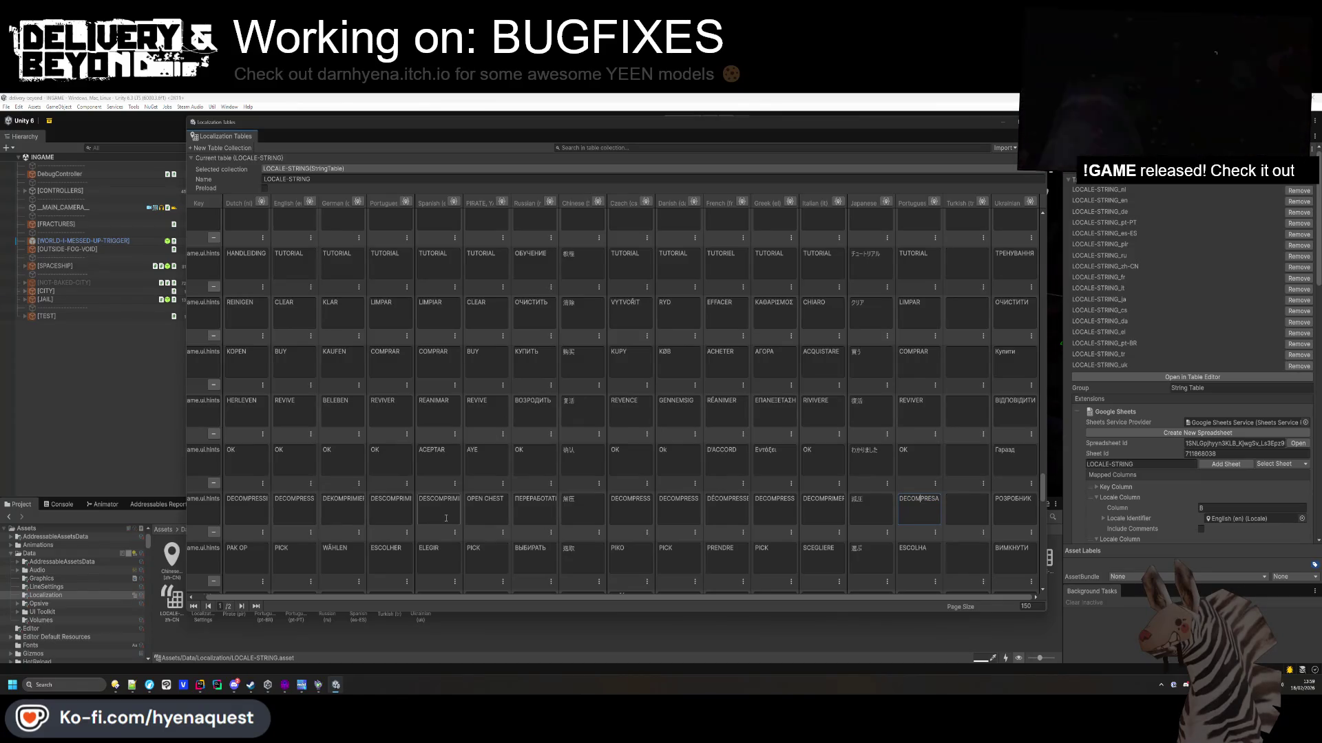
pyautogui.click(390, 506)
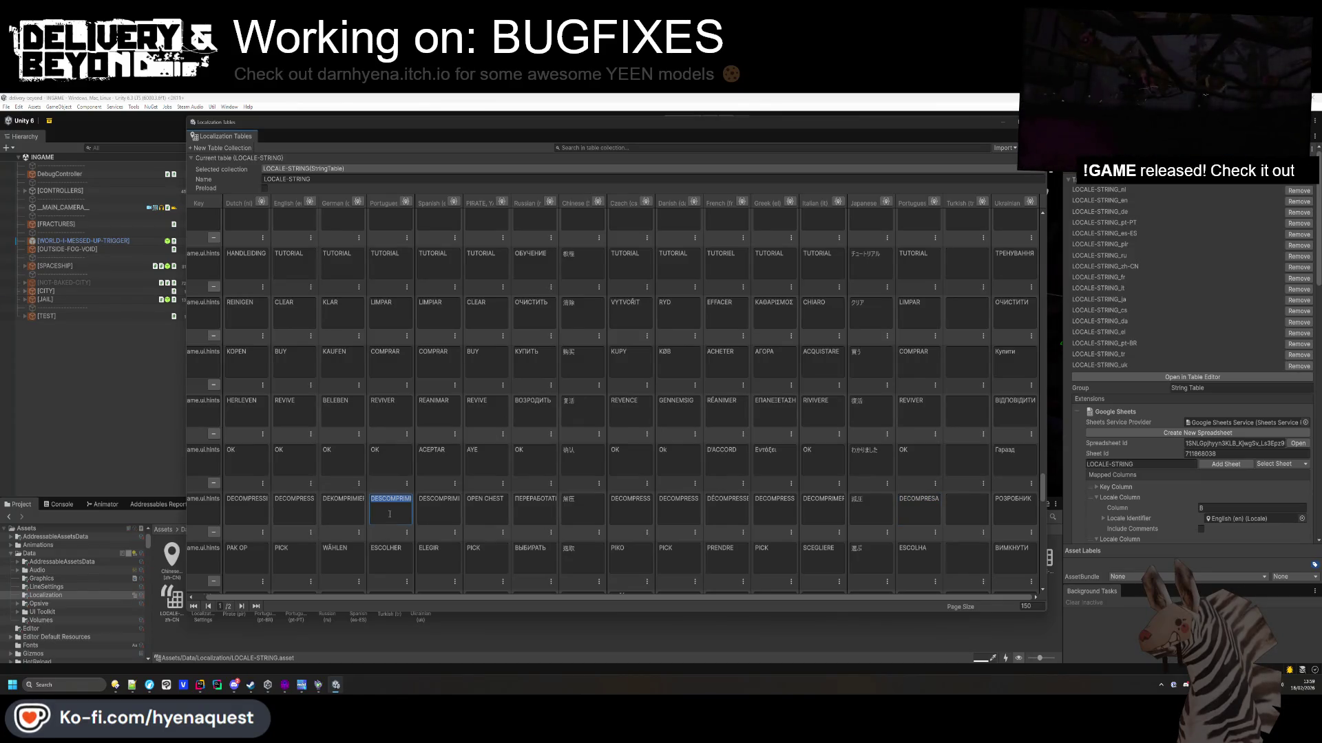
# Replace DECOMPRESA with DESCOMPRIMIR and set the Portuguese START entry to Começar.
pyautogui.click(905, 507)
pyautogui.hotkey('ctrl', 'v')
pyautogui.scroll(-3, 925, 533)
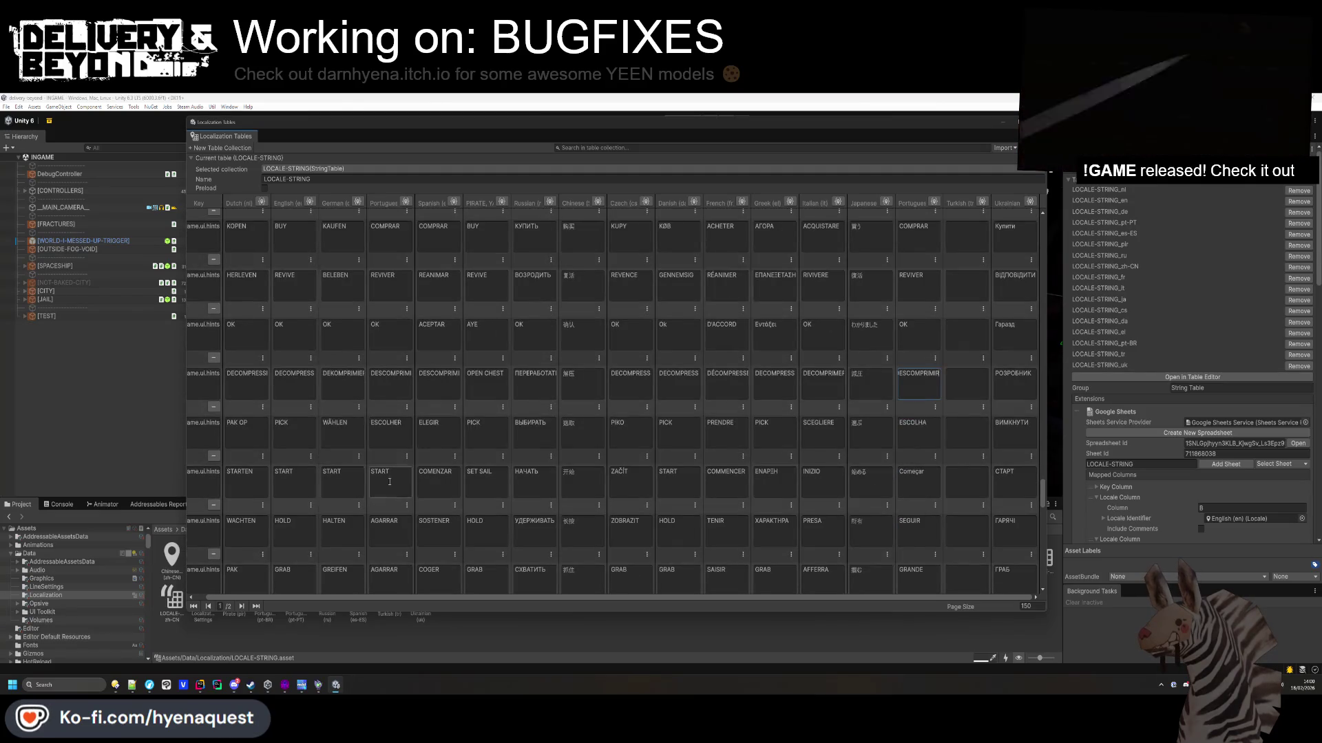
pyautogui.click(929, 495)
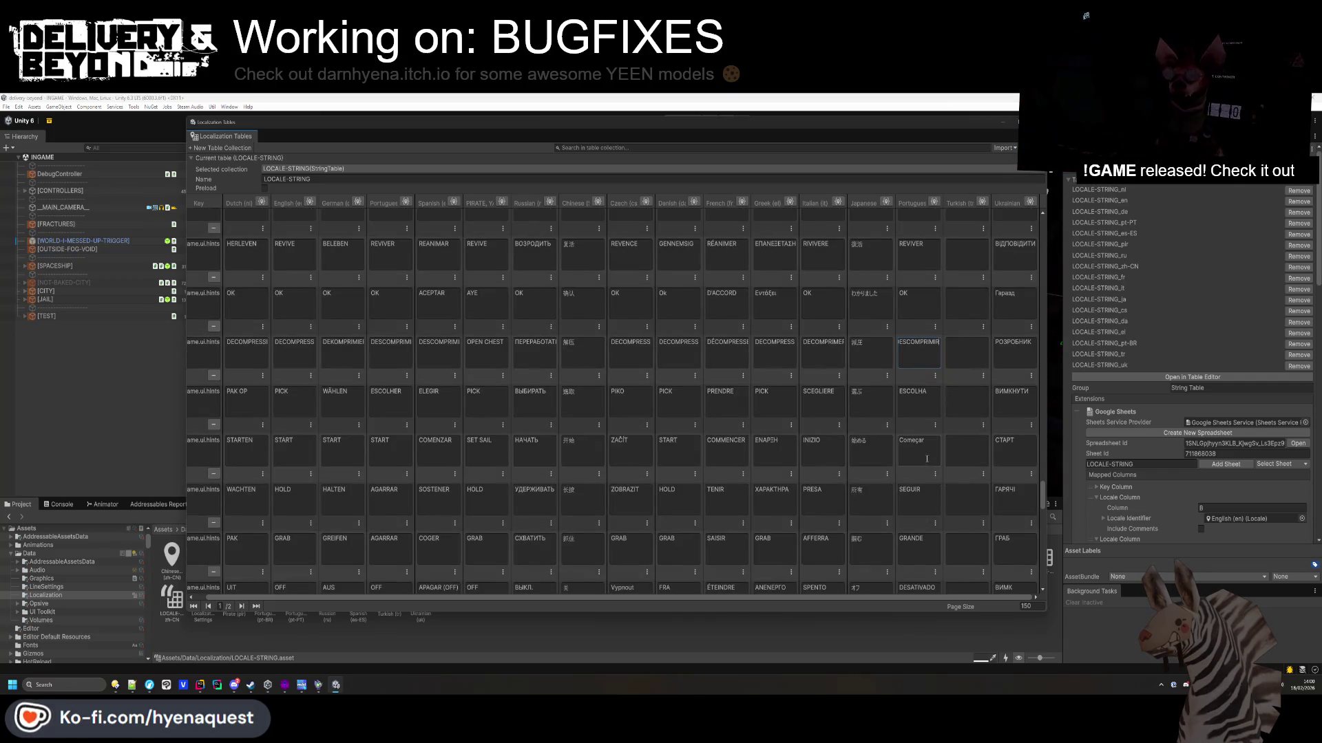
pyautogui.click(398, 455)
pyautogui.write('Começar')
pyautogui.click(402, 488)
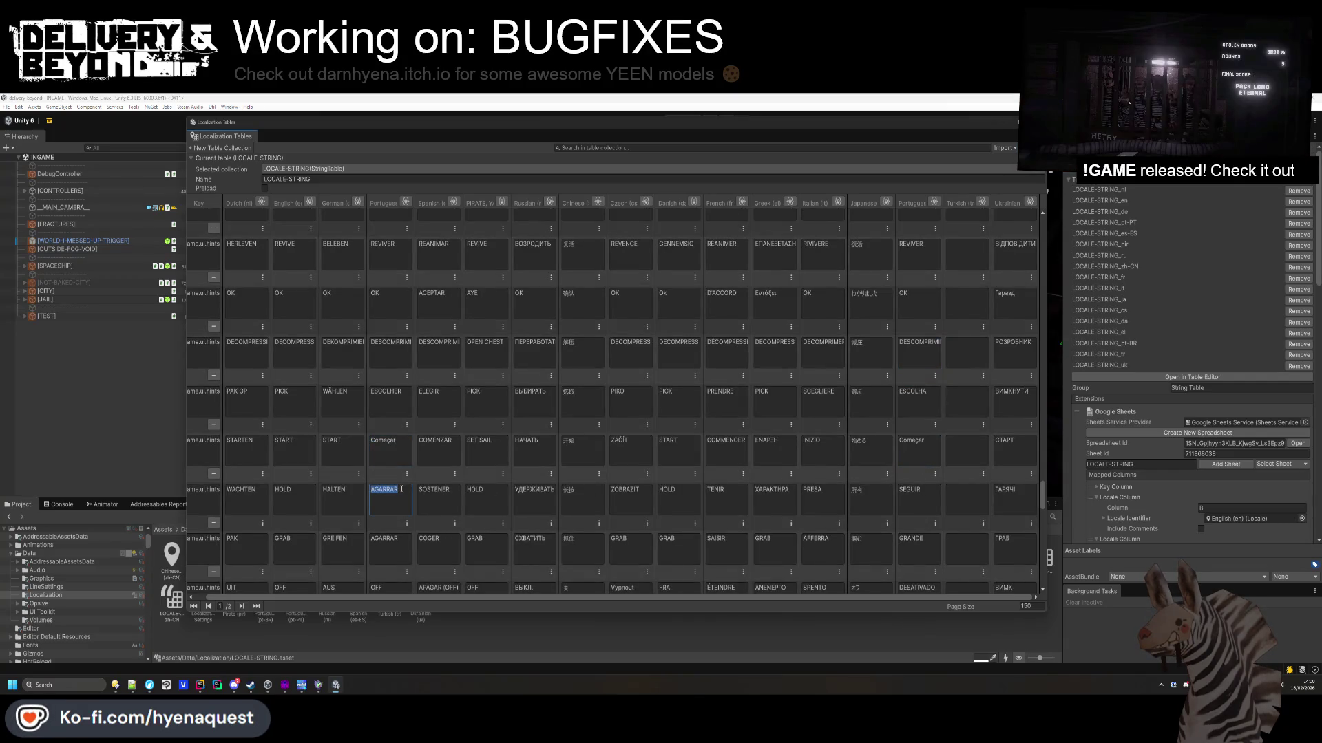
# Replace SEGUIR in the HOLD row and GRANDE in the GRAB row with AGARRAR.
pyautogui.click(919, 492)
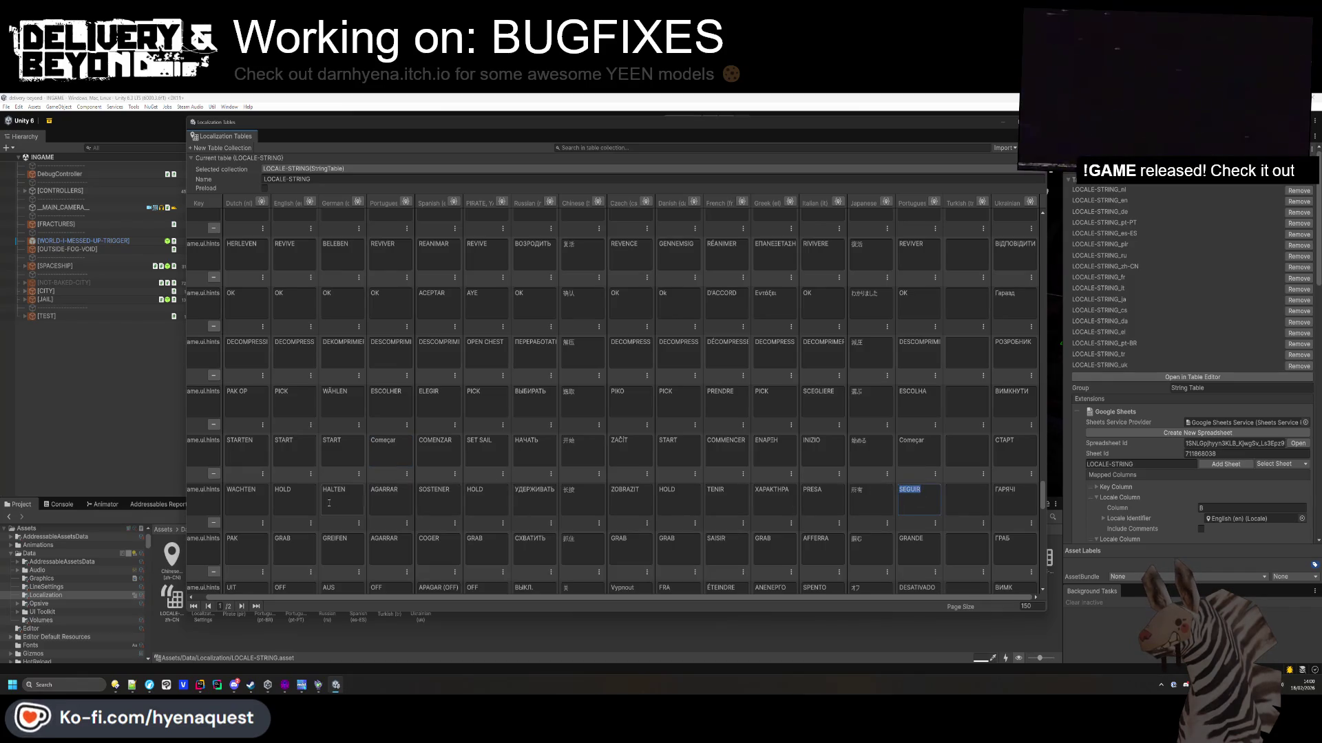
pyautogui.click(400, 499)
pyautogui.click(919, 506)
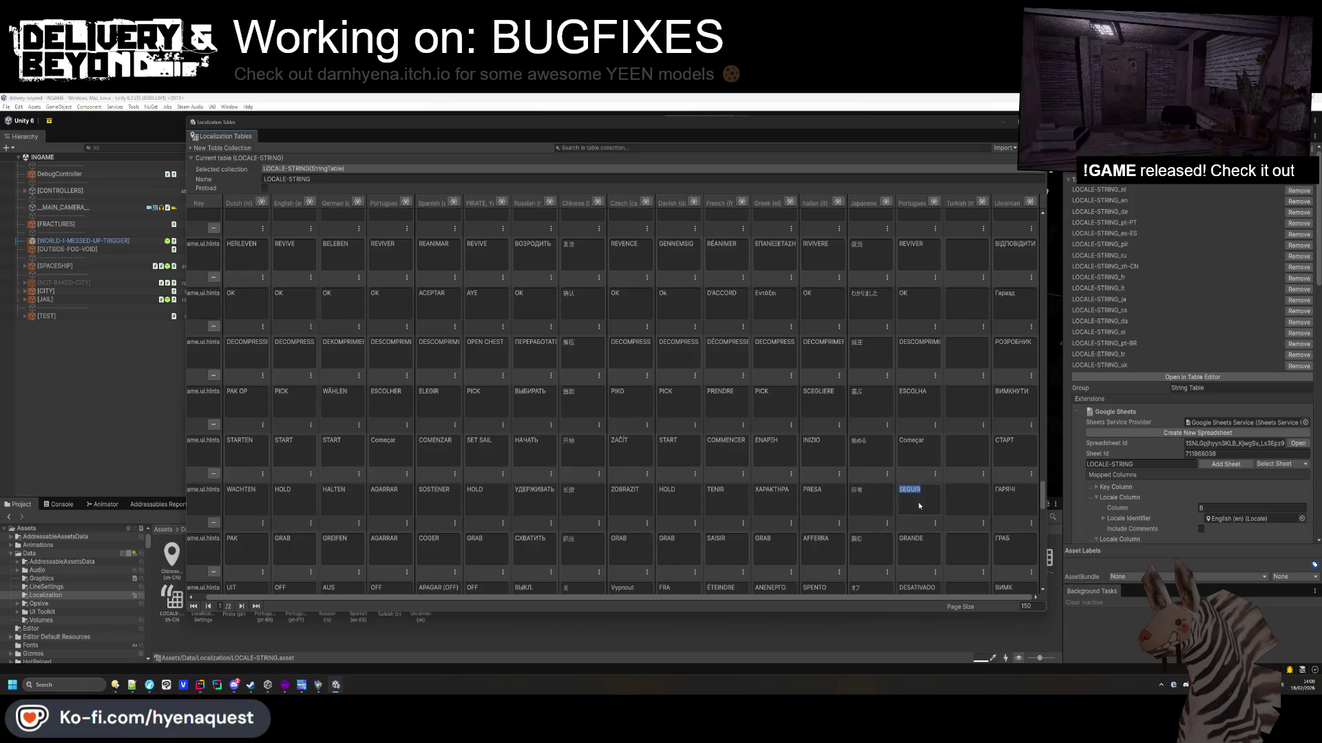
pyautogui.write('AGARRAR')
pyautogui.click(386, 548)
pyautogui.hotkey('ctrl', 'c')
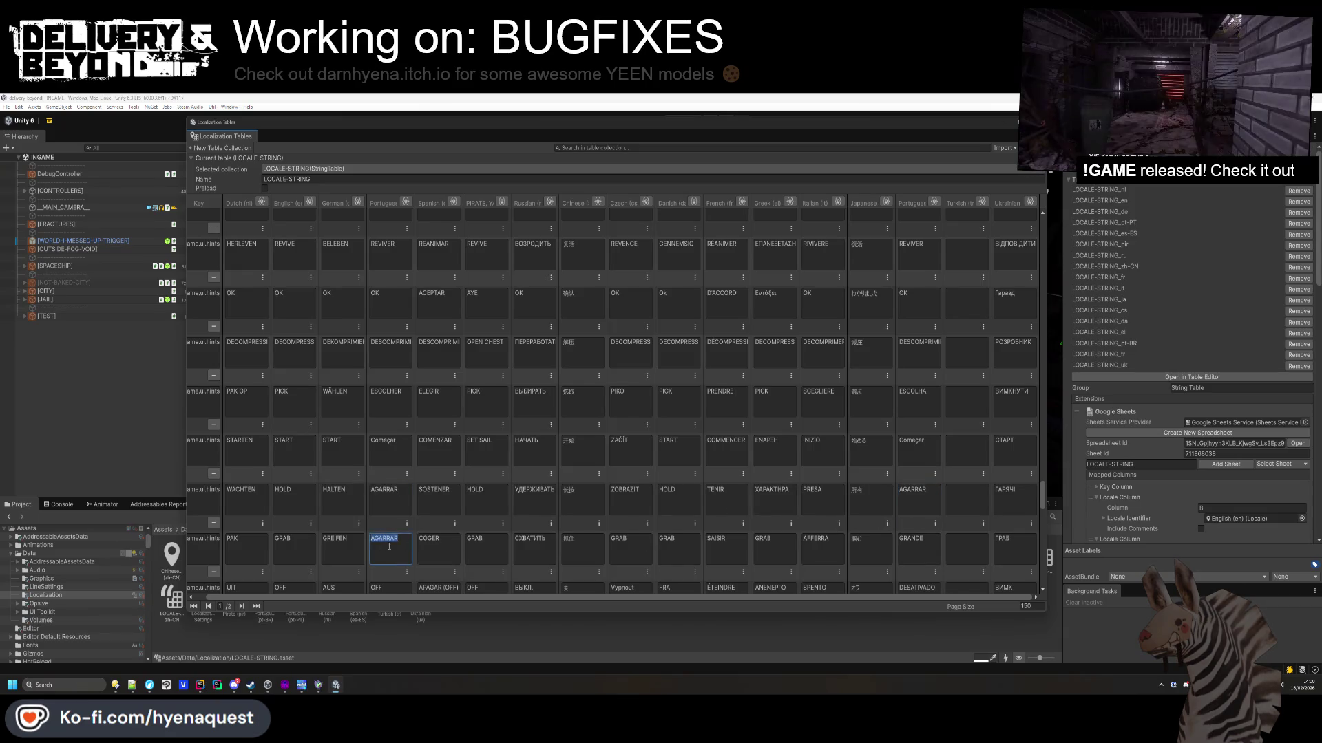
pyautogui.click(919, 547)
pyautogui.hotkey('ctrl', 'v')
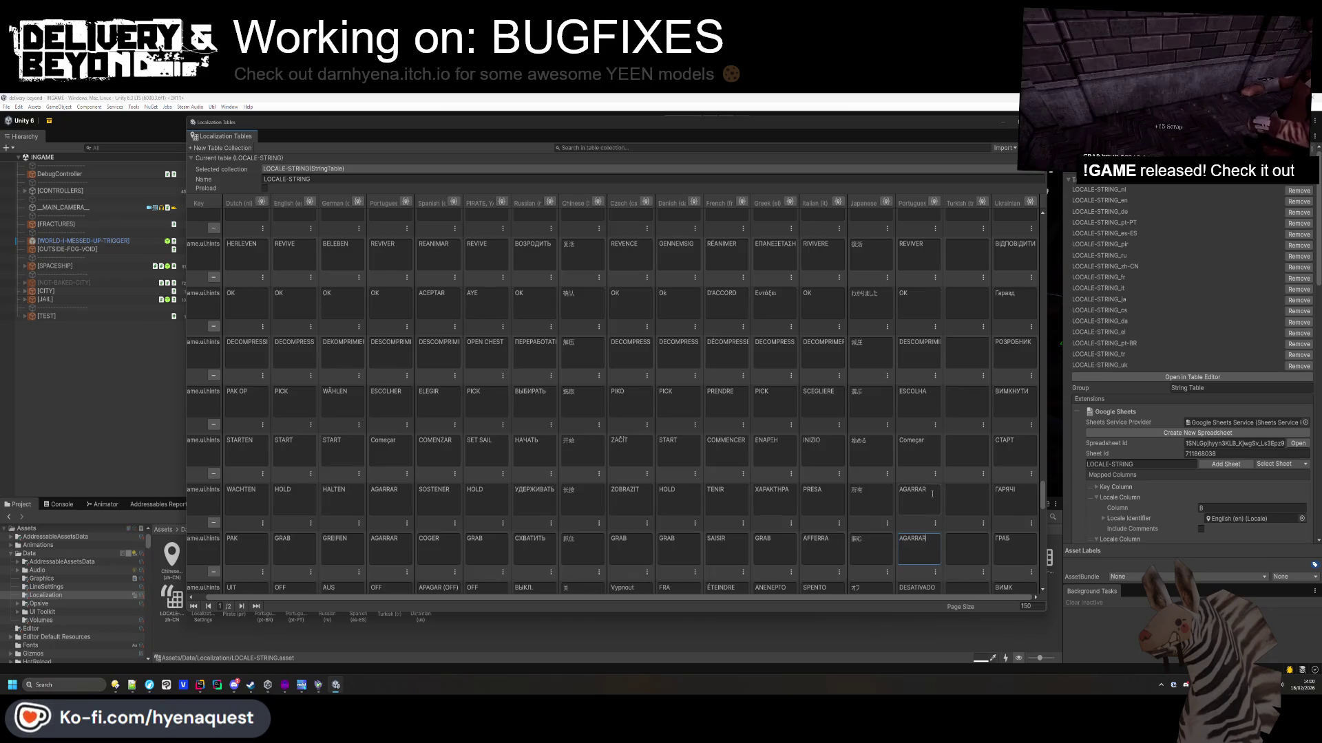
# Paste OFF over DESATIVADO and select the PICKUP row's PICULAR entry.
pyautogui.scroll(-3, 929, 499)
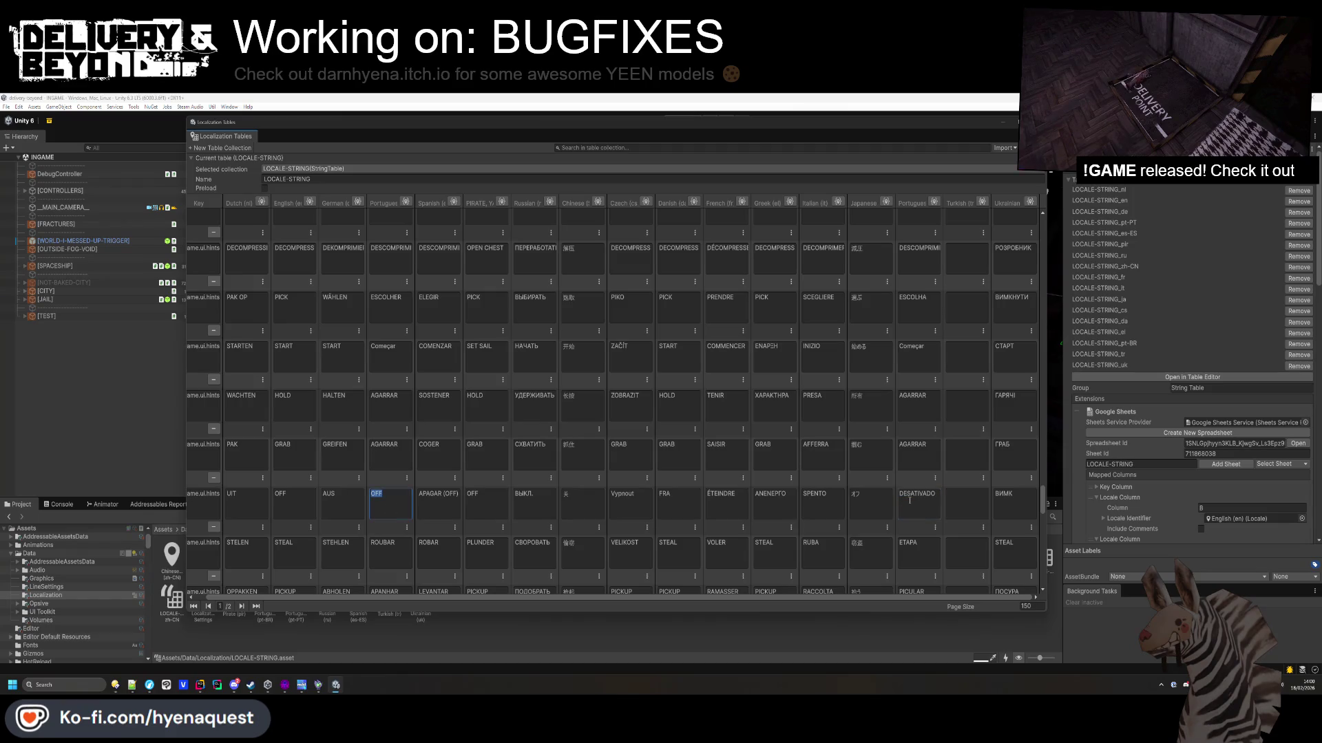
pyautogui.scroll(-2, 919, 521)
pyautogui.click(919, 438)
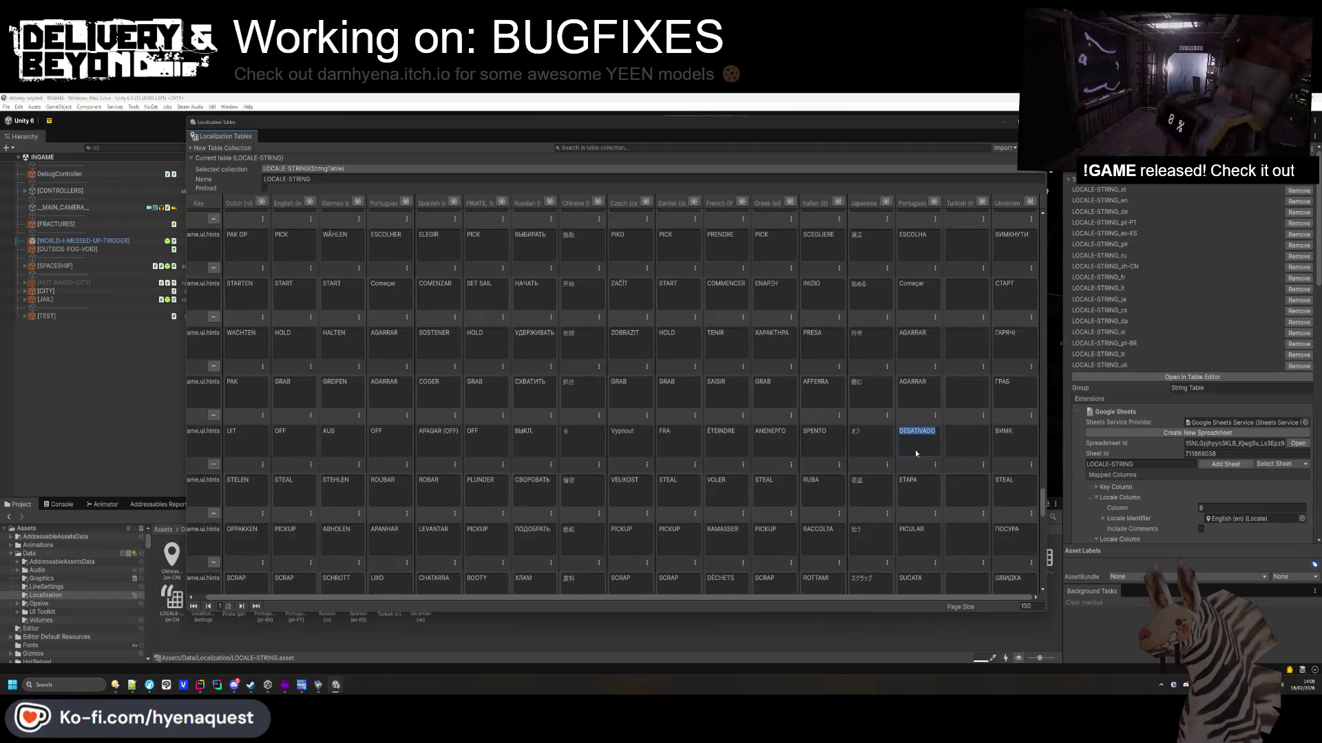
pyautogui.hotkey('ctrl', 'v')
pyautogui.scroll(-1, 927, 515)
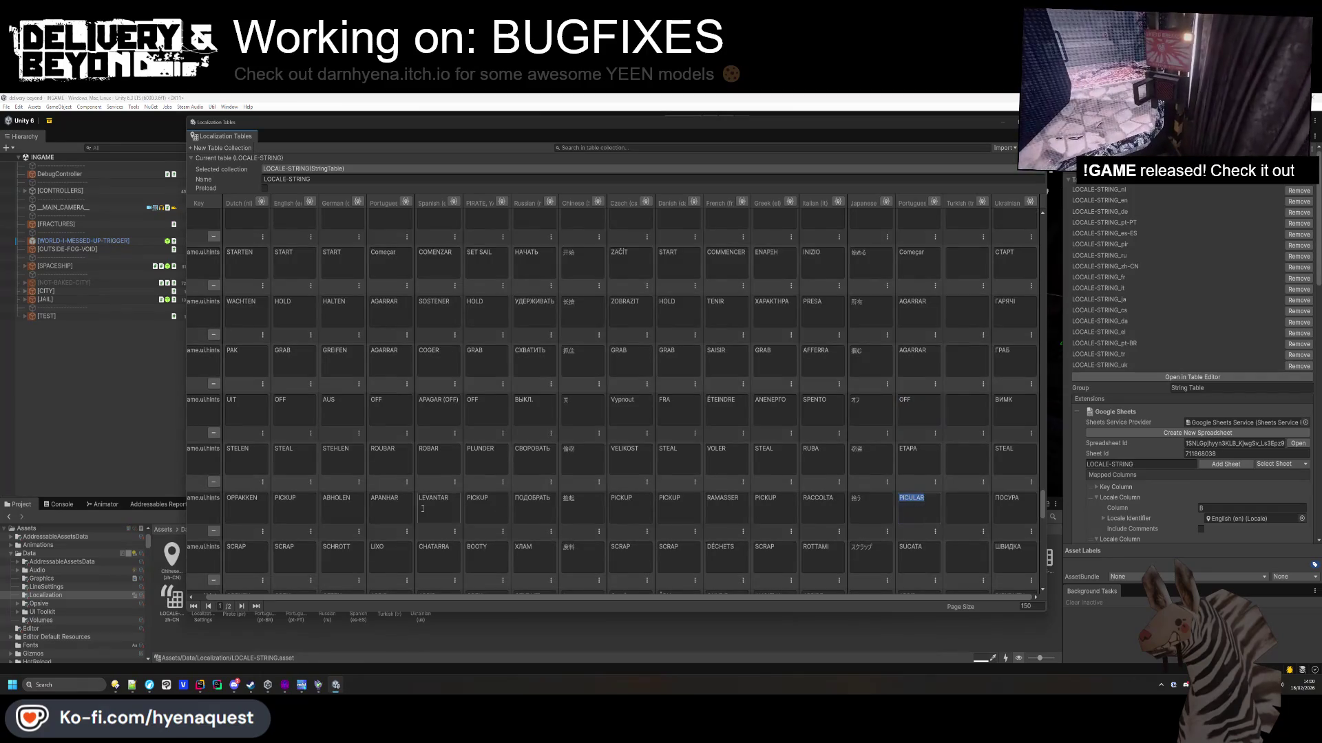
pyautogui.click(920, 508)
# Copy the Portuguese &Beyond and facility contract lines into their pt-BR cells.
pyautogui.scroll(-4, 921, 550)
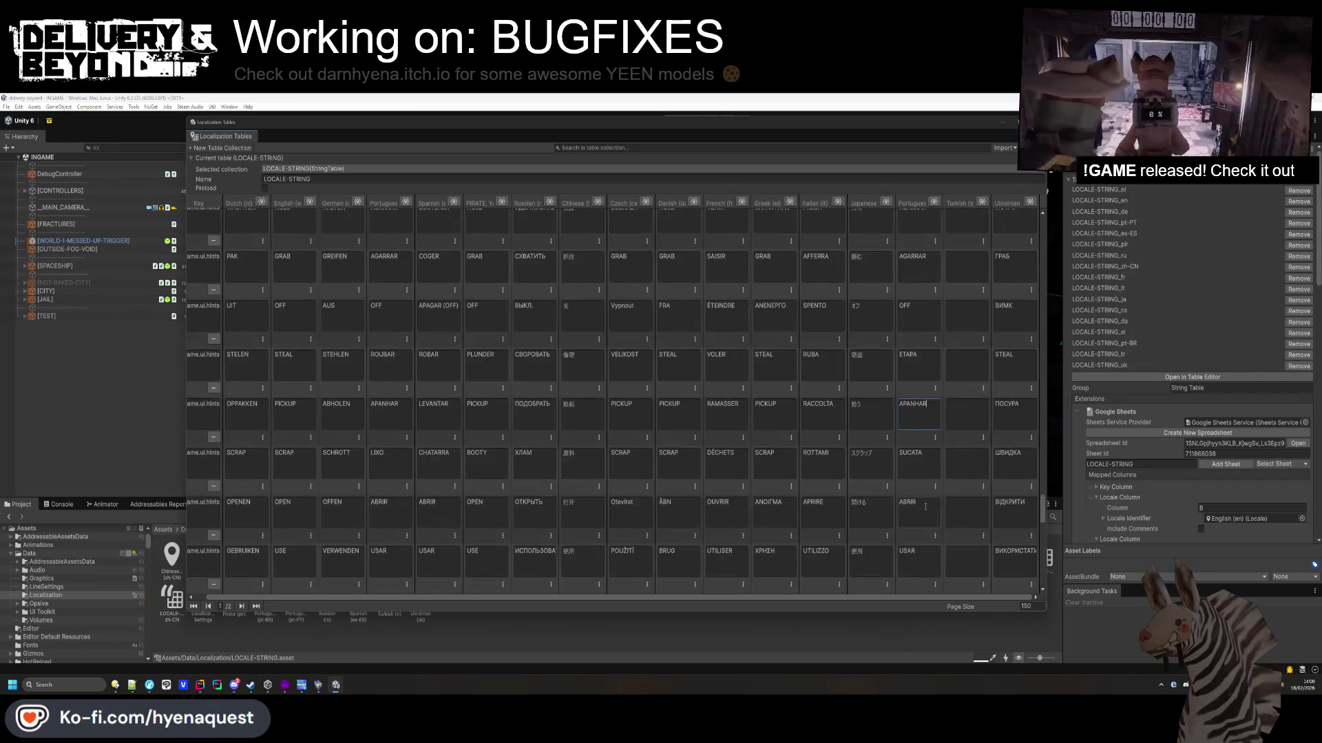
pyautogui.scroll(-7, 918, 476)
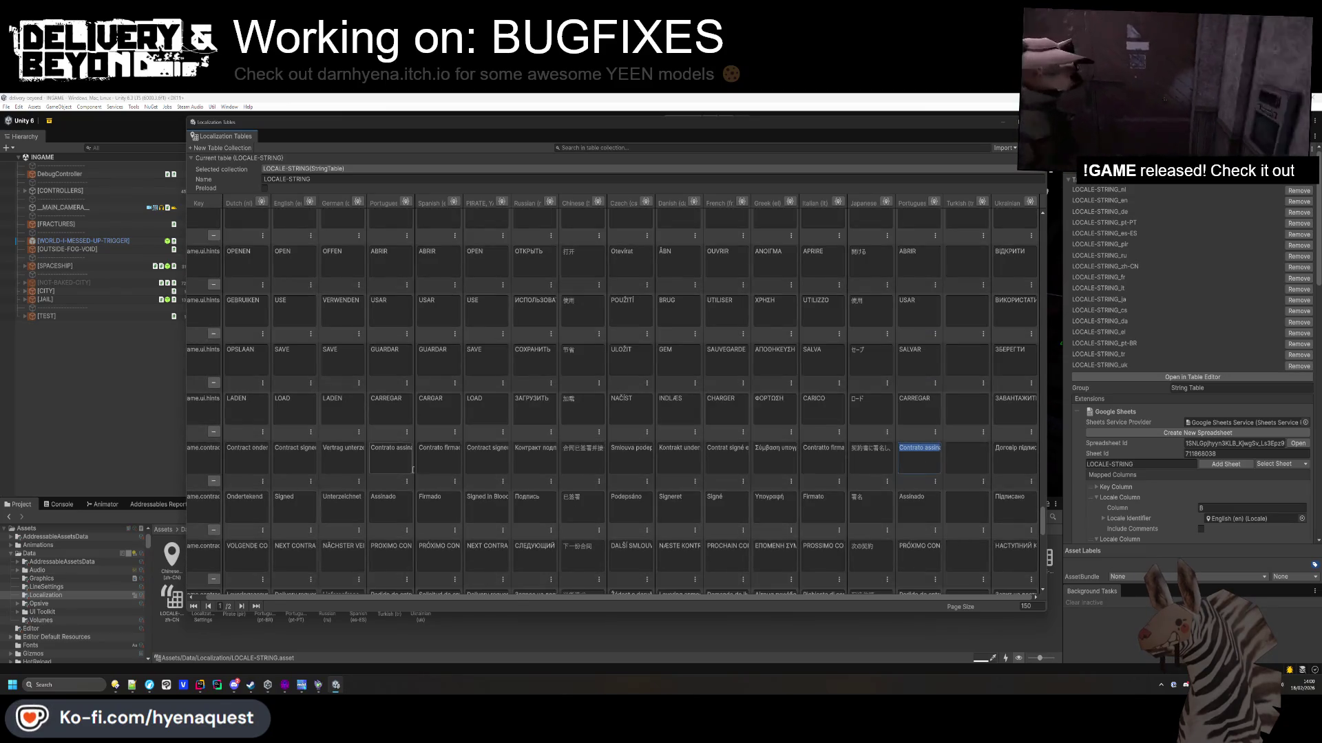
pyautogui.scroll(-2, 926, 506)
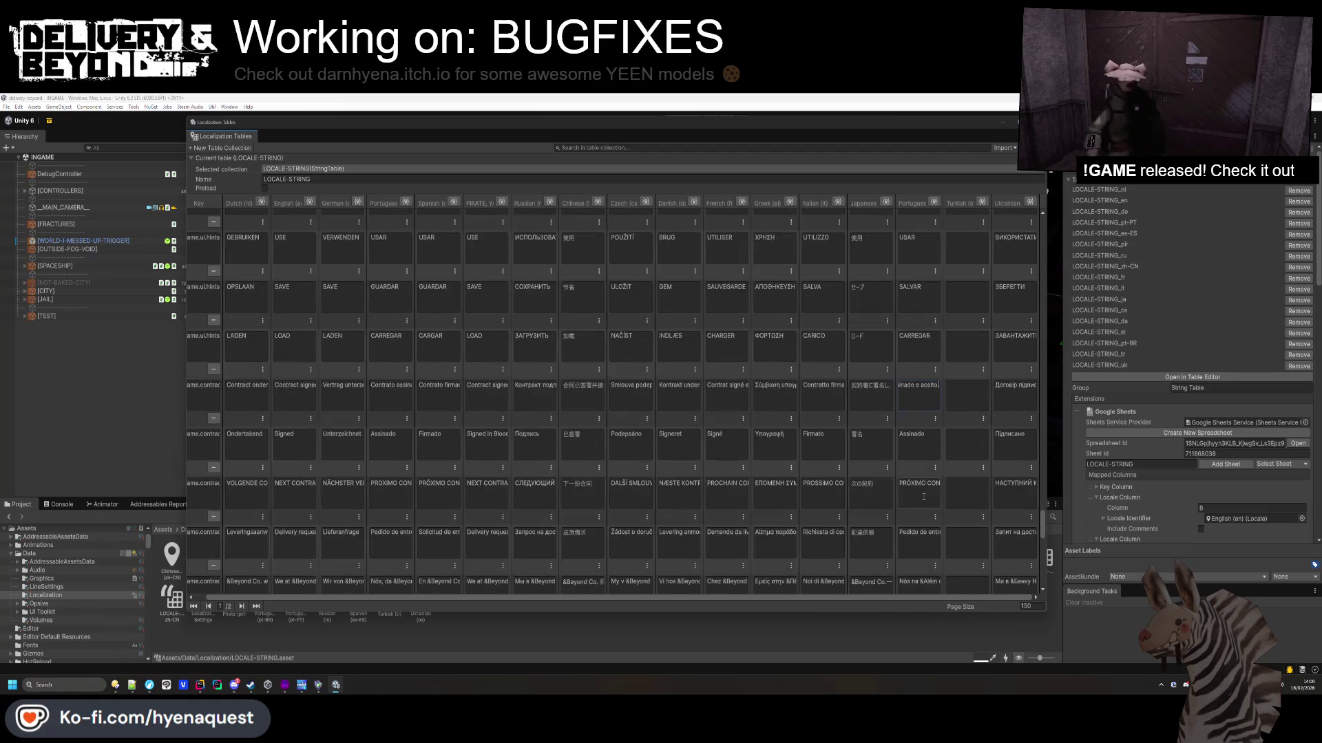
pyautogui.scroll(-3, 931, 513)
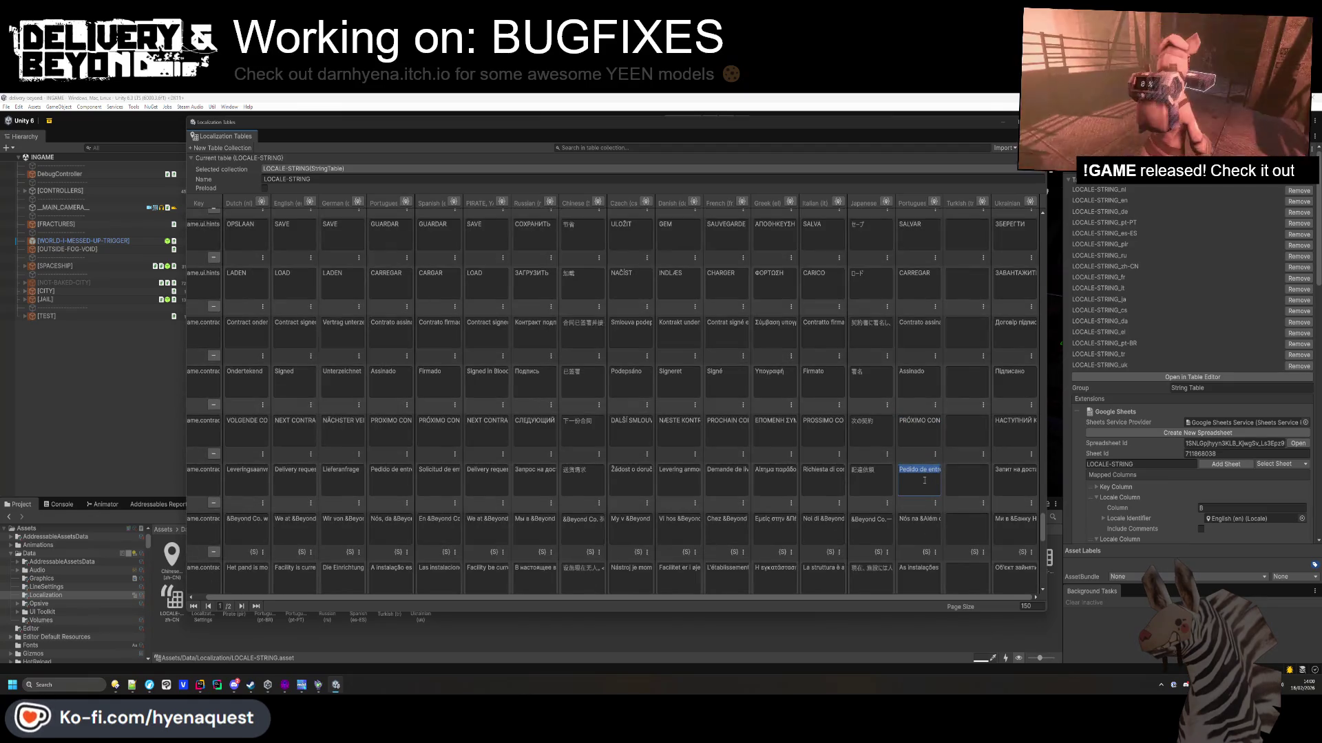
pyautogui.click(921, 494)
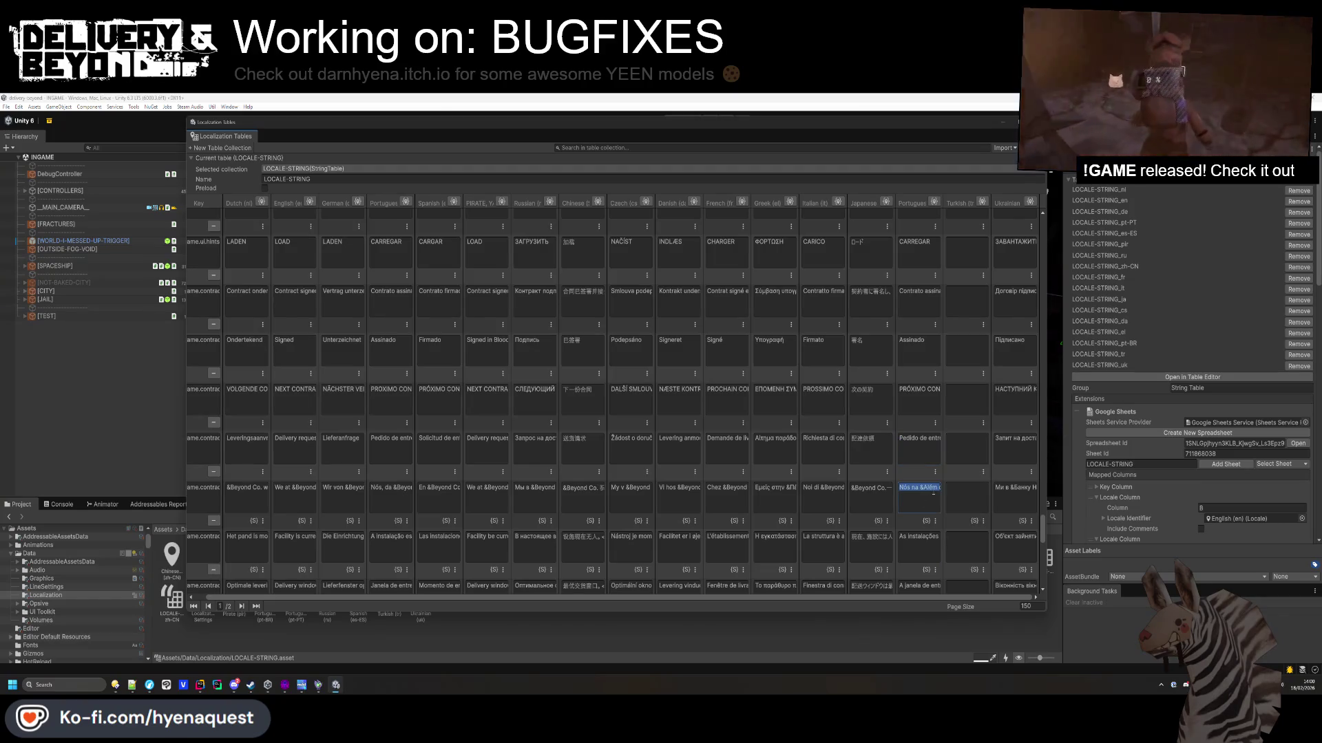
pyautogui.click(391, 494)
pyautogui.click(931, 494)
pyautogui.hotkey('ctrl', 'v')
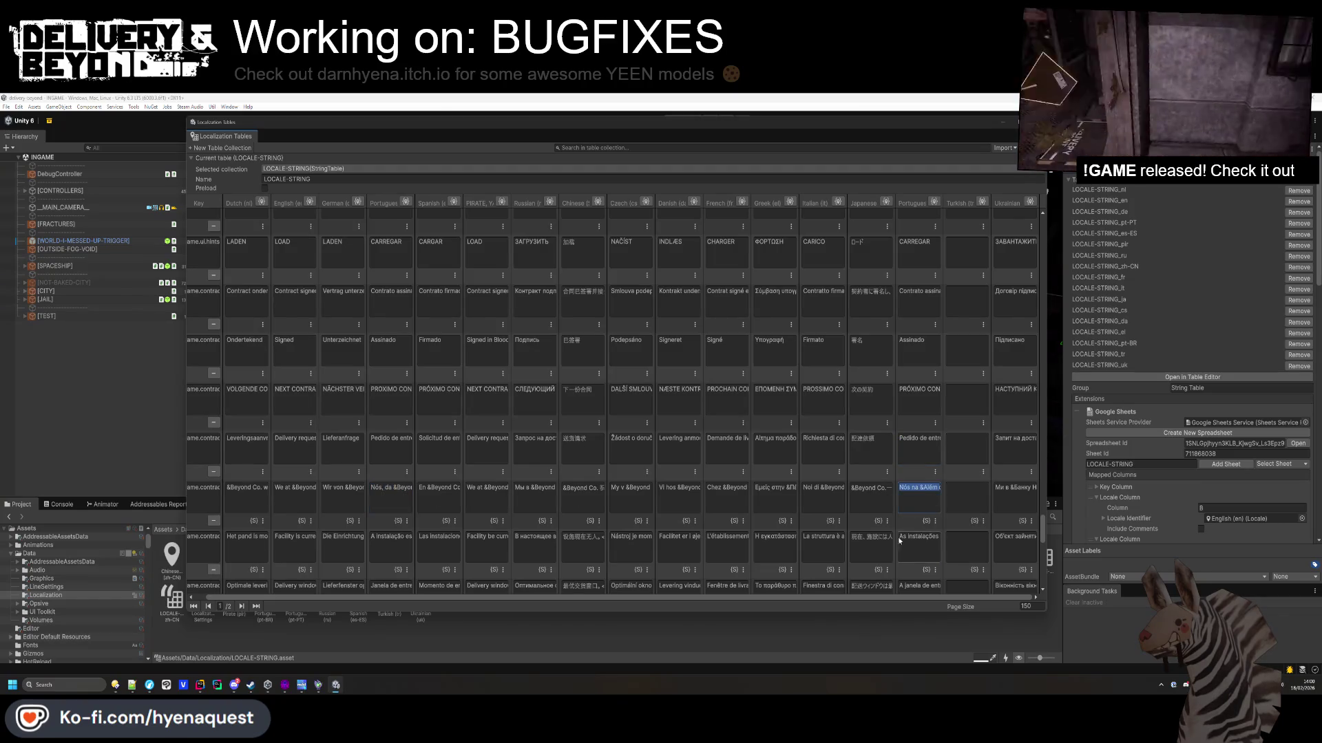
pyautogui.click(391, 536)
pyautogui.hotkey('ctrl', 'c')
pyautogui.click(920, 536)
pyautogui.hotkey('ctrl', 'v')
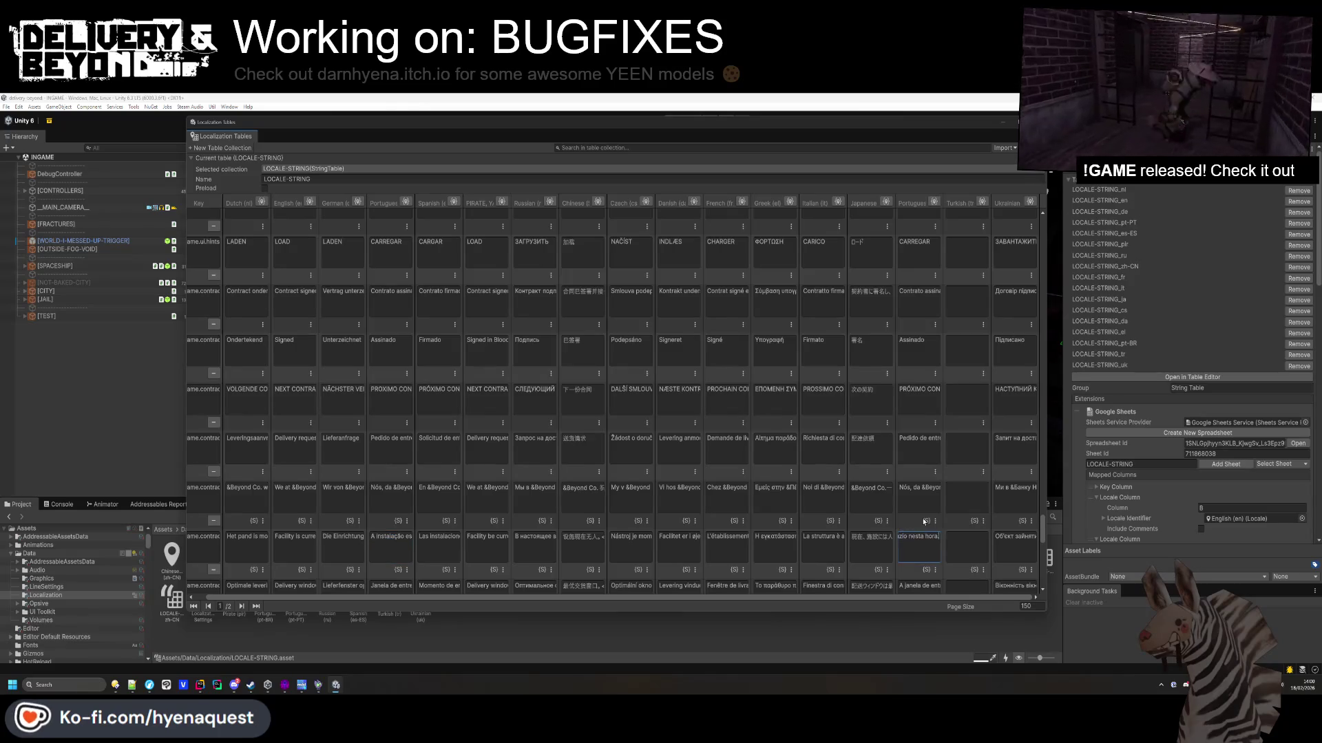
# Copy the Portuguese delivery-window and hold-instruction lines into their pt-BR cells.
pyautogui.scroll(-3, 924, 523)
pyautogui.click(391, 494)
pyautogui.hotkey('ctrl', 'c')
pyautogui.click(904, 502)
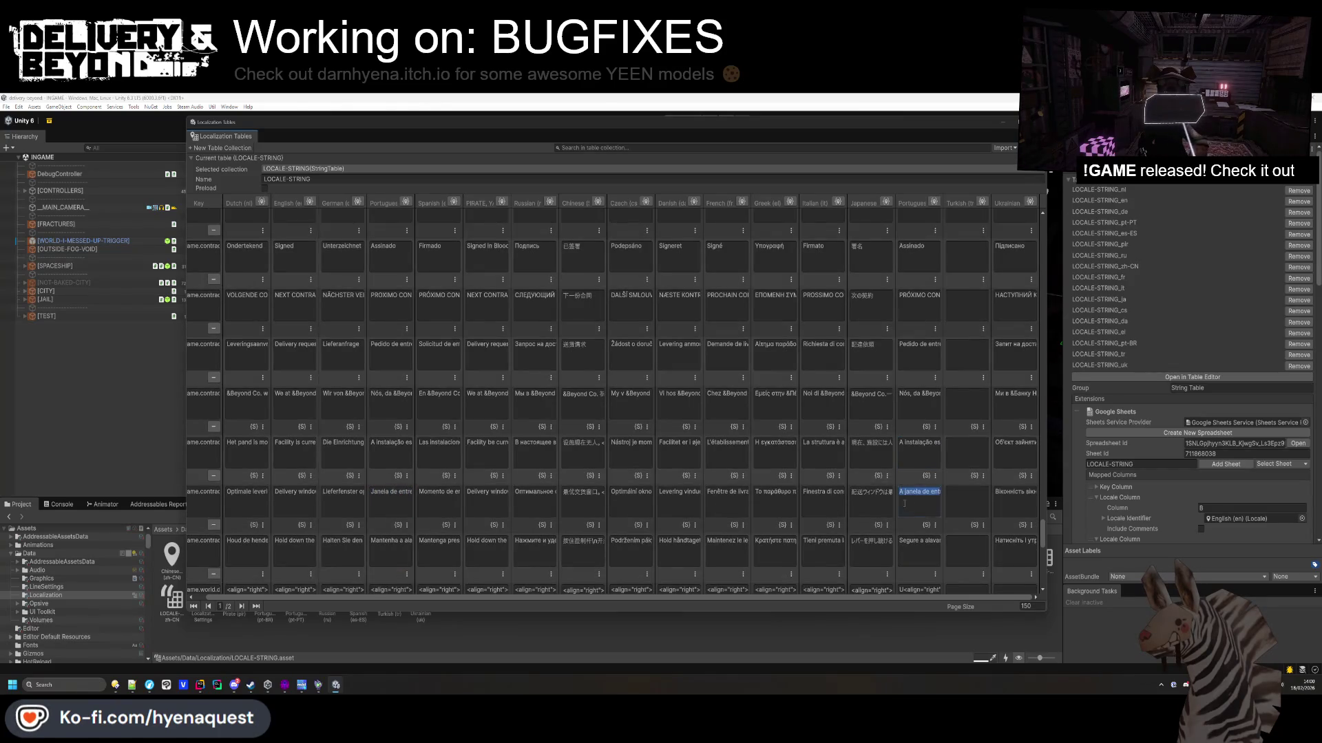
pyautogui.hotkey('ctrl', 'v')
pyautogui.click(408, 550)
pyautogui.hotkey('ctrl', 'c')
pyautogui.click(923, 544)
pyautogui.hotkey('ctrl', 'v')
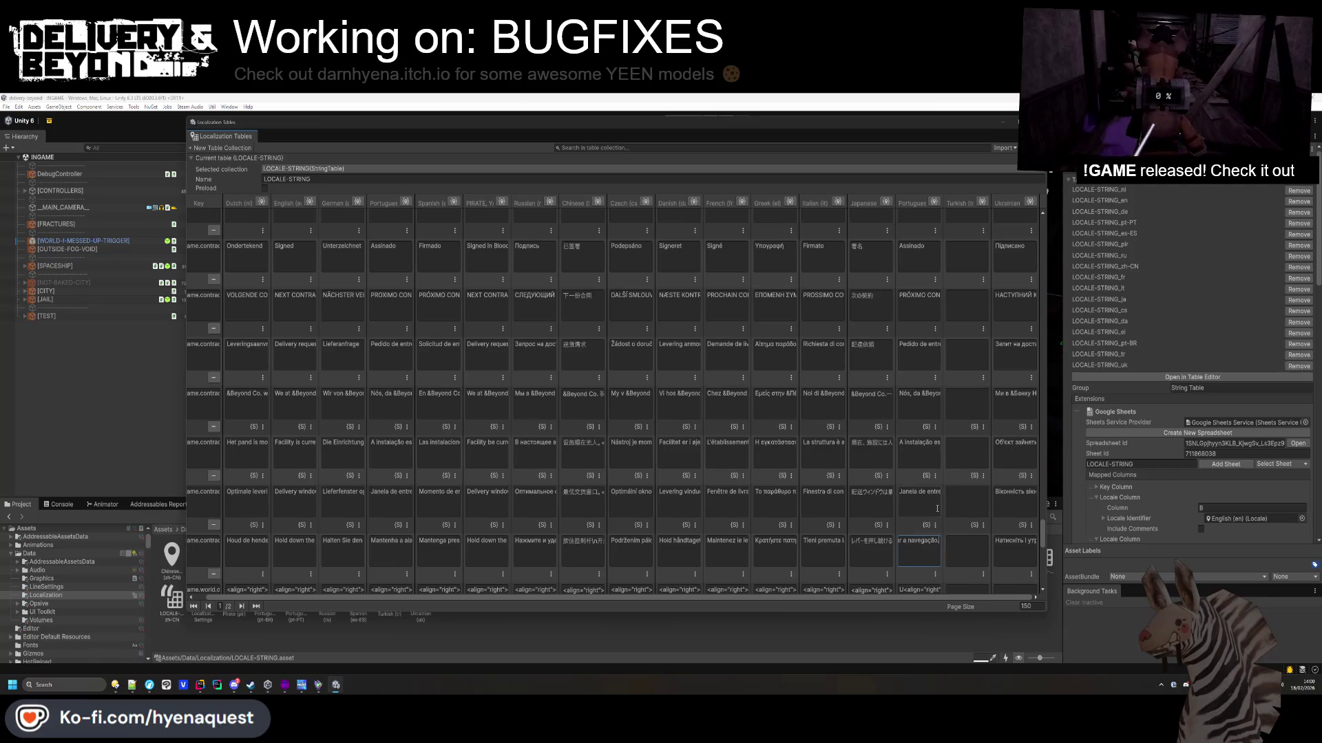
# Copy the <align="right"> line into pt-BR, then edit the invalid-number and not-enough-scrap entries.
pyautogui.scroll(-3, 923, 544)
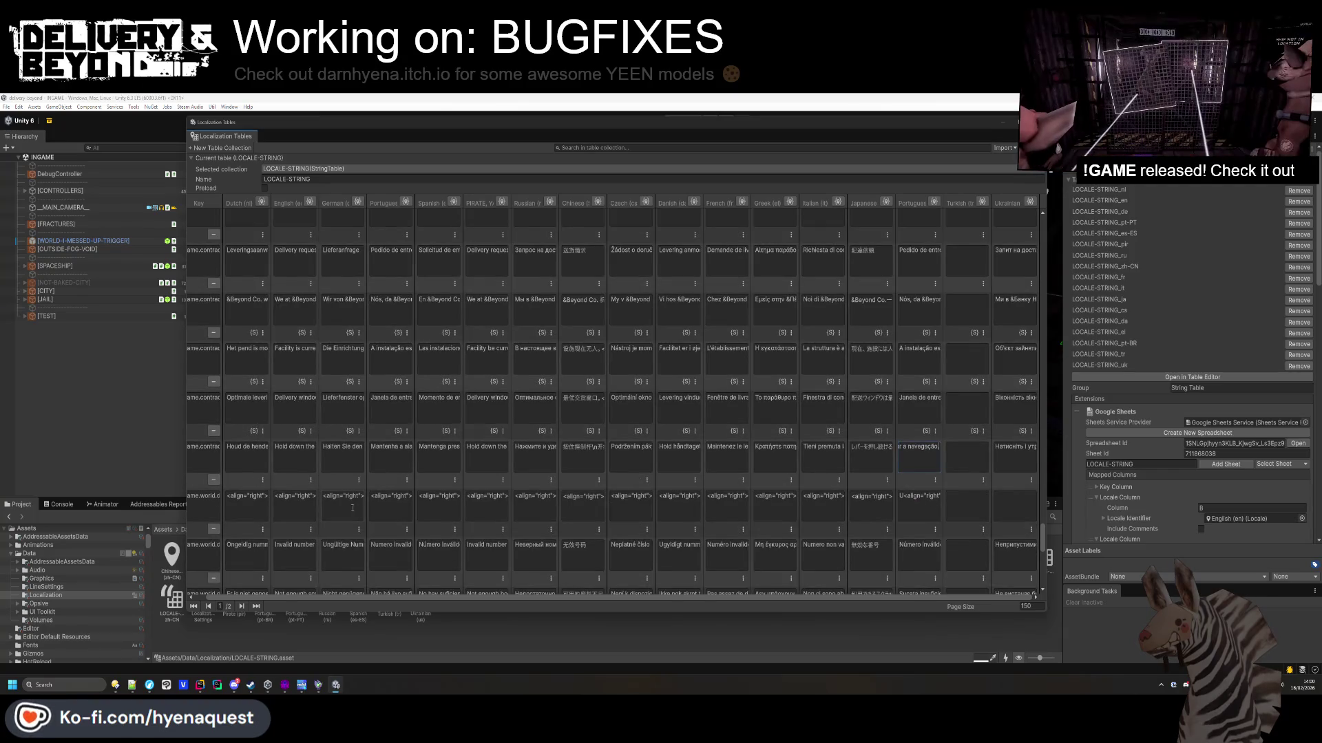
pyautogui.click(398, 507)
pyautogui.hotkey('ctrl', 'c')
pyautogui.click(920, 497)
pyautogui.hotkey('ctrl', 'v')
pyautogui.scroll(-2, 922, 509)
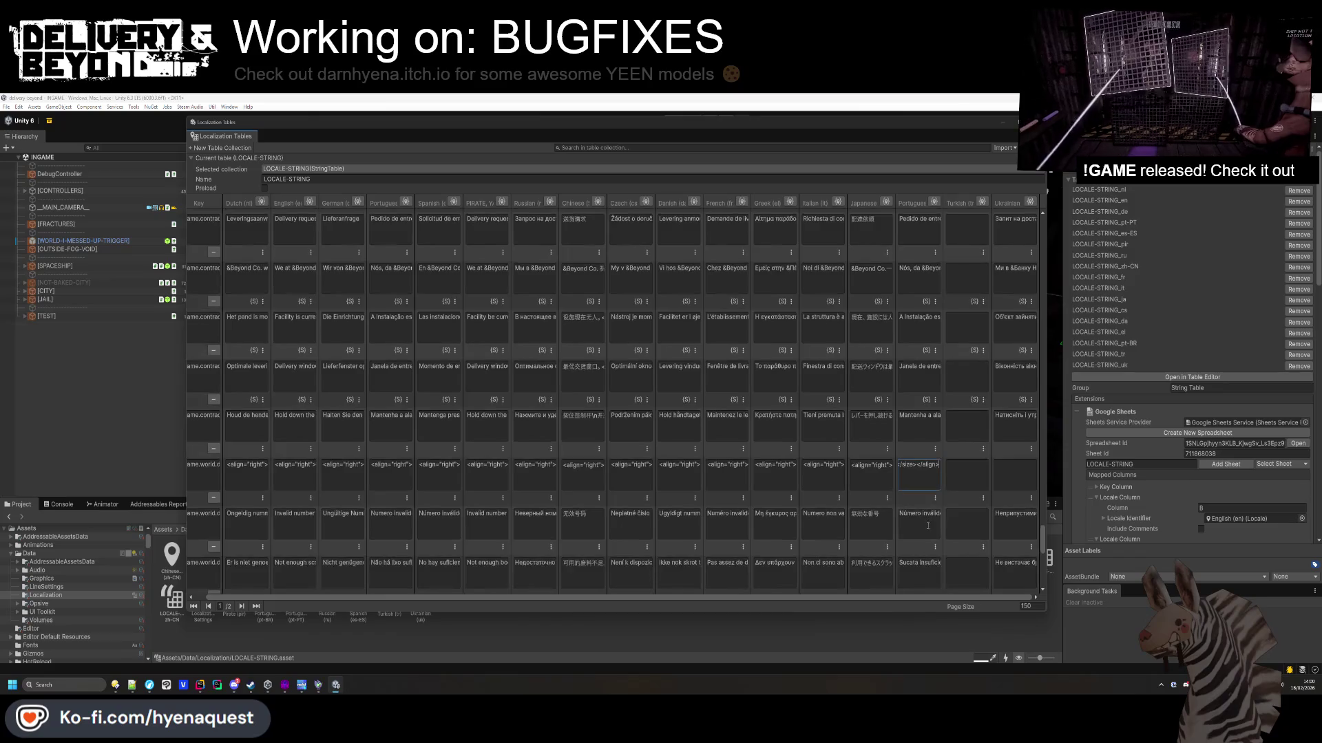
pyautogui.click(928, 522)
pyautogui.click(403, 527)
pyautogui.click(919, 523)
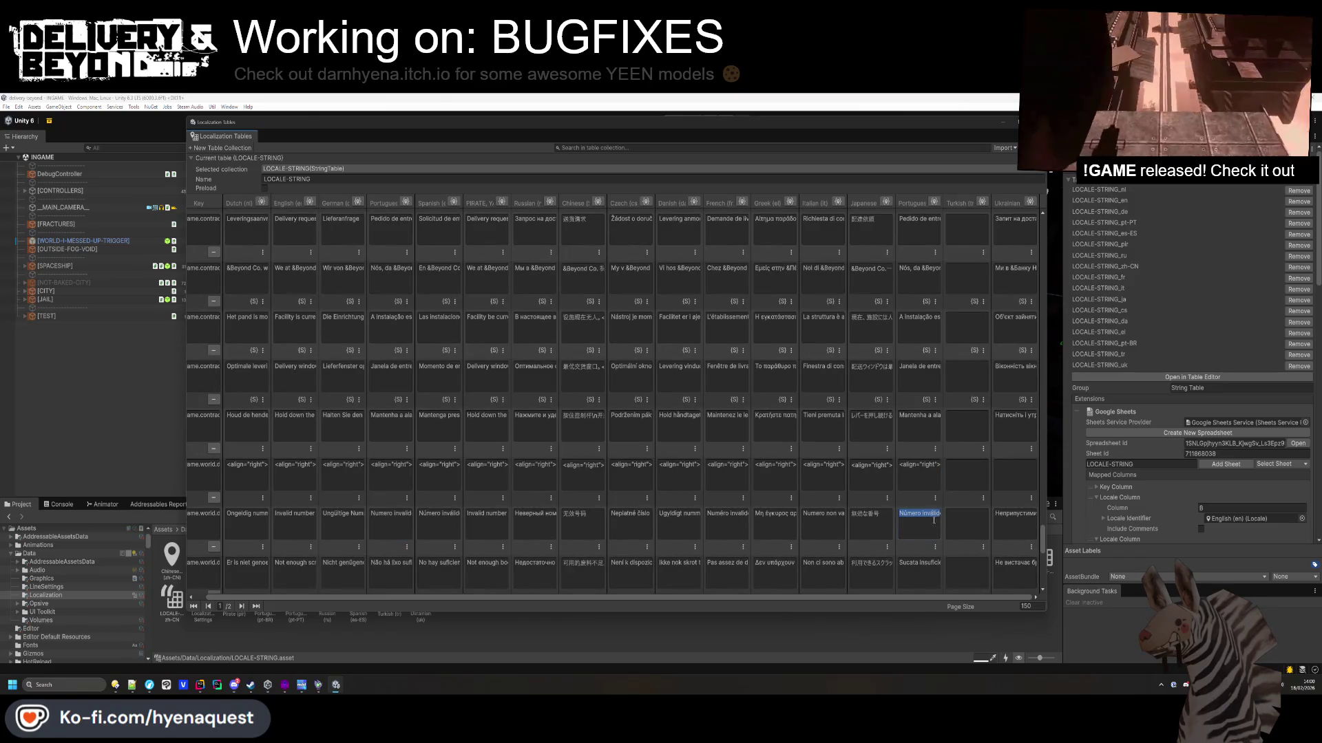
pyautogui.moveTo(925, 514); pyautogui.dragTo(946, 518)
pyautogui.click(919, 562)
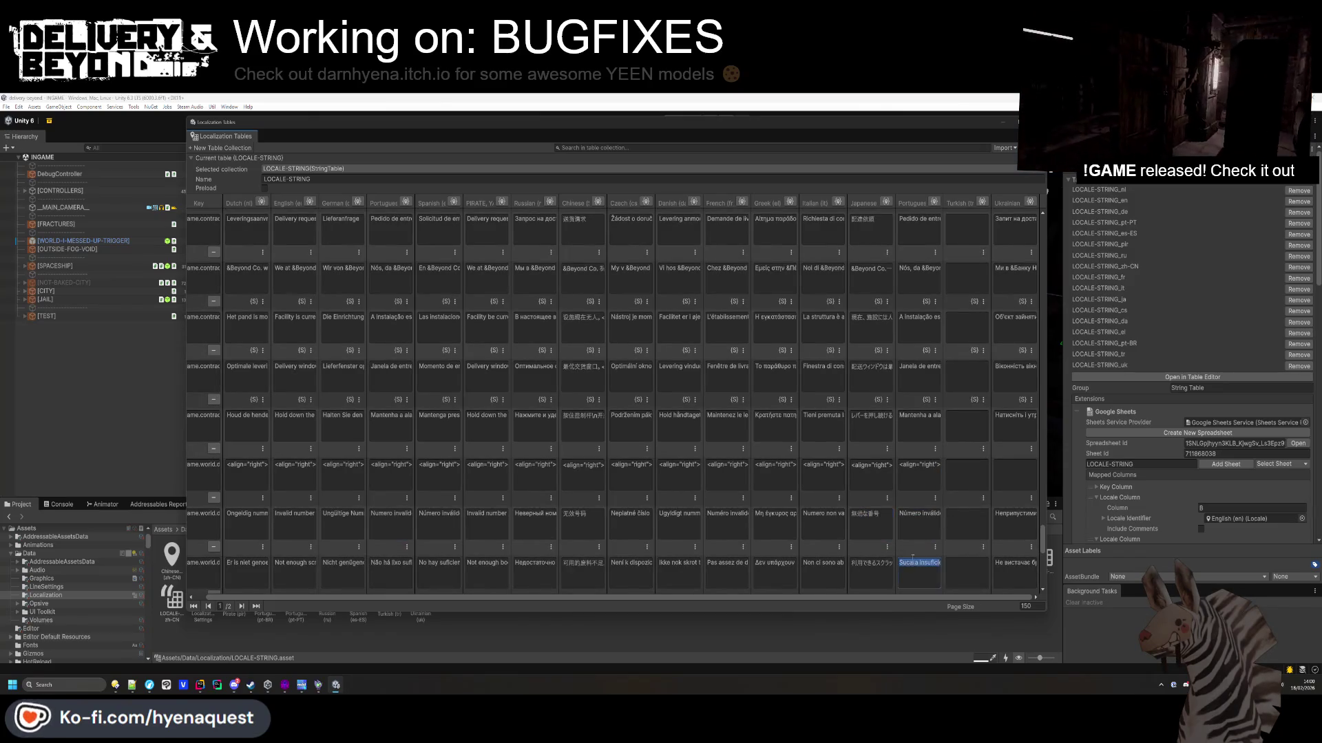
# Edit the creating-delivery, Expulsar{0} and shake-tag delivery entries, committing with Tab.
pyautogui.scroll(-2, 922, 509)
pyautogui.scroll(-2, 922, 510)
pyautogui.click(923, 505)
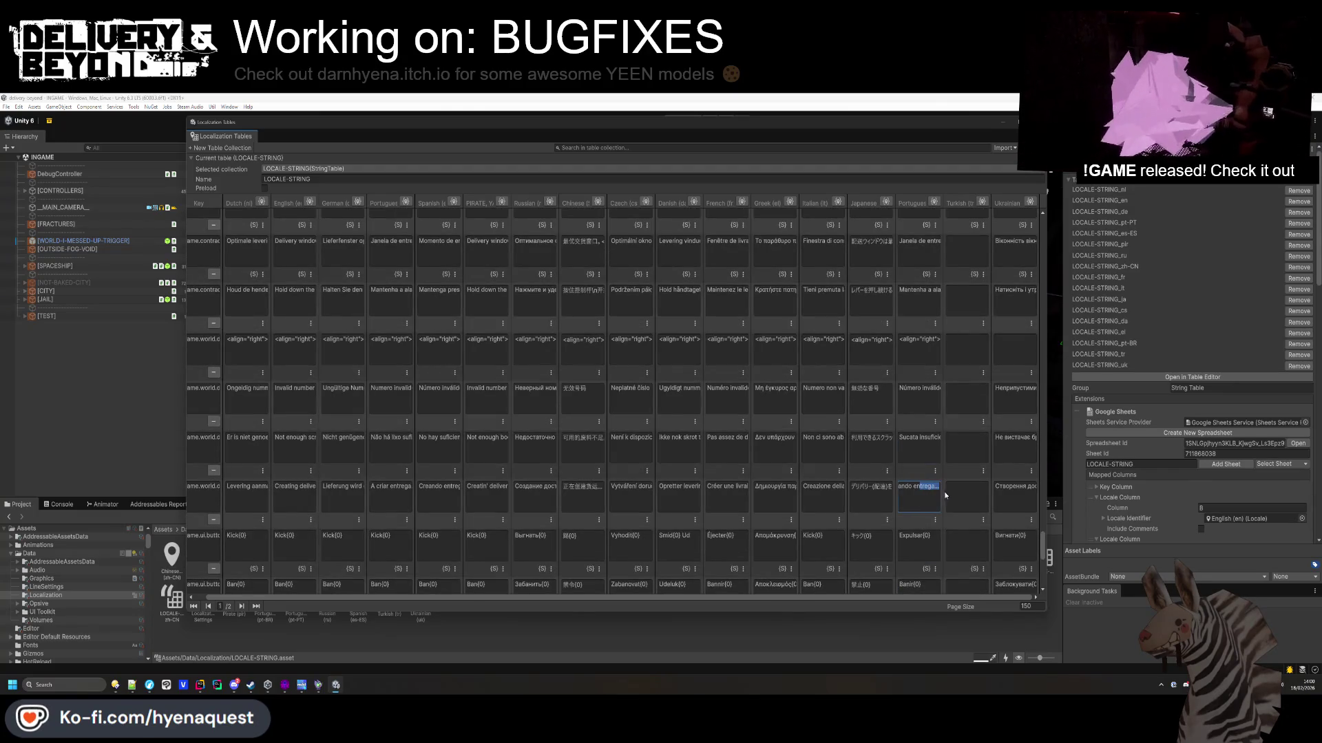
pyautogui.click(909, 536)
pyautogui.scroll(-2, 902, 510)
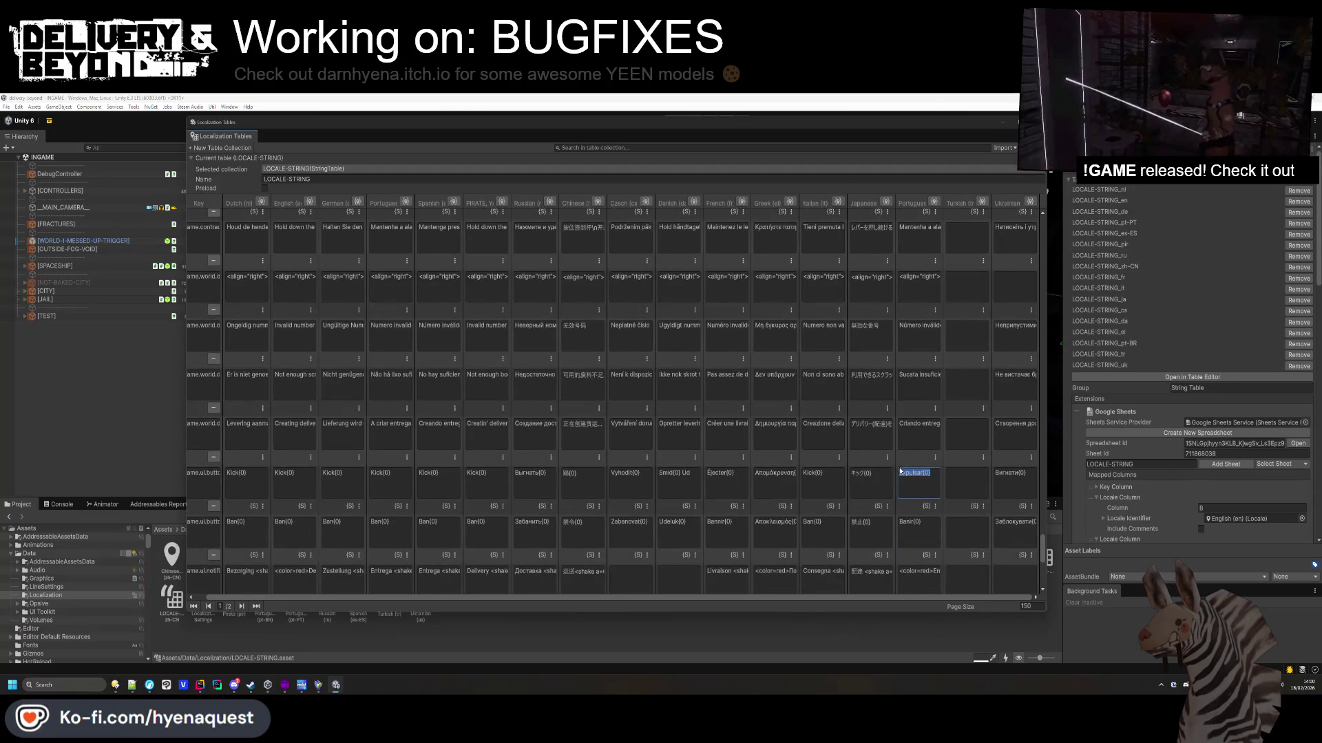
pyautogui.scroll(-2, 901, 475)
pyautogui.click(919, 478)
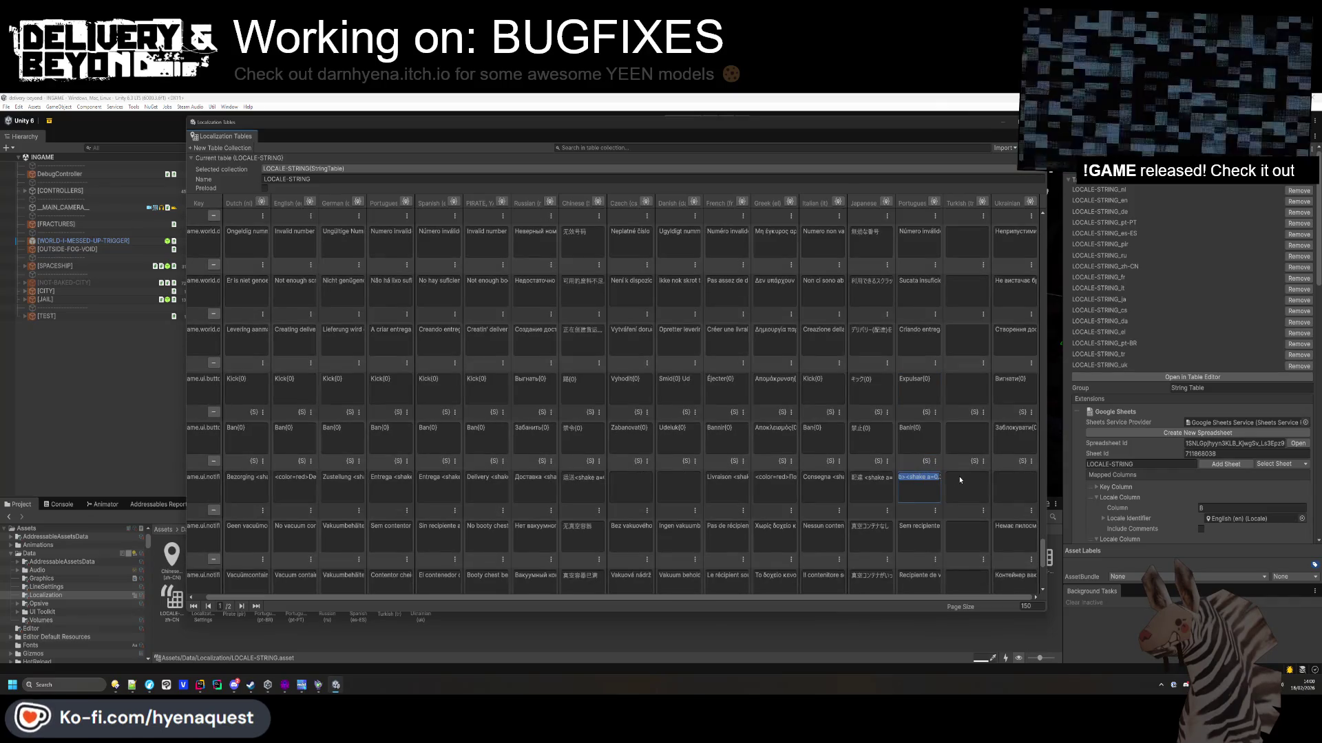
pyautogui.moveTo(961, 480); pyautogui.dragTo(970, 482)
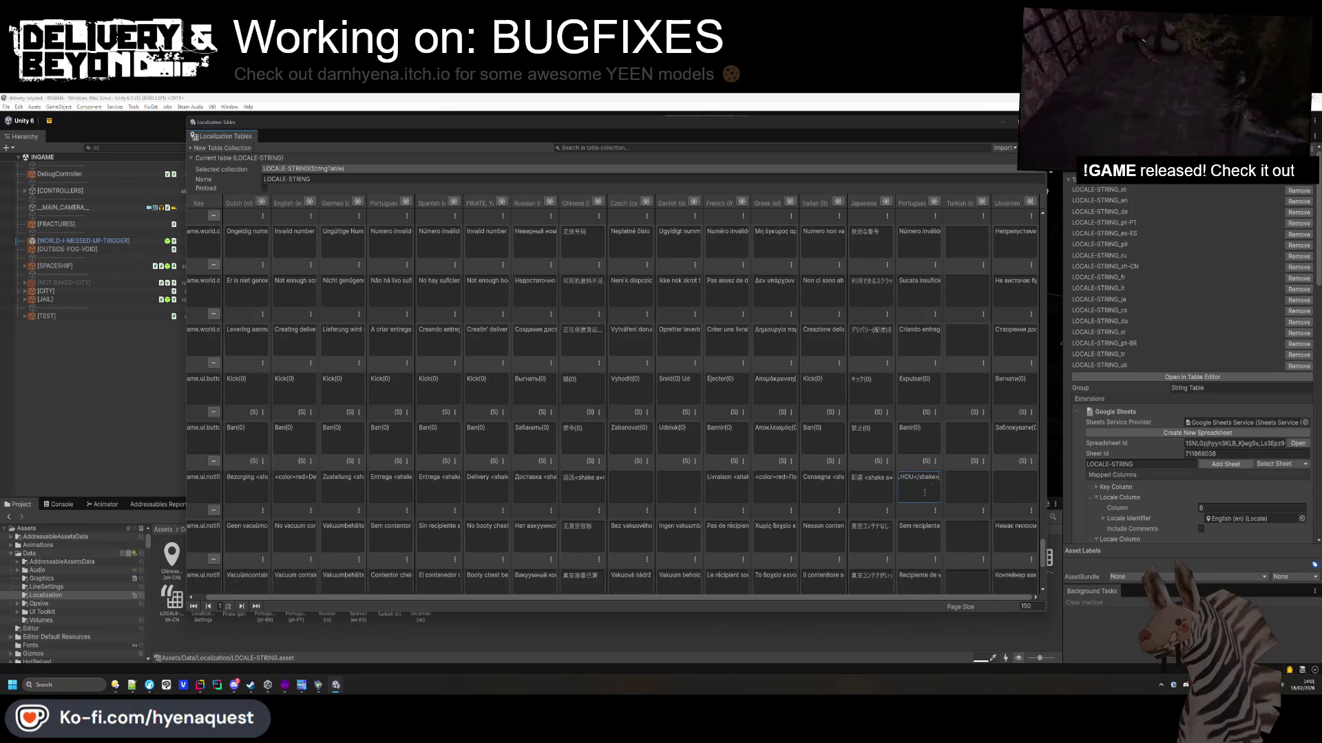
pyautogui.scroll(-1, 924, 493)
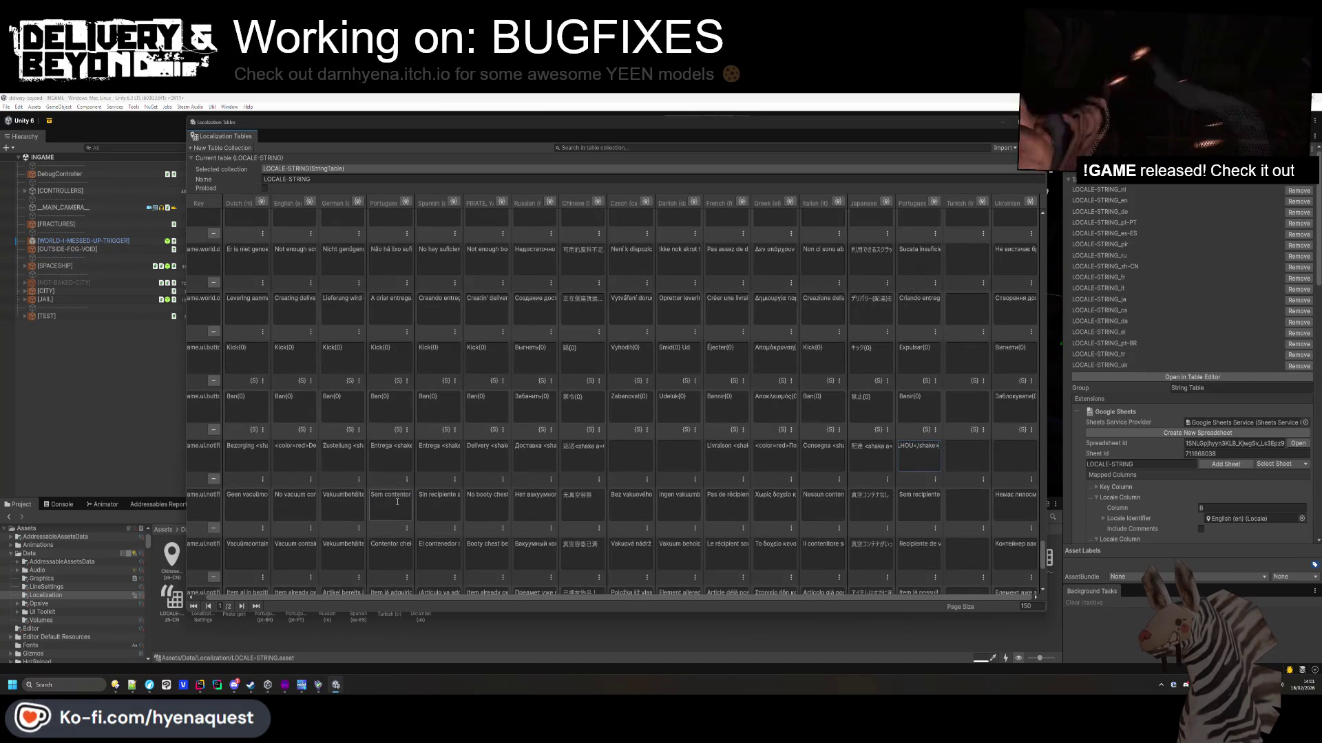
pyautogui.press('Tab')
# Fill the container, item-already-owned and inventory-full cells in the second Portuguese column.
pyautogui.click(928, 497)
pyautogui.scroll(-1, 929, 510)
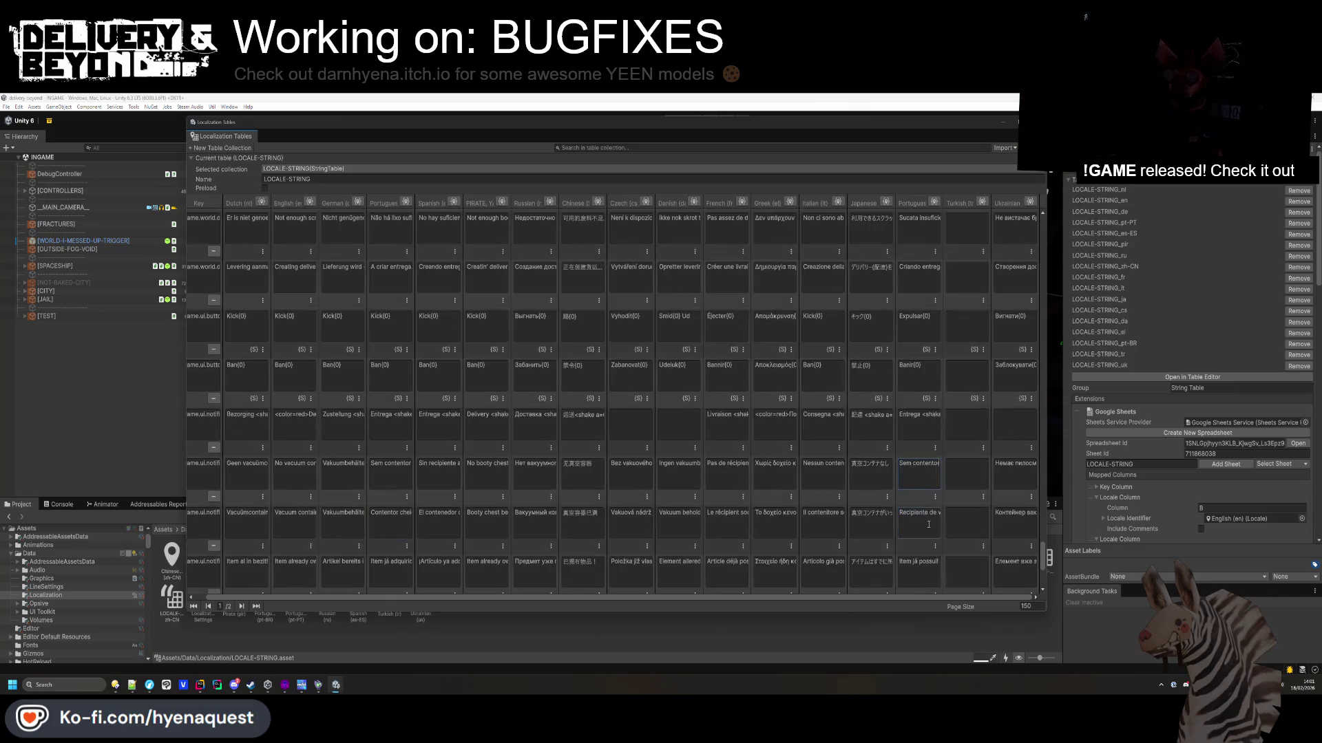
pyautogui.click(932, 519)
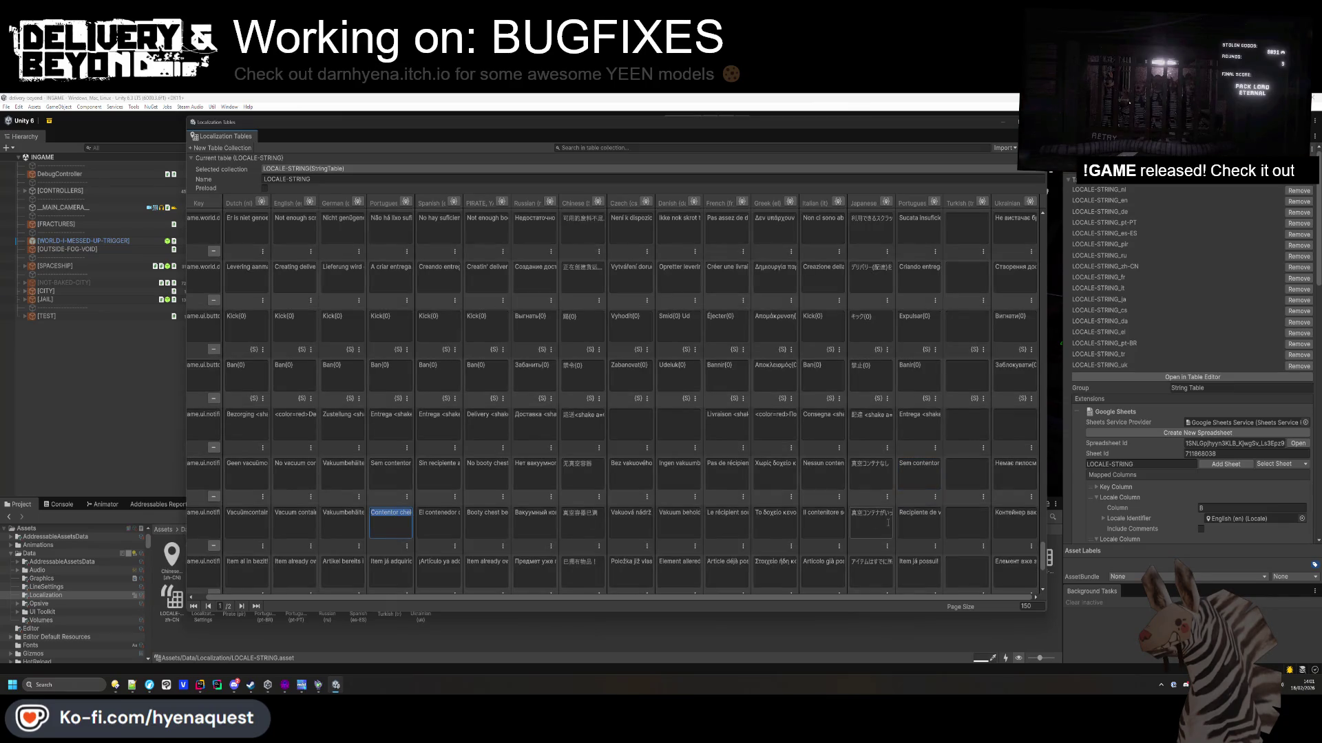
pyautogui.scroll(-1, 934, 531)
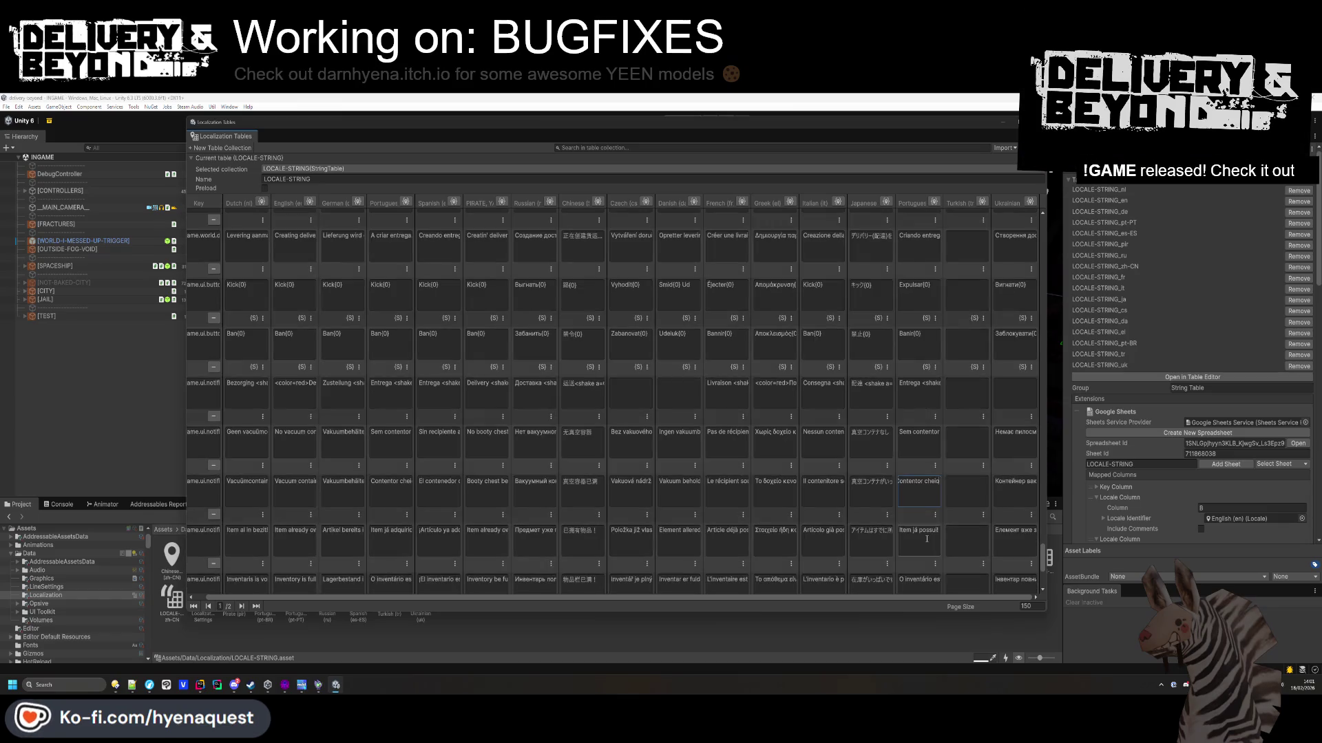
pyautogui.click(426, 545)
pyautogui.click(937, 537)
pyautogui.scroll(-2, 937, 476)
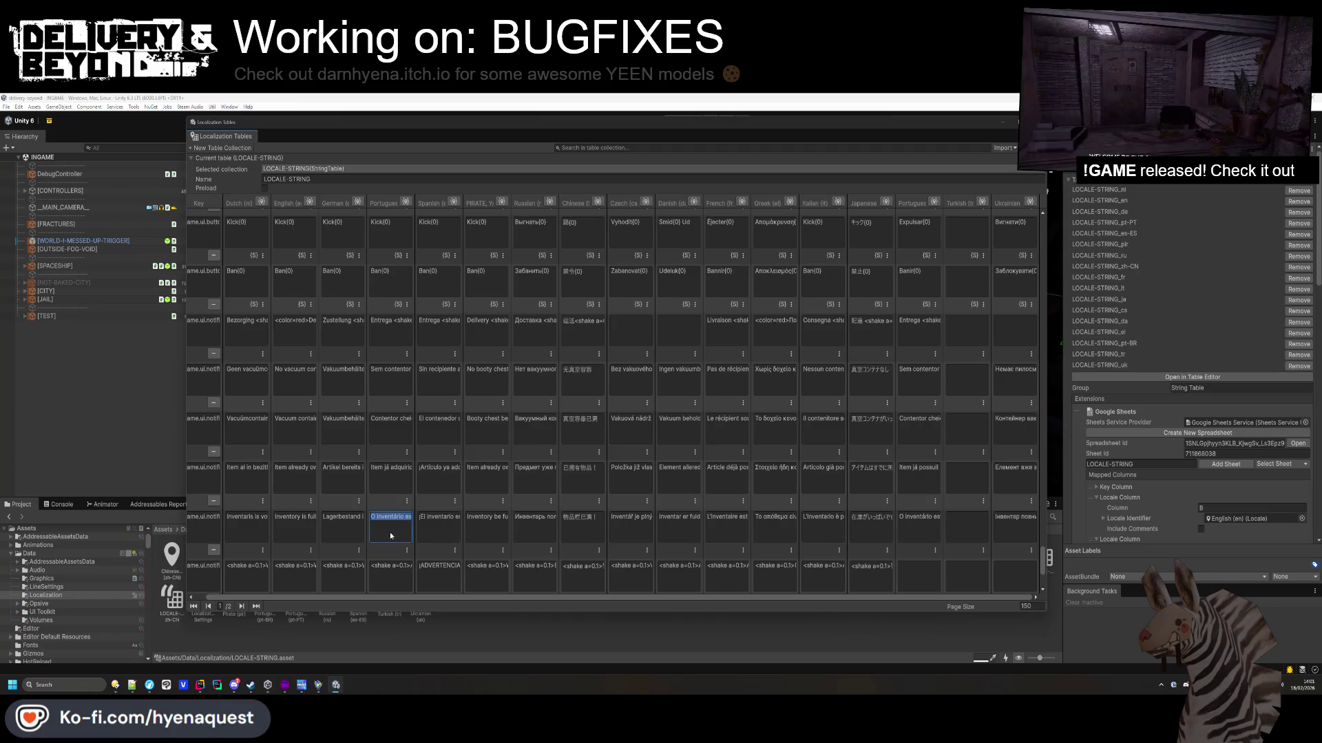
pyautogui.click(901, 526)
pyautogui.scroll(-3, 909, 523)
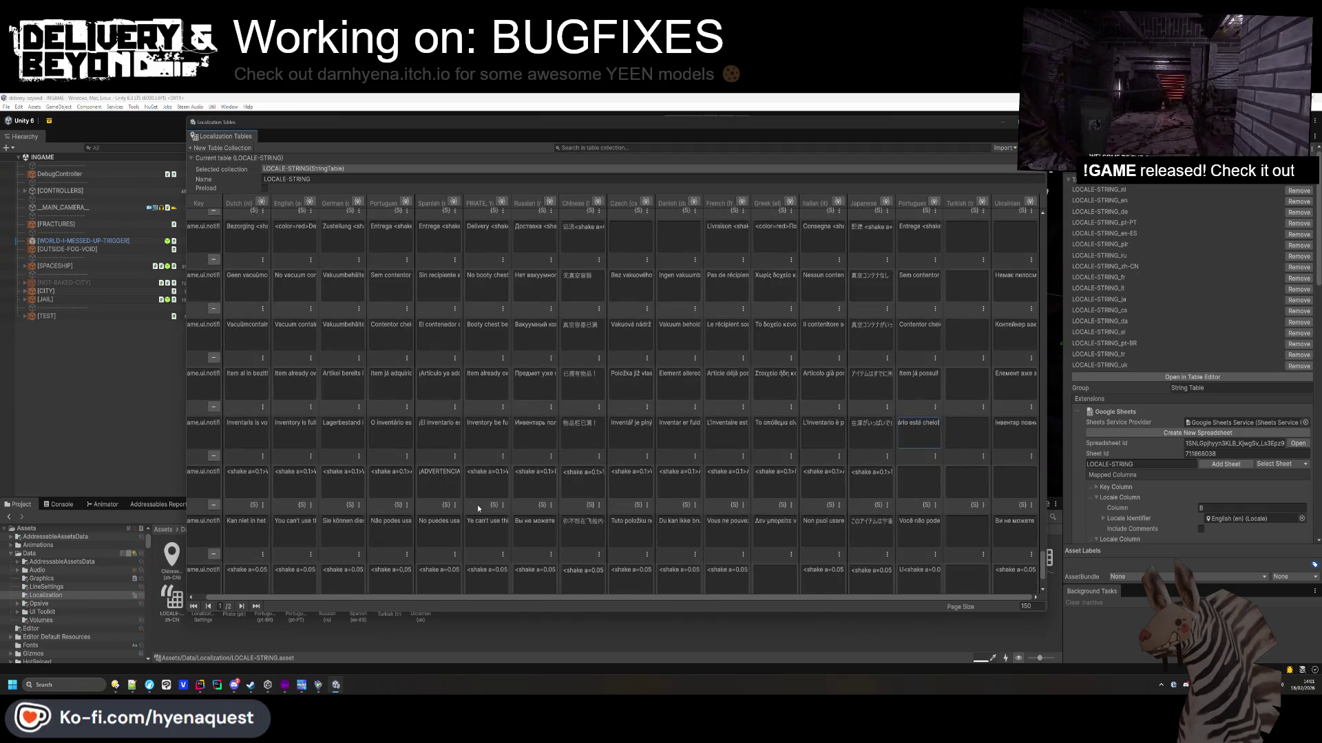
# Paste the shake-tagged Portuguese messages into their matching second-column cells.
pyautogui.click(391, 482)
pyautogui.click(910, 483)
pyautogui.hotkey('ctrl', 'v')
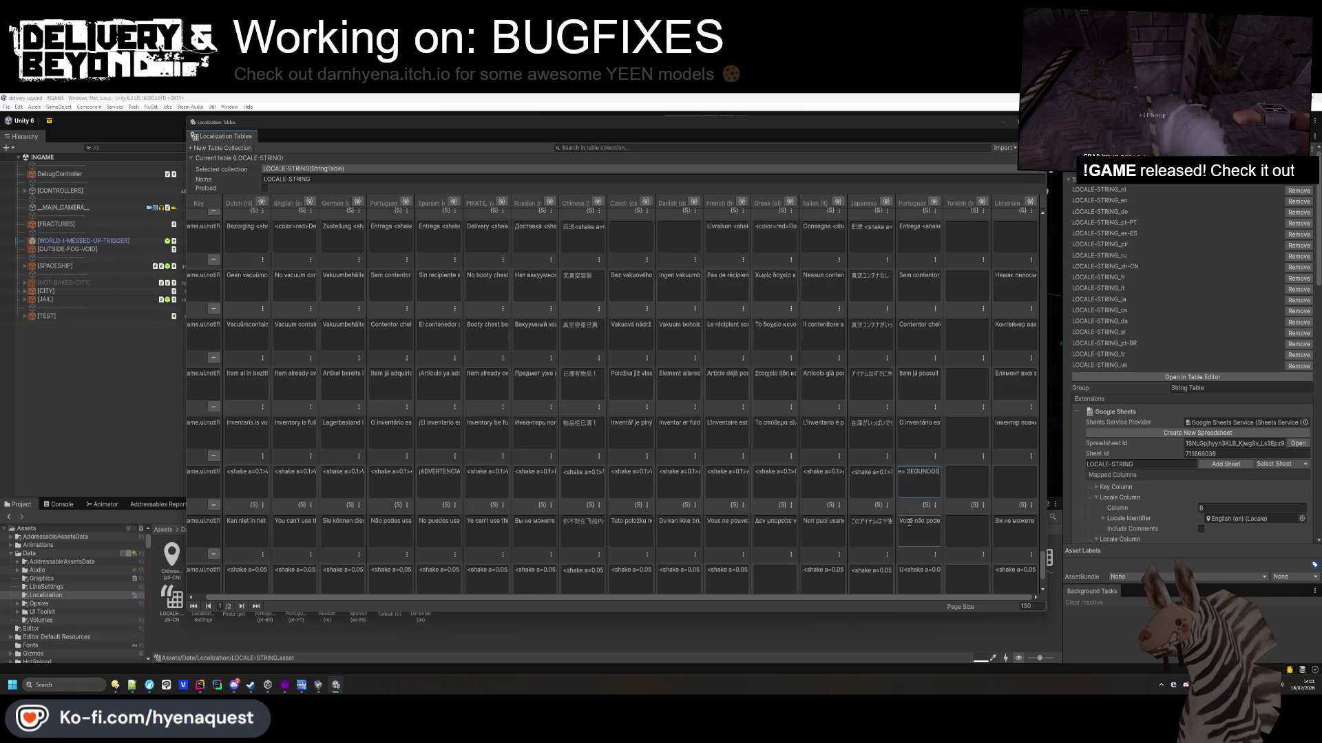
pyautogui.click(390, 532)
pyautogui.click(898, 532)
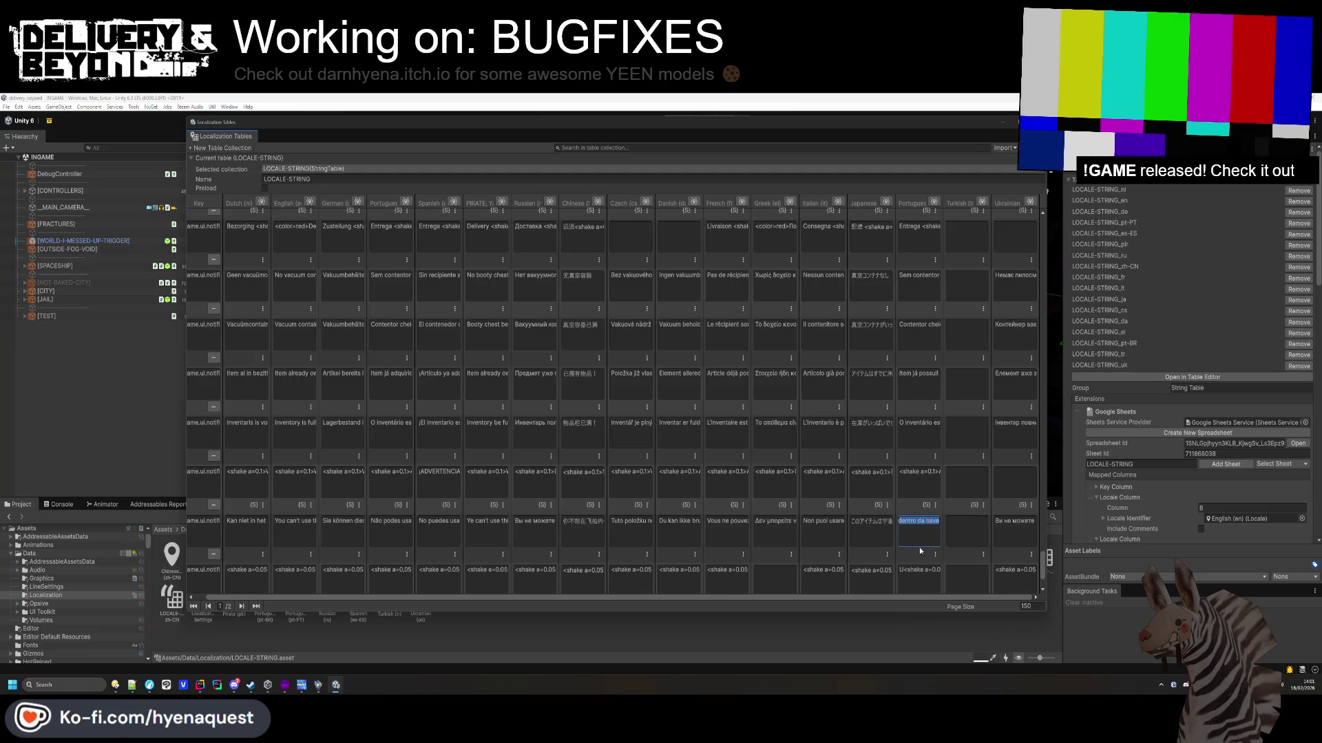
pyautogui.click(919, 569)
pyautogui.click(402, 516)
pyautogui.hotkey('ctrl', 'c')
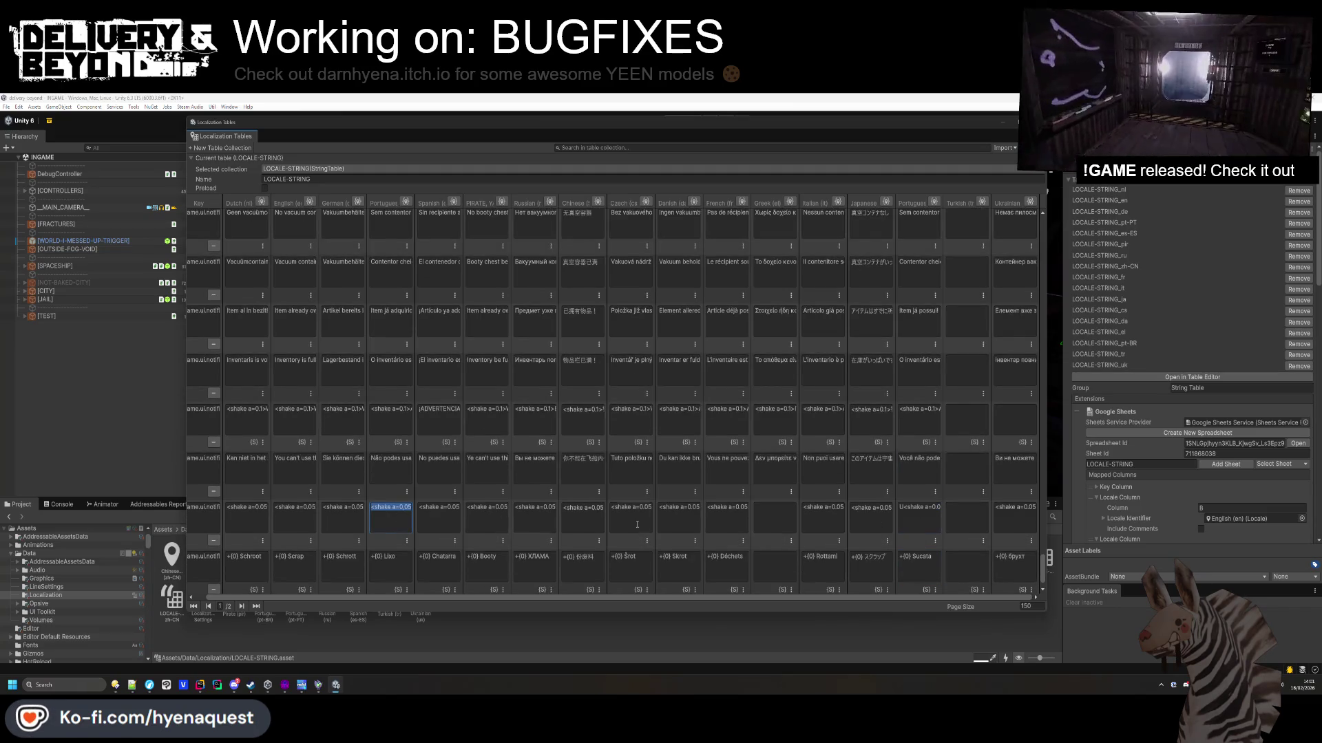
pyautogui.click(919, 508)
pyautogui.hotkey('ctrl', 'v')
# Check '+{0} Sucata', copy the last shake message across, and go to table page 2/2.
pyautogui.scroll(-2, 921, 510)
pyautogui.click(923, 508)
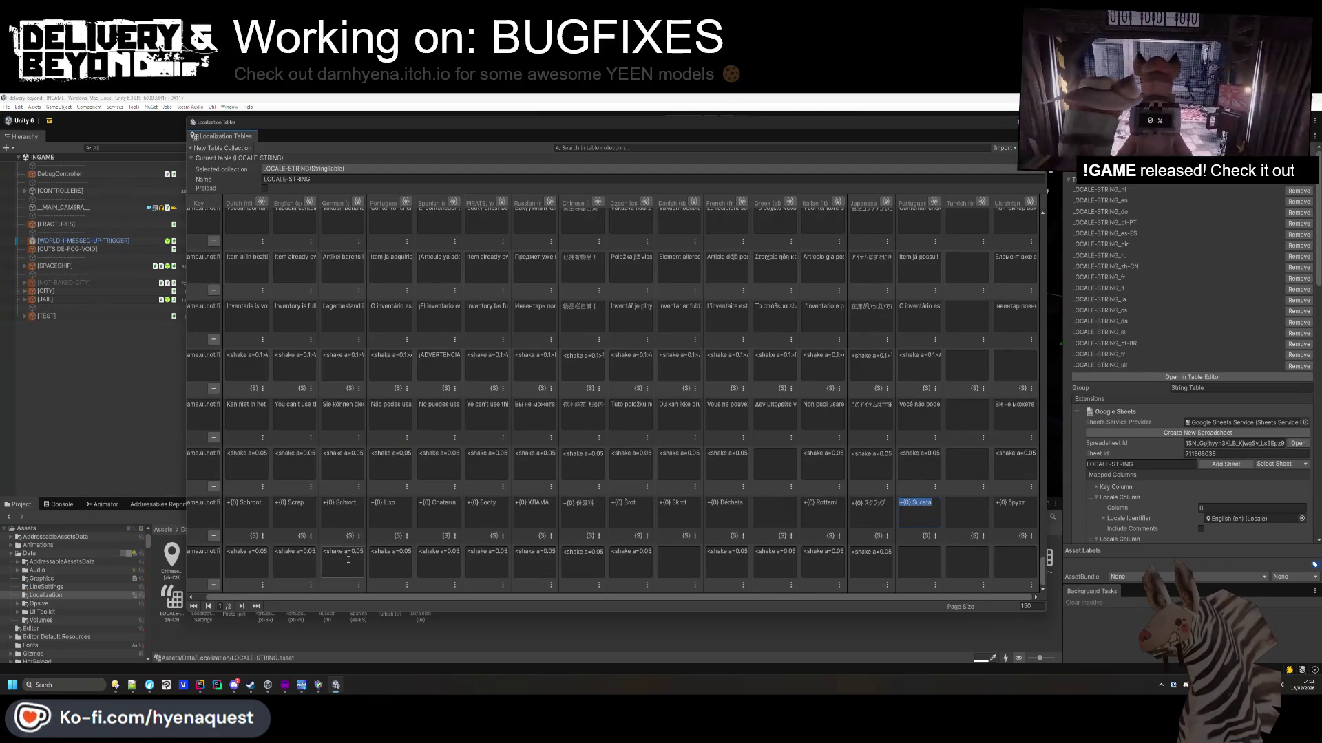
pyautogui.click(382, 562)
pyautogui.hotkey('ctrl', 'c')
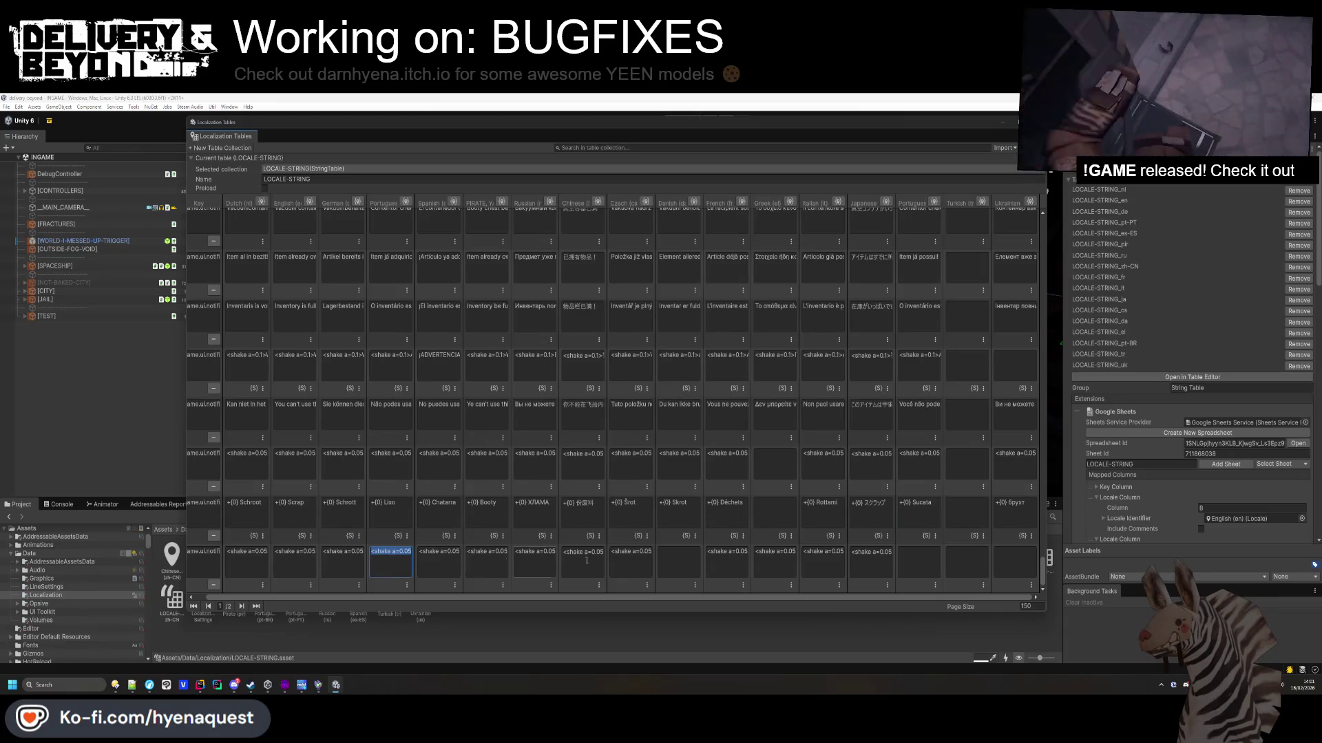
pyautogui.click(919, 561)
pyautogui.hotkey('ctrl', 'v')
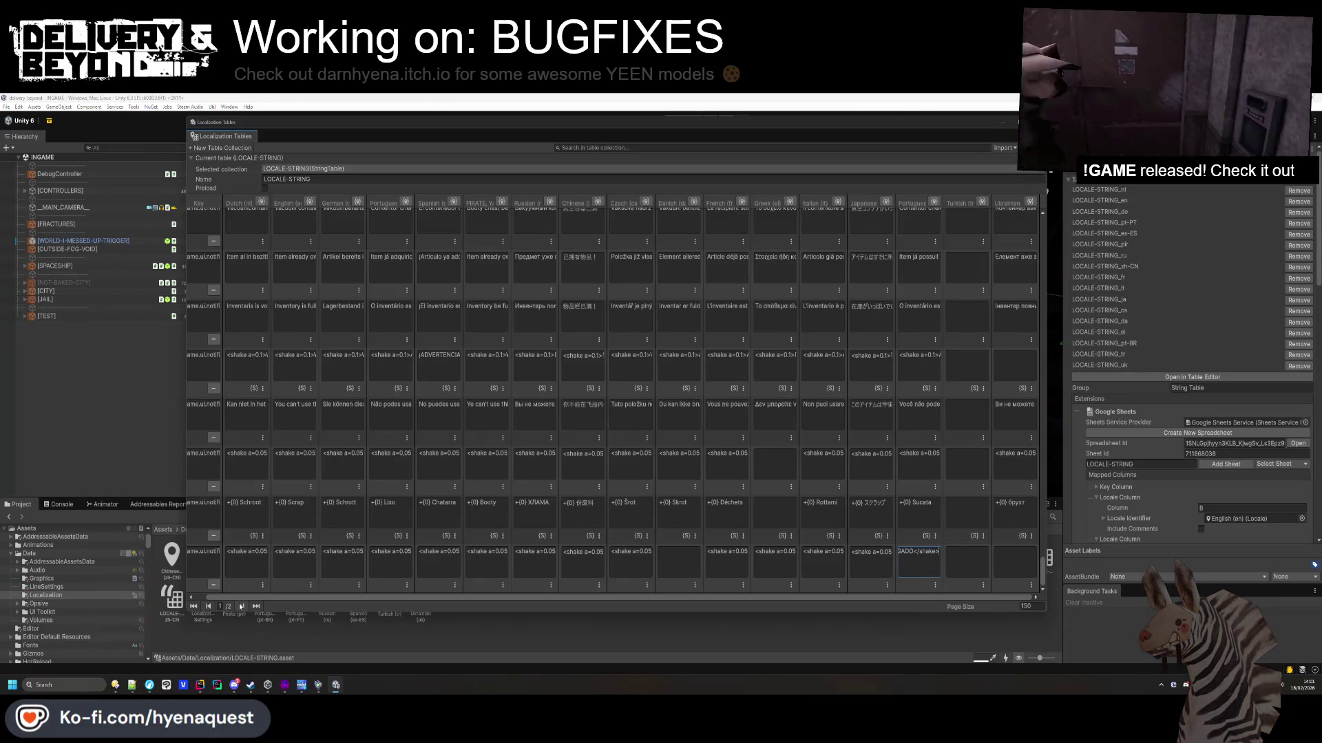
pyautogui.click(241, 606)
# Check the Entrega delivery row, then paste the Portuguese 'Nenhum bônus' message into the second Portuguese no-bonus cell.
pyautogui.scroll(-5, 281, 570)
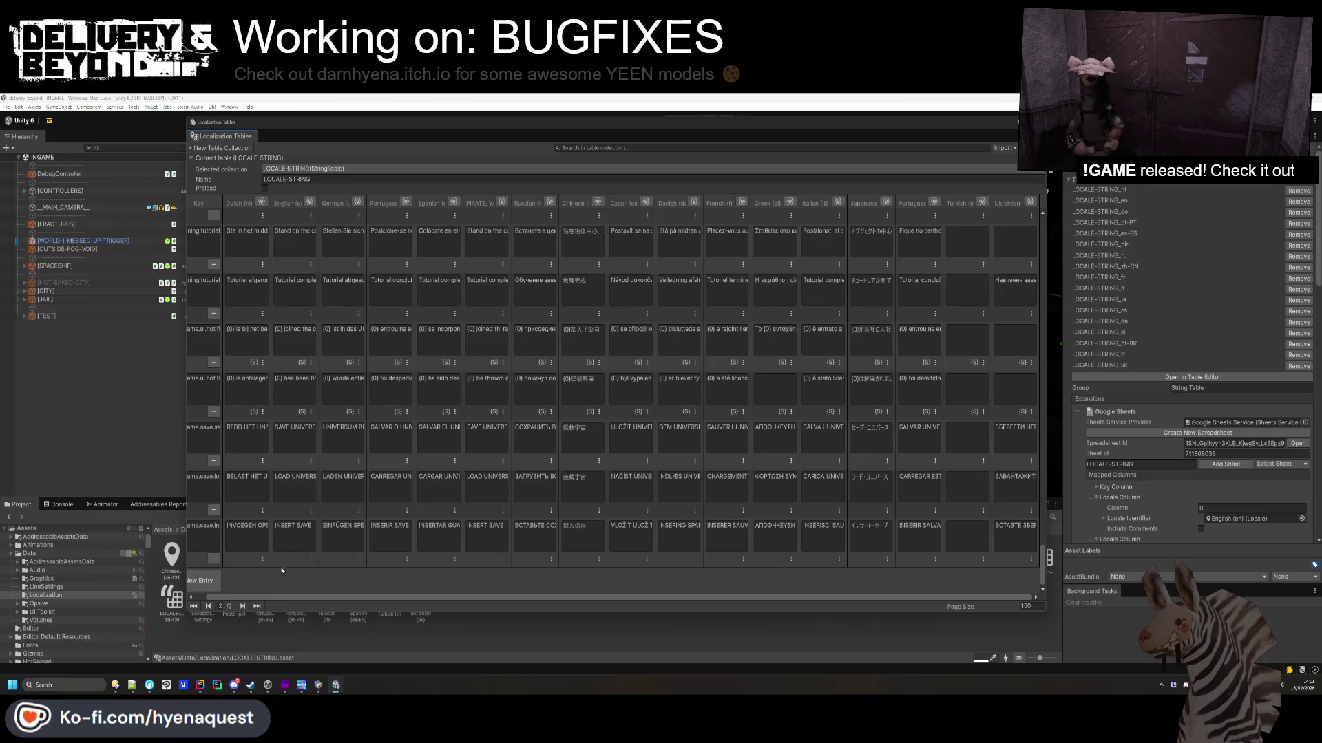
pyautogui.moveTo(1043, 558); pyautogui.dragTo(1043, 204)
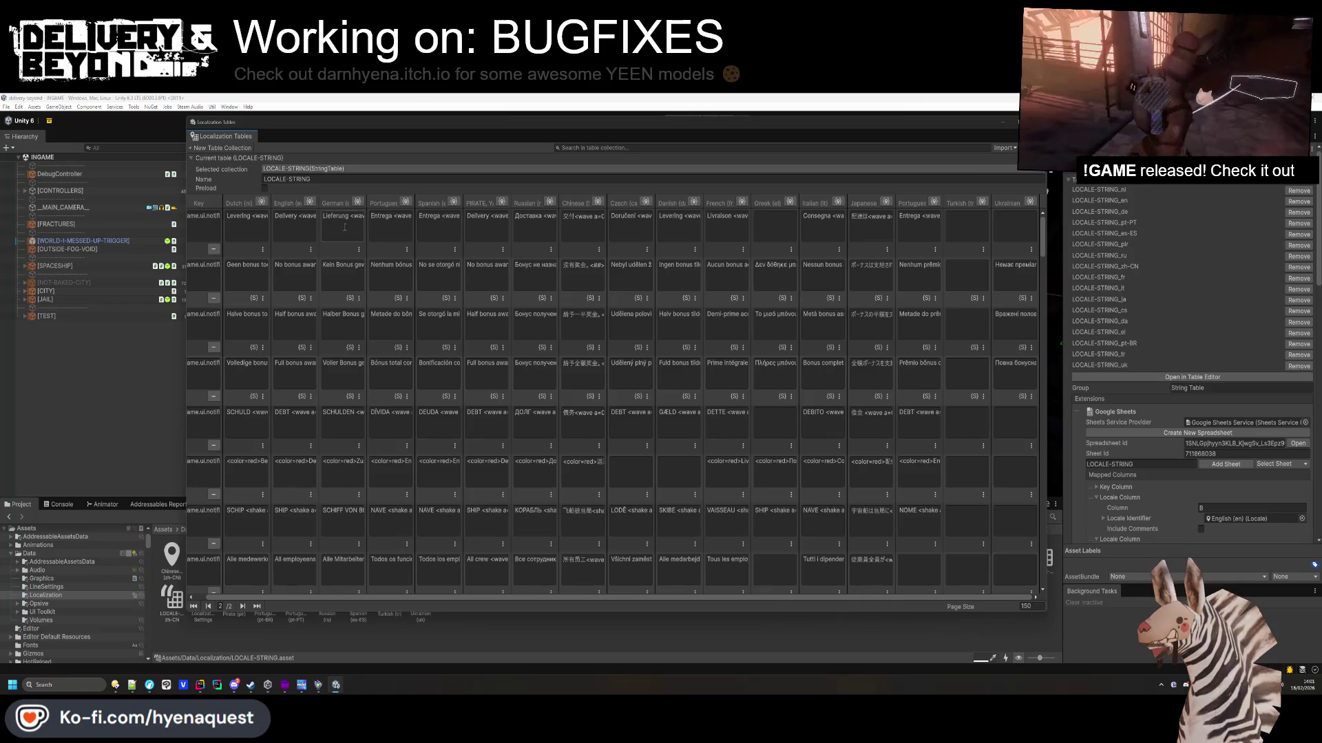
pyautogui.click(296, 219)
pyautogui.click(391, 219)
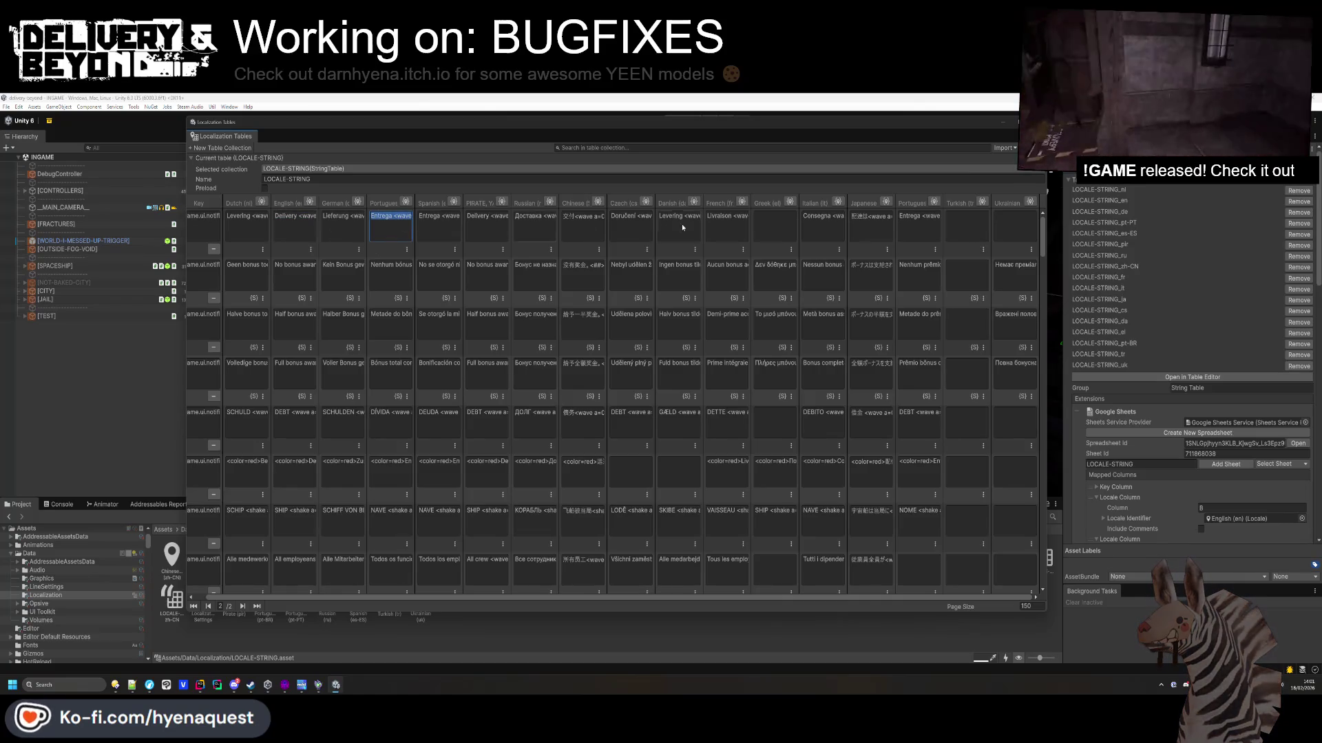
pyautogui.click(914, 225)
pyautogui.click(919, 265)
pyautogui.click(409, 274)
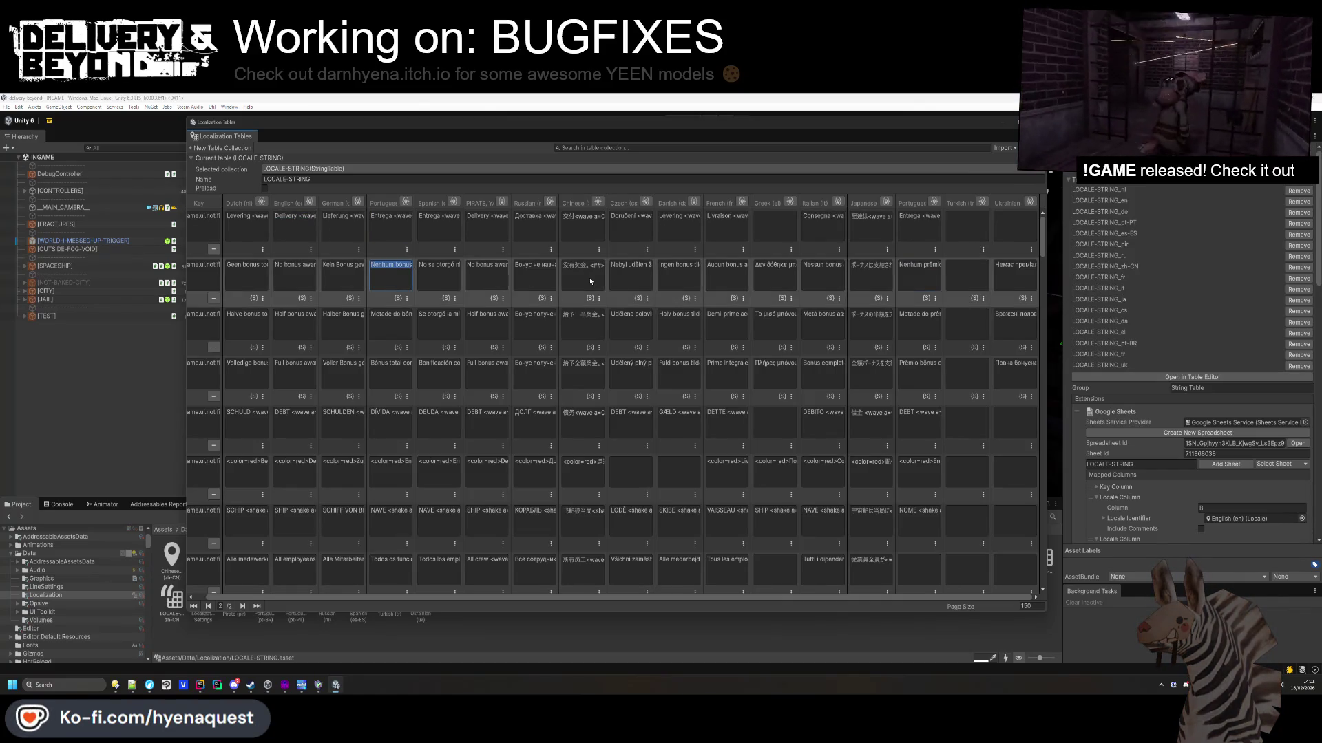
pyautogui.click(912, 273)
pyautogui.hotkey('ctrl', 'v')
pyautogui.click(917, 320)
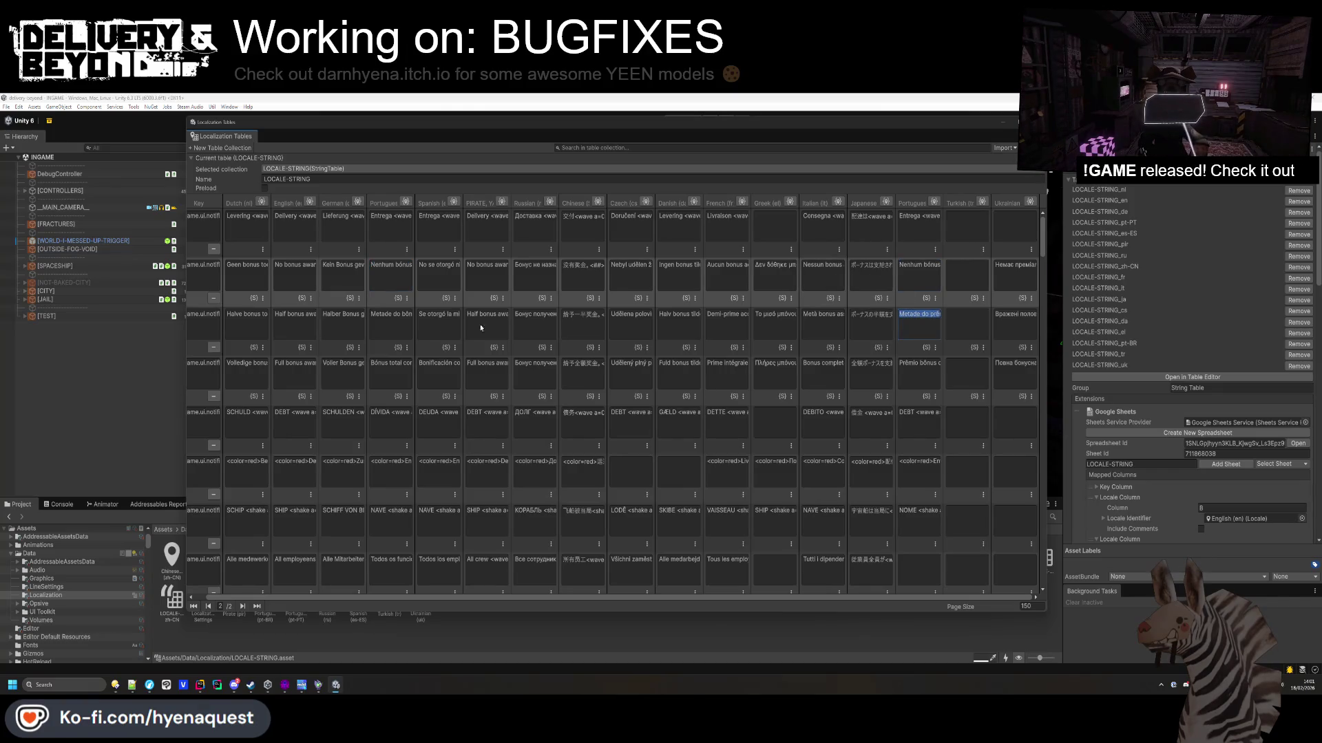
# Fill the half-bonus and full-bonus cells with their Portuguese messages from the first column.
pyautogui.click(389, 323)
pyautogui.click(918, 323)
pyautogui.hotkey('ctrl', 'v')
pyautogui.click(390, 372)
pyautogui.hotkey('ctrl', 'c')
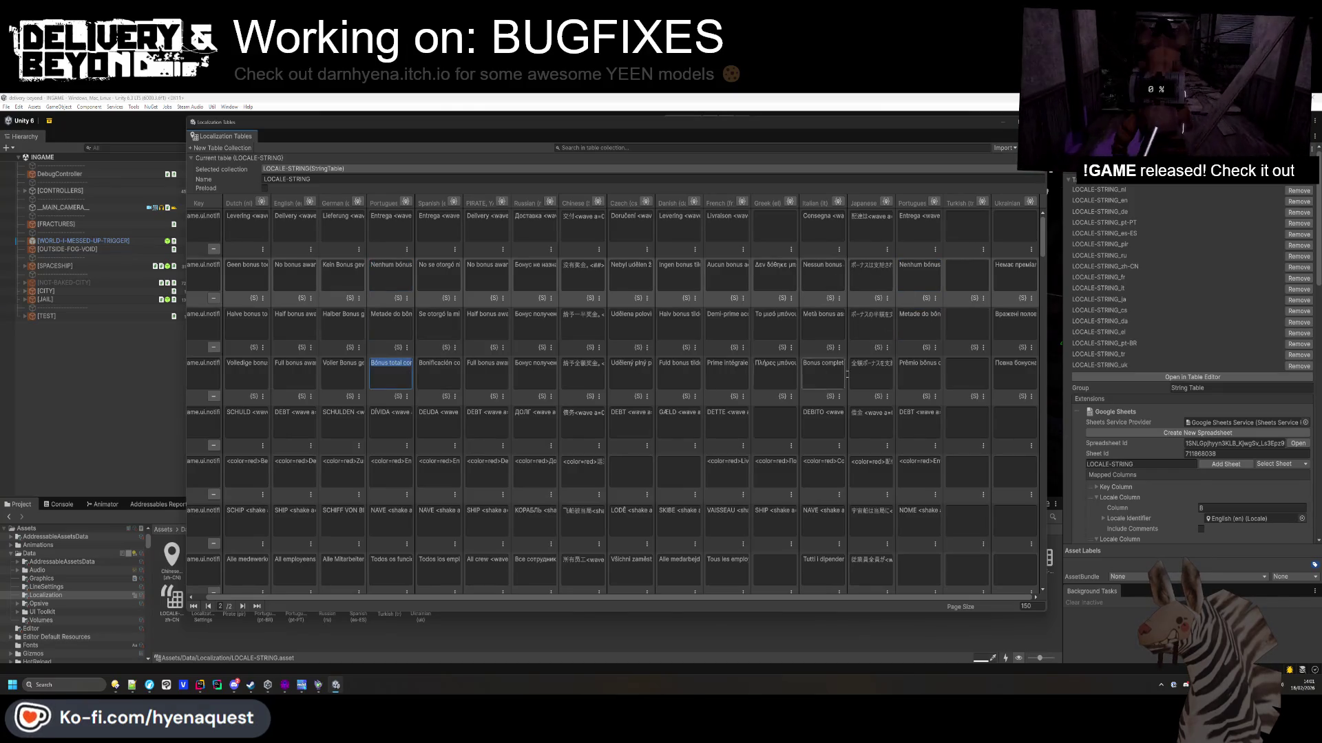
pyautogui.click(917, 372)
pyautogui.hotkey('ctrl', 'v')
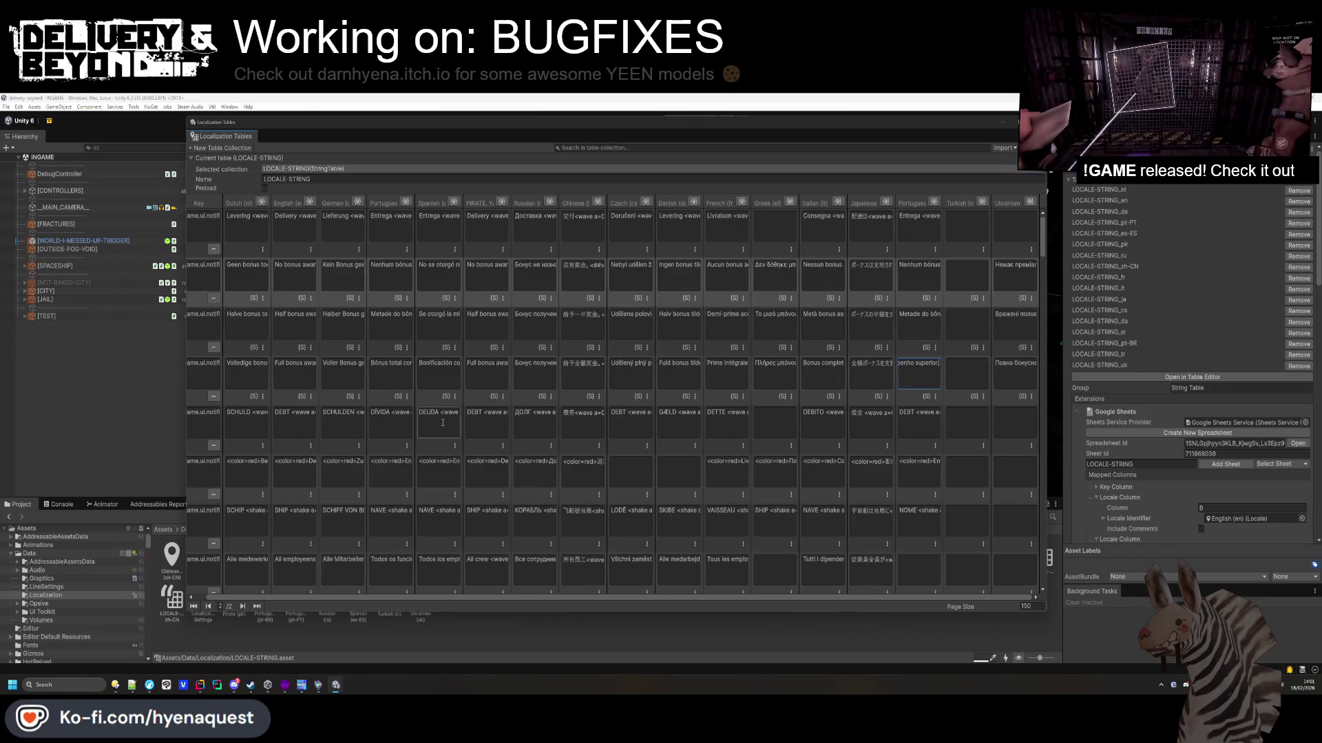
# Replace the English DEBT label with the Portuguese 'DÍVIDA'.
pyautogui.click(393, 419)
pyautogui.hotkey('ctrl', 'c')
pyautogui.click(932, 422)
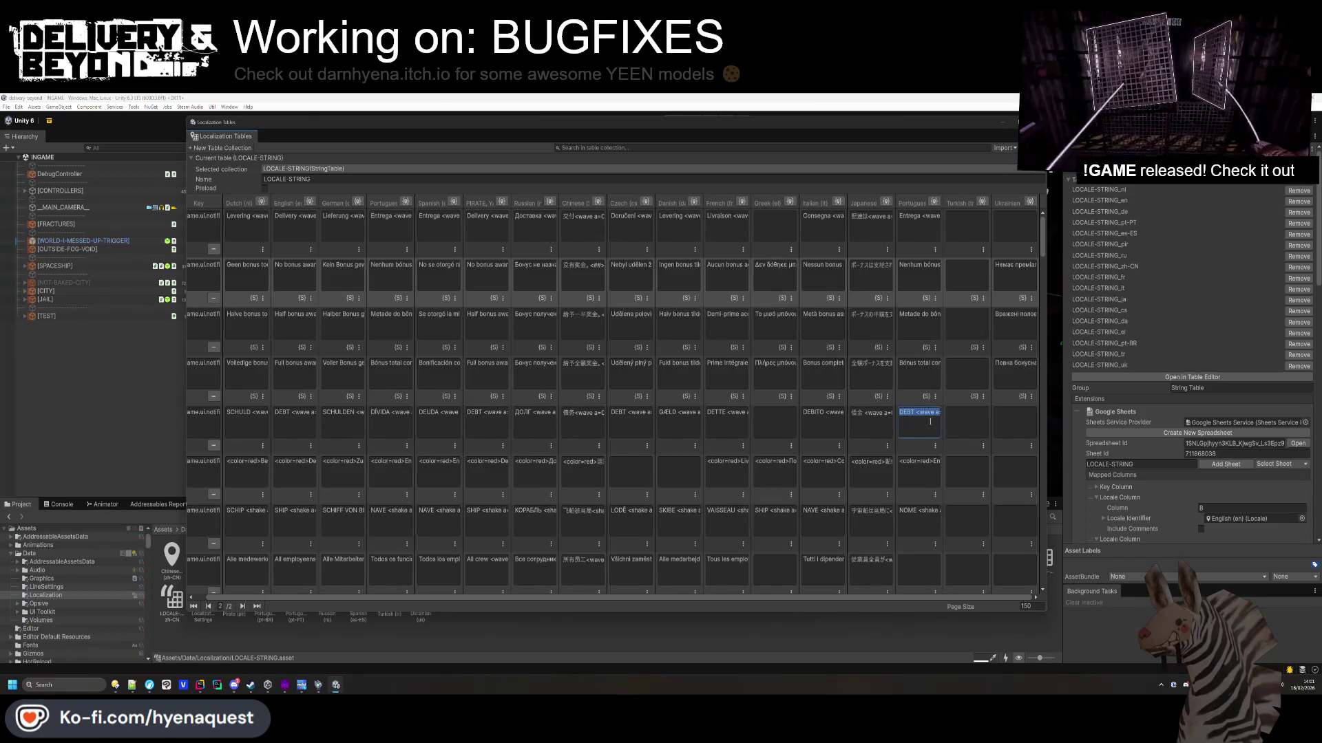
pyautogui.hotkey('ctrl', 'v')
# Copy the Portuguese red warning message into its second-column cell.
pyautogui.click(919, 461)
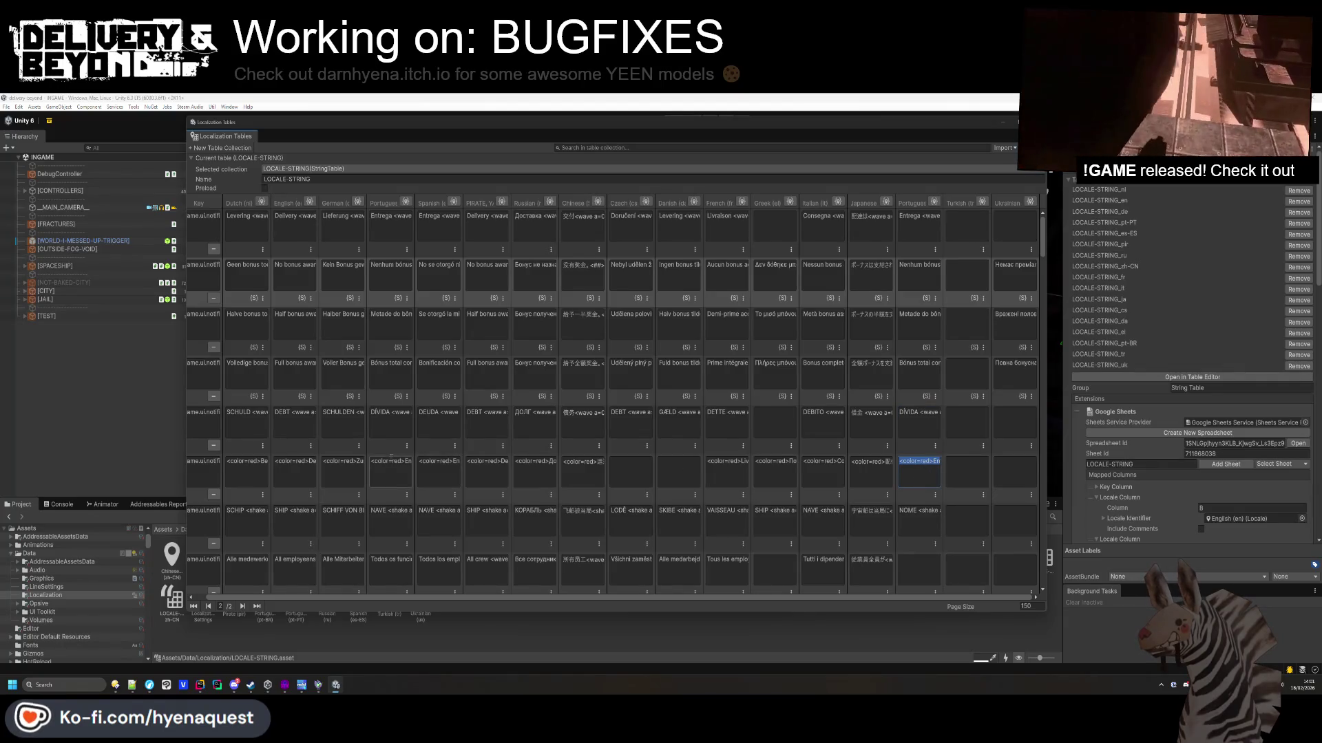
pyautogui.click(390, 462)
pyautogui.hotkey('ctrl', 'c')
pyautogui.click(919, 461)
pyautogui.hotkey('ctrl', 'v')
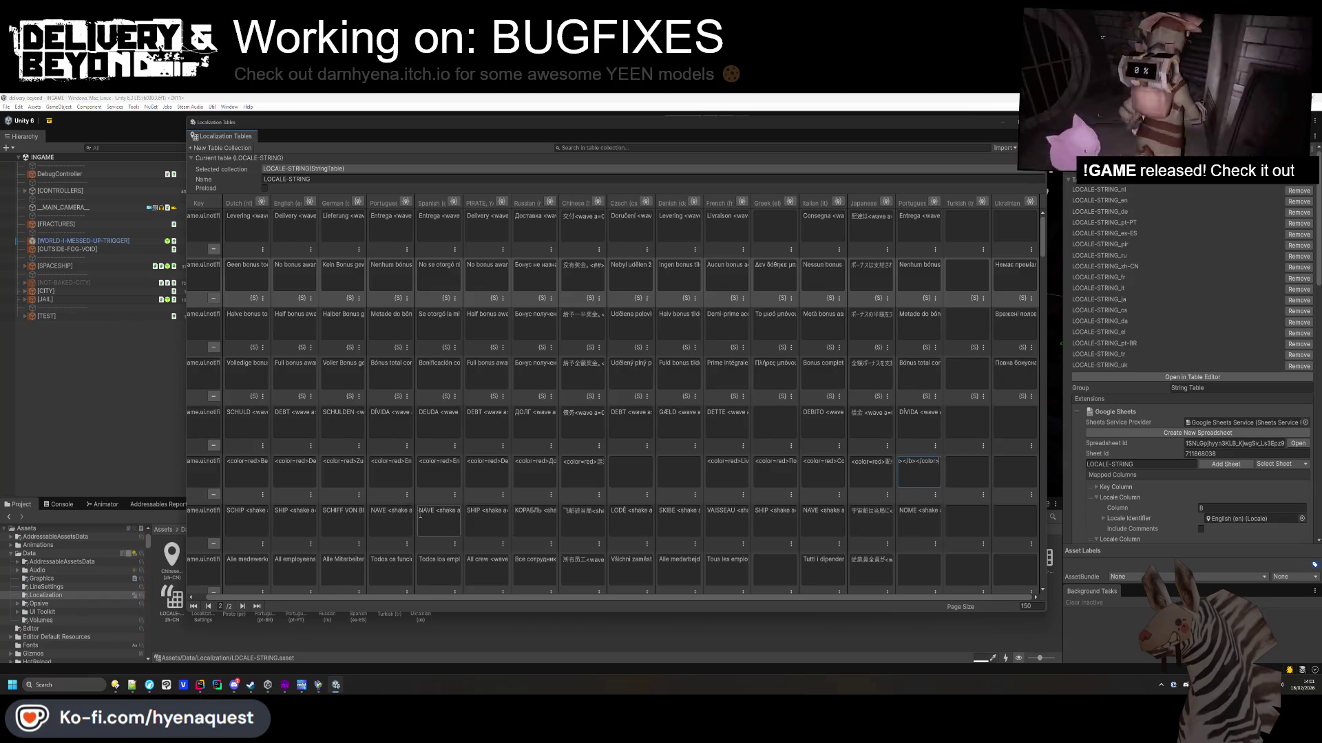
# Replace the NOME shake cell and the Dutch all-employees cell with the Portuguese ship-abort and all-crew messages.
pyautogui.click(390, 516)
pyautogui.hotkey('ctrl', 'c')
pyautogui.click(916, 524)
pyautogui.scroll(-1, 915, 530)
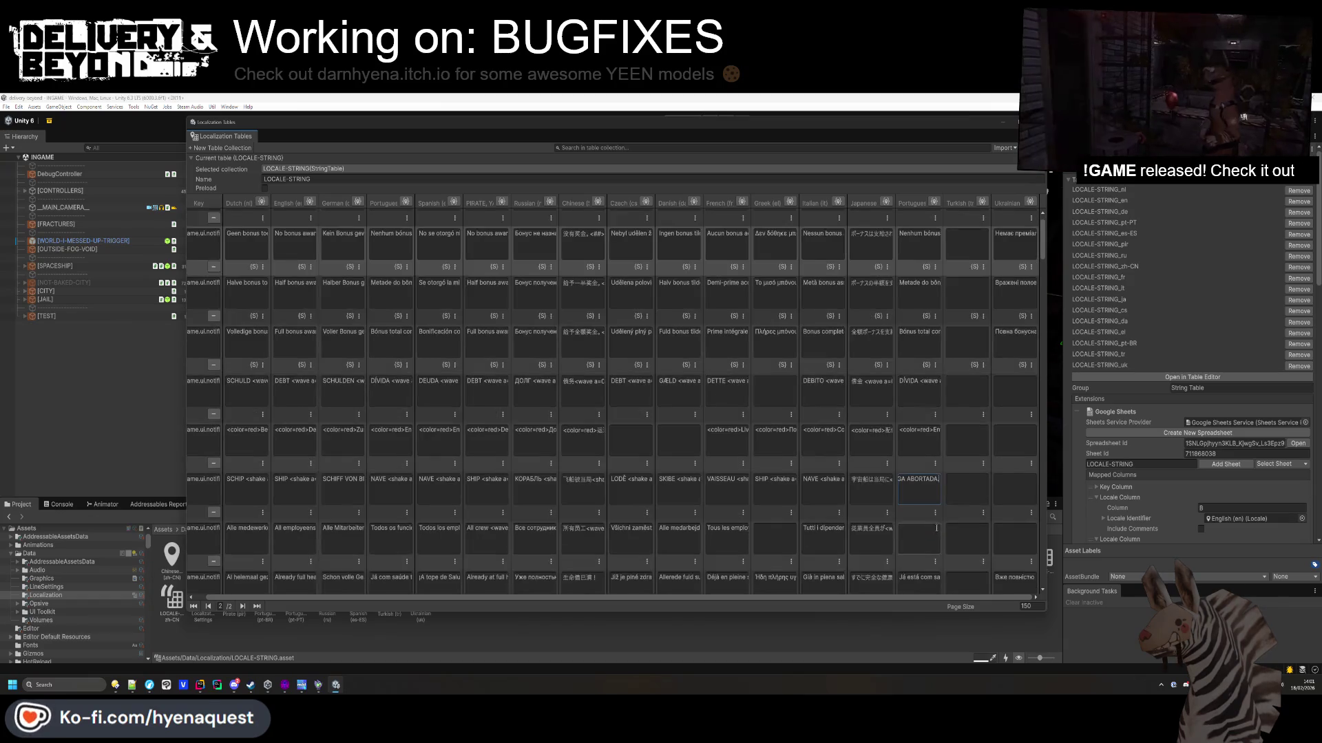
pyautogui.hotkey('ctrl', 'v')
pyautogui.click(918, 533)
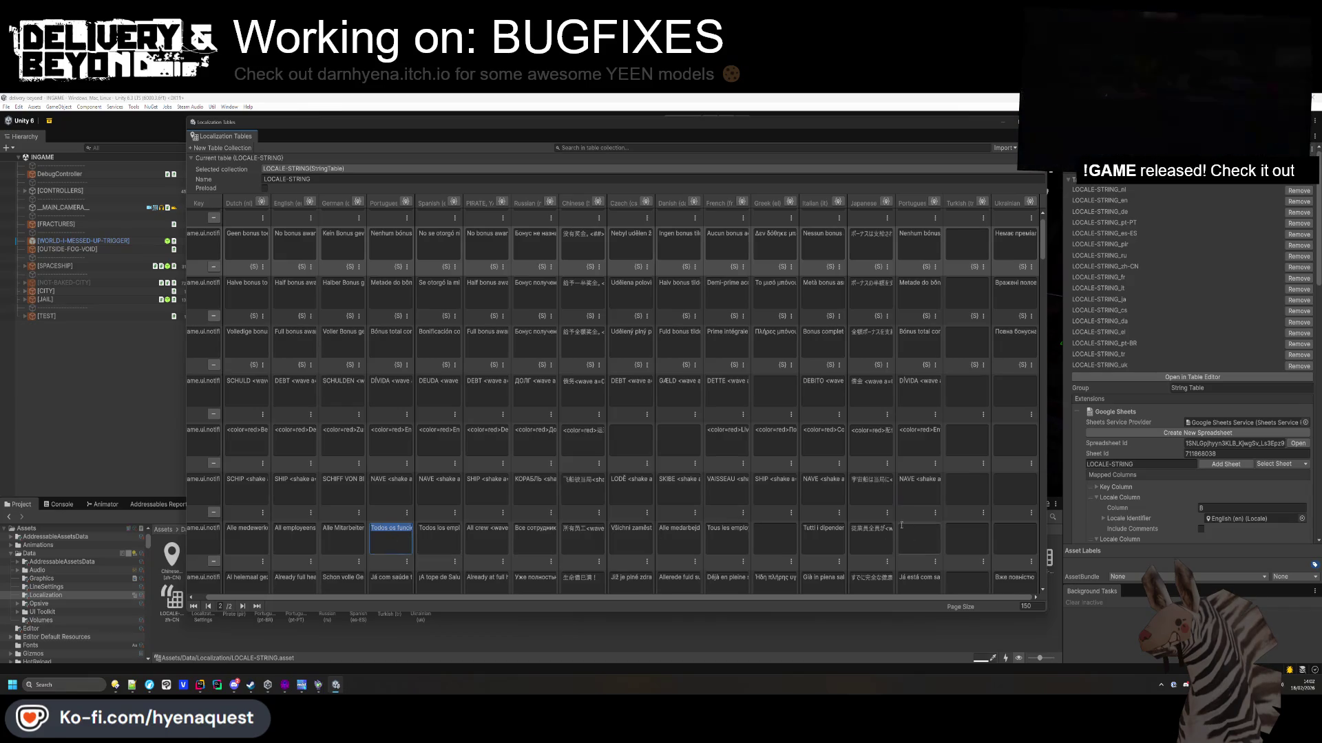
pyautogui.hotkey('ctrl', 'v')
pyautogui.scroll(-2, 919, 504)
# Correct the wording of the full-health message in the second Portuguese column.
pyautogui.click(935, 529)
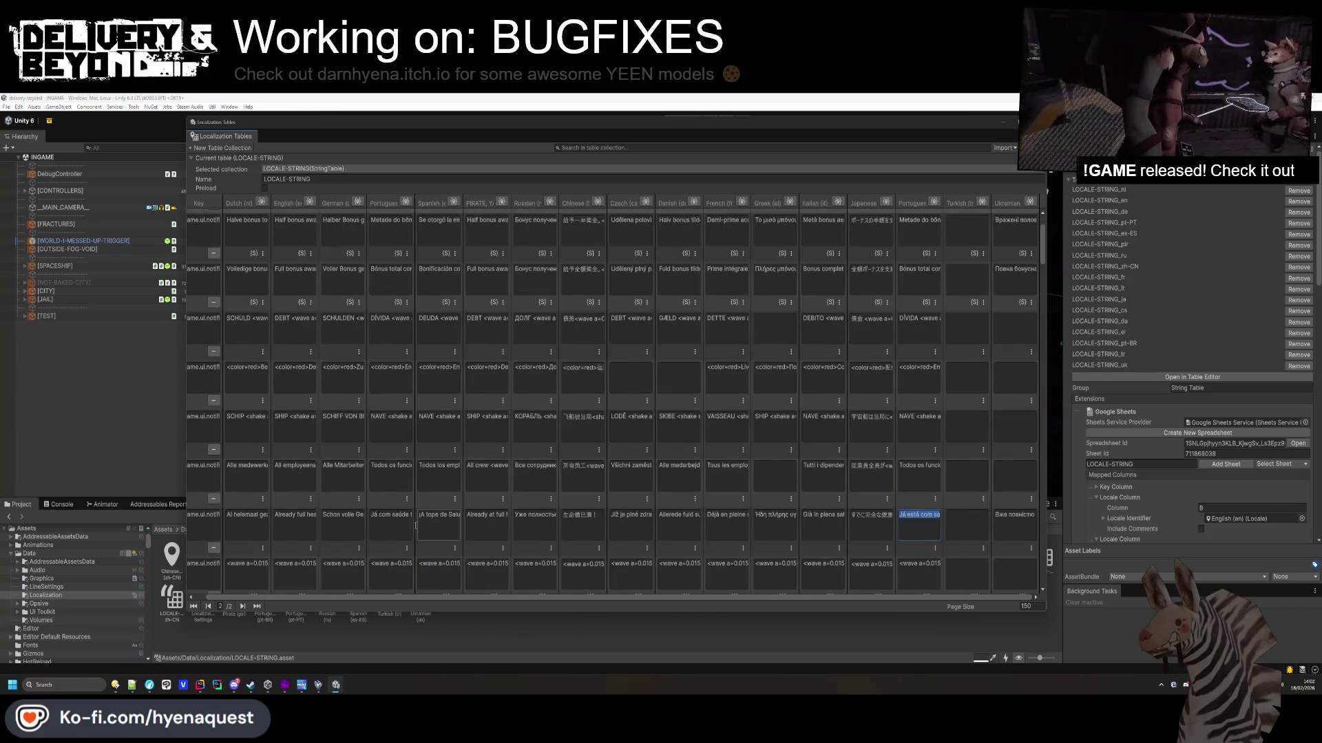
pyautogui.scroll(-1, 936, 530)
pyautogui.hotkey('ctrl', 'a')
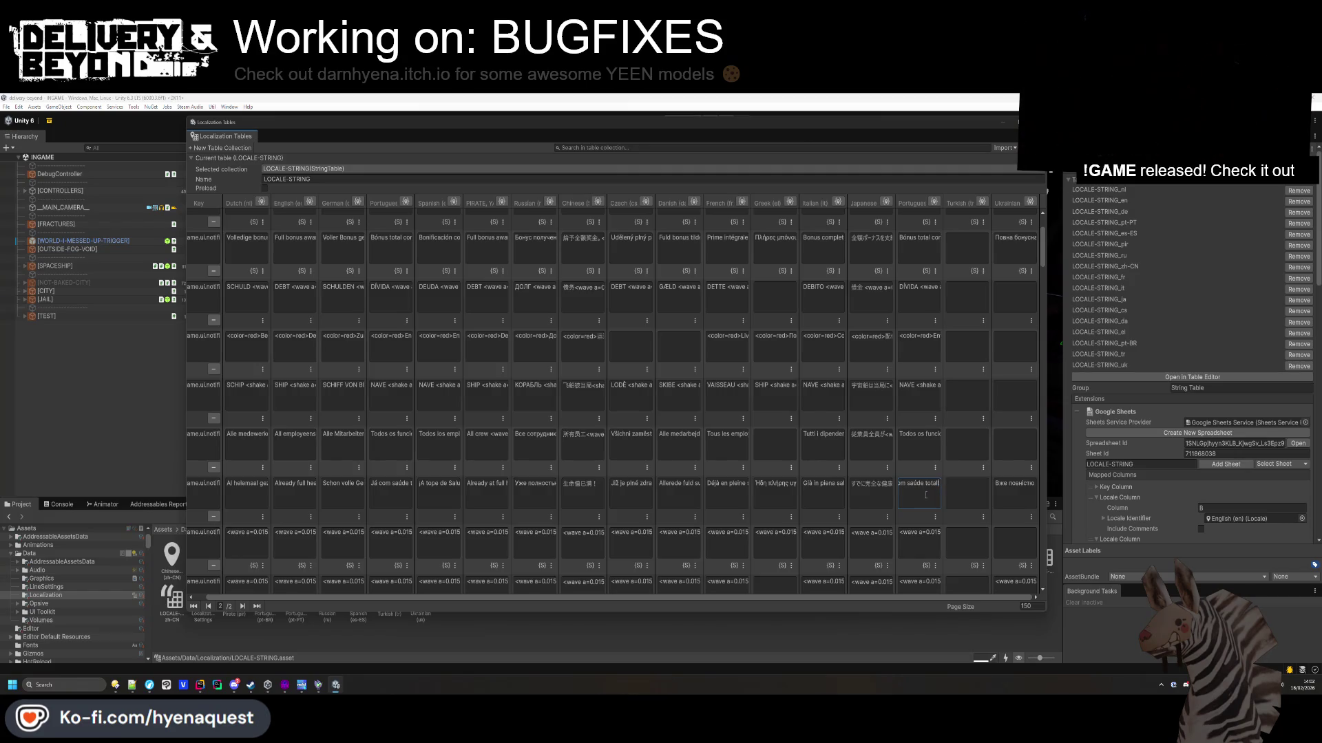
pyautogui.click(926, 490)
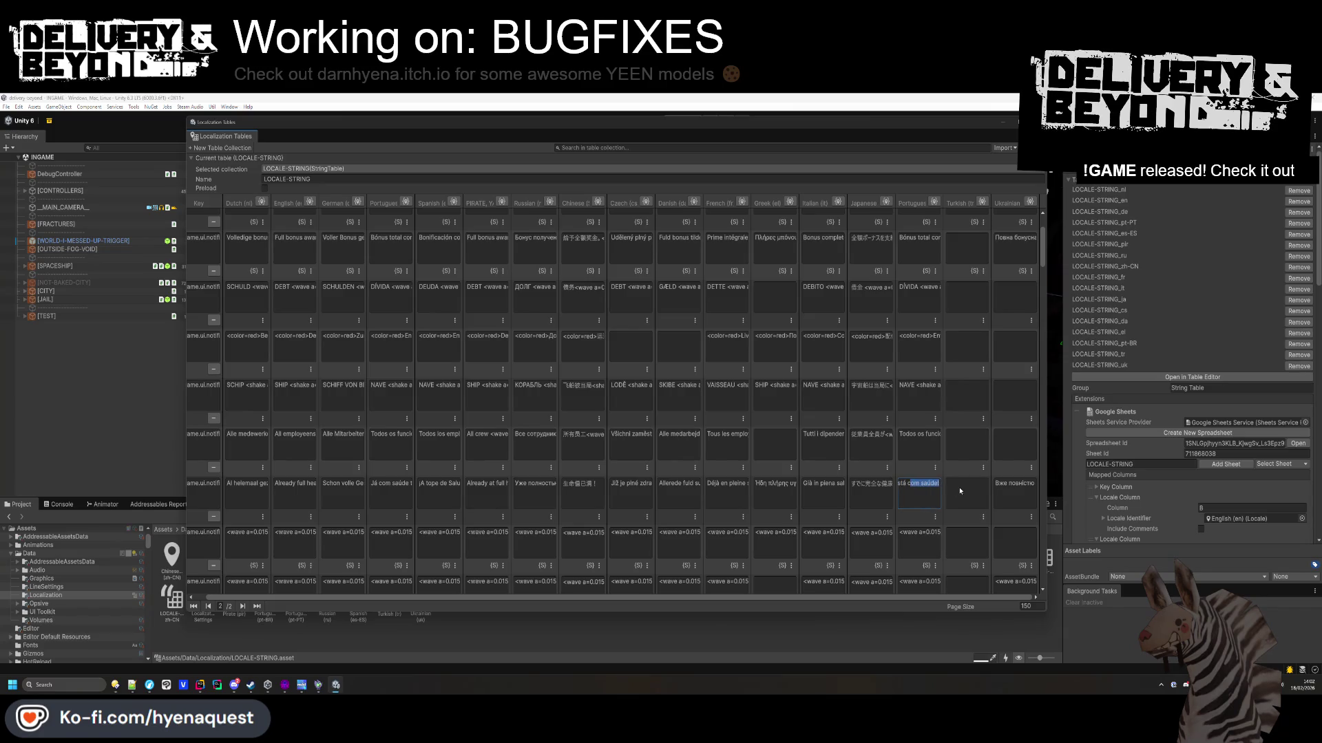
pyautogui.click(921, 487)
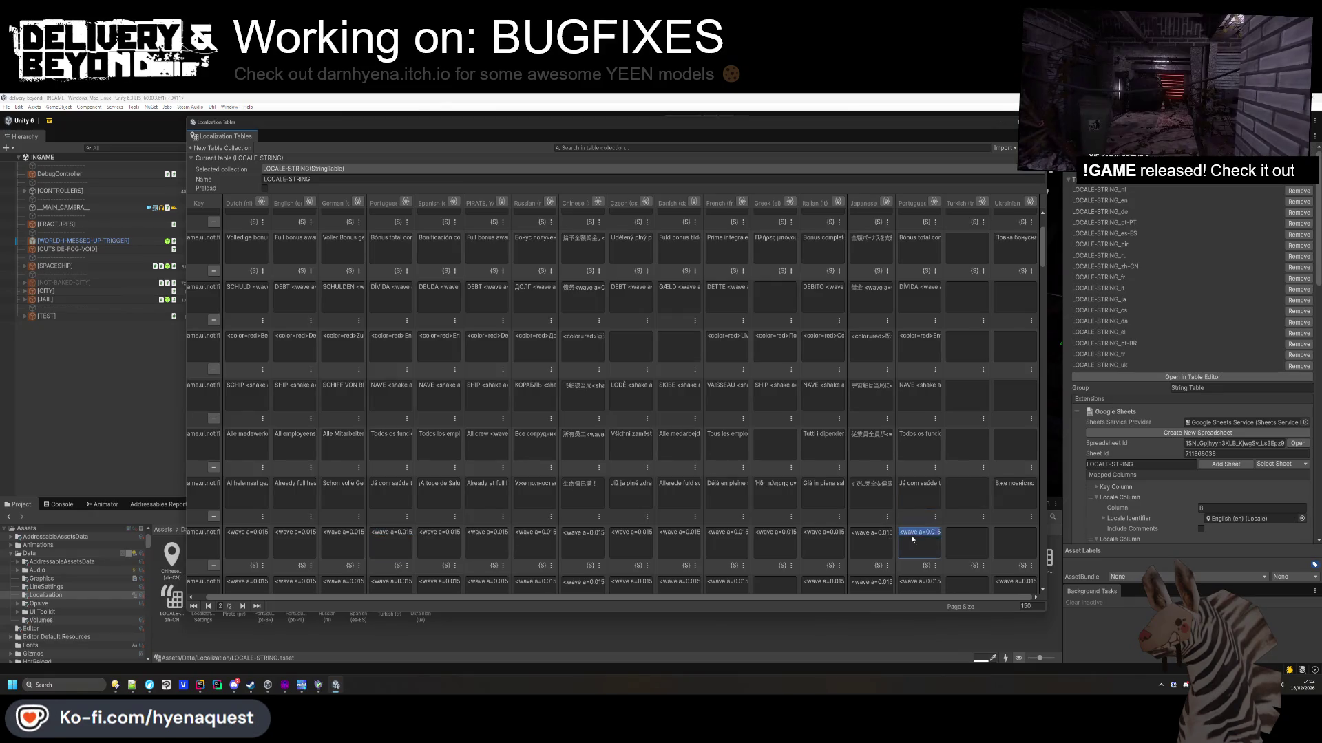
# Select the wave-tagged message cell and commit the entry.
pyautogui.scroll(-2, 916, 530)
pyautogui.click(907, 528)
pyautogui.press('End')
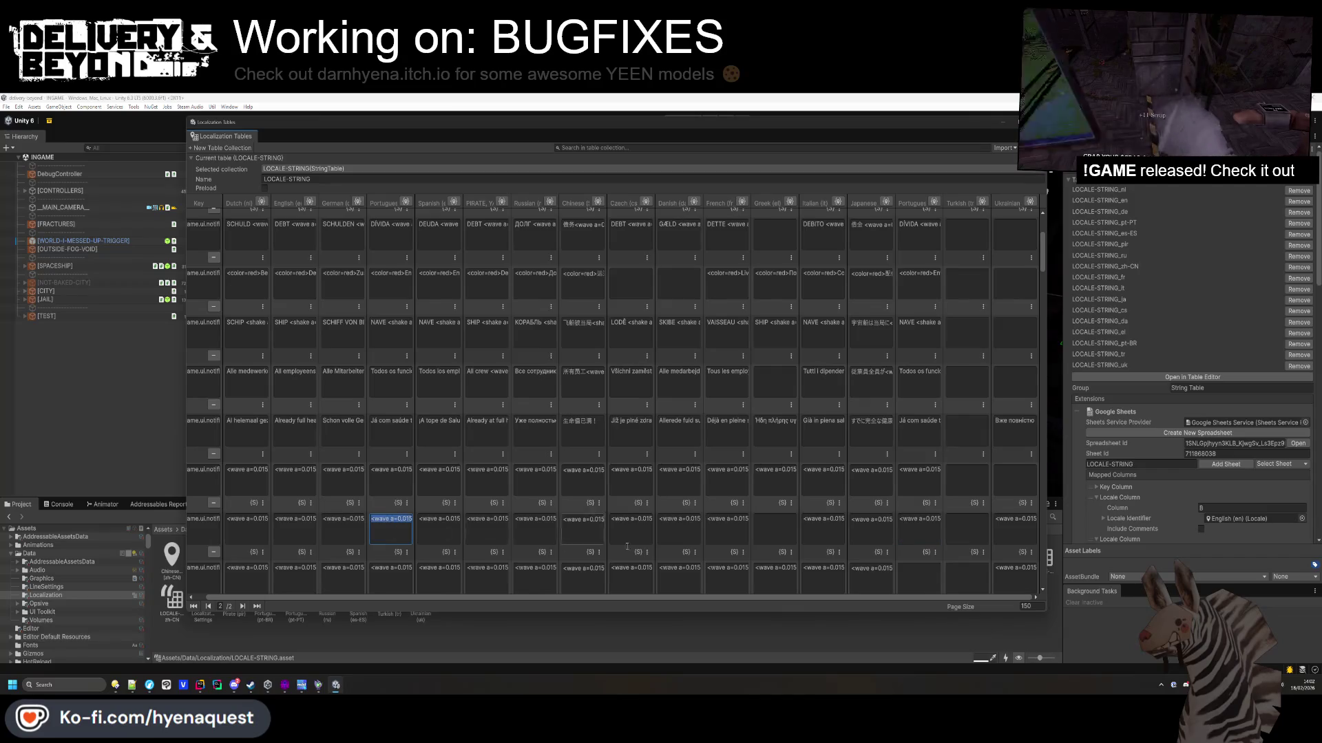
# Fill the pt-BR wave-tagged cell with the matching Portuguese wave-tagged text.
pyautogui.scroll(-1, 934, 537)
pyautogui.scroll(-1, 935, 536)
pyautogui.click(392, 521)
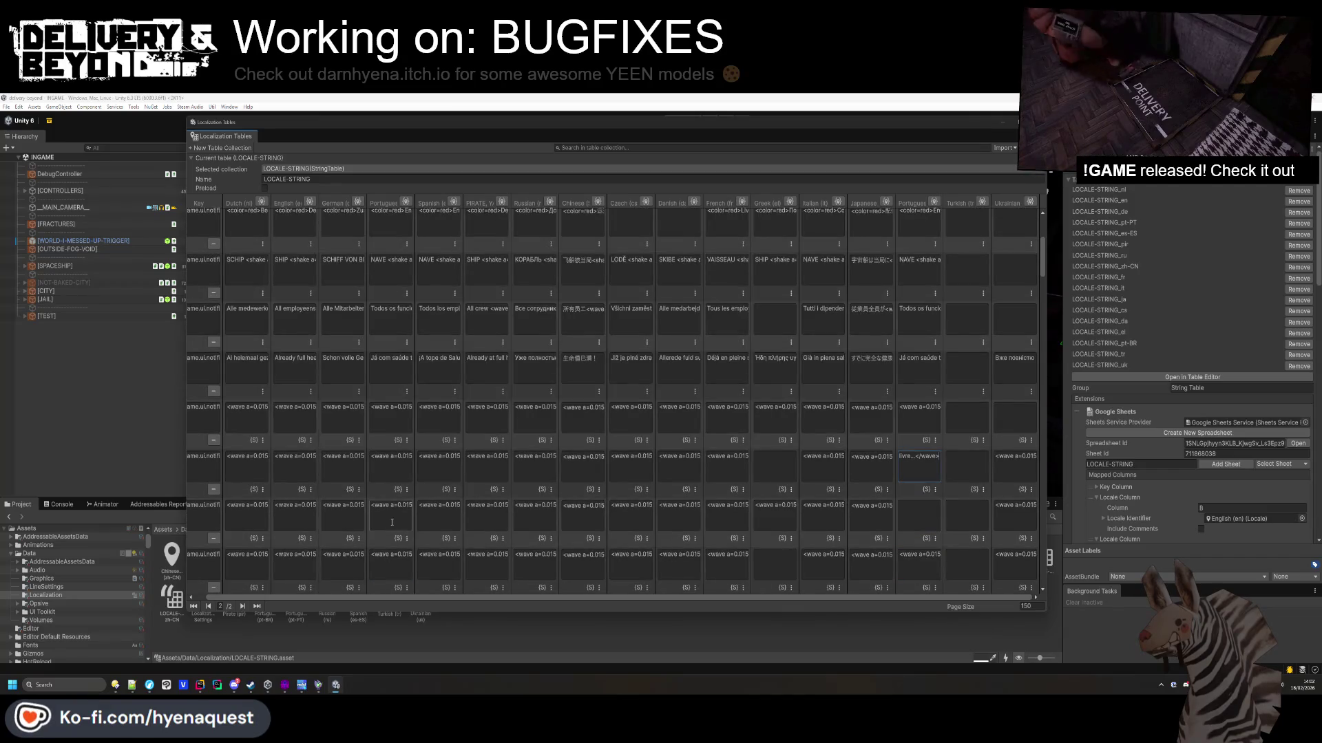
pyautogui.click(910, 520)
pyautogui.press('End')
pyautogui.scroll(-1, 917, 530)
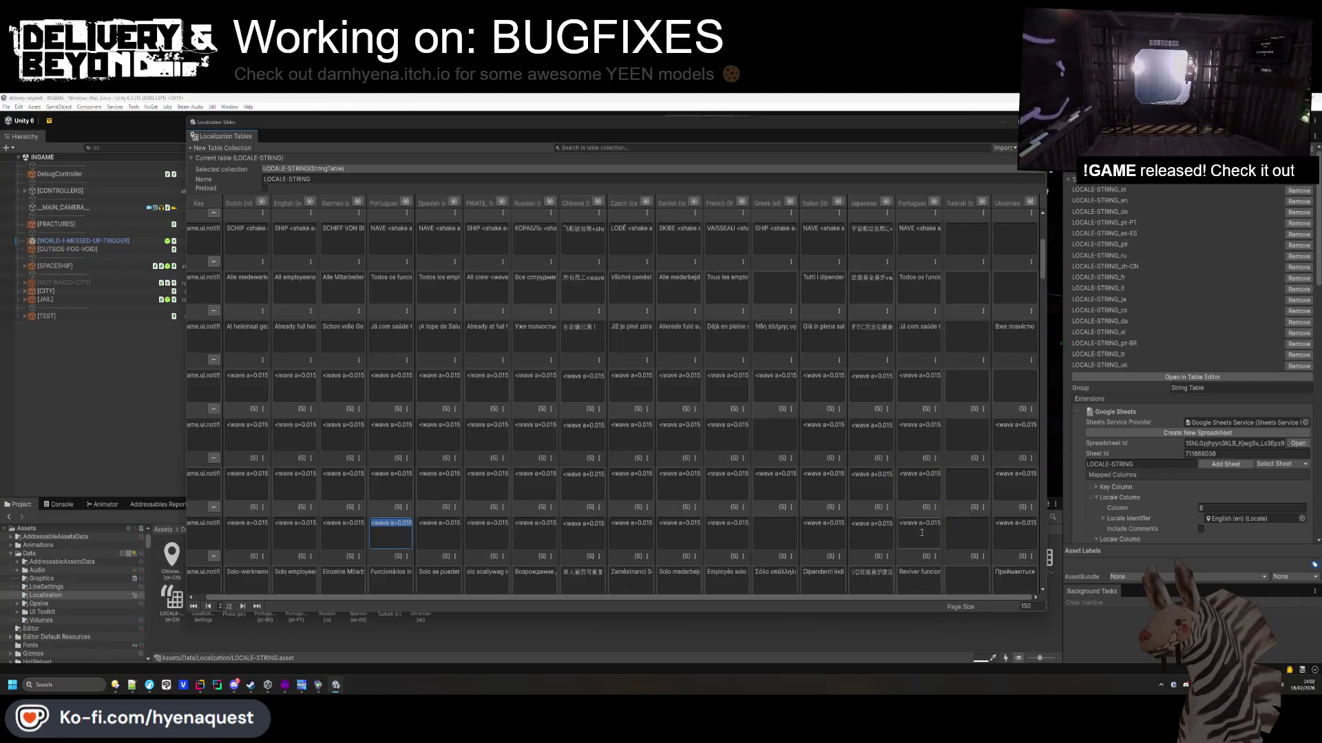
# Correct the pt-BR revive message using the Portugues text for that row.
pyautogui.click(922, 533)
pyautogui.scroll(-2, 922, 532)
pyautogui.click(919, 523)
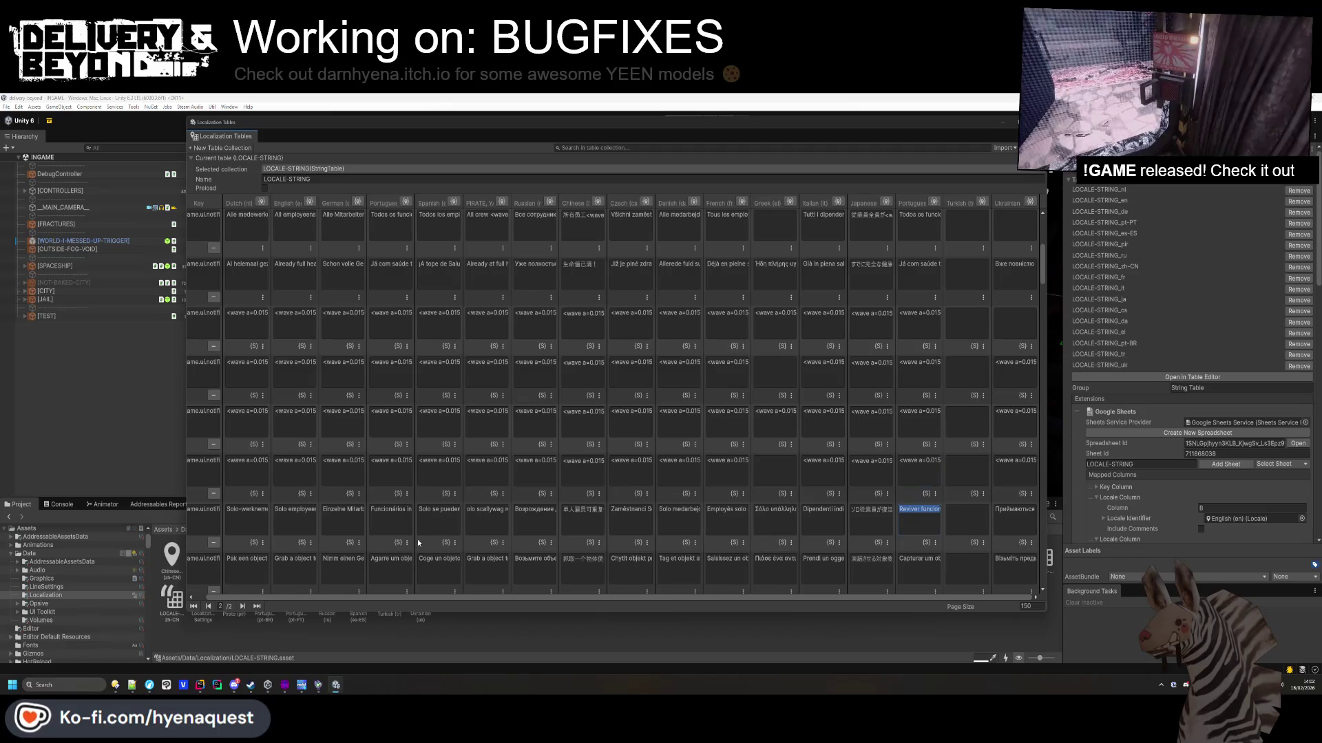
pyautogui.click(384, 523)
pyautogui.click(927, 522)
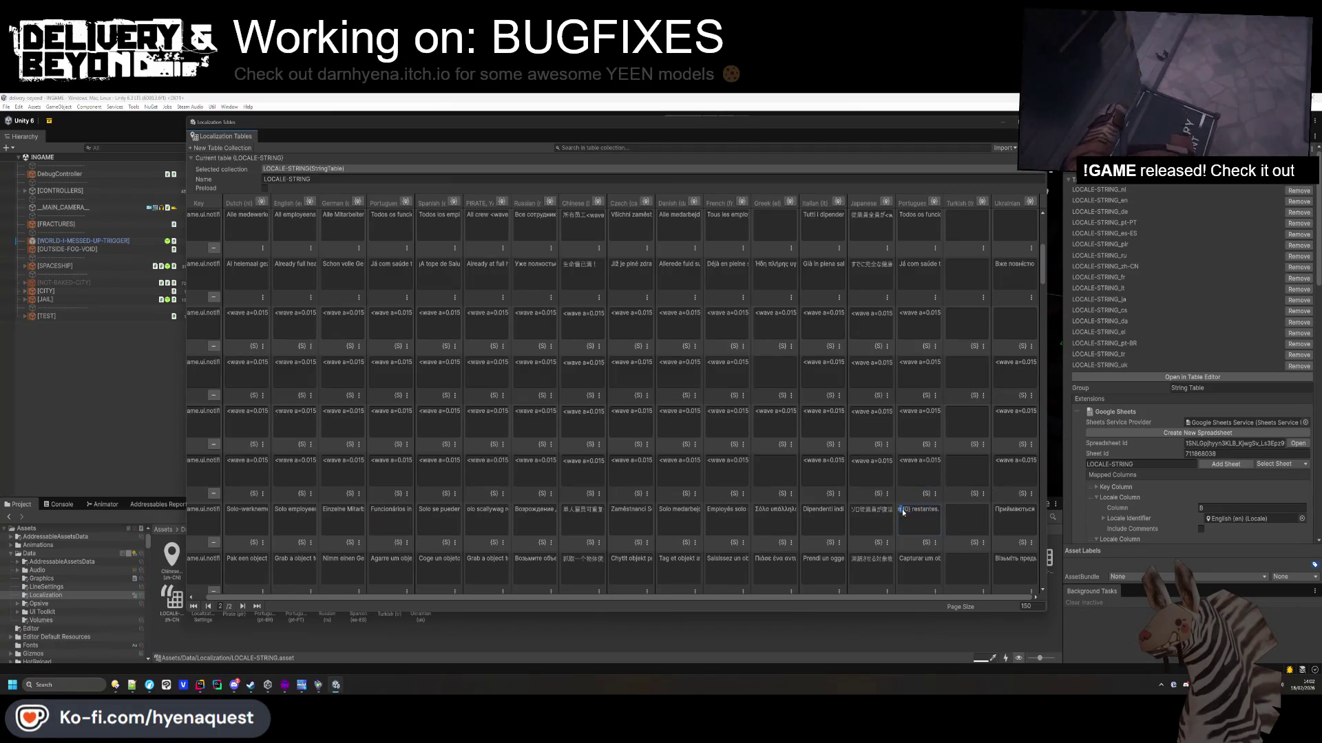
pyautogui.moveTo(903, 513)
pyautogui.mouseDown()
pyautogui.moveTo(938, 517)
pyautogui.moveTo(900, 512)
pyautogui.mouseUp()
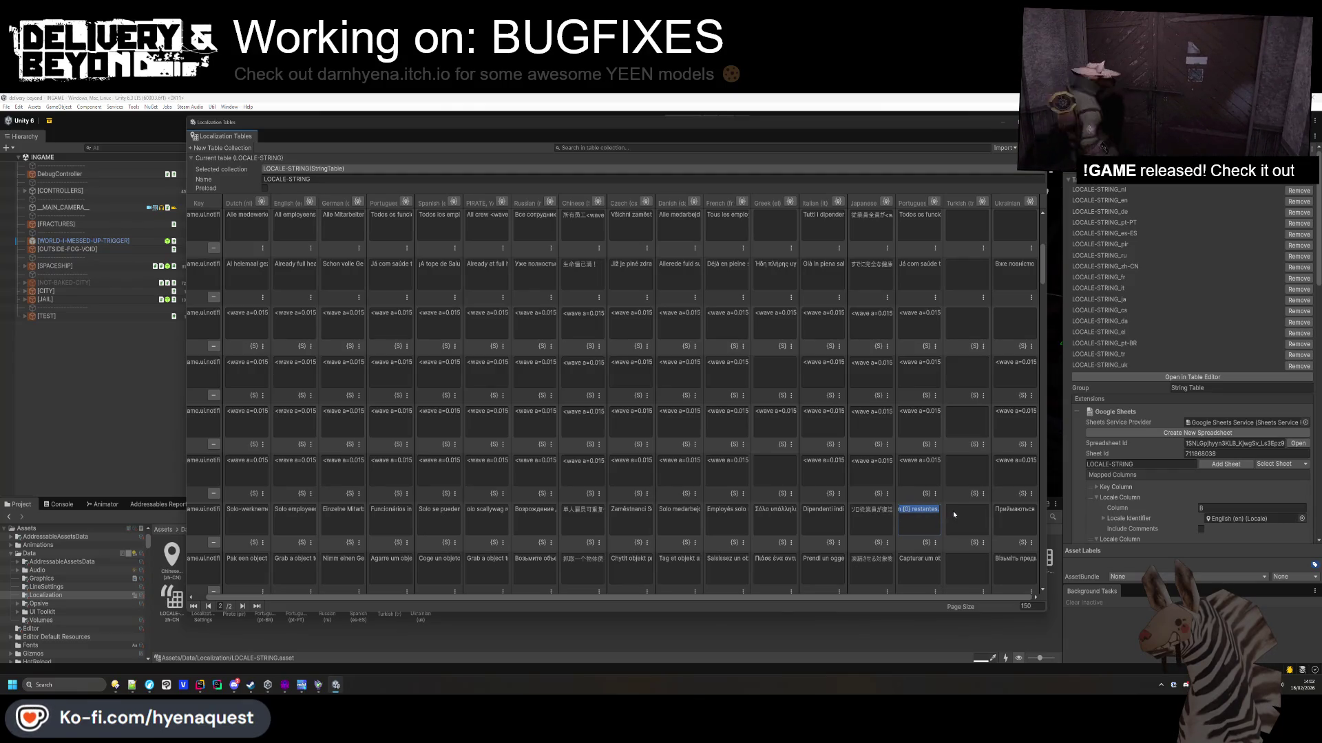
# Overwrite the pt-BR 'Capturar' grab-object entry and open the cheats entry for editing.
pyautogui.scroll(-1, 911, 526)
pyautogui.click(406, 507)
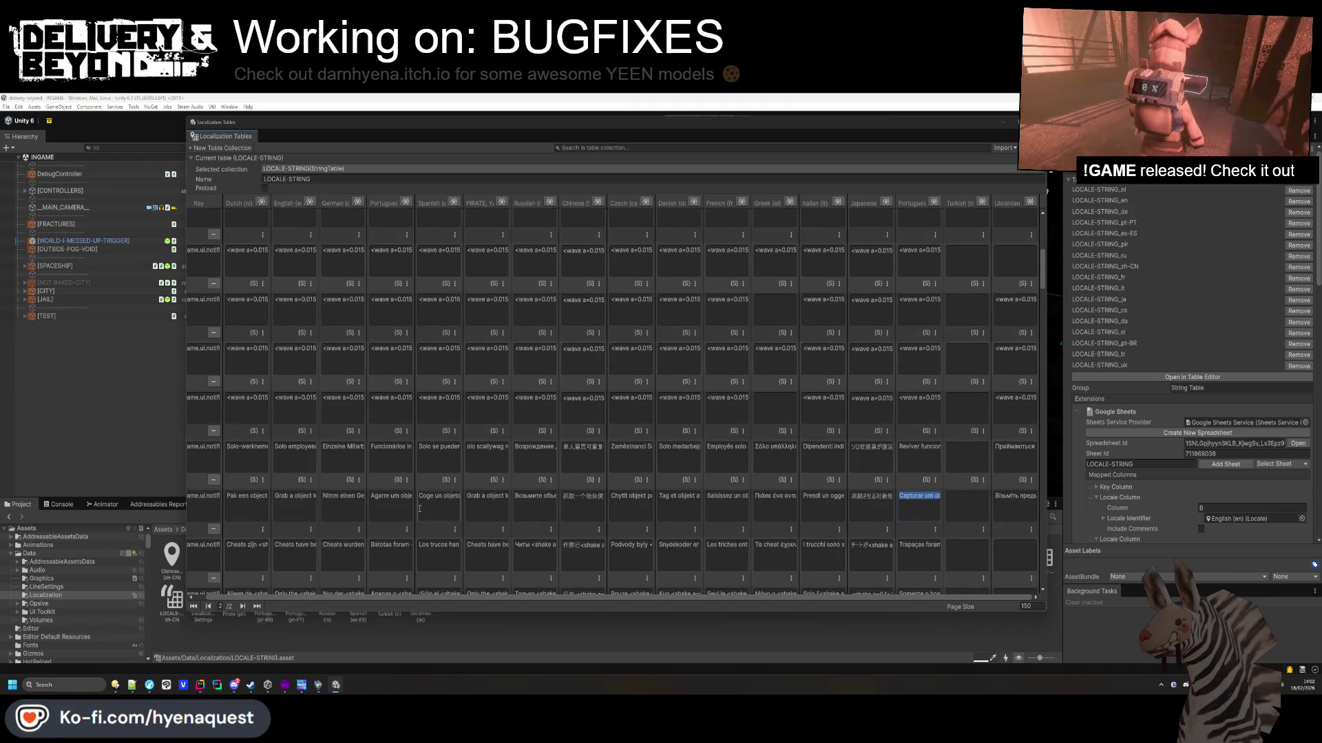
pyautogui.click(915, 501)
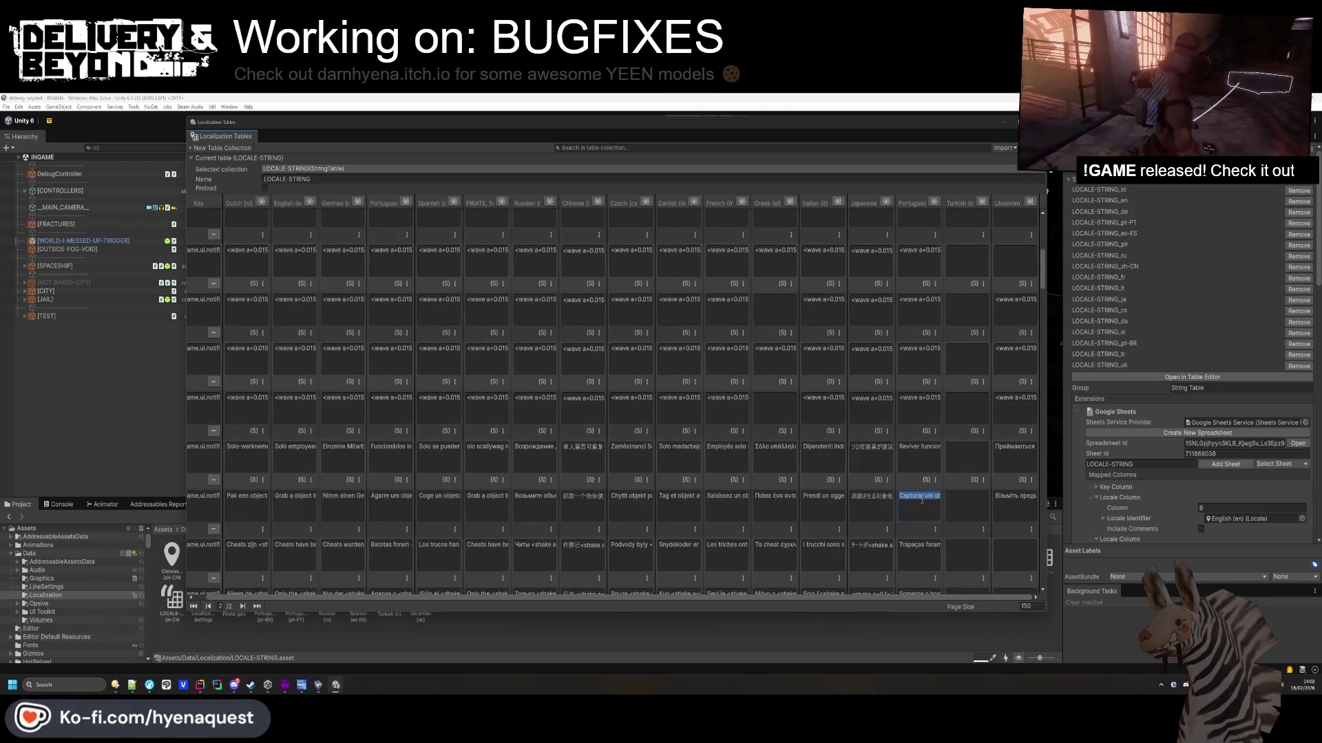
pyautogui.scroll(-1, 928, 510)
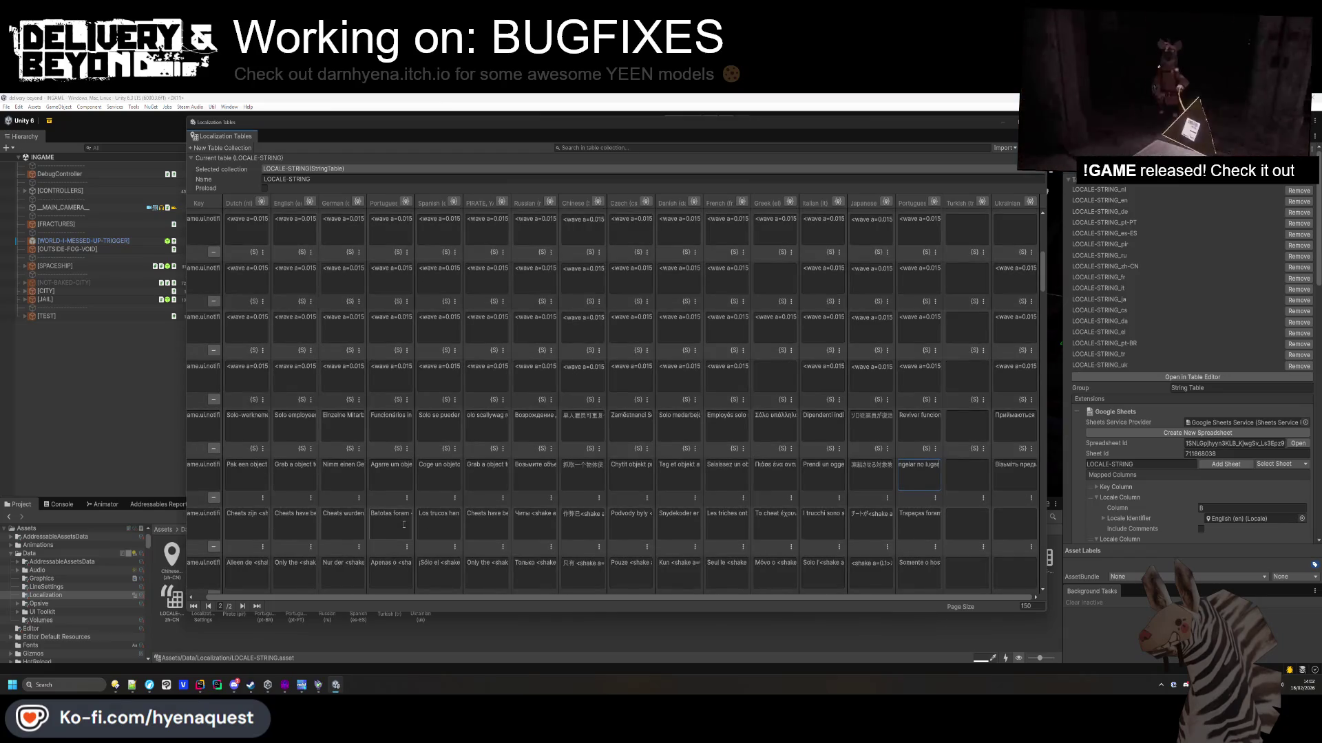
pyautogui.click(909, 513)
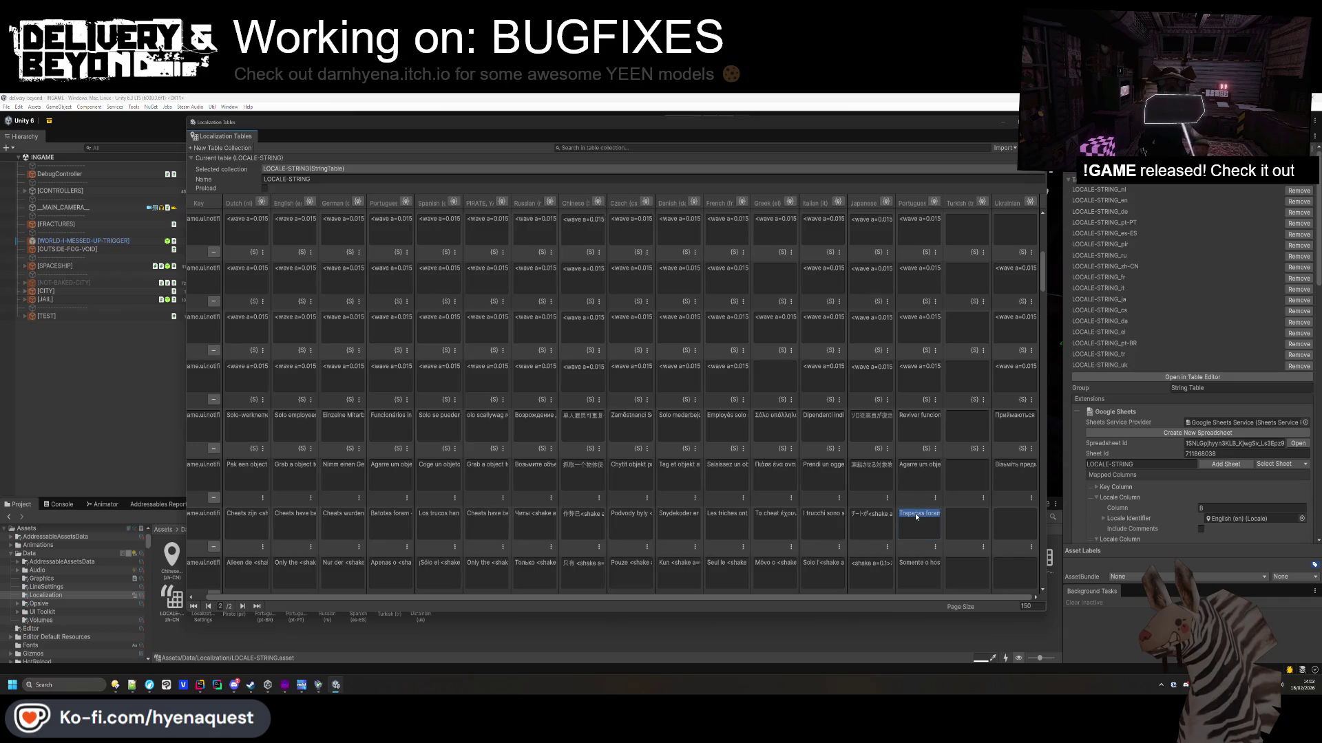
# Replace the pt-BR host-only and restoration entries with the Portugues column's text.
pyautogui.click(397, 572)
pyautogui.click(919, 570)
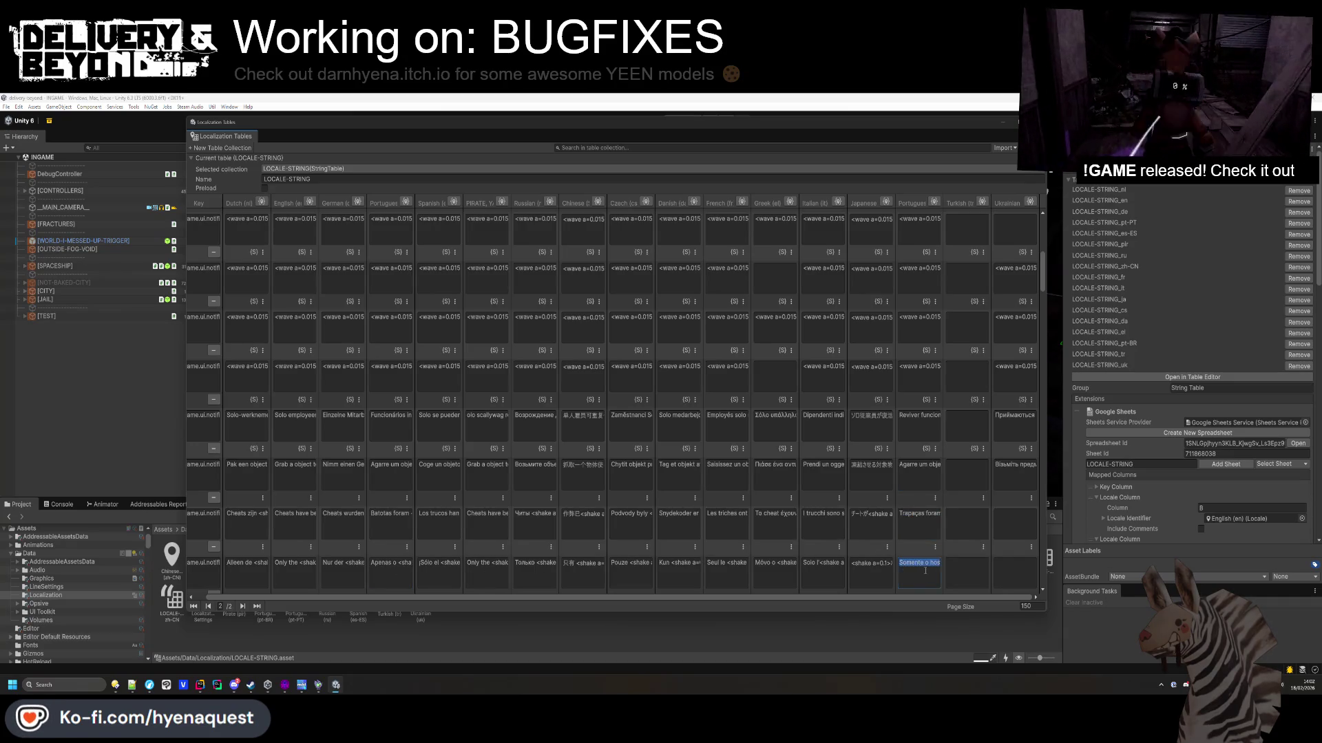
pyautogui.scroll(-2, 931, 567)
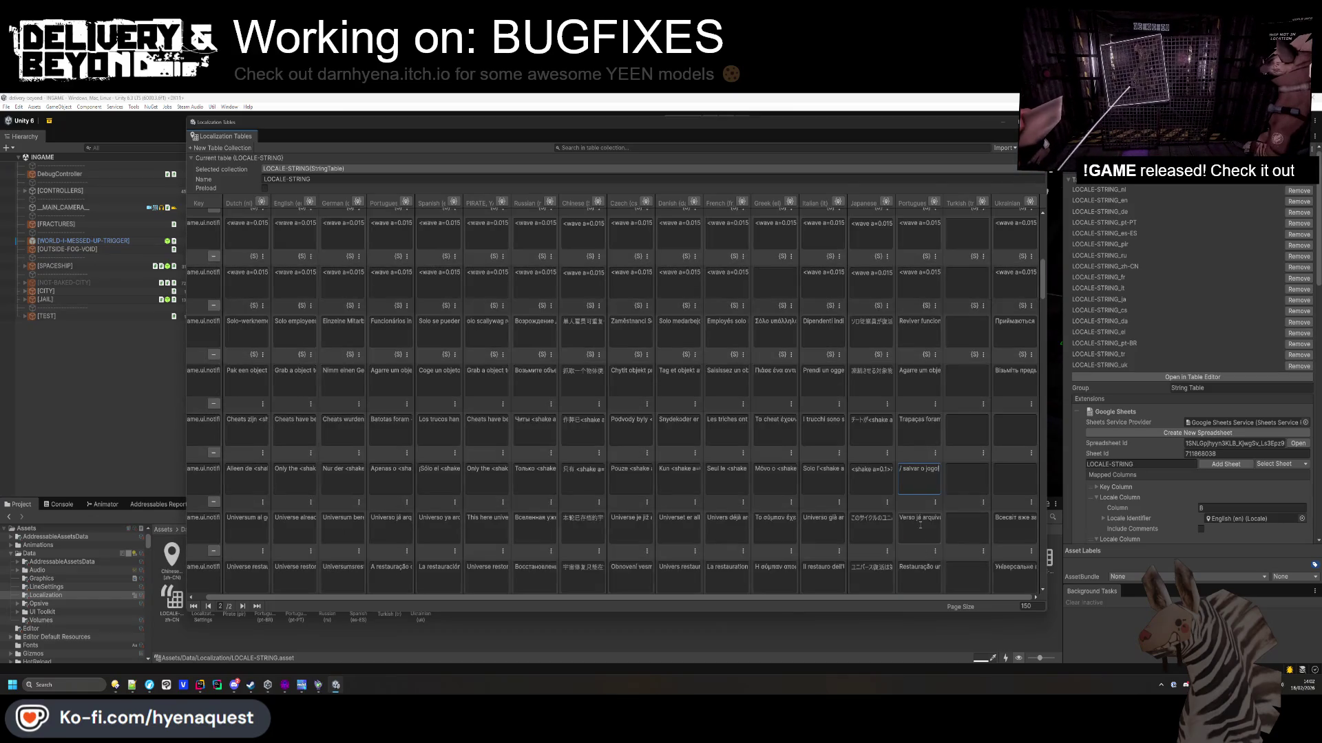
pyautogui.click(396, 533)
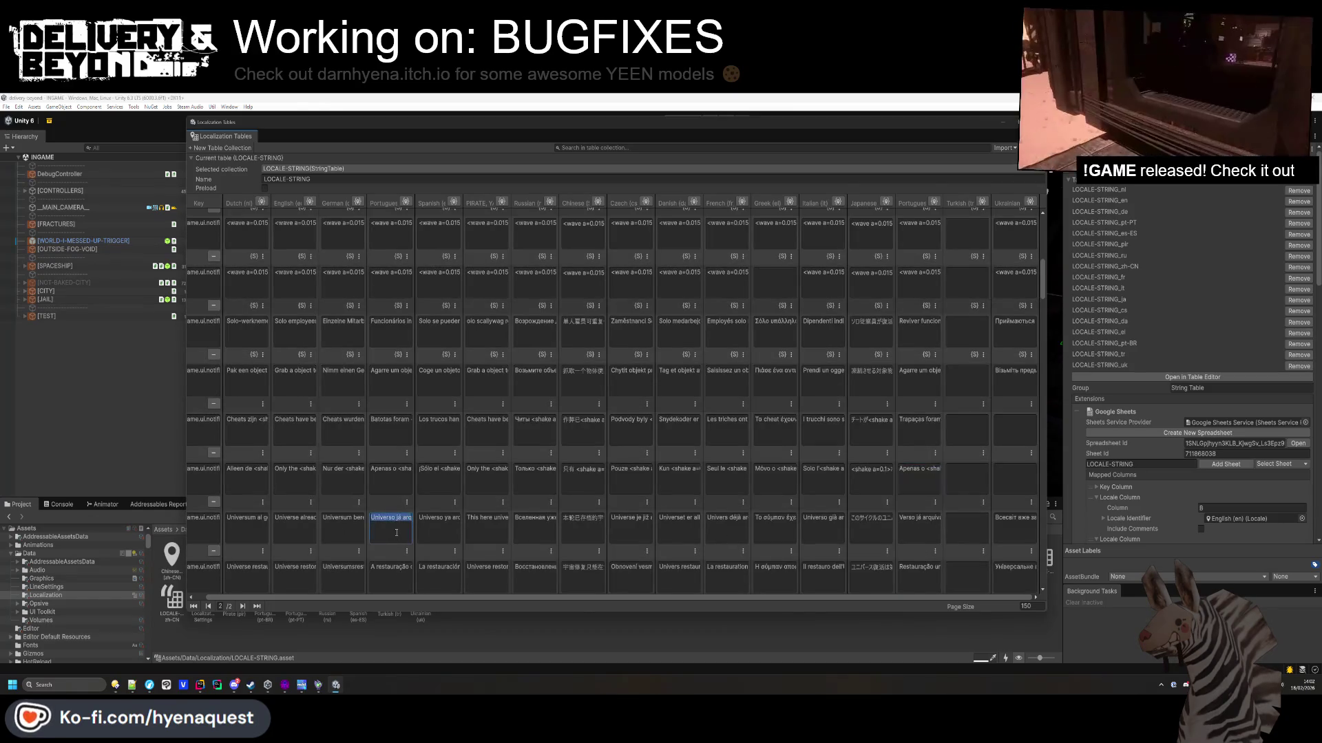
pyautogui.click(405, 575)
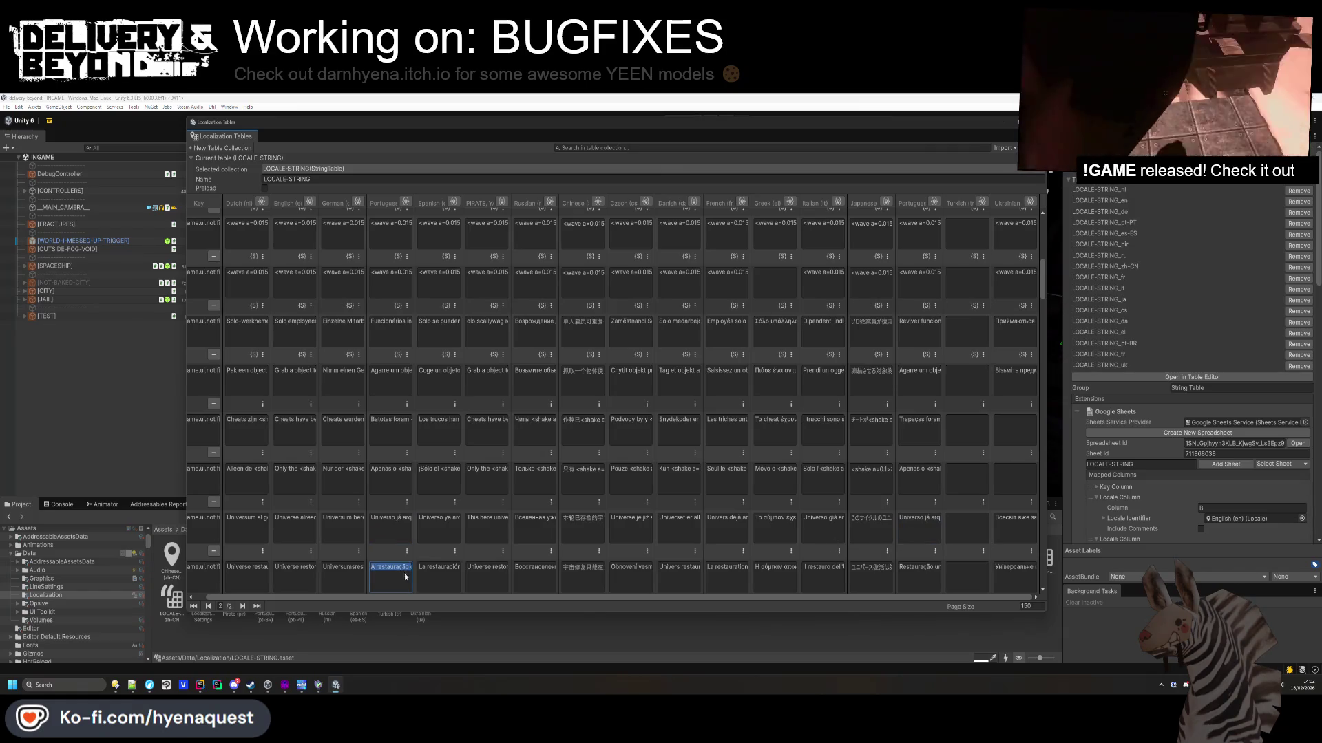
pyautogui.click(919, 575)
pyautogui.hotkey('ctrl', 'v')
pyautogui.scroll(-3, 919, 576)
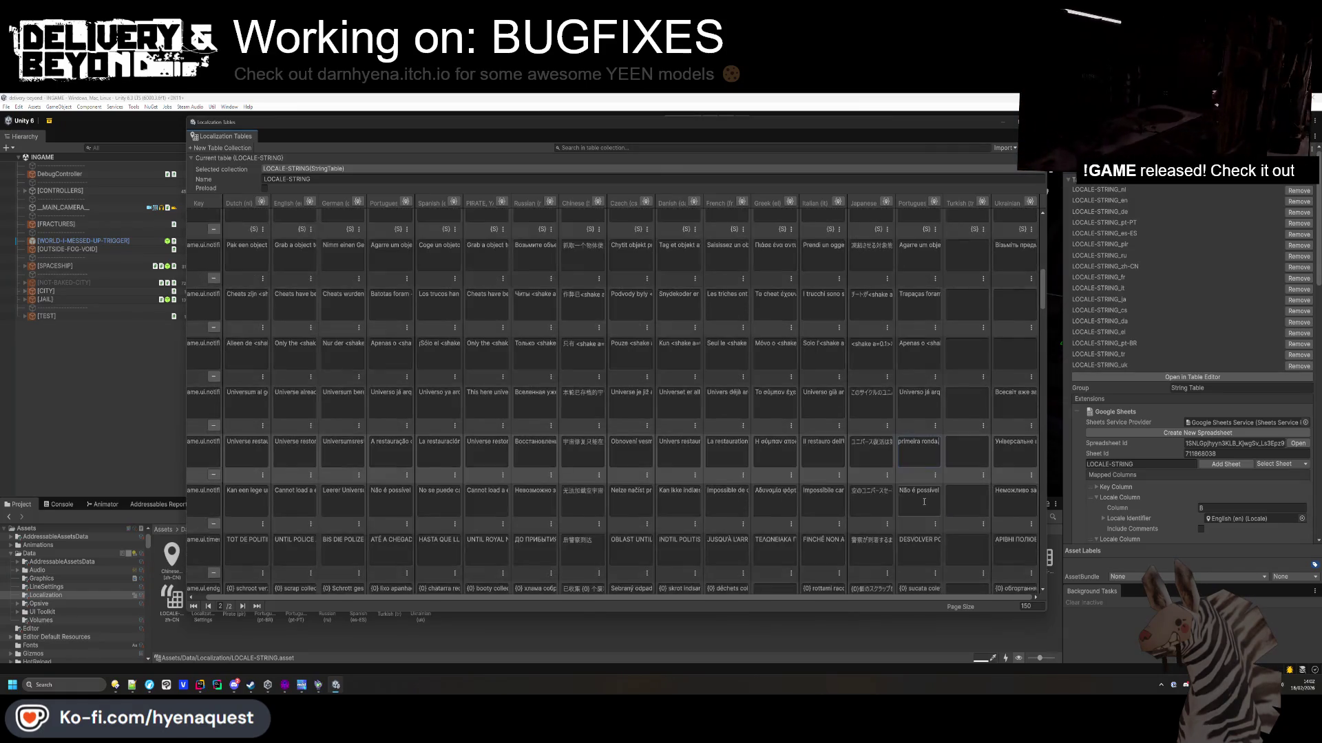
# Paste Portugues text over the pt-BR cannot-load and police-arrival entries.
pyautogui.click(390, 502)
pyautogui.click(919, 501)
pyautogui.hotkey('ctrl', 'v')
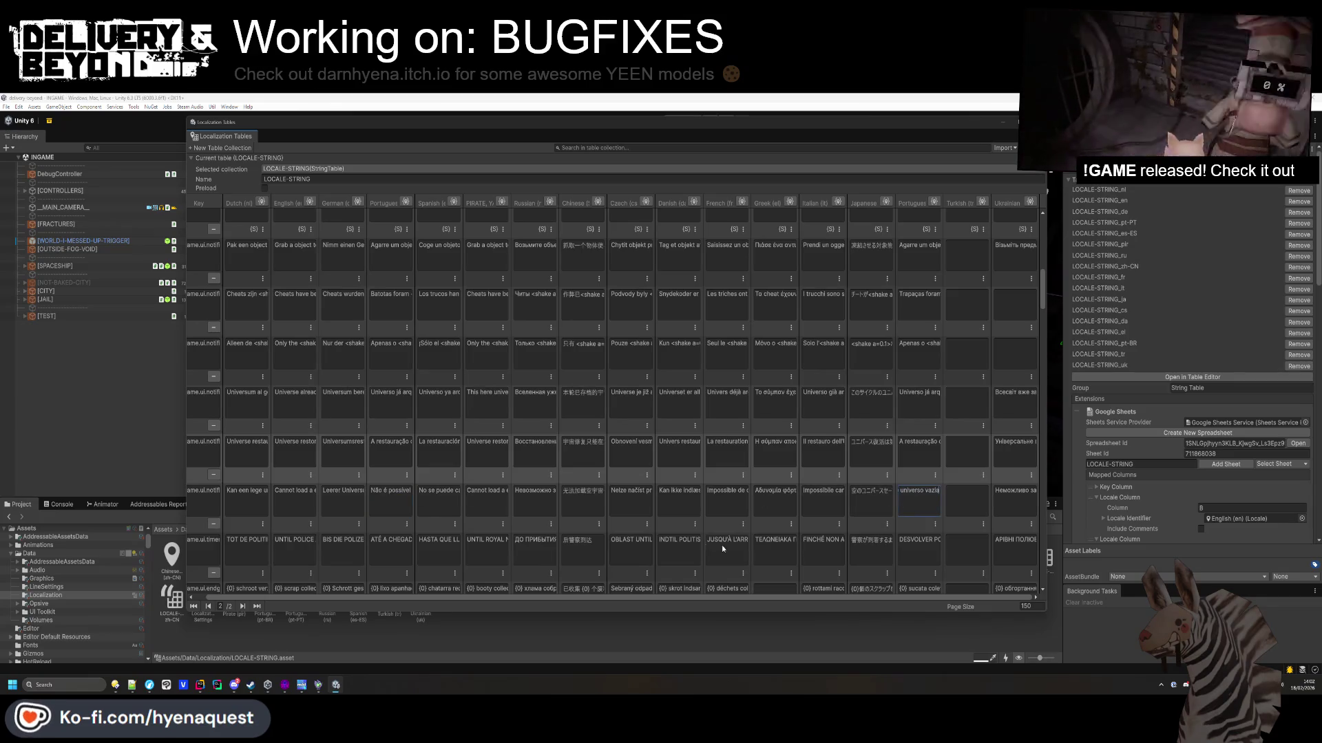
pyautogui.click(391, 551)
pyautogui.click(406, 552)
pyautogui.click(928, 542)
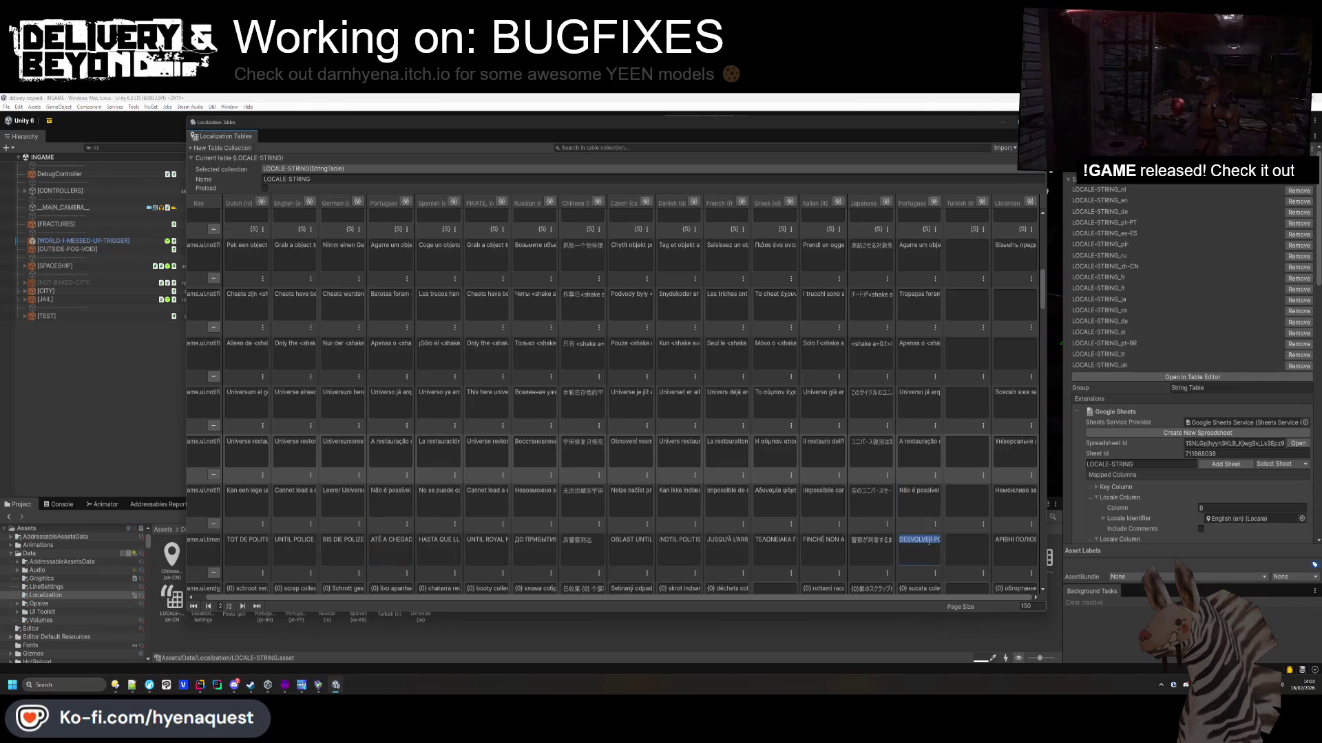
pyautogui.hotkey('ctrl', 'v')
# Fix the word 'coletada' in the pt-BR scrap-collected entry.
pyautogui.scroll(-2, 935, 539)
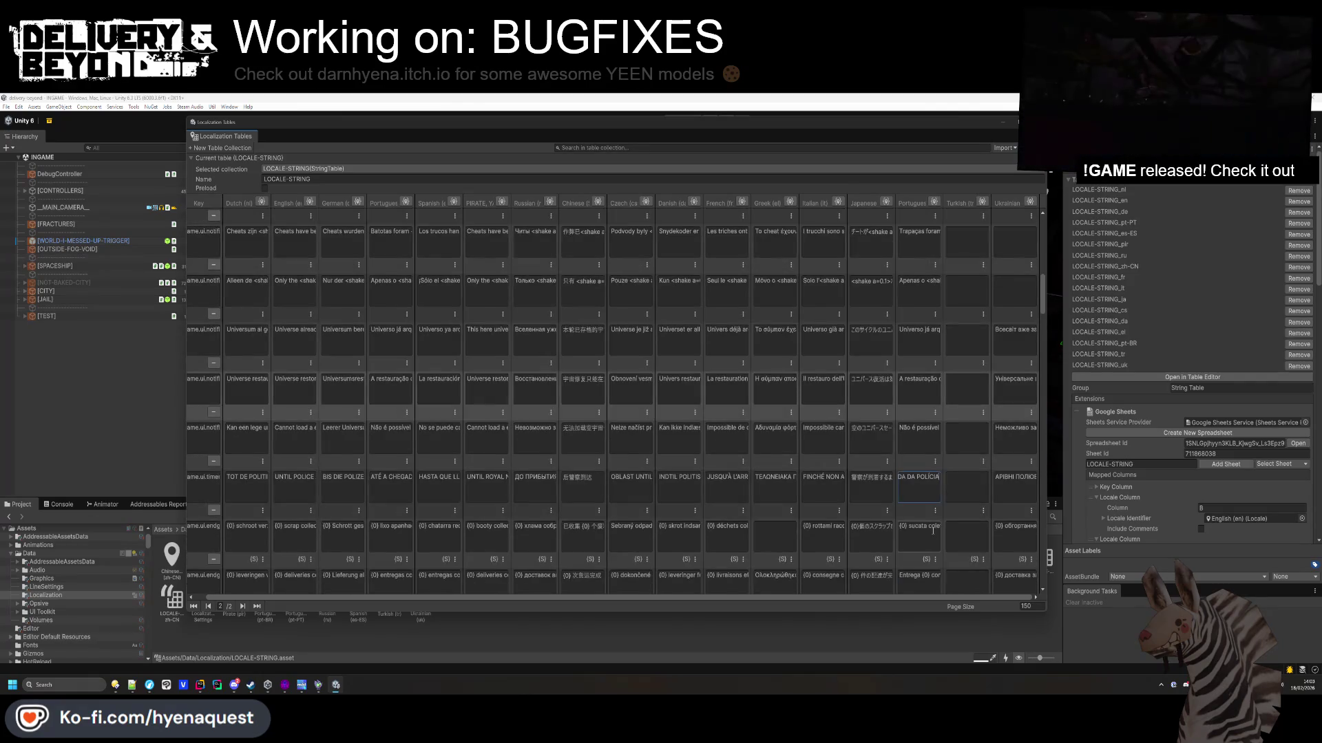
pyautogui.click(933, 531)
pyautogui.doubleClick(930, 536)
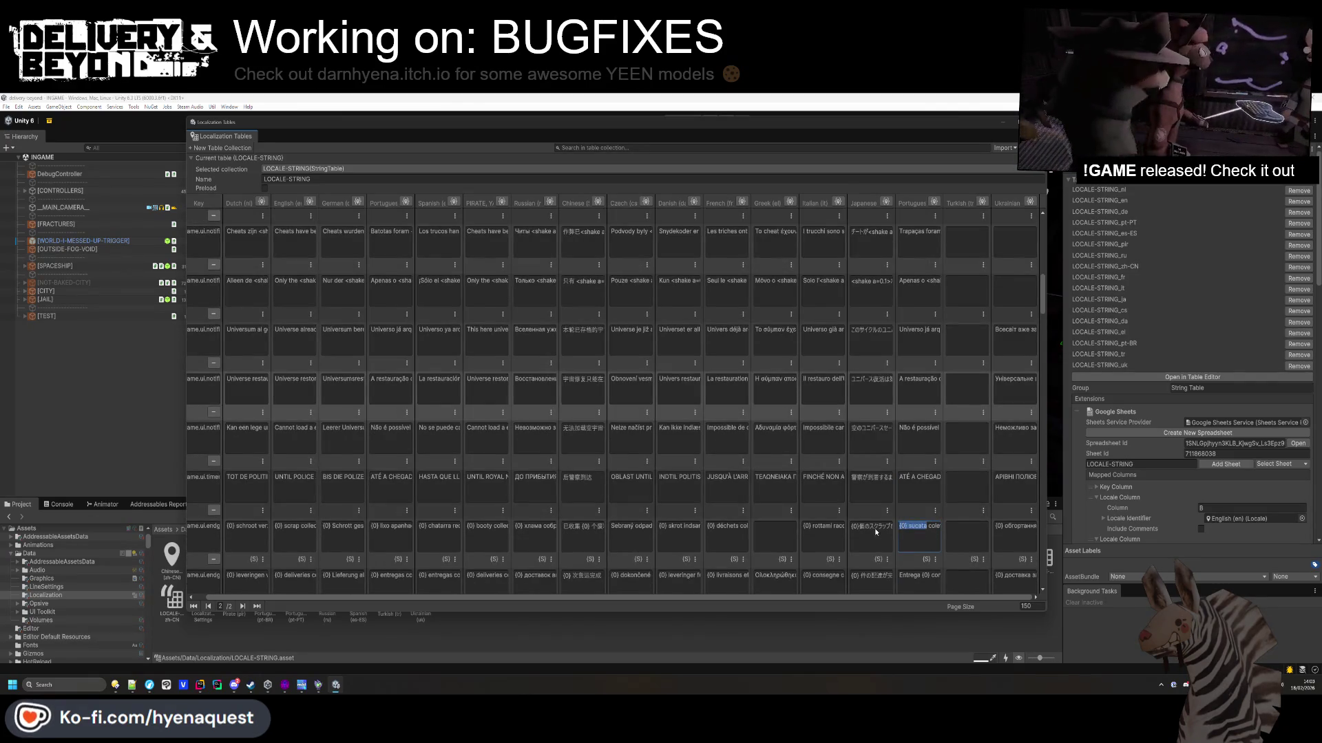
pyautogui.scroll(-2, 924, 532)
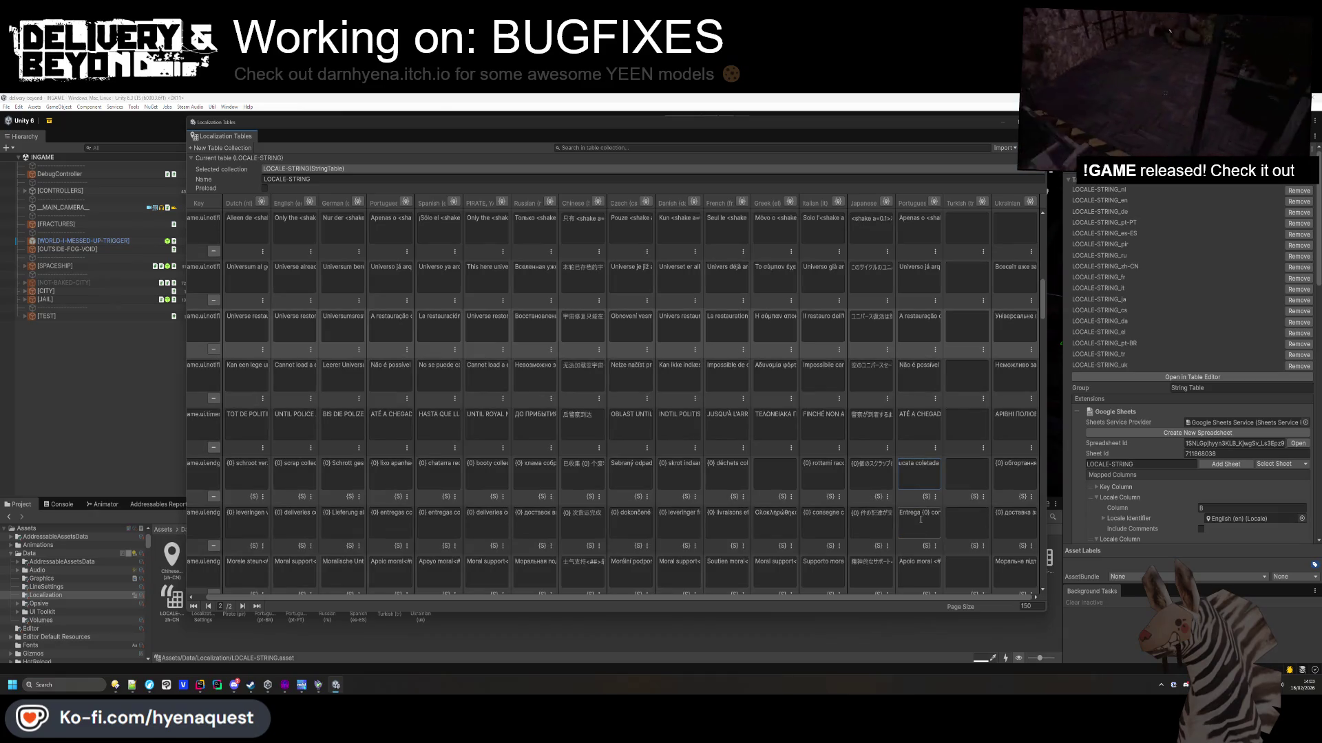
# Update the pt-BR deliveries-completed and moral-support entries from the Portugues column.
pyautogui.click(920, 520)
pyautogui.click(391, 523)
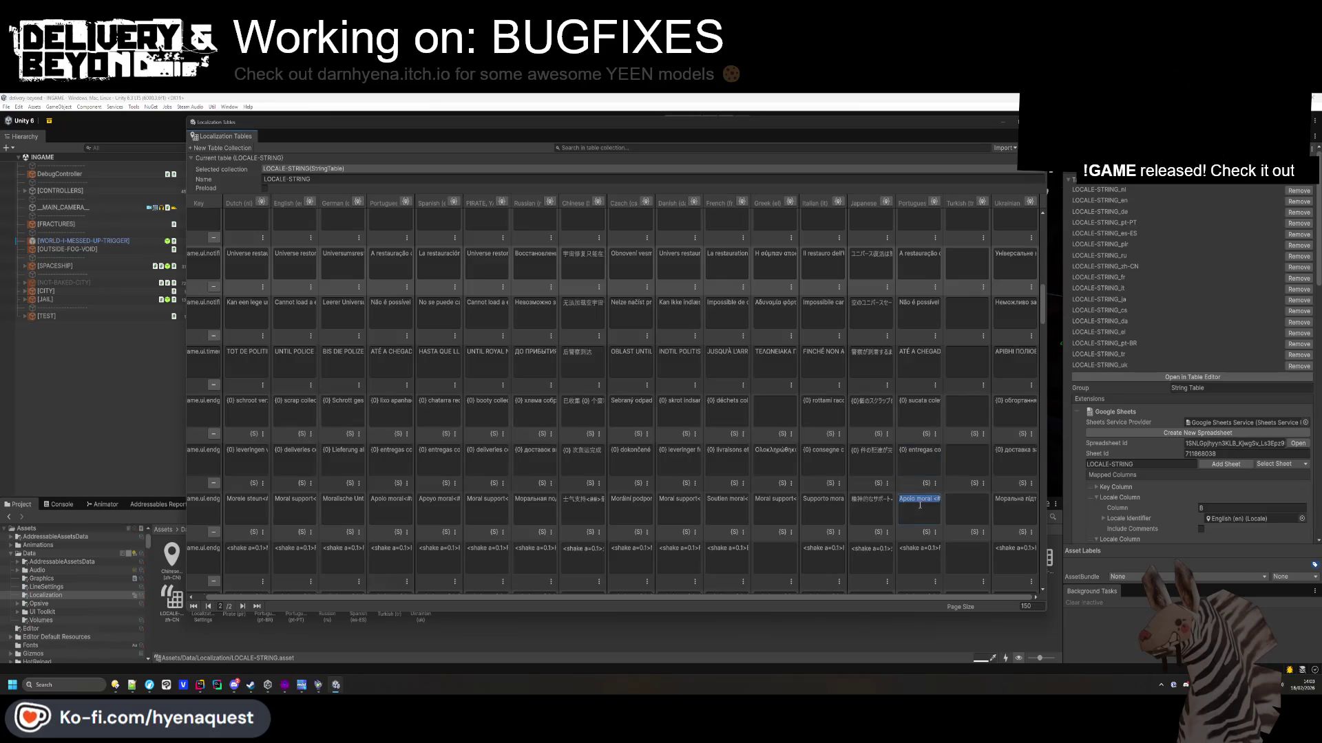
pyautogui.press('Tab')
pyautogui.click(903, 523)
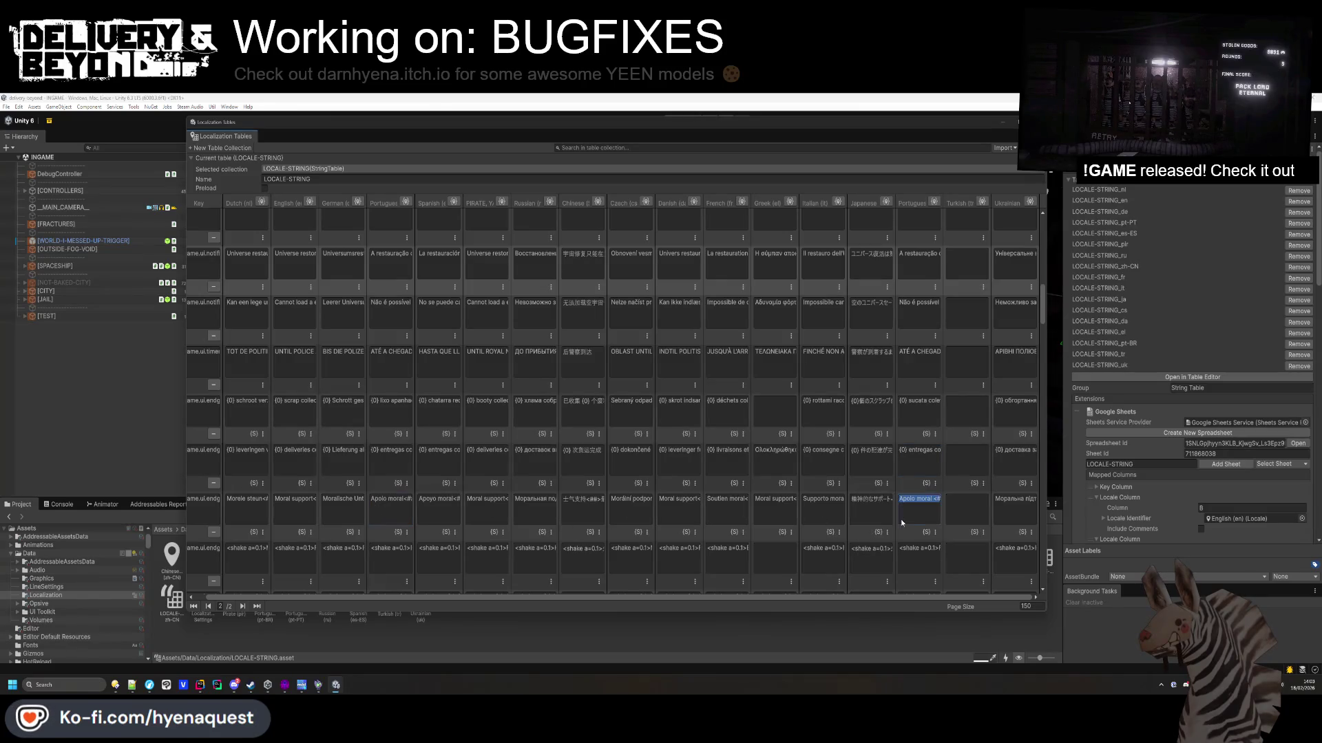
pyautogui.click(394, 550)
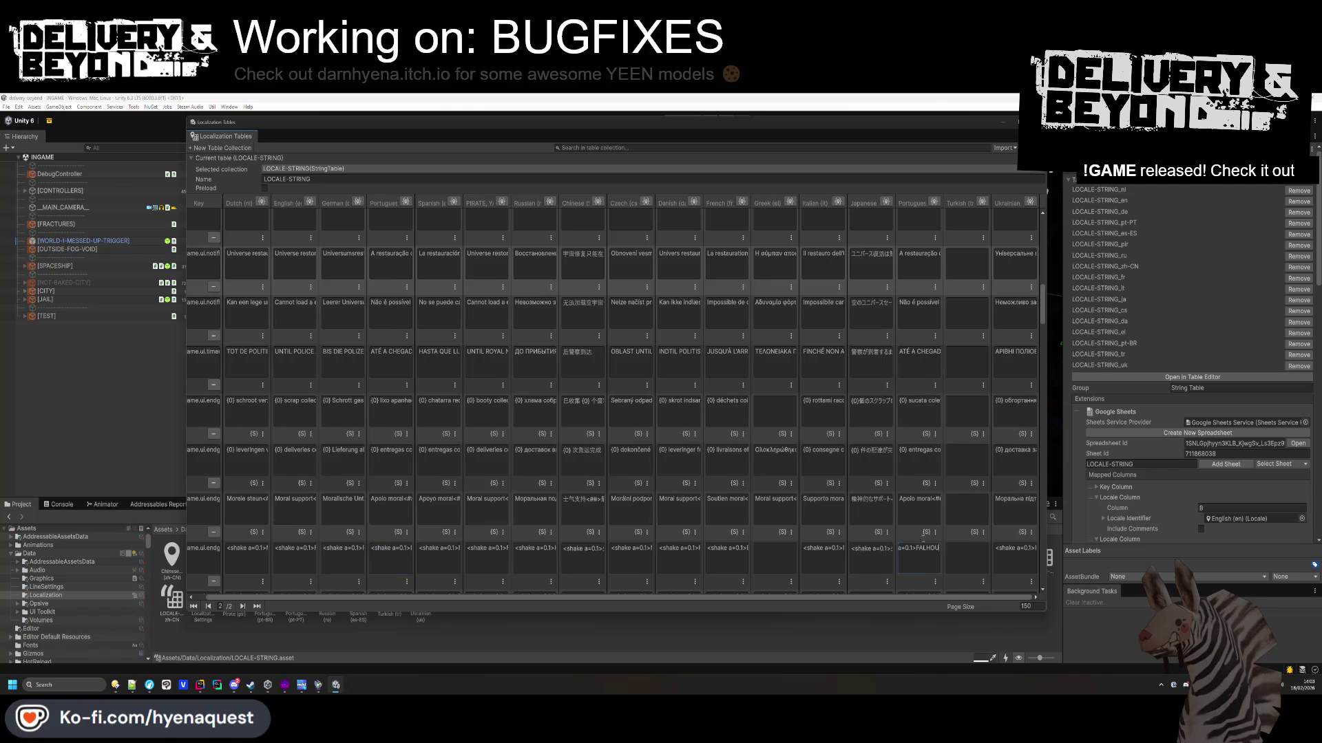
pyautogui.scroll(-2, 884, 557)
pyautogui.click(913, 505)
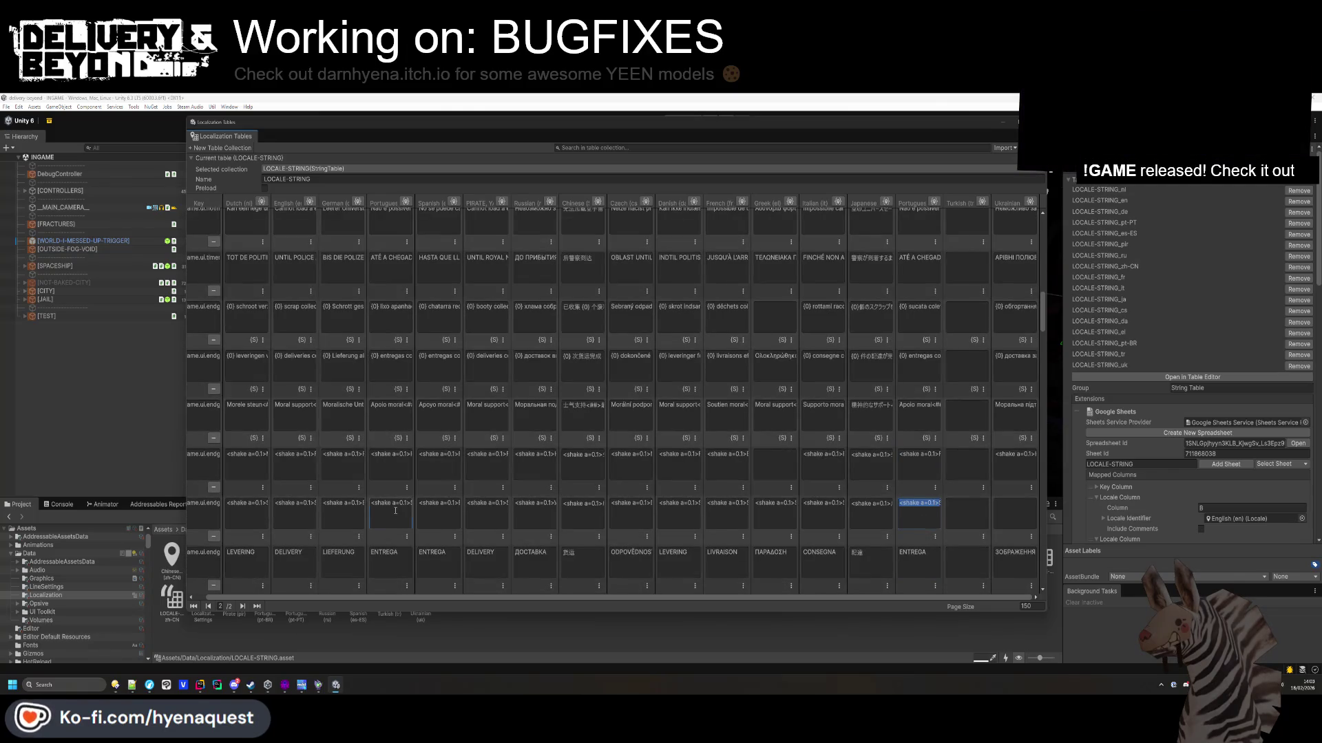
# Review the pt-BR connection-error rows: banned from server, invalid host, connection failed, failed to create.
pyautogui.click(374, 511)
pyautogui.click(915, 521)
pyautogui.scroll(-3, 906, 557)
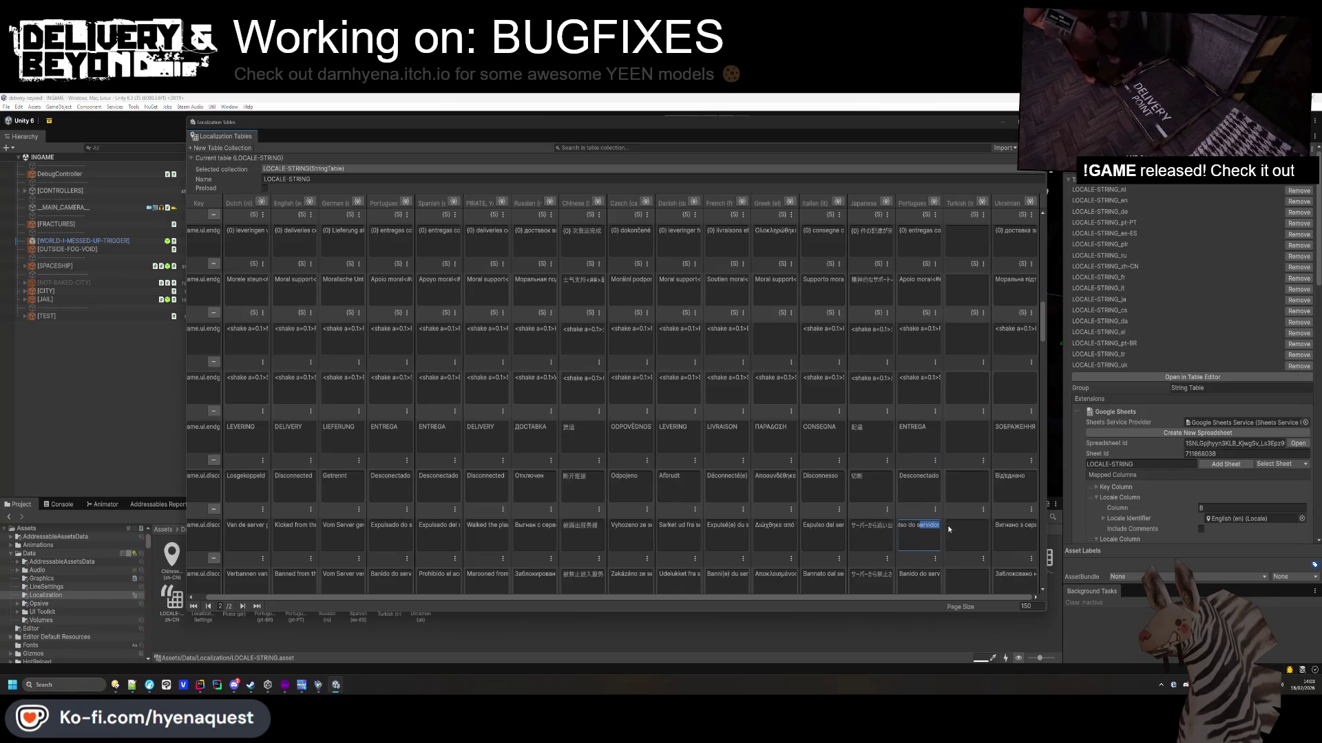
pyautogui.scroll(-2, 948, 526)
pyautogui.click(916, 511)
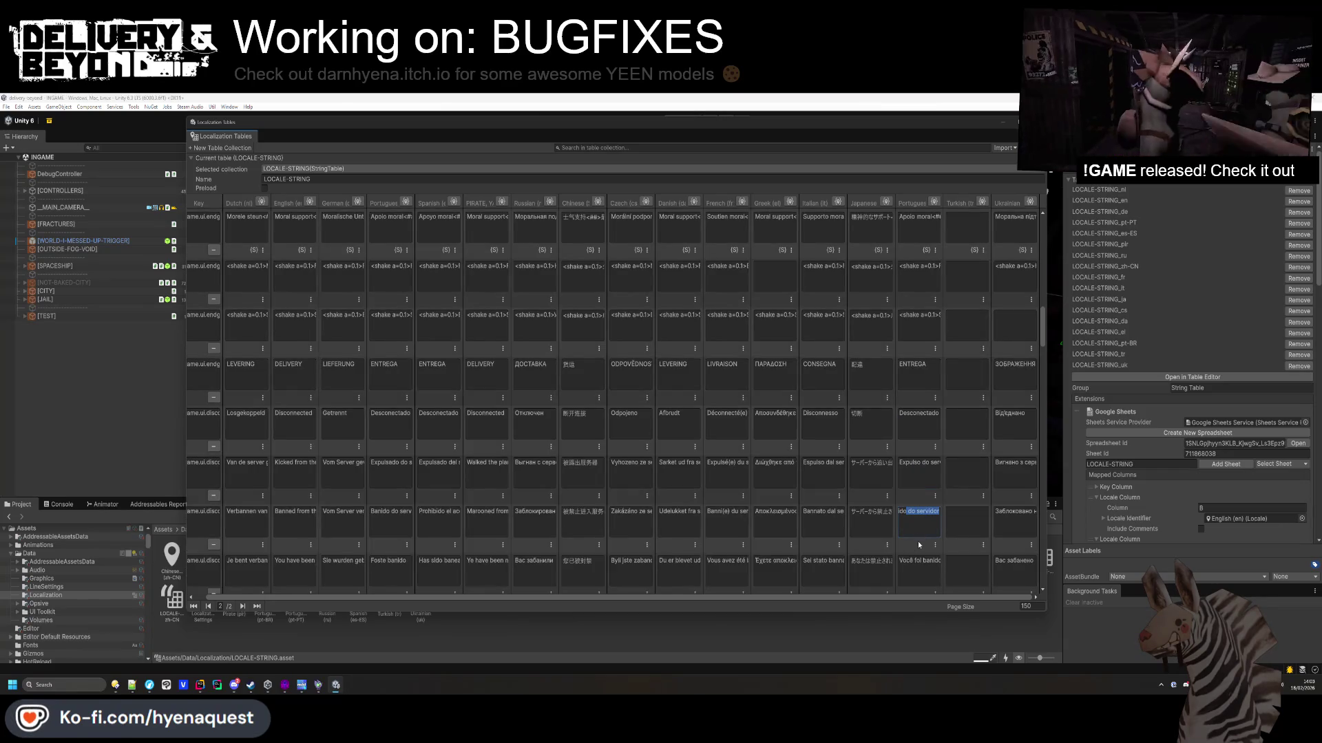
pyautogui.scroll(-3, 928, 564)
pyautogui.click(919, 516)
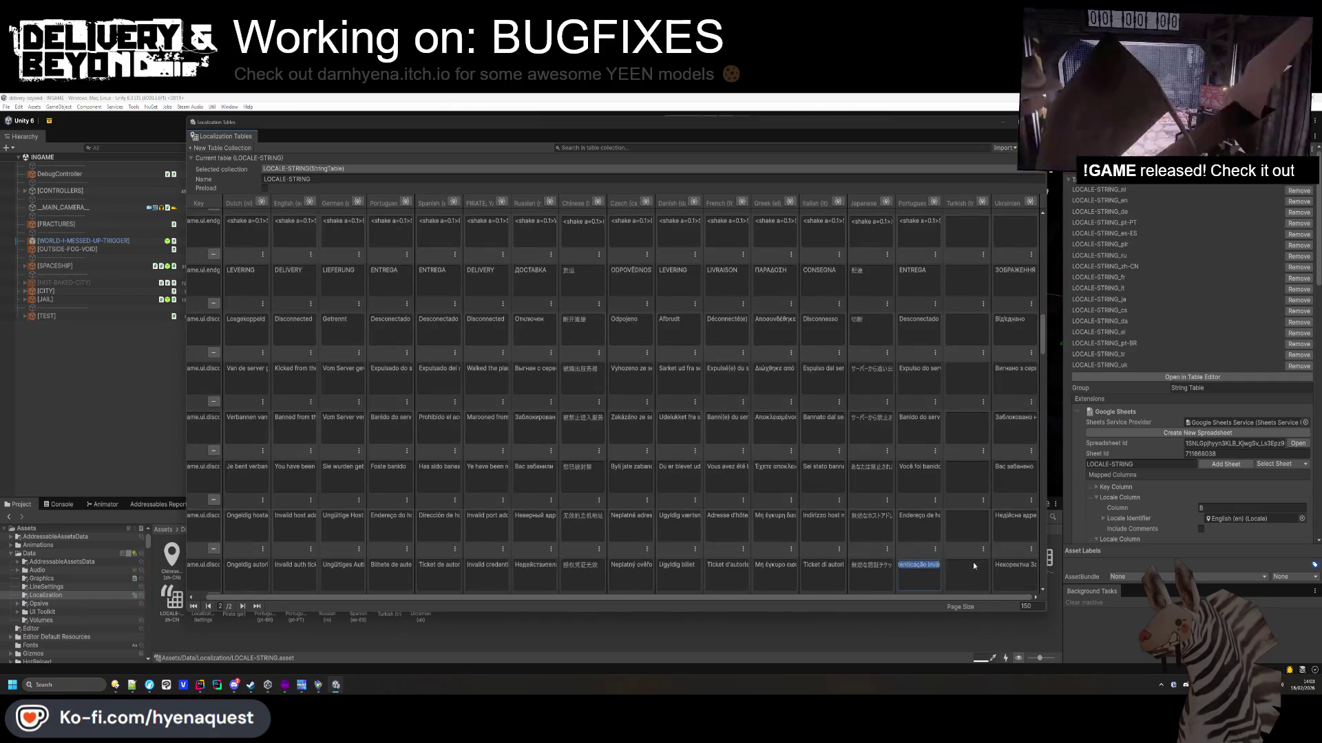
pyautogui.scroll(-3, 910, 570)
pyautogui.click(918, 518)
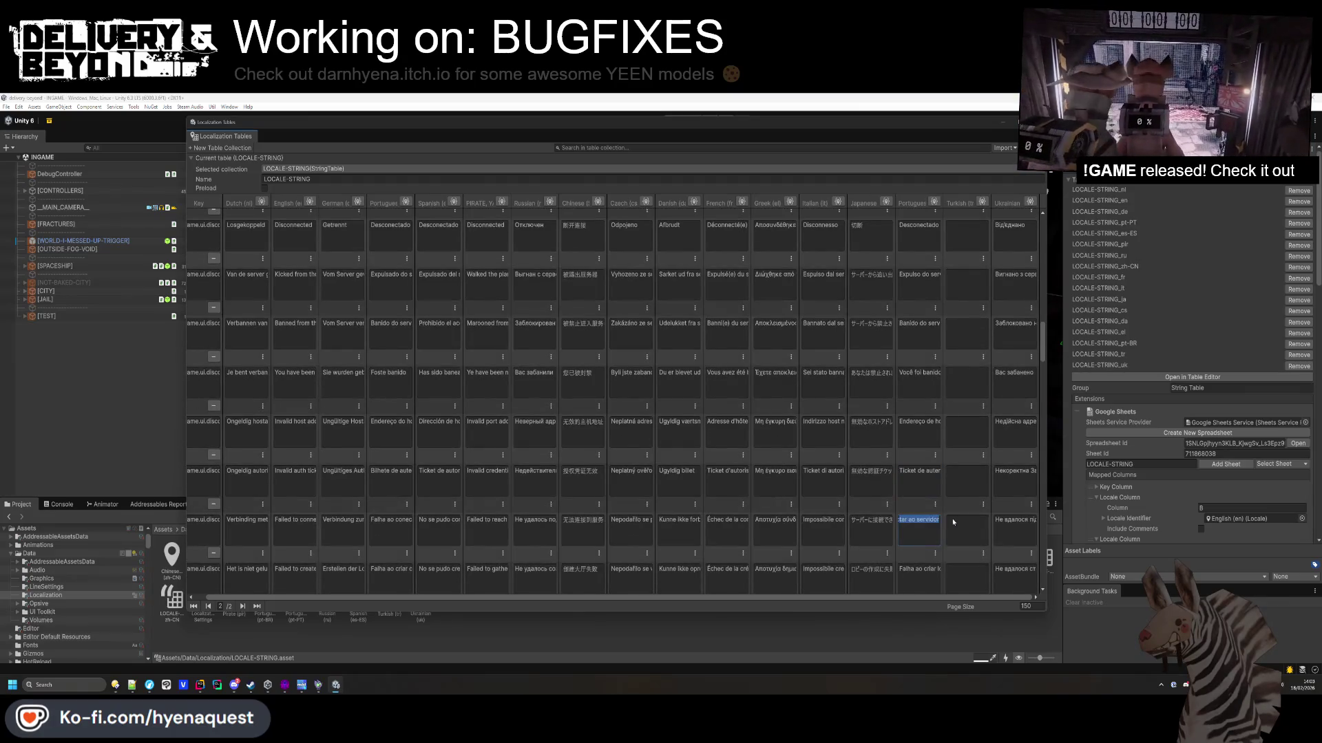
pyautogui.scroll(-1, 917, 554)
pyautogui.click(917, 555)
pyautogui.scroll(-2, 917, 554)
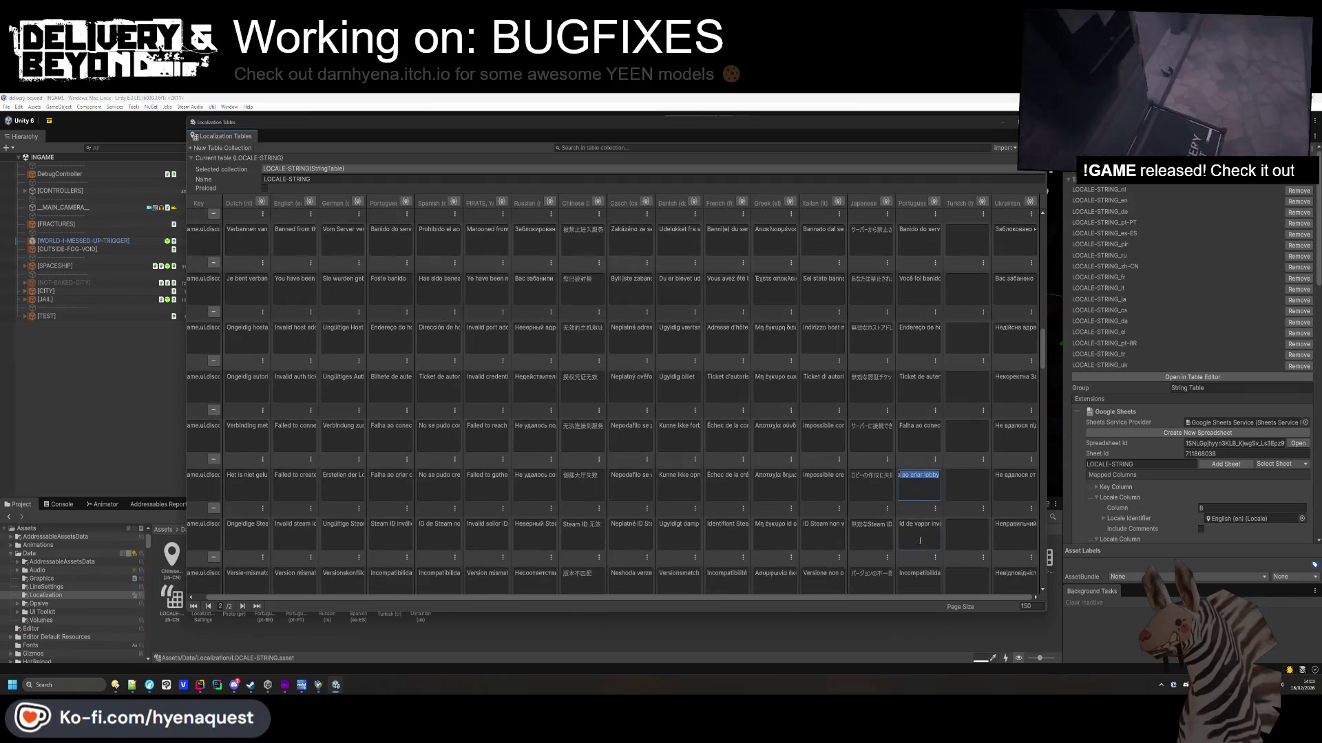
# Overwrite 'Id de vapor inválido' with the copied 'Steam ID inválido' and commit.
pyautogui.click(918, 527)
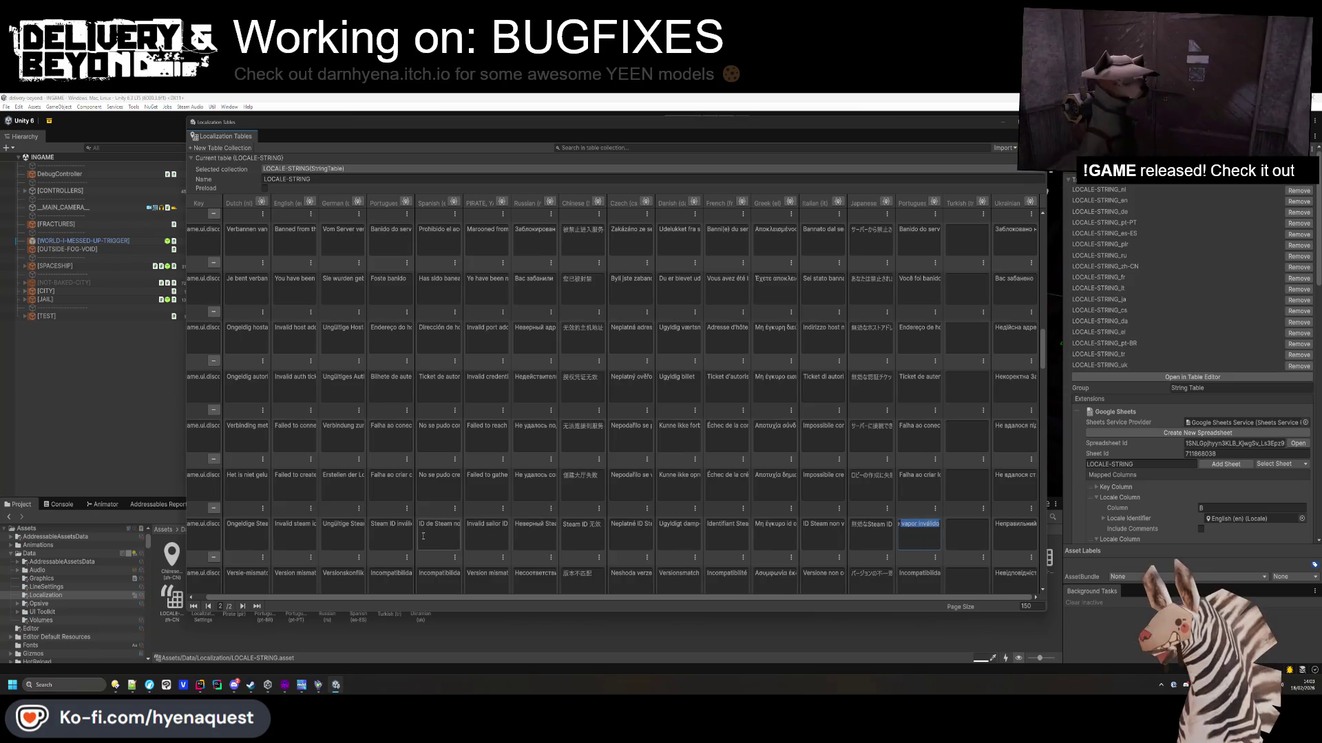
pyautogui.click(391, 527)
pyautogui.hotkey('ctrl', 'c')
pyautogui.click(925, 532)
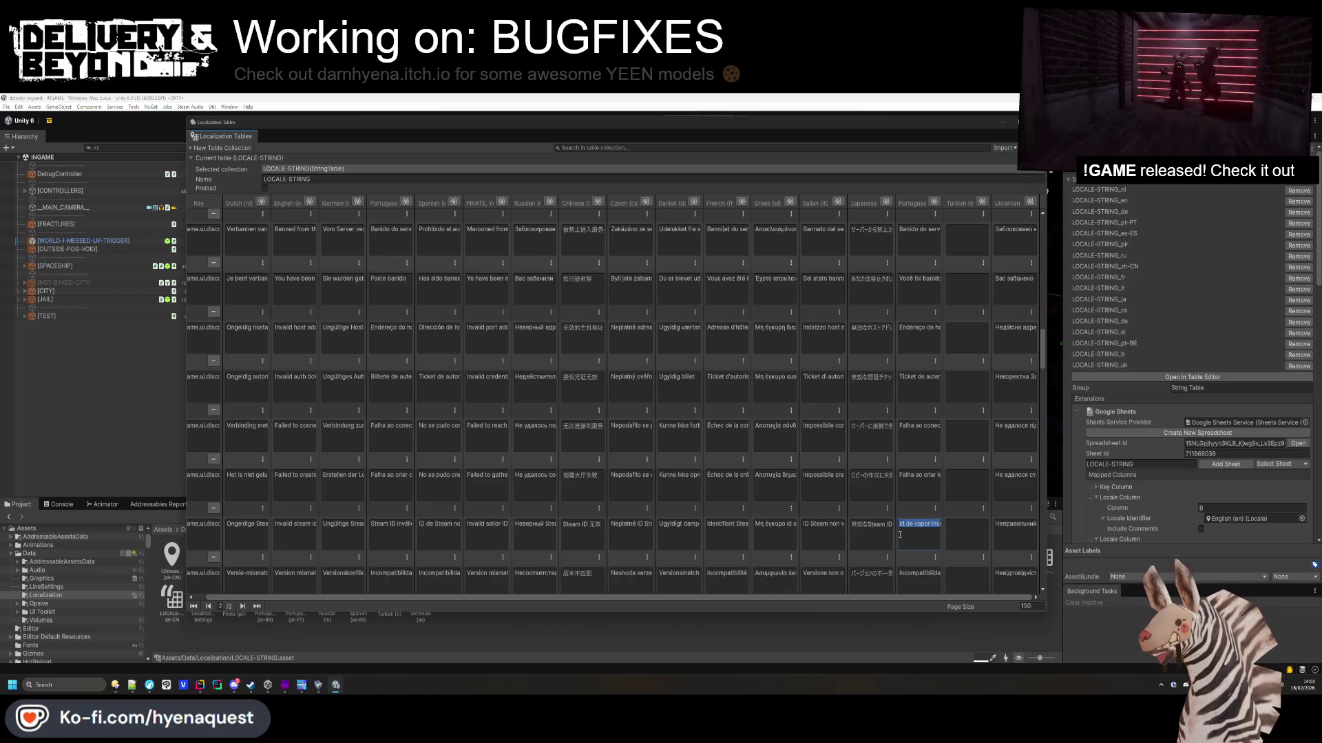
pyautogui.hotkey('ctrl', 'v')
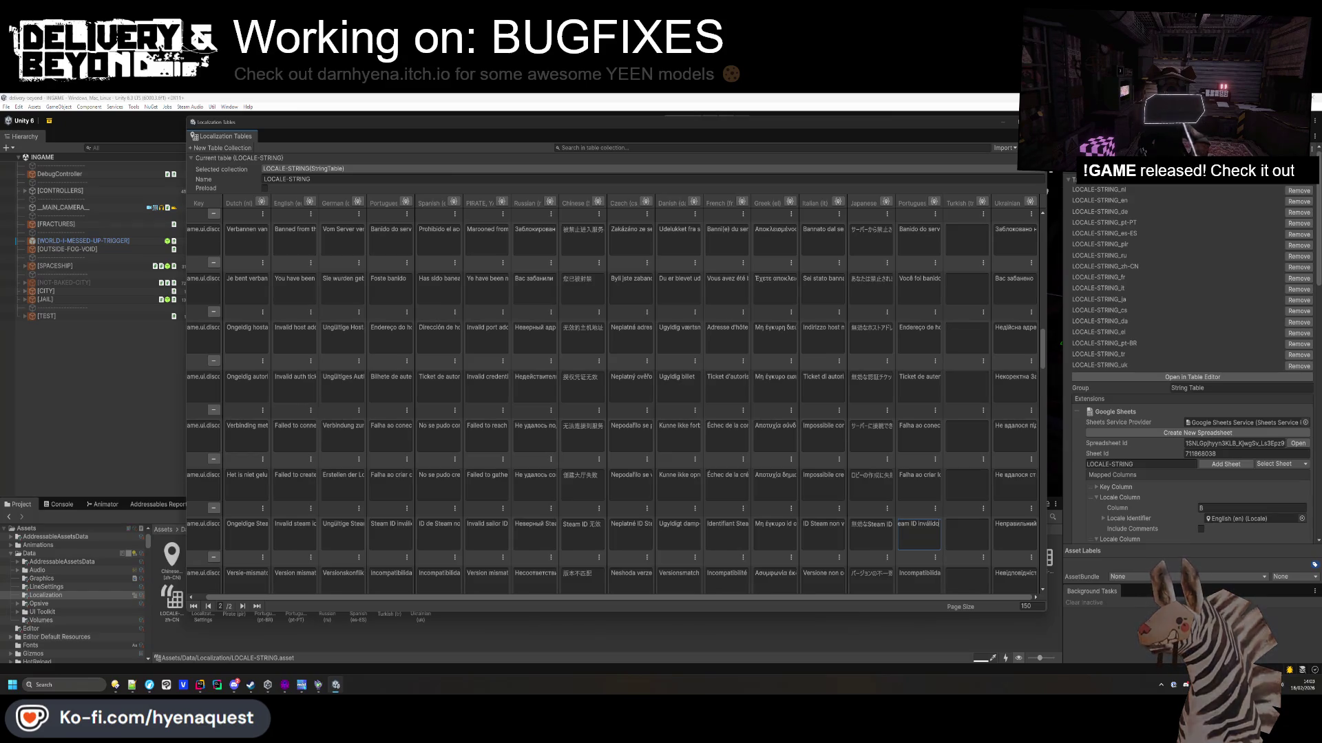
pyautogui.press('Return')
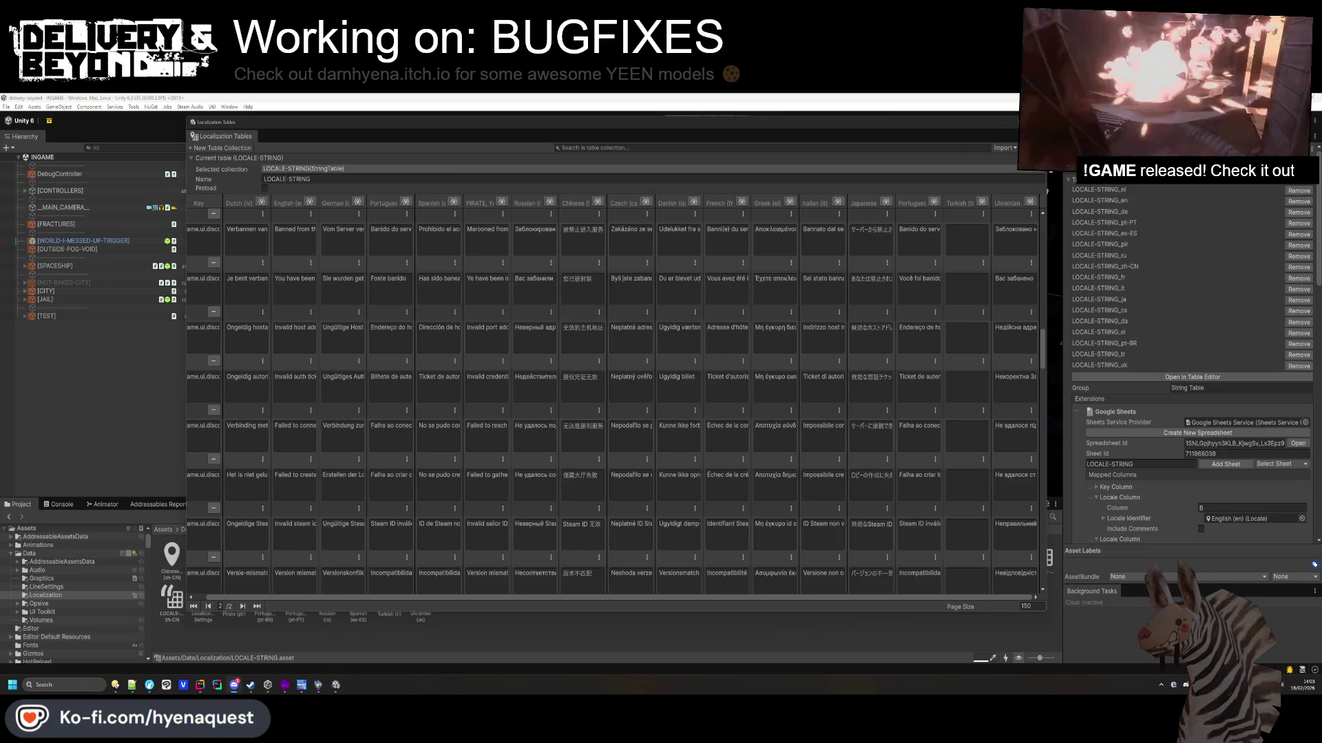
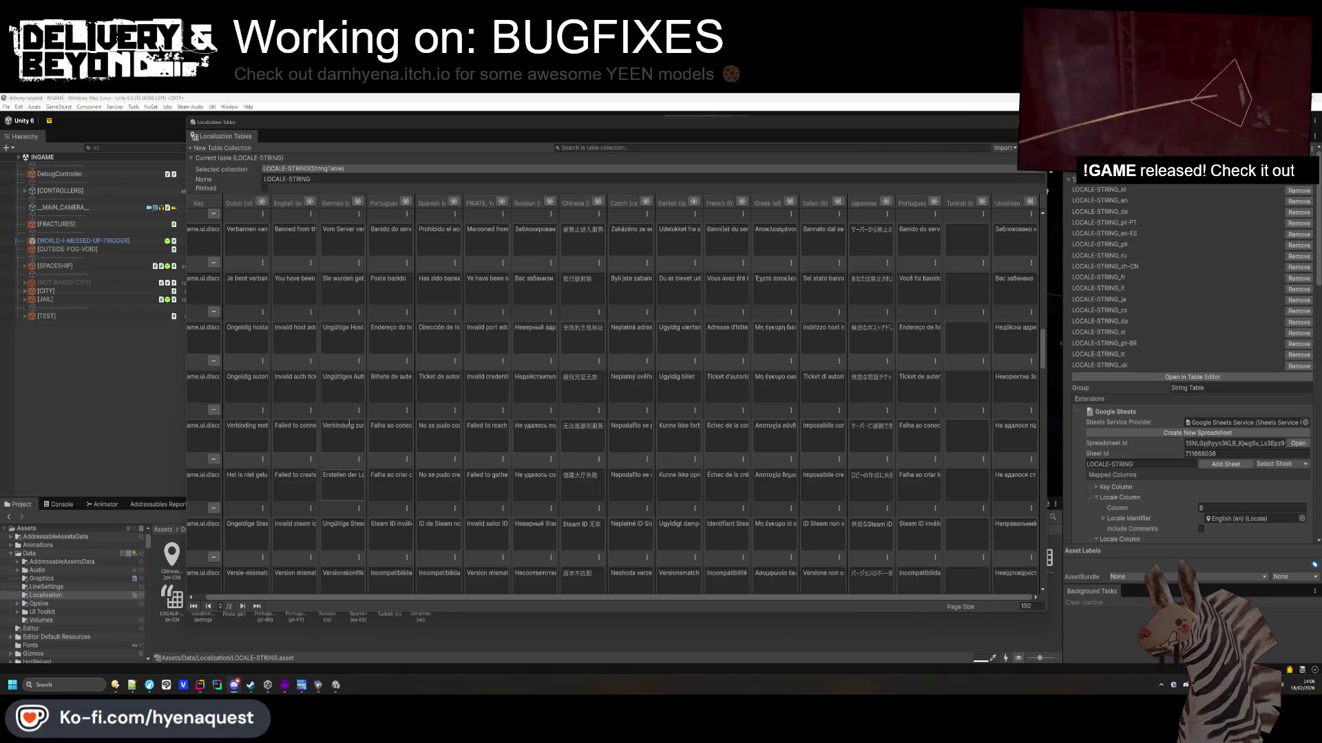
# Paste the Portuguese speed dial wording into the Brazilian speed dial entry.
pyautogui.scroll(-2, 559, 339)
pyautogui.scroll(-1, 556, 338)
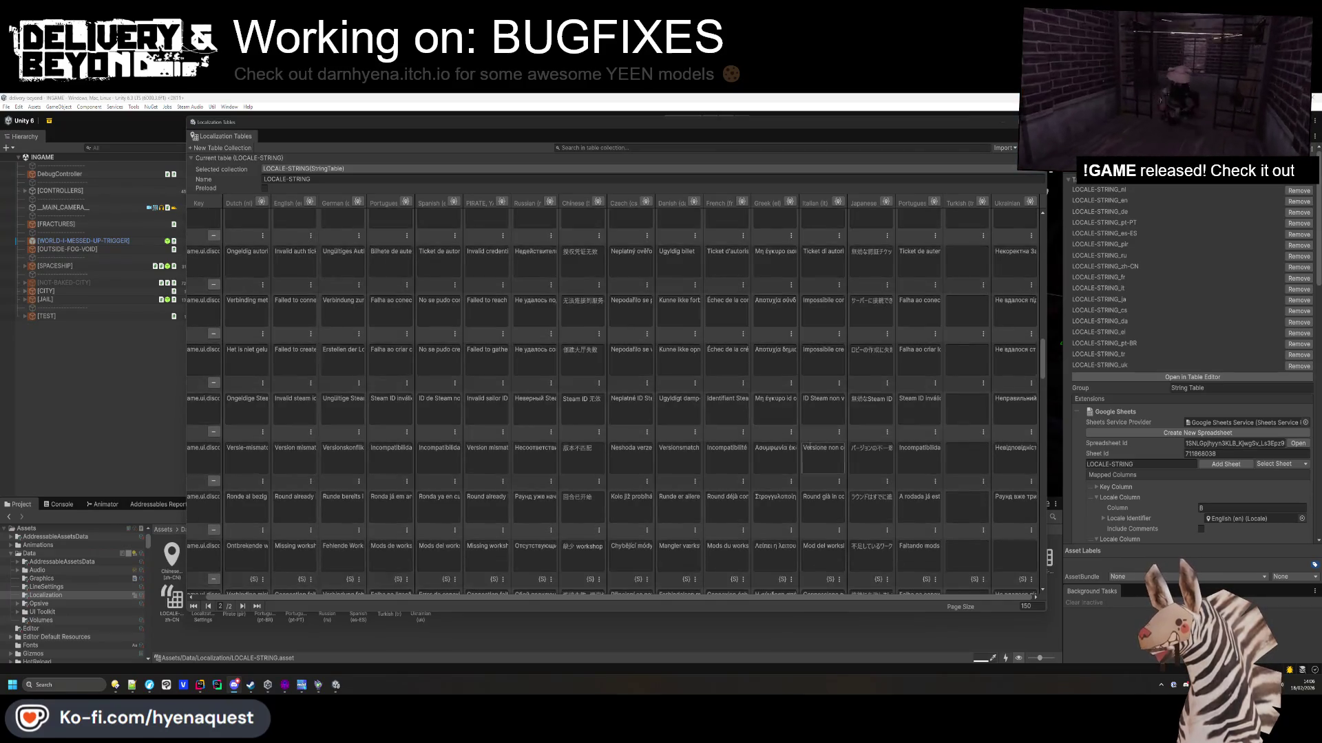
pyautogui.click(936, 449)
pyautogui.click(921, 400)
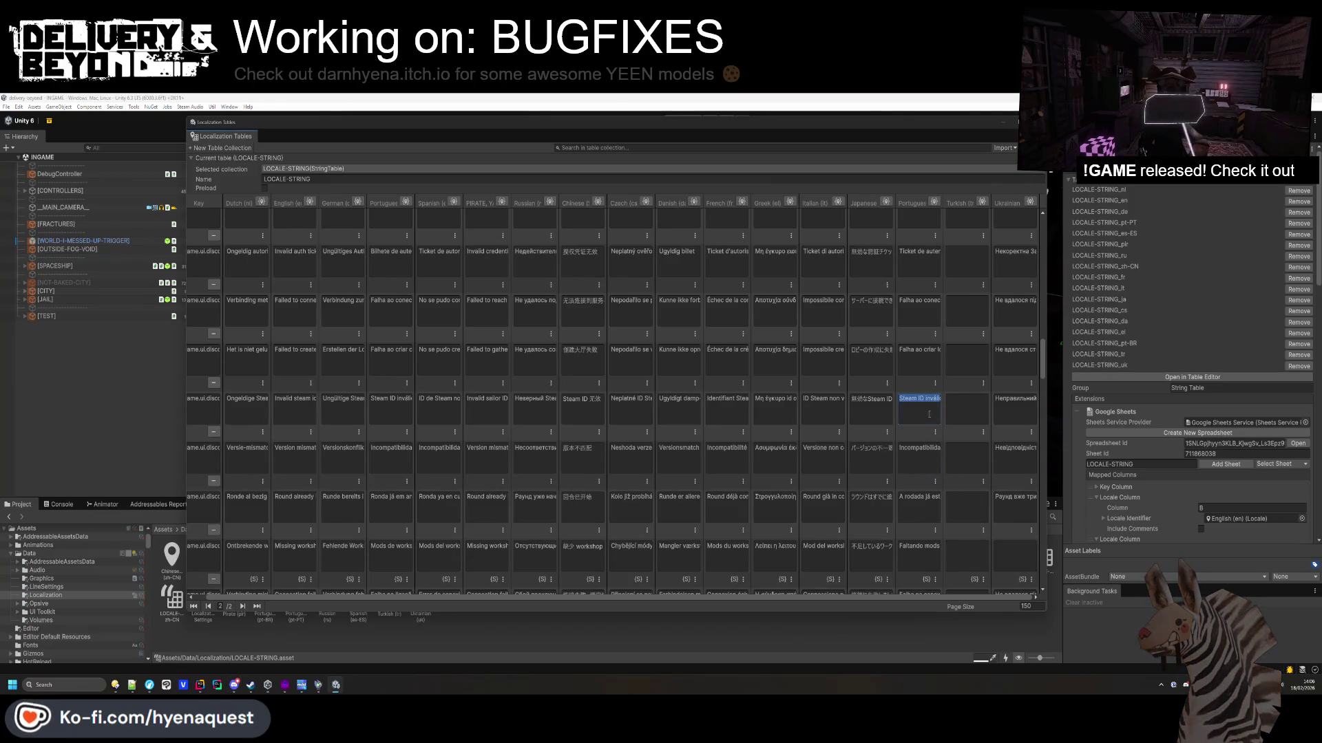
pyautogui.scroll(-1, 923, 325)
pyautogui.scroll(-5, 924, 325)
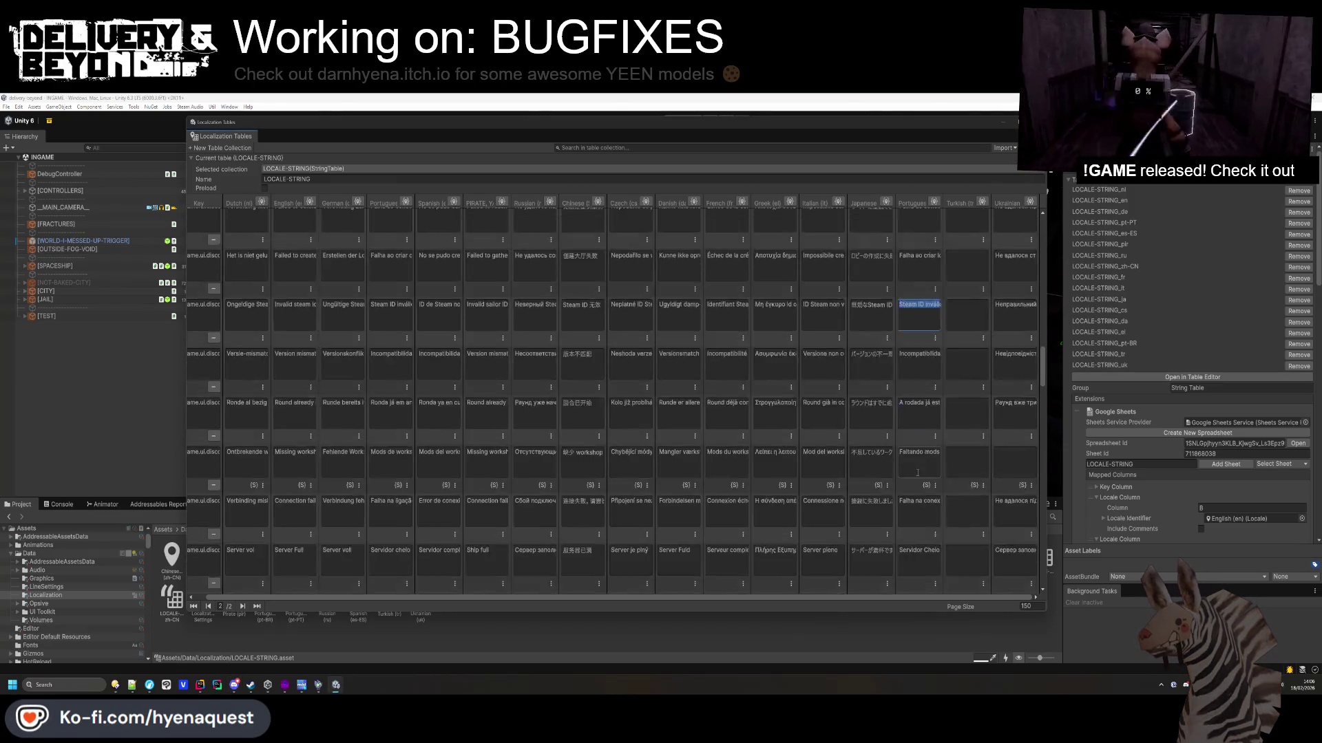
pyautogui.scroll(-8, 926, 523)
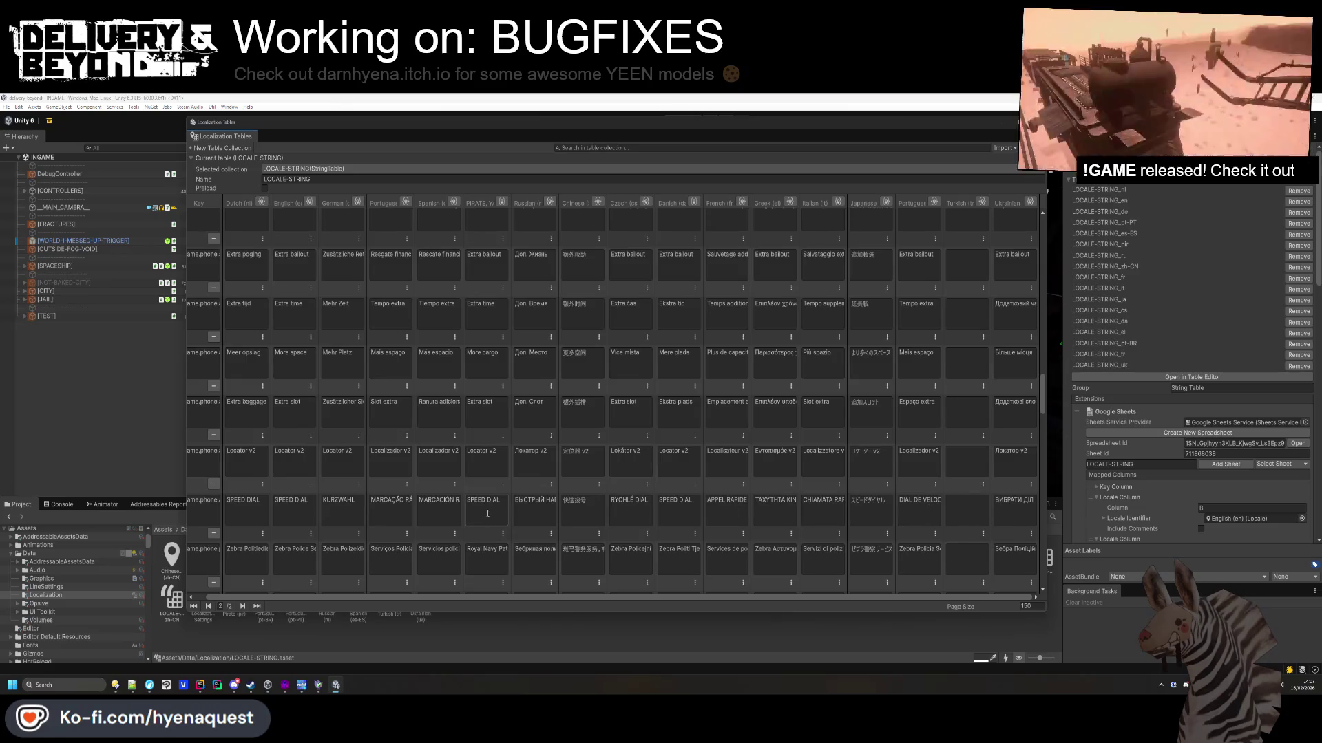
pyautogui.click(919, 502)
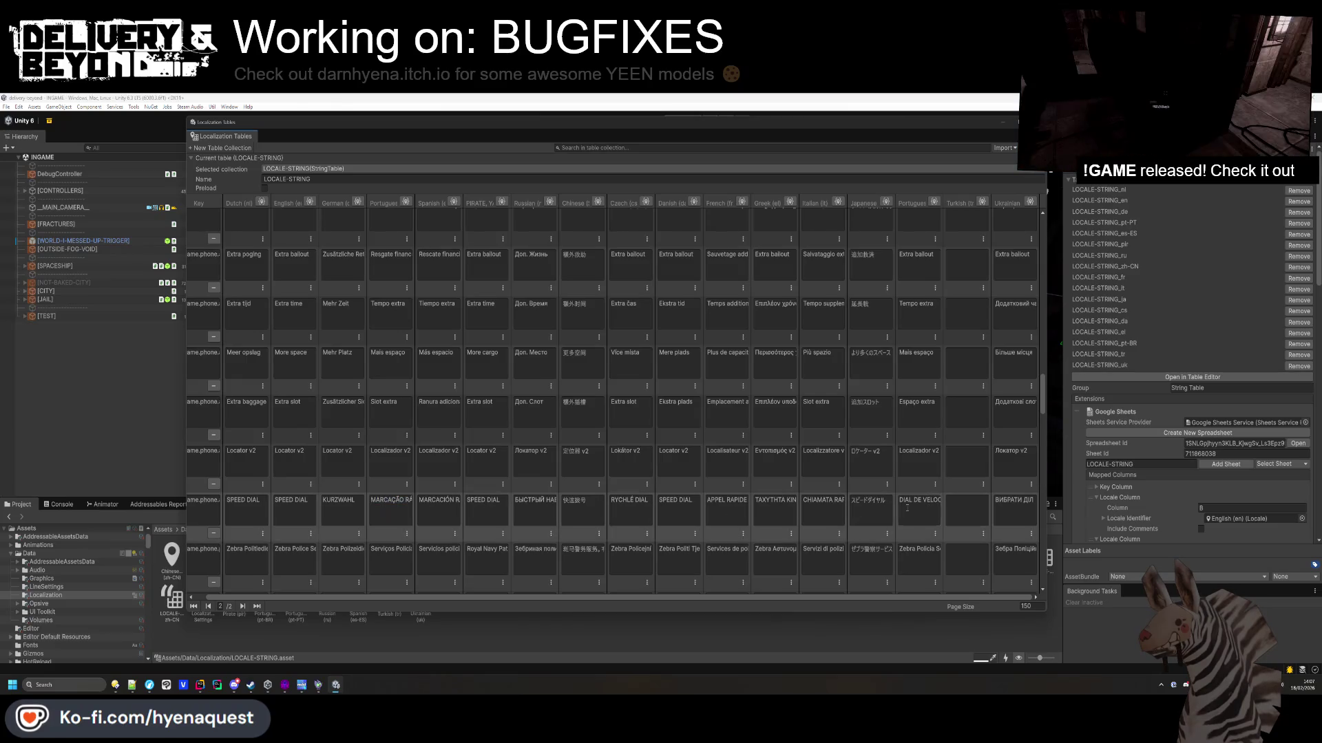
pyautogui.write('MARCAÇÃO RÁPIDA')
pyautogui.scroll(-1, 919, 509)
pyautogui.click(919, 520)
# Replace the Brazilian Zebra police entry with the Portuguese police services wording.
pyautogui.click(391, 526)
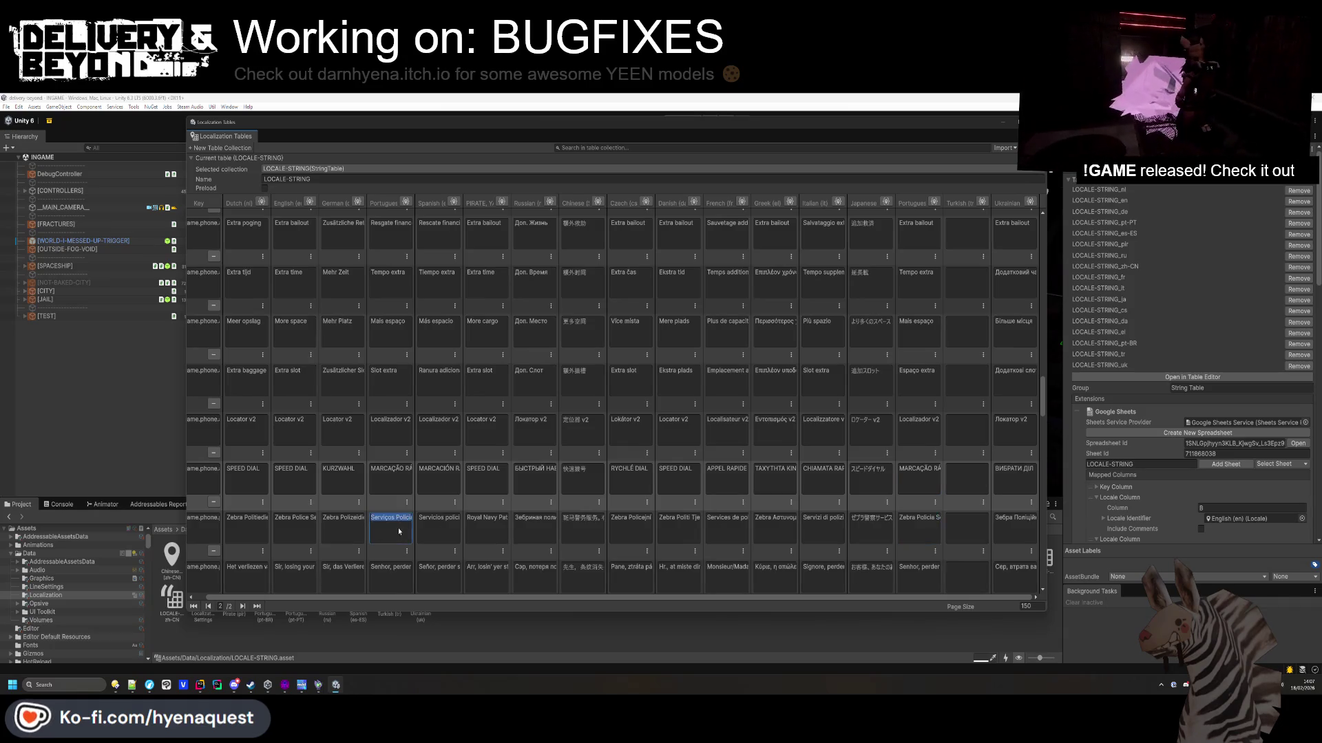
pyautogui.click(906, 527)
pyautogui.hotkey('ctrl', 'v')
pyautogui.scroll(-1, 916, 530)
pyautogui.click(919, 536)
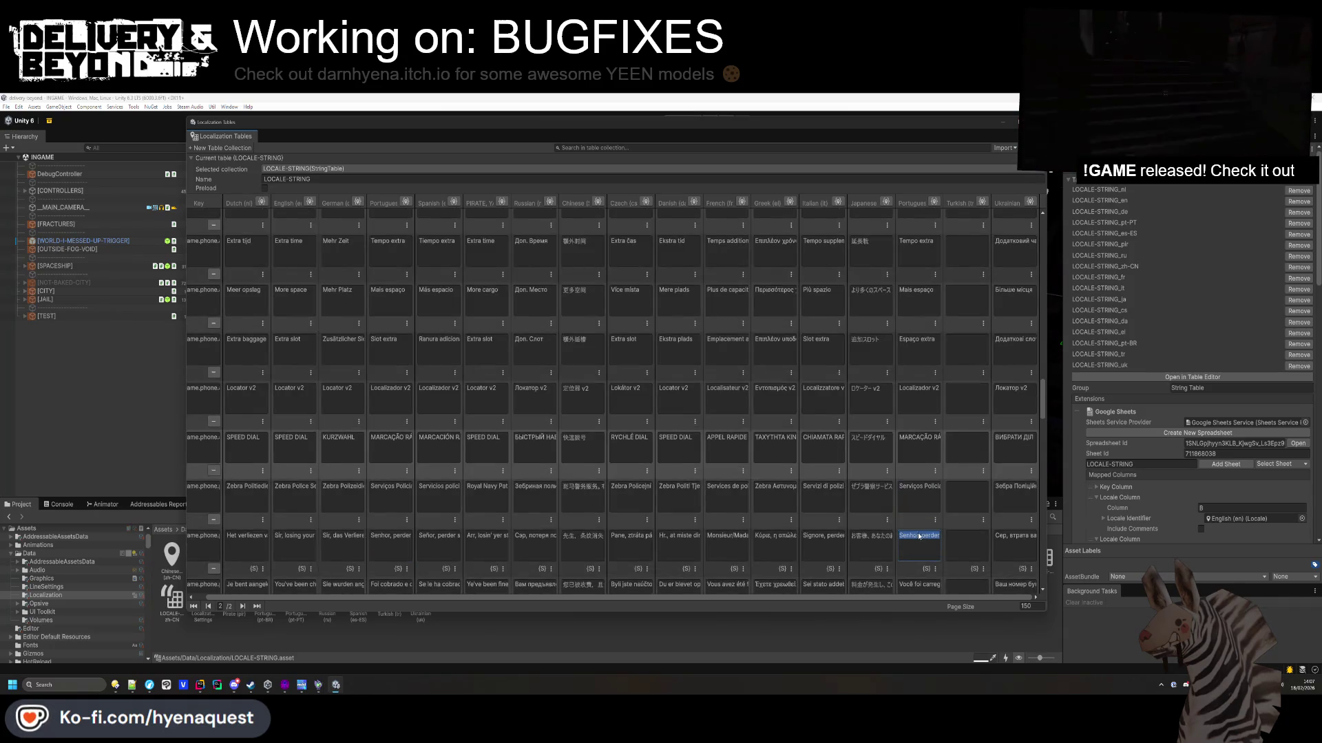
# Copy the Portuguese call-for-extra-time text into the Brazilian extra-time entry.
pyautogui.scroll(-1, 923, 532)
pyautogui.scroll(-1, 922, 528)
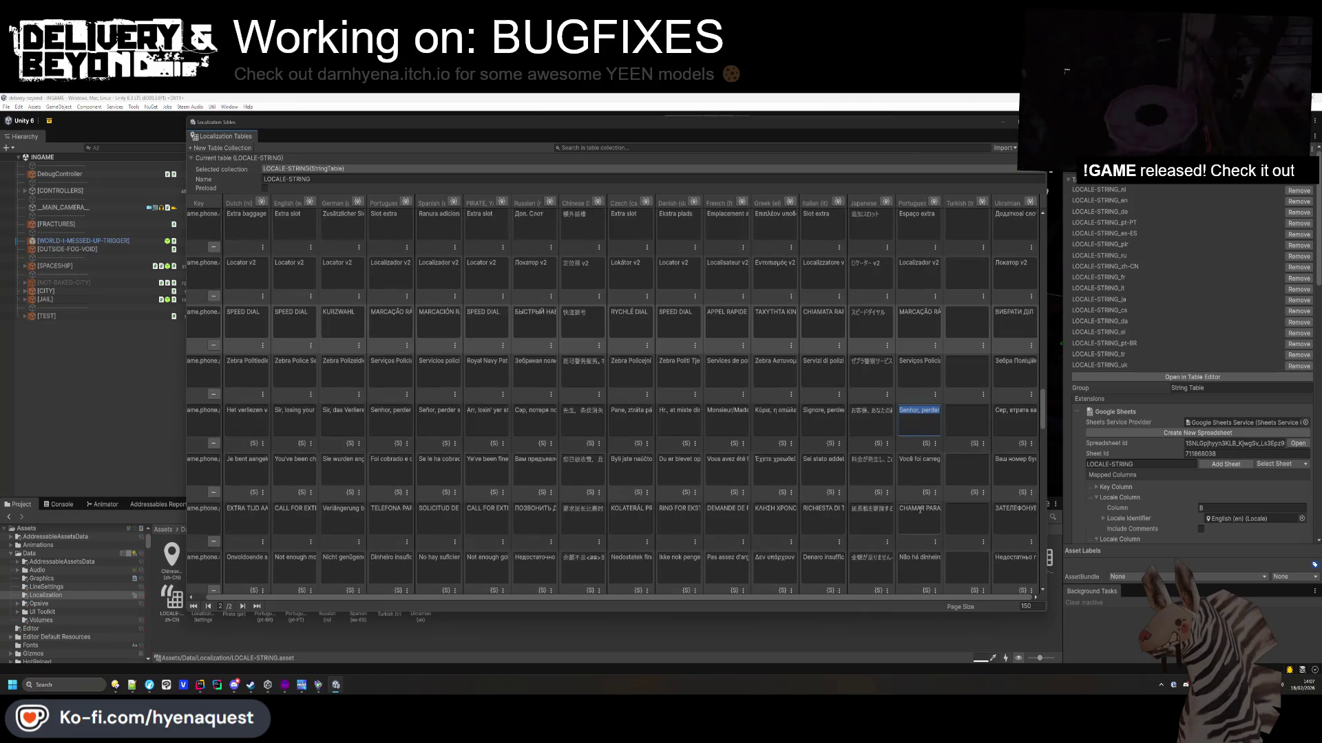
pyautogui.click(390, 508)
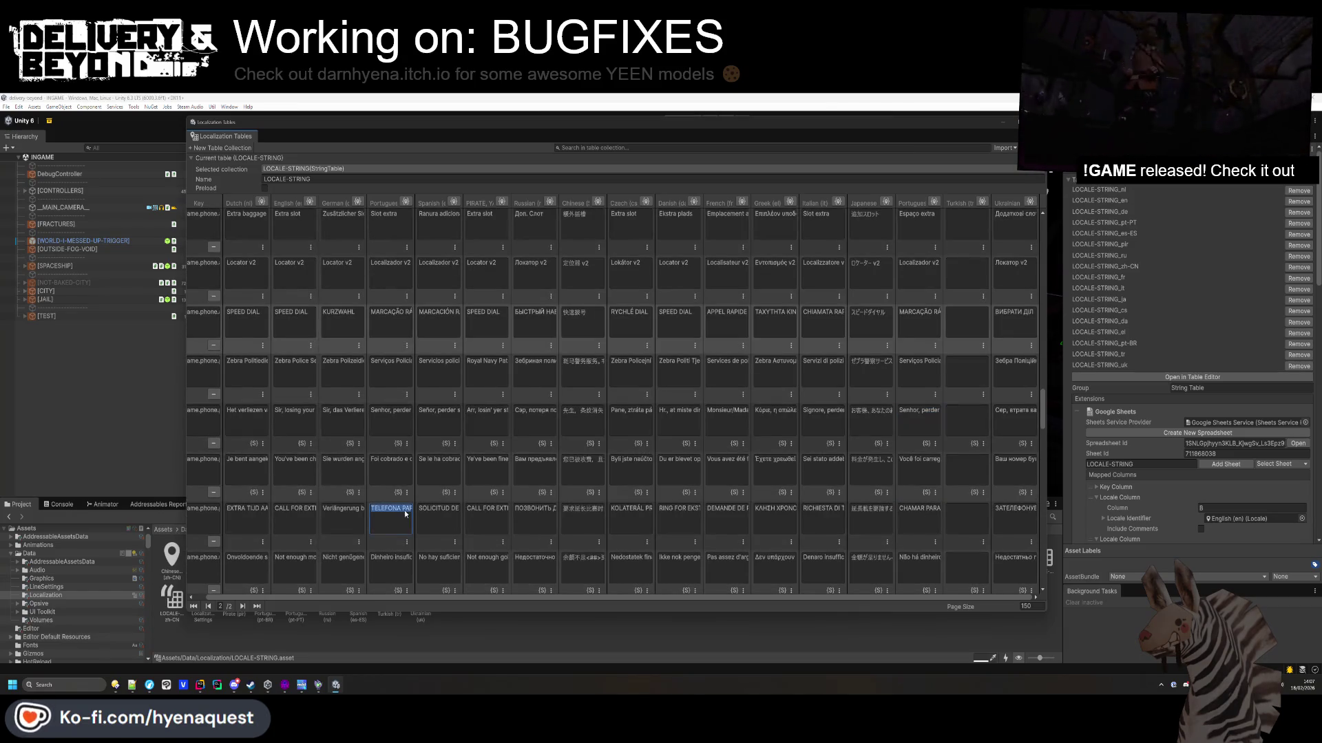
pyautogui.hotkey('ctrl', 'c')
pyautogui.click(919, 508)
pyautogui.hotkey('ctrl', 'v')
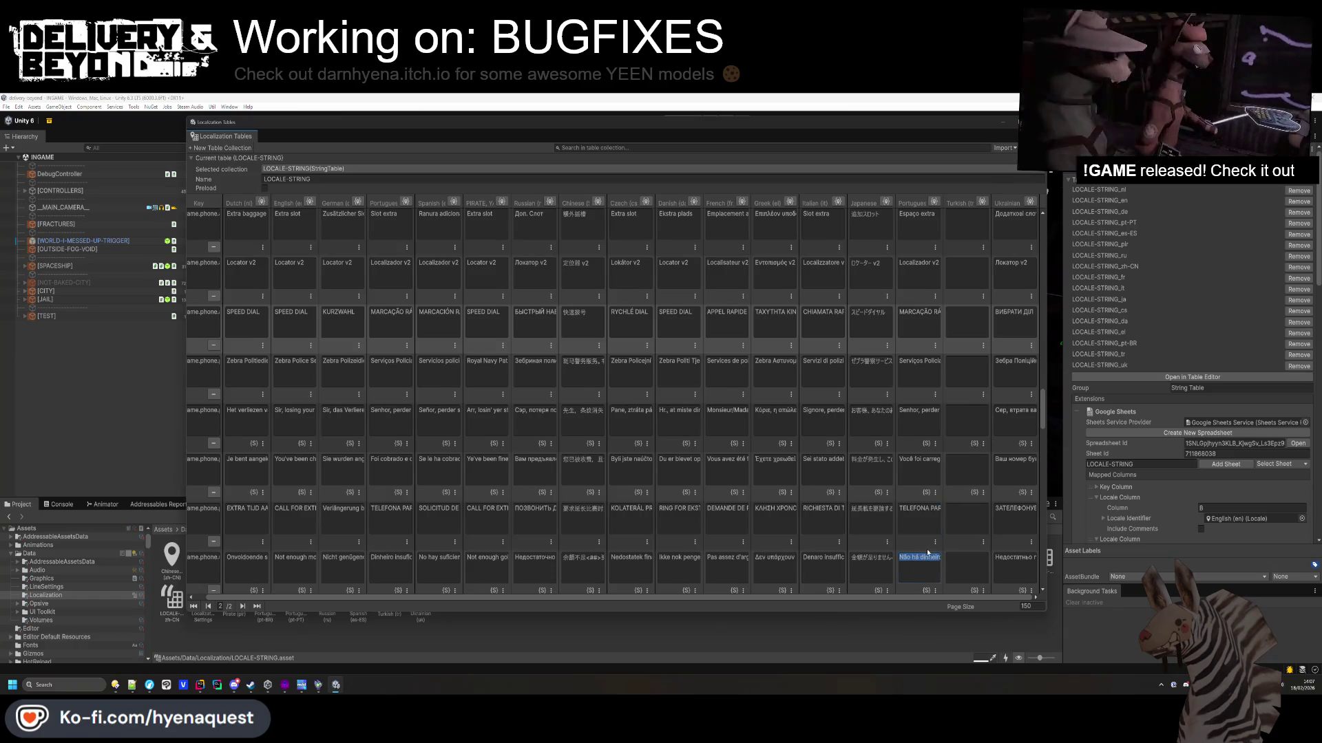
pyautogui.scroll(-2, 928, 552)
# Revise the Brazilian already-upgraded translation among the upgrade strings.
pyautogui.click(930, 496)
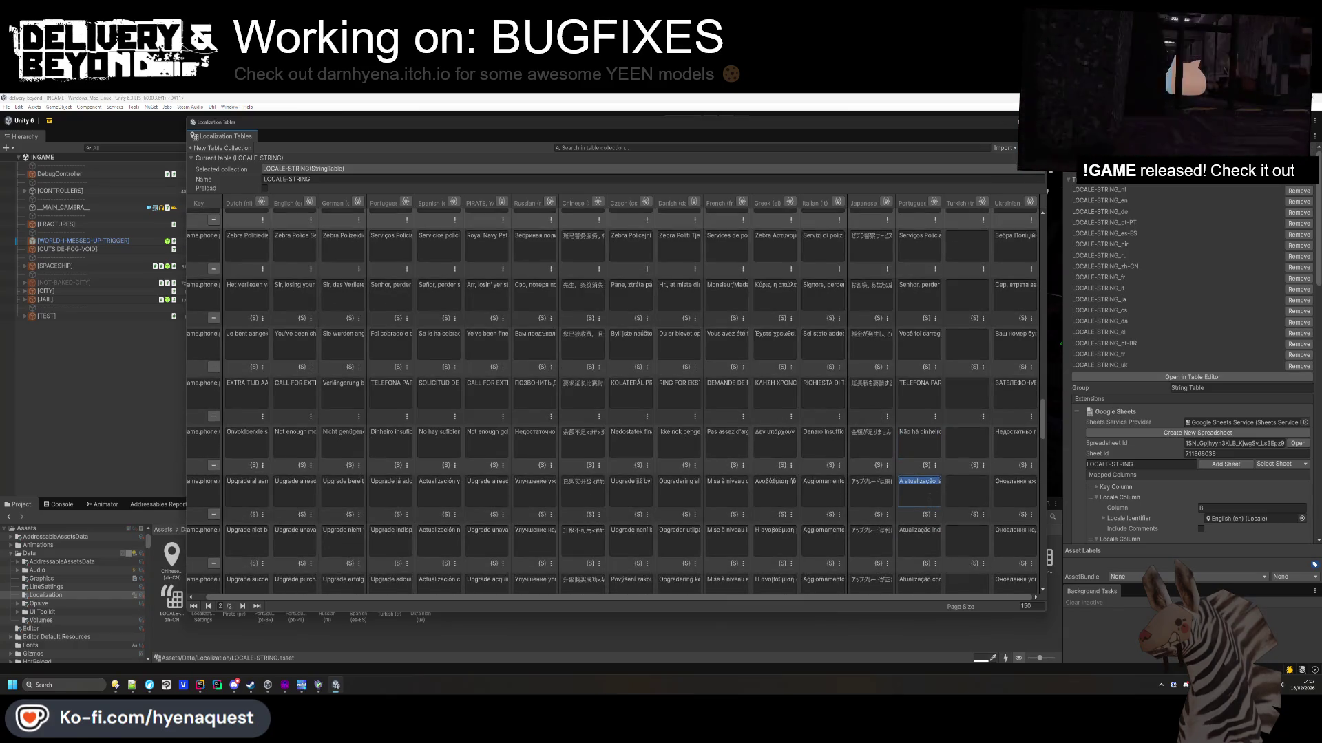
pyautogui.click(923, 526)
pyautogui.scroll(-2, 923, 503)
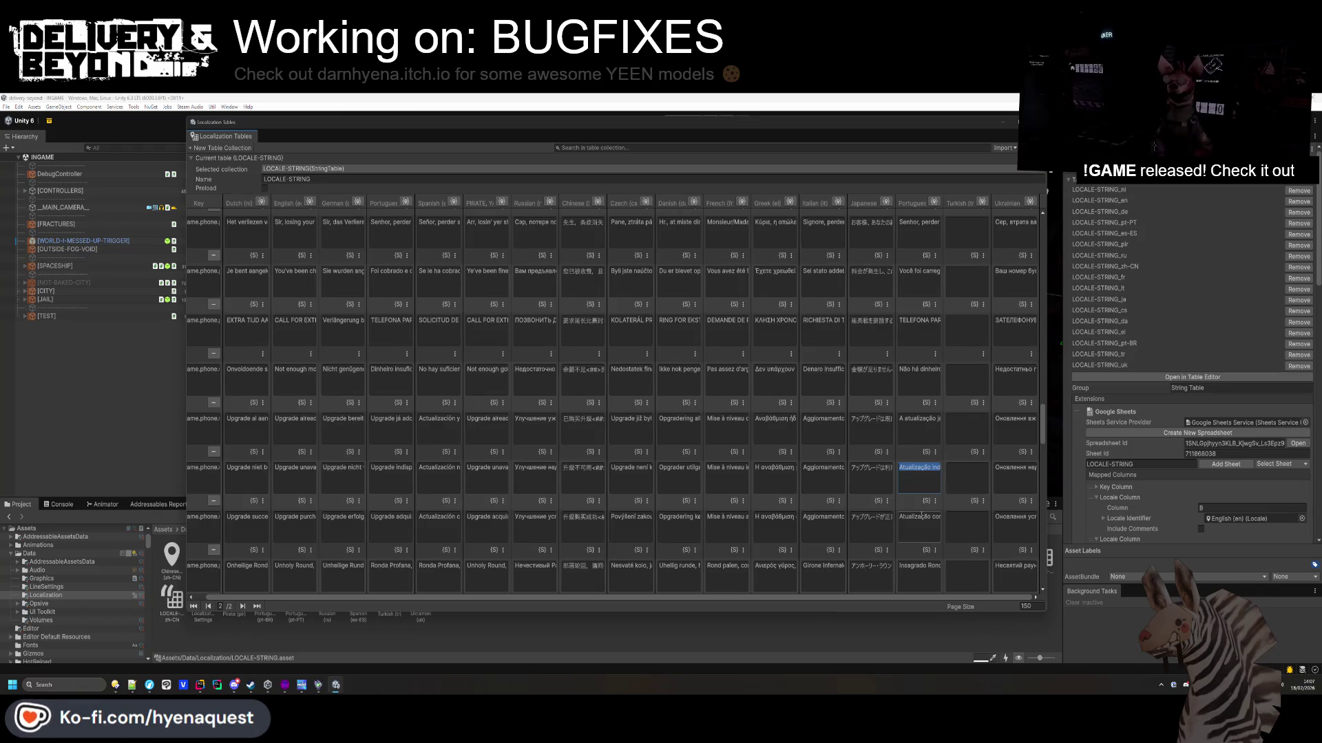
pyautogui.scroll(-1, 924, 482)
pyautogui.press('Tab')
pyautogui.click(923, 448)
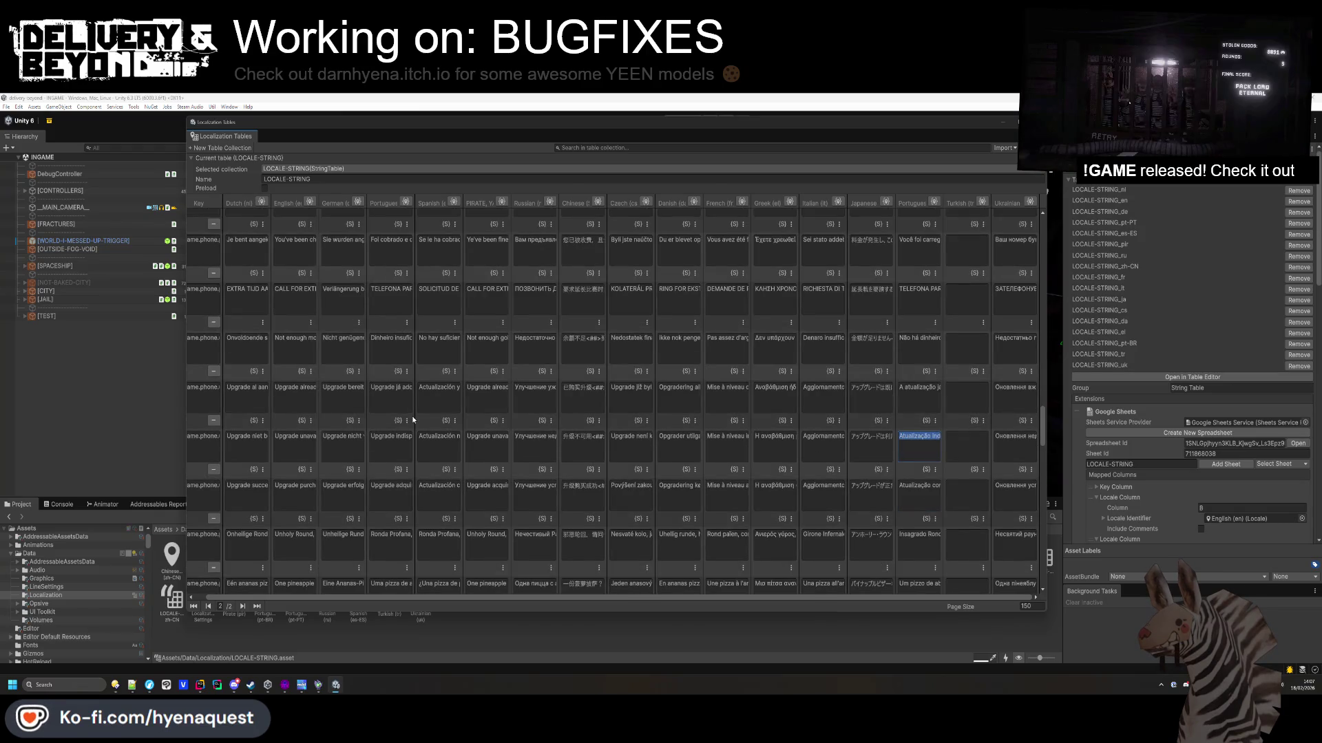
pyautogui.click(930, 391)
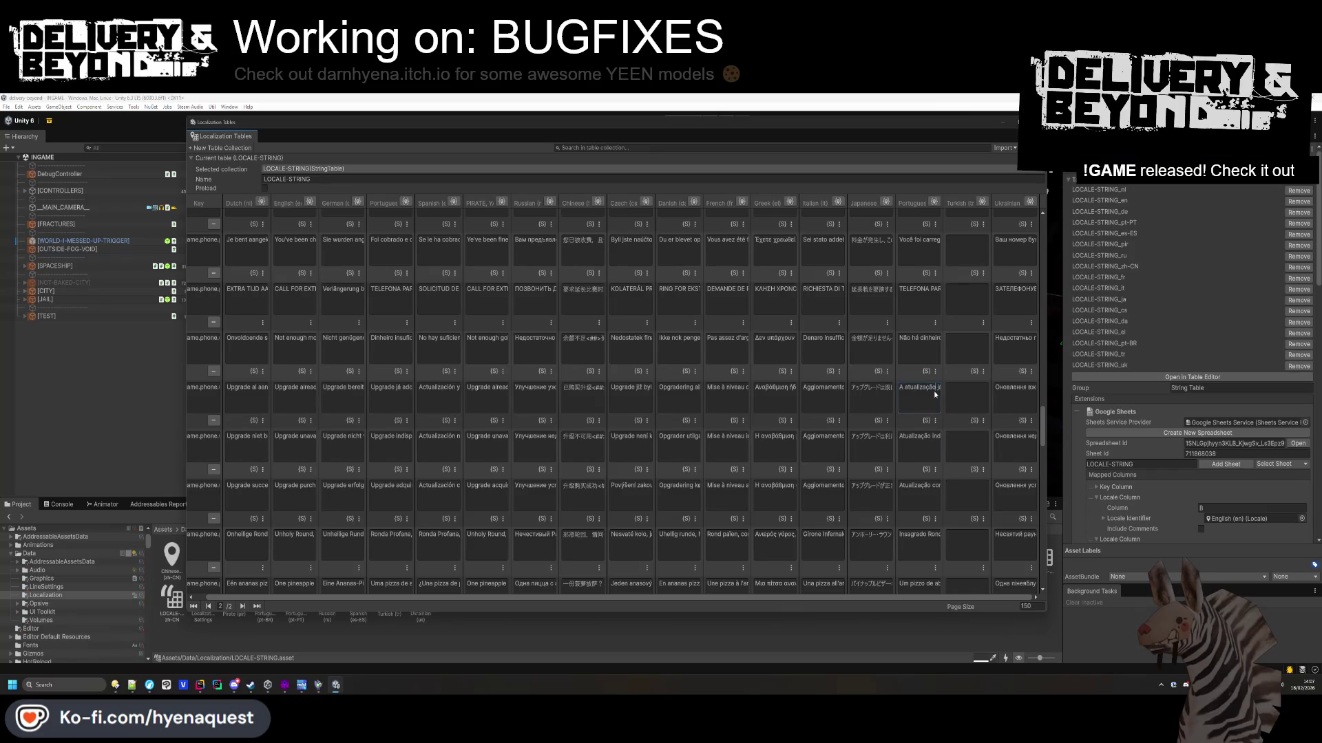
pyautogui.click(959, 392)
pyautogui.hotkey('shift', 'Tab')
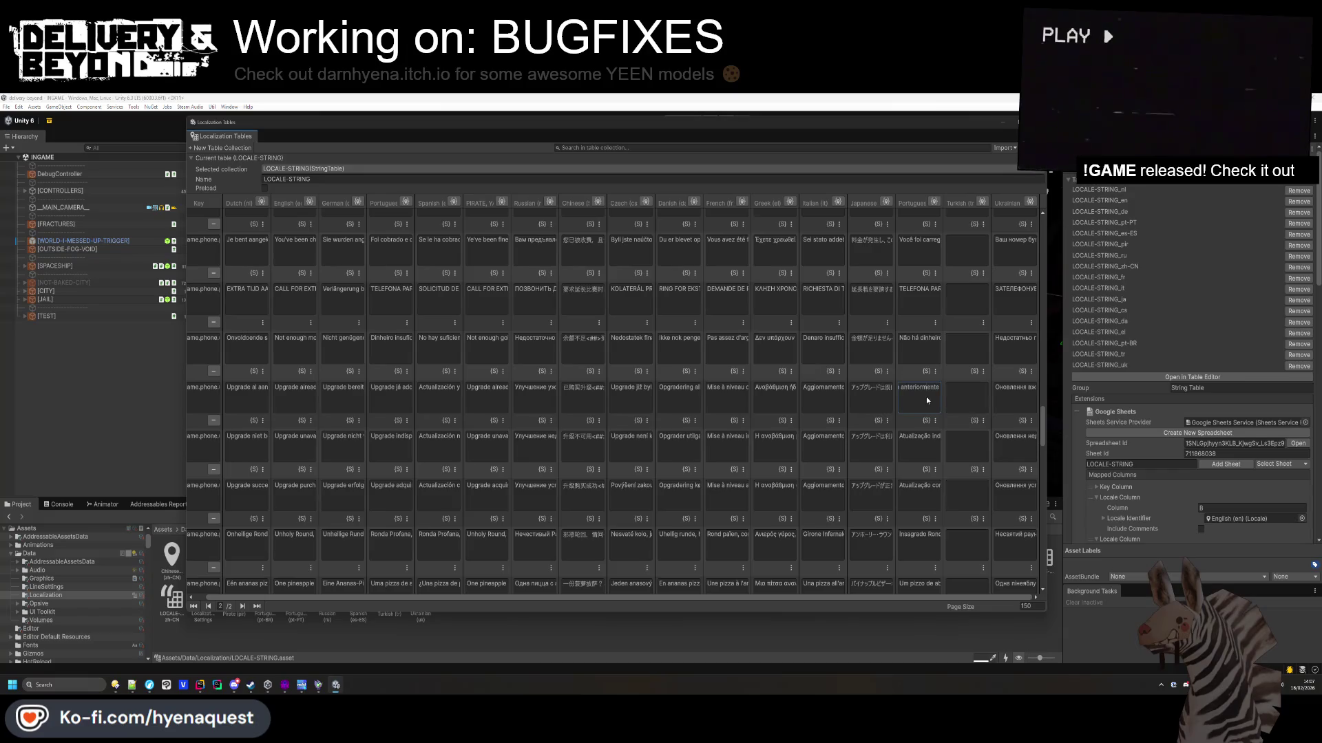
pyautogui.scroll(-2, 927, 458)
pyautogui.click(927, 447)
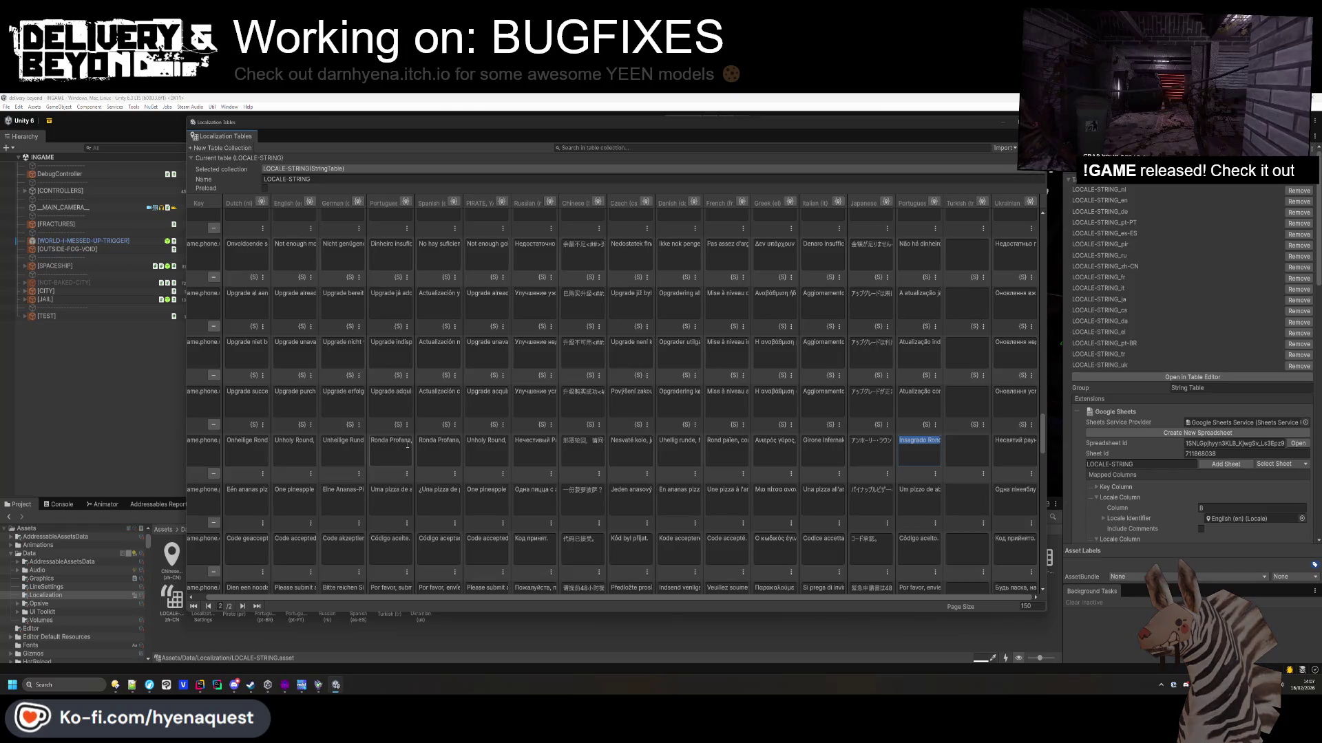
pyautogui.scroll(-1, 934, 494)
# Undo the accidental paste into the Brazilian pineapple pizza entry.
pyautogui.click(920, 463)
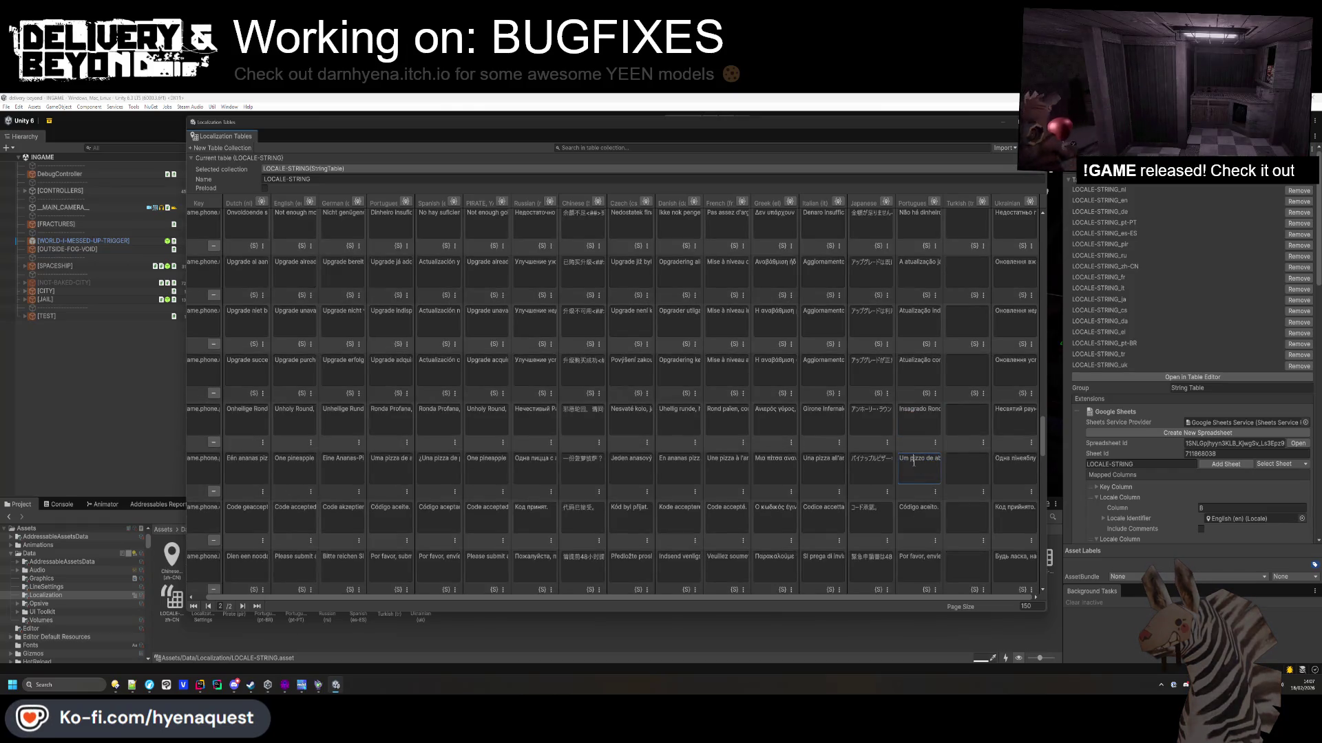
pyautogui.hotkey('ctrl', 'v')
pyautogui.doubleClick(915, 459)
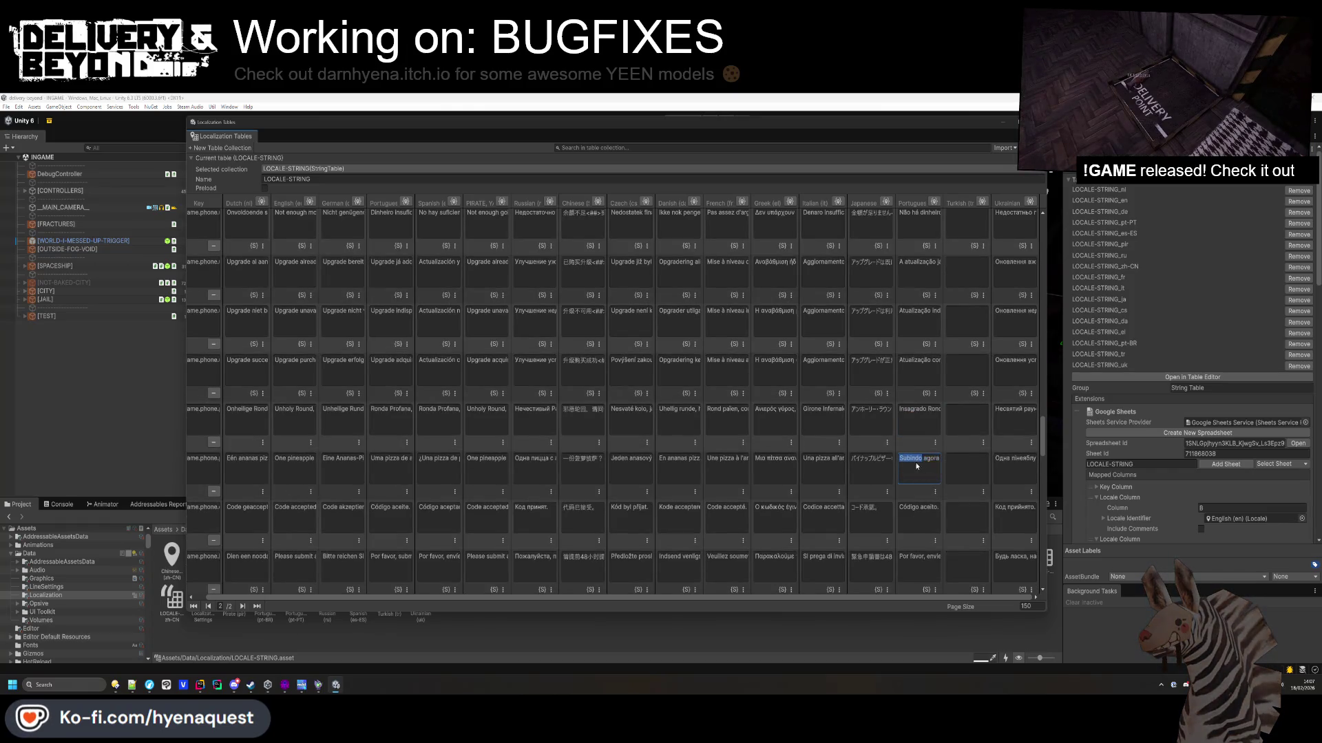
pyautogui.hotkey('ctrl', 'z')
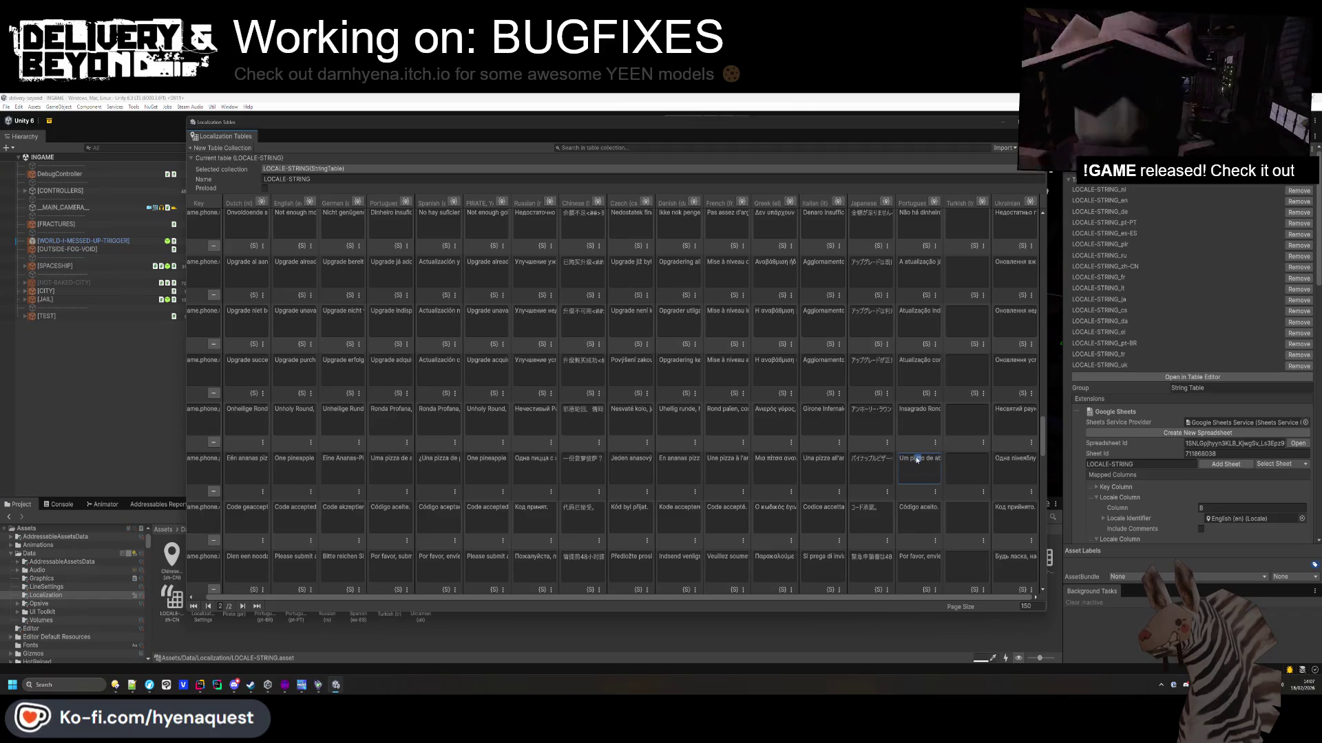
pyautogui.click(908, 462)
pyautogui.hotkey('ctrl', 'z')
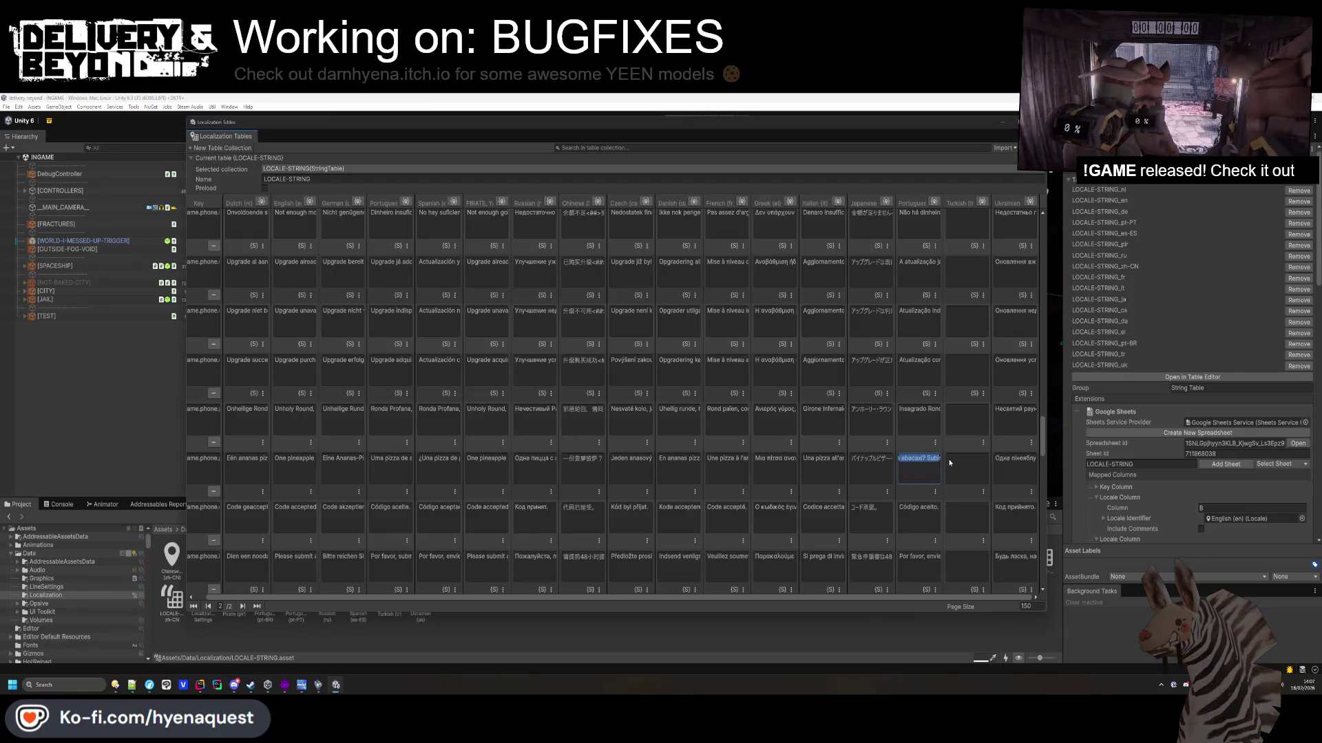
pyautogui.hotkey('ctrl', 'z')
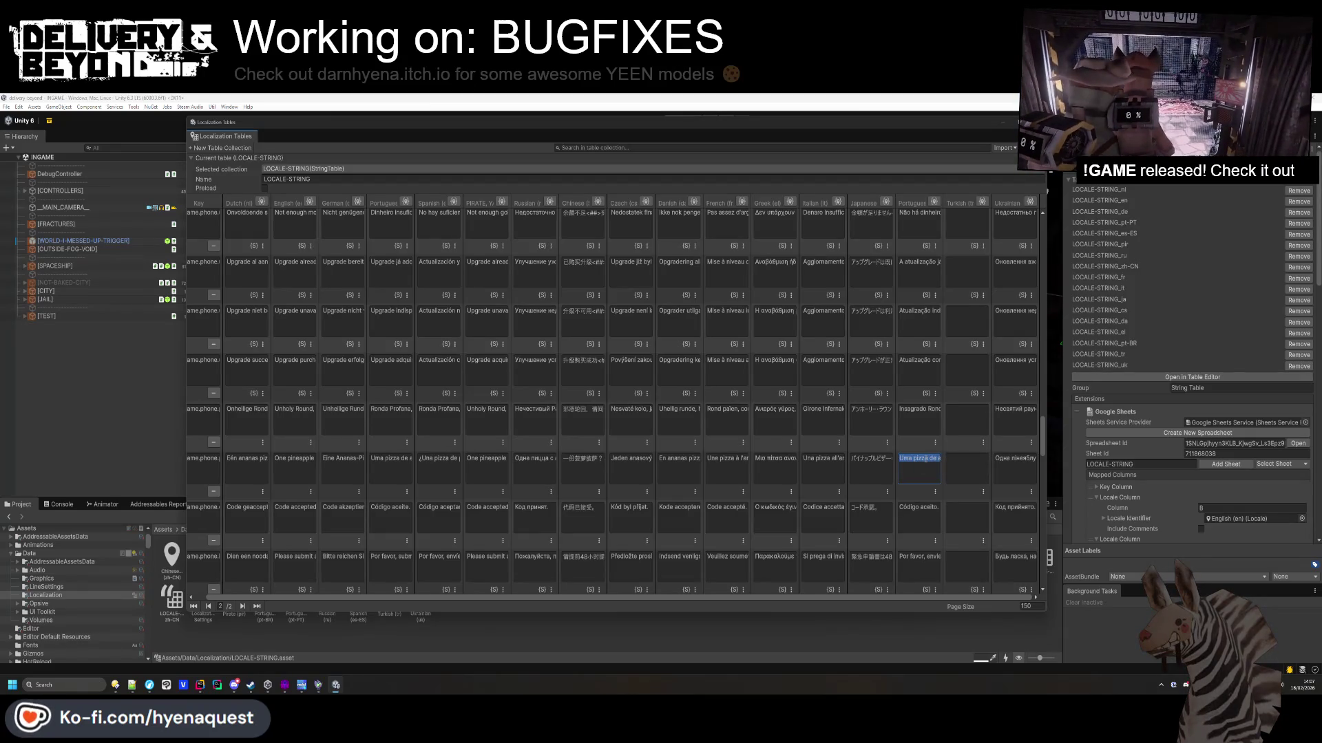
pyautogui.click(927, 520)
# Paste 'RESULTADO FINAL:' into the Brazilian final score entry.
pyautogui.scroll(-2, 925, 510)
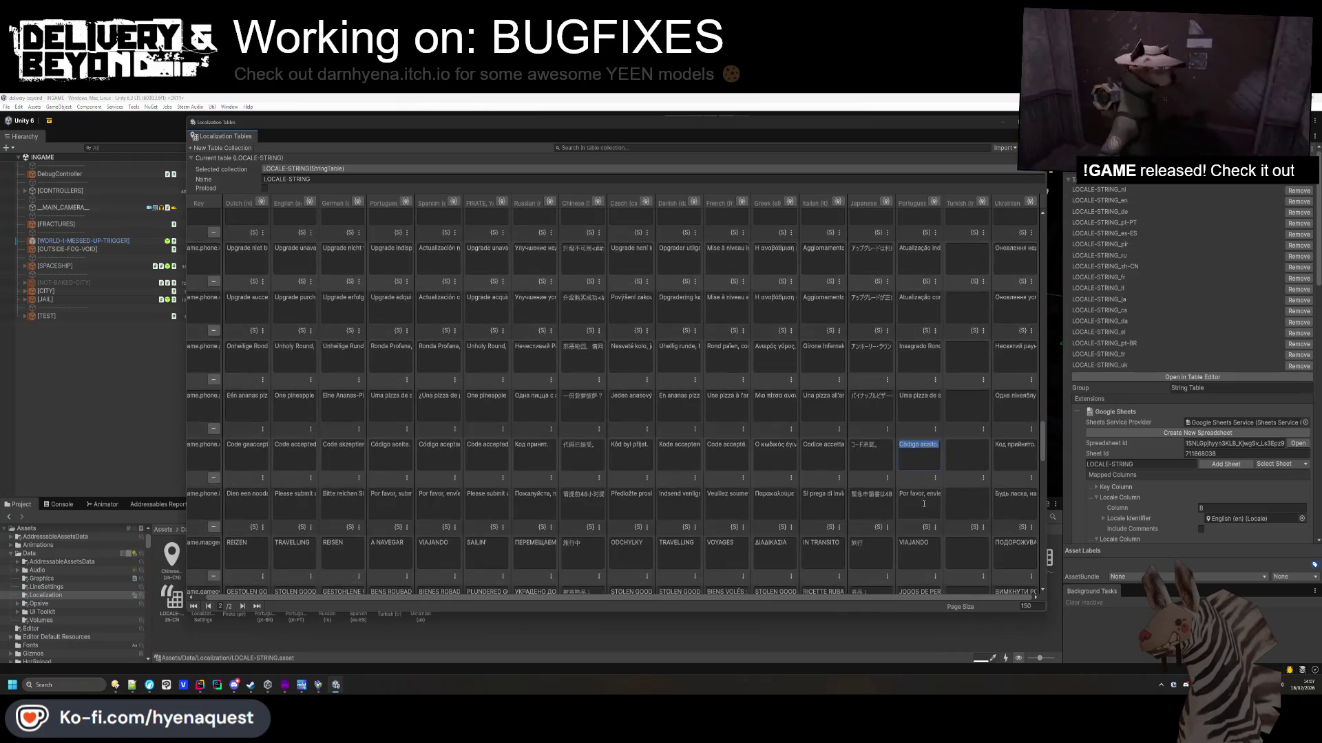
pyautogui.click(924, 503)
pyautogui.scroll(-4, 926, 501)
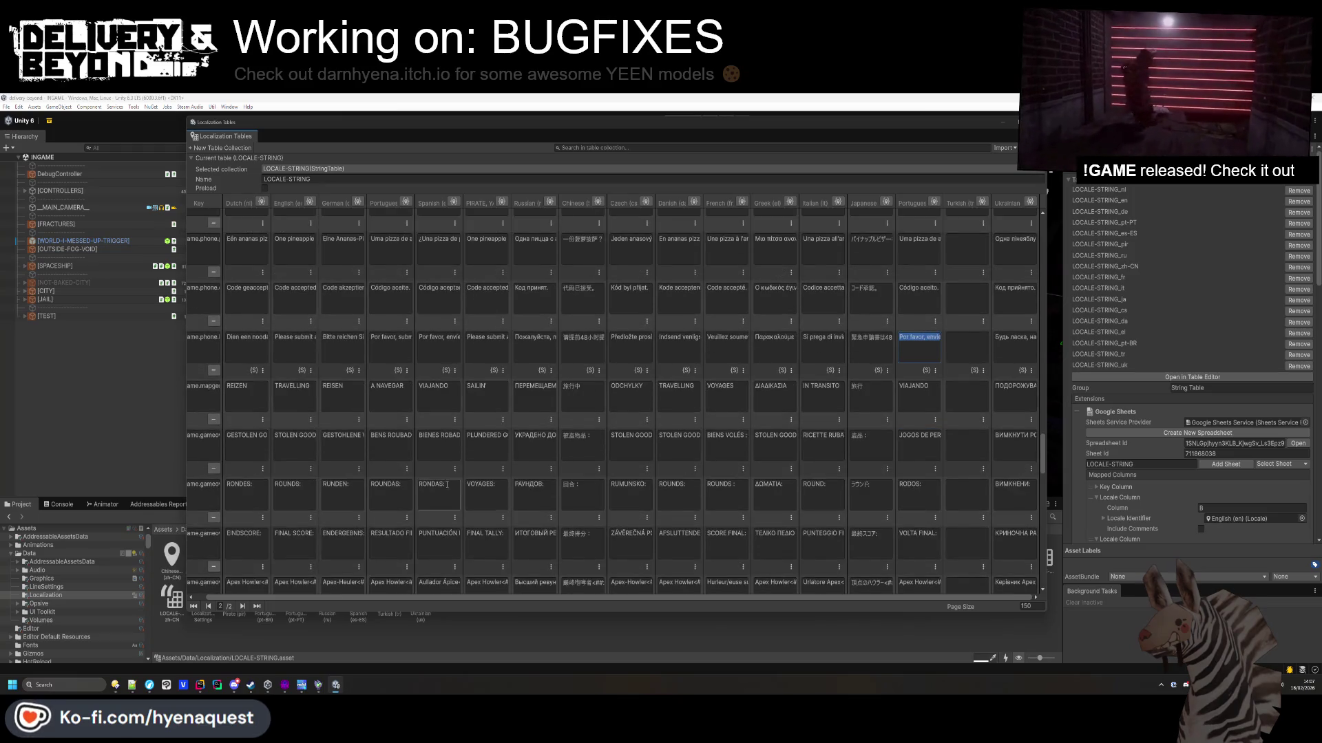
pyautogui.click(432, 493)
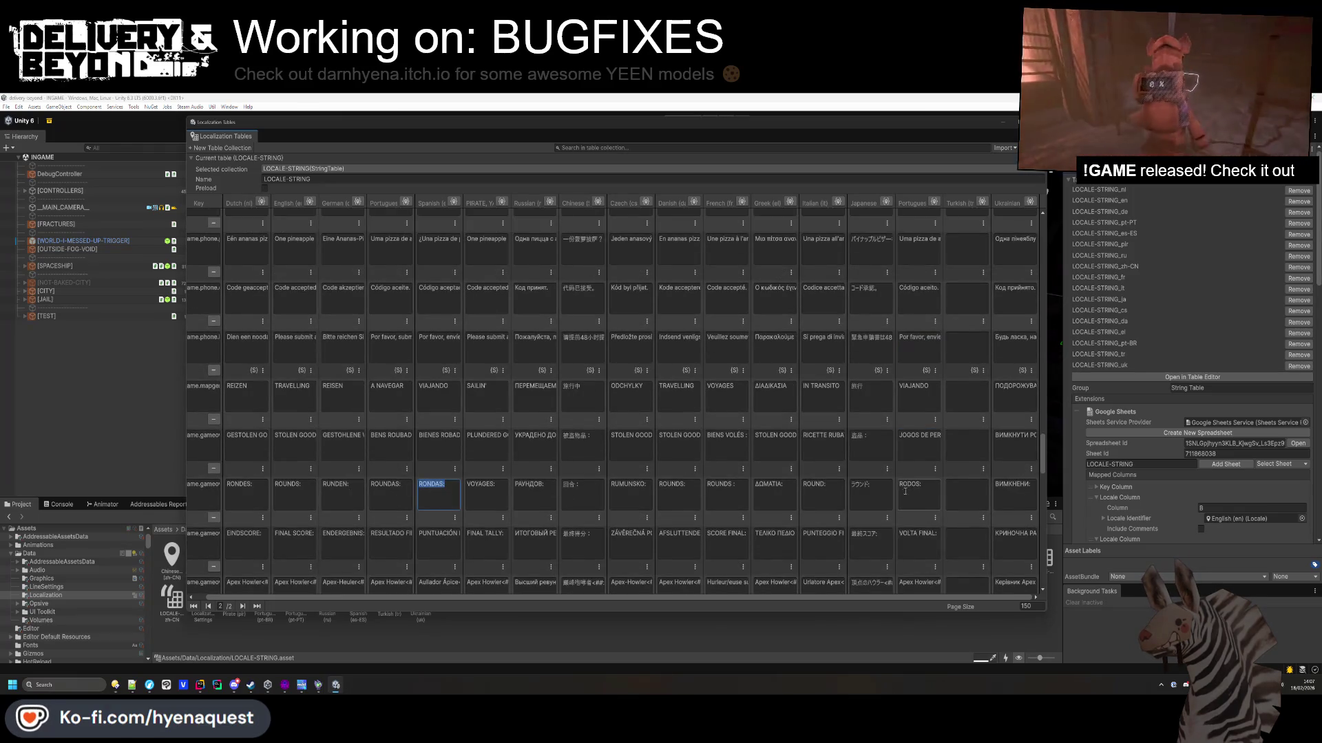
pyautogui.scroll(-1, 933, 542)
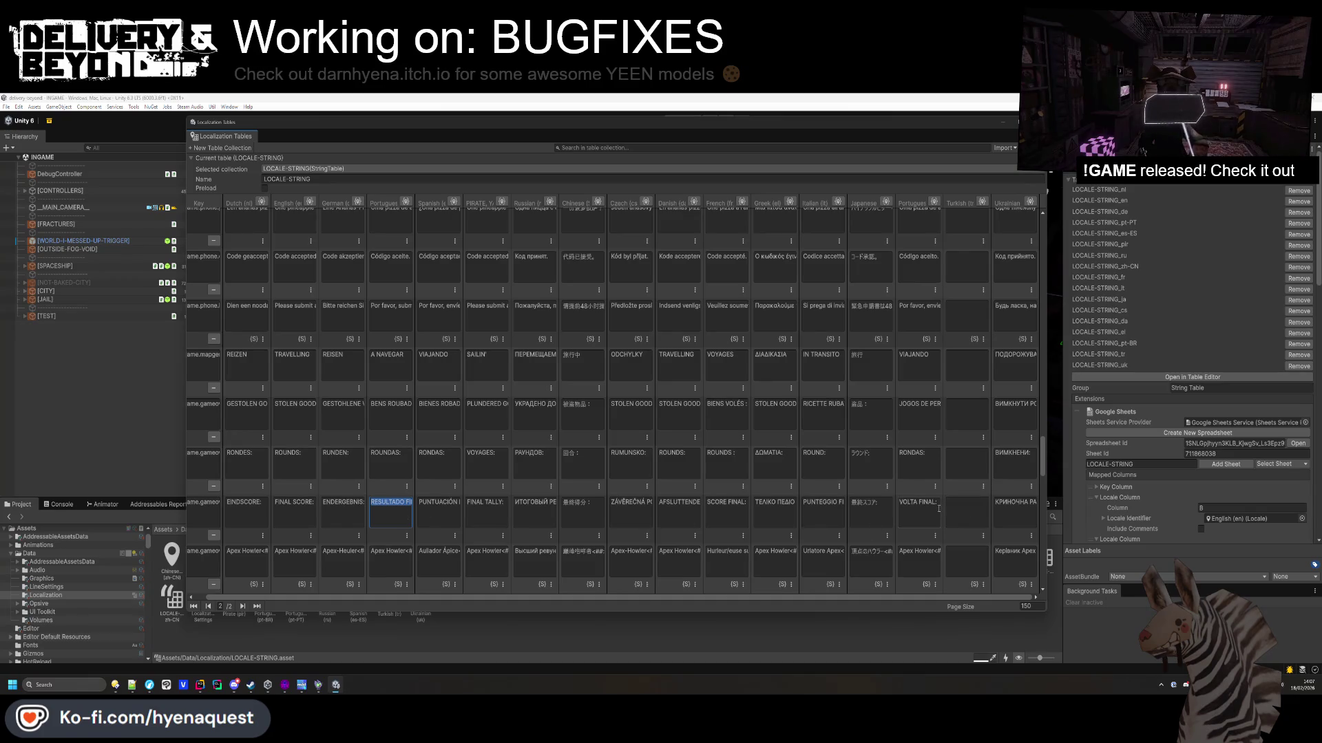
pyautogui.click(939, 509)
pyautogui.hotkey('ctrl', 'v')
# Replace the Brazilian fuel surcharge entry with the pasted wording.
pyautogui.scroll(-3, 924, 506)
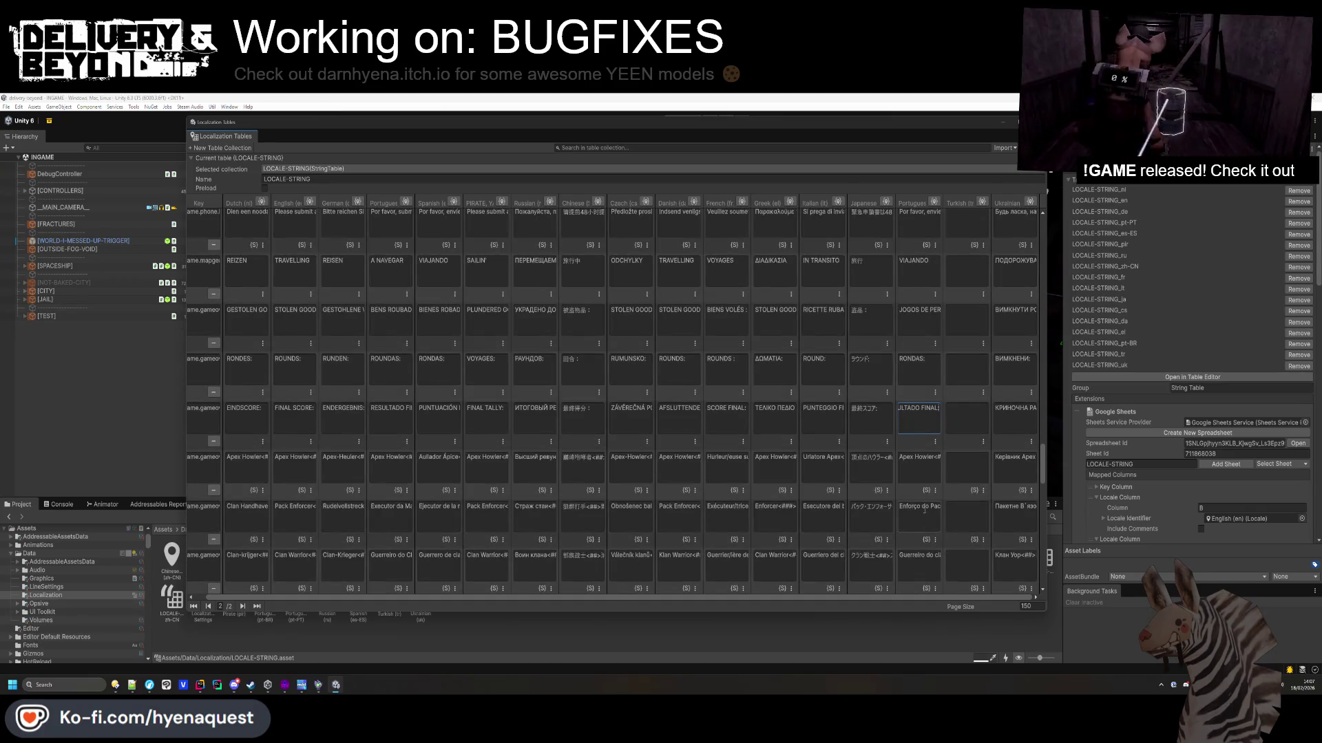
pyautogui.scroll(-2, 924, 510)
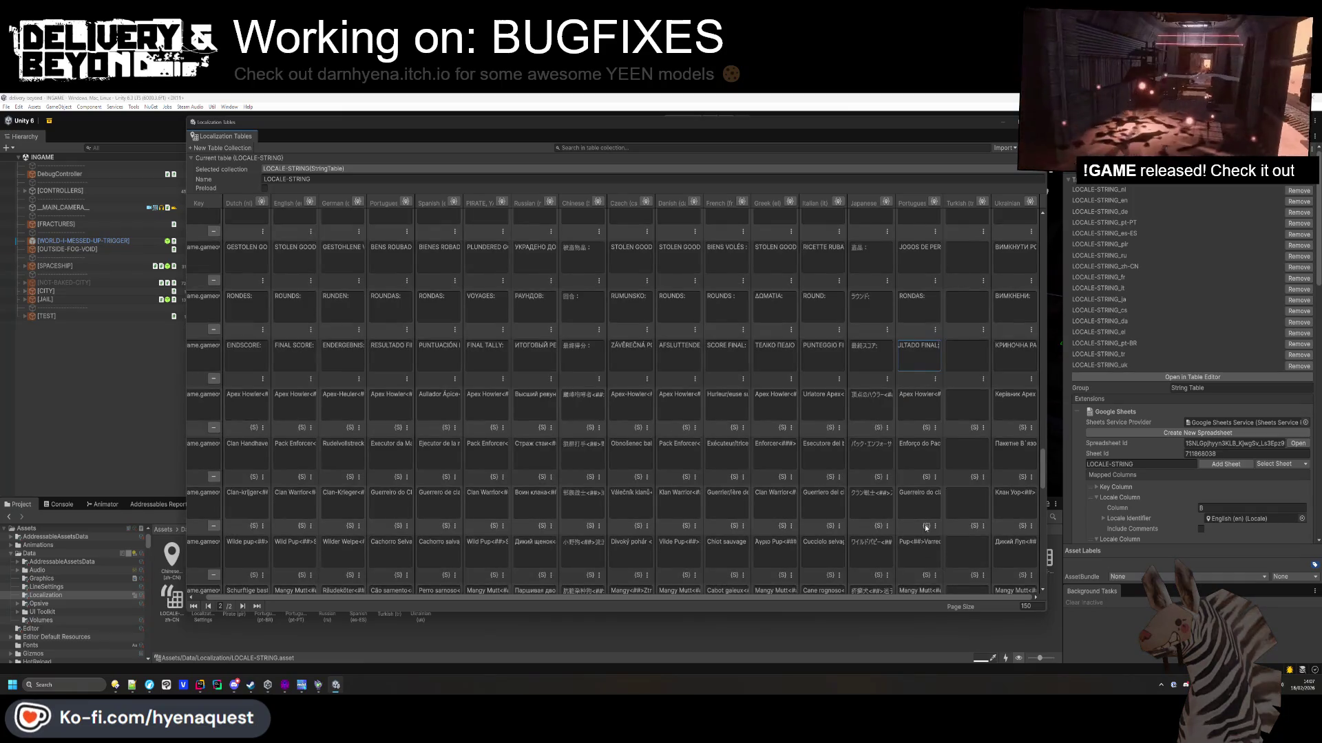
pyautogui.scroll(-4, 926, 527)
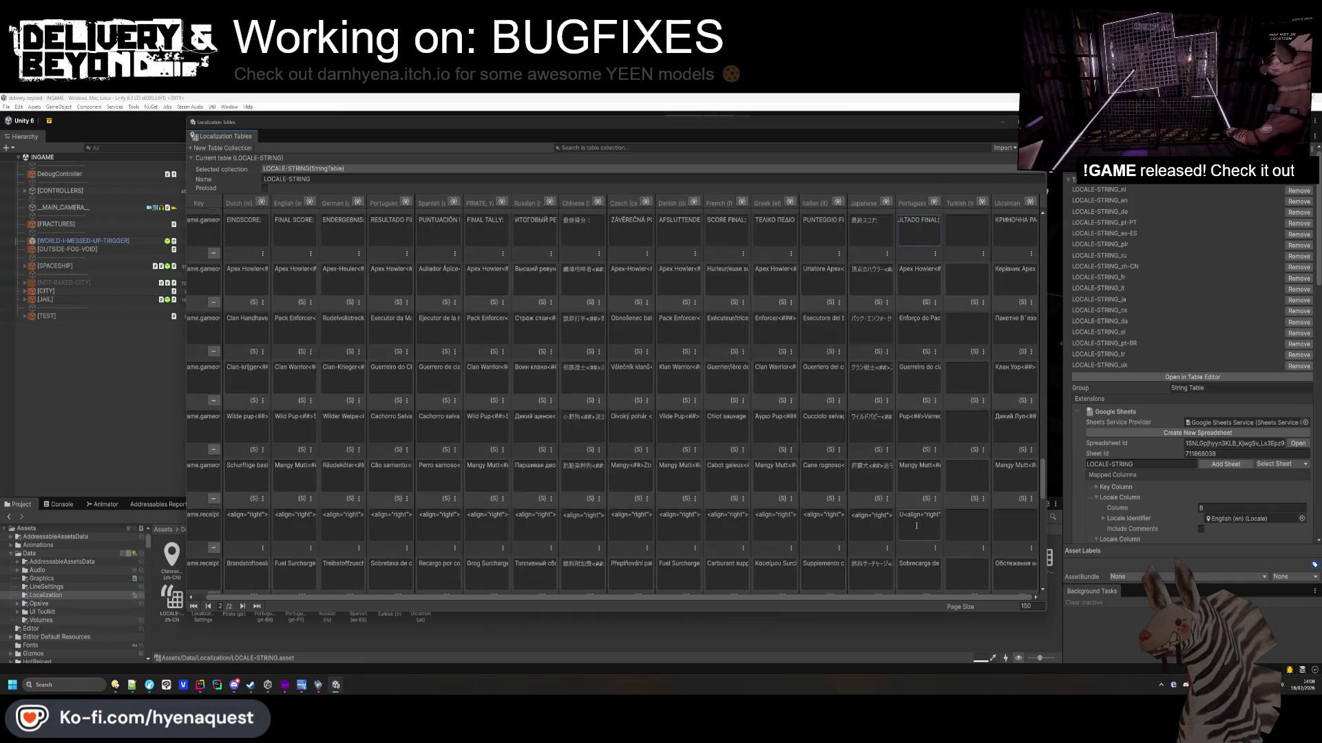
pyautogui.click(916, 526)
pyautogui.click(387, 526)
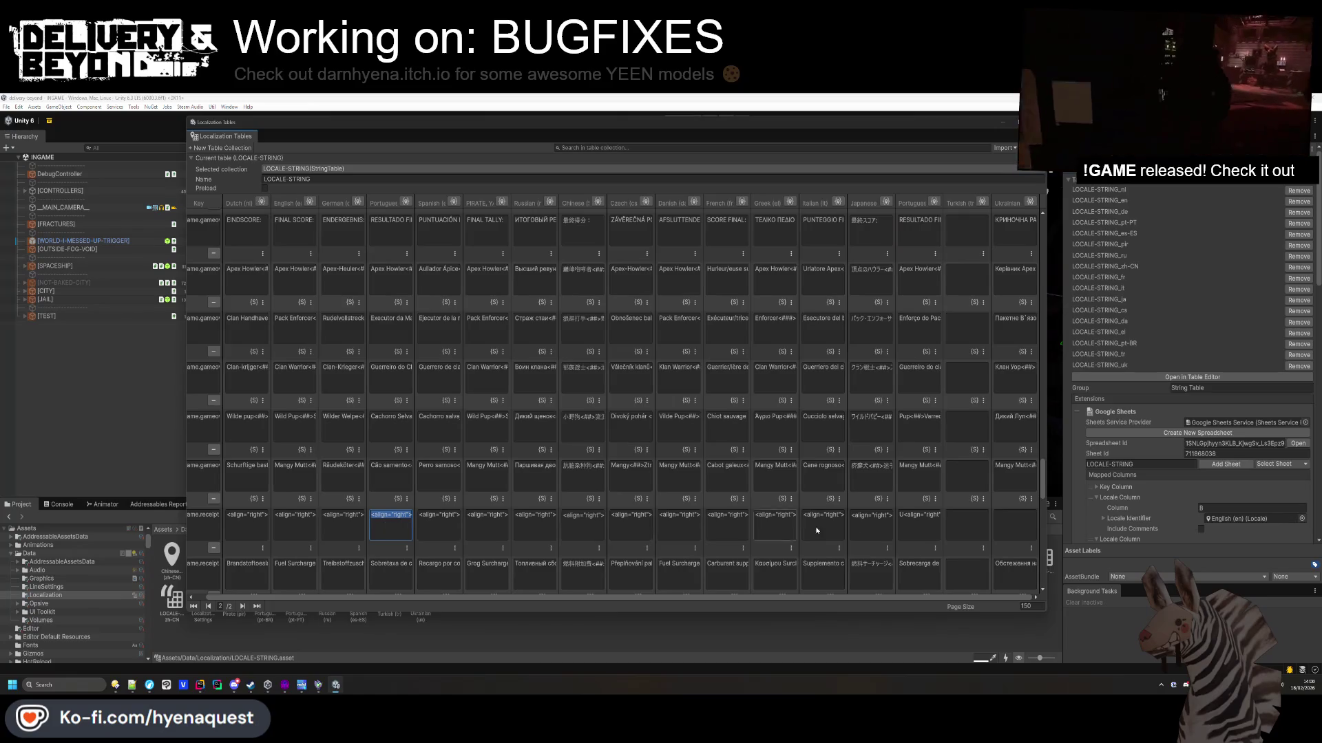
pyautogui.scroll(-1, 914, 524)
pyautogui.click(917, 532)
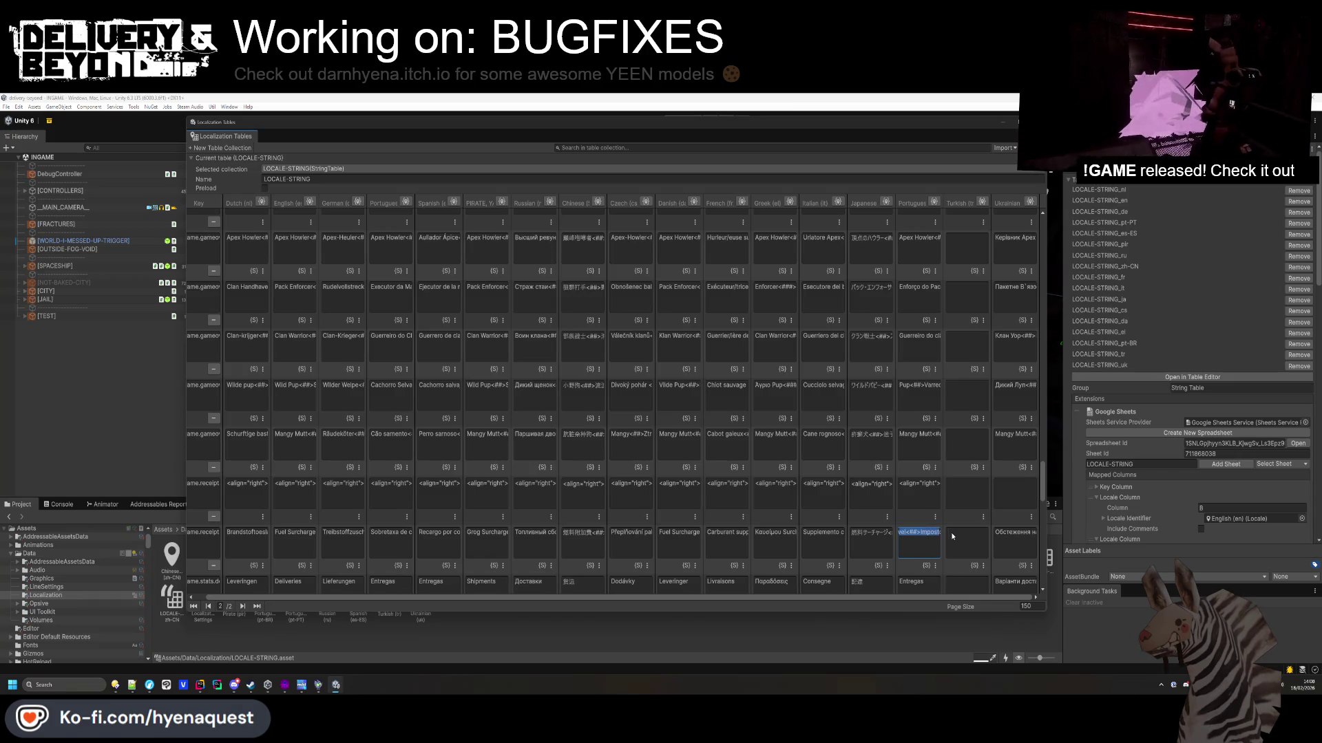
pyautogui.hotkey('ctrl', 'v')
pyautogui.scroll(-1, 915, 525)
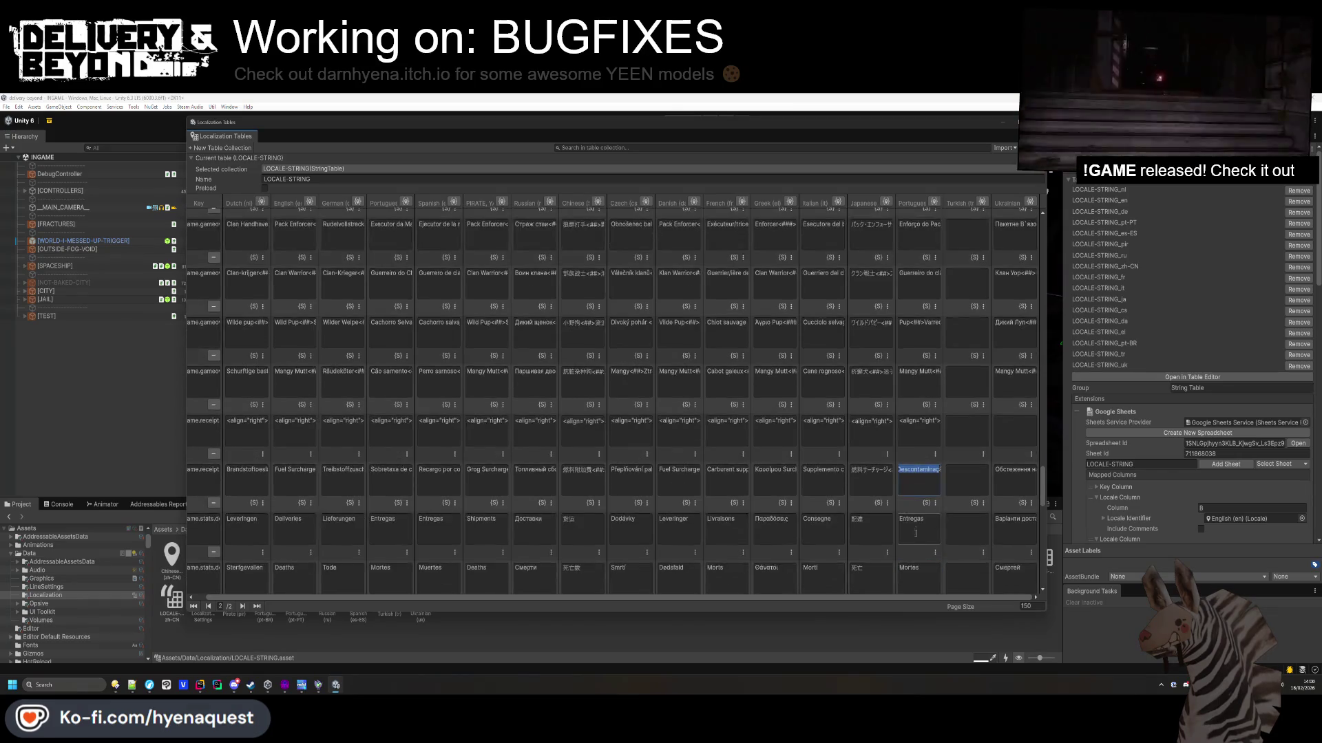
# Swap the Brazilian container cell's CONTINUAR for CONTENTOR from the Portuguese column.
pyautogui.click(916, 525)
pyautogui.scroll(-2, 915, 526)
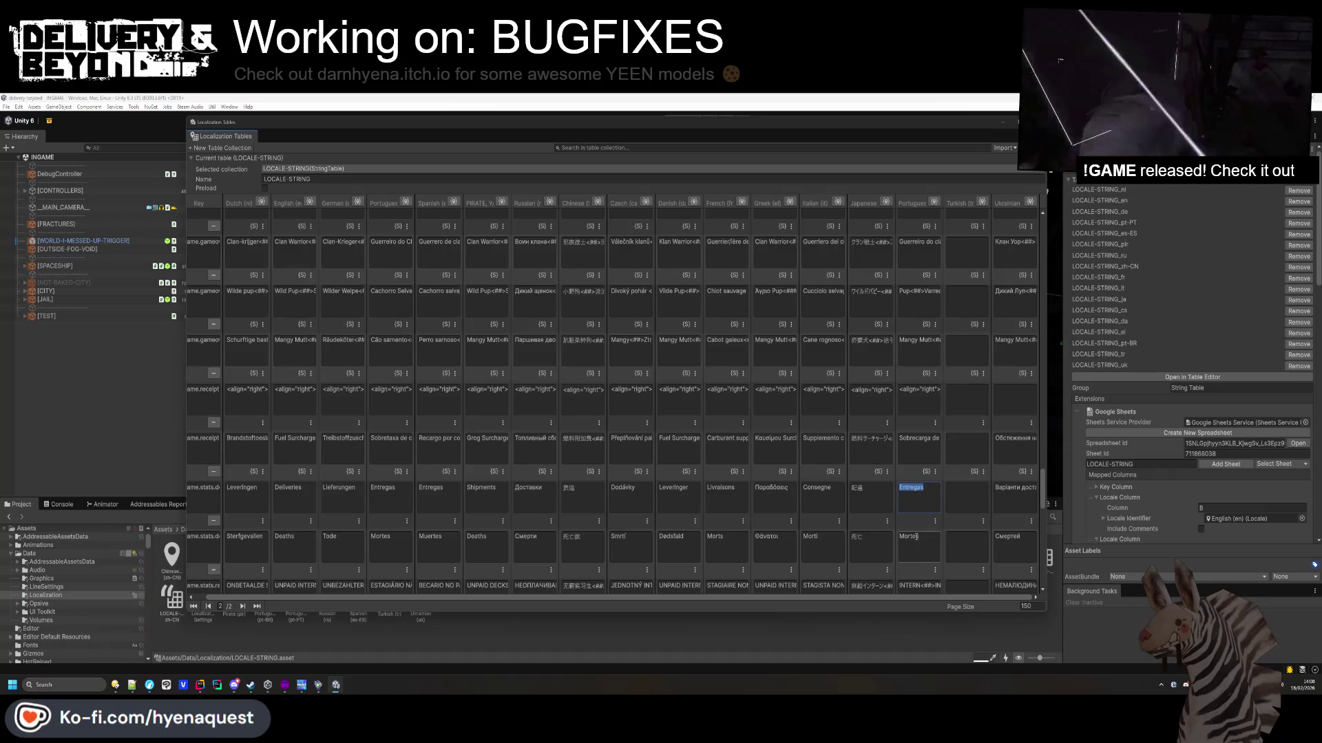
pyautogui.scroll(-1, 920, 529)
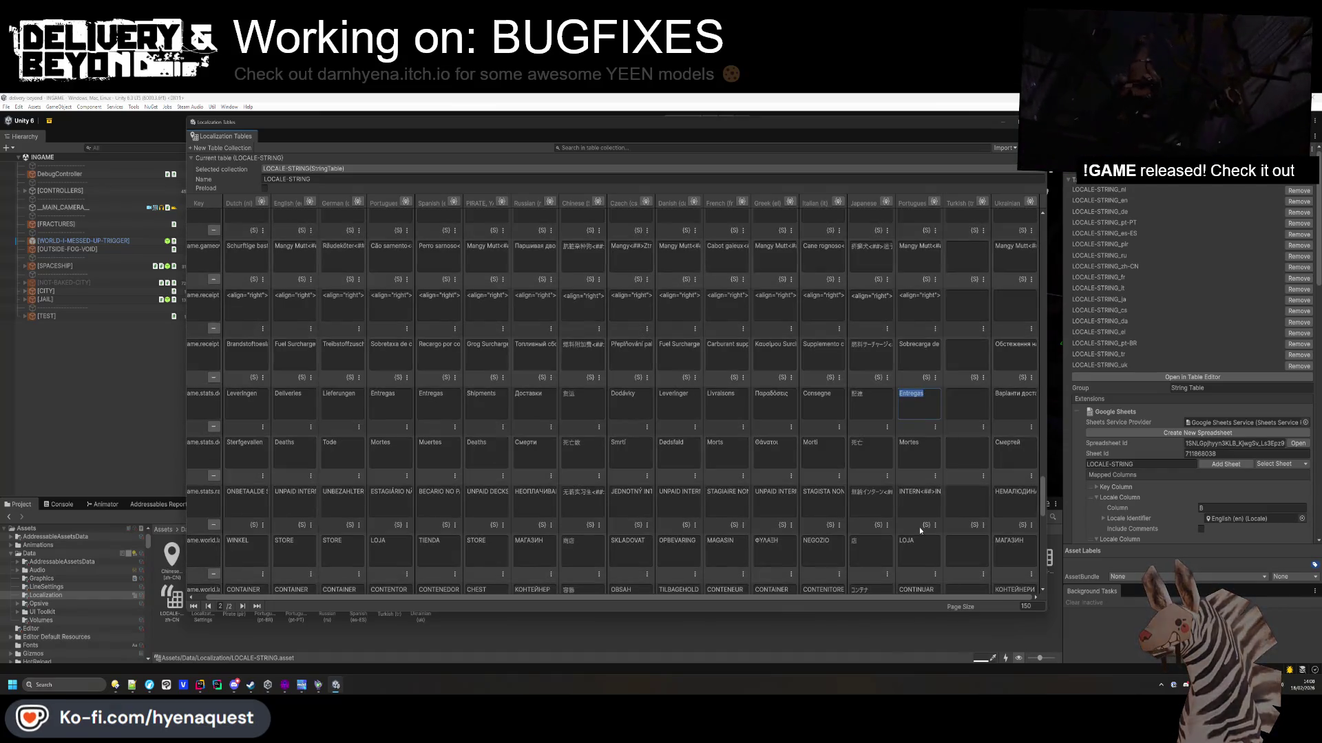
pyautogui.scroll(-3, 919, 541)
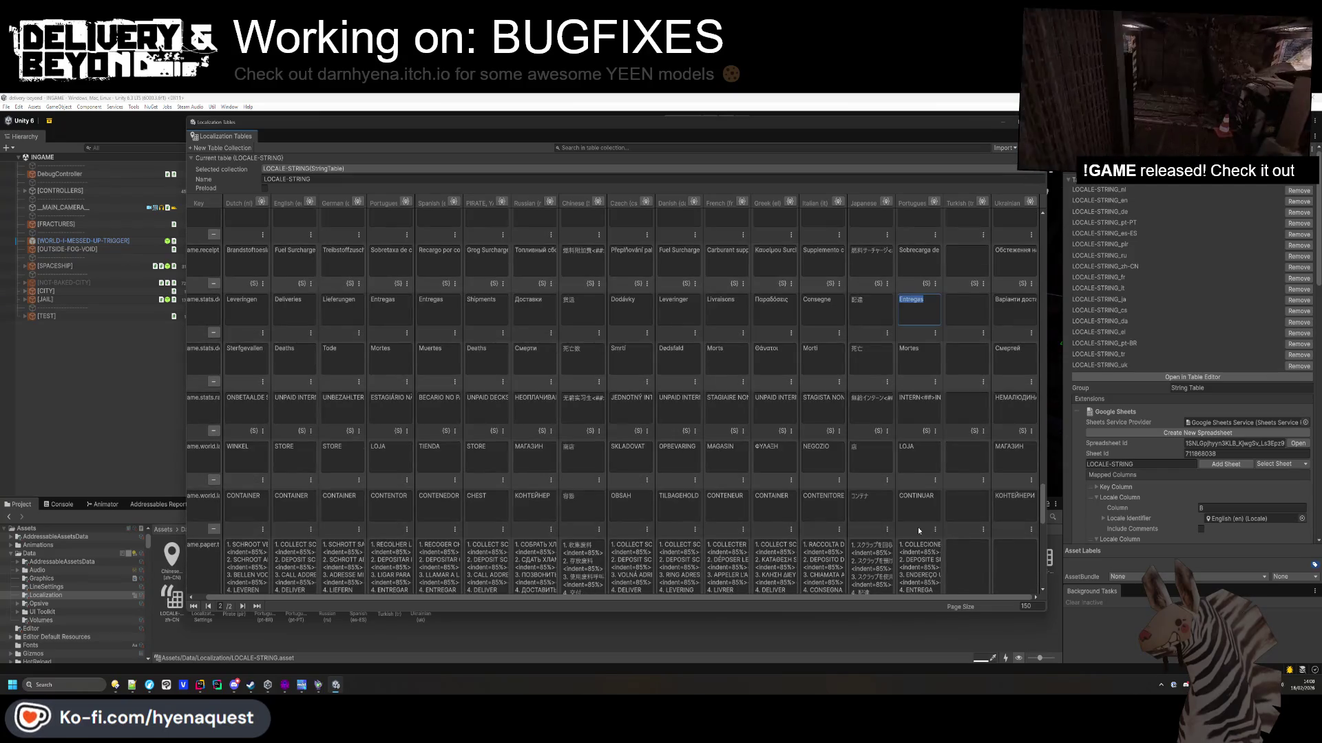
pyautogui.click(918, 509)
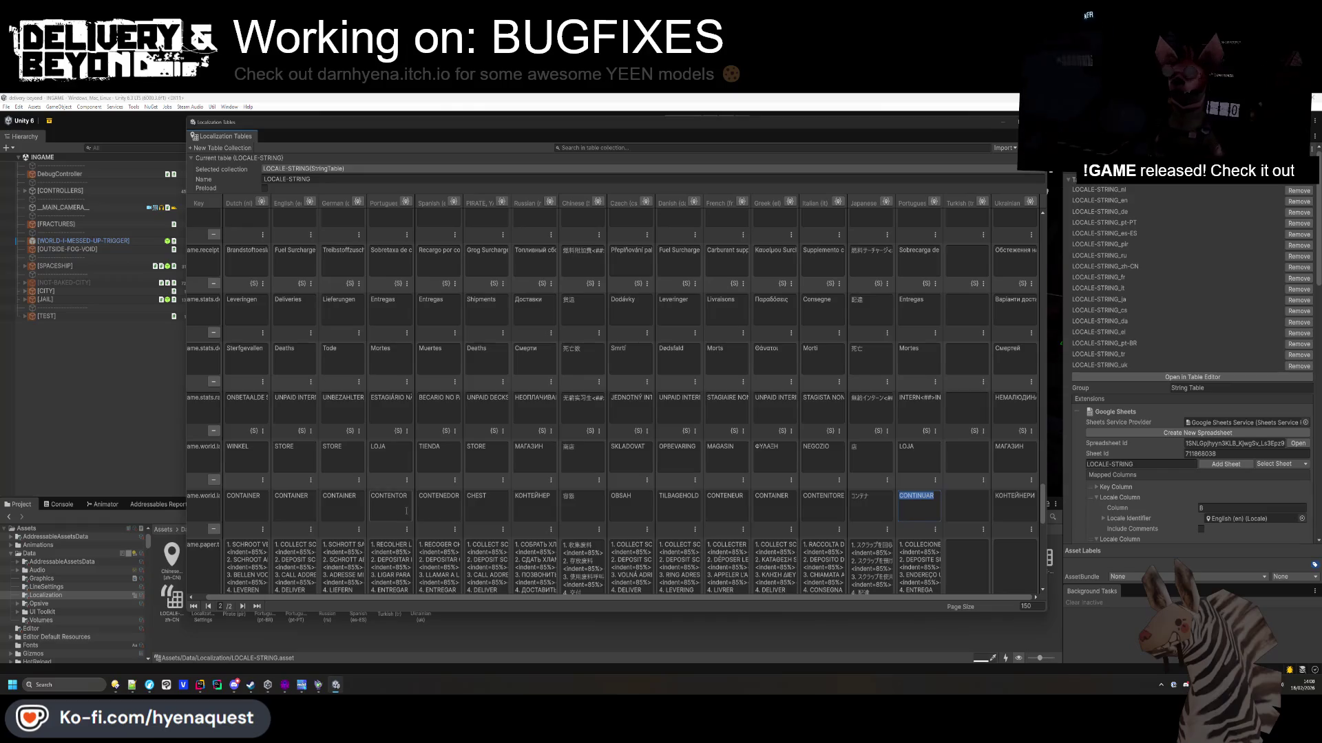
pyautogui.click(406, 510)
pyautogui.click(929, 516)
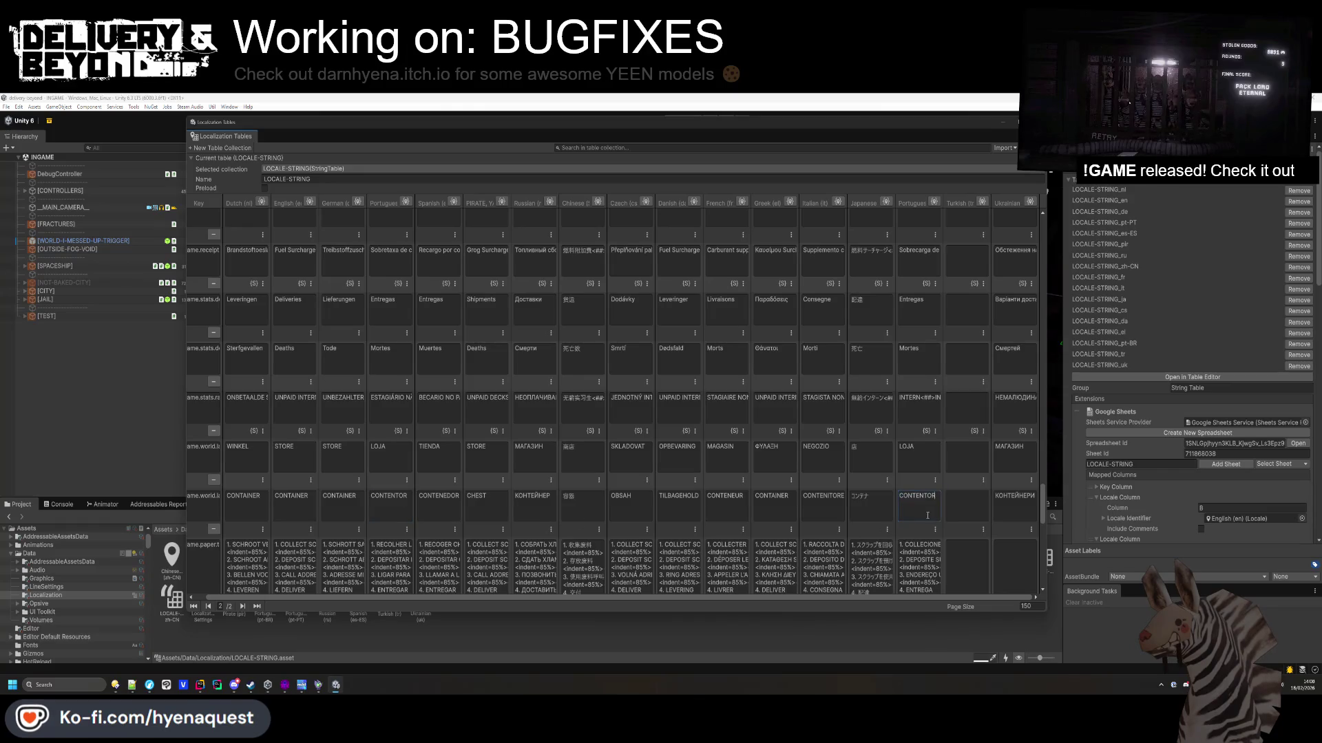
pyautogui.scroll(-3, 927, 516)
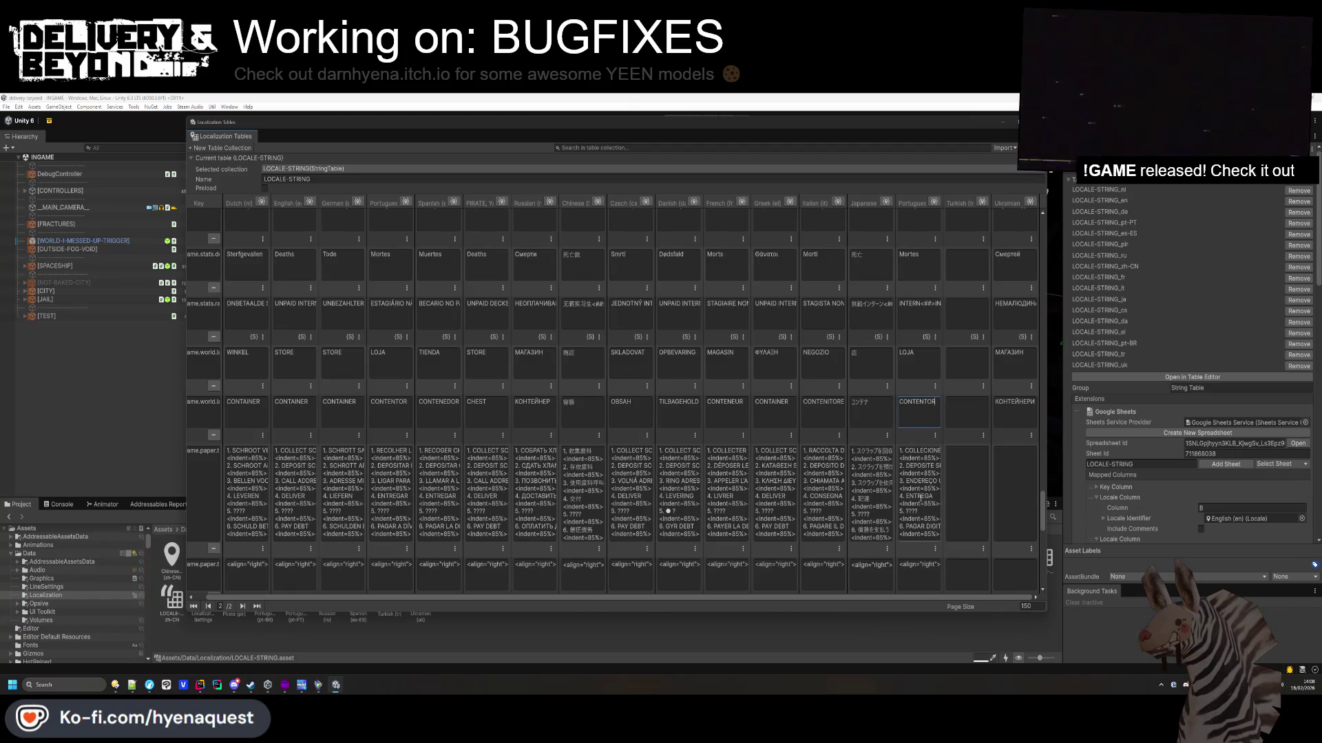
pyautogui.scroll(-5, 926, 502)
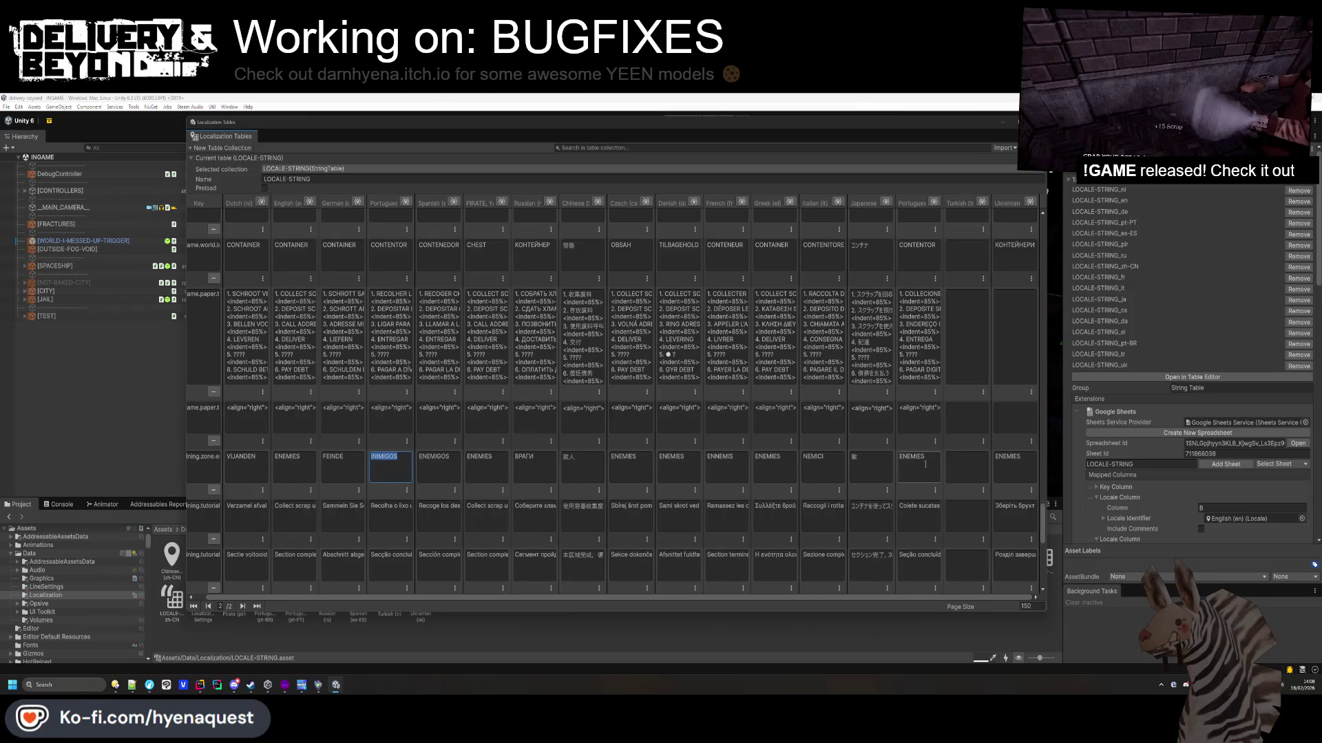
# Inspect the full Brazilian scrap-collecting tutorial translation.
pyautogui.click(927, 519)
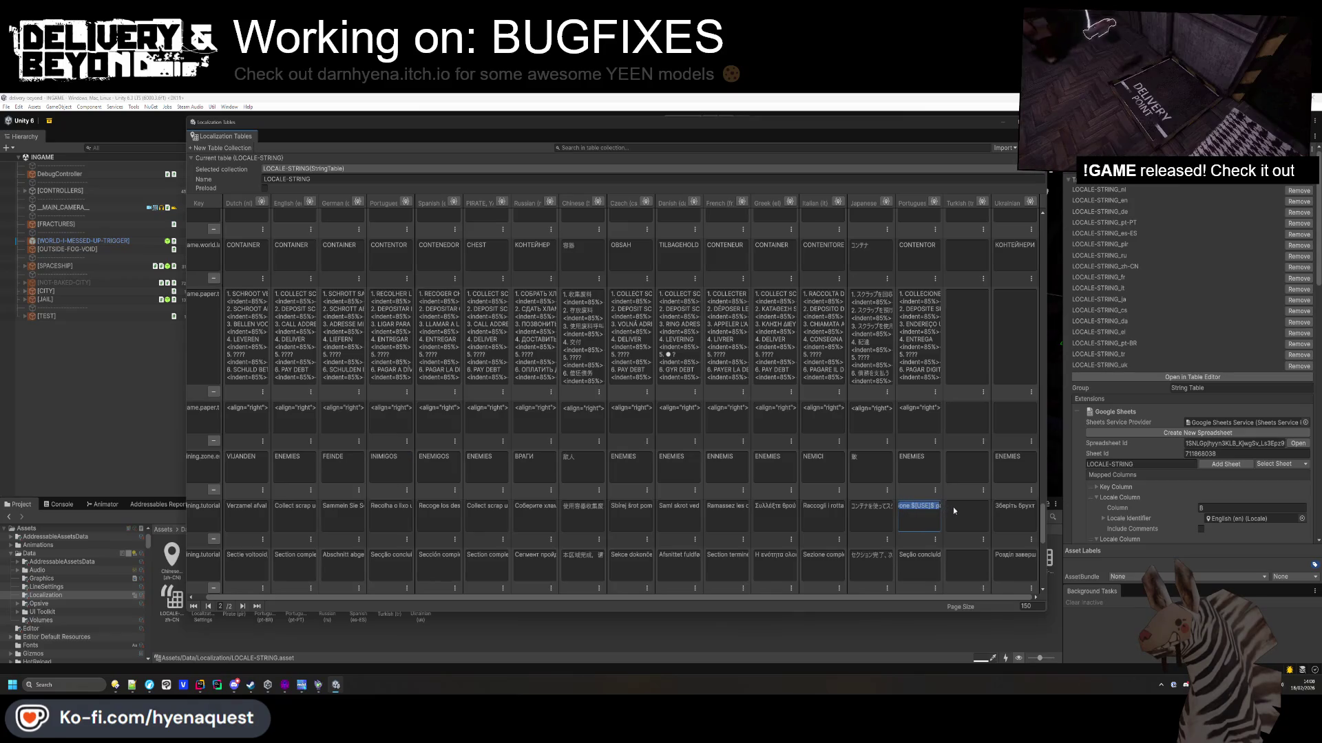
pyautogui.moveTo(953, 510); pyautogui.dragTo(959, 511)
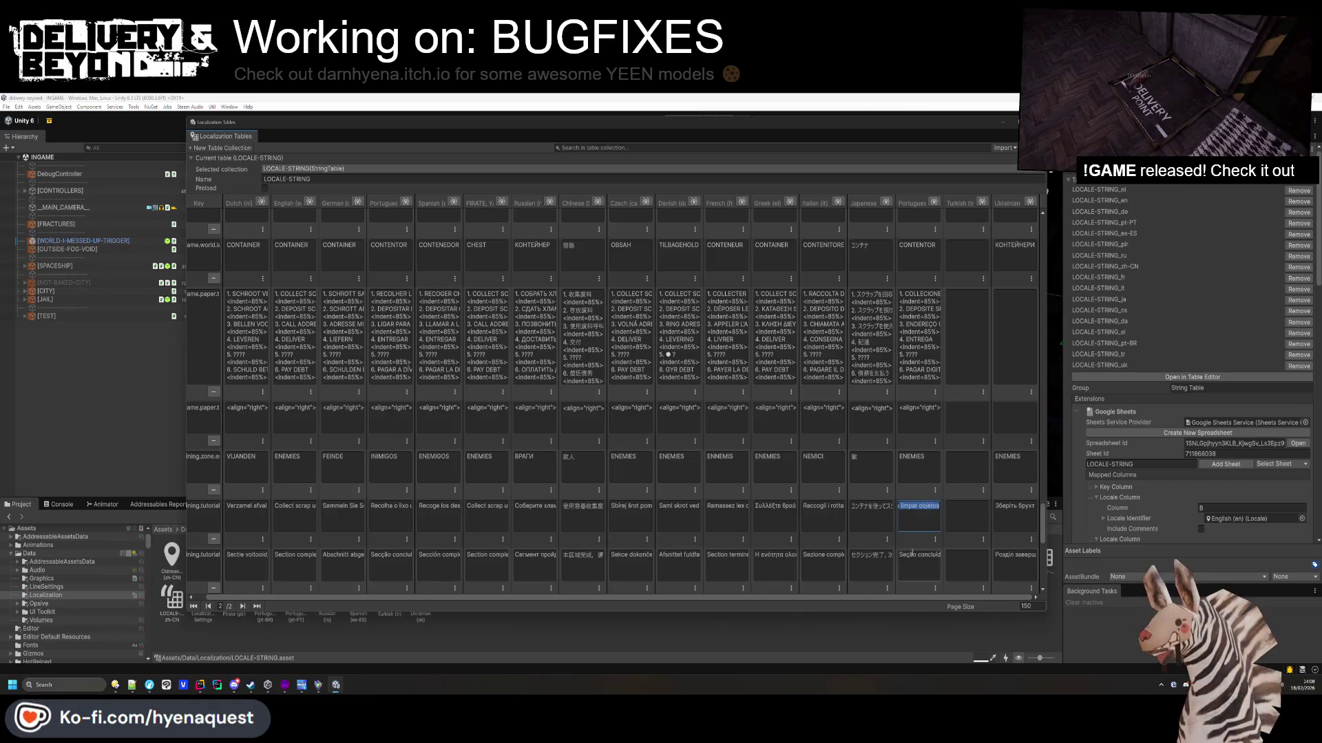
pyautogui.scroll(-3, 919, 528)
pyautogui.scroll(-5, 924, 516)
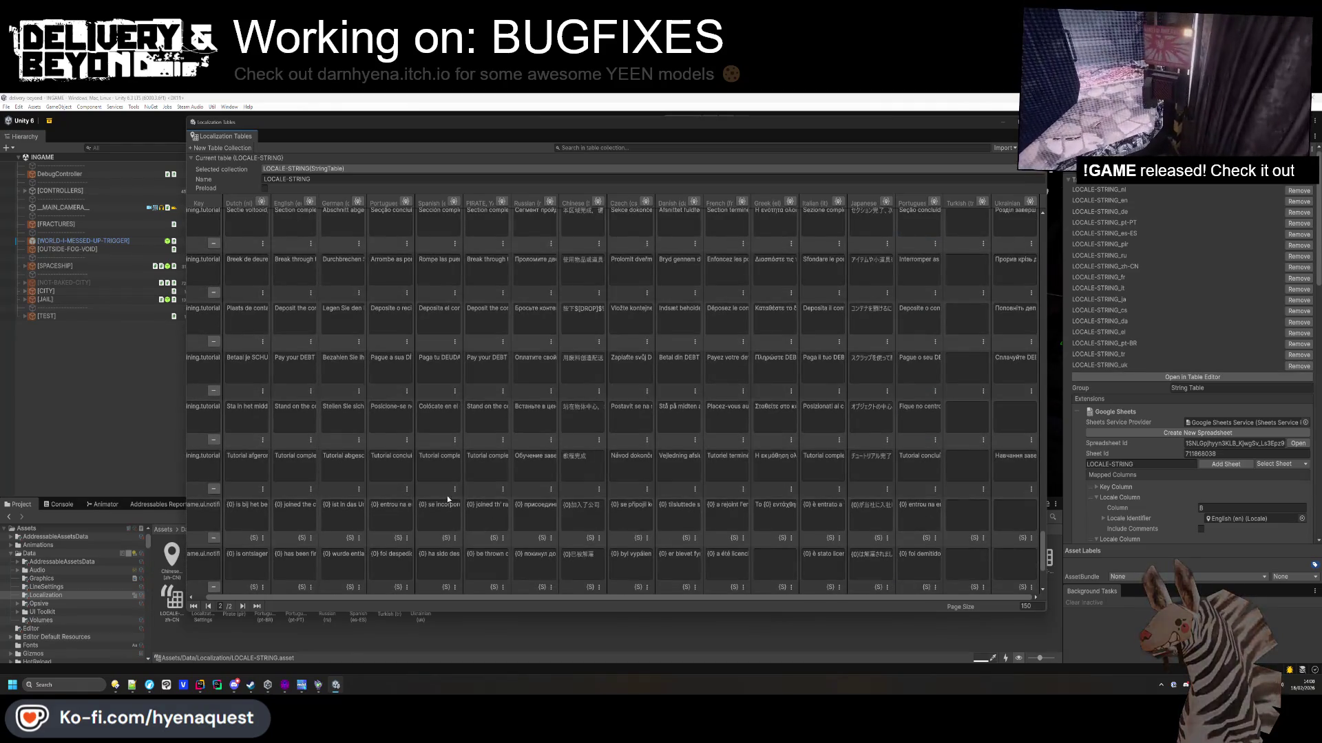
pyautogui.scroll(-2, 925, 523)
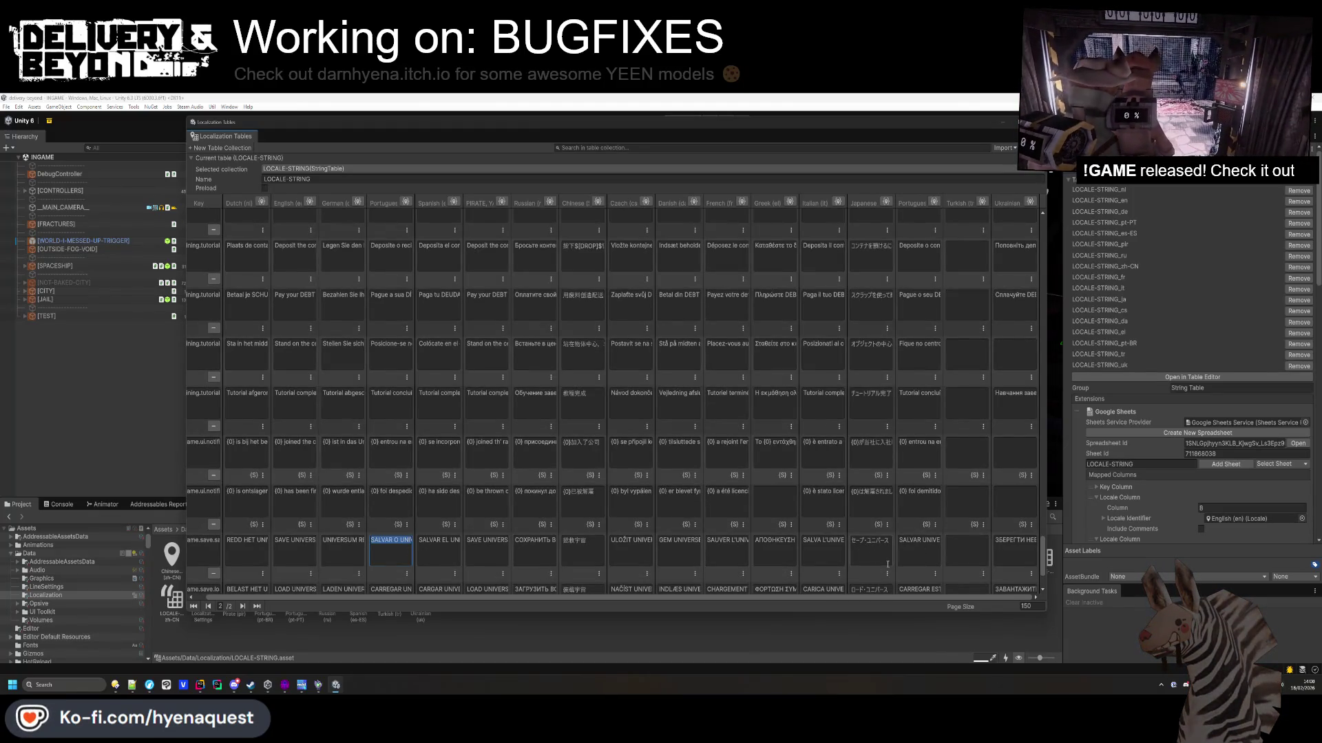
# Edit the Brazilian save-universe and load-universe translations.
pyautogui.click(920, 551)
pyautogui.scroll(-2, 927, 546)
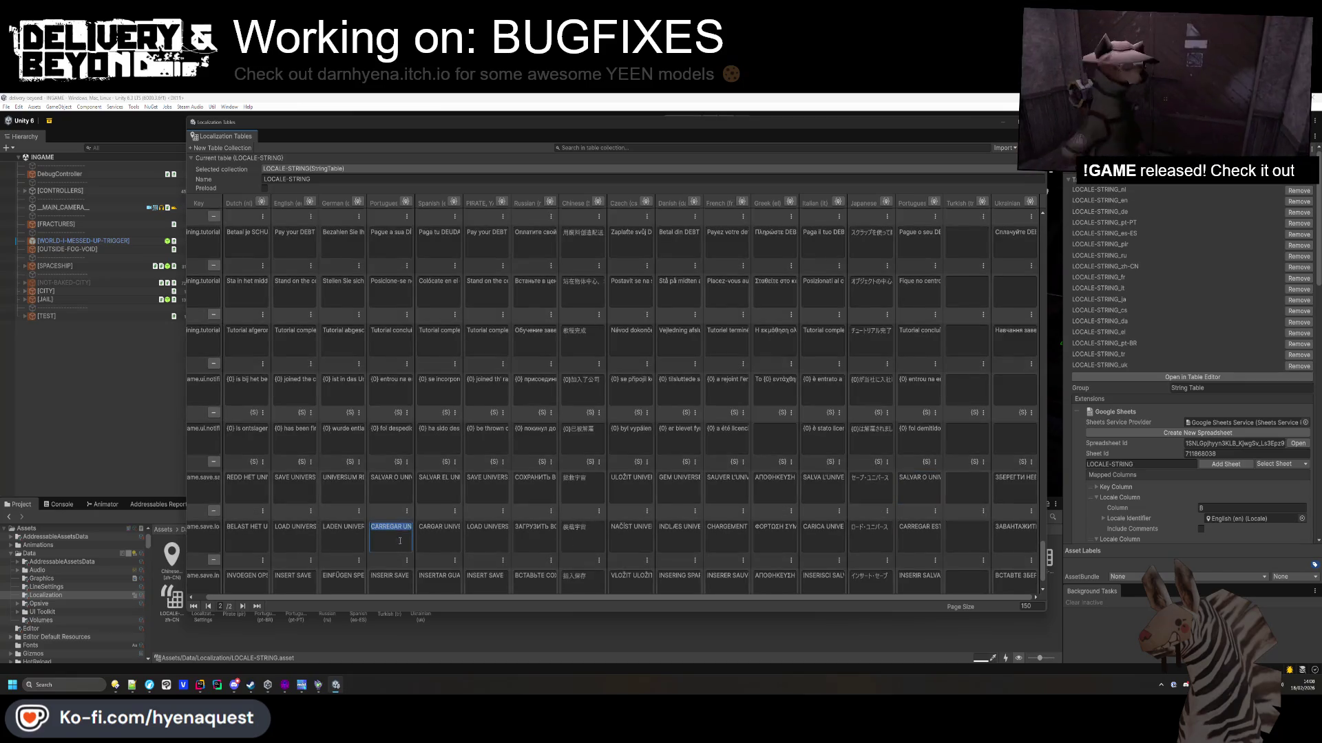
pyautogui.click(926, 541)
pyautogui.hotkey('ctrl', 'v')
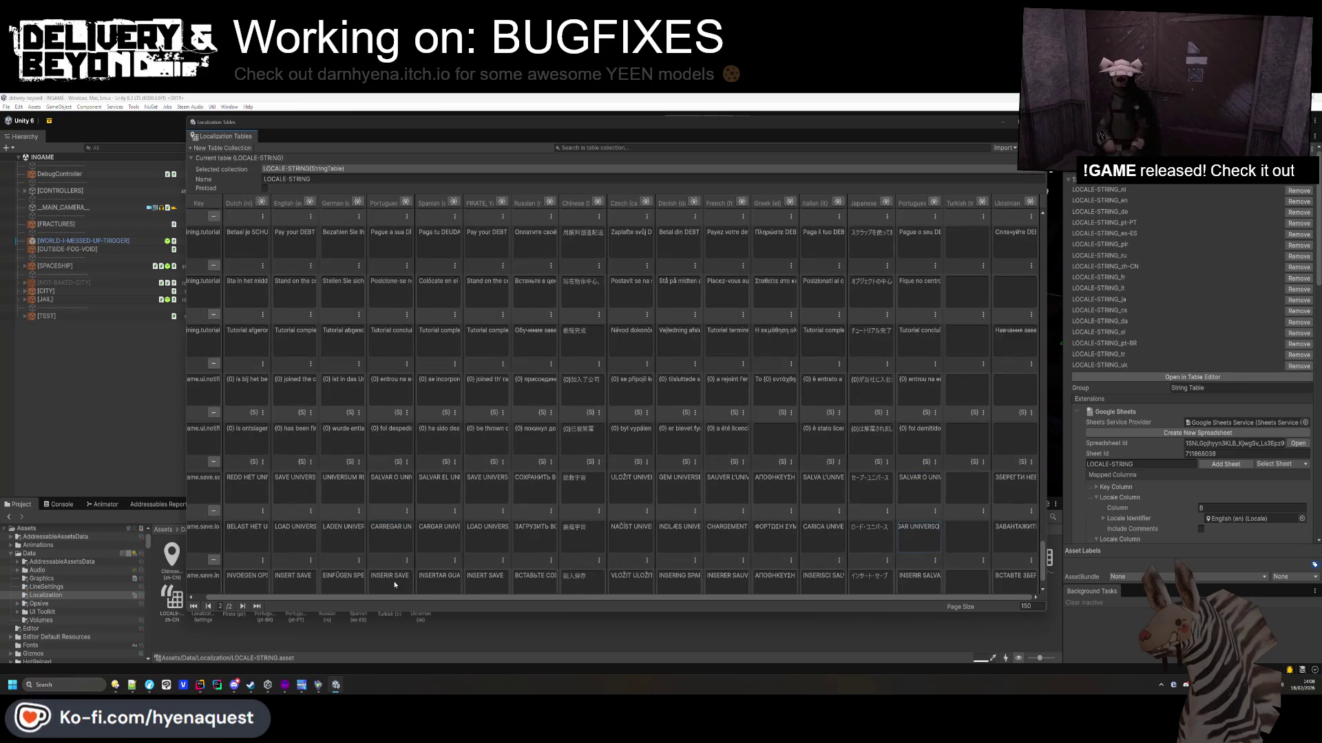
pyautogui.click(390, 575)
pyautogui.scroll(-2, 874, 514)
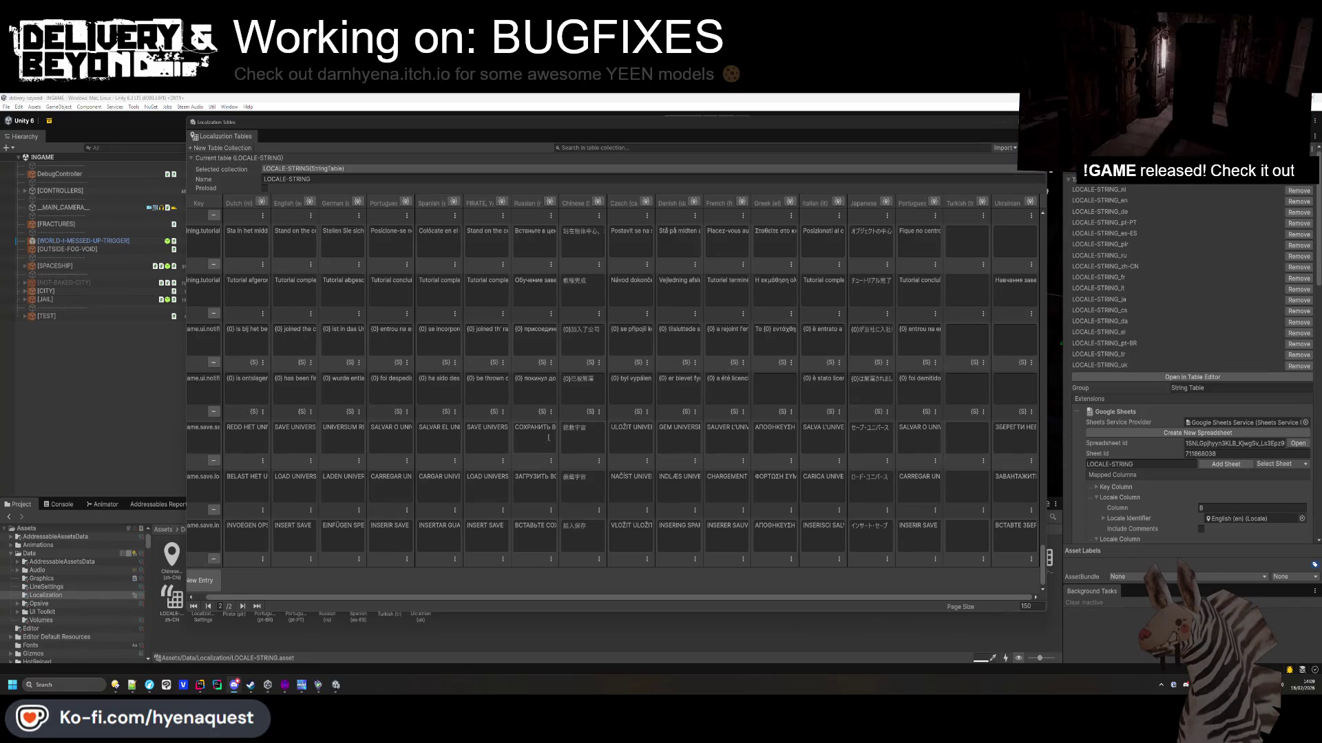
# Check the empty Czech cell in the red-colour row and go to page 1.
pyautogui.scroll(15, 855, 447)
pyautogui.scroll(15, 855, 448)
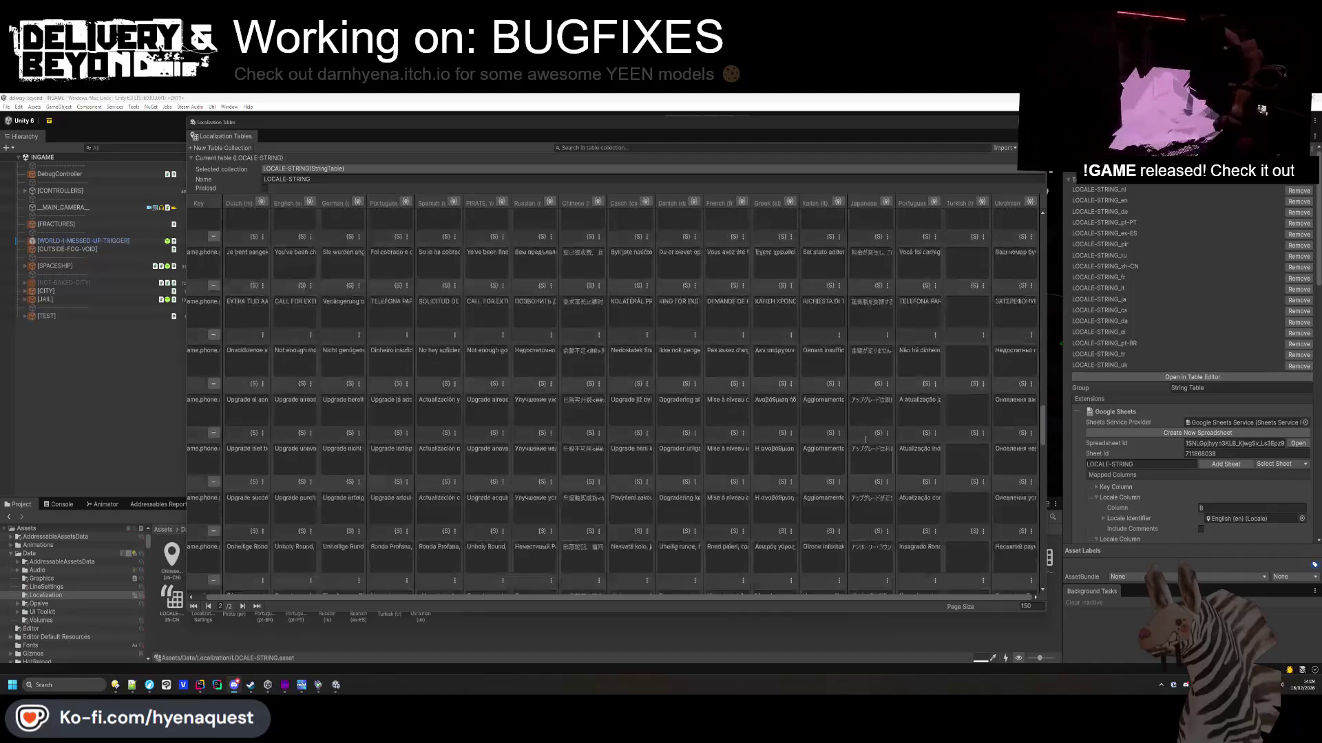
pyautogui.scroll(5, 890, 438)
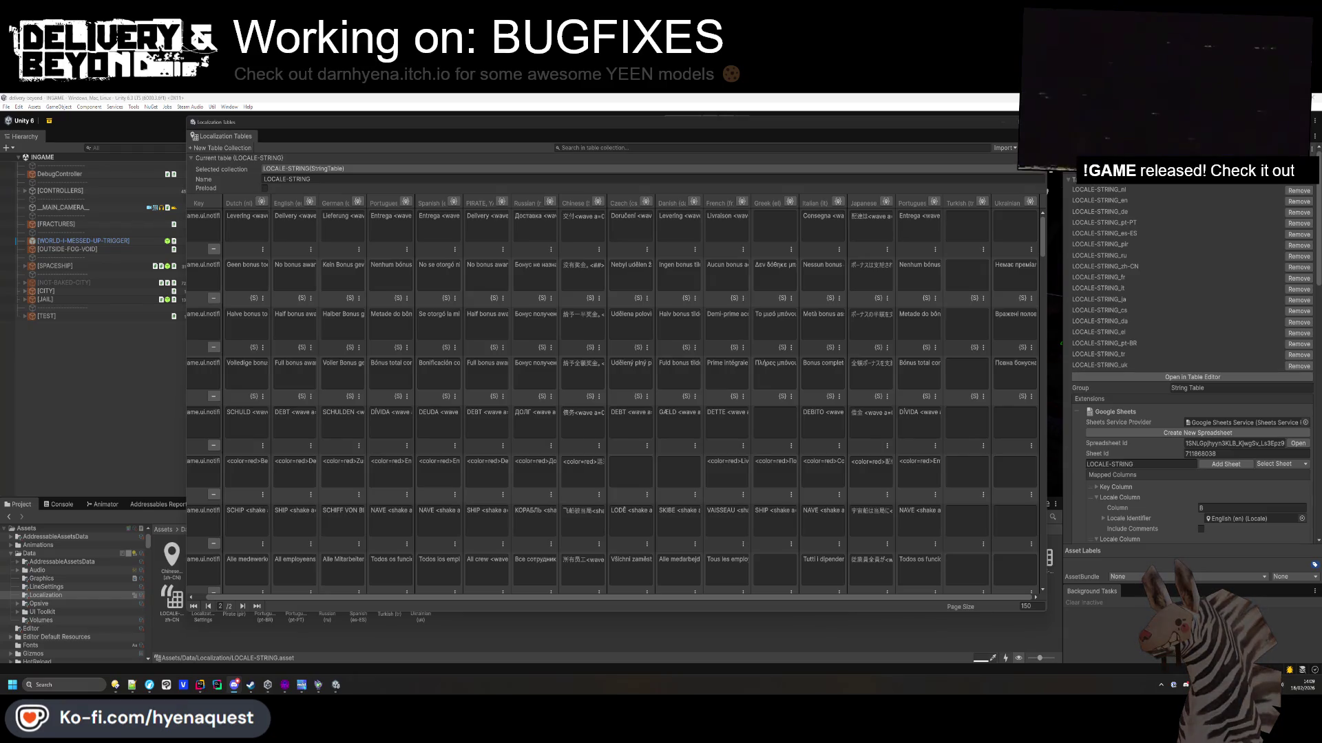
pyautogui.click(630, 470)
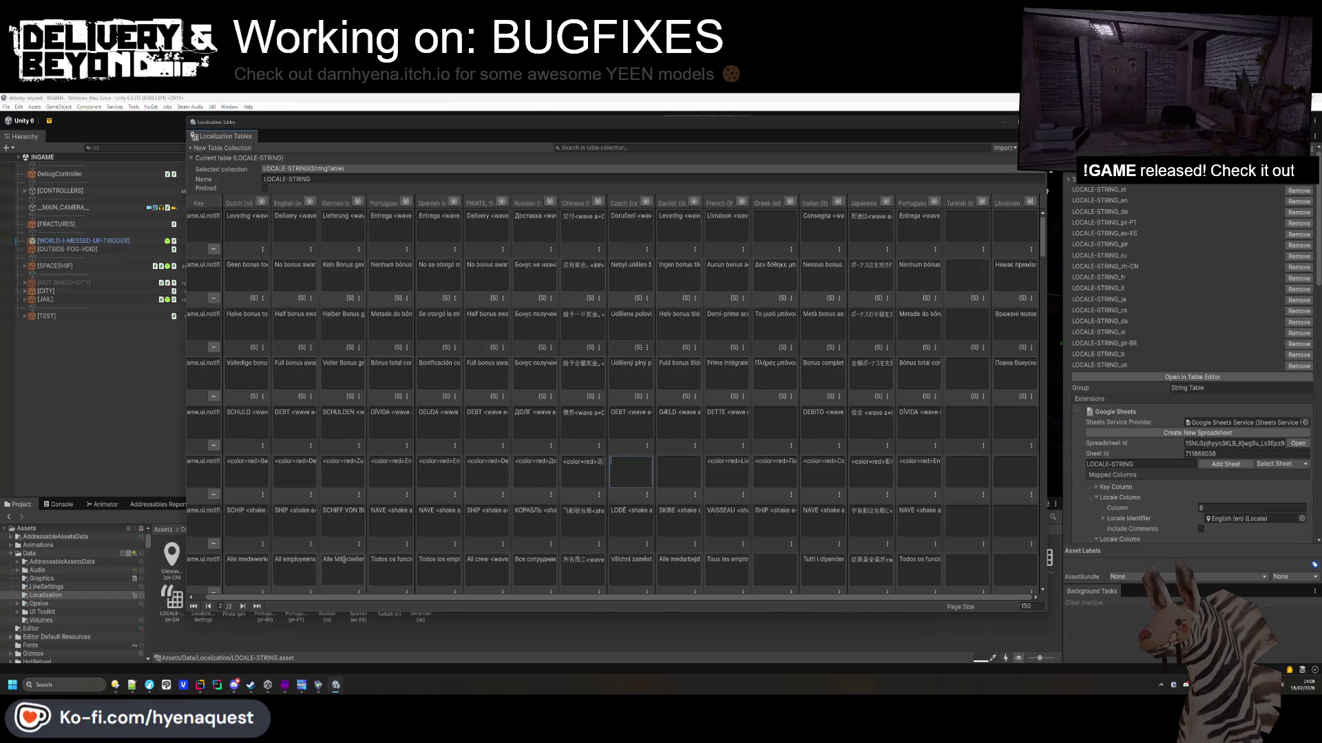
pyautogui.press('Return')
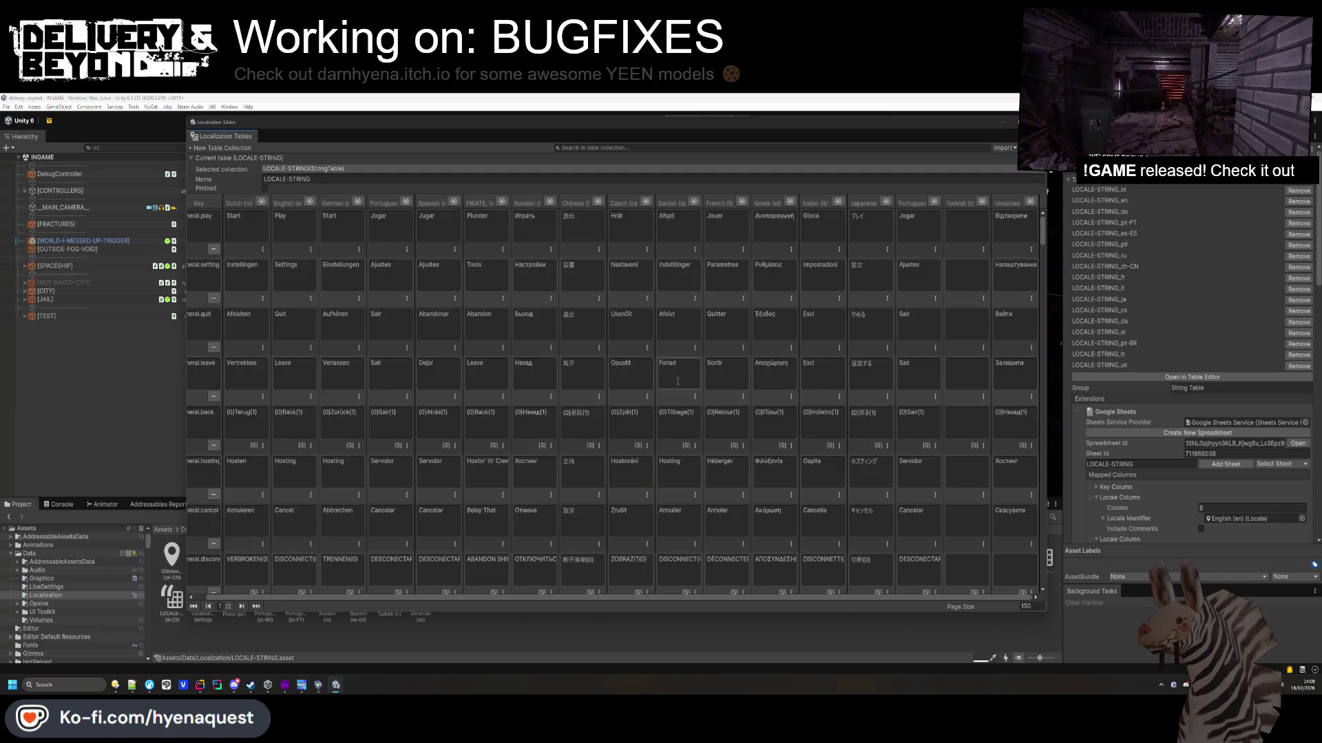
# Review the first page's rows, then bring up the open-windows overview.
pyautogui.scroll(-10, 679, 380)
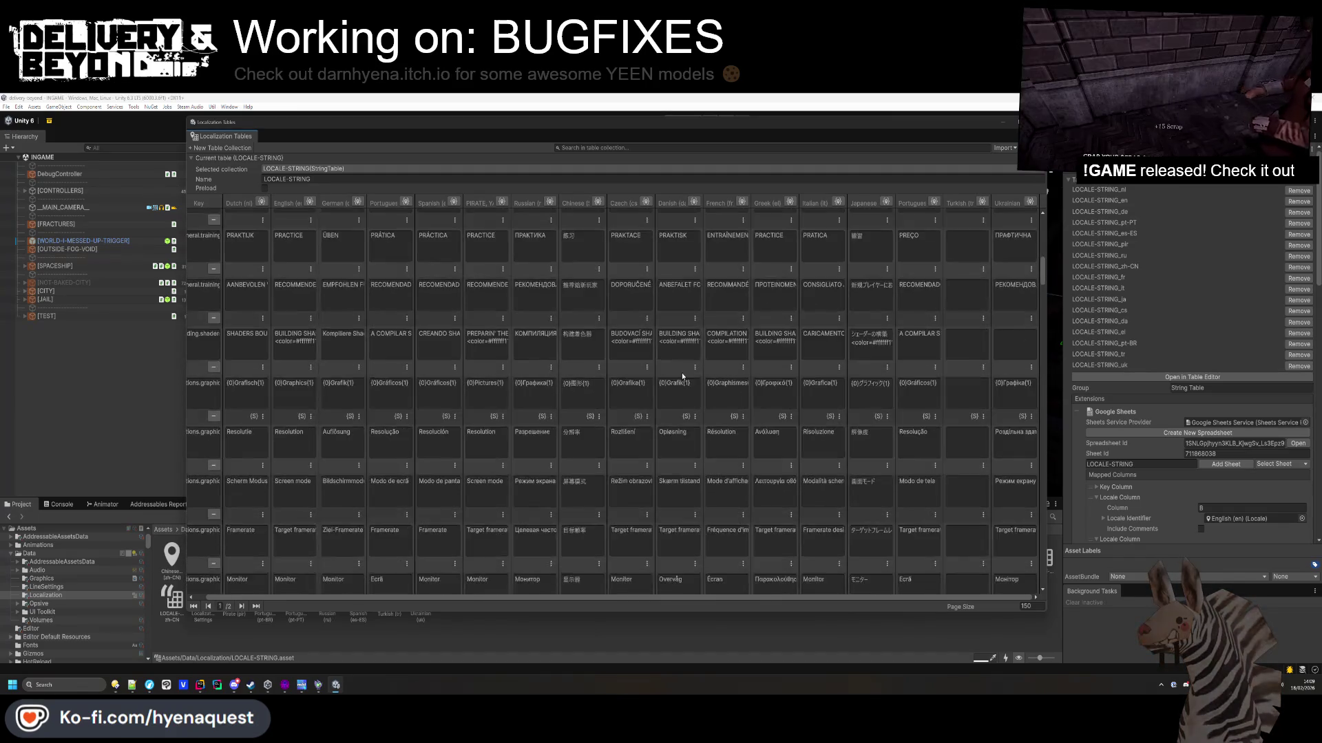
pyautogui.scroll(-10, 682, 377)
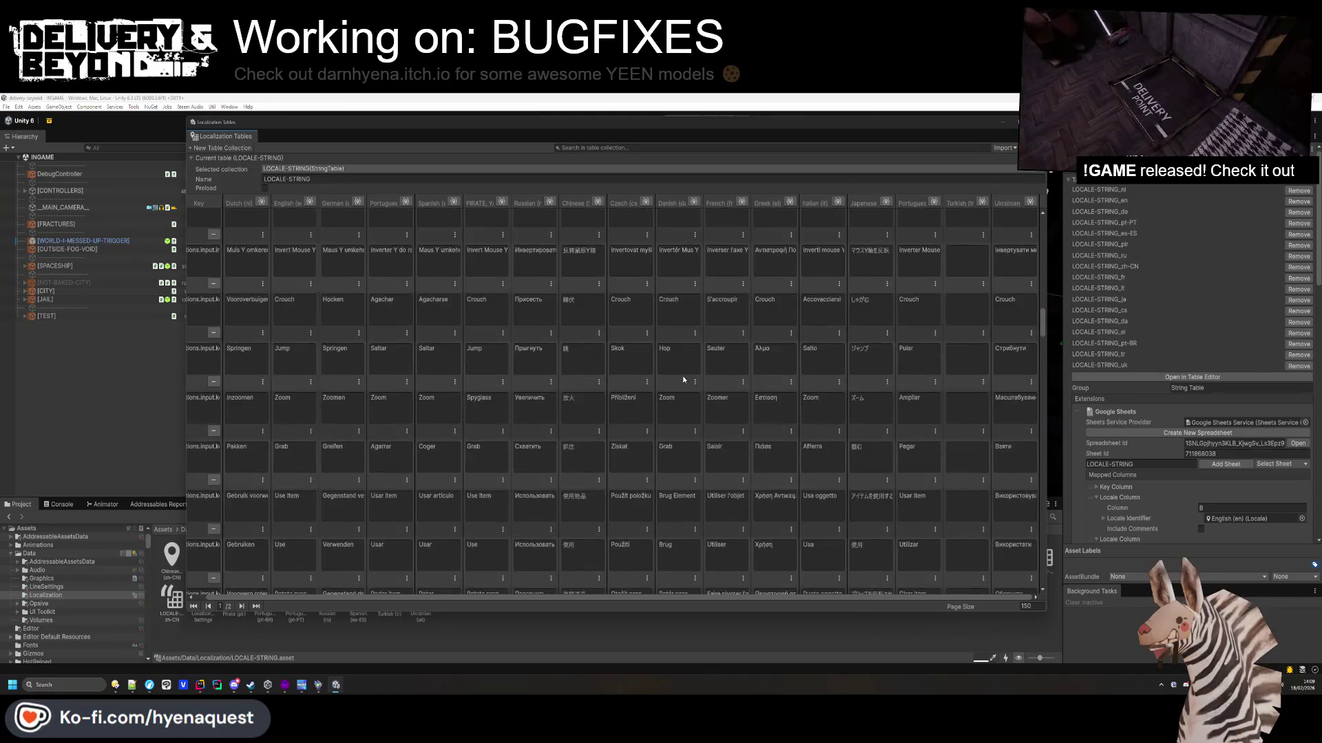
pyautogui.scroll(-10, 684, 380)
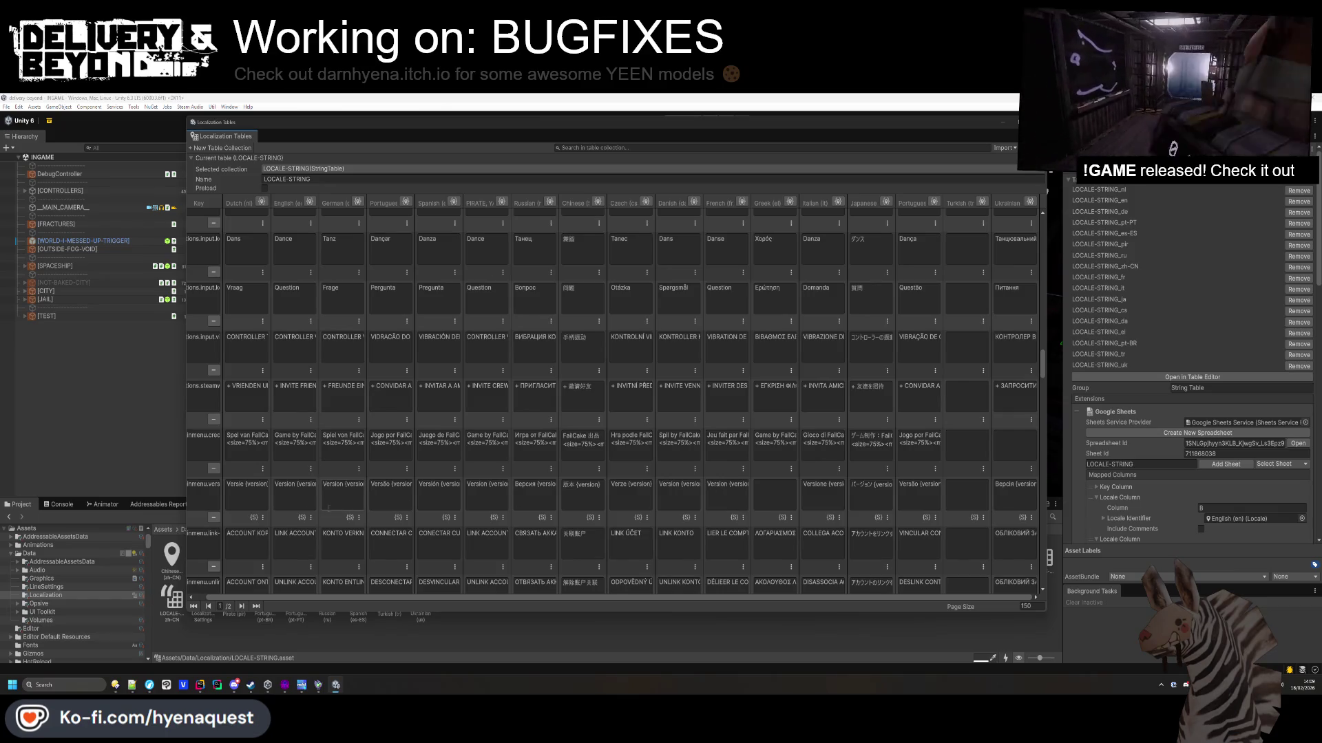
pyautogui.hotkey('alt', 'Tab')
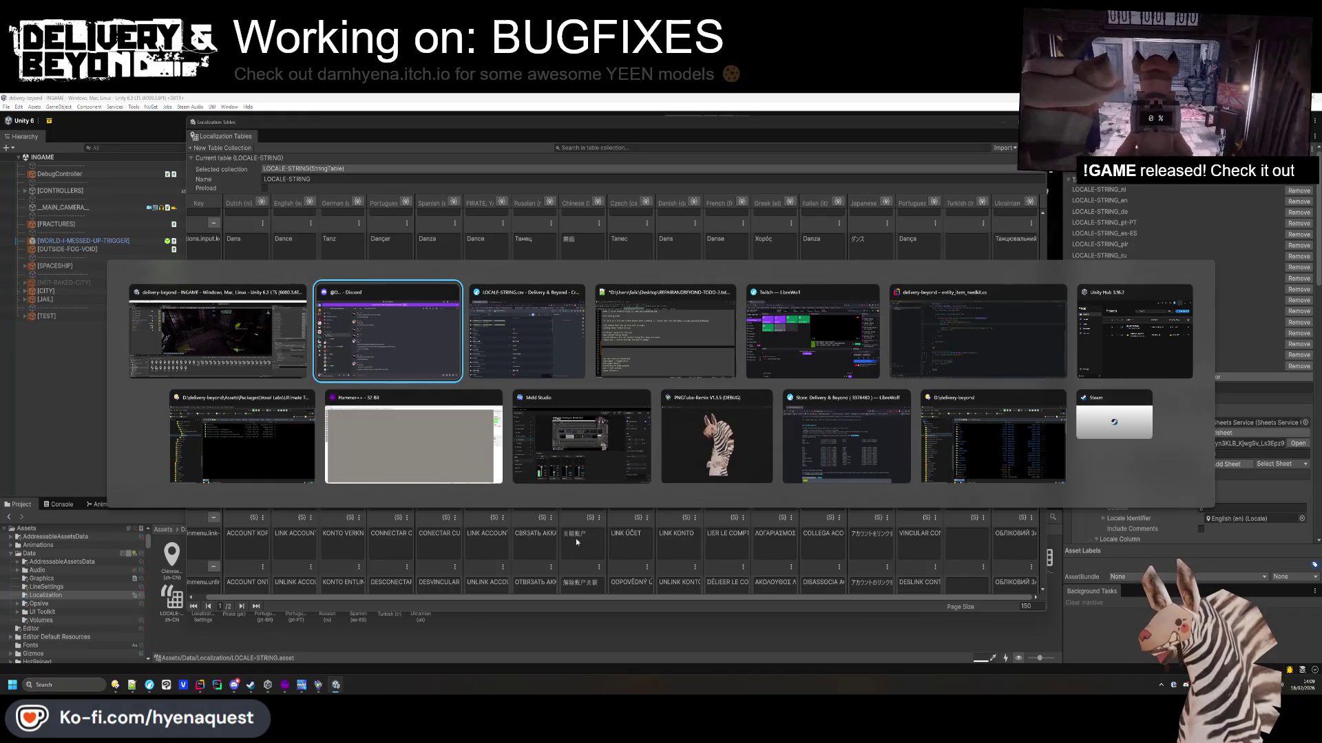
# Translate 'Version {version}' into Greek in DeepL.
pyautogui.hotkey('alt', 'Tab')
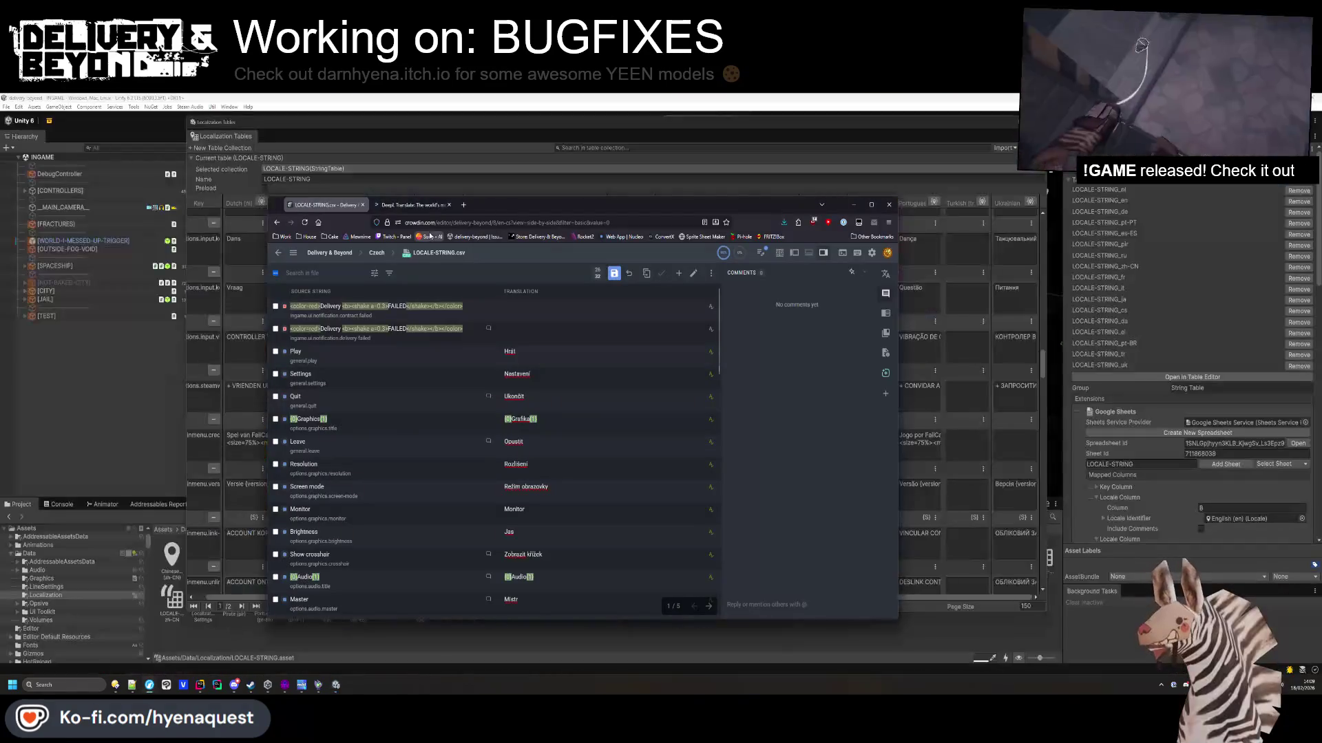
pyautogui.hotkey('ctrl', 'w')
pyautogui.hotkey('ctrl', 'a')
pyautogui.write('Version {version}')
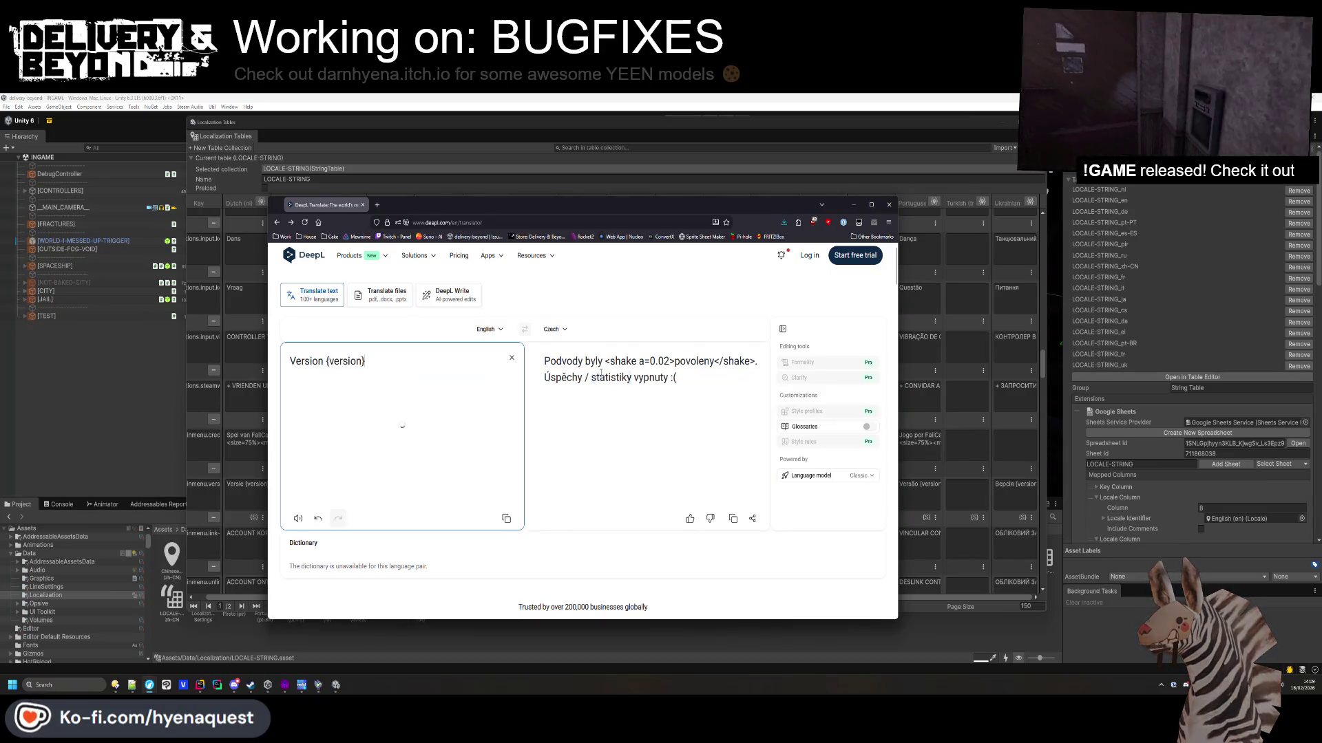
pyautogui.click(555, 330)
pyautogui.write('k')
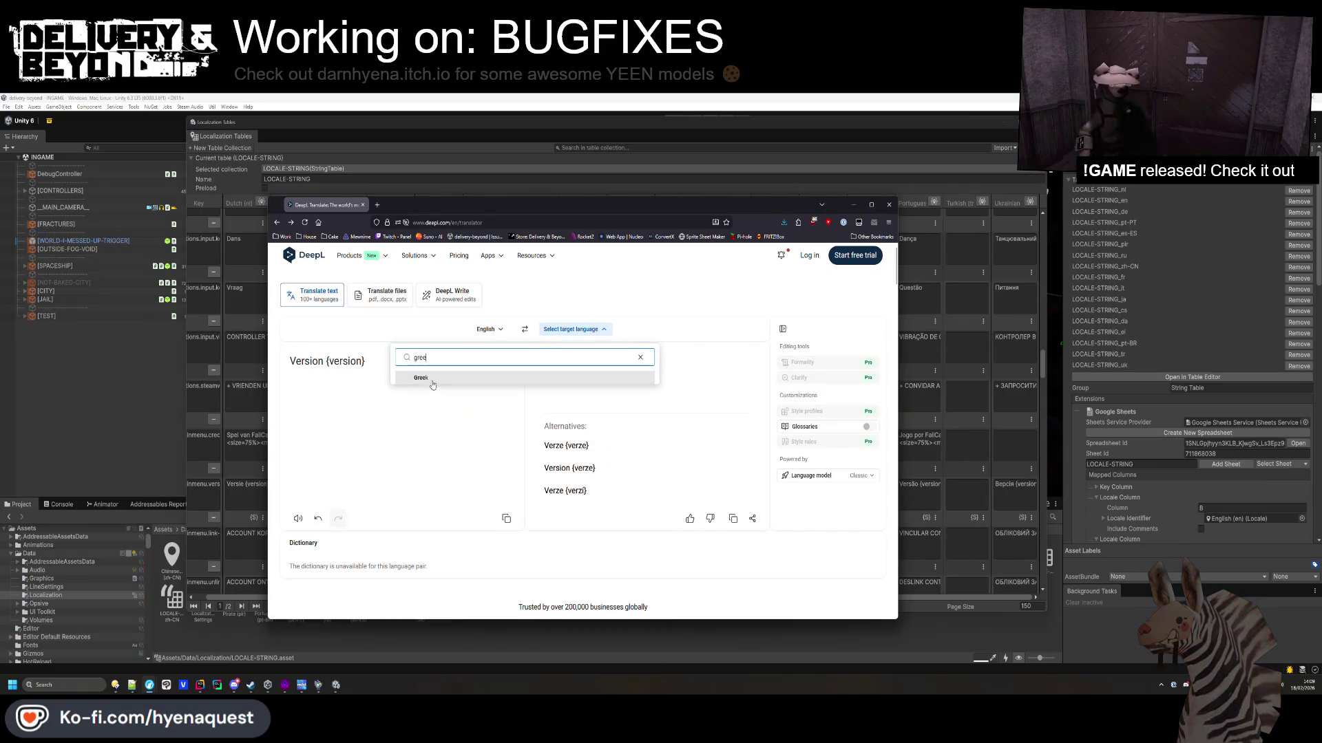
pyautogui.press('Return')
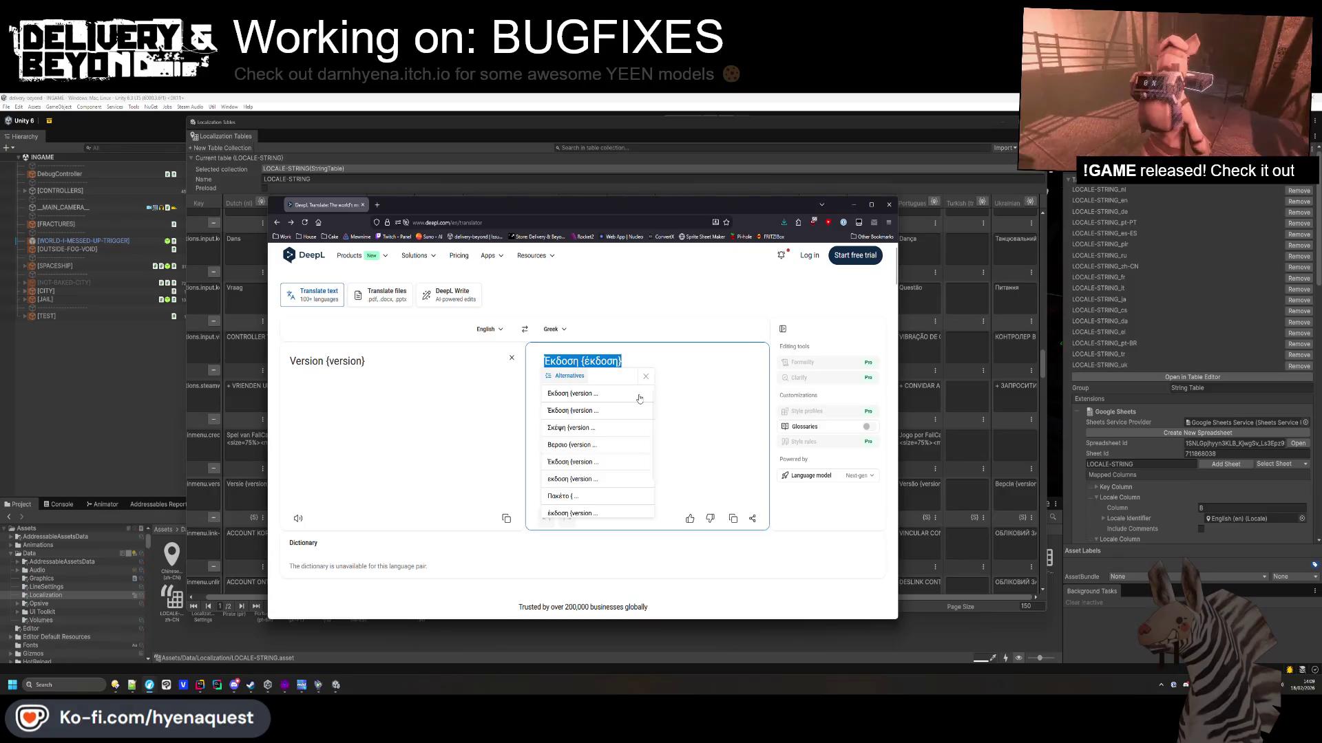
pyautogui.click(687, 392)
# Paste the Greek 'Έκδοση {version}' into the Greek cell of the version row.
pyautogui.hotkey('alt', 'Tab')
pyautogui.hotkey('alt', 'Tab')
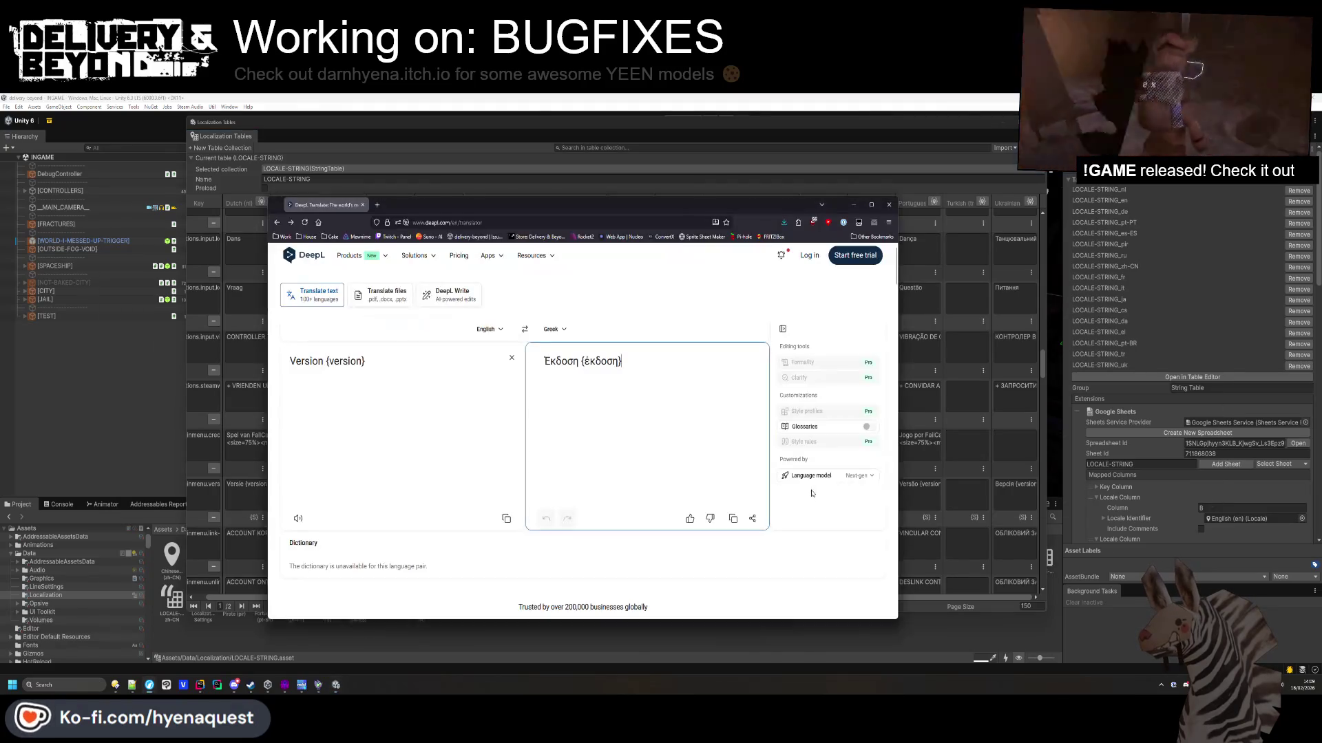
pyautogui.click(553, 361)
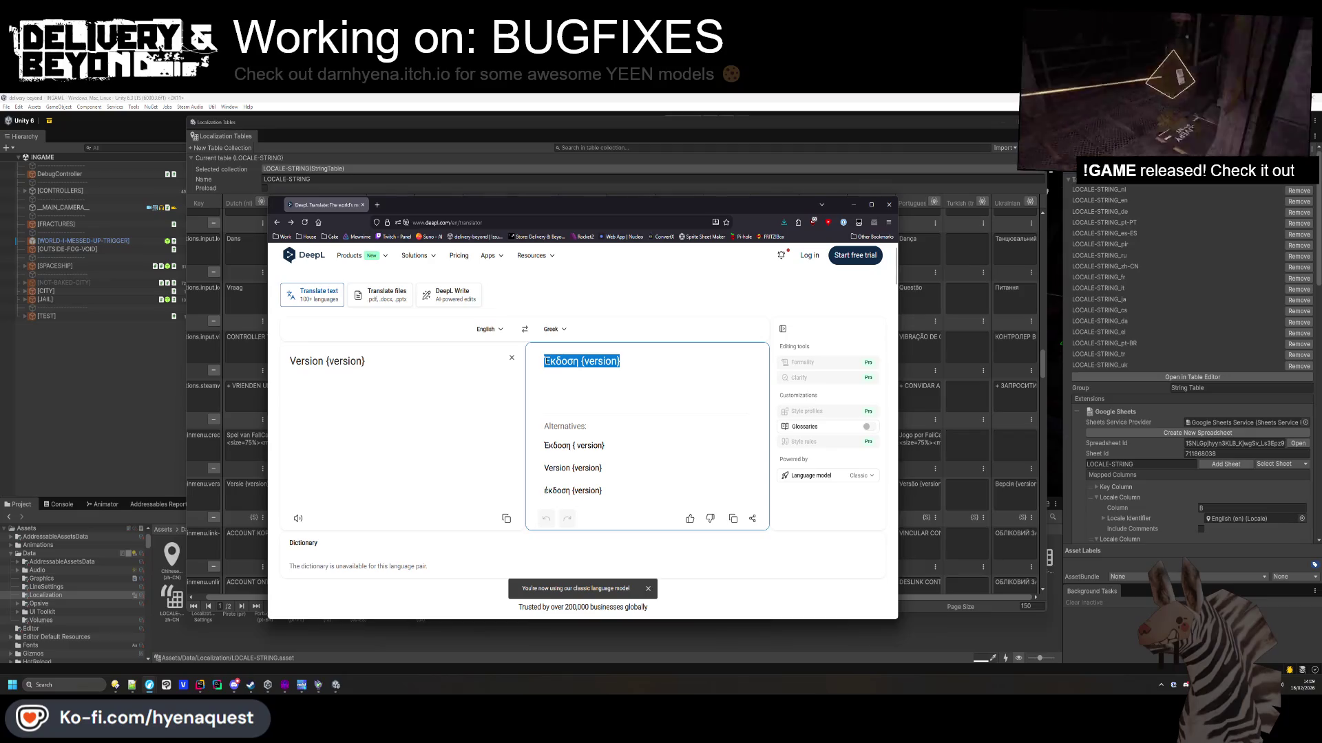
pyautogui.hotkey('ctrl', 'c')
pyautogui.hotkey('alt', 'Tab')
pyautogui.click(775, 493)
pyautogui.hotkey('ctrl', 'v')
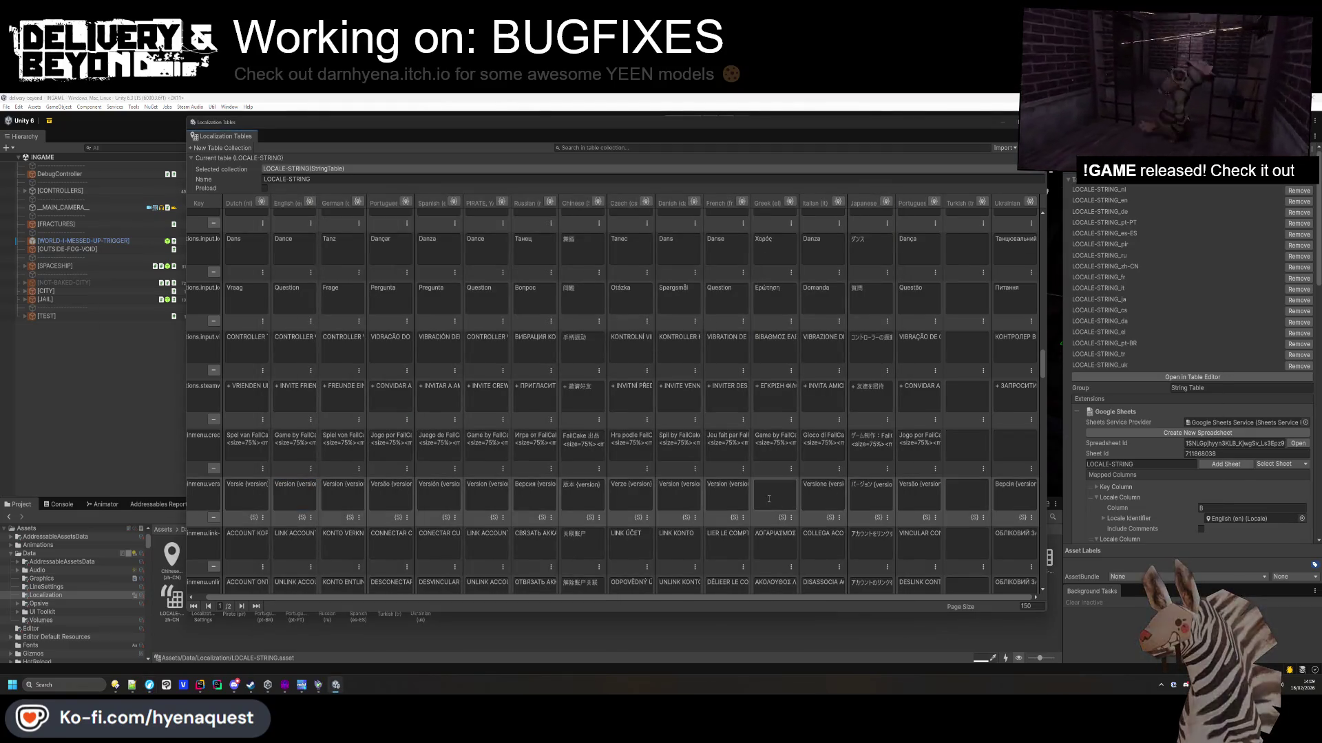
# Translate the {total} TOTAL string into Greek with DeepL and paste it into its Greek cell.
pyautogui.click(823, 496)
pyautogui.scroll(-5, 818, 445)
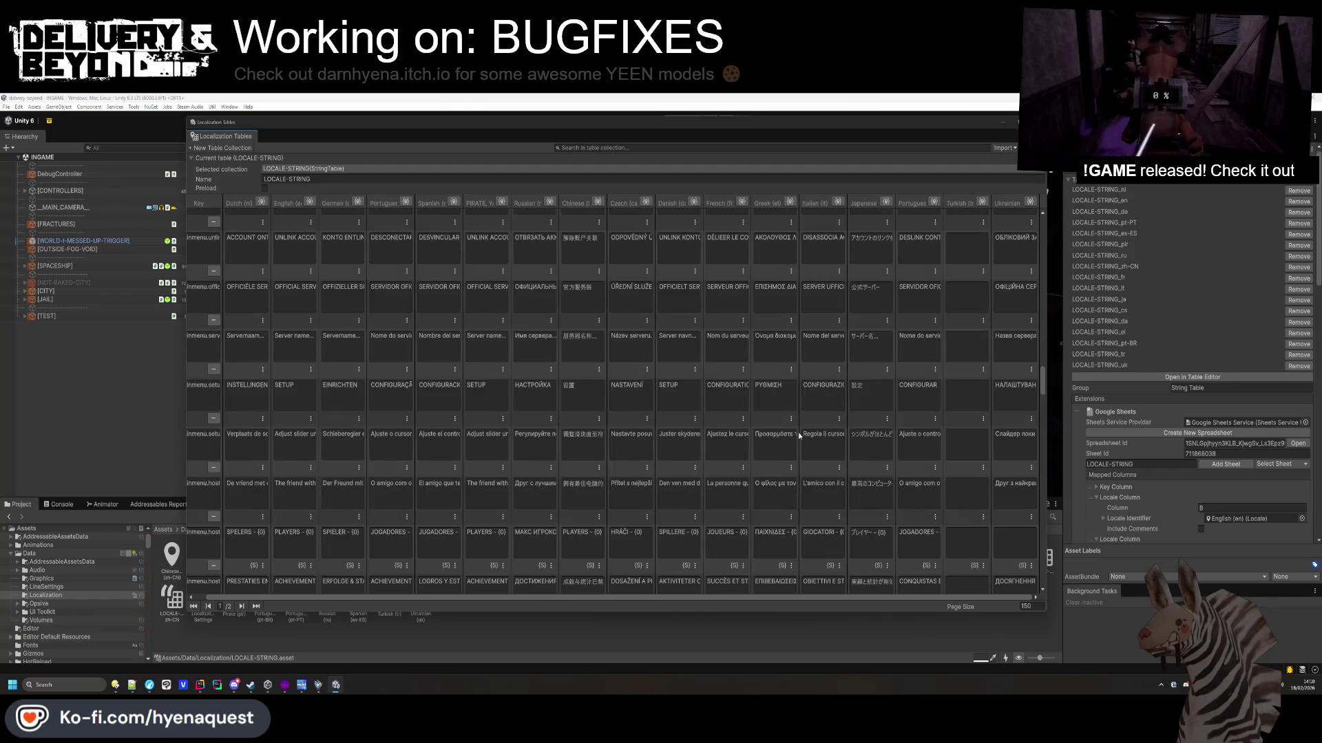
pyautogui.scroll(-3, 792, 441)
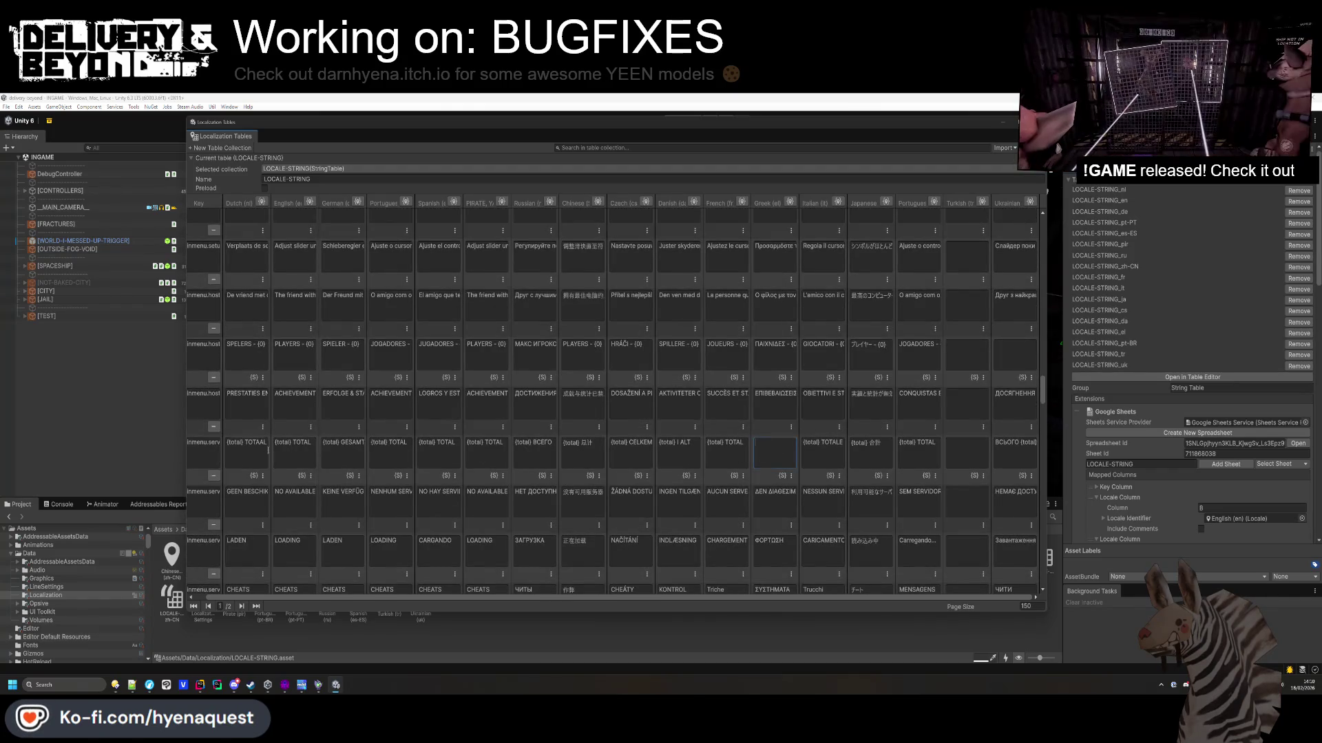
pyautogui.hotkey('ctrl', 'c')
pyautogui.hotkey('alt', 'Tab')
pyautogui.hotkey('ctrl', 'a')
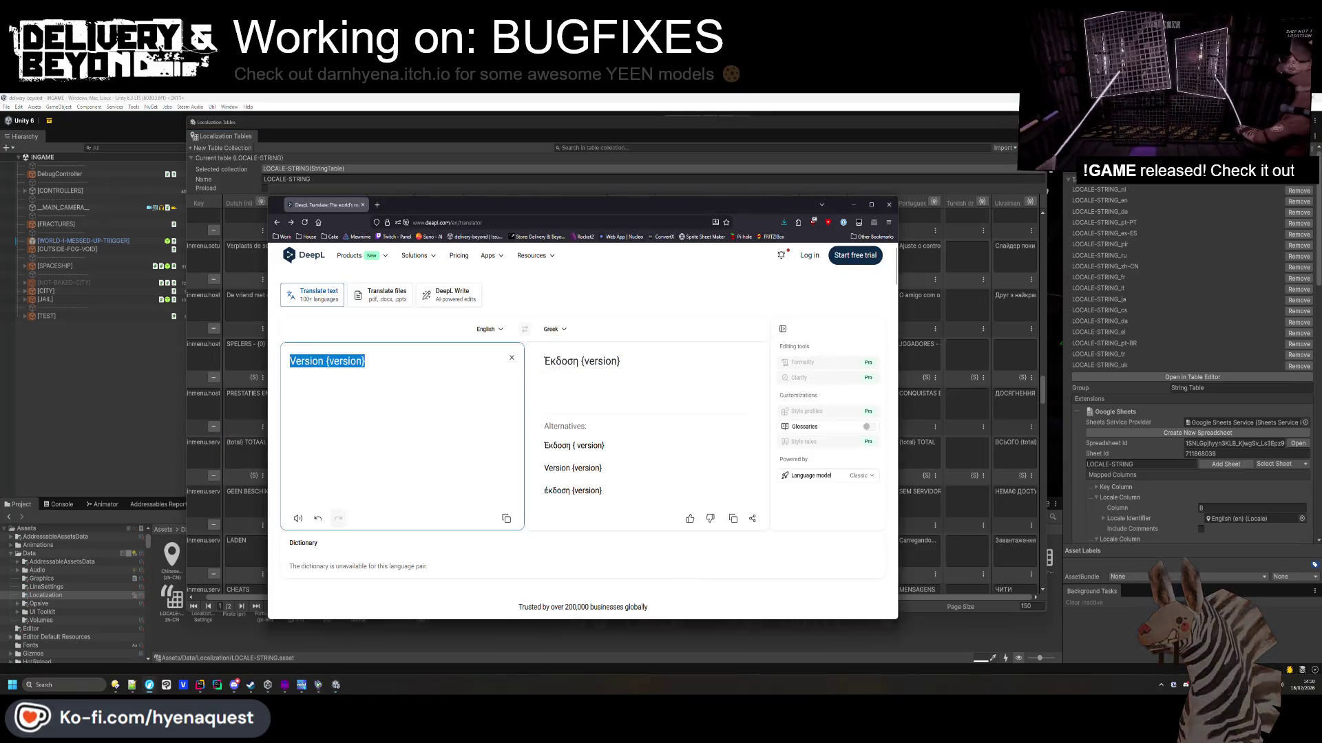
pyautogui.hotkey('ctrl', 'v')
pyautogui.hotkey('ctrl', 'a')
pyautogui.hotkey('ctrl', 'c')
pyautogui.hotkey('alt', 'Tab')
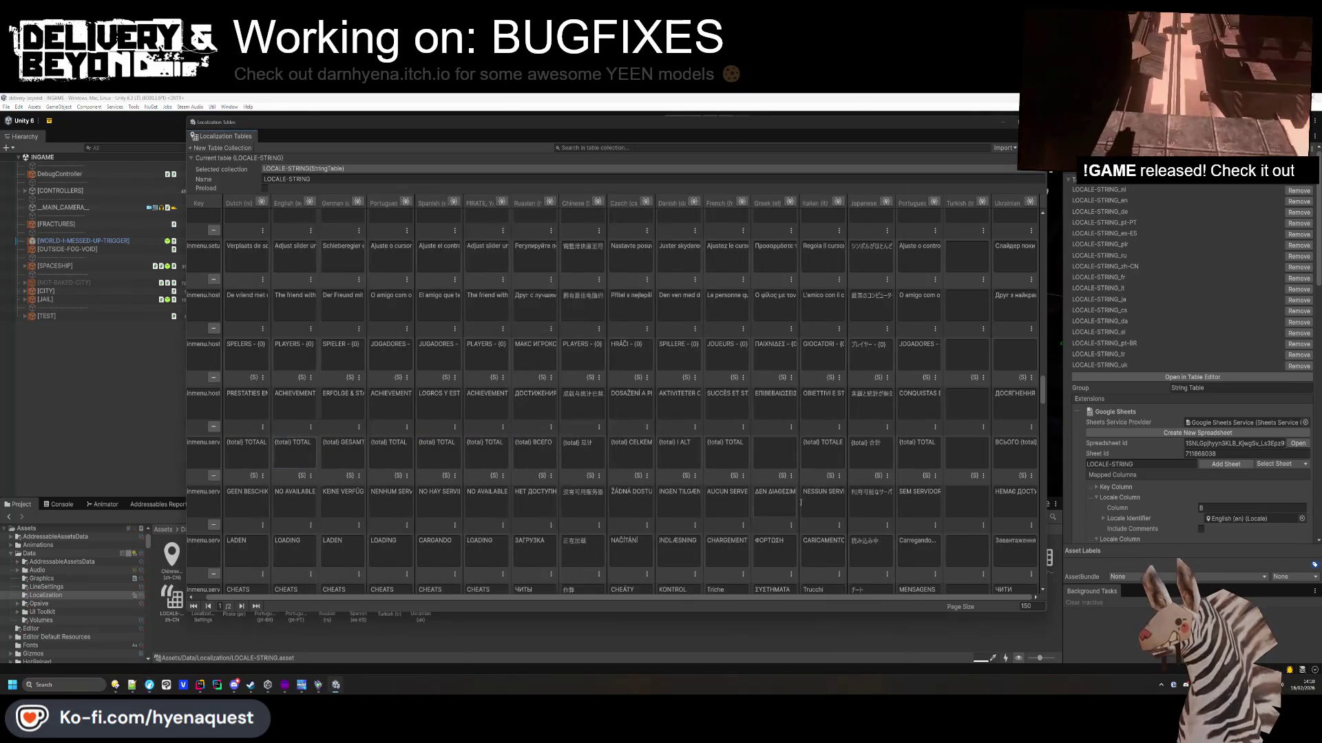
pyautogui.click(790, 456)
# Fill the empty Greek photosensitivity warning cell with DeepL's Greek translation.
pyautogui.scroll(-5, 764, 482)
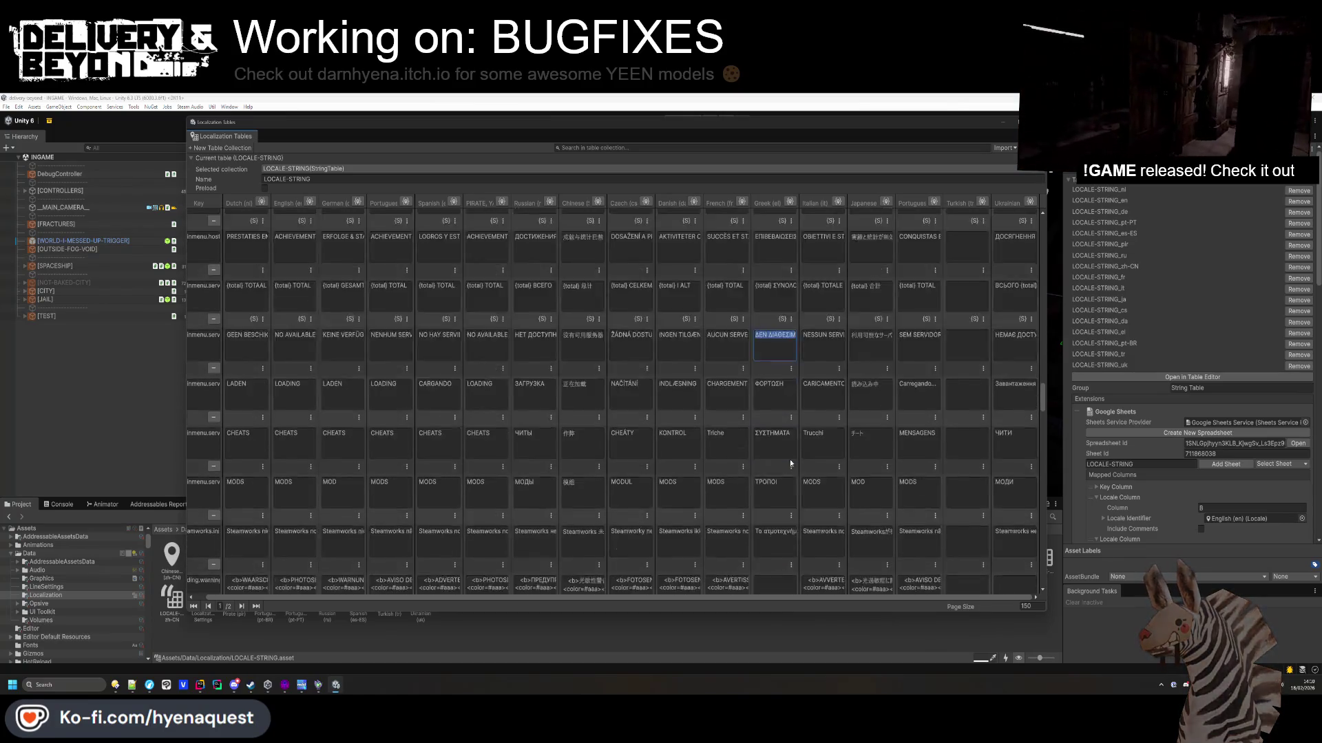
pyautogui.click(284, 504)
pyautogui.hotkey('ctrl', 'a')
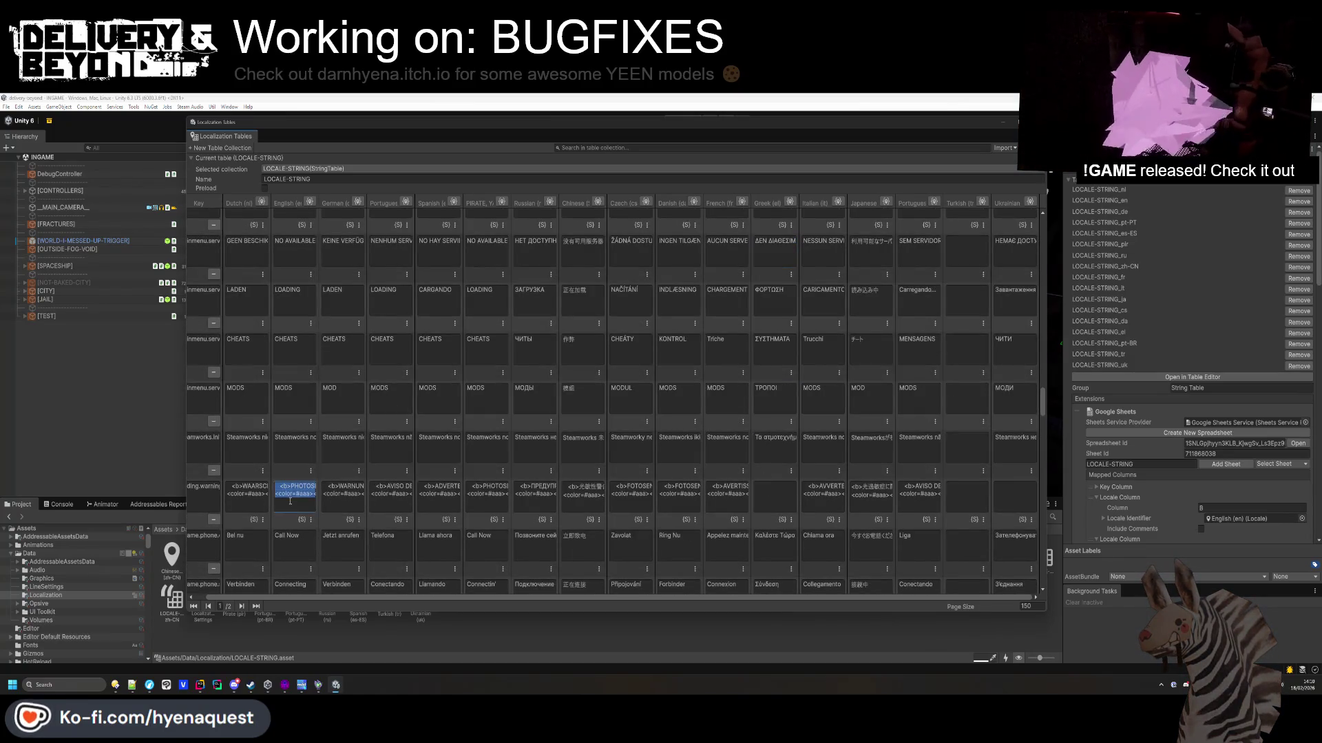
pyautogui.hotkey('ctrl', 'c')
pyautogui.hotkey('alt', 'Tab')
pyautogui.hotkey('ctrl', 'a')
pyautogui.hotkey('ctrl', 'v')
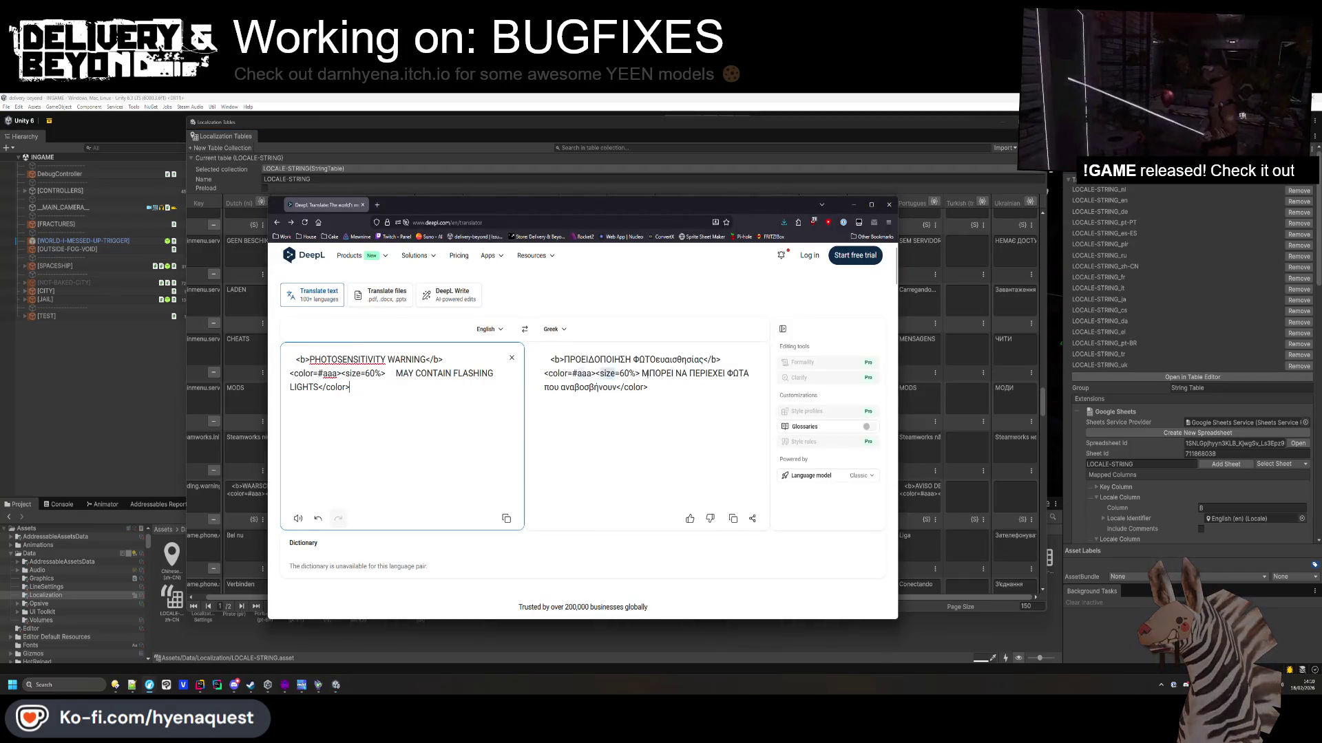
pyautogui.hotkey('ctrl', 'a')
pyautogui.hotkey('ctrl', 'c')
pyautogui.hotkey('alt', 'Tab')
pyautogui.click(774, 494)
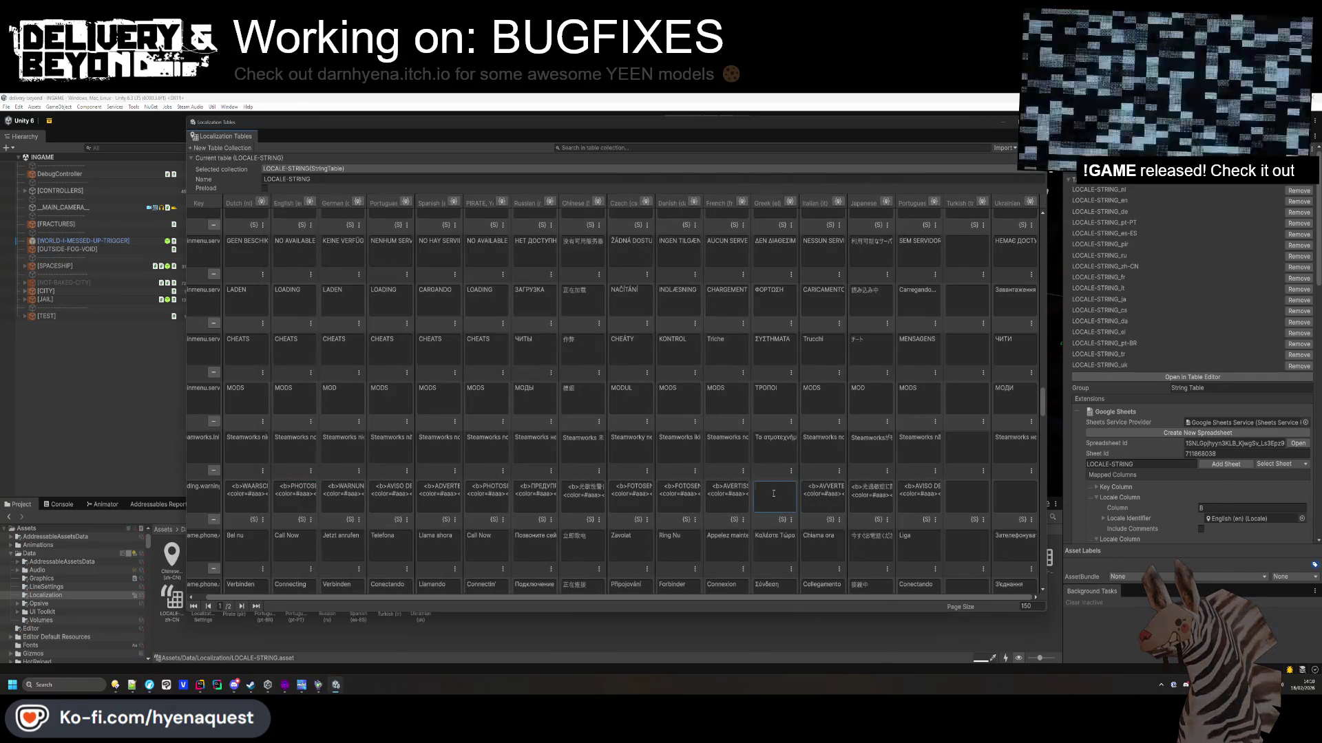
# Translate the 'For only' price label into Greek and paste it into its Greek cell.
pyautogui.scroll(-3, 785, 515)
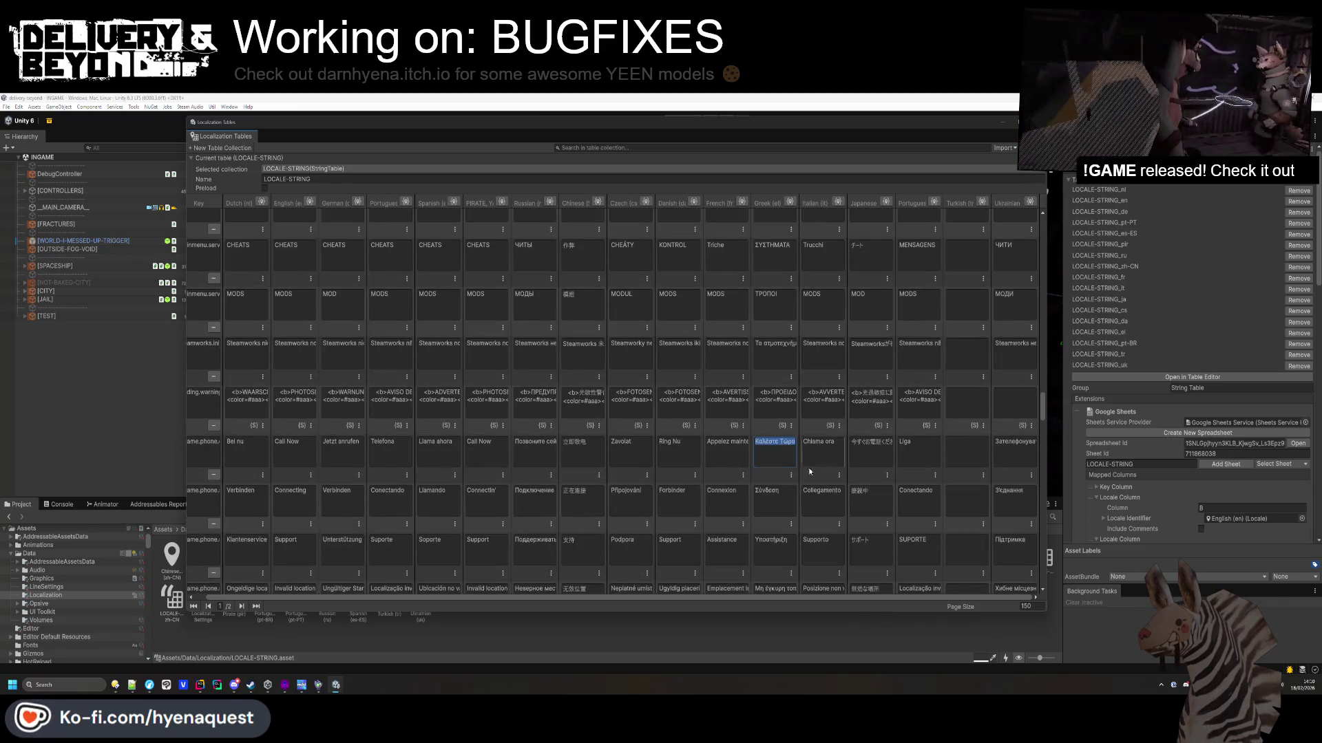
pyautogui.scroll(-8, 809, 472)
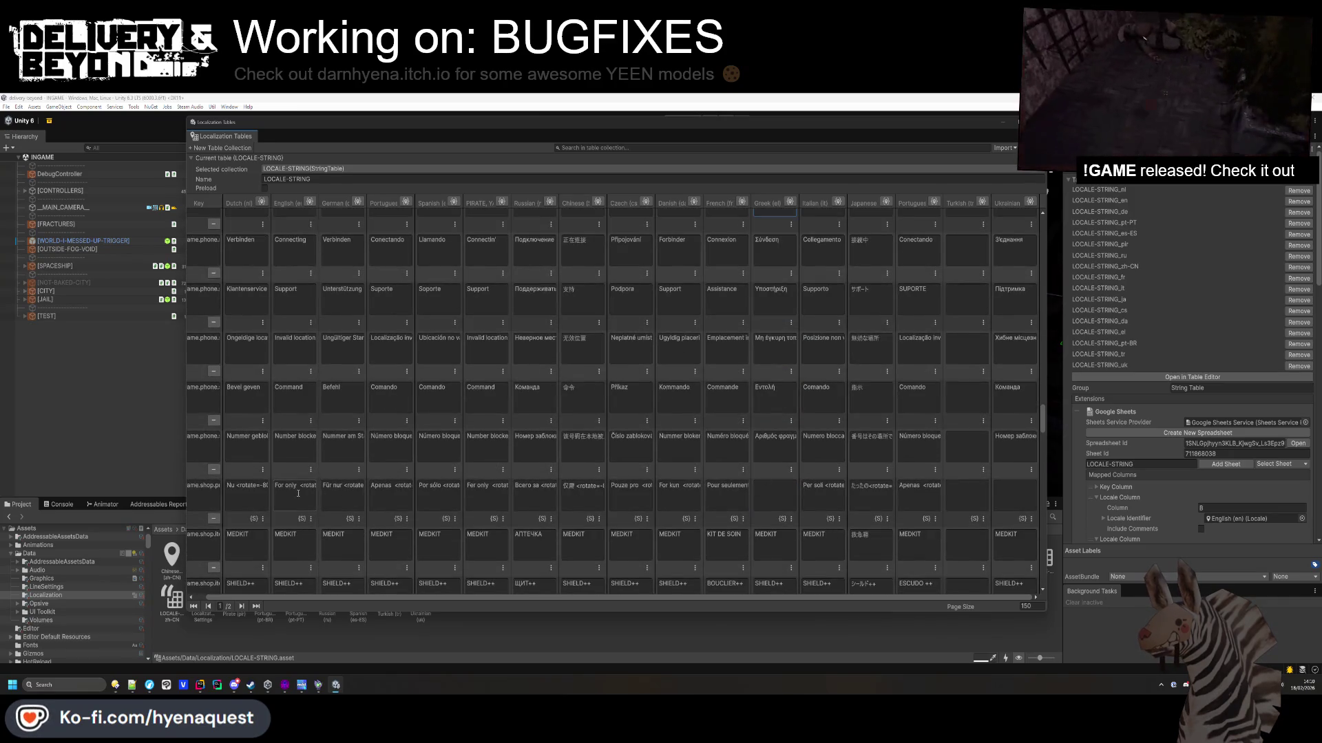
pyautogui.click(298, 493)
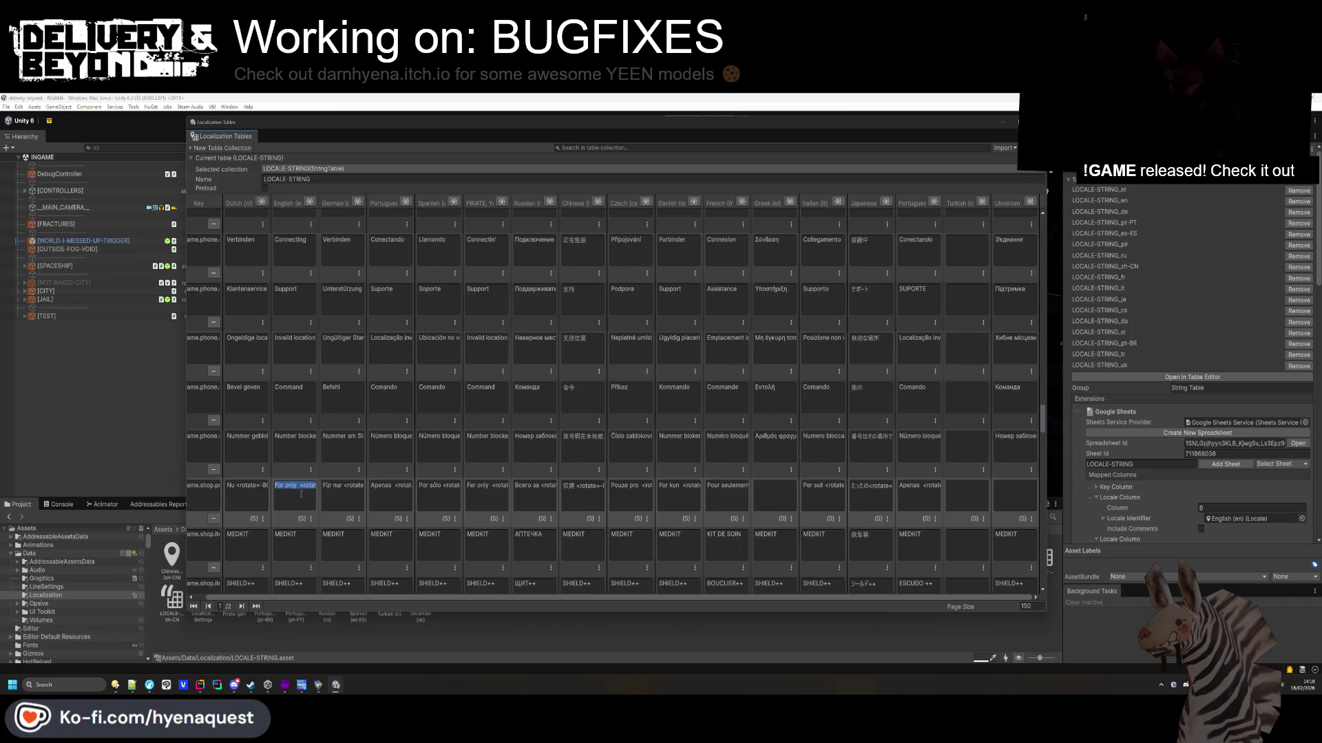
pyautogui.hotkey('ctrl', 'c')
pyautogui.hotkey('alt', 'Tab')
pyautogui.hotkey('ctrl', 'a')
pyautogui.hotkey('ctrl', 'v')
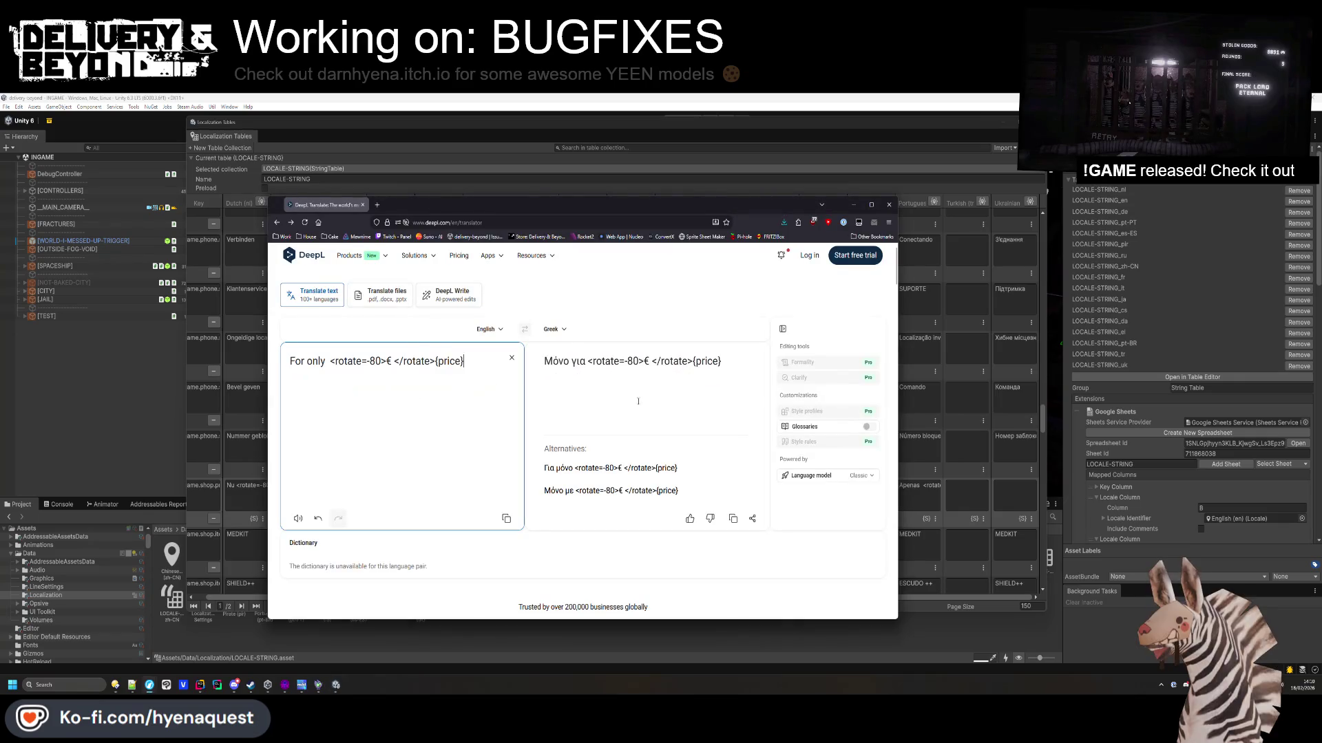
pyautogui.tripleClick(632, 361)
pyautogui.hotkey('ctrl', 'c')
pyautogui.hotkey('alt', 'Tab')
pyautogui.click(771, 494)
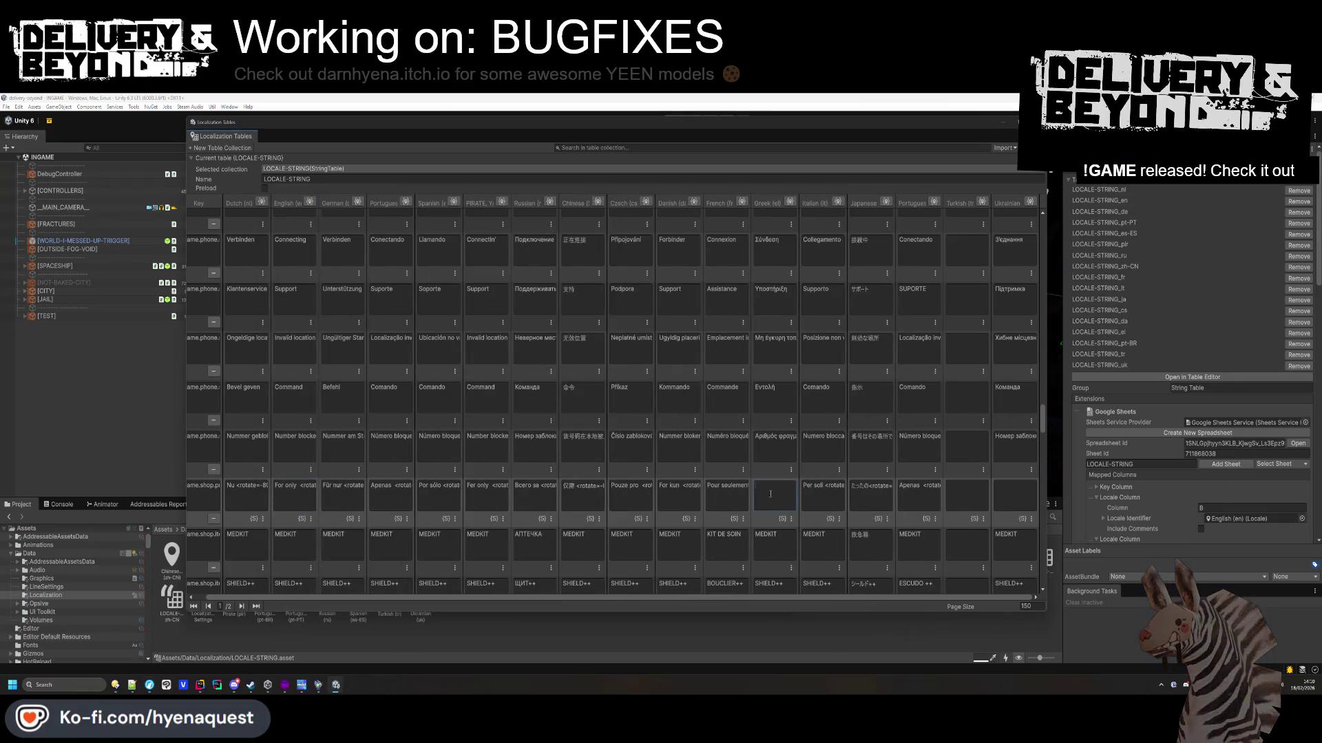
pyautogui.hotkey('ctrl', 'v')
# Add the Greek translation of the previously-owned-items heading to its Greek cell.
pyautogui.scroll(-5, 773, 461)
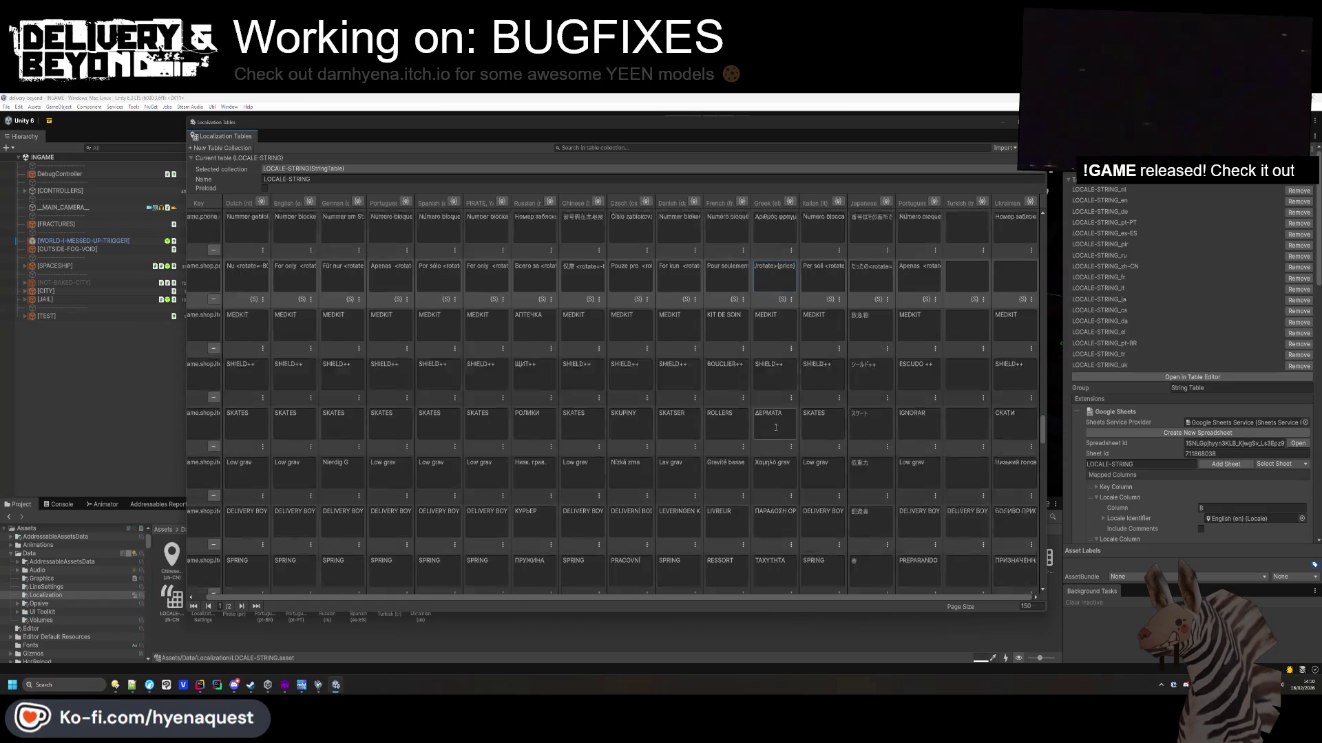
pyautogui.scroll(-3, 775, 427)
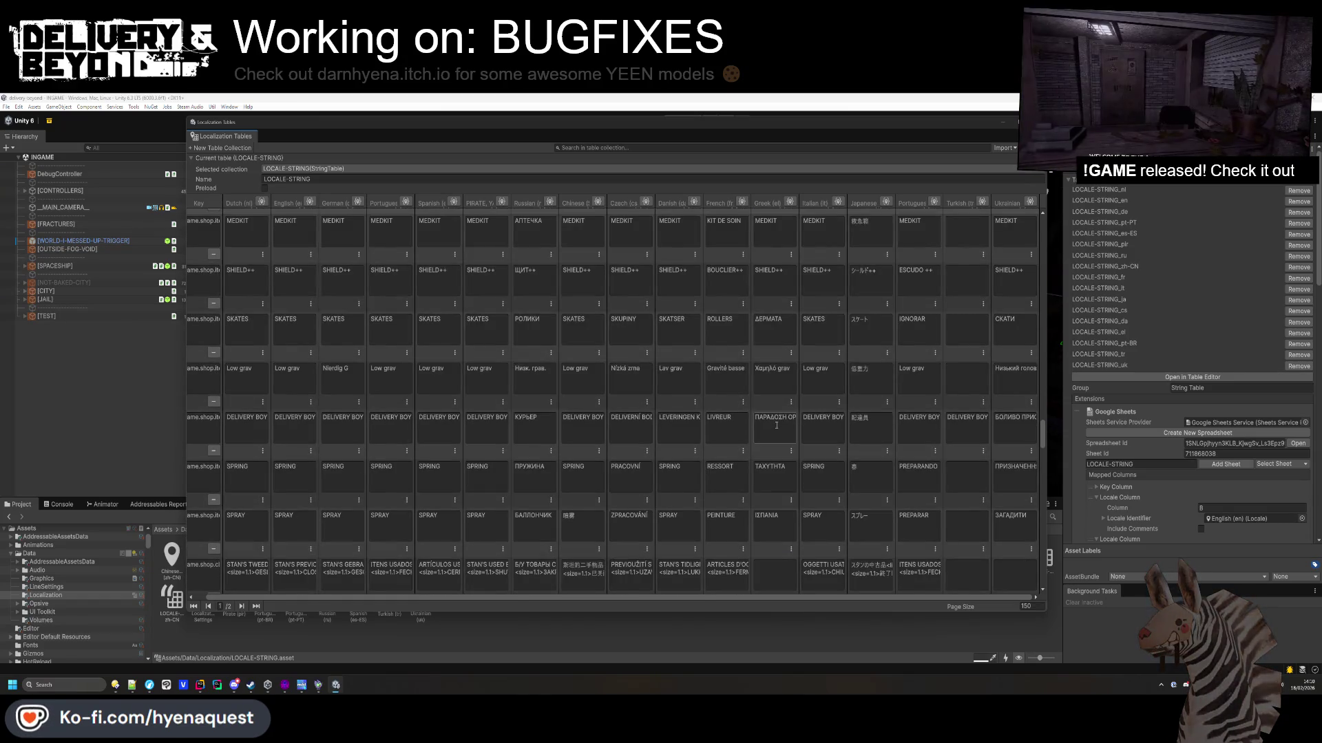
pyautogui.scroll(-3, 777, 426)
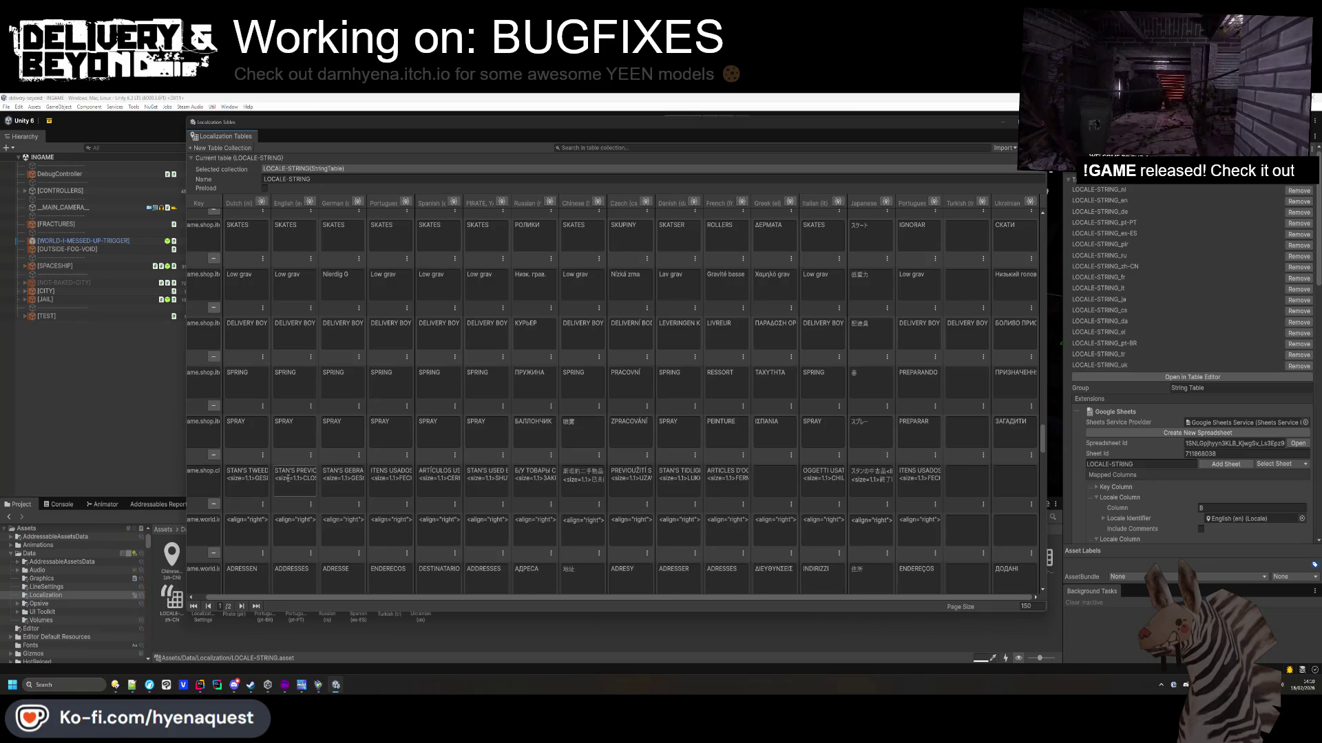
pyautogui.hotkey('alt', 'Tab')
pyautogui.hotkey('ctrl', 'v')
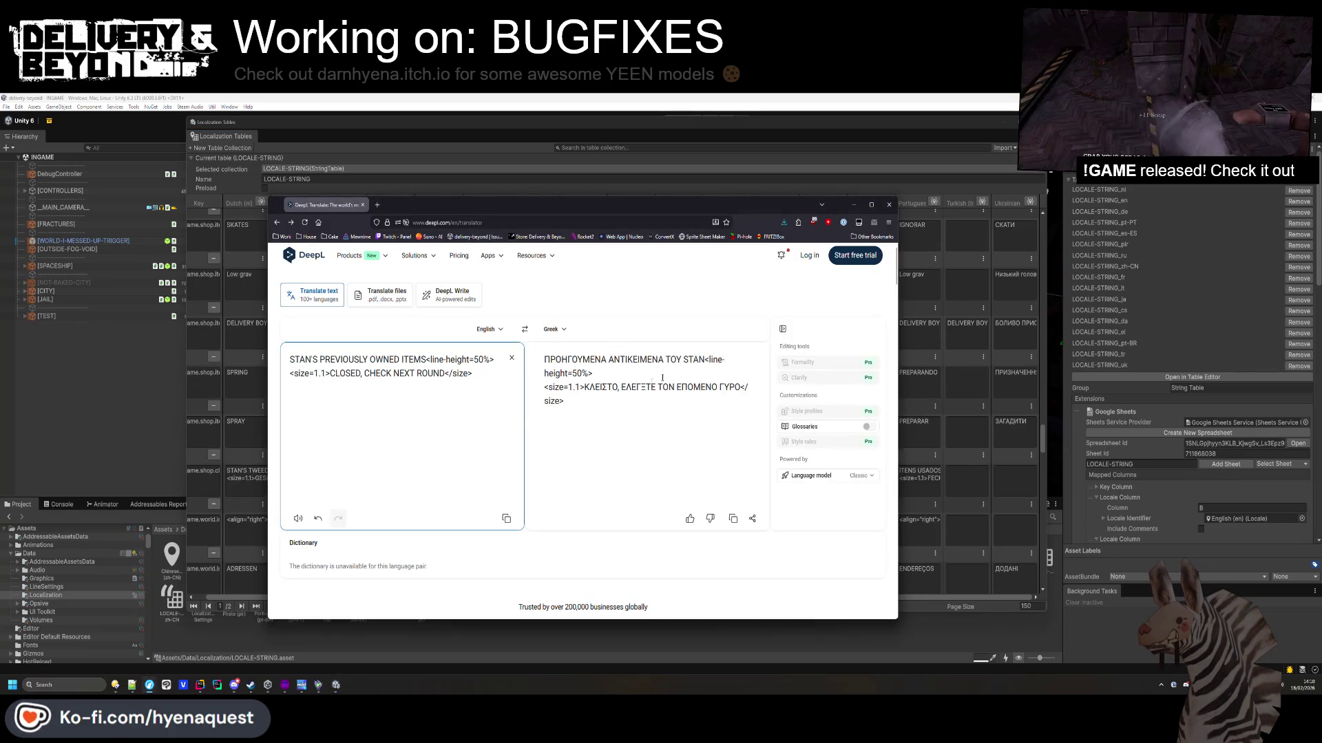
pyautogui.hotkey('ctrl', 'a')
pyautogui.hotkey('ctrl', 'c')
pyautogui.hotkey('alt', 'Tab')
pyautogui.hotkey('ctrl', 'v')
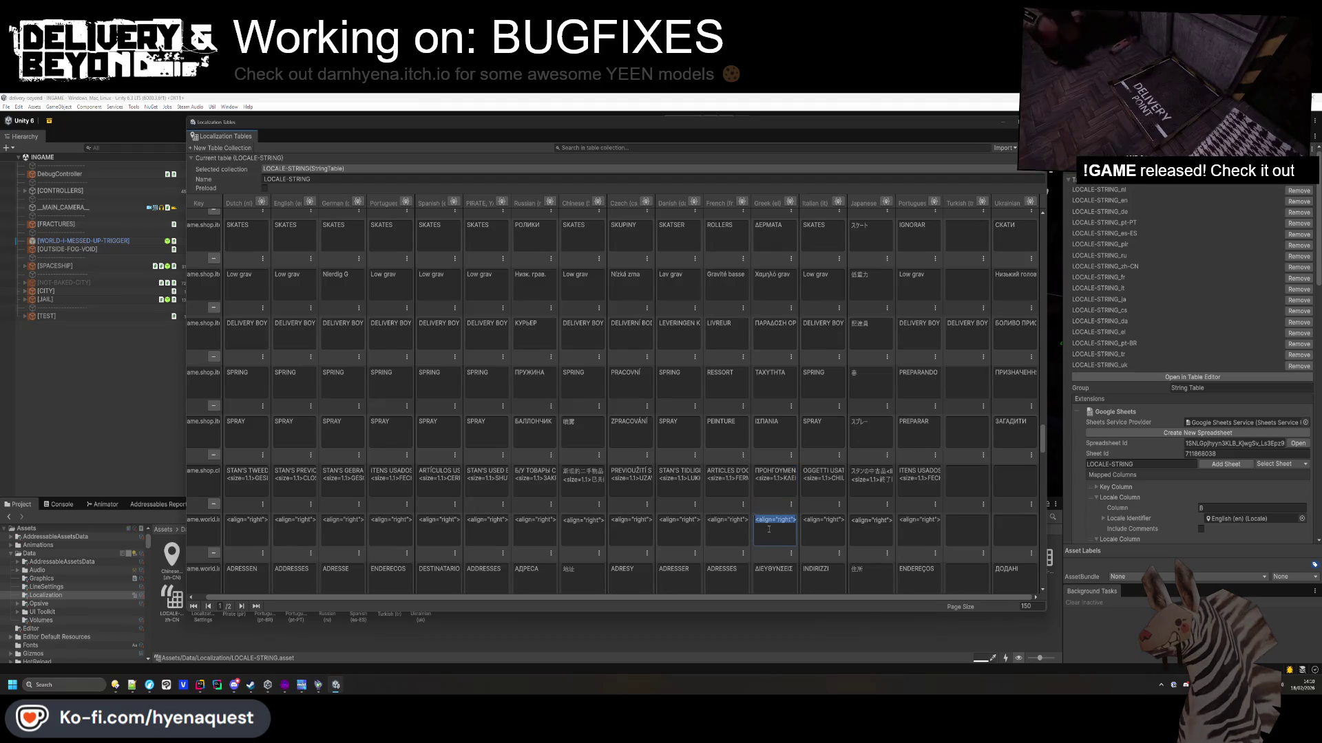
# Scroll to the ui notification rows and load the red-tagged 'Delivery FAILED' text into DeepL as source.
pyautogui.scroll(-8, 774, 496)
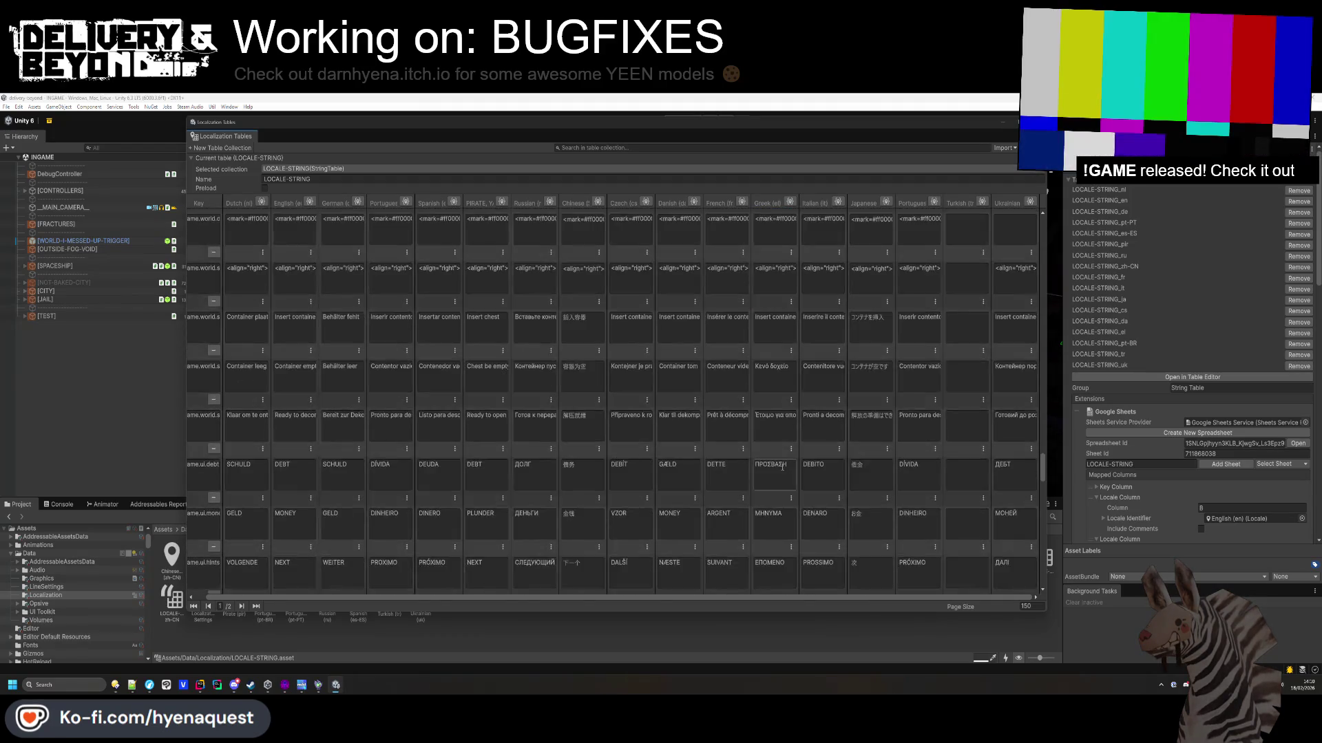
pyautogui.scroll(-10, 782, 468)
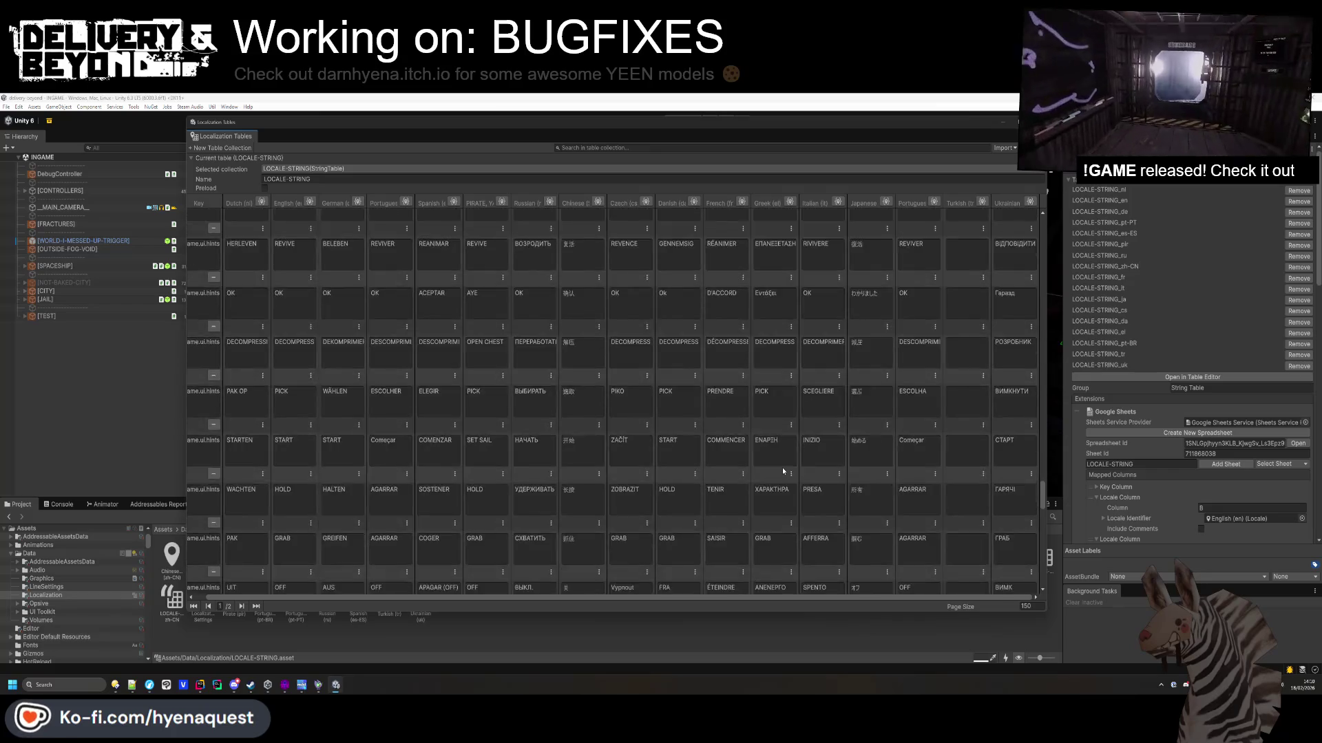
pyautogui.scroll(-10, 783, 472)
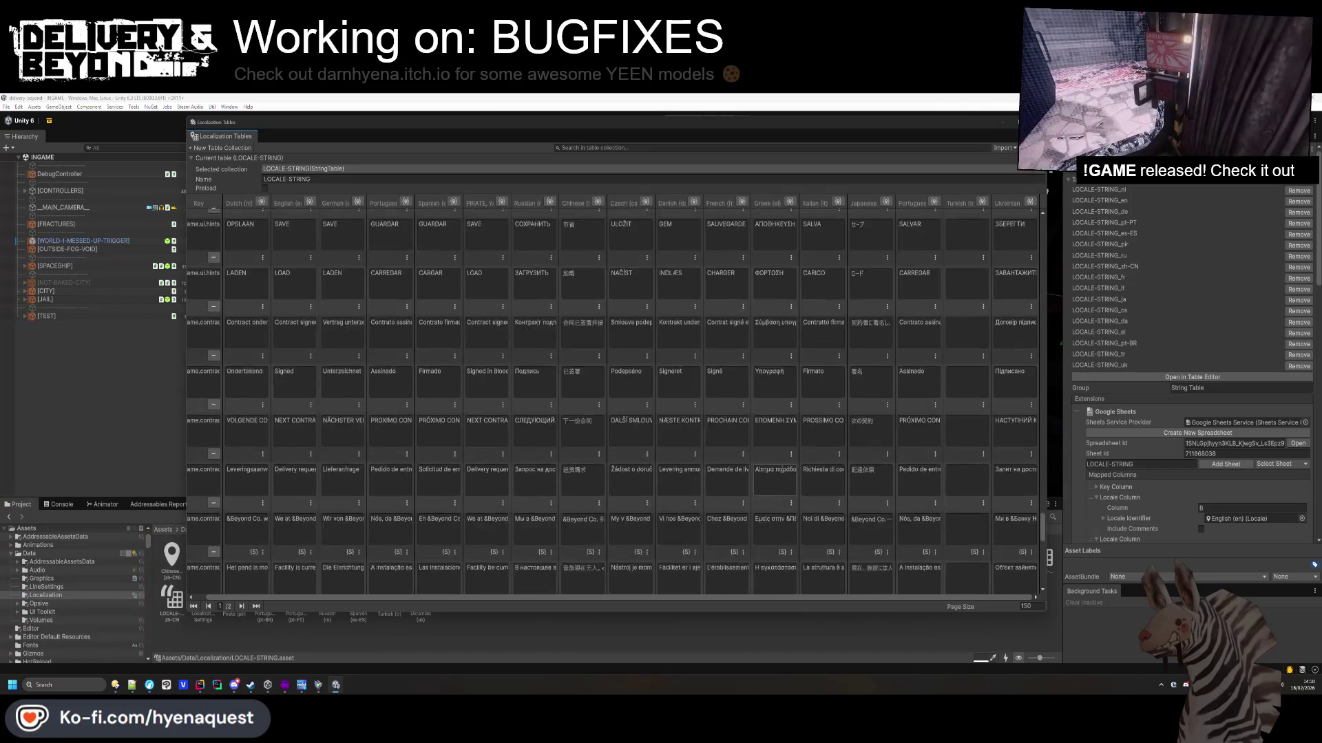
pyautogui.scroll(-10, 782, 471)
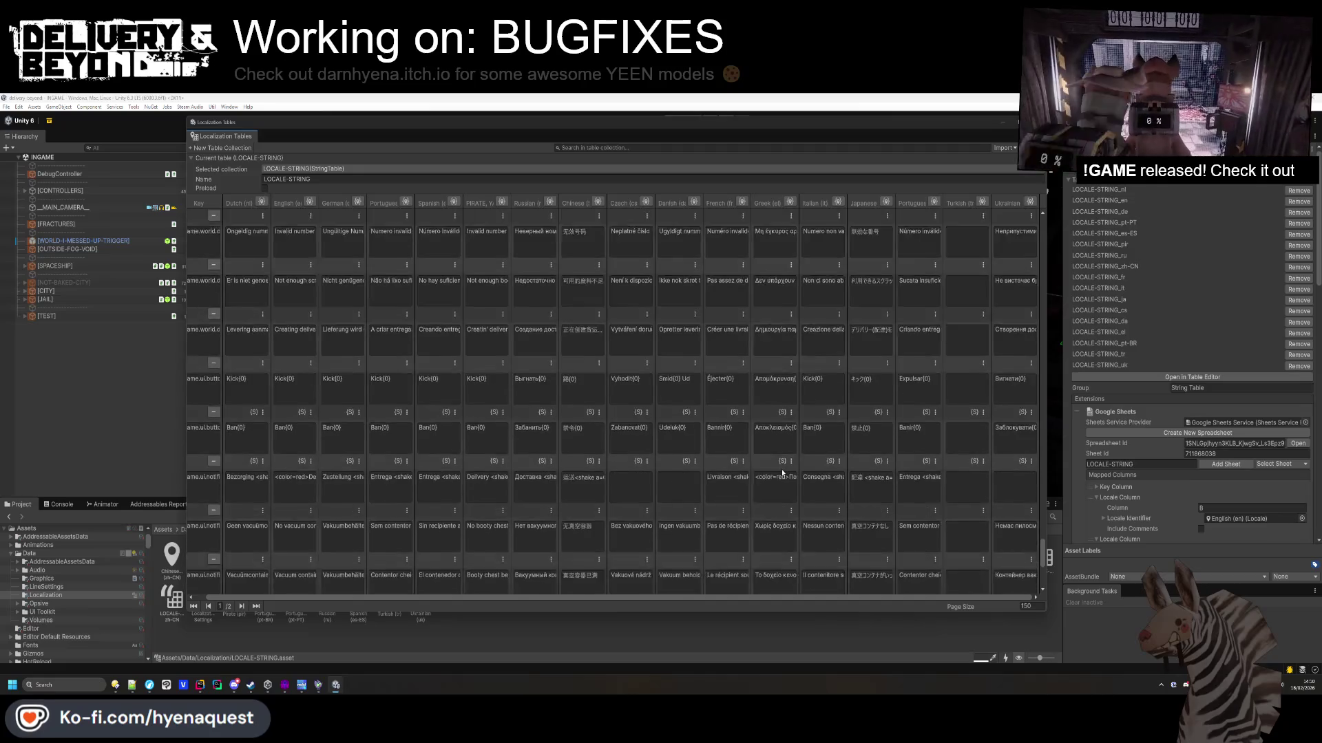
pyautogui.scroll(-2, 783, 474)
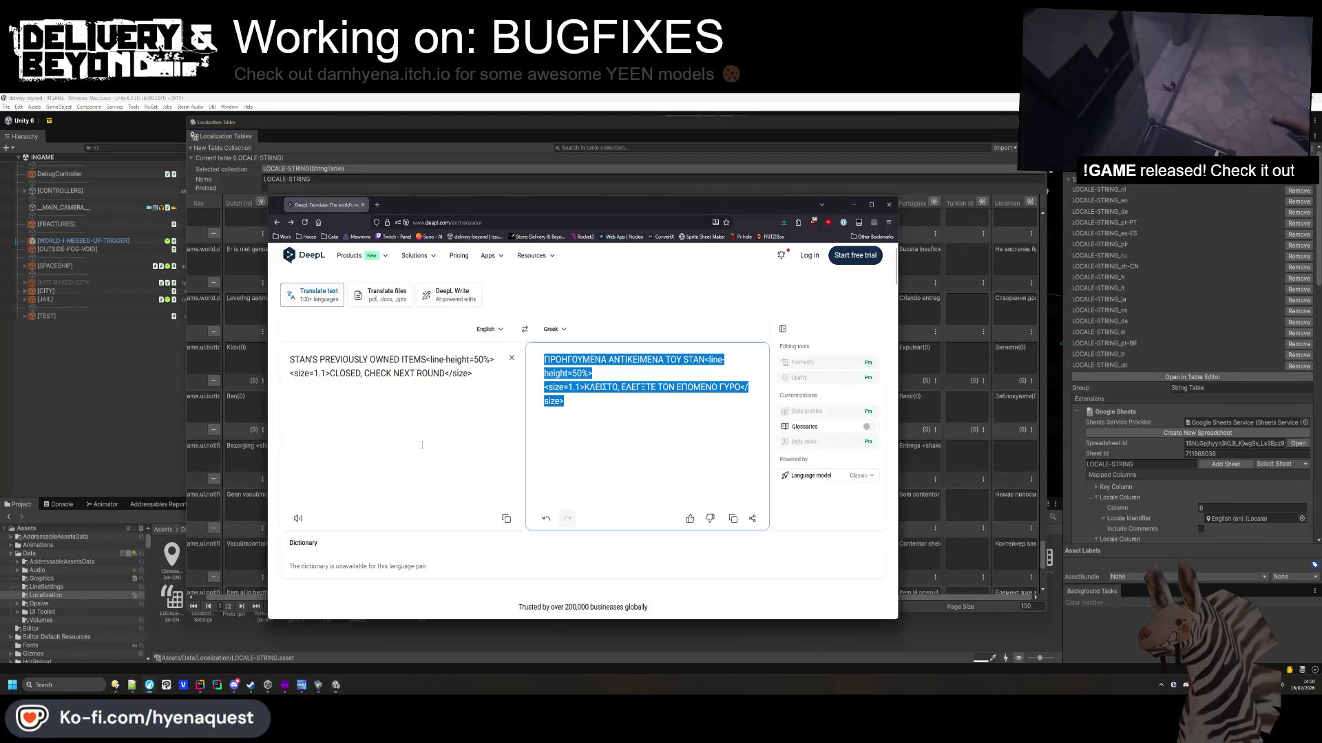
pyautogui.hotkey('ctrl', 'c')
pyautogui.hotkey('ctrl', 'c')
pyautogui.click(606, 446)
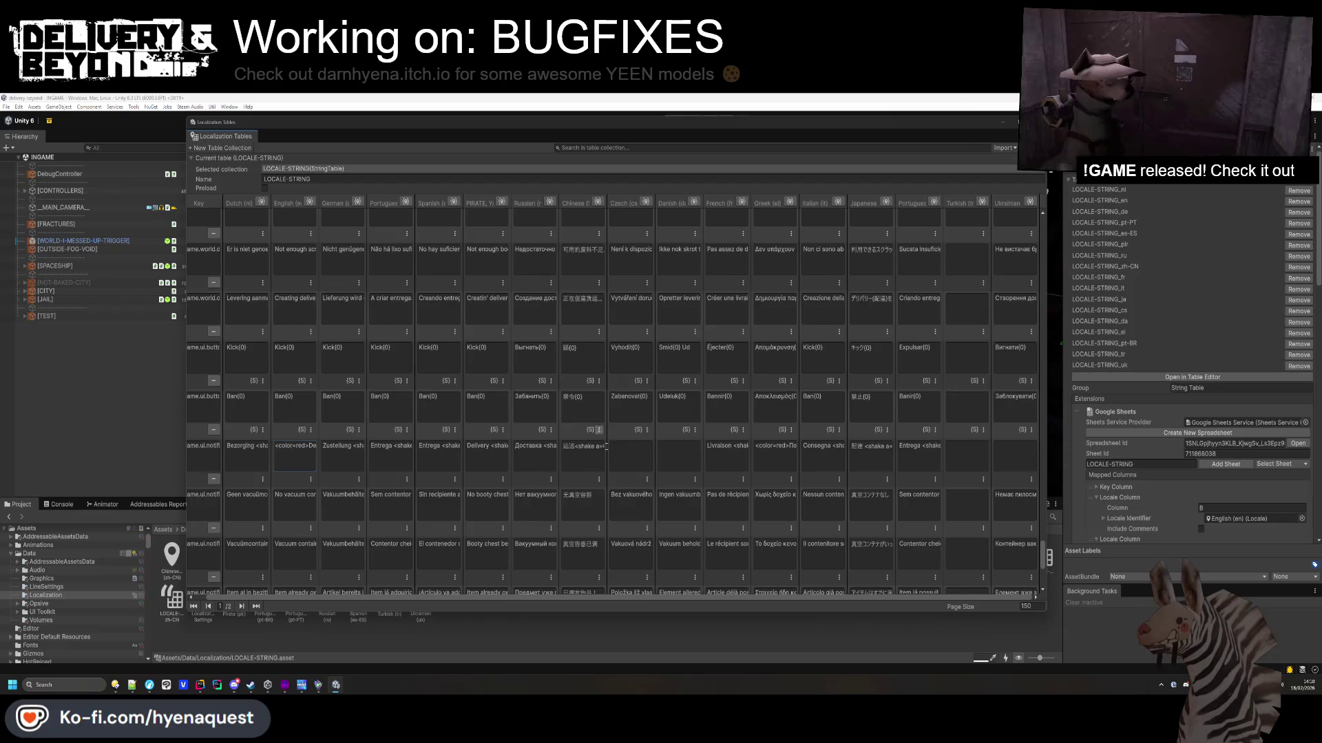
pyautogui.hotkey('ctrl', 'c')
pyautogui.hotkey('ctrl', 'c')
pyautogui.click(546, 331)
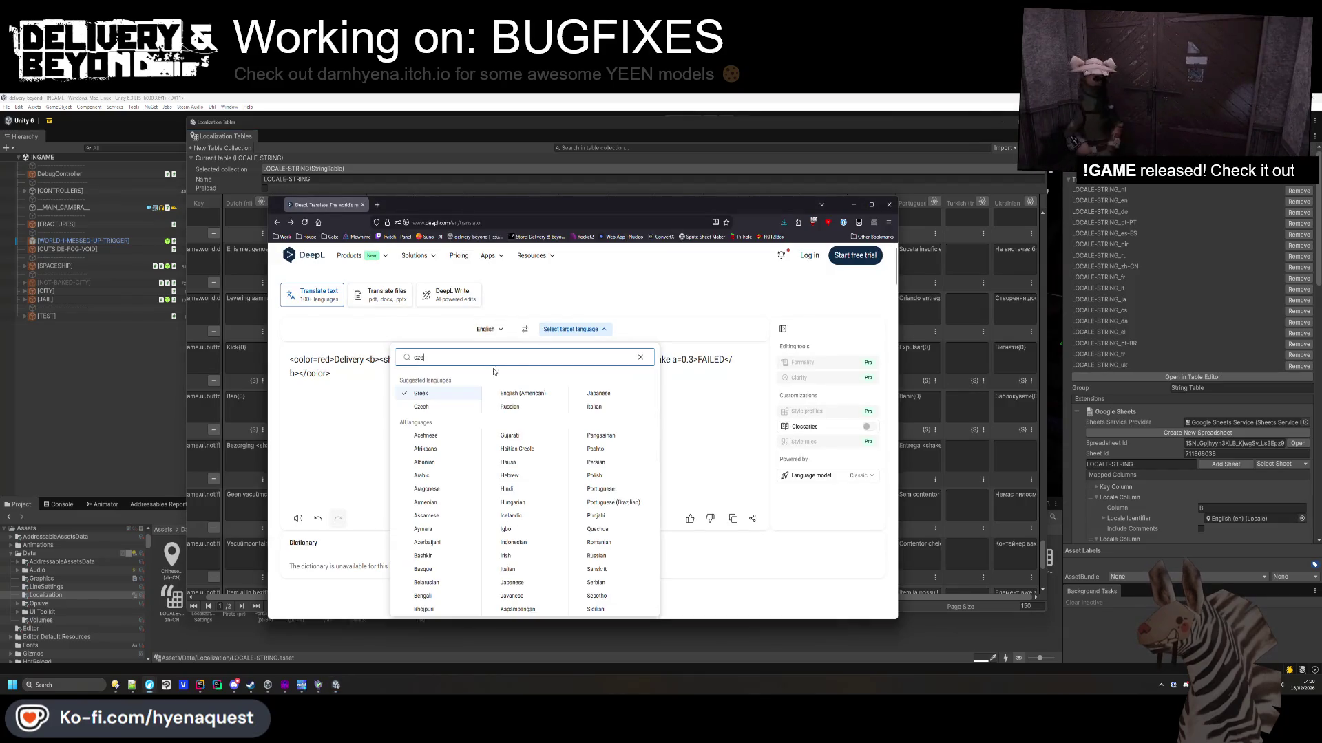
# Translate the source into Czech and paste it into the Czech cell.
pyautogui.click(441, 379)
pyautogui.hotkey('ctrl', 'a')
pyautogui.hotkey('ctrl', 'c')
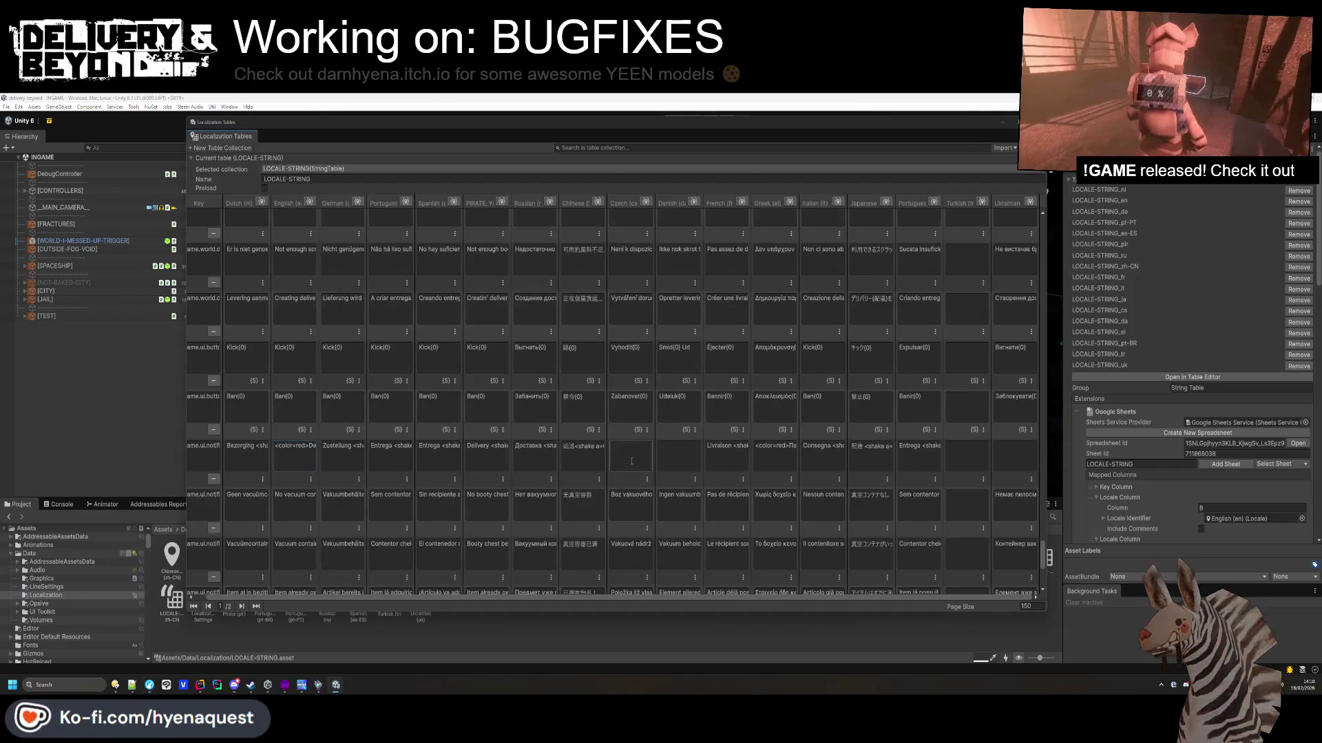
pyautogui.hotkey('ctrl', 'v')
pyautogui.press('Tab')
# Translate into Danish with DeepL's classic language model and paste it into the Danish cell.
pyautogui.hotkey('ctrl', 'c')
pyautogui.hotkey('ctrl', 'c')
pyautogui.click(573, 330)
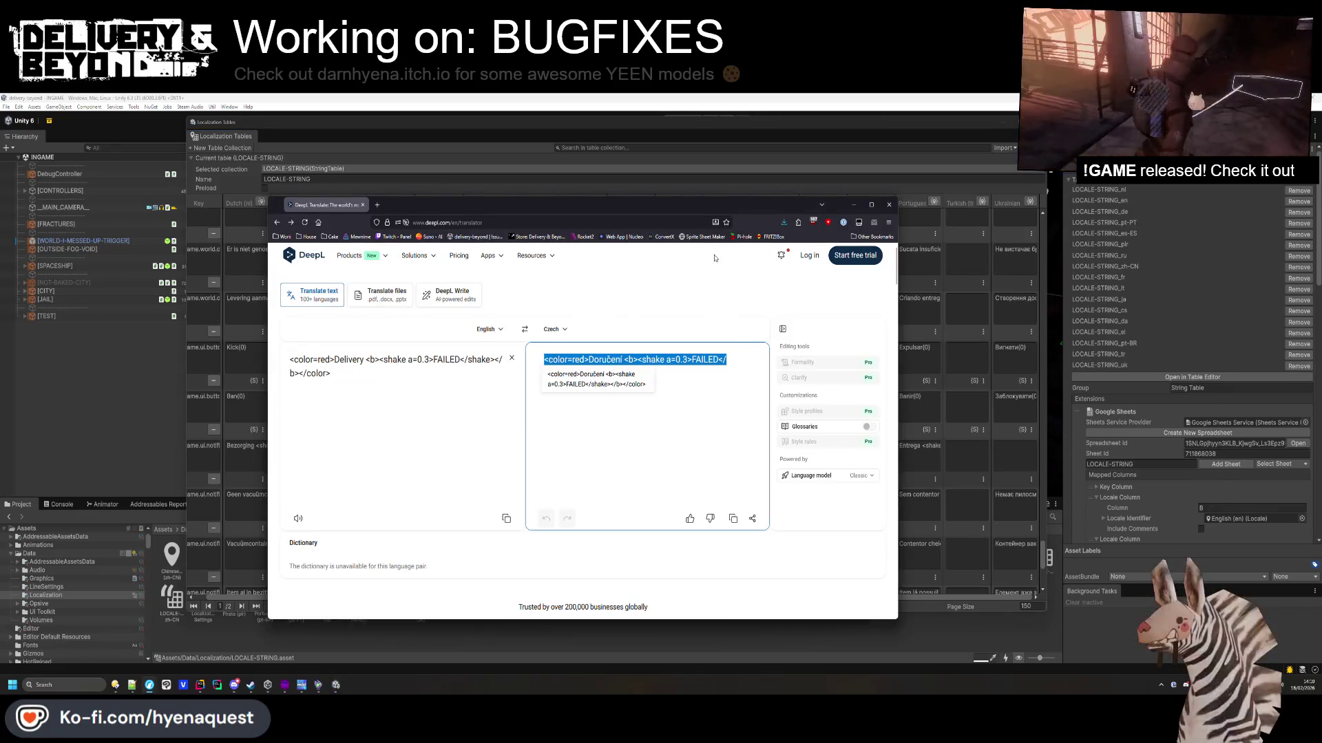
pyautogui.write('da')
pyautogui.press('Return')
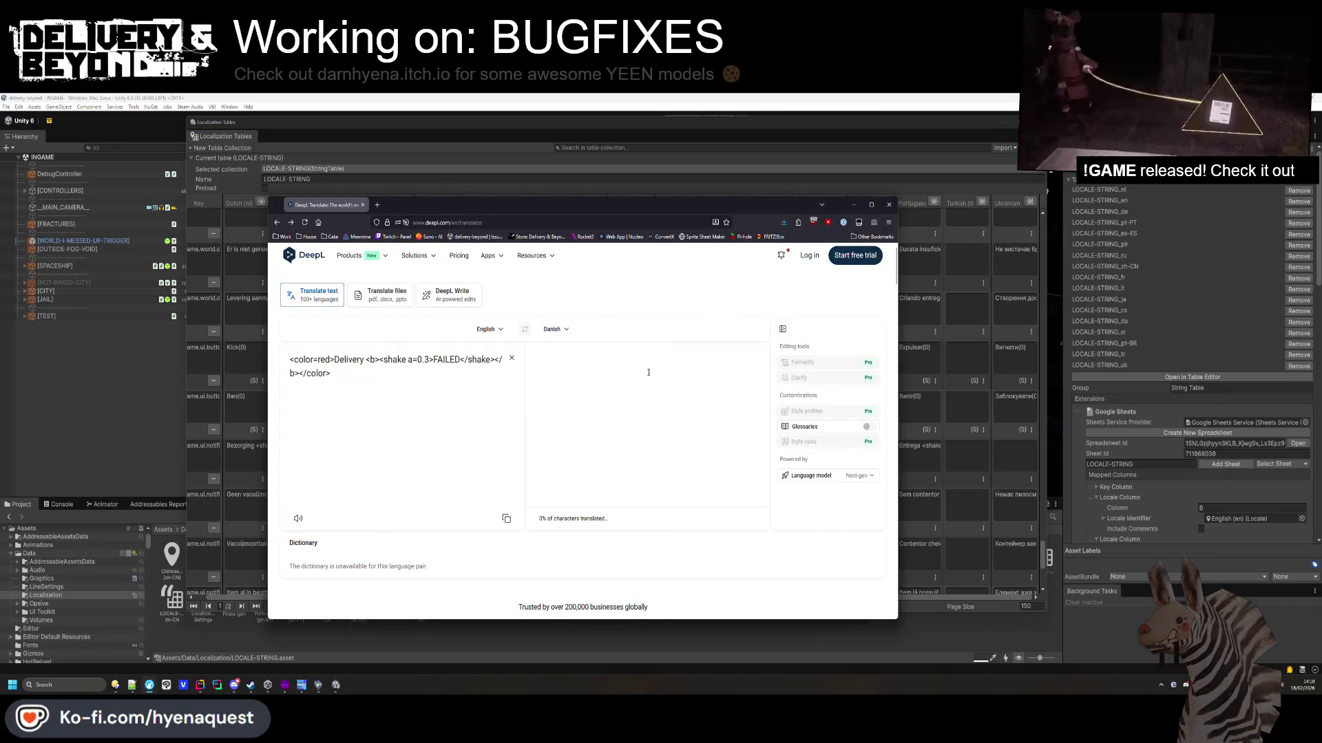
pyautogui.click(861, 475)
pyautogui.click(826, 506)
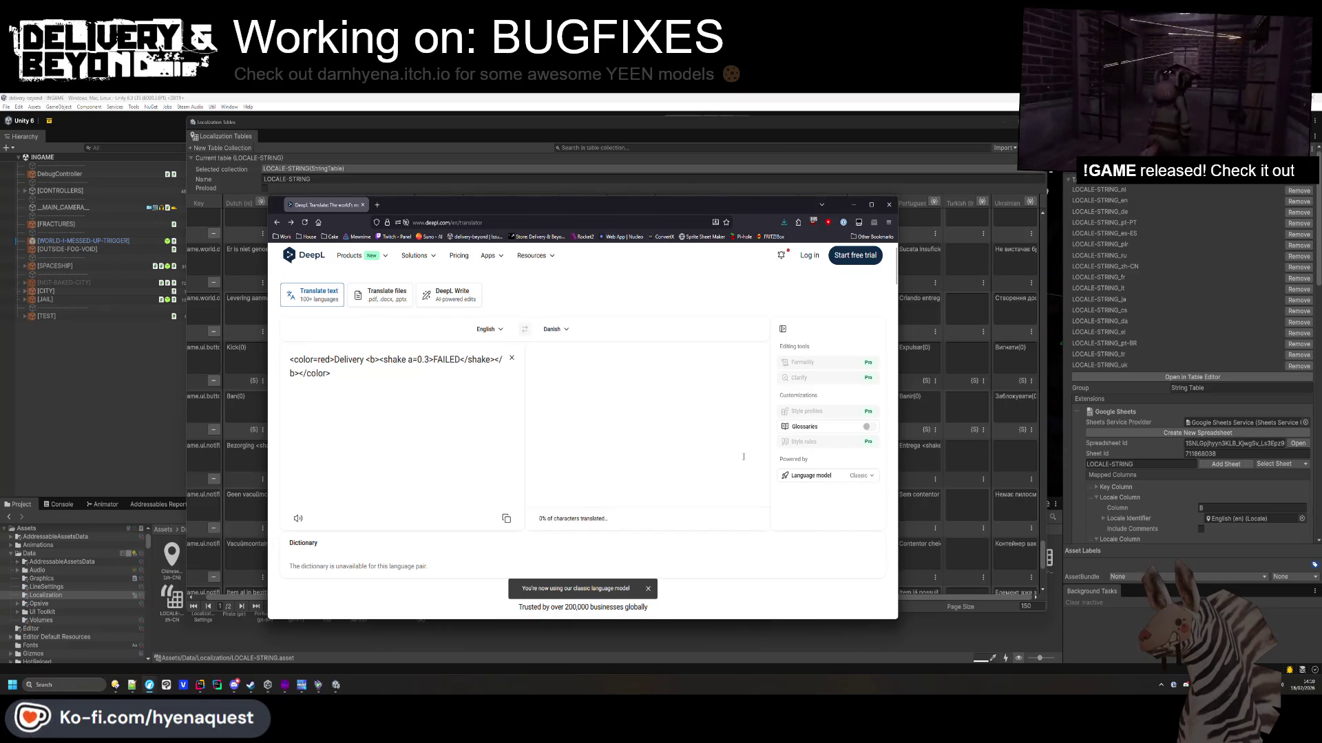
pyautogui.hotkey('ctrl', 'a')
pyautogui.hotkey('ctrl', 'c')
pyautogui.hotkey('alt', 'Tab')
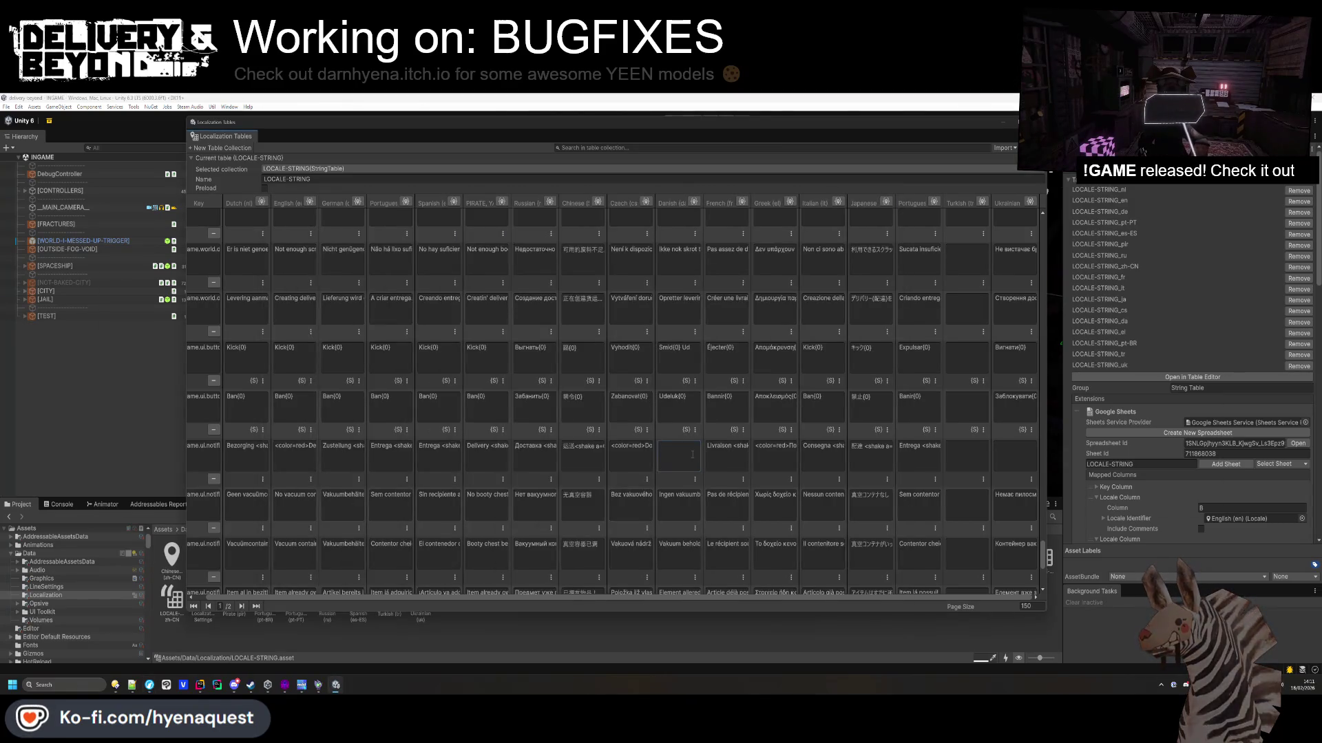
pyautogui.hotkey('ctrl', 'v')
# Translate the DAMAGED entry into Greek and paste it into the empty Greek DAMAGED cell.
pyautogui.hotkey('alt', 'Tab')
pyautogui.click(561, 329)
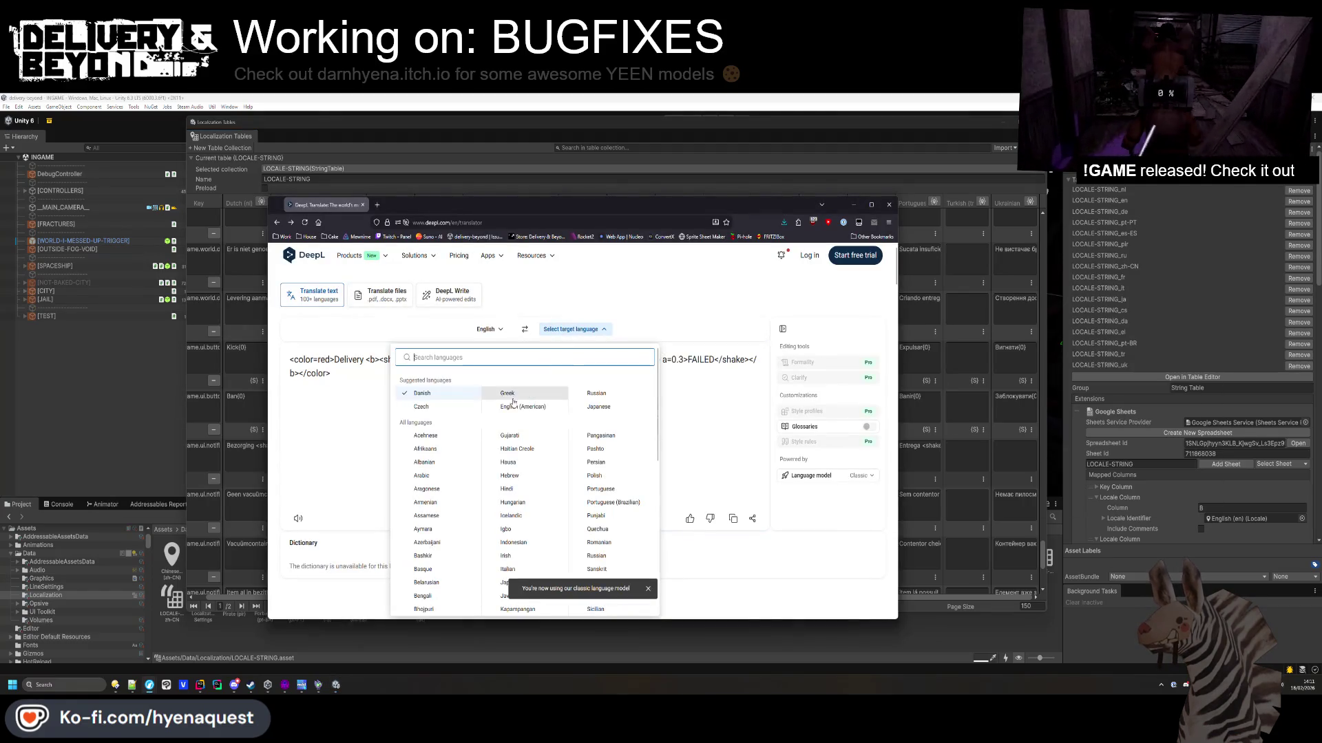
pyautogui.click(437, 412)
pyautogui.hotkey('alt', 'Tab')
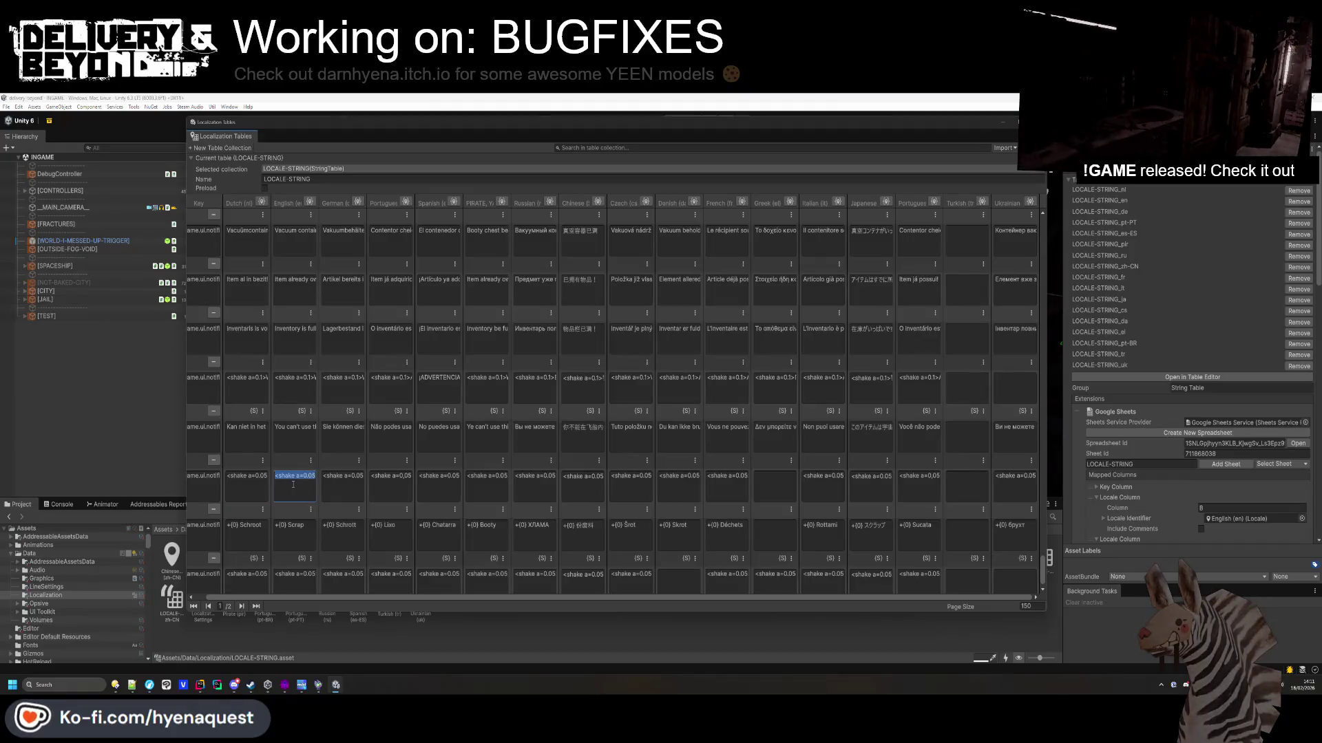
pyautogui.hotkey('alt', 'Tab')
pyautogui.hotkey('ctrl', 'a')
pyautogui.hotkey('ctrl', 'v')
pyautogui.click(570, 329)
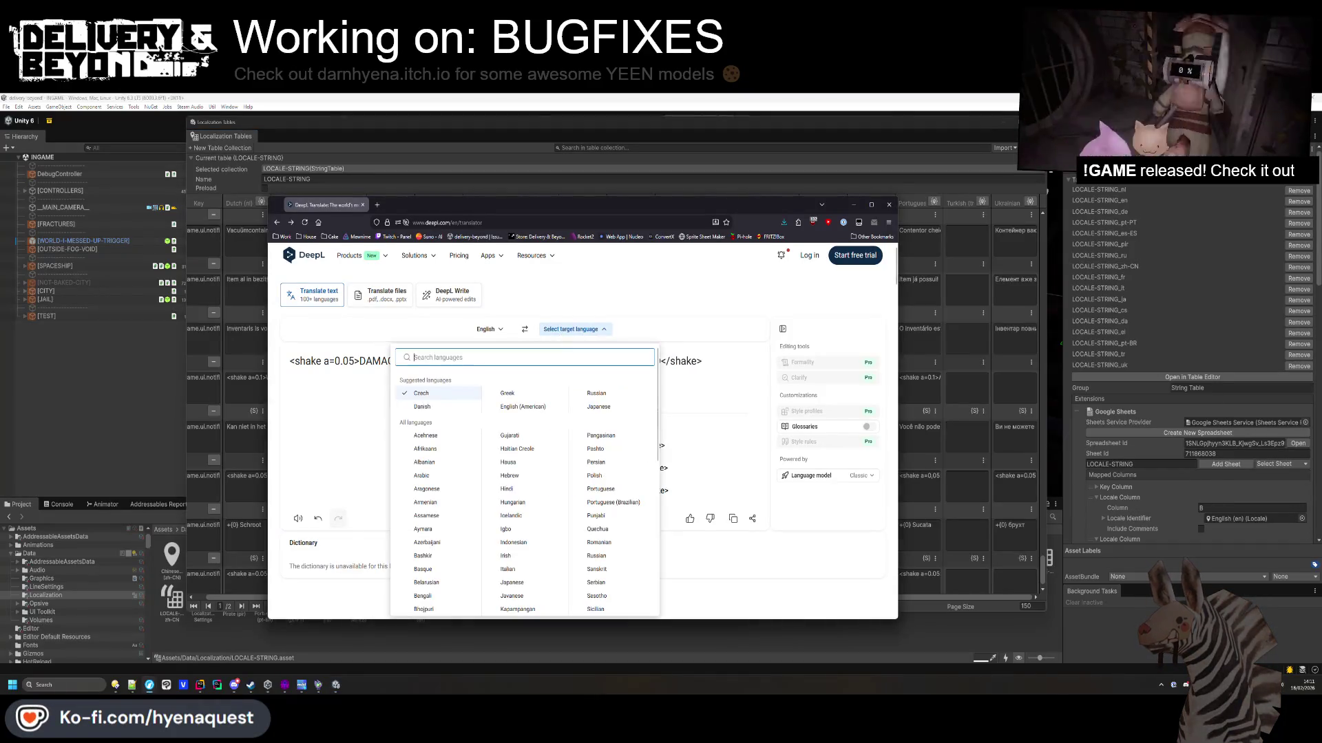
pyautogui.press('Return')
pyautogui.tripleClick(623, 360)
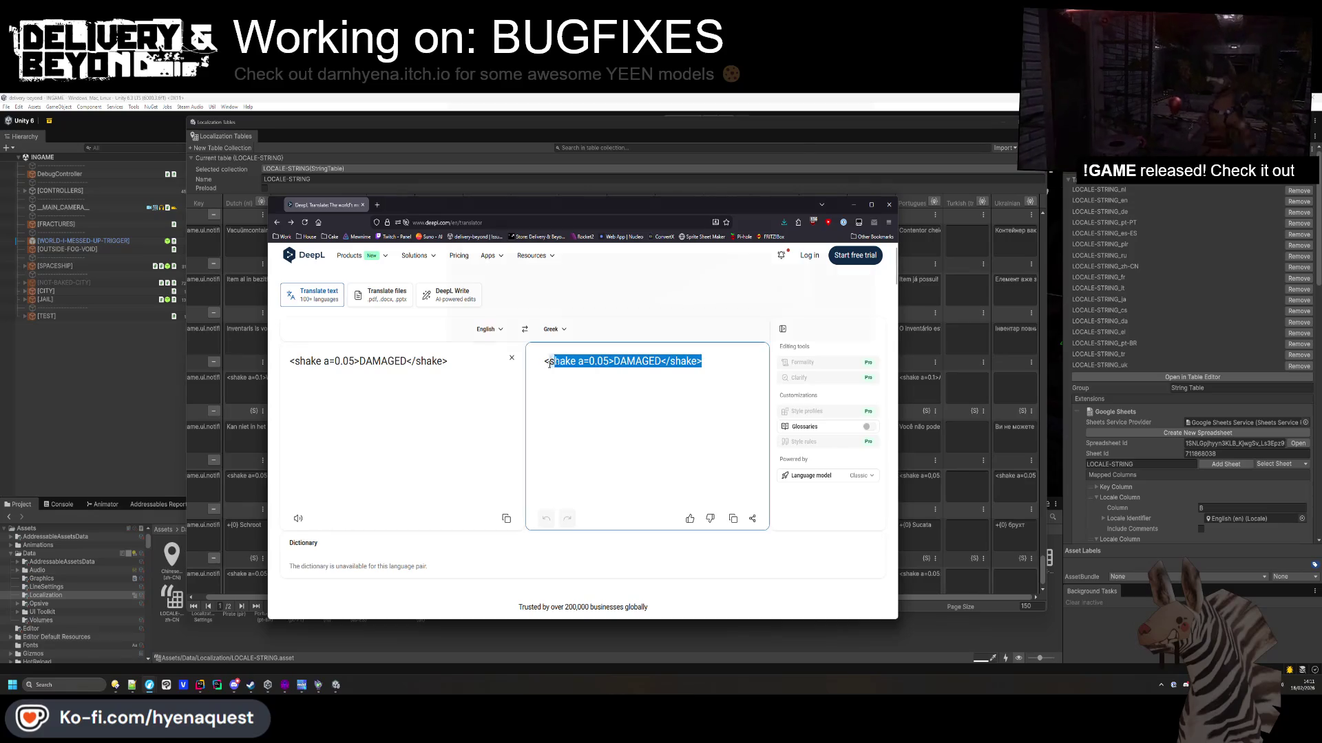
pyautogui.hotkey('ctrl', 'c')
pyautogui.hotkey('alt', 'Tab')
pyautogui.click(775, 486)
pyautogui.hotkey('ctrl', 'v')
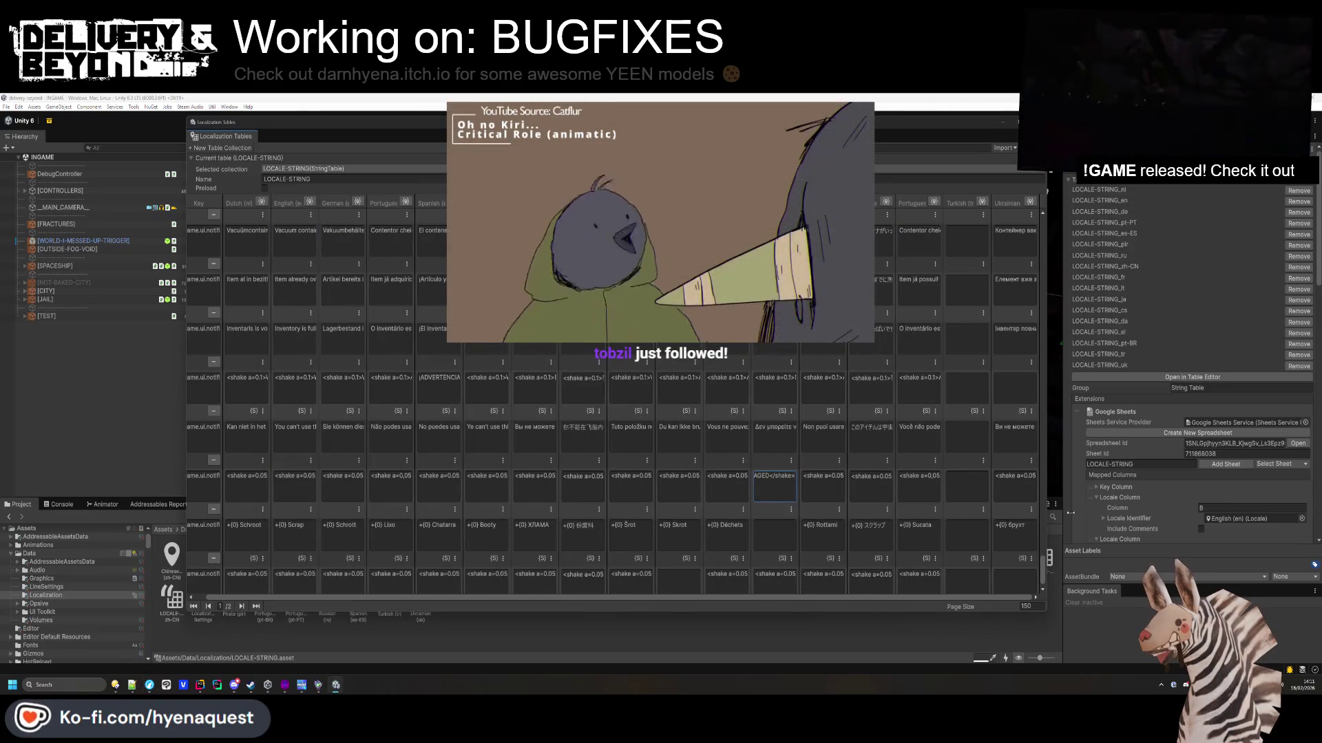
# Fill the Greek cell of the +{0} Scrap row with DeepL's Greek translation.
pyautogui.click(245, 526)
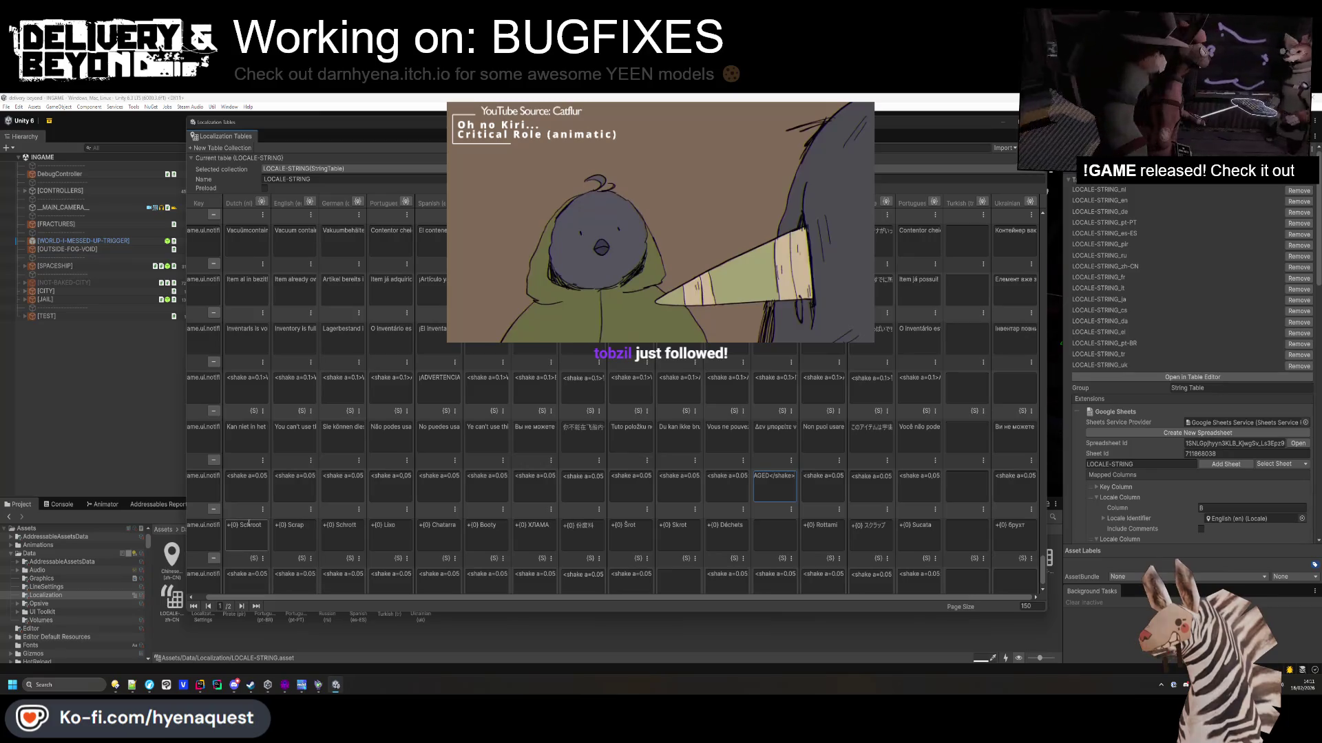
pyautogui.click(295, 526)
pyautogui.hotkey('ctrl', 'c')
pyautogui.hotkey('alt', 'Tab')
pyautogui.hotkey('ctrl', 'a')
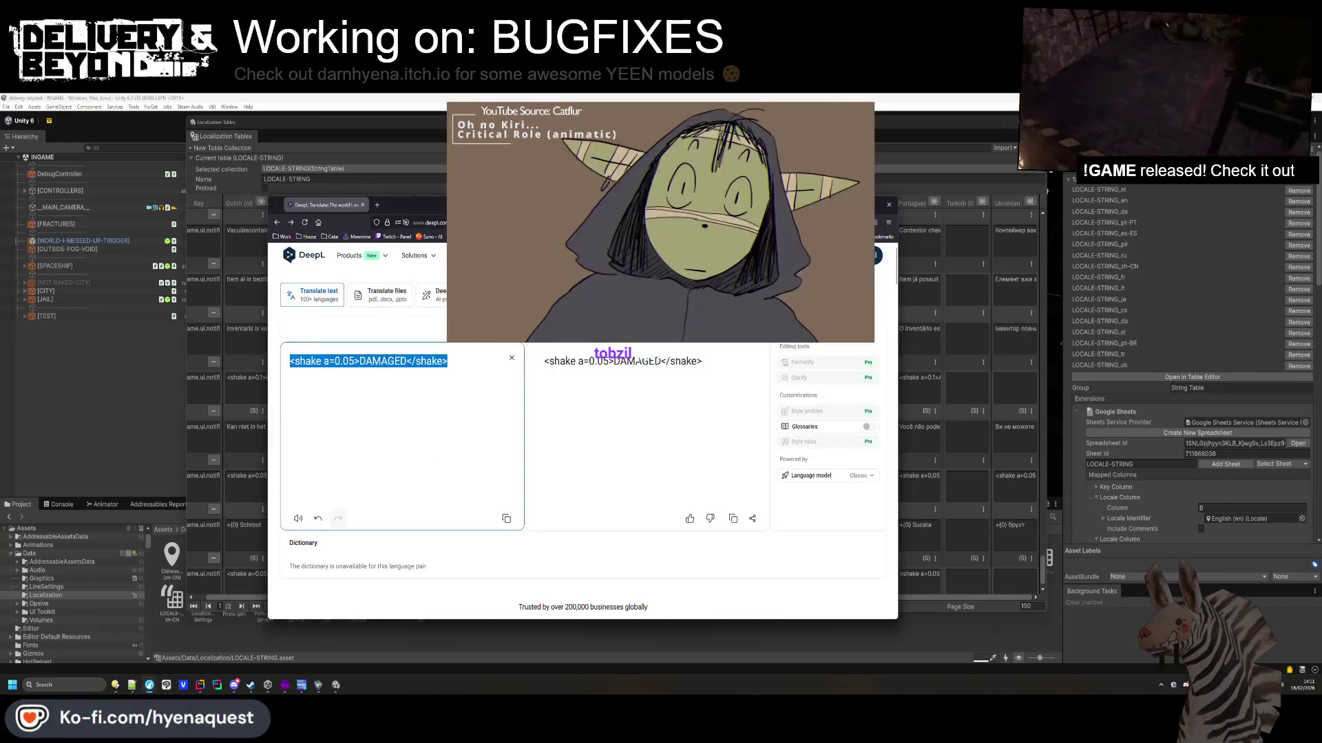
pyautogui.hotkey('ctrl', 'v')
pyautogui.tripleClick(648, 386)
pyautogui.hotkey('ctrl', 'c')
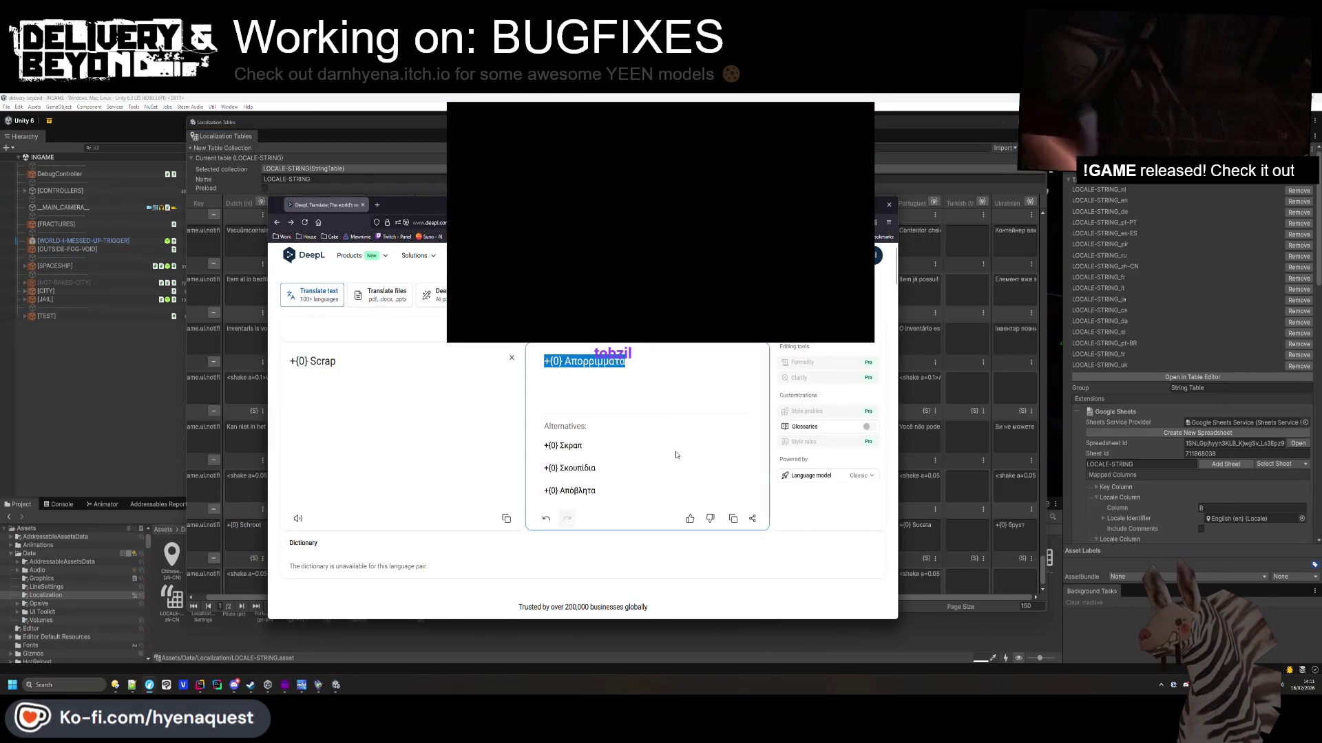
pyautogui.hotkey('alt', 'Tab')
pyautogui.click(774, 533)
pyautogui.hotkey('ctrl', 'v')
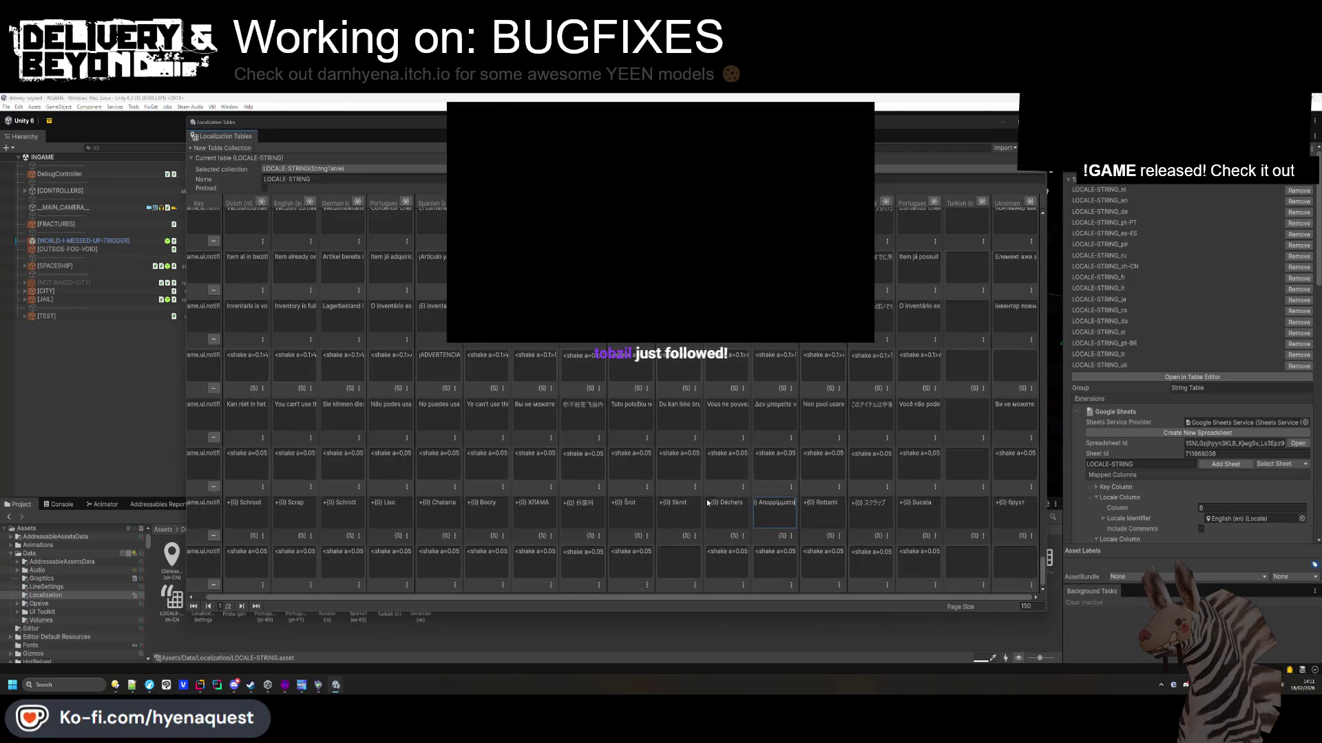
# Translate the shaking DELIVERED entry into Greek and copy the result.
pyautogui.click(273, 559)
pyautogui.hotkey('ctrl', 'c')
pyautogui.hotkey('alt', 'Tab')
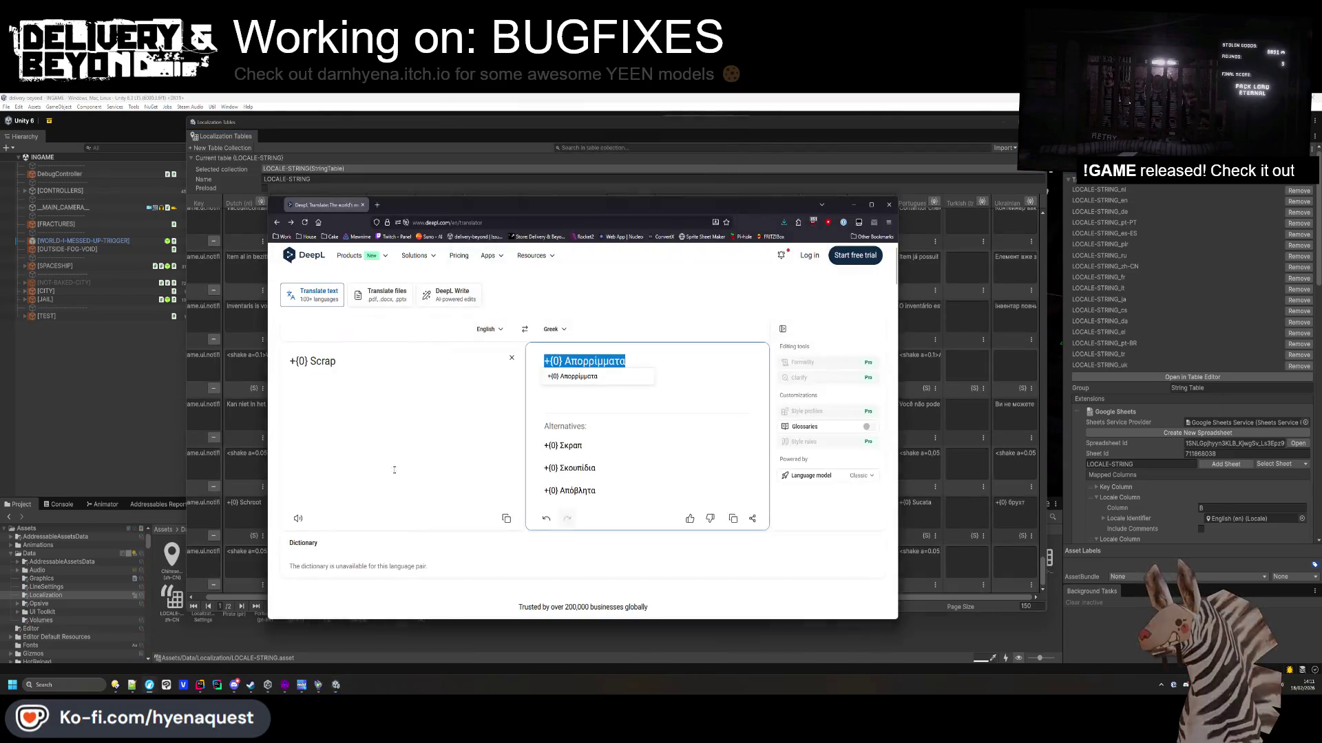
pyautogui.hotkey('ctrl', 'a')
pyautogui.hotkey('ctrl', 'v')
pyautogui.tripleClick(619, 361)
pyautogui.hotkey('ctrl', 'c')
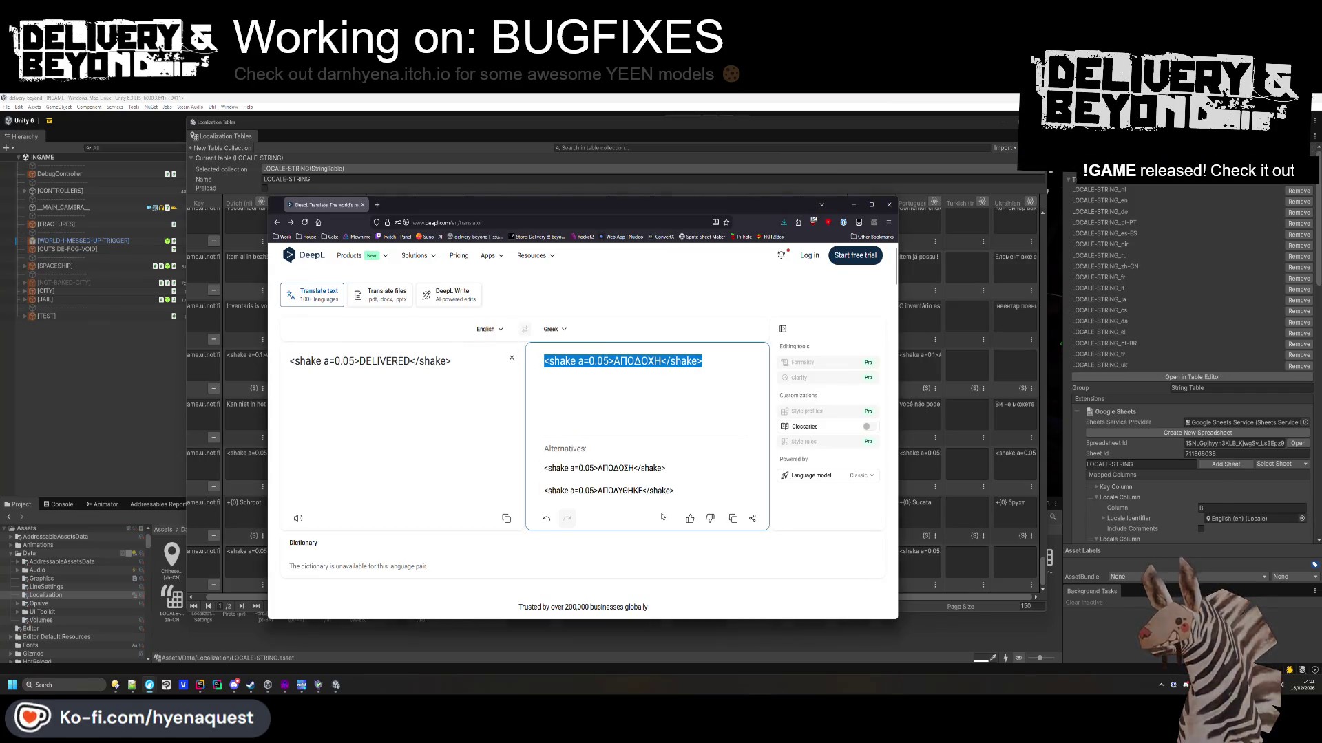
pyautogui.hotkey('alt', 'Tab')
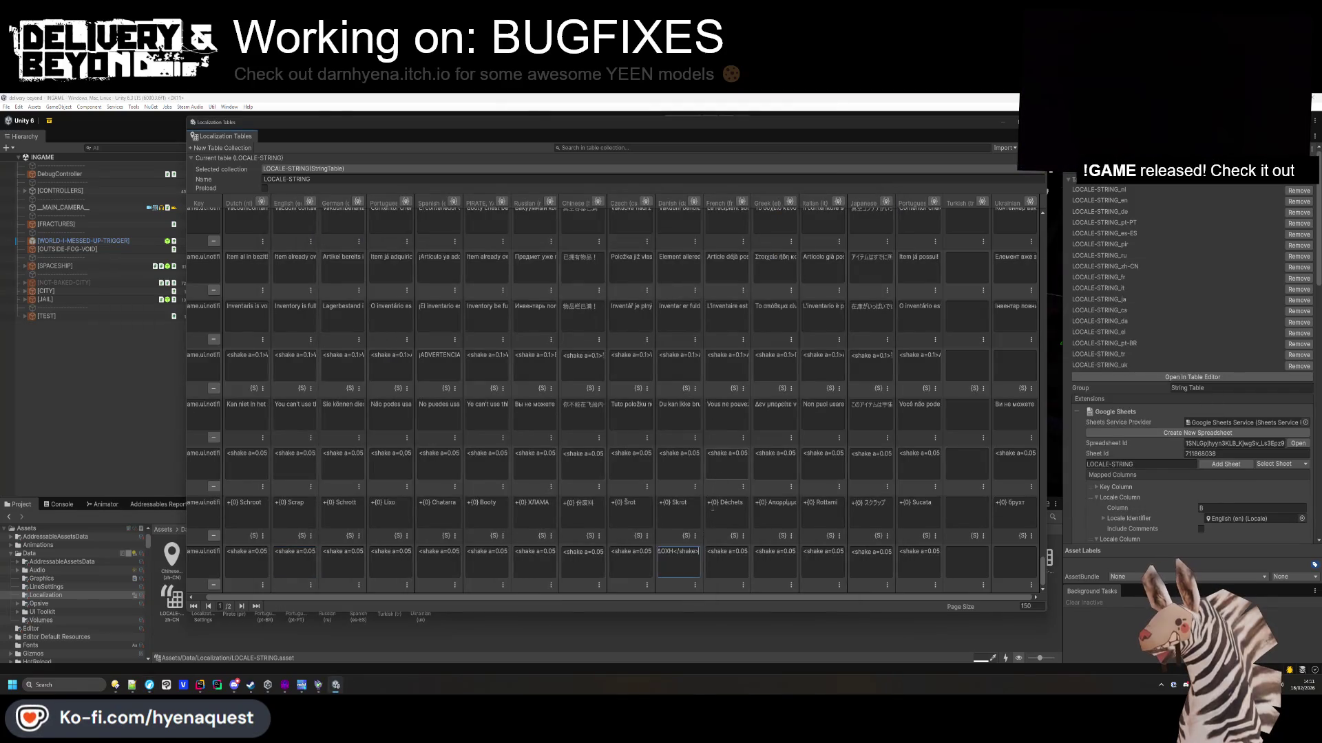
# Translate the DELIVERED entry into Danish and copy it for the Danish cell.
pyautogui.hotkey('alt', 'Tab')
pyautogui.click(554, 329)
pyautogui.write('da')
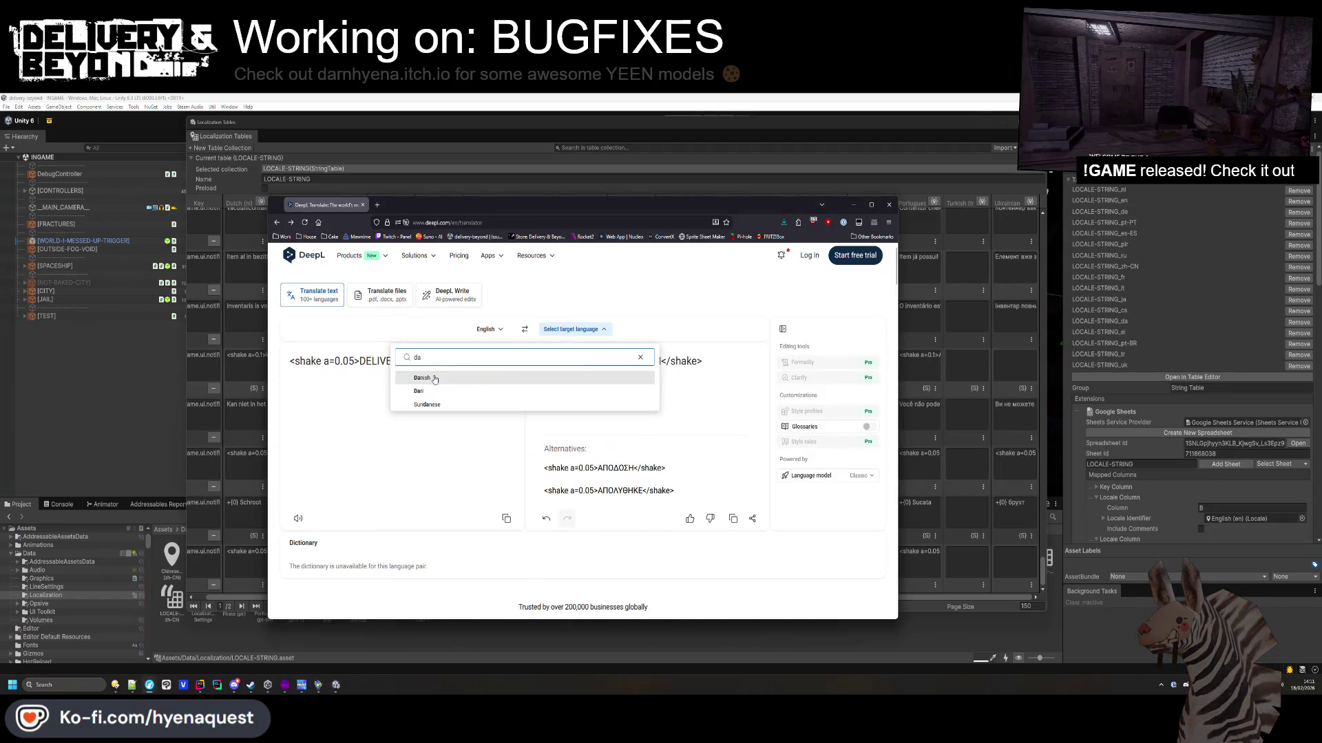
pyautogui.press('Return')
pyautogui.tripleClick(620, 361)
pyautogui.hotkey('ctrl', 'c')
pyautogui.hotkey('alt', 'Tab')
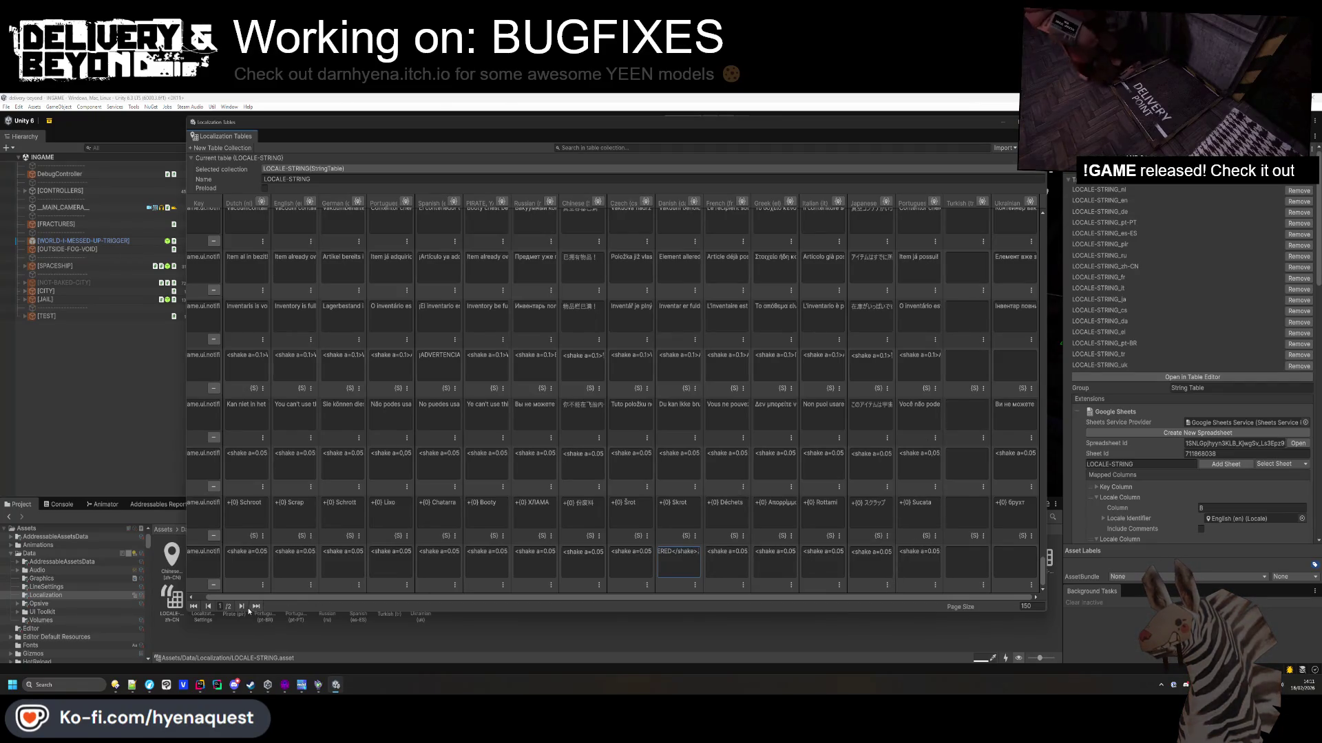
# Scroll the LOCALE-STRING grid back up to the Delivery entries at the top of page 2.
pyautogui.scroll(15, 695, 404)
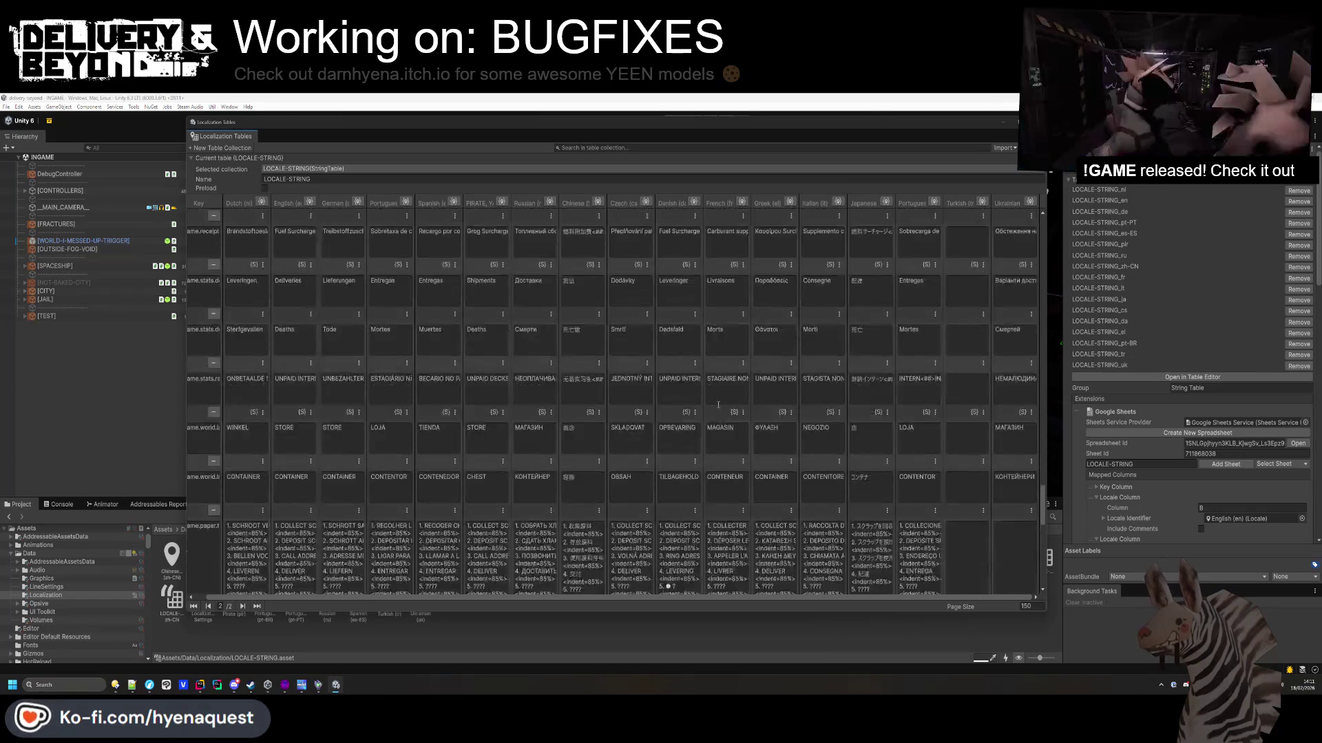
pyautogui.scroll(15, 785, 385)
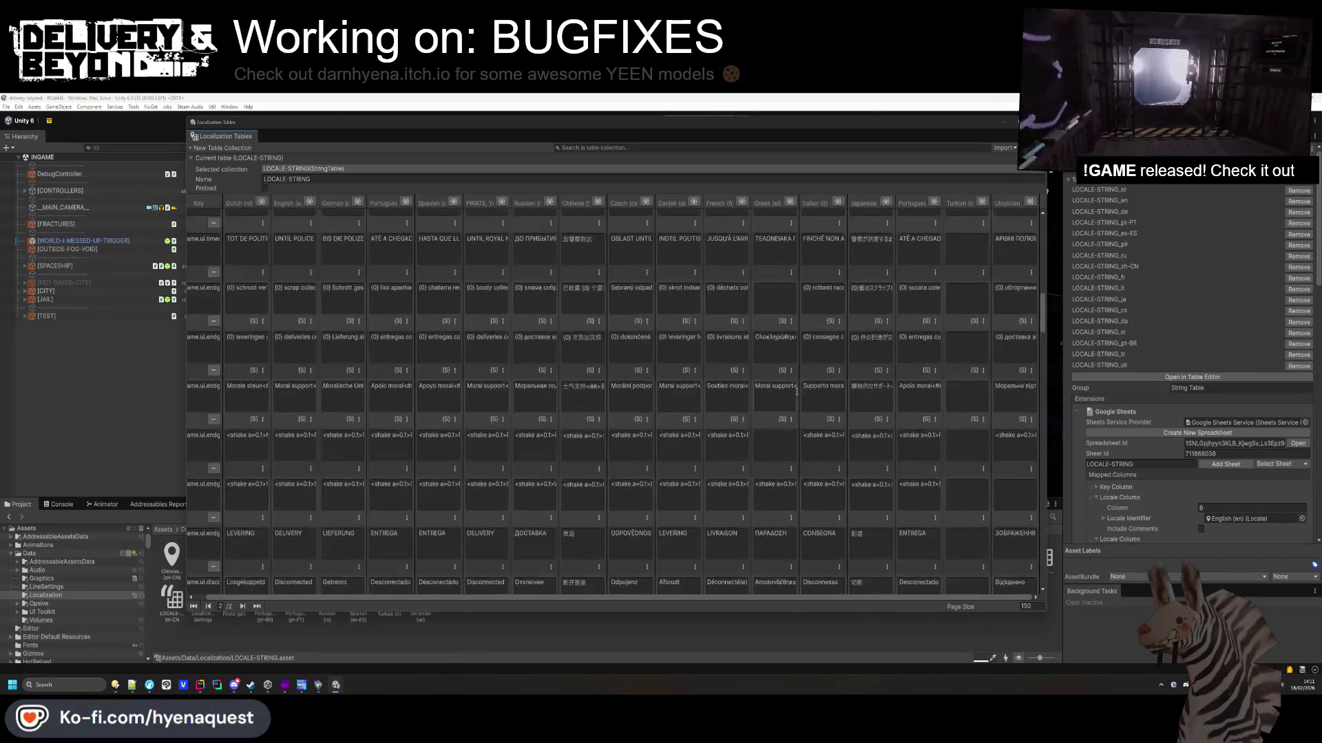
pyautogui.scroll(10, 799, 385)
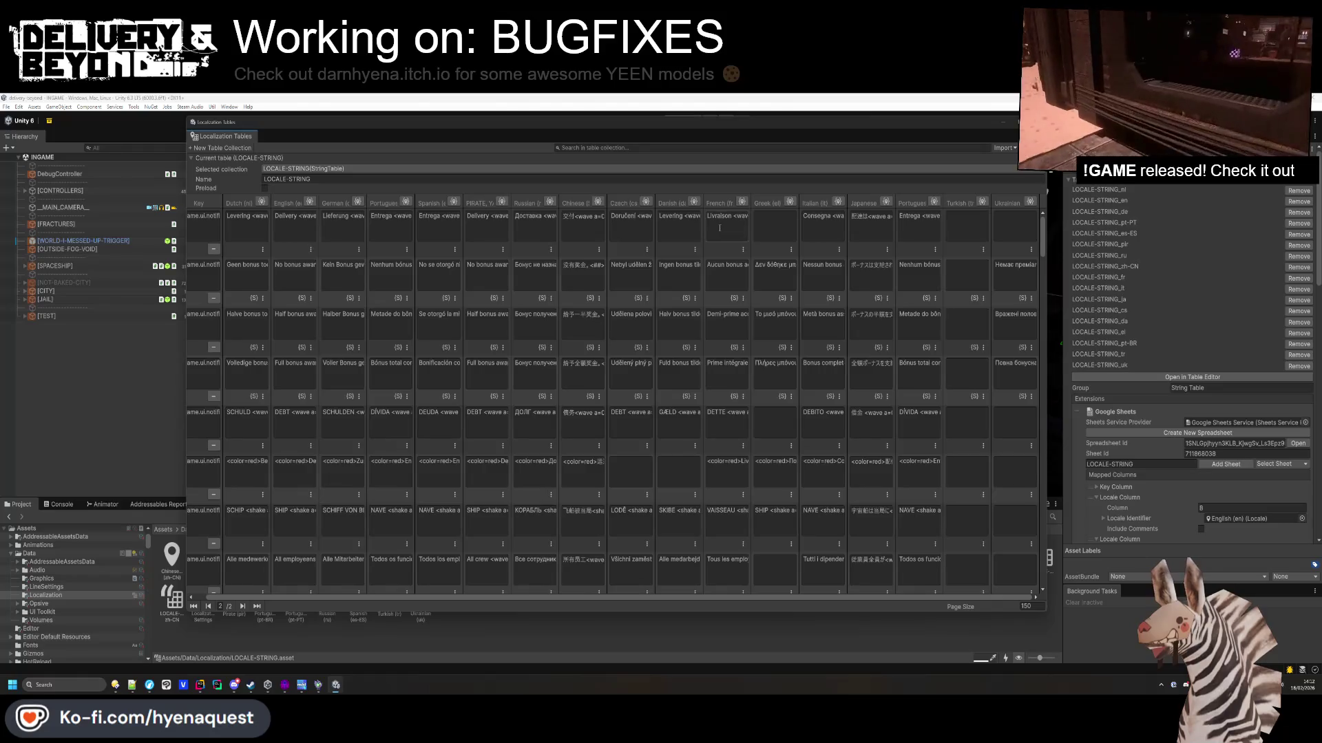
# Translate the Delivery COMPLETED text into Greek in DeepL instead of Danish.
pyautogui.click(288, 229)
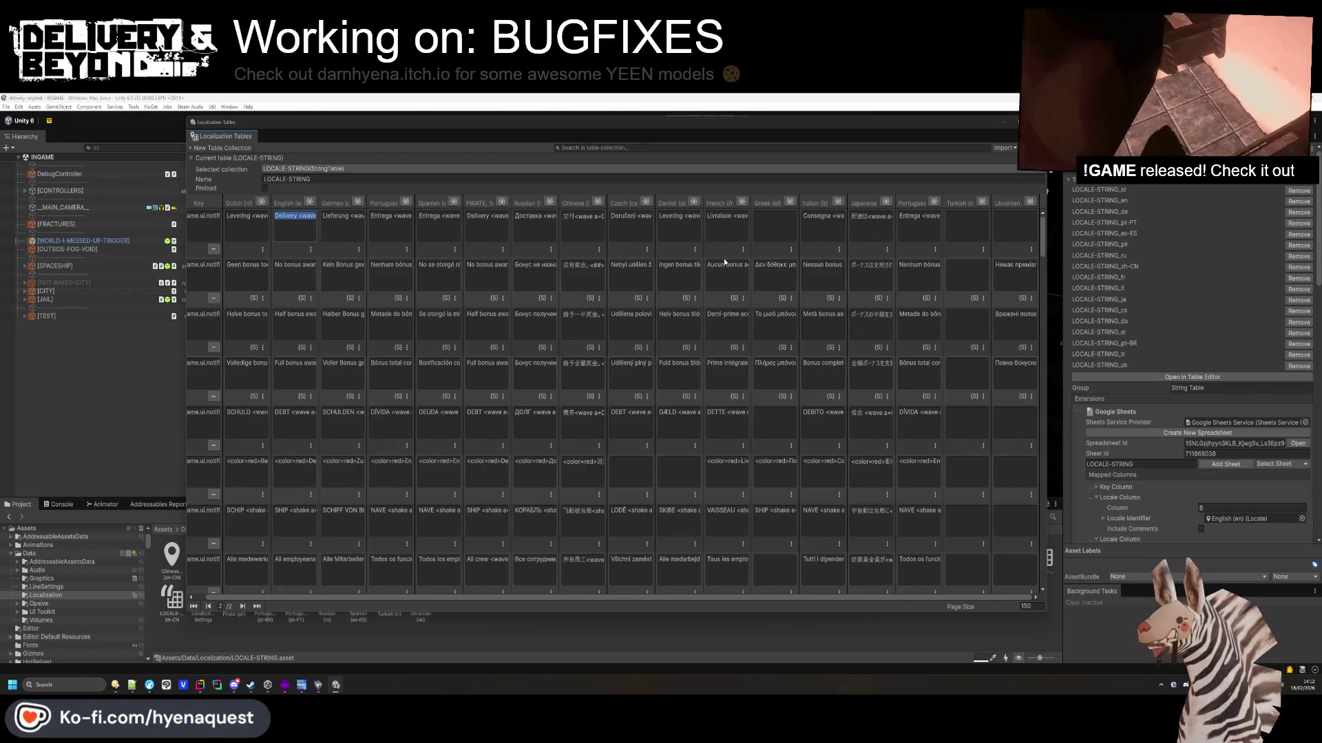
pyautogui.hotkey('alt', 'Tab')
pyautogui.hotkey('ctrl', 'a')
pyautogui.hotkey('ctrl', 'v')
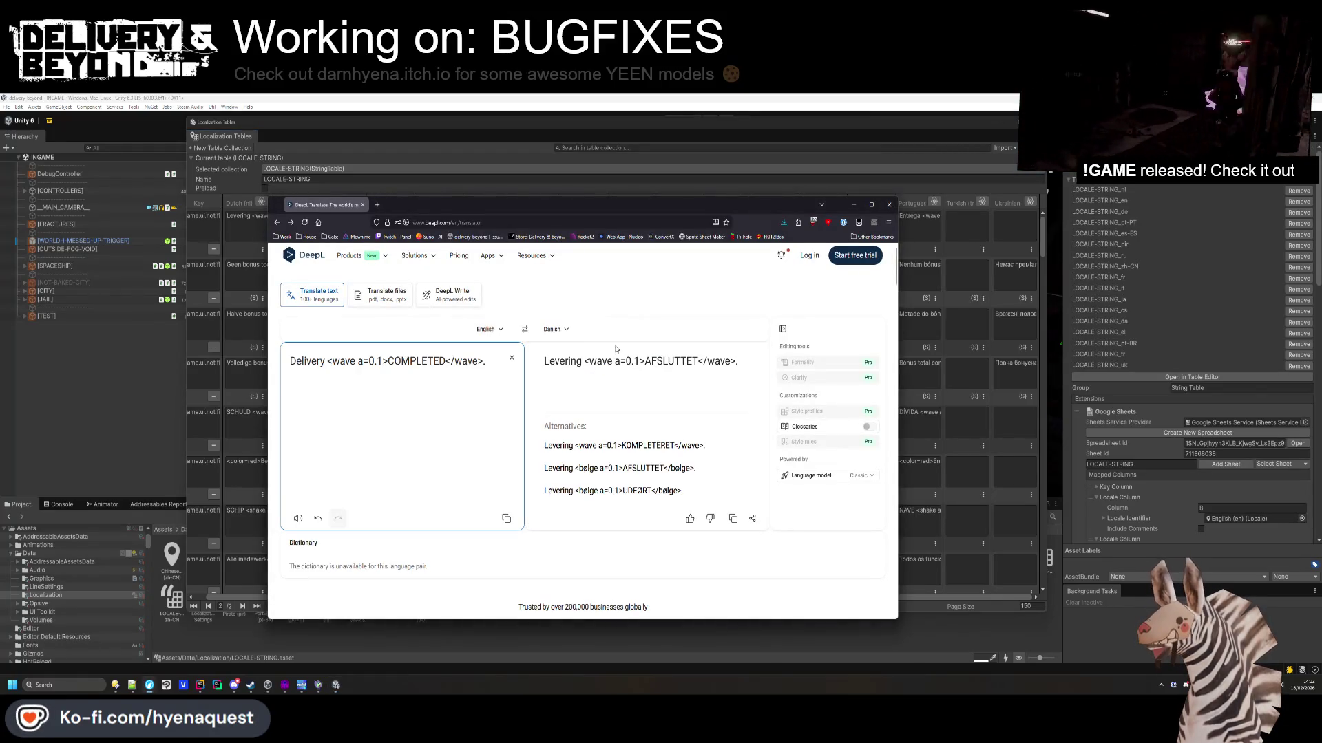
pyautogui.click(569, 332)
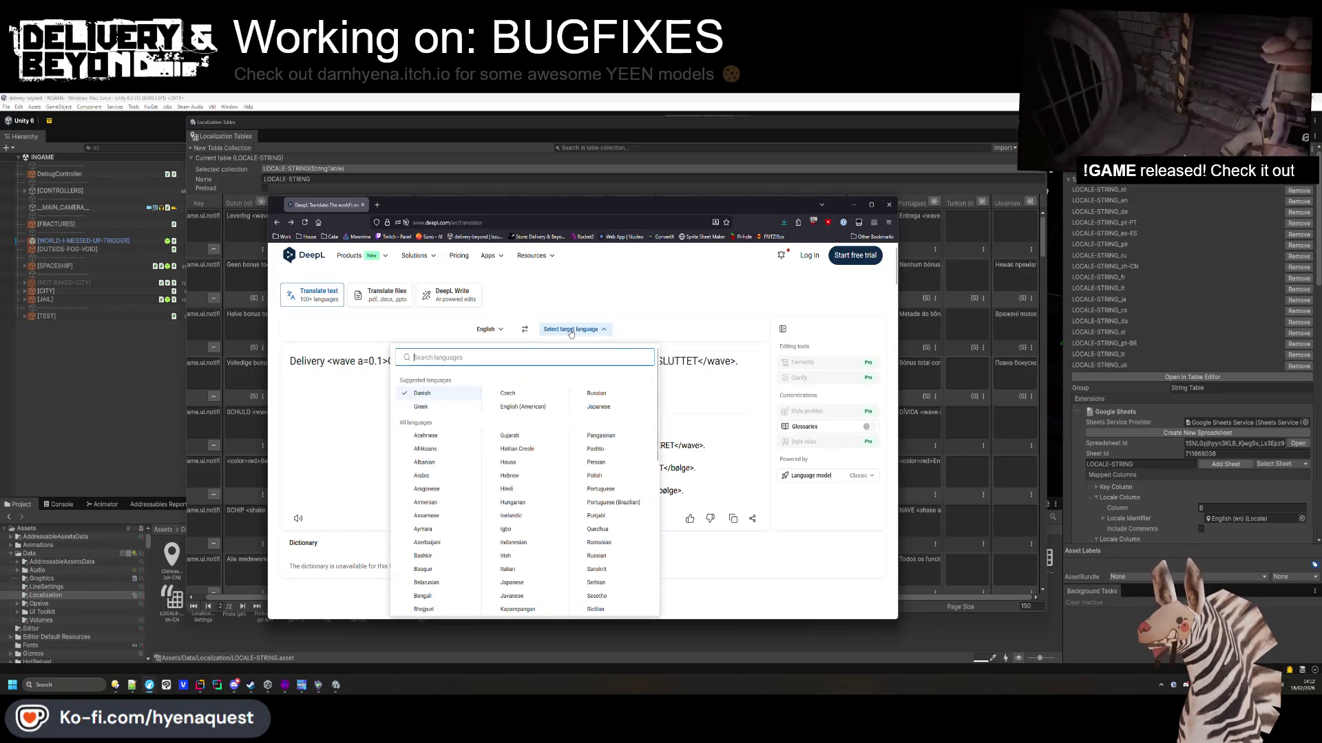
pyautogui.click(421, 407)
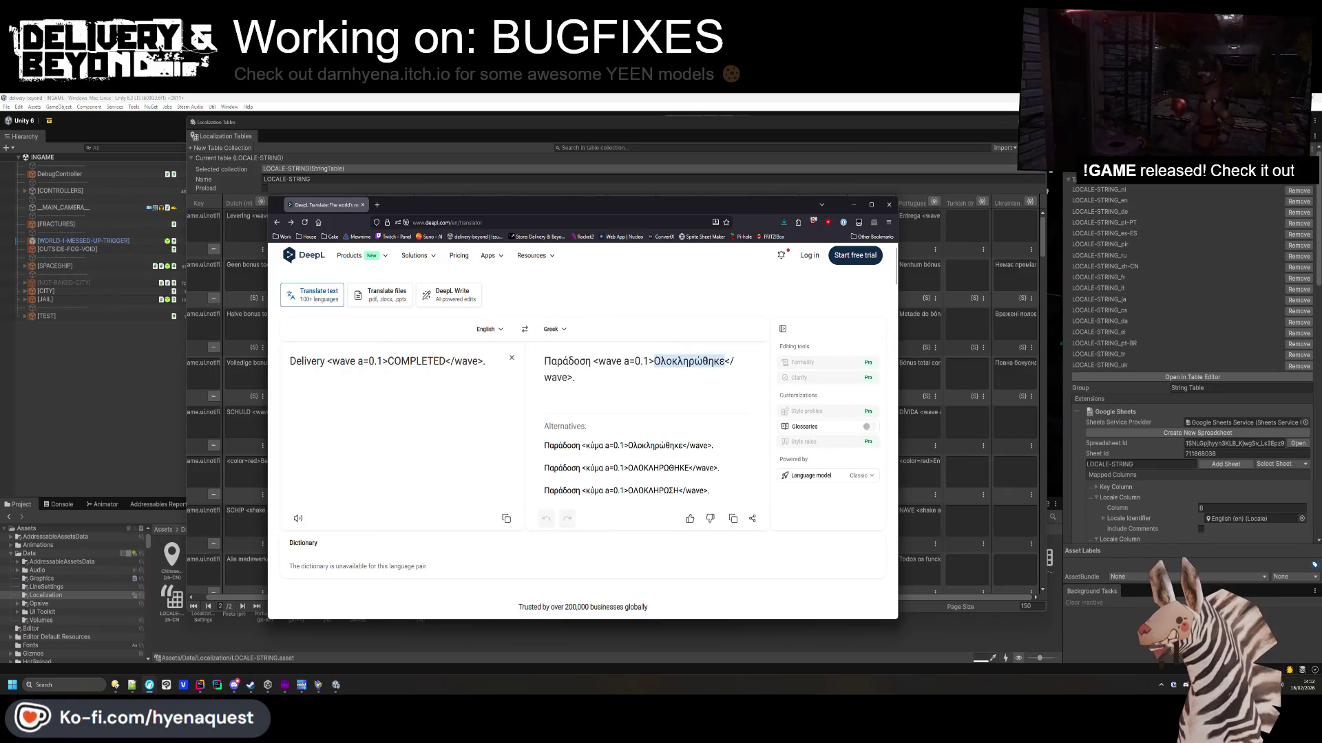
pyautogui.doubleClick(598, 365)
pyautogui.doubleClick(567, 361)
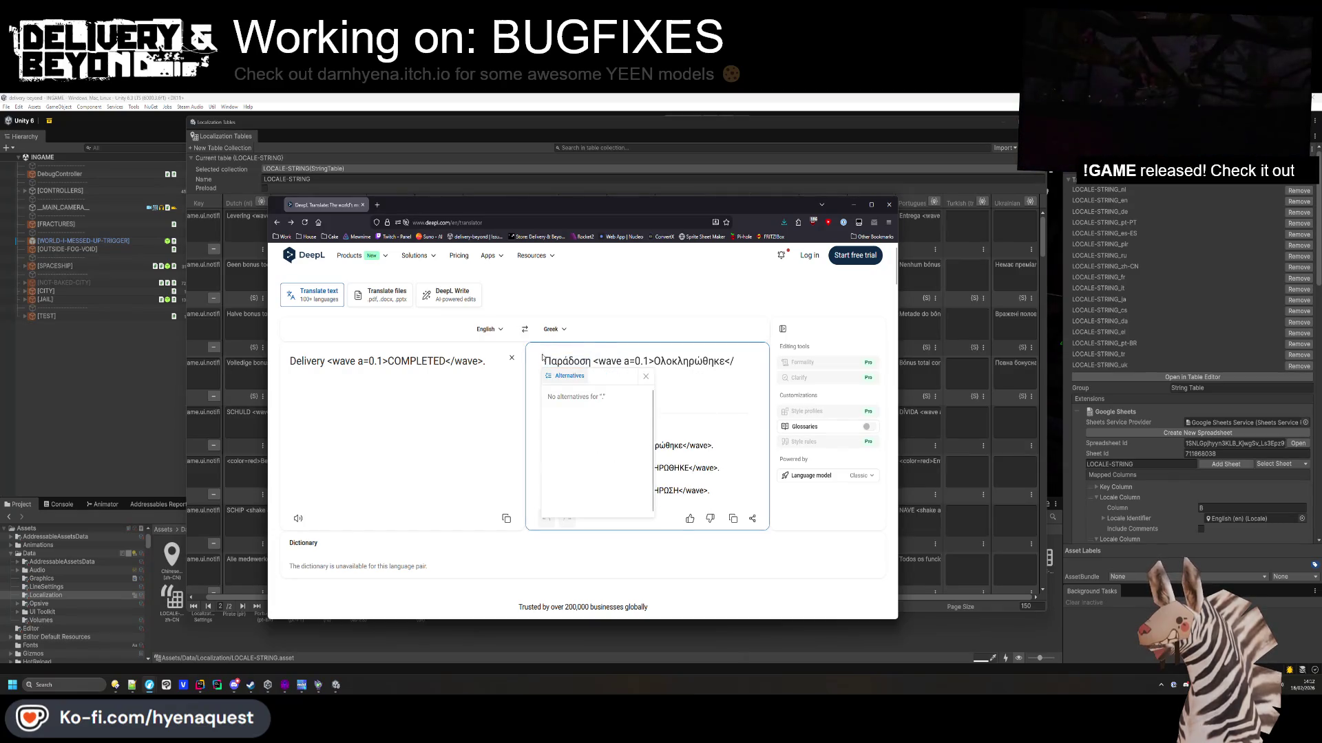
pyautogui.moveTo(544, 362); pyautogui.dragTo(725, 363)
pyautogui.click(710, 375)
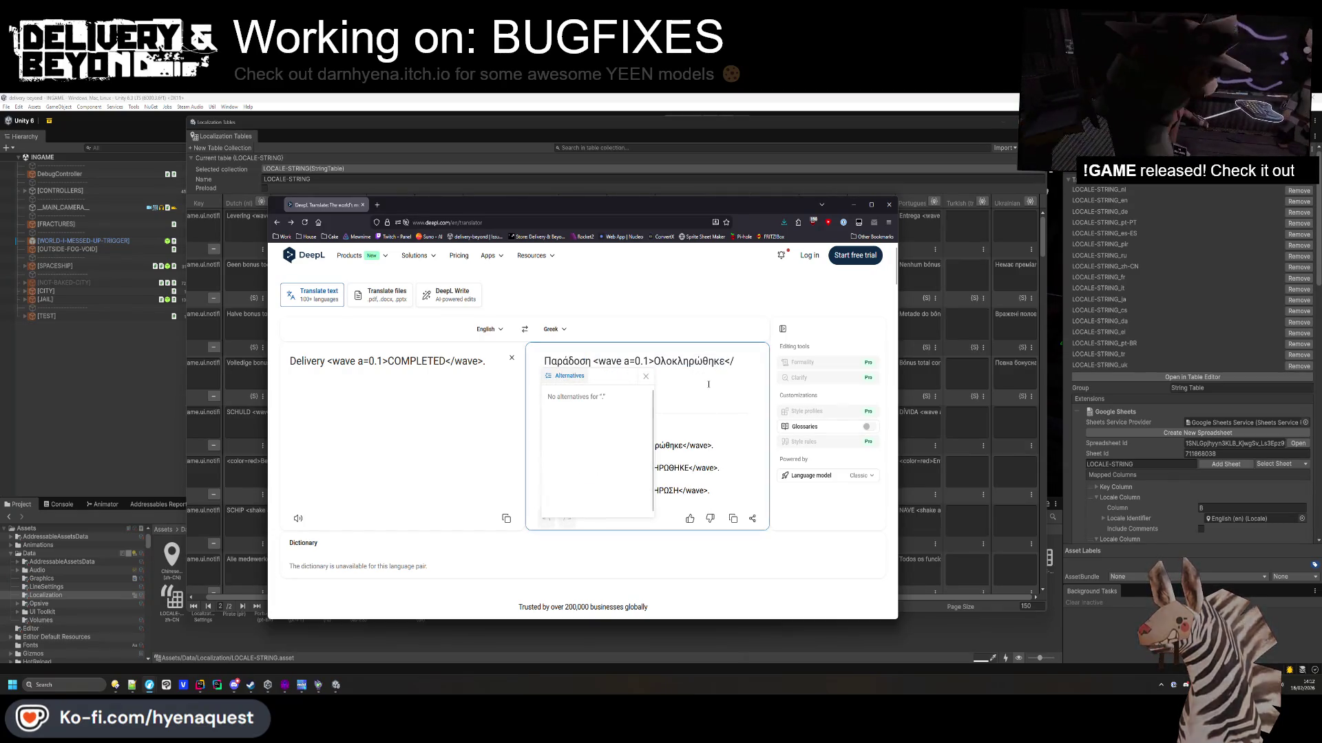
pyautogui.click(814, 187)
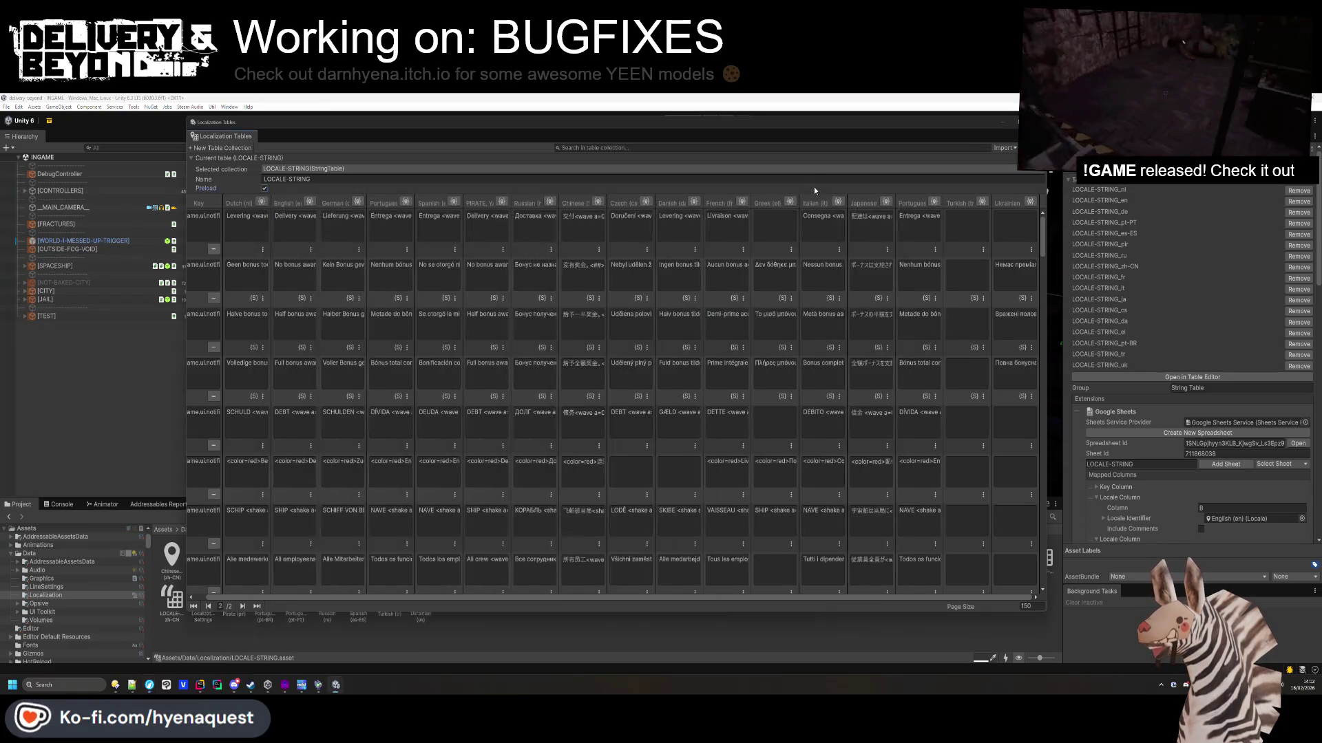
# Paste the full Greek translation into the Delivery COMPLETED Greek cell.
pyautogui.hotkey('alt', 'Tab')
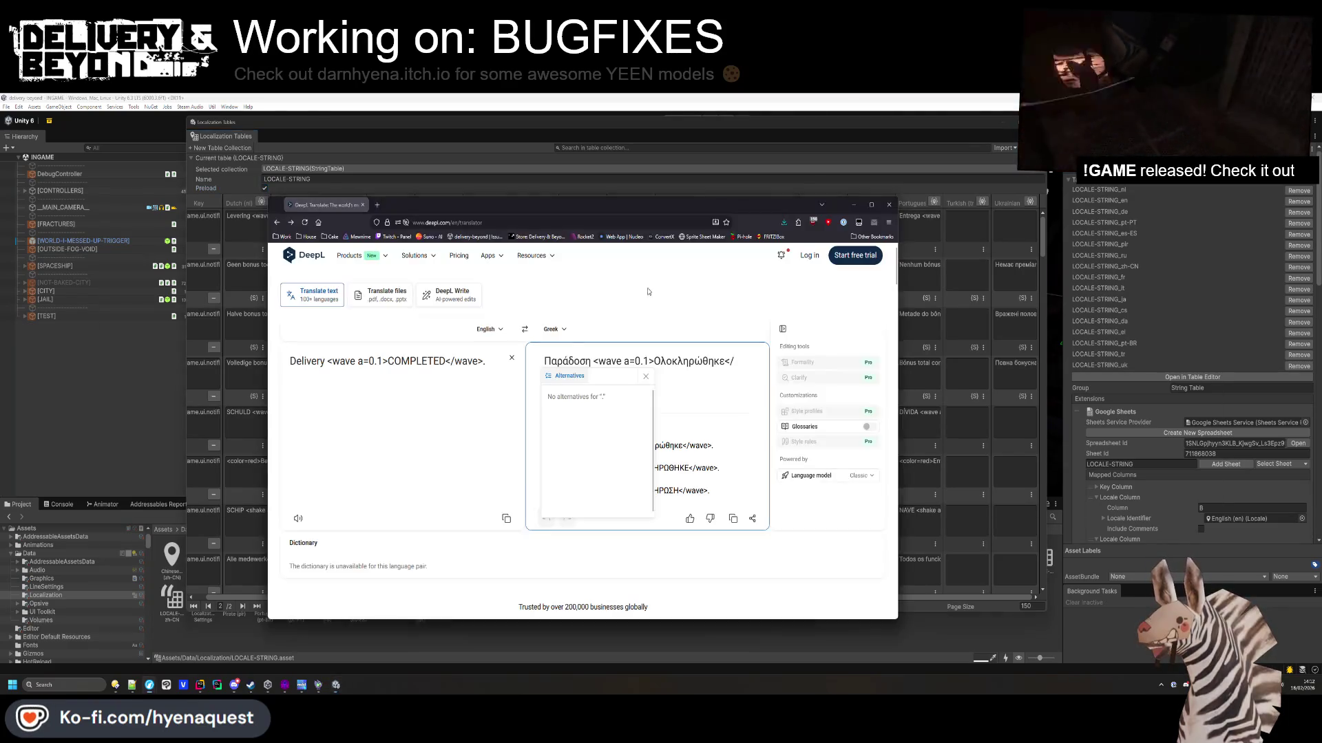
pyautogui.hotkey('ctrl', 'a')
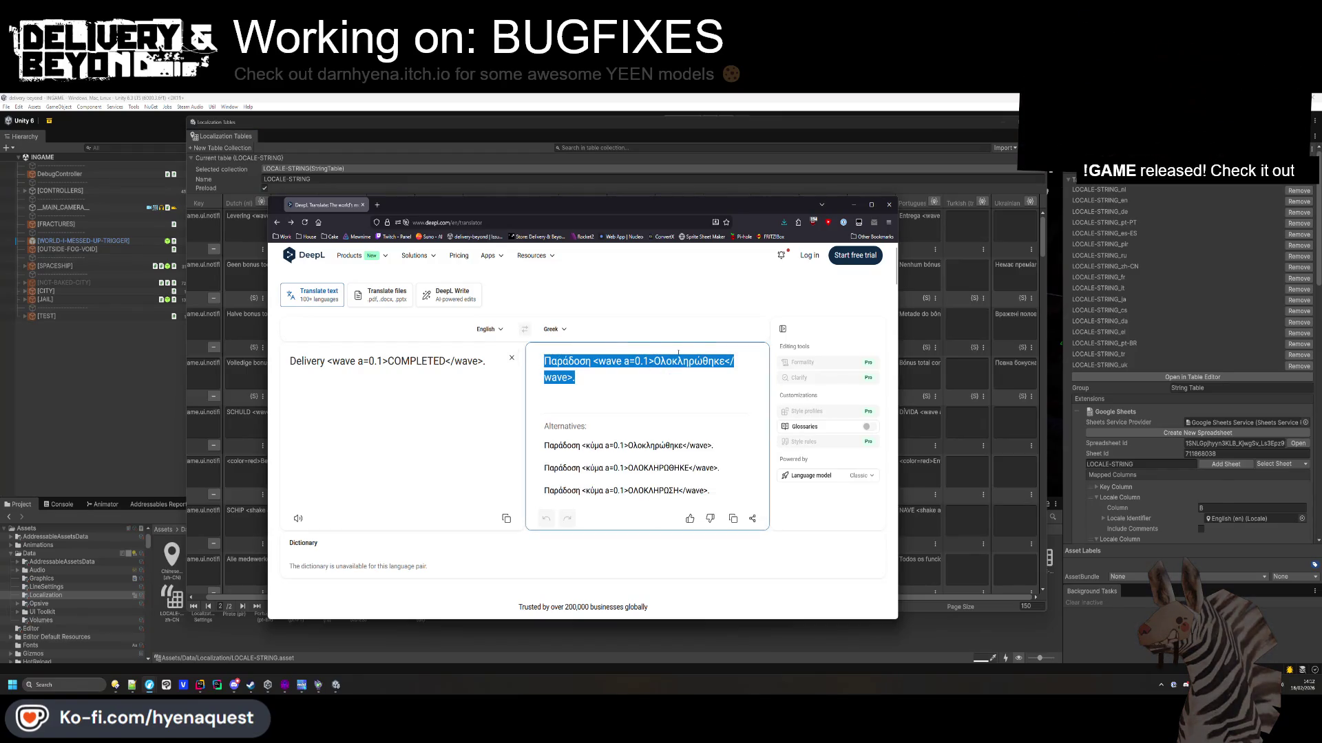
pyautogui.hotkey('ctrl', 'c')
pyautogui.hotkey('alt', 'Tab')
pyautogui.hotkey('ctrl', 'v')
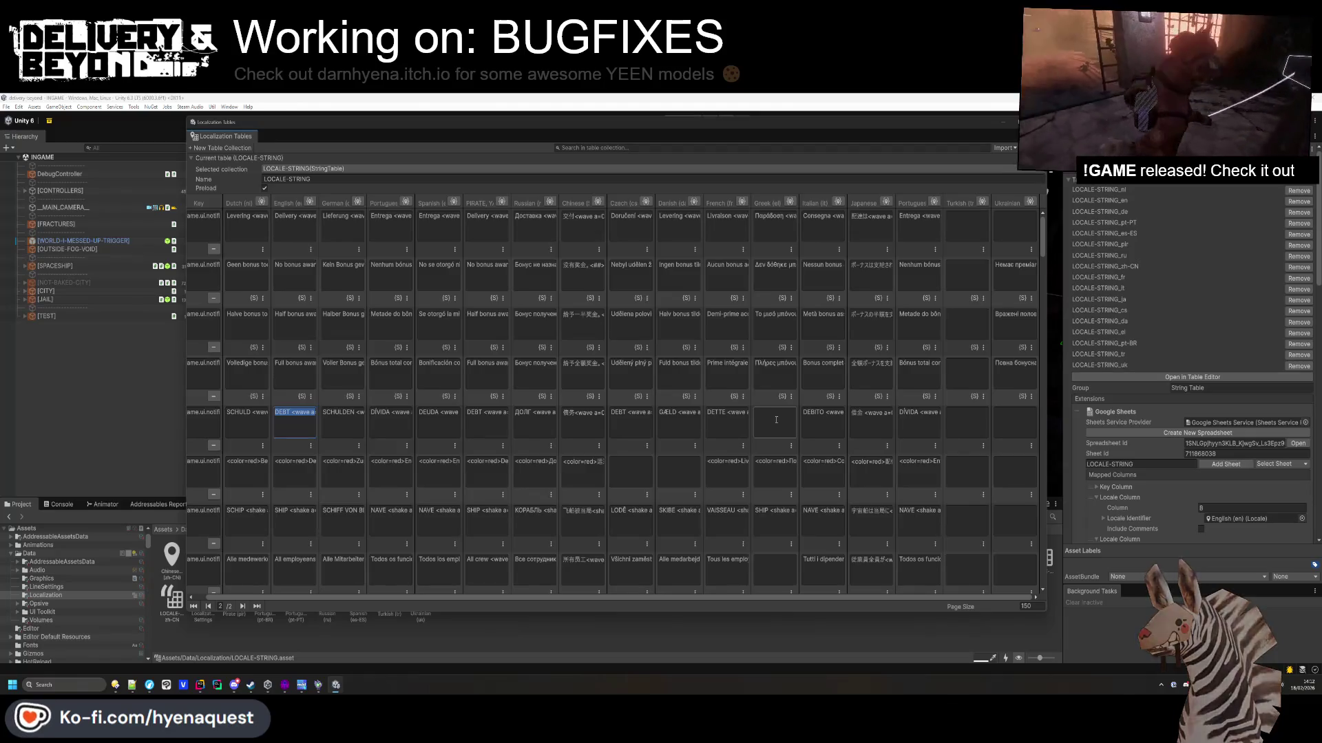
# Translate the DEBT PAID entry into Greek with DeepL and copy the result.
pyautogui.hotkey('ctrl', 'c')
pyautogui.hotkey('alt', 'Tab')
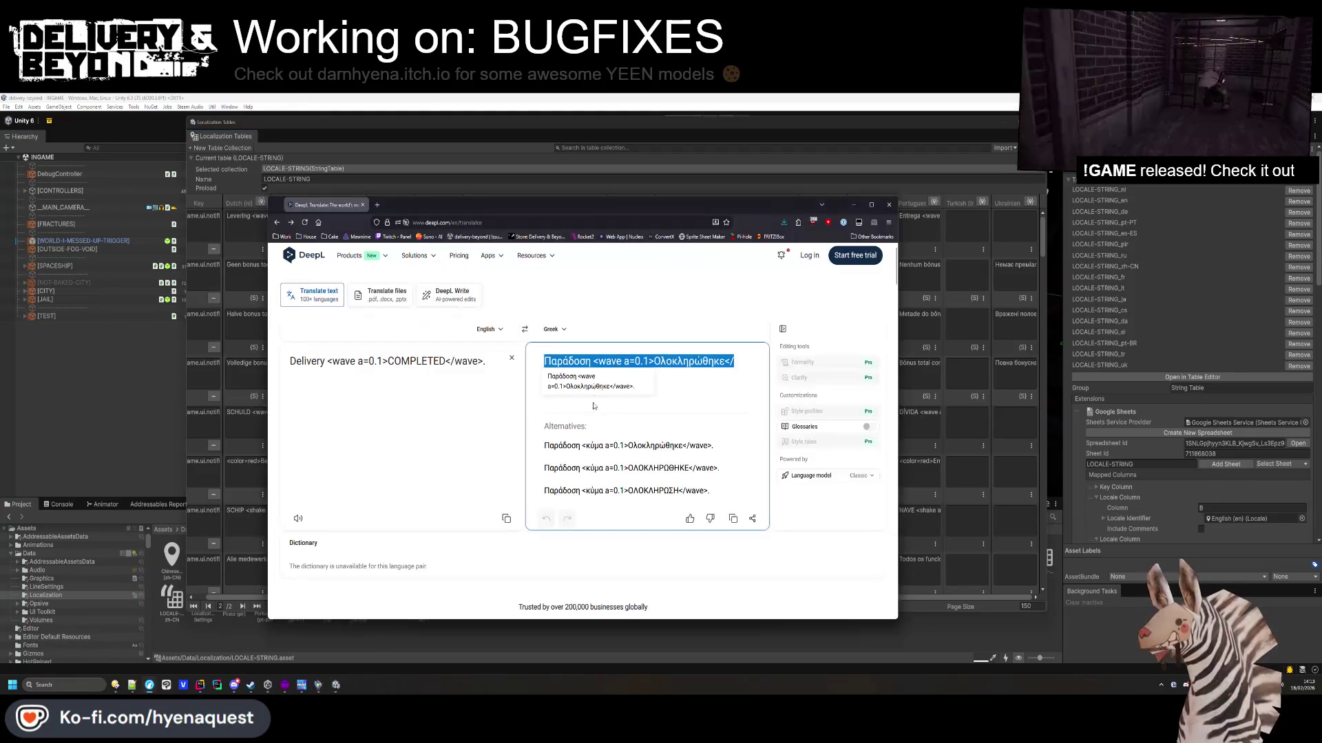
pyautogui.hotkey('ctrl', 'a')
pyautogui.hotkey('ctrl', 'v')
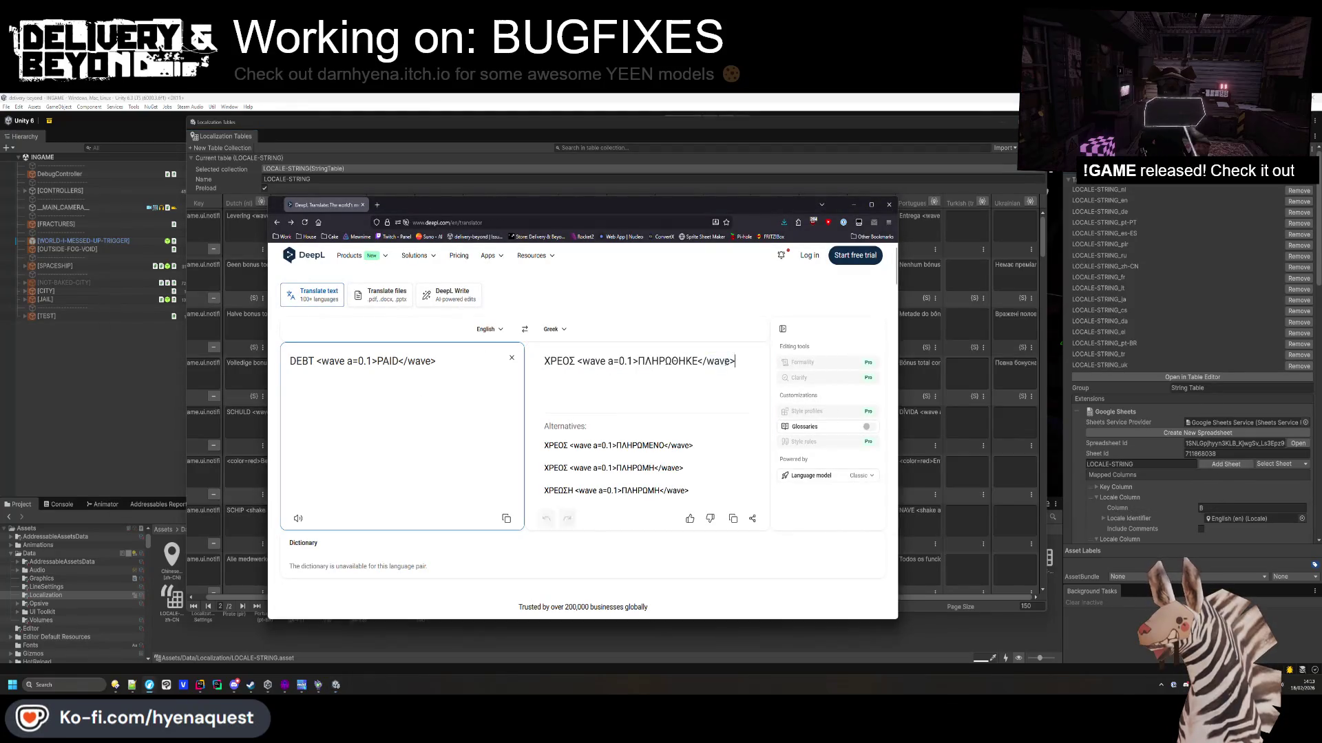
pyautogui.hotkey('ctrl', 'a')
pyautogui.hotkey('ctrl', 'c')
pyautogui.hotkey('alt', 'Tab')
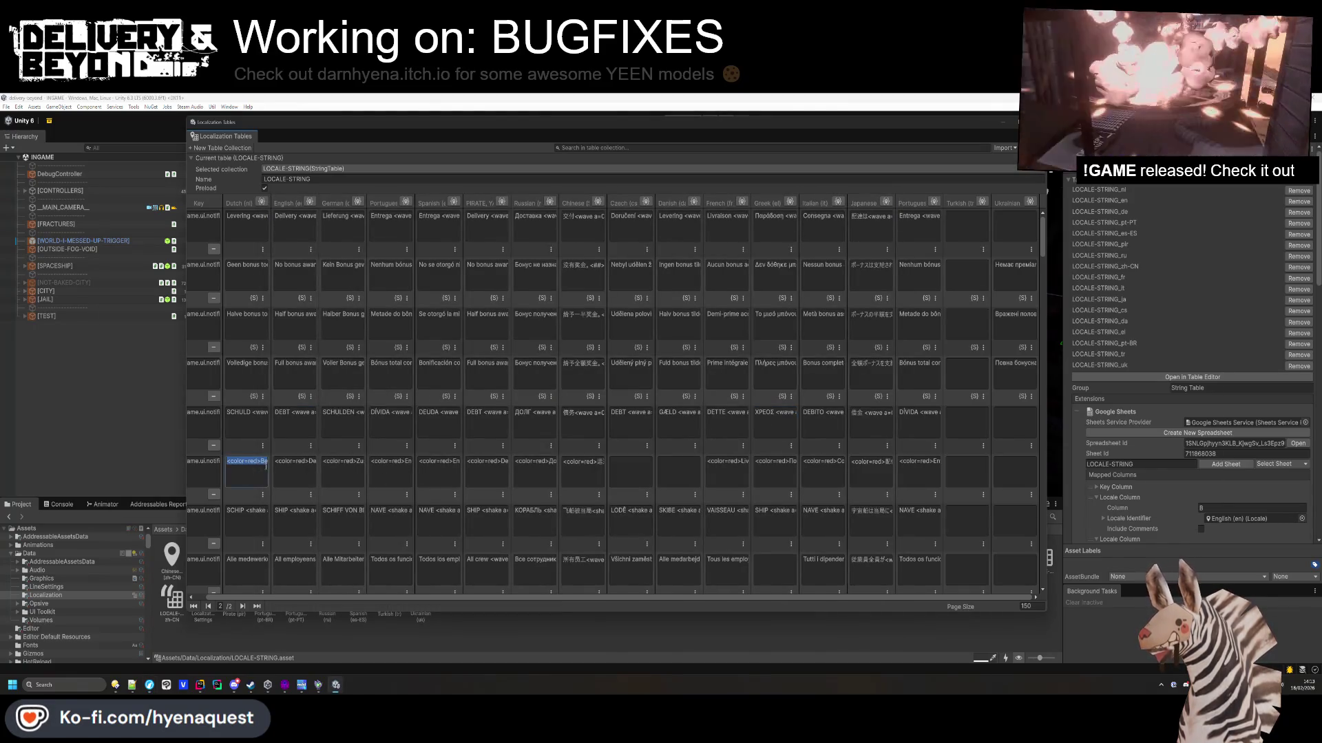
# Translate the red Delivery FAILED entry into Greek with DeepL and copy it.
pyautogui.hotkey('ctrl', 'c')
pyautogui.hotkey('alt', 'Tab')
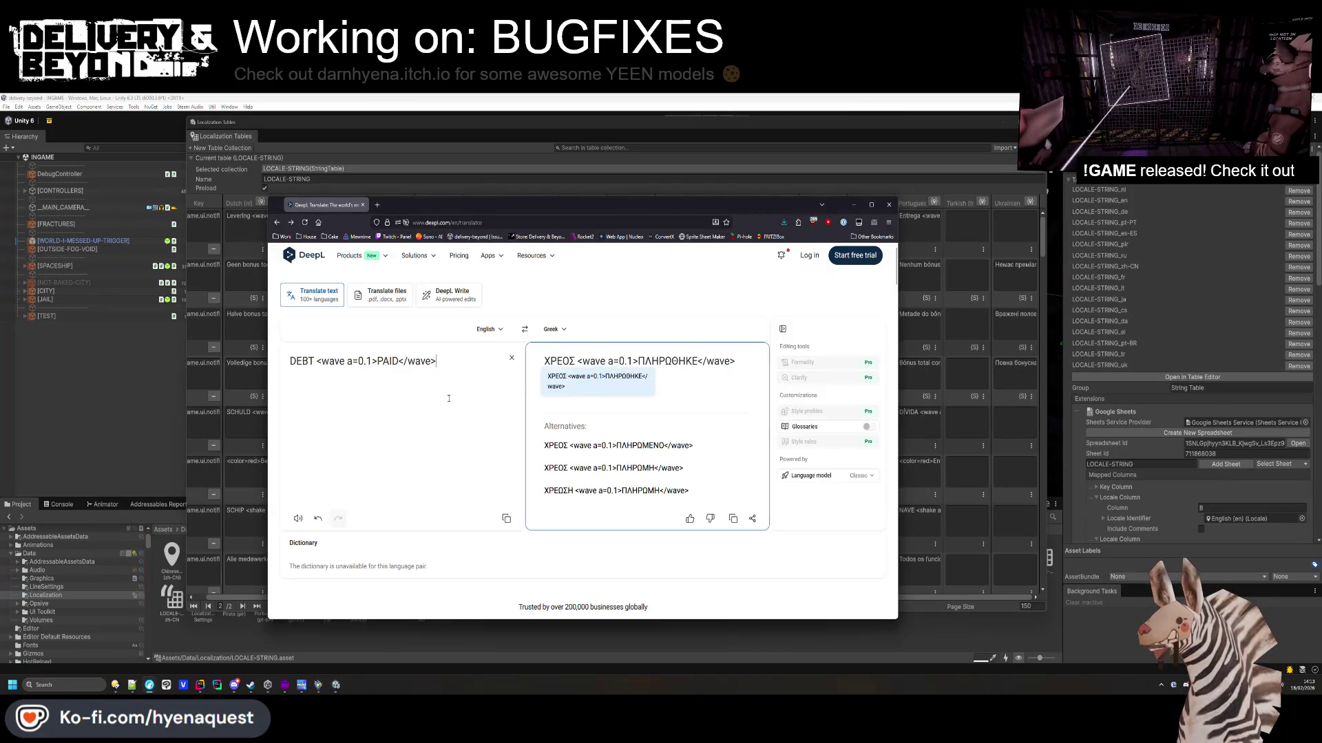
pyautogui.hotkey('ctrl', 'a')
pyautogui.hotkey('ctrl', 'v')
pyautogui.hotkey('ctrl', 'a')
pyautogui.hotkey('ctrl', 'c')
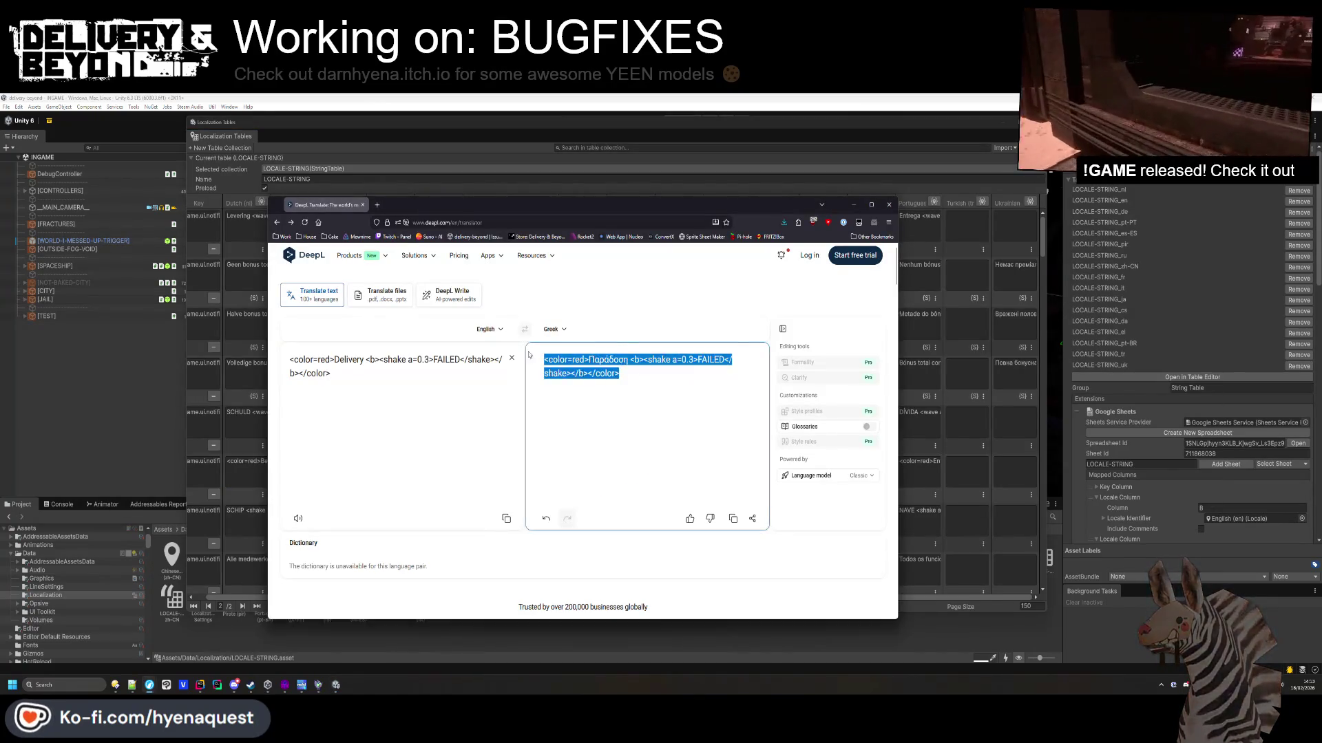
pyautogui.hotkey('alt', 'Tab')
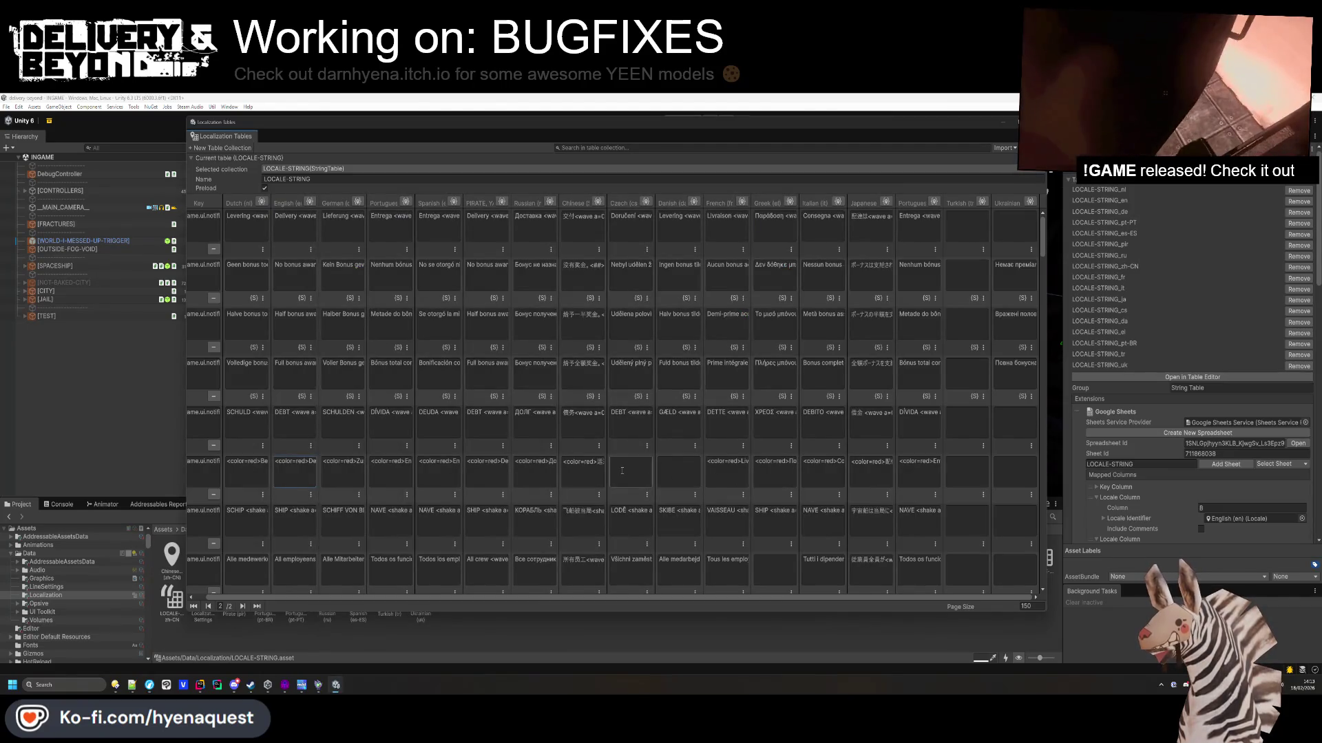
# Switch DeepL's target to Czech and take the FAILED translation to the empty Czech cell.
pyautogui.hotkey('alt', 'Tab')
pyautogui.click(555, 329)
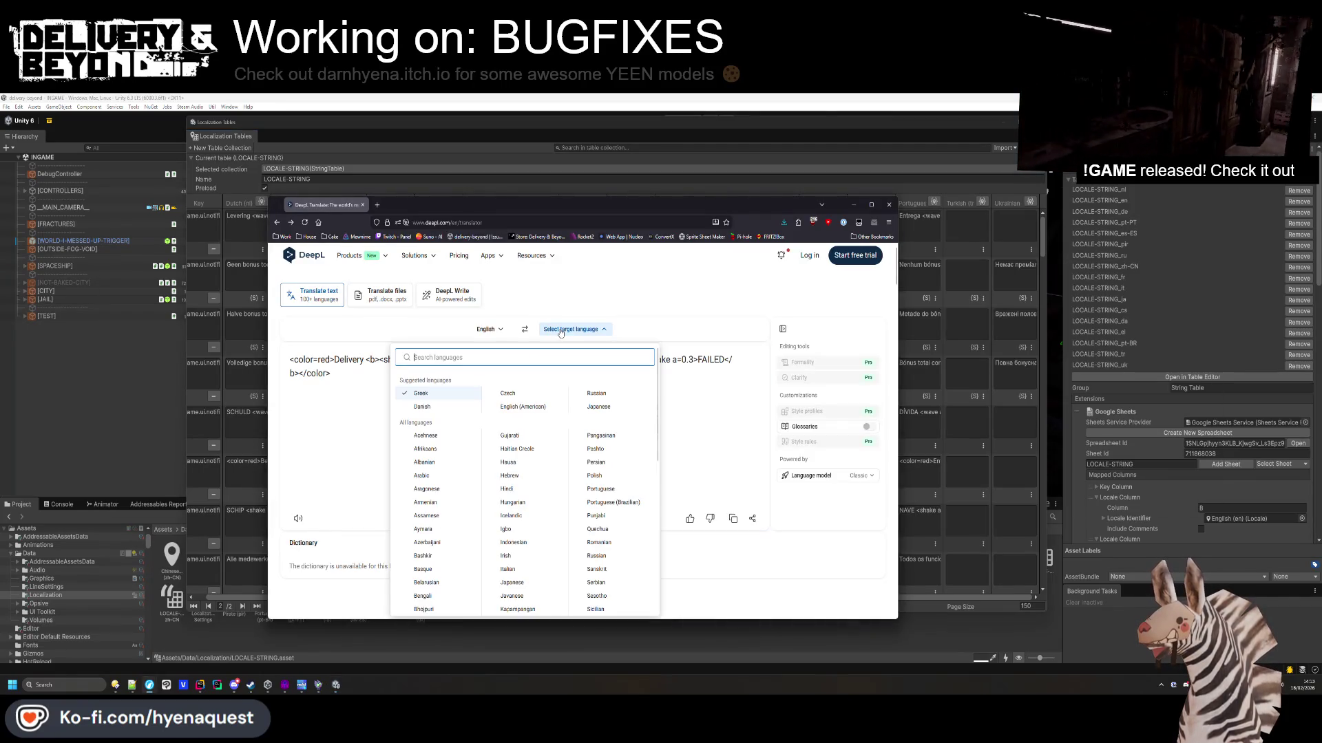
pyautogui.click(523, 393)
pyautogui.click(631, 388)
pyautogui.hotkey('ctrl', 'a')
pyautogui.click(626, 469)
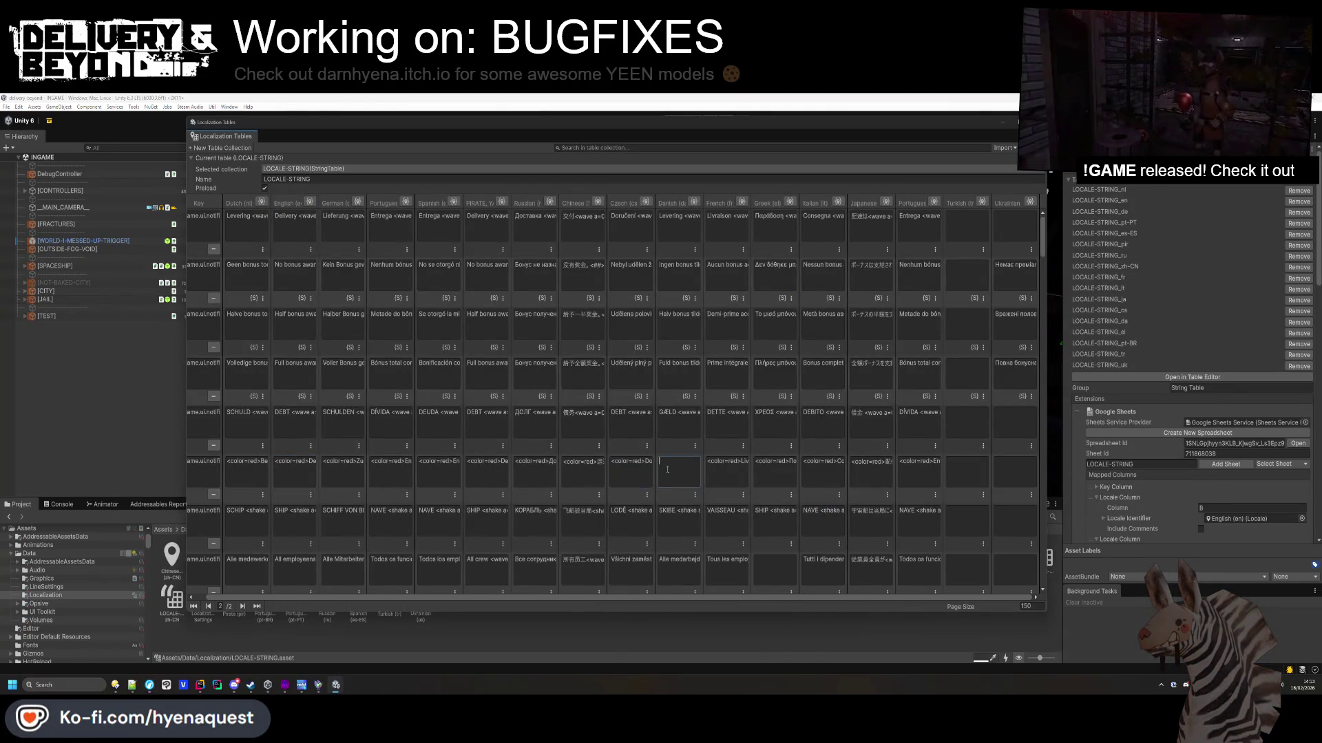
pyautogui.hotkey('alt', 'Tab')
pyautogui.hotkey('alt', 'Tab')
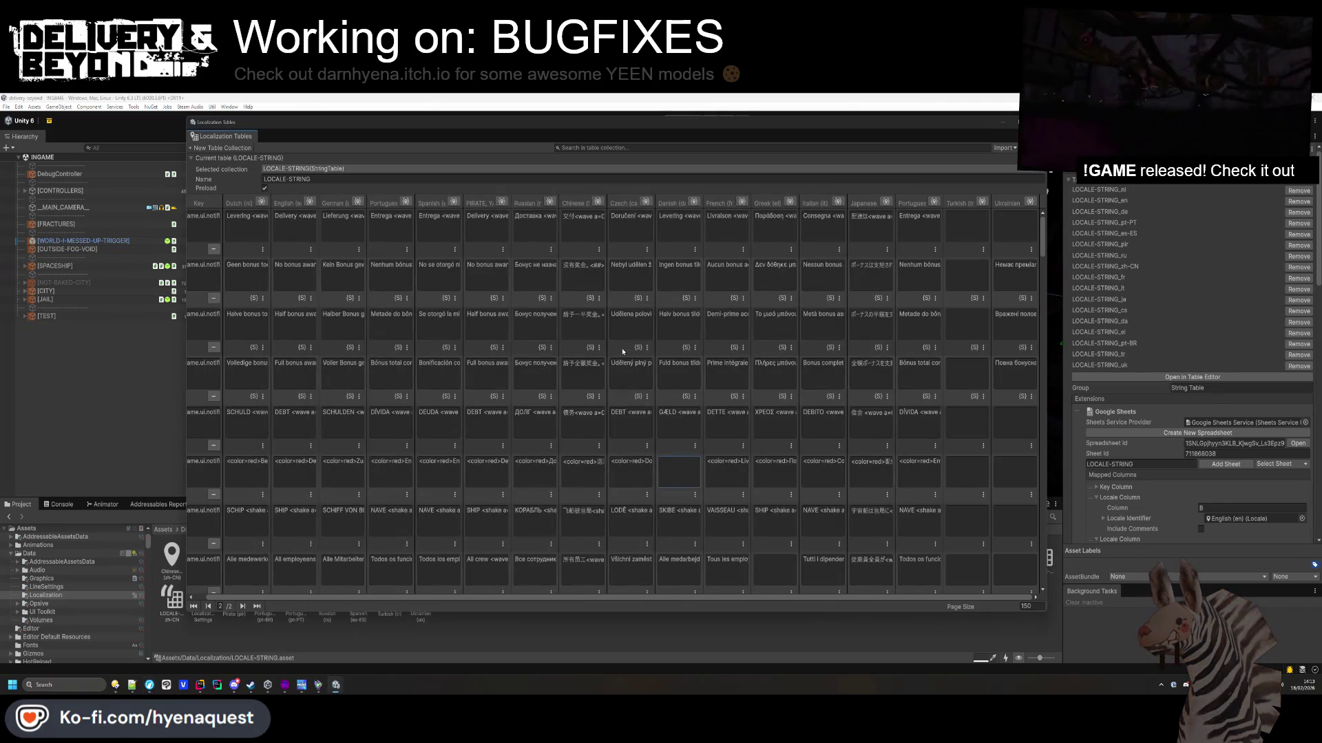
pyautogui.hotkey('alt', 'Tab')
# Retarget DeepL to Danish, copy the FAILED translation, and scroll the table down one row.
pyautogui.click(556, 329)
pyautogui.write('da')
pyautogui.press('Return')
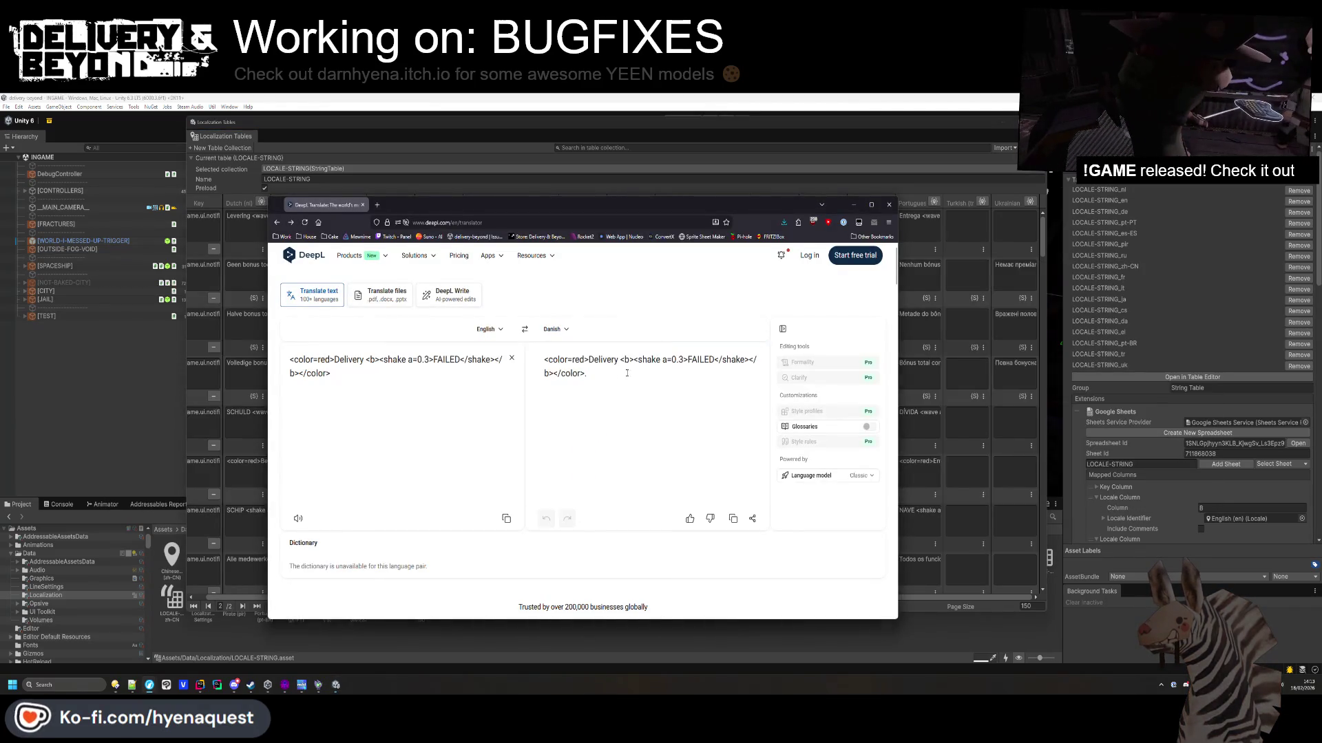
pyautogui.tripleClick(626, 373)
pyautogui.hotkey('ctrl', 'c')
pyautogui.hotkey('alt', 'Tab')
pyautogui.scroll(-1, 703, 433)
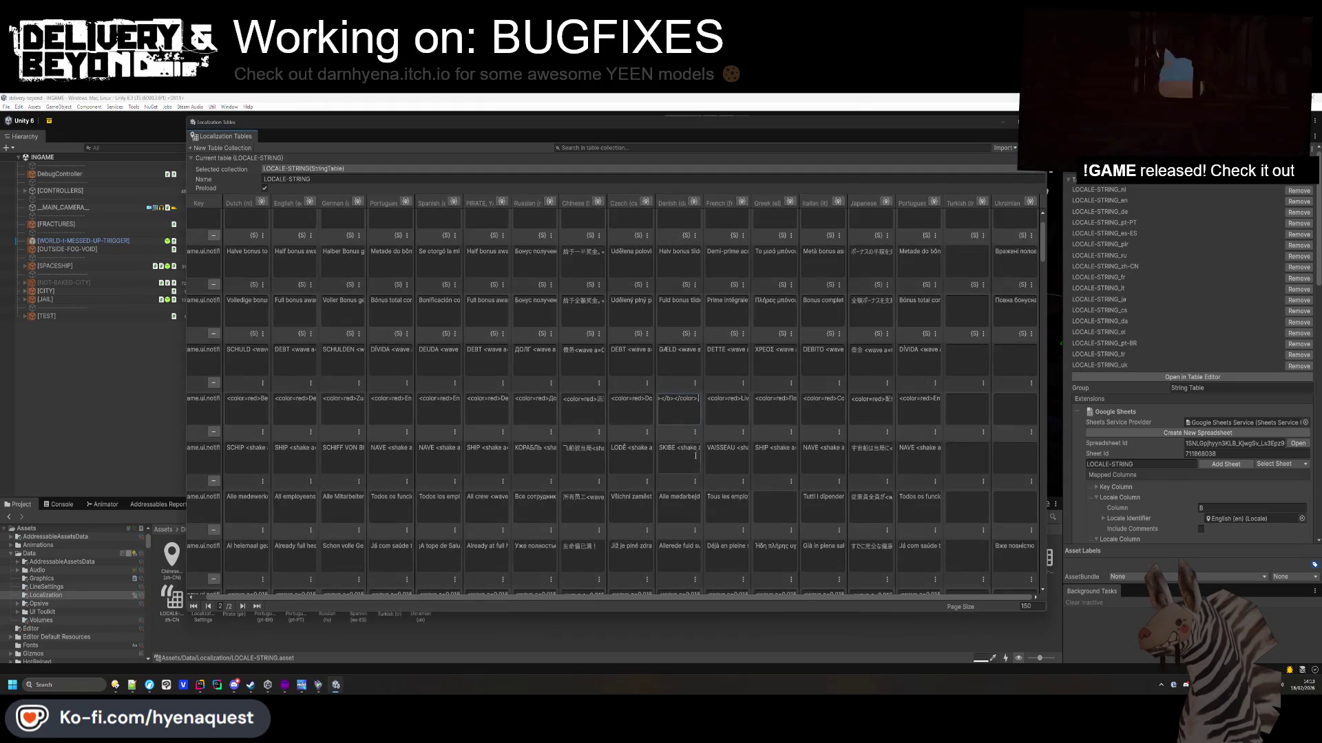
pyautogui.hotkey('alt', 'Tab')
pyautogui.hotkey('alt', 'Tab')
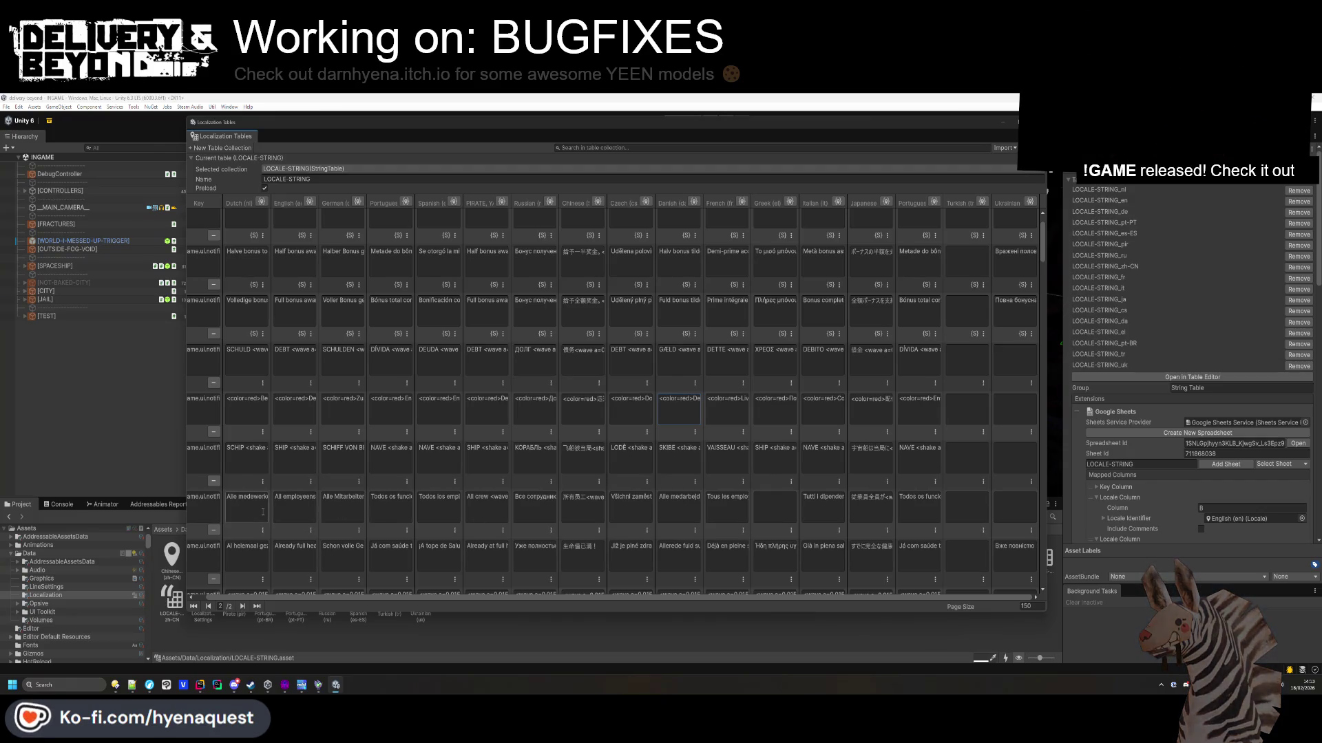
# Translate the English crew-death string into Greek with DeepL and copy the output.
pyautogui.click(297, 512)
pyautogui.hotkey('ctrl', 'c')
pyautogui.hotkey('alt', 'Tab')
pyautogui.hotkey('ctrl', 'a')
pyautogui.hotkey('ctrl', 'v')
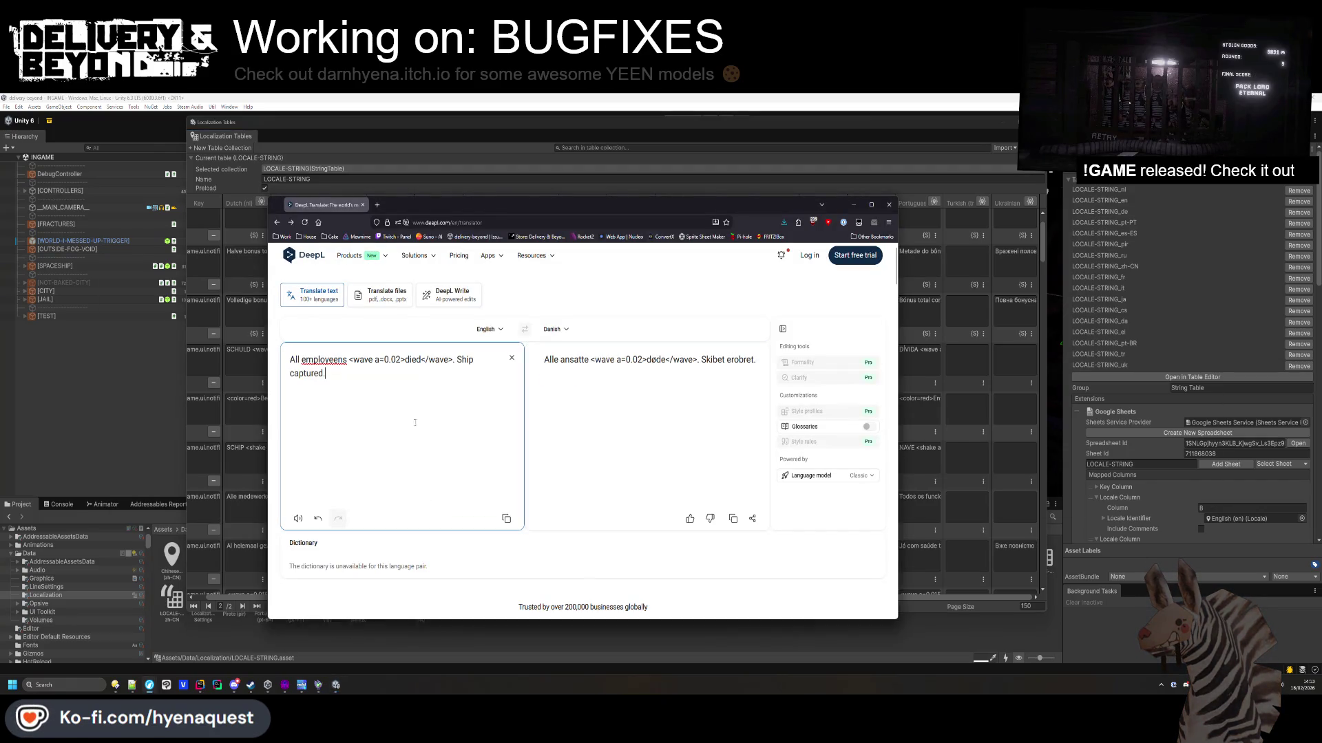
pyautogui.hotkey('alt', 'Tab')
pyautogui.hotkey('alt', 'Tab')
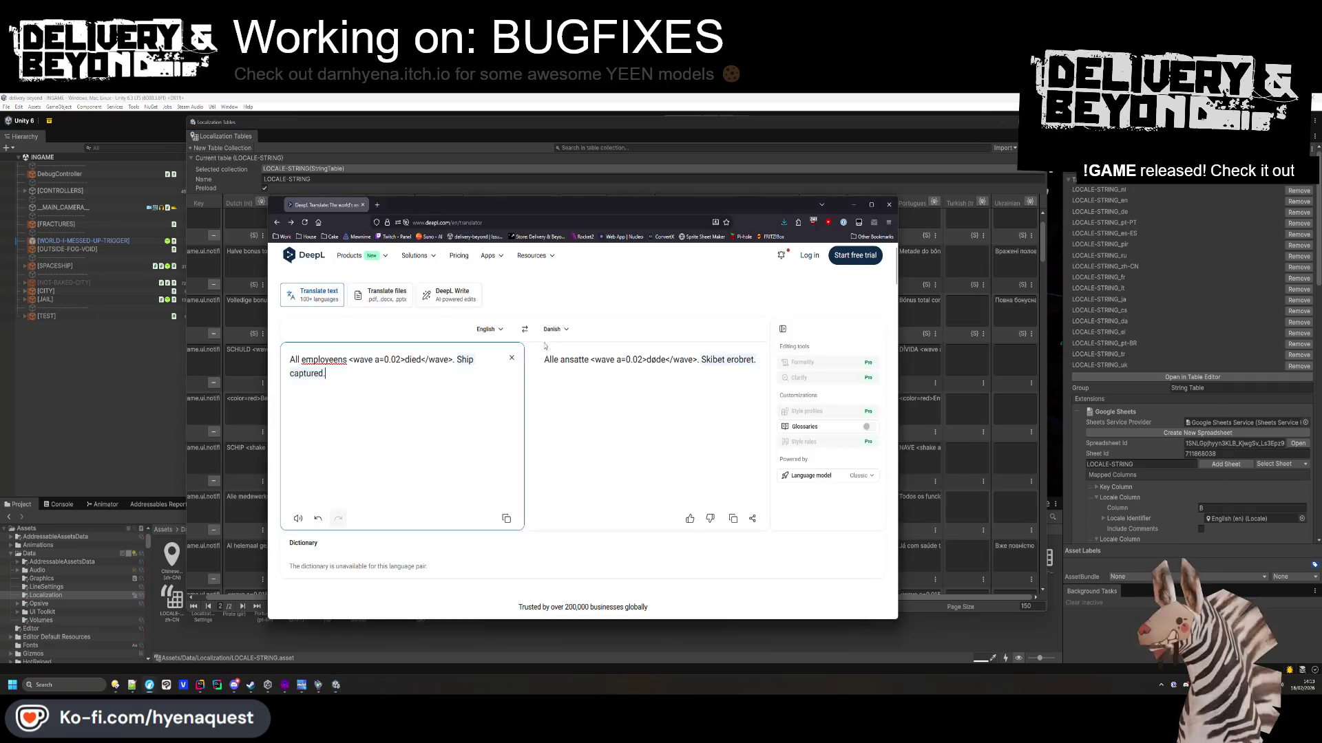
pyautogui.click(556, 329)
pyautogui.write('greek')
pyautogui.press('Return')
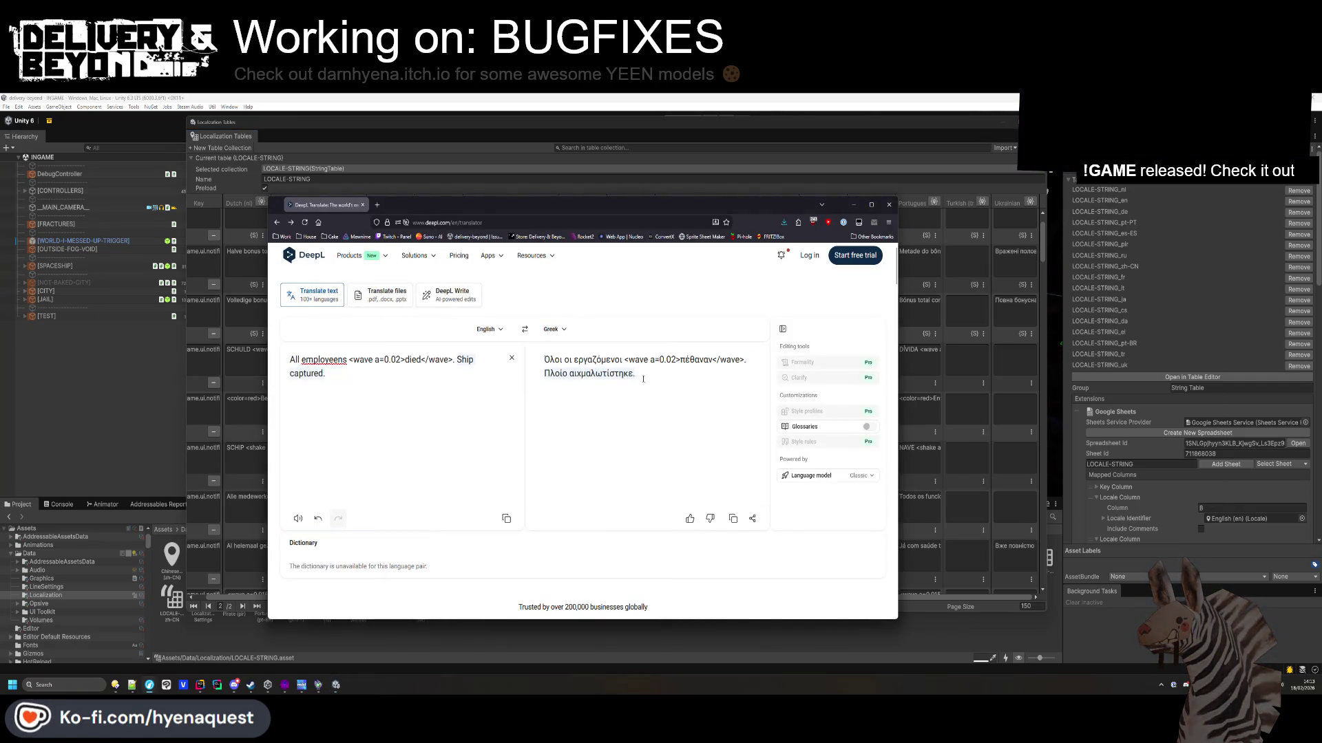
pyautogui.moveTo(690, 400); pyautogui.dragTo(542, 368)
pyautogui.hotkey('alt', 'Tab')
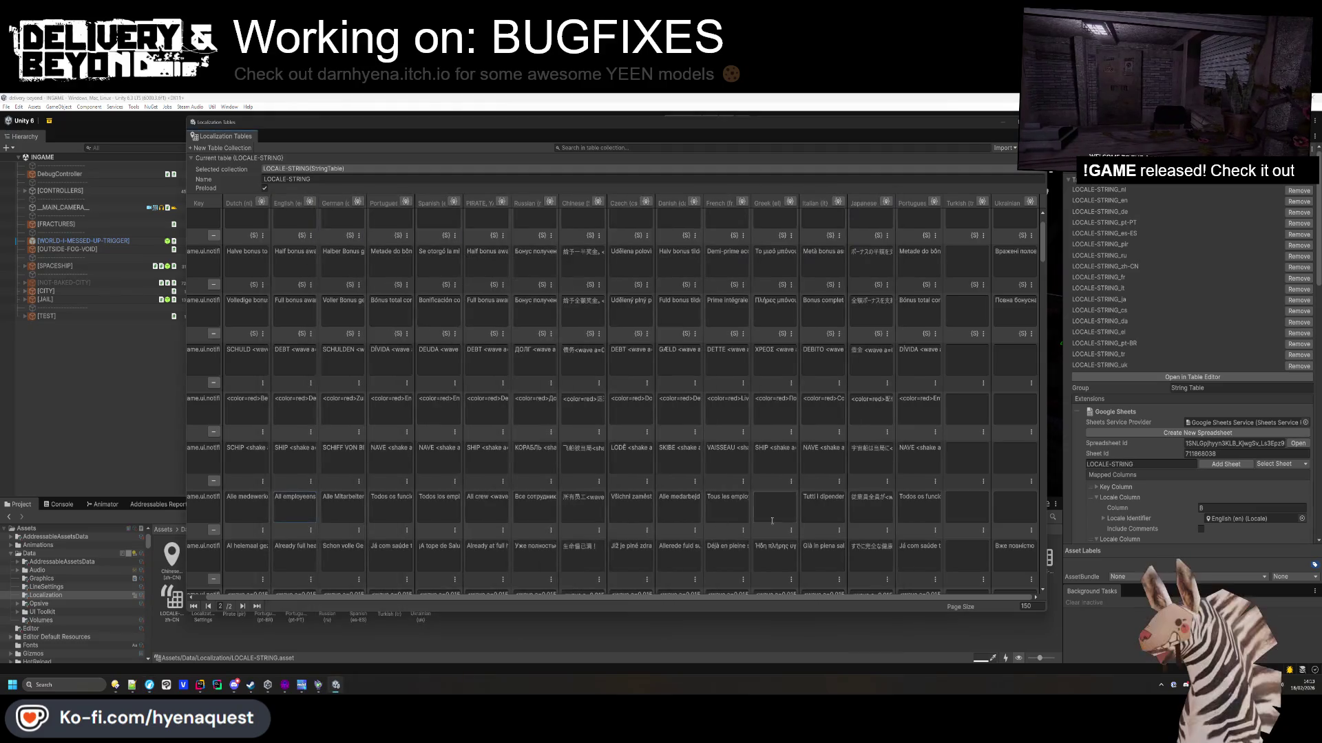
pyautogui.scroll(-4, 786, 509)
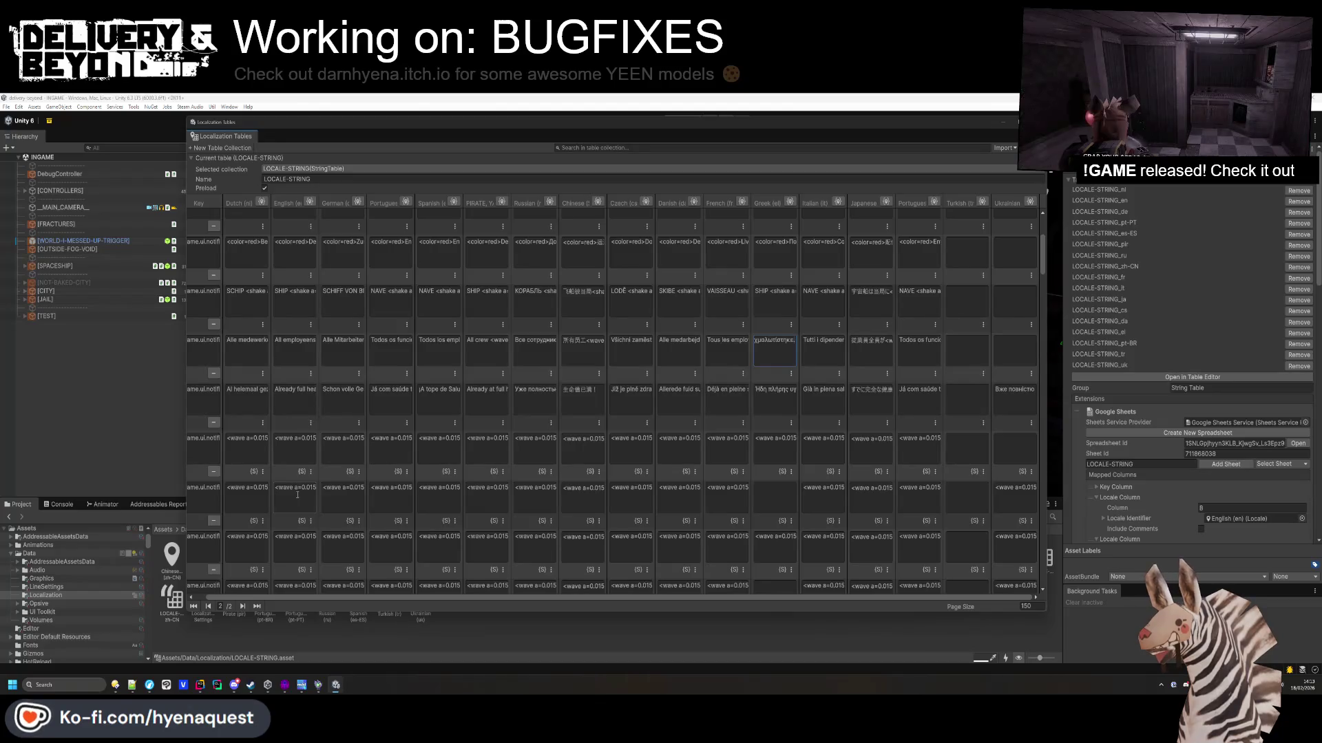
# Translate the first wave hint into Greek and paste it into its Greek cell.
pyautogui.hotkey('alt', 'Tab')
pyautogui.tripleClick(452, 372)
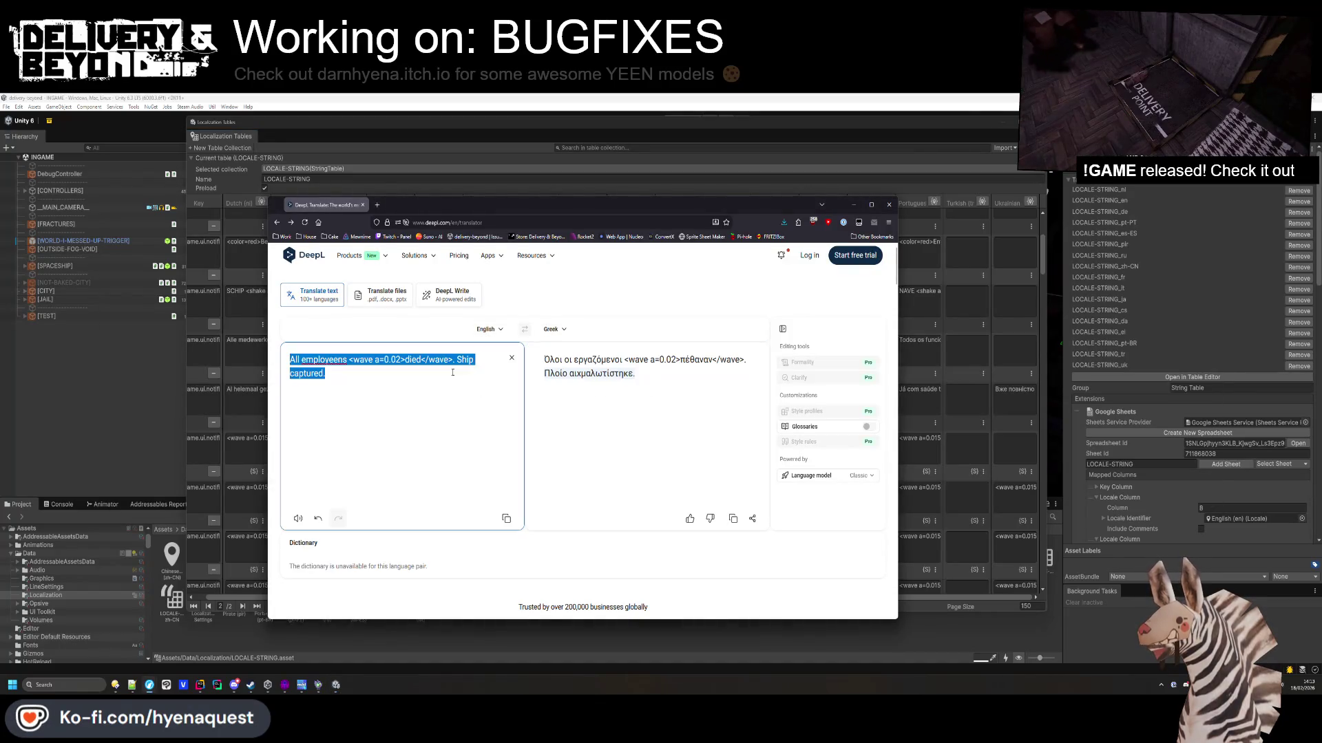
pyautogui.hotkey('ctrl', 'v')
pyautogui.hotkey('alt', 'Tab')
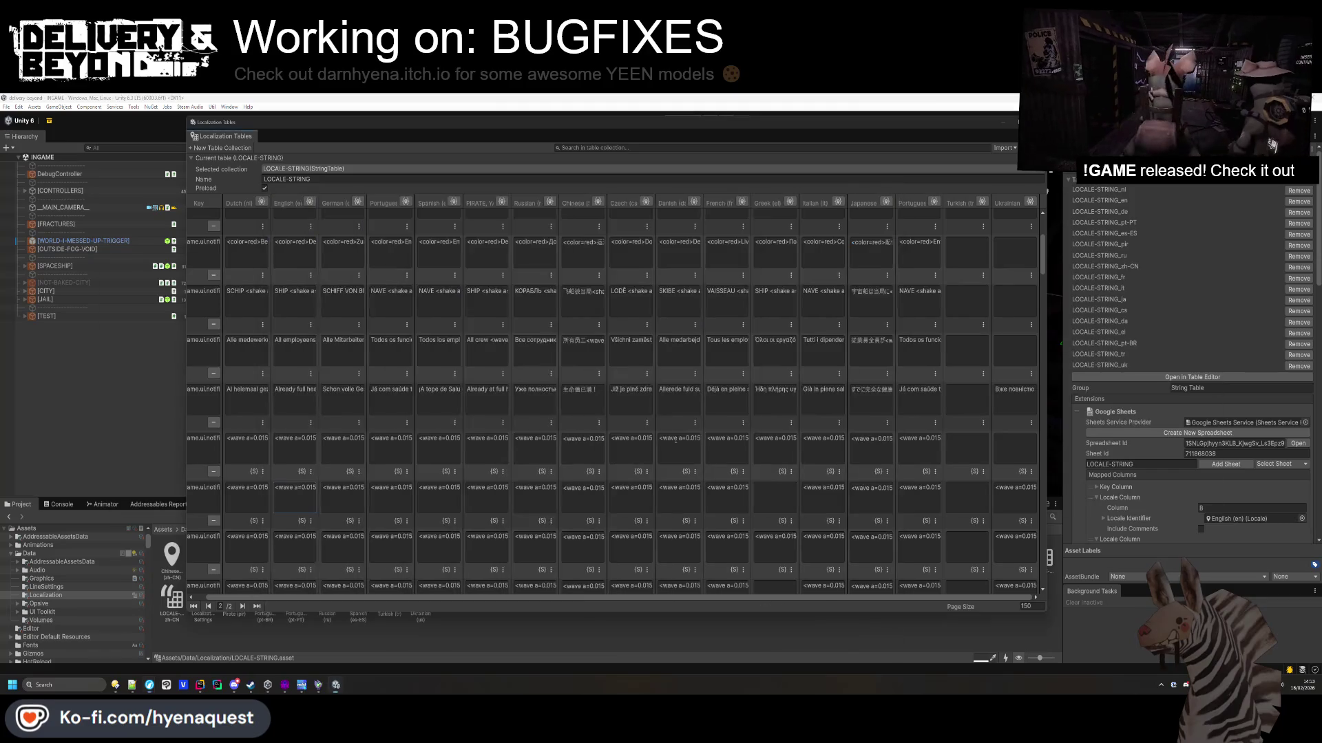
pyautogui.hotkey('alt', 'Tab')
pyautogui.moveTo(616, 388); pyautogui.dragTo(544, 360)
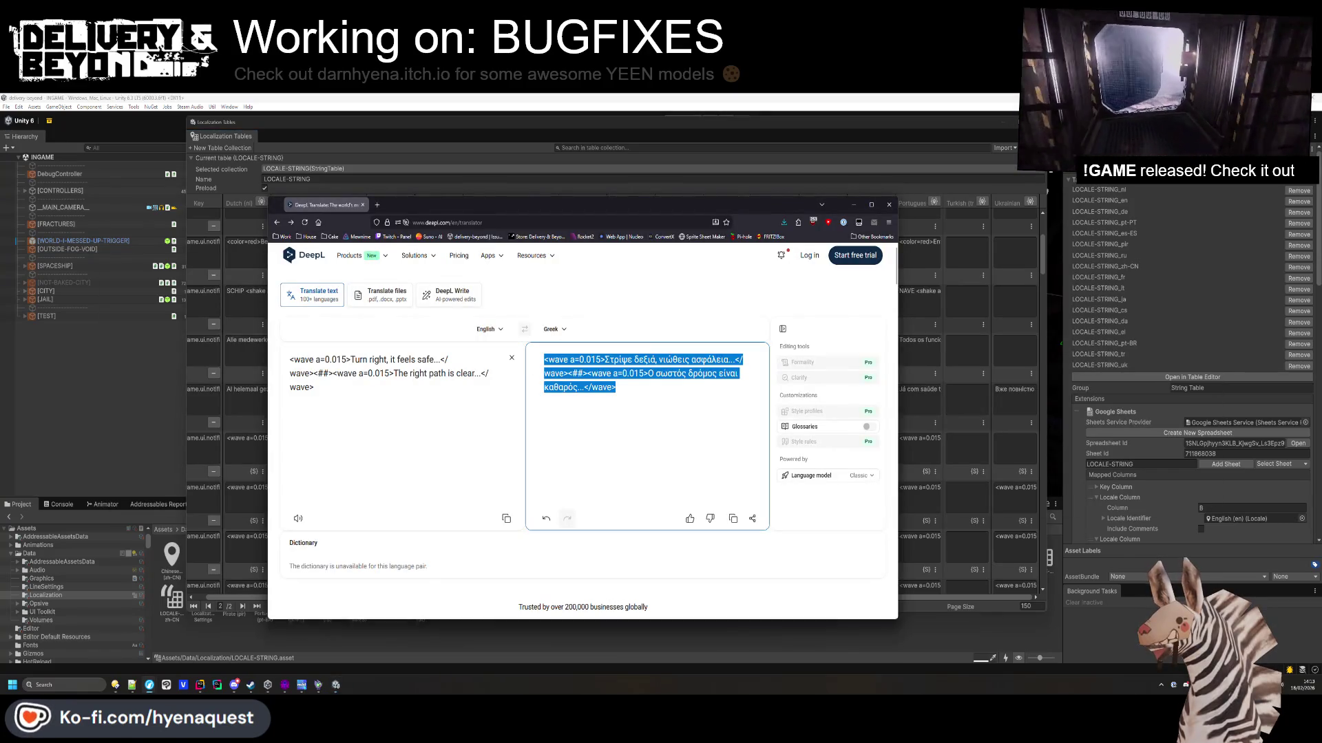
pyautogui.hotkey('alt', 'Tab')
pyautogui.hotkey('ctrl', 'v')
pyautogui.scroll(-2, 772, 493)
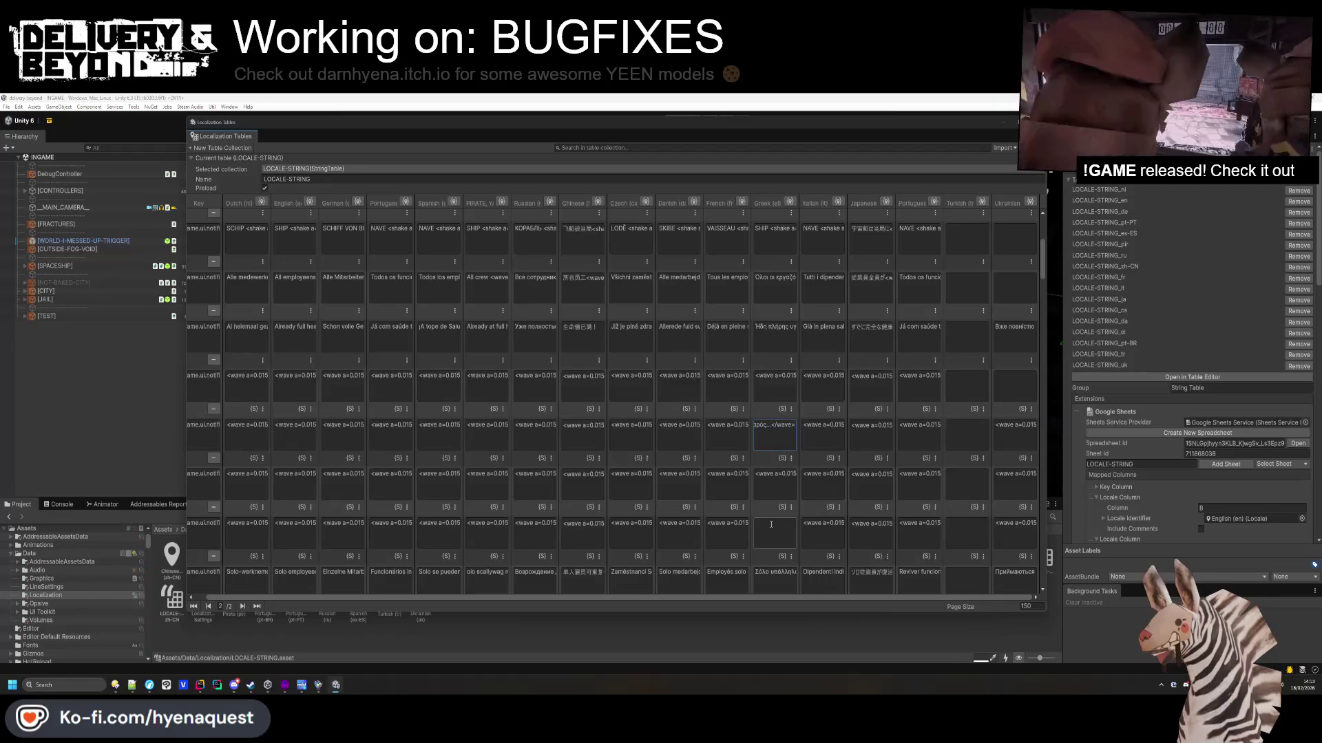
# Translate the next wave hint into Greek and enter it in its Greek cell.
pyautogui.click(260, 536)
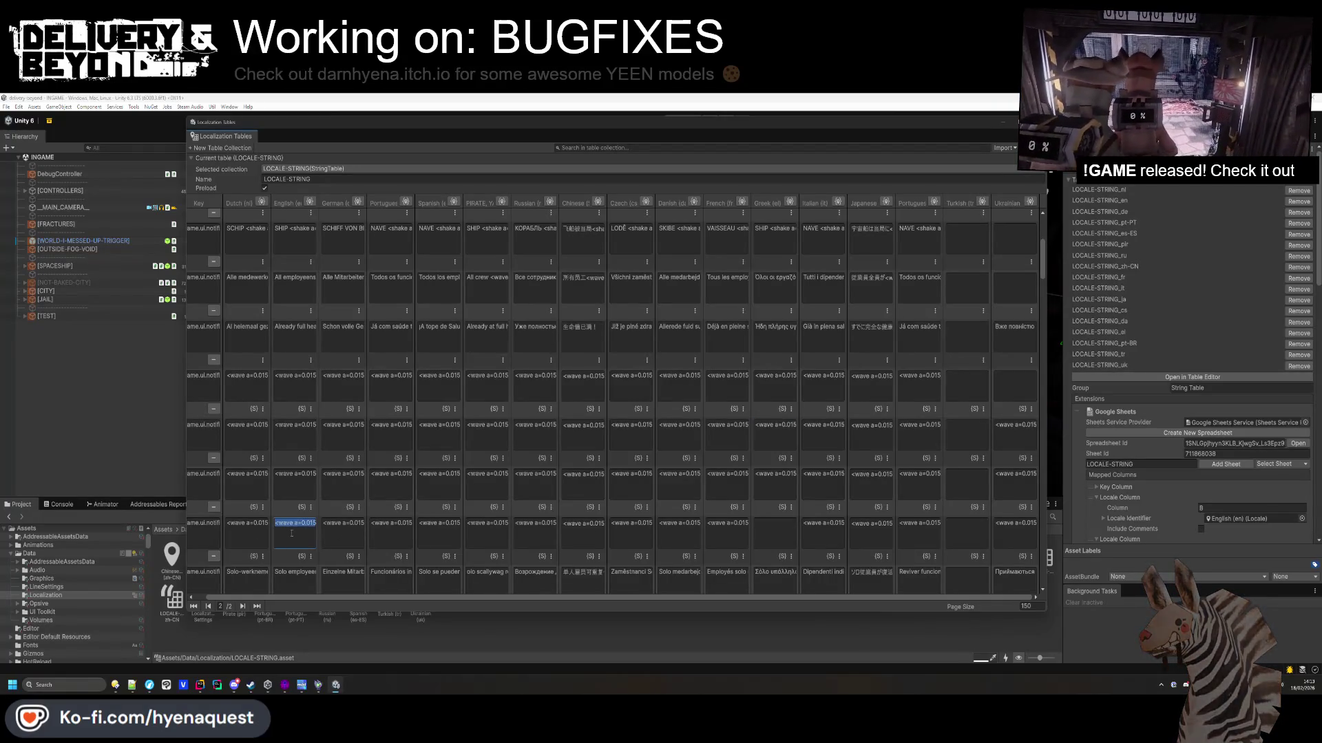
pyautogui.hotkey('ctrl', 'c')
pyautogui.hotkey('alt', 'Tab')
pyautogui.click(416, 403)
pyautogui.hotkey('ctrl', 'a')
pyautogui.hotkey('ctrl', 'v')
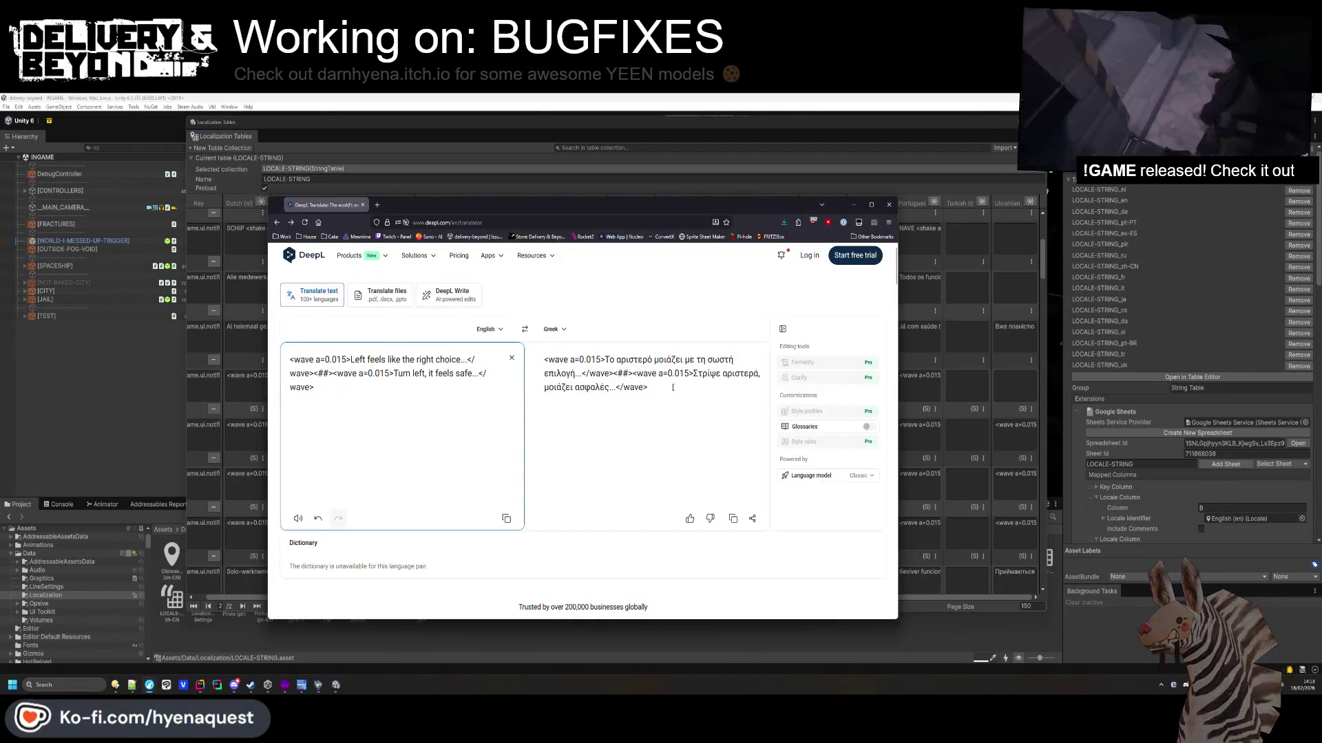
pyautogui.click(619, 373)
pyautogui.hotkey('ctrl', 'a')
pyautogui.hotkey('ctrl', 'c')
pyautogui.hotkey('alt', 'Tab')
pyautogui.click(773, 528)
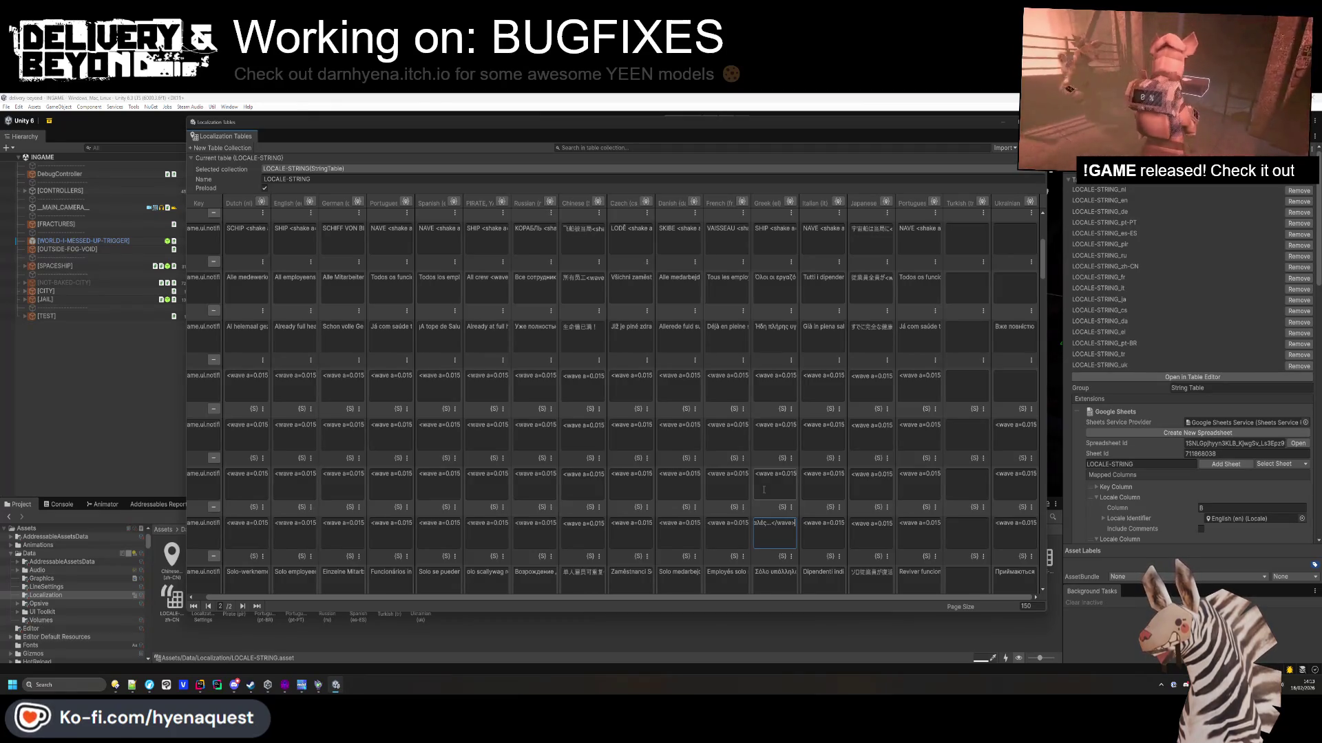
pyautogui.scroll(-4, 763, 489)
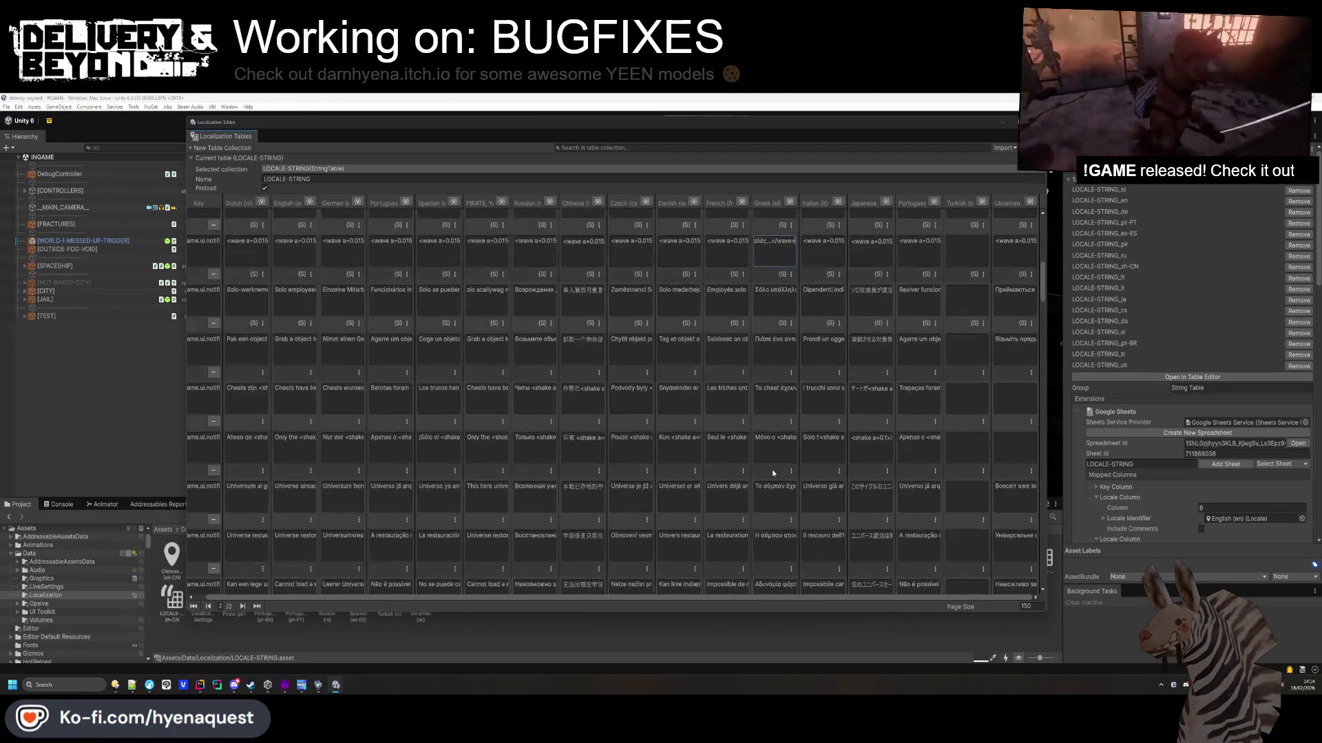
pyautogui.scroll(-3, 773, 473)
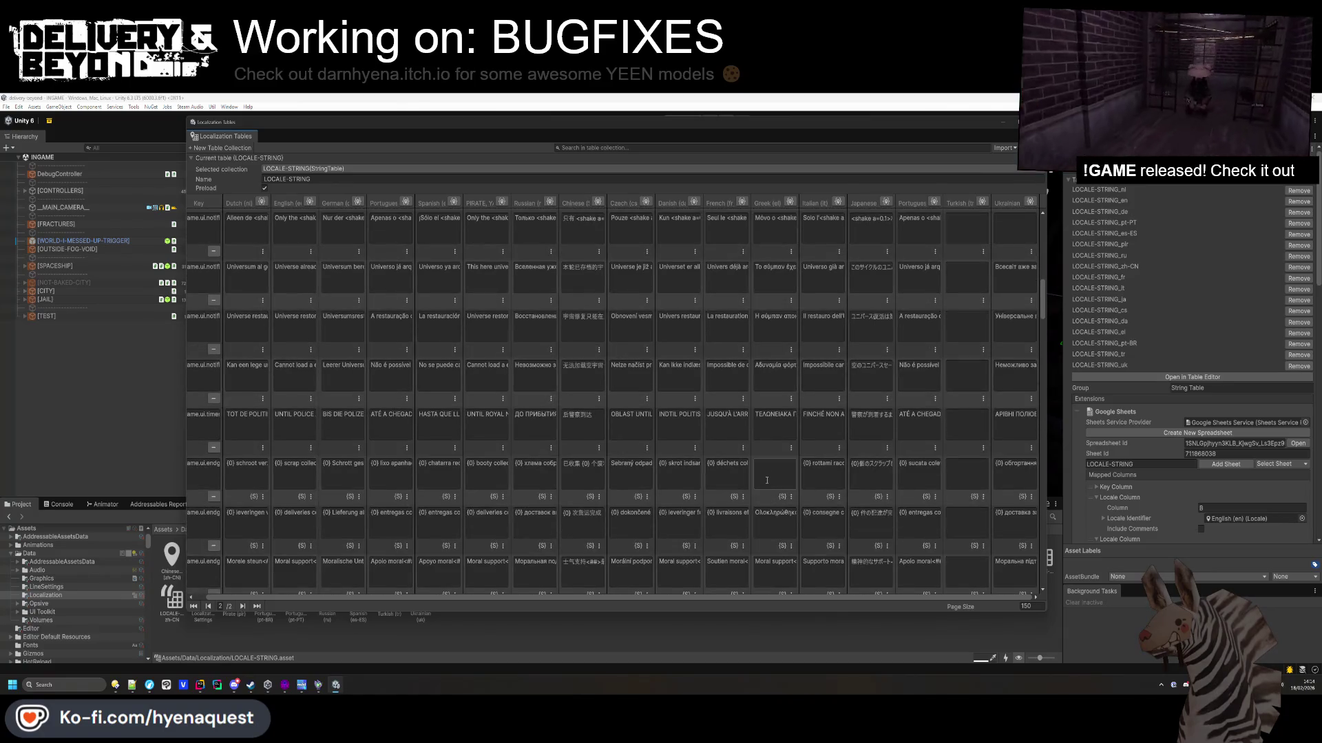
# Add the Greek translation of '{0} scrap collected' to its Greek cell.
pyautogui.click(301, 480)
pyautogui.hotkey('ctrl', 'c')
pyautogui.hotkey('alt', 'Tab')
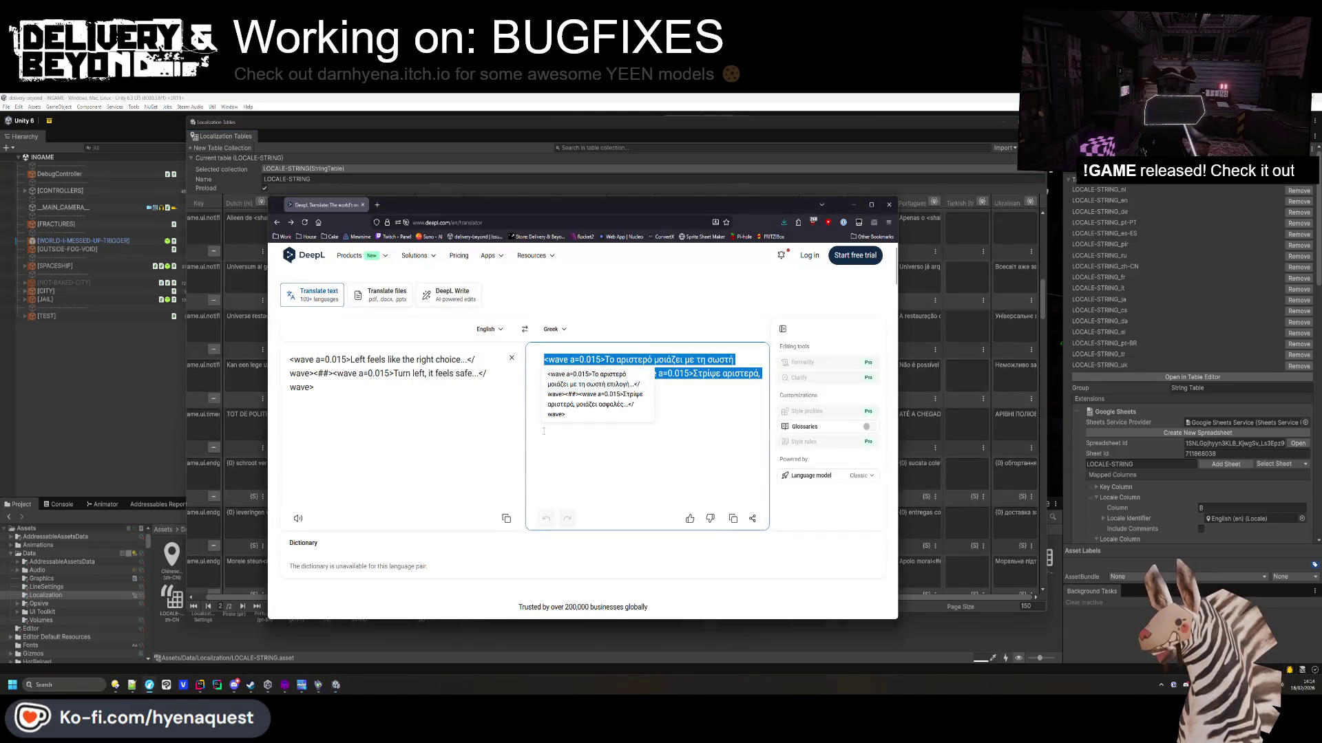
pyautogui.hotkey('ctrl', 'a')
pyautogui.hotkey('ctrl', 'v')
pyautogui.moveTo(689, 375); pyautogui.dragTo(561, 358)
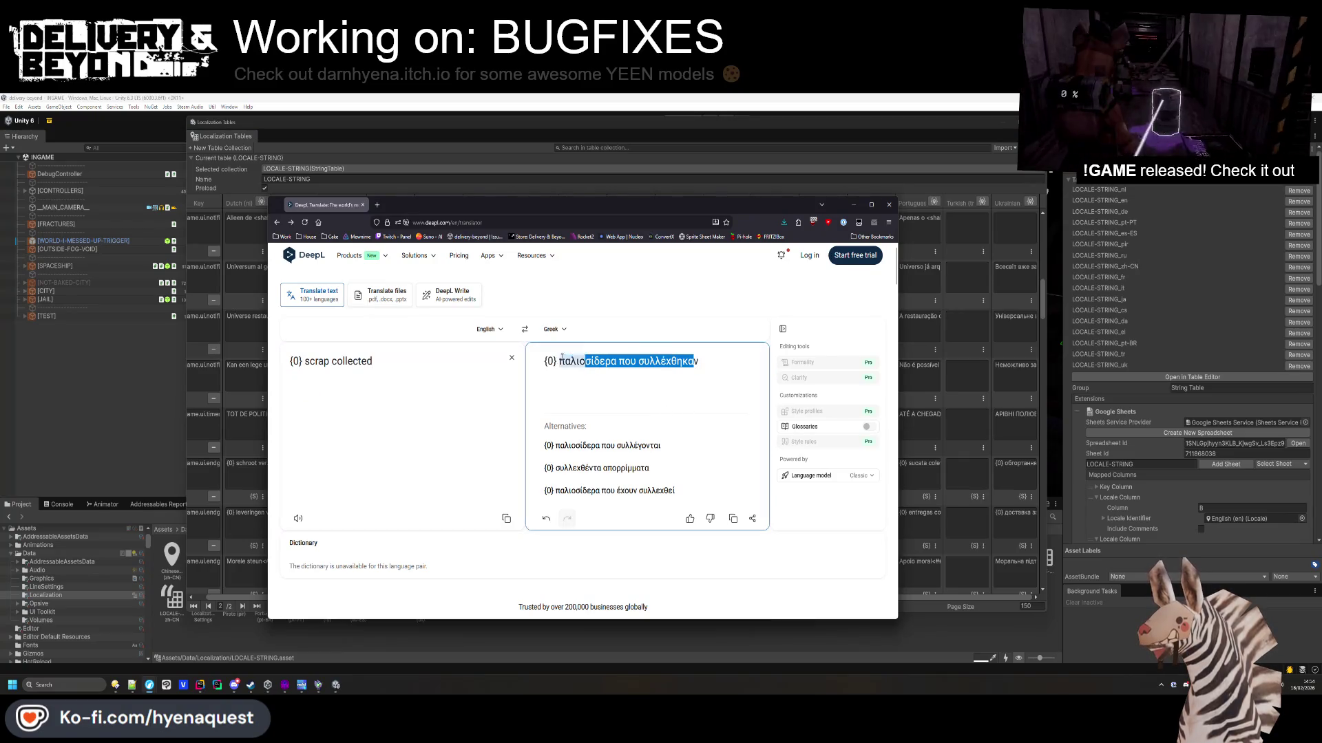
pyautogui.hotkey('alt', 'Tab')
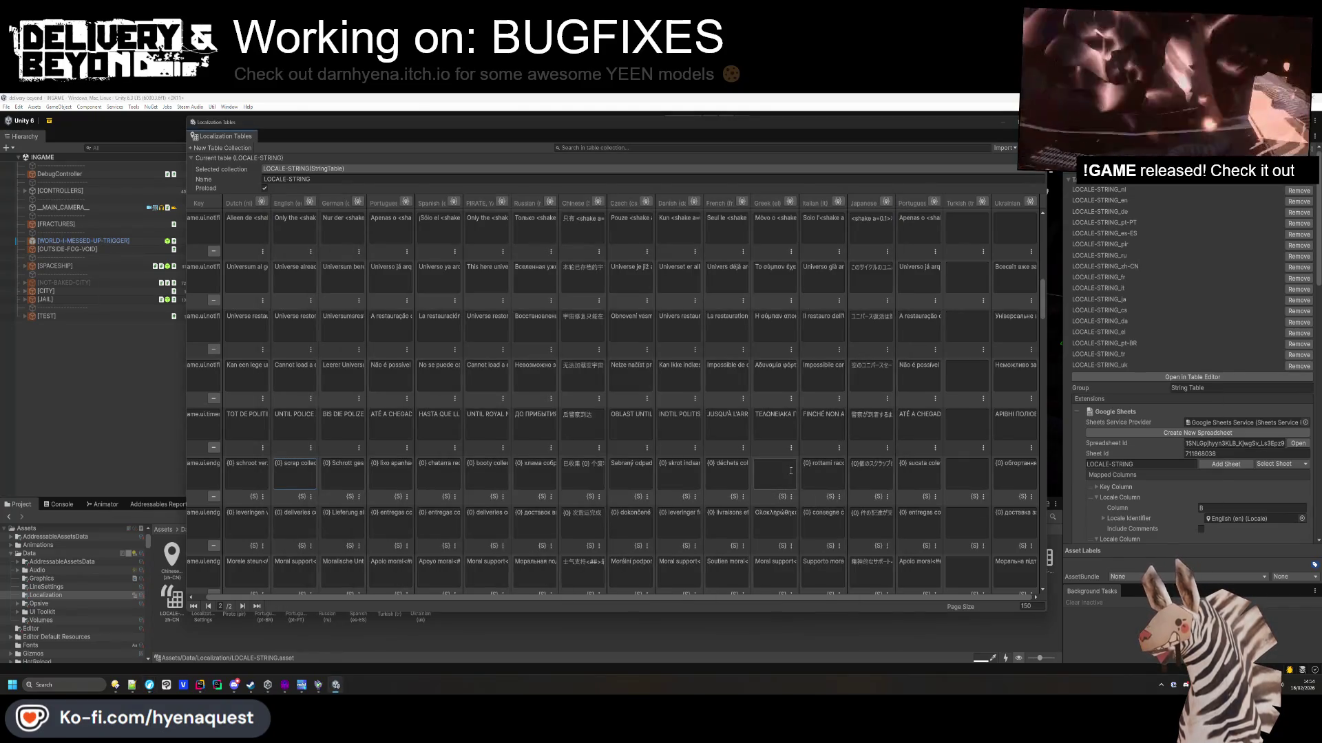
pyautogui.click(782, 523)
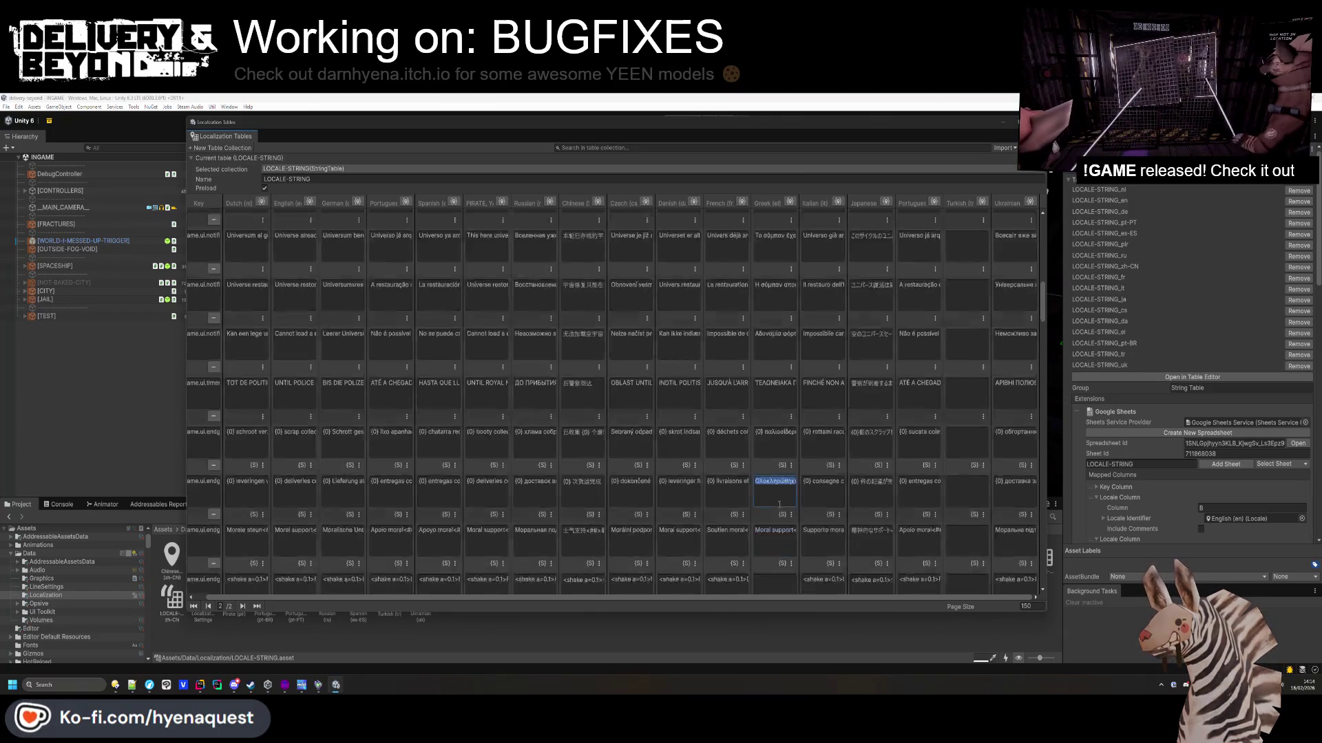
pyautogui.scroll(-2, 783, 523)
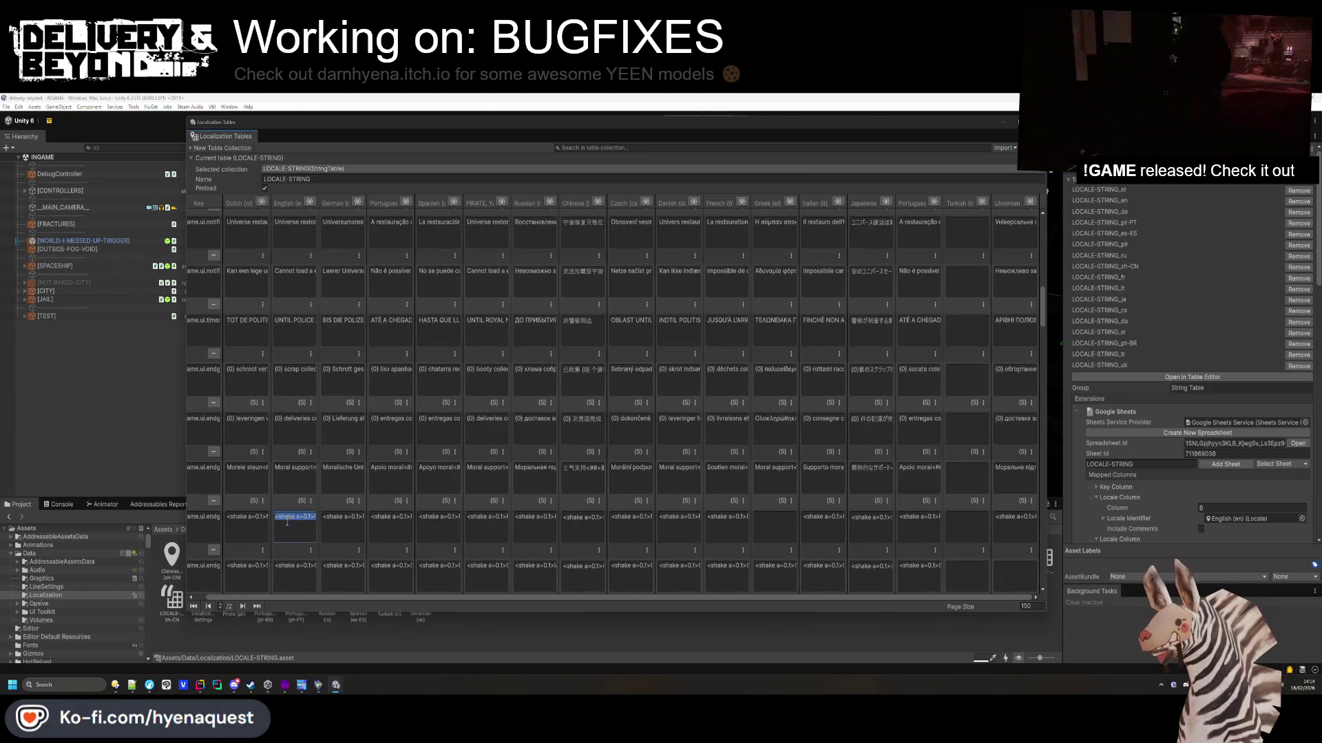
# Translate the FAILED string into Greek with DeepL for its Greek cell.
pyautogui.hotkey('ctrl', 'c')
pyautogui.hotkey('alt', 'Tab')
pyautogui.hotkey('ctrl', 'v')
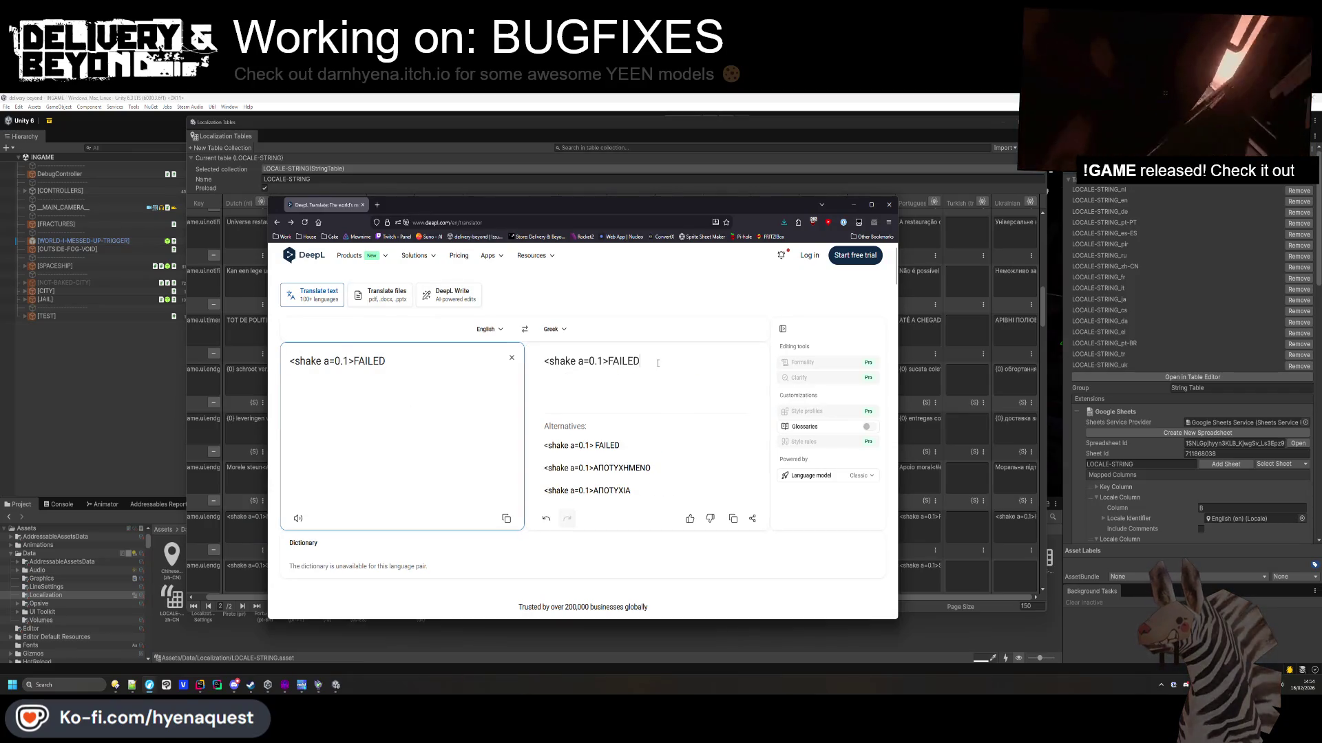
pyautogui.click(658, 363)
pyautogui.hotkey('ctrl', 'a')
pyautogui.hotkey('ctrl', 'c')
pyautogui.hotkey('alt', 'Tab')
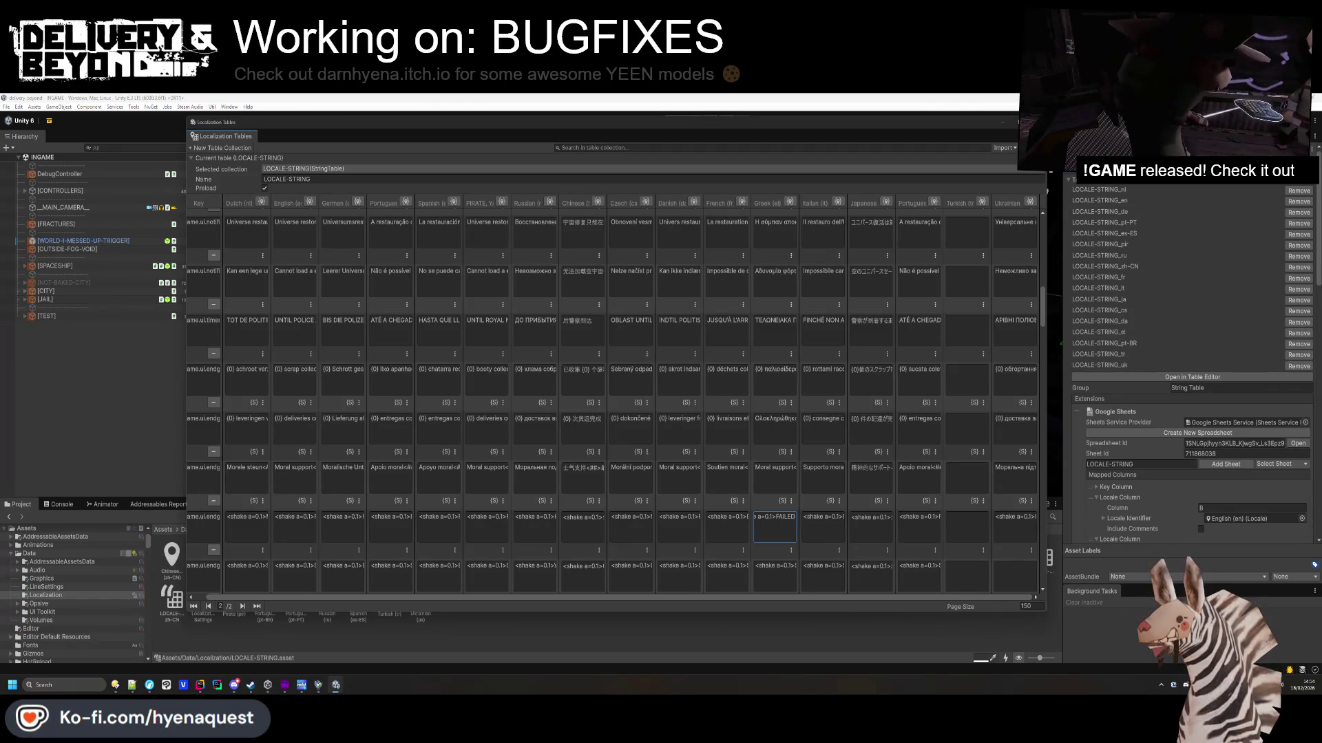
pyautogui.hotkey('alt', 'Tab')
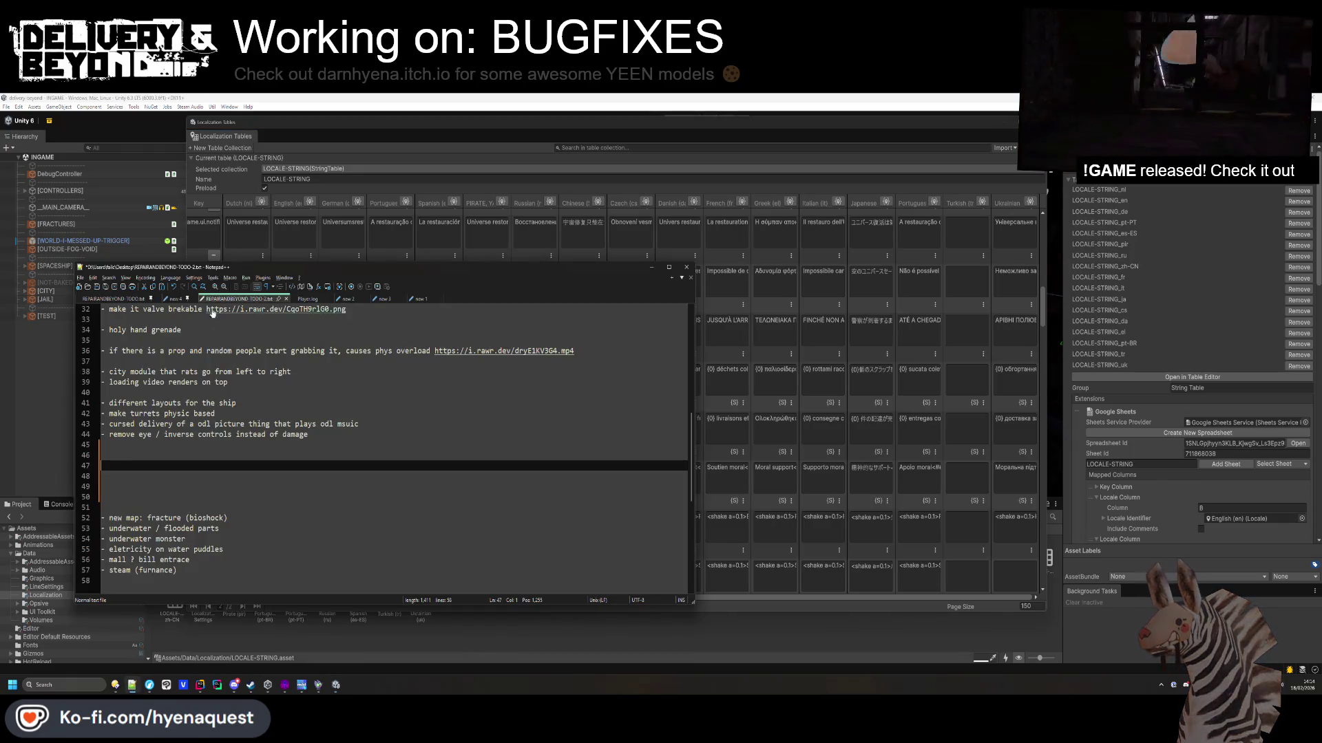
# Review REPAIRANDBEYOND-TODO.txt and TODO-2.txt in Notepad++, then minimize it.
pyautogui.scroll(11, 227, 449)
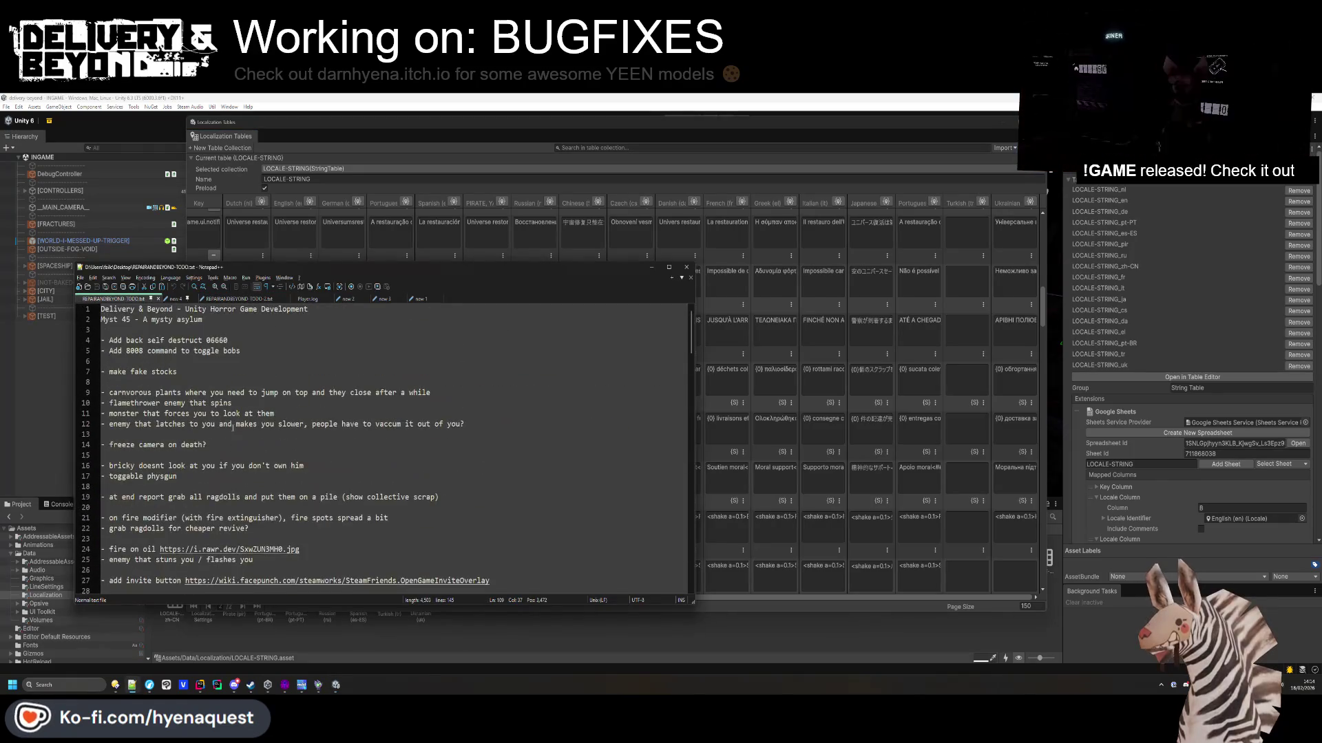
pyautogui.click(238, 299)
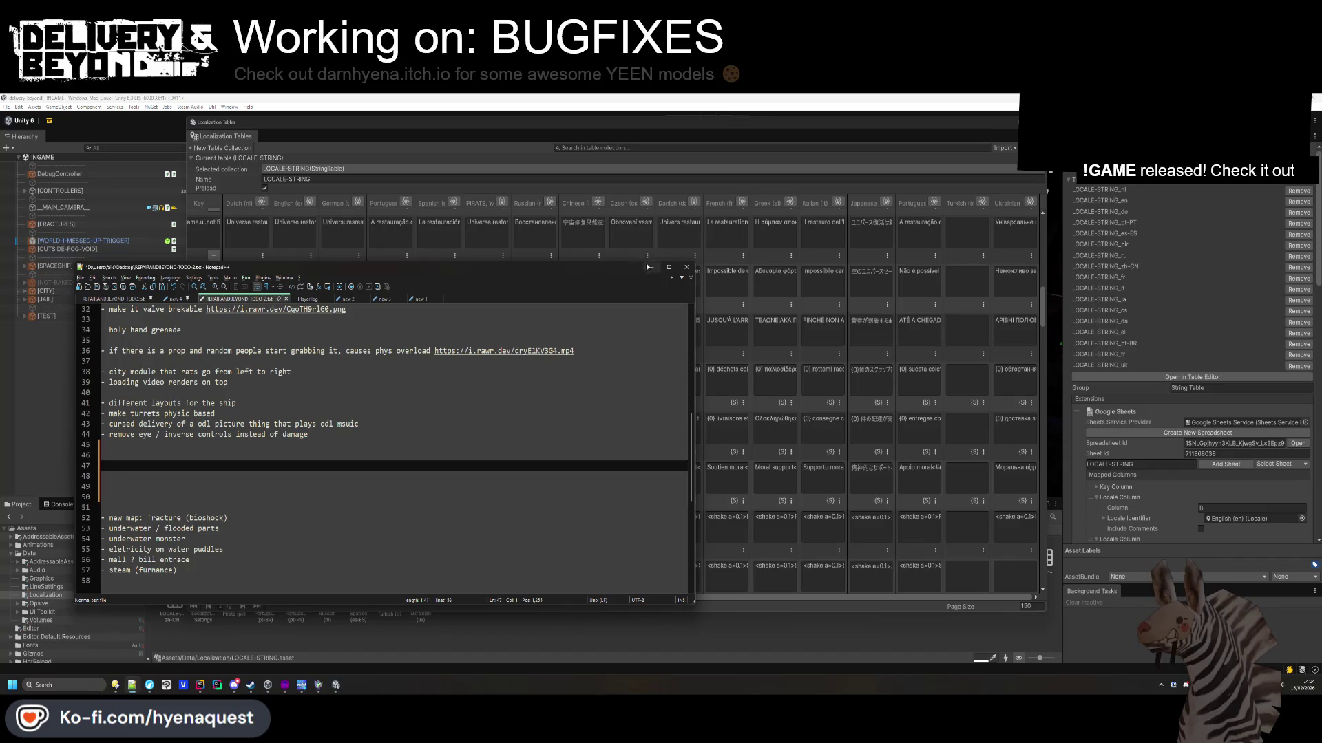
pyautogui.click(647, 266)
# Bring up the file manager at the delivery-beyond project folder.
pyautogui.moveTo(115, 685)
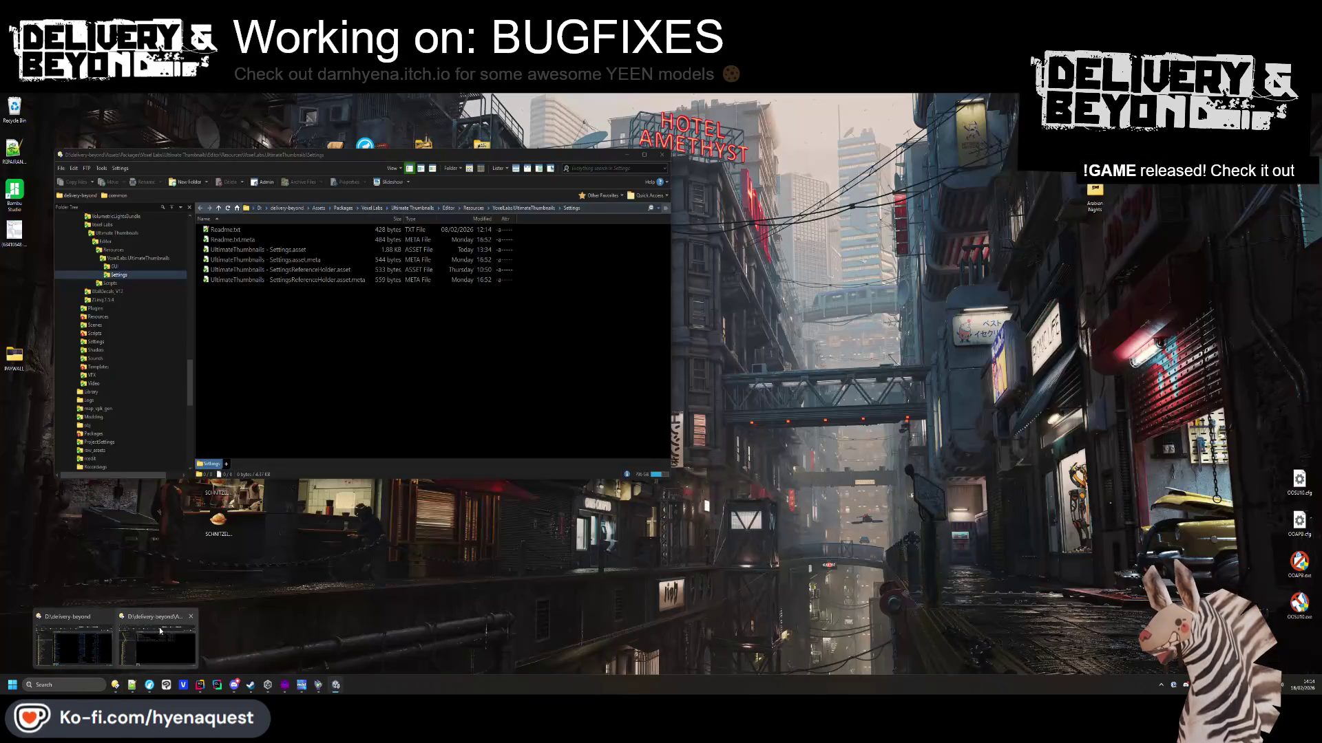
pyautogui.click(115, 640)
pyautogui.click(277, 208)
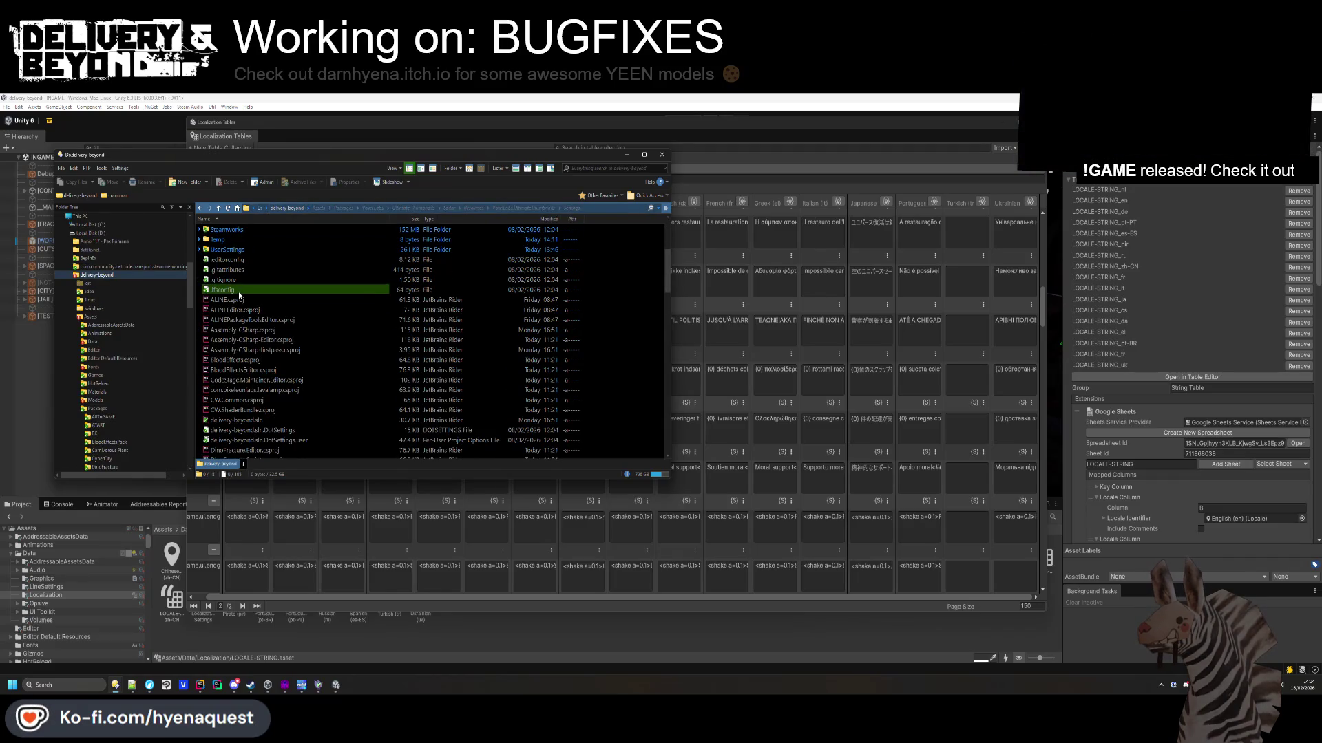
# Open LICENSES.md from the windows build folder with Edit with Notepad++.
pyautogui.scroll(1, 234, 276)
pyautogui.doubleClick(234, 262)
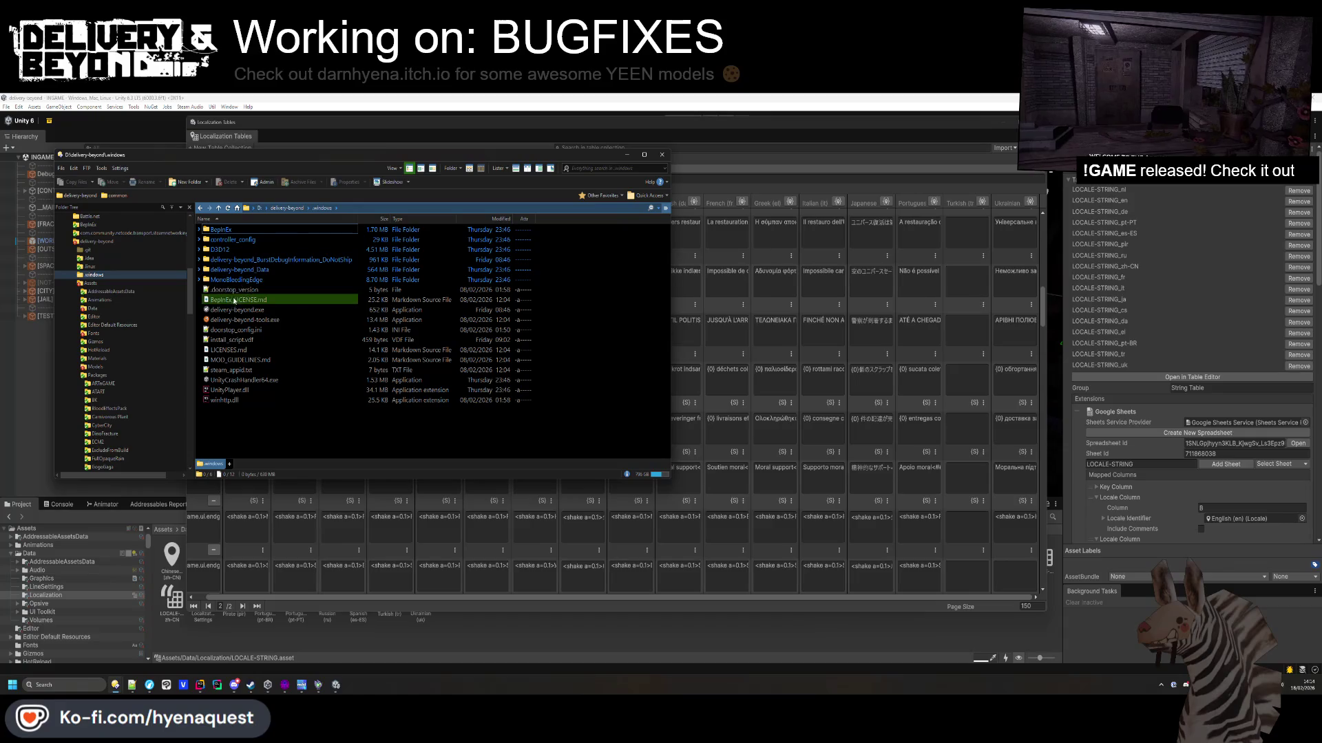
pyautogui.click(230, 353)
pyautogui.rightClick(229, 352)
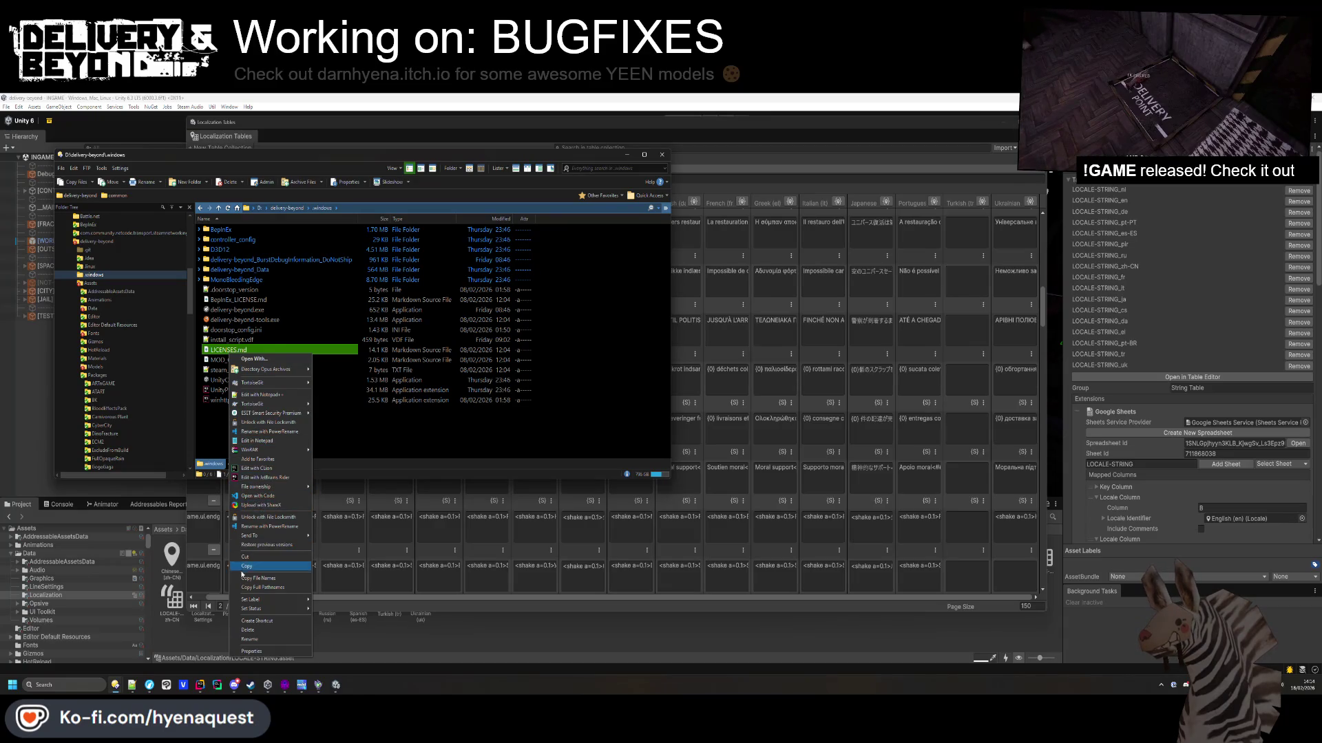
pyautogui.click(265, 394)
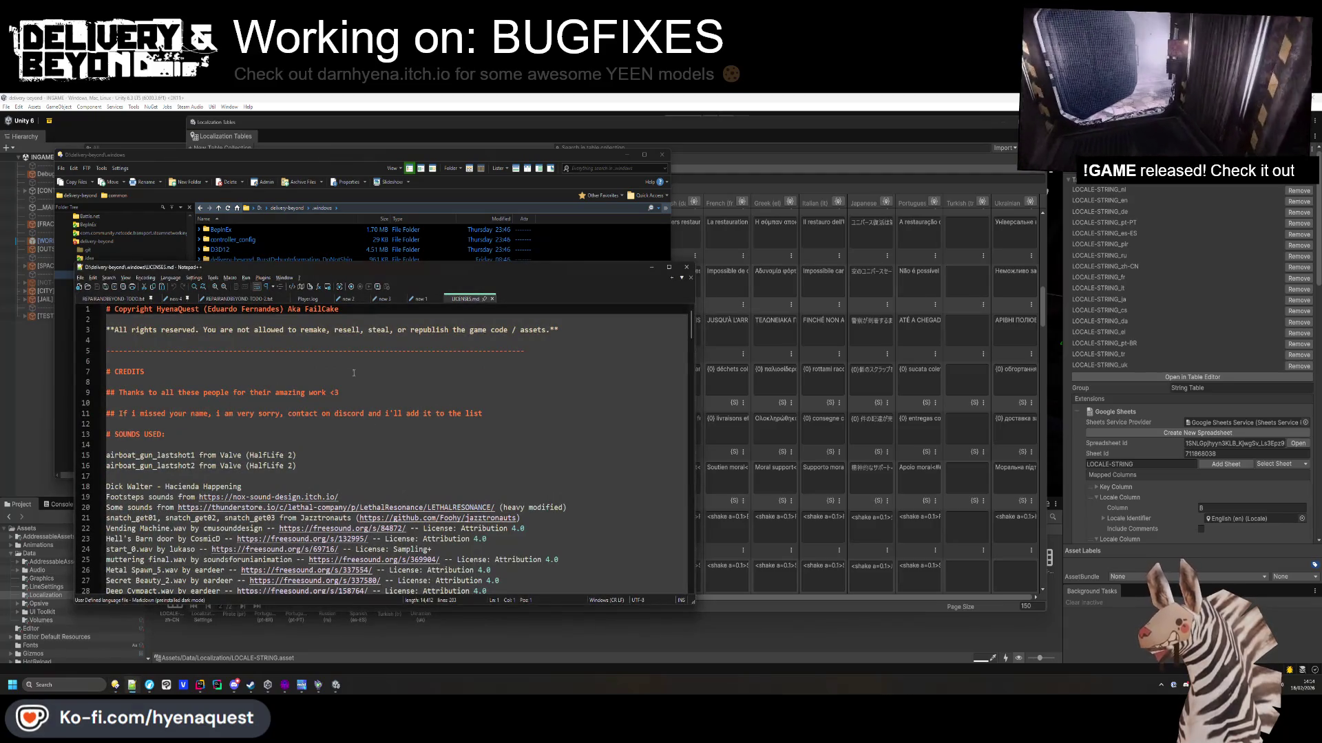
# Skim LICENSES.md, close it, and return to Unity's localization table.
pyautogui.scroll(-10, 354, 413)
pyautogui.click(656, 269)
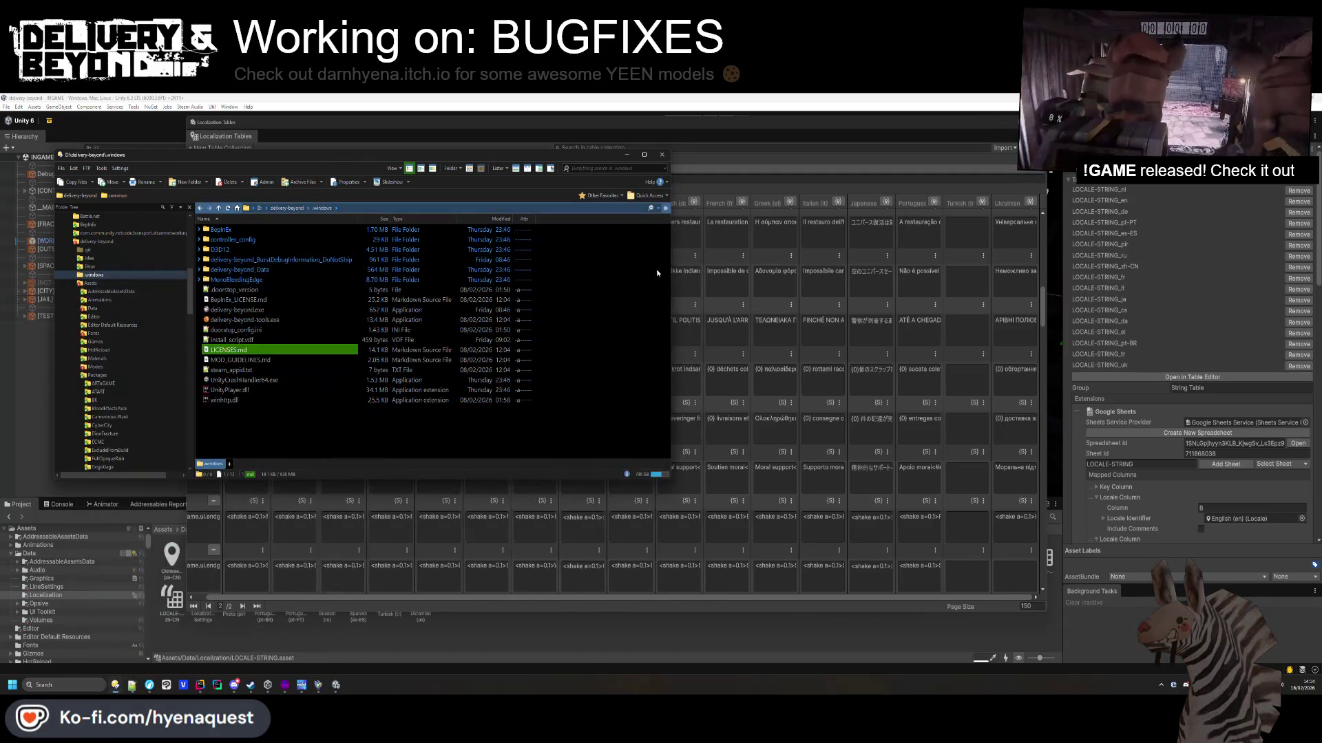
pyautogui.click(628, 156)
pyautogui.scroll(-6, 815, 467)
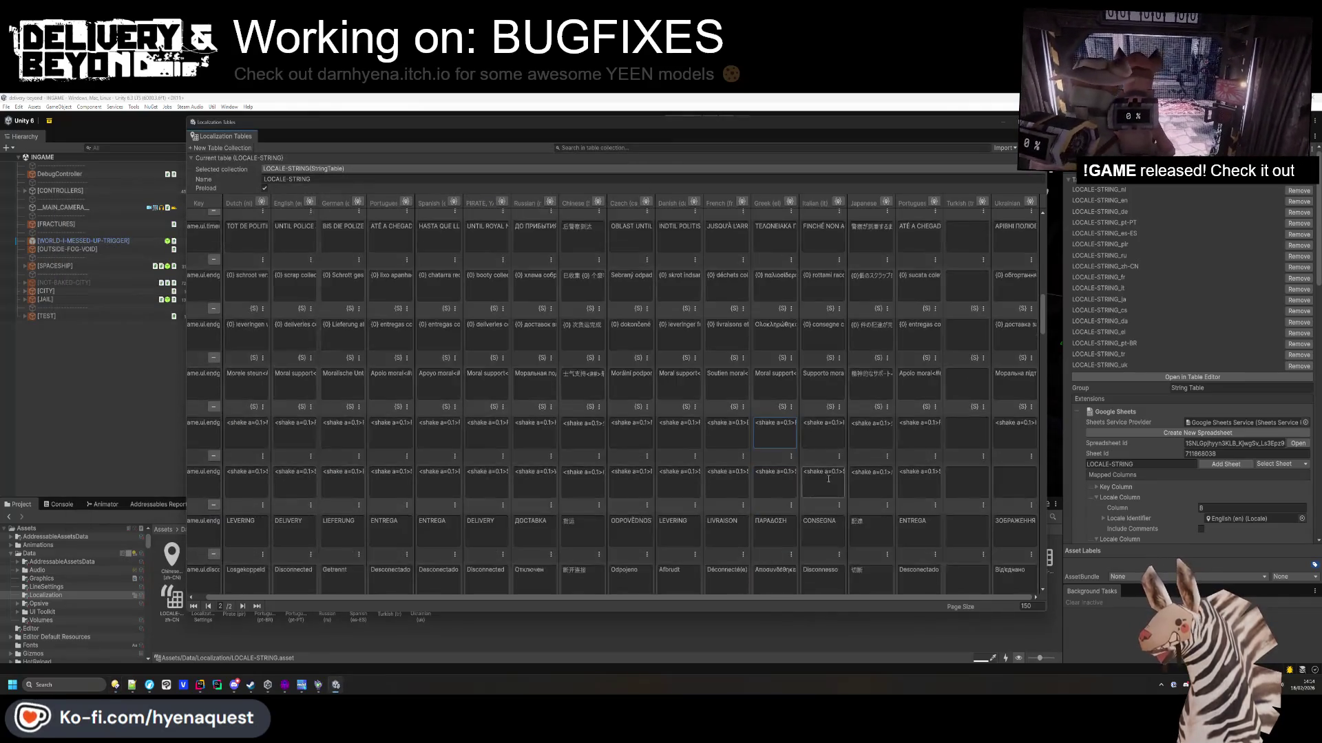
# Scroll down page 2 and select the English '{0} has been fired' cell.
pyautogui.scroll(-10, 815, 467)
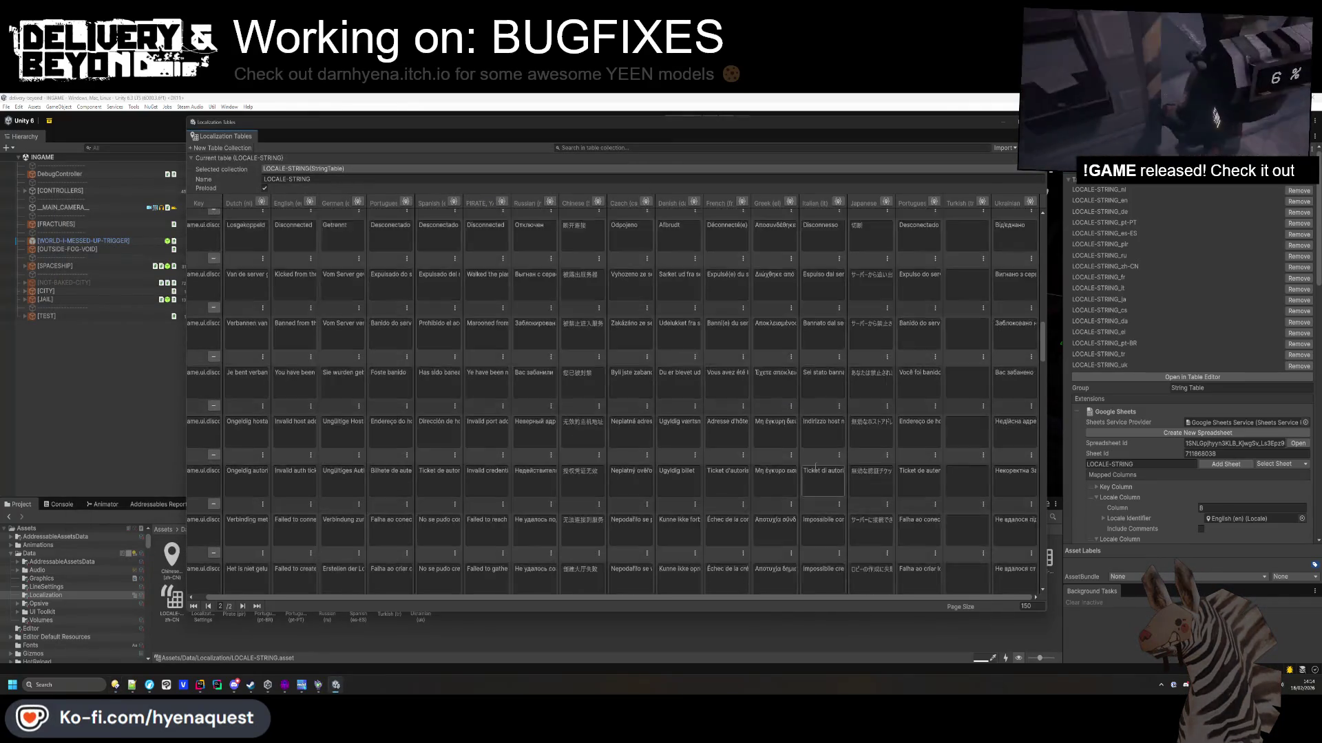
pyautogui.scroll(-2, 817, 462)
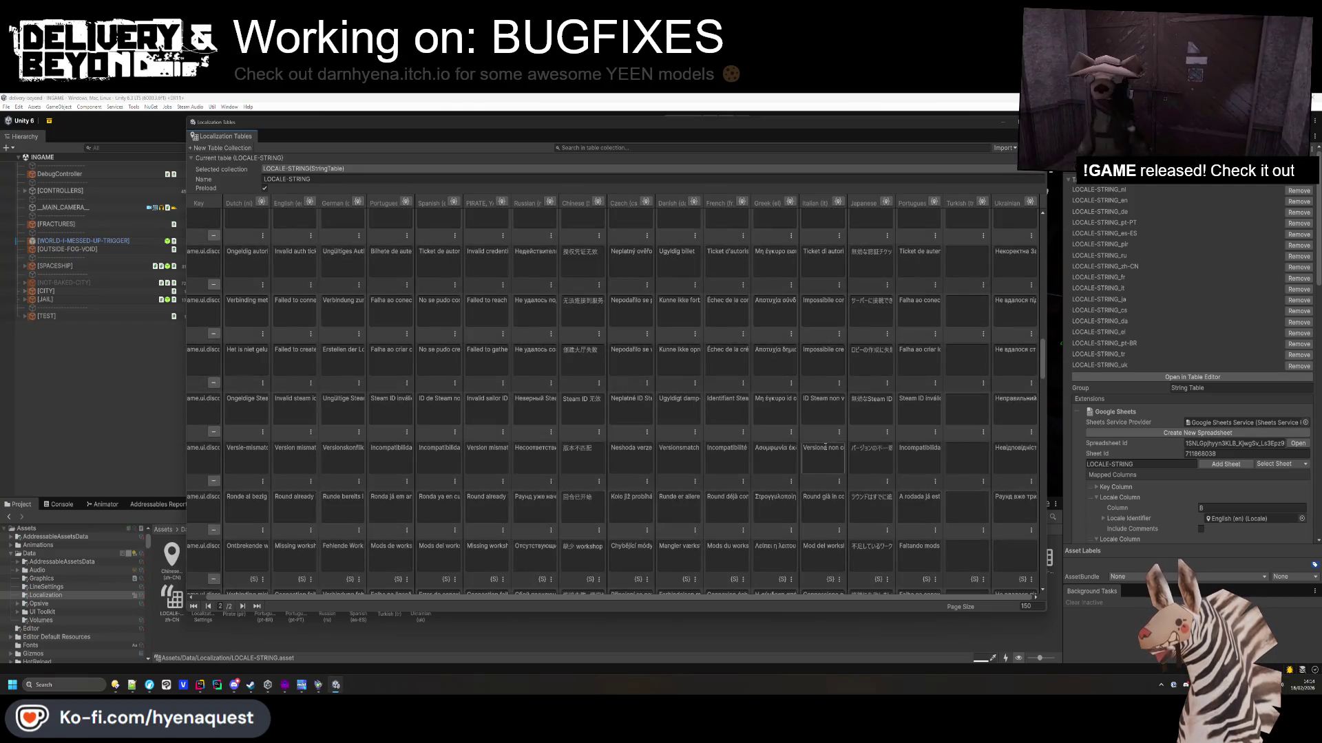
pyautogui.scroll(-6, 825, 446)
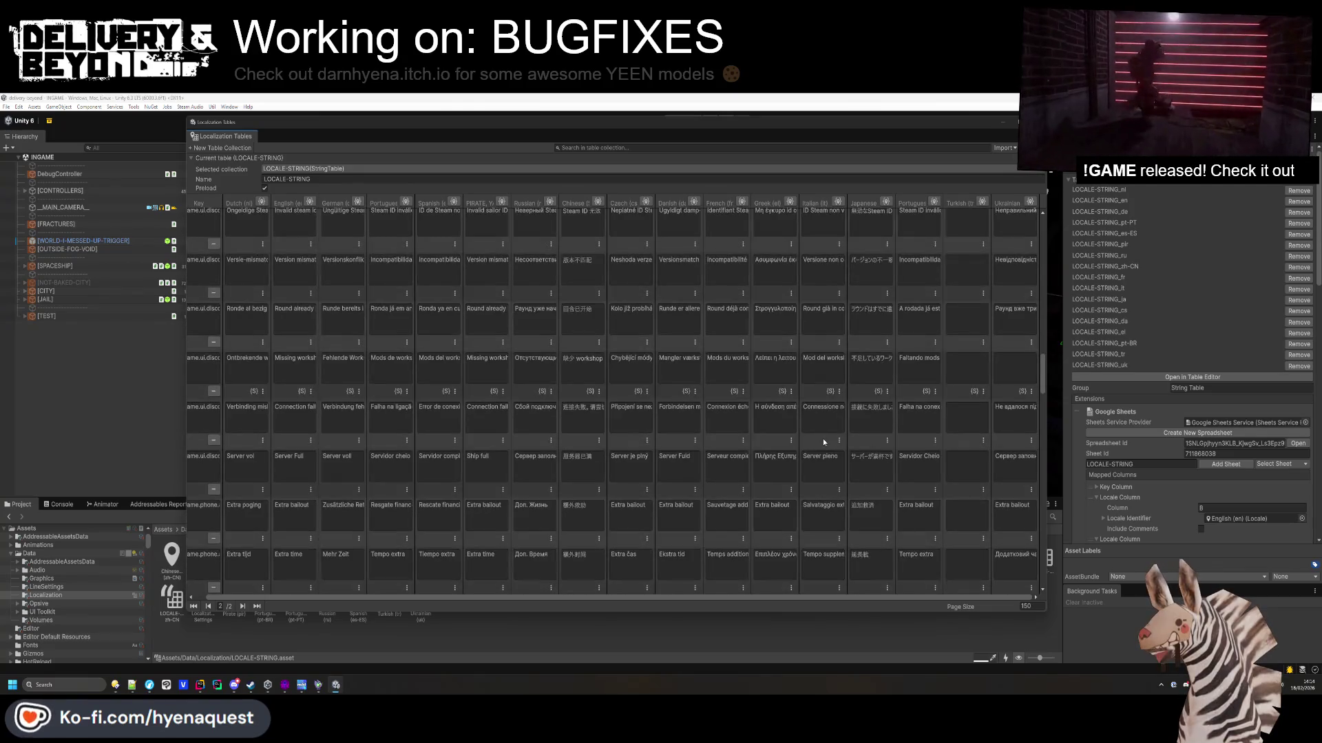
pyautogui.scroll(-10, 823, 440)
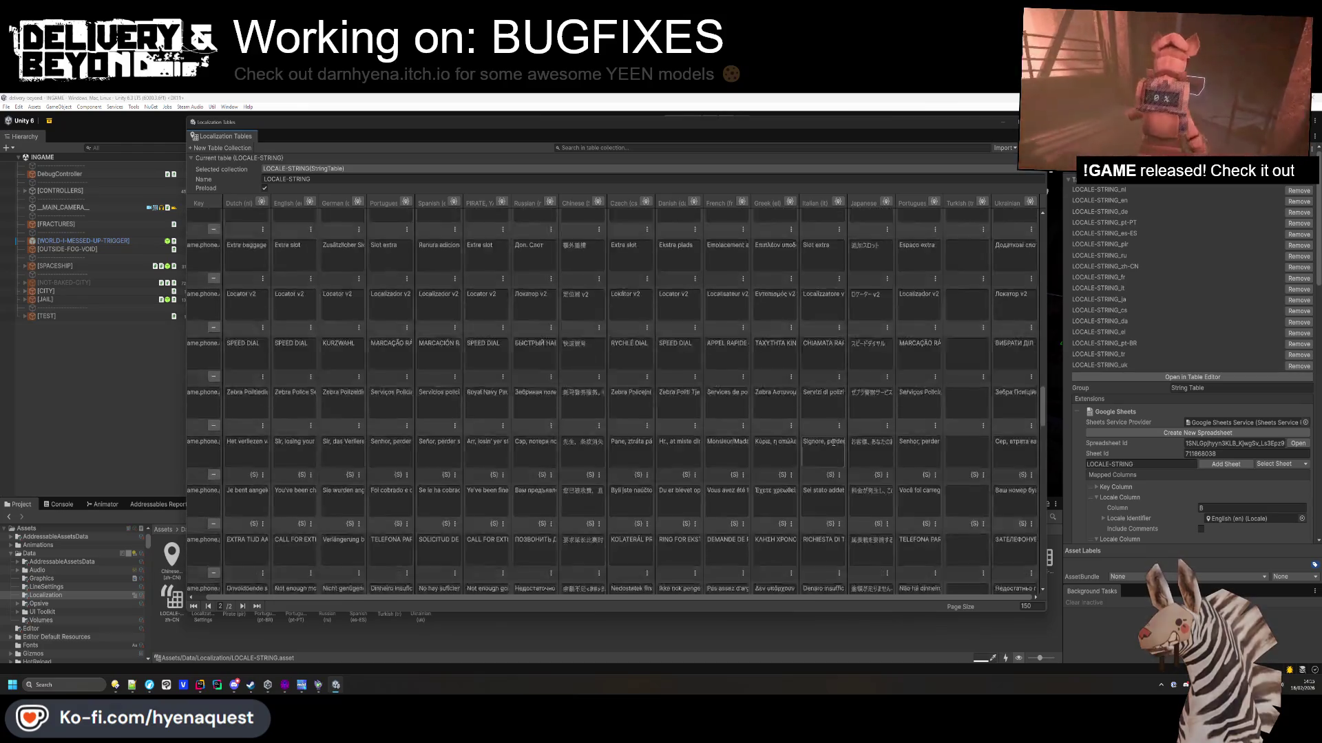
pyautogui.scroll(-8, 833, 442)
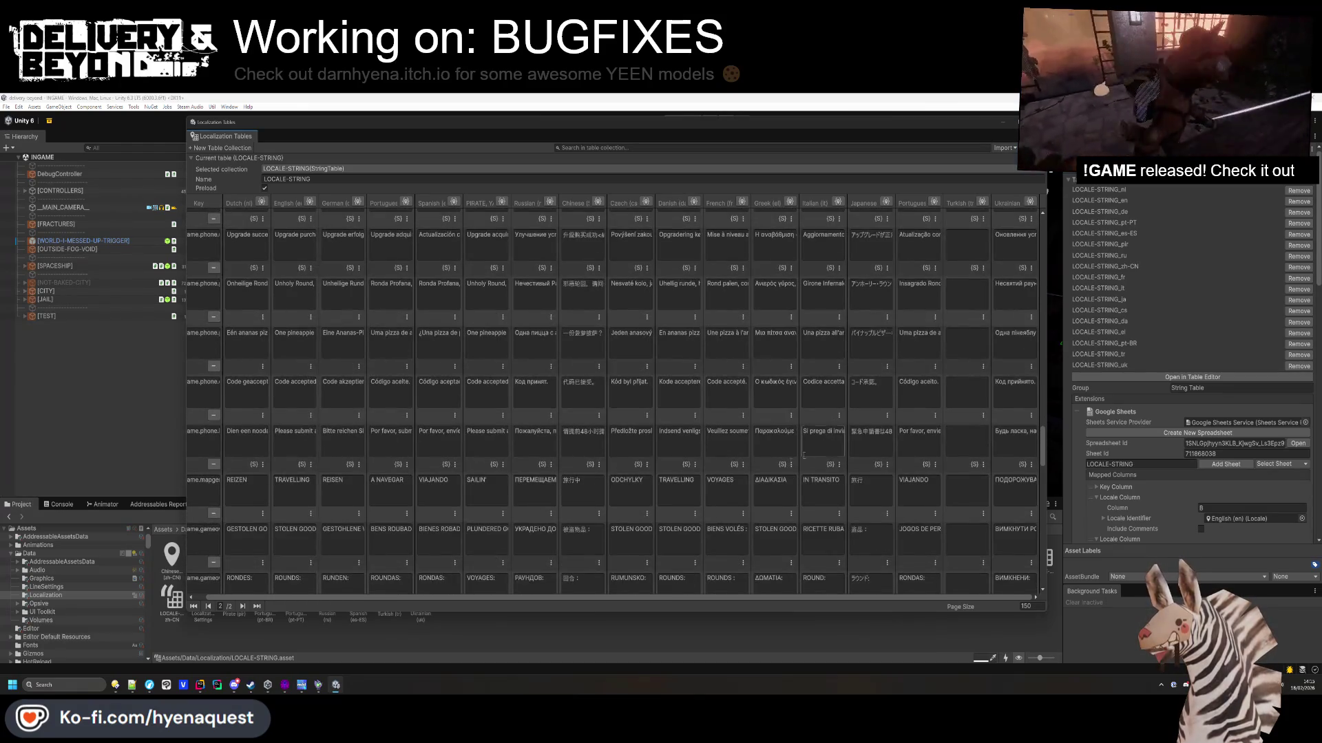
pyautogui.scroll(-5, 804, 454)
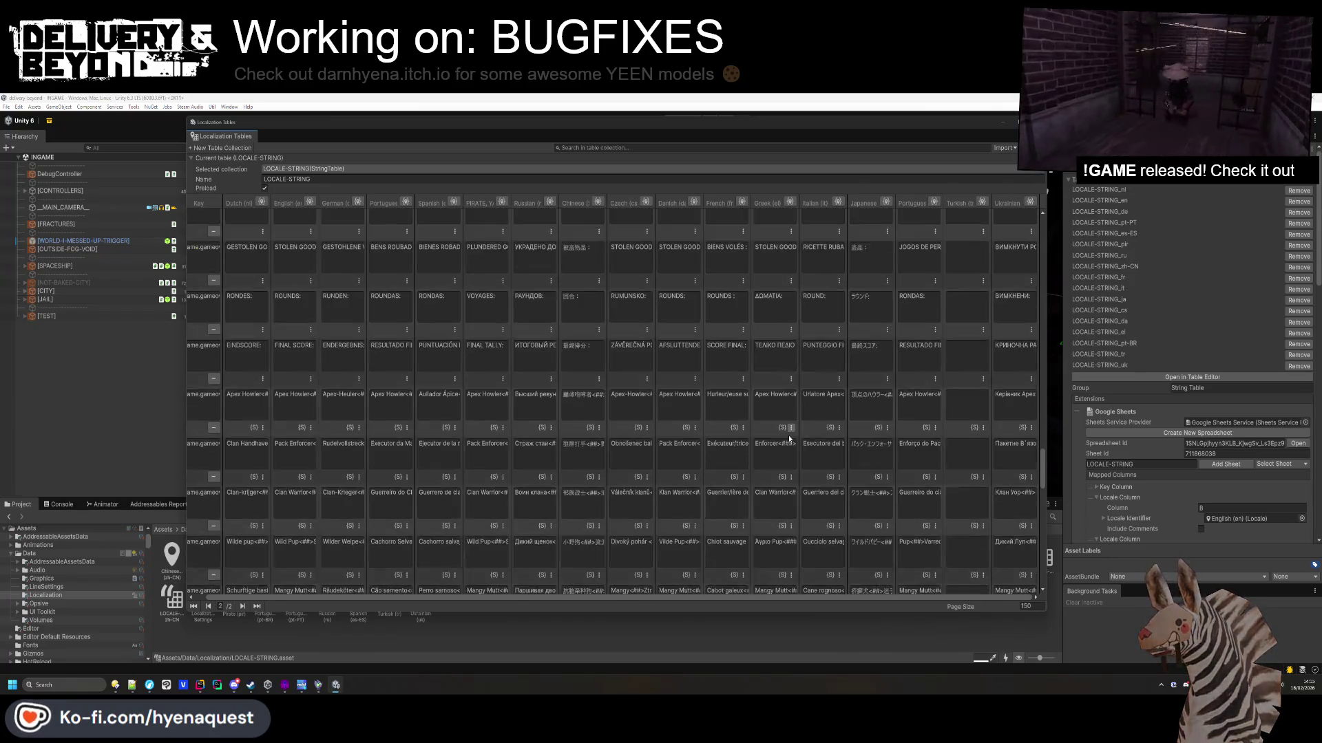
pyautogui.scroll(-5, 789, 441)
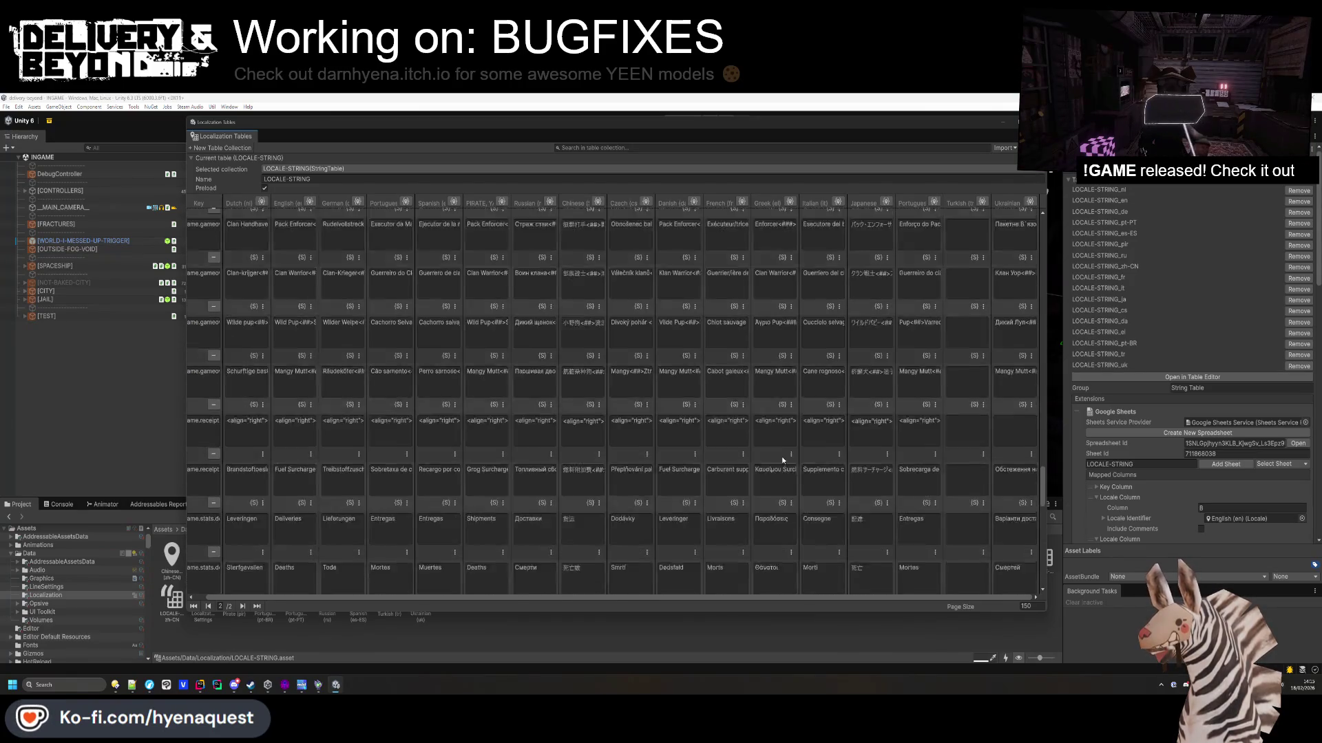
pyautogui.scroll(-5, 782, 459)
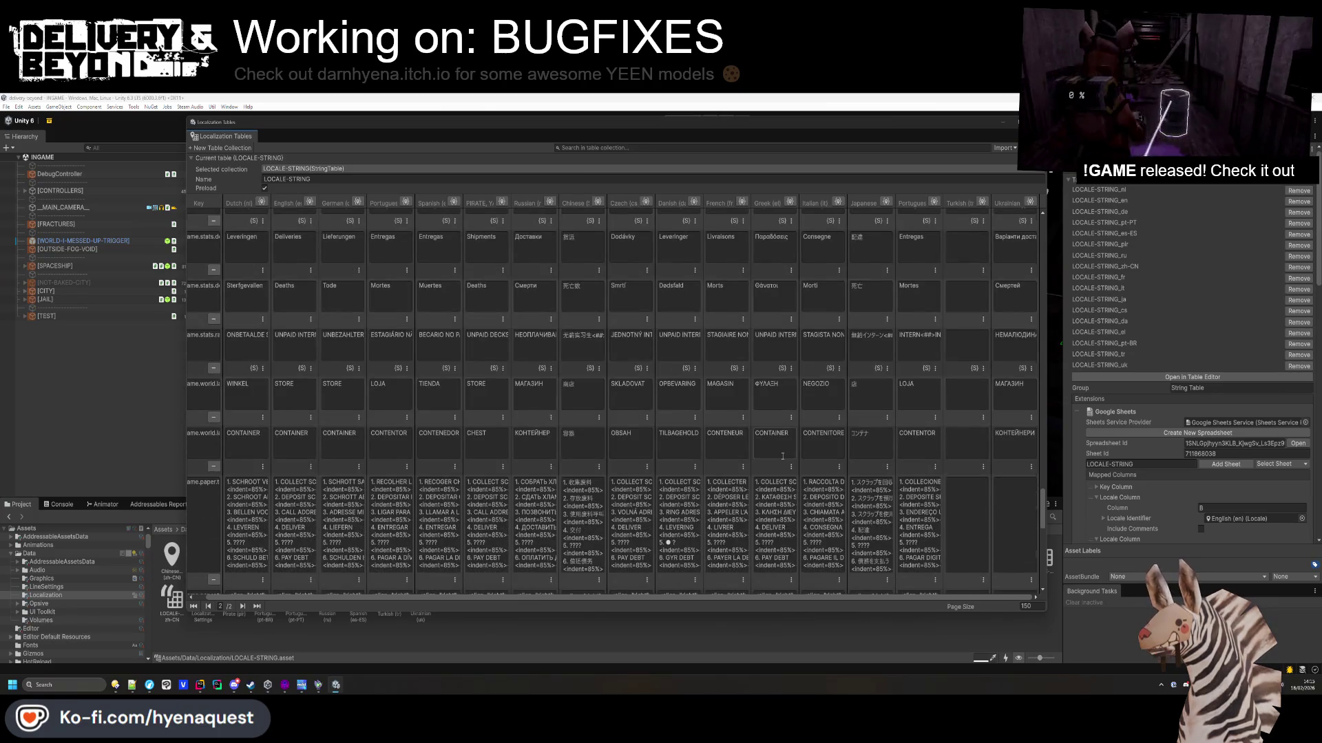
pyautogui.scroll(-5, 783, 455)
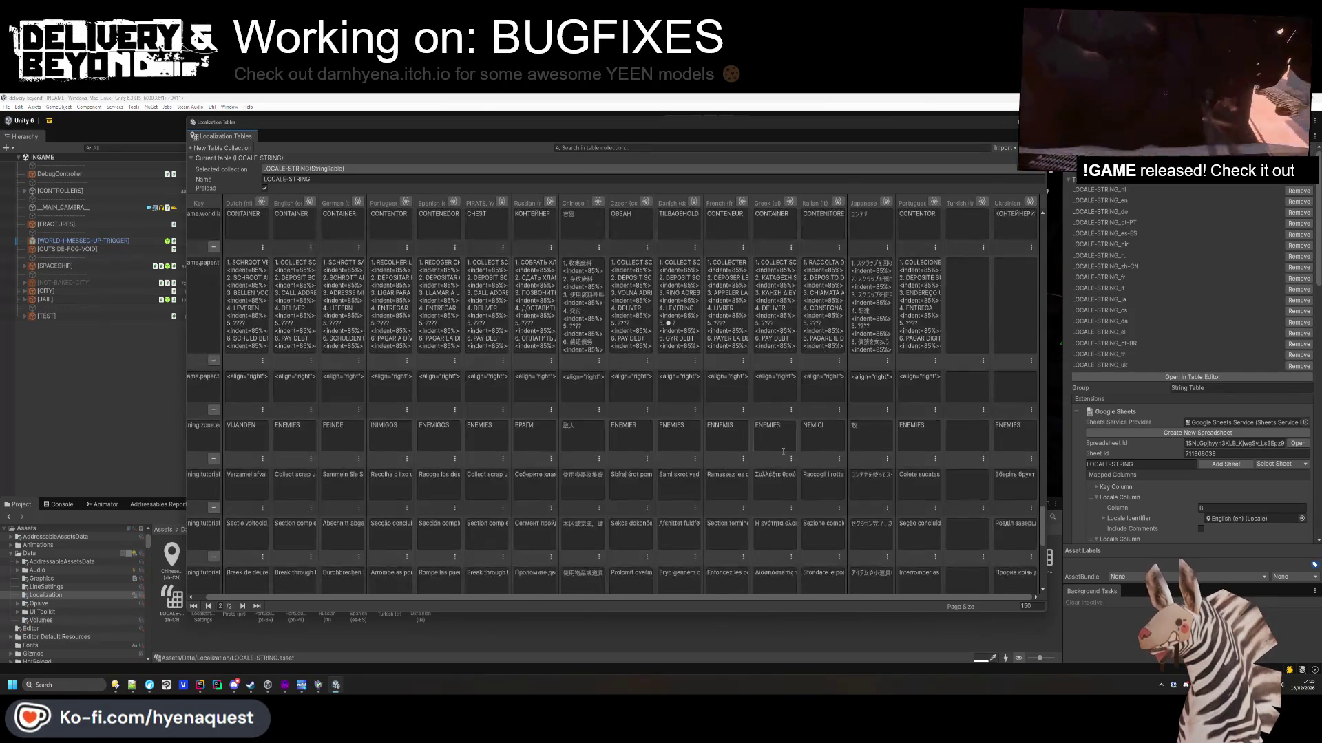
pyautogui.scroll(-10, 783, 452)
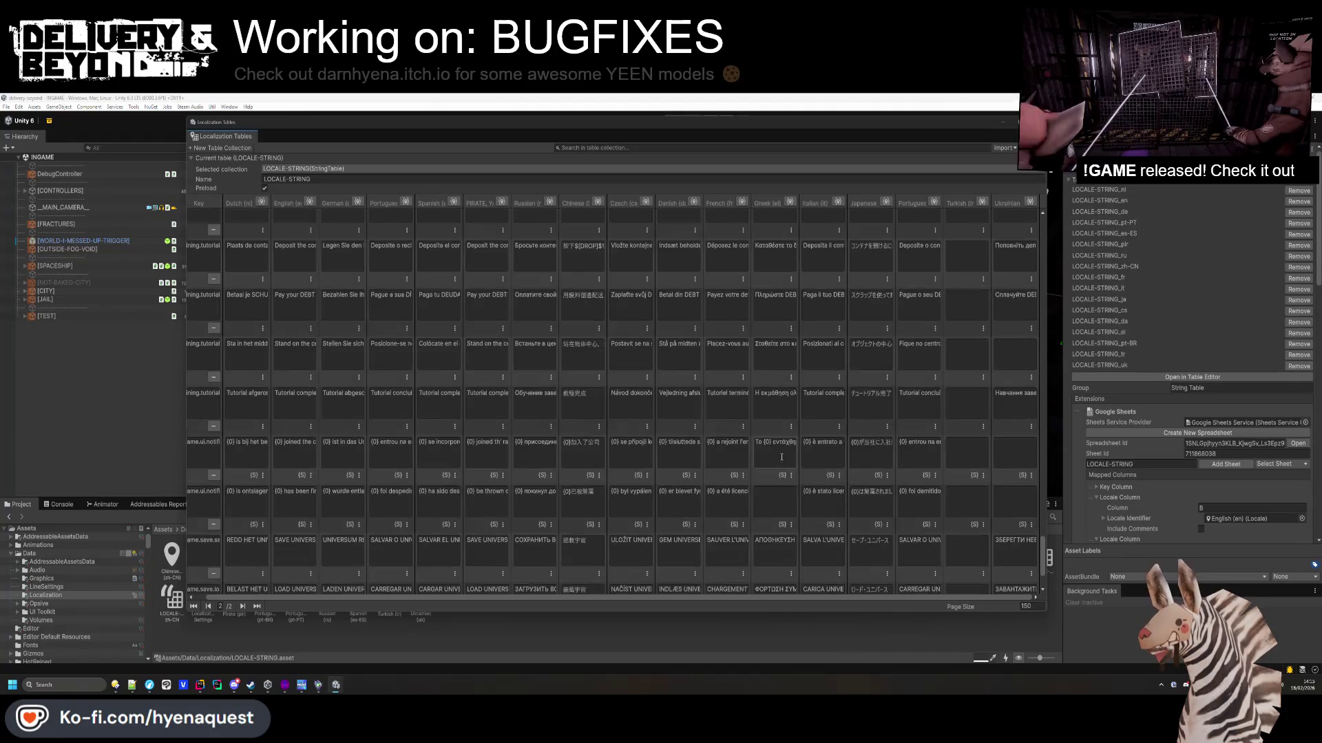
pyautogui.click(305, 511)
pyautogui.hotkey('alt', 'Tab')
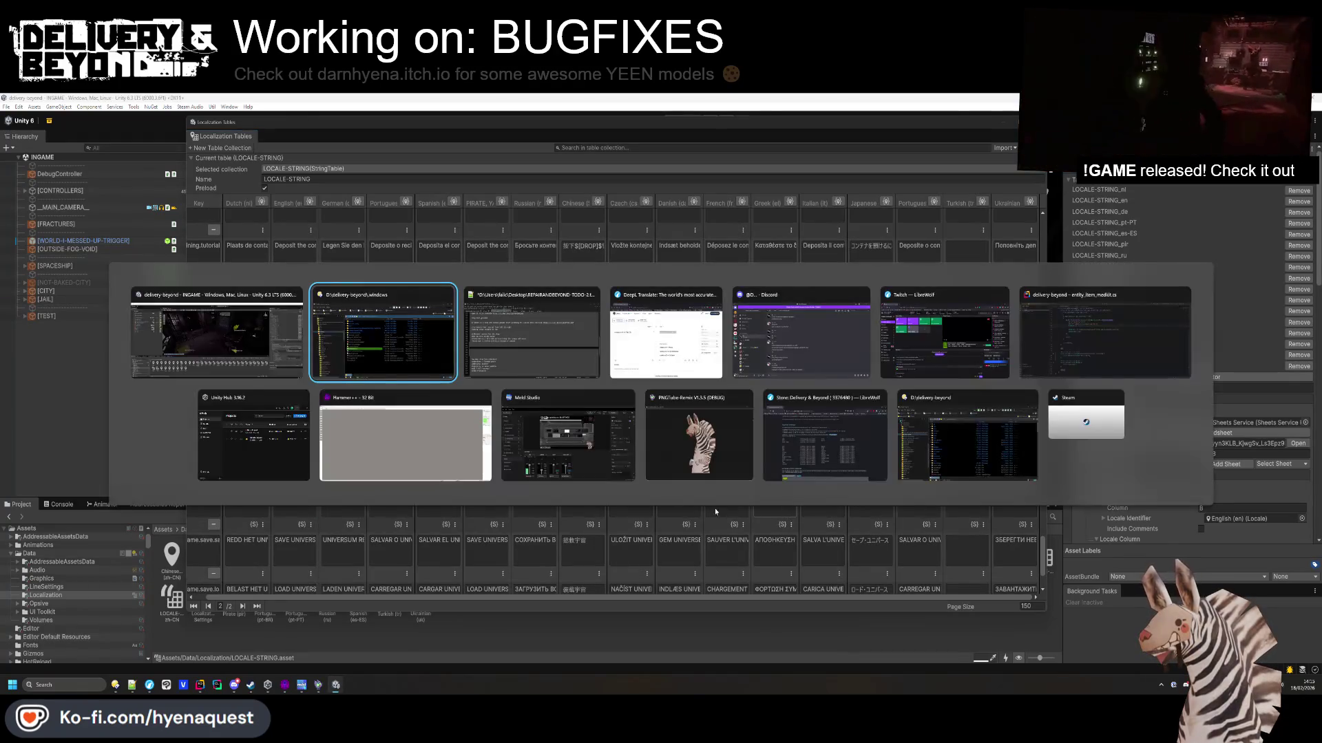
# Paste DeepL's Greek 'έχει απολυθεί' into the fired row's Greek cell.
pyautogui.click(664, 331)
pyautogui.write('{0} has been fired')
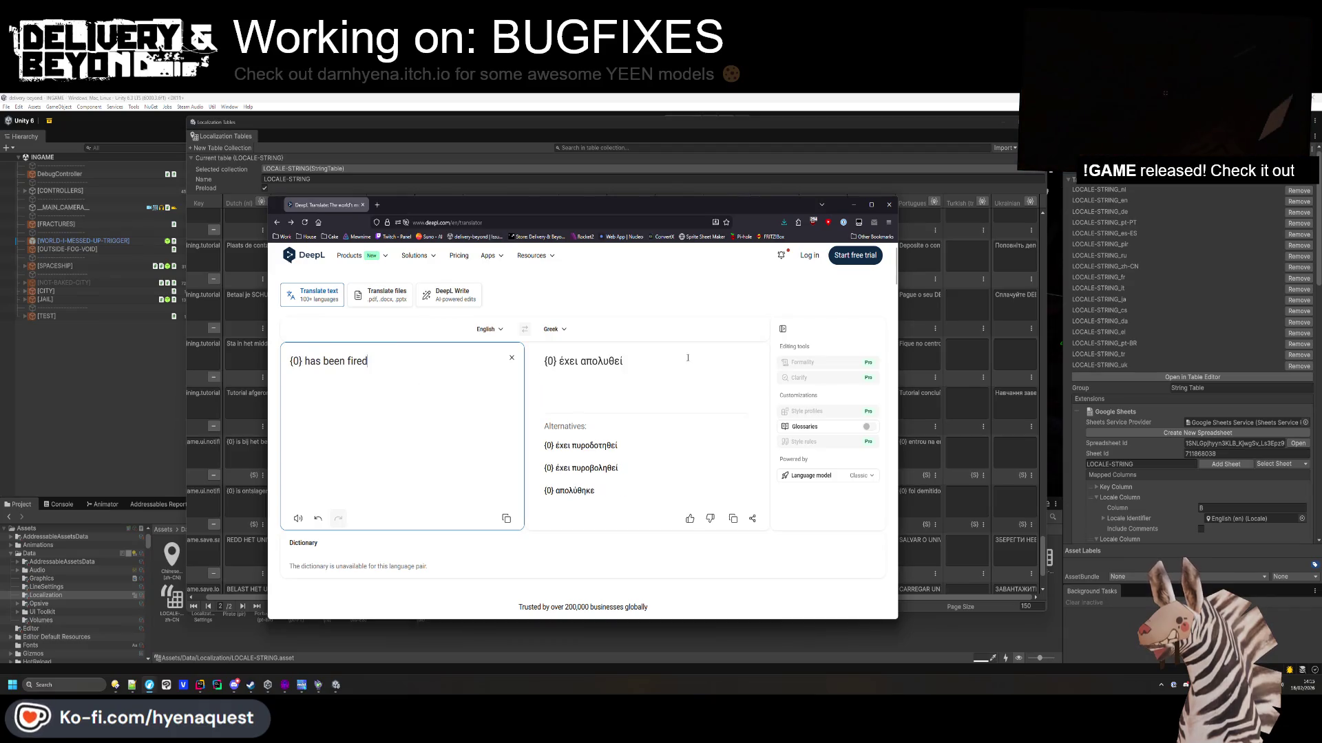
pyautogui.tripleClick(591, 361)
pyautogui.hotkey('ctrl', 'c')
pyautogui.hotkey('alt', 'Tab')
pyautogui.click(795, 496)
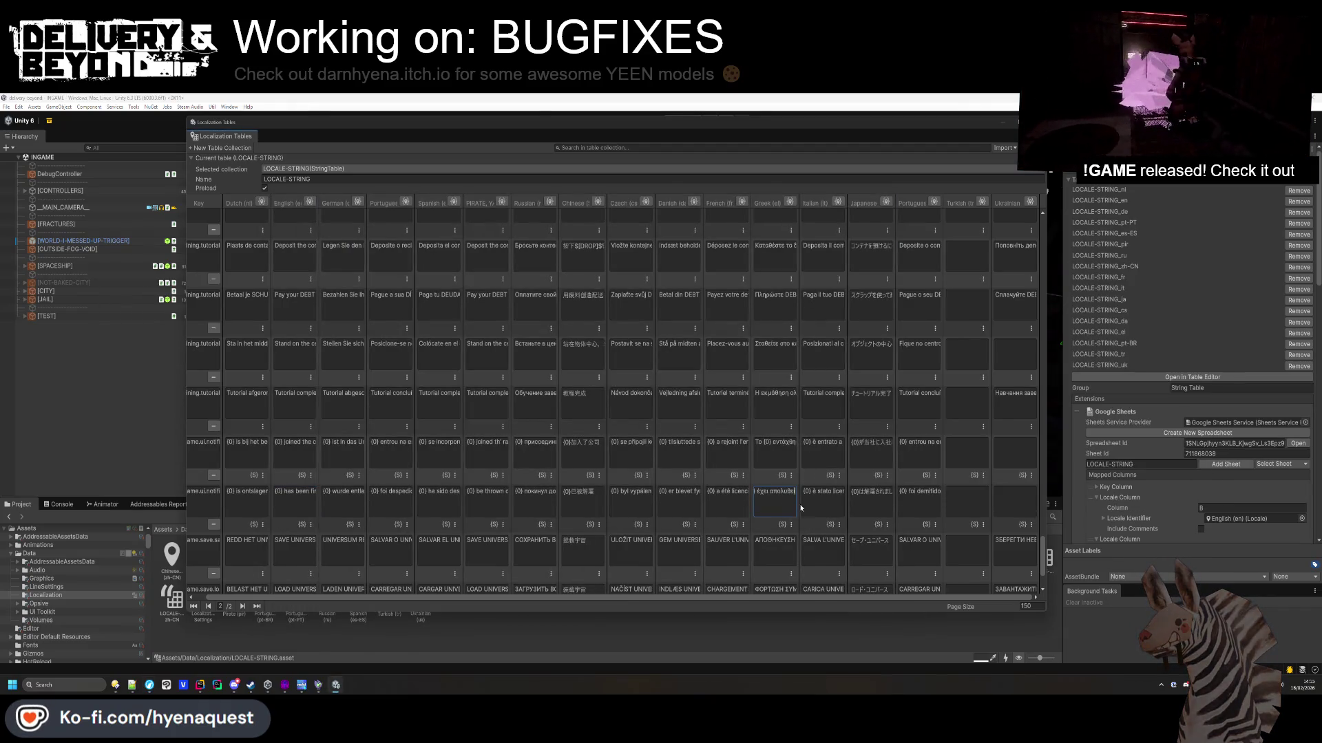
pyautogui.hotkey('ctrl', 'v')
# Go back to page 1/2 of the LOCALE-STRING table.
pyautogui.scroll(-3, 799, 495)
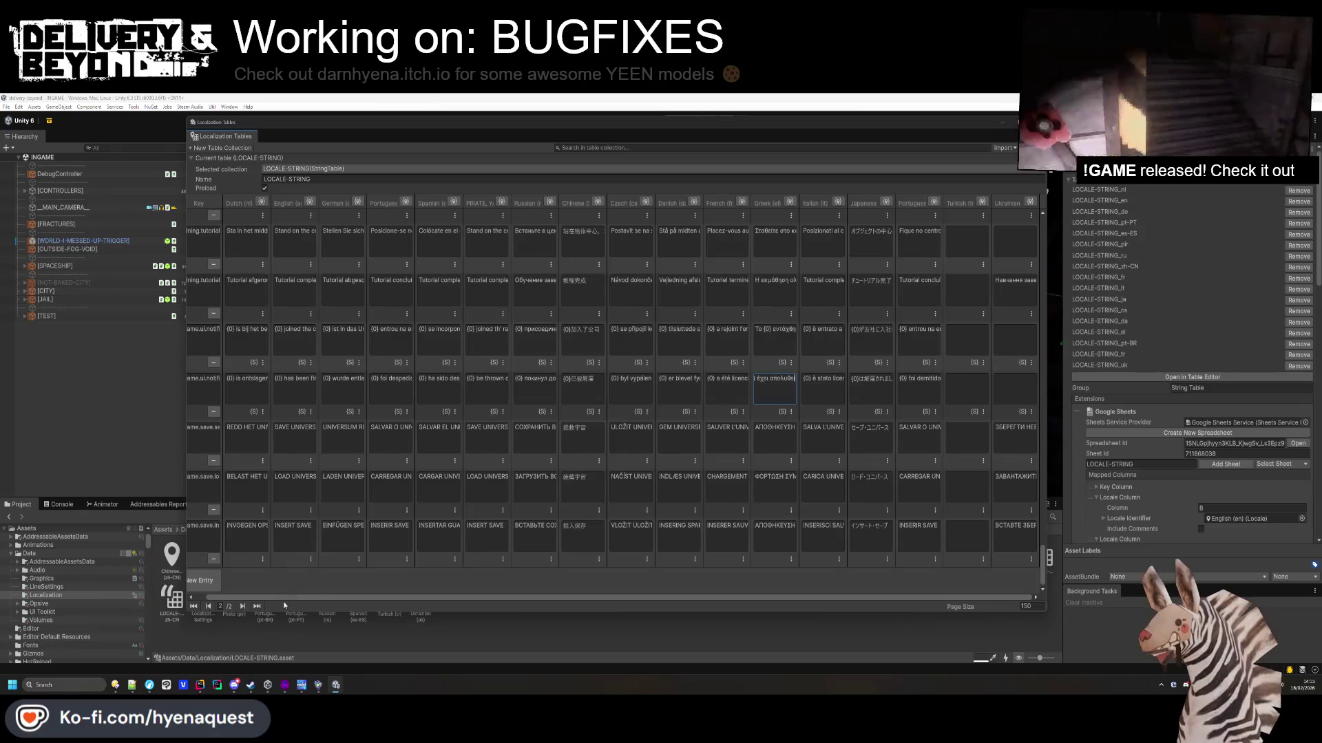
pyautogui.scroll(10, 798, 536)
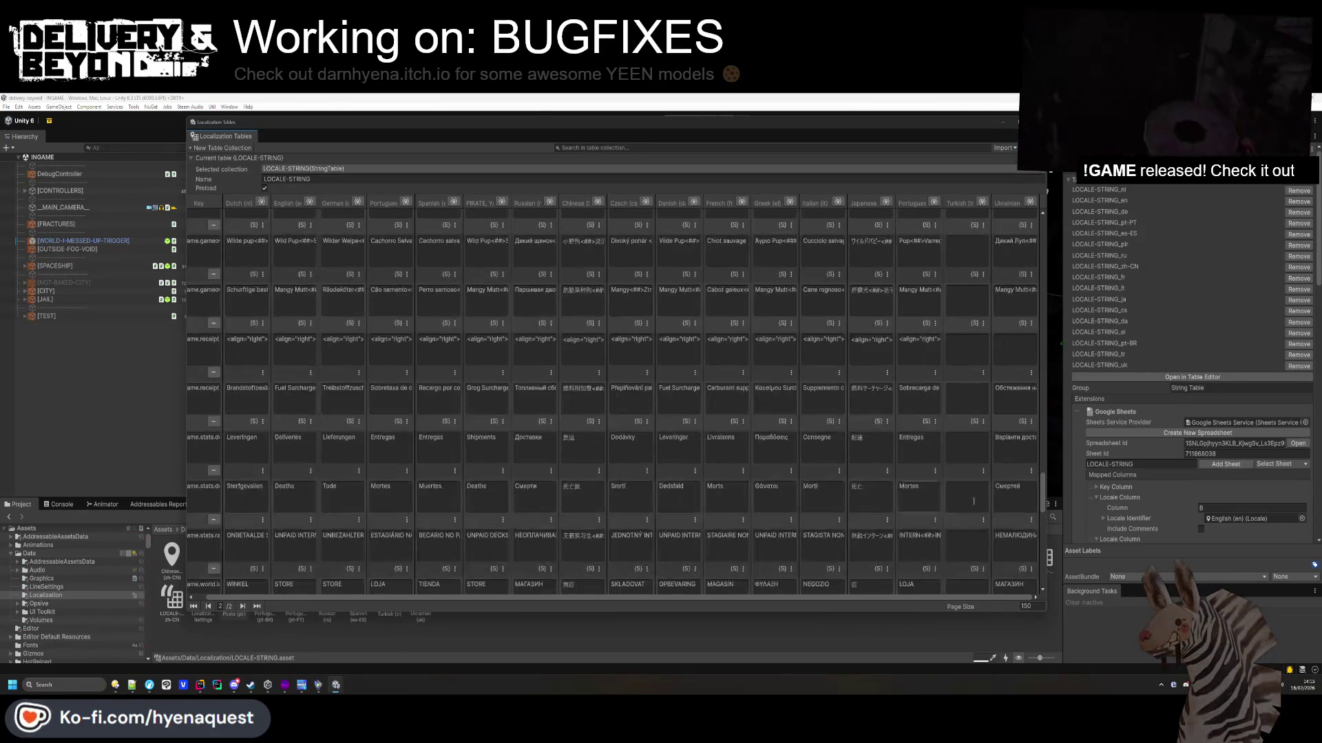
pyautogui.scroll(10, 1032, 354)
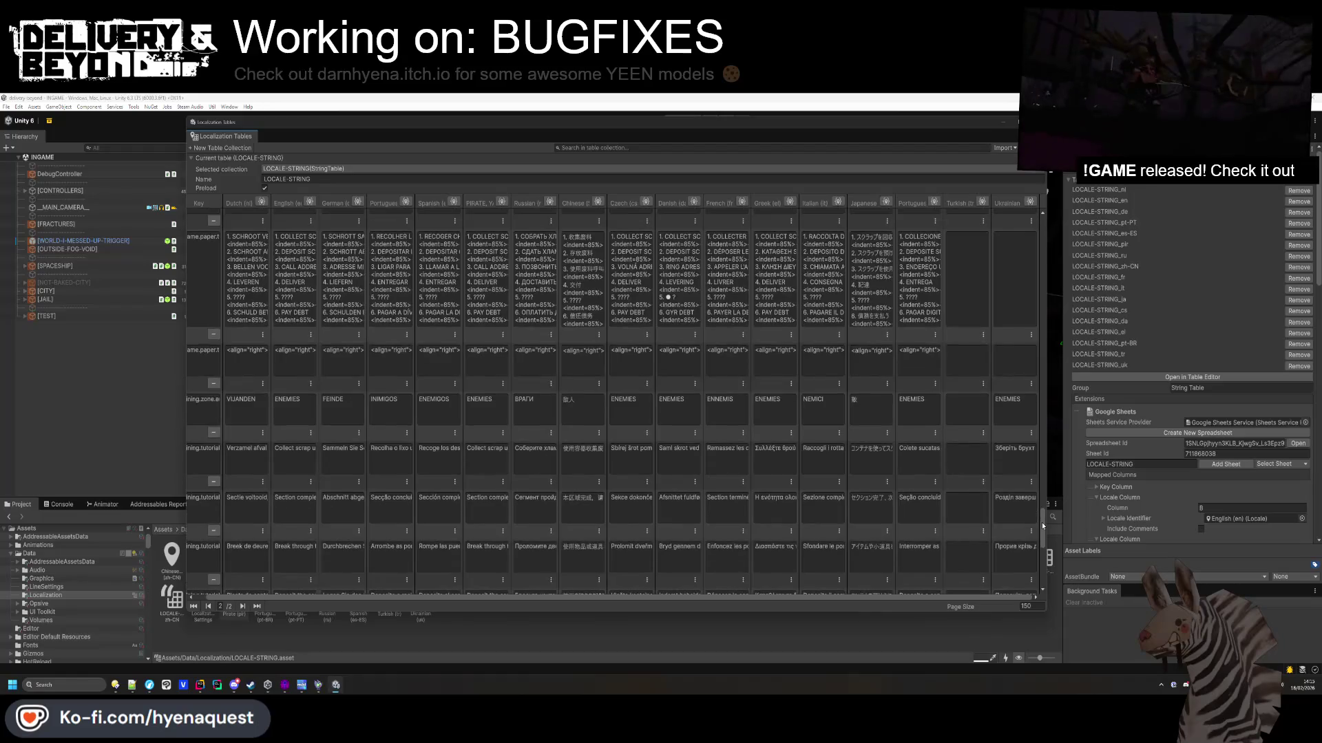
pyautogui.scroll(5, 1032, 354)
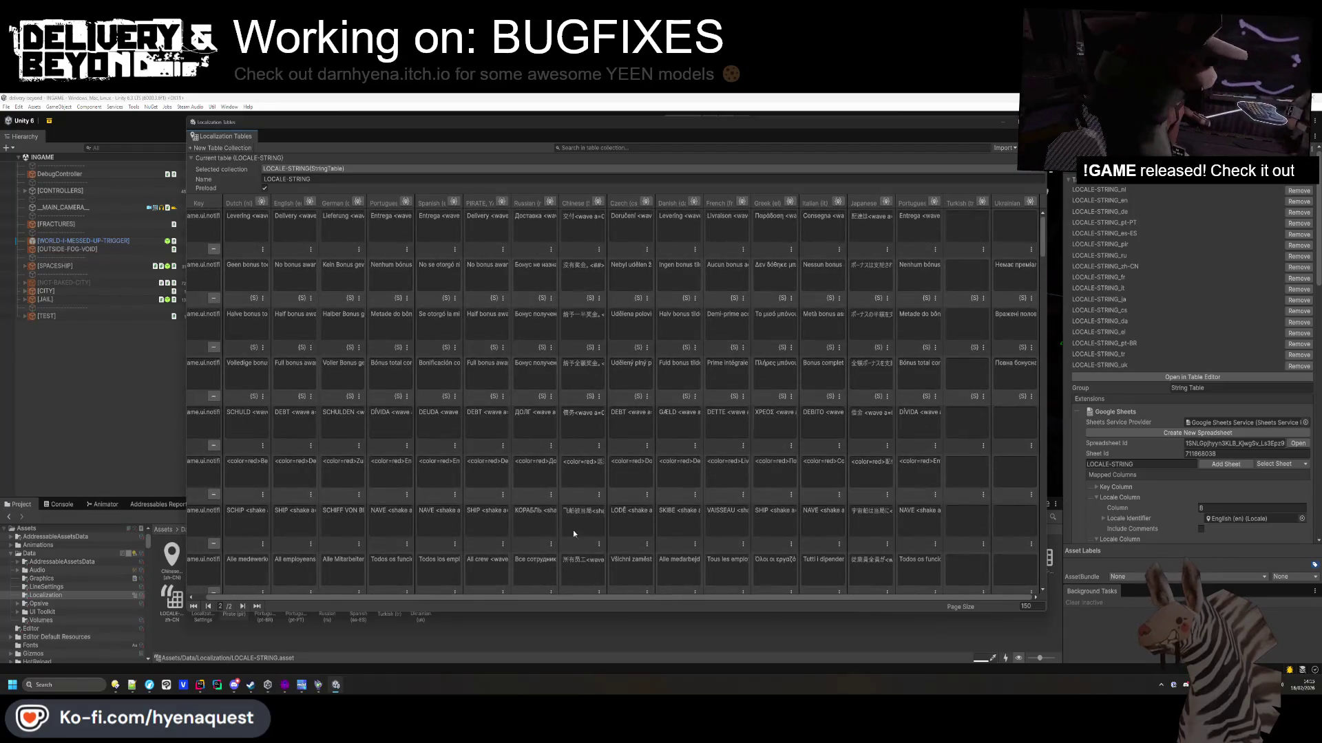
pyautogui.click(207, 607)
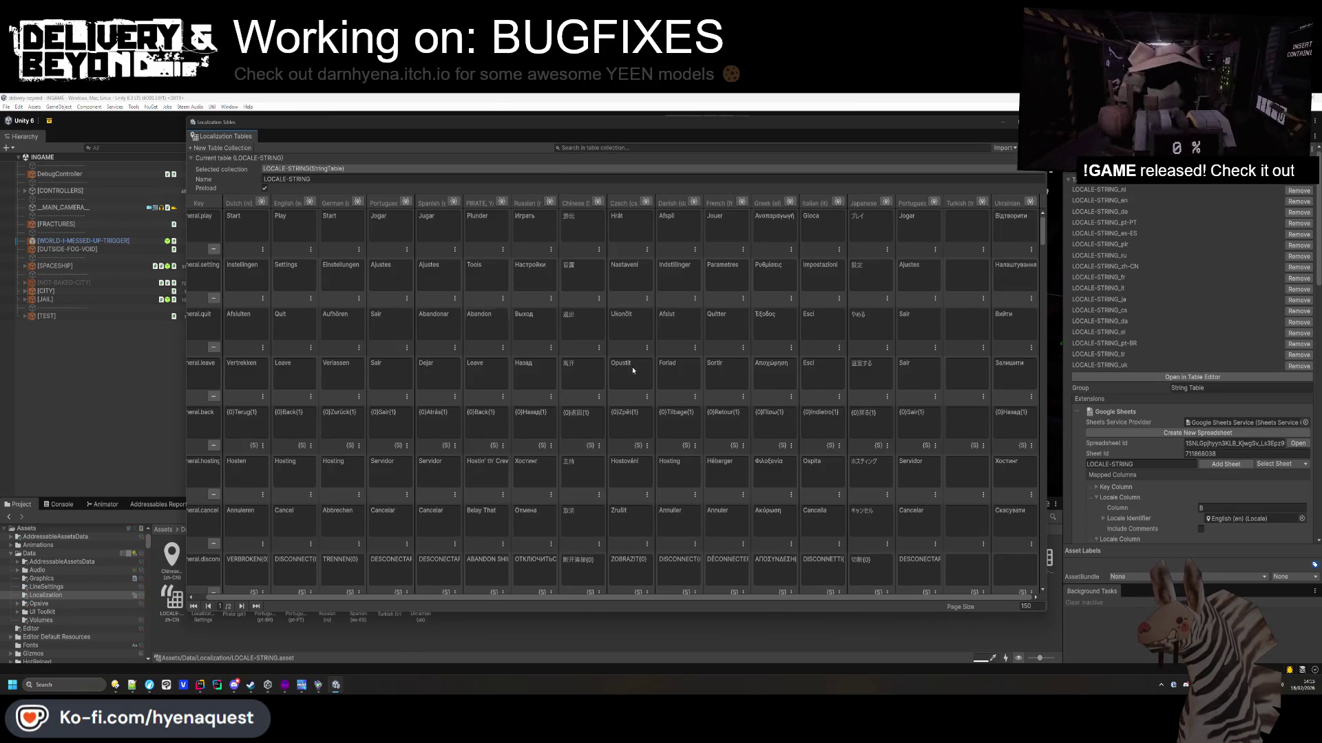
# Put the English DISCONNECT text into DeepL and set Ukrainian as the target language.
pyautogui.scroll(-2, 633, 370)
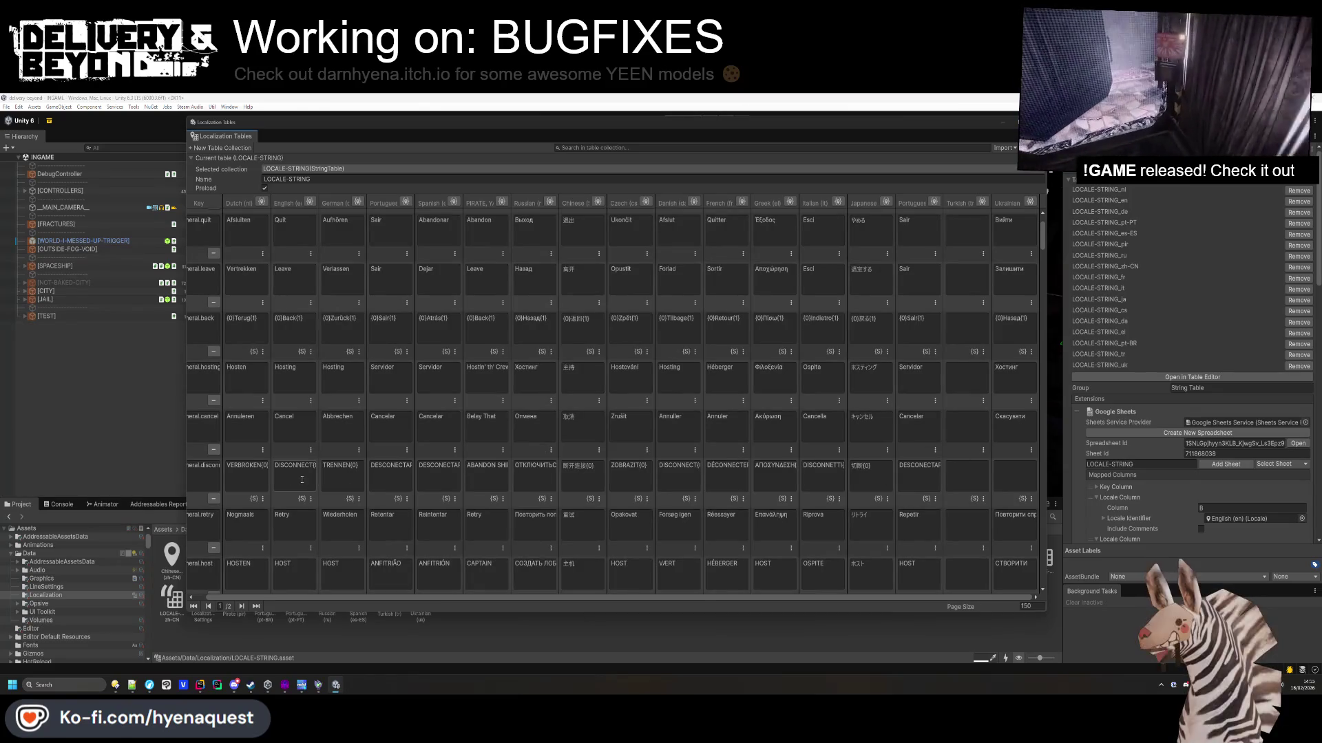
pyautogui.hotkey('ctrl', 'c')
pyautogui.hotkey('alt', 'Tab')
pyautogui.hotkey('ctrl', 'a')
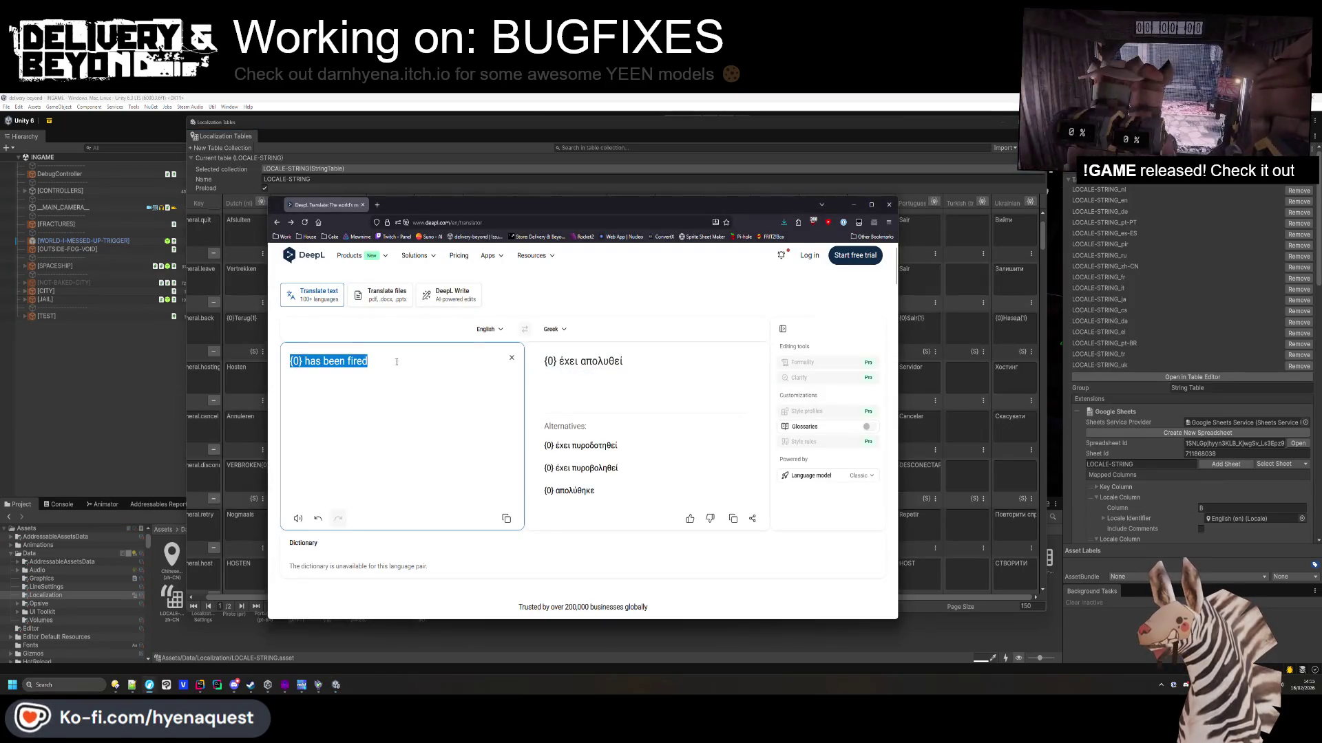
pyautogui.hotkey('ctrl', 'v')
pyautogui.click(559, 329)
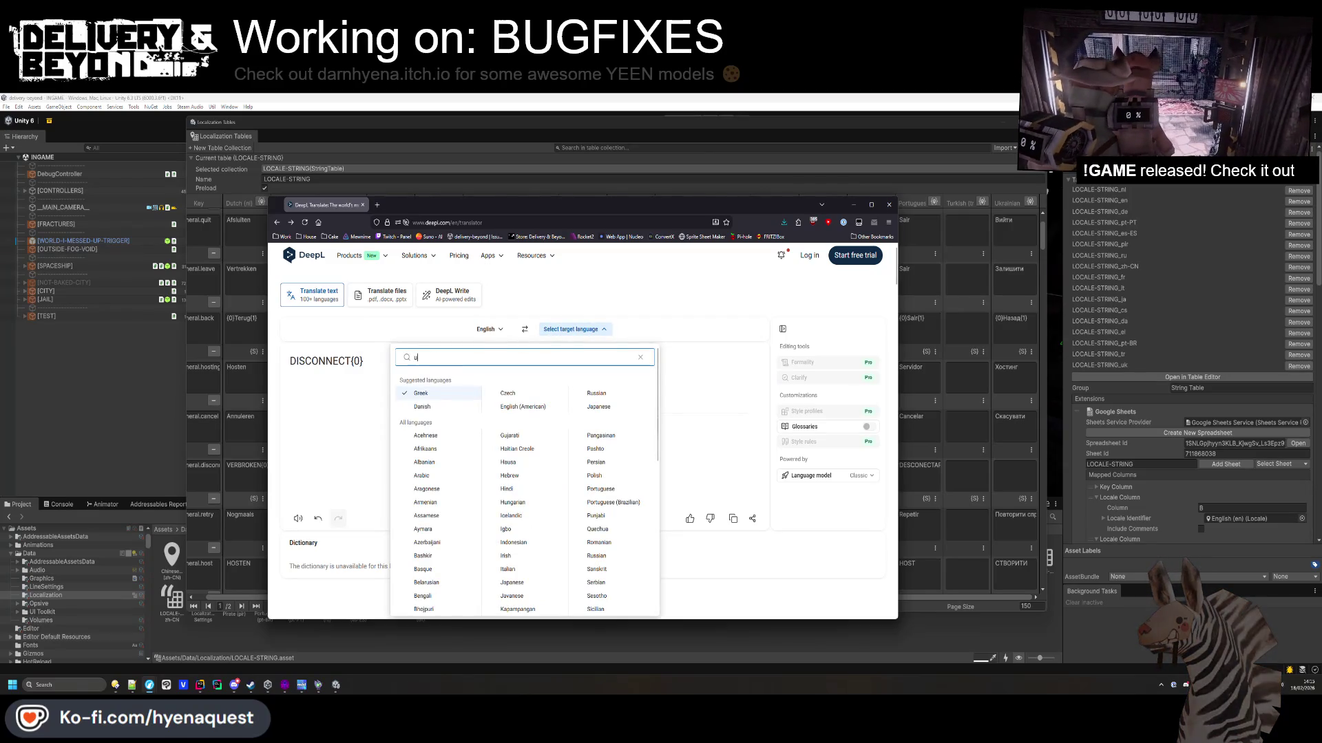
pyautogui.write('kr')
pyautogui.press('Return')
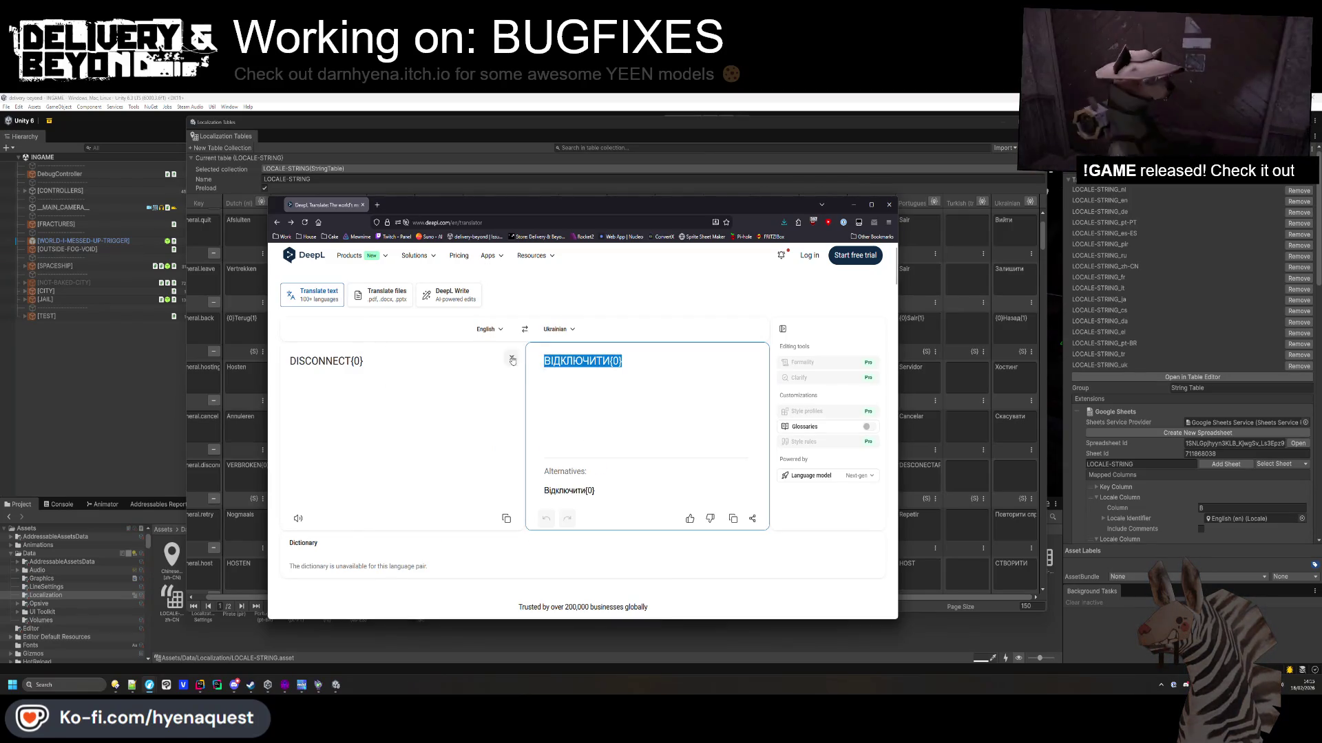
pyautogui.hotkey('alt', 'Tab')
pyautogui.hotkey('alt', 'Tab')
# Use the classic model's ДИСКОННЕКТ{0} translation in the DISCONNECT row's Ukrainian cell.
pyautogui.click(828, 475)
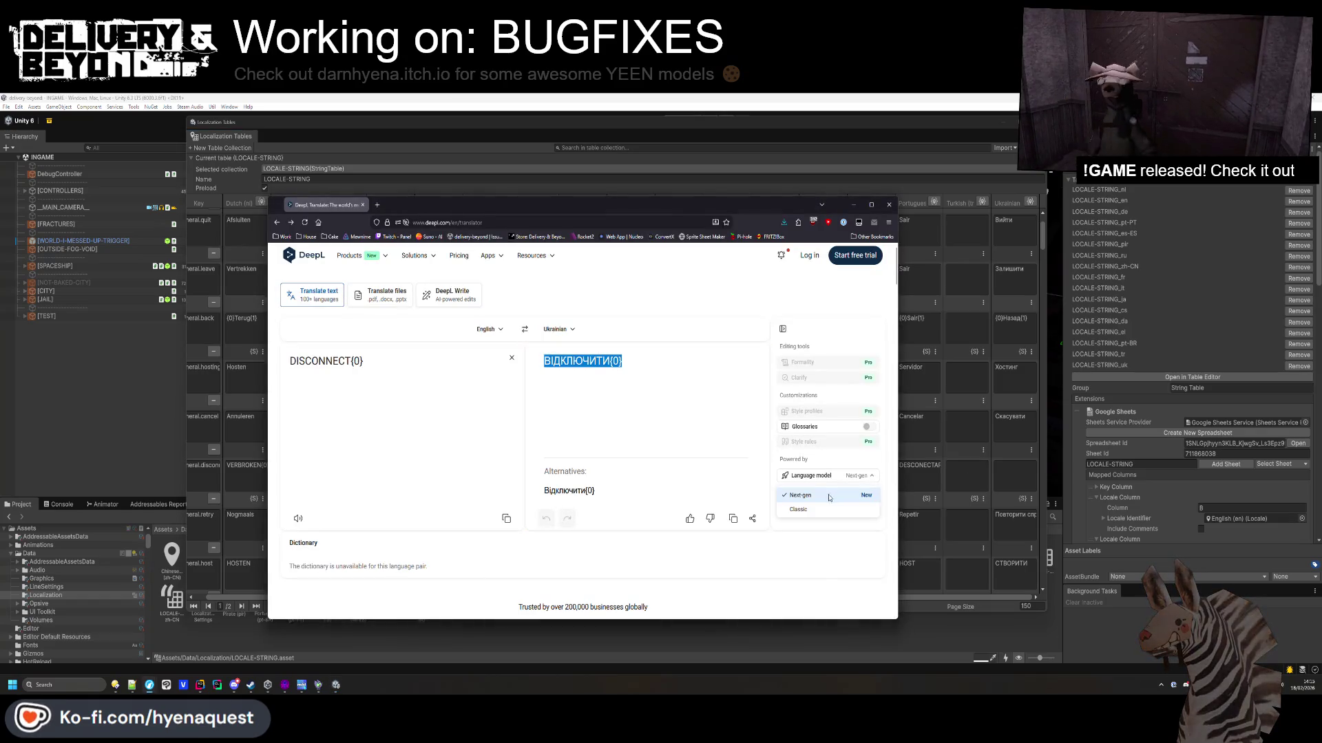
pyautogui.click(827, 506)
pyautogui.moveTo(623, 360); pyautogui.dragTo(553, 361)
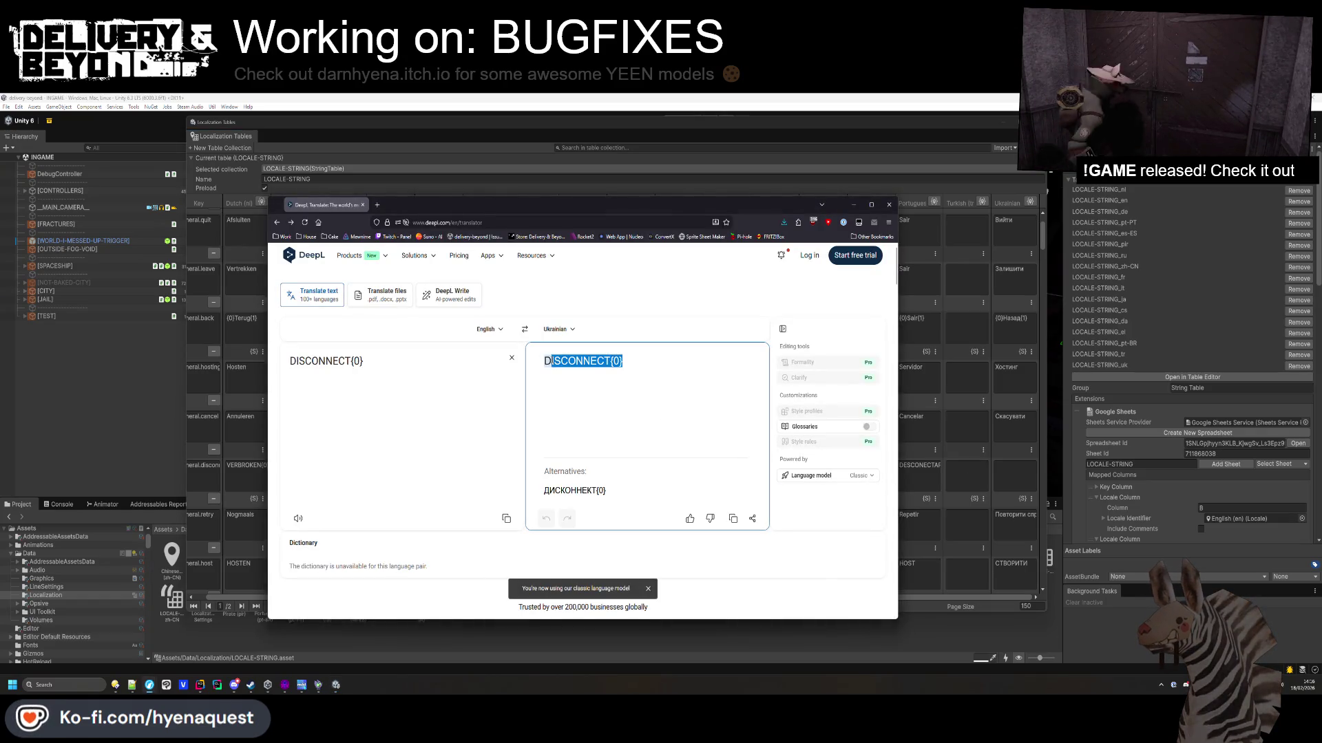
pyautogui.click(596, 490)
pyautogui.hotkey('ctrl', 'a')
pyautogui.click(1004, 473)
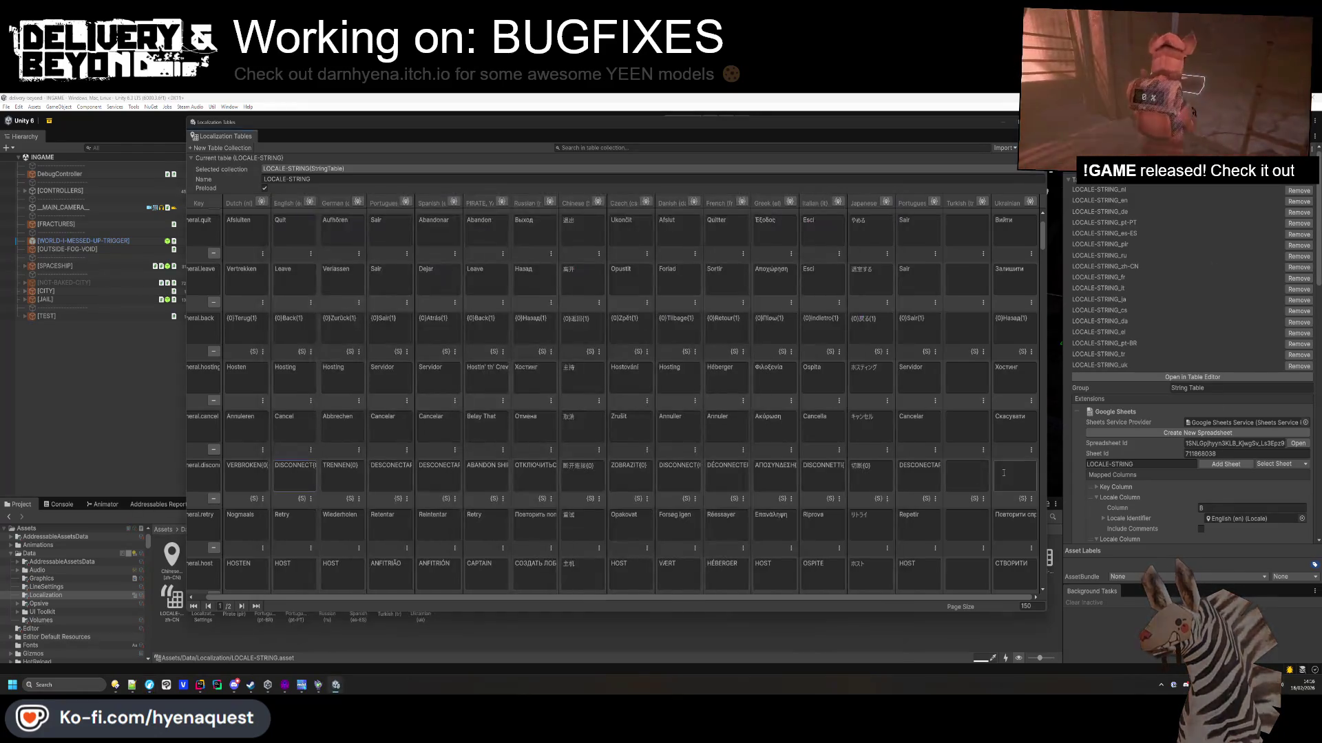
pyautogui.hotkey('ctrl', 'v')
# Translate BUILDING SHADERS into Ukrainian and paste it into its Ukrainian cell.
pyautogui.scroll(-10, 994, 413)
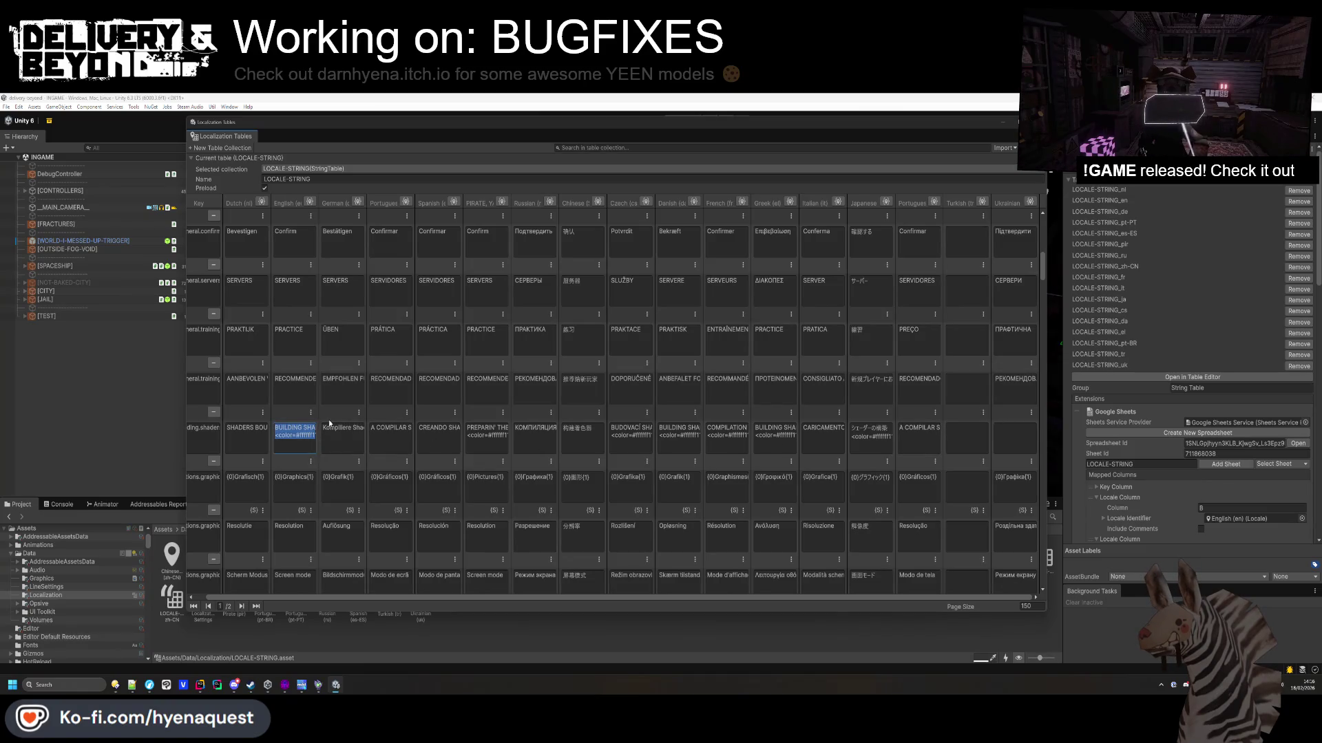
pyautogui.hotkey('ctrl', 'c')
pyautogui.hotkey('alt', 'Tab')
pyautogui.hotkey('ctrl', 'a')
pyautogui.hotkey('ctrl', 'v')
pyautogui.click(536, 363)
pyautogui.hotkey('ctrl', 'a')
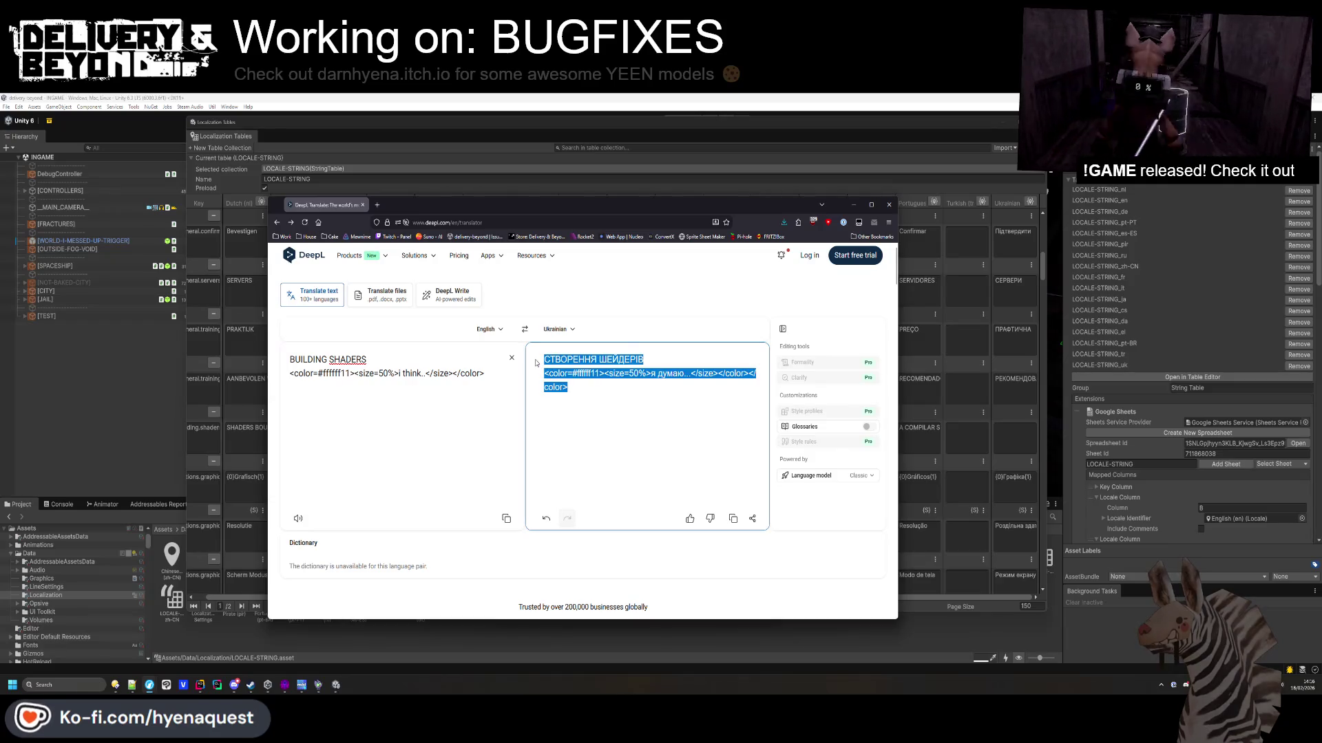
pyautogui.hotkey('ctrl', 'c')
pyautogui.hotkey('alt', 'Tab')
pyautogui.hotkey('ctrl', 'v')
# Translate the English credit text and fill its empty Ukrainian cell.
pyautogui.scroll(-5, 999, 453)
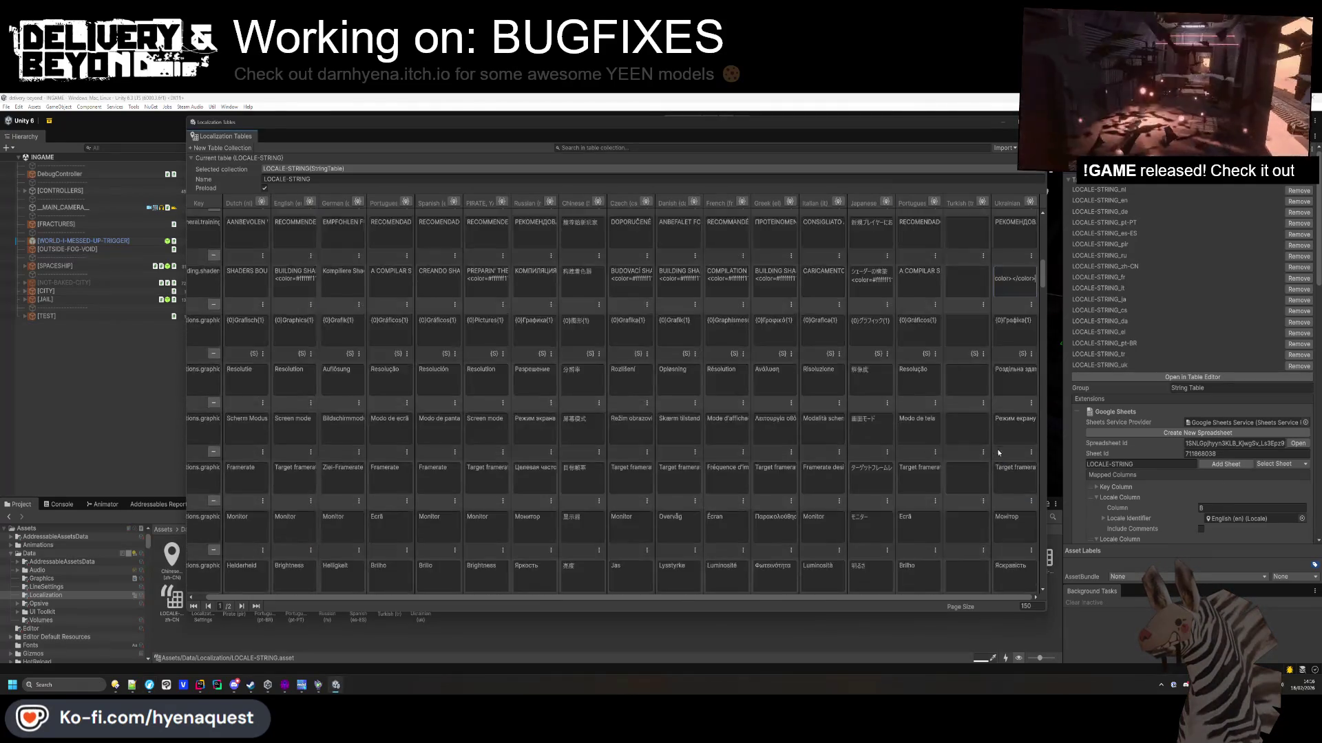
pyautogui.scroll(-10, 999, 452)
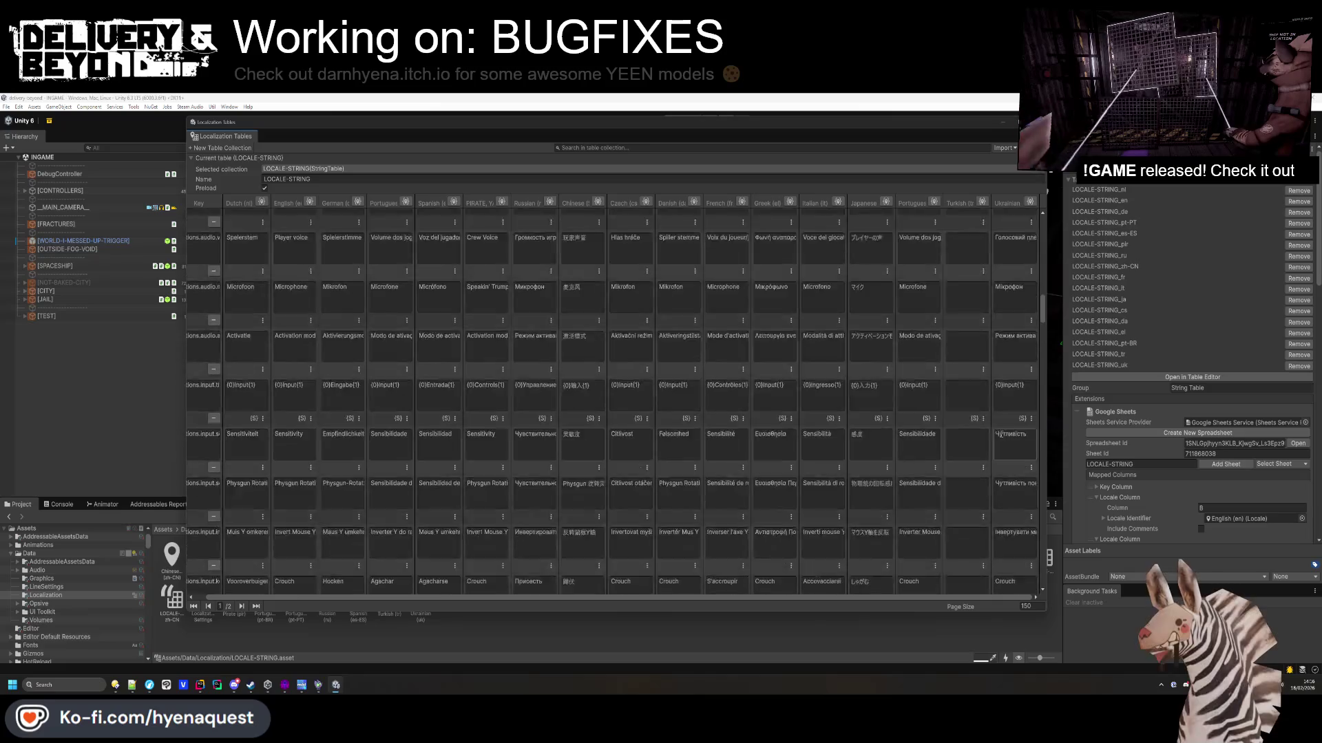
pyautogui.scroll(-10, 1000, 433)
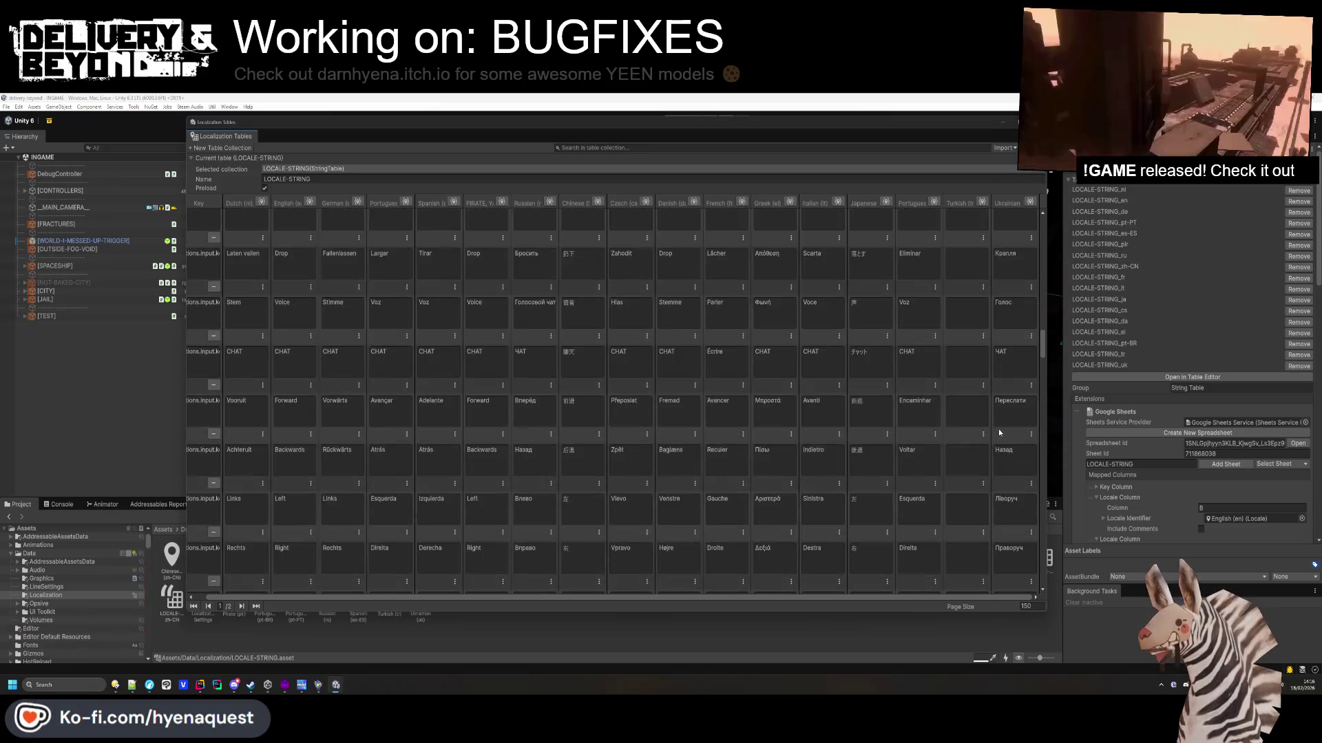
pyautogui.scroll(-10, 999, 432)
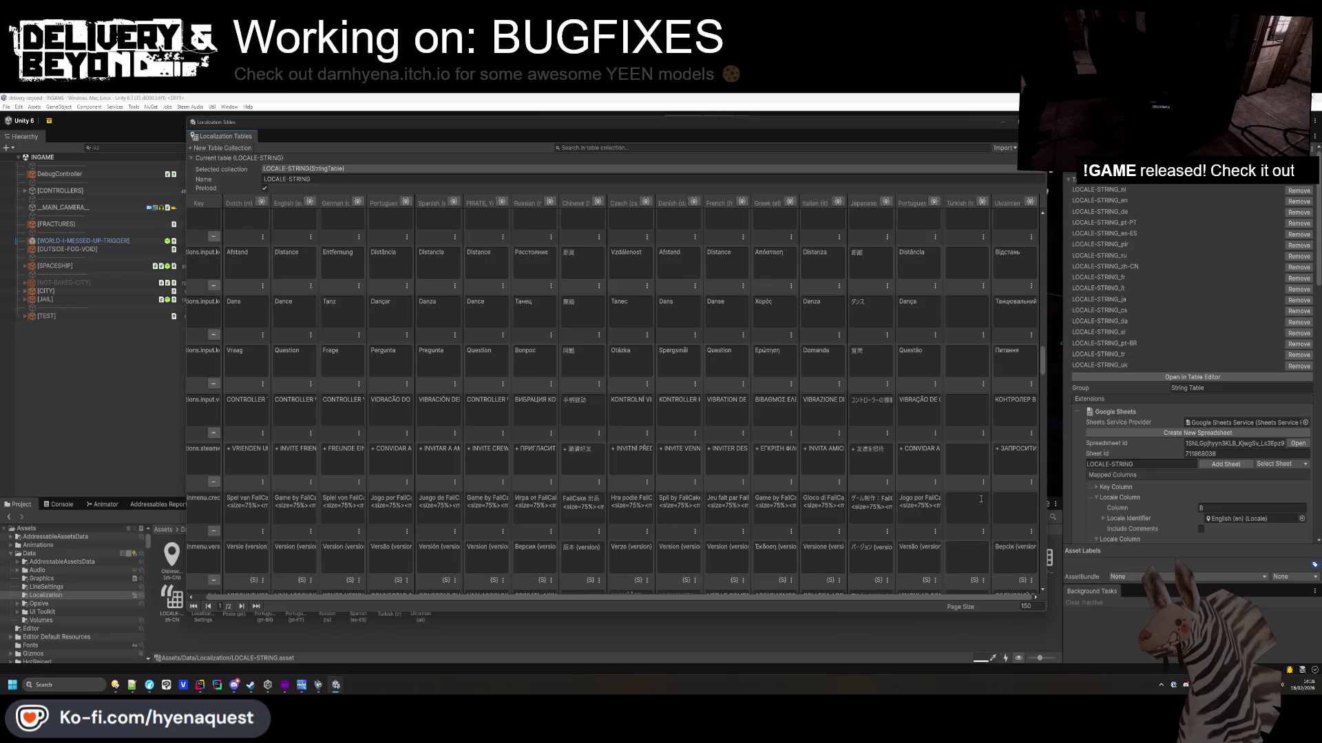
pyautogui.click(302, 512)
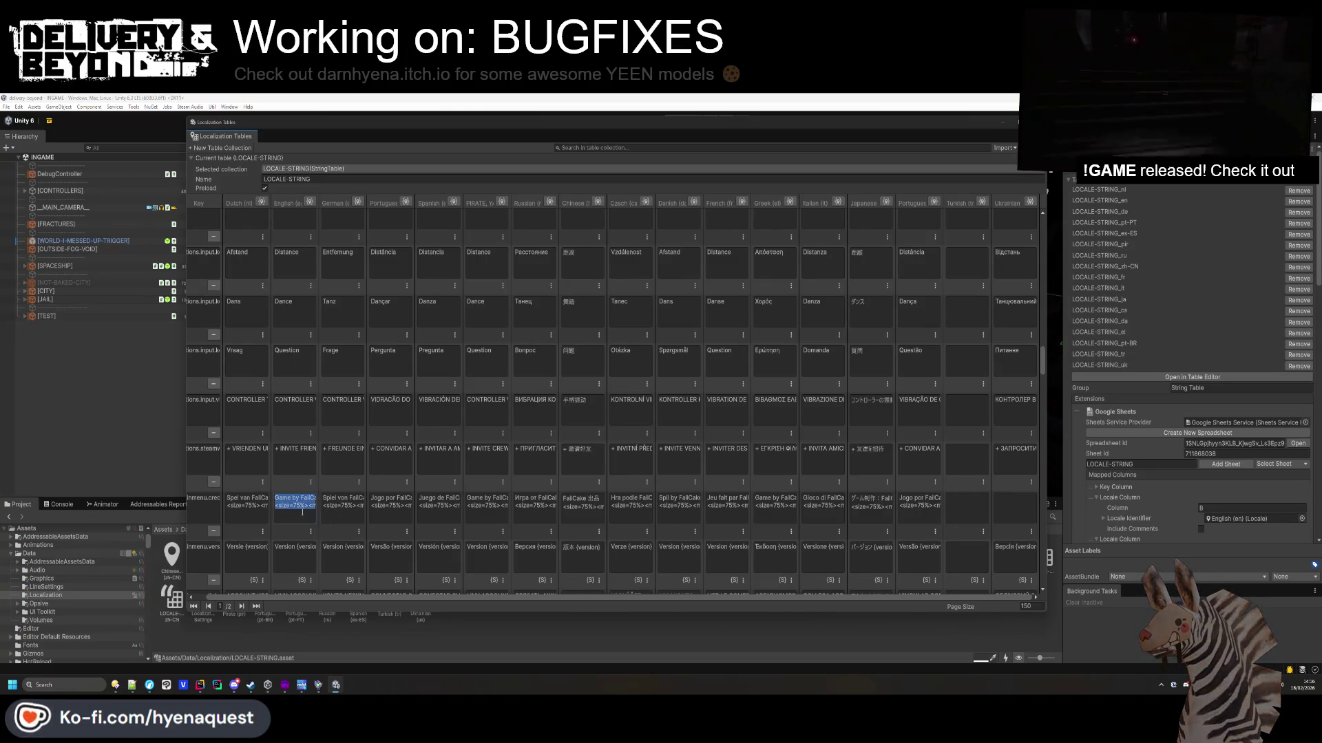
pyautogui.hotkey('ctrl', 'c')
pyautogui.hotkey('alt', 'Tab')
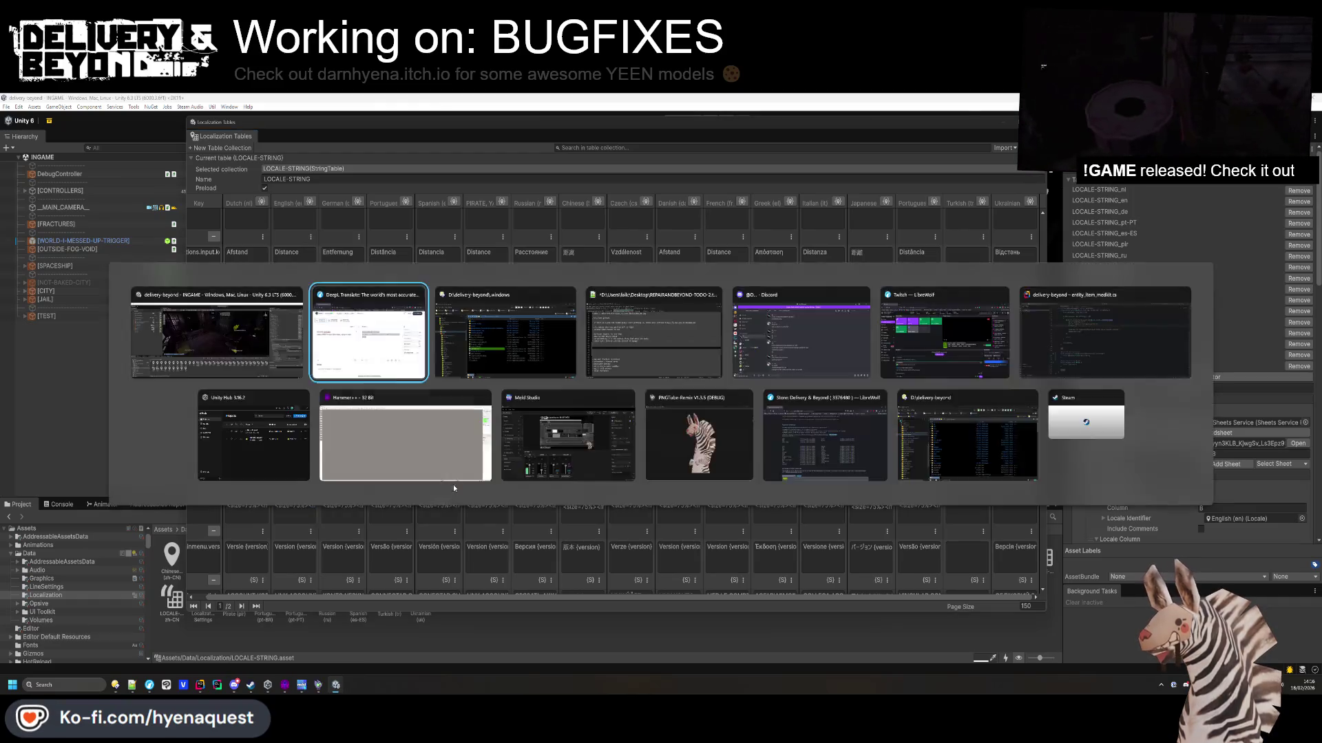
pyautogui.hotkey('ctrl', 'v')
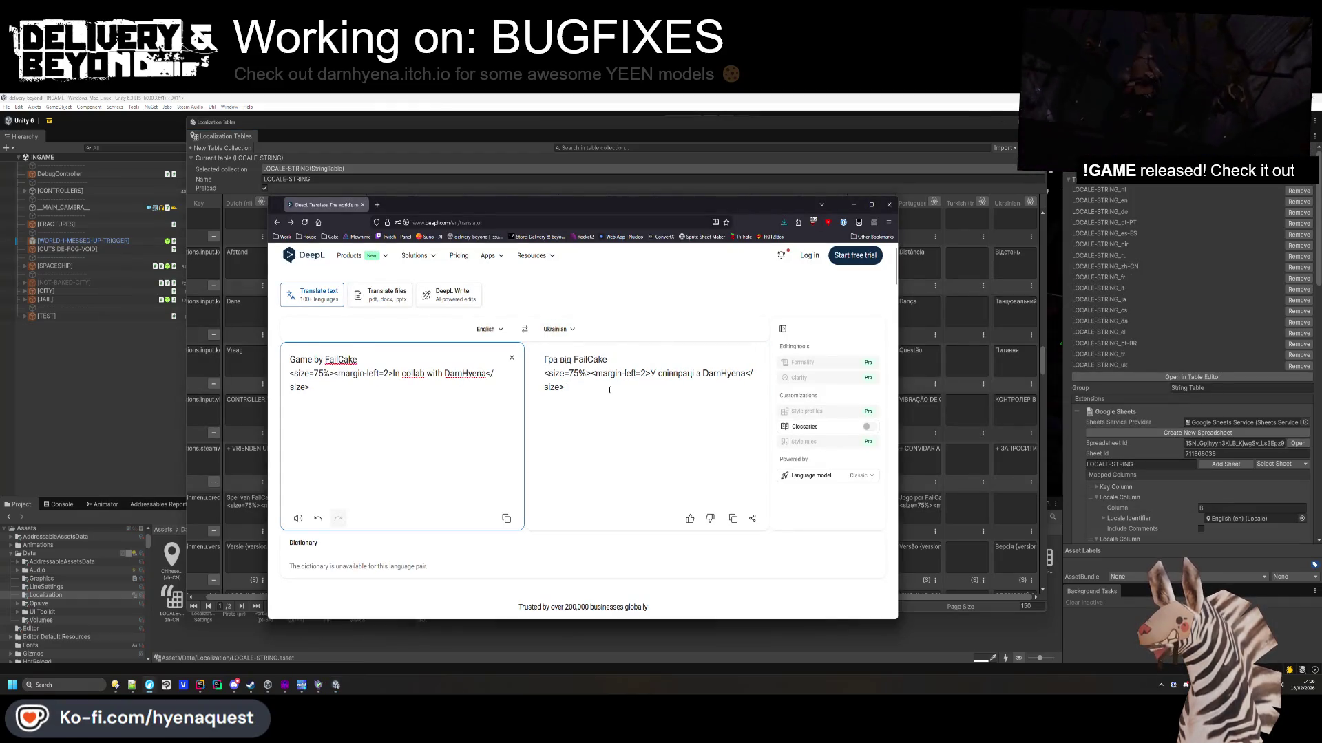
pyautogui.hotkey('ctrl', 'a')
pyautogui.hotkey('ctrl', 'c')
pyautogui.hotkey('alt', 'Tab')
pyautogui.hotkey('ctrl', 'v')
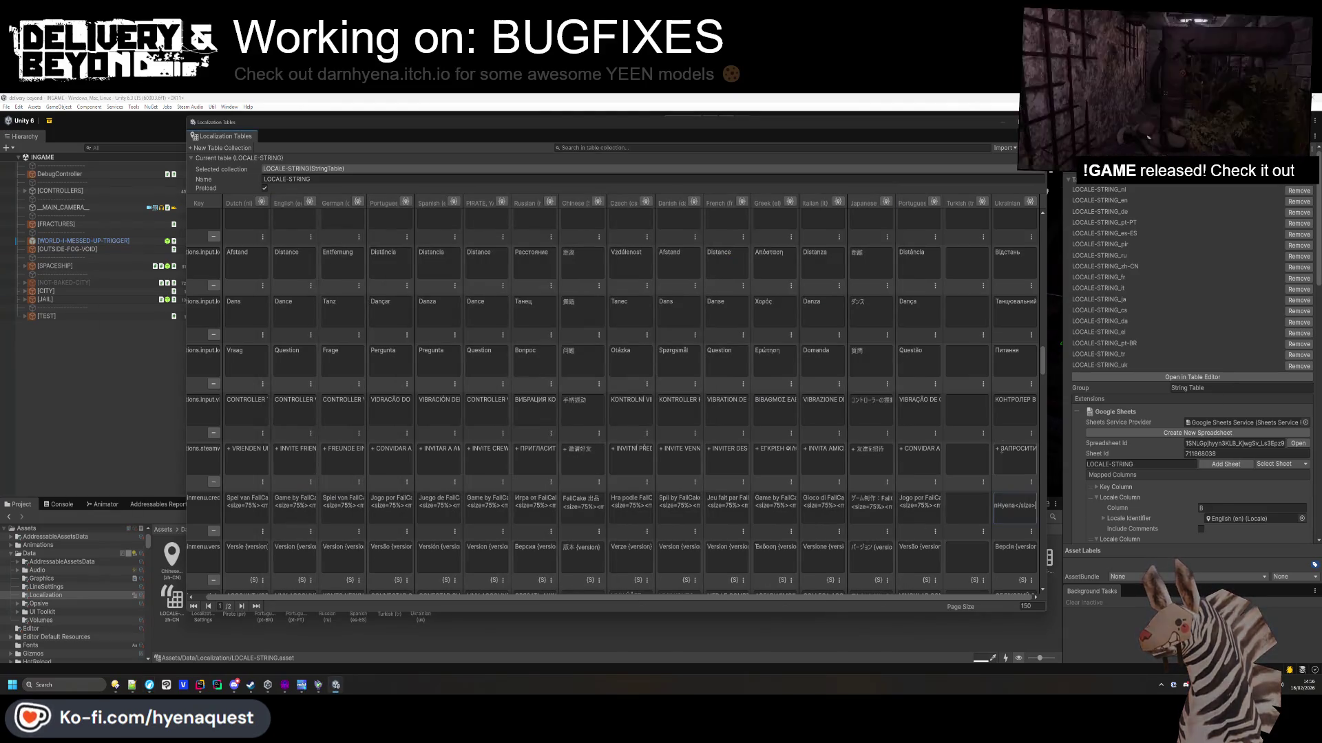
# Translate PLAYERS - {0} into Ukrainian and paste it into its Ukrainian cell.
pyautogui.scroll(-3, 1006, 429)
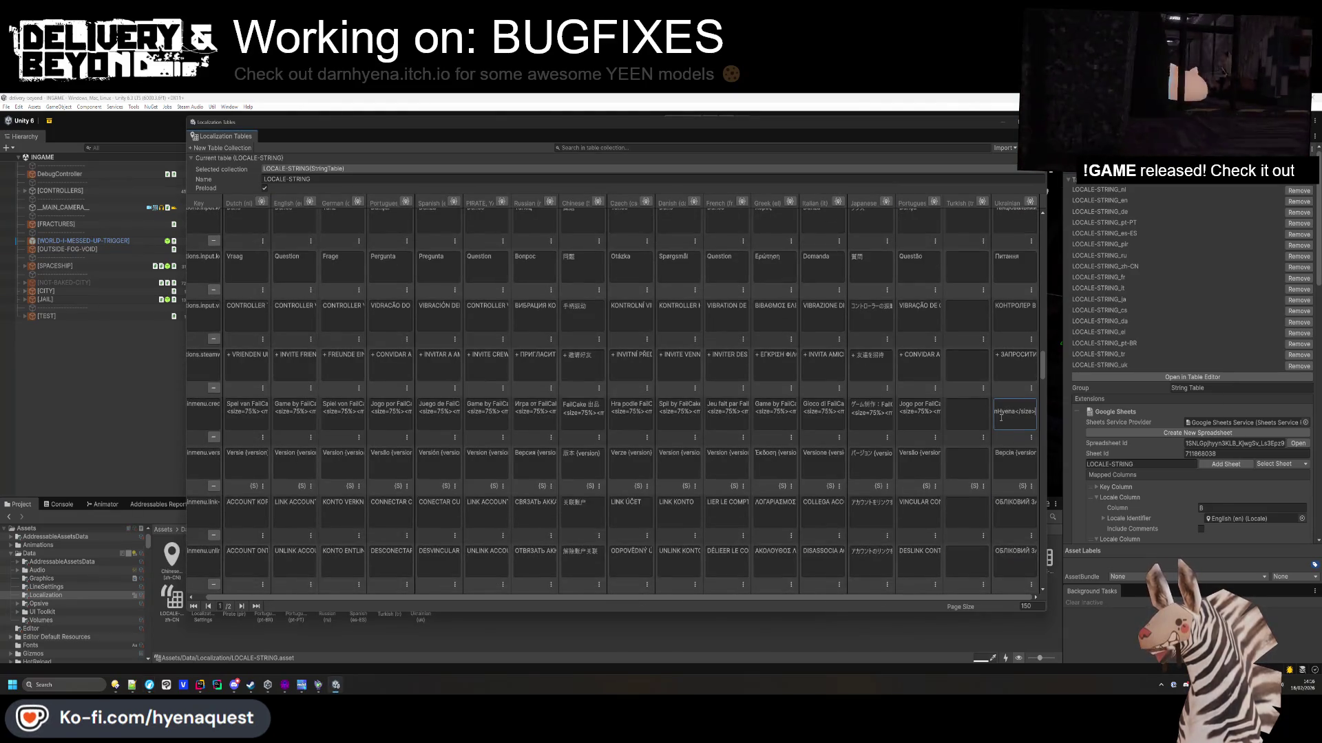
pyautogui.scroll(-10, 1001, 418)
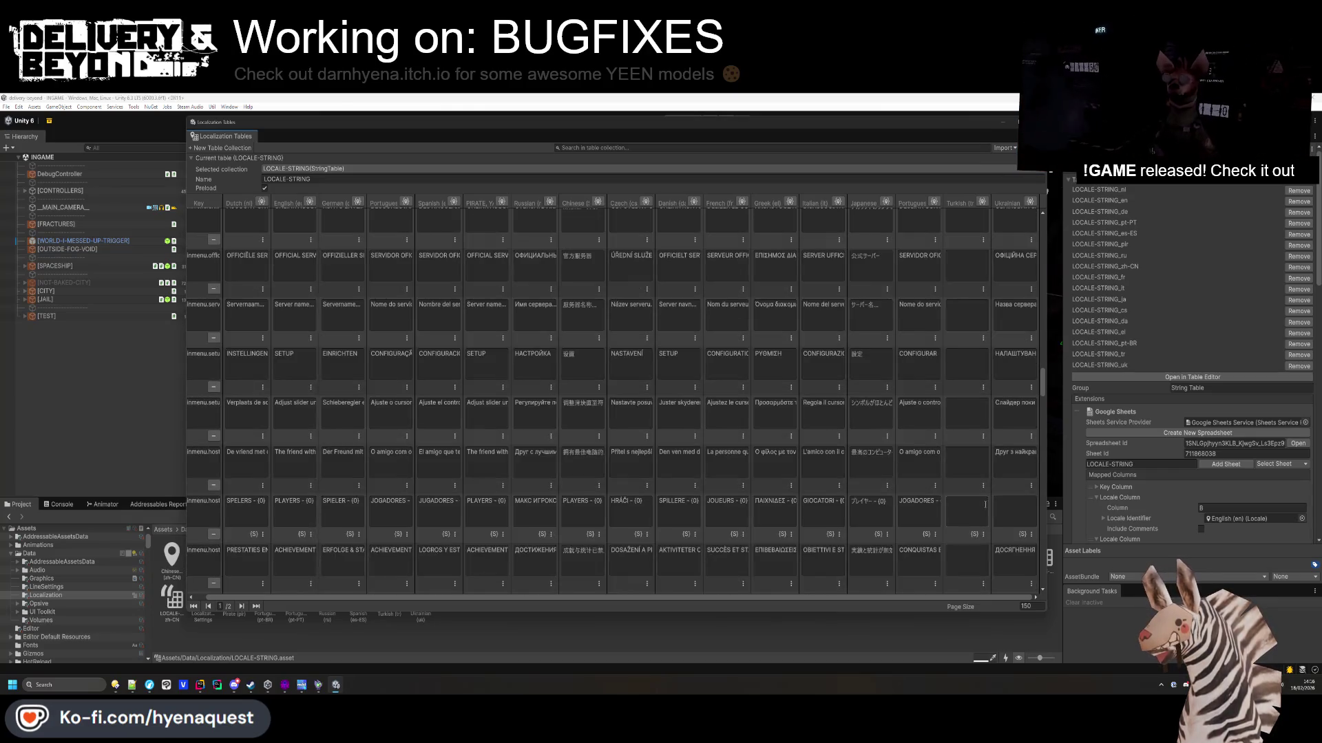
pyautogui.hotkey('ctrl', 'c')
pyautogui.hotkey('alt', 'Tab')
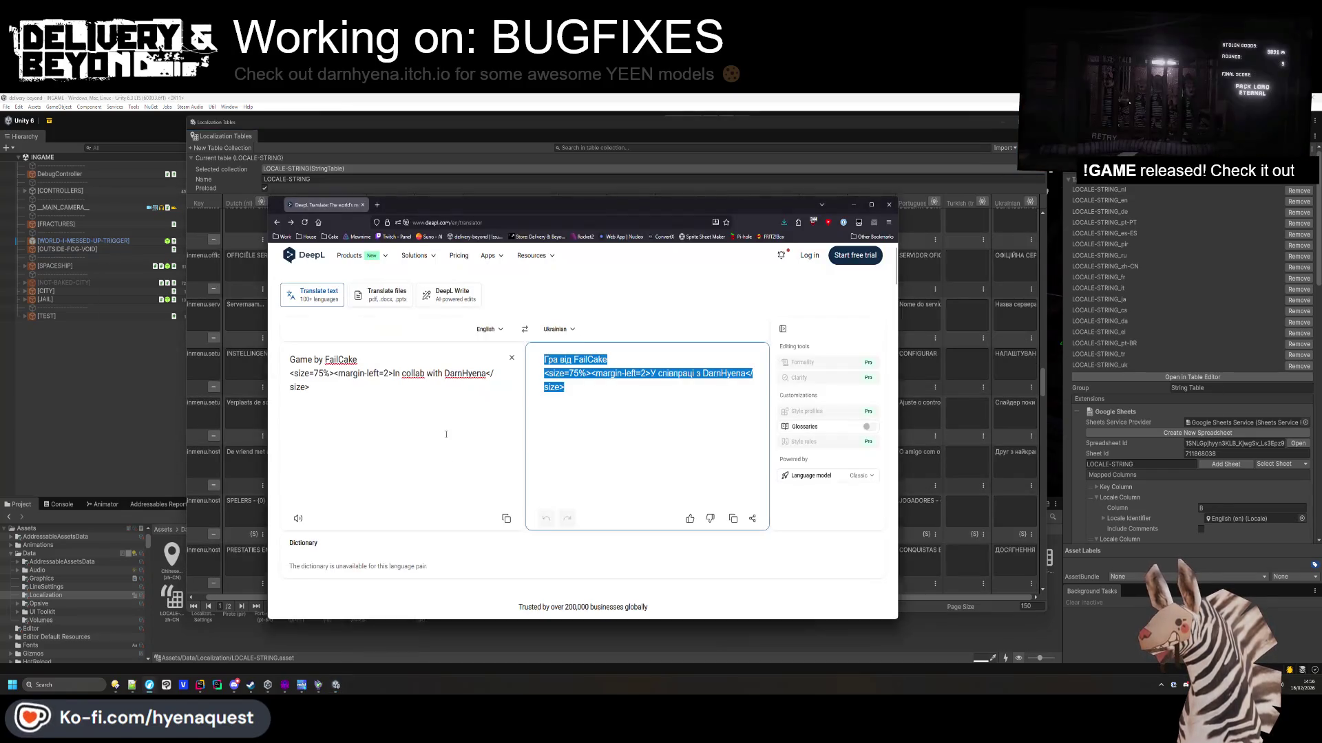
pyautogui.click(311, 514)
pyautogui.hotkey('ctrl', 'a')
pyautogui.hotkey('ctrl', 'v')
pyautogui.moveTo(550, 358); pyautogui.dragTo(543, 361)
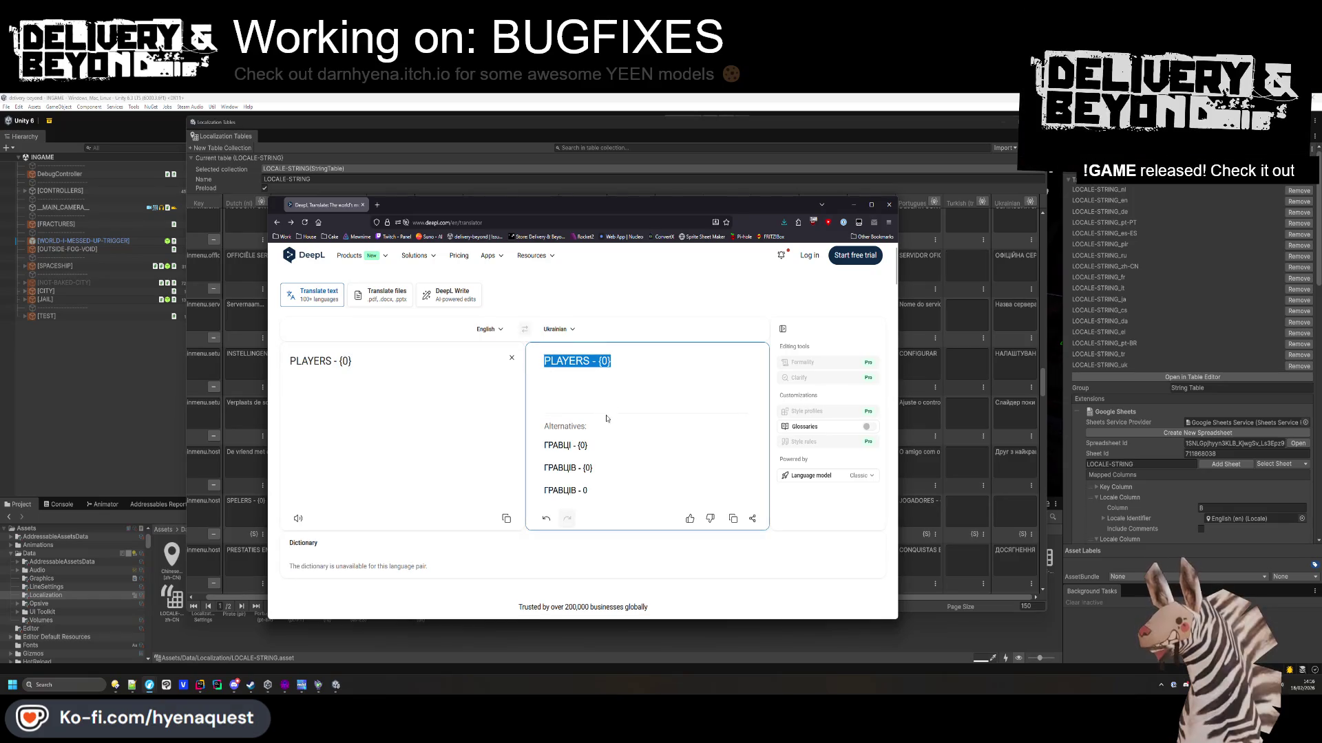
pyautogui.hotkey('ctrl', 'c')
pyautogui.hotkey('alt', 'Tab')
pyautogui.hotkey('ctrl', 'v')
# Translate the PHOTOSENSITIVITY WARNING text and select its empty Ukrainian cell.
pyautogui.scroll(-3, 986, 474)
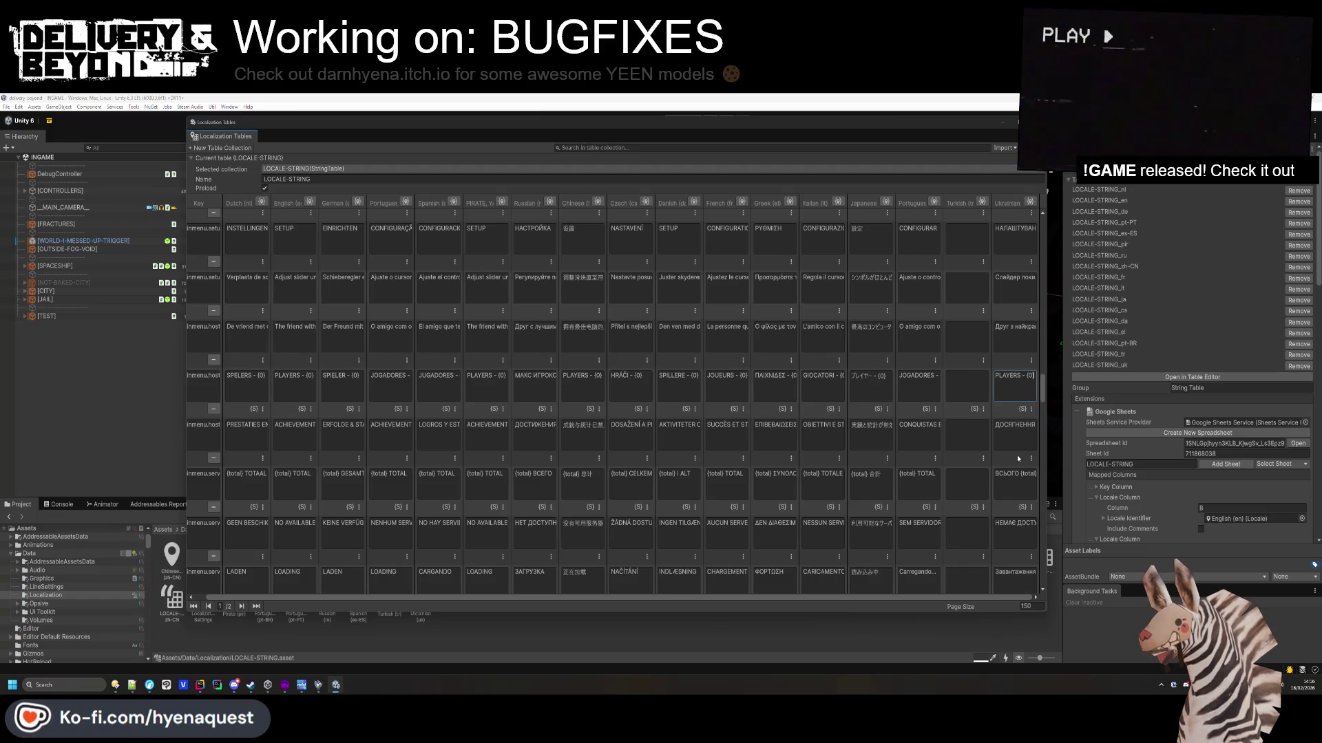
pyautogui.scroll(-6, 1018, 454)
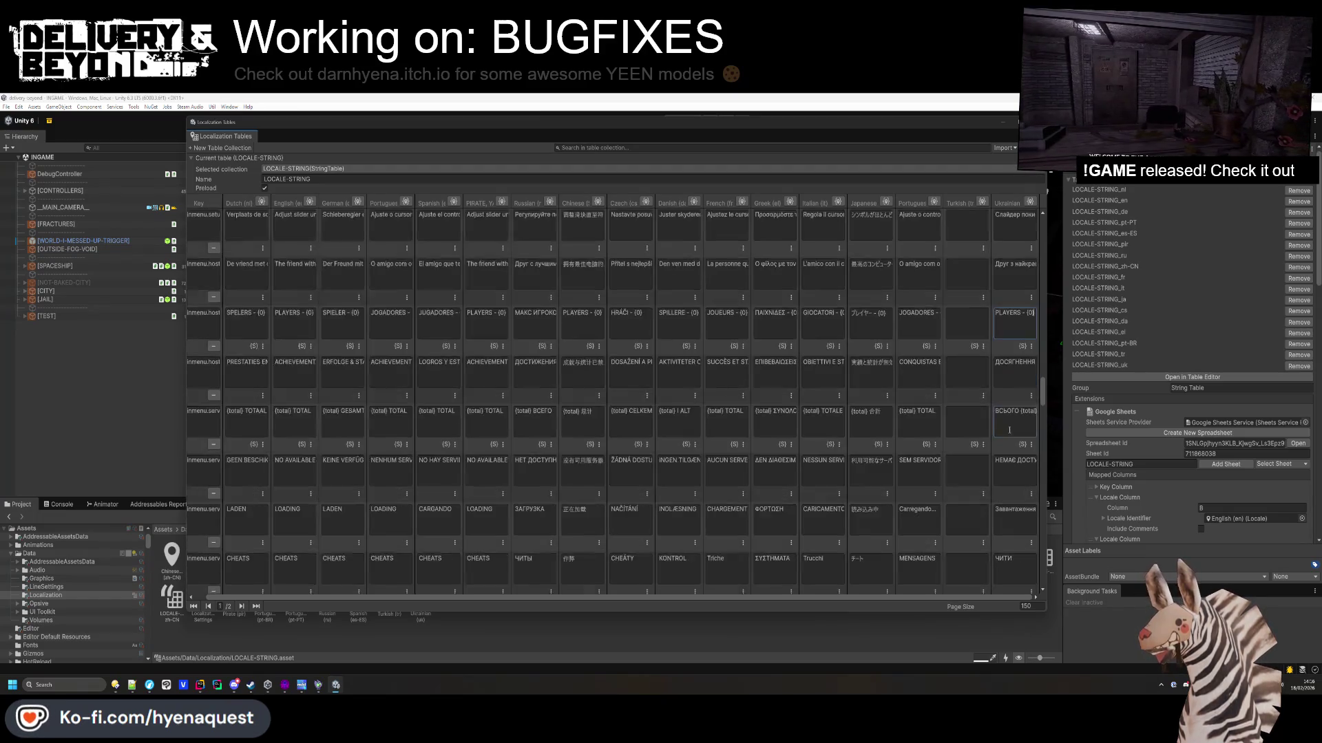
pyautogui.scroll(-2, 1014, 454)
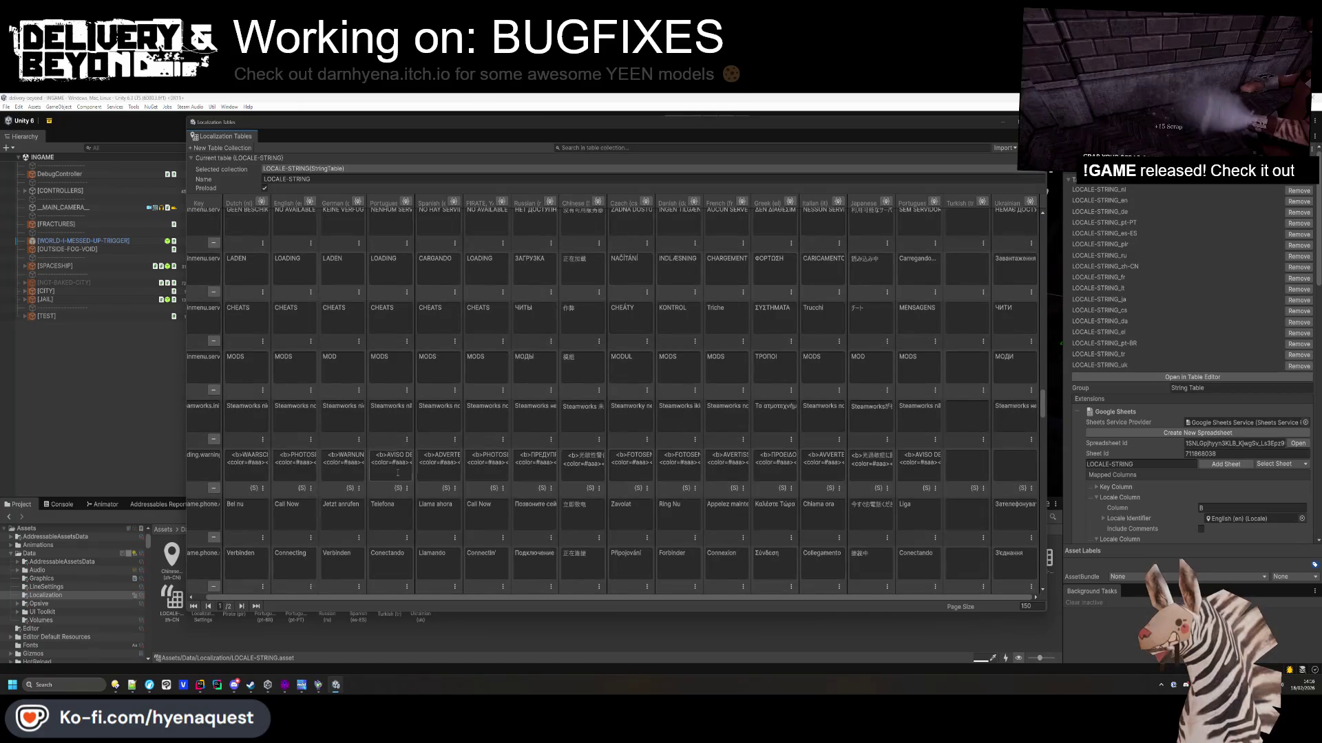
pyautogui.hotkey('alt', 'Tab')
pyautogui.hotkey('ctrl', 'v')
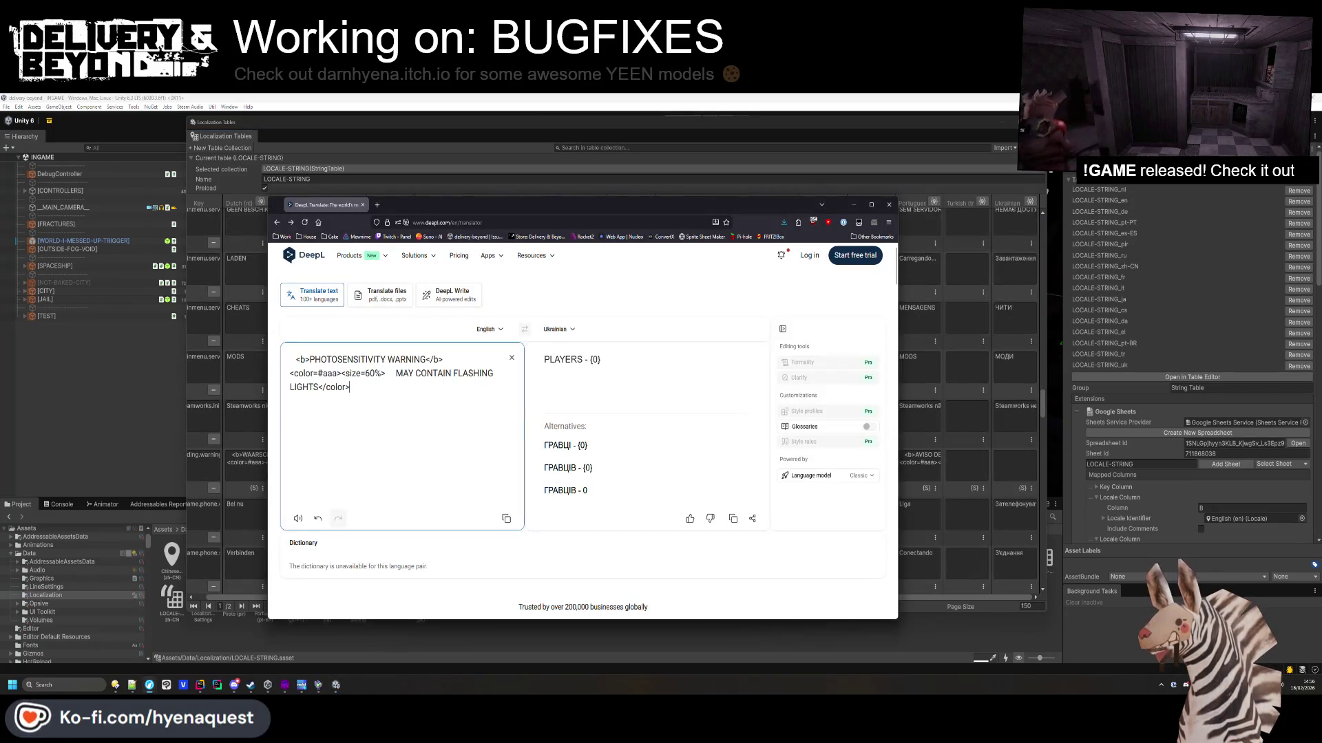
pyautogui.click(1014, 454)
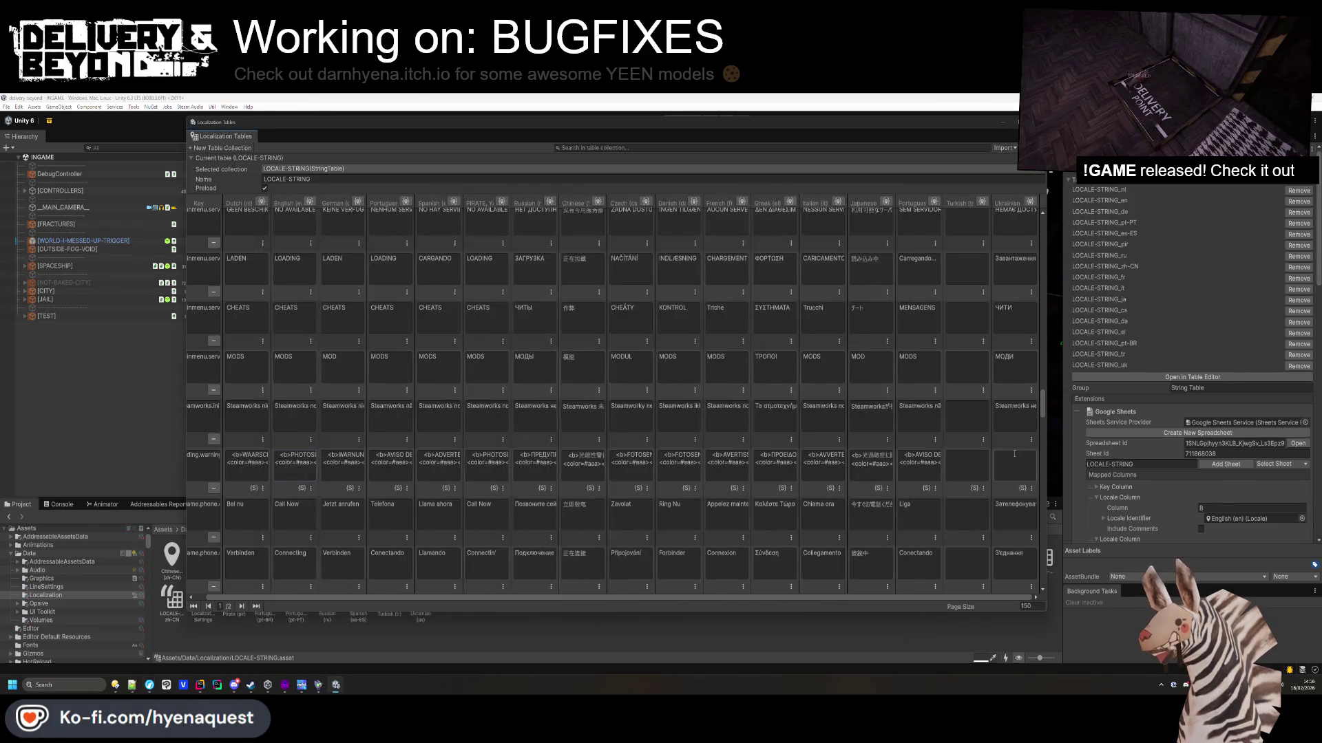
pyautogui.scroll(-5, 998, 457)
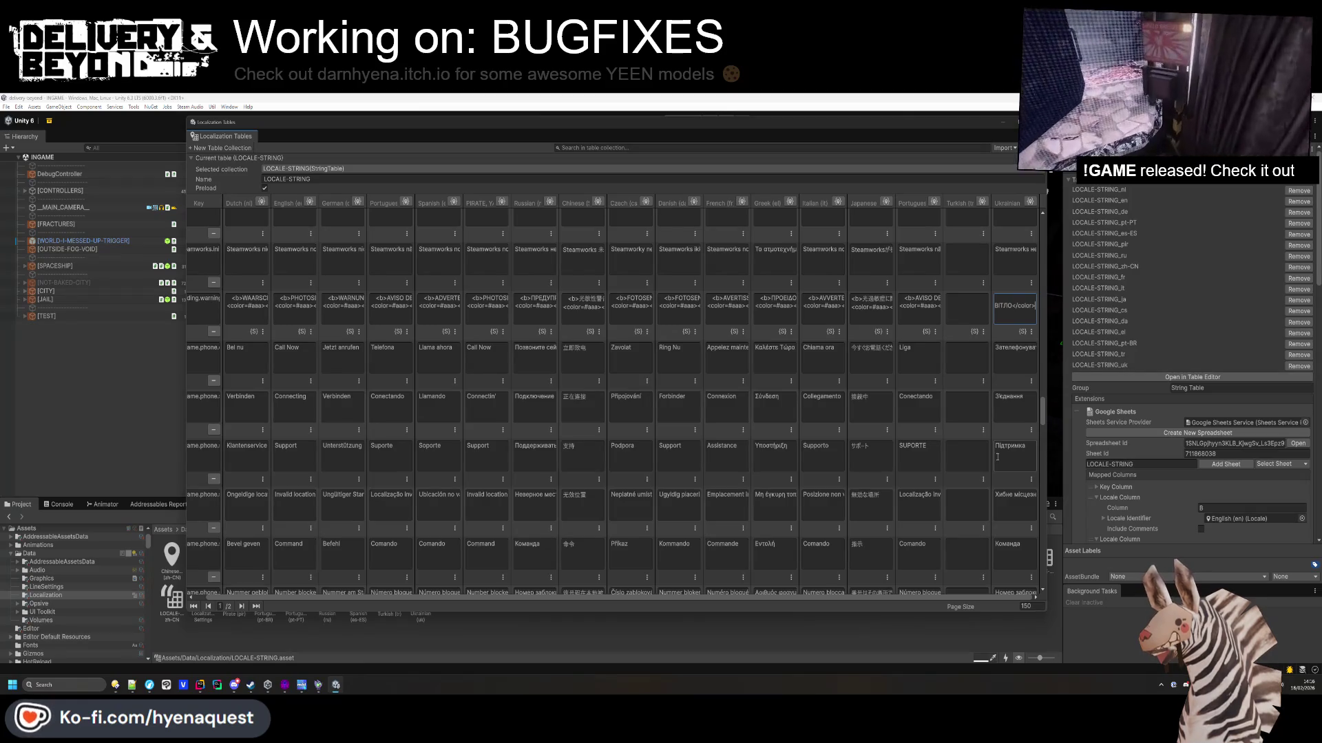
pyautogui.scroll(-6, 998, 457)
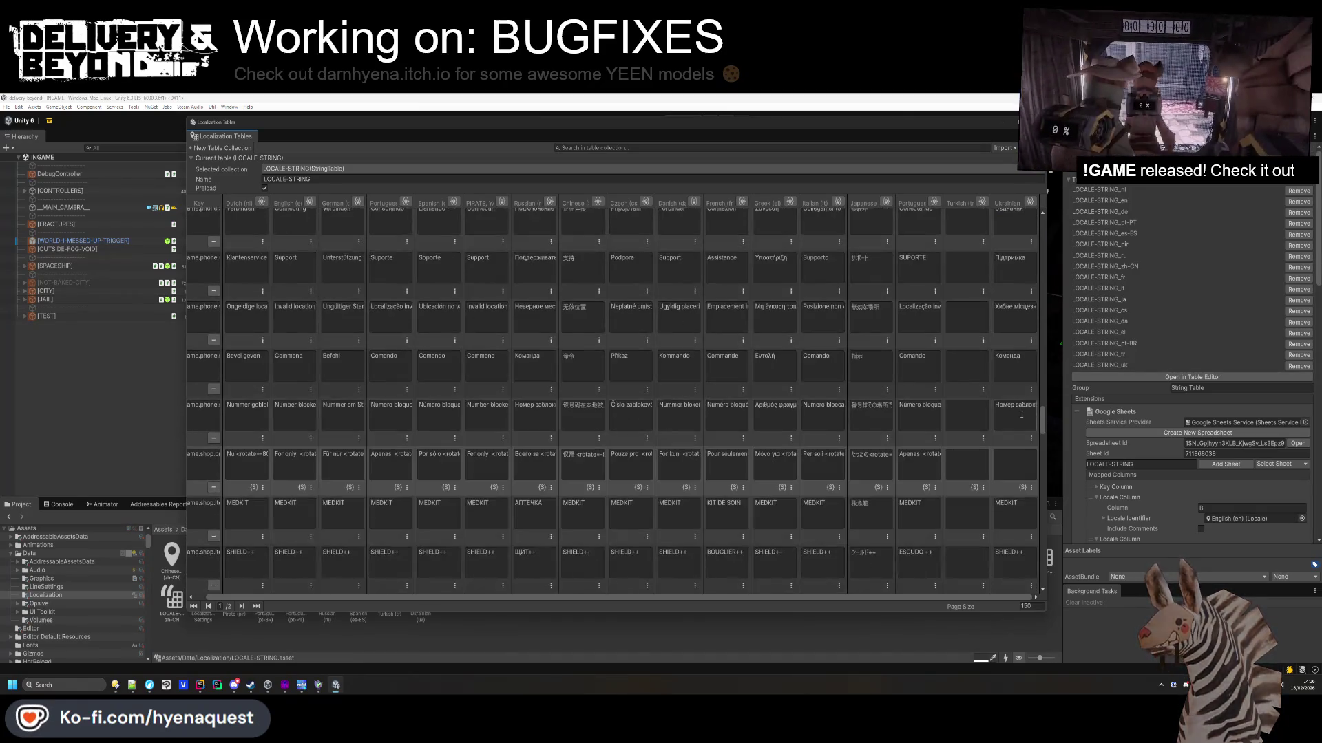
pyautogui.hotkey('alt', 'Tab')
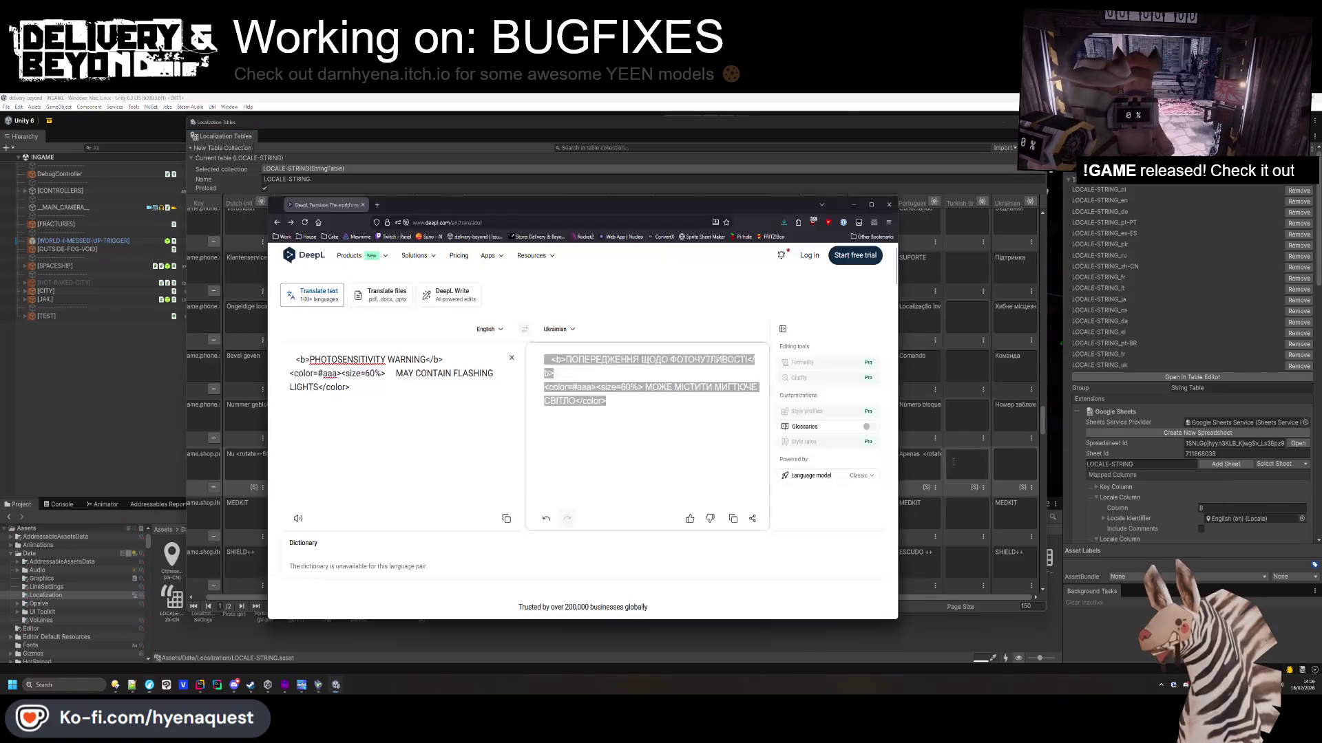
pyautogui.hotkey('ctrl', 'a')
# Translate the 'For only {price}' text, regenerating the DeepL output.
pyautogui.click(450, 420)
pyautogui.hotkey('ctrl', 'a')
pyautogui.hotkey('ctrl', 'v')
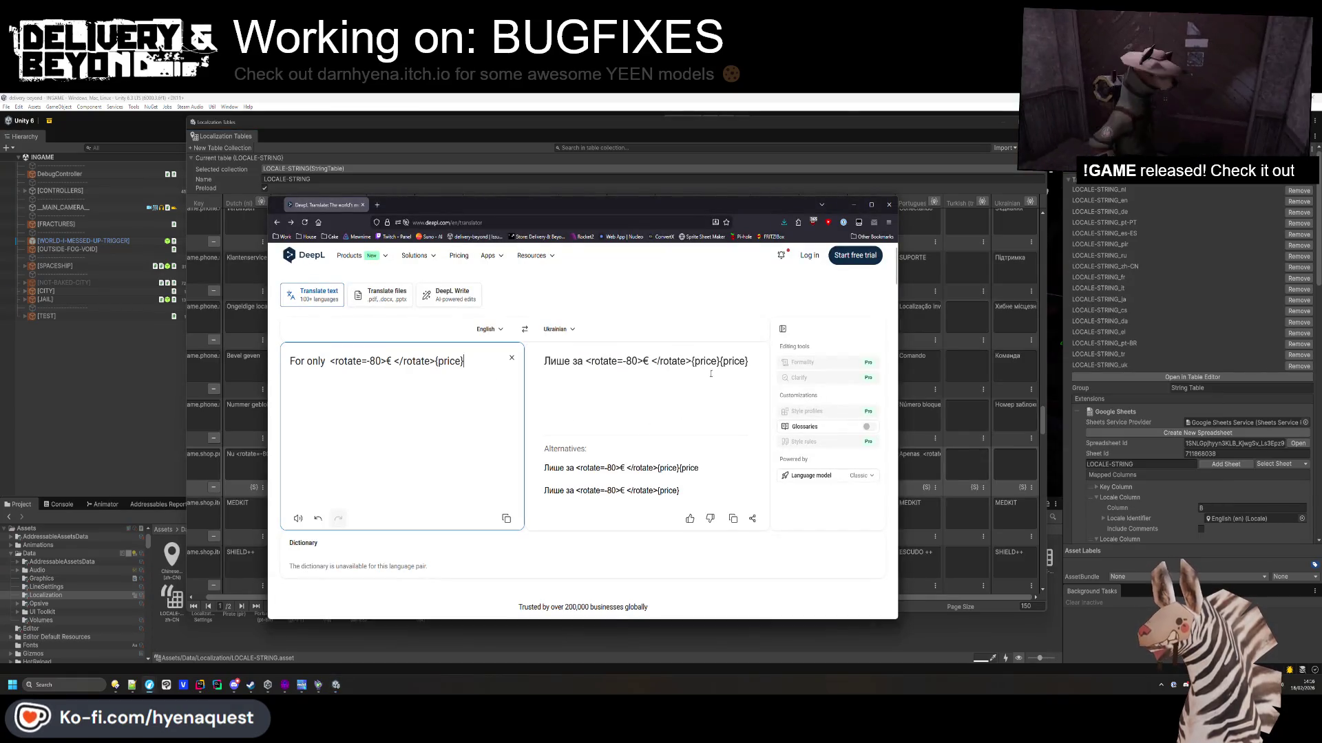
pyautogui.click(511, 371)
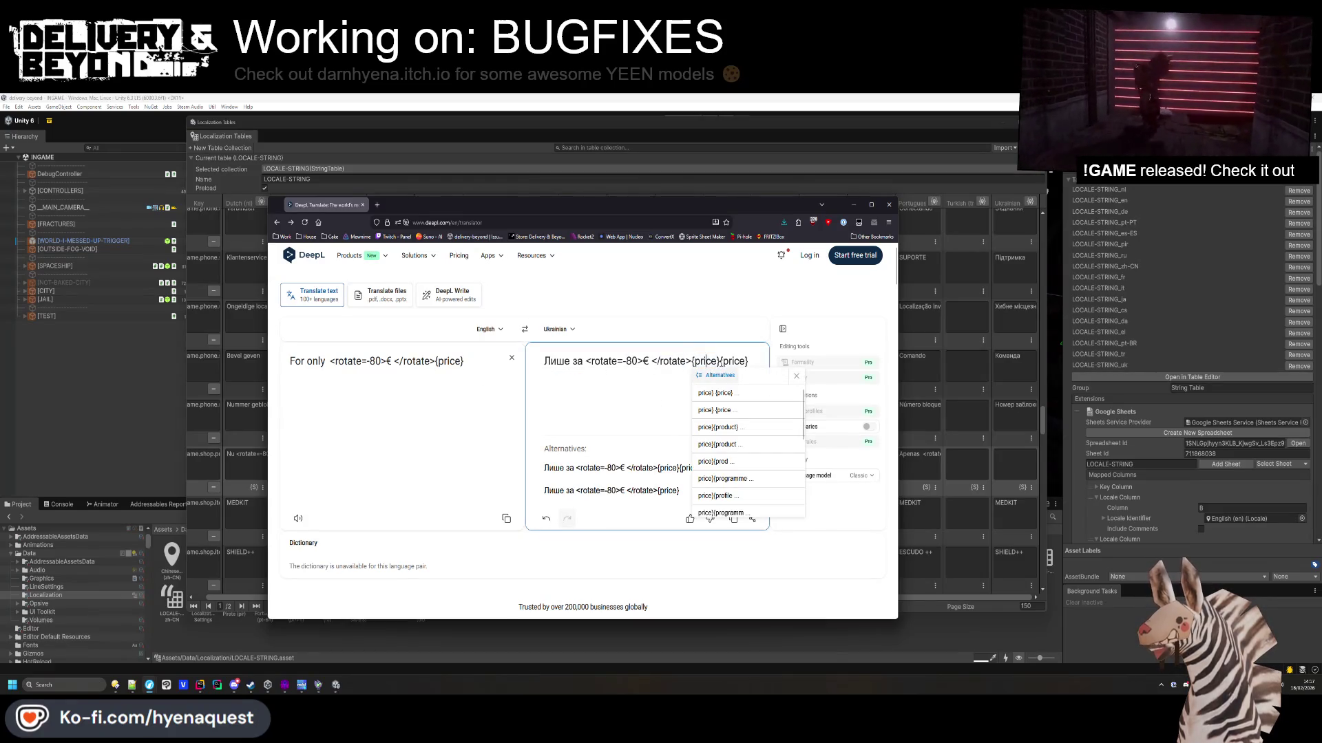
pyautogui.moveTo(719, 361); pyautogui.dragTo(544, 361)
pyautogui.click(398, 421)
pyautogui.hotkey('ctrl', 'a')
pyautogui.click(398, 420)
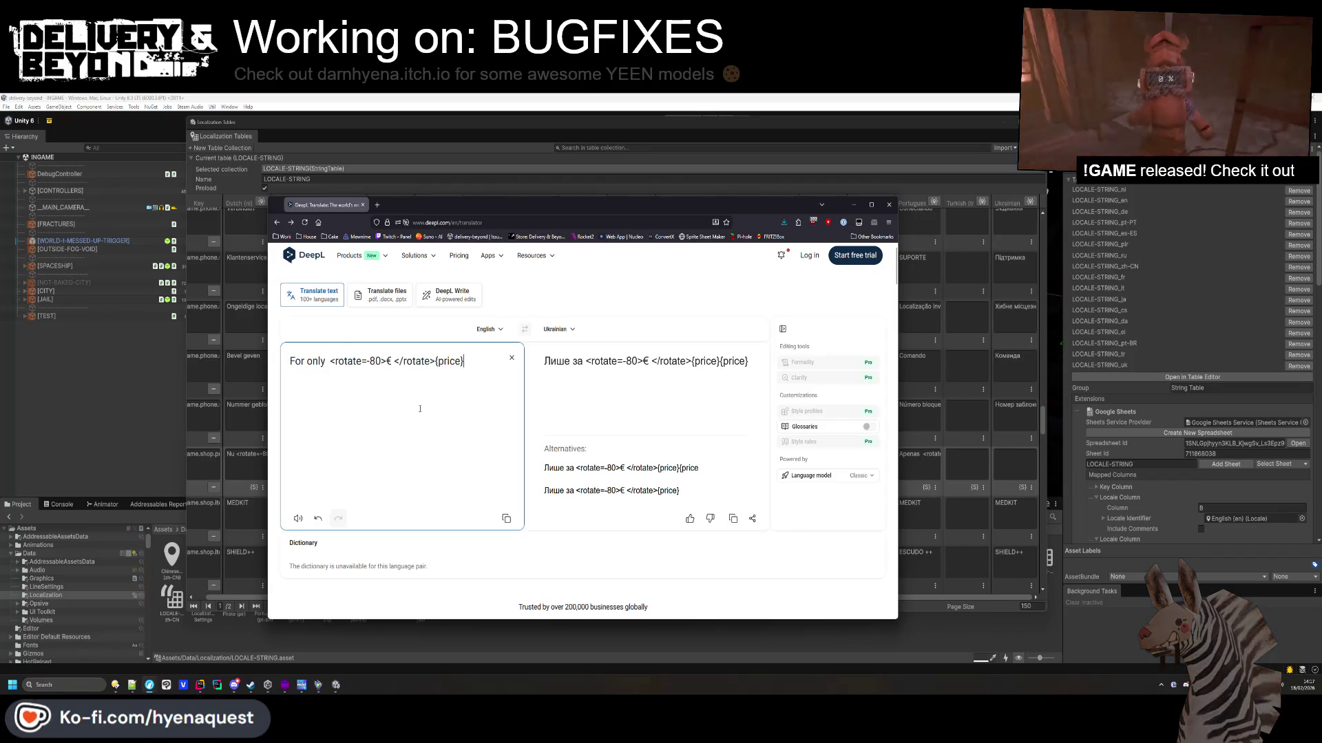
pyautogui.hotkey('ctrl', 'a')
pyautogui.hotkey('ctrl', 'x')
pyautogui.hotkey('ctrl', 'v')
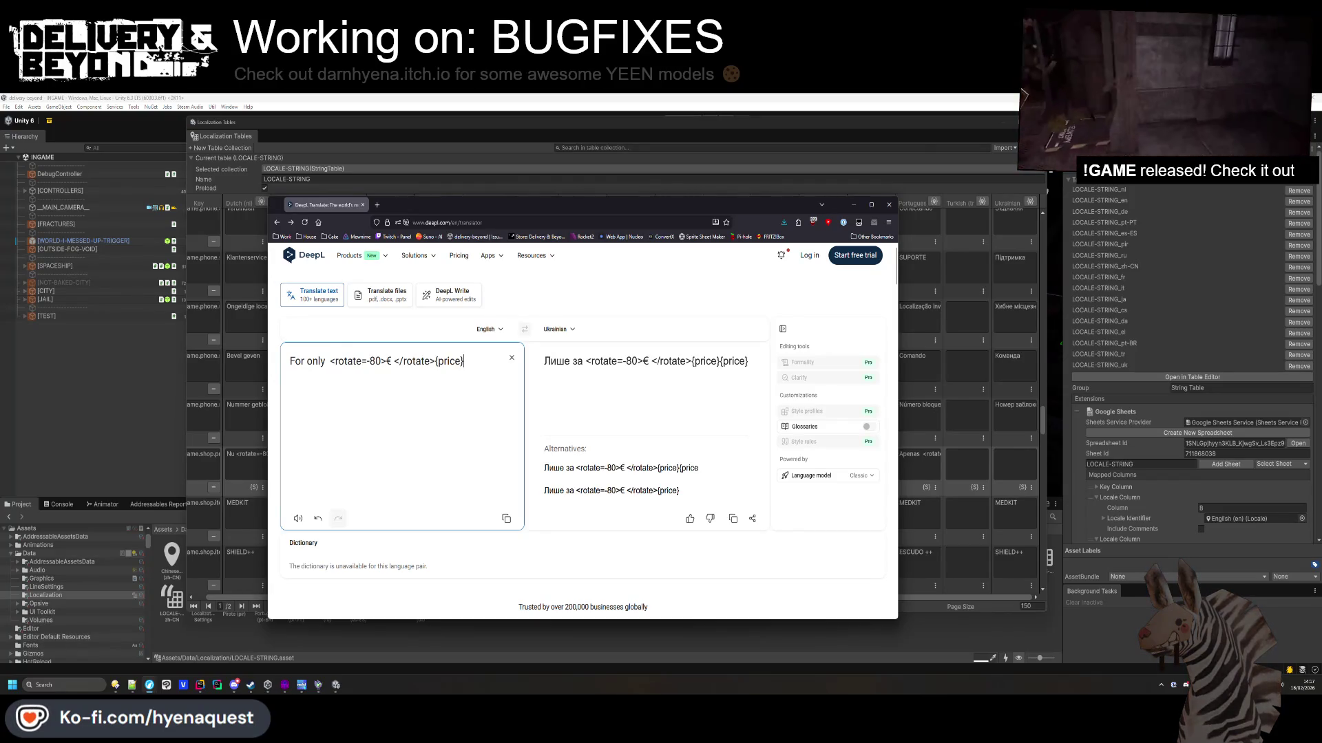
# Paste the Ukrainian price translation, trimmed at the first {price}, into the empty price cell.
pyautogui.moveTo(719, 361); pyautogui.dragTo(544, 361)
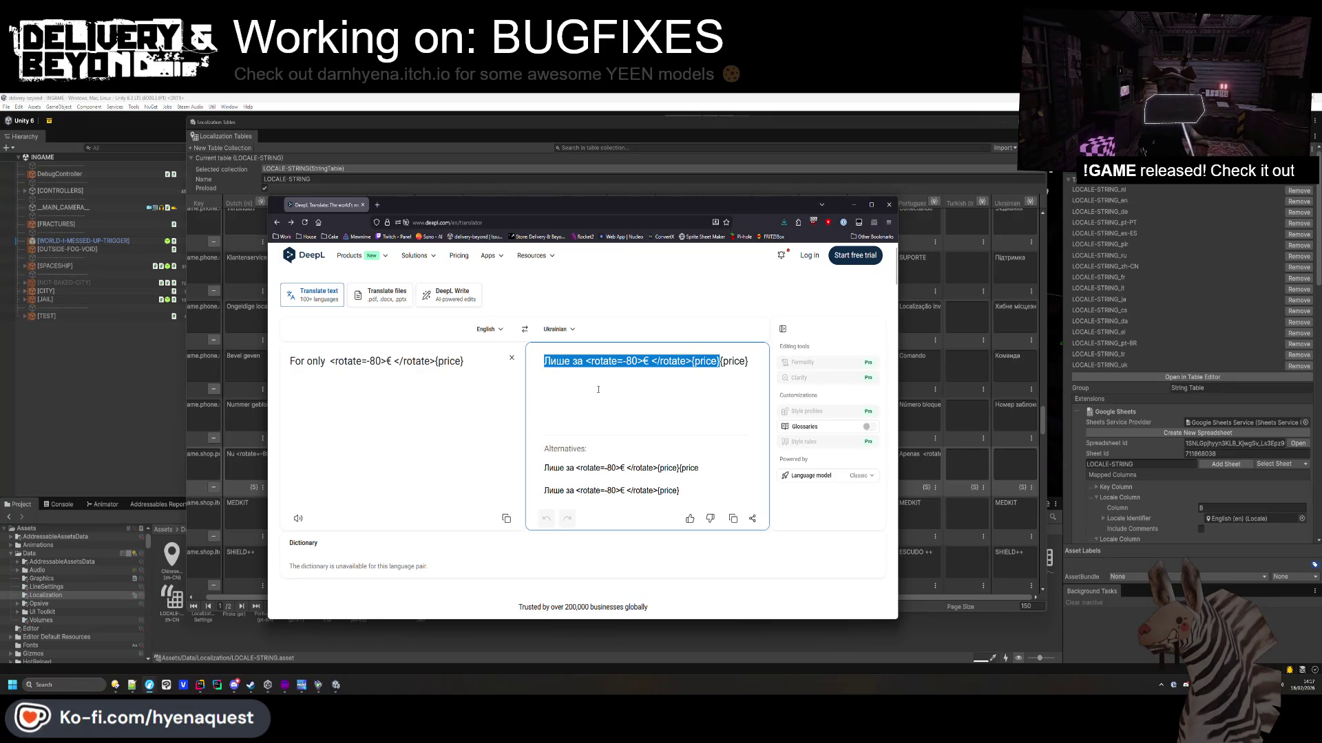
pyautogui.hotkey('ctrl', 'c')
pyautogui.click(1012, 457)
pyautogui.hotkey('ctrl', 'v')
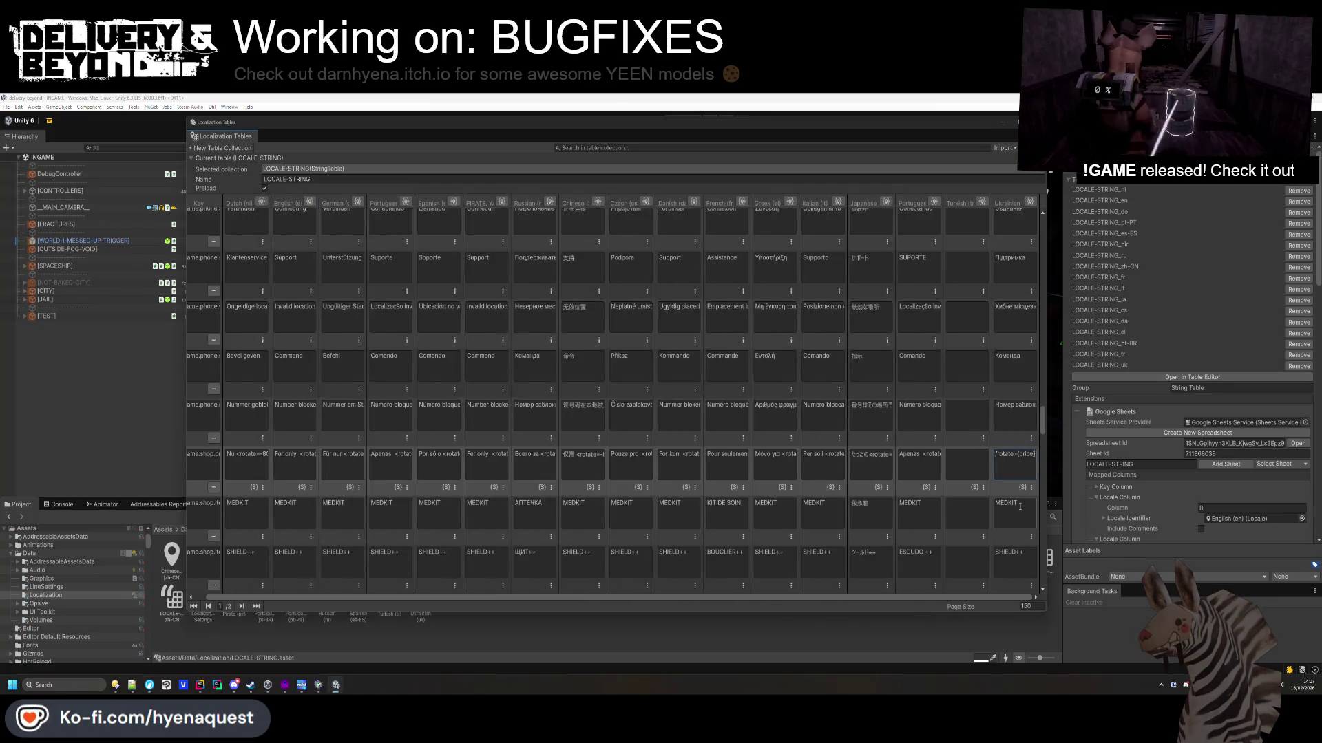
# Translate STAN'S PREVIOUSLY OWNED ITEMS and copy the Ukrainian shop title.
pyautogui.scroll(-5, 1020, 506)
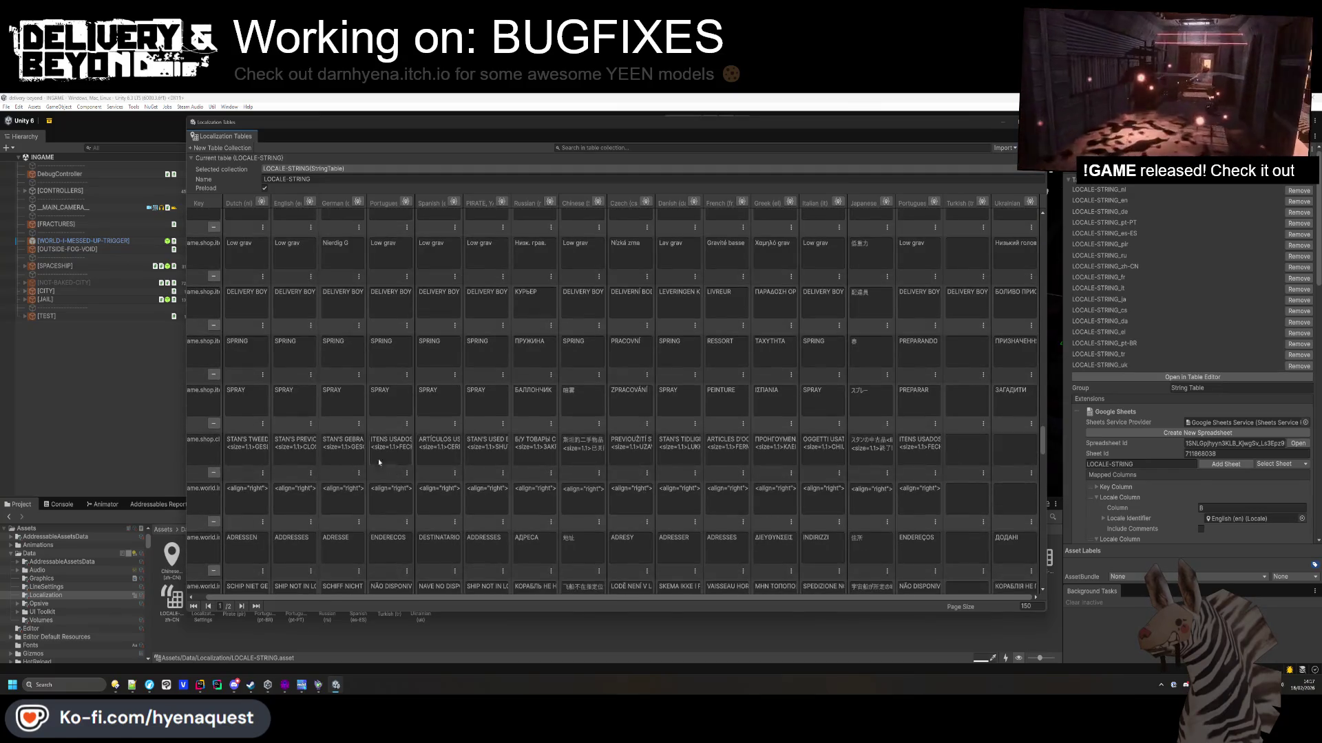
pyautogui.hotkey('ctrl', 'c')
pyautogui.hotkey('alt', 'Tab')
pyautogui.hotkey('ctrl', 'a')
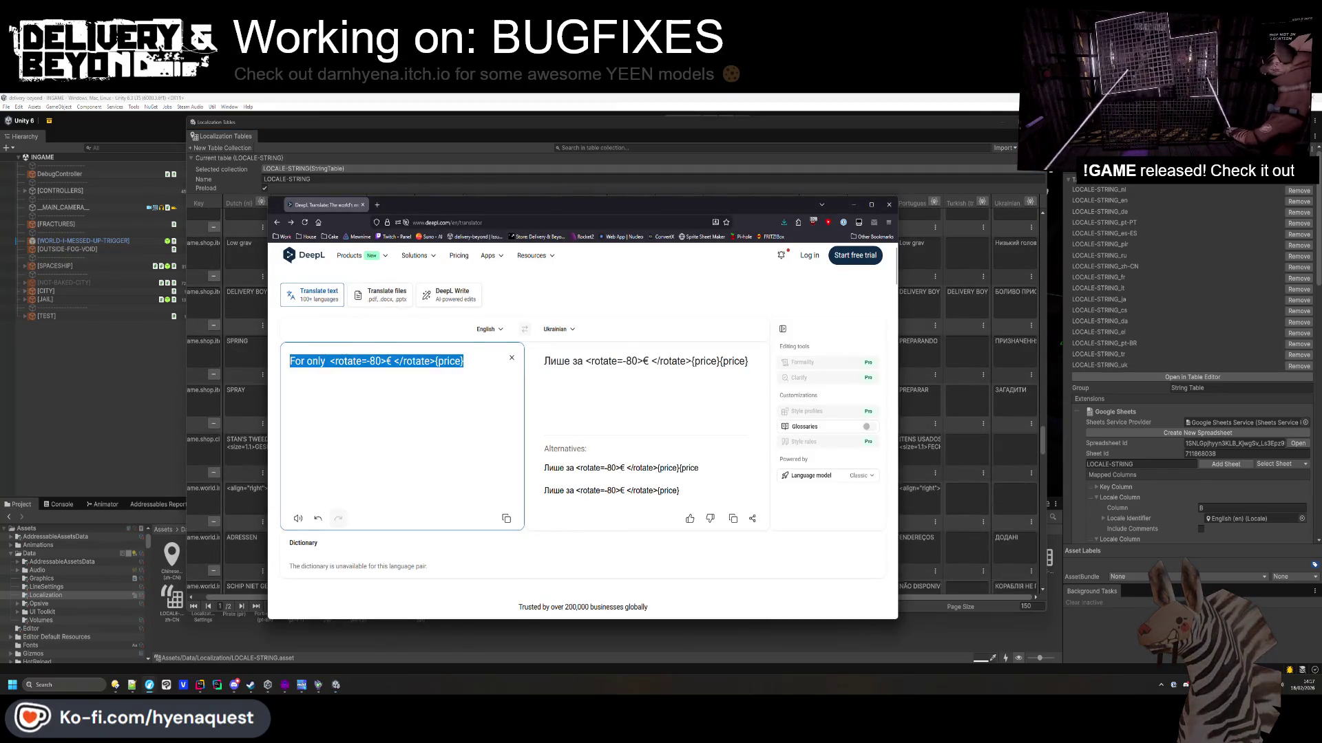
pyautogui.hotkey('ctrl', 'v')
pyautogui.hotkey('ctrl', 'a')
pyautogui.hotkey('ctrl', 'c')
pyautogui.hotkey('alt', 'Tab')
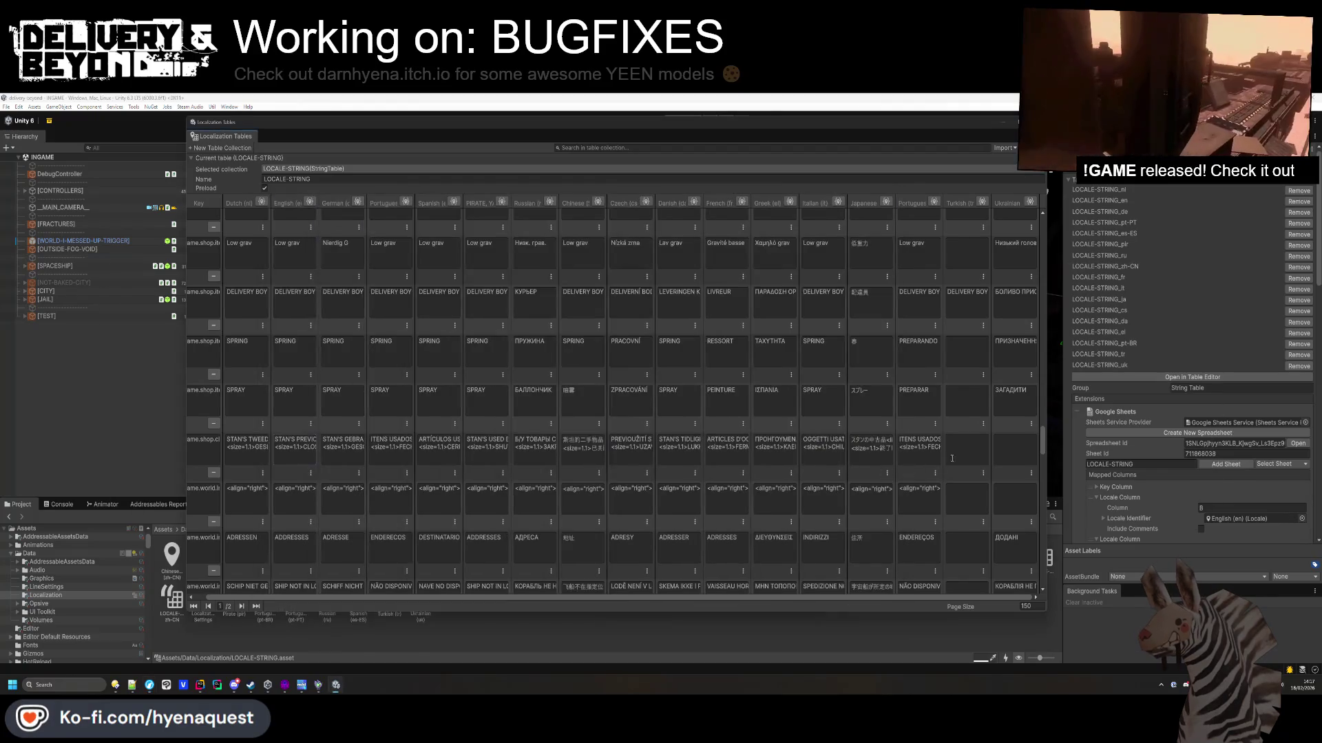
# Put the English WORLD INFO text into DeepL for translation.
pyautogui.click(298, 497)
pyautogui.hotkey('ctrl', 'c')
pyautogui.hotkey('alt', 'Tab')
pyautogui.hotkey('ctrl', 'a')
pyautogui.hotkey('ctrl', 'v')
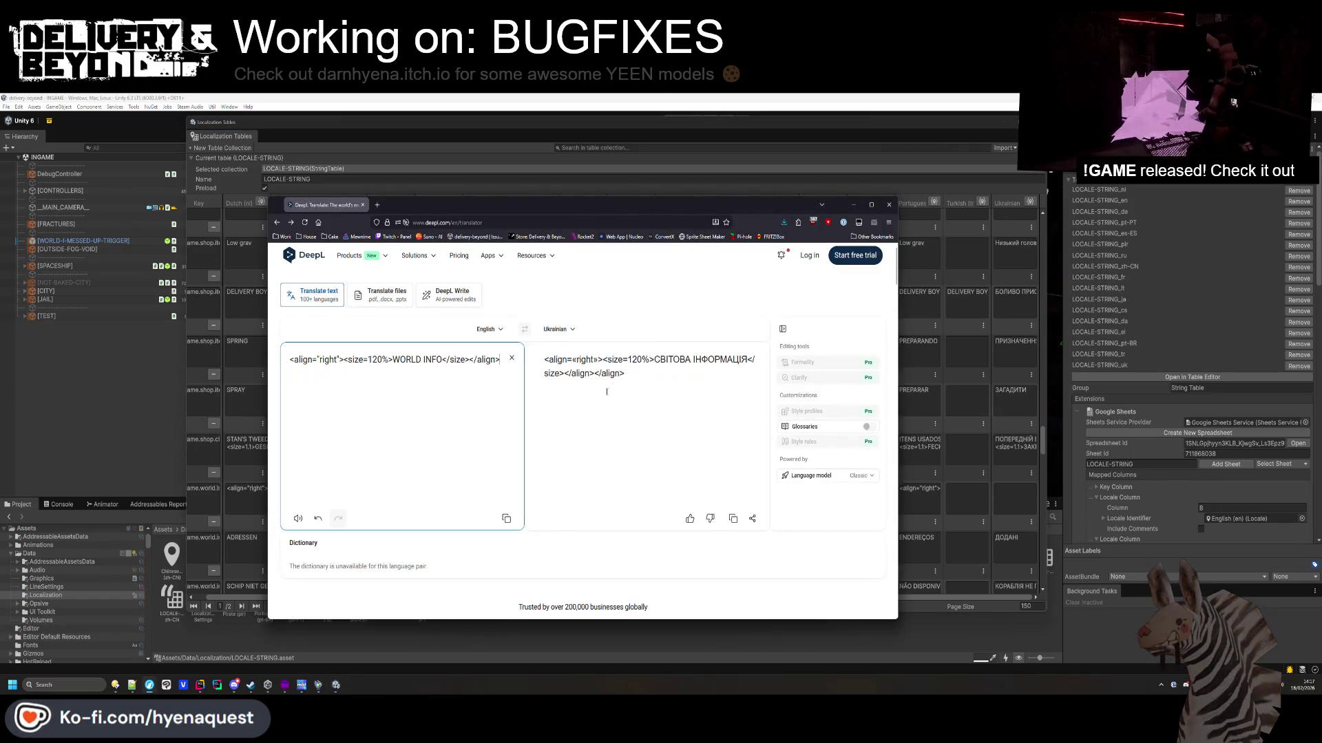
# Fix the quote after 'right' in the WORLD INFO source and rate the Ukrainian output as poor.
pyautogui.moveTo(572, 363); pyautogui.dragTo(594, 360)
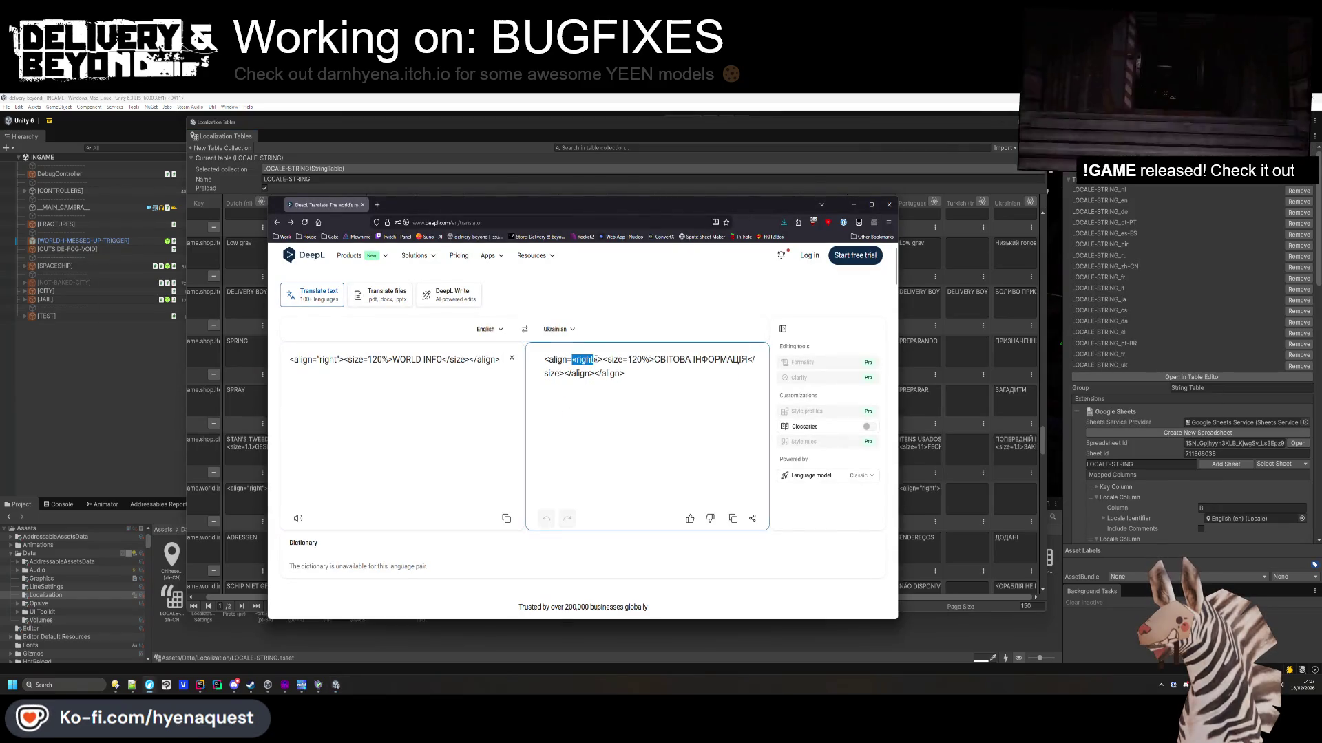
pyautogui.click(600, 360)
pyautogui.hotkey('ctrl', 'a')
pyautogui.click(738, 461)
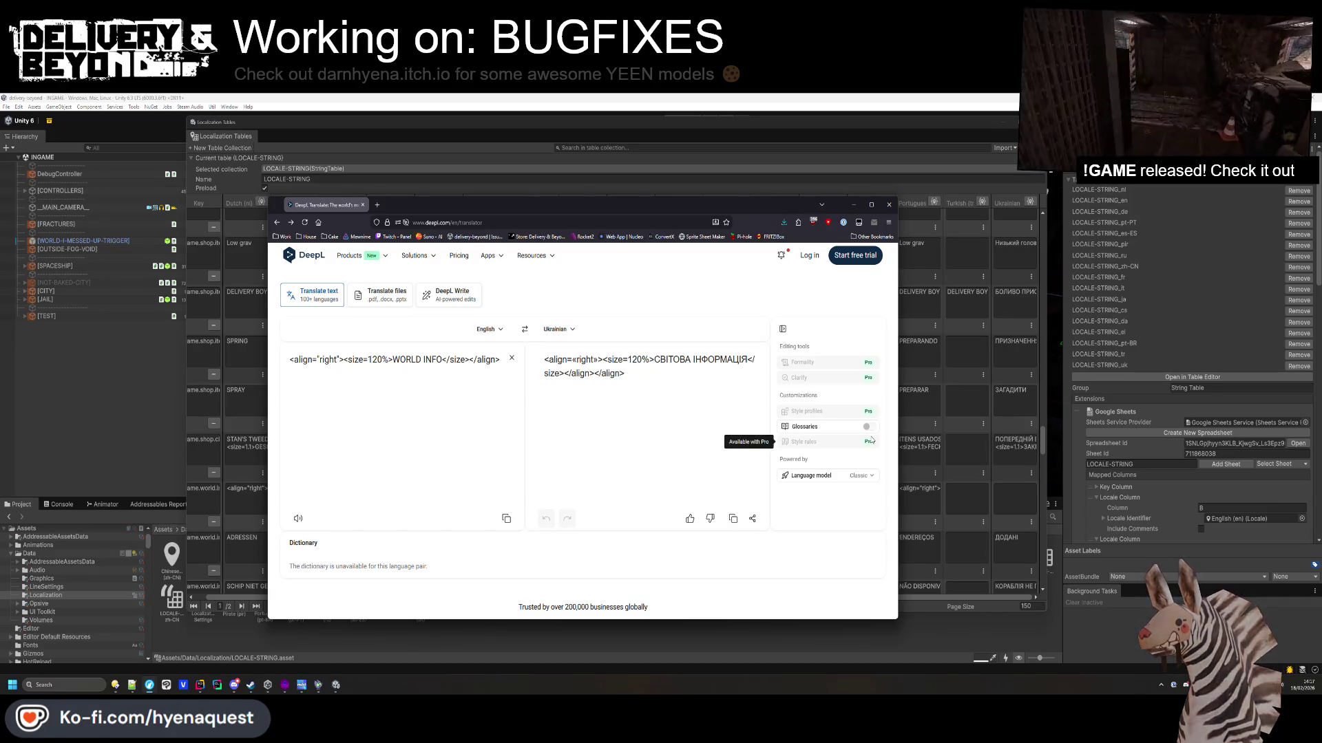
pyautogui.doubleClick(340, 363)
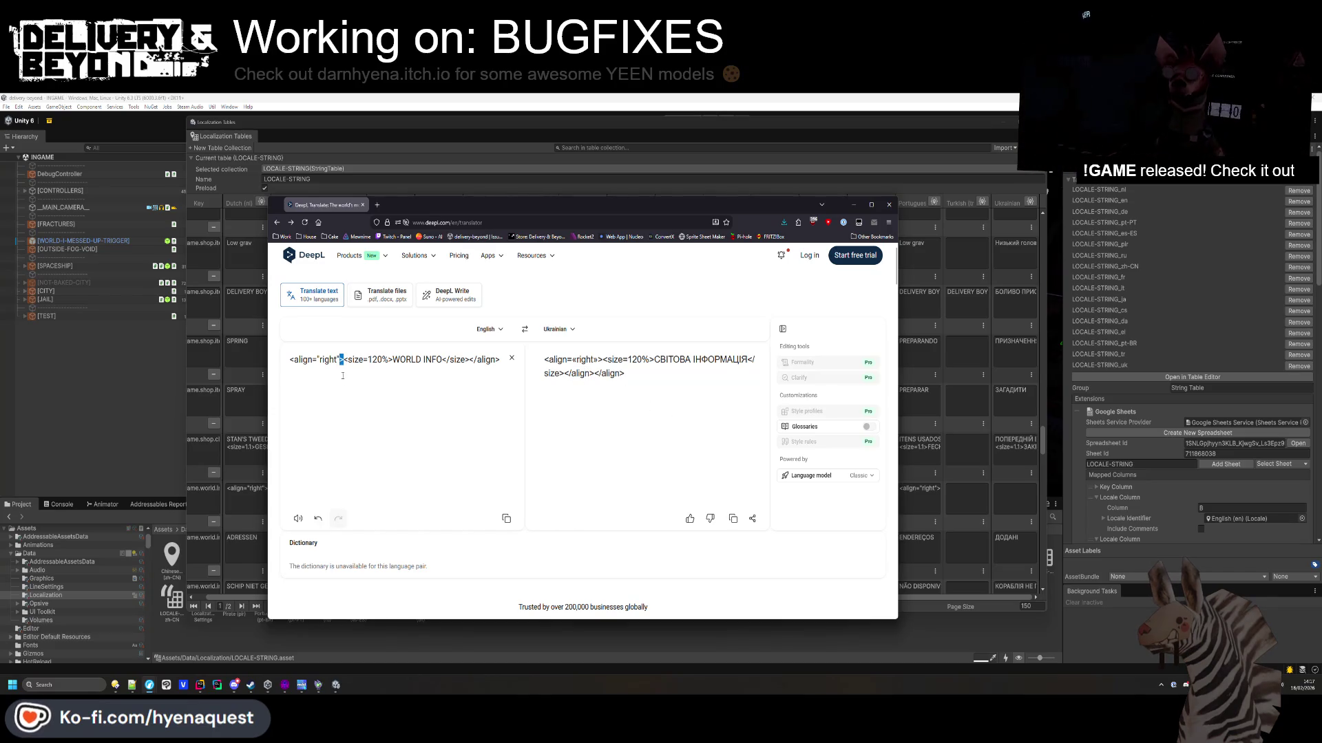
pyautogui.write('"')
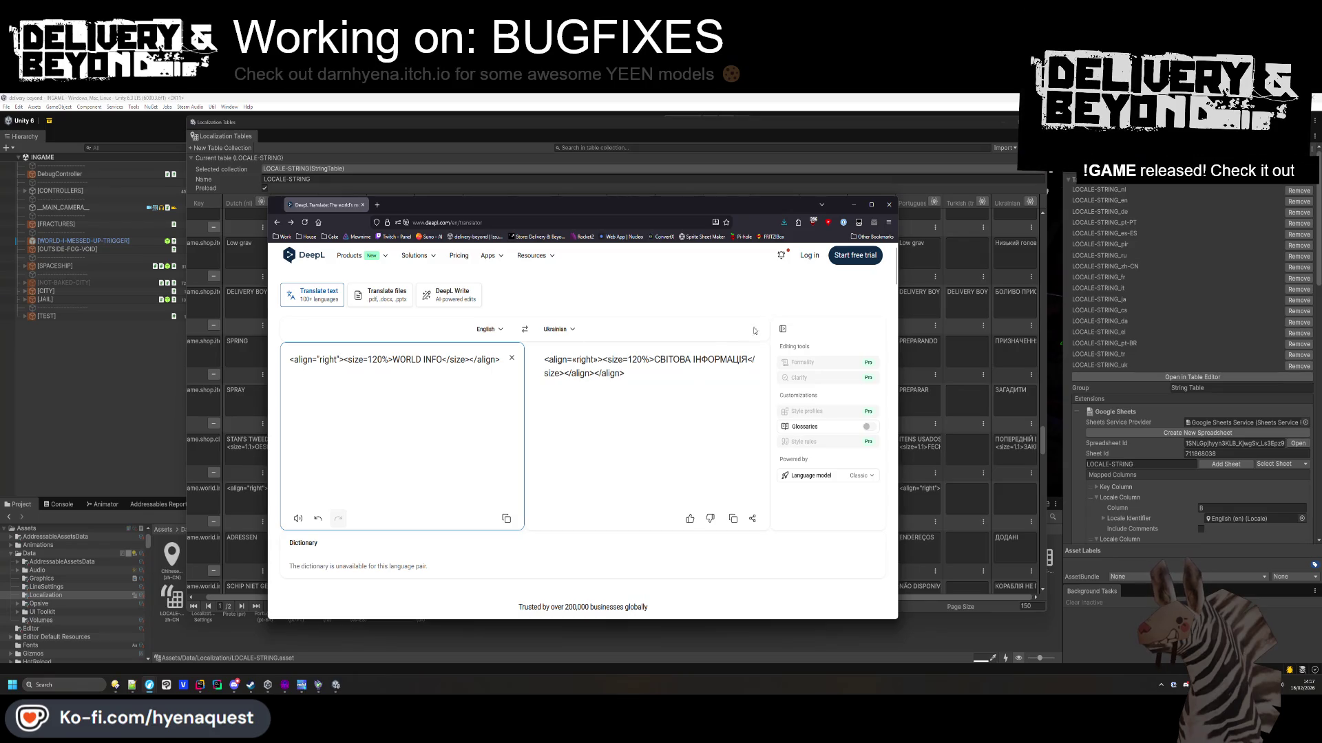
pyautogui.click(709, 519)
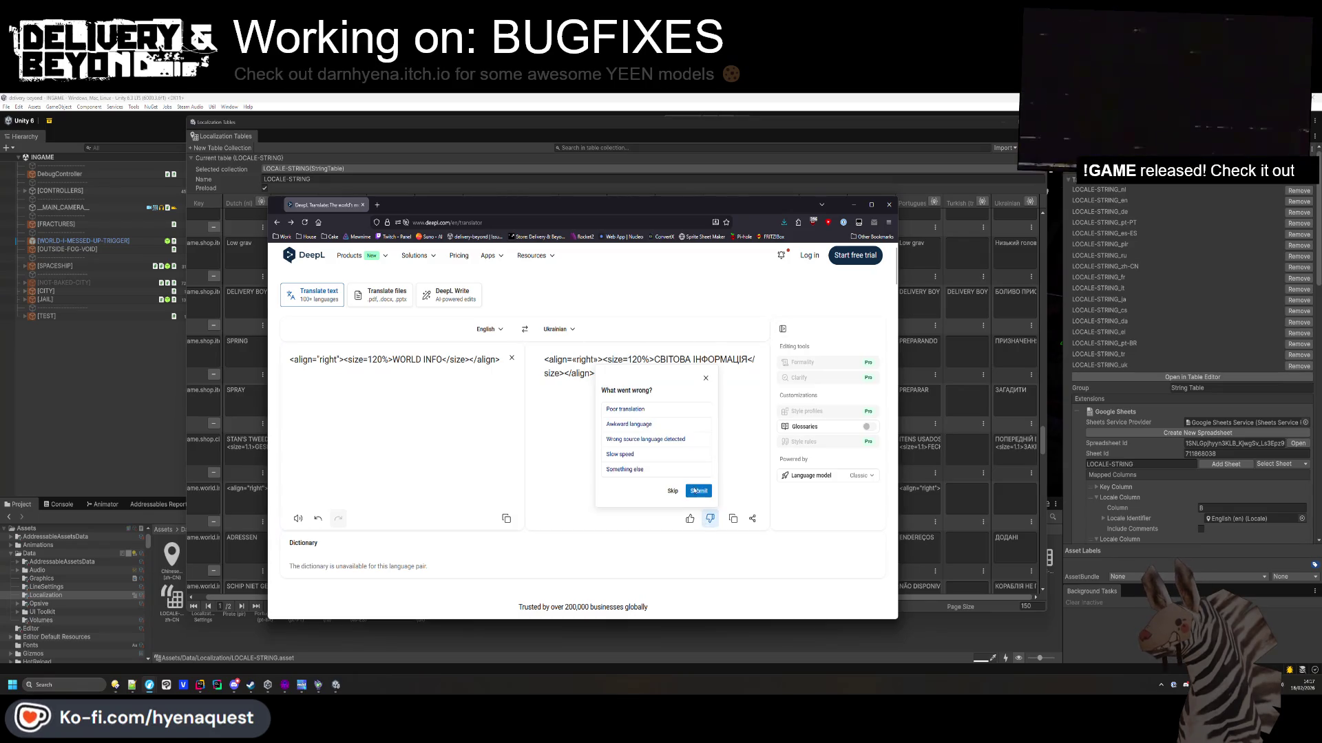
pyautogui.click(706, 379)
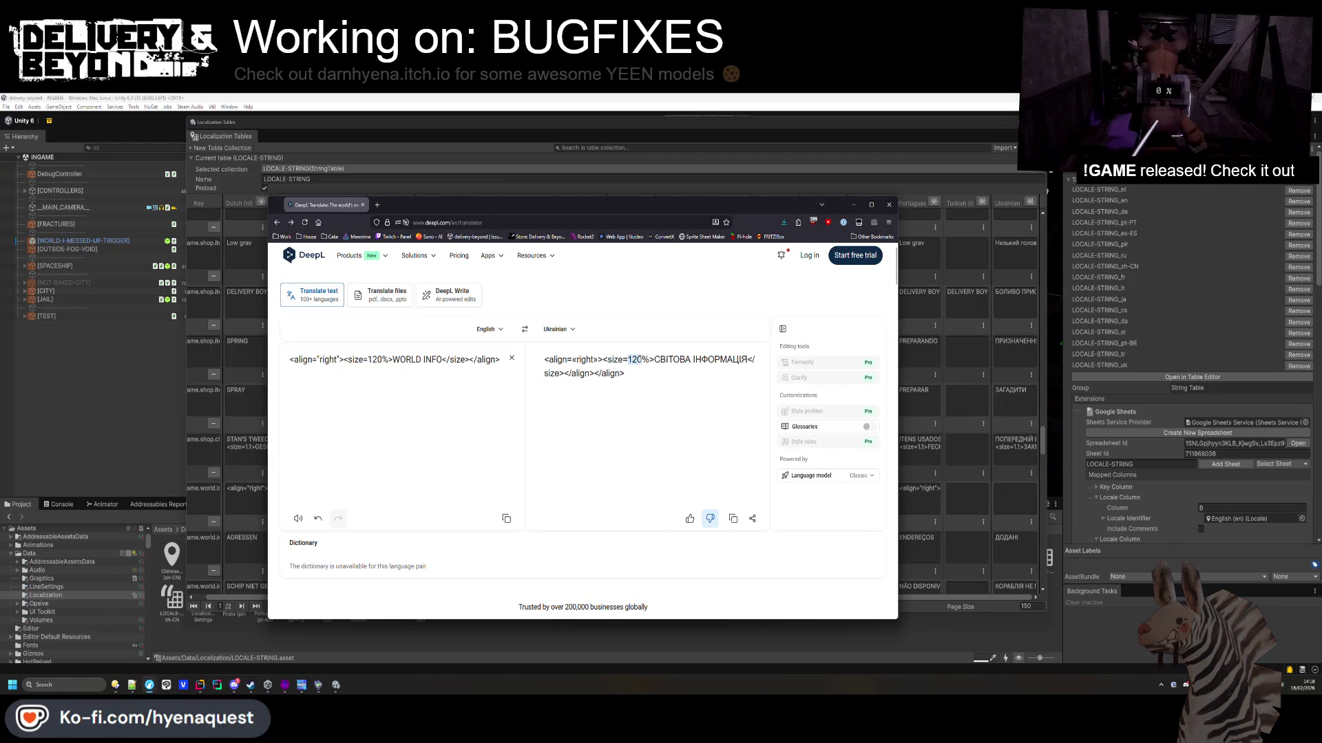
# Paste the Ukrainian WORLD INFO line onto line 47 and replace its curly quotes around 'right' with straight quotes.
pyautogui.tripleClick(634, 359)
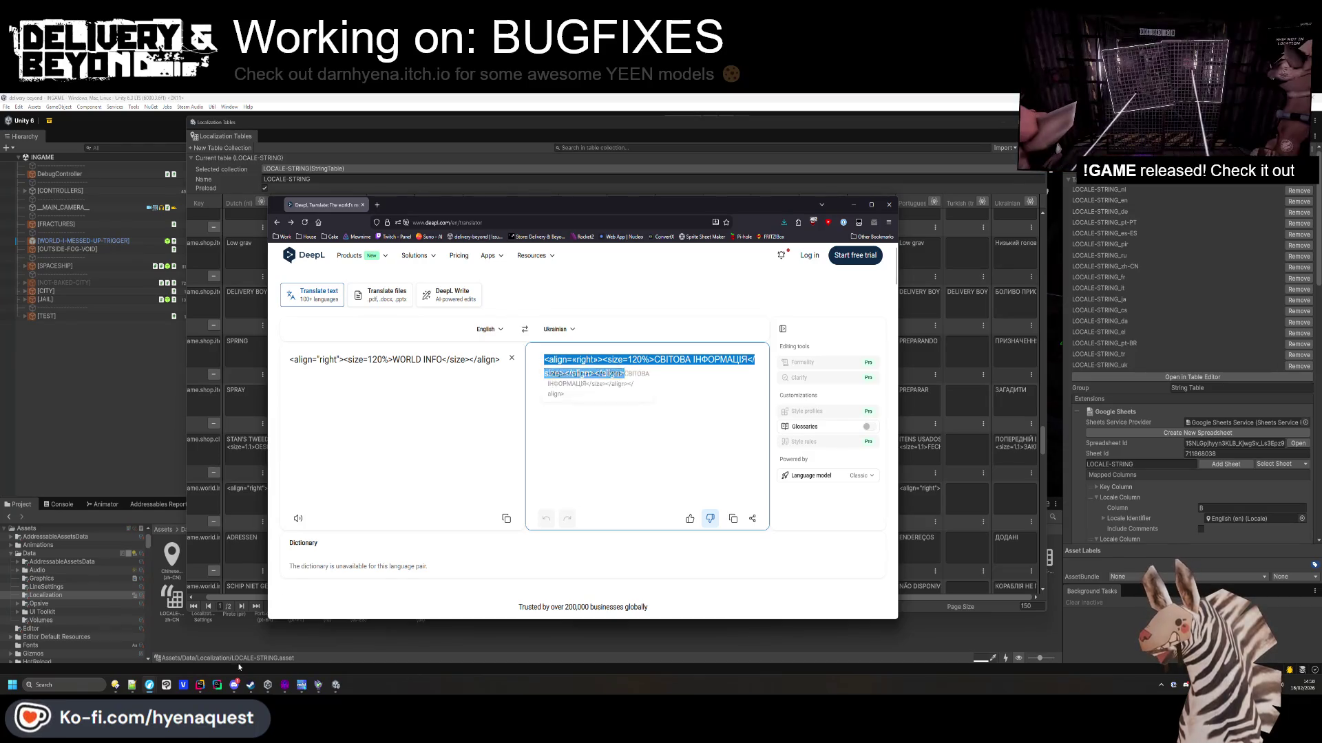
pyautogui.hotkey('alt', 'Tab')
pyautogui.hotkey('ctrl', 'v')
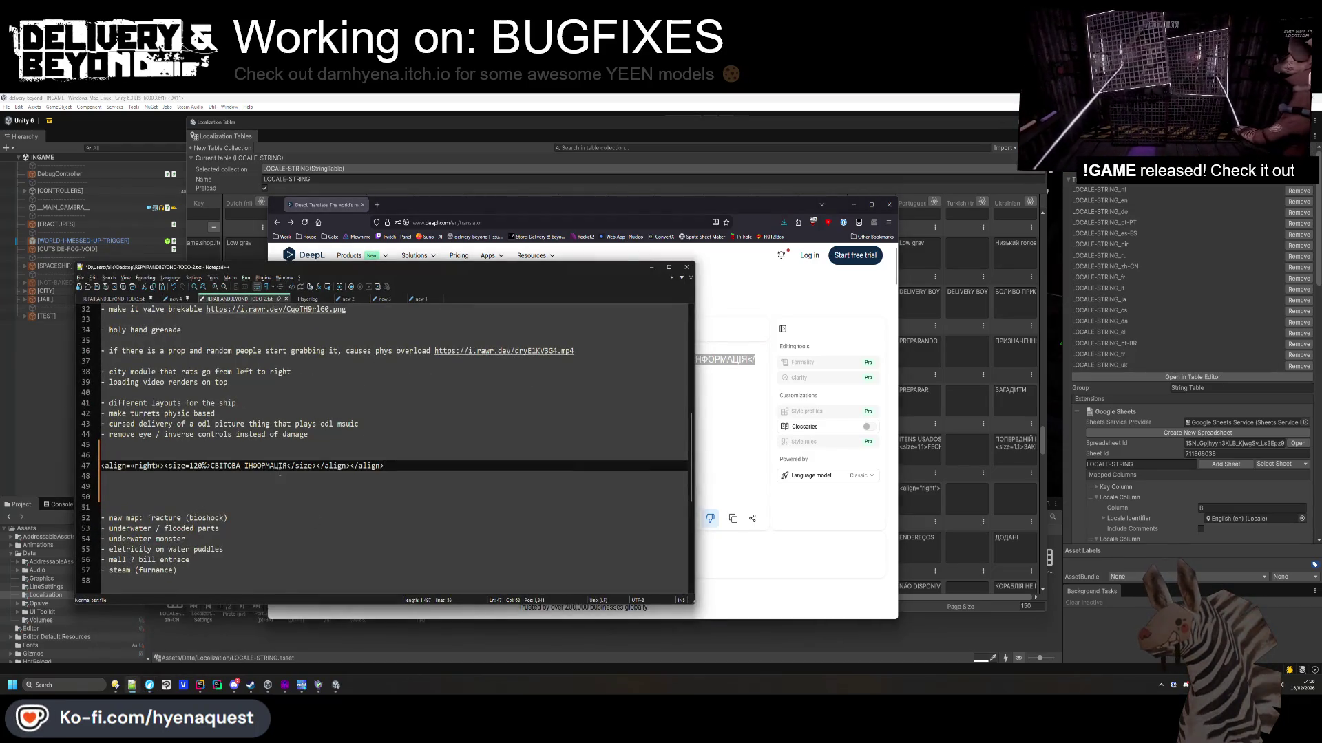
pyautogui.click(158, 466)
pyautogui.press('BackSpace')
pyautogui.write('"')
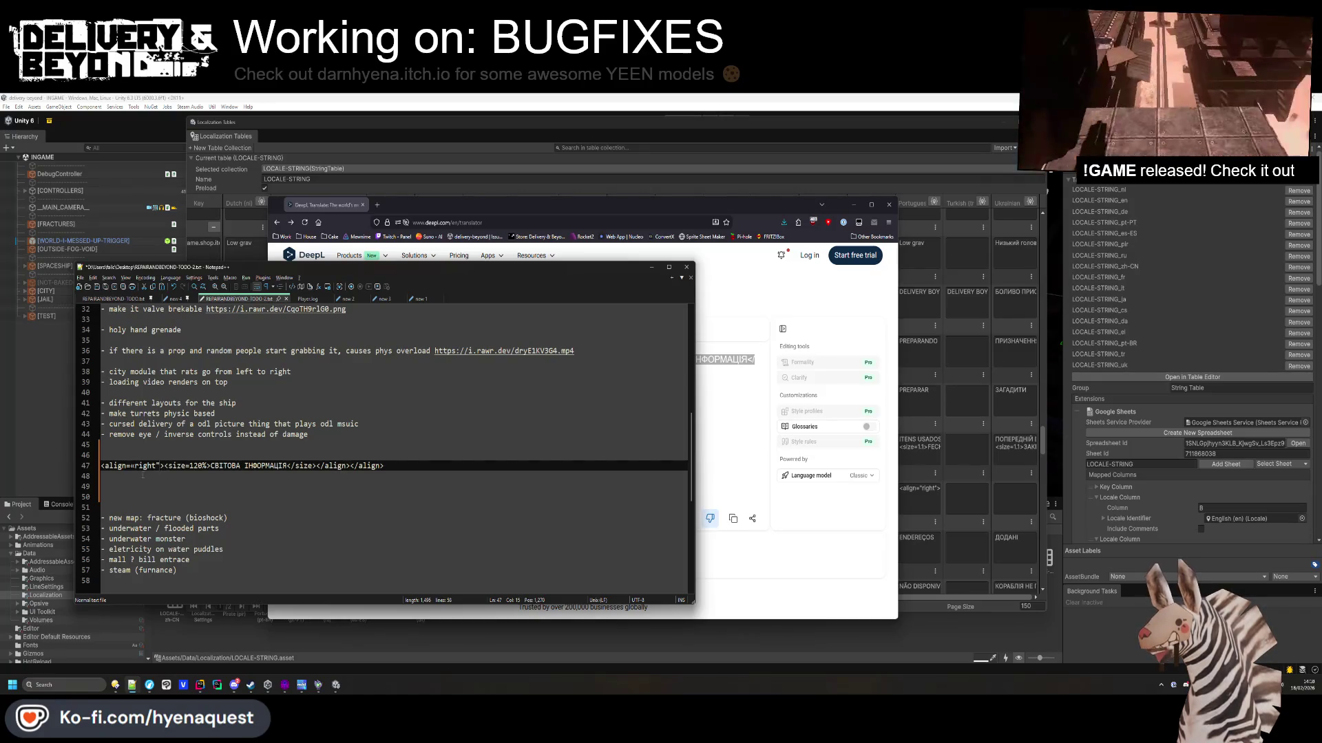
pyautogui.moveTo(138, 466); pyautogui.dragTo(133, 466)
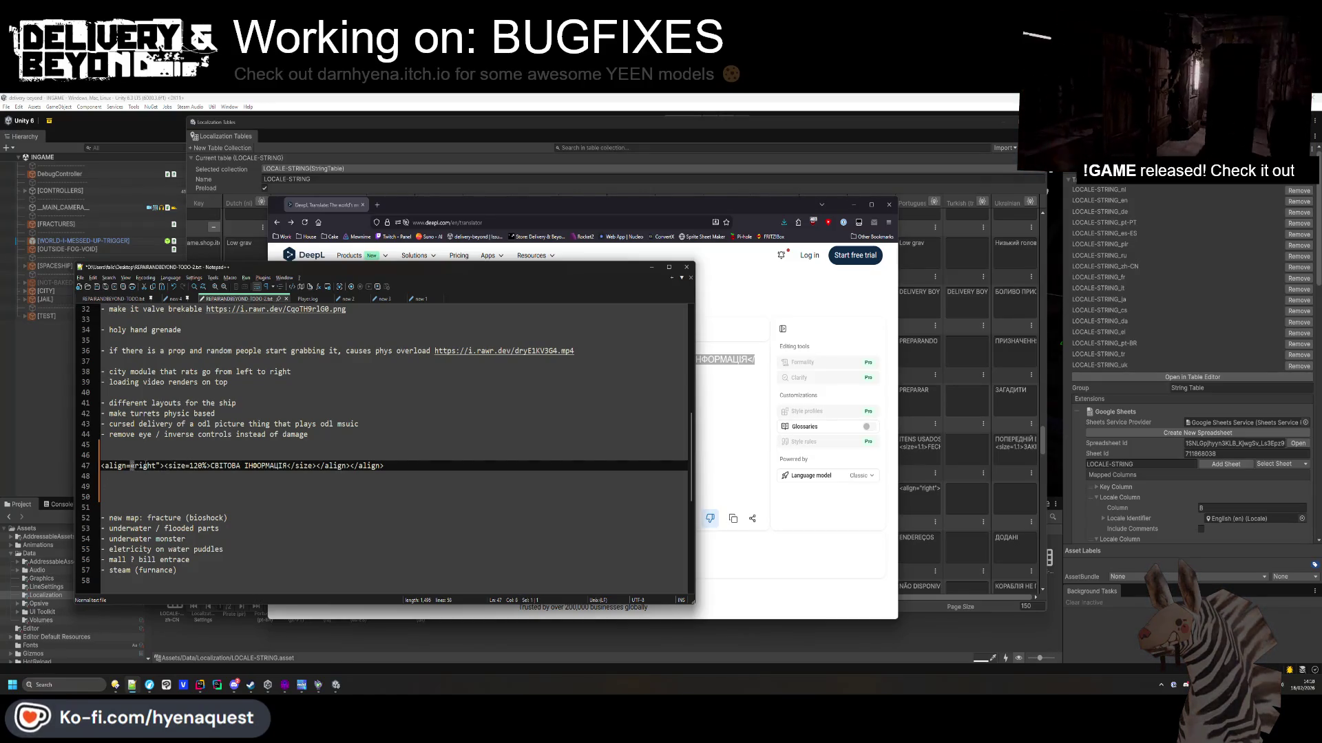
pyautogui.write('"')
pyautogui.click(253, 507)
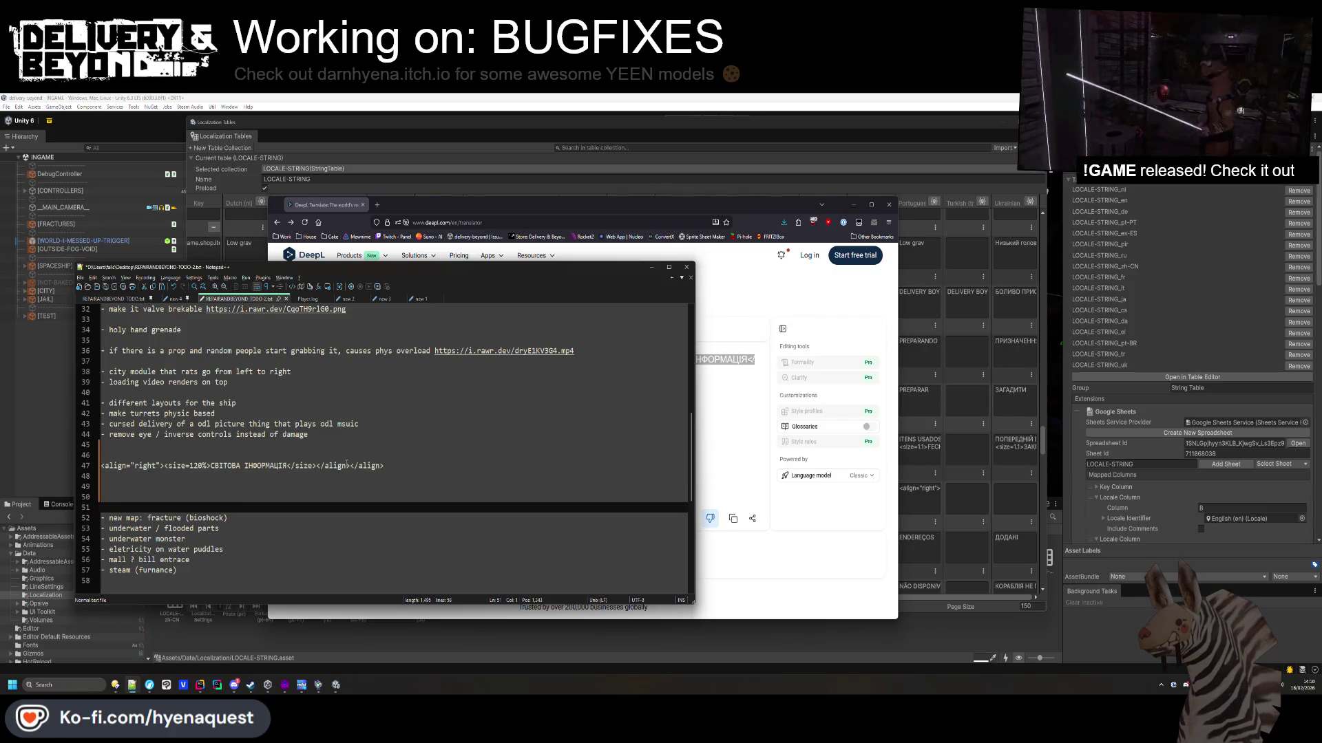
# Copy the corrected line 47 into the empty Ukrainian WORLD INFO cell.
pyautogui.hotkey('alt', 'Tab')
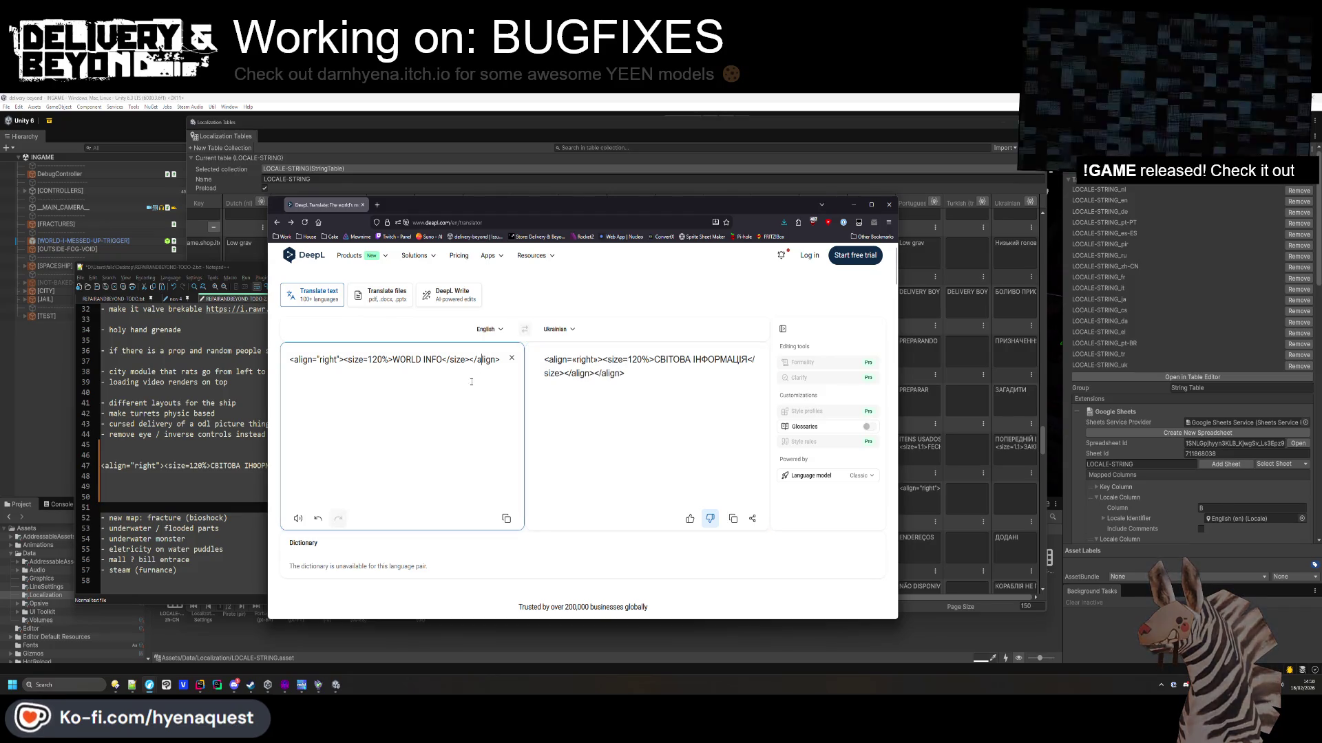
pyautogui.hotkey('alt', 'Tab')
pyautogui.moveTo(351, 466); pyautogui.dragTo(101, 466)
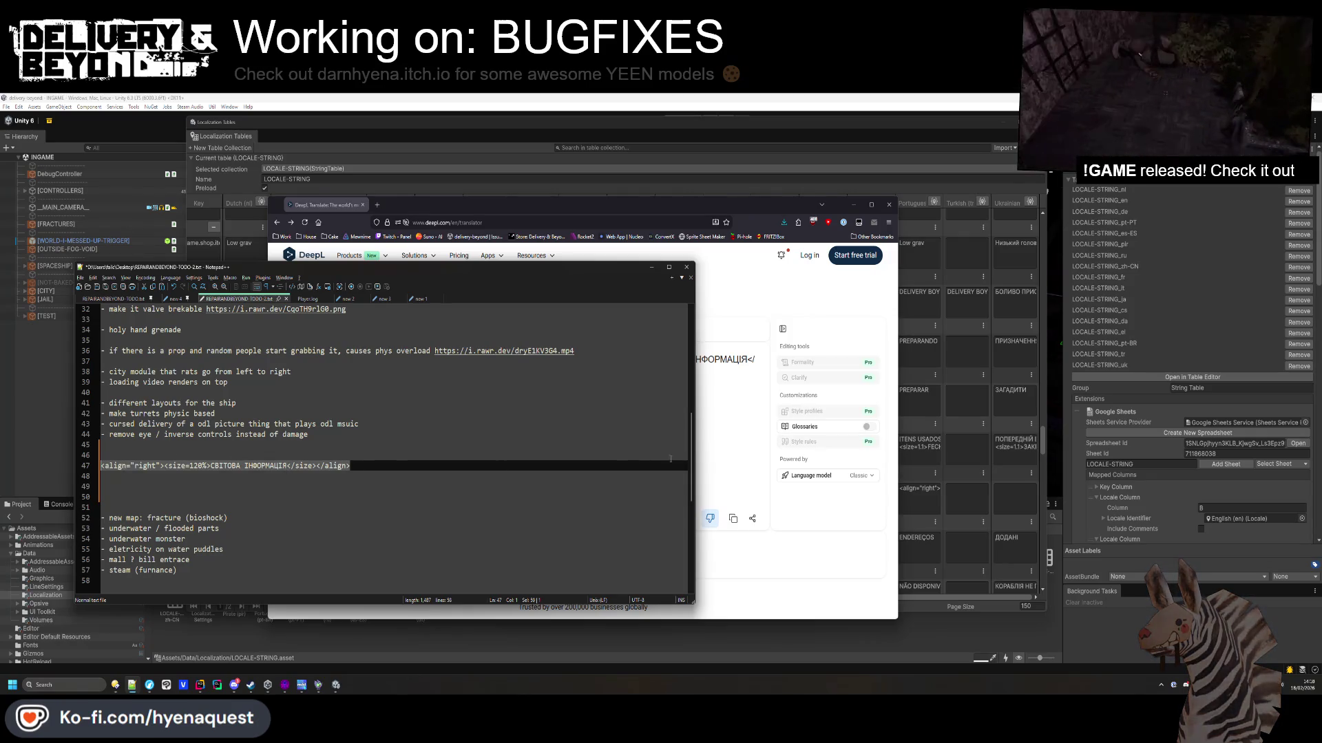
pyautogui.hotkey('ctrl', 'c')
pyautogui.hotkey('alt', 'Tab')
pyautogui.hotkey('ctrl', 'v')
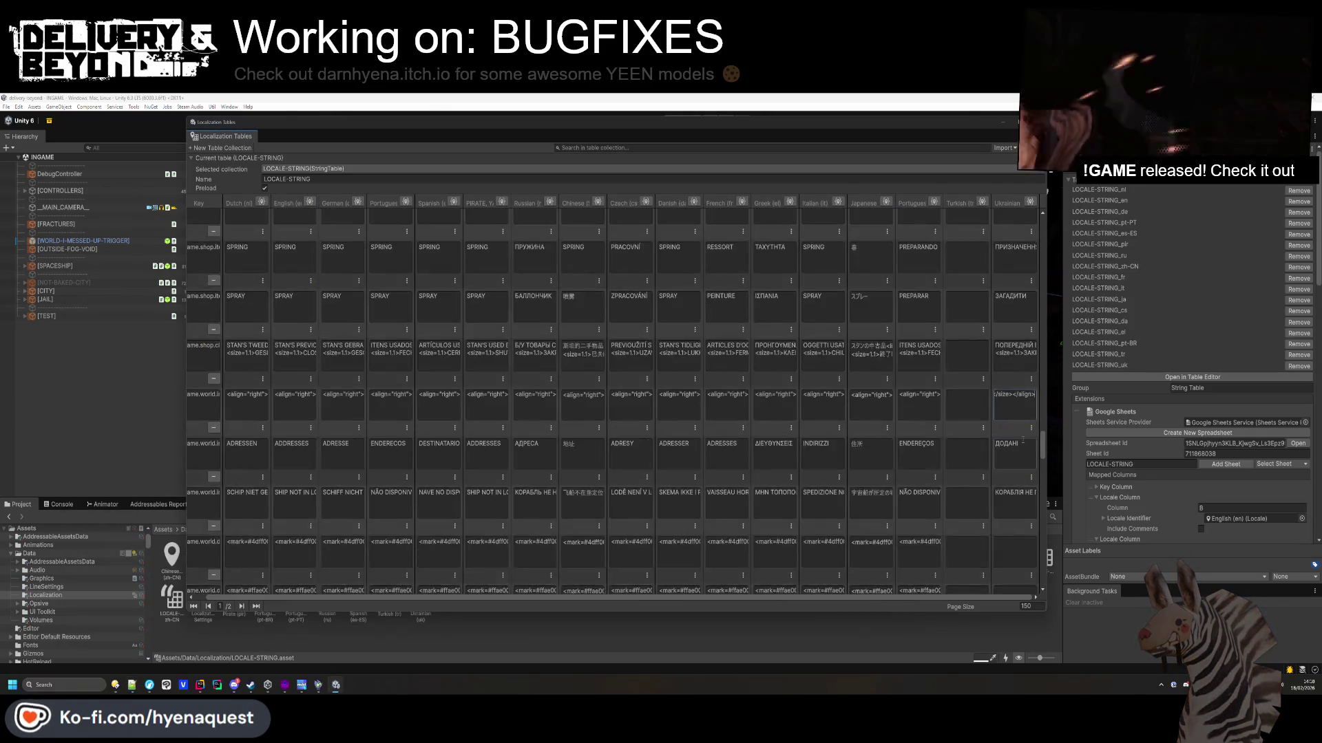
# Take the English SAFE mark text from its cell over to DeepL.
pyautogui.scroll(-2, 1023, 440)
pyautogui.click(289, 482)
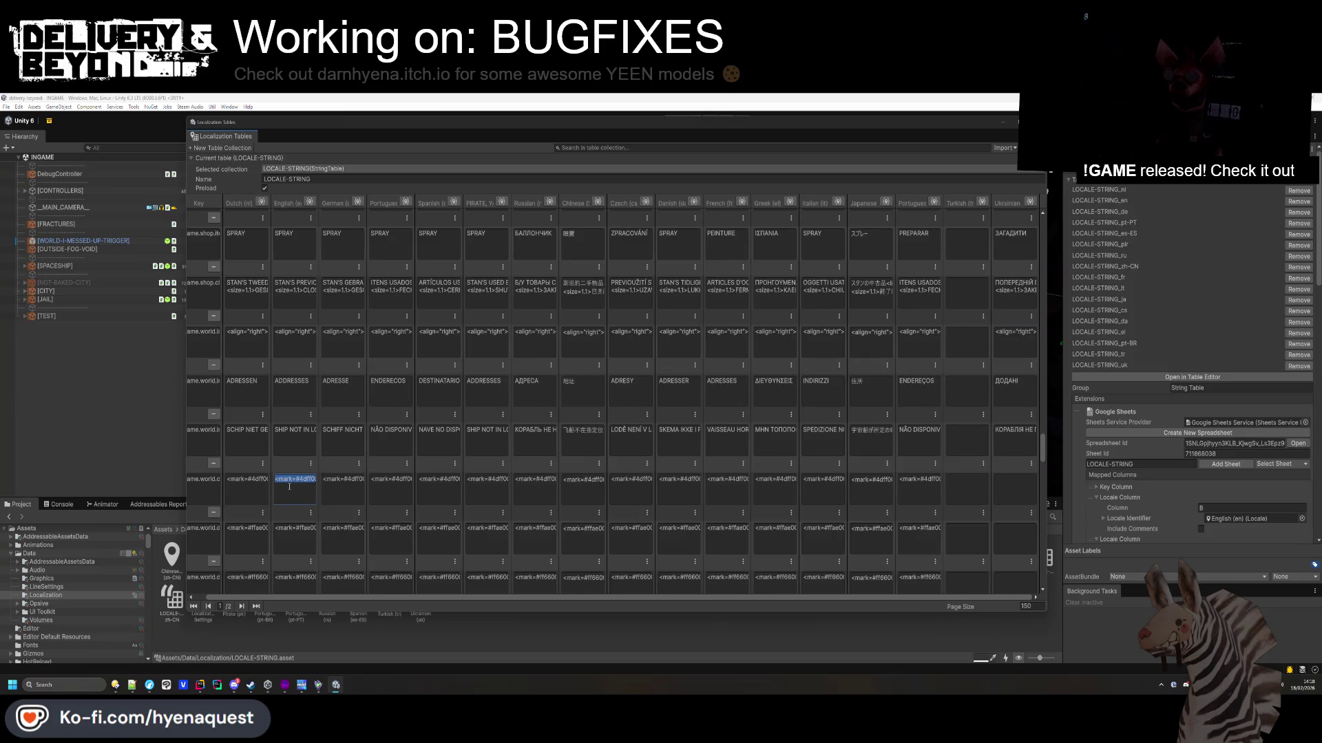
pyautogui.hotkey('alt', 'Tab')
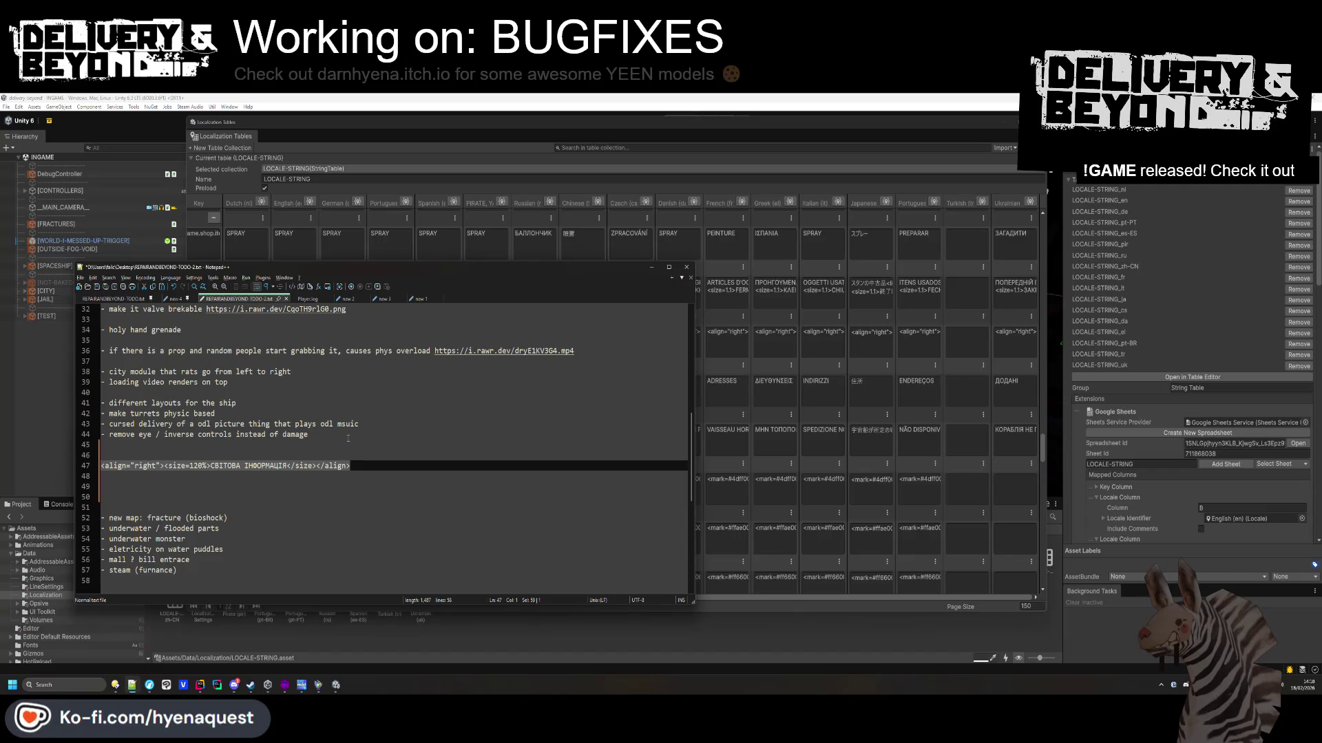
pyautogui.hotkey('alt', 'Tab')
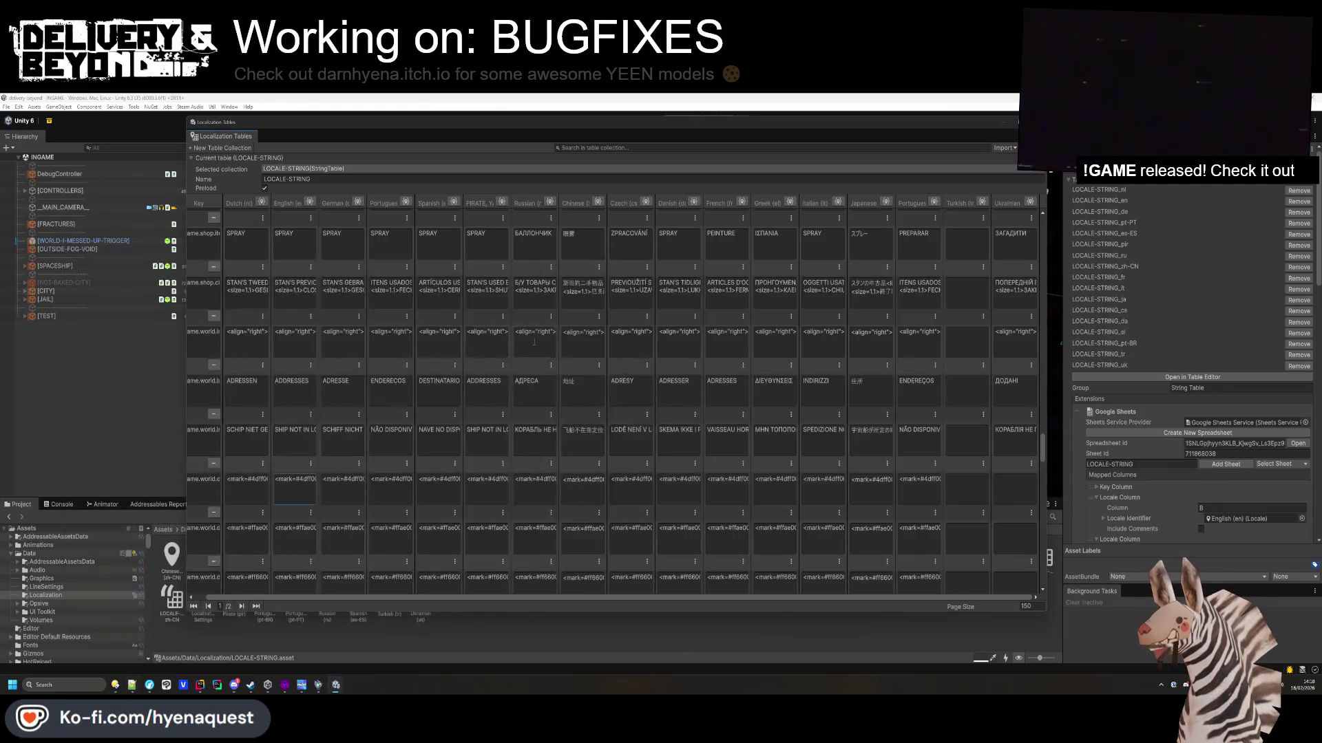
pyautogui.hotkey('alt', 'Tab')
pyautogui.click(568, 353)
# Translate the SAFE mark line and check alternatives for 'padding' and 'mark'.
pyautogui.hotkey('ctrl', 'a')
pyautogui.hotkey('ctrl', 'v')
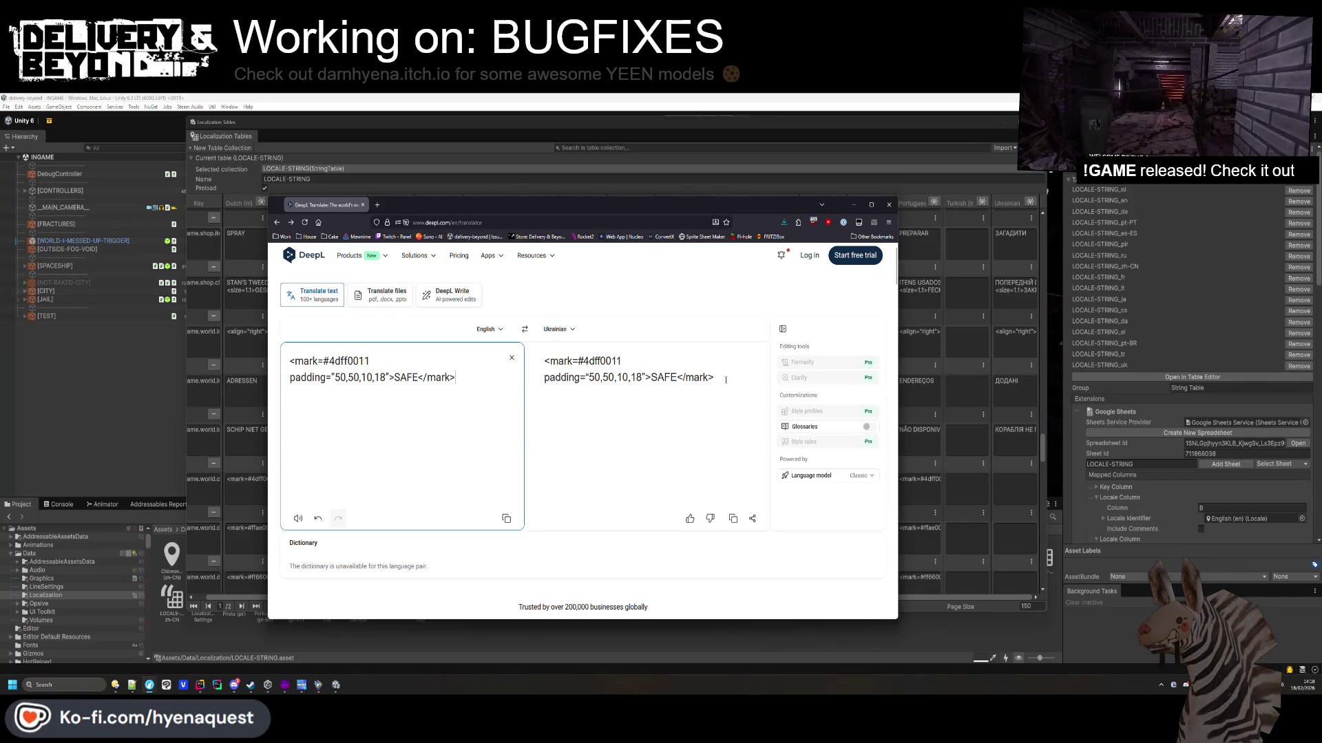
pyautogui.click(559, 379)
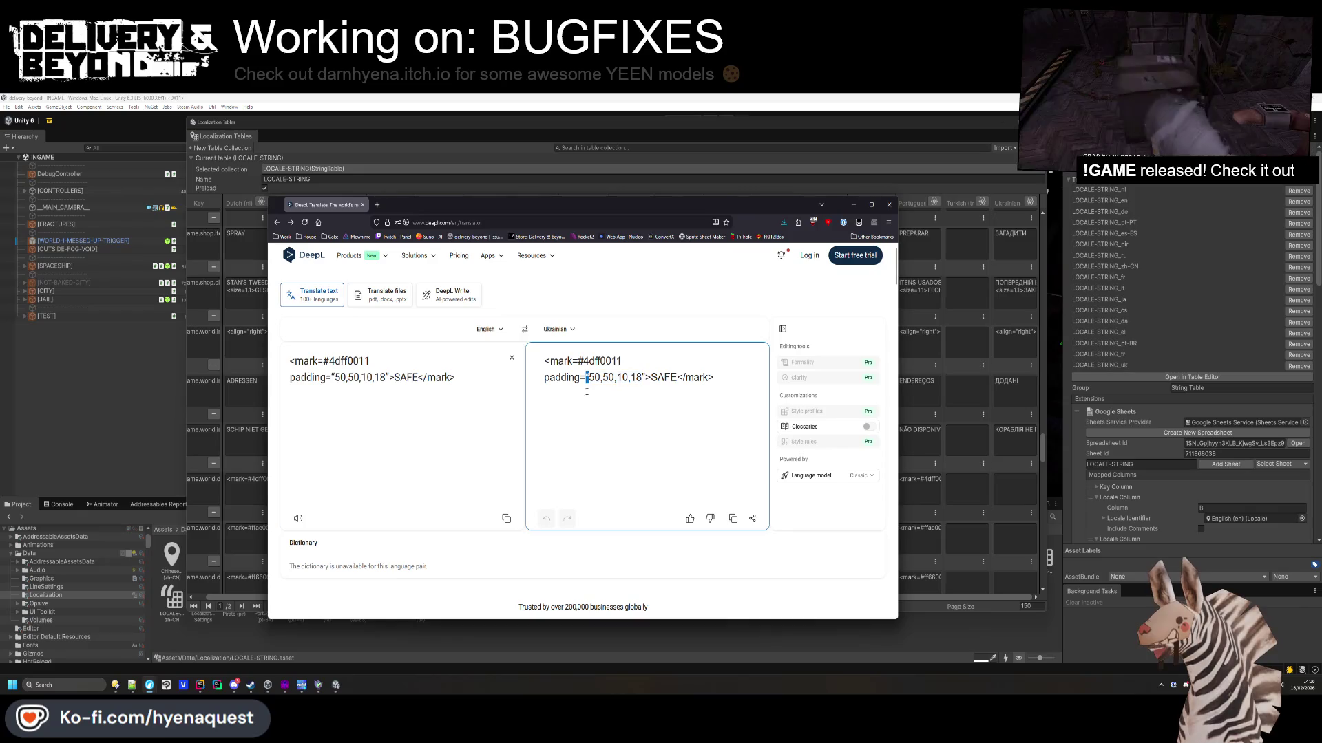
pyautogui.click(695, 377)
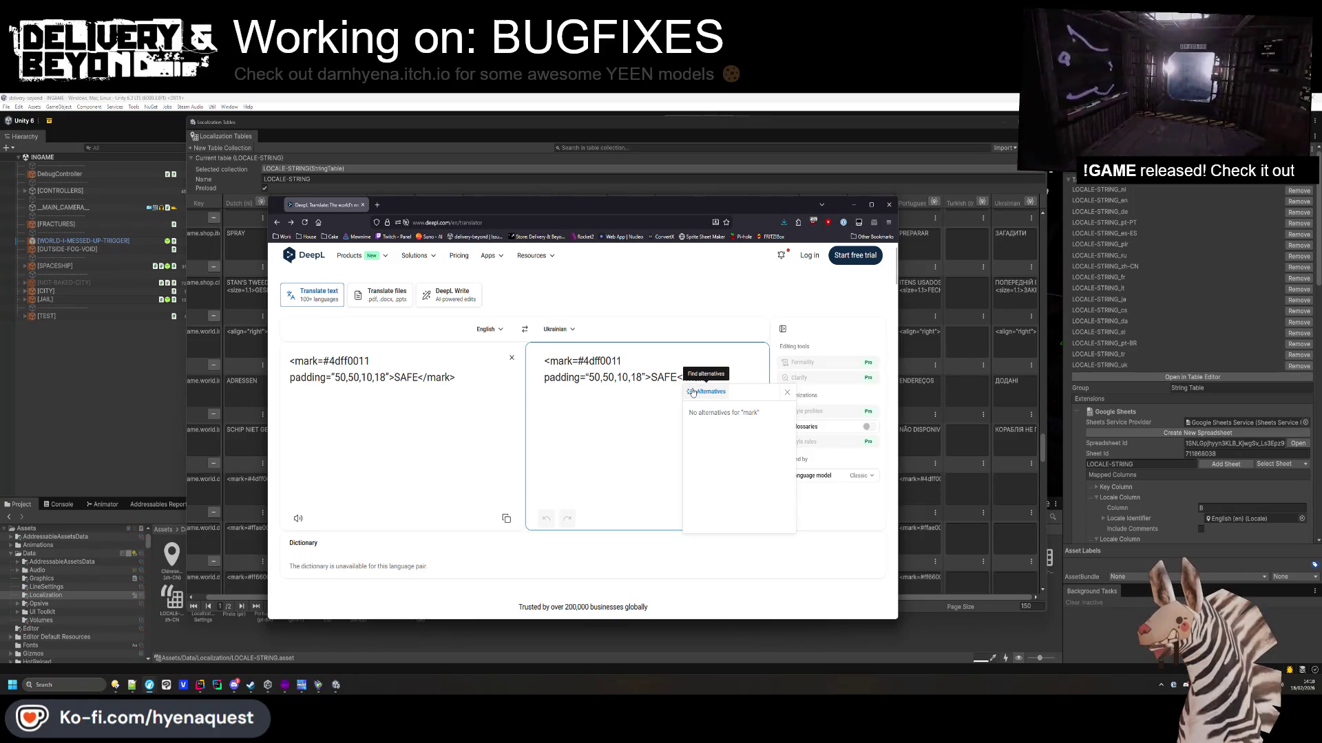
pyautogui.click(1013, 490)
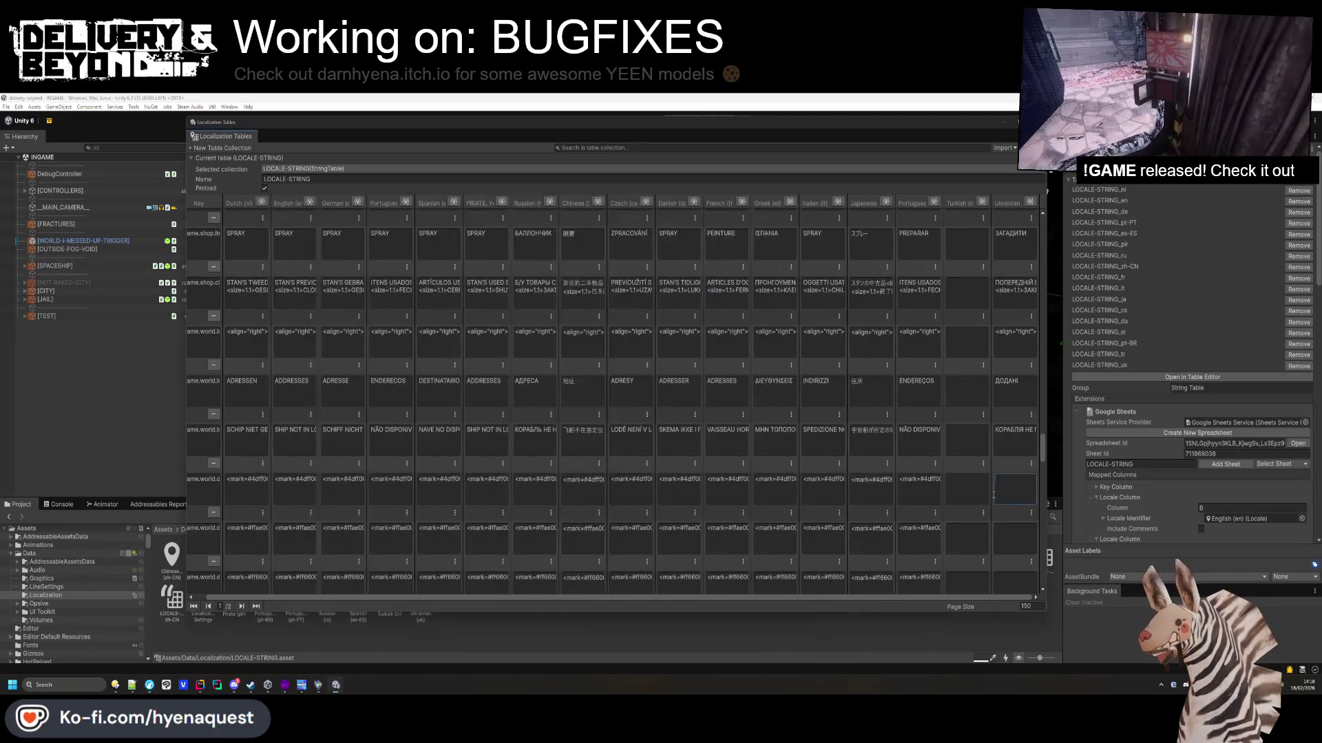
pyautogui.scroll(-2, 546, 522)
pyautogui.hotkey('alt', 'Tab')
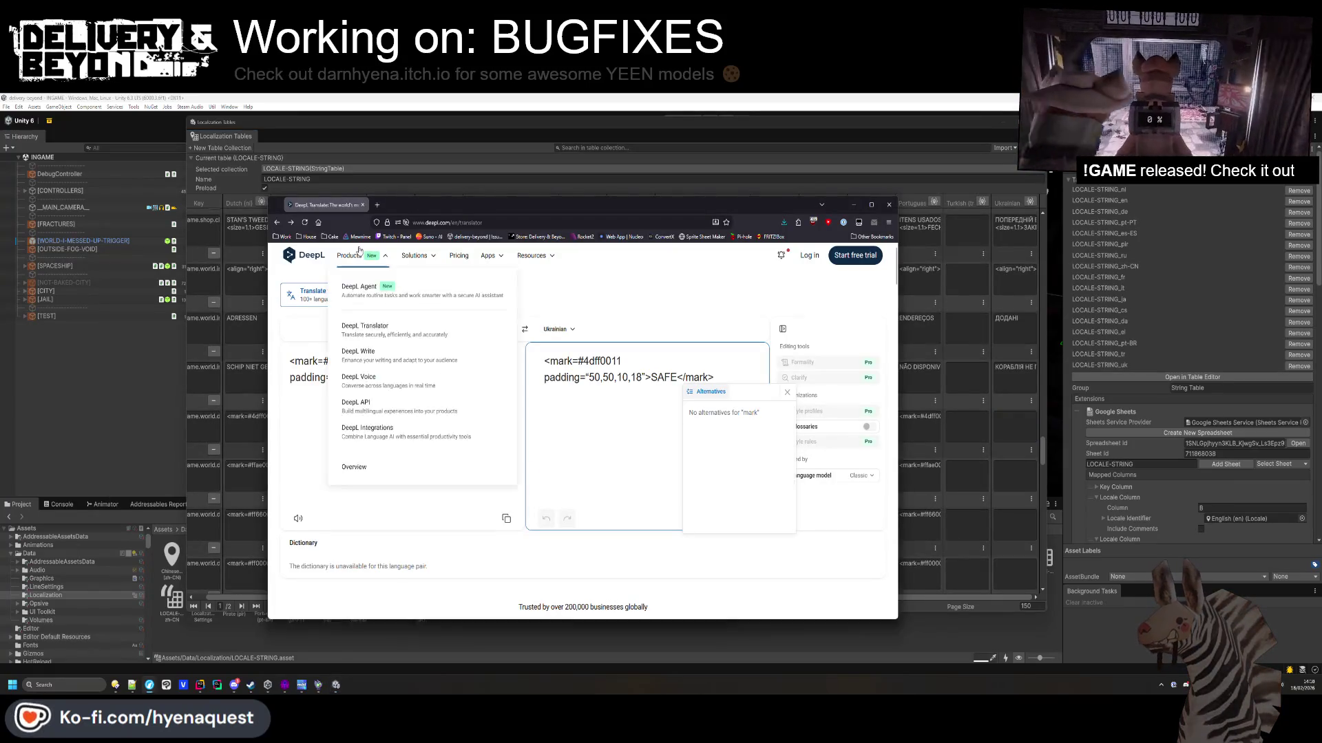
pyautogui.click(837, 475)
# Compare the Next-gen and Classic models, keep Classic, and open a new blank browser tab.
pyautogui.click(826, 507)
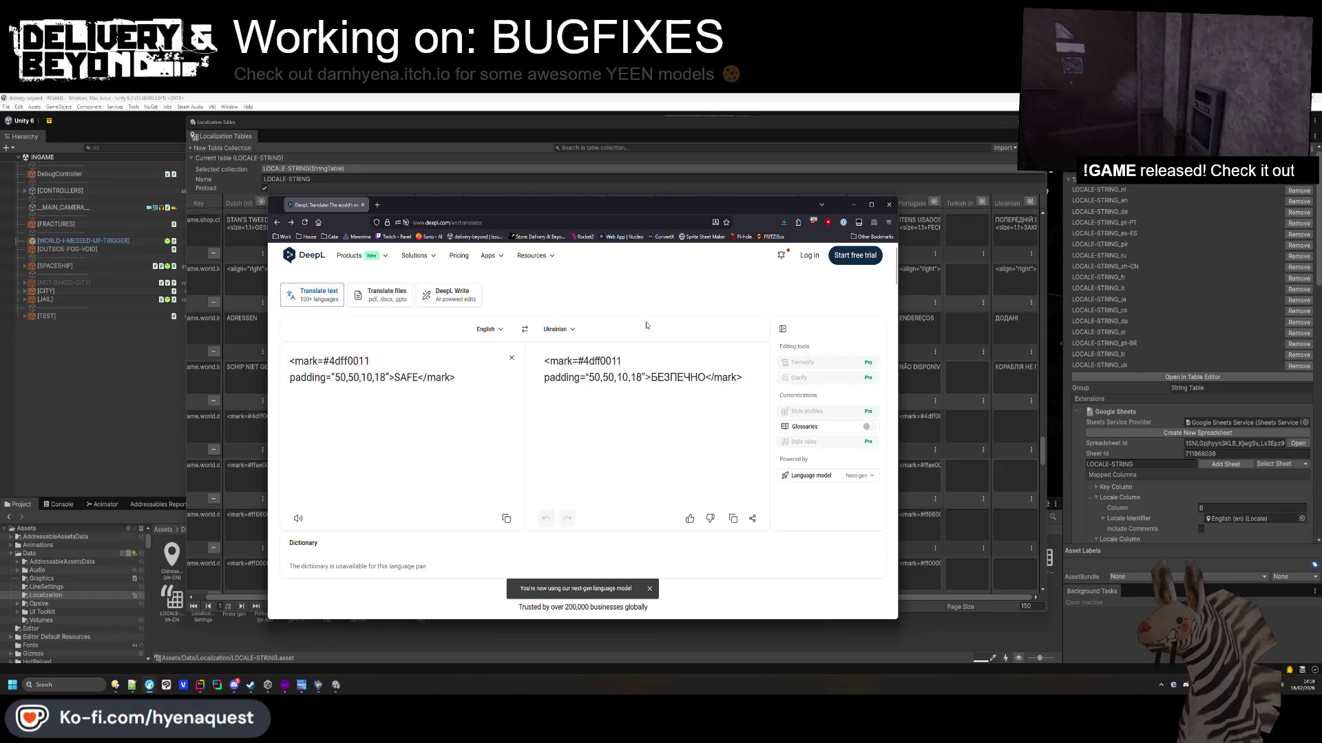
pyautogui.click(837, 475)
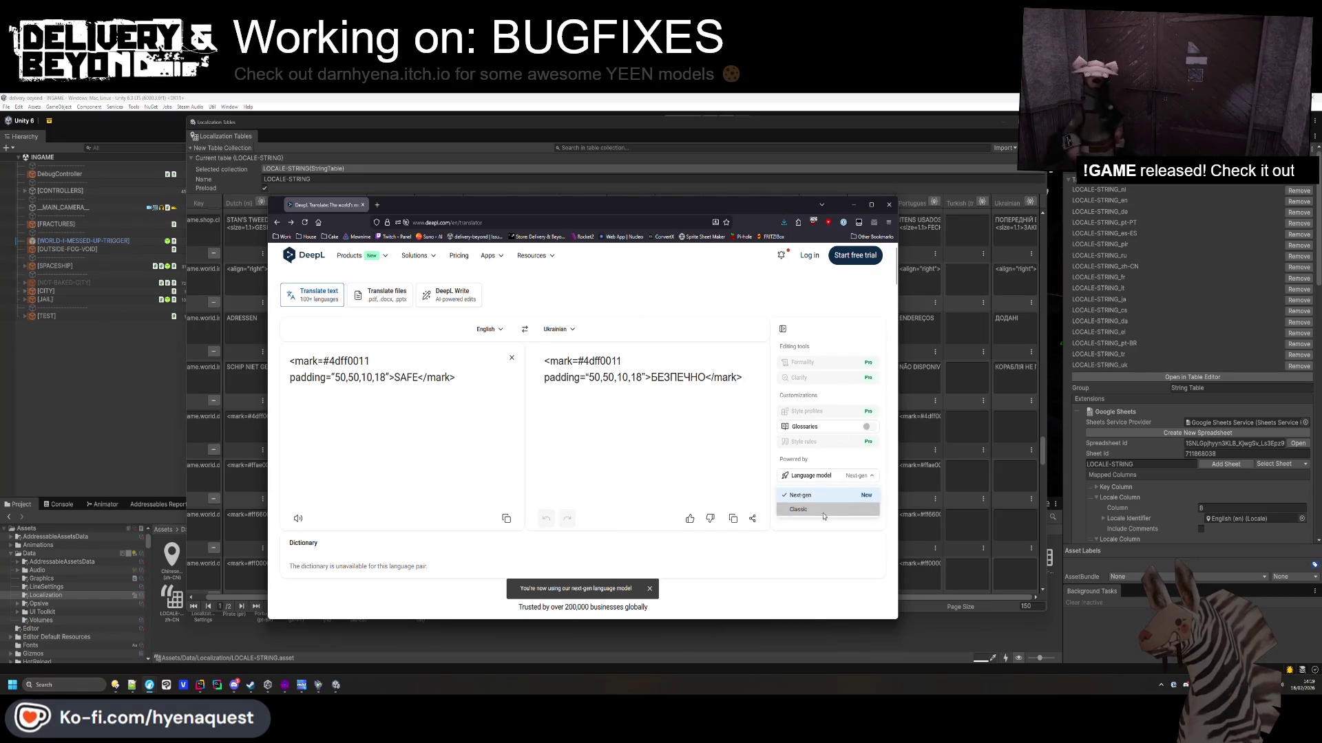
pyautogui.click(826, 499)
pyautogui.click(832, 474)
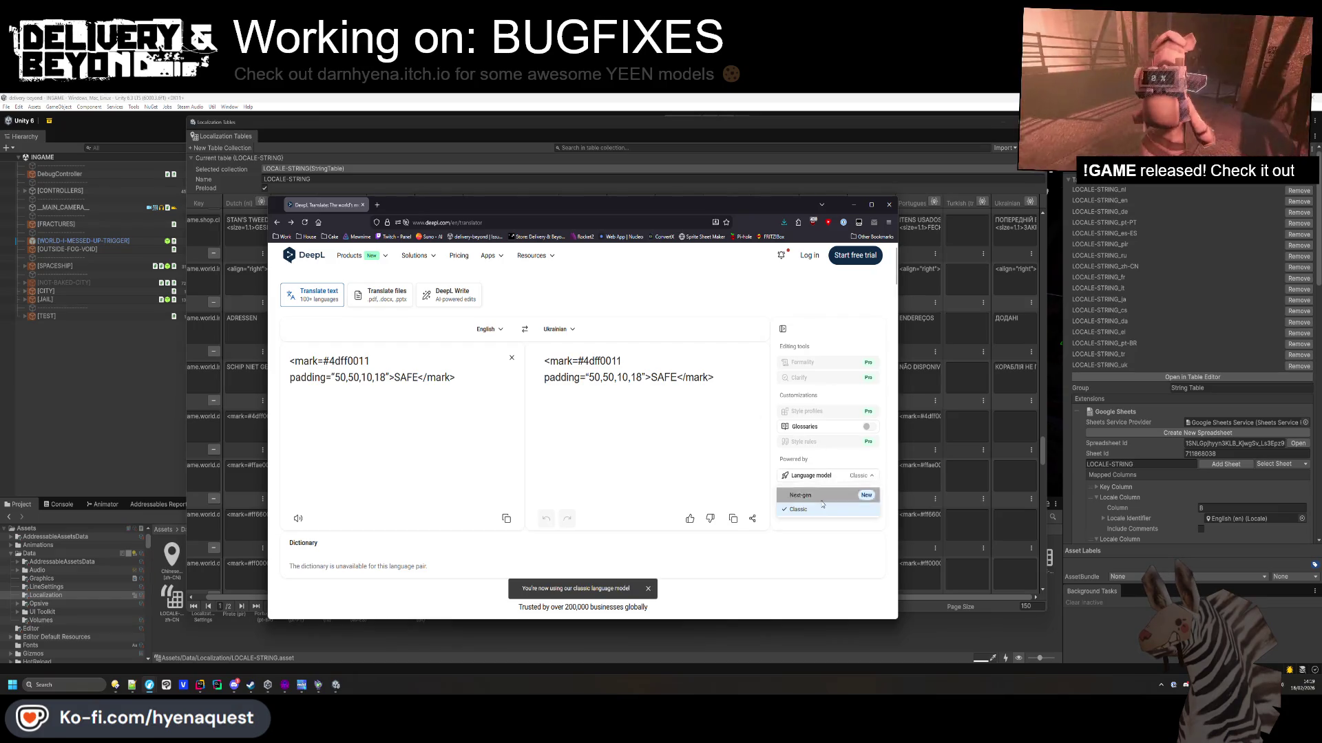
pyautogui.click(826, 496)
pyautogui.click(830, 475)
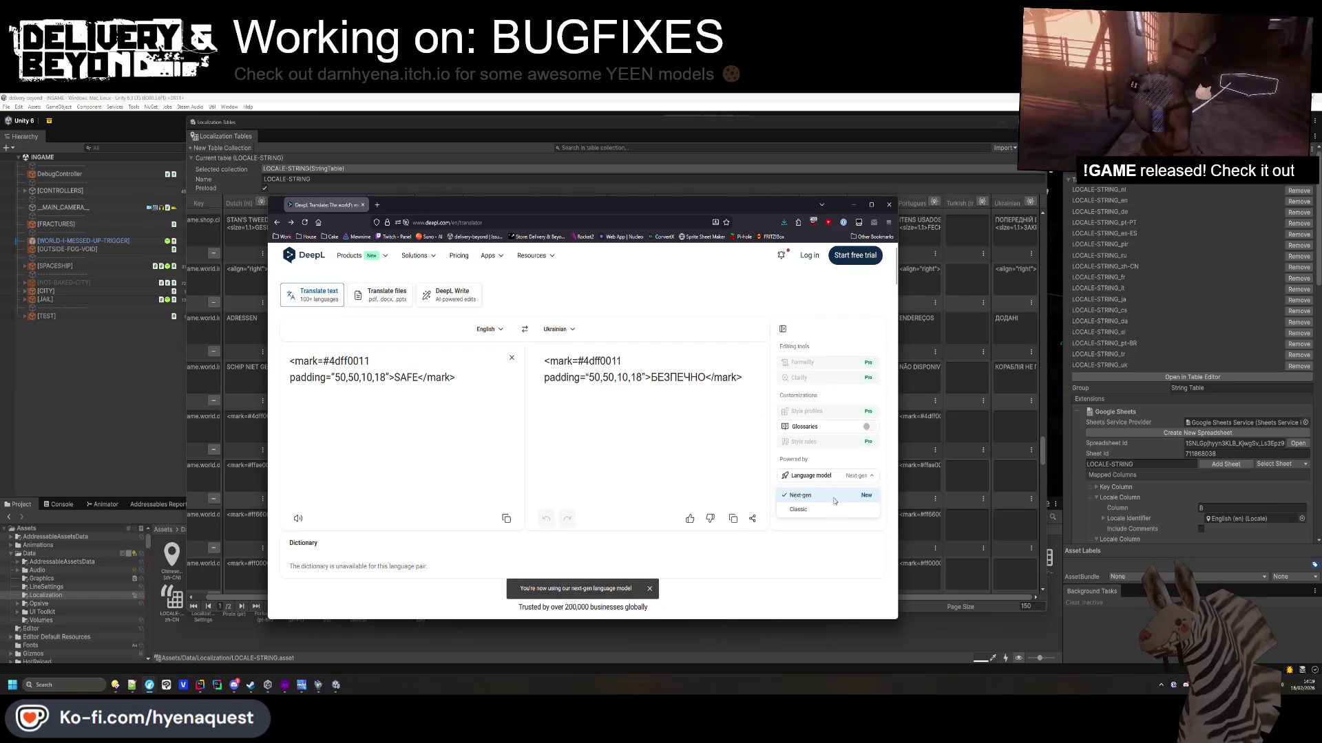
pyautogui.click(826, 499)
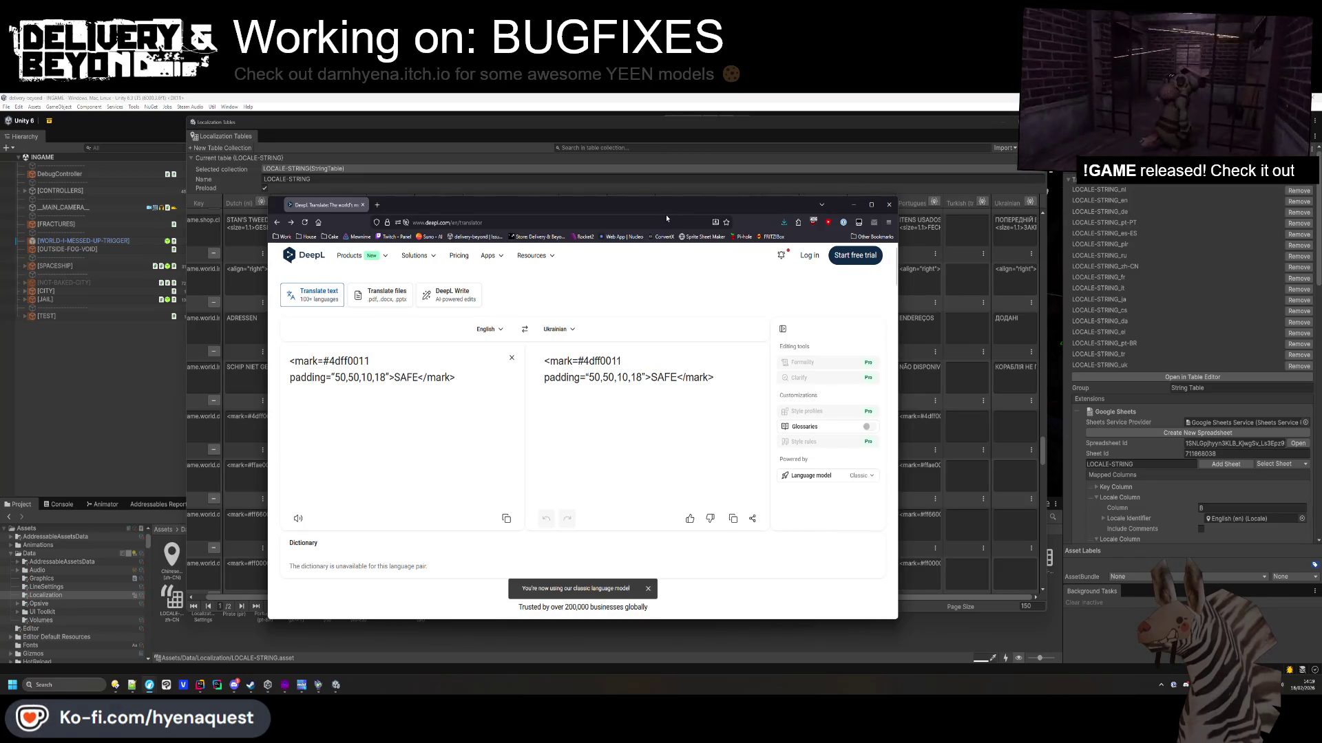
pyautogui.click(378, 205)
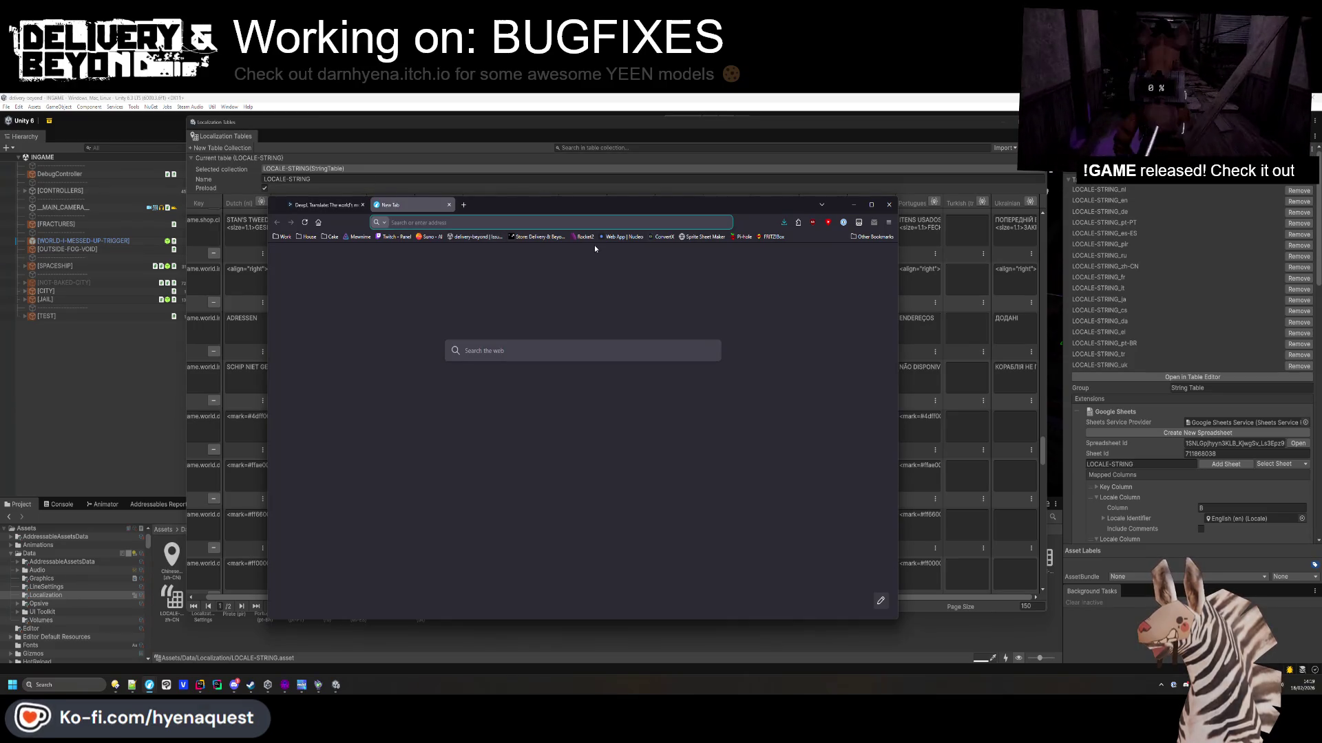
# Search Google Images for 'brick wall' and preview the seamless brick textures.
pyautogui.write('brick wall')
pyautogui.press('Return')
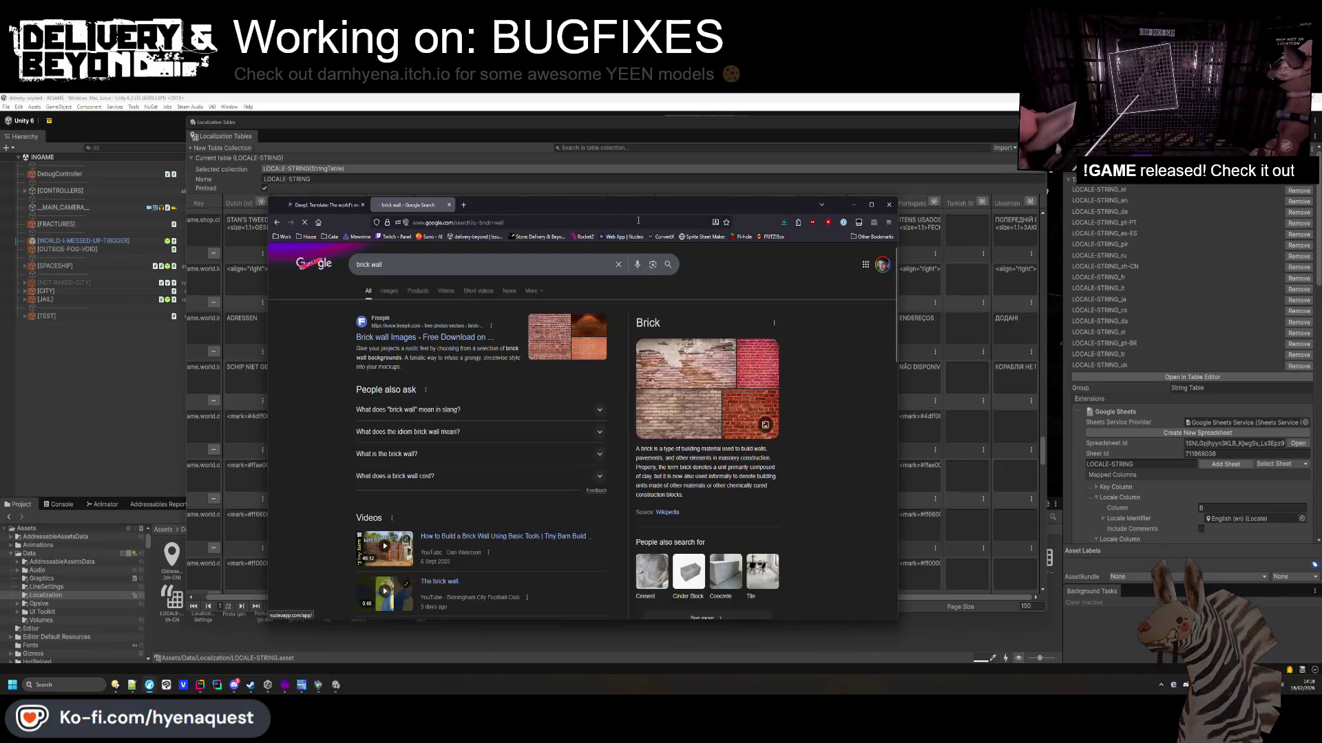
pyautogui.click(389, 291)
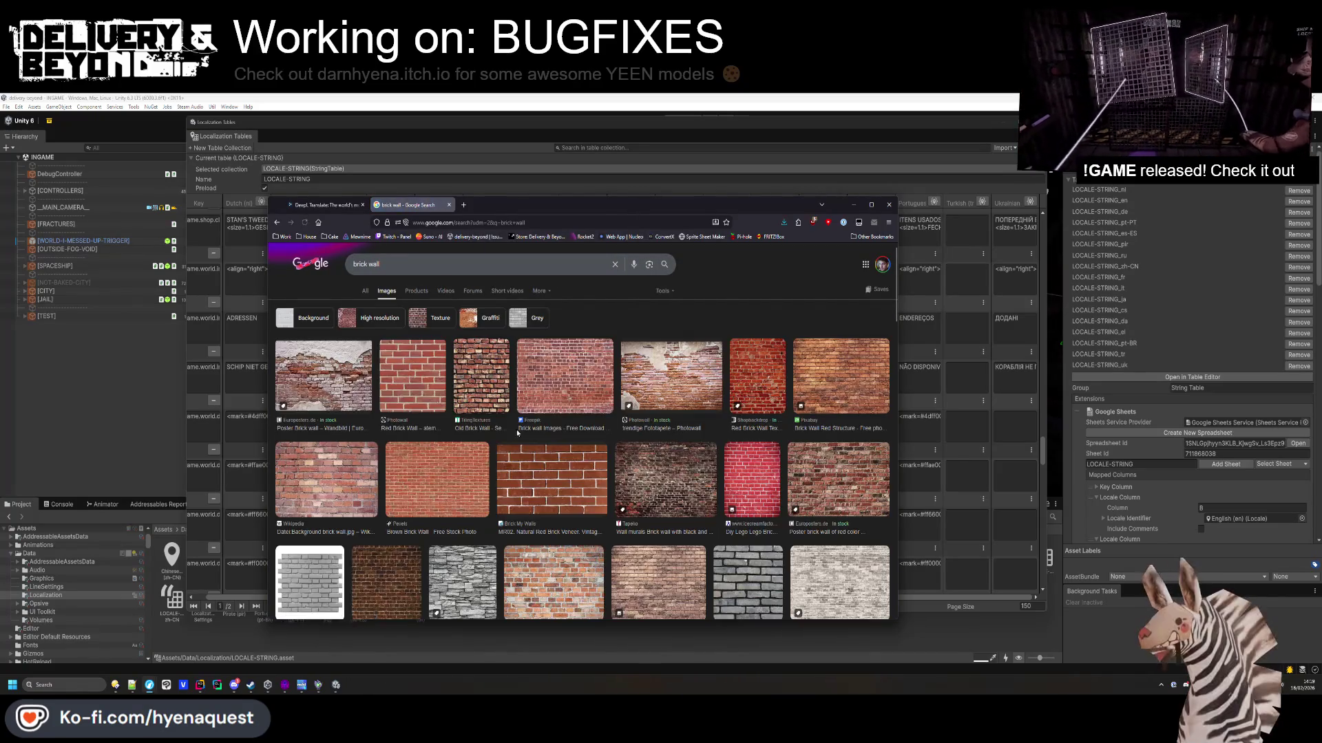
pyautogui.click(482, 378)
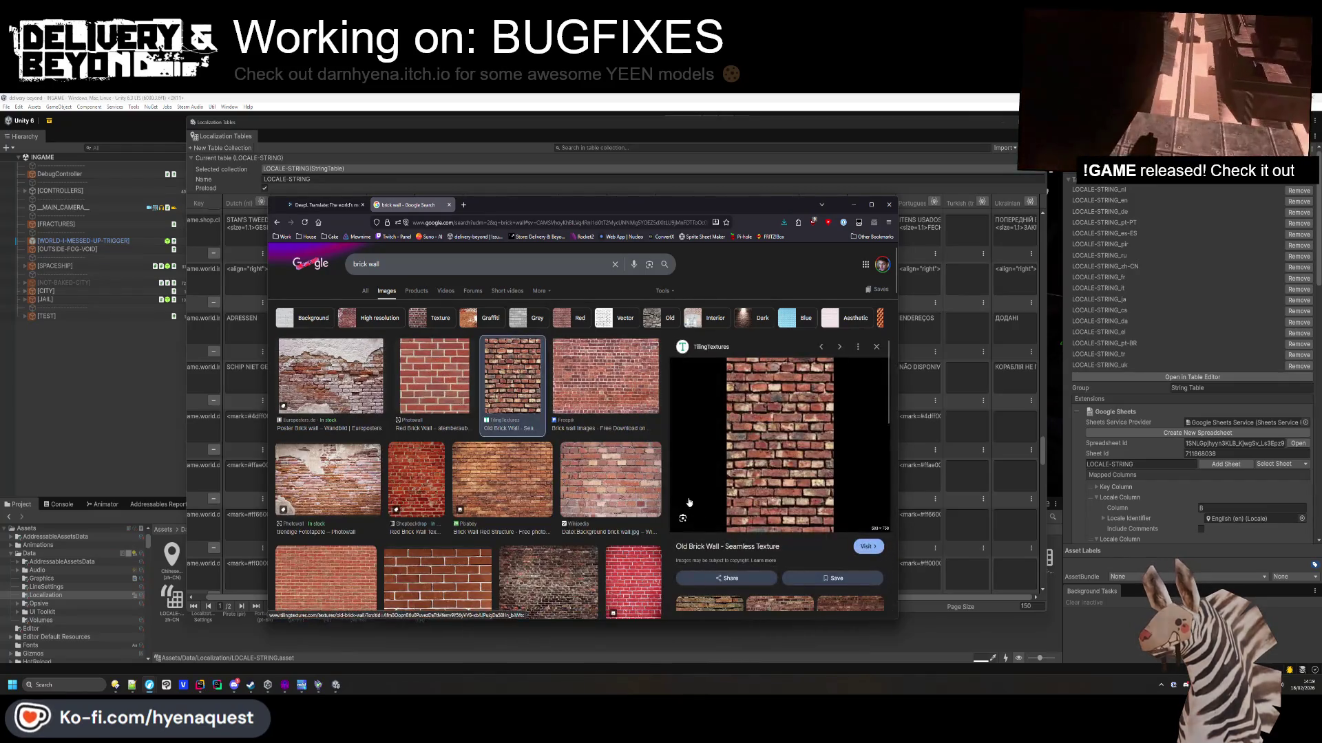
pyautogui.press('Right')
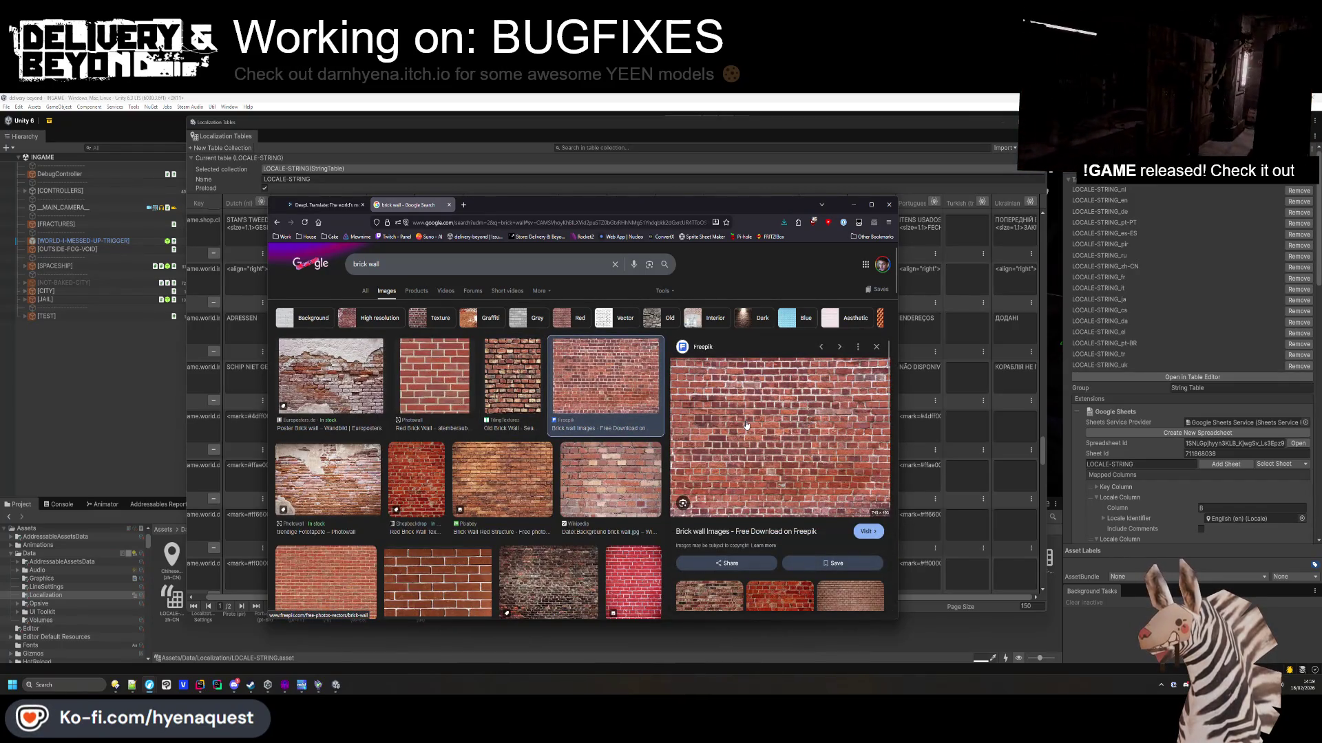
# Refine the search to 'brick wall loop' and preview the Seamless Loop Moving Background result.
pyautogui.click(440, 264)
pyautogui.write('loo')
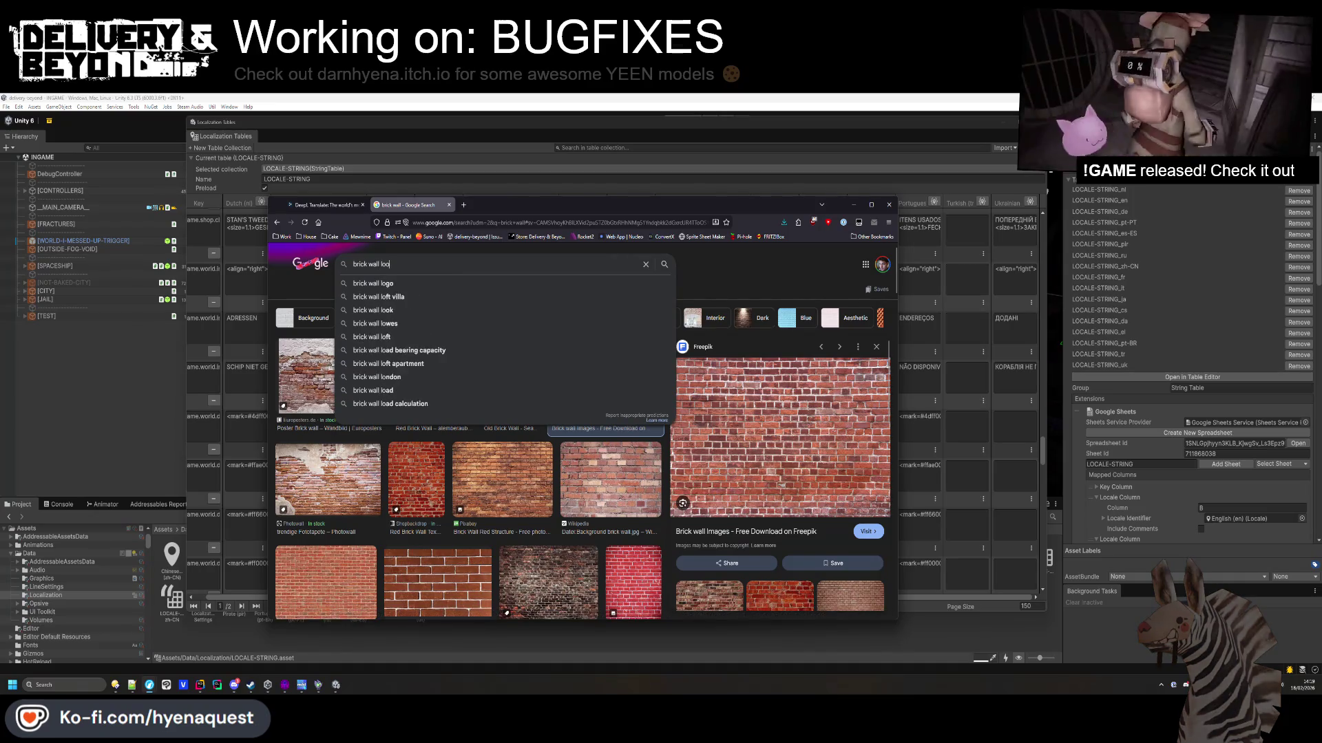
pyautogui.write('p')
pyautogui.press('Return')
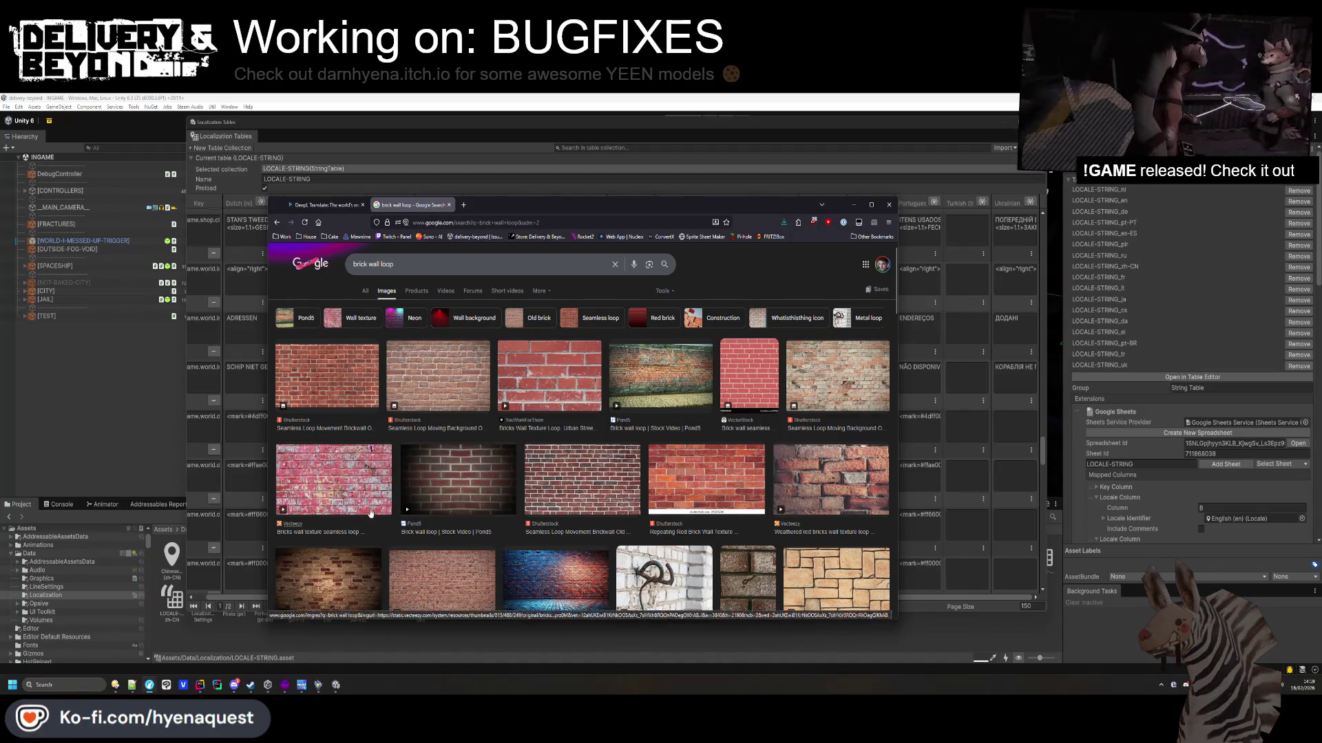
pyautogui.scroll(-3, 370, 513)
pyautogui.click(665, 535)
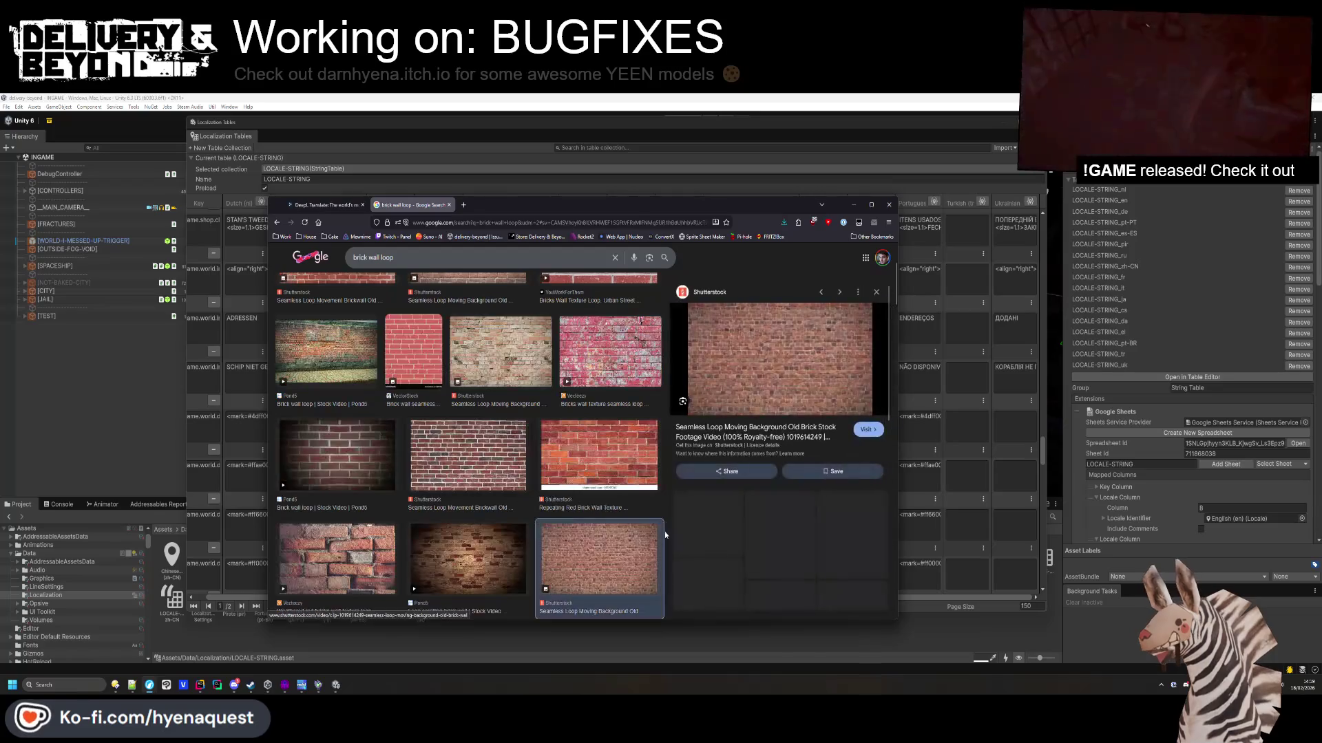
pyautogui.scroll(2, 465, 445)
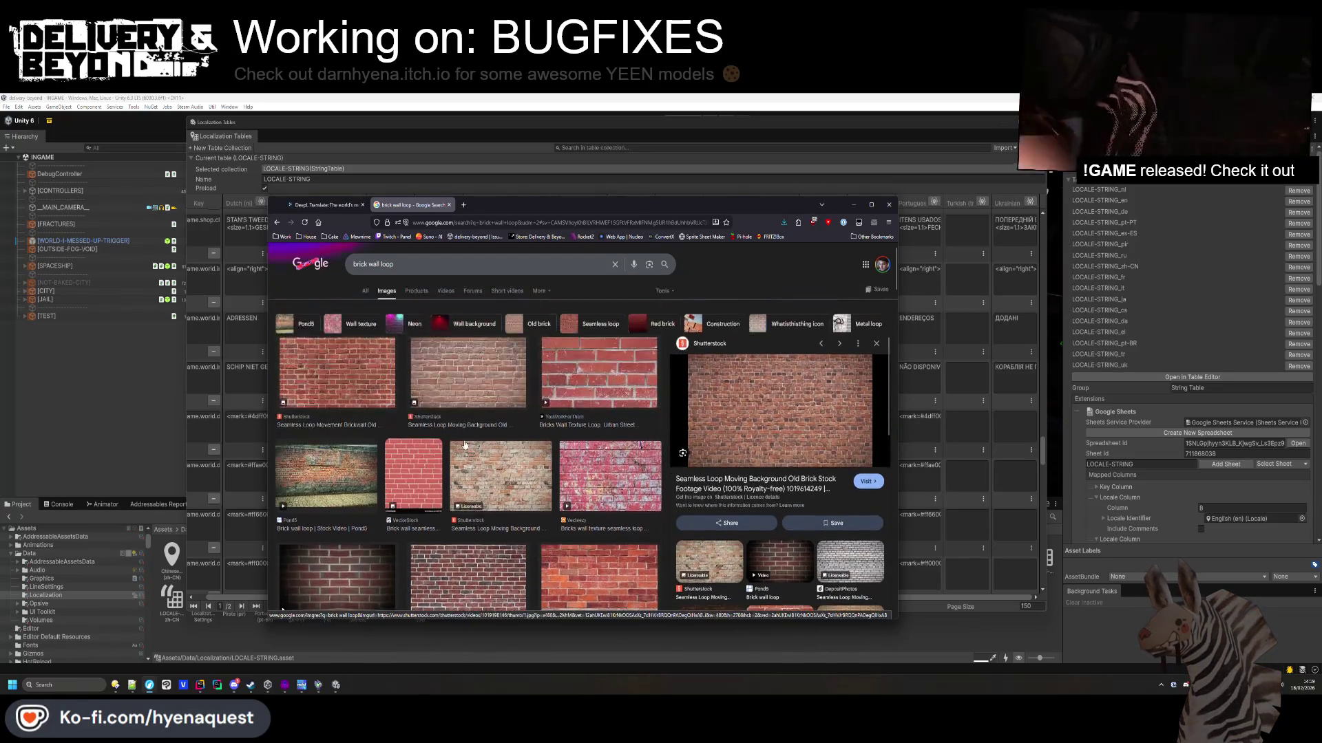
pyautogui.click(427, 403)
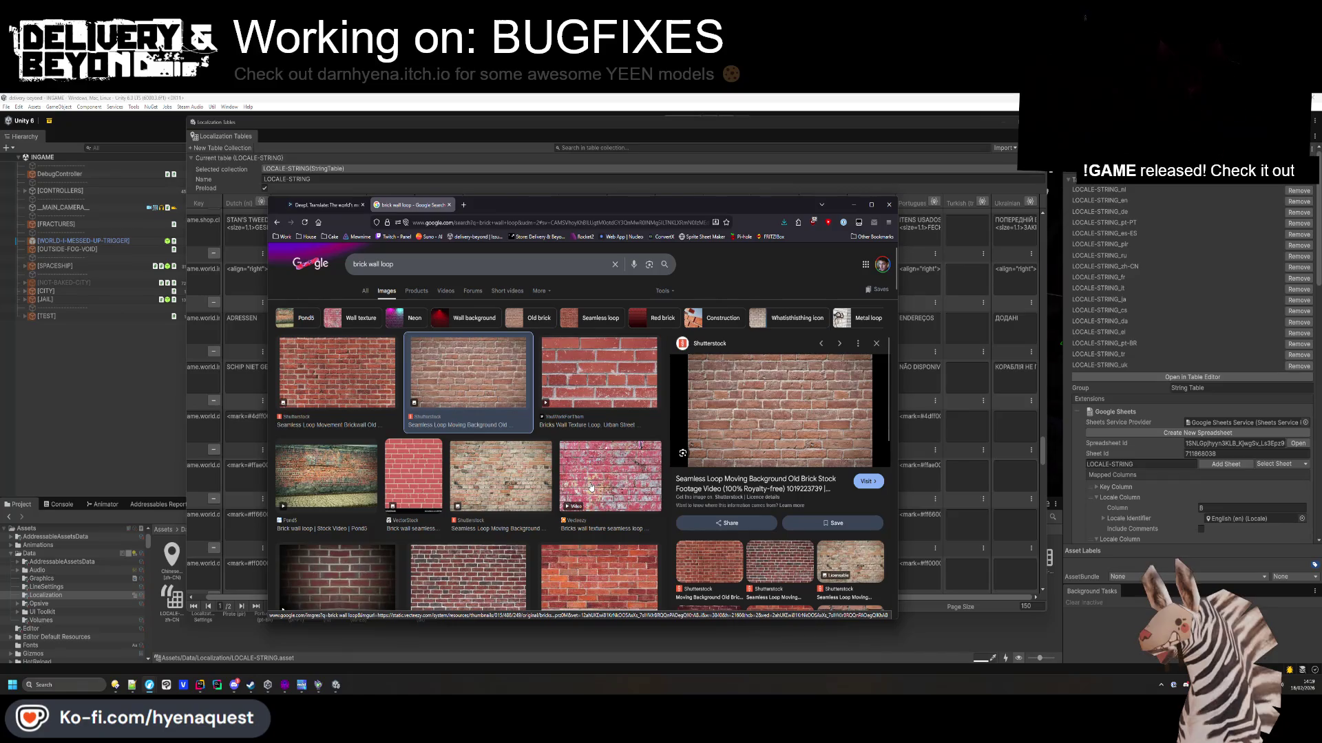
# Snip the large brick preview and paste it onto a new Paint canvas.
pyautogui.press('shift+super+s')
pyautogui.moveTo(709, 355); pyautogui.dragTo(850, 465)
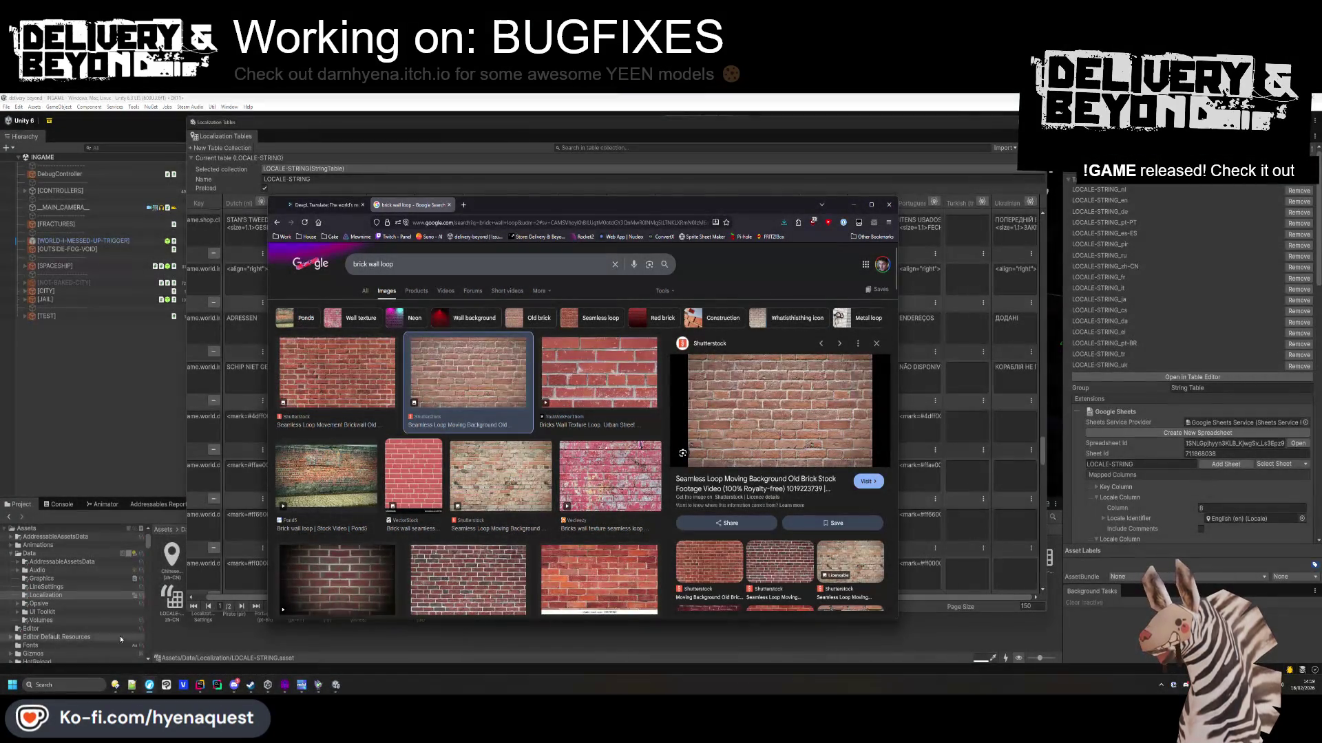
pyautogui.click(91, 685)
pyautogui.write('paint')
pyautogui.press('Return')
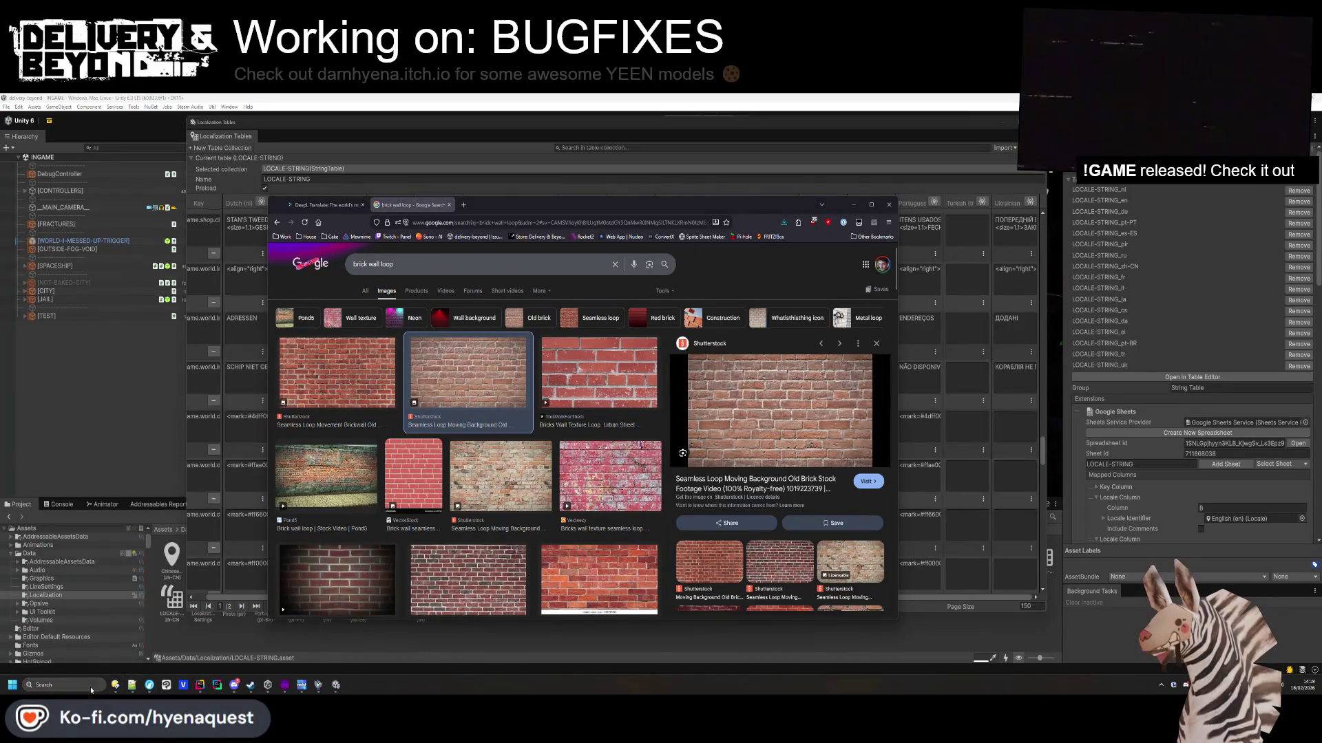
pyautogui.hotkey('ctrl', 'v')
pyautogui.click(670, 488)
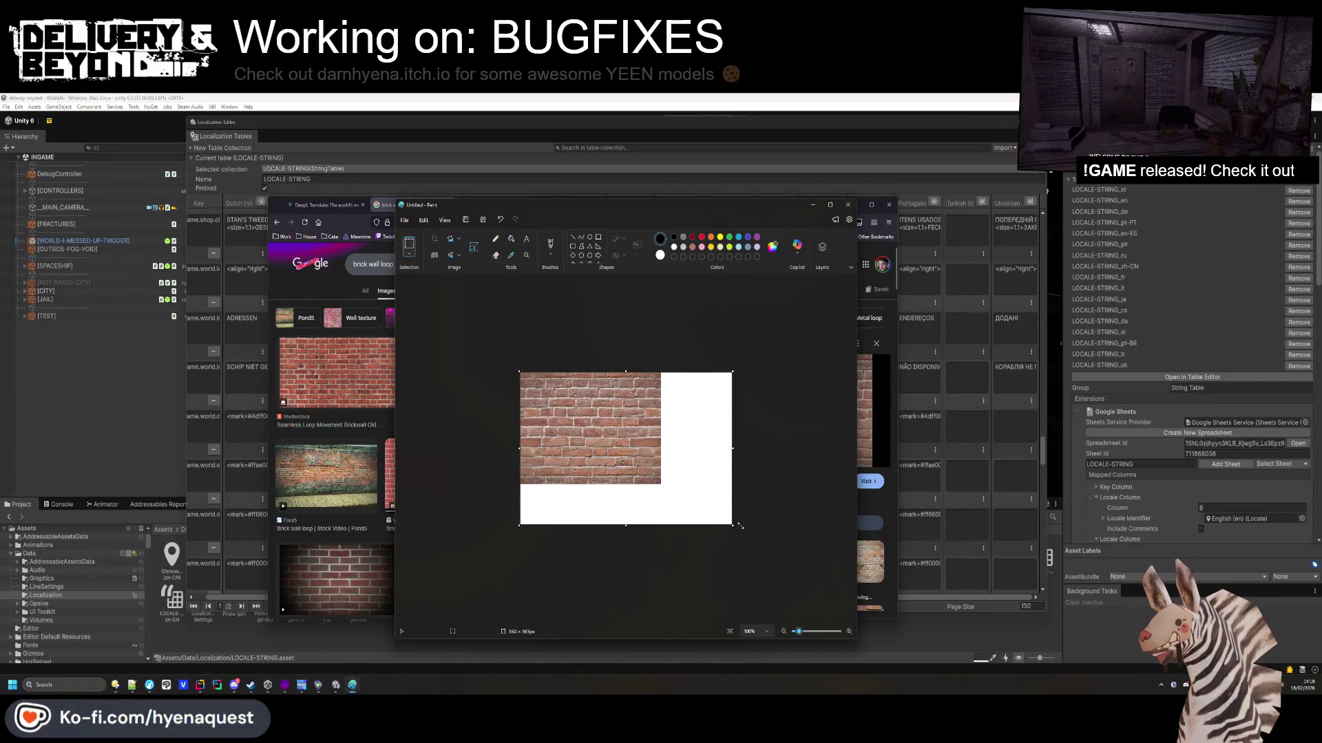
# Shrink the Paint canvas to fit the brick image, keeping the image in place.
pyautogui.moveTo(733, 526)
pyautogui.mouseDown()
pyautogui.moveTo(662, 517)
pyautogui.moveTo(661, 484)
pyautogui.mouseUp()
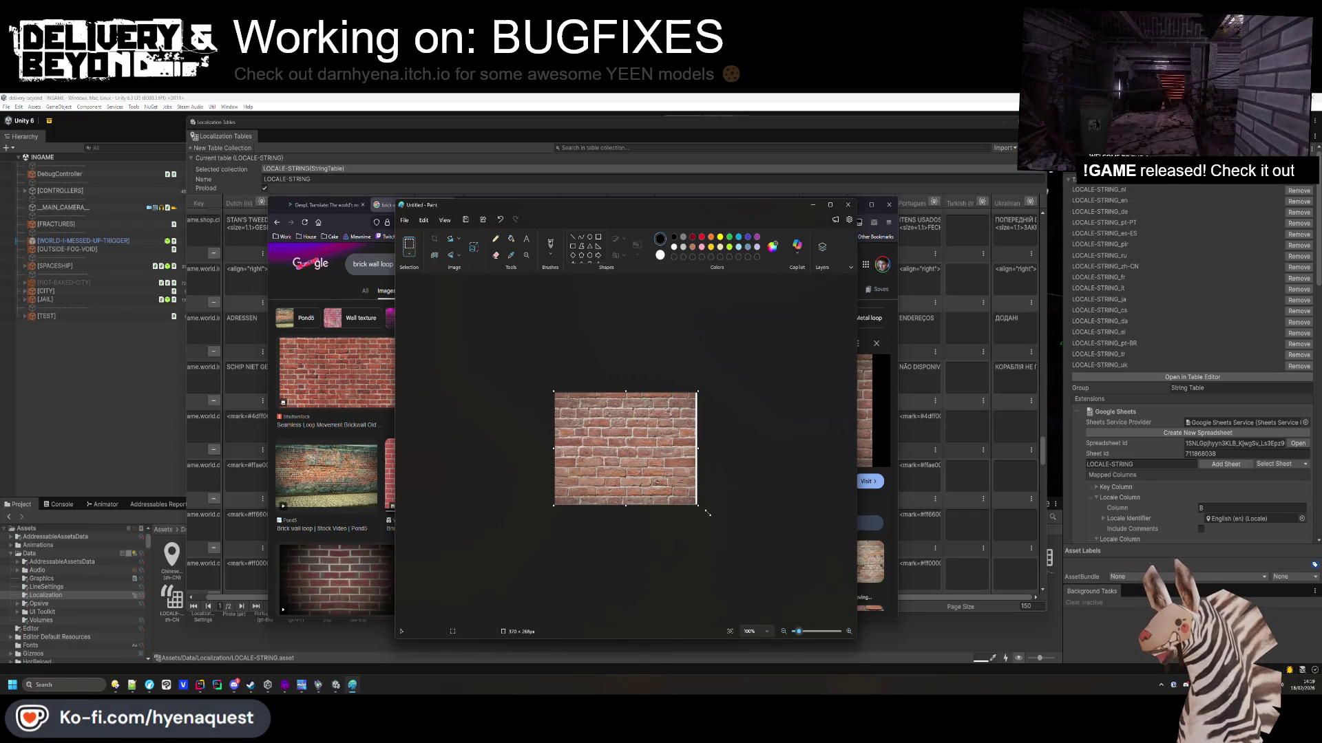
pyautogui.hotkey('ctrl', 'a')
pyautogui.press('Delete')
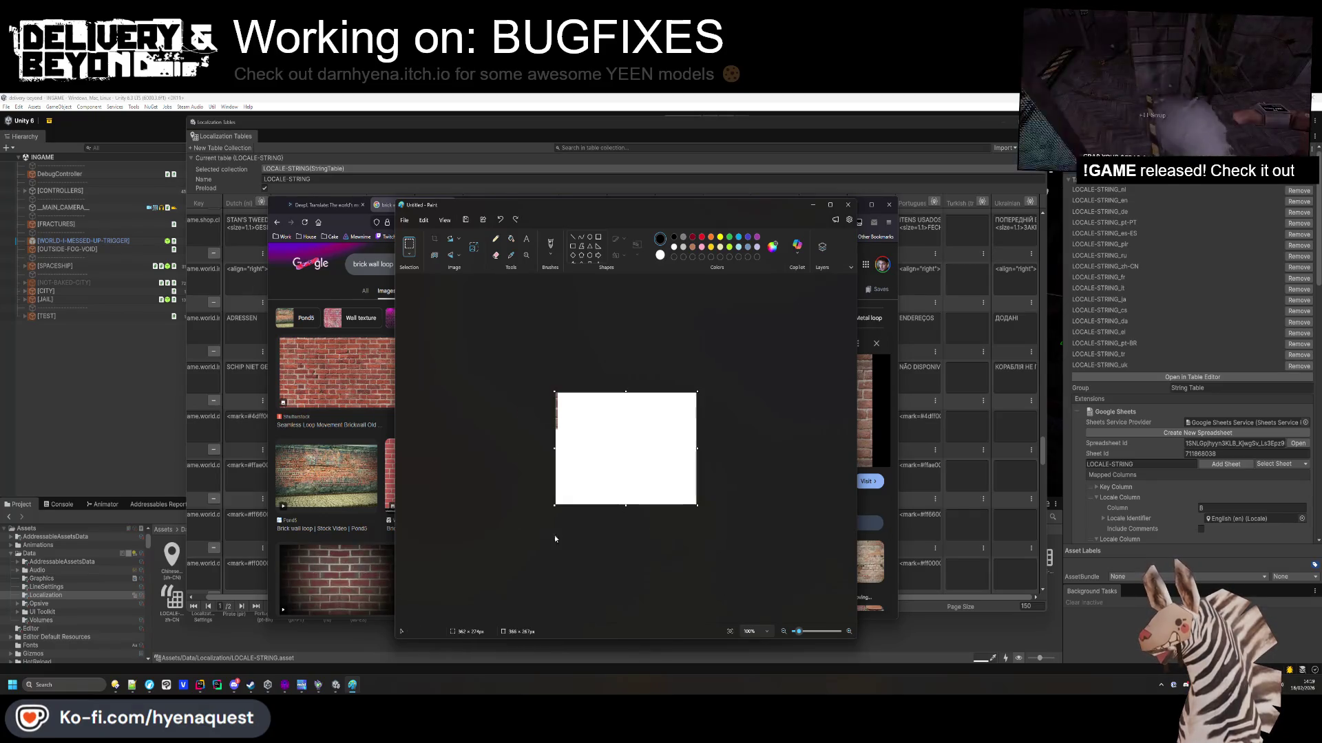
pyautogui.hotkey('ctrl', 'z')
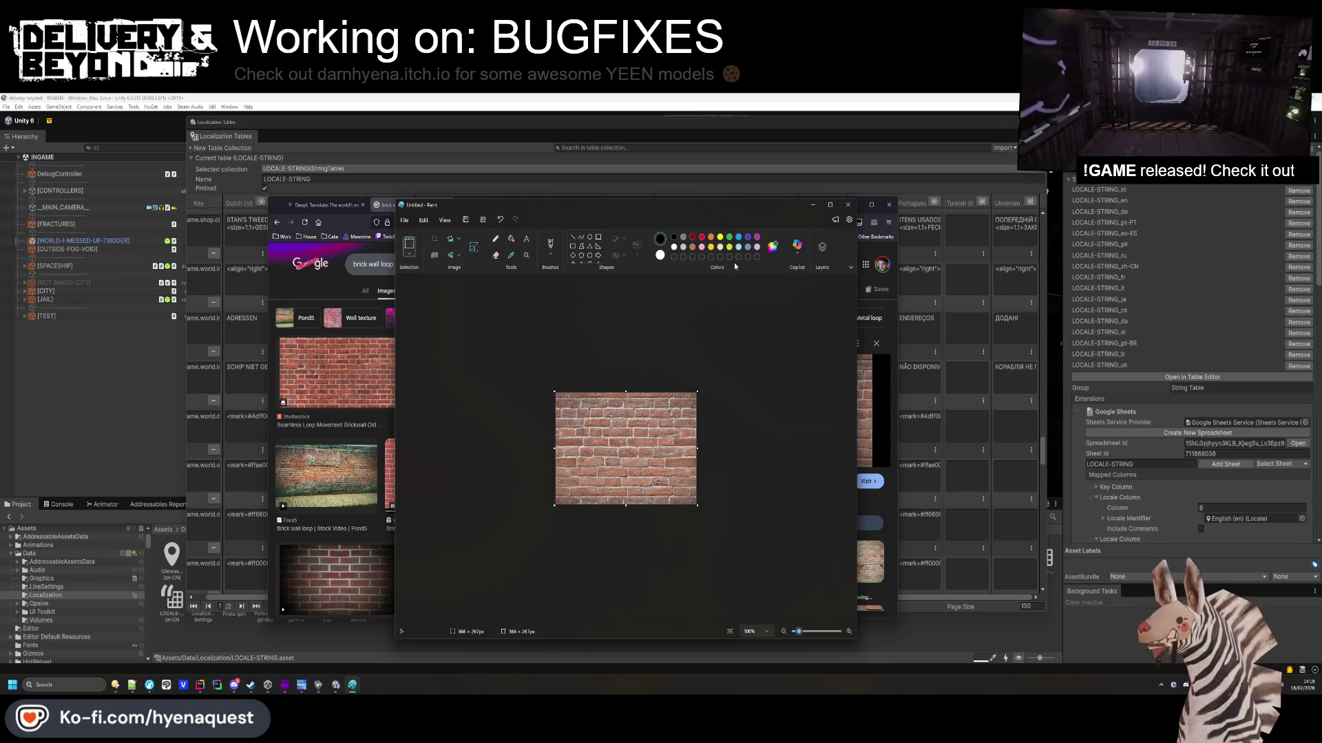
# Close Paint without saving and open a new Chrome tab.
pyautogui.click(405, 221)
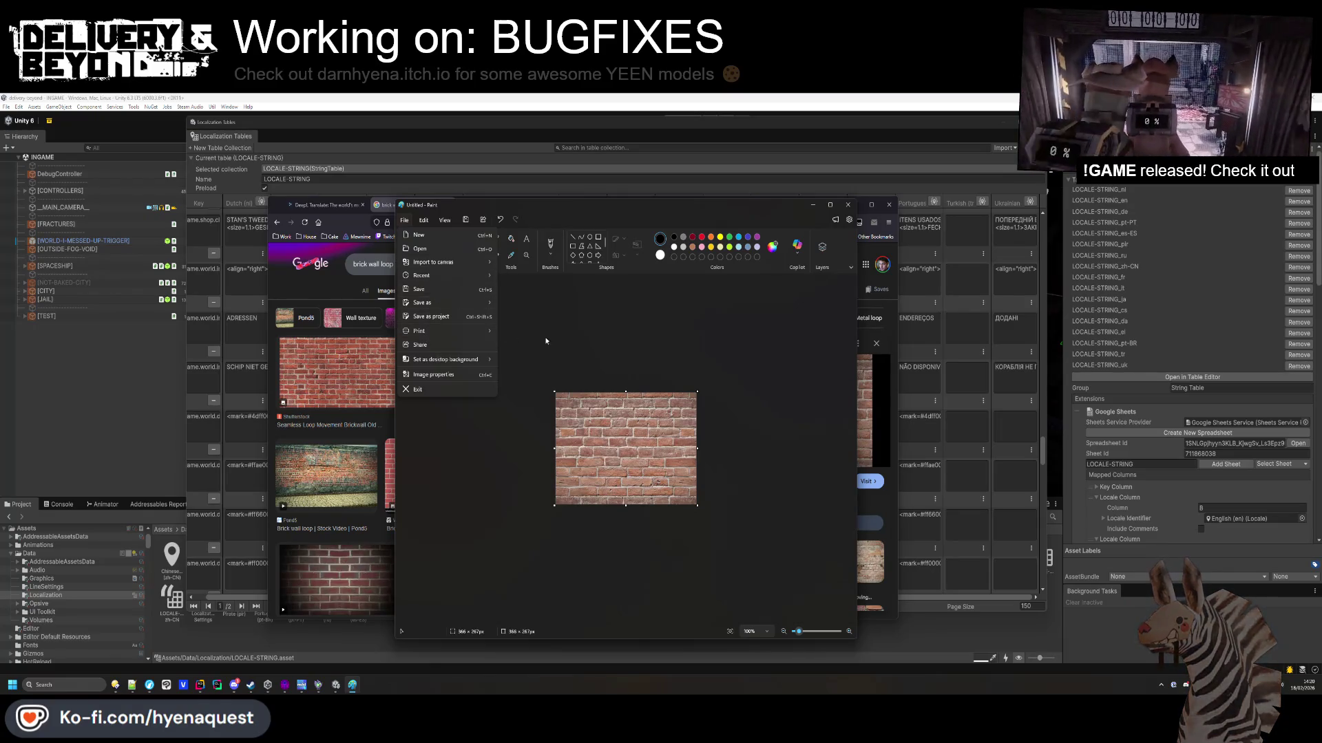
pyautogui.click(845, 211)
pyautogui.click(847, 205)
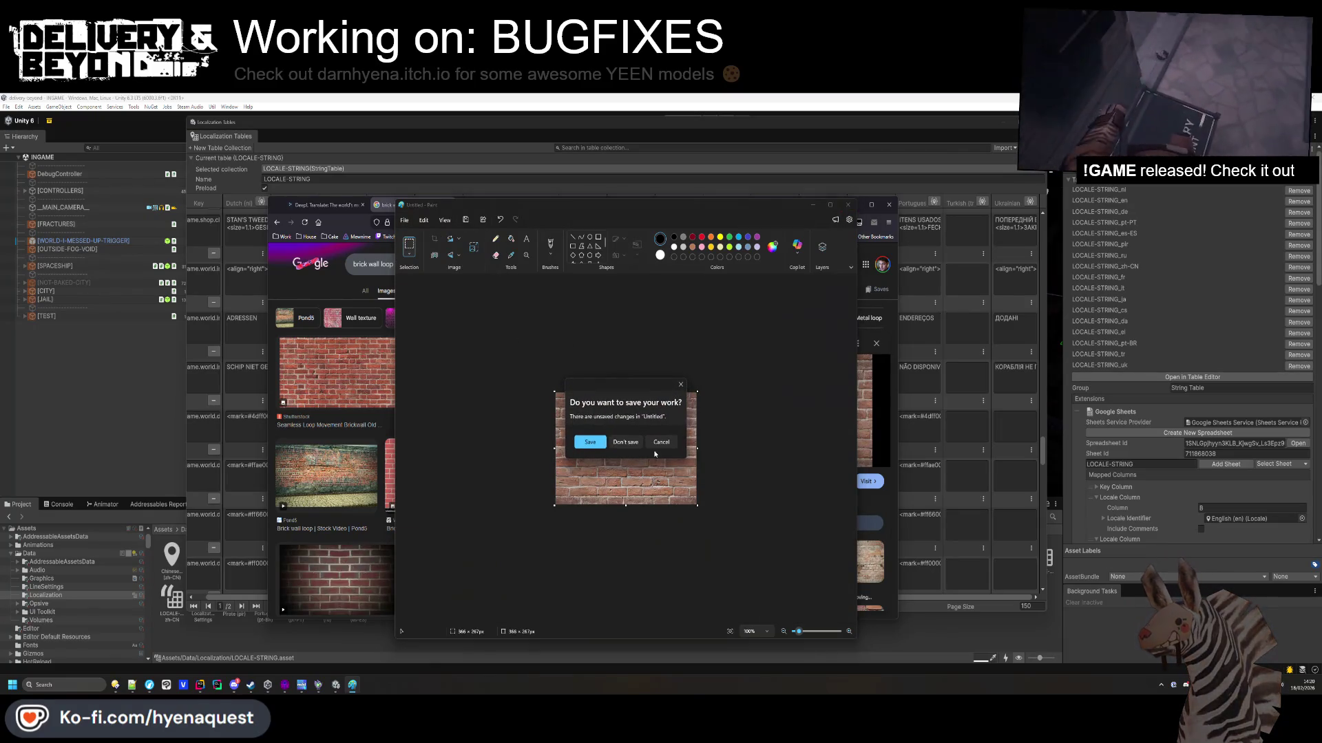
pyautogui.click(629, 443)
pyautogui.click(463, 206)
# Search 'ps1 texture online', check the neural.love generator, and return to the results.
pyautogui.write('ps')
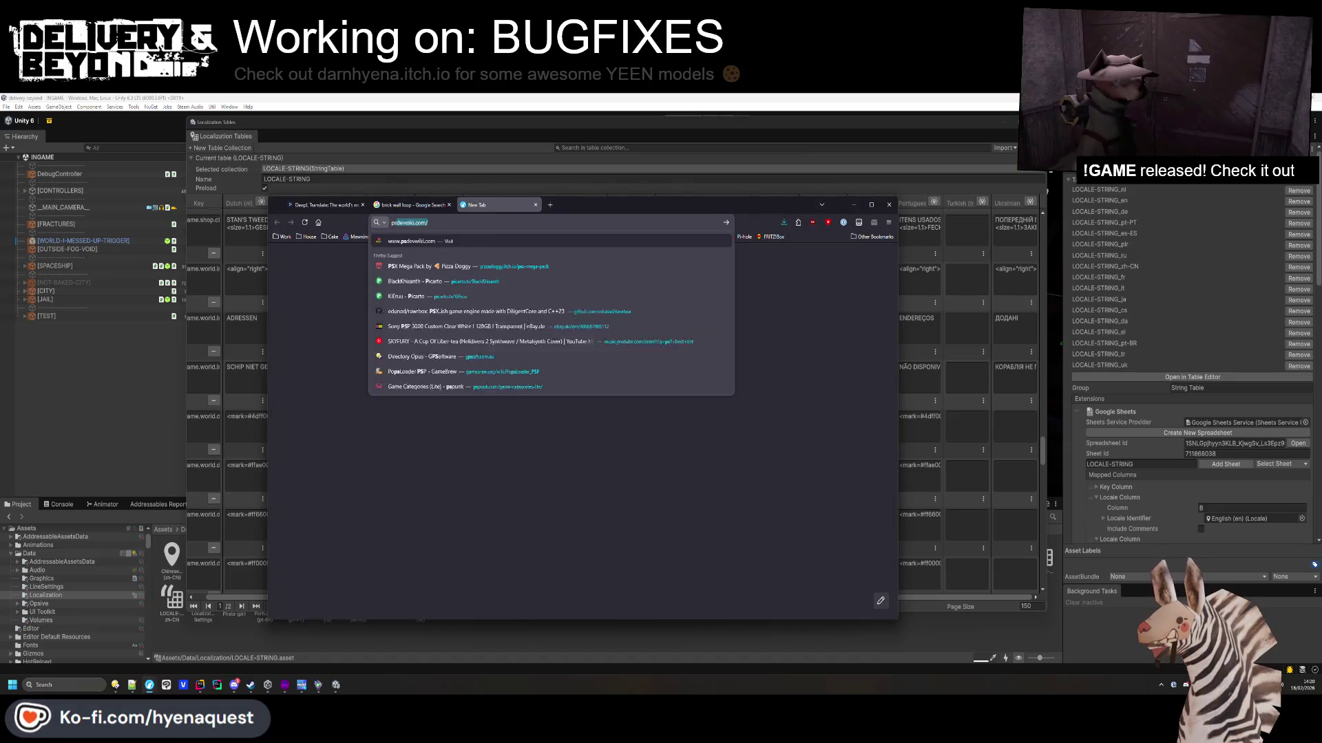
pyautogui.write('1 texture online')
pyautogui.press('Return')
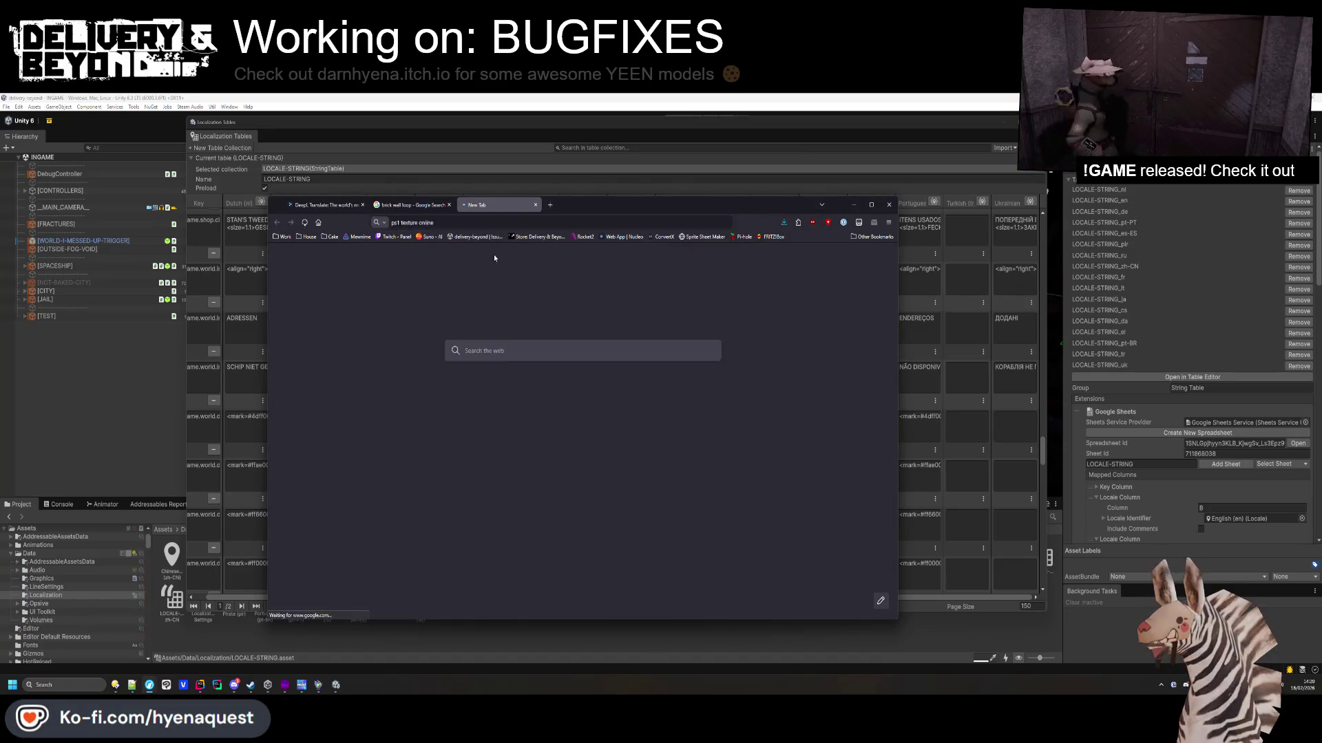
pyautogui.click(506, 337)
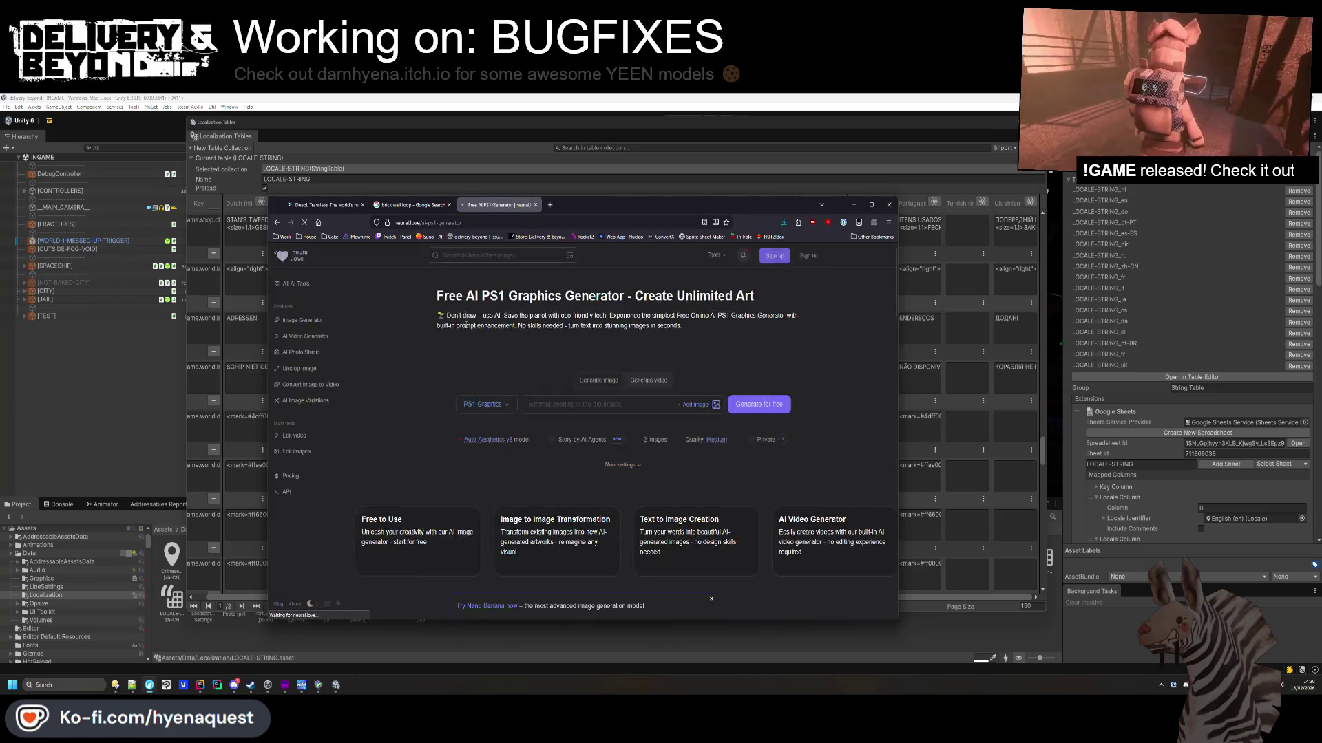
pyautogui.hotkey('alt', 'Left')
pyautogui.scroll(-3, 467, 462)
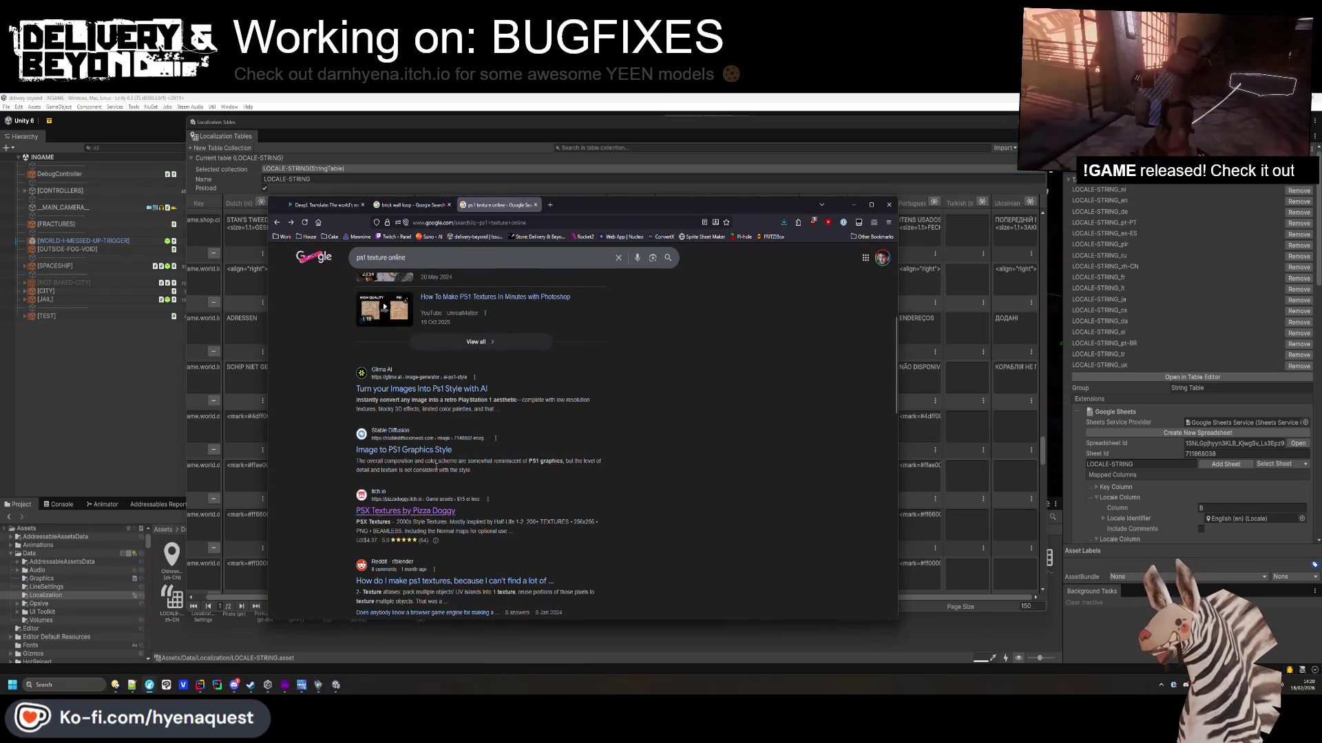
pyautogui.scroll(-3, 436, 449)
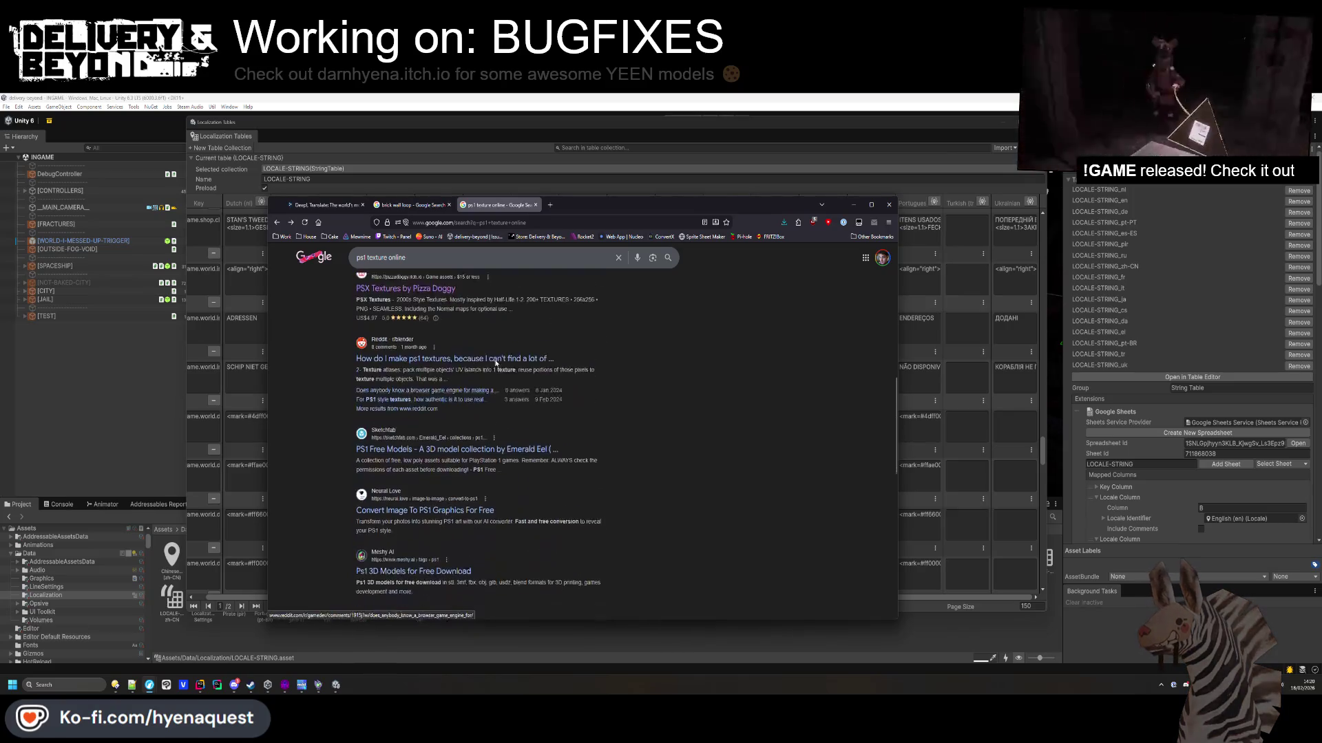
pyautogui.scroll(5, 437, 480)
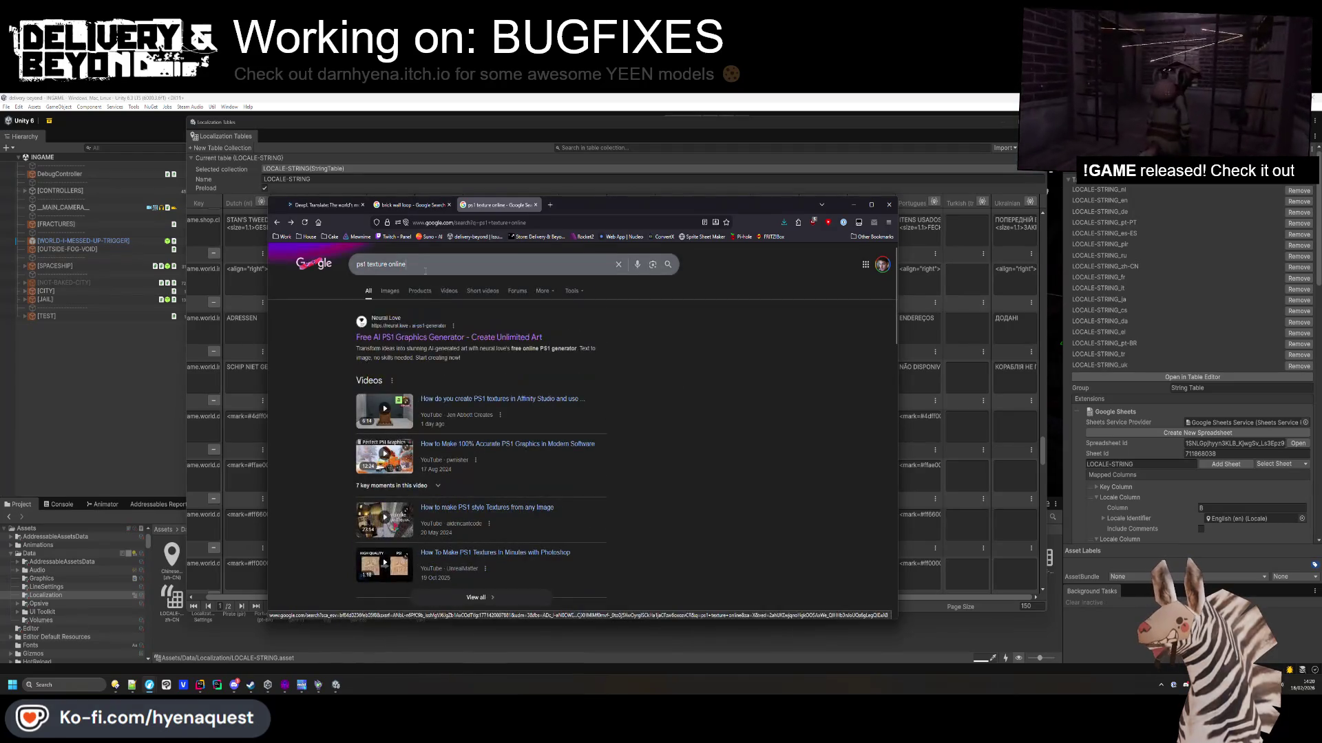
# Search 'resize texture online', then close the tab and minimize Chrome.
pyautogui.moveTo(410, 264); pyautogui.dragTo(360, 265)
pyautogui.write('res')
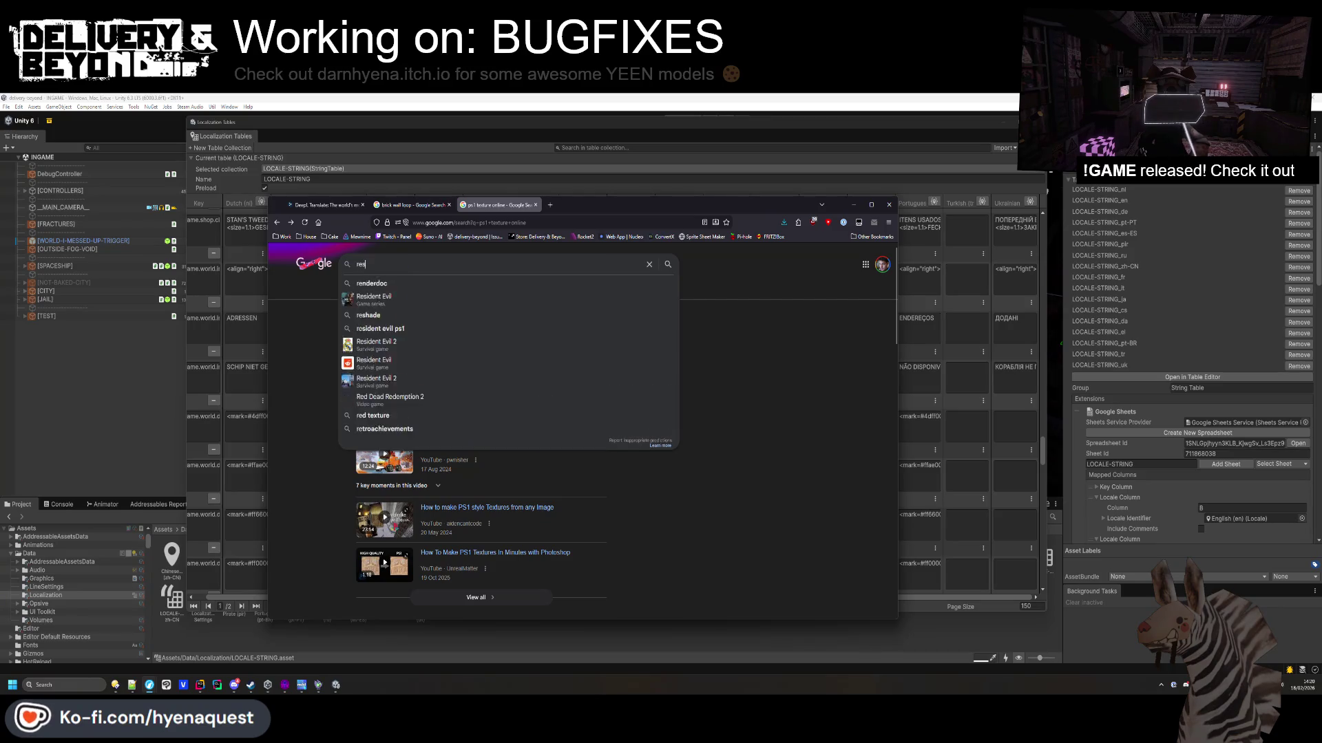
pyautogui.write('ize texture online')
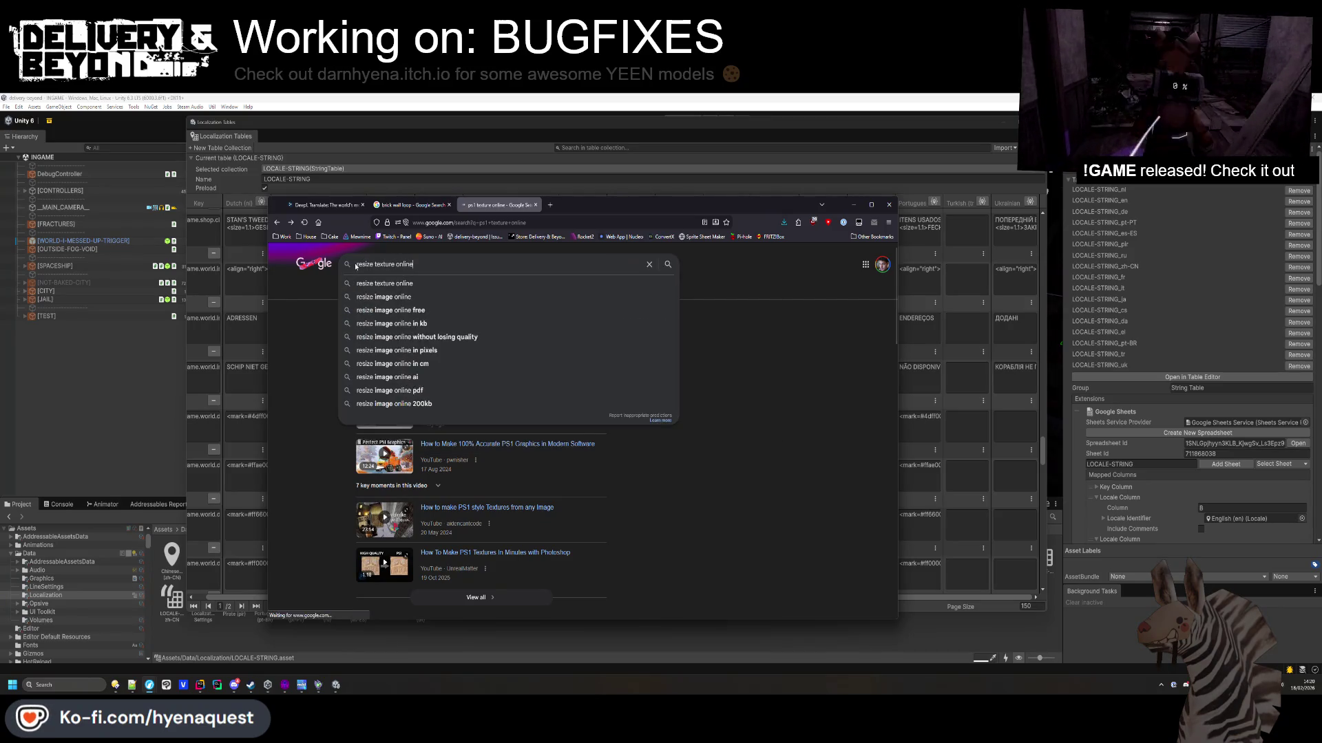
pyautogui.press('Return')
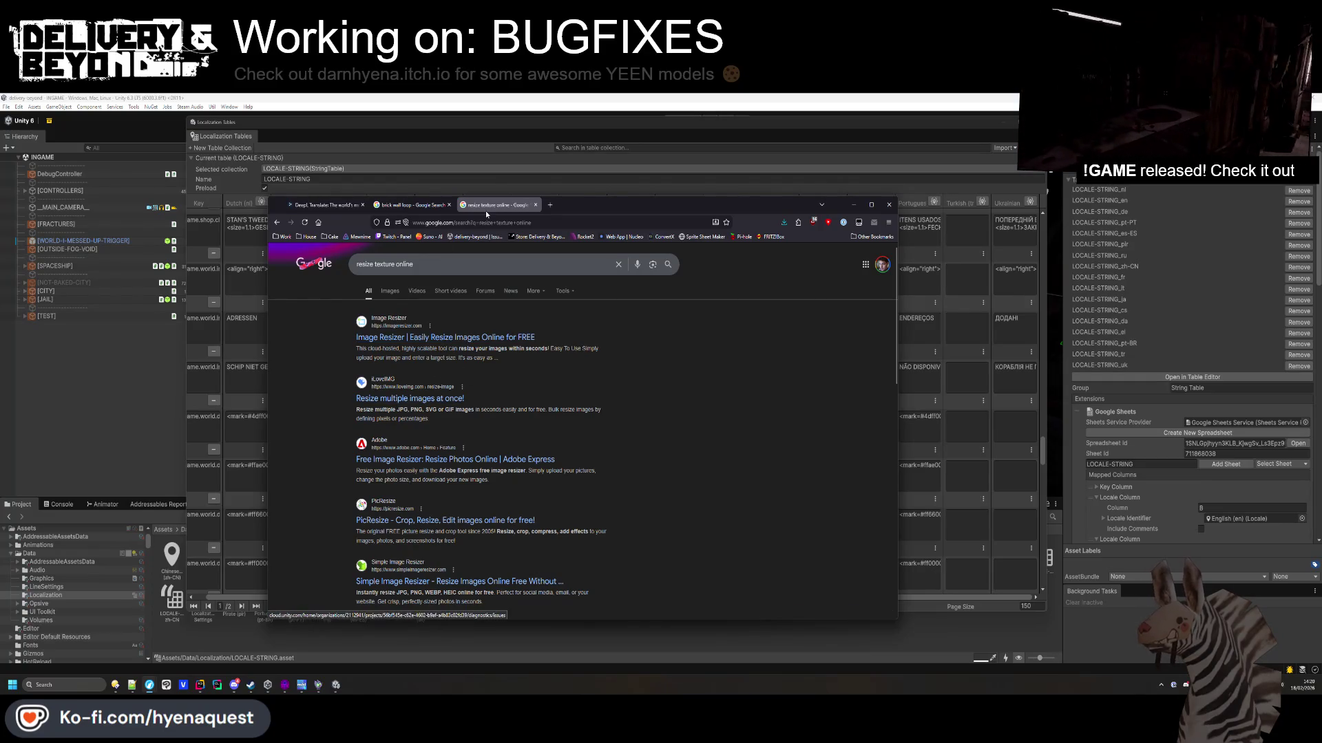
pyautogui.hotkey('ctrl', 'w')
pyautogui.click(857, 207)
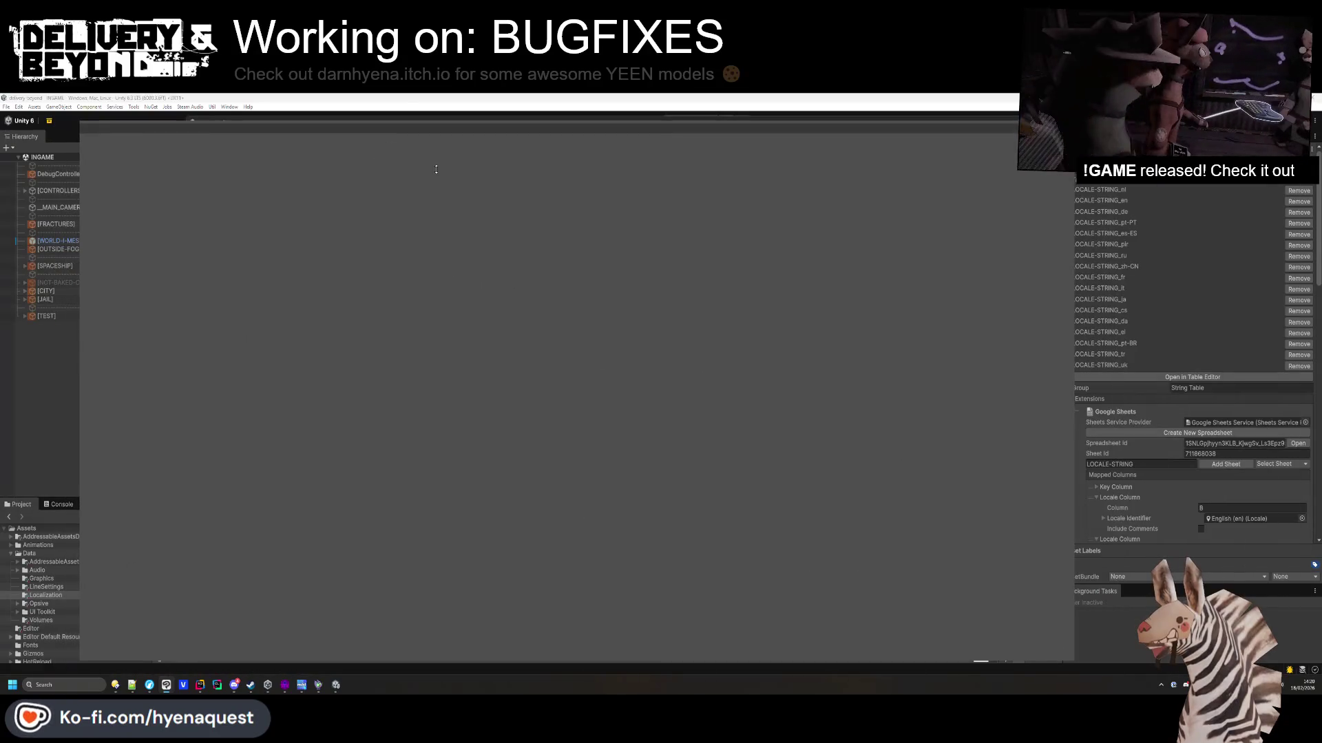
# Create a new 512x512 canvas and paste the brick texture as a layer.
pyautogui.click(91, 135)
pyautogui.click(114, 145)
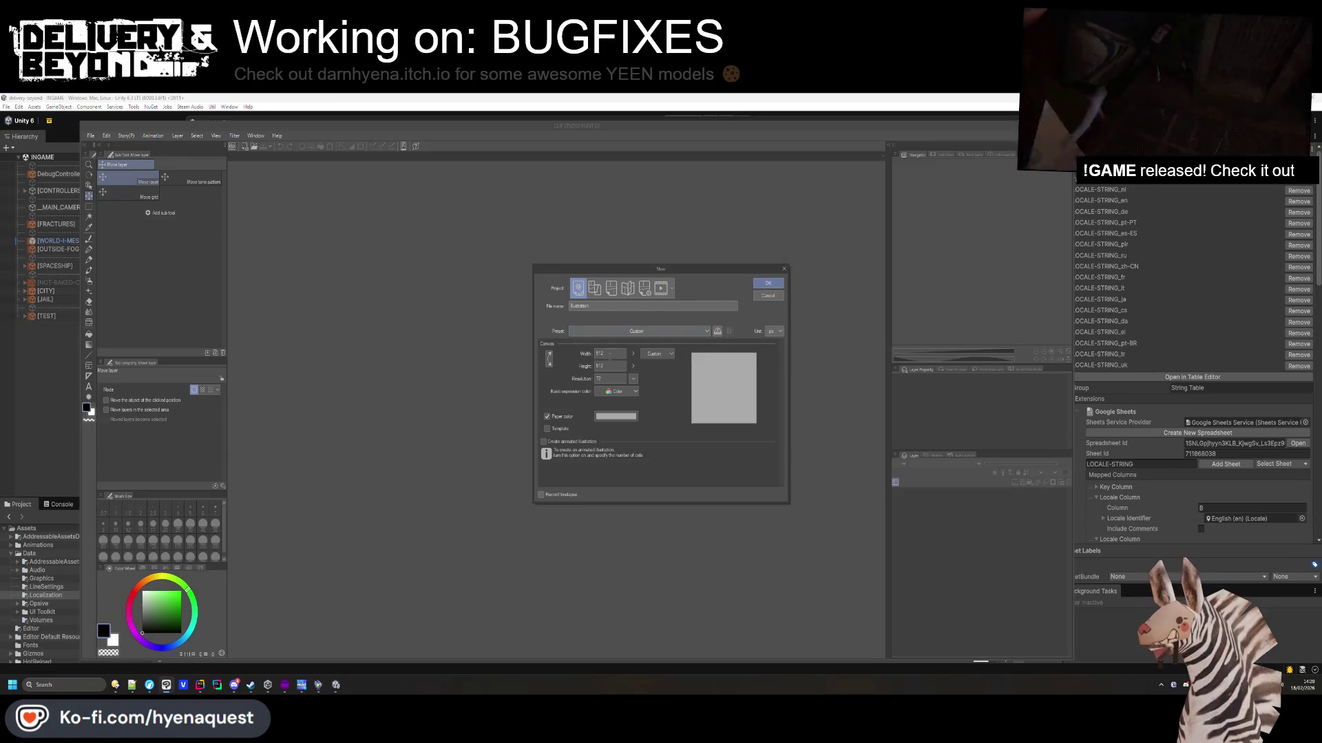
pyautogui.click(768, 283)
pyautogui.hotkey('ctrl', 'v')
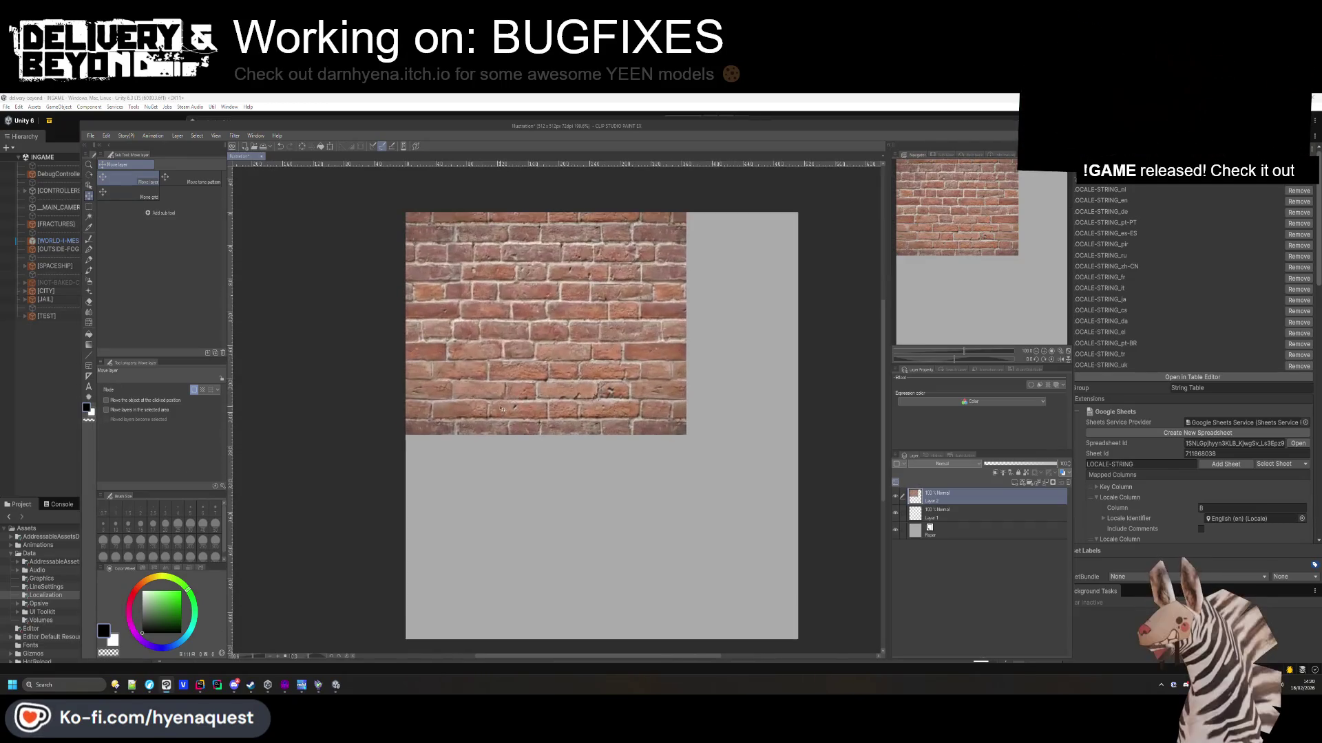
# Crop the canvas to a rectangular block of bricks and delete Layer 1.
pyautogui.click(89, 206)
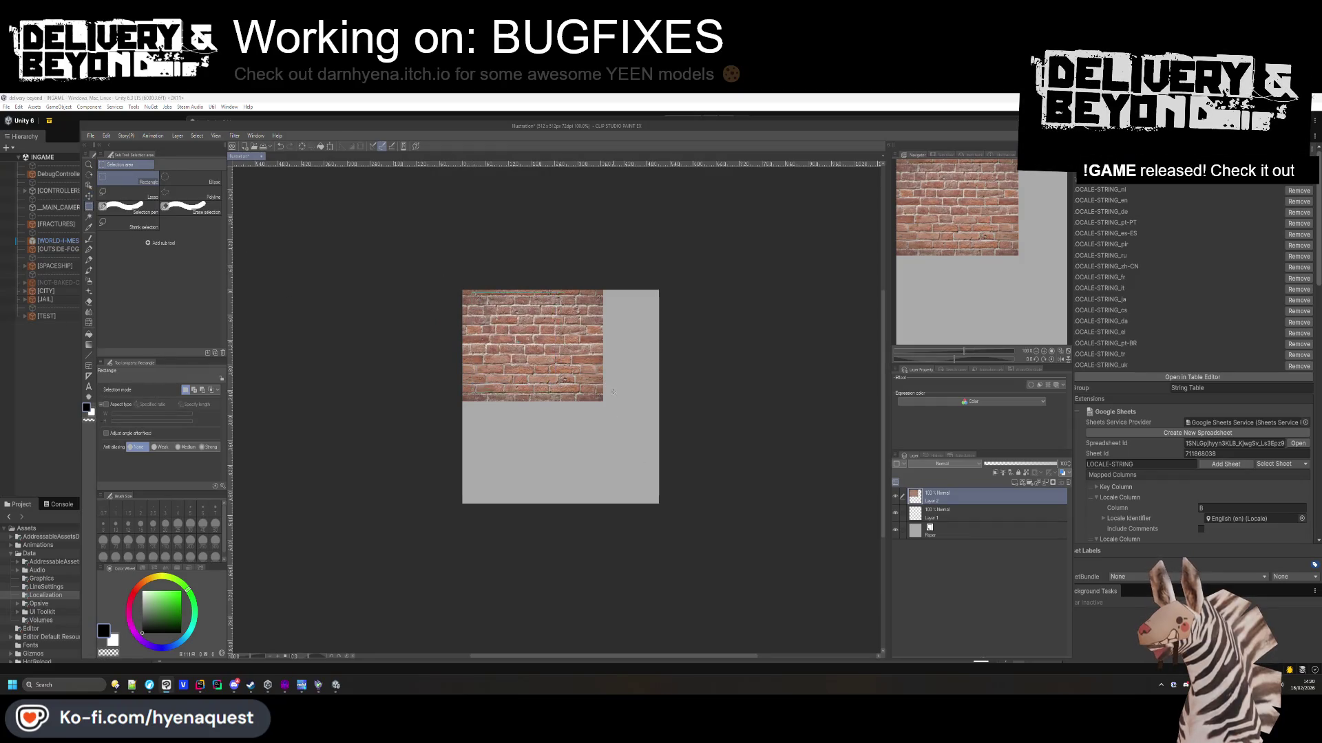
pyautogui.moveTo(473, 399); pyautogui.dragTo(570, 292)
pyautogui.moveTo(475, 292); pyautogui.dragTo(580, 399)
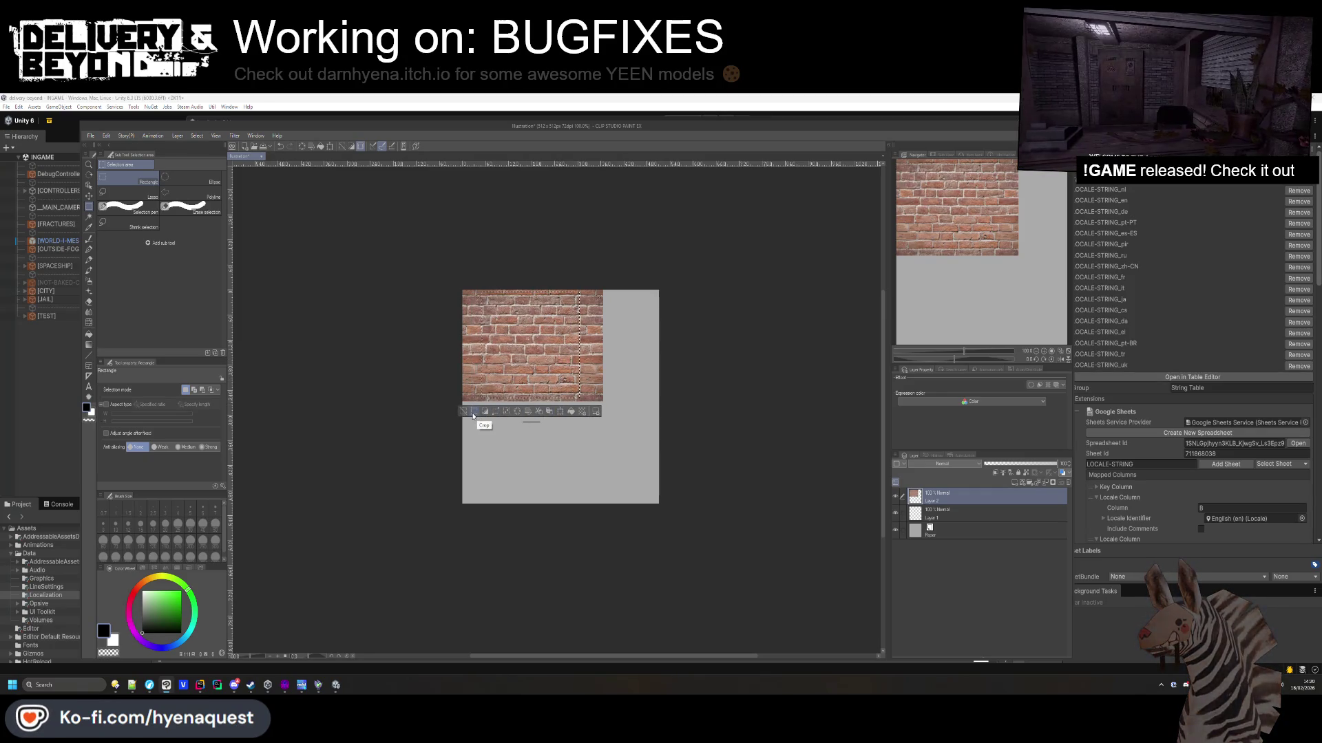
pyautogui.click(486, 412)
pyautogui.scroll(5, 623, 392)
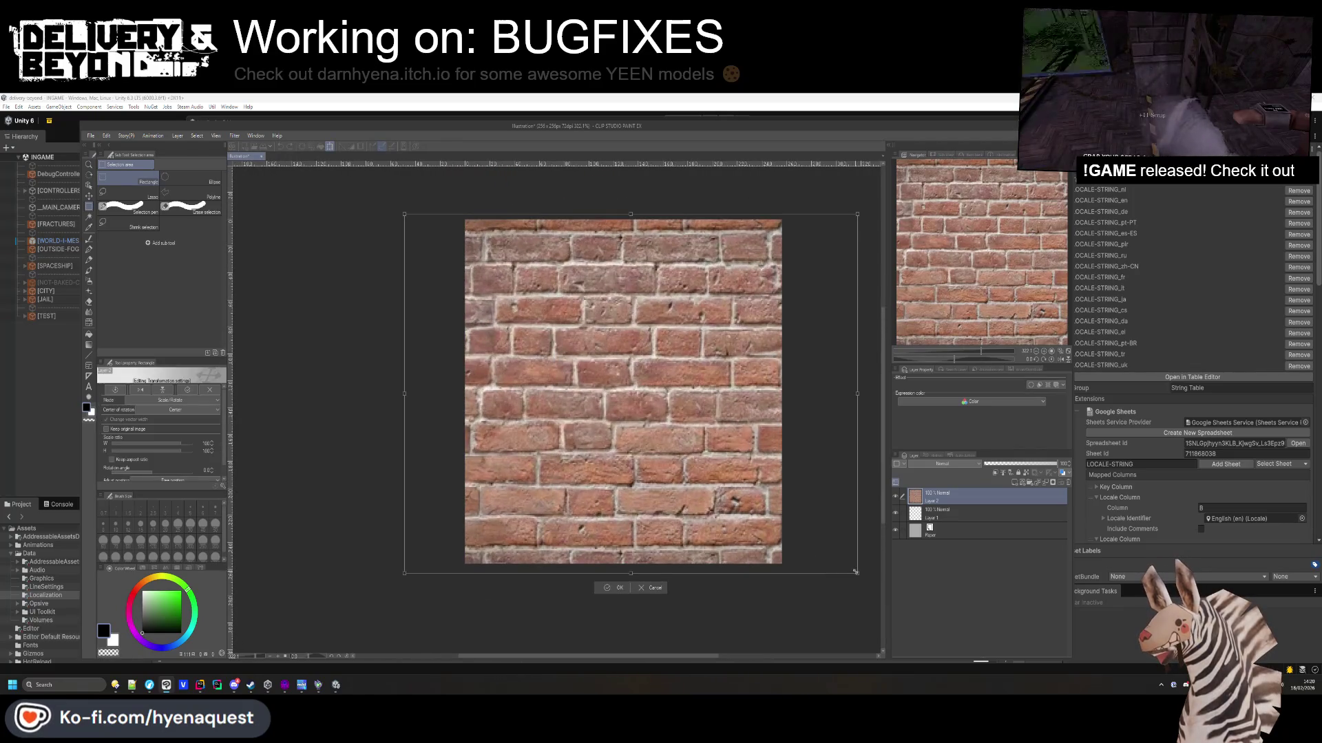
pyautogui.rightClick(978, 515)
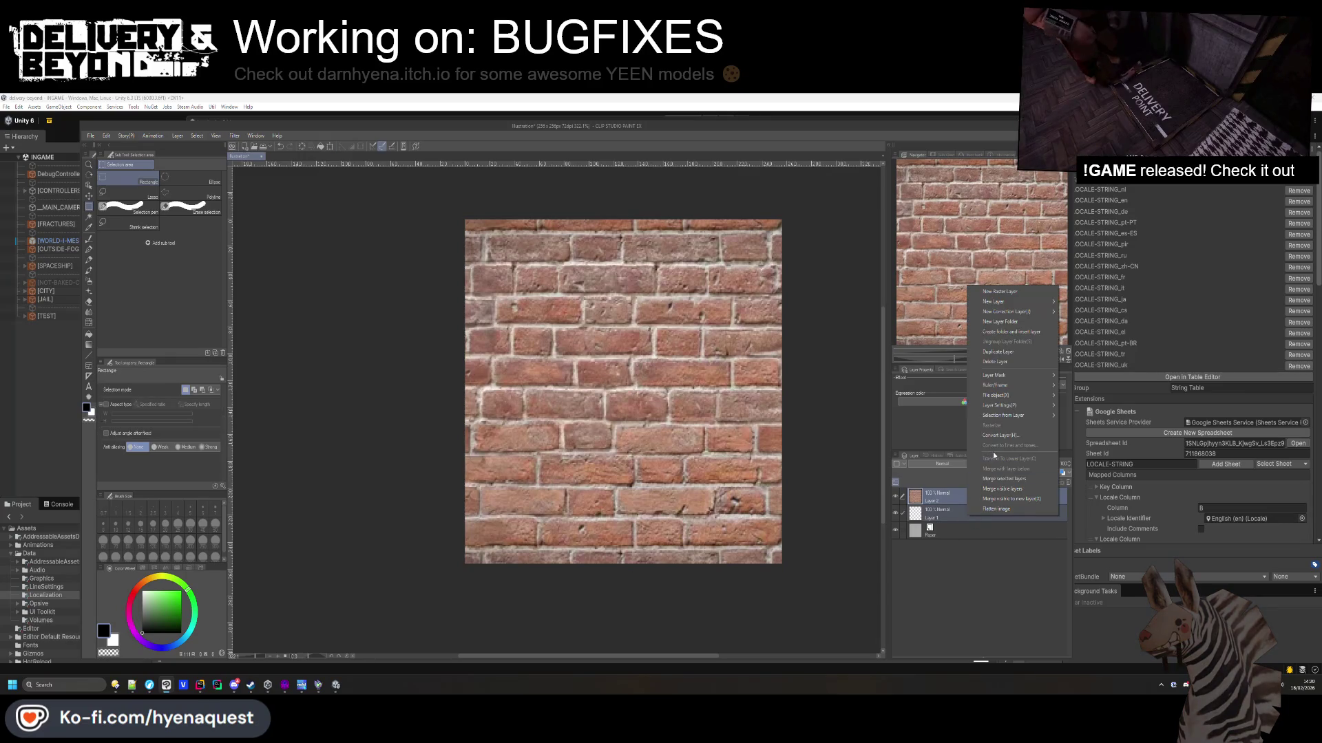
pyautogui.click(1005, 479)
pyautogui.hotkey('ctrl', '-')
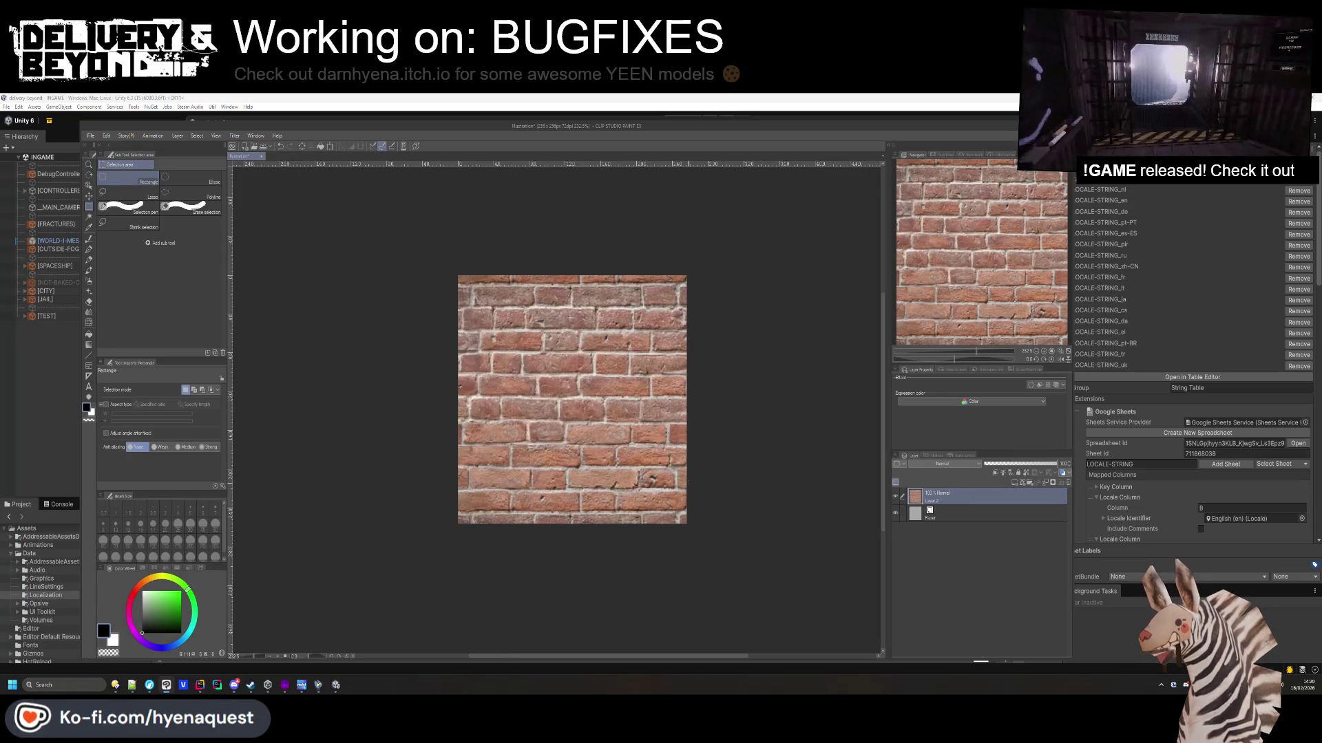
# Scale the bricks into the top-left quarter using Hard edges interpolation.
pyautogui.hotkey('ctrl', 't')
pyautogui.moveTo(741, 532)
pyautogui.mouseDown()
pyautogui.moveTo(605, 433)
pyautogui.moveTo(741, 532)
pyautogui.mouseUp()
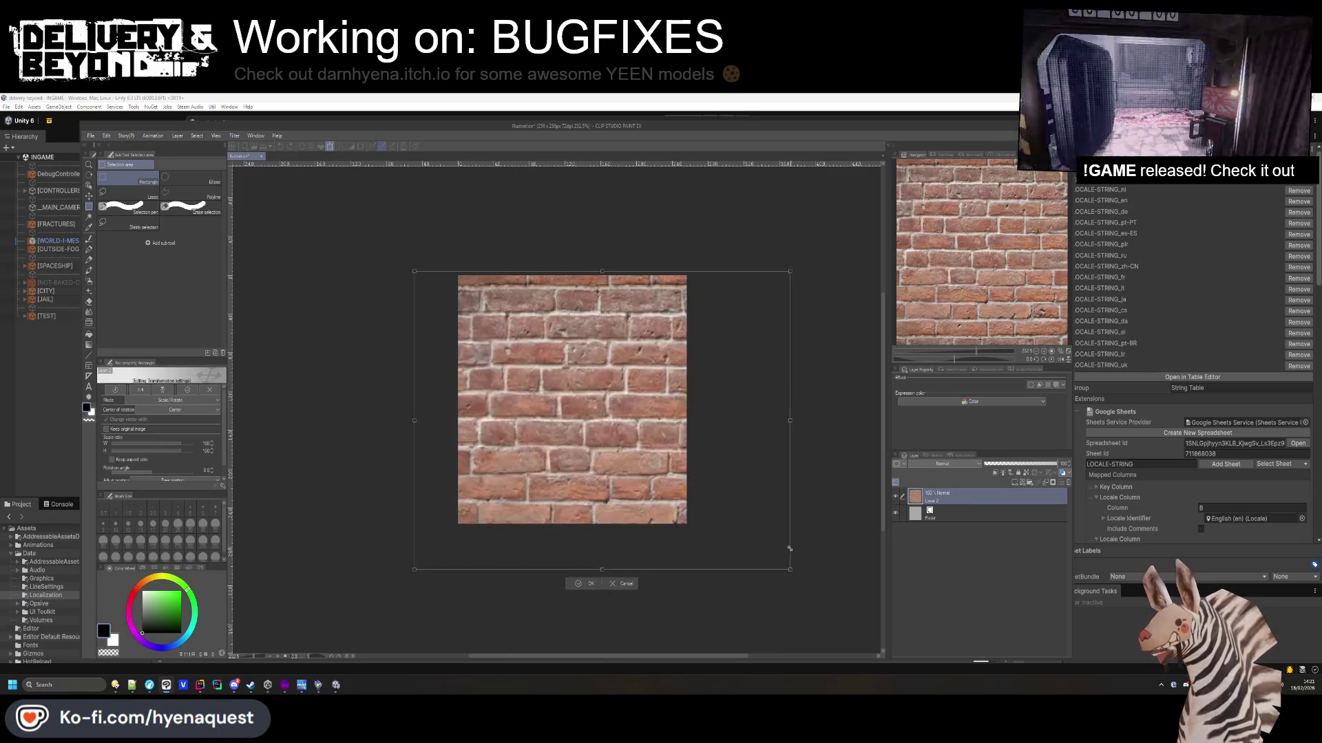
pyautogui.scroll(-1, 202, 461)
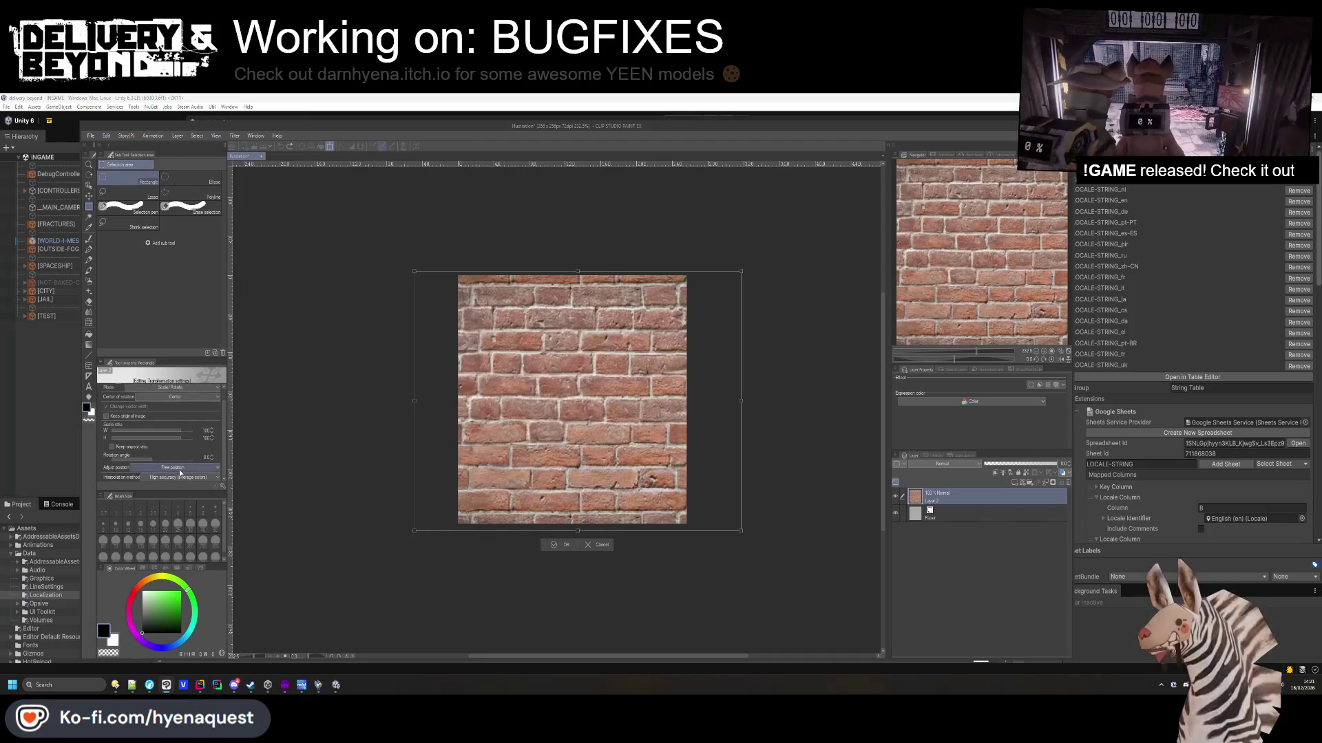
pyautogui.click(182, 477)
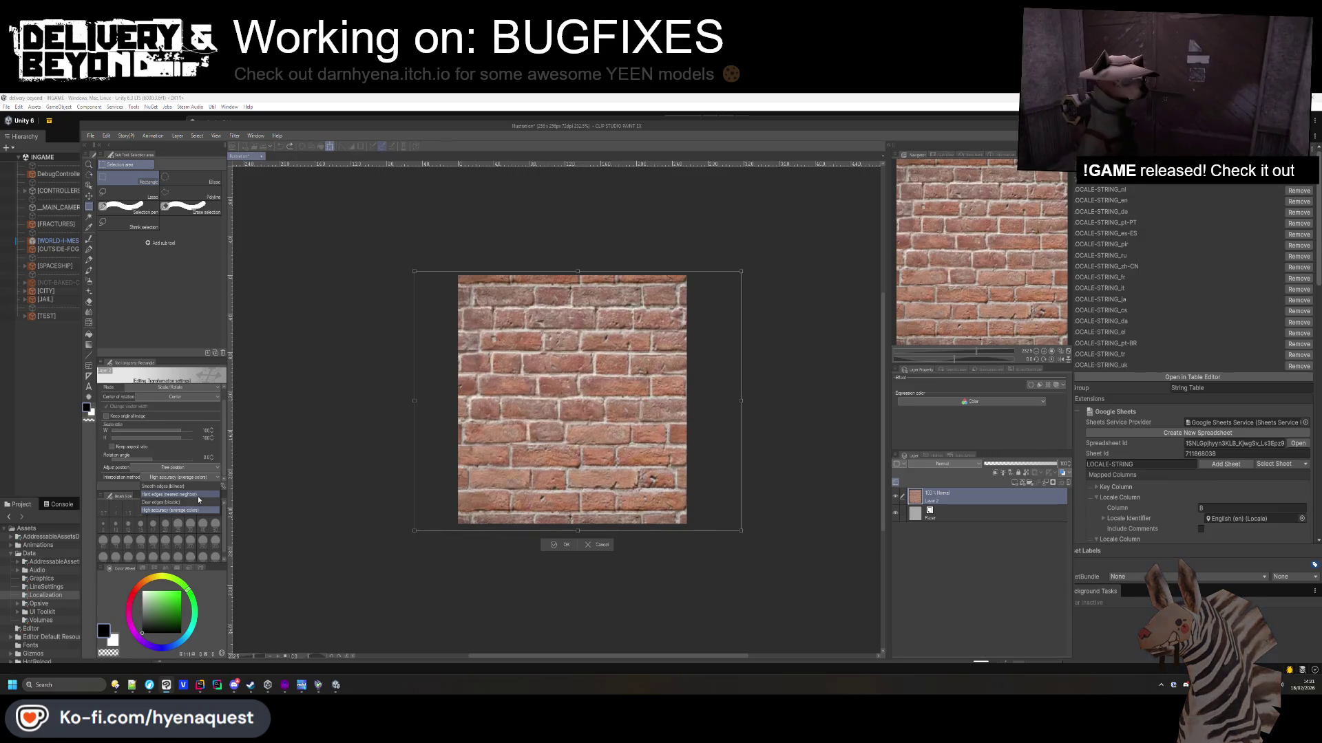
pyautogui.click(198, 495)
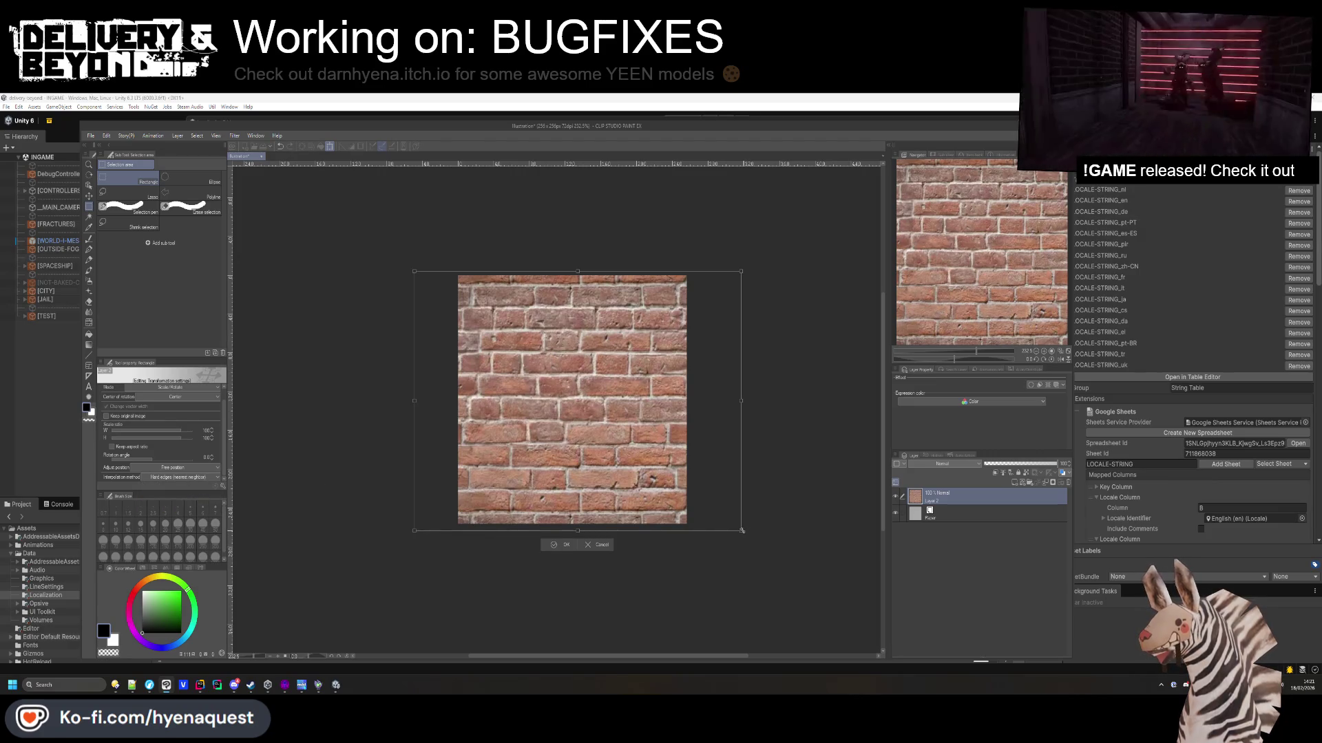
pyautogui.moveTo(757, 547); pyautogui.dragTo(567, 441)
pyautogui.press('Return')
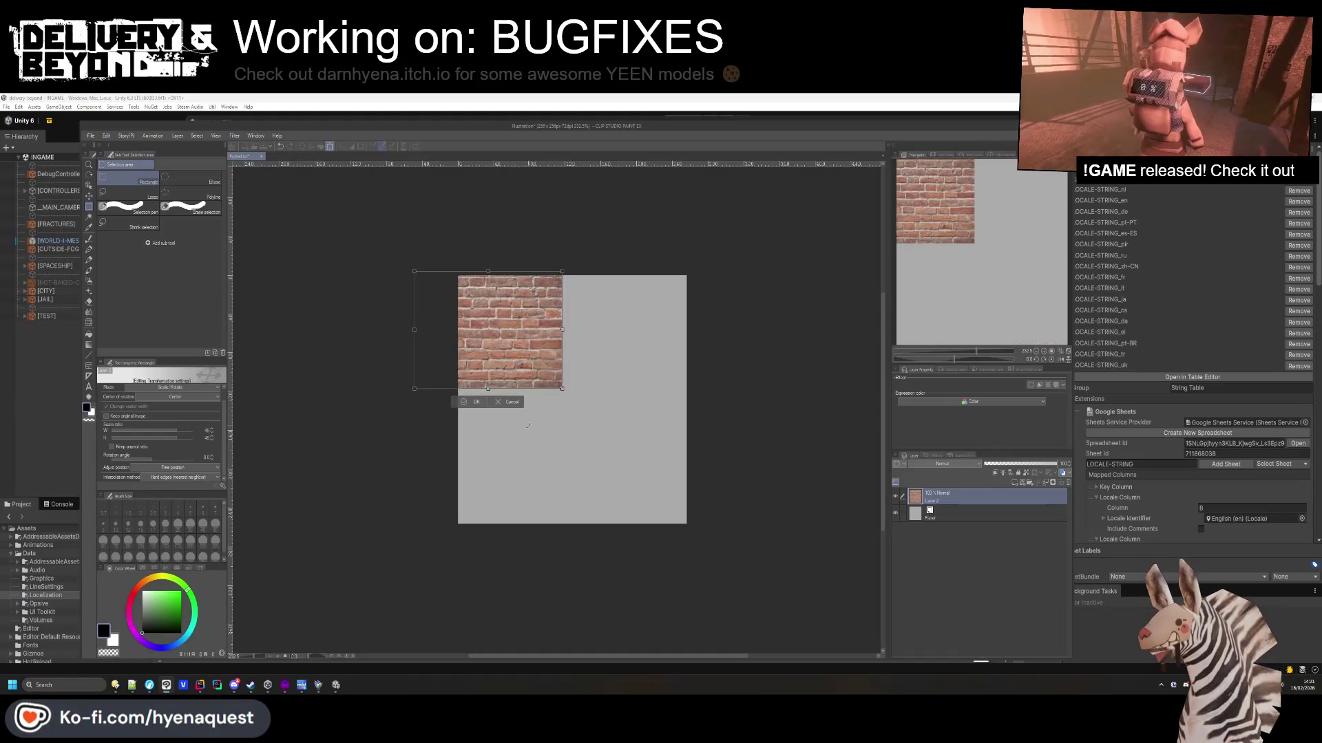
pyautogui.scroll(5, 568, 440)
pyautogui.scroll(-3, 423, 413)
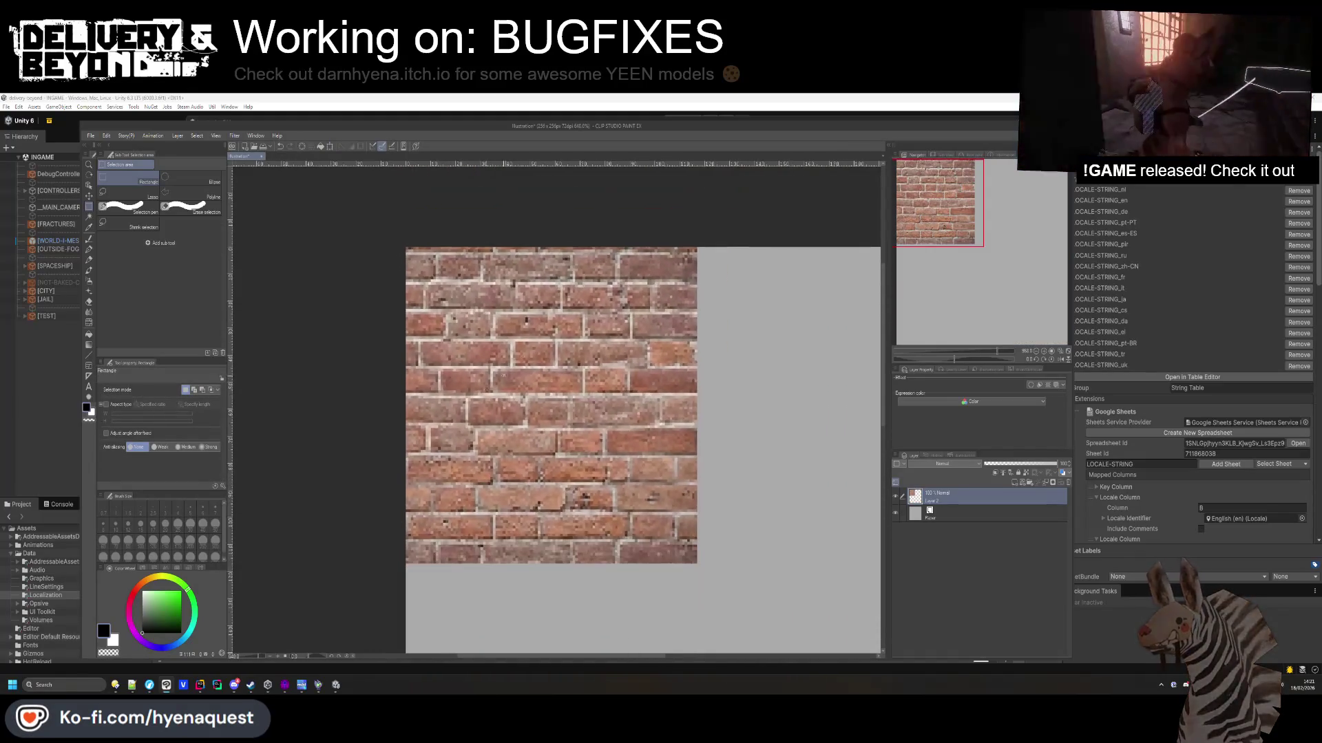
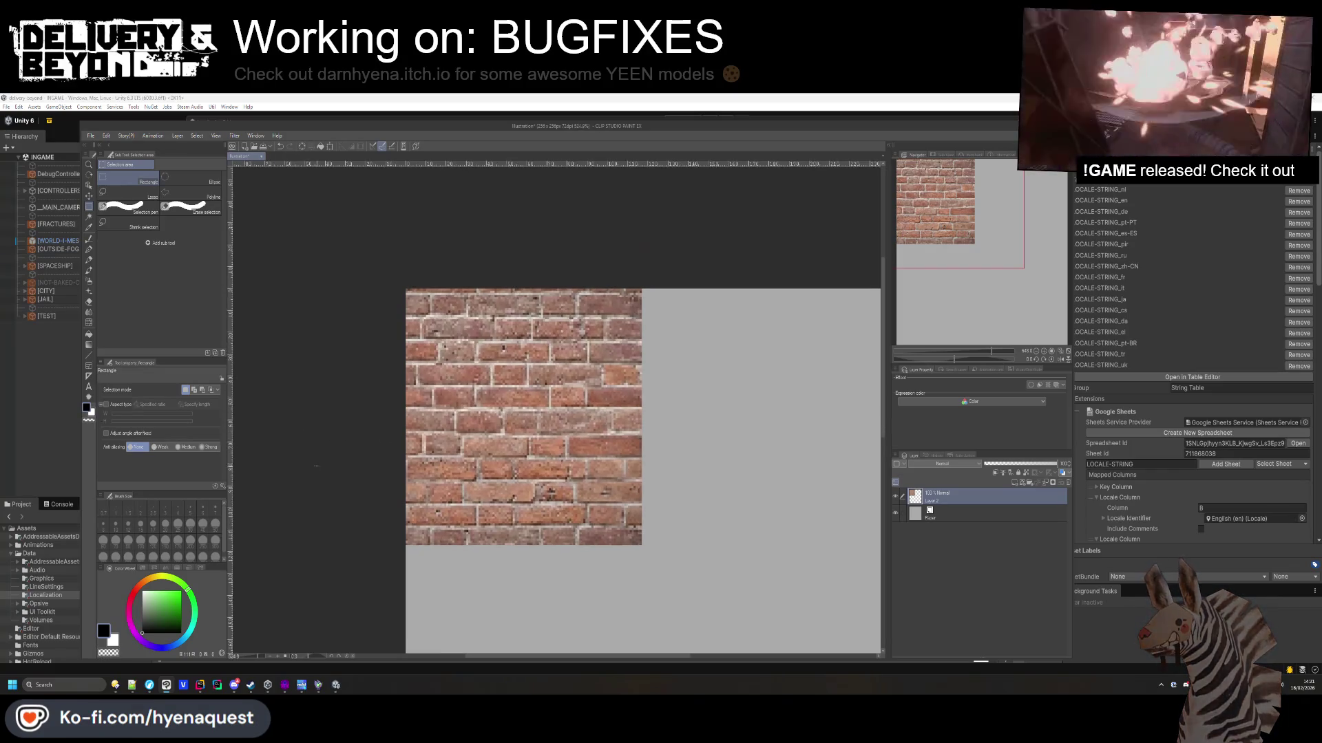
# Zoom out, close the brick texture illustration, dismiss the save prompt and return to Unity.
pyautogui.scroll(-4, 311, 433)
pyautogui.click(261, 156)
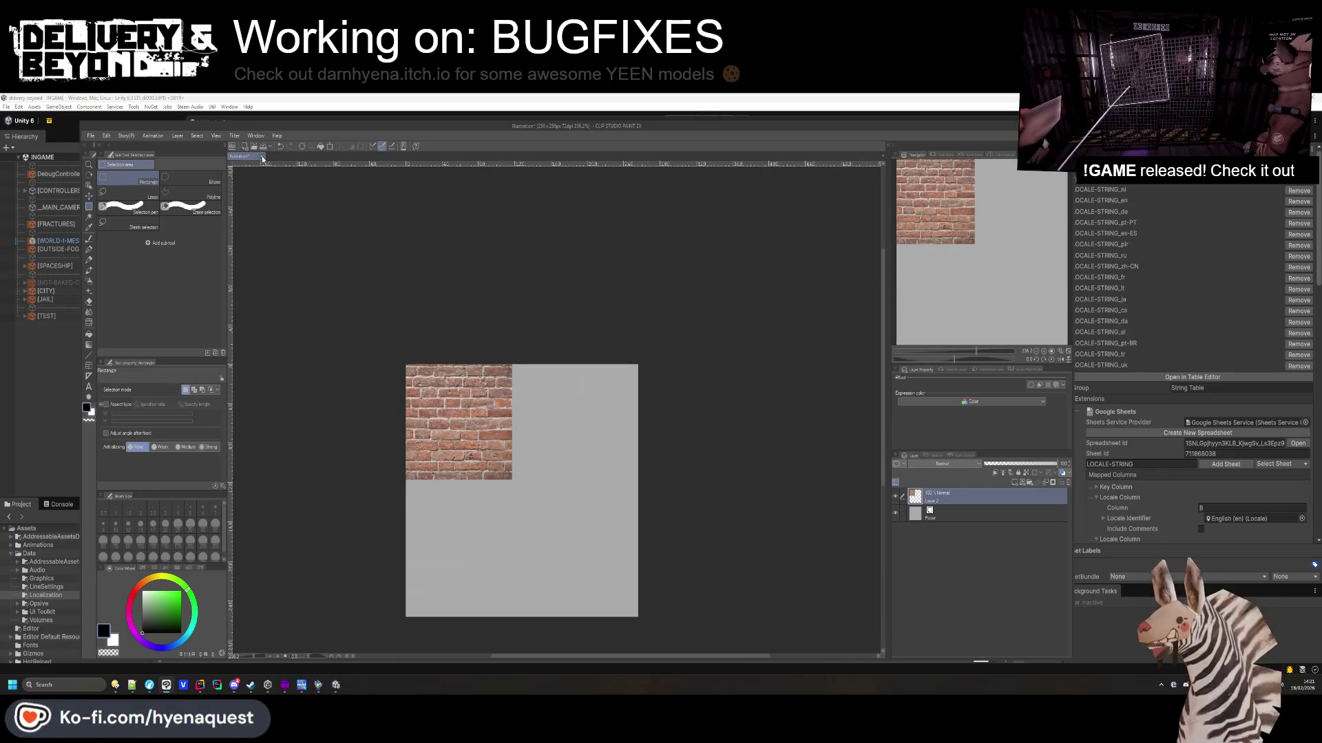
pyautogui.click(668, 307)
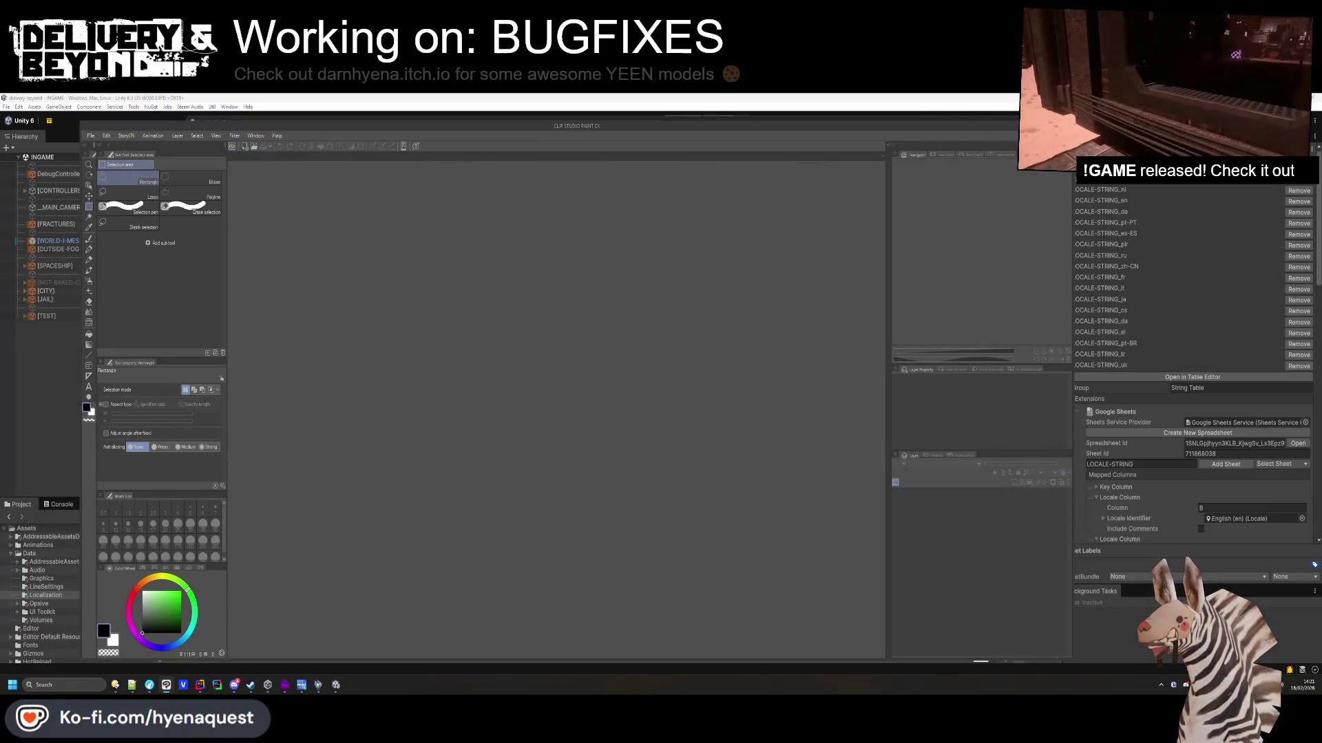
pyautogui.hotkey('alt', 'Tab')
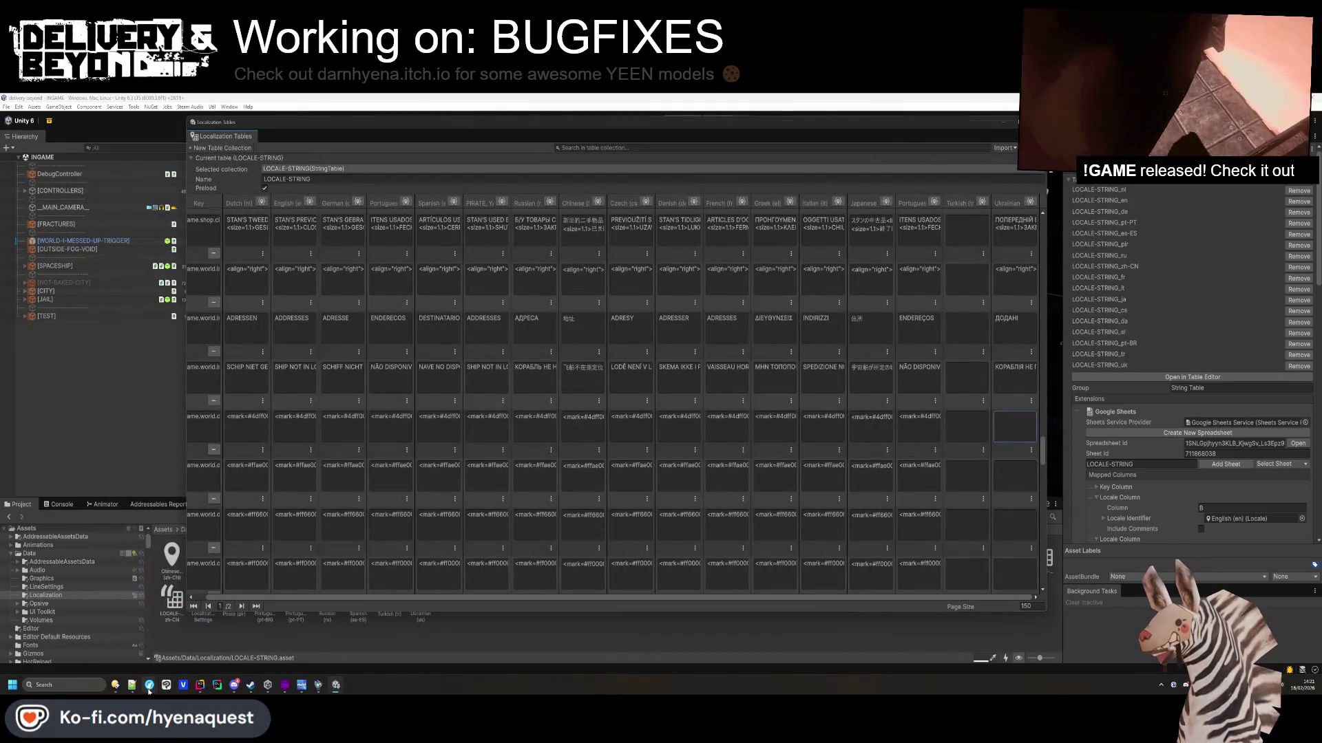
# Search Google Images for 'ps1 texture' and open the itch.io PSX assets result.
pyautogui.click(149, 685)
pyautogui.click(455, 223)
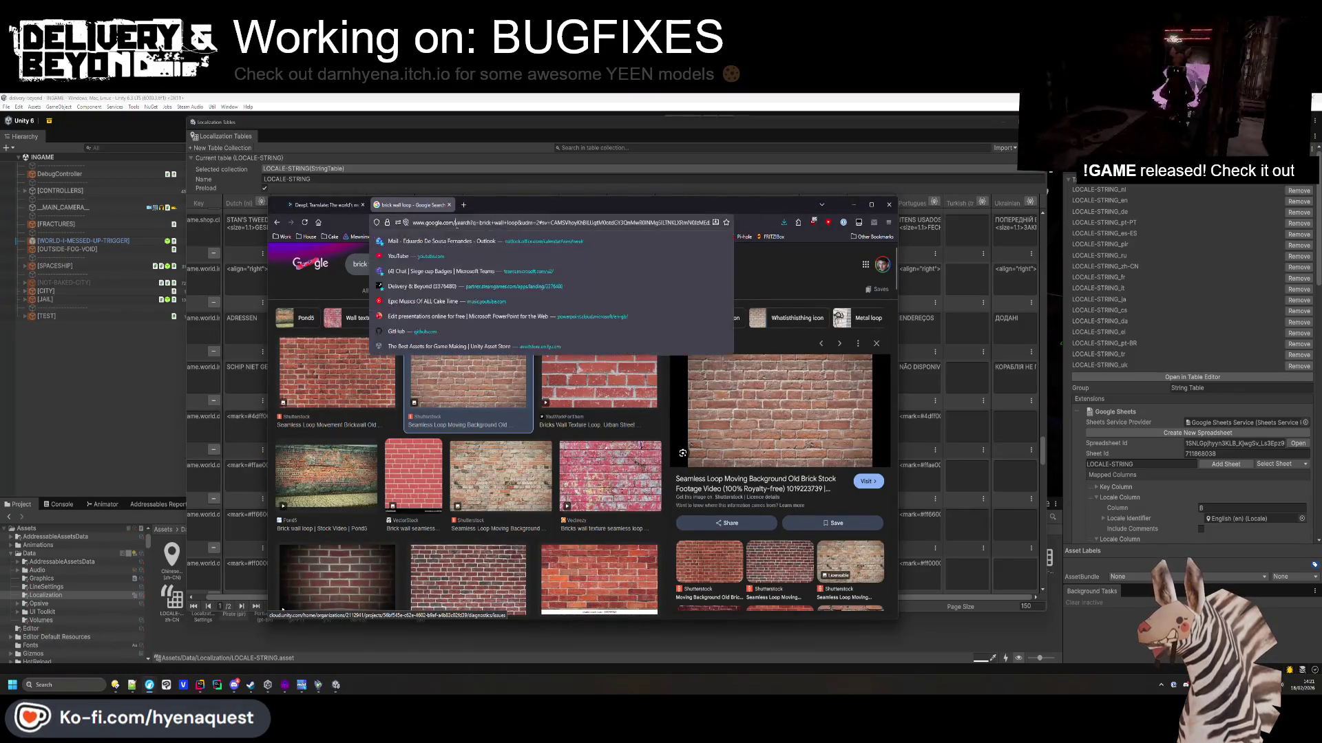
pyautogui.write('ps1 texture')
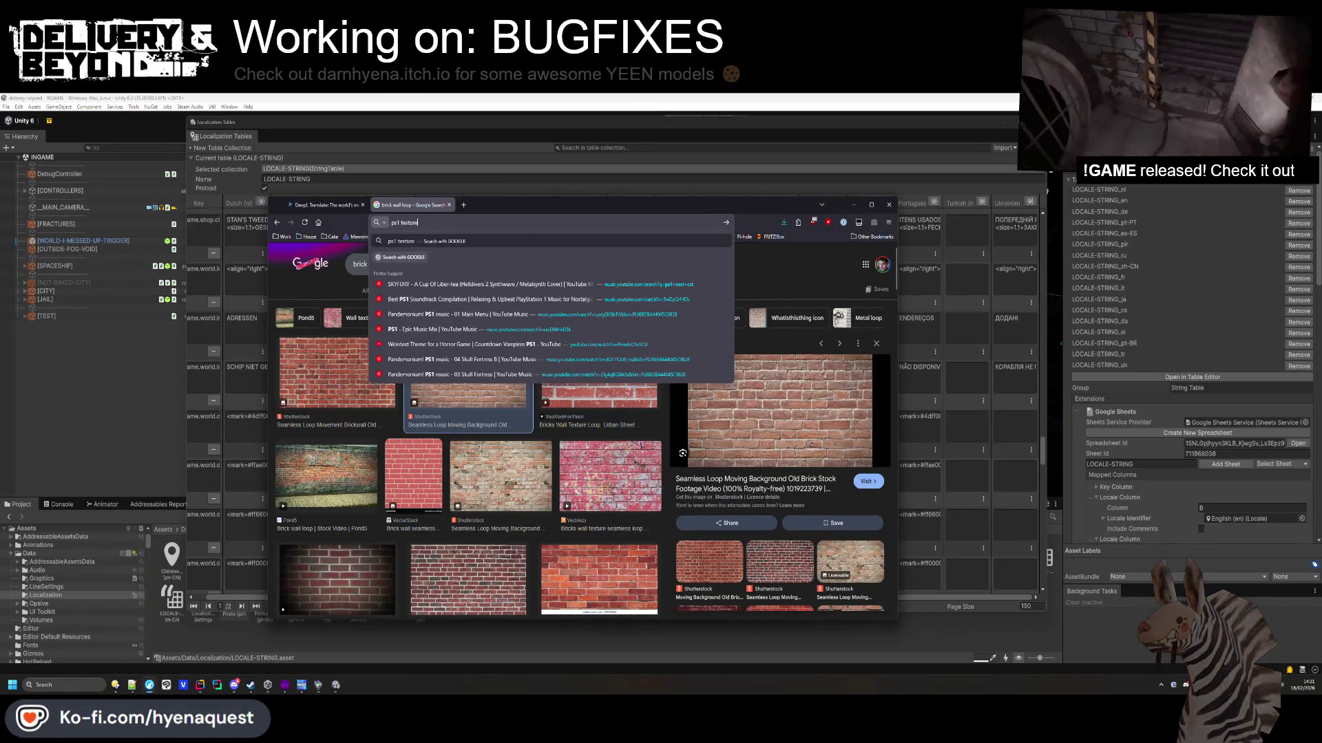
pyautogui.press('Return')
pyautogui.click(468, 384)
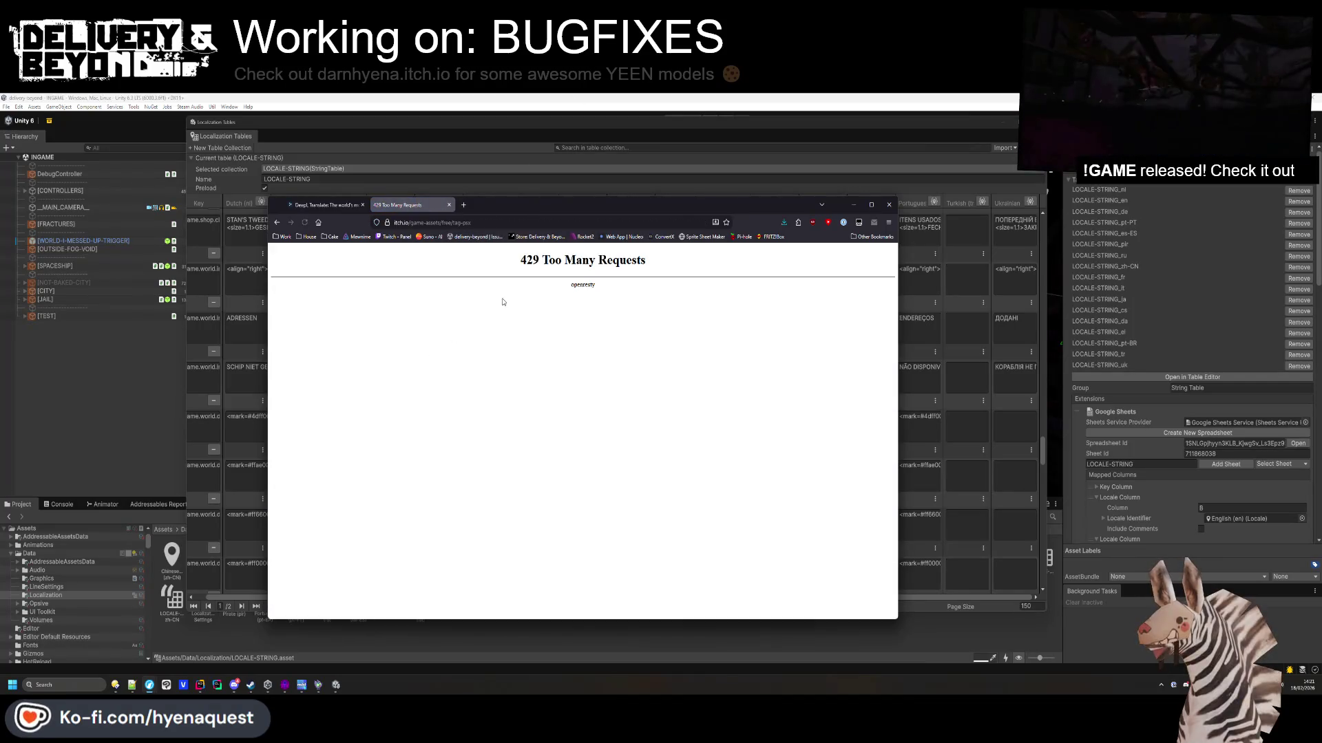
# Reload the itch.io PSX tag page, look over Tiny Texture Pack 2, then go back to the listing.
pyautogui.click(458, 221)
pyautogui.press('Return')
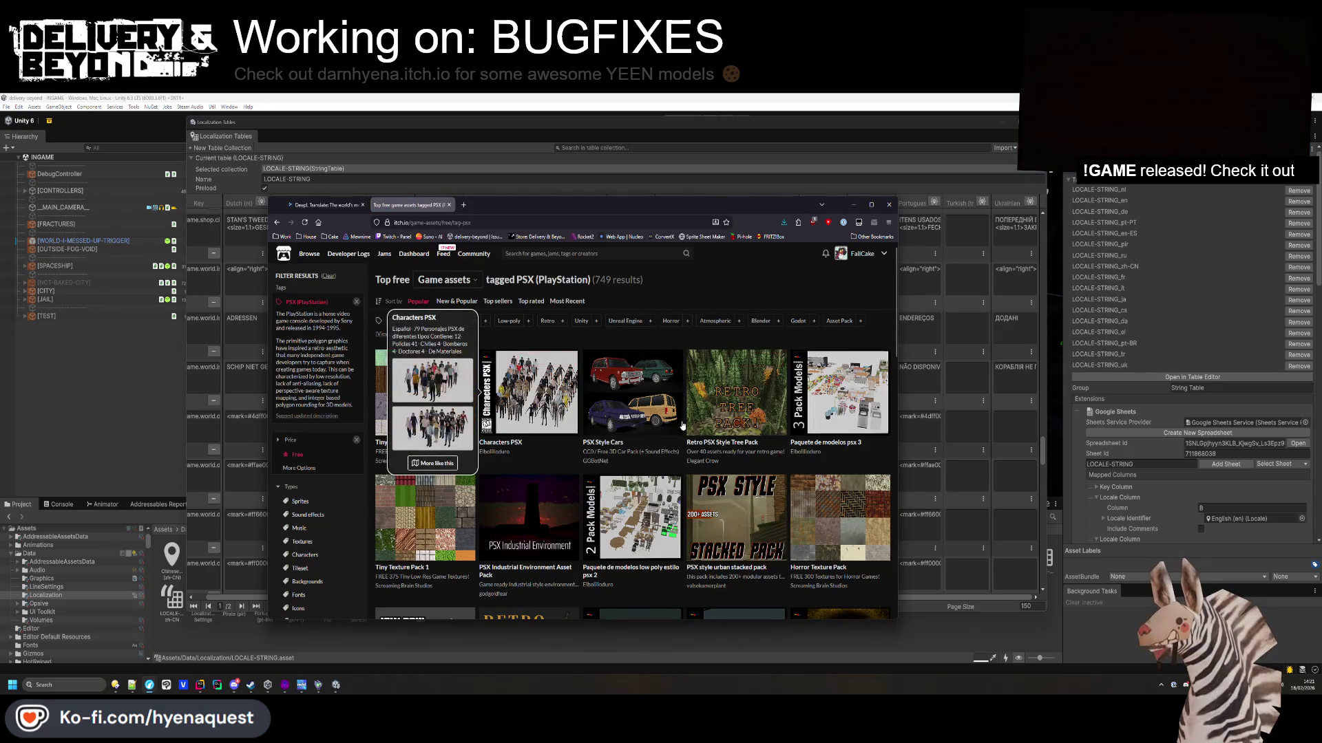
pyautogui.click(509, 225)
pyautogui.press('Escape')
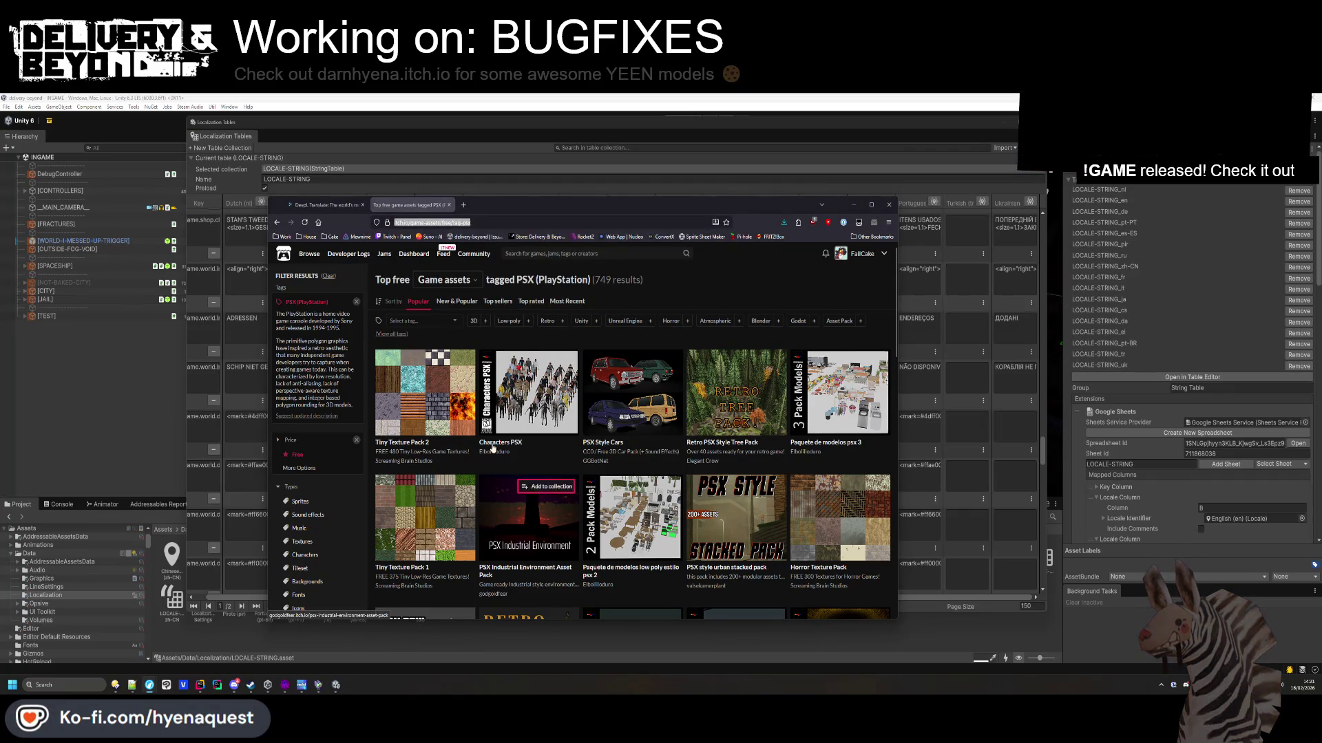
pyautogui.moveTo(452, 411)
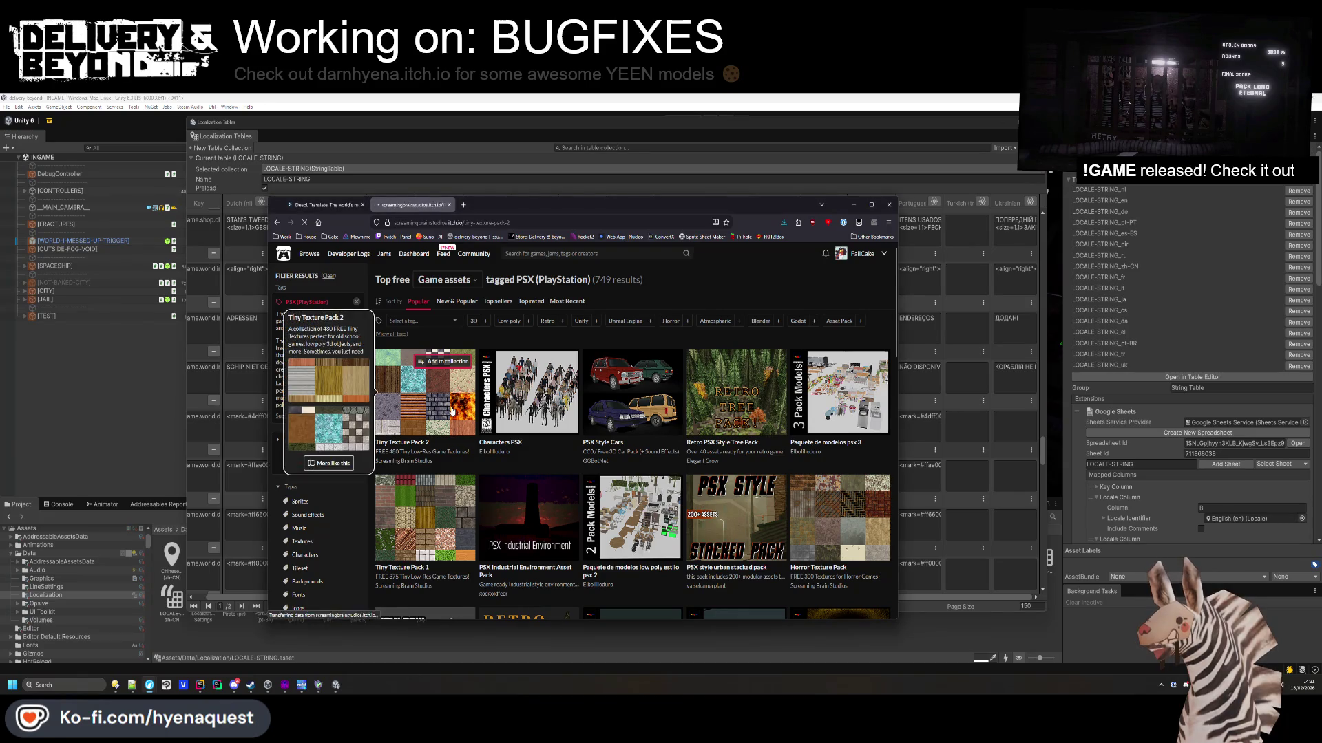
pyautogui.scroll(-10, 674, 410)
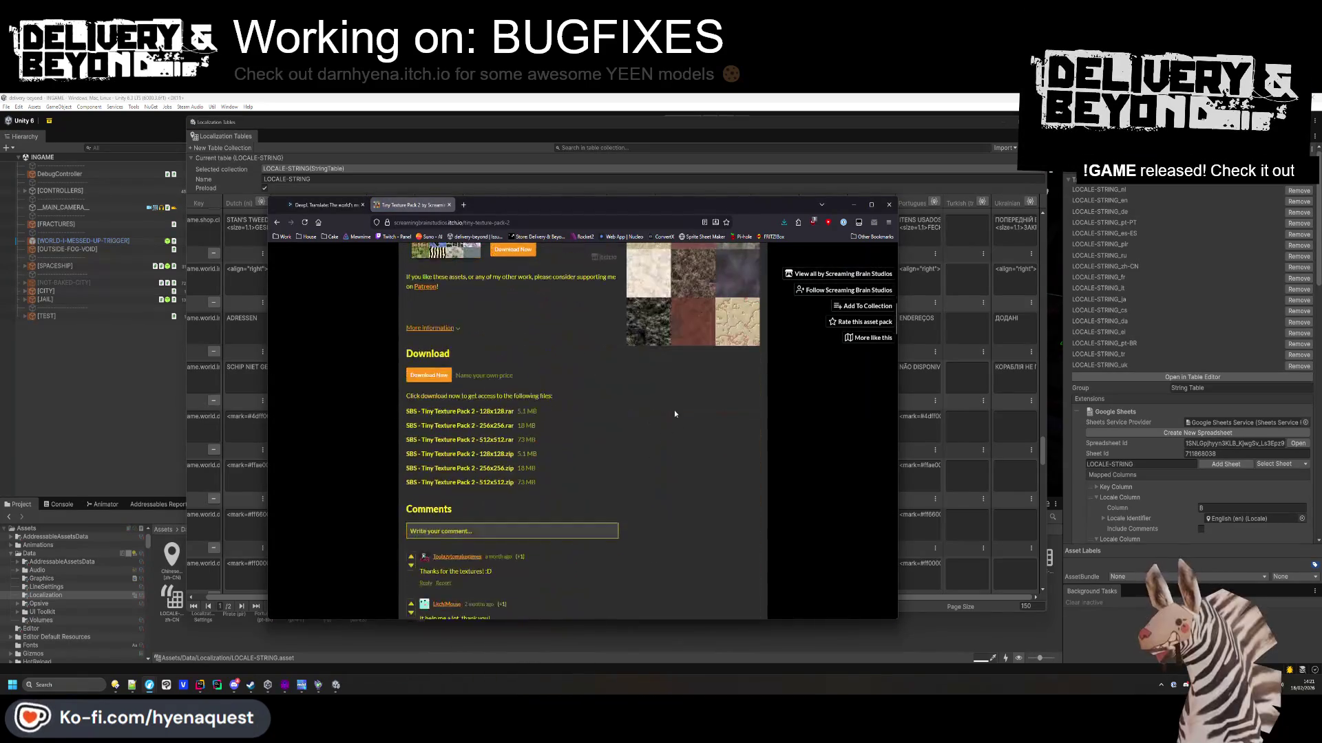
pyautogui.scroll(5, 674, 413)
pyautogui.hotkey('alt', 'Left')
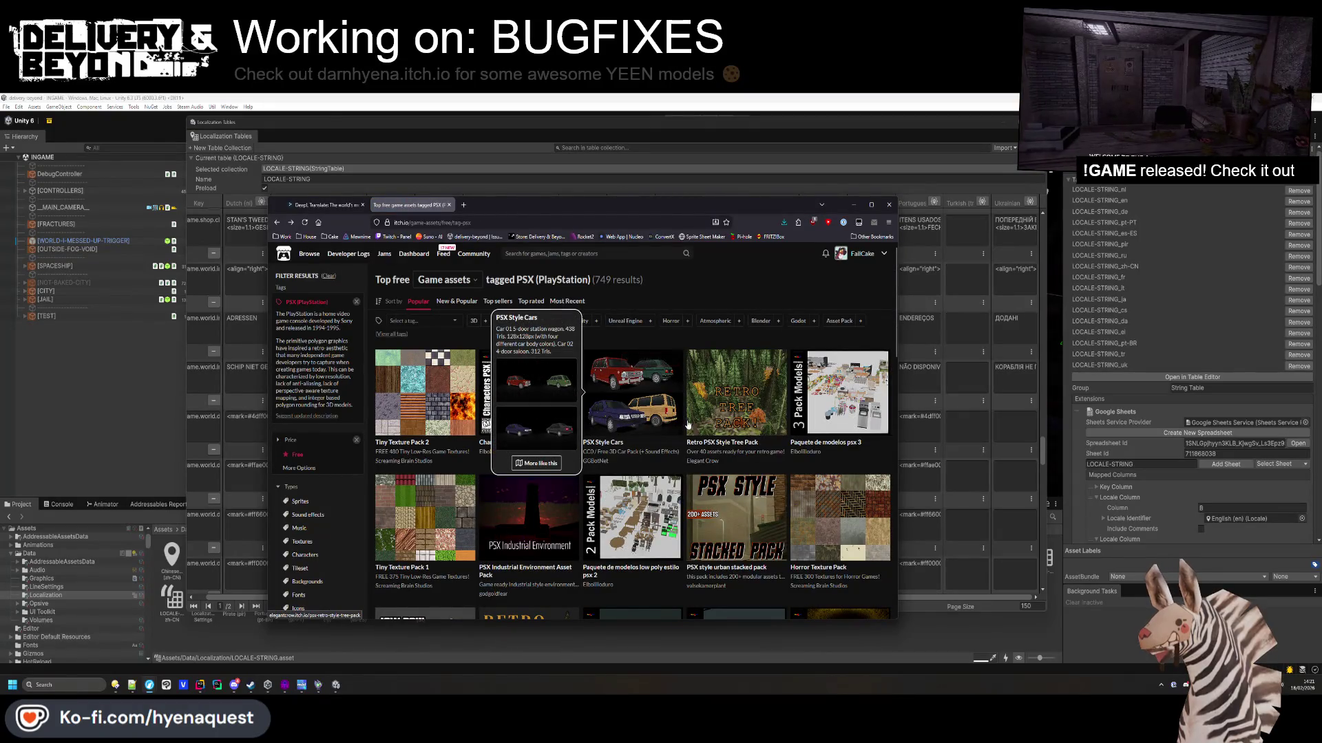
# Open the Horror Texture Pack page and page through its enlarged texture previews.
pyautogui.moveTo(690, 425)
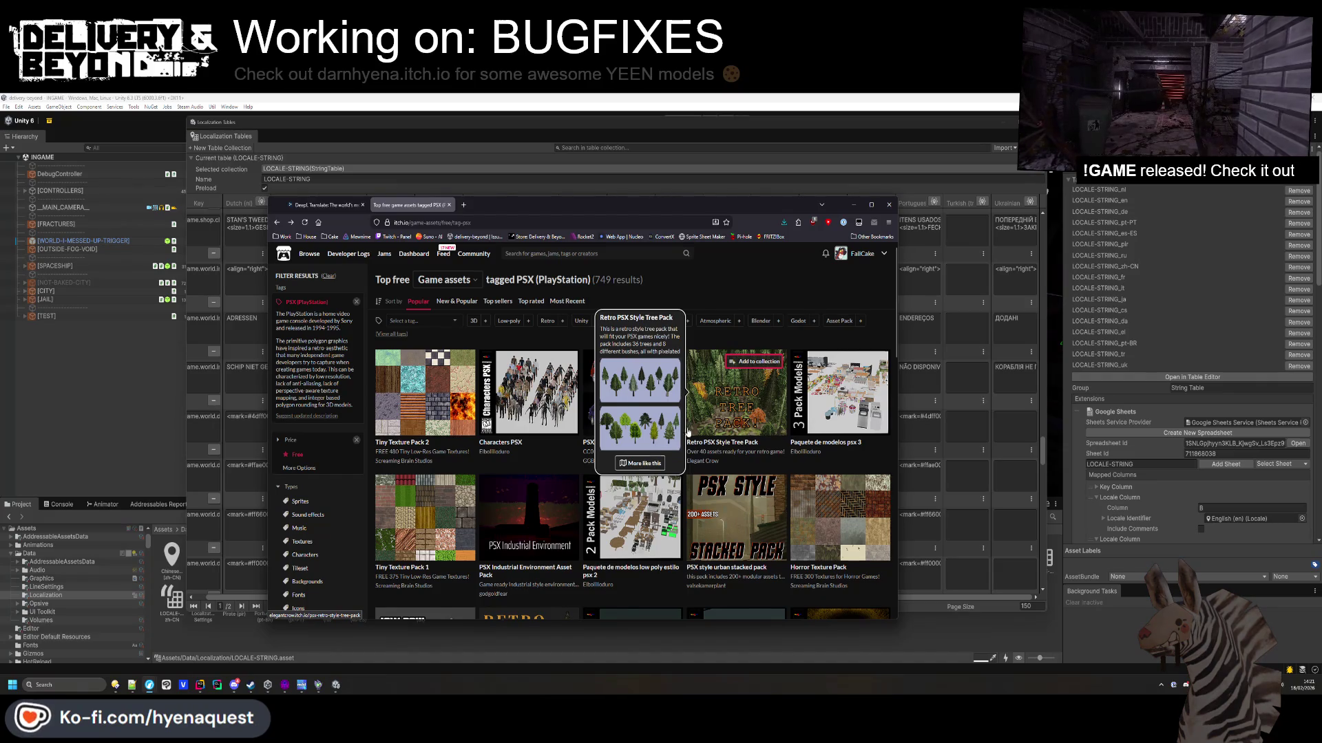
pyautogui.scroll(-3, 688, 431)
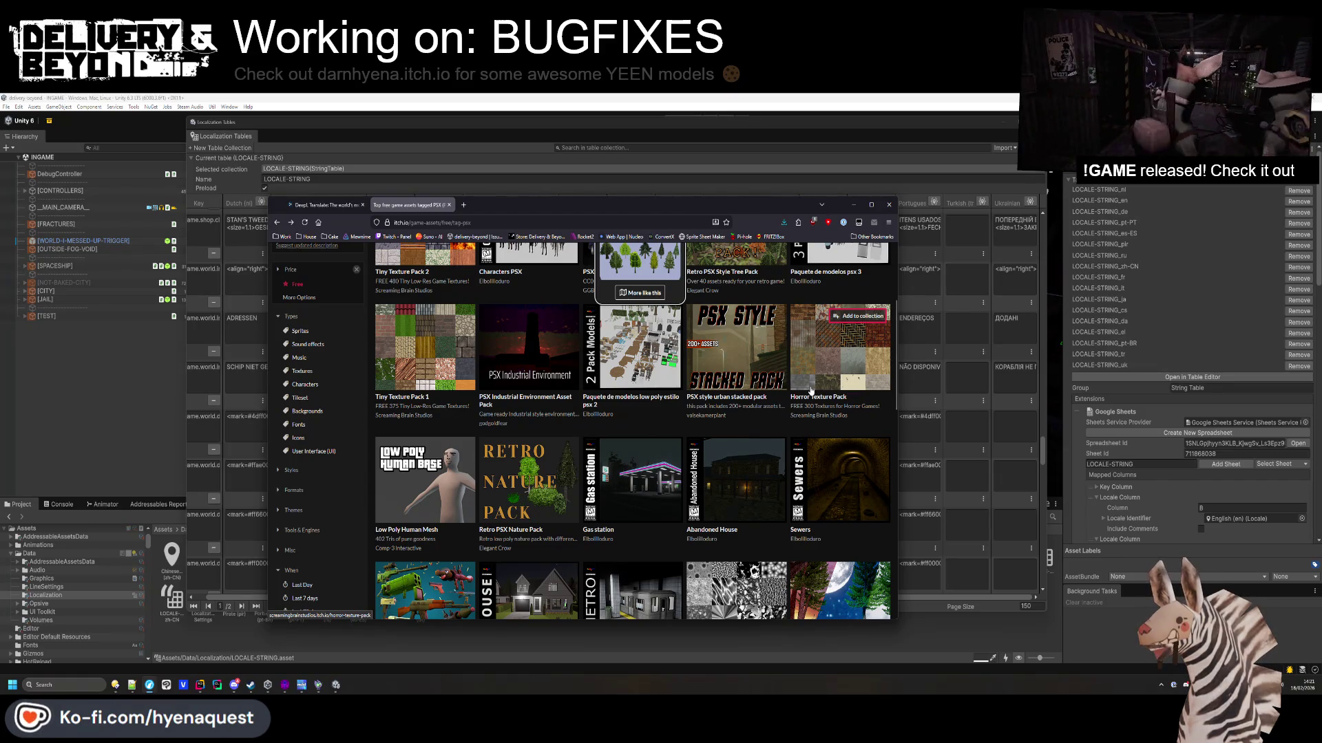
pyautogui.moveTo(832, 395)
pyautogui.click(832, 361)
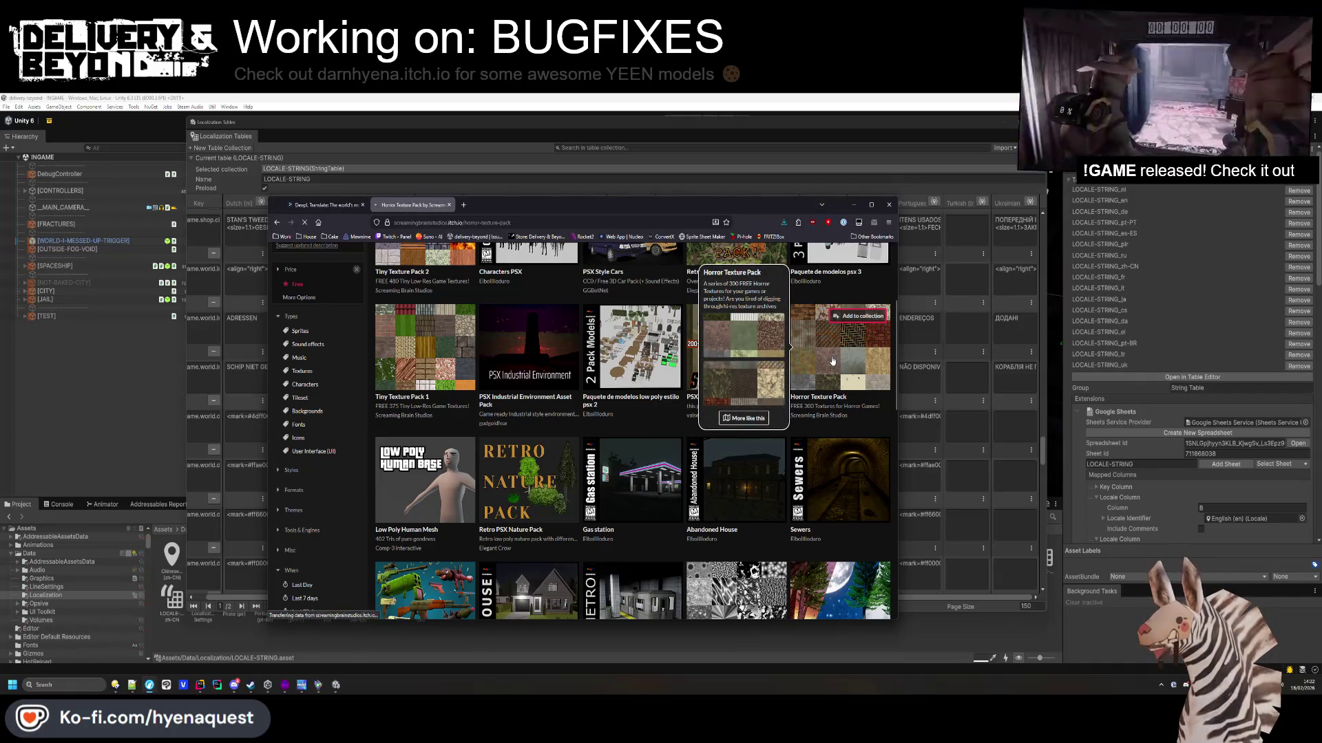
pyautogui.scroll(-15, 706, 398)
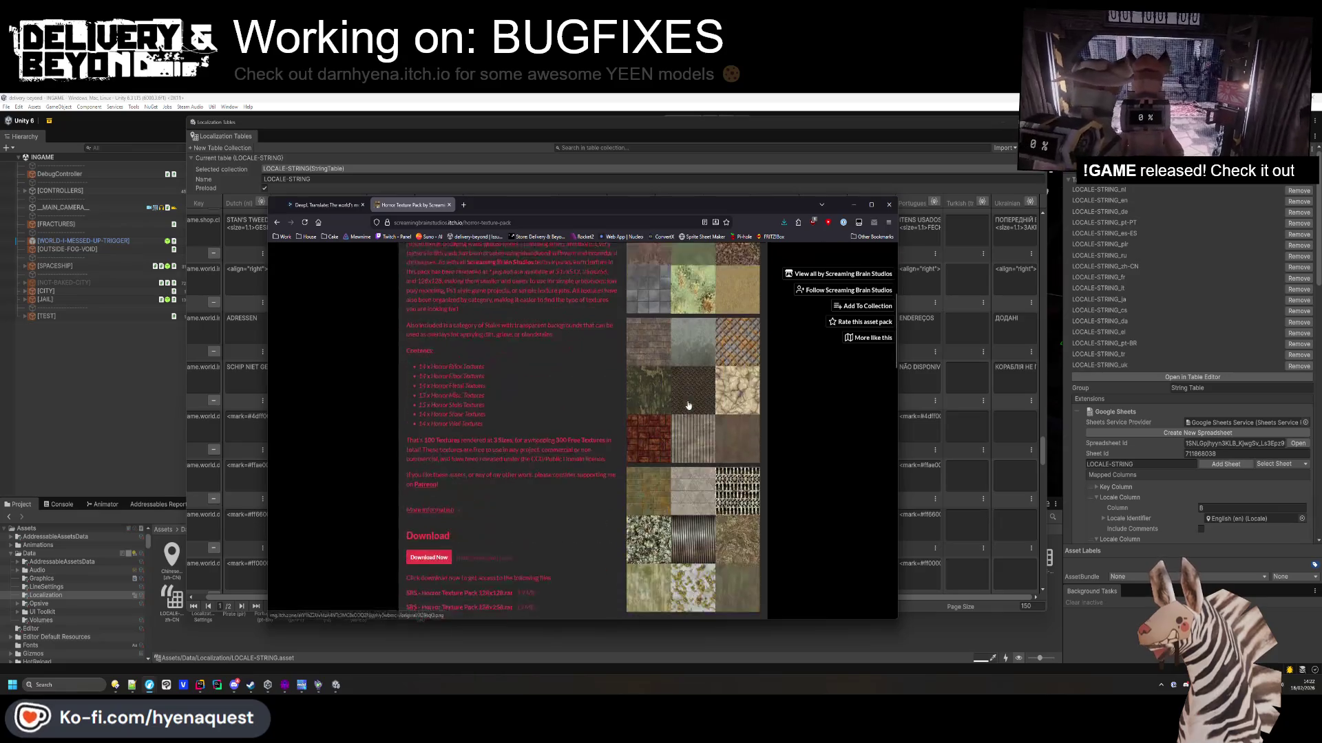
pyautogui.scroll(10, 610, 439)
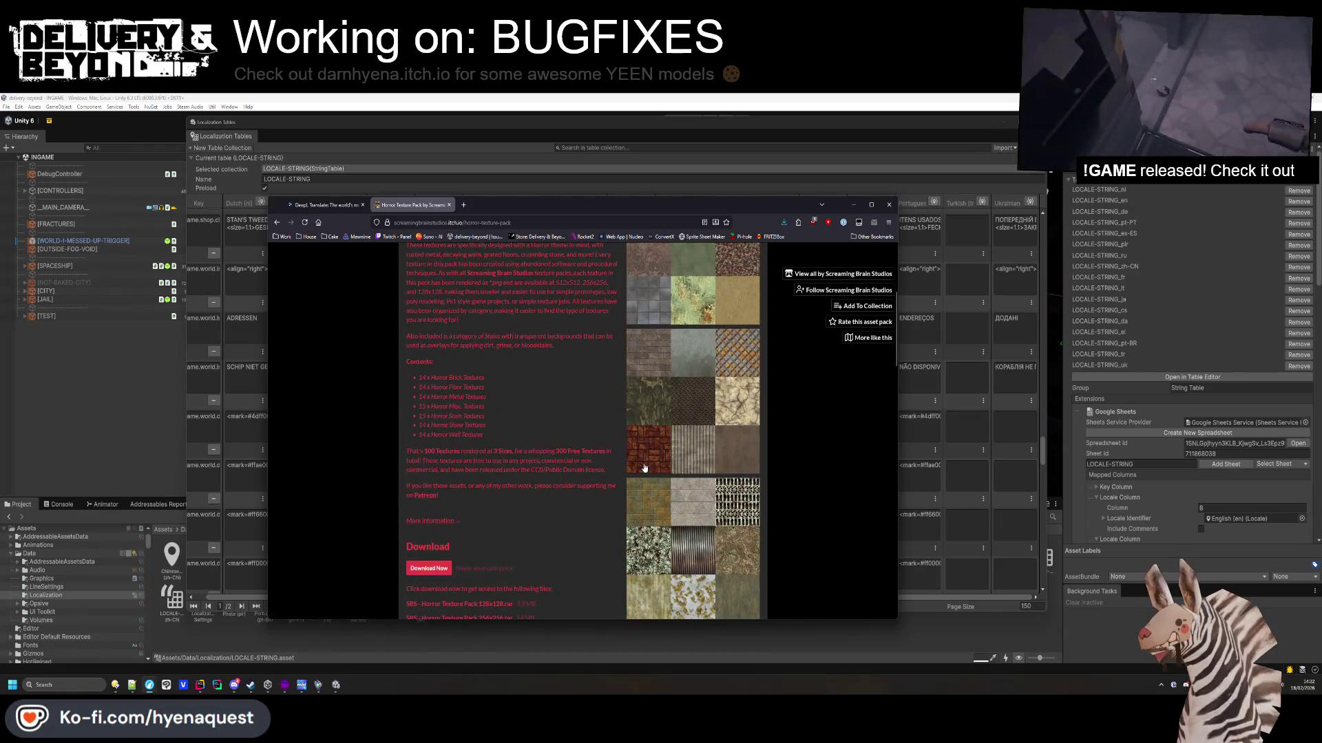
pyautogui.click(657, 418)
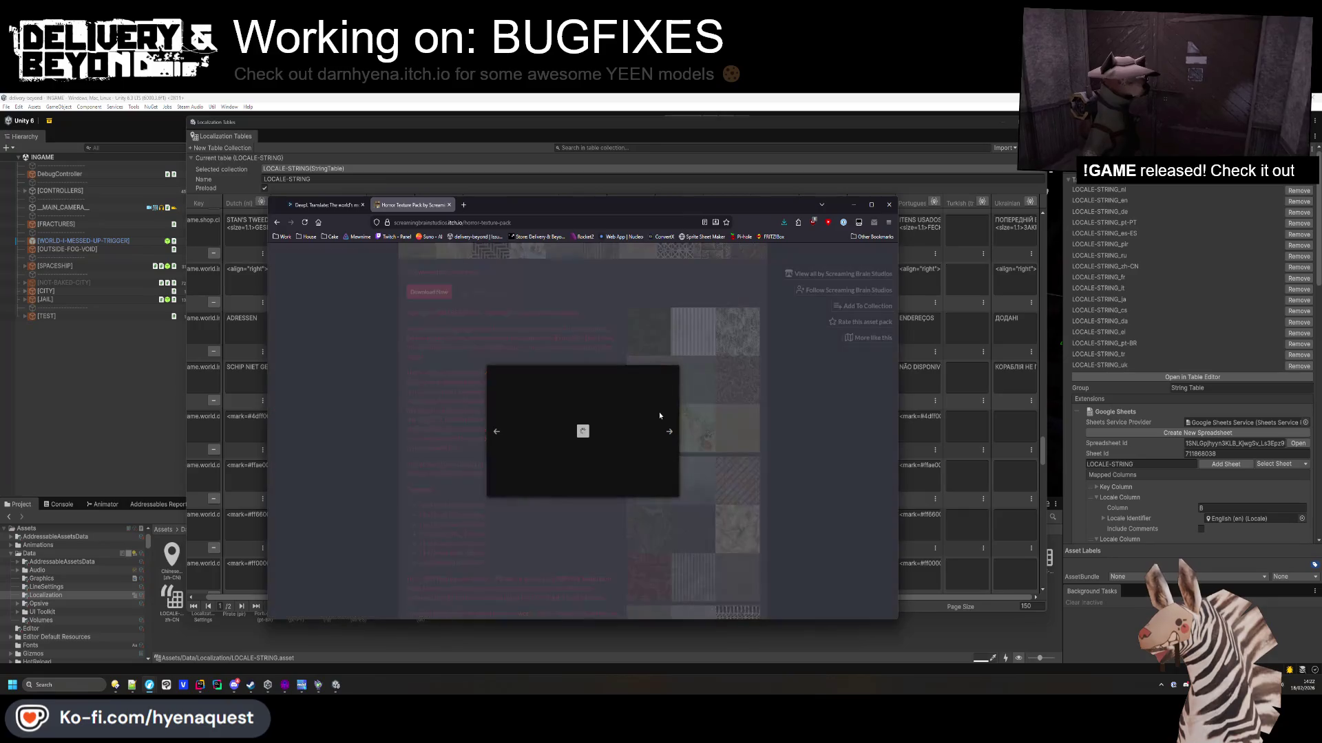
pyautogui.click(739, 432)
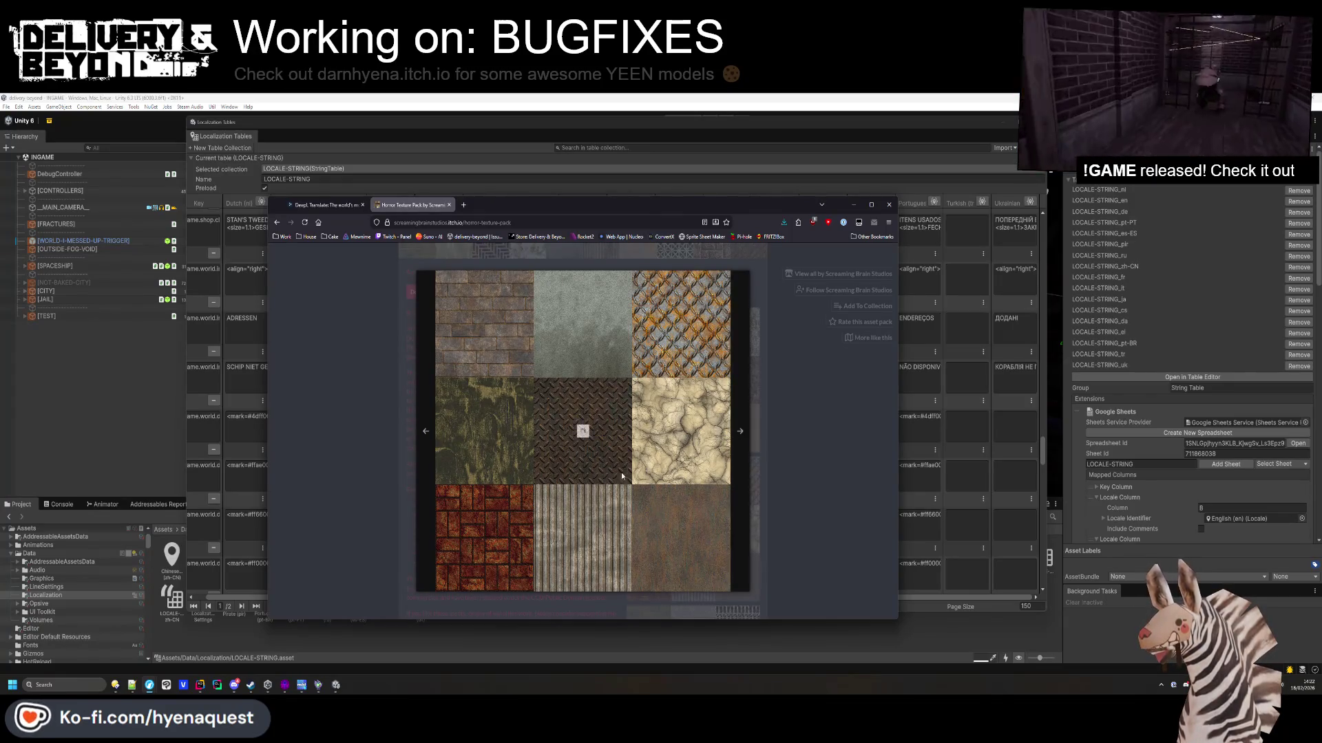
pyautogui.click(740, 447)
pyautogui.click(776, 445)
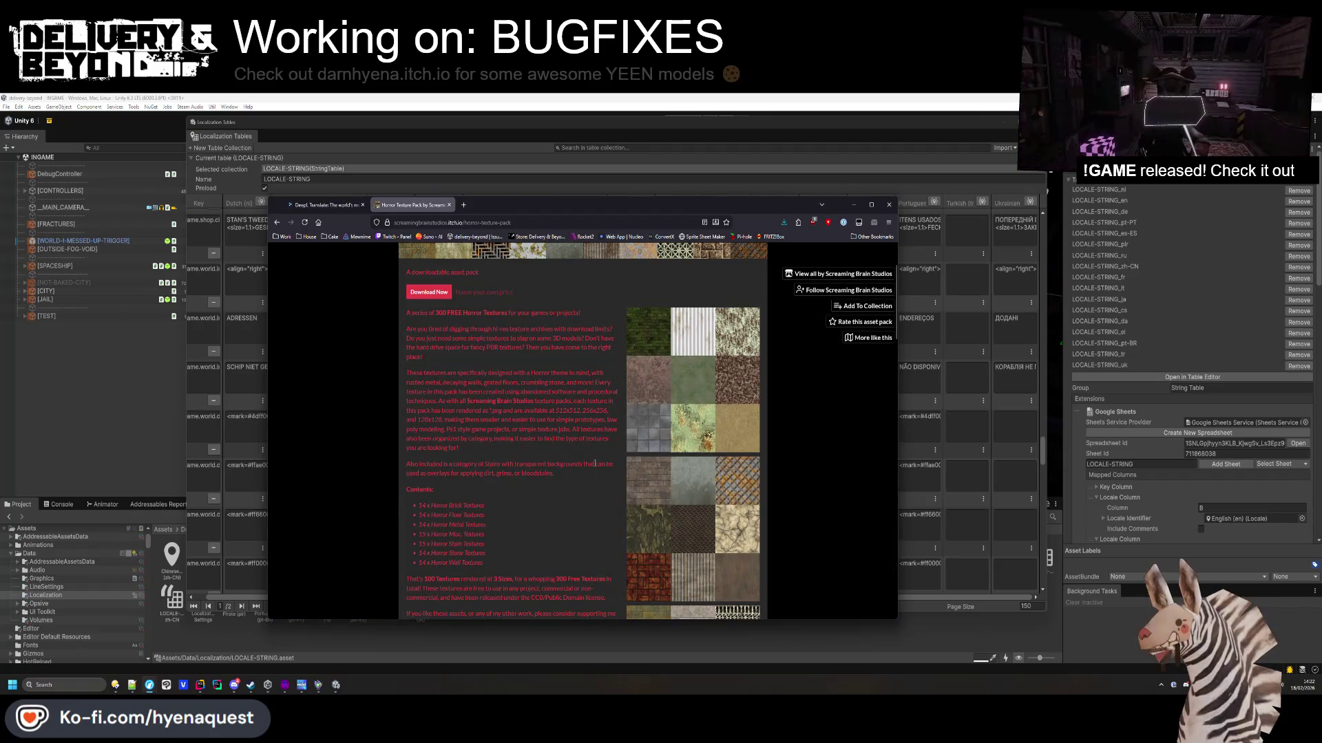
# Close the texture page and paste DeepL's Ukrainian translation into the SAFE row's Ukrainian cell.
pyautogui.middleClick(425, 208)
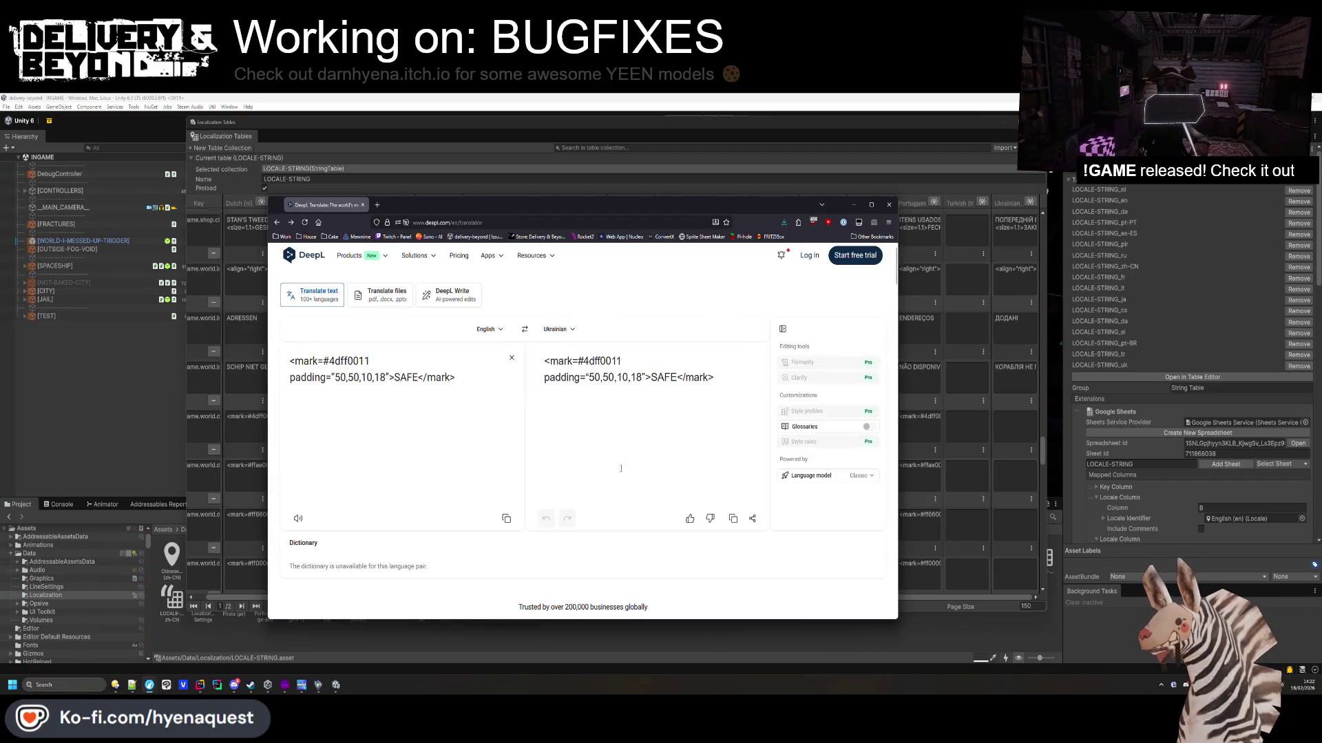
pyautogui.click(618, 377)
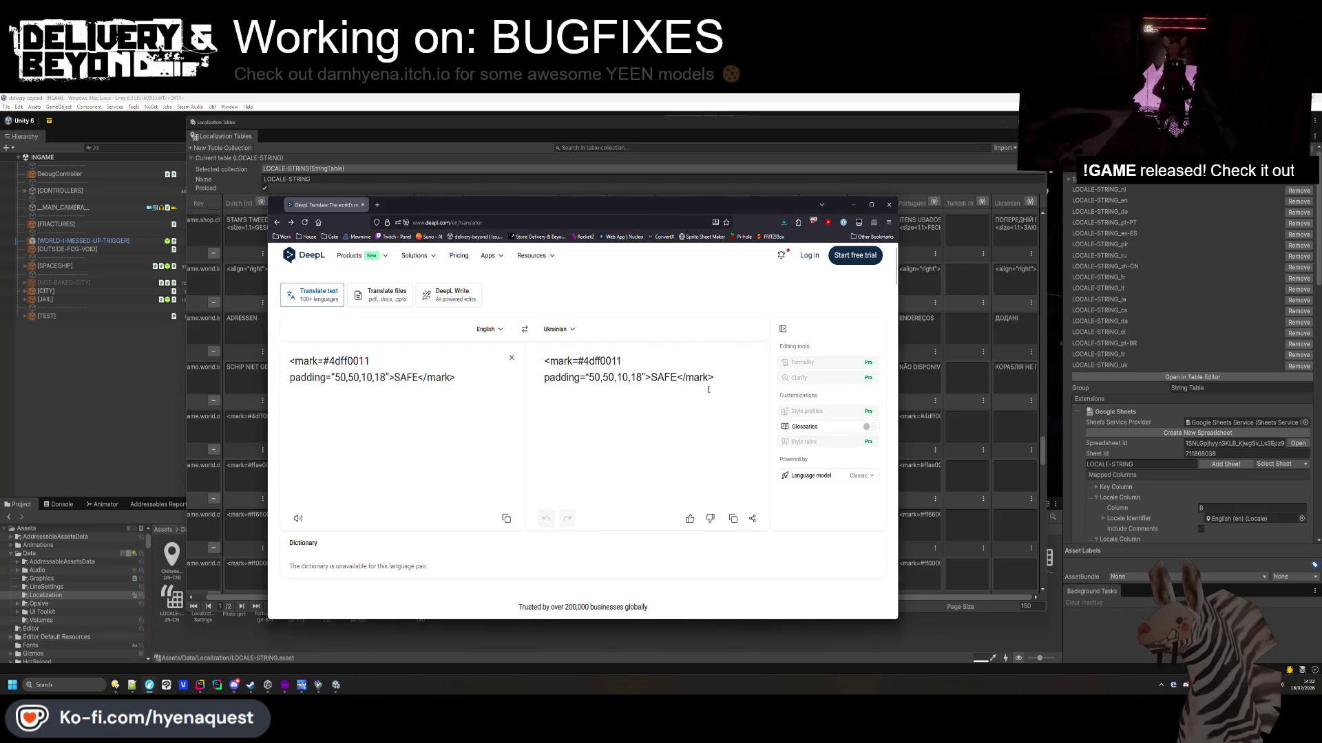
pyautogui.tripleClick(584, 361)
pyautogui.click(584, 339)
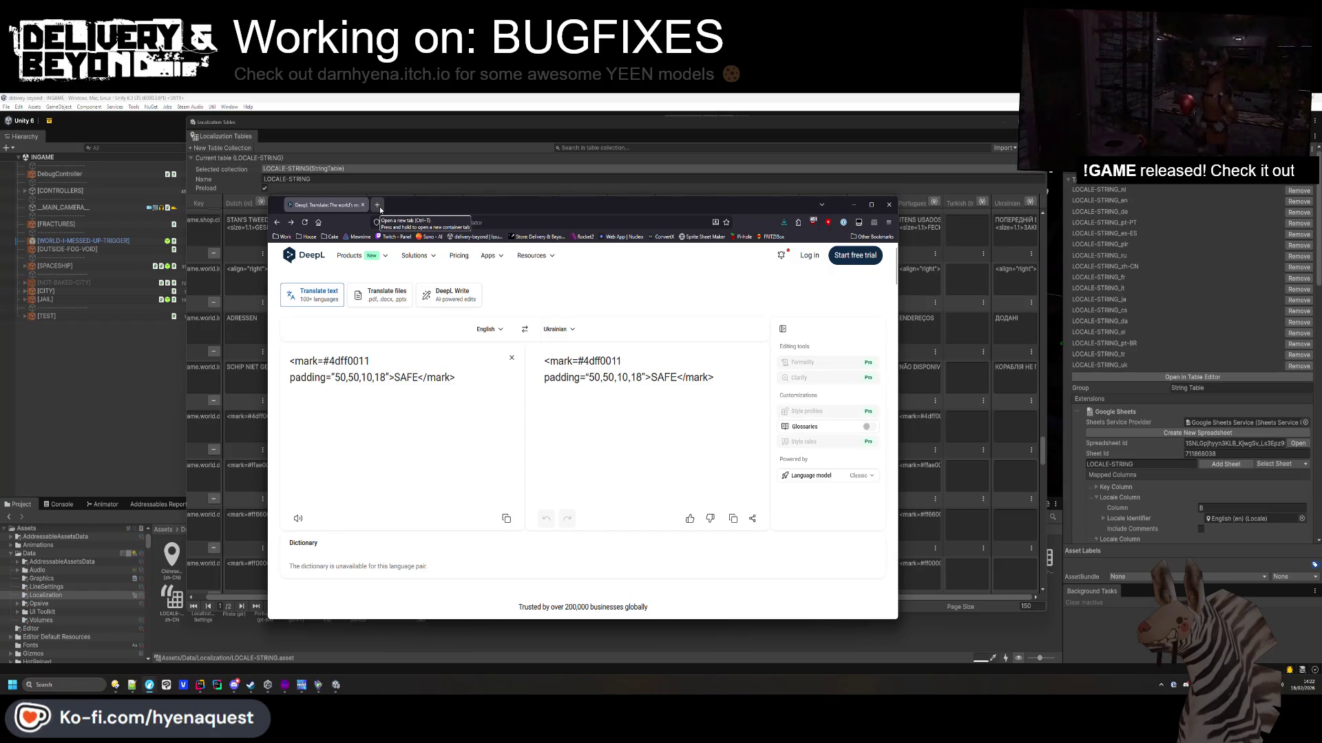
pyautogui.hotkey('alt', 'Tab')
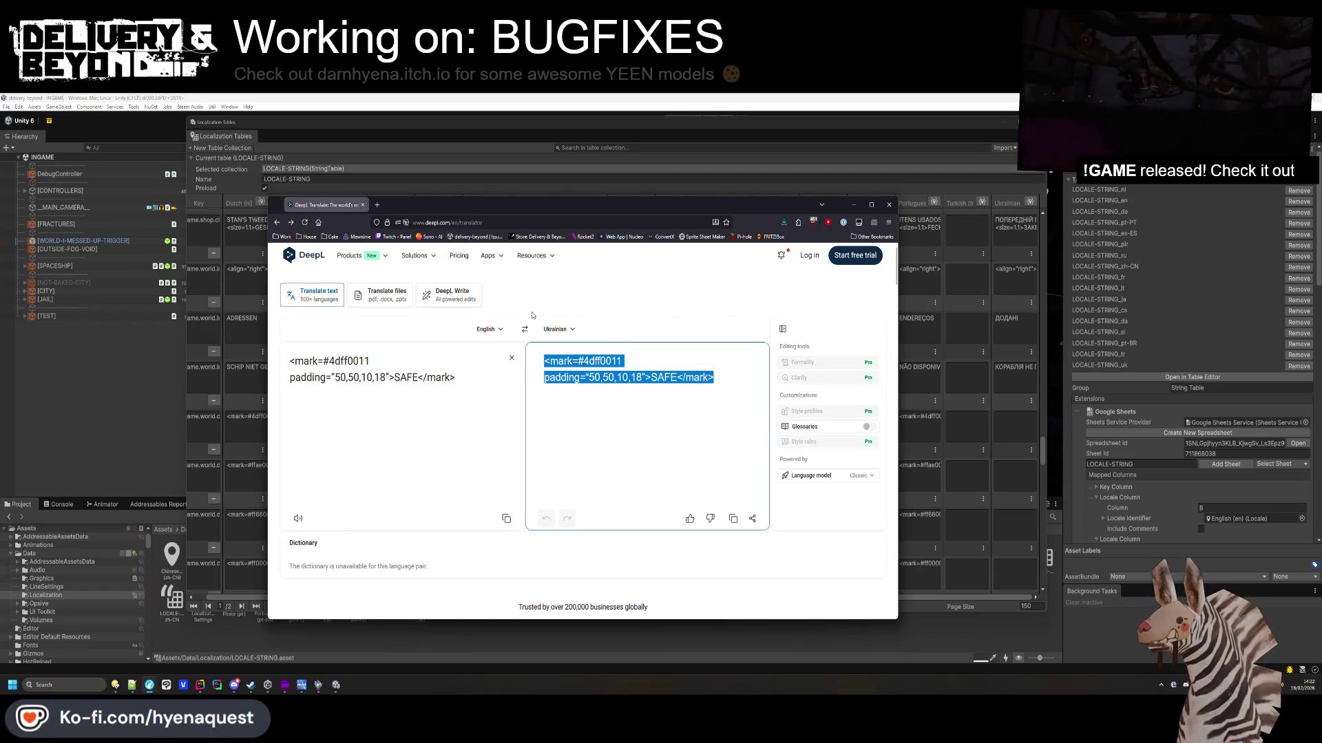
pyautogui.click(547, 362)
pyautogui.click(676, 405)
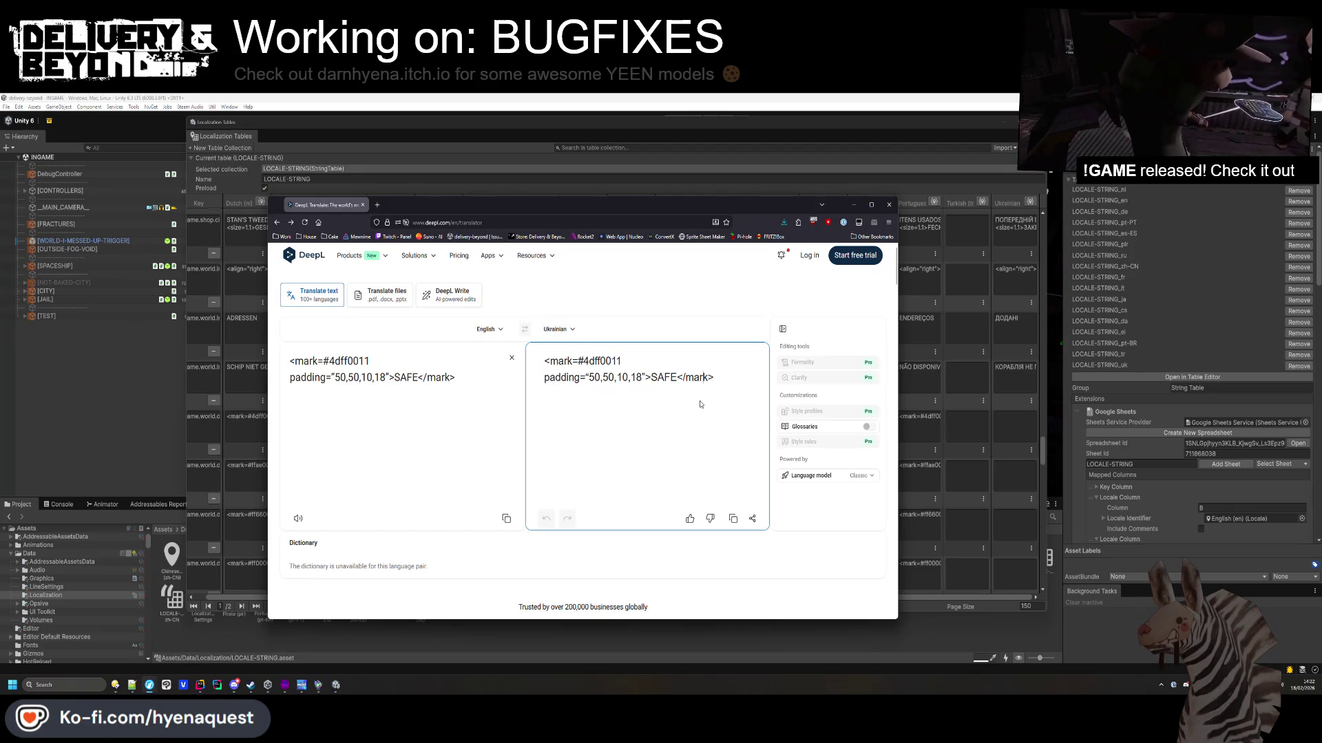
pyautogui.click(1019, 426)
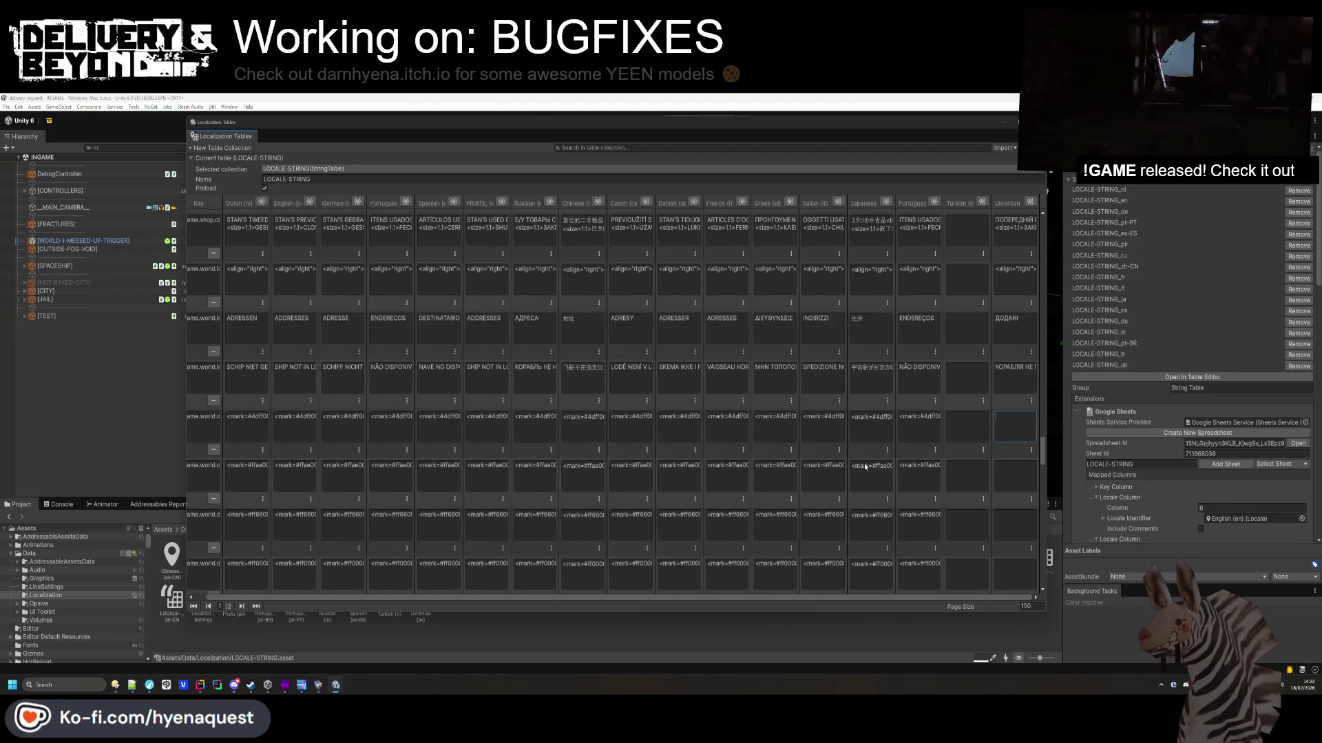
pyautogui.hotkey('alt', 'Tab')
pyautogui.write('<mark=#4dff0011 padding="50,50,10,18">SAFE</mark>')
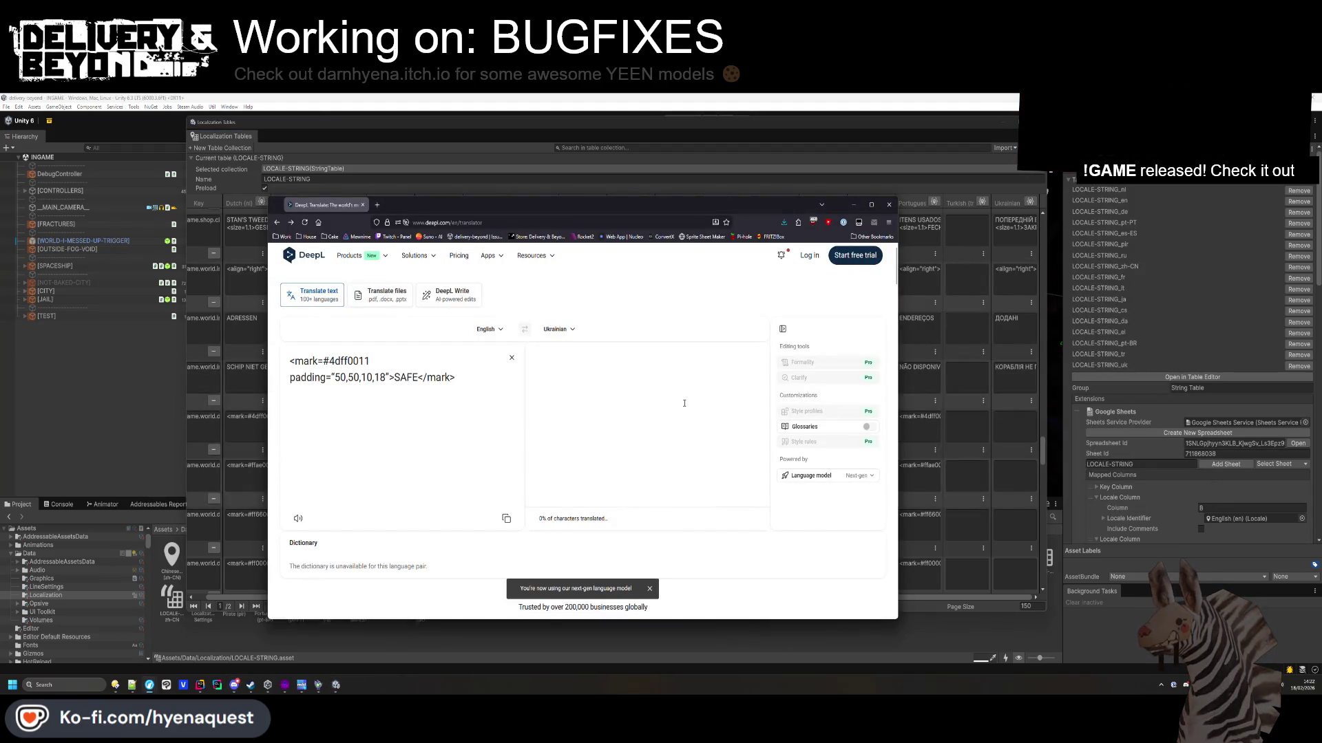
pyautogui.moveTo(753, 385); pyautogui.dragTo(510, 368)
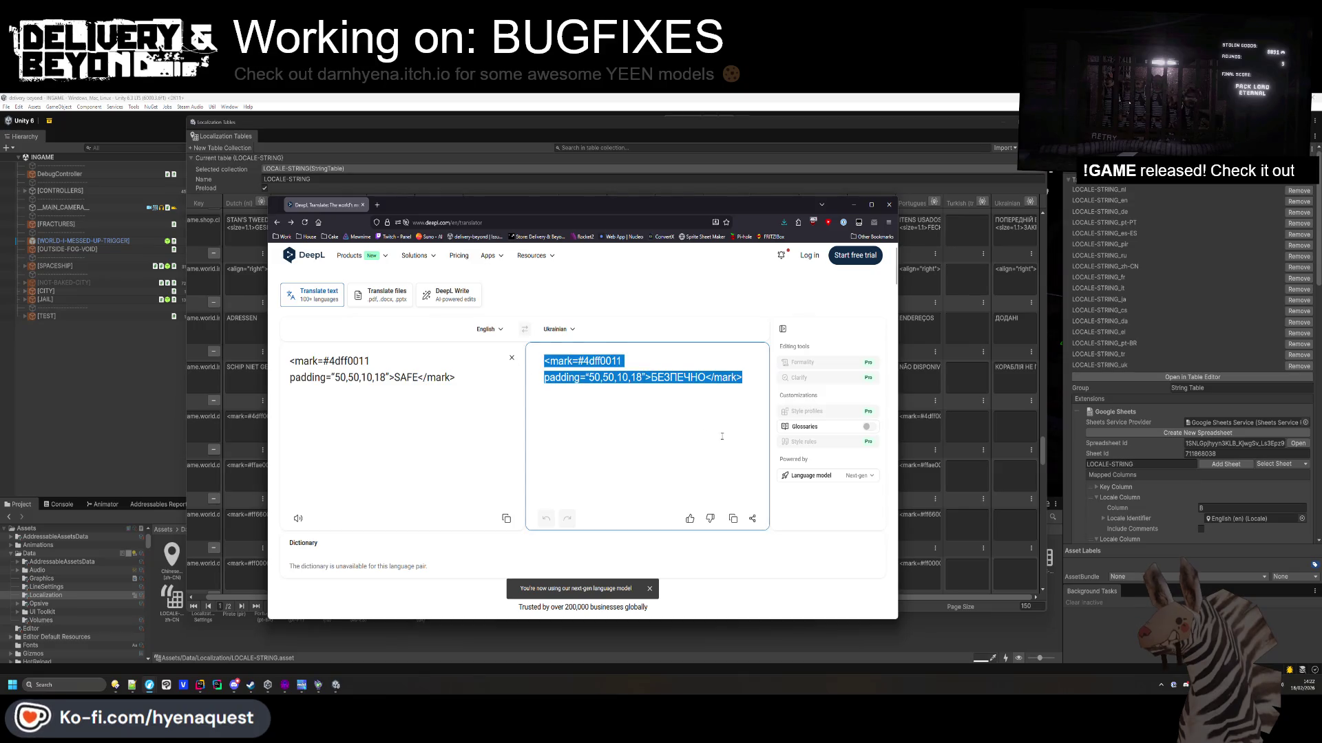
pyautogui.click(647, 442)
pyautogui.click(1012, 418)
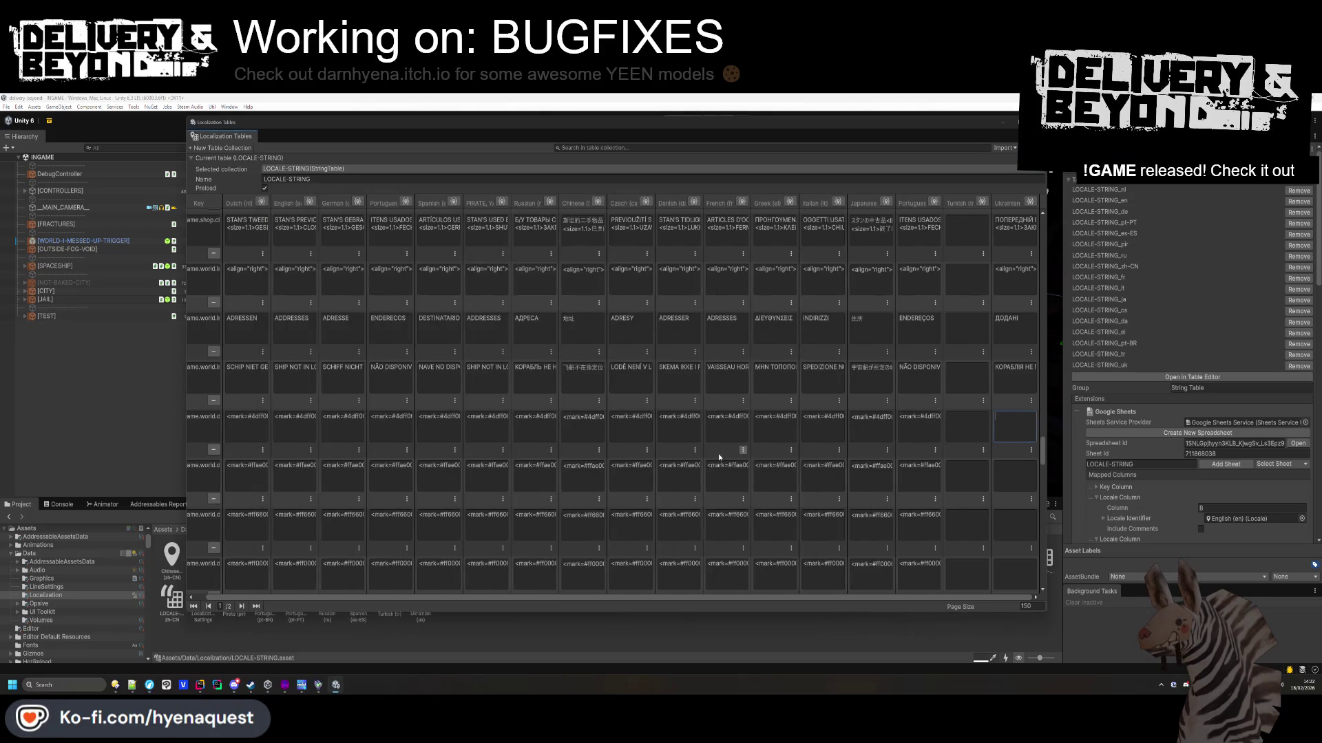
pyautogui.hotkey('ctrl', 'v')
# Translate the MINOR label in DeepL and paste the Ukrainian result into its cell.
pyautogui.click(296, 475)
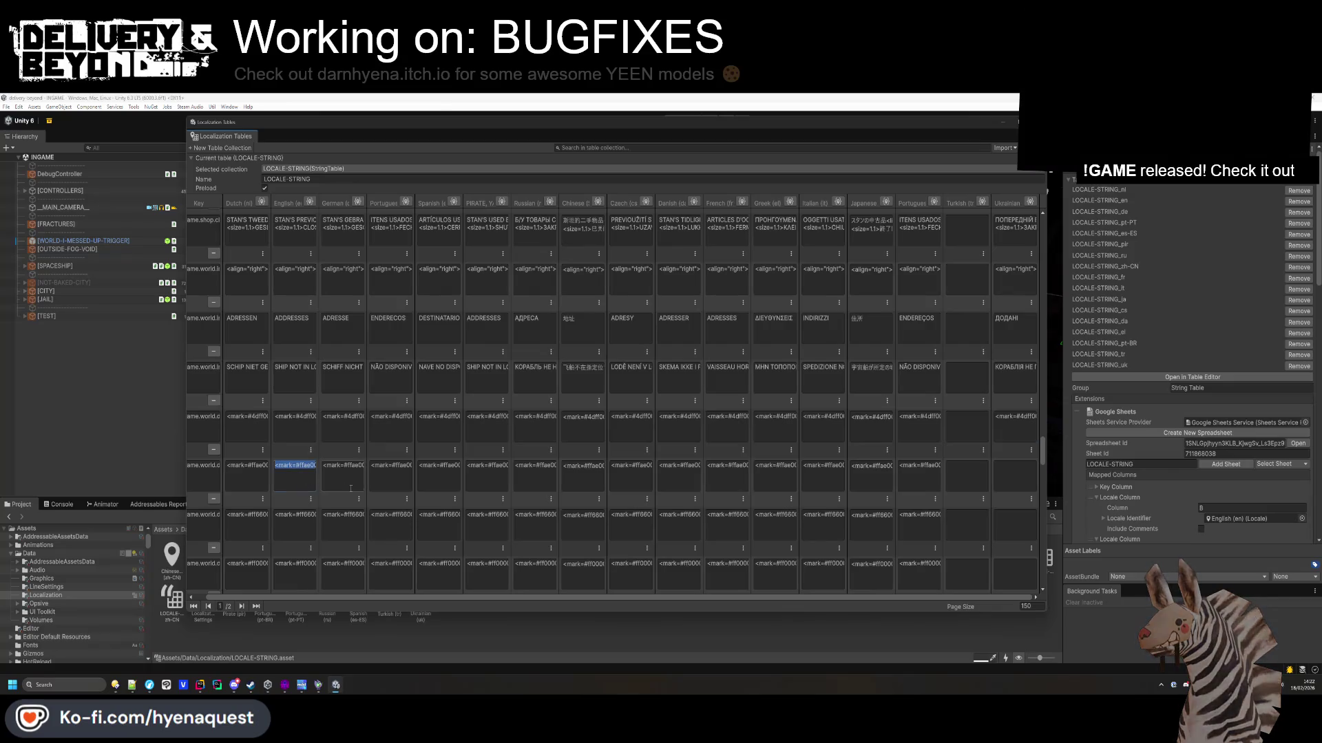
pyautogui.hotkey('ctrl', 'c')
pyautogui.hotkey('alt', 'Tab')
pyautogui.hotkey('ctrl', 'a')
pyautogui.hotkey('ctrl', 'v')
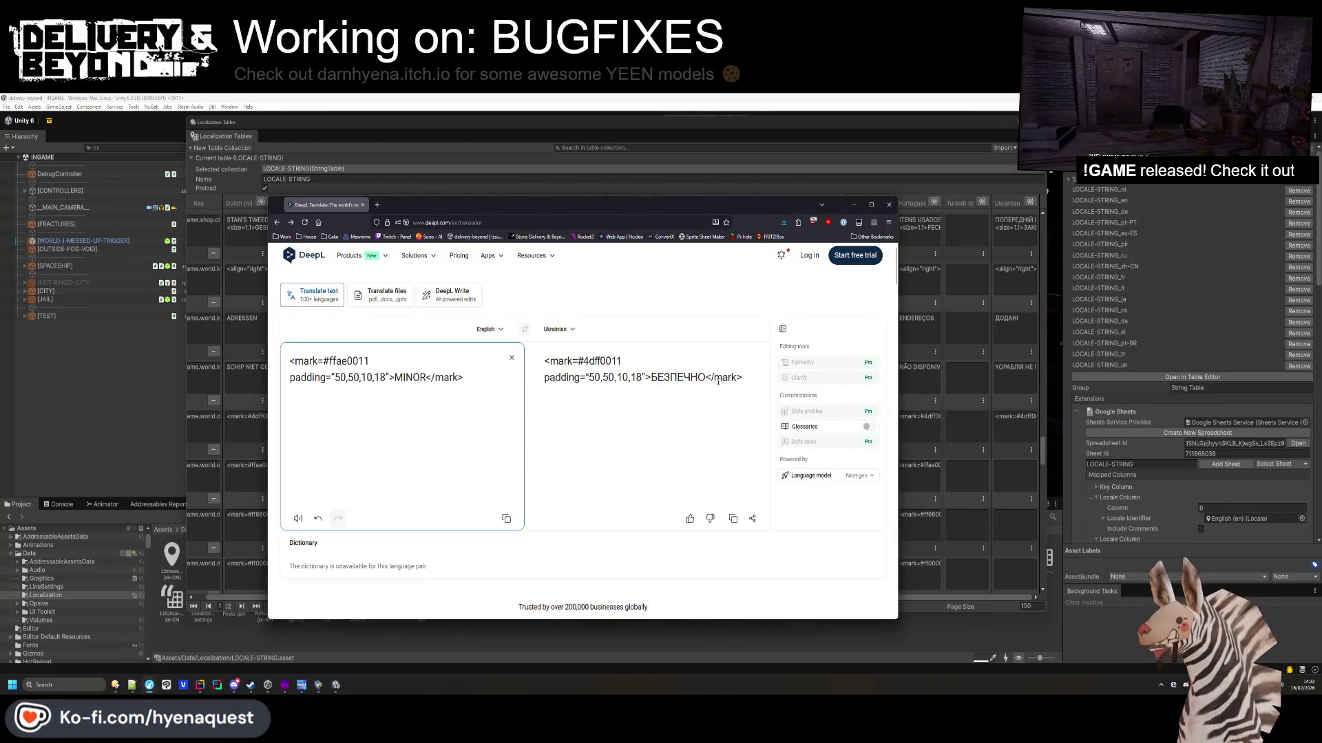
pyautogui.tripleClick(718, 381)
pyautogui.hotkey('ctrl', 'c')
pyautogui.hotkey('alt', 'Tab')
pyautogui.hotkey('ctrl', 'v')
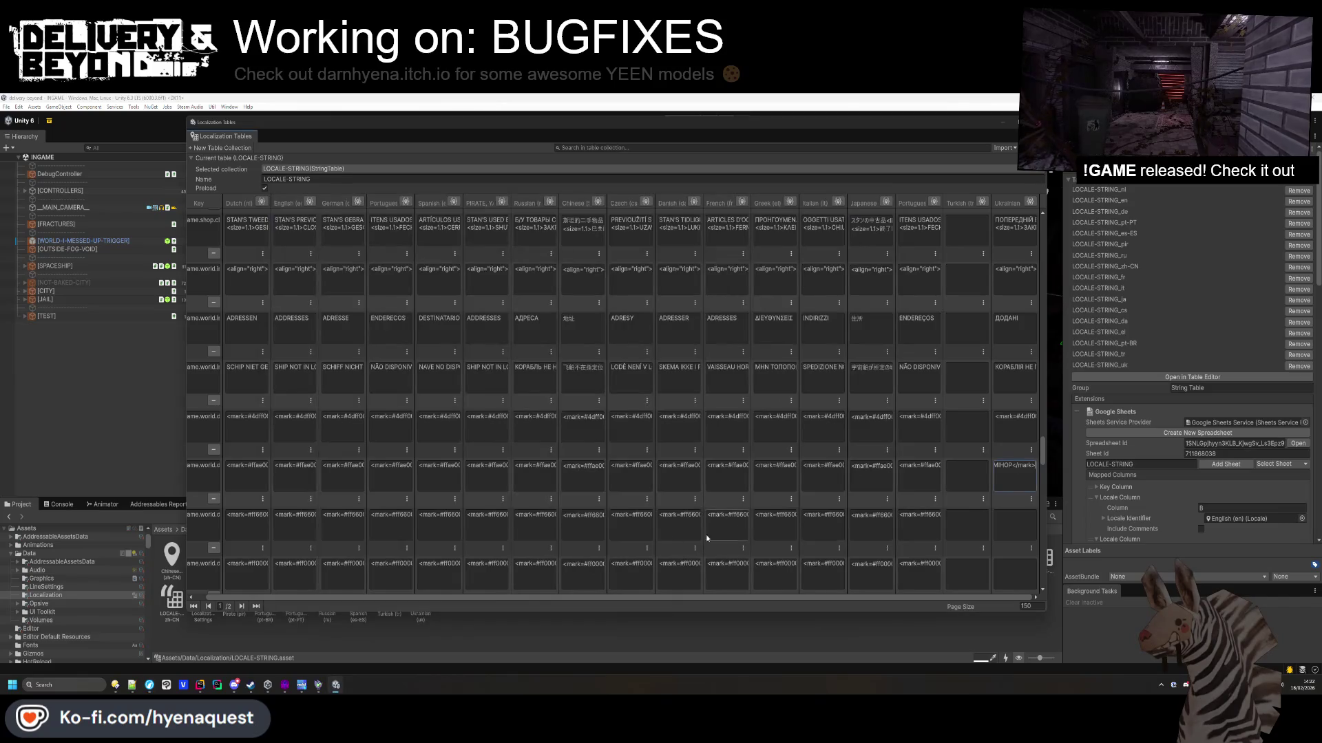
pyautogui.click(296, 517)
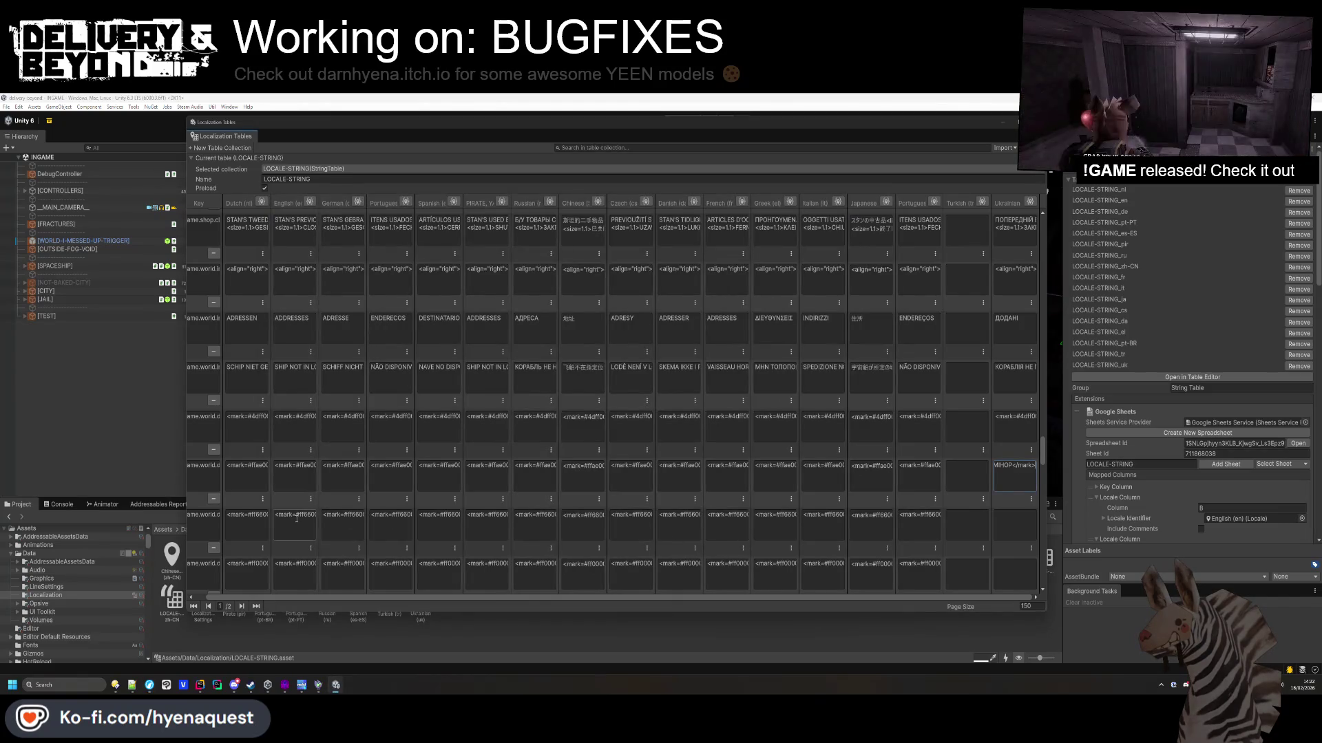
# Translate the MAJOR label and paste 'МАЙОР' into its Ukrainian cell.
pyautogui.hotkey('ctrl', 'c')
pyautogui.hotkey('alt', 'Tab')
pyautogui.hotkey('ctrl', 'a')
pyautogui.hotkey('ctrl', 'v')
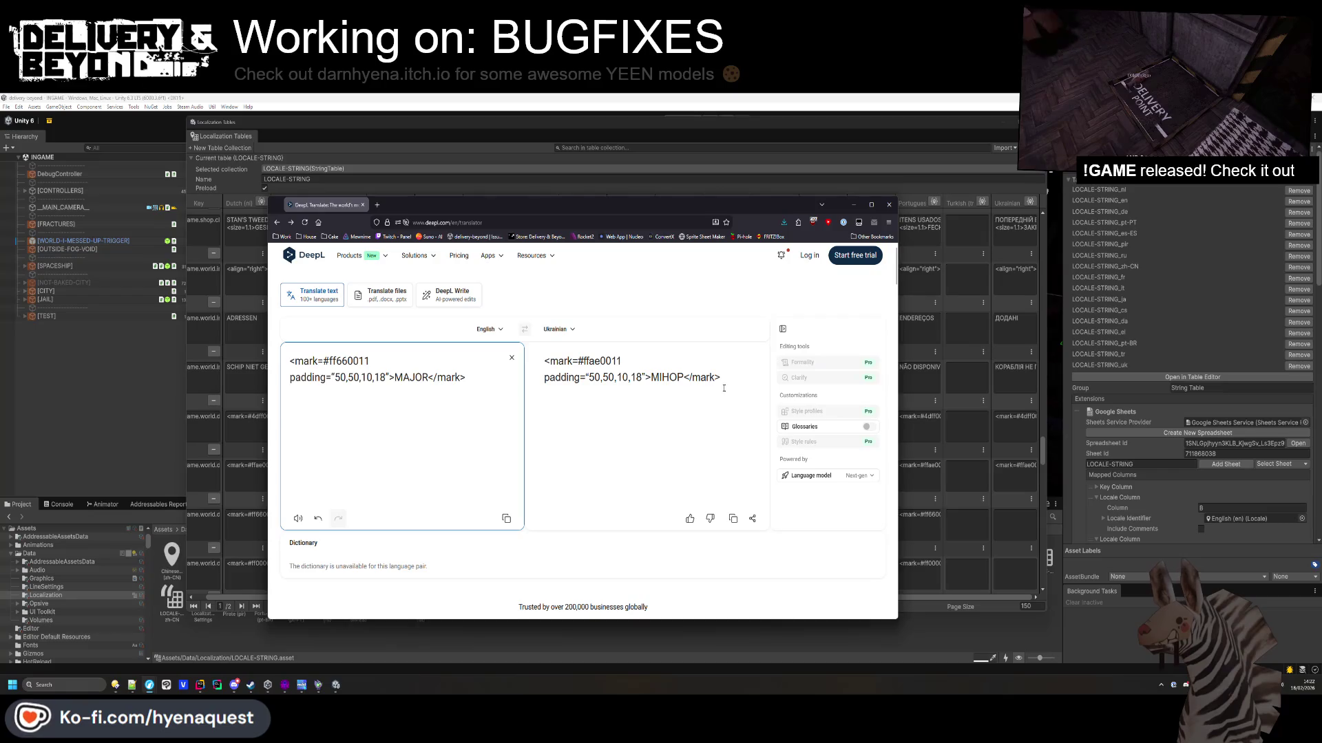
pyautogui.tripleClick(735, 384)
pyautogui.hotkey('ctrl', 'c')
pyautogui.hotkey('alt', 'Tab')
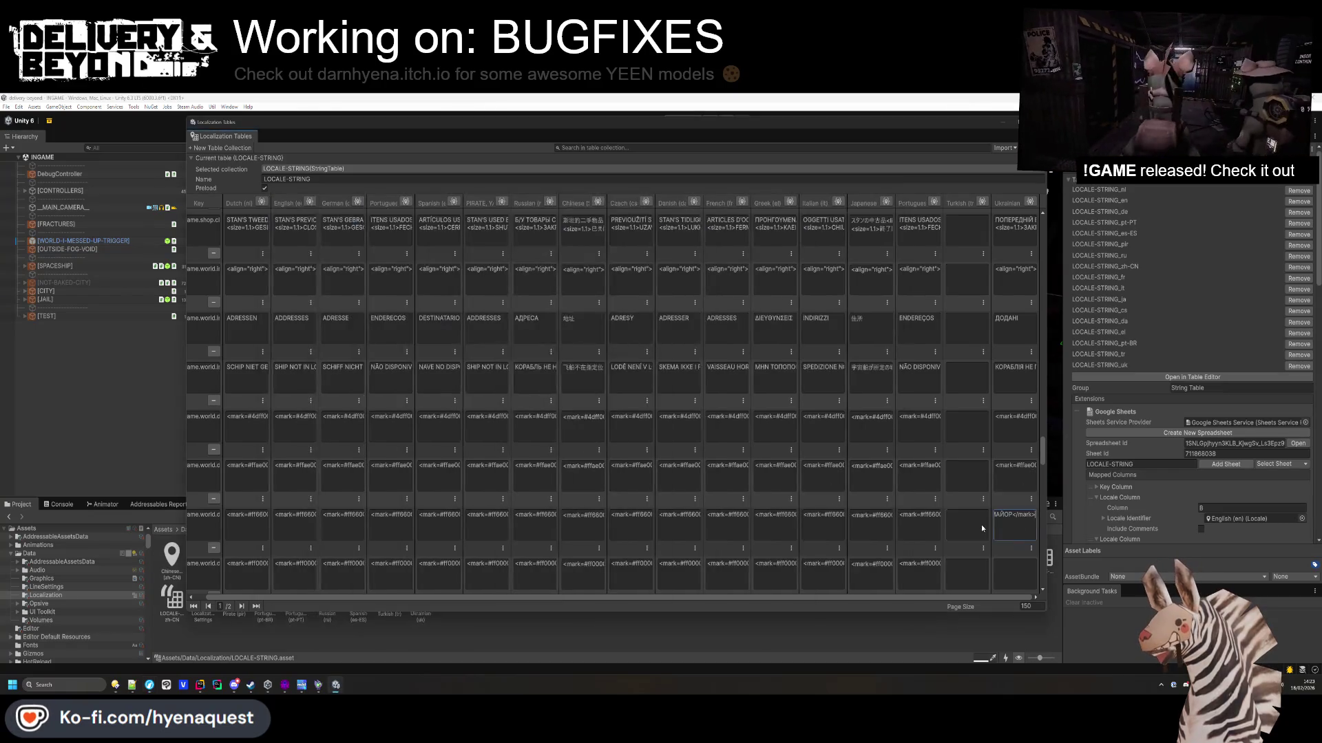
pyautogui.hotkey('ctrl', 'v')
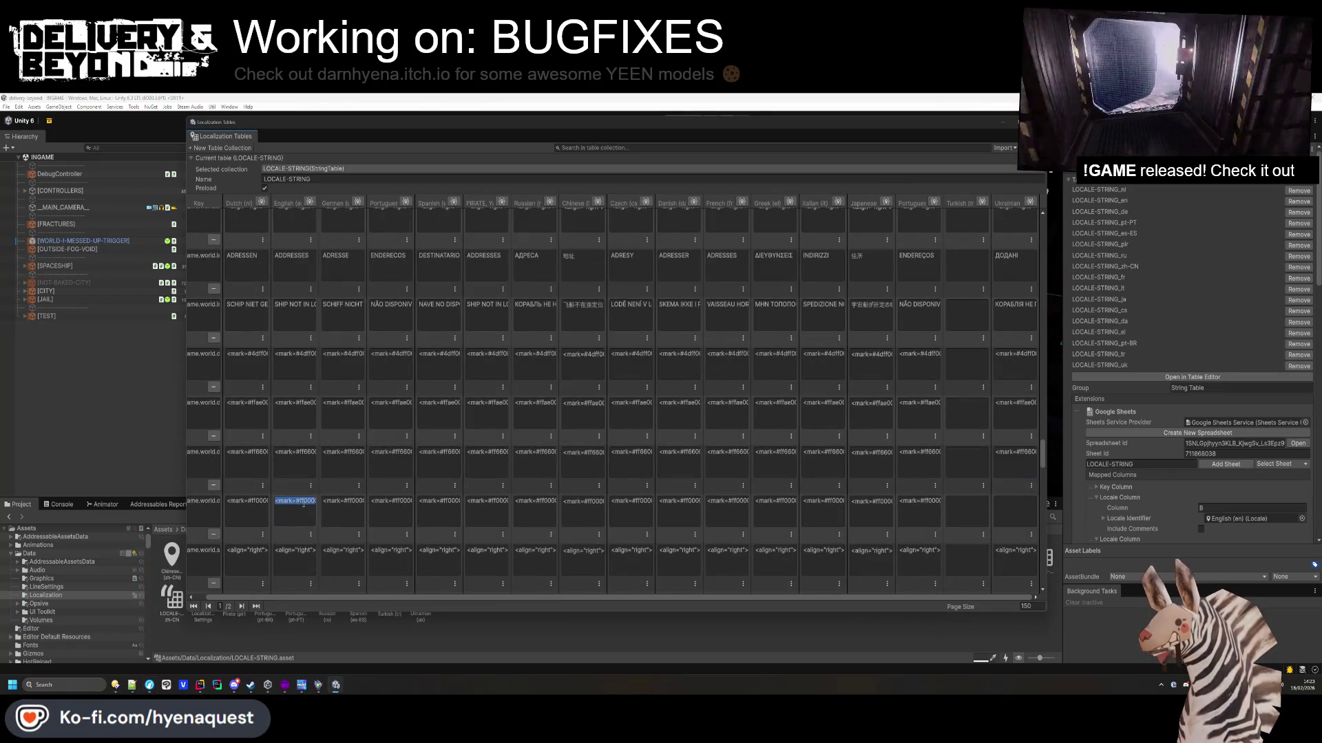
# Translate the EXTREME label and paste the Ukrainian version into its cell.
pyautogui.hotkey('alt', 'Tab')
pyautogui.hotkey('ctrl', 'a')
pyautogui.hotkey('ctrl', 'v')
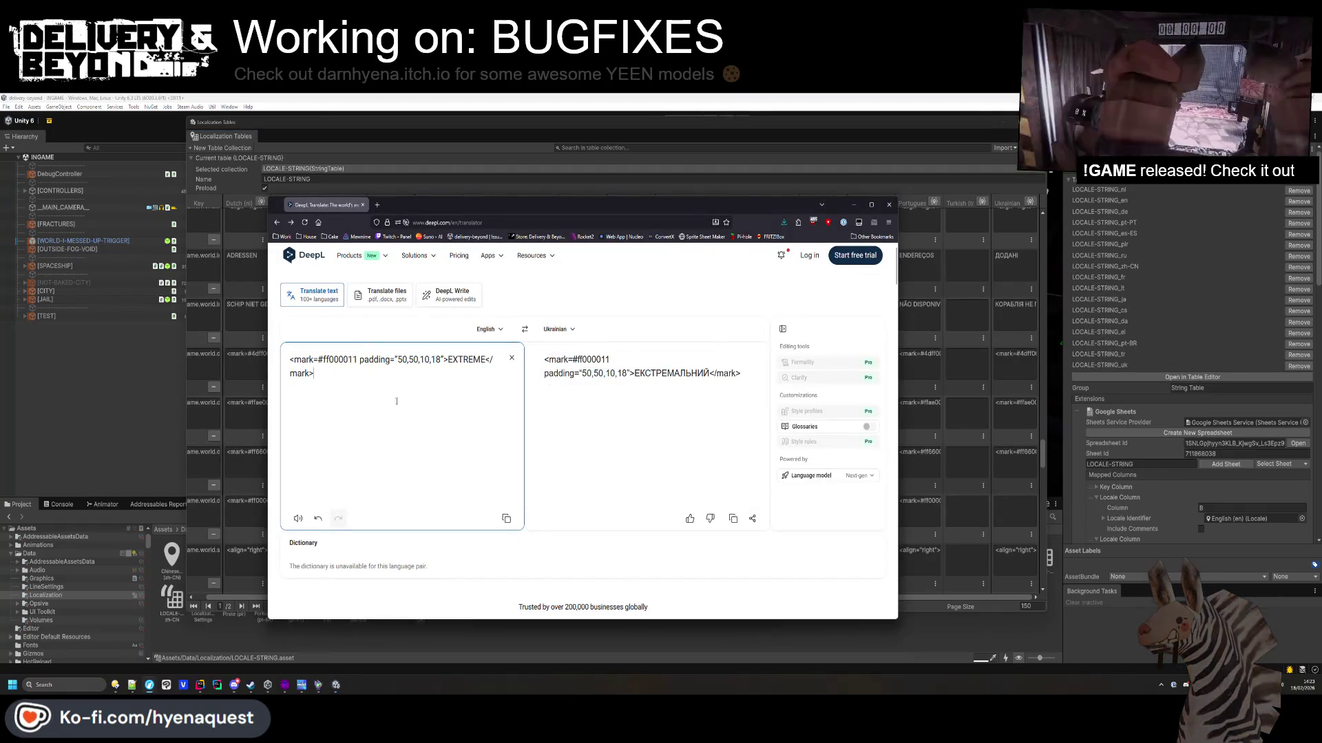
pyautogui.hotkey('ctrl', 'a')
pyautogui.moveTo(741, 373); pyautogui.dragTo(543, 359)
pyautogui.hotkey('ctrl', 'c')
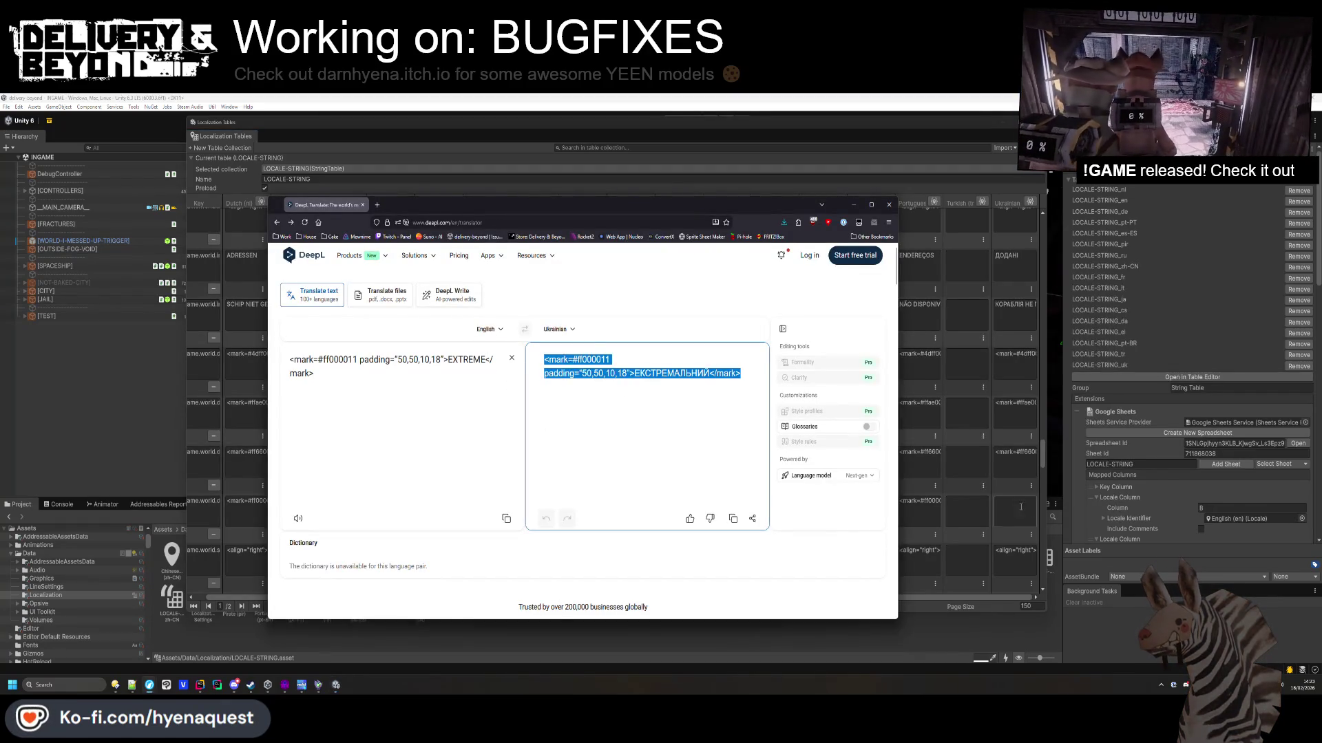
pyautogui.hotkey('alt', 'Tab')
pyautogui.hotkey('ctrl', 'v')
pyautogui.scroll(-5, 992, 547)
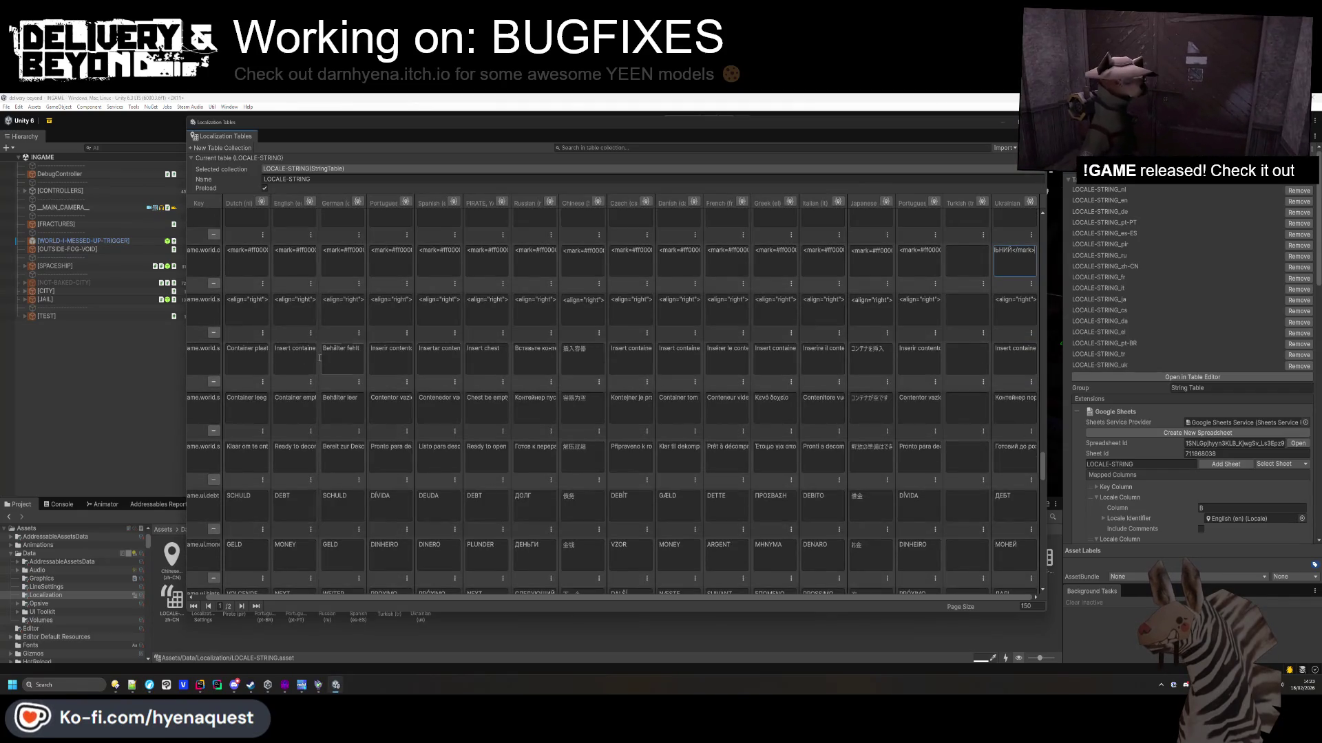
# Translate 'Insert container' and paste 'Вставити контейнер' into its Ukrainian cell.
pyautogui.hotkey('ctrl', 'c')
pyautogui.hotkey('alt', 'Tab')
pyautogui.hotkey('ctrl', 'a')
pyautogui.hotkey('ctrl', 'v')
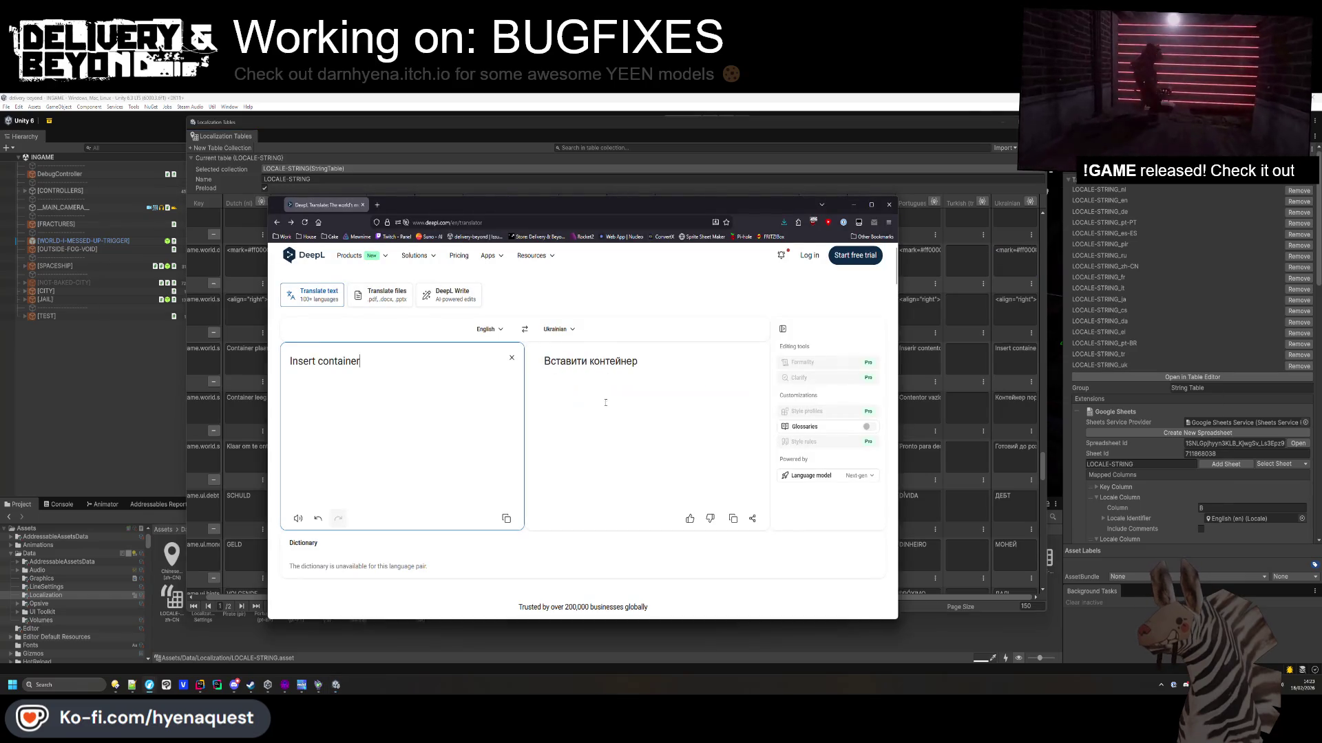
pyautogui.hotkey('ctrl', 'c')
pyautogui.hotkey('alt', 'Tab')
pyautogui.hotkey('ctrl', 'v')
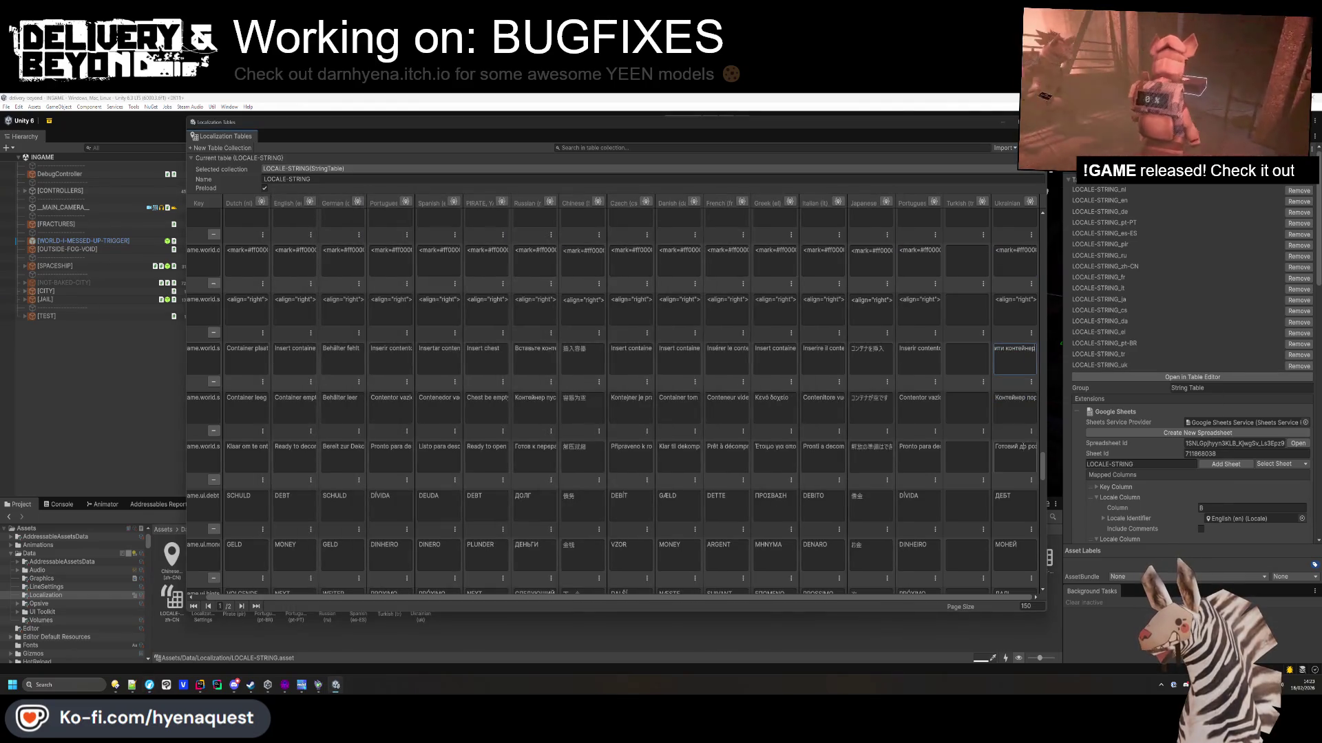
# Run the 'DELIVERY MAKER 9000' text through DeepL to get its Ukrainian version.
pyautogui.scroll(1, 1014, 470)
pyautogui.scroll(-10, 1016, 471)
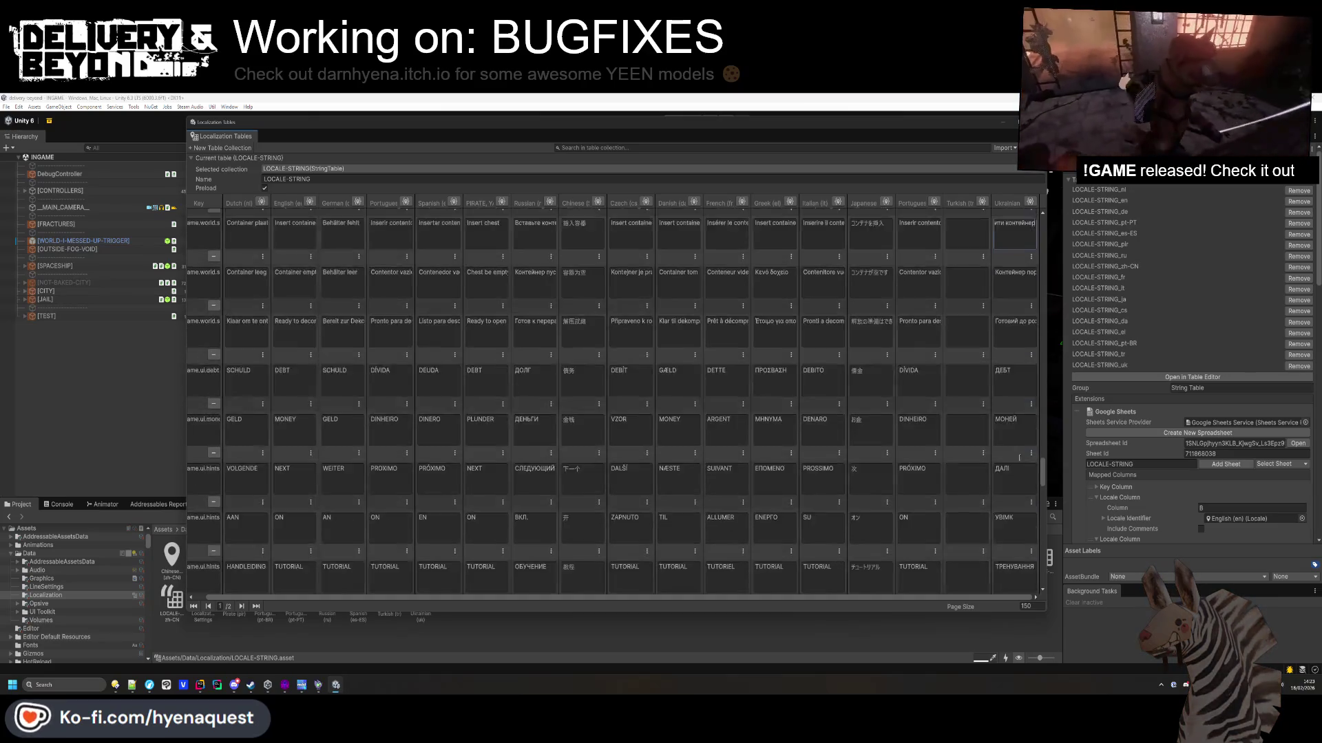
pyautogui.scroll(-10, 1019, 457)
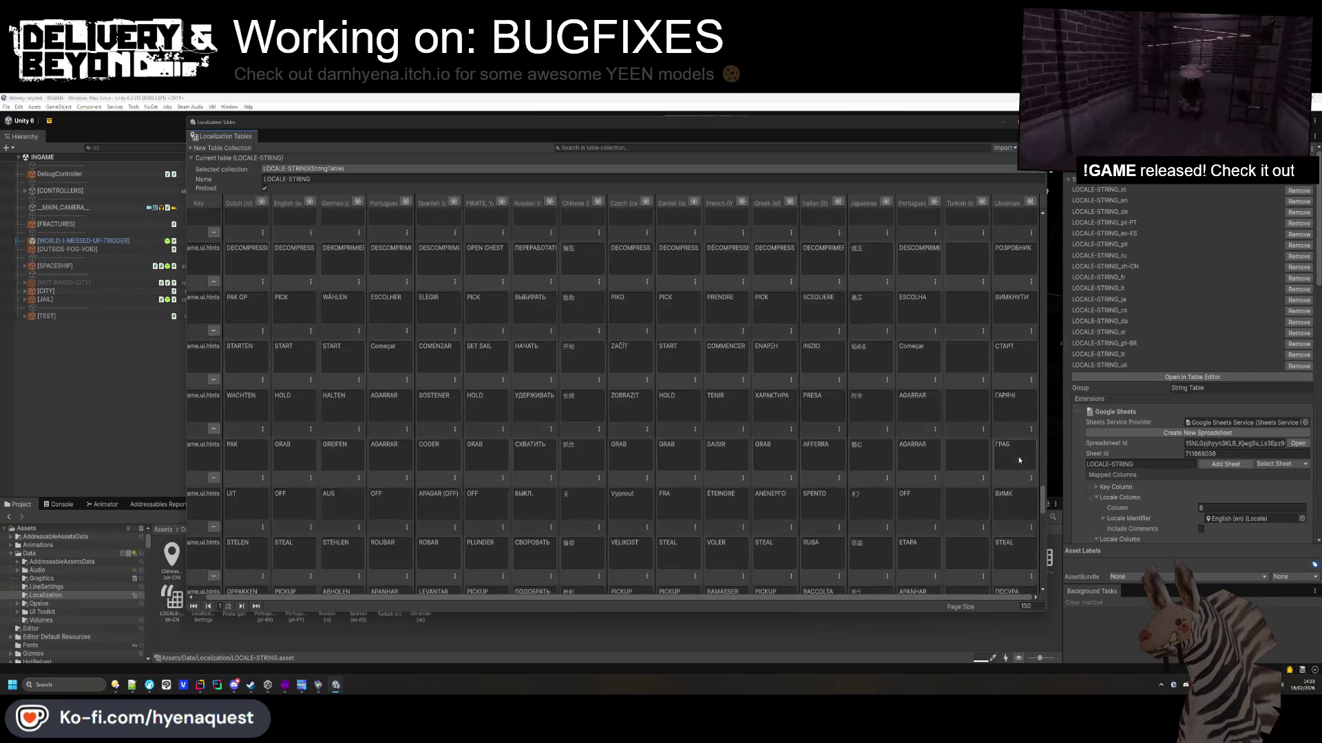
pyautogui.scroll(-2, 1019, 460)
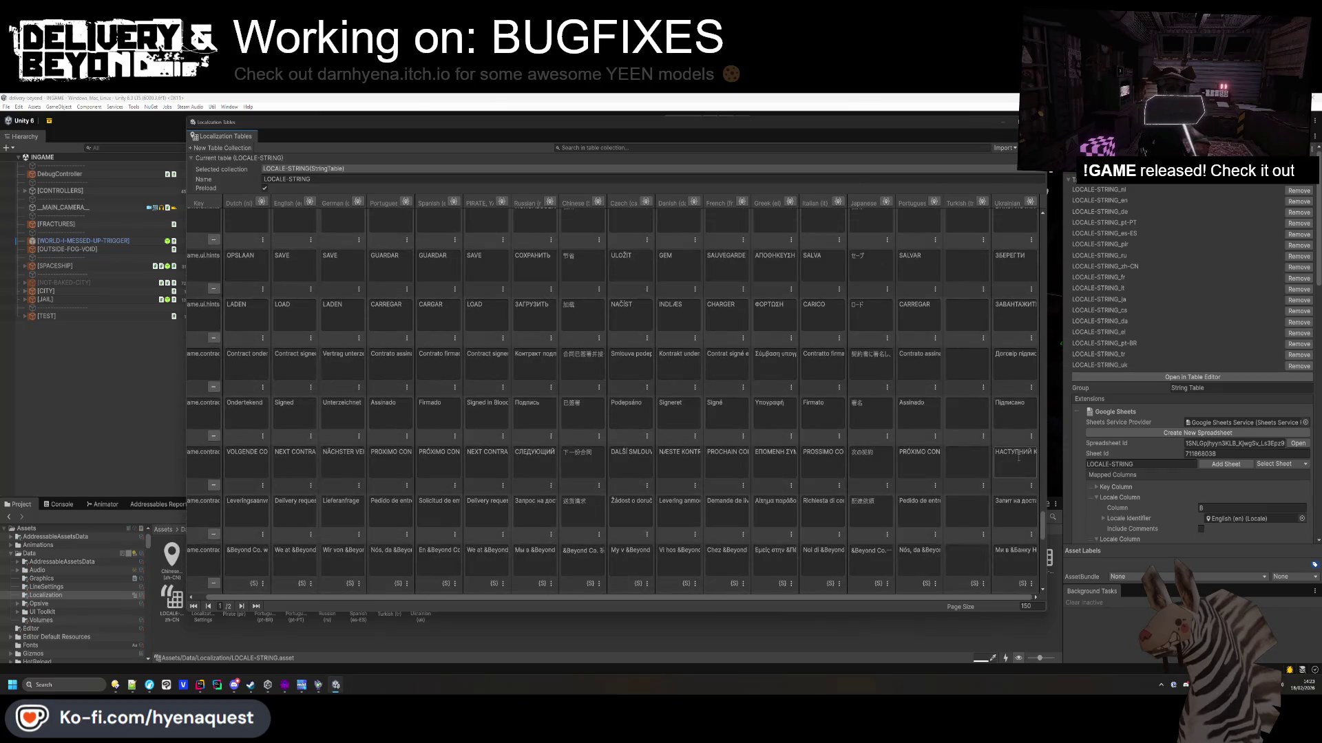
pyautogui.scroll(-10, 1019, 458)
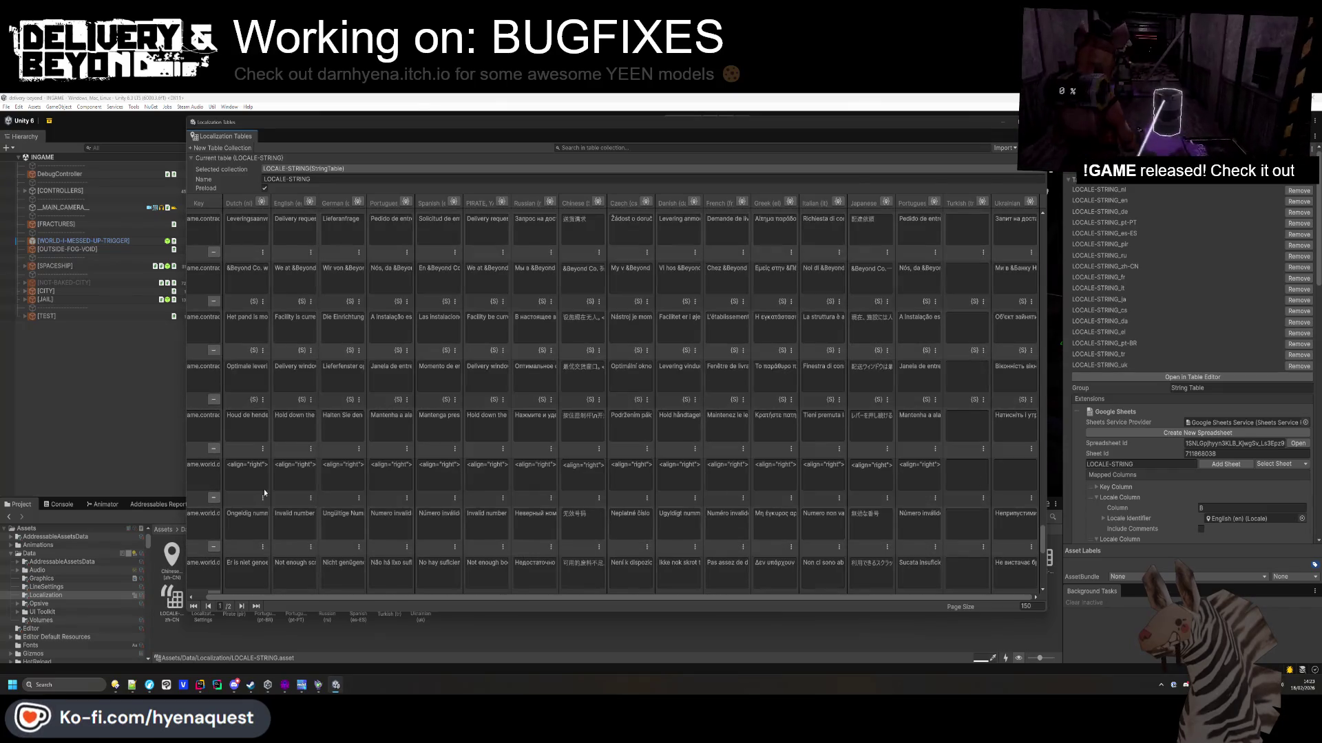
pyautogui.hotkey('ctrl', 'c')
pyautogui.hotkey('alt', 'Tab')
pyautogui.hotkey('ctrl', 'a')
pyautogui.hotkey('ctrl', 'v')
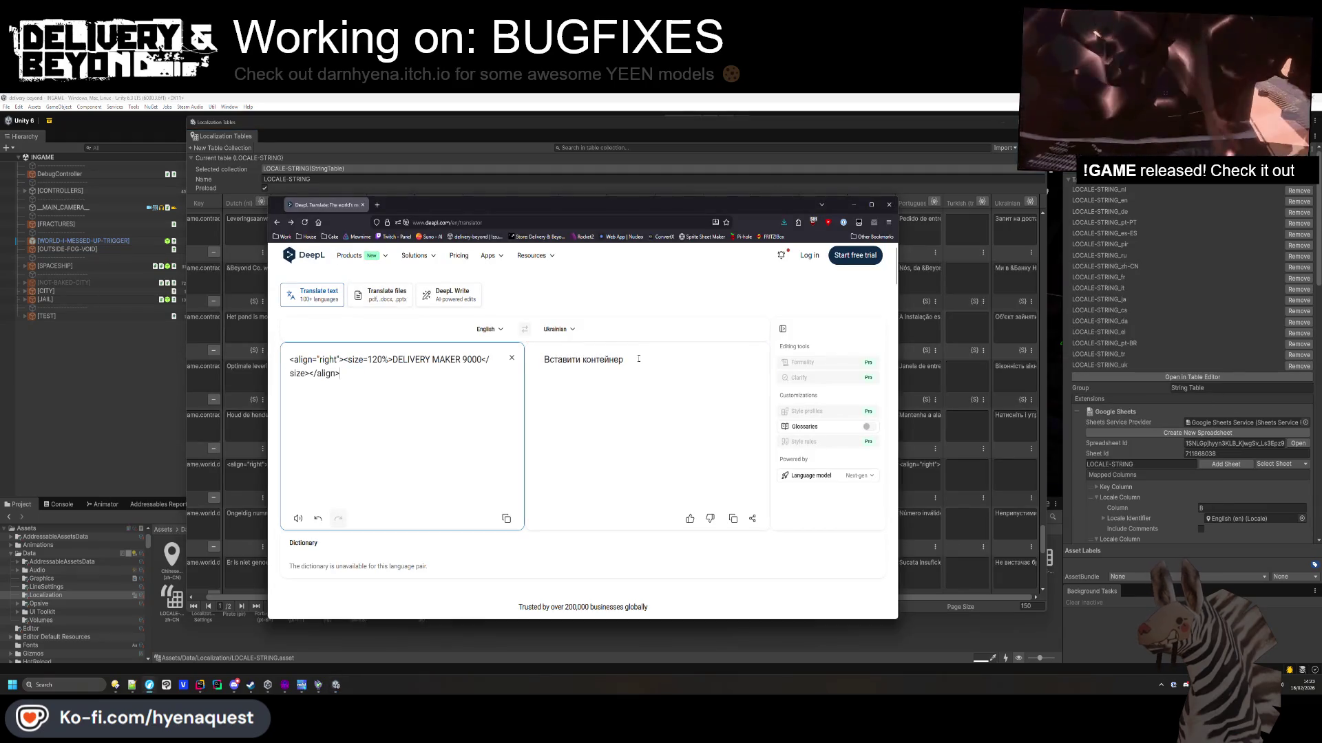
pyautogui.hotkey('ctrl', 'a')
pyautogui.click(646, 426)
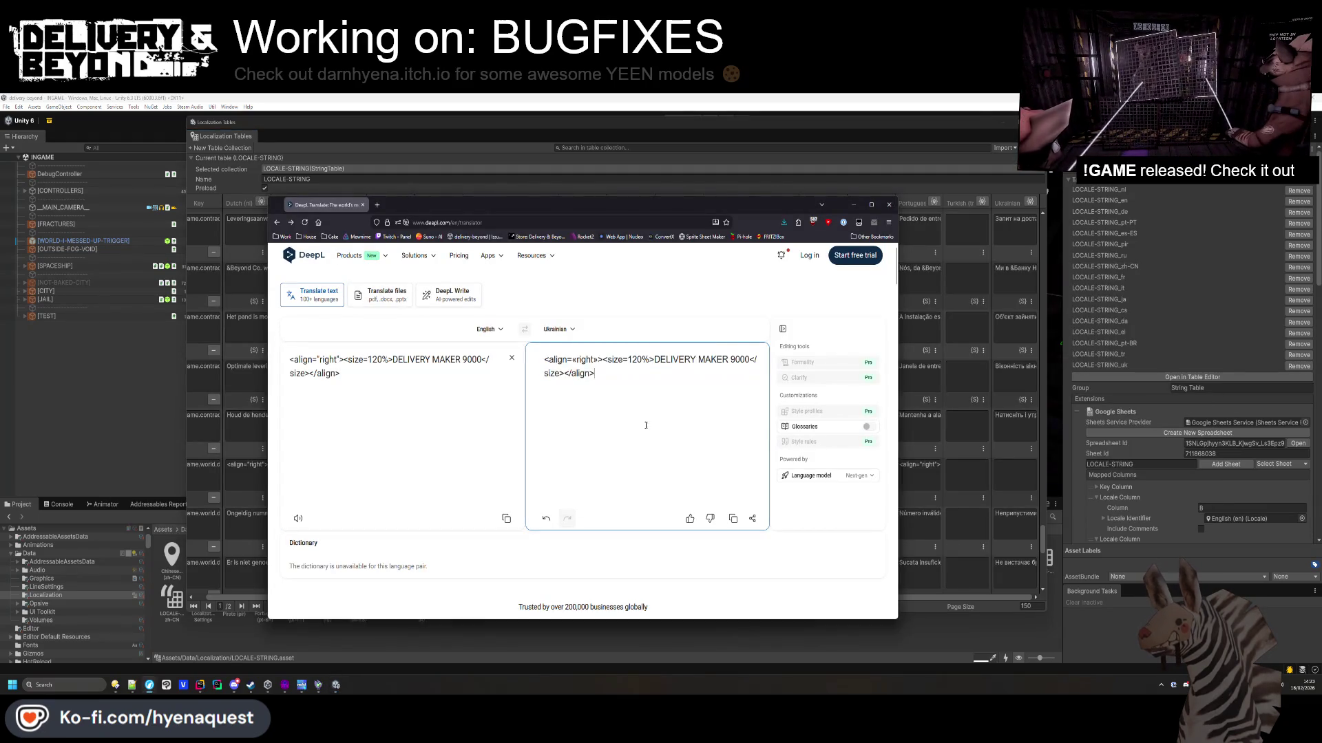
pyautogui.doubleClick(585, 359)
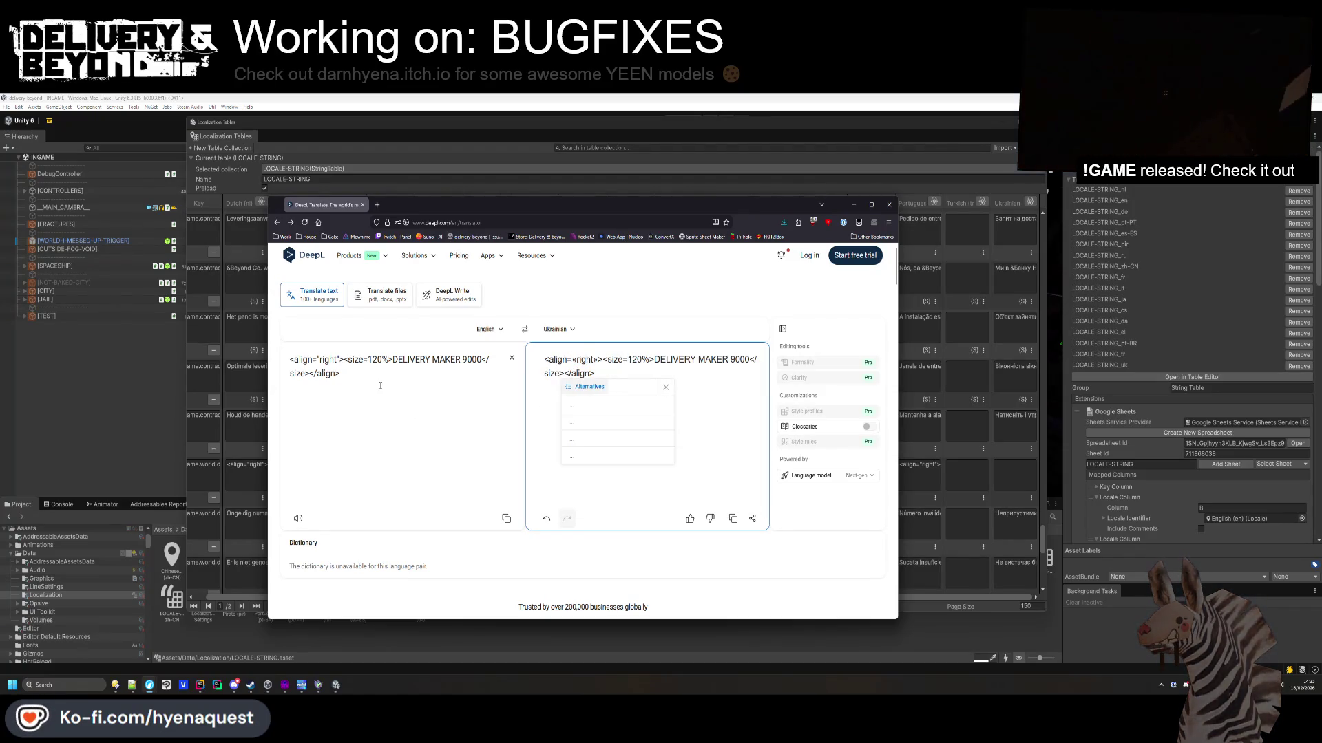
pyautogui.hotkey('alt', 'Tab')
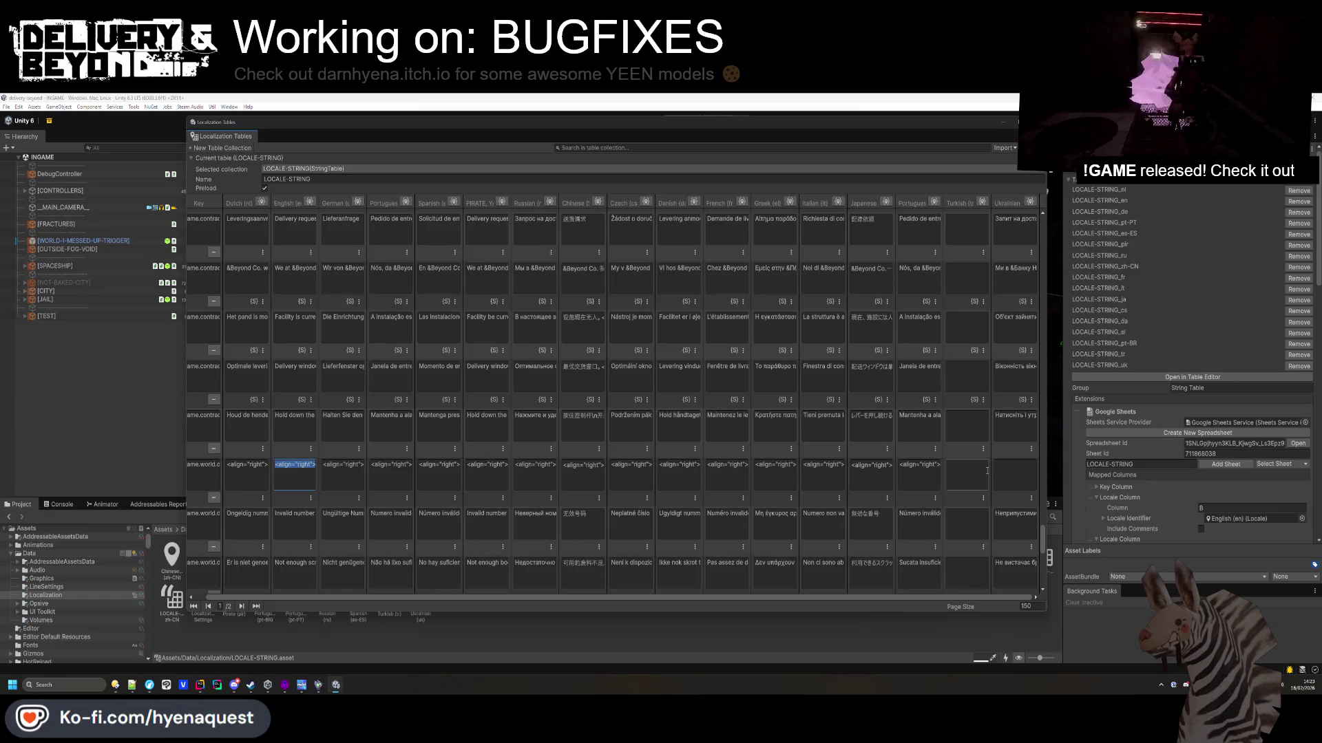
# Translate the 'Delivery FAILED' text and paste the Ukrainian result into its cell.
pyautogui.scroll(-1, 987, 495)
pyautogui.scroll(-4, 1012, 448)
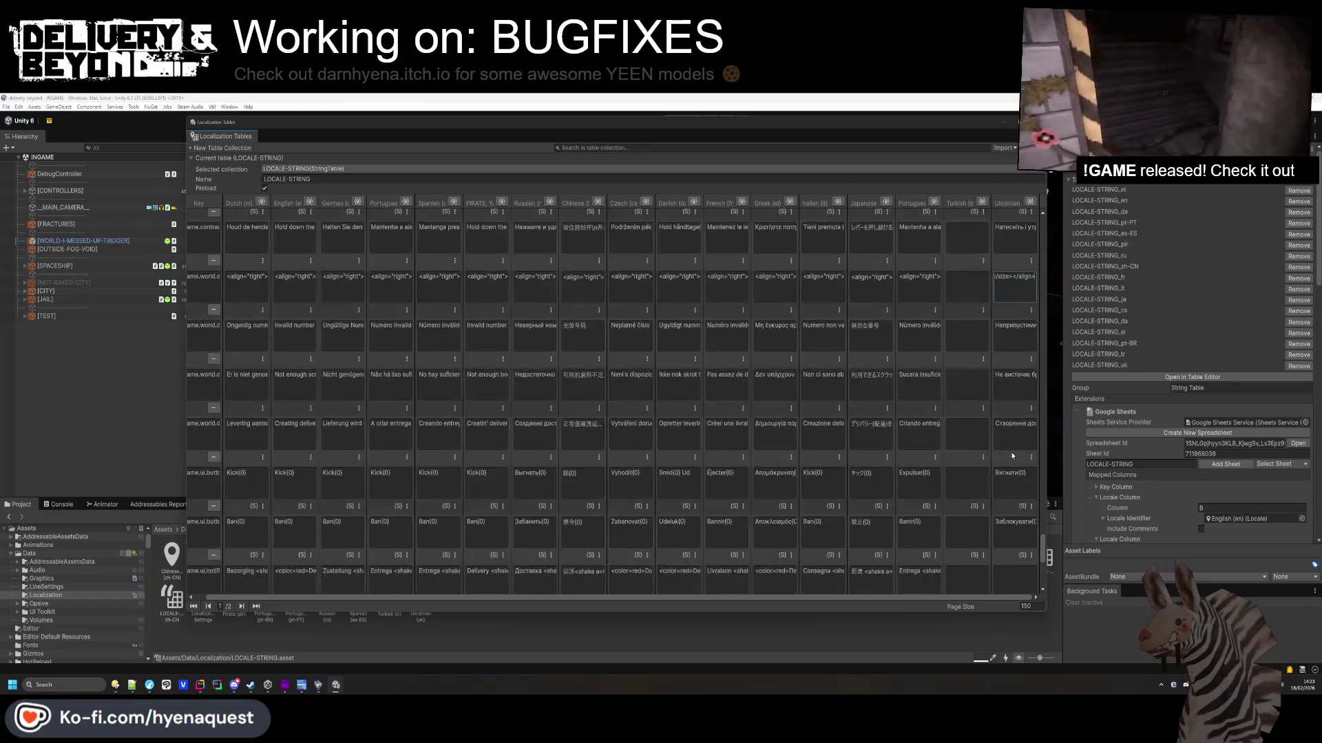
pyautogui.hotkey('alt', 'Tab')
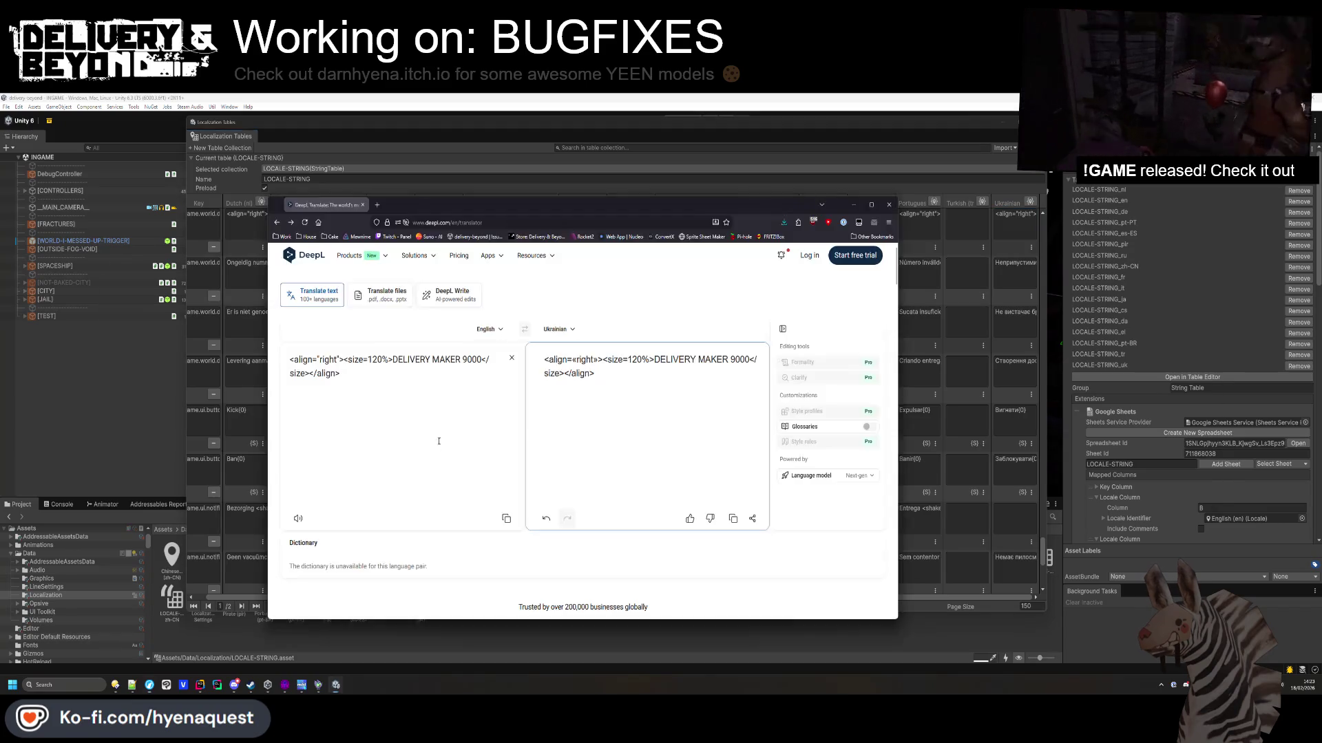
pyautogui.hotkey('ctrl', 'a')
pyautogui.hotkey('ctrl', 'v')
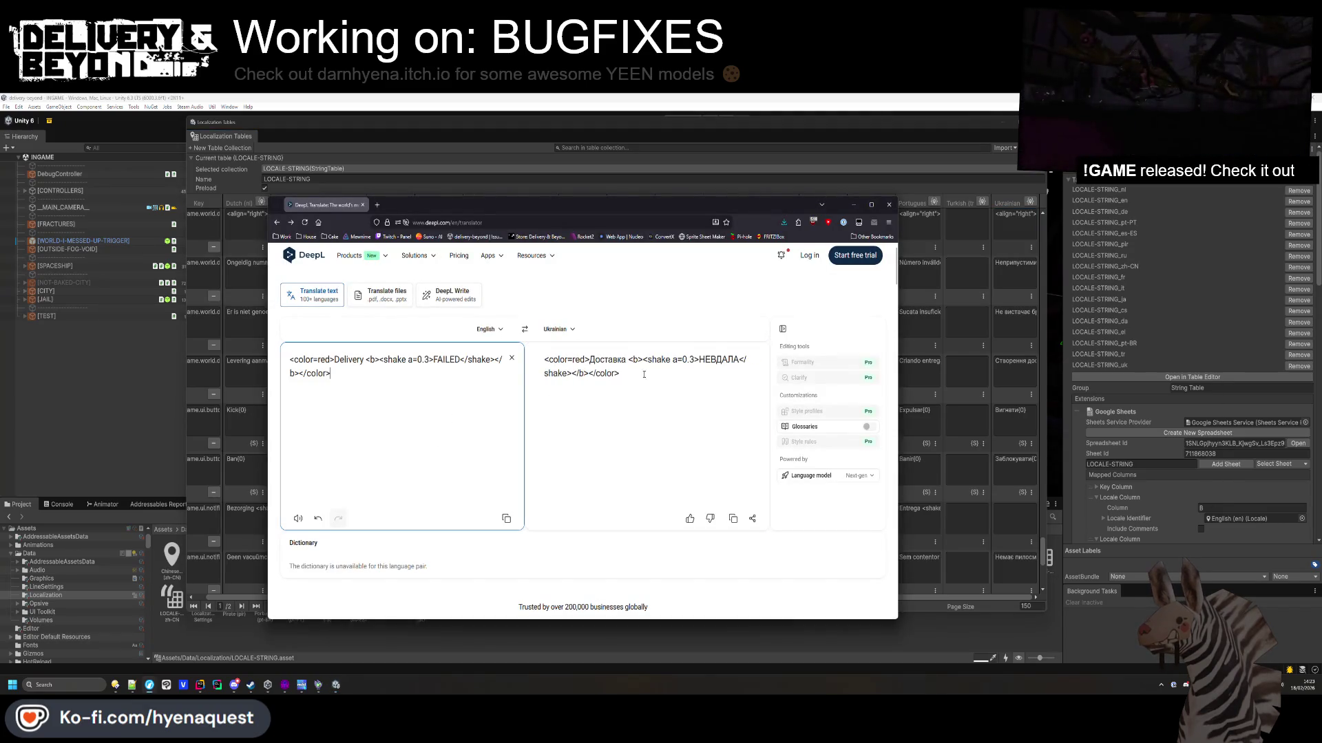
pyautogui.hotkey('ctrl', 'a')
pyautogui.click(570, 375)
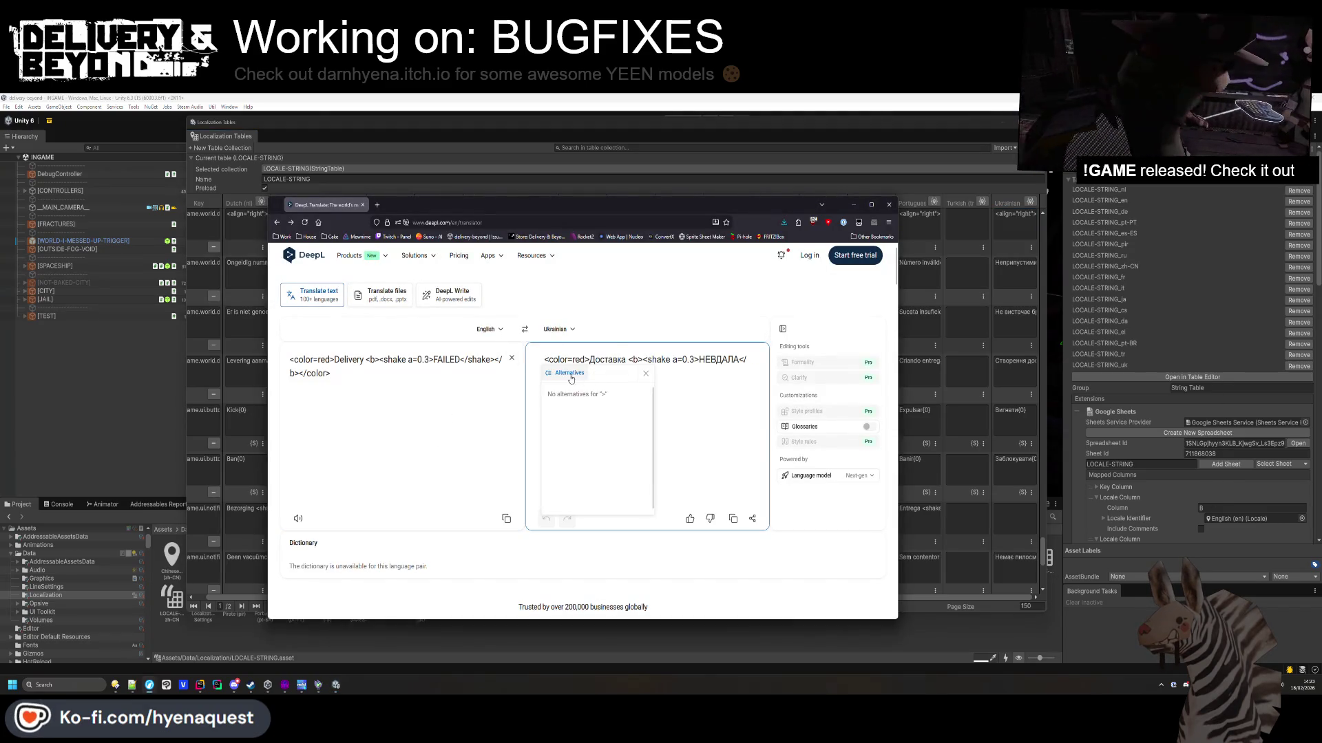
pyautogui.click(716, 448)
pyautogui.hotkey('ctrl', 'a')
pyautogui.hotkey('ctrl', 'c')
pyautogui.hotkey('alt', 'Tab')
pyautogui.hotkey('ctrl', 'v')
# Translate the police-arrival WARNING text and paste the Ukrainian version into its cell.
pyautogui.scroll(-5, 972, 509)
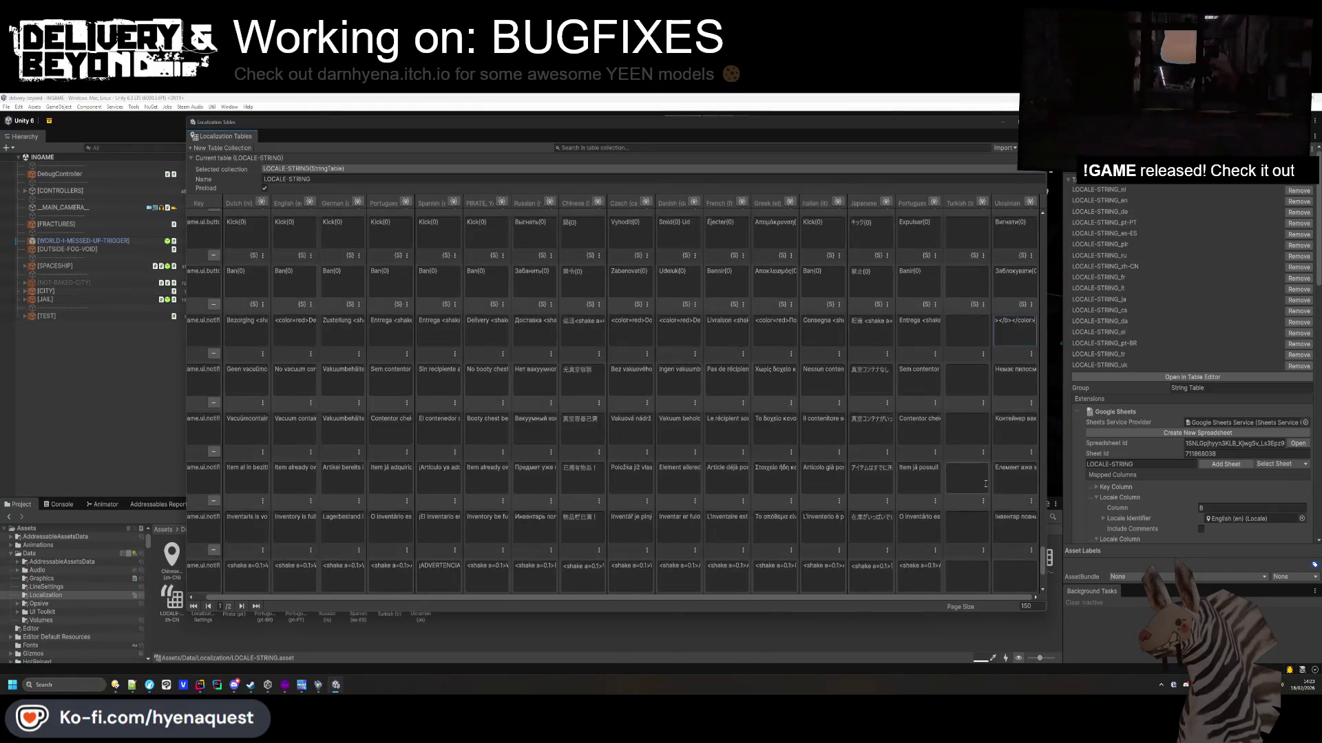
pyautogui.click(295, 475)
pyautogui.hotkey('ctrl', 'c')
pyautogui.hotkey('alt', 'Tab')
pyautogui.click(433, 443)
pyautogui.hotkey('ctrl', 'a')
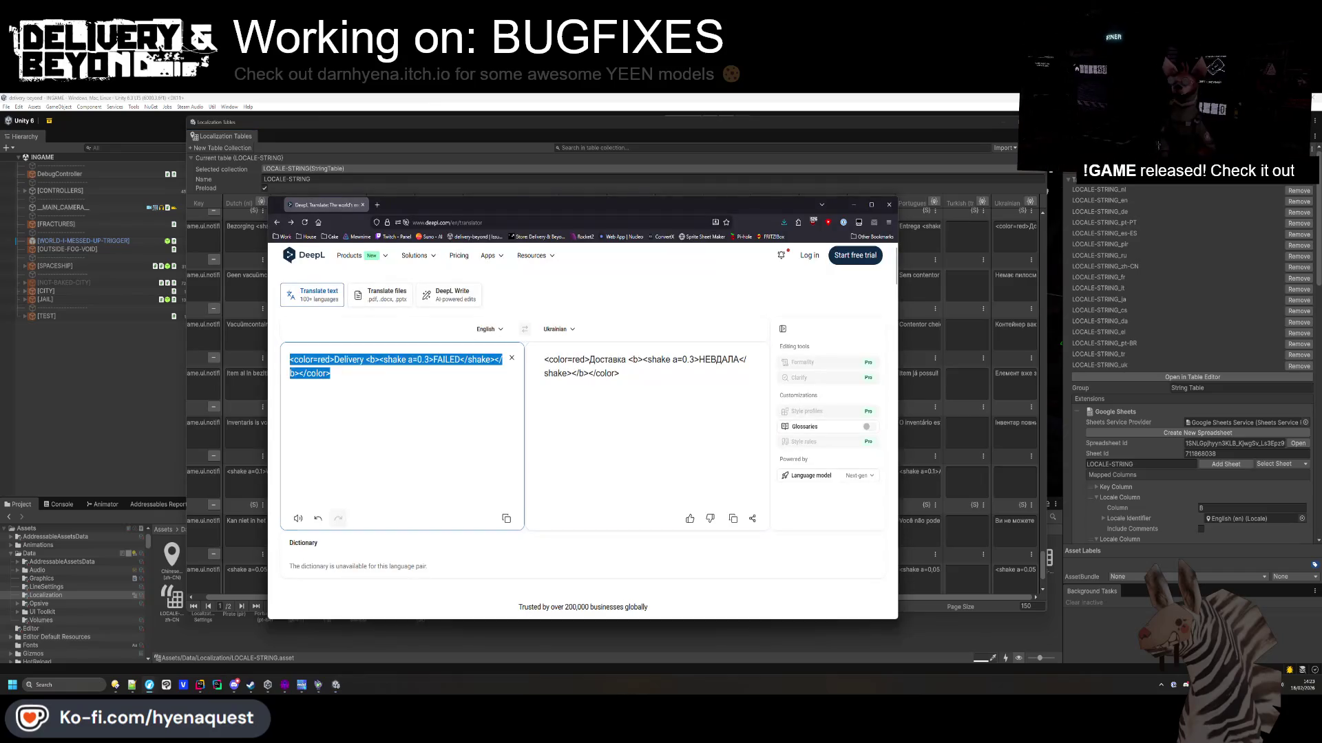
pyautogui.hotkey('ctrl', 'v')
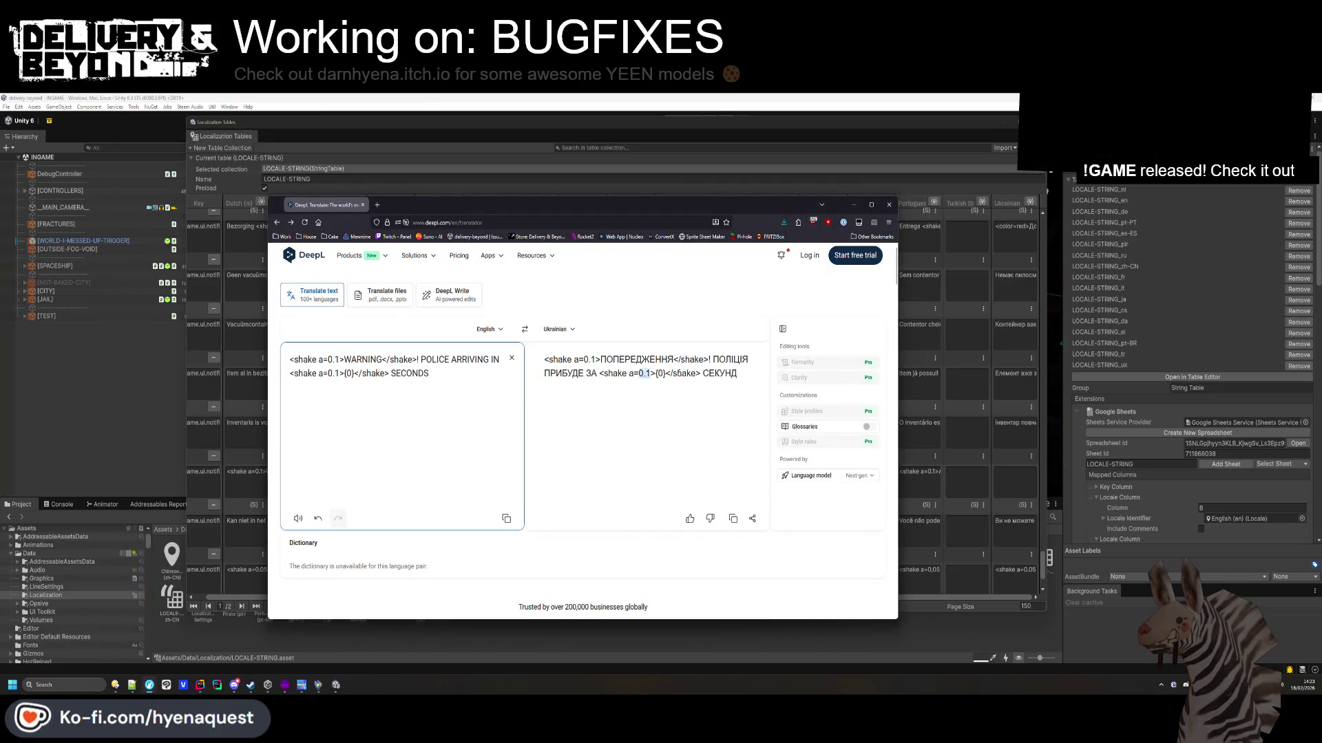
pyautogui.moveTo(738, 375); pyautogui.dragTo(725, 375)
pyautogui.hotkey('ctrl', 'a')
pyautogui.hotkey('ctrl', 'c')
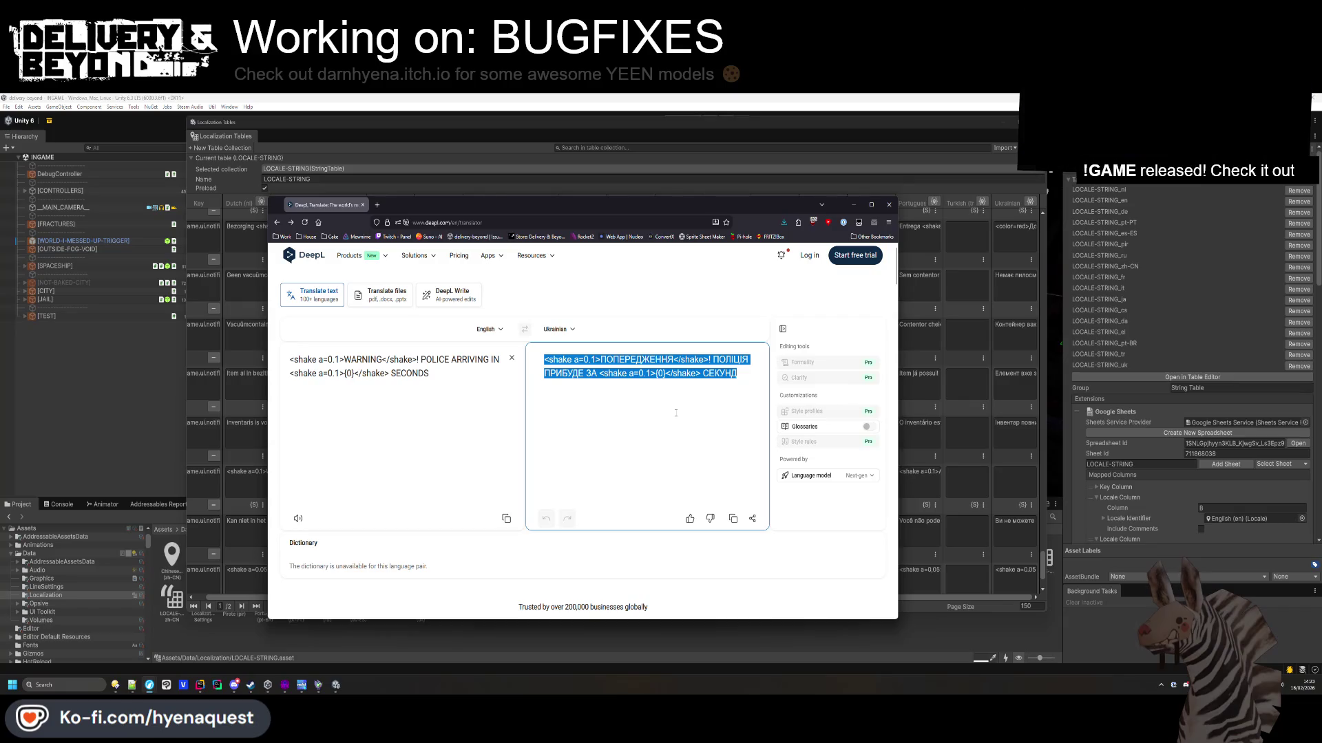
pyautogui.click(1014, 482)
pyautogui.hotkey('ctrl', 'v')
# Translate the DELIVERED label into Ukrainian and fill its Ukrainian table cell.
pyautogui.scroll(-3, 1012, 484)
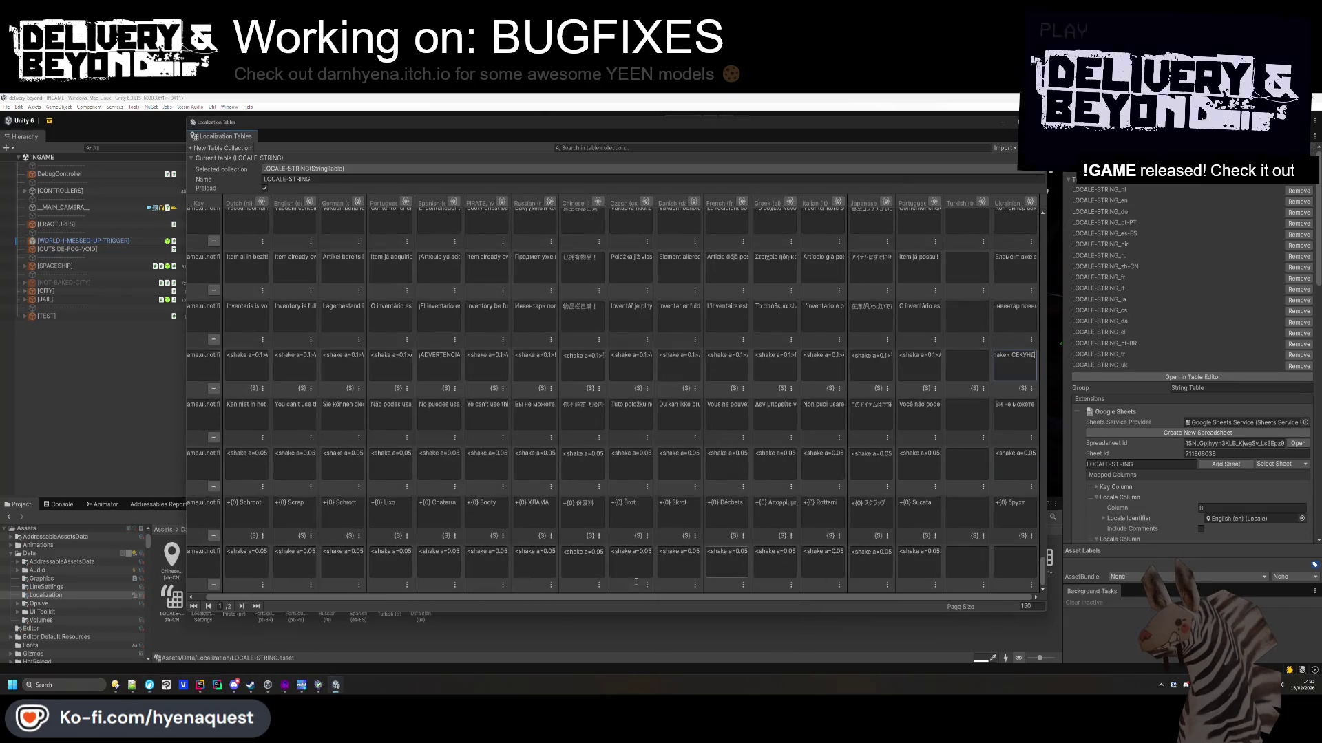
pyautogui.hotkey('ctrl', 'c')
pyautogui.hotkey('alt', 'Tab')
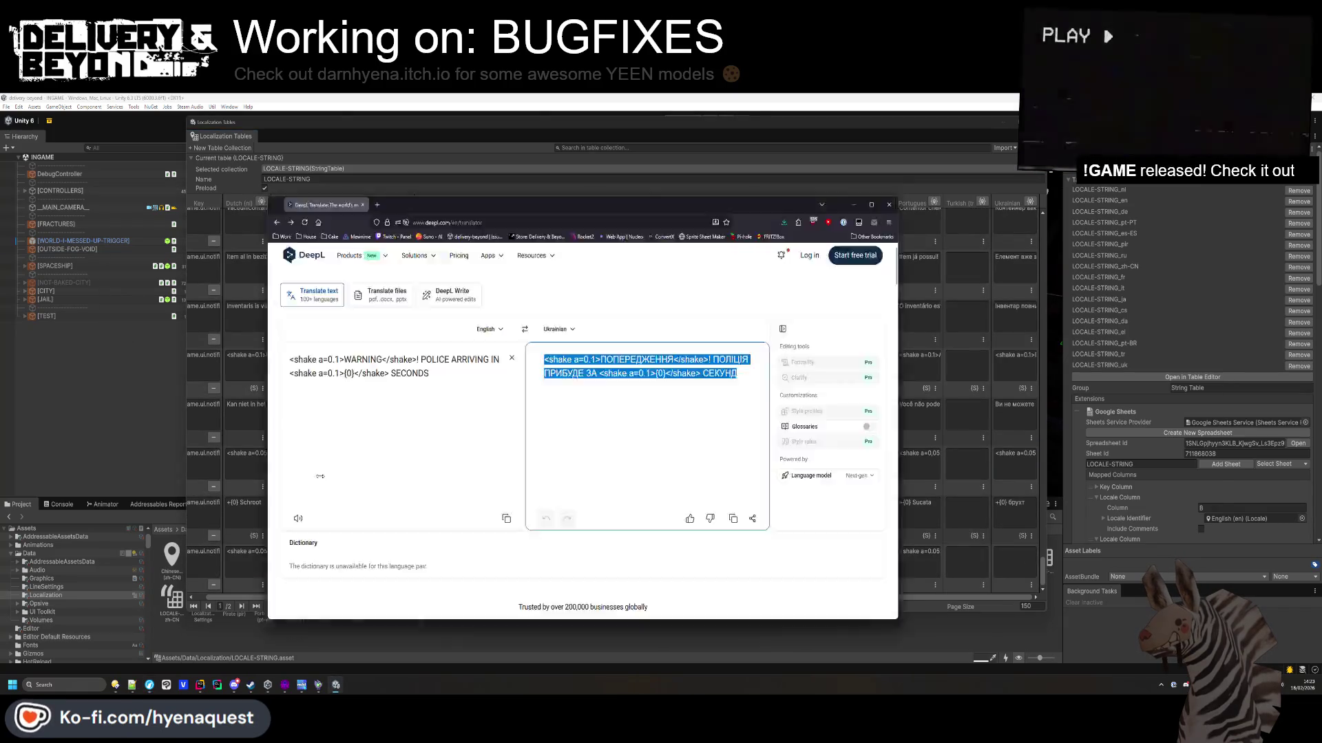
pyautogui.click(520, 396)
pyautogui.hotkey('ctrl', 'a')
pyautogui.hotkey('ctrl', 'v')
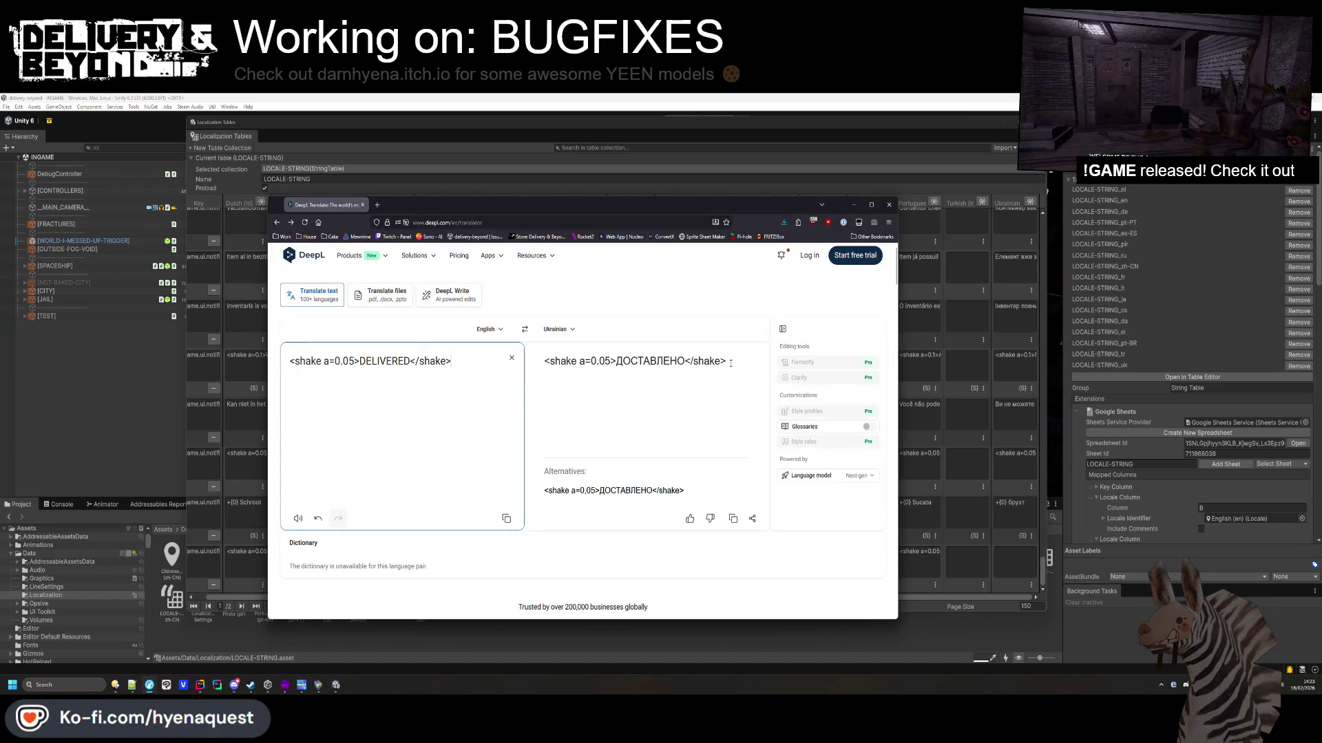
pyautogui.moveTo(730, 363); pyautogui.dragTo(543, 358)
pyautogui.click(992, 531)
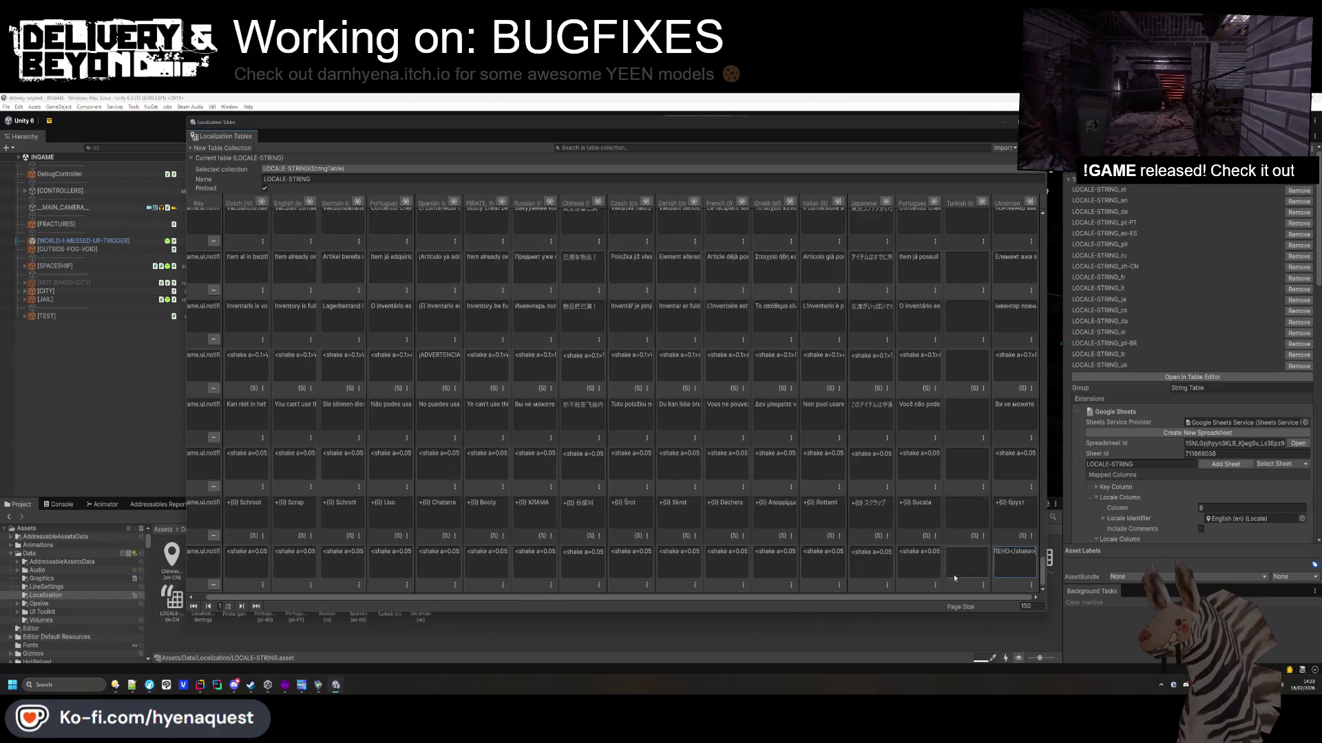
pyautogui.scroll(-10, 1030, 252)
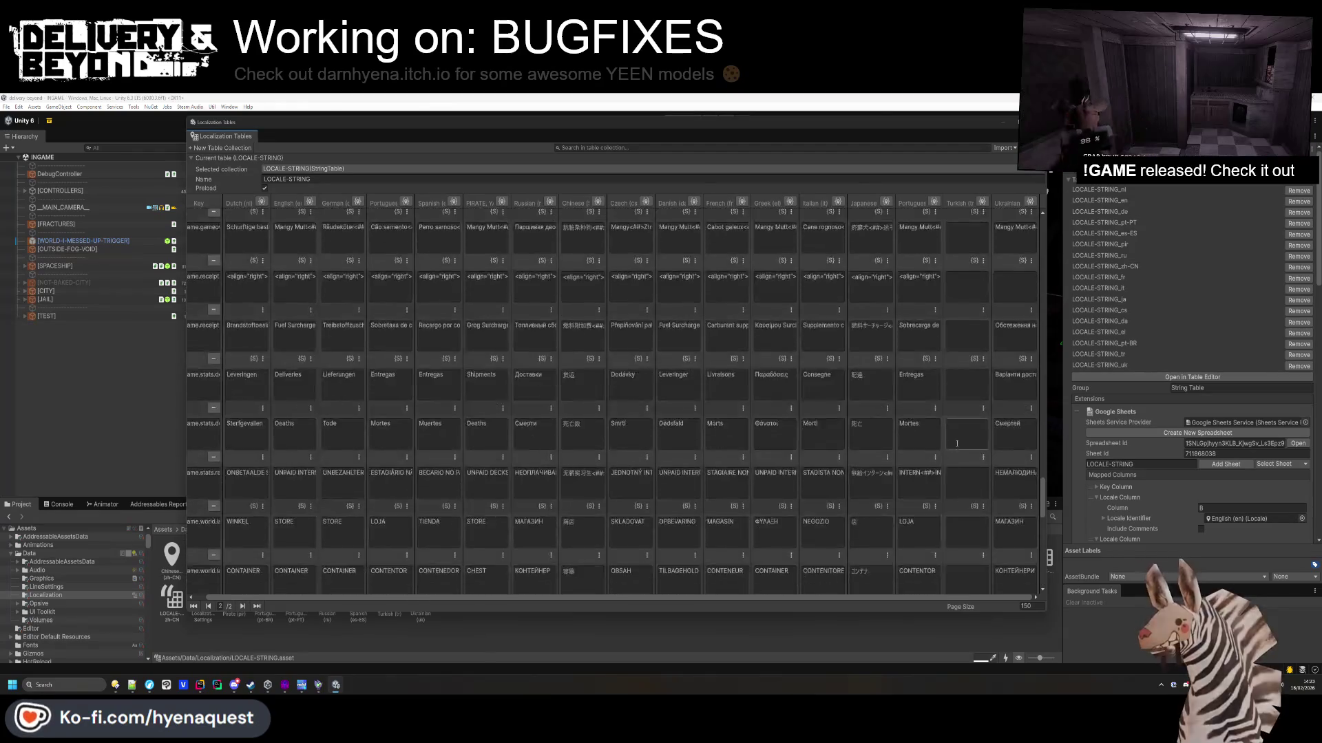
# Translate the English 'Delivery completed' line into Ukrainian with DeepL and copy the result.
pyautogui.scroll(5, 1029, 252)
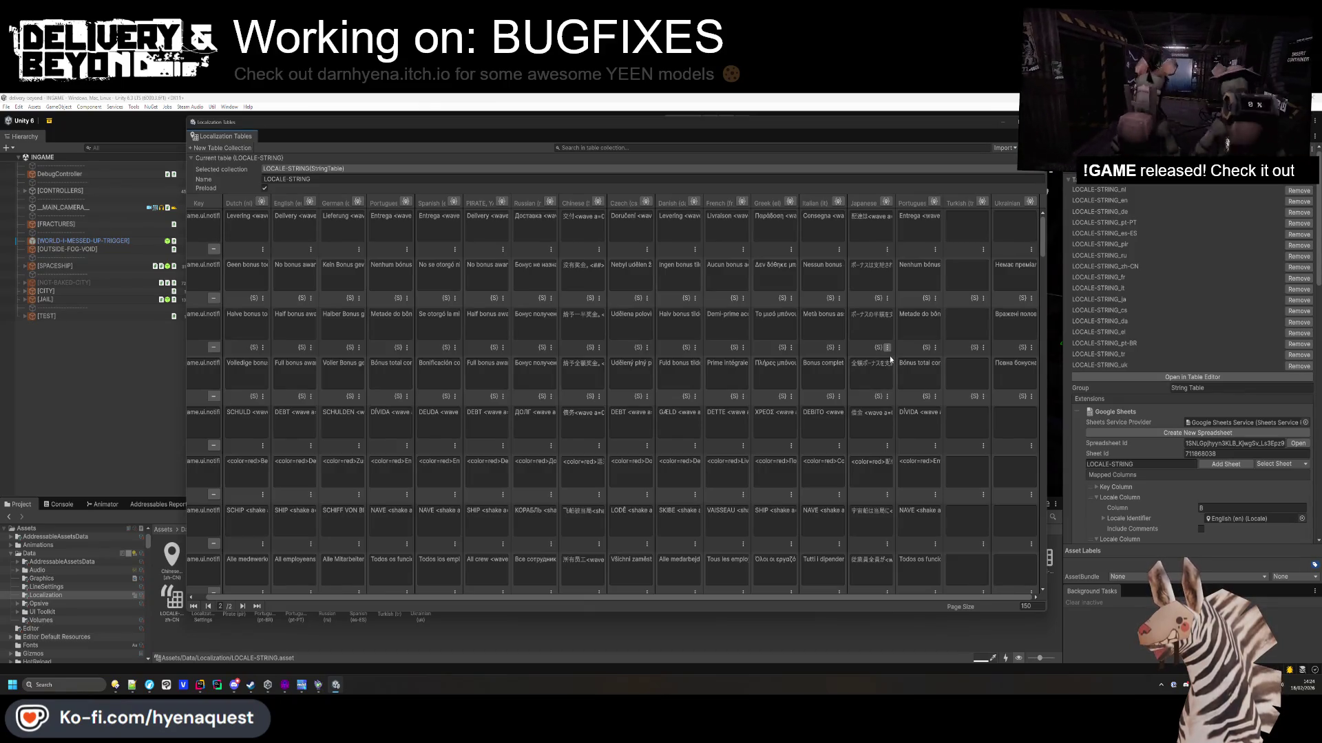
pyautogui.click(295, 219)
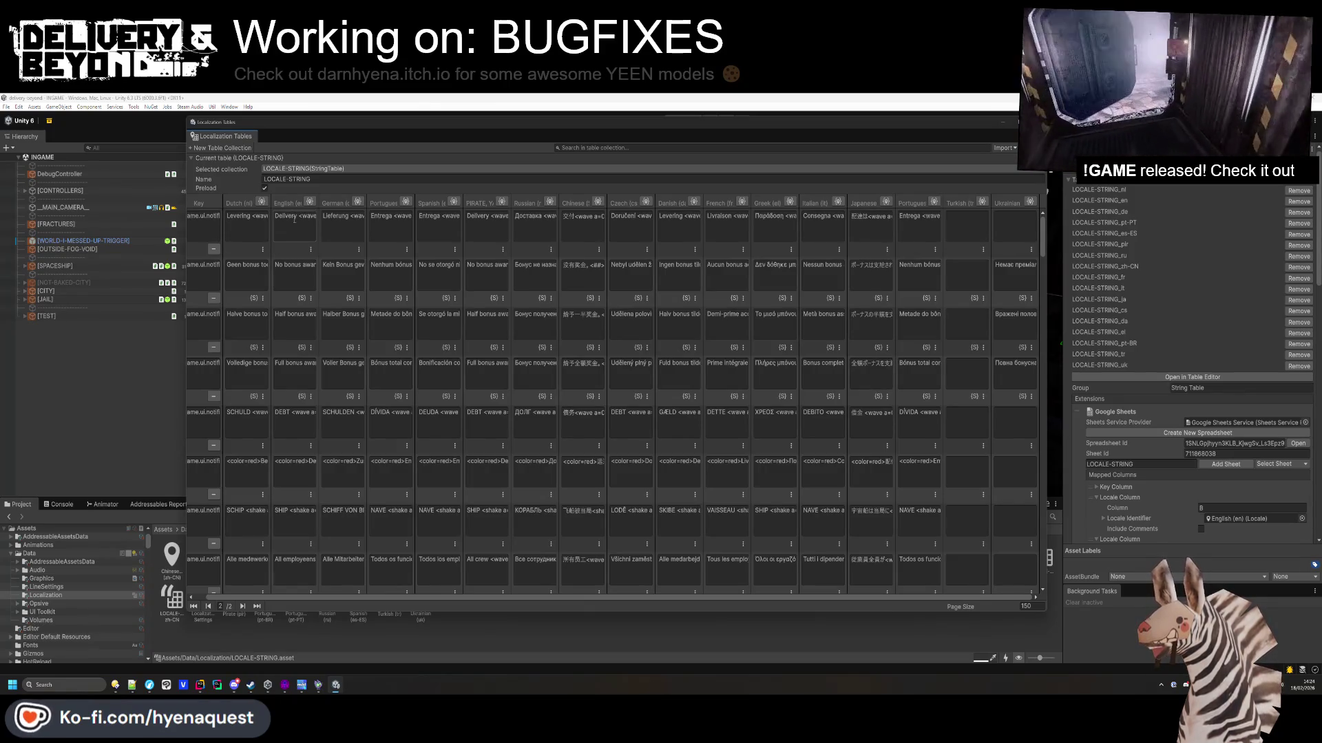
pyautogui.hotkey('ctrl', 'c')
pyautogui.hotkey('alt', 'Tab')
pyautogui.hotkey('ctrl', 'a')
pyautogui.hotkey('ctrl', 'v')
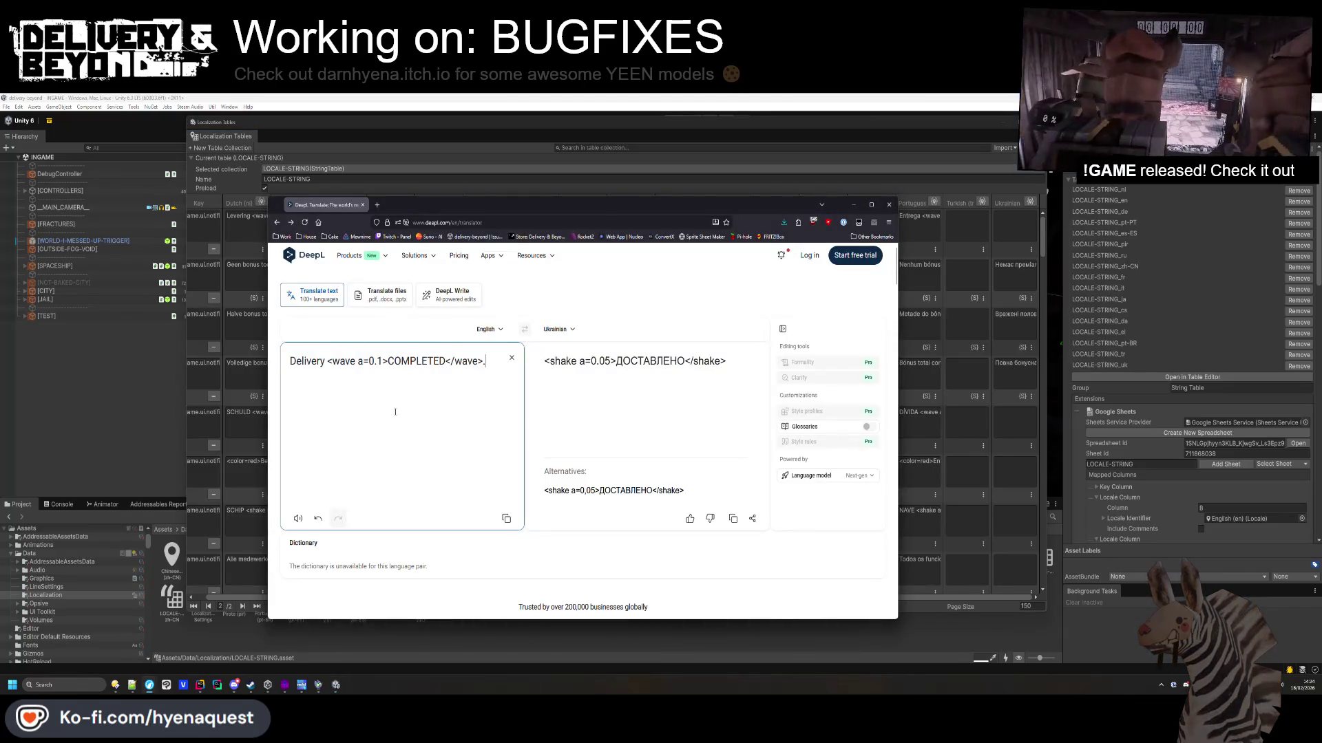
pyautogui.moveTo(758, 361); pyautogui.dragTo(568, 355)
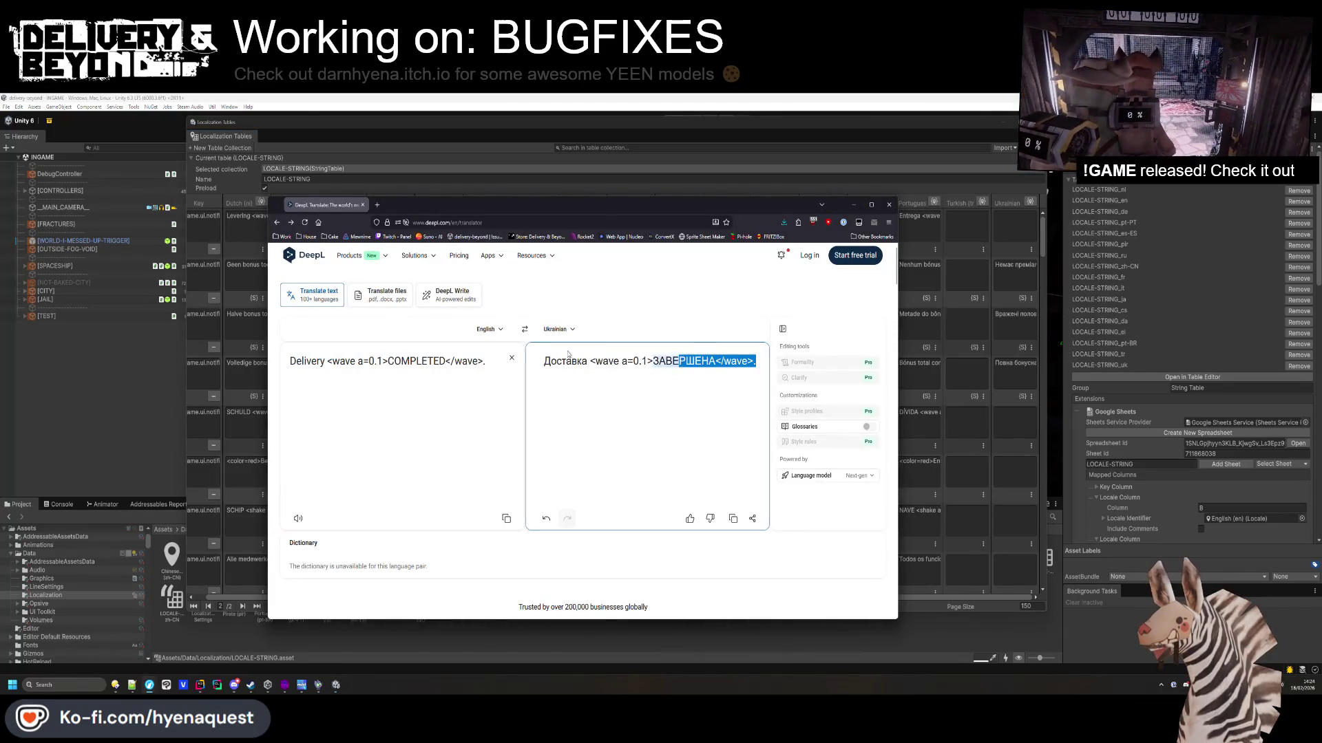
pyautogui.hotkey('ctrl', 'c')
pyautogui.hotkey('alt', 'Tab')
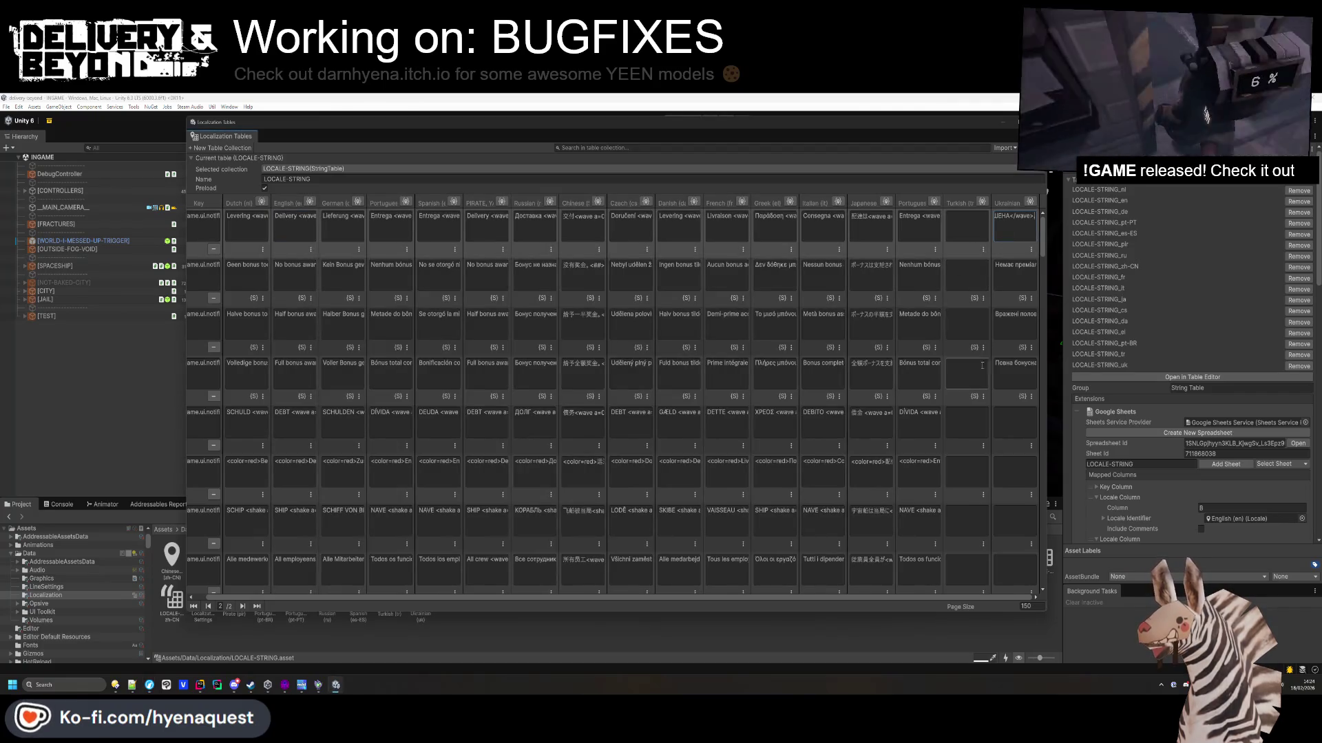
# Run the 'DEBT PAID' line through DeepL and copy its Ukrainian translation.
pyautogui.hotkey('ctrl', 'c')
pyautogui.hotkey('alt', 'Tab')
pyautogui.click(295, 419)
pyautogui.hotkey('ctrl', 'a')
pyautogui.hotkey('ctrl', 'v')
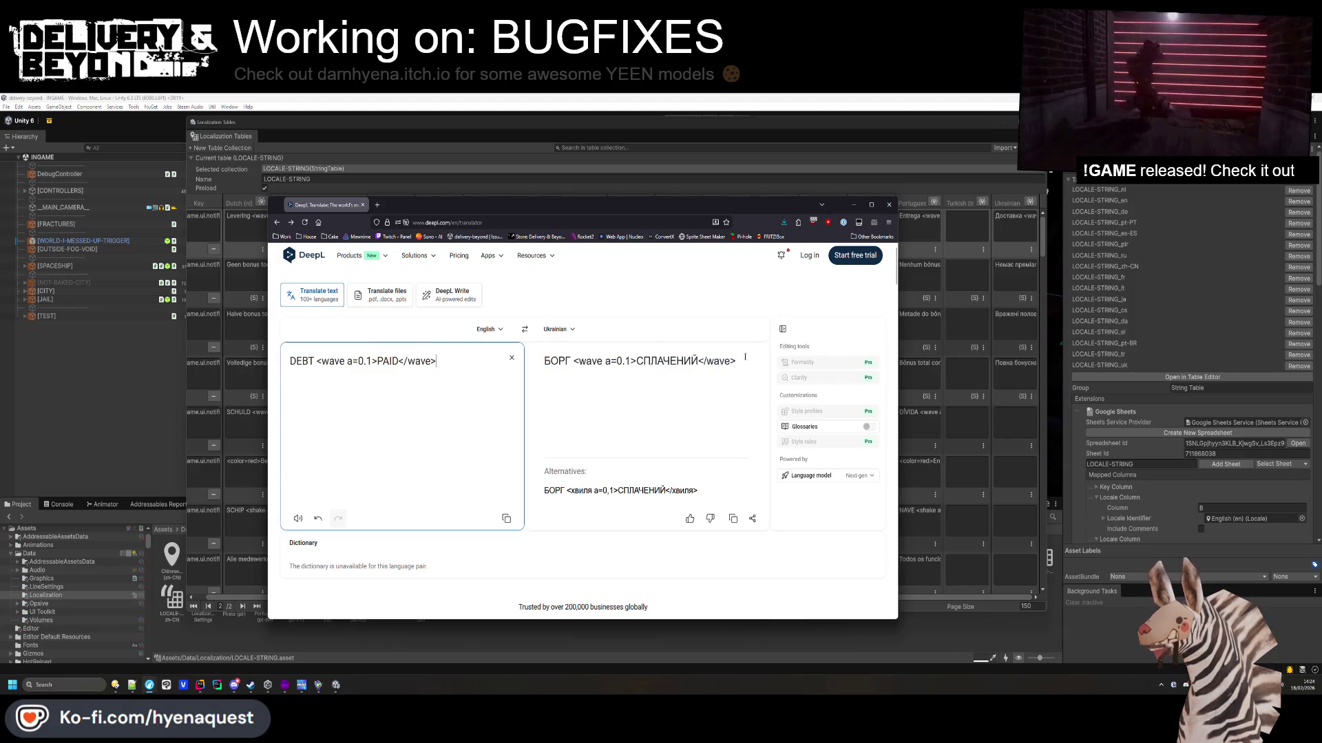
pyautogui.tripleClick(622, 376)
pyautogui.hotkey('ctrl', 'c')
pyautogui.hotkey('alt', 'Tab')
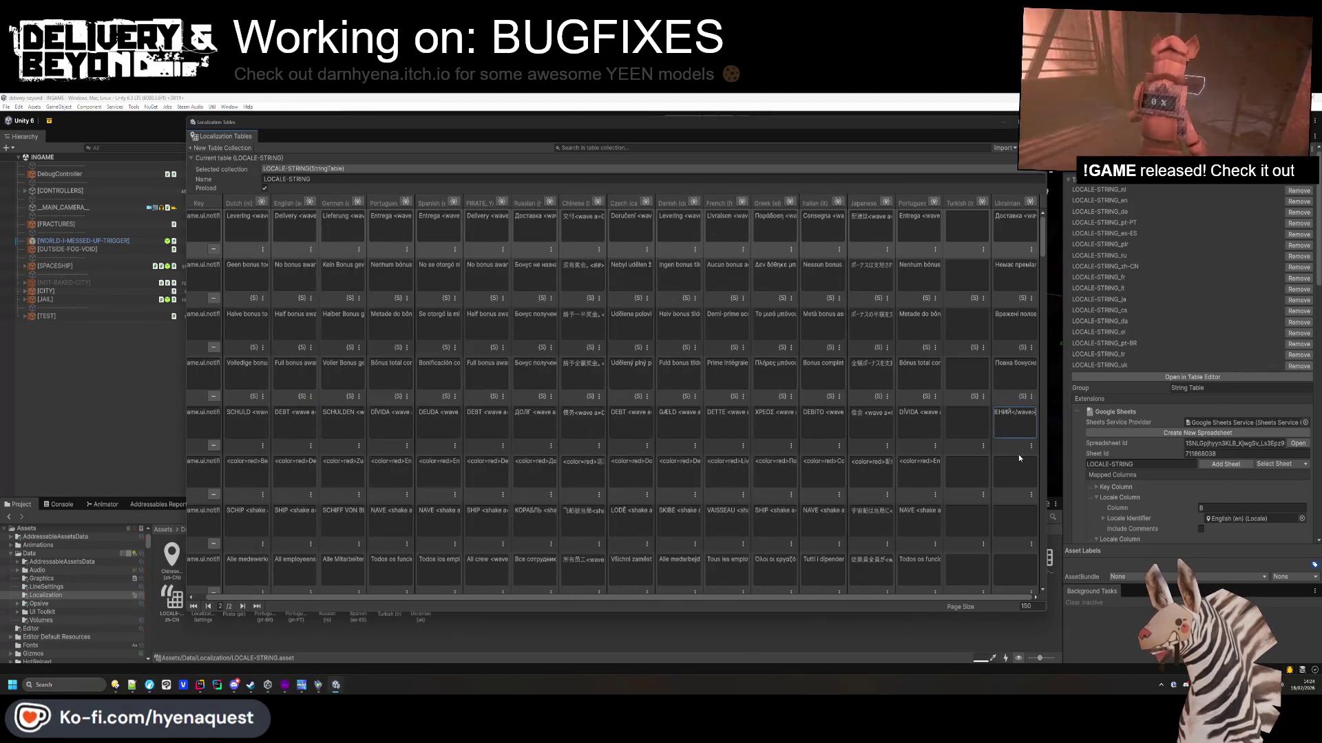
# Translate the 'Delivery FAILED' line and select its empty Ukrainian cell.
pyautogui.hotkey('ctrl', 'c')
pyautogui.hotkey('alt', 'Tab')
pyautogui.hotkey('ctrl', 'a')
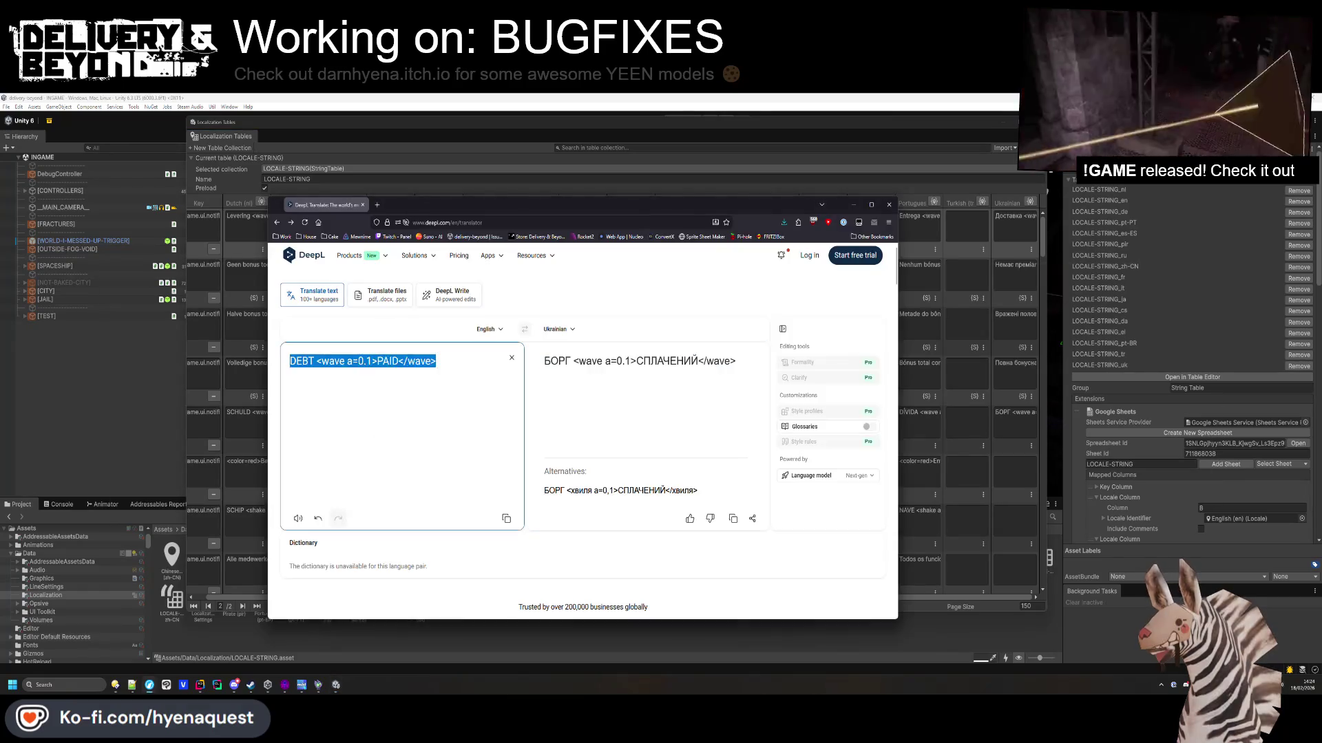
pyautogui.hotkey('ctrl', 'v')
pyautogui.tripleClick(711, 359)
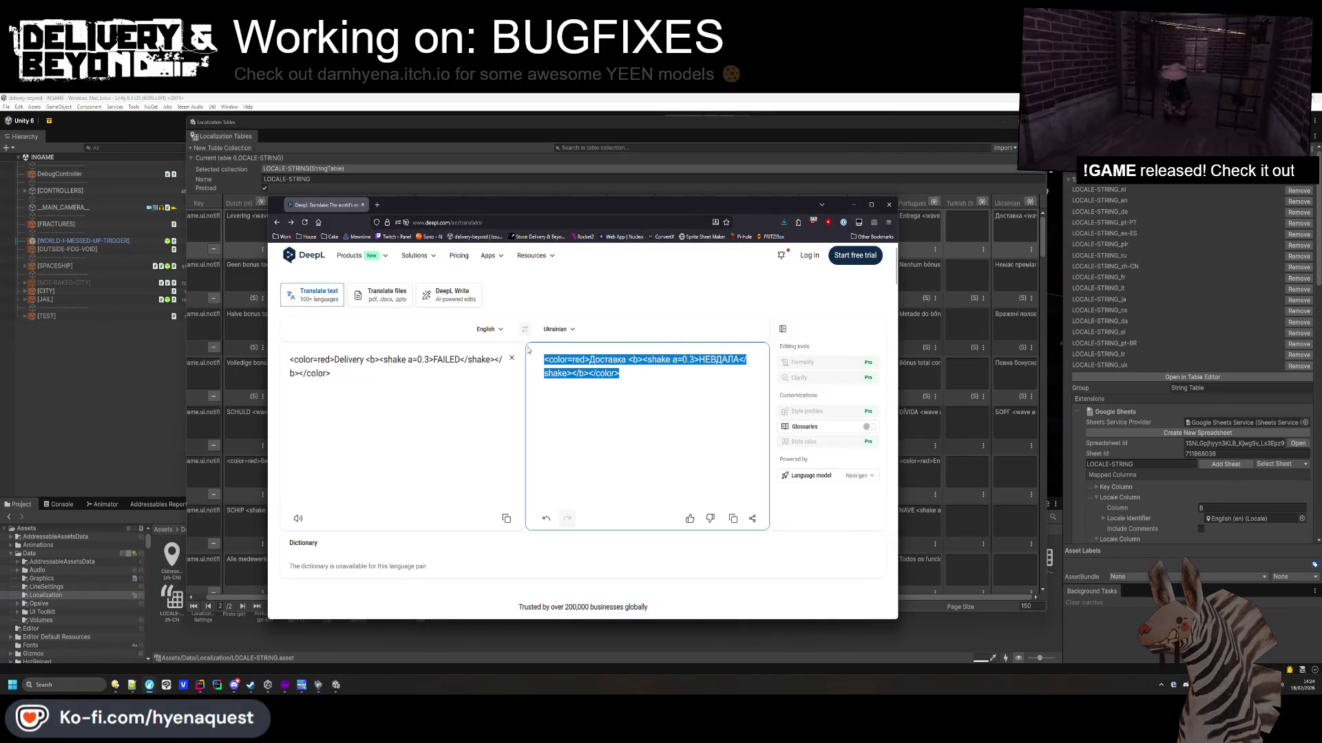
pyautogui.click(1004, 462)
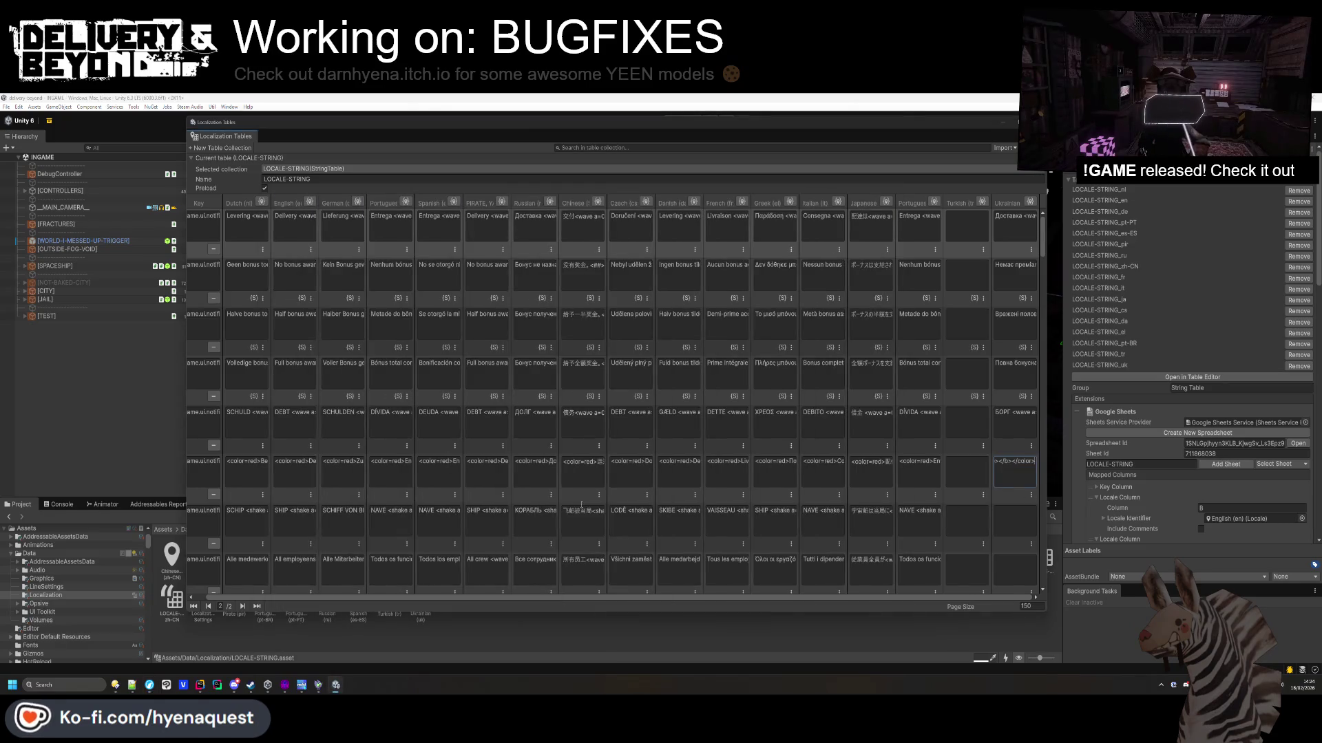
# Translate the 'SHIP SURROUNDED' line and paste the Ukrainian text into its cell.
pyautogui.hotkey('ctrl', 'c')
pyautogui.hotkey('alt', 'Tab')
pyautogui.hotkey('ctrl', 'a')
pyautogui.hotkey('ctrl', 'v')
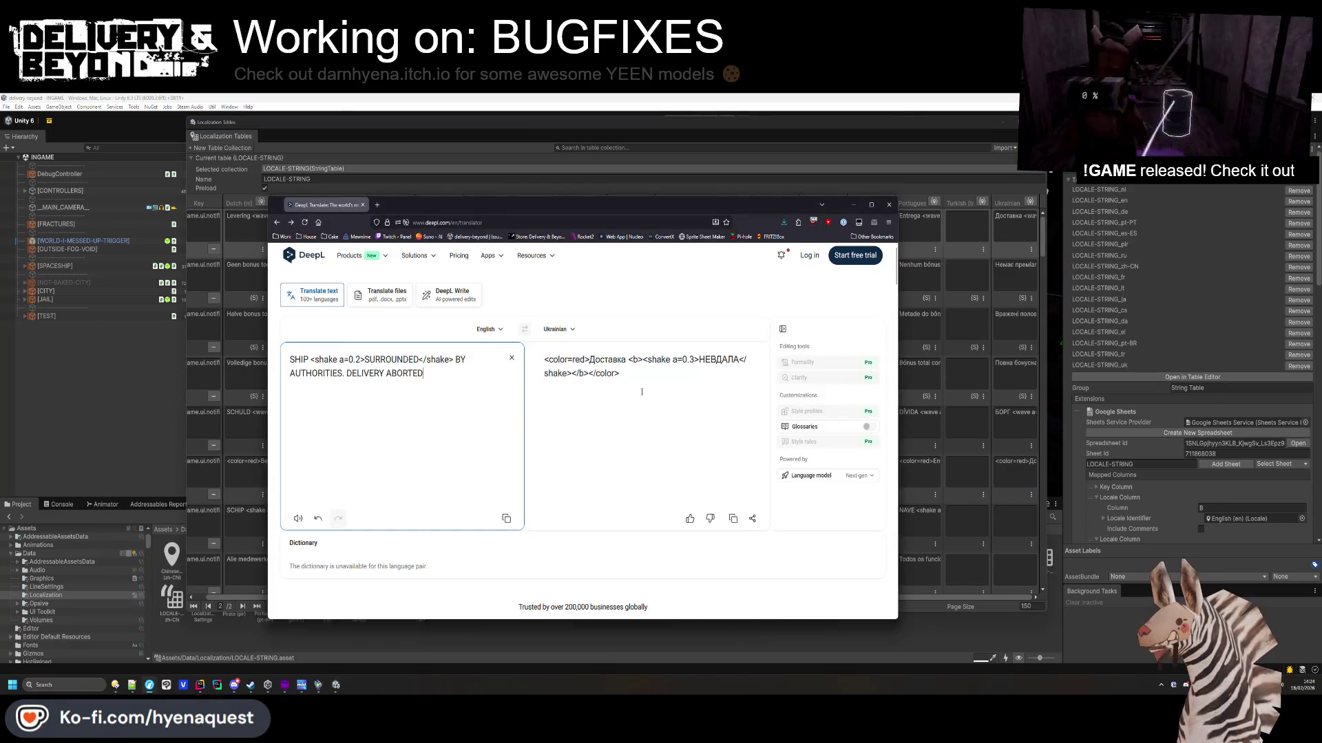
pyautogui.tripleClick(702, 374)
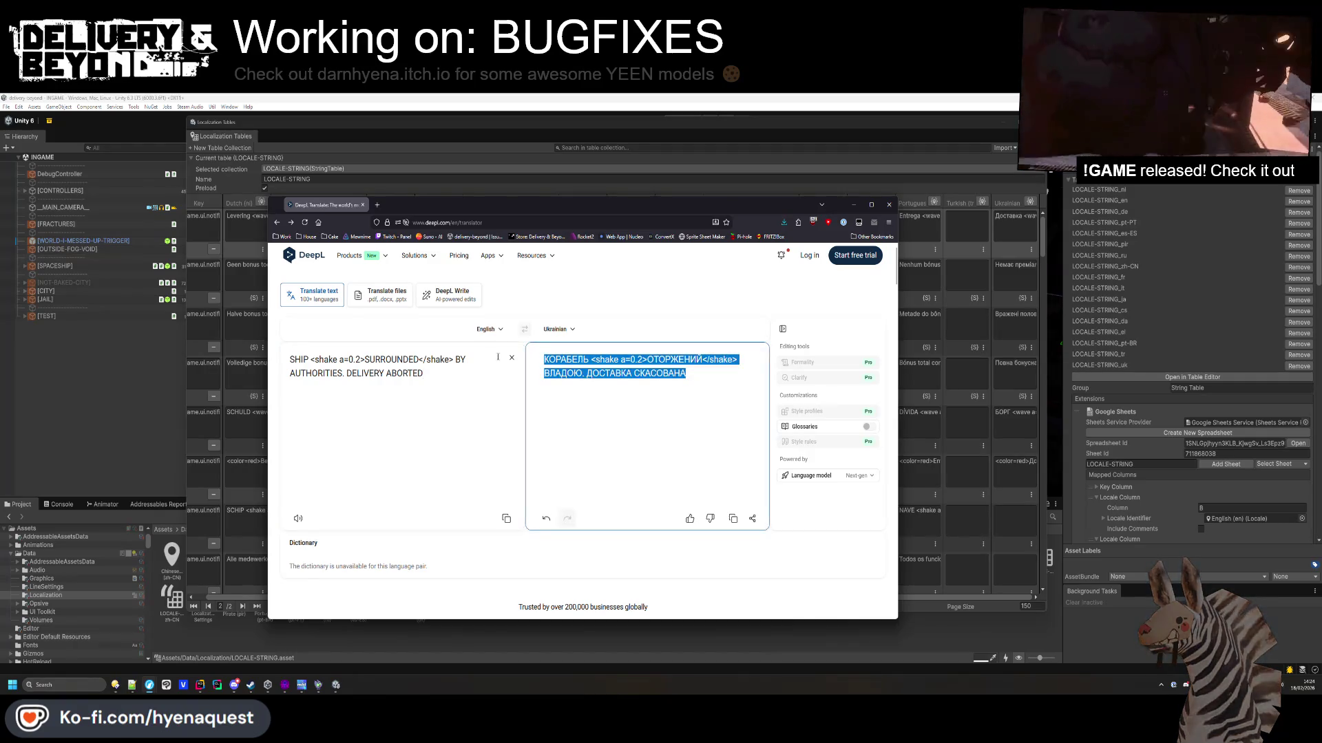
pyautogui.click(1012, 513)
pyautogui.hotkey('ctrl', 'v')
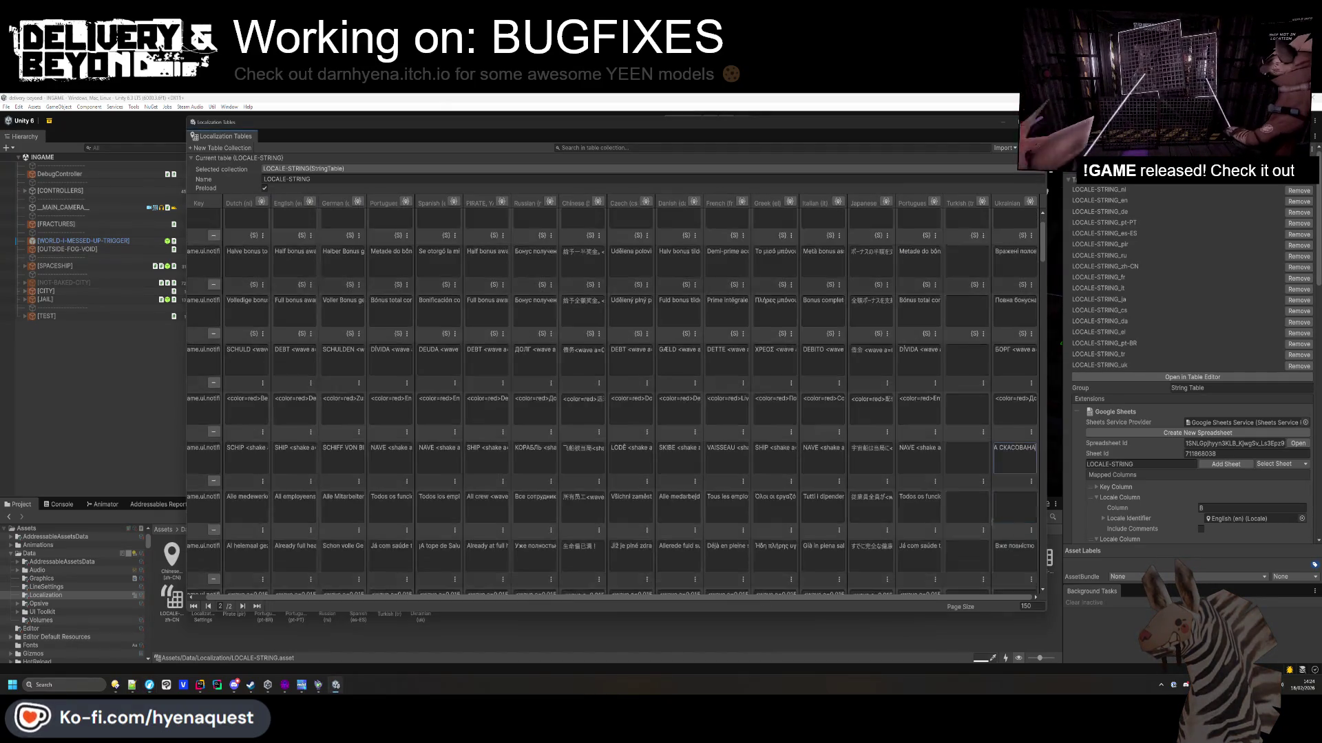
# Fill the Ukrainian cell for the 'All employees' line with its DeepL translation.
pyautogui.hotkey('ctrl', 'c')
pyautogui.hotkey('alt', 'Tab')
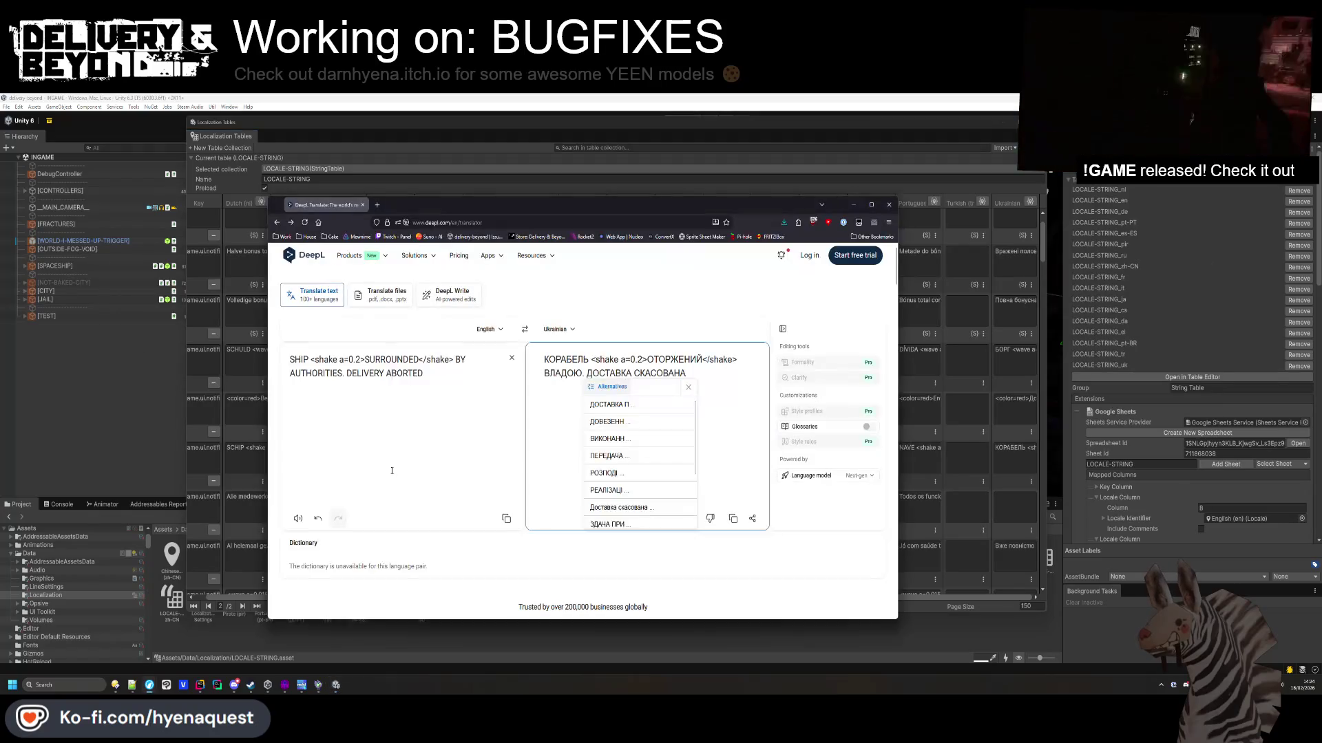
pyautogui.hotkey('ctrl', 'a')
pyautogui.hotkey('ctrl', 'v')
pyautogui.tripleClick(694, 378)
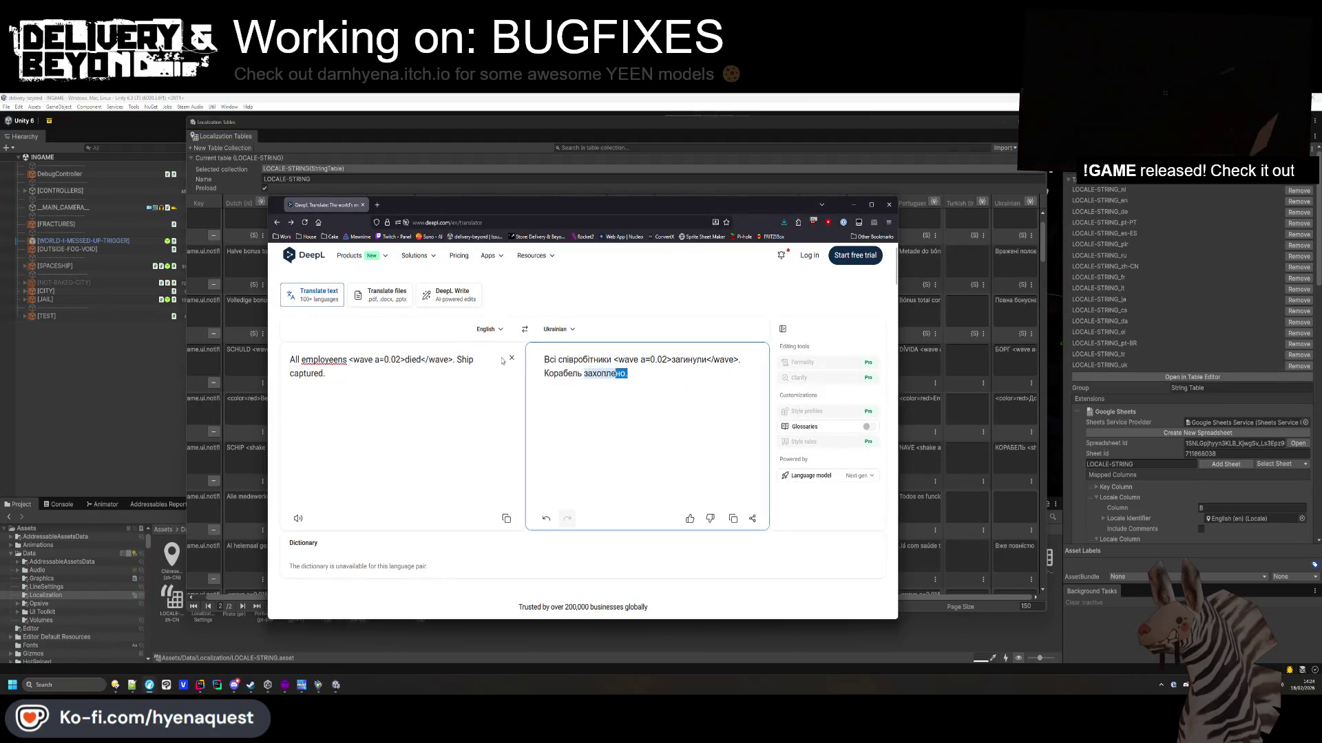
pyautogui.hotkey('ctrl', 'c')
pyautogui.click(1012, 513)
pyautogui.hotkey('ctrl', 'v')
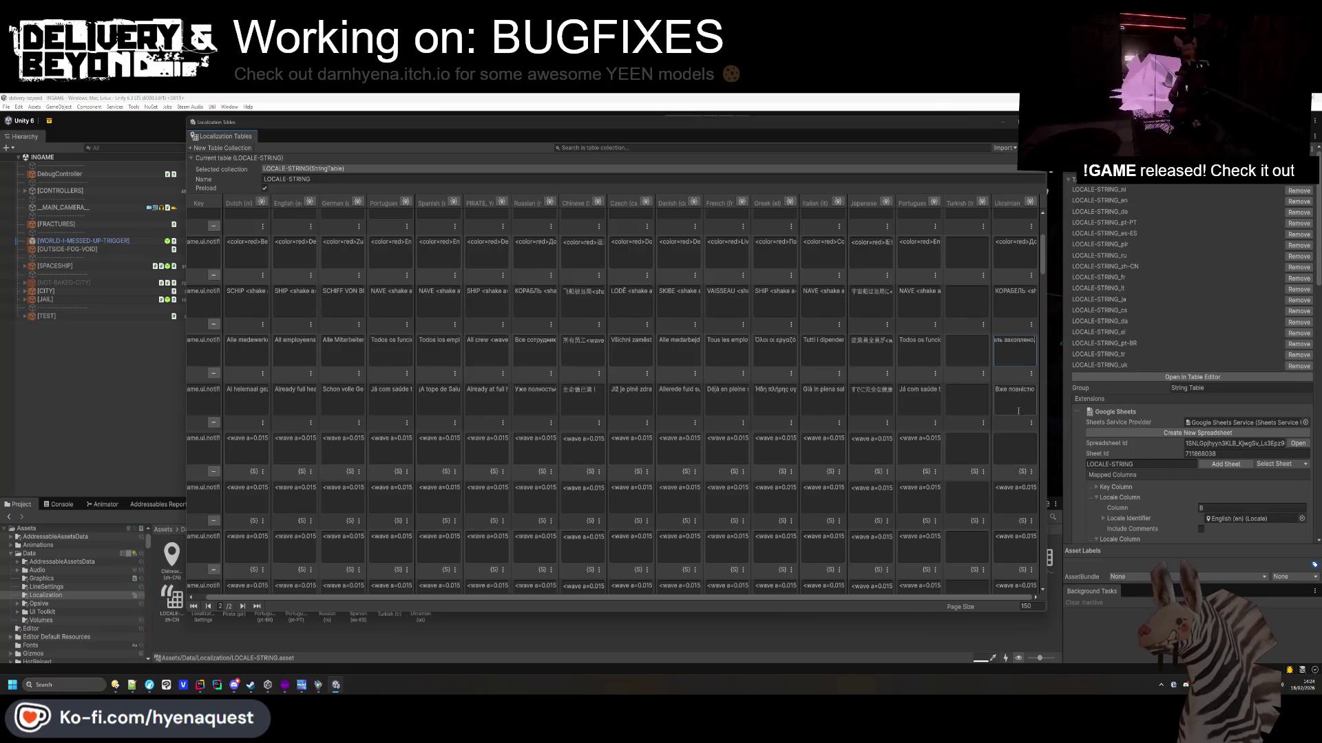
# Fill the Ukrainian cell for the path-ahead line with its DeepL translation.
pyautogui.hotkey('ctrl', 'c')
pyautogui.hotkey('alt', 'Tab')
pyautogui.hotkey('ctrl', 'a')
pyautogui.hotkey('ctrl', 'v')
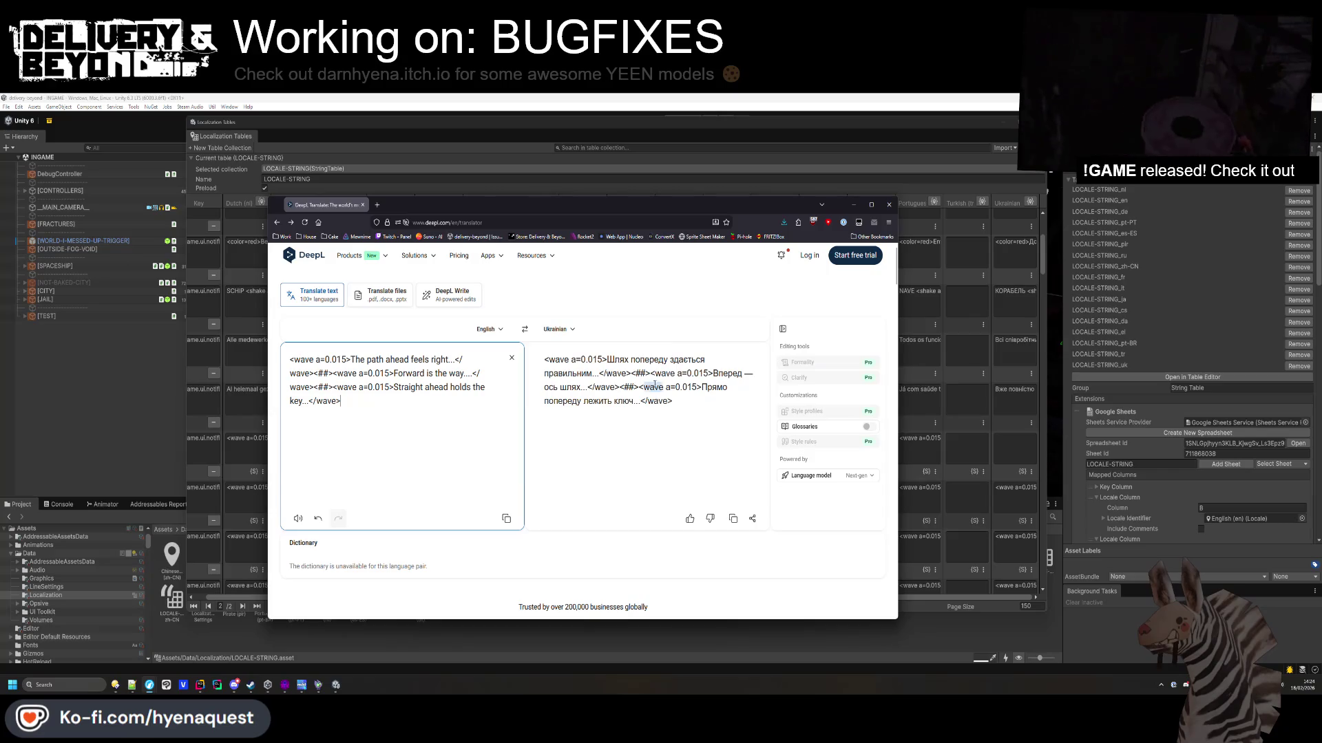
pyautogui.tripleClick(651, 371)
pyautogui.hotkey('ctrl', 'c')
pyautogui.click(1011, 451)
pyautogui.hotkey('ctrl', 'v')
# Fill the Ukrainian cell for 'Cheats have been enabled' with its translation.
pyautogui.scroll(-5, 1012, 448)
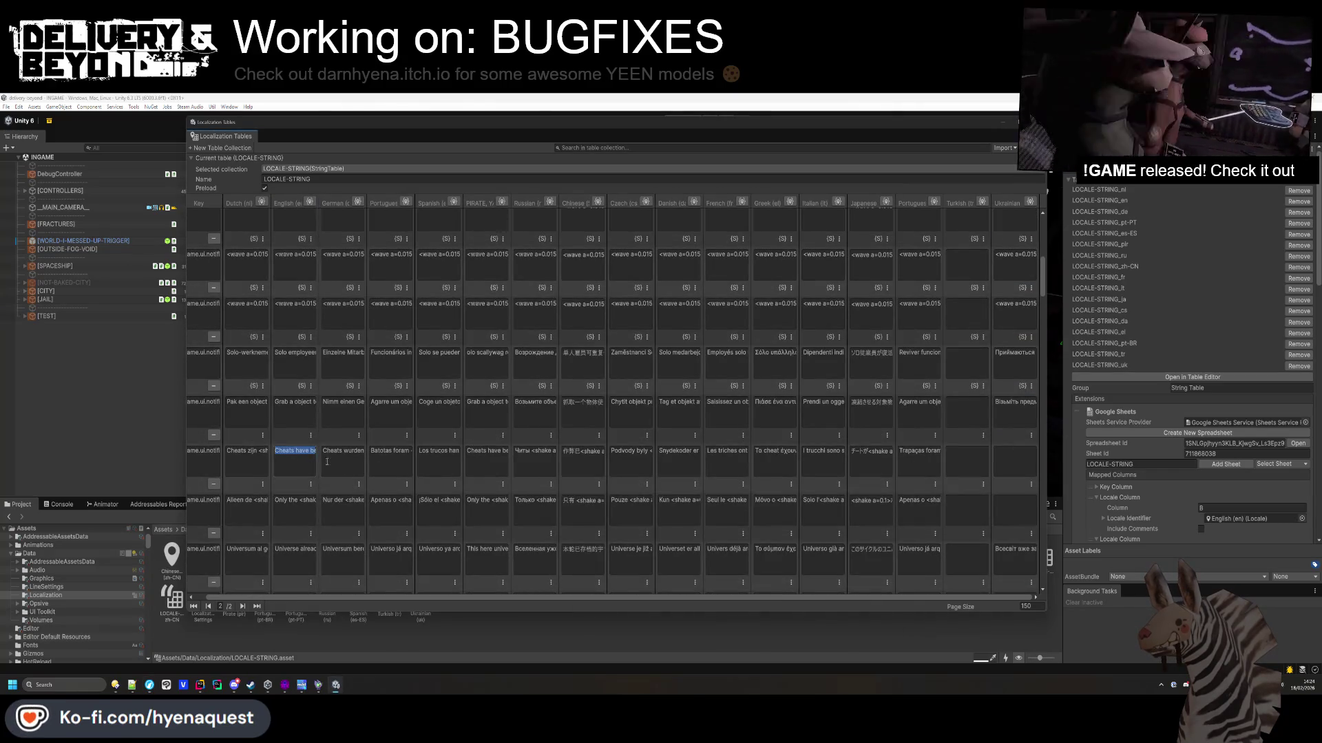
pyautogui.hotkey('ctrl', 'c')
pyautogui.hotkey('alt', 'Tab')
pyautogui.hotkey('ctrl', 'a')
pyautogui.hotkey('ctrl', 'v')
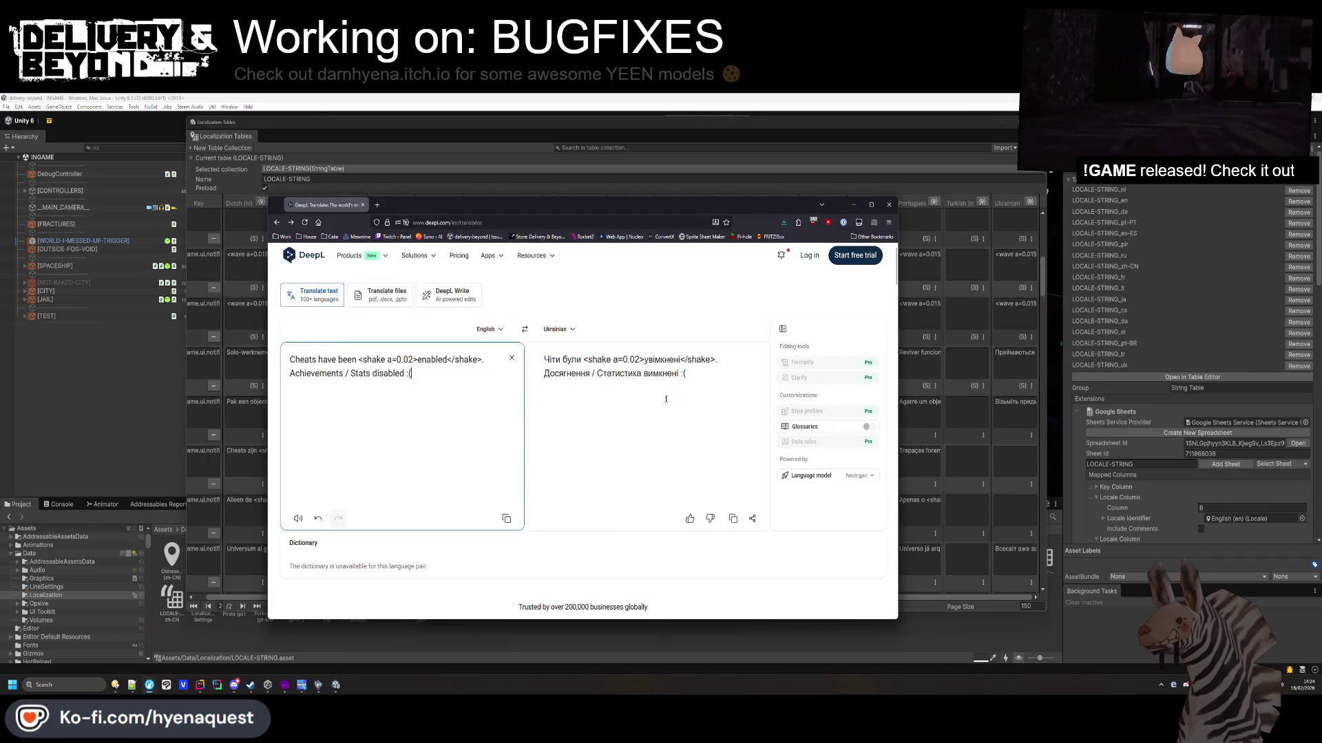
pyautogui.tripleClick(667, 371)
pyautogui.hotkey('ctrl', 'c')
pyautogui.click(1012, 451)
pyautogui.hotkey('ctrl', 'v')
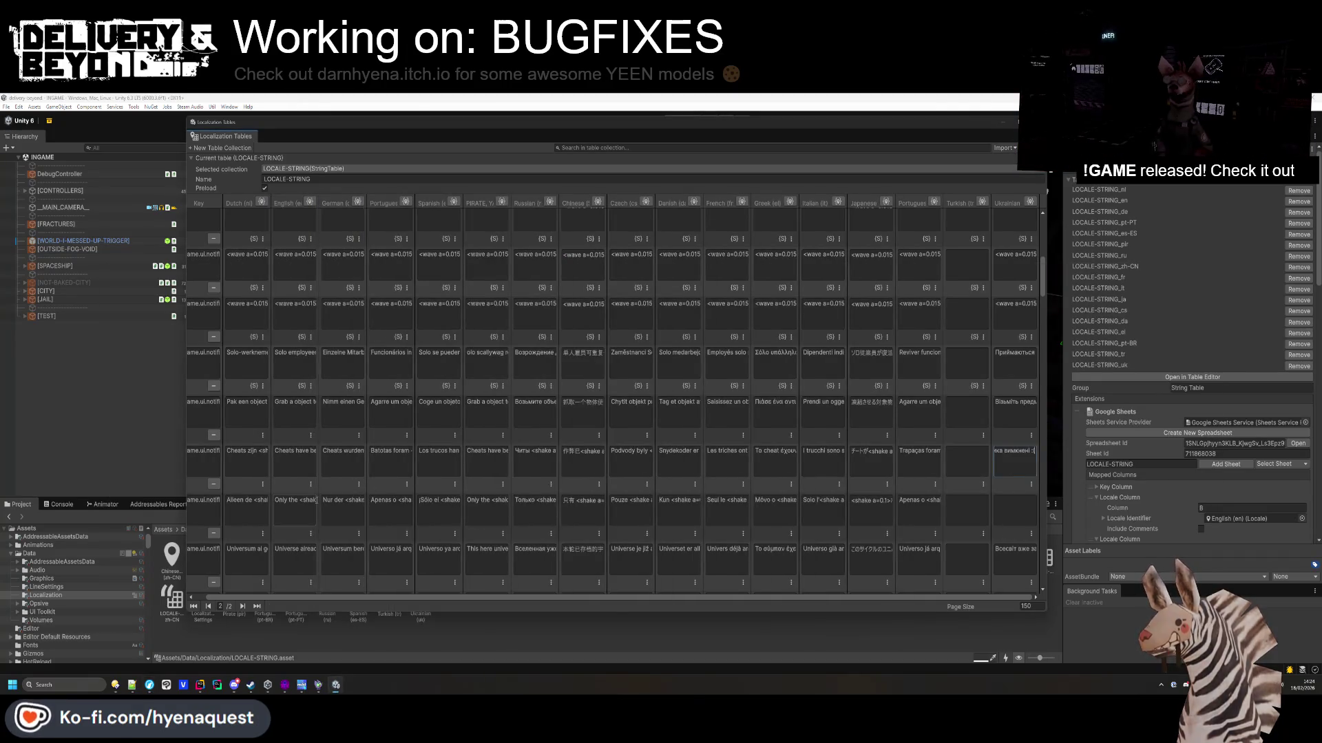
# Translate the 'Only the host' save message into Ukrainian and copy the result.
pyautogui.click(295, 503)
pyautogui.hotkey('ctrl', 'c')
pyautogui.hotkey('alt', 'Tab')
pyautogui.hotkey('ctrl', 'a')
pyautogui.hotkey('ctrl', 'v')
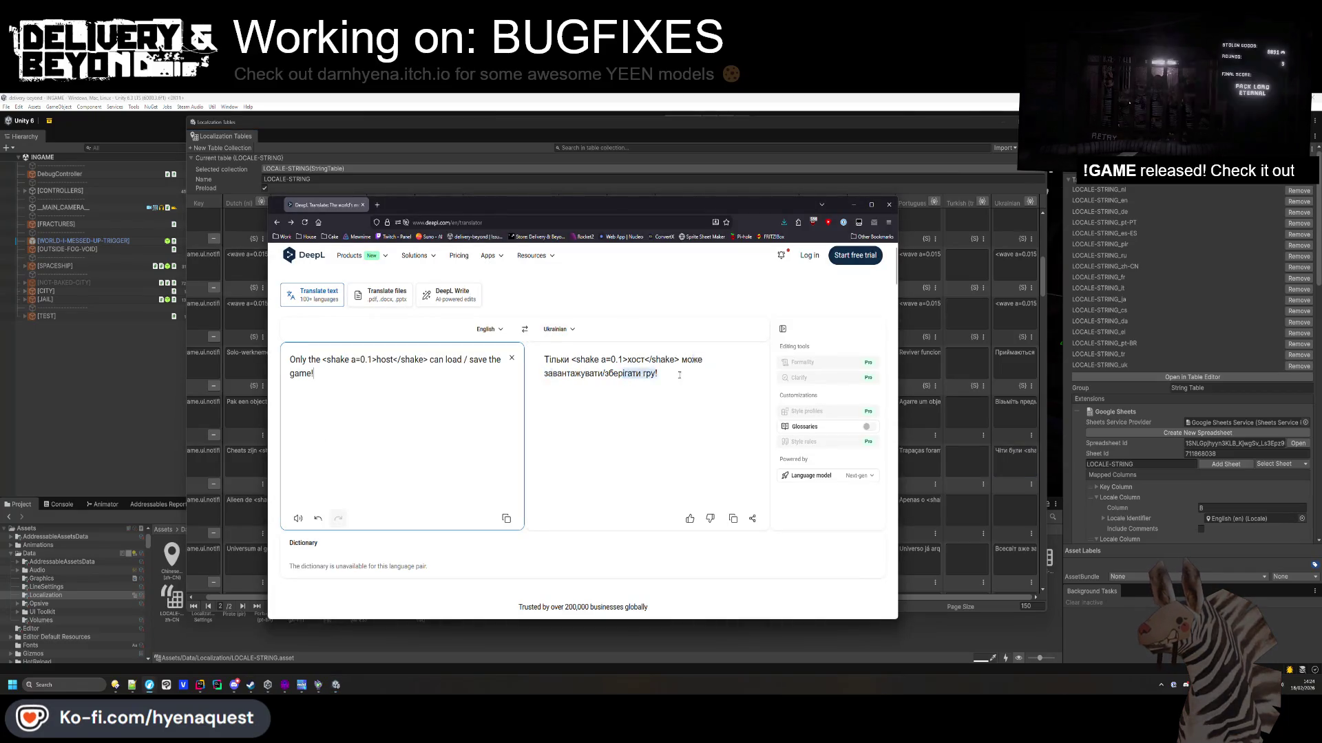
pyautogui.tripleClick(680, 375)
pyautogui.hotkey('ctrl', 'c')
pyautogui.hotkey('alt', 'Tab')
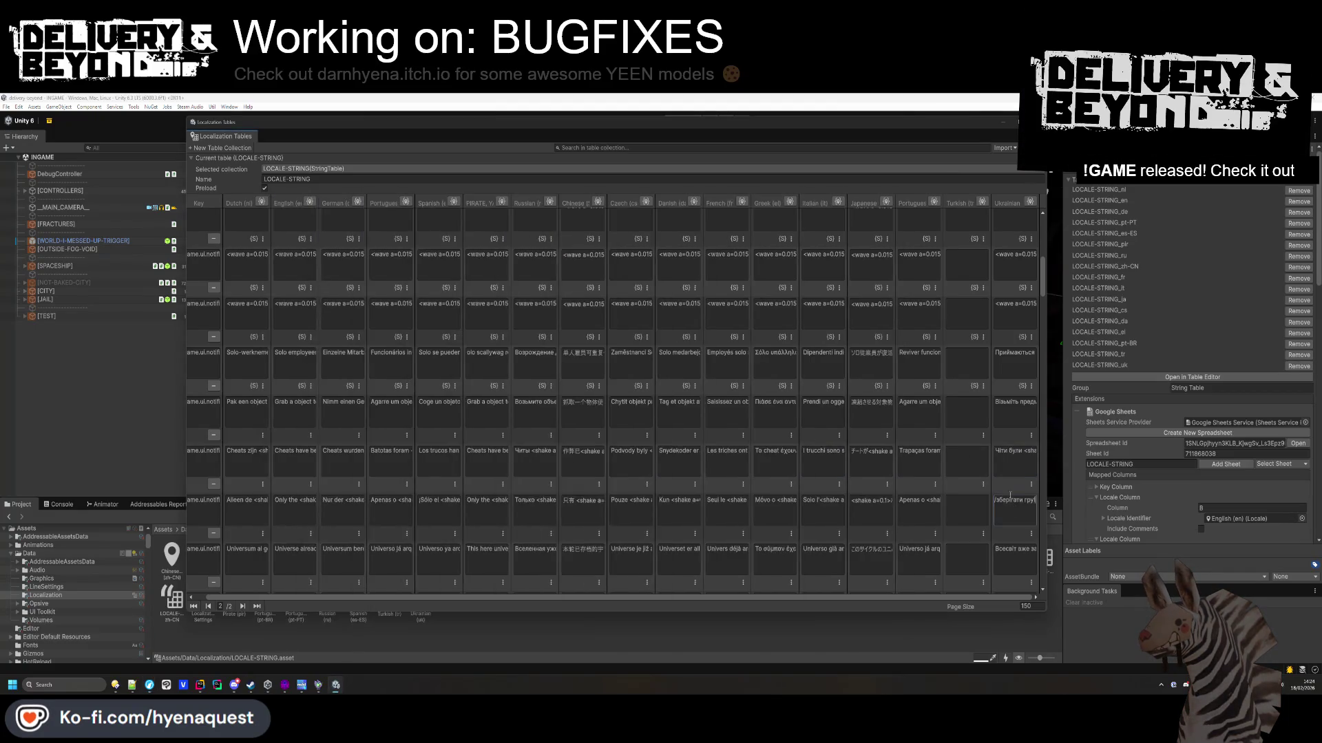
pyautogui.scroll(-3, 1012, 482)
pyautogui.click(1013, 413)
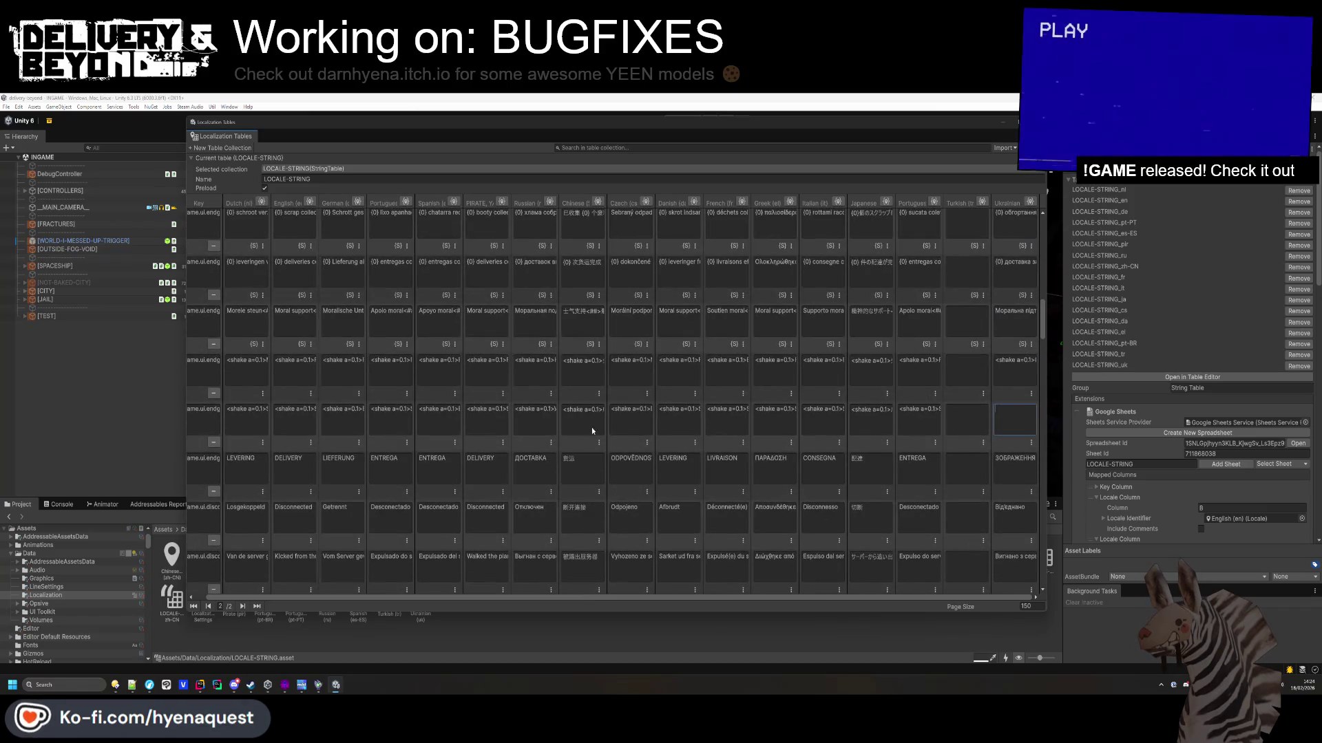
# Translate the SUCCESS line into Ukrainian with DeepL and copy the result.
pyautogui.hotkey('ctrl', 'c')
pyautogui.hotkey('alt', 'Tab')
pyautogui.hotkey('ctrl', 'a')
pyautogui.hotkey('ctrl', 'v')
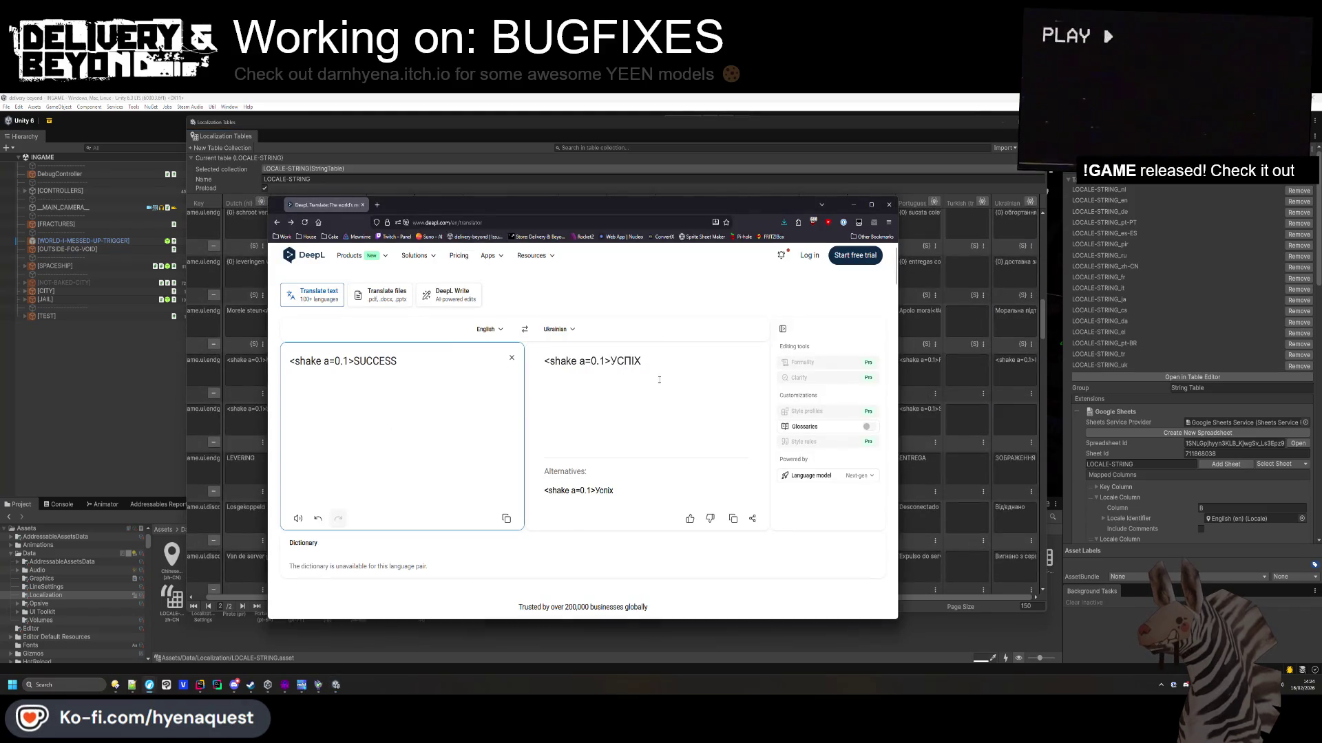
pyautogui.tripleClick(592, 360)
pyautogui.hotkey('ctrl', 'c')
pyautogui.hotkey('alt', 'Tab')
# Translate the 'Missing workshop mods' line into Ukrainian and copy it.
pyautogui.scroll(-3, 1015, 413)
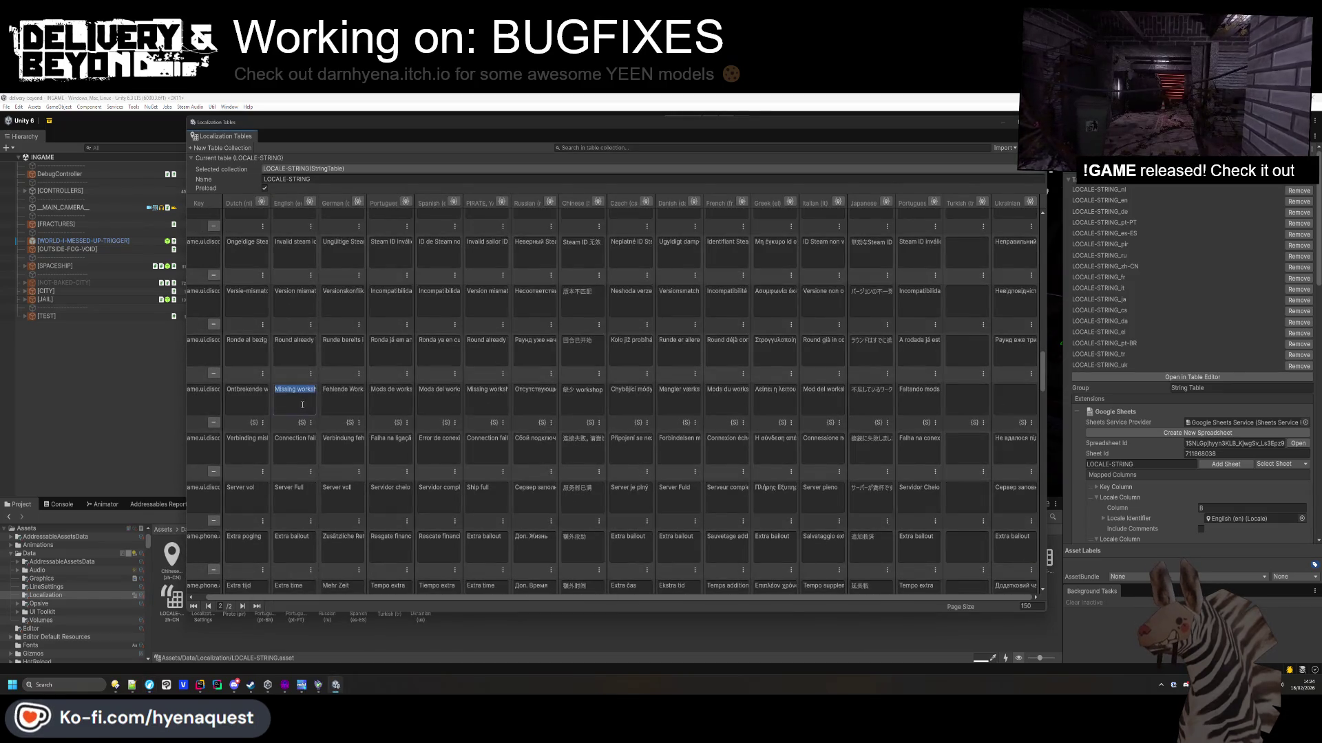
pyautogui.hotkey('ctrl', 'c')
pyautogui.hotkey('alt', 'Tab')
pyautogui.hotkey('ctrl', 'a')
pyautogui.hotkey('ctrl', 'v')
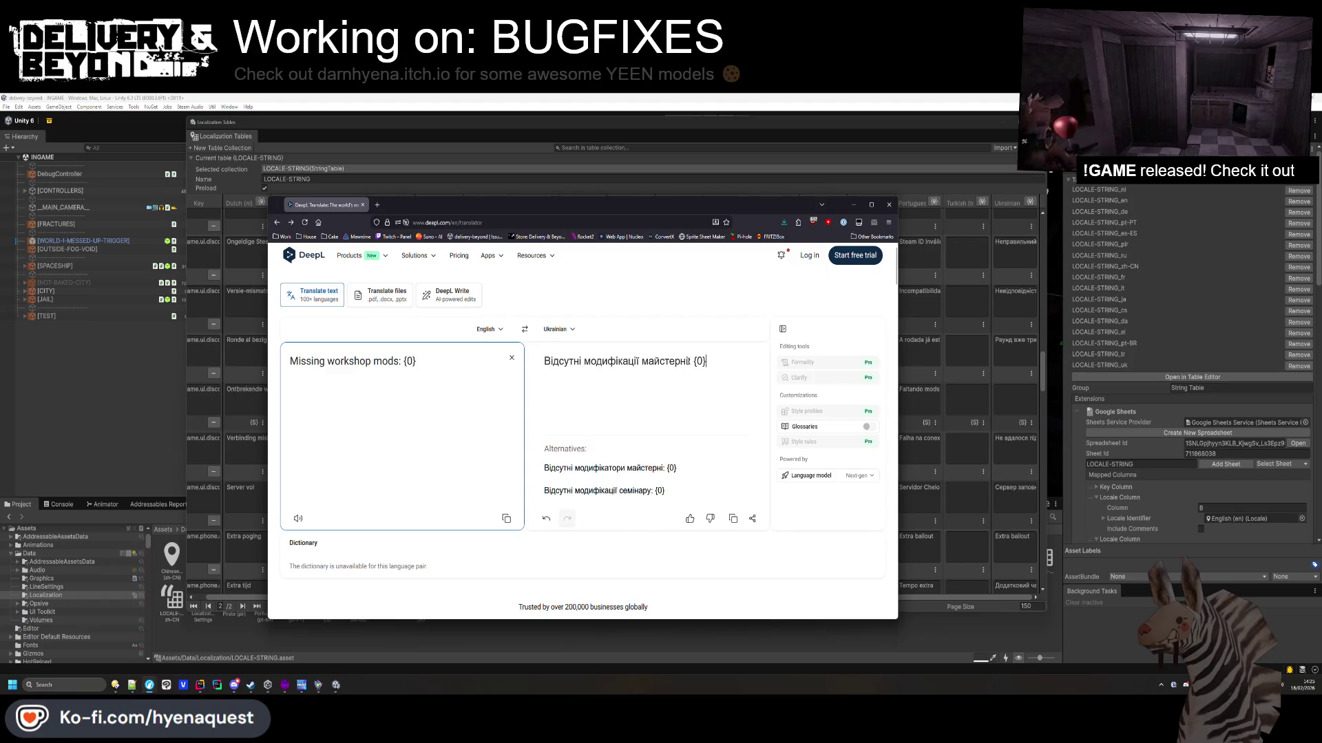
pyautogui.tripleClick(620, 361)
pyautogui.hotkey('ctrl', 'c')
pyautogui.hotkey('alt', 'Tab')
# Translate the RECEIPT heading to КВІТАНЦІЯ, then bring the Notepad++ notes file forward.
pyautogui.scroll(-5, 1001, 437)
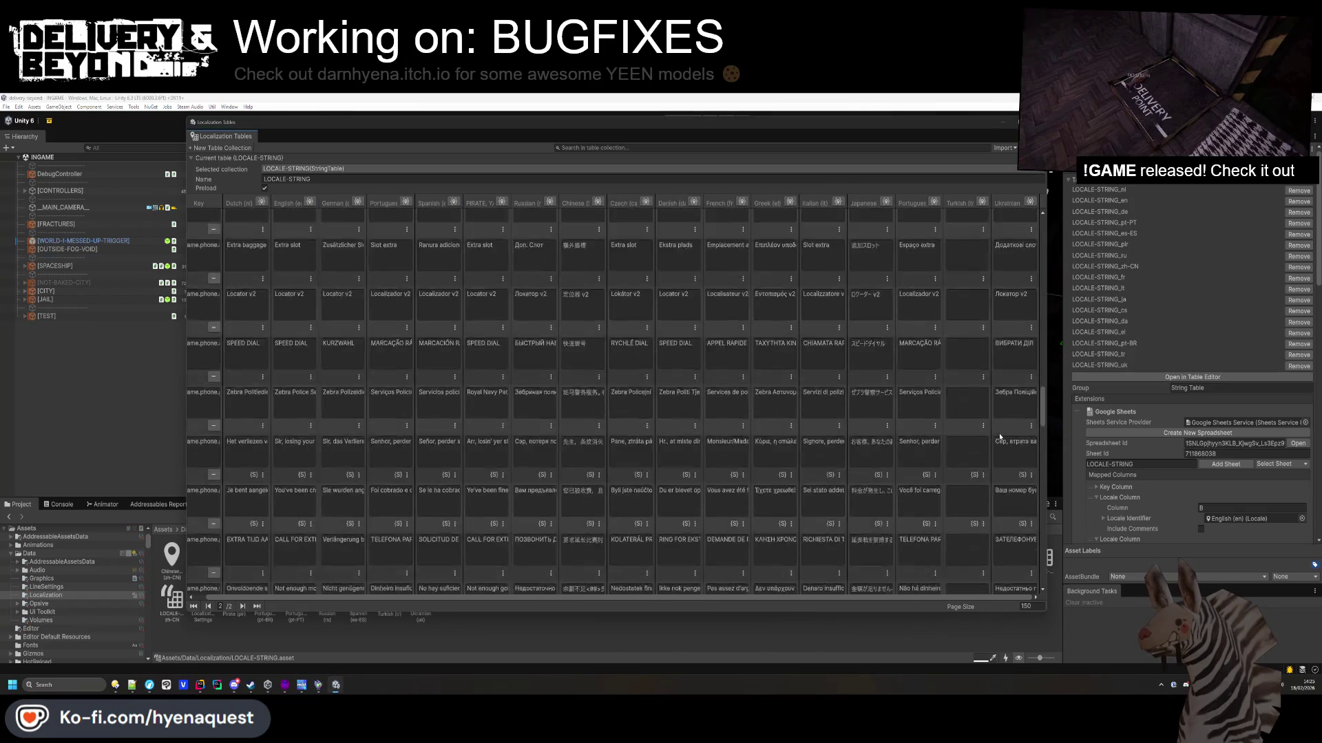
pyautogui.scroll(-10, 1001, 437)
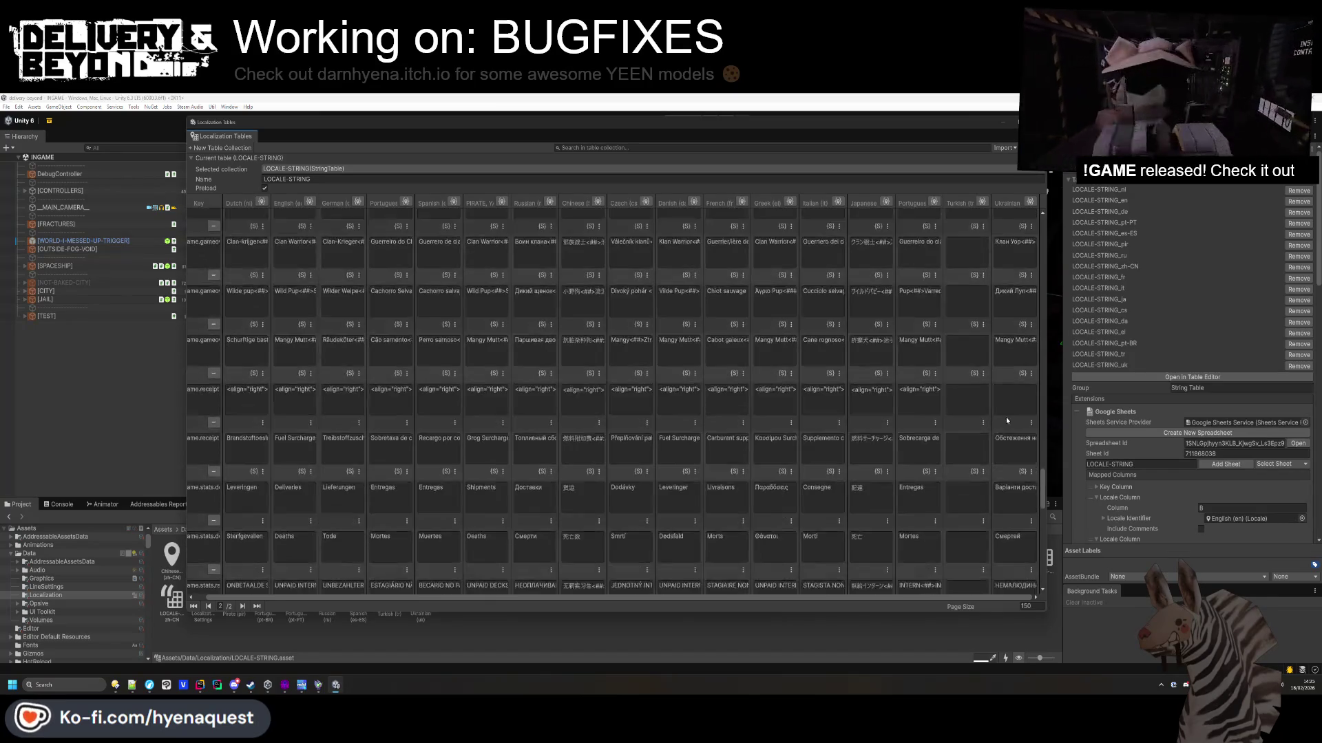
pyautogui.hotkey('ctrl', 'c')
pyautogui.hotkey('alt', 'Tab')
pyautogui.hotkey('ctrl', 'a')
pyautogui.hotkey('ctrl', 'v')
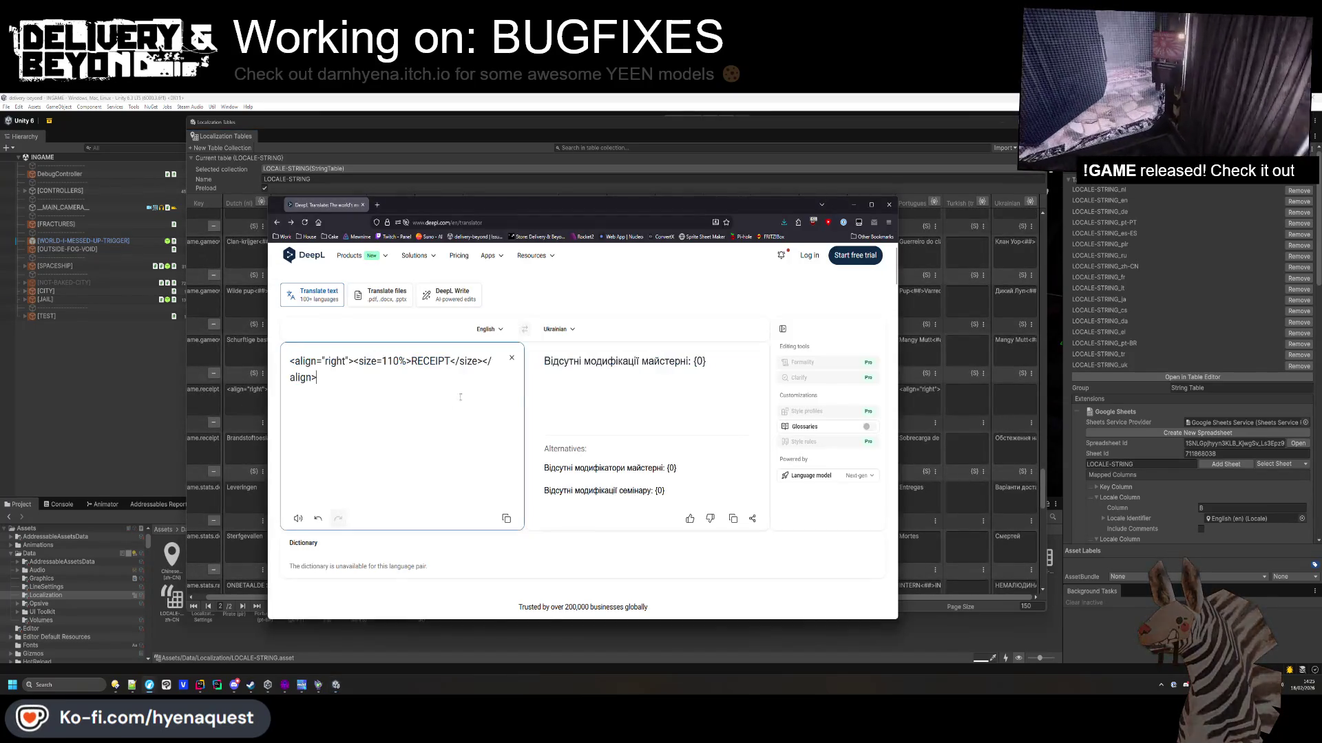
pyautogui.tripleClick(640, 378)
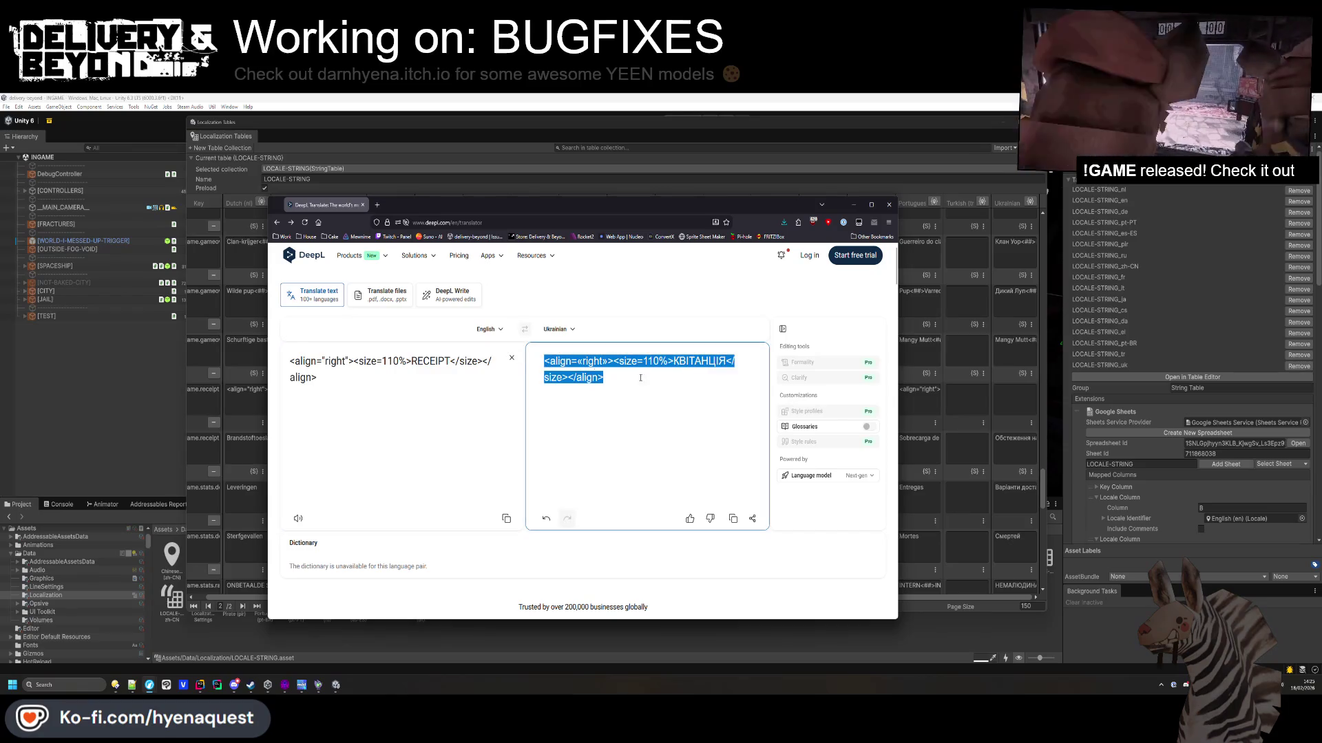
pyautogui.click(645, 413)
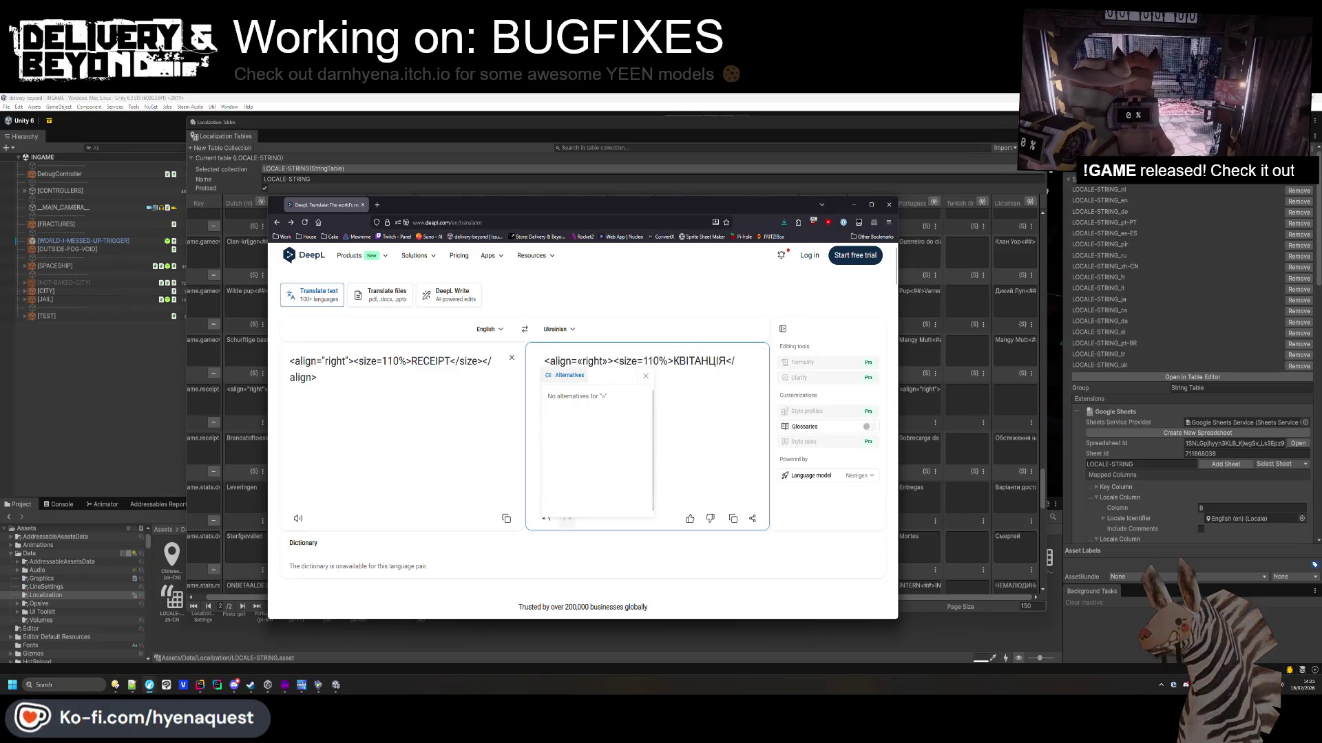
pyautogui.click(131, 685)
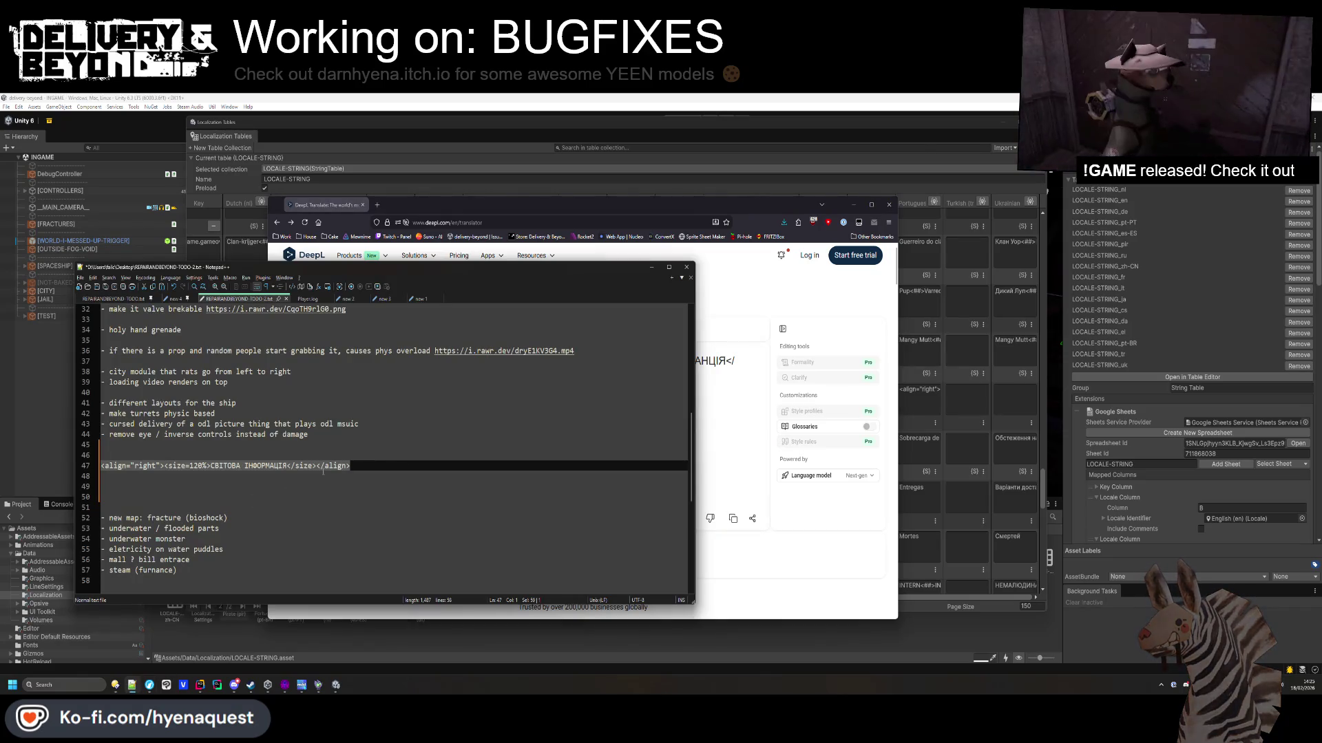
# Replace the guillemets with straight quotes in the receipt line in Notepad++ and select it.
pyautogui.click(157, 466)
pyautogui.write('"')
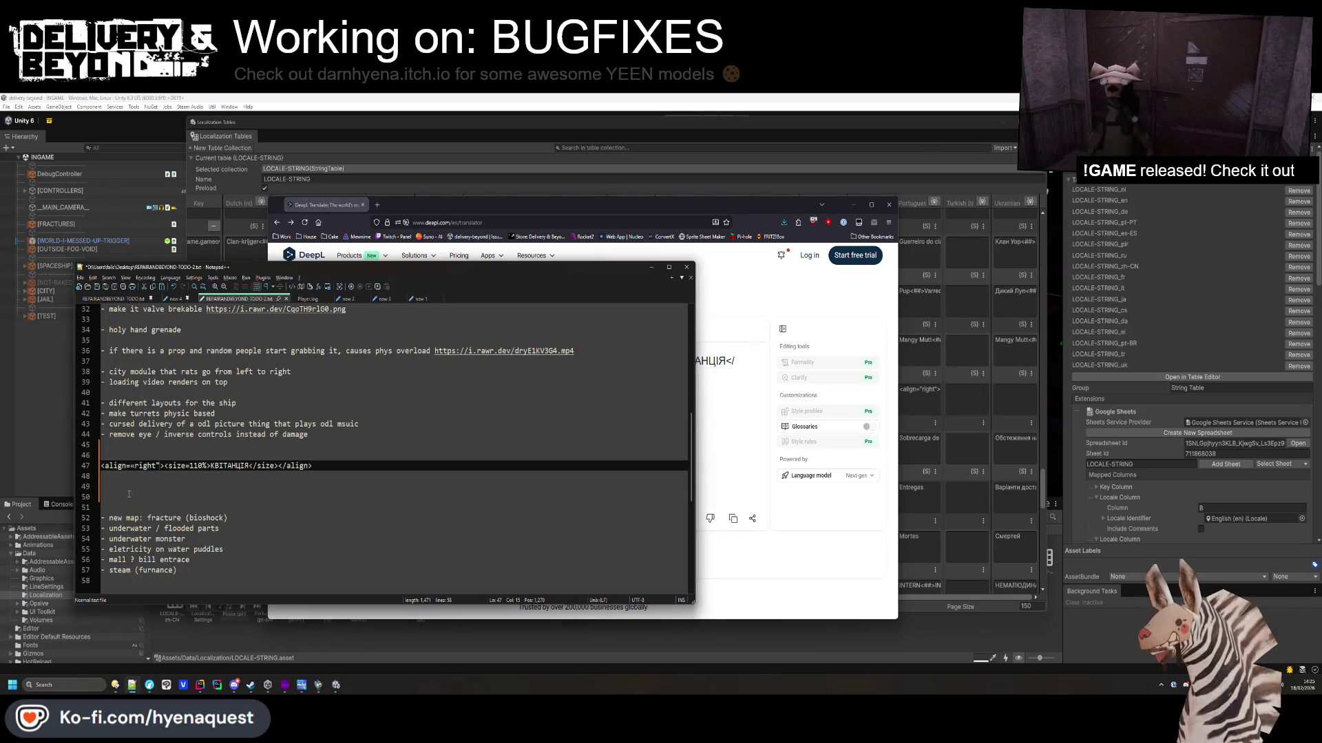
pyautogui.doubleClick(132, 466)
pyautogui.write('"')
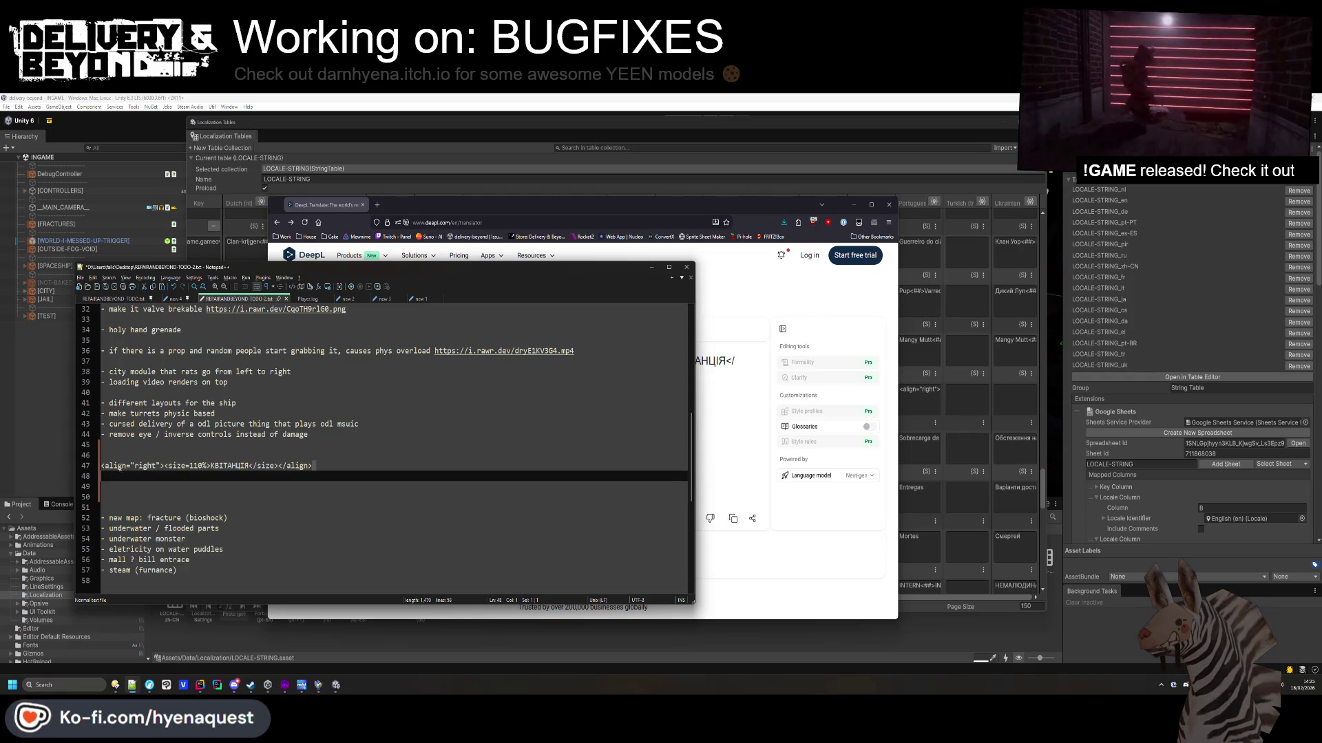
pyautogui.moveTo(241, 466); pyautogui.dragTo(363, 458)
pyautogui.hotkey('shift', 'Down')
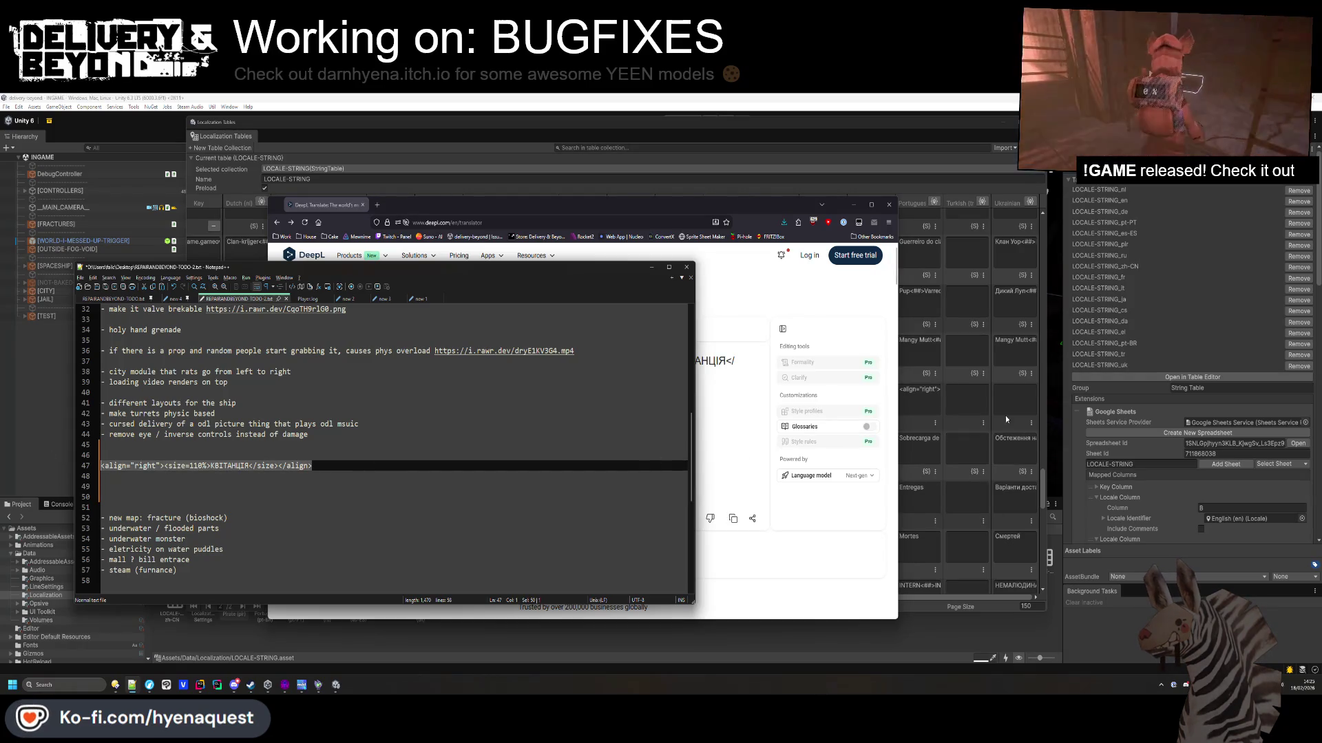
# Translate the paper row's English instructions with DeepL and paste them into its Ukrainian cell.
pyautogui.click(1005, 418)
pyautogui.scroll(-4, 1014, 432)
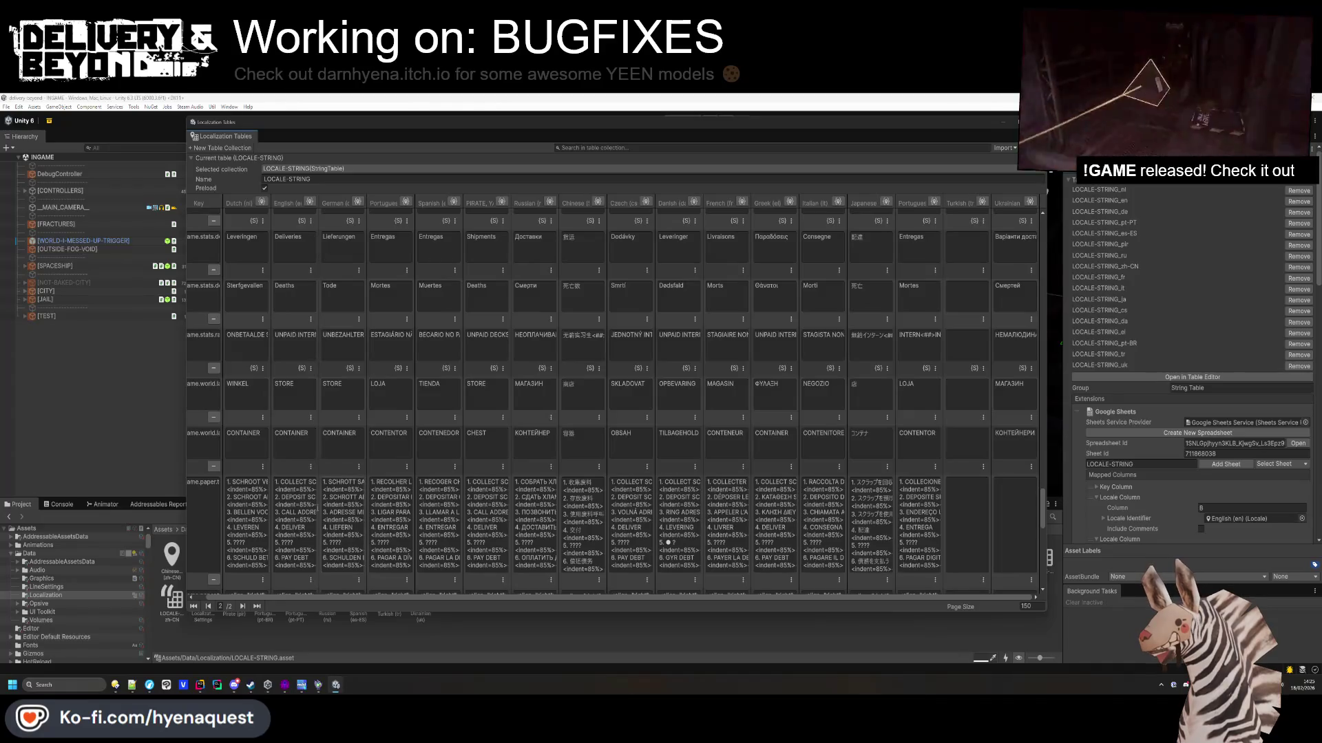
pyautogui.click(294, 524)
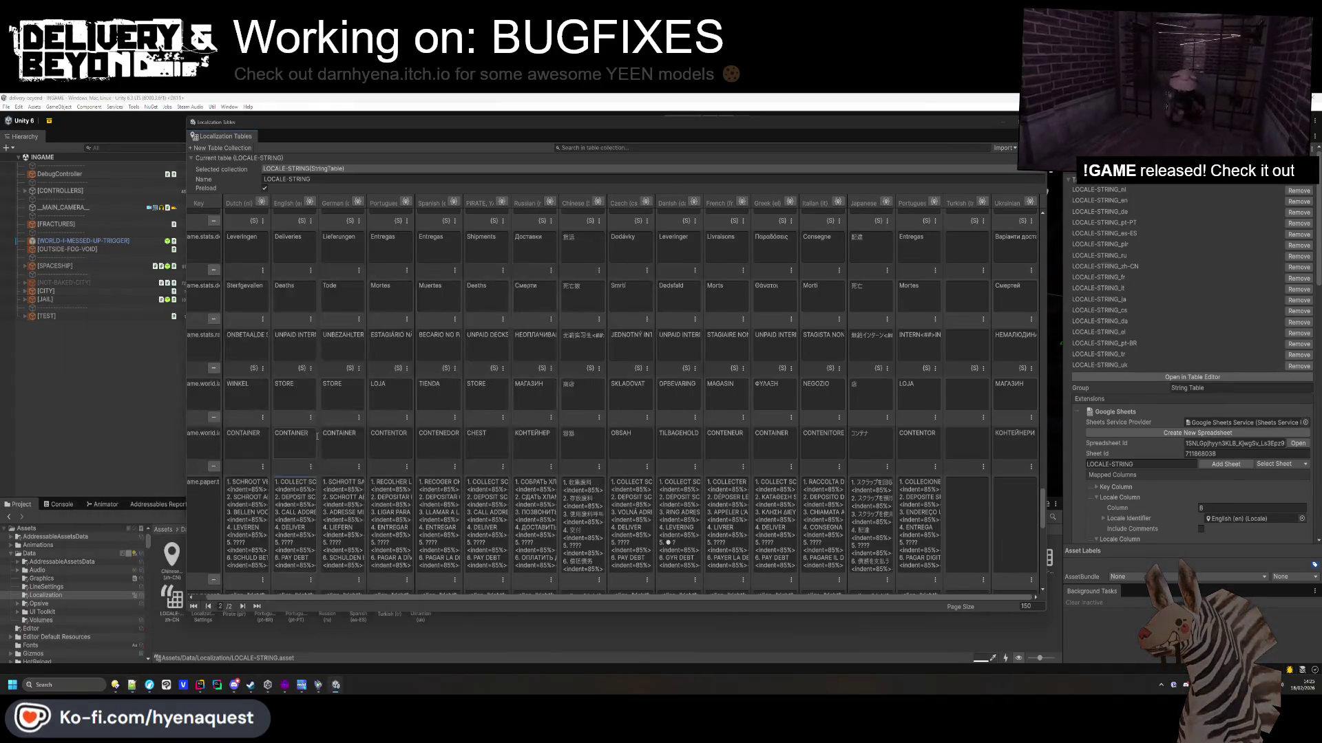
pyautogui.hotkey('alt', 'Tab')
pyautogui.hotkey('ctrl', 'v')
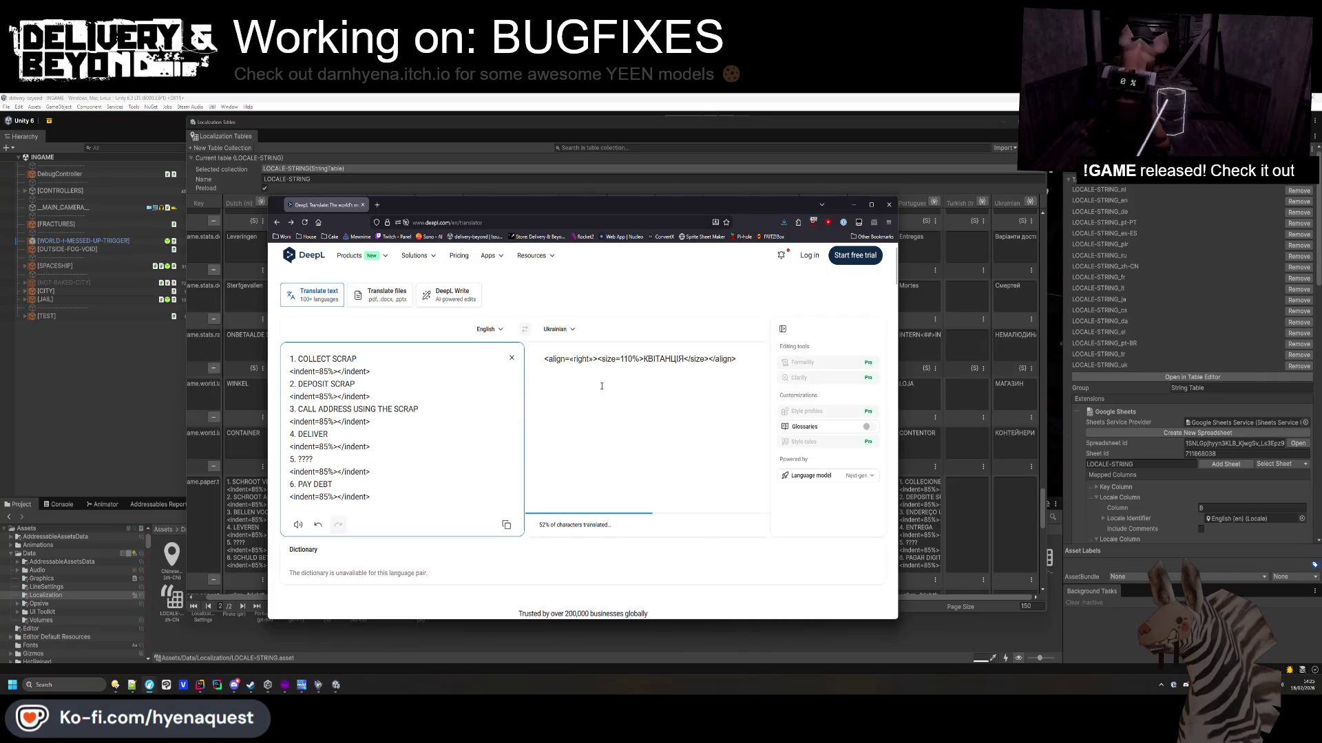
pyautogui.click(642, 510)
pyautogui.hotkey('ctrl', 'a')
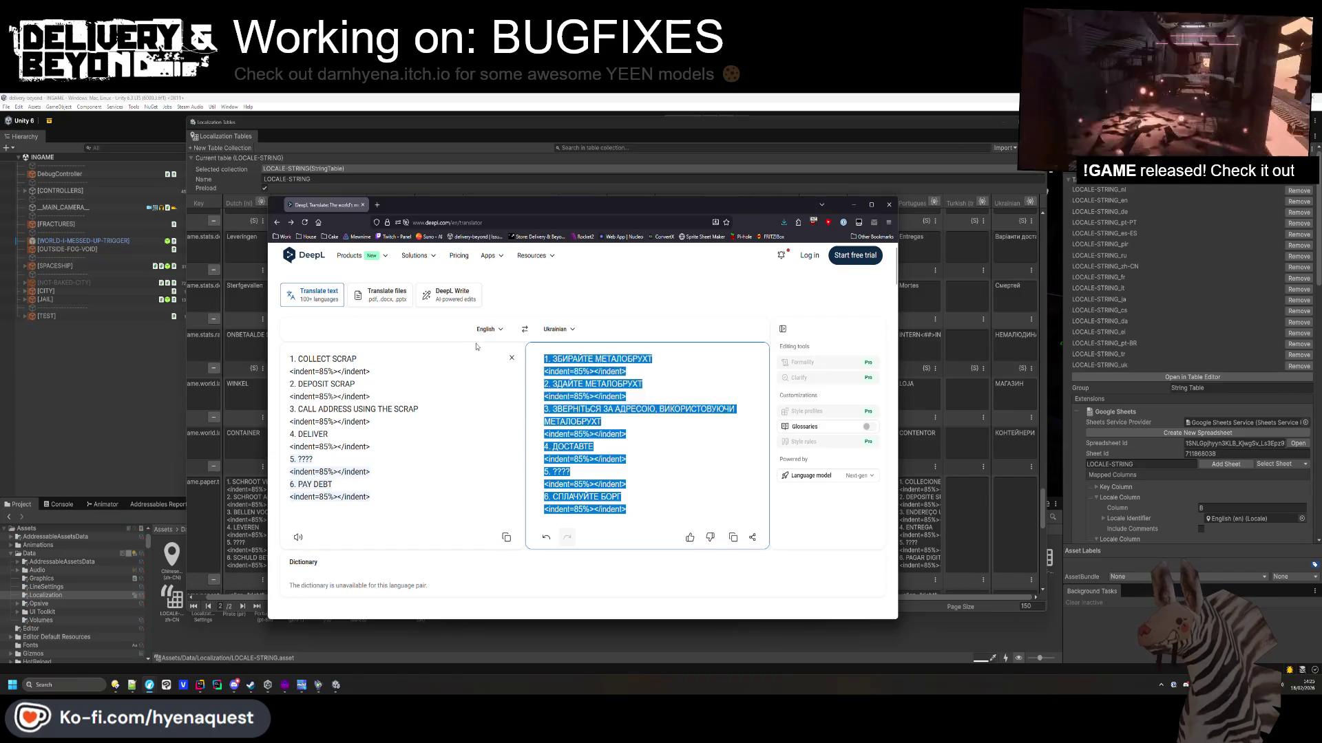
pyautogui.click(638, 486)
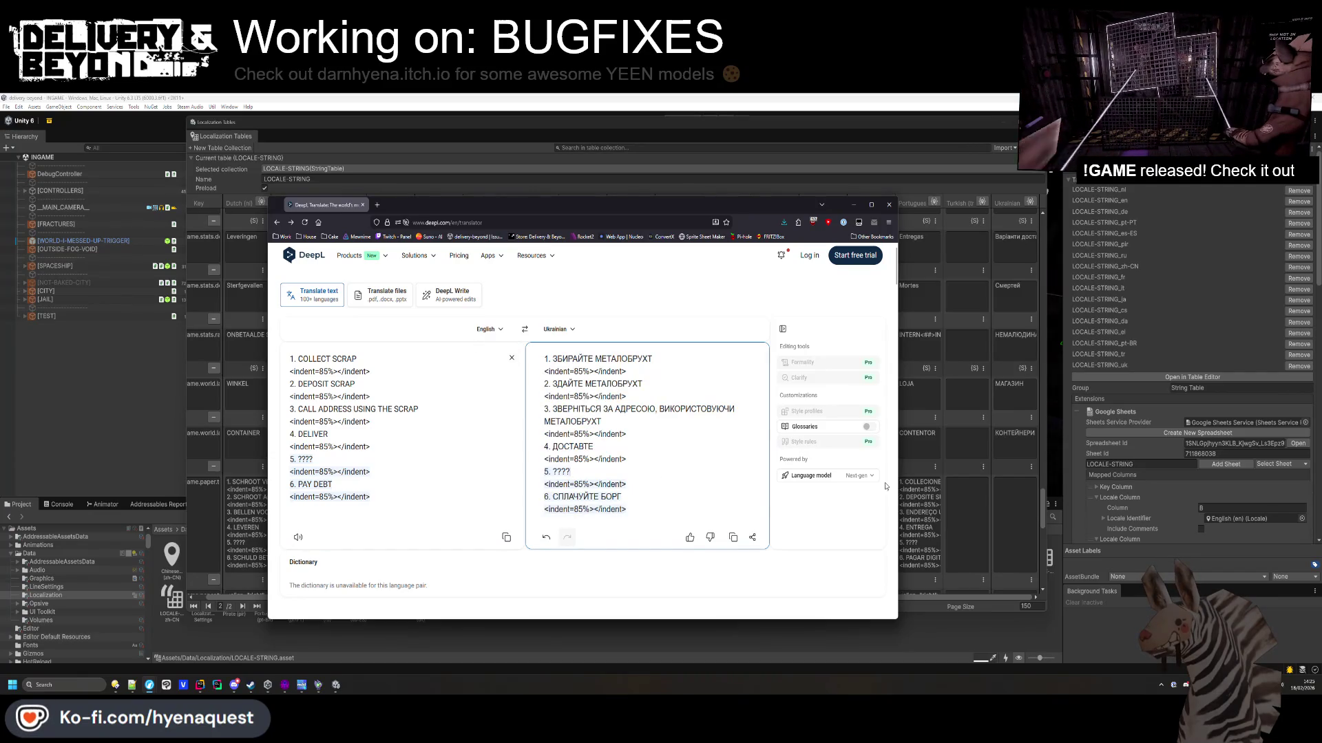
pyautogui.click(1012, 523)
pyautogui.hotkey('ctrl', 'v')
# Translate the guide heading and paste the Ukrainian text over the old КВІТАНЦІЯ line in Notepad++.
pyautogui.scroll(-5, 1003, 413)
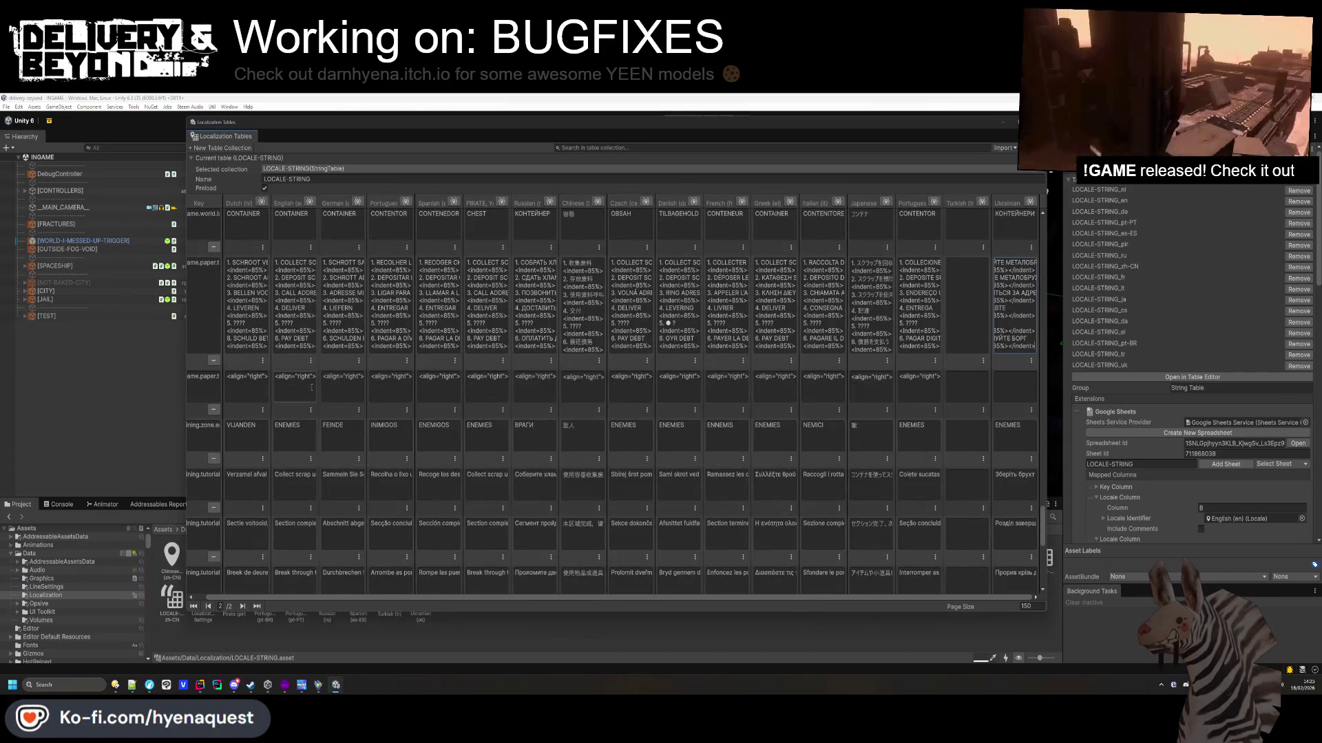
pyautogui.click(311, 388)
pyautogui.hotkey('ctrl', 'c')
pyautogui.hotkey('alt', 'Tab')
pyautogui.hotkey('ctrl', 'a')
pyautogui.hotkey('ctrl', 'v')
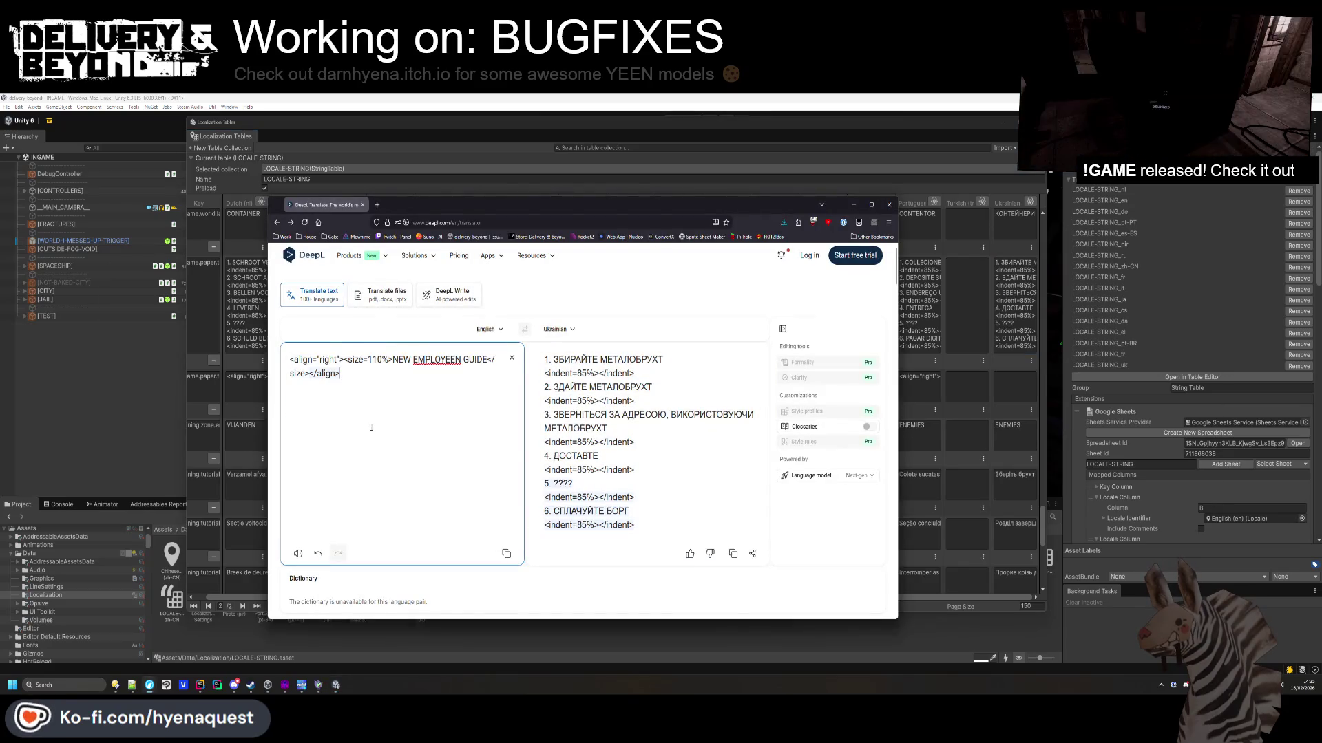
pyautogui.click(680, 384)
pyautogui.hotkey('ctrl', 'a')
pyautogui.hotkey('ctrl', 'c')
pyautogui.hotkey('alt', 'Tab')
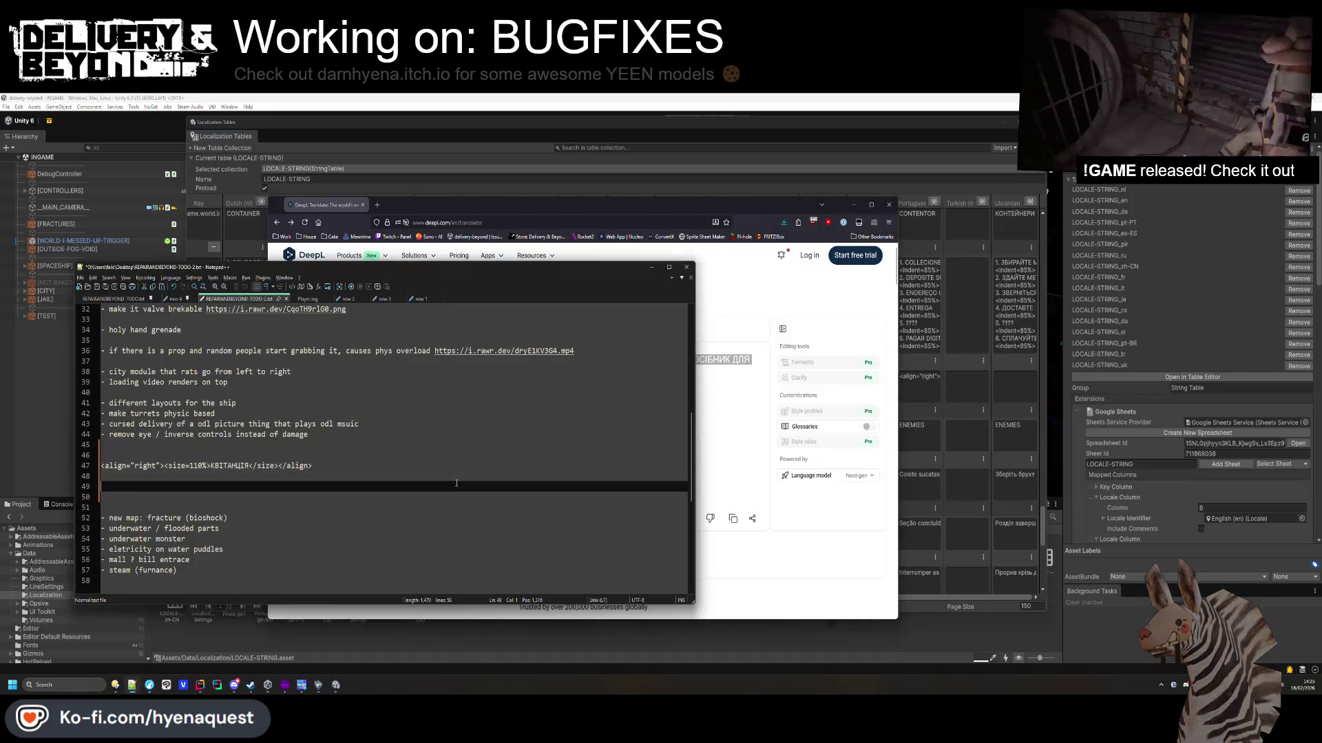
pyautogui.moveTo(101, 455); pyautogui.dragTo(312, 465)
pyautogui.hotkey('ctrl', 'v')
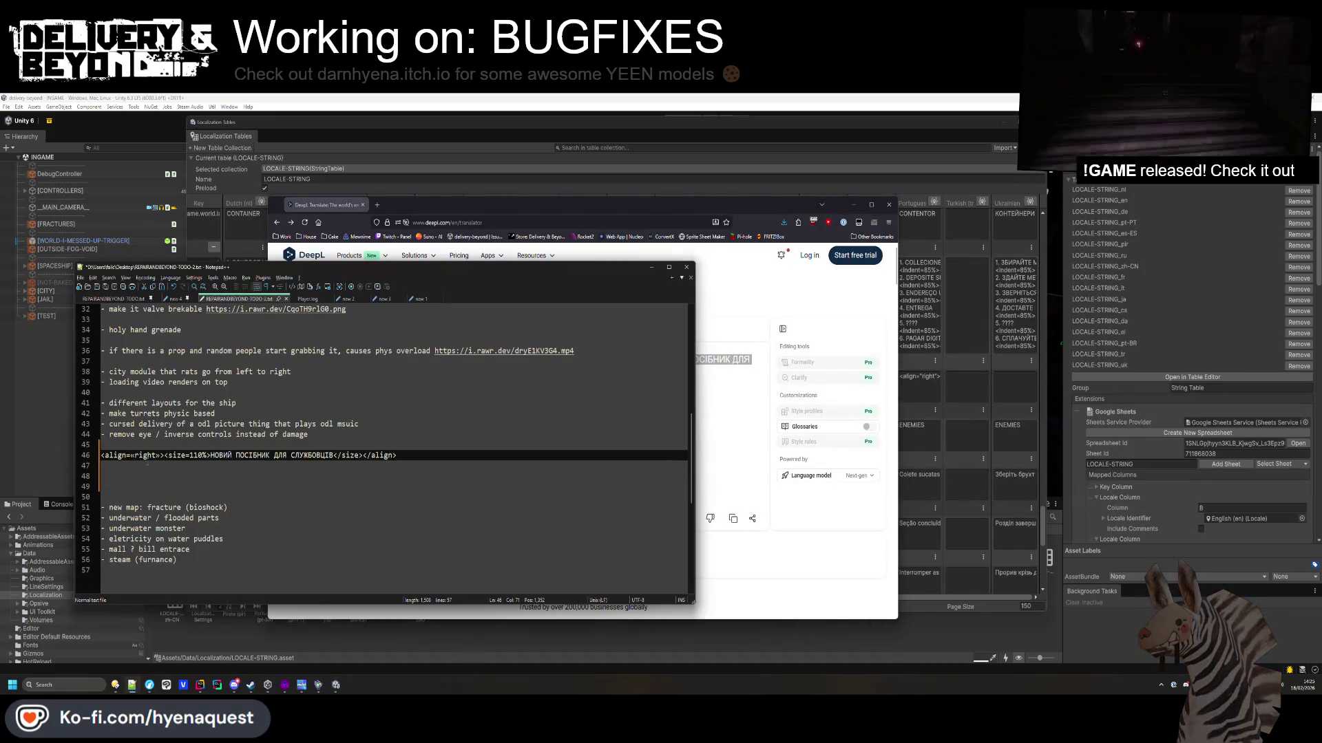
# Replace the stray guillemet in the guide heading with a straight quote and copy the corrected line.
pyautogui.moveTo(130, 455); pyautogui.dragTo(135, 455)
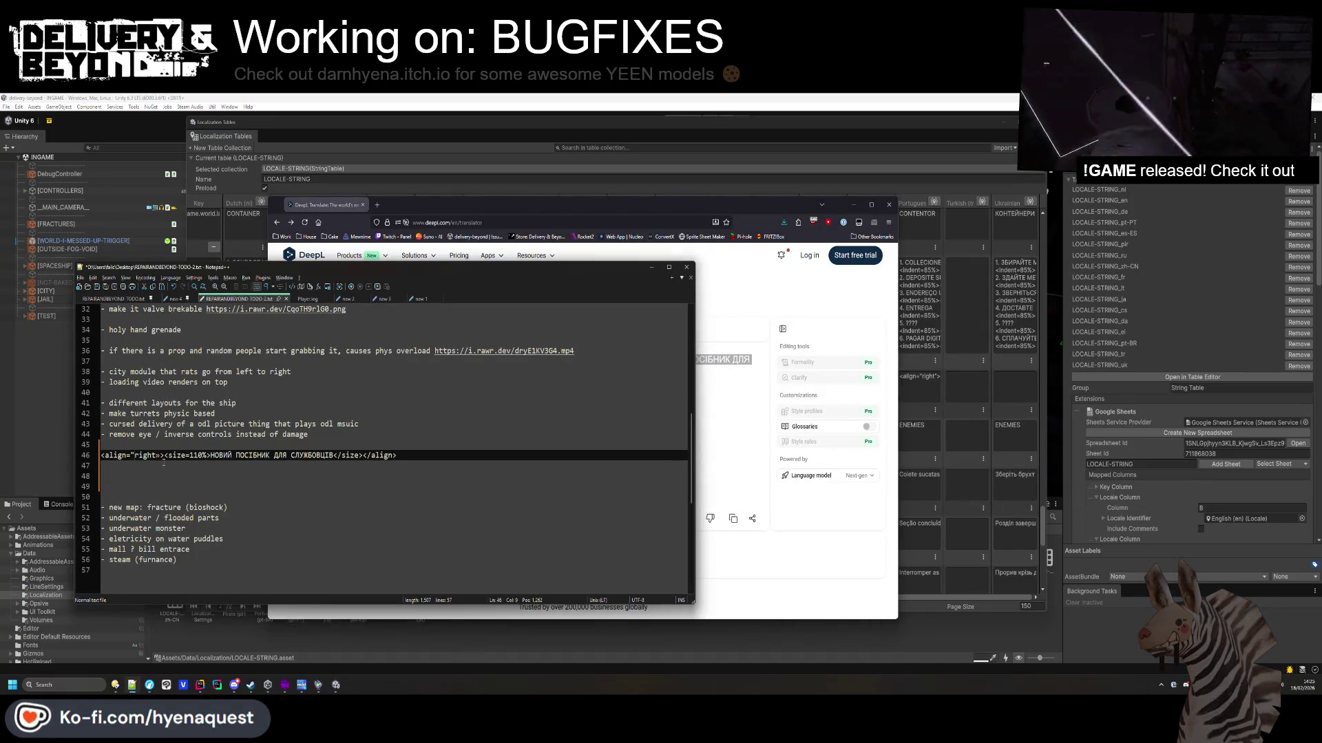
pyautogui.write('"')
pyautogui.press('End')
pyautogui.hotkey('shift', 'Home')
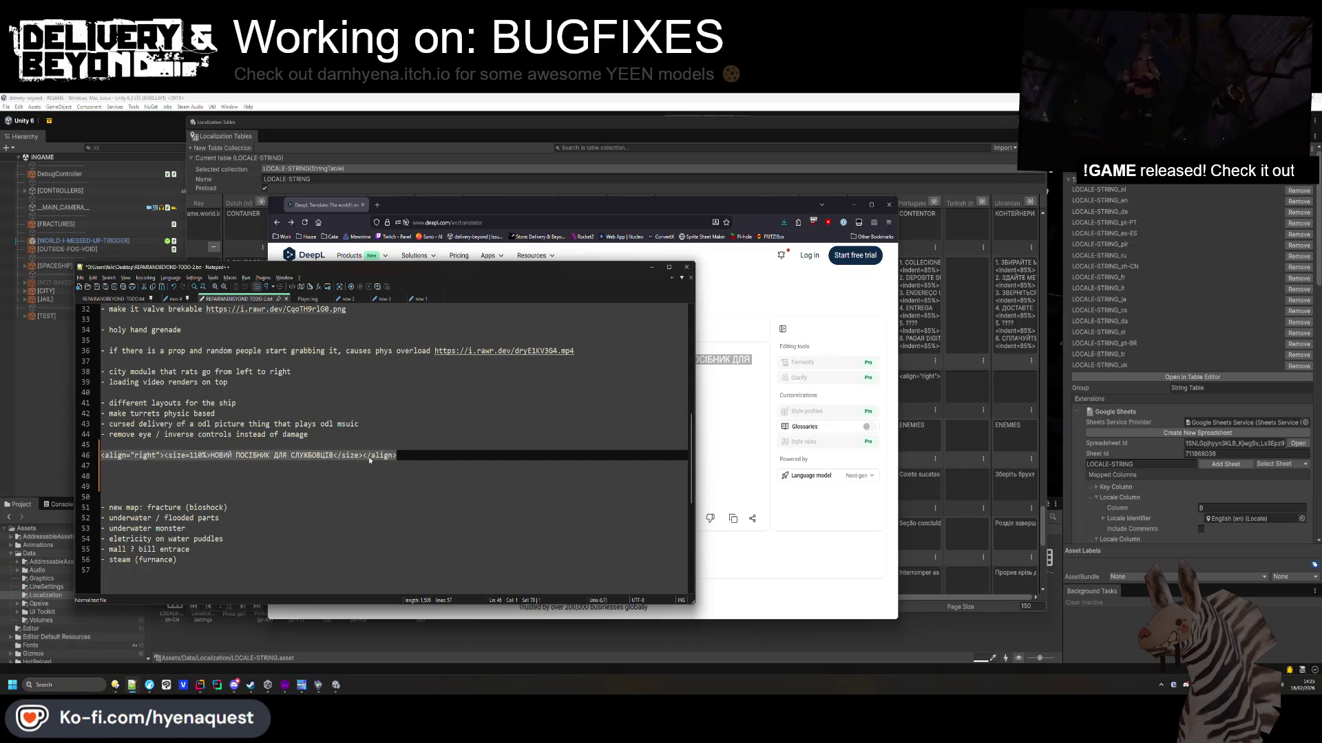
pyautogui.click(1009, 438)
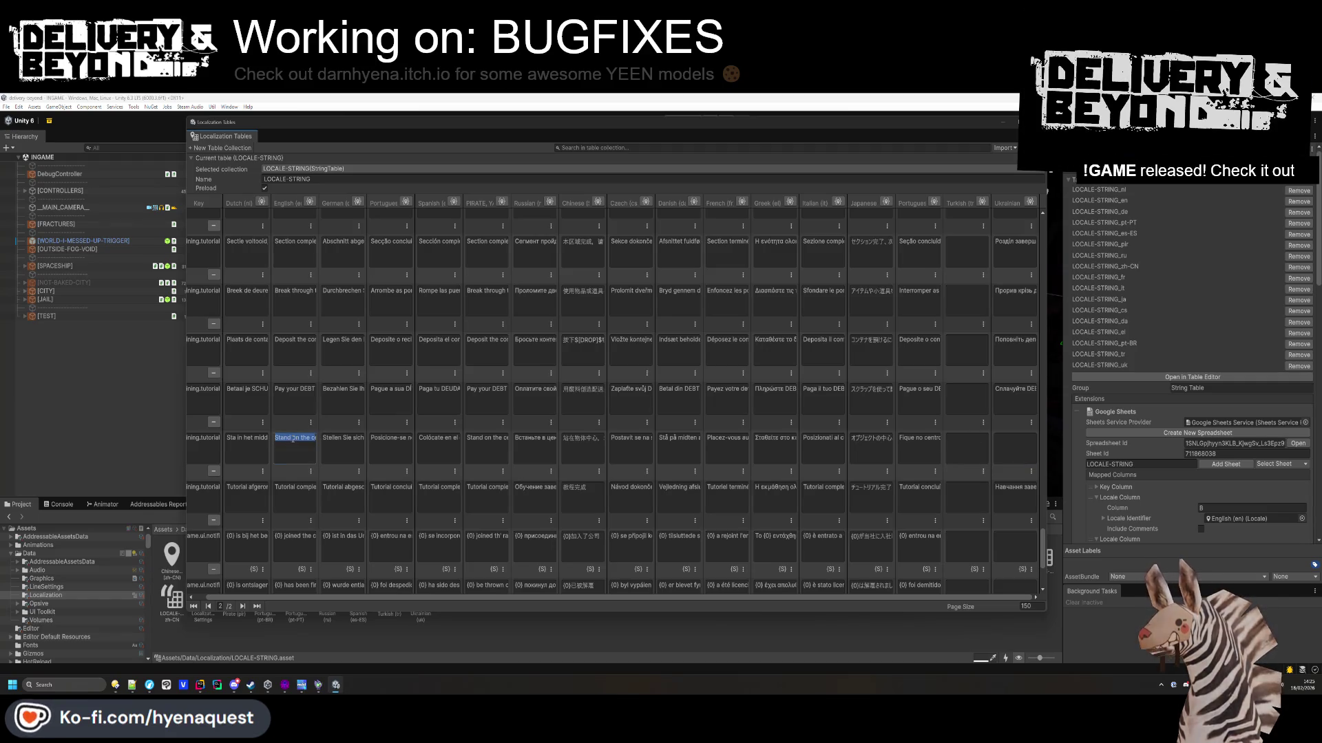
# Translate the 'Stand on the center' instruction and paste it into the empty Ukrainian cell.
pyautogui.hotkey('alt', 'Tab')
pyautogui.hotkey('alt', 'Tab')
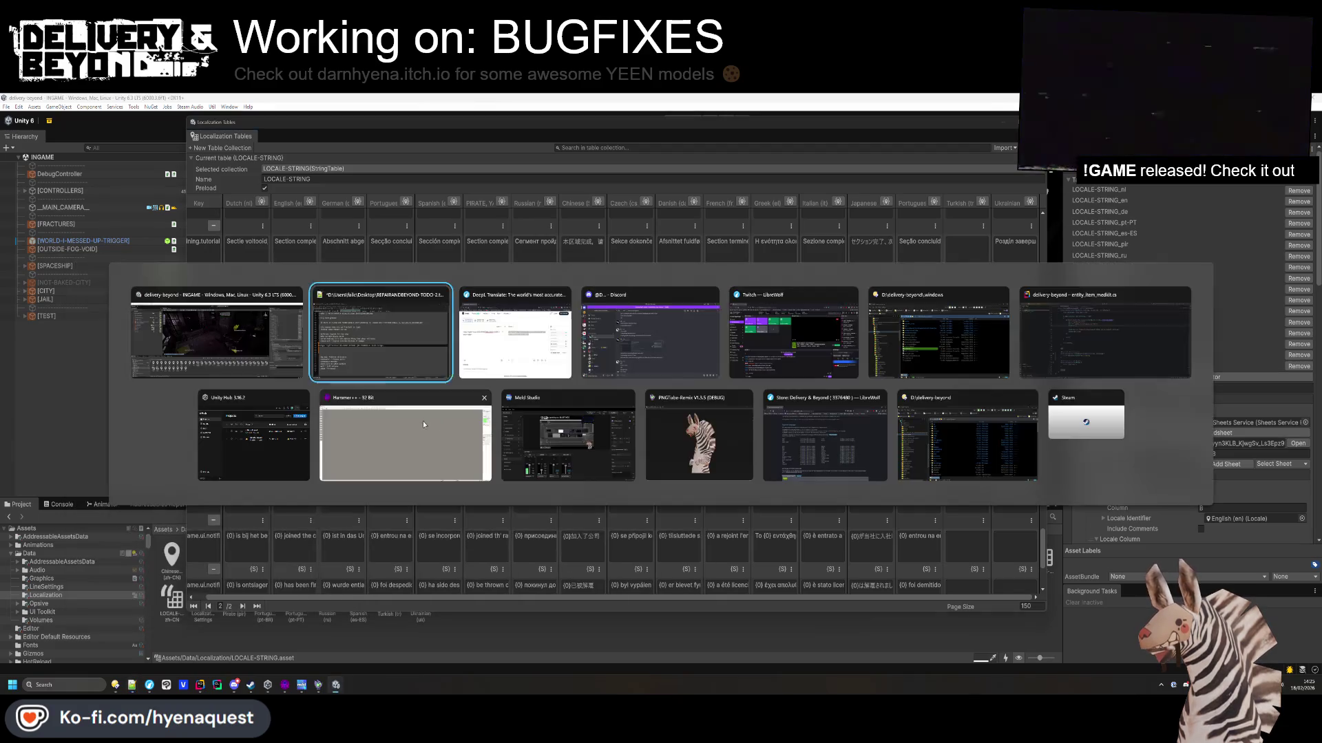
pyautogui.hotkey('ctrl', 'a')
pyautogui.hotkey('ctrl', 'v')
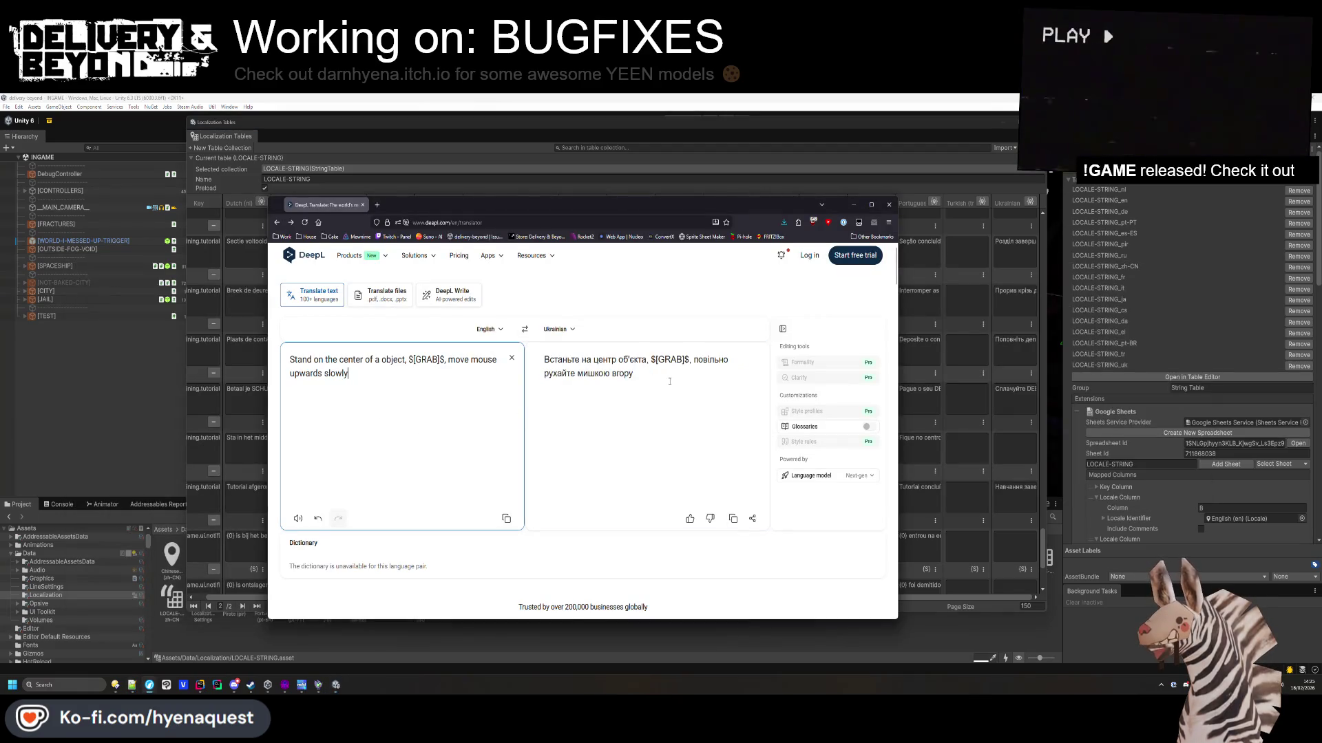
pyautogui.click(531, 416)
pyautogui.hotkey('ctrl', 'a')
pyautogui.hotkey('alt', 'Tab')
pyautogui.hotkey('ctrl', 'v')
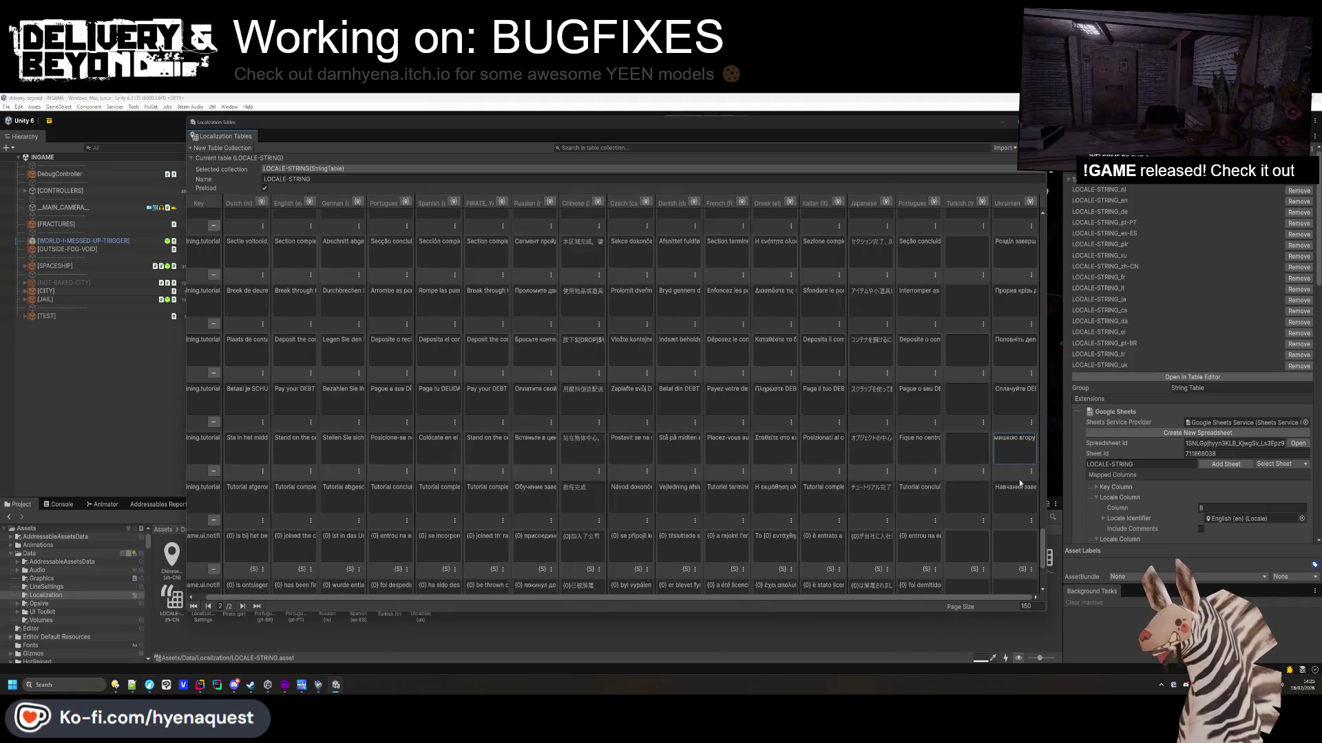
# Translate the 'joined the company' message and paste it into that row's Ukrainian cell.
pyautogui.hotkey('ctrl', 'c')
pyautogui.hotkey('alt', 'Tab')
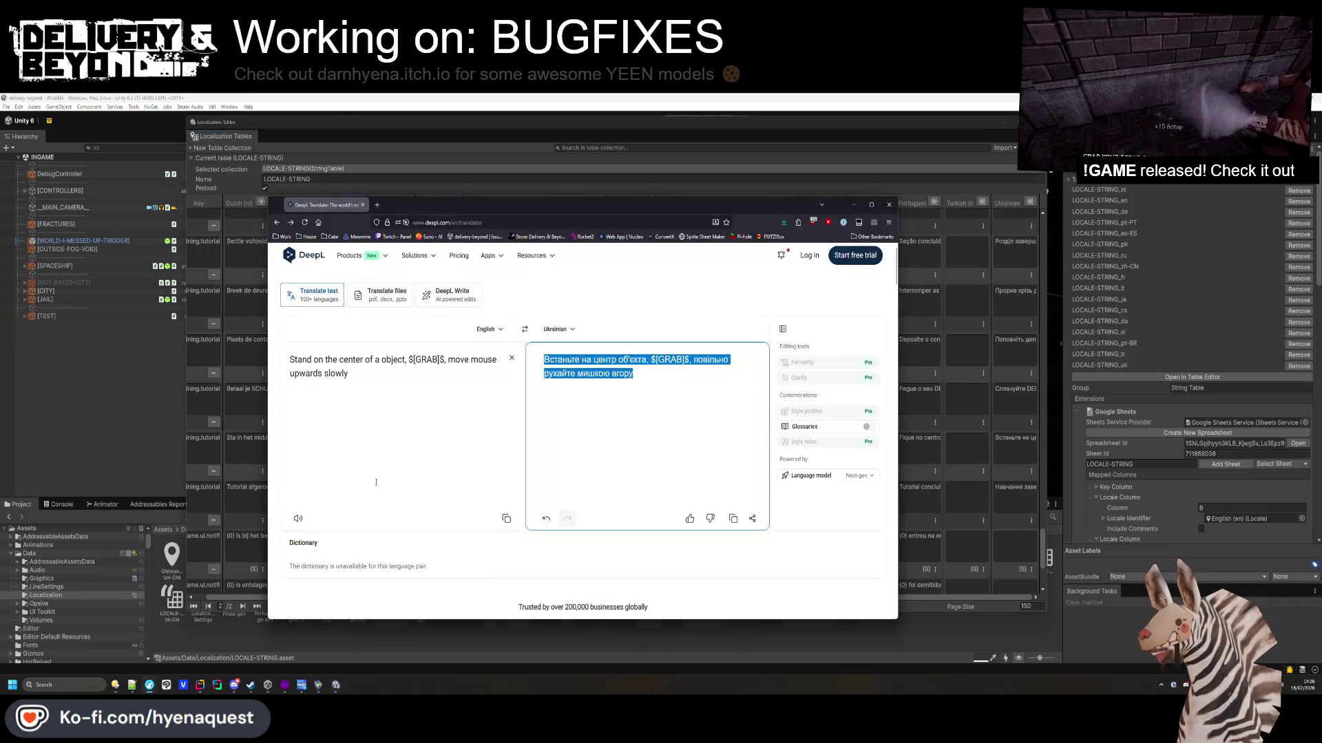
pyautogui.hotkey('ctrl', 'a')
pyautogui.hotkey('ctrl', 'v')
pyautogui.hotkey('ctrl', 'a')
pyautogui.hotkey('ctrl', 'c')
pyautogui.hotkey('alt', 'Tab')
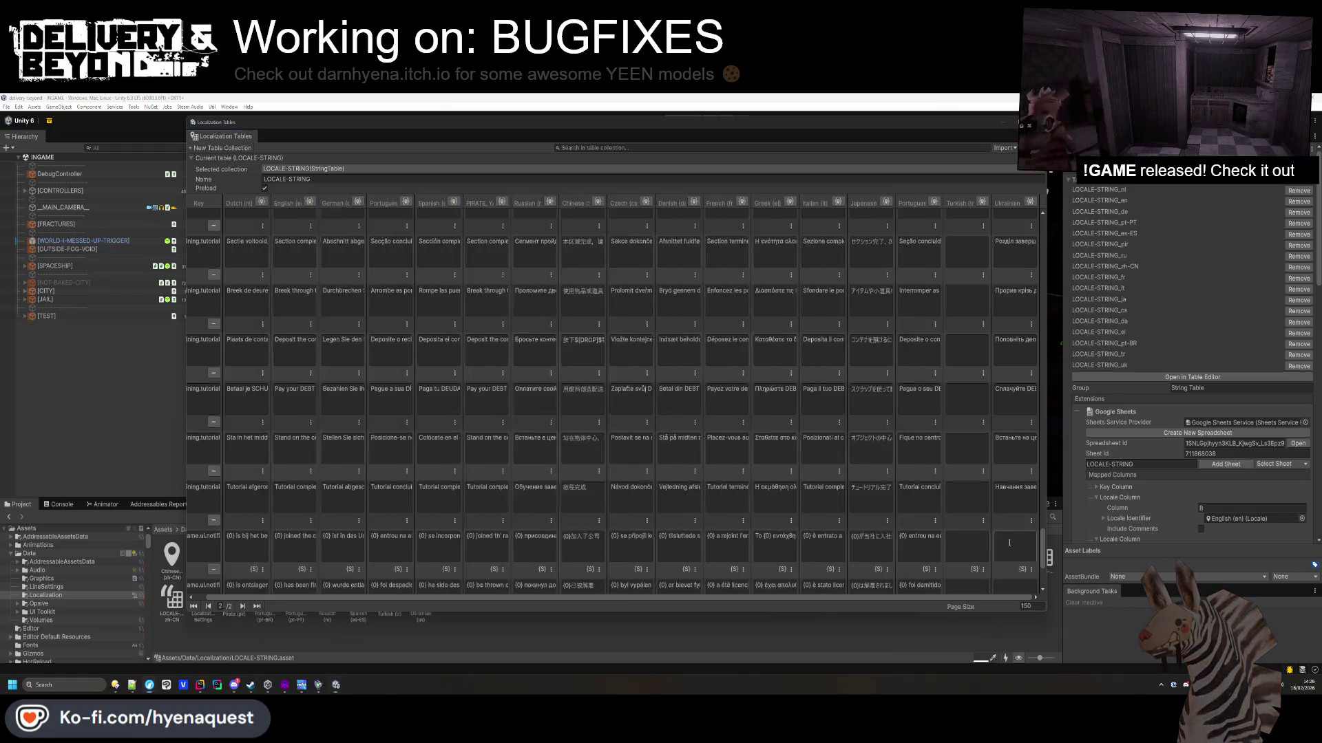
pyautogui.hotkey('ctrl', 'v')
# Add the Ukrainian 'has been fired' message to its cell, then close the localization tables window.
pyautogui.click(292, 530)
pyautogui.hotkey('ctrl', 'c')
pyautogui.hotkey('alt', 'Tab')
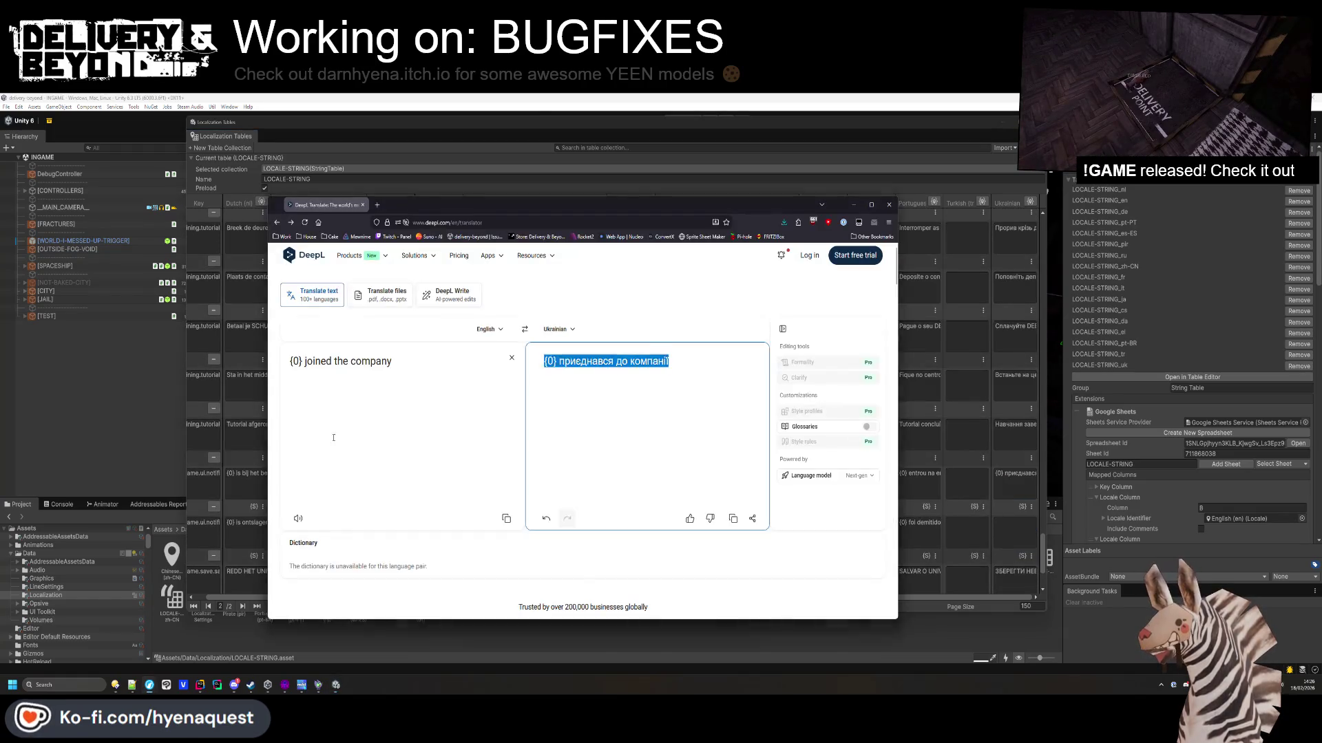
pyautogui.hotkey('ctrl', 'a')
pyautogui.hotkey('ctrl', 'v')
pyautogui.hotkey('ctrl', 'a')
pyautogui.hotkey('ctrl', 'c')
pyautogui.hotkey('alt', 'Tab')
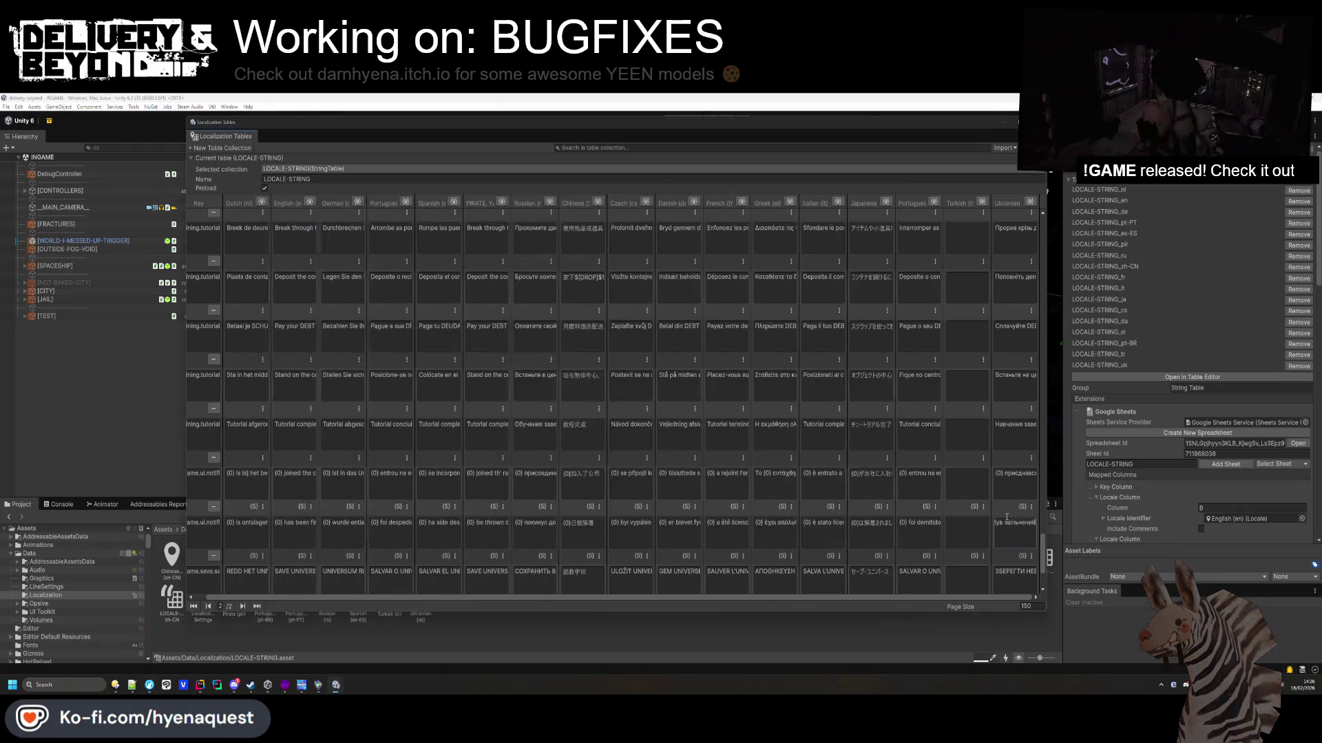
pyautogui.hotkey('ctrl', 'v')
pyautogui.scroll(-5, 1011, 465)
pyautogui.press('Return')
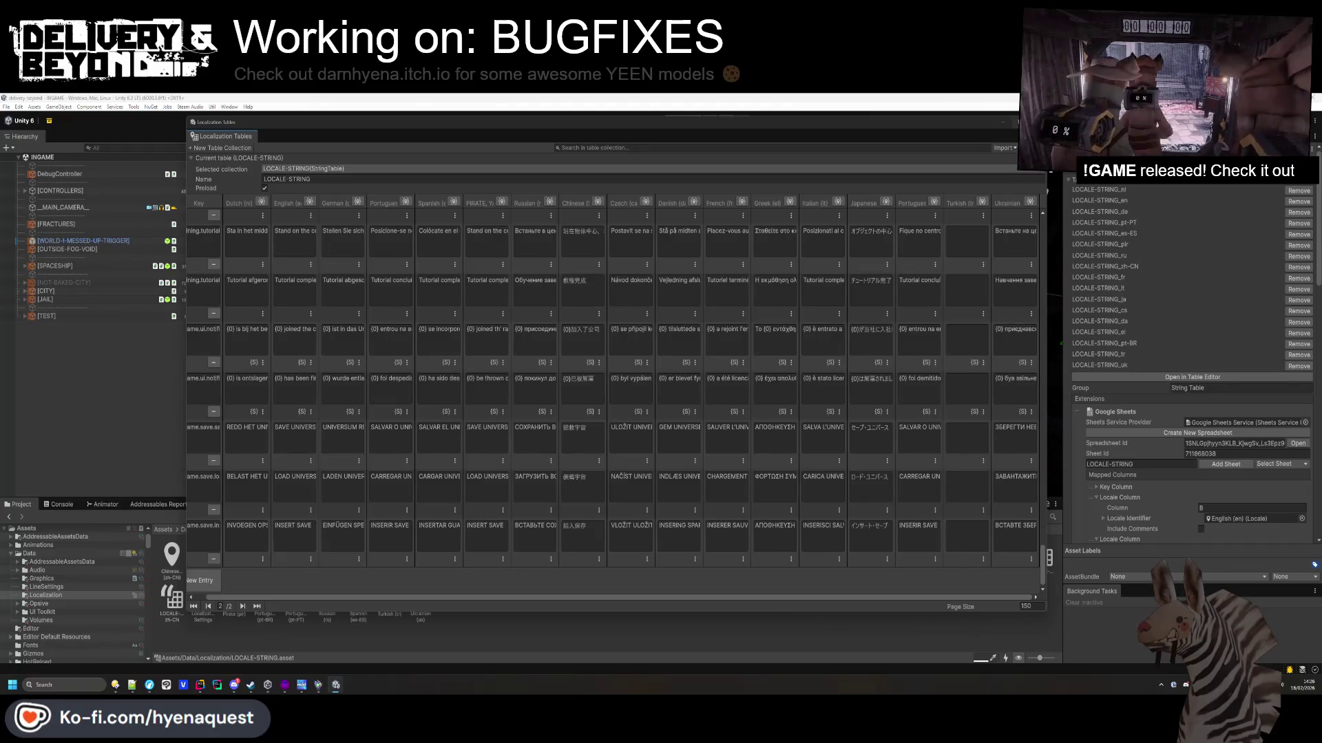
pyautogui.click(1040, 121)
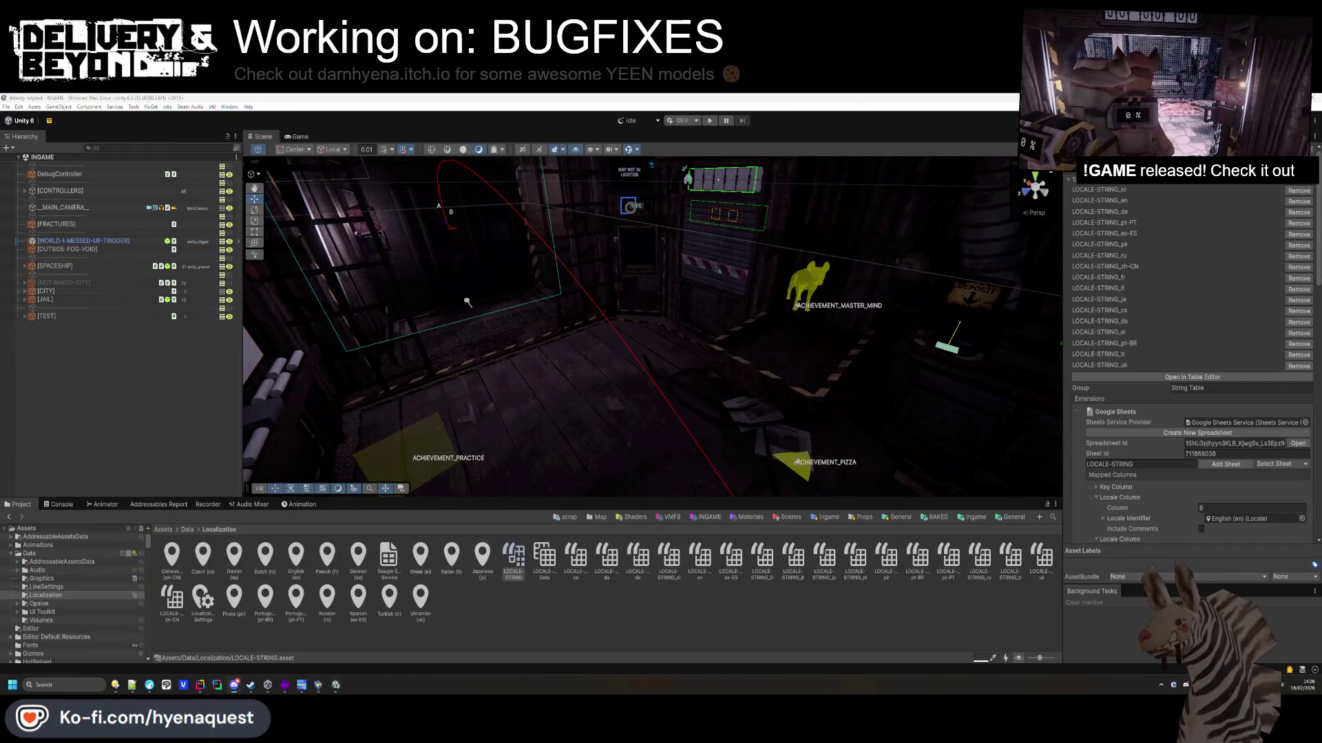
# Push the string table translations to Crowdin from the localization menu.
pyautogui.click(133, 106)
pyautogui.moveTo(170, 110)
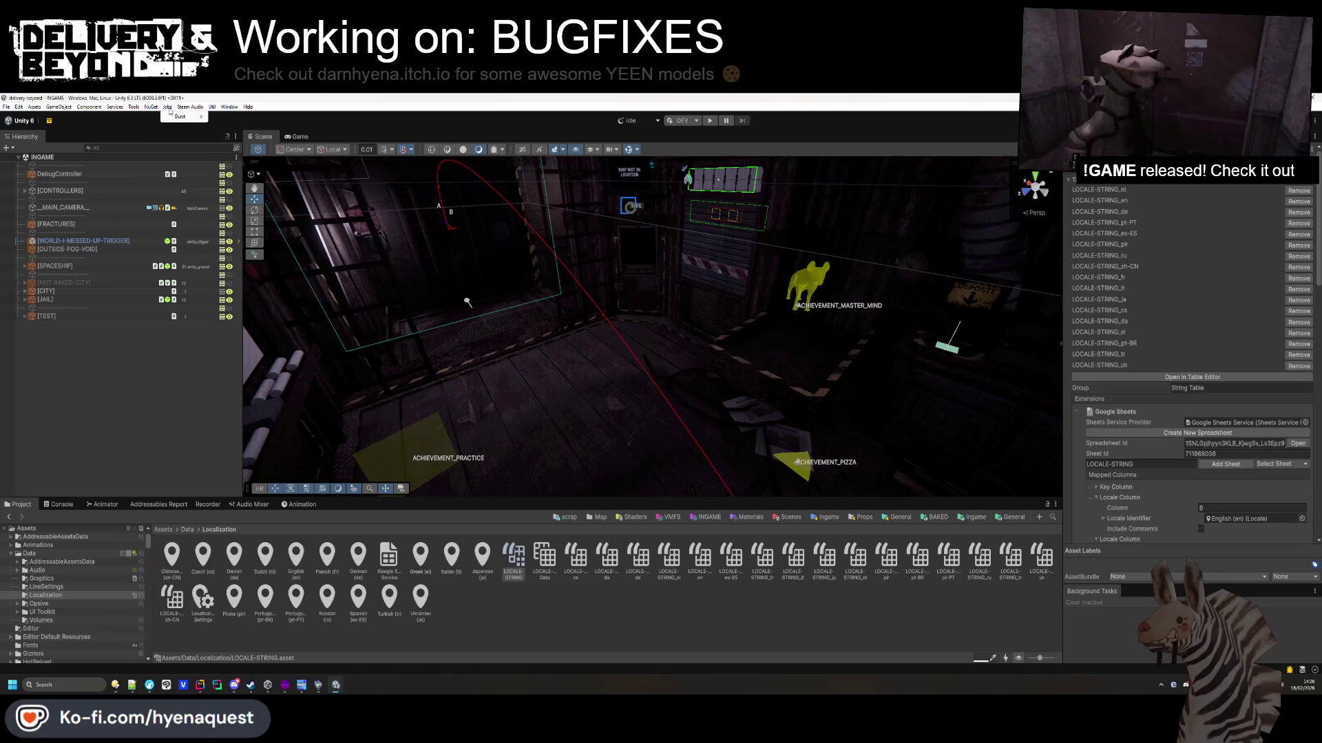
pyautogui.moveTo(169, 183)
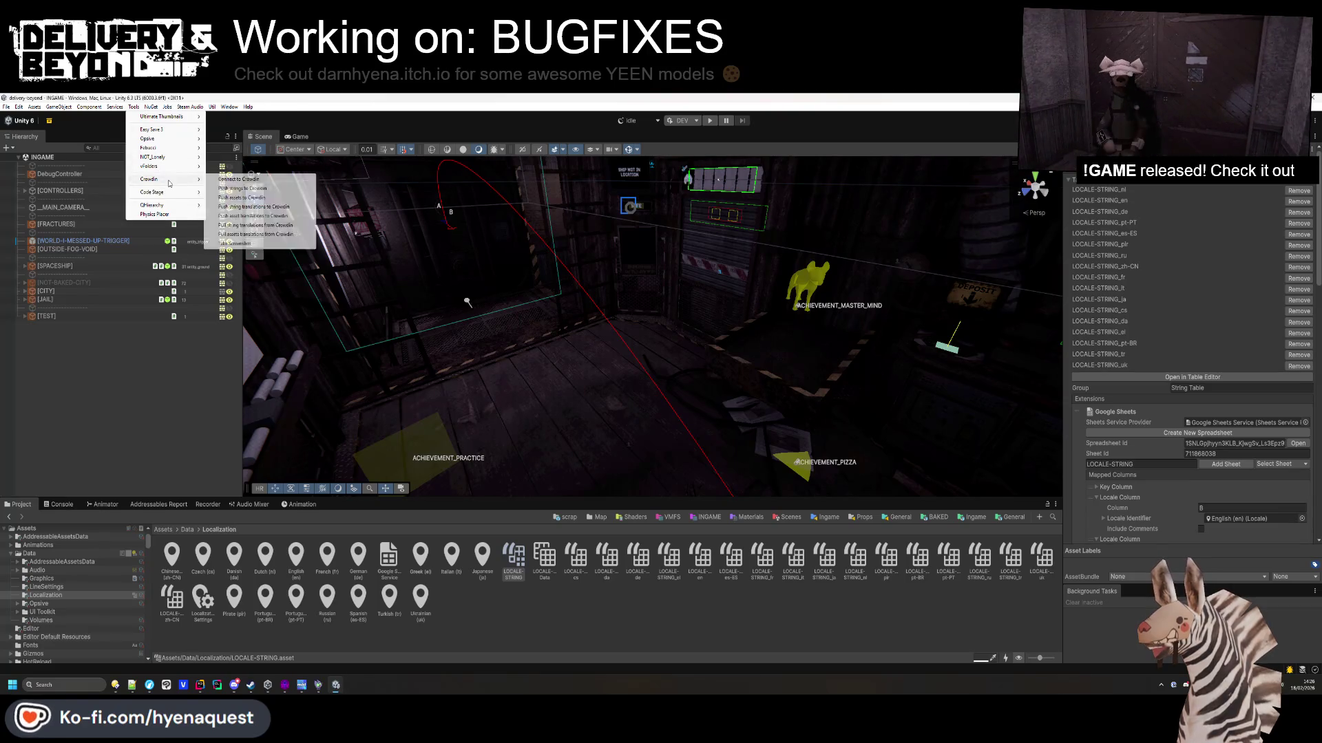
pyautogui.click(253, 207)
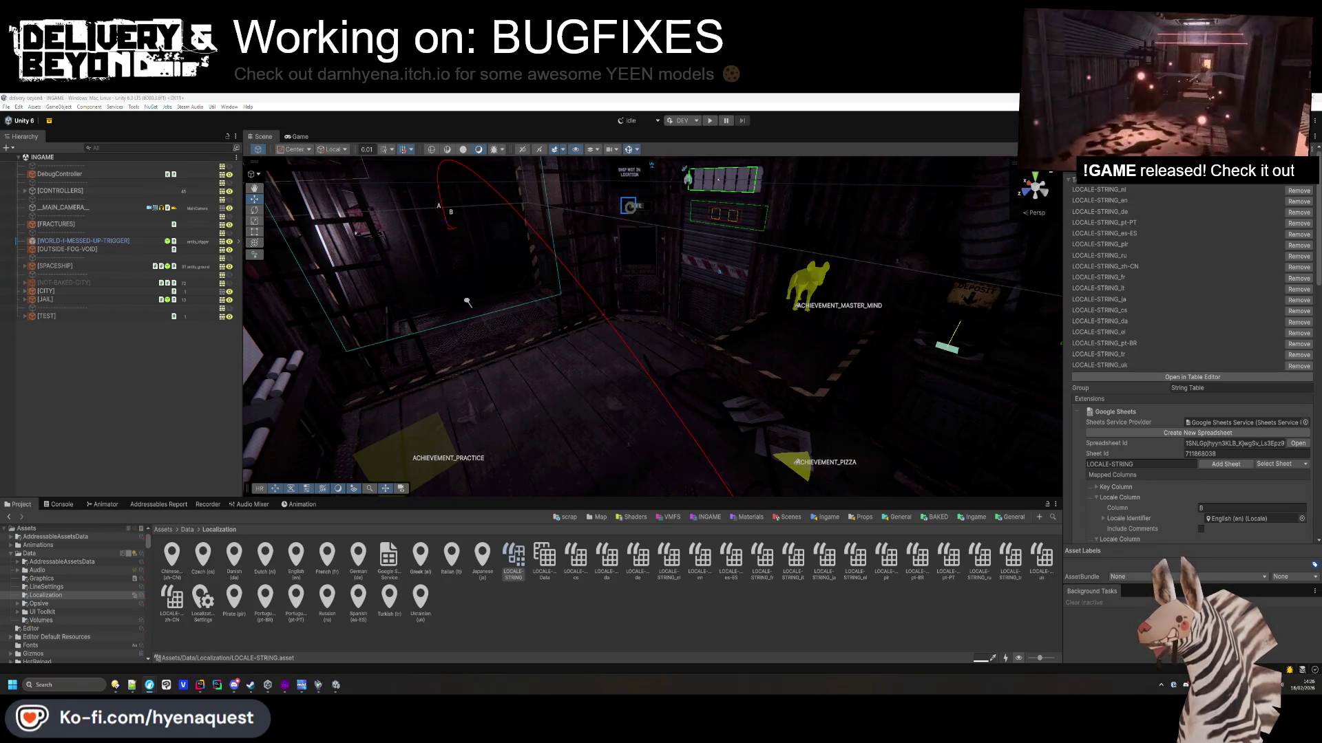
pyautogui.hotkey('alt', 'Tab')
# Search the Asset Store for 'builder' assets.
pyautogui.scroll(-3, 532, 314)
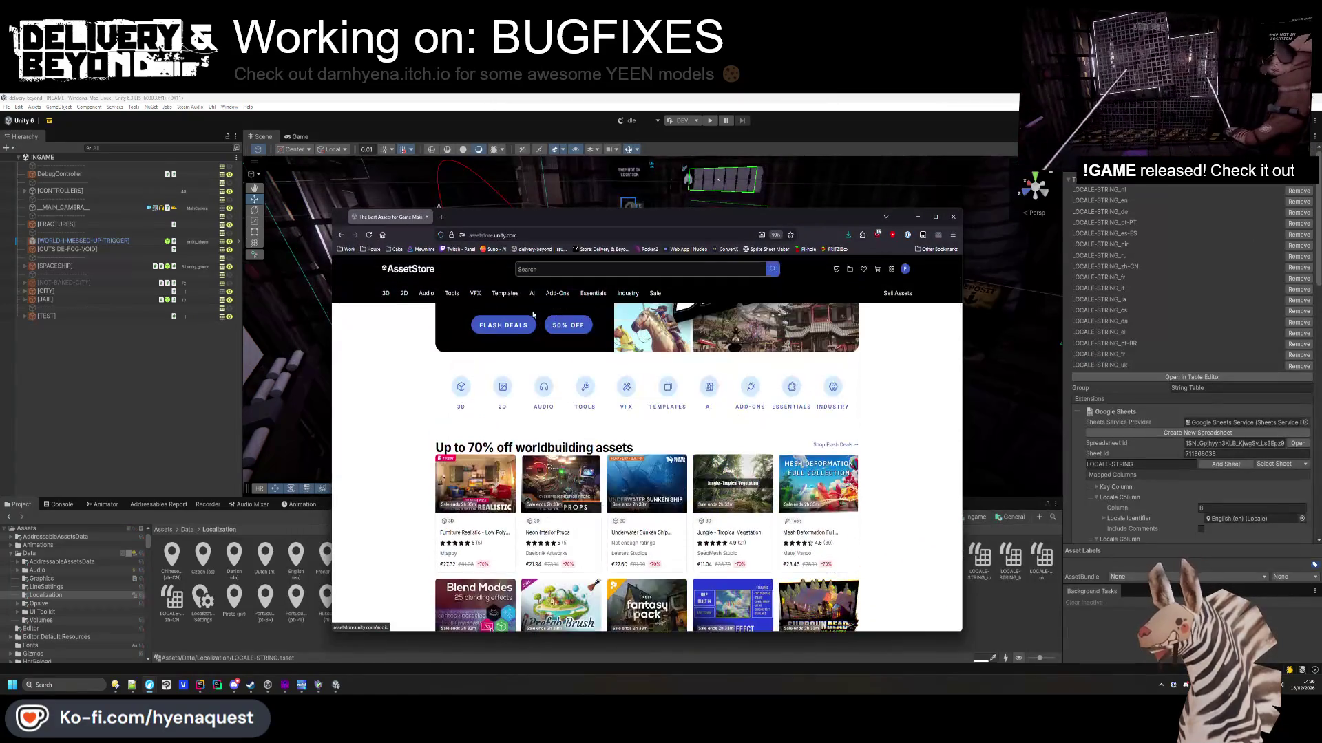
pyautogui.scroll(-2, 533, 314)
pyautogui.scroll(5, 550, 296)
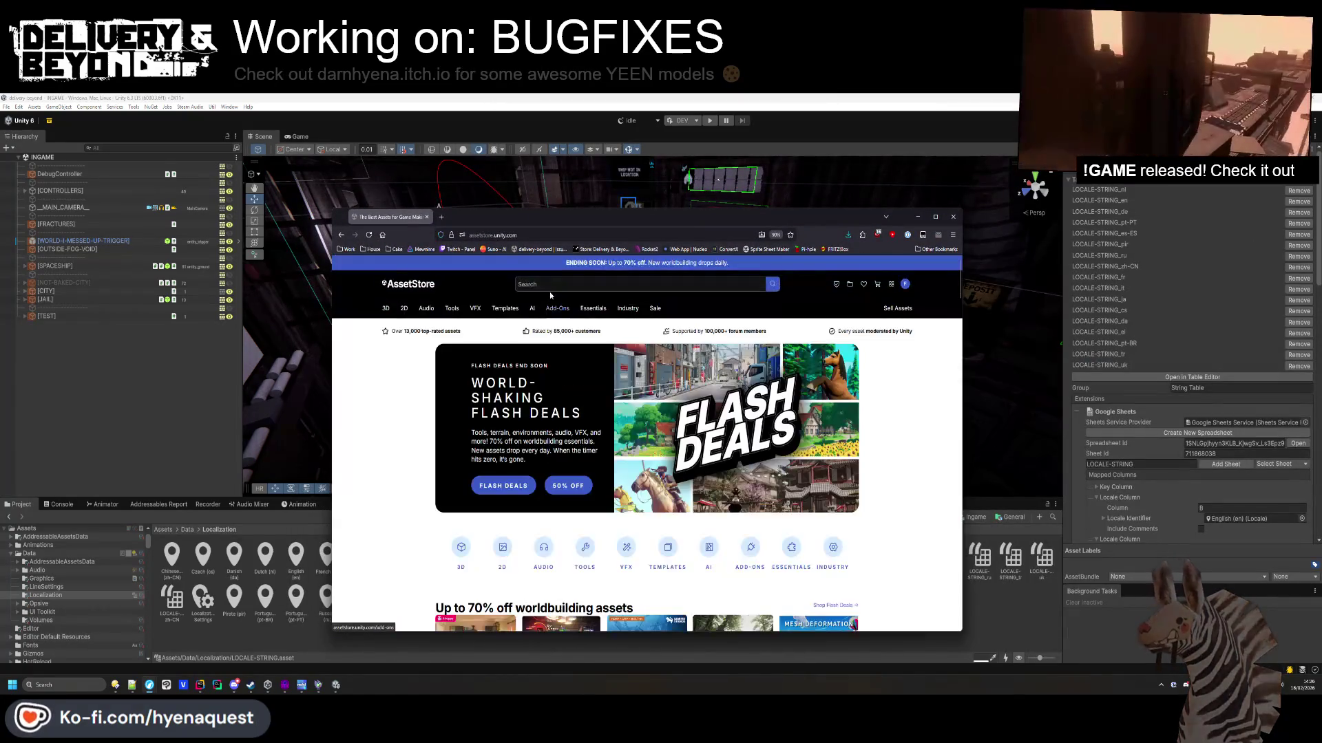
pyautogui.click(551, 286)
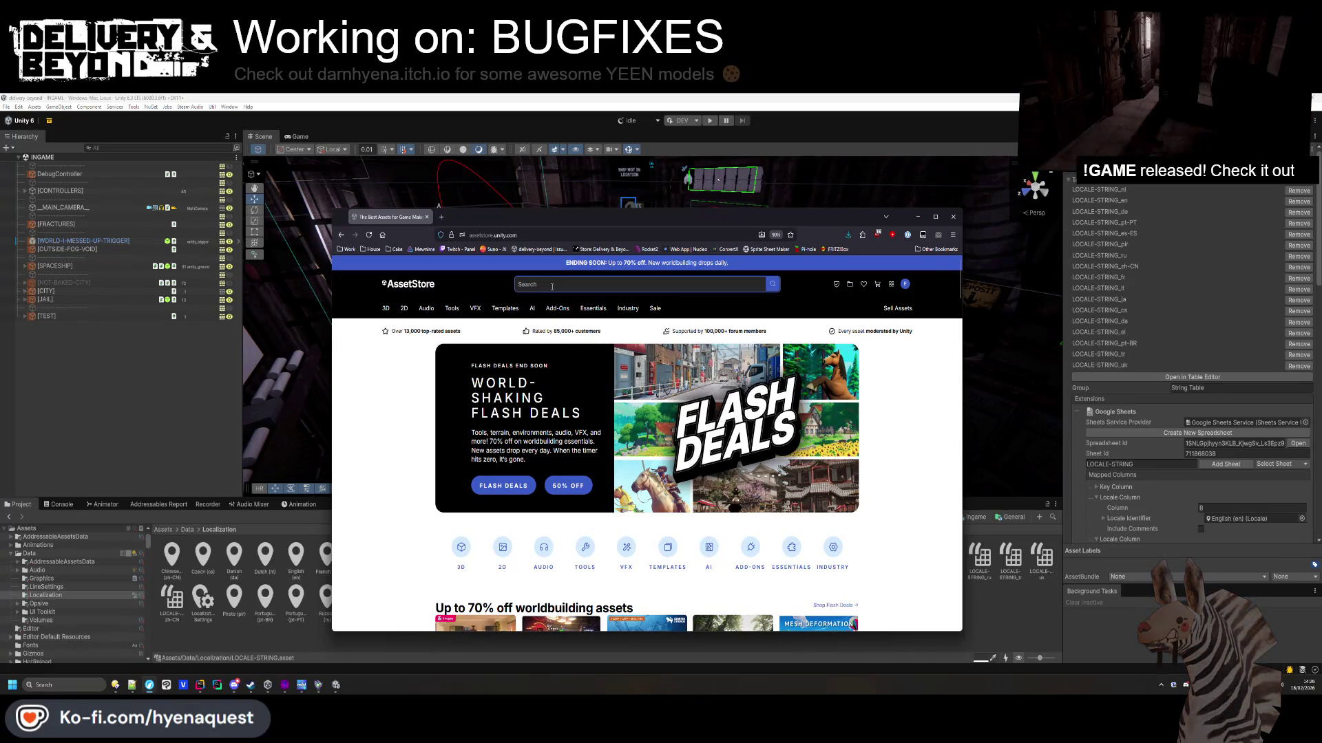
pyautogui.write('builder')
pyautogui.press('Return')
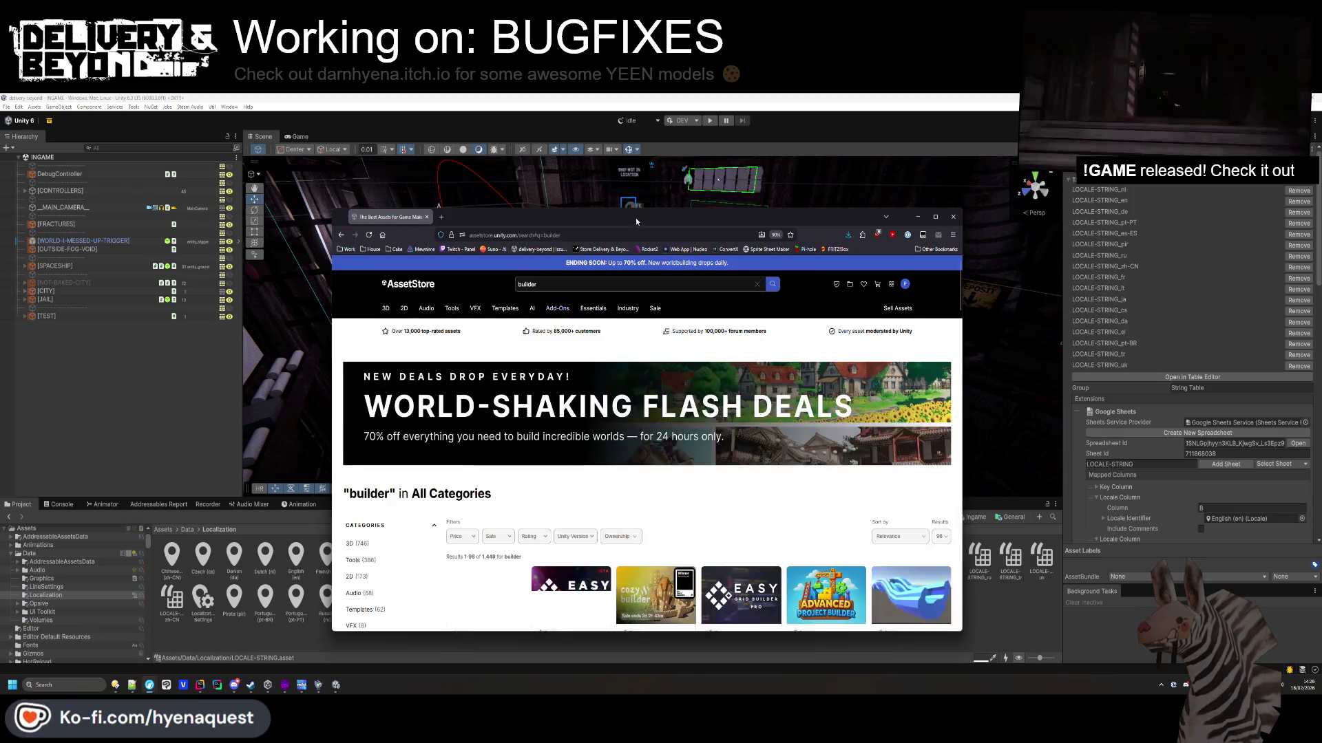
pyautogui.moveTo(635, 218); pyautogui.dragTo(1321, 218)
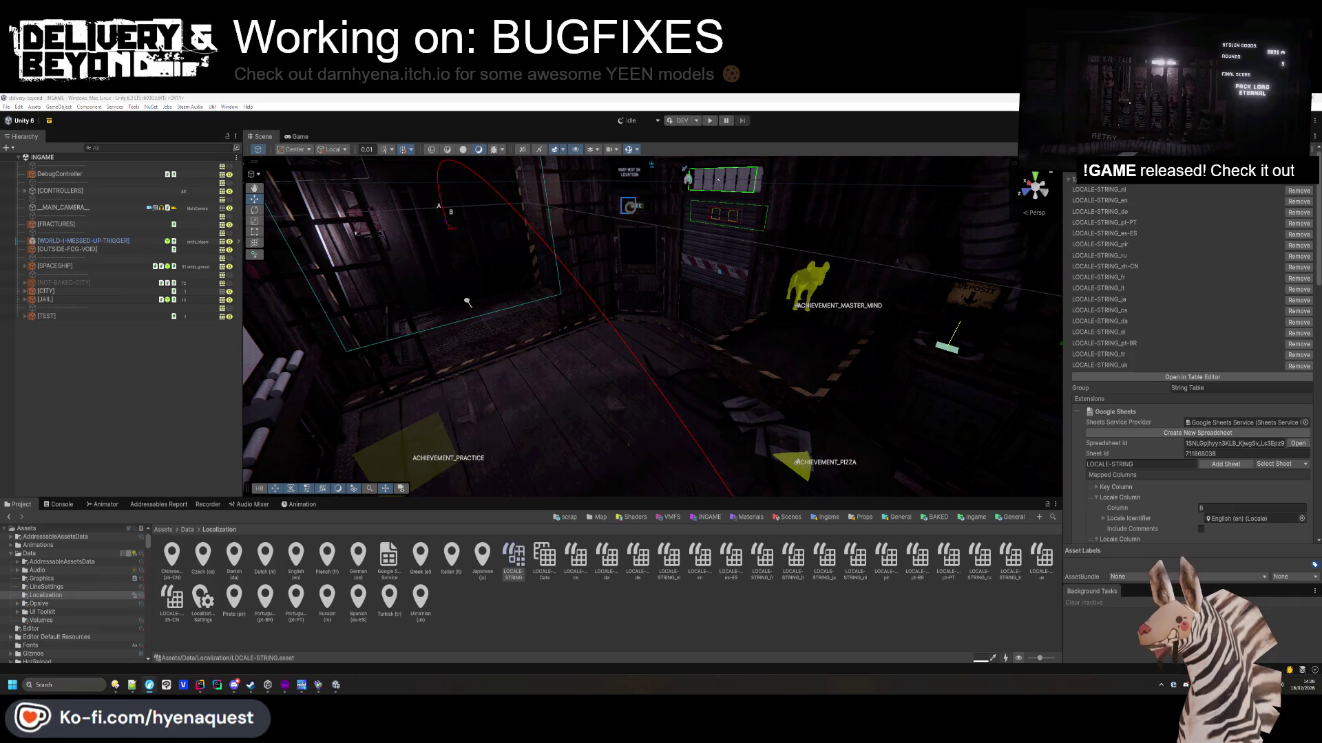
pyautogui.hotkey('alt', 'Tab')
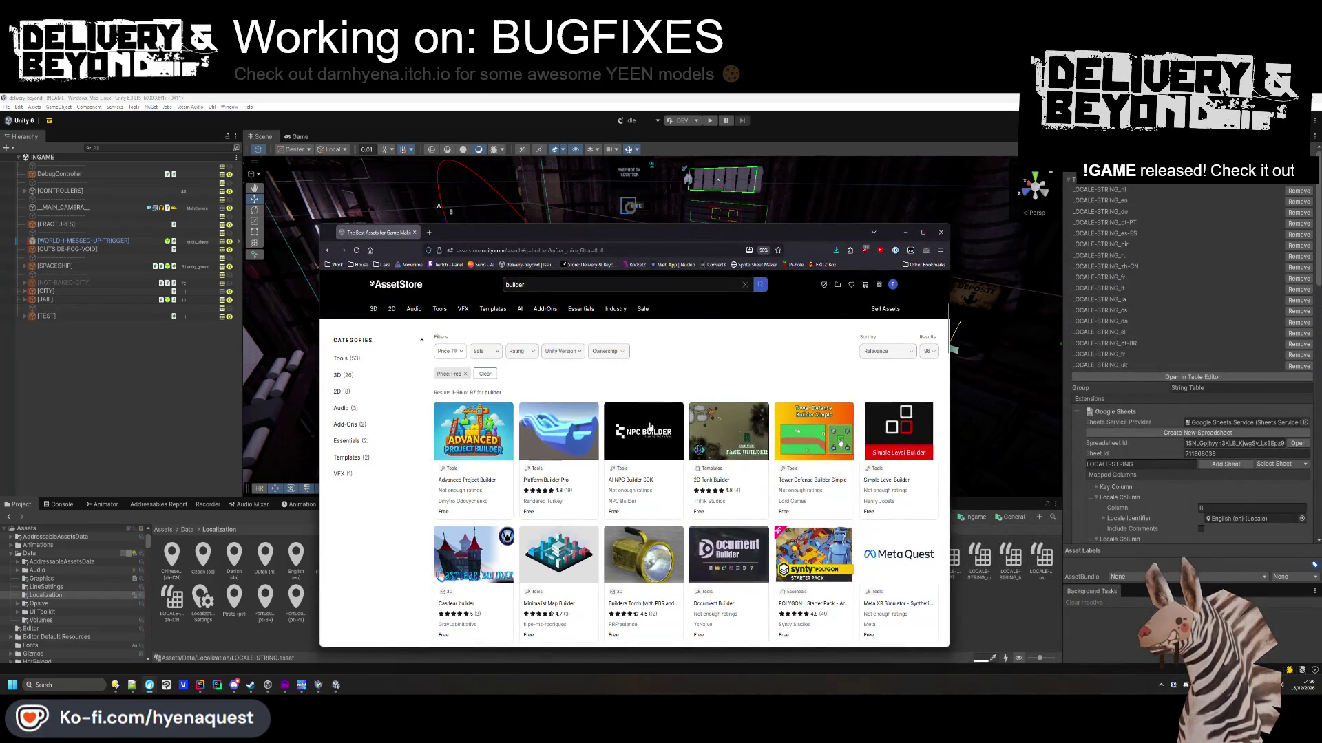
# Sort the builder results by Popularity, scroll through them, and hide the store window.
pyautogui.scroll(-3, 650, 427)
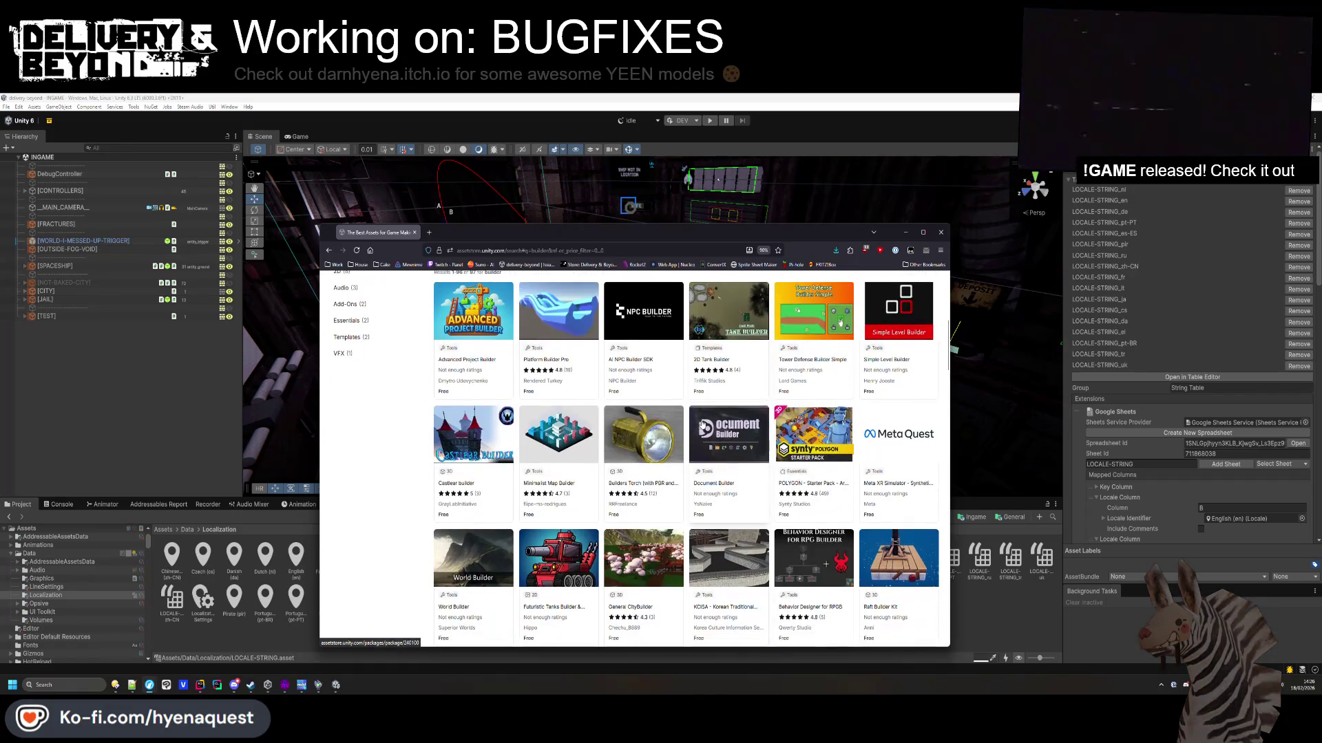
pyautogui.scroll(-4, 700, 440)
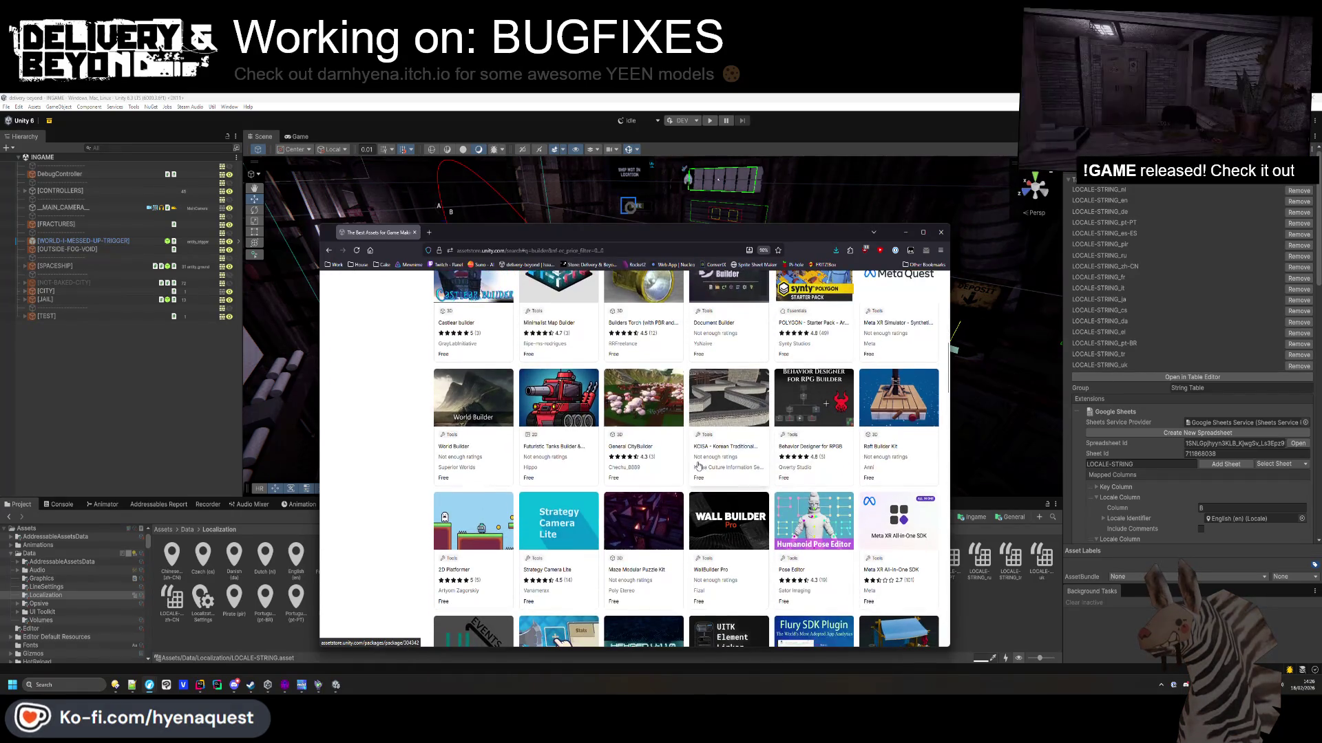
pyautogui.scroll(8, 699, 462)
pyautogui.click(887, 391)
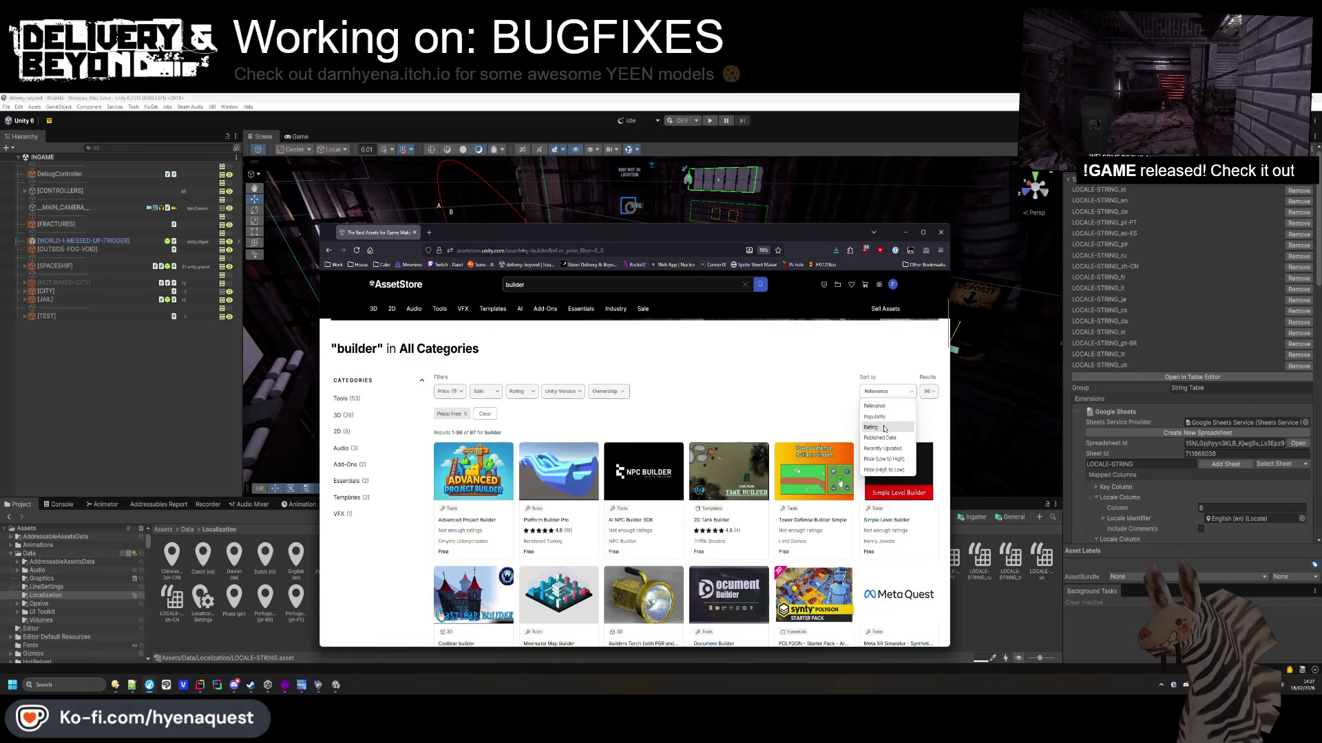
pyautogui.click(883, 417)
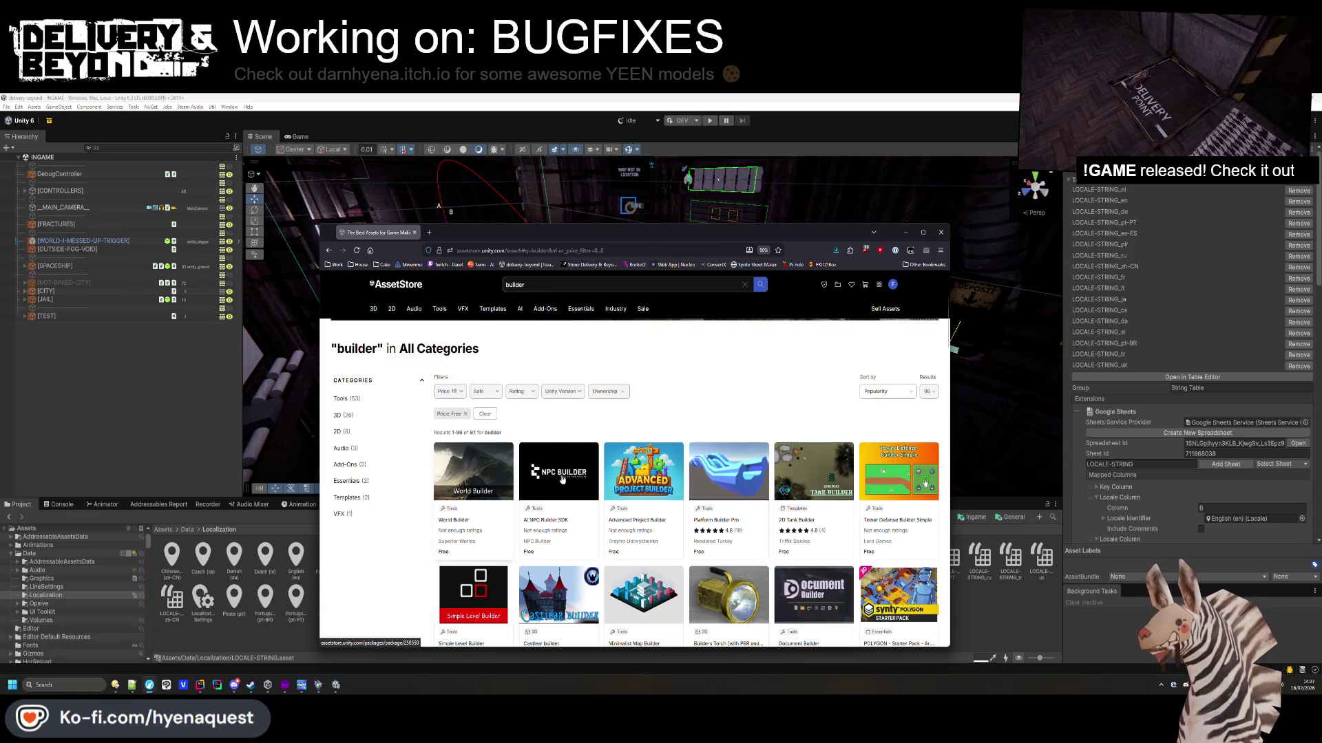
pyautogui.scroll(-3, 562, 479)
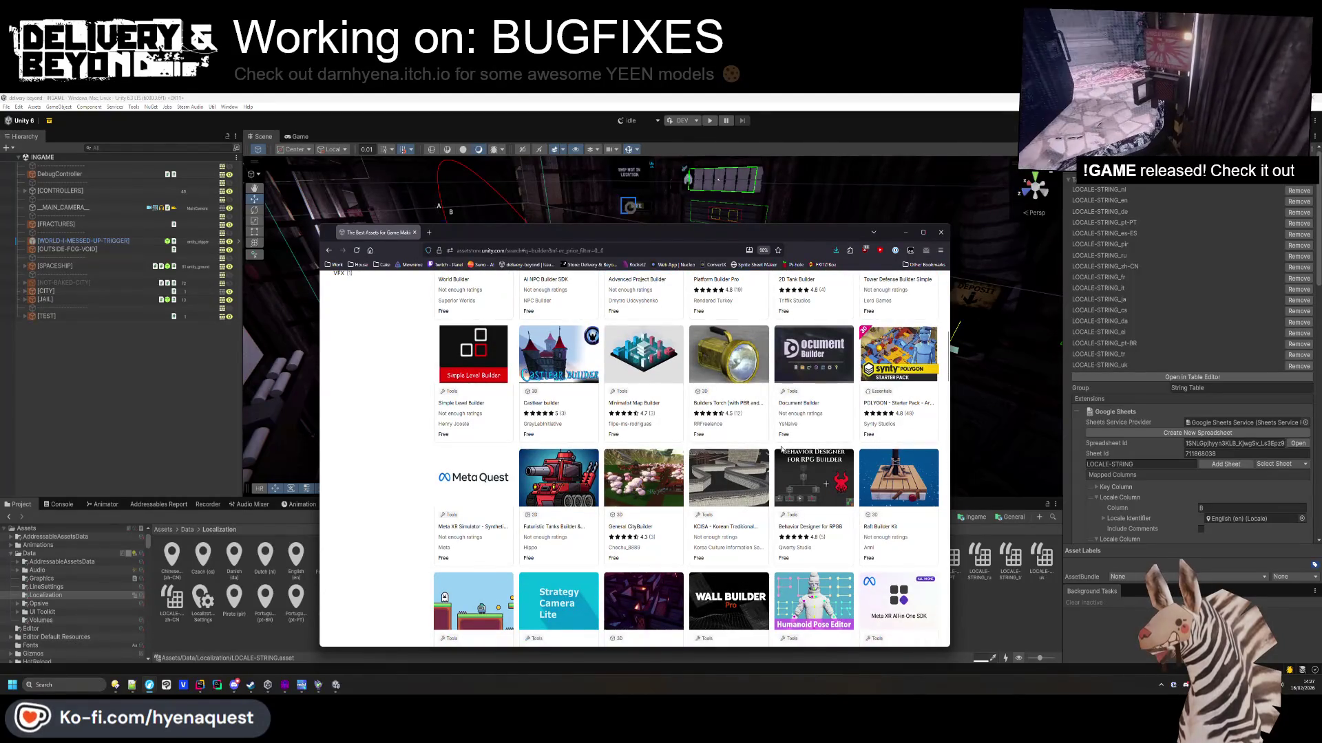
pyautogui.scroll(-4, 789, 455)
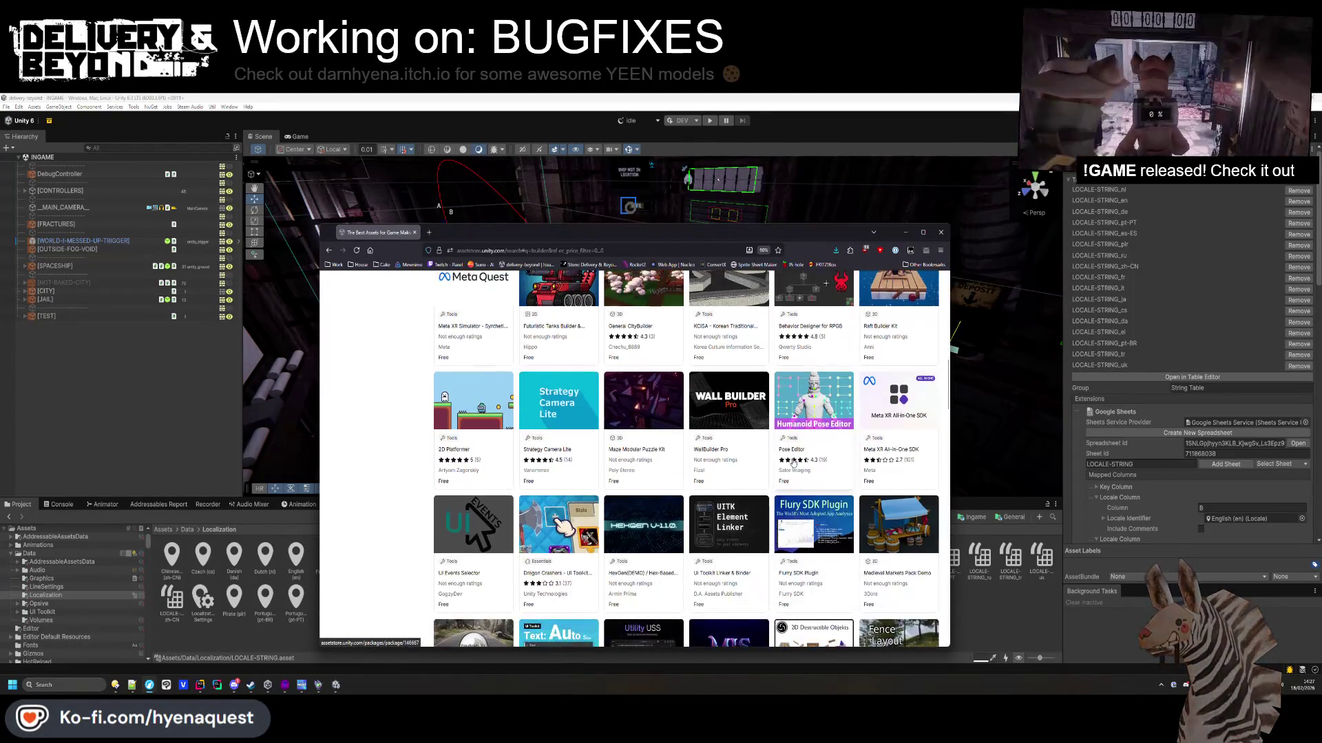
pyautogui.scroll(-4, 790, 471)
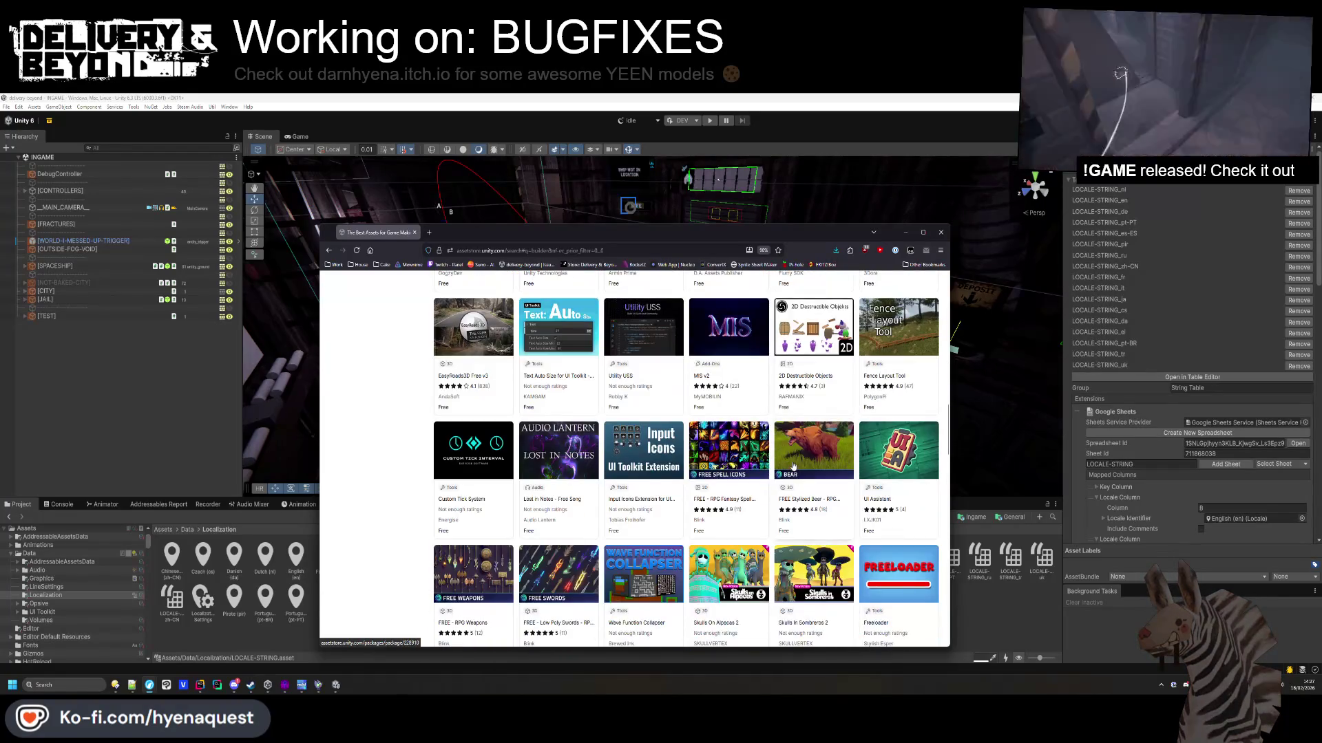
pyautogui.scroll(10, 795, 463)
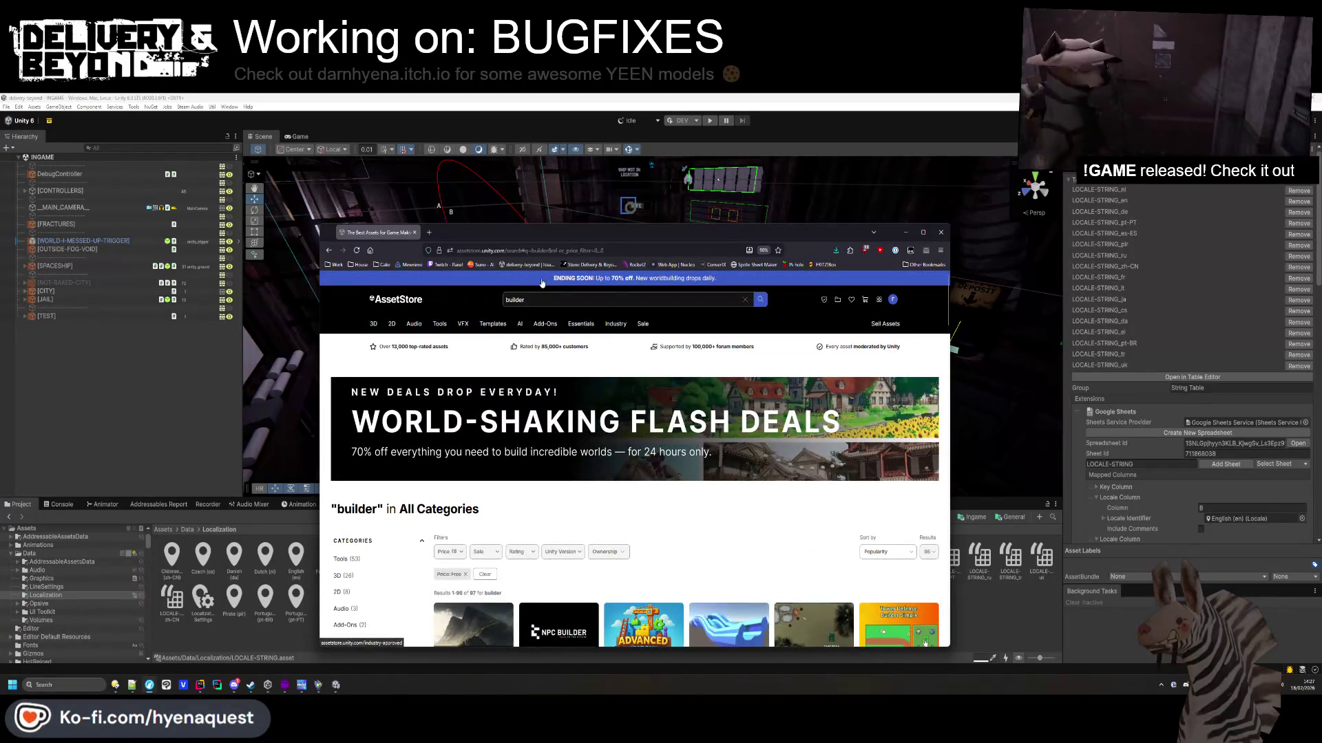
pyautogui.click(414, 233)
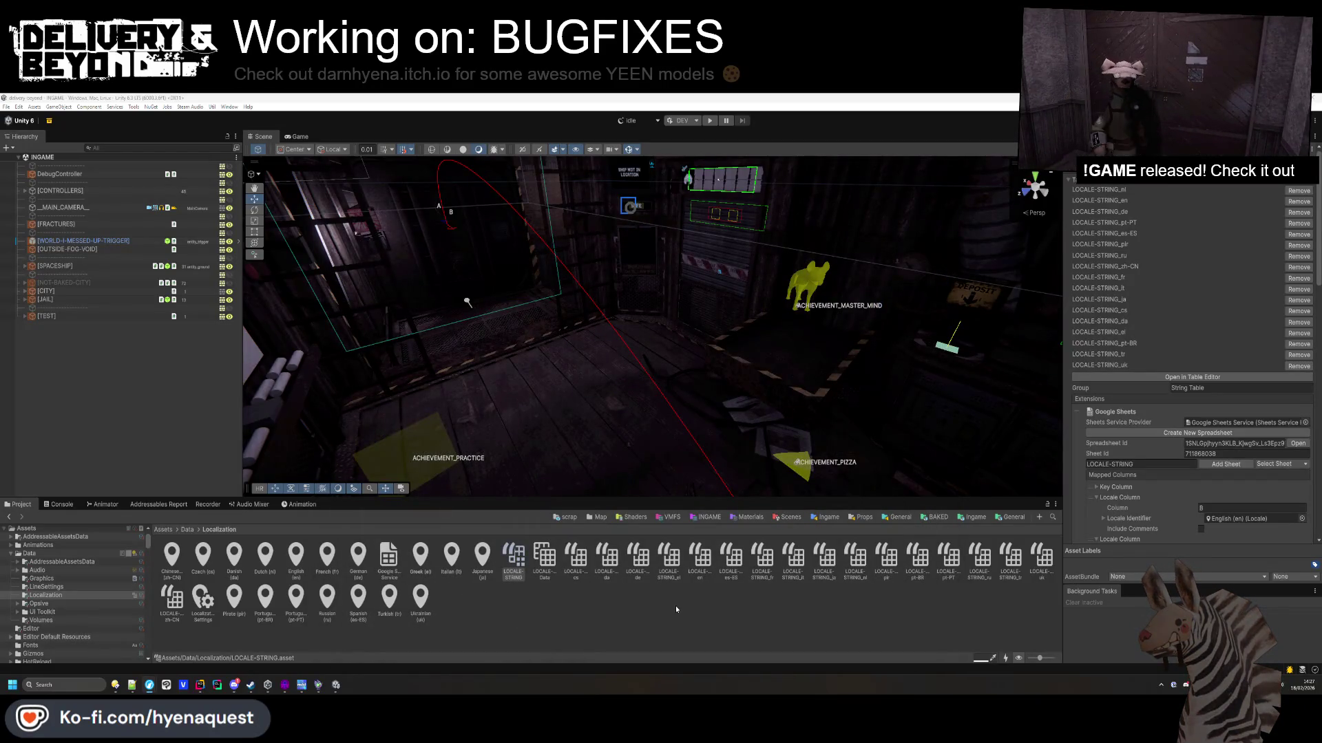
# Load the Crowdin website in a new tab of the DeepL browser window.
pyautogui.hotkey('alt', 'Tab')
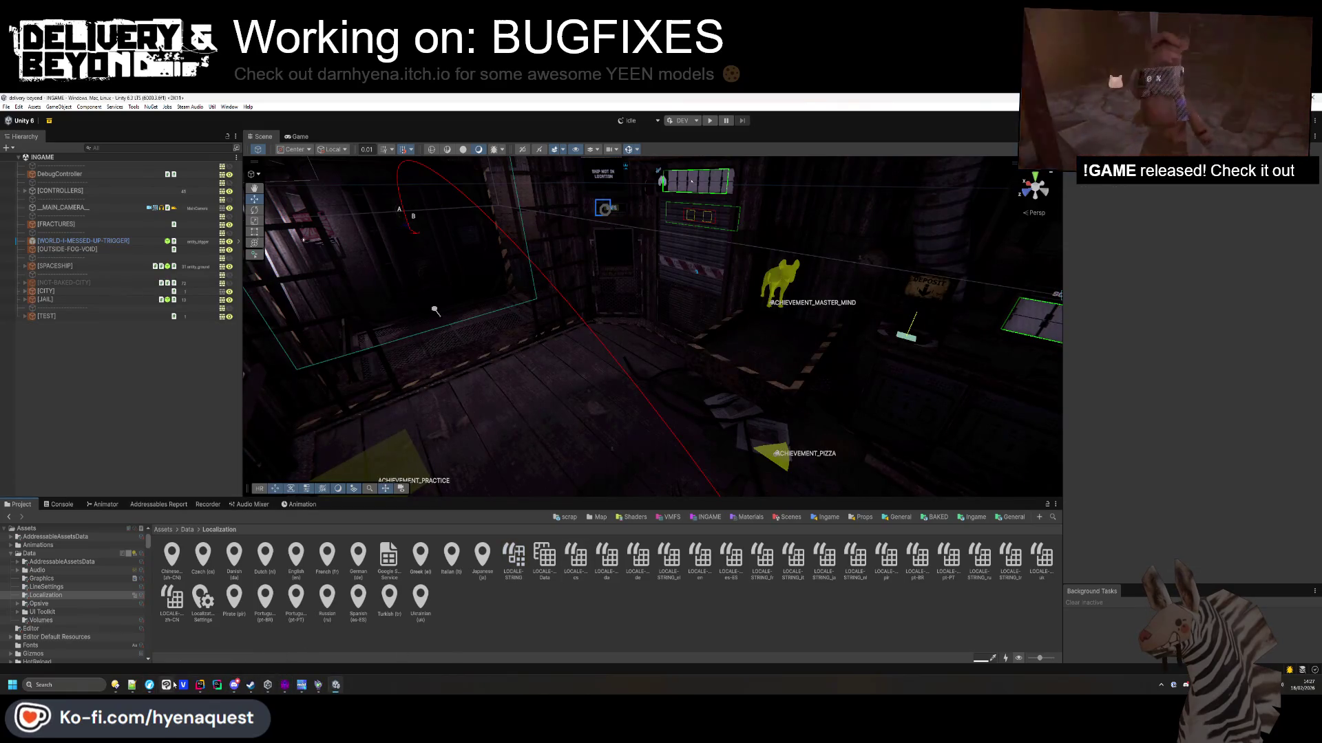
pyautogui.moveTo(166, 685)
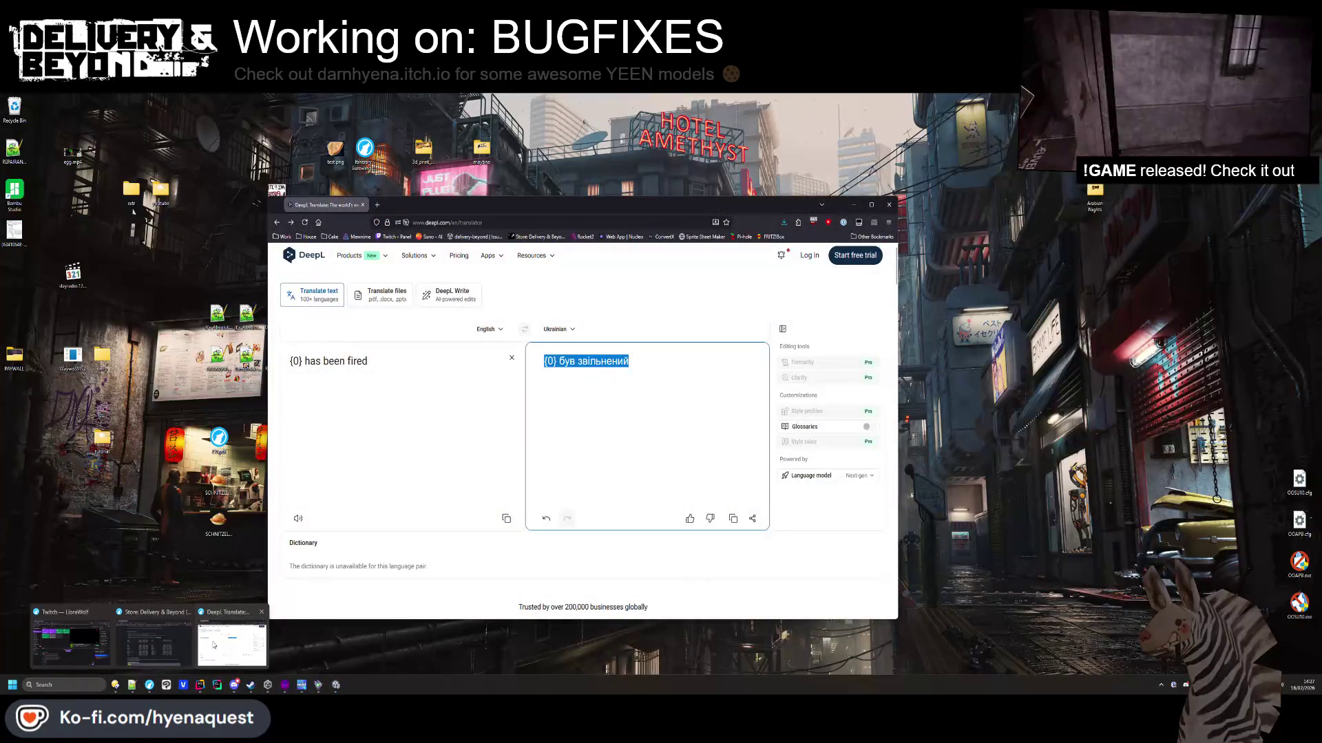
pyautogui.click(232, 643)
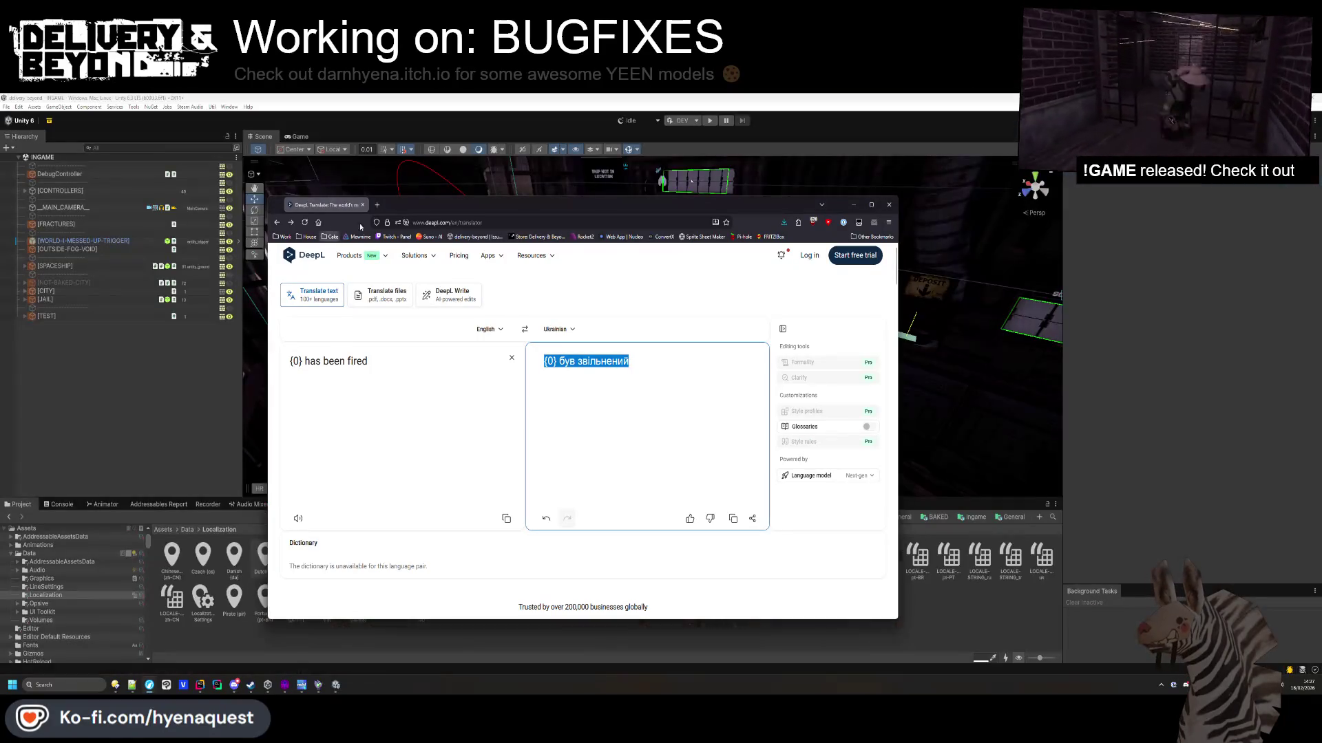
pyautogui.hotkey('ctrl', 't')
pyautogui.write('crowdin.com/')
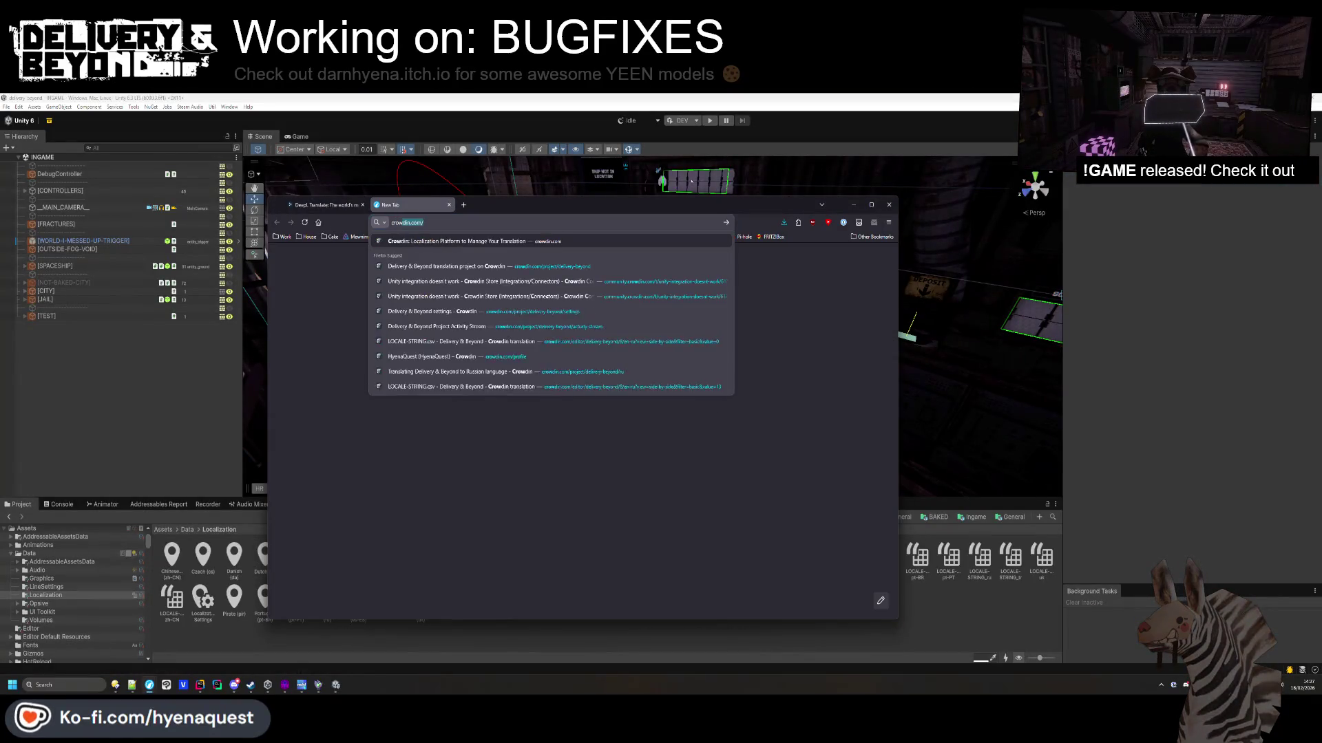
pyautogui.press('Return')
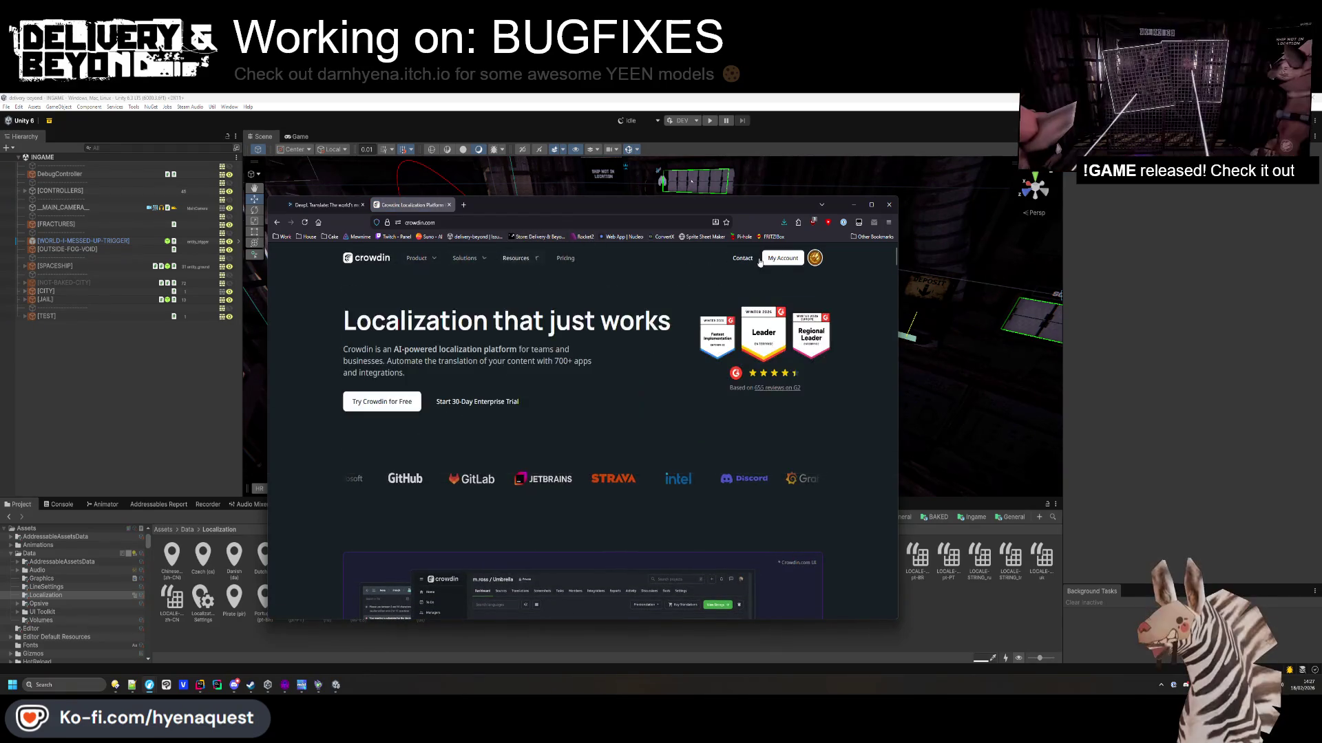
# Review the Delivery & Beyond project's Activity and language progress Dashboard, then return to Unity.
pyautogui.click(783, 258)
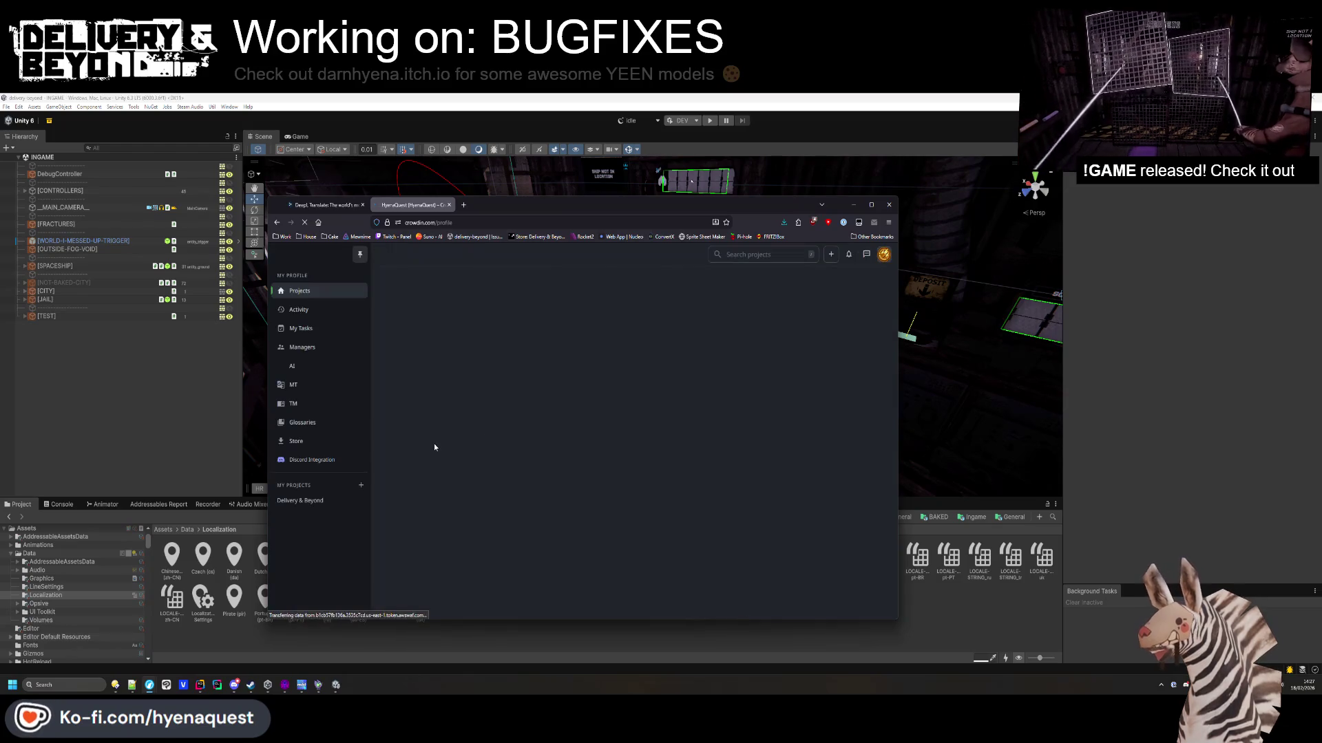
pyautogui.click(497, 329)
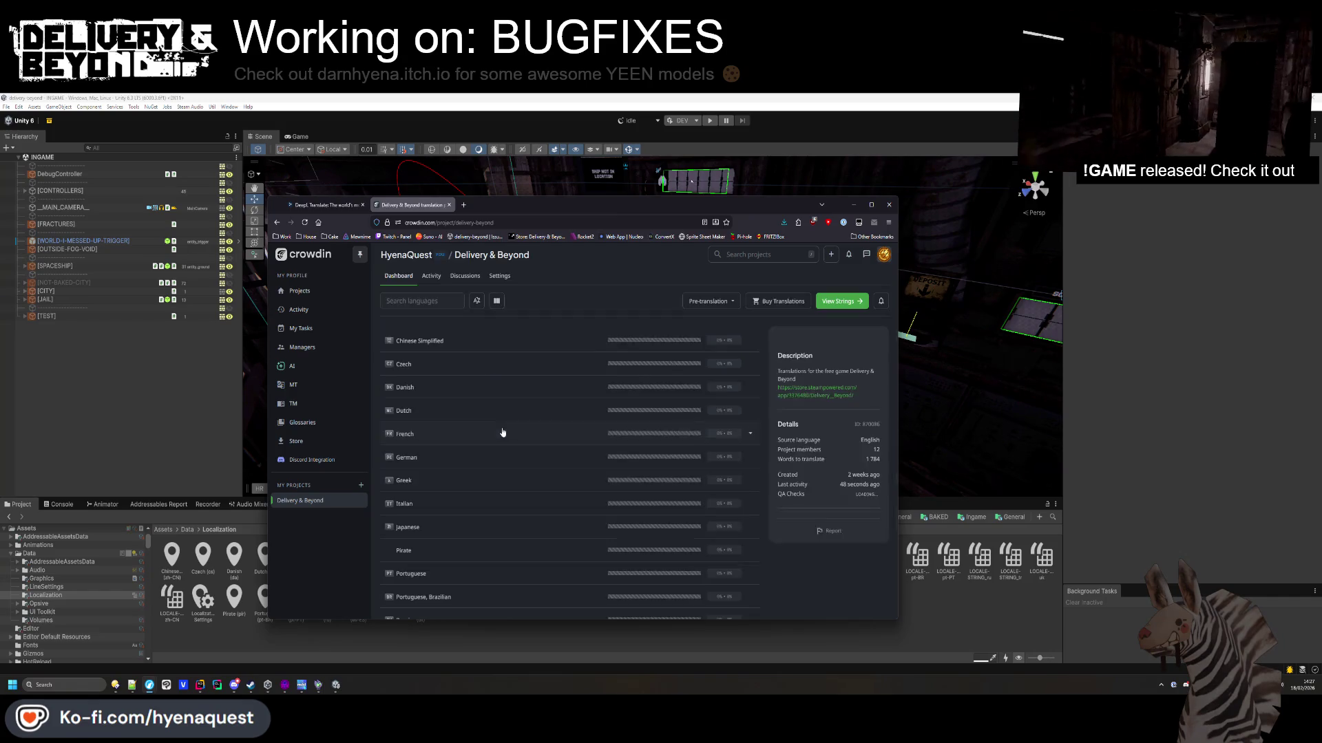
pyautogui.scroll(-3, 551, 543)
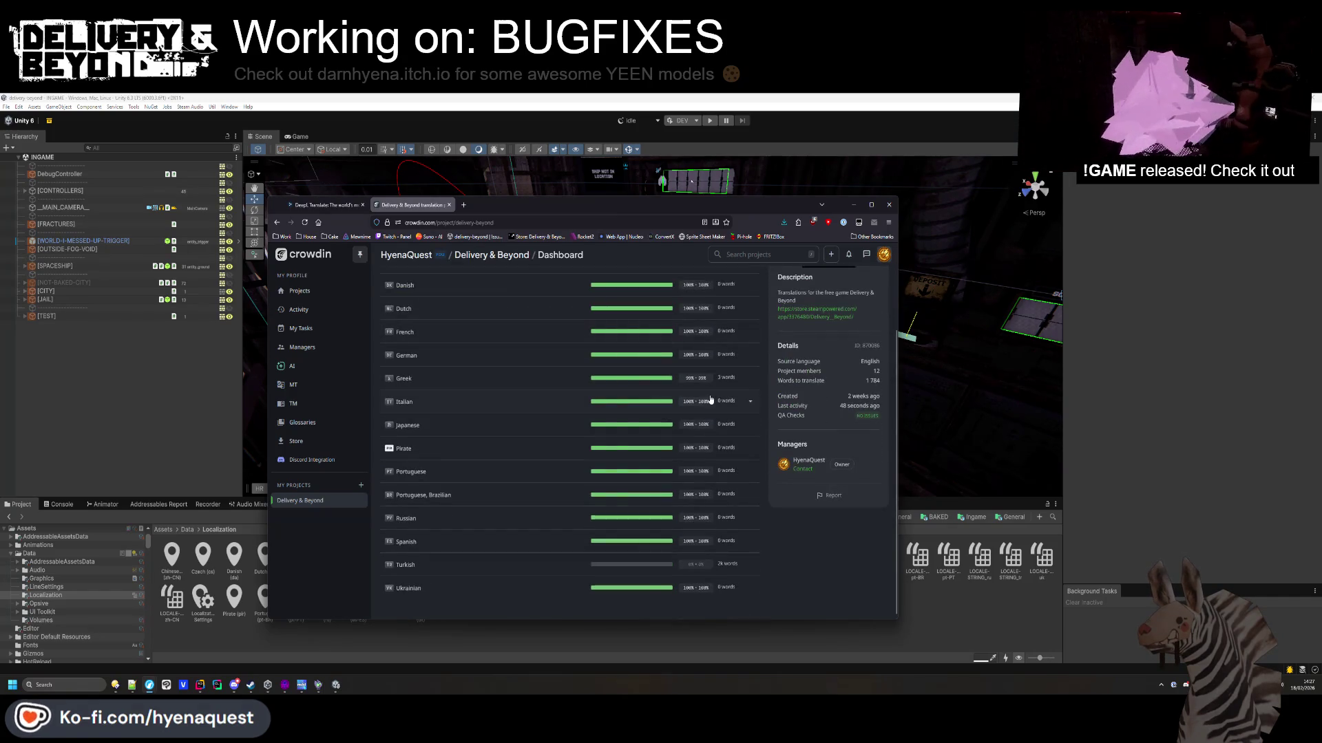
pyautogui.scroll(3, 445, 368)
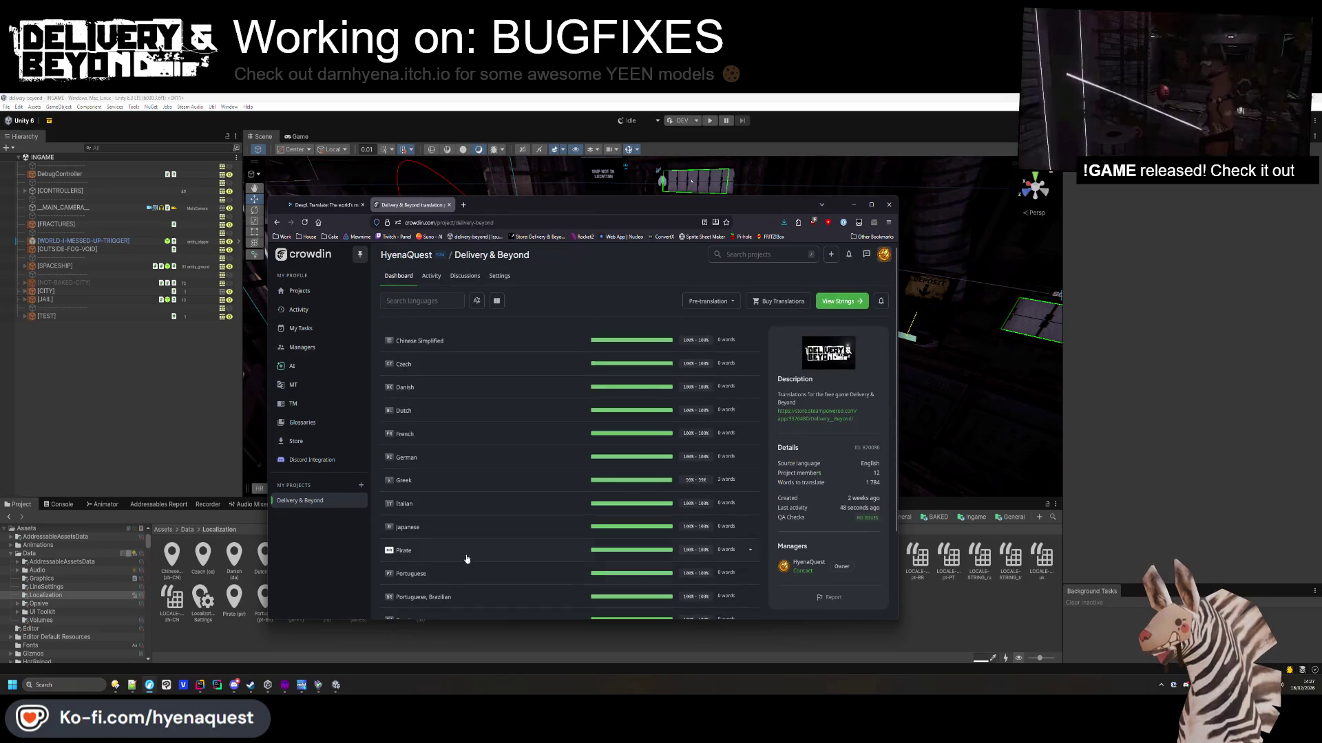
pyautogui.click(431, 276)
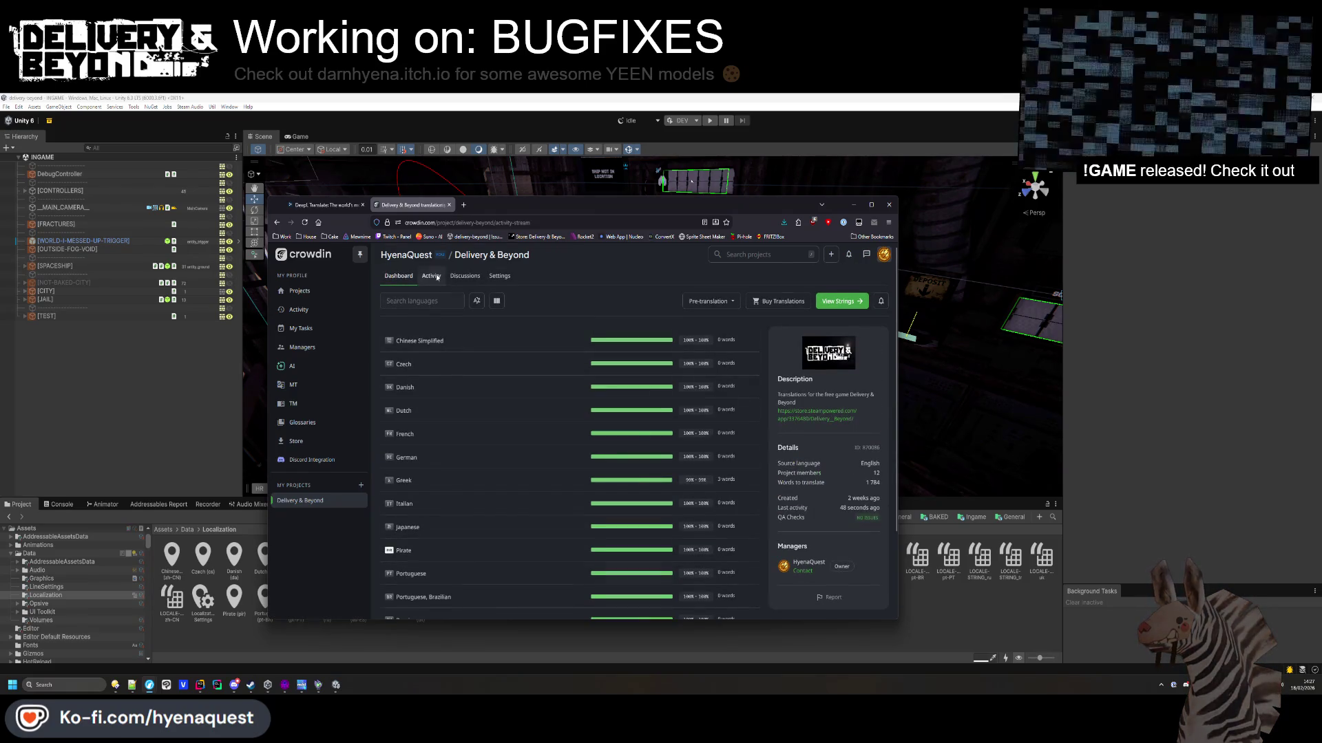
pyautogui.click(398, 276)
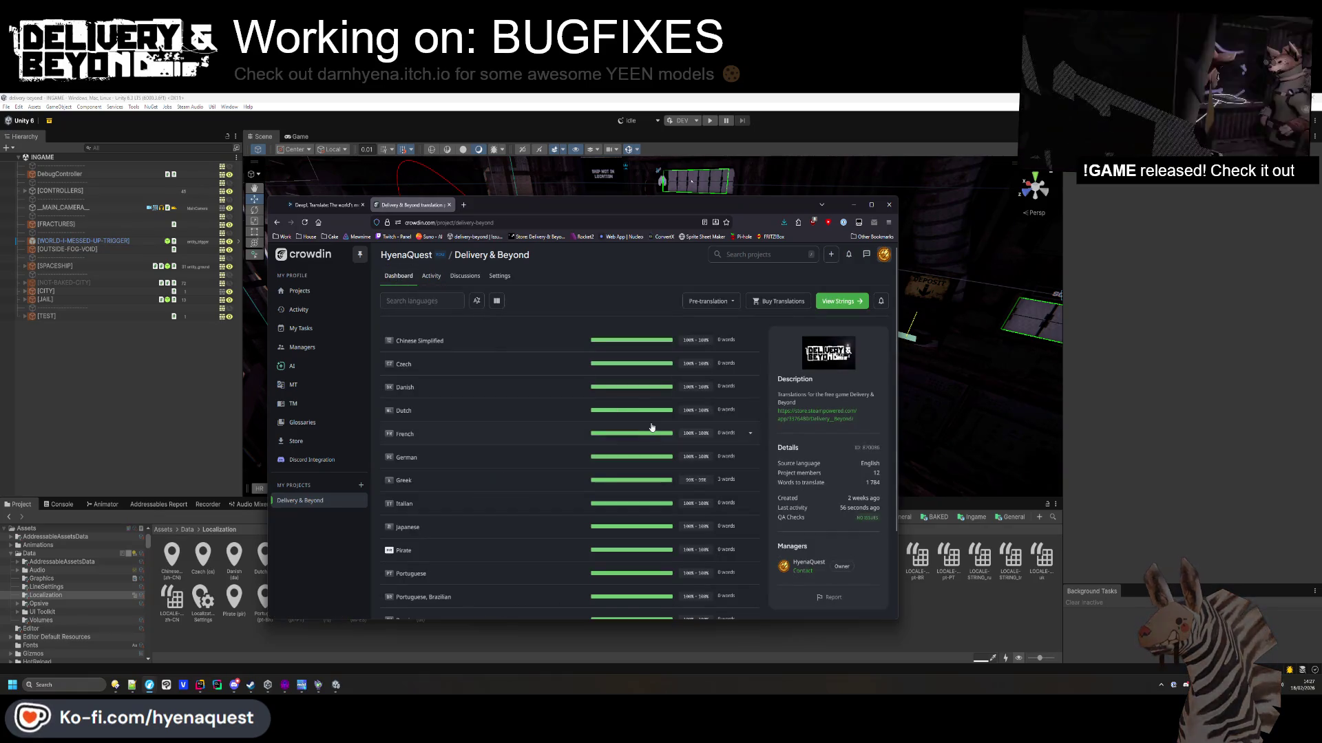
pyautogui.scroll(-2, 651, 430)
pyautogui.scroll(-1, 651, 430)
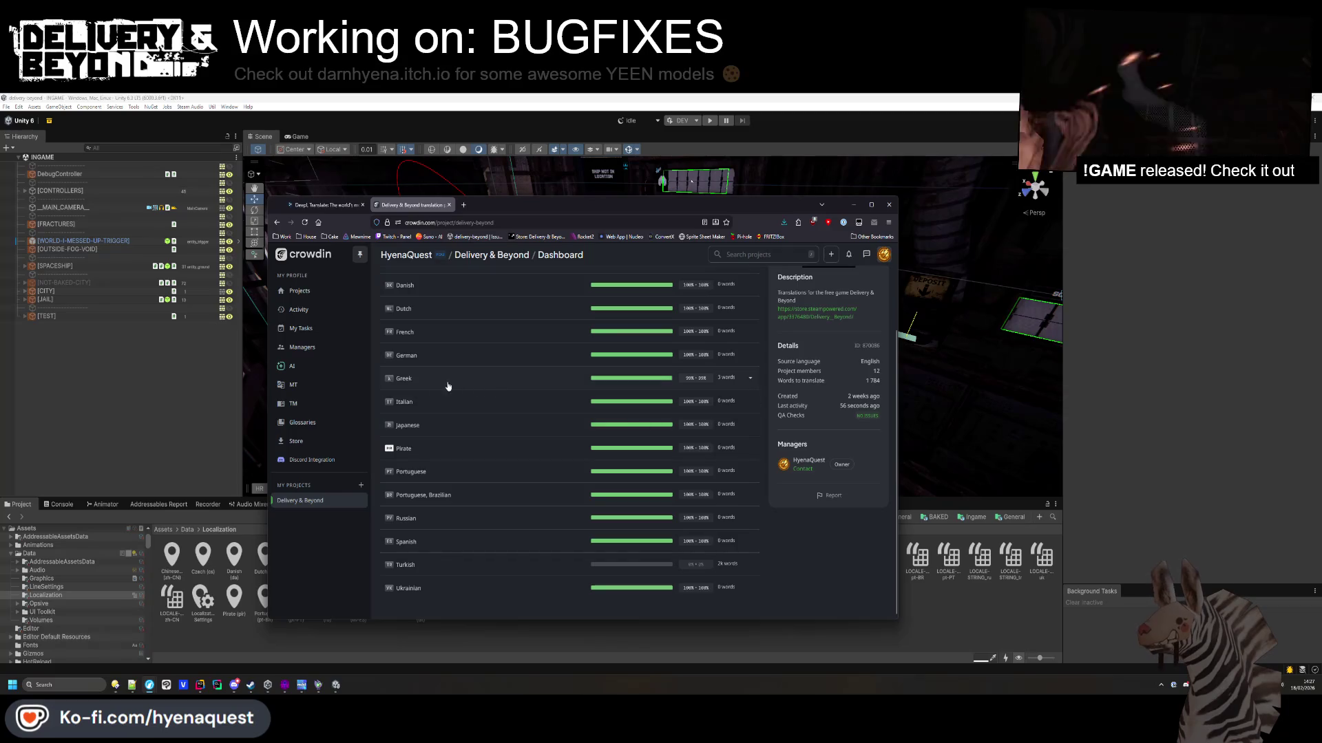
pyautogui.hotkey('alt', 'Tab')
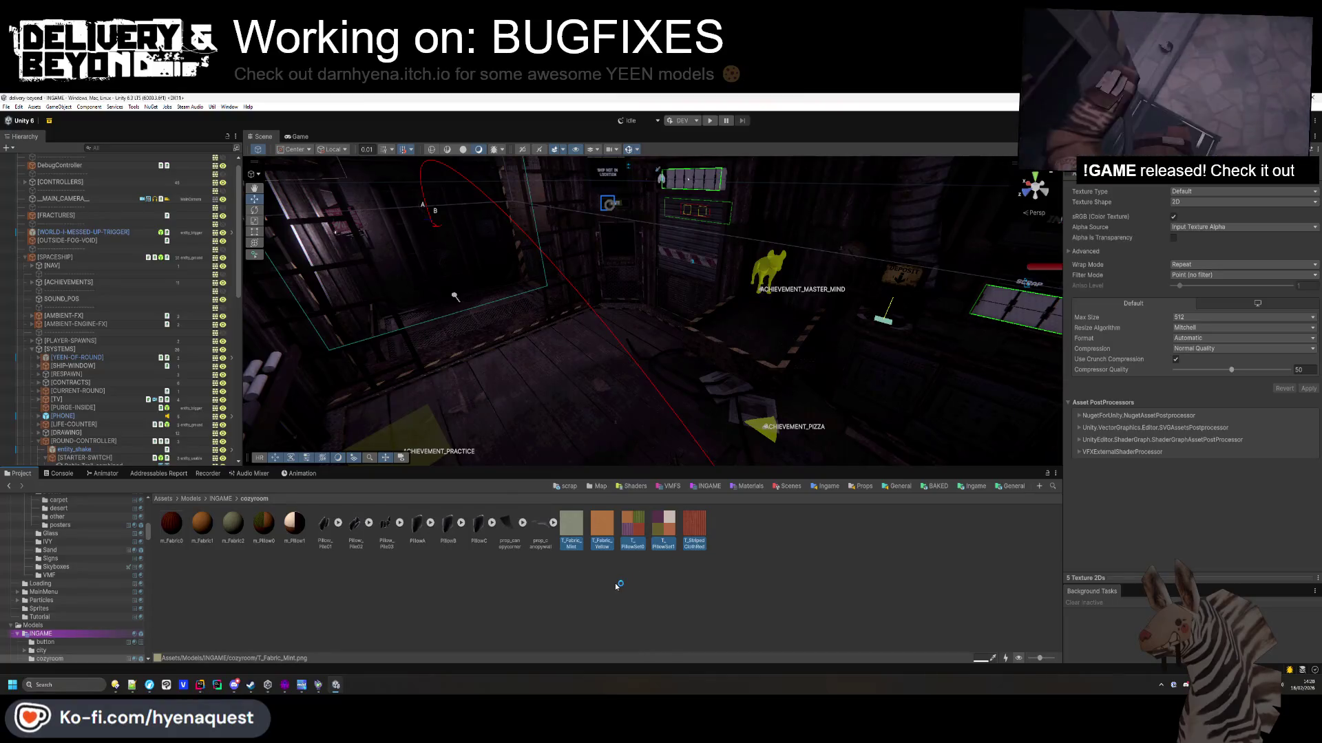
# Browse from the cozyroom models to Templates/Ingame/Entities/Player and open the entity_player prefab.
pyautogui.click(294, 529)
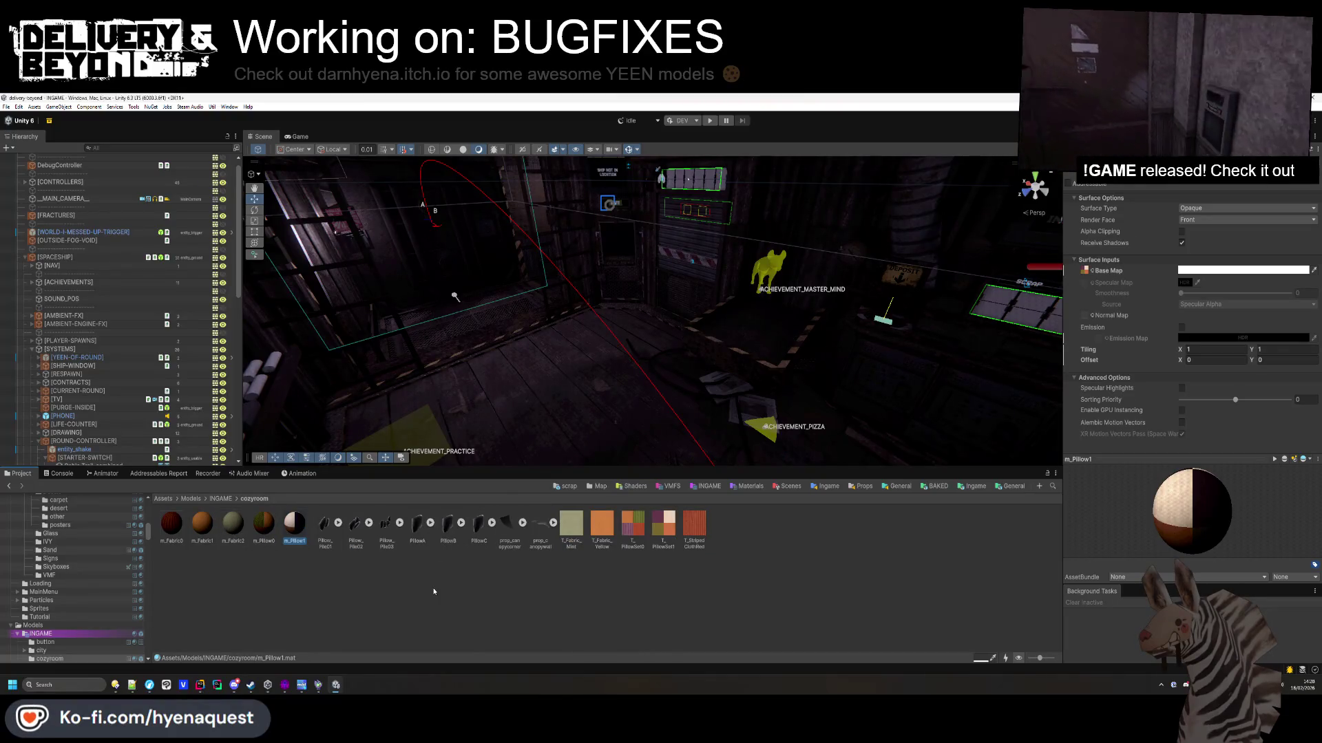
pyautogui.click(708, 486)
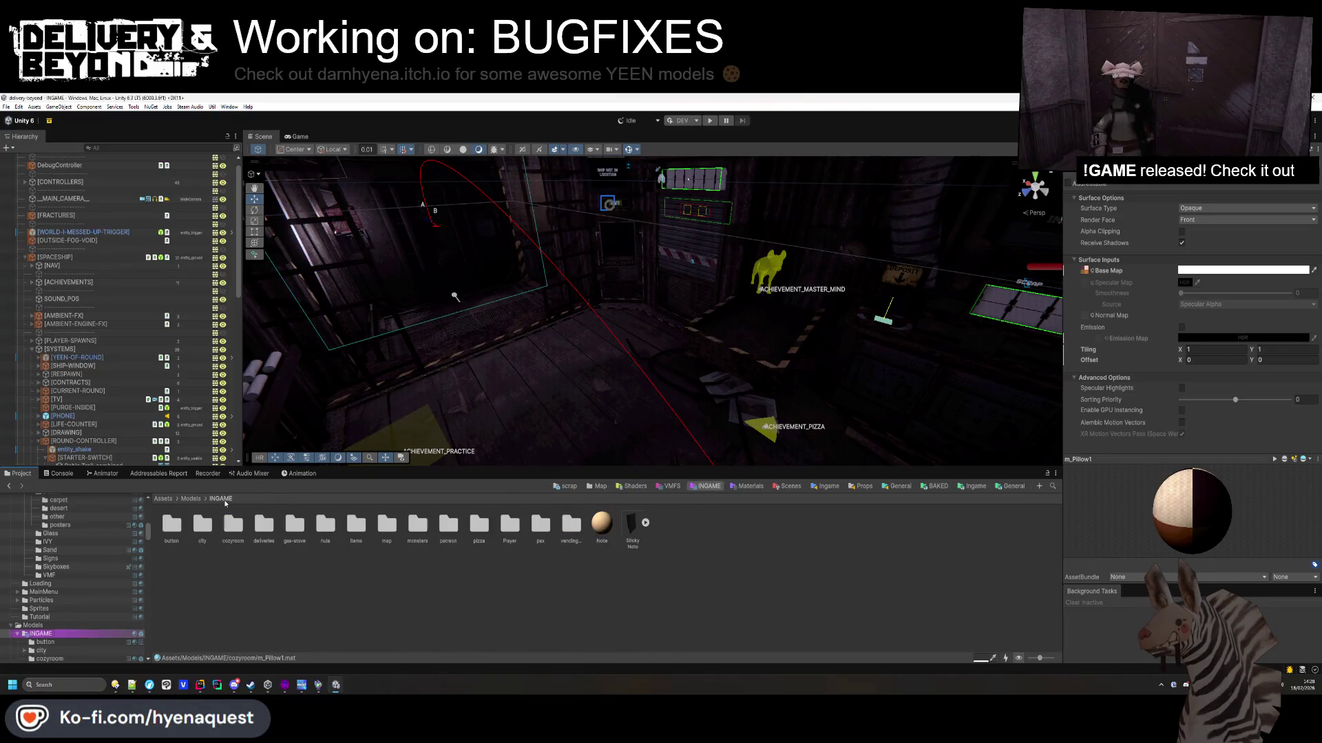
pyautogui.click(611, 532)
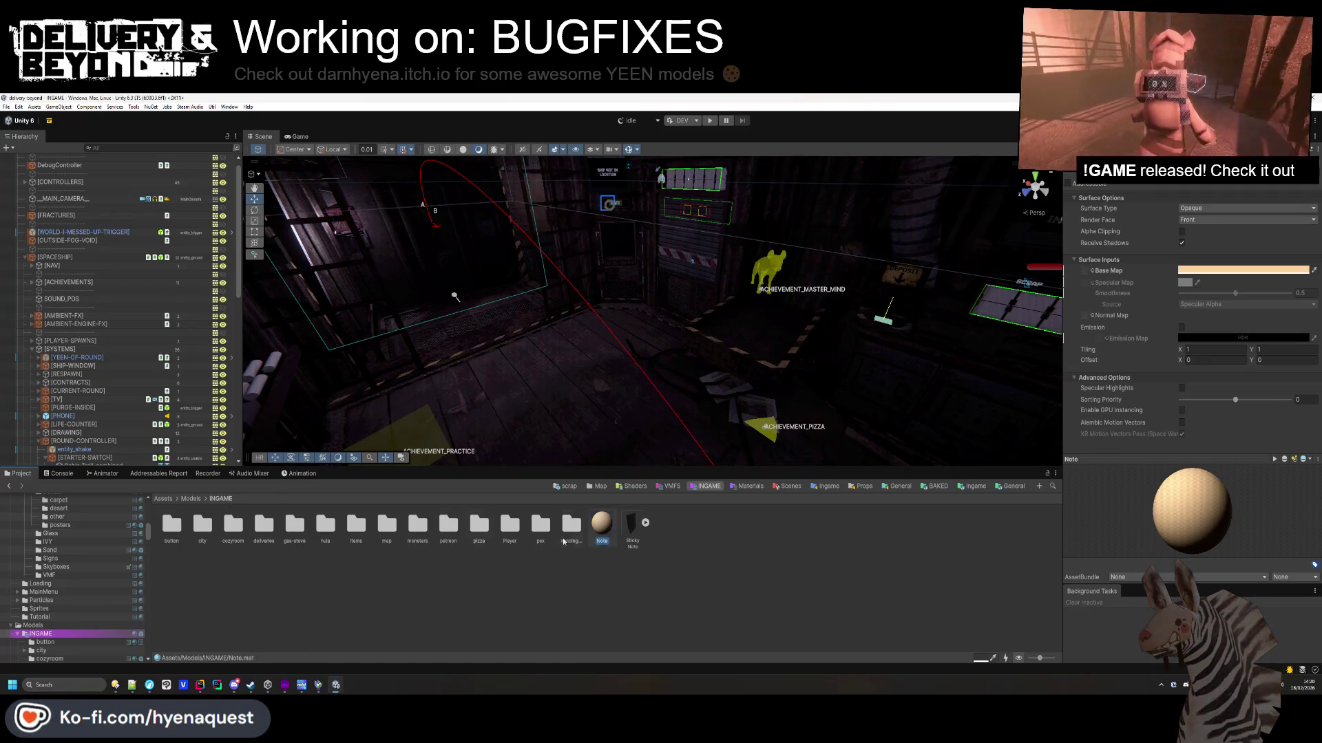
pyautogui.doubleClick(510, 527)
pyautogui.doubleClick(203, 527)
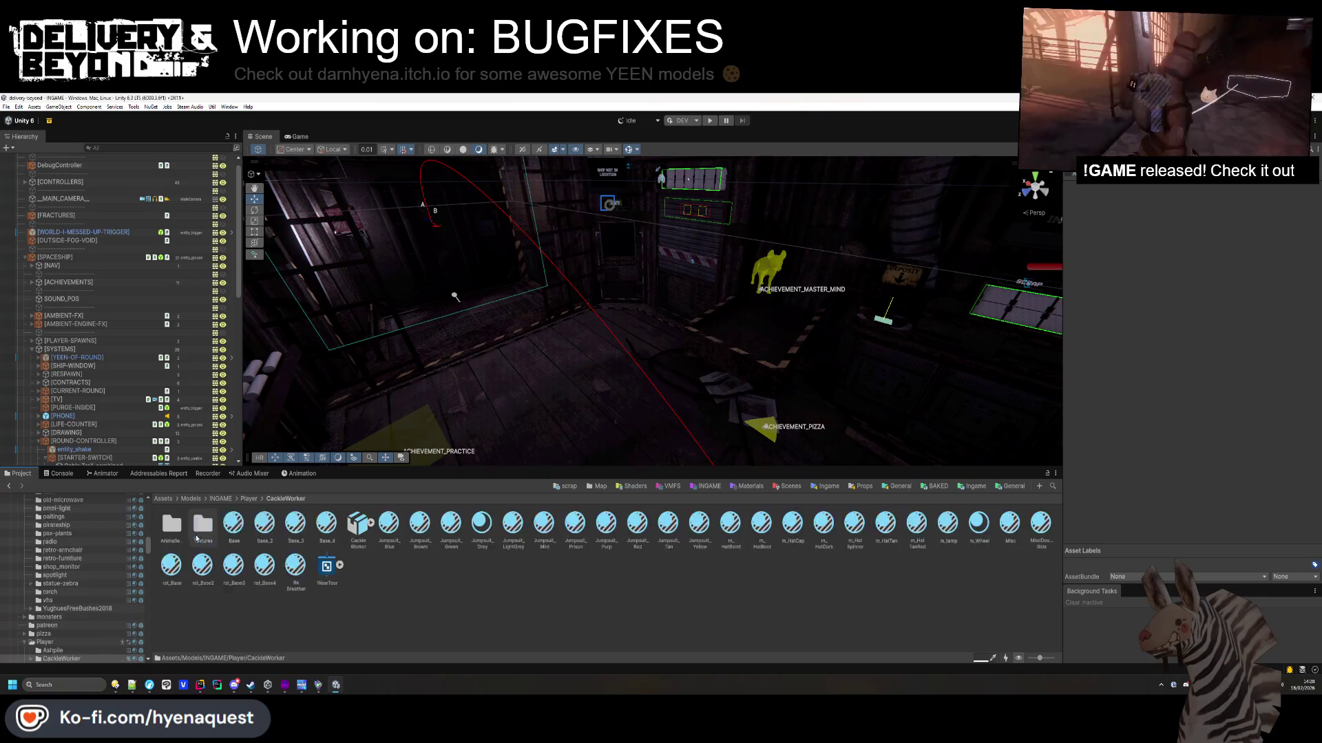
pyautogui.click(233, 566)
pyautogui.click(398, 602)
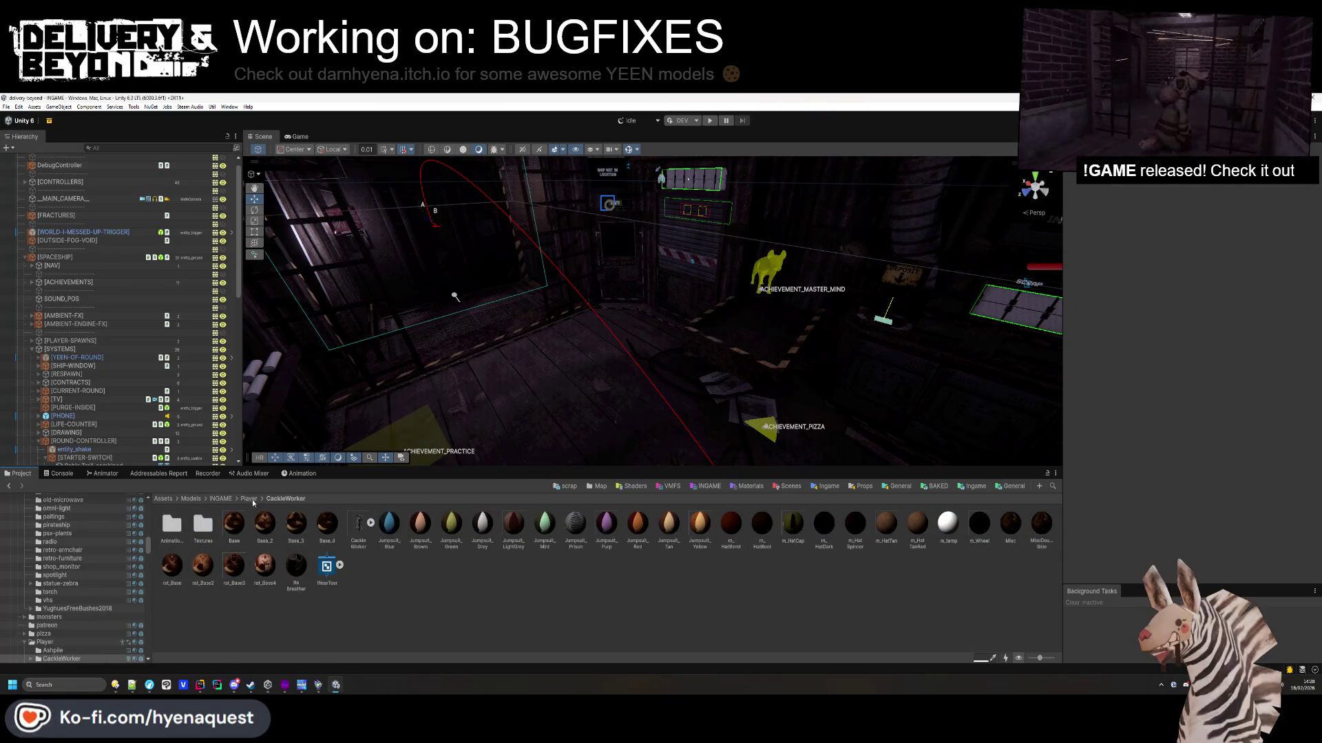
pyautogui.click(976, 487)
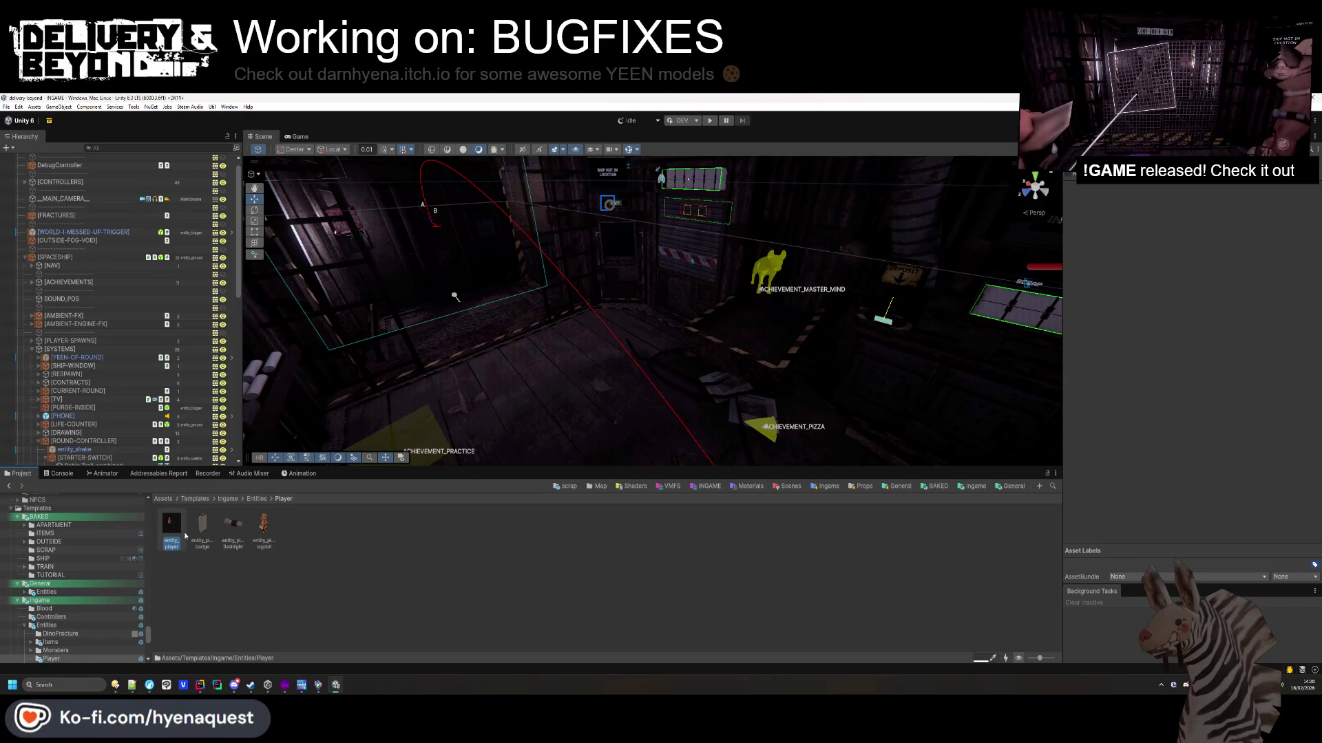
pyautogui.click(185, 537)
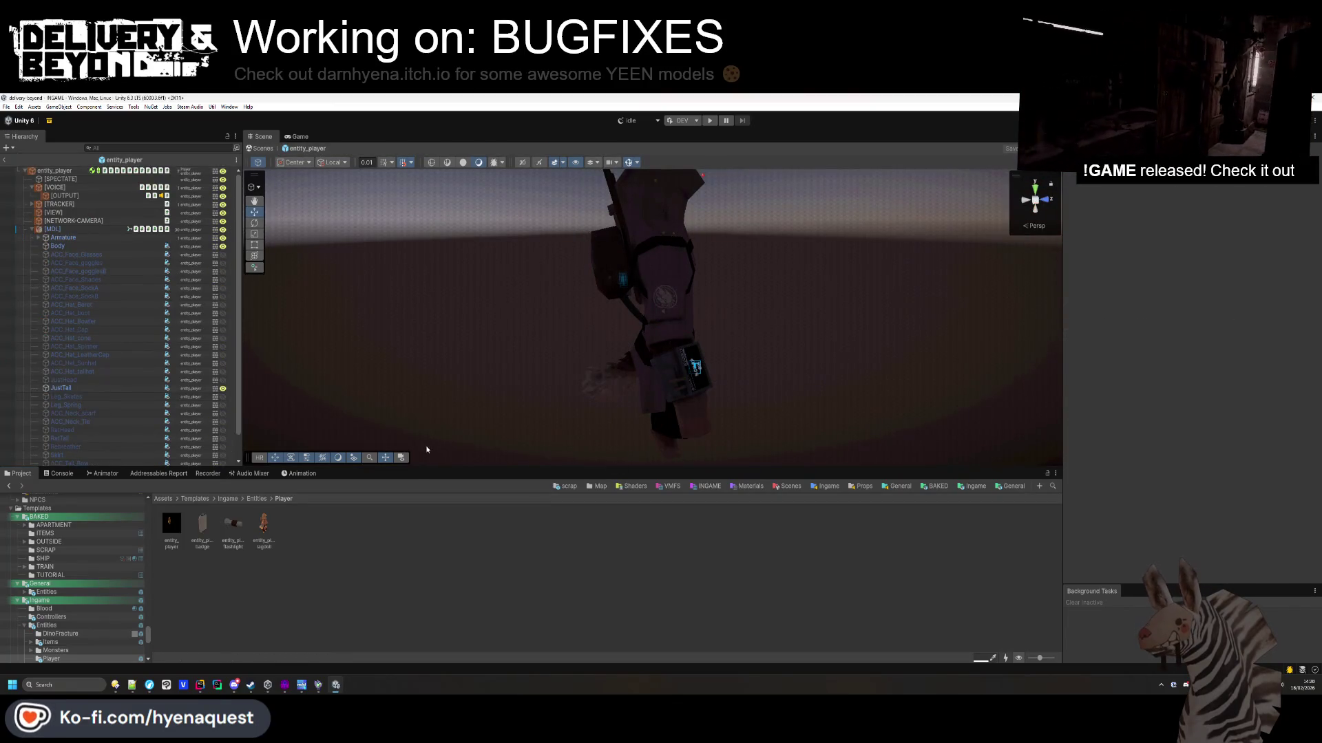
# Select [MDL] and step through the Arm_PHYS, Arm_EMOTE and TOPBODY Animator layers to frame IDLE, WOOP, QUESTION.
pyautogui.click(75, 229)
pyautogui.click(104, 474)
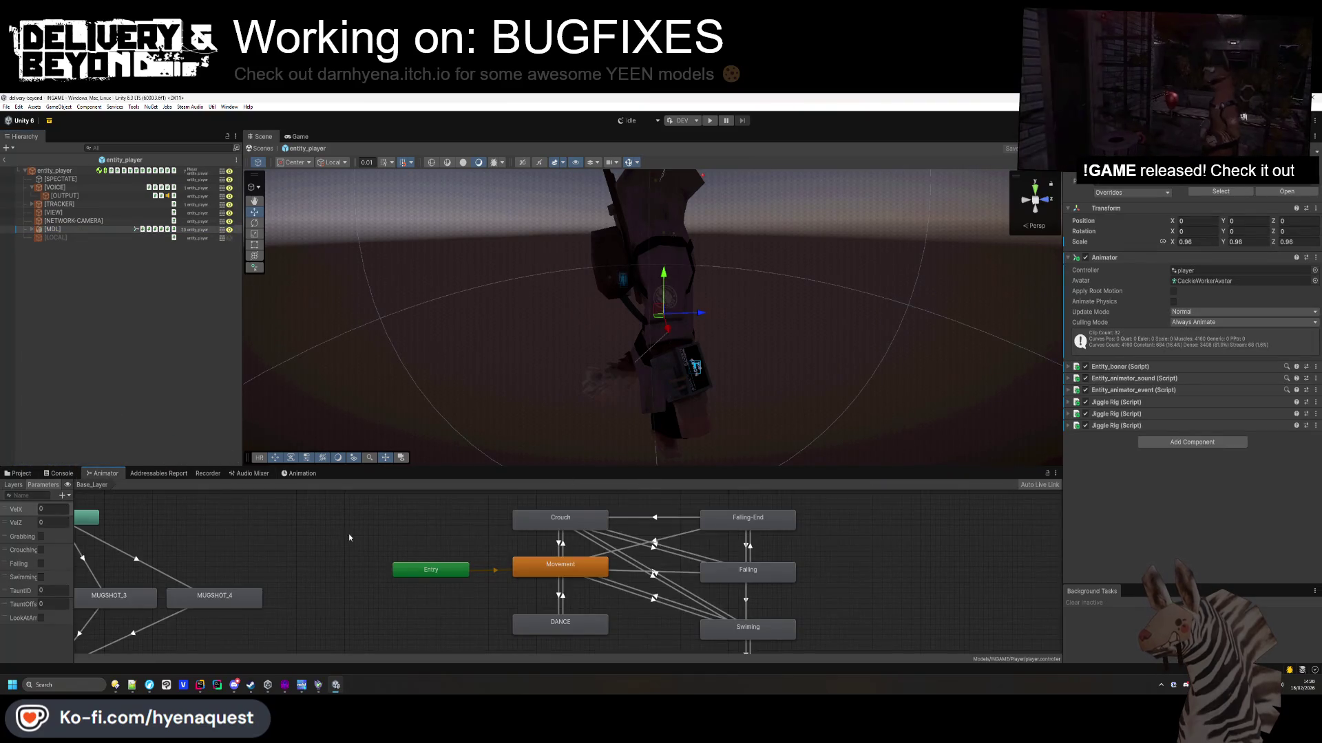
pyautogui.scroll(-3, 586, 506)
pyautogui.moveTo(348, 534)
pyautogui.mouseDown()
pyautogui.moveTo(587, 505)
pyautogui.moveTo(442, 565)
pyautogui.moveTo(417, 554)
pyautogui.mouseUp()
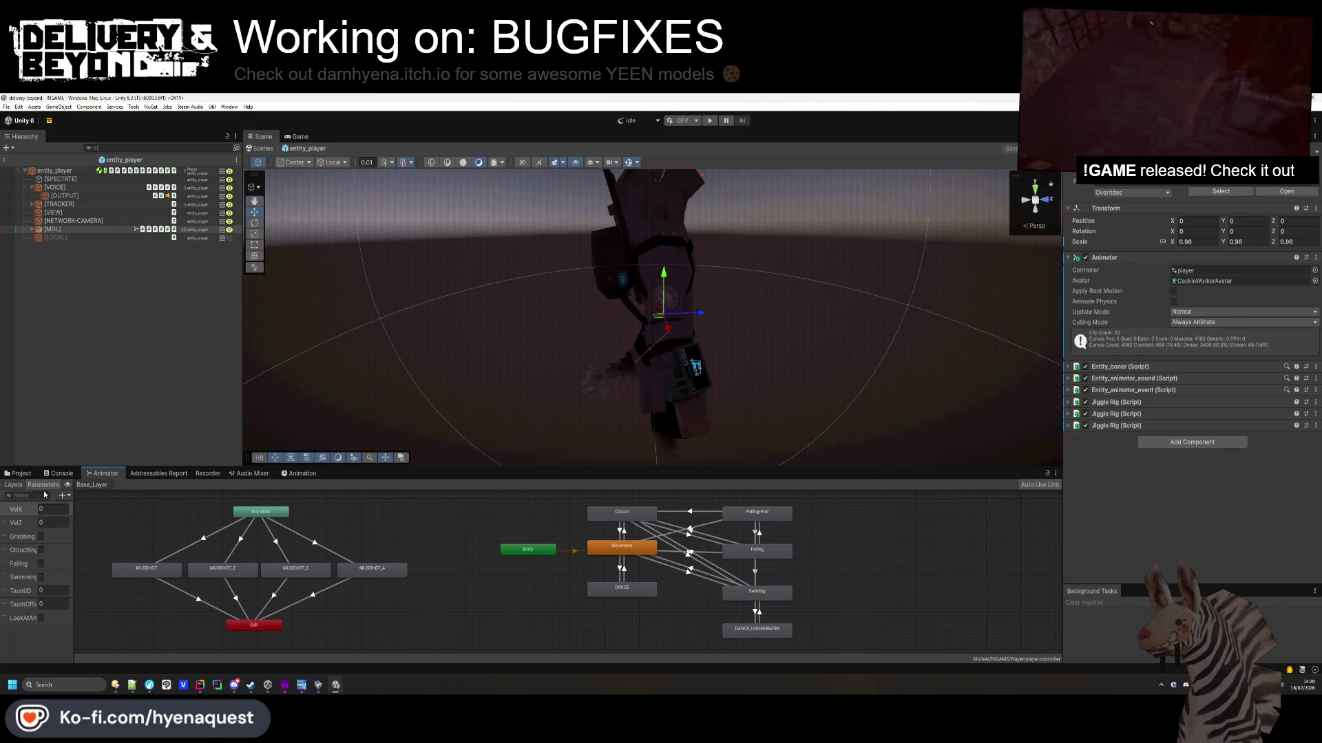
pyautogui.click(14, 485)
pyautogui.click(39, 533)
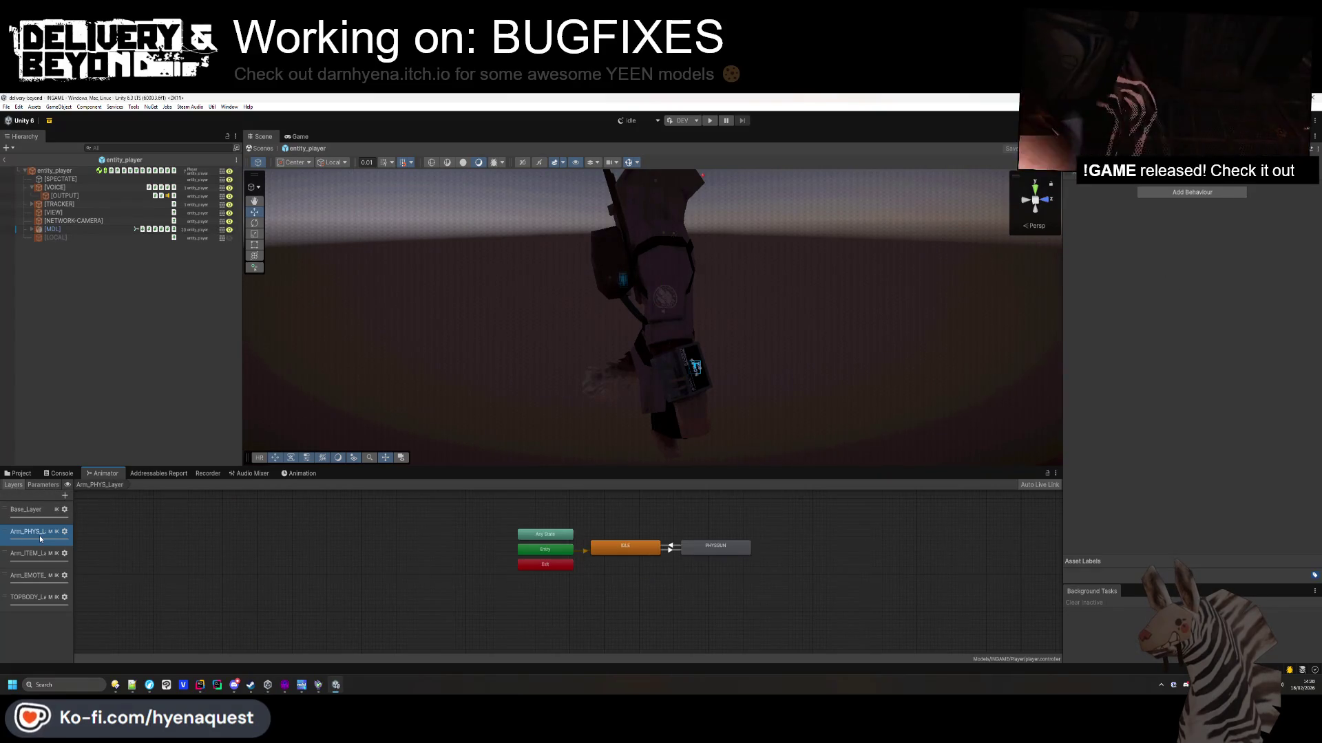
pyautogui.click(32, 577)
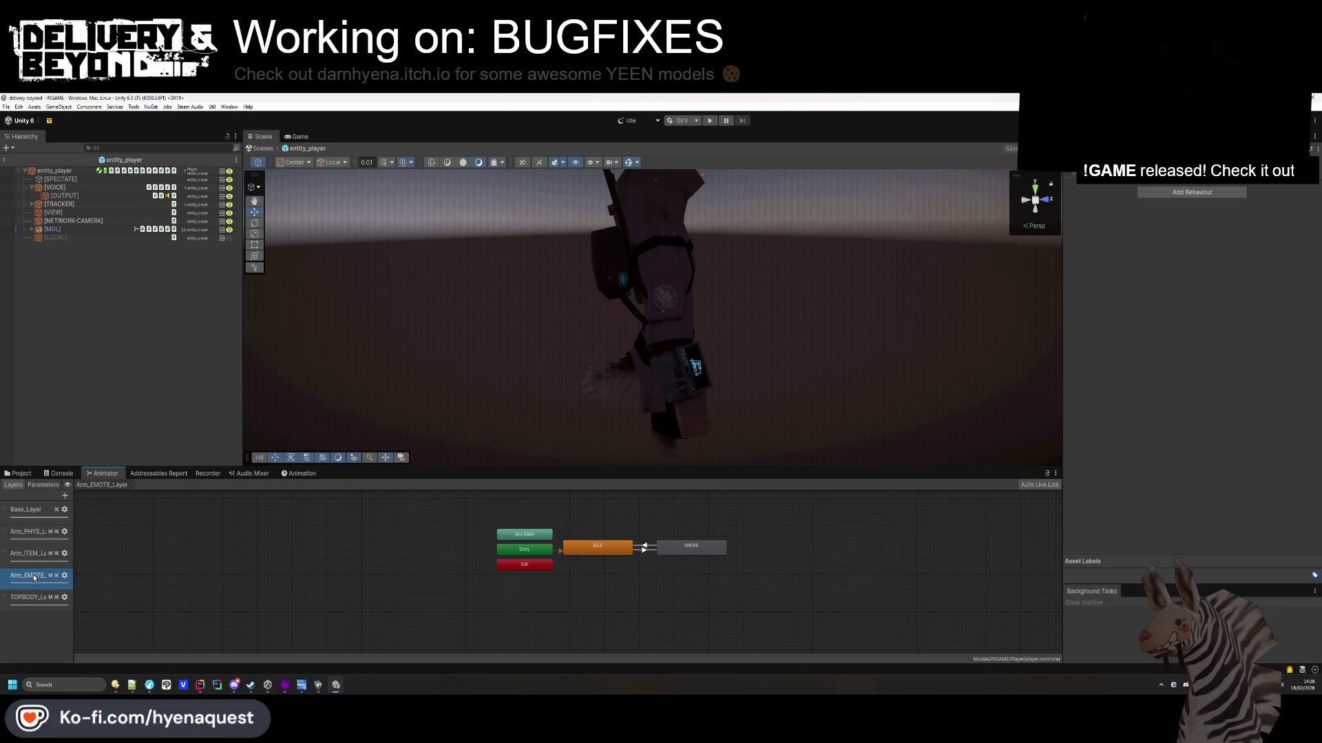
pyautogui.click(28, 606)
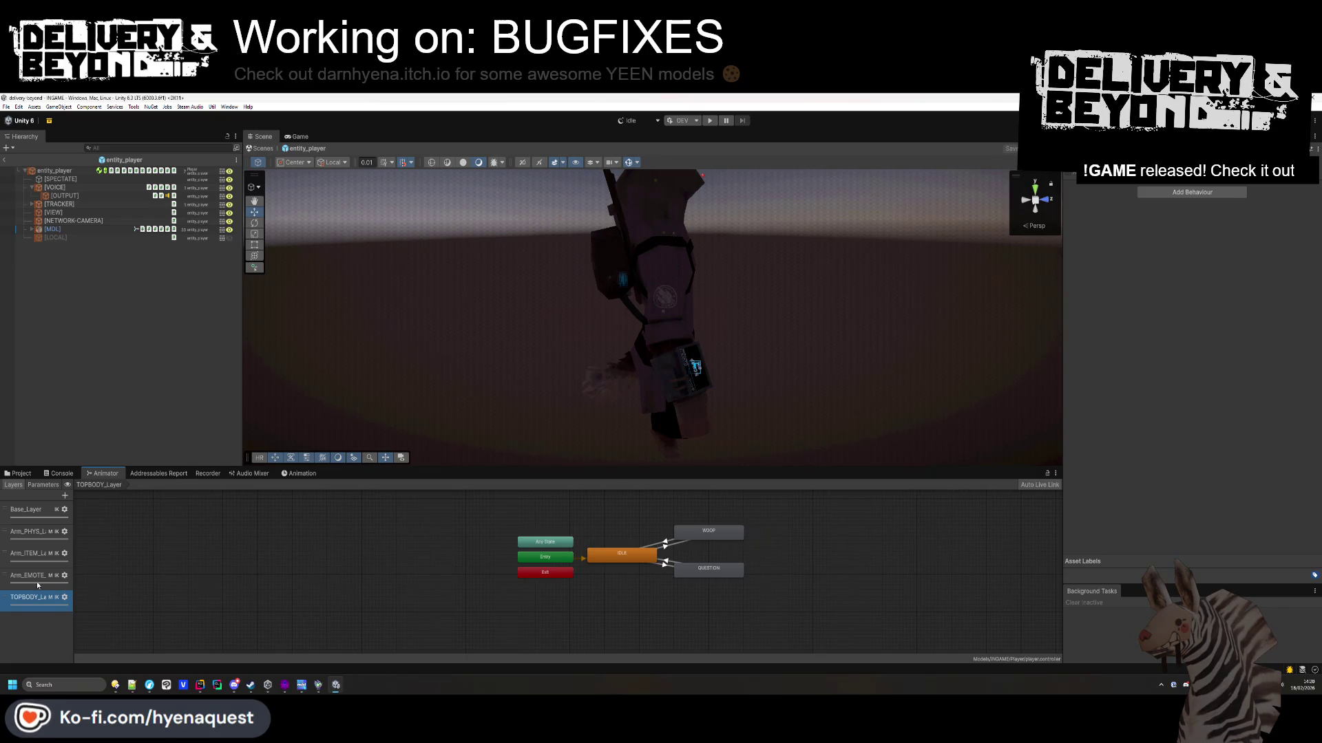
pyautogui.scroll(5, 747, 527)
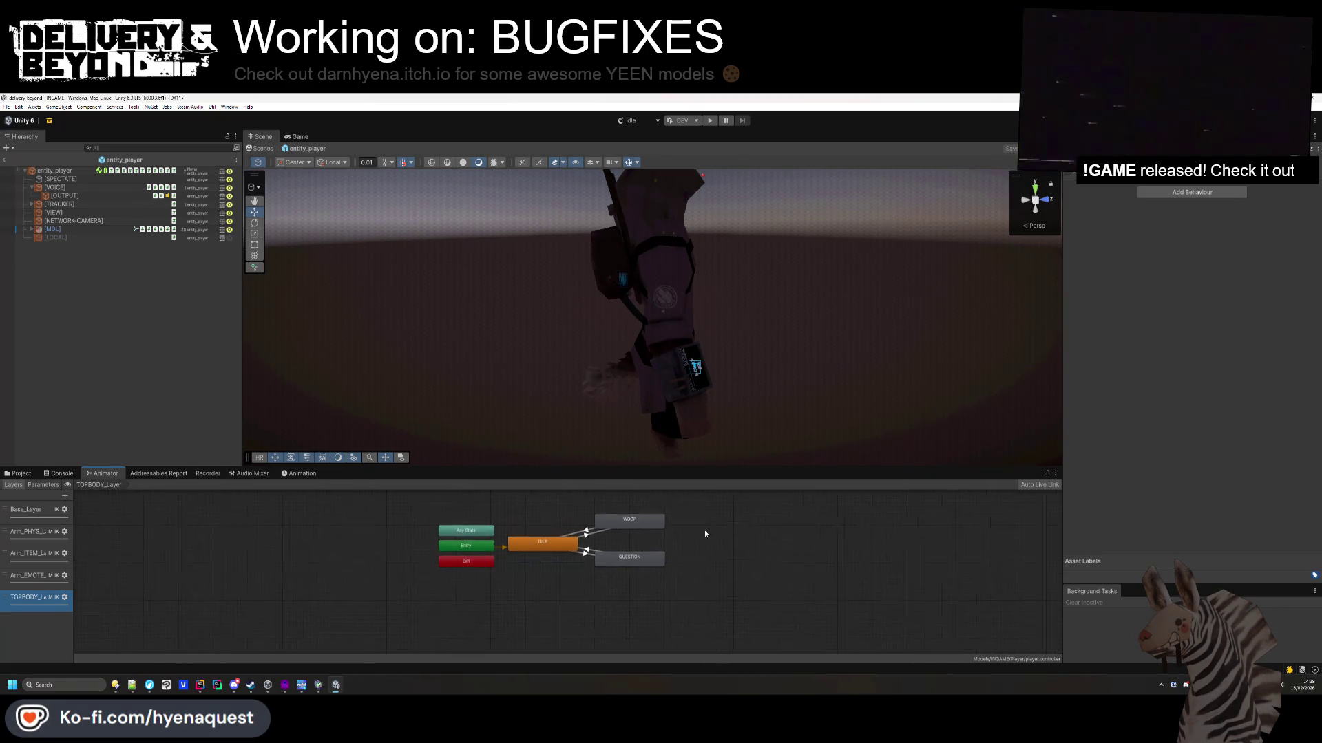
pyautogui.moveTo(604, 584); pyautogui.dragTo(549, 613)
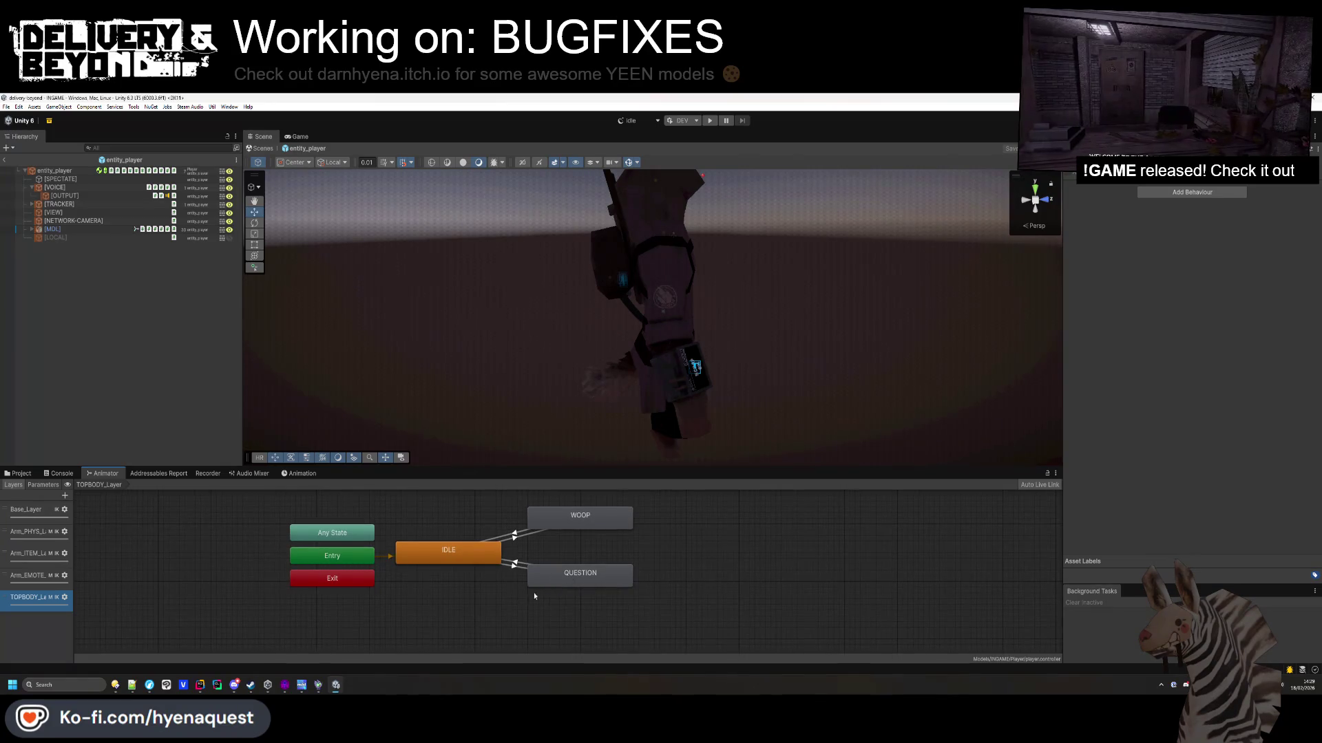
# Create an empty state in the TOPBODY graph and search its Motion list for eat clips.
pyautogui.rightClick(534, 596)
pyautogui.moveTo(571, 611)
pyautogui.click(632, 612)
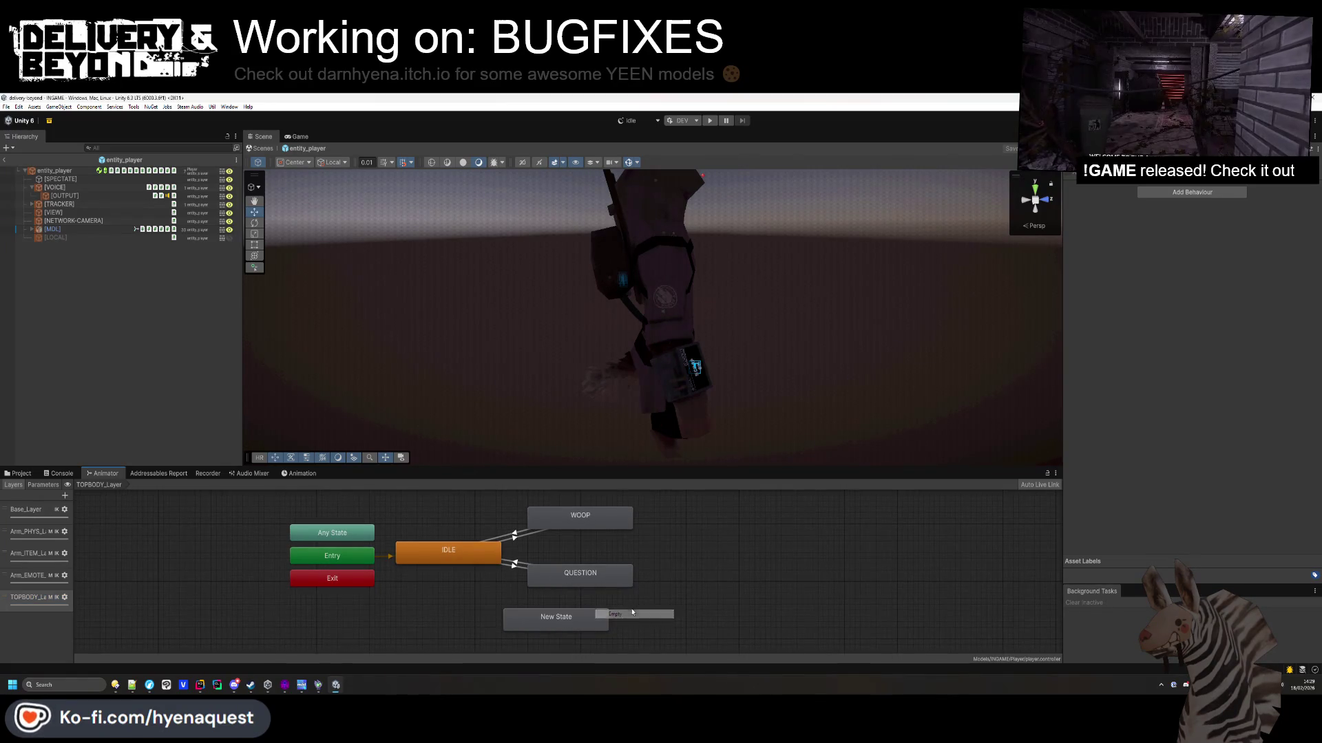
pyautogui.click(1314, 188)
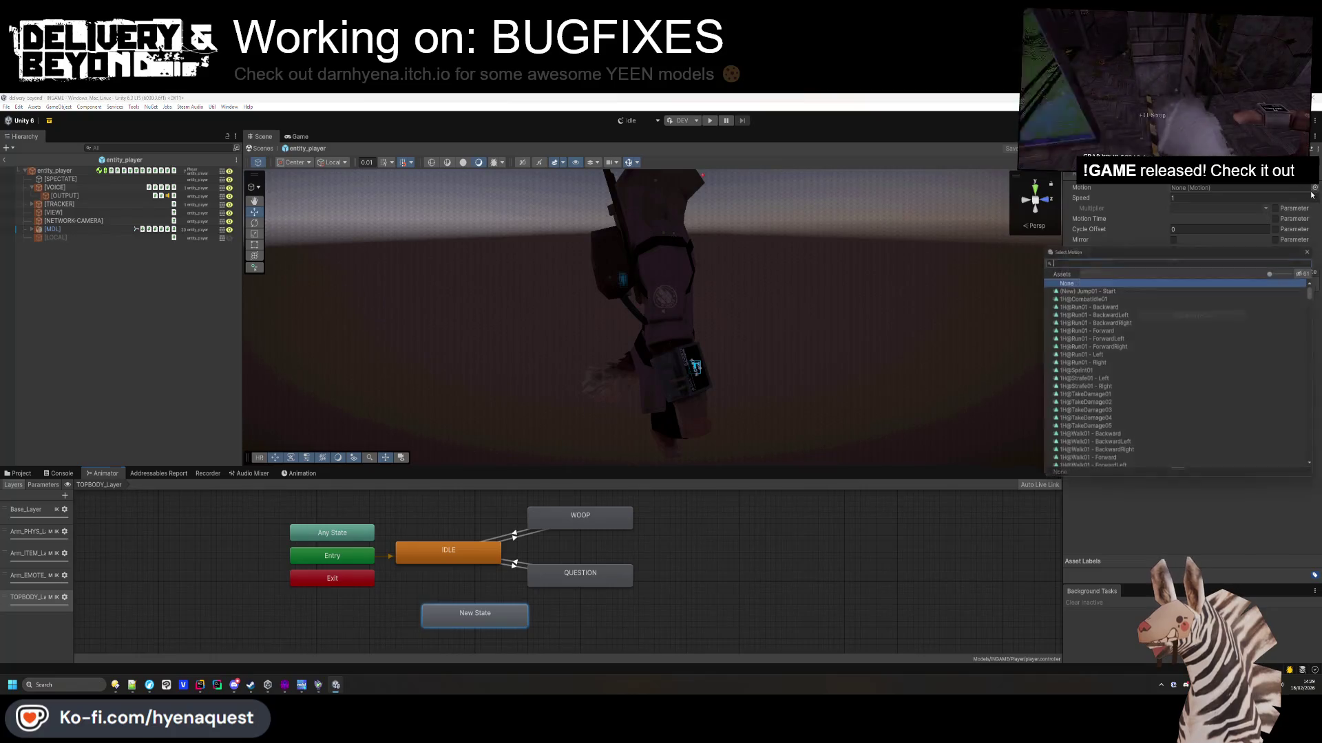
pyautogui.press('BackSpace')
pyautogui.press('BackSpace')
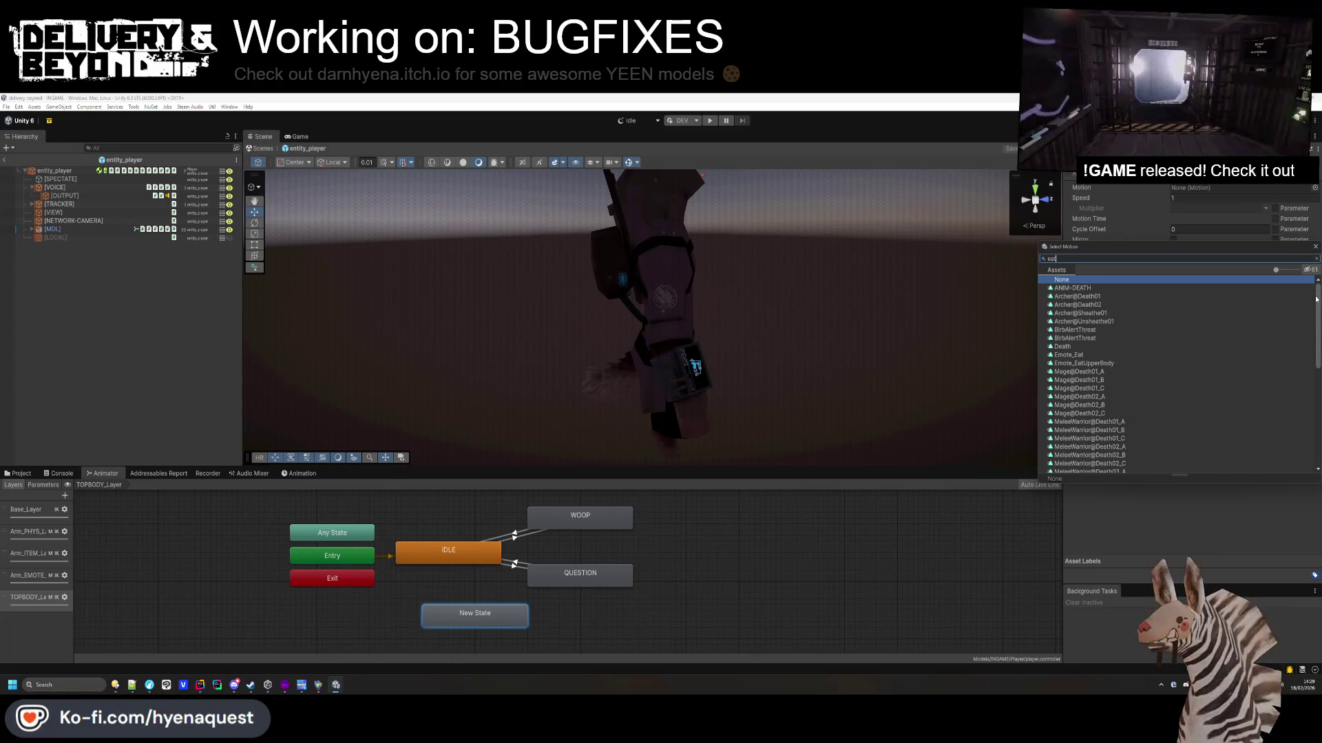
pyautogui.moveTo(1319, 301); pyautogui.dragTo(1314, 372)
pyautogui.scroll(3, 1313, 372)
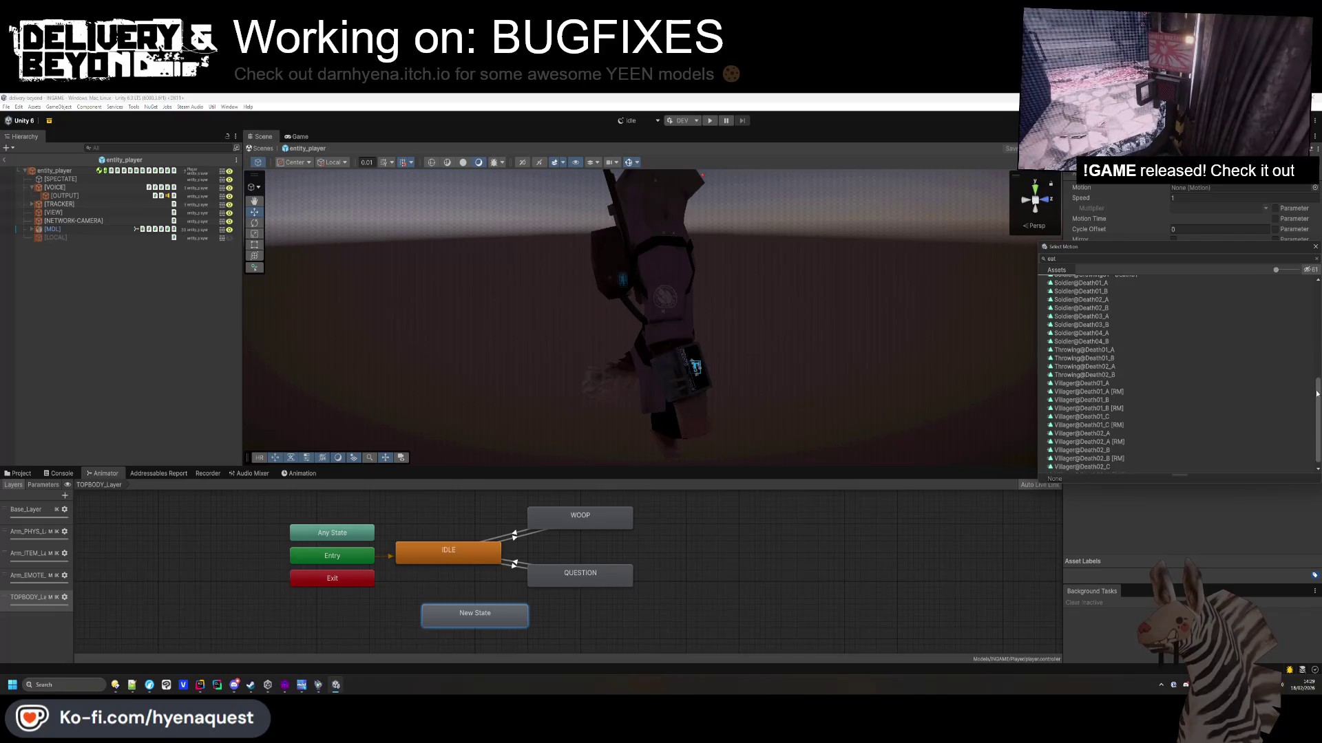
pyautogui.click(1208, 525)
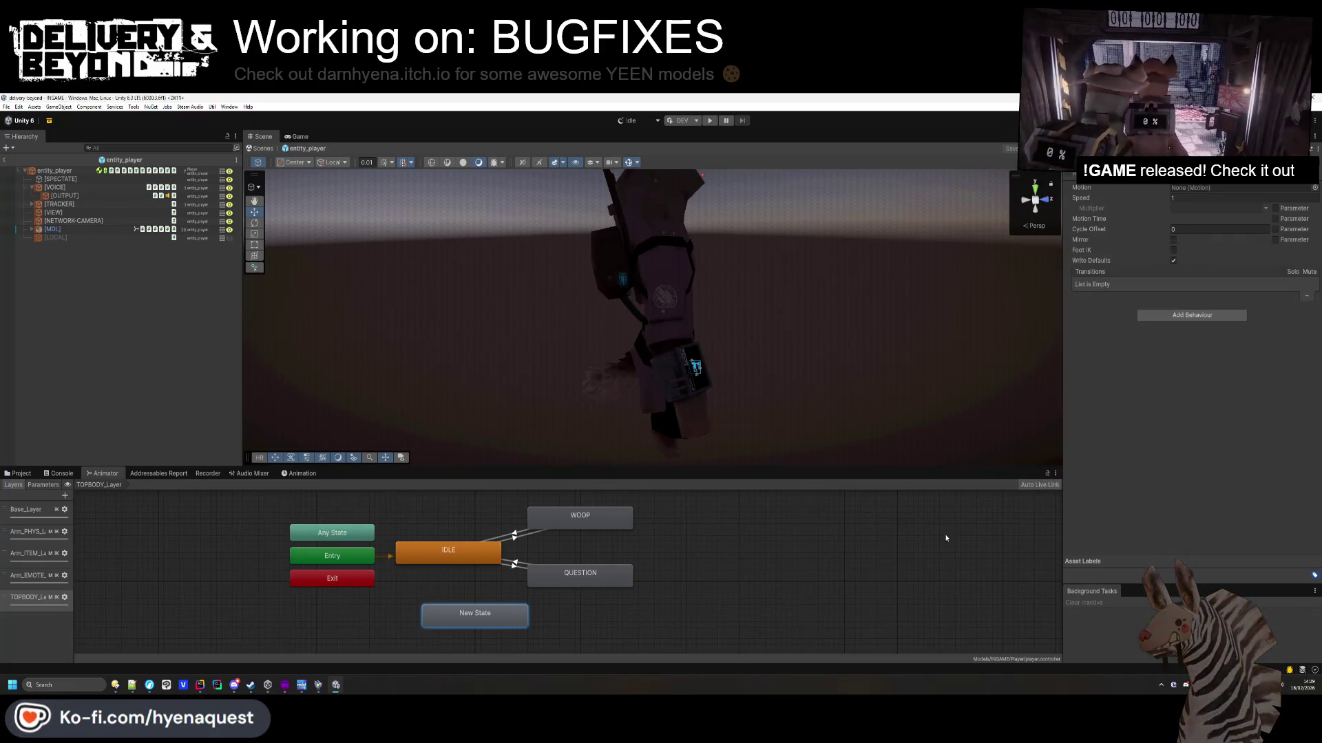
# Find and inspect the Emote_Eat clip in the CackleWorker Animations folder.
pyautogui.click(20, 474)
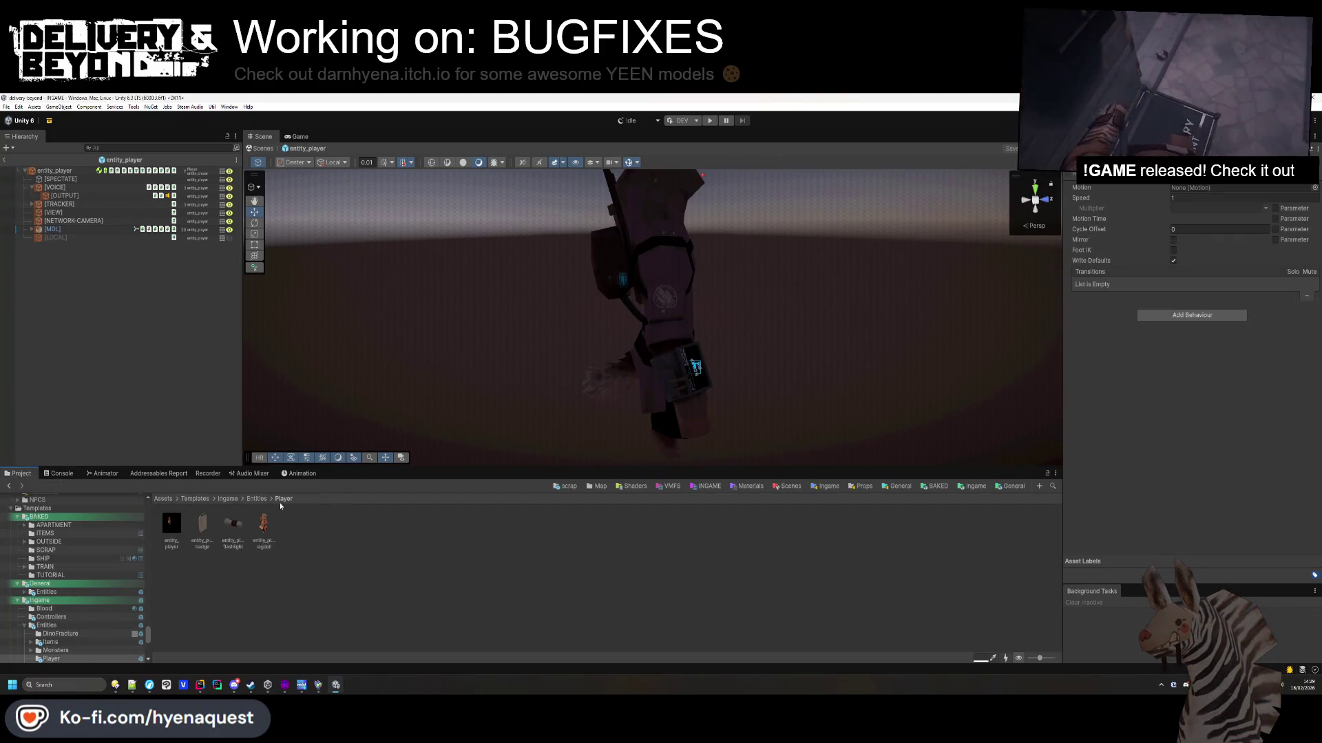
pyautogui.doubleClick(292, 531)
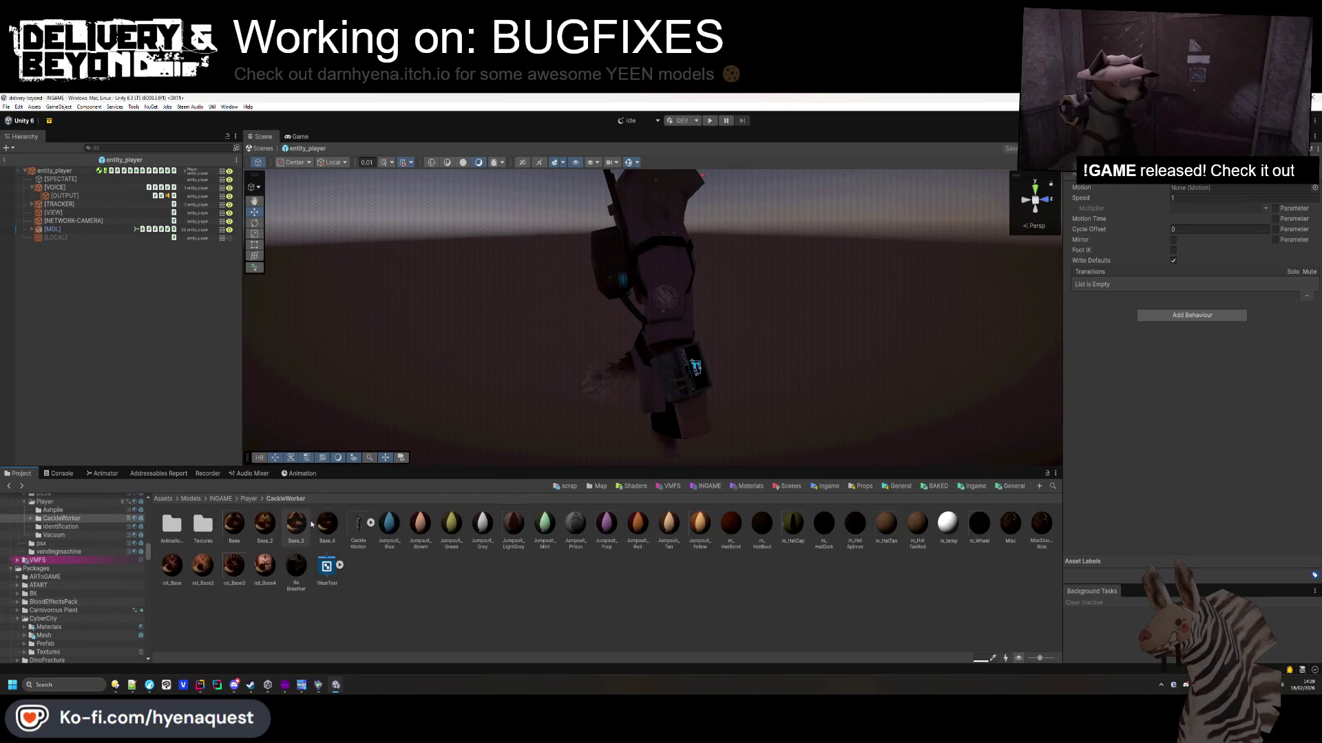
pyautogui.doubleClick(171, 525)
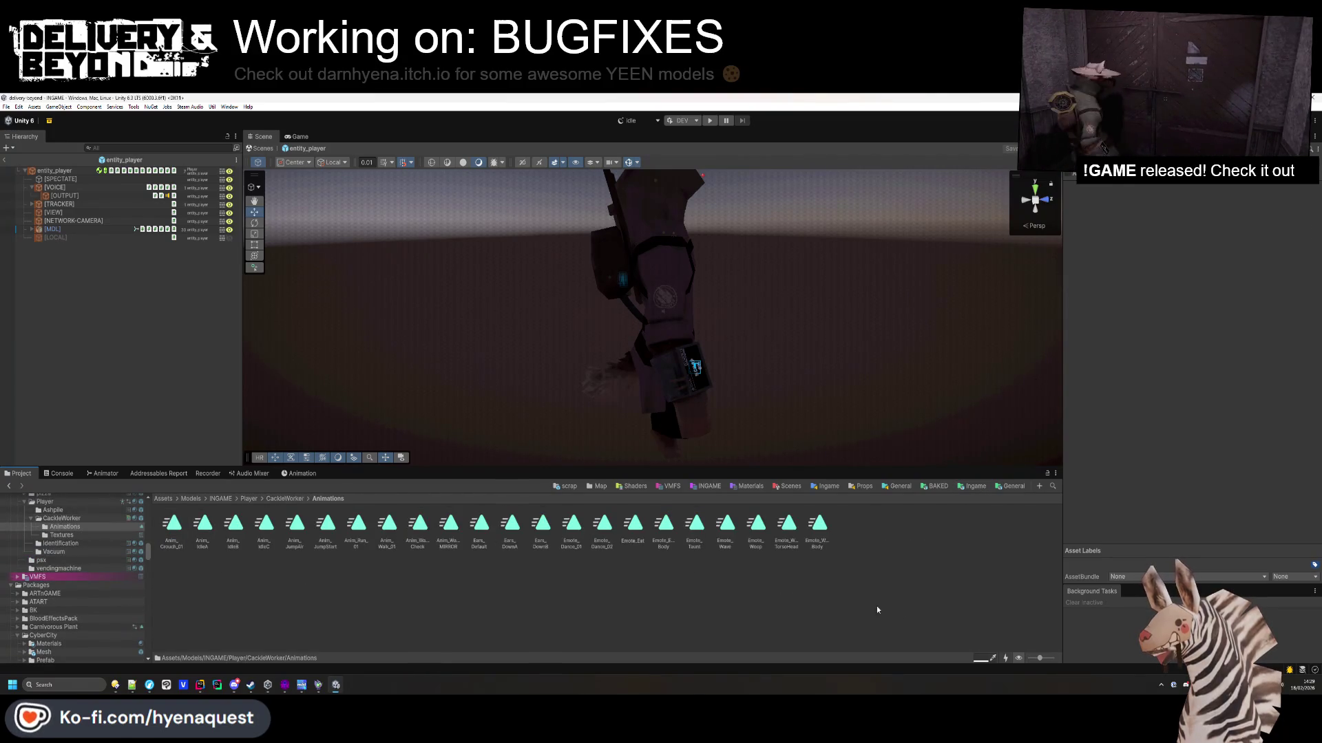
pyautogui.moveTo(1038, 658); pyautogui.dragTo(1029, 658)
pyautogui.scroll(-2, 194, 572)
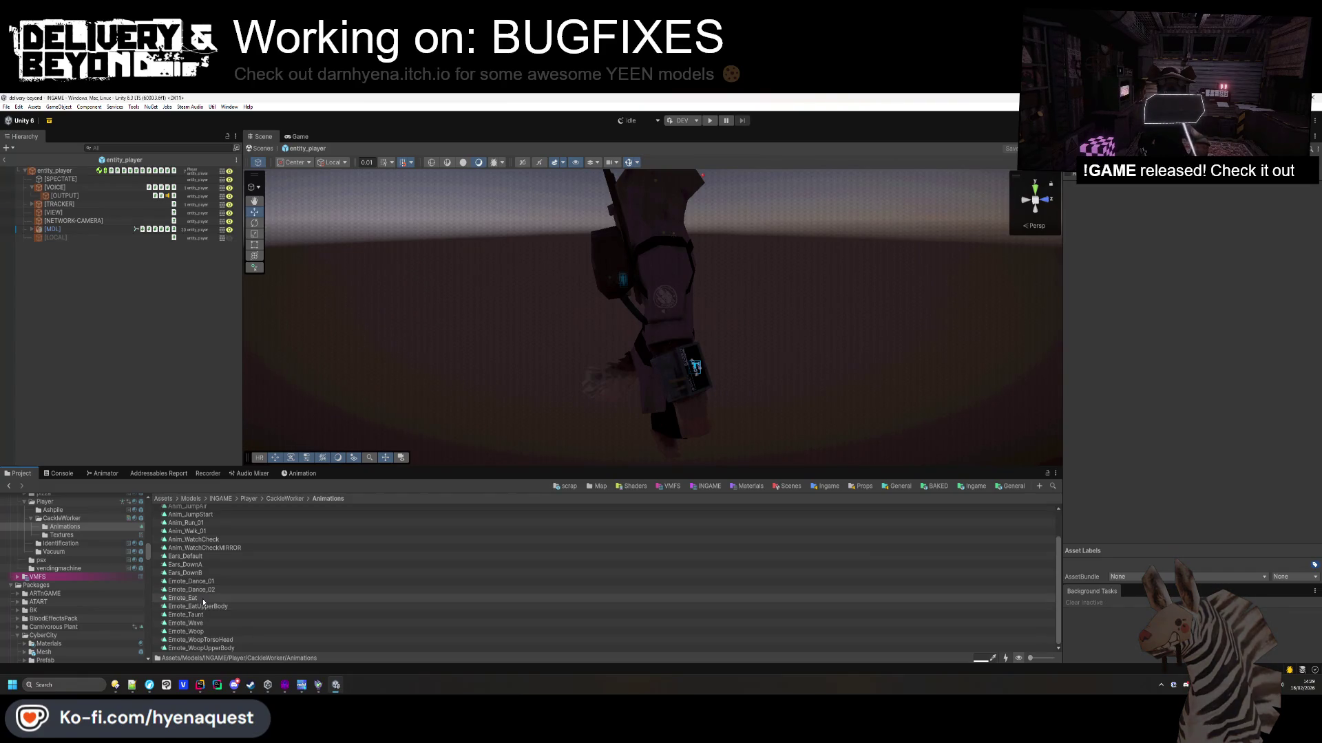
pyautogui.click(204, 599)
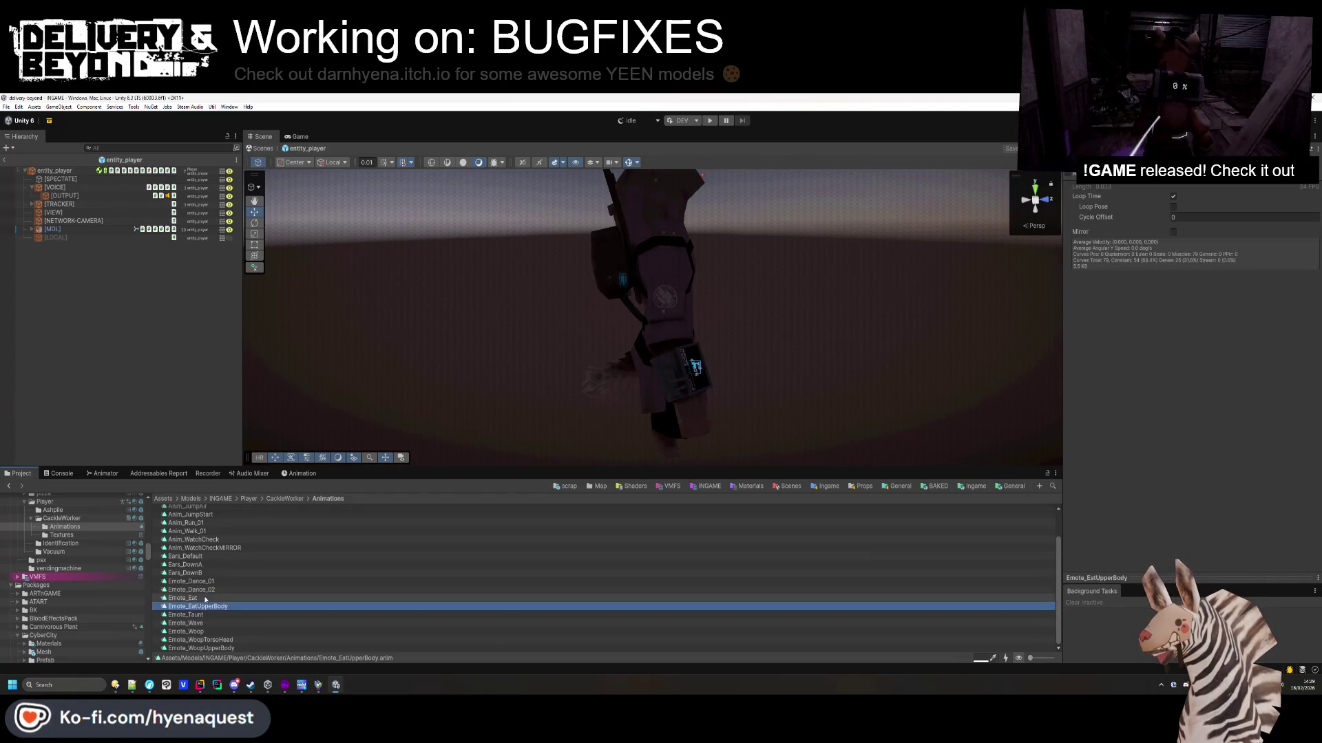
# Set the new state's Motion to Emote_Eat, replacing the briefly chosen Emote_EatUpperBody.
pyautogui.click(61, 473)
pyautogui.click(104, 484)
pyautogui.click(103, 474)
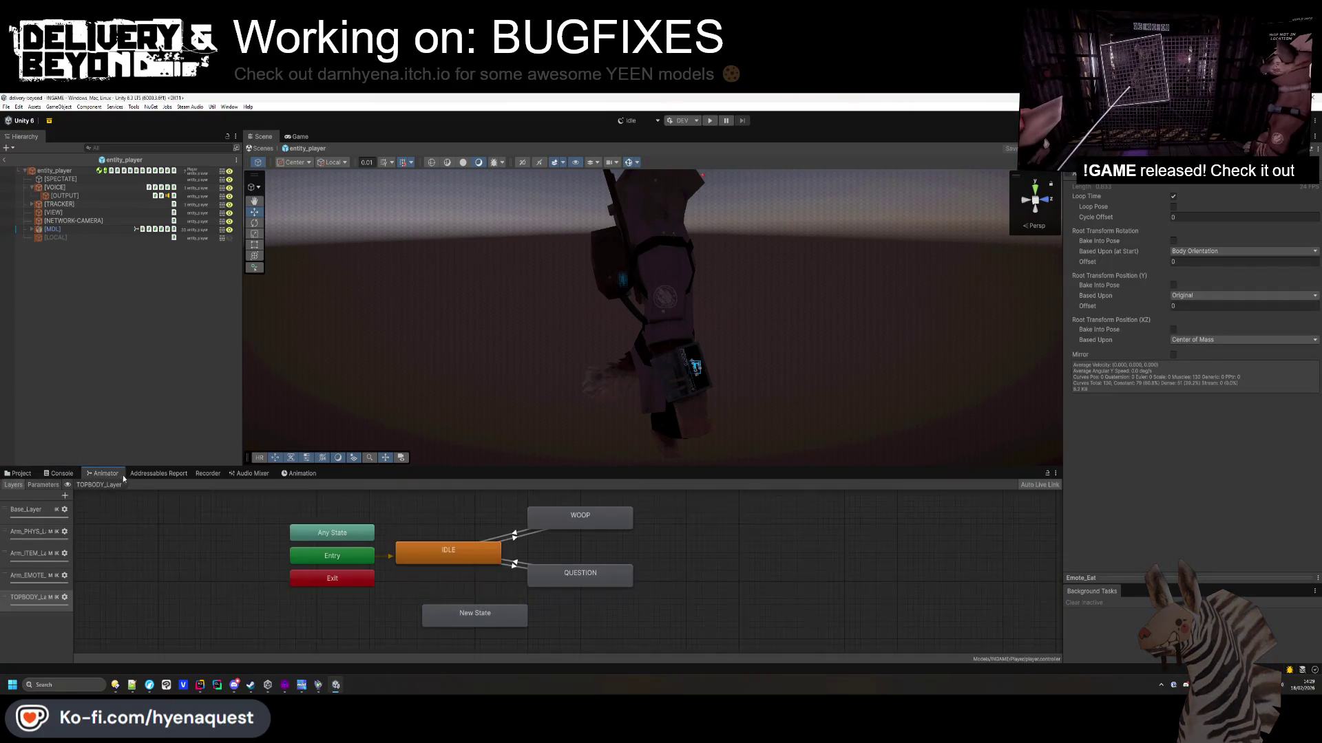
pyautogui.click(1314, 187)
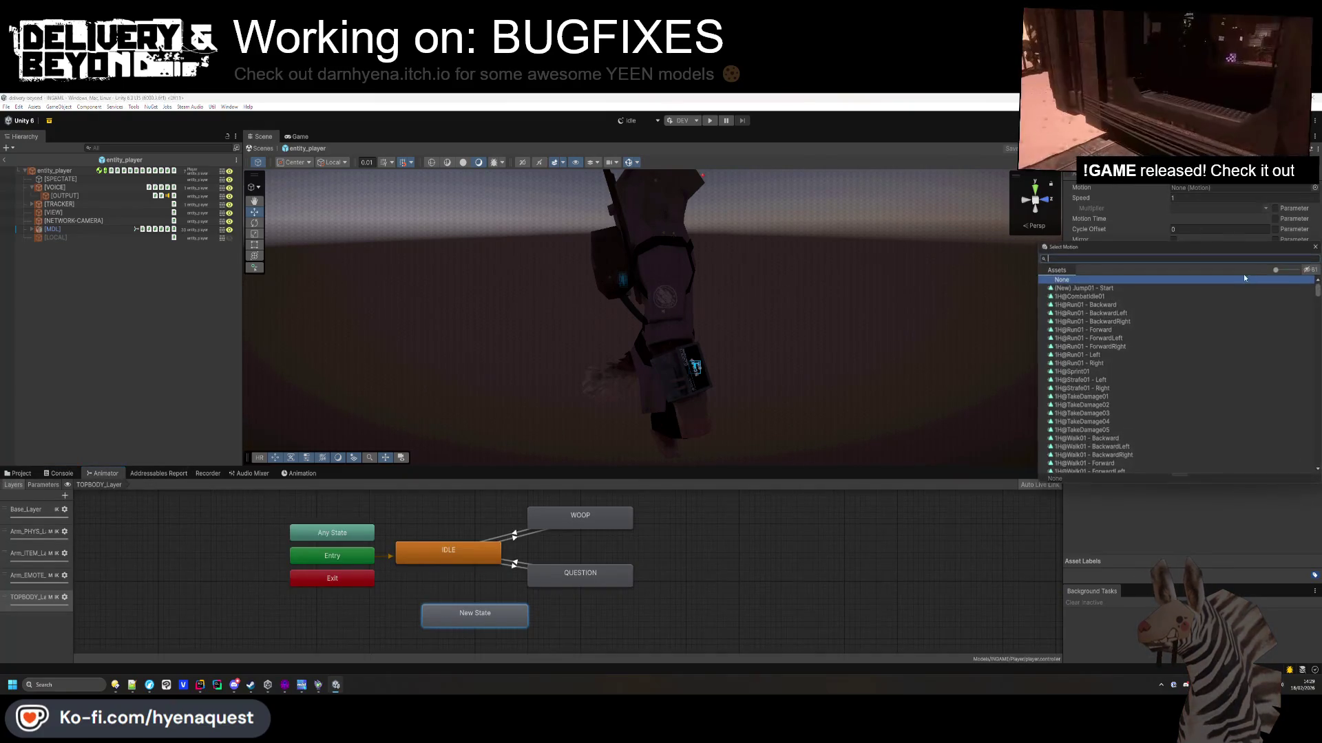
pyautogui.write('emote')
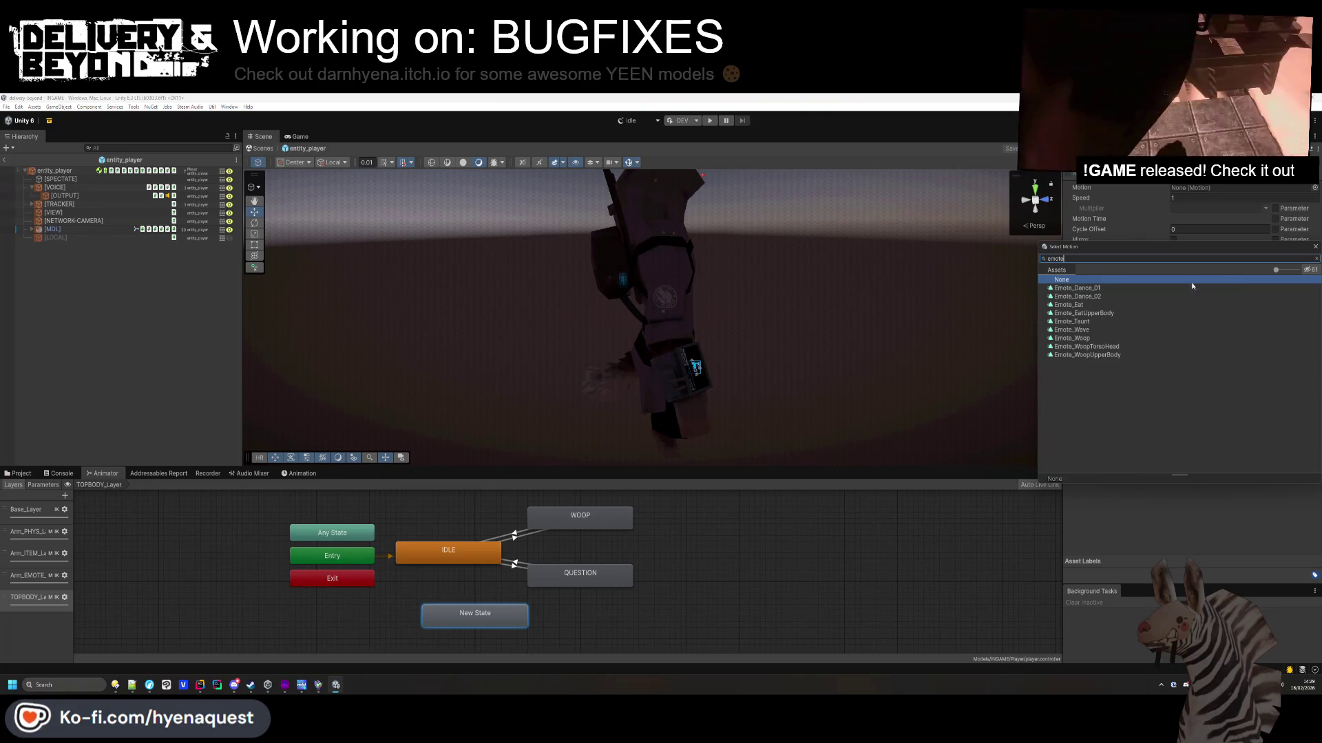
pyautogui.doubleClick(1084, 314)
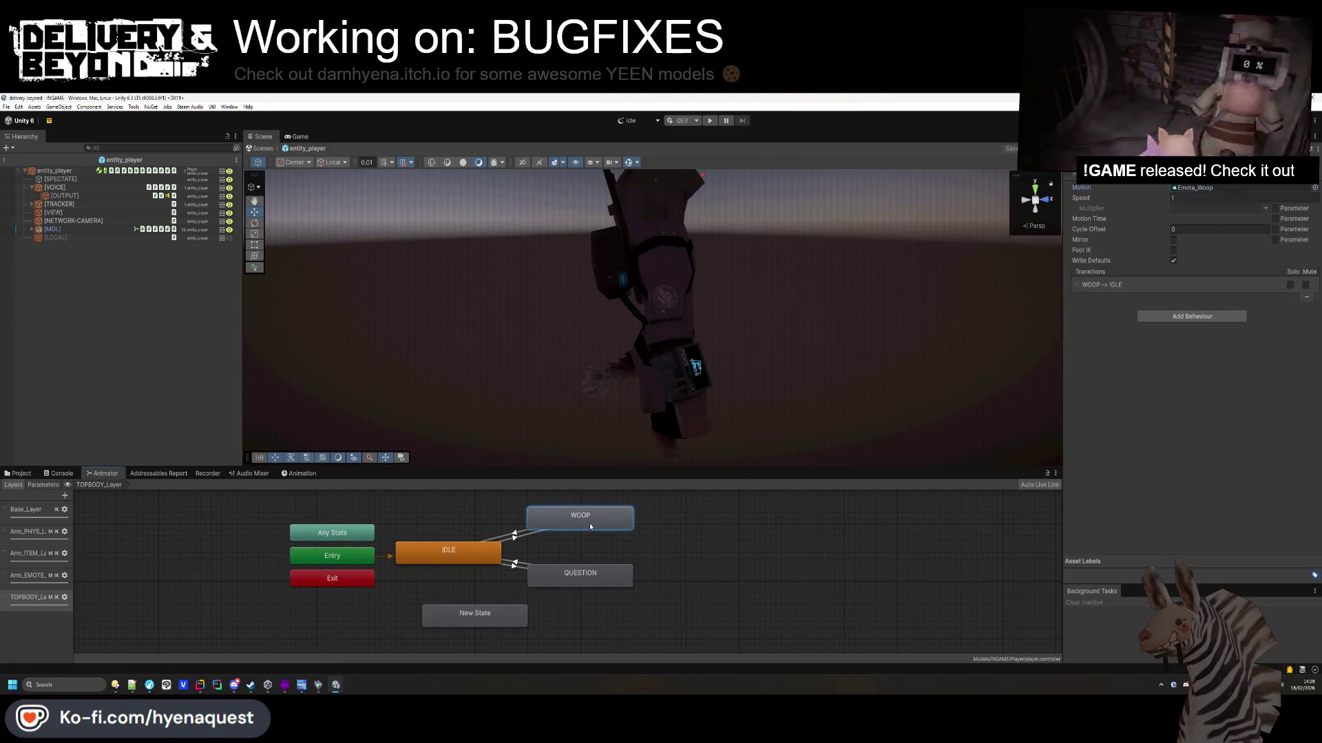
pyautogui.click(1314, 188)
pyautogui.doubleClick(1106, 365)
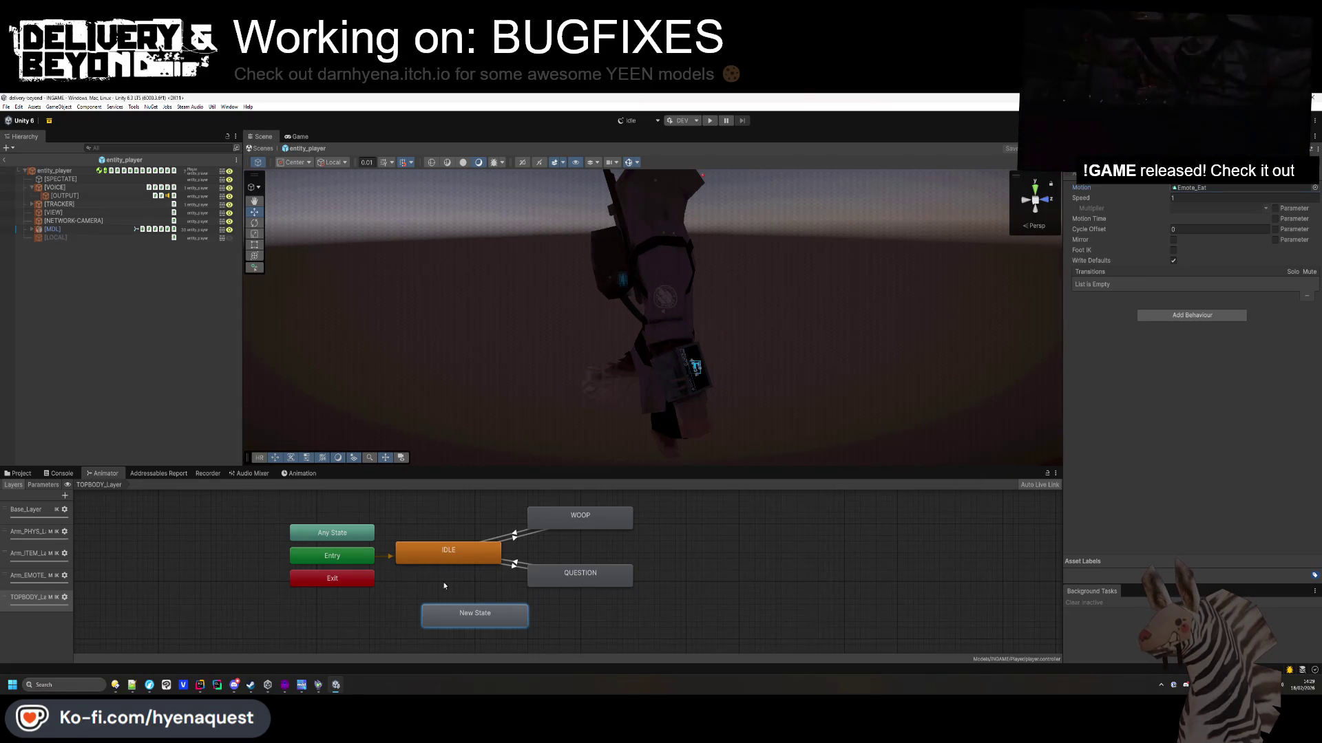
# Rename the new state EAT, then go to the code editor's file search.
pyautogui.moveTo(477, 621); pyautogui.dragTo(472, 615)
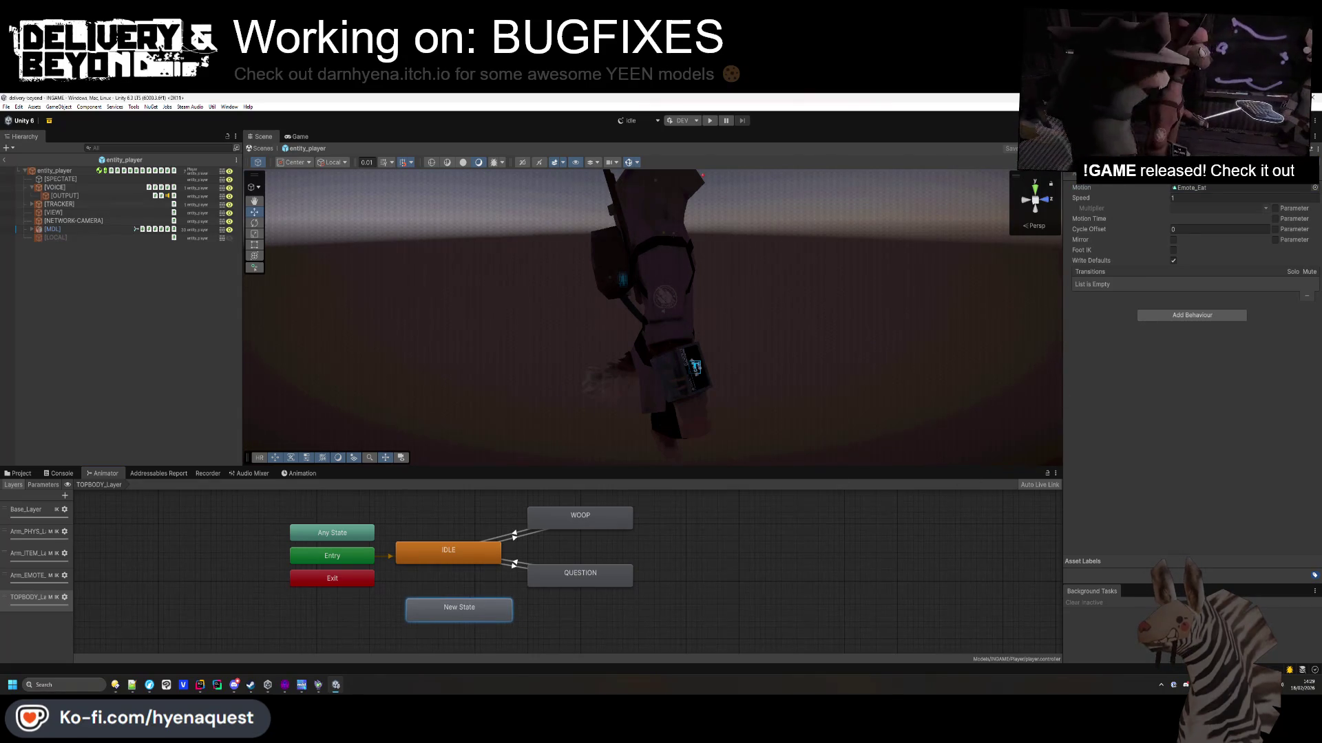
pyautogui.moveTo(476, 611)
pyautogui.mouseDown()
pyautogui.moveTo(564, 610)
pyautogui.moveTo(483, 604)
pyautogui.mouseUp()
pyautogui.click(515, 566)
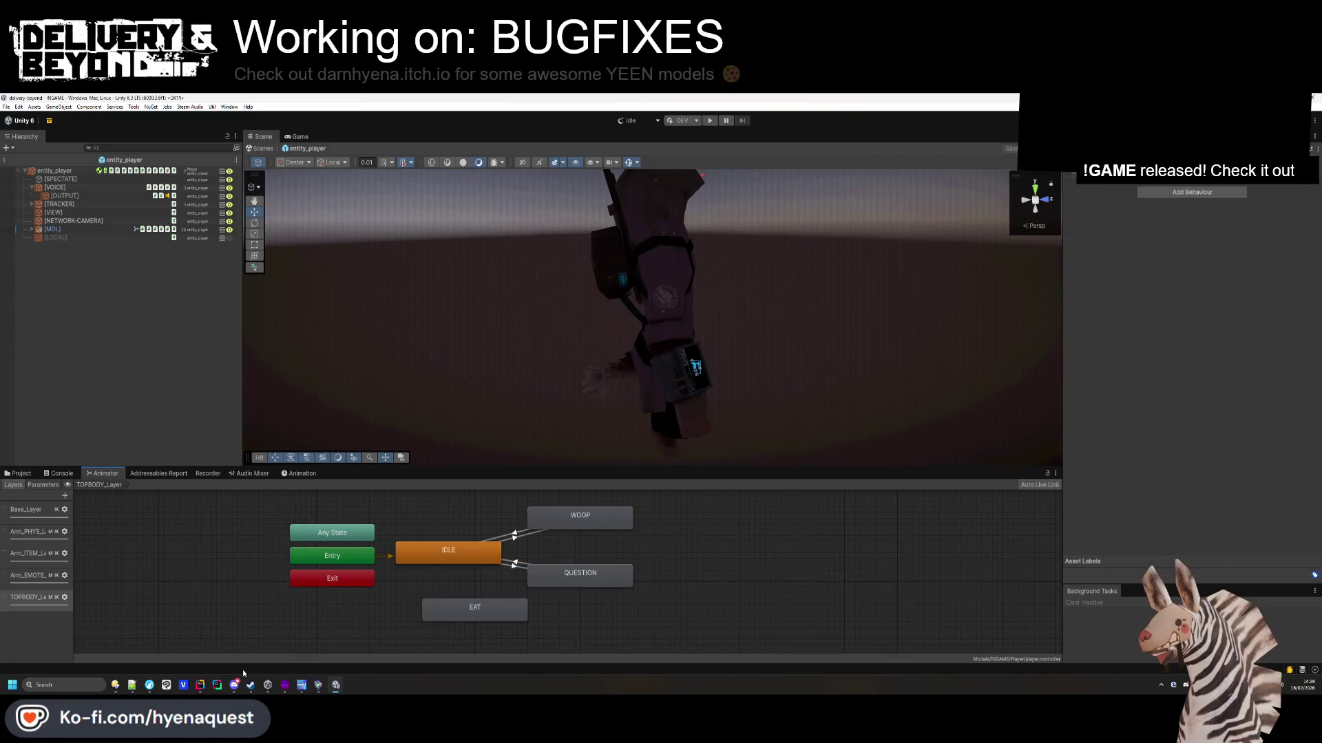
pyautogui.click(199, 685)
pyautogui.press('shift')
pyautogui.press('shift')
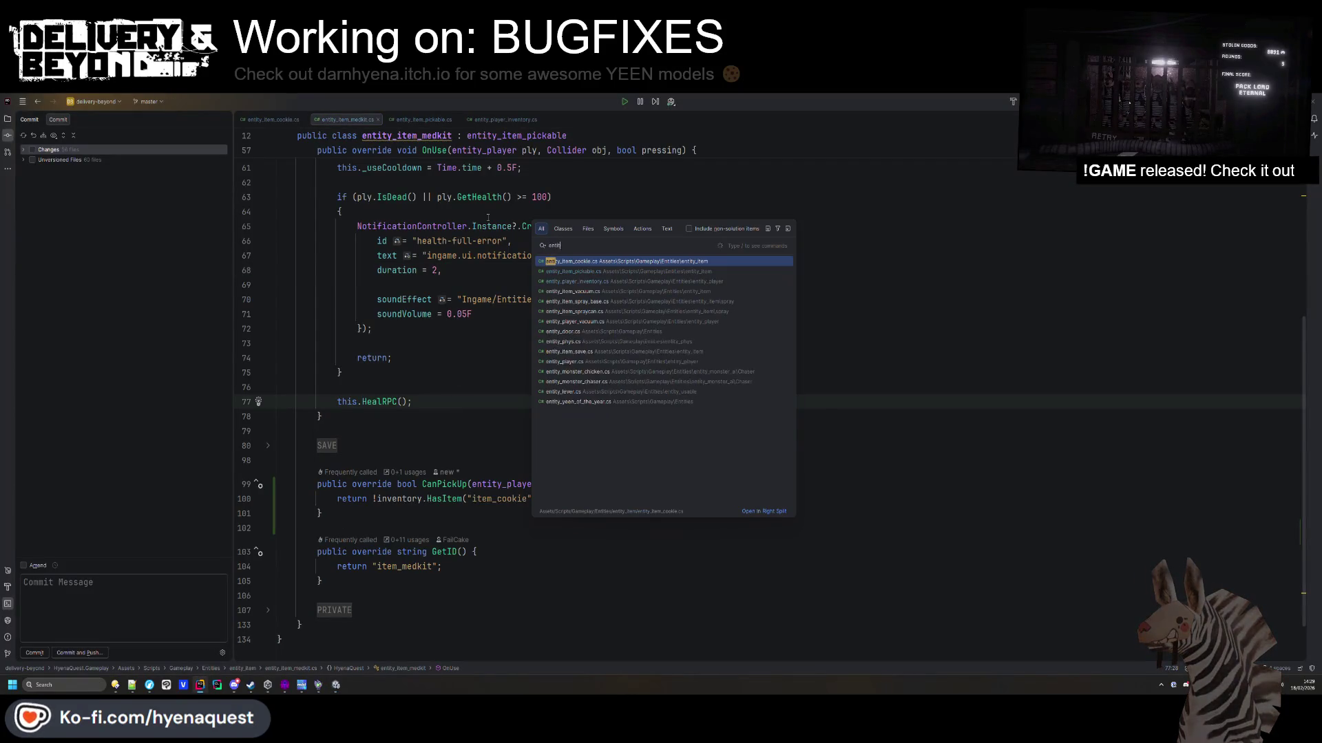
# Open entity_player.cs in Rider and locate the PlayerTauntAnim enum.
pyautogui.press('Down')
pyautogui.press('Down')
pyautogui.press('Return')
pyautogui.press('shift')
pyautogui.press('shift')
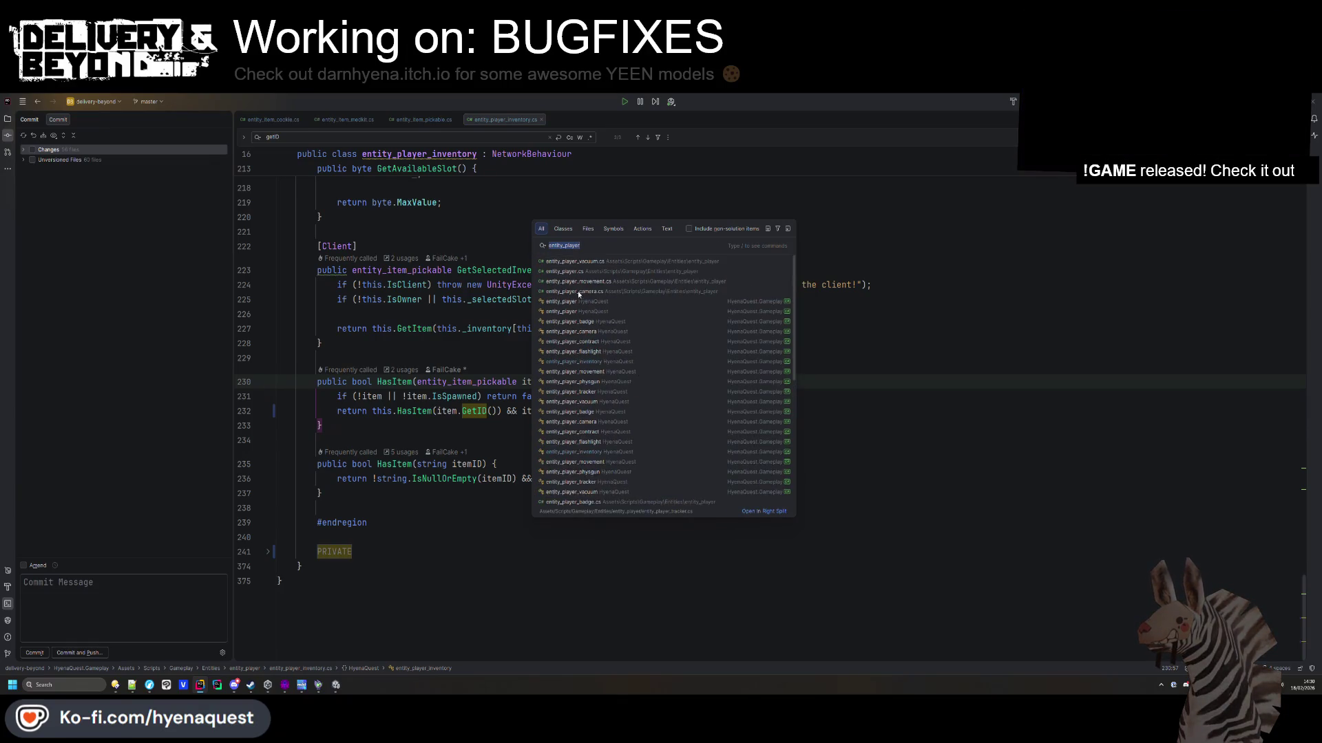
pyautogui.press('Return')
pyautogui.scroll(10, 485, 349)
pyautogui.scroll(-8, 486, 349)
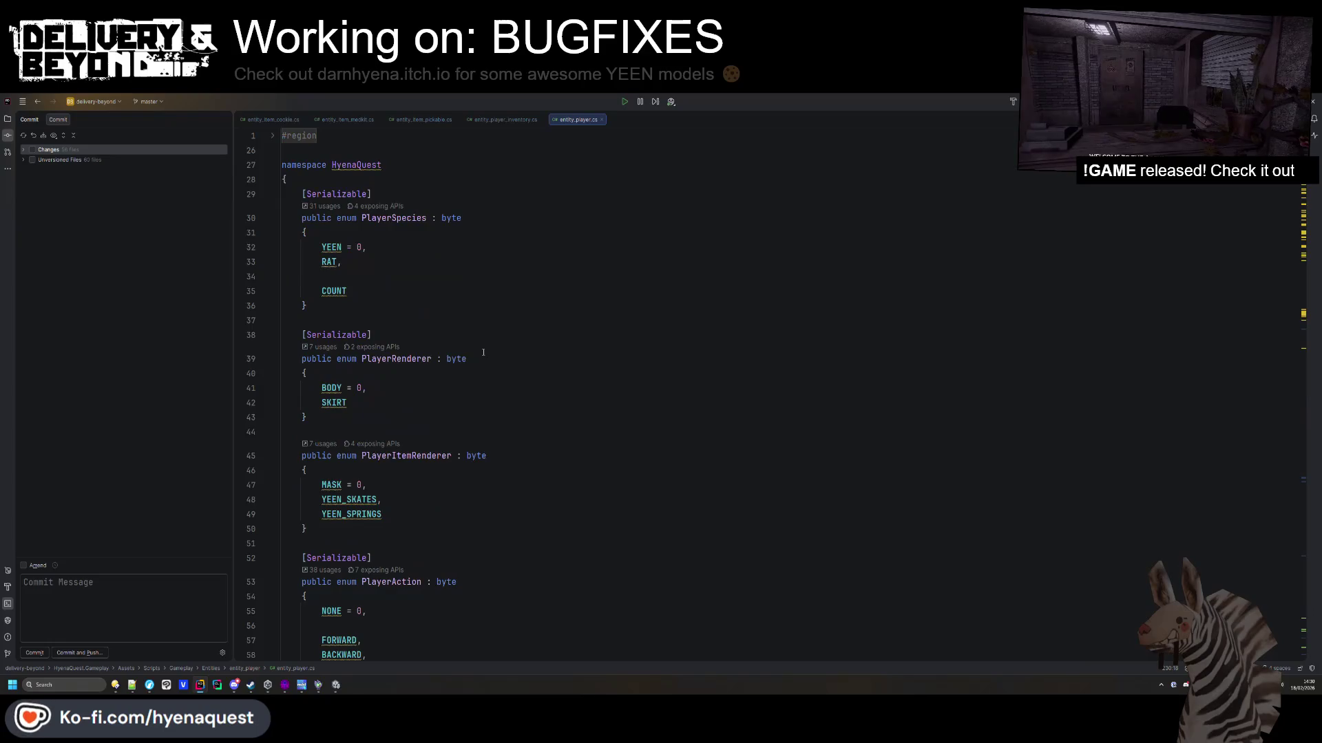
pyautogui.scroll(5, 389, 349)
pyautogui.scroll(-12, 390, 349)
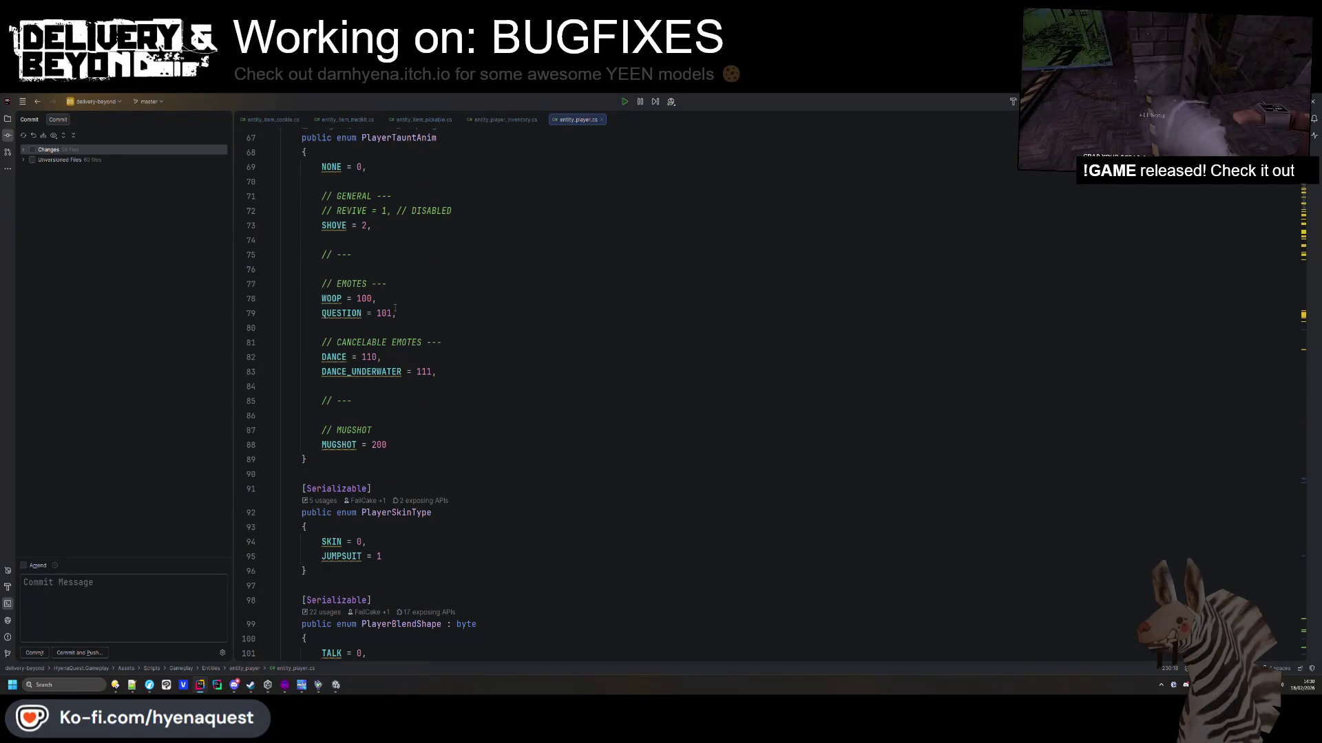
# Add 'EAT = 102,' after QUESTION = 101 in the enum, then return to Unity.
pyautogui.click(399, 311)
pyautogui.press('Return')
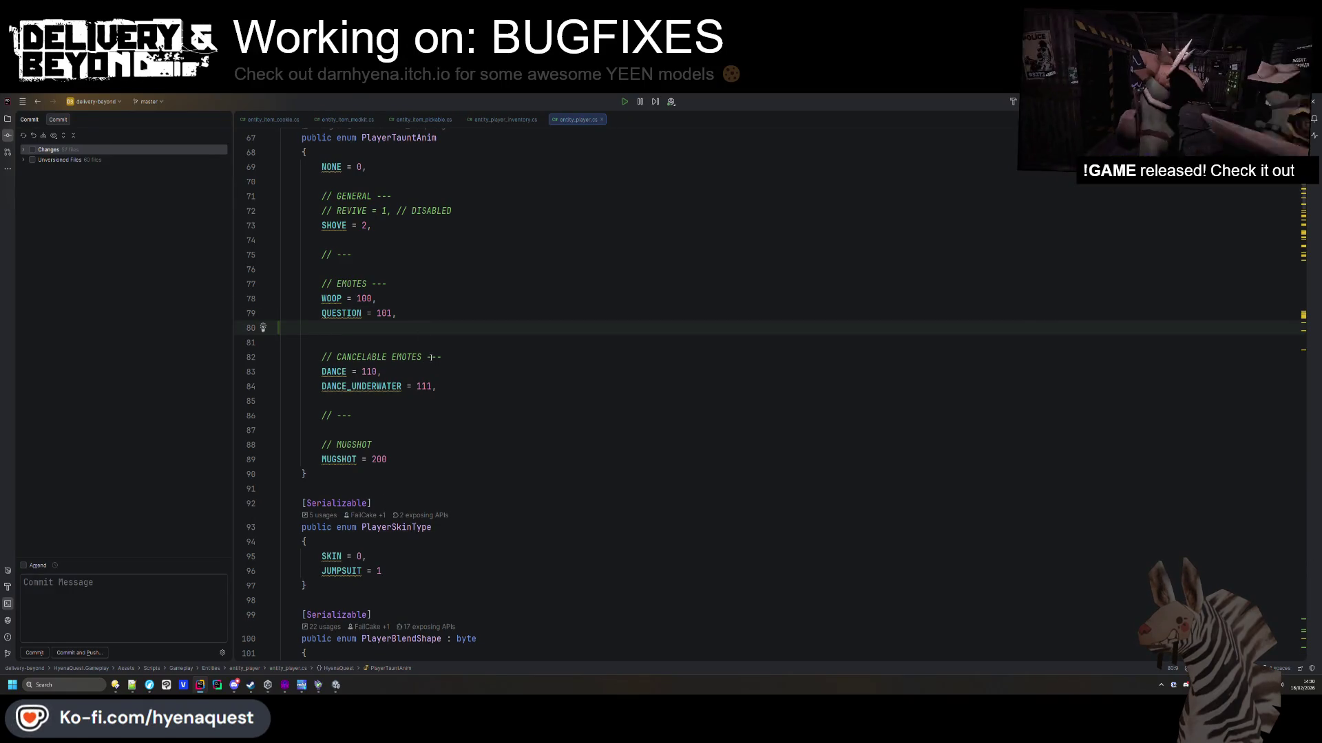
pyautogui.write('EAT = 10')
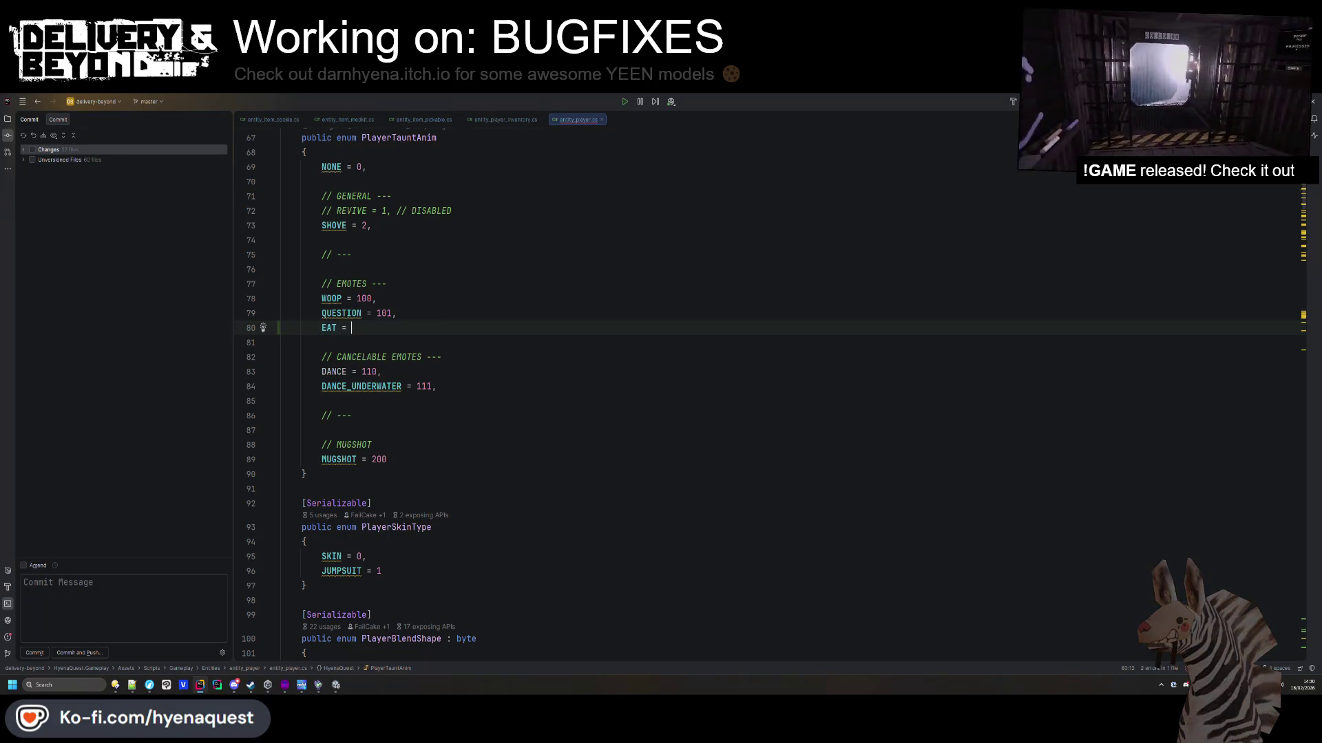
pyautogui.write('2,')
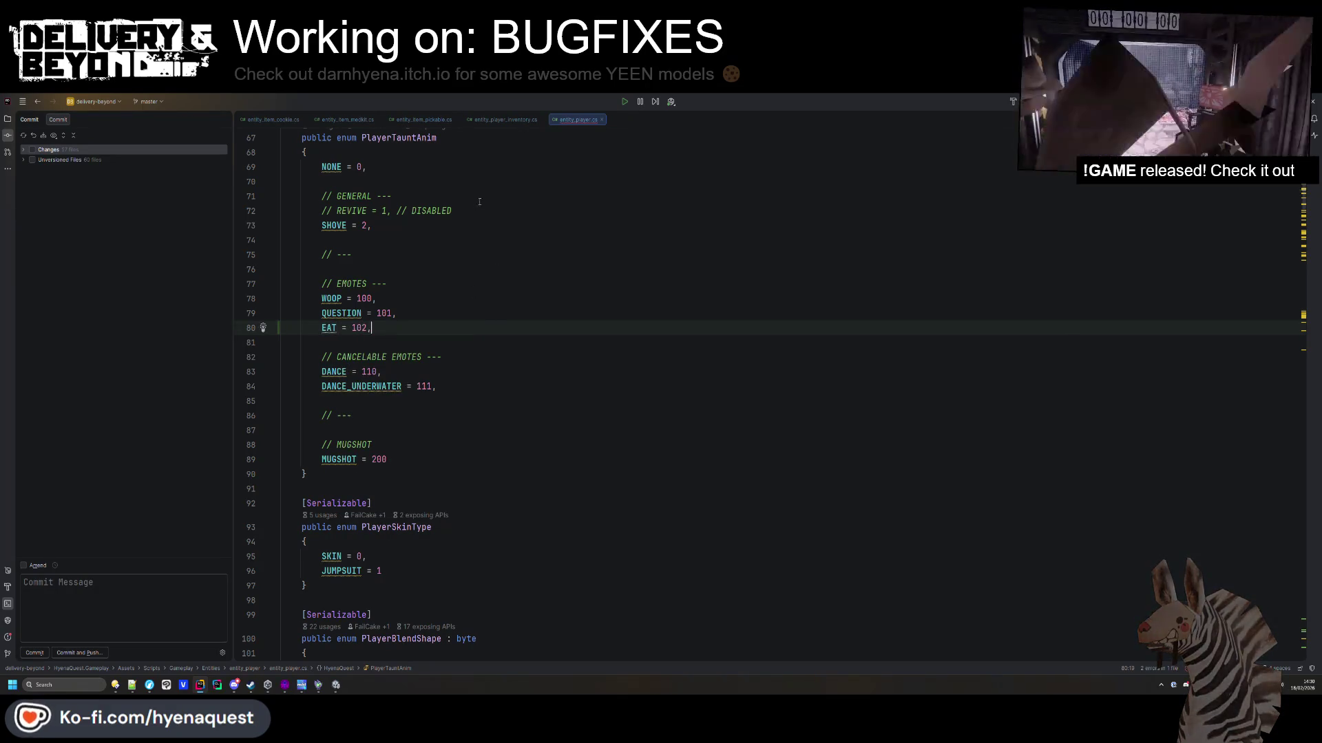
pyautogui.press('Up')
pyautogui.press('End')
pyautogui.hotkey('alt', 'Tab')
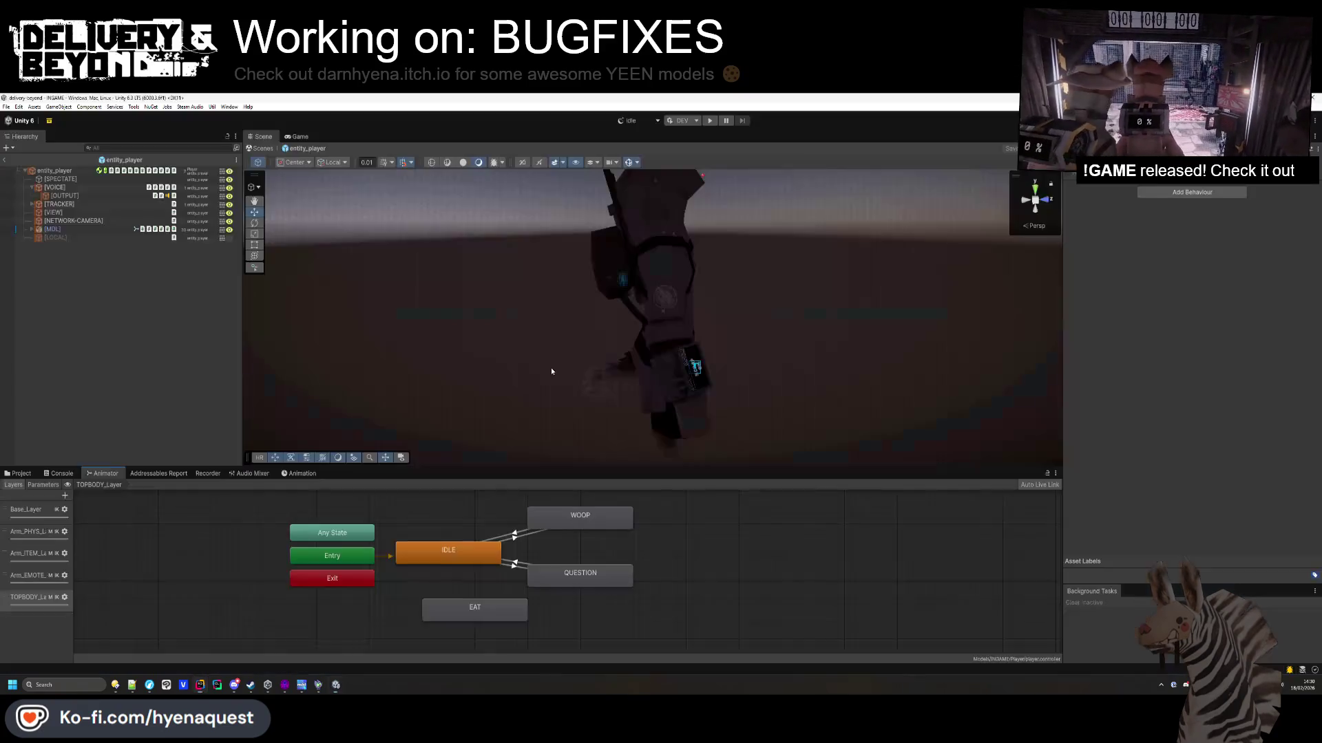
# Make a transition from the IDLE state to the EAT state.
pyautogui.rightClick(491, 610)
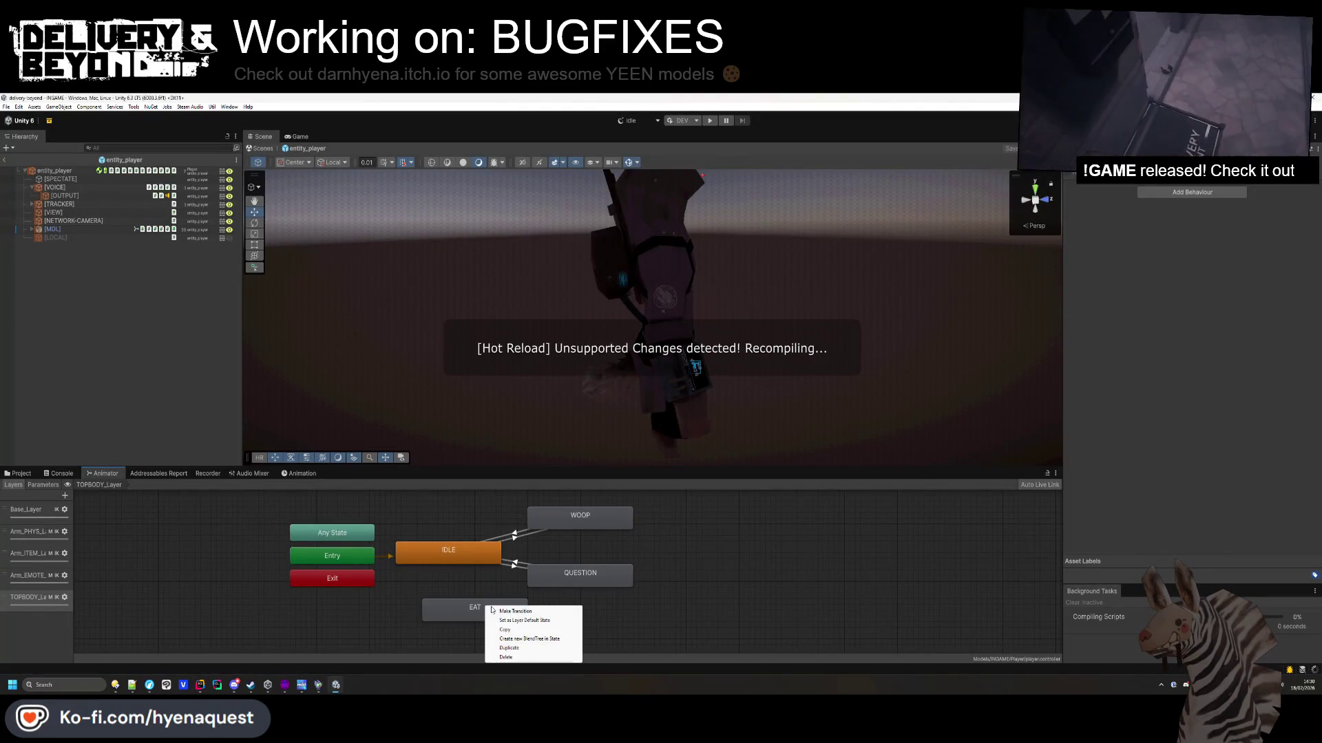
pyautogui.click(454, 554)
pyautogui.rightClick(466, 555)
pyautogui.click(480, 558)
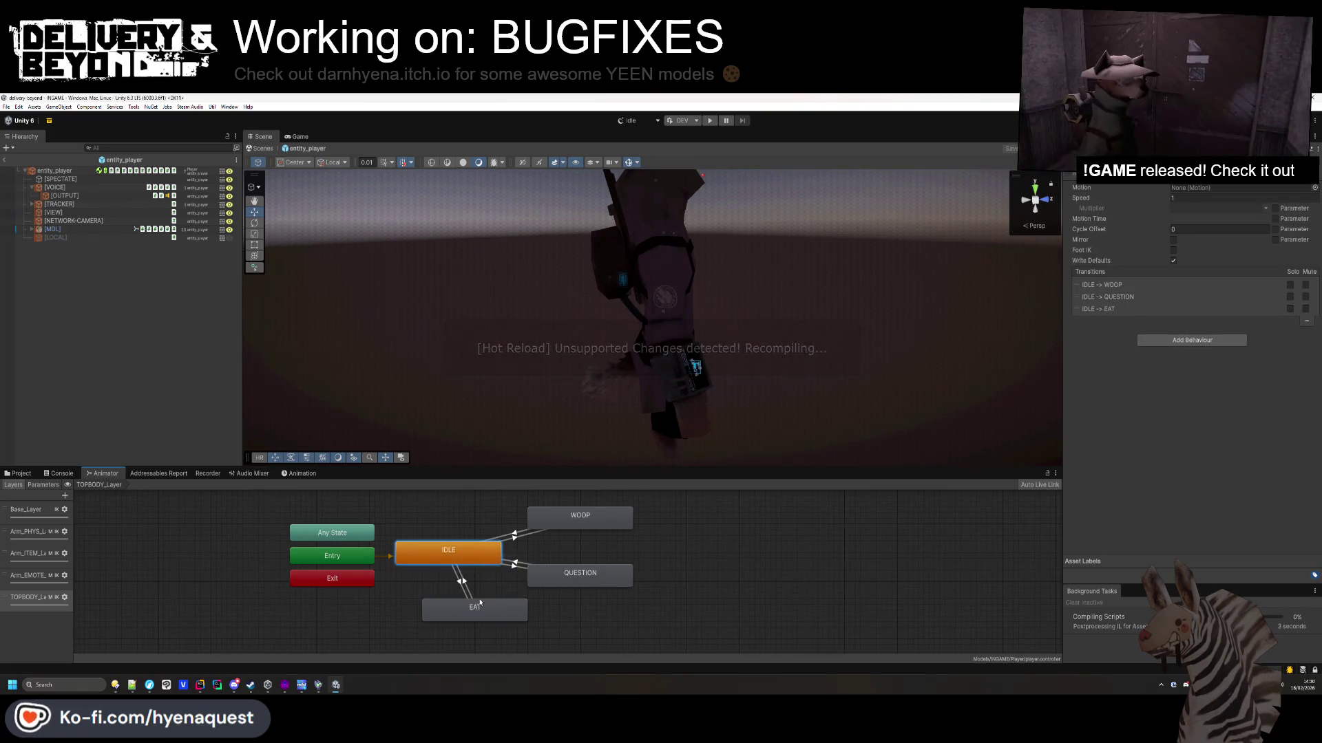
pyautogui.click(454, 607)
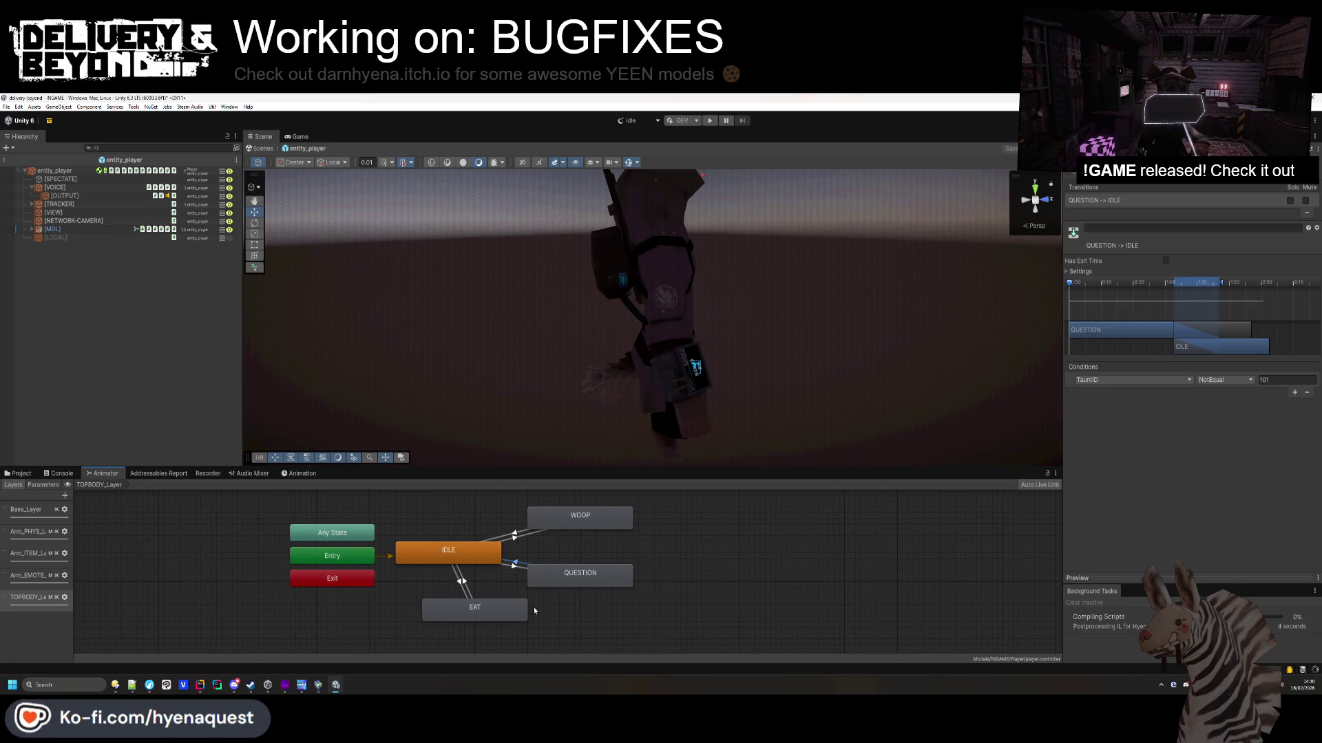
# On the EAT to IDLE transition, disable Has Exit Time and add condition TauntID NotEqual 102.
pyautogui.click(465, 585)
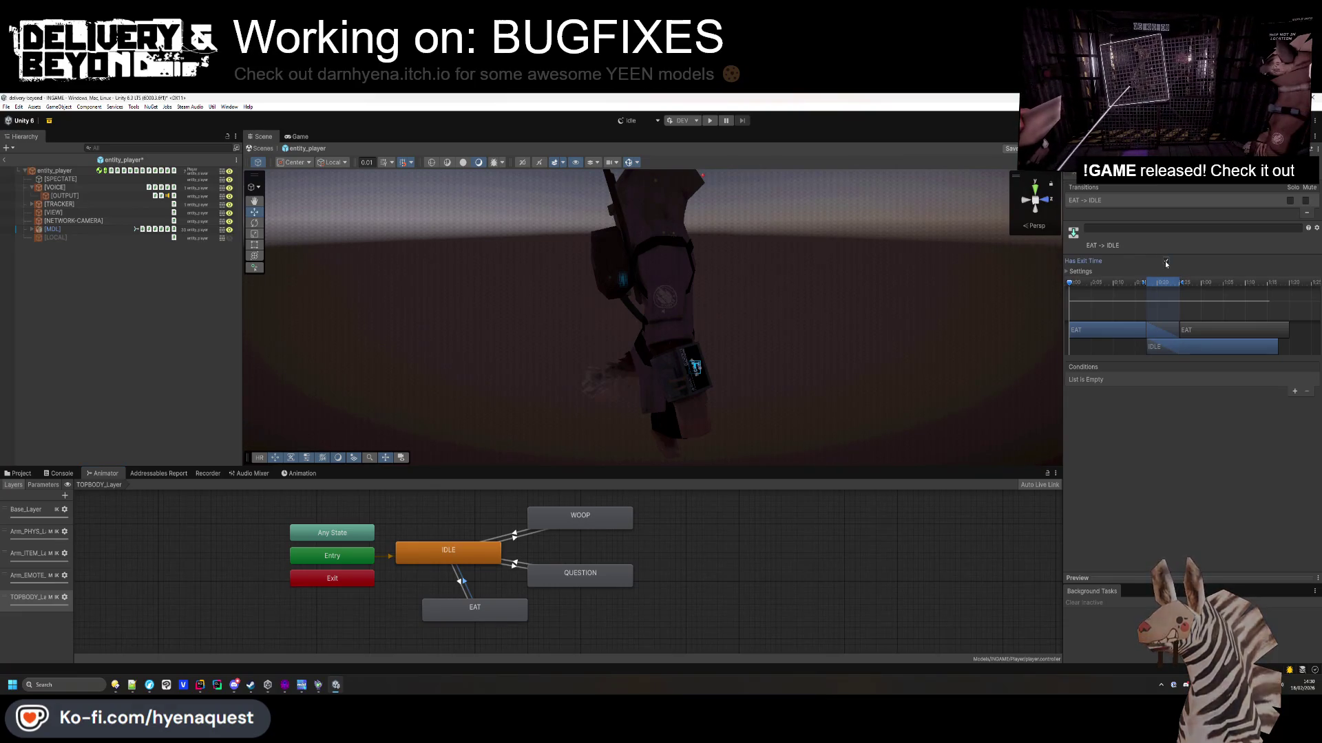
pyautogui.click(1166, 261)
pyautogui.click(1295, 392)
pyautogui.click(1132, 380)
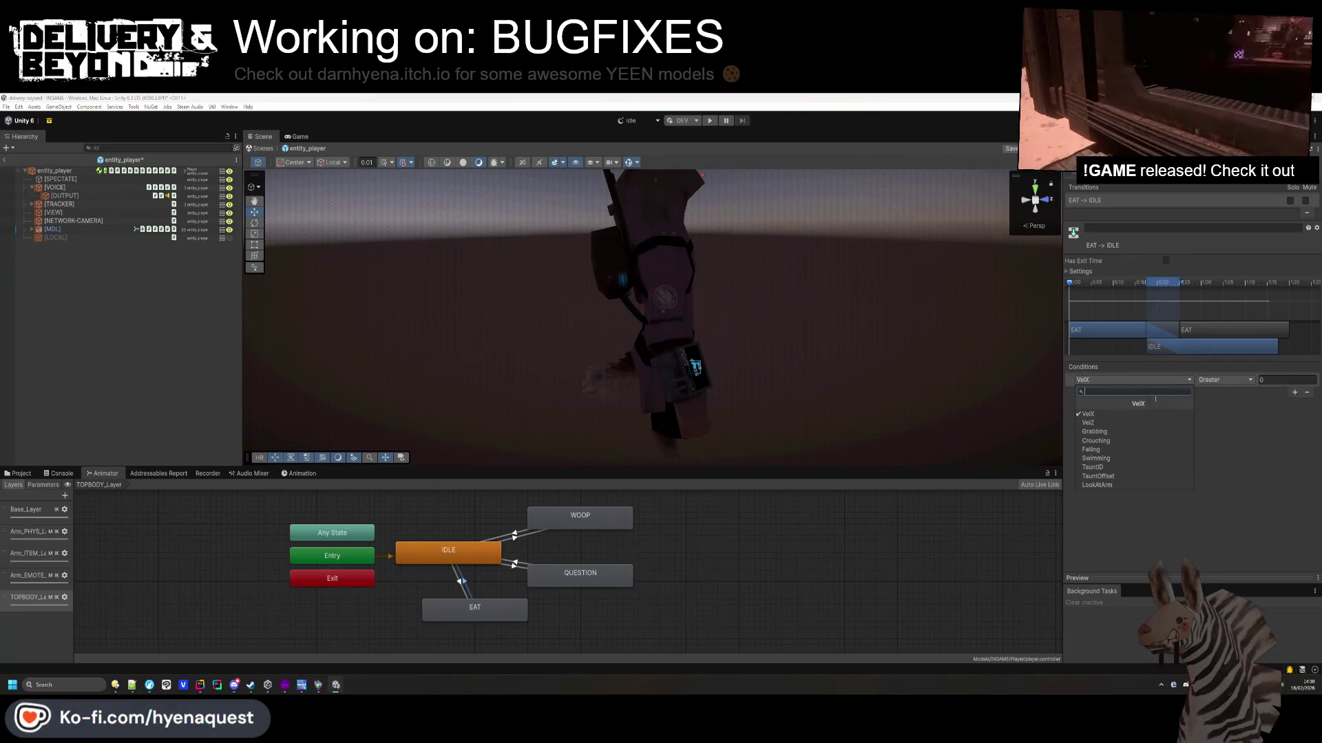
pyautogui.click(1136, 458)
pyautogui.click(1225, 380)
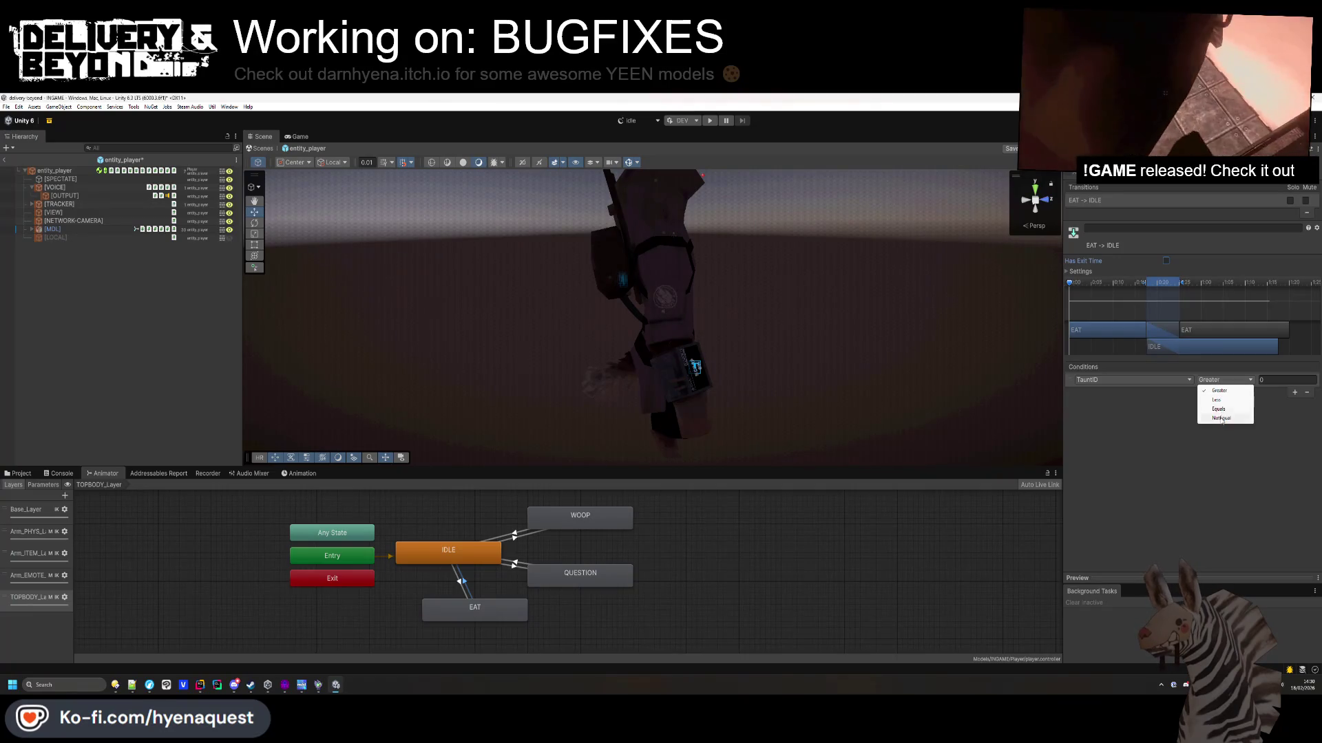
pyautogui.click(1232, 419)
pyautogui.click(1270, 381)
pyautogui.write('102')
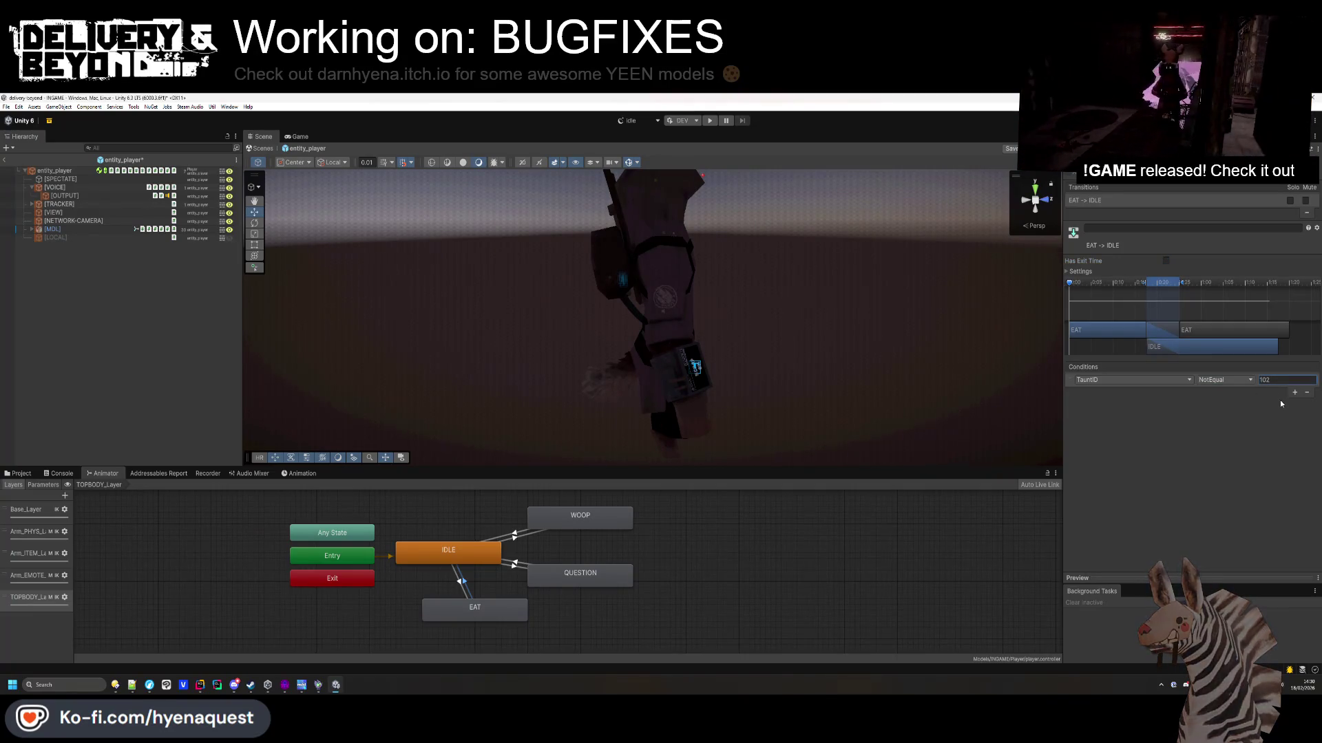
# Add condition TauntID Equals to the IDLE to EAT transition.
pyautogui.click(464, 583)
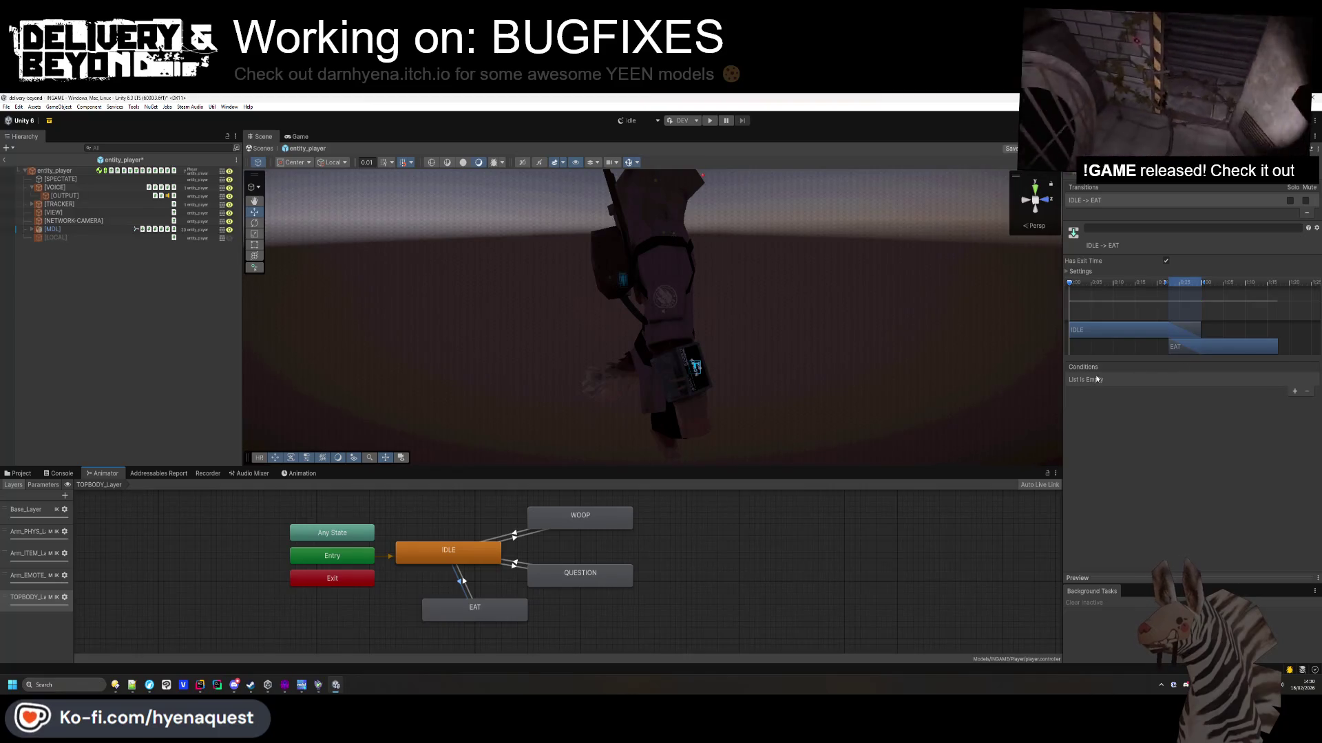
pyautogui.click(1294, 390)
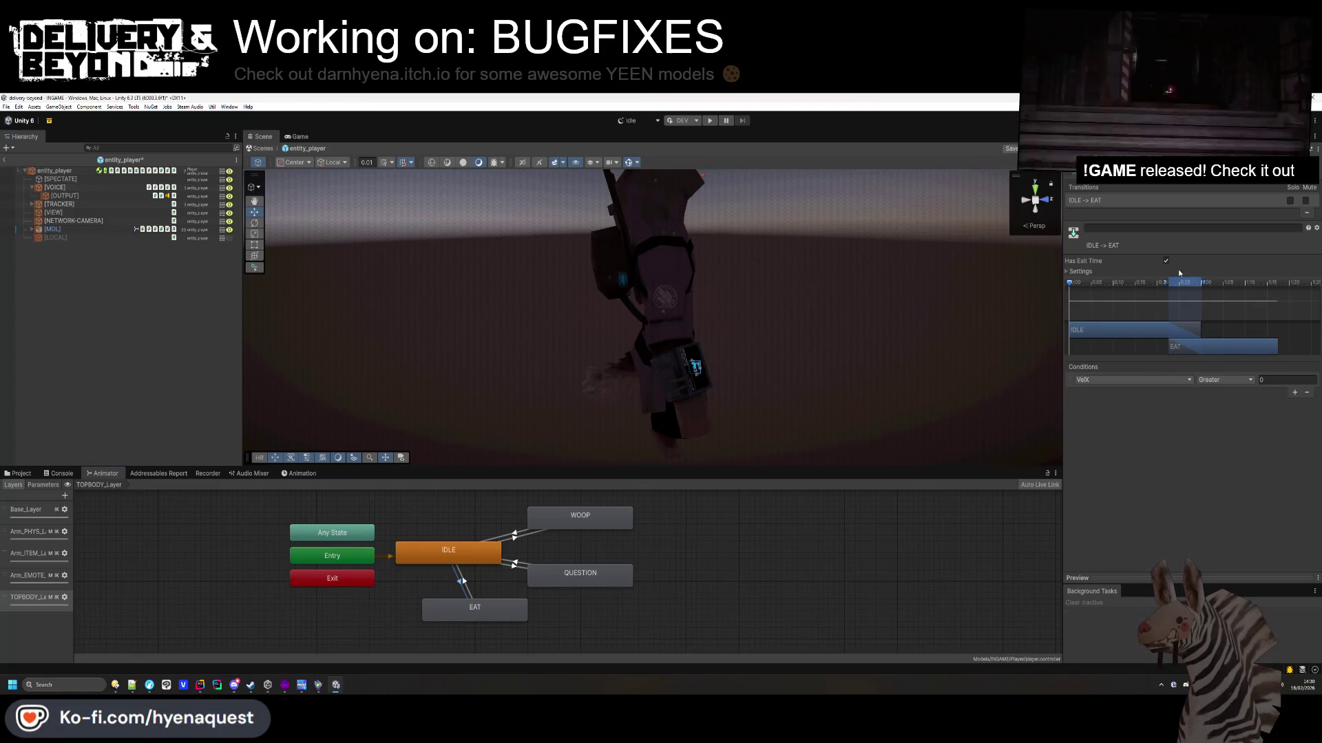
pyautogui.click(1189, 381)
pyautogui.click(1110, 471)
pyautogui.click(1222, 380)
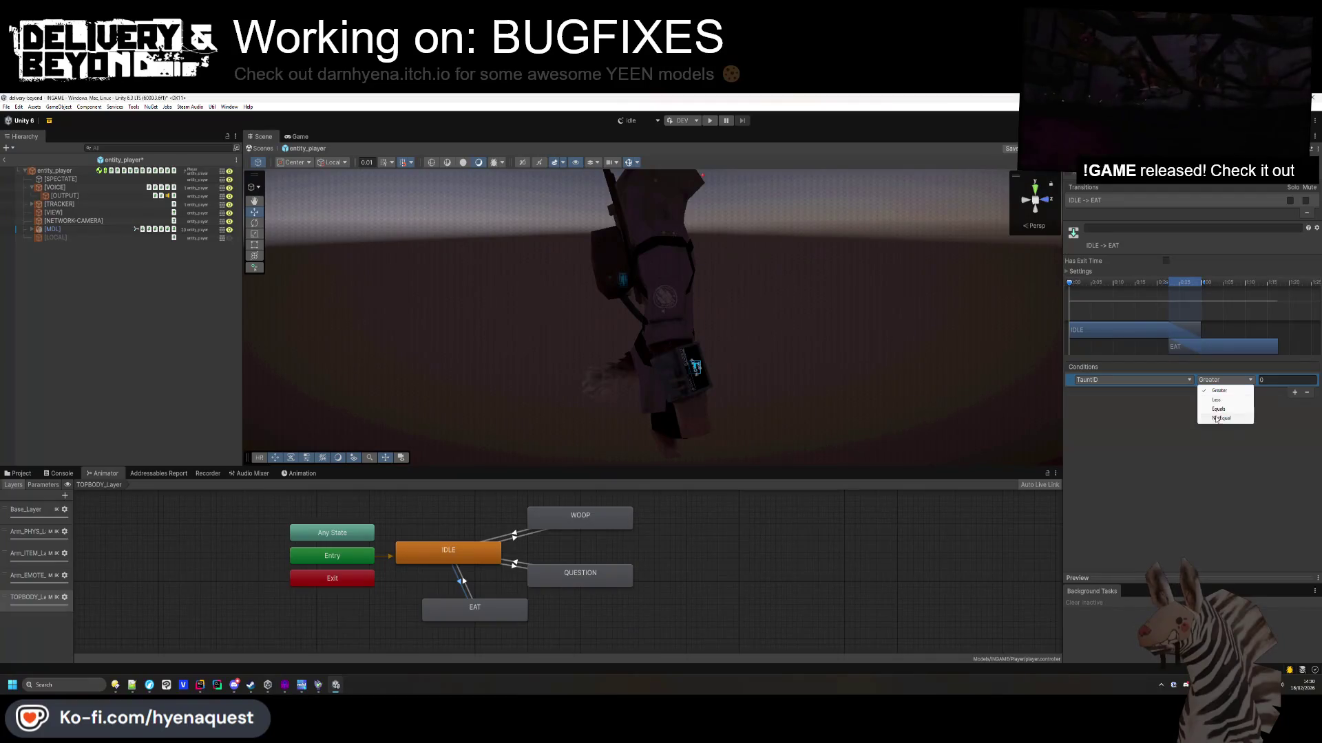
pyautogui.click(1219, 409)
pyautogui.write('102')
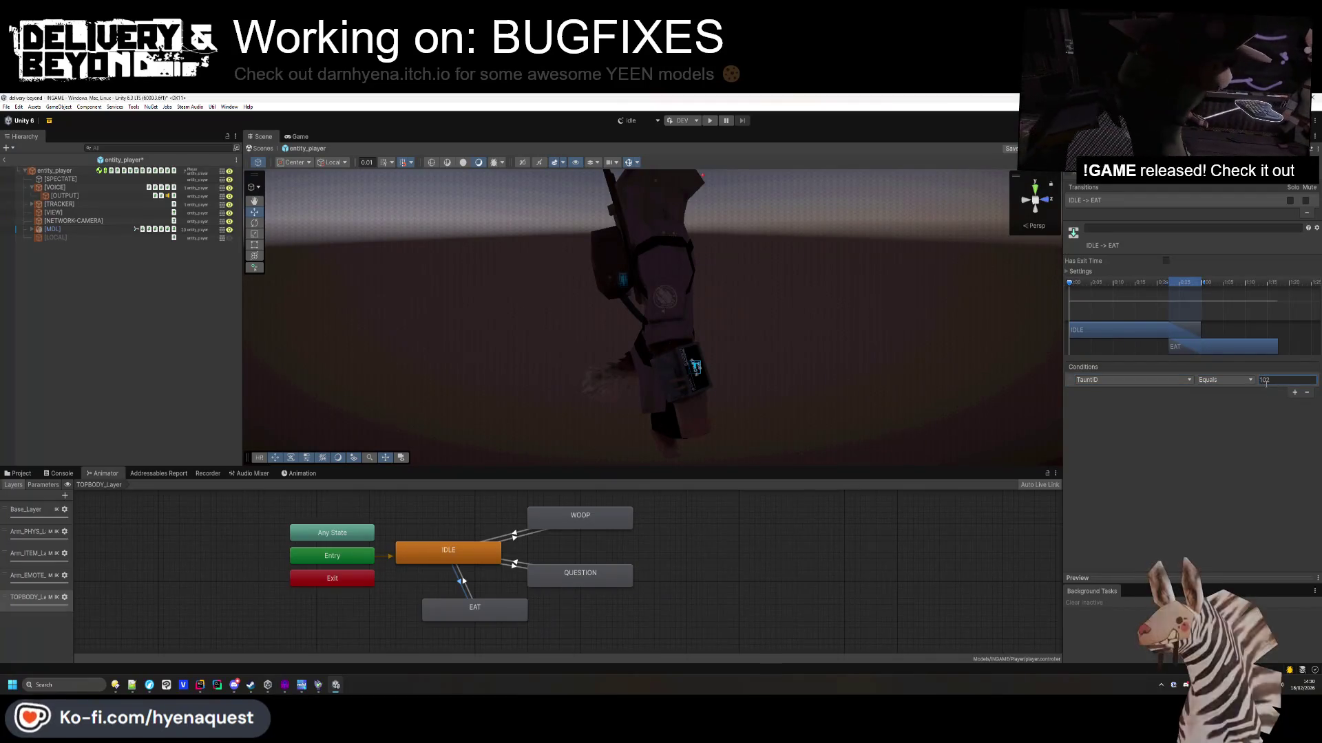
pyautogui.click(503, 598)
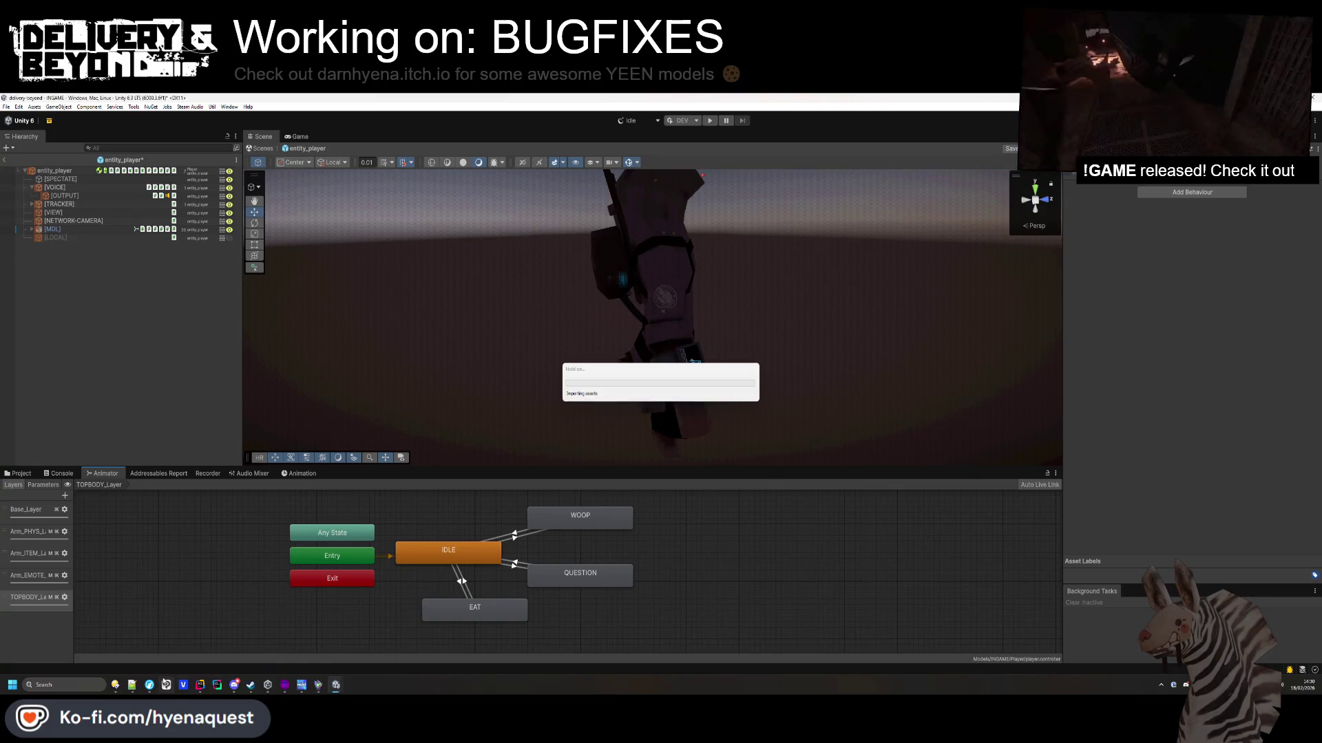
pyautogui.click(199, 685)
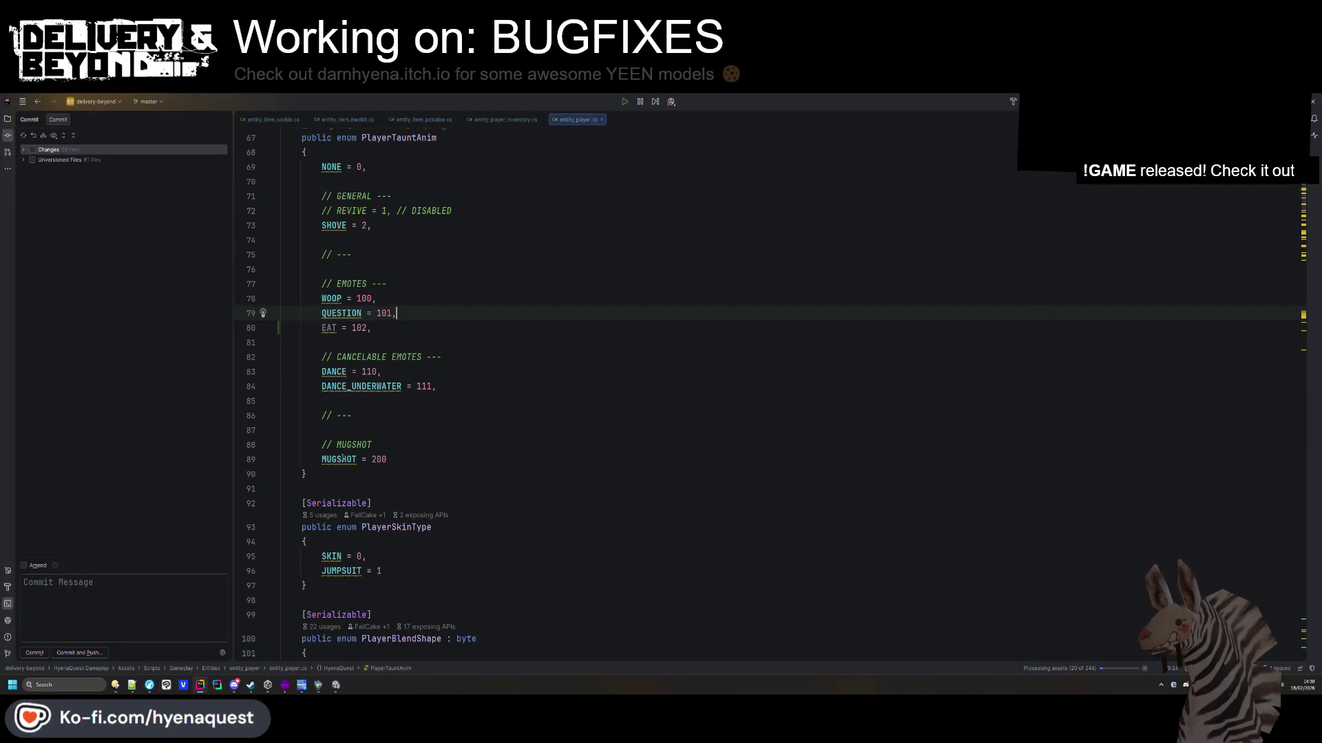
# Close the open script tabs and open entity_item_cookie.cs.
pyautogui.middleClick(274, 122)
pyautogui.middleClick(274, 123)
pyautogui.middleClick(274, 122)
pyautogui.middleClick(274, 123)
pyautogui.middleClick(274, 123)
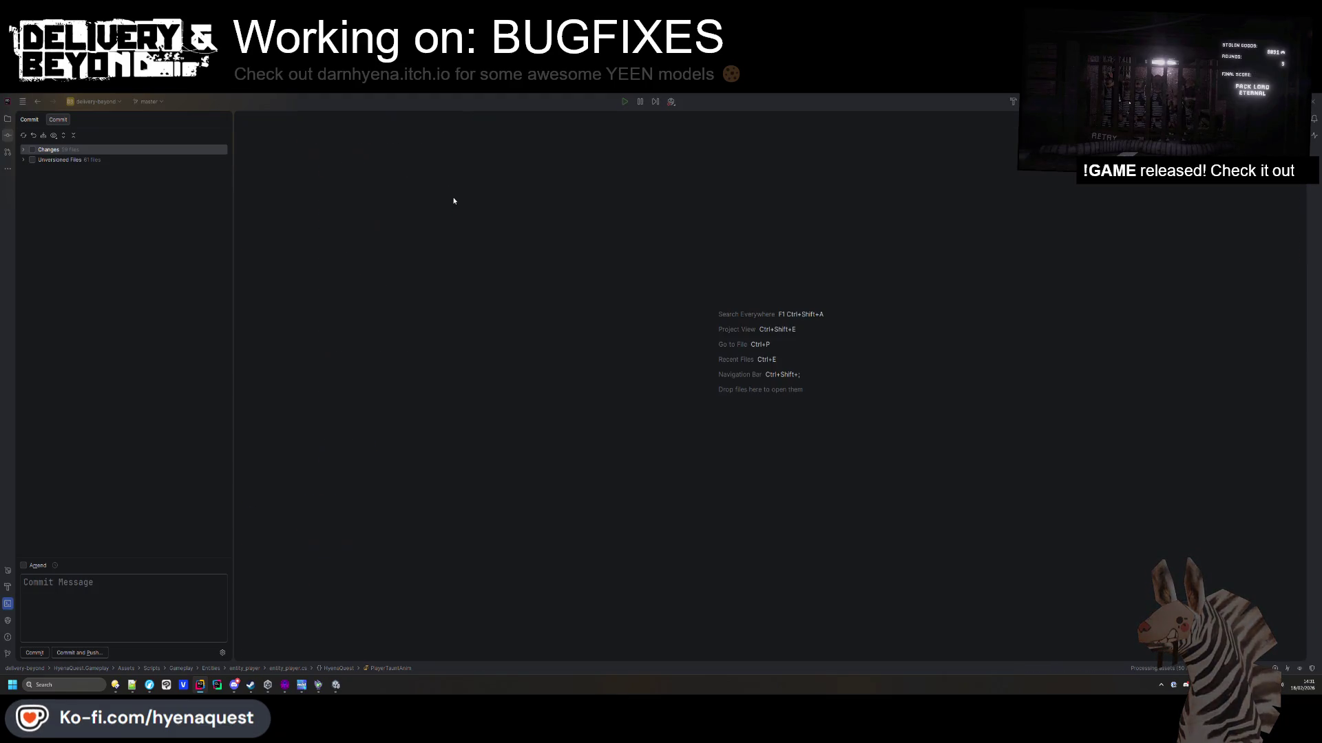
pyautogui.press('shift')
pyautogui.press('shift')
pyautogui.write('entity_cookie')
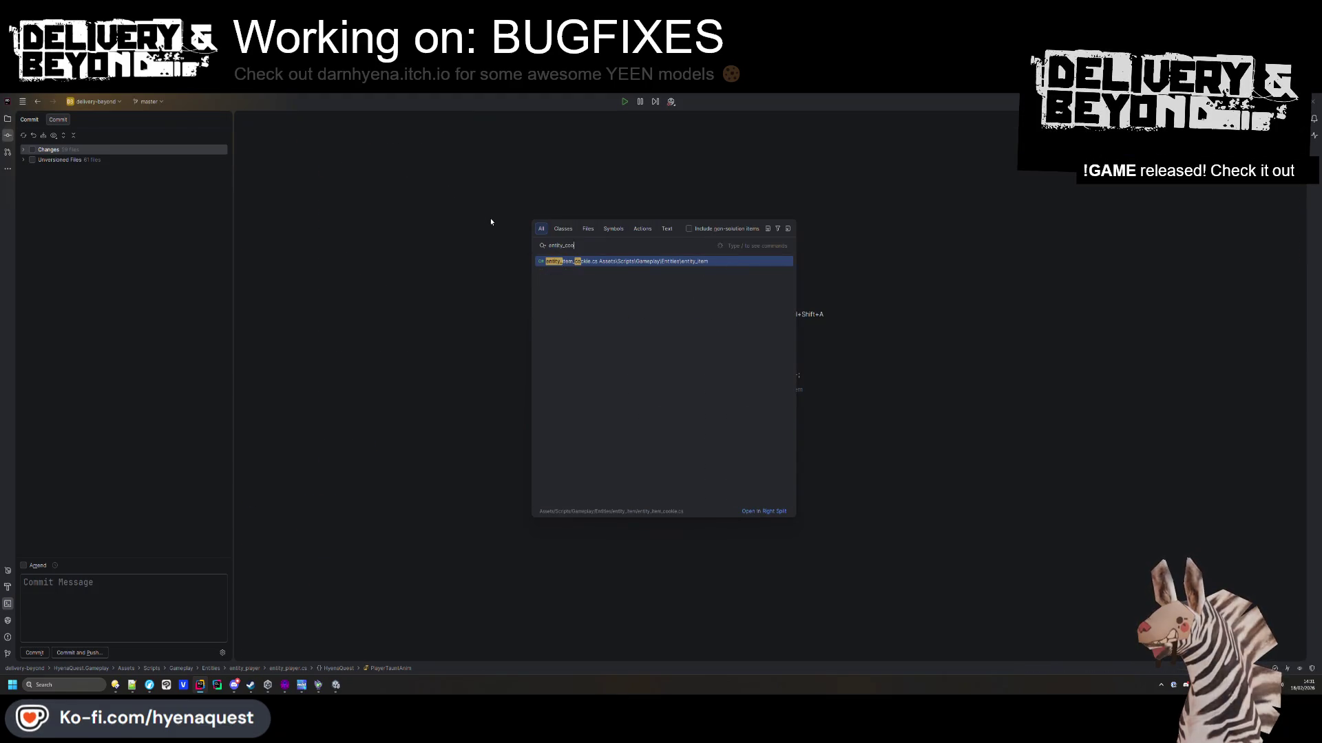
pyautogui.press('Return')
# Insert a blank line above the AddHealth call in the cookie's OnUse code.
pyautogui.scroll(2, 504, 221)
pyautogui.click(483, 396)
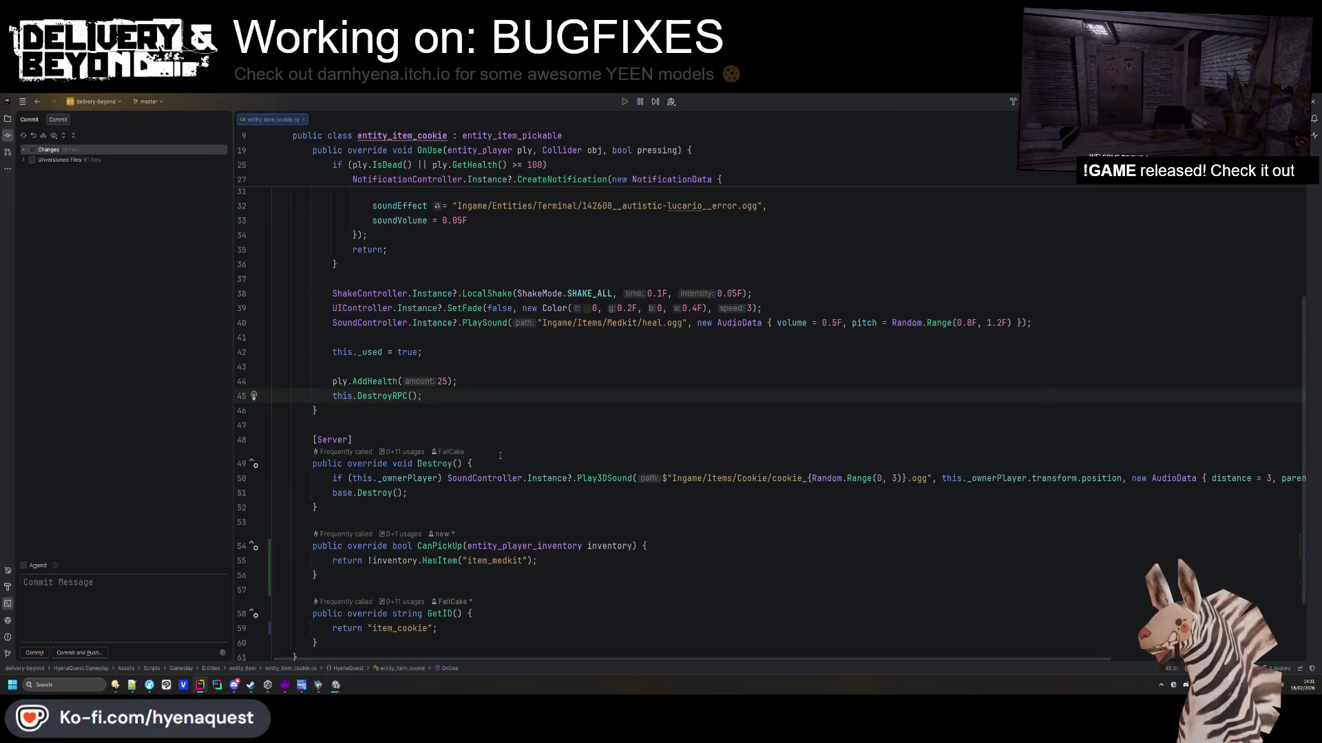
pyautogui.scroll(3, 500, 455)
pyautogui.click(396, 512)
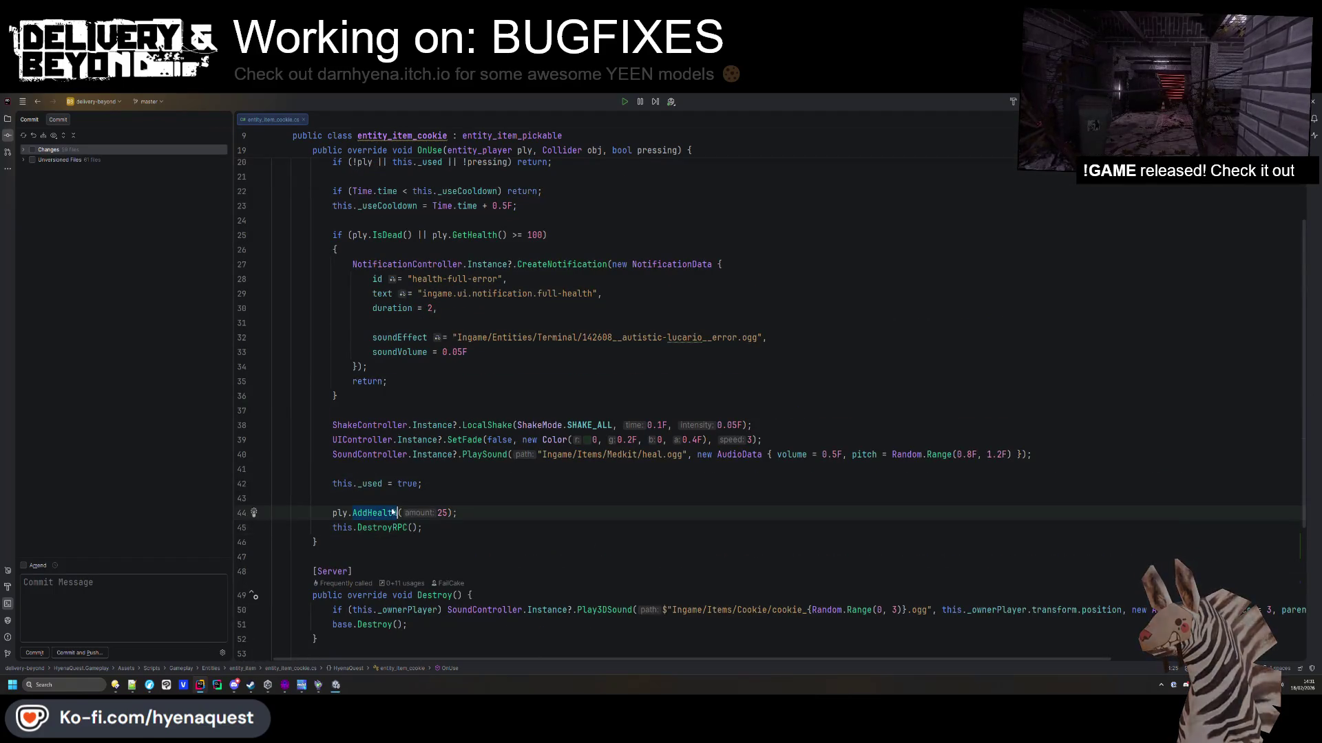
pyautogui.scroll(3, 393, 512)
pyautogui.scroll(-4, 465, 475)
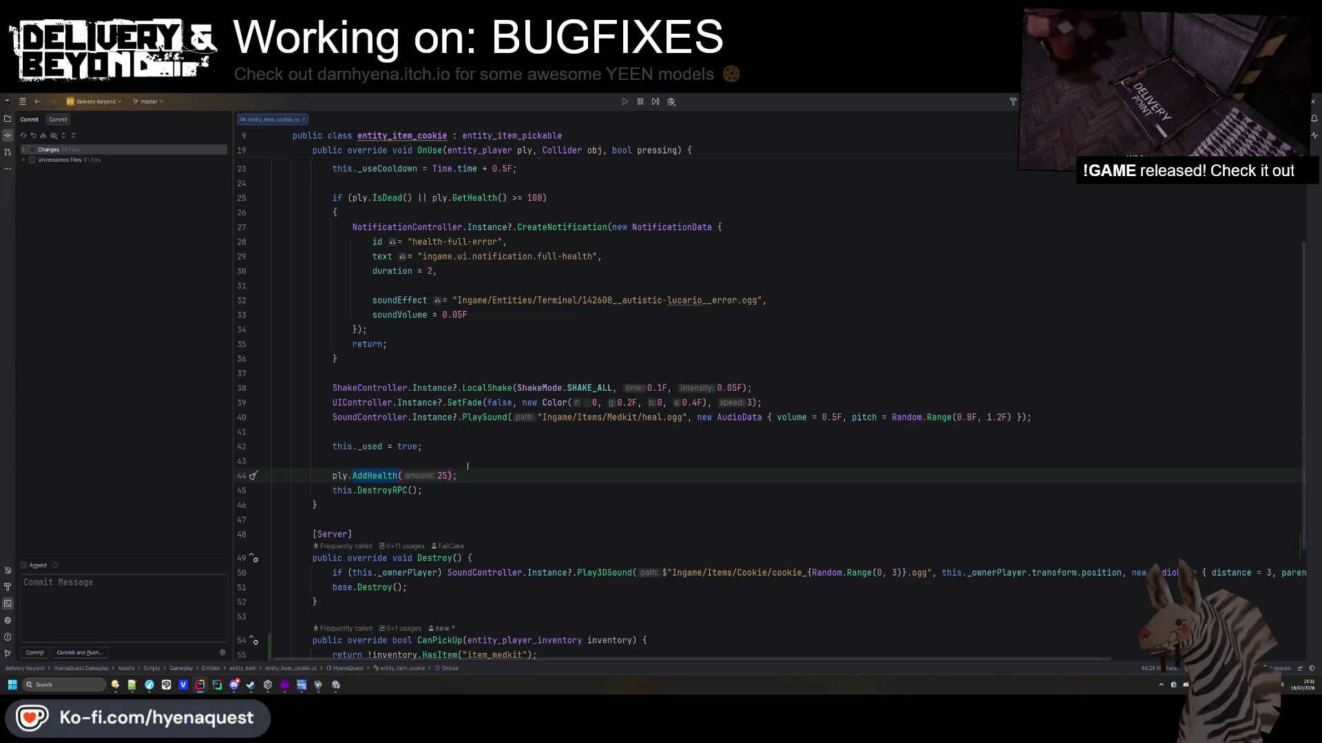
pyautogui.click(468, 465)
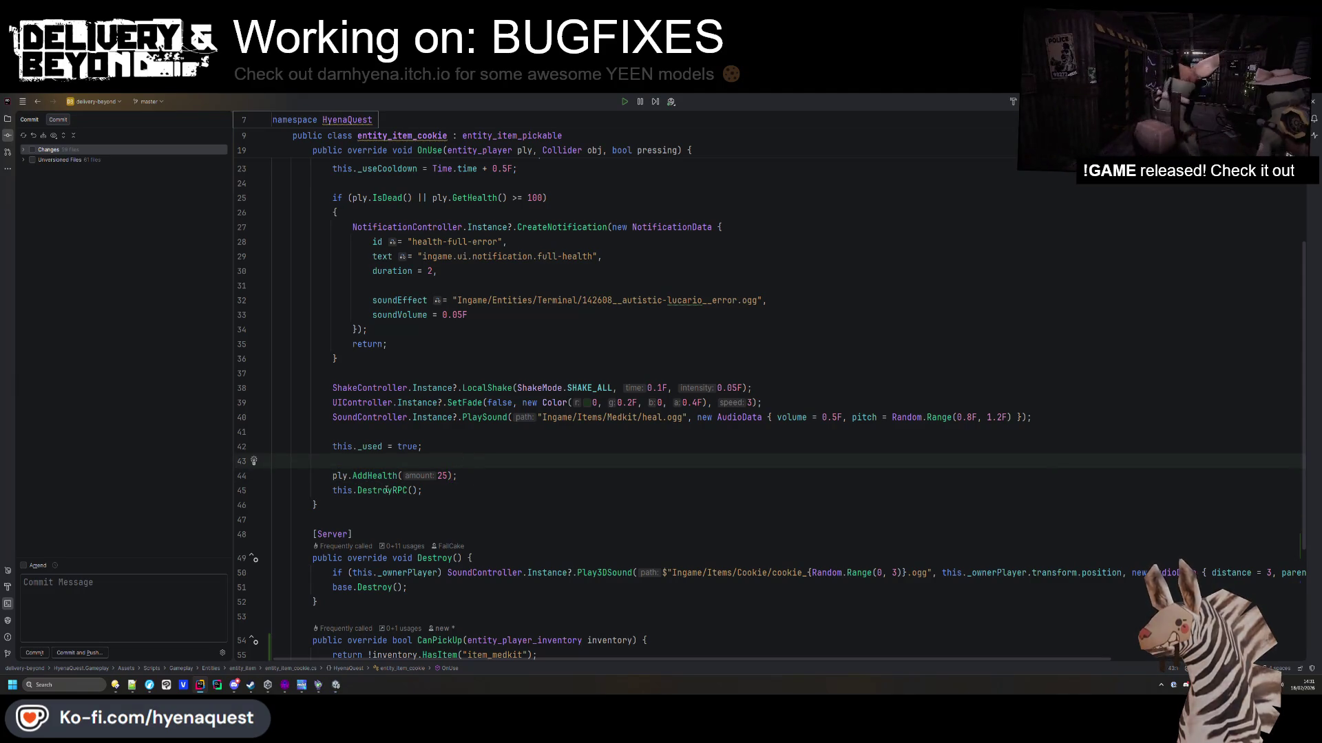
pyautogui.scroll(1, 390, 490)
pyautogui.scroll(2, 390, 491)
pyautogui.scroll(-3, 409, 464)
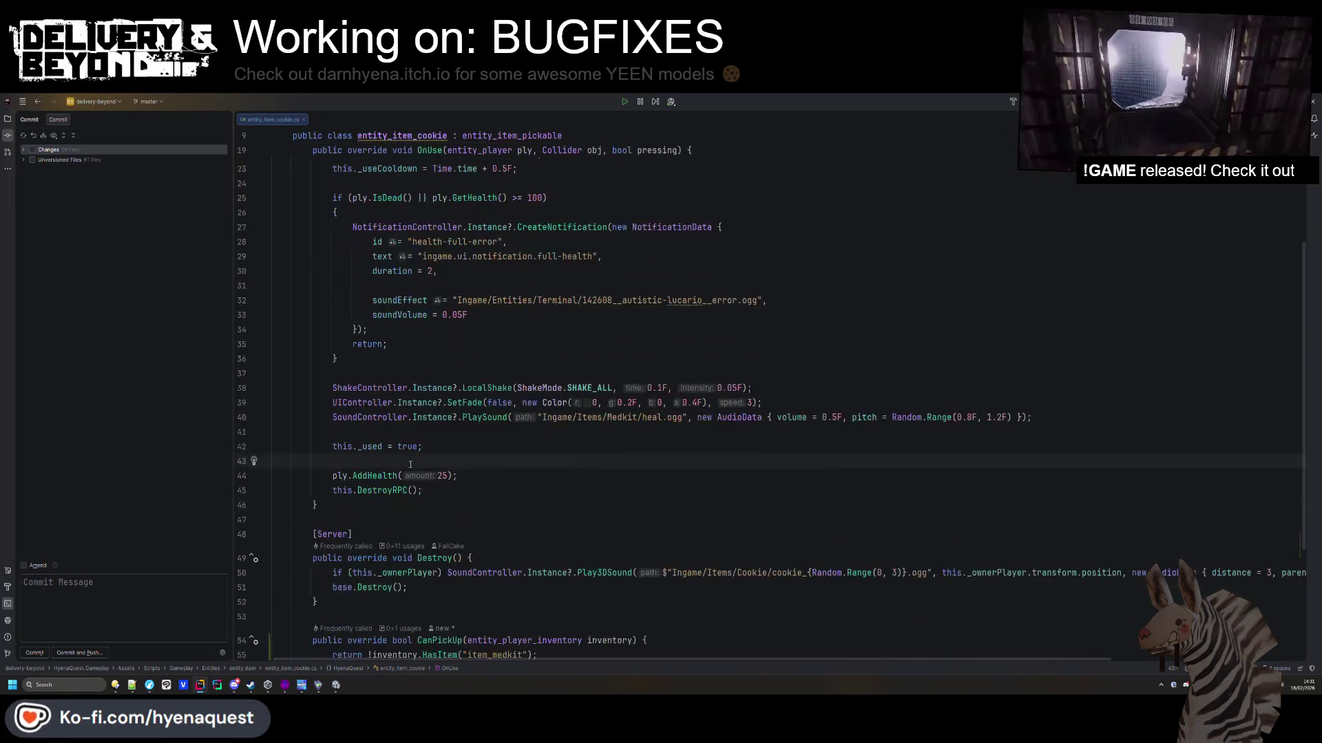
pyautogui.press('Return')
pyautogui.write('pl')
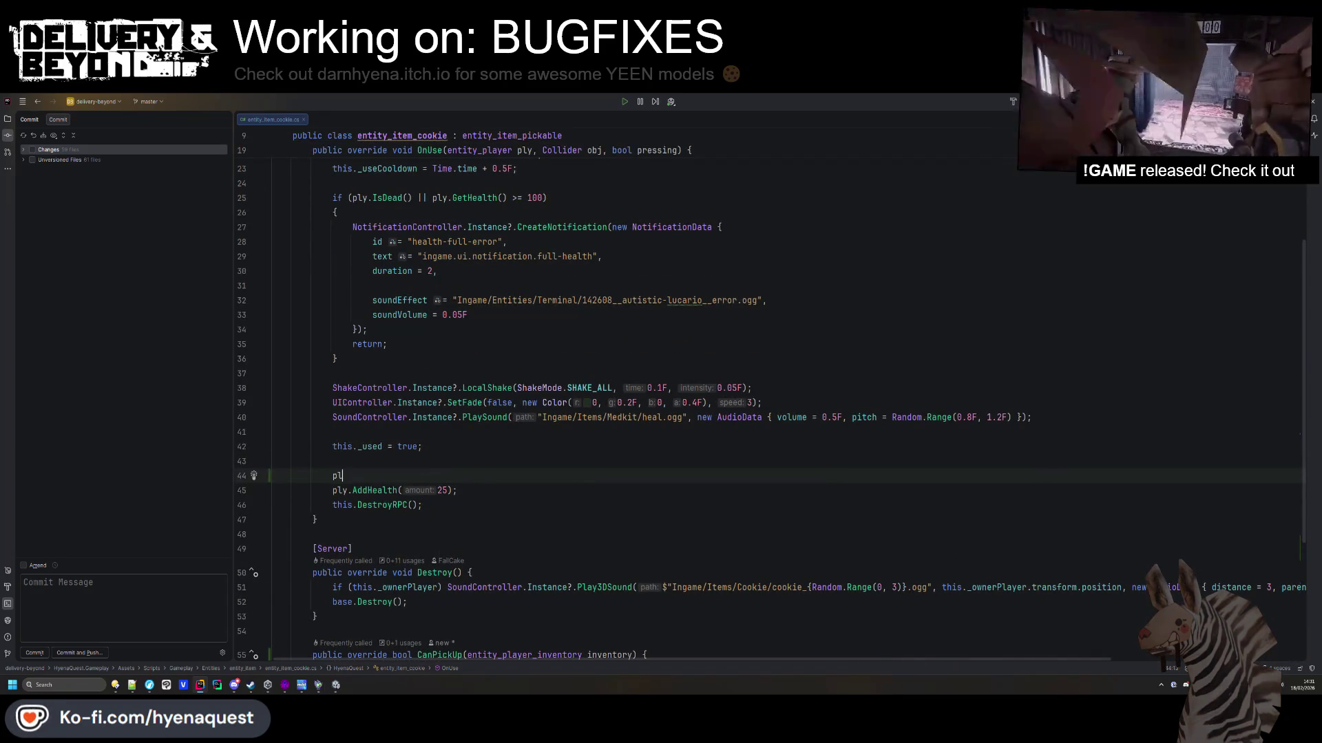
# Add ply.PlayTaunt(PlayerTauntAnim.EAT, 0.7F); before AddHealth, then return to Unity.
pyautogui.write('y.tau')
pyautogui.press('Down')
pyautogui.press('Return')
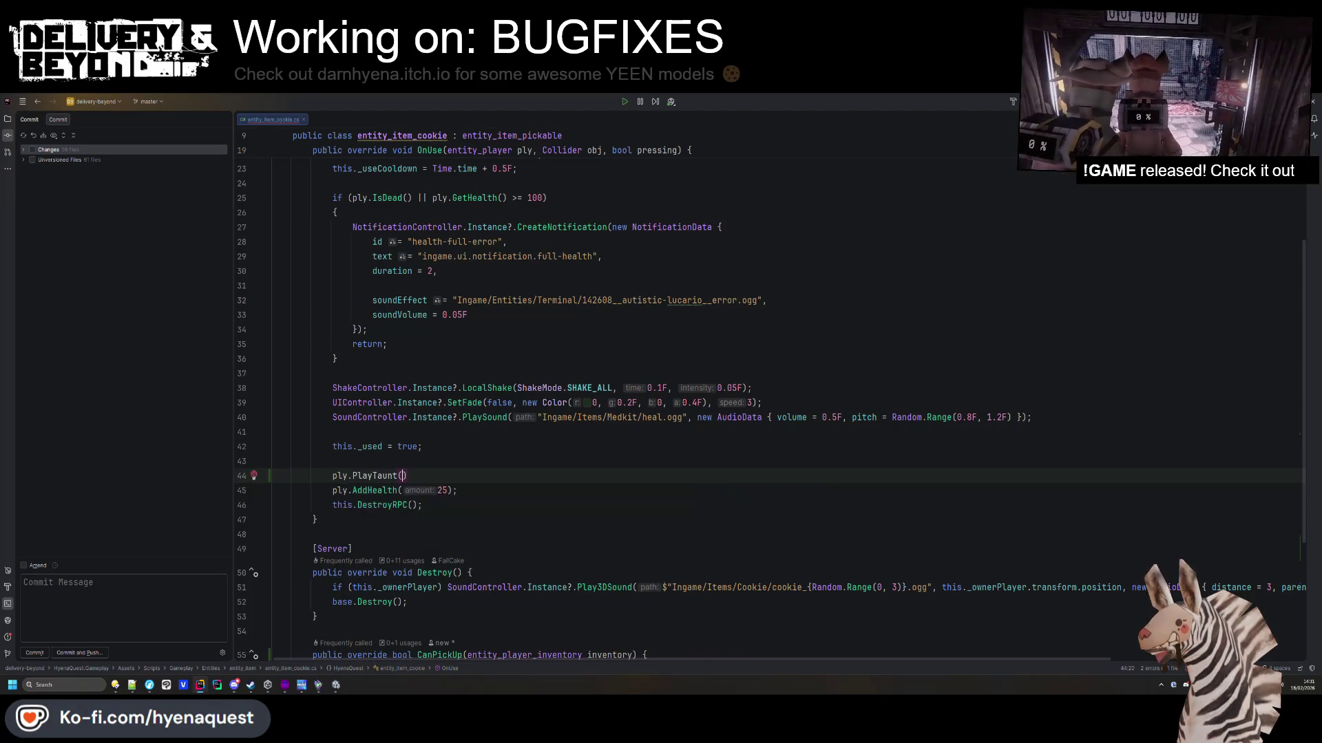
pyautogui.press('Down')
pyautogui.press('Down')
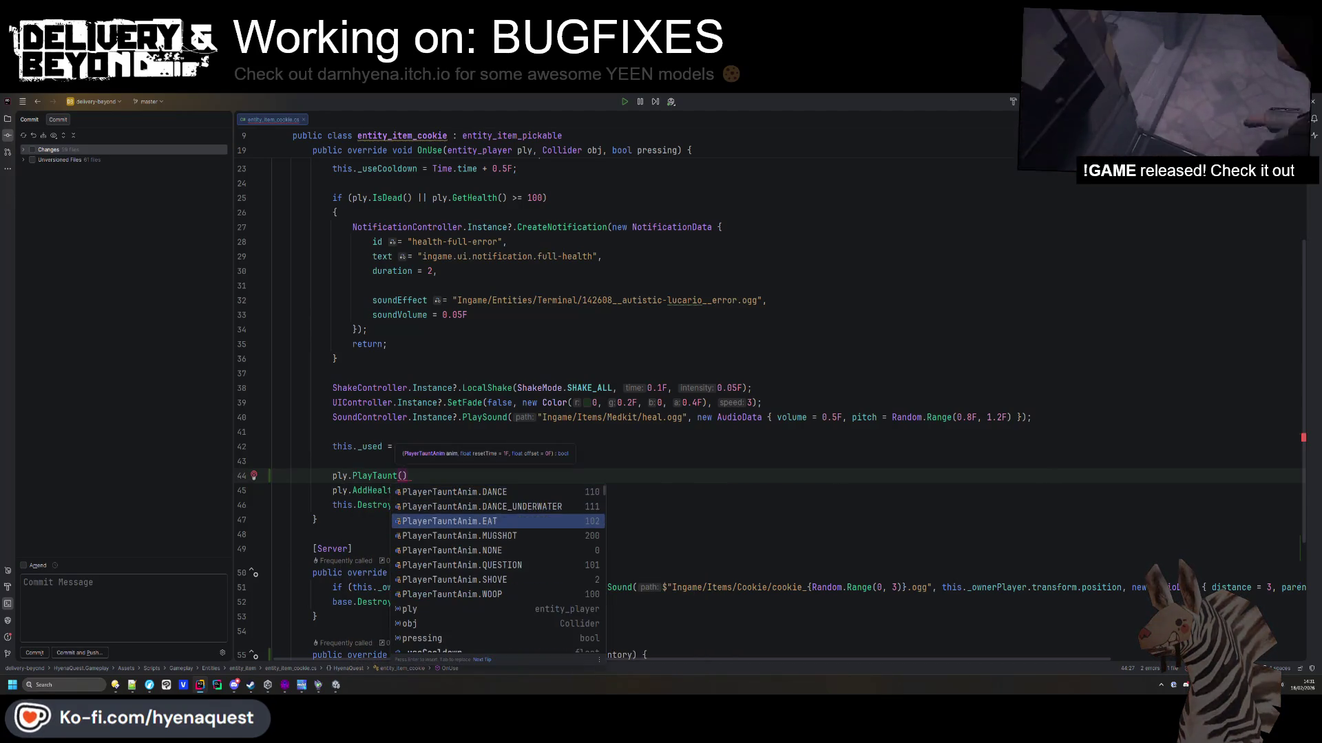
pyautogui.press('Return')
pyautogui.write('0.7')
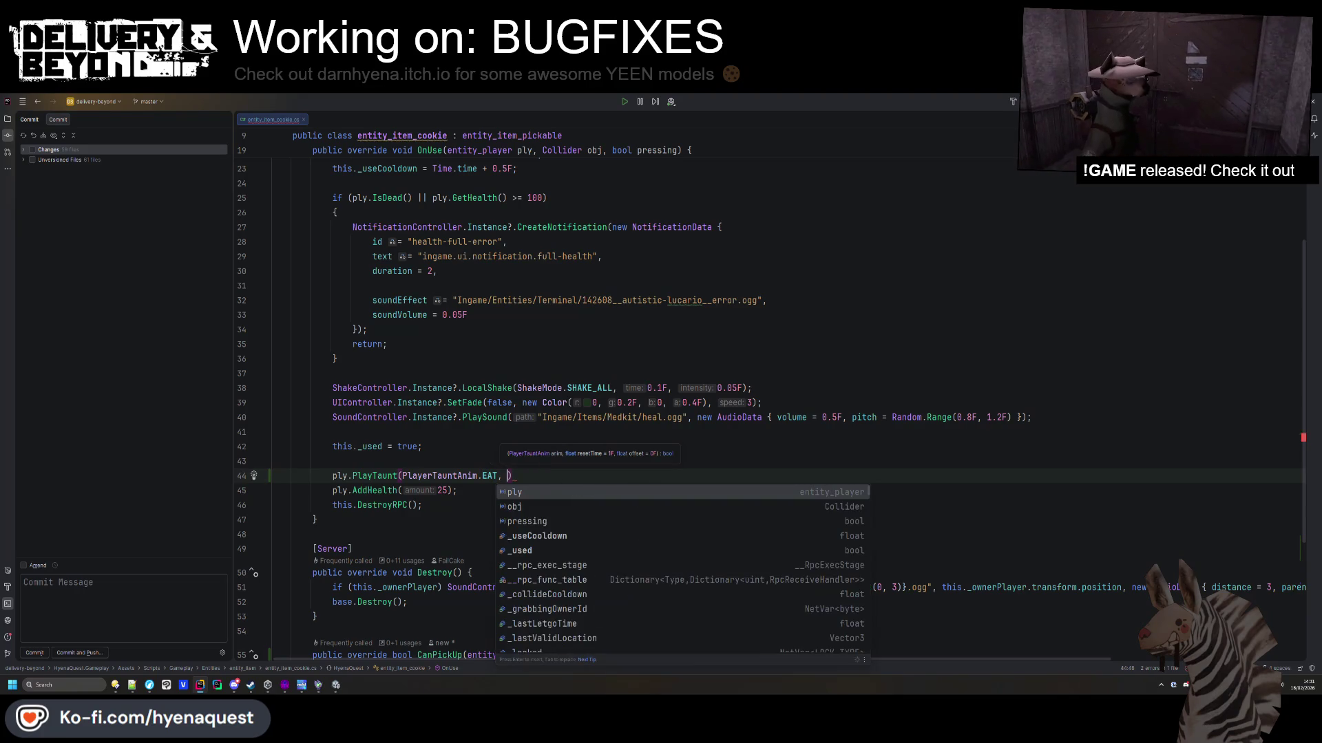
pyautogui.write('F')
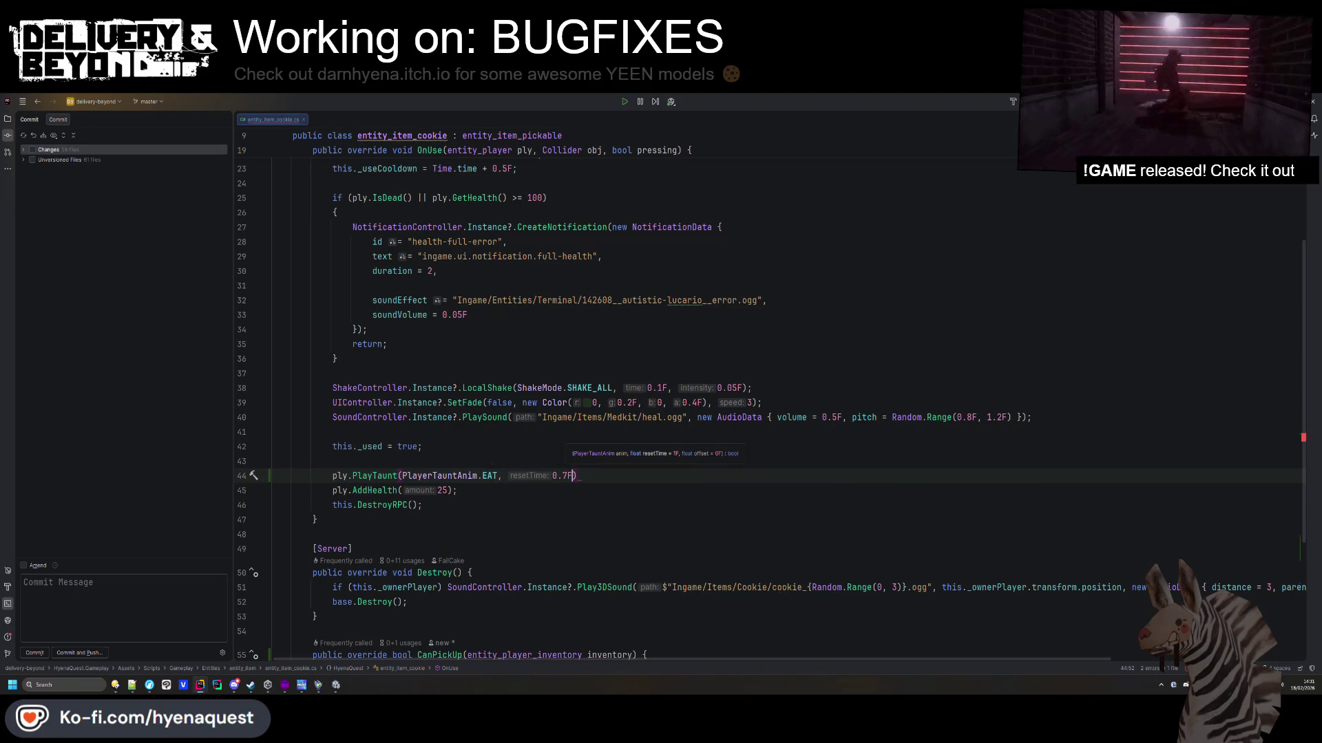
pyautogui.write(');')
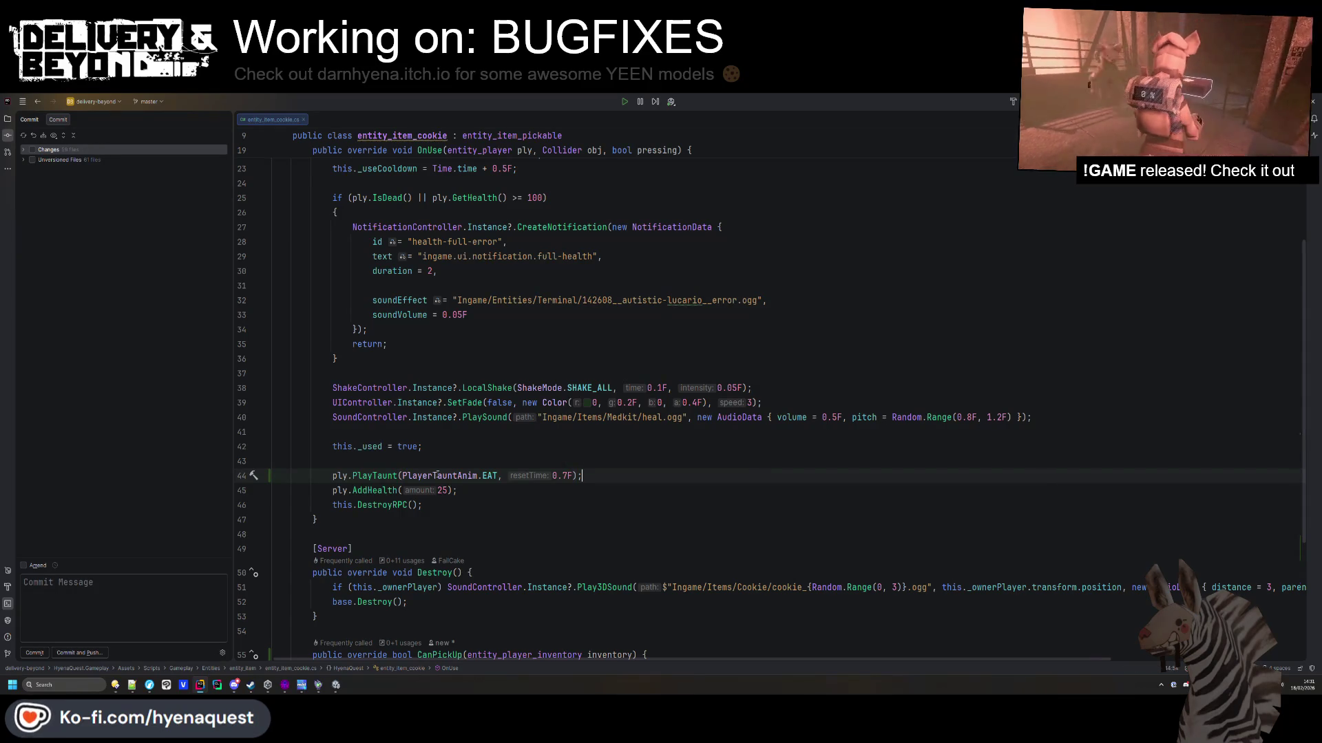
pyautogui.click(483, 488)
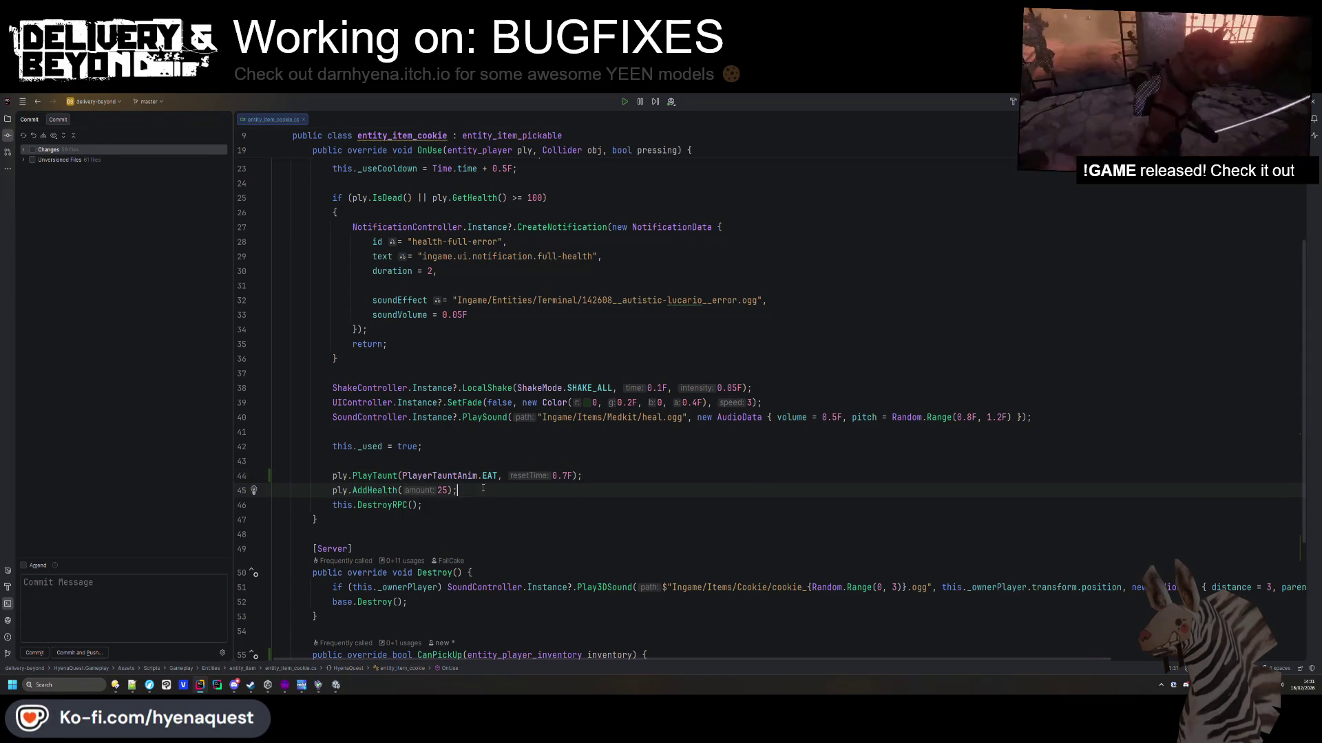
pyautogui.hotkey('alt', 'Tab')
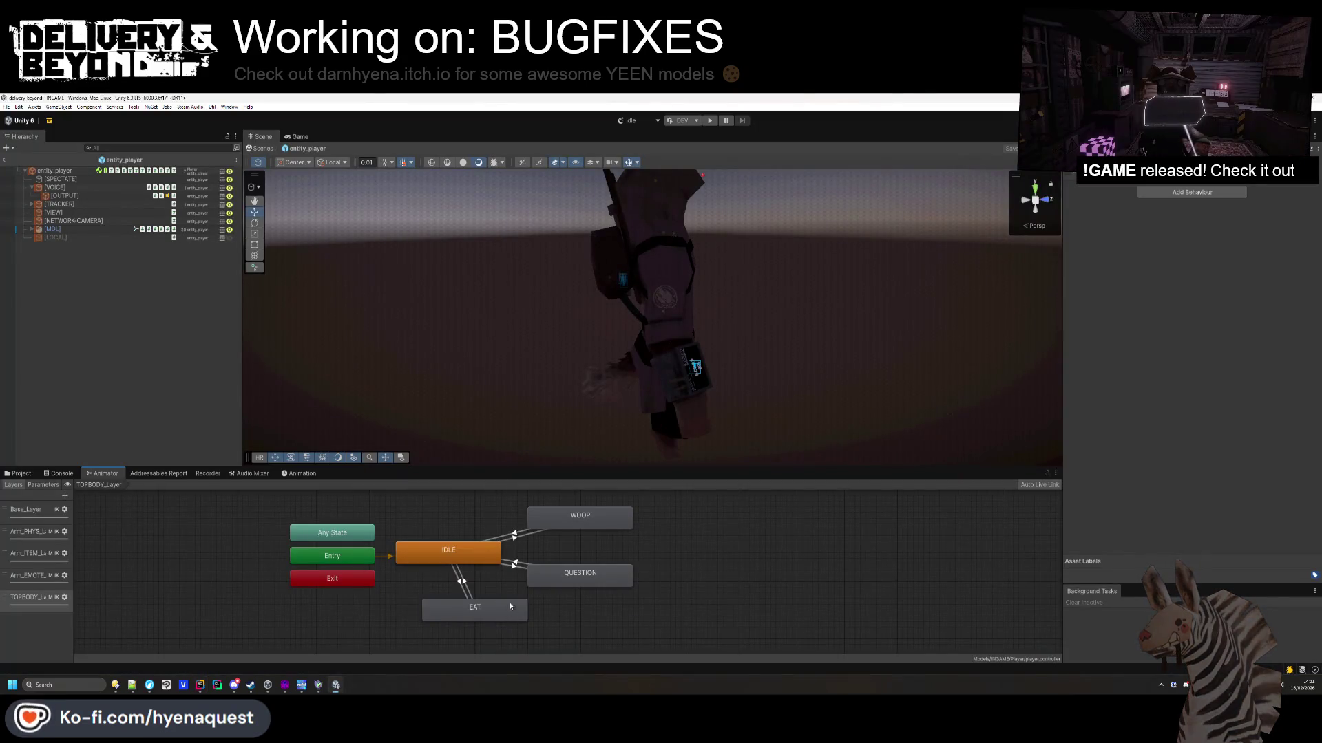
# Exit the player prefab, collapse the hierarchy groups, and view the floor near ACHIEVEMENT_PRACTICE.
pyautogui.click(7, 160)
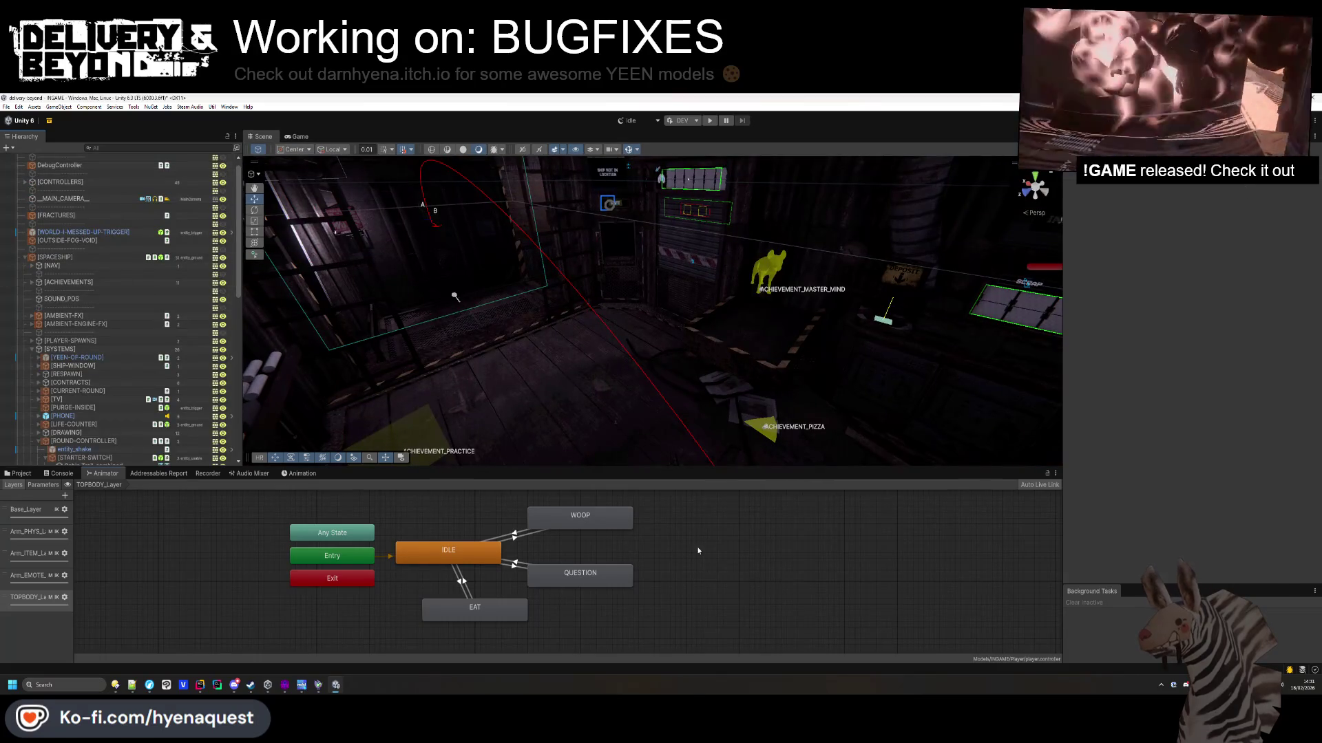
pyautogui.moveTo(606, 470); pyautogui.dragTo(606, 545)
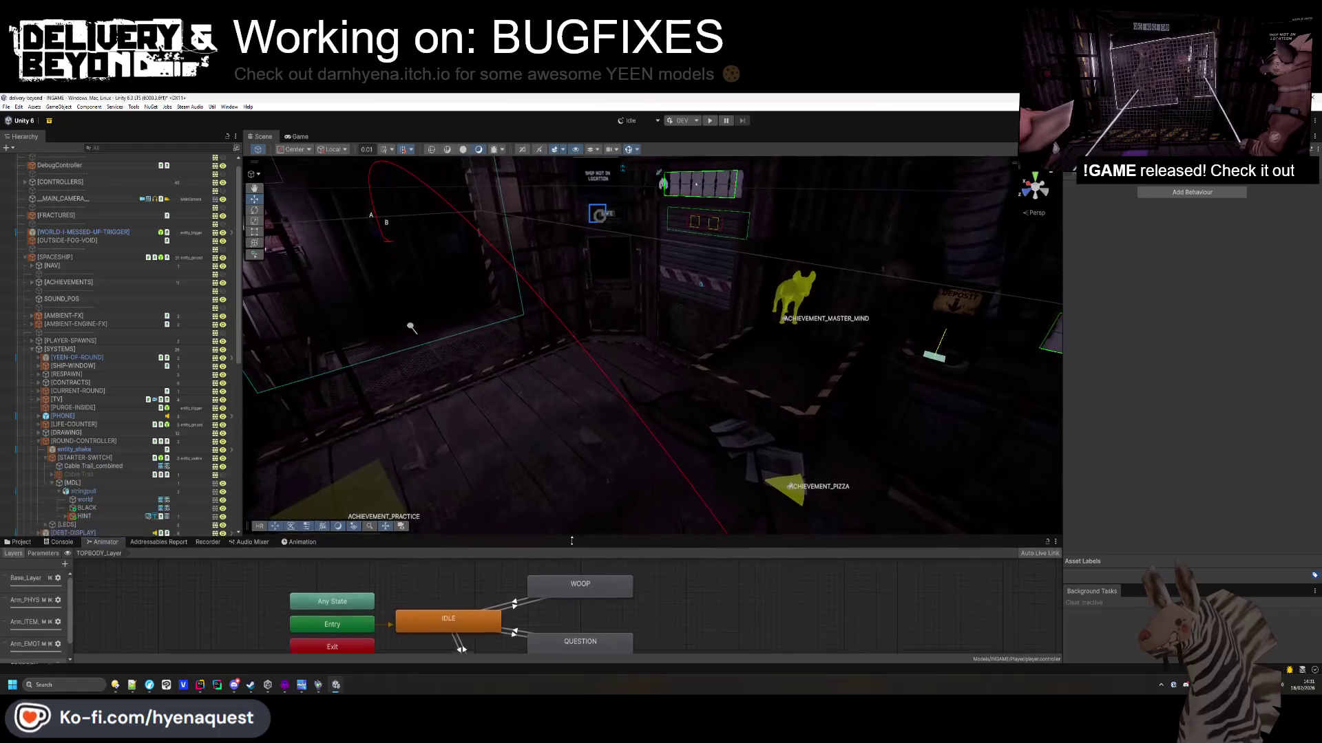
pyautogui.click(38, 441)
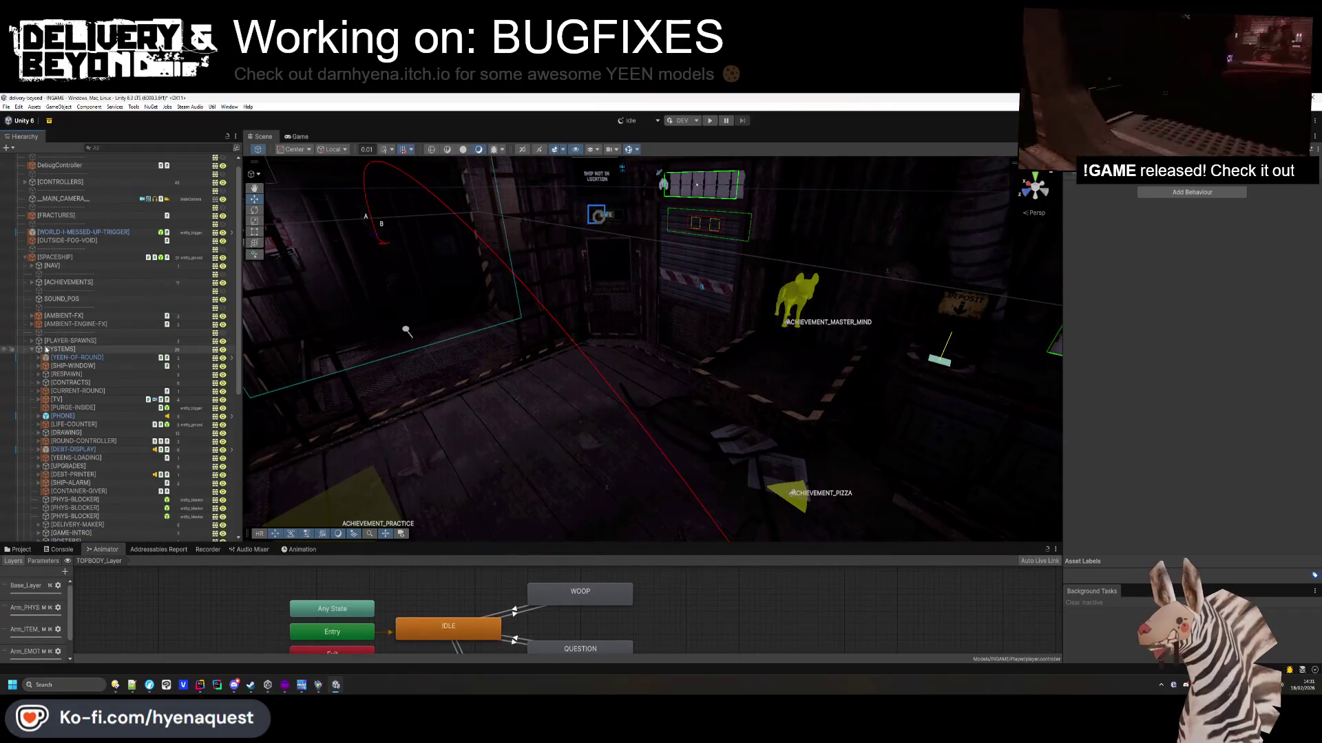
pyautogui.click(32, 349)
pyautogui.click(26, 258)
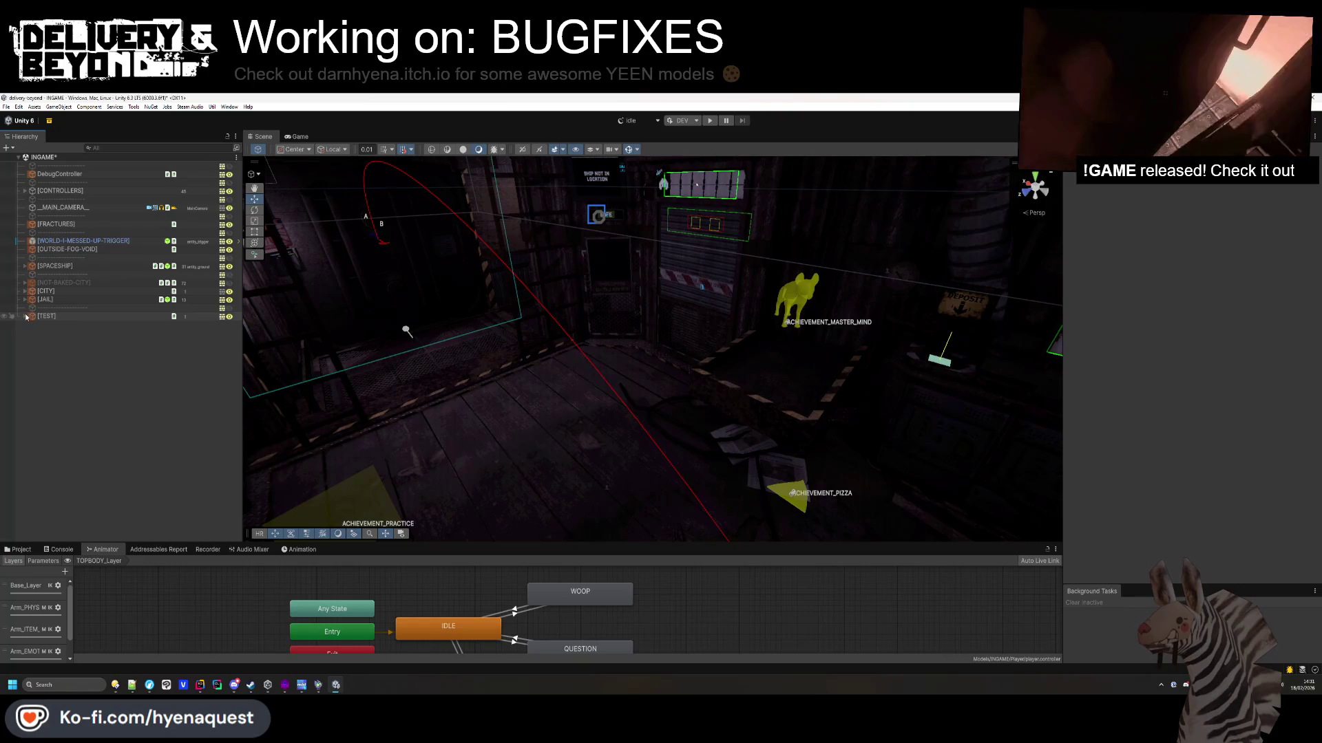
pyautogui.click(21, 549)
pyautogui.moveTo(575, 359); pyautogui.dragTo(753, 529)
# Place two cookie prefabs and a medkit from Ingame/Entities/Items on the floor.
pyautogui.click(973, 562)
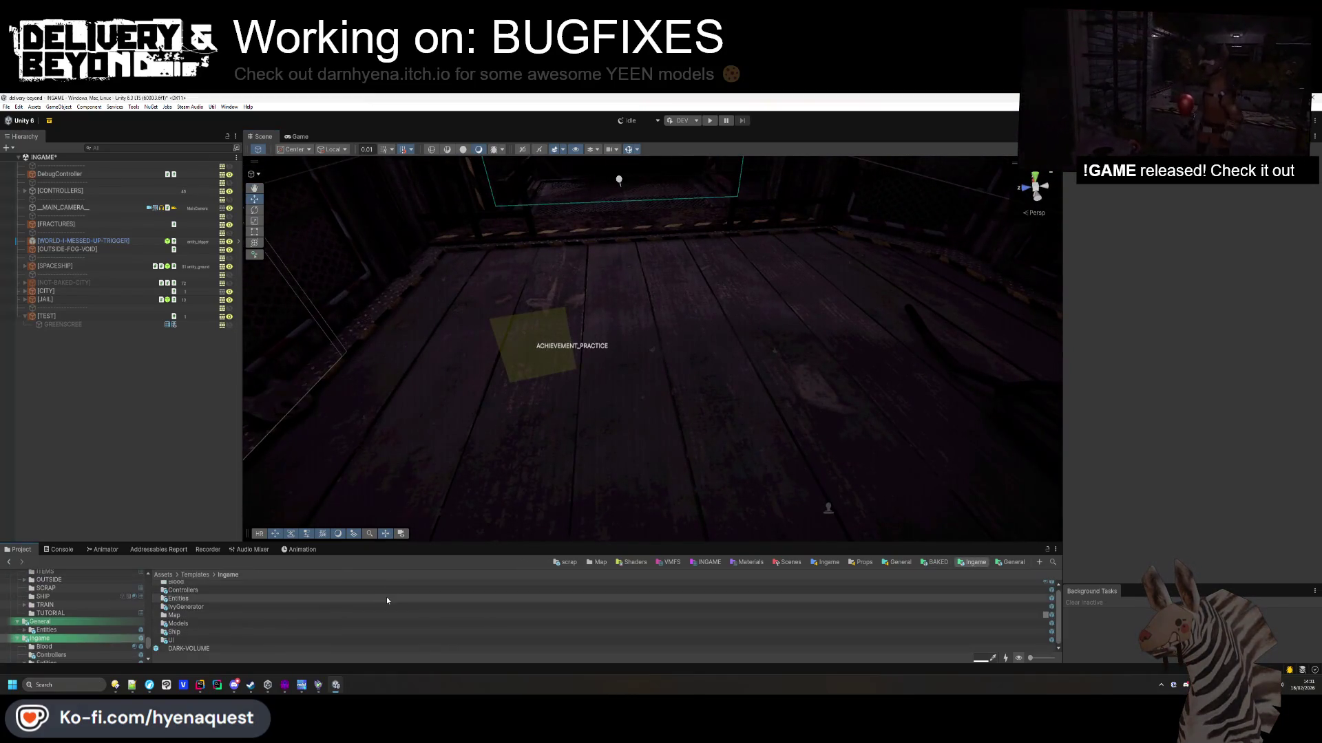
pyautogui.moveTo(1034, 659); pyautogui.dragTo(1045, 658)
pyautogui.doubleClick(259, 608)
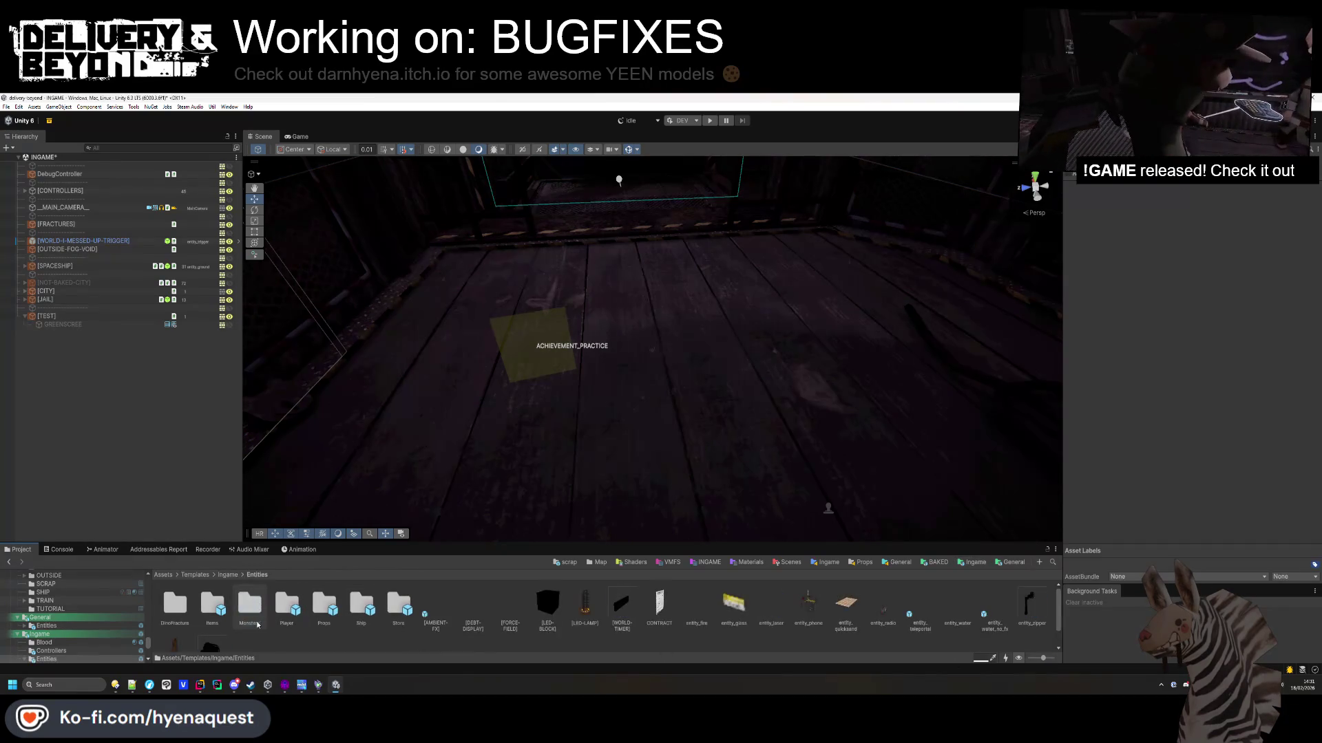
pyautogui.doubleClick(213, 609)
pyautogui.moveTo(216, 615)
pyautogui.mouseDown()
pyautogui.moveTo(654, 395)
pyautogui.moveTo(680, 346)
pyautogui.mouseUp()
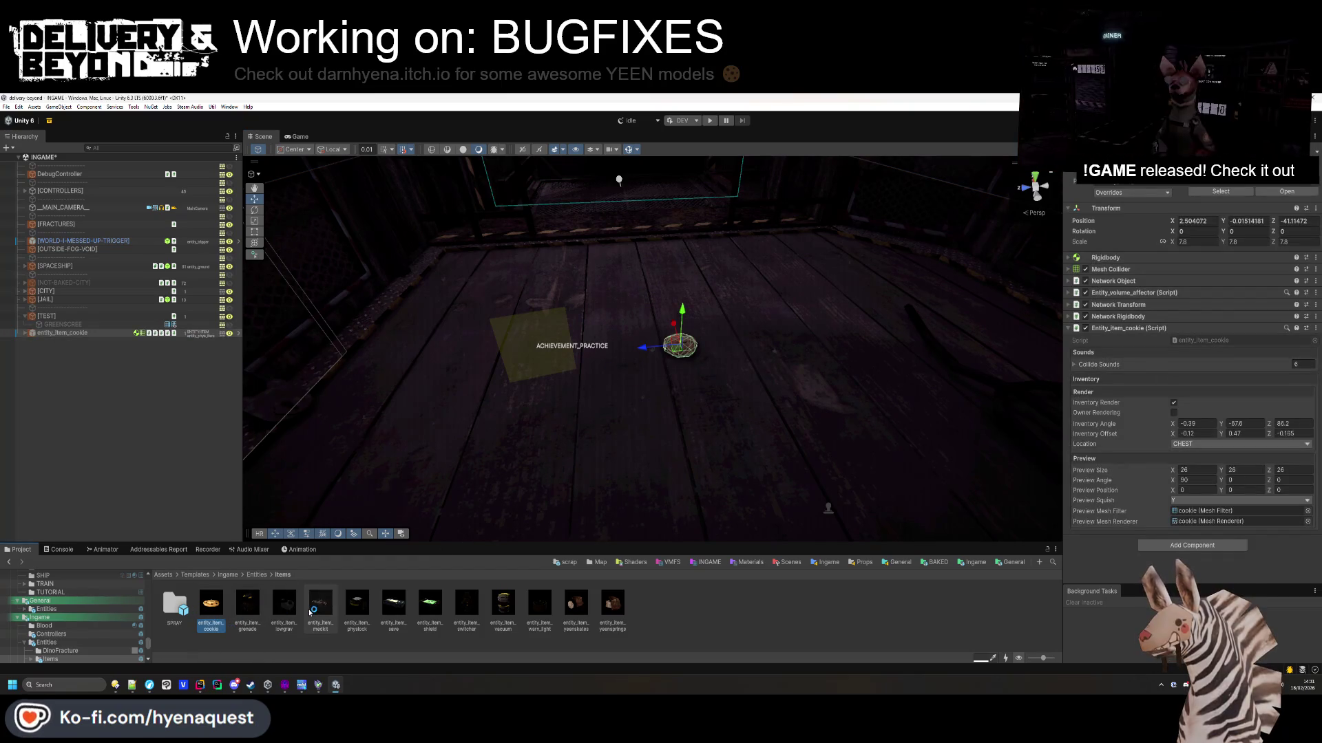
pyautogui.moveTo(284, 605)
pyautogui.mouseDown()
pyautogui.moveTo(745, 359)
pyautogui.moveTo(750, 341)
pyautogui.mouseUp()
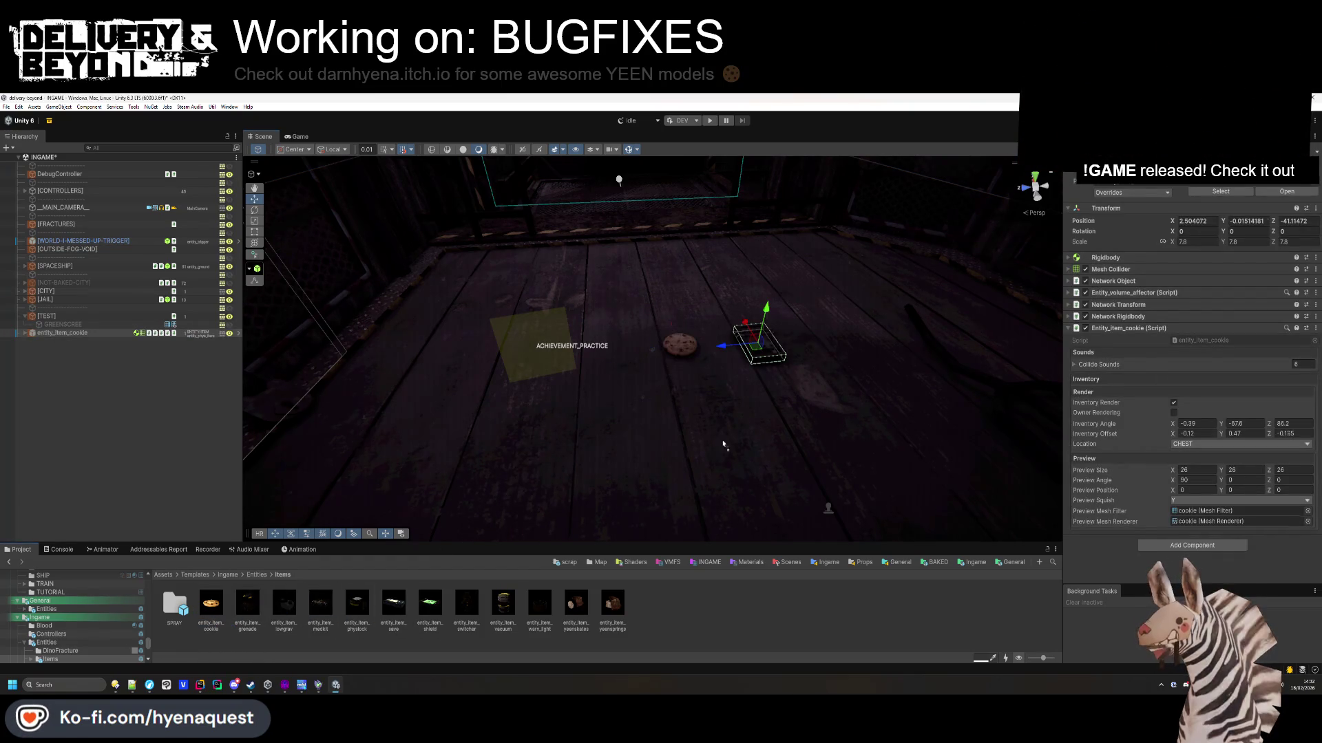
pyautogui.moveTo(211, 604)
pyautogui.mouseDown()
pyautogui.moveTo(577, 401)
pyautogui.moveTo(647, 386)
pyautogui.mouseUp()
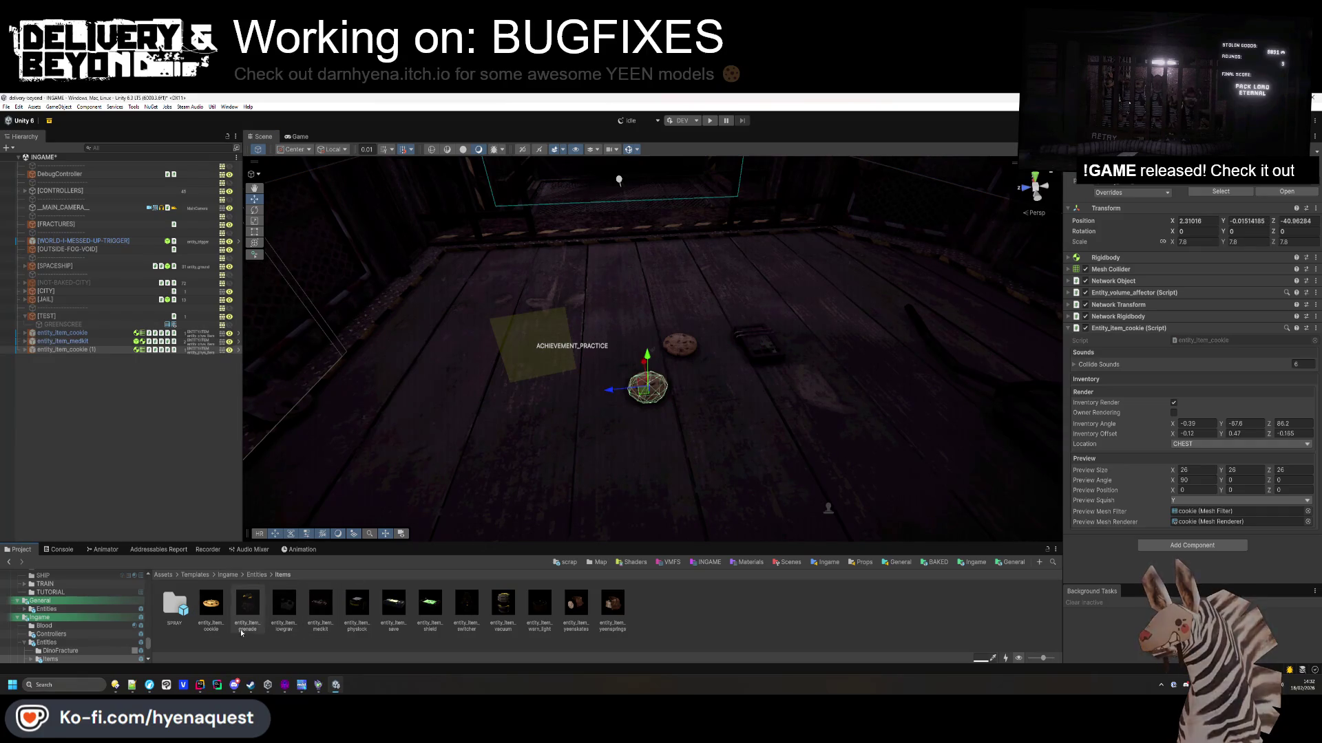
# Parent the three placed items under the [TEST] group.
pyautogui.keyDown('shift'); pyautogui.click(79, 335); pyautogui.keyUp('shift')
pyautogui.moveTo(78, 337); pyautogui.dragTo(47, 316)
pyautogui.click(187, 426)
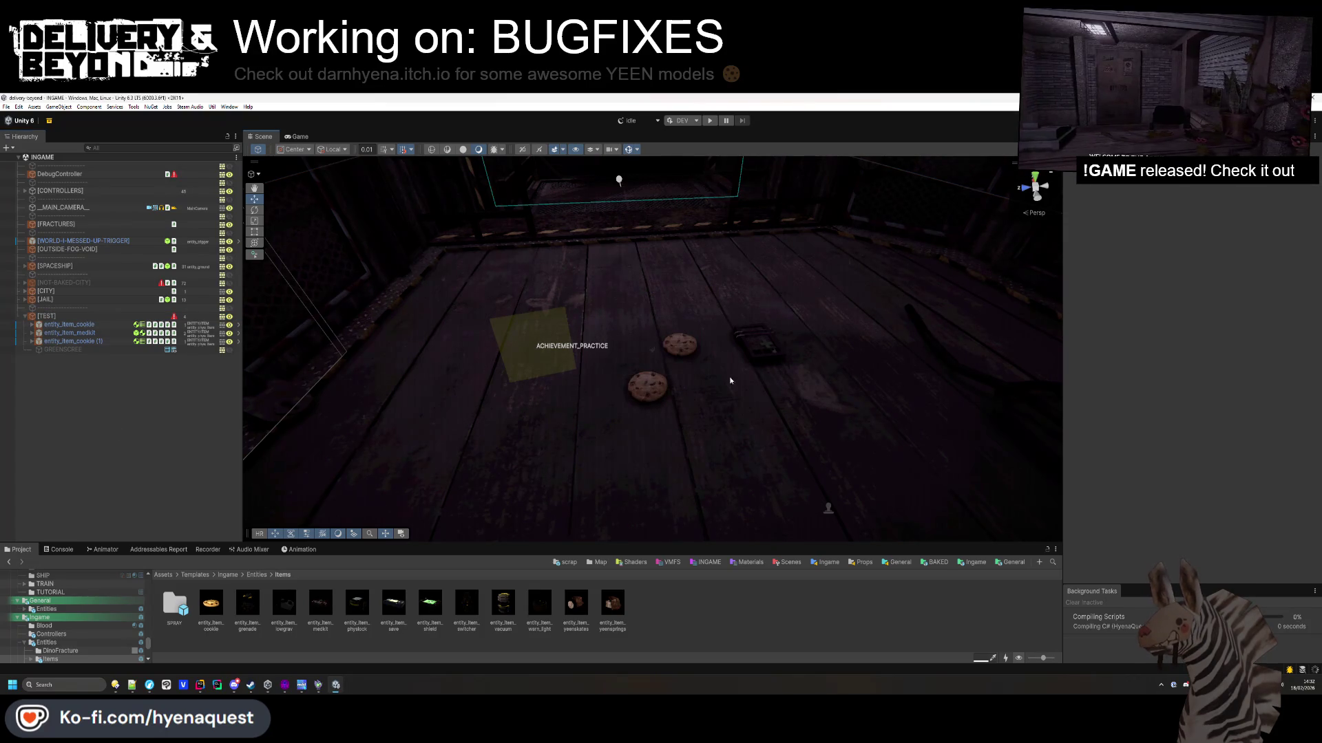
pyautogui.moveTo(695, 375)
pyautogui.mouseDown()
pyautogui.moveTo(703, 387)
pyautogui.moveTo(681, 374)
pyautogui.mouseUp()
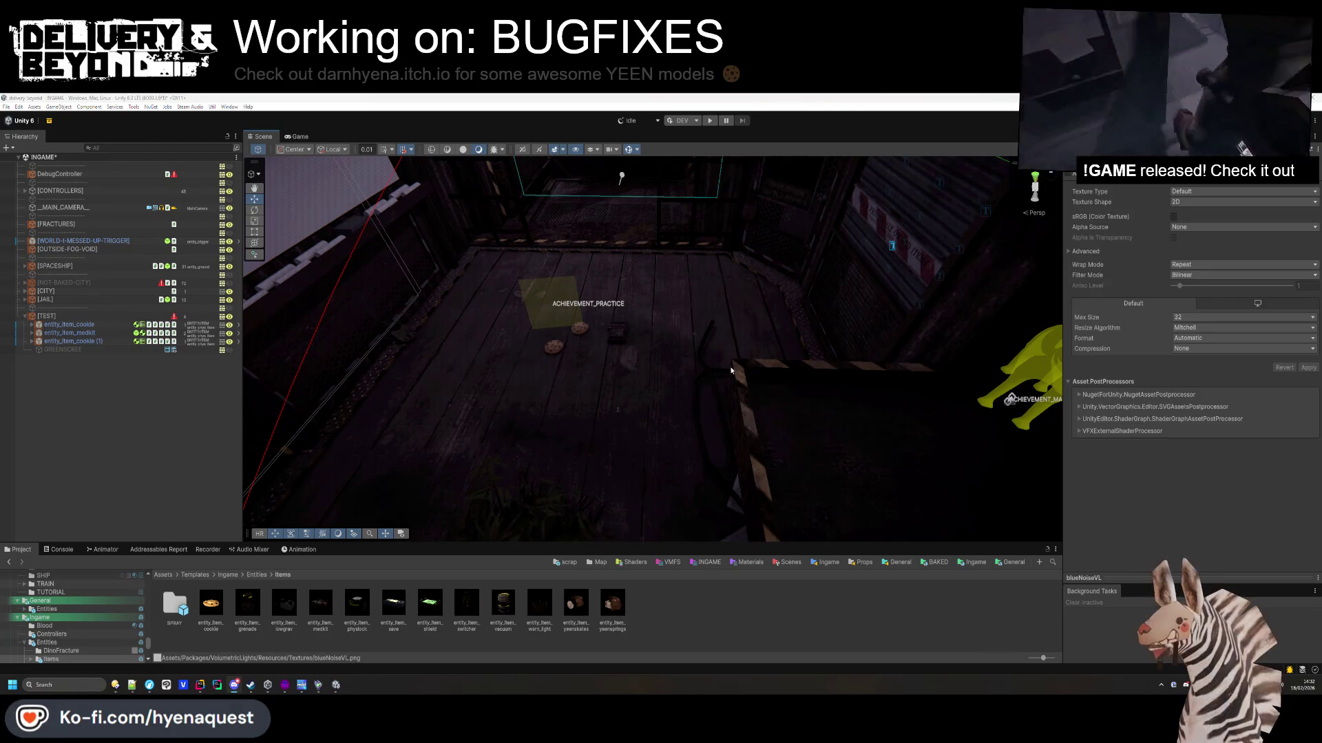
pyautogui.moveTo(735, 341); pyautogui.dragTo(719, 375)
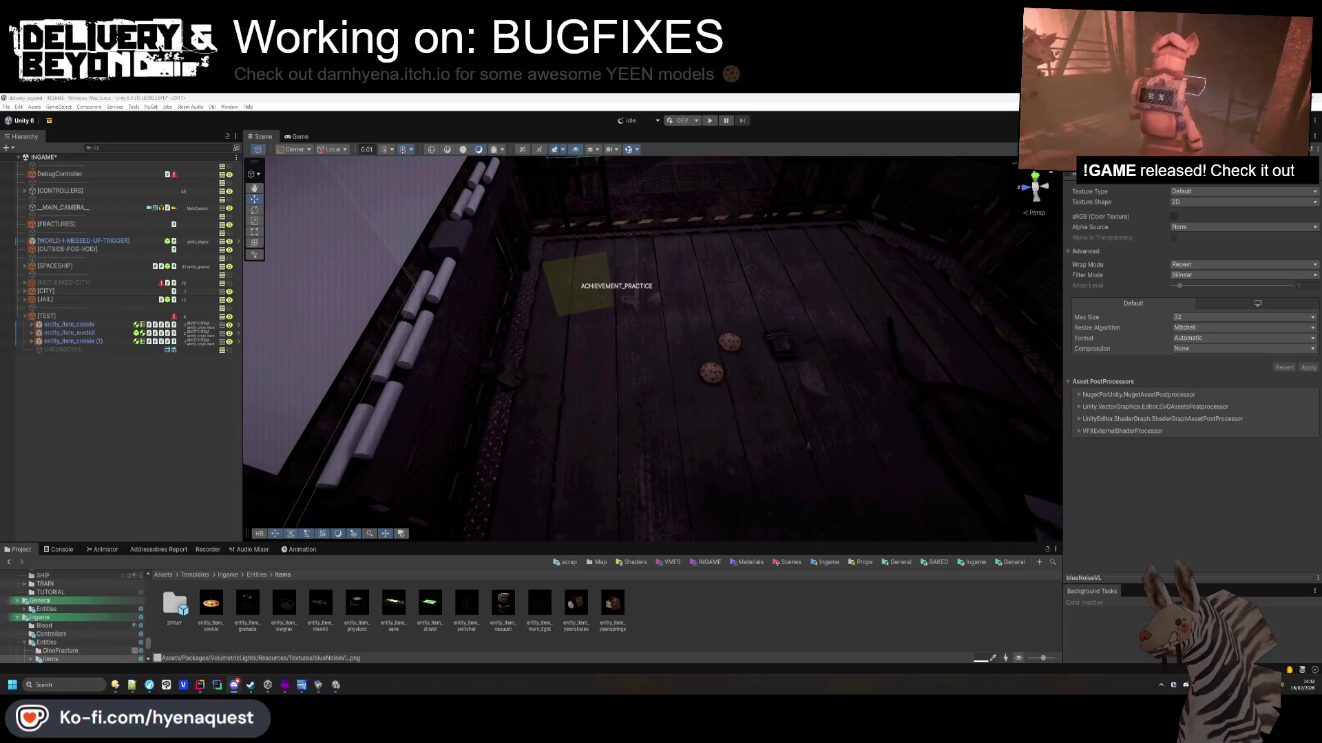
pyautogui.scroll(-3, 819, 422)
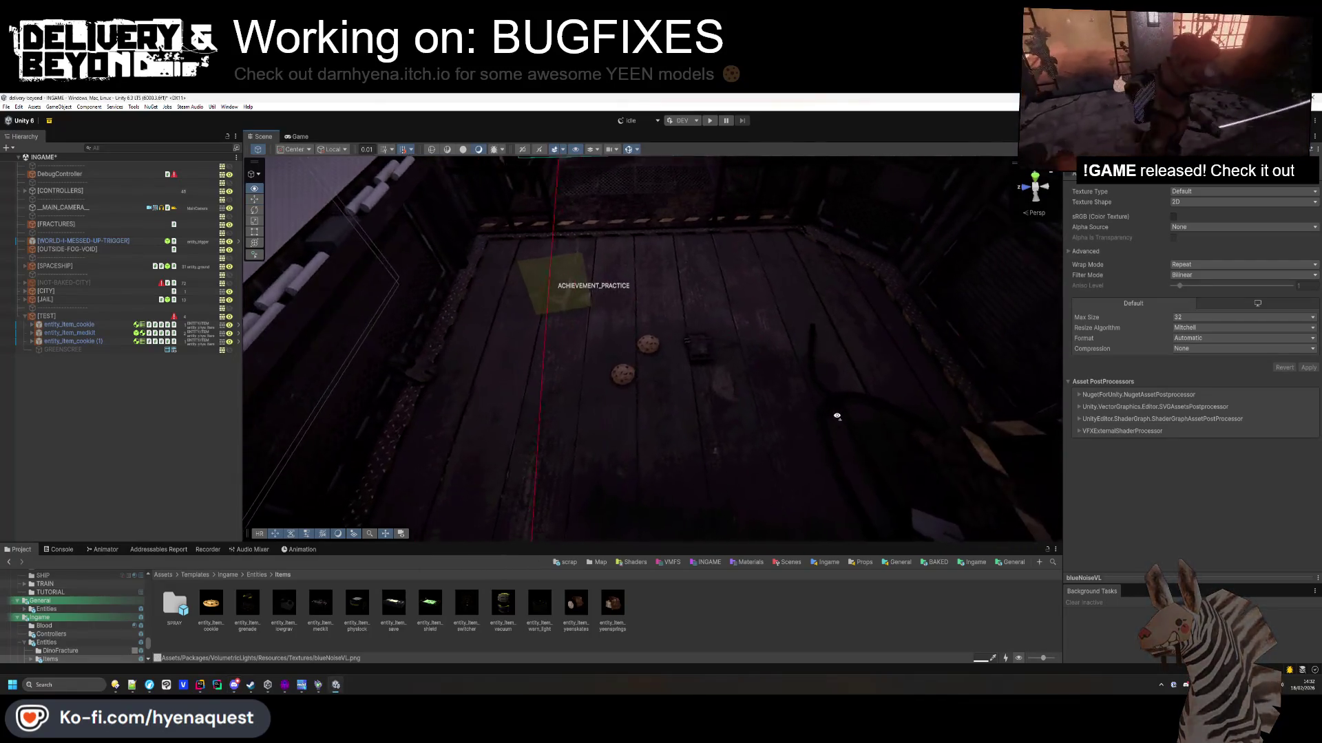
pyautogui.scroll(-4, 820, 422)
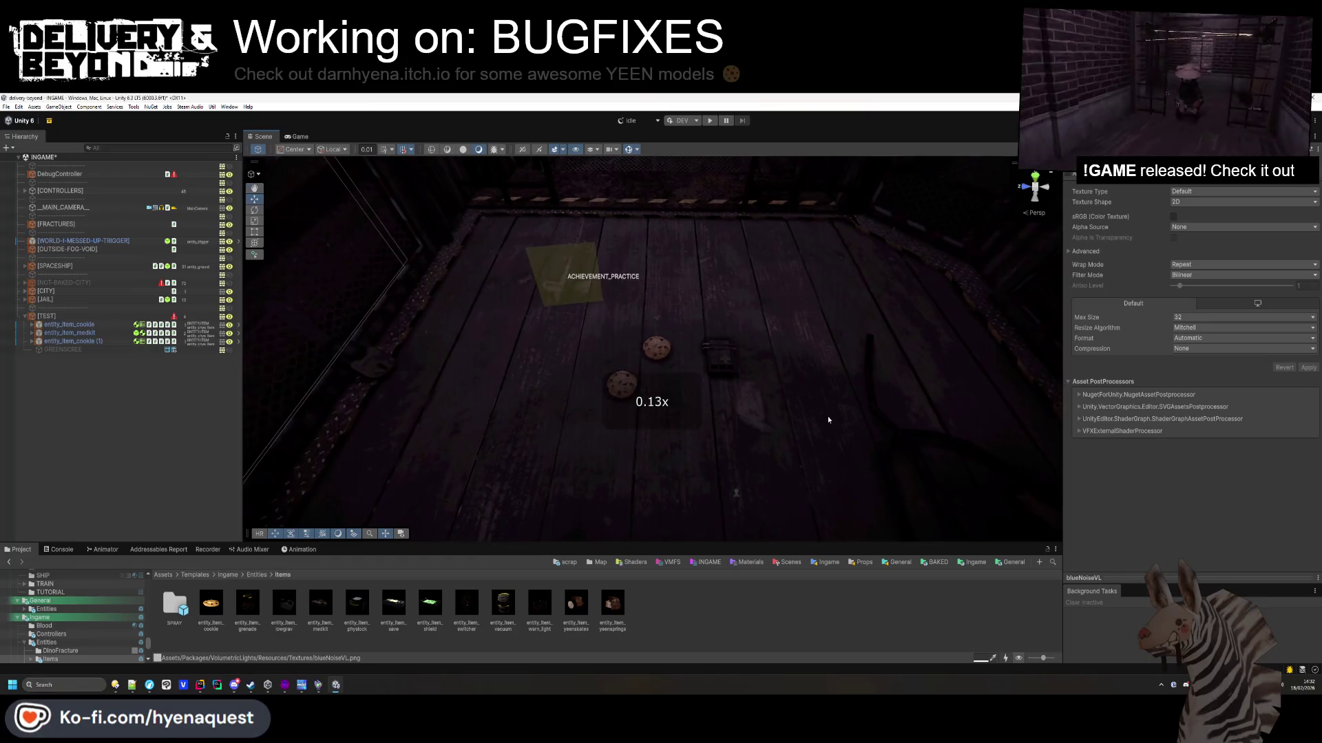
pyautogui.hotkey('ctrl', 'p')
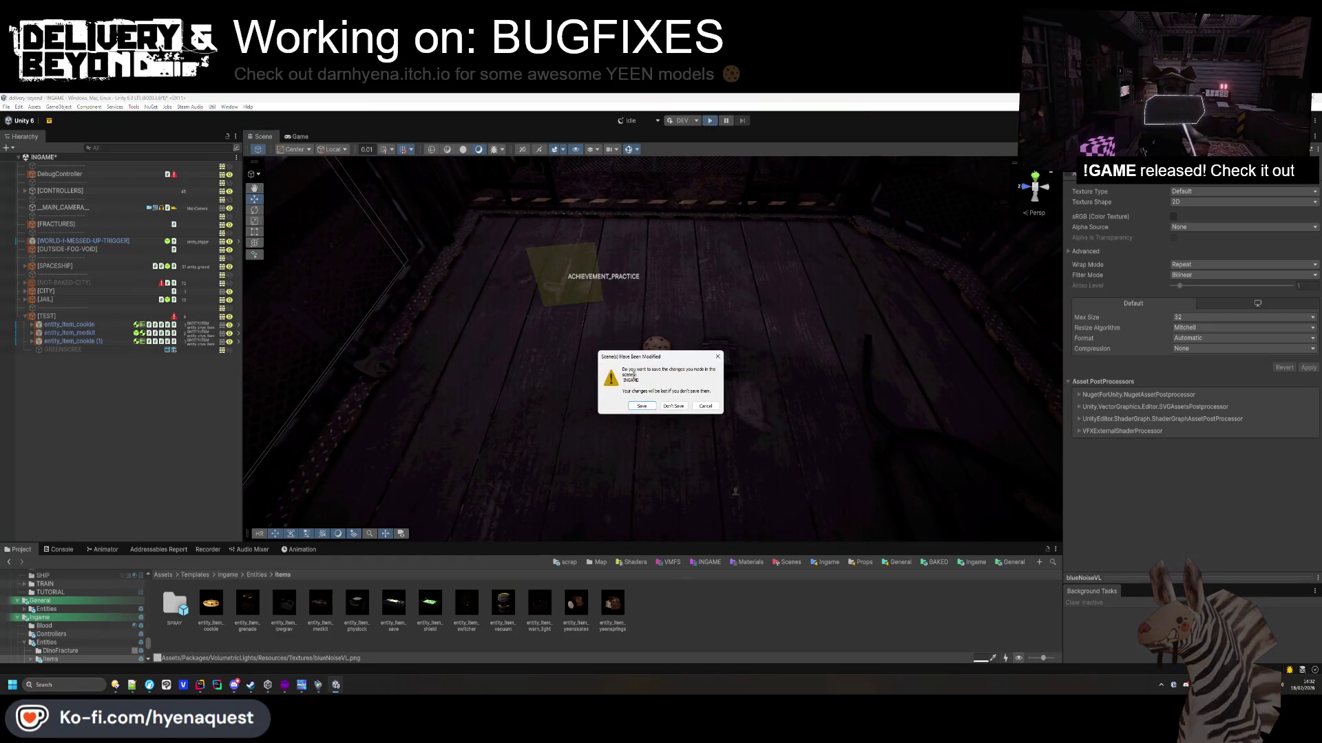
pyautogui.click(704, 405)
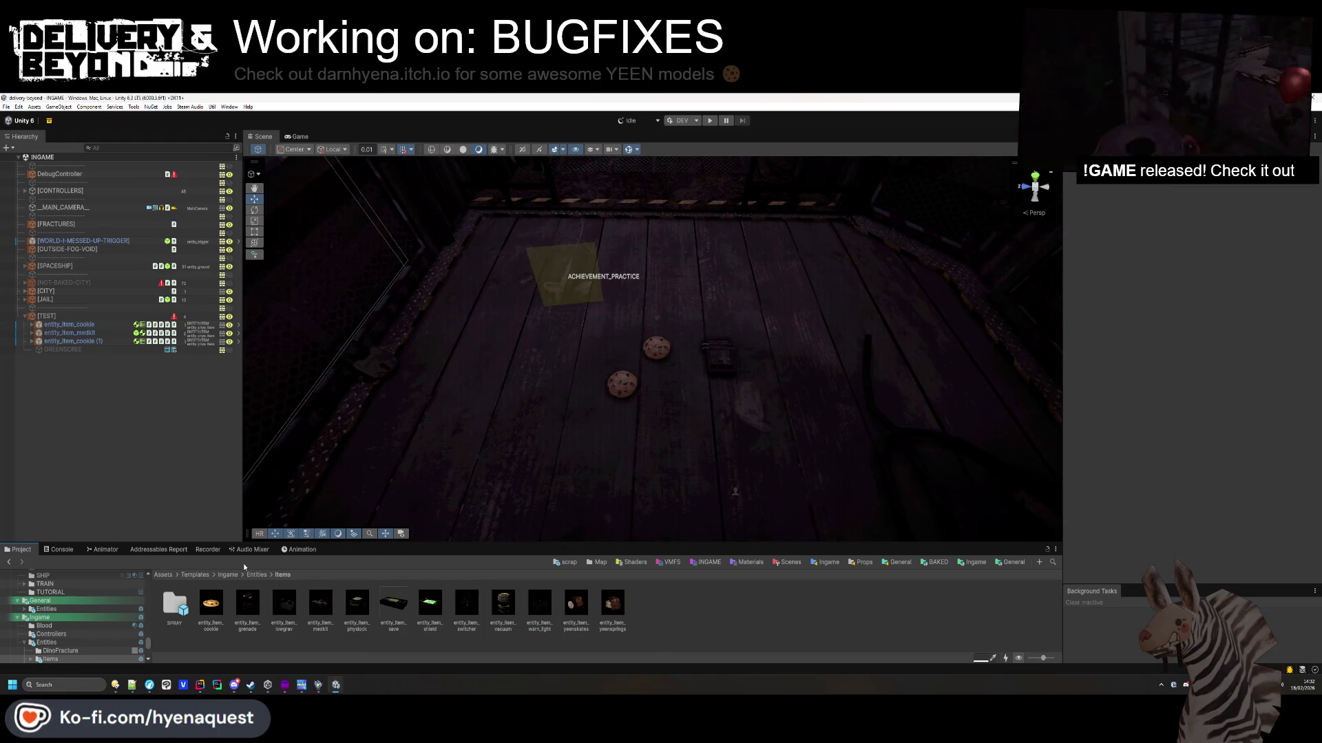
# Run Ultimate Thumbnails > Generate Icons For Selected on the Assets/Templates folder.
pyautogui.click(198, 574)
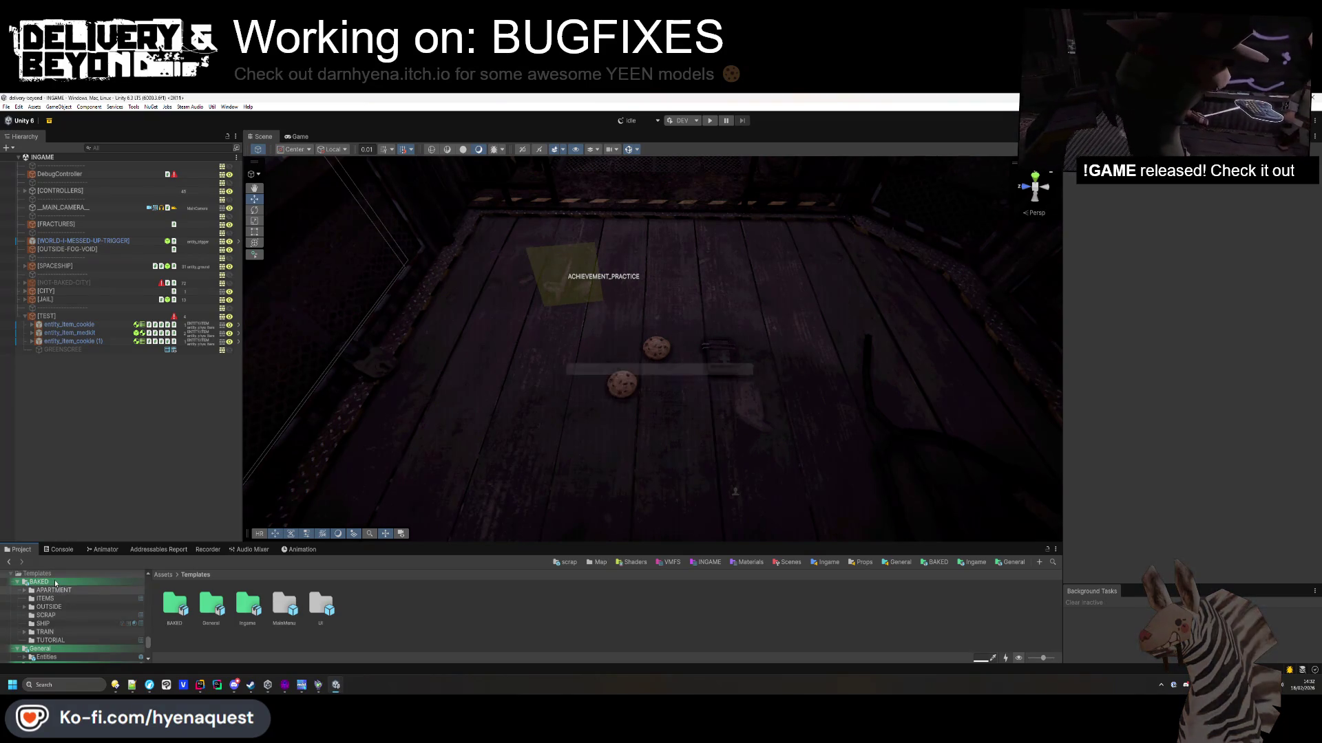
pyautogui.scroll(2, 57, 604)
pyautogui.rightClick(39, 604)
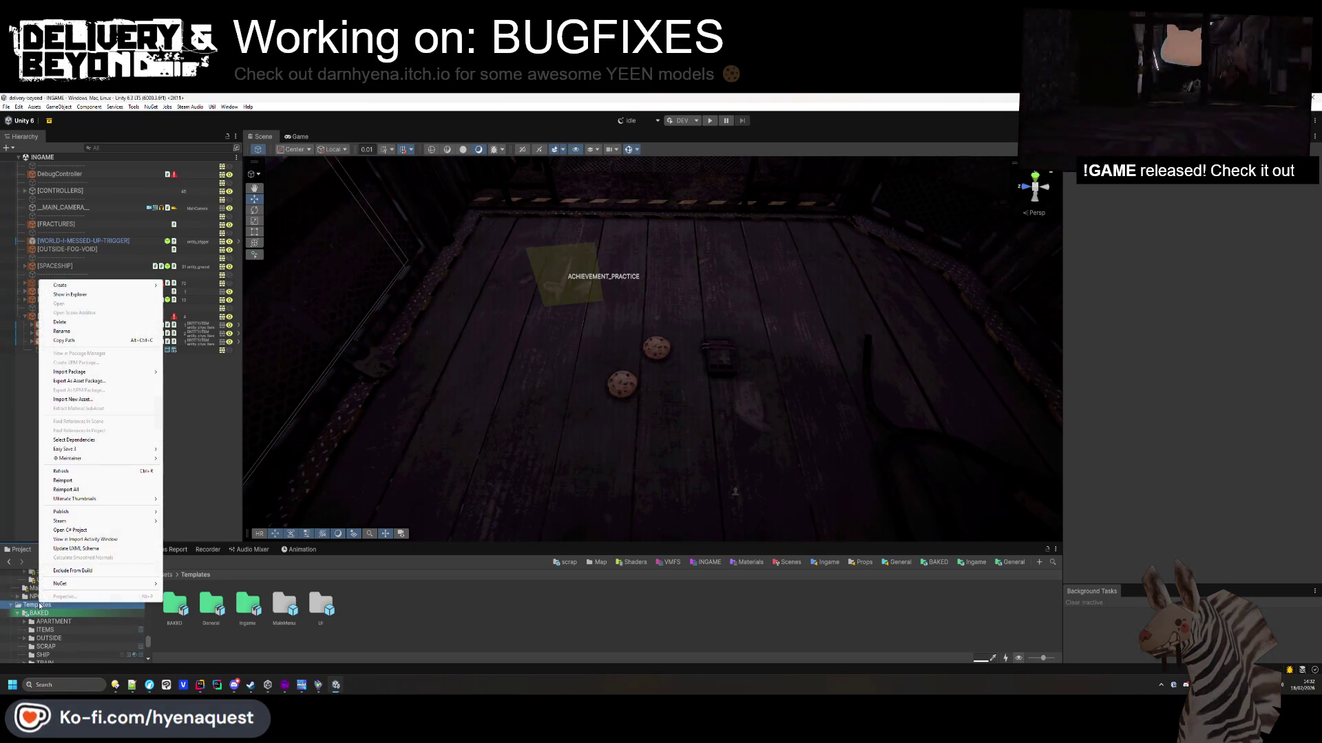
pyautogui.moveTo(107, 500)
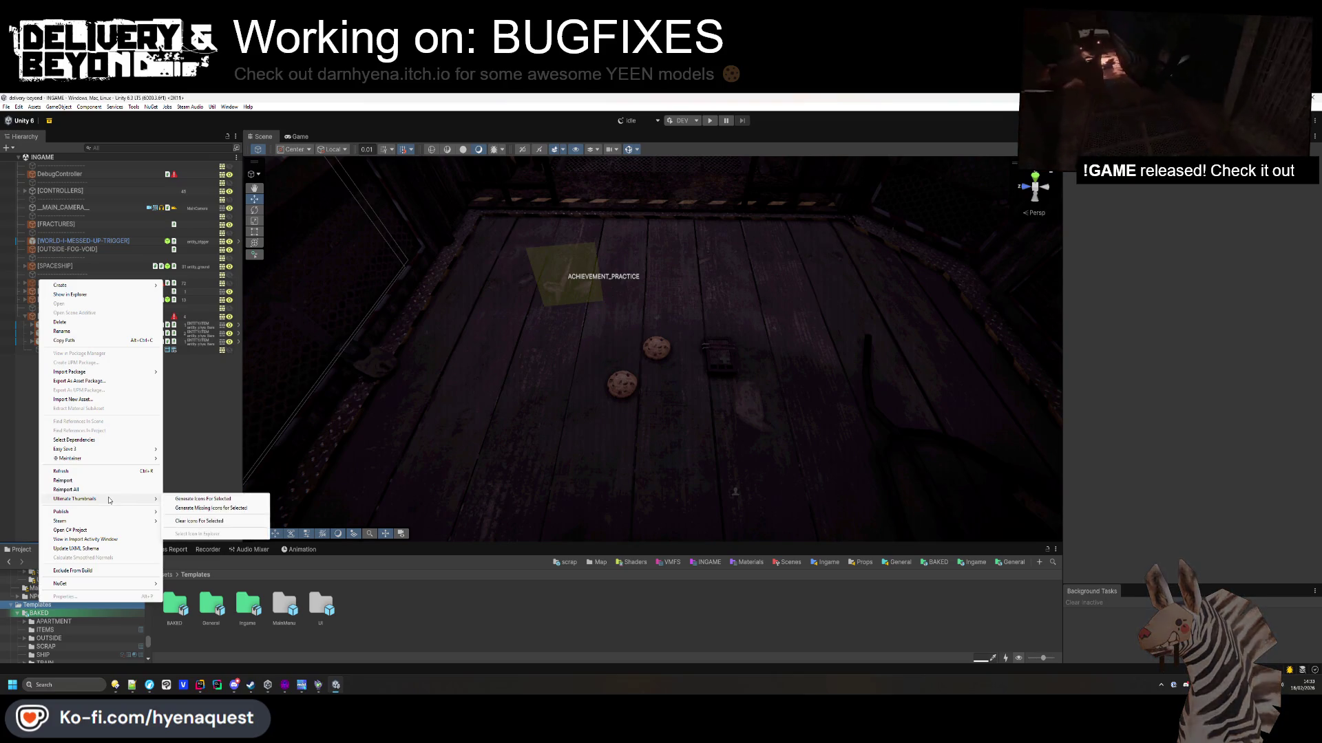
pyautogui.click(206, 499)
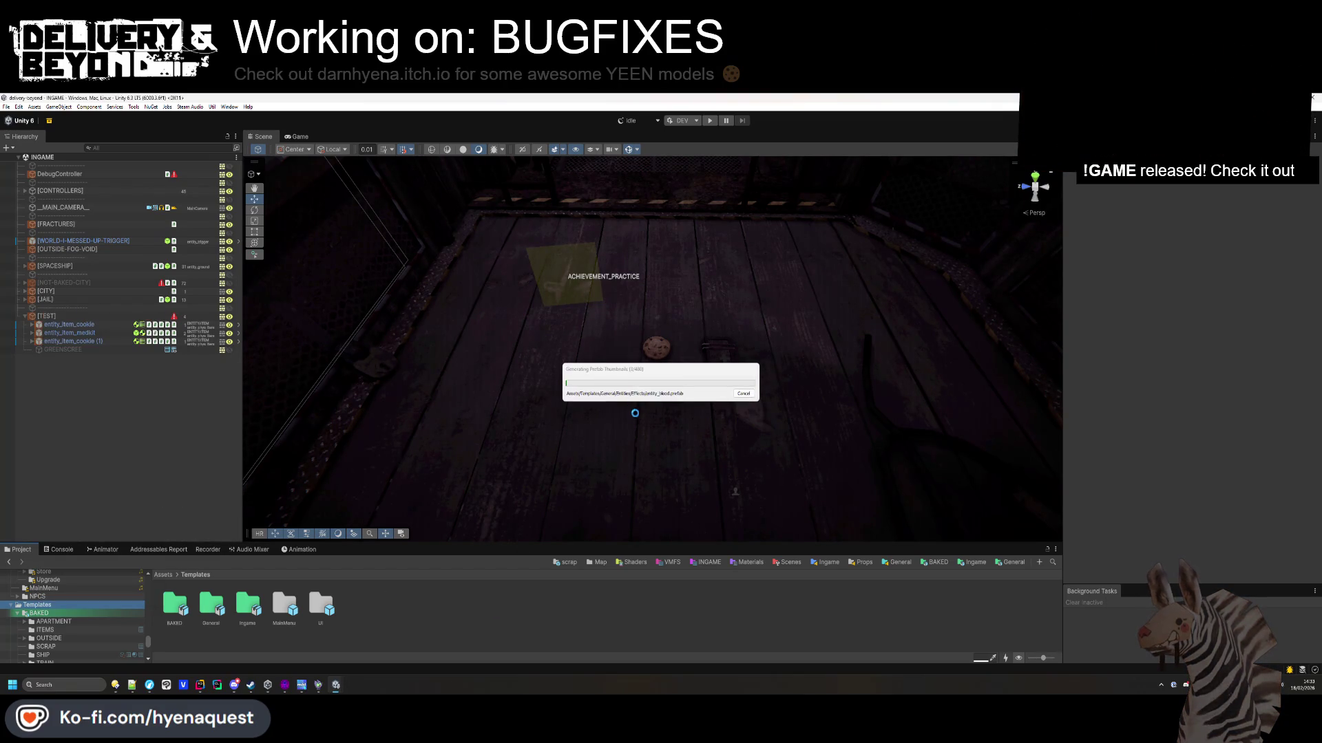
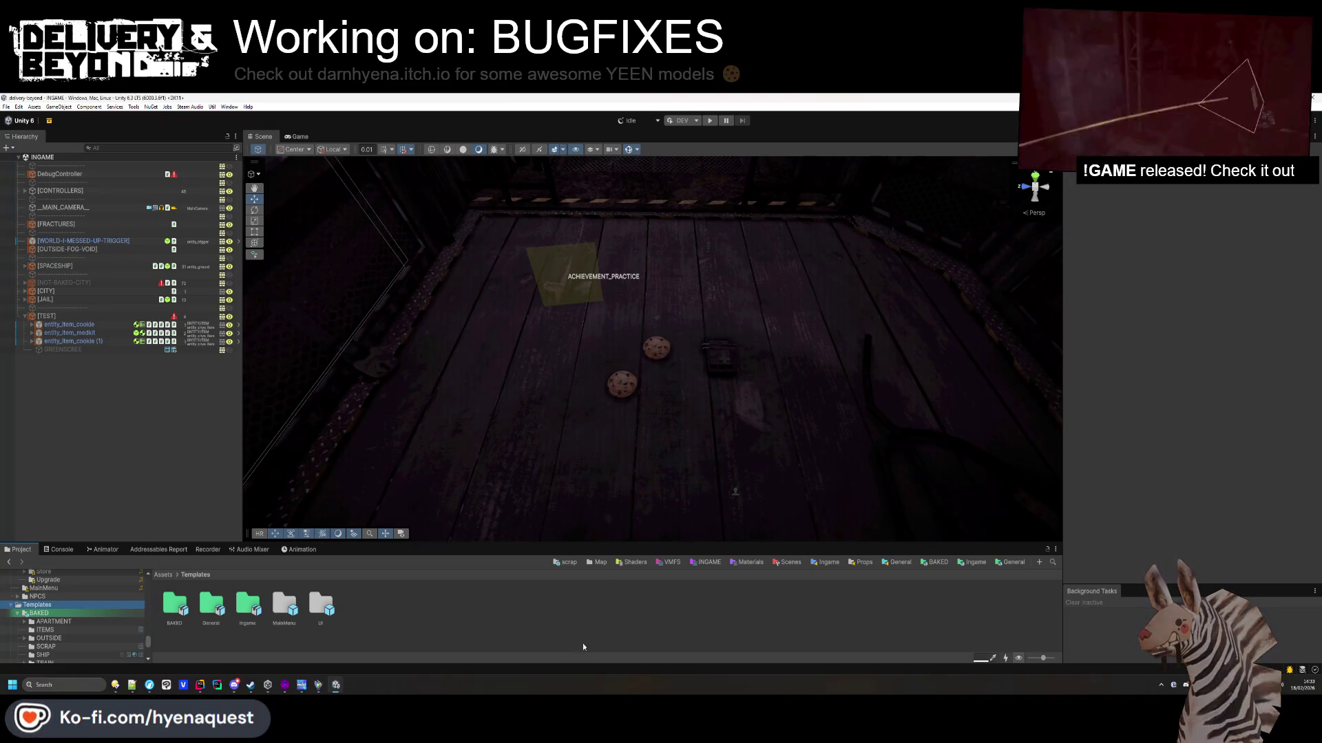
# Open the Ultimate Thumbnails settings and expand the Icon Generation and Icon Preview Settings sections.
pyautogui.click(190, 106)
pyautogui.moveTo(136, 108)
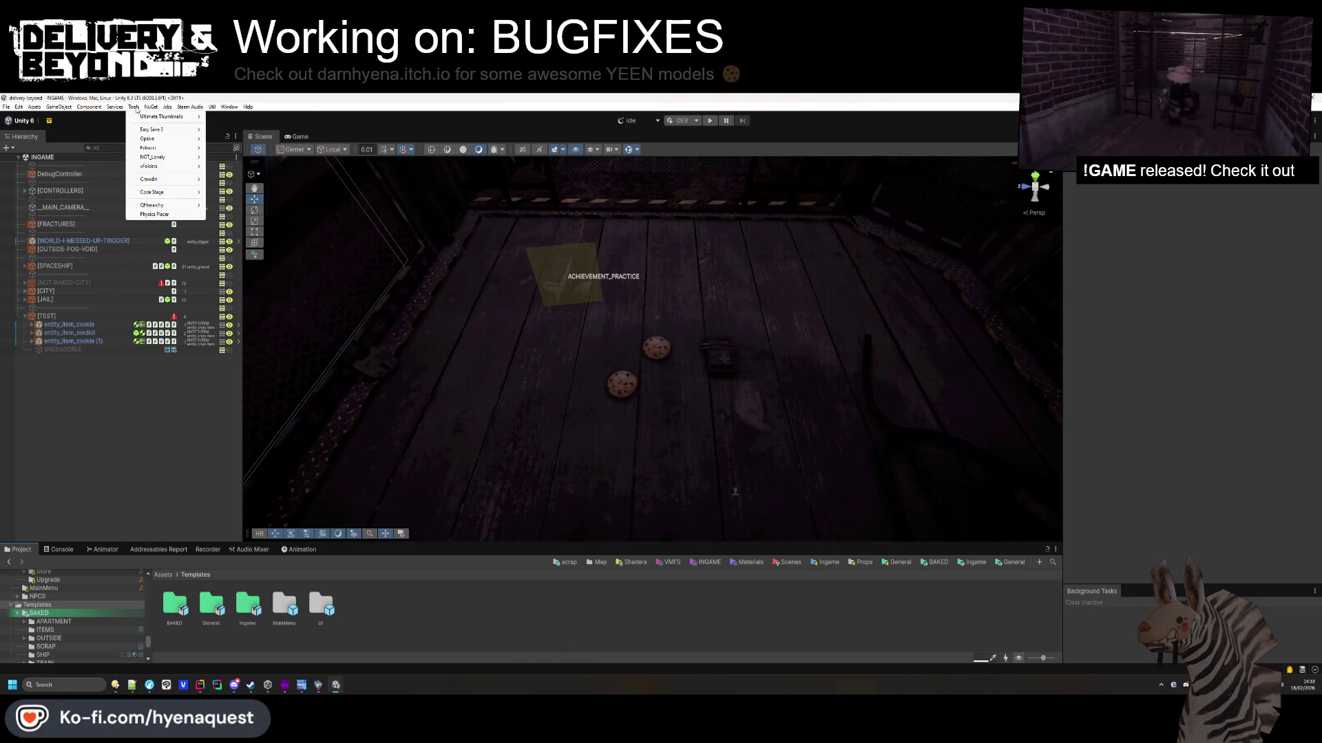
pyautogui.click(247, 160)
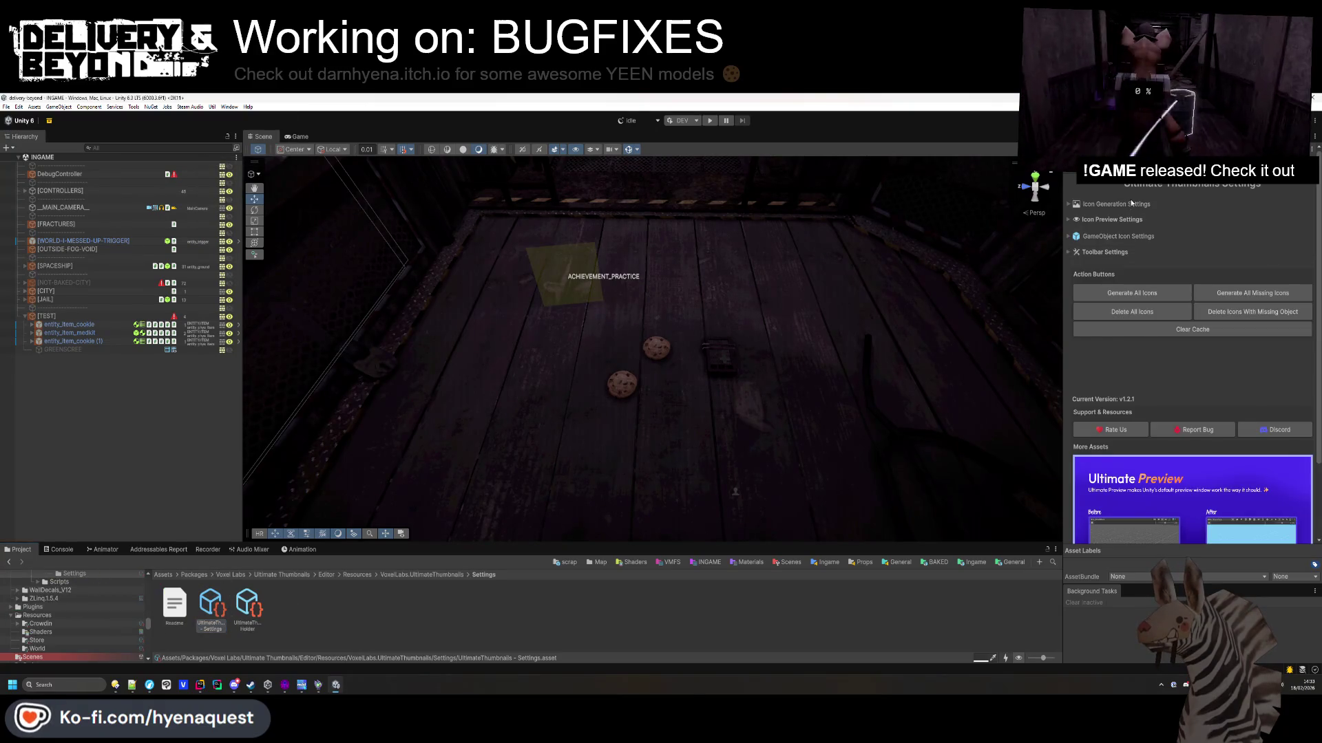
pyautogui.click(1130, 204)
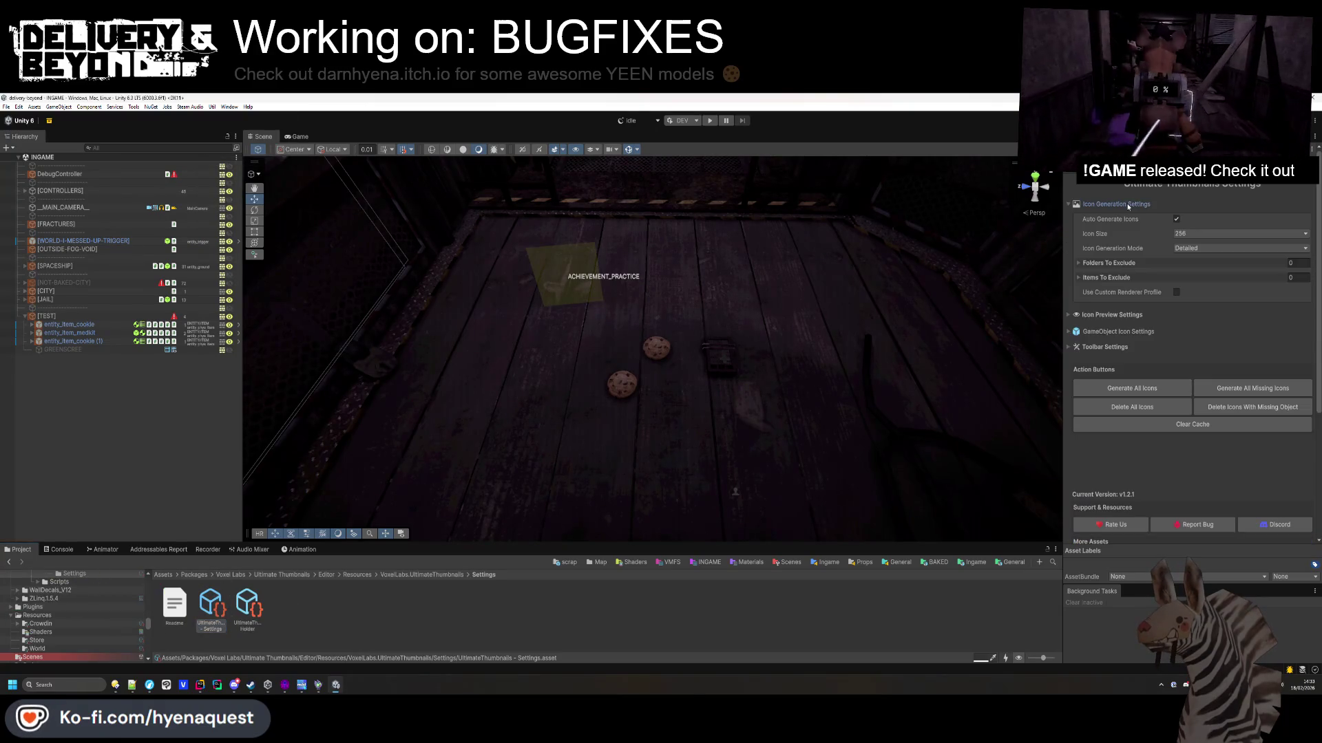
pyautogui.click(1126, 316)
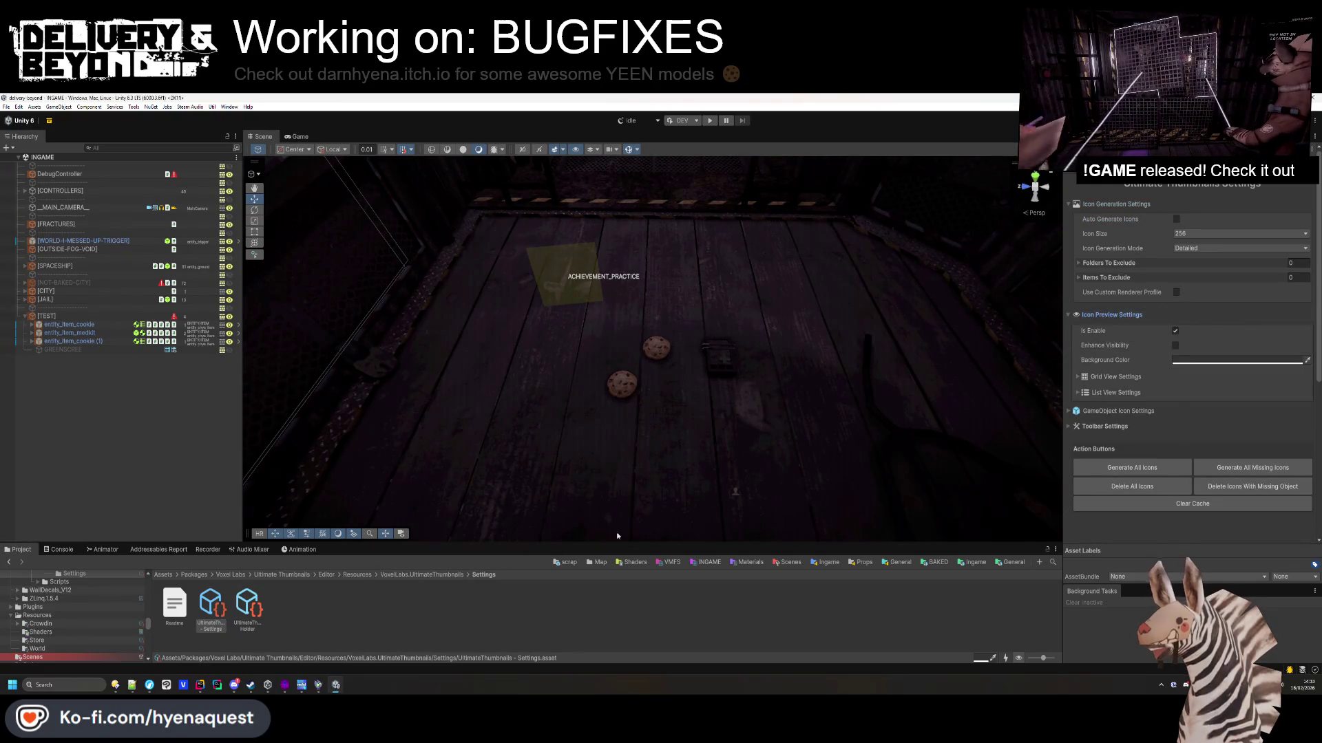
# Show the Settings asset in Explorer and bring up its file actions there.
pyautogui.rightClick(211, 607)
pyautogui.click(276, 304)
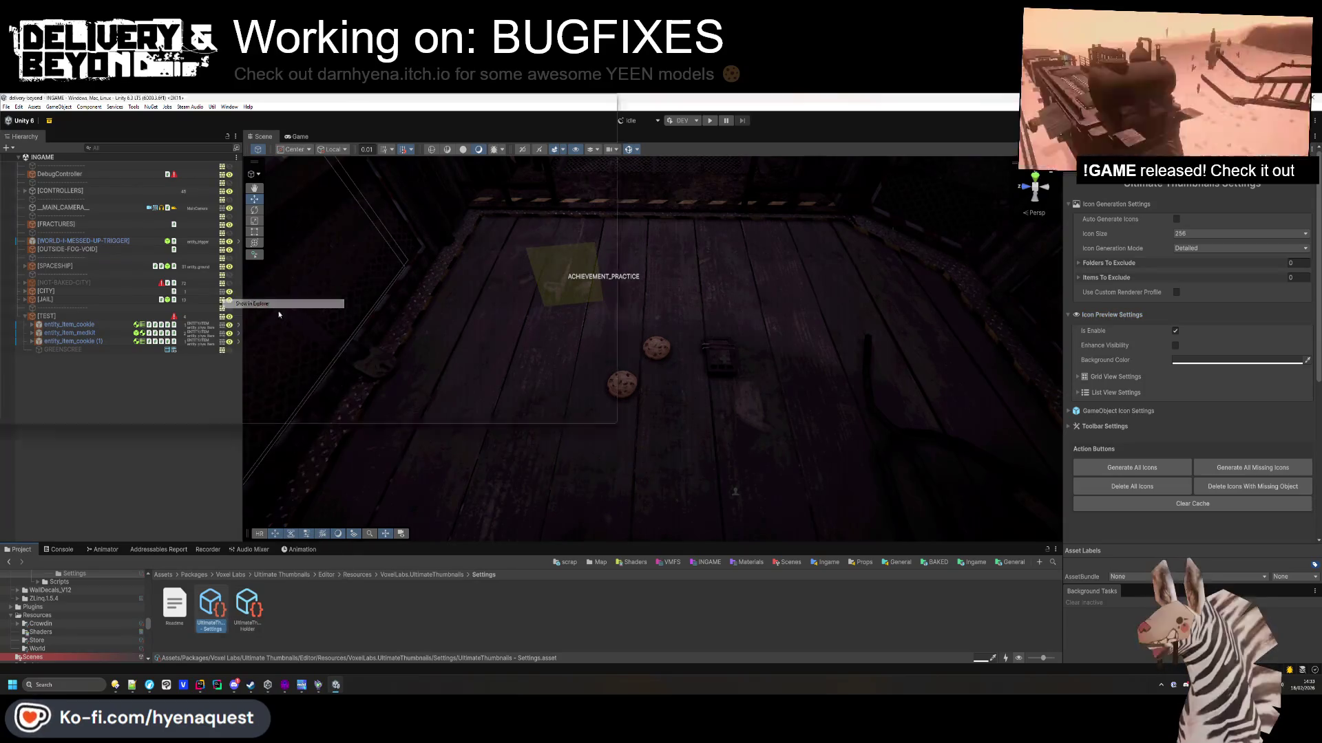
pyautogui.rightClick(239, 250)
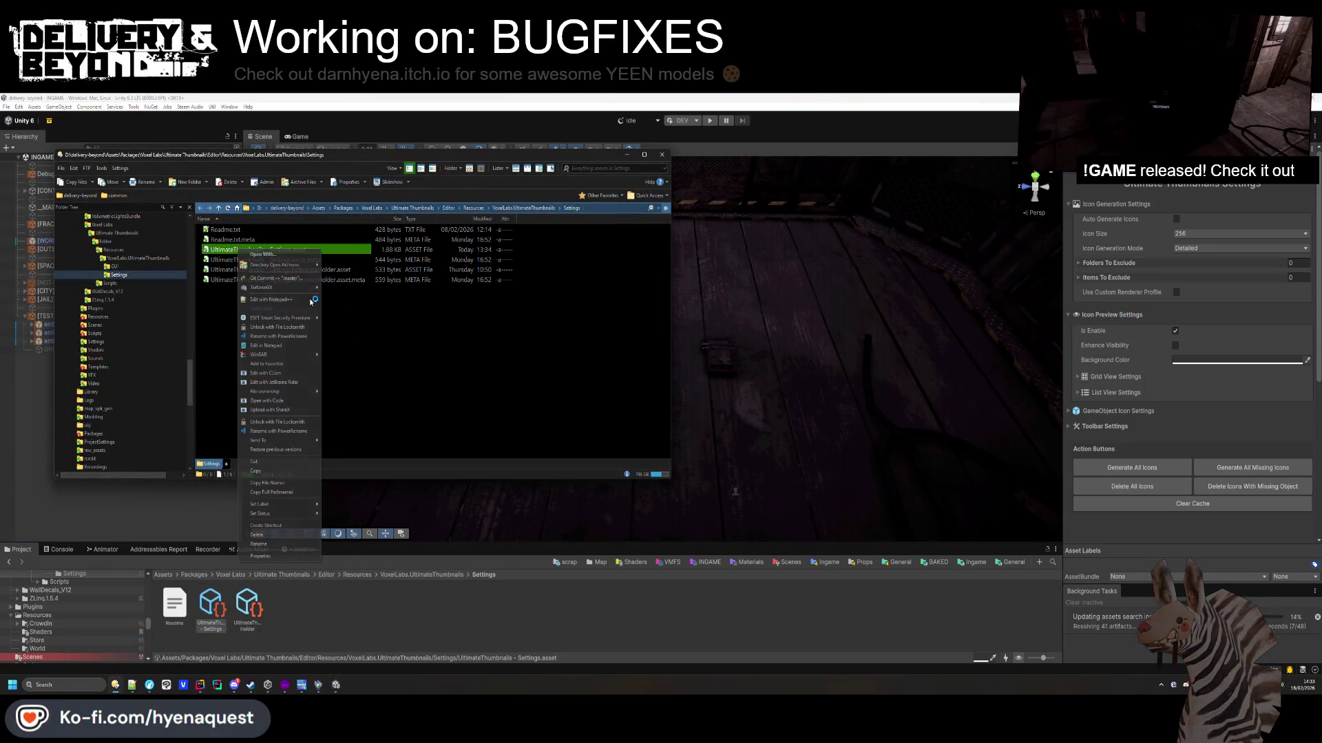
# Review the Settings asset's TortoiseGit commit log in an enlarged list, then close it.
pyautogui.moveTo(296, 289)
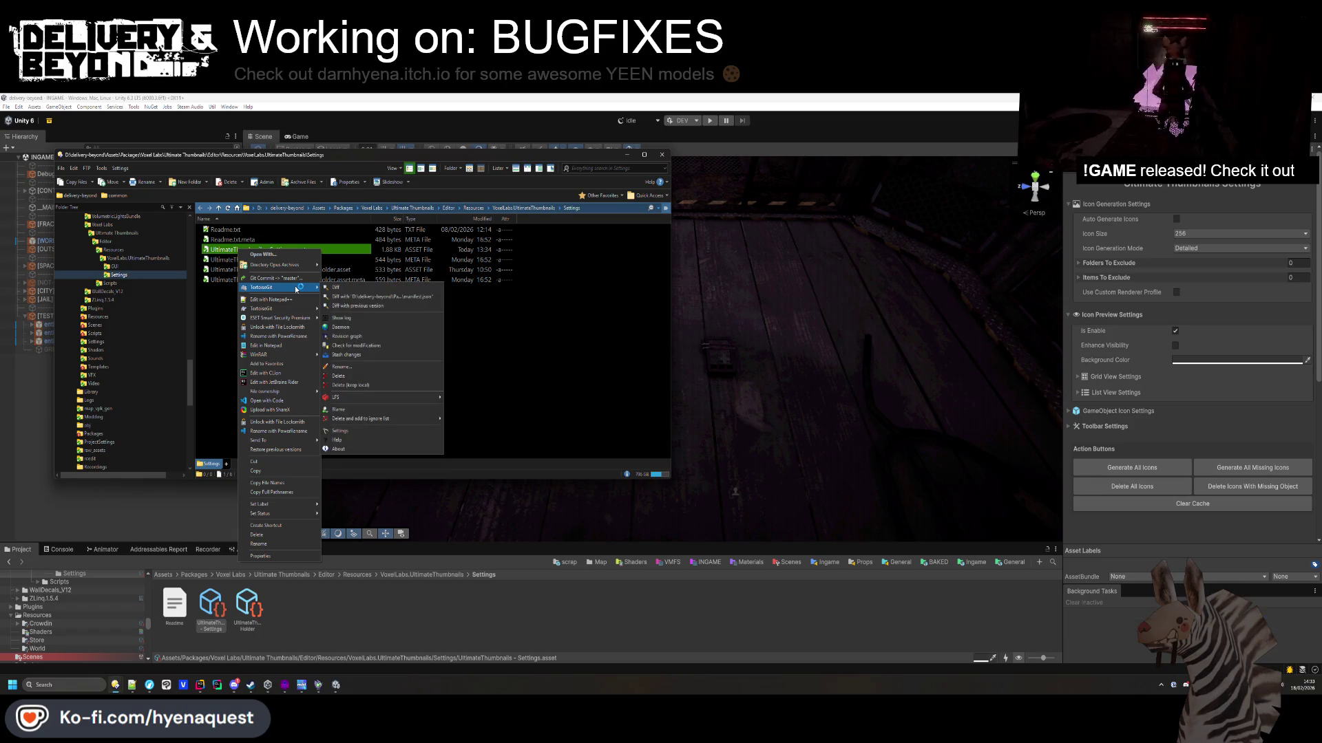
pyautogui.click(369, 320)
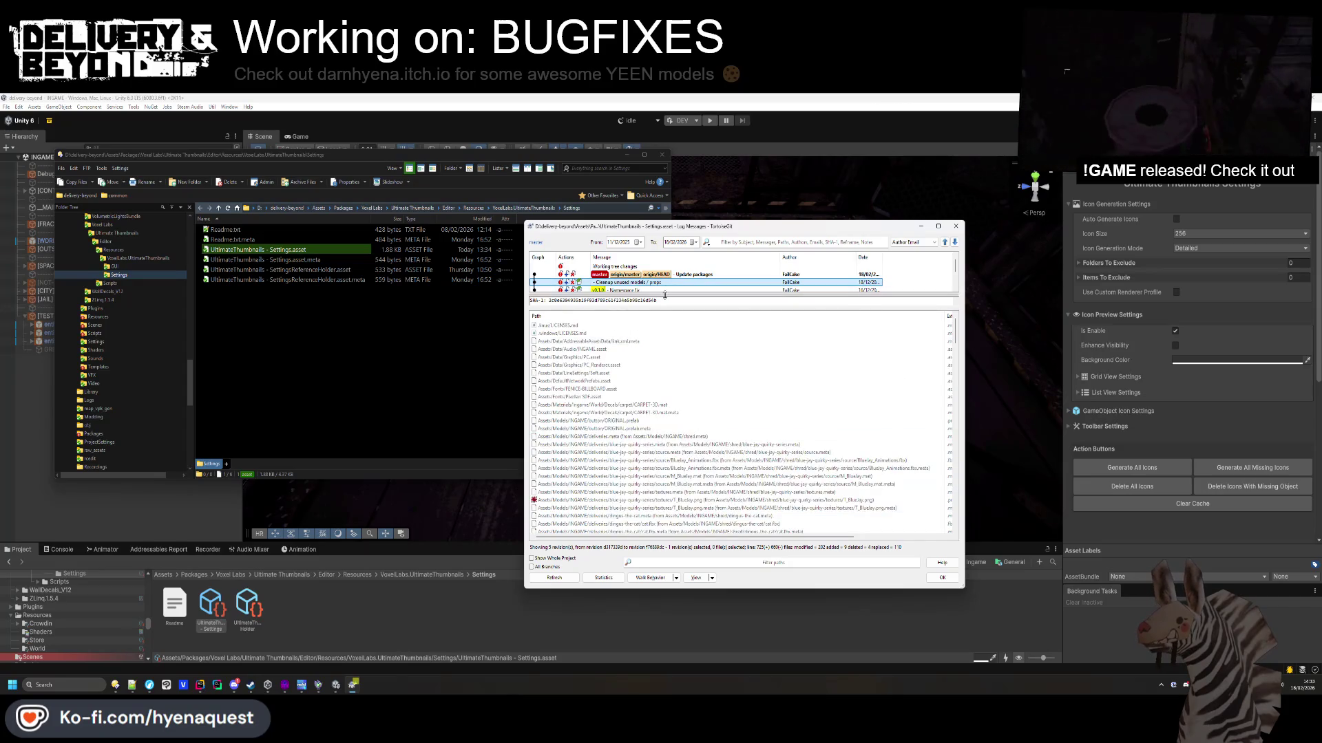
pyautogui.moveTo(665, 295); pyautogui.dragTo(665, 363)
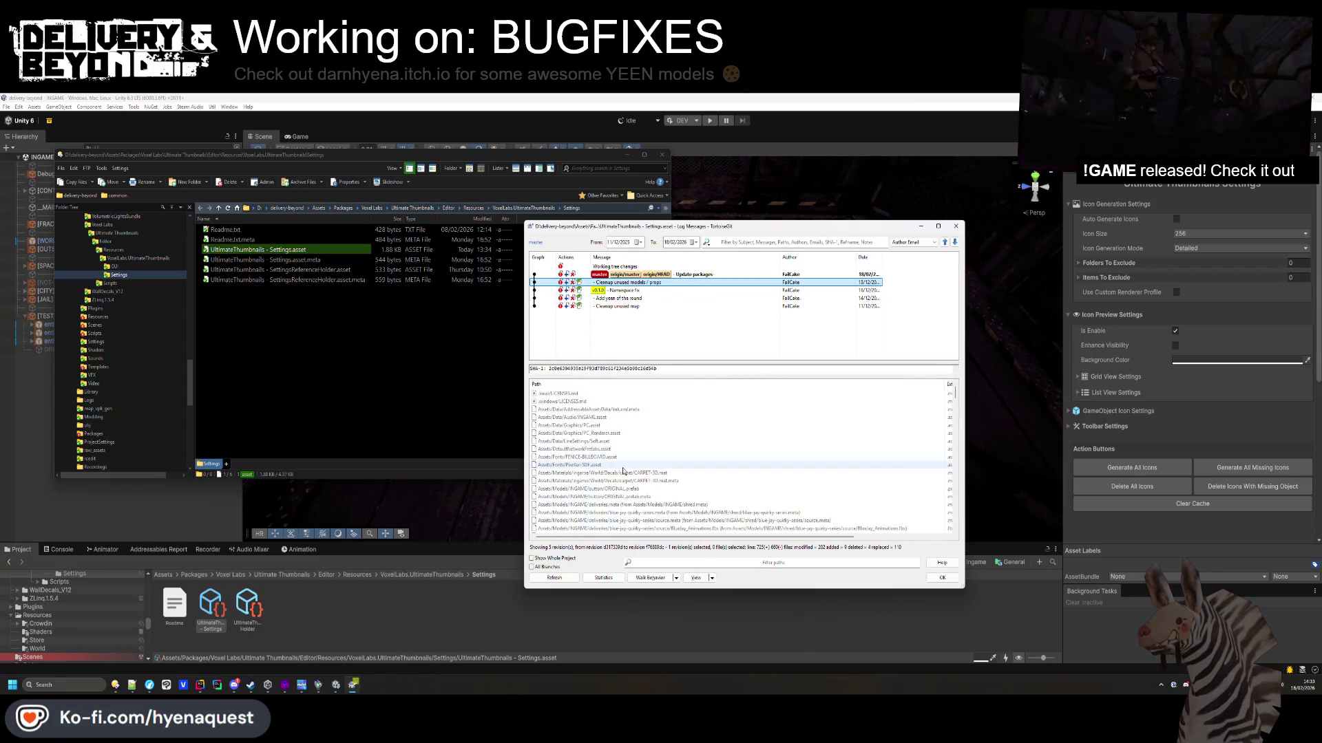
pyautogui.scroll(-10, 623, 471)
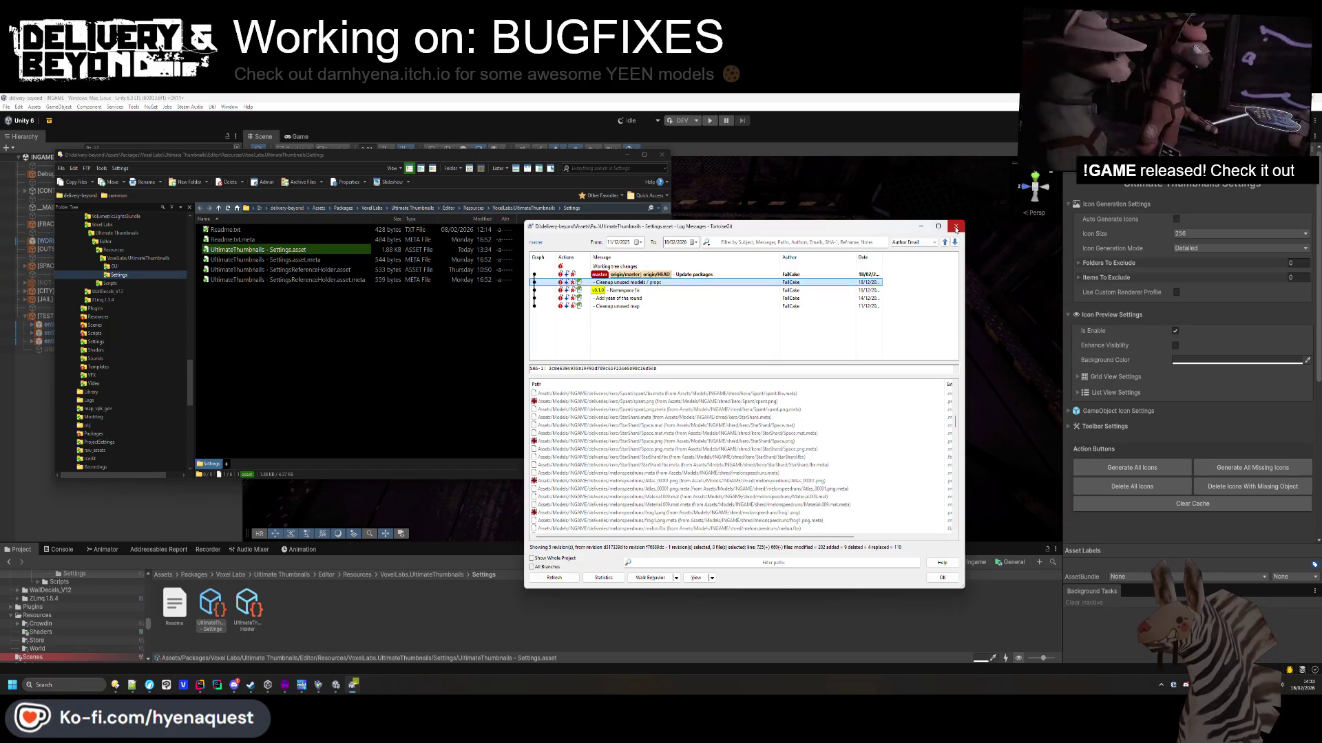
pyautogui.click(955, 229)
# Open the TortoiseGit Repo-browser for the project folder and start choosing a revision.
pyautogui.rightClick(314, 254)
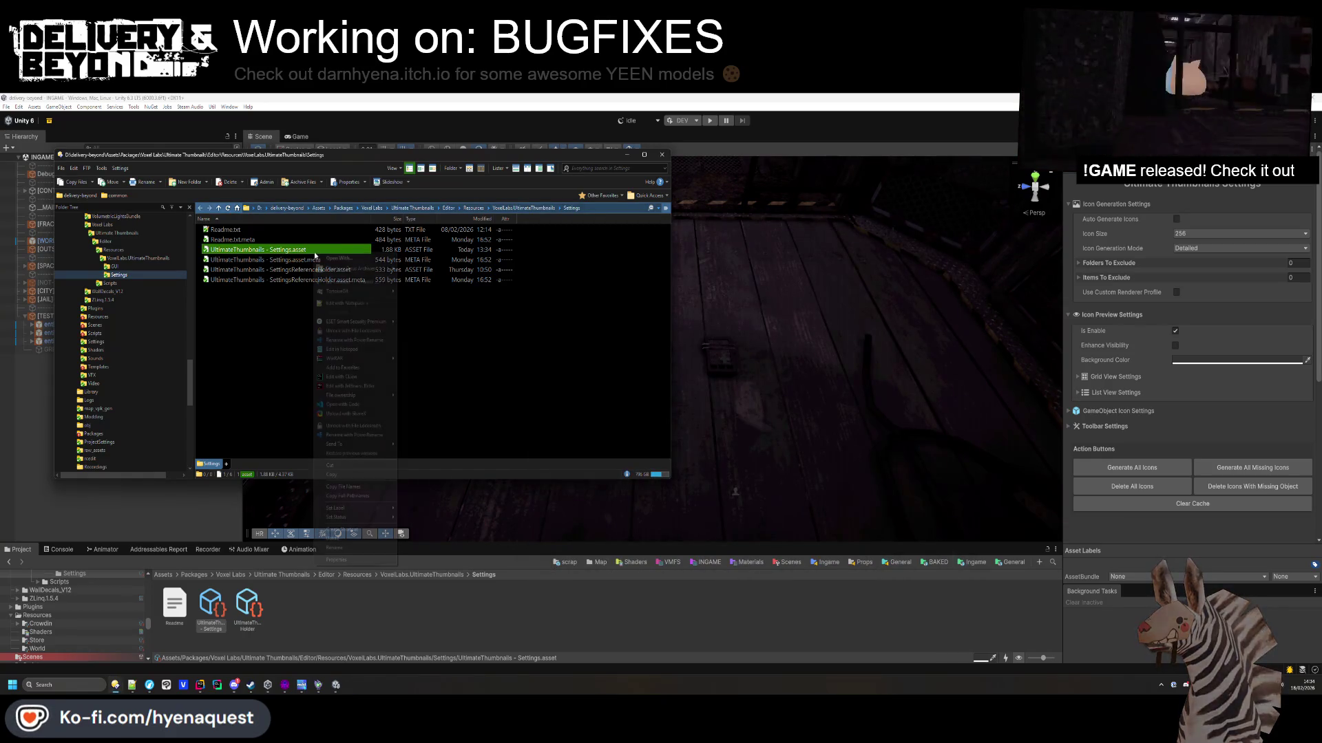
pyautogui.moveTo(356, 294)
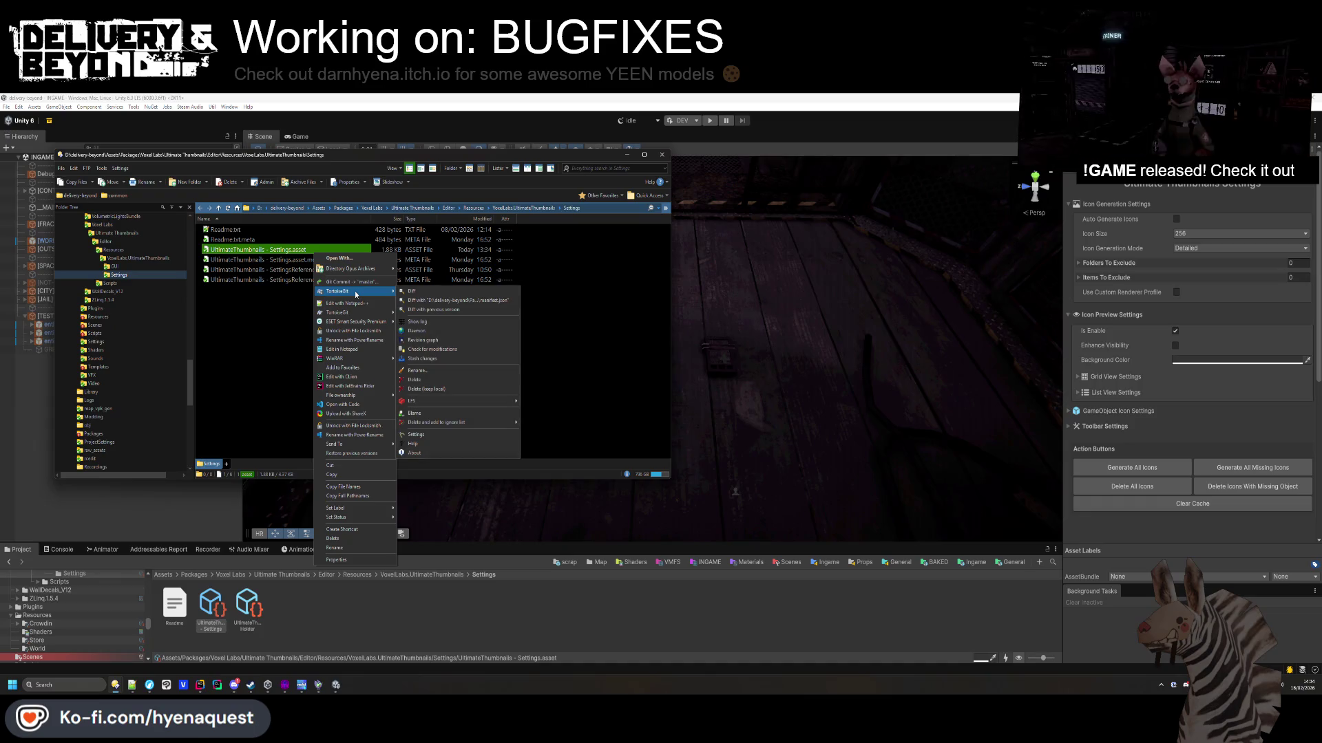
pyautogui.rightClick(287, 307)
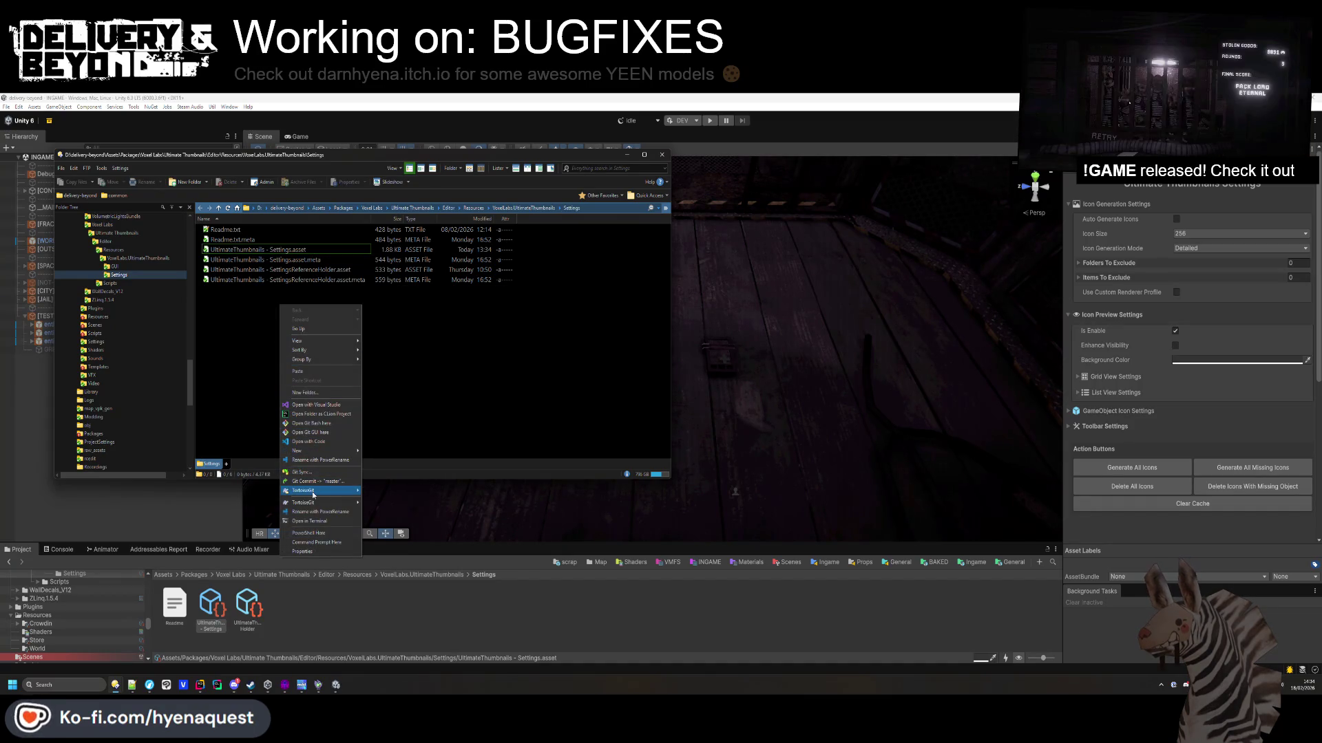
pyautogui.moveTo(318, 490)
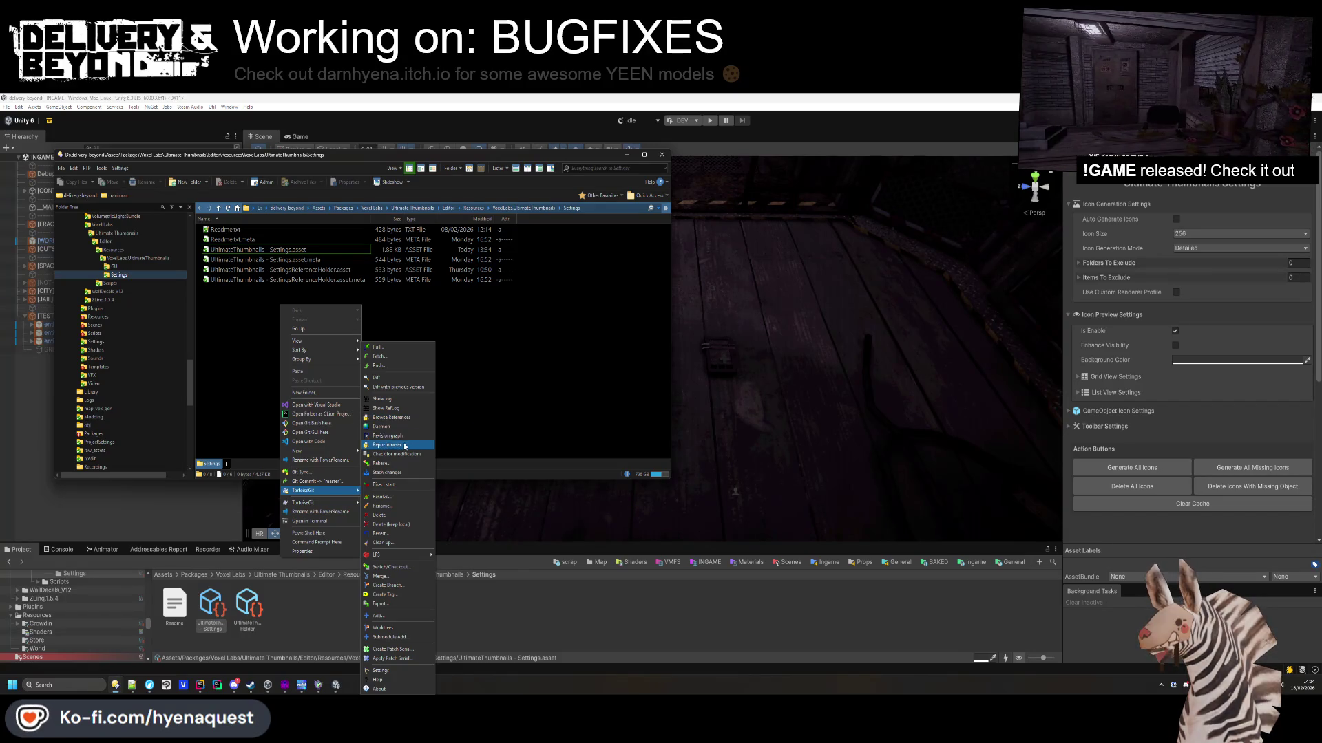
pyautogui.click(406, 446)
pyautogui.click(994, 186)
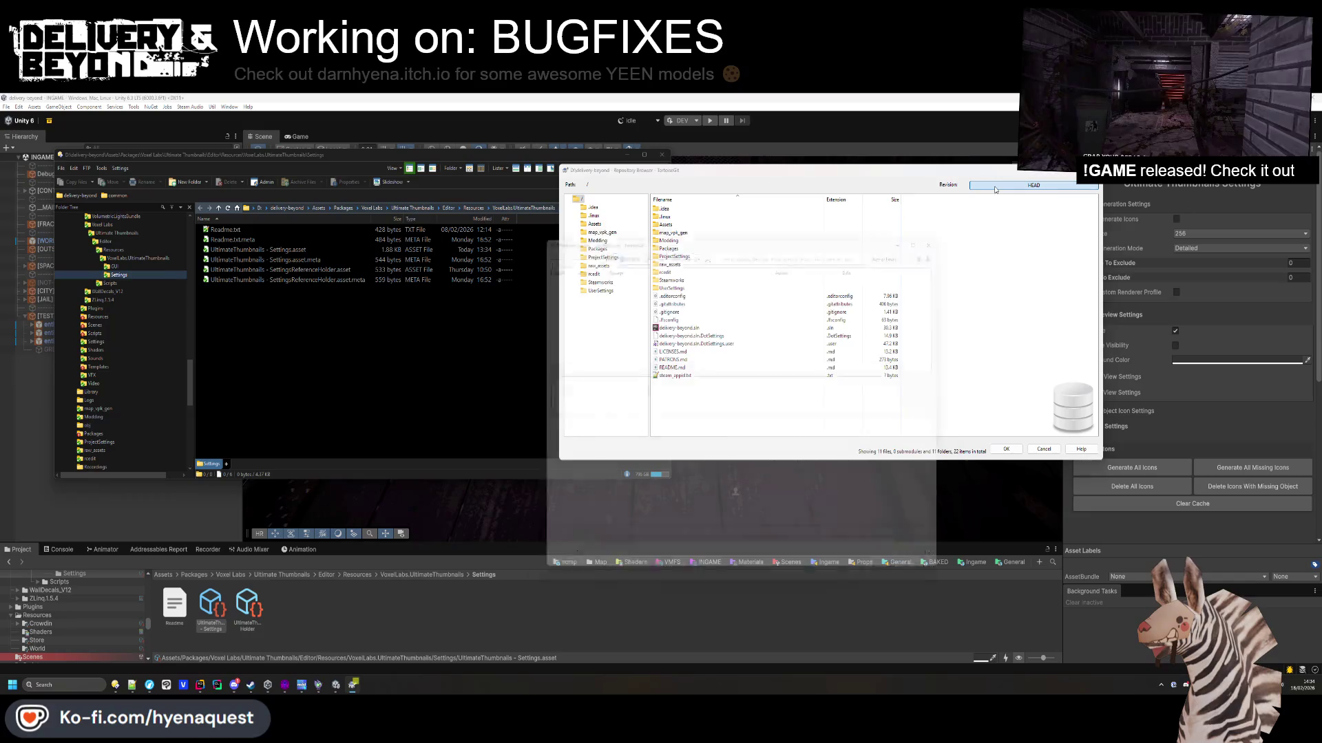
# Browse an older commit in the Repository Browser and move the window aside.
pyautogui.click(645, 283)
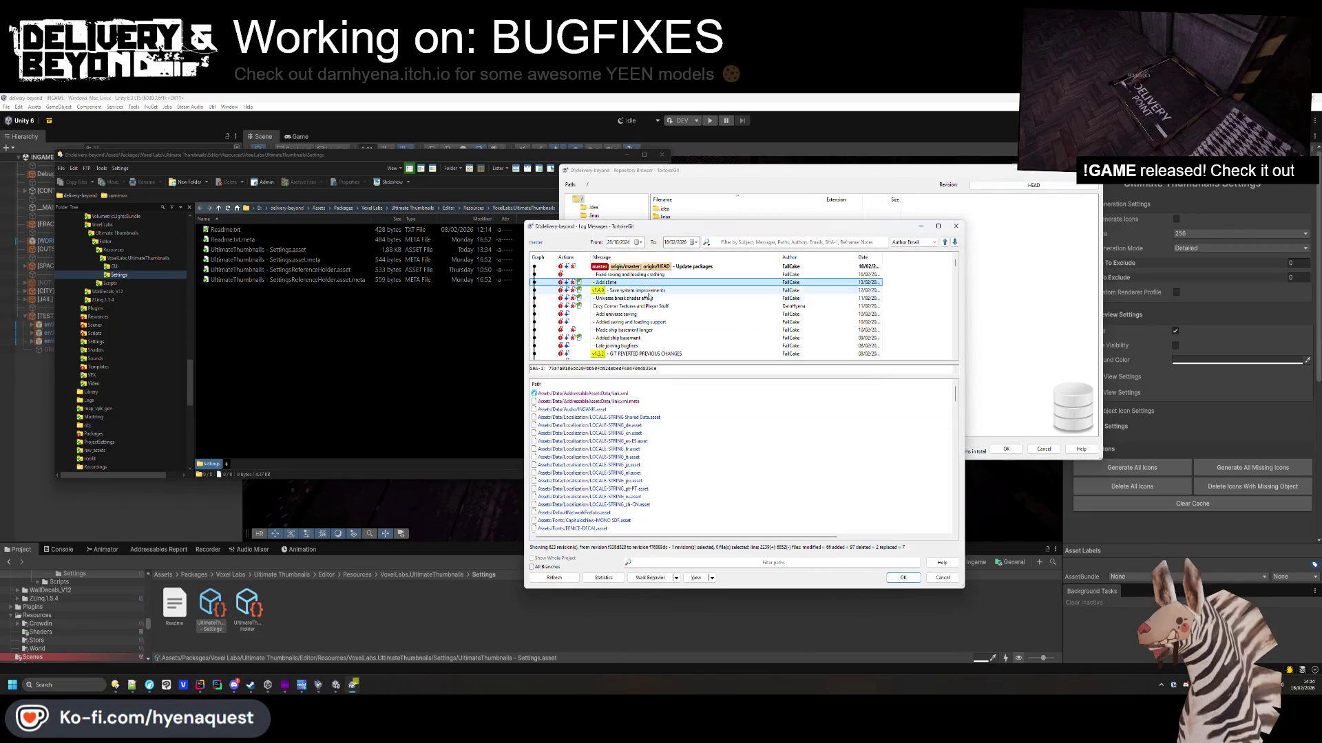
pyautogui.click(641, 275)
pyautogui.click(903, 577)
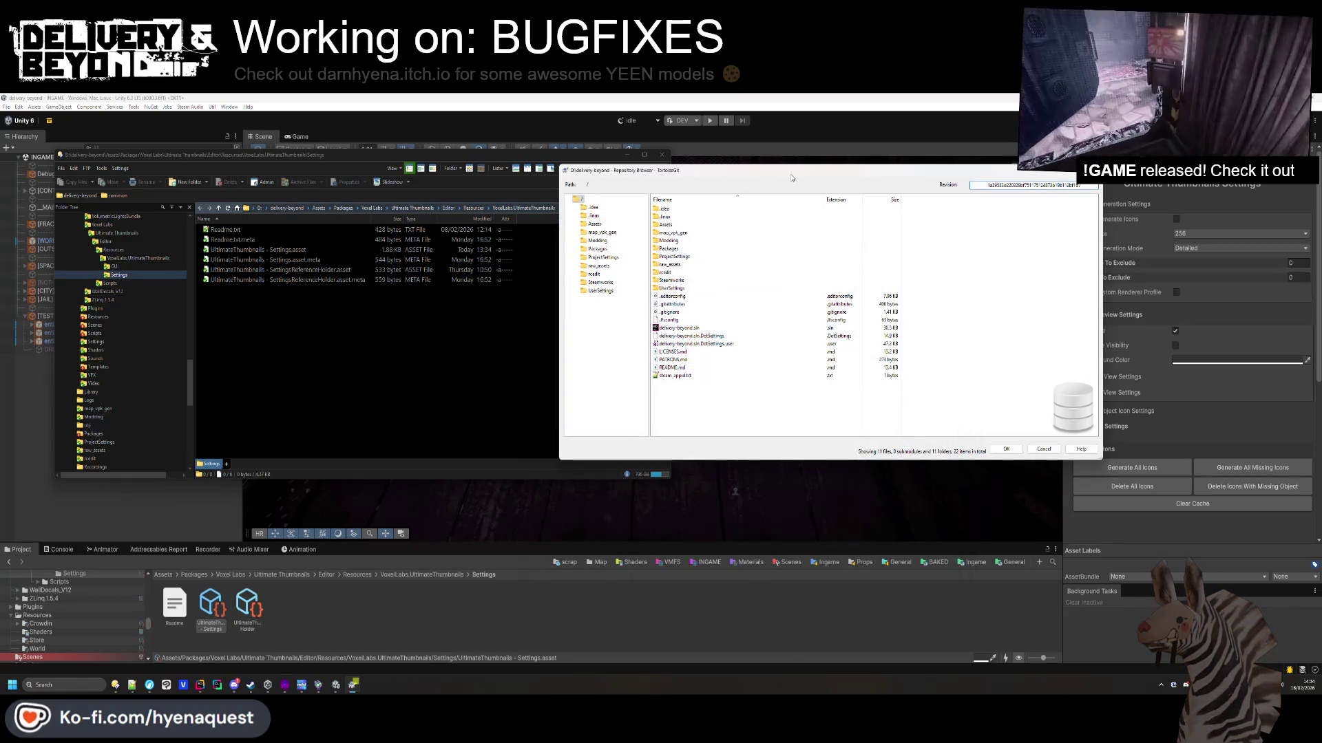
pyautogui.moveTo(705, 170); pyautogui.dragTo(832, 161)
# Navigate to Assets/Packages/Voxel Labs/Ultimate Thumbnails/Editor/Resources/VoxelLabs.UltimateThumbnails/Settings in the repository.
pyautogui.doubleClick(831, 217)
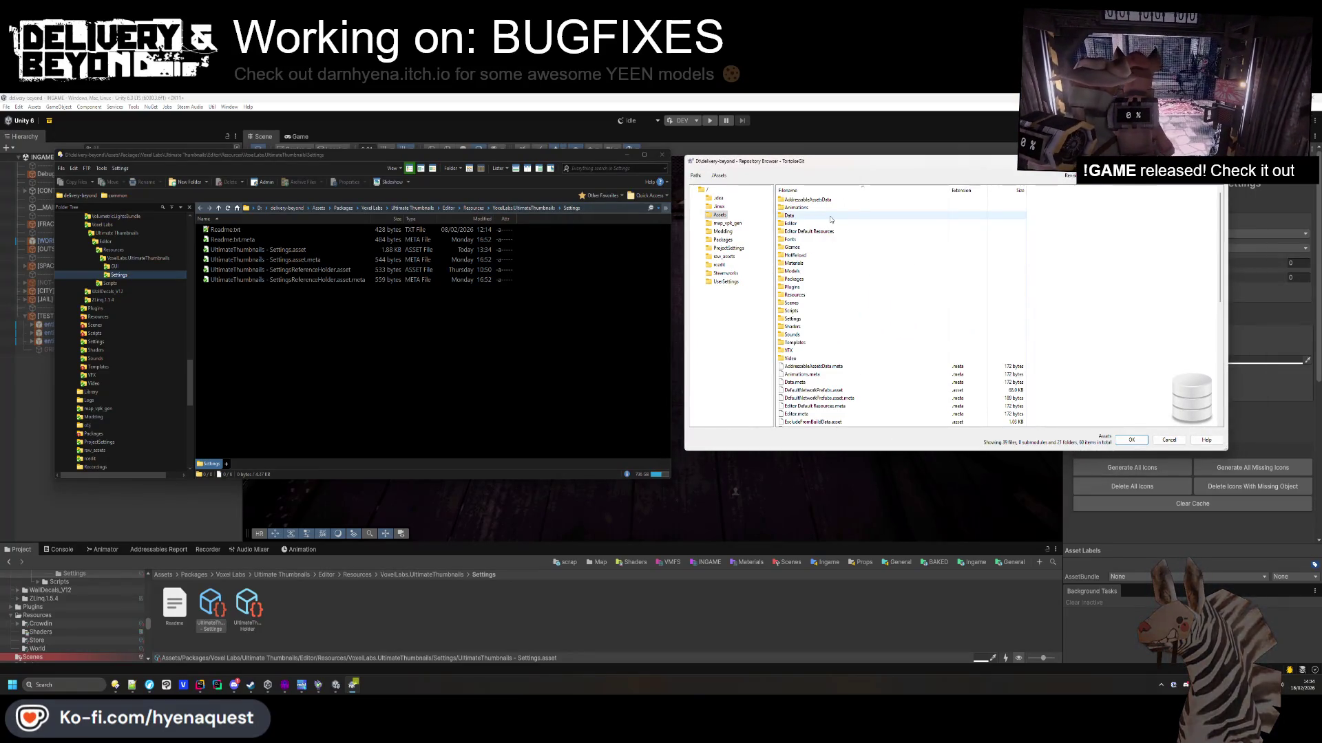
pyautogui.click(603, 210)
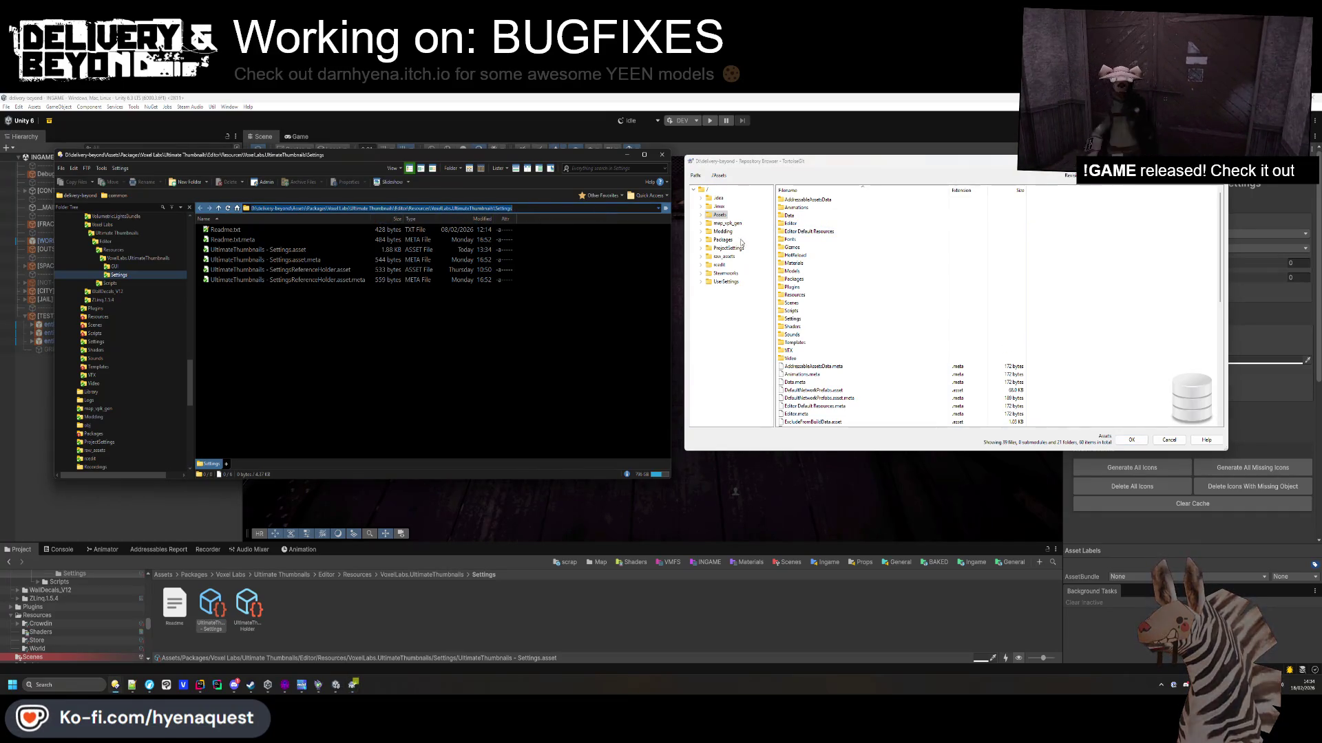
pyautogui.doubleClick(795, 279)
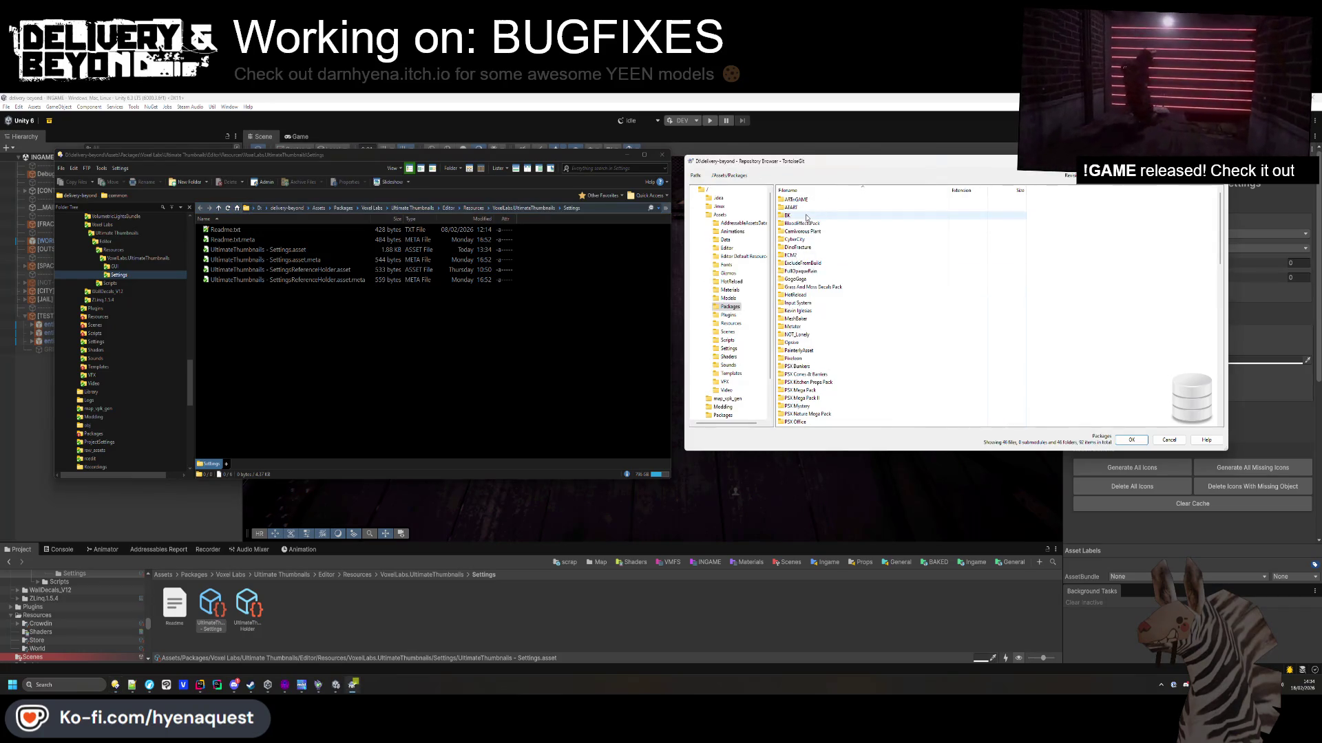
pyautogui.scroll(-1, 809, 289)
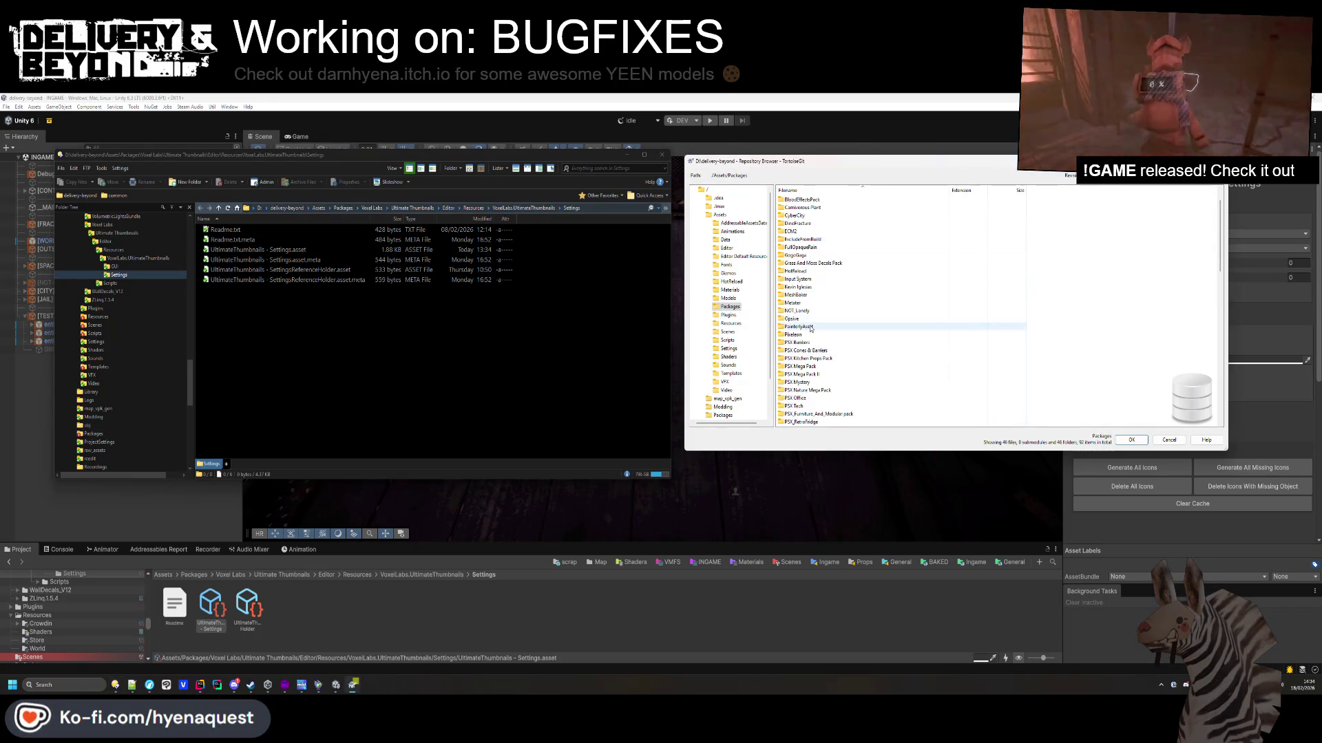
pyautogui.scroll(-4, 809, 340)
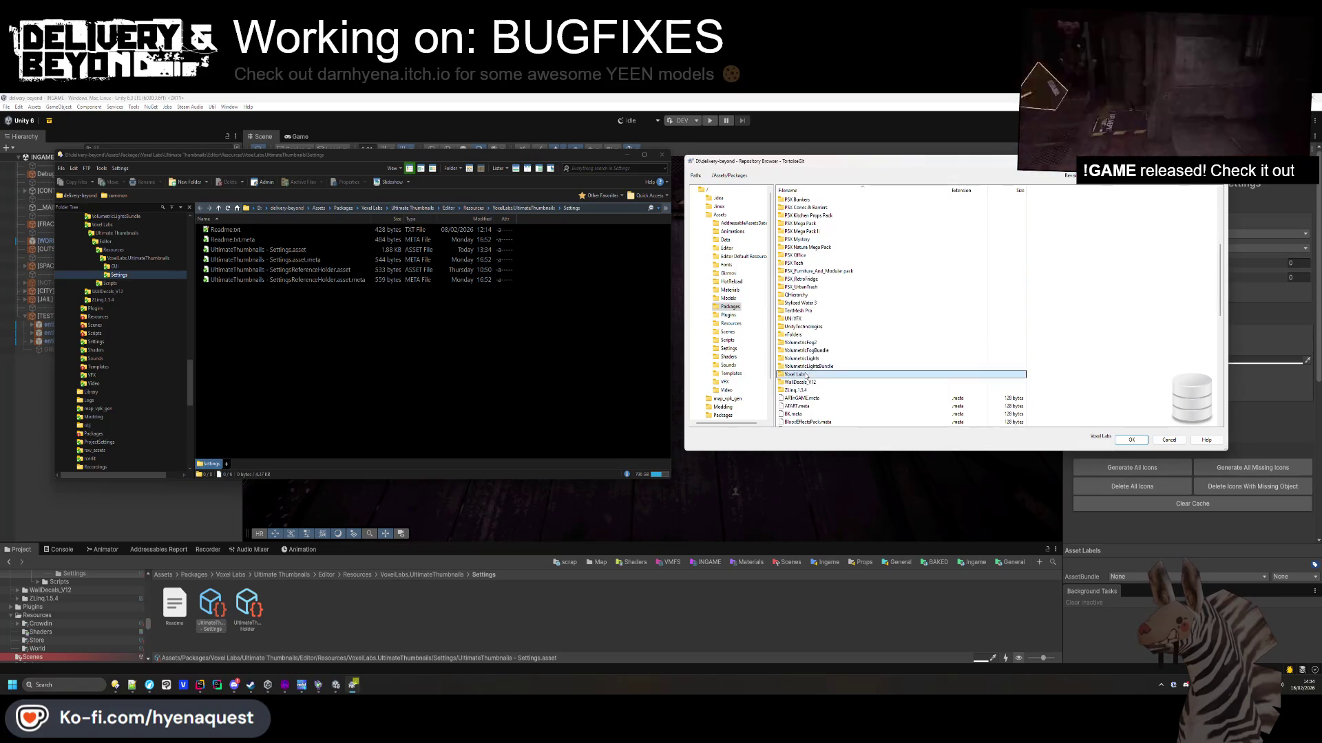
pyautogui.doubleClick(802, 379)
pyautogui.doubleClick(819, 200)
pyautogui.doubleClick(820, 200)
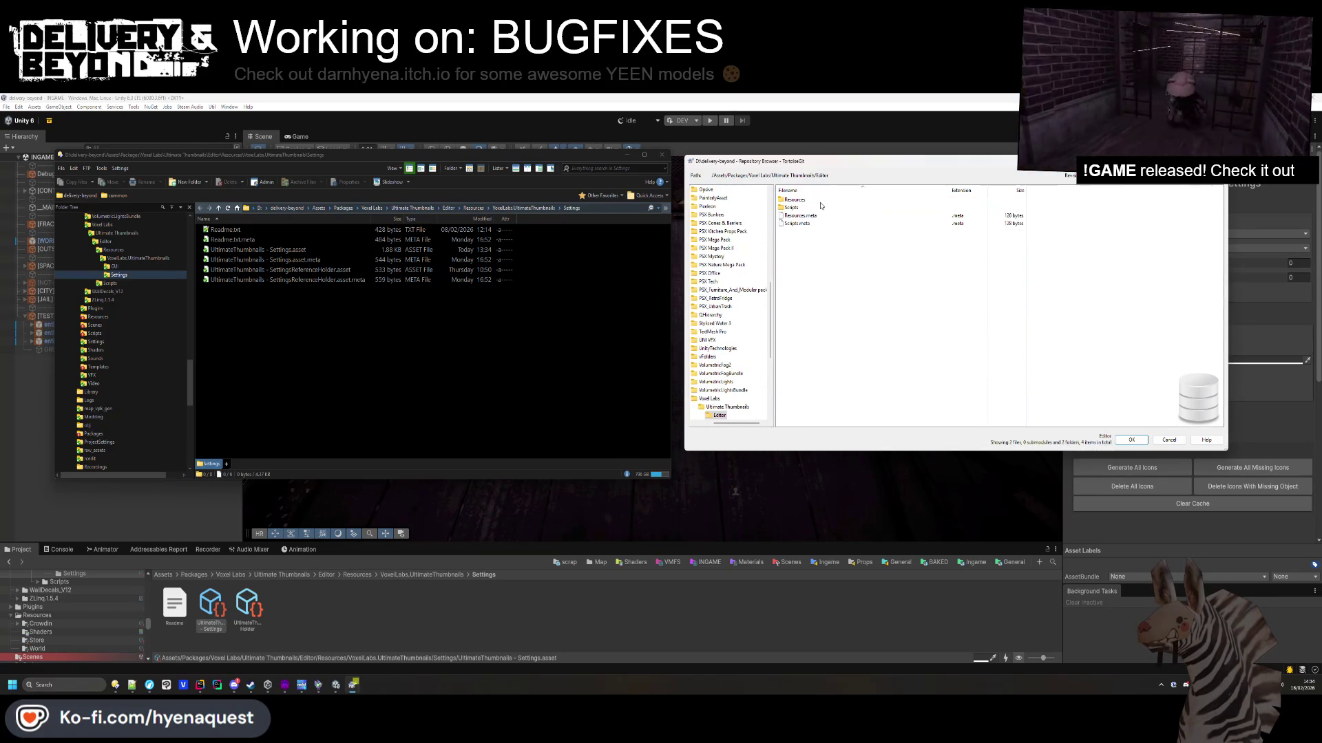
pyautogui.doubleClick(819, 200)
pyautogui.doubleClick(820, 201)
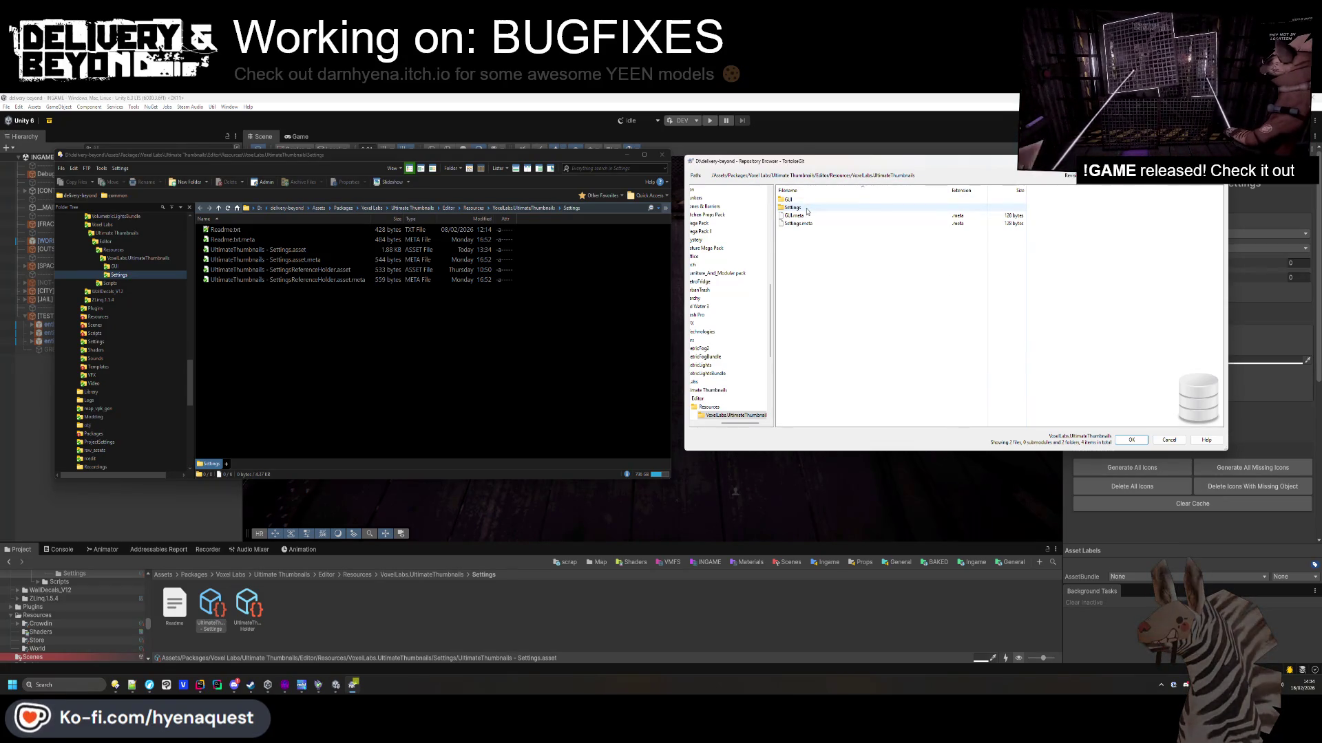
pyautogui.doubleClick(801, 207)
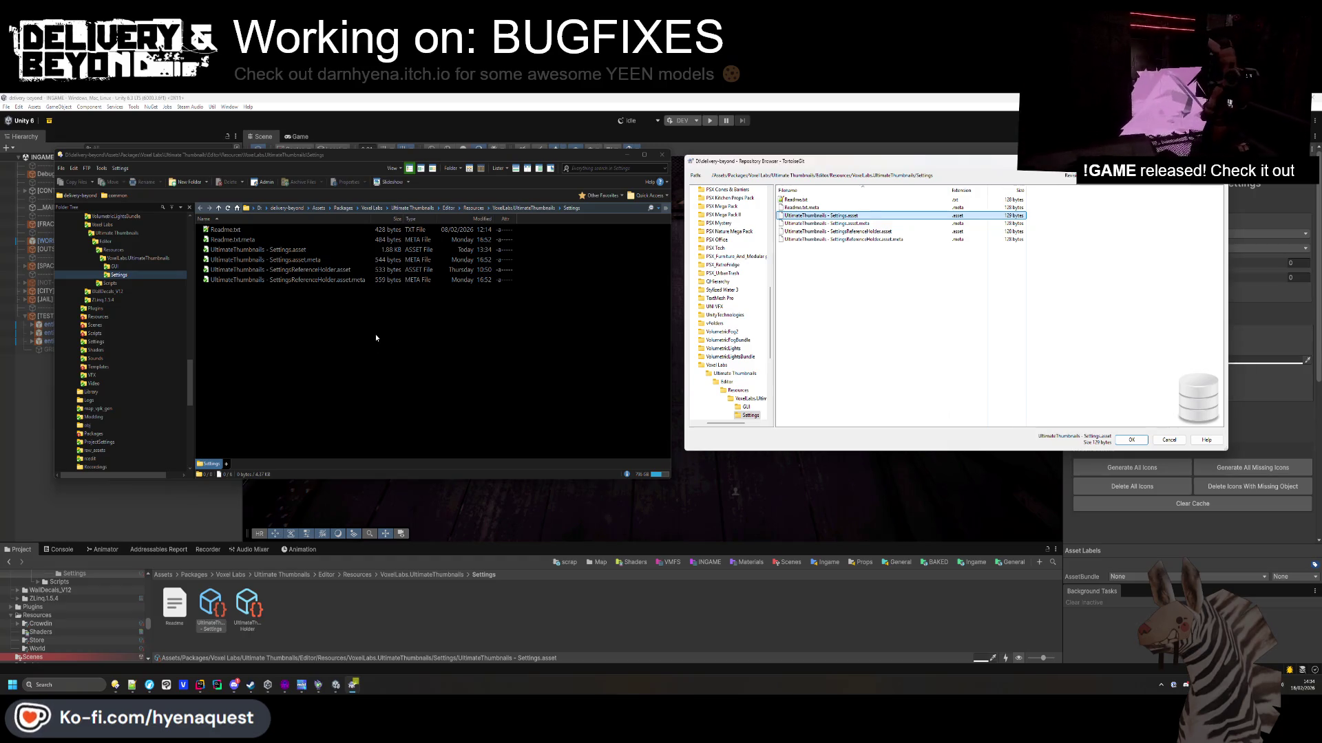
# Copy the committed Settings.asset over the local file, replacing it, and return to Unity.
pyautogui.moveTo(375, 338); pyautogui.dragTo(376, 338)
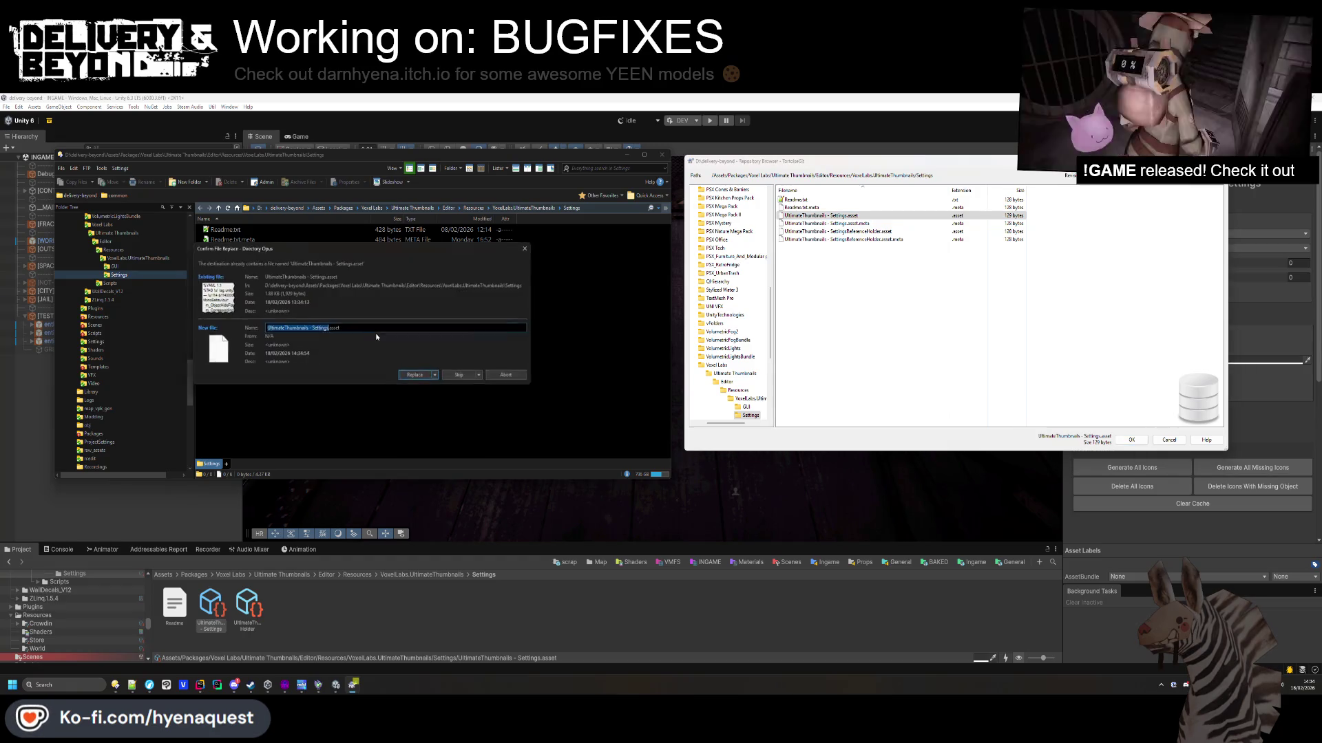
pyautogui.click(426, 378)
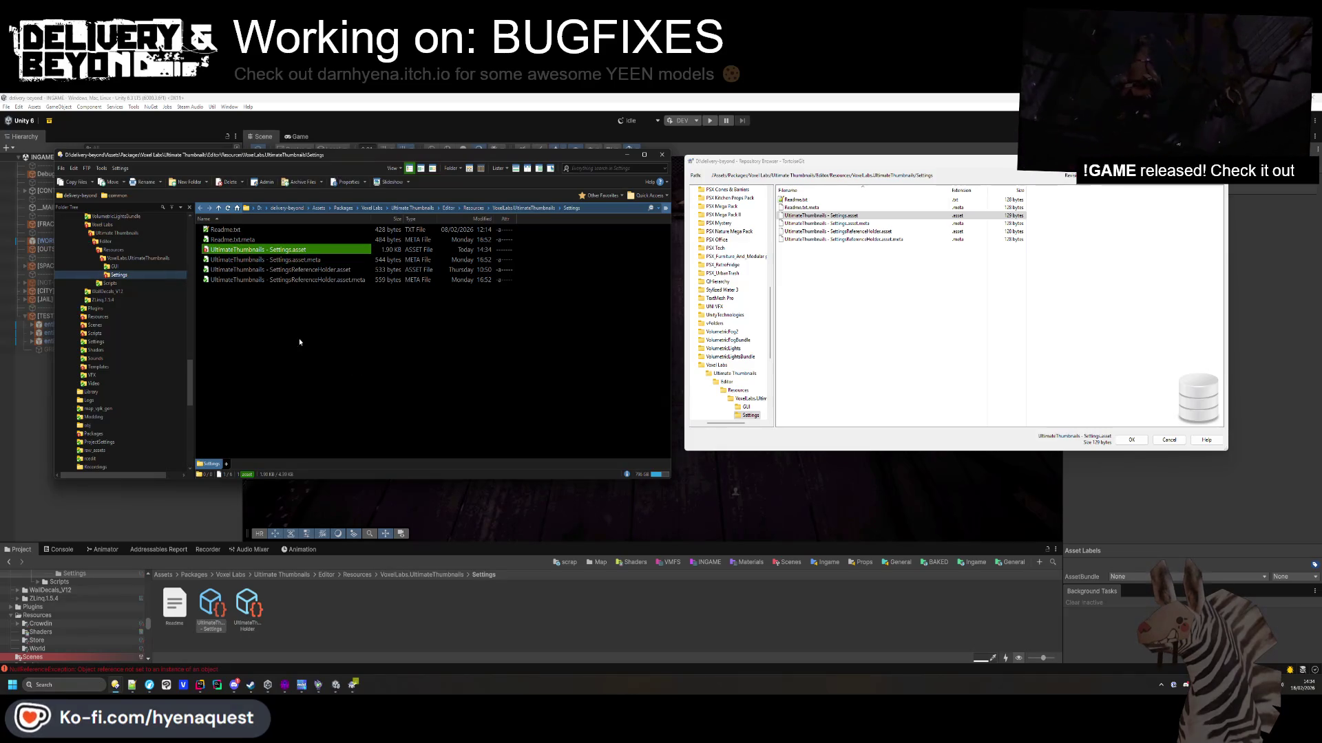
pyautogui.click(309, 566)
# Check the console errors and select the Ultimate Thumbnails Settings asset in the Project.
pyautogui.click(62, 549)
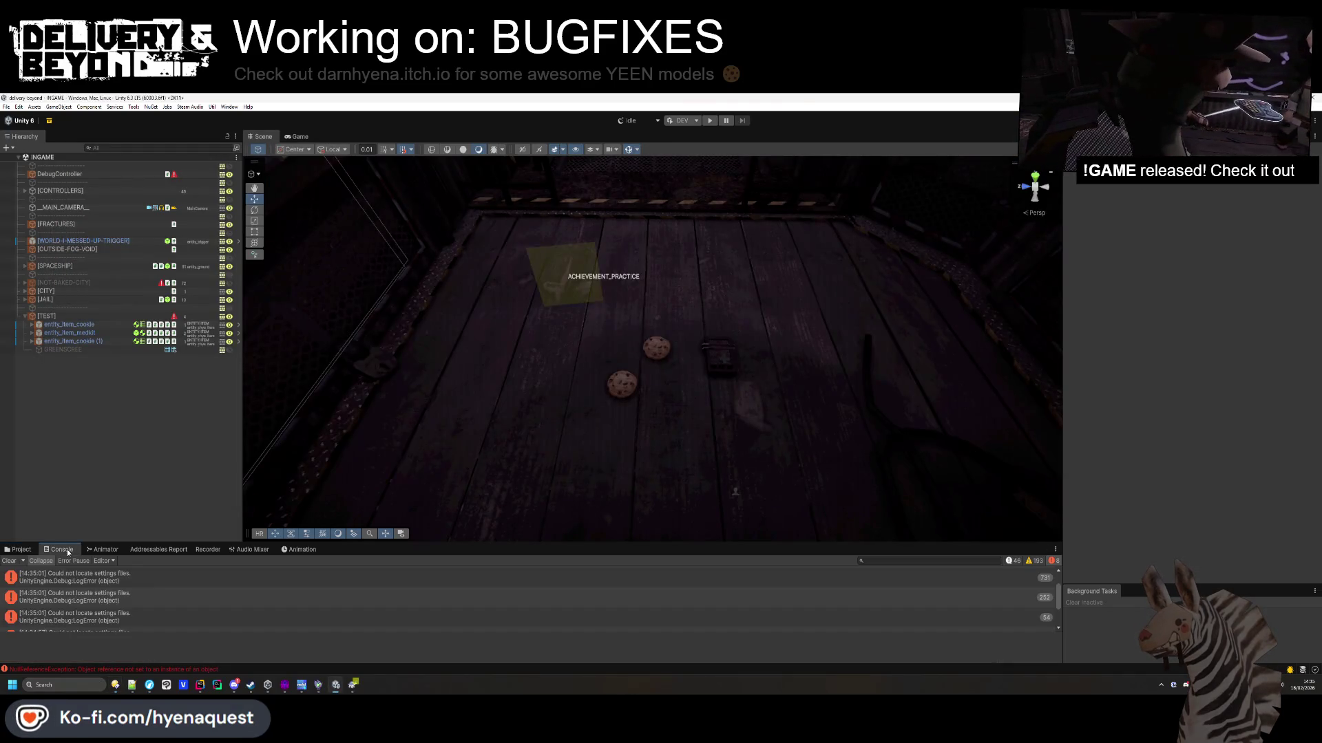
pyautogui.click(83, 608)
pyautogui.click(201, 608)
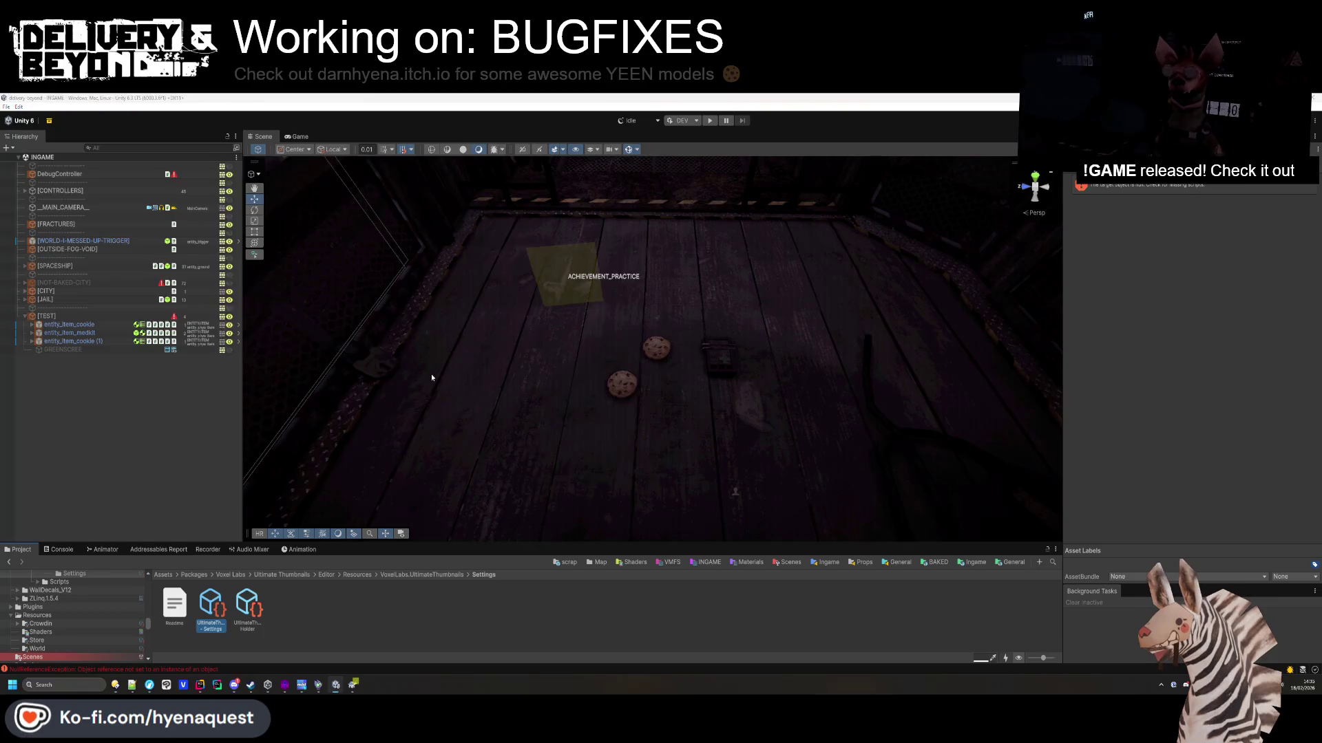
# Revert the Settings asset with TortoiseGit, confirm, and return to its settings in Unity.
pyautogui.hotkey('alt', 'Tab')
pyautogui.rightClick(303, 252)
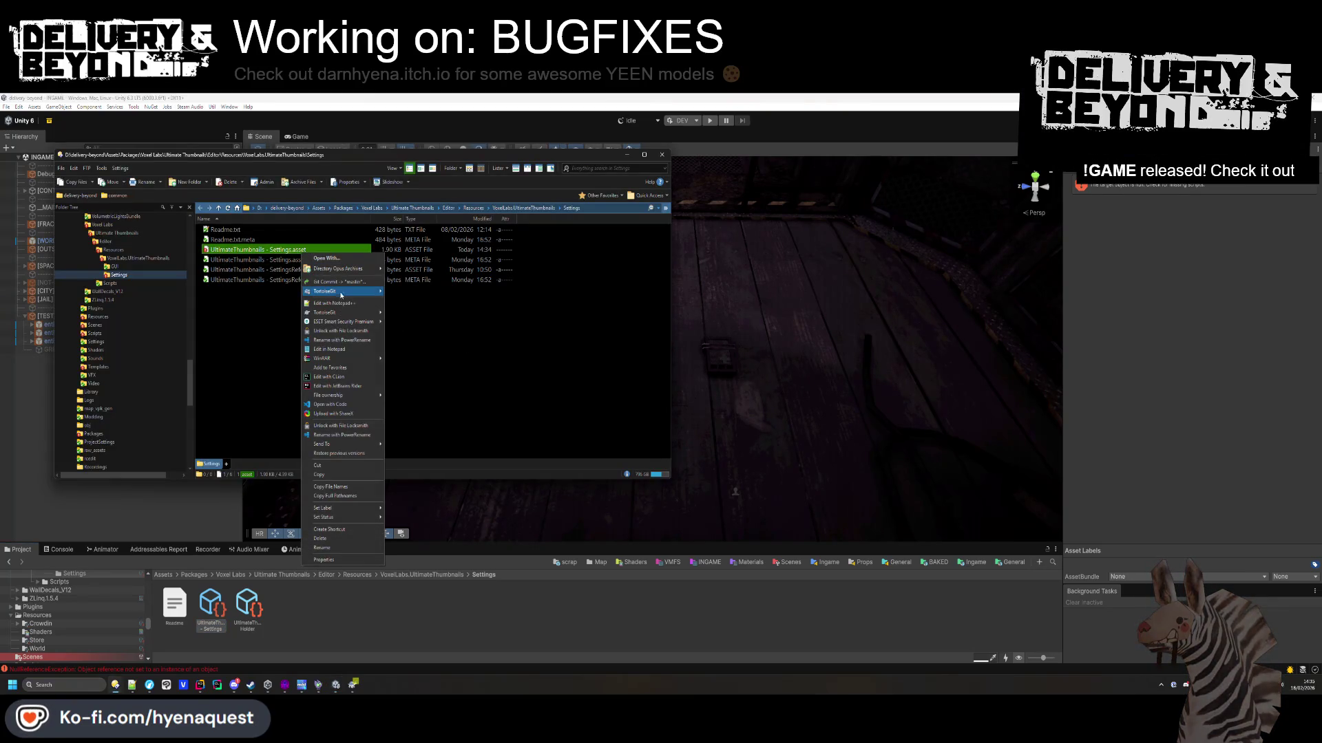
pyautogui.moveTo(343, 293)
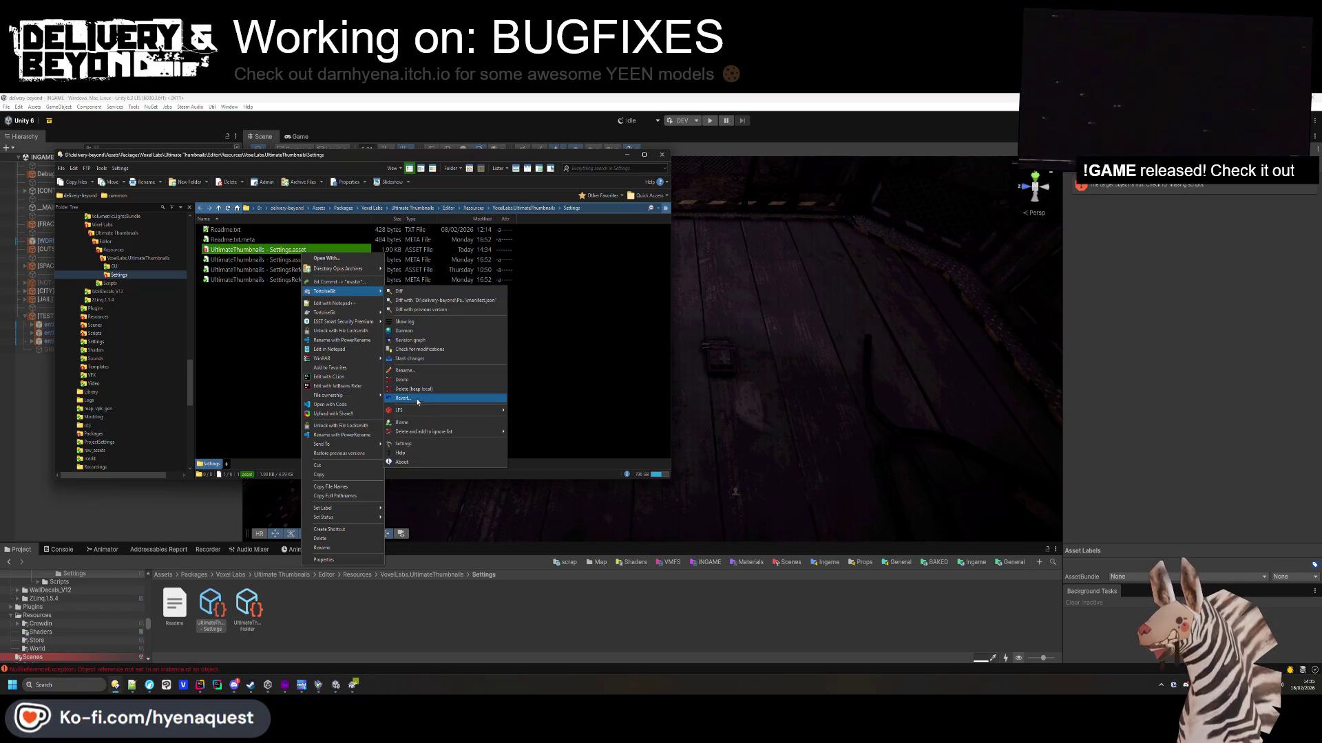
pyautogui.click(403, 398)
pyautogui.click(1169, 481)
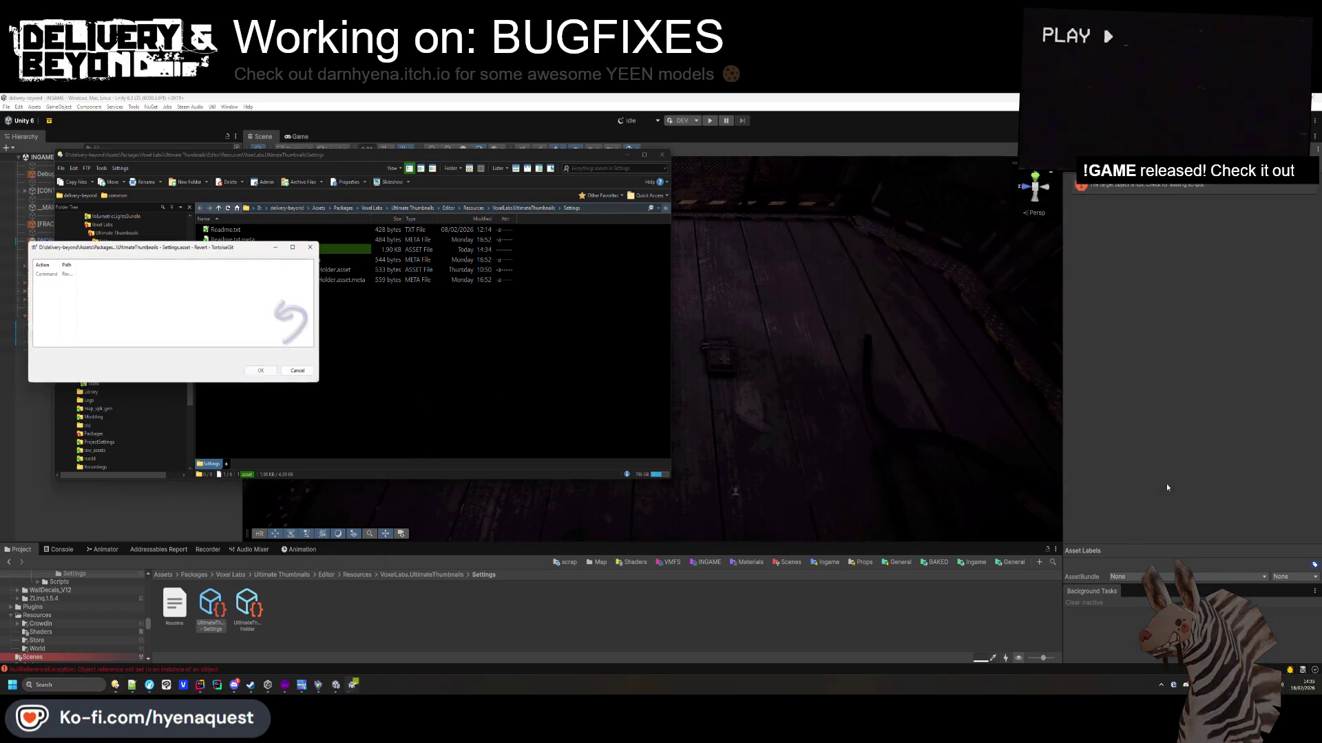
pyautogui.click(256, 370)
pyautogui.click(59, 549)
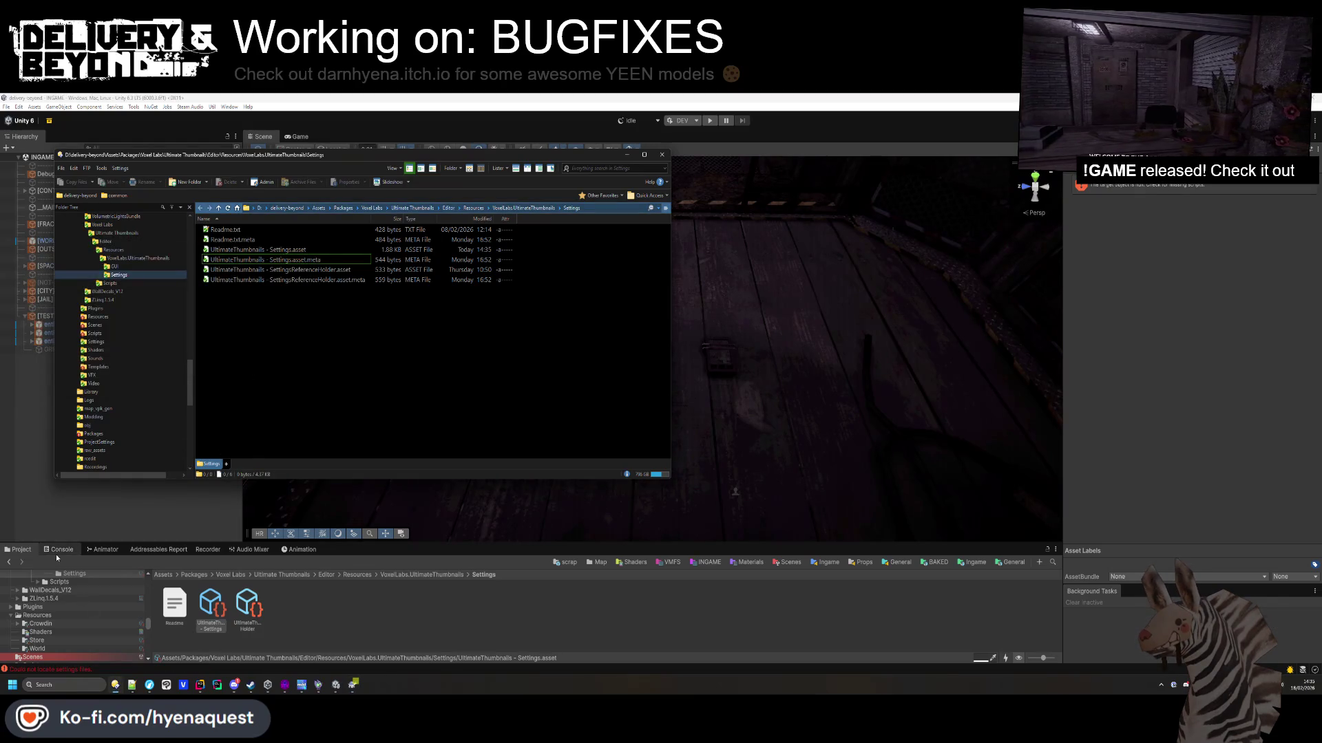
pyautogui.click(21, 549)
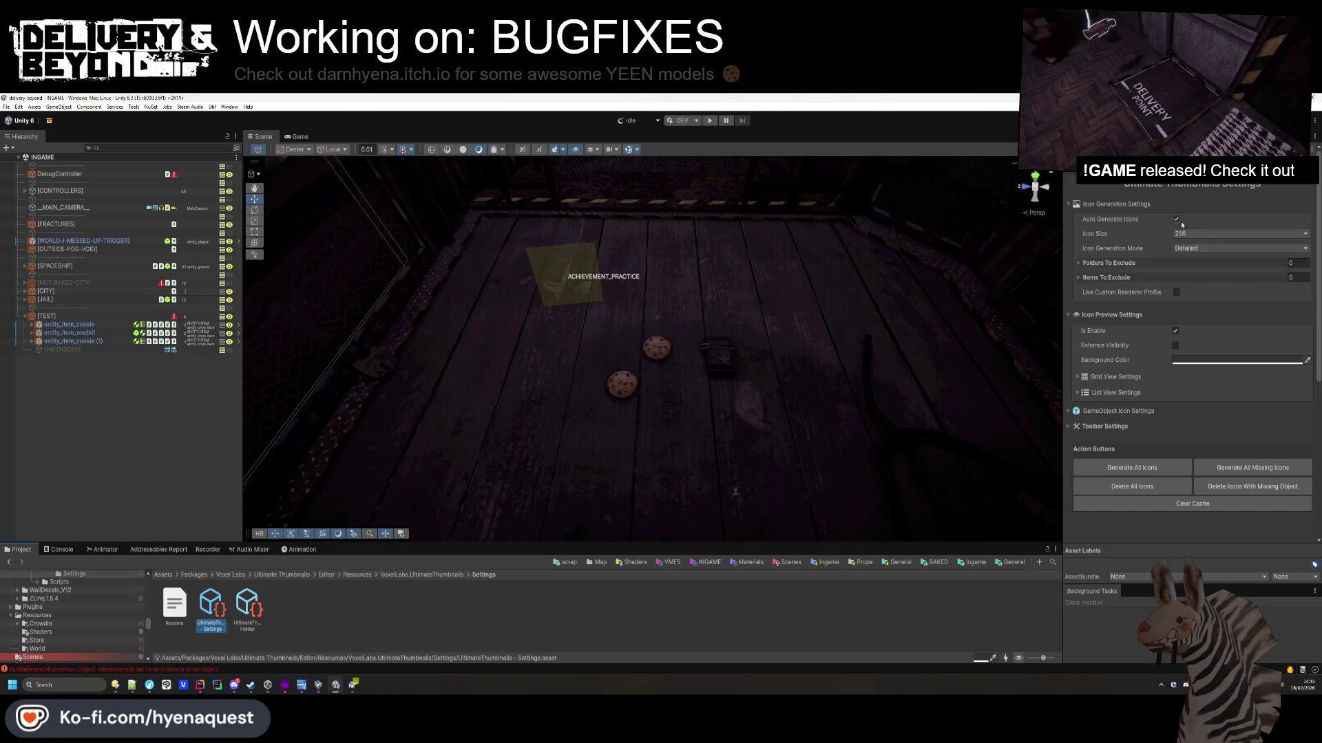
# Untick Auto Generate Icons, tick Use Custom Renderer Profile, and close the repository browser.
pyautogui.click(1176, 219)
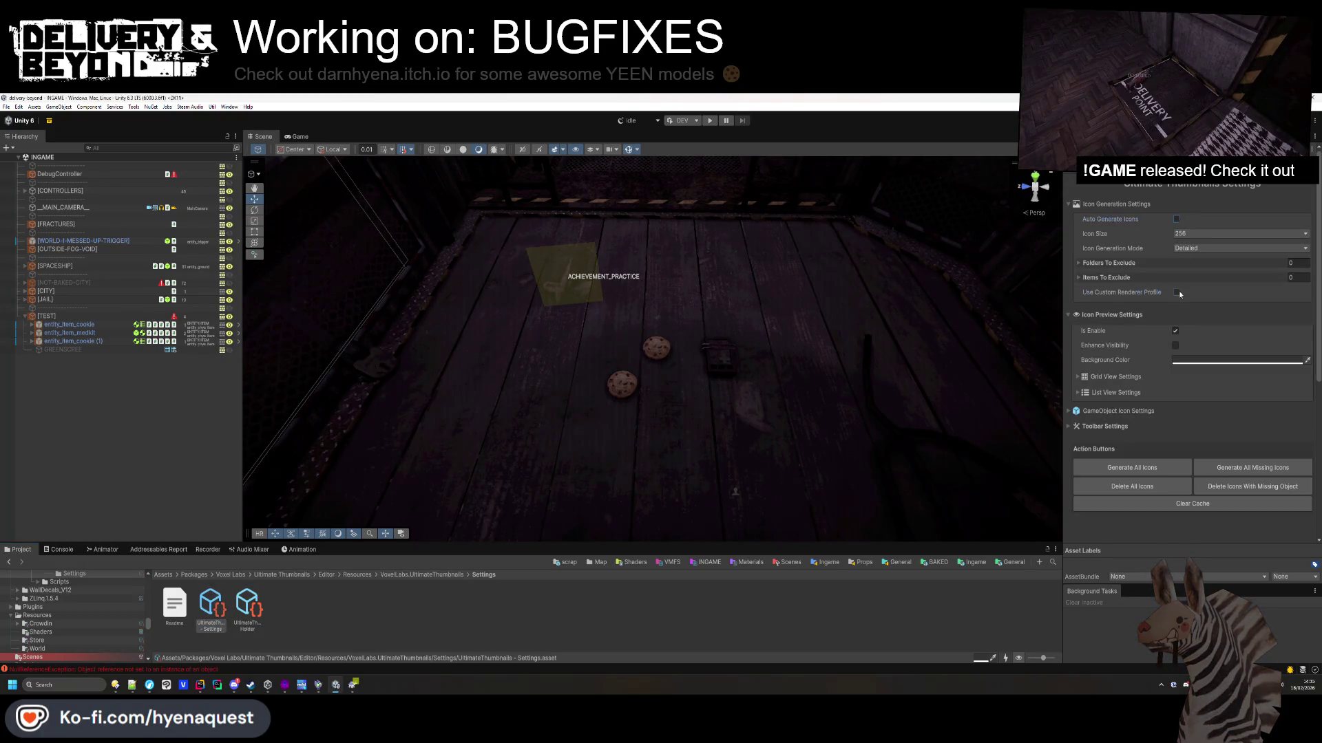
pyautogui.click(1176, 292)
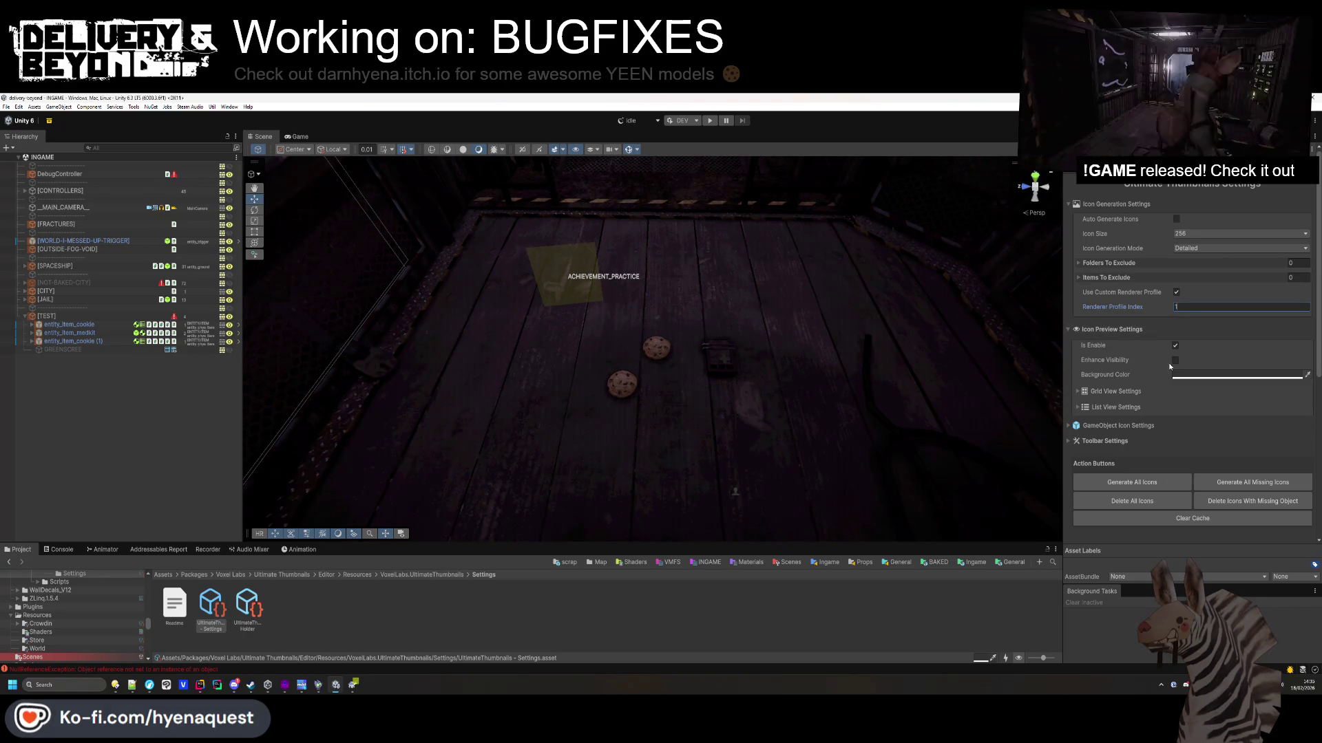
pyautogui.hotkey('alt', 'Tab')
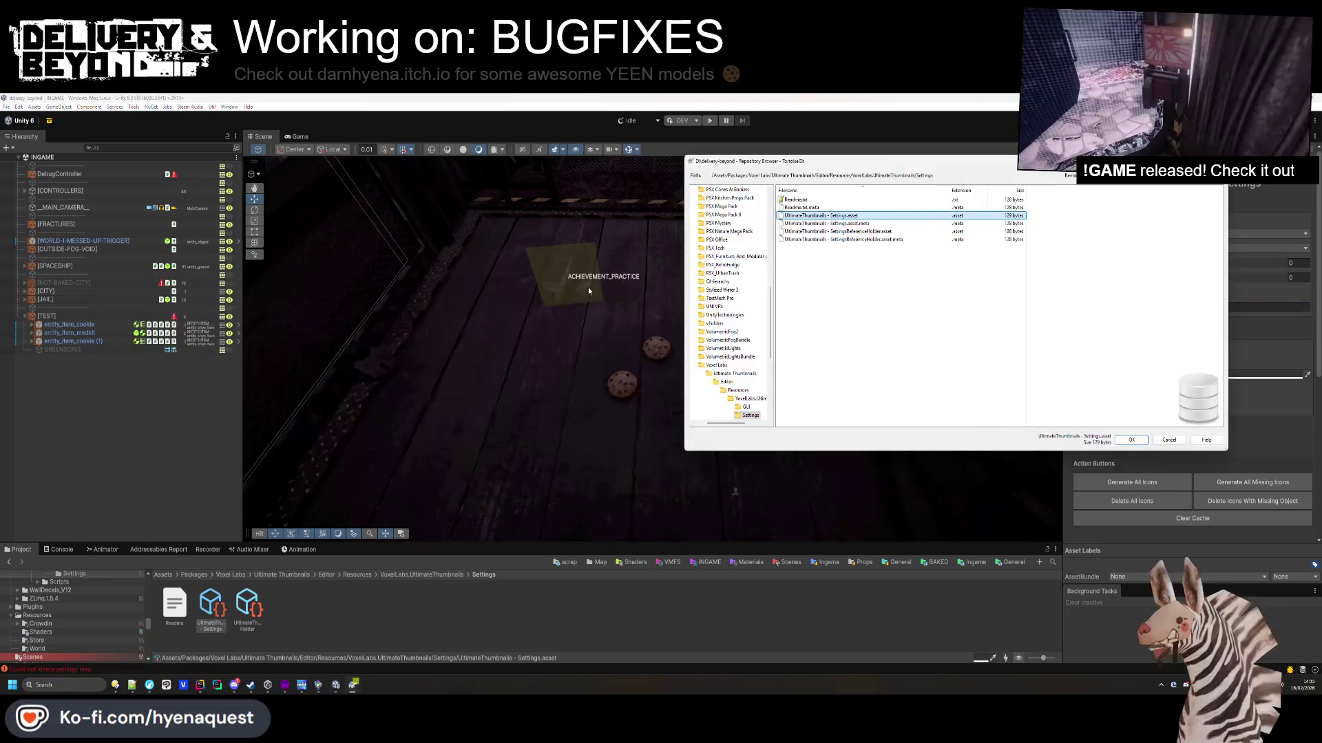
pyautogui.press('Escape')
pyautogui.hotkey('alt', 'Tab')
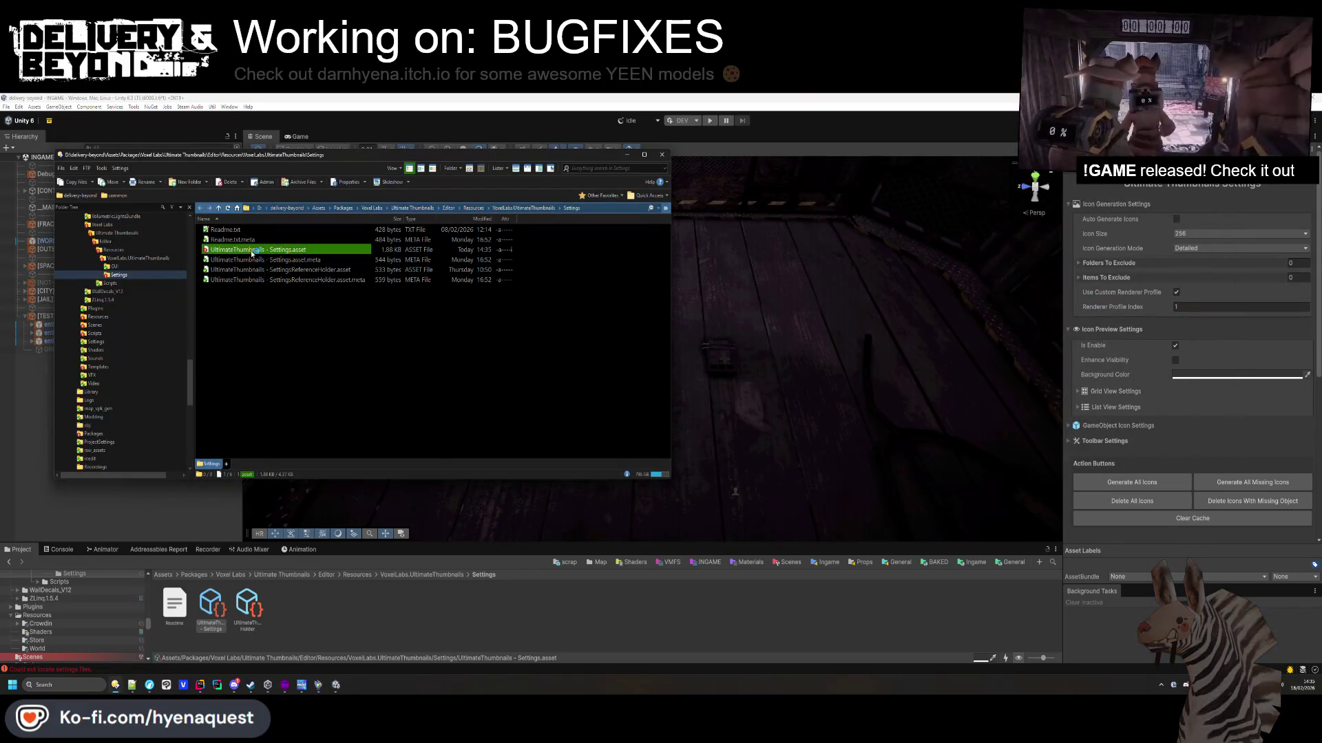
pyautogui.rightClick(252, 252)
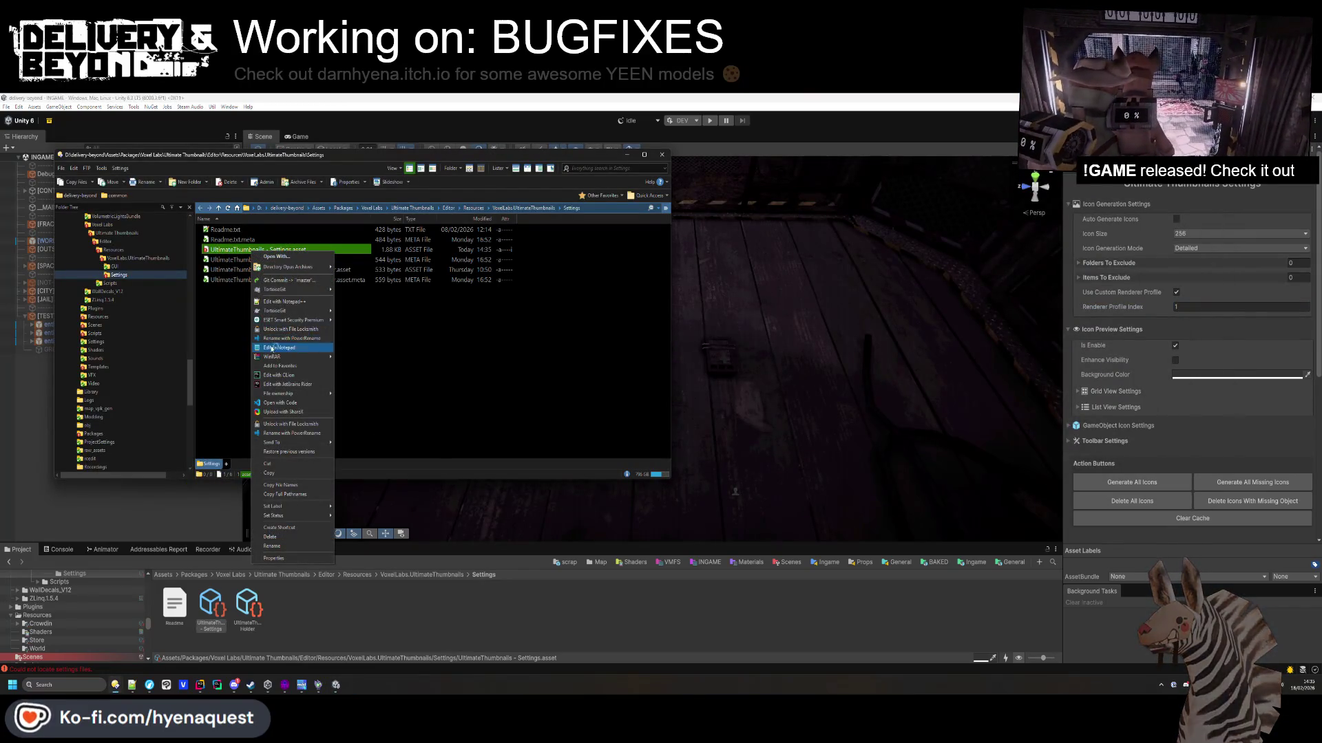
pyautogui.press('Escape')
# Turn off the thumbnail toolbar, preview toggle, visibility enhancer and background colour picker.
pyautogui.click(1105, 441)
pyautogui.scroll(-1, 1170, 344)
pyautogui.click(1174, 428)
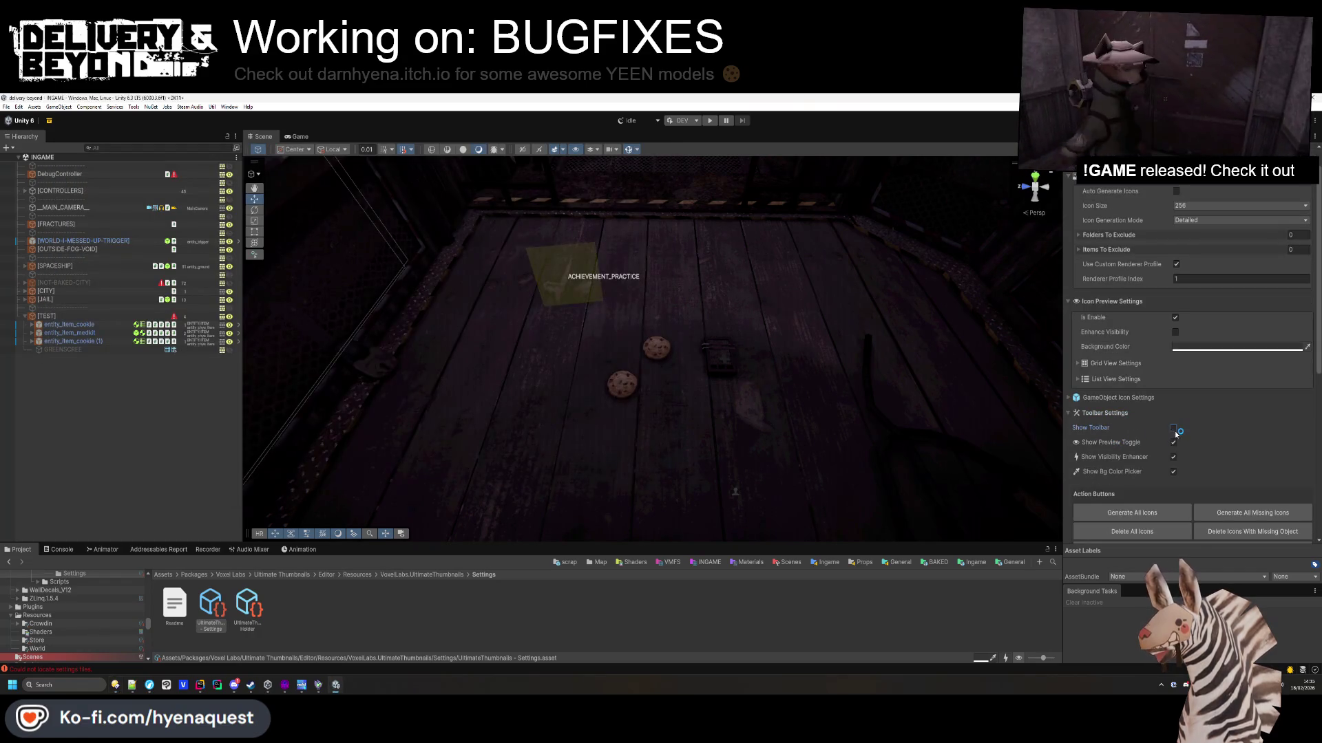
pyautogui.click(1173, 442)
pyautogui.click(1174, 457)
pyautogui.click(1174, 472)
pyautogui.click(1100, 413)
# Stop GameObject icons showing particles and set the canvas width to 512.
pyautogui.click(1102, 398)
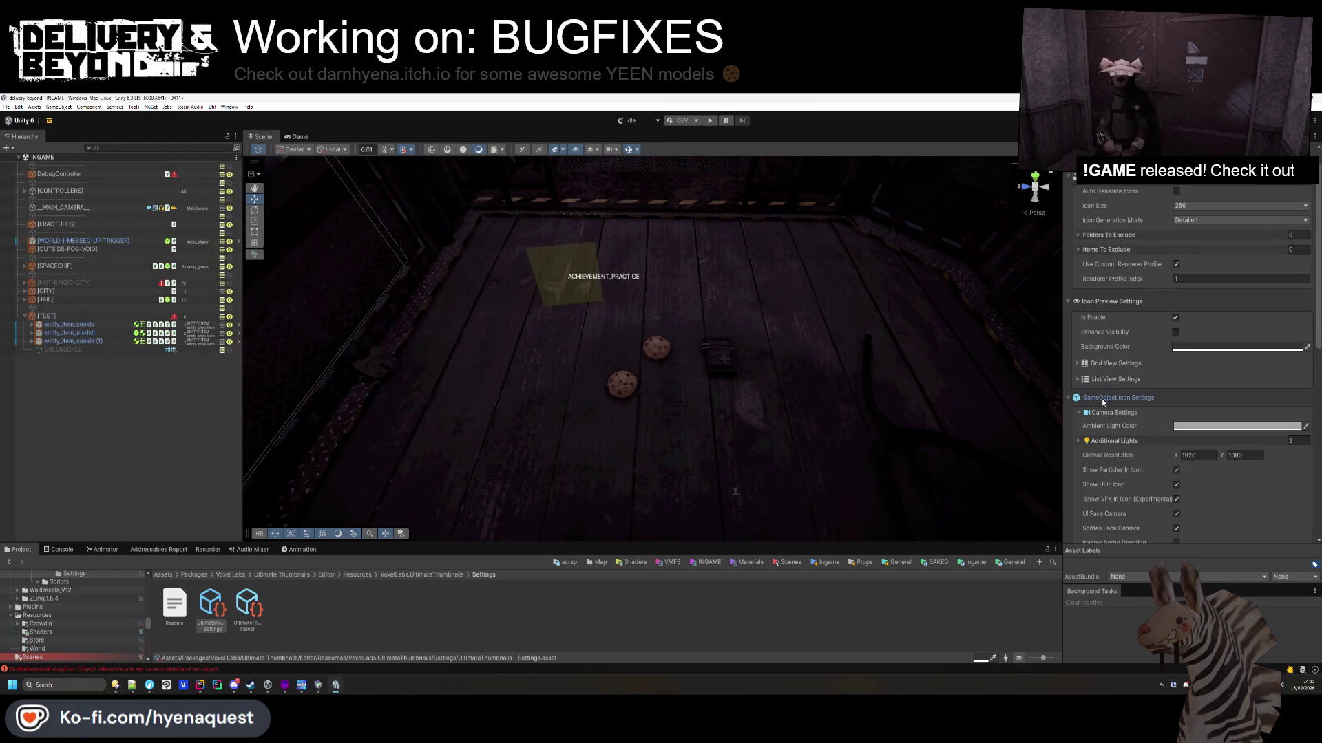
pyautogui.scroll(-2, 1160, 416)
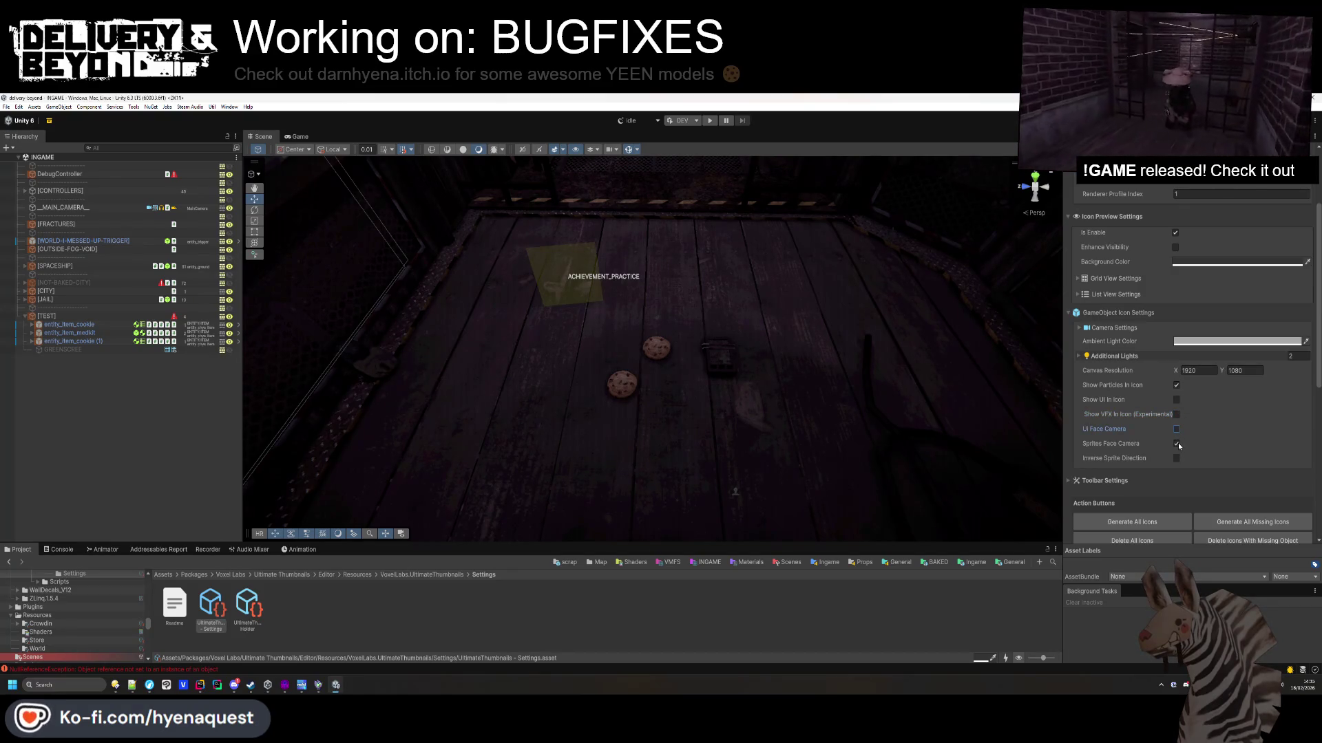
pyautogui.click(1176, 387)
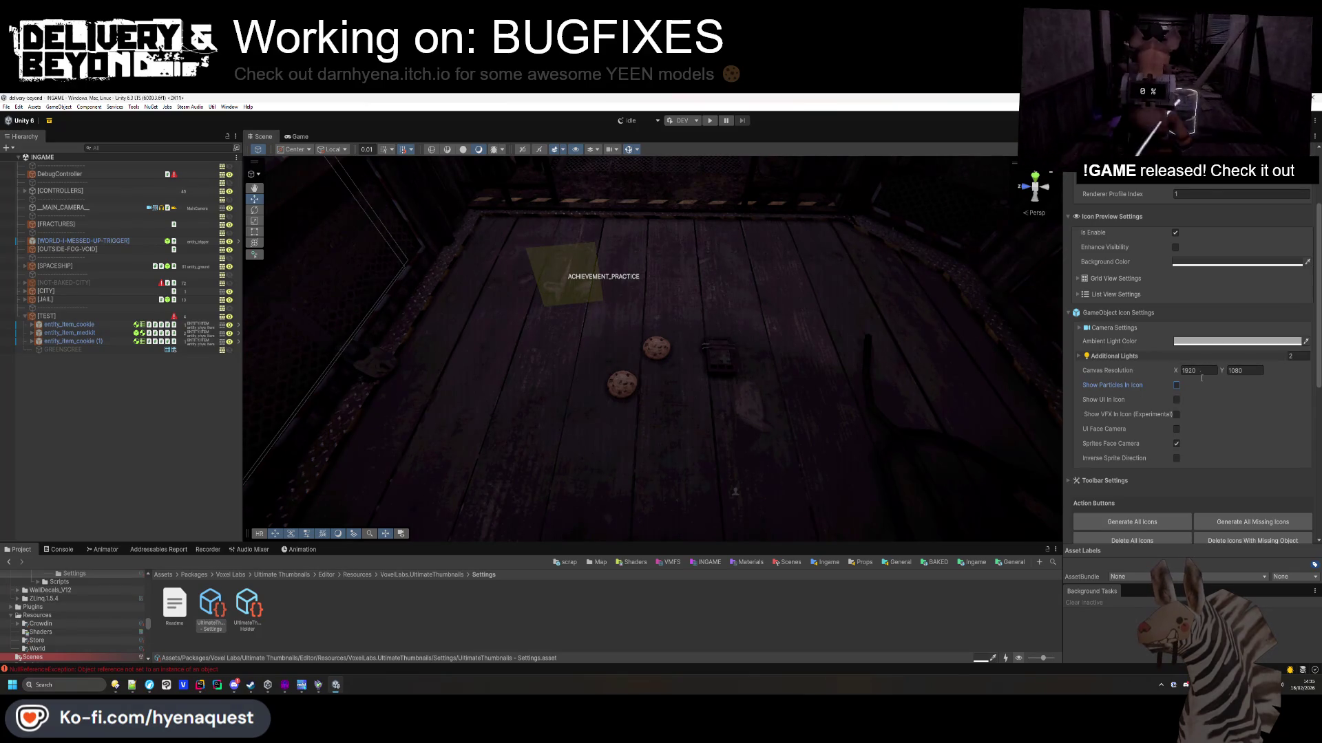
pyautogui.scroll(2, 1201, 378)
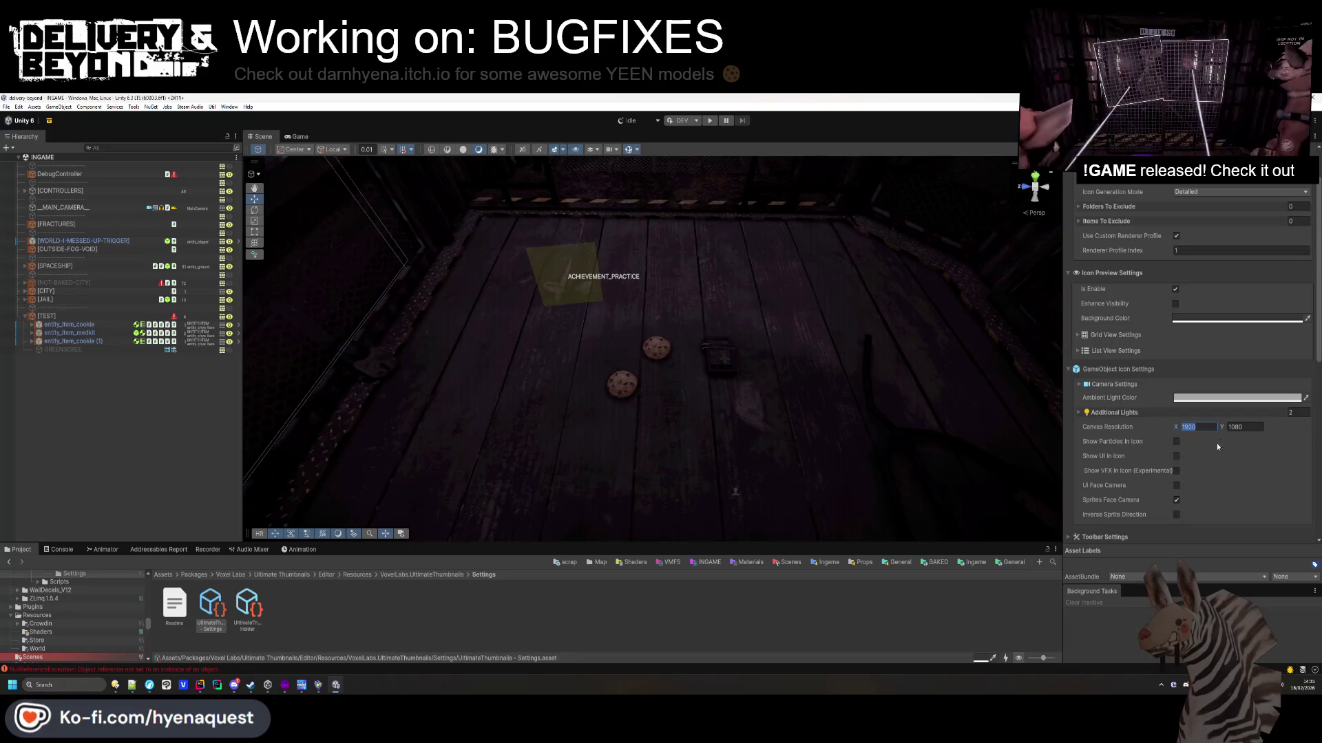
pyautogui.write('512')
pyautogui.press('Tab')
pyautogui.write('512')
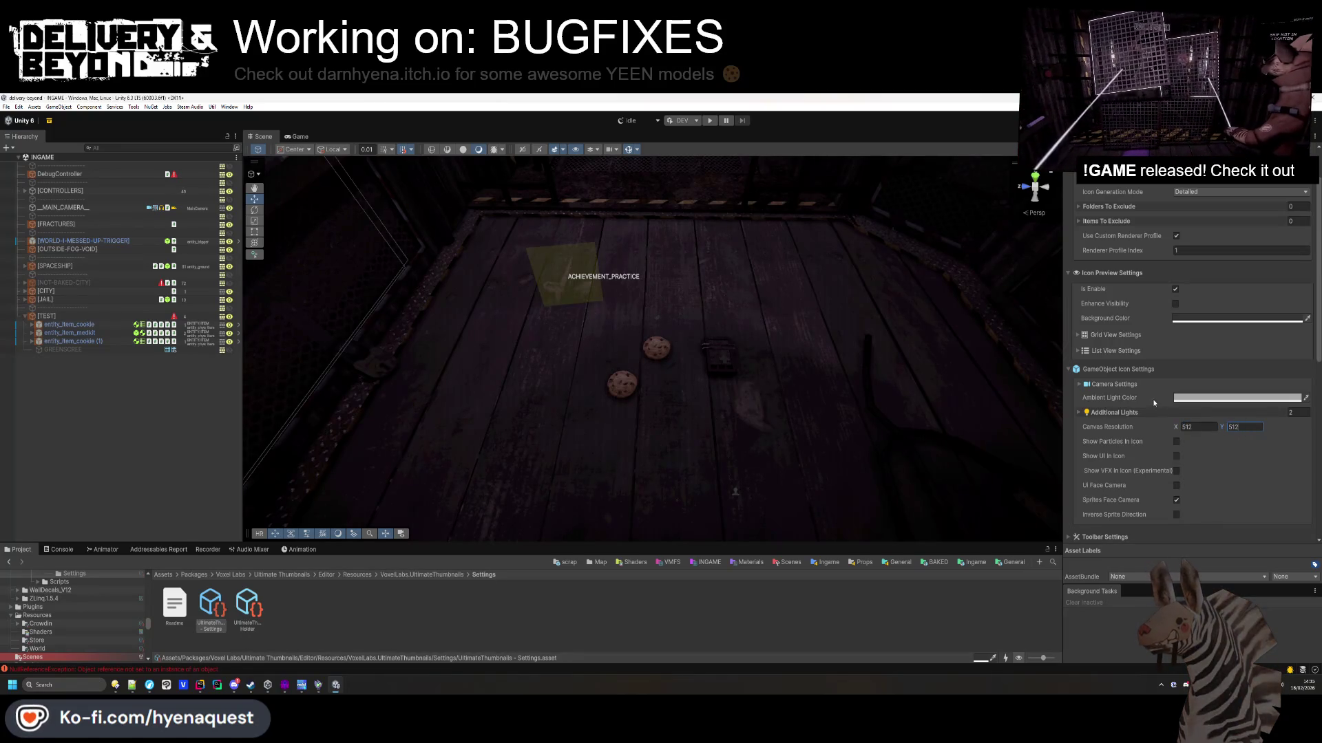
# Check the ambient light colour and the 333333 background colour choosers.
pyautogui.scroll(2, 1155, 403)
pyautogui.click(1229, 456)
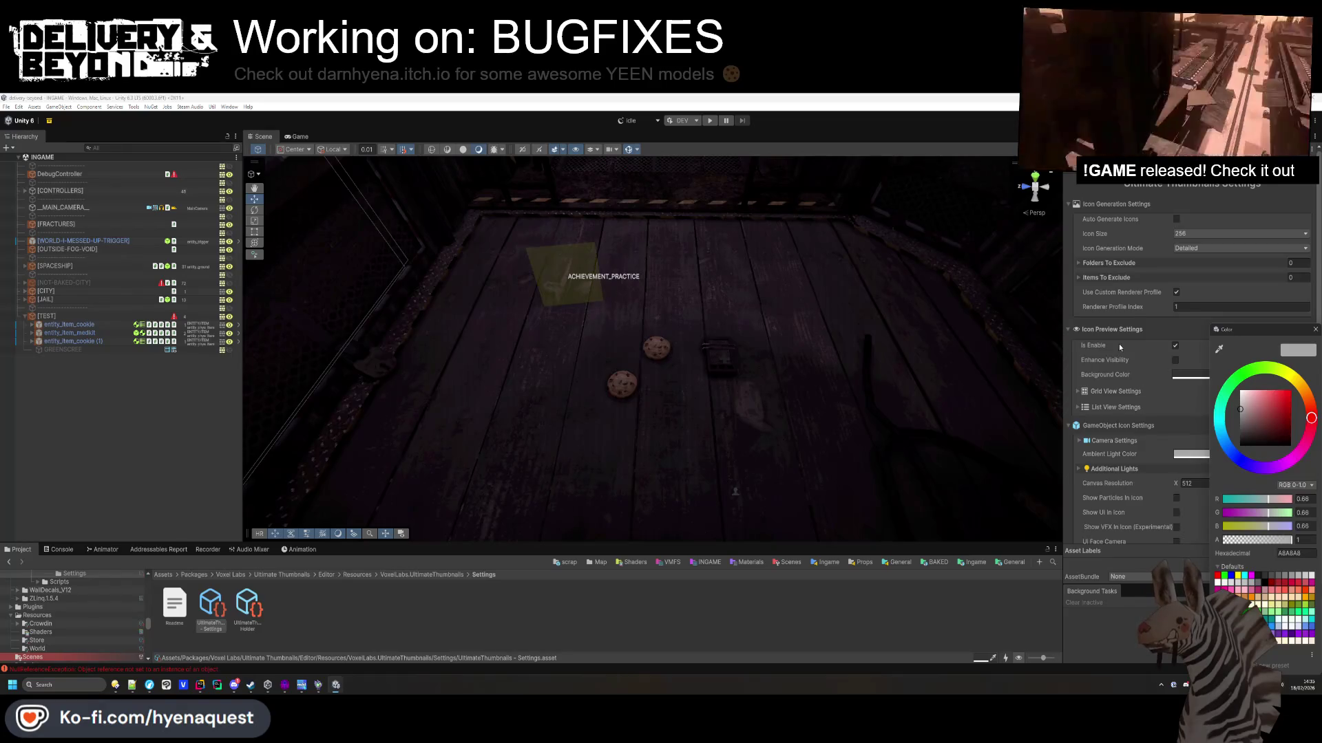
pyautogui.click(1189, 373)
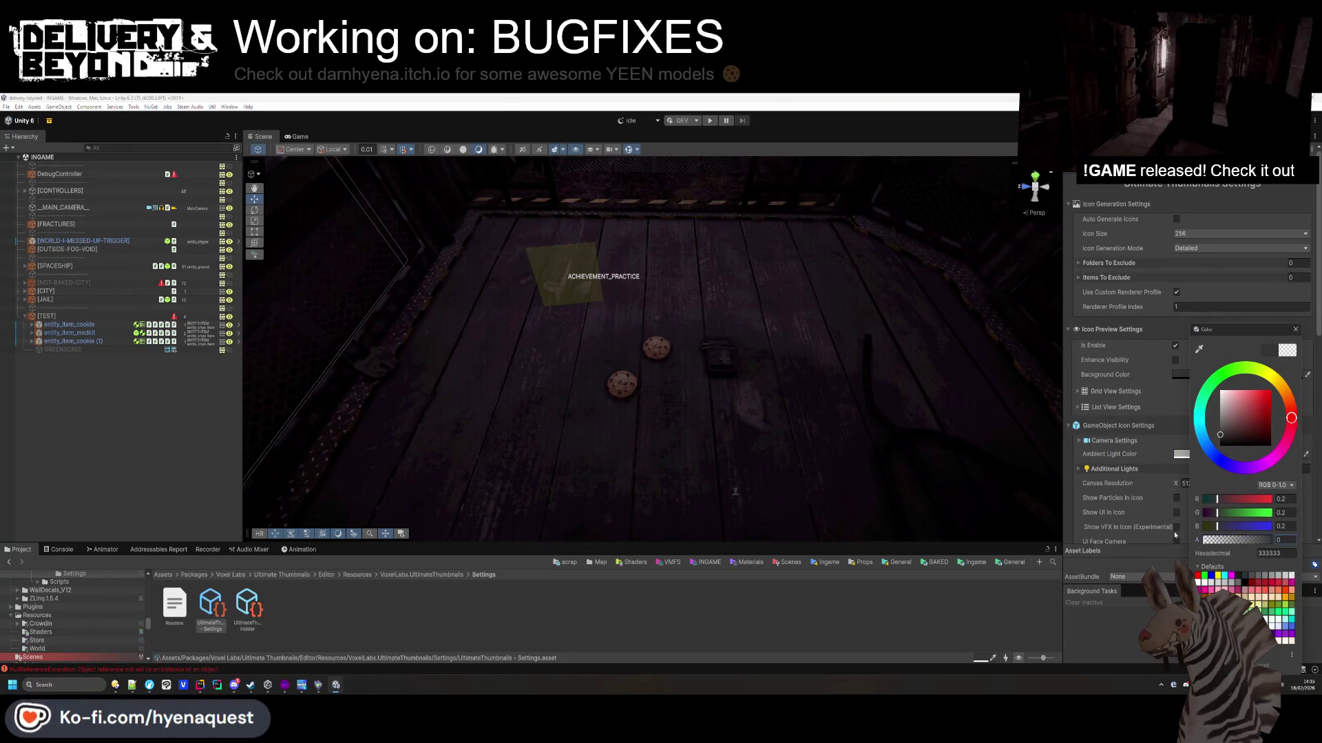
pyautogui.click(1158, 320)
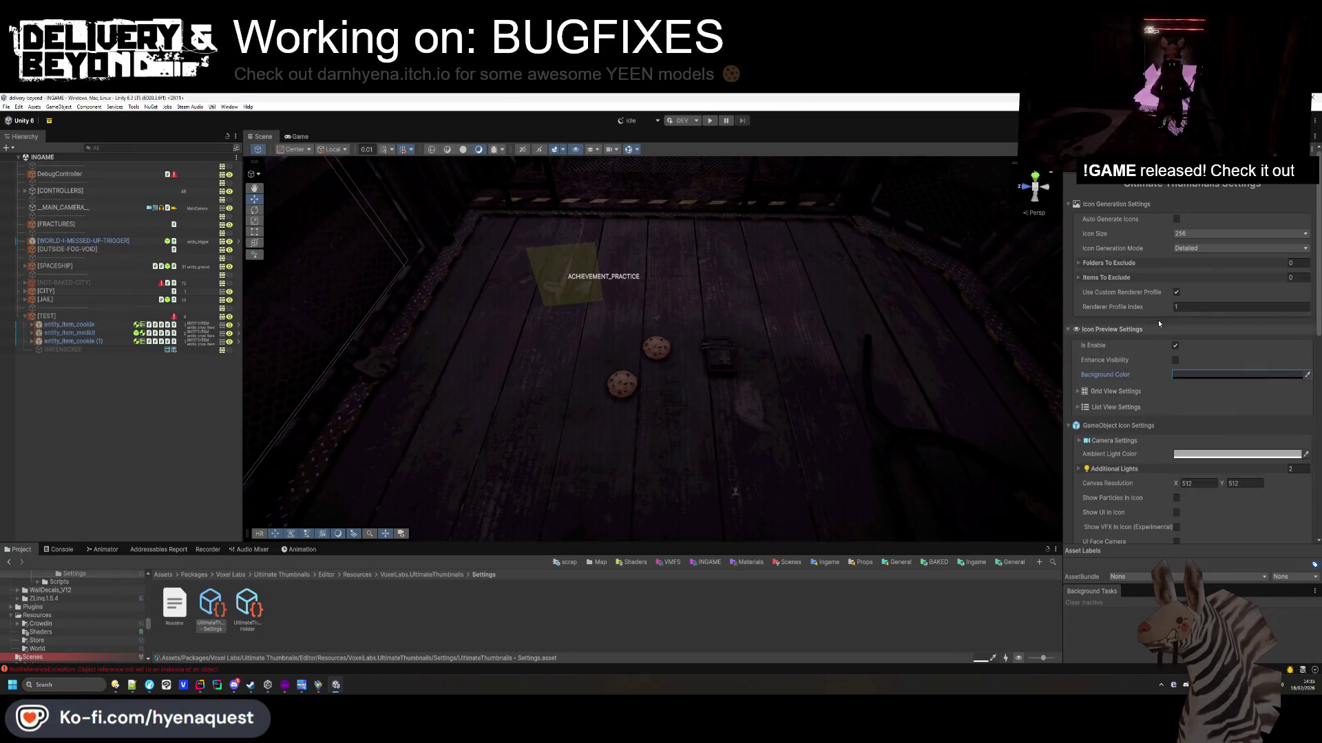
# Set the icon size to 64.
pyautogui.click(1178, 235)
pyautogui.click(1191, 245)
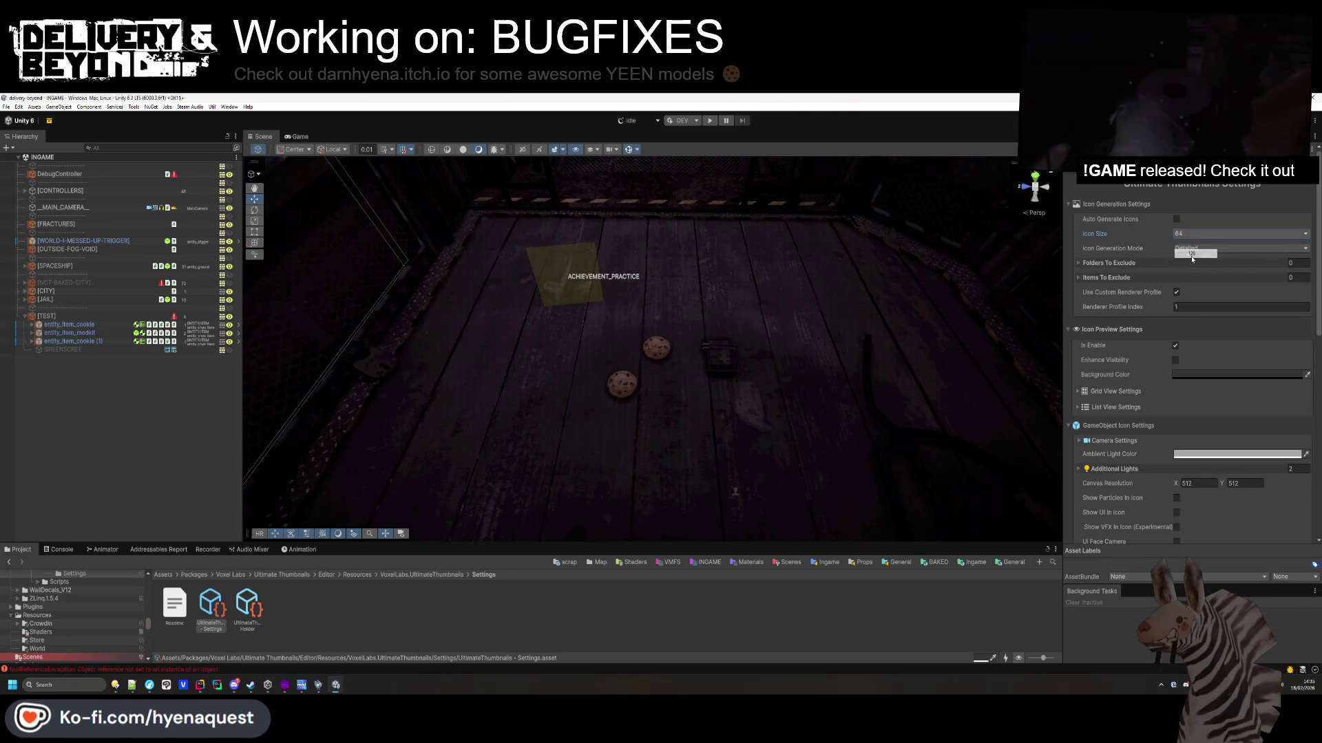
pyautogui.click(421, 575)
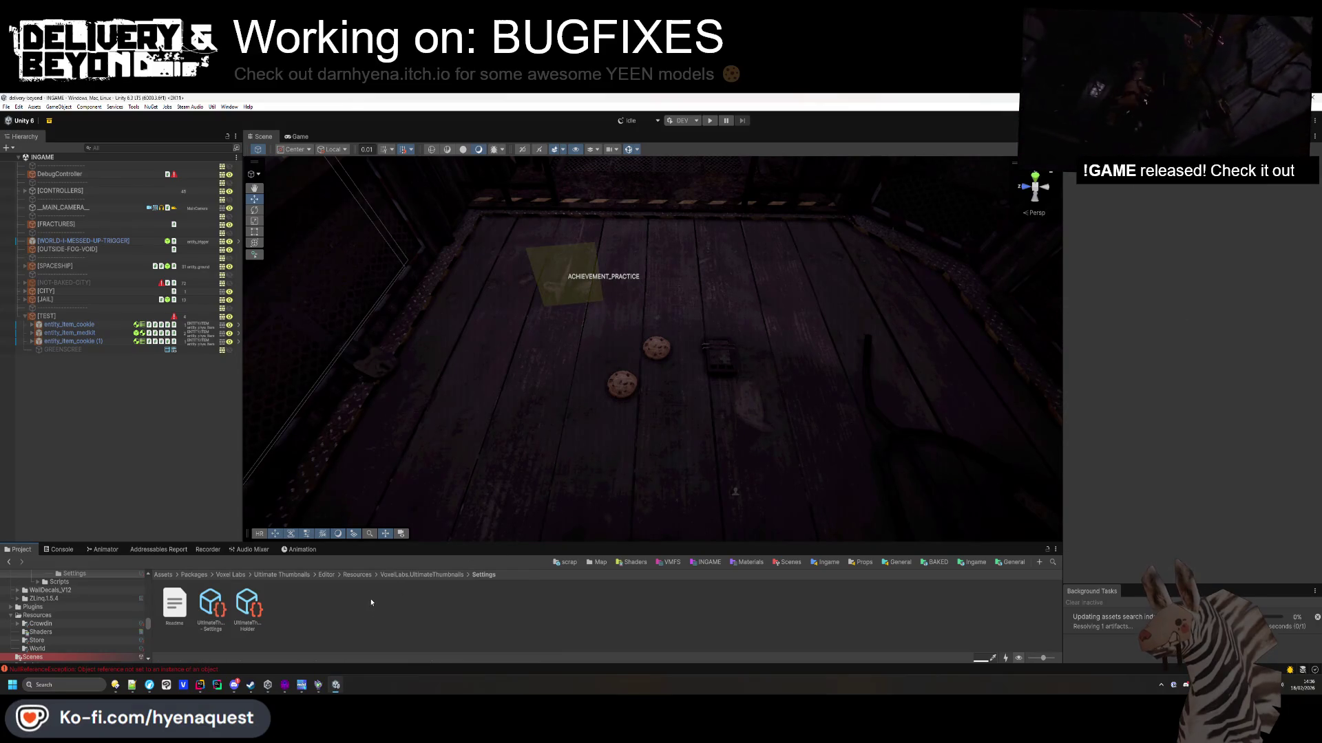
# Check the console errors, then open Package Manager from the toolbar package-warning icon.
pyautogui.scroll(5, 82, 620)
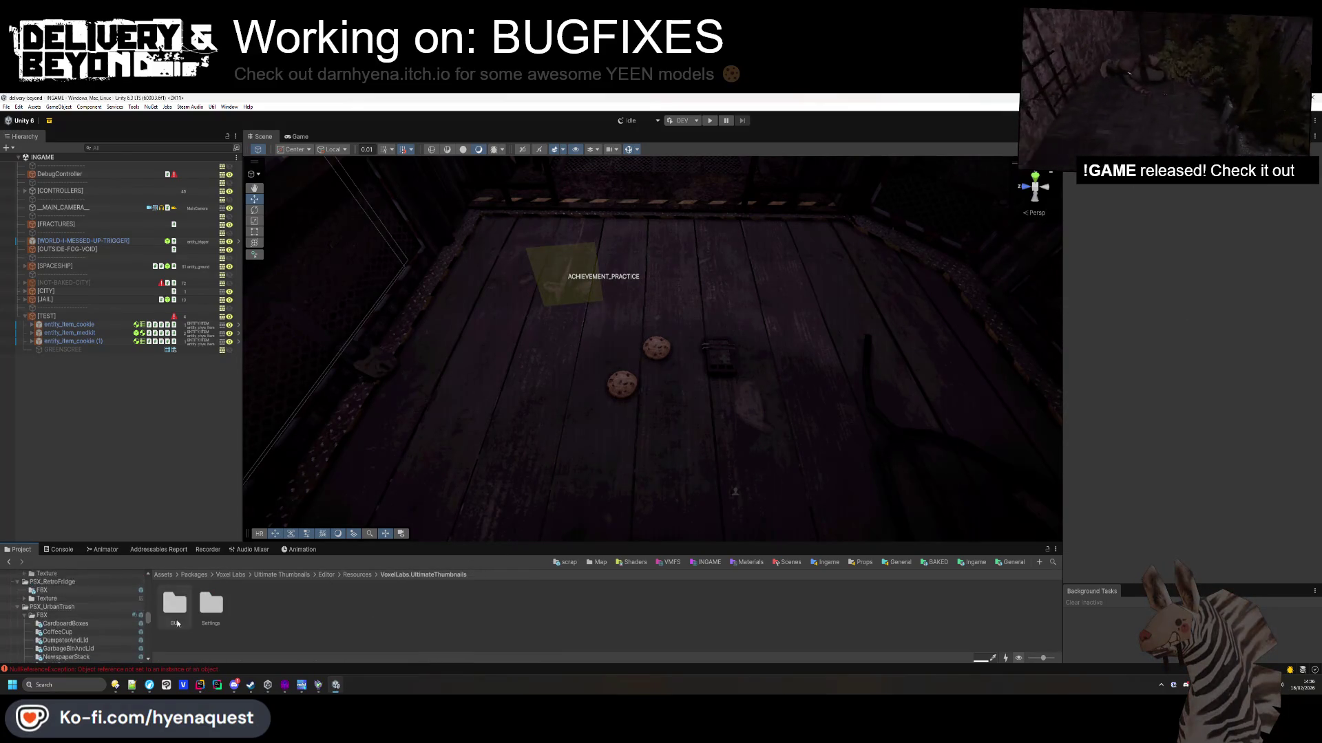
pyautogui.click(59, 668)
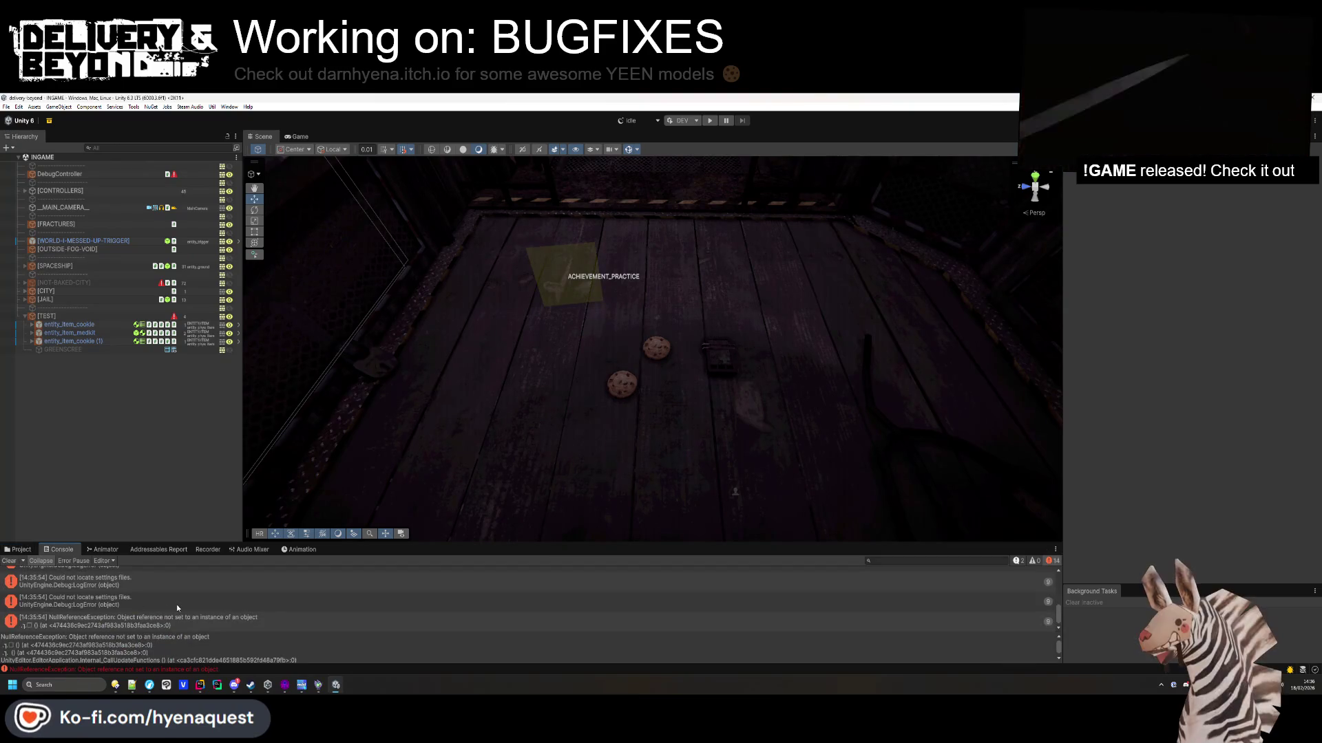
pyautogui.click(20, 549)
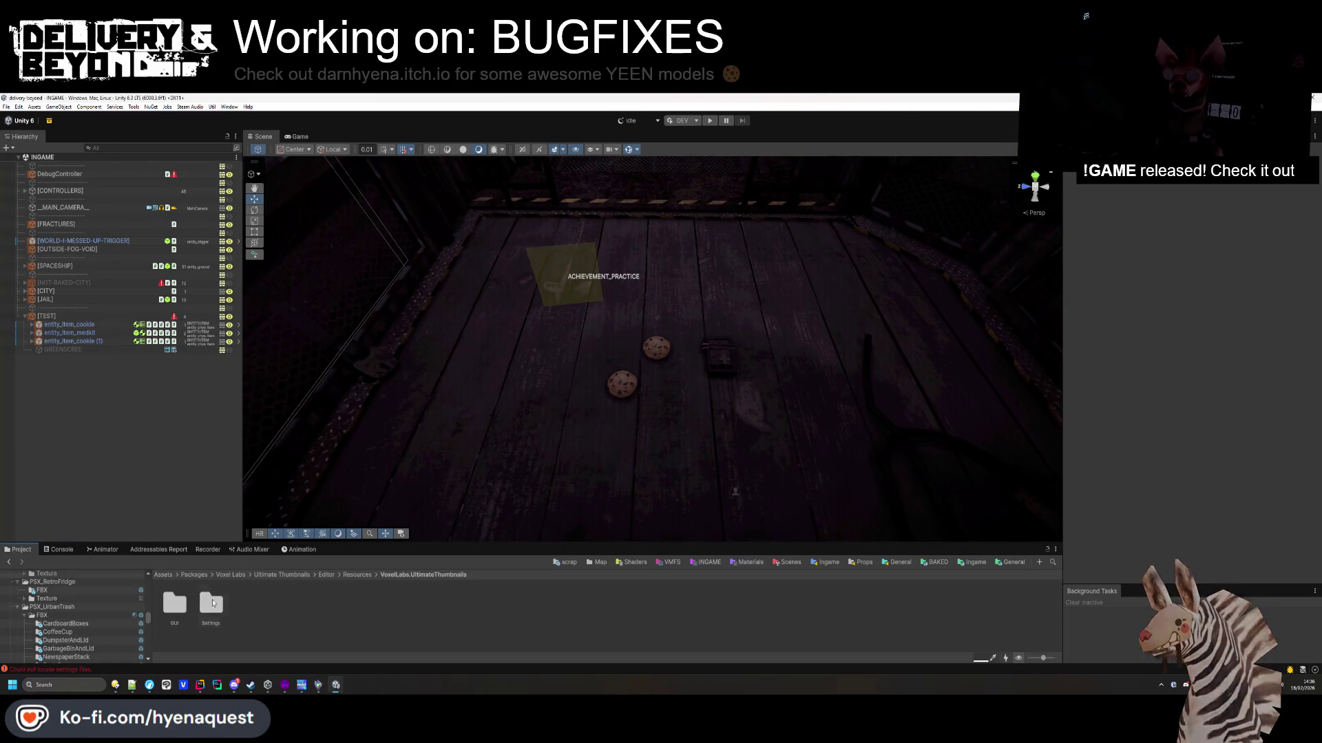
pyautogui.click(48, 120)
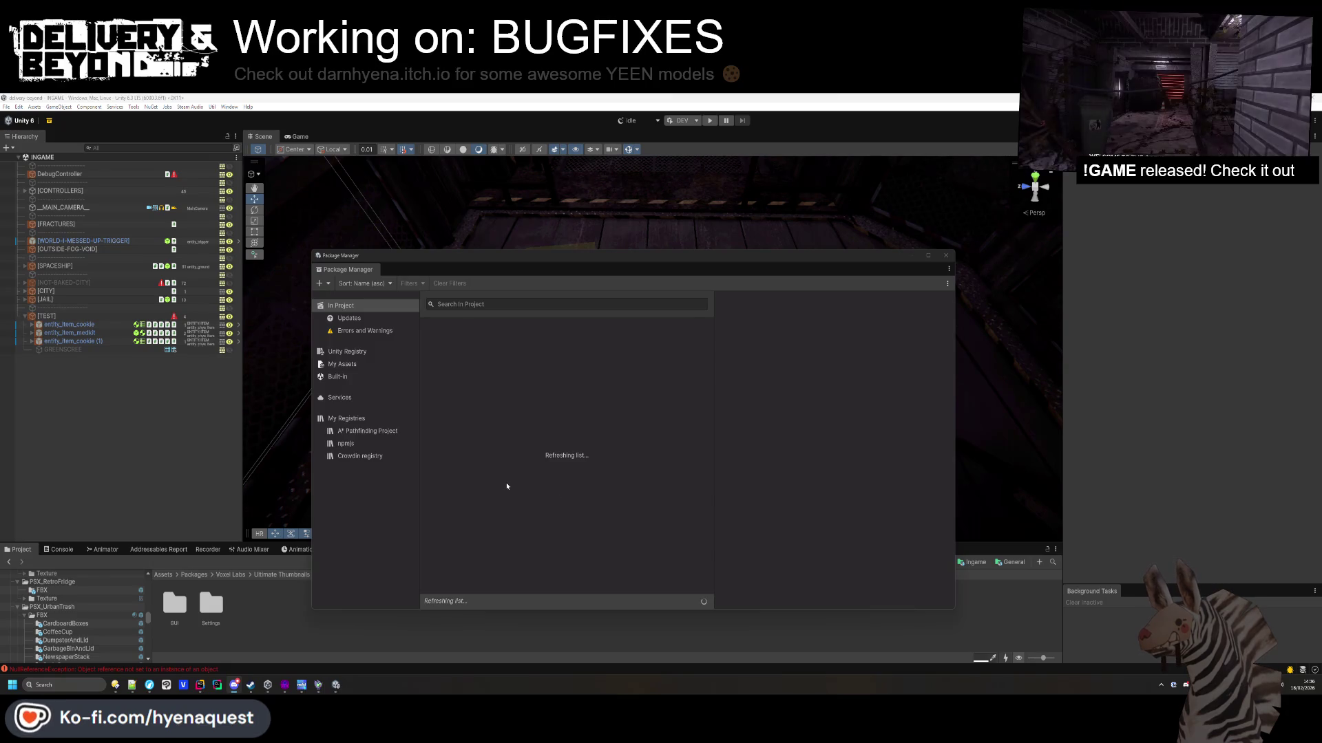
# Select Ultimate Thumbnails in the In Project list and remove its imported assets from the project.
pyautogui.scroll(10, 481, 354)
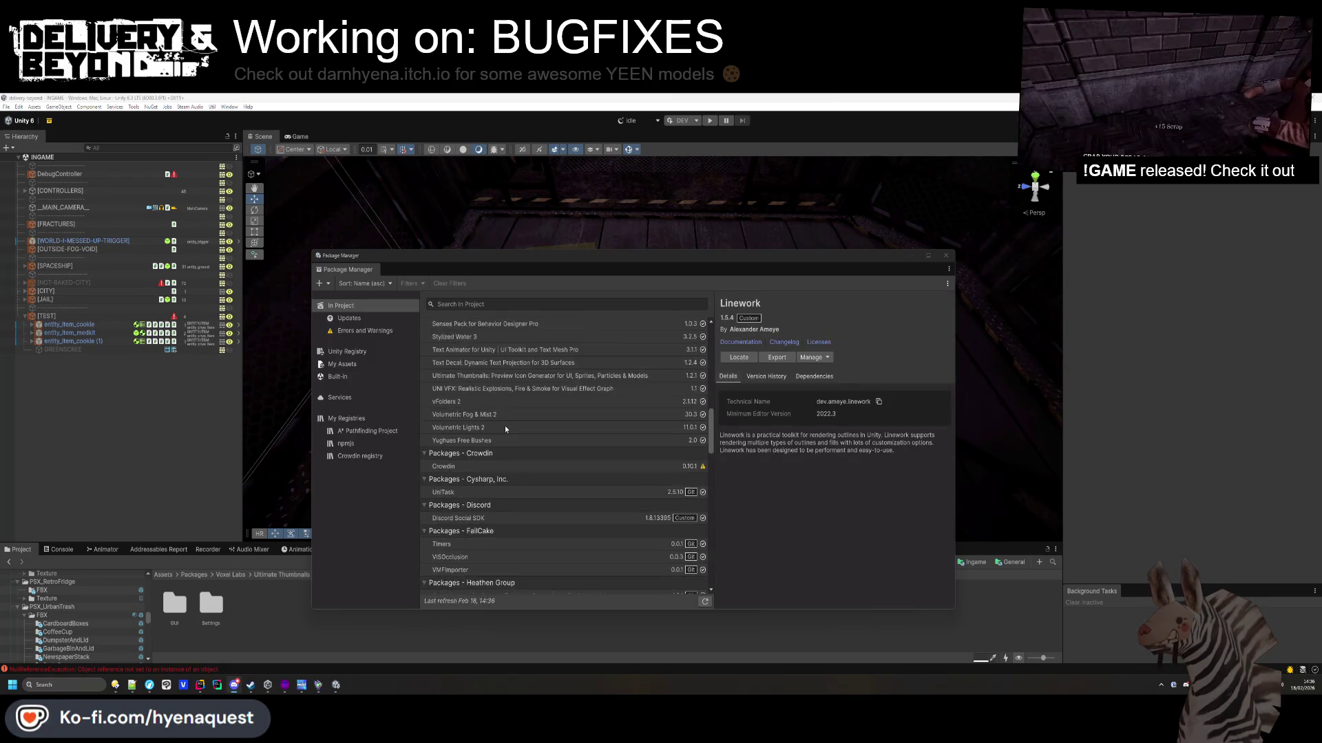
pyautogui.scroll(10, 483, 402)
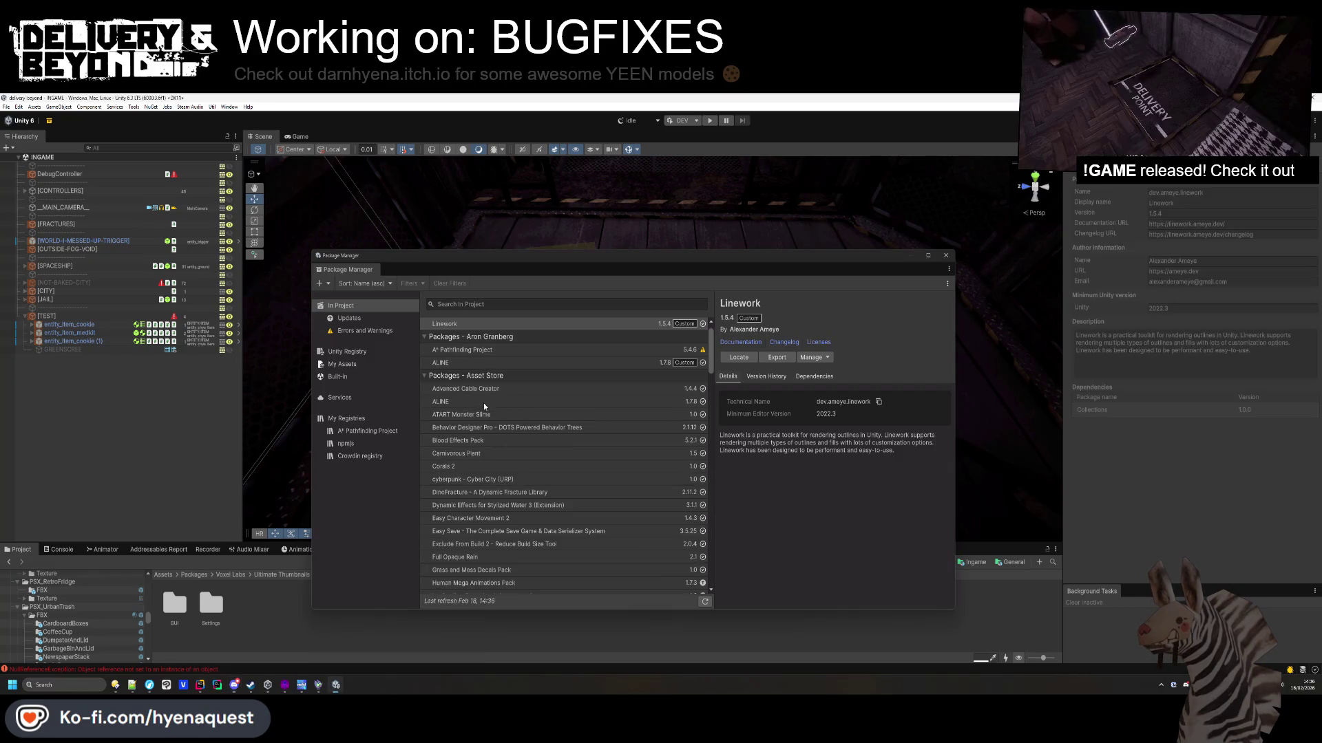
pyautogui.scroll(-3, 522, 522)
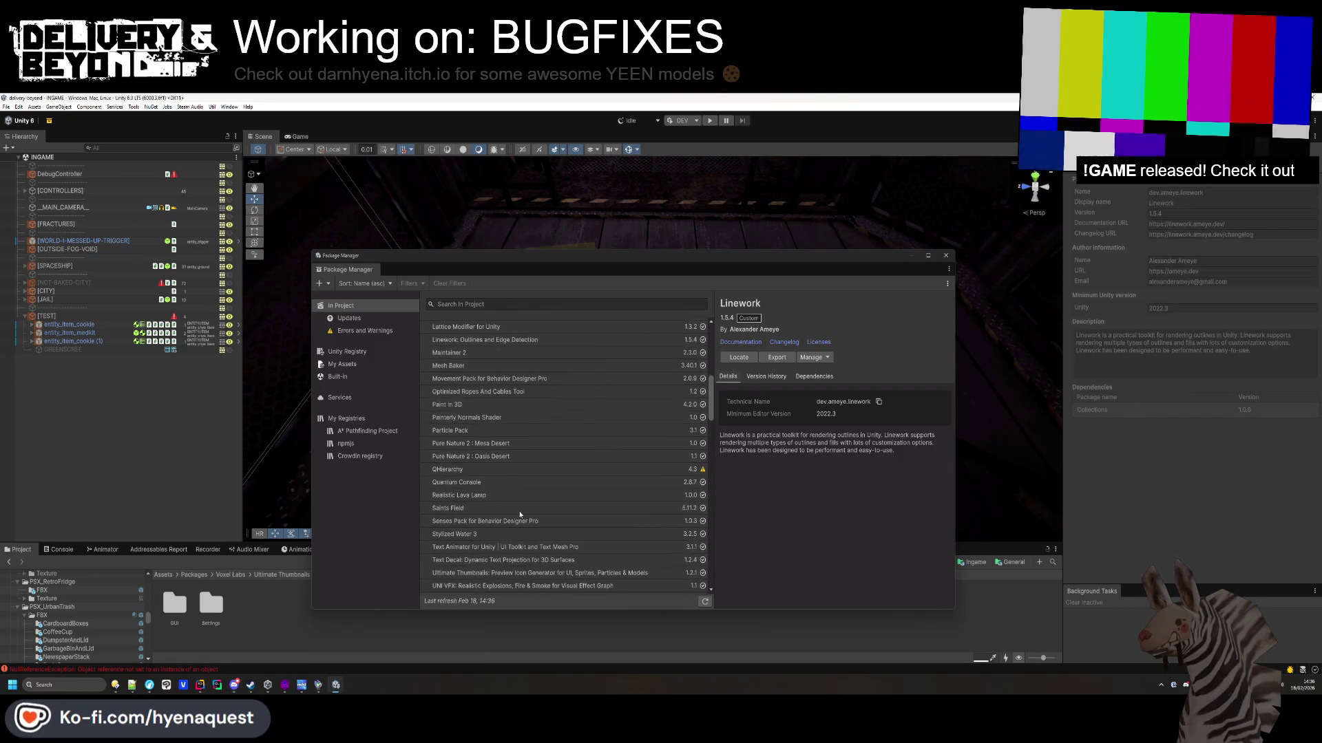
pyautogui.click(529, 547)
pyautogui.click(530, 559)
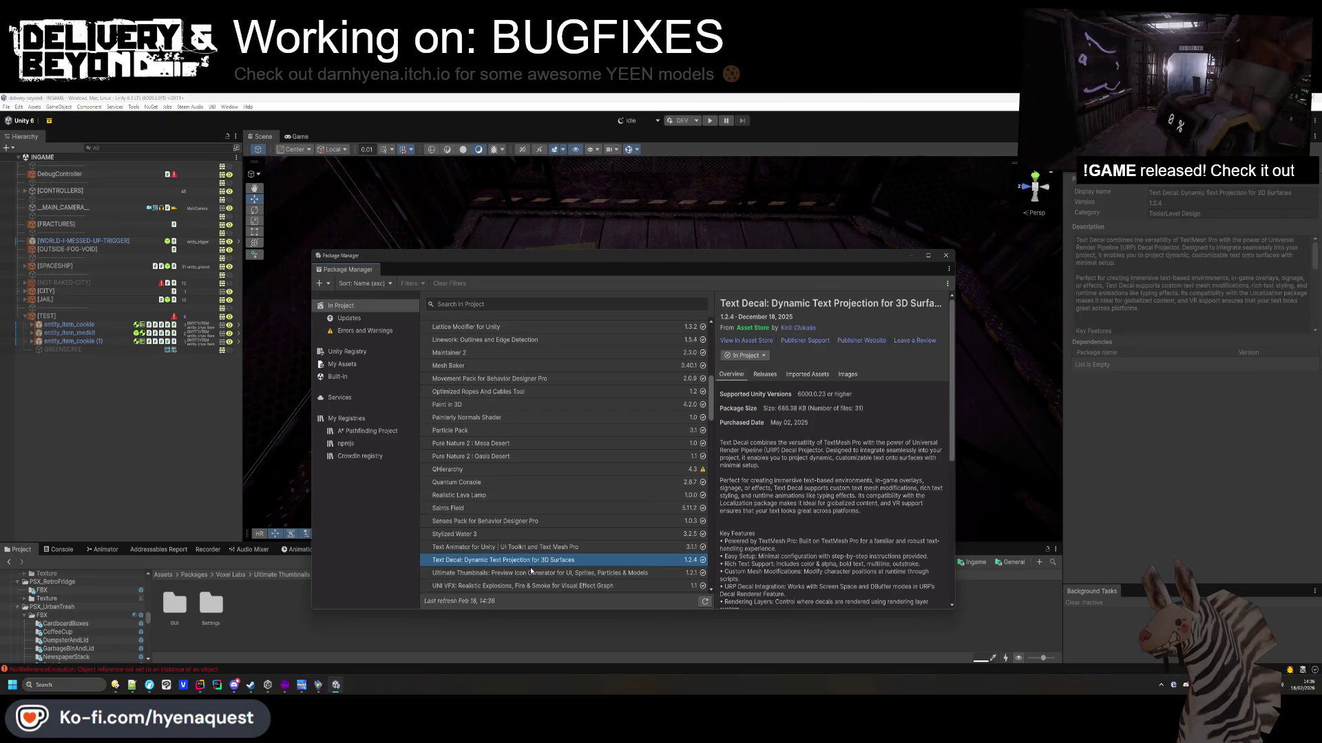
pyautogui.click(530, 572)
pyautogui.click(745, 355)
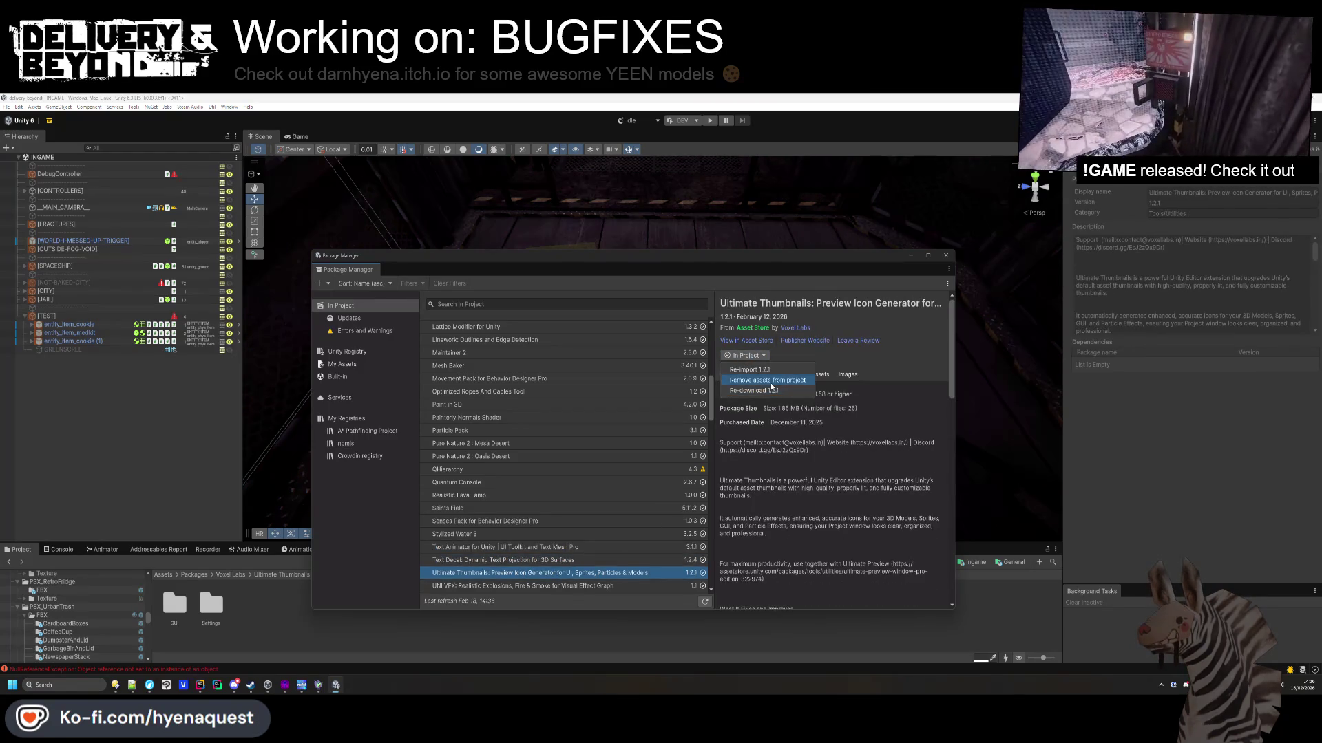
pyautogui.click(766, 380)
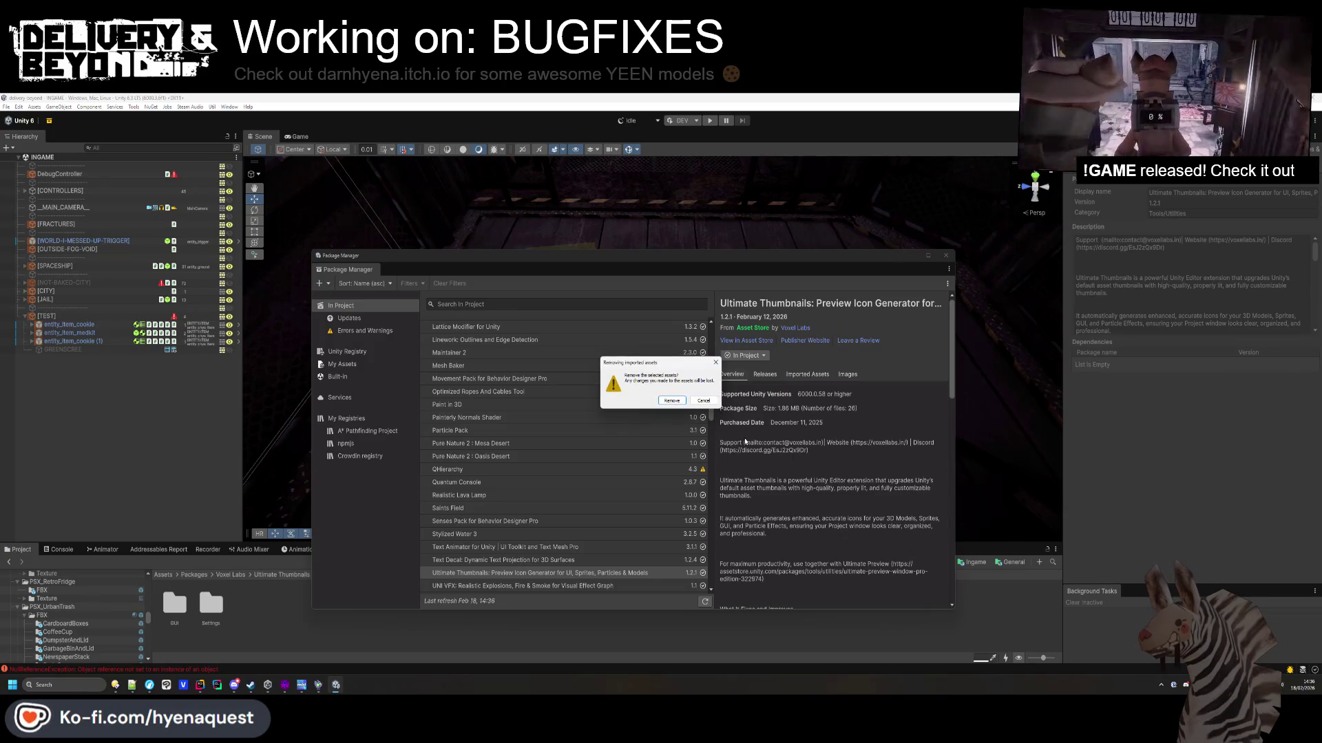
pyautogui.click(669, 398)
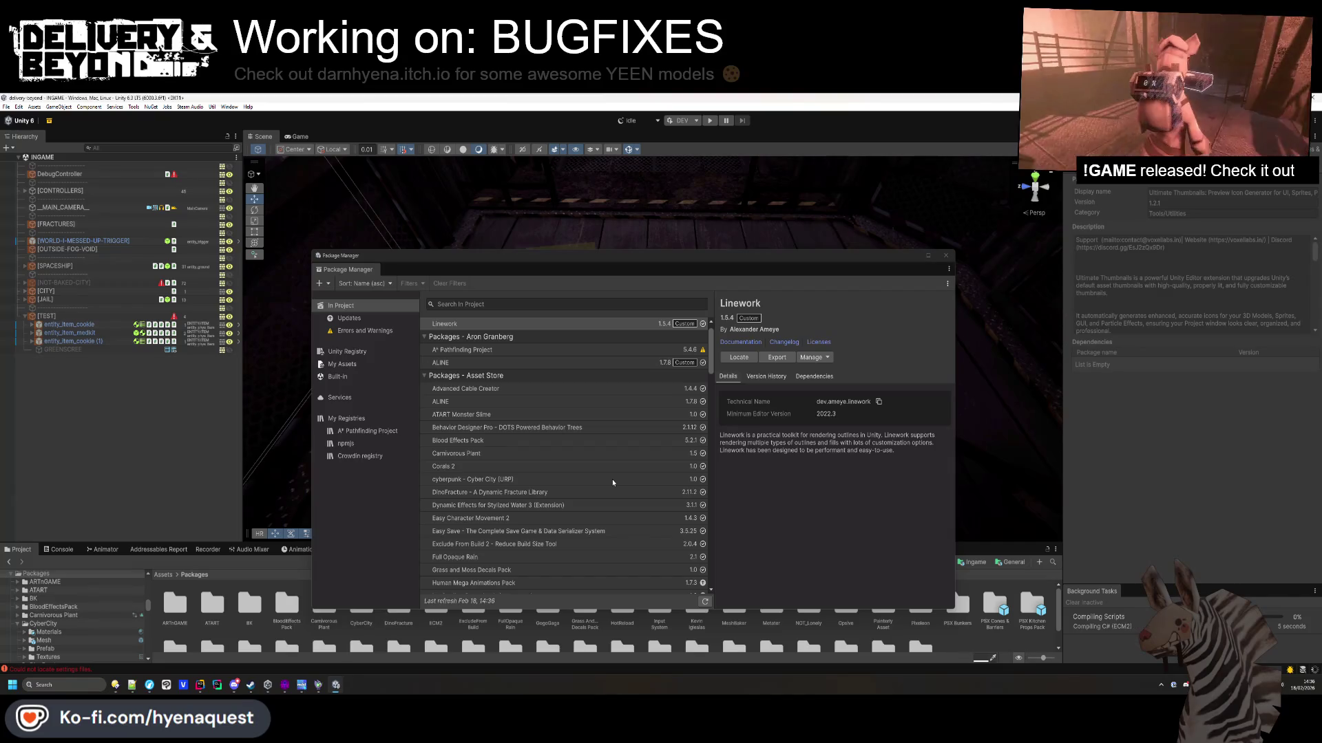
# Search the Unity Registry for ProBuilder and view its package details.
pyautogui.click(365, 352)
pyautogui.write('ro')
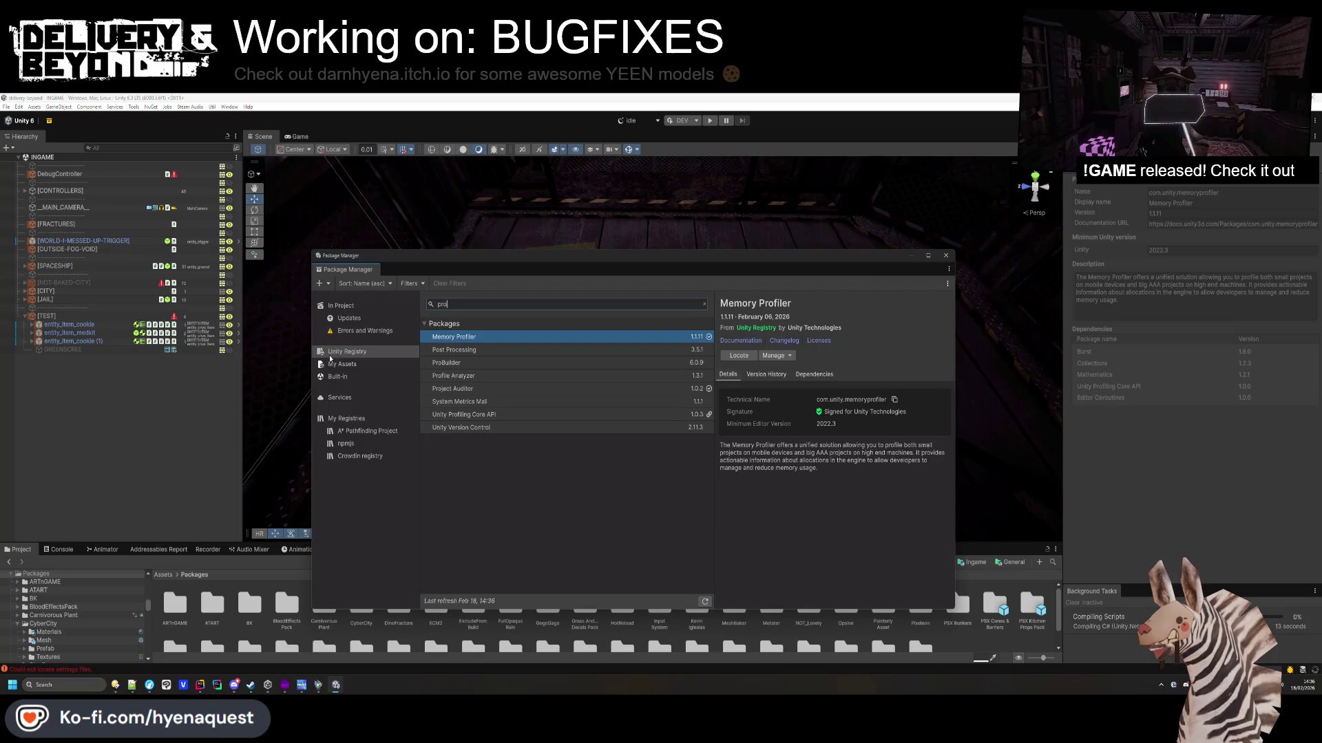
pyautogui.click(451, 365)
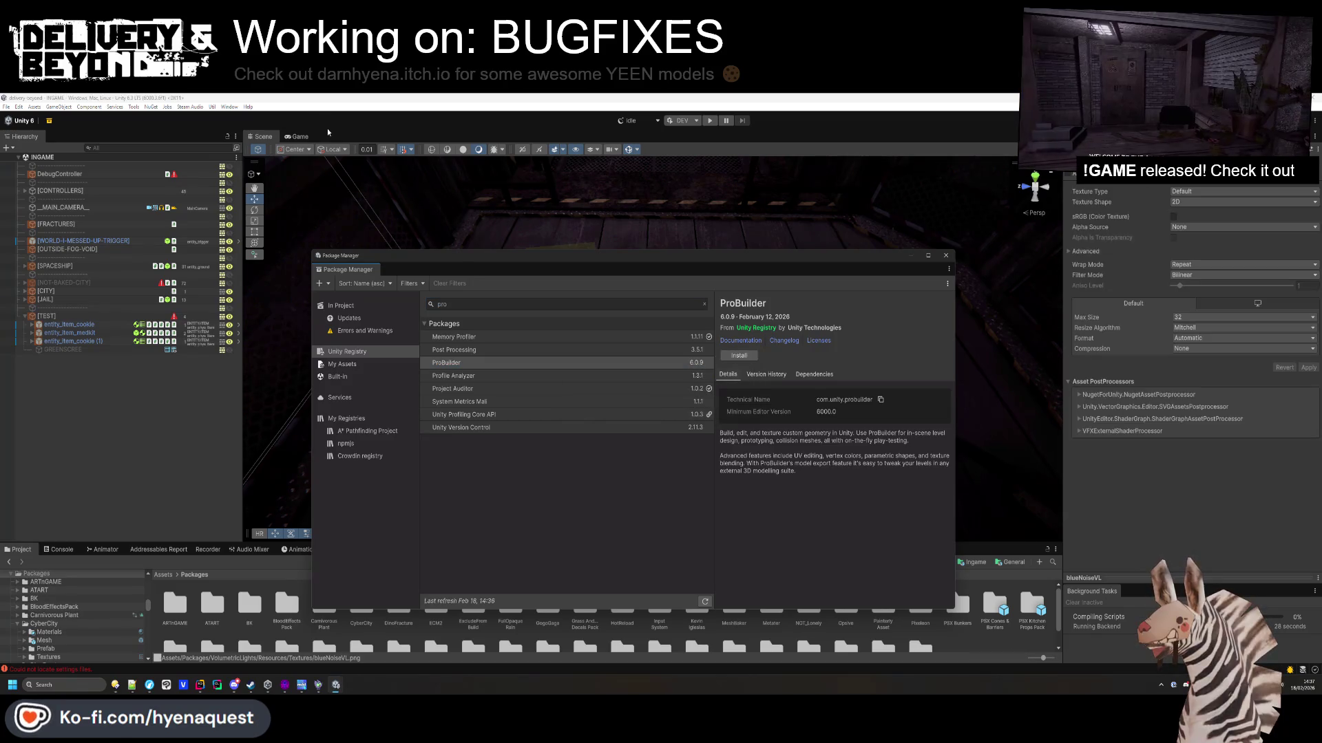
# Show the Console in the bottom panel, then start Play and cancel the modified-scene prompt.
pyautogui.click(230, 107)
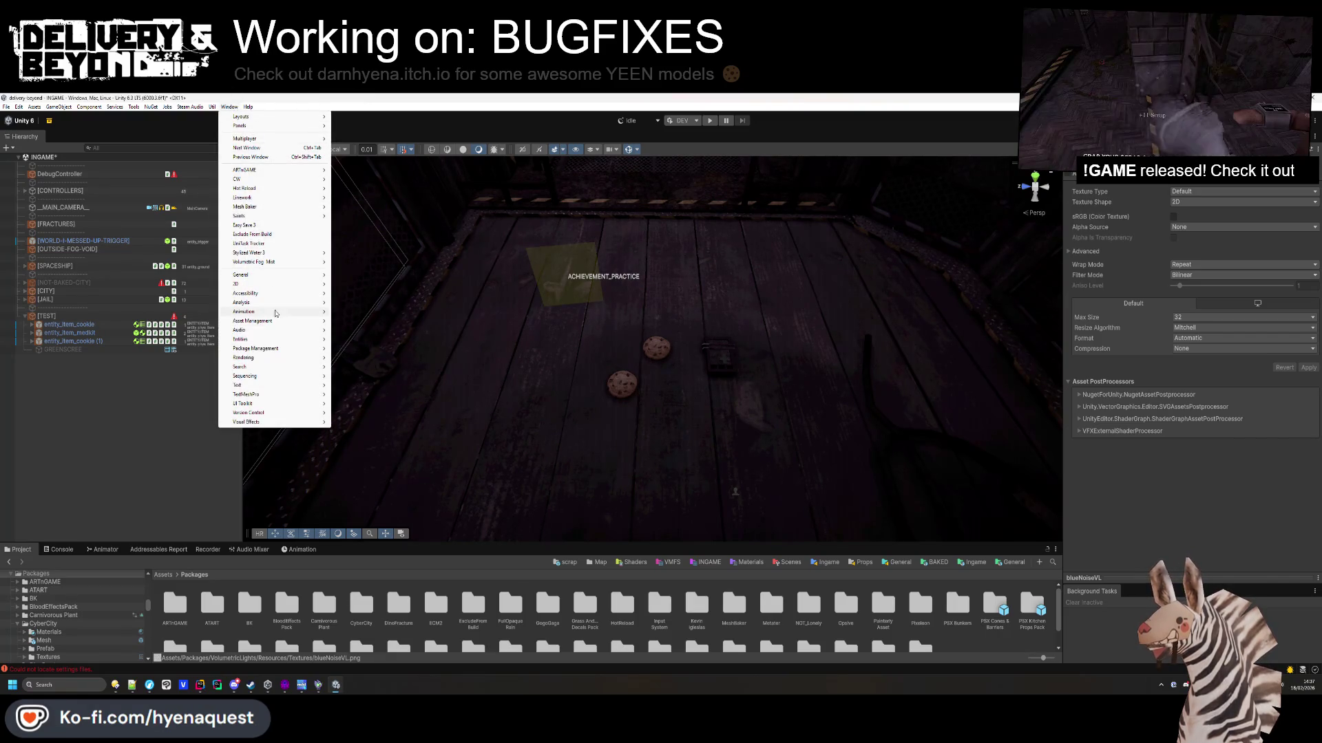
pyautogui.moveTo(276, 313)
pyautogui.click(438, 182)
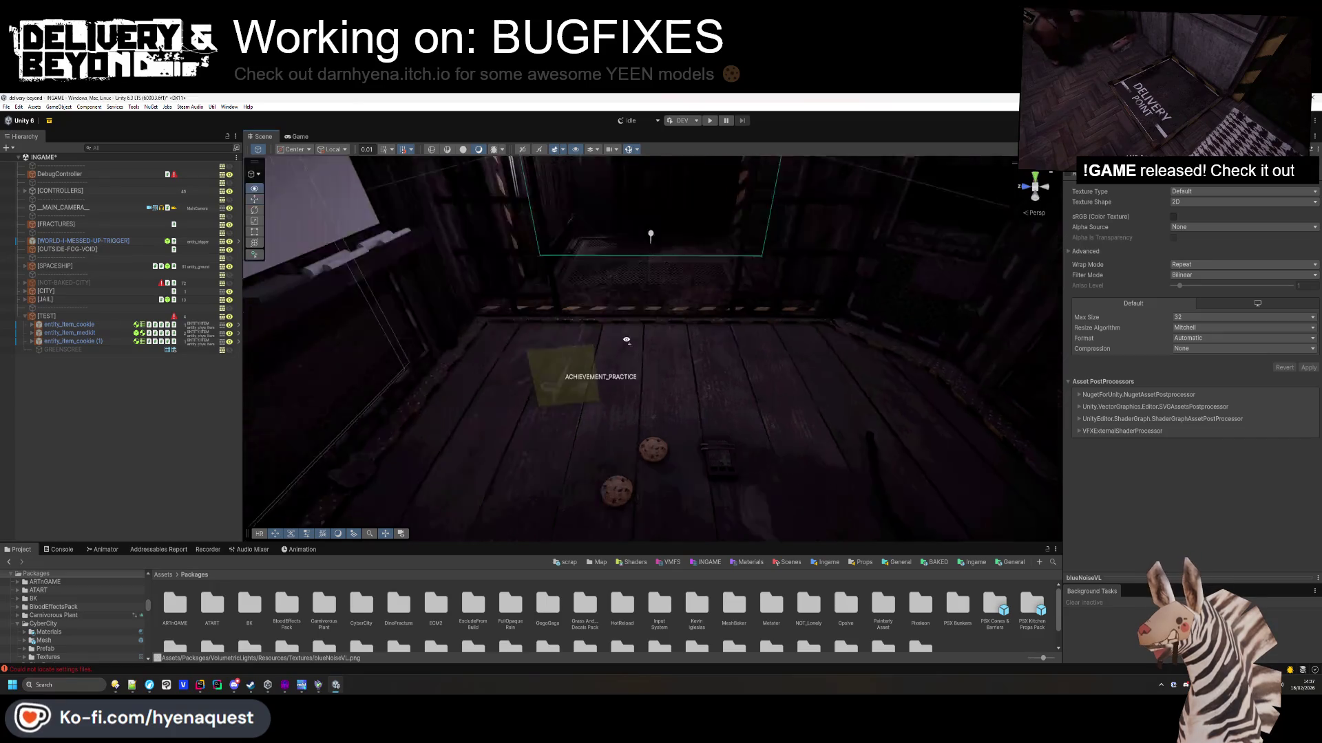
pyautogui.moveTo(641, 230); pyautogui.dragTo(625, 374)
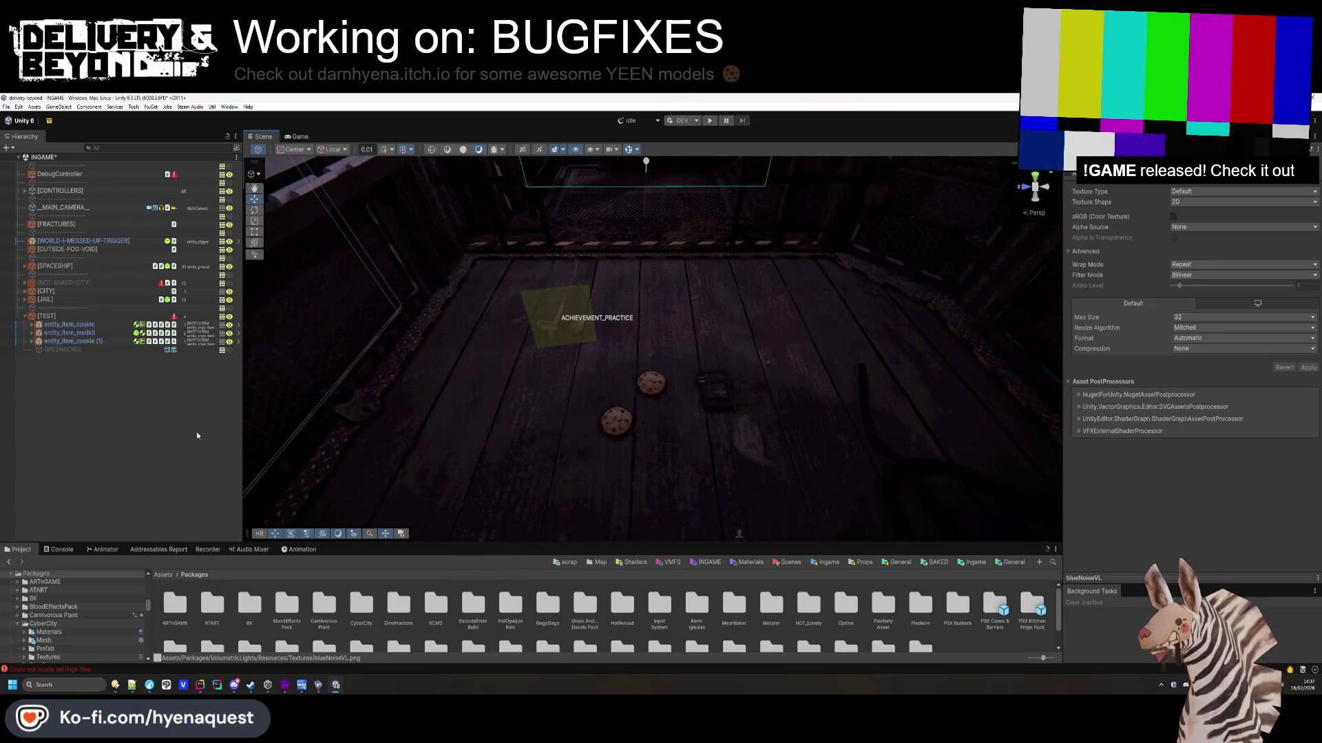
pyautogui.click(61, 549)
pyautogui.click(9, 561)
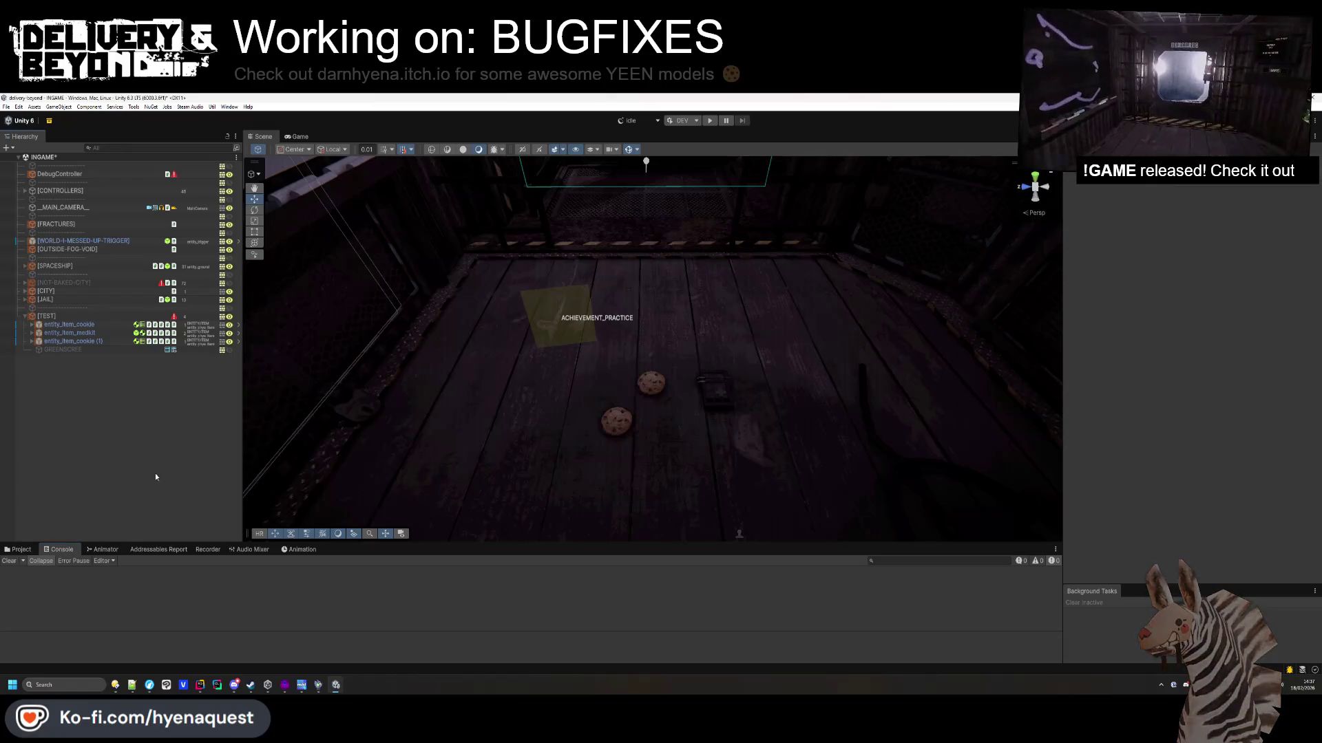
pyautogui.moveTo(572, 440)
pyautogui.mouseDown()
pyautogui.moveTo(543, 422)
pyautogui.moveTo(551, 413)
pyautogui.mouseUp()
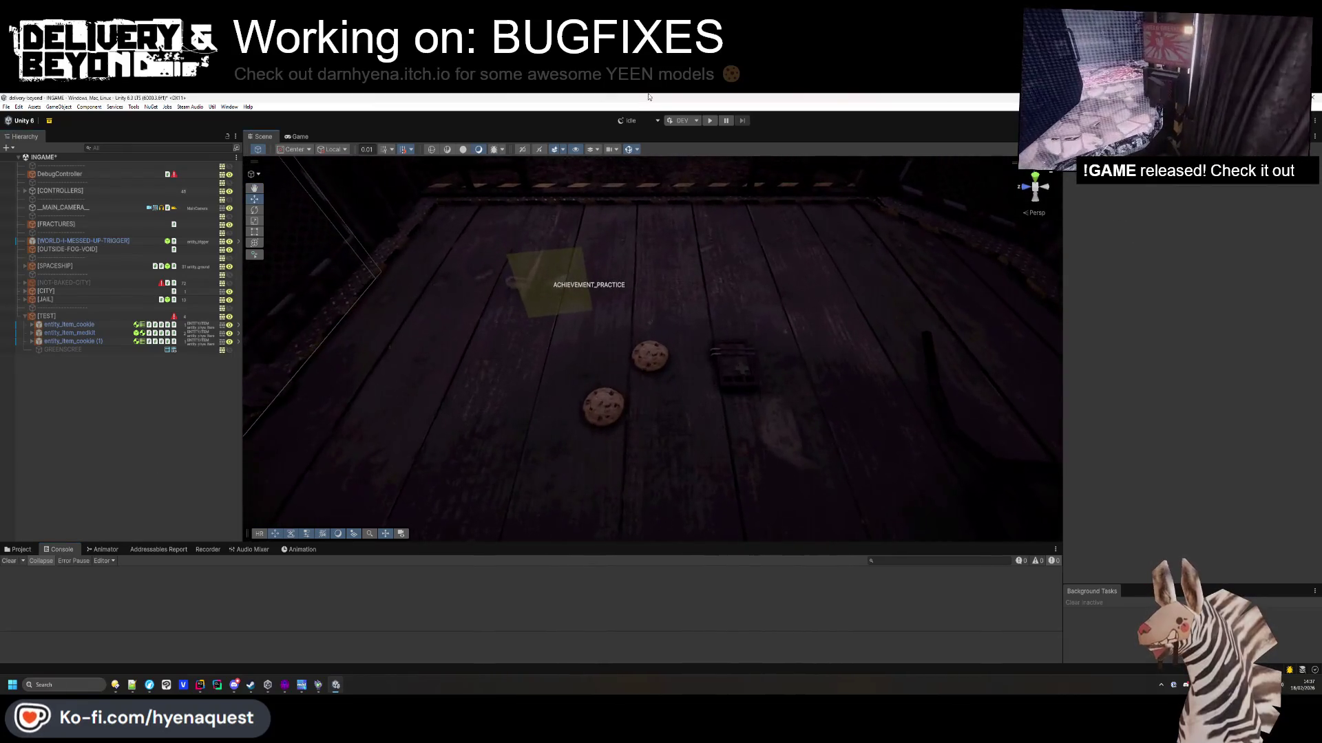
pyautogui.click(710, 120)
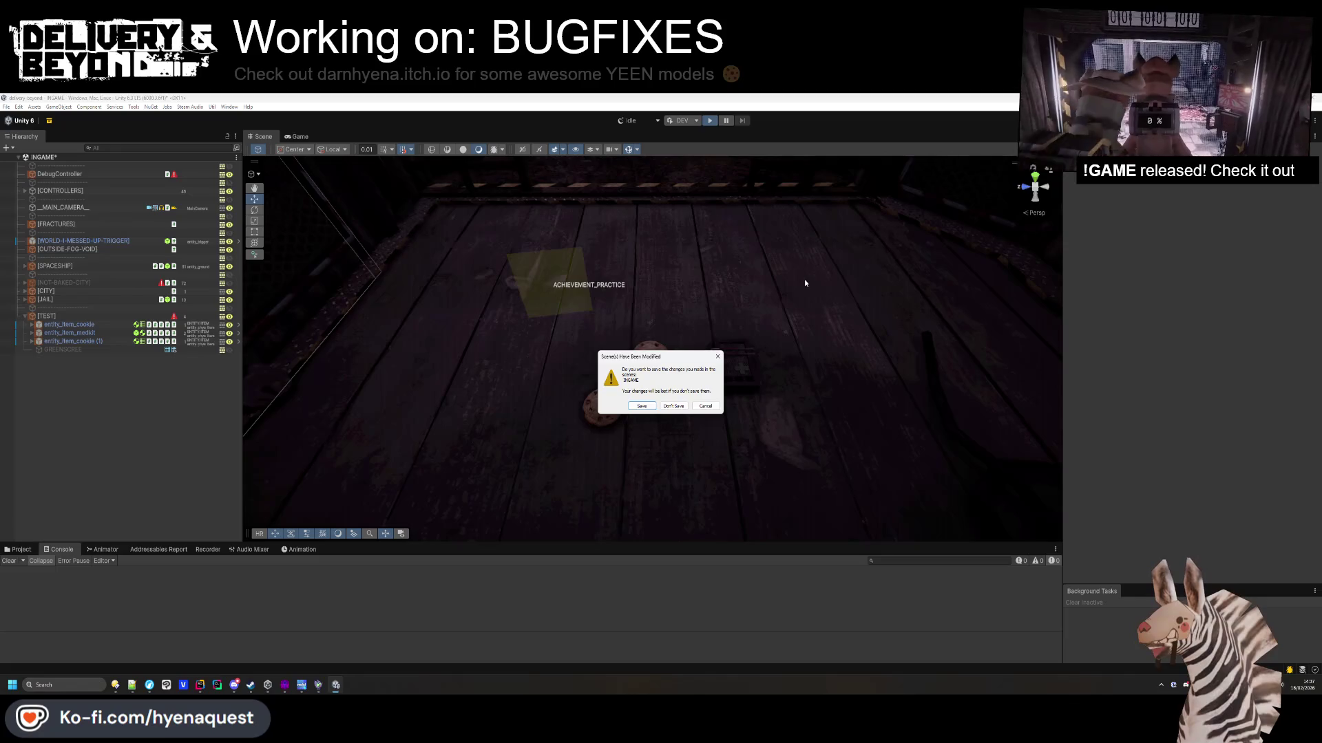
pyautogui.click(716, 409)
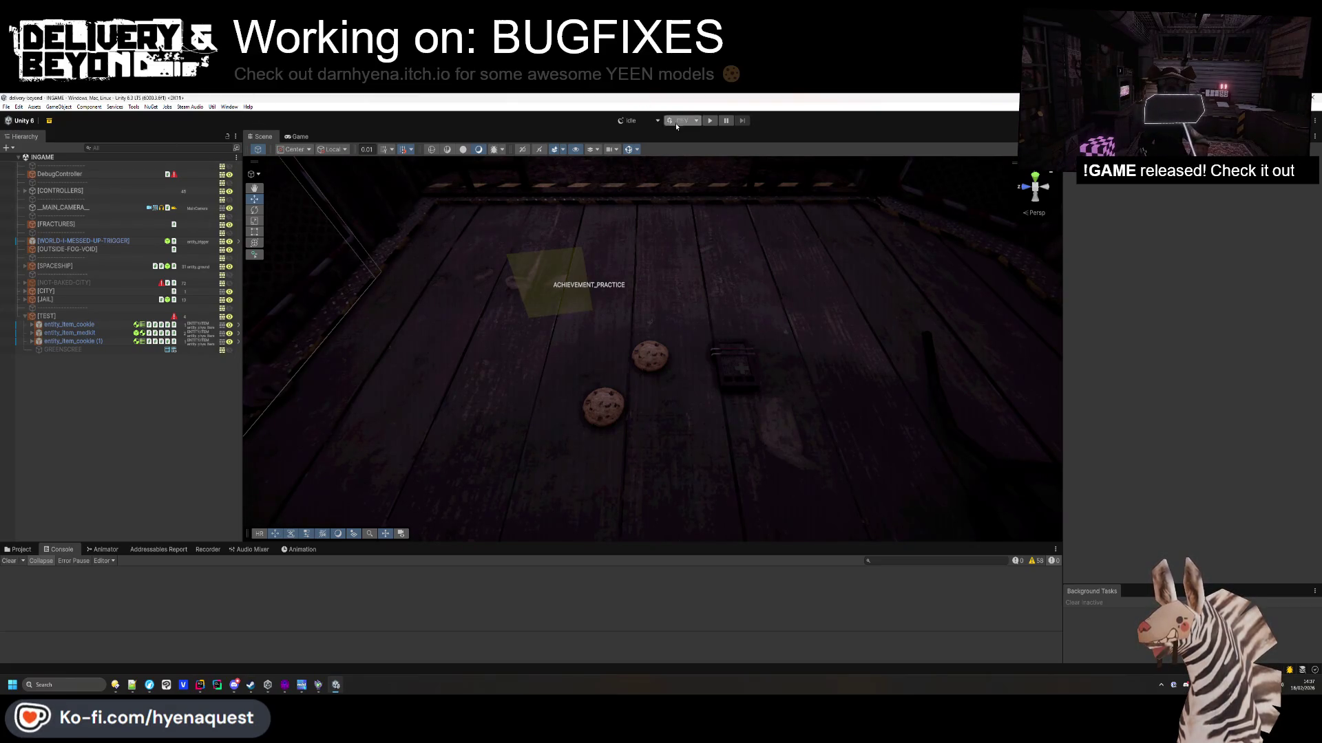
# Play the game, drop the cookie, toggle the in-game console, then start Rider's file search.
pyautogui.click(710, 121)
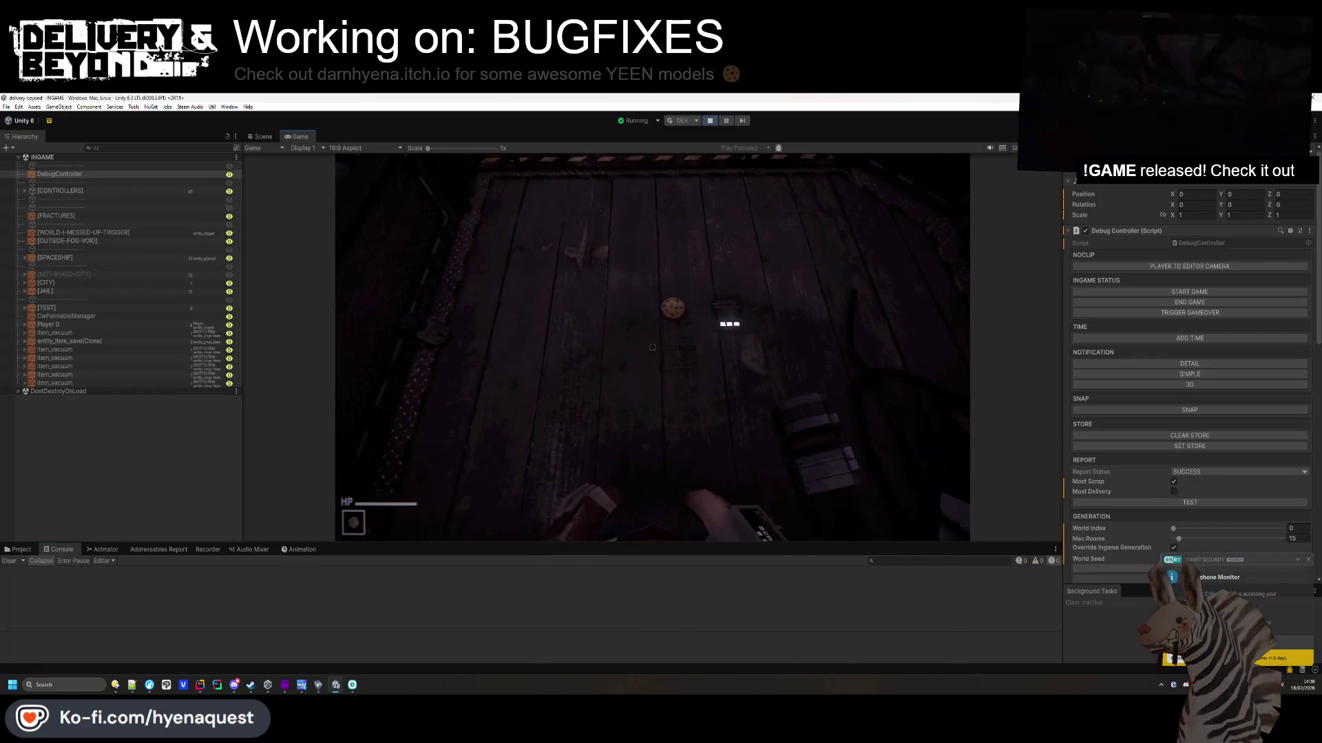
pyautogui.press('e')
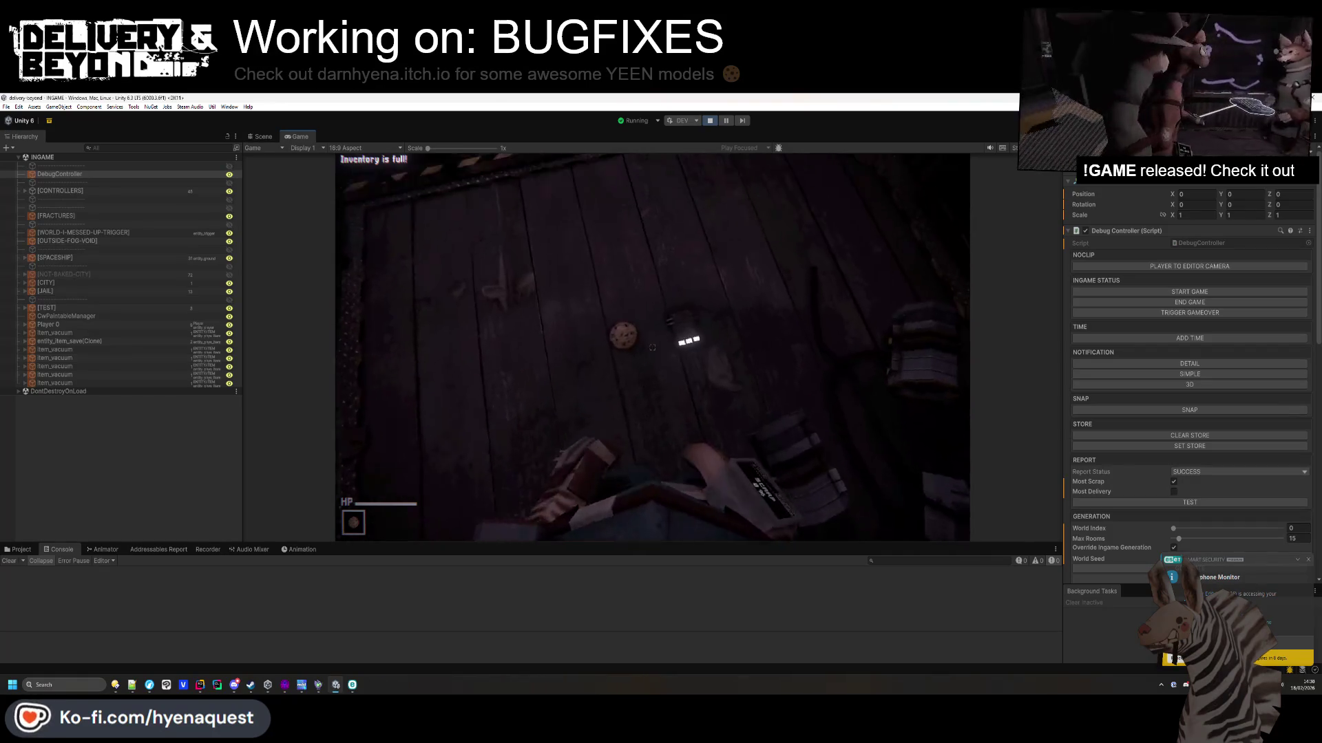
pyautogui.press('q')
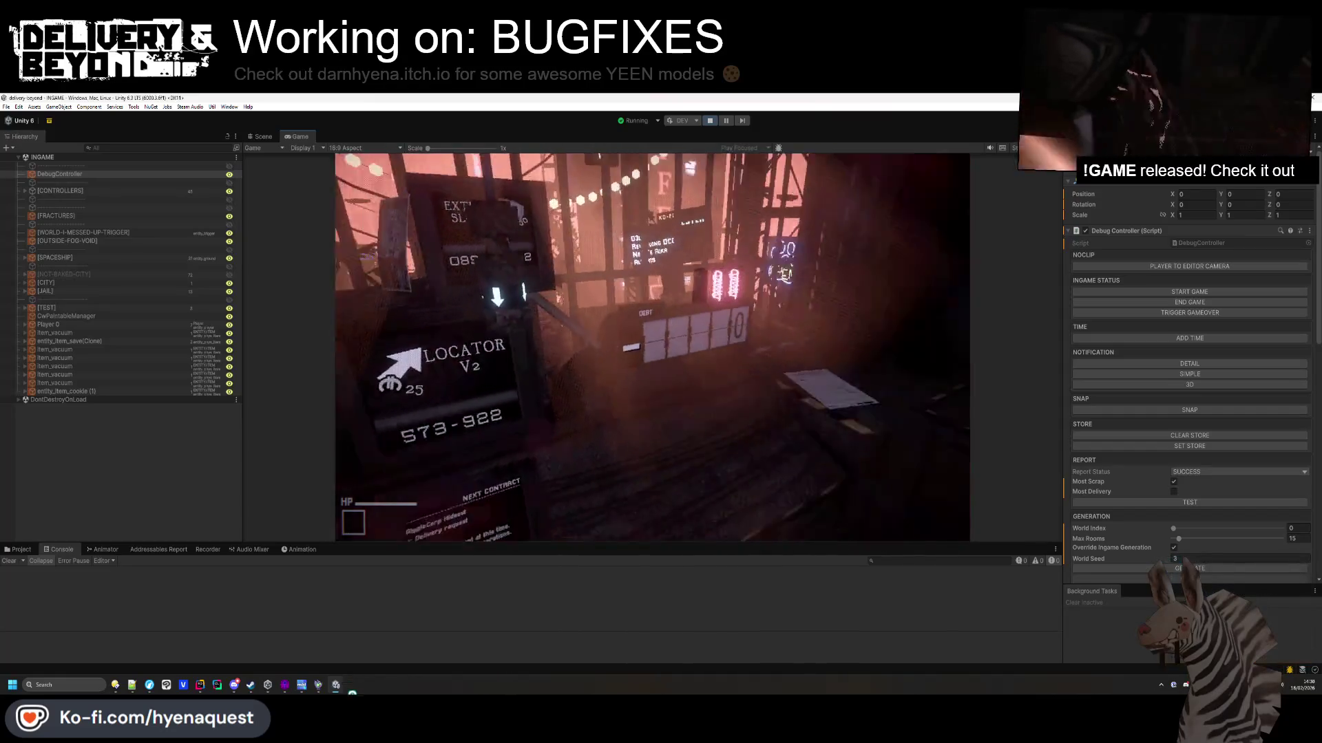
pyautogui.press('`')
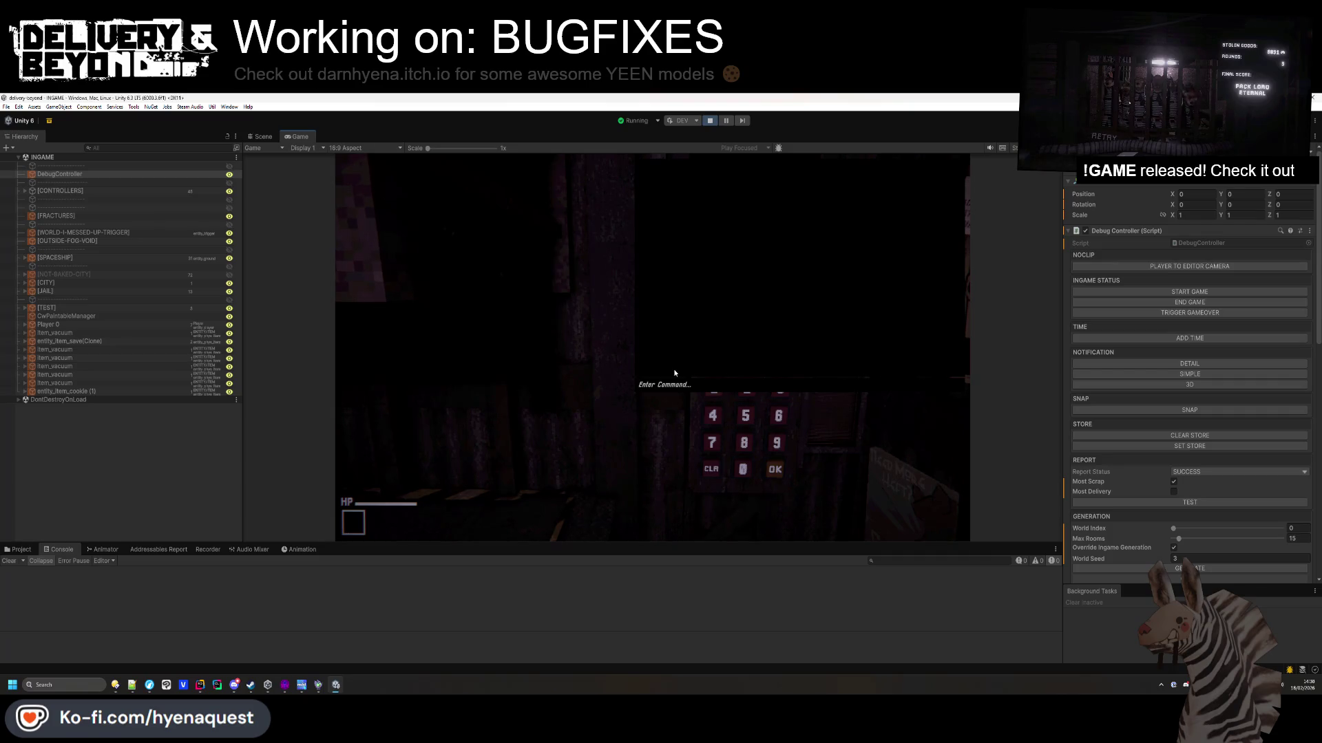
pyautogui.write('world.currency 1000')
pyautogui.press('`')
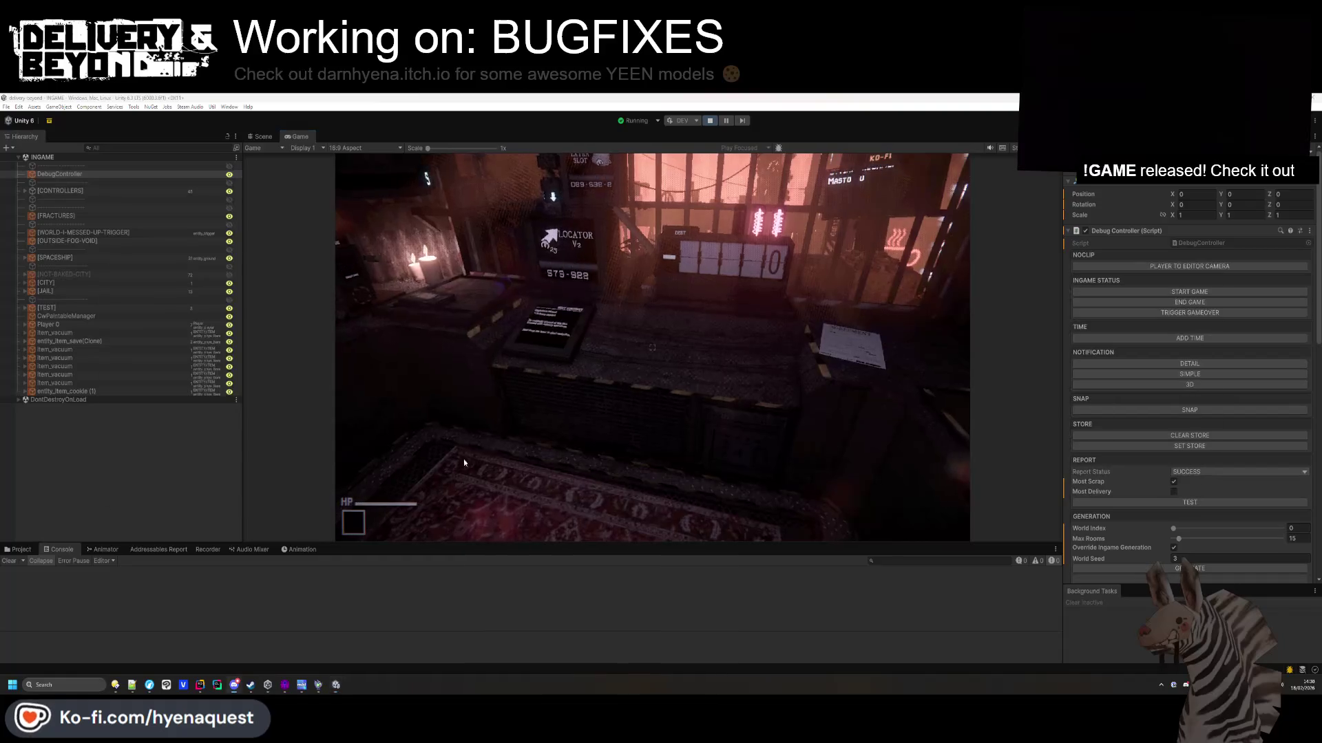
pyautogui.hotkey('alt', 'Tab')
pyautogui.press('shift')
pyautogui.press('shift')
# Open ConsoleController.cs, collapse its regions, and select the SpawnItem command method.
pyautogui.write('co')
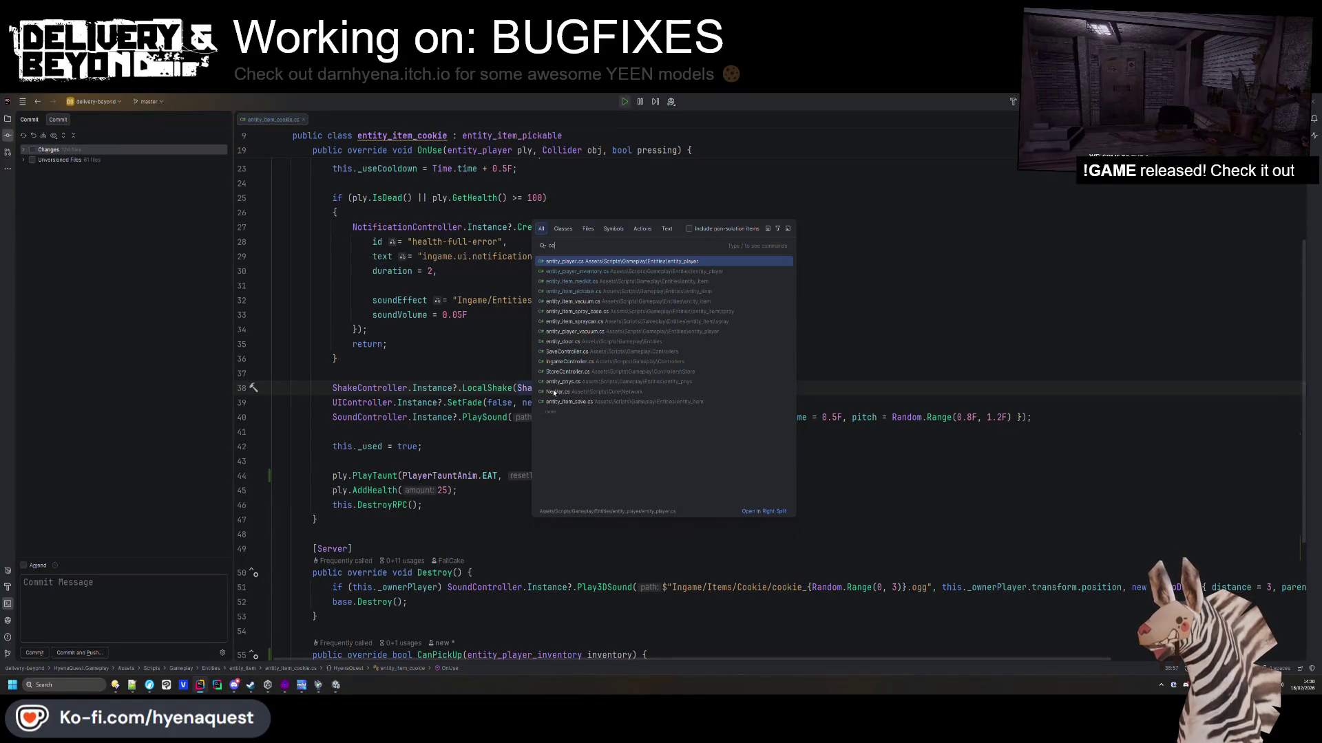
pyautogui.write('nsolecontroller')
pyautogui.press('Return')
pyautogui.hotkey('ctrl', 'shift', '-')
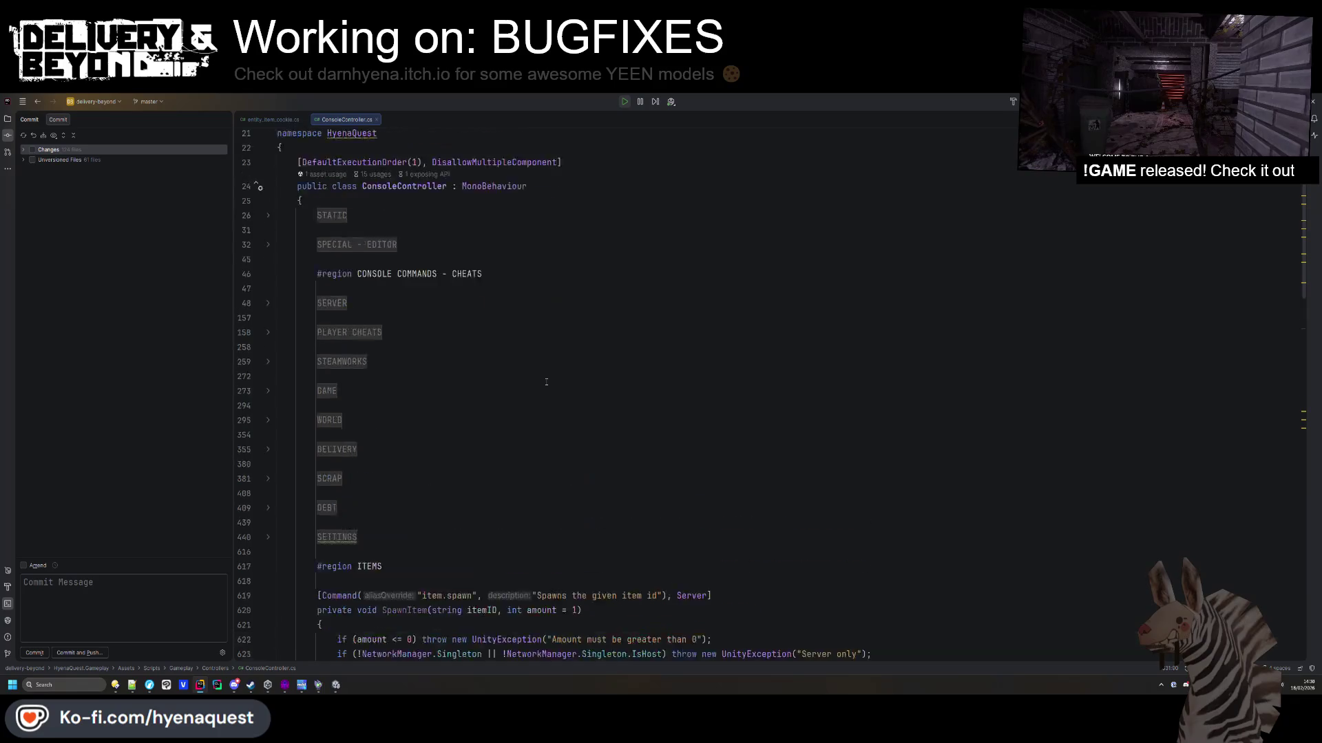
pyautogui.scroll(-15, 545, 381)
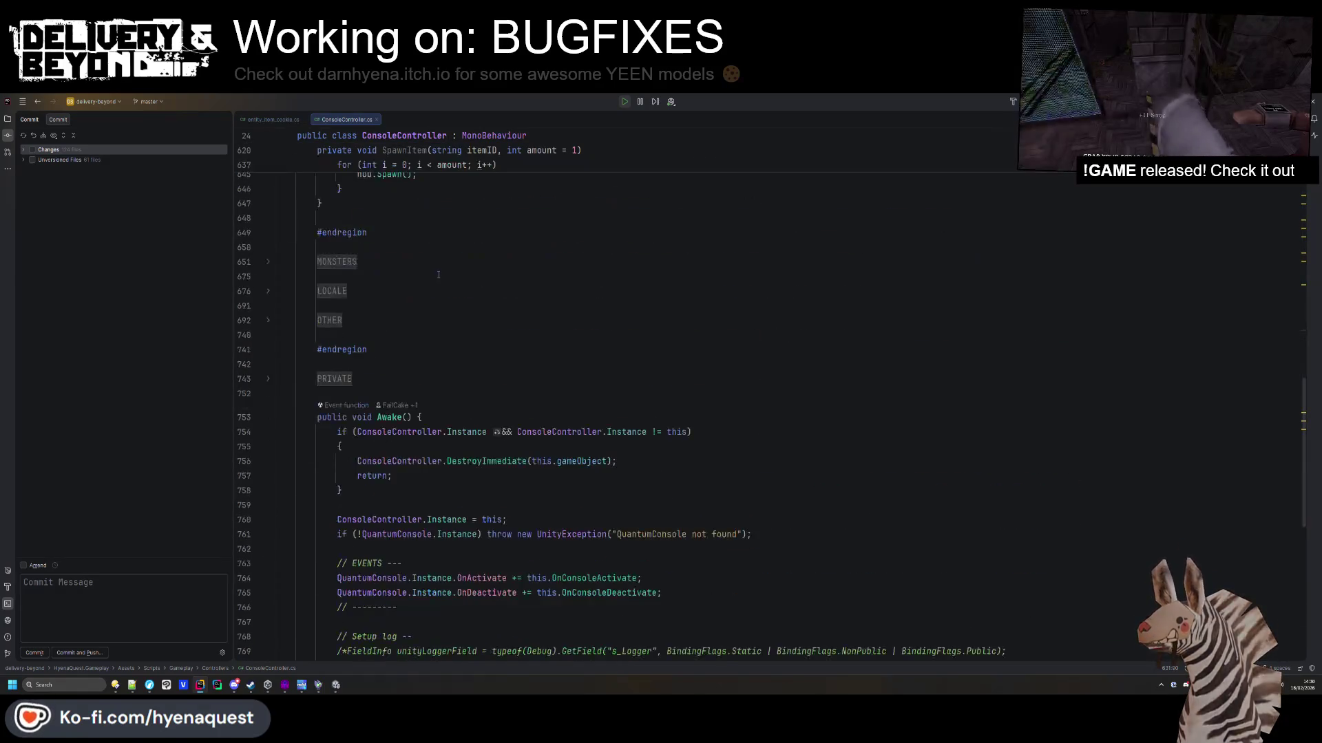
pyautogui.scroll(5, 438, 275)
pyautogui.click(438, 510)
pyautogui.hotkey('ctrl', 'w')
pyautogui.hotkey('ctrl', 'w')
pyautogui.hotkey('ctrl', 'w')
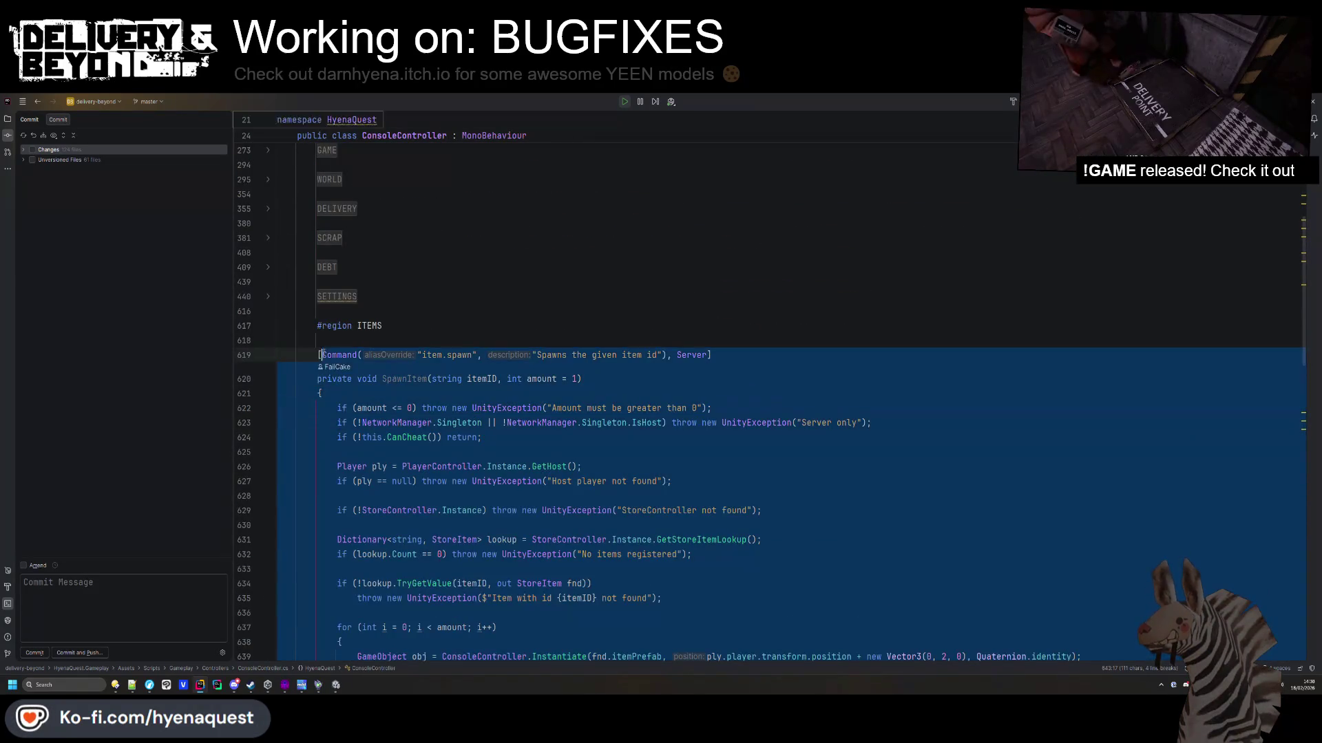
# Add a #region UPGRADES block after ITEMS and paste the SpawnItem copy into it.
pyautogui.scroll(-5, 382, 373)
pyautogui.click(382, 370)
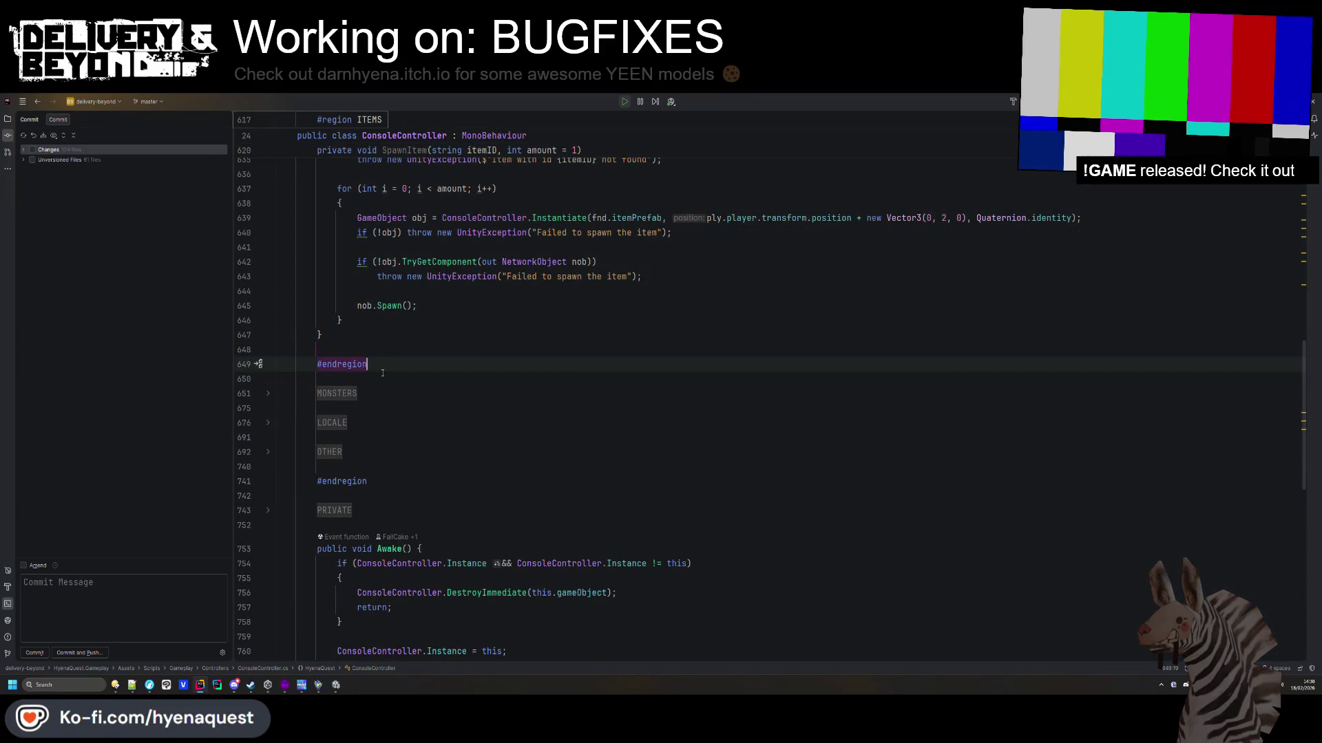
pyautogui.press('Return')
pyautogui.press('Return')
pyautogui.write('#regi')
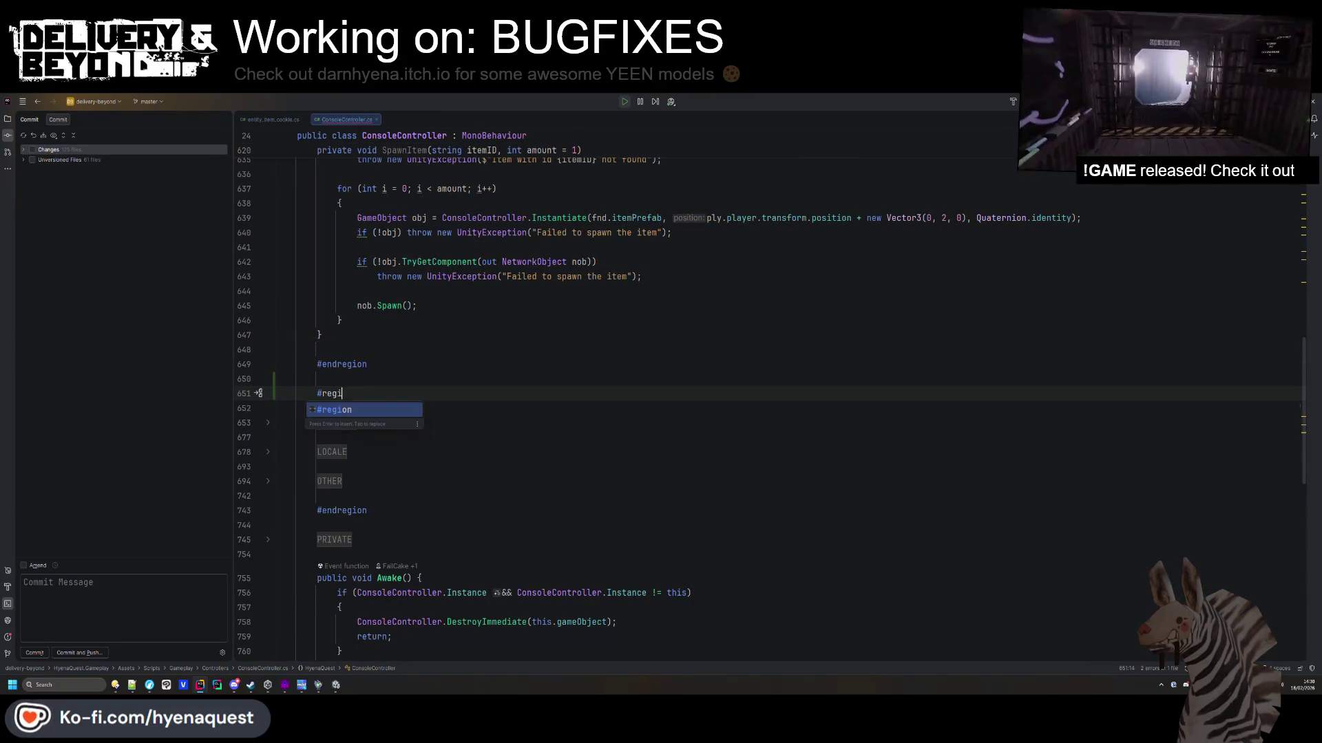
pyautogui.write('on UPGRADES')
pyautogui.press('Return')
pyautogui.press('Return')
pyautogui.write('#en')
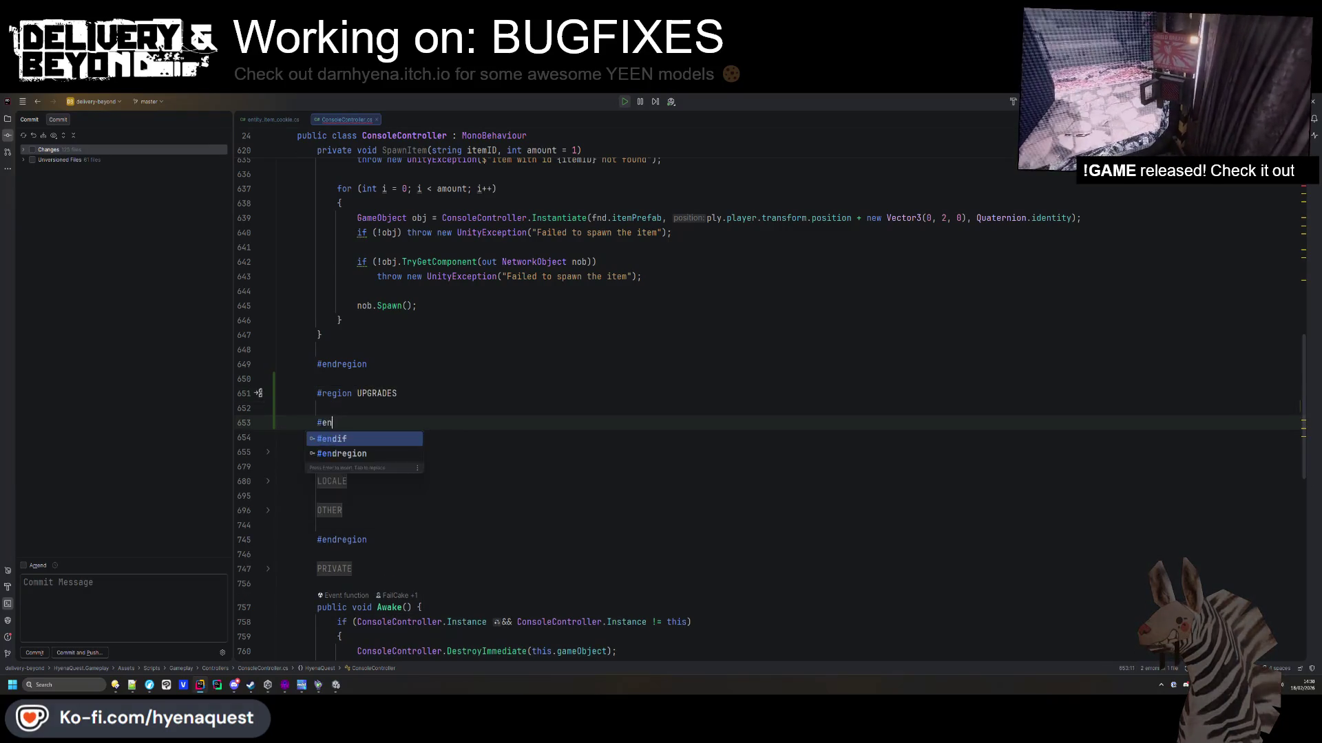
pyautogui.press('Return')
pyautogui.press('Up')
pyautogui.write('[Command("item.spawn", "Spawns the given item id"), Server]                 private void SpawnItem(string itemID, int amount = 1)                 {                     if (amount <= 0) throw new UnityException("Amount must be greater than 0");                     if (!NetworkManager.Singleton || !NetworkManager.Singleton.IsHost) throw new UnityException("Server only");                     if (!this.CanCheat()) return;                      Player ply = PlayerController.Instance.GetHost();                     if (ply == null) throw new UnityException("Host player not found");                      if (!StoreController.Instance) throw new UnityException("StoreController not found");                      Dictionary<string, StoreItem> lookup = StoreController.Instance.GetStoreItemLookup();                     if (lookup.Count == 0) throw new UnityException("No items registered");                      if (!lookup.TryGetValue(itemID, out StoreItem fnd))                         throw new UnityException($"Item with id {itemID} not found");                      for (int i = 0; i < amount; i++)                     {                         GameObject obj = ConsoleController.Instantiate(fnd.itemPrefab, ply.player.transform.position + new Vector3(0, 2, 0), Quaternion.identity);                         if (!obj) throw new UnityException("Failed to spawn the item");                          if (!obj.TryGetComponent(out NetworkObject nob))                             throw new UnityException("Failed to spawn the item");                          nob.Spawn();                     }                 }')
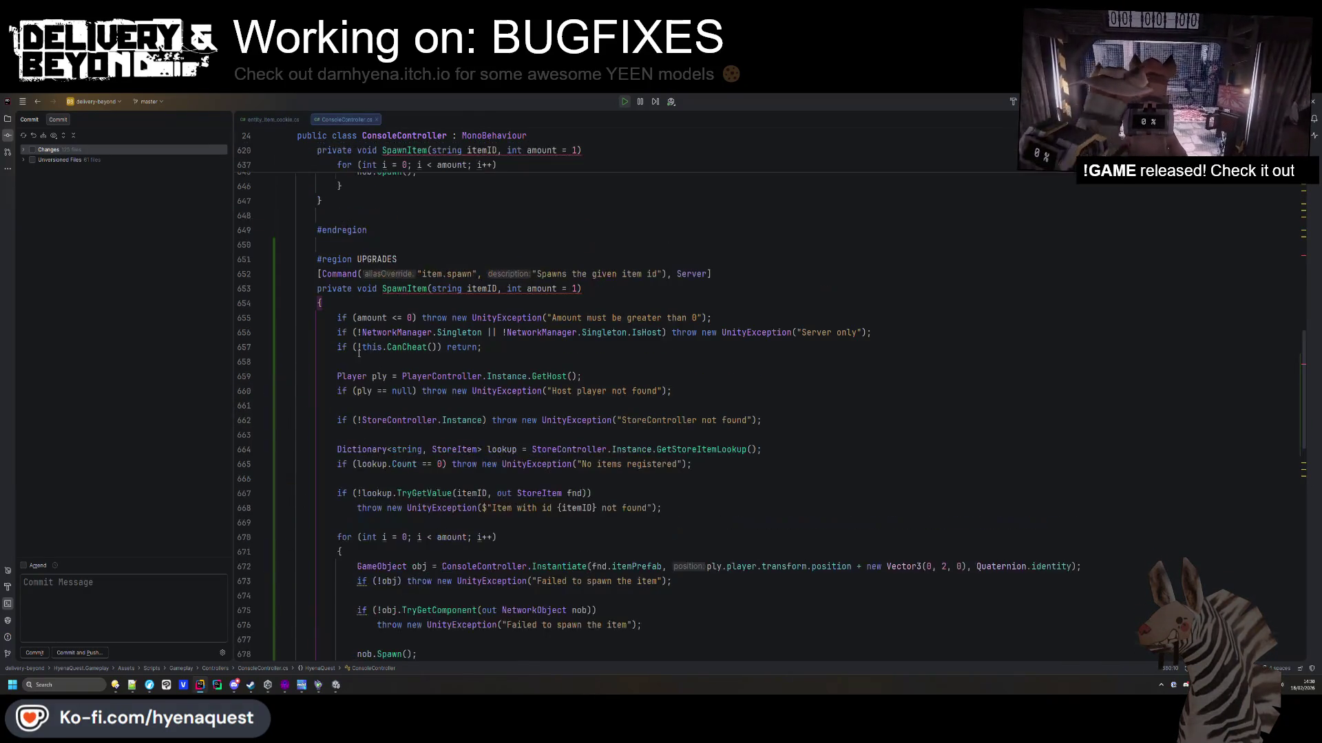
# Rename the command alias to upgrade.buy with description 'Buys the given upgrade ID'.
pyautogui.doubleClick(433, 273)
pyautogui.write('upg')
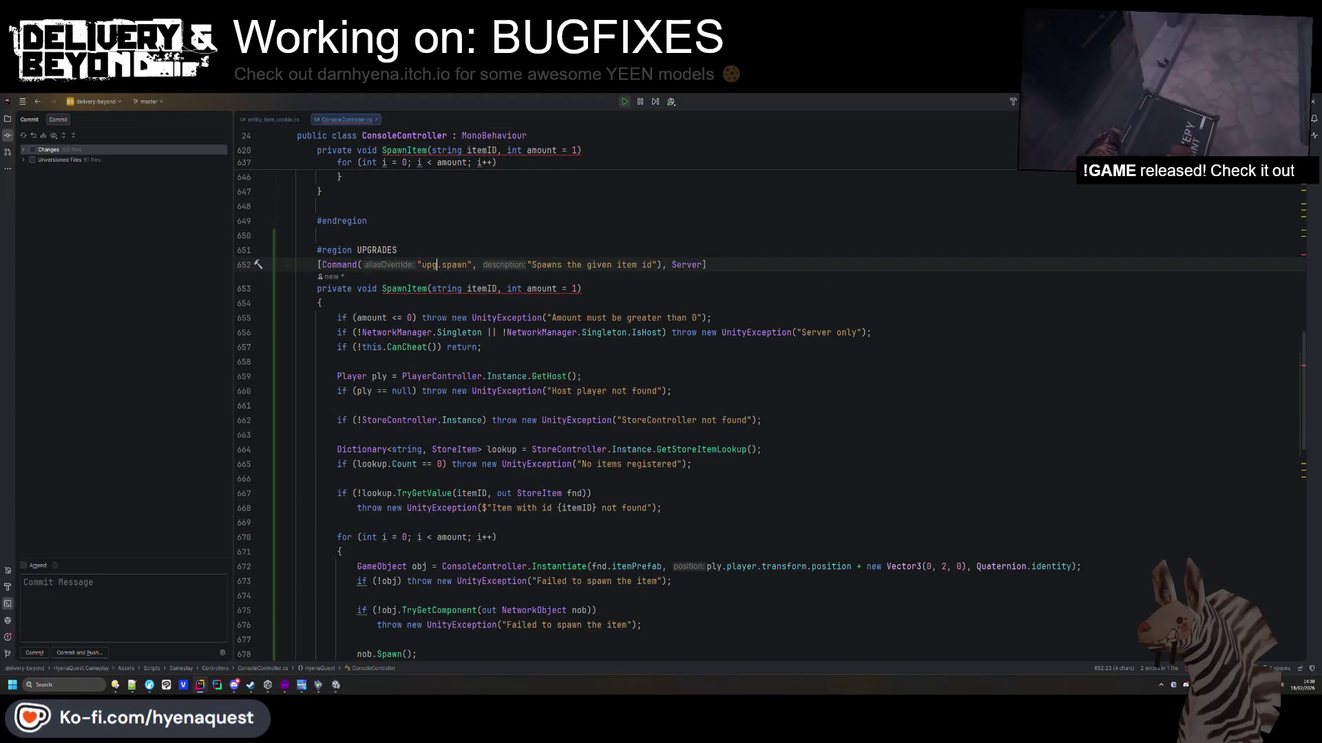
pyautogui.write('rade')
pyautogui.hotkey('ctrl', 'shift', 'Right')
pyautogui.write('.buy')
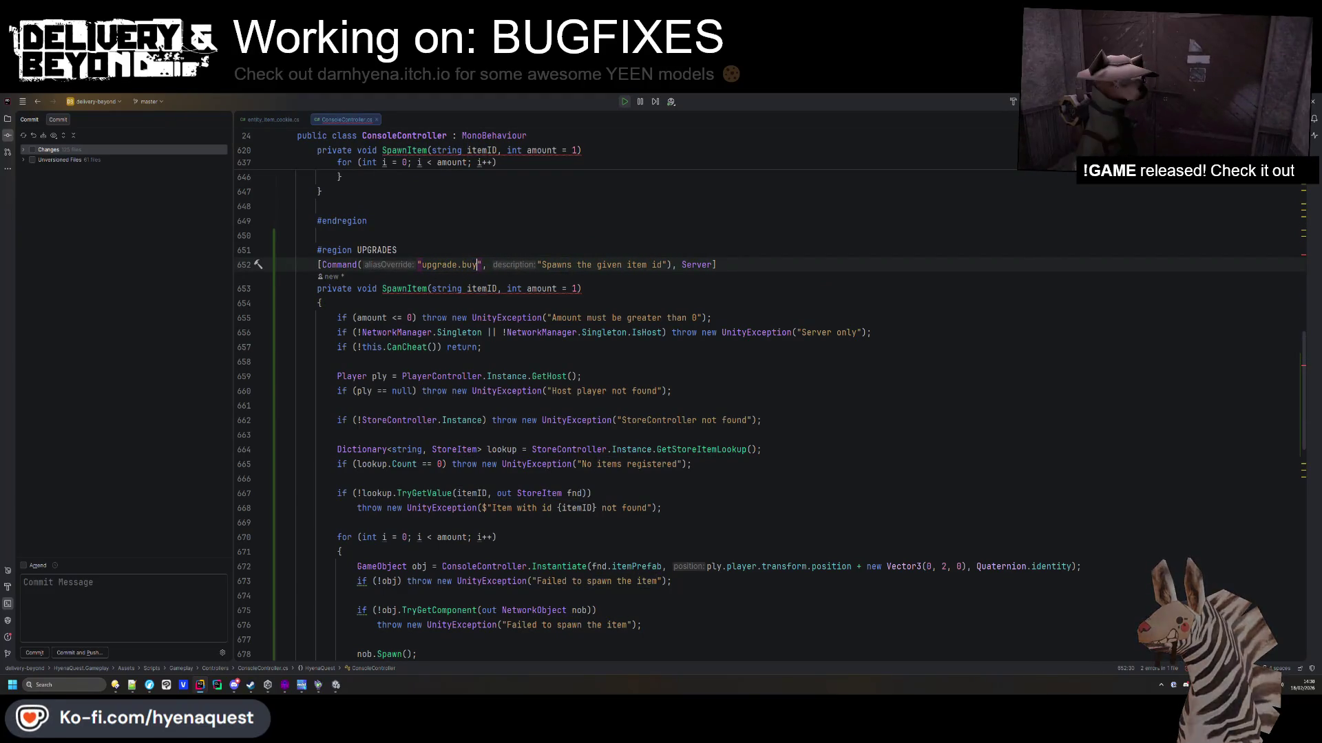
pyautogui.scroll(2, 526, 376)
pyautogui.click(526, 375)
pyautogui.moveTo(543, 353); pyautogui.dragTo(656, 353)
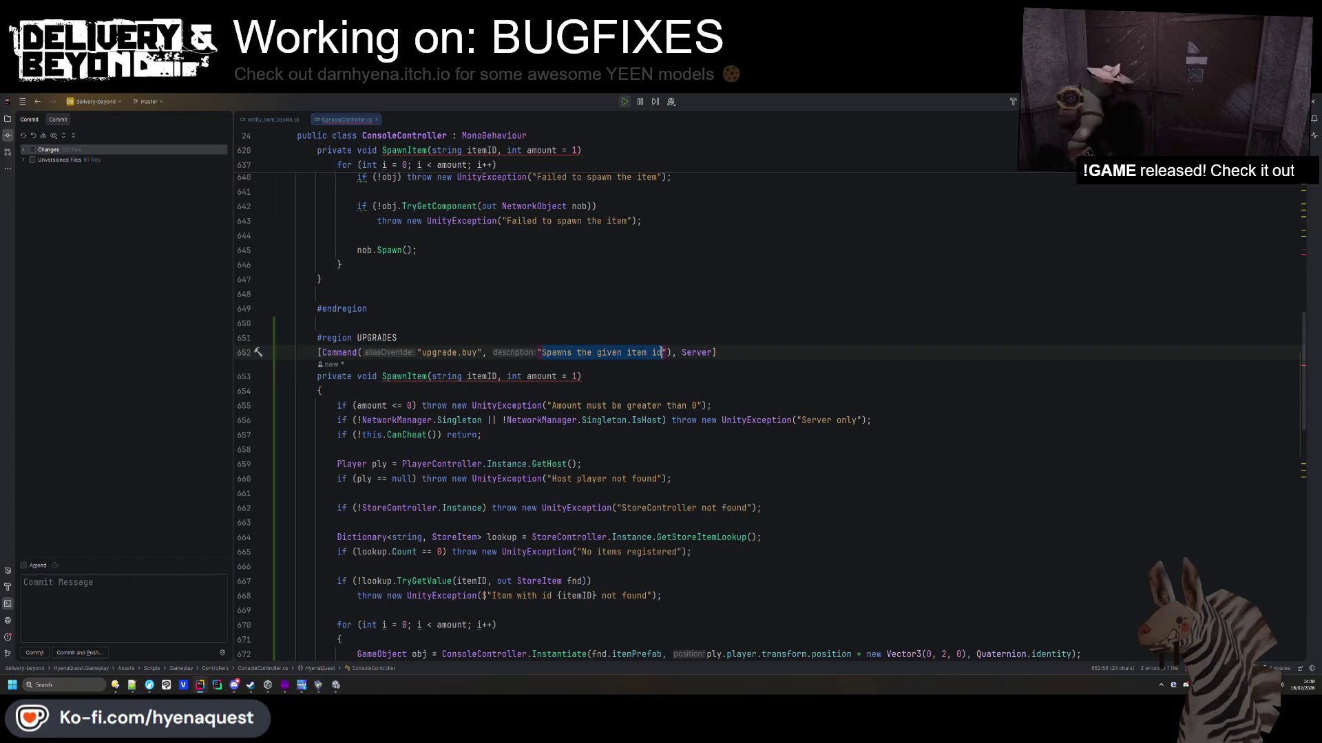
pyautogui.write('Buys the given u')
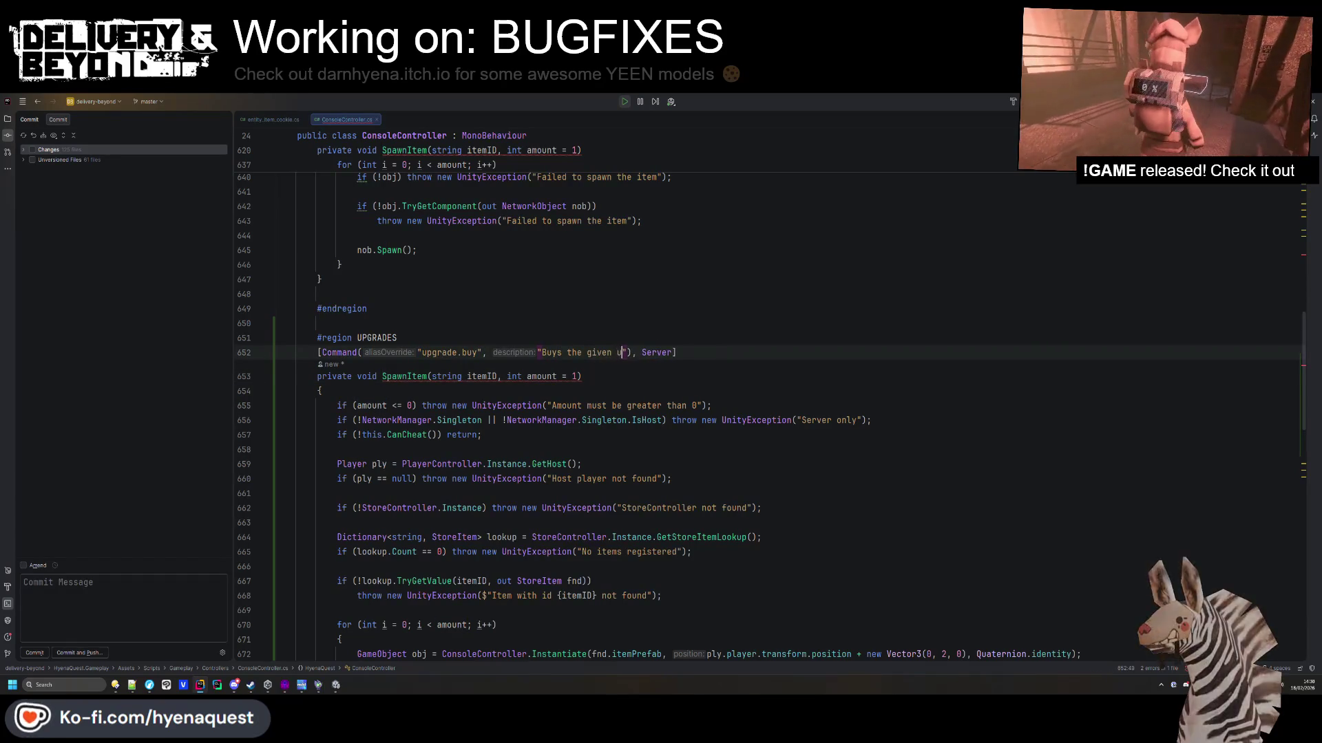
pyautogui.write('pgrade ID')
# Rename the parameter to upgradeID and the method to BuyUpgrade.
pyautogui.click(561, 376)
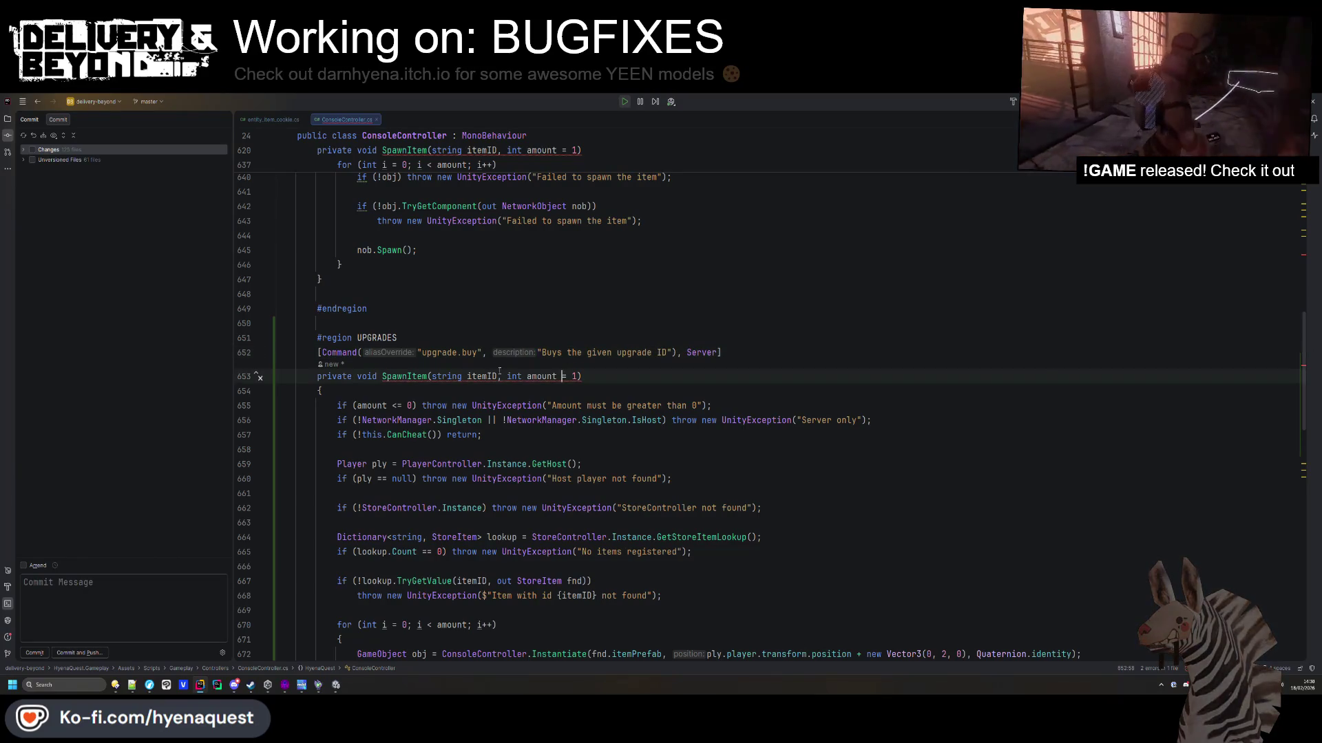
pyautogui.doubleClick(489, 376)
pyautogui.write('upgradeID')
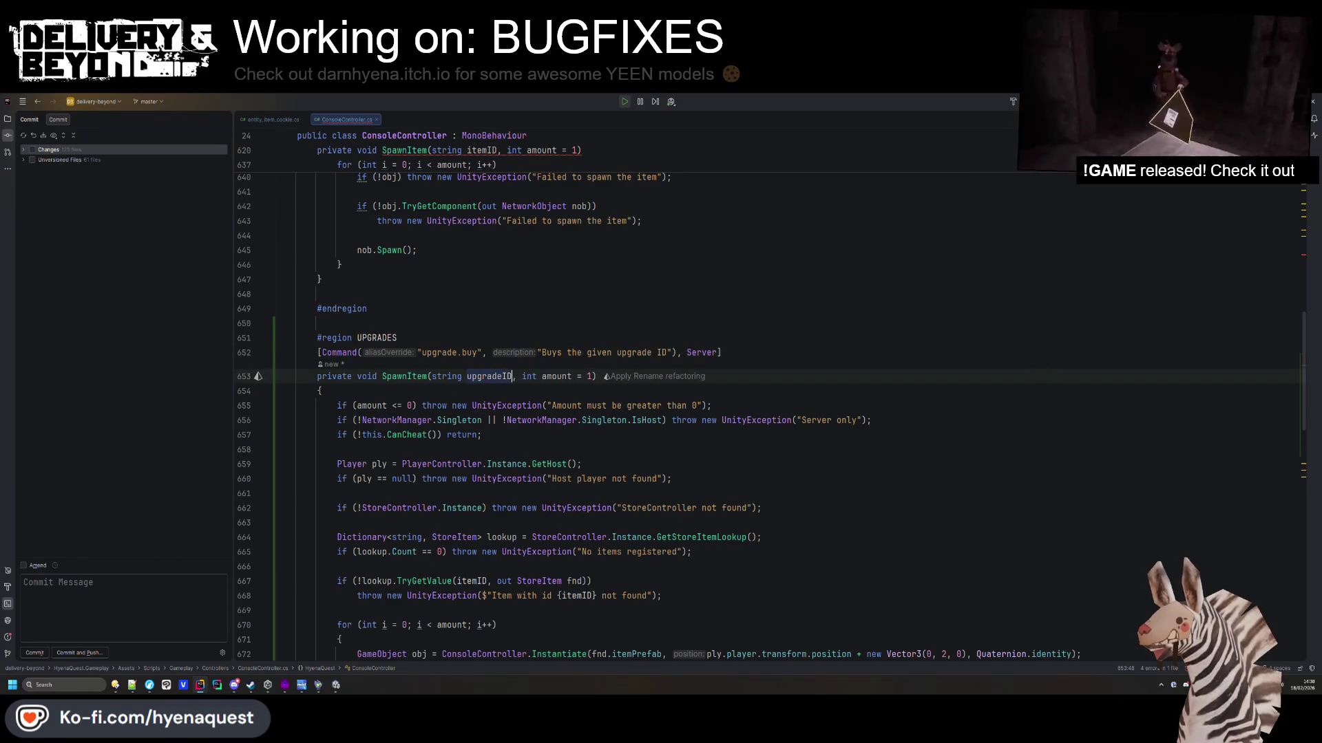
pyautogui.doubleClick(403, 376)
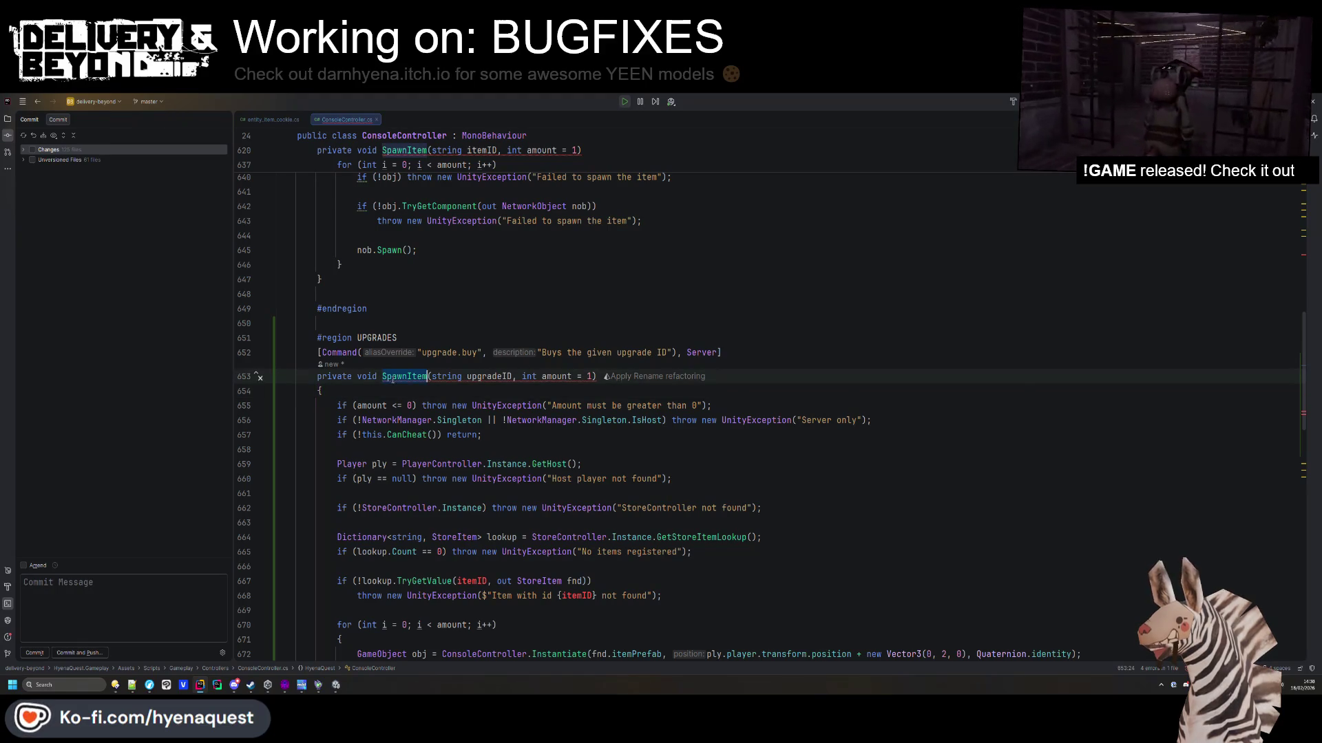
pyautogui.write('Bui')
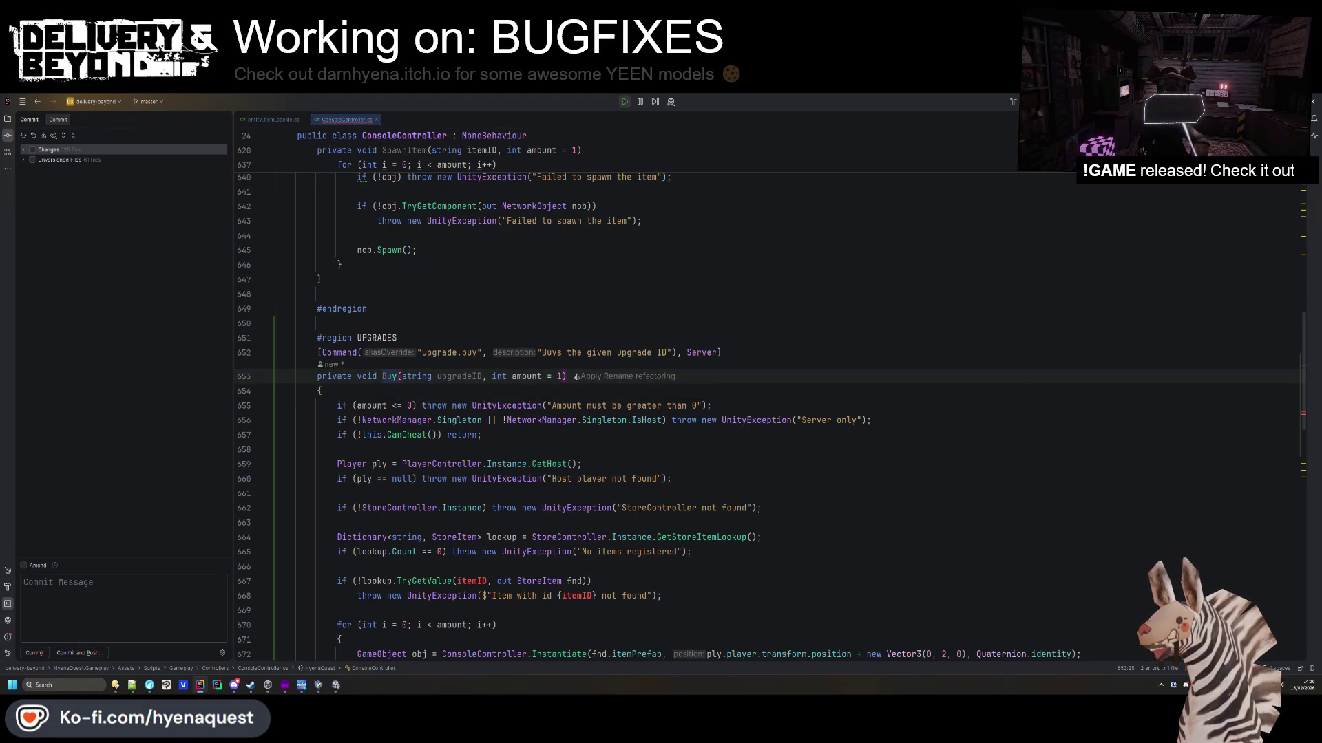
pyautogui.write('Upgrade')
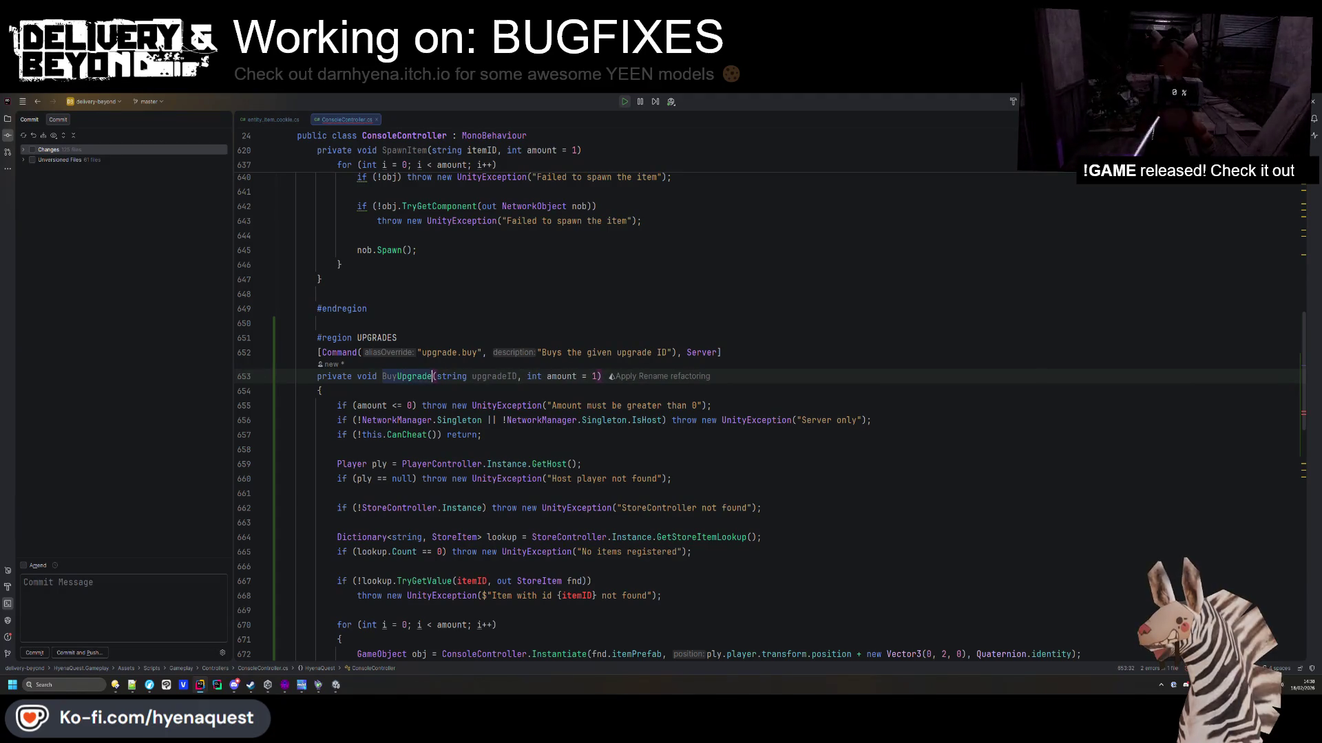
pyautogui.click(561, 393)
# Delete the leftover item-spawning code after the cheat check.
pyautogui.scroll(-1, 561, 393)
pyautogui.click(485, 400)
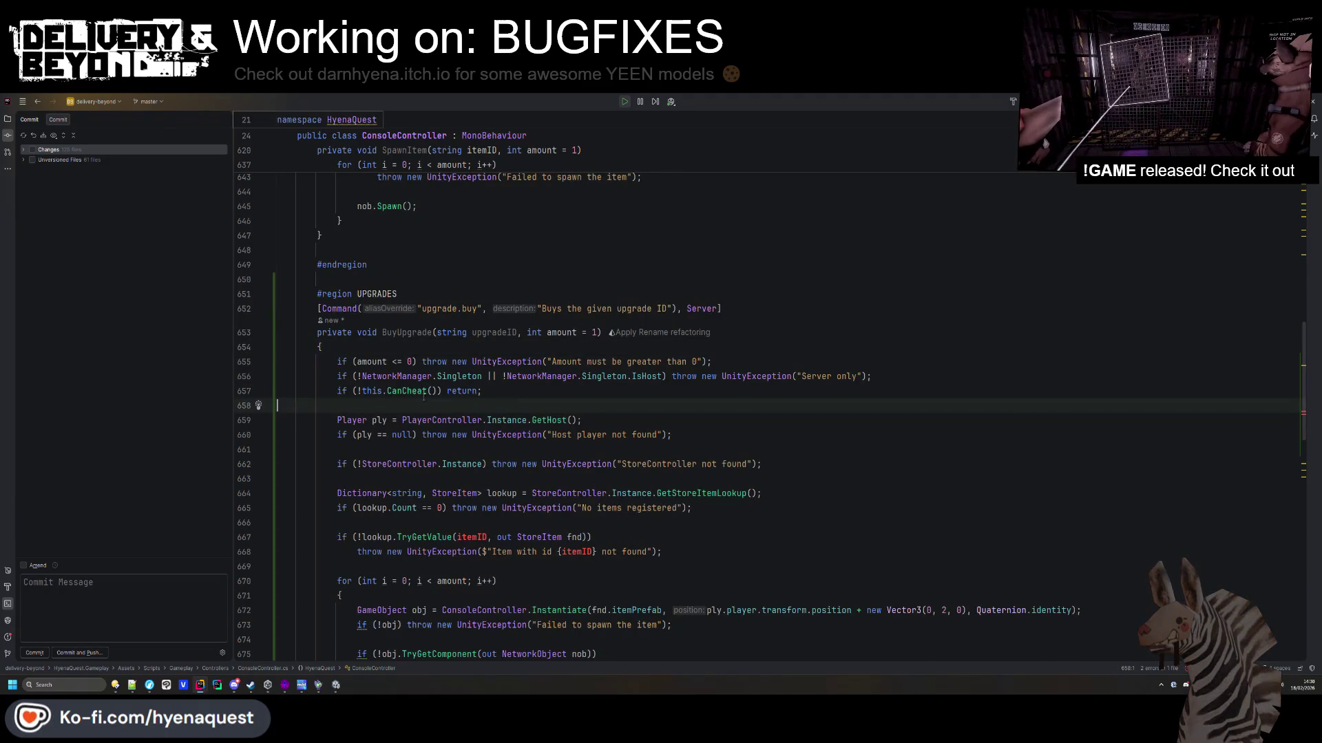
pyautogui.scroll(-2, 424, 398)
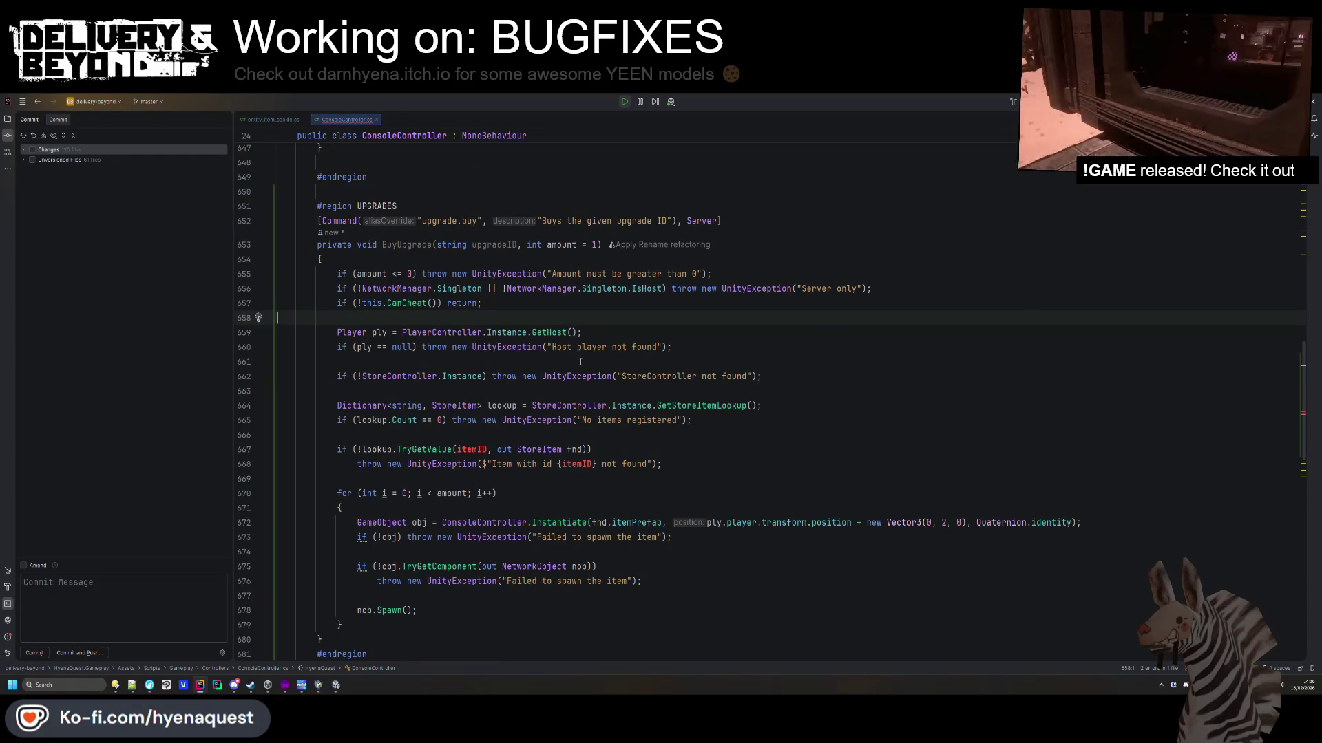
pyautogui.moveTo(406, 391)
pyautogui.mouseDown()
pyautogui.moveTo(482, 441)
pyautogui.moveTo(539, 532)
pyautogui.mouseUp()
pyautogui.scroll(-2, 408, 393)
pyautogui.press('BackSpace')
pyautogui.scroll(2, 688, 413)
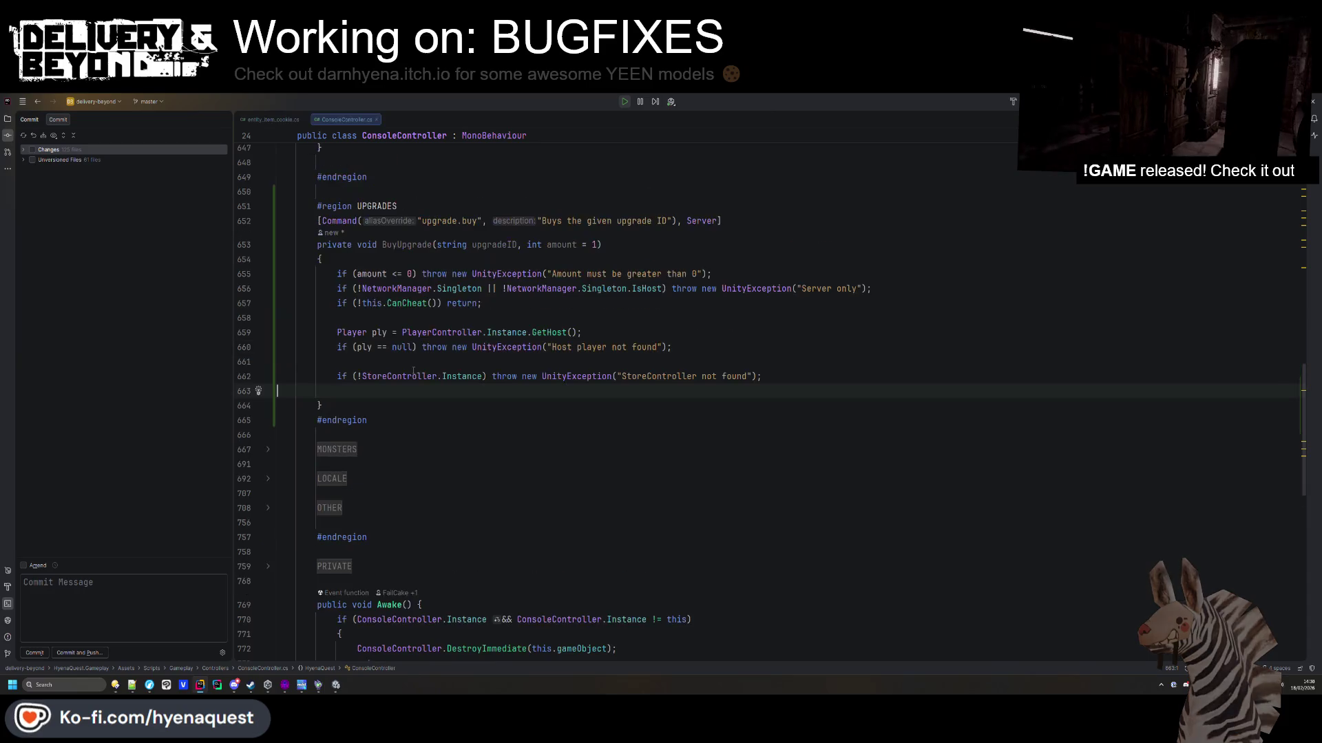
# Replace StoreController with UpgradeController in the null check and its error message.
pyautogui.click(814, 372)
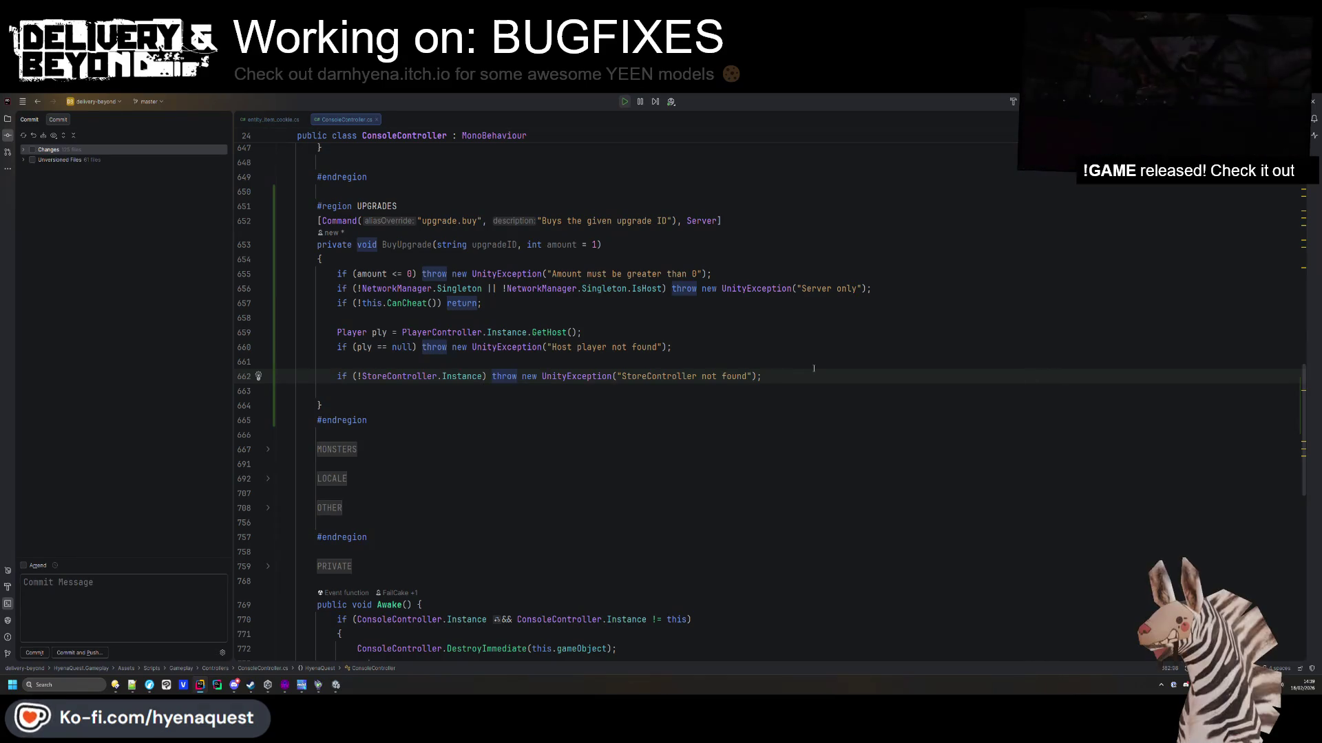
pyautogui.click(438, 376)
pyautogui.write('Upgrade')
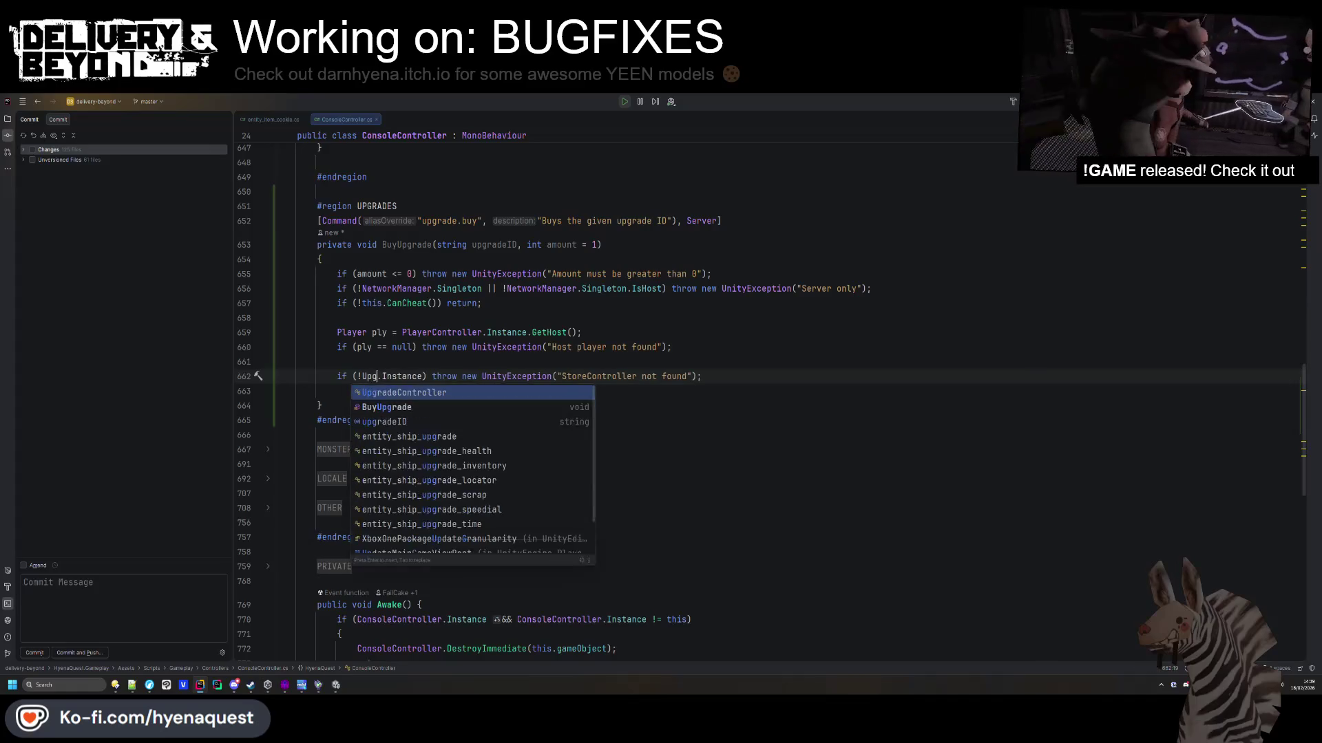
pyautogui.press('Return')
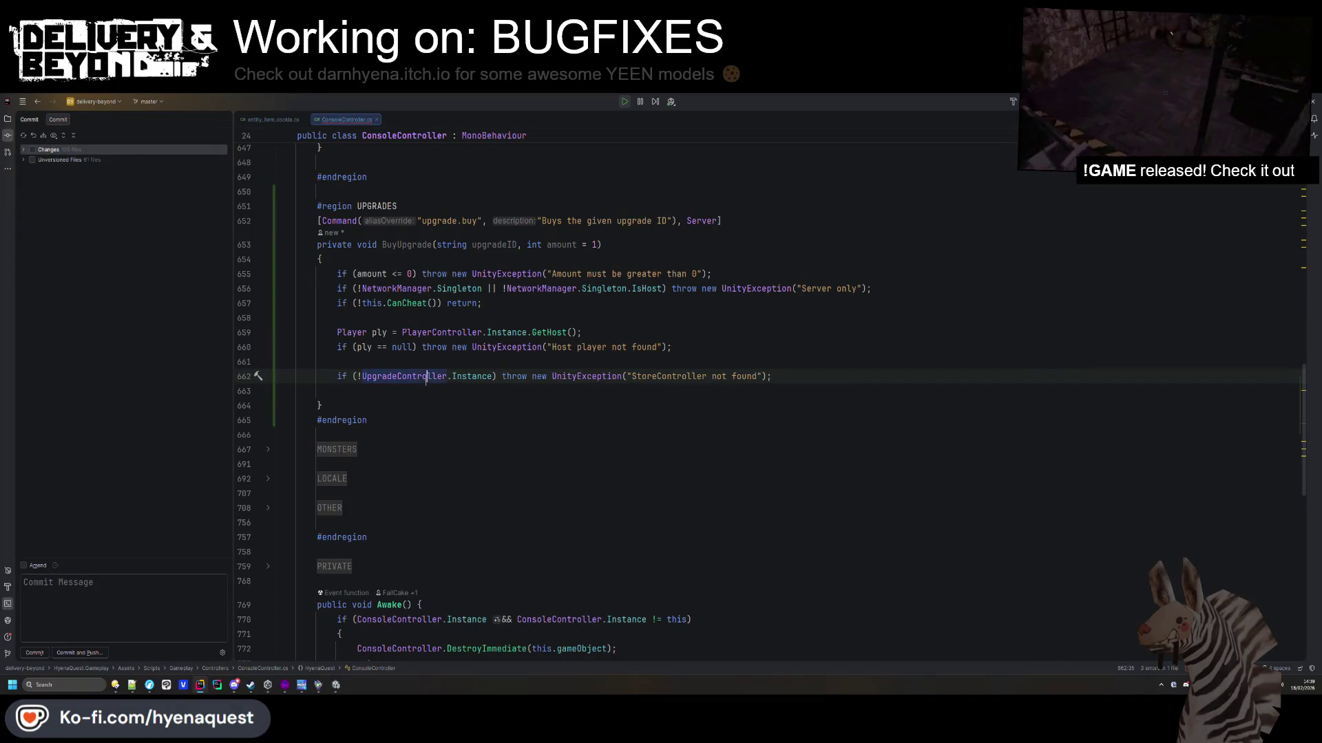
pyautogui.doubleClick(659, 376)
pyautogui.write('UpgradeController')
# Add an UpgradeController.Instance.ActivateUpgrade call and jump to its definition.
pyautogui.click(805, 376)
pyautogui.press('Return')
pyautogui.write('UpgradeController.Instance.')
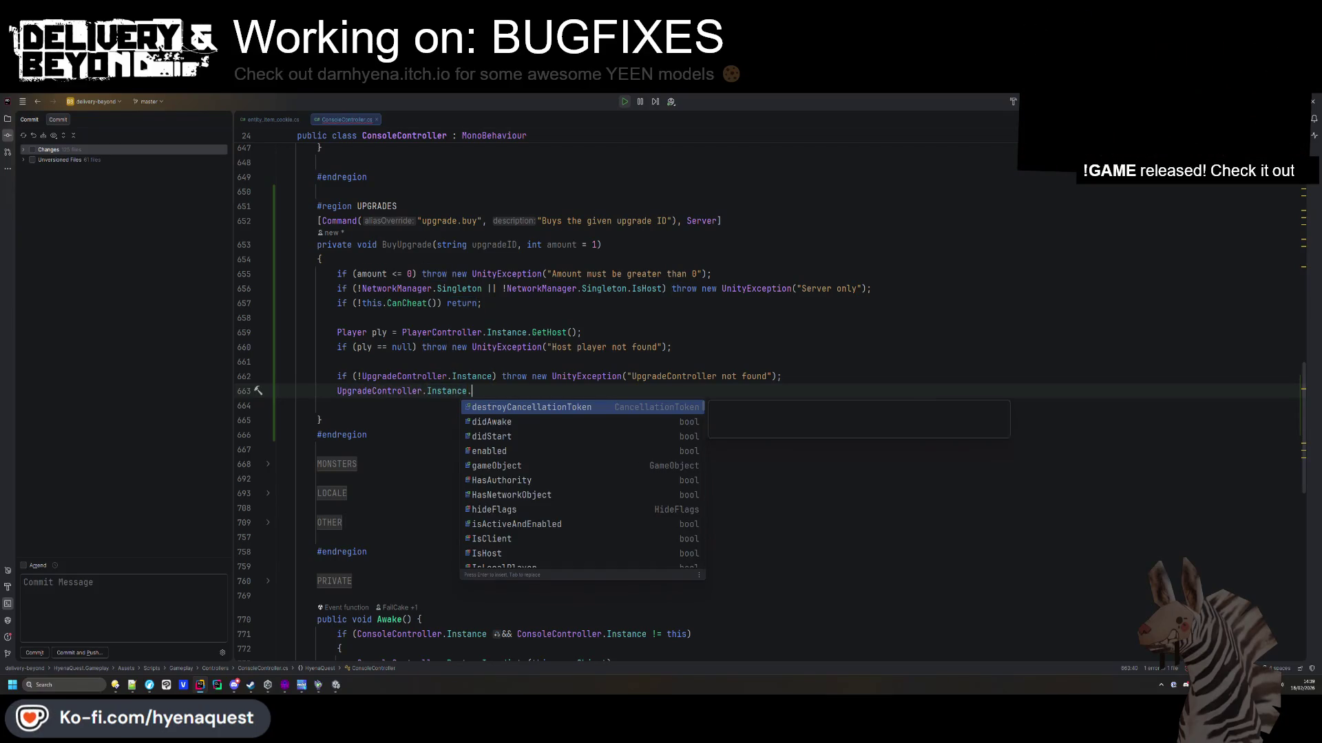
pyautogui.write('a')
pyautogui.write('ctiv')
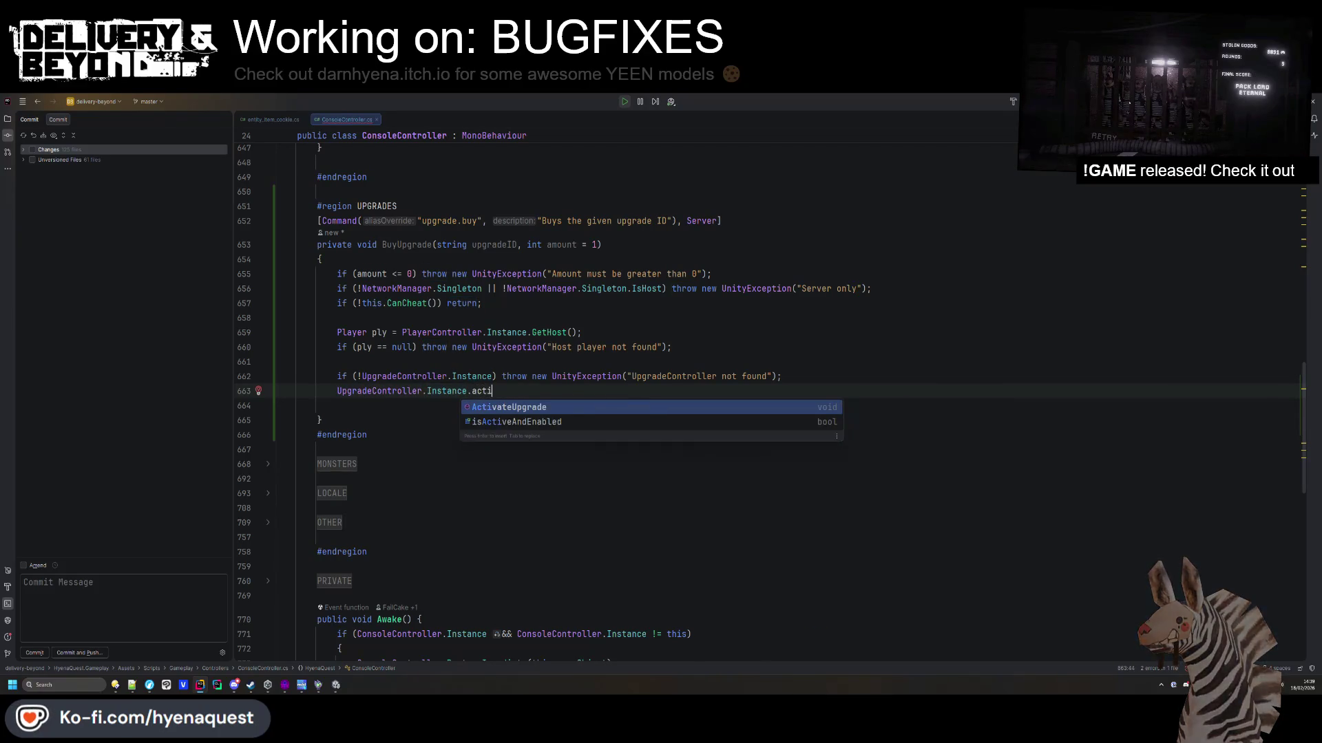
pyautogui.press('Return')
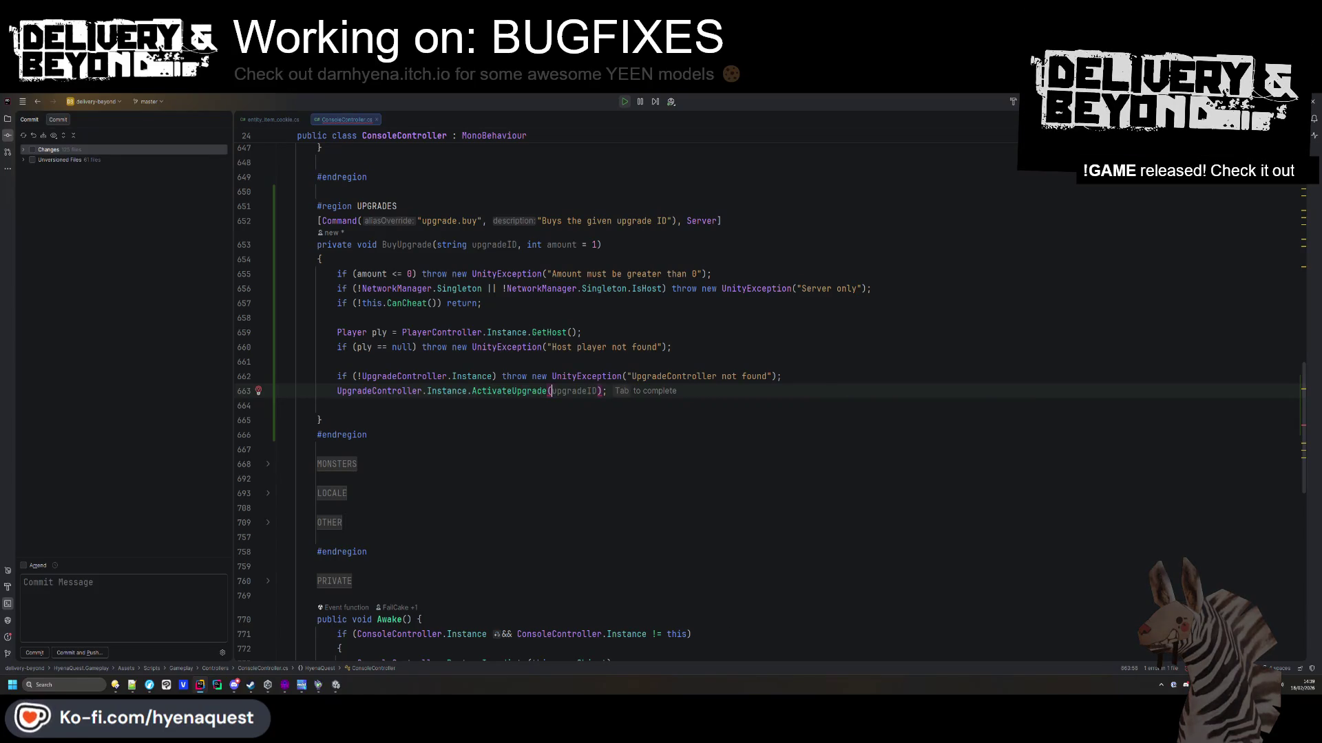
pyautogui.keyDown('ctrl'); pyautogui.click(530, 391); pyautogui.keyUp('ctrl')
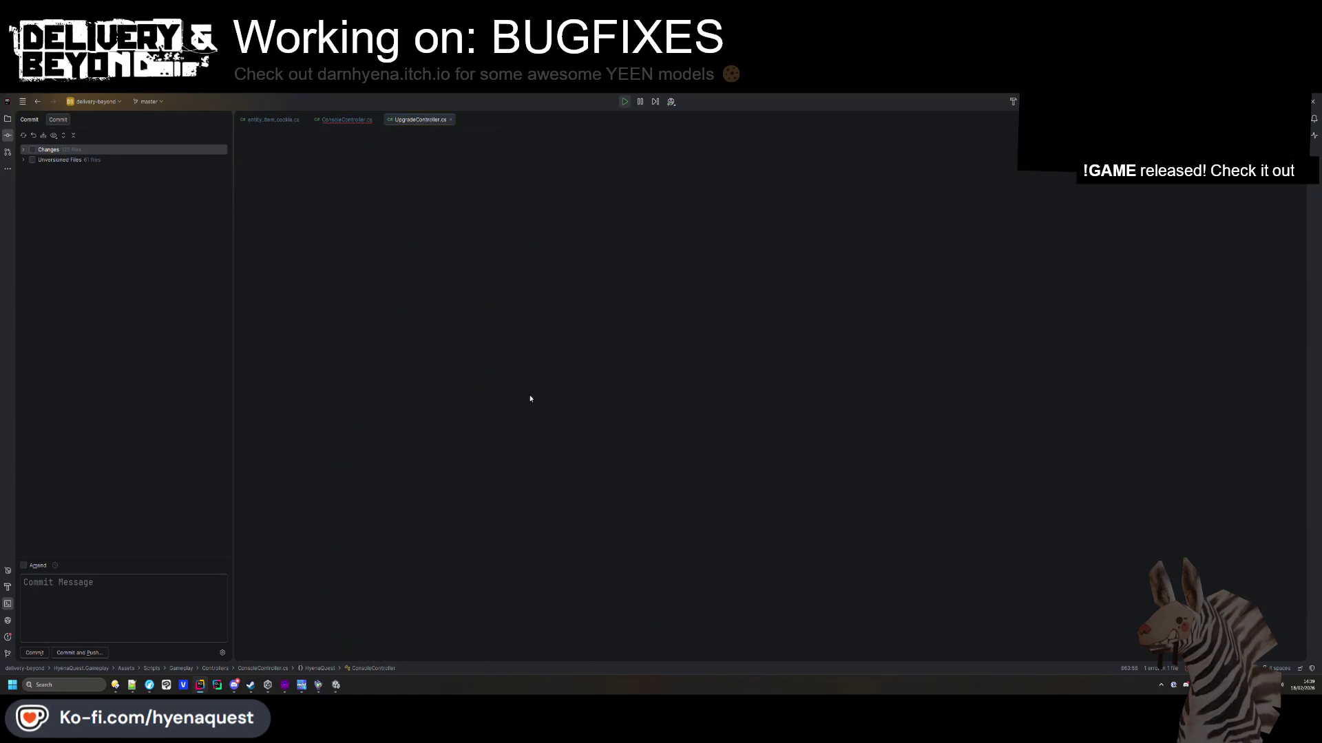
# Look up entity_ship_upgrade and the GetUpgrades method in UpgradeController.cs, then return to ConsoleController.cs.
pyautogui.doubleClick(531, 315)
pyautogui.hotkey('ctrl', 'f')
pyautogui.scroll(-1, 531, 321)
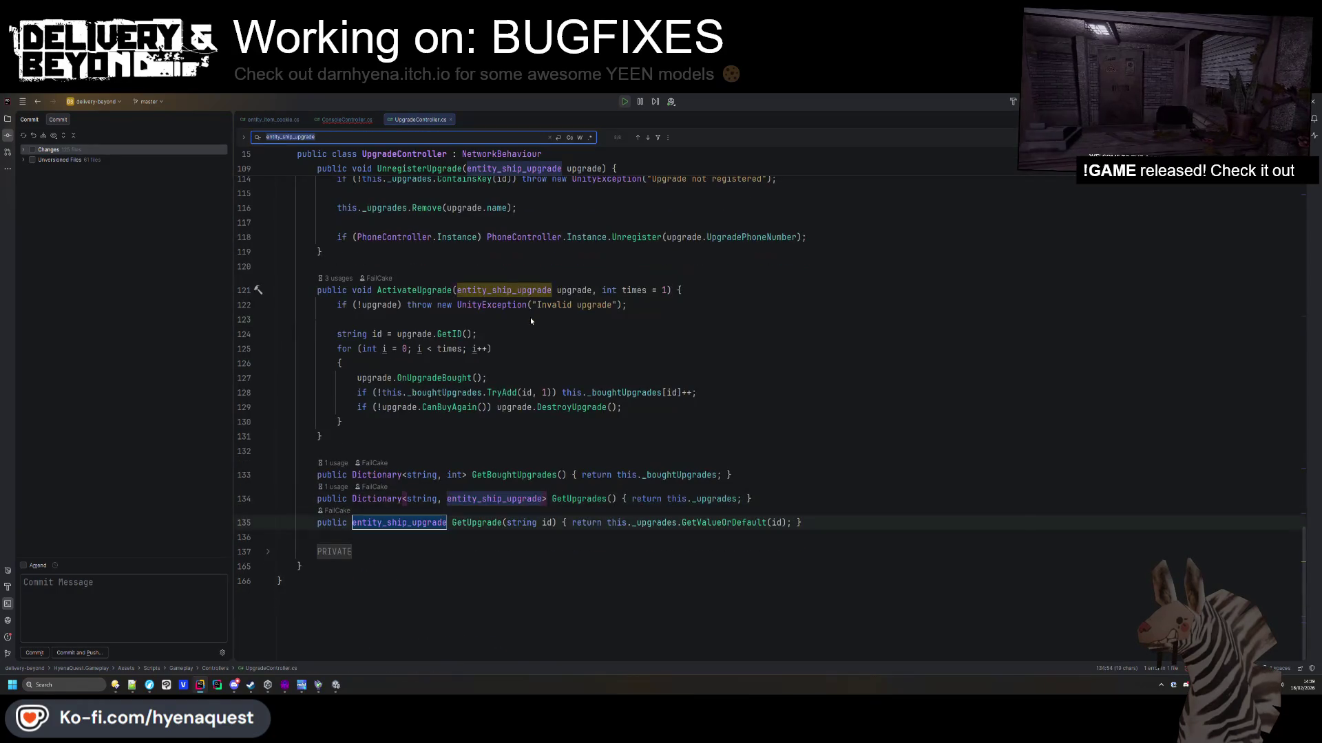
pyautogui.click(595, 501)
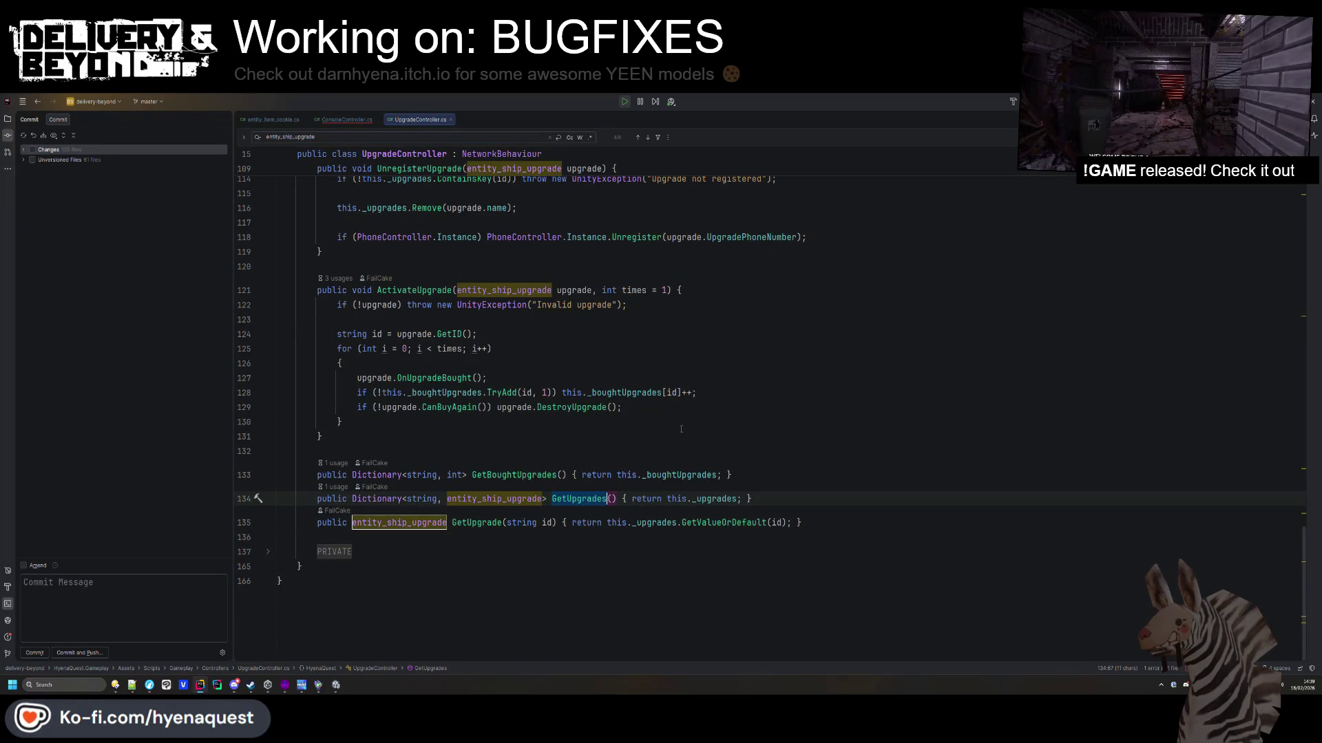
pyautogui.click(347, 119)
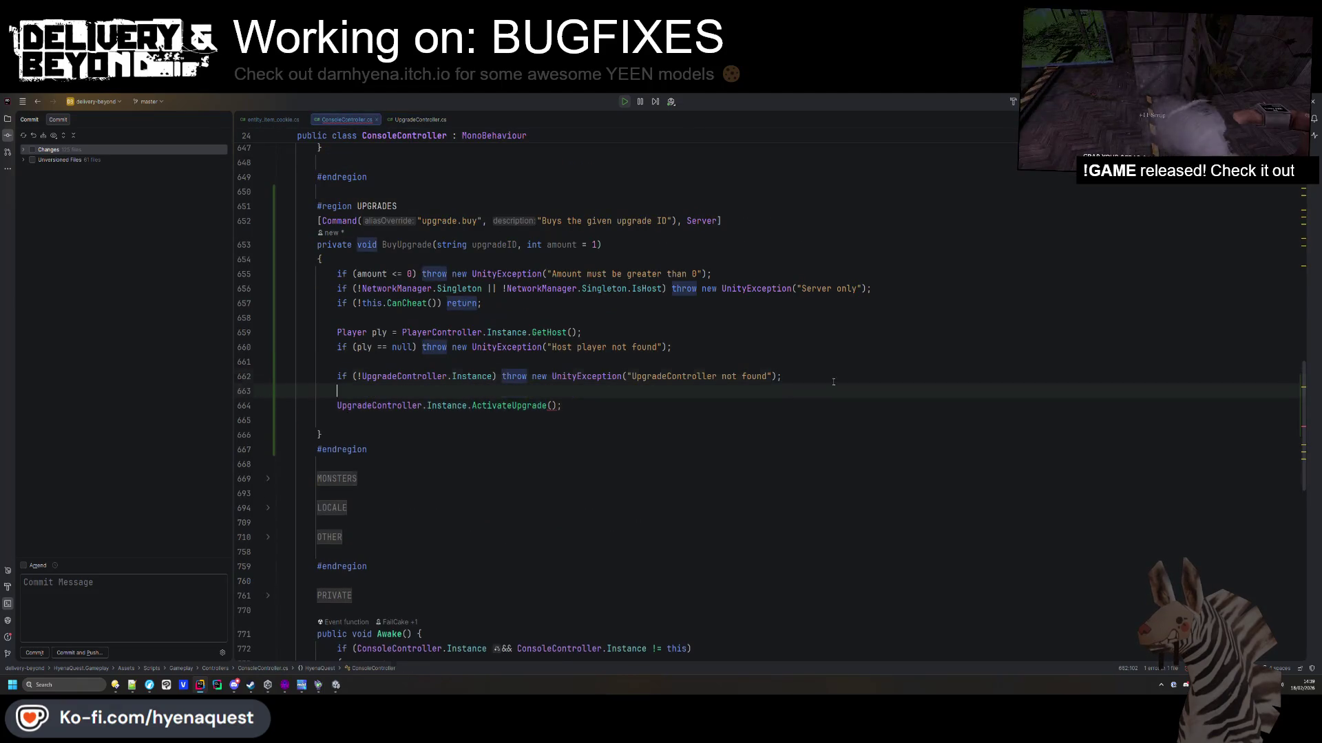
# Fetch the upgrade via GetUpgrade(upgradeID) and throw an upgrade-not-found UnityException if null.
pyautogui.press('Return')
pyautogui.write('var upgrade')
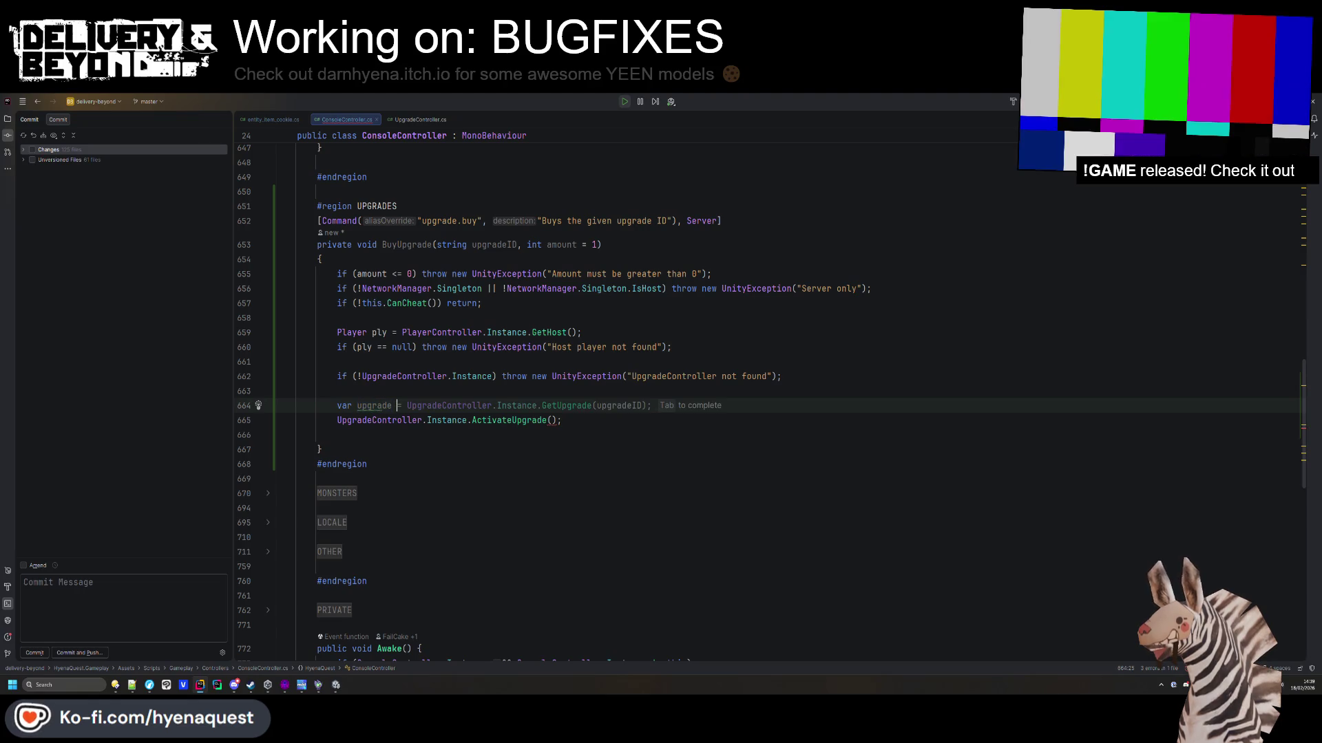
pyautogui.press('Tab')
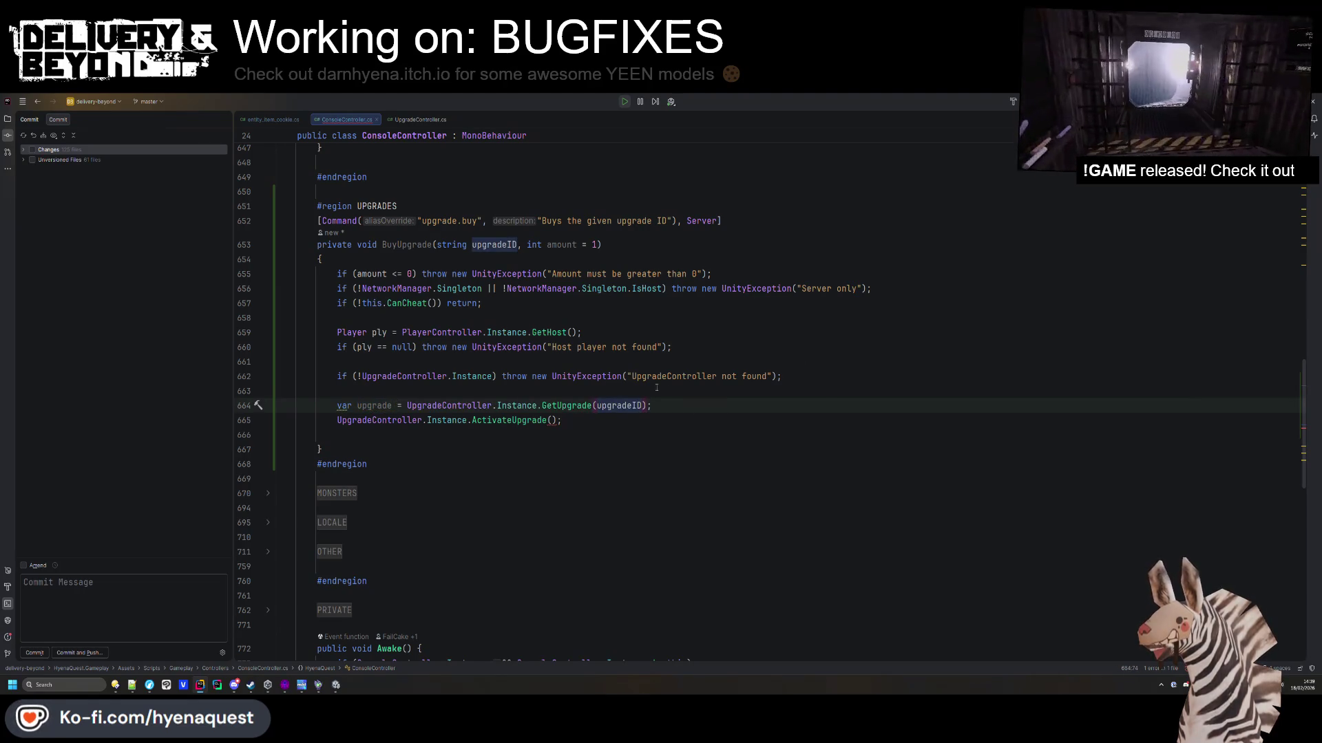
pyautogui.click(687, 398)
pyautogui.press('Return')
pyautogui.write('if(!up')
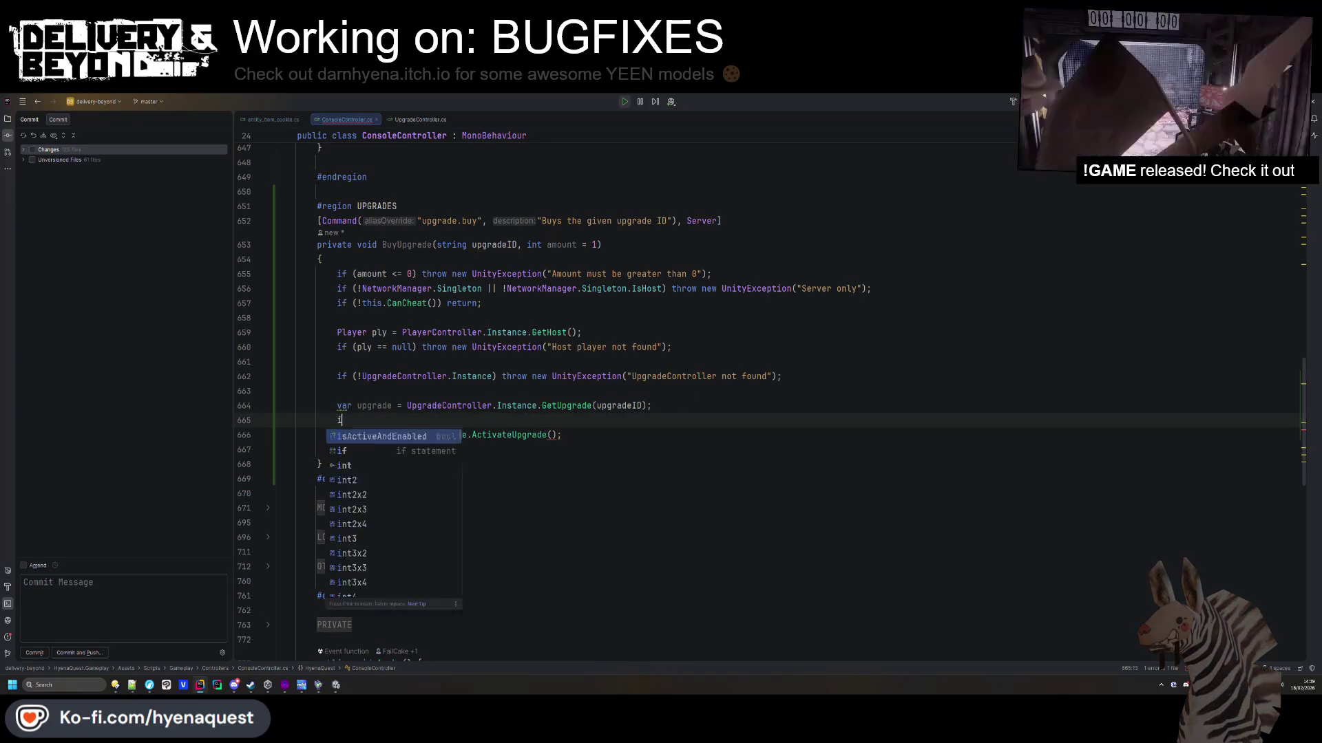
pyautogui.press('Return')
pyautogui.write(') throw ')
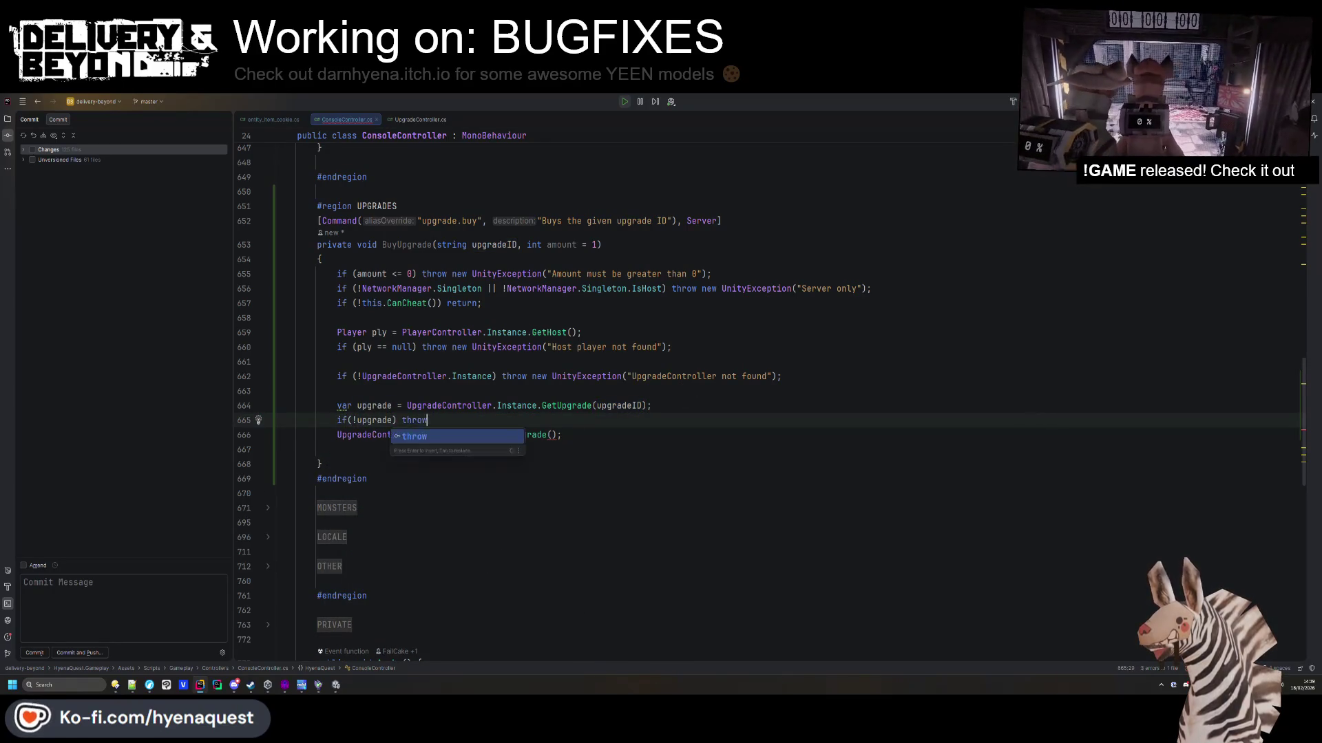
pyautogui.write('new UnityExcep')
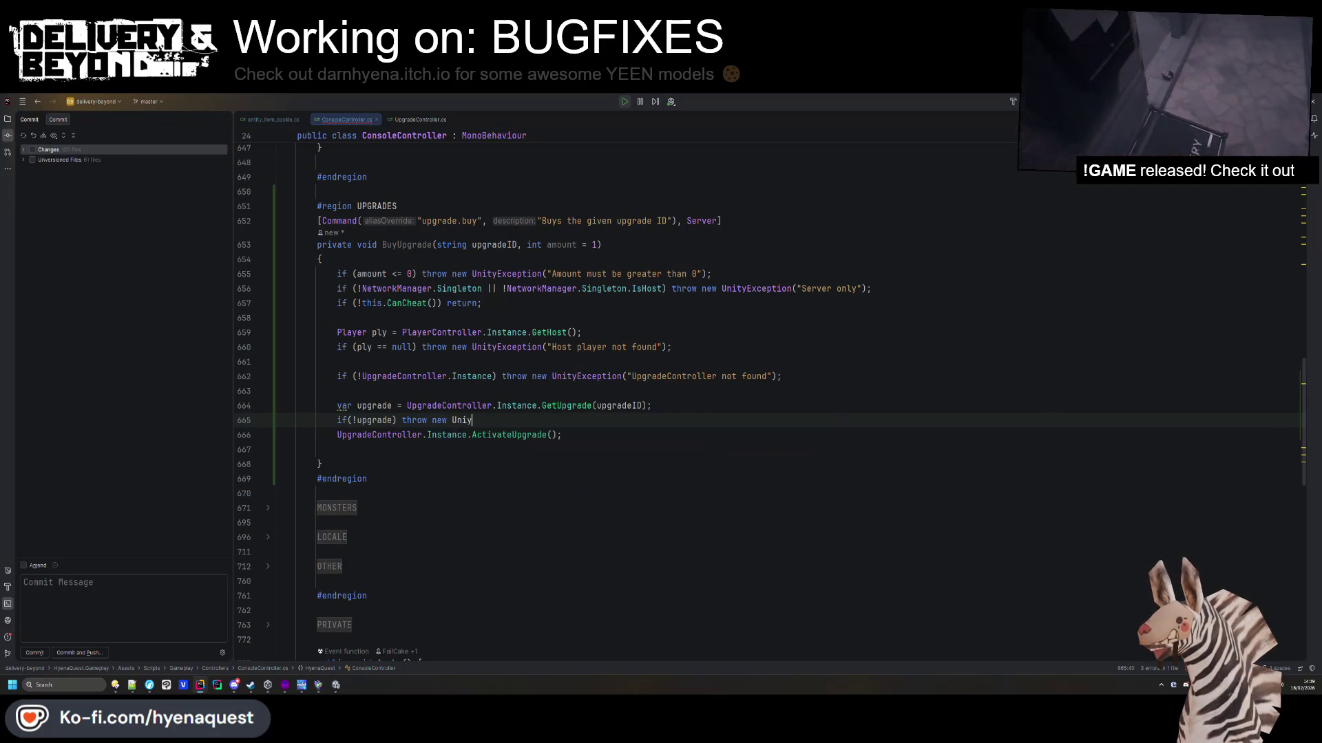
pyautogui.write('t')
pyautogui.press('Tab')
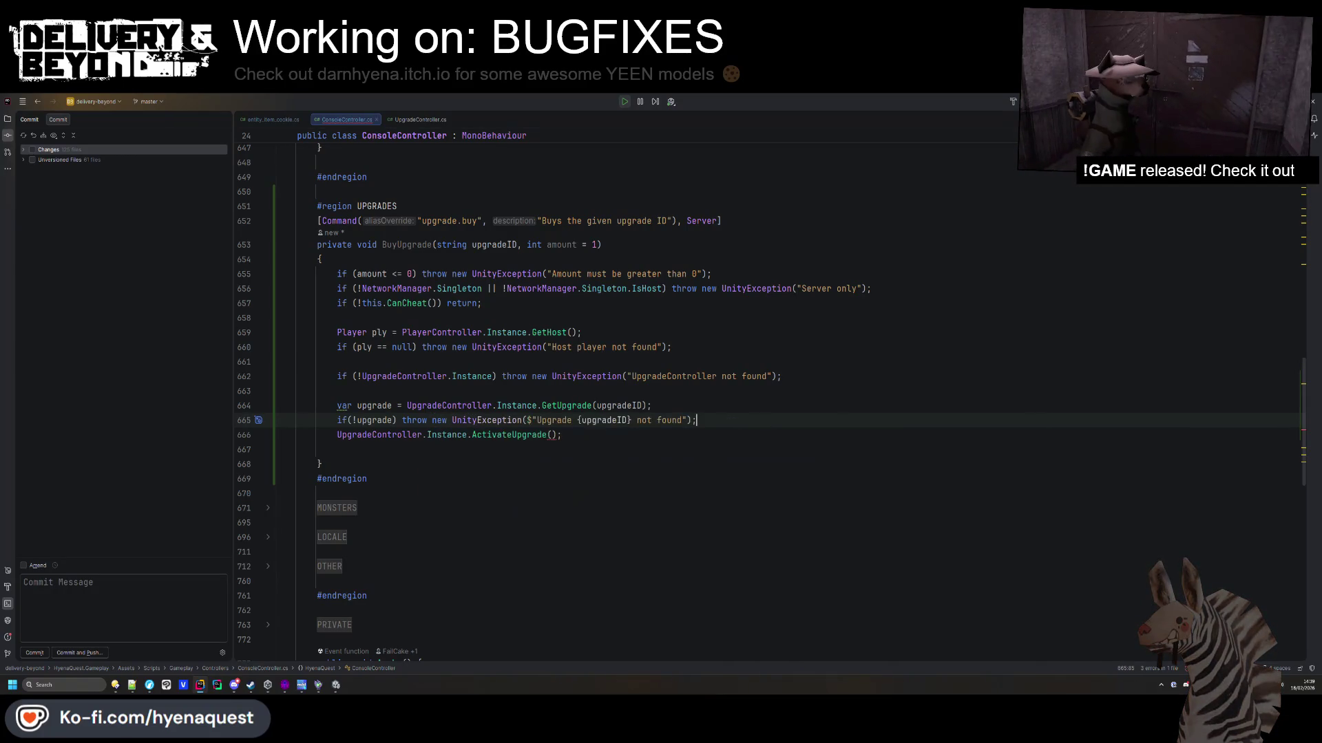
# Pass amount to ActivateUpgrade alongside upgrade, then reformat BuyUpgrade.
pyautogui.doubleClick(374, 420)
pyautogui.click(552, 434)
pyautogui.write('upgrade')
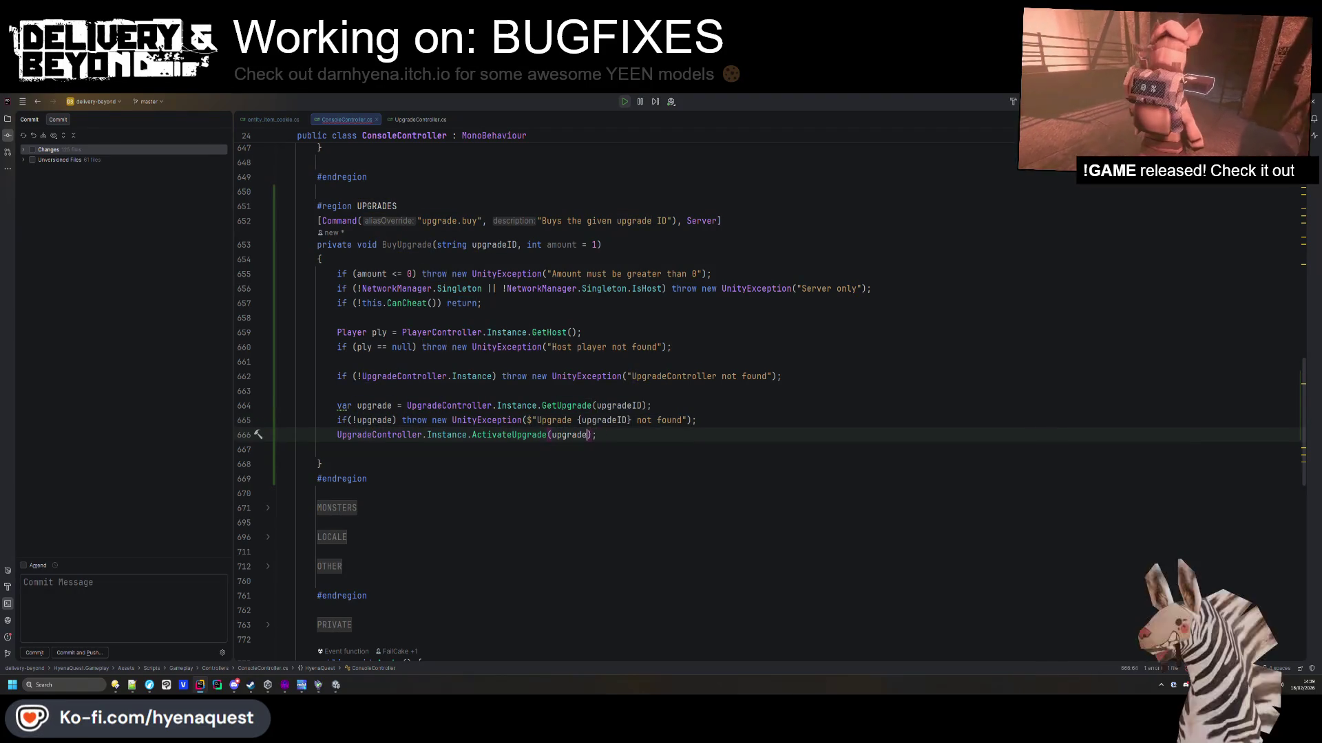
pyautogui.write(', amount')
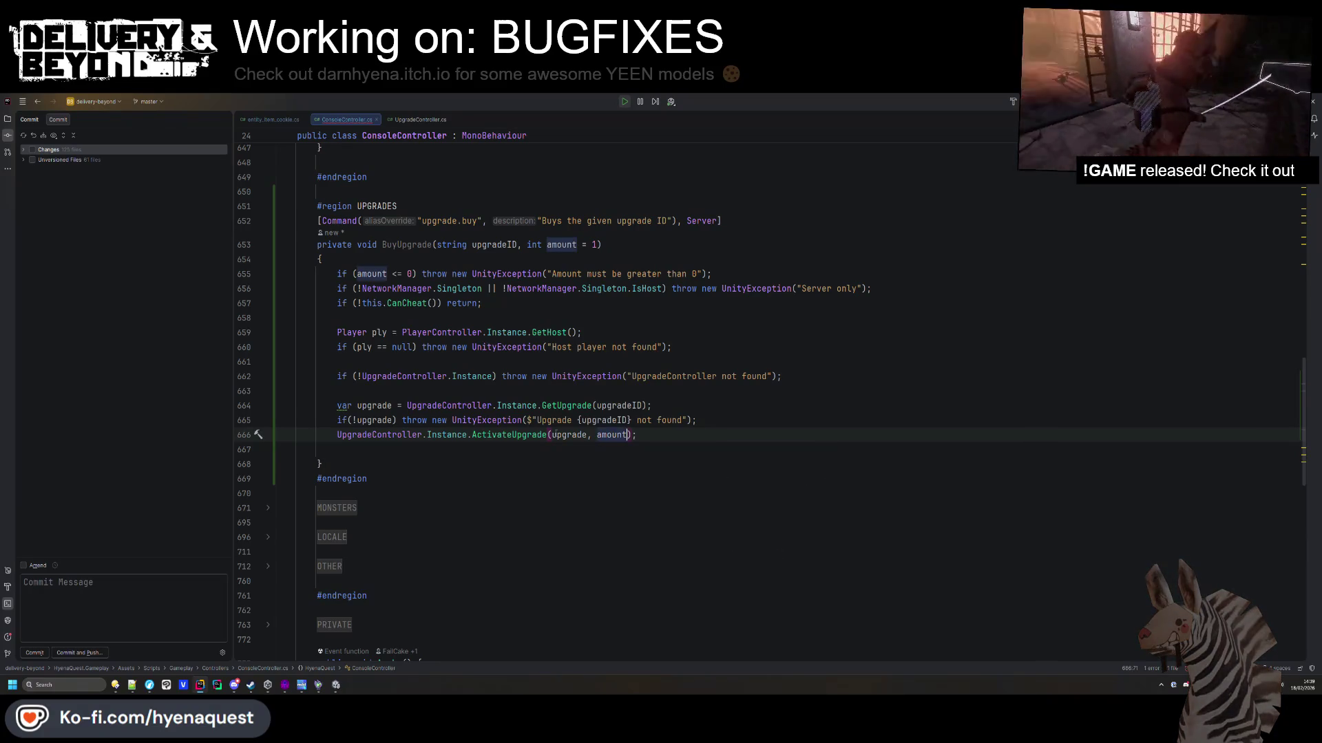
pyautogui.click(725, 420)
pyautogui.hotkey('ctrl', 'alt', 'l')
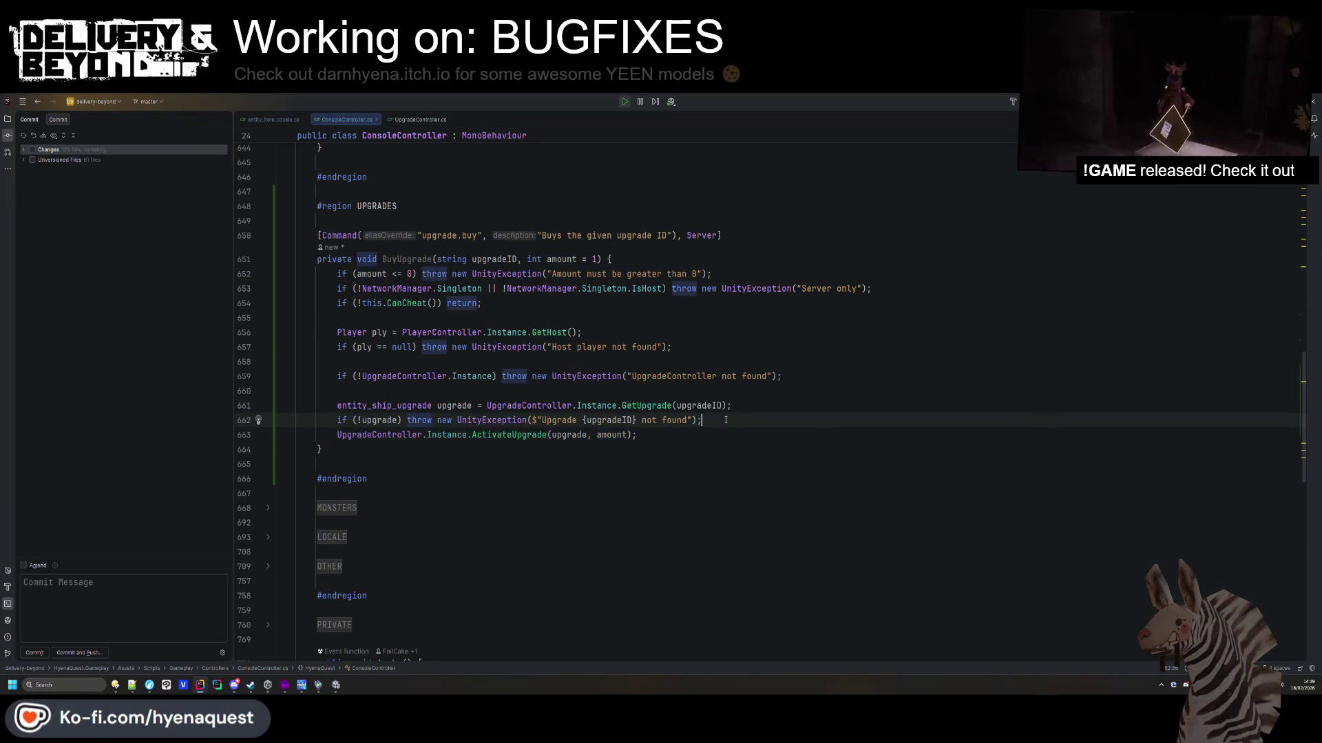
# Insert a blank line between the null check and the ActivateUpgrade call.
pyautogui.press('Return')
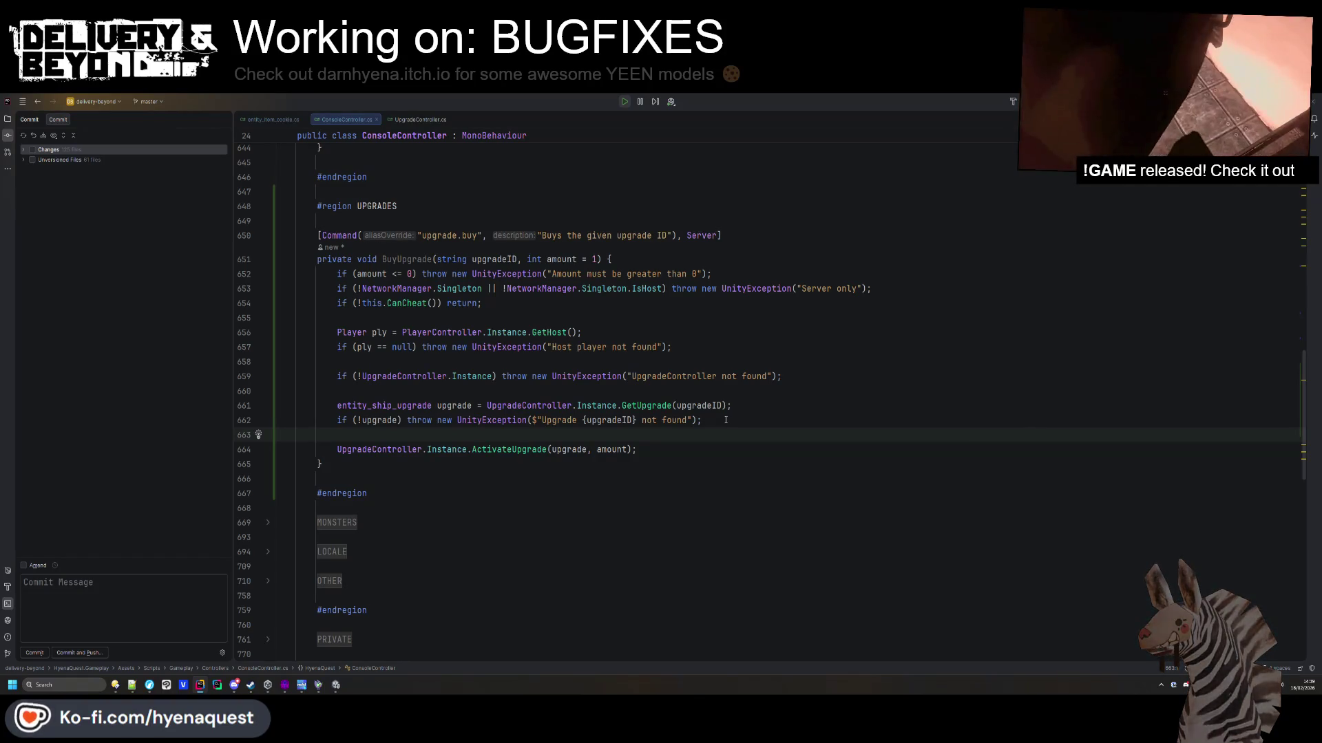
pyautogui.hotkey('alt', 'Tab')
pyautogui.hotkey('alt', 'Tab')
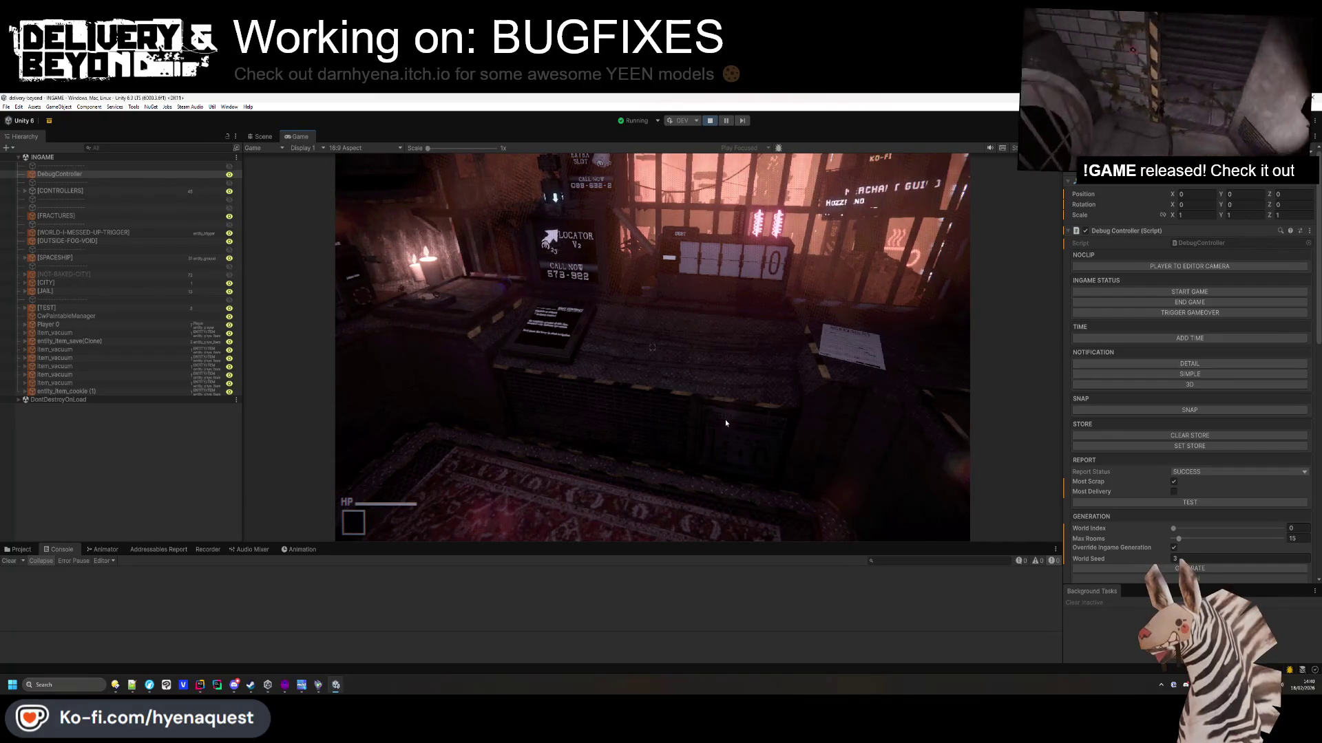
pyautogui.hotkey('alt', 'Tab')
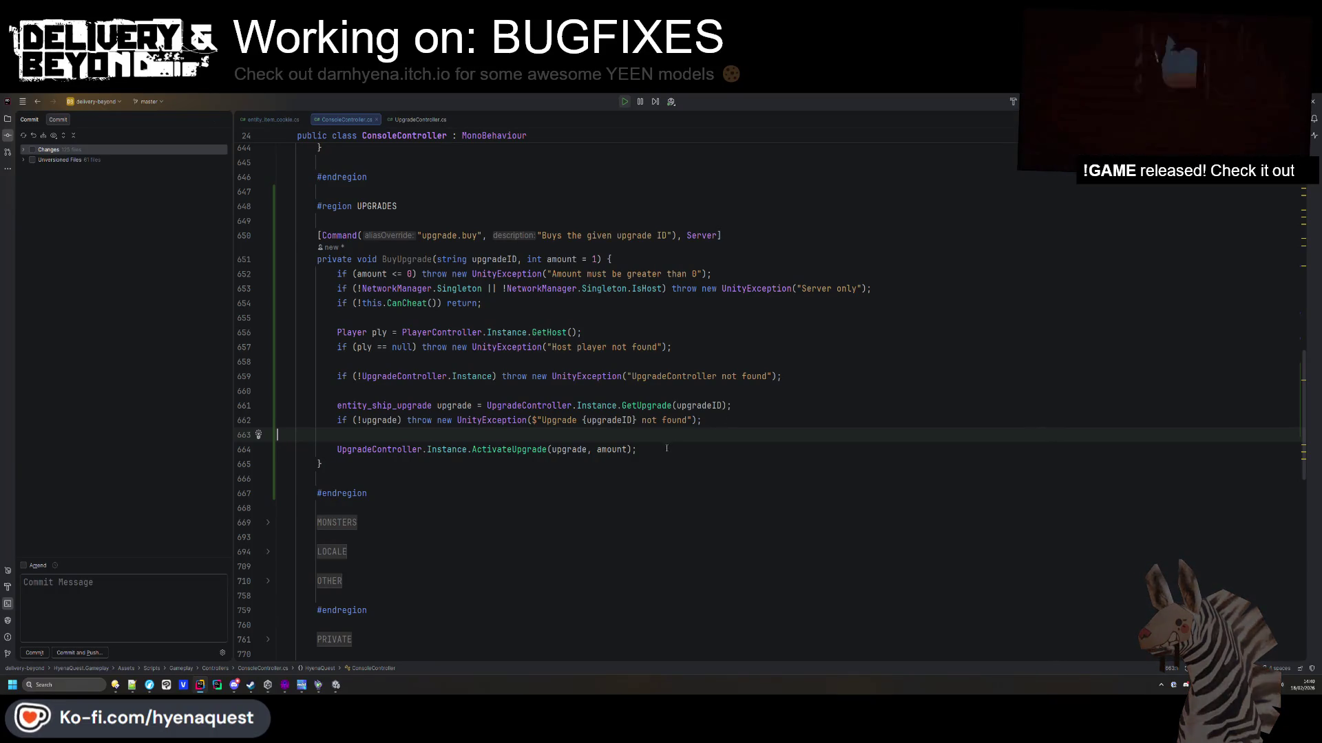
# Review the finished BuyUpgrade method and the usages of its upgrade variable.
pyautogui.click(666, 448)
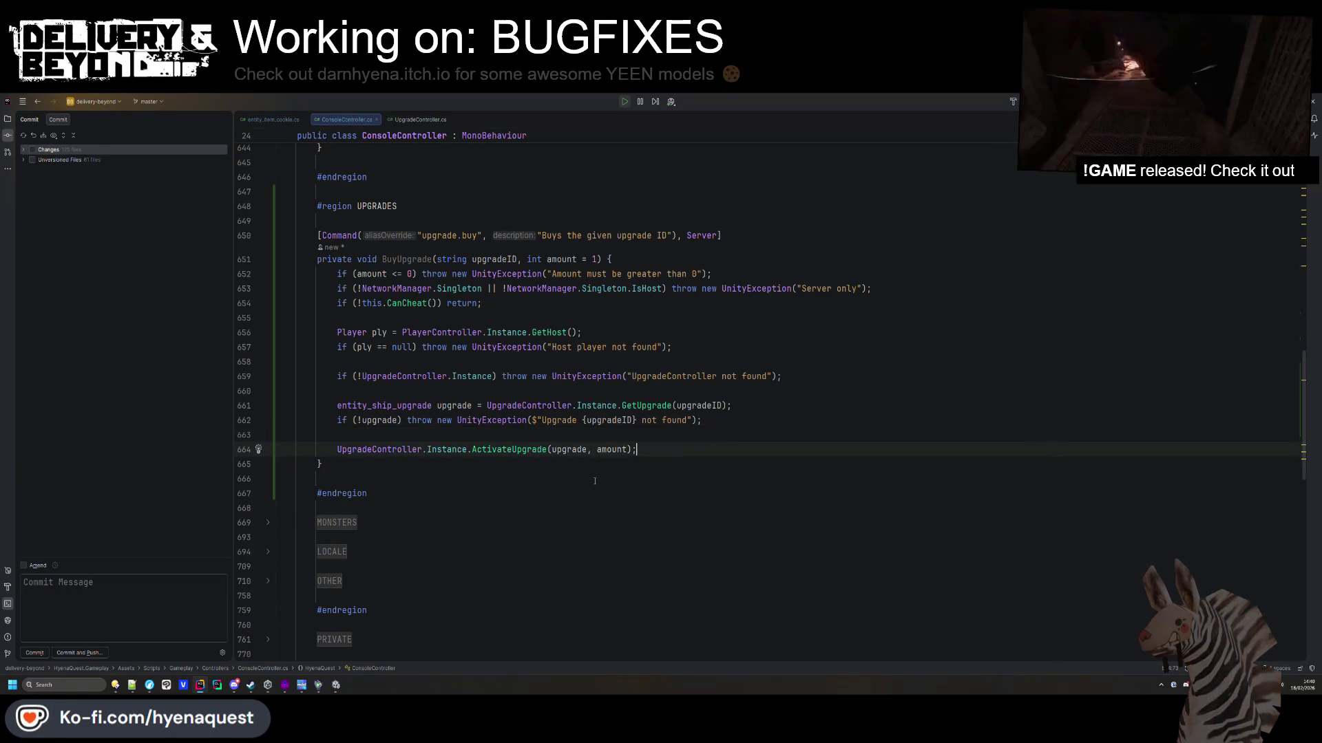
pyautogui.click(588, 471)
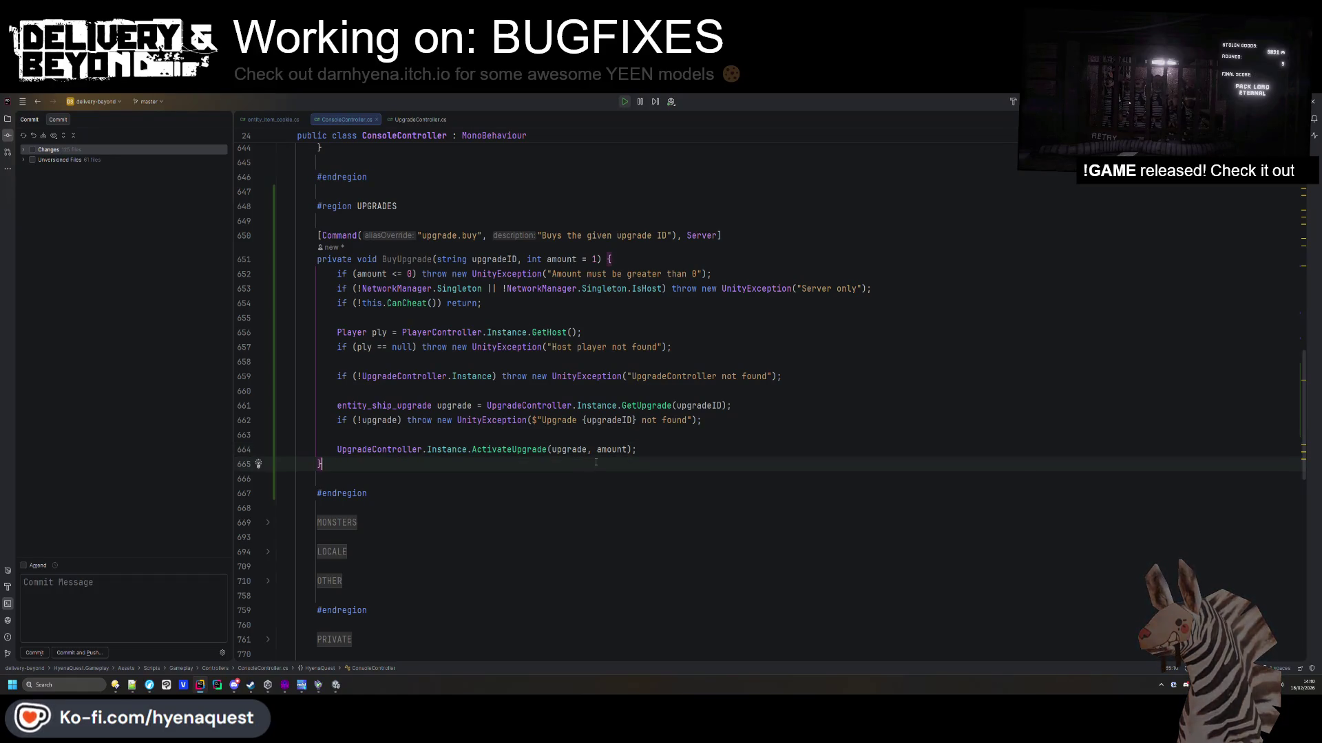
pyautogui.click(588, 552)
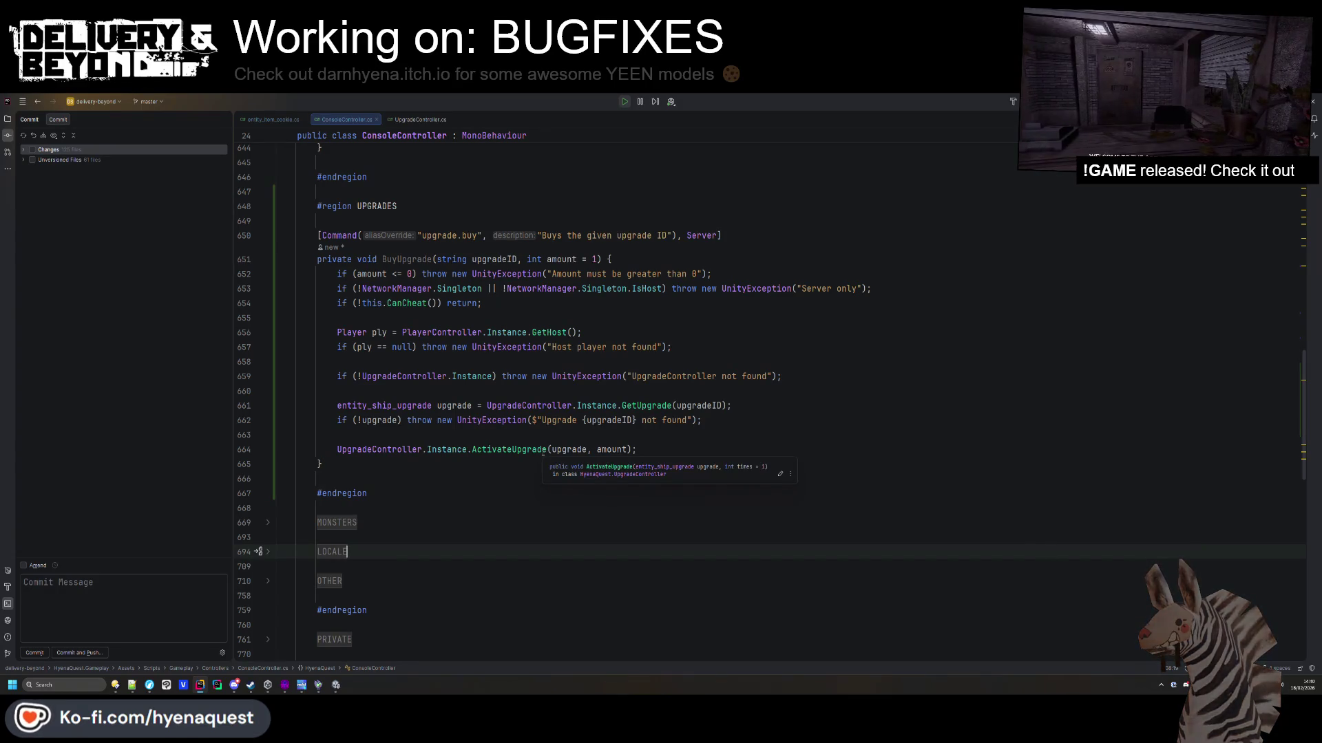
pyautogui.scroll(4, 684, 360)
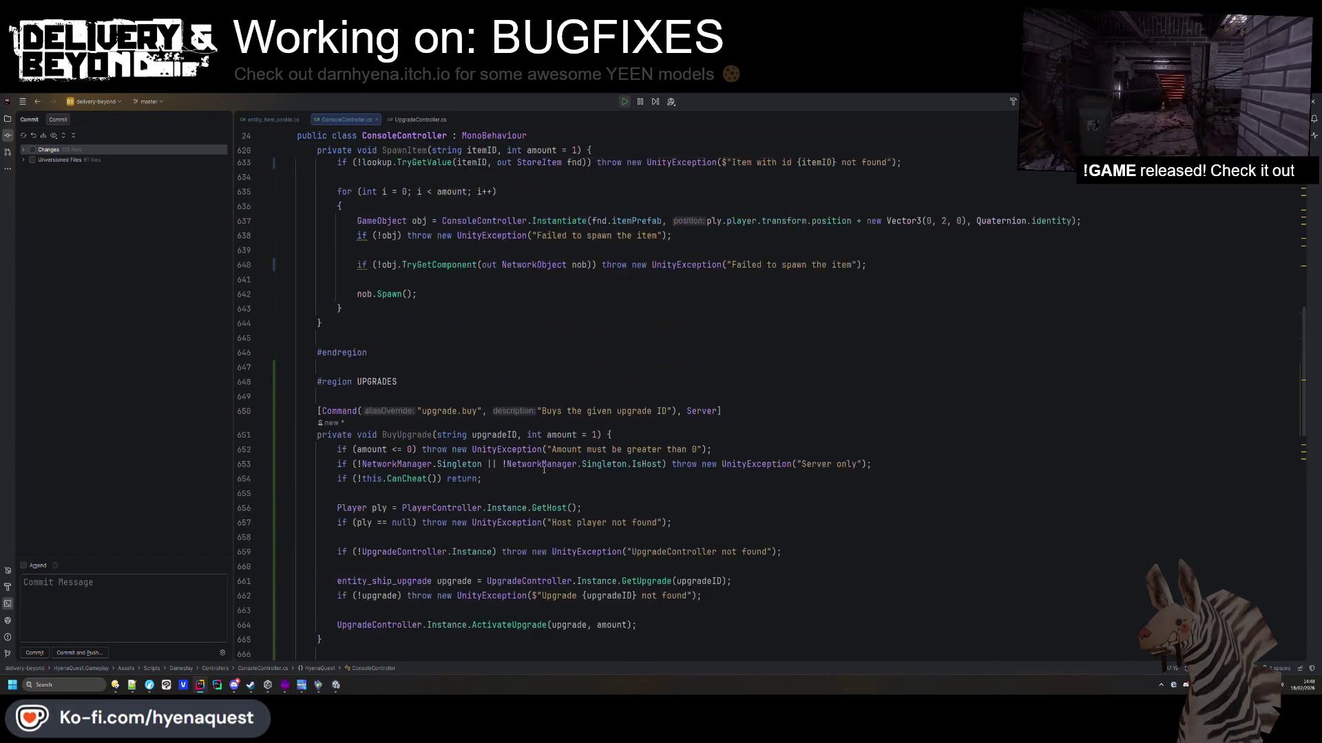
pyautogui.click(684, 361)
pyautogui.scroll(-7, 684, 360)
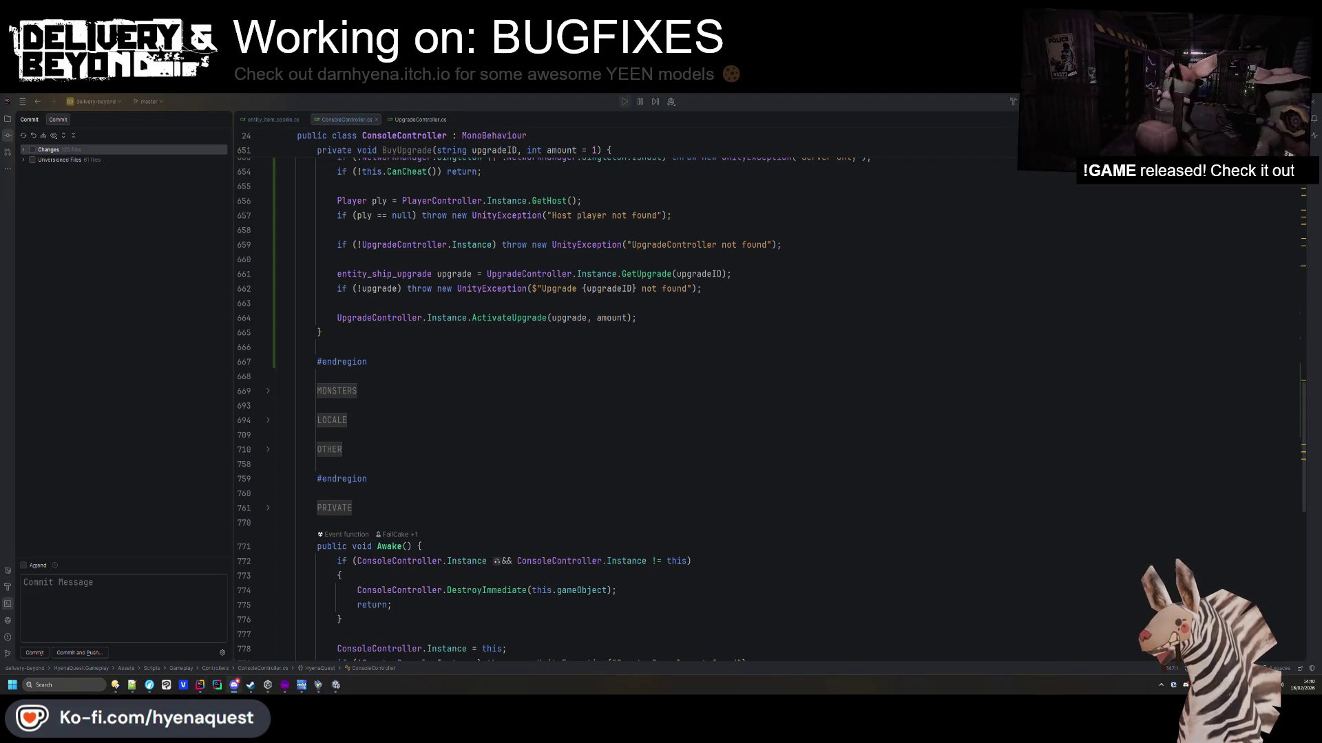
pyautogui.click(984, 332)
pyautogui.scroll(1, 984, 359)
pyautogui.scroll(4, 984, 358)
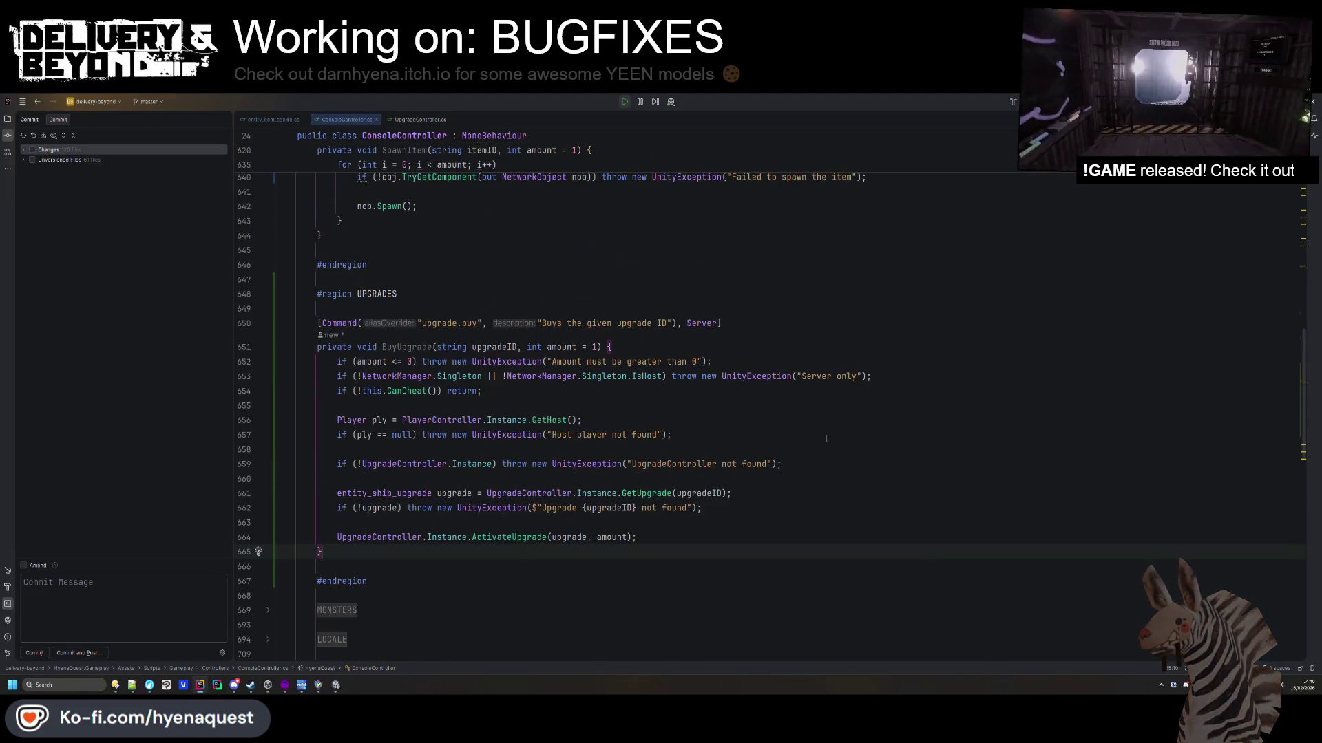
pyautogui.click(432, 347)
pyautogui.doubleClick(452, 324)
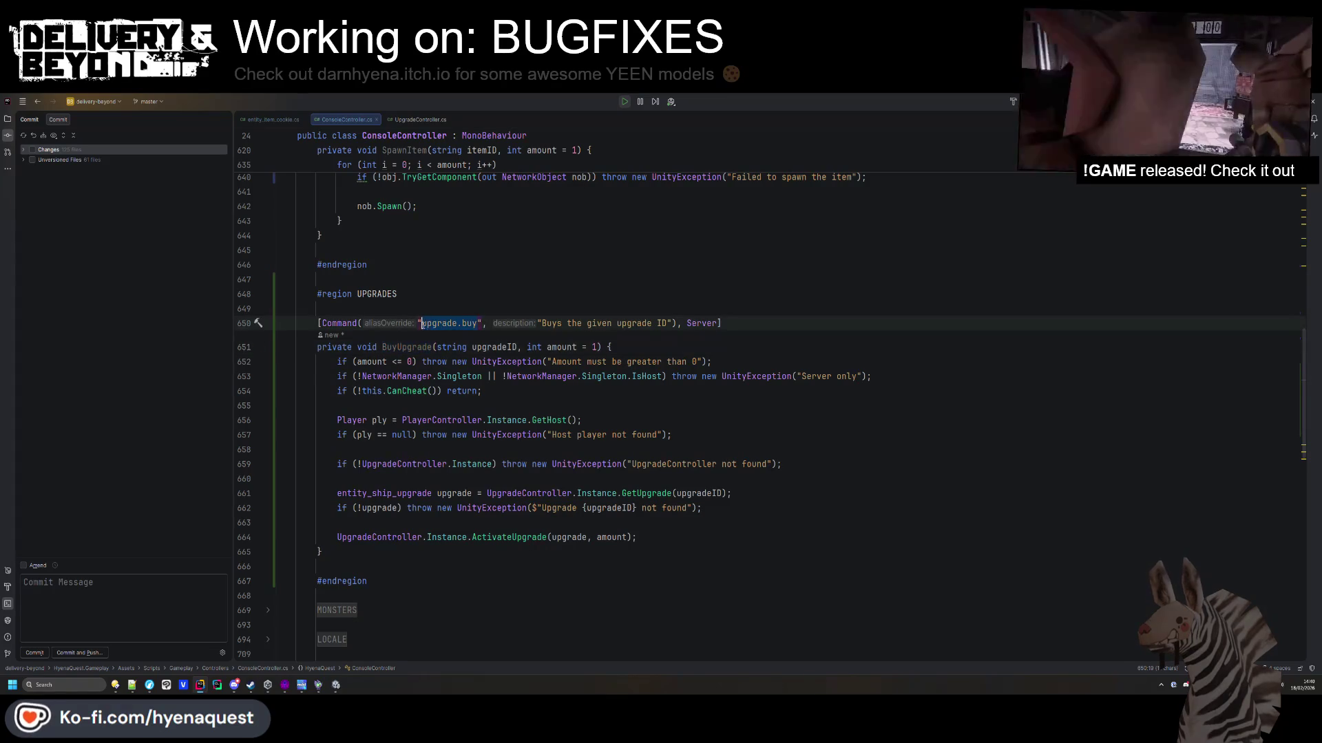
pyautogui.click(566, 537)
pyautogui.hotkey('alt', 'Tab')
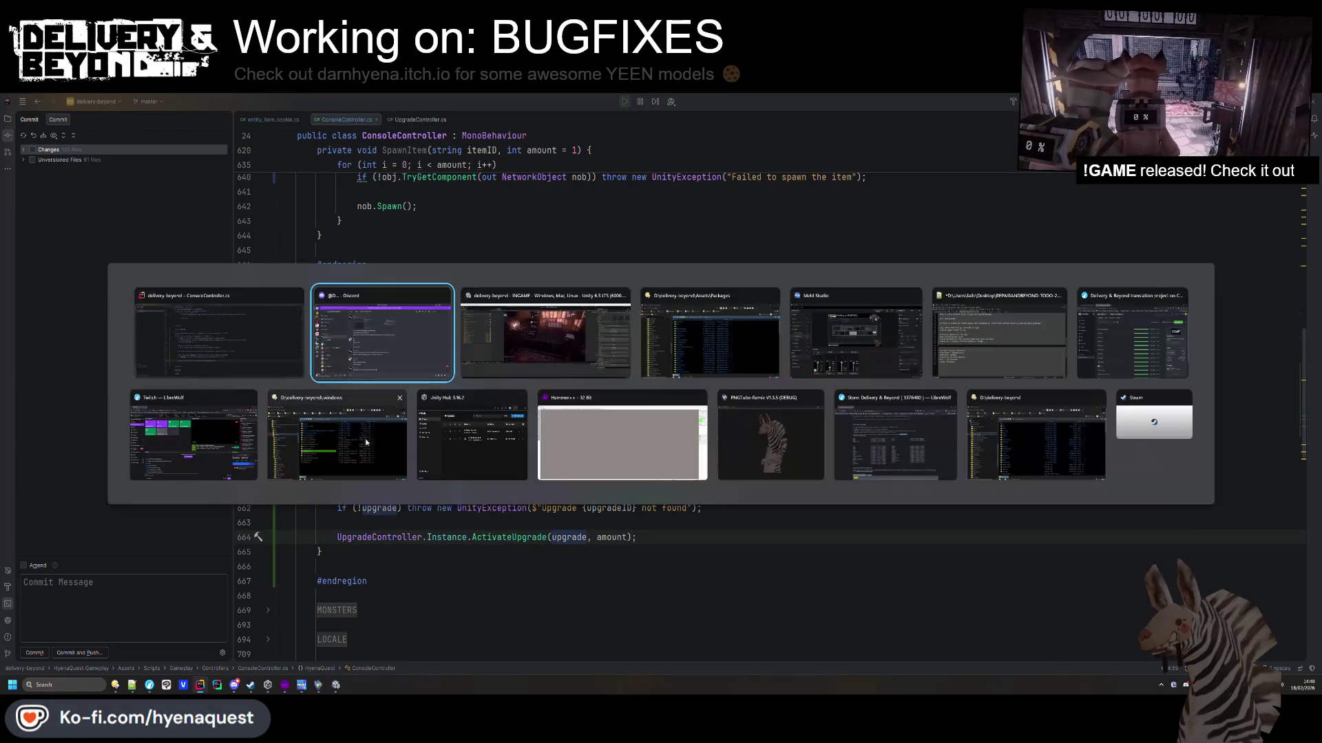
# Walk the player to the keypad and enter the door code.
pyautogui.press('w')
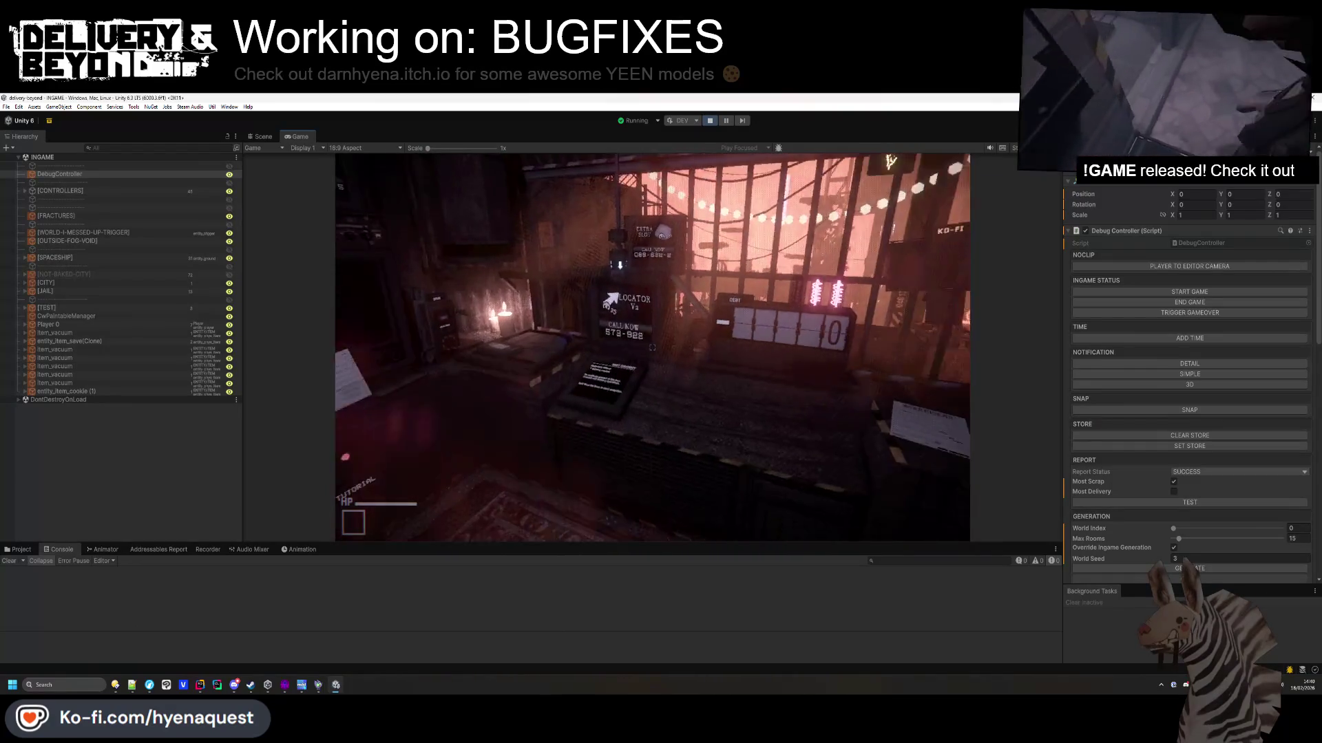
pyautogui.press('w')
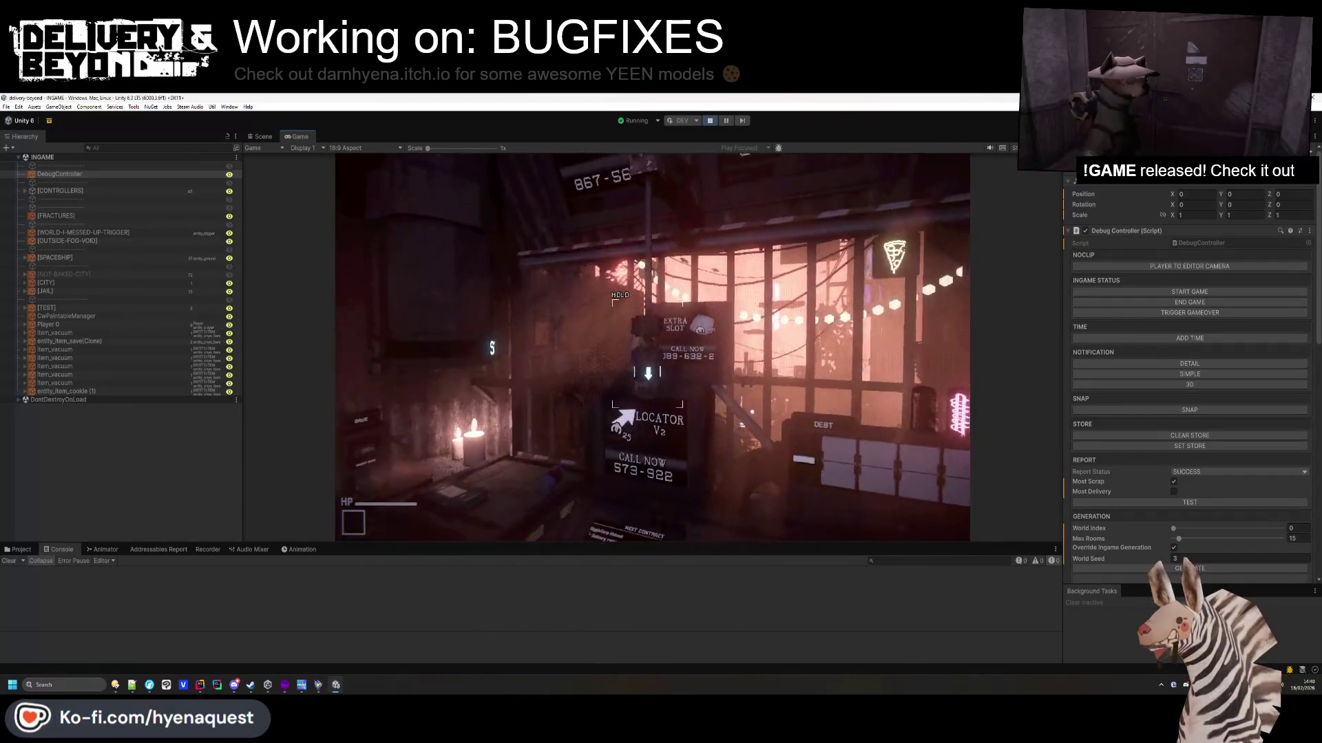
pyautogui.press('w')
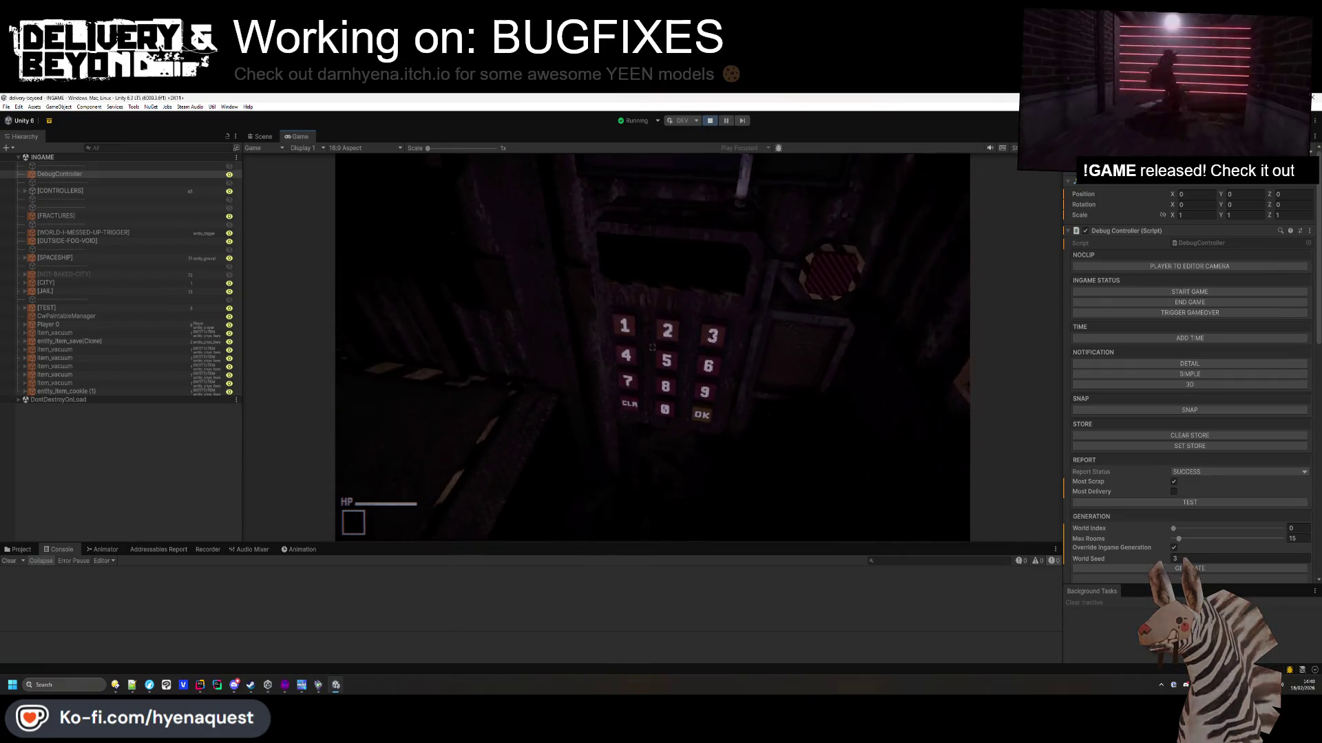
pyautogui.write('0896')
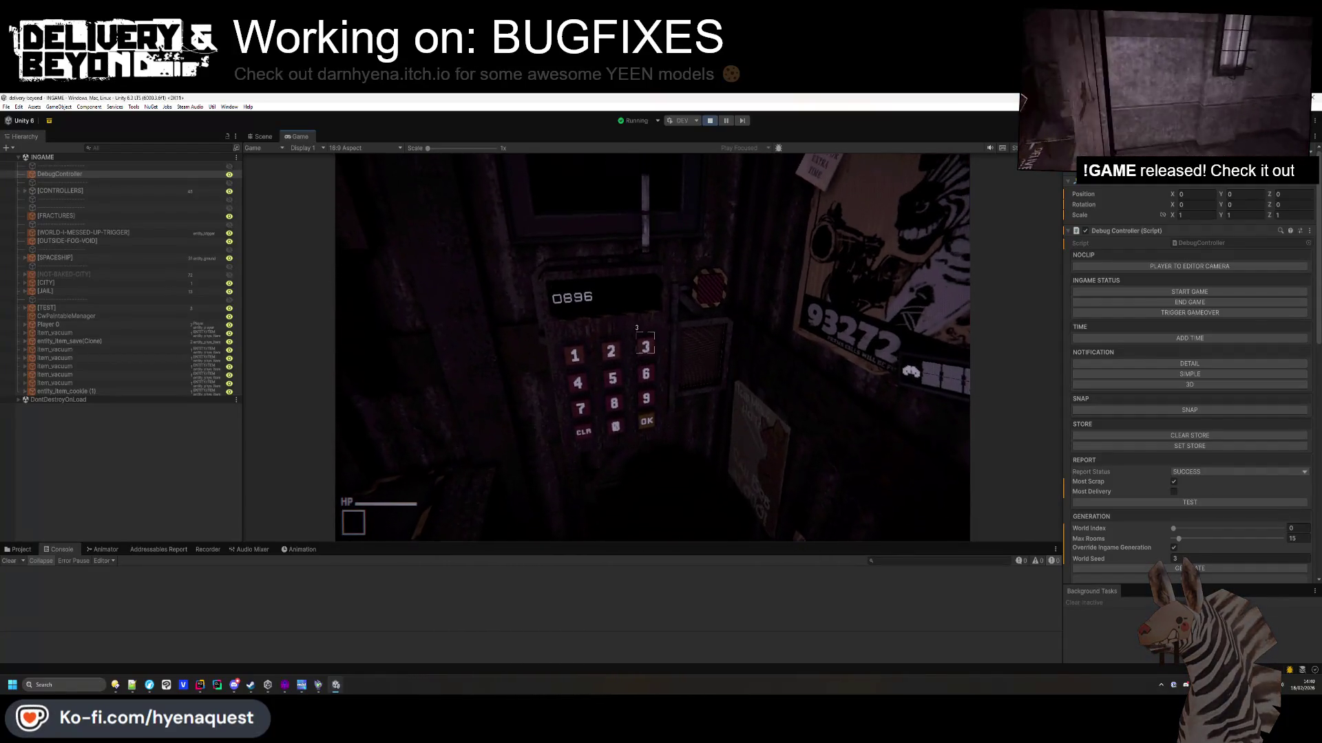
pyautogui.click(645, 346)
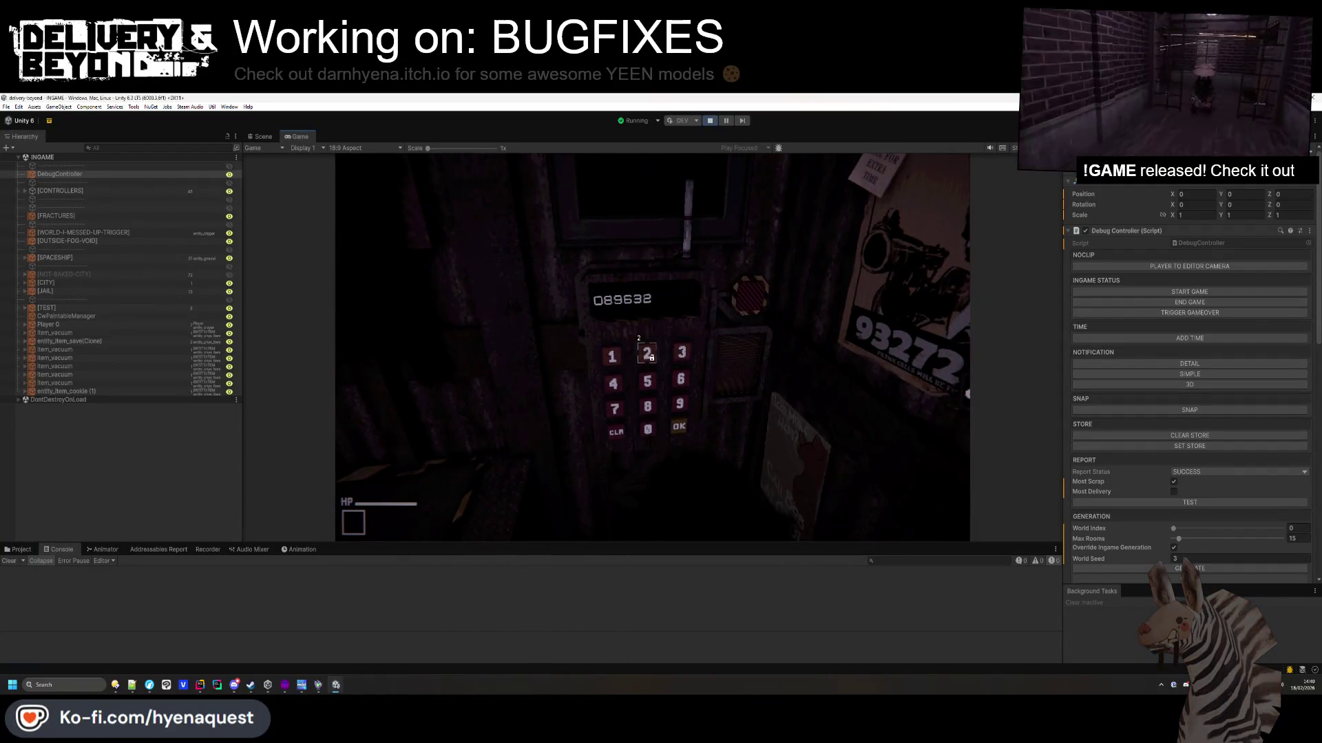
pyautogui.click(649, 354)
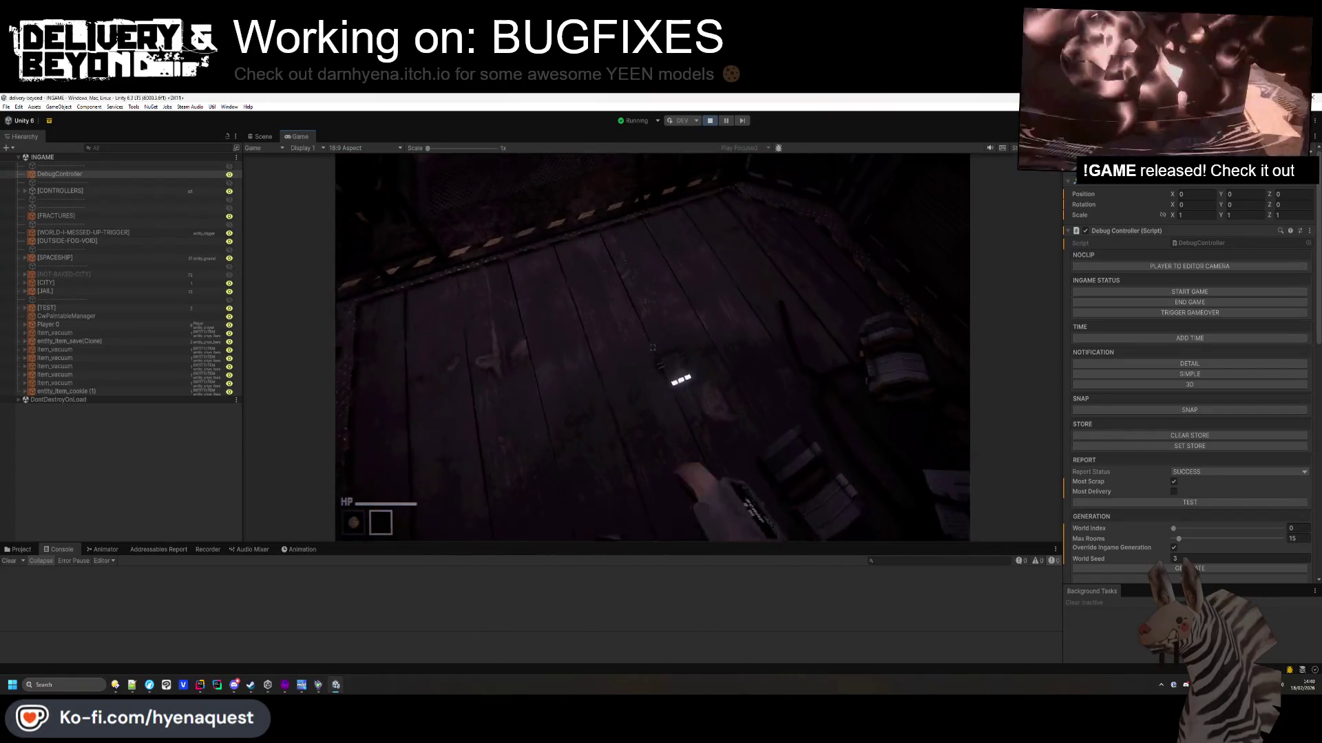
# Pick up the floor cookie and drop the medkit from inventory slot 2.
pyautogui.click(652, 348)
pyautogui.press('2')
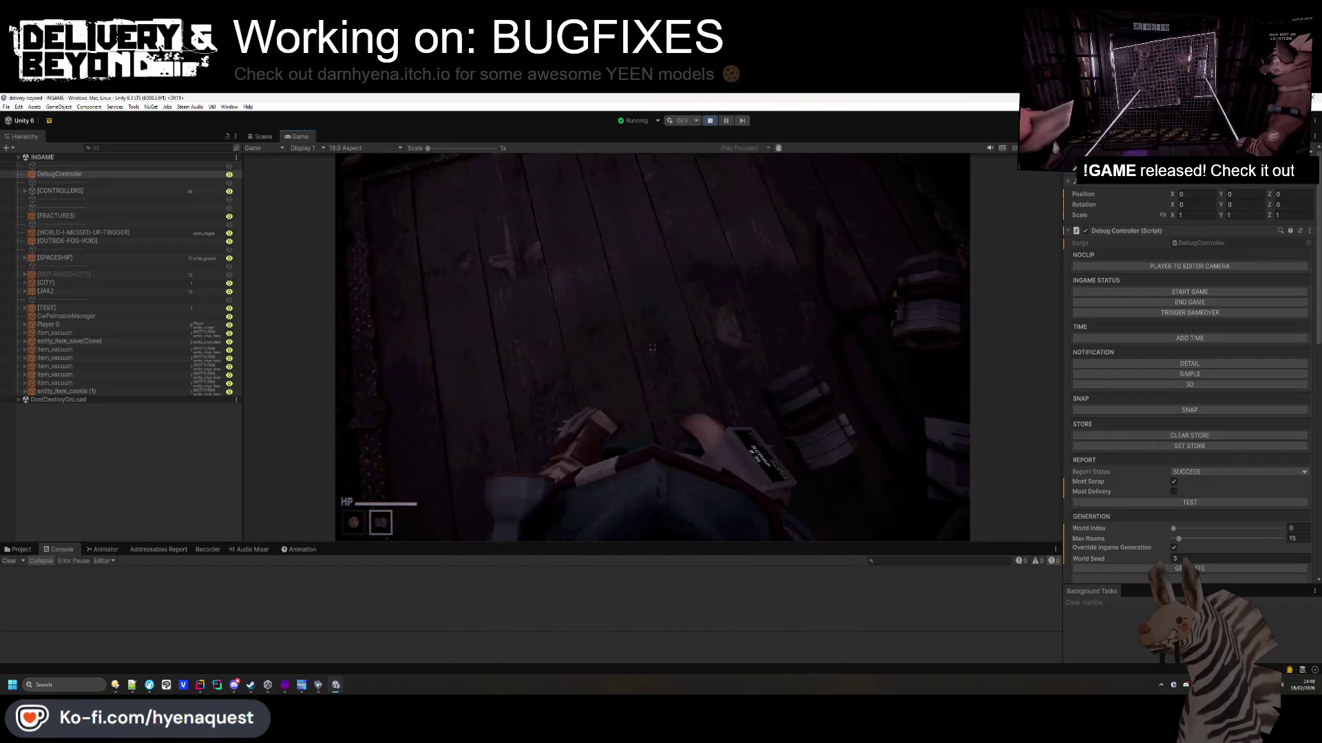
pyautogui.press('q')
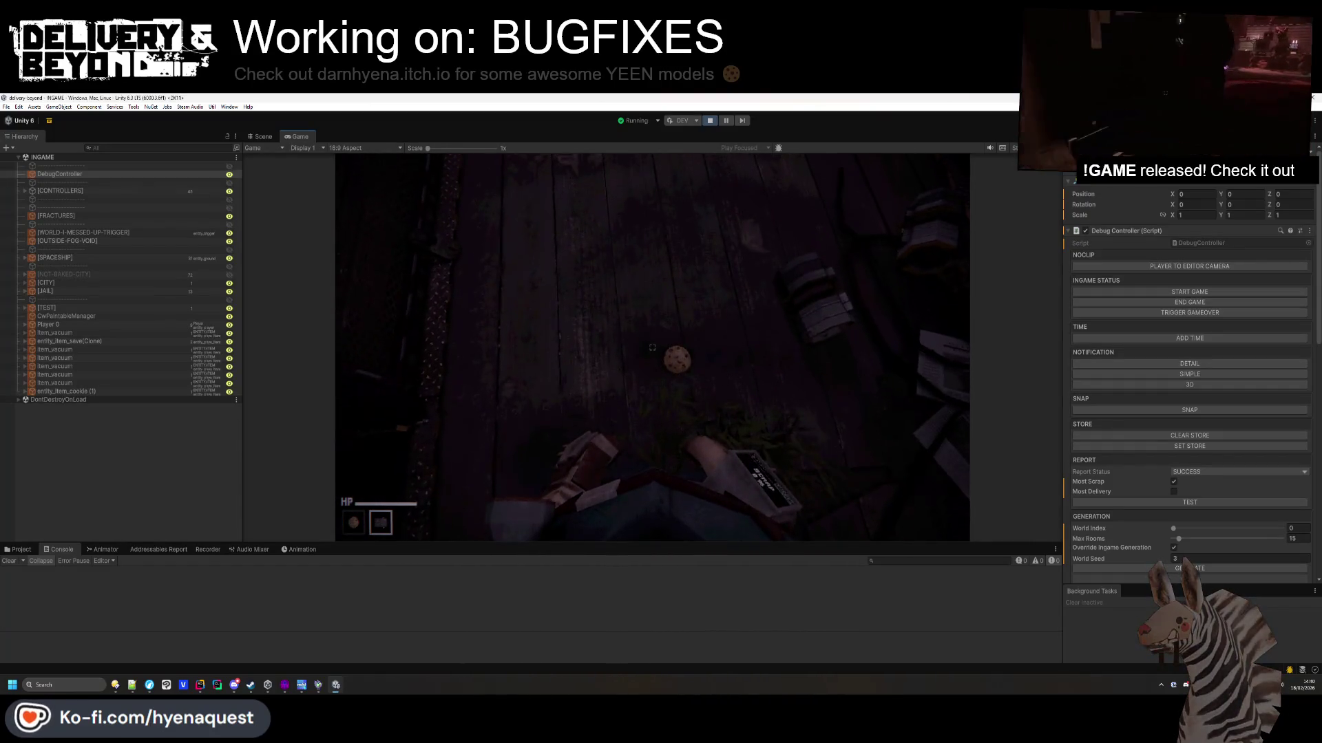
pyautogui.hotkey('alt', 'Tab')
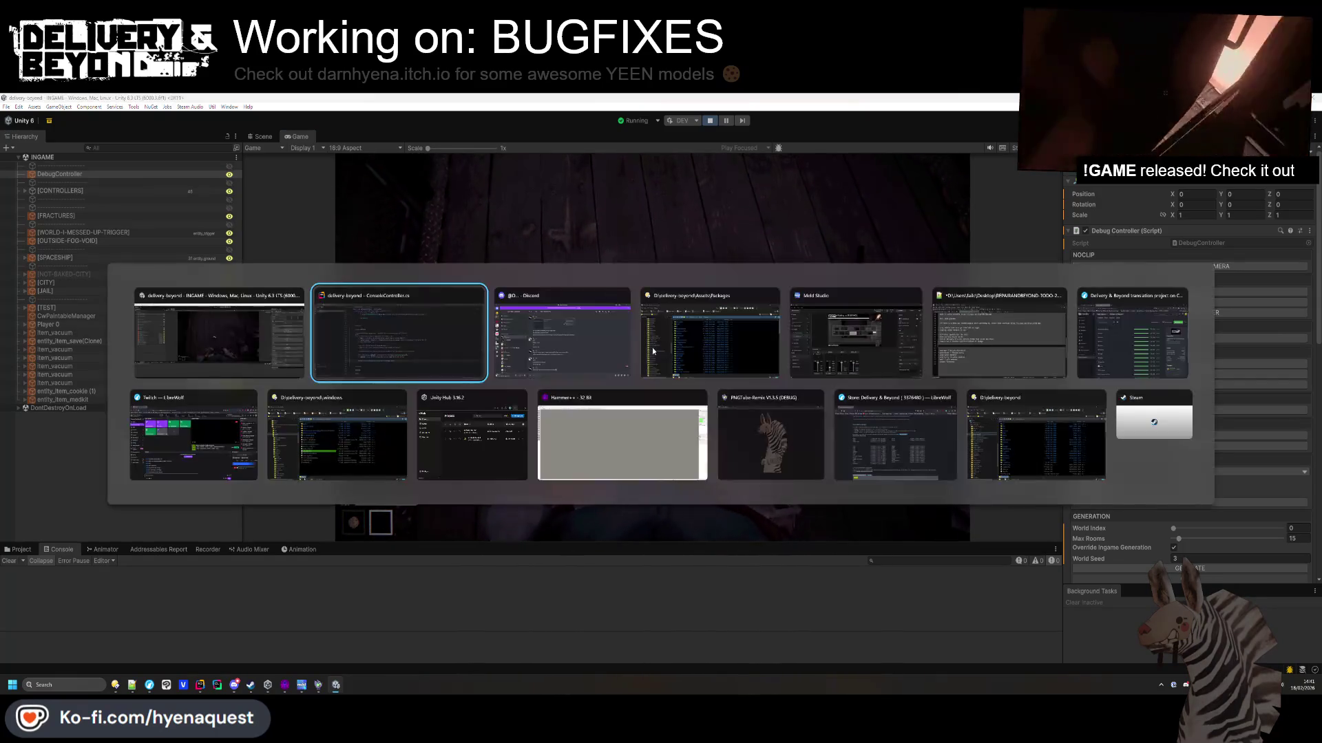
# Search the project for entity_item_cookie's CanPickUp and open entity_player_inventory.cs at line 232.
pyautogui.click(268, 120)
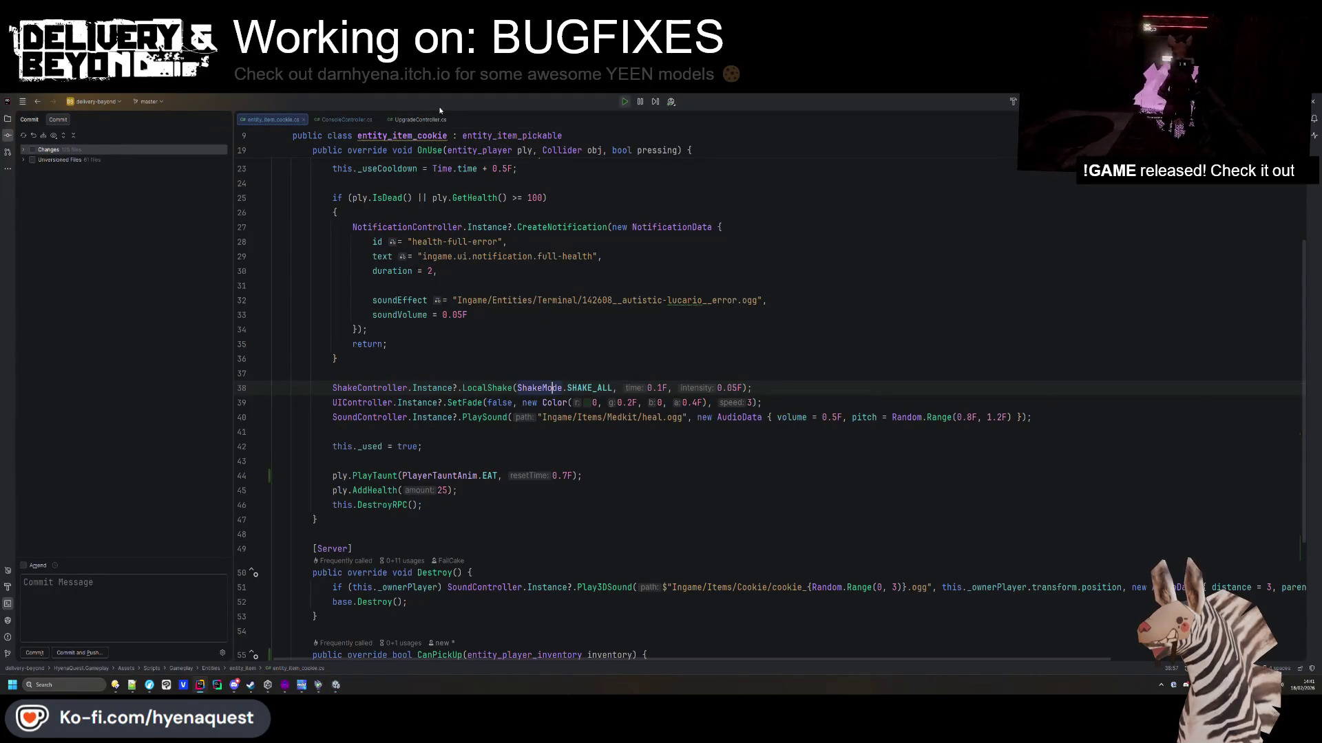
pyautogui.scroll(-4, 421, 369)
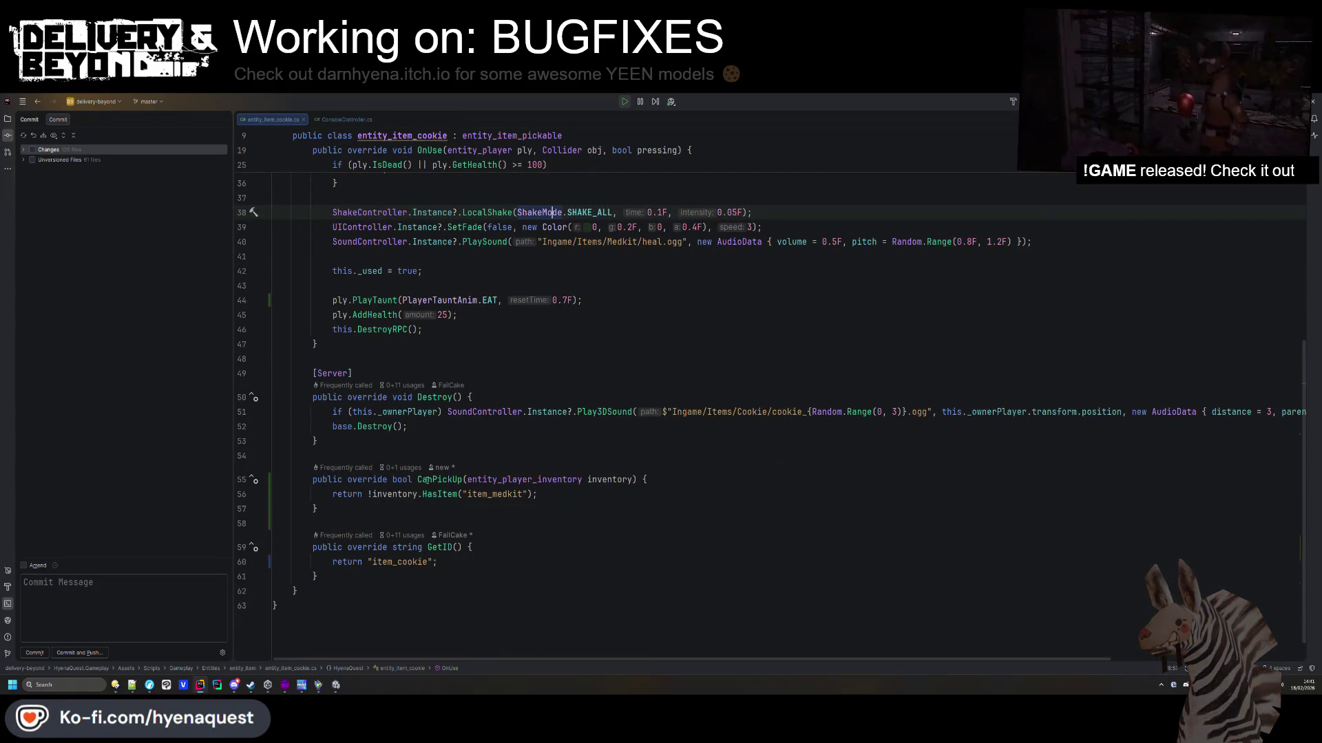
pyautogui.doubleClick(427, 480)
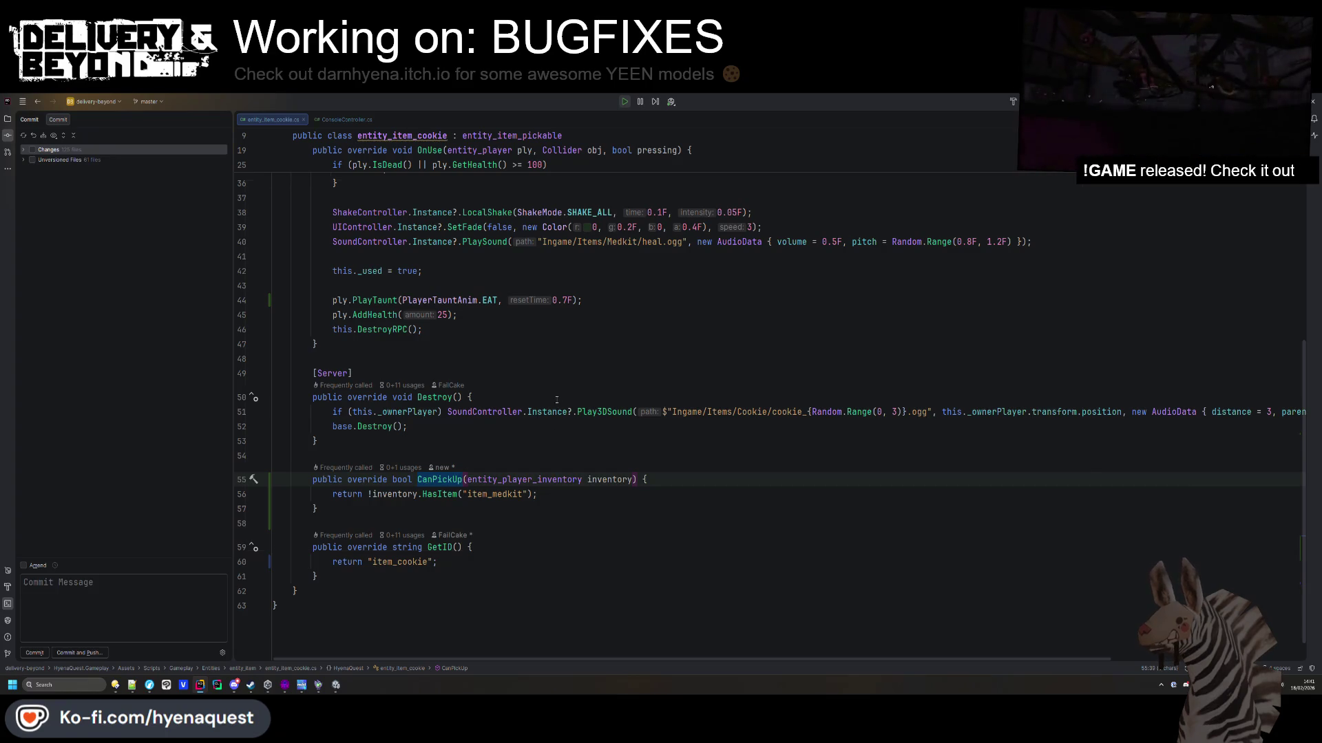
pyautogui.hotkey('ctrl', 'shift', 'f')
pyautogui.press('Down')
pyautogui.press('Down')
pyautogui.press('Down')
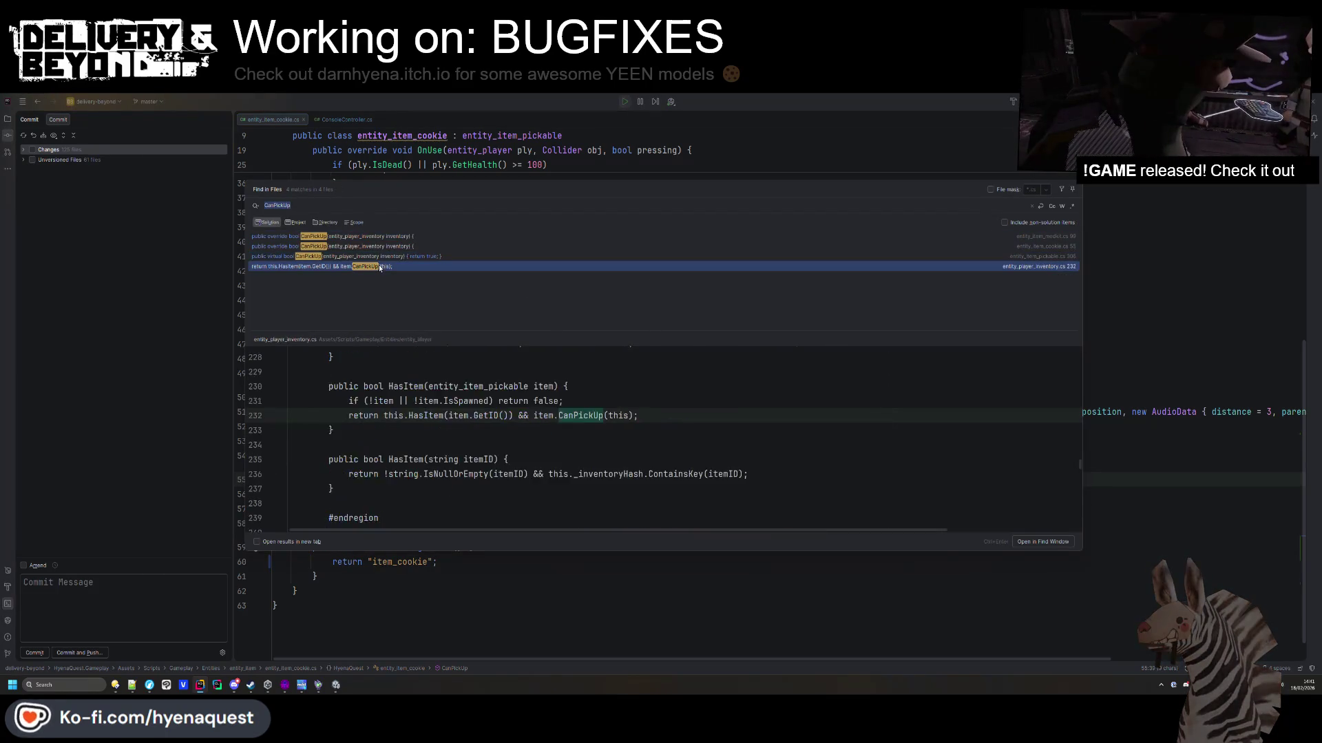
pyautogui.click(545, 440)
pyautogui.click(573, 416)
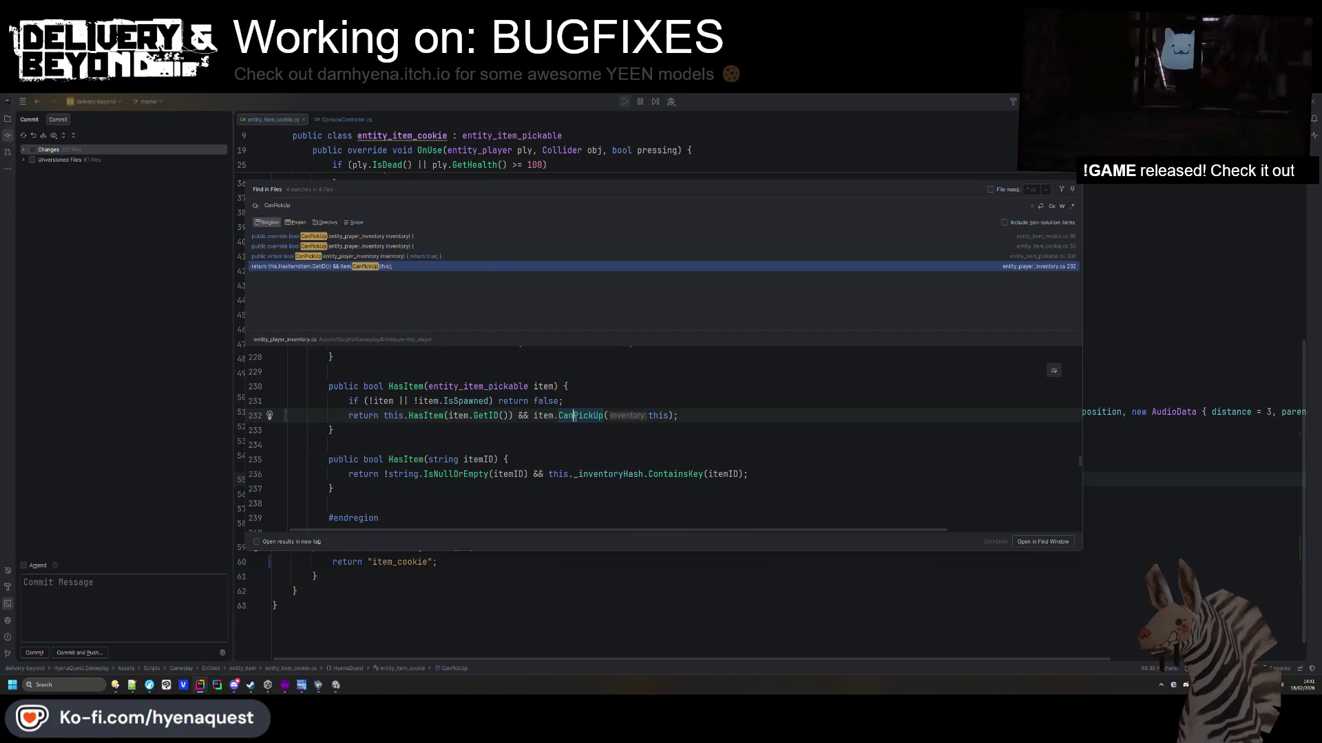
pyautogui.moveTo(584, 180)
pyautogui.mouseDown()
pyautogui.moveTo(699, 150)
pyautogui.moveTo(650, 114)
pyautogui.moveTo(594, 106)
pyautogui.mouseUp()
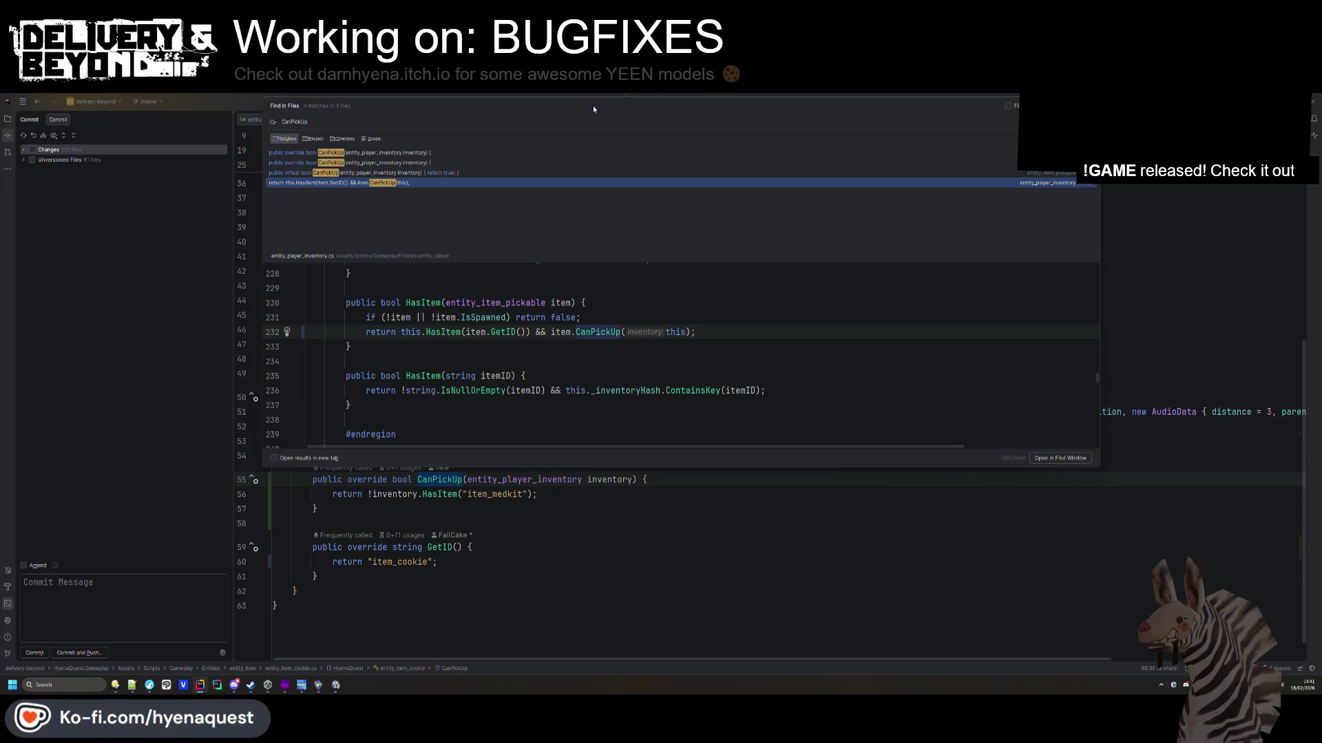
pyautogui.click(437, 301)
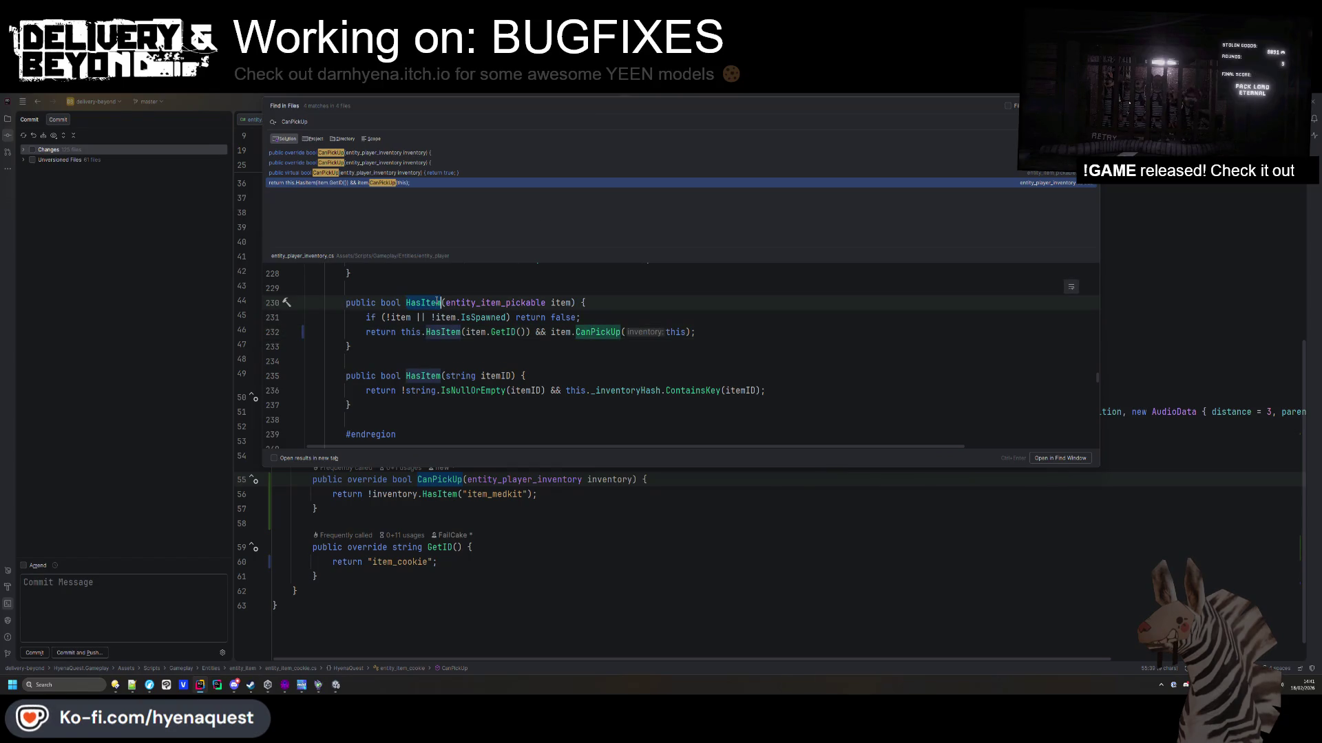
pyautogui.doubleClick(378, 183)
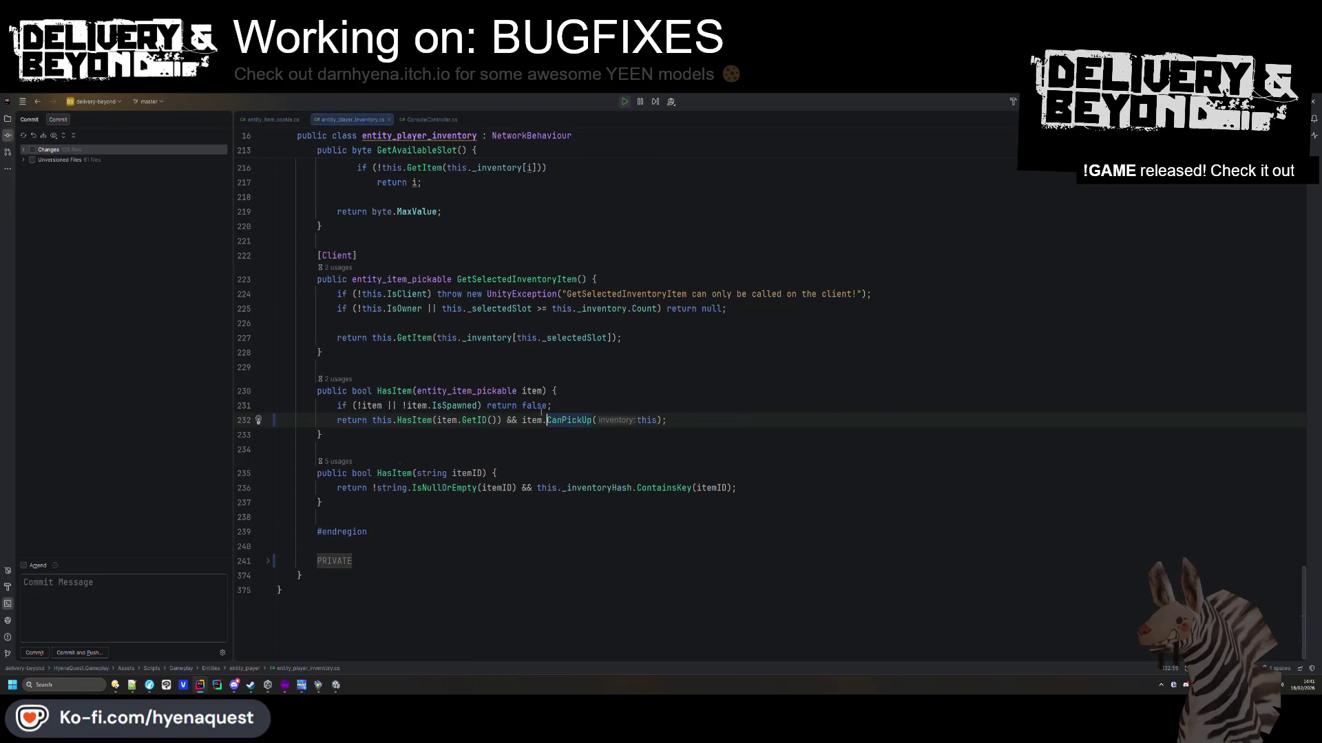
# Remove '&& item.CanPickUp(this)' from HasItem and find the HasItem use in PickupItemRPC.
pyautogui.moveTo(665, 419)
pyautogui.mouseDown()
pyautogui.moveTo(487, 405)
pyautogui.moveTo(502, 420)
pyautogui.mouseUp()
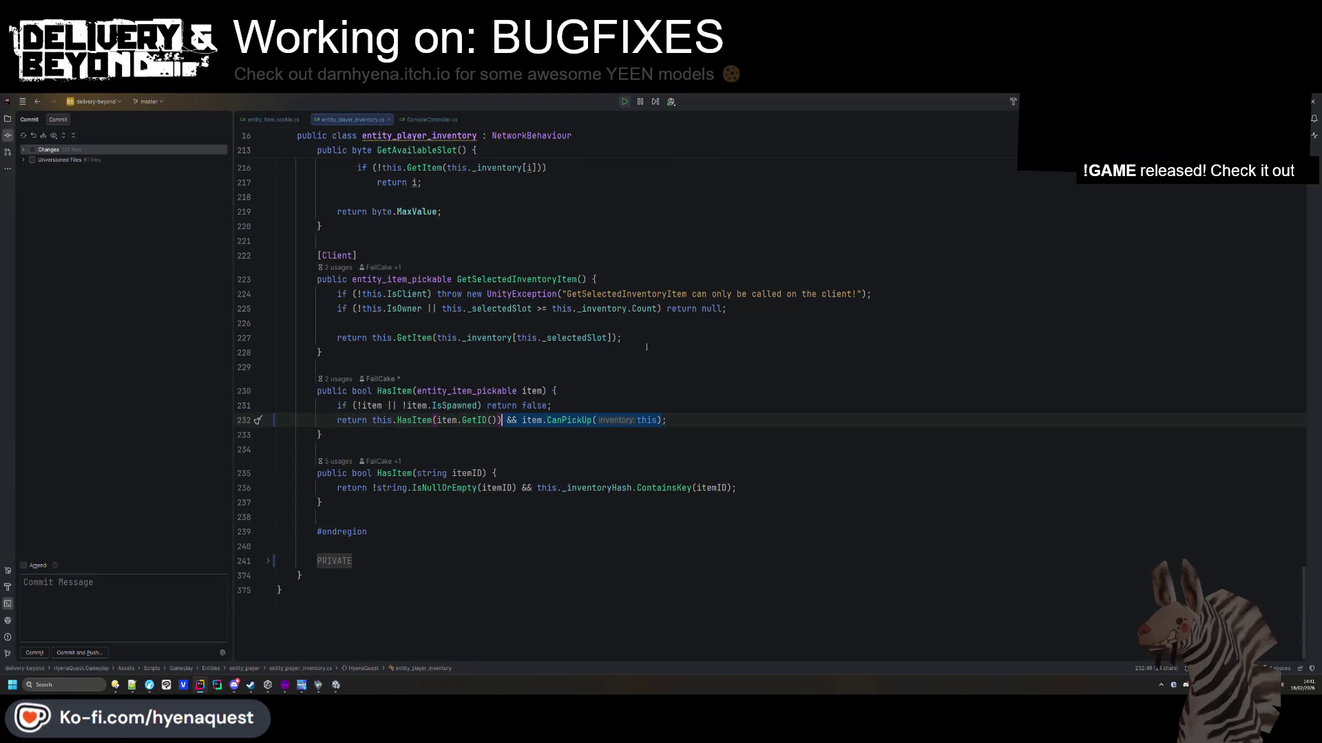
pyautogui.press('BackSpace')
pyautogui.click(402, 391)
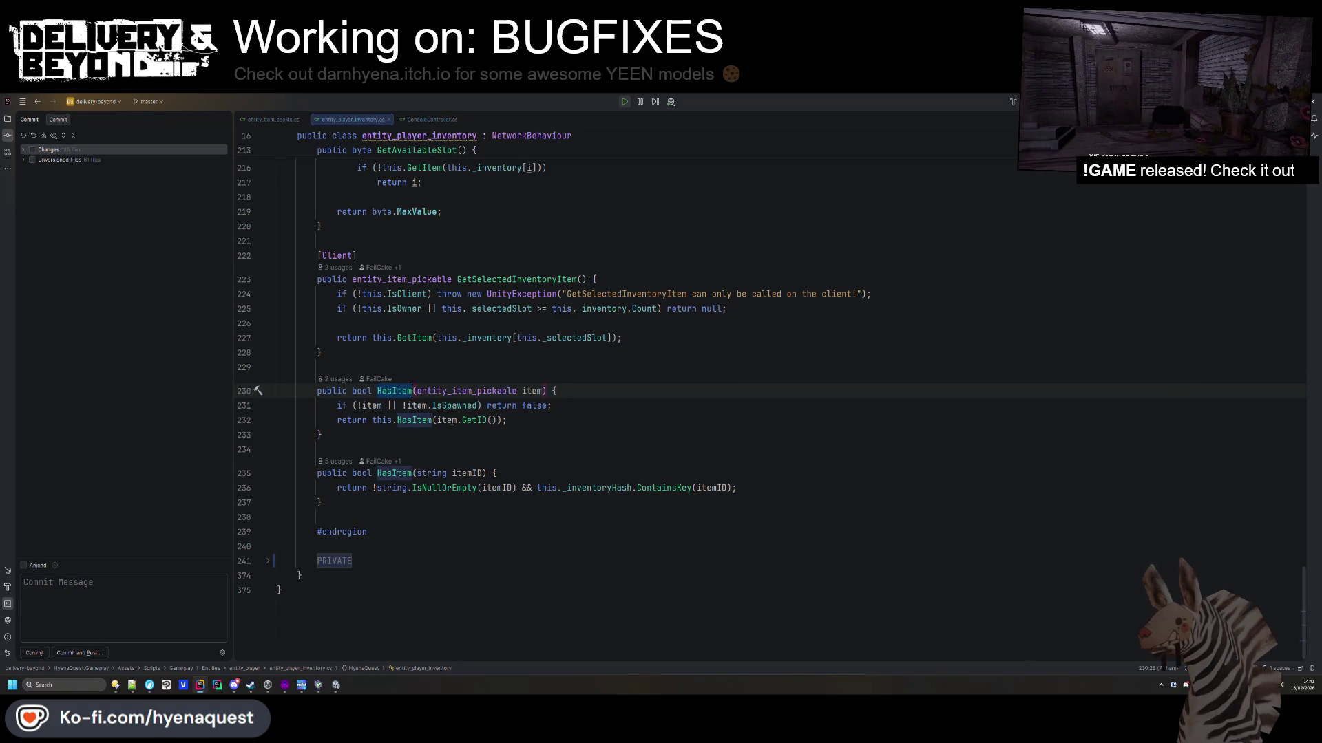
pyautogui.hotkey('ctrl', 'f')
pyautogui.press('Return')
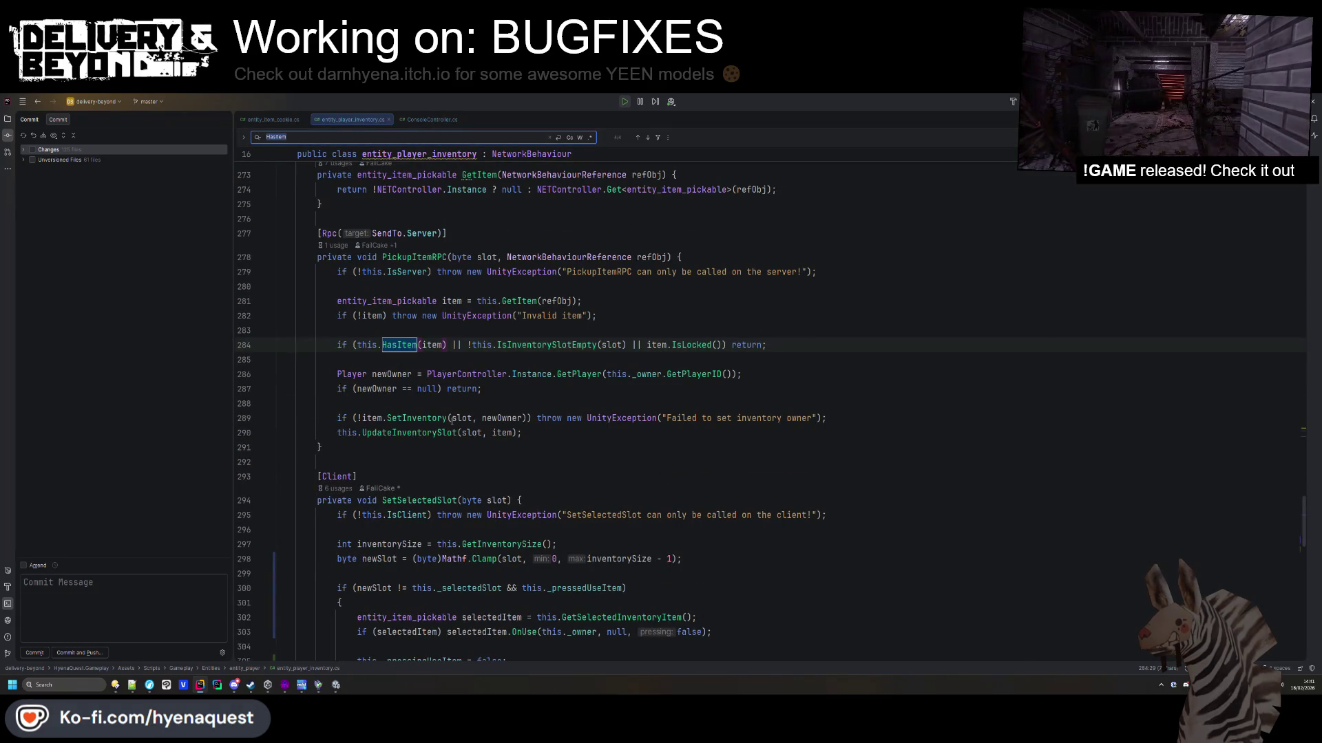
# Change line 284's guard to 'HasItem(item) || !item.CanPickUp(this)' and save the file.
pyautogui.click(450, 345)
pyautogui.write(')  && item.CanPickUp(this')
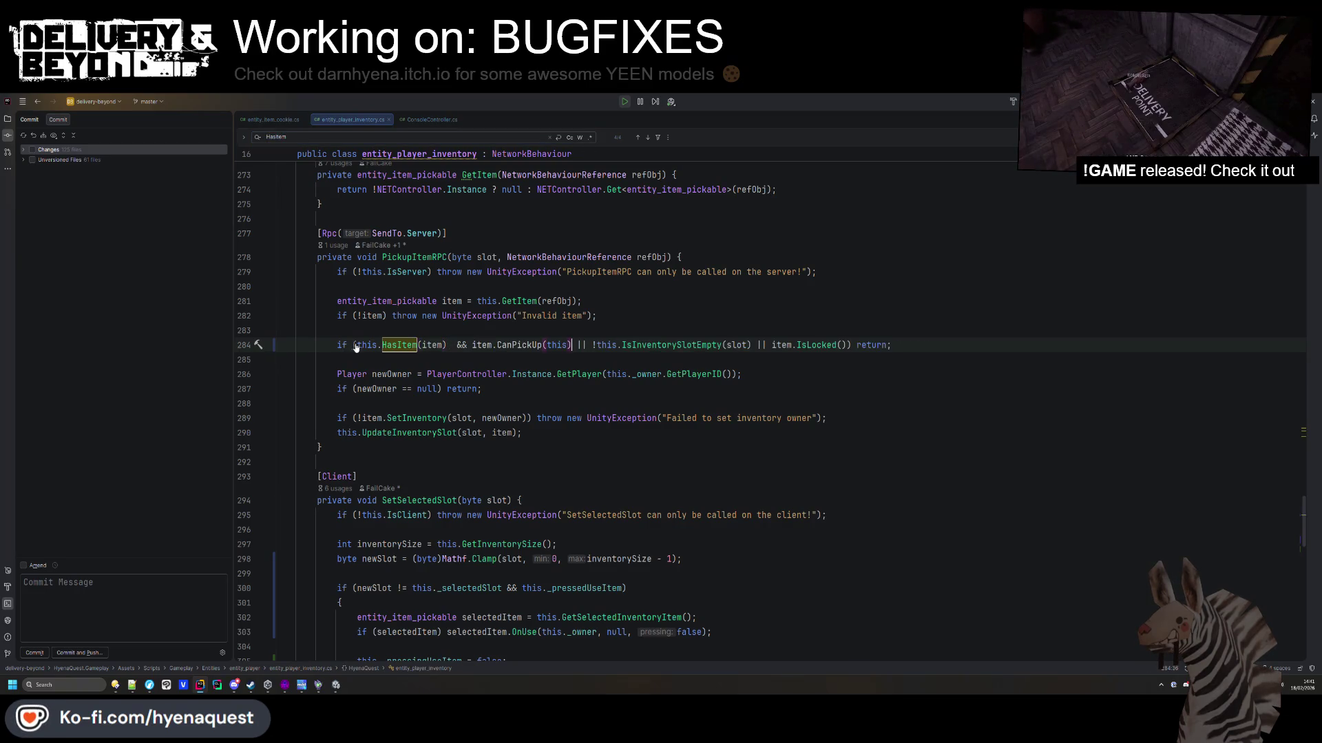
pyautogui.write('(')
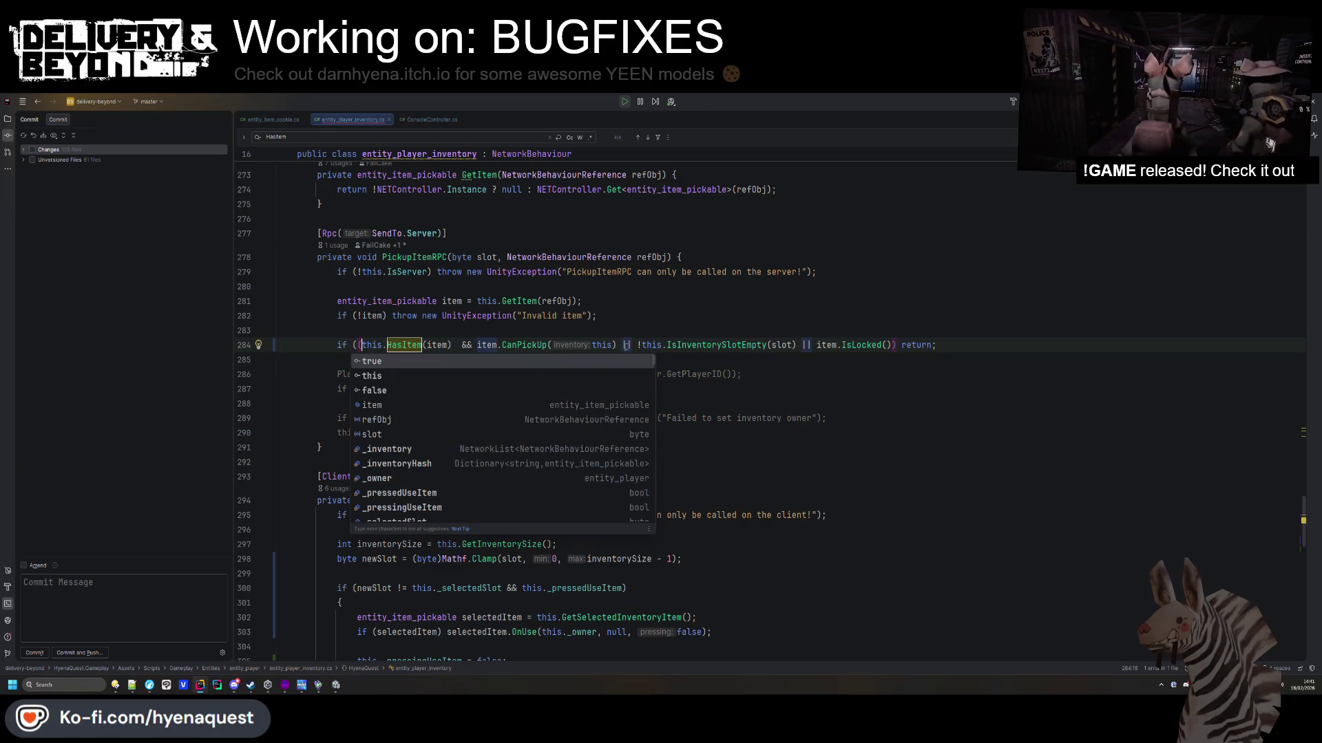
pyautogui.click(621, 345)
pyautogui.write(')')
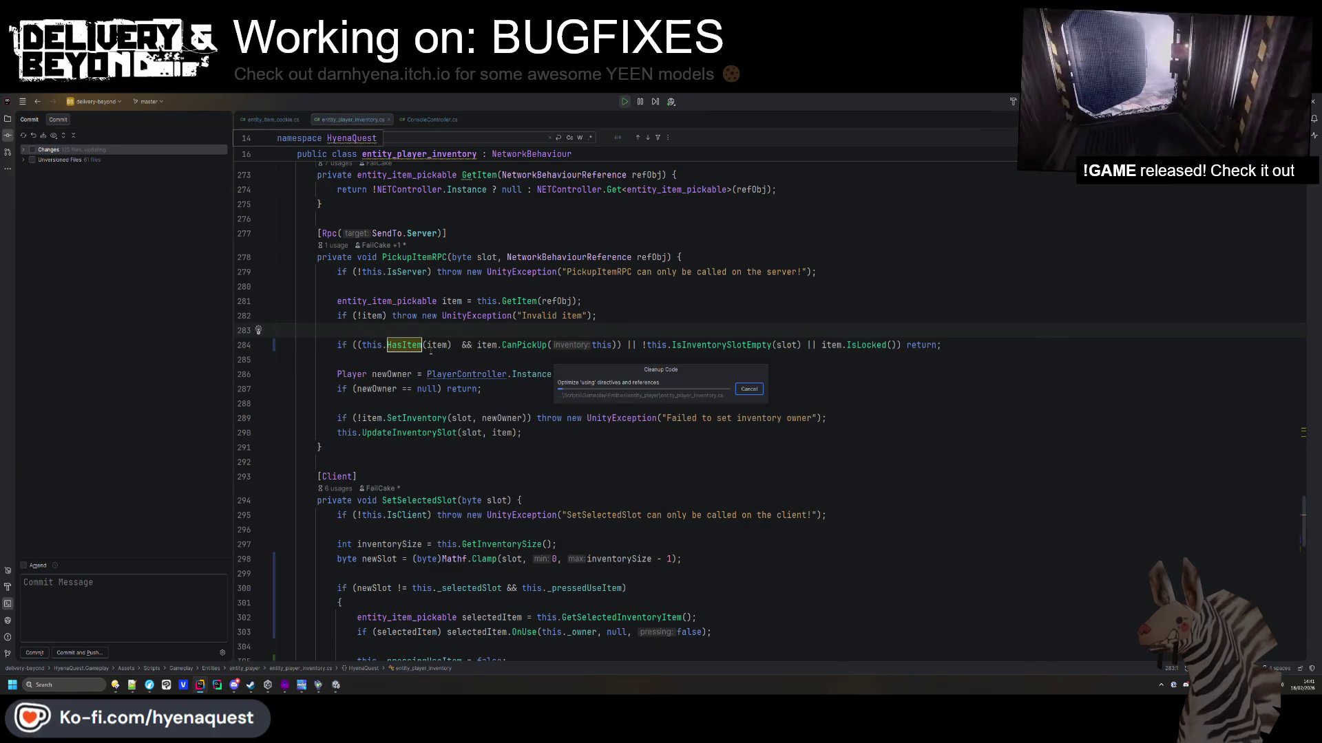
pyautogui.press('Up')
pyautogui.doubleClick(462, 345)
pyautogui.press('BackSpace')
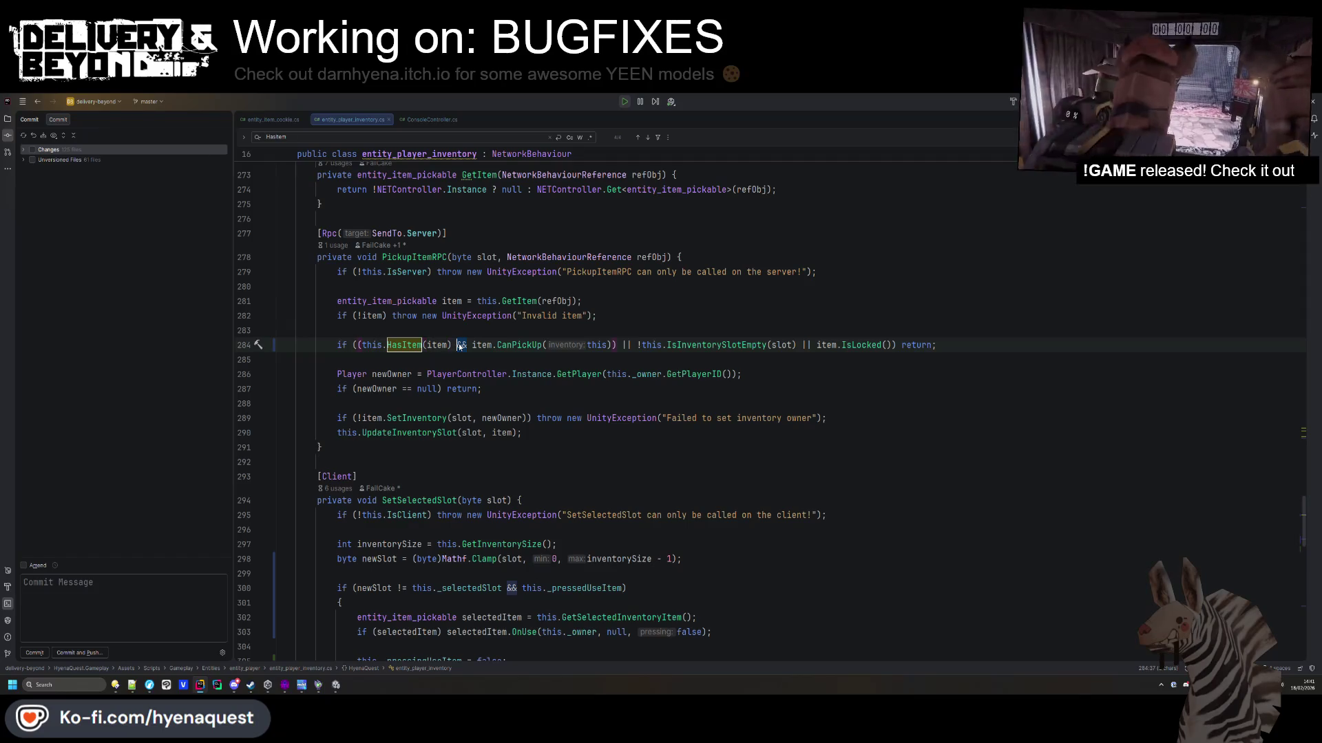
pyautogui.write('|| !')
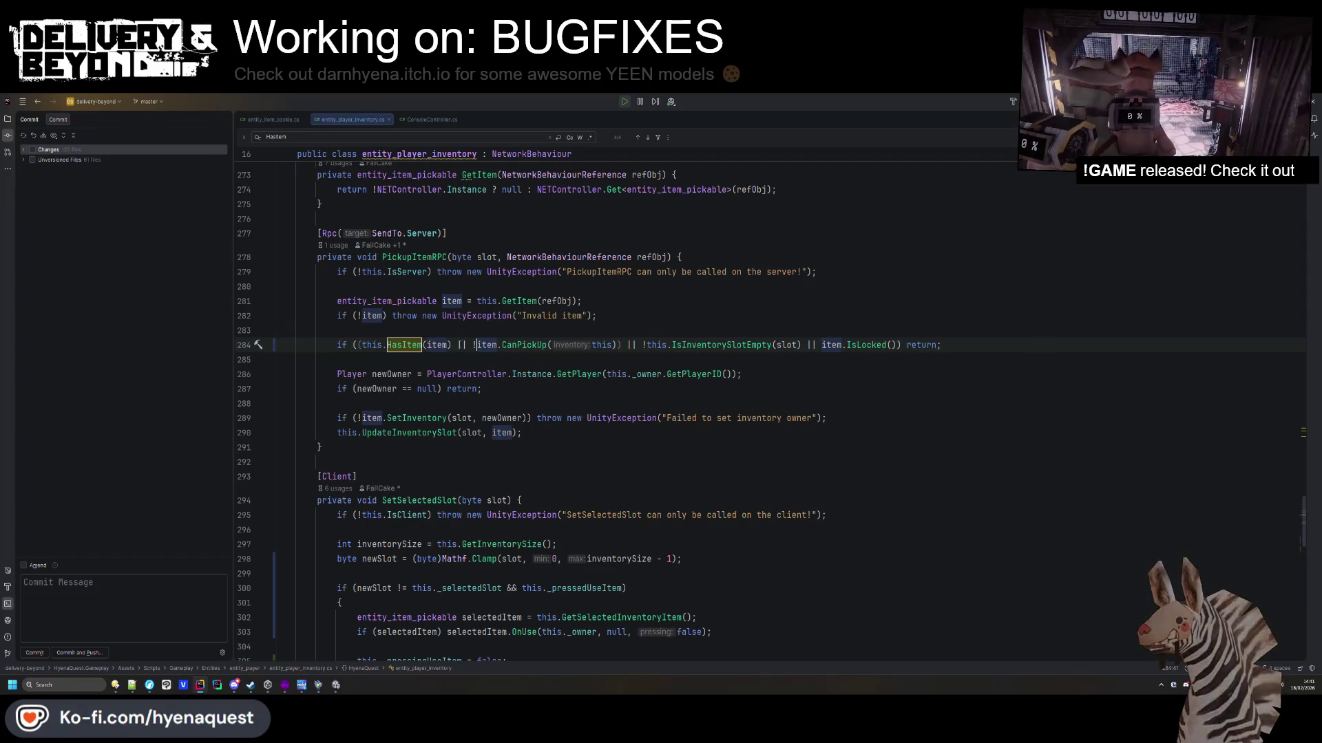
pyautogui.hotkey('ctrl', 's')
# Search the inventory file again for other HasItem uses.
pyautogui.doubleClick(412, 345)
pyautogui.hotkey('ctrl', 'f')
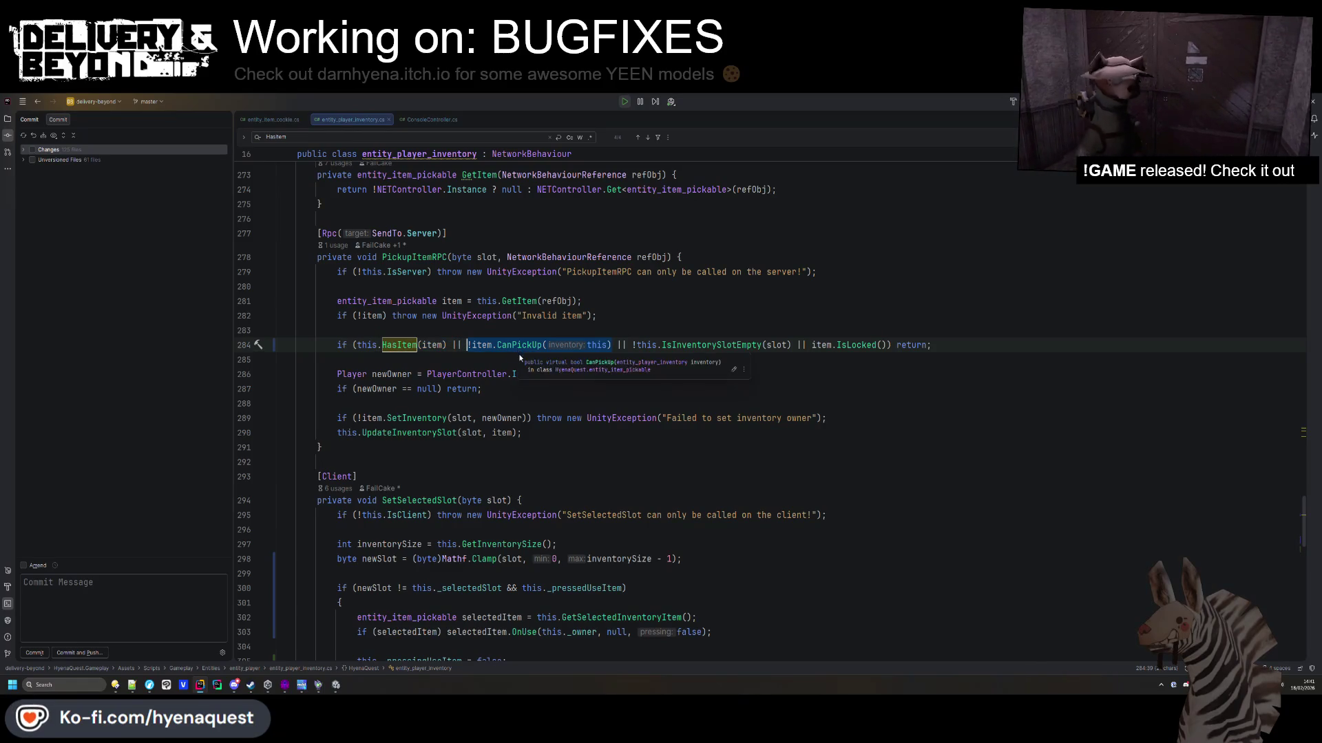
pyautogui.scroll(-6, 511, 300)
pyautogui.scroll(8, 511, 300)
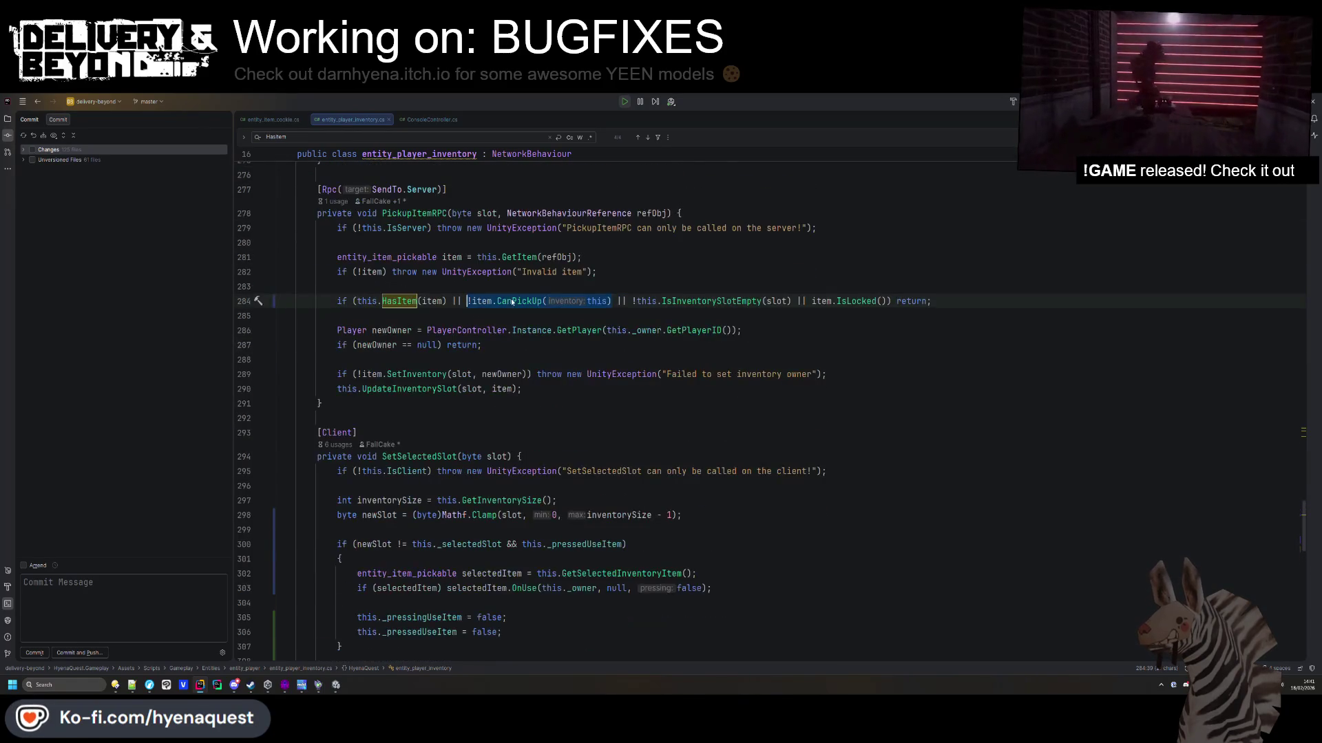
# Step through the HasItem matches in the current file and check them across the project.
pyautogui.click(512, 321)
pyautogui.scroll(14, 523, 317)
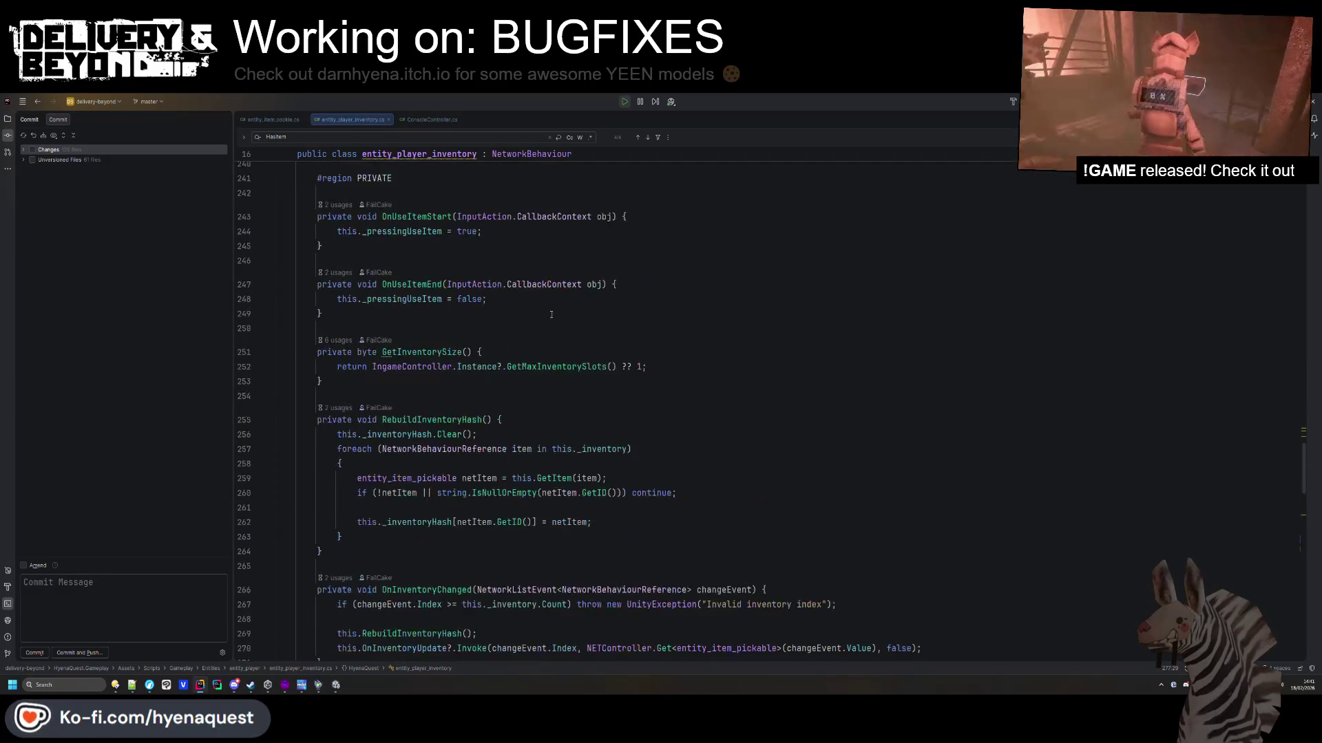
pyautogui.scroll(-9, 552, 315)
pyautogui.scroll(-7, 554, 316)
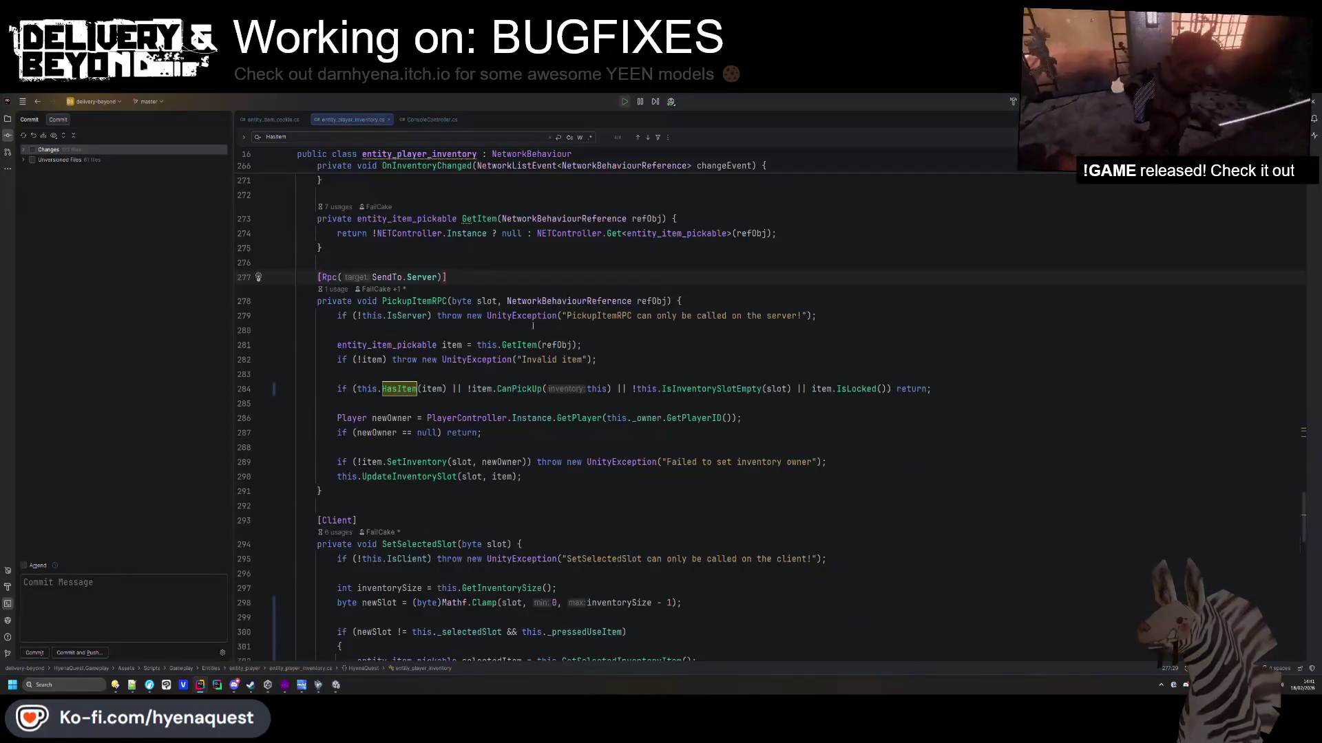
pyautogui.hotkey('ctrl', 'f')
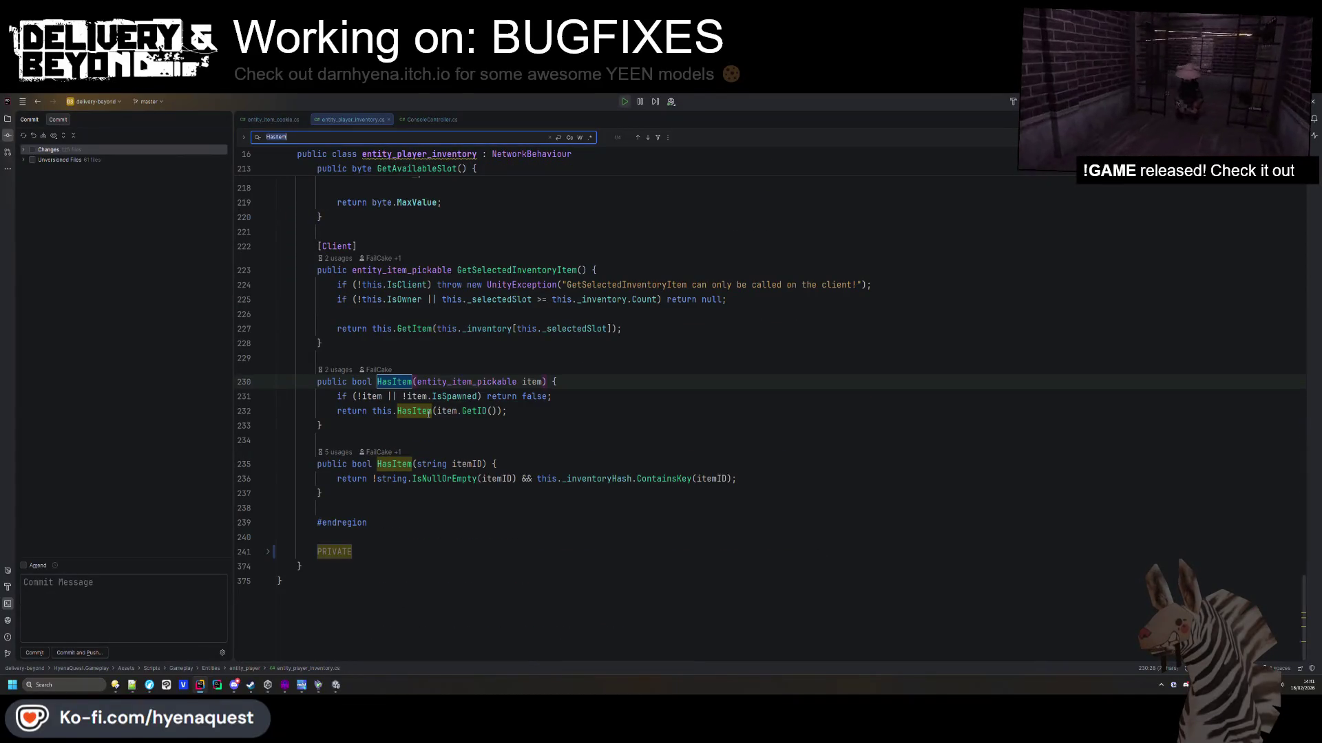
pyautogui.scroll(-1, 429, 414)
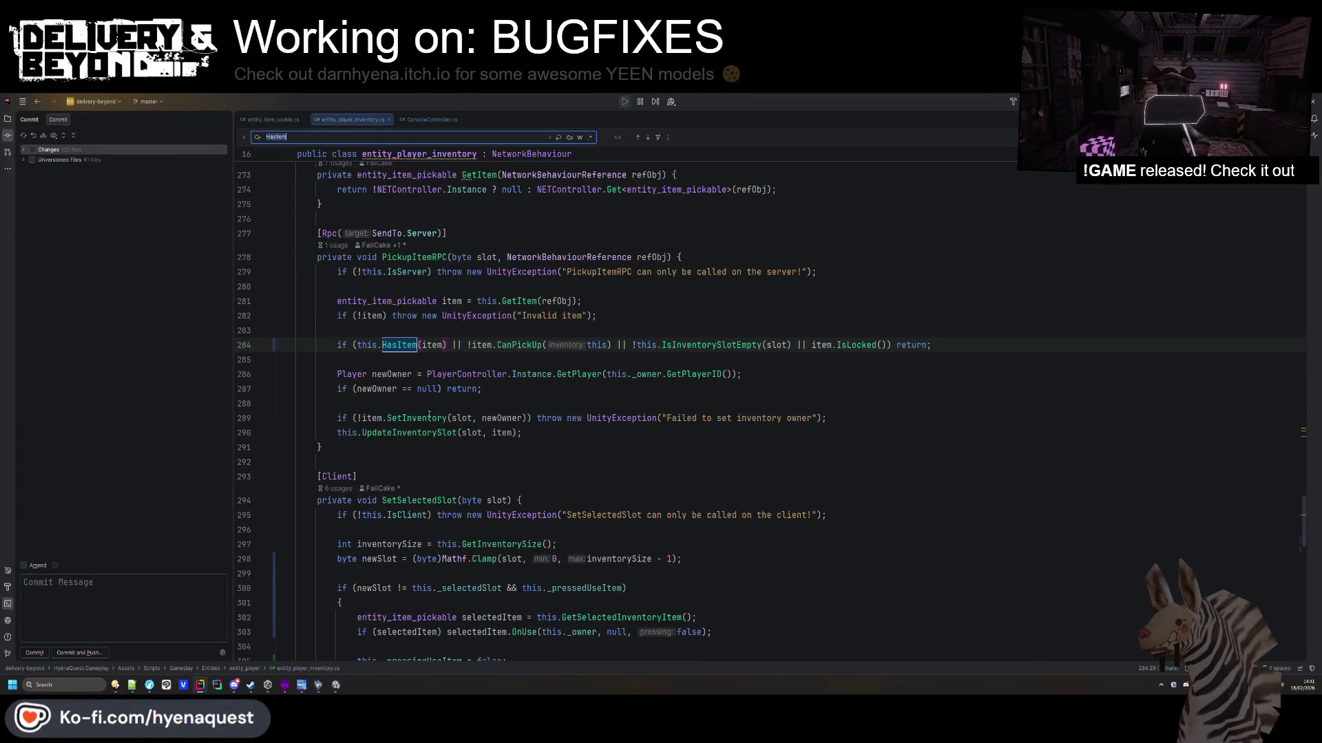
pyautogui.press('Return')
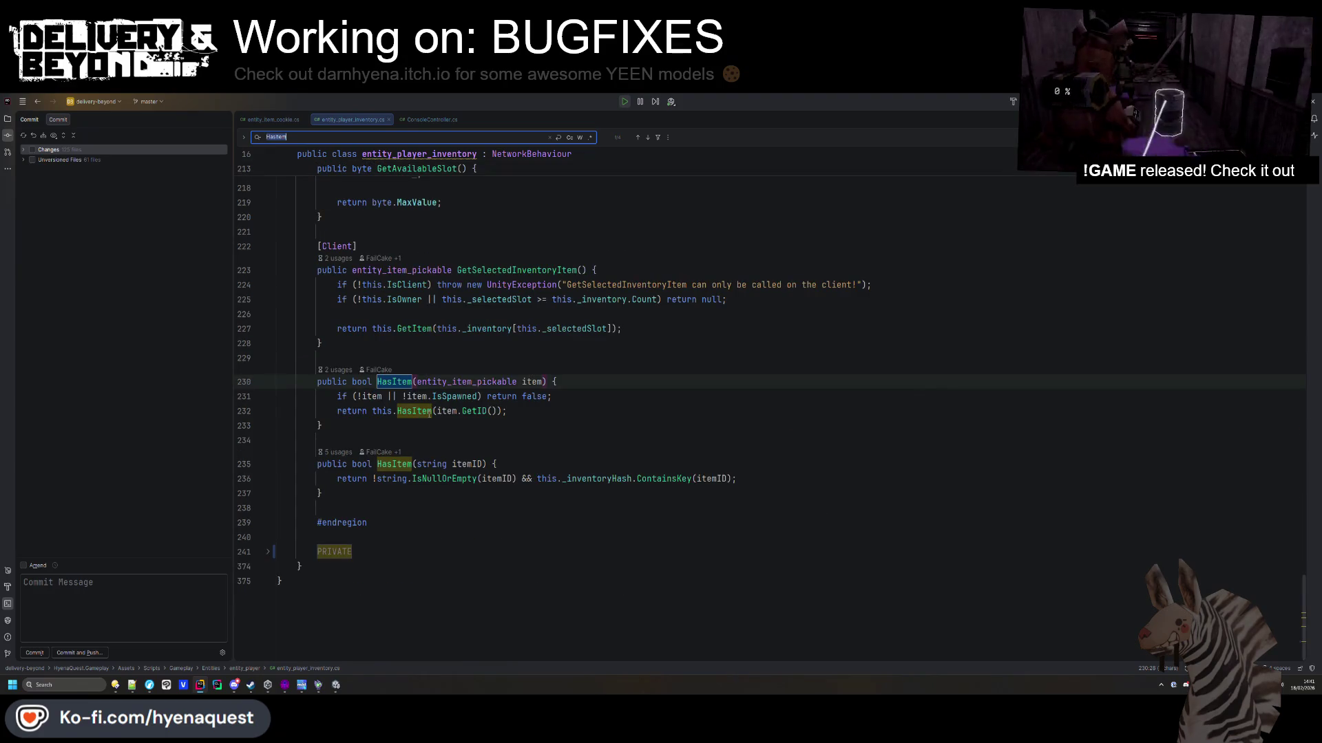
pyautogui.press('Return')
pyautogui.press('Return')
pyautogui.press('Return')
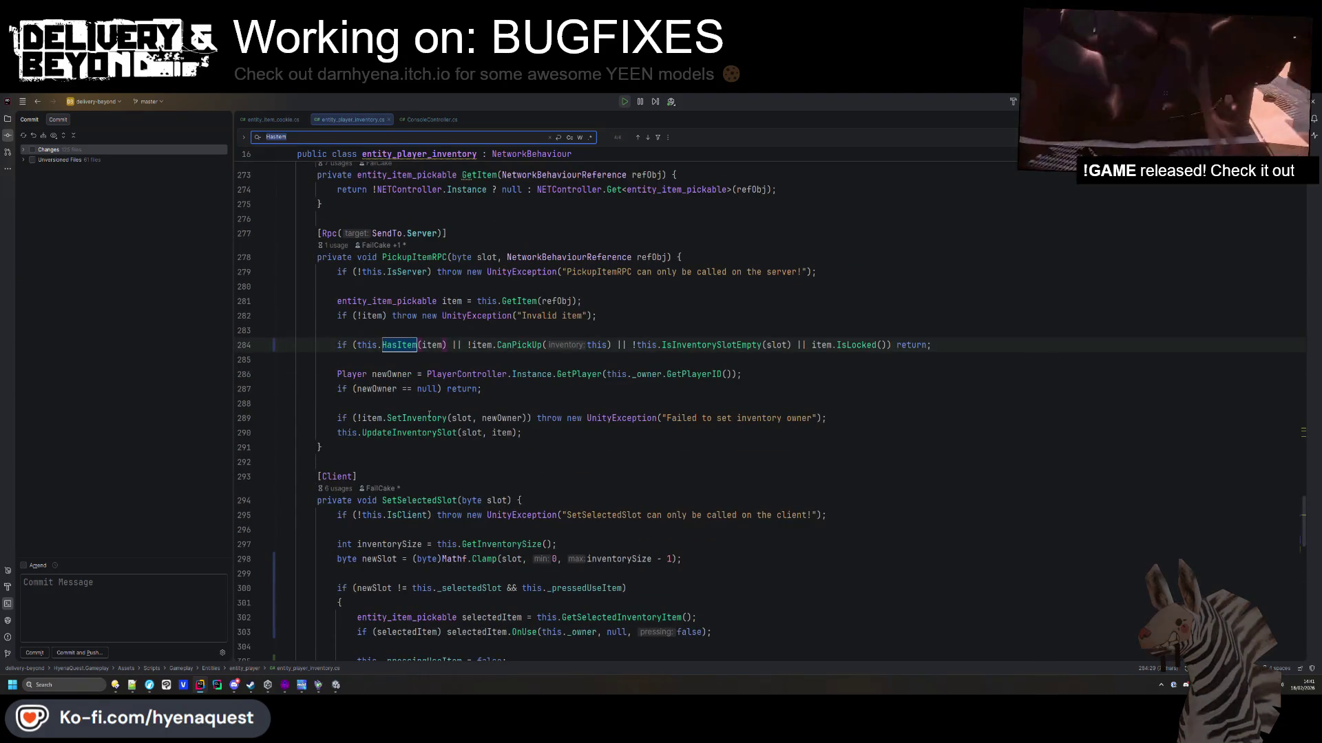
pyautogui.hotkey('ctrl', 'shift', 'f')
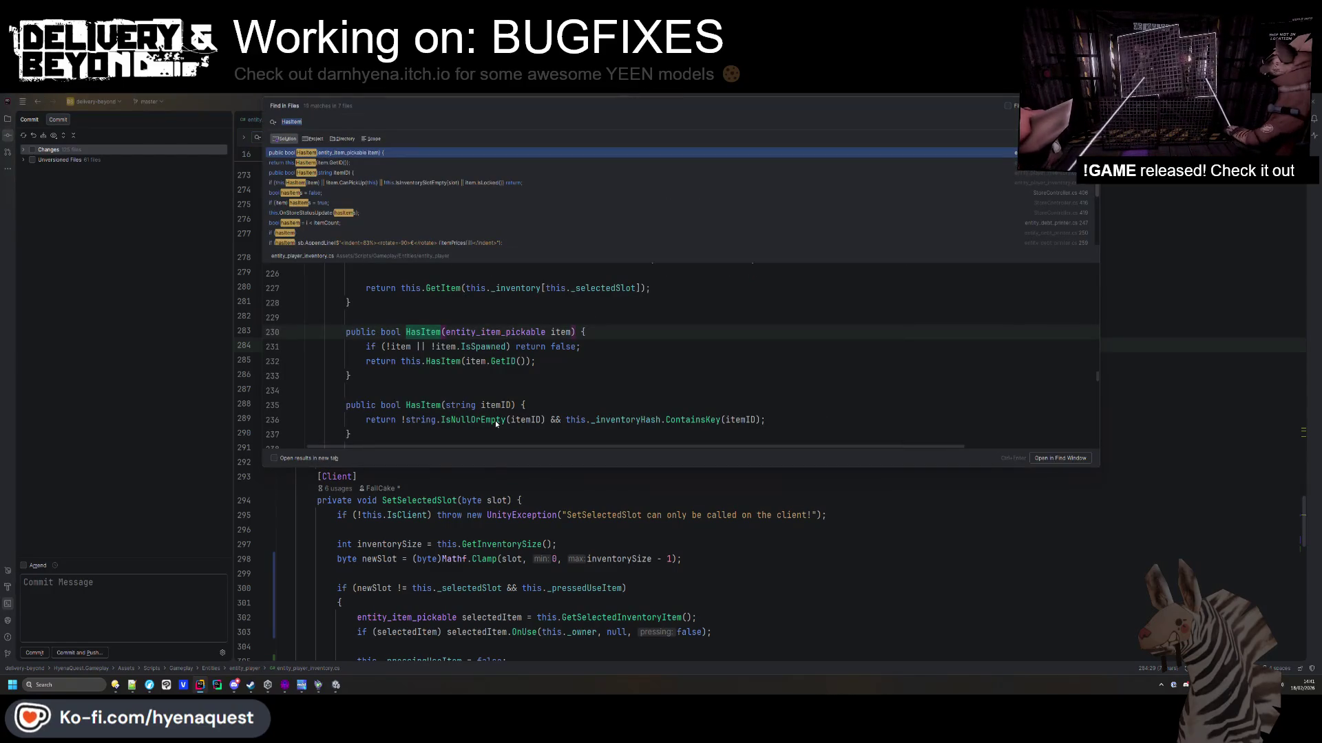
pyautogui.press('Escape')
# Search the file for 'new' and step through its matches.
pyautogui.write('notifica')
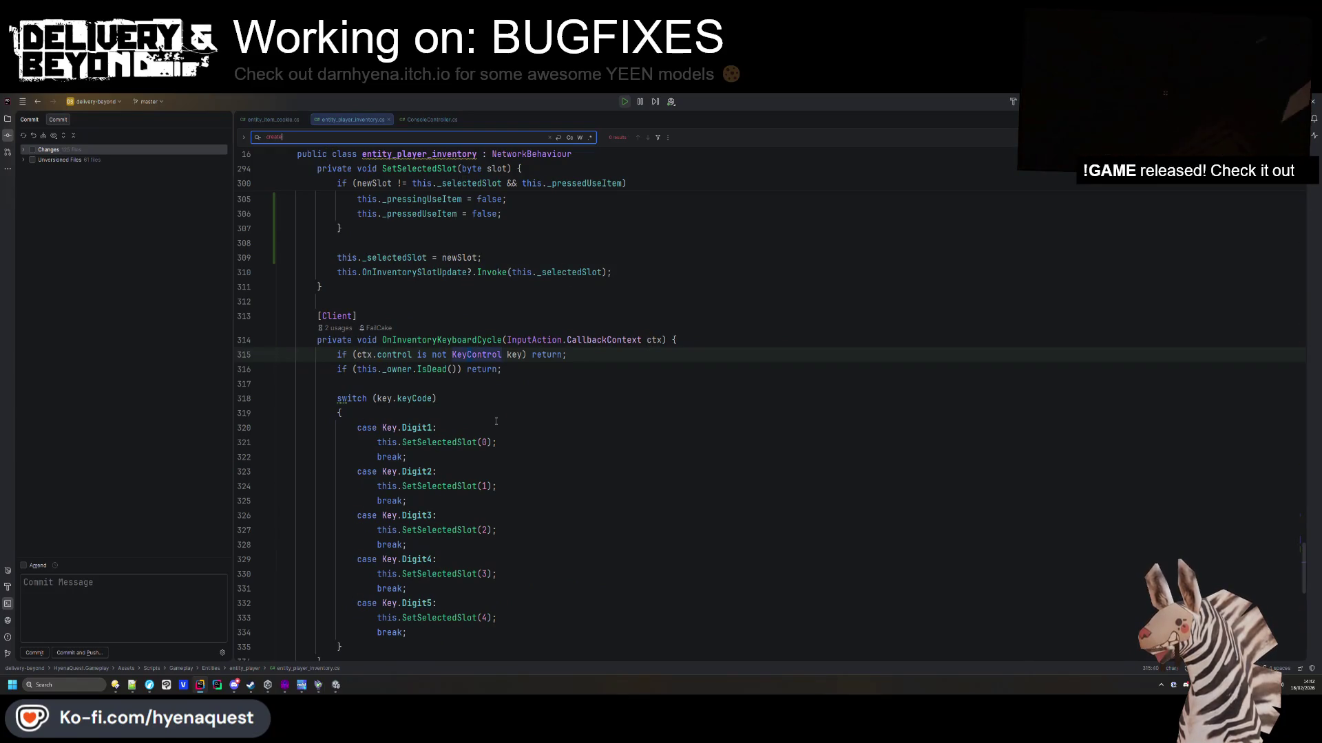
pyautogui.write('ew no')
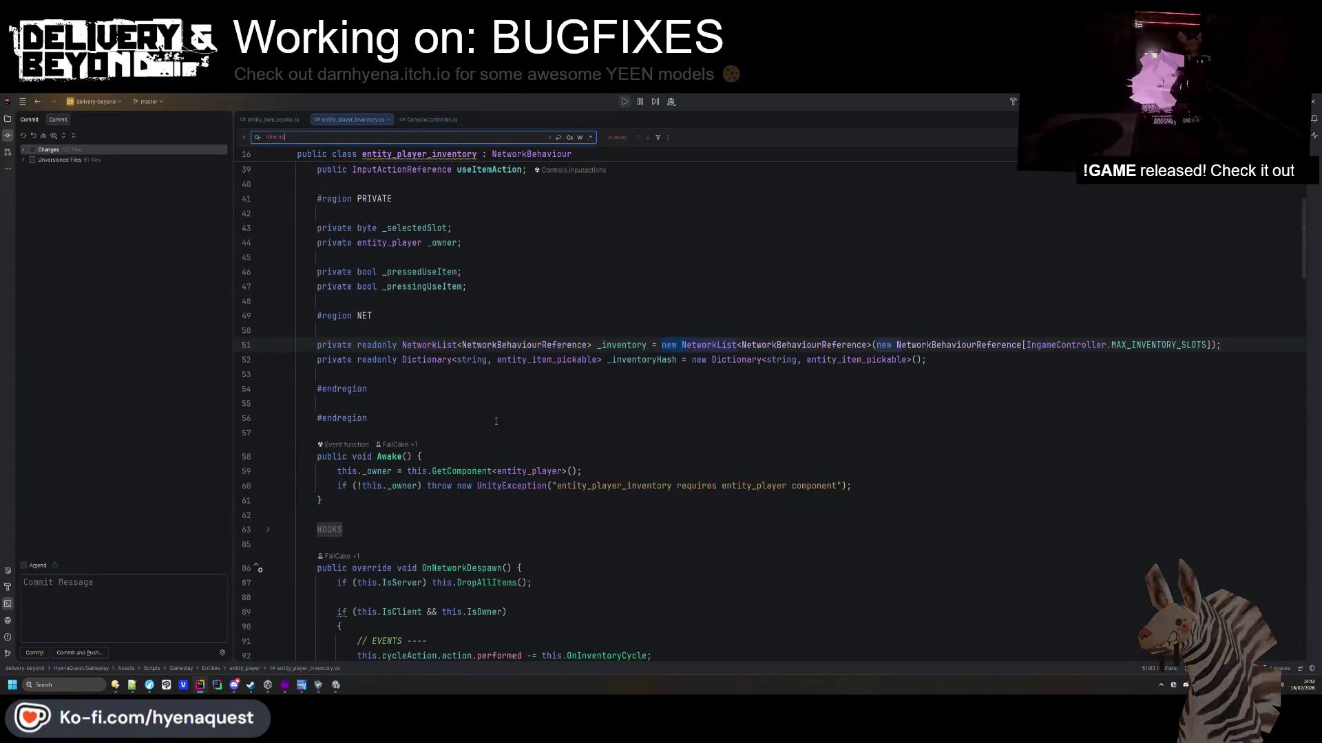
pyautogui.press('BackSpace')
pyautogui.press('BackSpace')
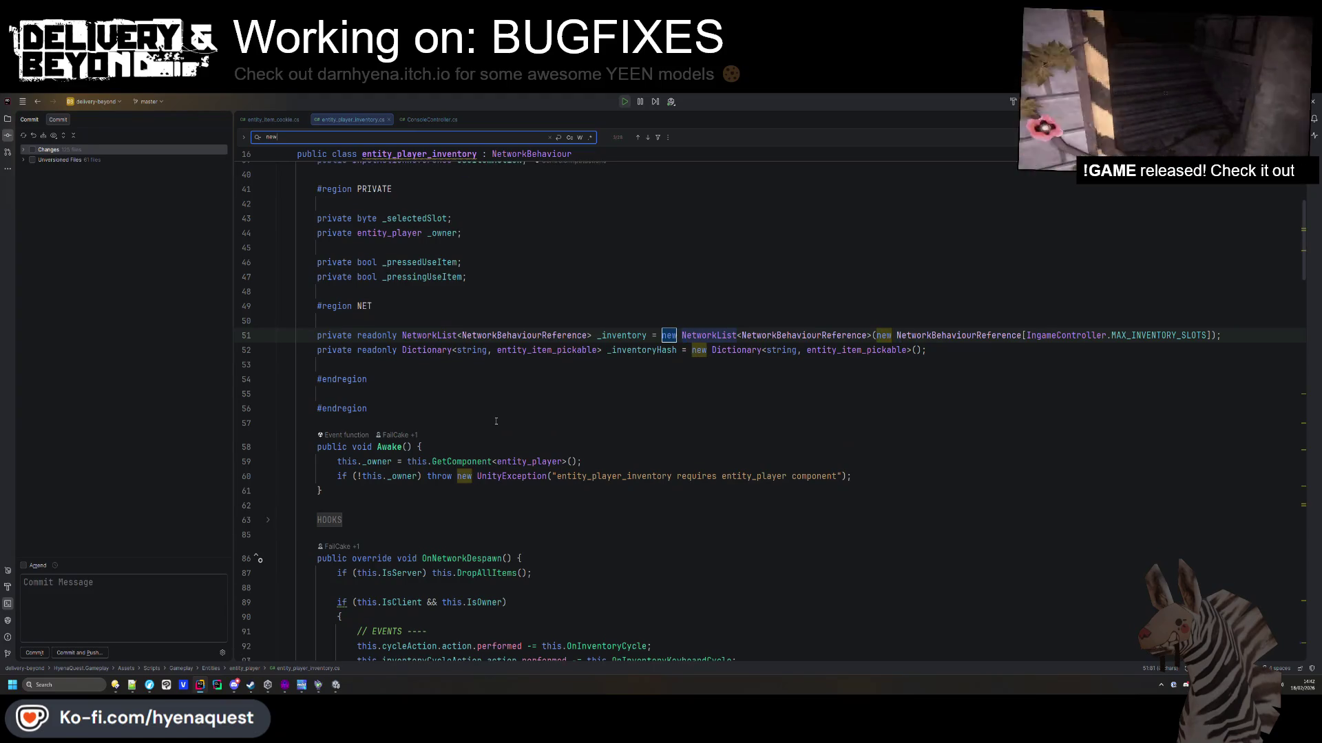
pyautogui.press('Return')
pyautogui.press('Return')
pyautogui.press('Return')
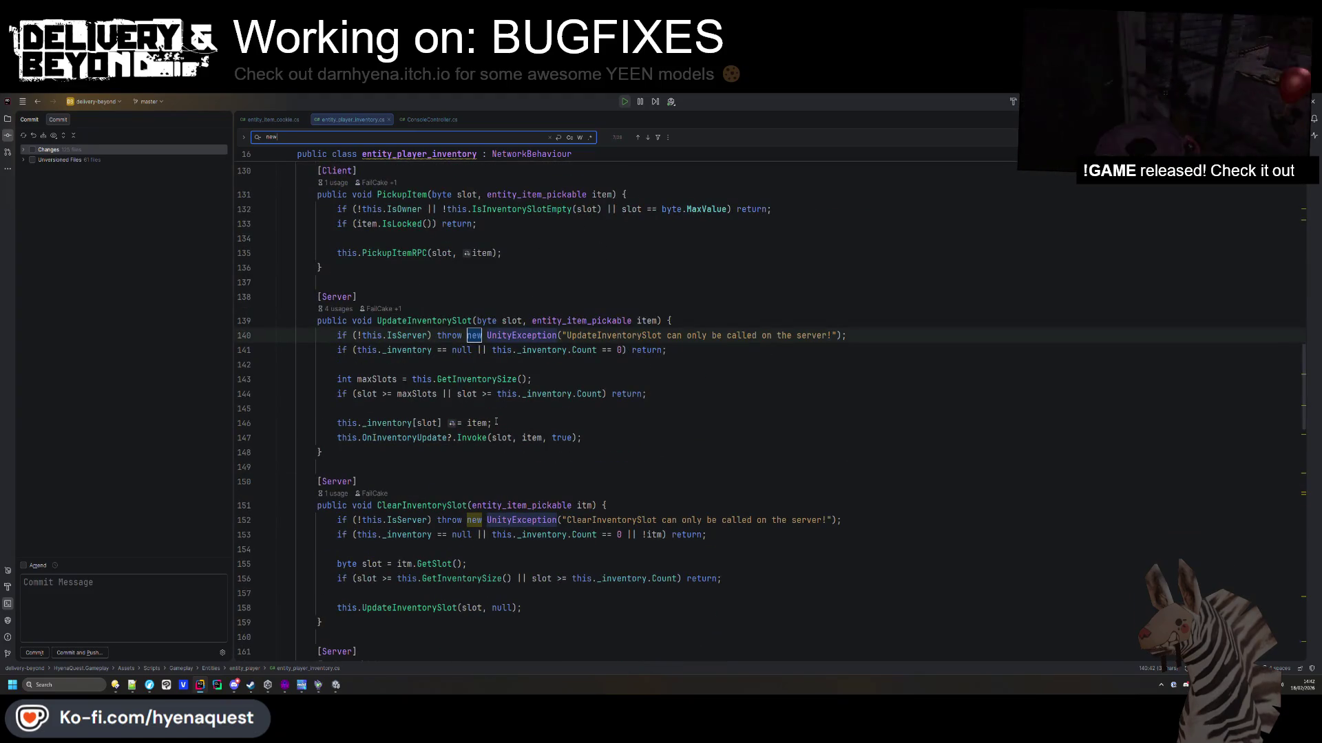
pyautogui.press('Return')
pyautogui.press('Return')
pyautogui.press('Return')
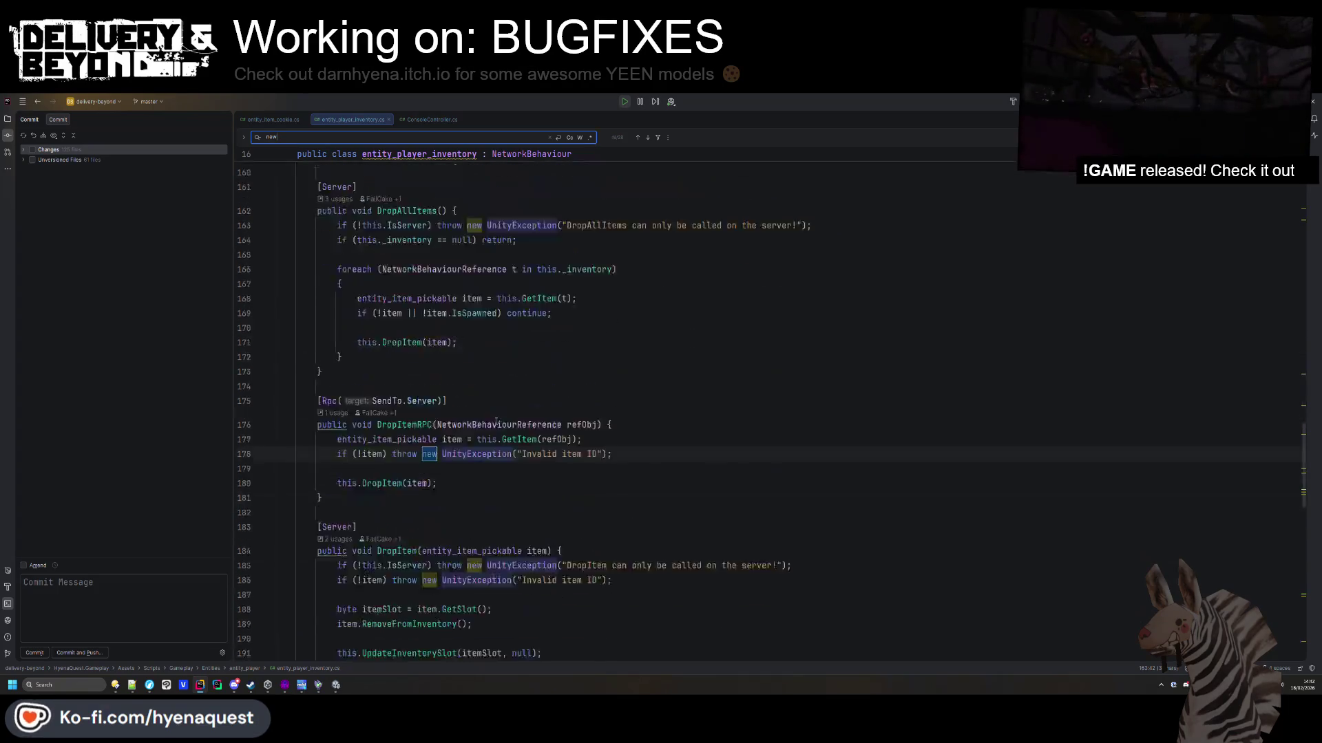
pyautogui.press('Return')
pyautogui.press('Return')
pyautogui.press('Return')
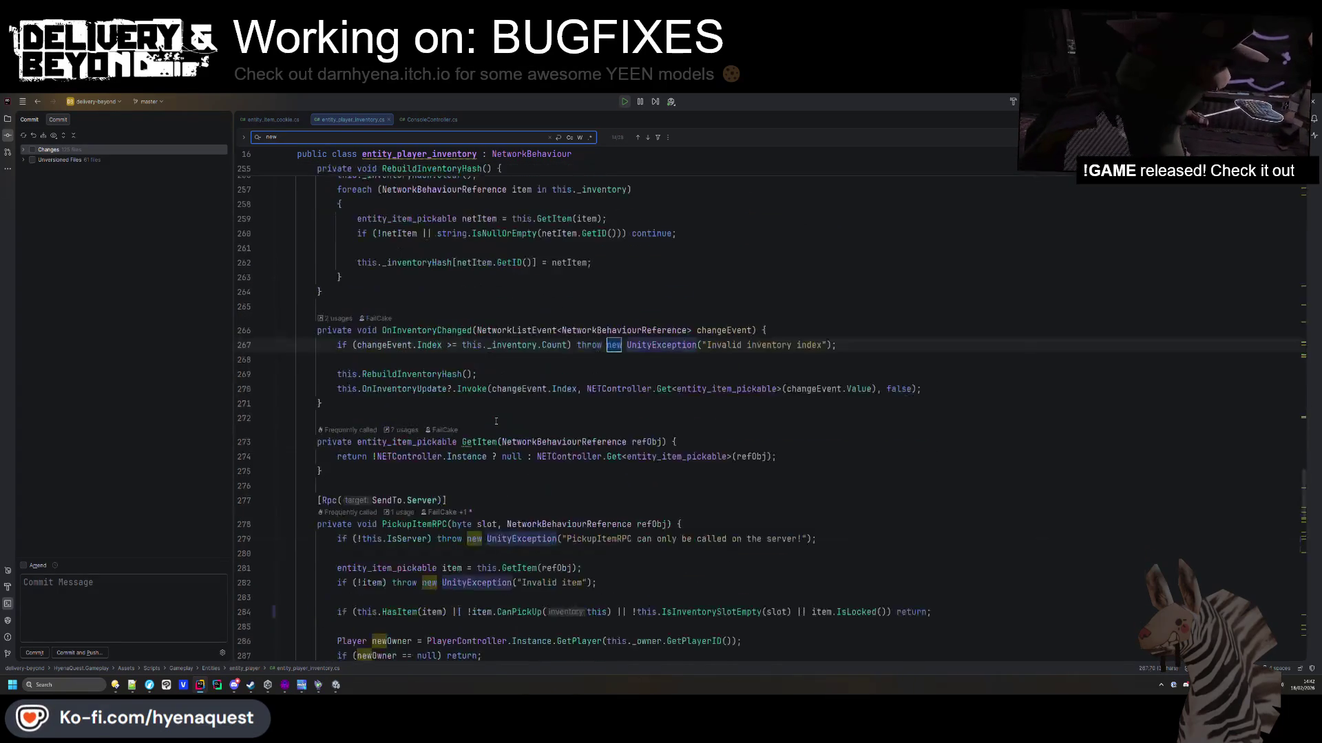
pyautogui.scroll(-7, 495, 420)
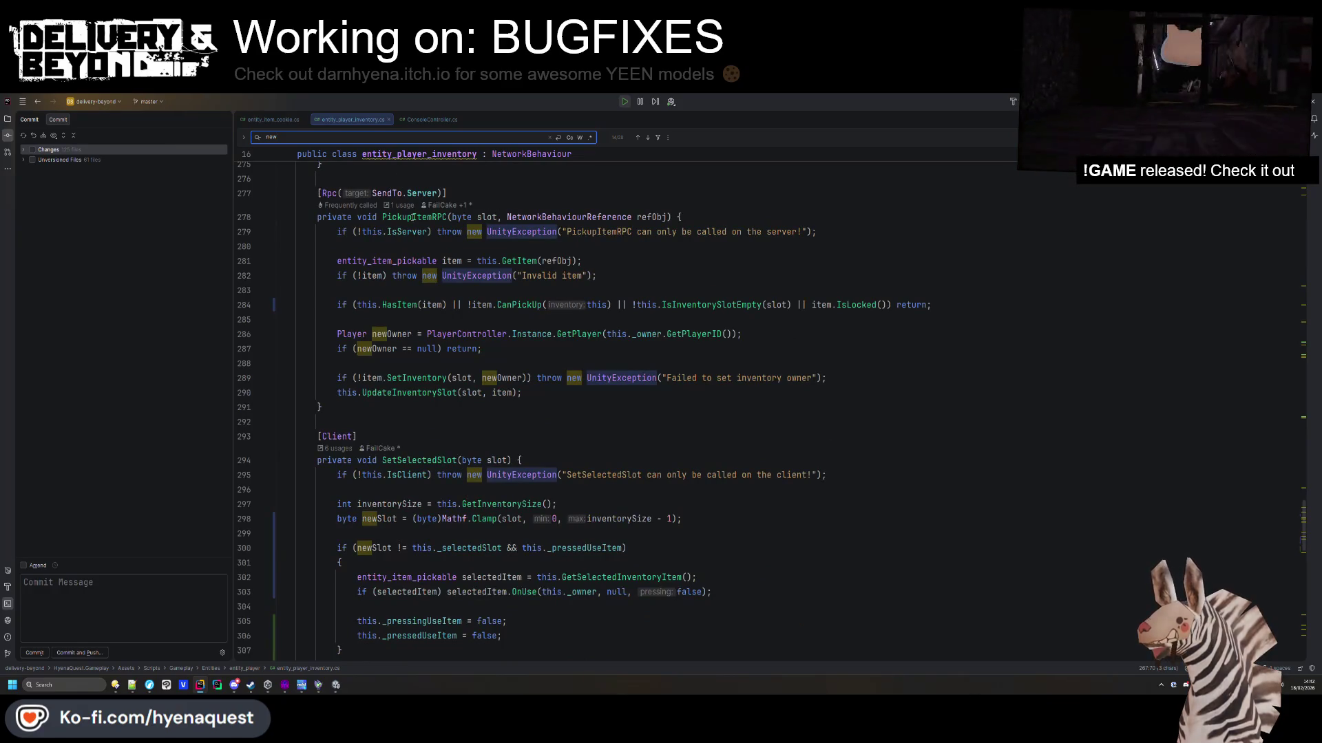
# Find all PickupItem usages and open the this._inventory.PickupItem call in entity_player.cs.
pyautogui.doubleClick(413, 217)
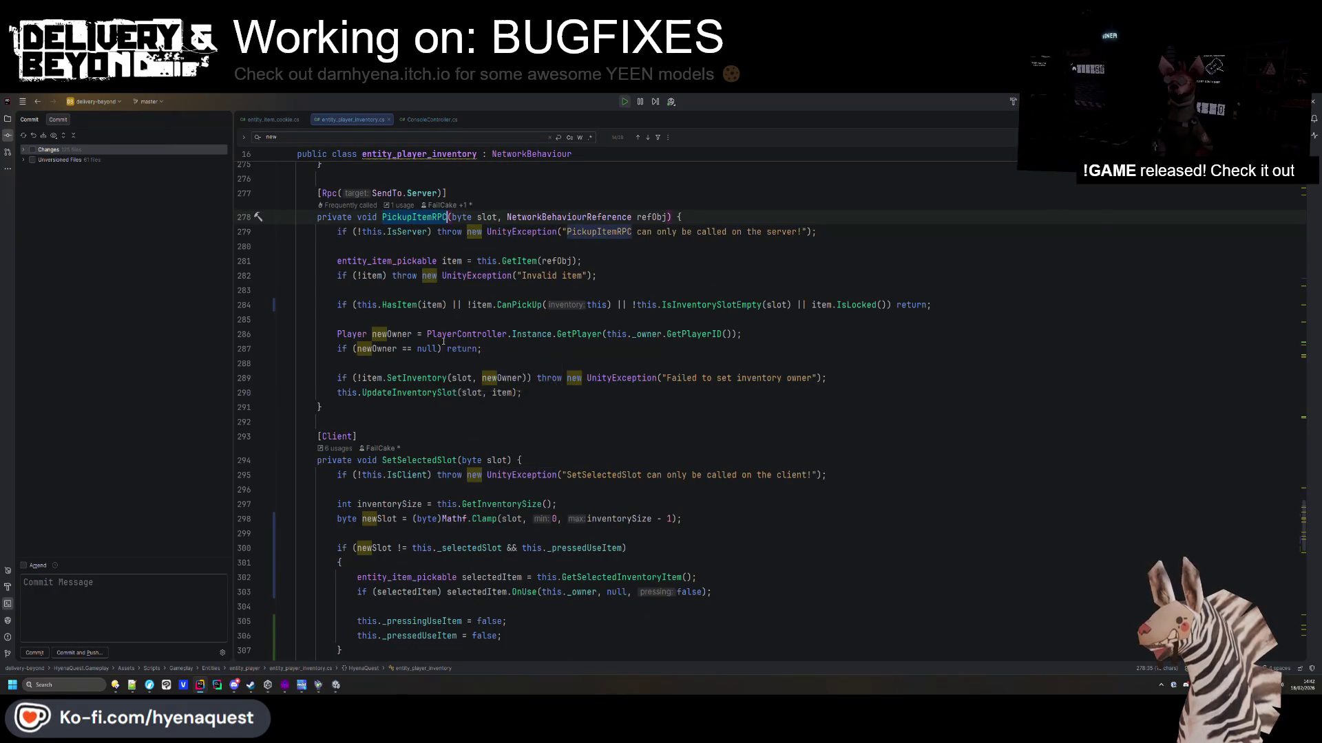
pyautogui.hotkey('ctrl', 'shift', 'f')
pyautogui.scroll(1, 441, 289)
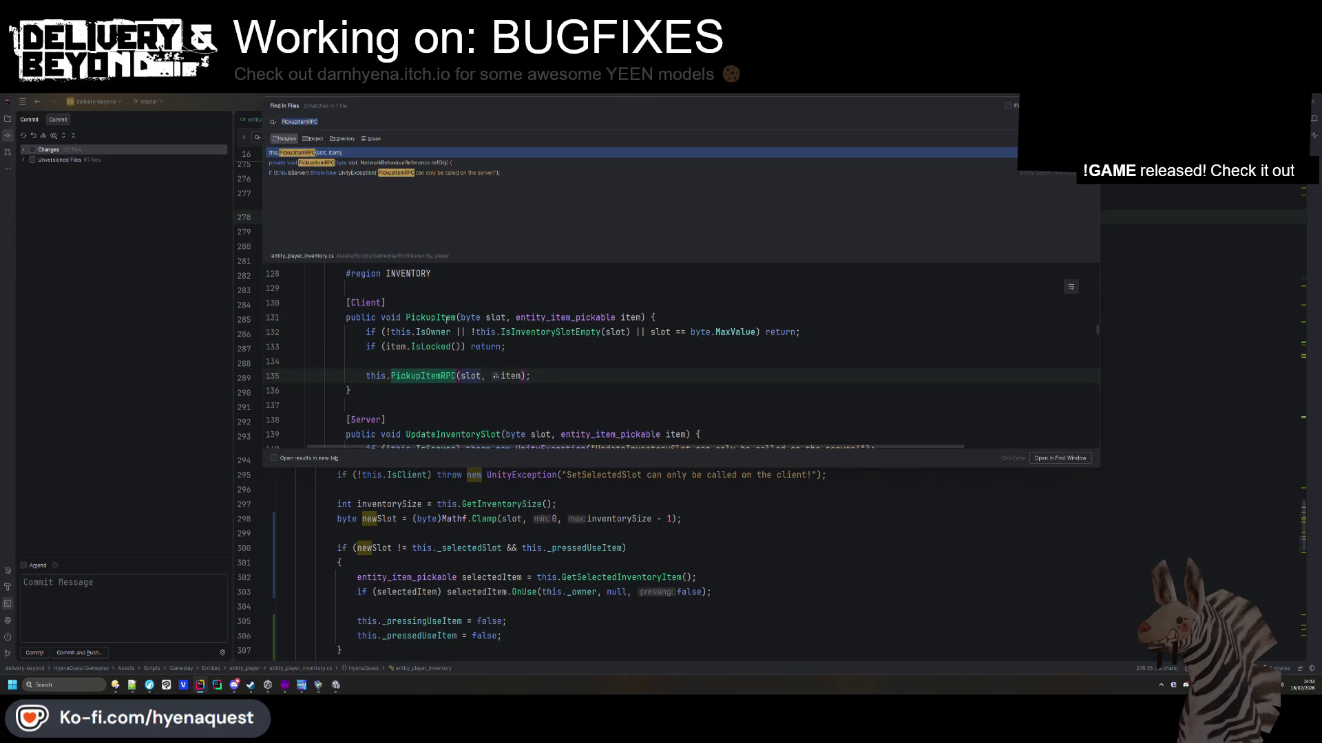
pyautogui.click(451, 318)
pyautogui.hotkey('ctrl', 'shift', 'f')
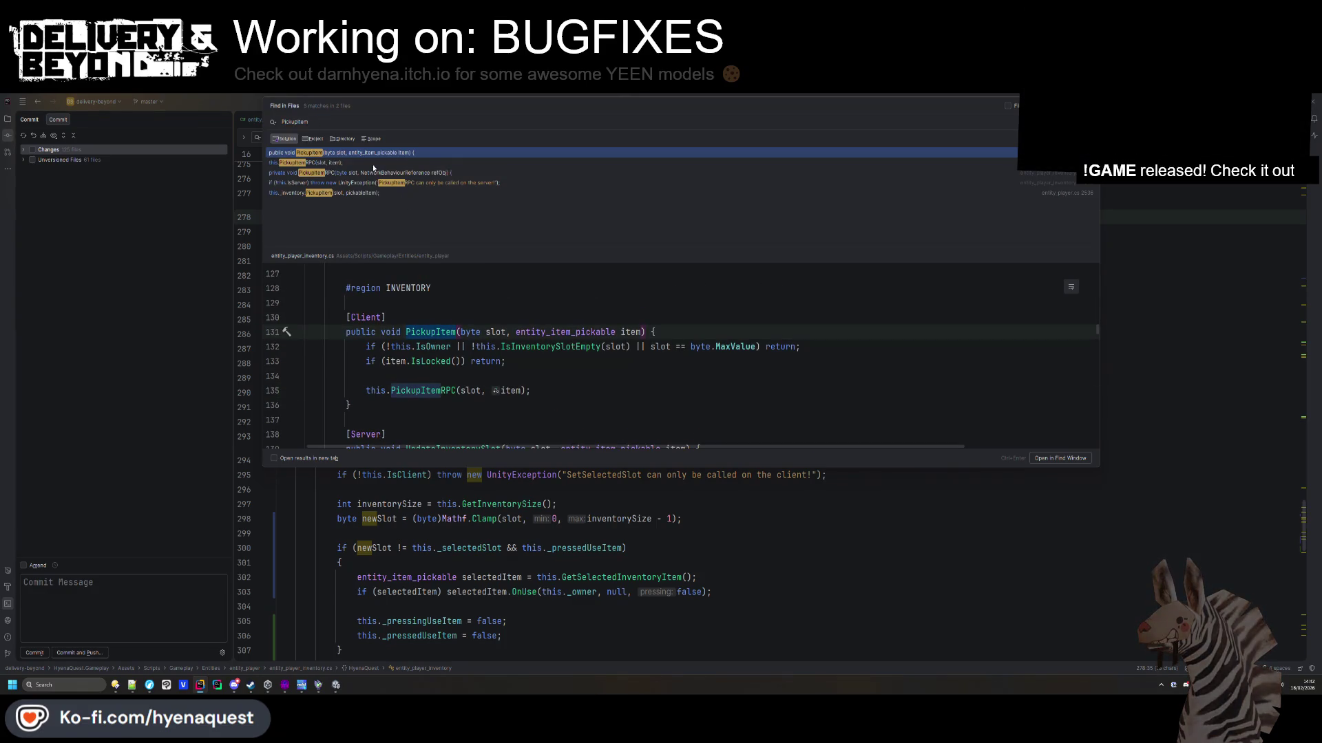
pyautogui.click(373, 174)
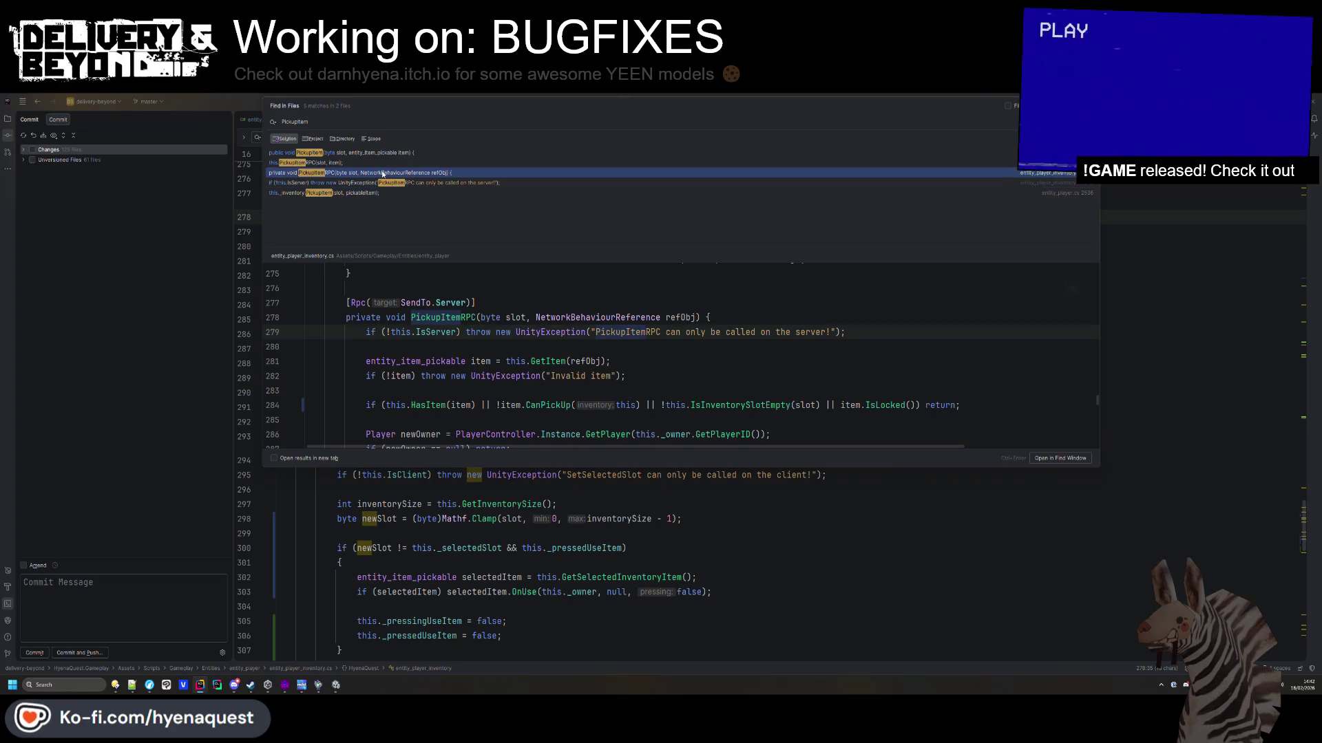
pyautogui.click(362, 193)
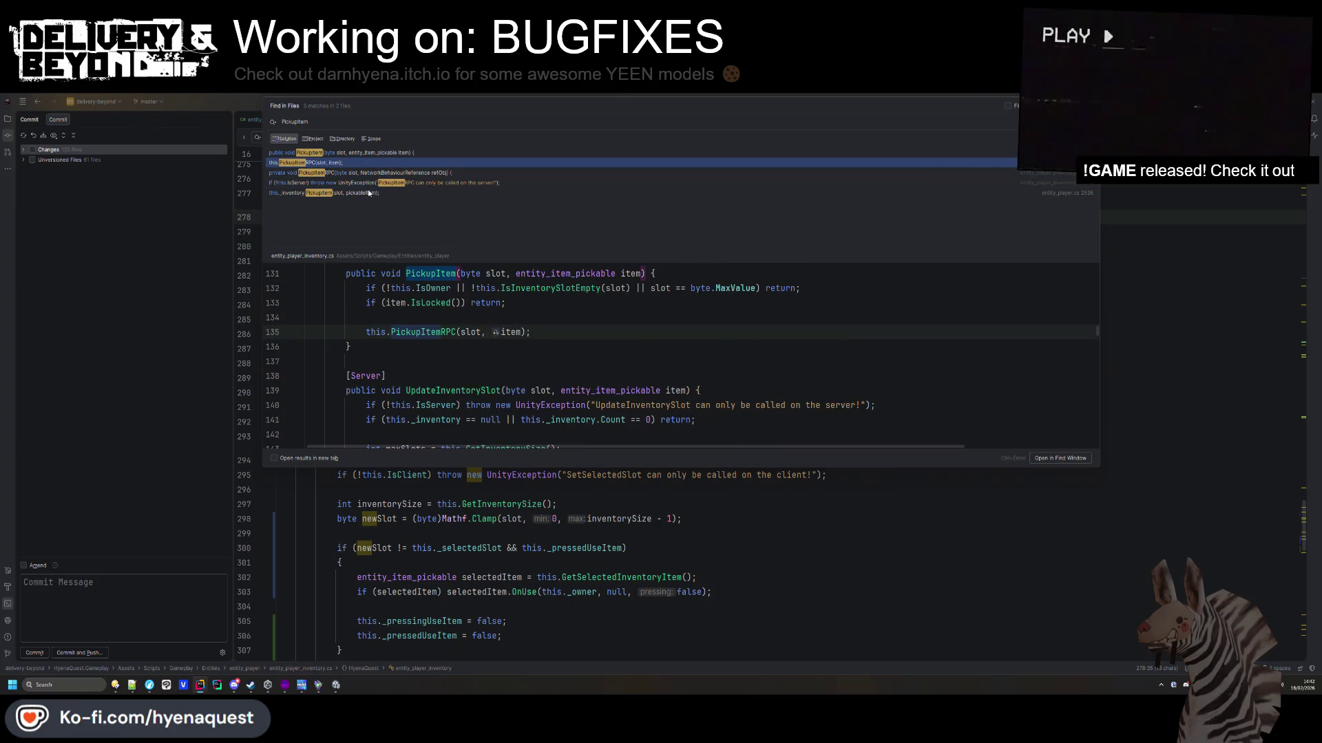
pyautogui.doubleClick(363, 193)
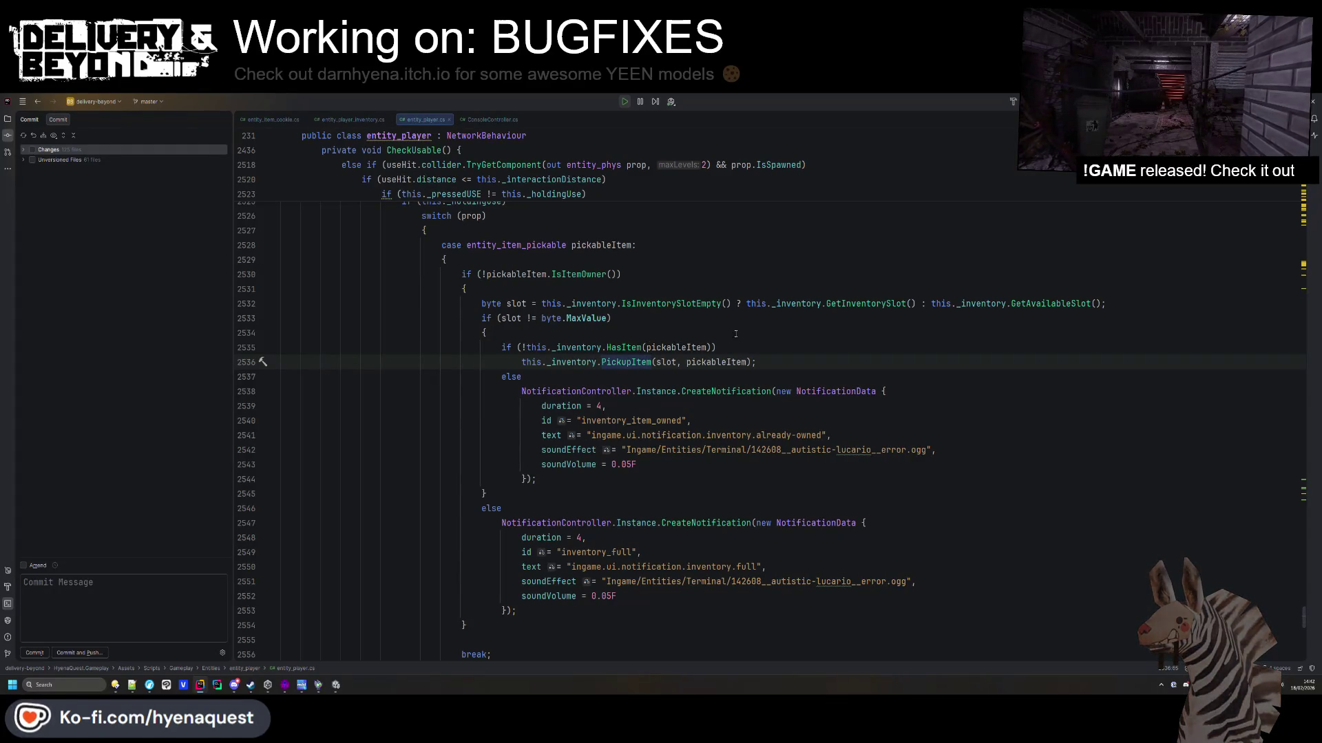
# Start a CanPickUp check after the HasItem condition on line 2535.
pyautogui.click(714, 348)
pyautogui.write('&&')
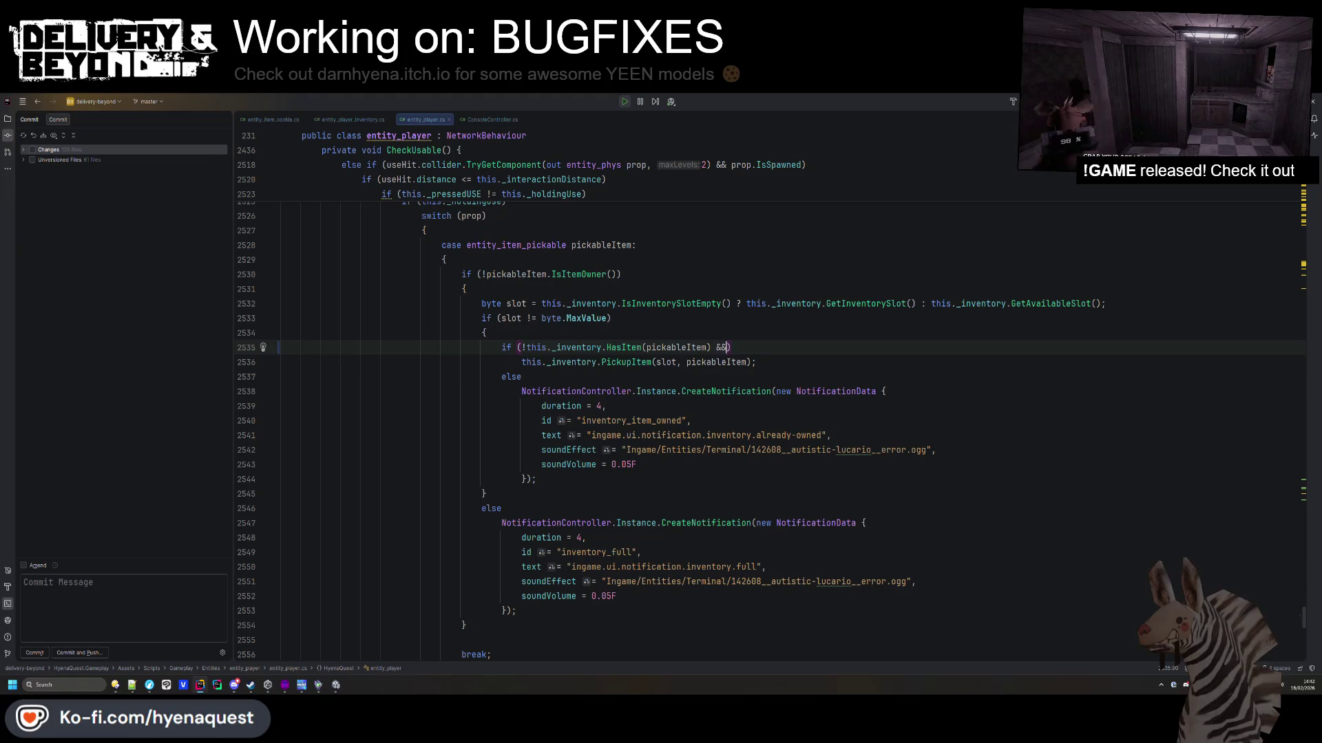
pyautogui.write('!item.CanPickUp(this')
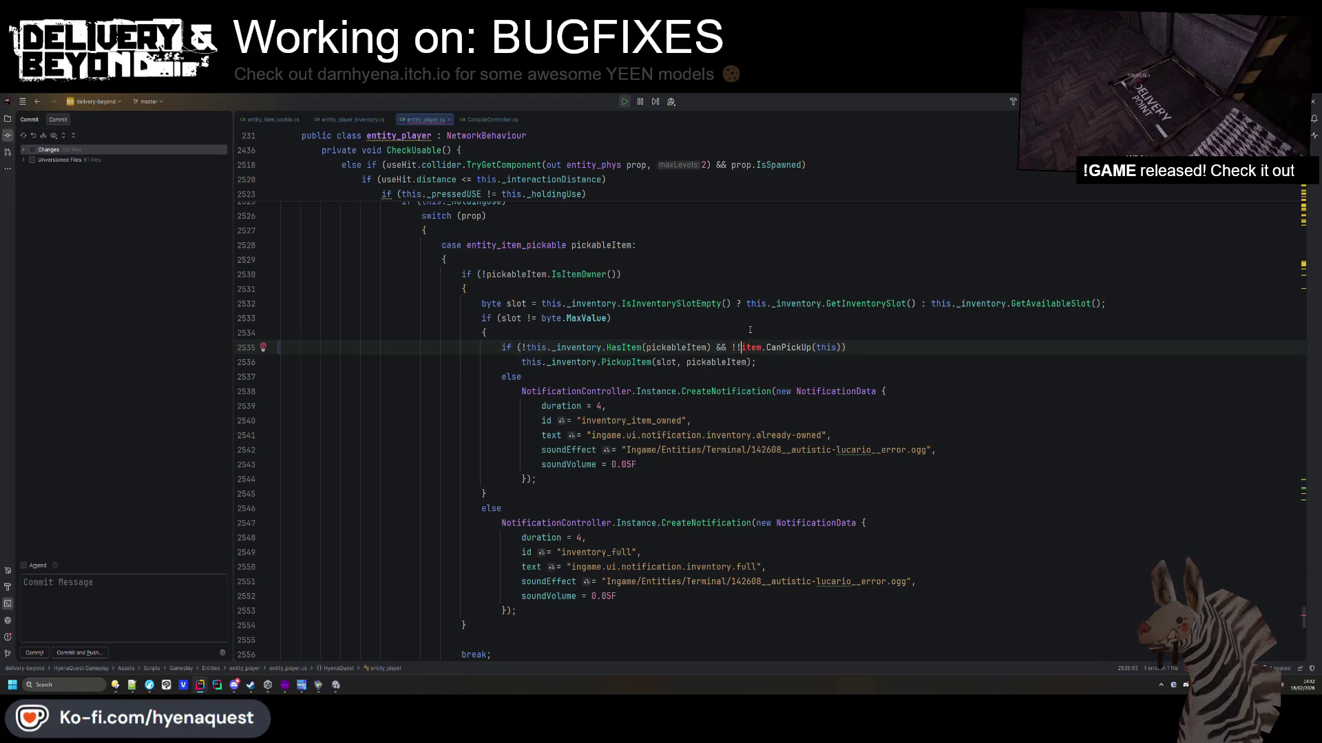
pyautogui.write('_inv')
pyautogui.press('Tab')
pyautogui.press('Up')
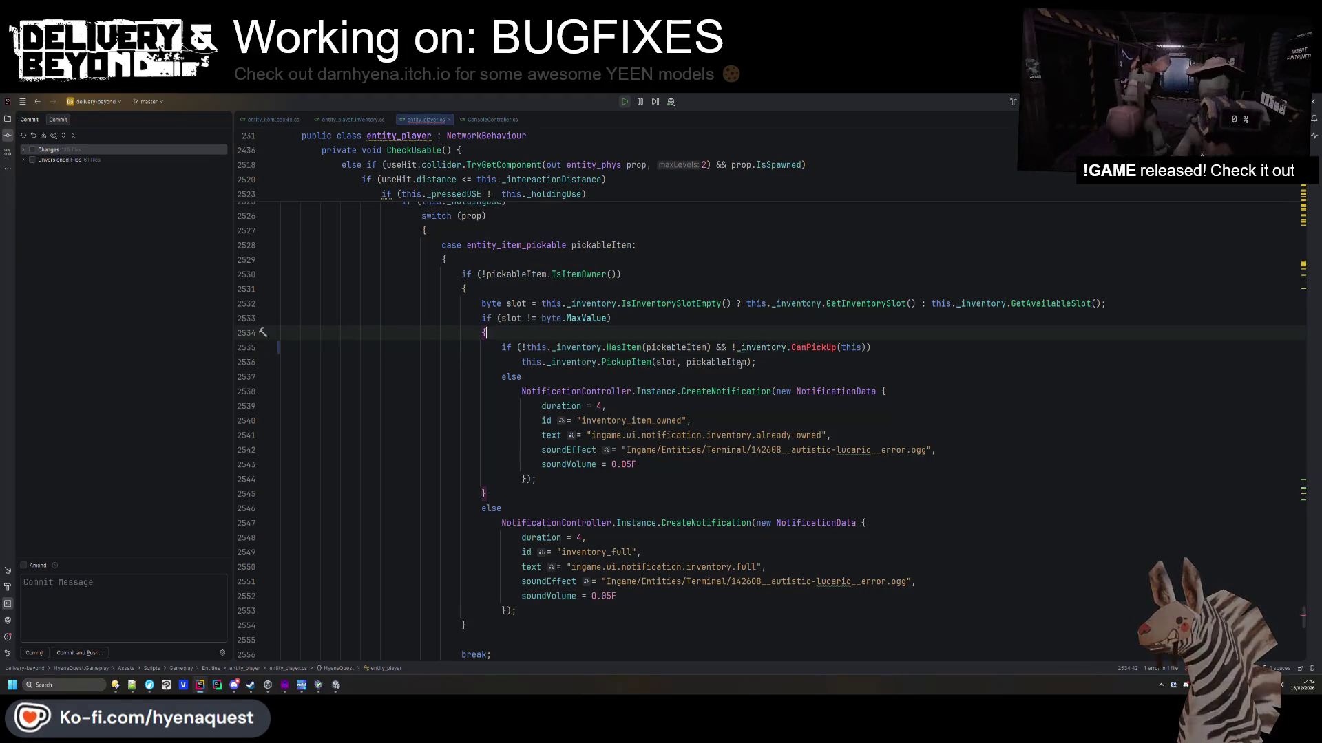
pyautogui.click(786, 348)
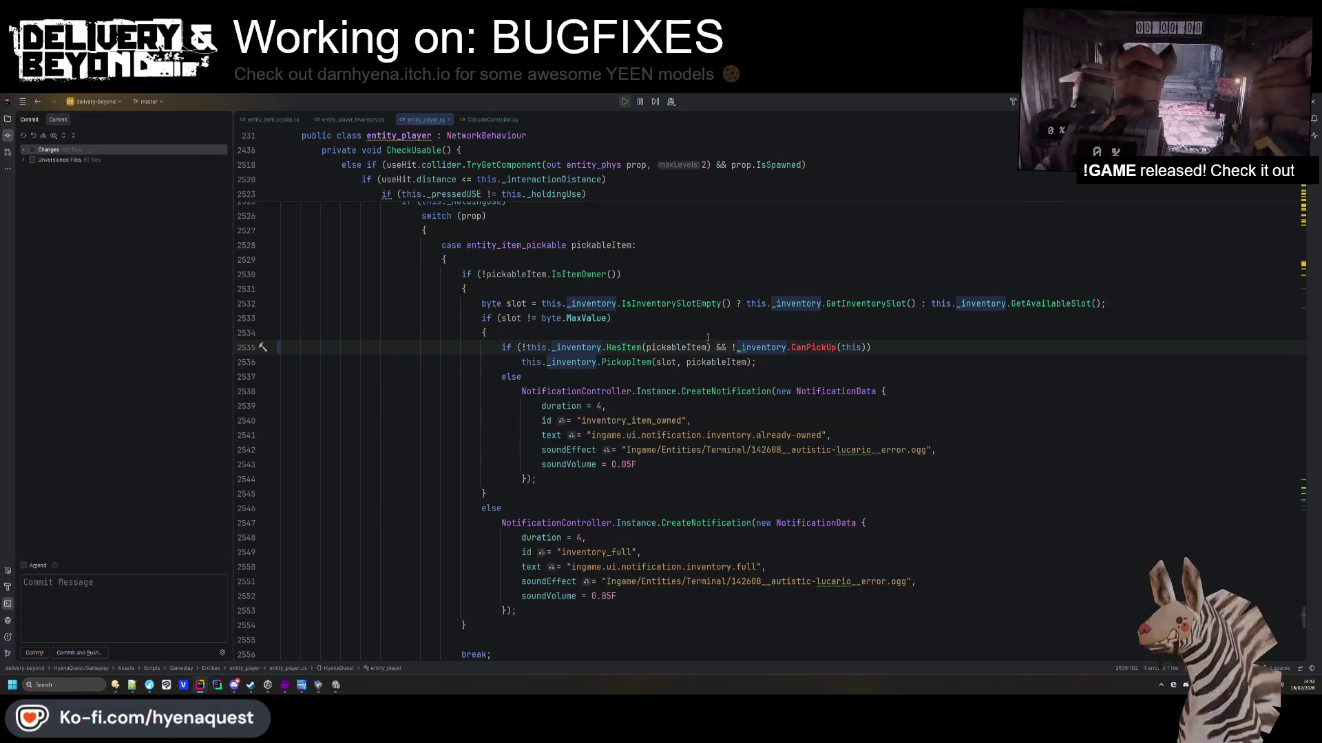
# Turn the check into '&& pickableItem.CanPickUp(this._inventory)' without negation.
pyautogui.doubleClick(676, 348)
pyautogui.hotkey('ctrl', 'c')
pyautogui.click(800, 333)
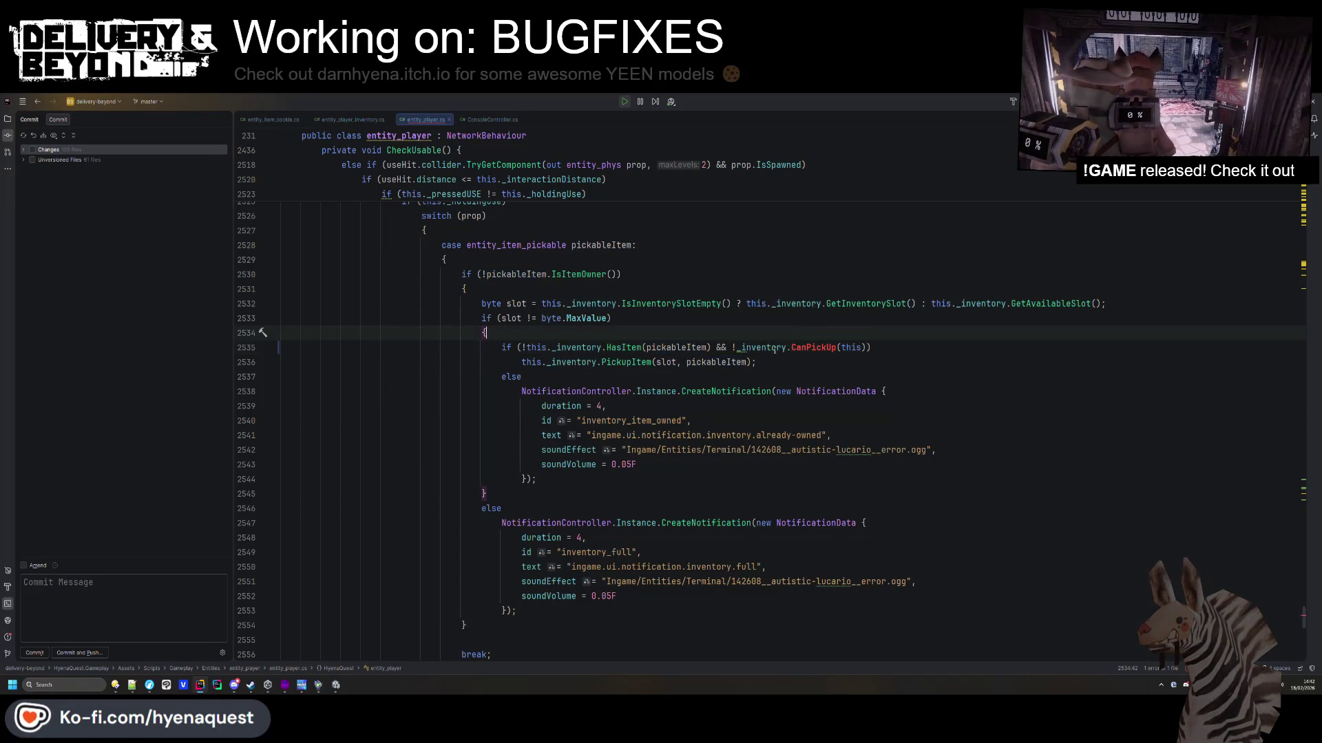
pyautogui.doubleClick(764, 347)
pyautogui.hotkey('ctrl', 'v')
pyautogui.doubleClick(901, 348)
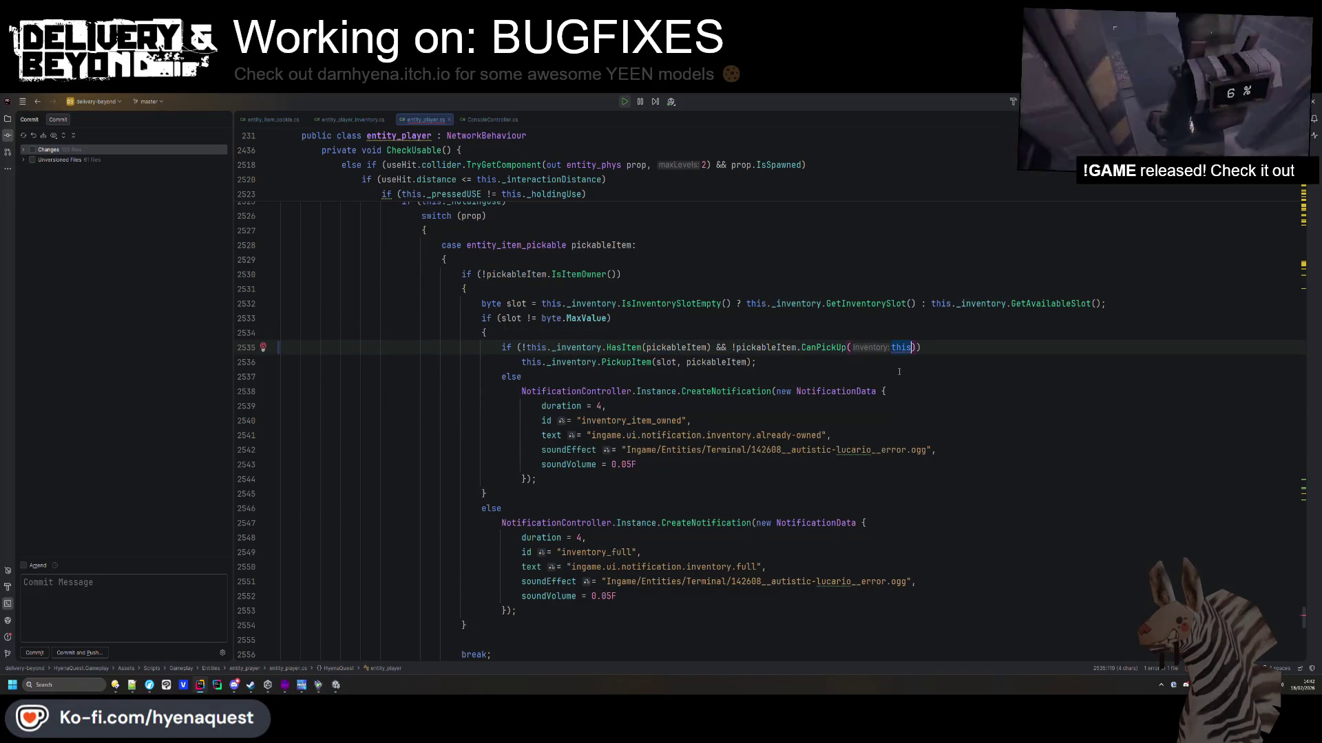
pyautogui.write('ven')
pyautogui.click(898, 378)
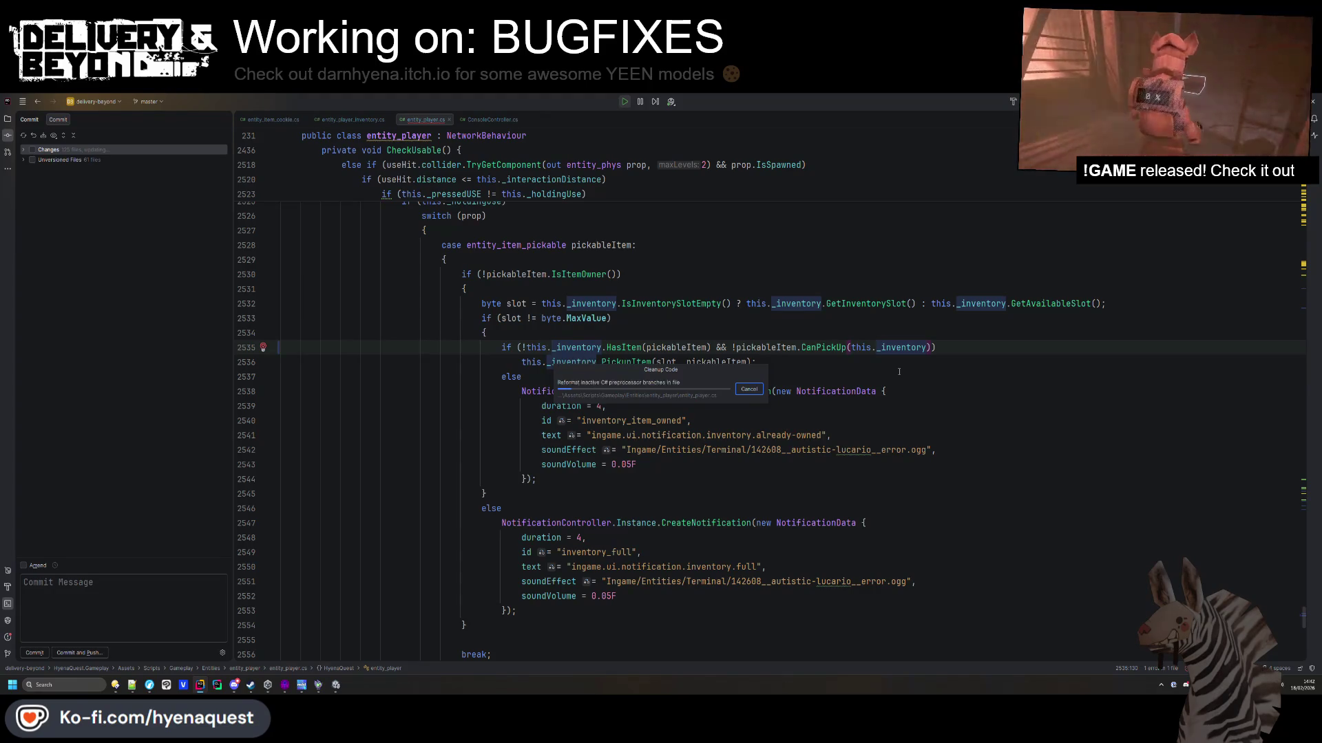
pyautogui.click(736, 348)
pyautogui.press('BackSpace')
pyautogui.press('Up')
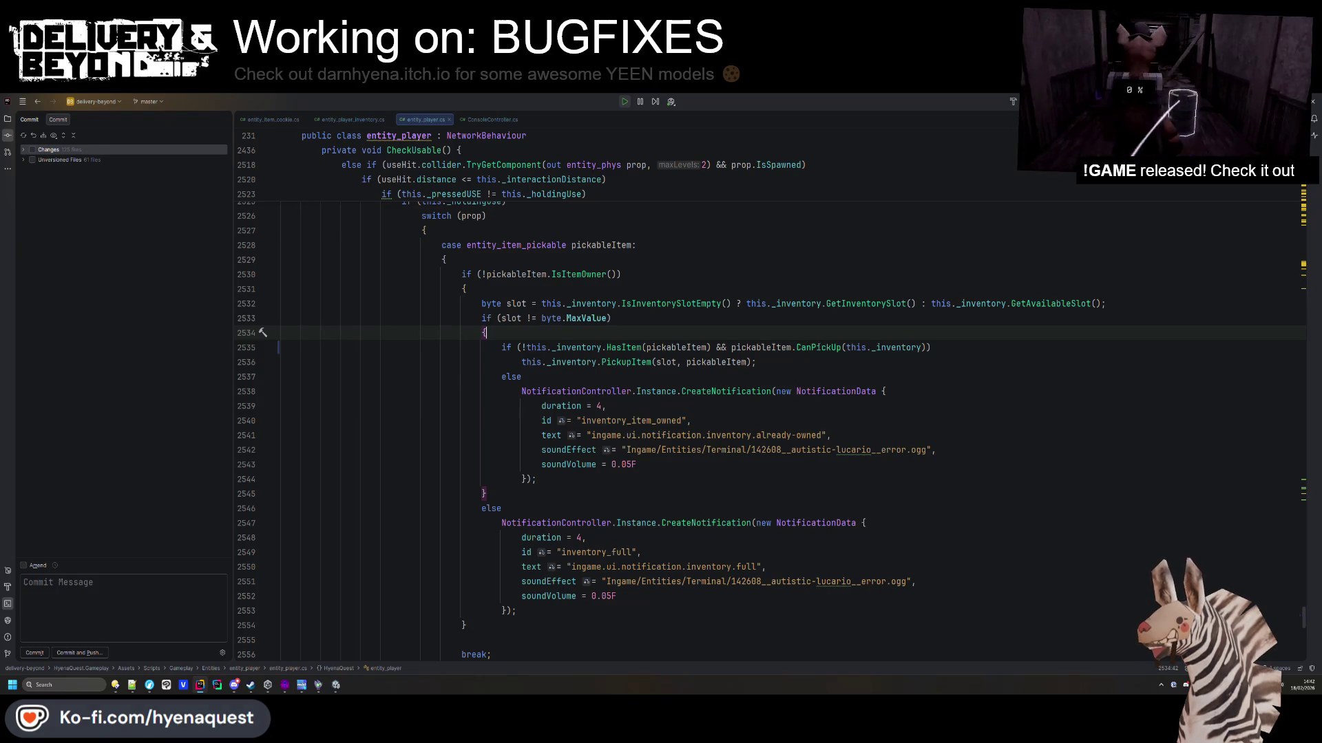
pyautogui.press('Down')
pyautogui.press('Down')
pyautogui.press('Down')
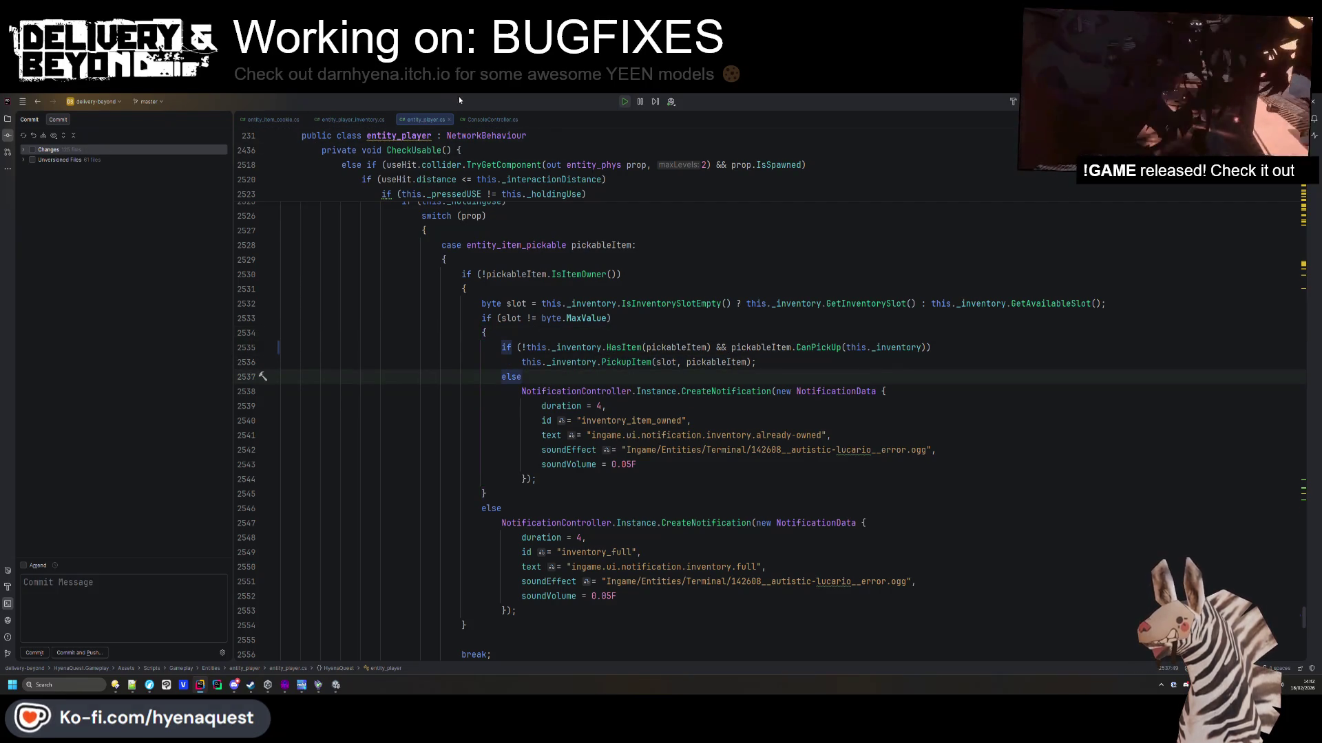
# Review this.HasItem(item) on line 284 of entity_player_inventory.cs, then return to Unity.
pyautogui.click(357, 120)
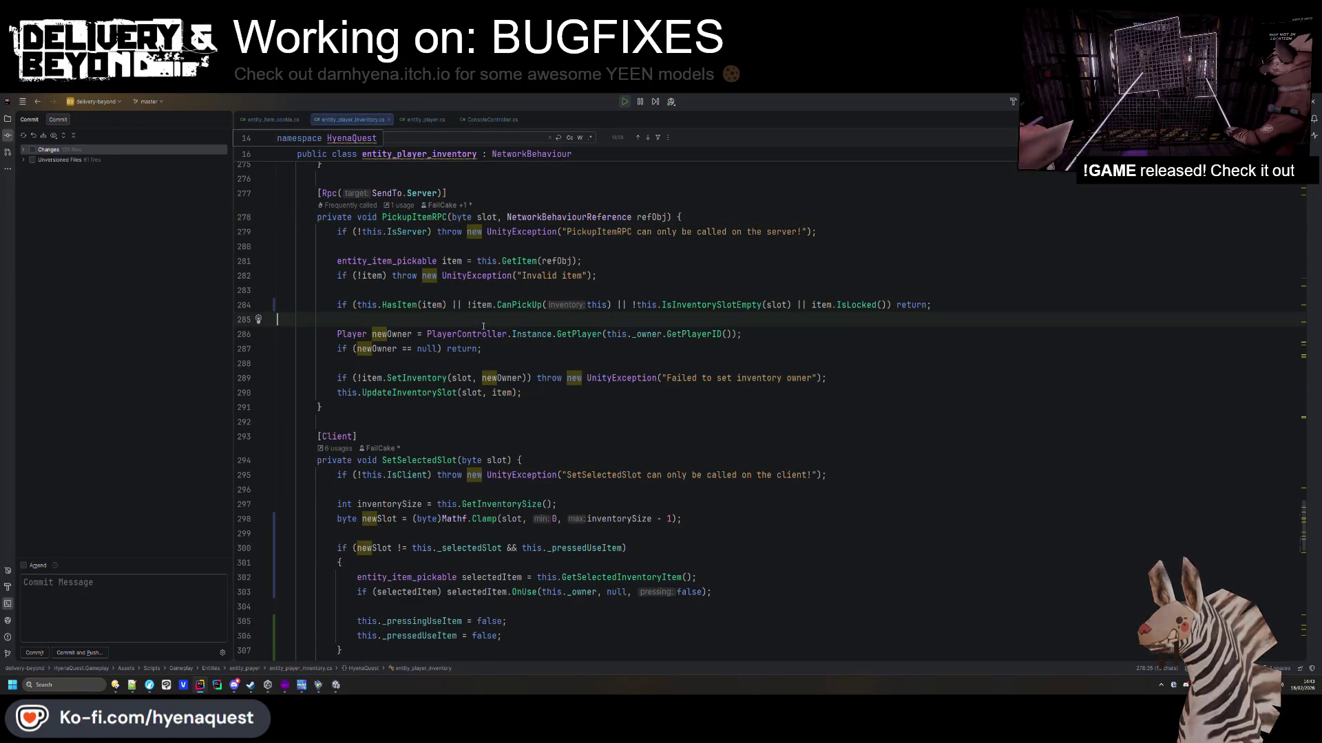
pyautogui.click(370, 314)
pyautogui.moveTo(358, 305); pyautogui.dragTo(448, 305)
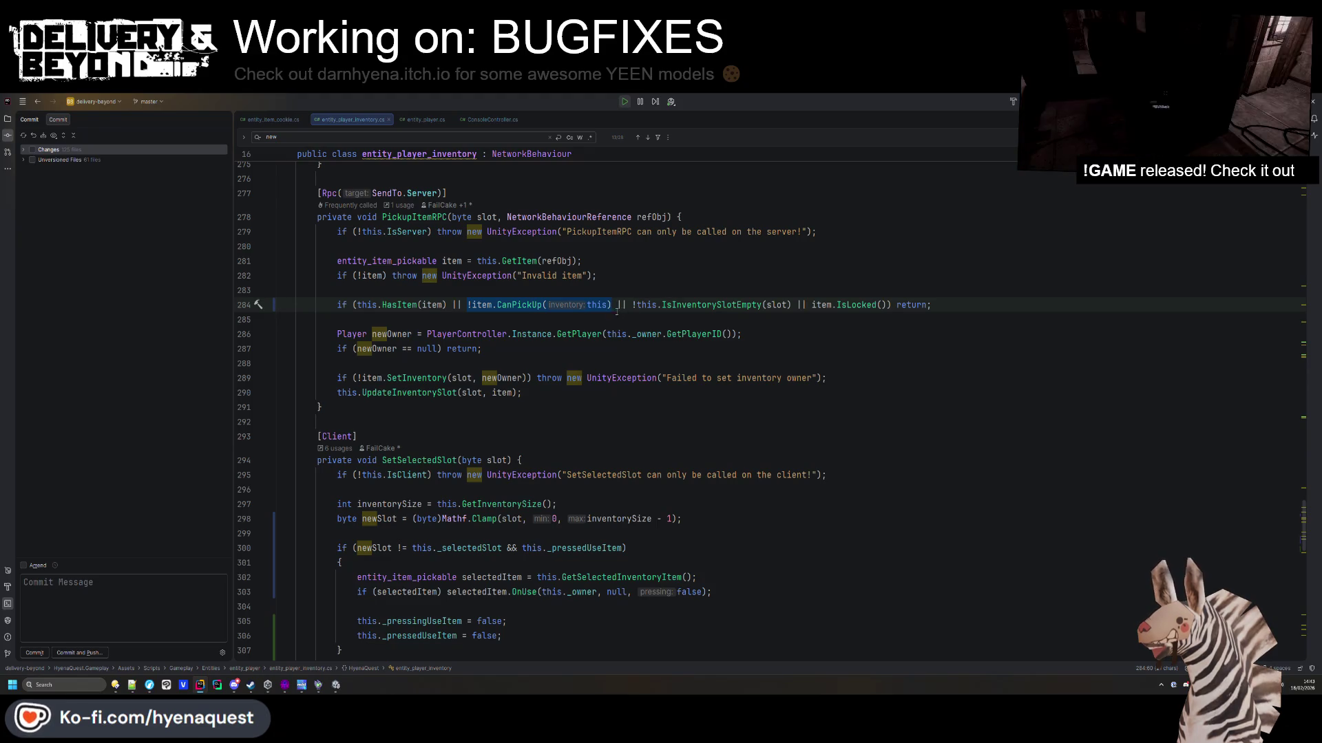
pyautogui.scroll(-2, 660, 346)
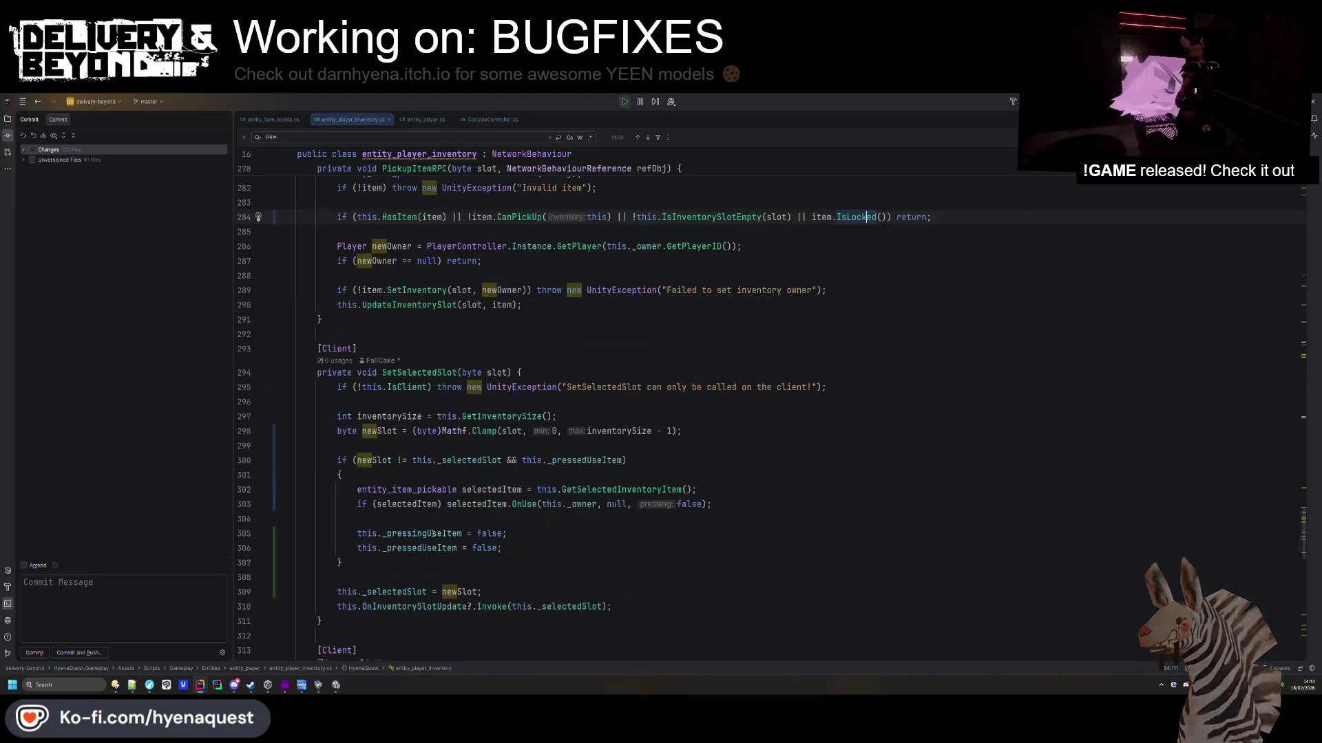
pyautogui.click(335, 685)
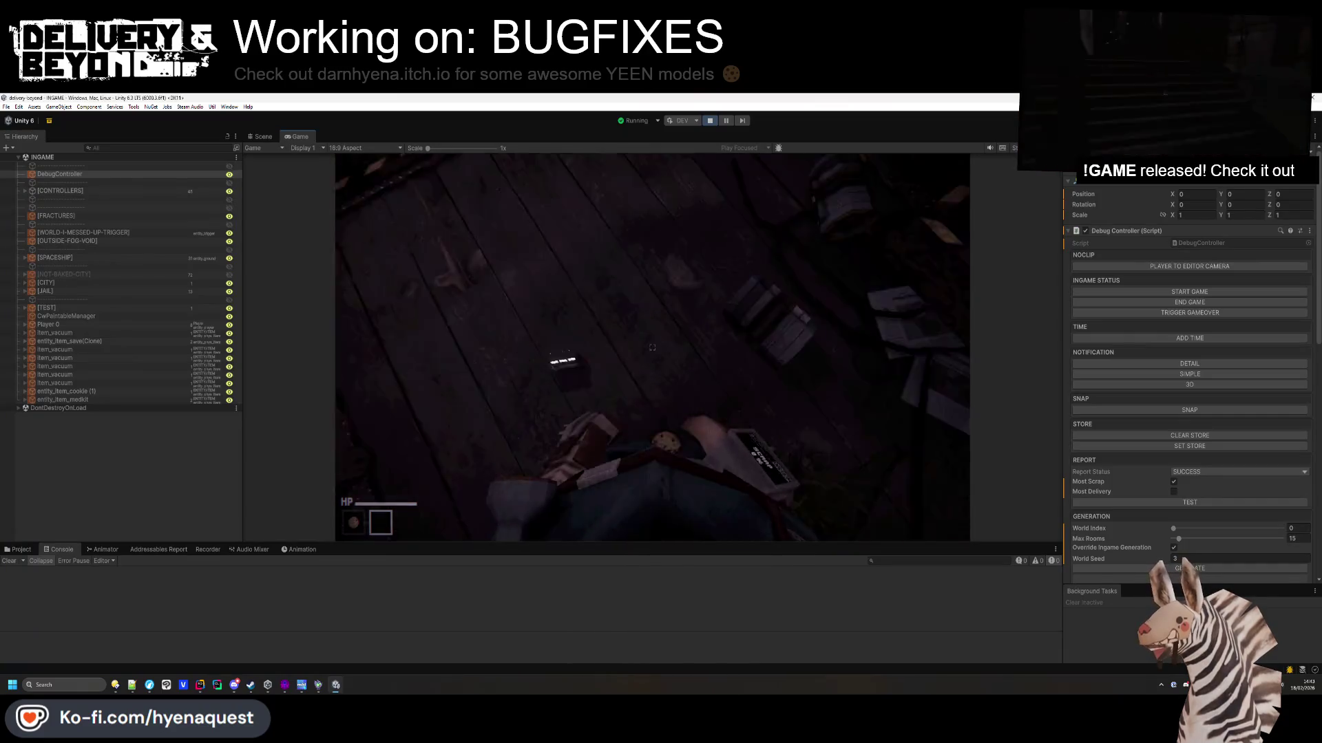
# Test pickups in-game: drop the slot 1 cookie, pick up the medkit and a cookie.
pyautogui.press('e')
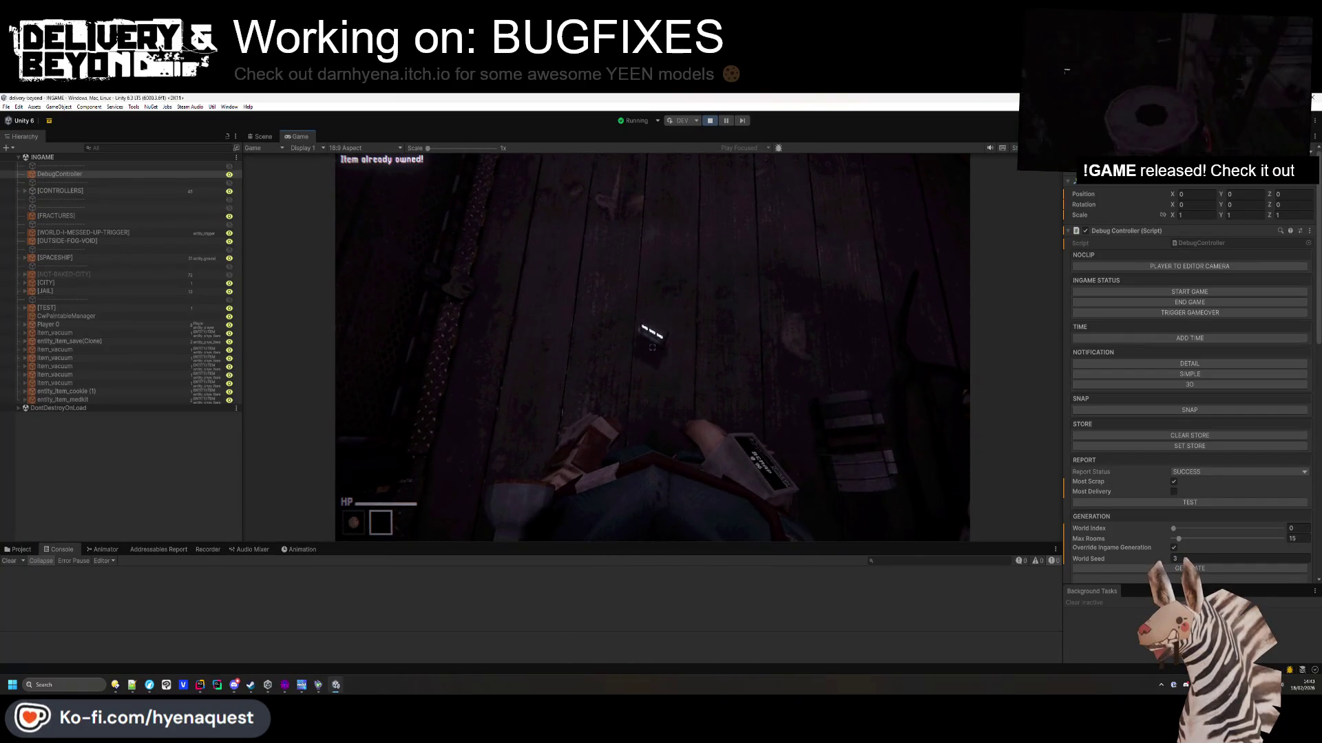
pyautogui.press('1')
pyautogui.press('q')
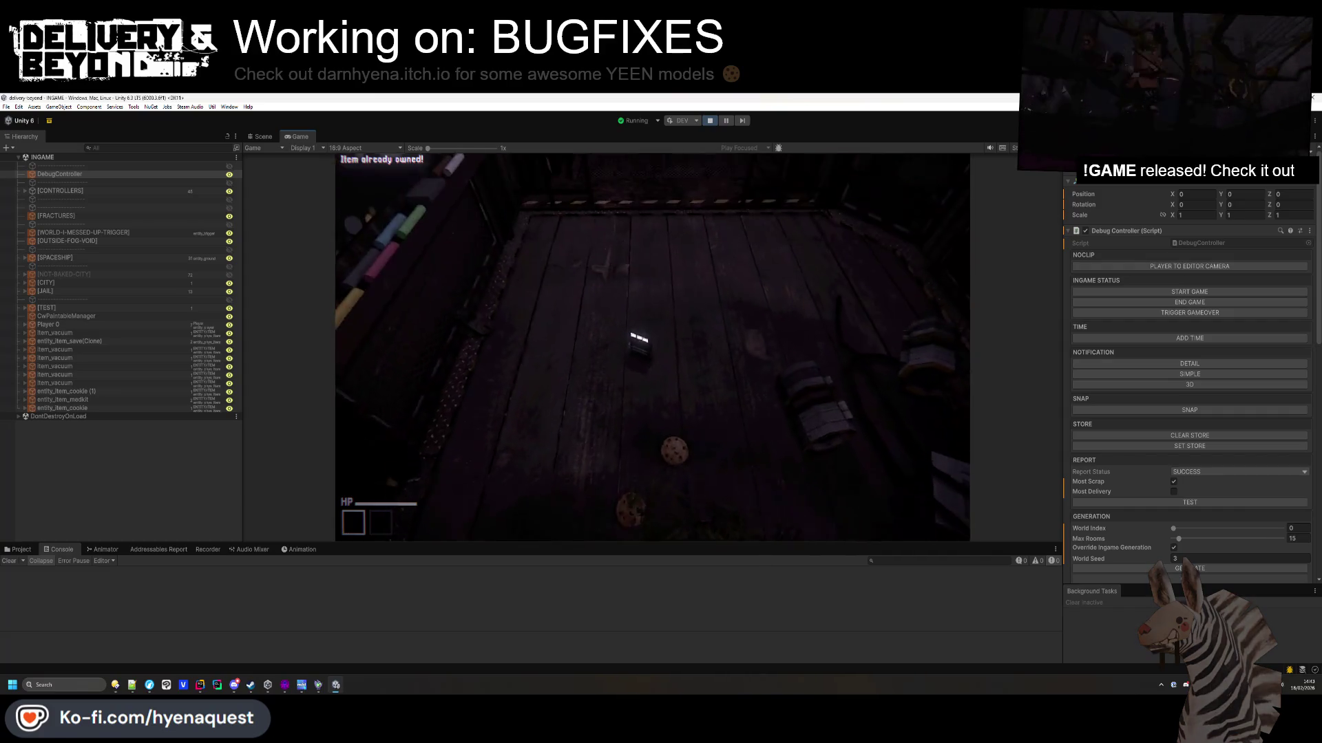
pyautogui.press('e')
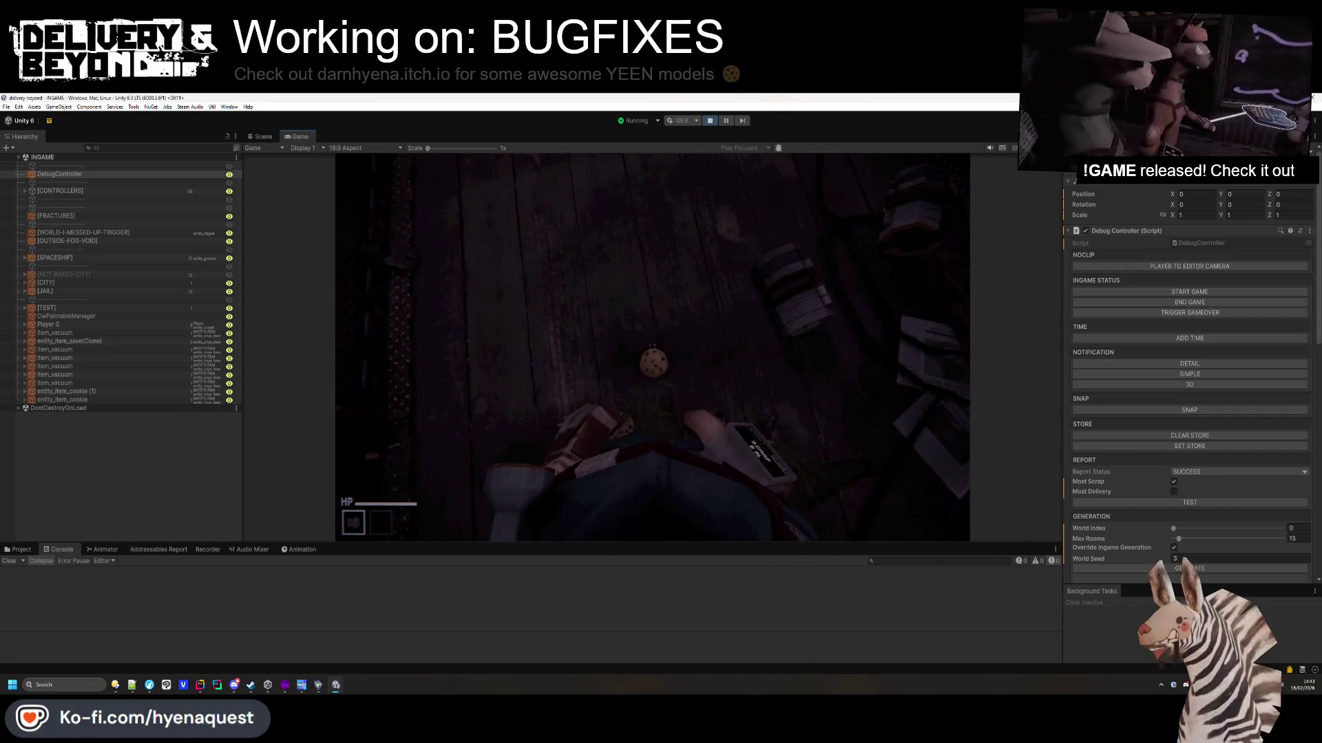
pyautogui.press('e')
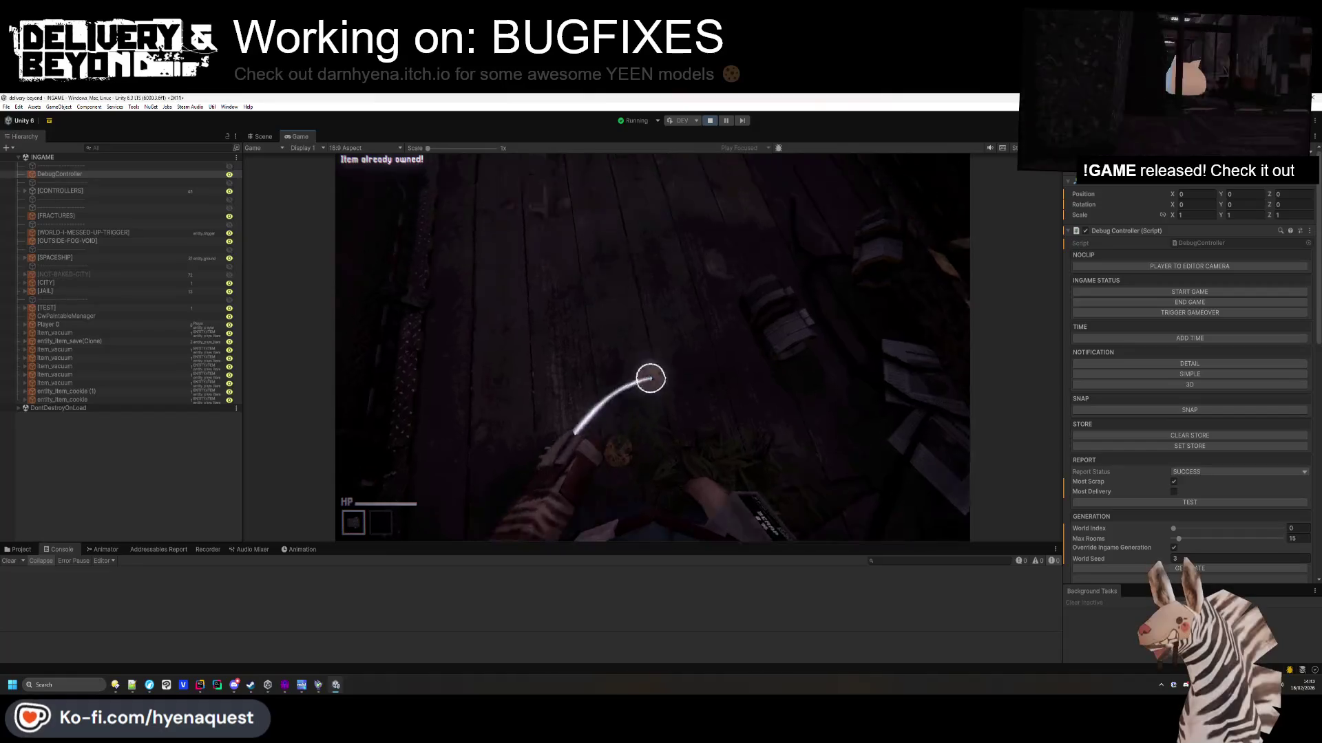
pyautogui.press('e')
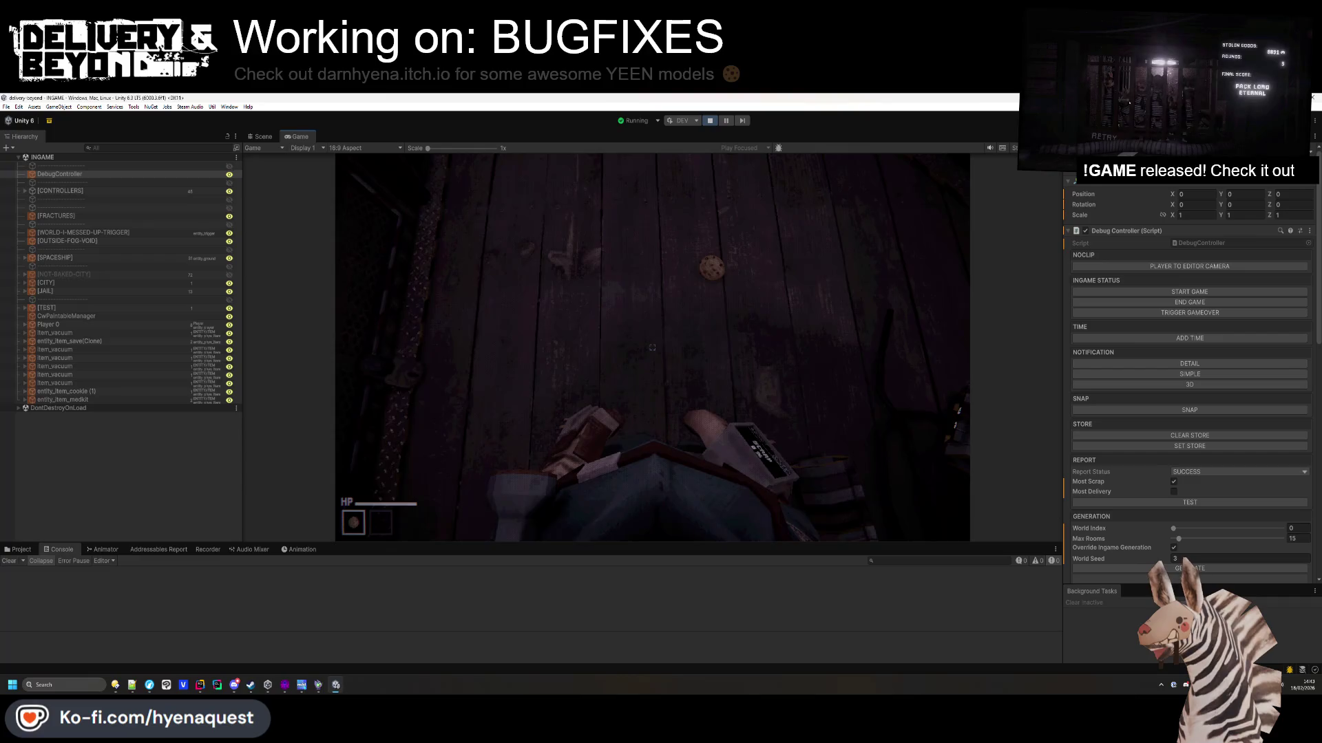
# Scroll the debug Inspector panel and switch from the Game view to the Scene view.
pyautogui.press('super')
pyautogui.scroll(-5, 1253, 509)
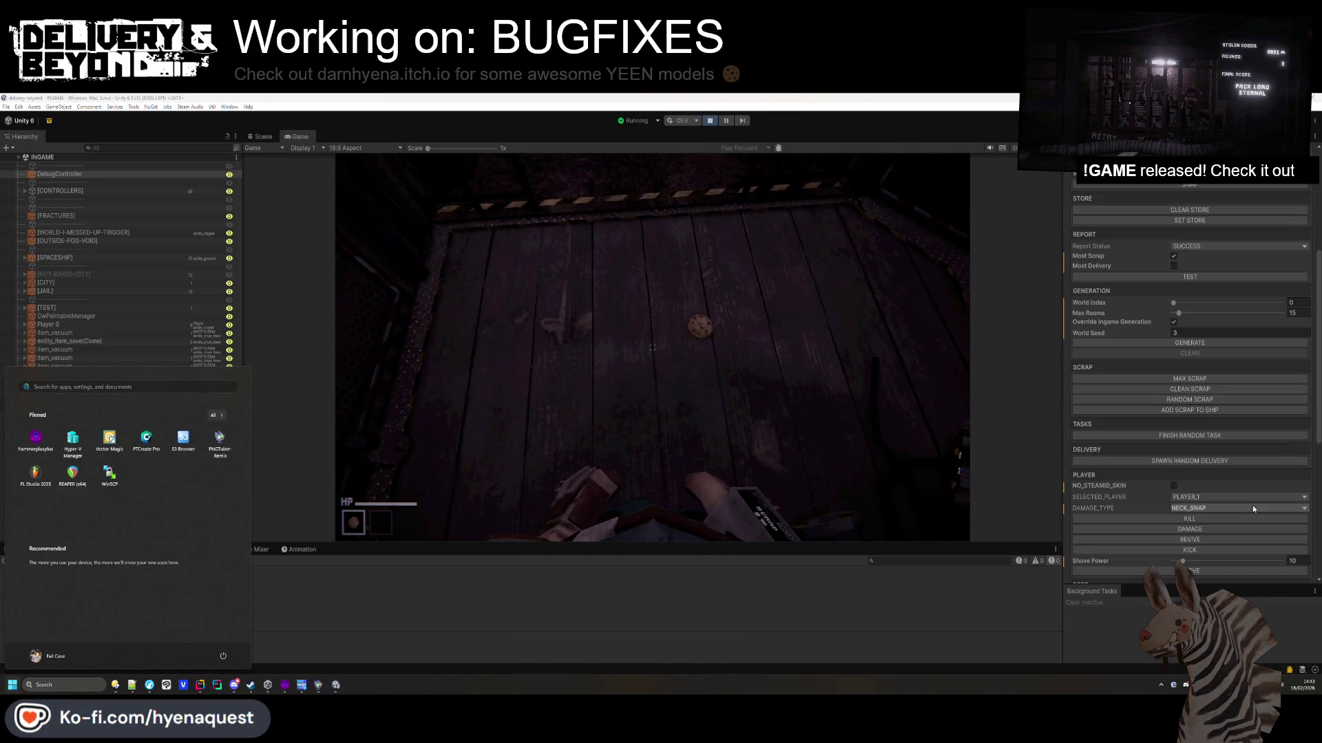
pyautogui.click(703, 410)
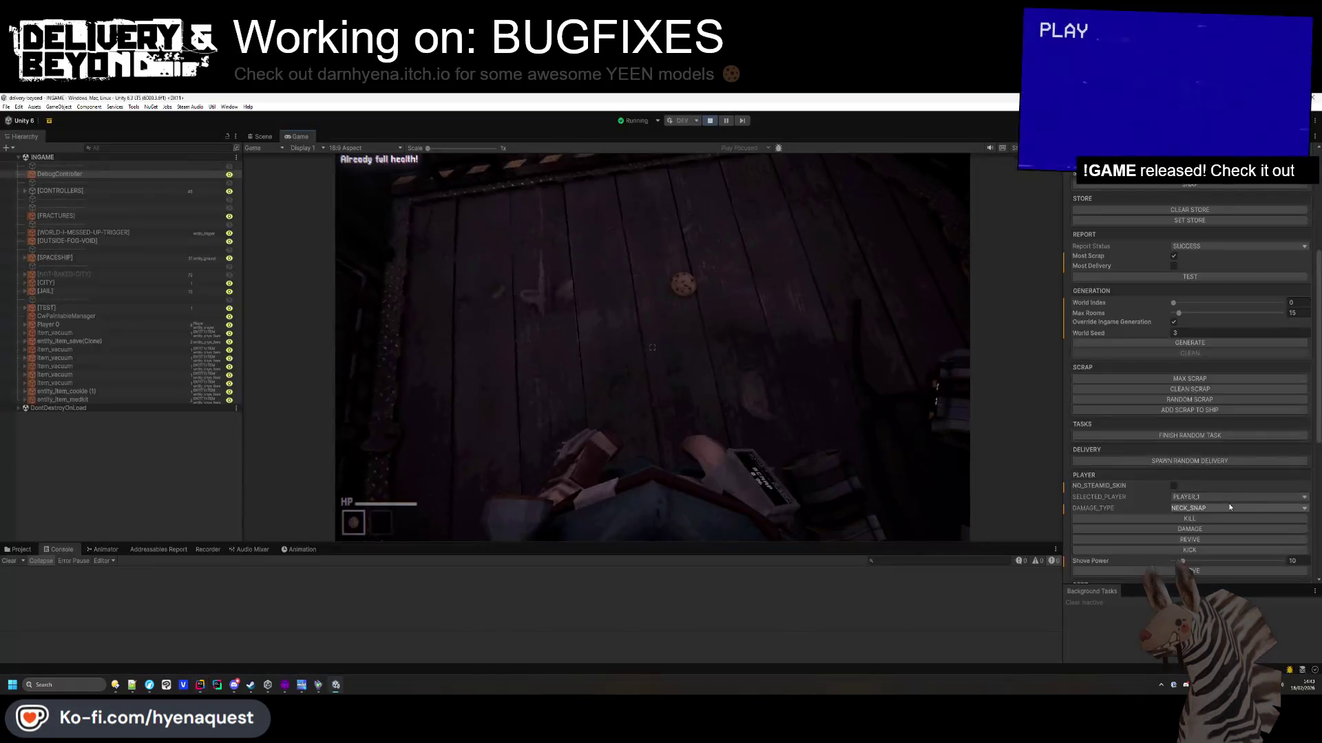
pyautogui.scroll(-5, 1229, 509)
pyautogui.scroll(-5, 1231, 509)
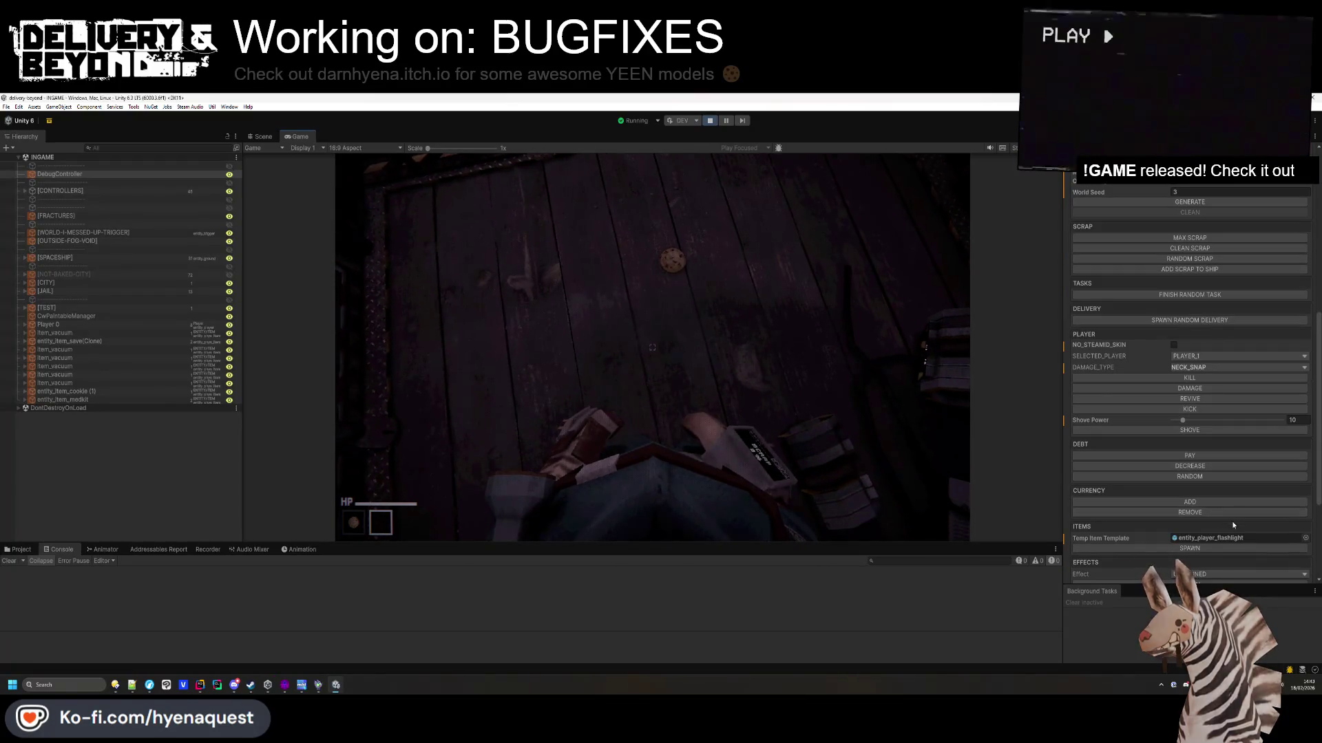
pyautogui.scroll(3, 1214, 475)
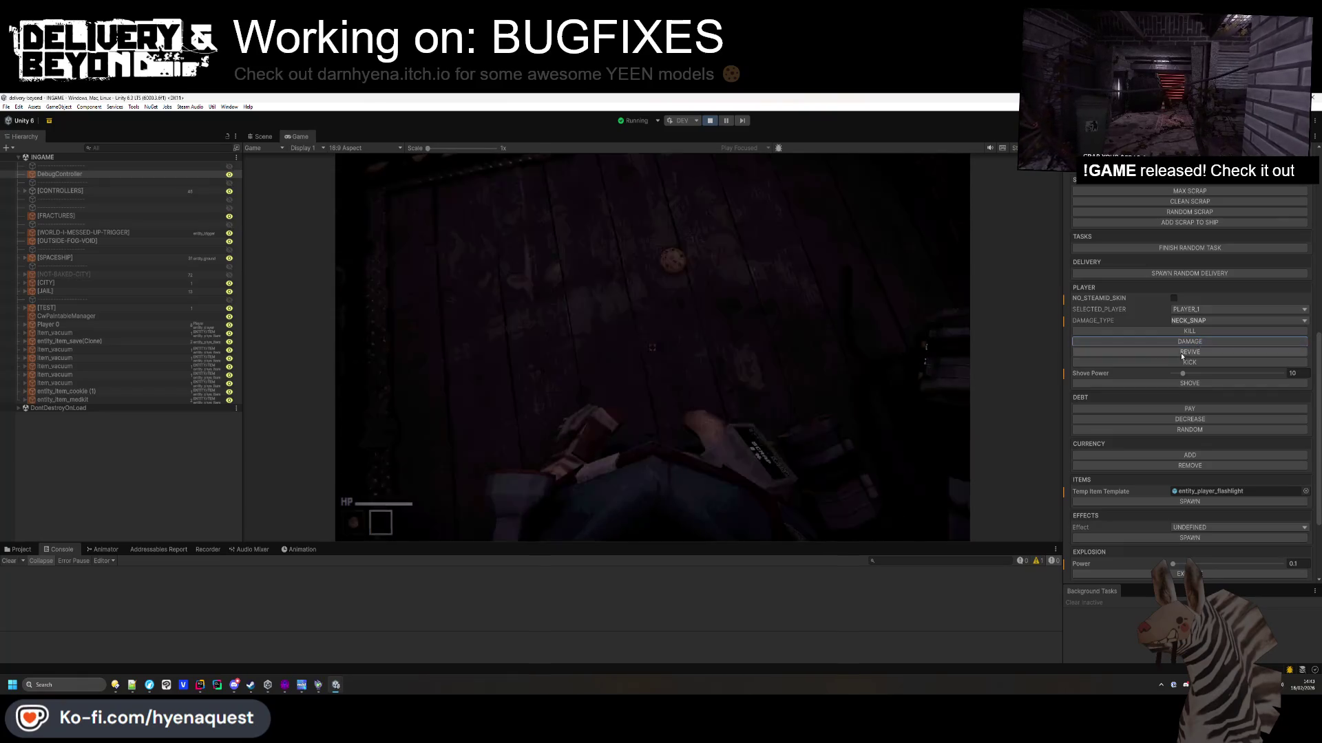
pyautogui.click(261, 136)
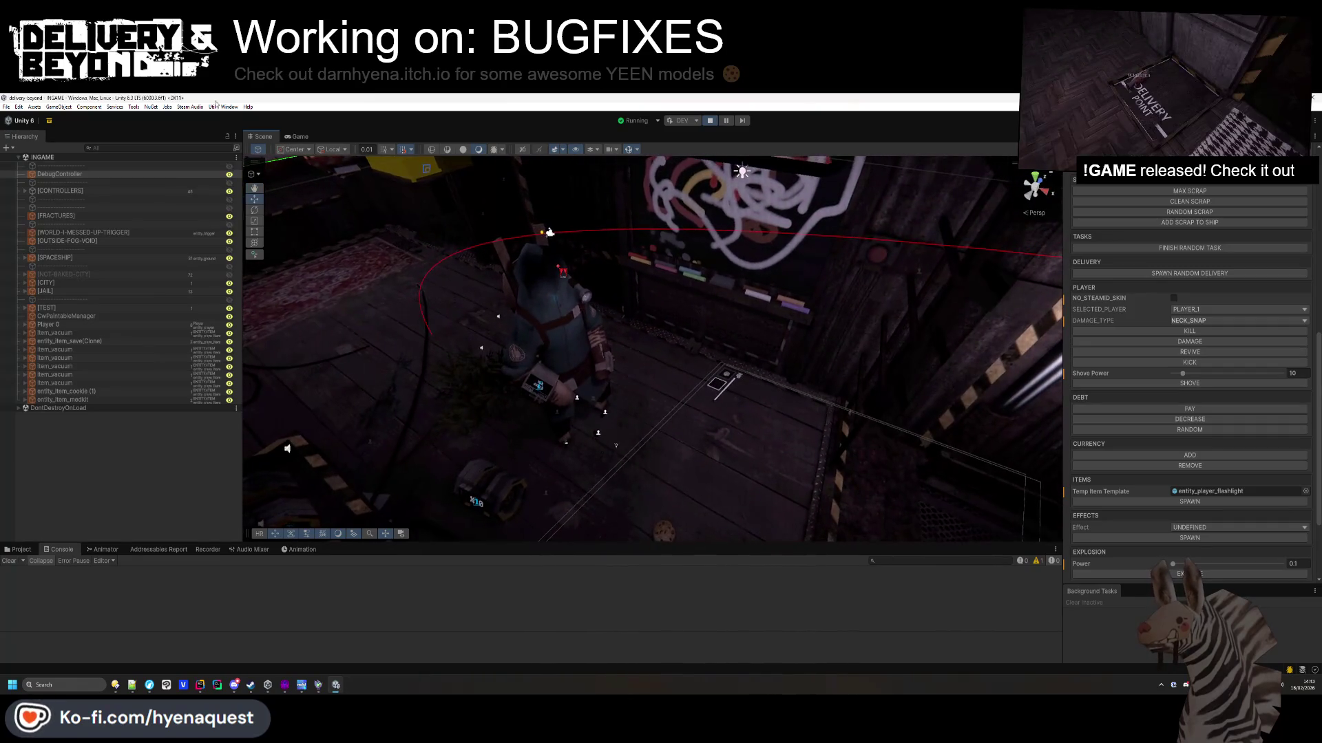
# Dock the Game view right of the Scene view and apply DAMAGE to the player.
pyautogui.moveTo(296, 137)
pyautogui.mouseDown()
pyautogui.moveTo(413, 179)
pyautogui.moveTo(1062, 333)
pyautogui.moveTo(993, 324)
pyautogui.mouseUp()
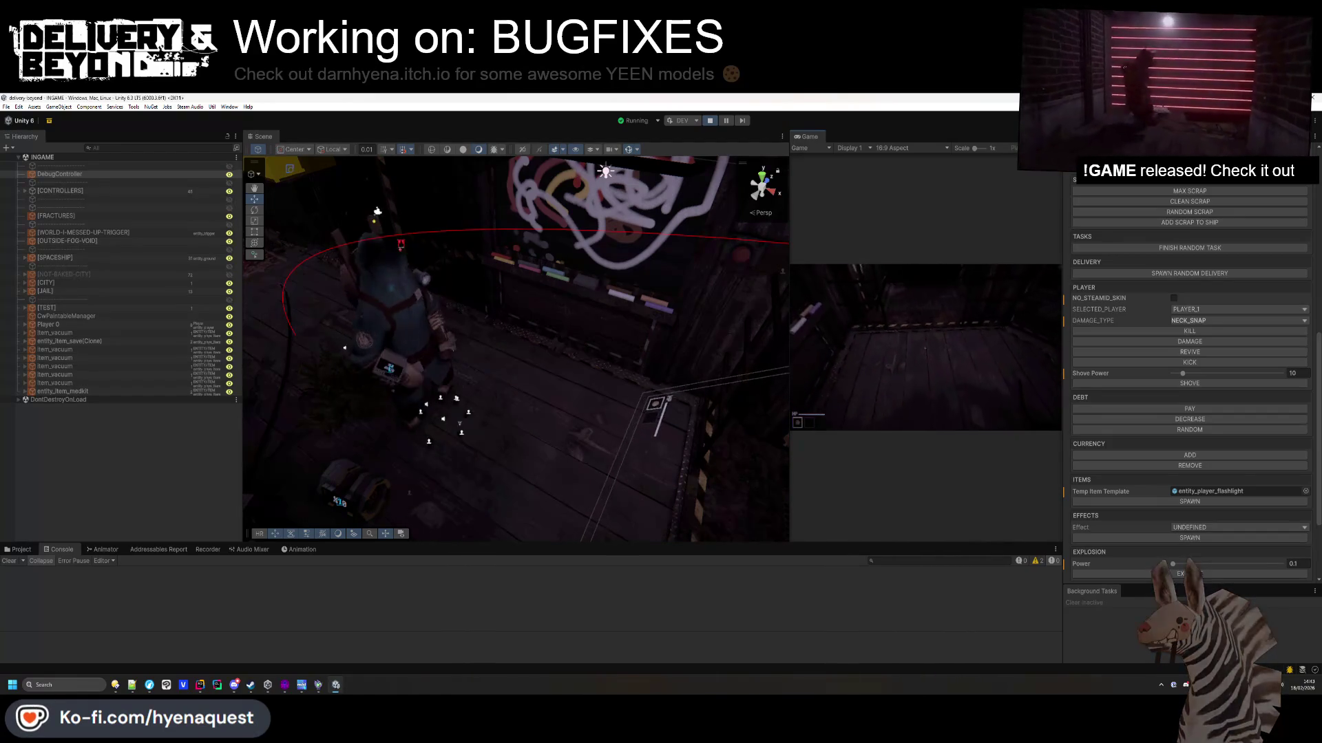
pyautogui.hotkey('alt', 'Tab')
pyautogui.hotkey('alt', 'Tab')
pyautogui.scroll(-2, 1238, 515)
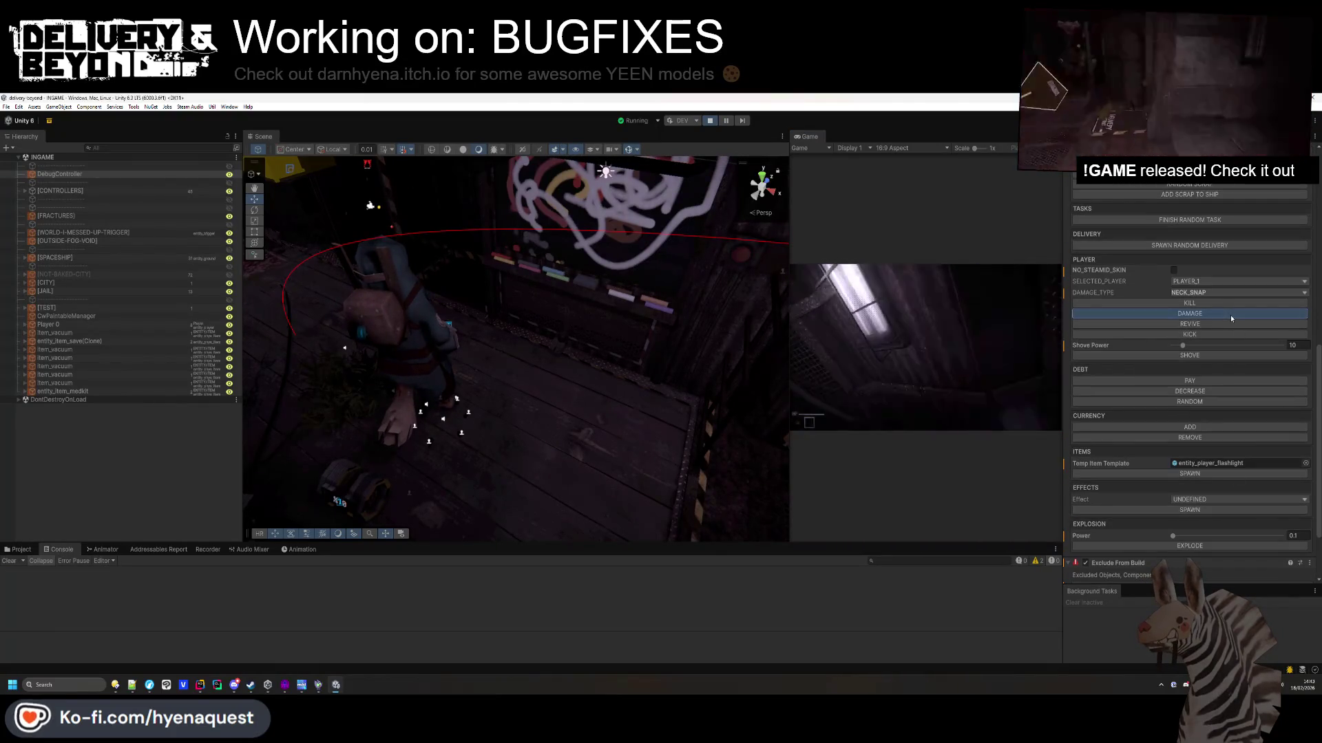
pyautogui.click(1230, 315)
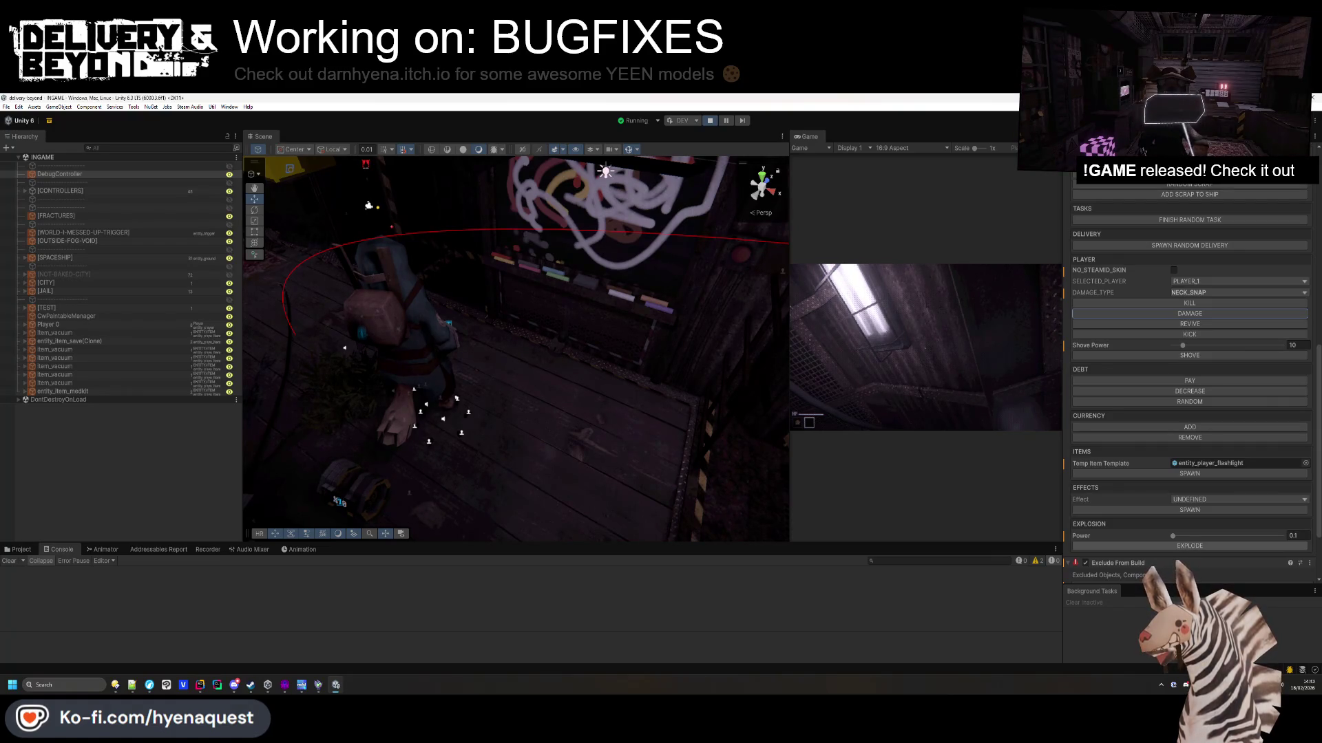
pyautogui.rightClick(1232, 472)
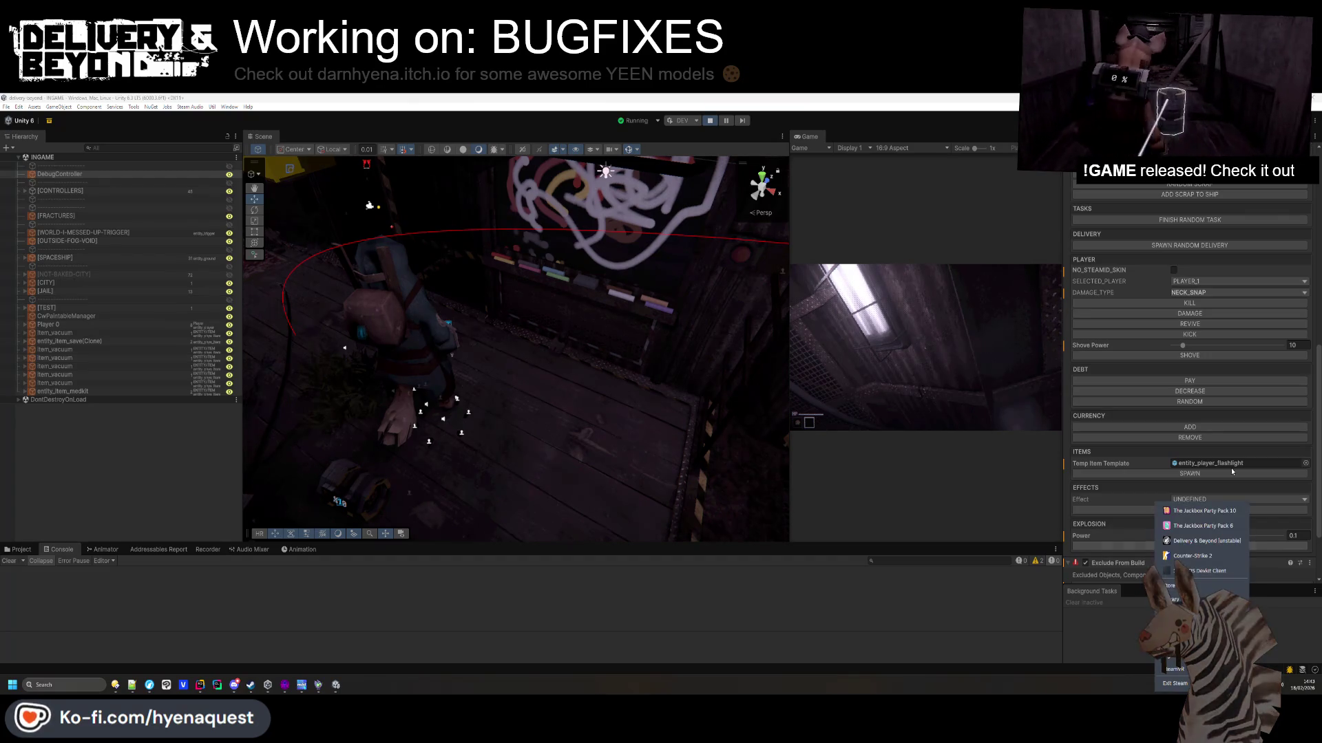
pyautogui.rightClick(1146, 685)
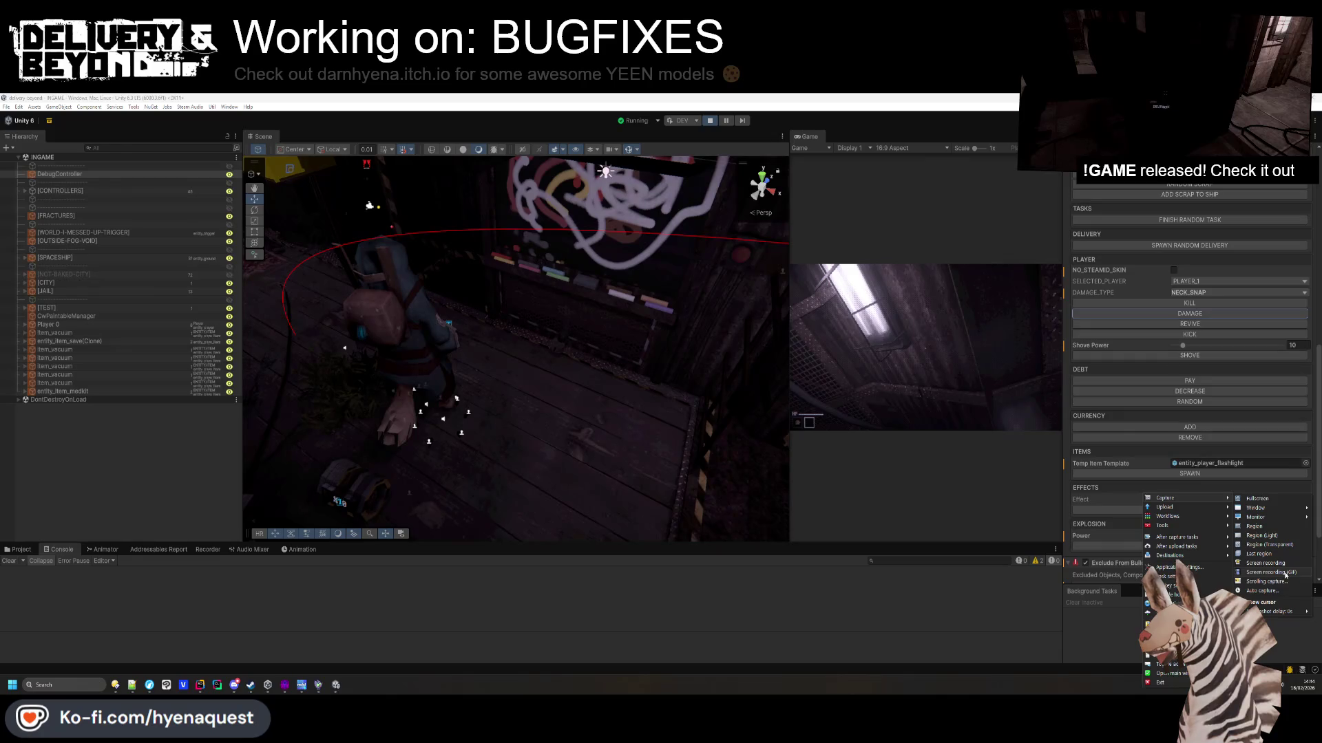
pyautogui.click(1271, 572)
pyautogui.moveTo(279, 161)
pyautogui.mouseDown()
pyautogui.moveTo(743, 575)
pyautogui.moveTo(728, 511)
pyautogui.mouseUp()
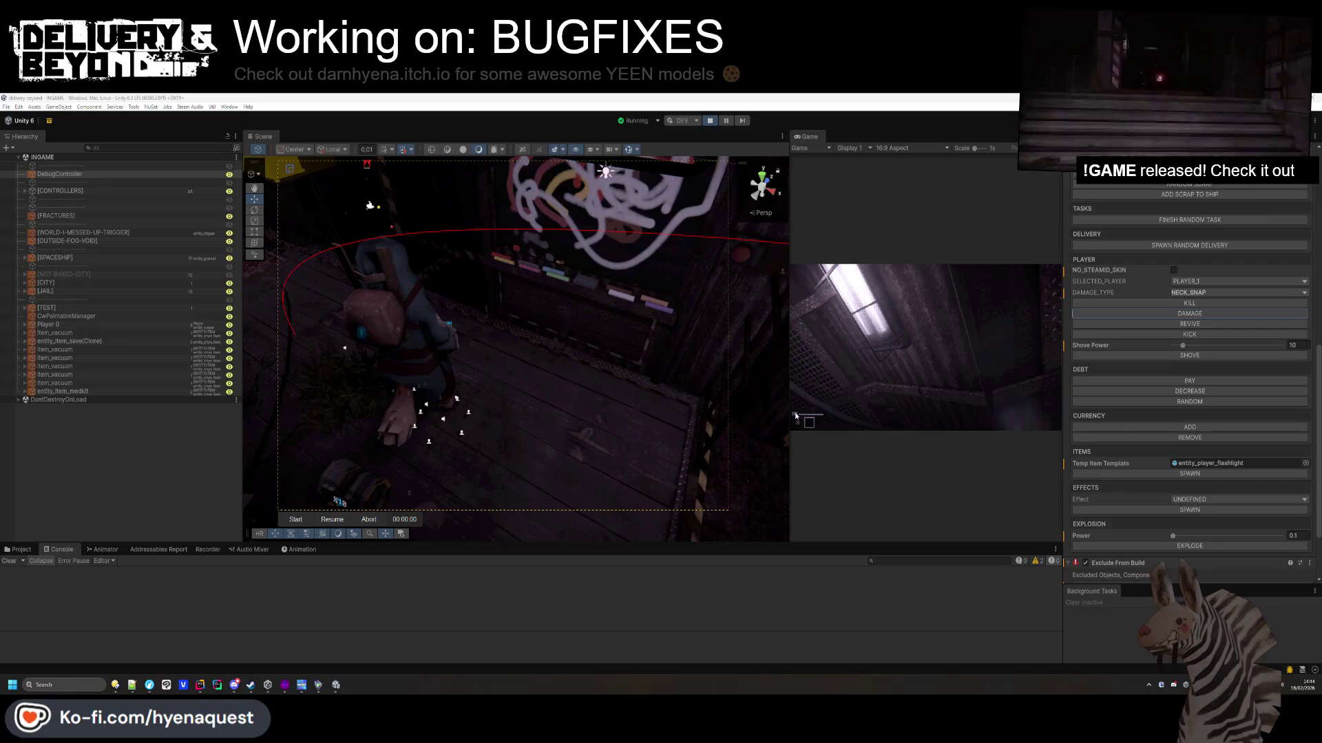
pyautogui.click(332, 519)
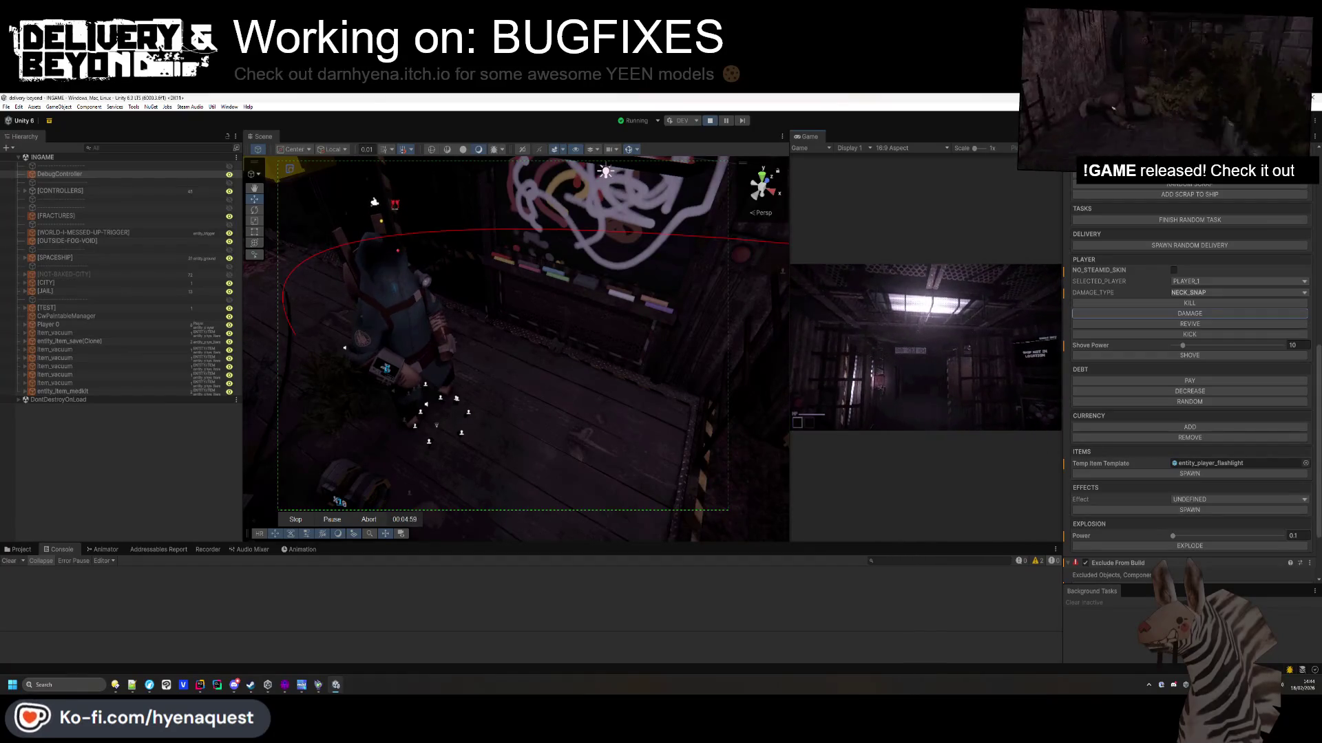
pyautogui.press('Escape')
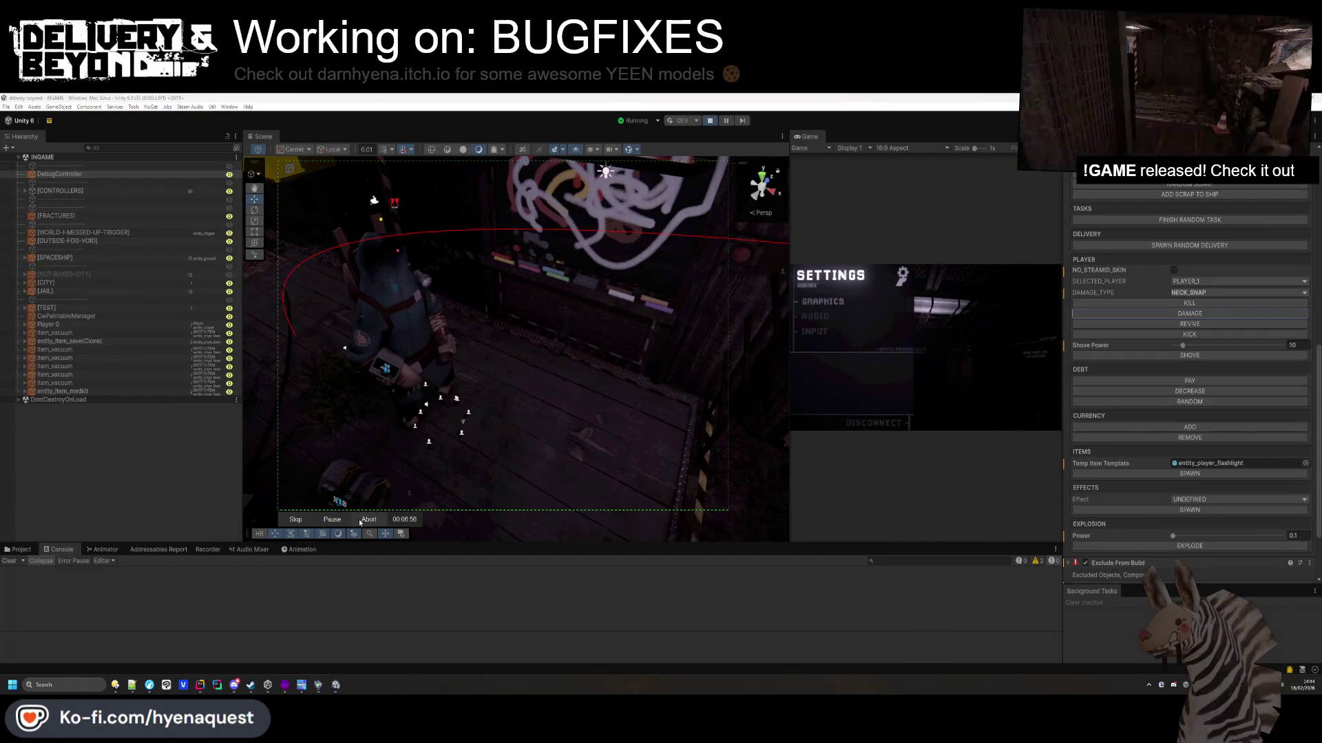
pyautogui.click(360, 521)
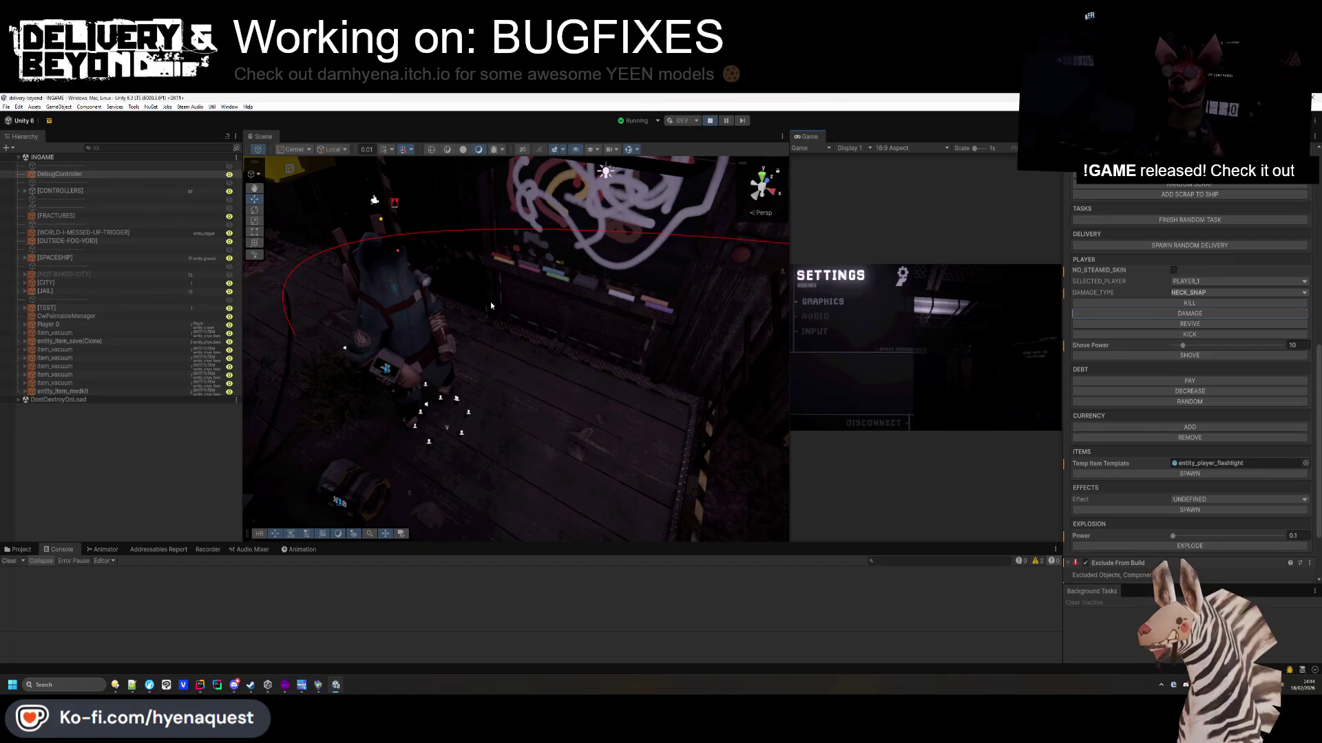
pyautogui.click(1013, 341)
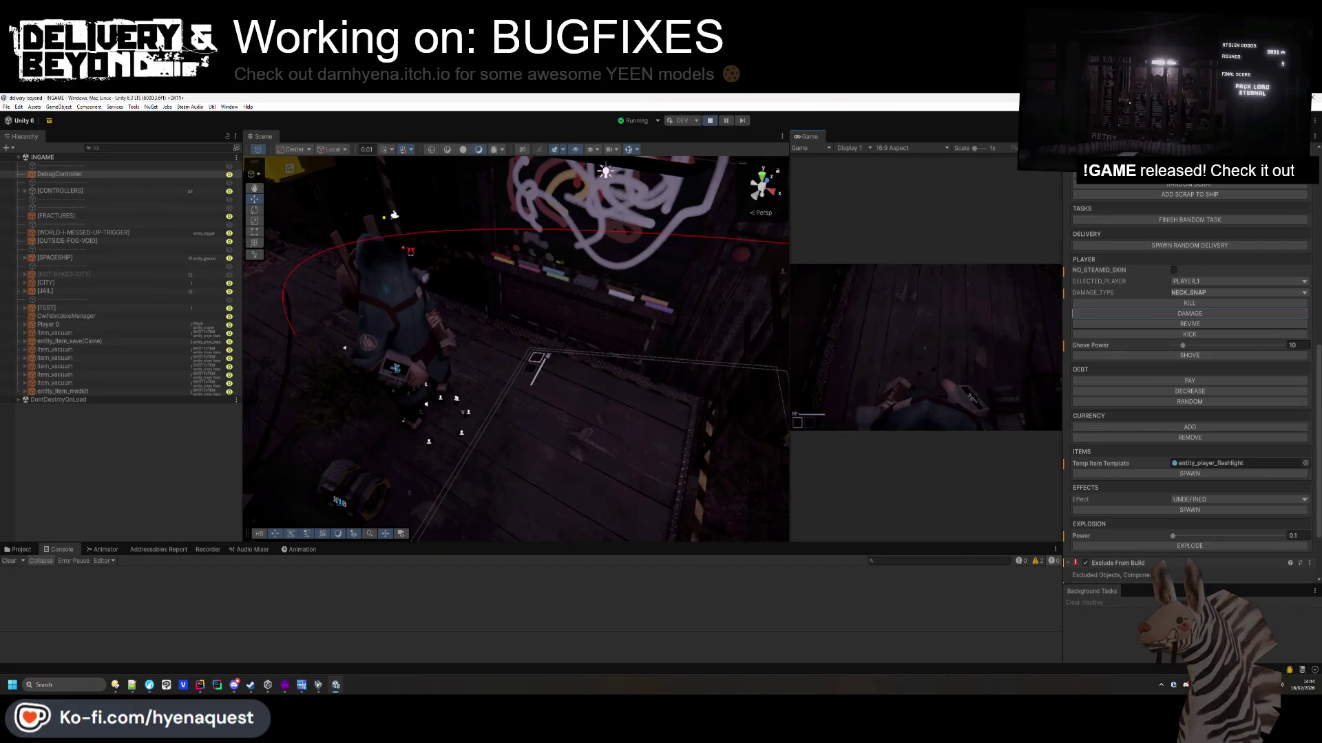
# Stop the running game and orbit the Scene view toward the ACHIEVEMENT_PIZZA label.
pyautogui.press('Escape')
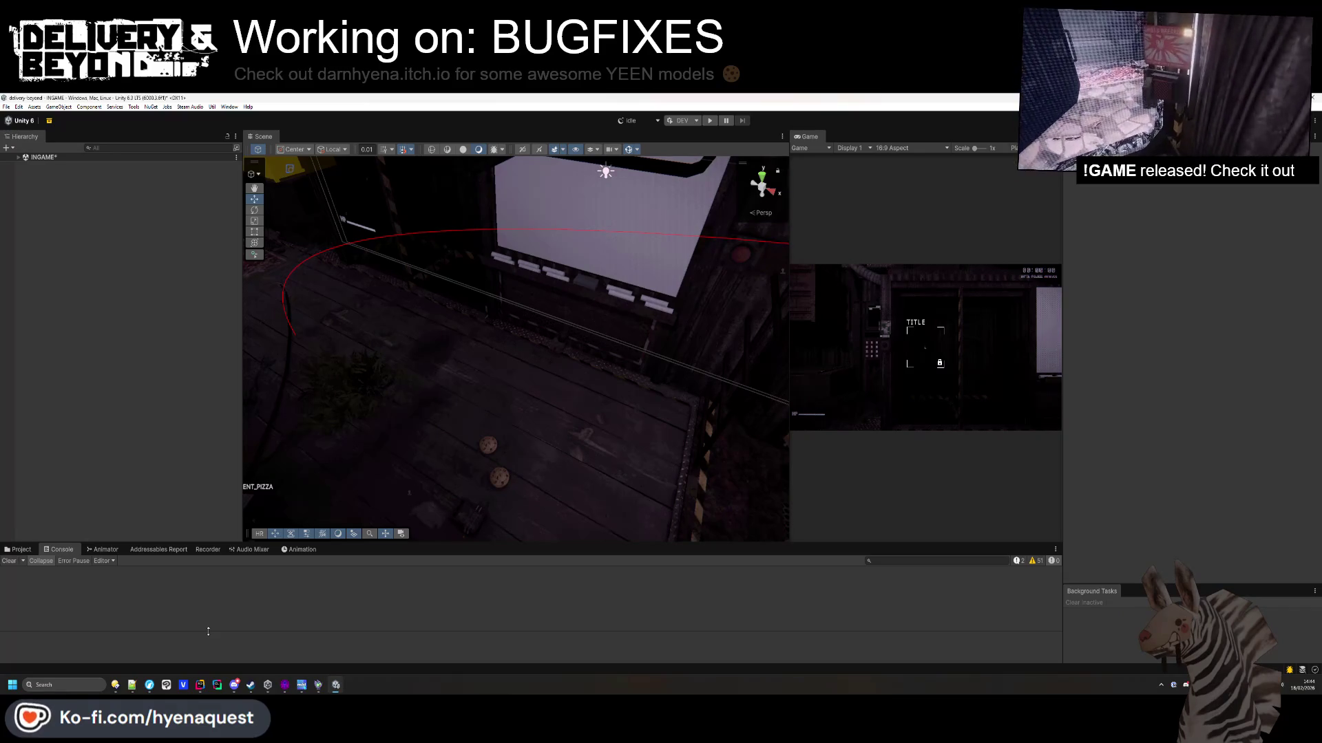
pyautogui.moveTo(589, 441)
pyautogui.mouseDown()
pyautogui.moveTo(553, 449)
pyautogui.moveTo(542, 386)
pyautogui.mouseUp()
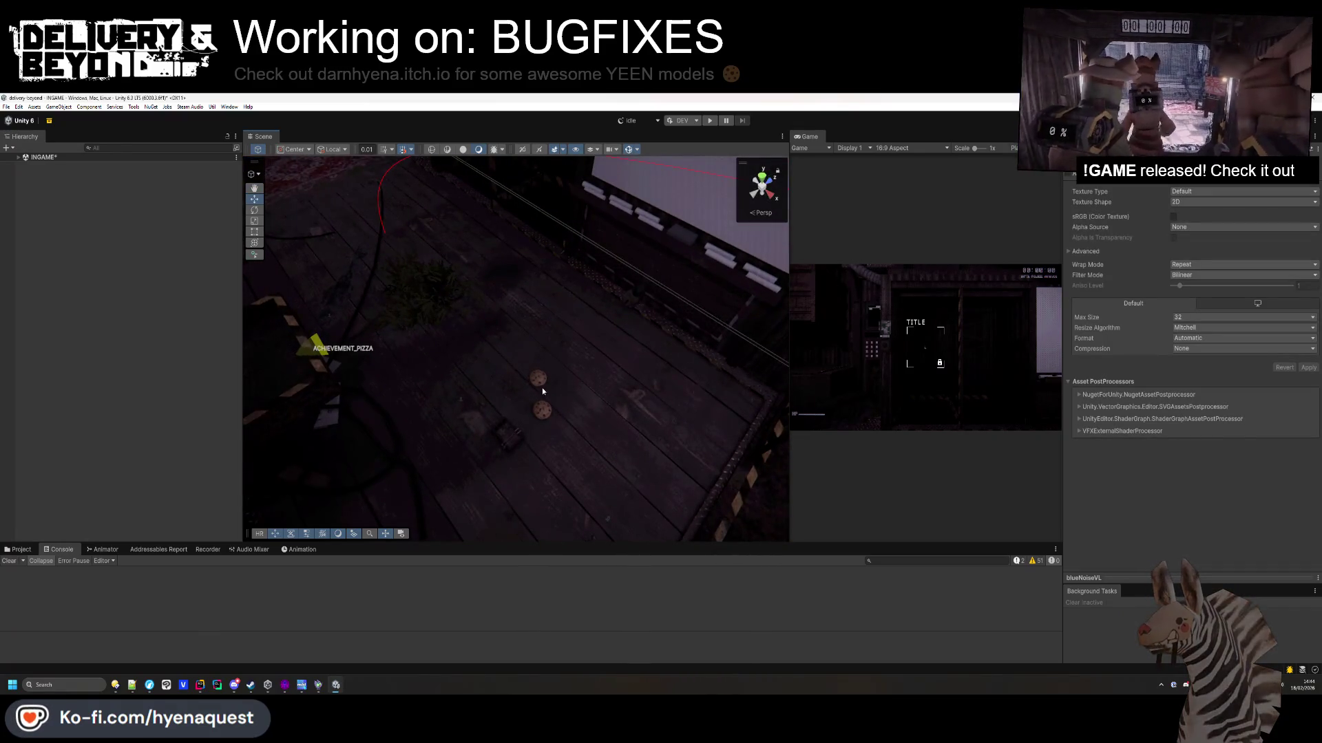
pyautogui.click(540, 380)
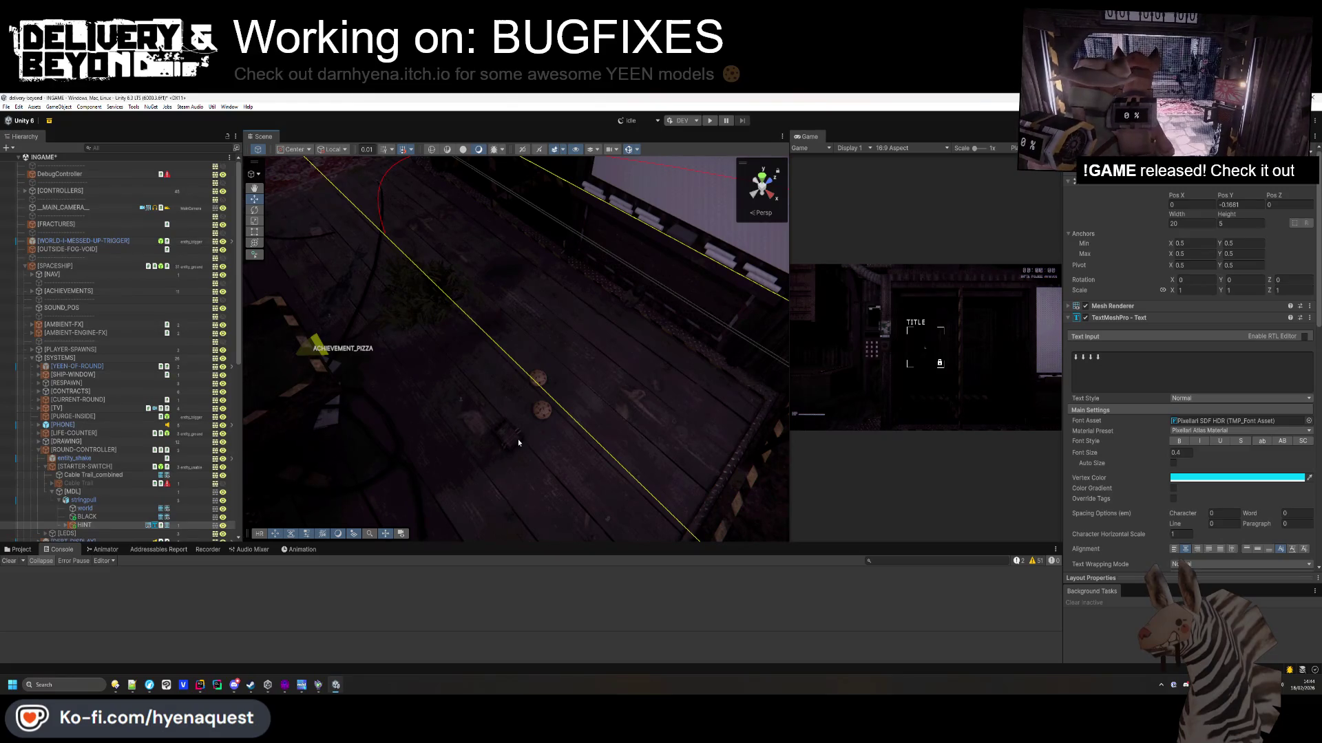
pyautogui.scroll(10, 534, 416)
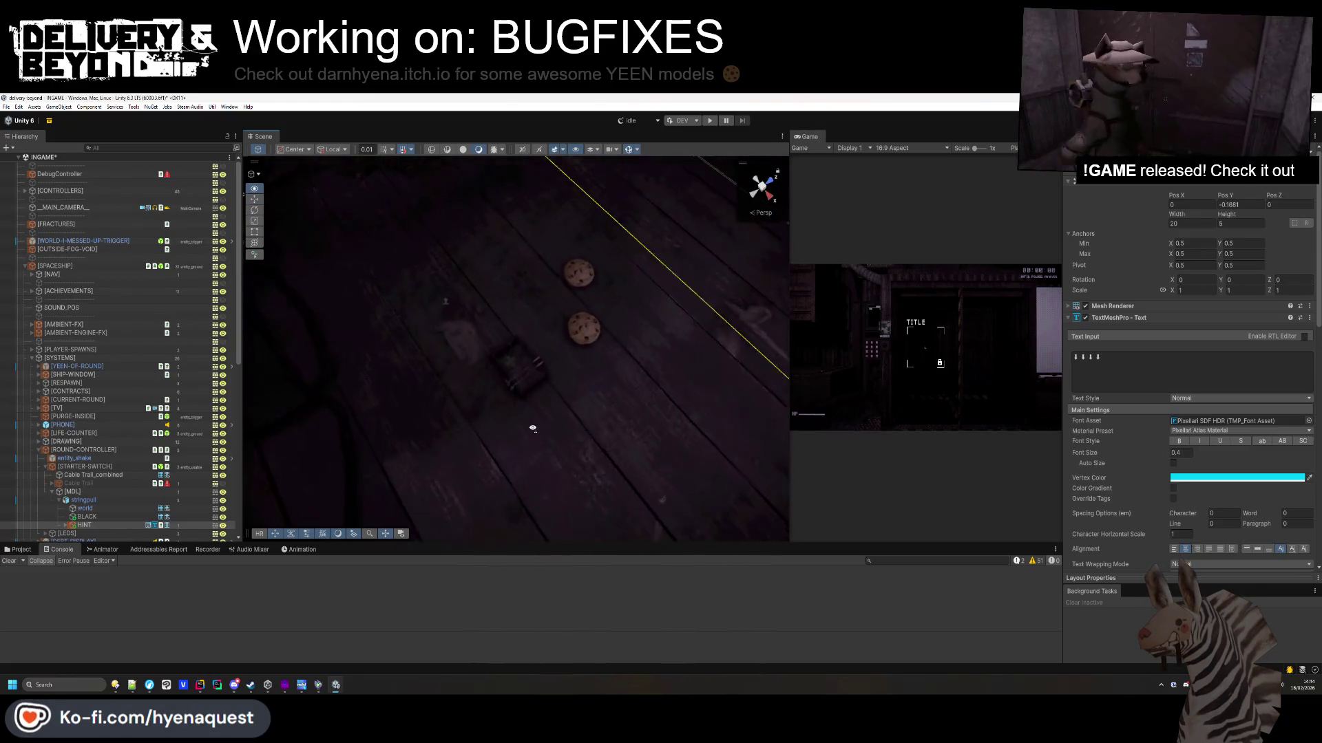
# Delete the floor box and both cookies from the scene, then bring up the TODO notes.
pyautogui.click(535, 406)
pyautogui.press('Delete')
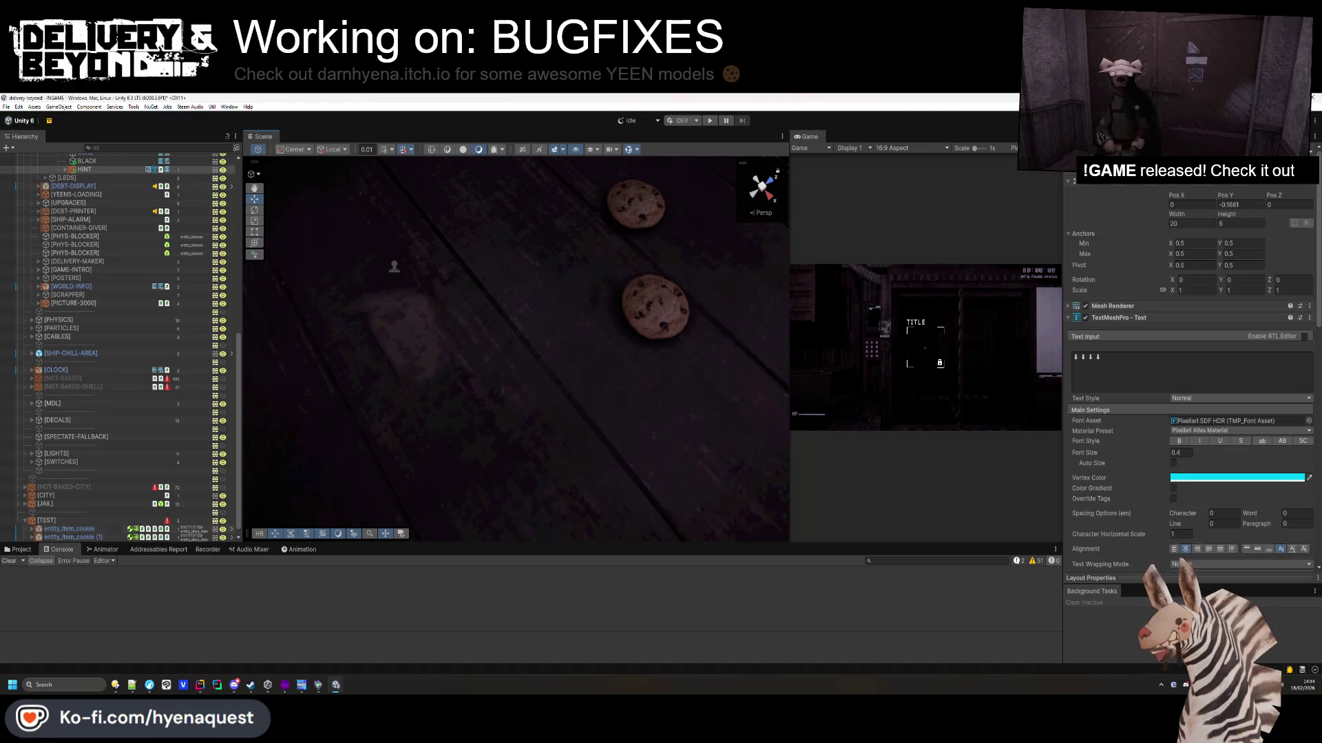
pyautogui.click(68, 529)
pyautogui.press('Delete')
pyautogui.click(69, 537)
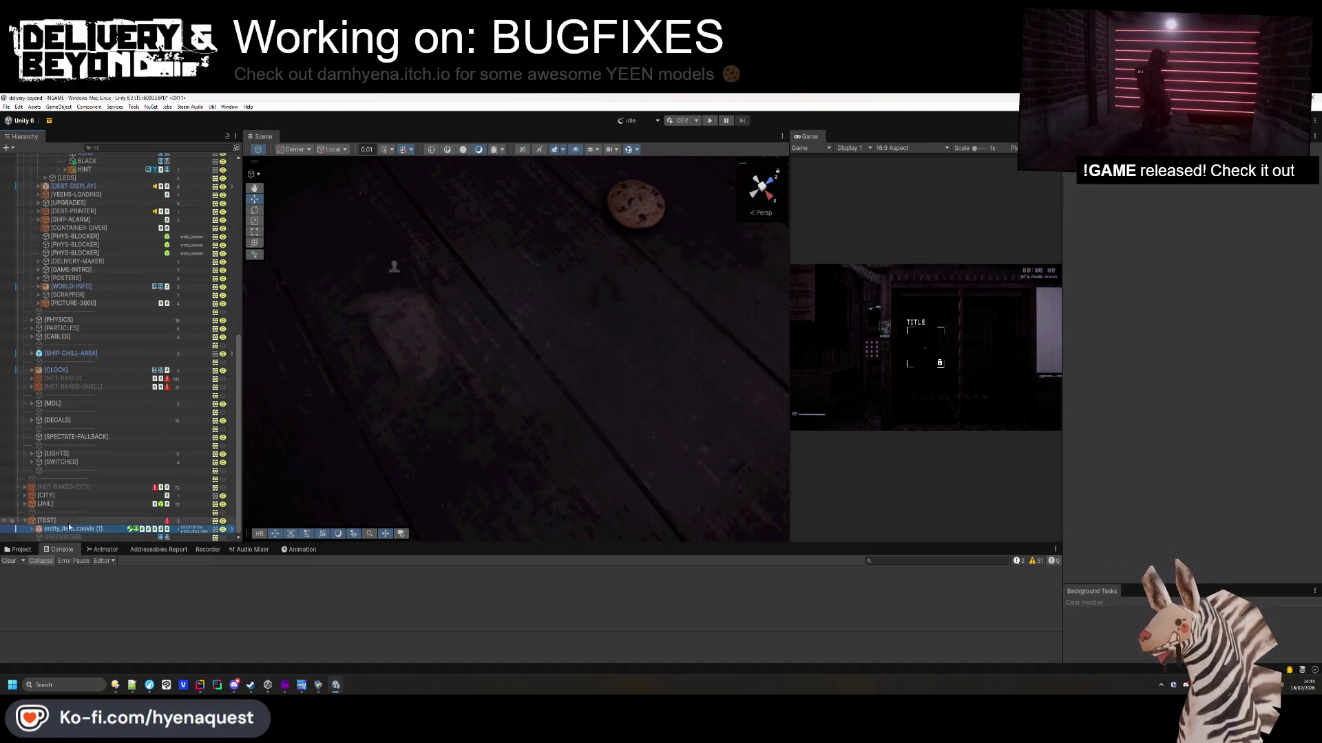
pyautogui.press('Delete')
pyautogui.moveTo(618, 317); pyautogui.dragTo(571, 334)
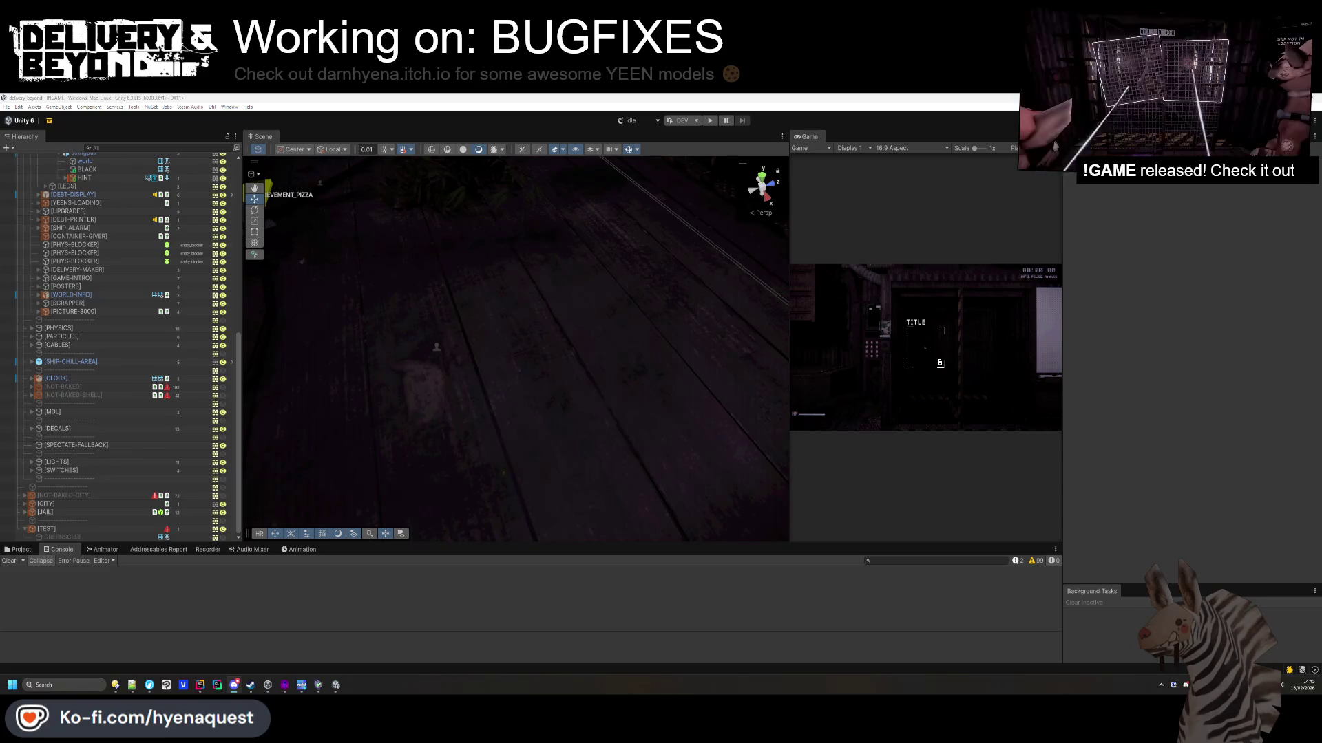
pyautogui.click(129, 687)
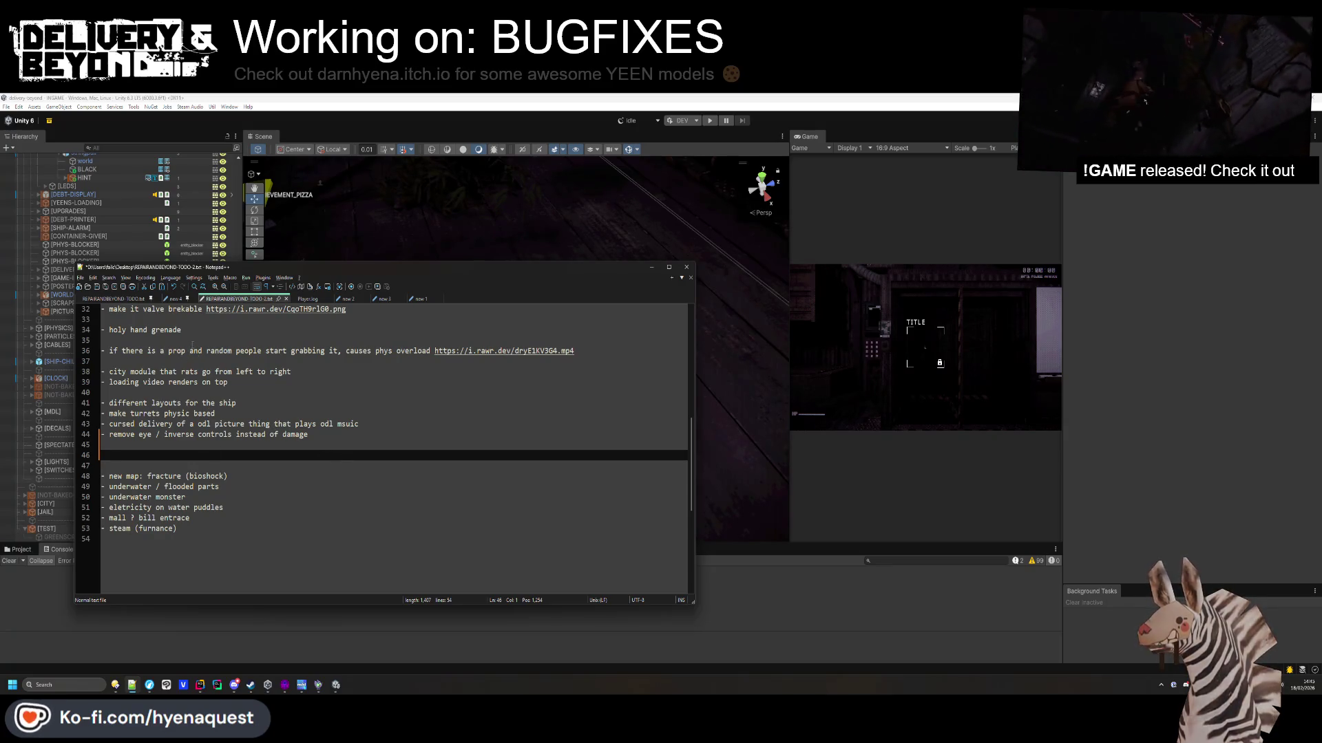
# Review the line 26–28 notes in the Notepad++ TODO list, then return to Unity.
pyautogui.scroll(2, 544, 353)
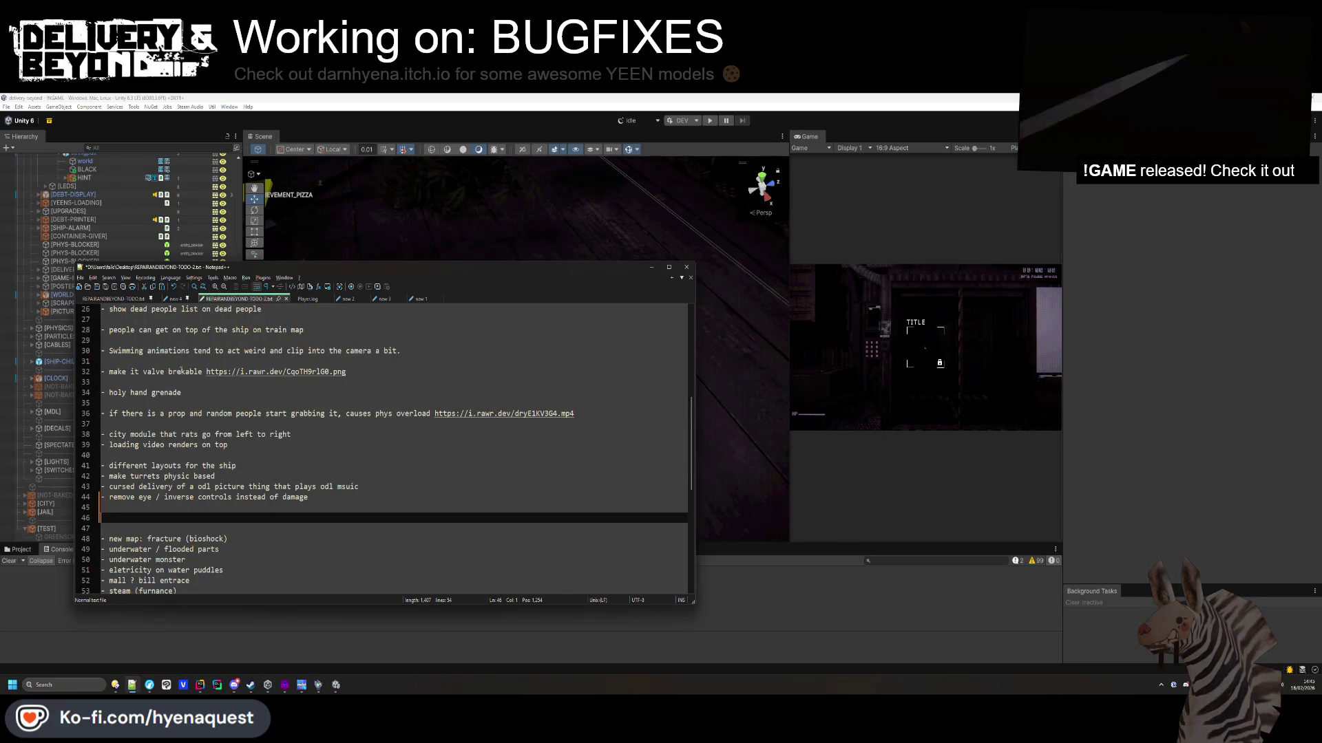
pyautogui.scroll(1, 181, 370)
pyautogui.moveTo(147, 361); pyautogui.dragTo(252, 361)
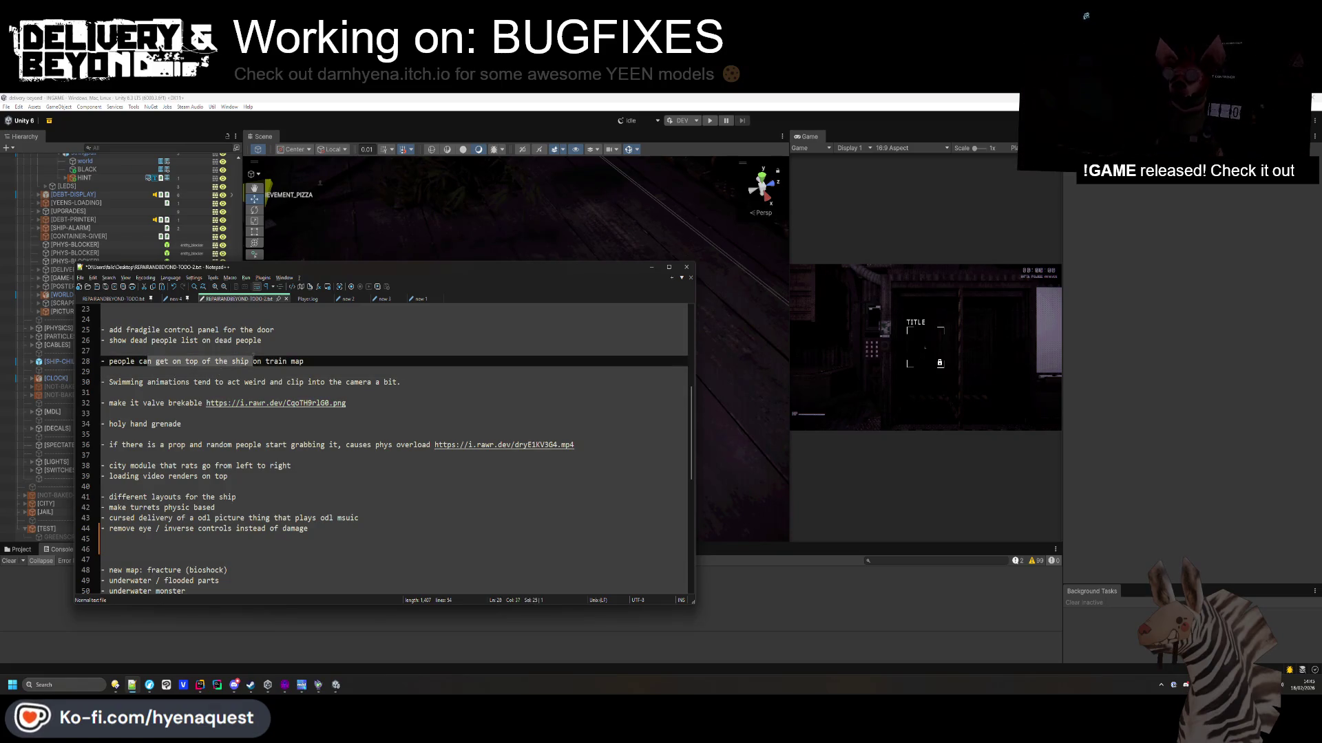
pyautogui.press('Up')
pyautogui.press('Up')
pyautogui.press('Down')
pyautogui.press('Down')
pyautogui.press('Up')
pyautogui.press('Up')
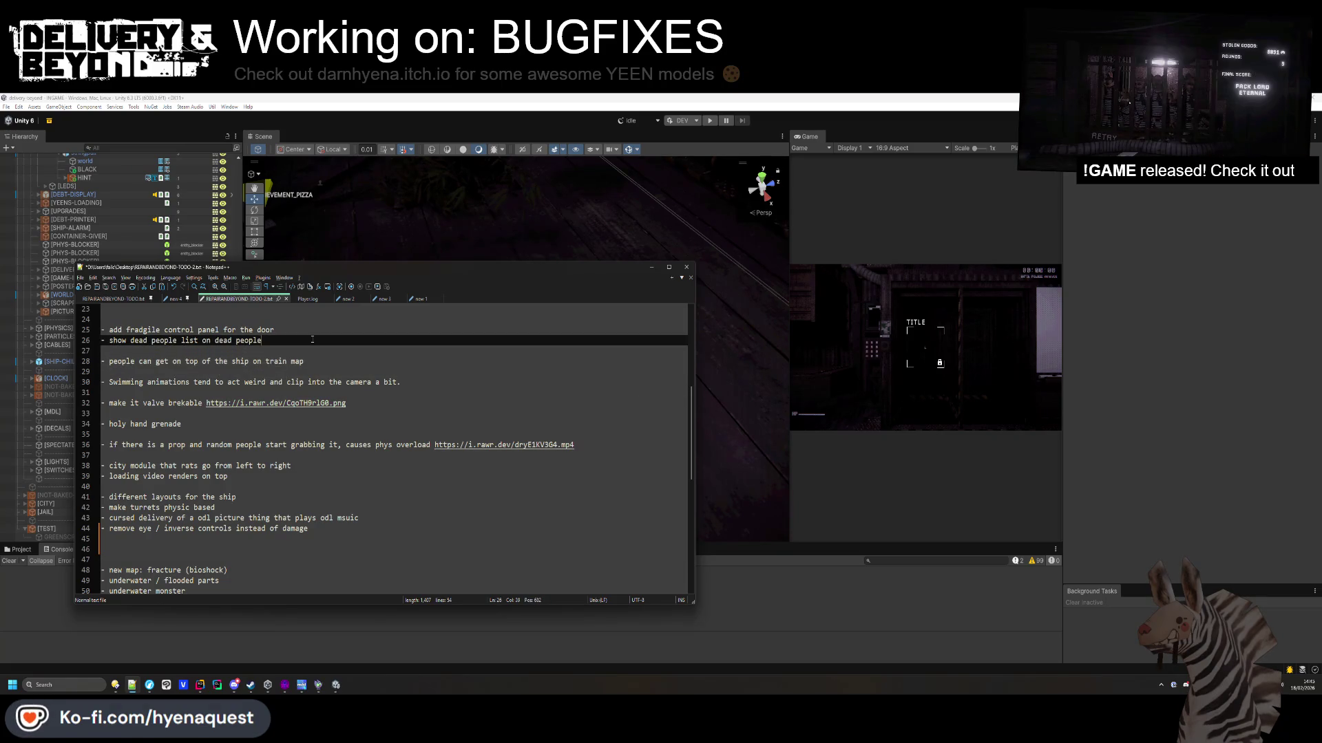
pyautogui.click(321, 660)
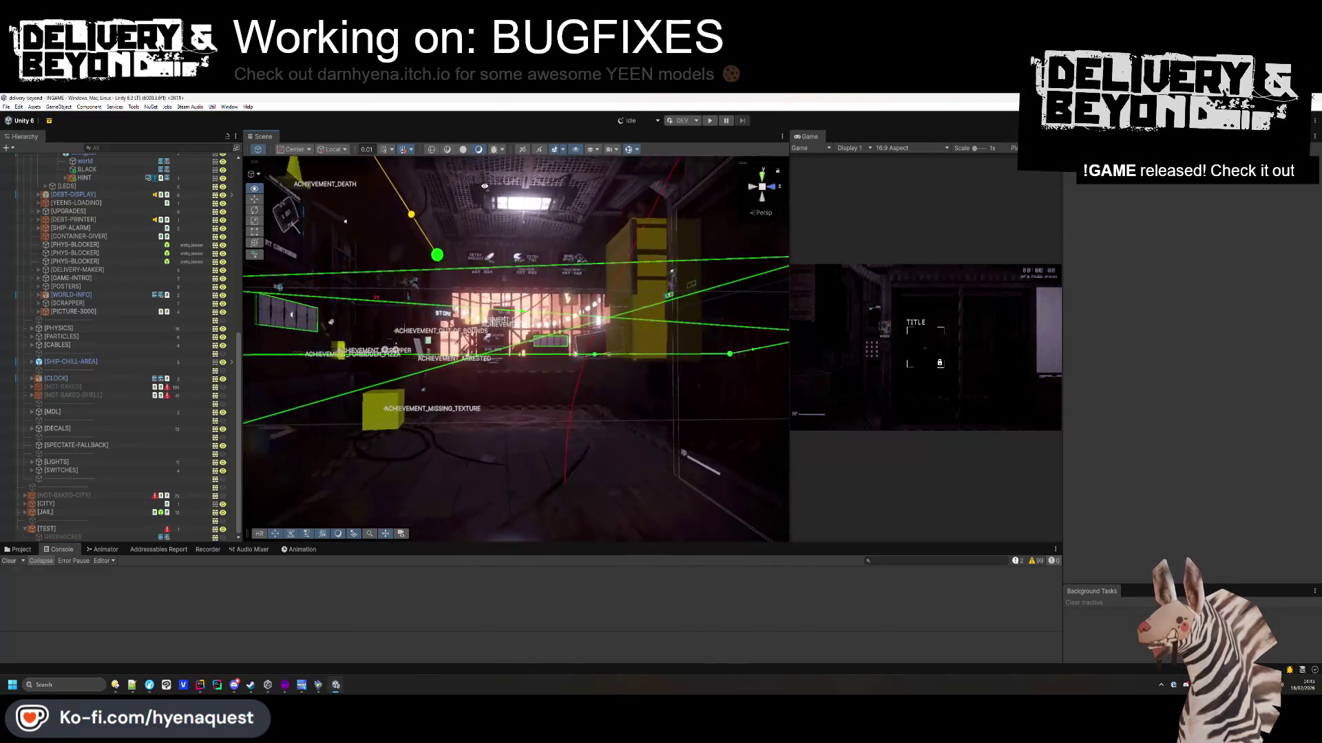
# Open the UIController prefab from the [CONTROLLERS] group for editing in the Scene view.
pyautogui.moveTo(474, 305); pyautogui.dragTo(464, 392)
pyautogui.scroll(10, 32, 346)
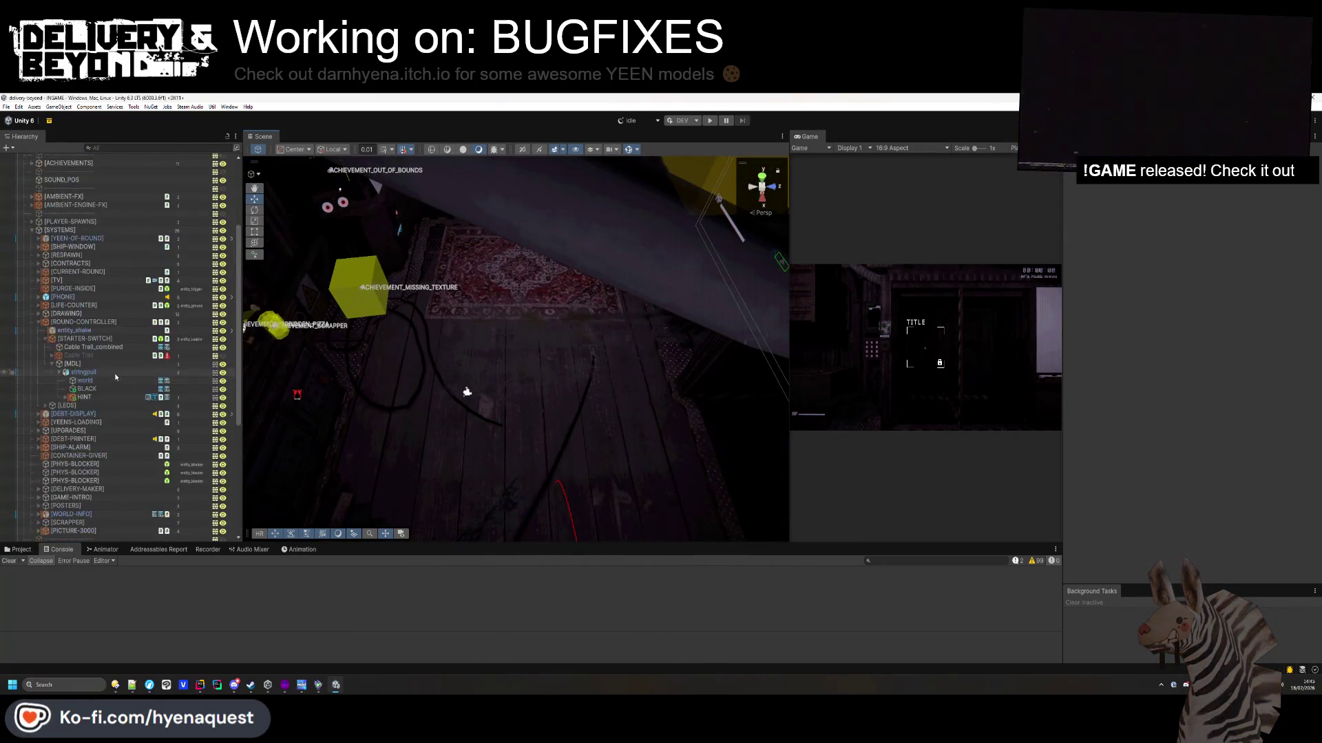
pyautogui.click(32, 355)
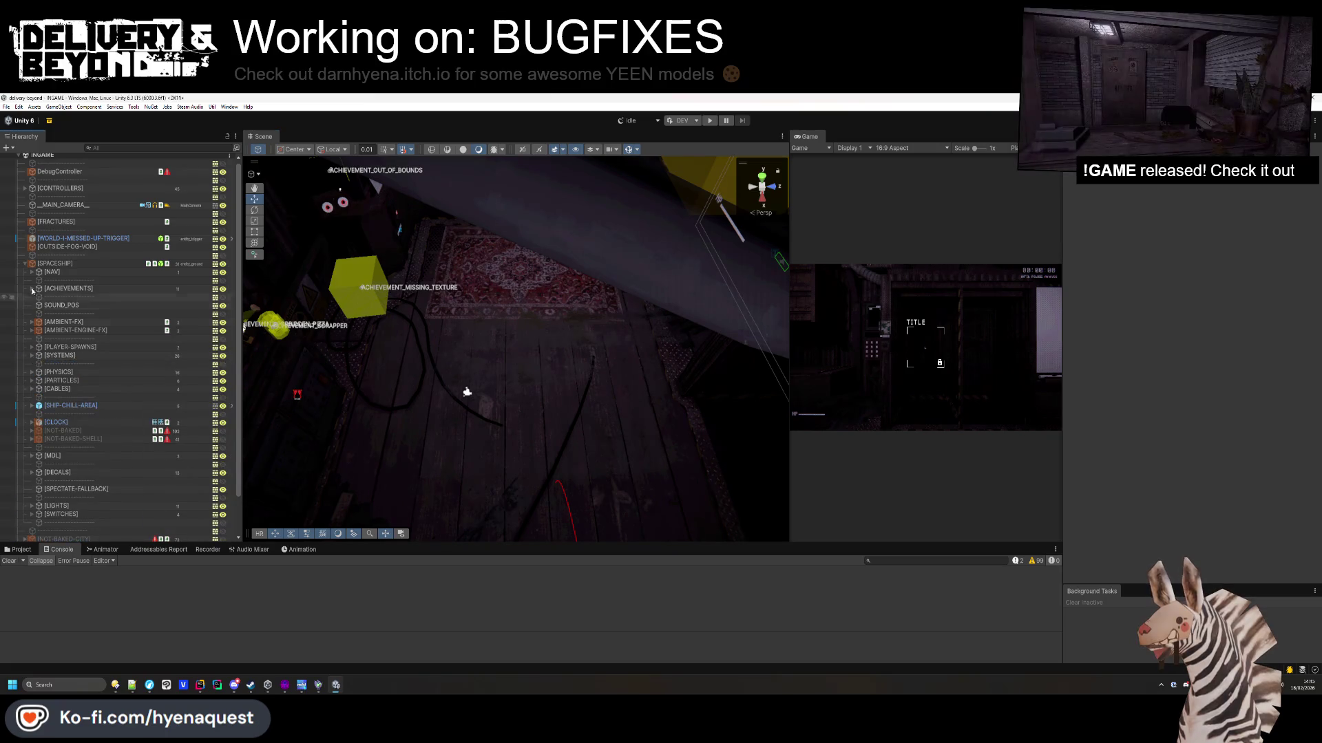
pyautogui.click(26, 263)
pyautogui.click(24, 189)
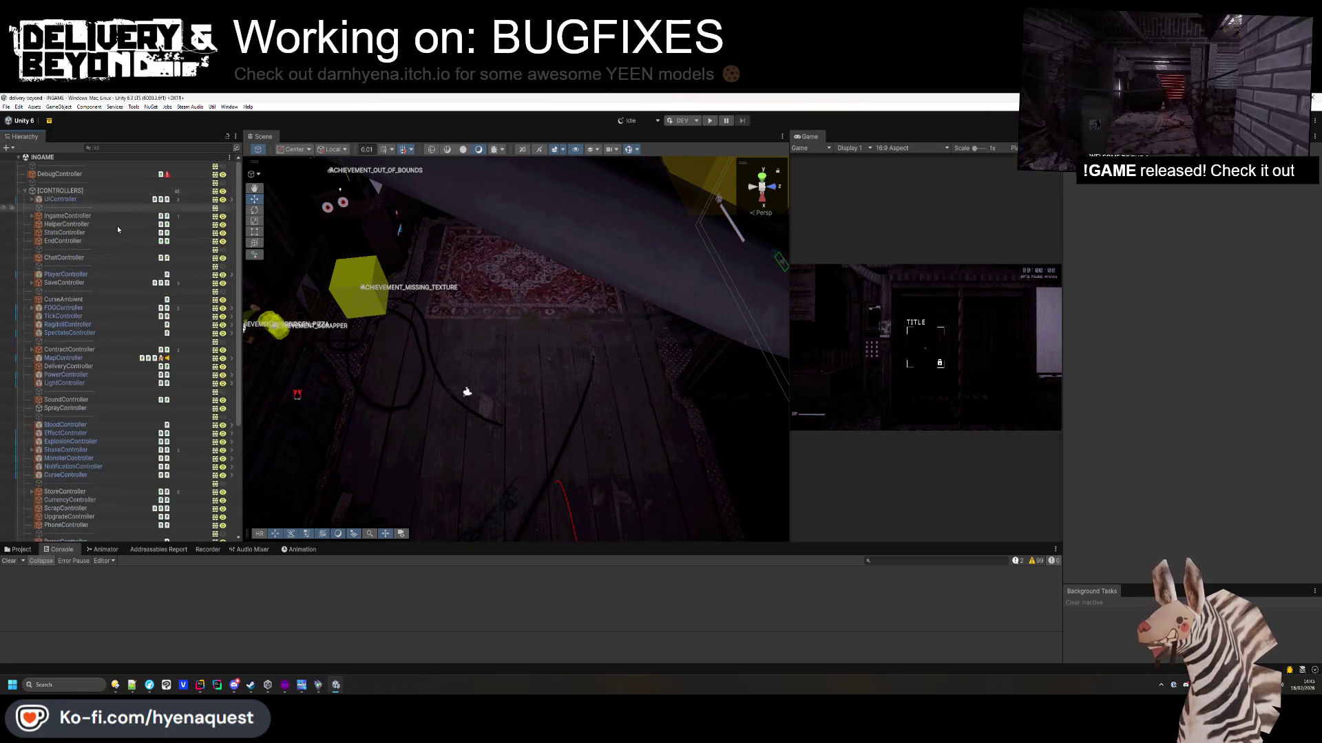
pyautogui.click(97, 199)
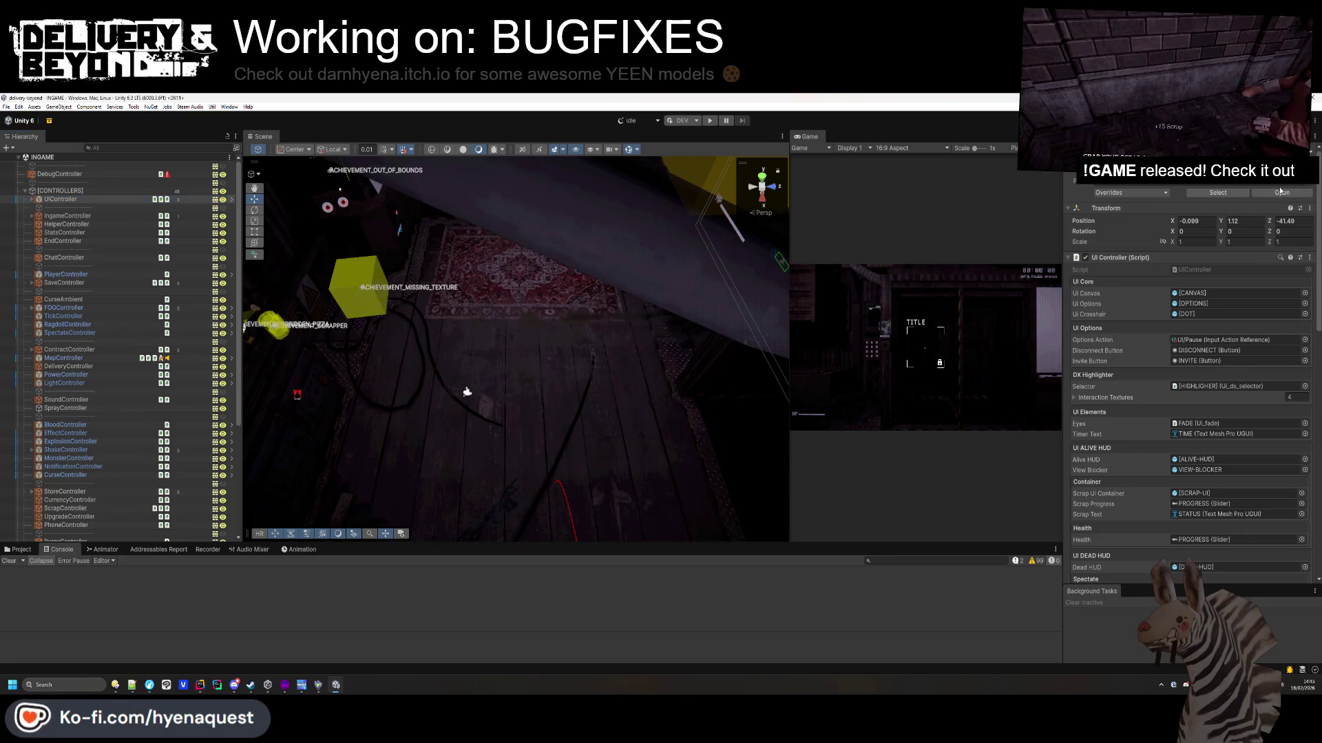
pyautogui.click(1282, 193)
pyautogui.moveTo(806, 136); pyautogui.dragTo(747, 134)
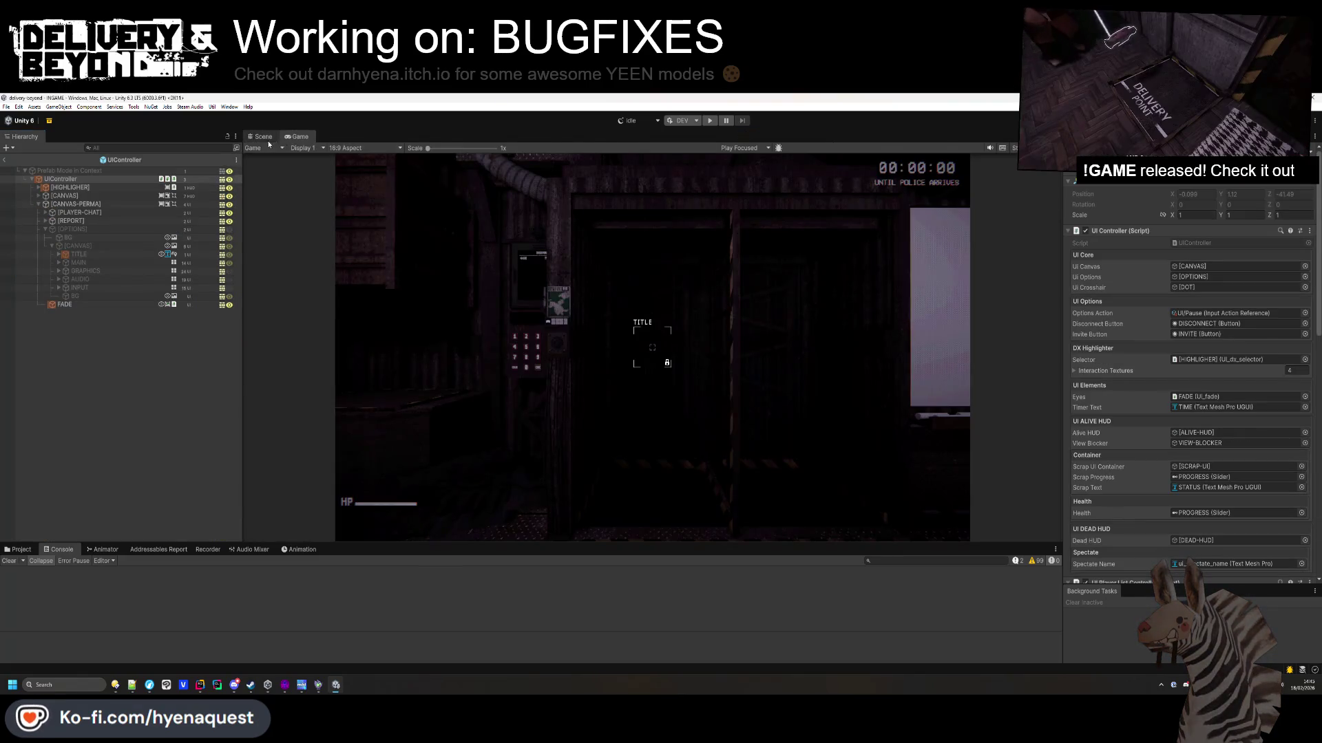
pyautogui.click(263, 136)
# Frame the [OPTIONS] object and look over the REPORT menu on the canvas.
pyautogui.click(65, 229)
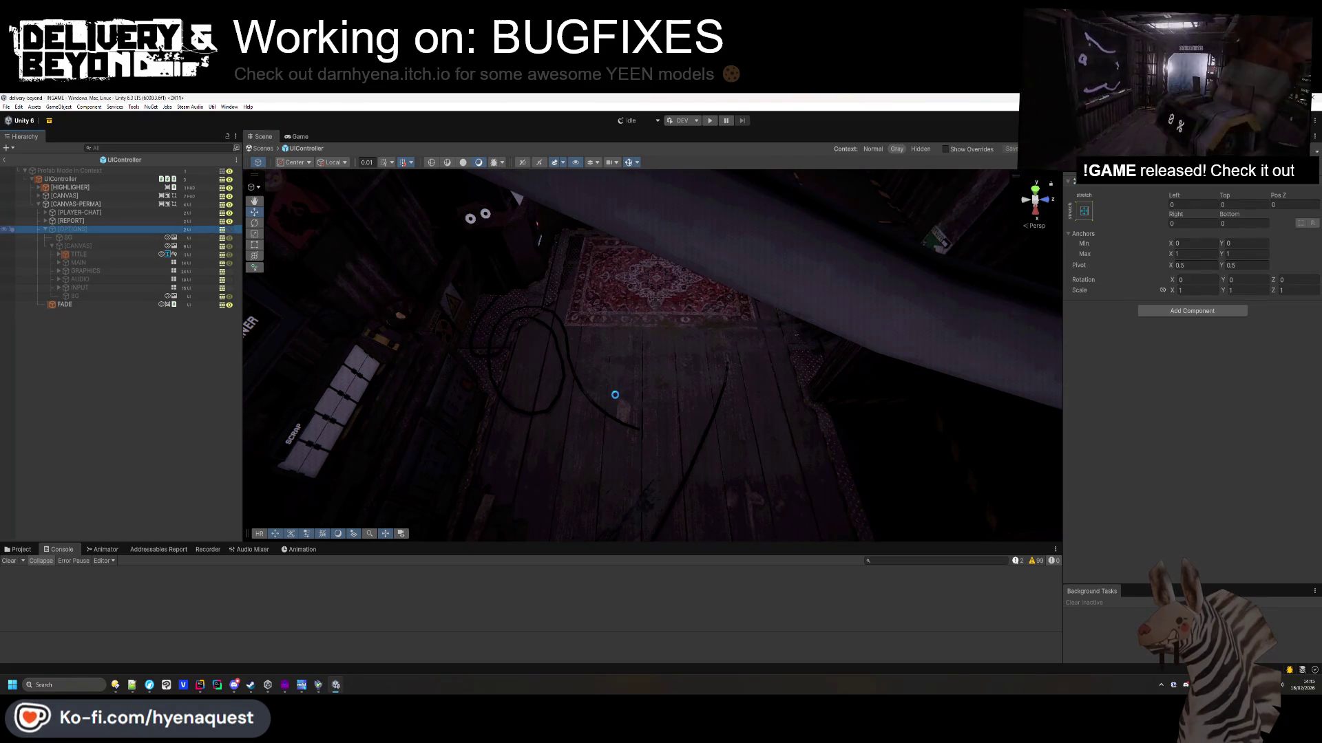
pyautogui.press('f')
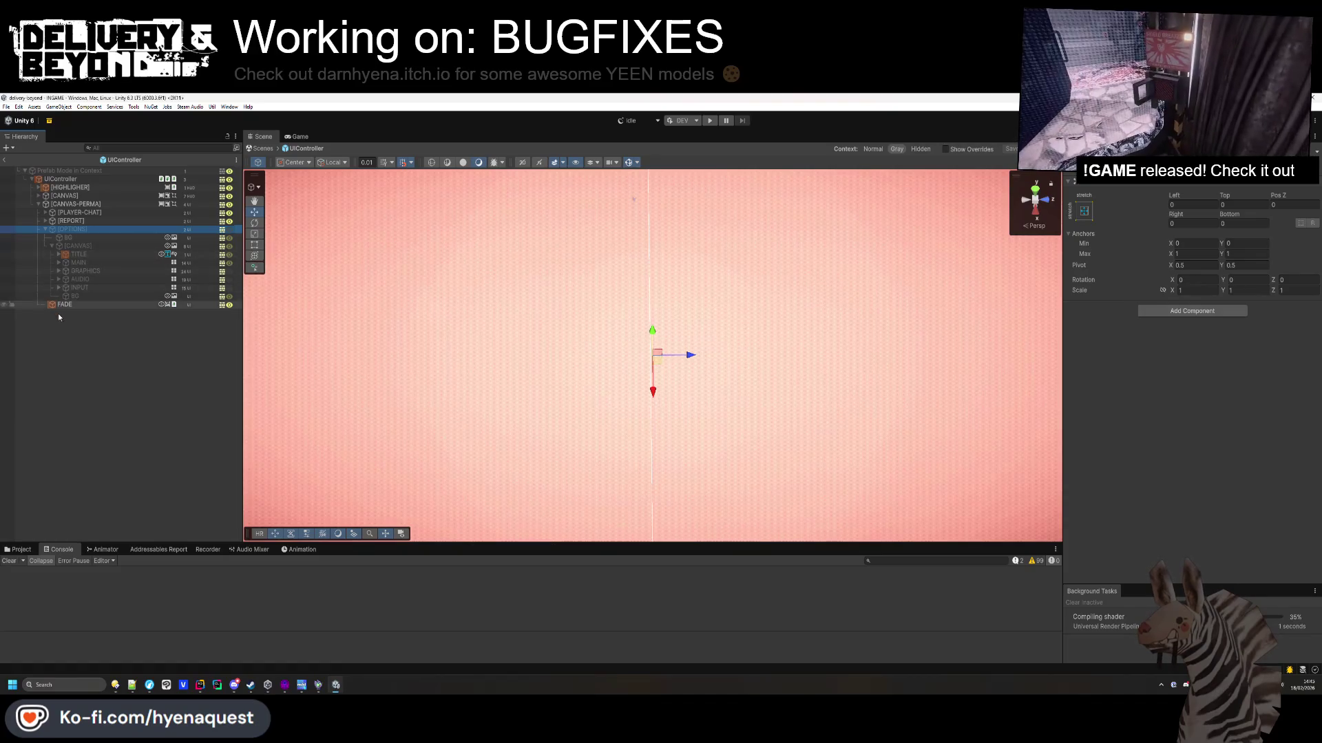
pyautogui.click(59, 317)
pyautogui.click(77, 212)
pyautogui.click(71, 221)
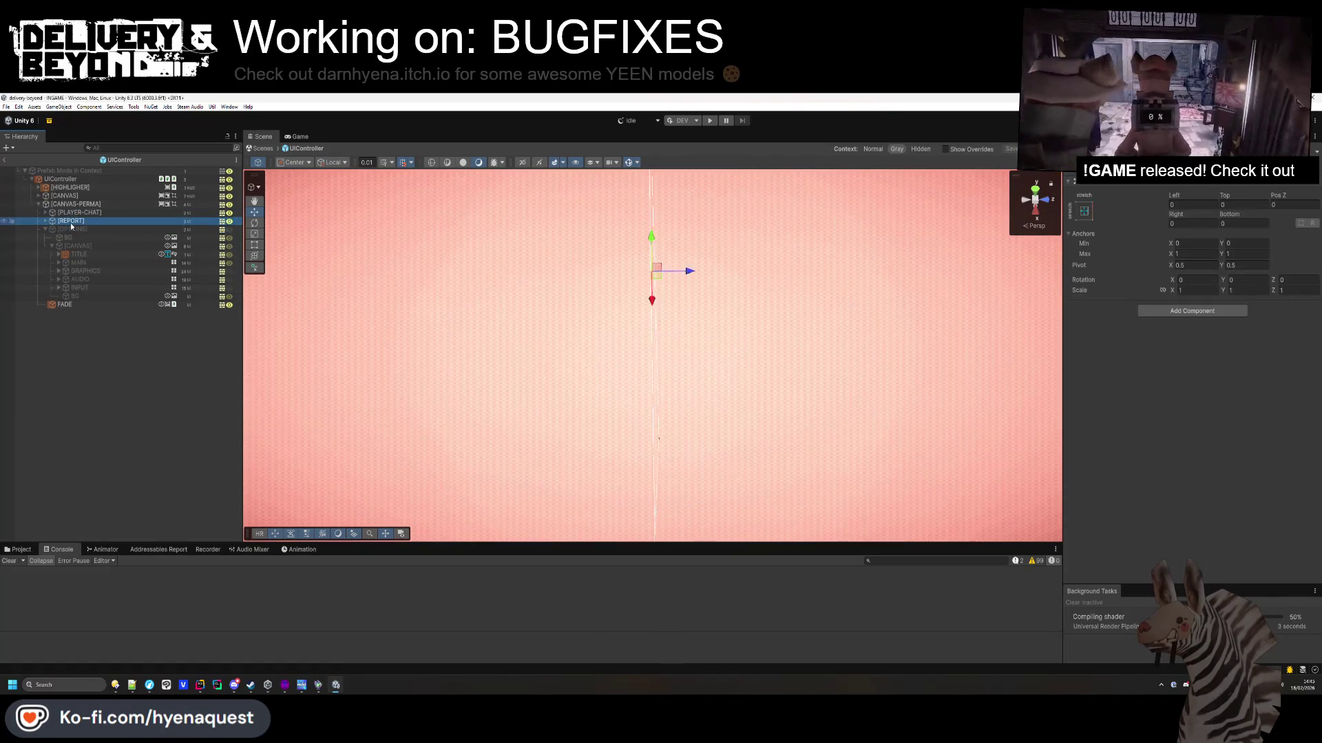
pyautogui.scroll(1, 767, 345)
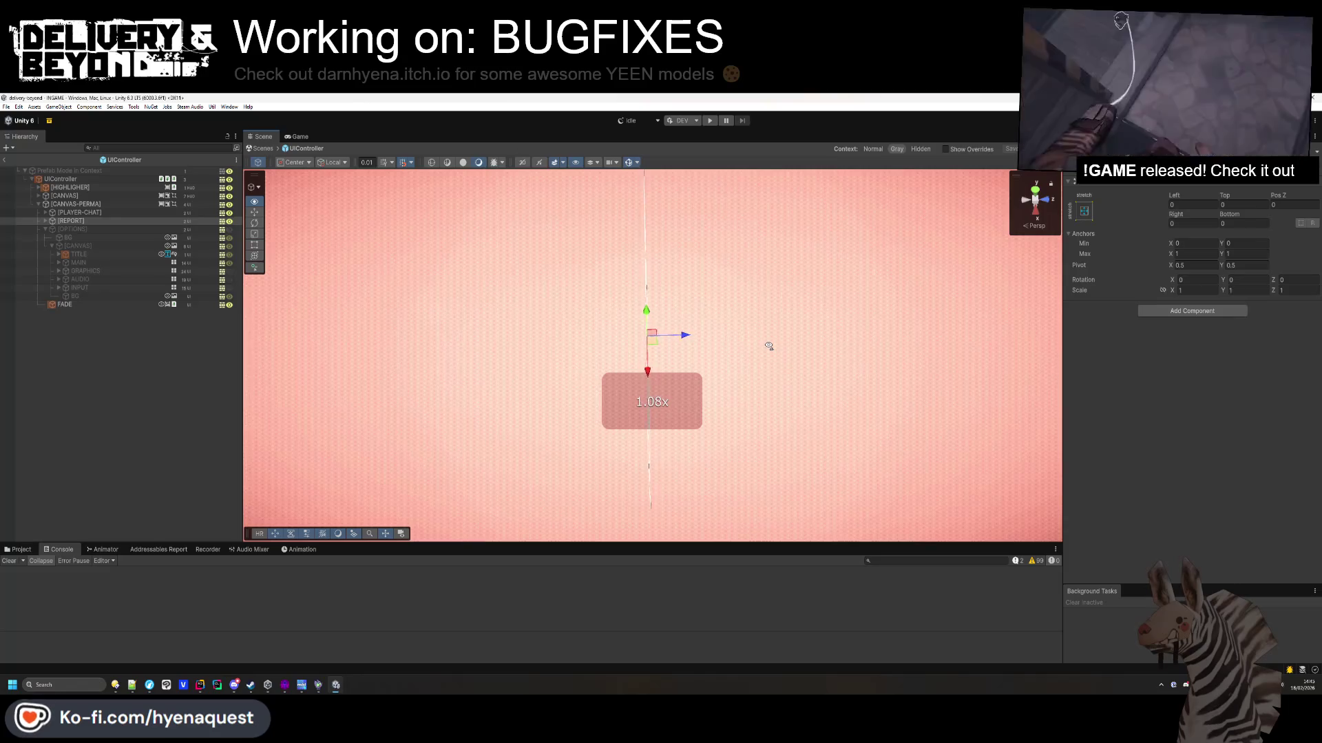
pyautogui.scroll(2, 768, 346)
pyautogui.moveTo(769, 345)
pyautogui.mouseDown()
pyautogui.moveTo(758, 365)
pyautogui.moveTo(605, 374)
pyautogui.moveTo(404, 288)
pyautogui.mouseUp()
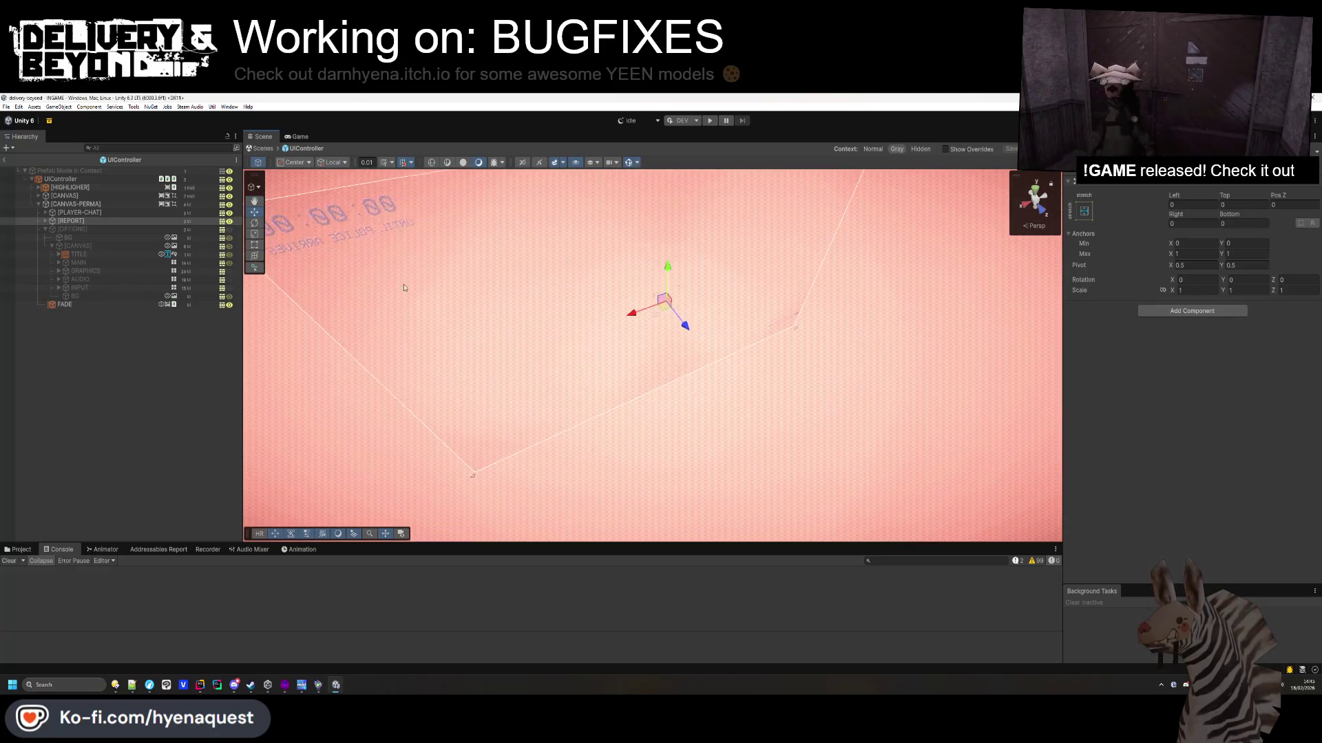
# Activate the OPTIONS menu and fly the Scene view to face its Settings panel.
pyautogui.click(70, 227)
pyautogui.hotkey('alt', 'shift', 'a')
pyautogui.moveTo(560, 390)
pyautogui.mouseDown()
pyautogui.moveTo(560, 366)
pyautogui.moveTo(626, 383)
pyautogui.moveTo(580, 353)
pyautogui.moveTo(640, 363)
pyautogui.moveTo(997, 308)
pyautogui.moveTo(991, 405)
pyautogui.moveTo(994, 290)
pyautogui.moveTo(989, 323)
pyautogui.mouseUp()
pyautogui.scroll(3, 626, 383)
pyautogui.scroll(1, 592, 355)
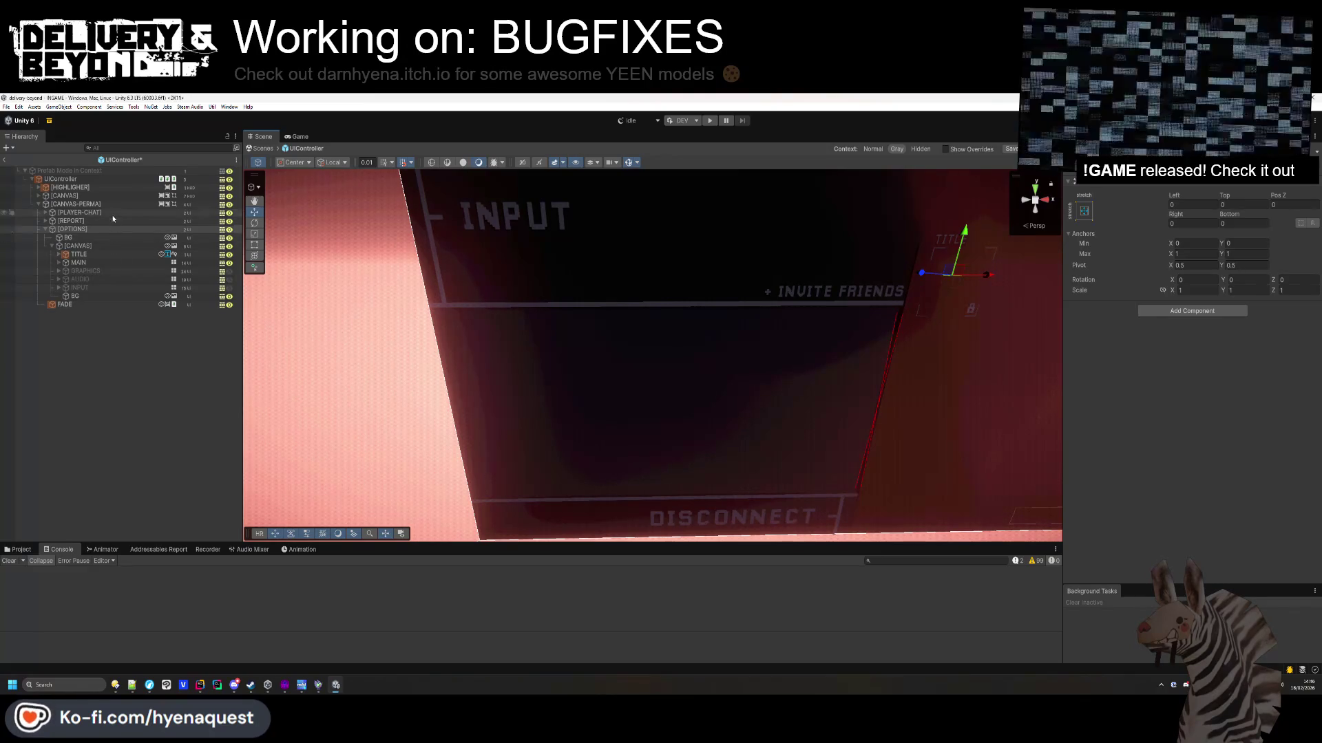
# Duplicate the INVITE button under MAIN and rename the copy BAN_LIST.
pyautogui.click(59, 263)
pyautogui.click(86, 364)
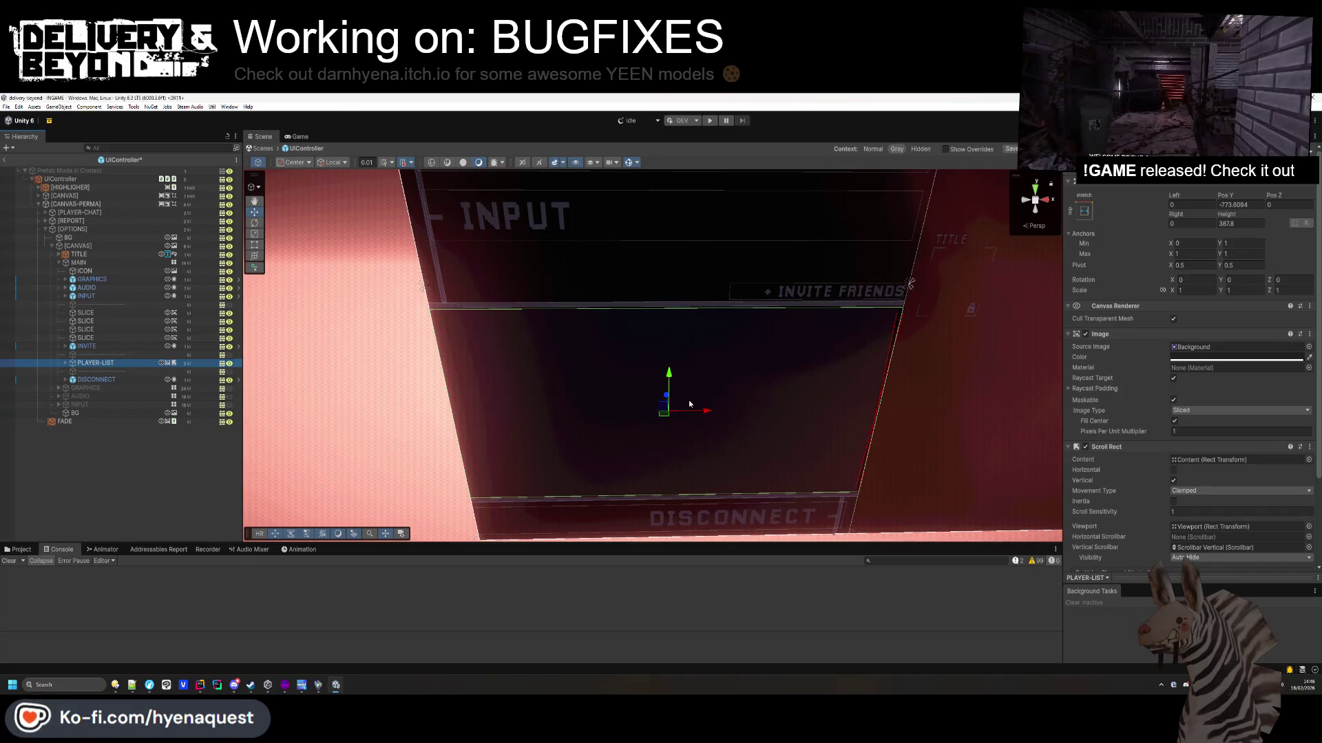
pyautogui.click(99, 348)
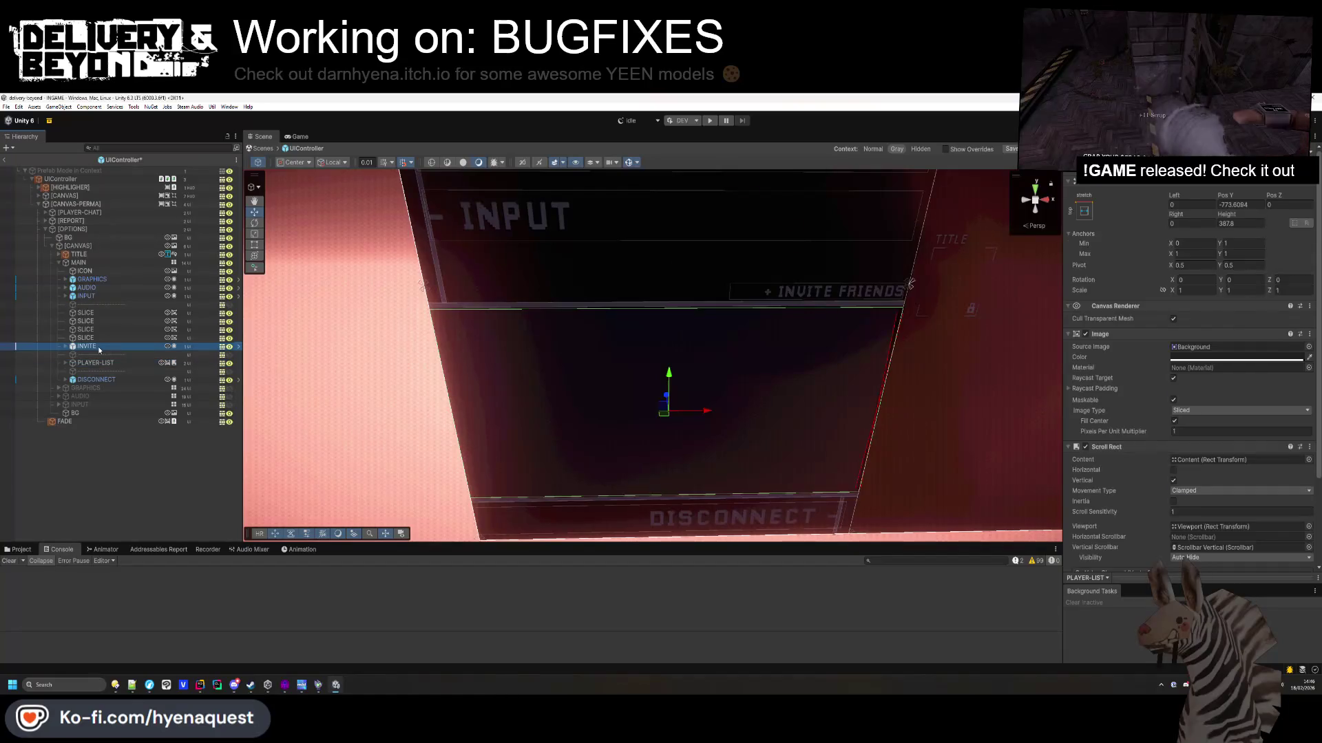
pyautogui.hotkey('ctrl', 'd')
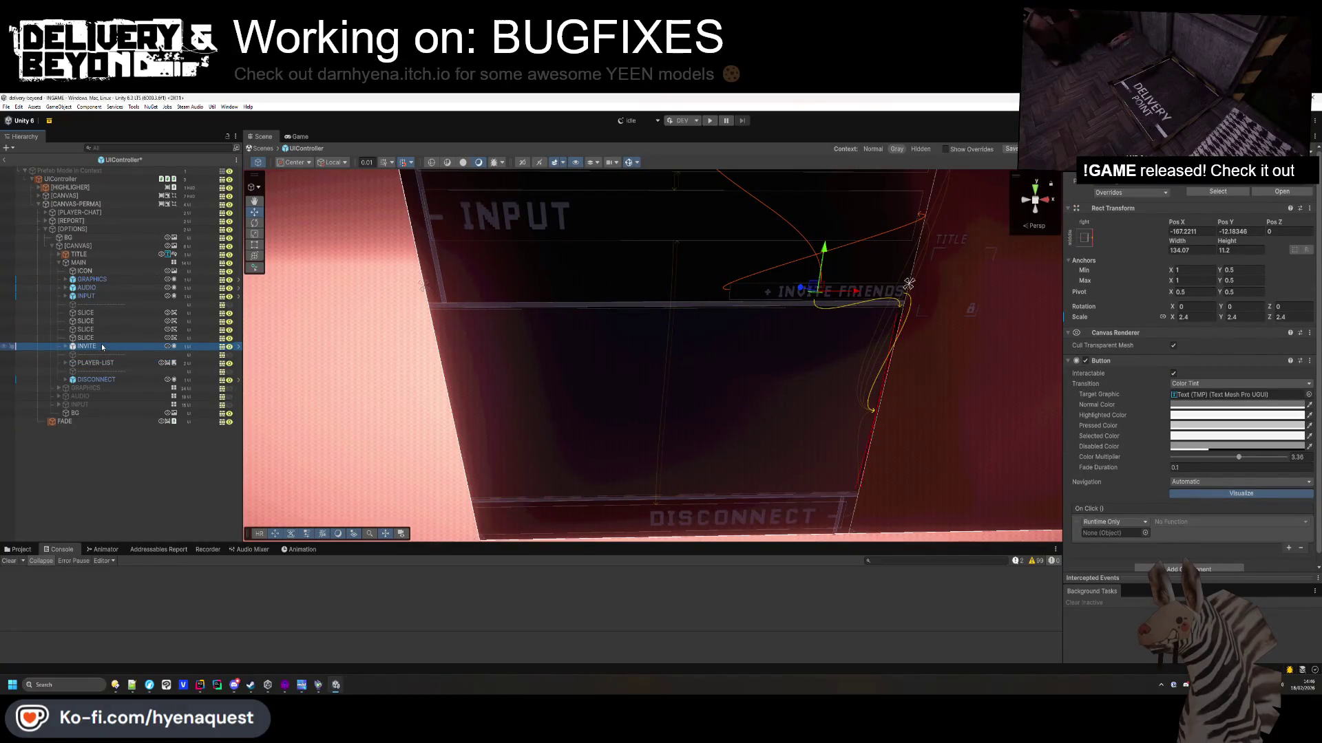
pyautogui.hotkey('alt', 'Tab')
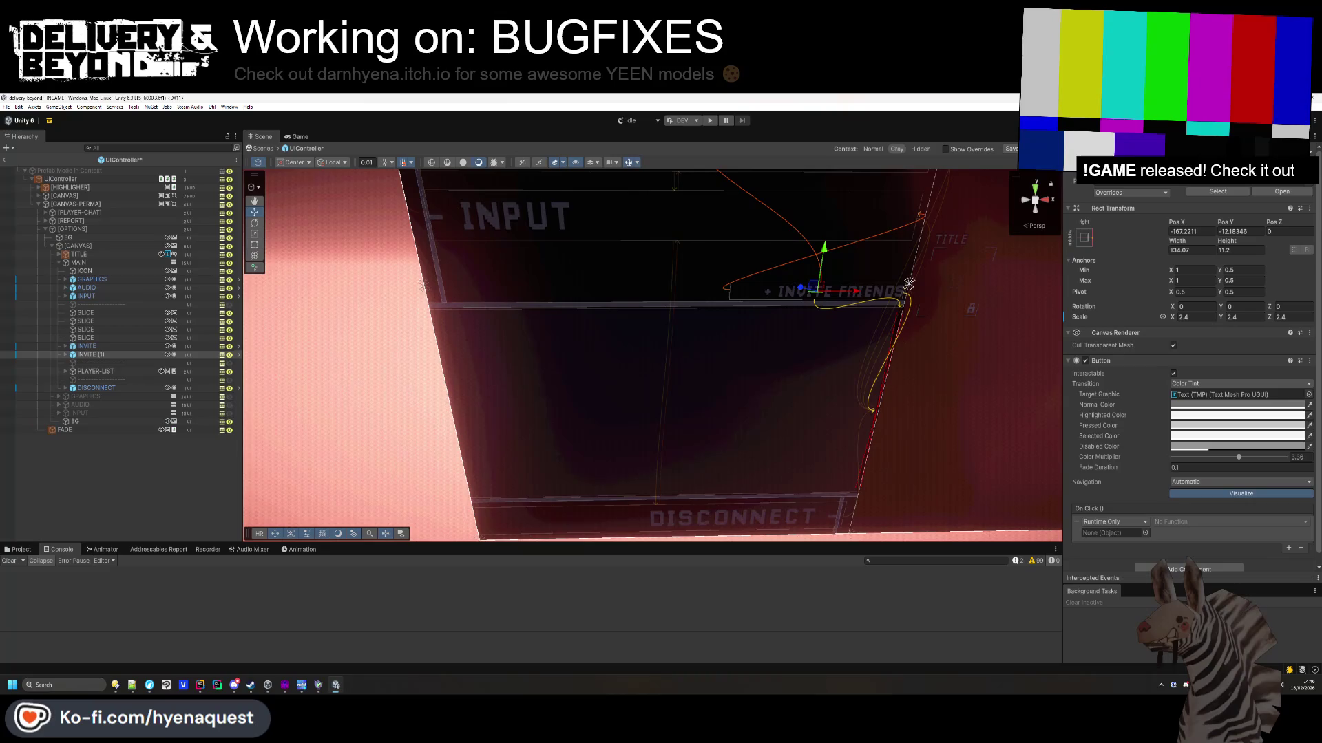
pyautogui.write('BAN_LIST')
pyautogui.press('Return')
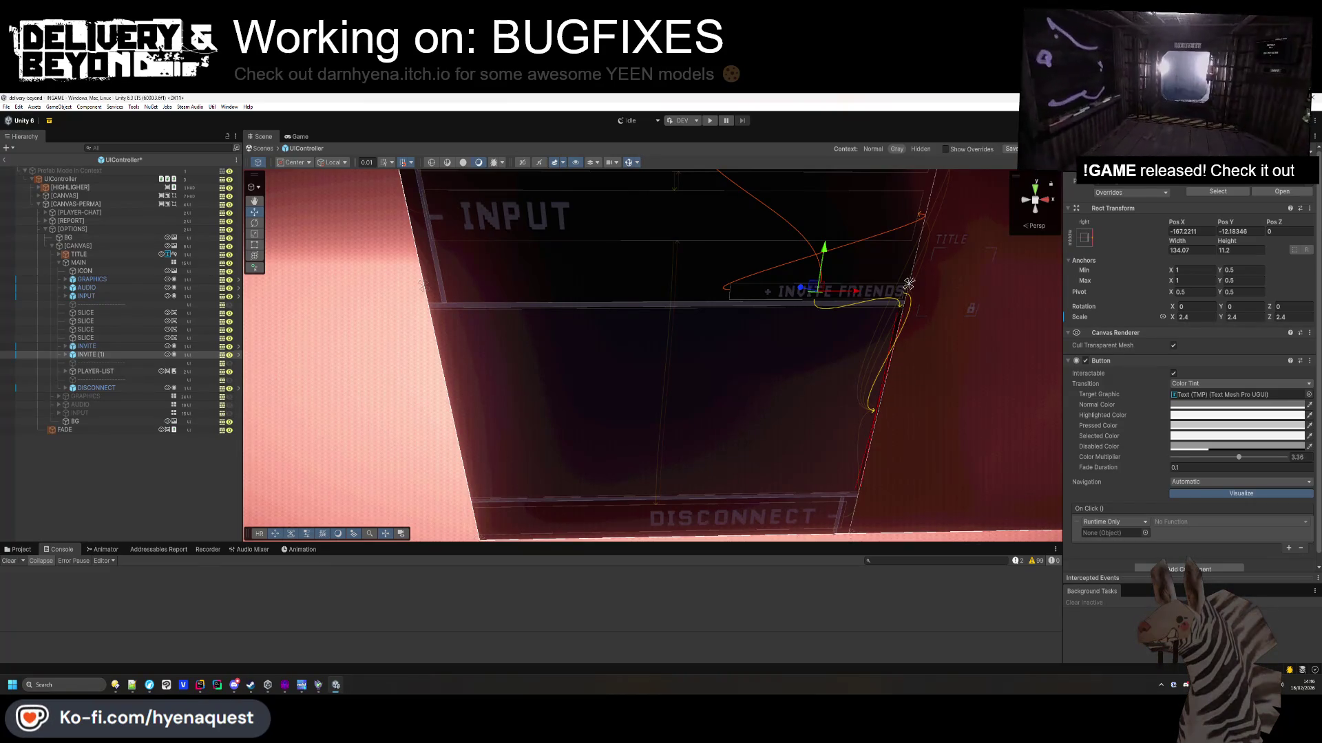
pyautogui.hotkey('alt', 'Tab')
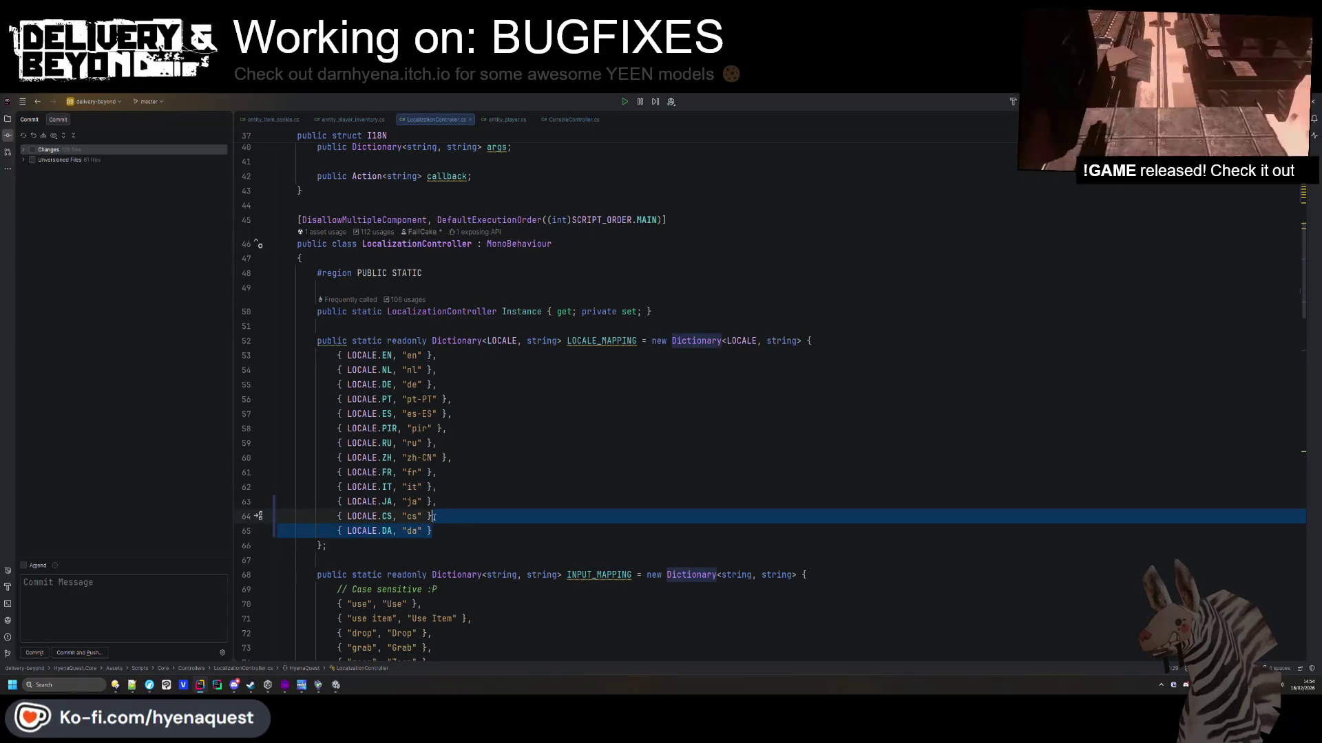
# Add a Greek EL entry to LOCALE_MAPPING, copied from the Danish line, with its code changed from da.
pyautogui.scroll(7, 428, 517)
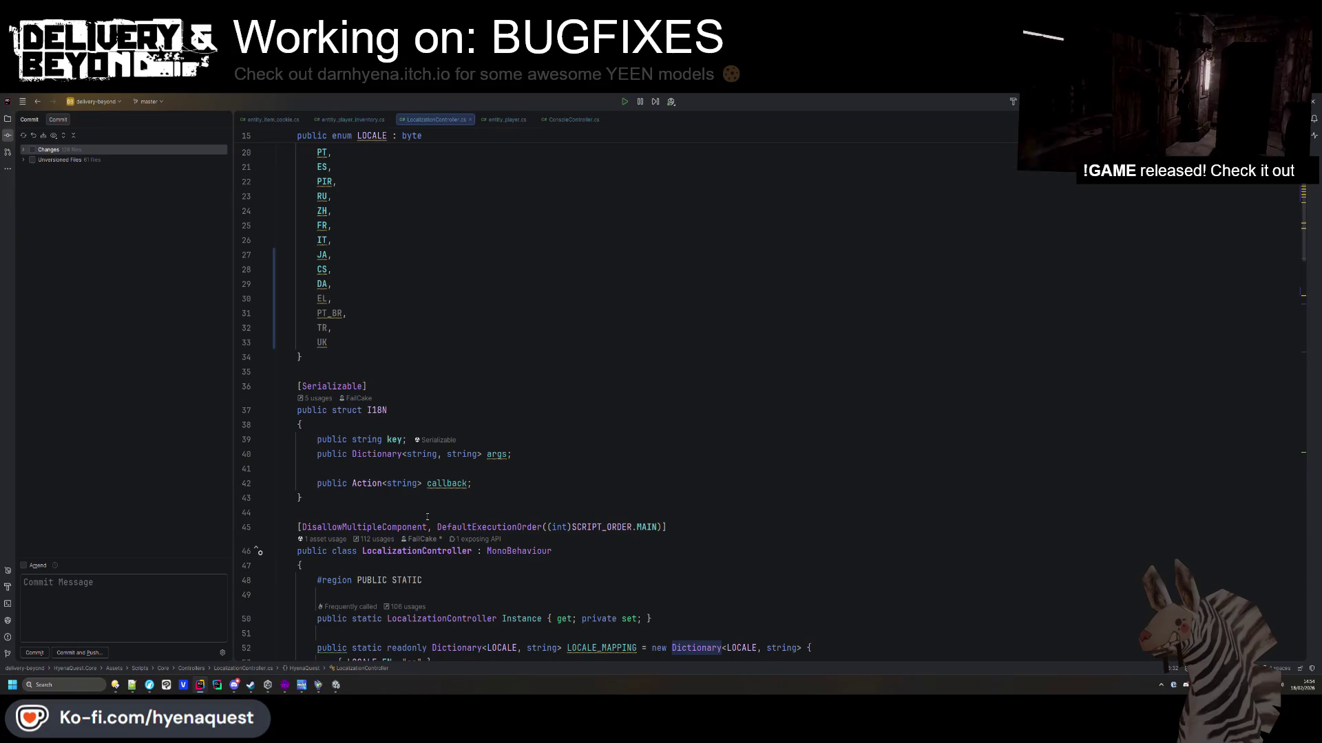
pyautogui.scroll(-8, 427, 517)
pyautogui.hotkey('ctrl', 'd')
pyautogui.write('EL')
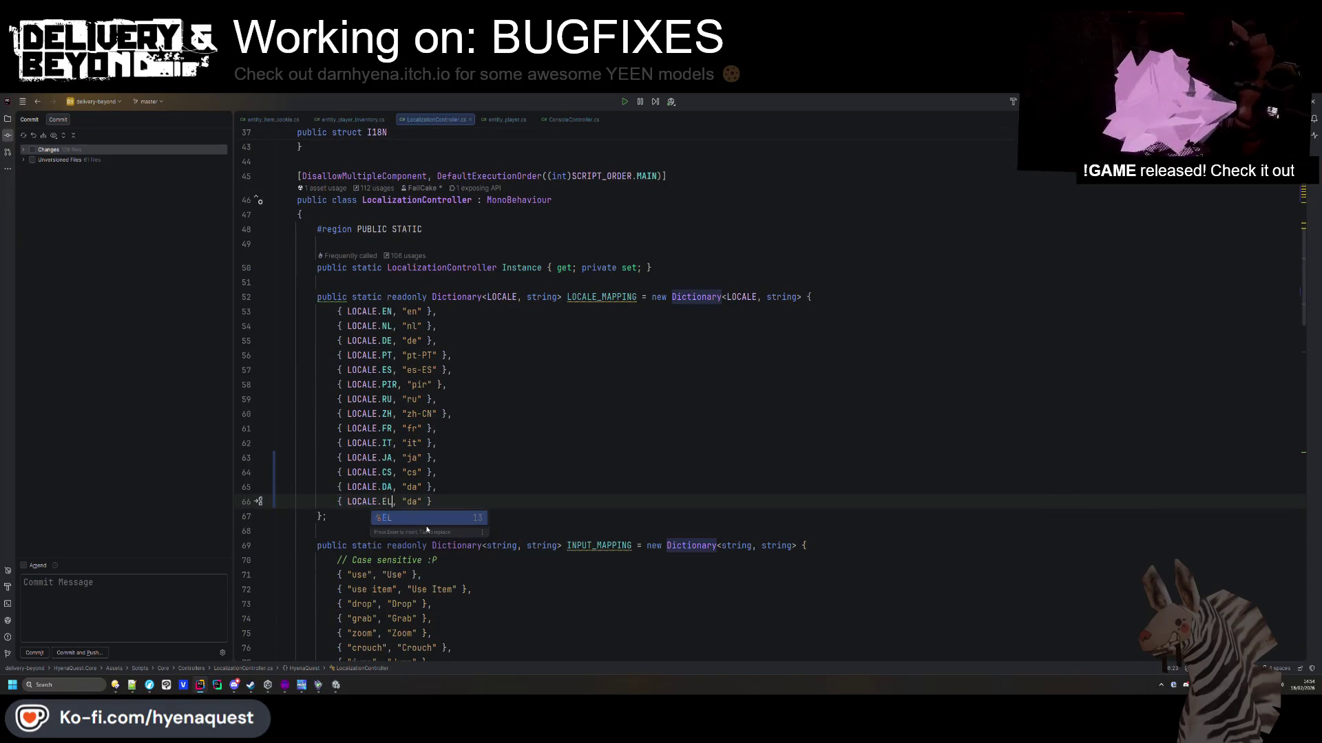
pyautogui.press('Escape')
pyautogui.press('Right')
pyautogui.press('Right')
pyautogui.press('Right')
pyautogui.hotkey('ctrl', 'shift', 'Right')
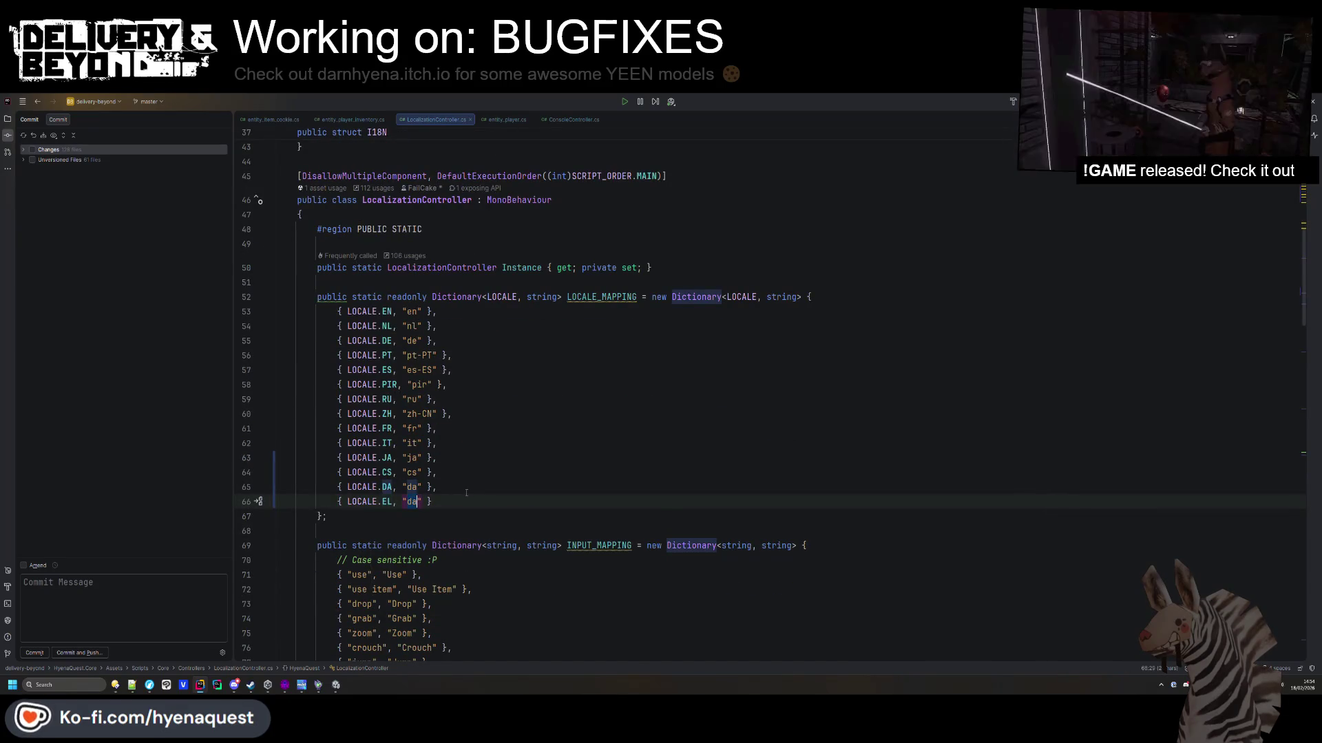
pyautogui.press('End')
# Add a PT_BR entry copied from the Greek line, replacing the el code with pt-PR.
pyautogui.hotkey('ctrl', 'd')
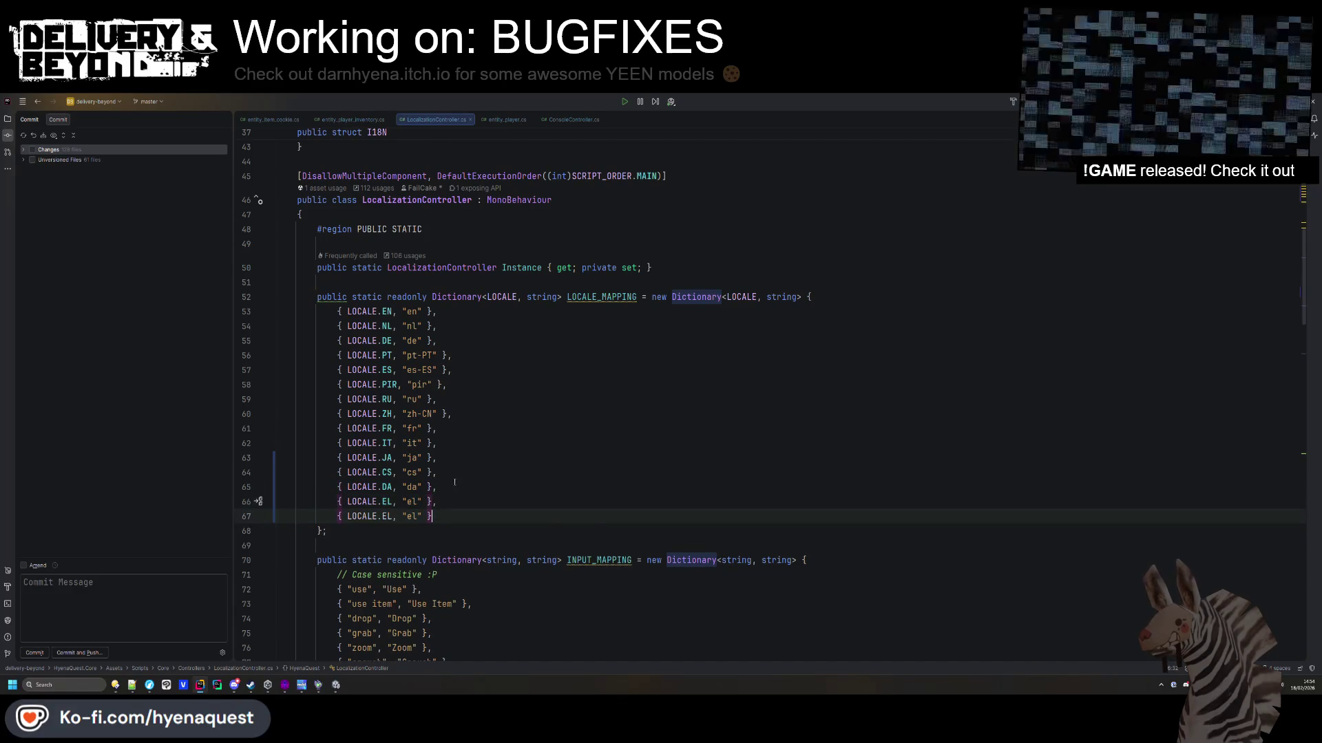
pyautogui.click(393, 516)
pyautogui.scroll(-3, 484, 489)
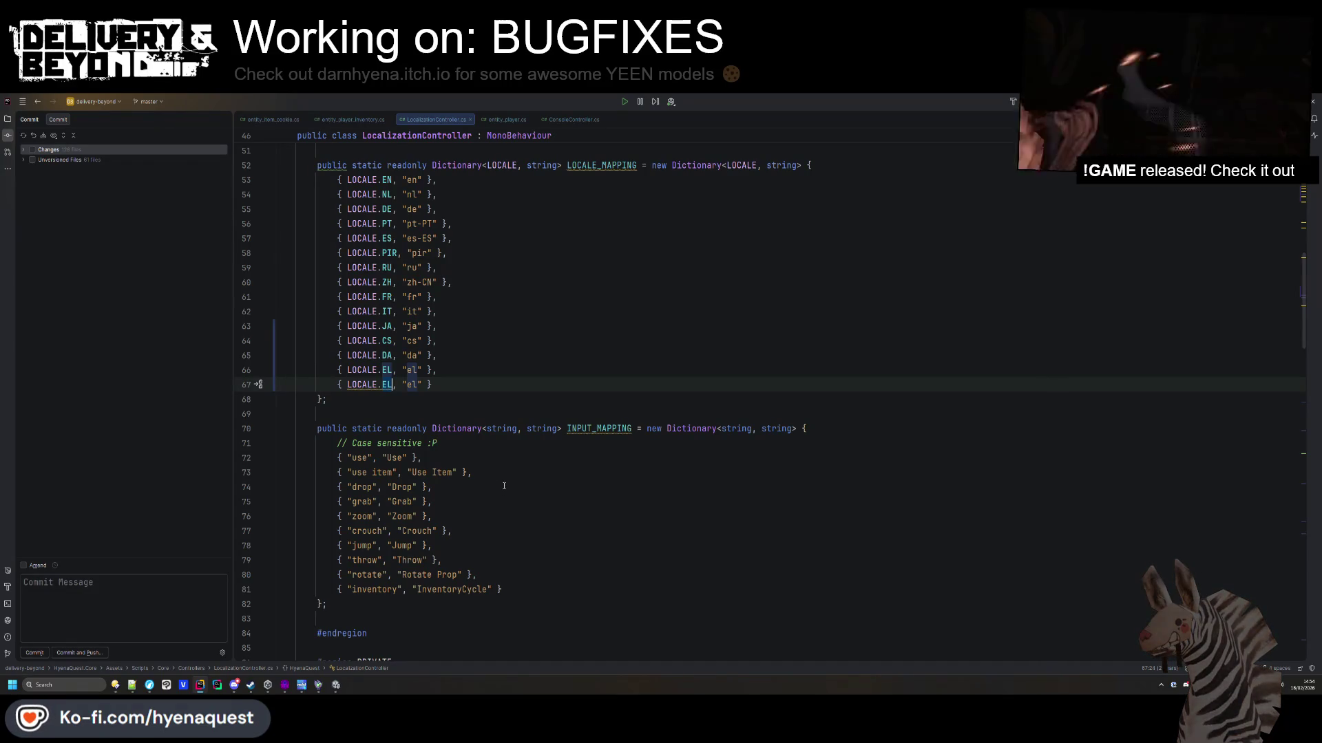
pyautogui.scroll(5, 508, 480)
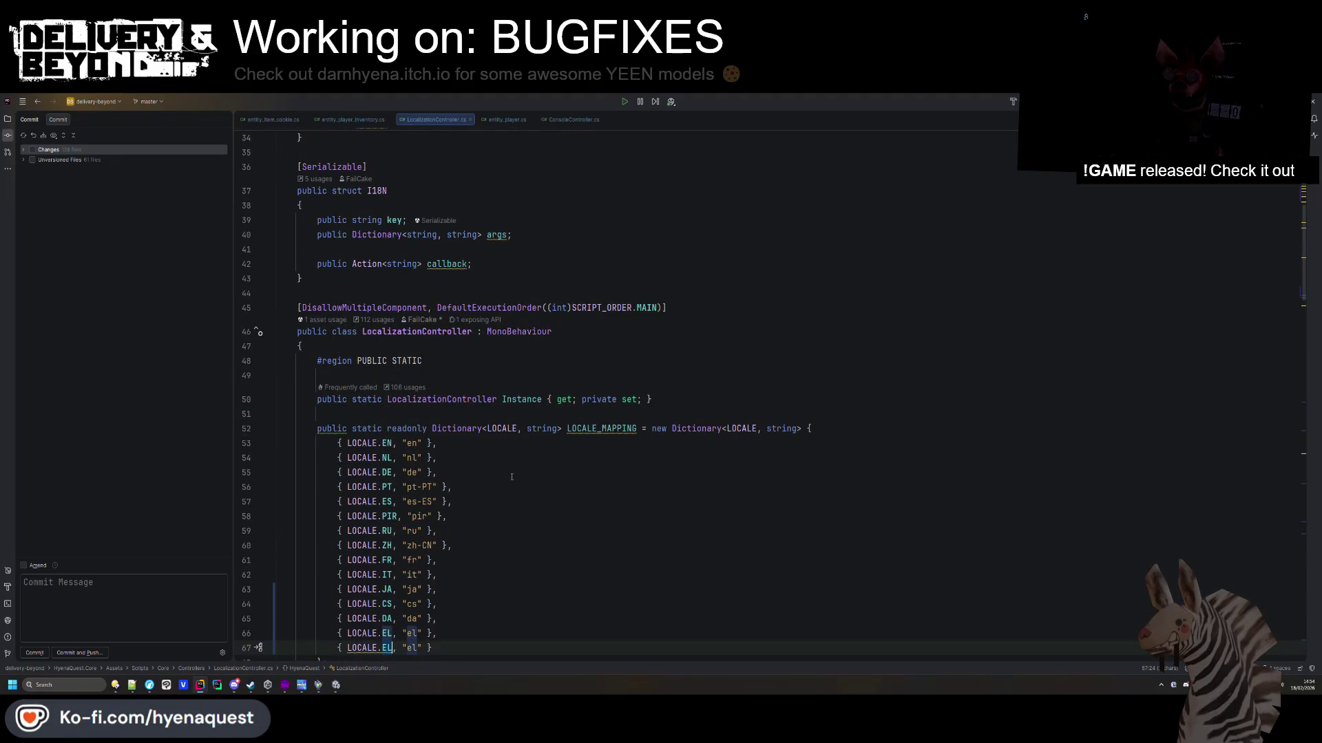
pyautogui.scroll(5, 511, 477)
pyautogui.write('P')
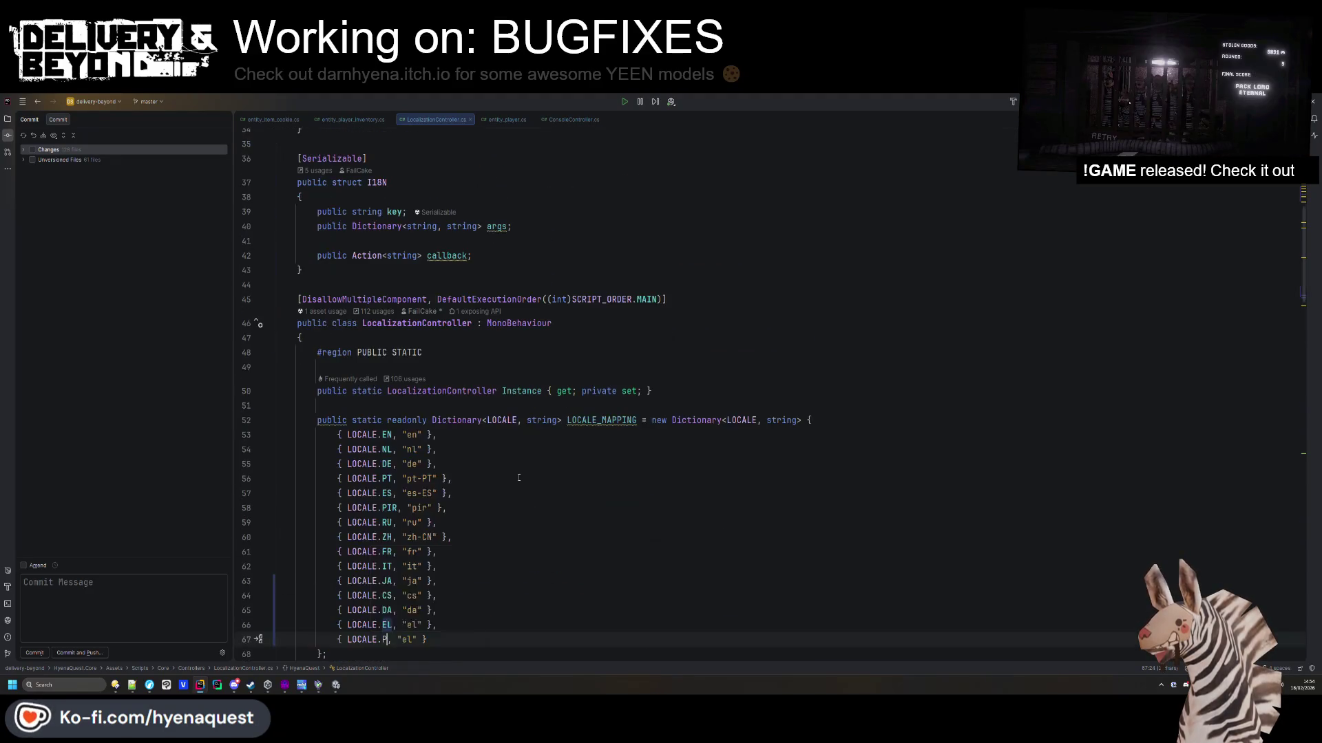
pyautogui.write('T_BR,')
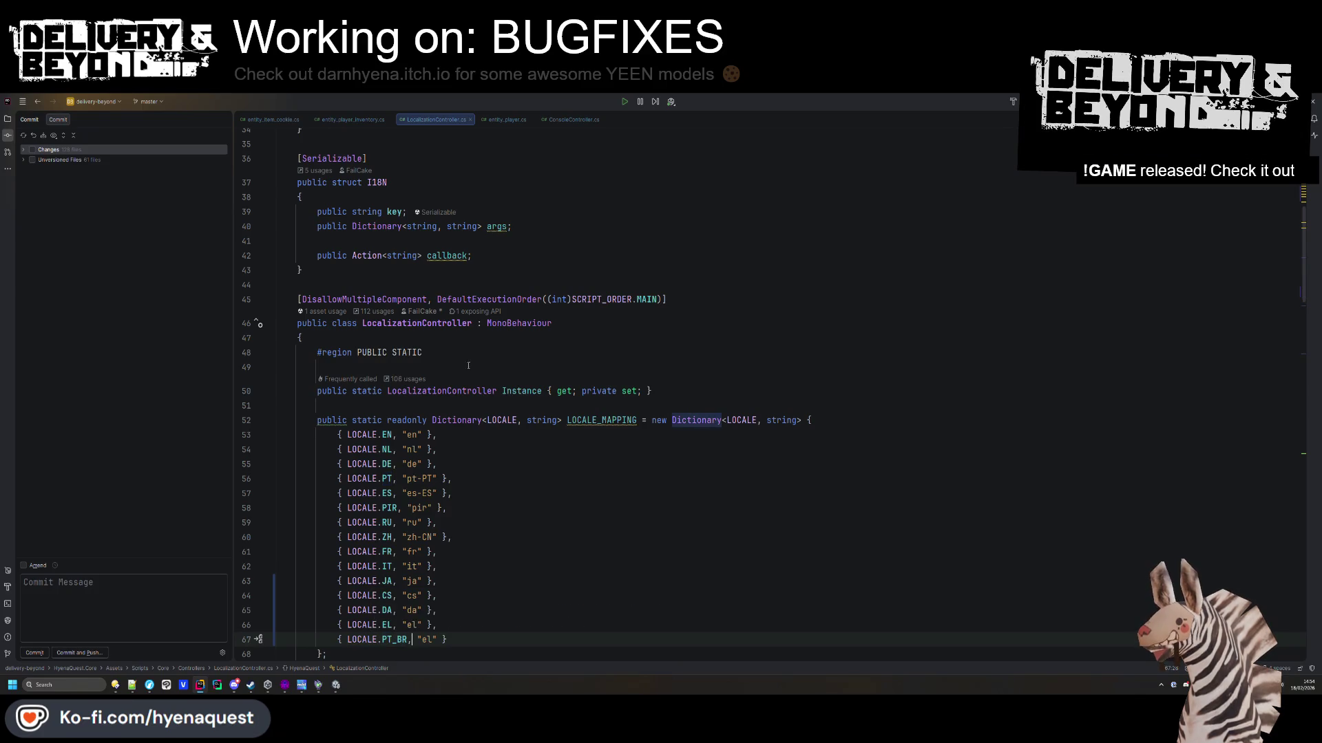
pyautogui.doubleClick(427, 639)
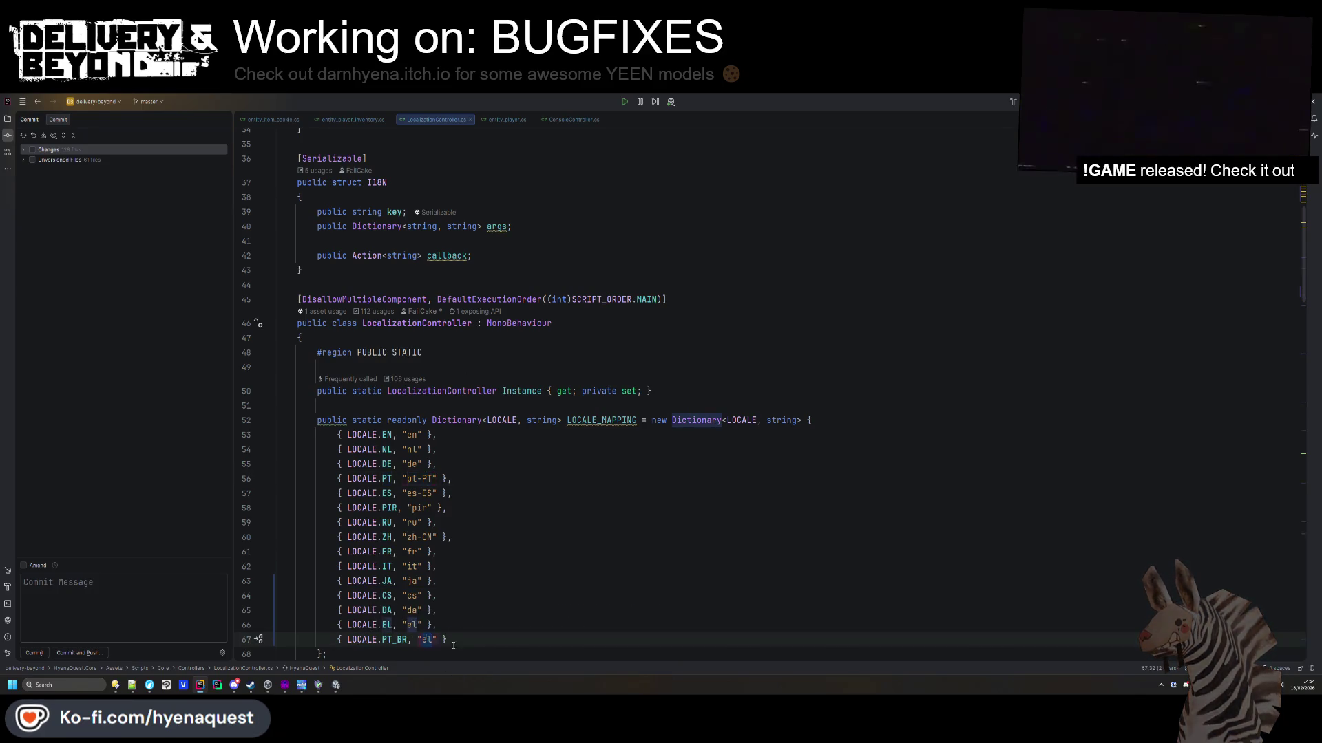
pyautogui.write('pt-P')
pyautogui.write('R')
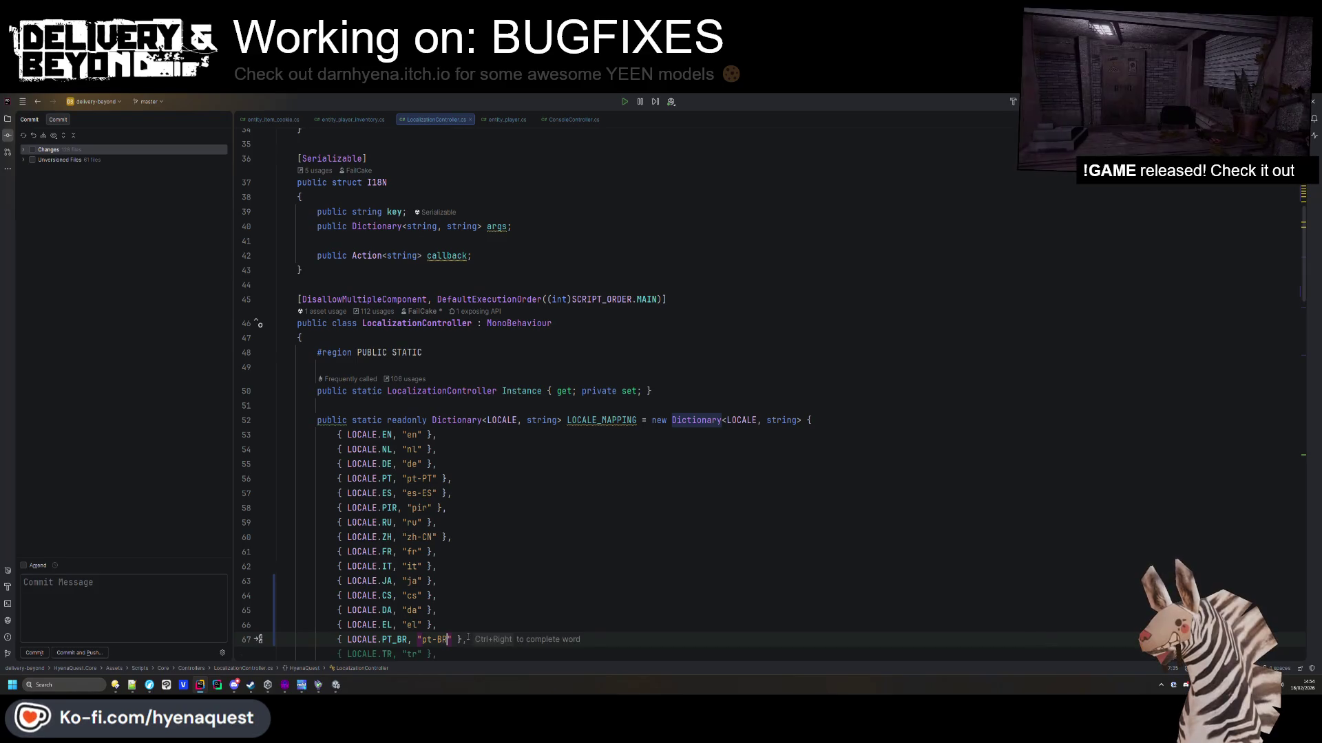
# Add a UK locale entry by copying the Turkish line and selecting its tr code.
pyautogui.scroll(-3, 471, 644)
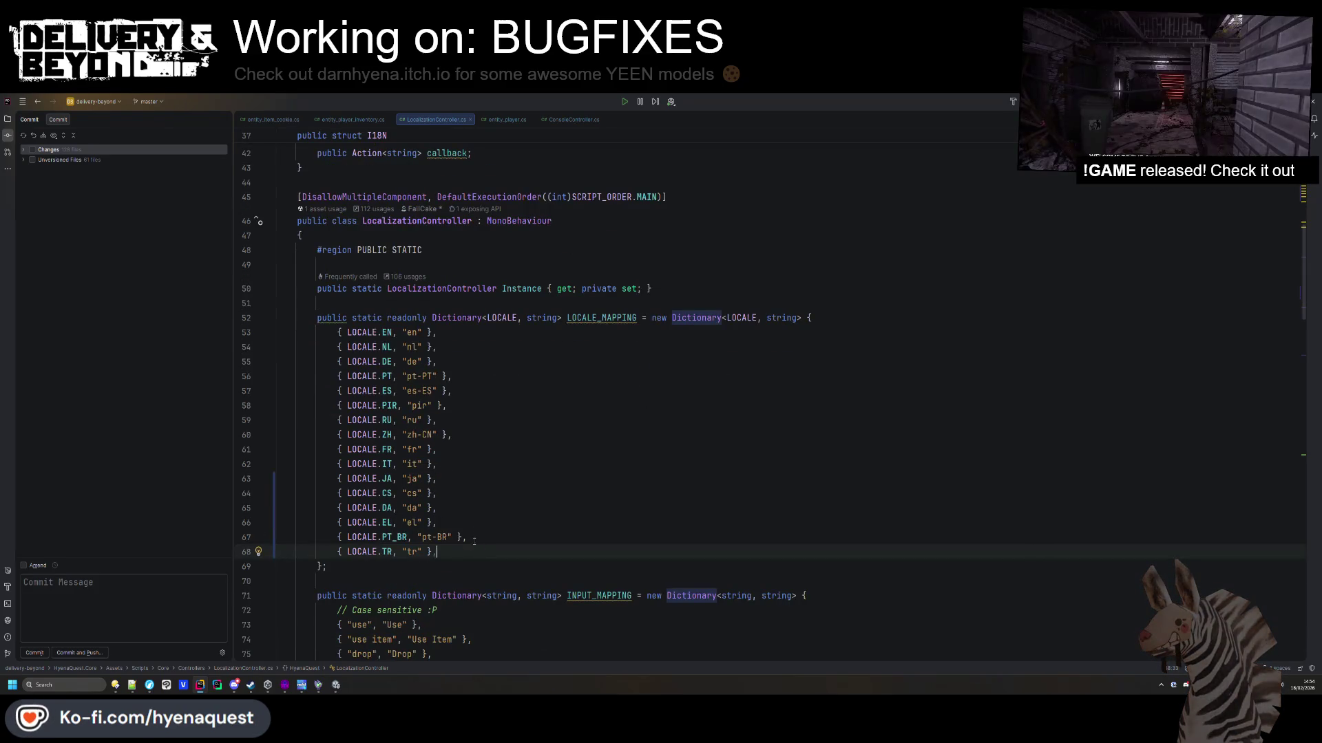
pyautogui.scroll(8, 481, 518)
pyautogui.scroll(-8, 471, 495)
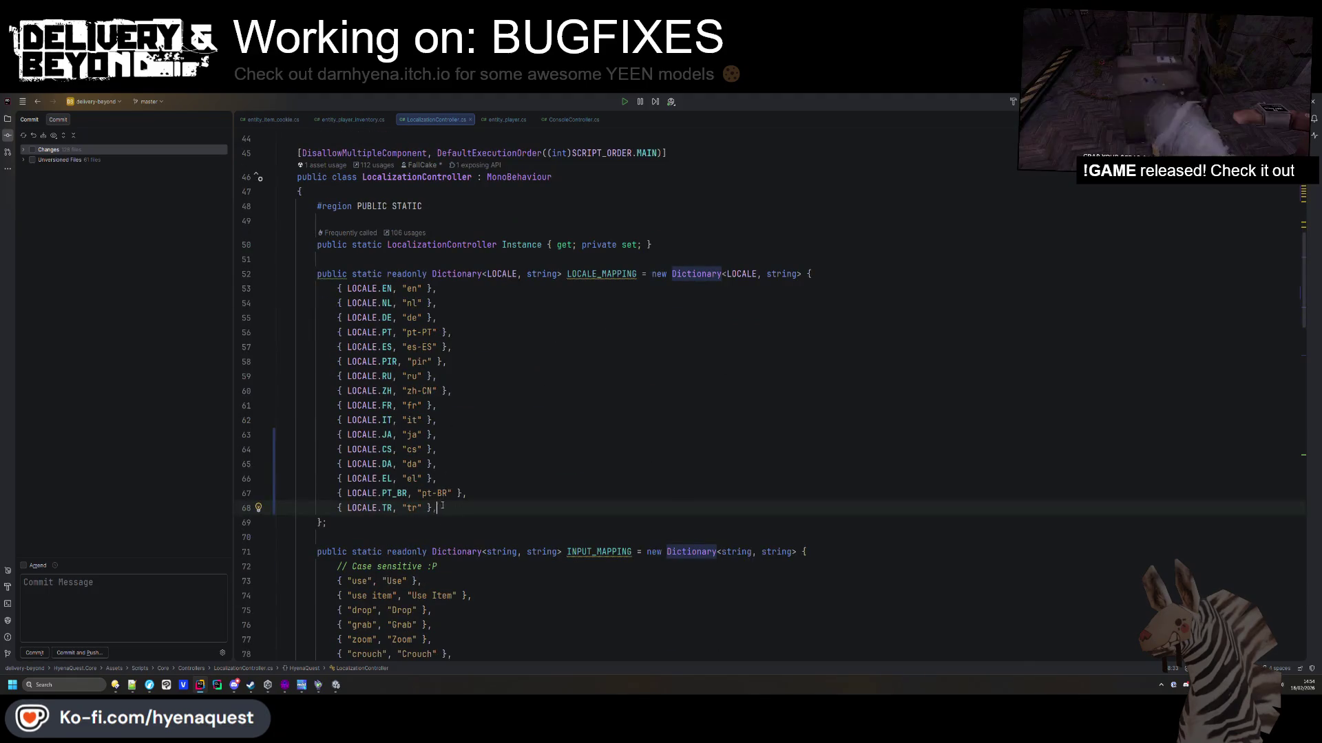
pyautogui.hotkey('ctrl', 'd')
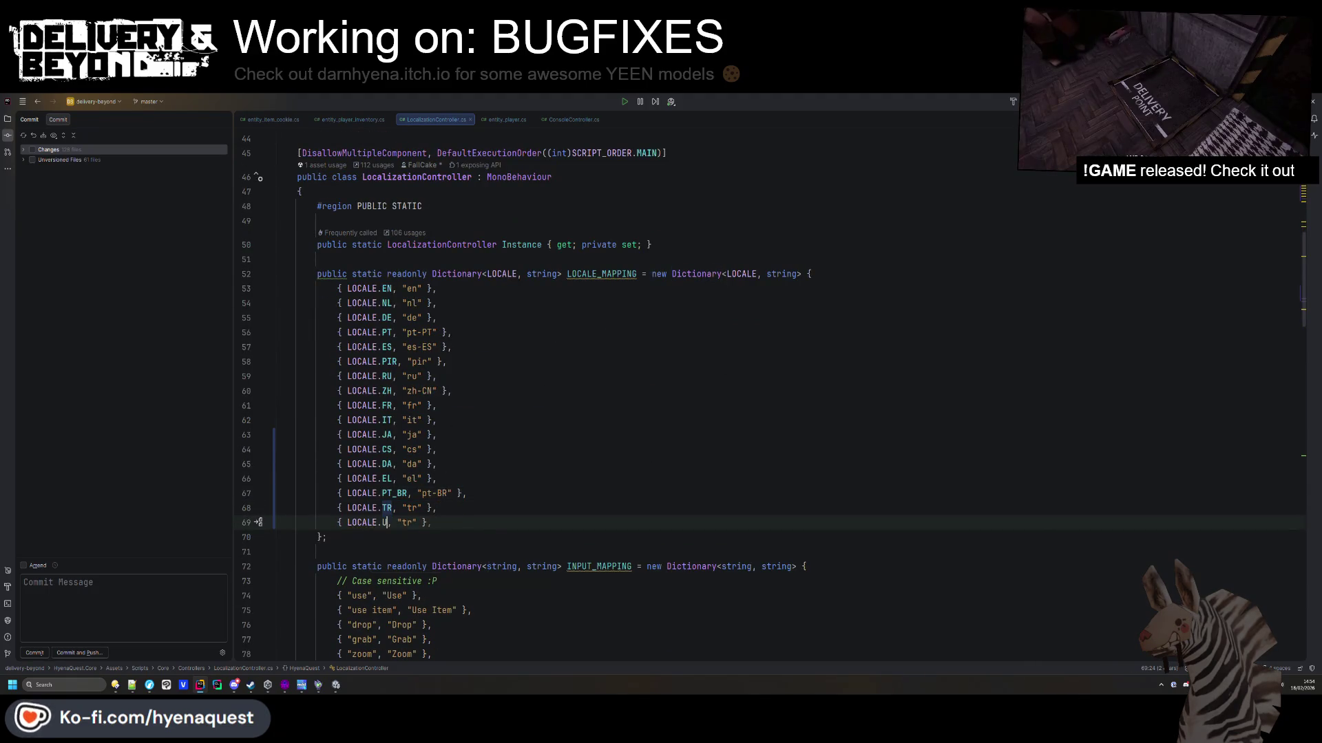
pyautogui.write('UK')
pyautogui.doubleClick(411, 523)
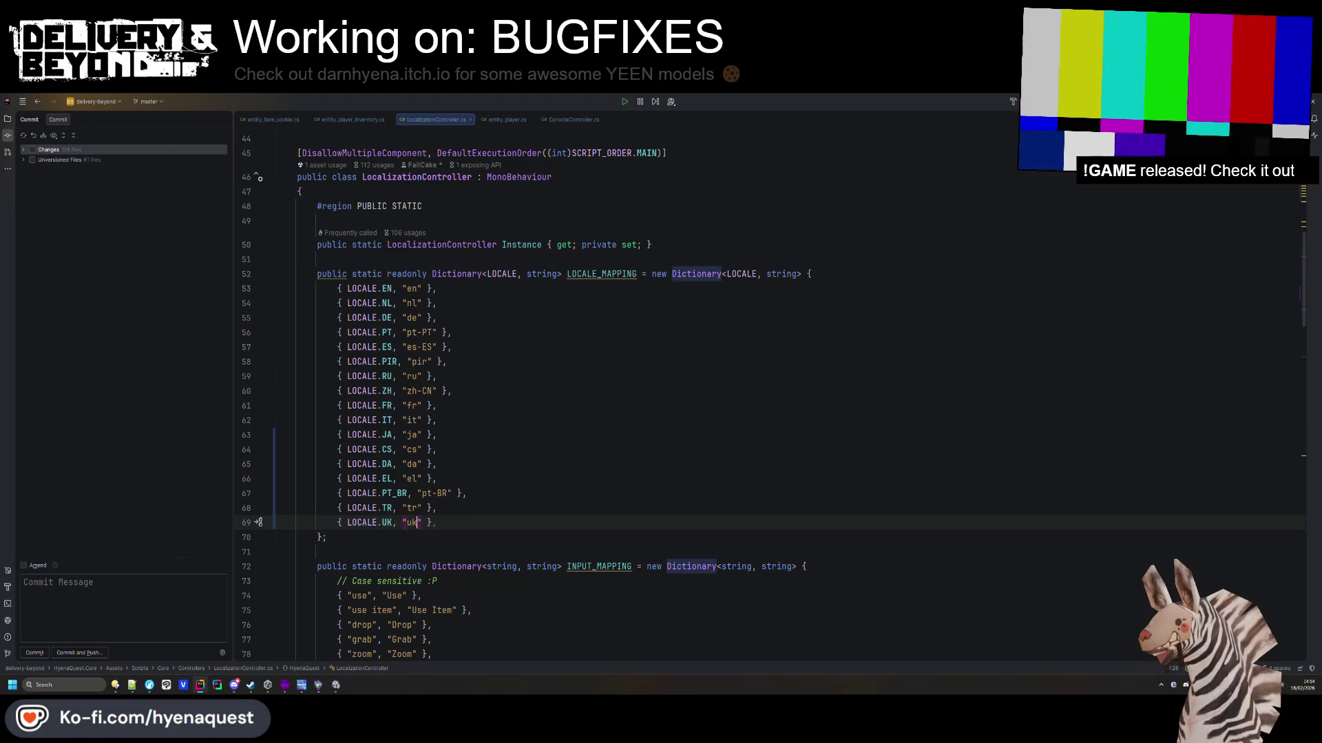
pyautogui.scroll(8, 550, 271)
pyautogui.scroll(-20, 551, 271)
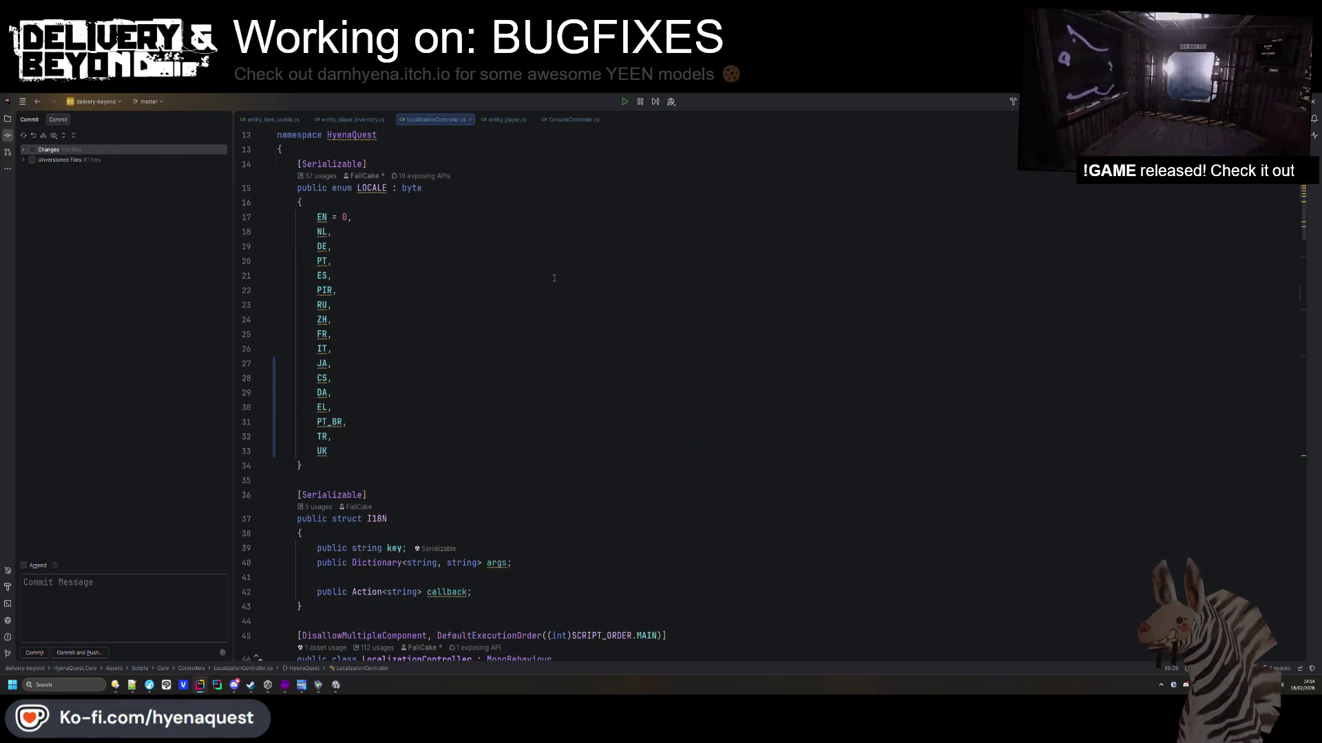
pyautogui.scroll(-8, 567, 299)
# Check the GetLocale and SetLanguage methods, then switch back to the Unity editor.
pyautogui.click(567, 299)
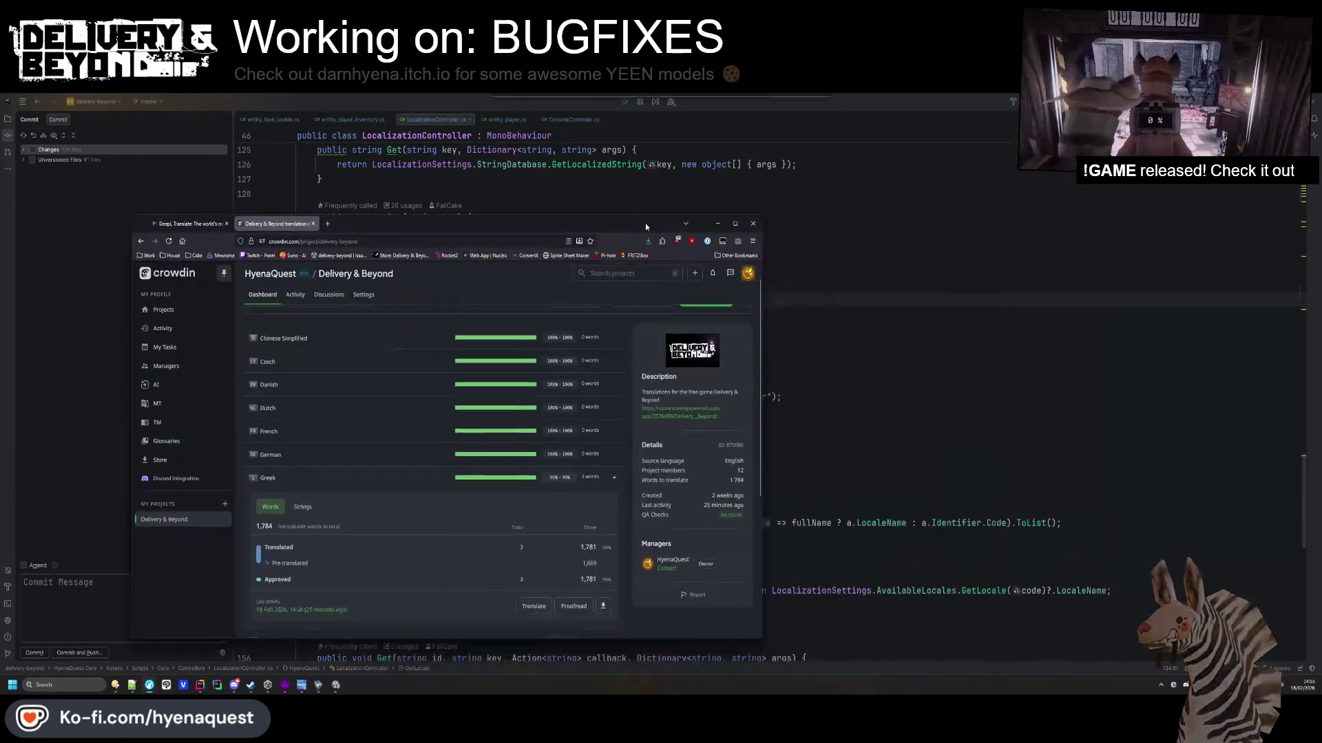
pyautogui.click(737, 364)
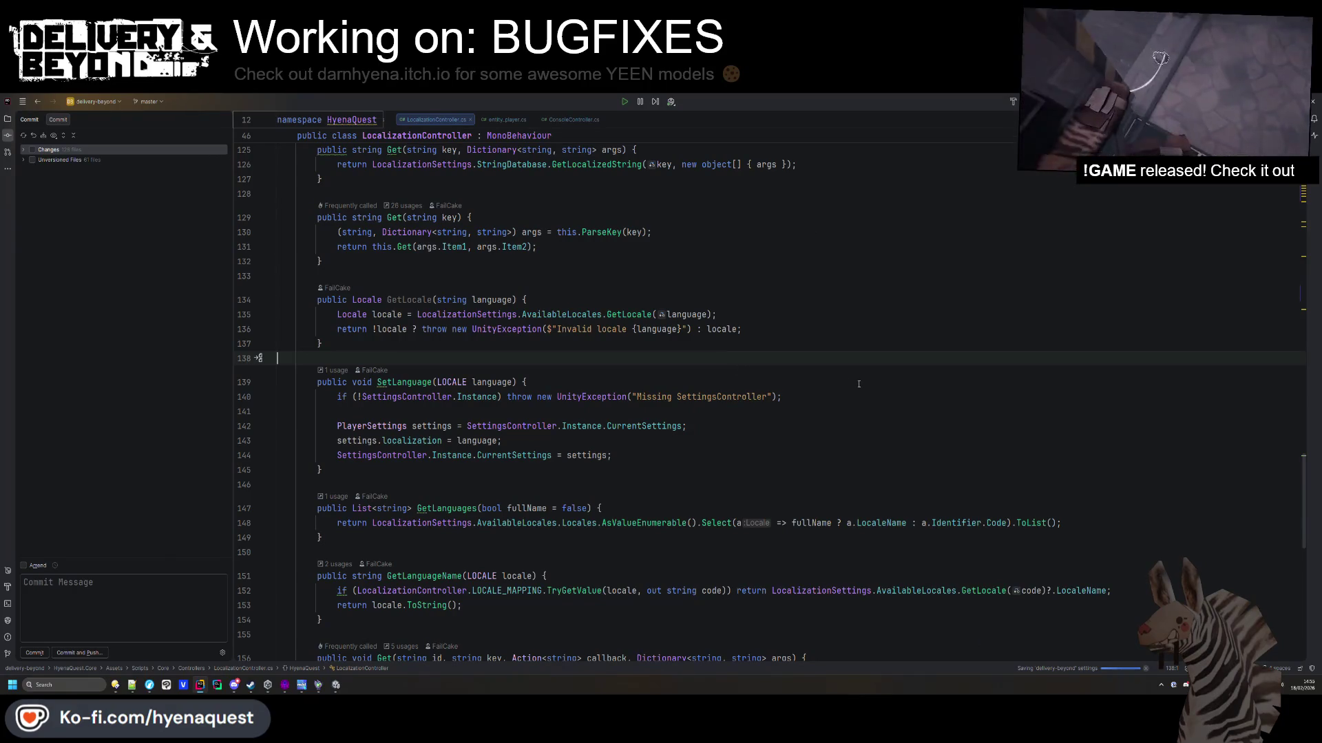
pyautogui.click(730, 382)
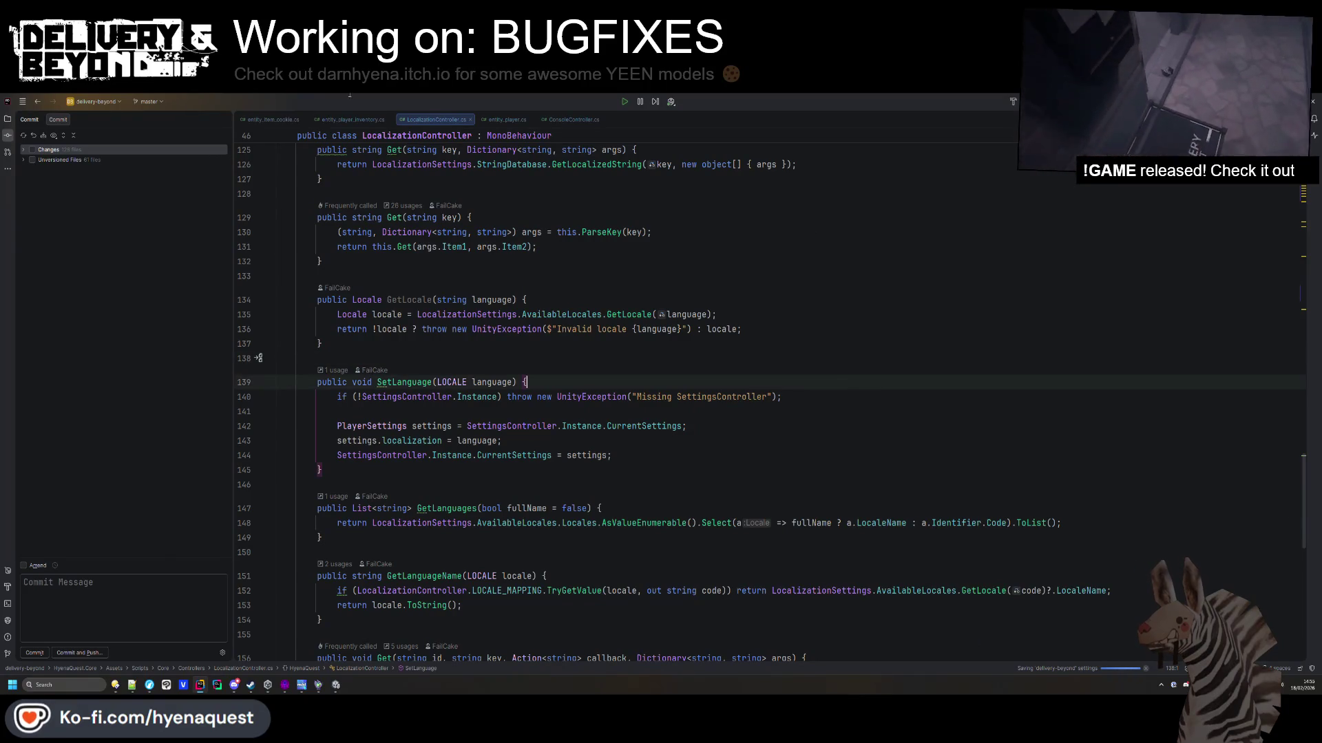
pyautogui.click(334, 685)
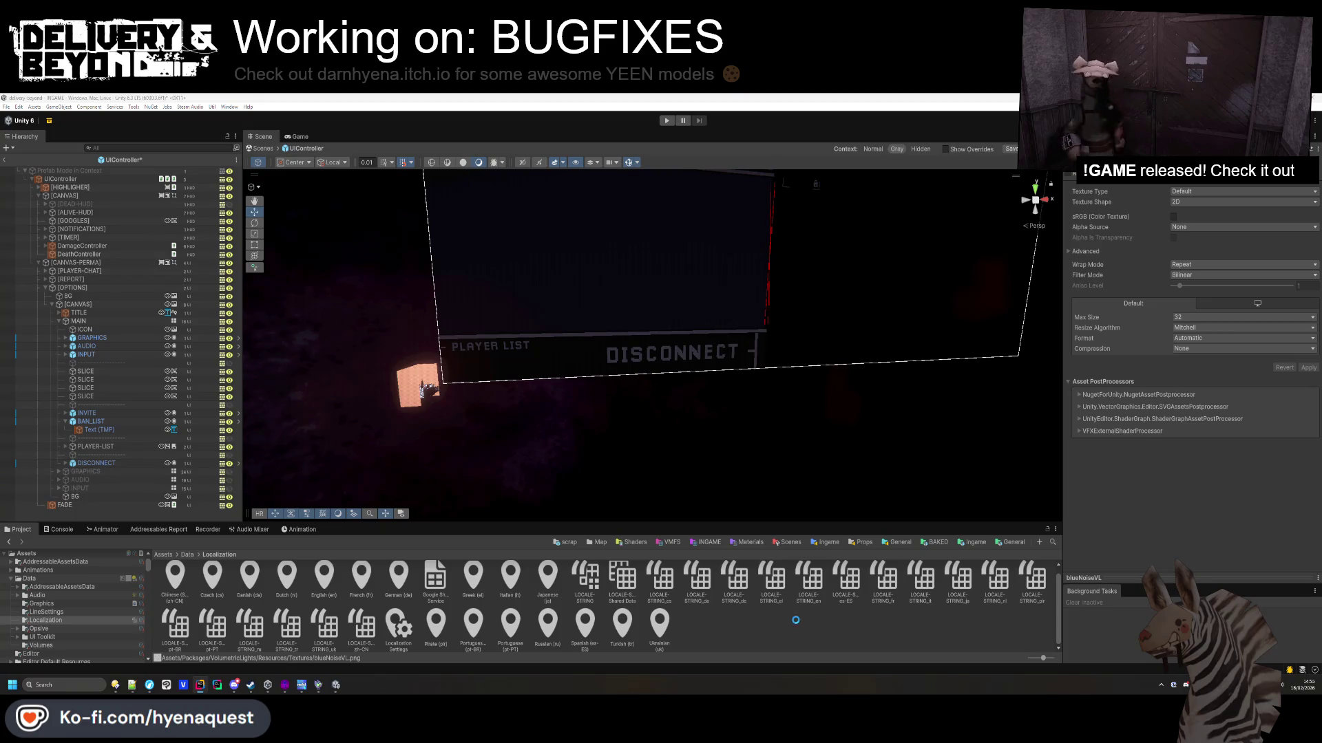
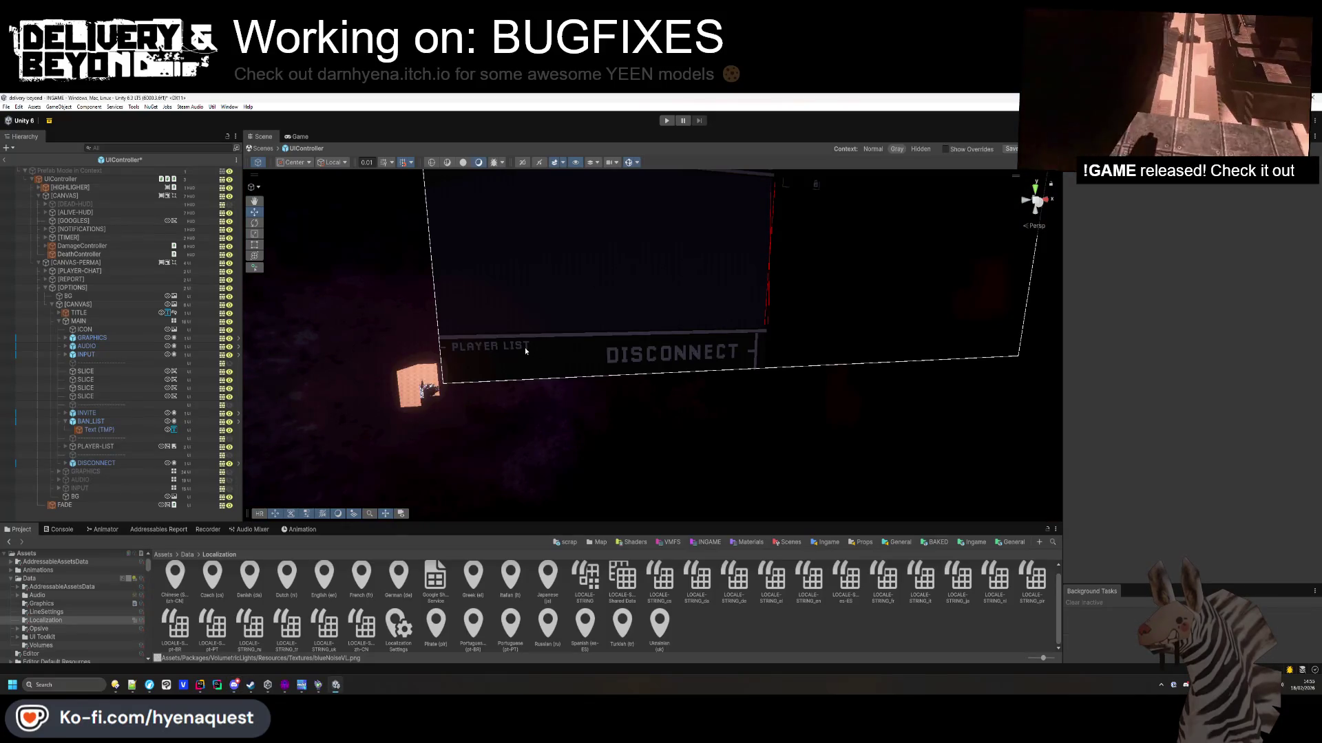
# Pan the Unity Scene view and select PLAYER-LIST to inspect its components.
pyautogui.moveTo(517, 357); pyautogui.dragTo(510, 313)
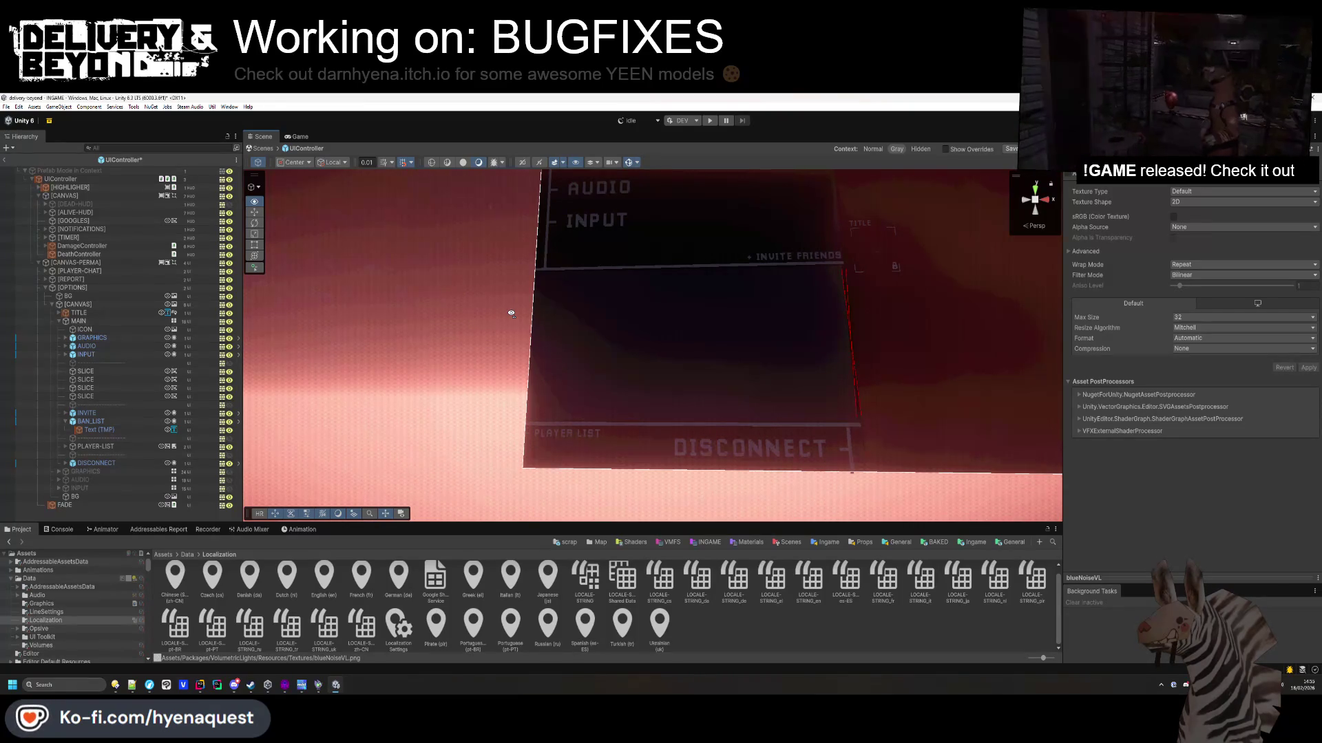
pyautogui.moveTo(512, 313)
pyautogui.mouseDown()
pyautogui.moveTo(516, 272)
pyautogui.moveTo(519, 304)
pyautogui.mouseUp()
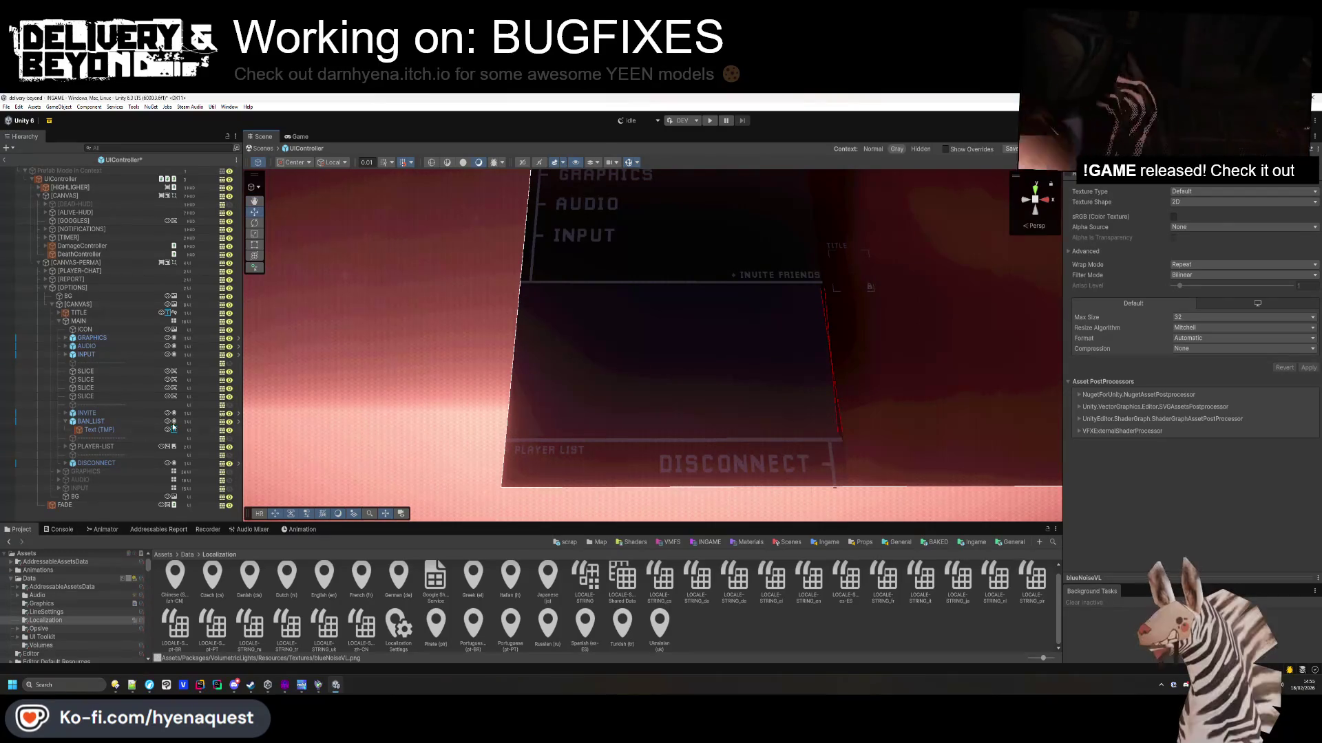
pyautogui.click(94, 447)
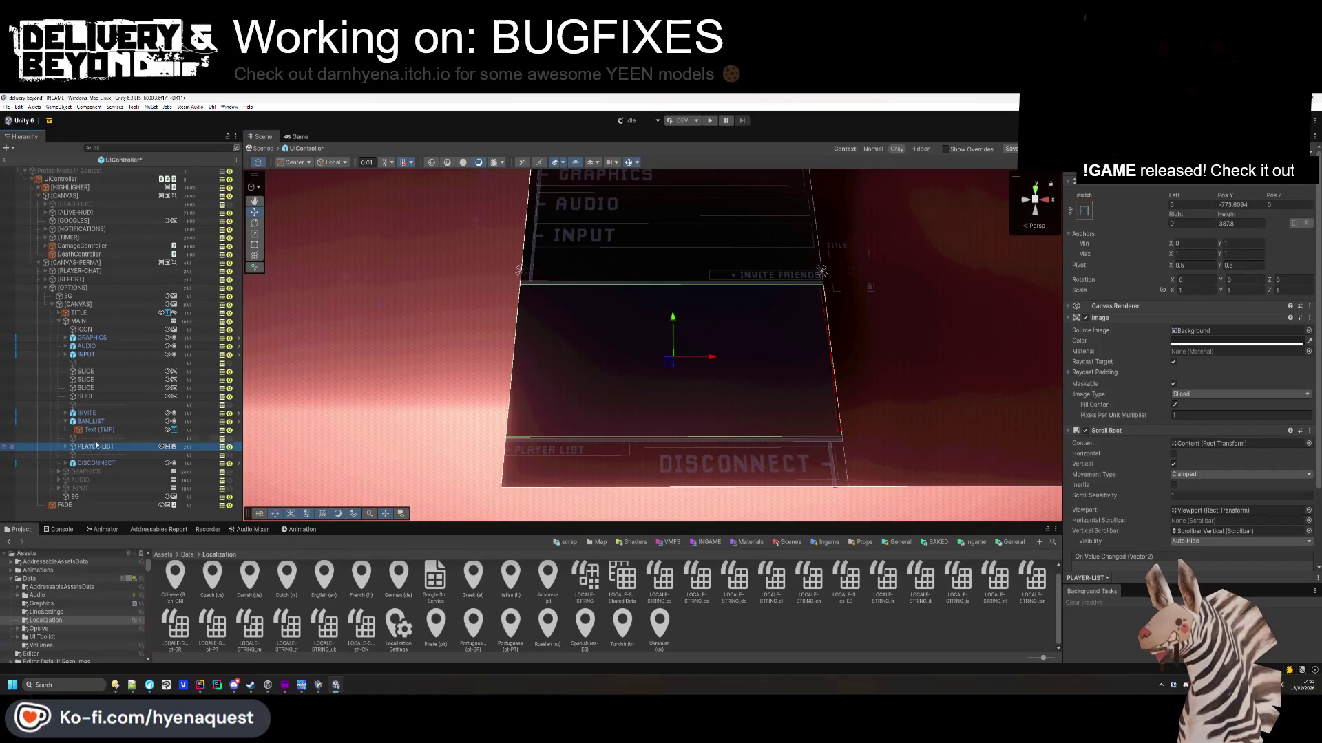
pyautogui.moveTo(685, 347); pyautogui.dragTo(687, 364)
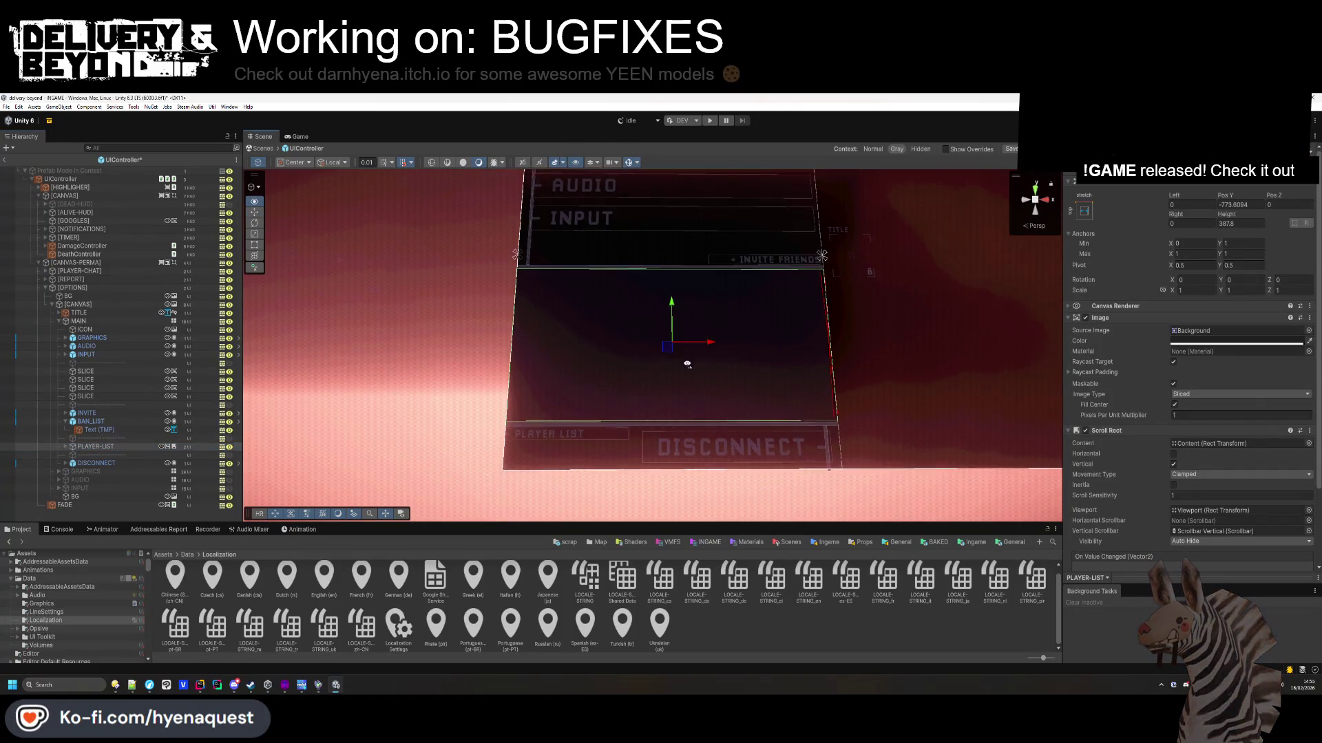
# Fold PLAYER-LIST's Inspector components and switch to Rider showing LocalizationController.cs.
pyautogui.click(1155, 431)
pyautogui.click(1138, 317)
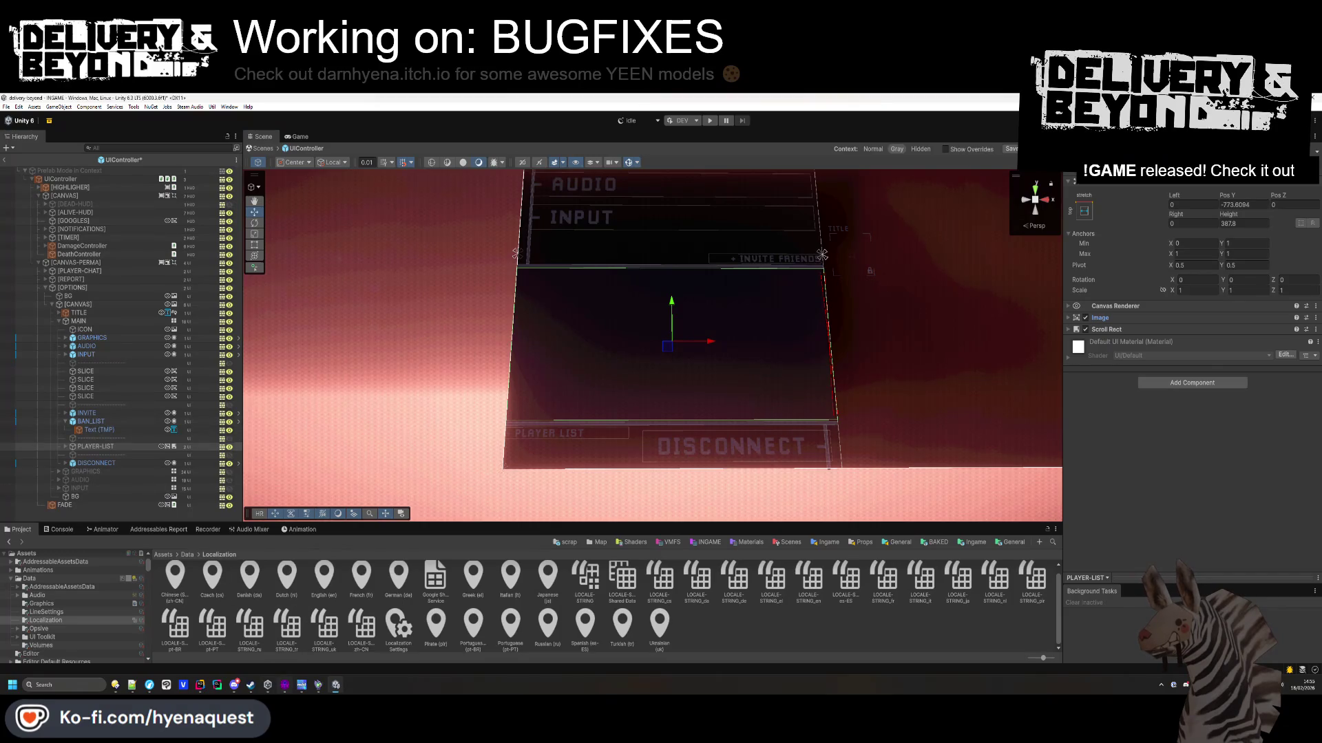
pyautogui.click(207, 691)
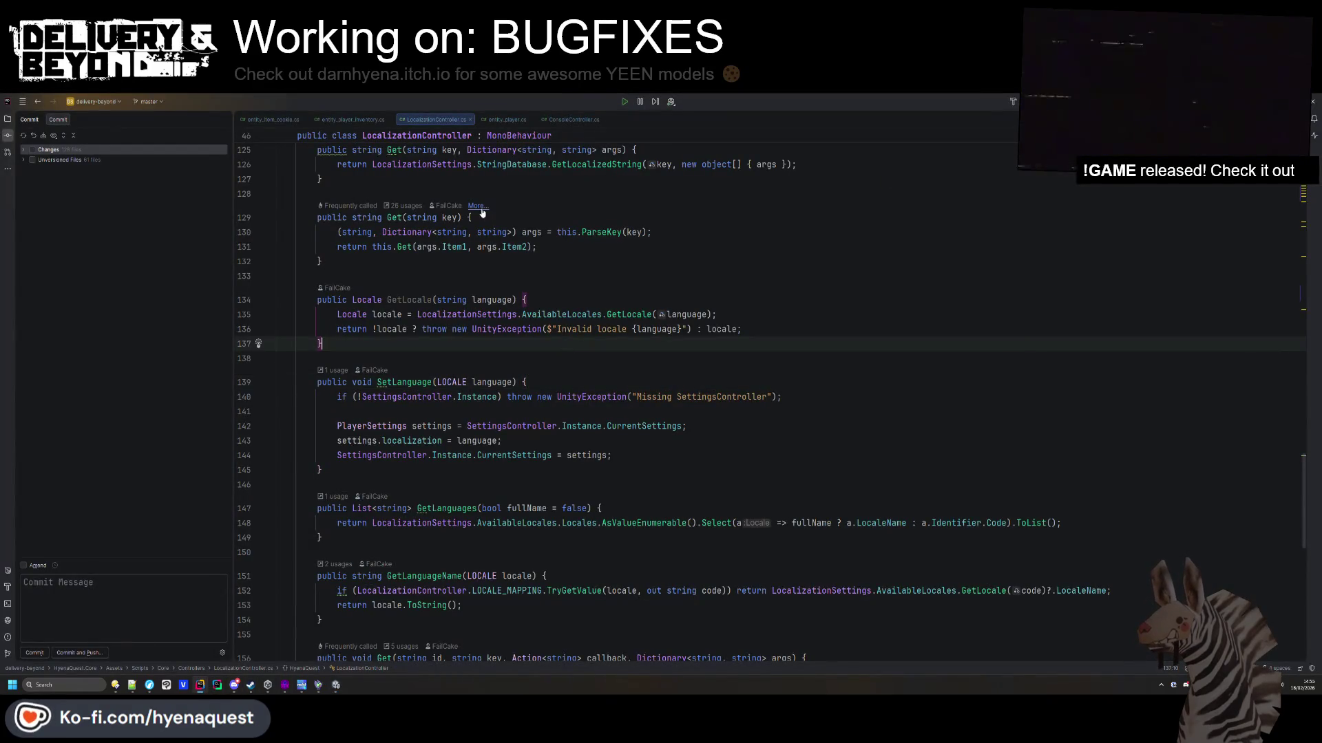
# Close the three open script tabs and open OptionsController.cs via Search Everywhere.
pyautogui.middleClick(271, 120)
pyautogui.middleClick(271, 120)
pyautogui.middleClick(271, 120)
pyautogui.middleClick(271, 120)
pyautogui.middleClick(271, 119)
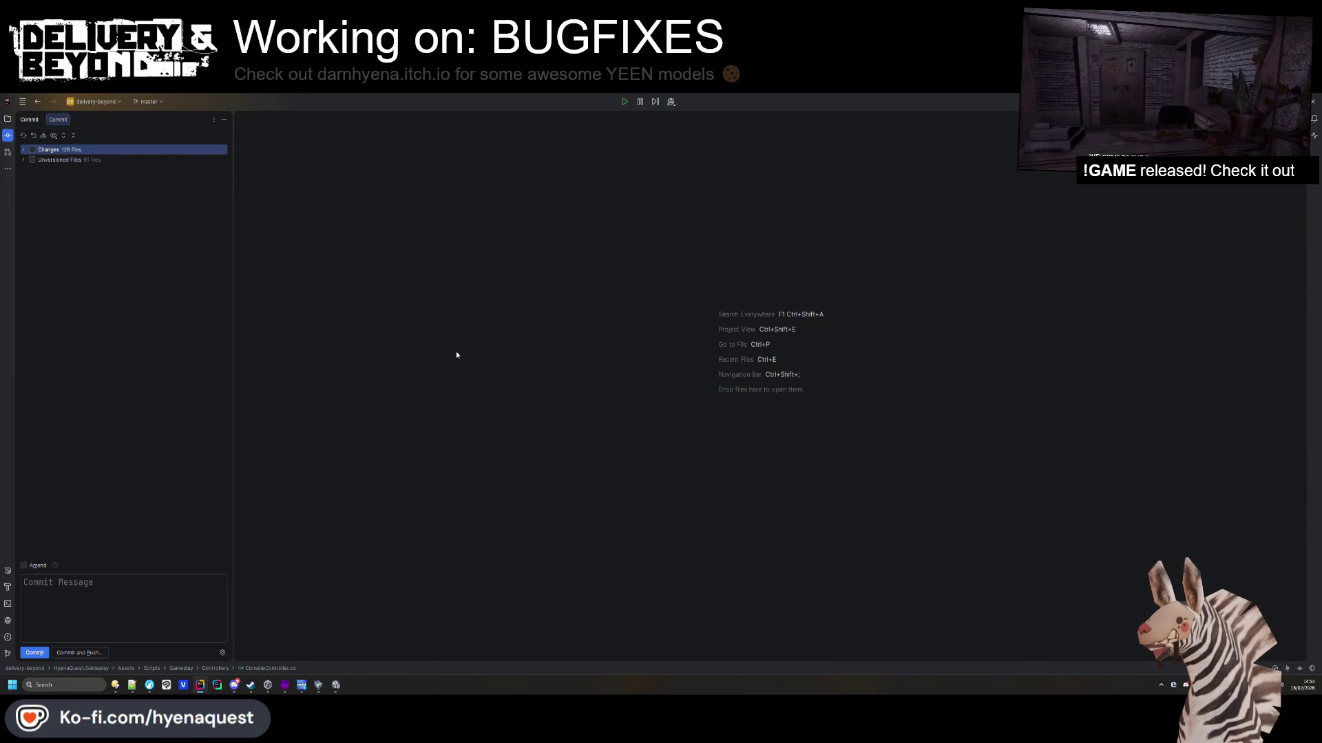
pyautogui.press('shift')
pyautogui.press('shift')
pyautogui.write('localizaoptions')
pyautogui.press('Return')
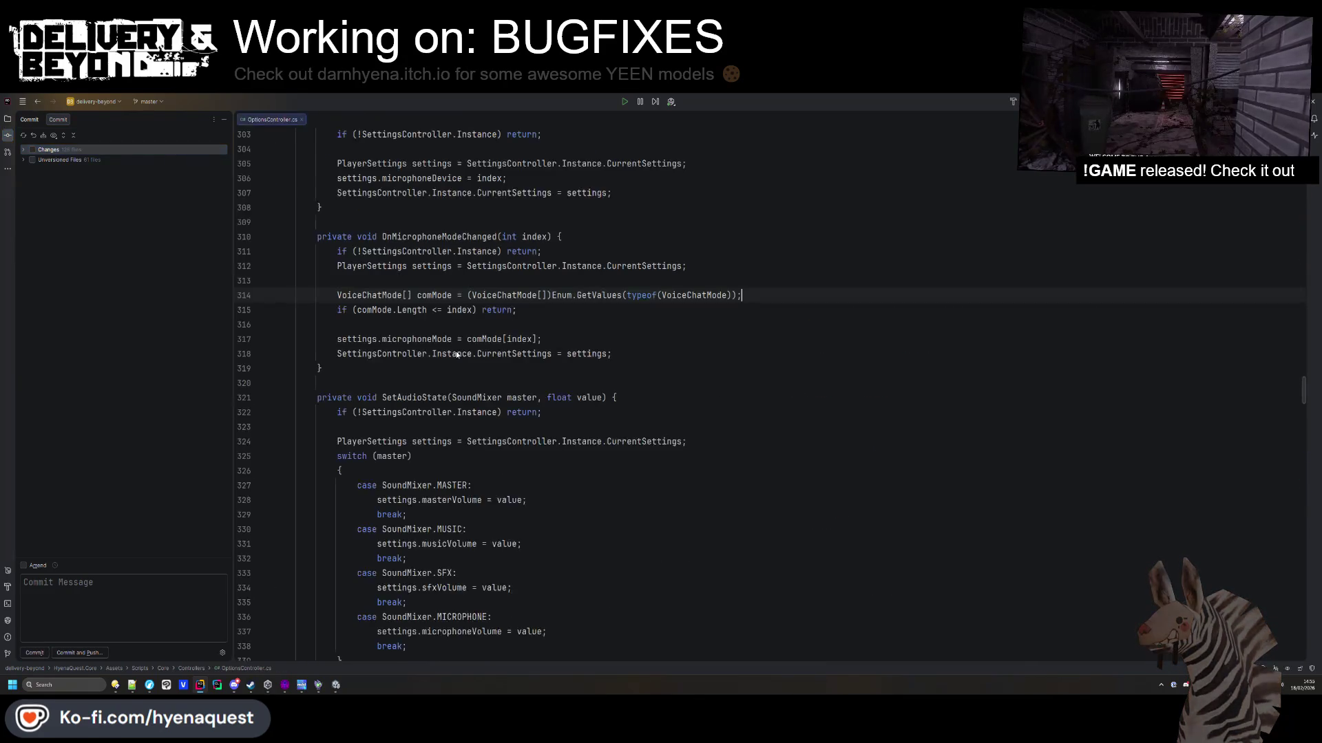
pyautogui.scroll(20, 455, 346)
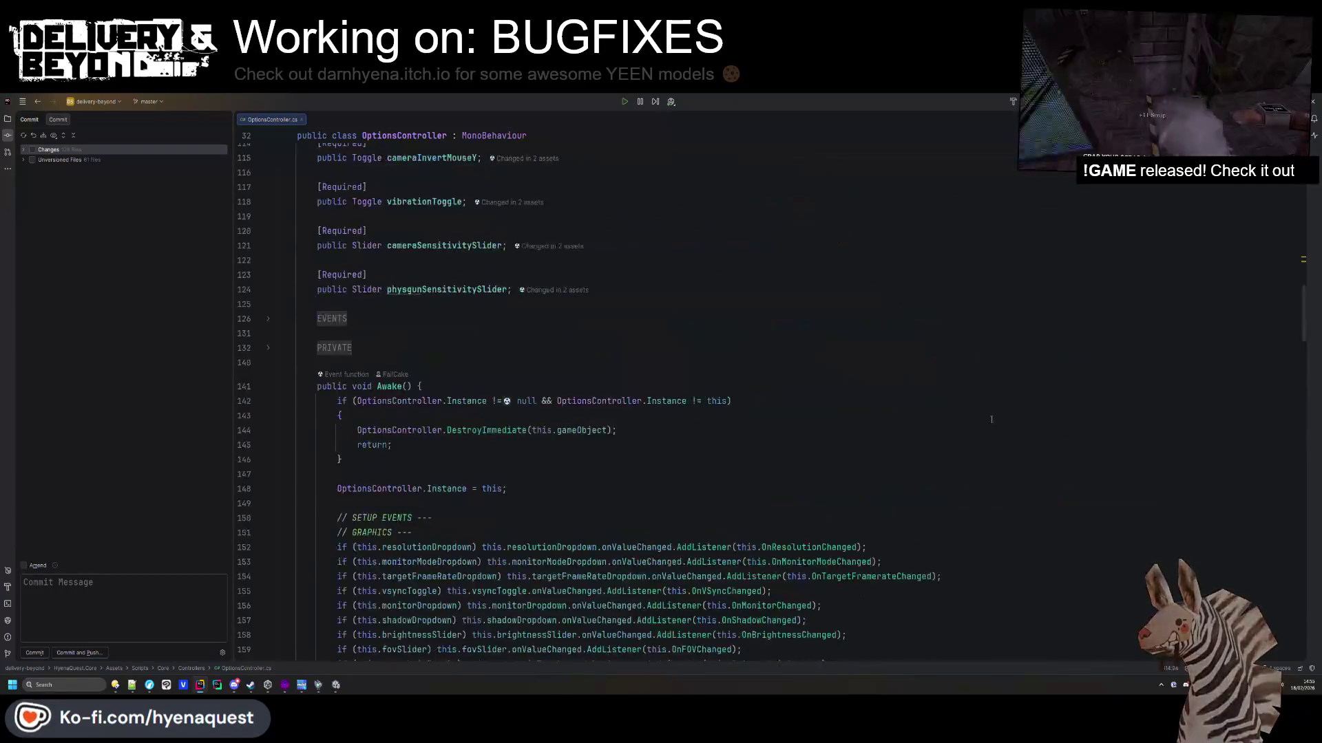
pyautogui.scroll(5, 986, 424)
pyautogui.scroll(-10, 556, 399)
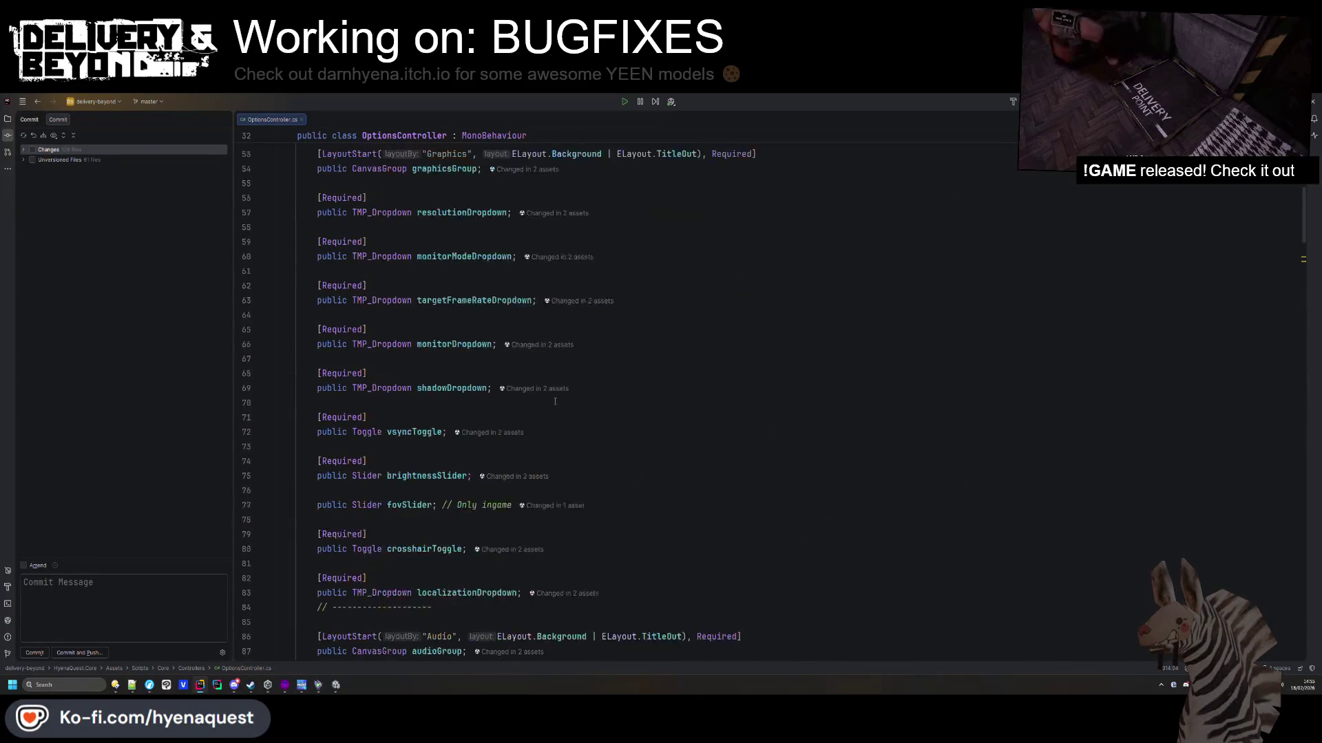
pyautogui.scroll(-13, 556, 398)
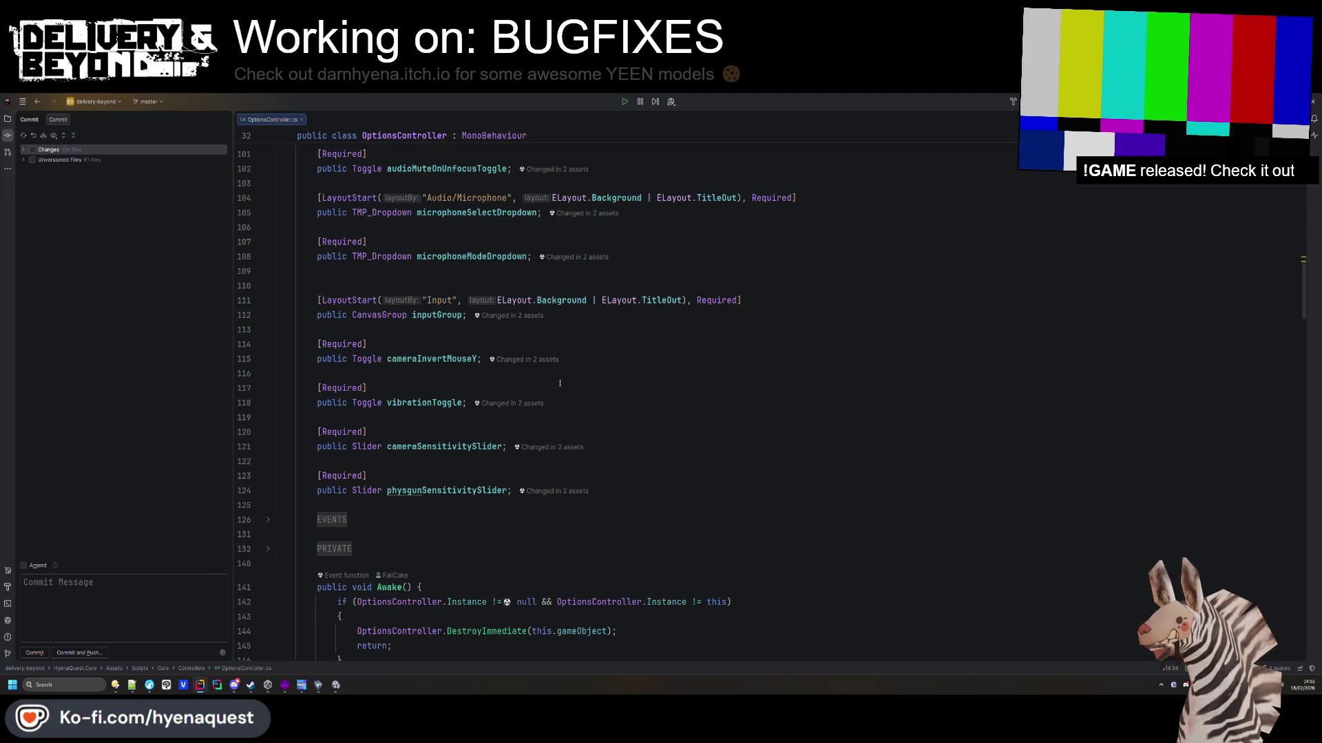
# Close OptionsController.cs and open UIController.cs via Search Everywhere.
pyautogui.hotkey('ctrl', 'F4')
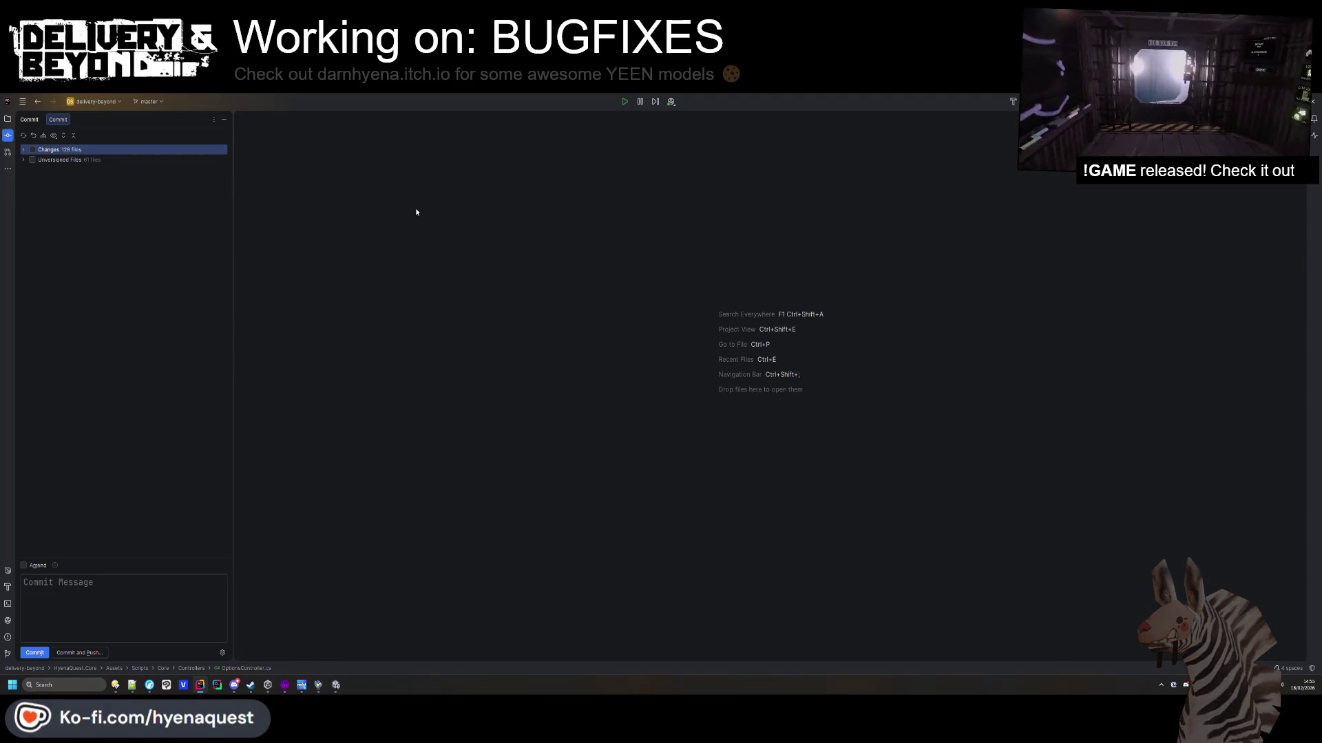
pyautogui.press('shift')
pyautogui.press('shift')
pyautogui.write('UIControl')
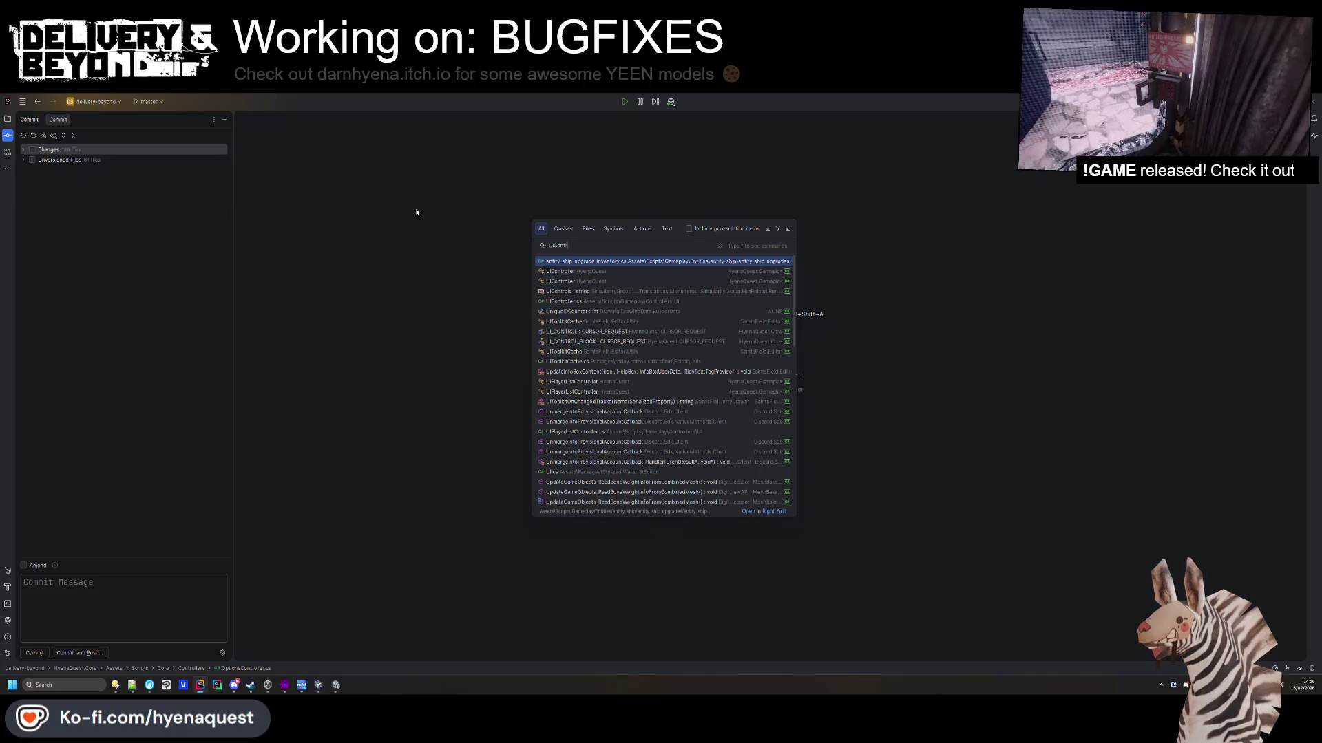
pyautogui.press('Return')
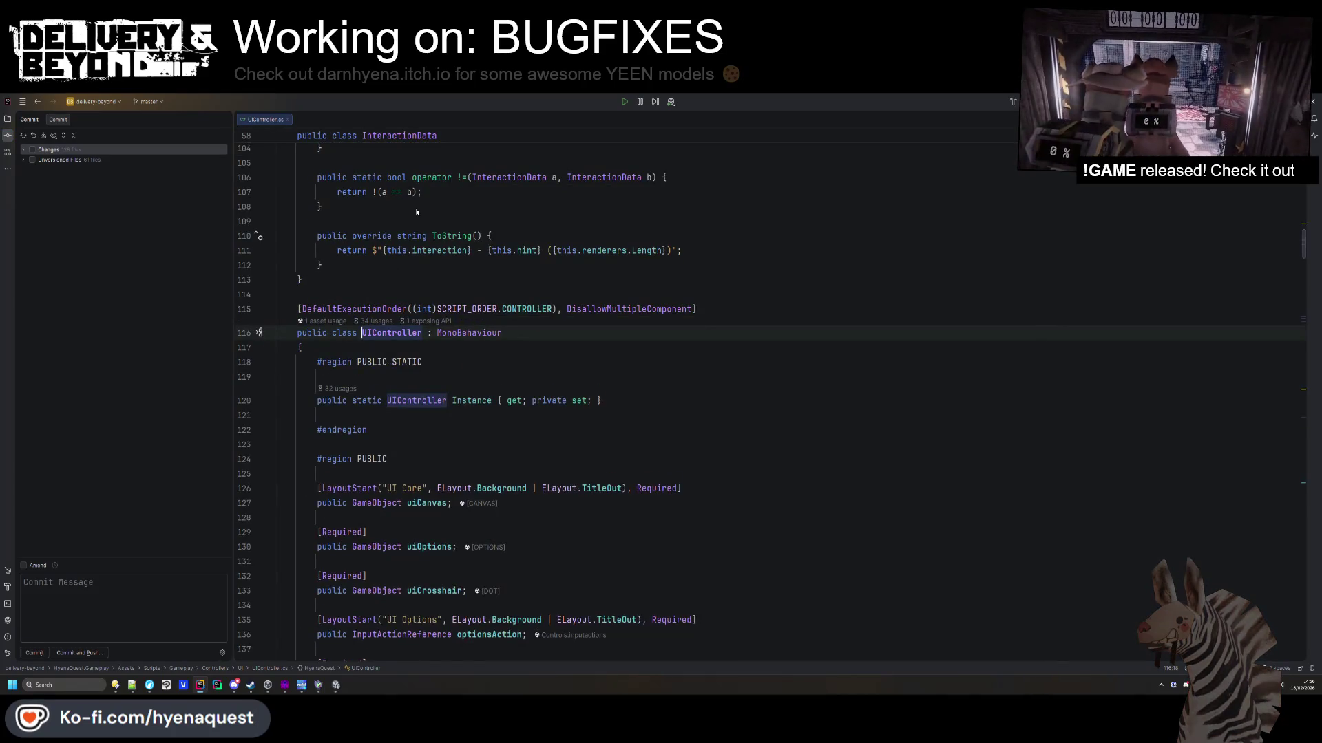
pyautogui.scroll(-10, 389, 311)
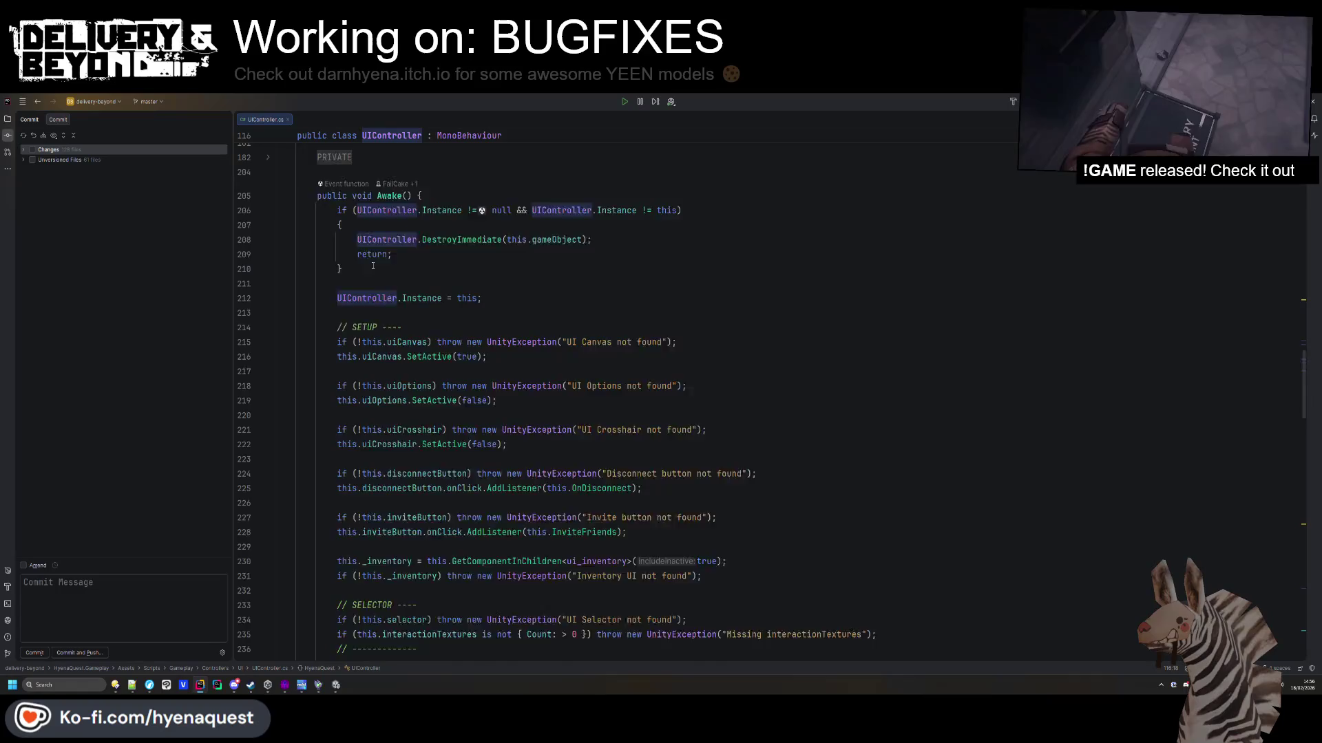
pyautogui.scroll(10, 389, 311)
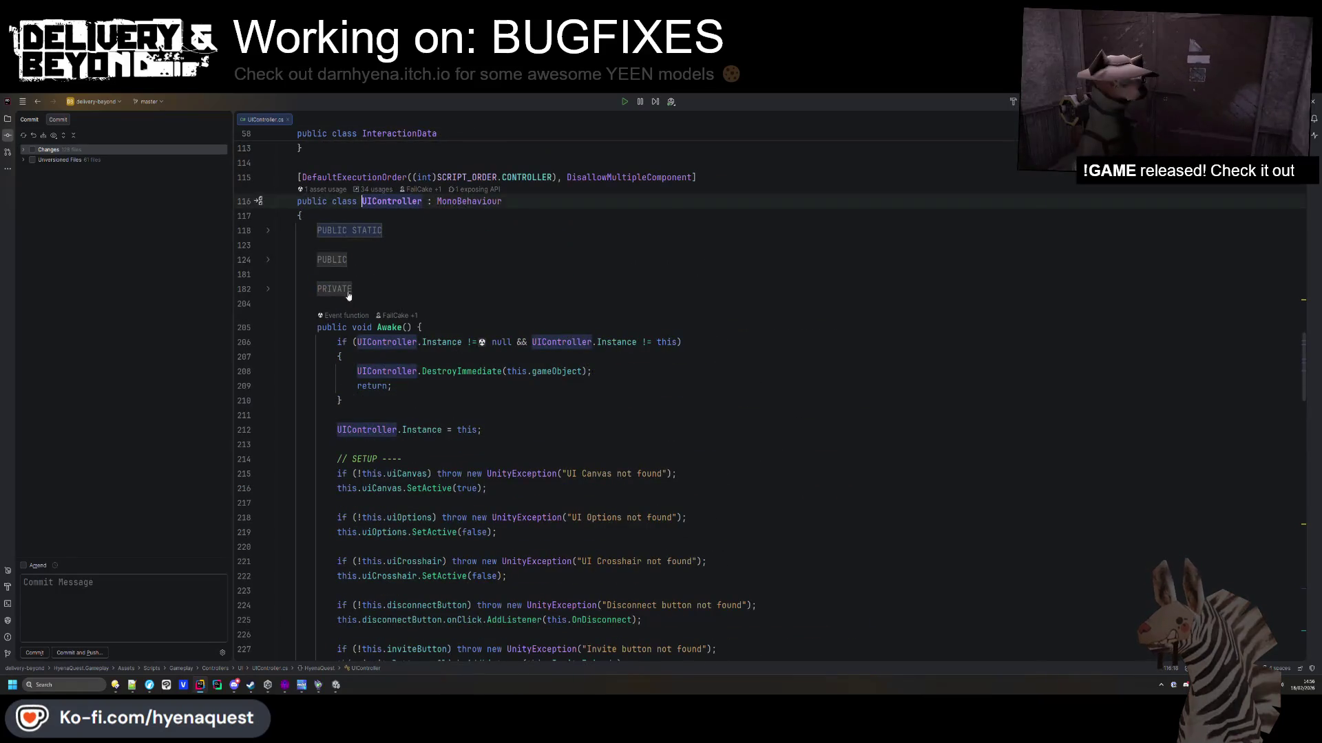
# Unfold UIController's PUBLIC region and insert blank lines after the spectateName field.
pyautogui.click(333, 261)
pyautogui.scroll(-3, 439, 402)
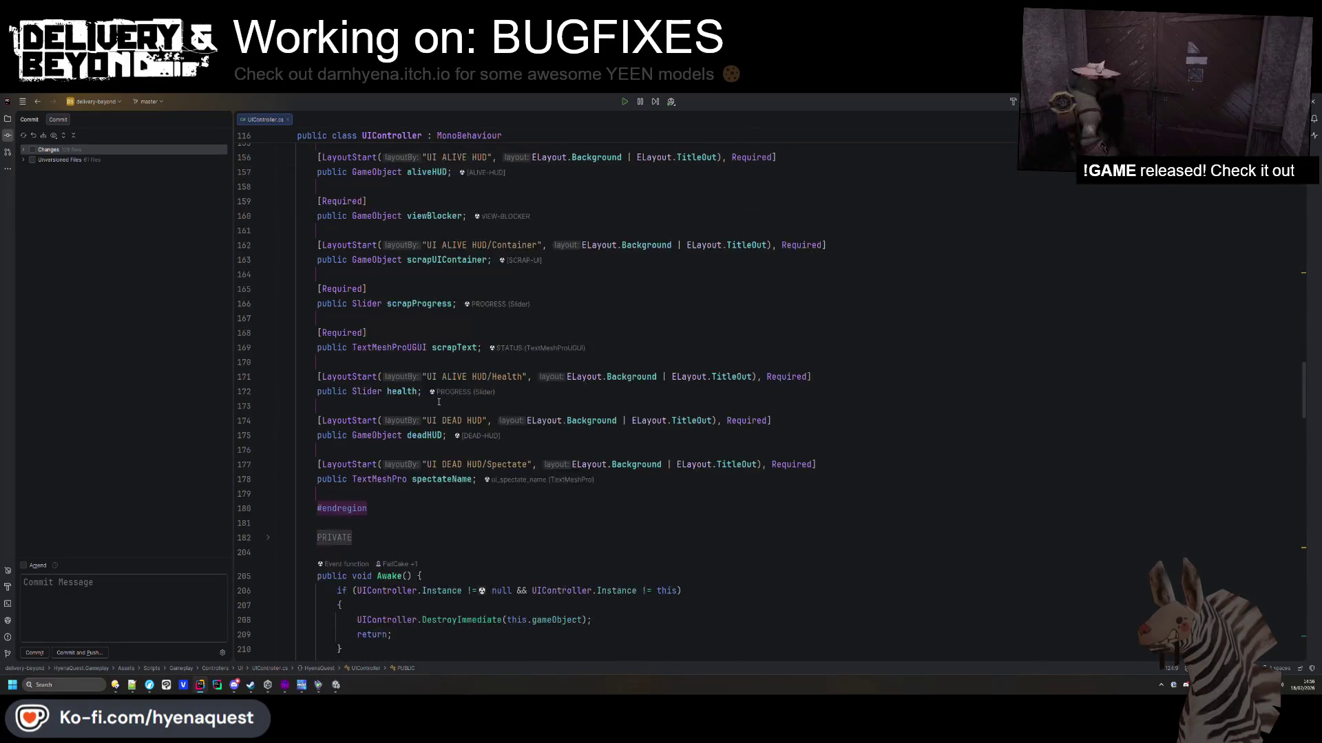
pyautogui.scroll(1, 439, 402)
pyautogui.scroll(6, 369, 458)
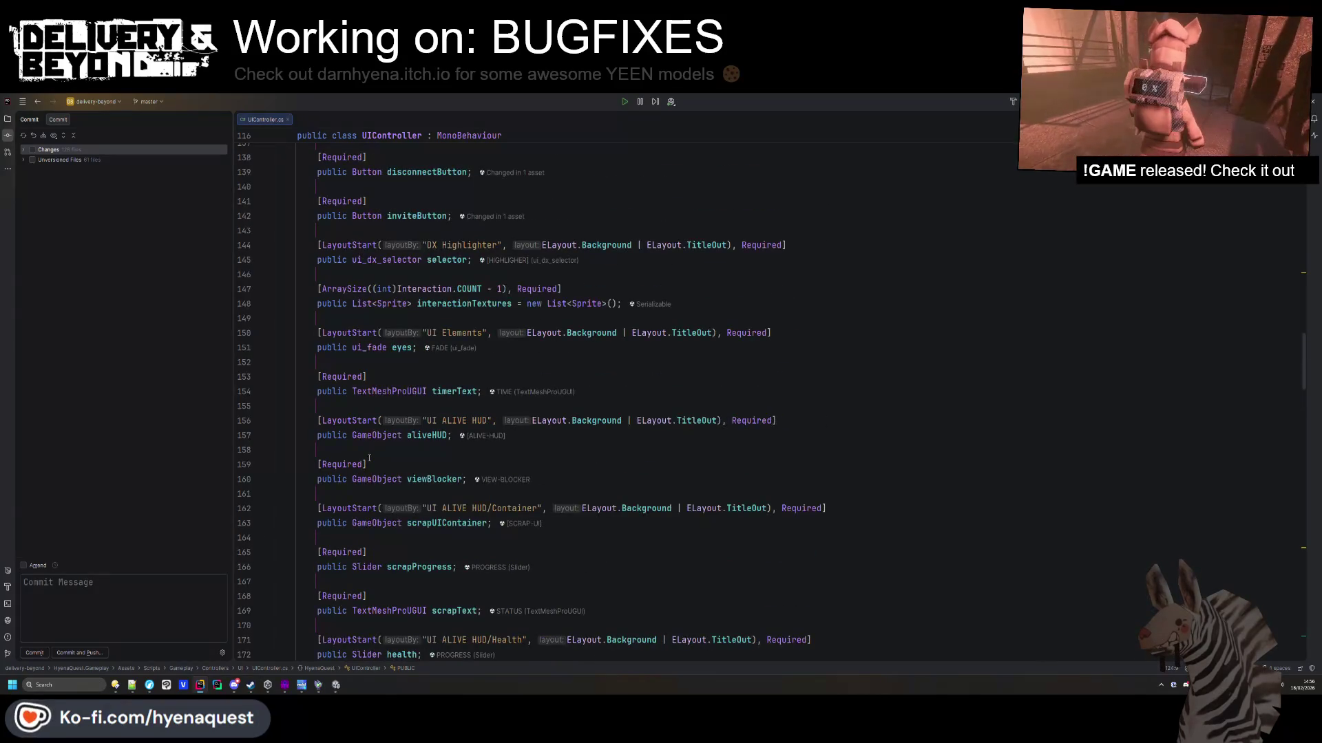
pyautogui.scroll(3, 372, 455)
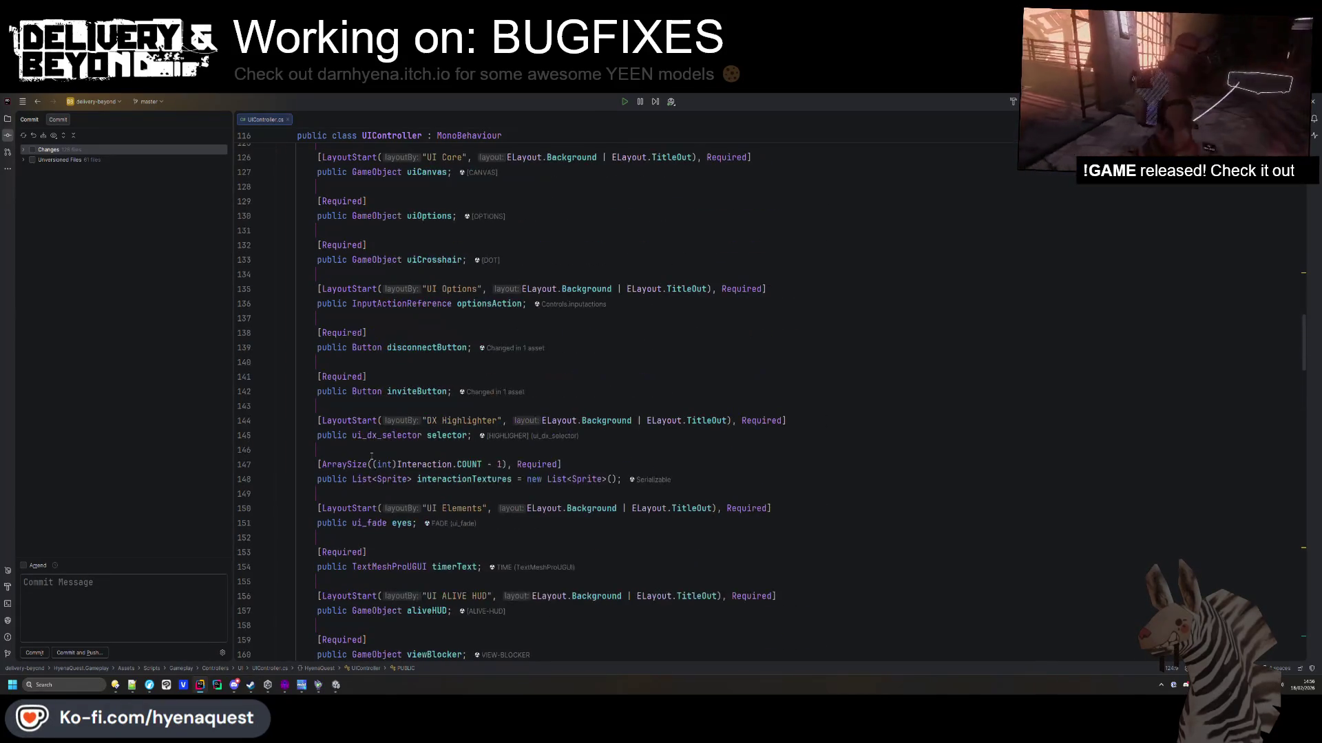
pyautogui.scroll(4, 371, 455)
pyautogui.scroll(-17, 371, 455)
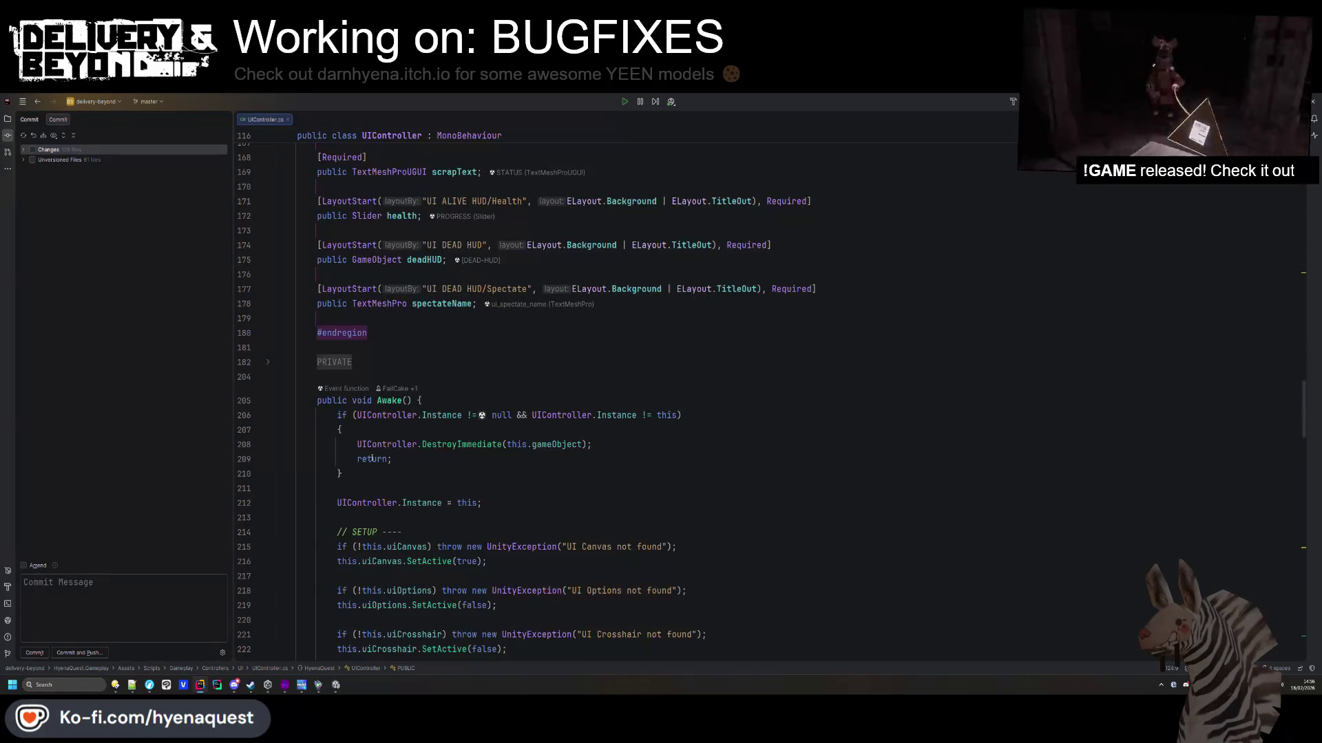
pyautogui.click(349, 320)
pyautogui.press('Return')
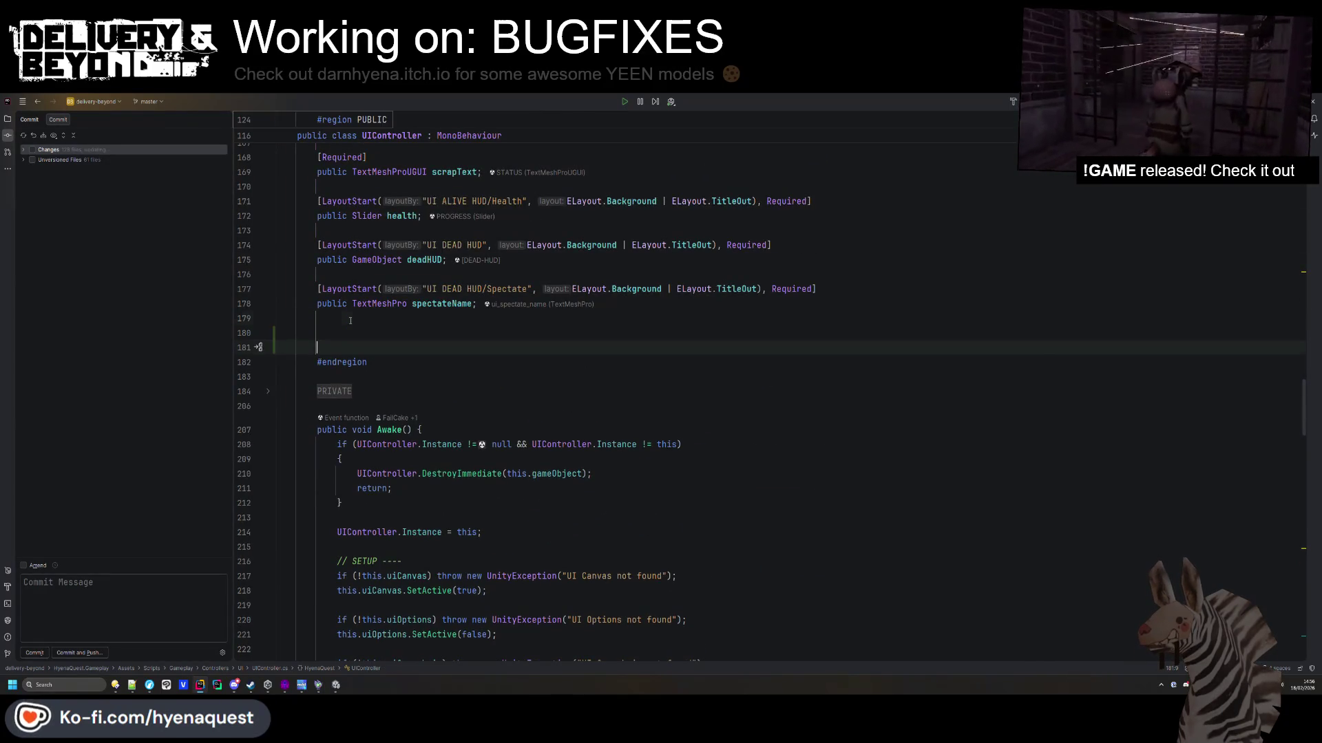
# Paste a copy of the spectateName attribute and field, checking the file for player references.
pyautogui.write('[LayoutStart("UI DEAD HUD/Spectate", ELayout.Background | ELayout.TitleOut), Required]     public TextMeshPro spectateName;')
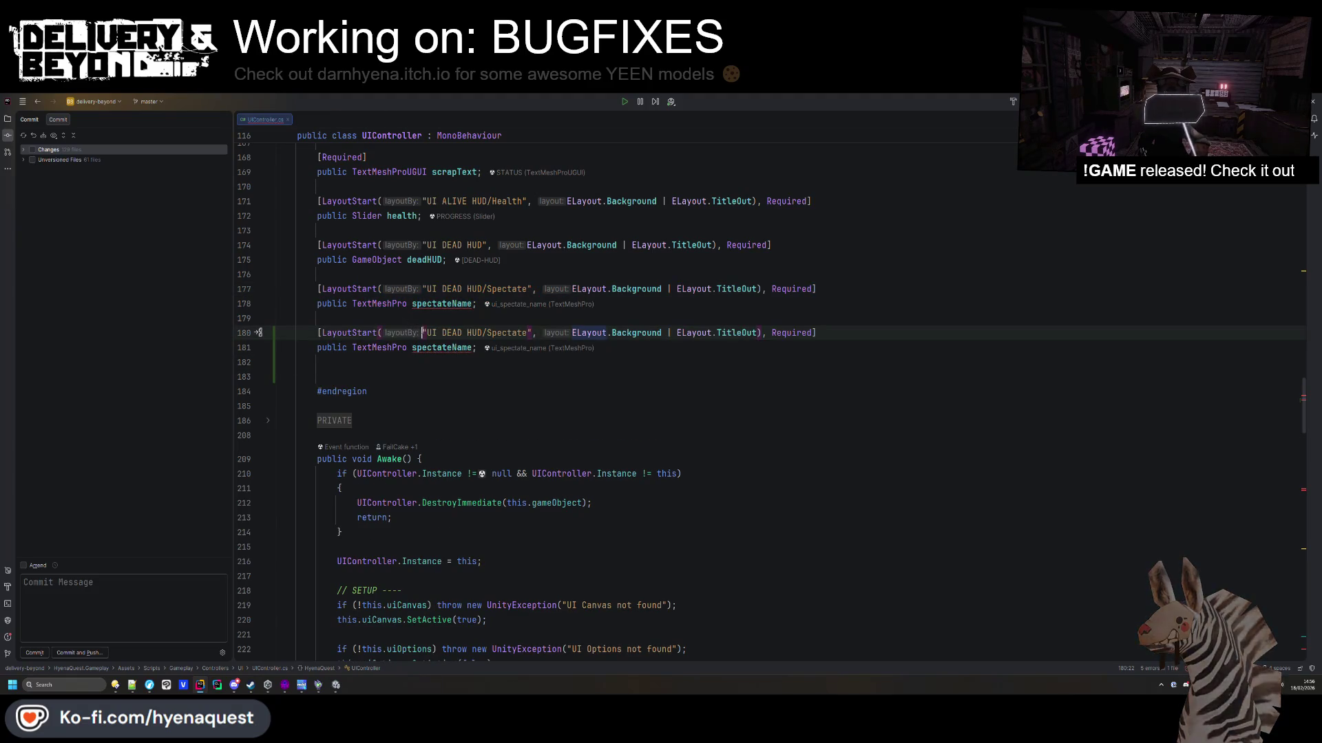
pyautogui.scroll(7, 452, 364)
pyautogui.scroll(-5, 452, 363)
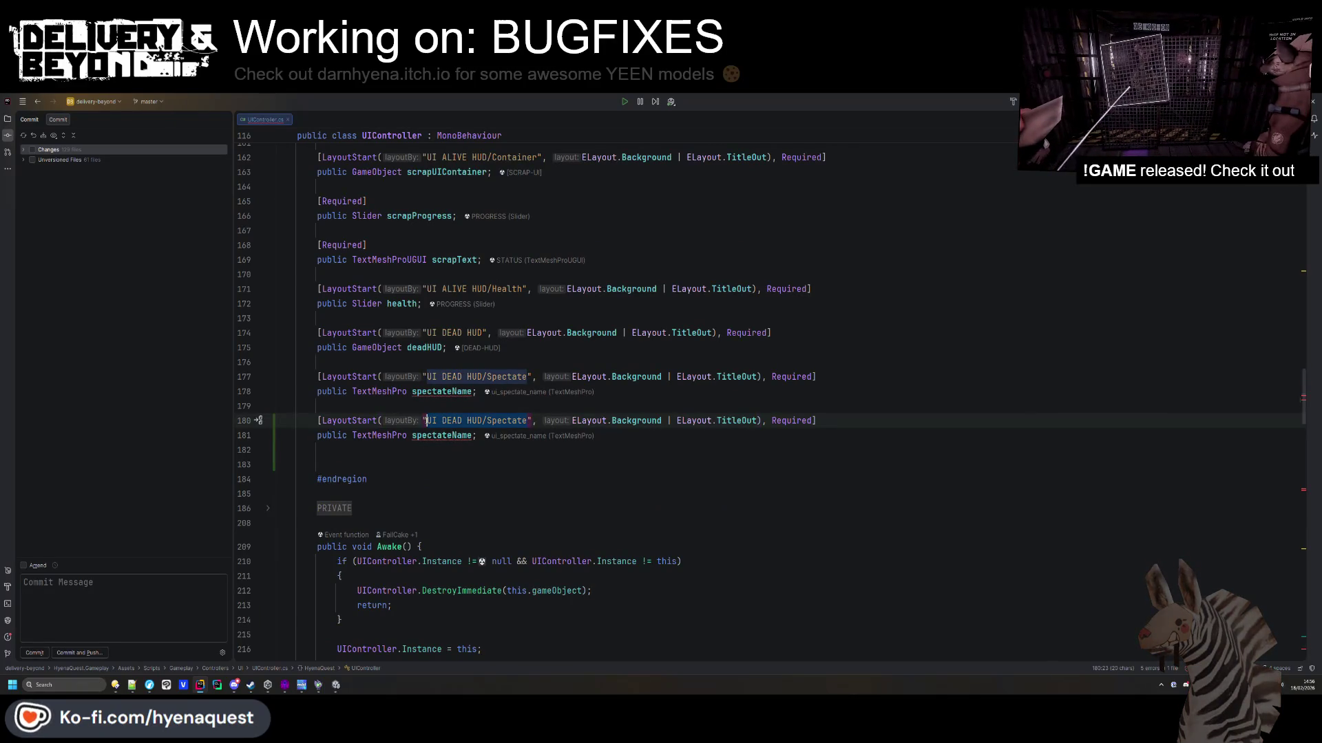
pyautogui.write('LIST')
pyautogui.hotkey('ctrl', 'f')
pyautogui.write('player')
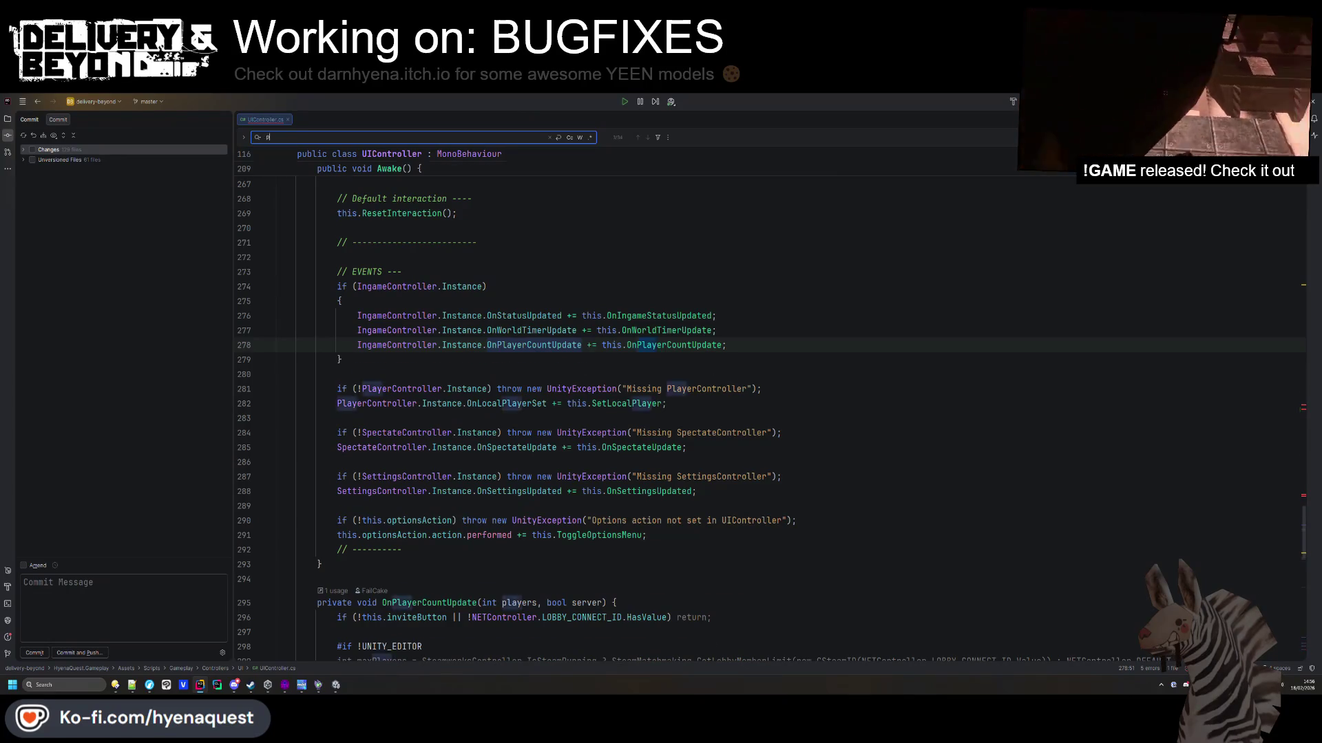
pyautogui.press('BackSpace')
pyautogui.scroll(15, 472, 449)
pyautogui.click(471, 448)
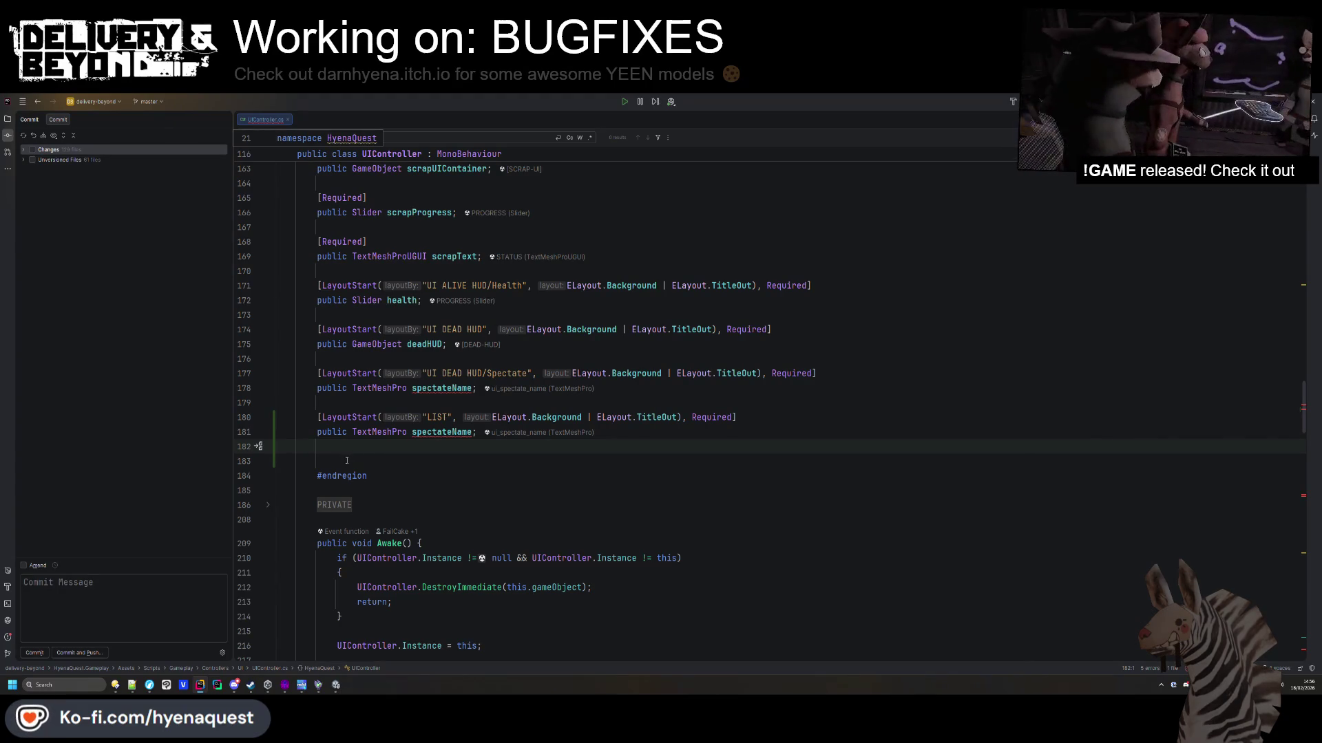
# Relabel the copied header as LISTS and declare a GameObject playerList field.
pyautogui.click(426, 417)
pyautogui.click(448, 417)
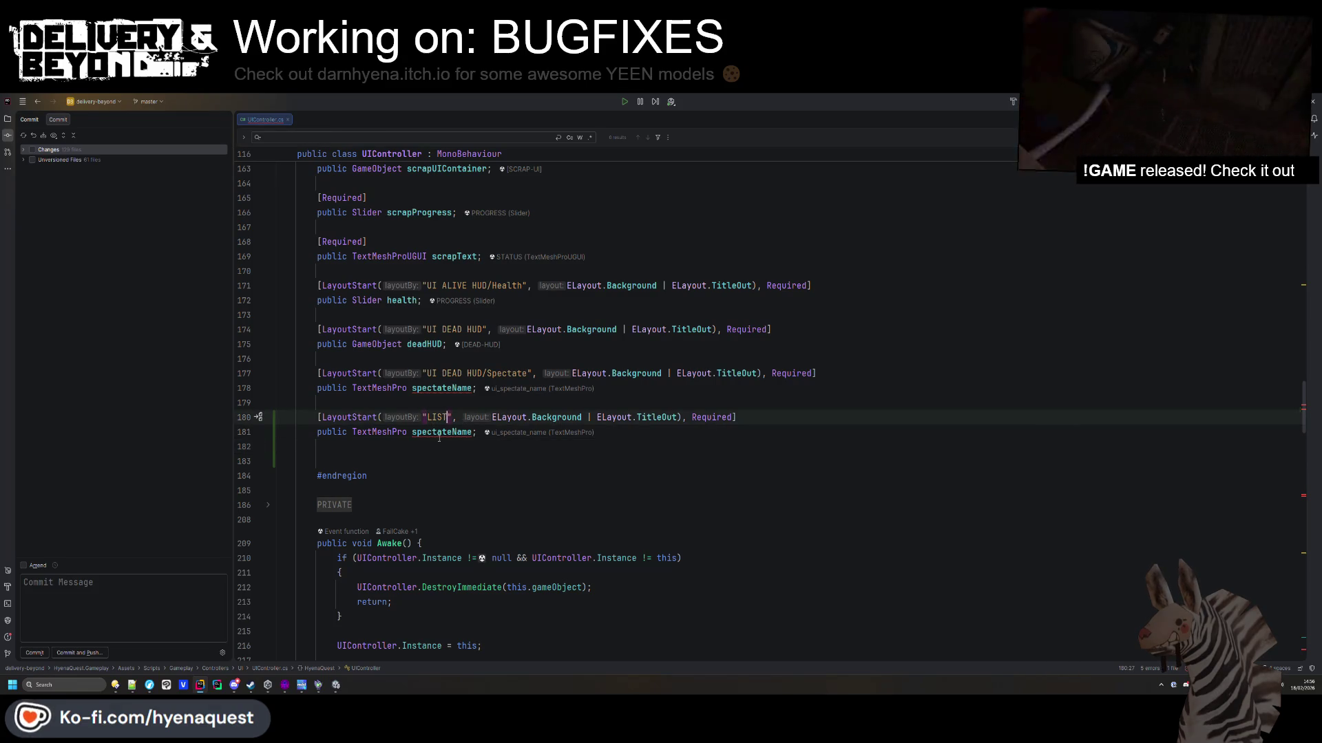
pyautogui.write('SGameObject')
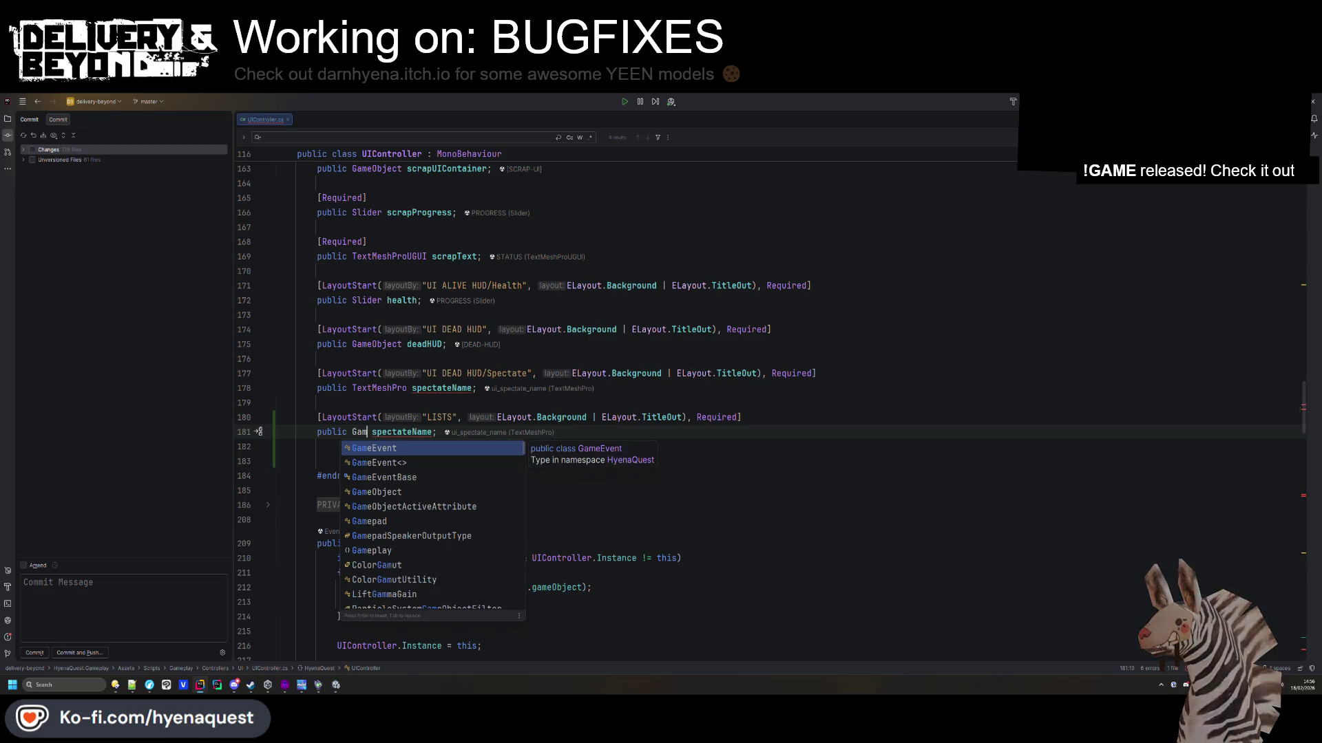
pyautogui.press('Return')
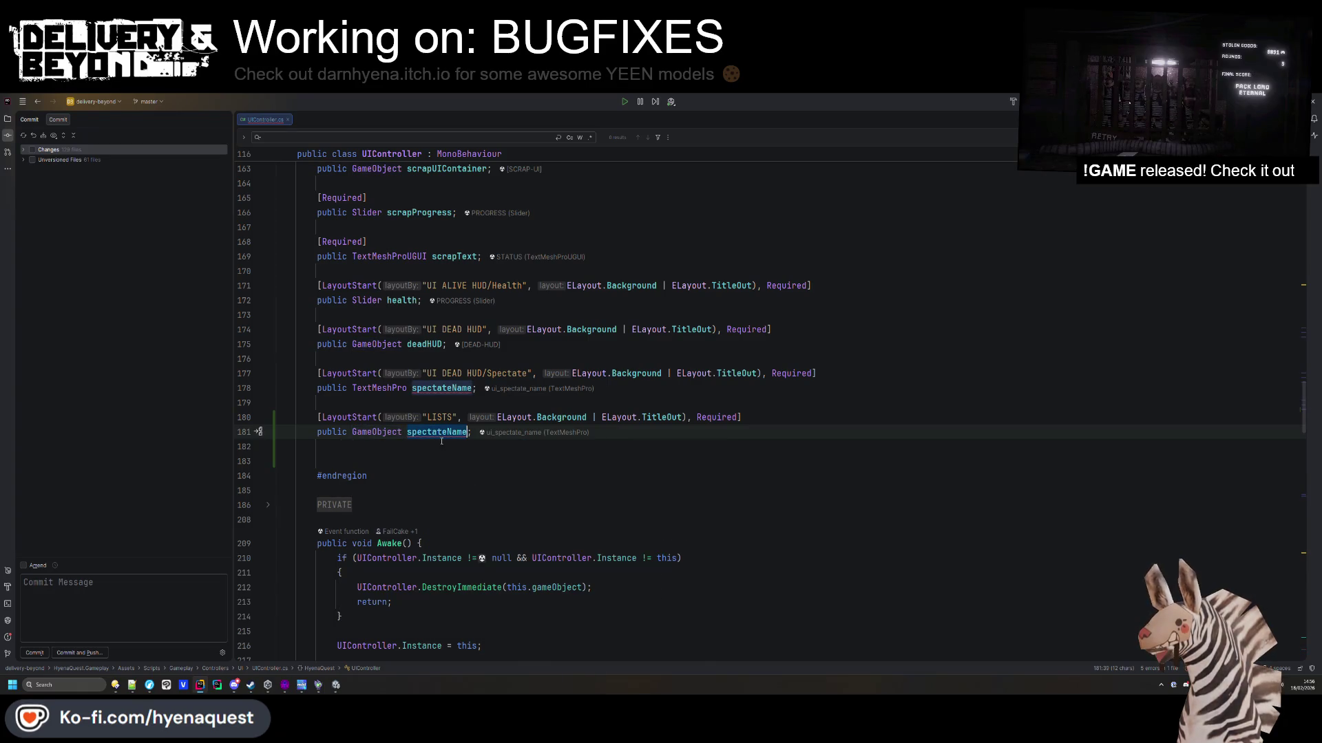
pyautogui.write('playerList')
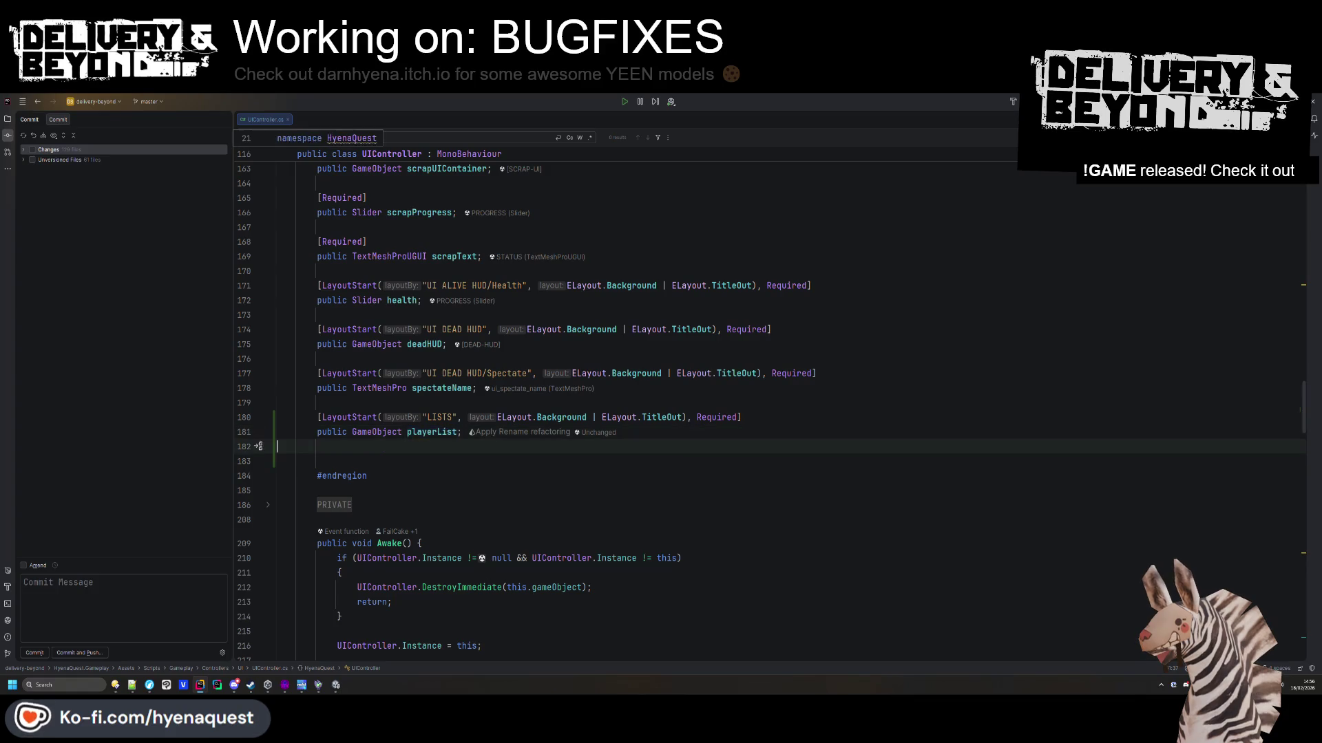
pyautogui.hotkey('shift', 'Return')
# Duplicate the playerList line as a [Required] GameObject field named banList.
pyautogui.hotkey('shift', 'Up')
pyautogui.hotkey('ctrl', 'c')
pyautogui.press('Down')
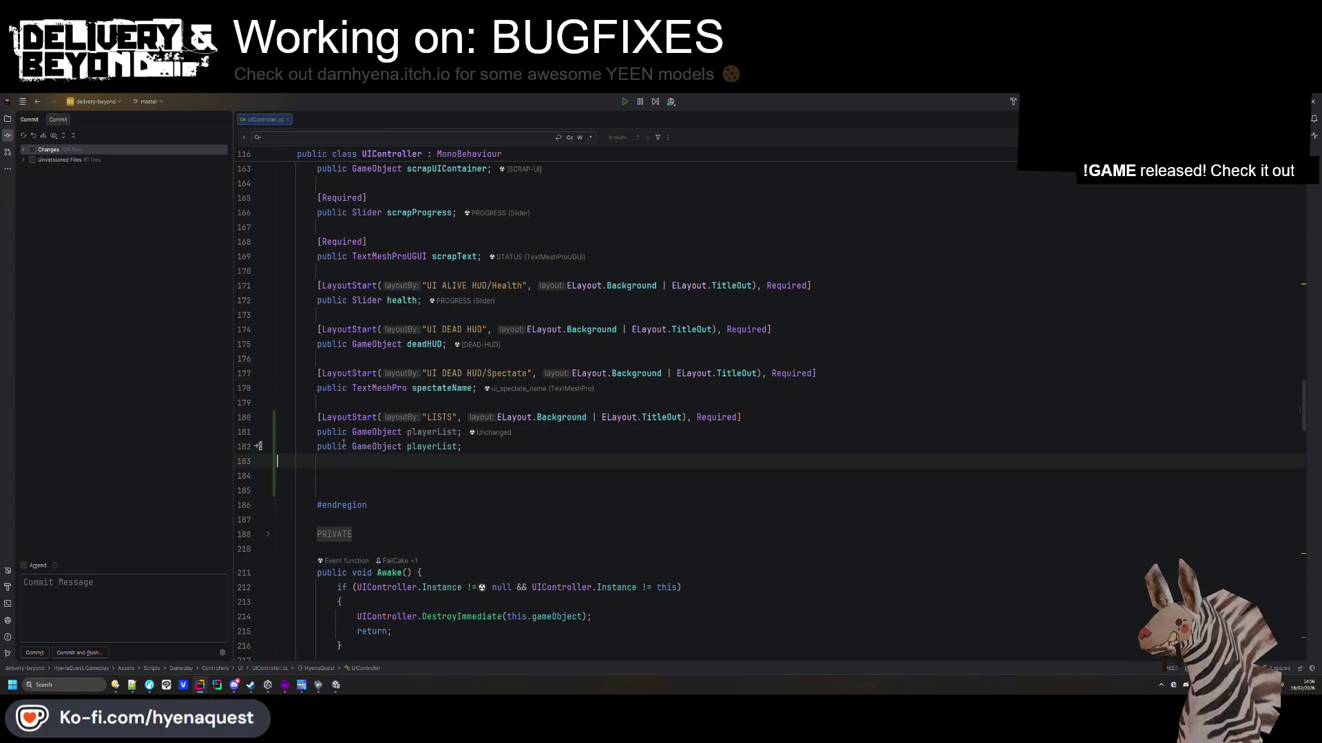
pyautogui.hotkey('ctrl', 'v')
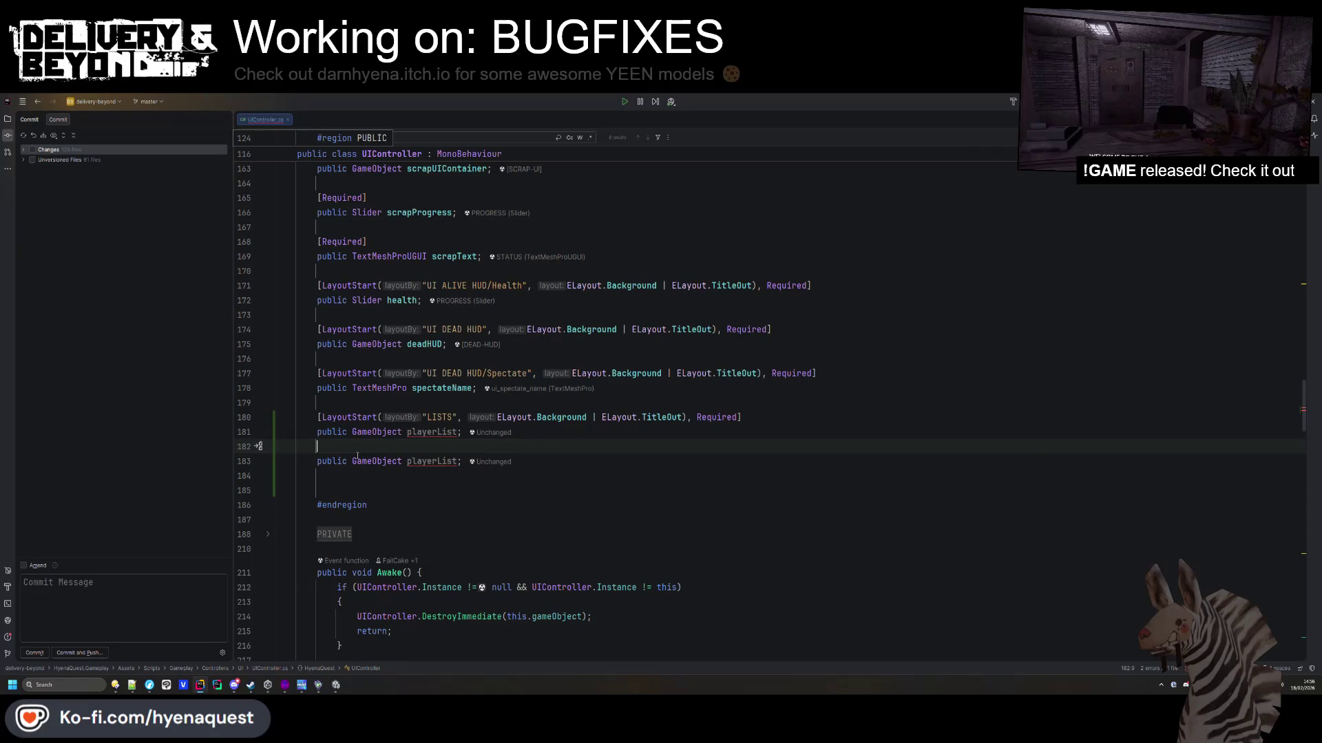
pyautogui.write('[Requi')
pyautogui.press('Tab')
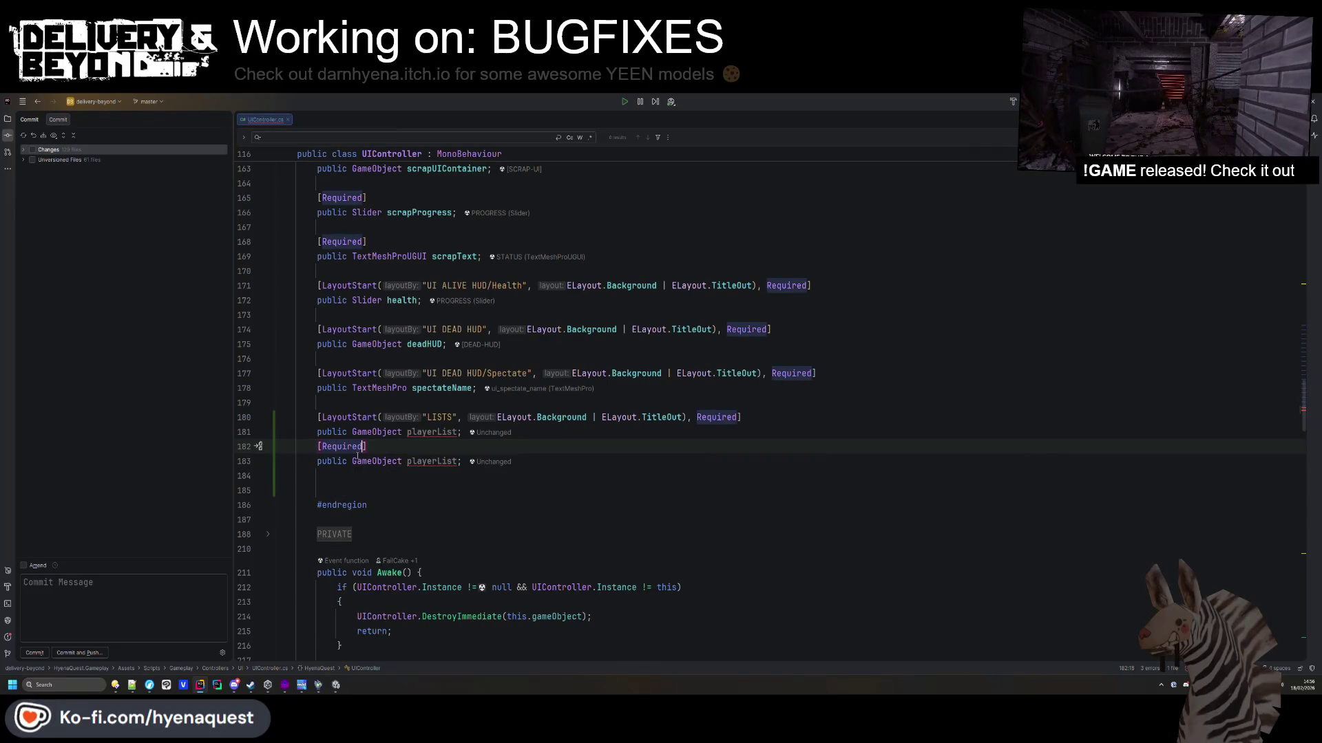
pyautogui.doubleClick(430, 461)
pyautogui.write('banList')
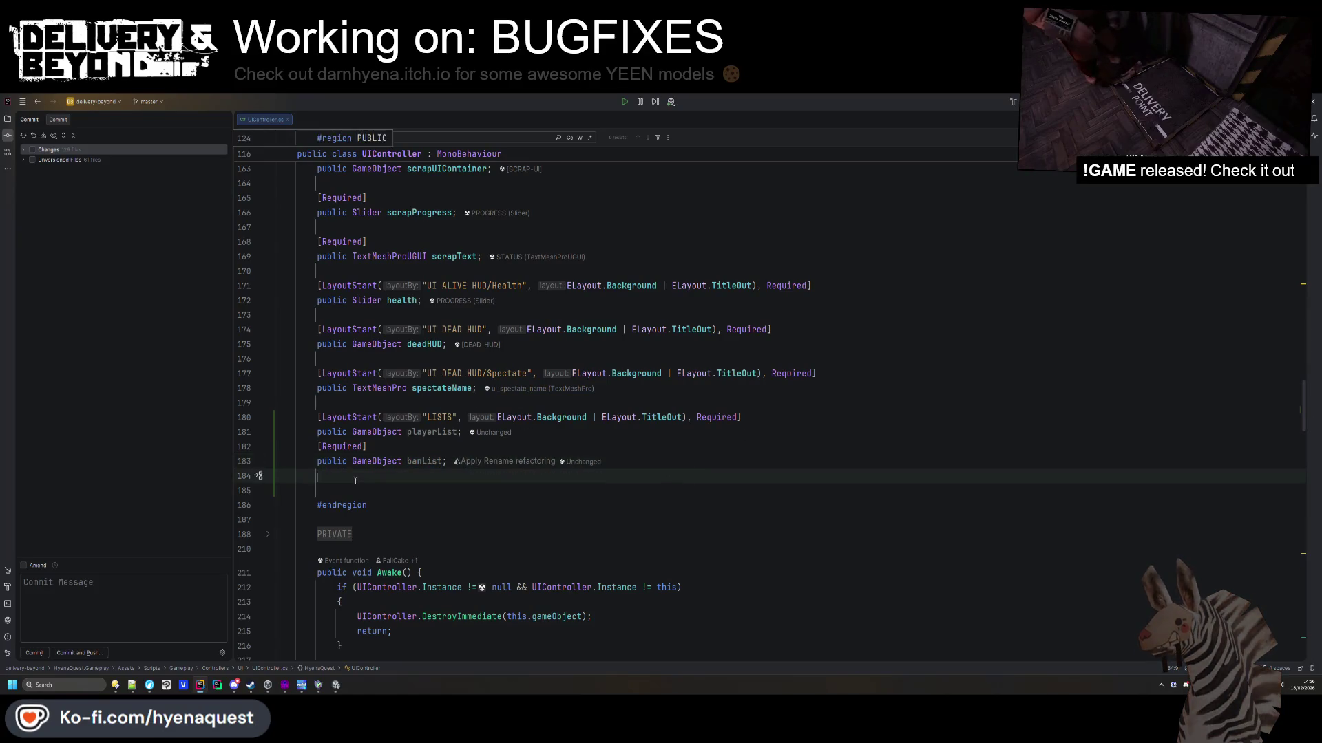
pyautogui.scroll(-8, 422, 444)
# In Awake, throw UnityException "Missing playerList" and a matching banList exception when either is null.
pyautogui.scroll(-7, 423, 444)
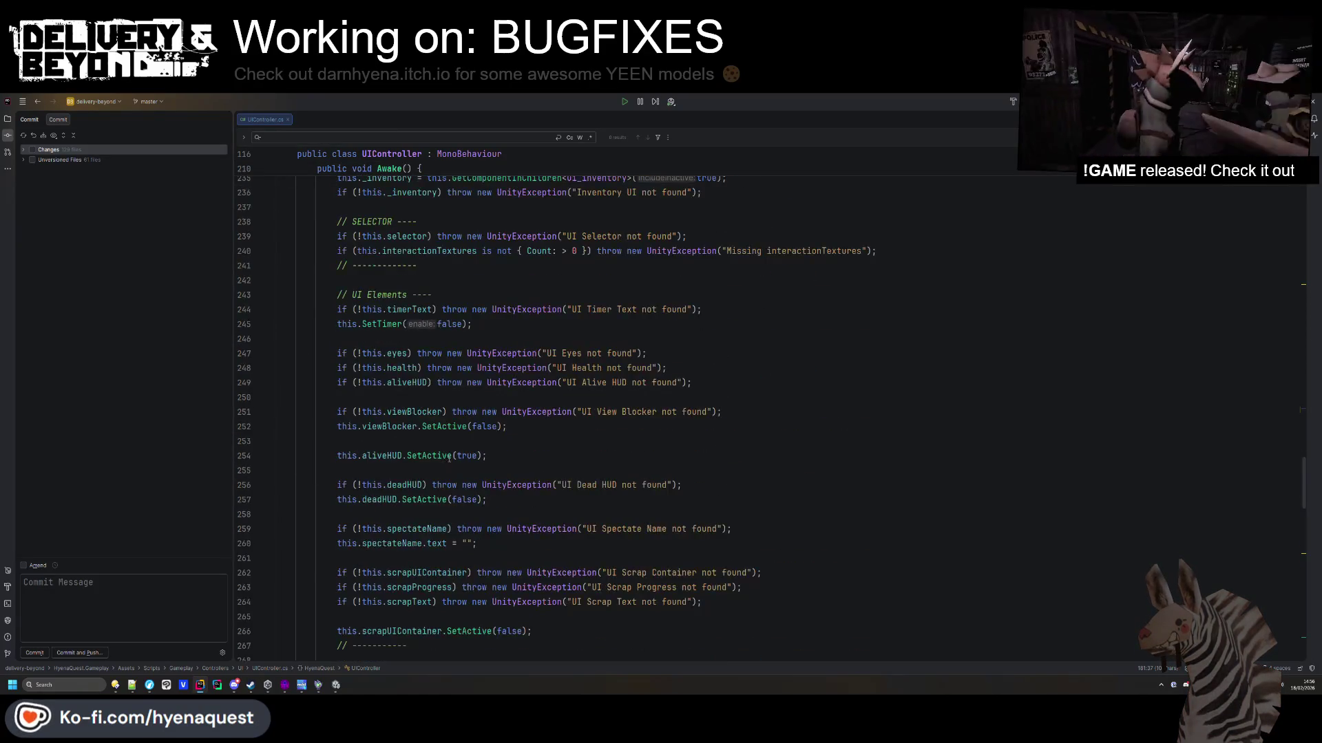
pyautogui.click(561, 370)
pyautogui.press('Return')
pyautogui.press('Return')
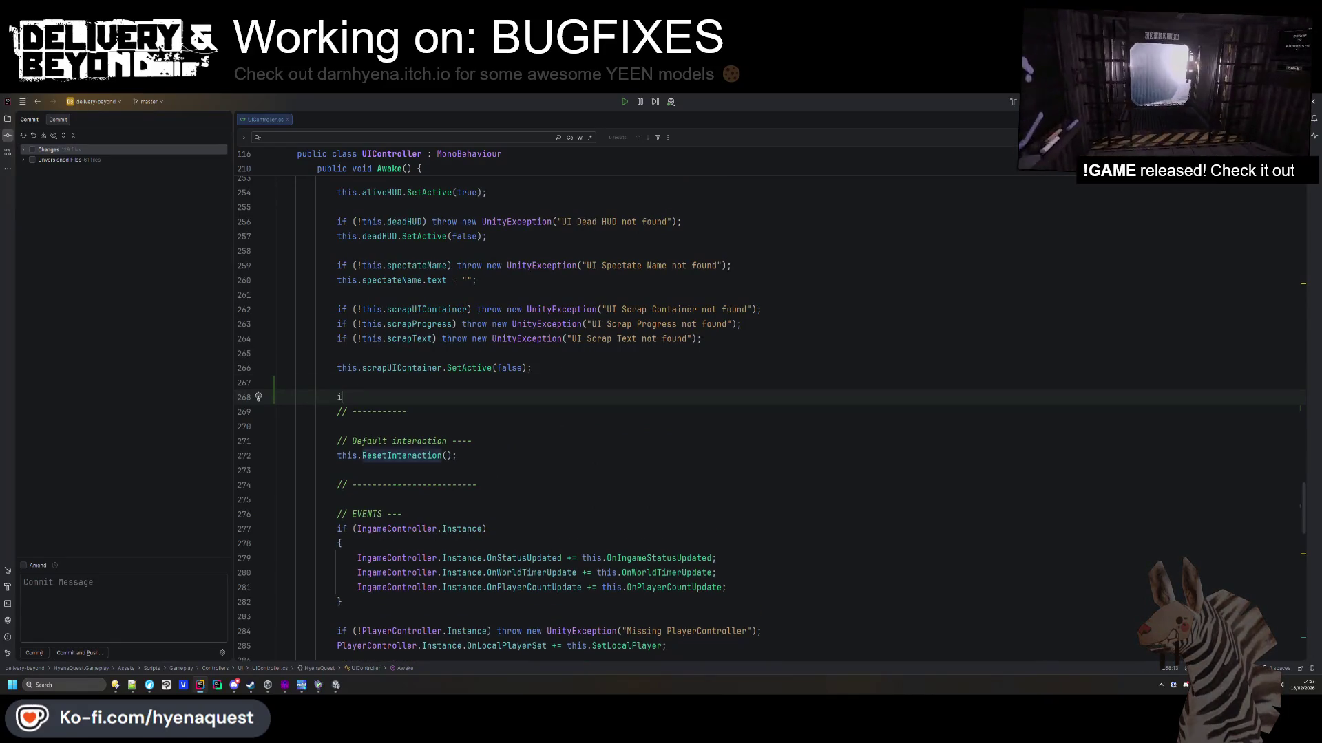
pyautogui.write('if(!playerList) throw new Unityex')
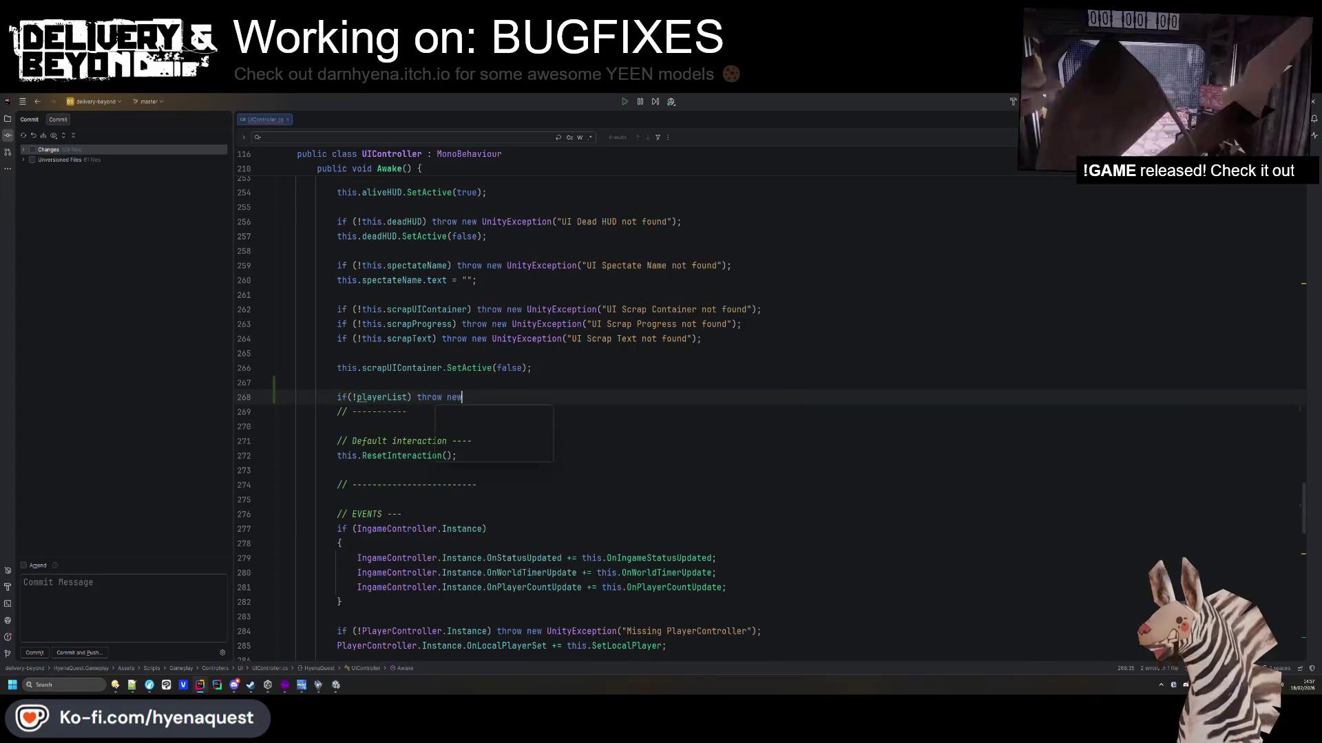
pyautogui.press('Return')
pyautogui.write('"Missing ')
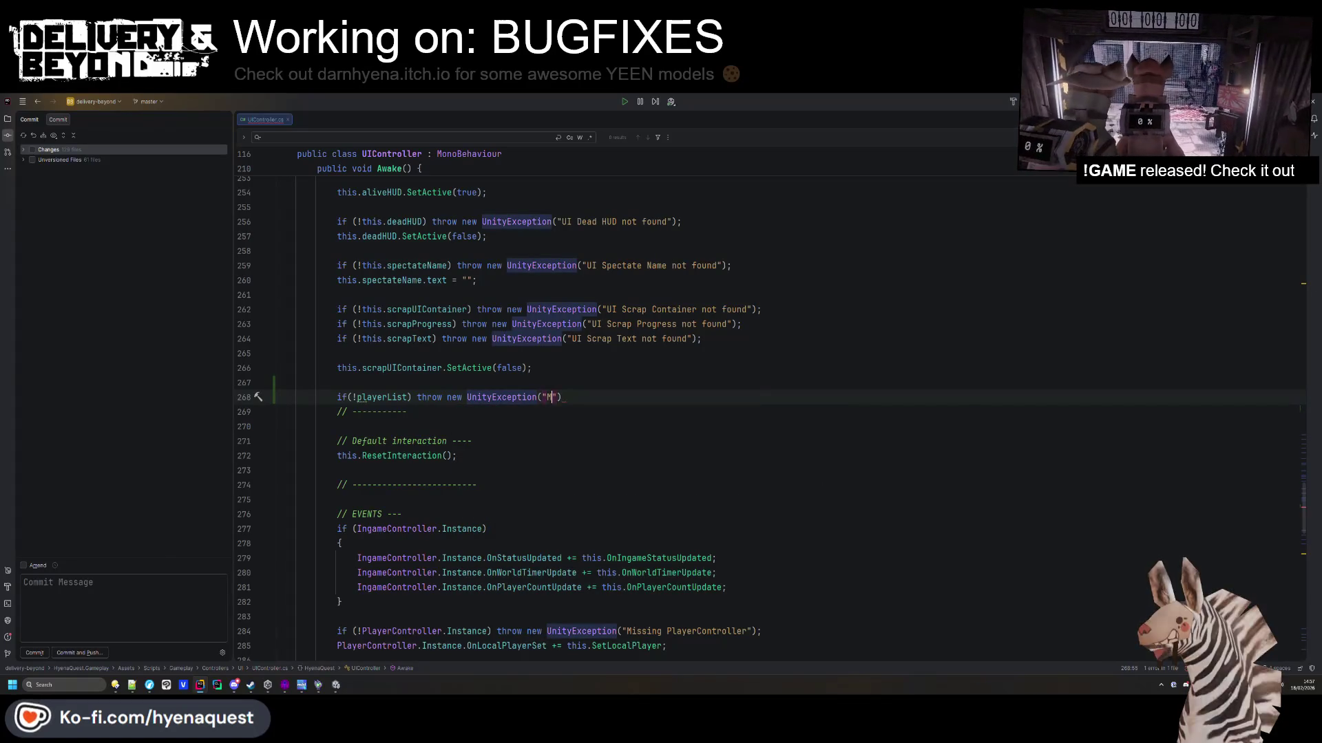
pyautogui.write('playerList')
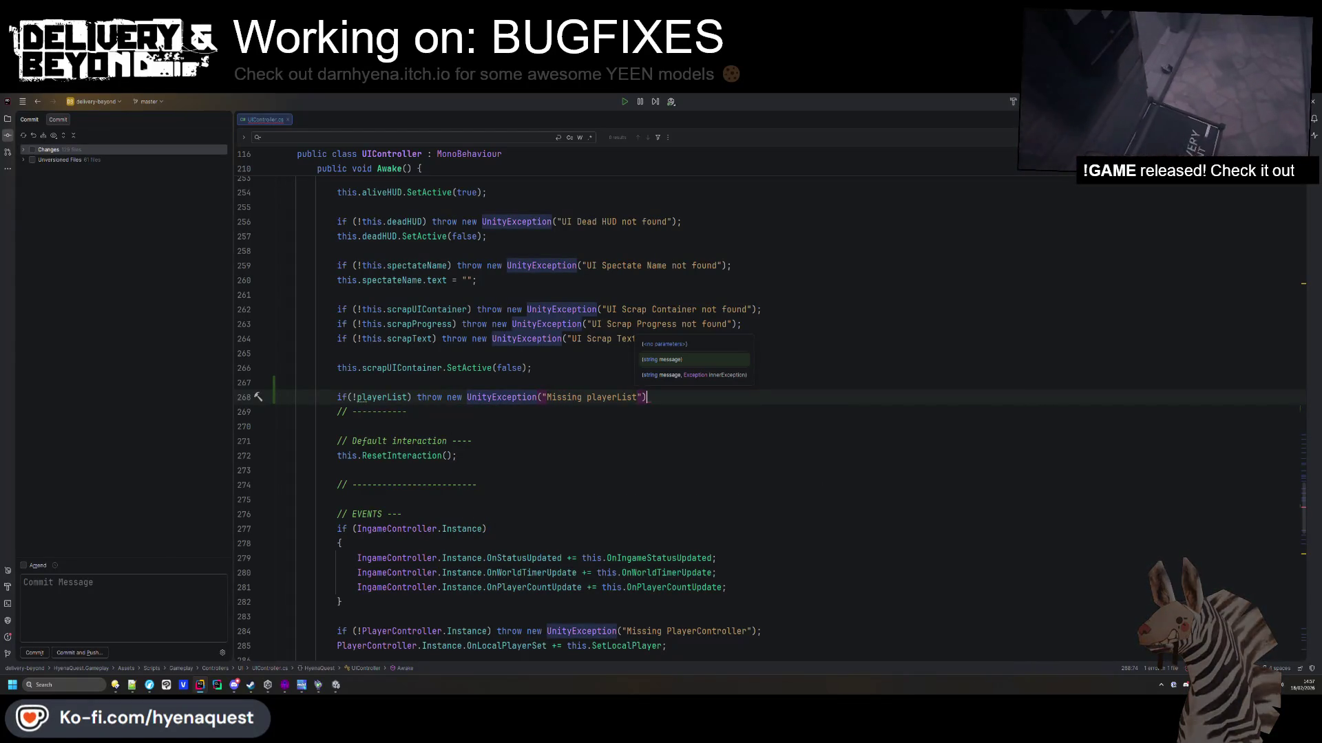
pyautogui.hotkey('ctrl', 'shift', 'Return')
pyautogui.write('if(!')
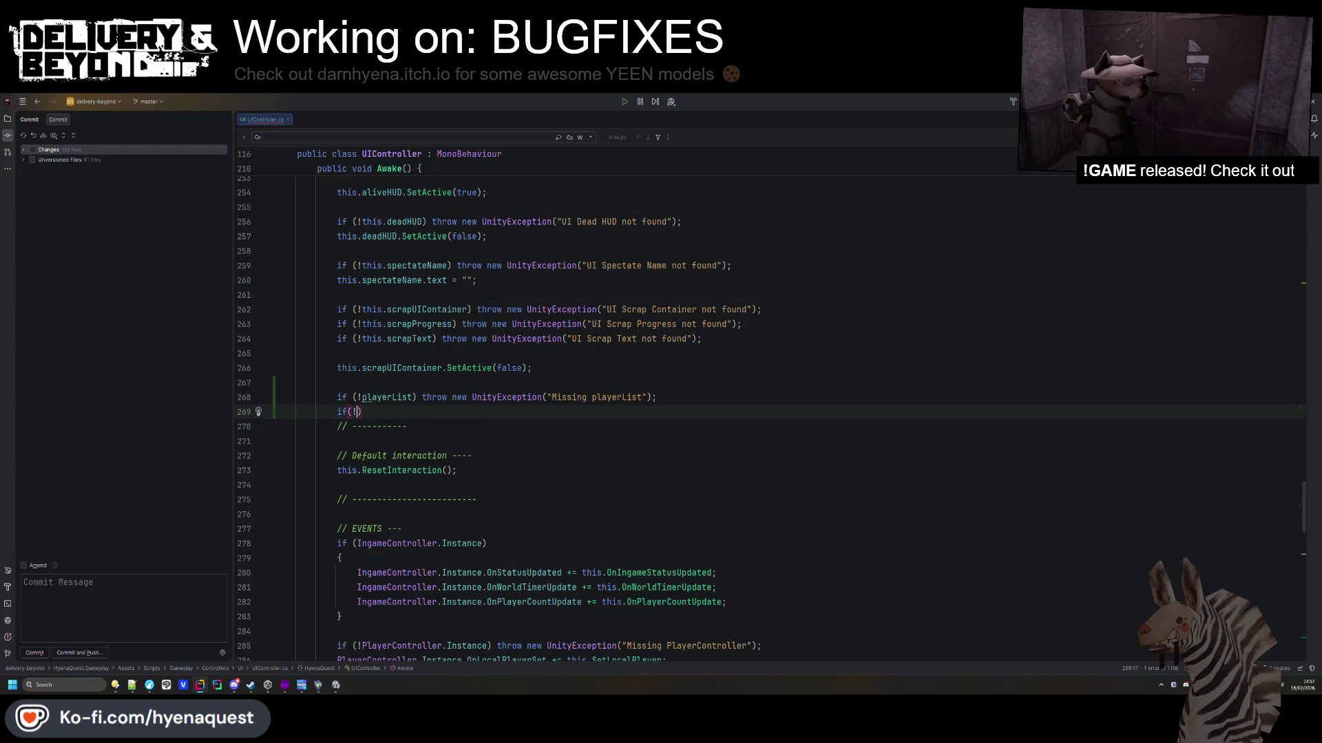
pyautogui.write('this.banList')
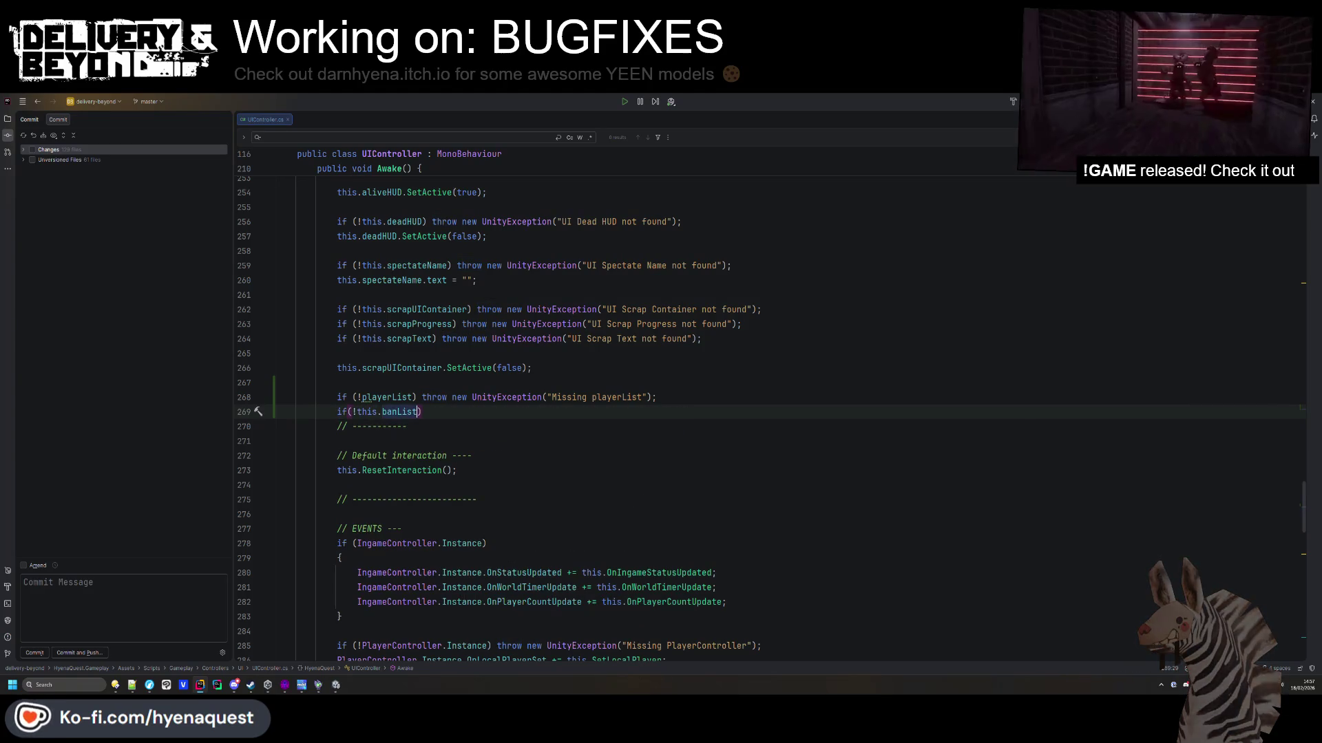
pyautogui.press('Tab')
pyautogui.hotkey('ctrl', 'shift', 'Return')
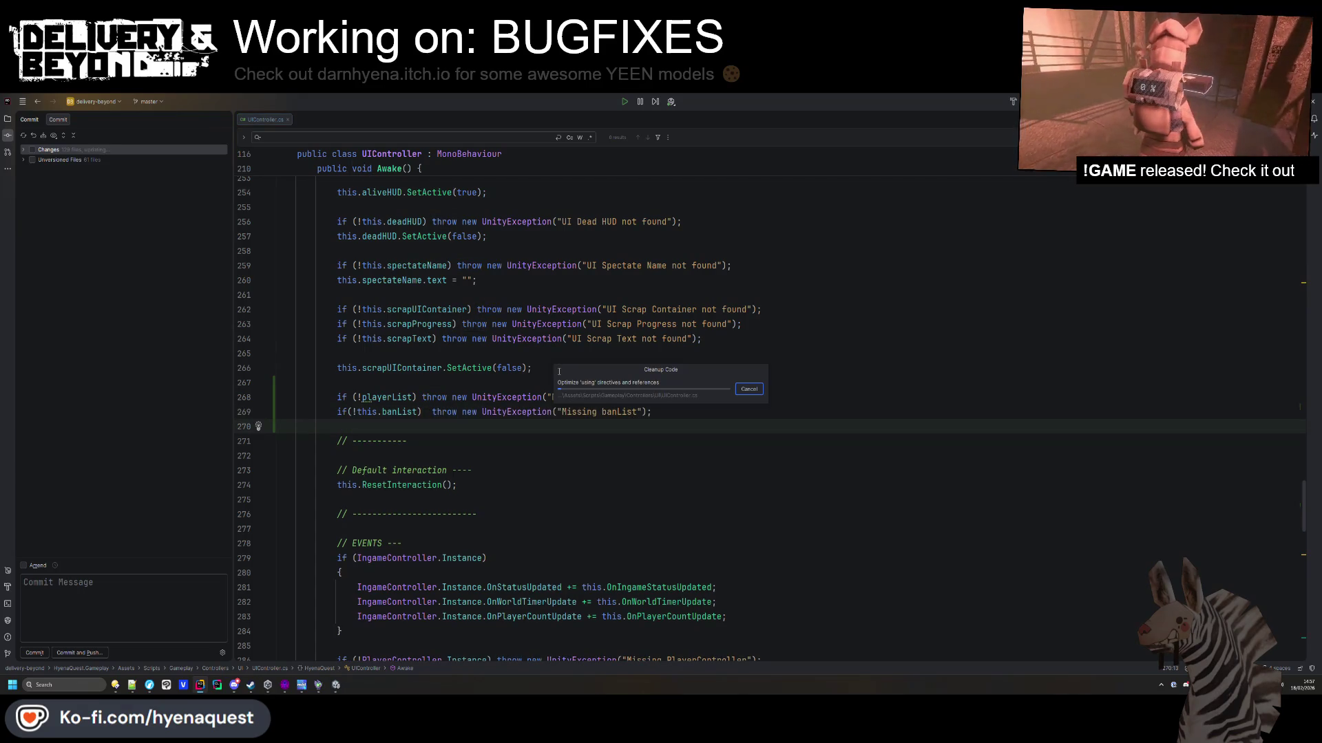
# Add playerList.SetActive(true) and banList.SetActive(false) after the checks and save.
pyautogui.doubleClick(411, 397)
pyautogui.hotkey('ctrl', 'c')
pyautogui.click(393, 427)
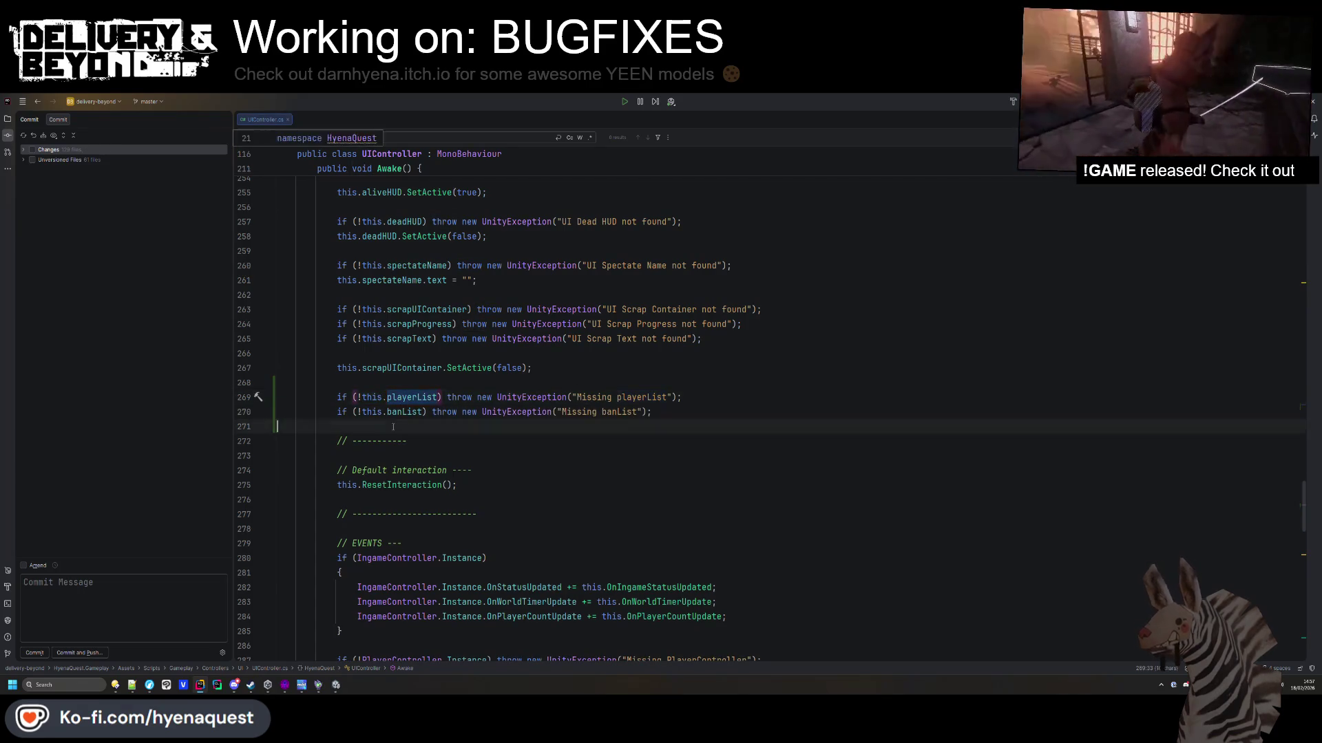
pyautogui.hotkey('ctrl', 'v')
pyautogui.write('se')
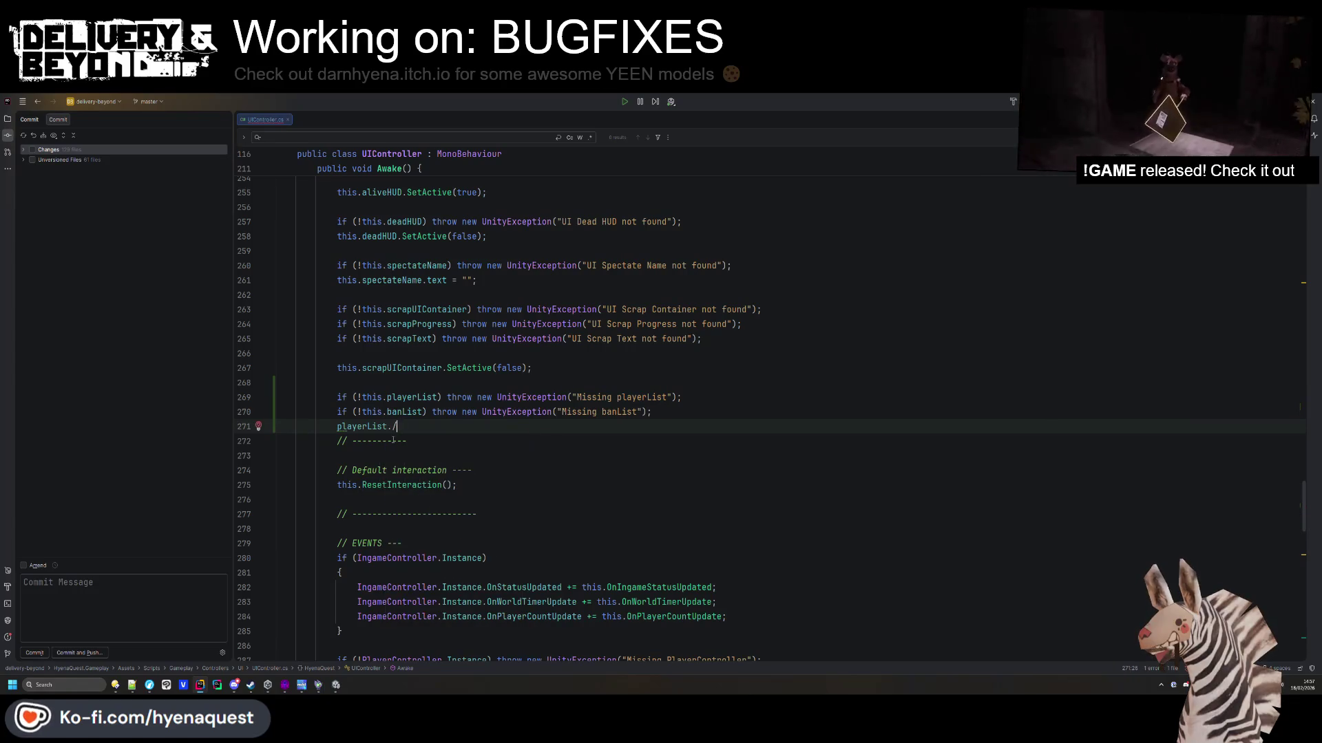
pyautogui.press('BackSpace')
pyautogui.press('BackSpace')
pyautogui.write('./.SetActive(false);')
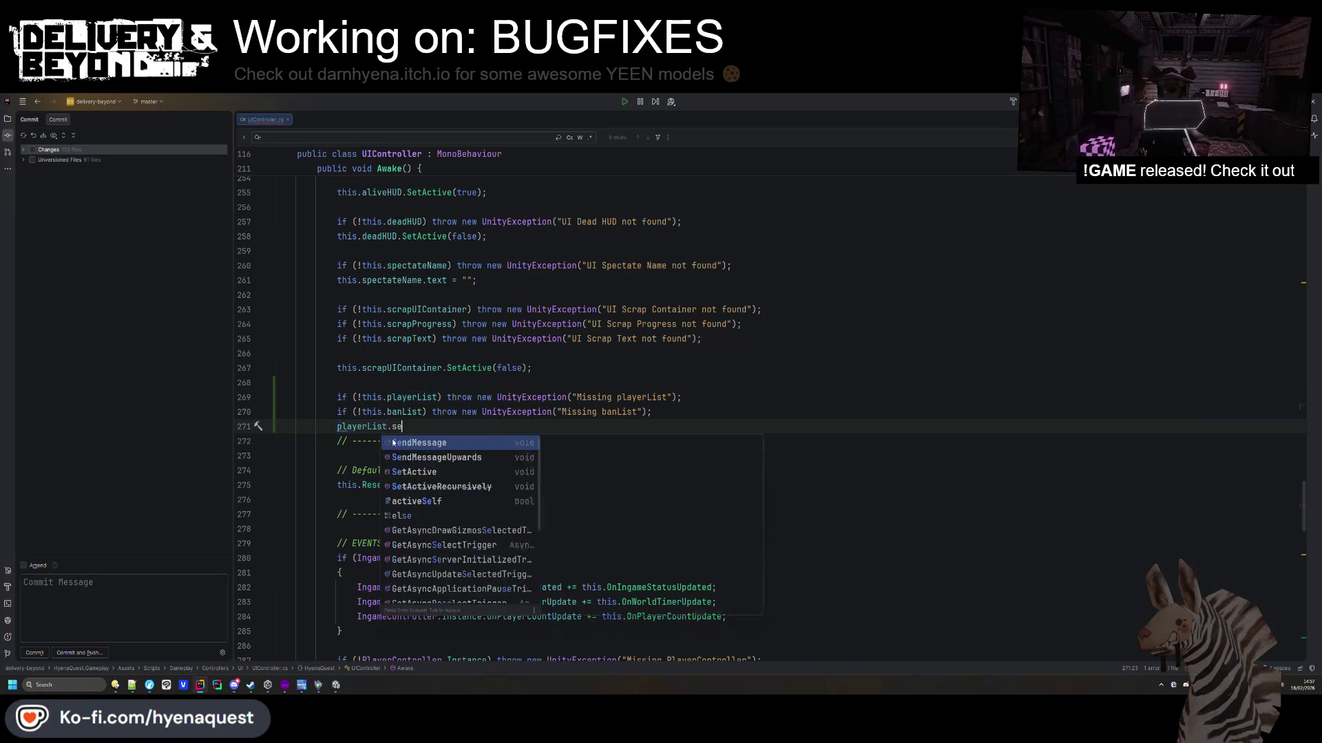
pyautogui.press('Return')
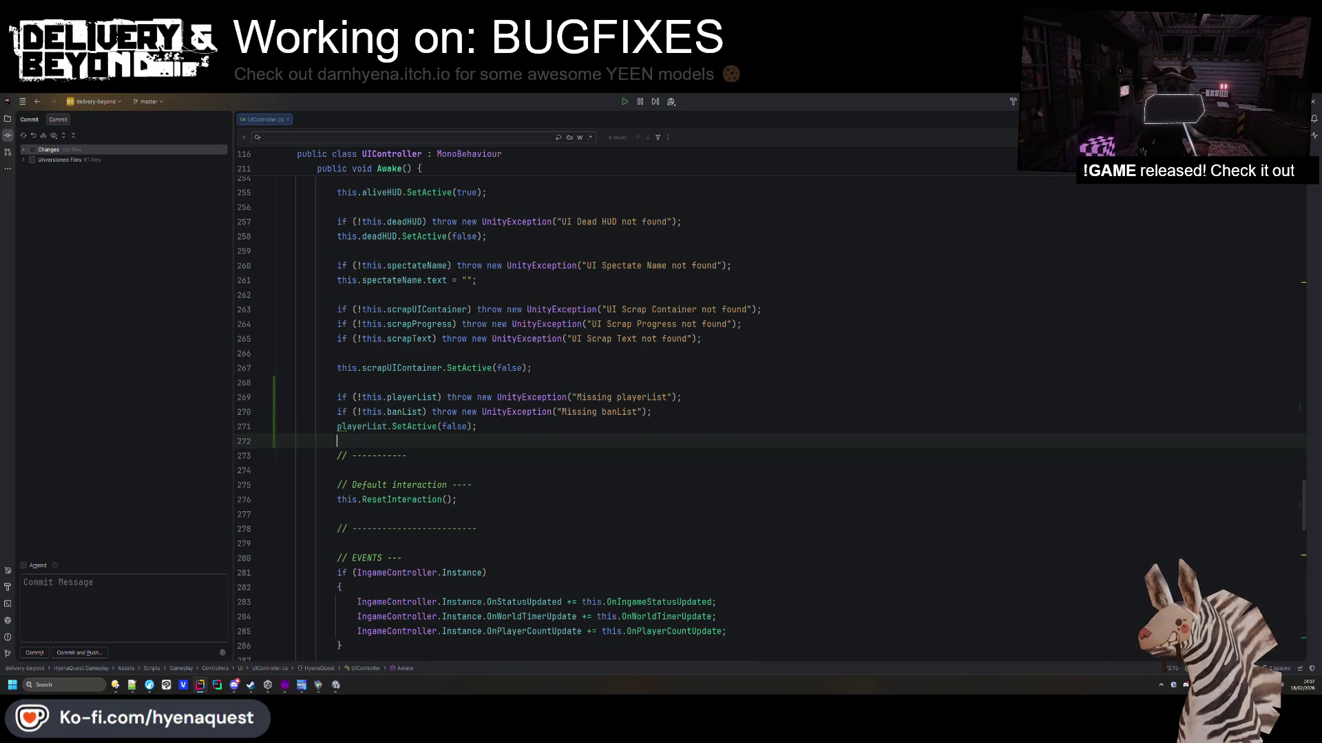
pyautogui.write('this.banList.SetActive(true);')
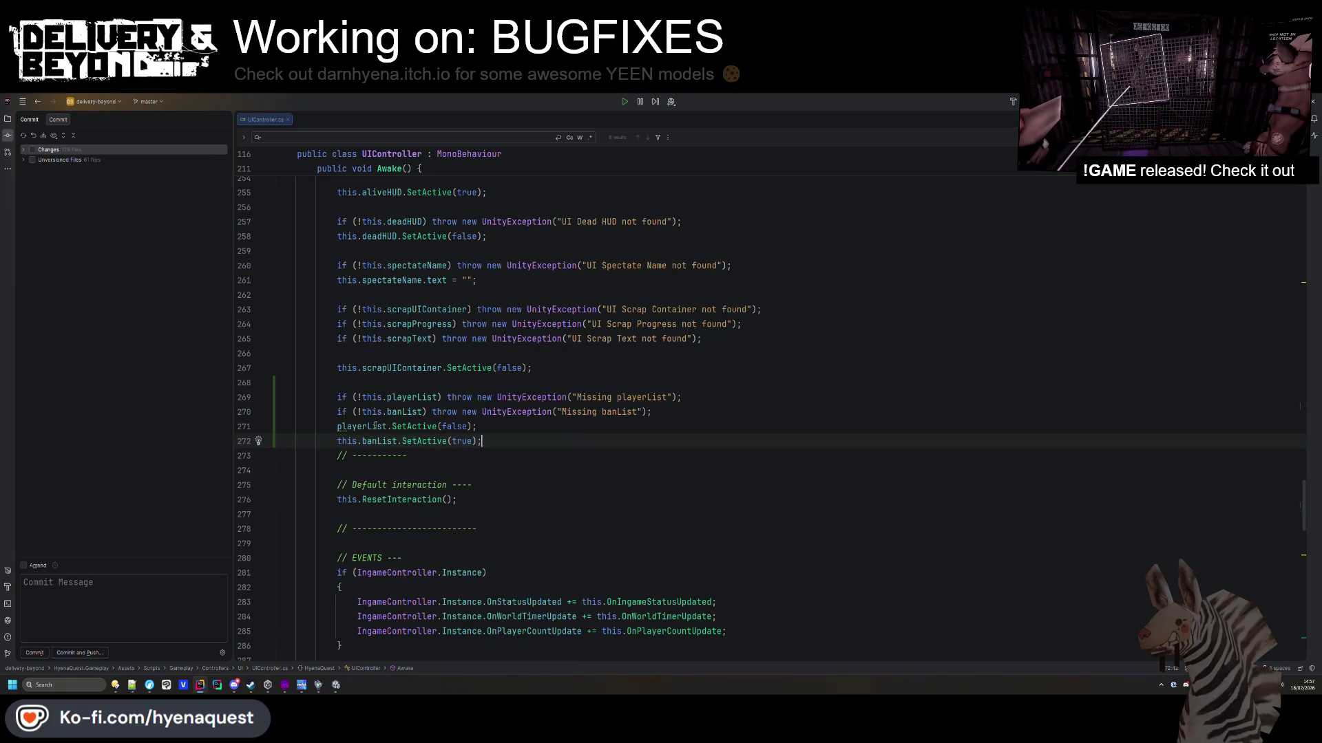
pyautogui.doubleClick(454, 427)
pyautogui.write('true')
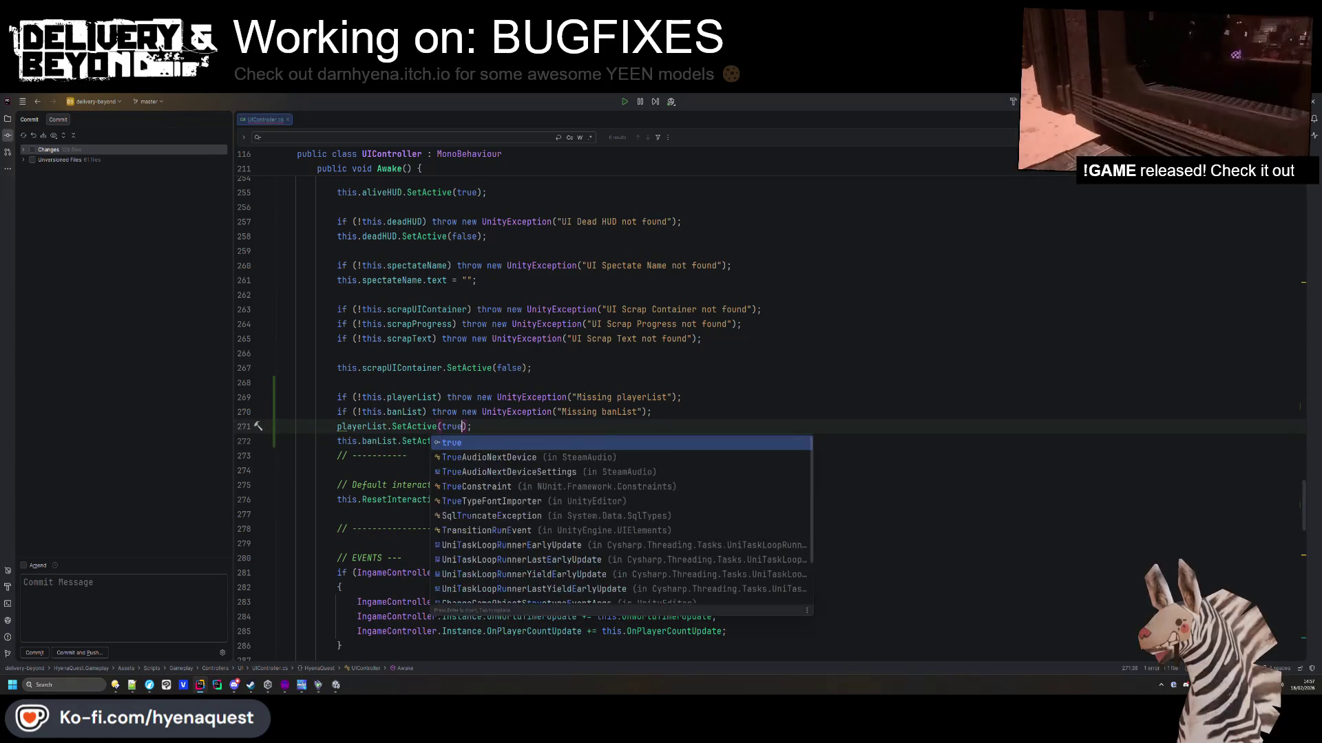
pyautogui.hotkey('ctrl', 's')
# Insert a blank line separating the null checks from the SetActive calls.
pyautogui.click(703, 417)
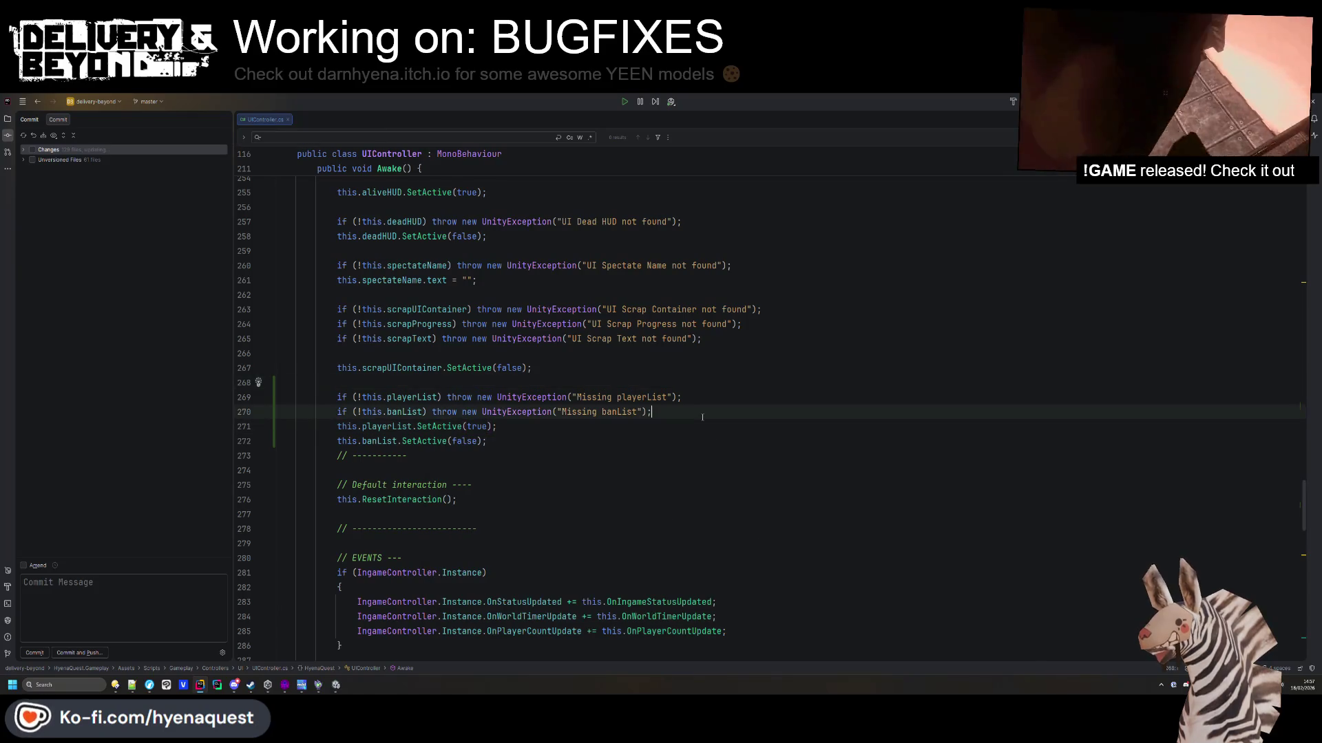
pyautogui.press('Return')
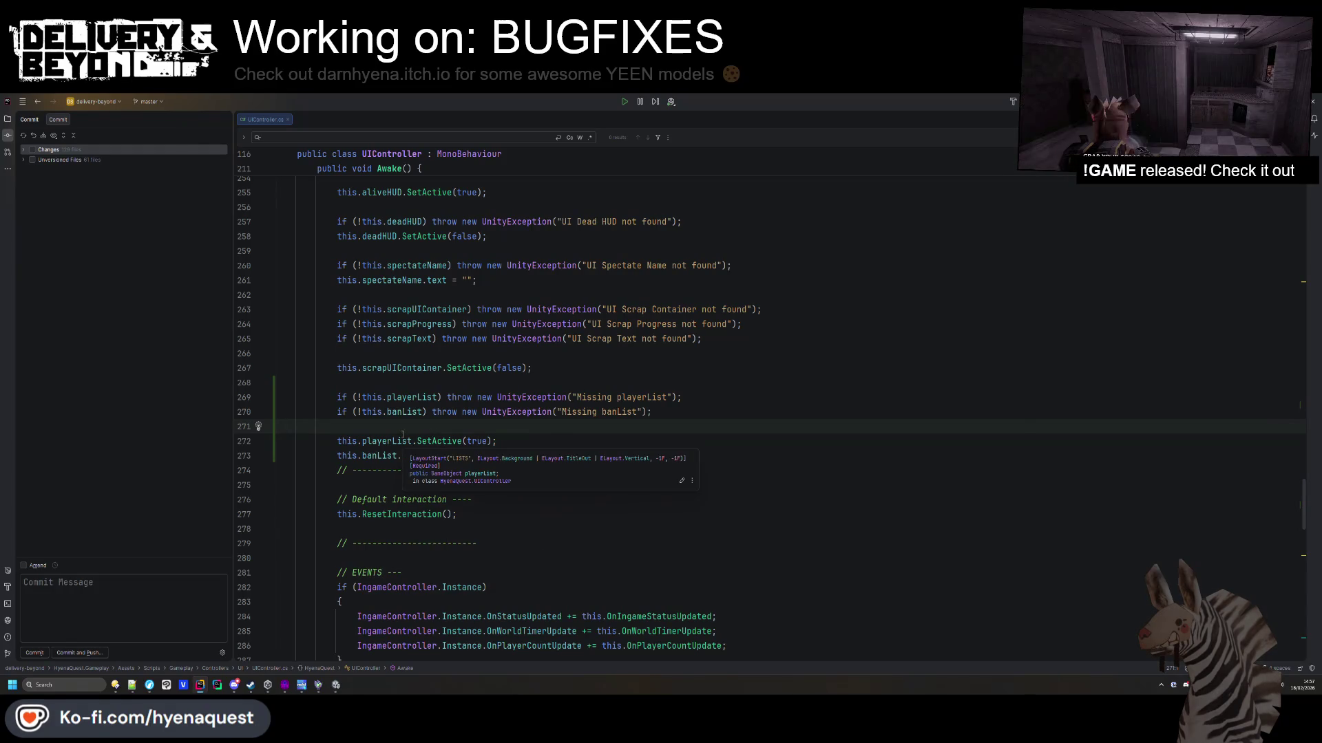
pyautogui.scroll(-3, 545, 431)
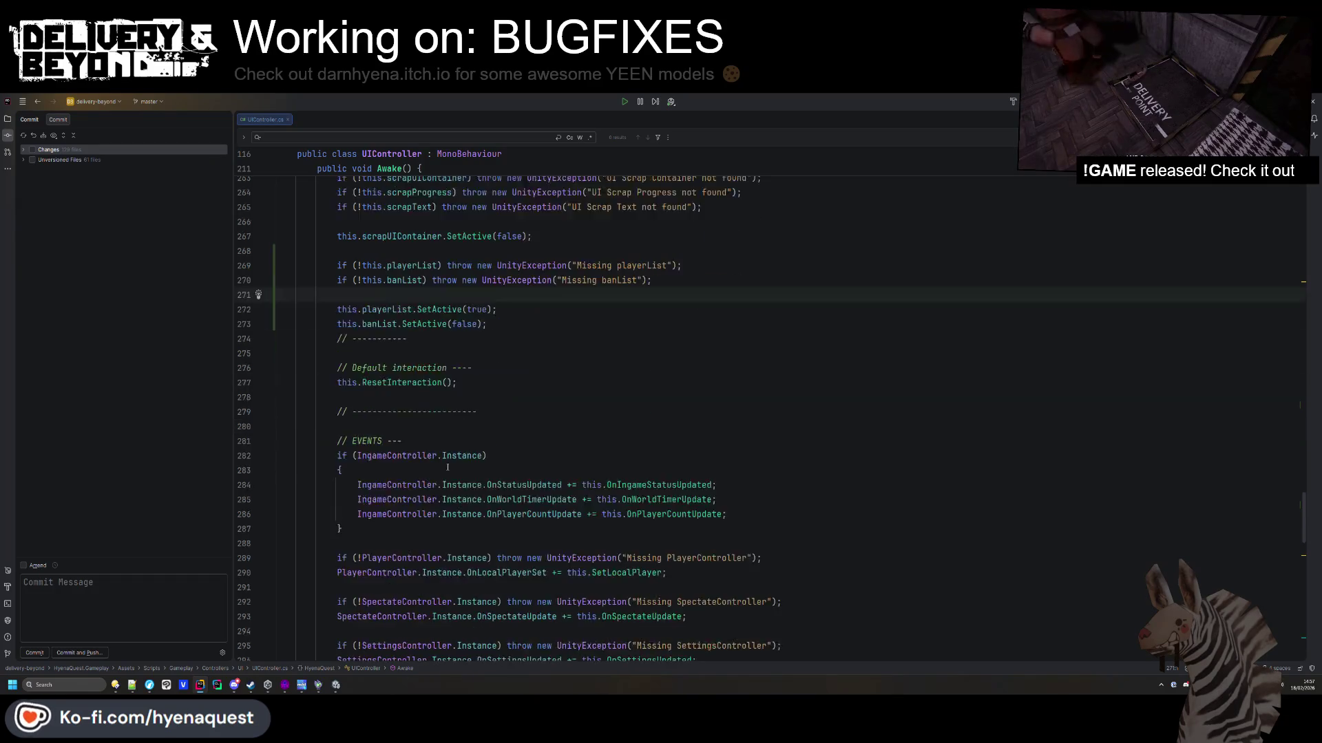
pyautogui.scroll(15, 496, 455)
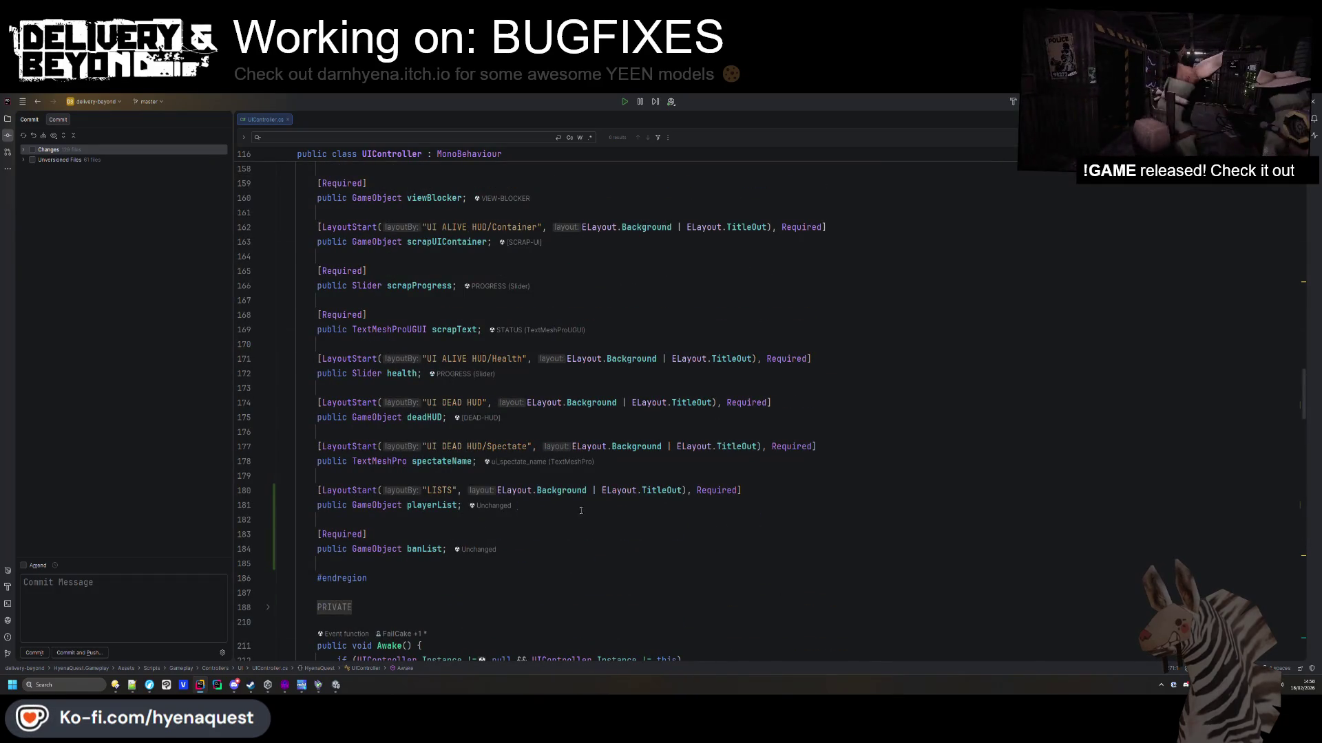
# Declare 'public Button listToggle;' under the LISTS header and add [Required] to playerList.
pyautogui.moveTo(605, 508); pyautogui.dragTo(813, 493)
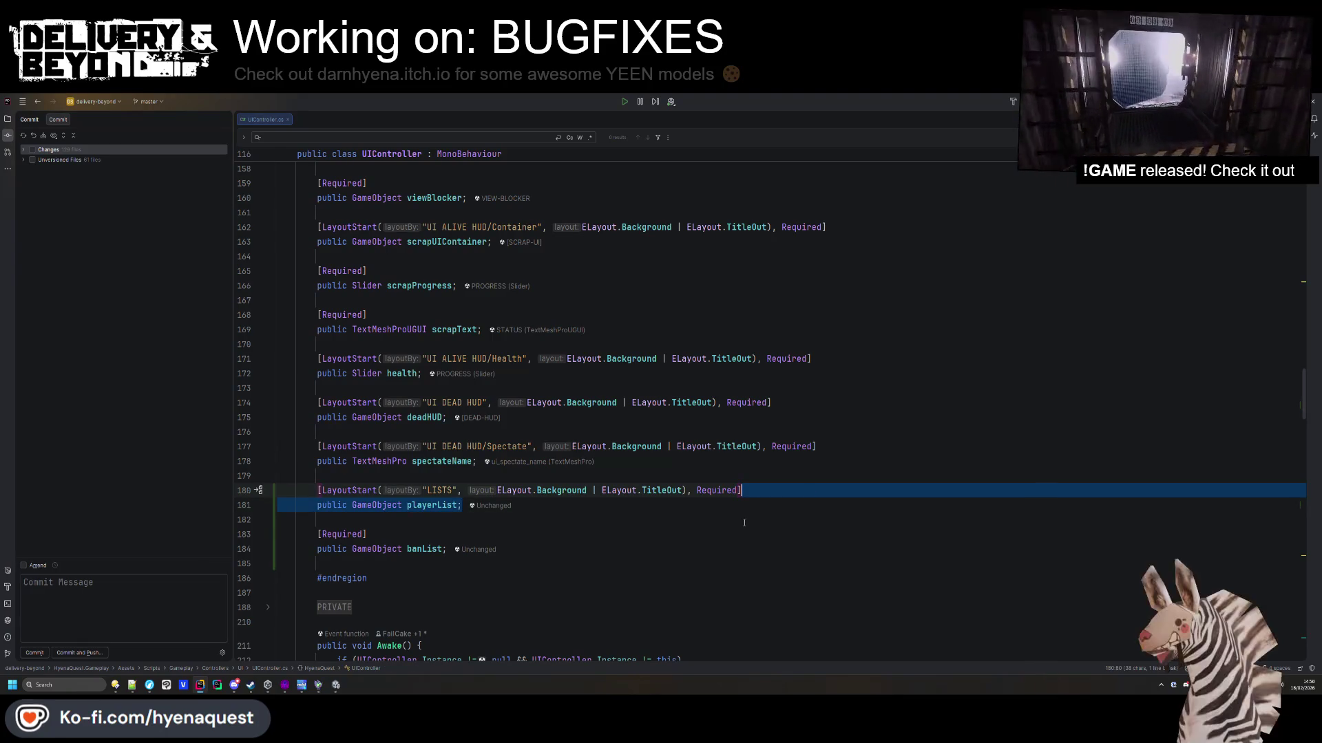
pyautogui.click(757, 492)
pyautogui.press('Return')
pyautogui.write('public B')
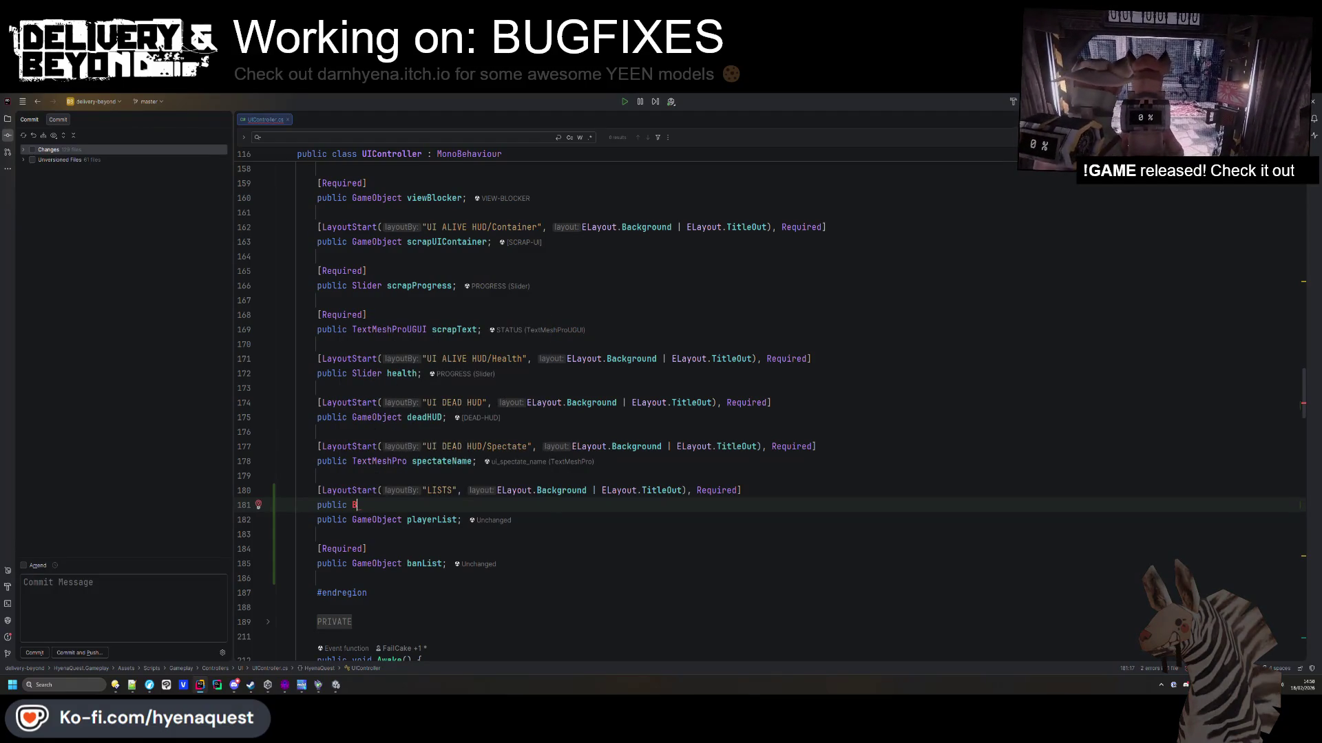
pyautogui.write('uyutton ')
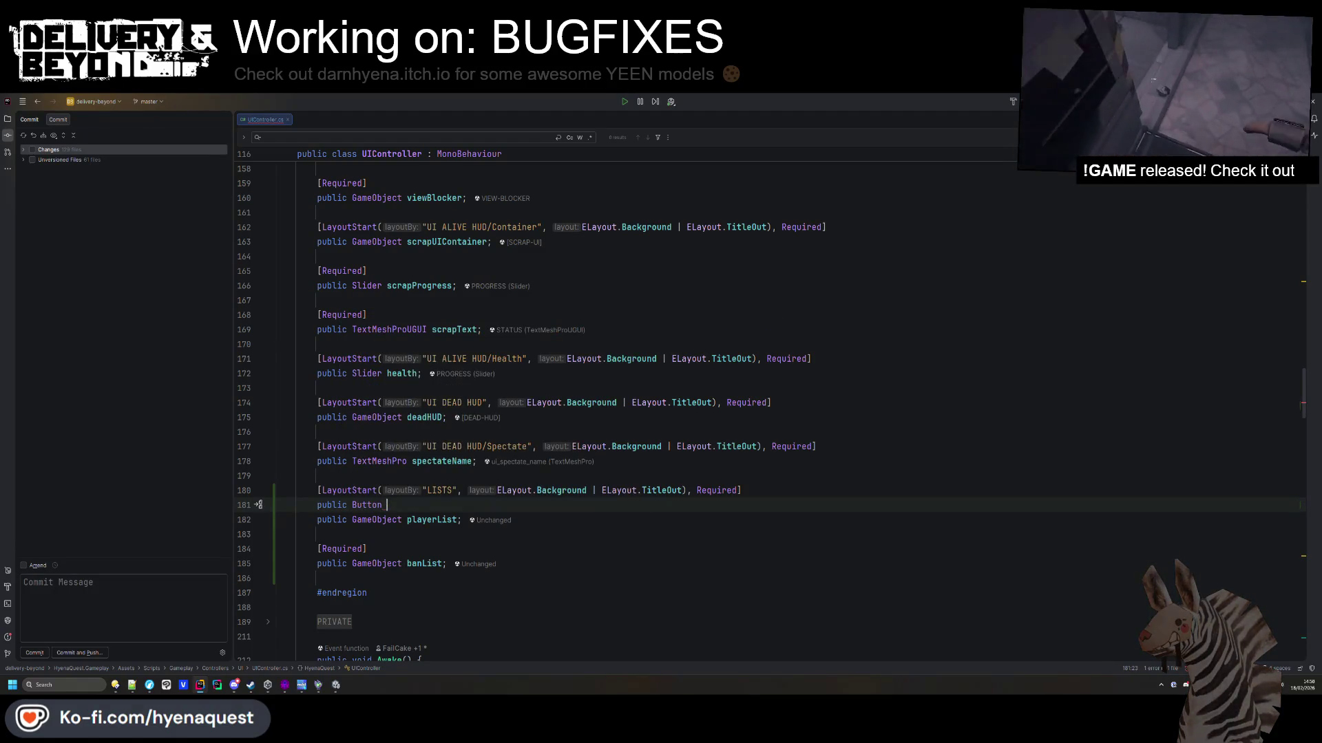
pyautogui.write('listToggle;')
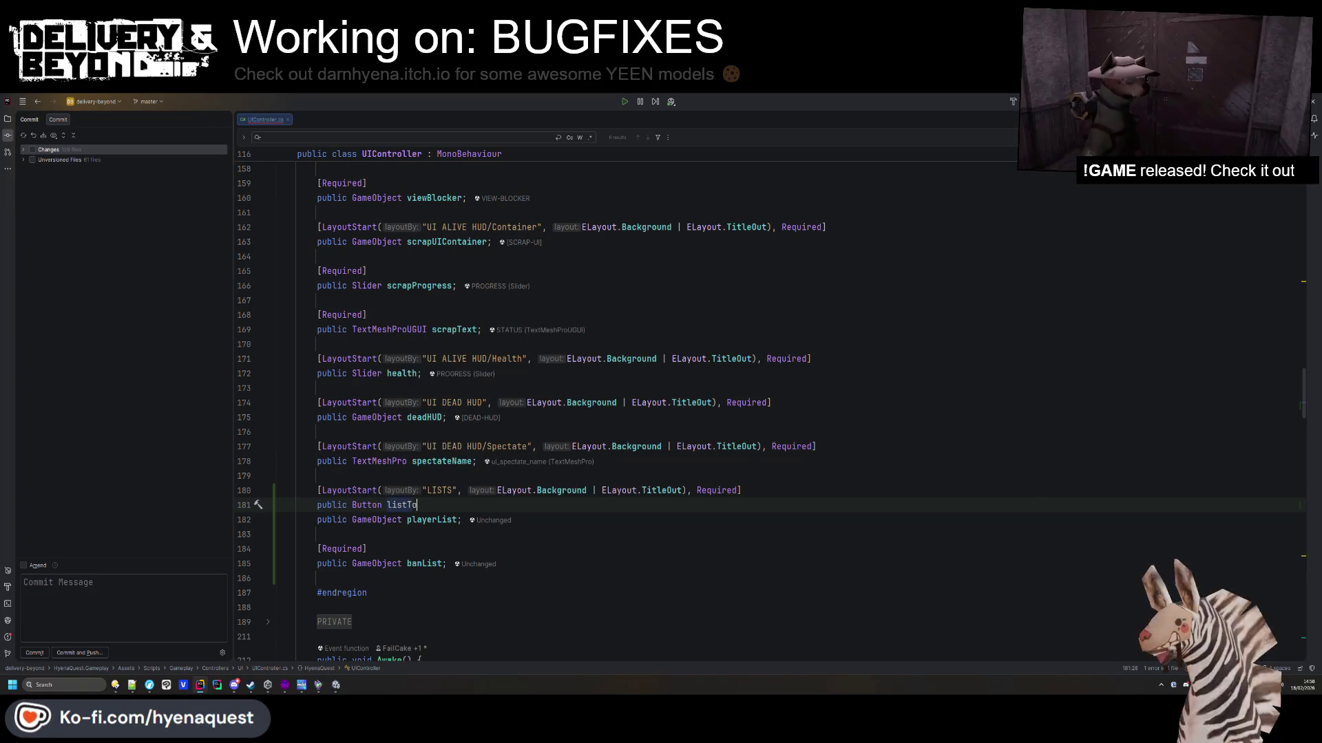
pyautogui.press('Return')
pyautogui.write('[Required')
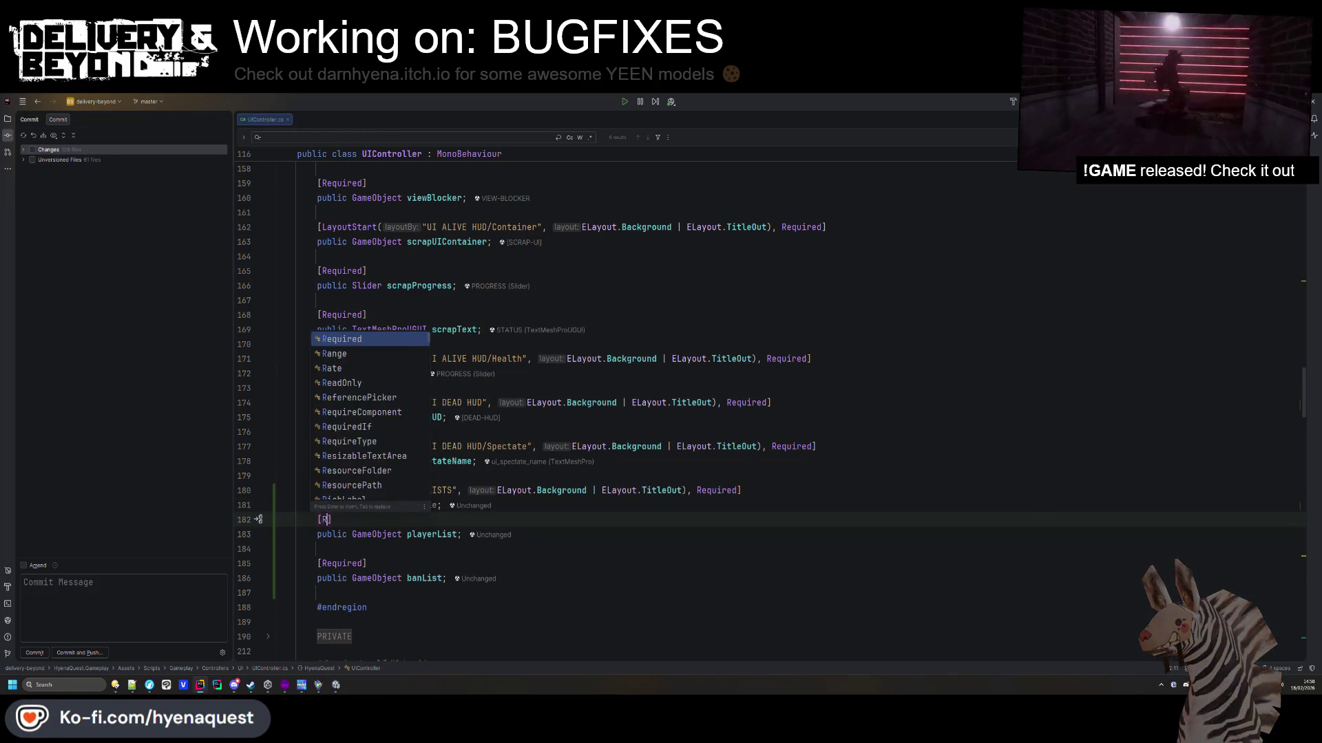
pyautogui.doubleClick(411, 506)
pyautogui.hotkey('ctrl', 'c')
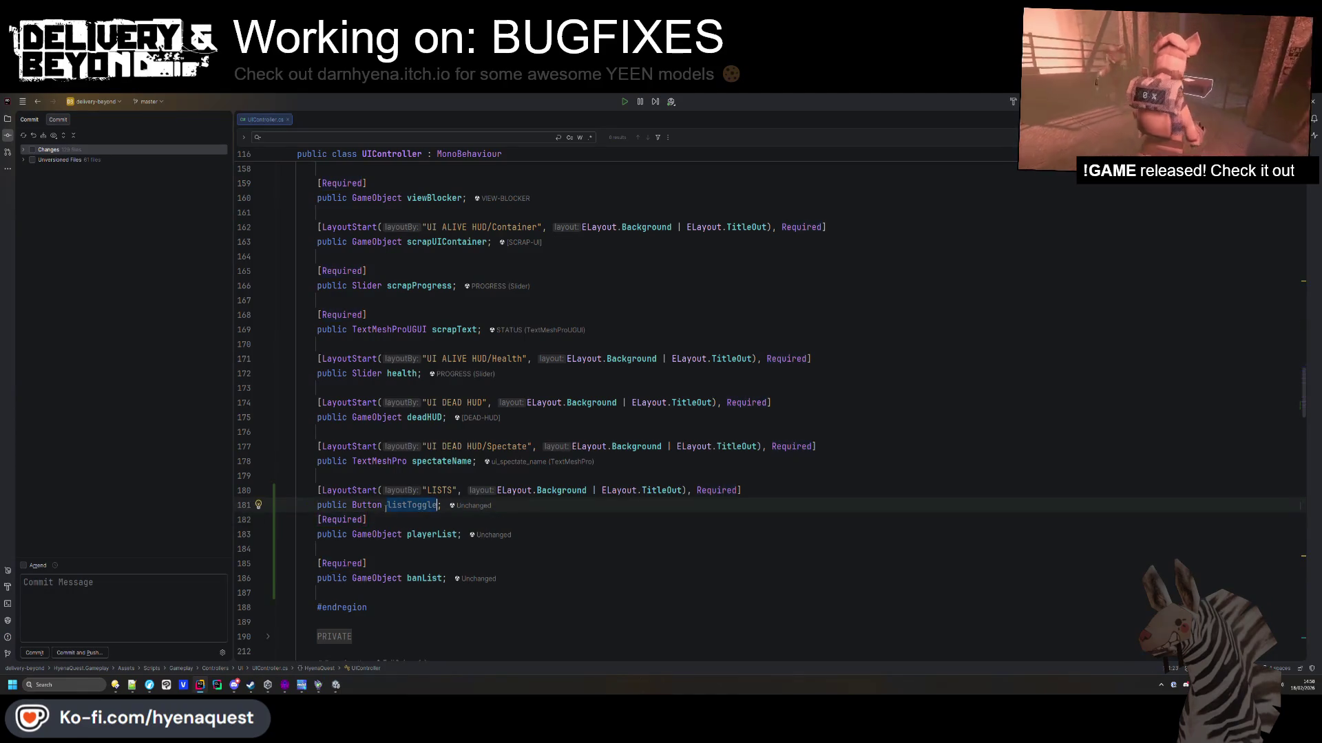
pyautogui.scroll(-15, 561, 504)
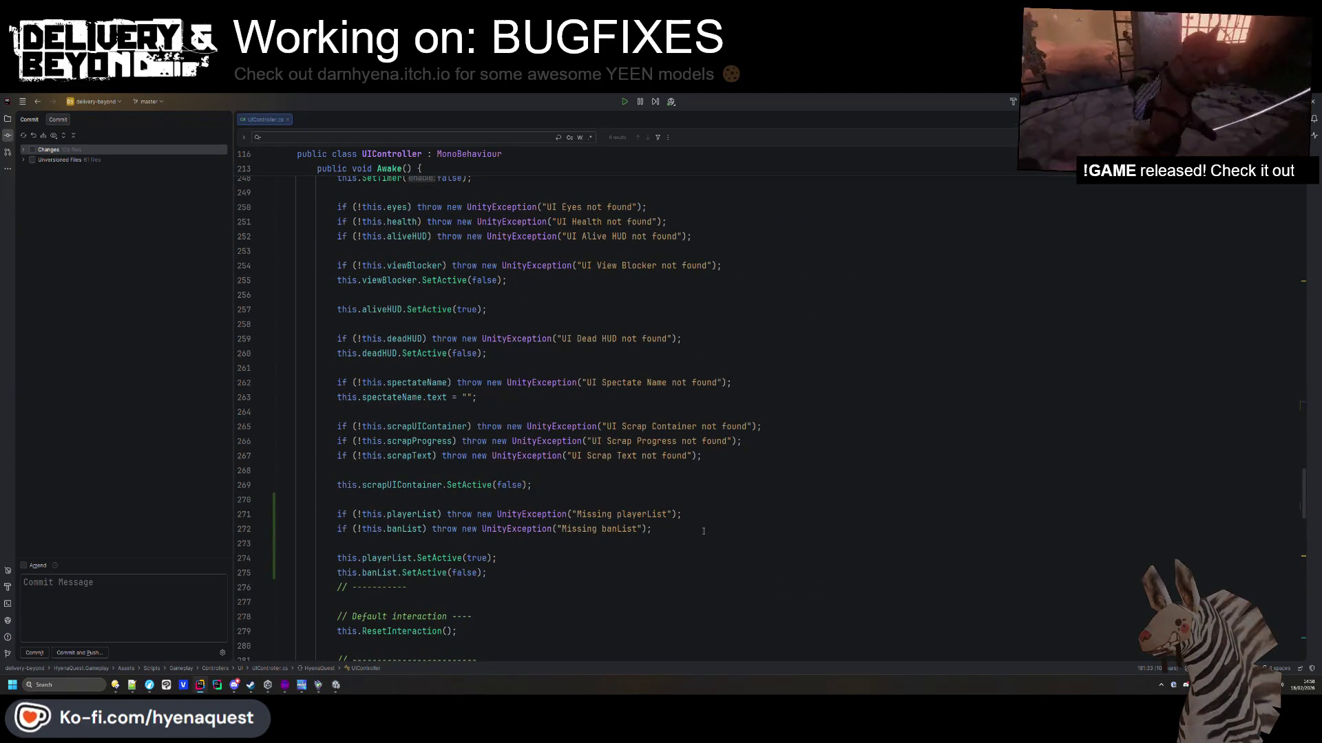
# Add an Awake null check throwing "Missing listToggle" by duplicating the playerList check.
pyautogui.click(714, 530)
pyautogui.press('Up')
pyautogui.hotkey('ctrl', 'alt', 'Return')
pyautogui.hotkey('ctrl', 'v')
pyautogui.moveTo(714, 537); pyautogui.dragTo(713, 522)
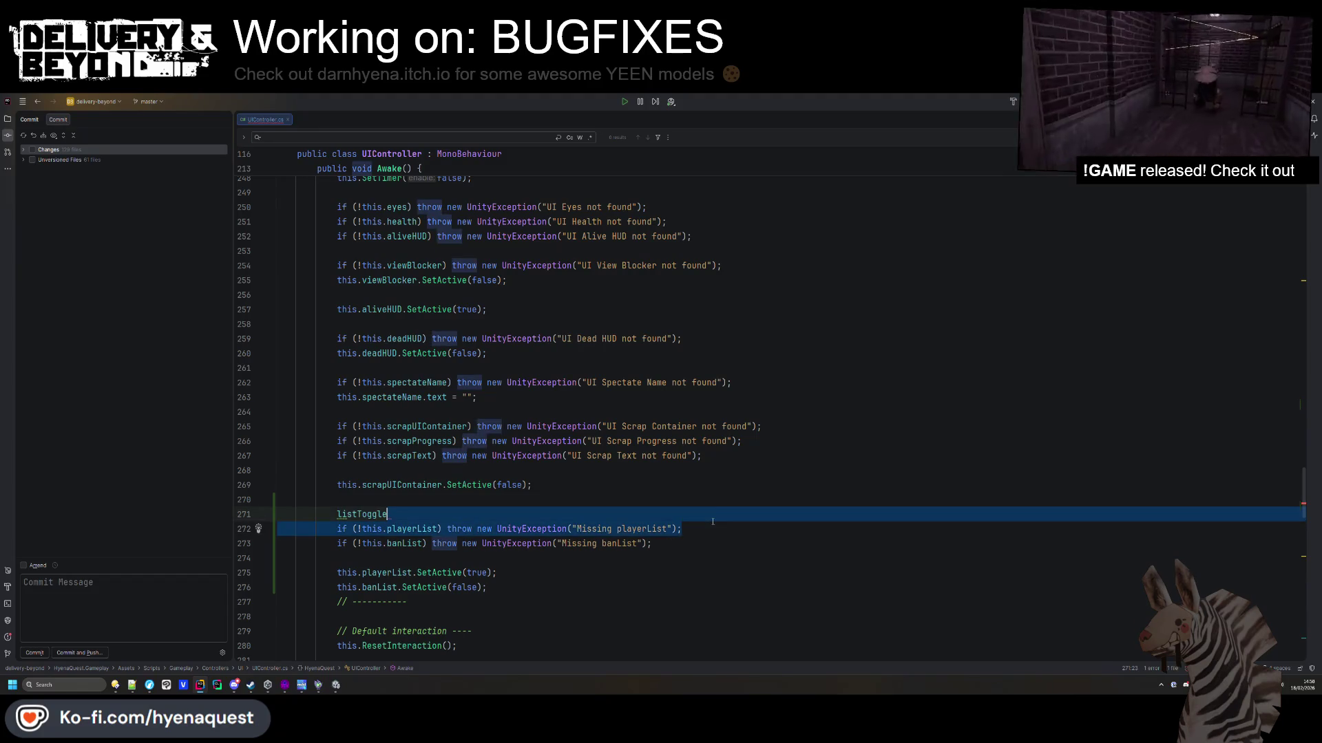
pyautogui.hotkey('ctrl', 'd')
pyautogui.click(403, 530)
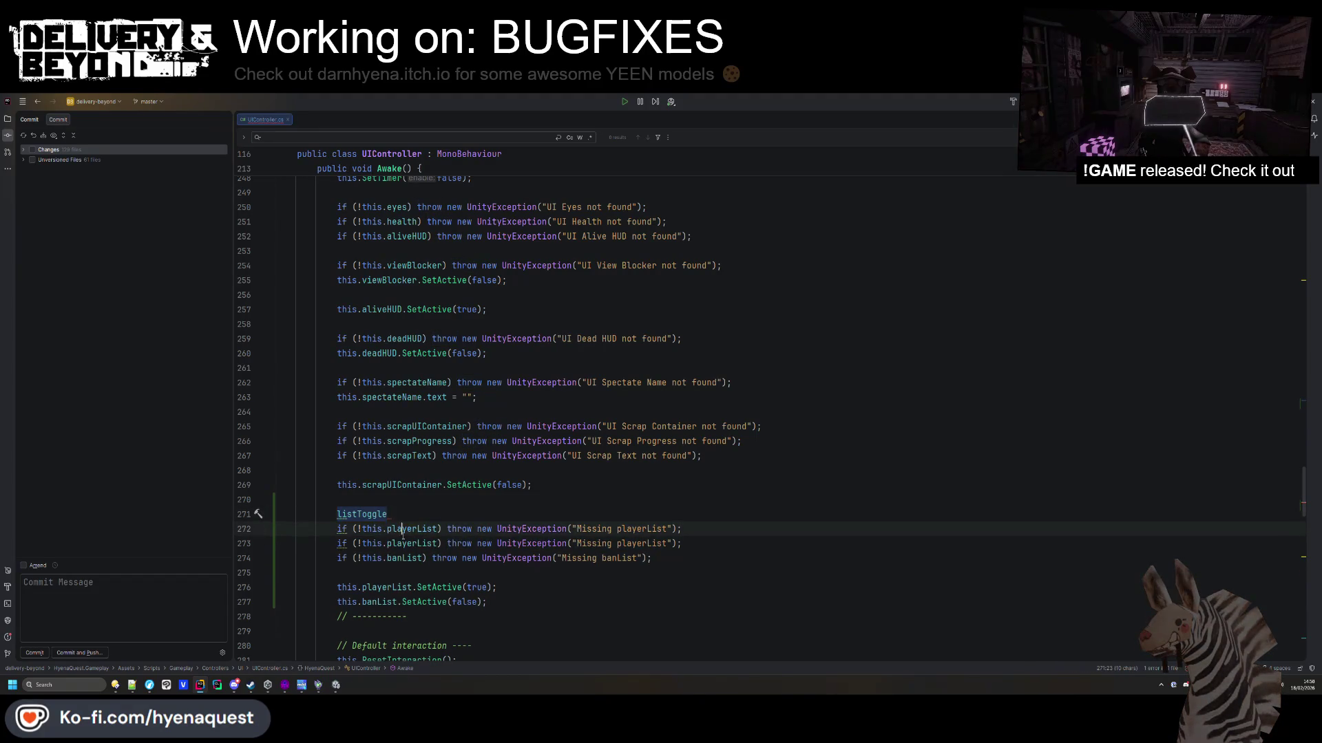
pyautogui.doubleClick(642, 528)
pyautogui.hotkey('ctrl', 'v')
pyautogui.click(386, 515)
pyautogui.hotkey('ctrl', 'y')
pyautogui.click(748, 514)
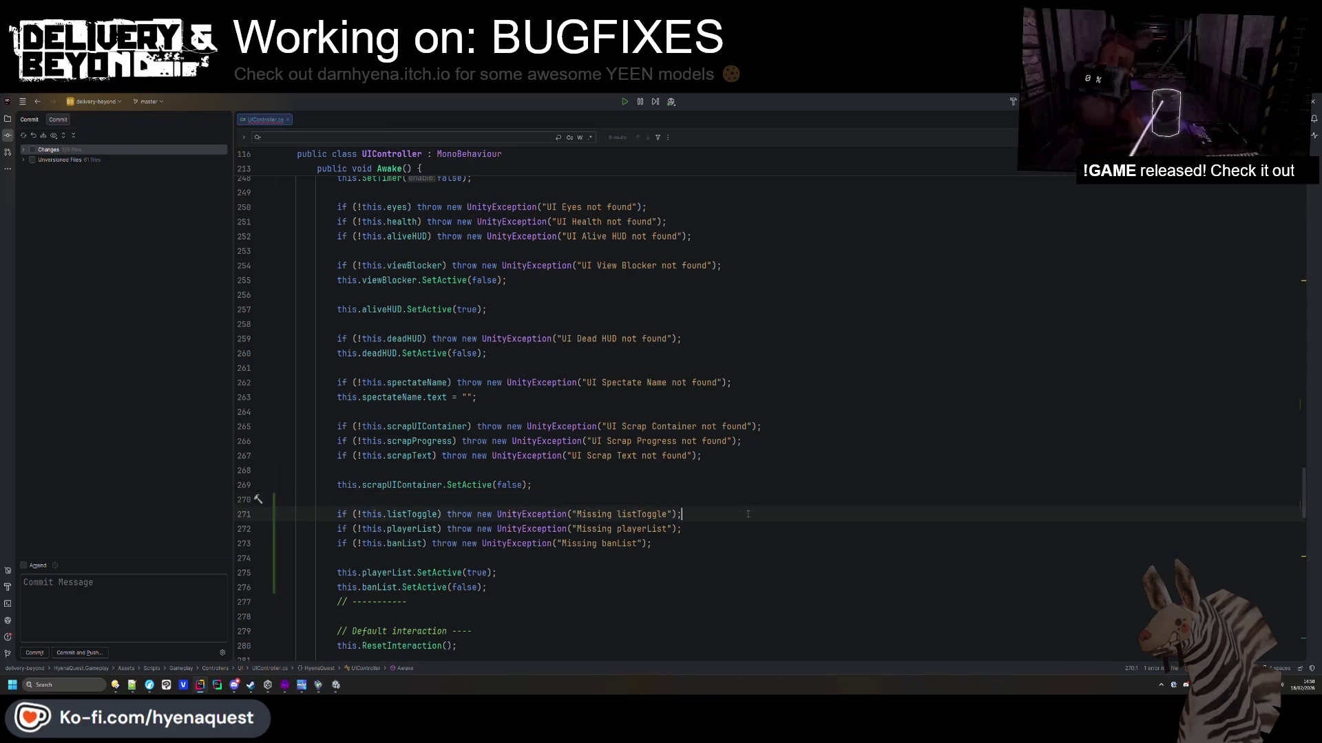
# Delete the stray blank line after ResetInteraction in Awake.
pyautogui.scroll(-7, 688, 523)
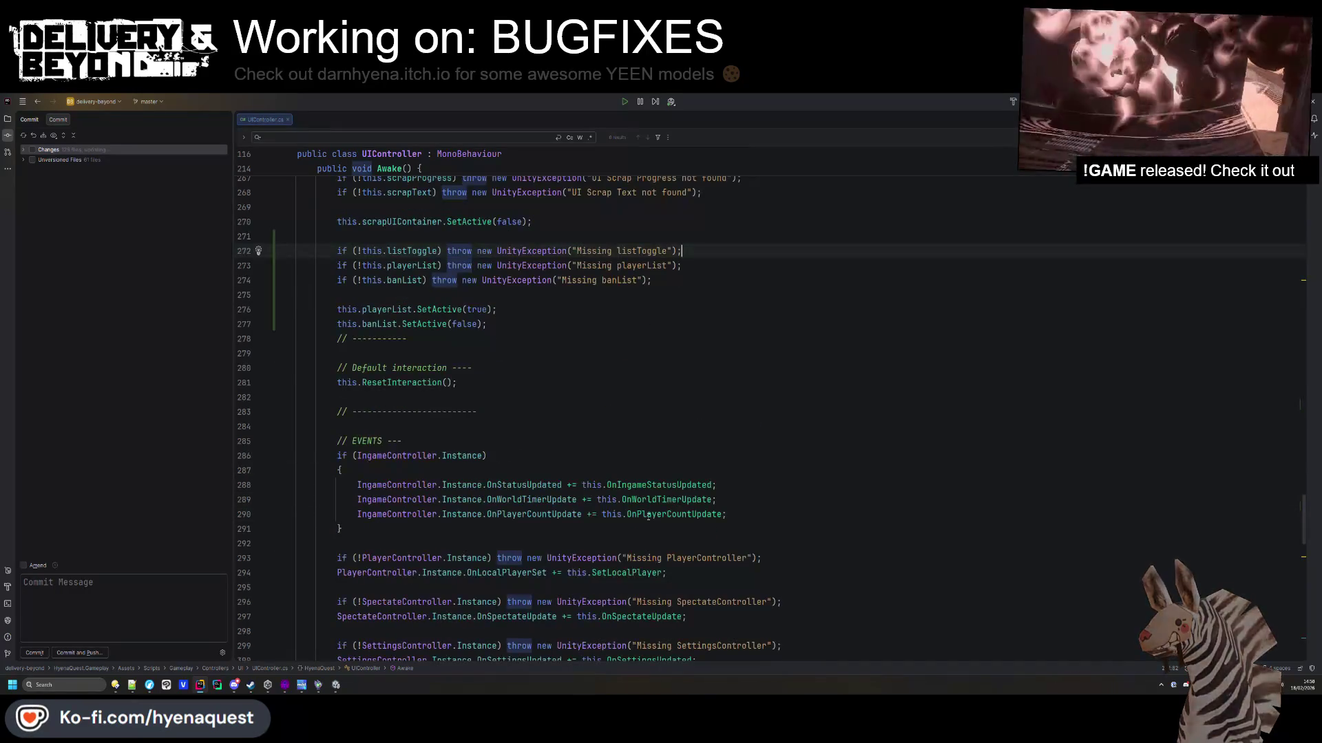
pyautogui.scroll(-6, 651, 519)
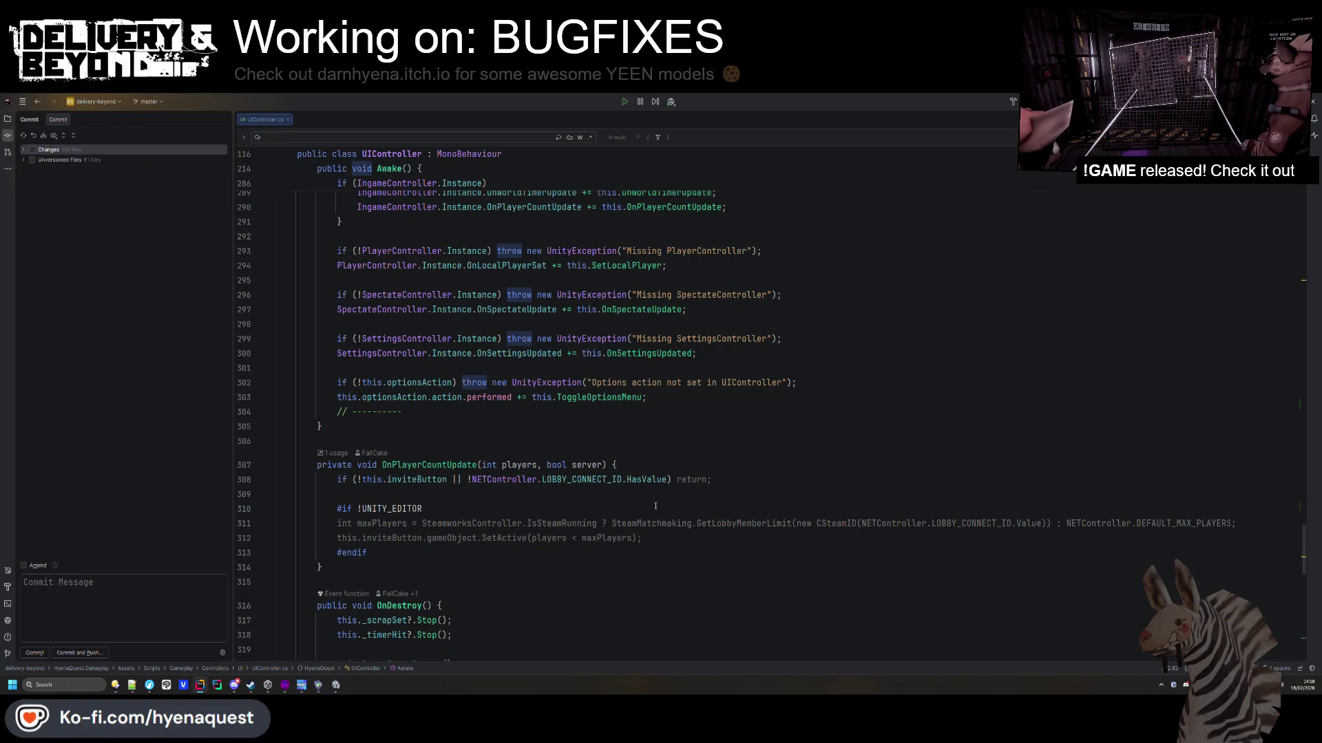
pyautogui.scroll(11, 698, 391)
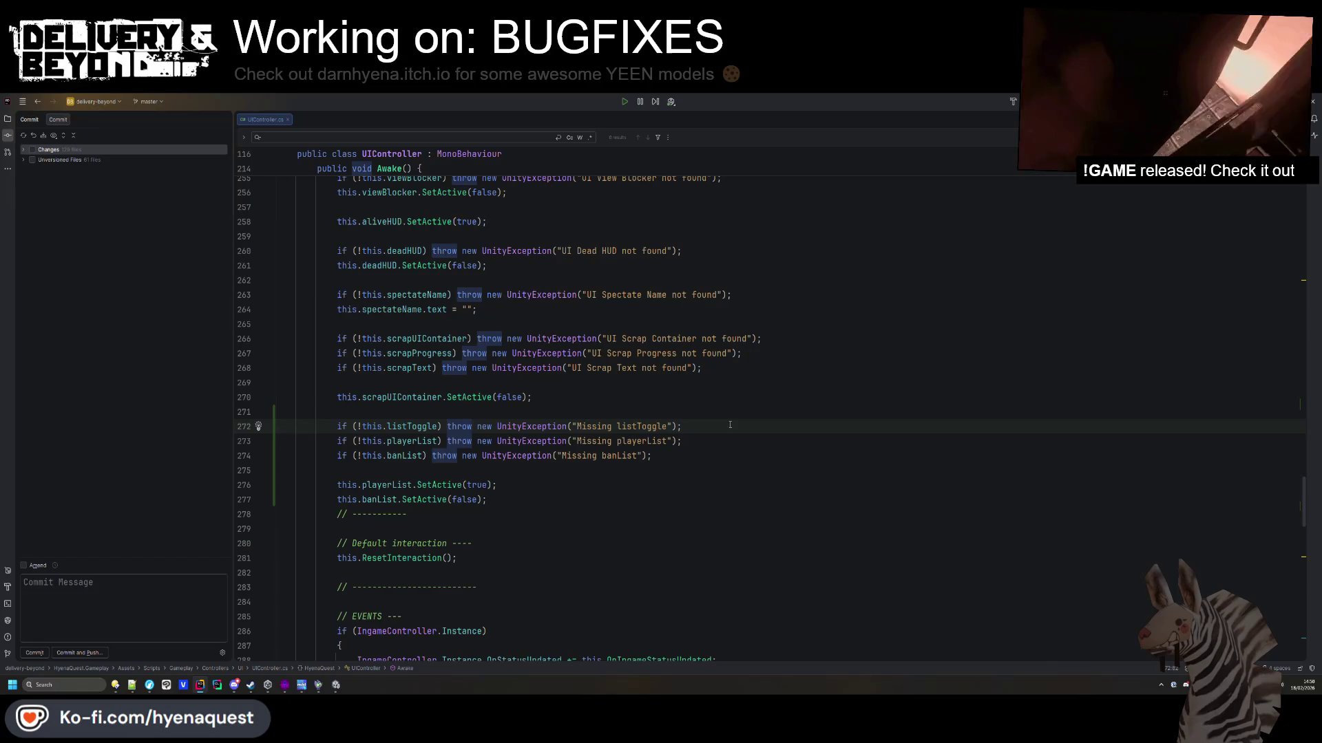
pyautogui.scroll(-3, 764, 353)
pyautogui.click(532, 444)
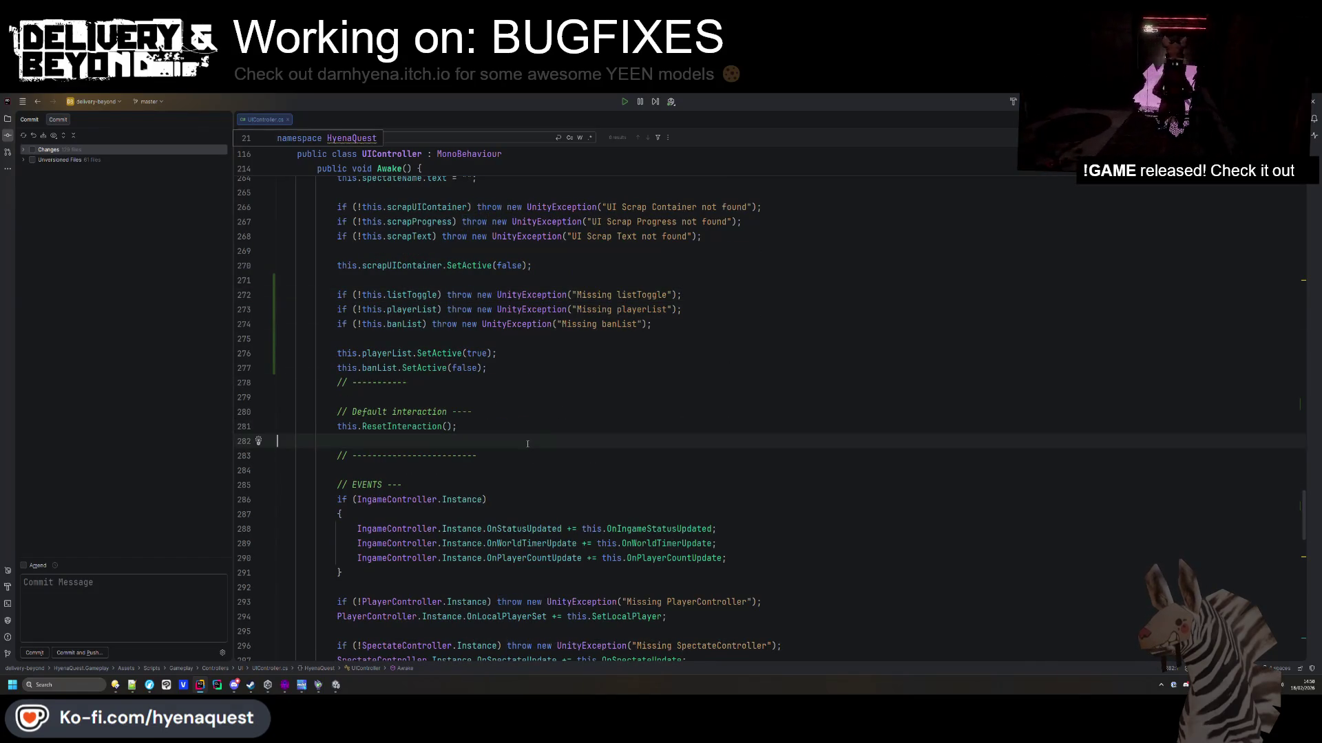
pyautogui.press('BackSpace')
# Under // EVENTS, add listToggle.onClick.AddListener(this.OnListToggle).
pyautogui.scroll(-3, 533, 447)
pyautogui.click(455, 339)
pyautogui.press('Return')
pyautogui.press('Return')
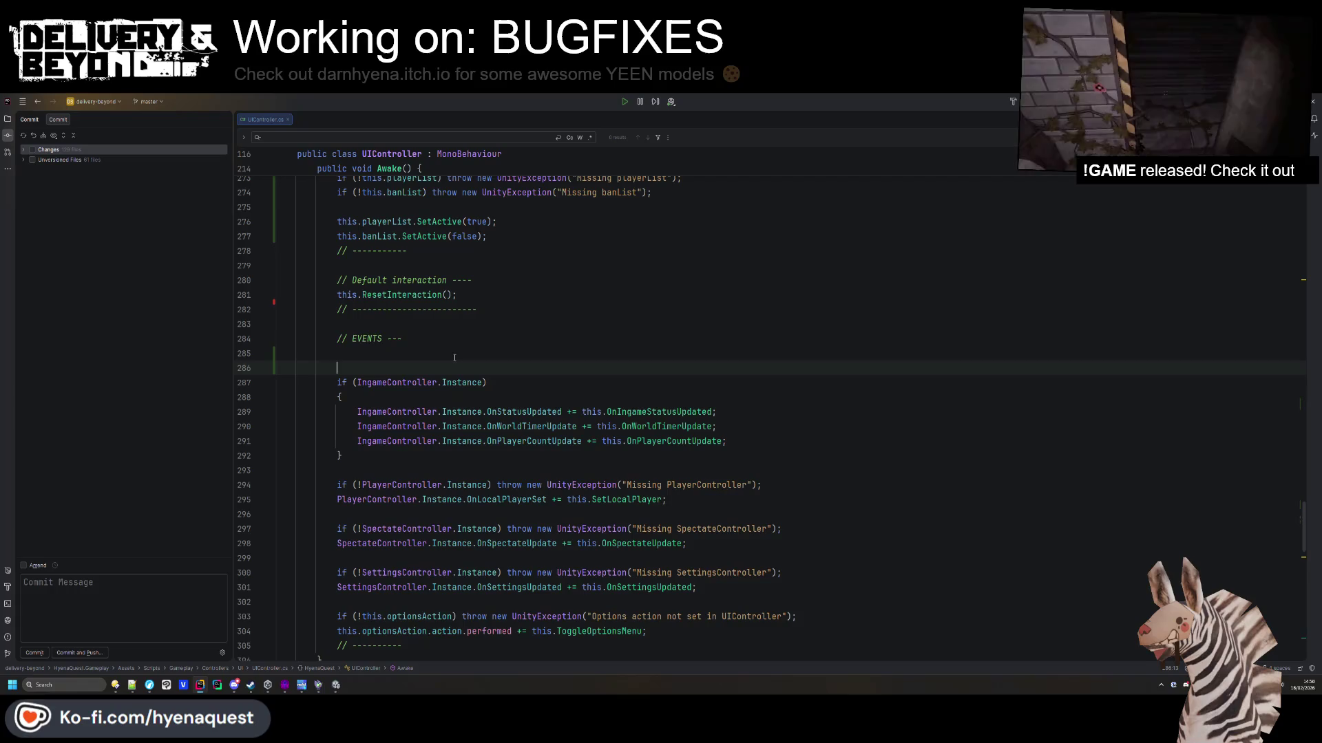
pyautogui.press('Up')
pyautogui.write('listToggle.onClick')
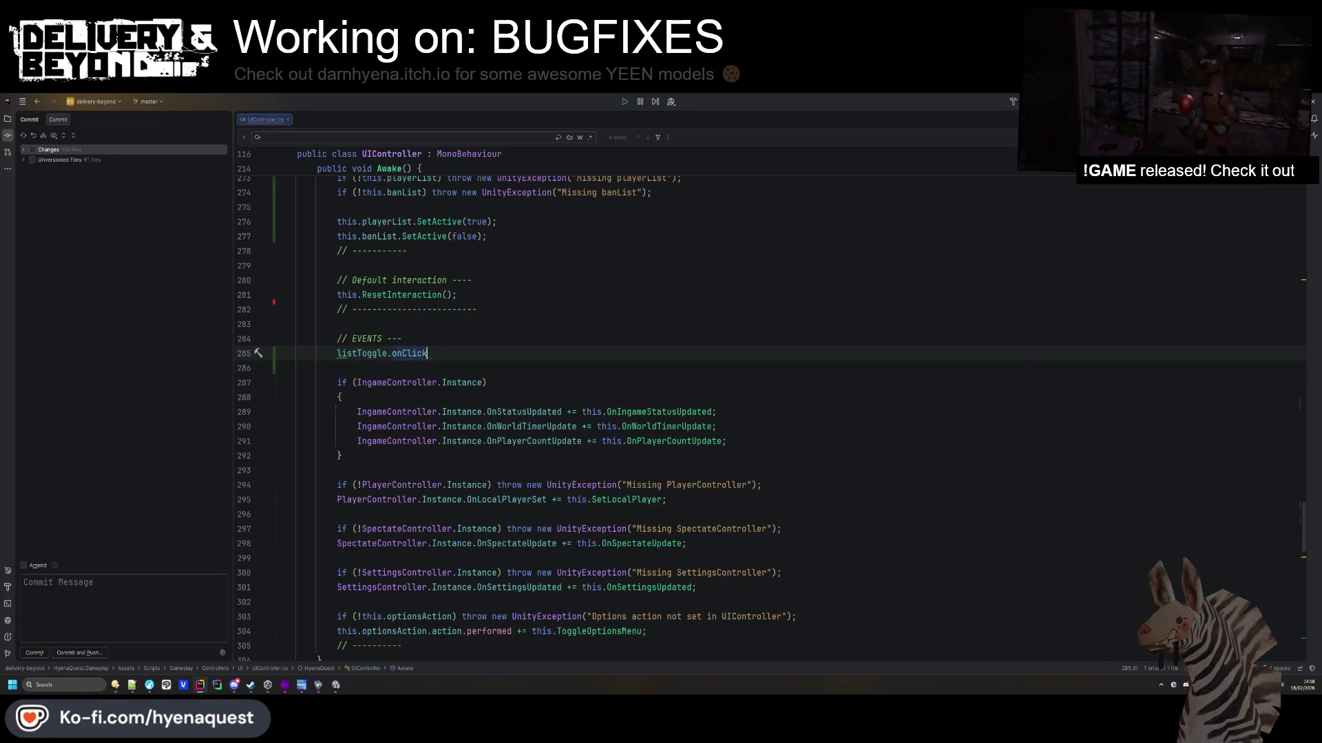
pyautogui.write('.AddListener(t')
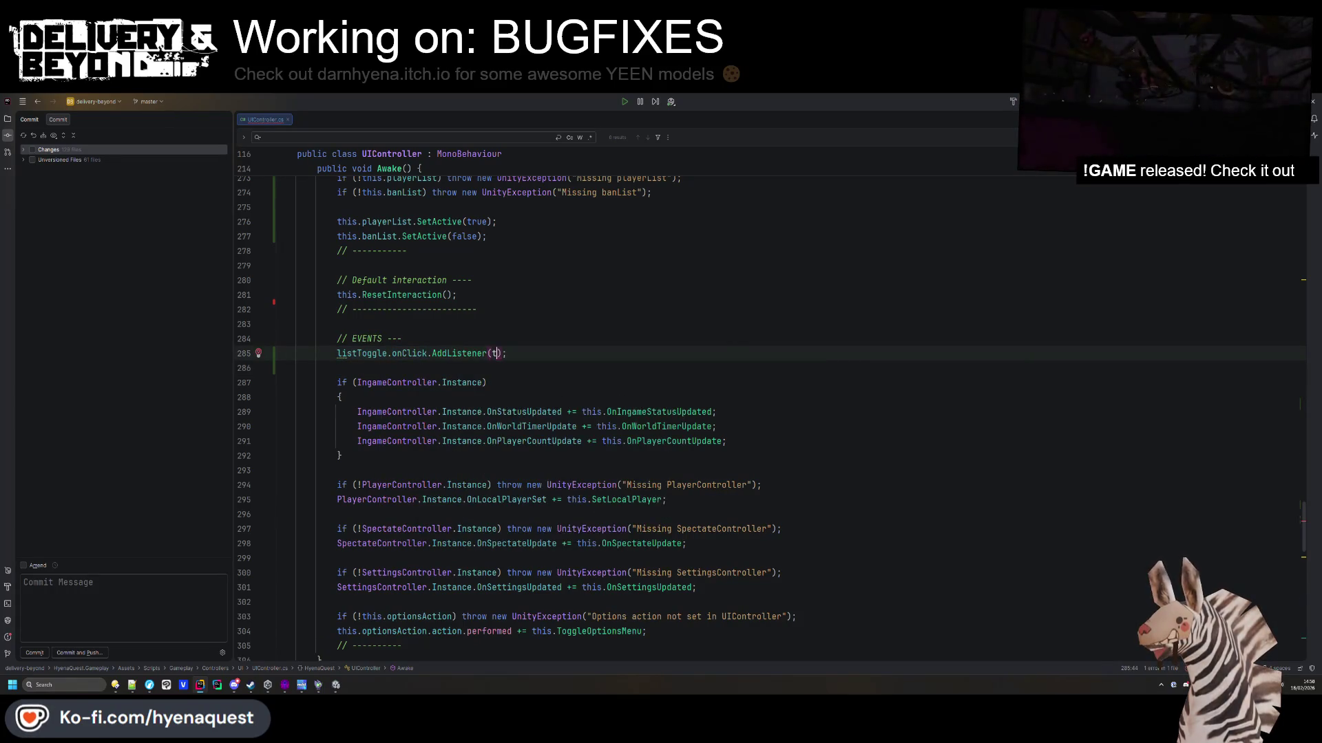
pyautogui.write('his.OnListT')
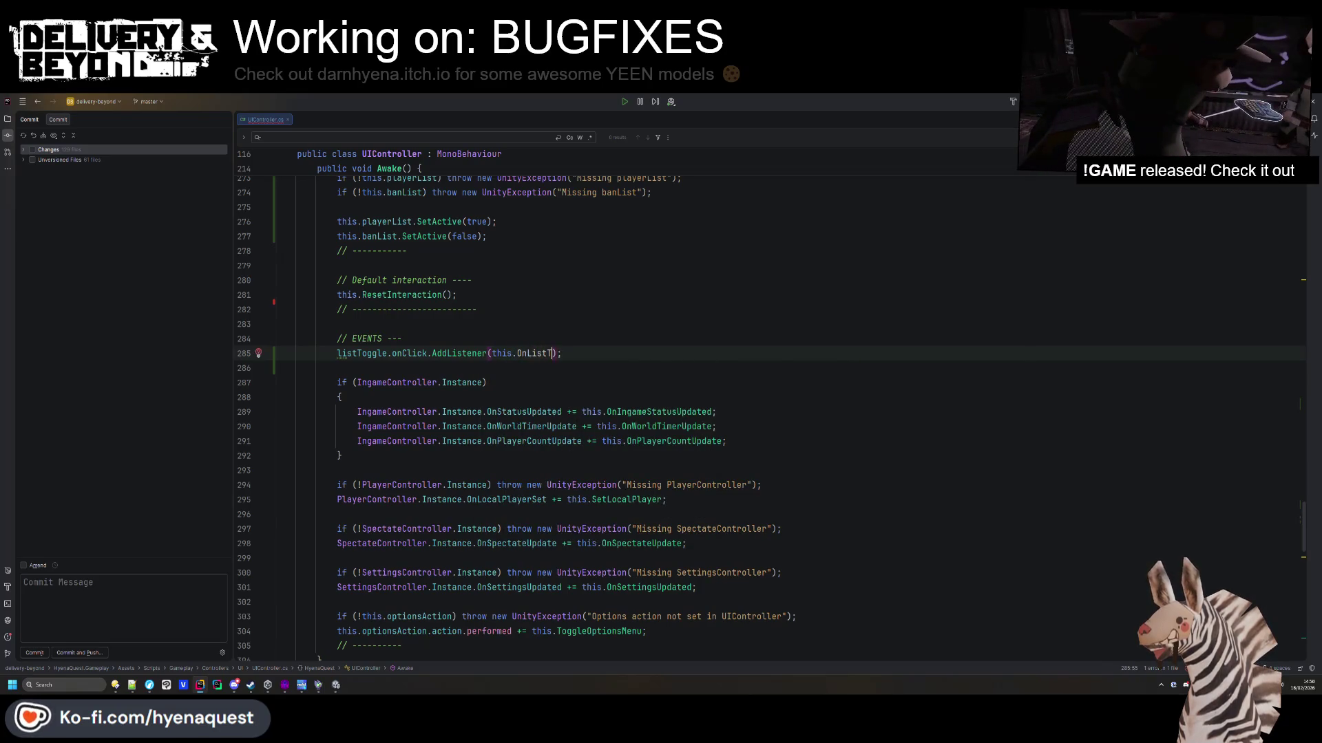
pyautogui.write('oggle')
pyautogui.click(402, 339)
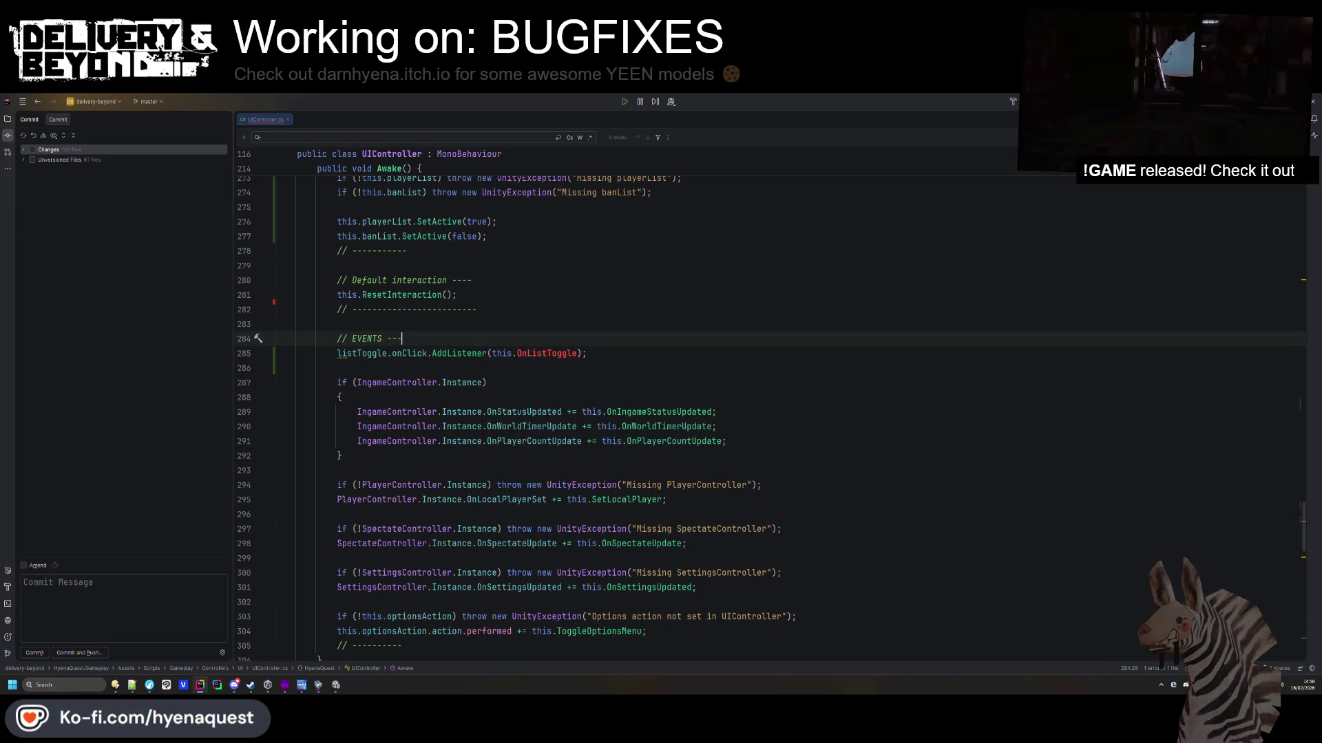
pyautogui.click(576, 354)
# Generate a private OnListToggle method via Alt+Enter and remove its NotImplementedException line.
pyautogui.hotkey('alt', 'Return')
pyautogui.press('Return')
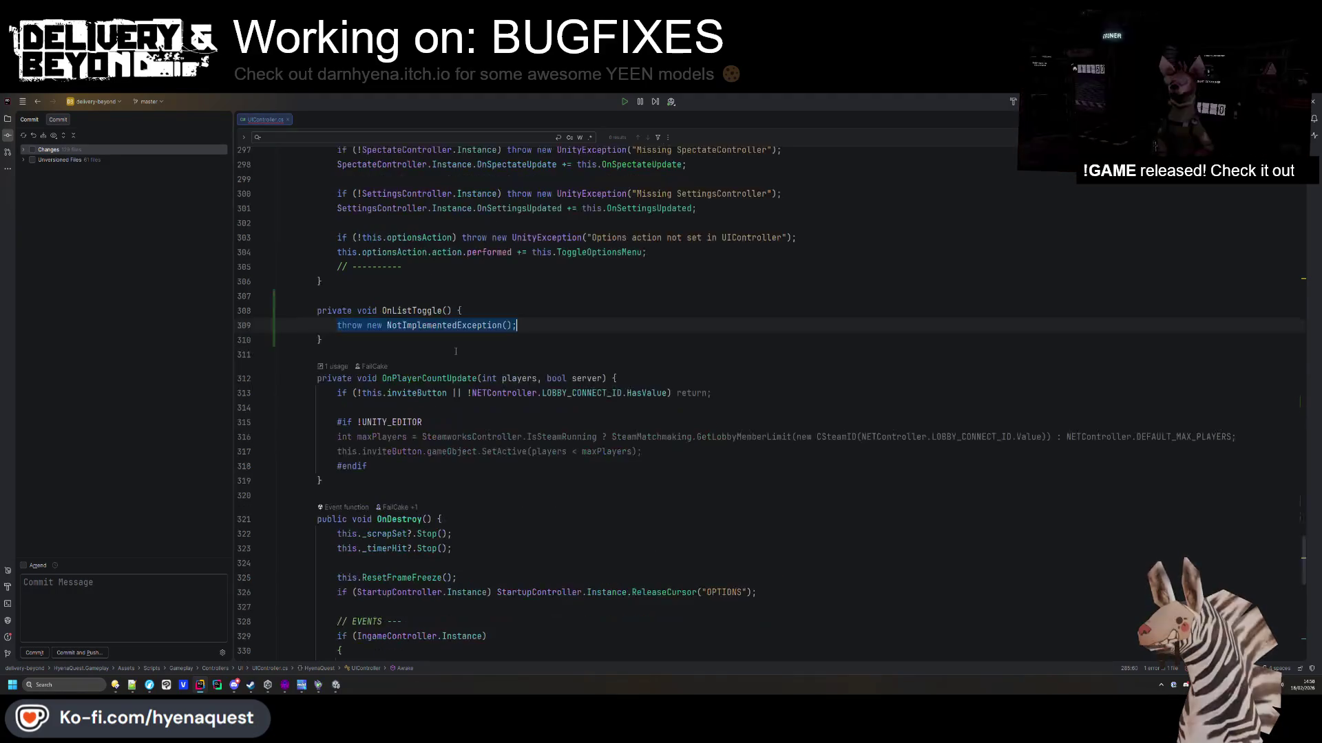
pyautogui.click(537, 310)
pyautogui.press('Down')
pyautogui.press('Home')
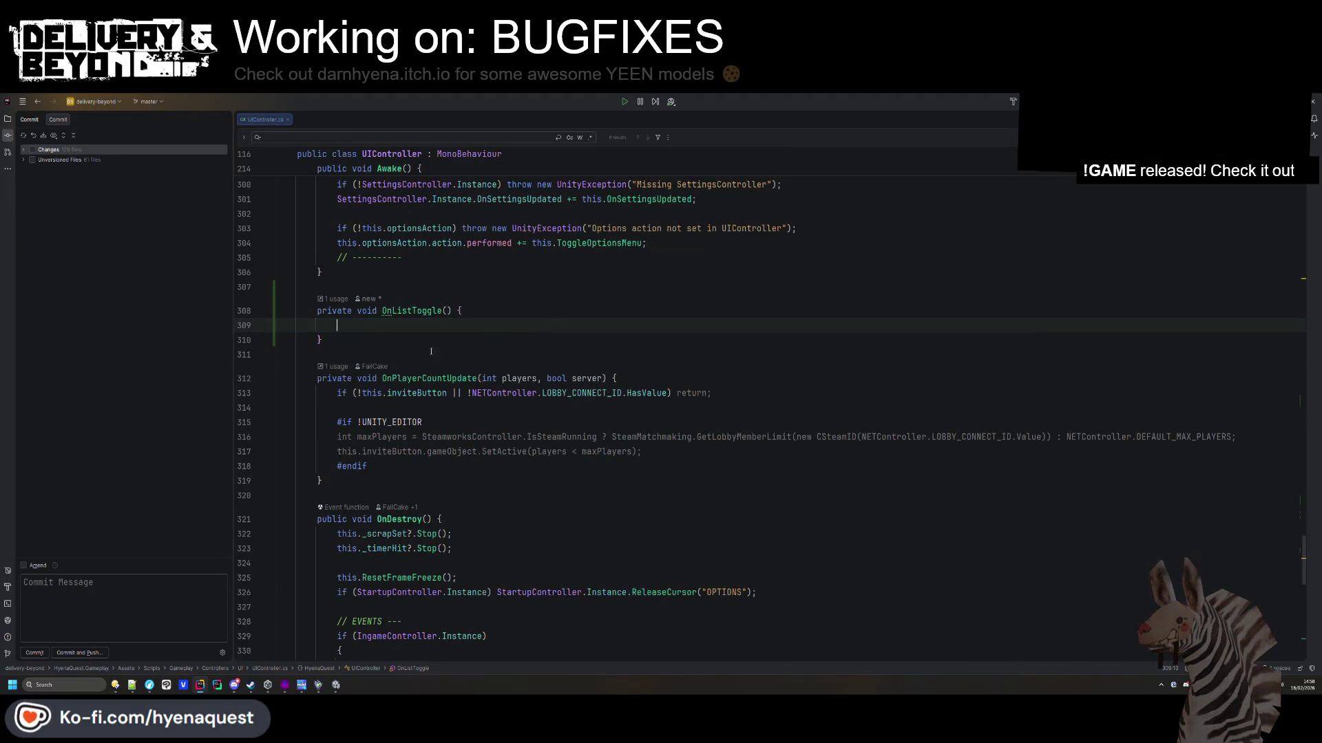
# Qualify the listener line as this.listToggle.onClick.
pyautogui.scroll(10, 378, 404)
pyautogui.moveTo(616, 450); pyautogui.dragTo(338, 451)
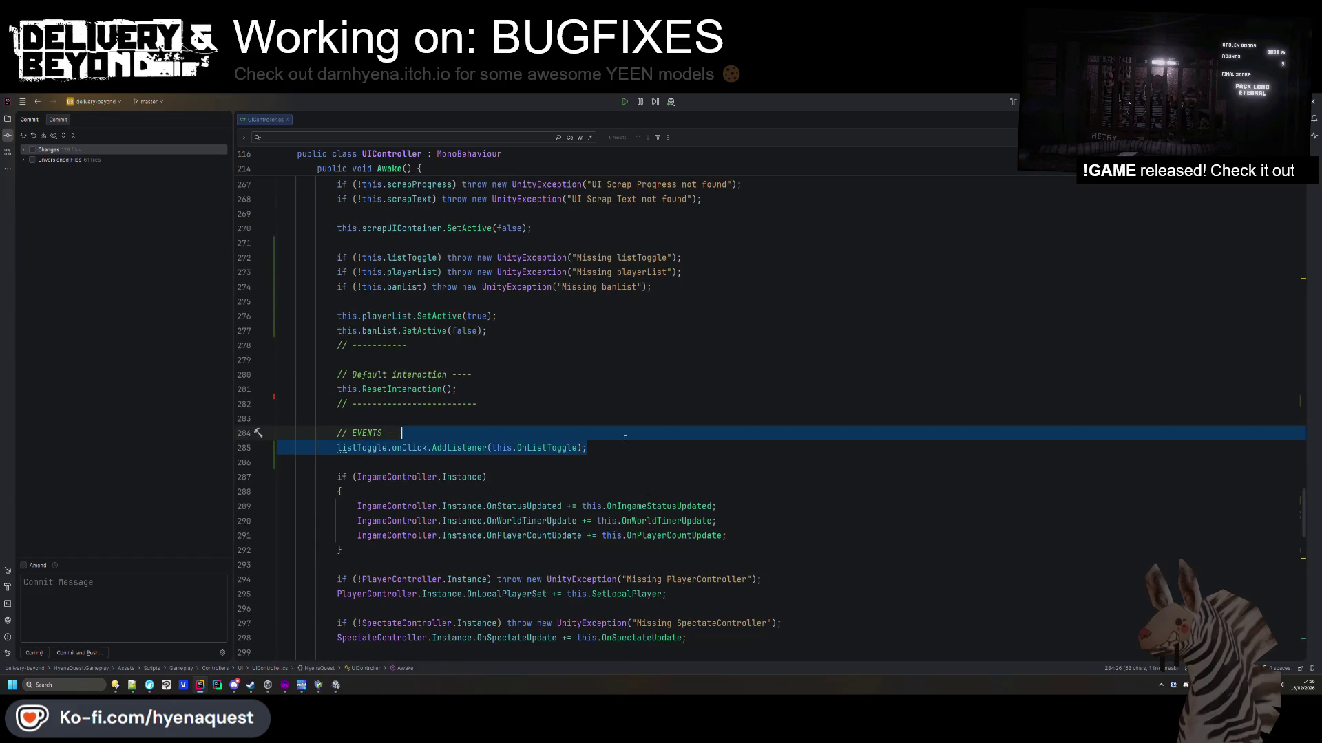
pyautogui.doubleClick(338, 453)
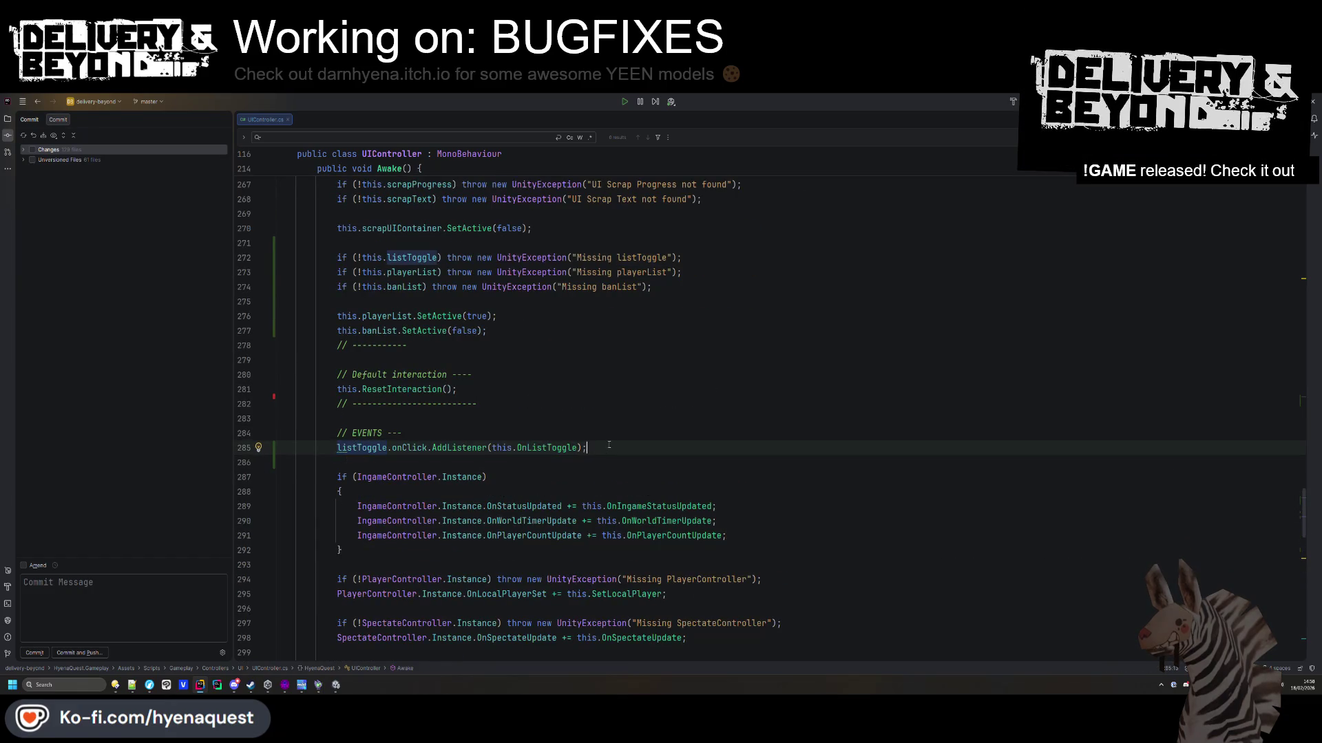
pyautogui.hotkey('ctrl', 'alt', 'l')
pyautogui.press('Down')
pyautogui.scroll(-5, 477, 429)
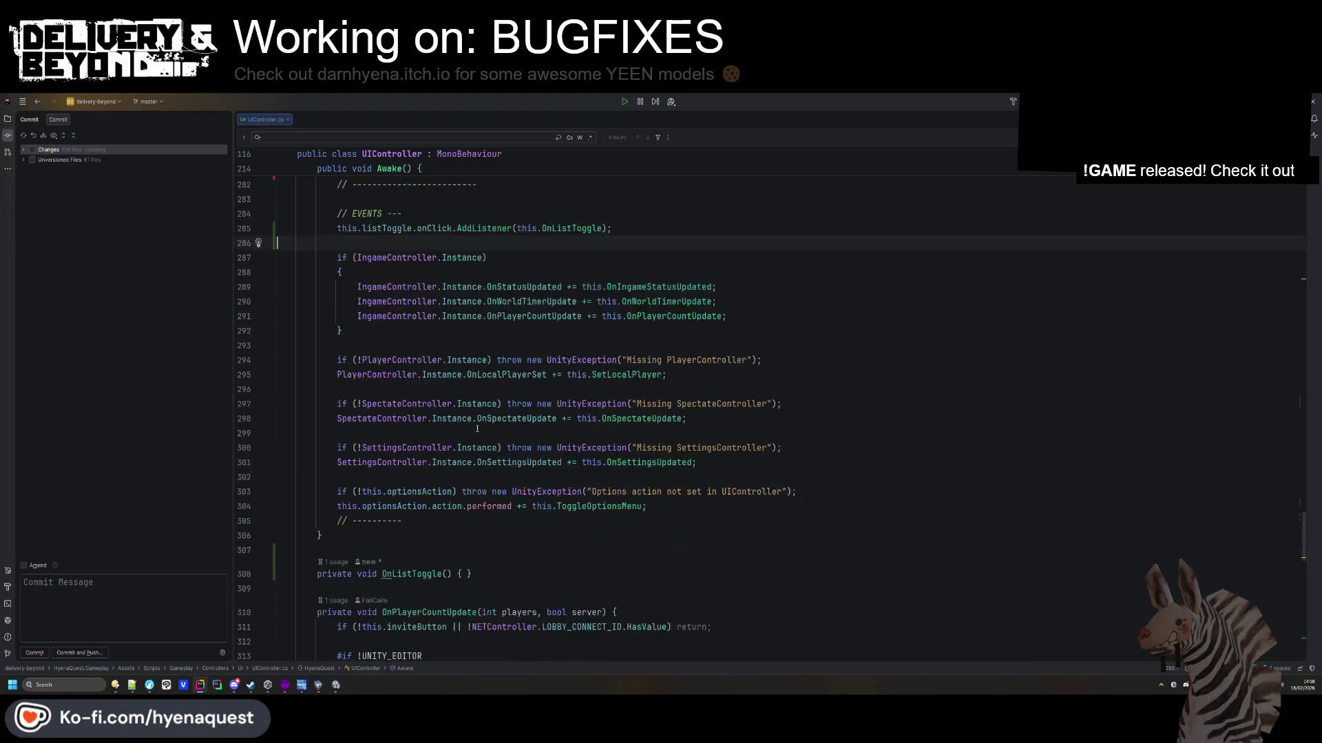
pyautogui.scroll(-12, 477, 429)
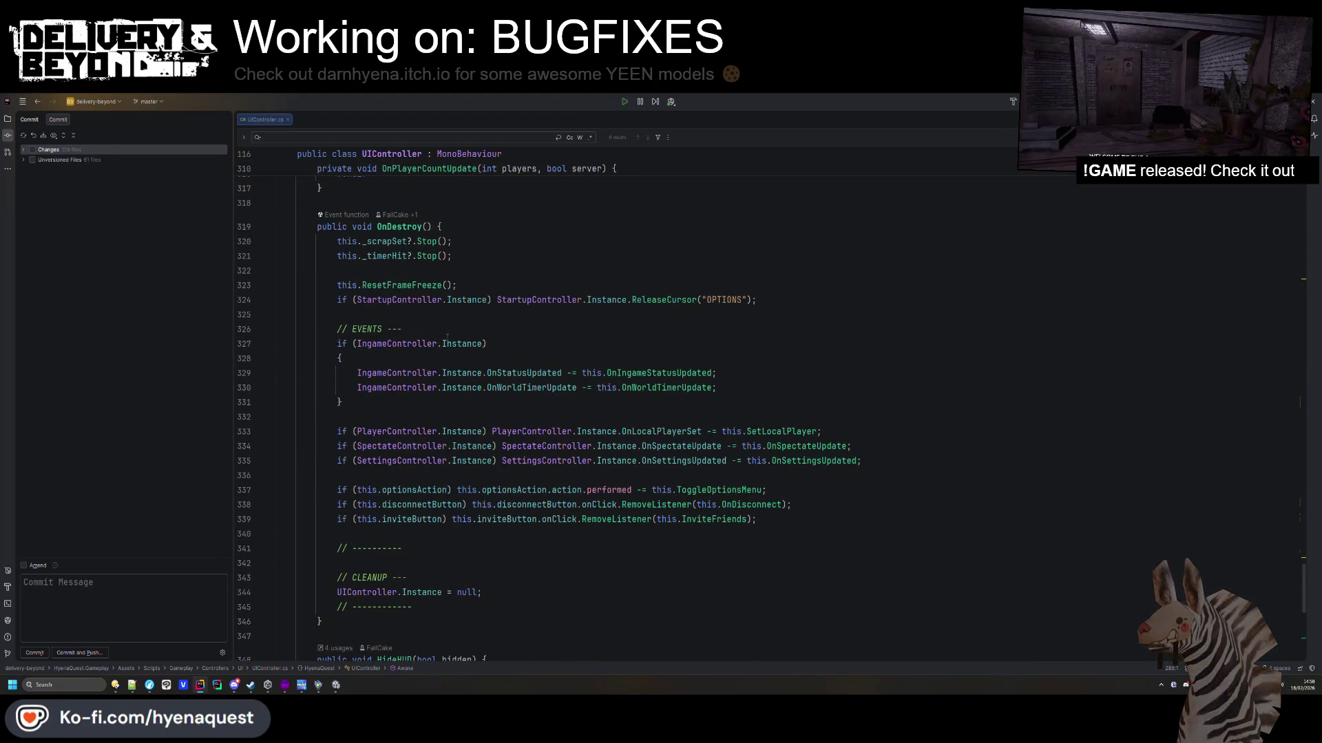
pyautogui.click(448, 336)
pyautogui.press('Return')
pyautogui.write('listToggle.onClick.AddListener(this.OnListToggle);')
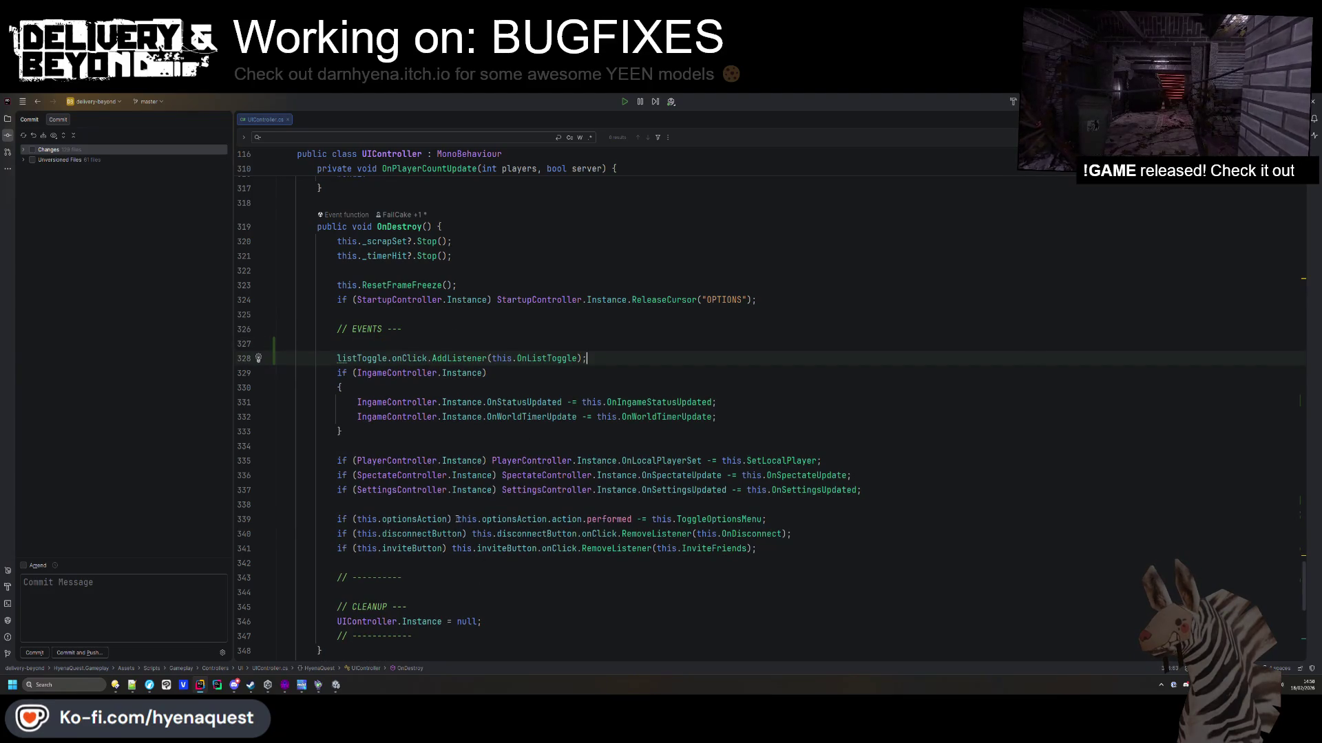
pyautogui.moveTo(458, 519); pyautogui.dragTo(337, 519)
pyautogui.hotkey('ctrl', 'c')
pyautogui.click(336, 358)
pyautogui.hotkey('ctrl', 'v')
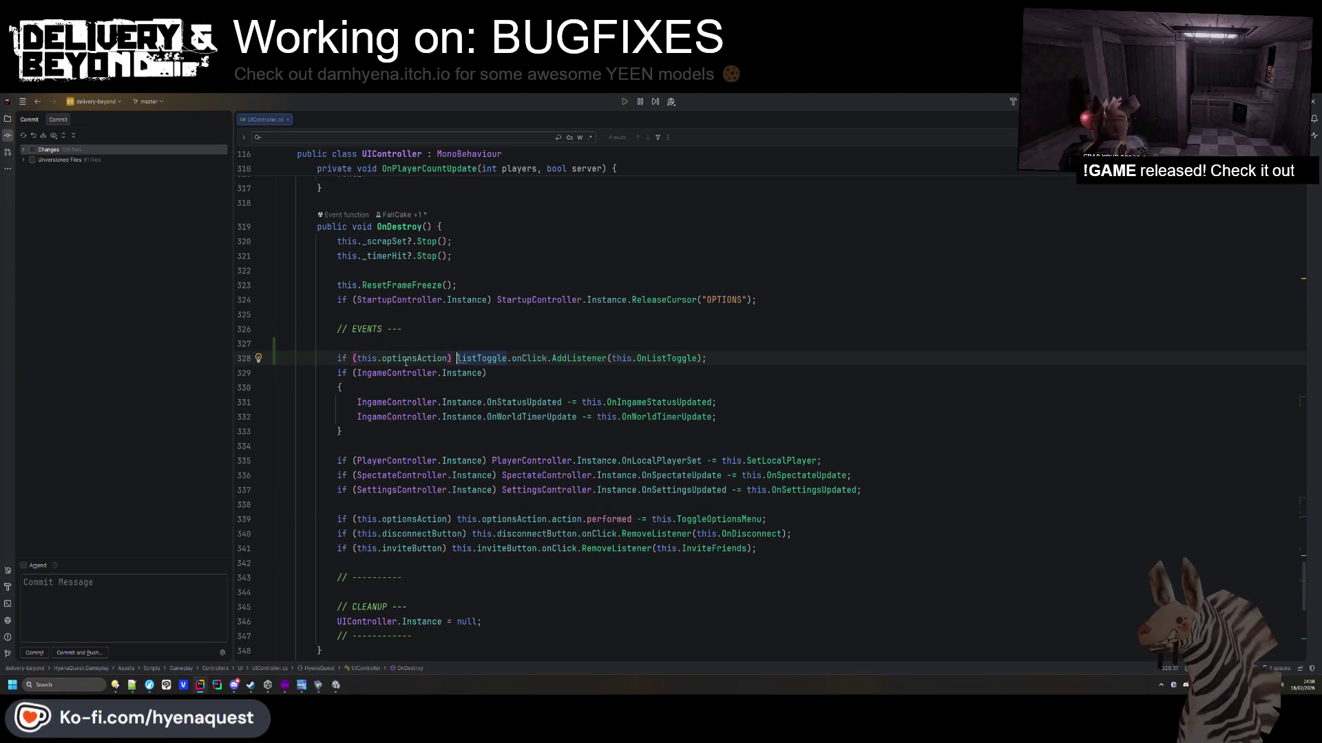
pyautogui.hotkey('ctrl', 'c')
pyautogui.doubleClick(414, 358)
pyautogui.hotkey('ctrl', 'v')
pyautogui.doubleClick(578, 358)
pyautogui.write('remo')
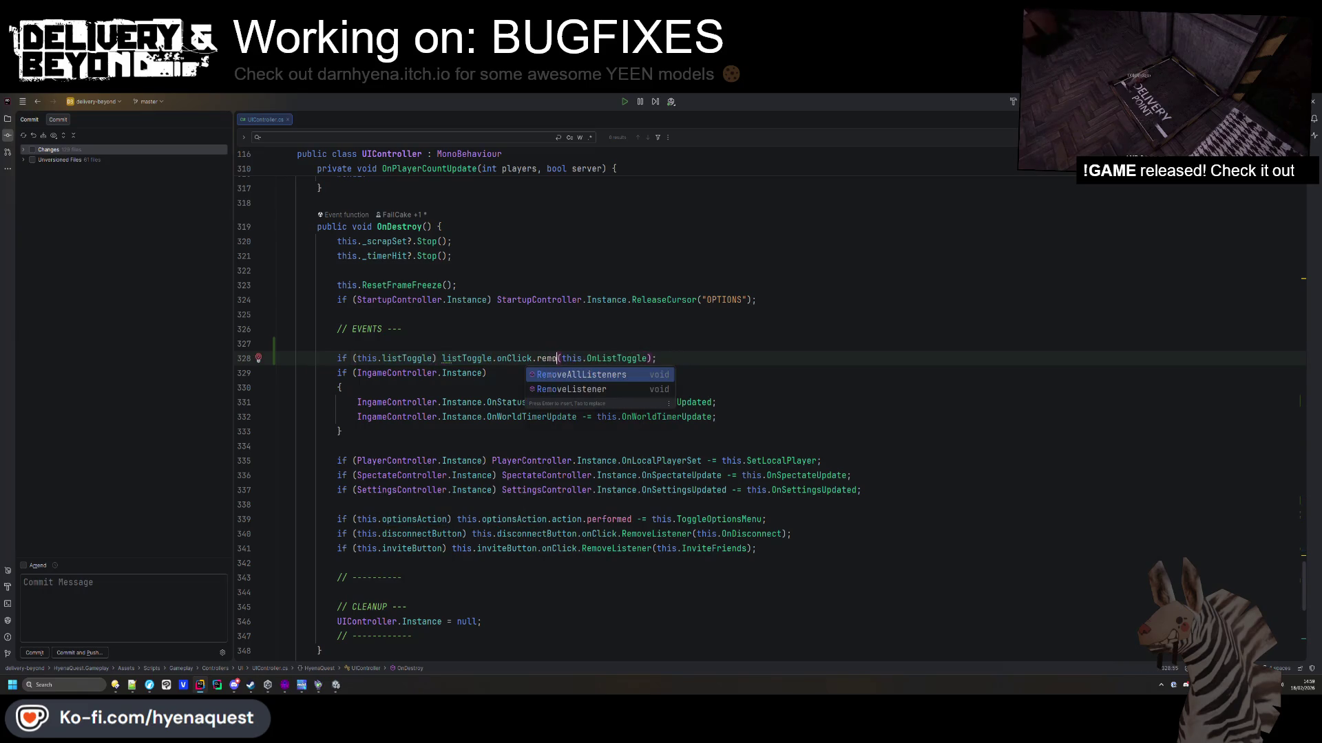
pyautogui.press('Down')
pyautogui.press('Return')
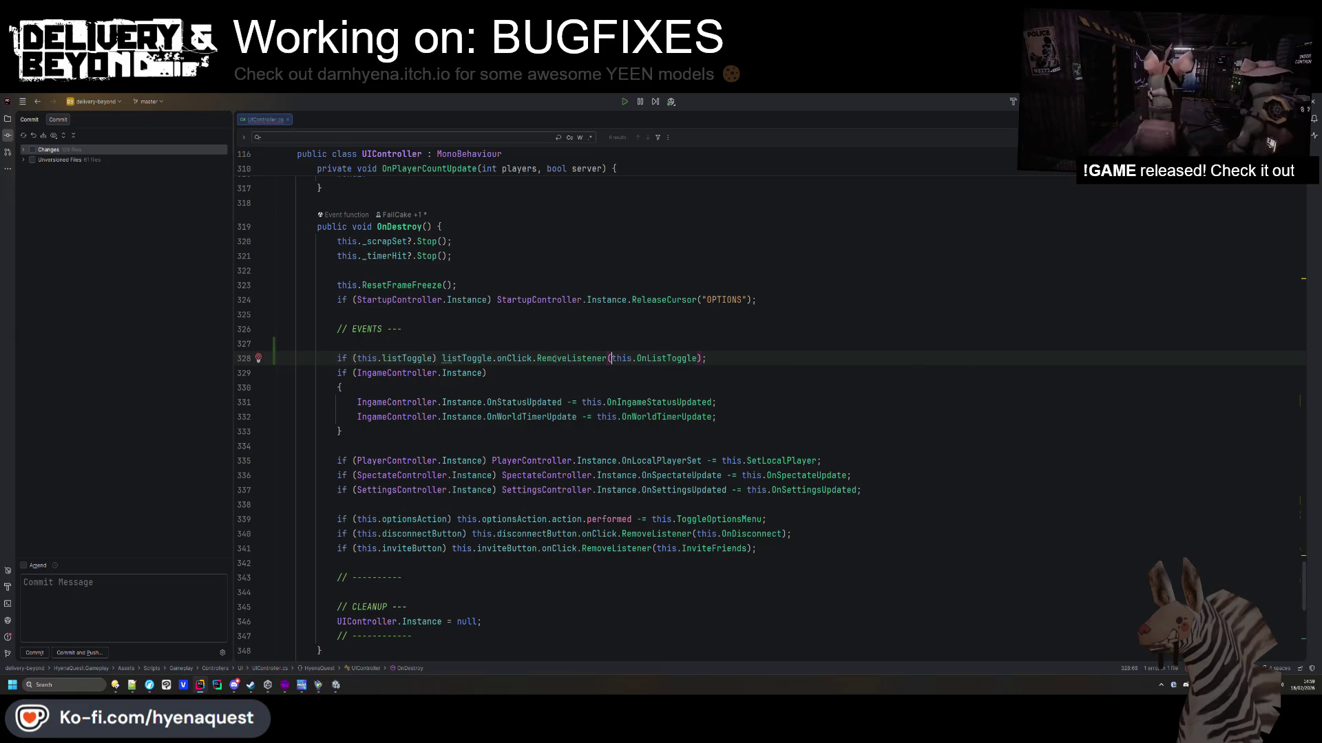
pyautogui.hotkey('ctrl', 'alt', 'l')
pyautogui.hotkey('shift', 'Up')
pyautogui.hotkey('shift', 'Up')
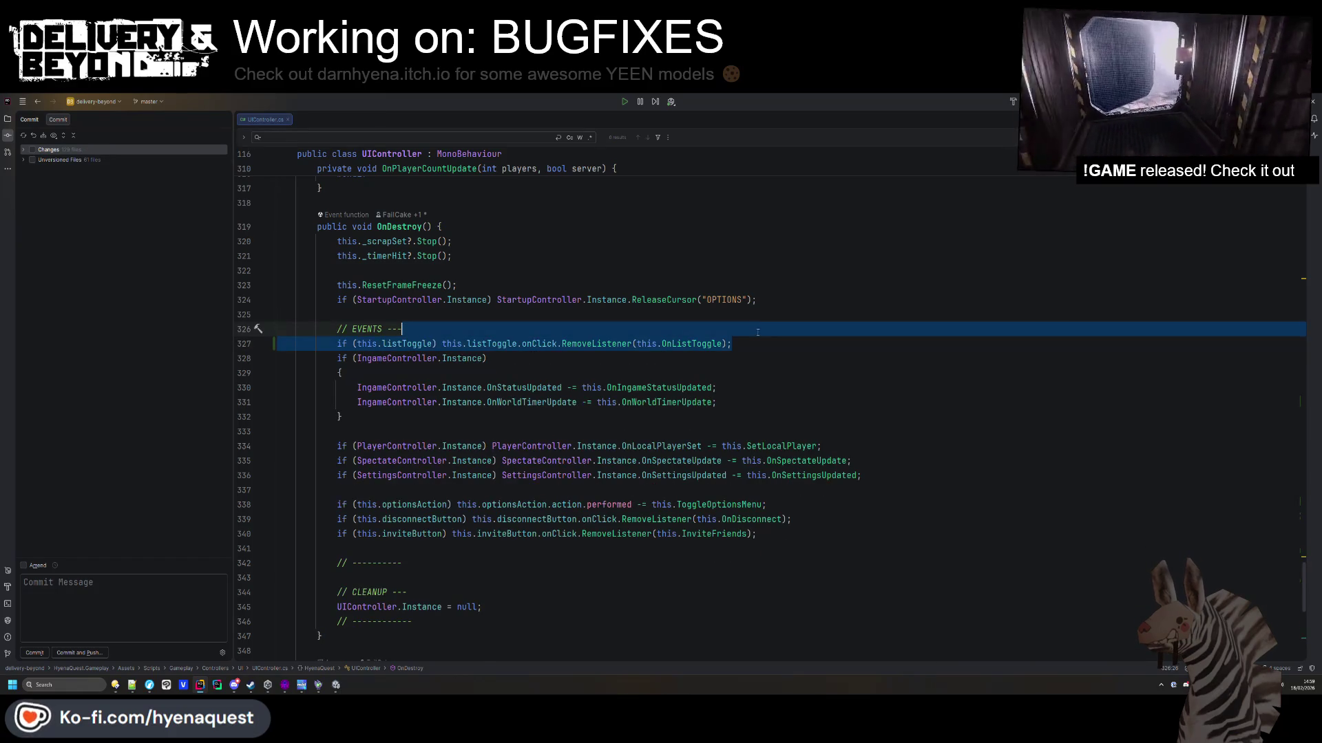
pyautogui.press('BackSpace')
pyautogui.scroll(10, 439, 535)
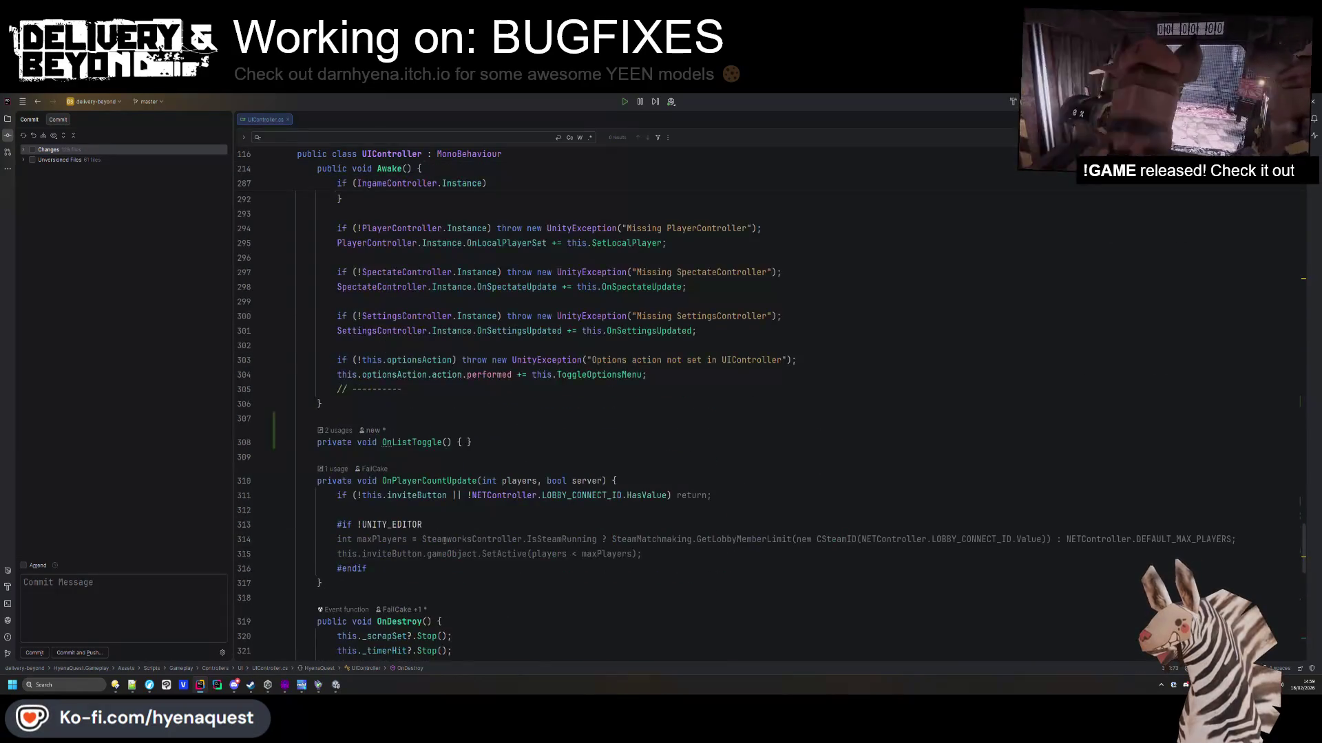
pyautogui.scroll(10, 439, 535)
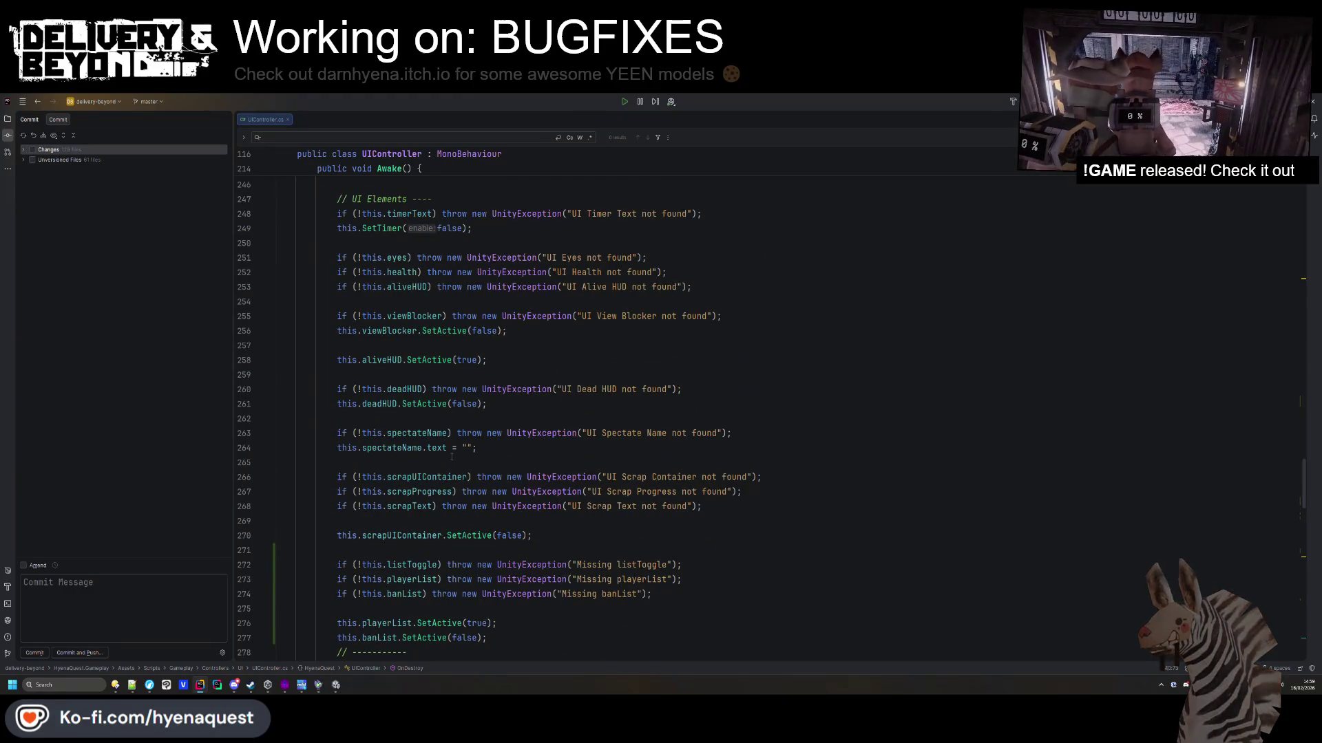
pyautogui.scroll(3, 428, 390)
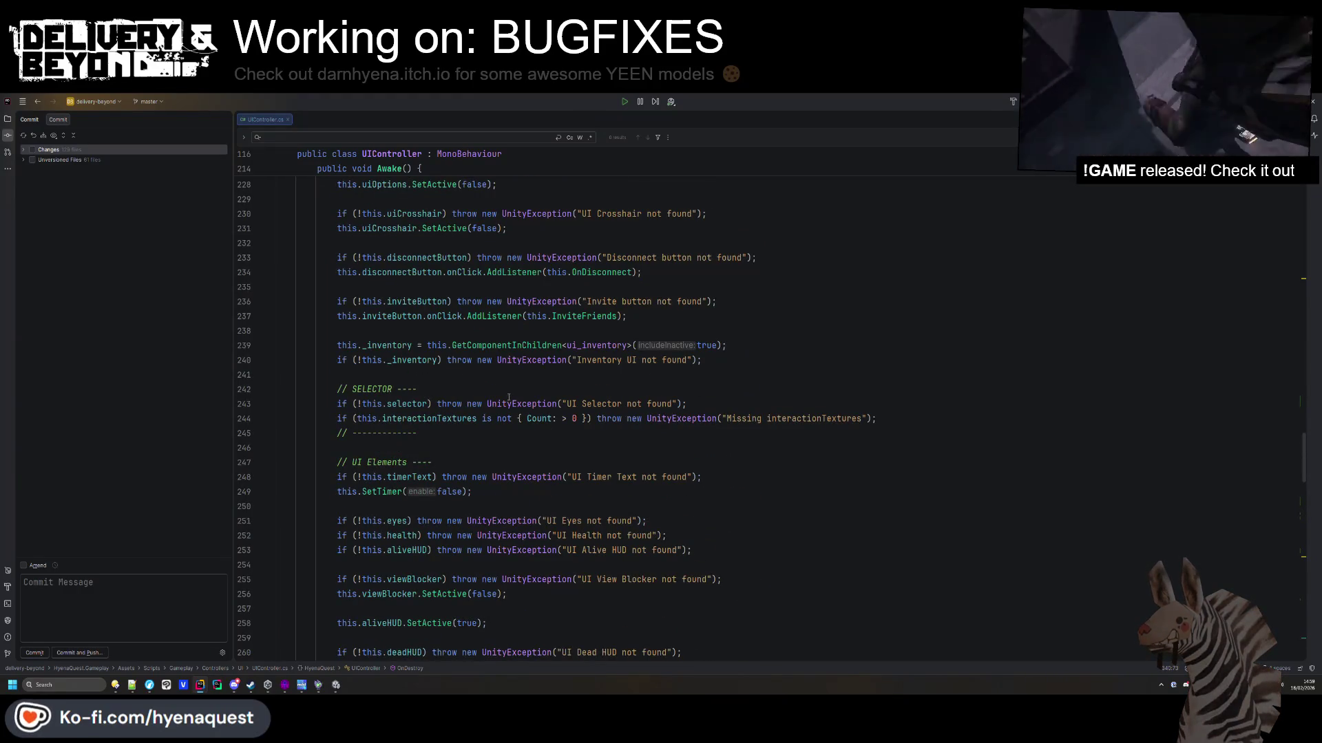
pyautogui.scroll(4, 413, 415)
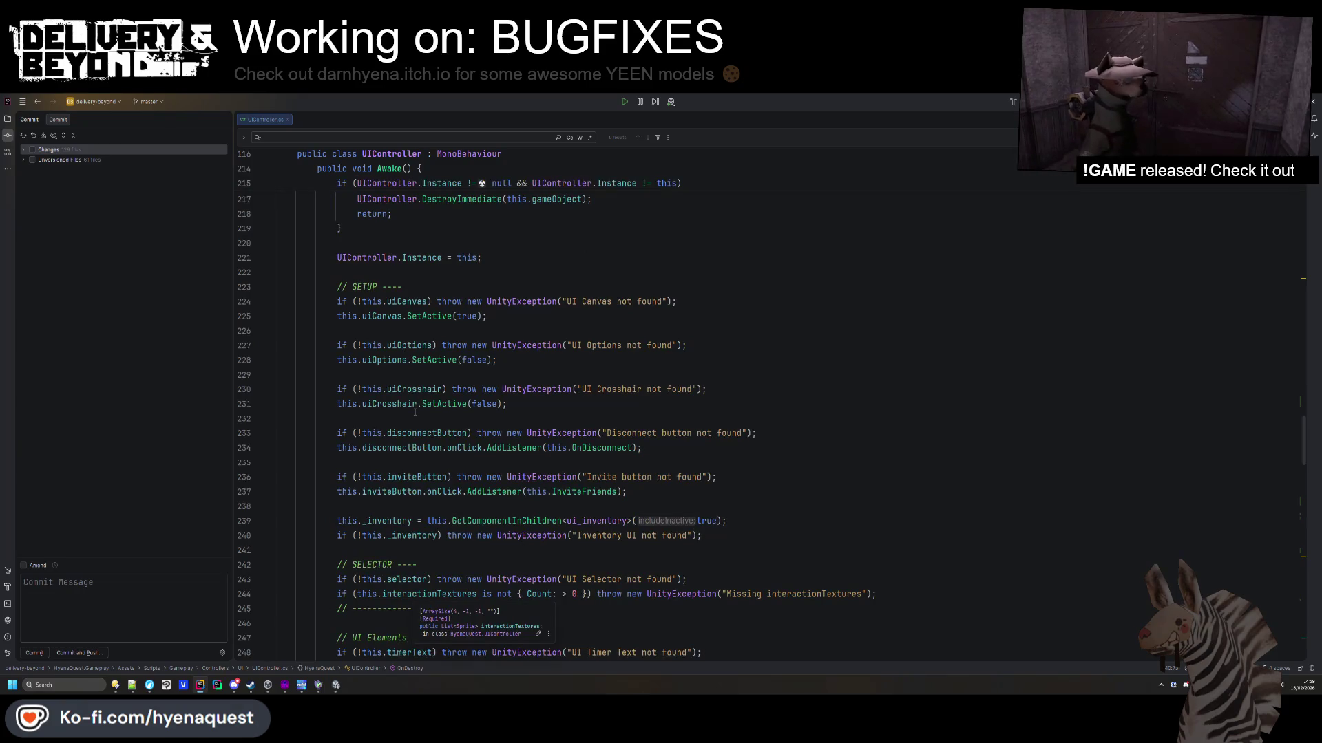
pyautogui.scroll(-19, 415, 411)
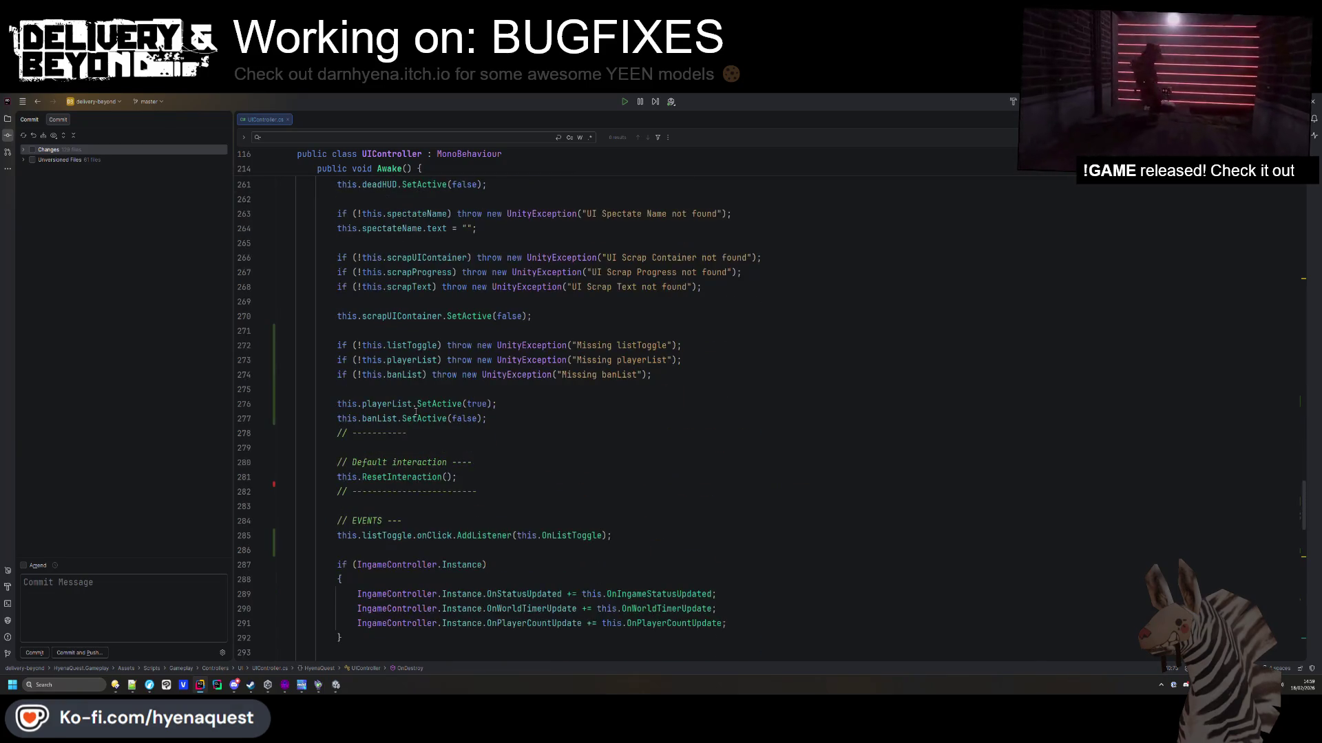
# Move the listToggle subscription line below its null check and save the file.
pyautogui.click(689, 360)
pyautogui.hotkey('shift', 'Up')
pyautogui.press('BackSpace')
pyautogui.scroll(5, 736, 389)
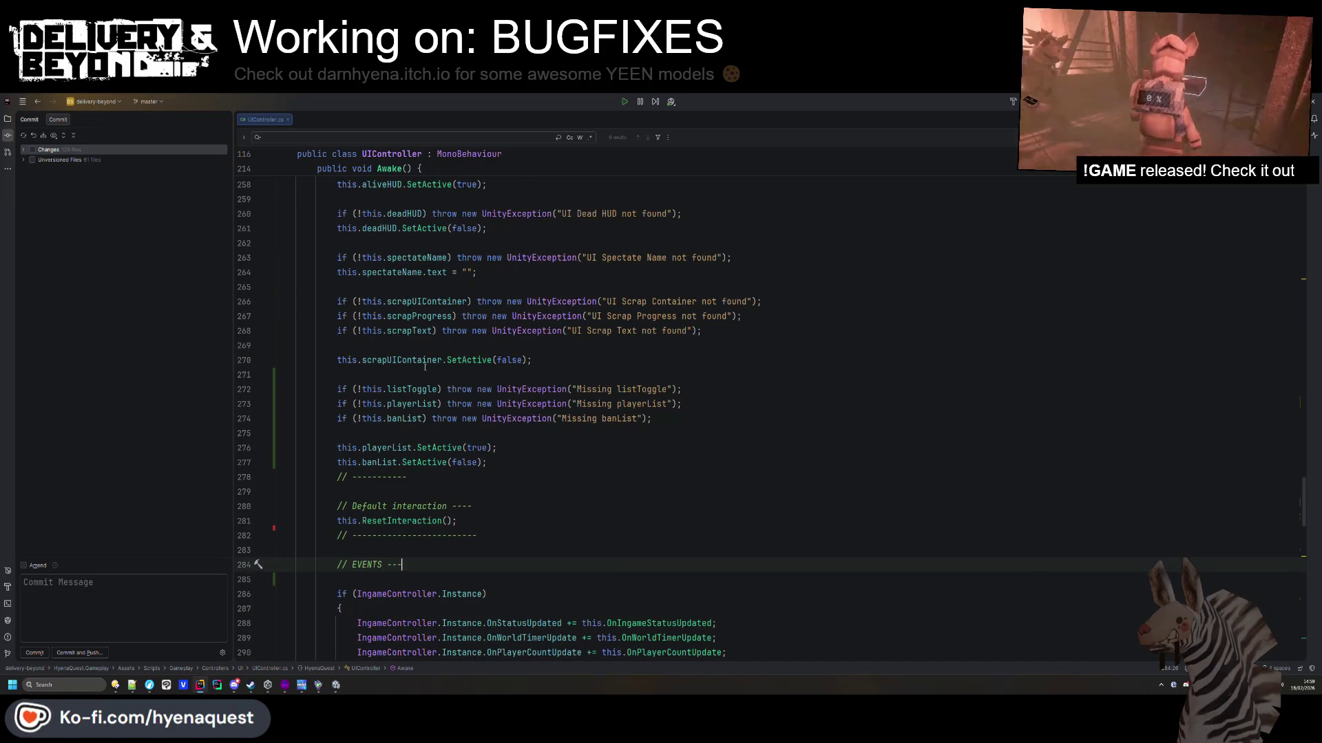
pyautogui.click(736, 389)
pyautogui.press('Return')
pyautogui.hotkey('ctrl', 'v')
pyautogui.hotkey('ctrl', 's')
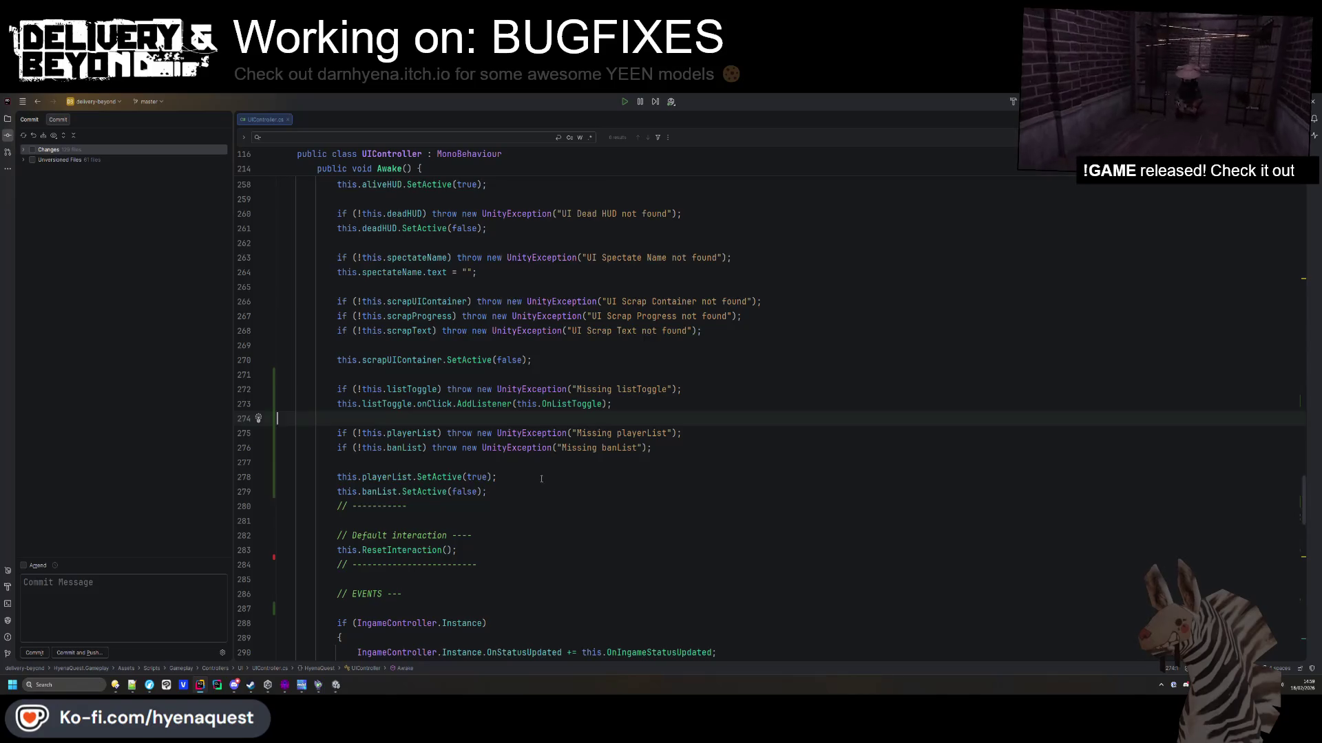
# Delete the old OnListToggle stub line and its leftover empty line.
pyautogui.scroll(-15, 541, 478)
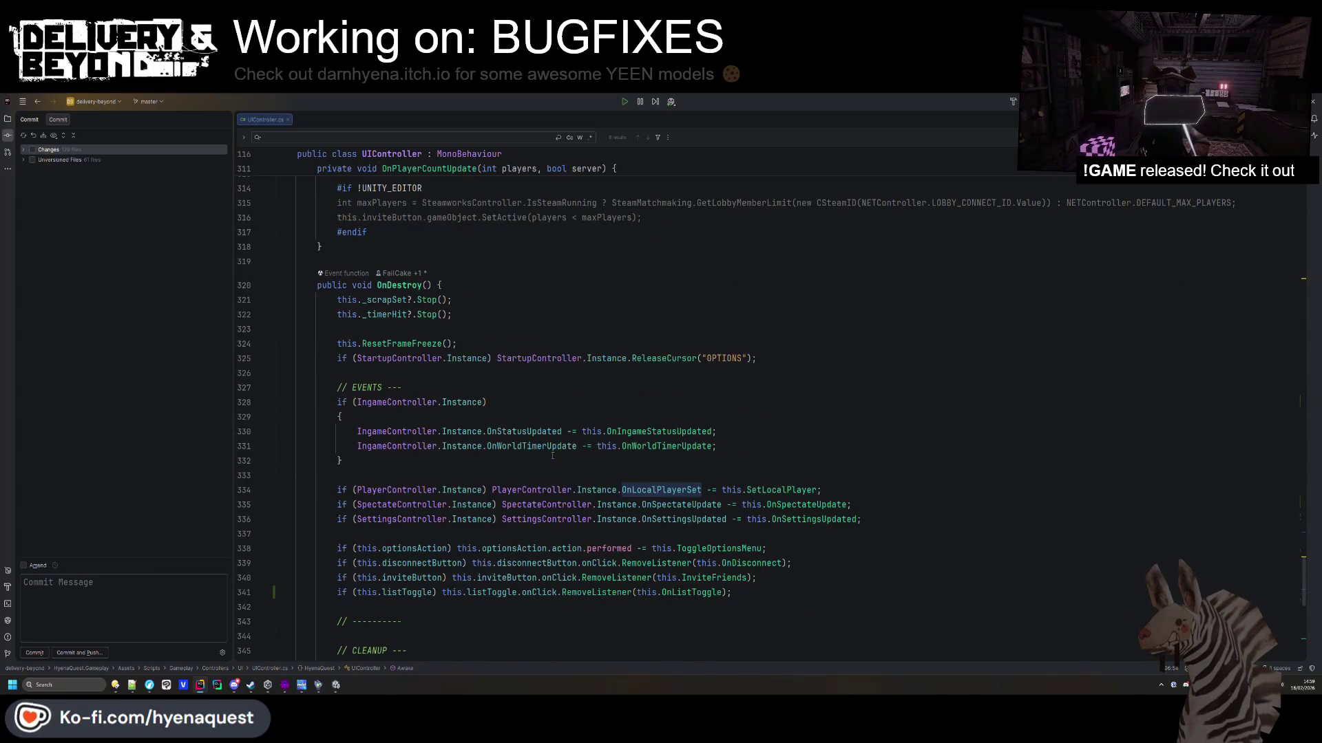
pyautogui.scroll(-9, 554, 450)
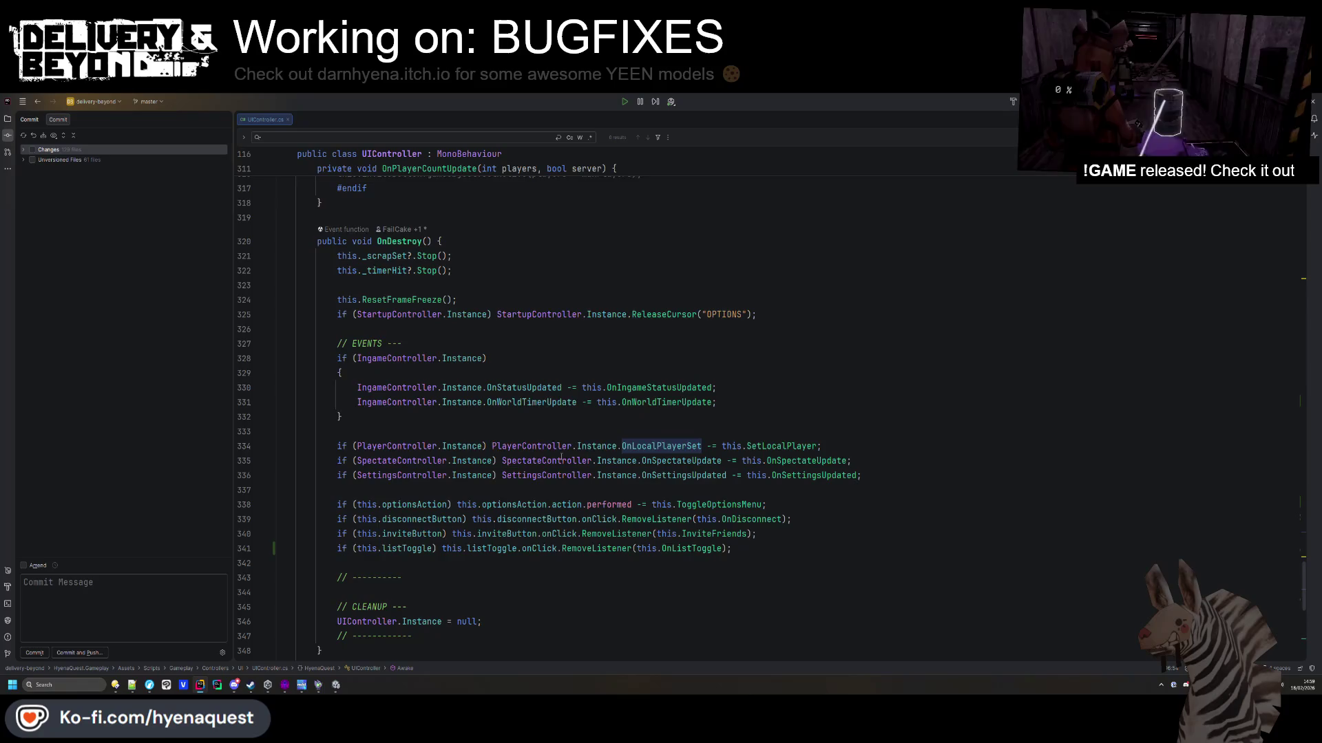
pyautogui.scroll(17, 503, 468)
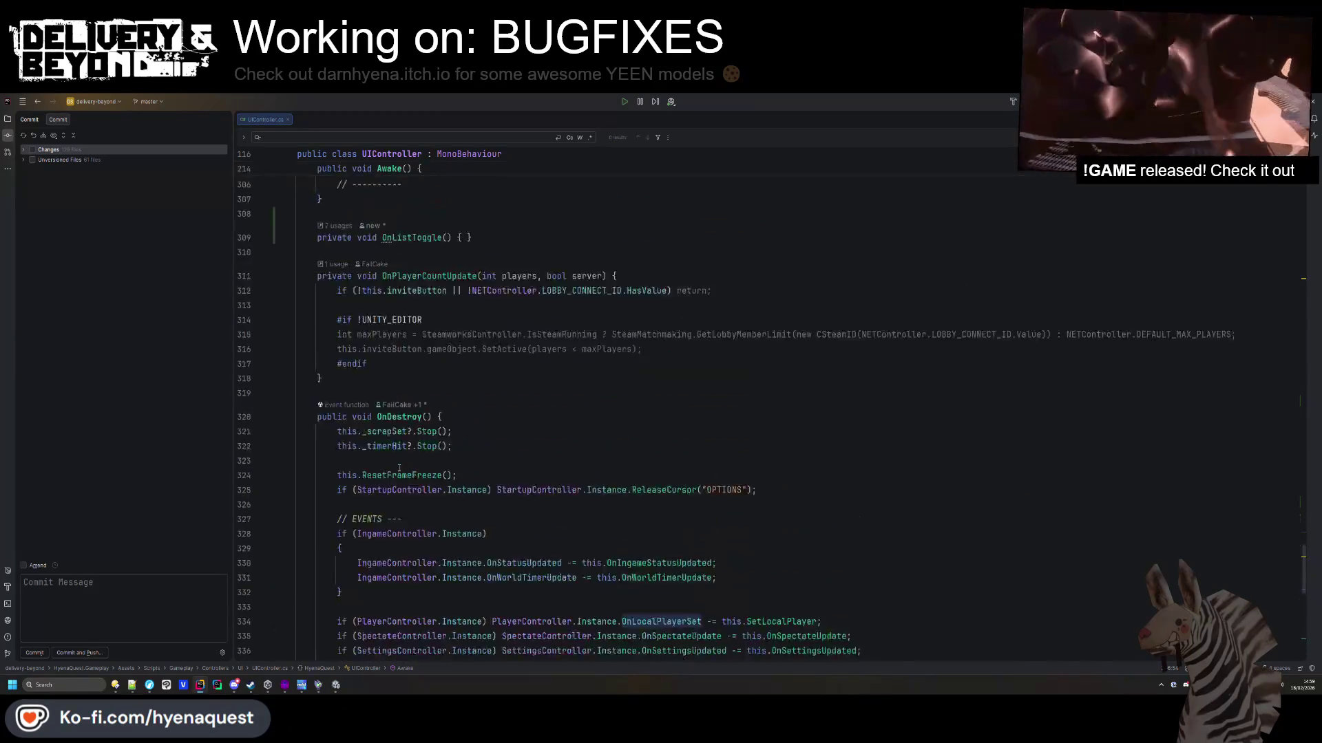
pyautogui.tripleClick(515, 501)
pyautogui.press('Delete')
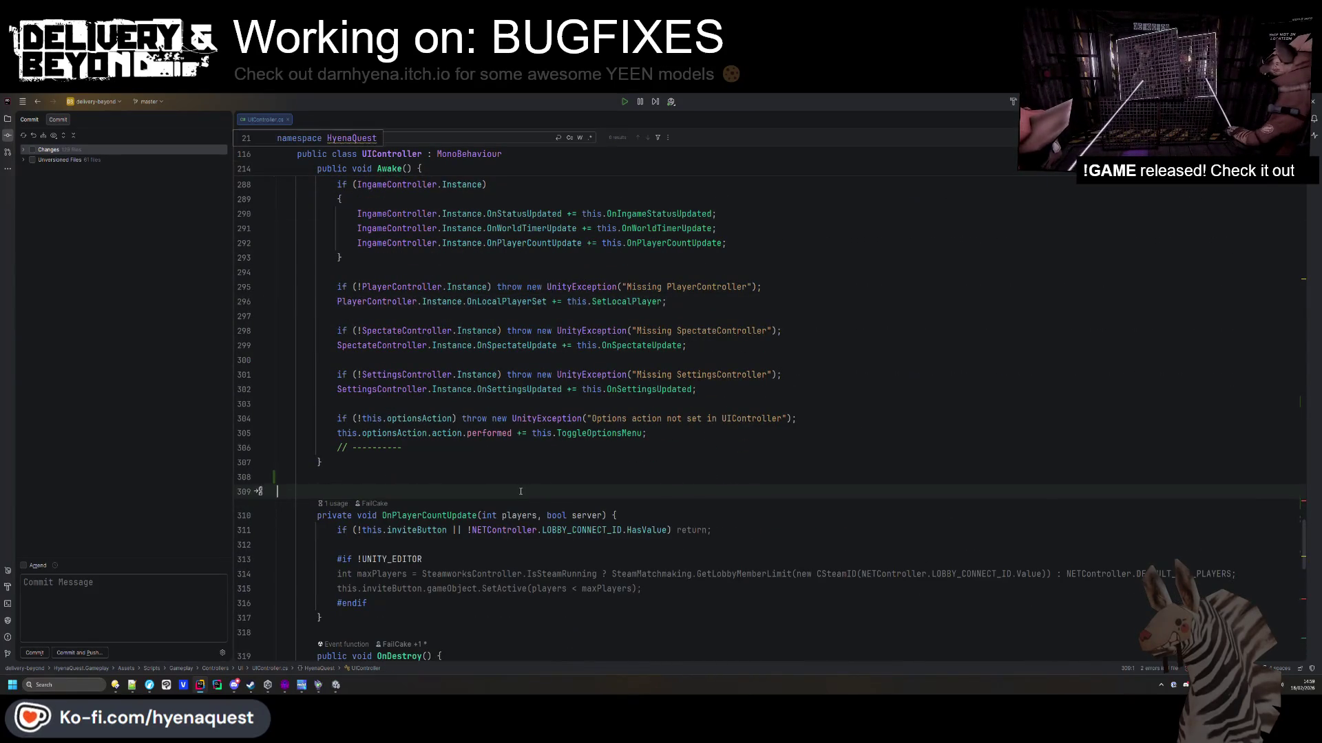
pyautogui.hotkey('ctrl', 'z')
pyautogui.hotkey('ctrl', 'shift', 'z')
pyautogui.press('BackSpace')
pyautogui.press('BackSpace')
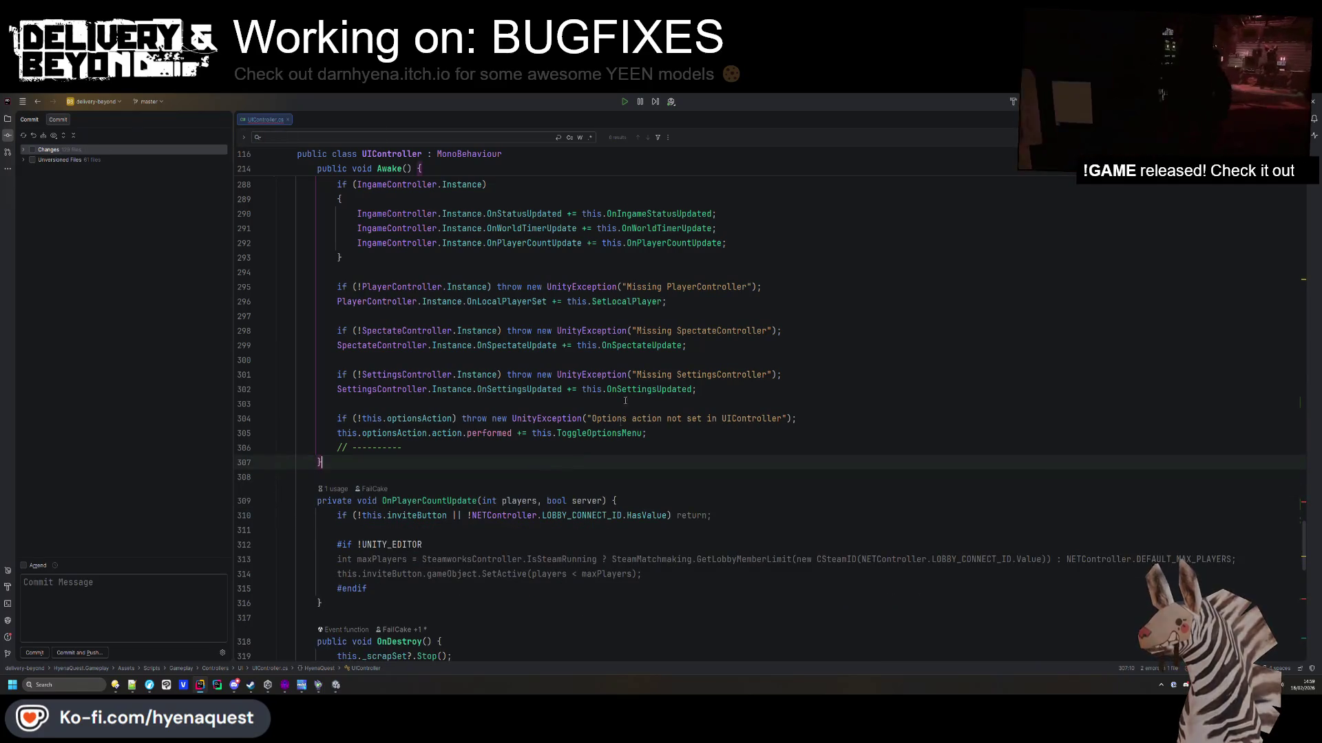
pyautogui.scroll(4, 623, 400)
pyautogui.scroll(-5, 614, 401)
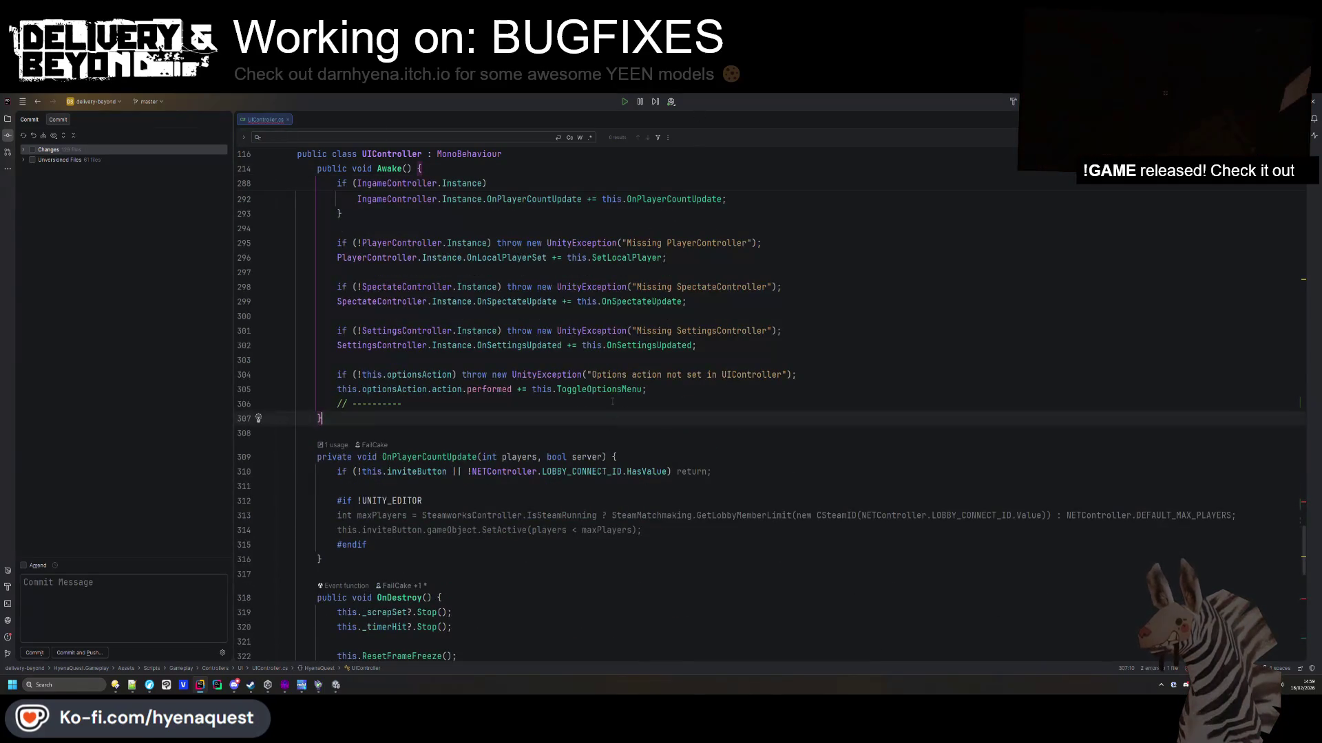
pyautogui.scroll(-10, 617, 365)
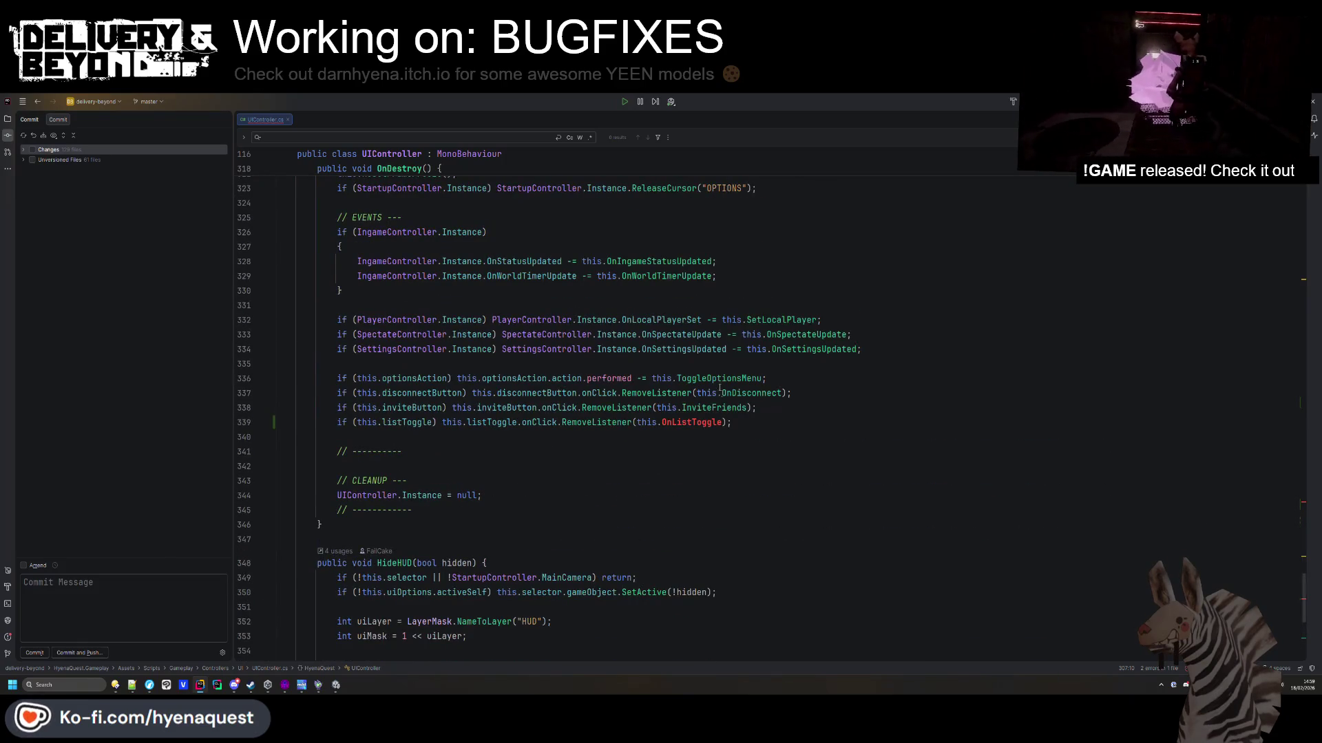
# Insert an empty private OnListToggle method after InviteFriends, with its braces on separate lines.
pyautogui.keyDown('ctrl'); pyautogui.click(733, 406); pyautogui.keyUp('ctrl')
pyautogui.click(356, 419)
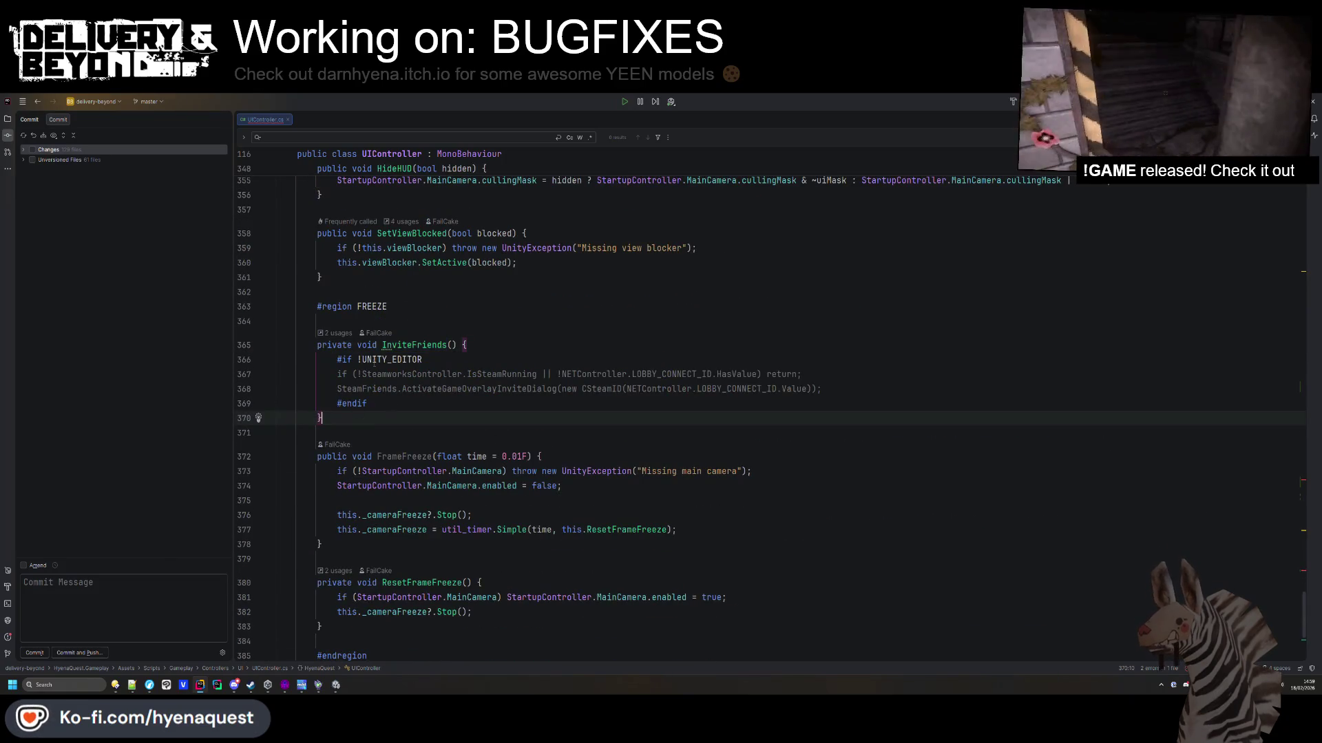
pyautogui.press('Return')
pyautogui.press('Return')
pyautogui.press('Tab')
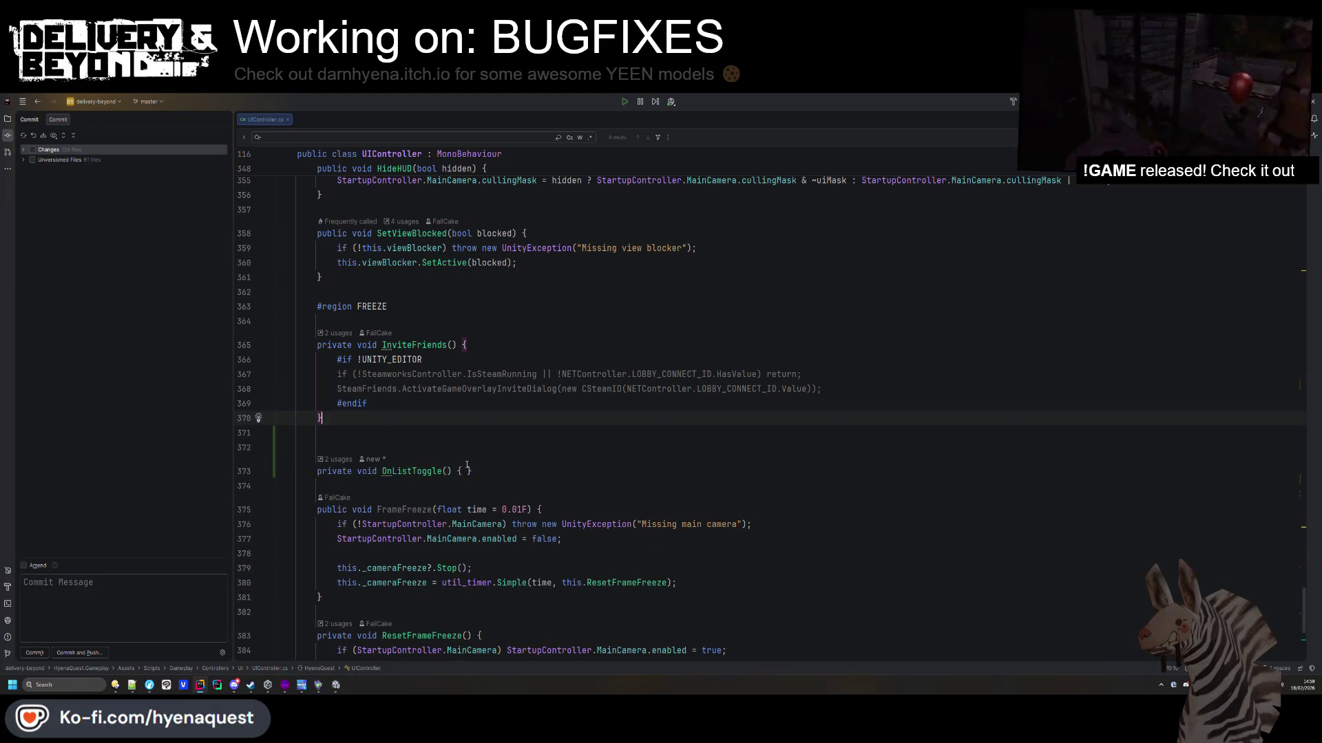
pyautogui.press('Return')
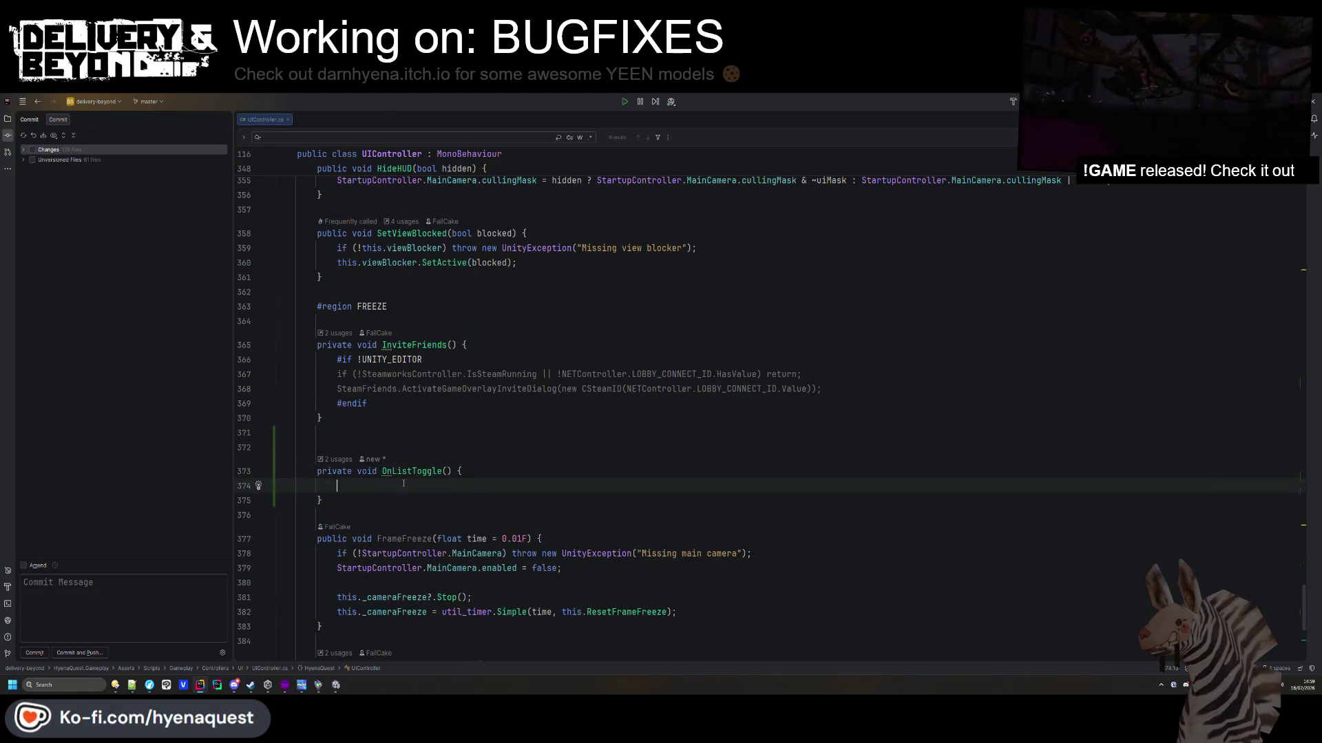
pyautogui.scroll(20, 405, 438)
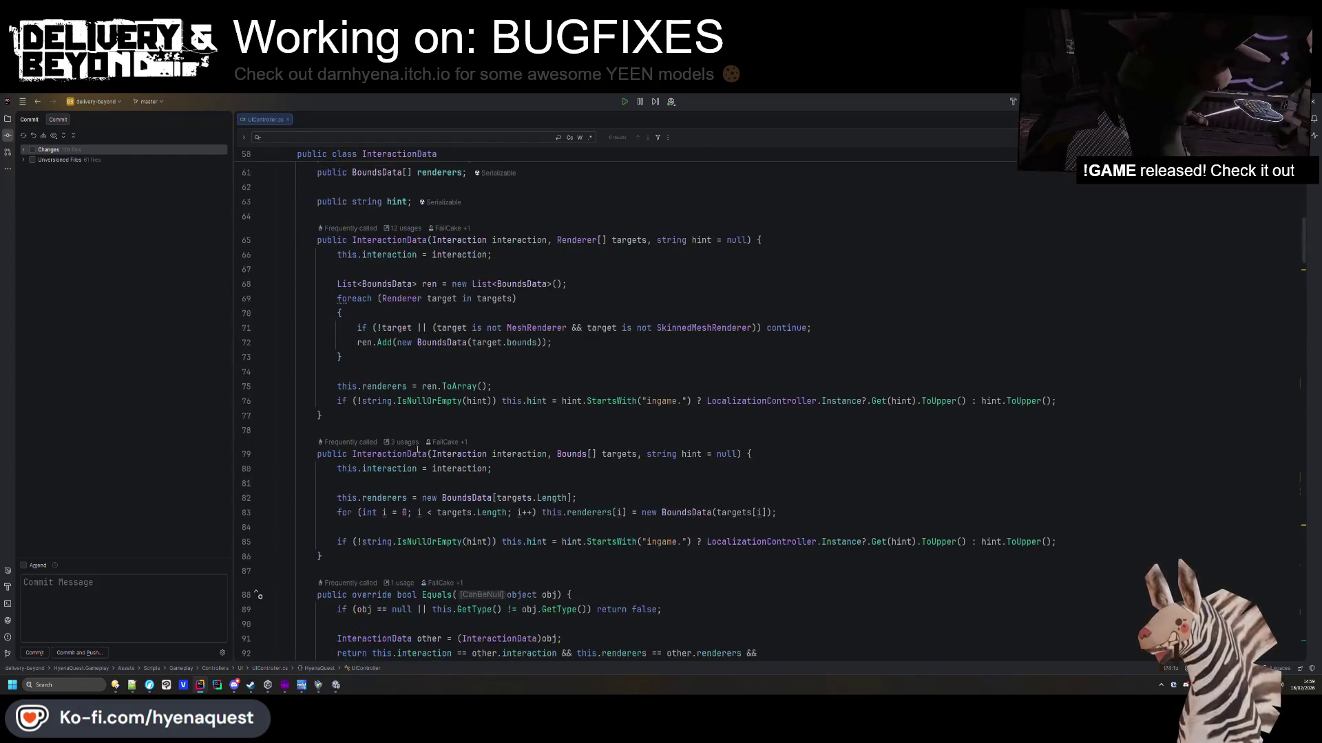
pyautogui.scroll(-20, 427, 443)
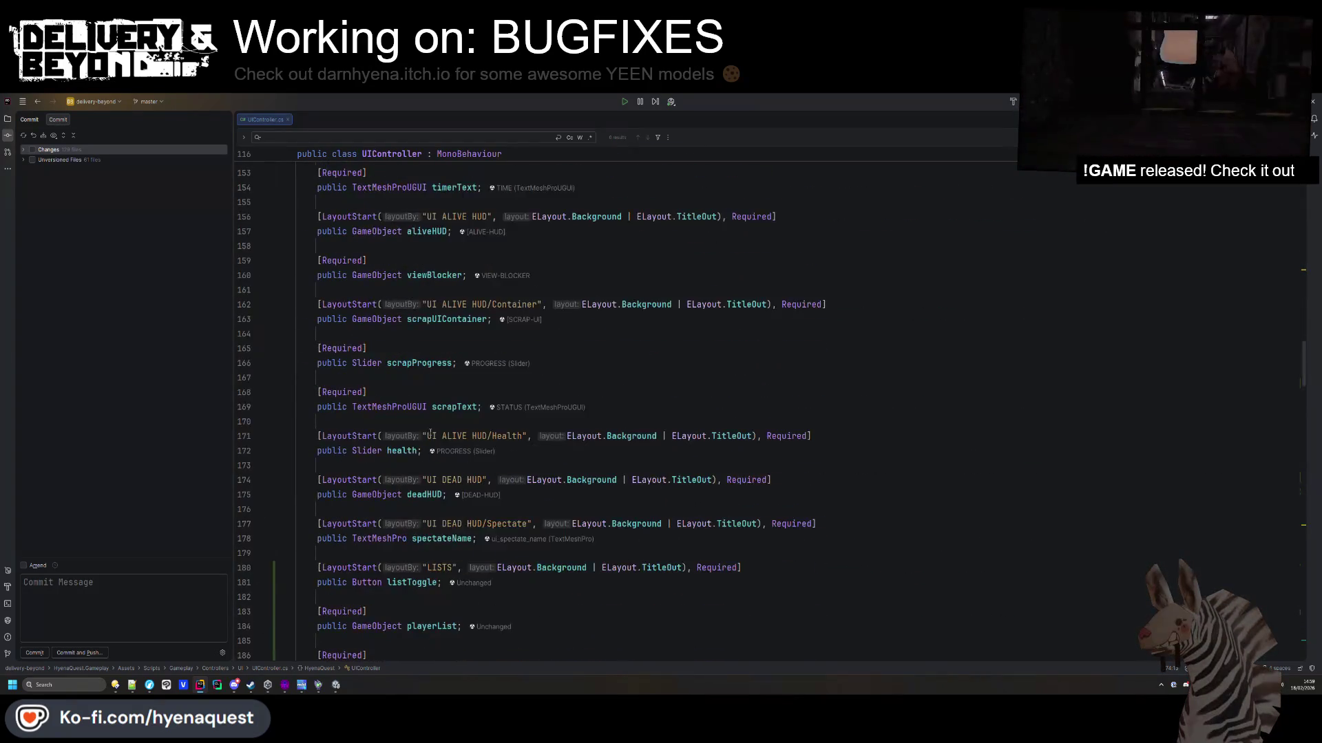
# Remove the surplus blank lines after the banList field.
pyautogui.click(507, 381)
pyautogui.press('Return')
pyautogui.press('Return')
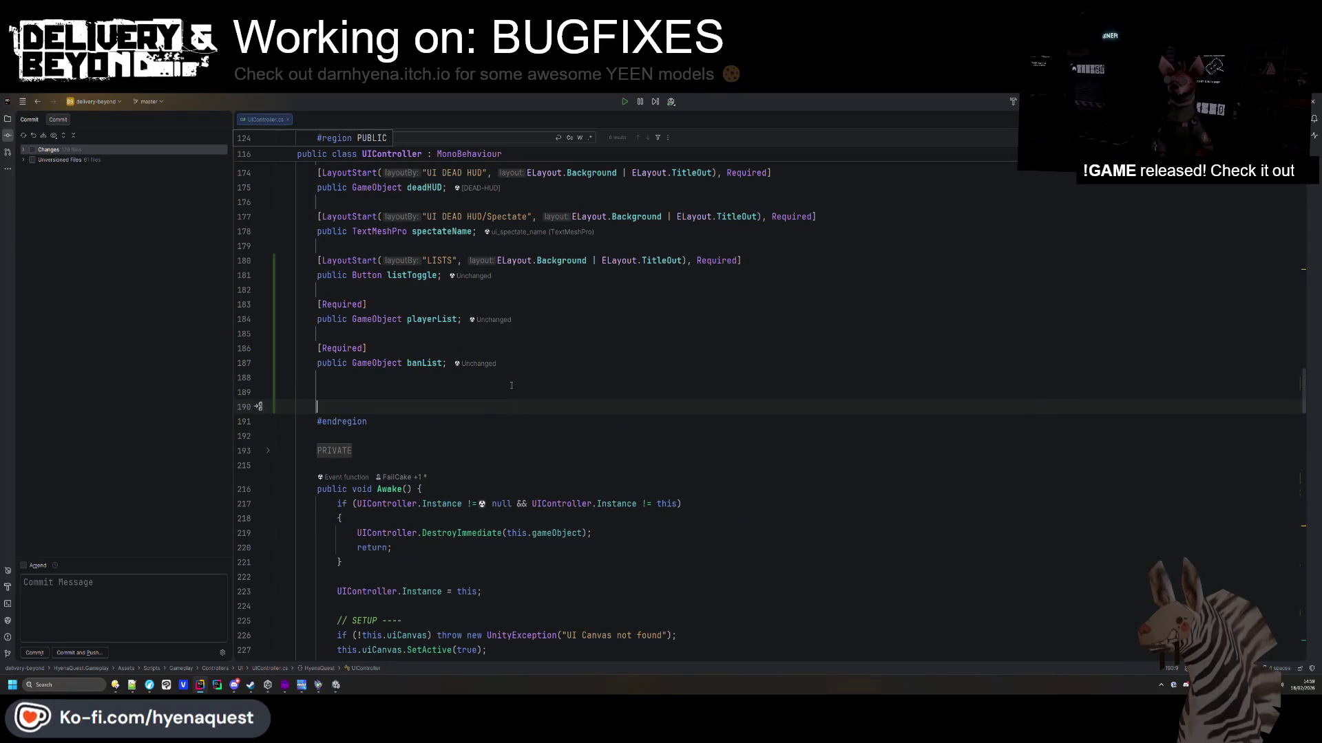
pyautogui.click(482, 389)
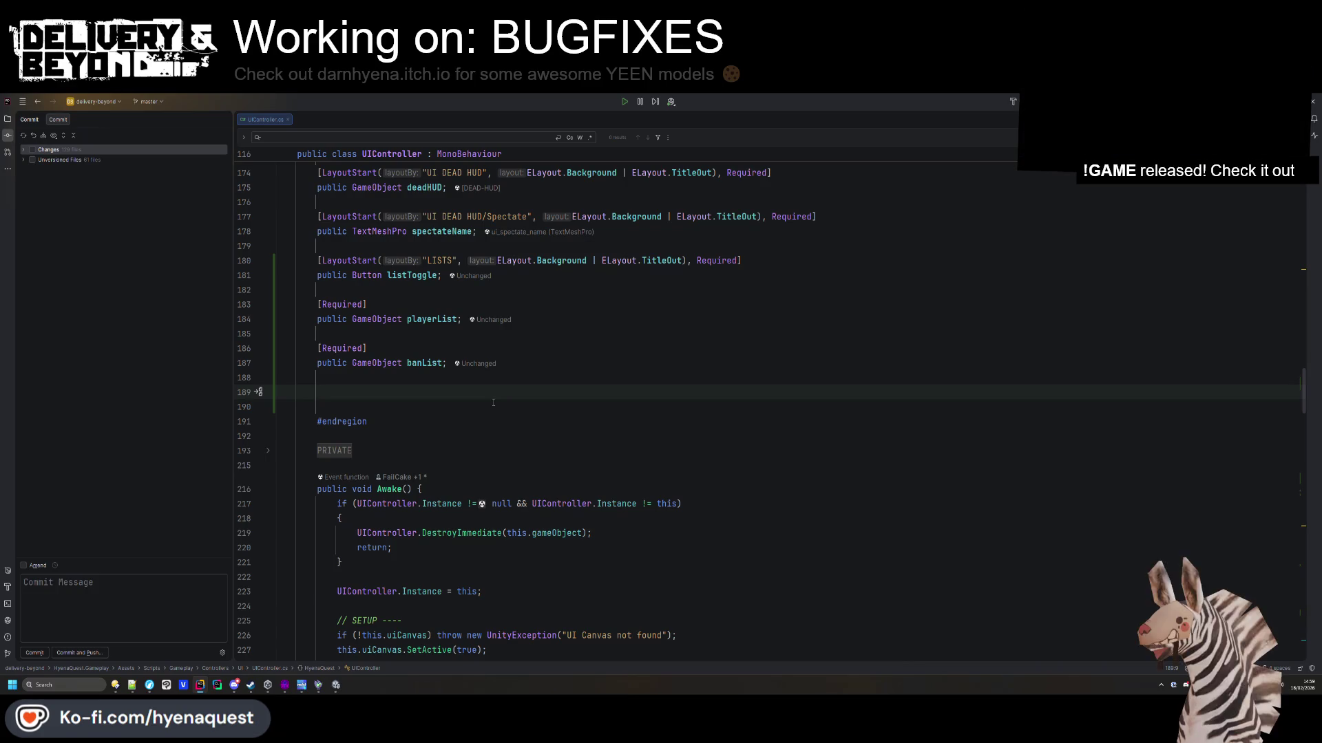
pyautogui.press('BackSpace')
pyautogui.press('BackSpace')
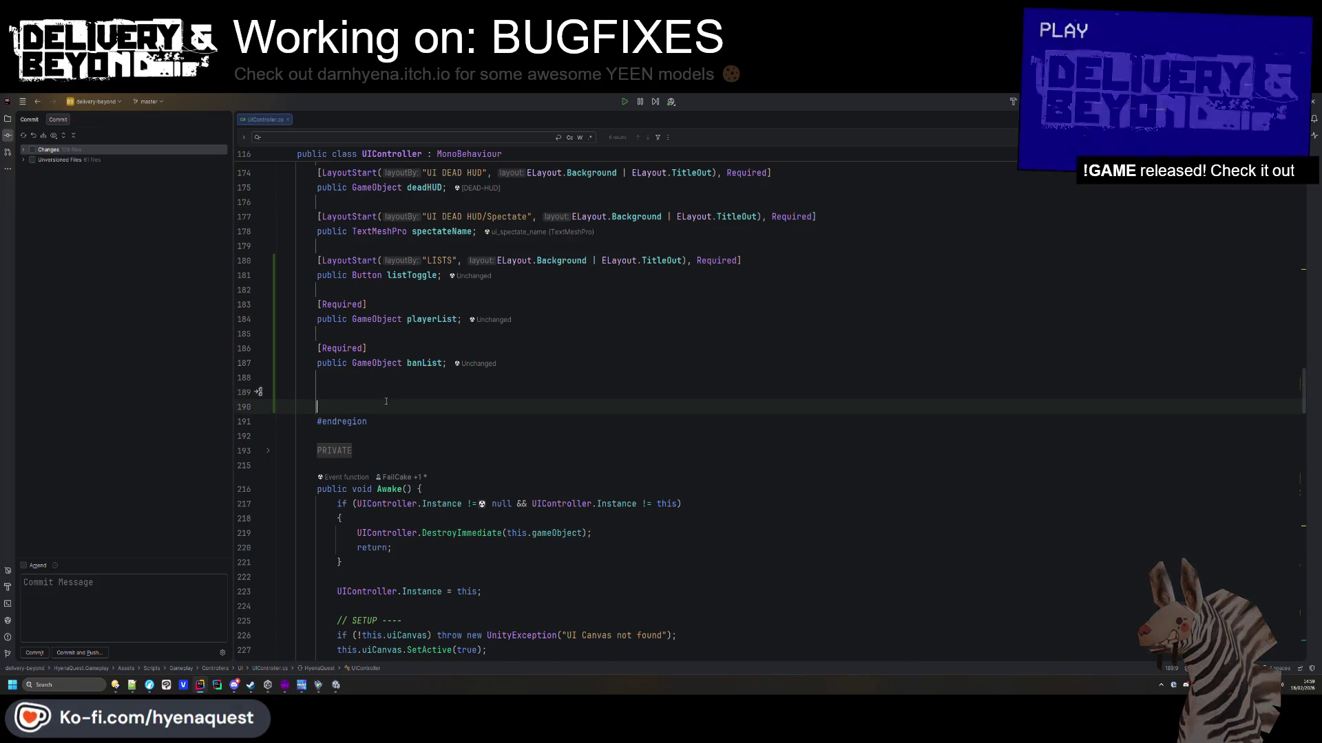
# Expand the PRIVATE region and add an empty line above the _inventory field.
pyautogui.click(337, 421)
pyautogui.scroll(-3, 446, 454)
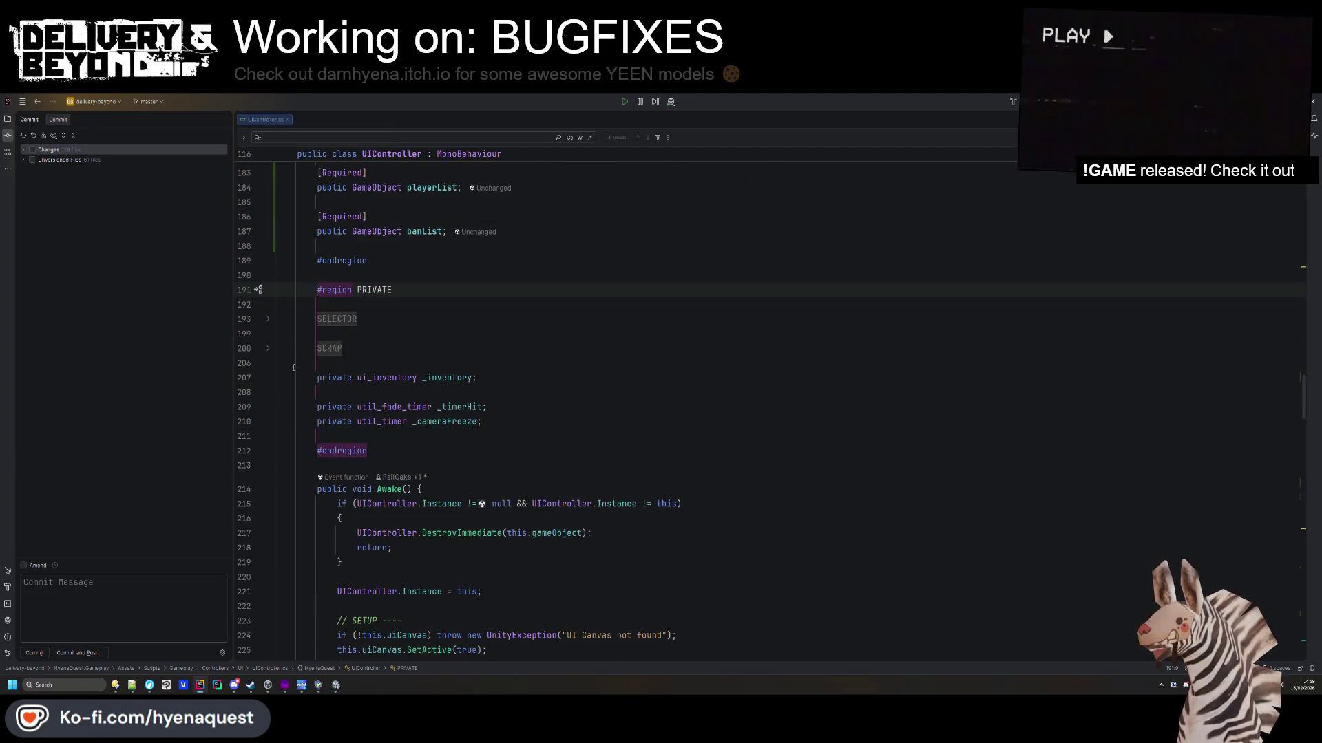
pyautogui.click(504, 426)
pyautogui.click(422, 363)
pyautogui.press('Return')
pyautogui.press('Return')
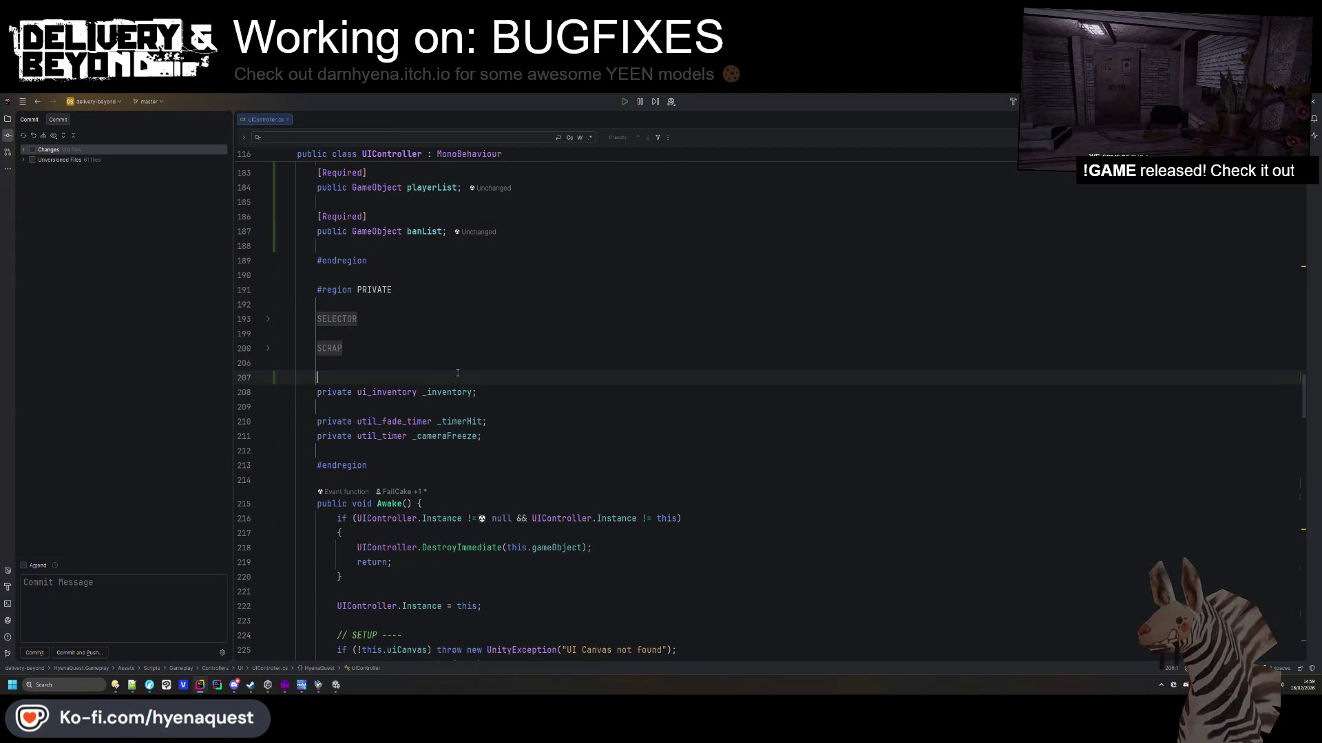
# Declare the private bool _banListMode field above _inventory, then move into OnListToggle's body.
pyautogui.write('private booll')
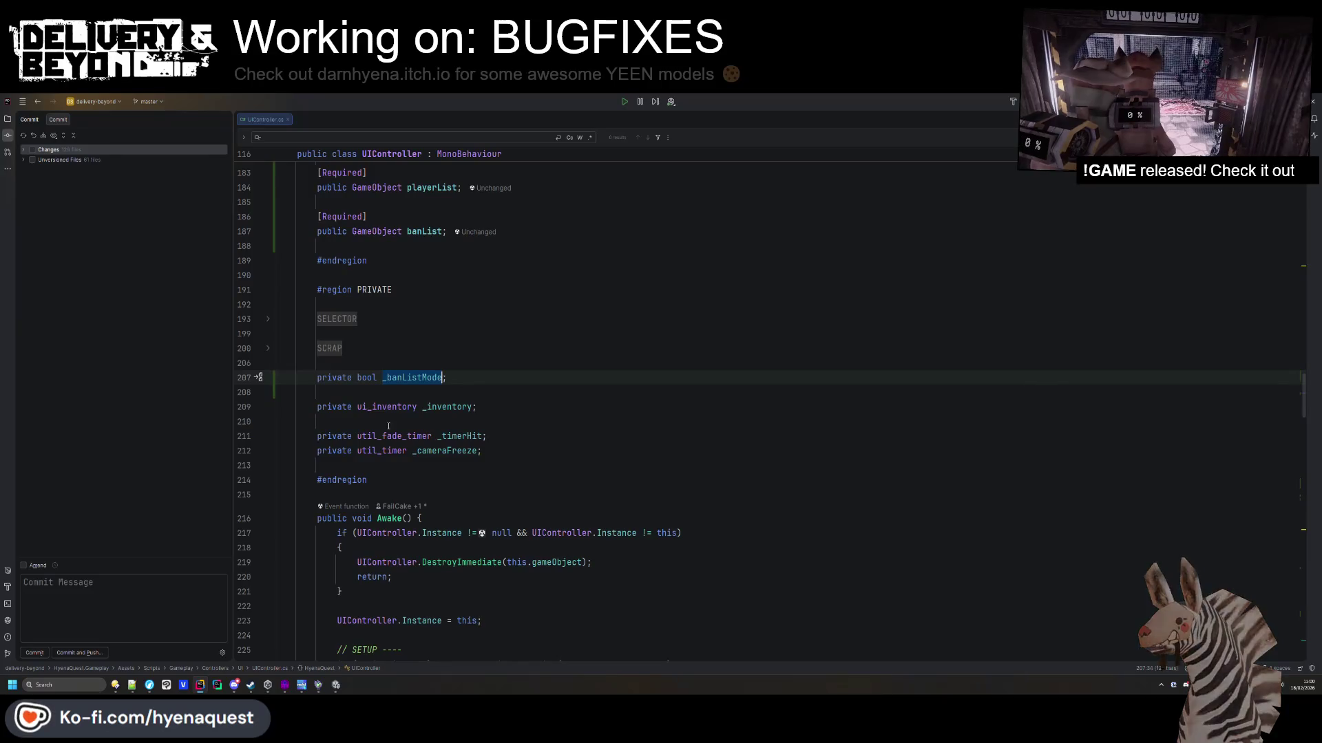
pyautogui.scroll(-20, 388, 426)
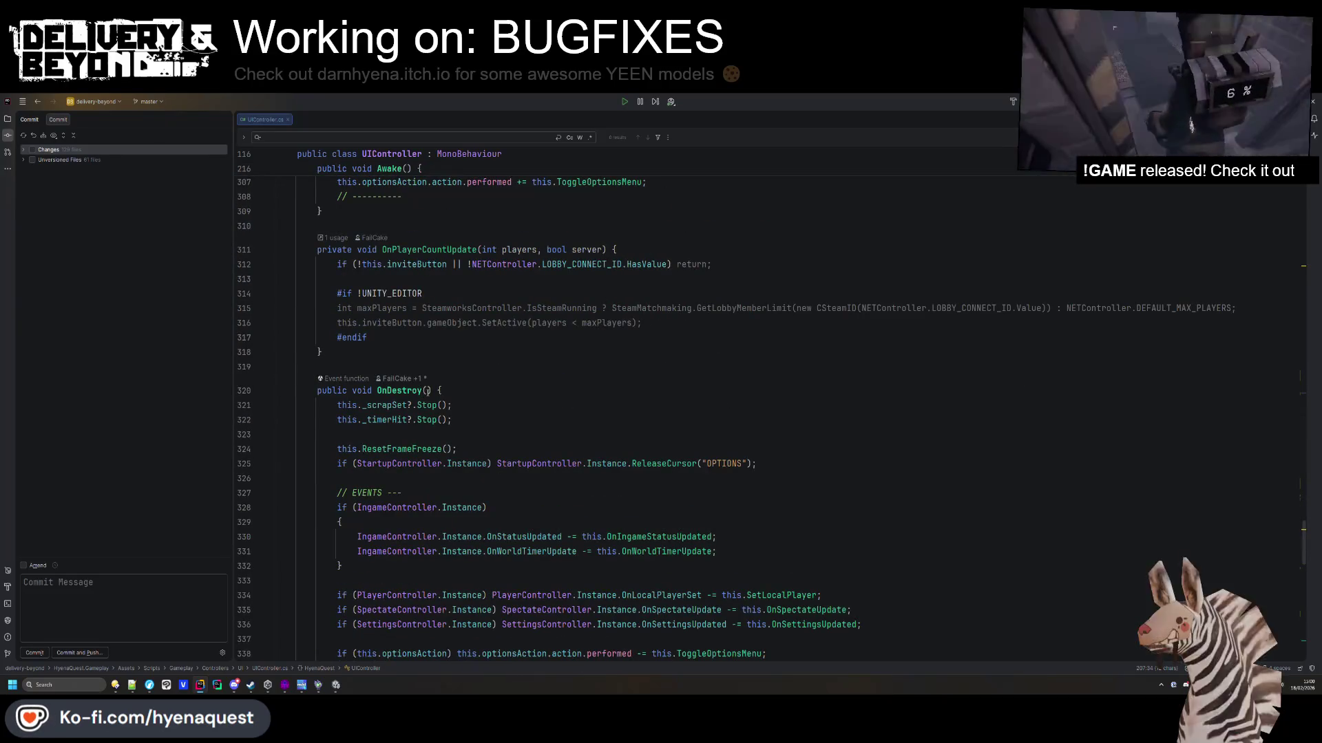
pyautogui.scroll(-10, 427, 390)
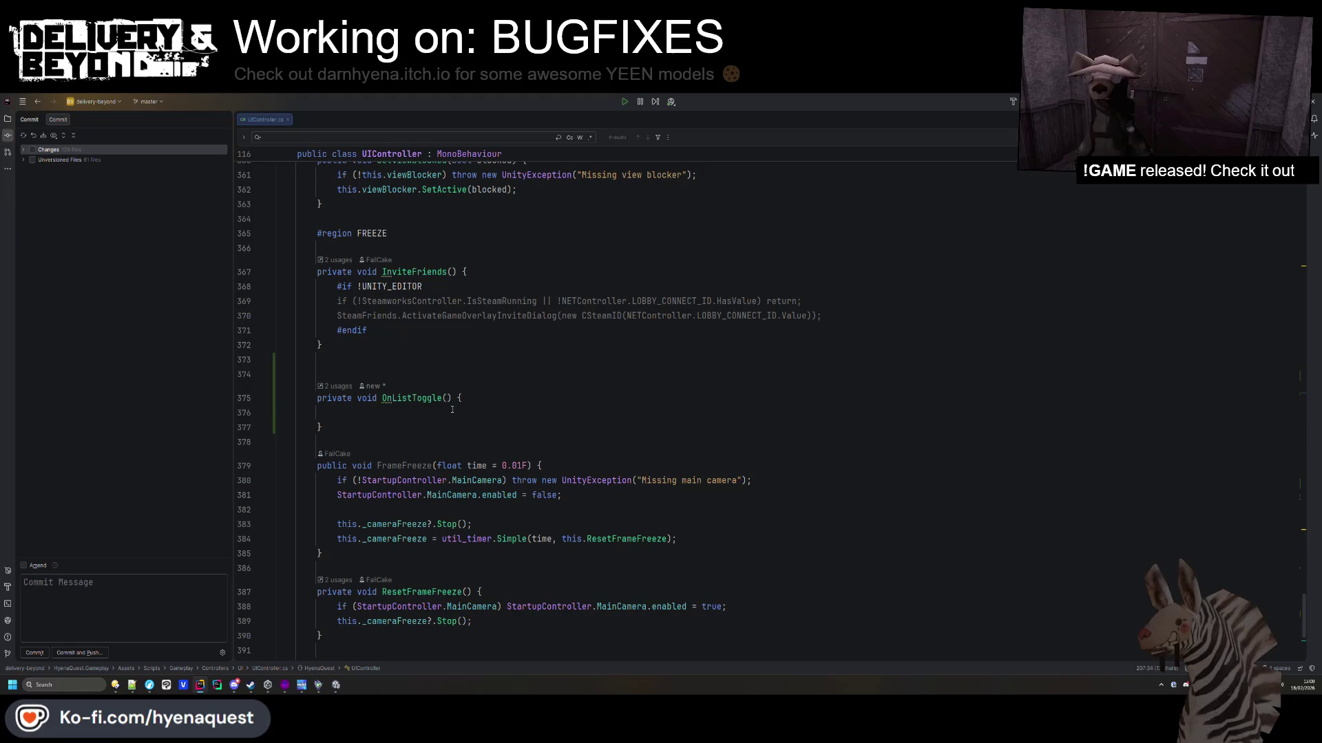
pyautogui.click(453, 411)
# Write the _banListMode toggle and a LocalizationController.Instance.Cleanup("ban-list-mode") call.
pyautogui.write('_banListMode = !_banListMode;')
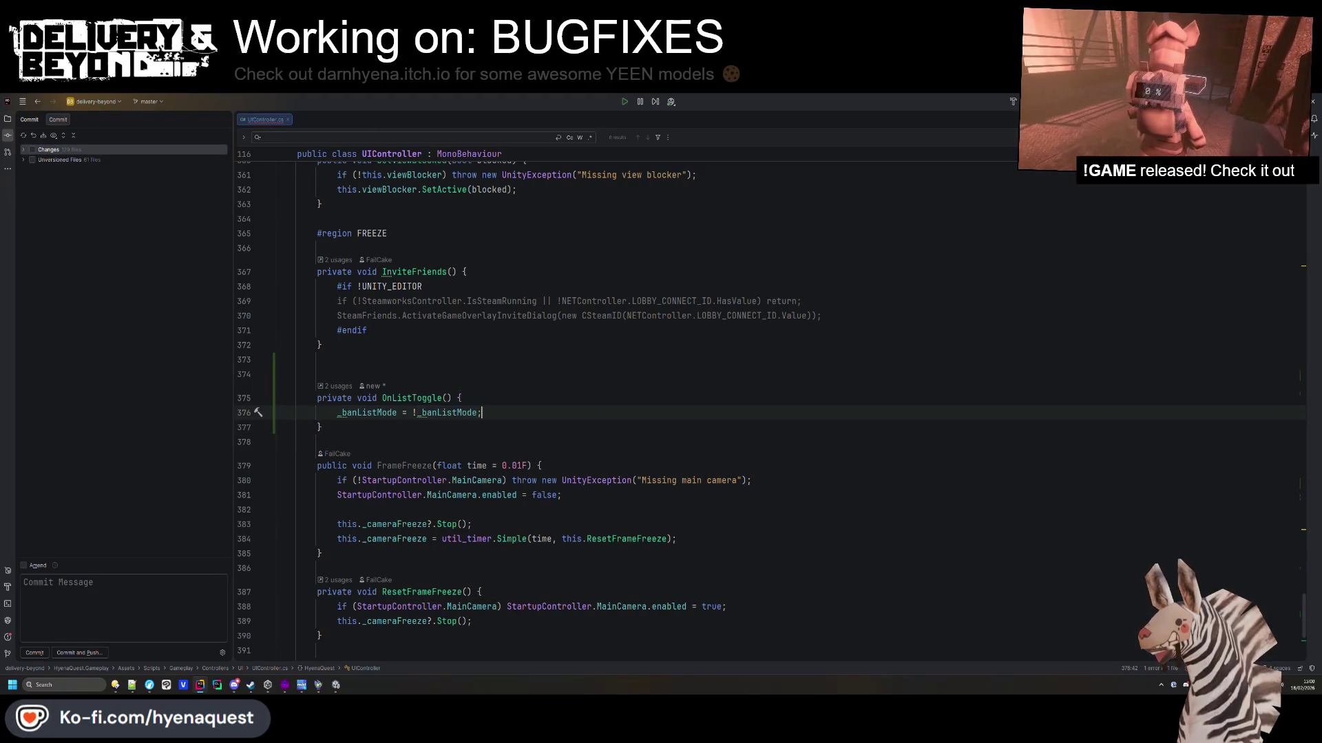
pyautogui.press('Return')
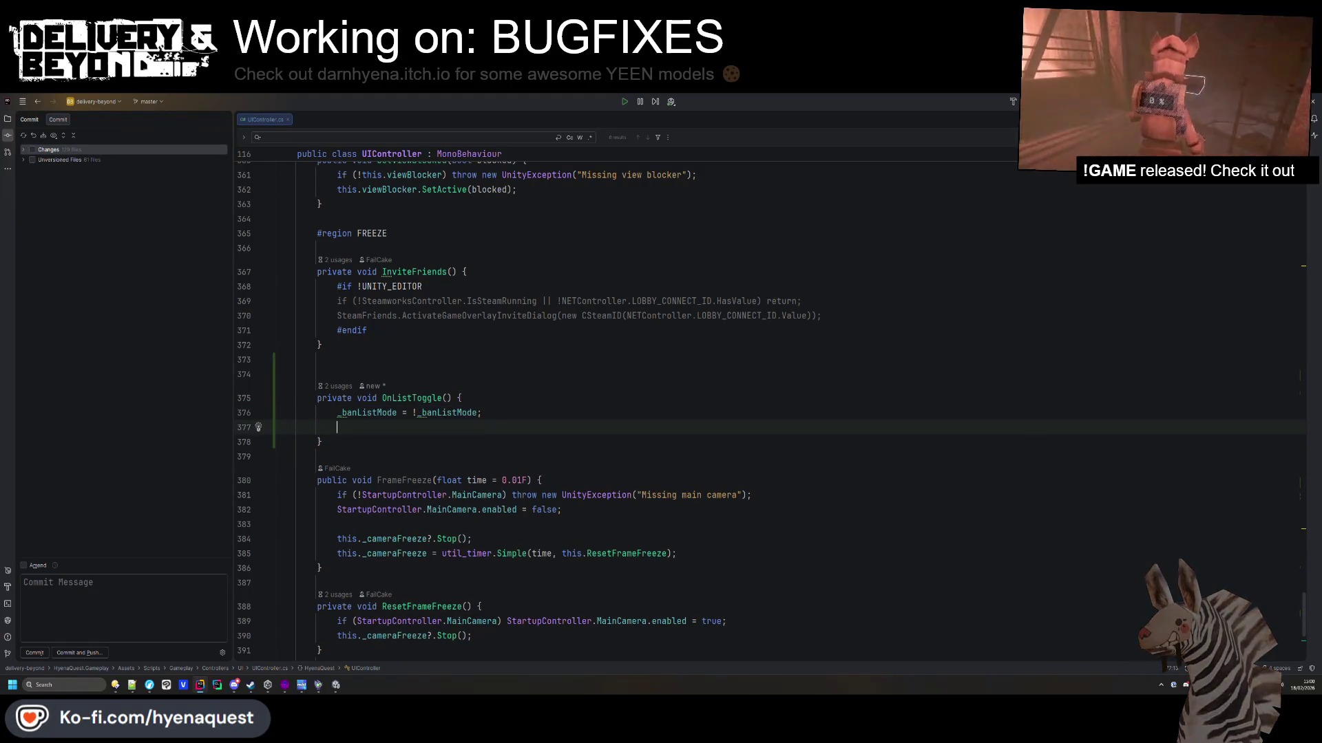
pyautogui.write('LocalizationController.')
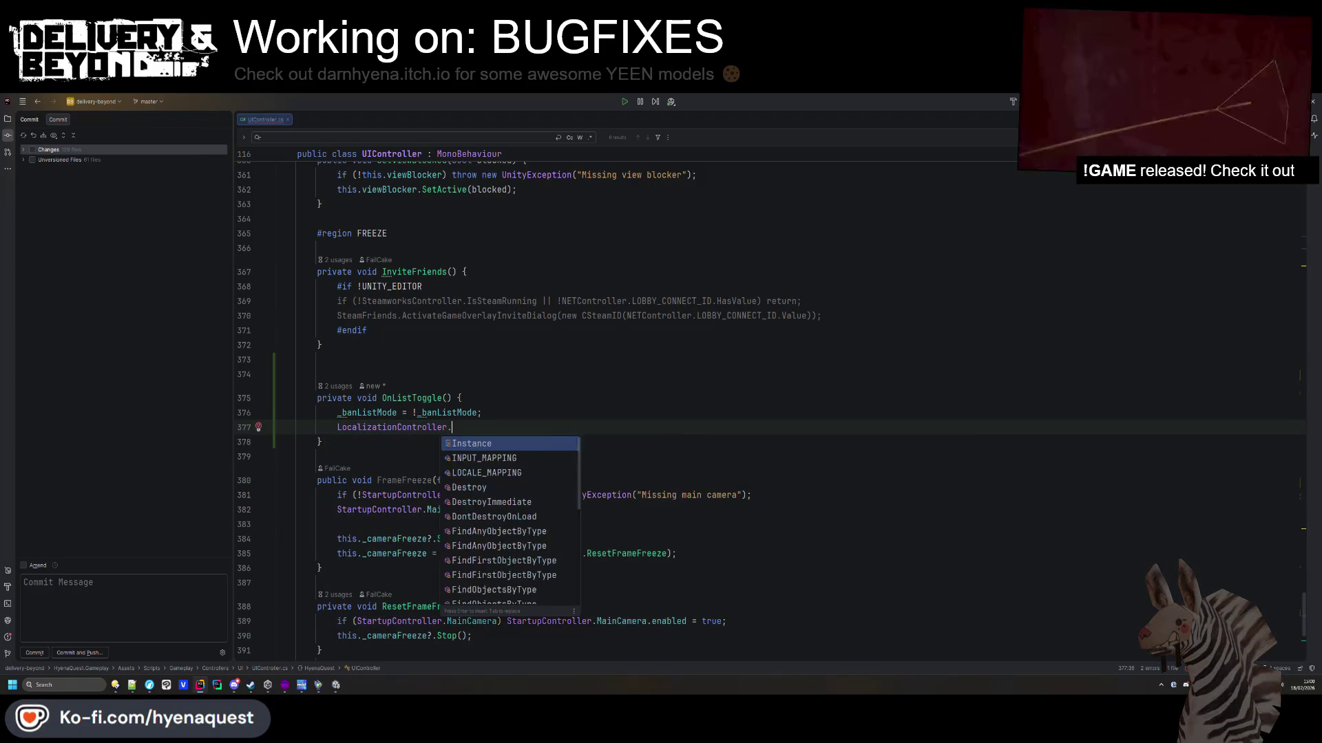
pyautogui.write('omn')
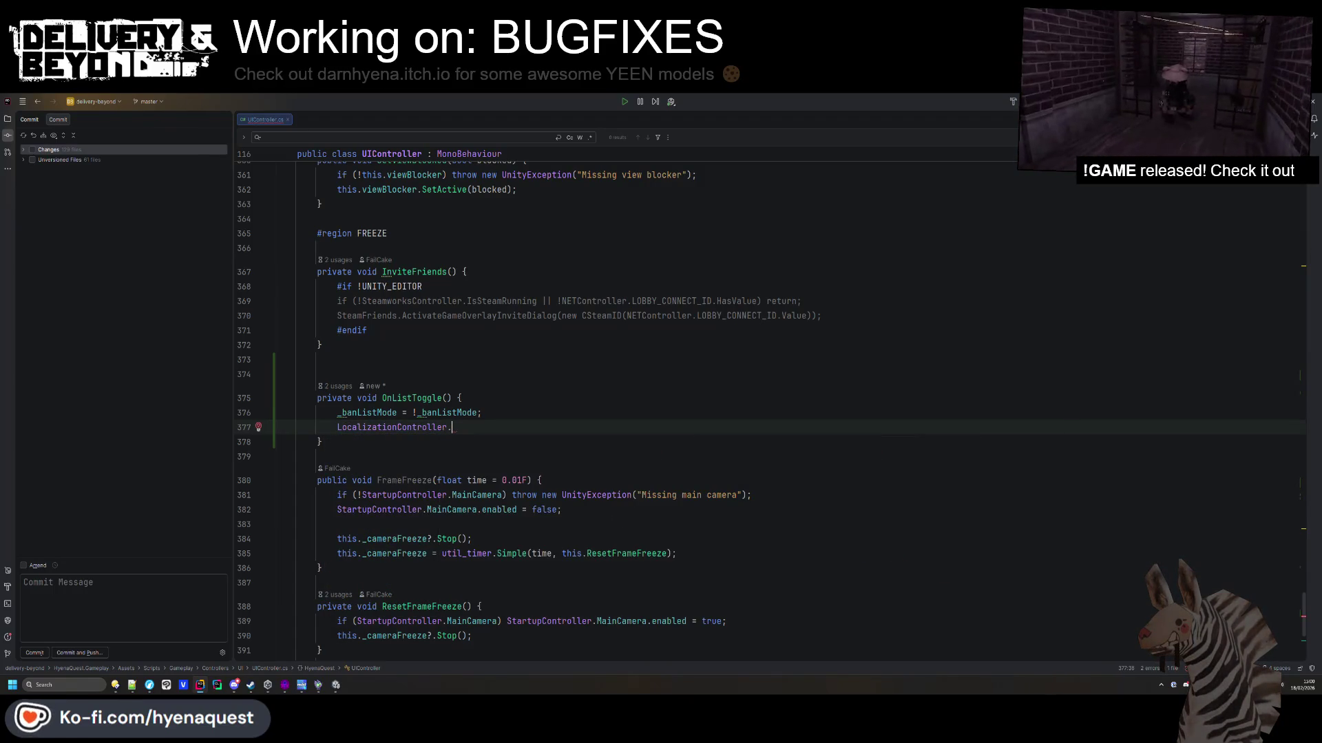
pyautogui.write('Instance.Cleanup("");')
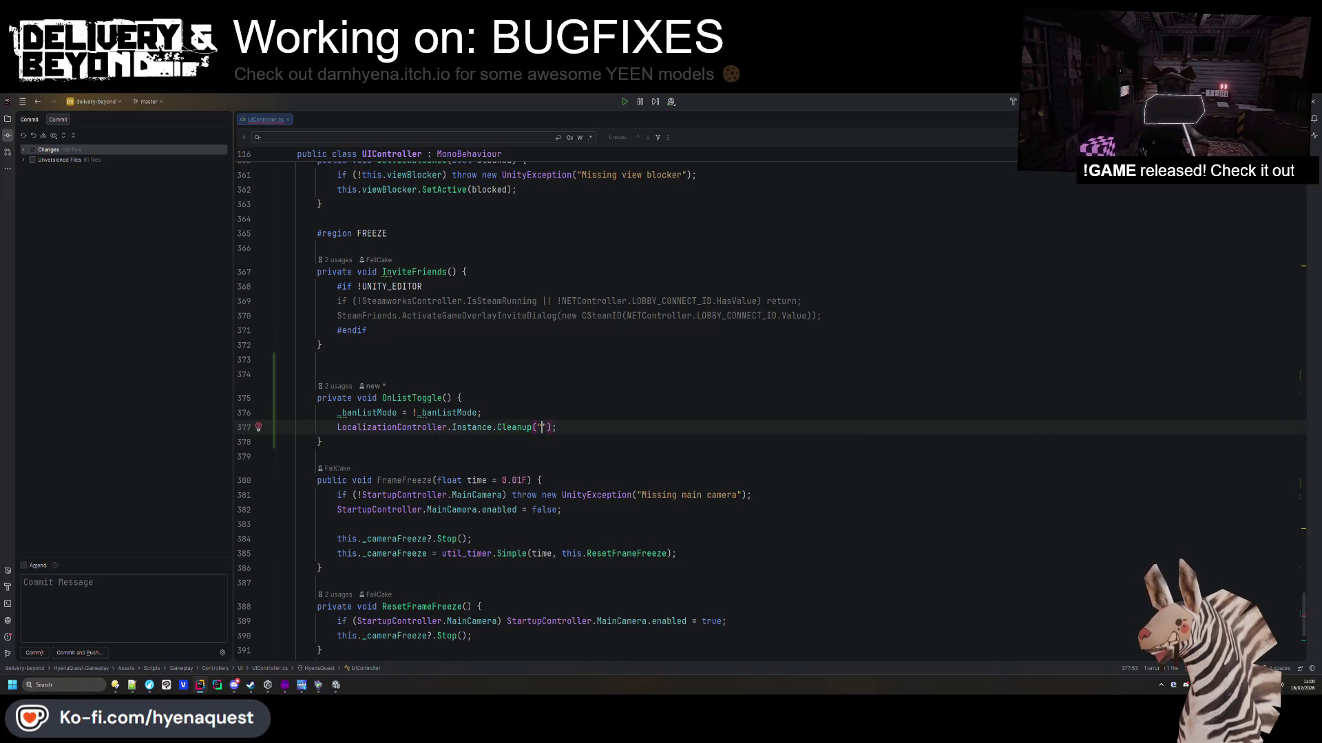
pyautogui.press('BackSpace')
pyautogui.press('BackSpace')
pyautogui.write('ban-list-mode')
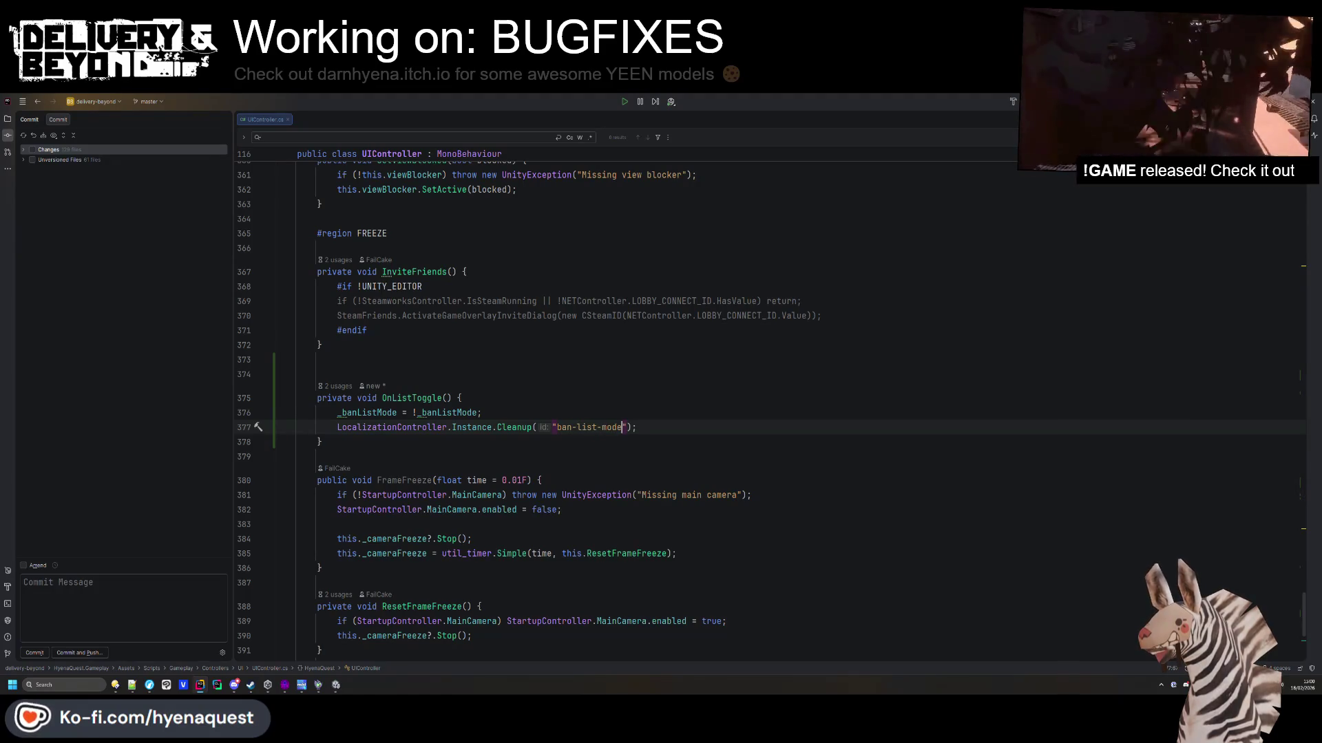
# Add the guard 'if (!LocalizationController.Instance) return;' and qualify the toggle with this.
pyautogui.click(463, 397)
pyautogui.press('Return')
pyautogui.write('if(!')
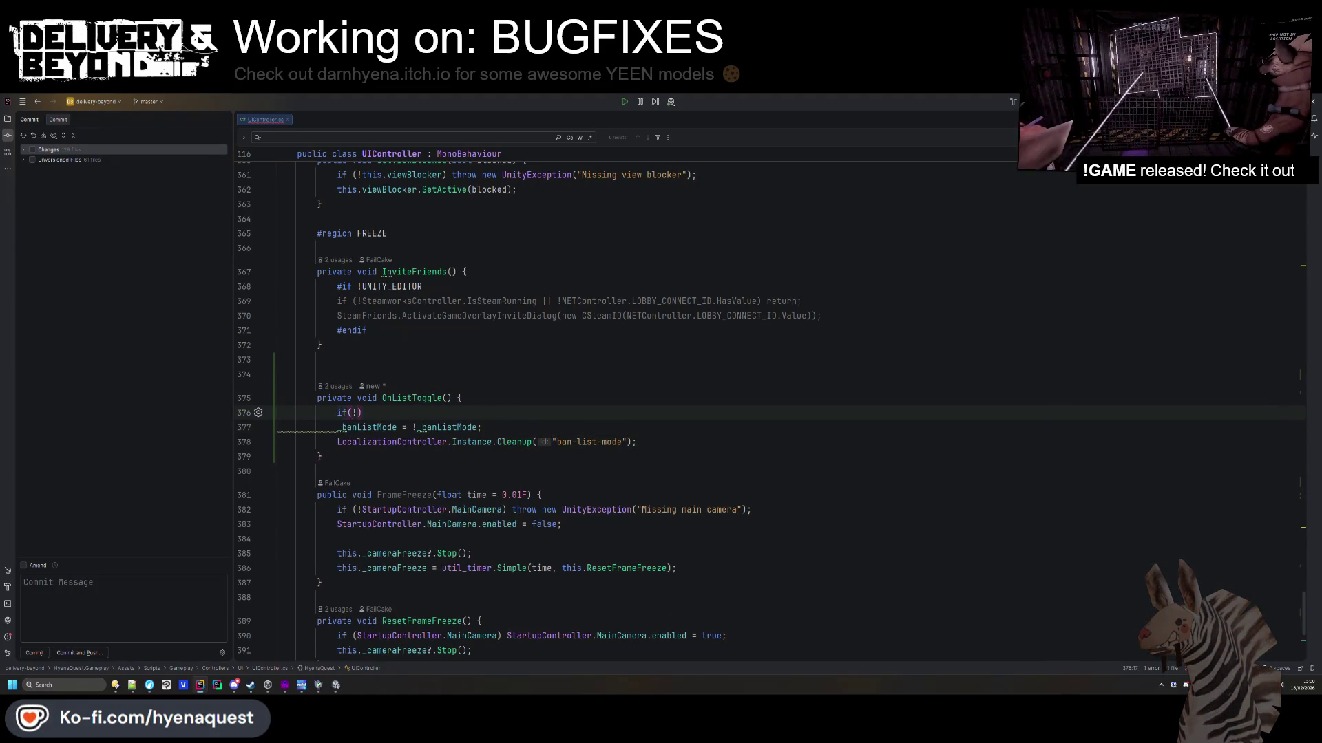
pyautogui.write('LocalizationController.')
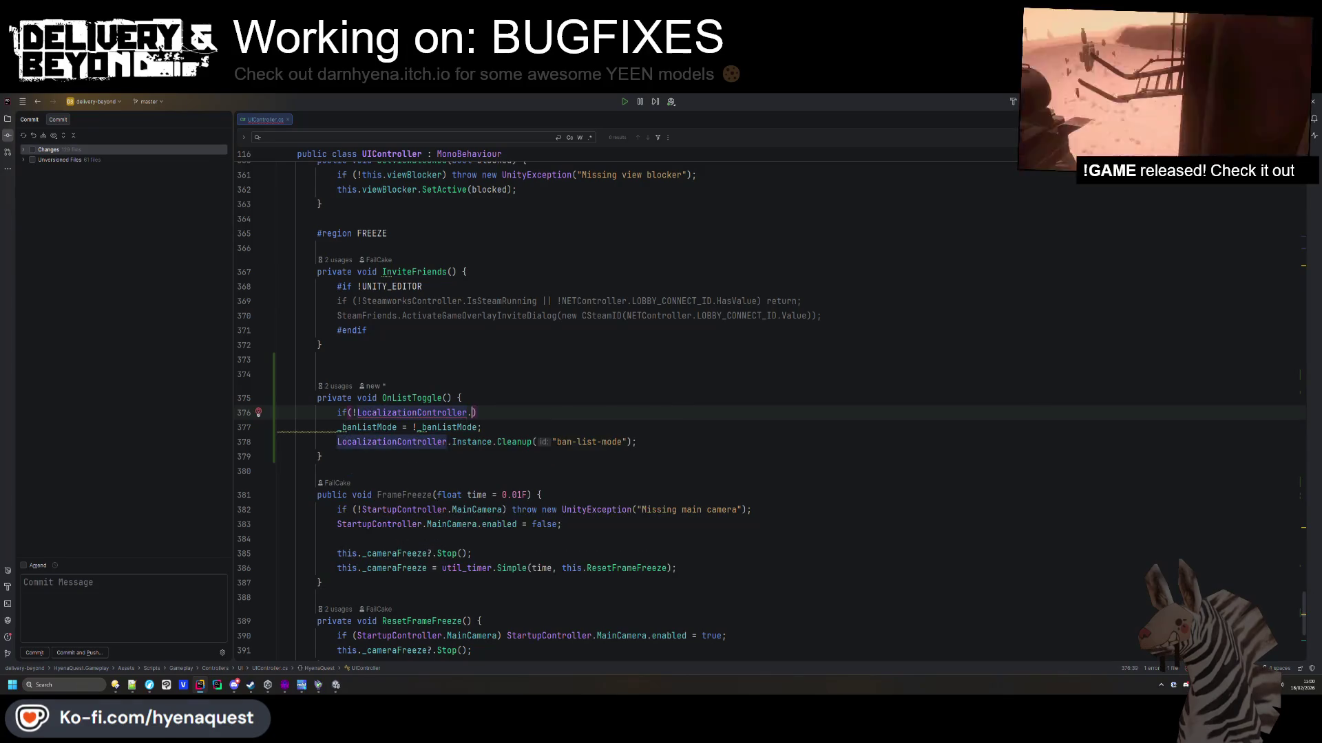
pyautogui.press('Return')
pyautogui.write(') return;')
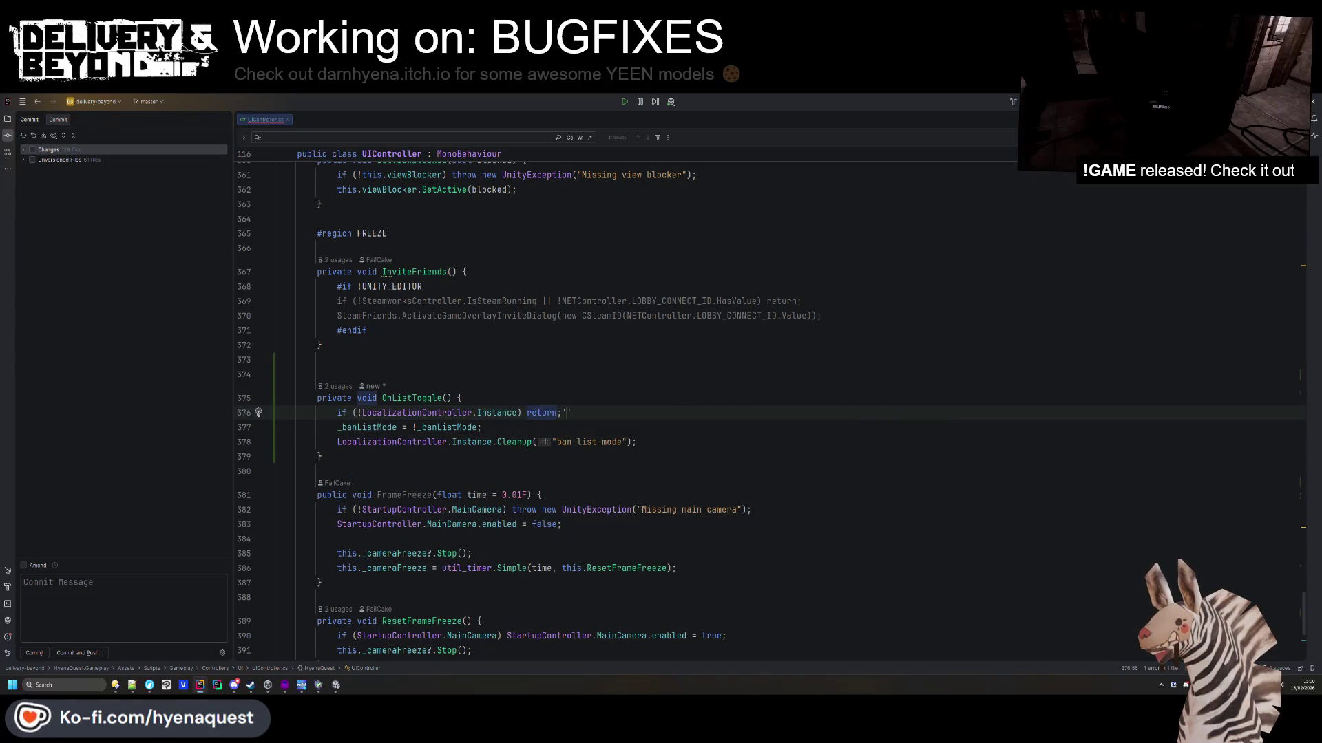
pyautogui.press('Return')
pyautogui.hotkey('alt', 'shift', 'Return')
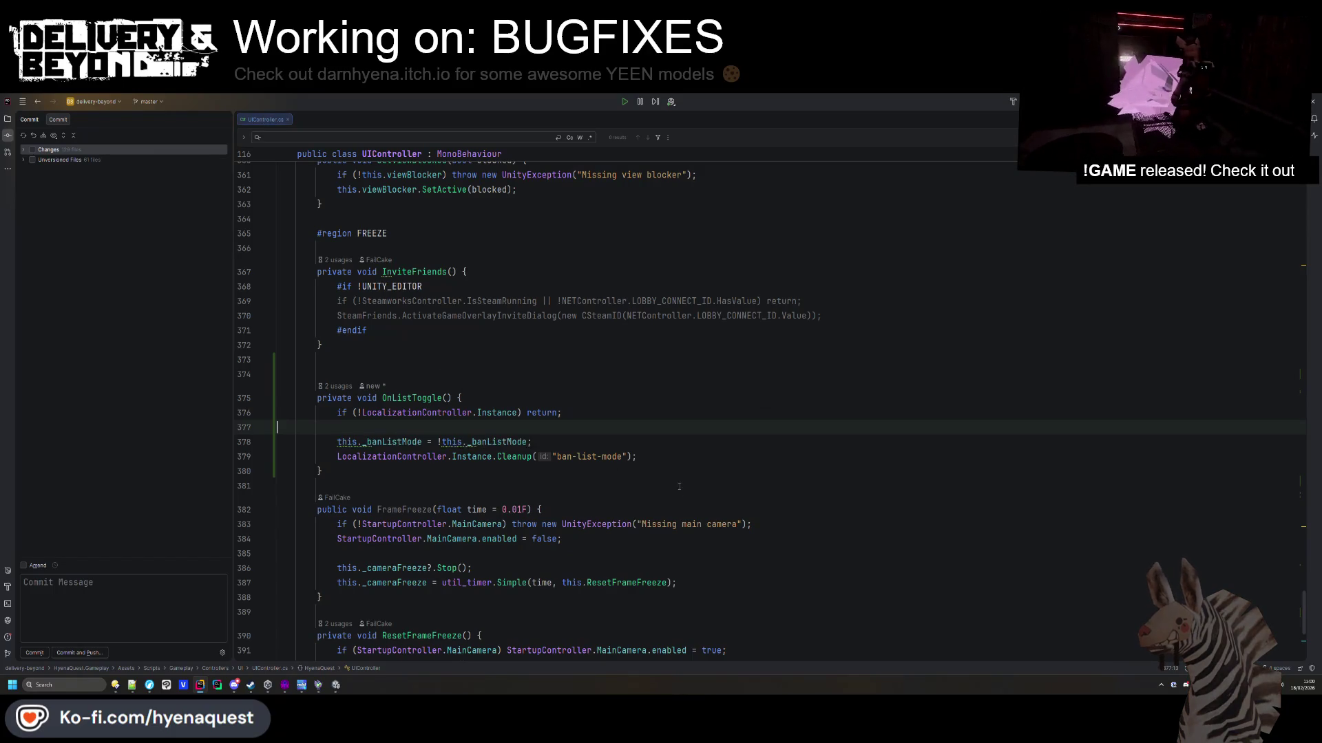
# Add a LocalizationController Get call below Cleanup using code completion.
pyautogui.click(675, 461)
pyautogui.press('Return')
pyautogui.write('Local')
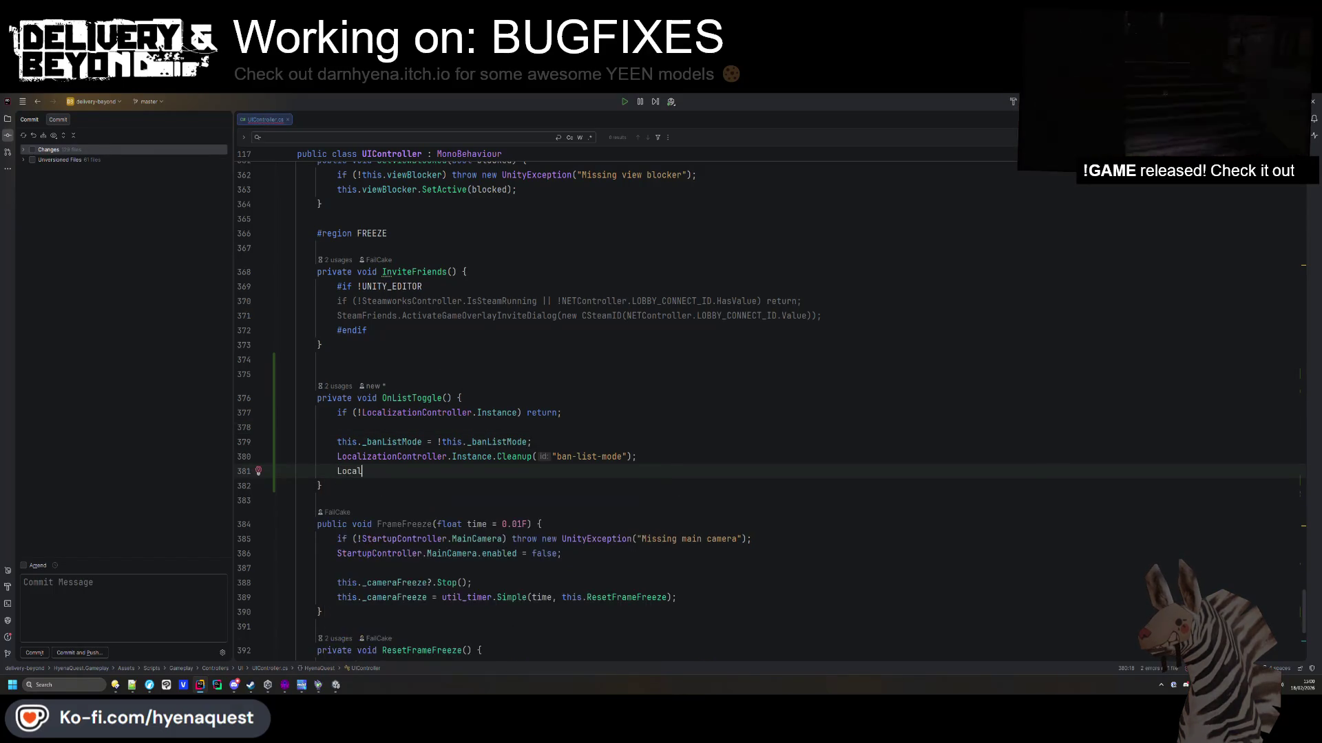
pyautogui.press('Tab')
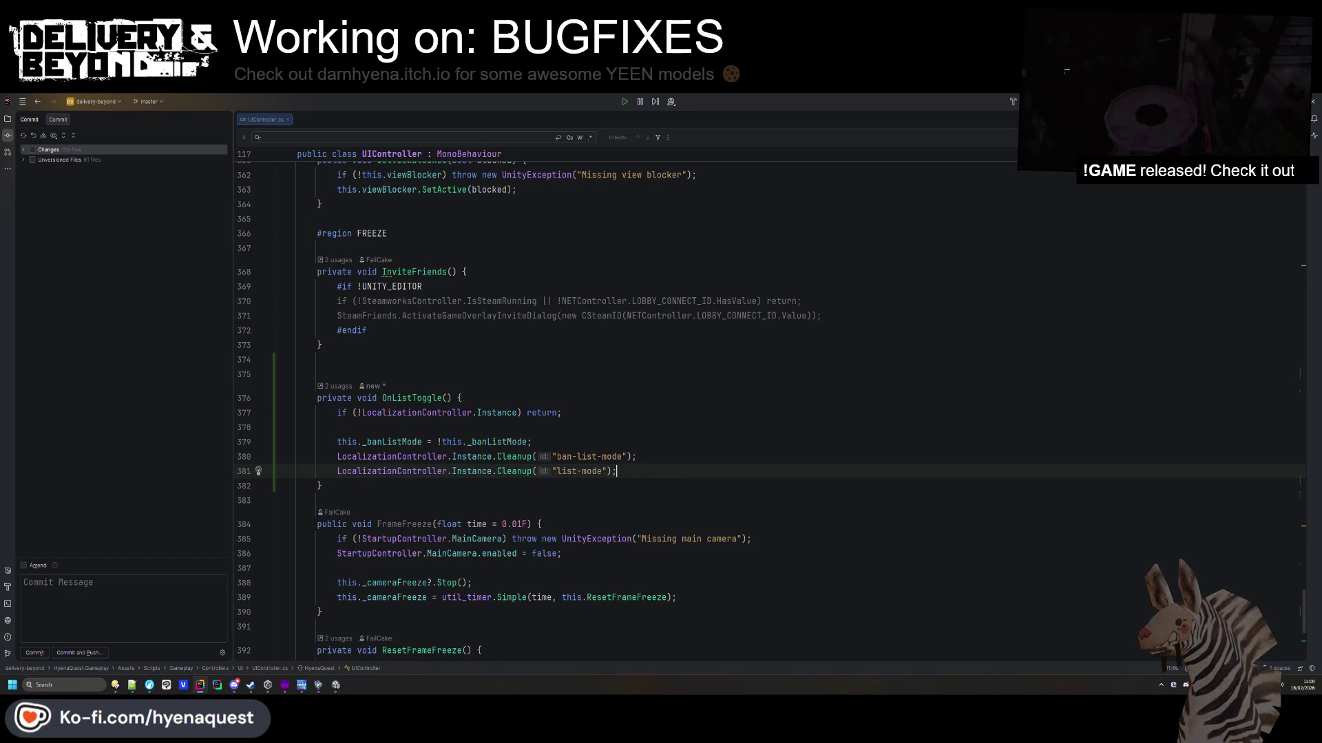
pyautogui.write('Get')
pyautogui.press('Tab')
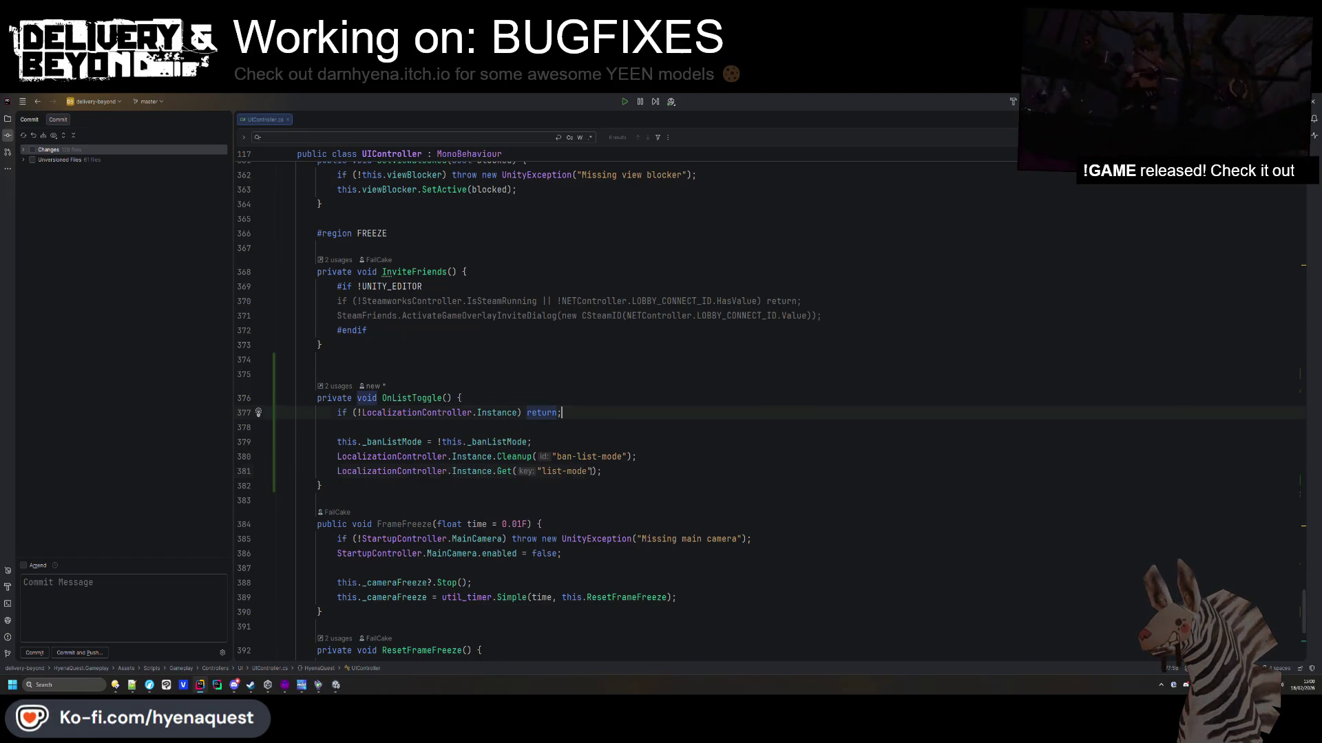
# Set the Get key to "ban-list-mode" and add the lambda callback argument.
pyautogui.moveTo(556, 457); pyautogui.dragTo(645, 458)
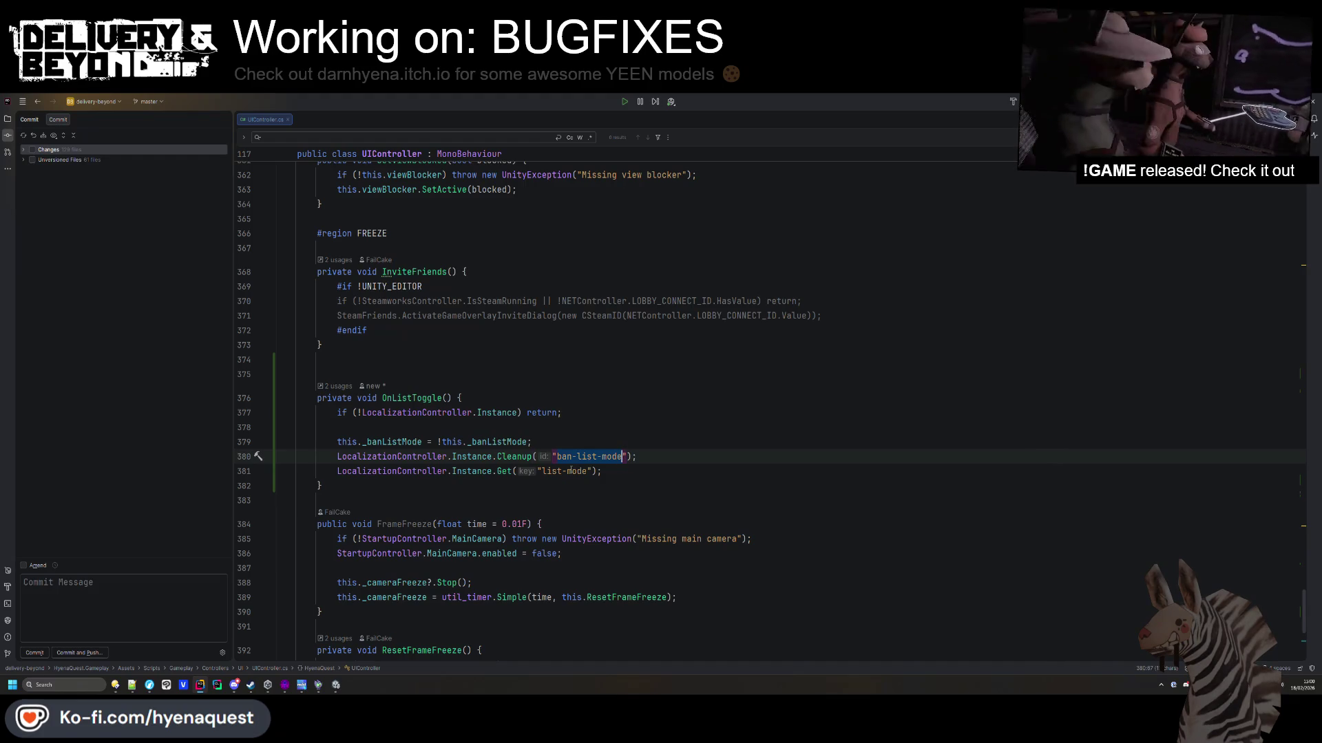
pyautogui.click(542, 470)
pyautogui.write('ban-')
pyautogui.press('Down')
pyautogui.click(615, 471)
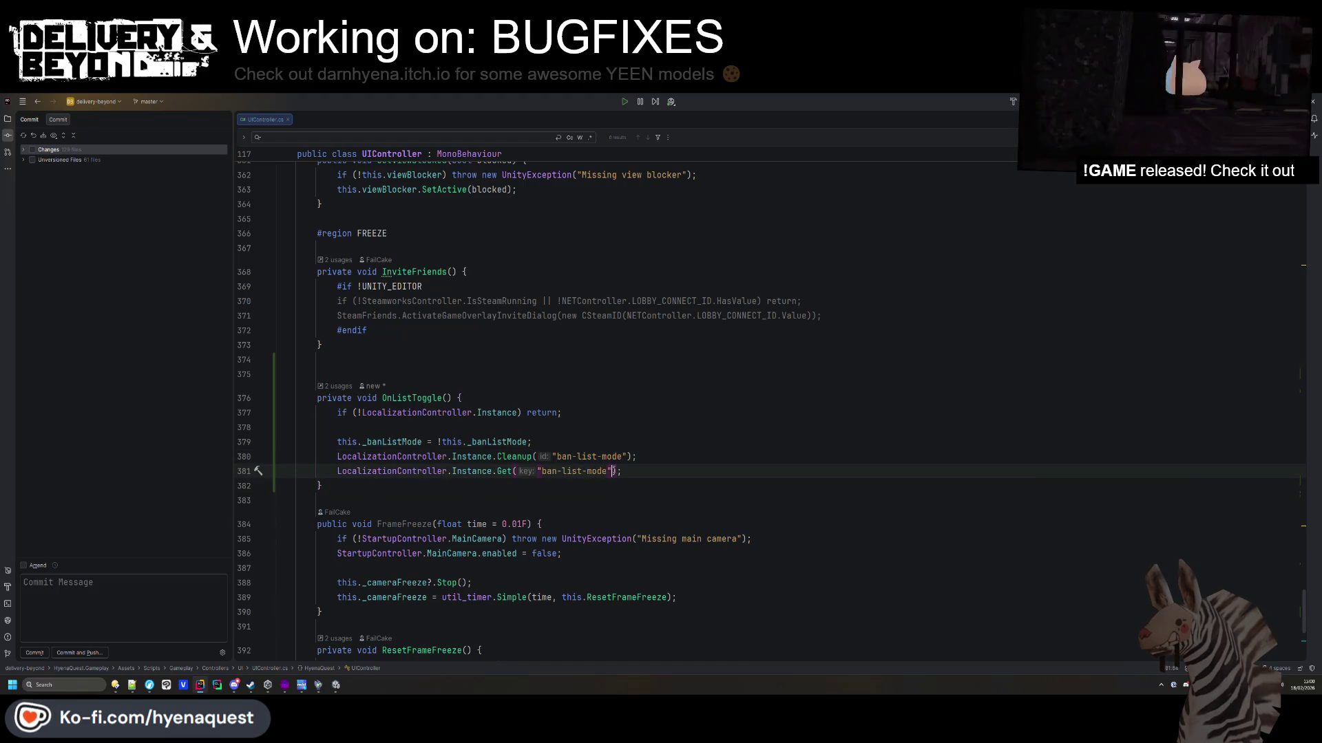
pyautogui.write(', "')
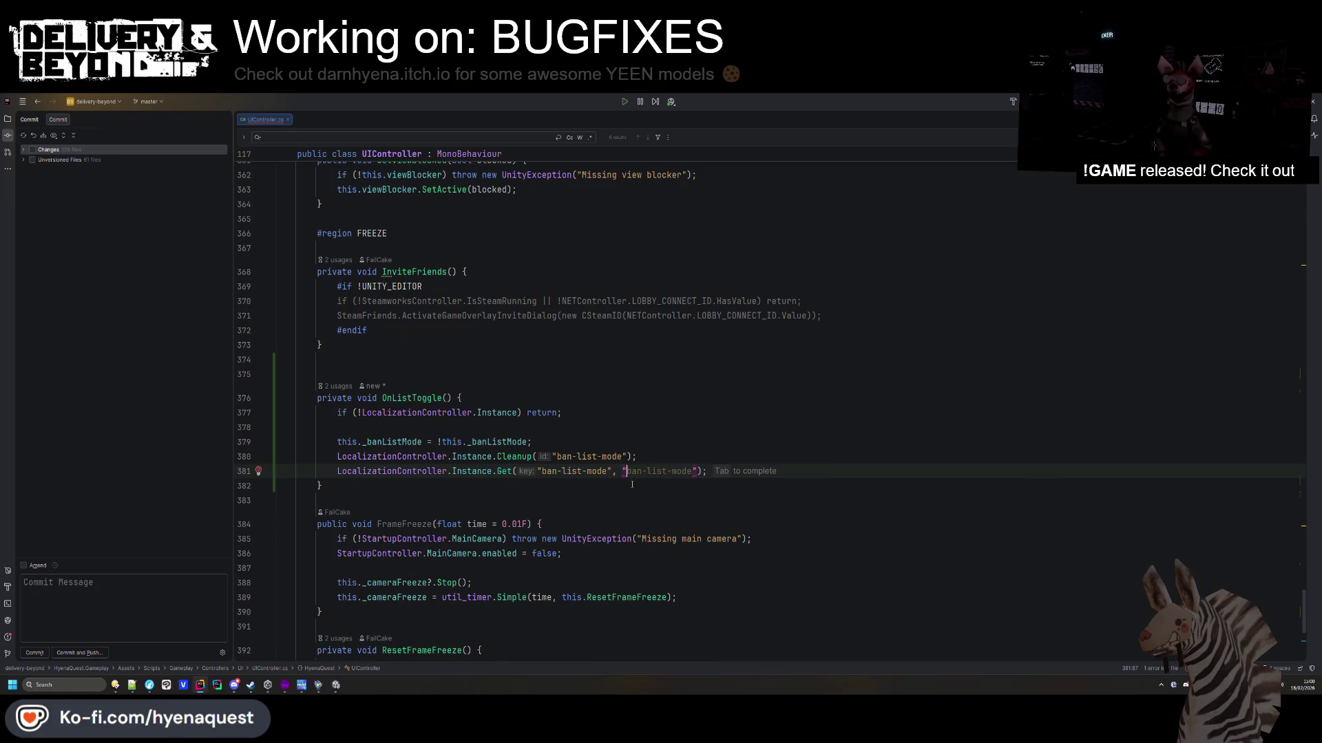
pyautogui.write(',')
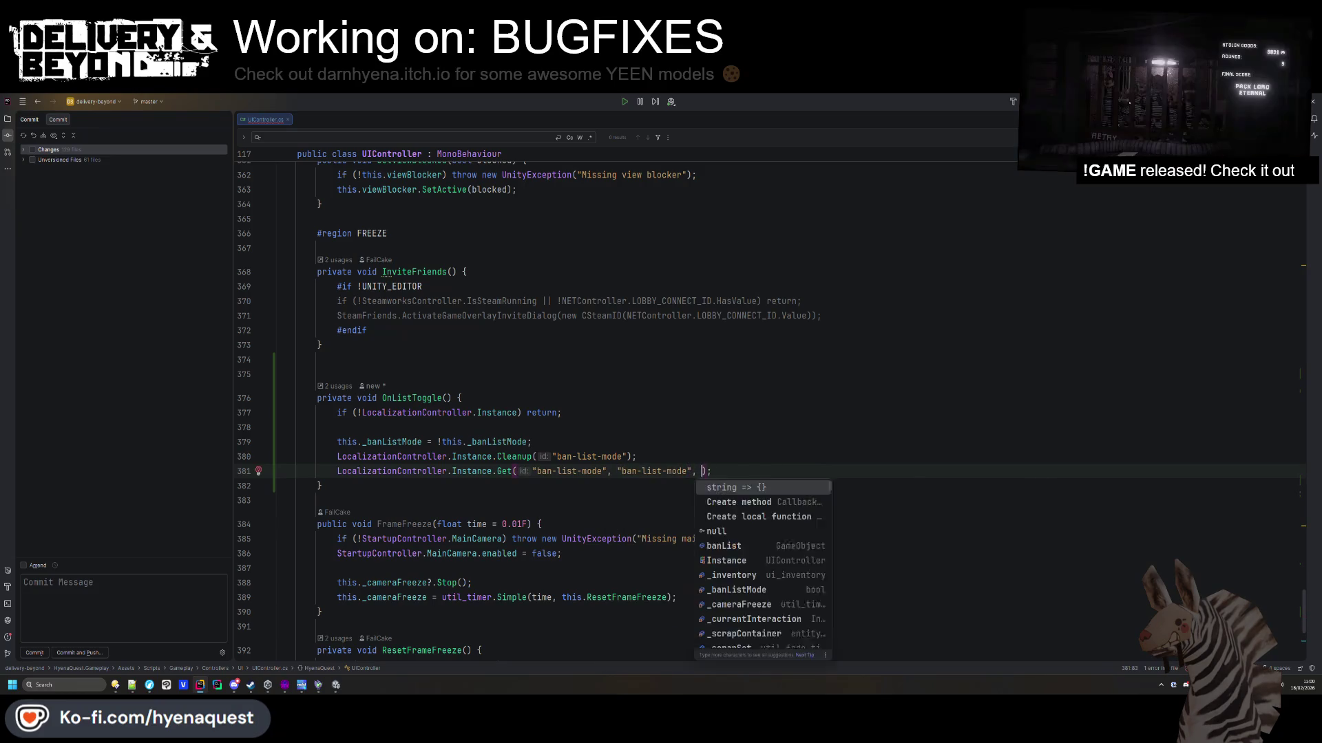
pyautogui.press('Return')
pyautogui.press('Tab')
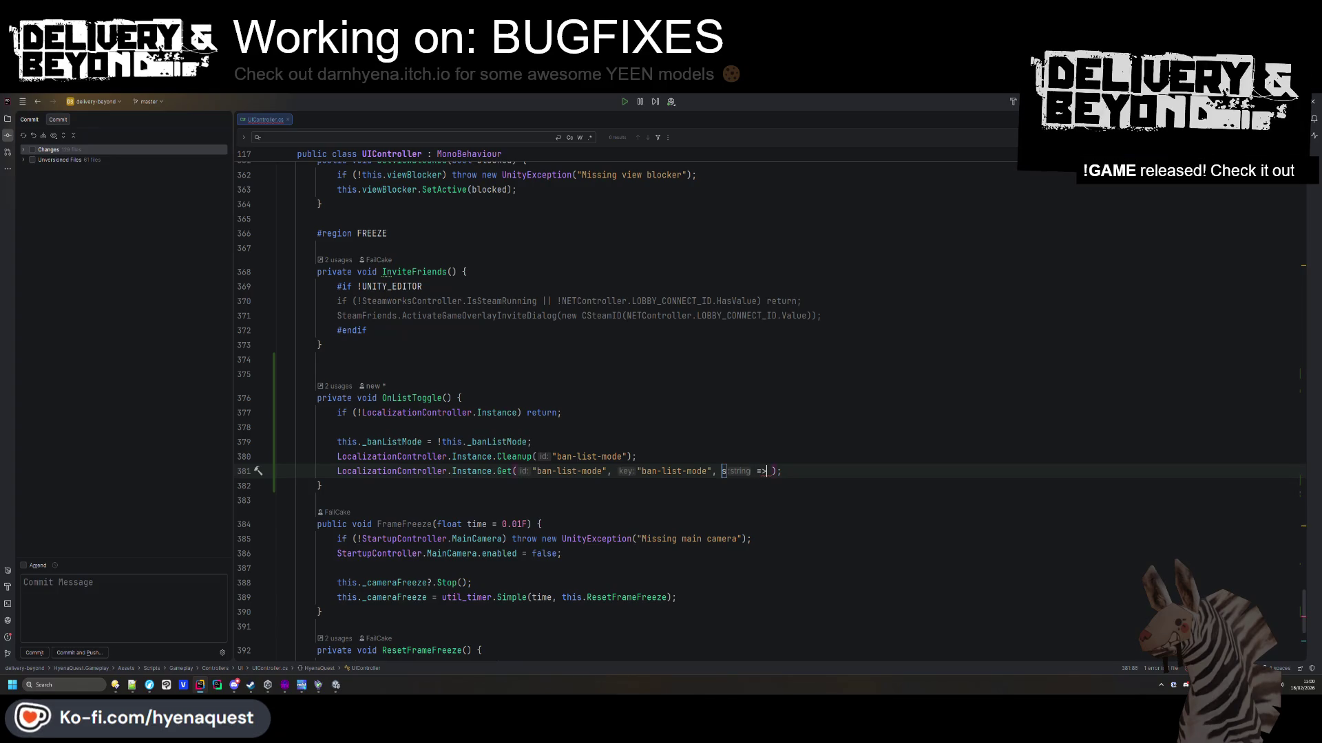
# Give the callback a block body with an if (!banList) check, then jump to banList's declaration.
pyautogui.write('{')
pyautogui.press('Return')
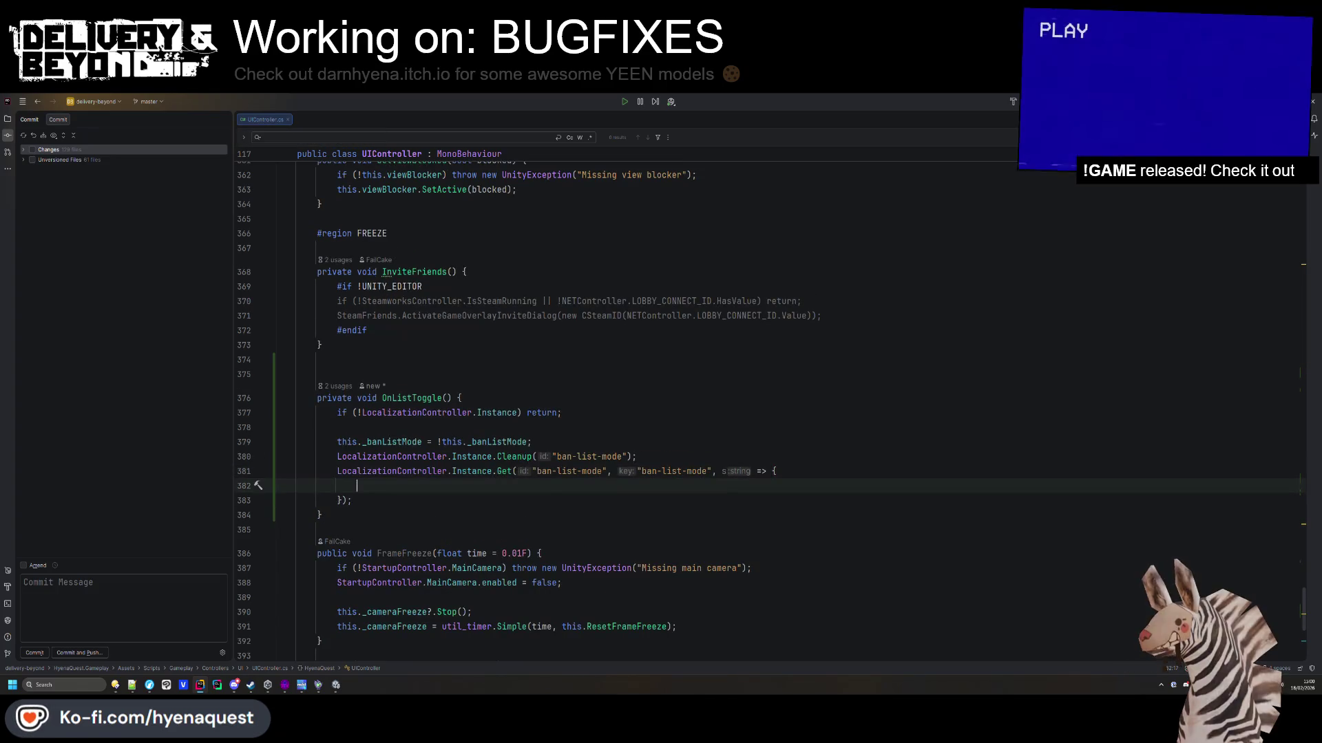
pyautogui.write('this')
pyautogui.press('BackSpace')
pyautogui.write('if(!this.mod')
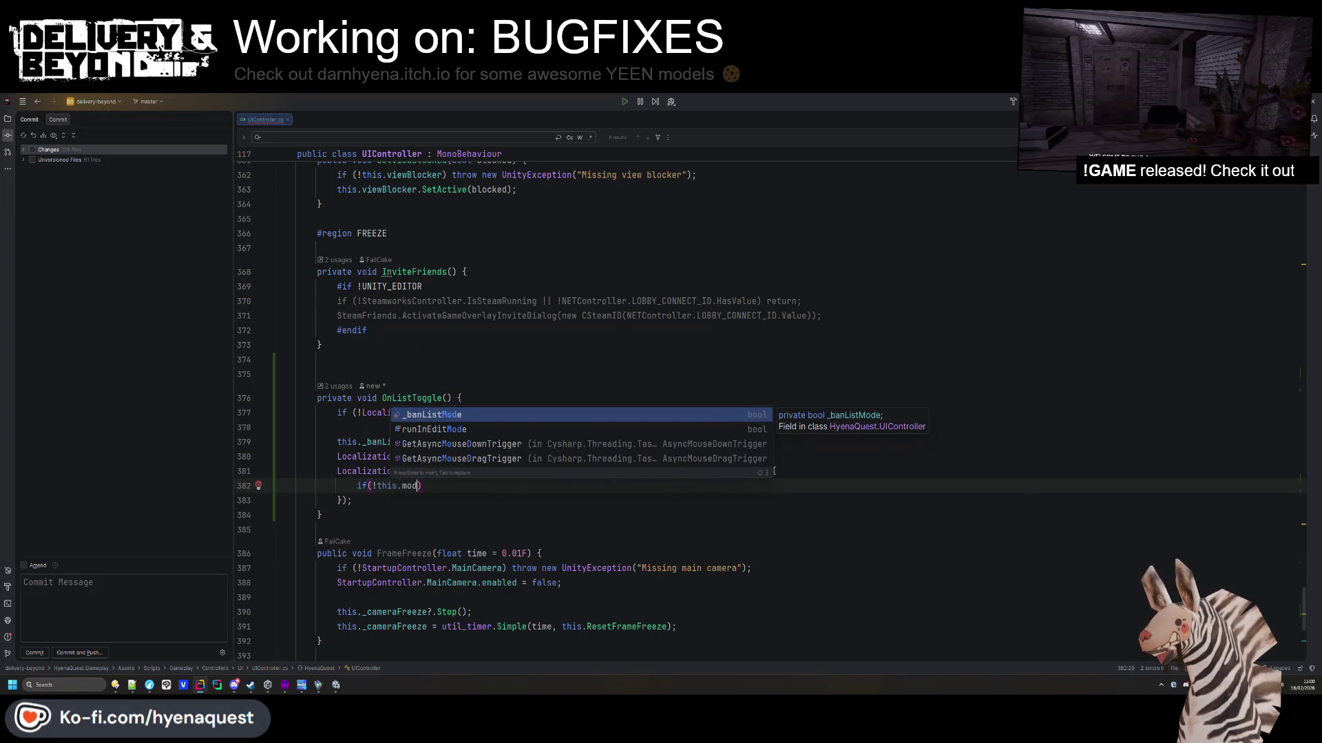
pyautogui.press('BackSpace')
pyautogui.press('BackSpace')
pyautogui.press('BackSpace')
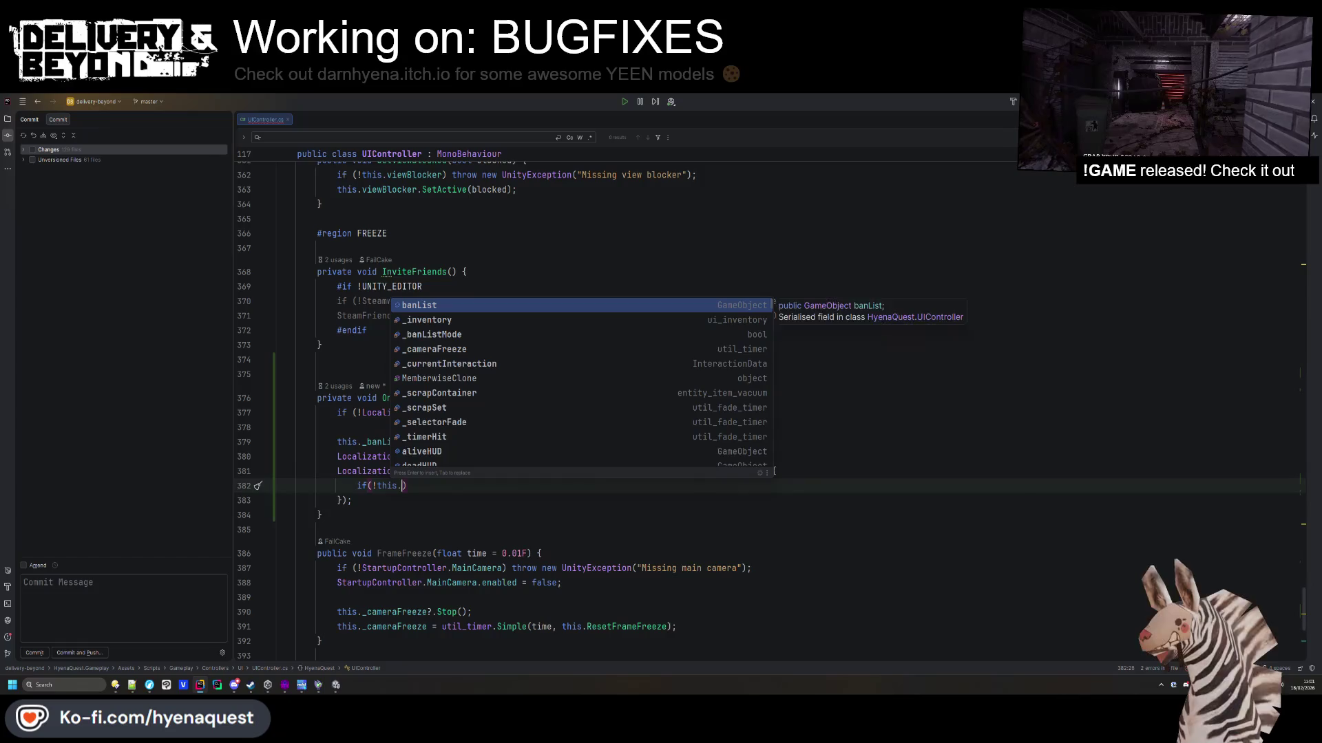
pyautogui.write('ban')
pyautogui.press('BackSpace')
pyautogui.press('BackSpace')
pyautogui.press('BackSpace')
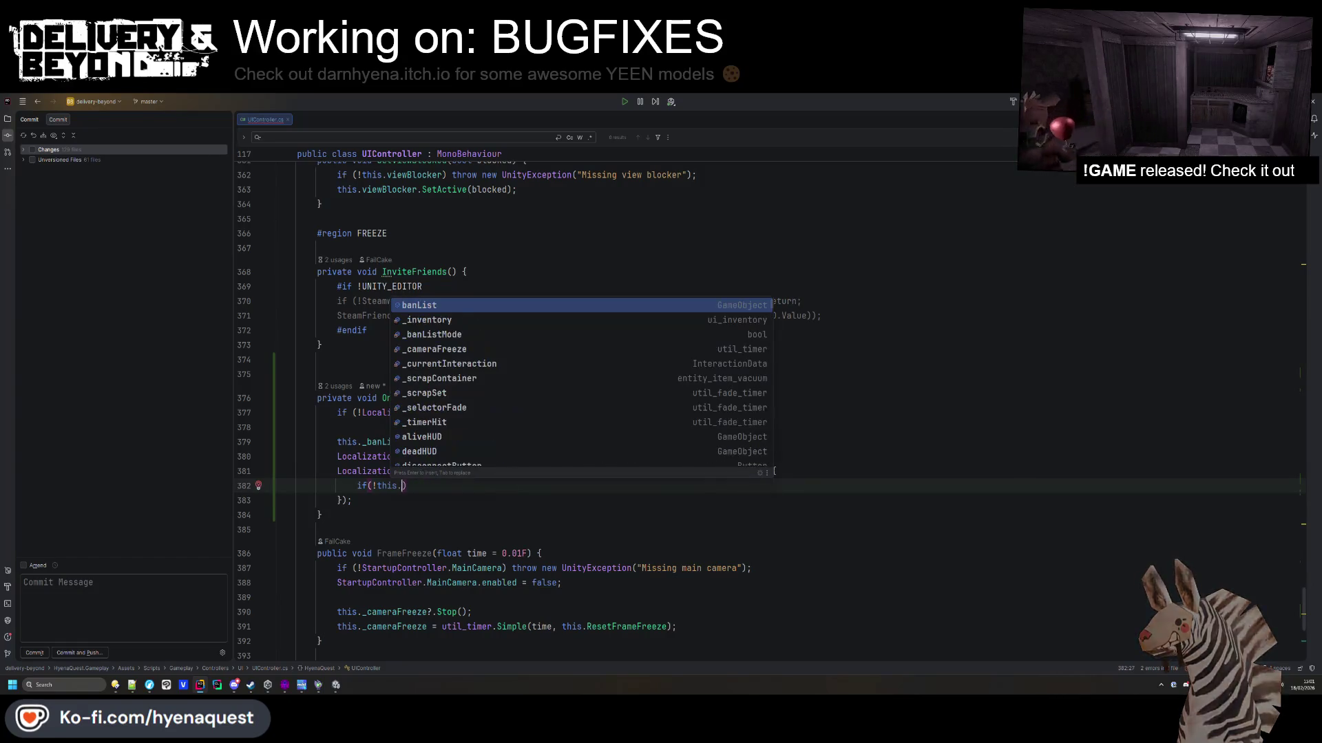
pyautogui.write('ban')
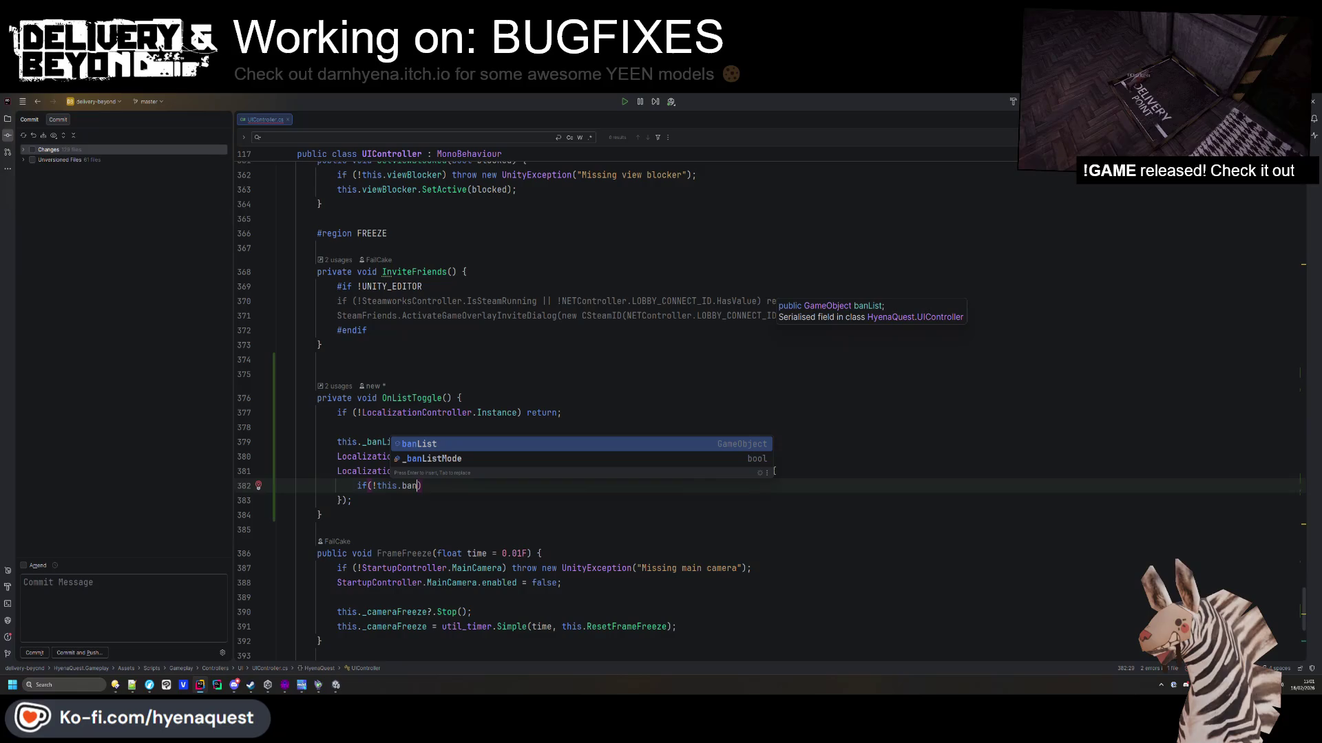
pyautogui.press('Return')
pyautogui.keyDown('ctrl'); pyautogui.click(418, 485); pyautogui.keyUp('ctrl')
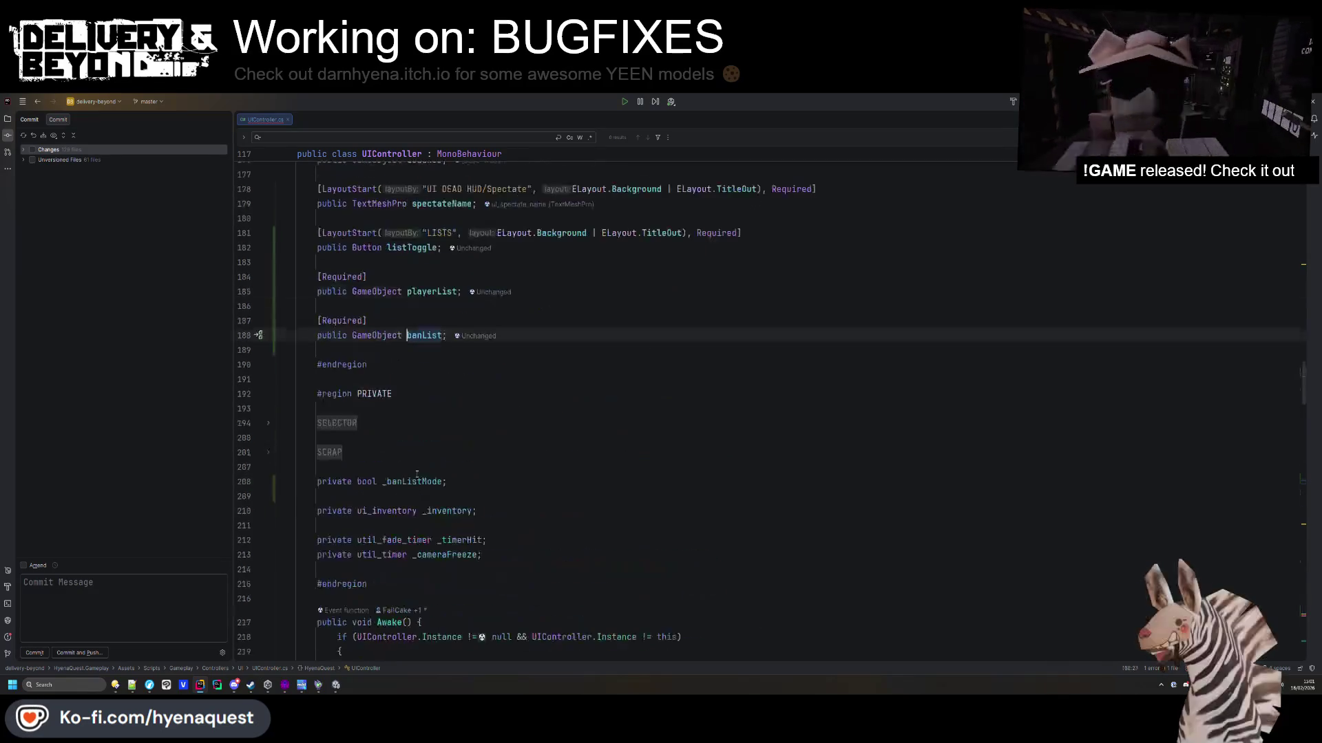
# Rename the listToggle field to listToggleButton.
pyautogui.scroll(2, 416, 475)
pyautogui.doubleClick(412, 335)
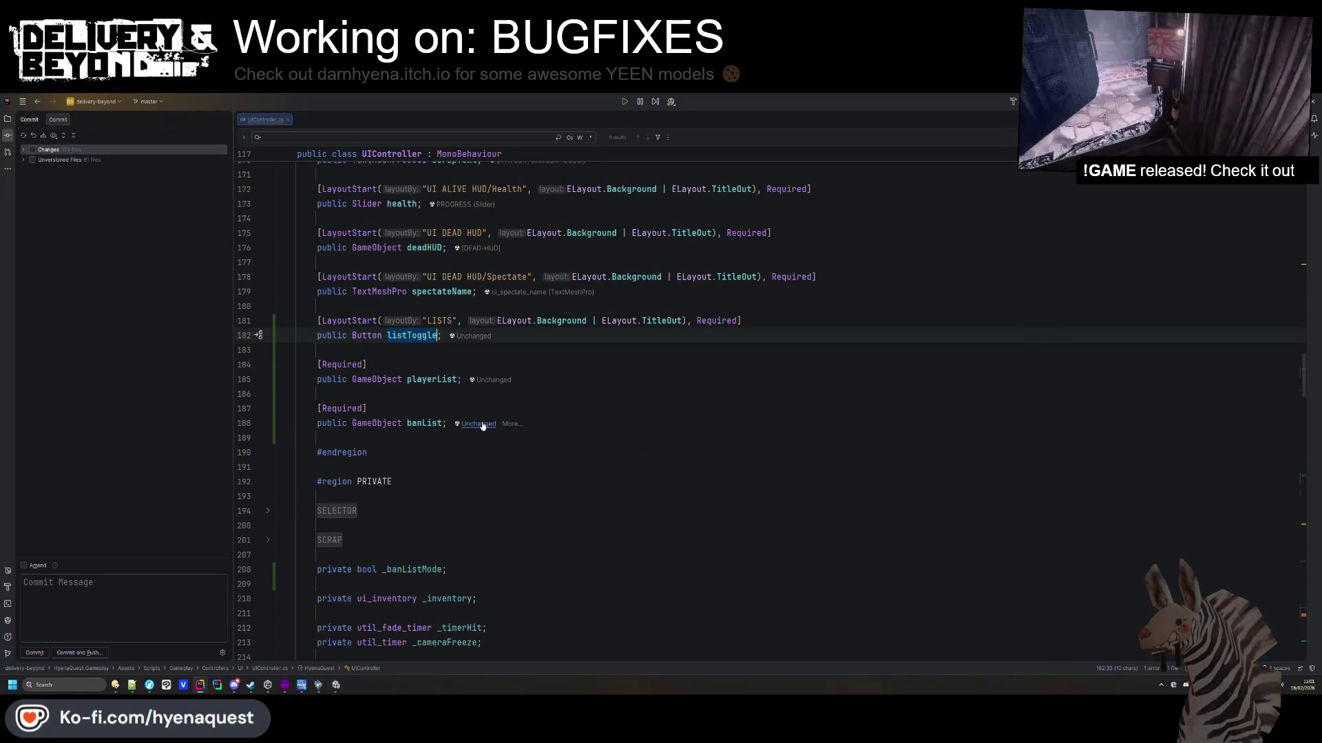
pyautogui.write('listButton')
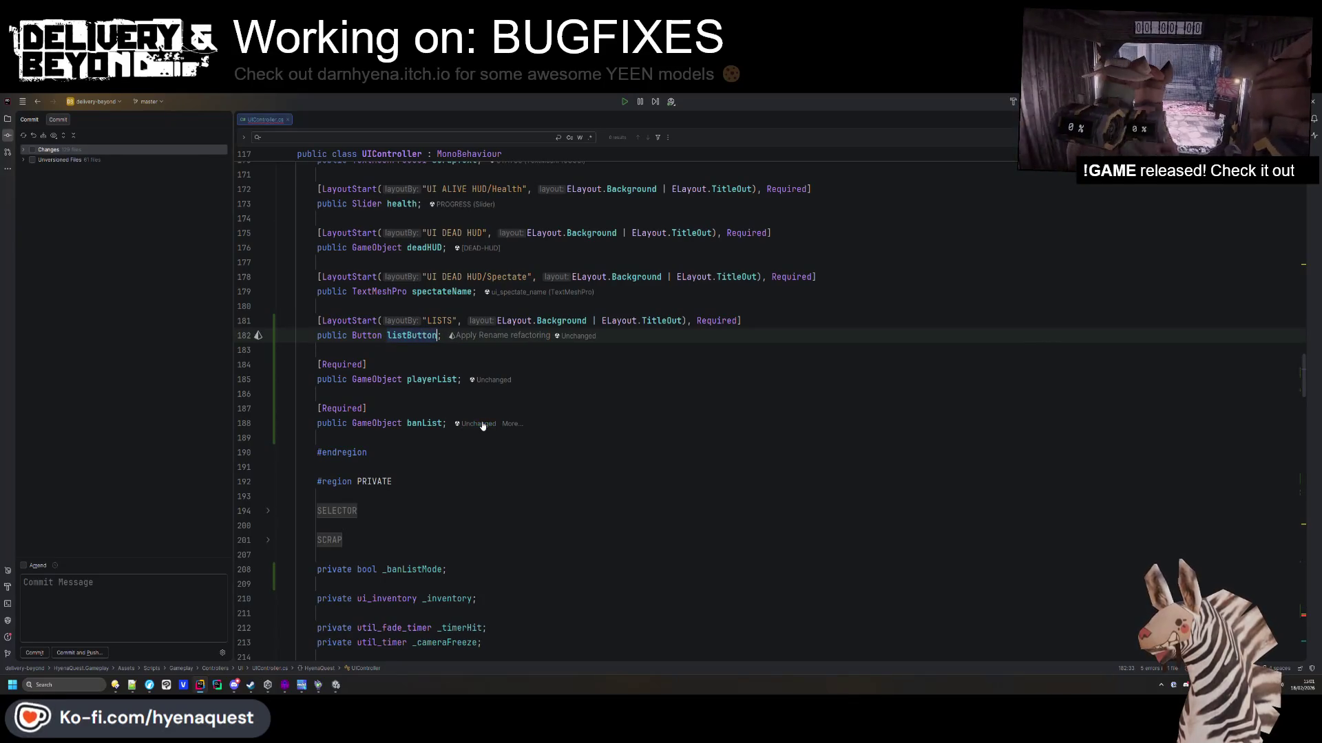
pyautogui.hotkey('ctrl', 'Left')
pyautogui.write('To')
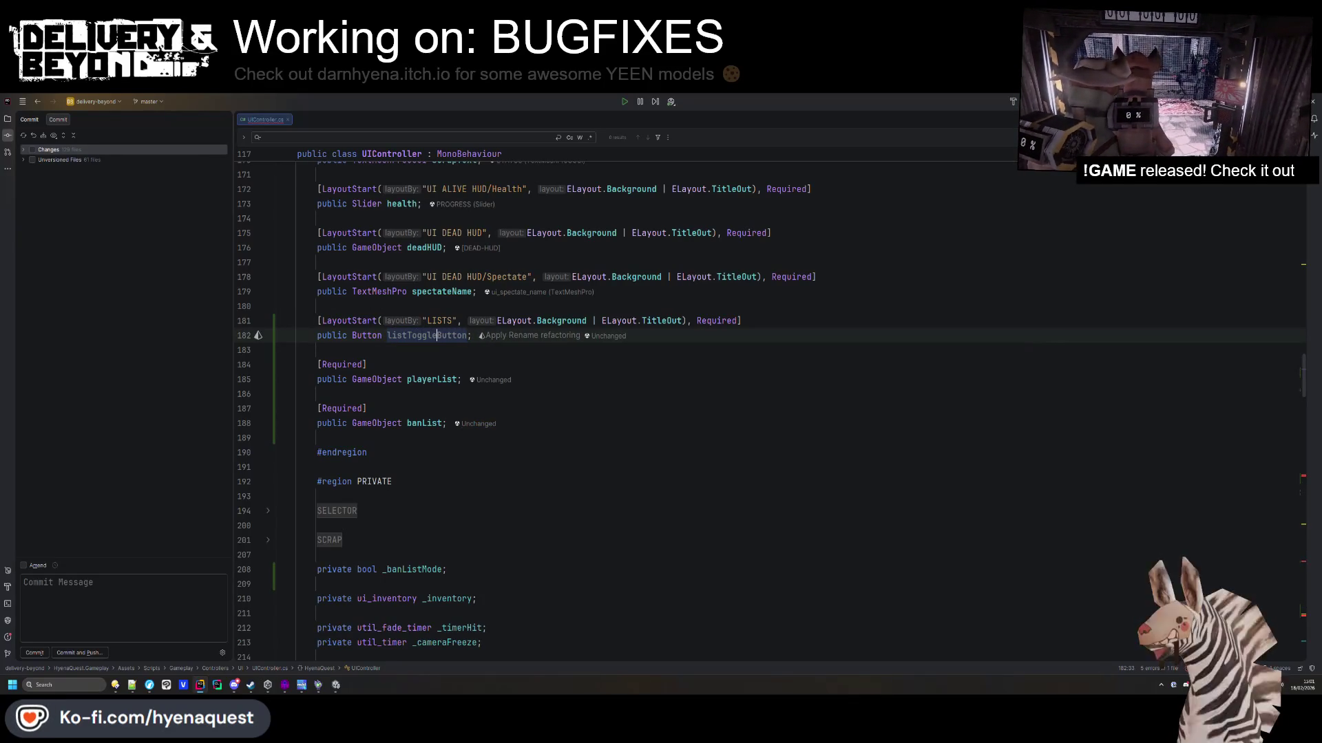
# Update the listToggle references in Awake and OnDestroy to listToggleButton.
pyautogui.scroll(-20, 477, 430)
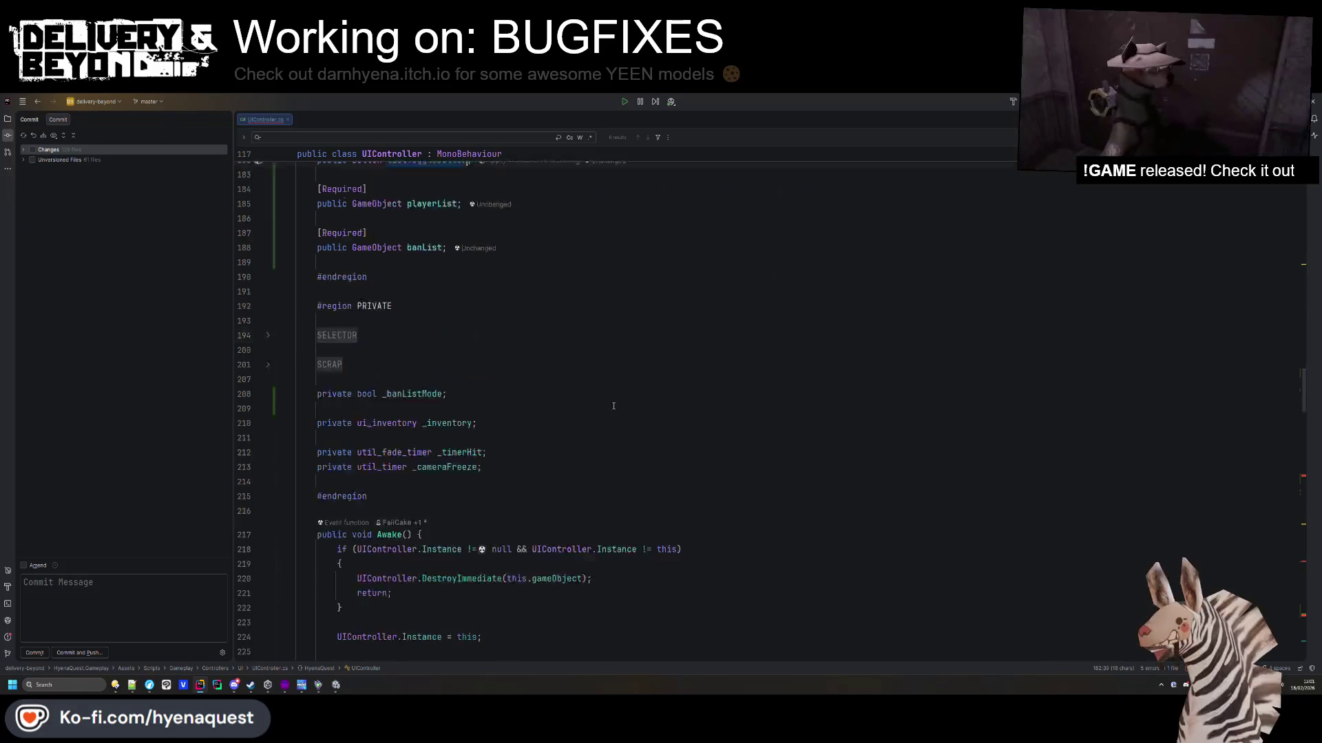
pyautogui.click(436, 462)
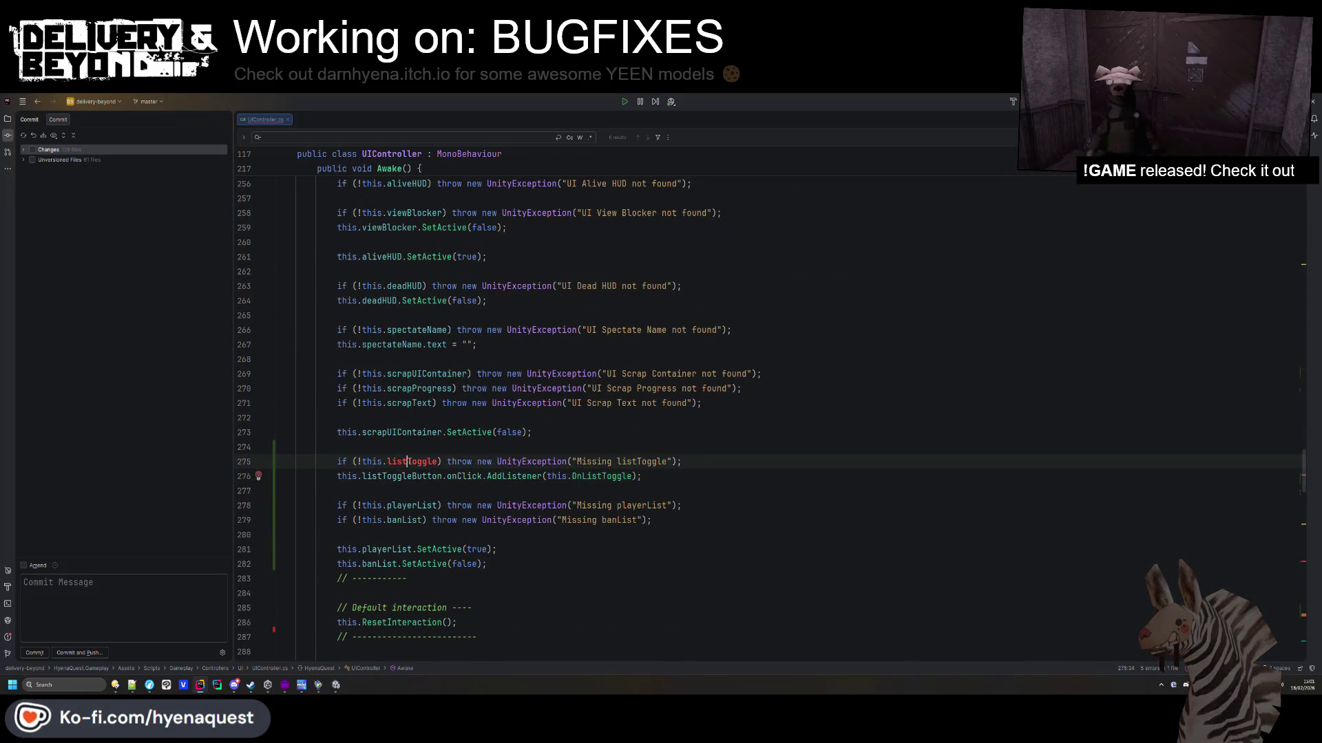
pyautogui.scroll(-15, 475, 458)
pyautogui.scroll(-8, 475, 458)
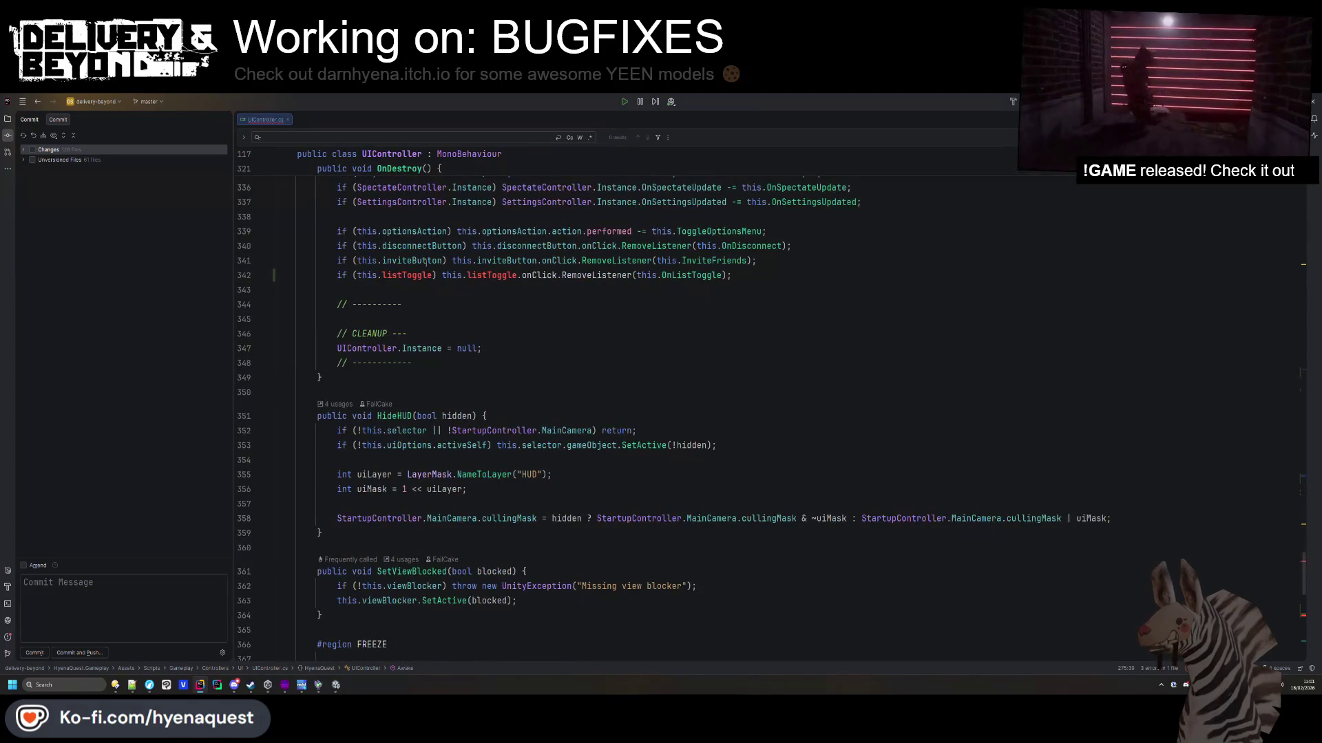
pyautogui.click(577, 275)
pyautogui.hotkey('alt', 'Return')
pyautogui.press('Return')
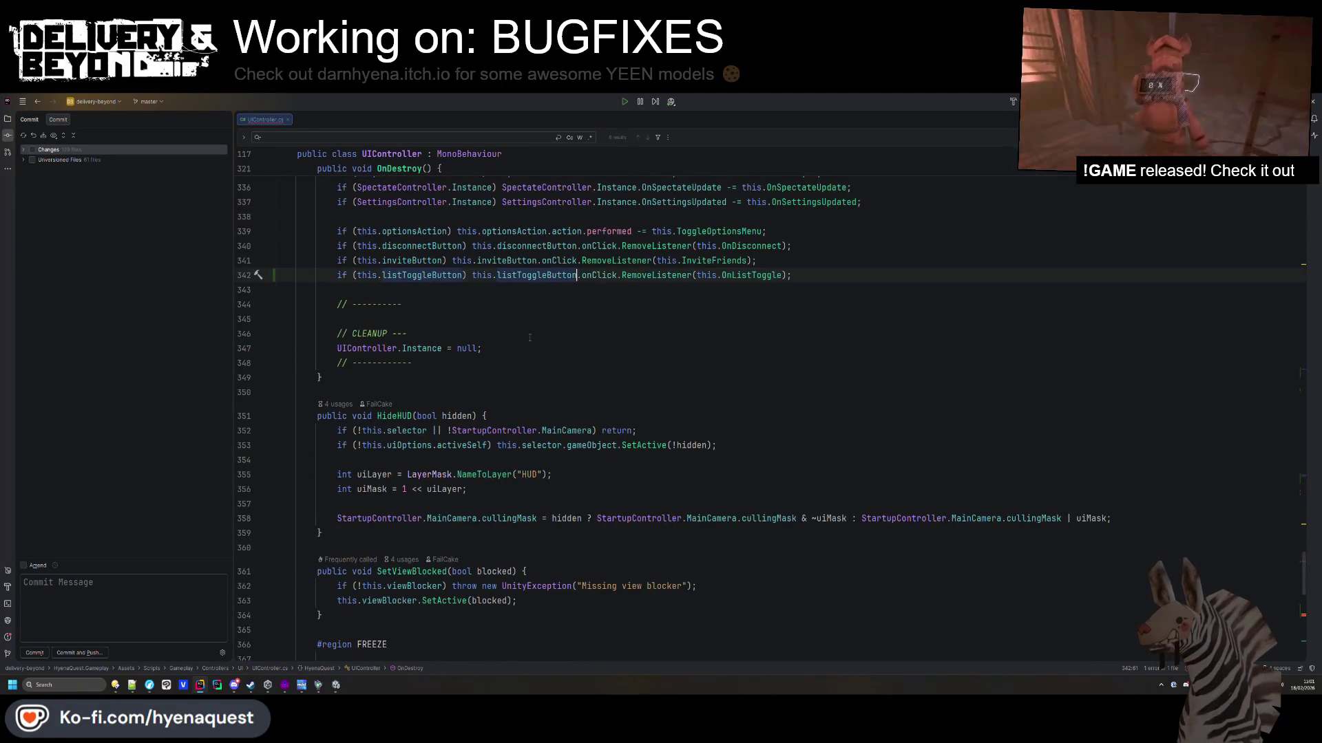
# Add 'return;' to the null check in OnListToggle's callback.
pyautogui.scroll(-14, 530, 337)
pyautogui.click(498, 239)
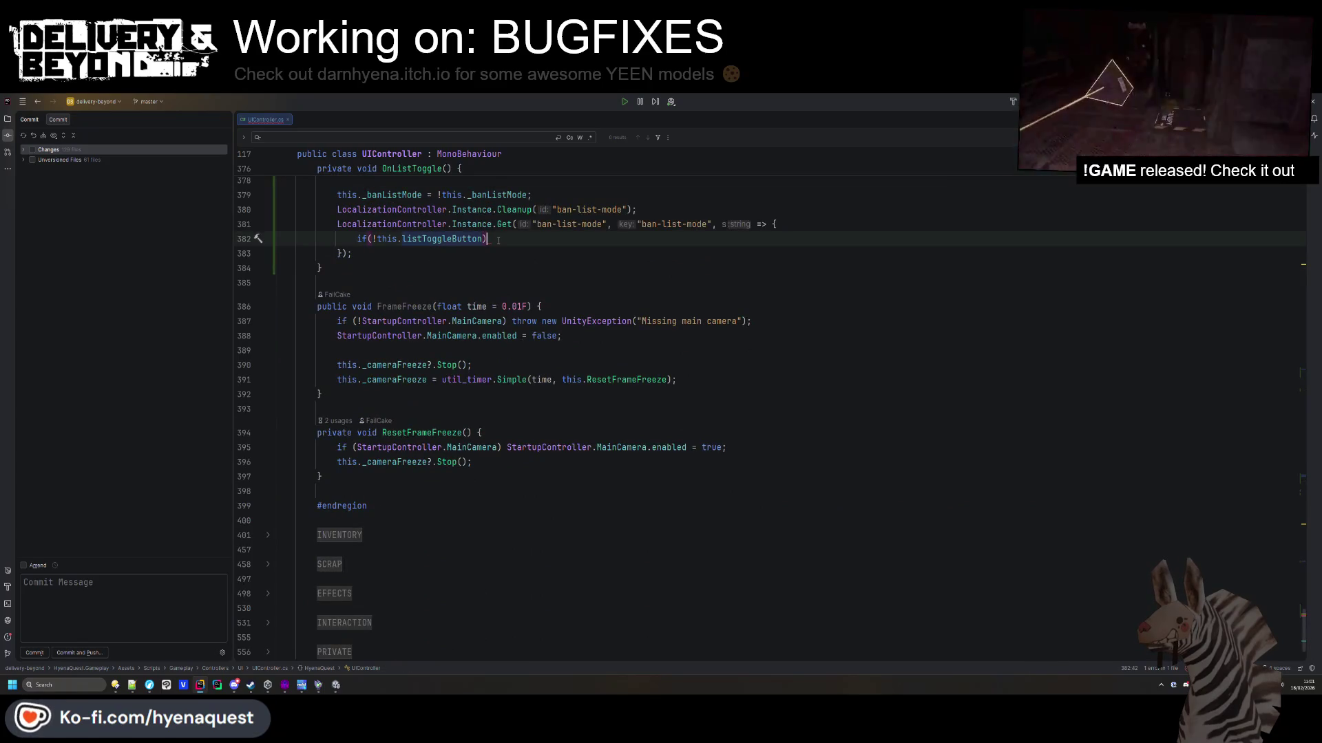
pyautogui.write('return;')
pyautogui.press('Return')
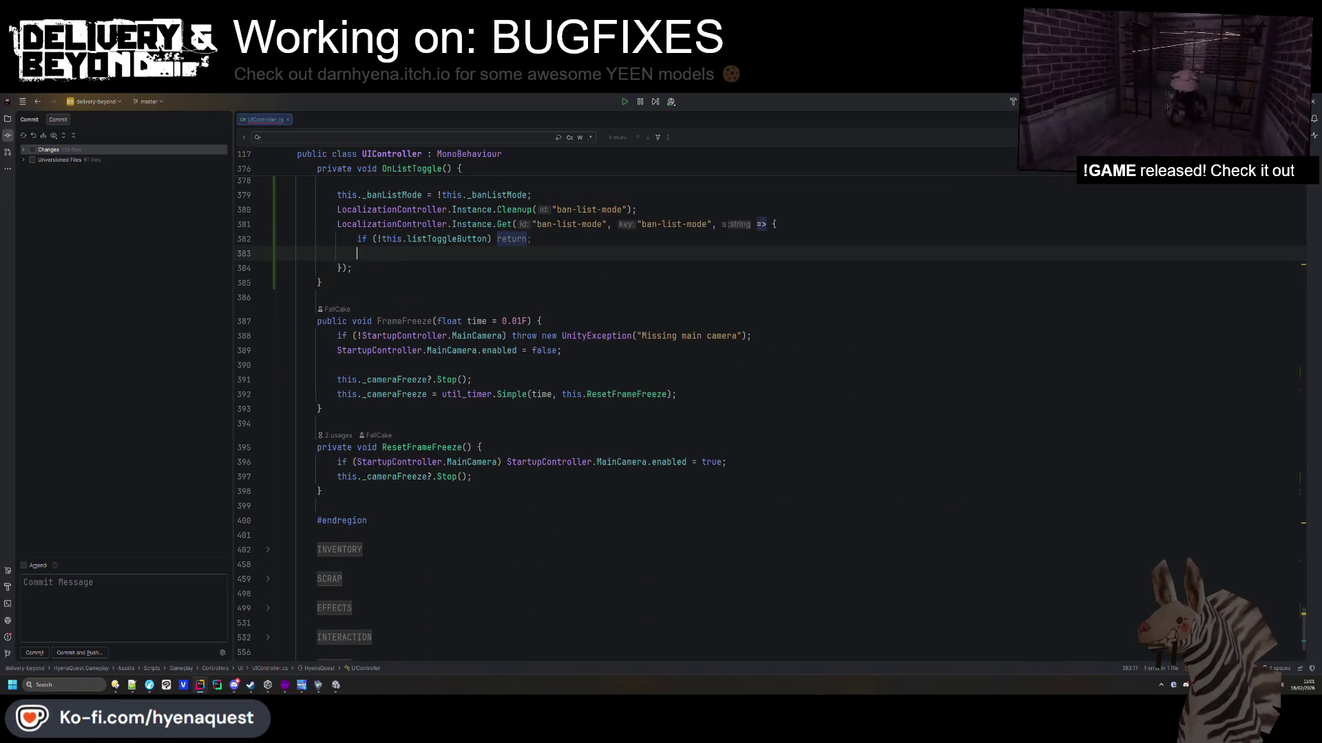
# Begin a 'listToggleButton.' member access on the new callback line.
pyautogui.write('listToggleButton.')
pyautogui.write('se')
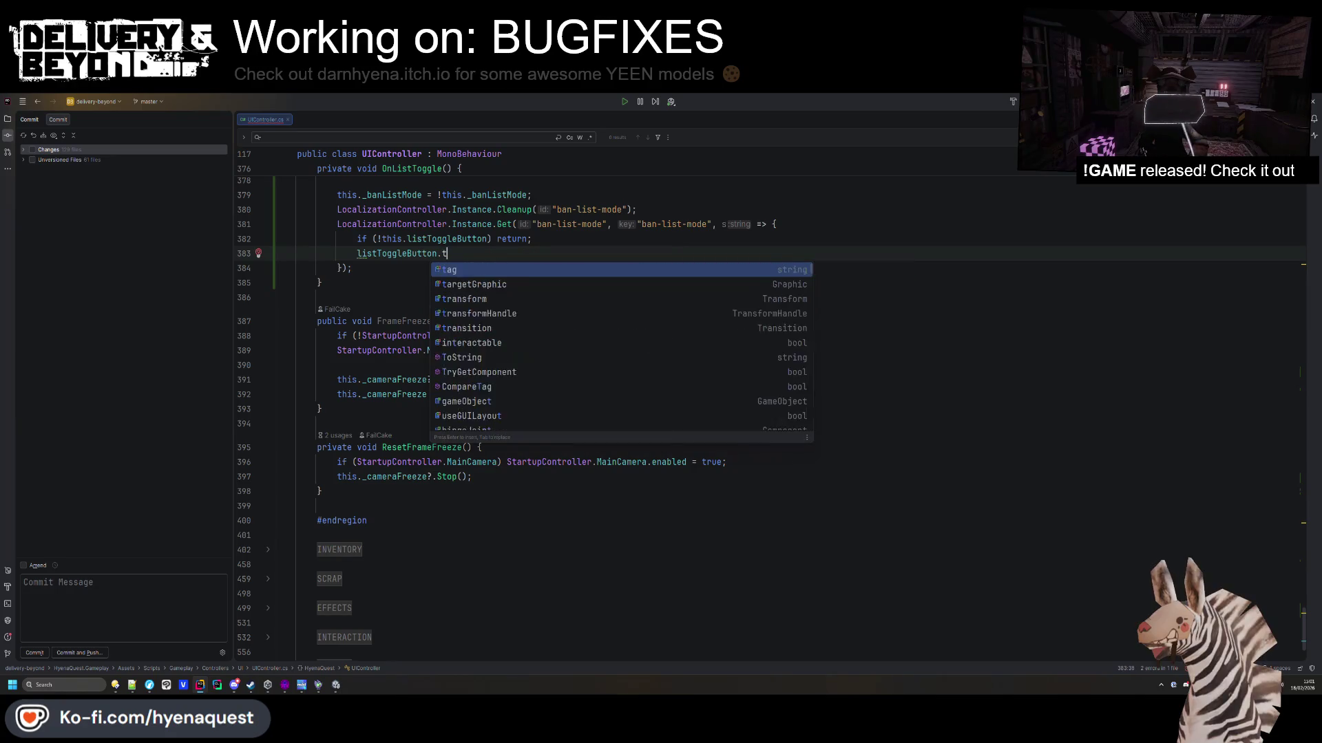
pyautogui.press('BackSpace')
pyautogui.press('BackSpace')
pyautogui.write('t')
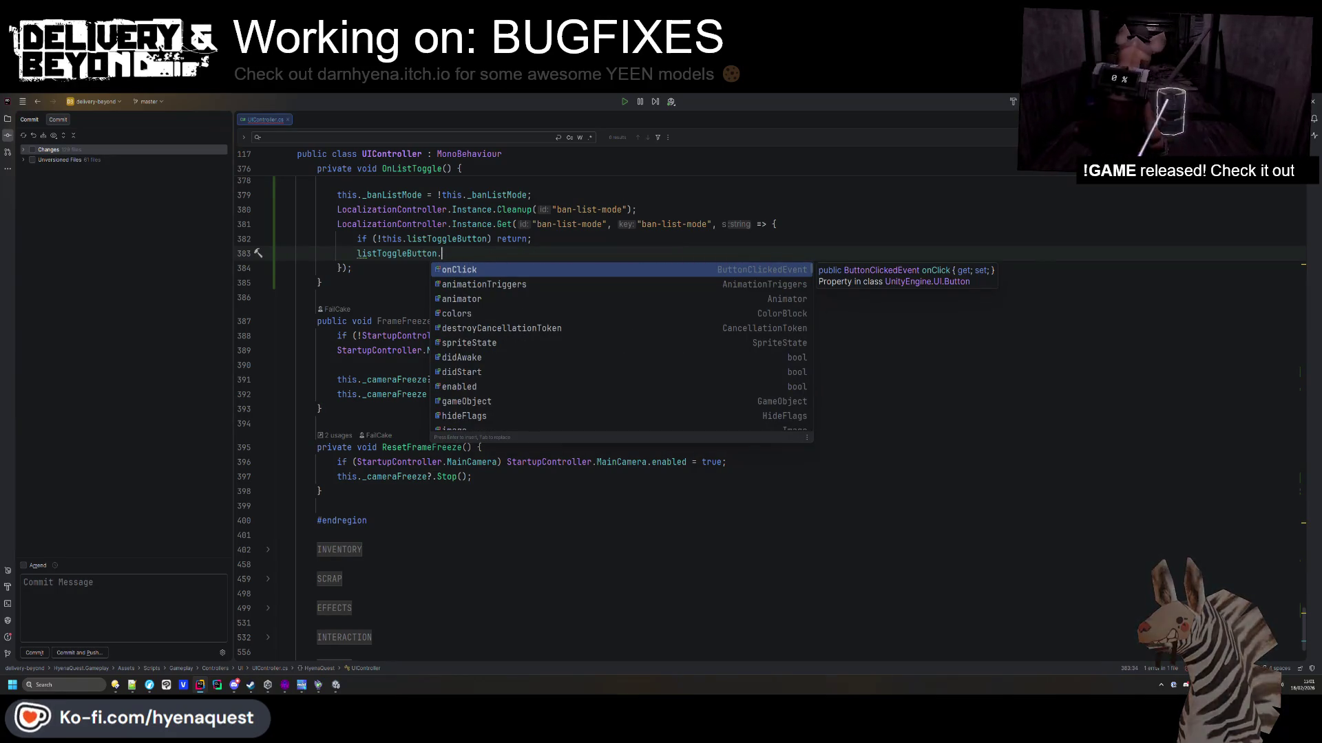
pyautogui.press('BackSpace')
pyautogui.write('onClick.')
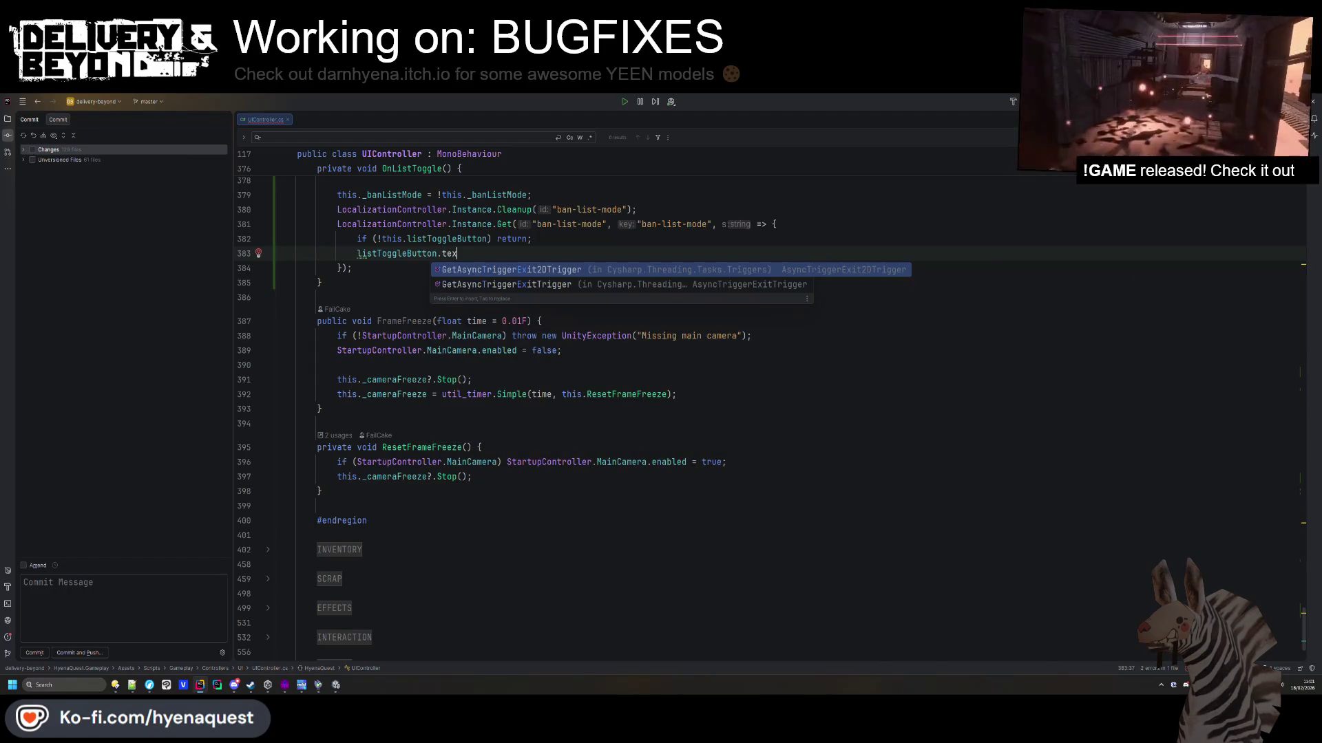
pyautogui.press('BackSpace')
pyautogui.press('BackSpace')
pyautogui.press('BackSpace')
pyautogui.write('on')
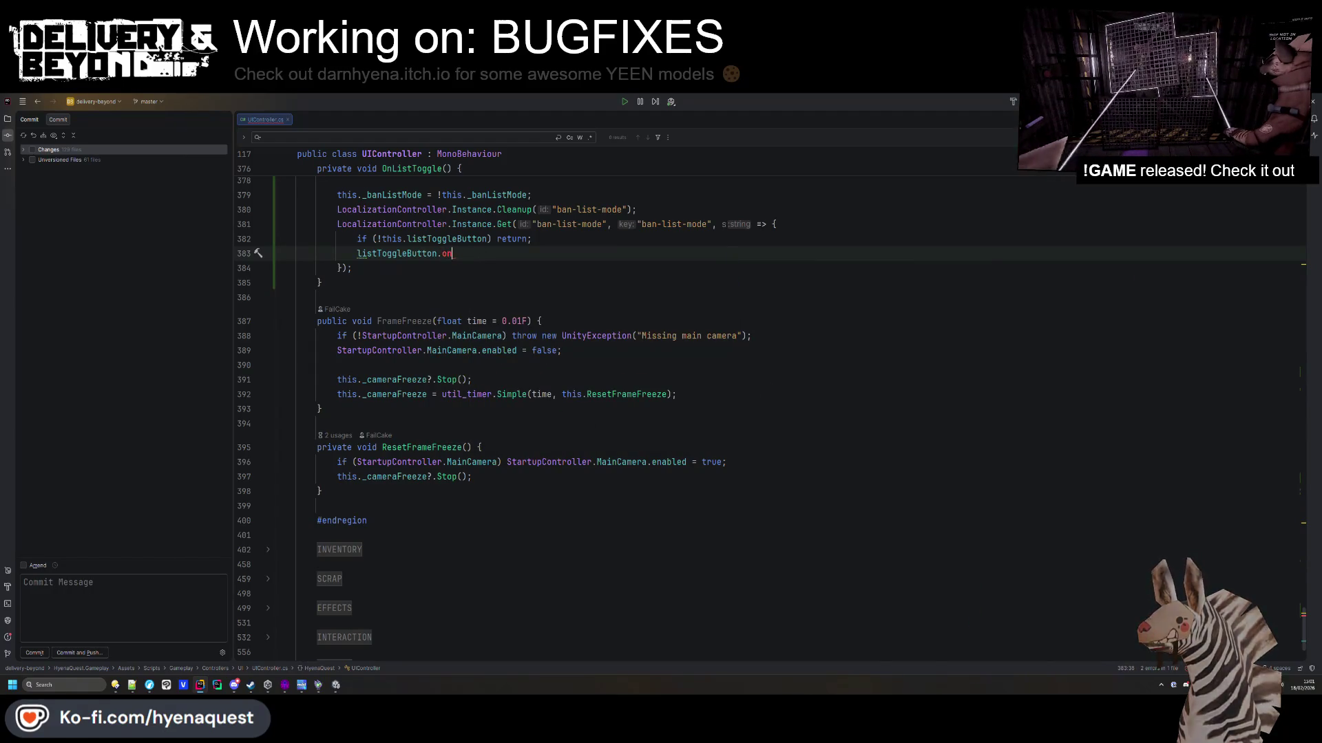
pyautogui.write('la')
pyautogui.press('BackSpace')
pyautogui.press('BackSpace')
pyautogui.press('BackSpace')
pyautogui.write('.')
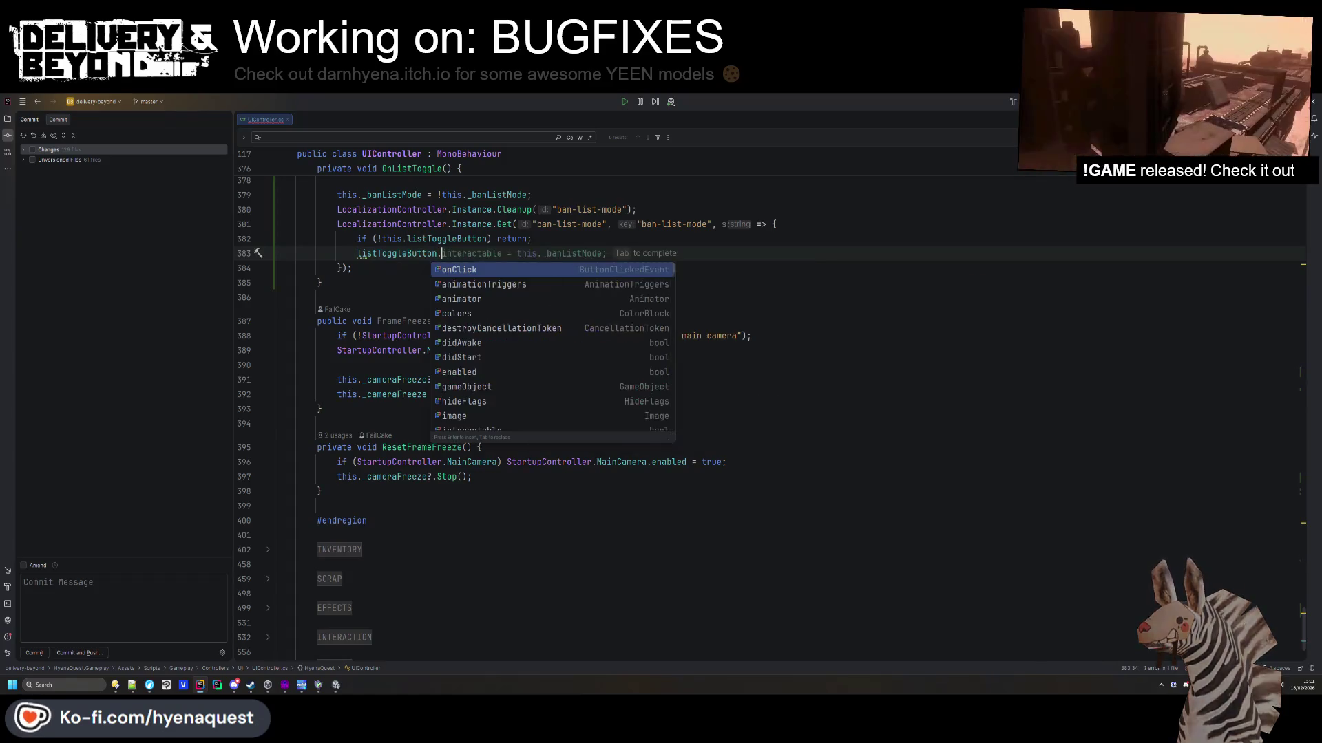
# Browse the button's member suggestions, such as interactable, then dismiss them and return to the line end.
pyautogui.scroll(-8, 497, 317)
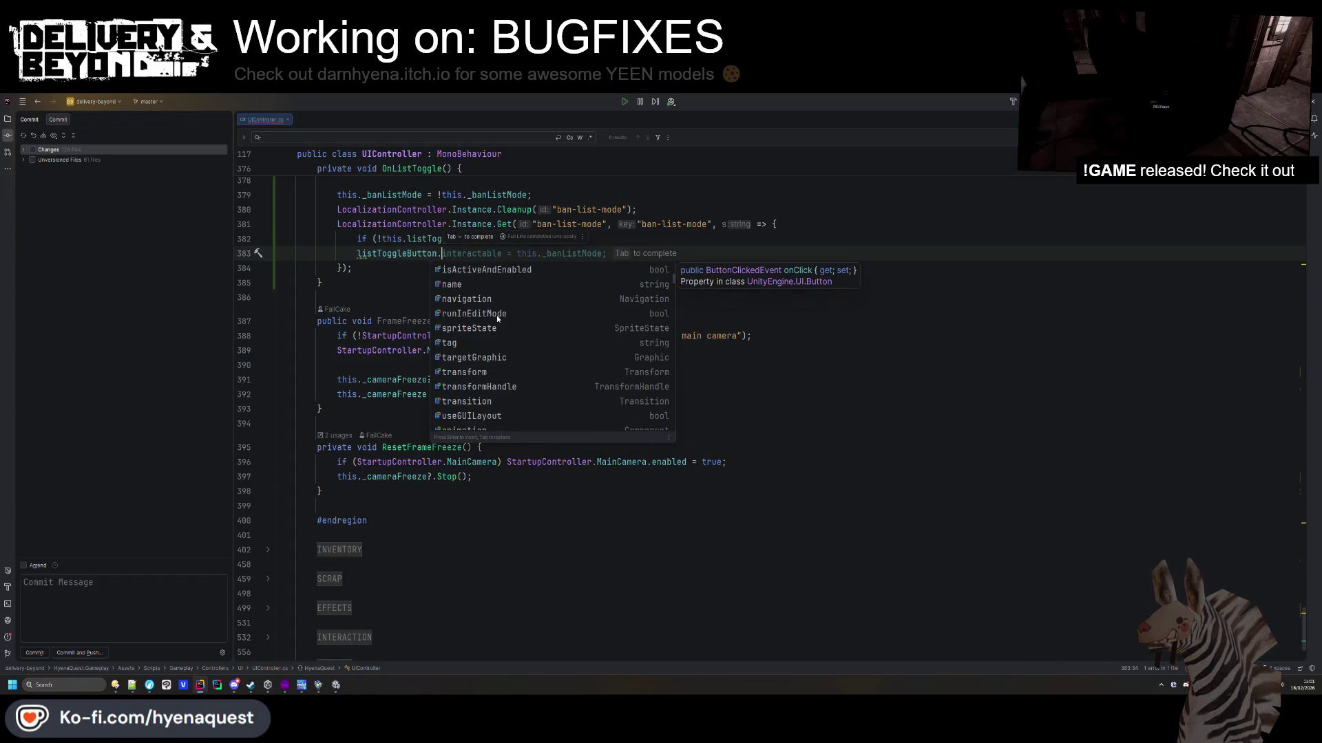
pyautogui.scroll(-2, 498, 319)
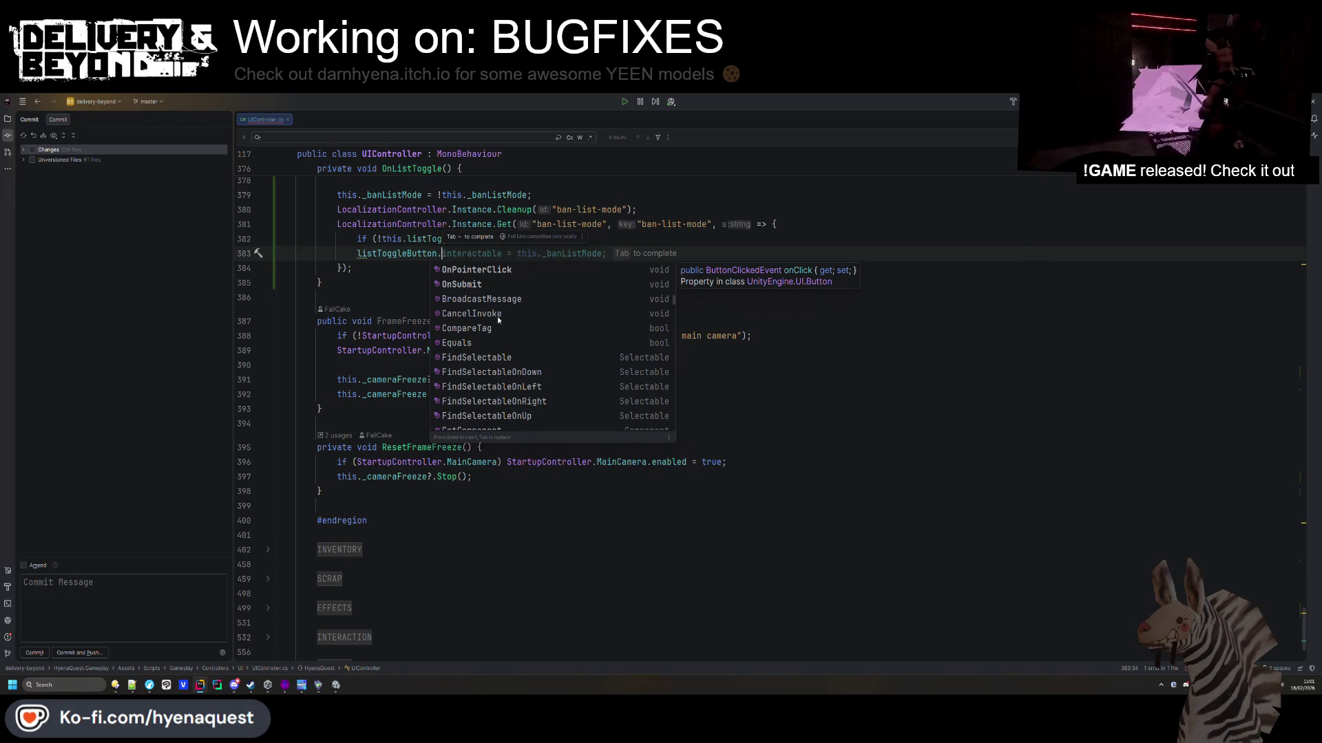
pyautogui.scroll(-6, 497, 318)
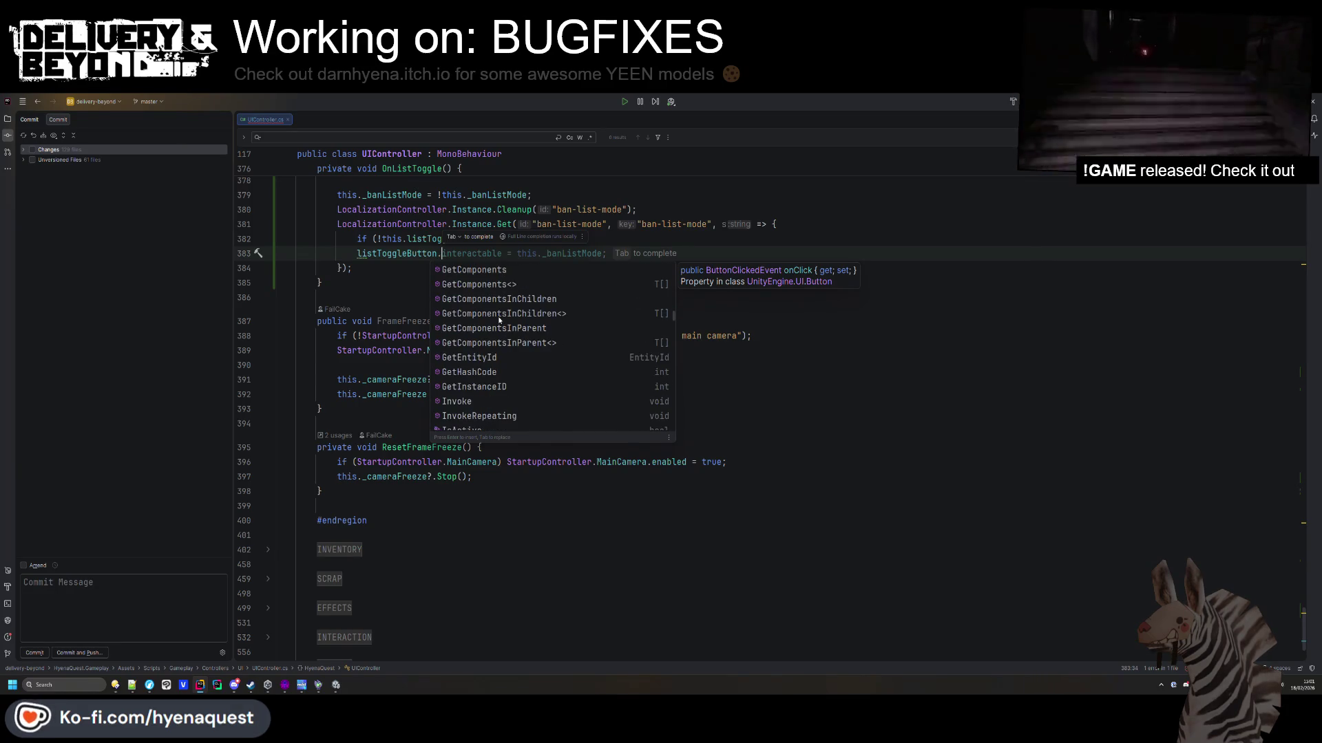
pyautogui.scroll(-8, 499, 319)
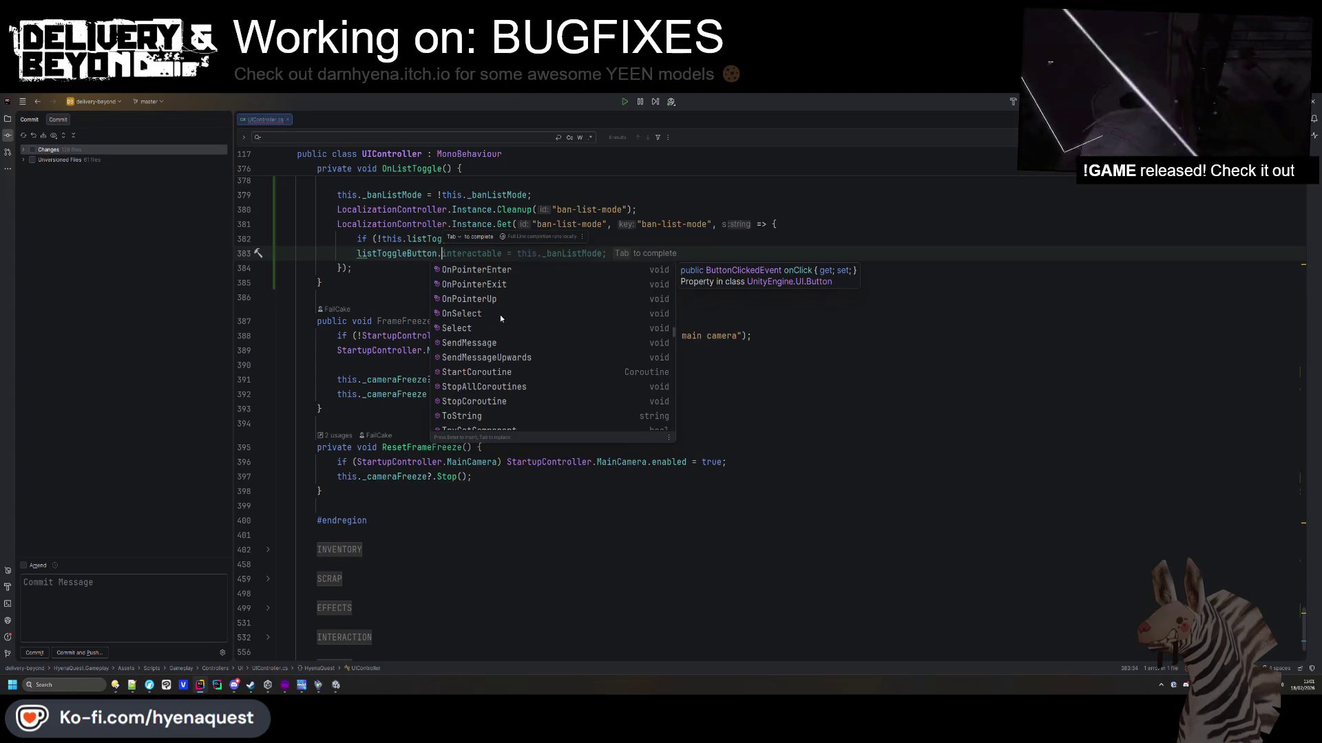
pyautogui.scroll(-2, 500, 315)
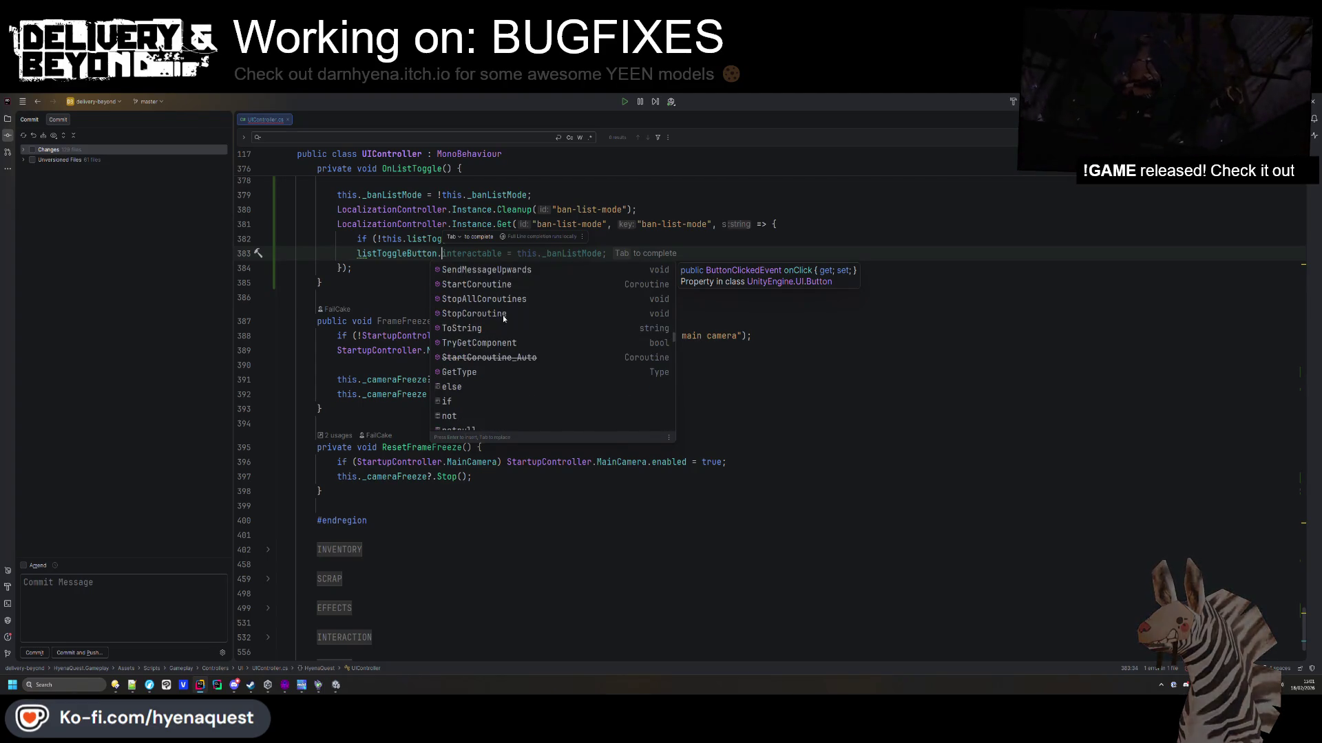
pyautogui.scroll(-5, 503, 317)
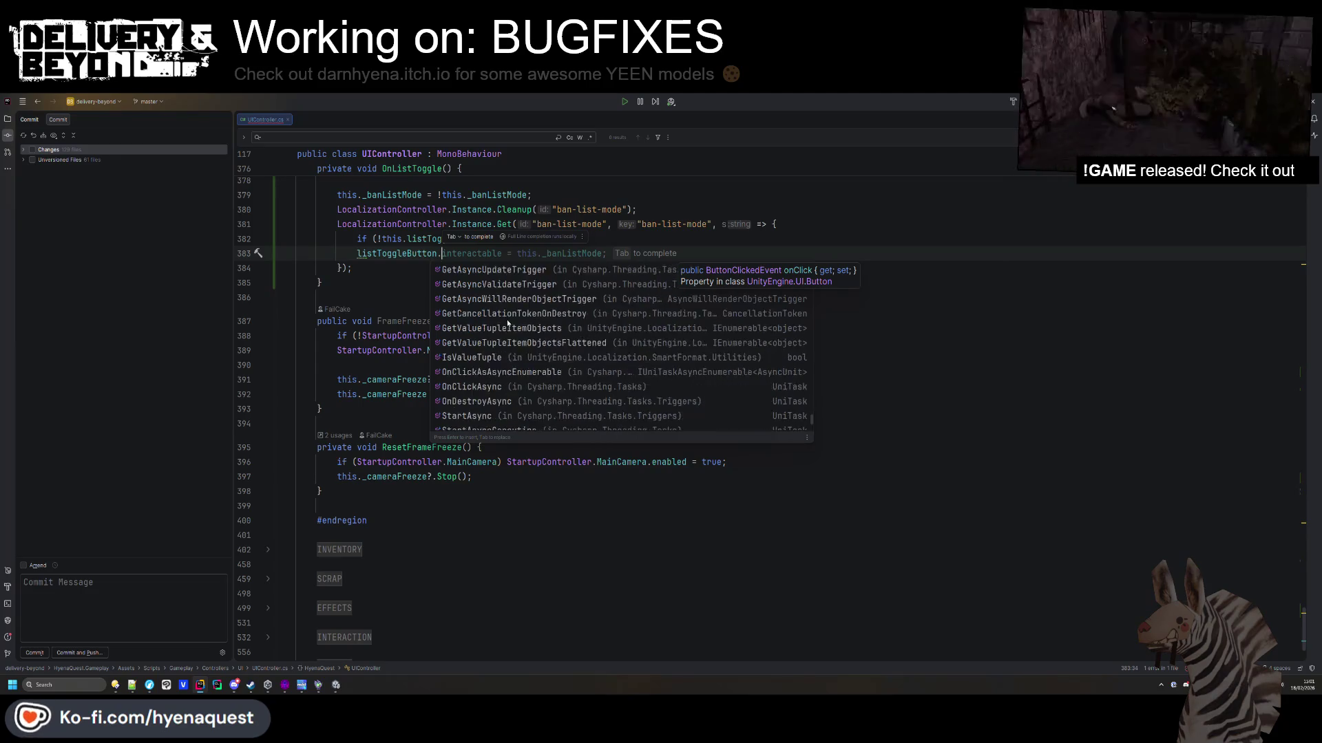
pyautogui.scroll(15, 509, 323)
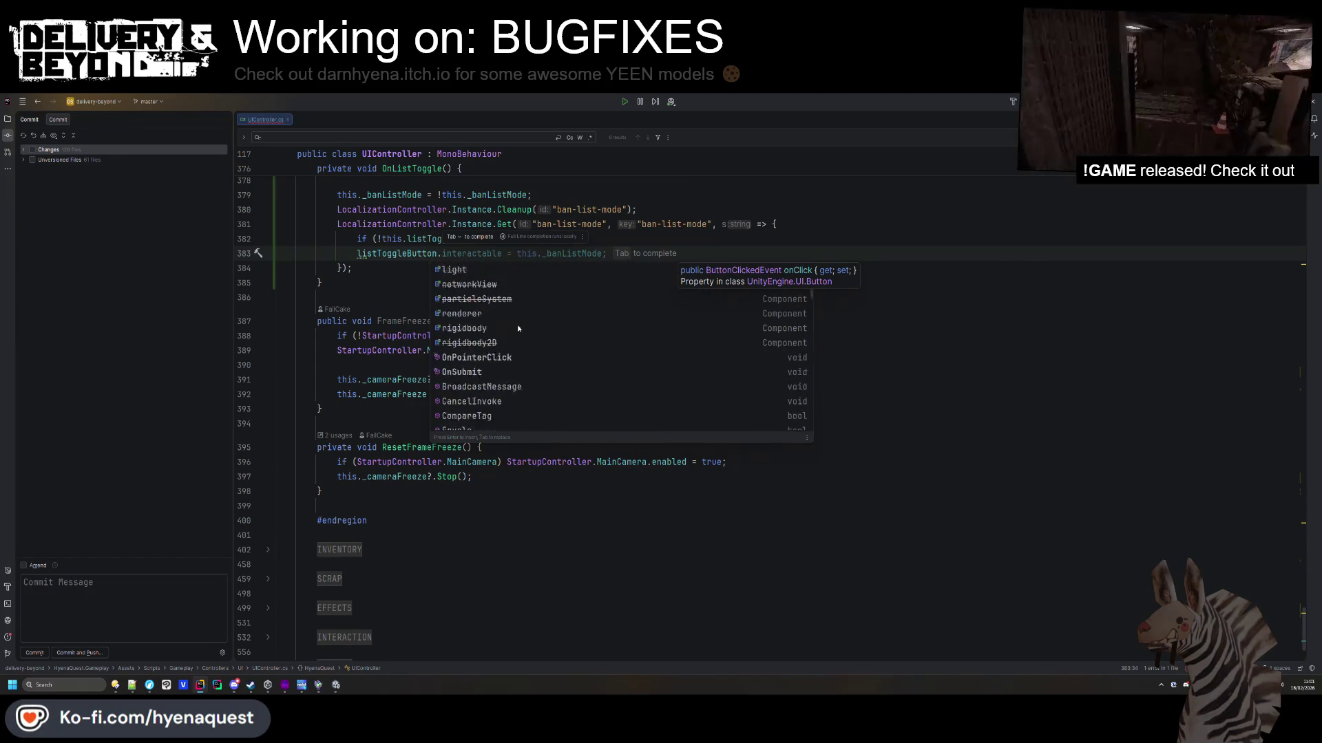
pyautogui.scroll(5, 518, 328)
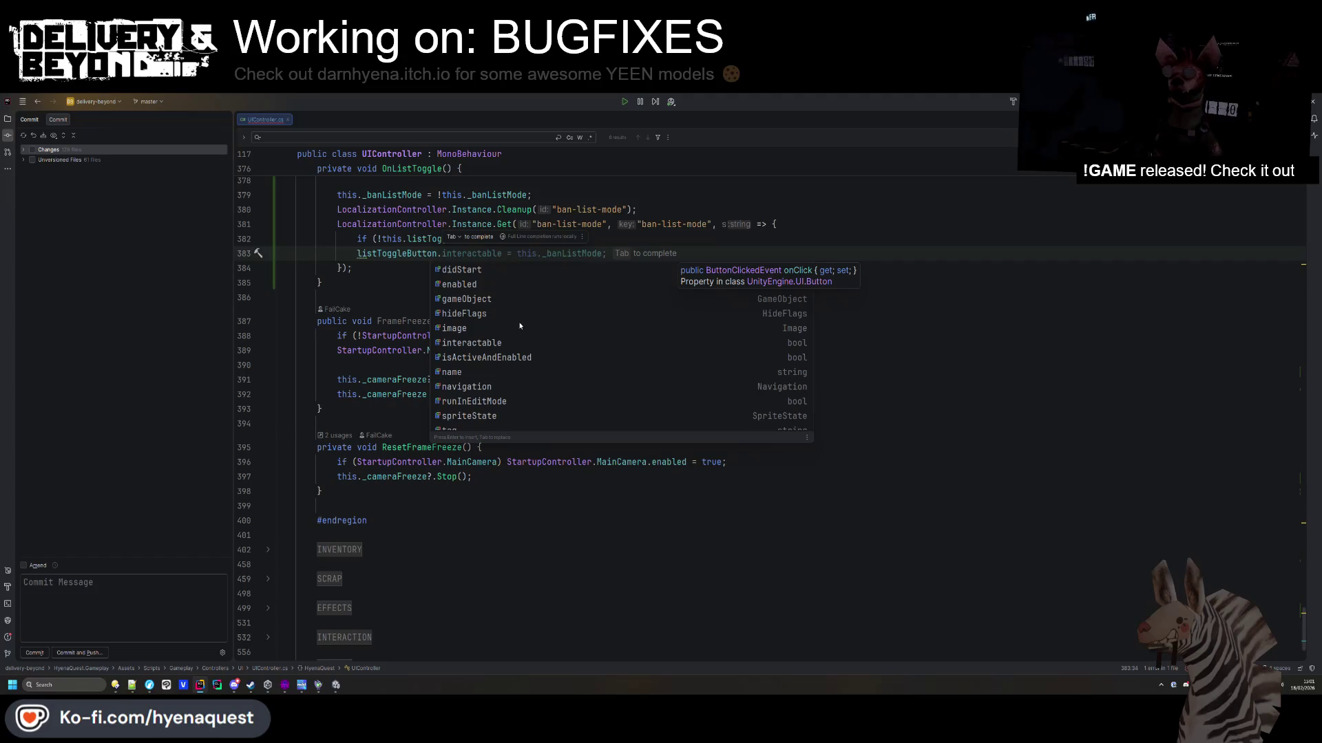
pyautogui.scroll(3, 520, 326)
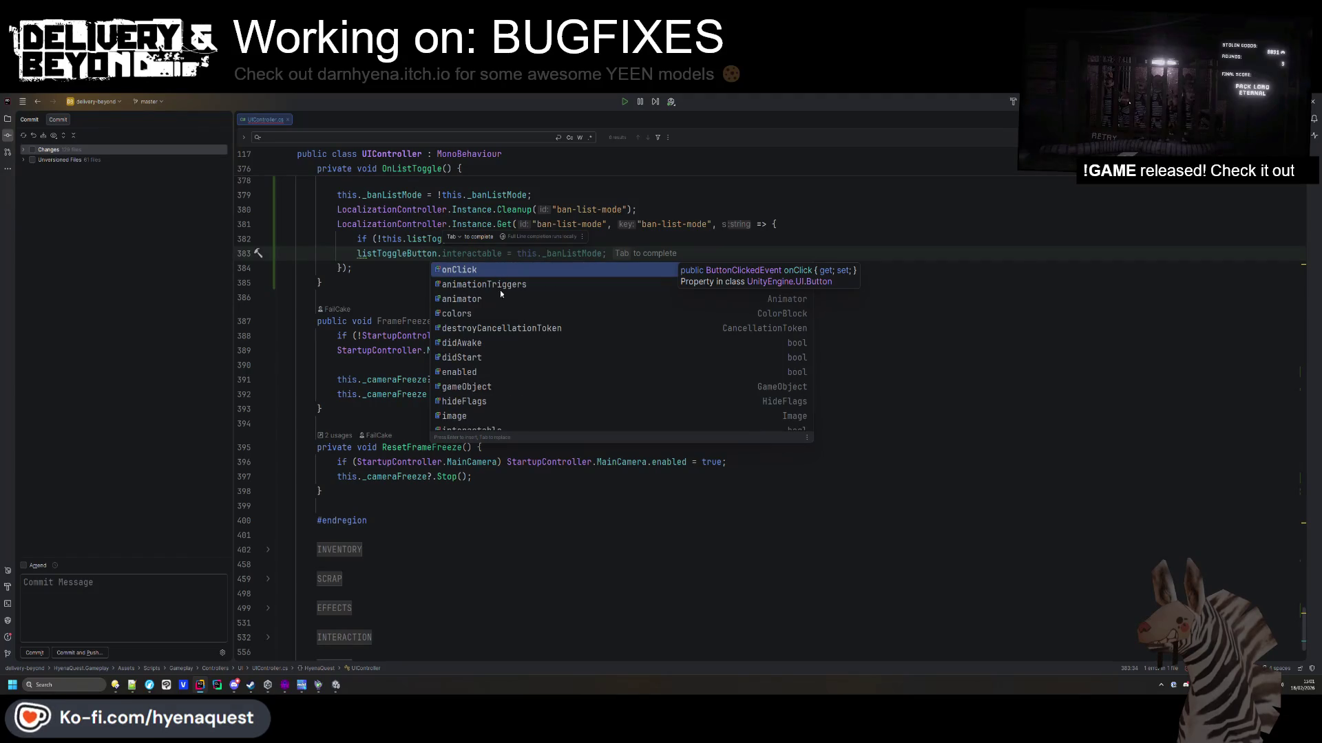
pyautogui.scroll(-1, 494, 300)
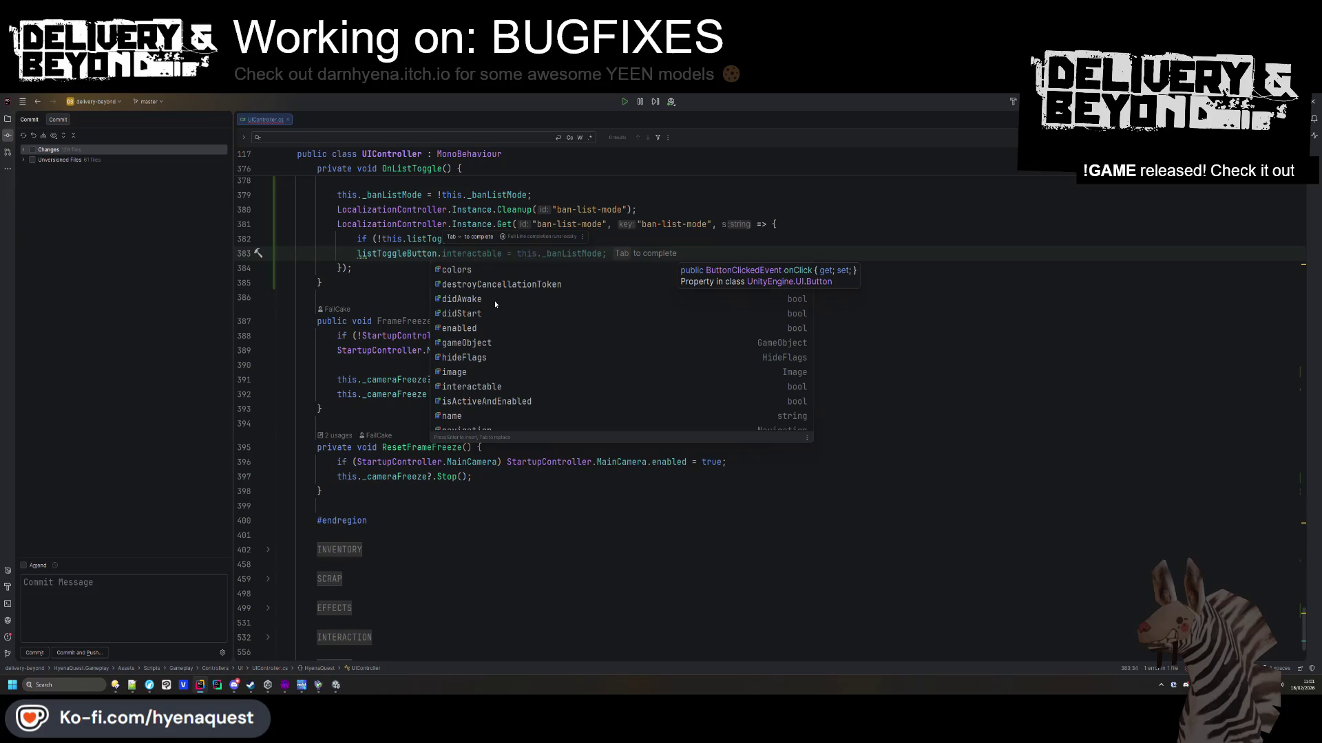
pyautogui.scroll(-1, 495, 304)
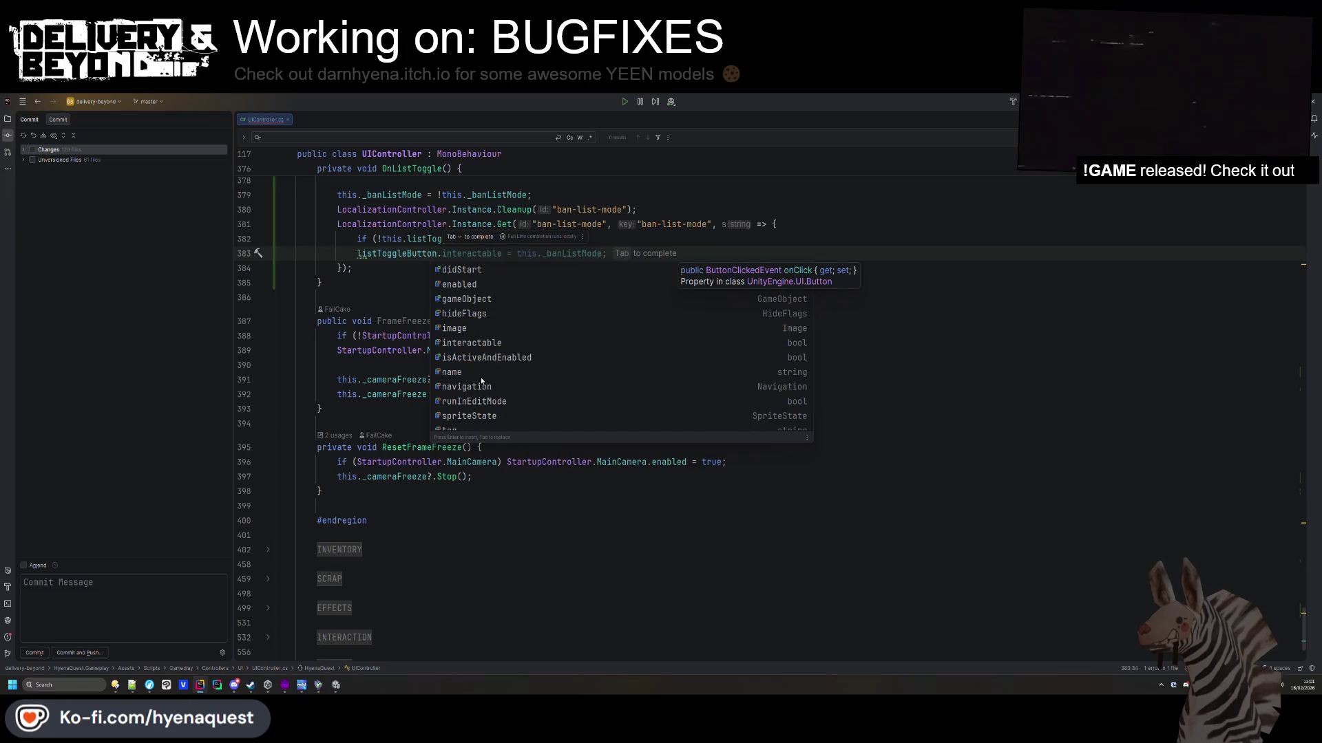
pyautogui.click(475, 343)
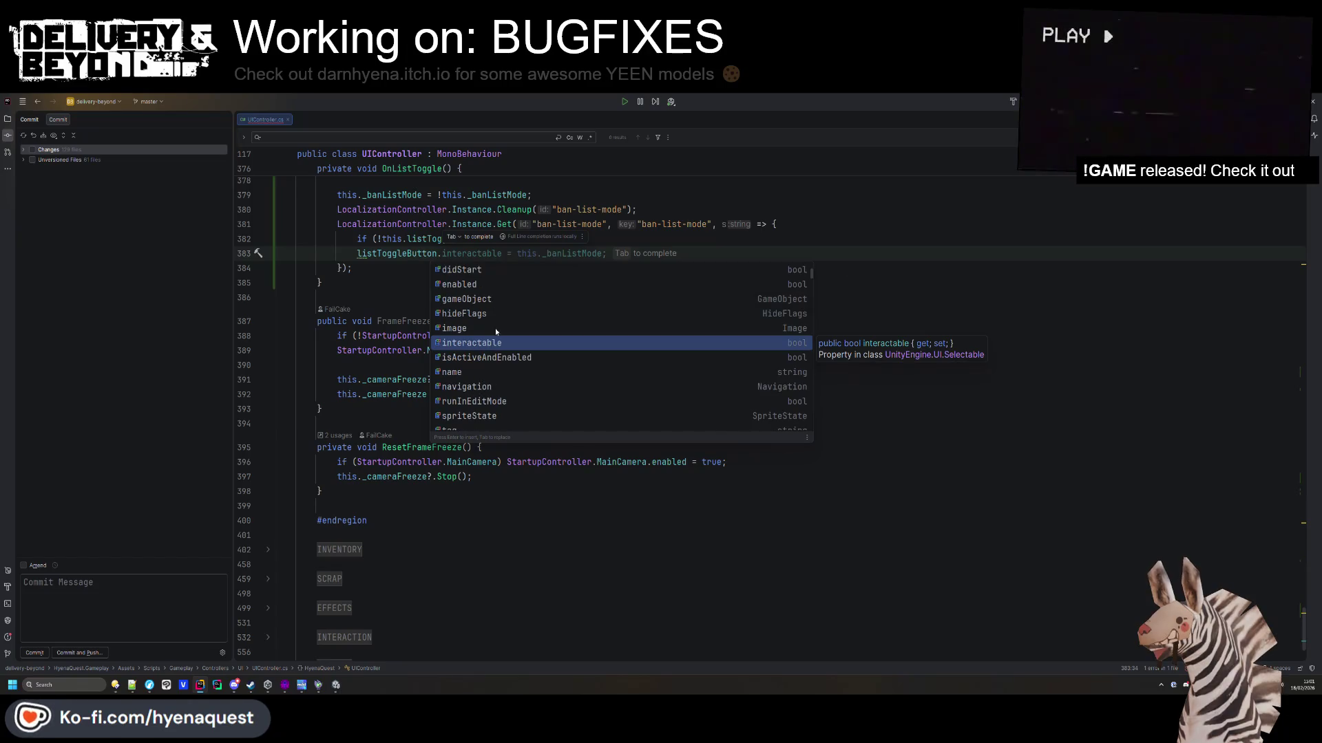
pyautogui.scroll(-2, 492, 331)
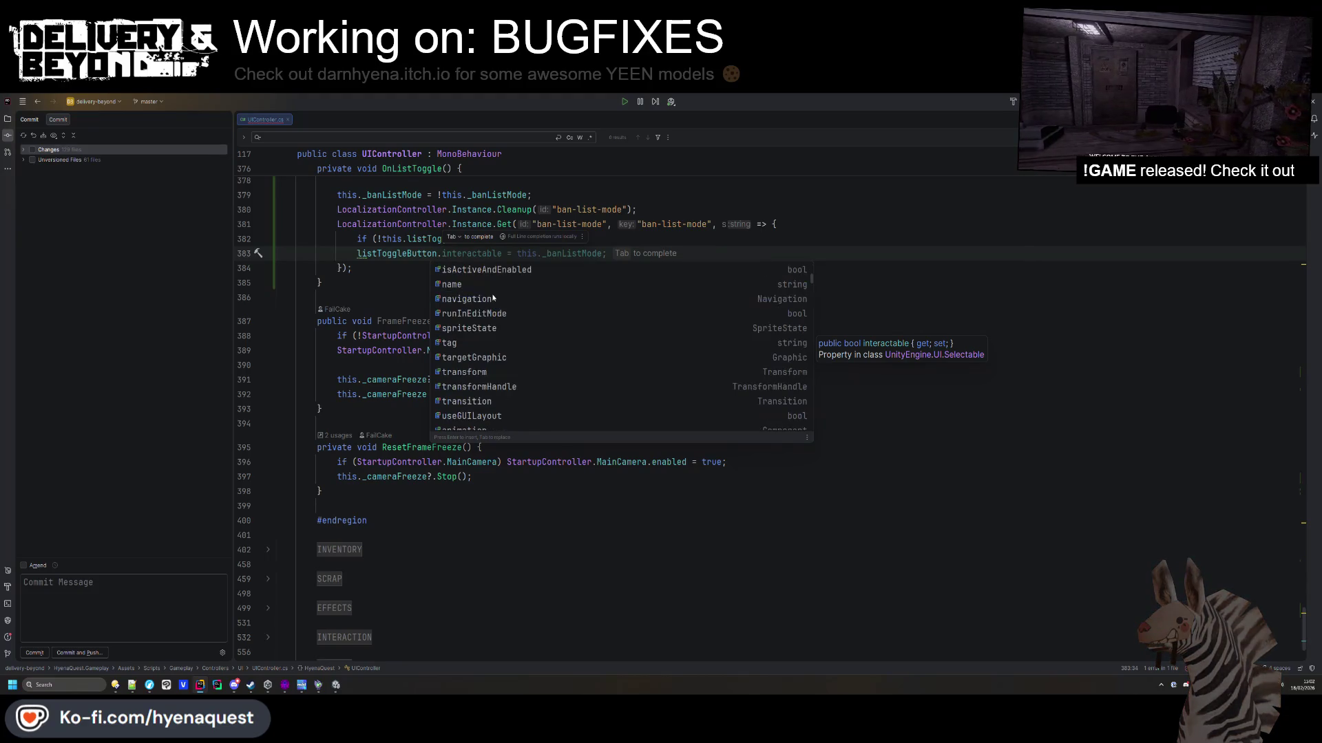
pyautogui.scroll(-5, 489, 373)
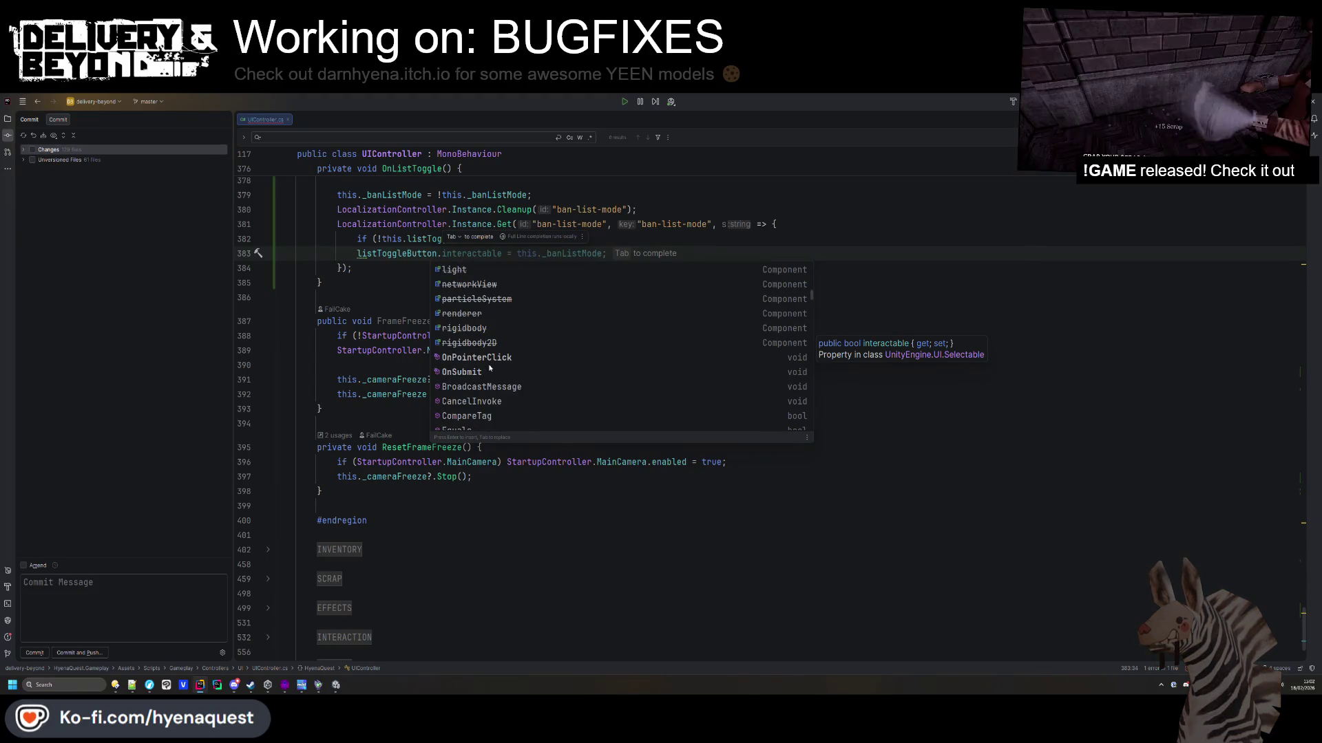
pyautogui.scroll(-10, 490, 367)
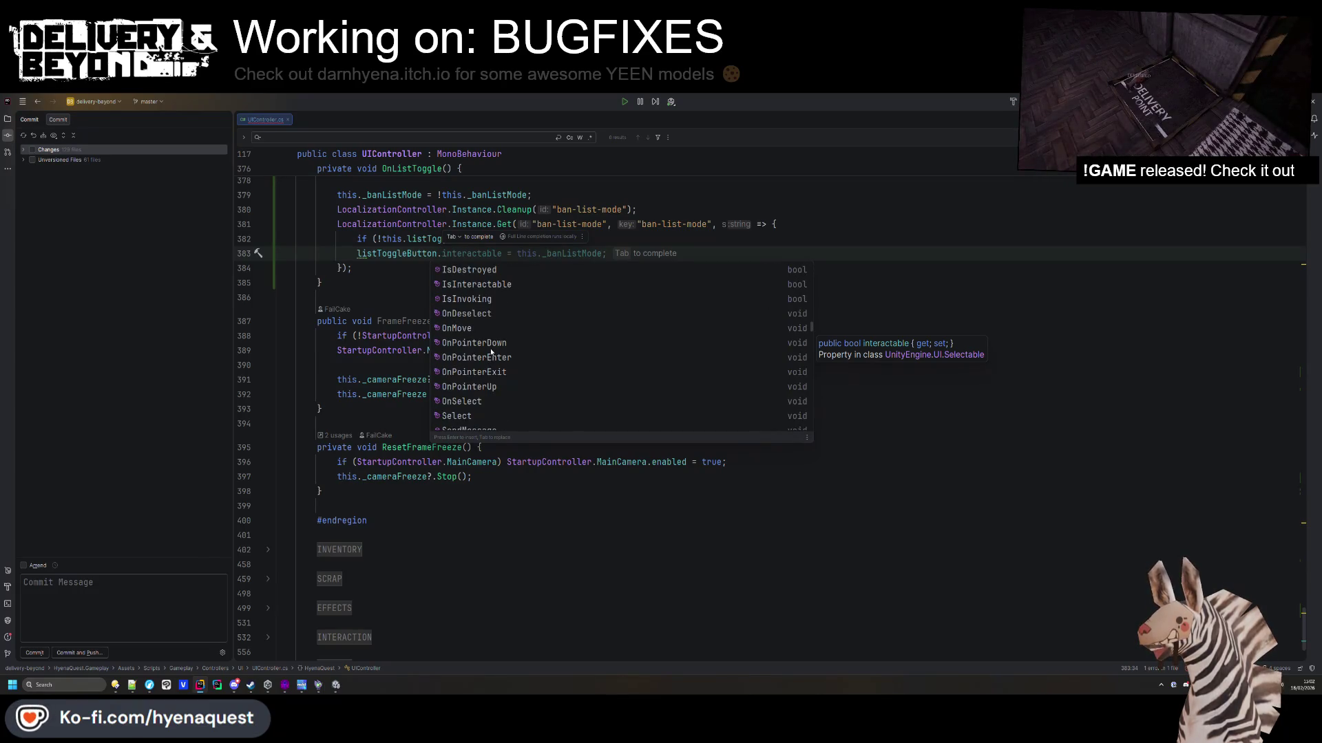
pyautogui.scroll(-1, 490, 355)
pyautogui.scroll(-2, 489, 352)
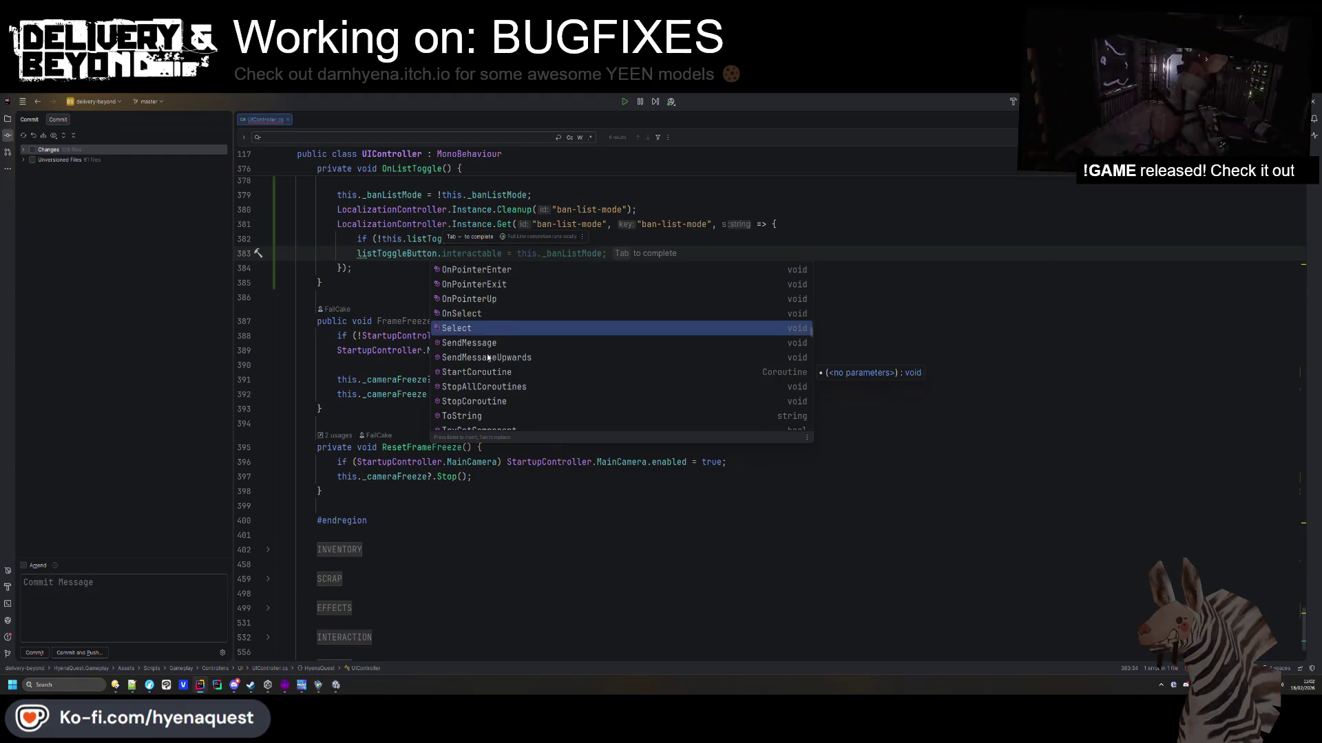
pyautogui.scroll(-2, 486, 349)
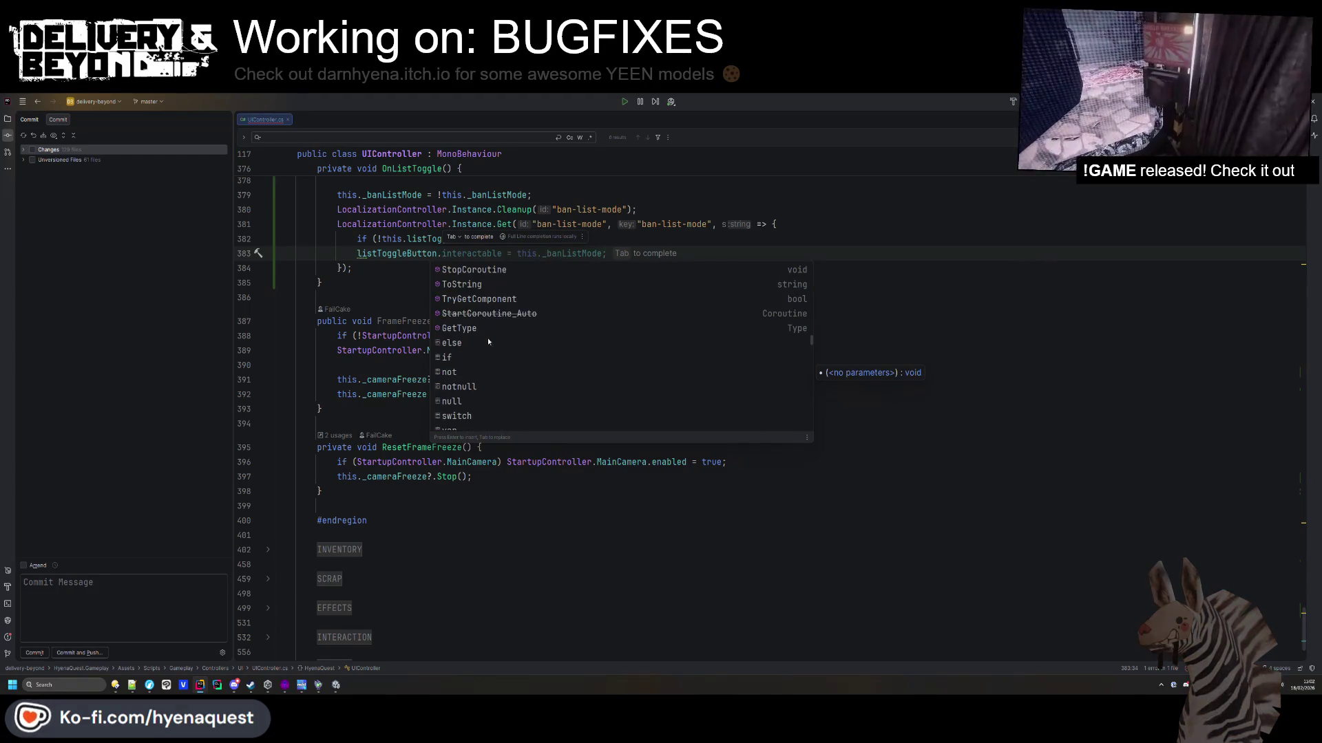
pyautogui.press('Escape')
pyautogui.press('Up')
pyautogui.press('Up')
pyautogui.click(446, 255)
pyautogui.scroll(7, 445, 255)
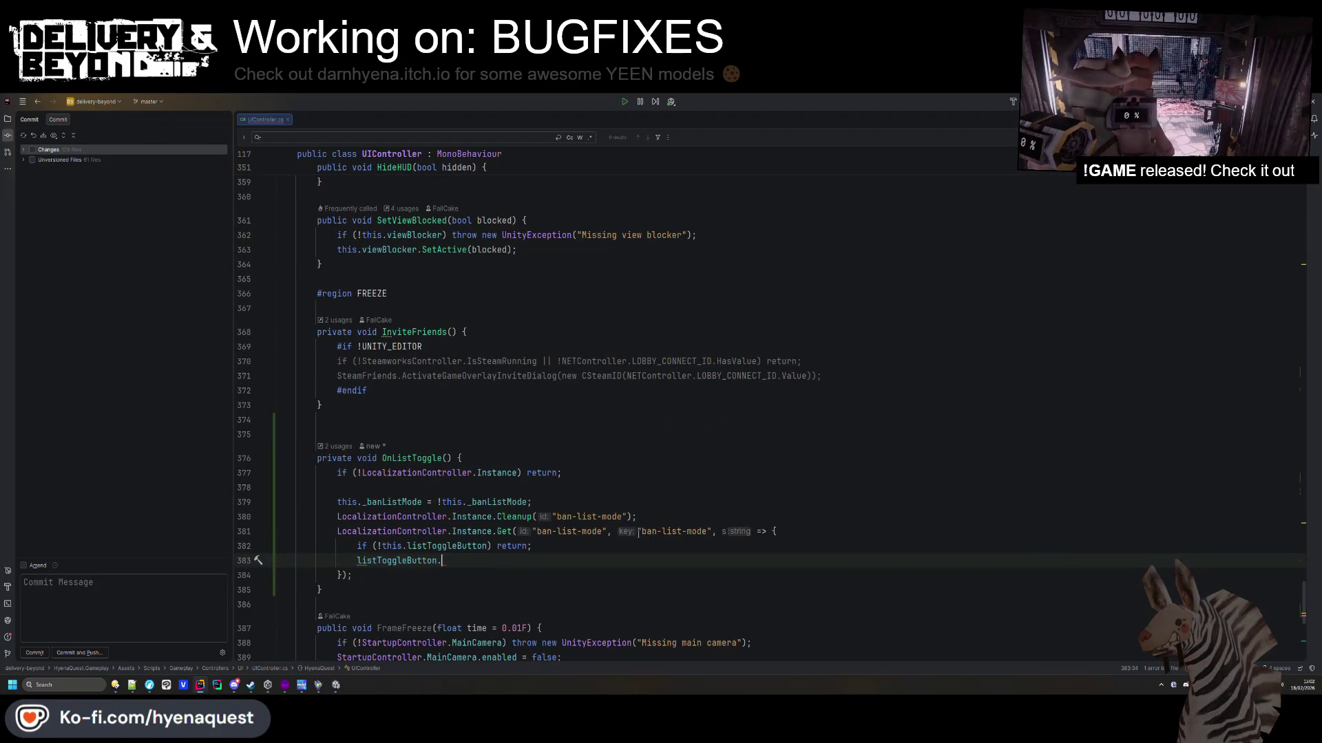
# Turn the Get key into a _banListMode ? conditional, emptying the first string.
pyautogui.click(417, 503)
pyautogui.click(638, 532)
pyautogui.write('_banListMode')
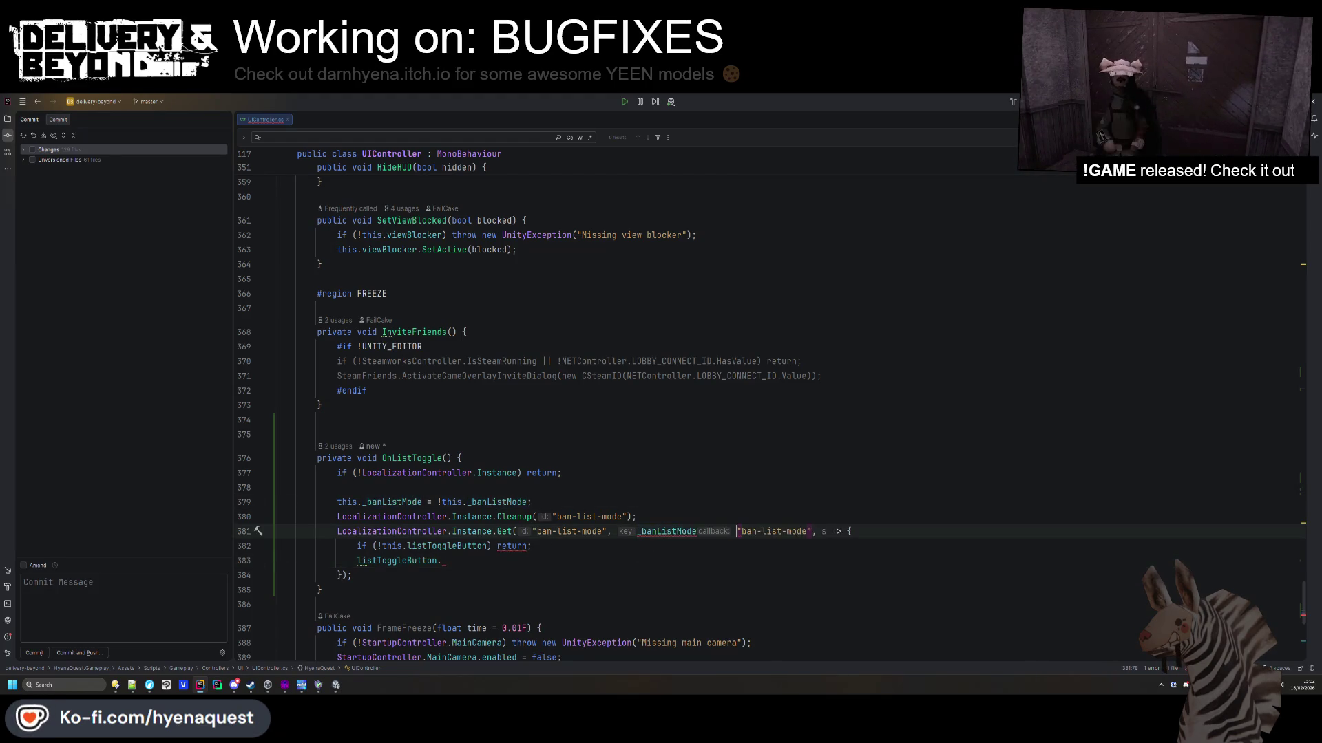
pyautogui.hotkey('ctrl', '\\')
pyautogui.hotkey('ctrl', 'F4')
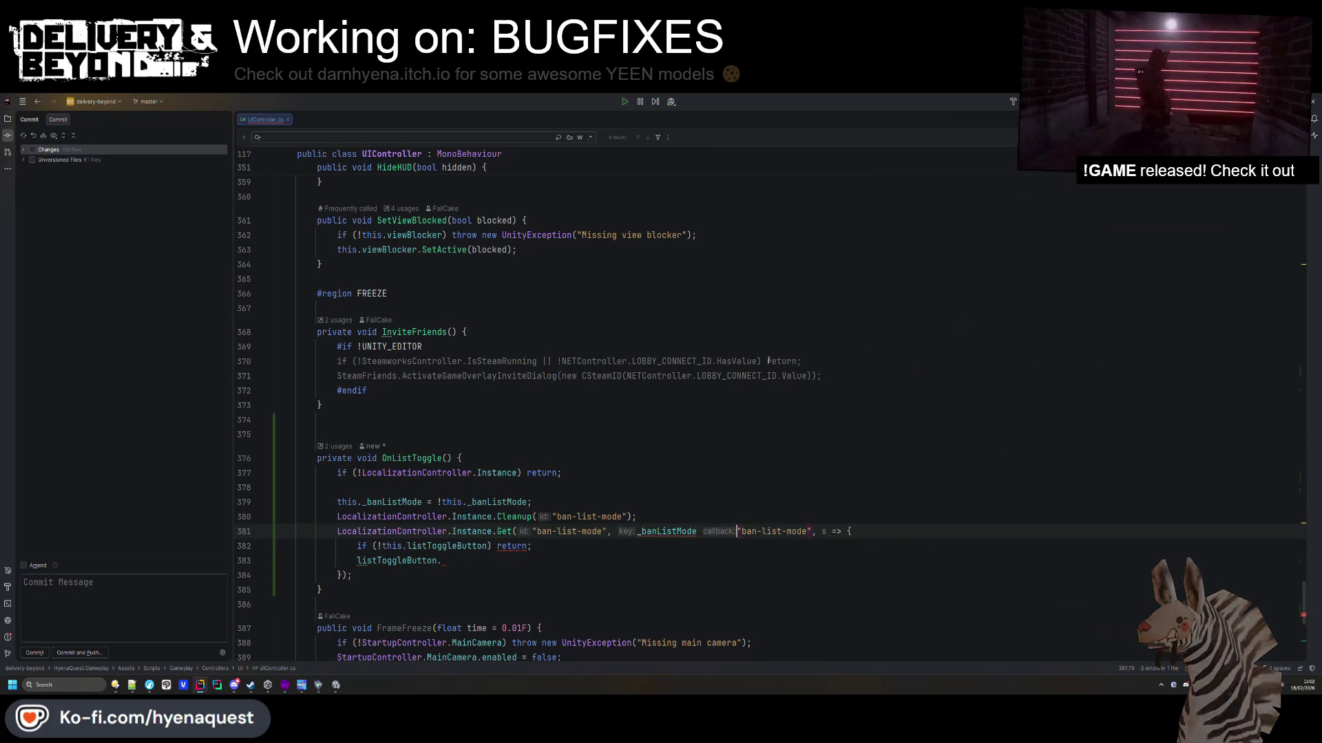
pyautogui.write('?')
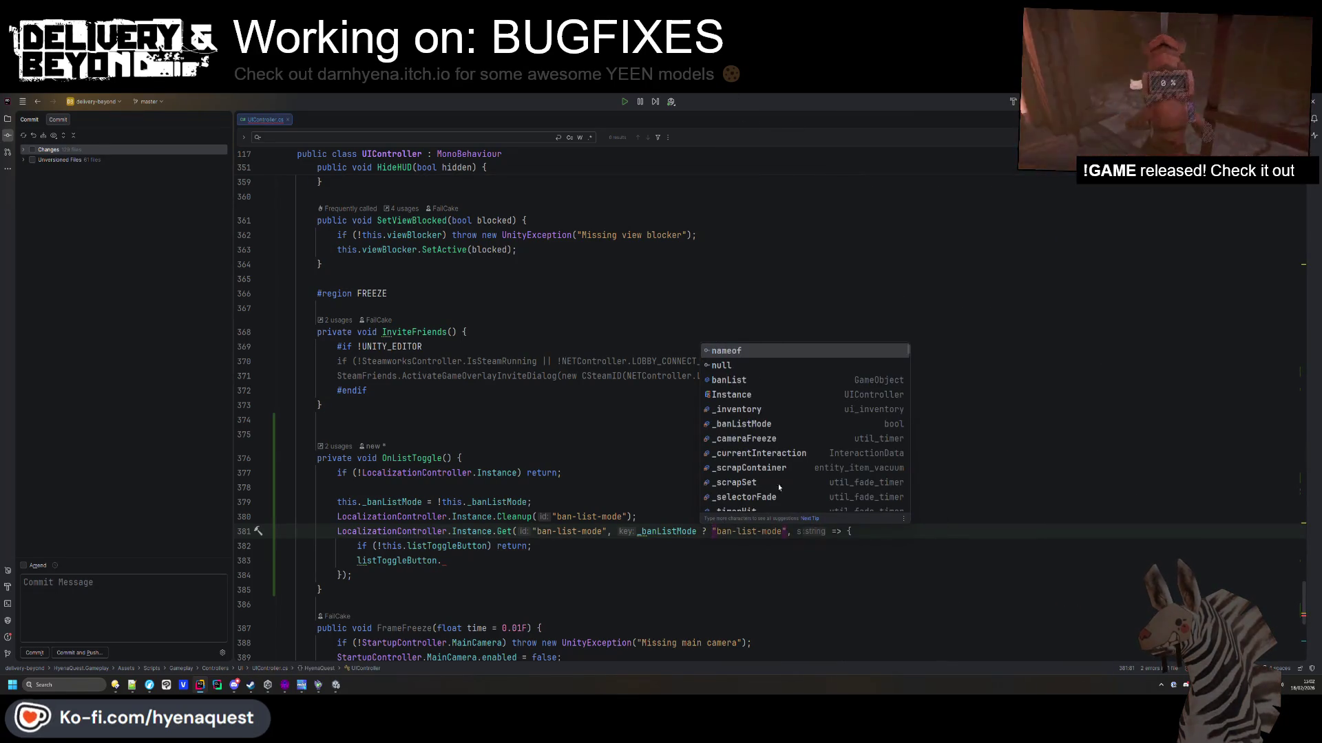
pyautogui.click(785, 529)
pyautogui.write(': ""')
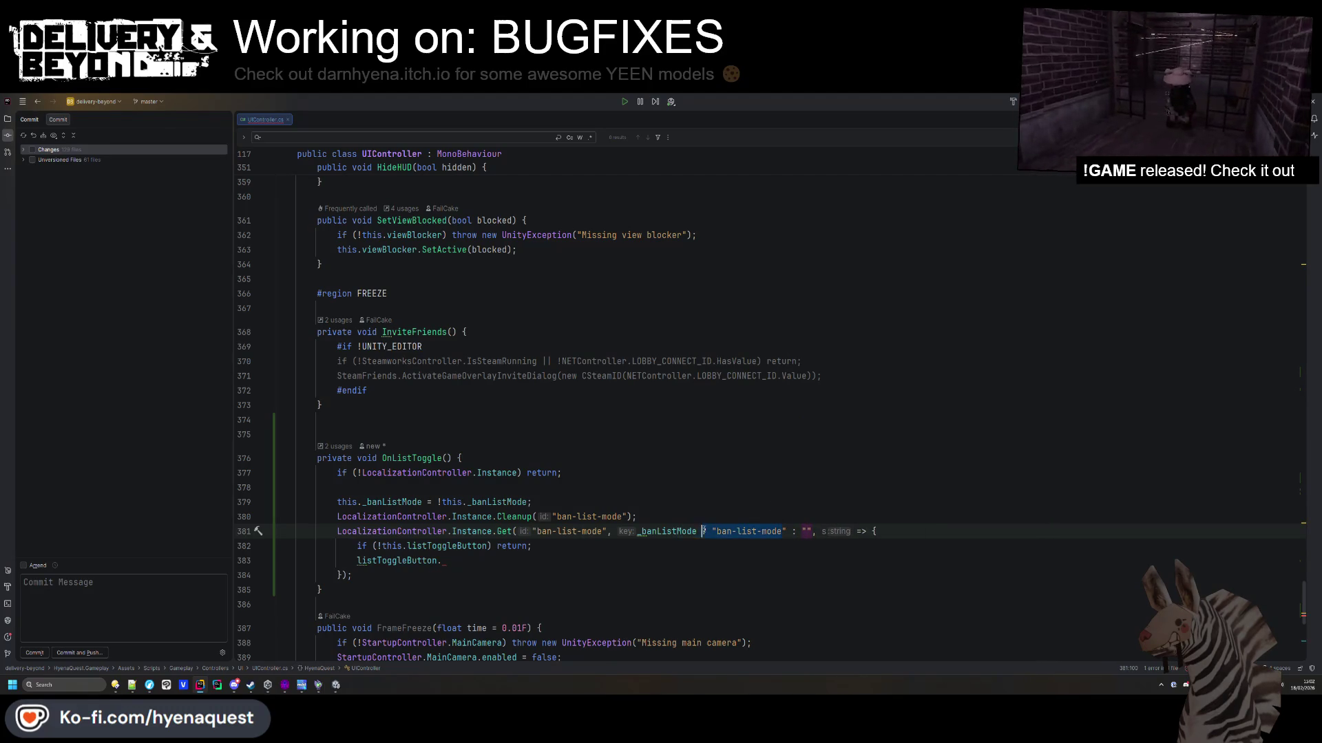
pyautogui.press('BackSpace')
# Reformat and clean up the OnListToggle code with Ctrl+Alt+L.
pyautogui.scroll(-2, 570, 482)
pyautogui.click(571, 502)
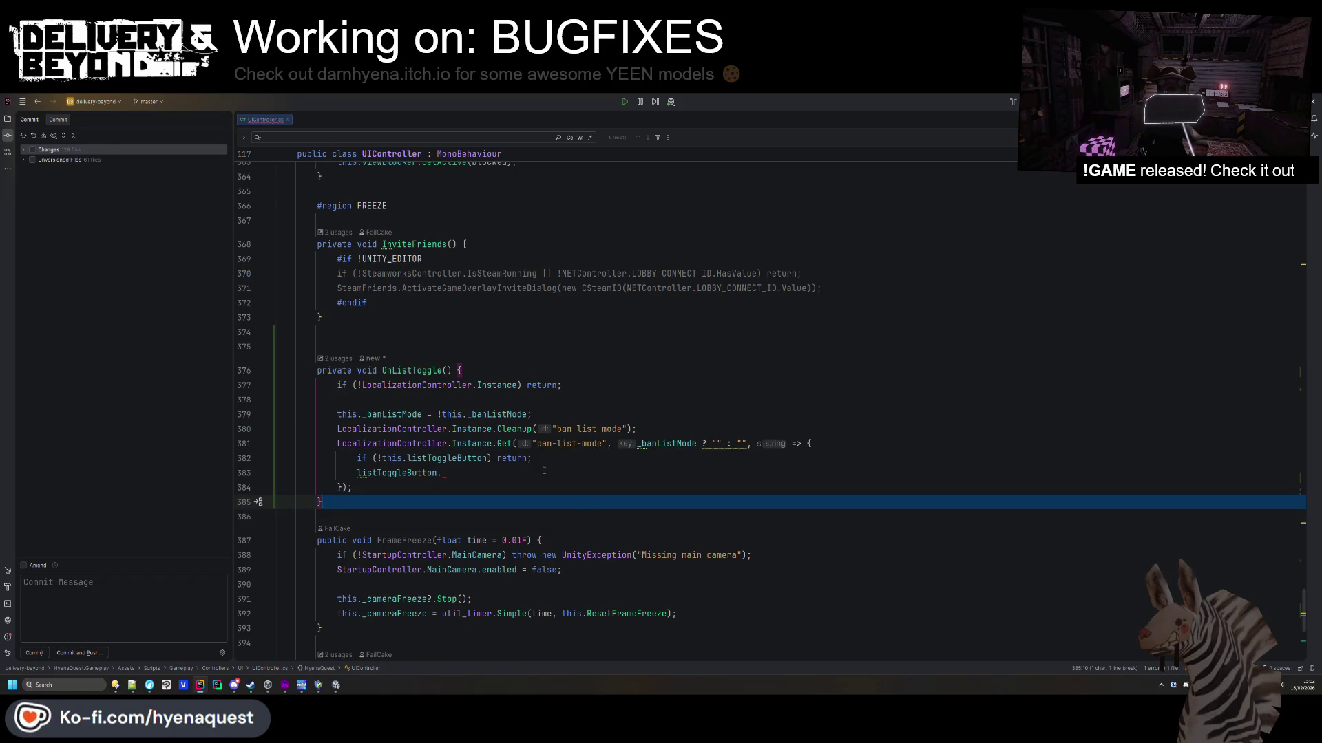
pyautogui.hotkey('ctrl', 'alt', 'l')
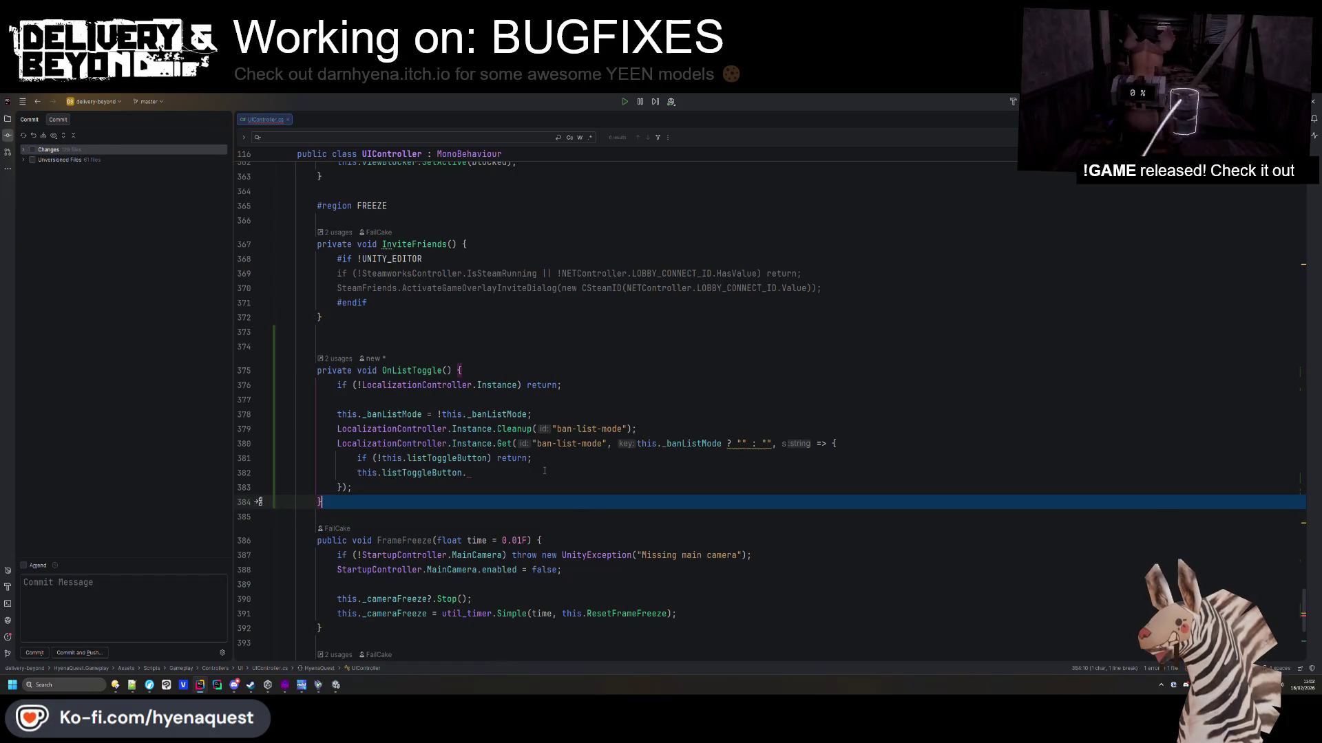
# Store listToggleButton.GetComponentInChildren<TextMeshPro>(true) in a local variable named text.
pyautogui.click(545, 471)
pyautogui.write('GetCom')
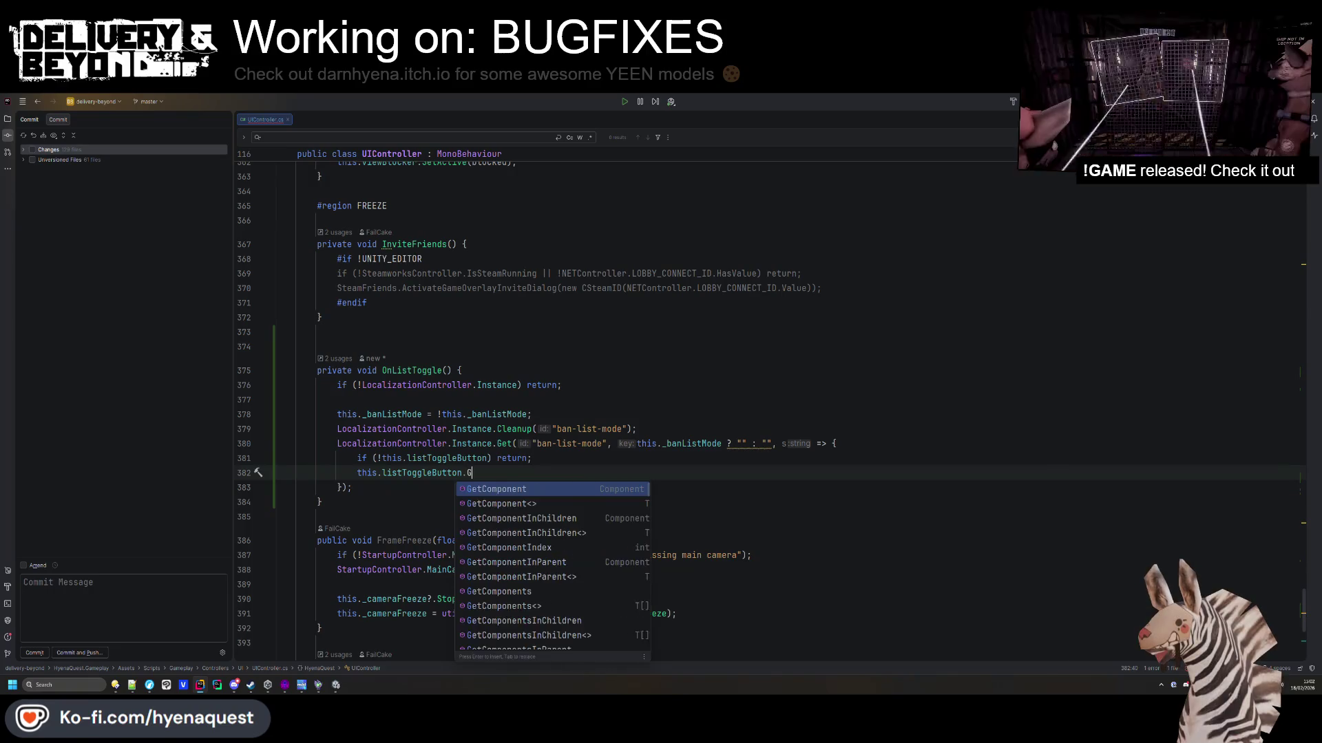
pyautogui.press('Return')
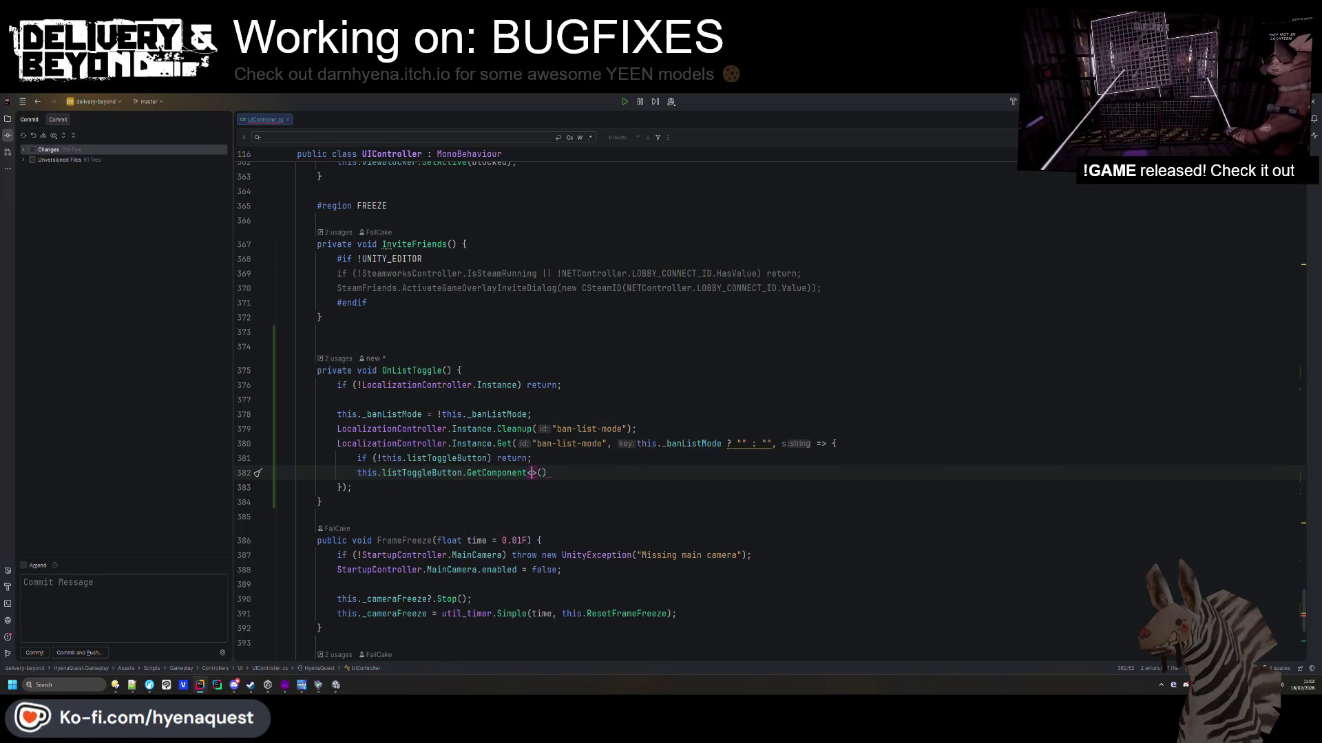
pyautogui.write('Textmesh')
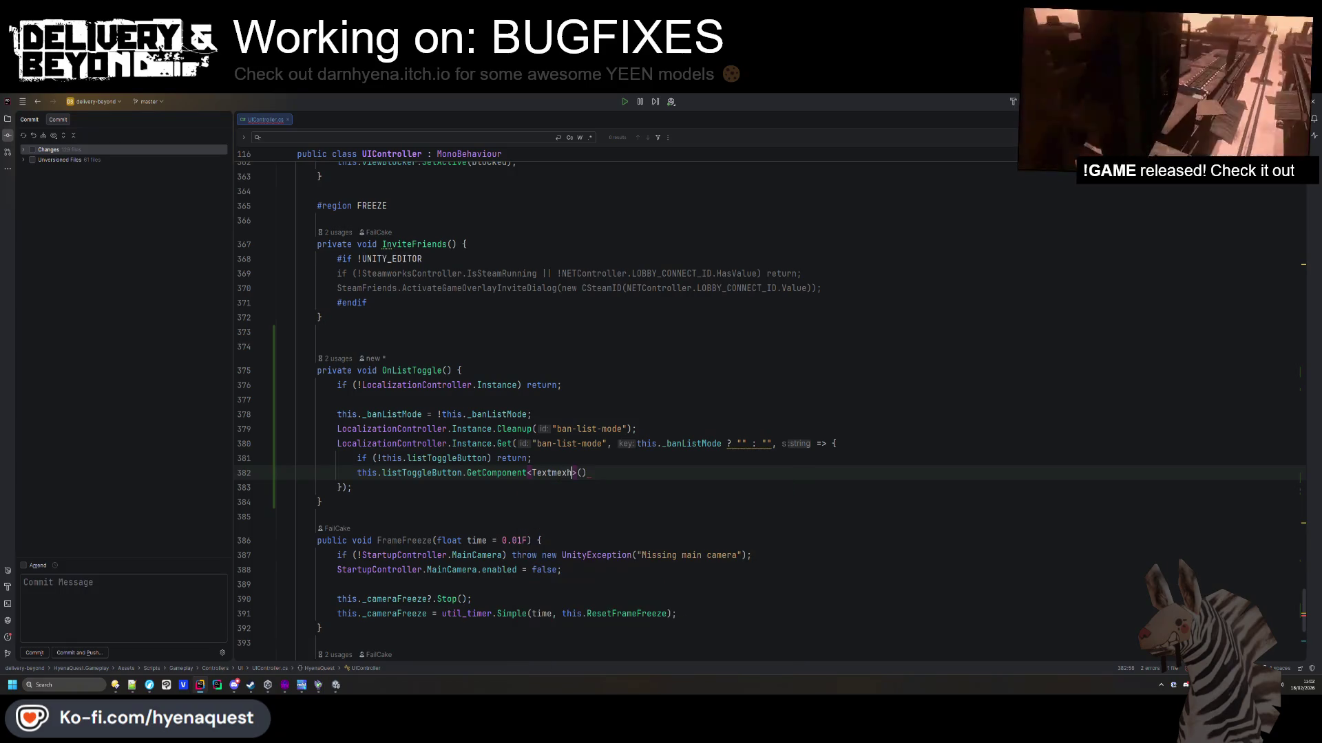
pyautogui.write('shPro')
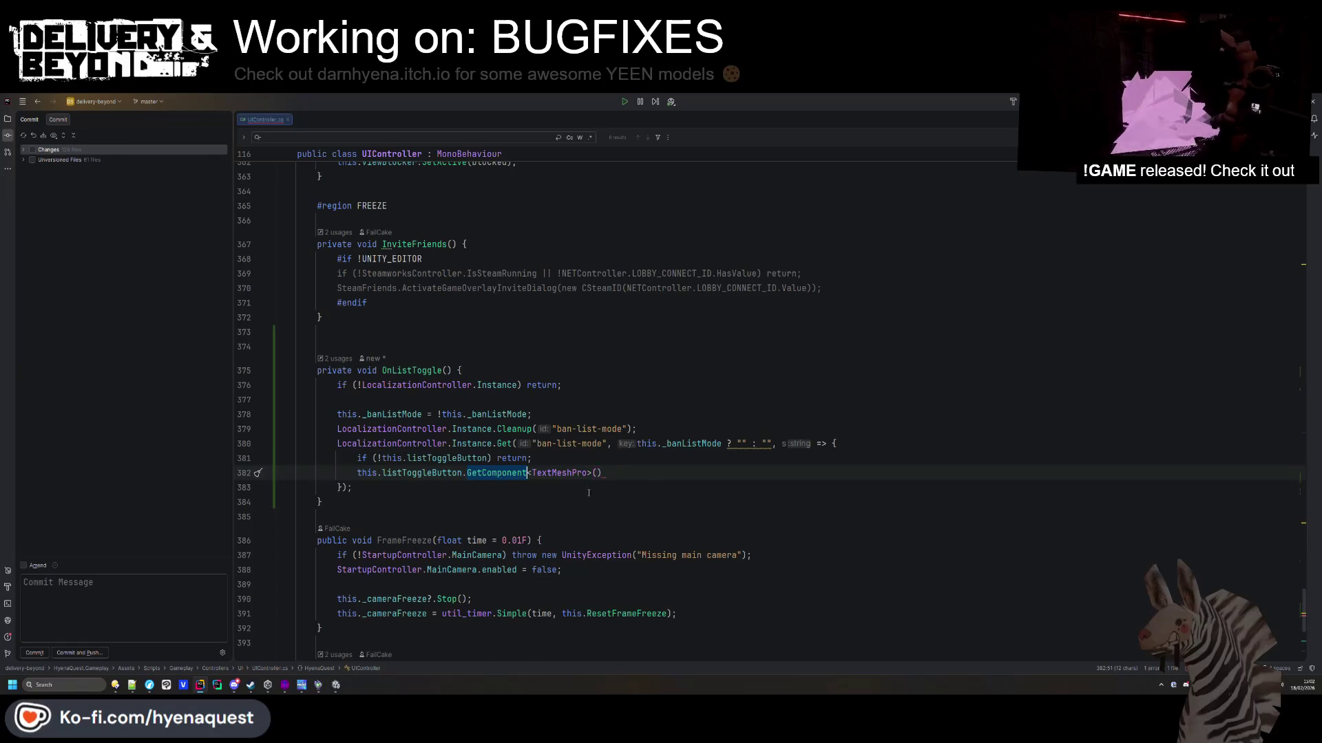
pyautogui.write('Get')
pyautogui.press('Down')
pyautogui.press('Down')
pyautogui.press('Down')
pyautogui.press('Return')
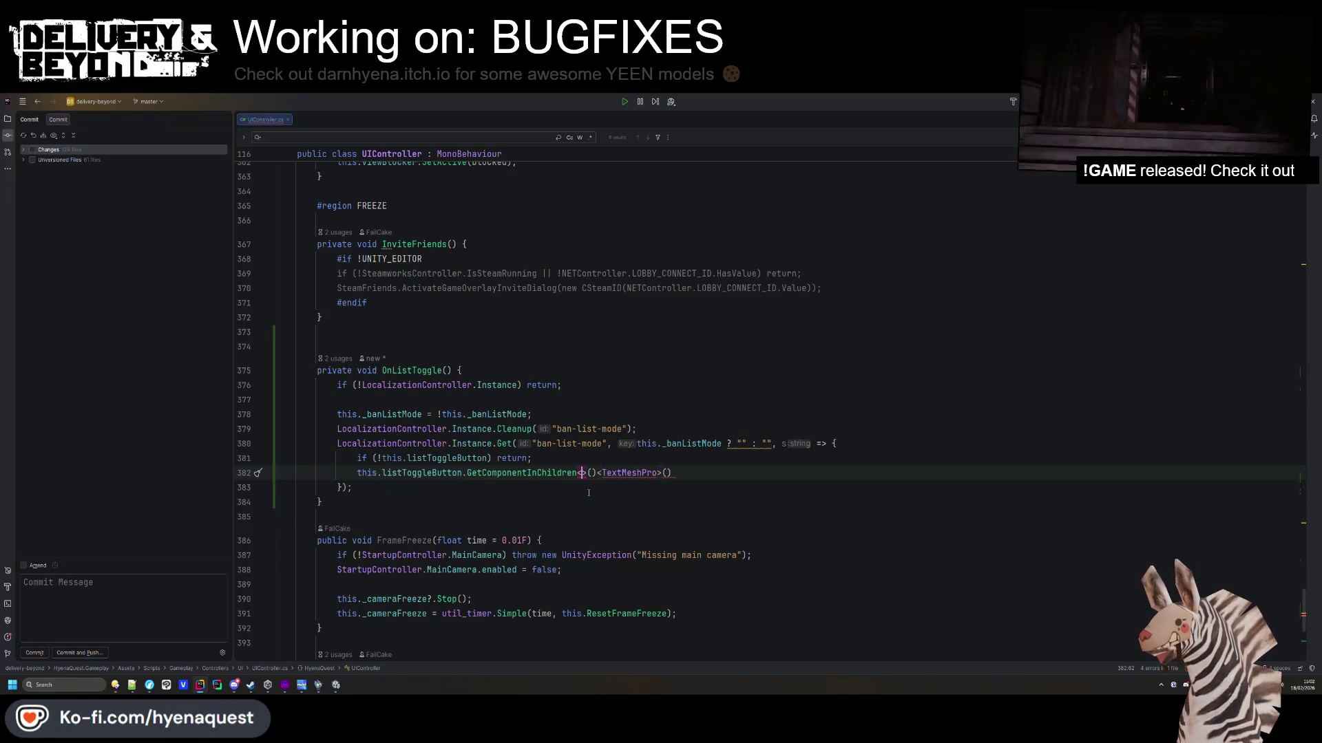
pyautogui.press('Delete')
pyautogui.press('Delete')
pyautogui.press('Delete')
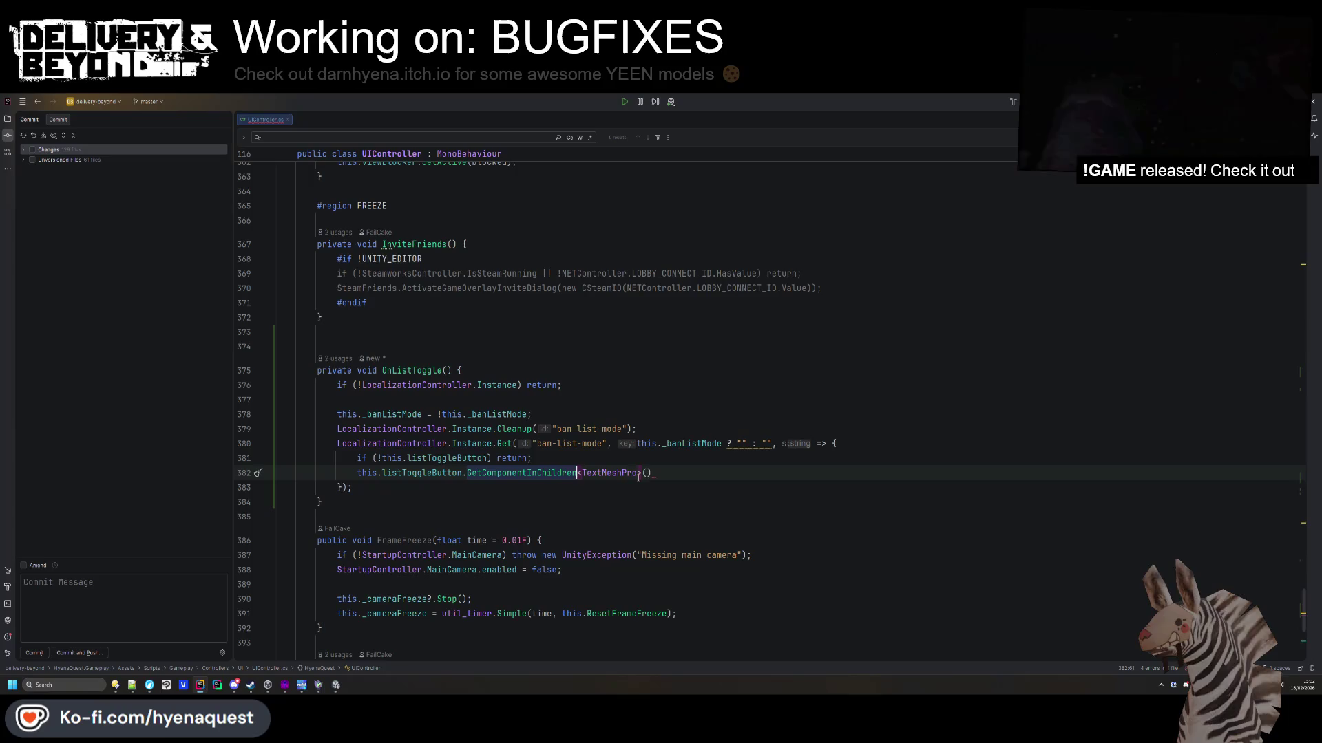
pyautogui.press('End')
pyautogui.press('Left')
pyautogui.write('true)')
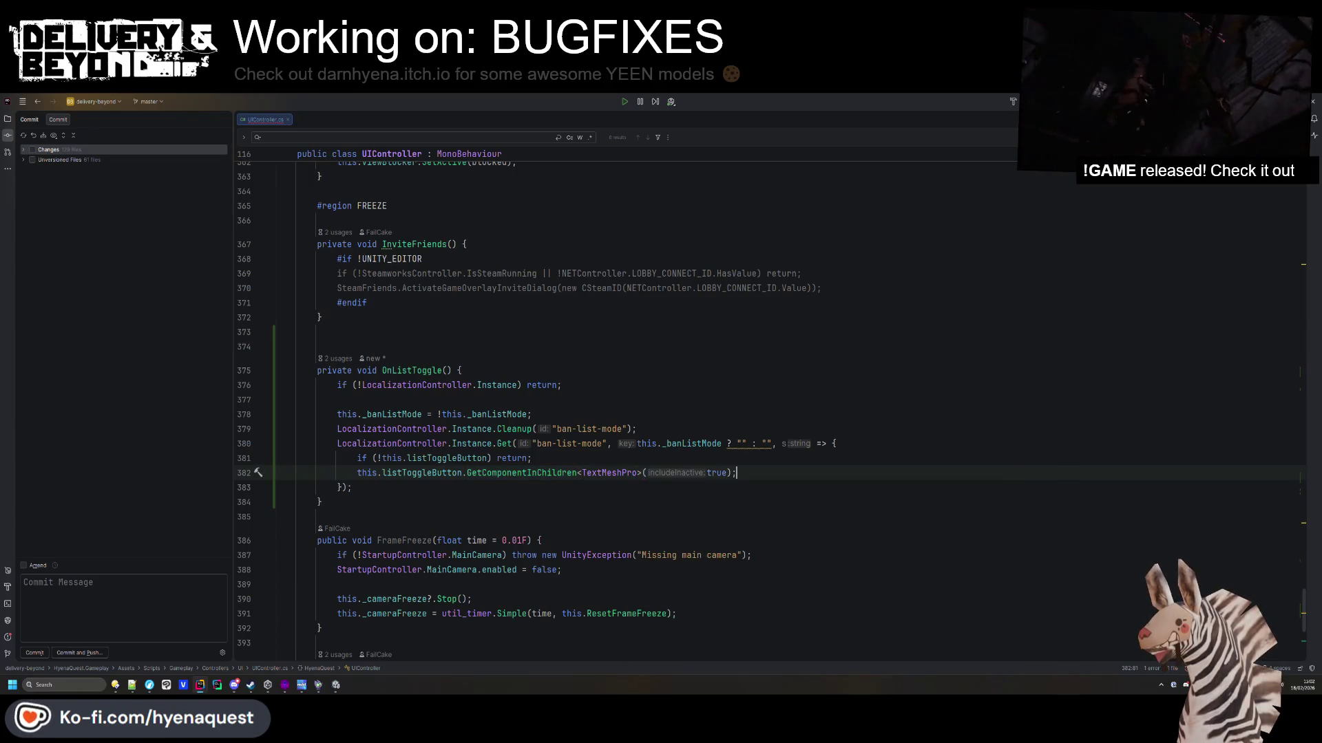
pyautogui.write(';')
pyautogui.press('Home')
pyautogui.write('va r text =')
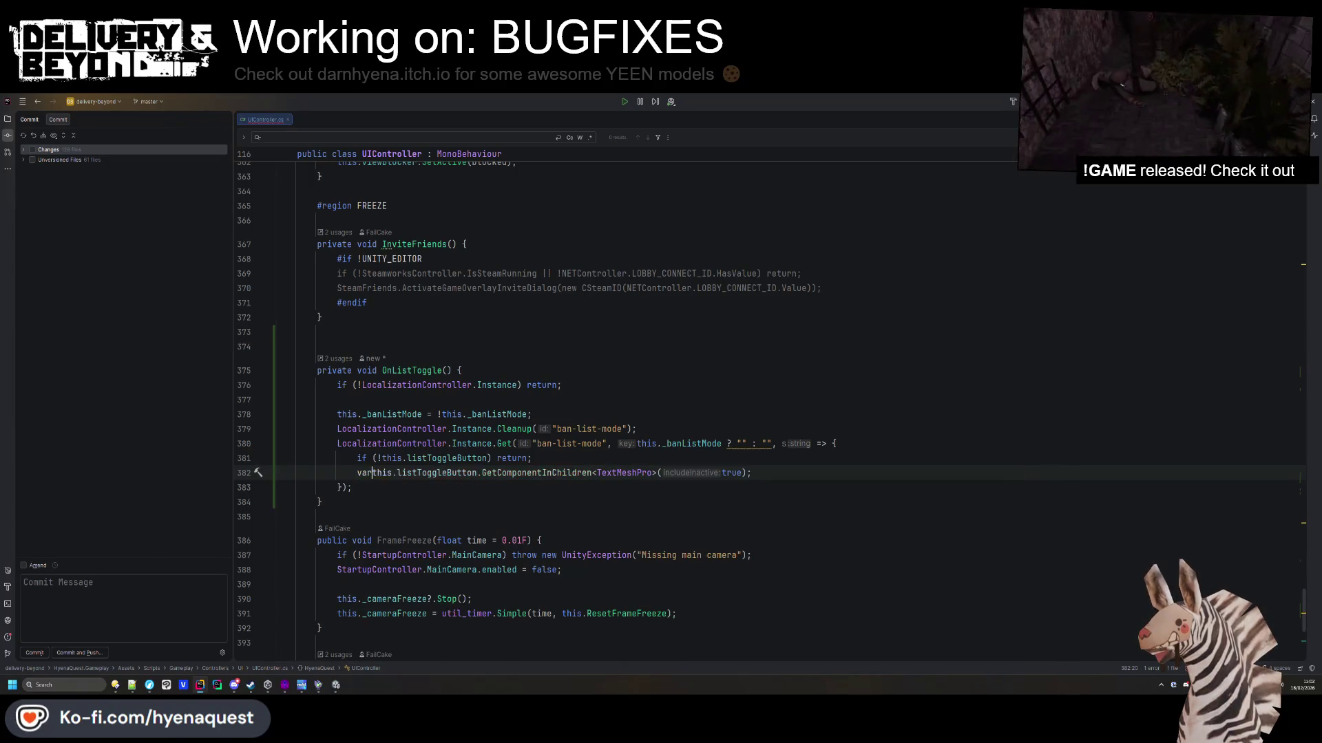
# Add 'if (!text) return;' below the TextMeshPro lookup.
pyautogui.click(832, 474)
pyautogui.press('Return')
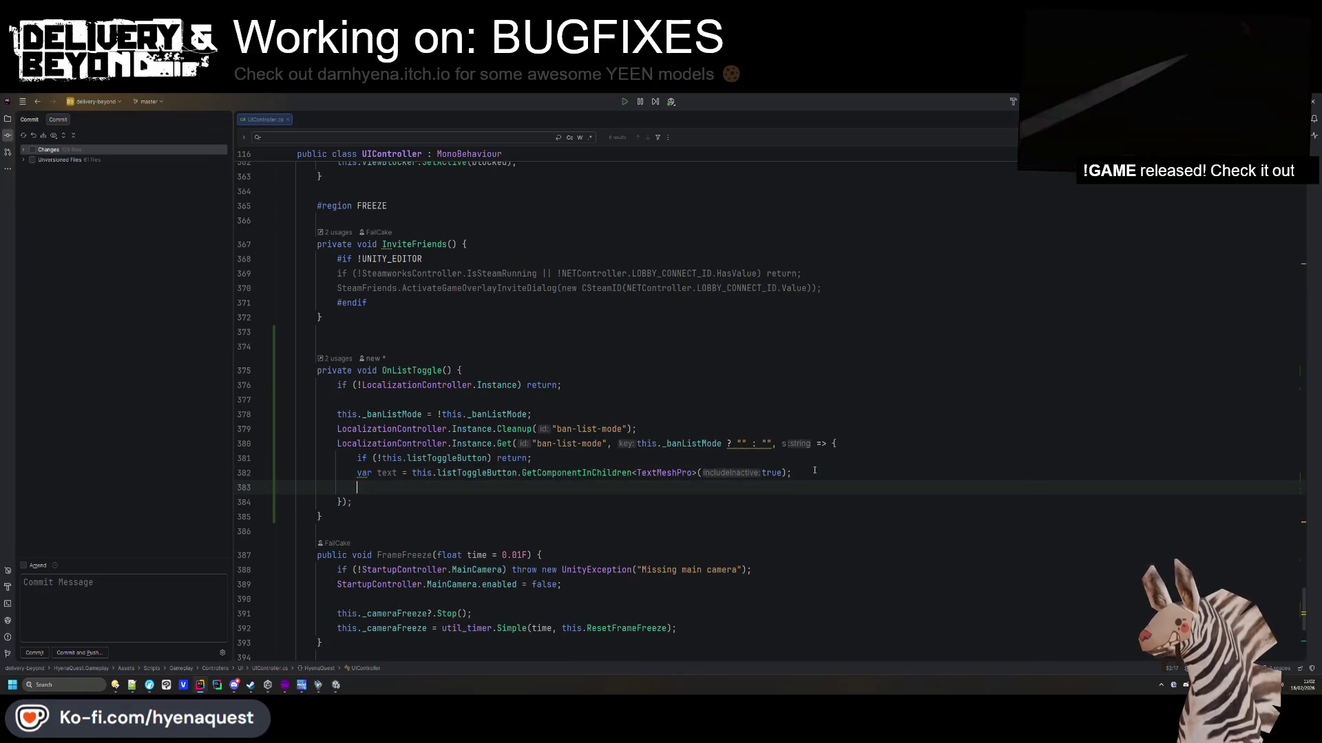
pyautogui.write('if (!text) return;')
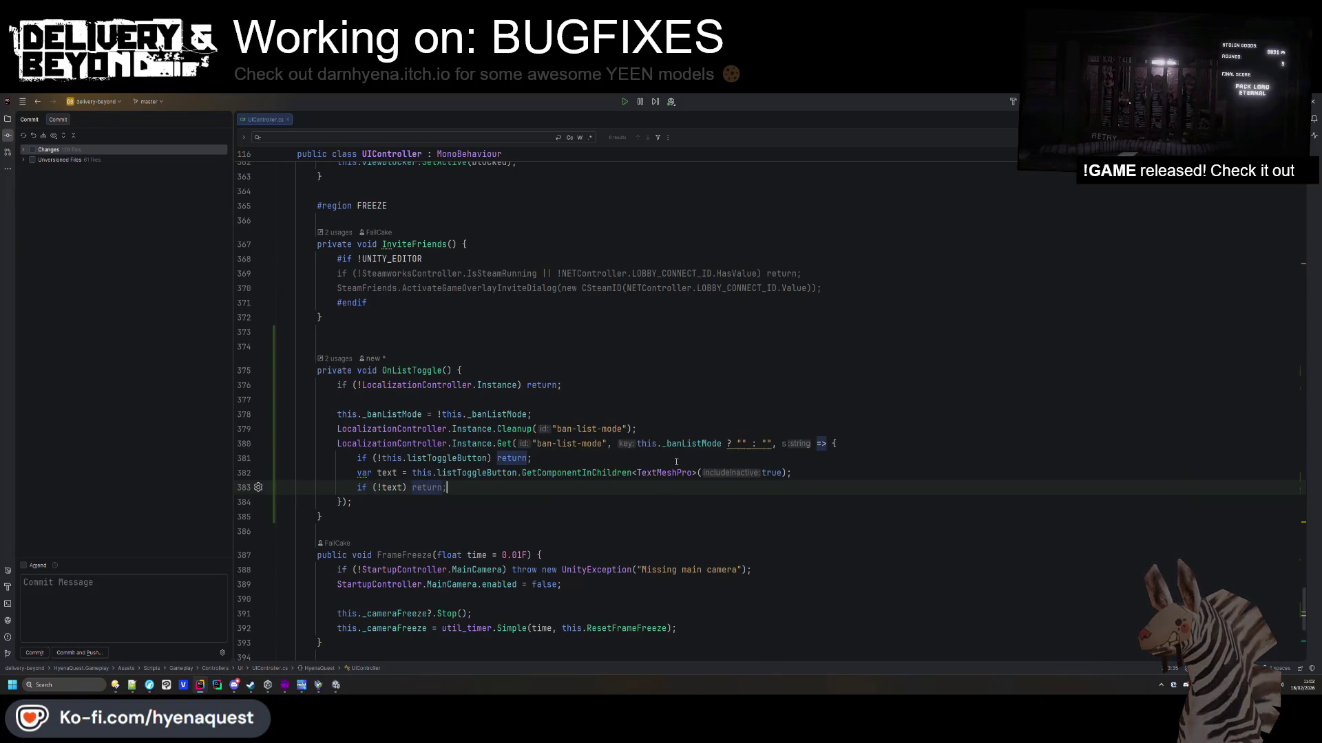
# Set text.text = s in the callback and reformat the file.
pyautogui.click(537, 459)
pyautogui.press('Return')
pyautogui.click(500, 503)
pyautogui.press('Return')
pyautogui.press('Return')
pyautogui.write('text.')
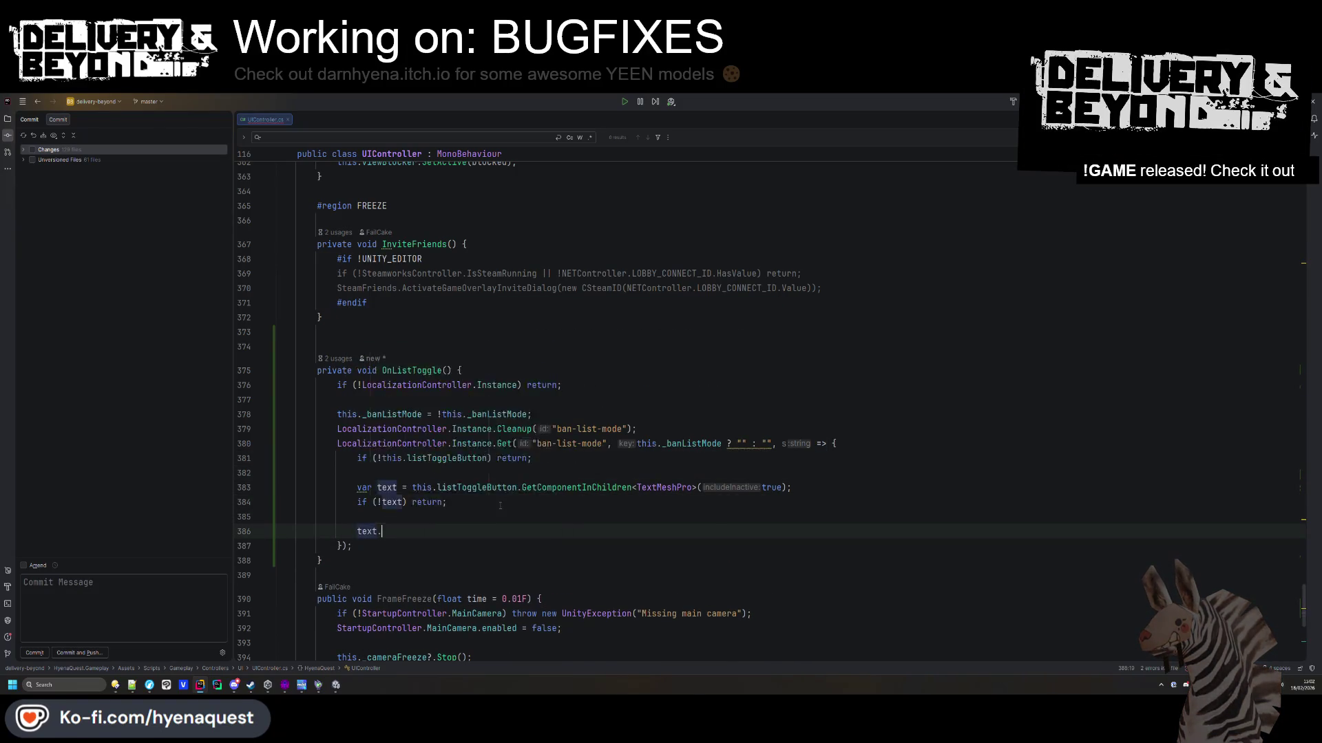
pyautogui.write('te')
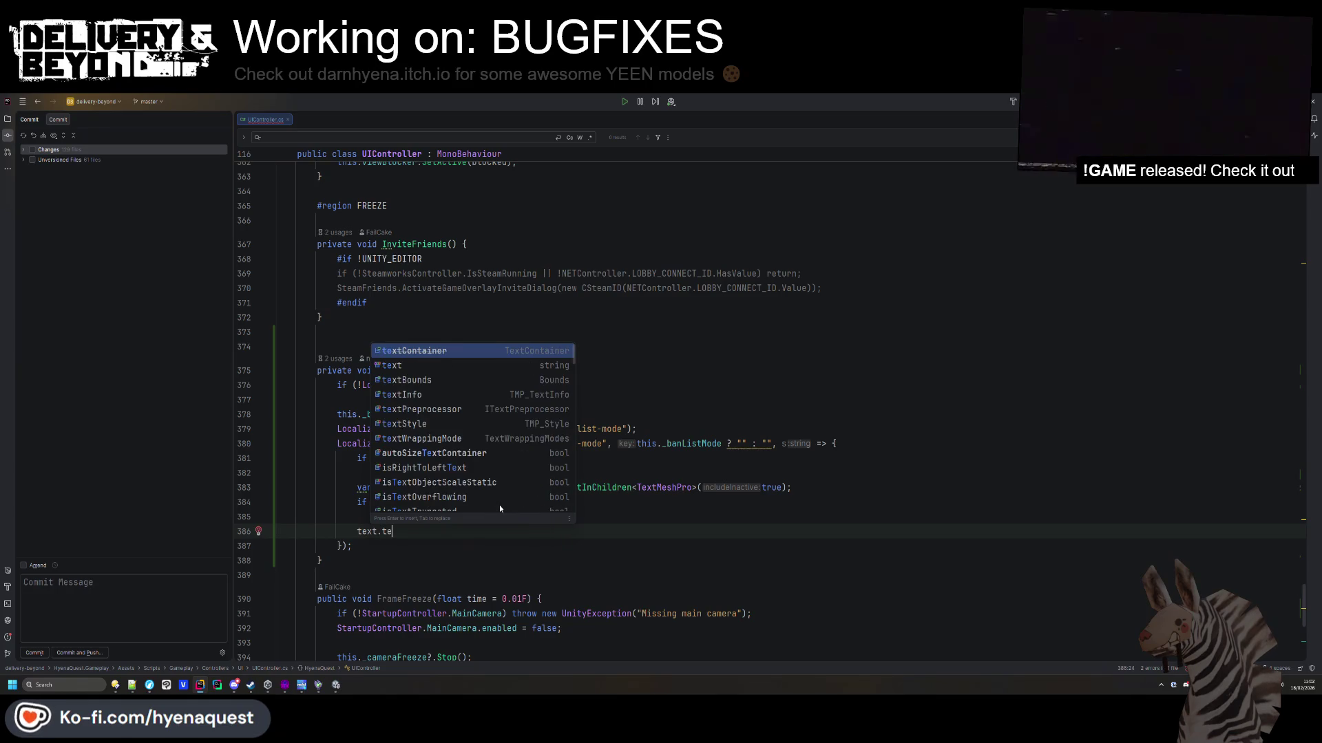
pyautogui.write('xt = s;')
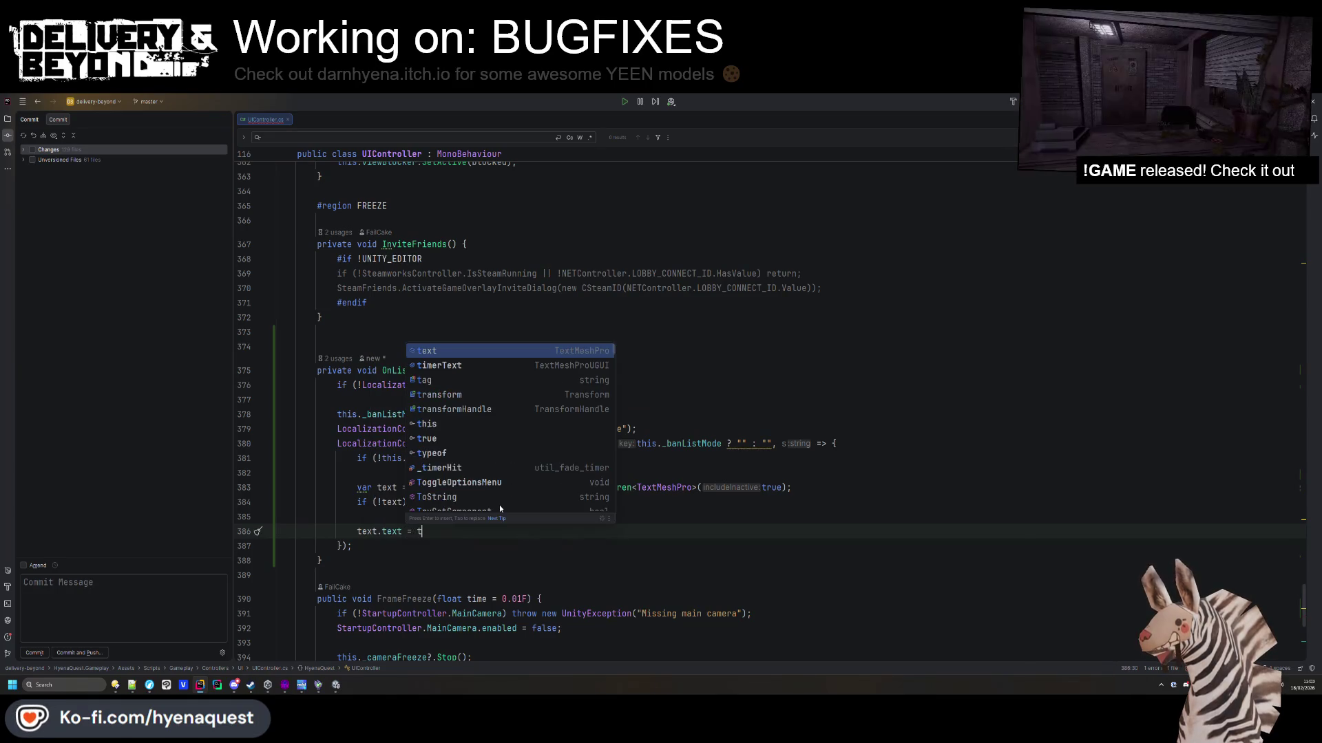
pyautogui.hotkey('ctrl', 's')
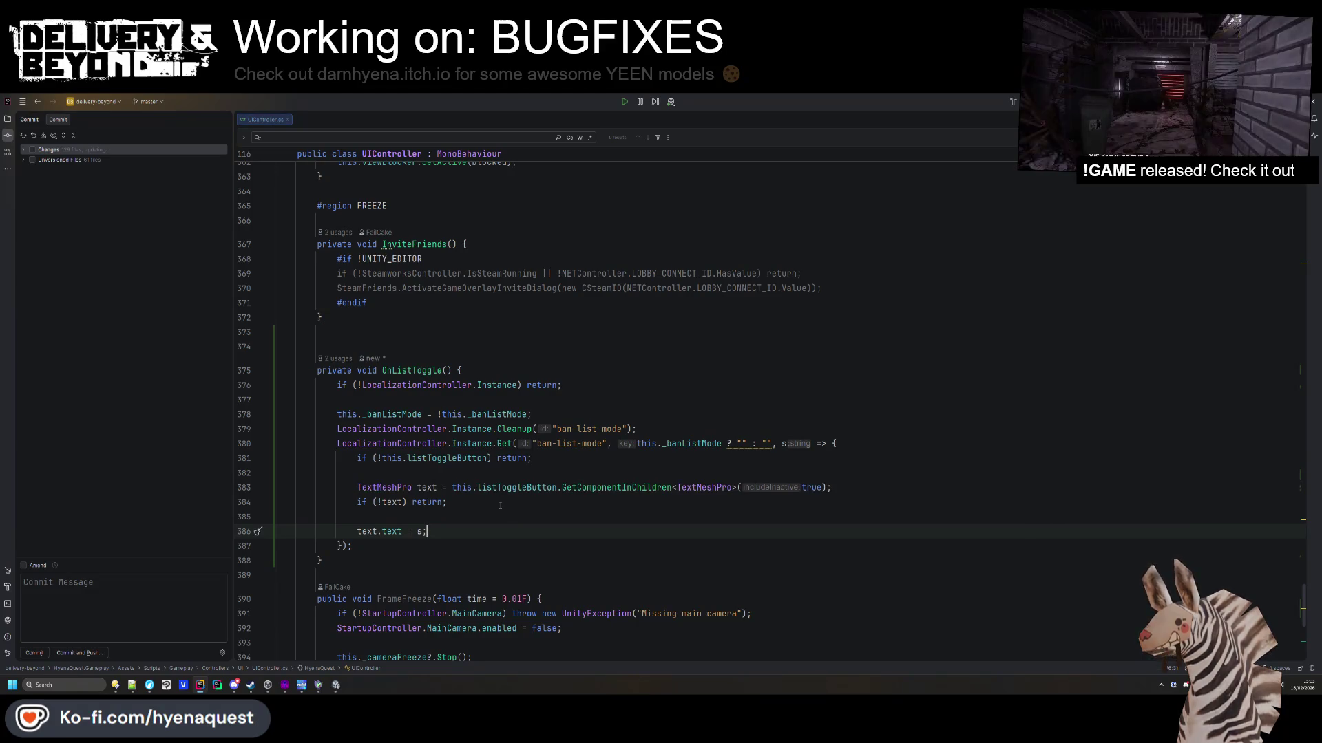
pyautogui.click(584, 405)
pyautogui.press('Return')
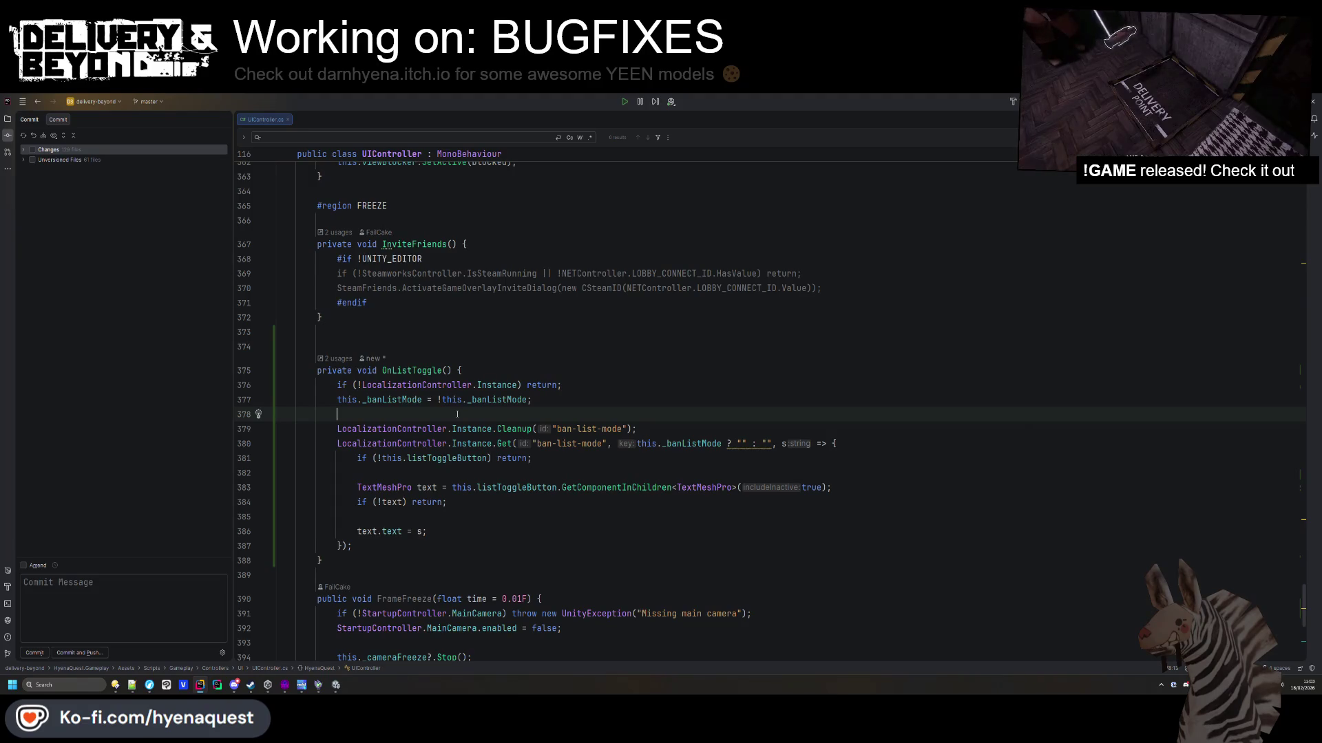
# Call banList.SetActive(_banListMode) and playerList.SetActive(!_banListMode) after the toggle.
pyautogui.press('Return')
pyautogui.write('this.')
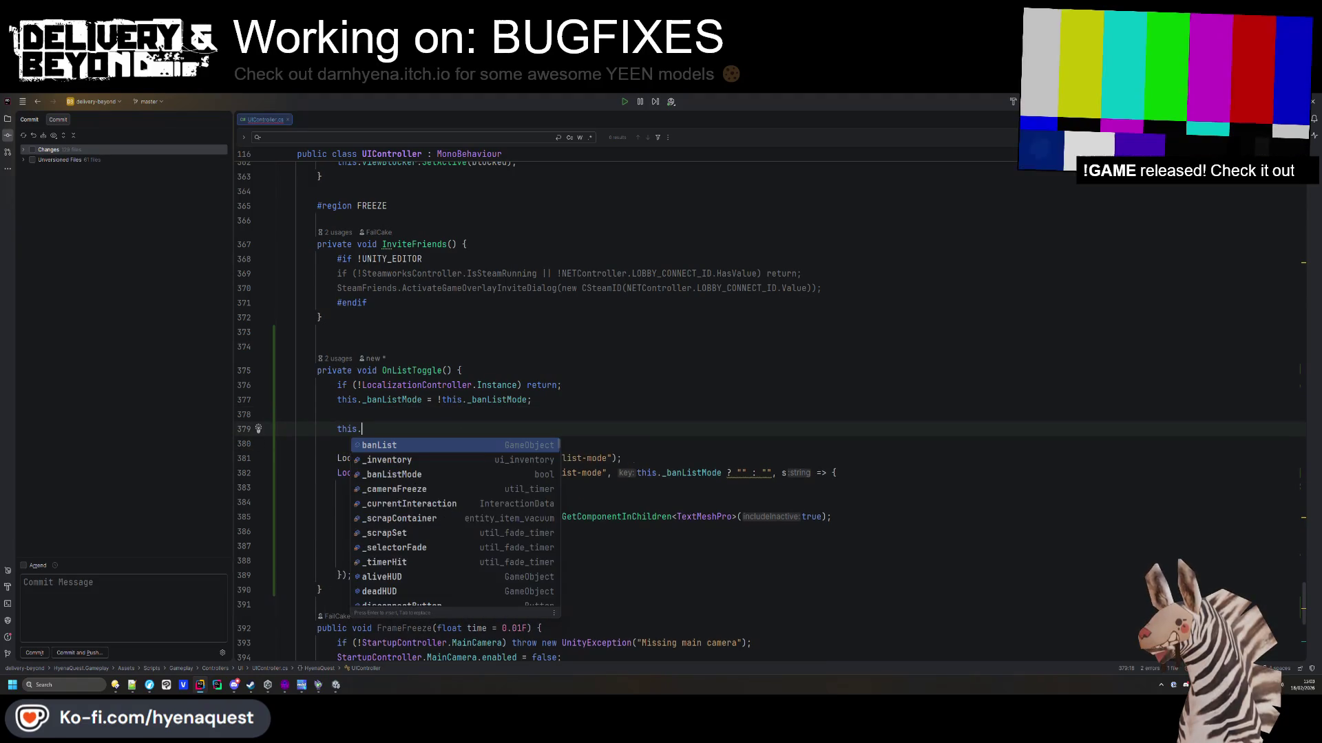
pyautogui.write('banList.SetA')
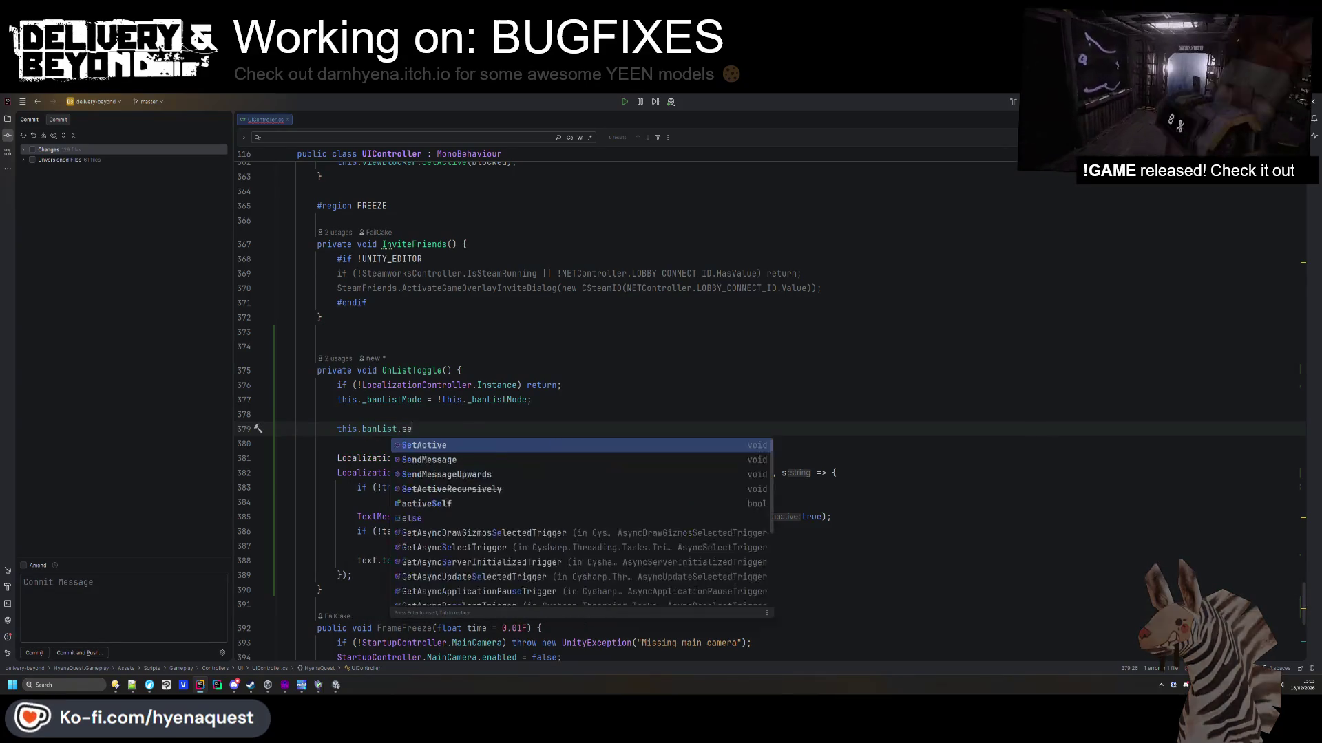
pyautogui.press('Return')
pyautogui.write('this._banListMode);')
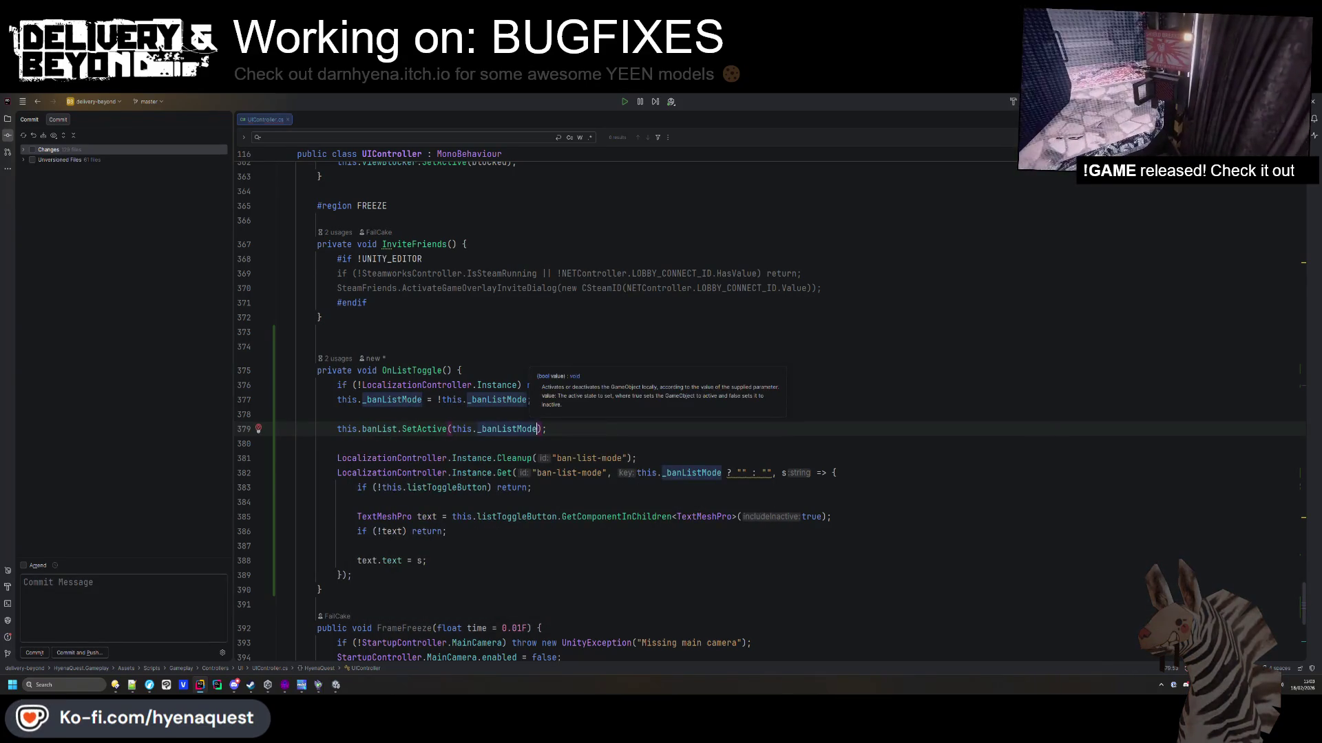
pyautogui.press('End')
pyautogui.press('Return')
pyautogui.write('this.')
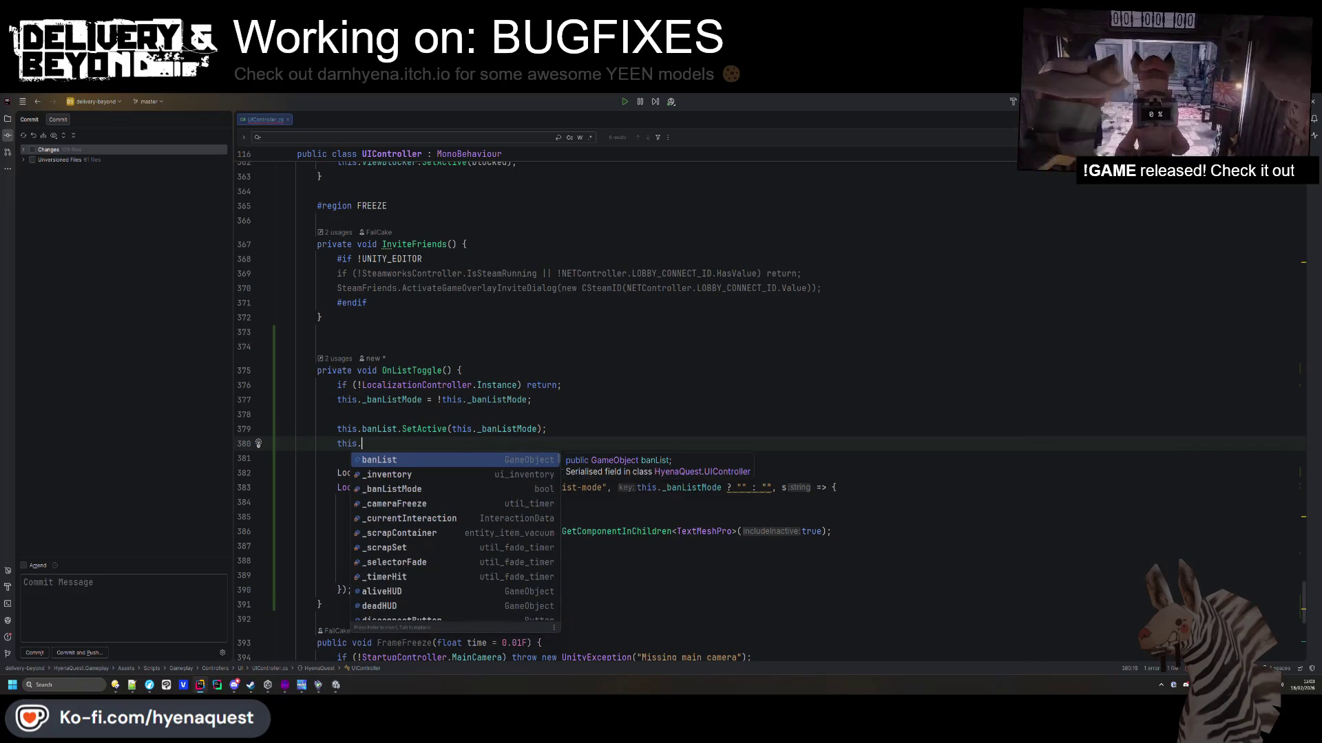
pyautogui.write('playerList.se')
pyautogui.press('Return')
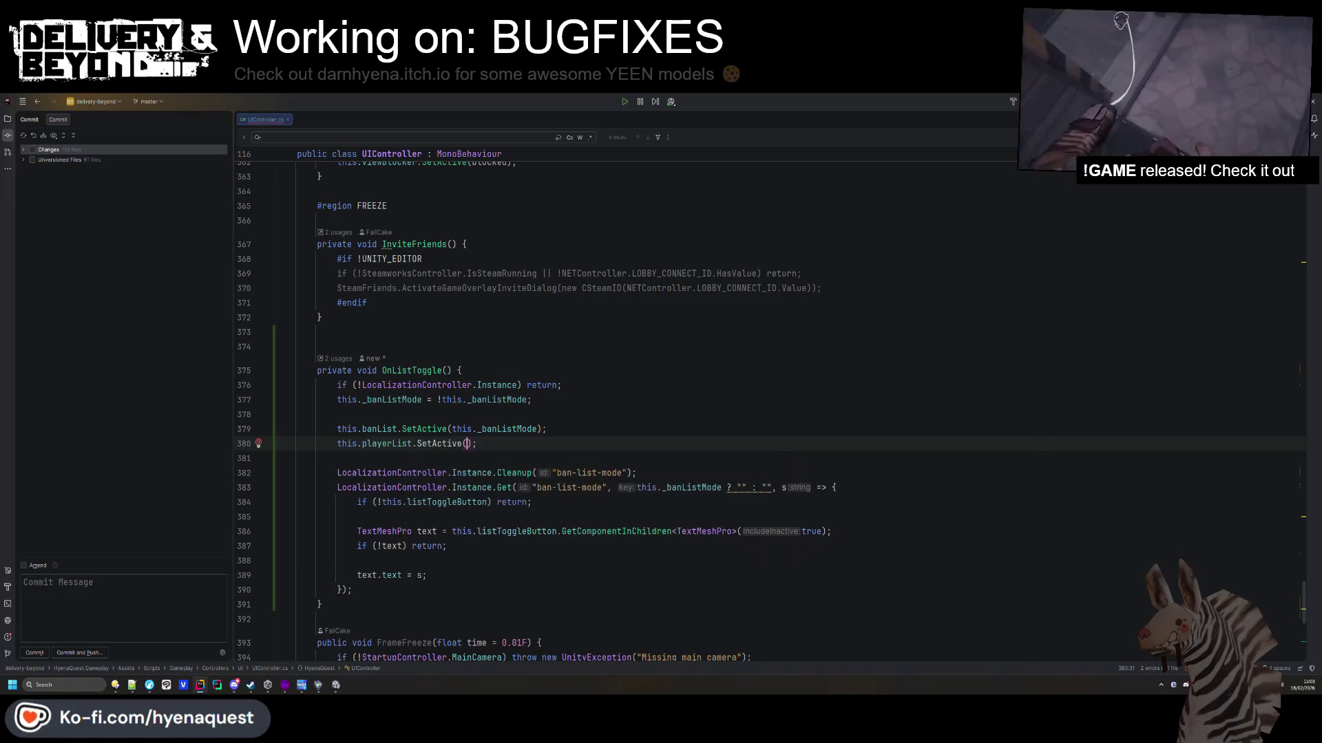
pyautogui.press('Tab')
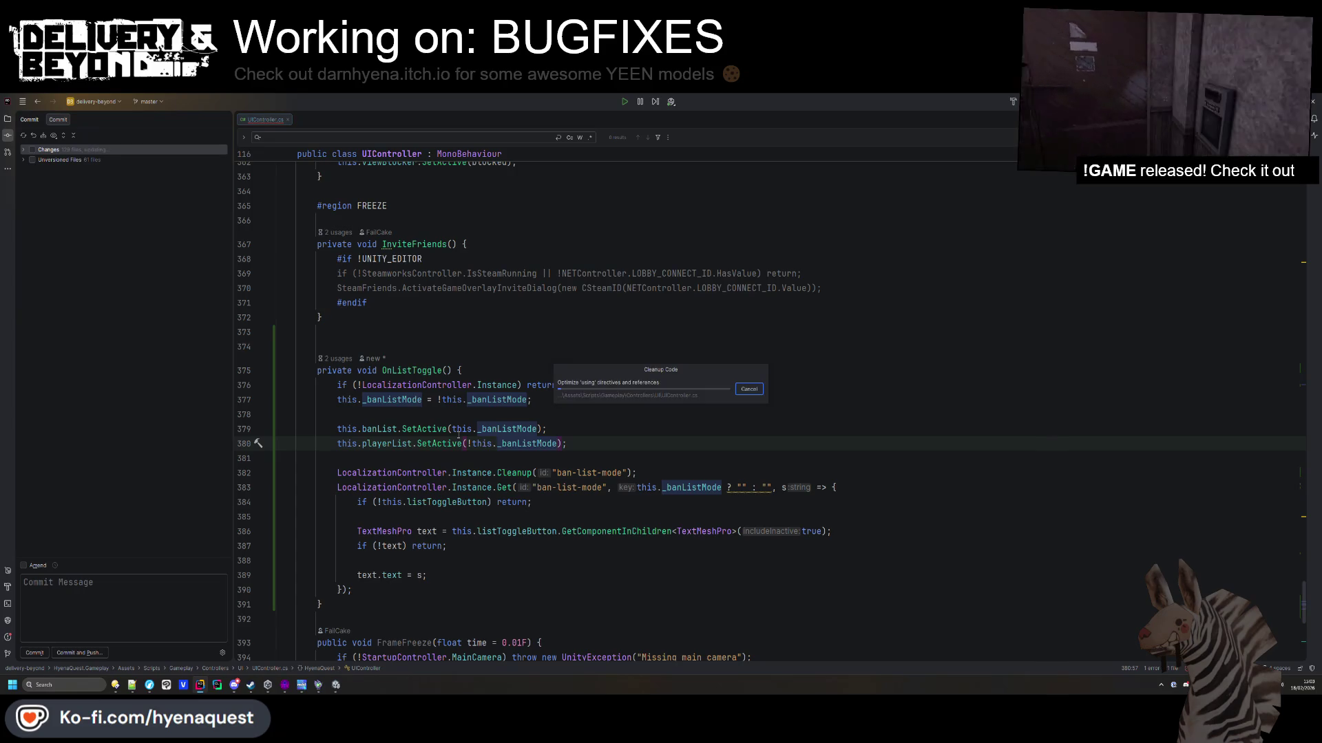
# Extend the OnListToggle guard with '|| !this.banList || !this.playerList' and reformat it.
pyautogui.click(435, 400)
pyautogui.moveTo(397, 428); pyautogui.dragTo(338, 430)
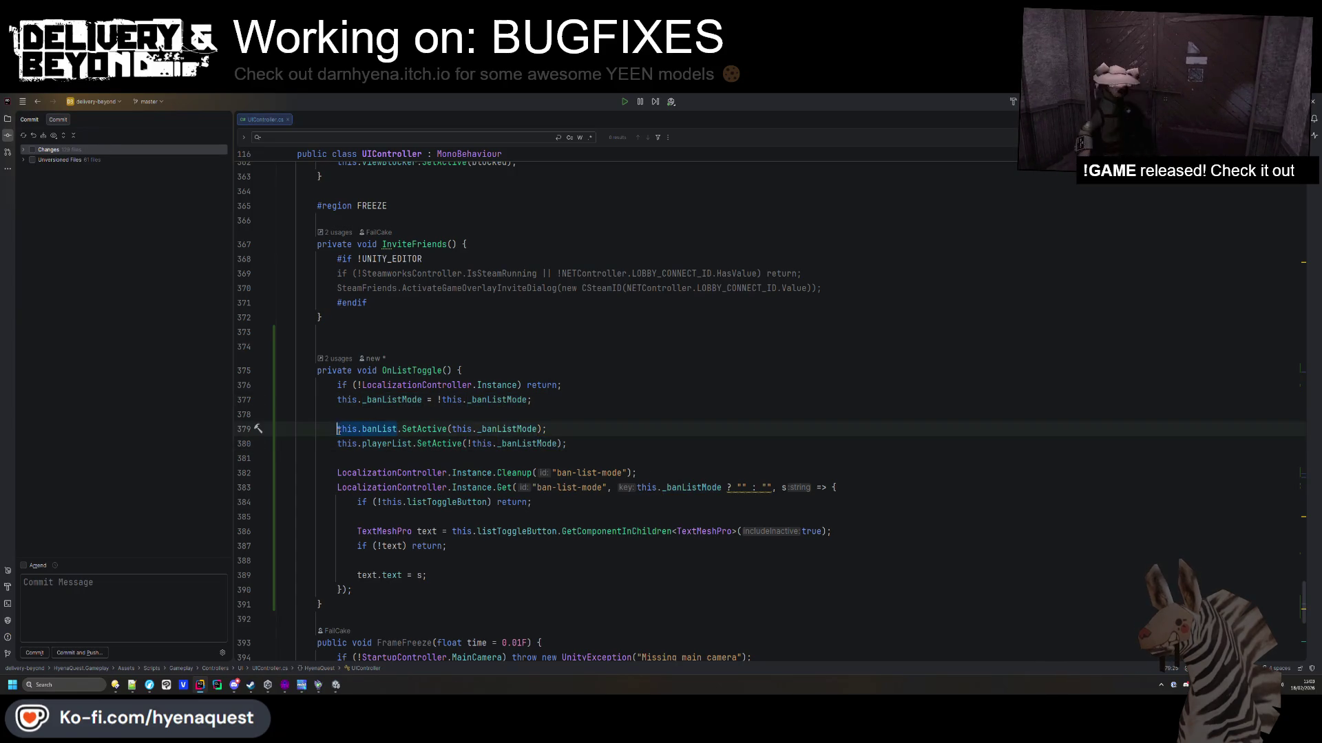
pyautogui.click(521, 386)
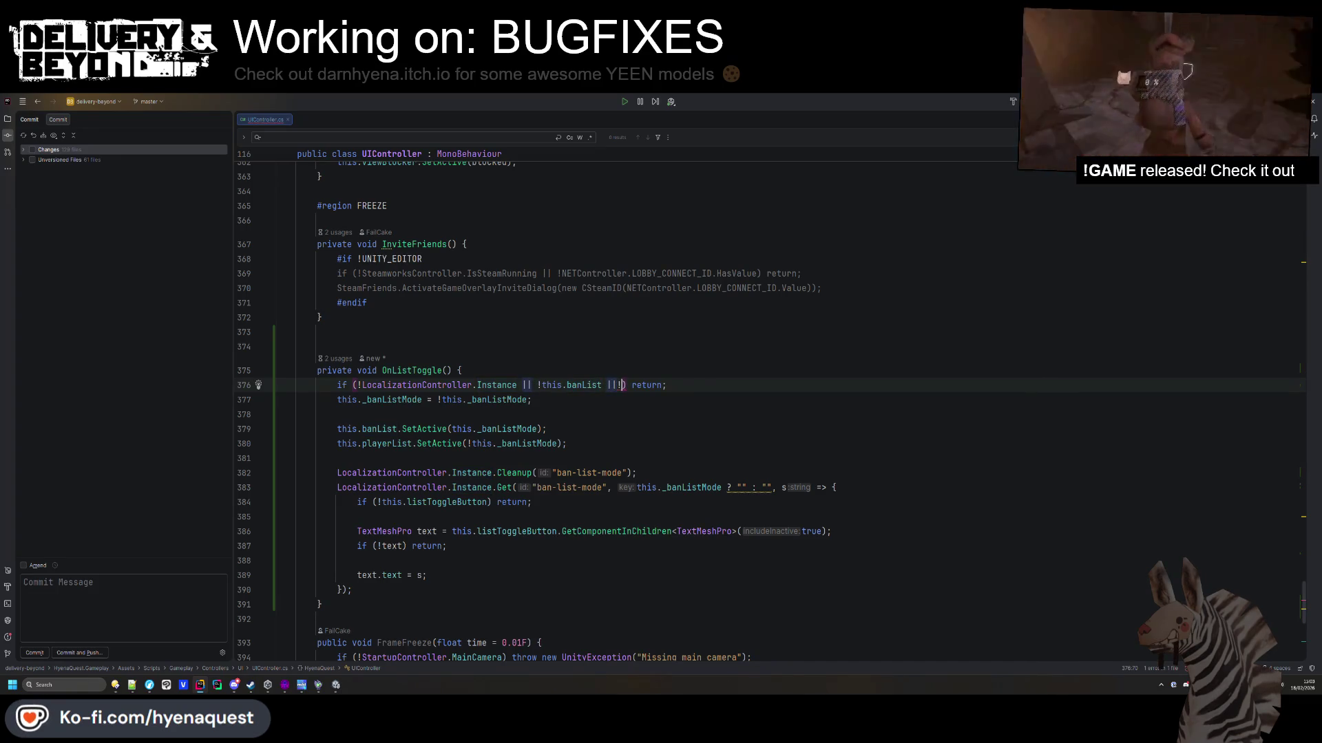
pyautogui.press('BackSpace')
pyautogui.press('BackSpace')
pyautogui.press('BackSpace')
pyautogui.write('playerList')
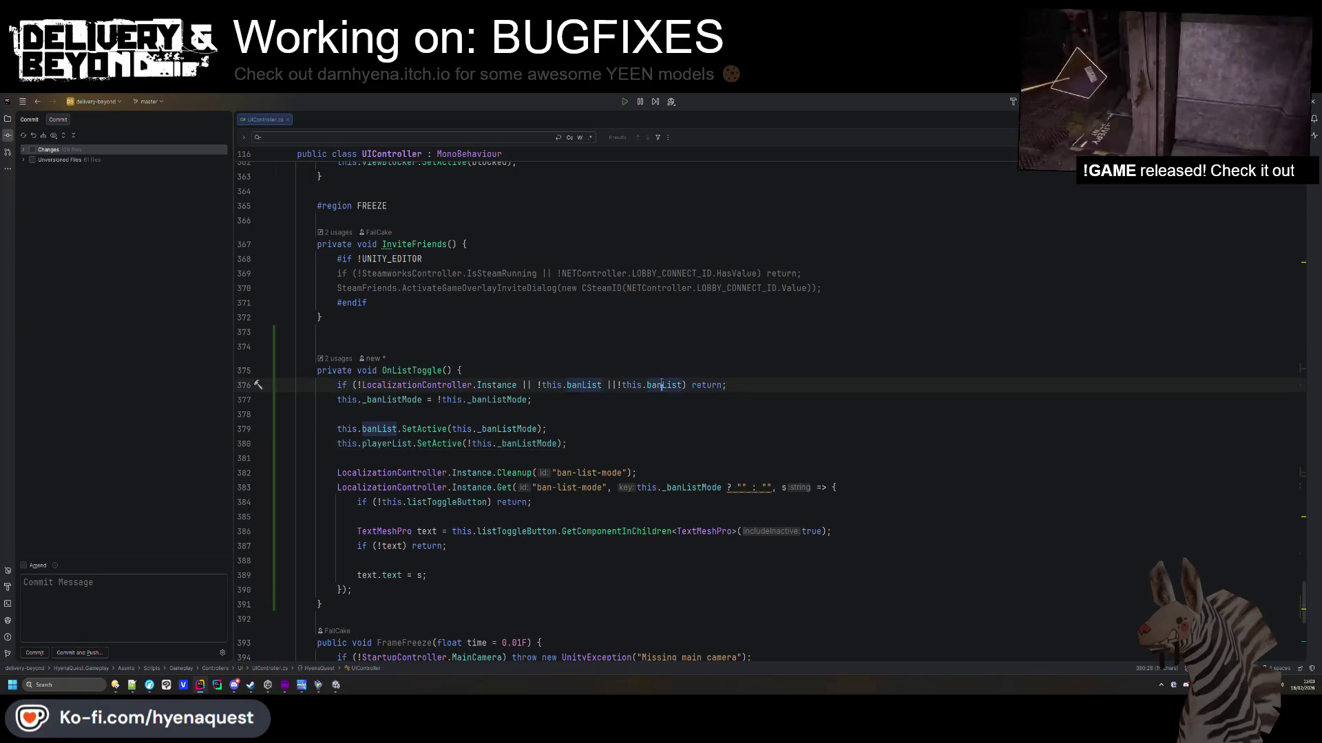
pyautogui.hotkey('ctrl', 'alt', 'l')
# Delete the extra blank line above the OnListToggle method.
pyautogui.click(473, 413)
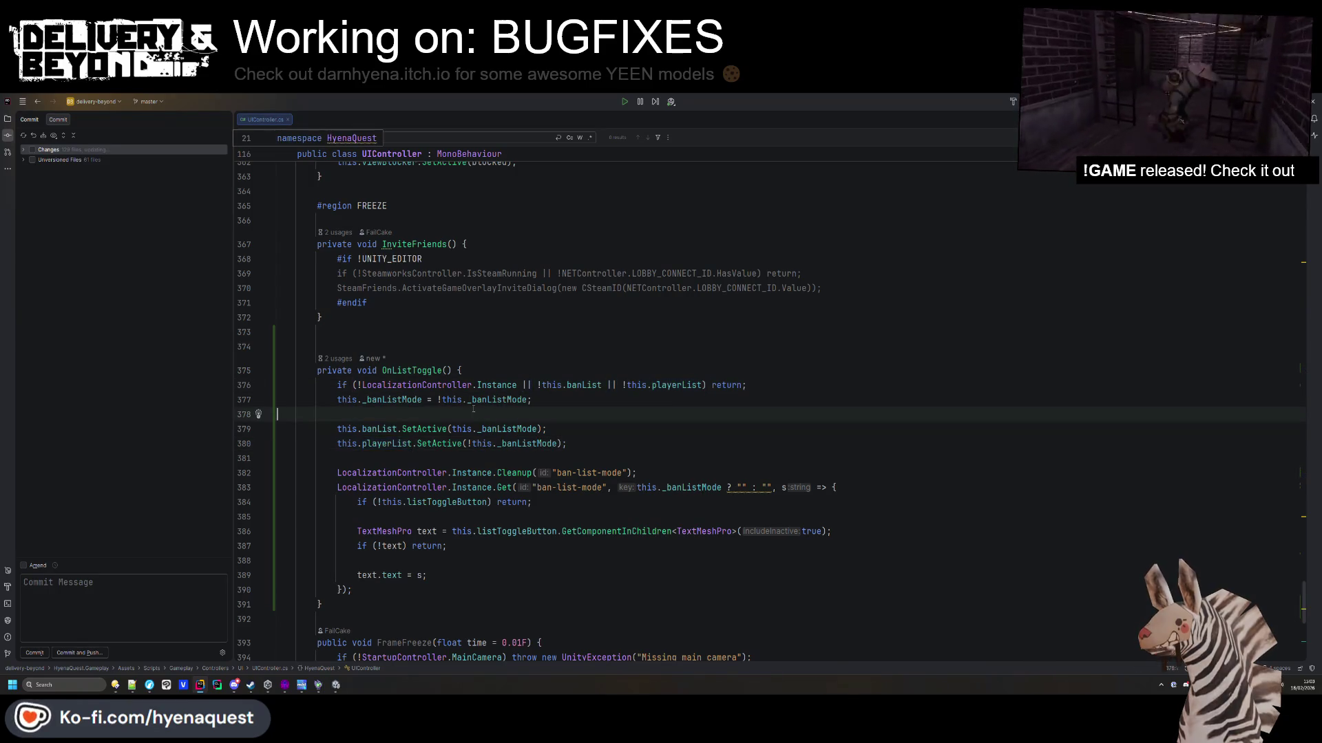
pyautogui.click(523, 333)
pyautogui.press('BackSpace')
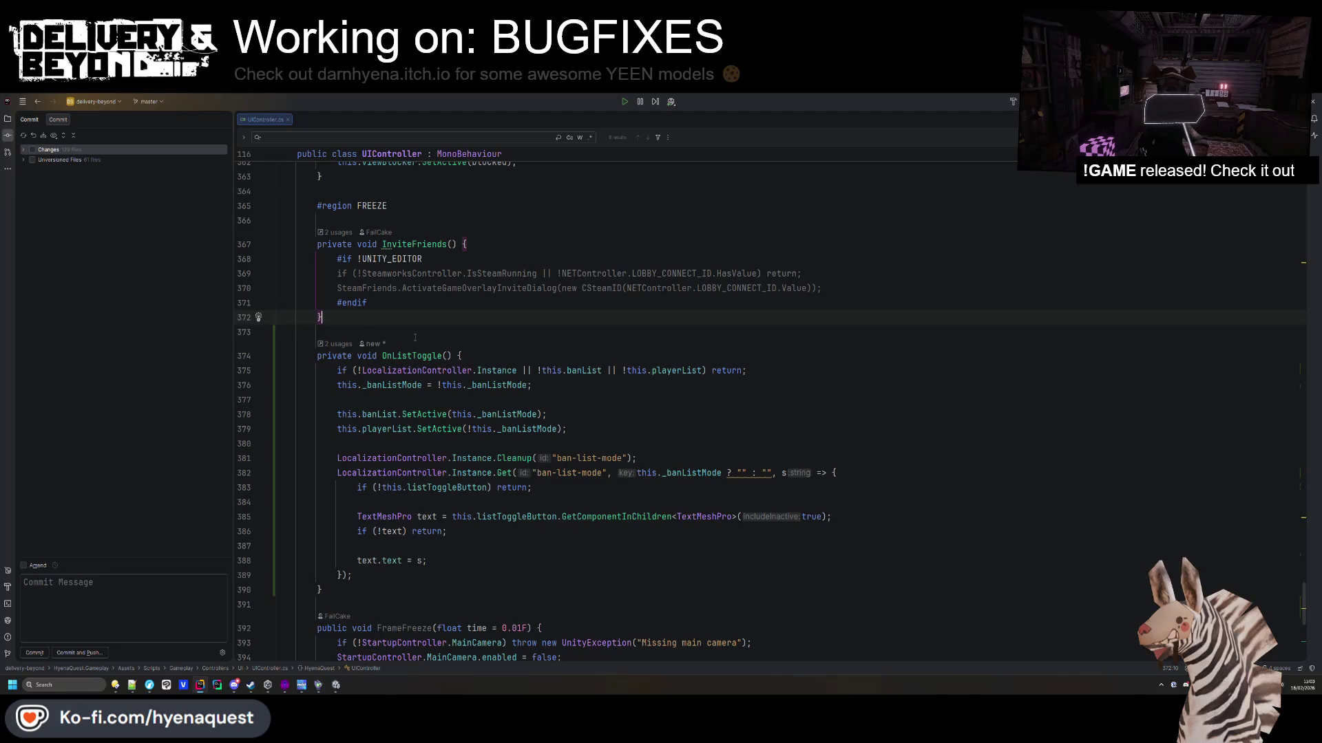
pyautogui.click(606, 400)
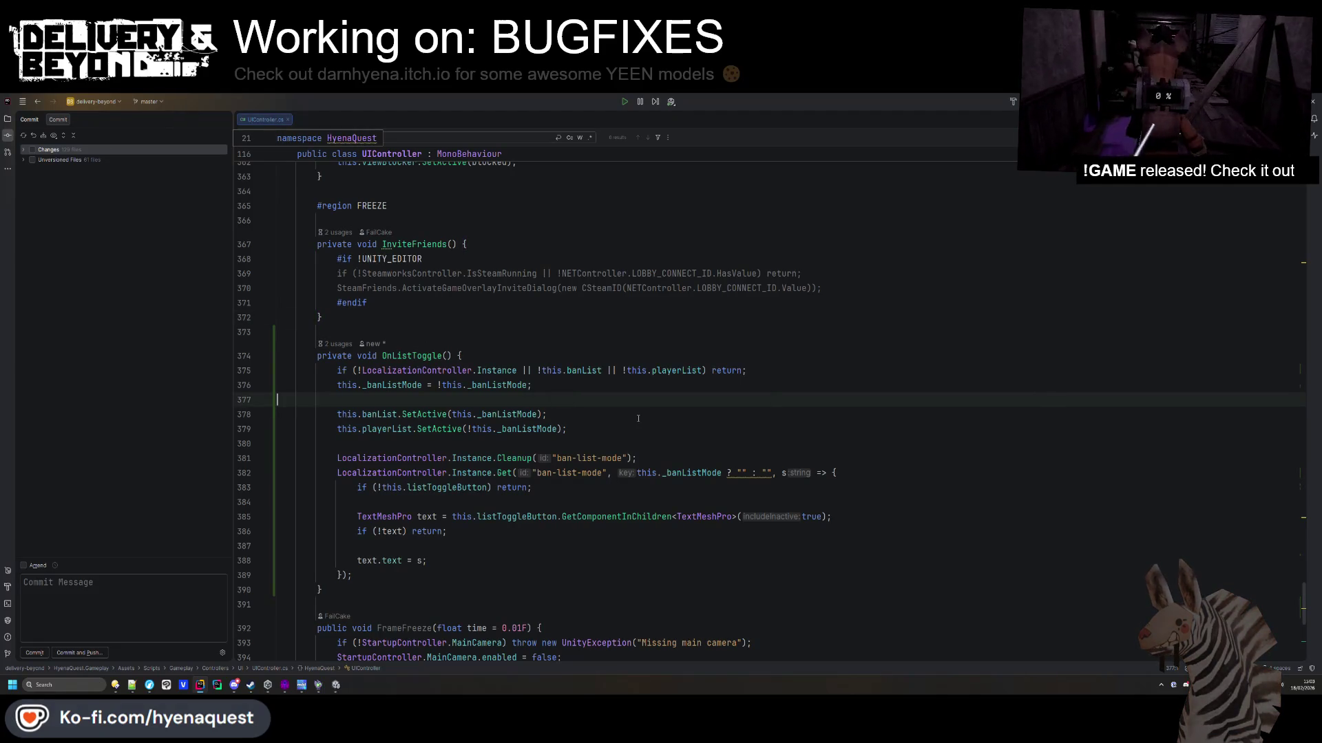
pyautogui.scroll(-6, 642, 429)
pyautogui.scroll(3, 617, 498)
pyautogui.click(616, 497)
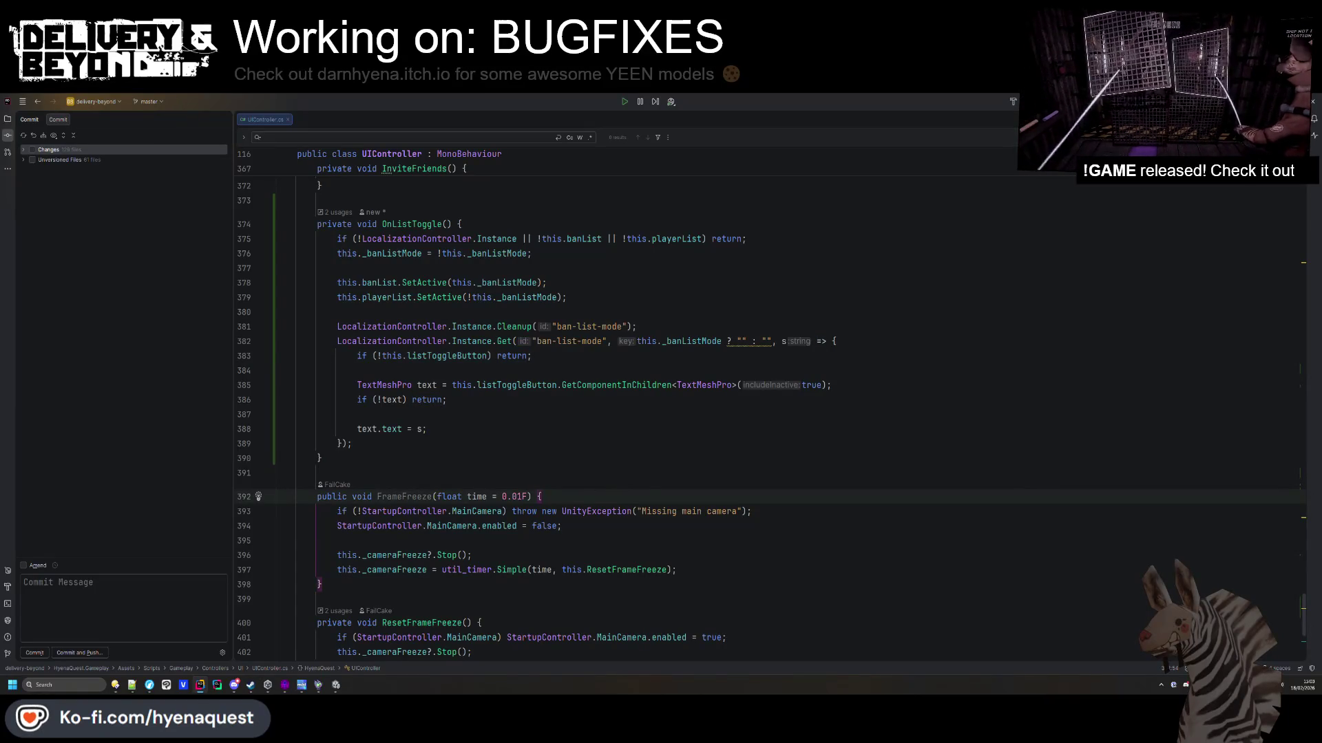
pyautogui.click(337, 686)
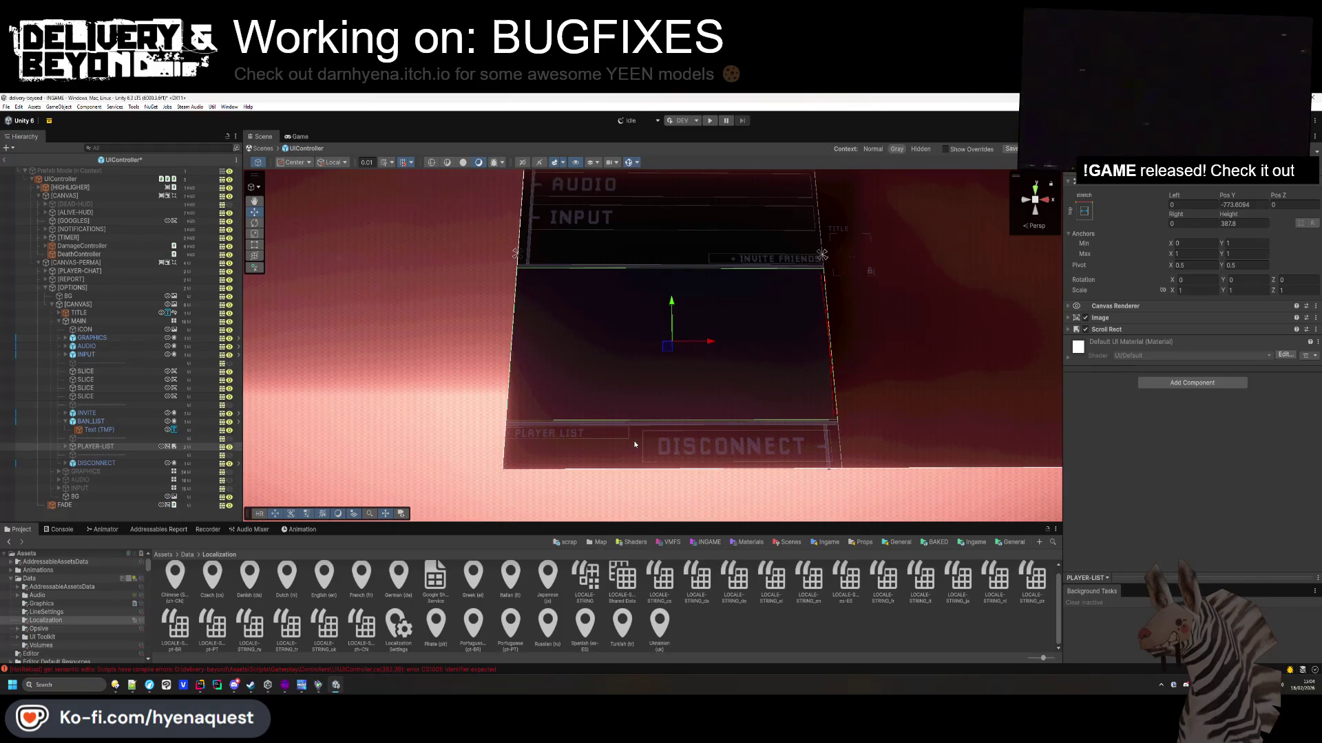
# On UIController, drag BAN_LIST into List Toggle Button and PLAYER-LIST into Player List.
pyautogui.click(138, 179)
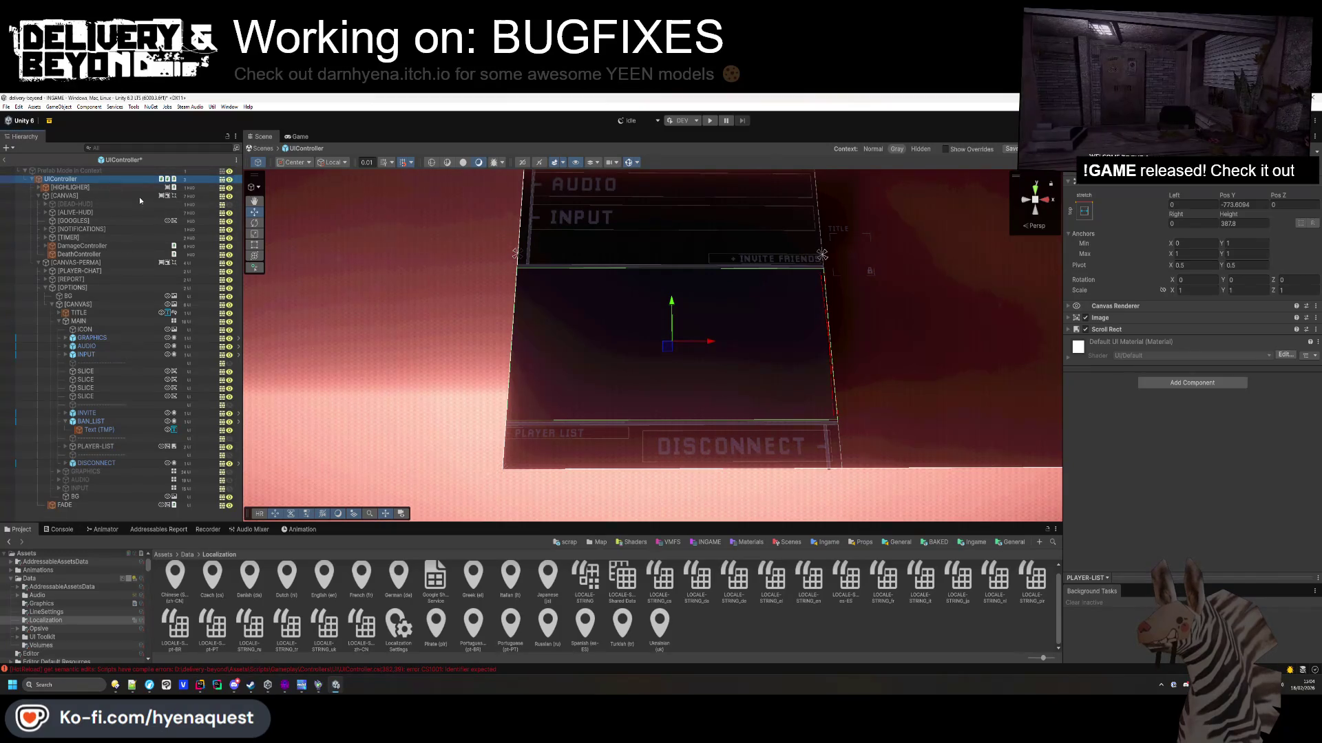
pyautogui.click(1138, 230)
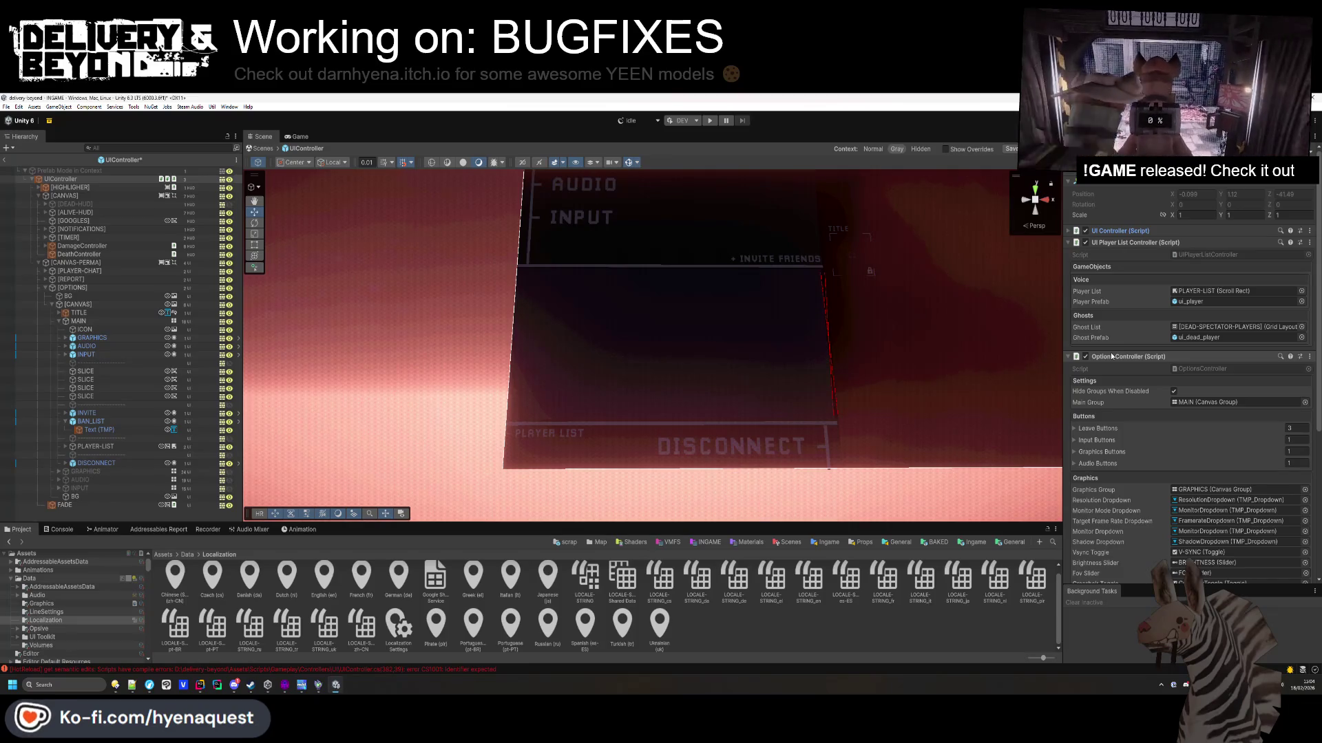
pyautogui.scroll(3, 1111, 356)
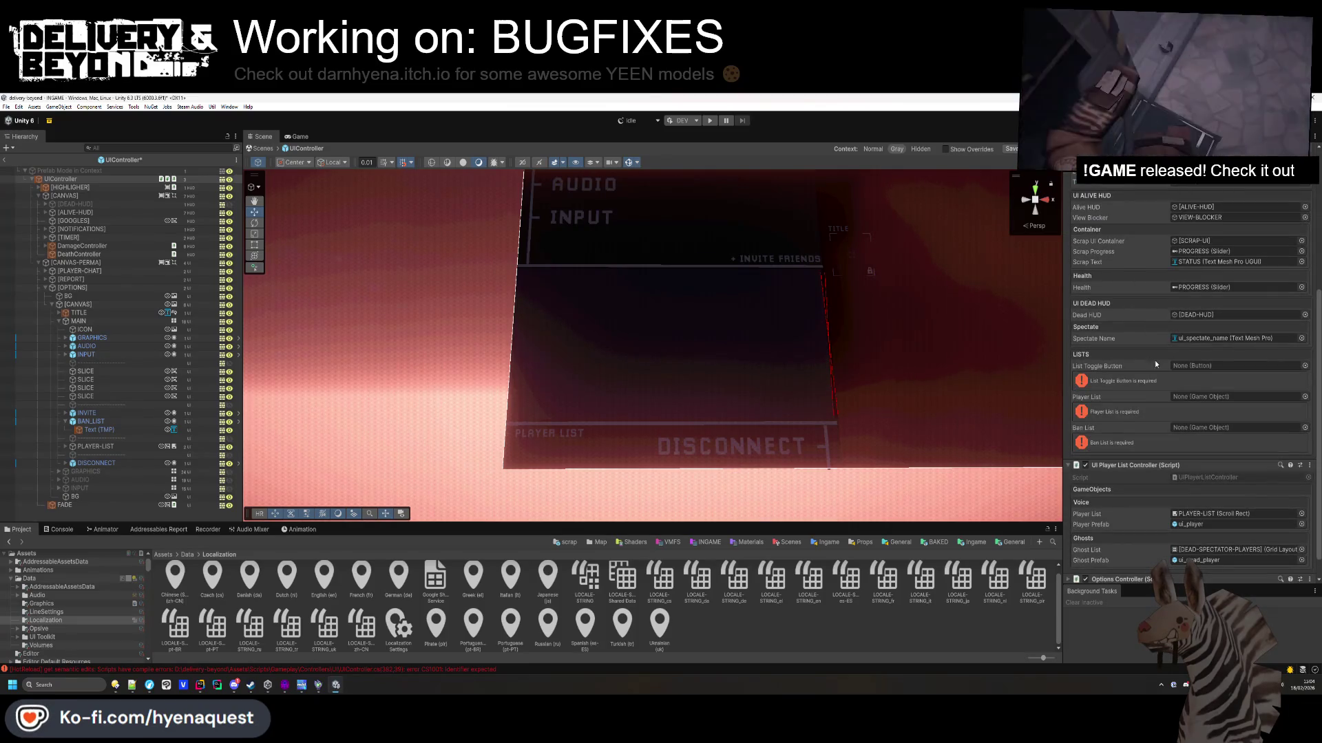
pyautogui.moveTo(86, 423)
pyautogui.mouseDown()
pyautogui.moveTo(1211, 398)
pyautogui.moveTo(1213, 367)
pyautogui.mouseUp()
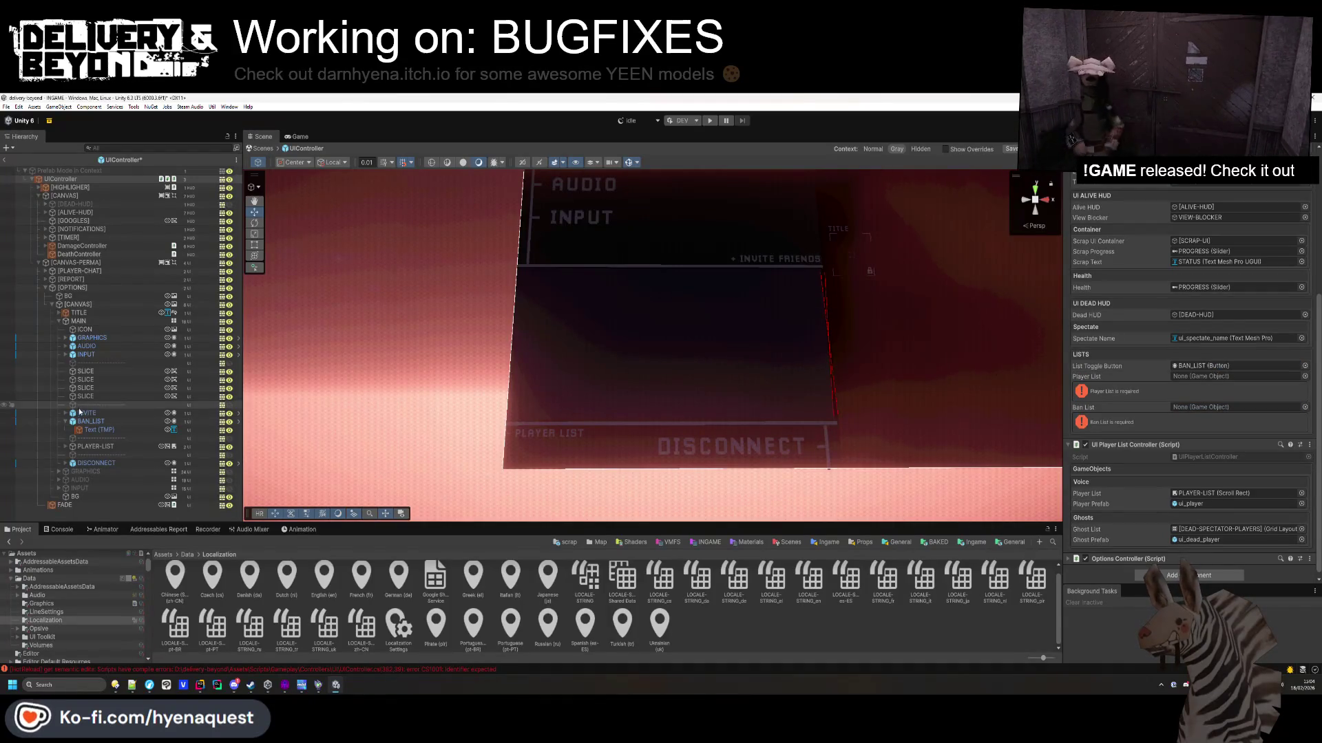
pyautogui.moveTo(89, 448); pyautogui.dragTo(1211, 377)
# Duplicate PLAYER-LIST as BAN-LIST and assign it to UIController's Ban List field.
pyautogui.click(115, 449)
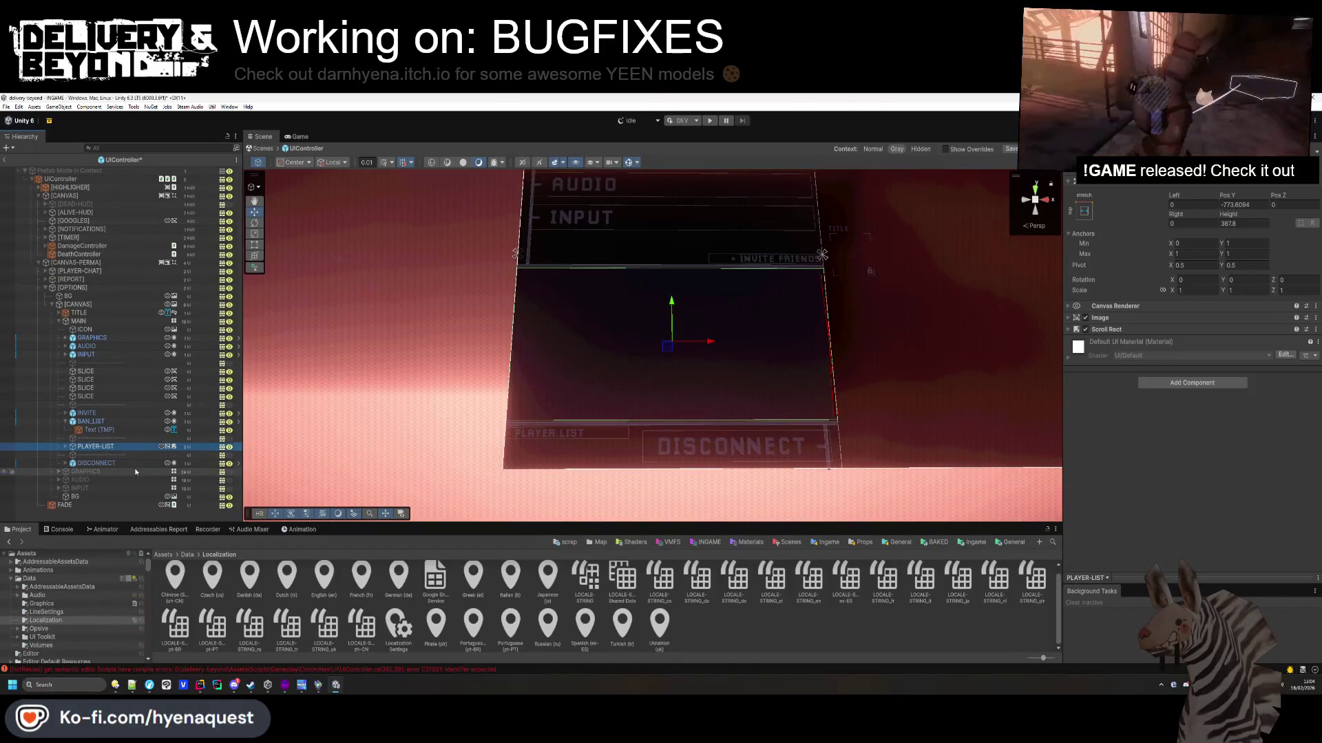
pyautogui.hotkey('ctrl', 'd')
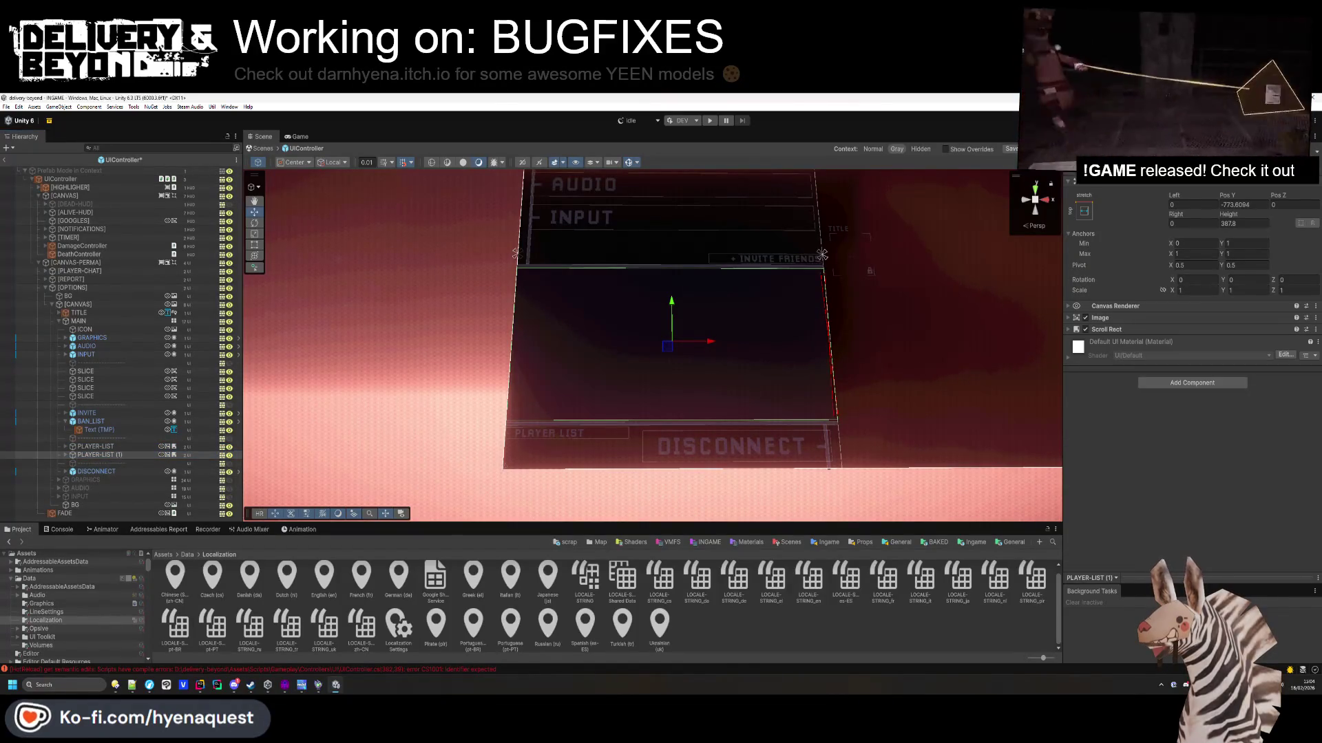
pyautogui.write('BAN-LIST')
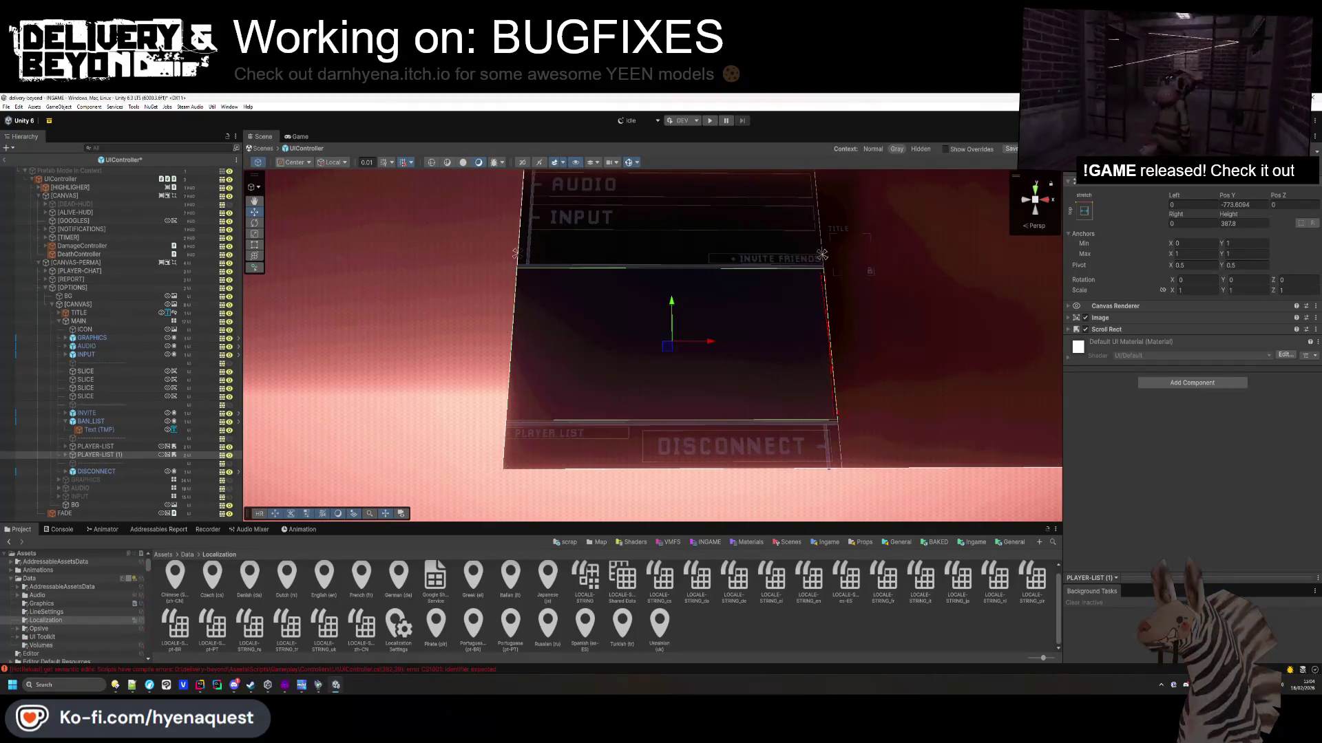
pyautogui.press('Return')
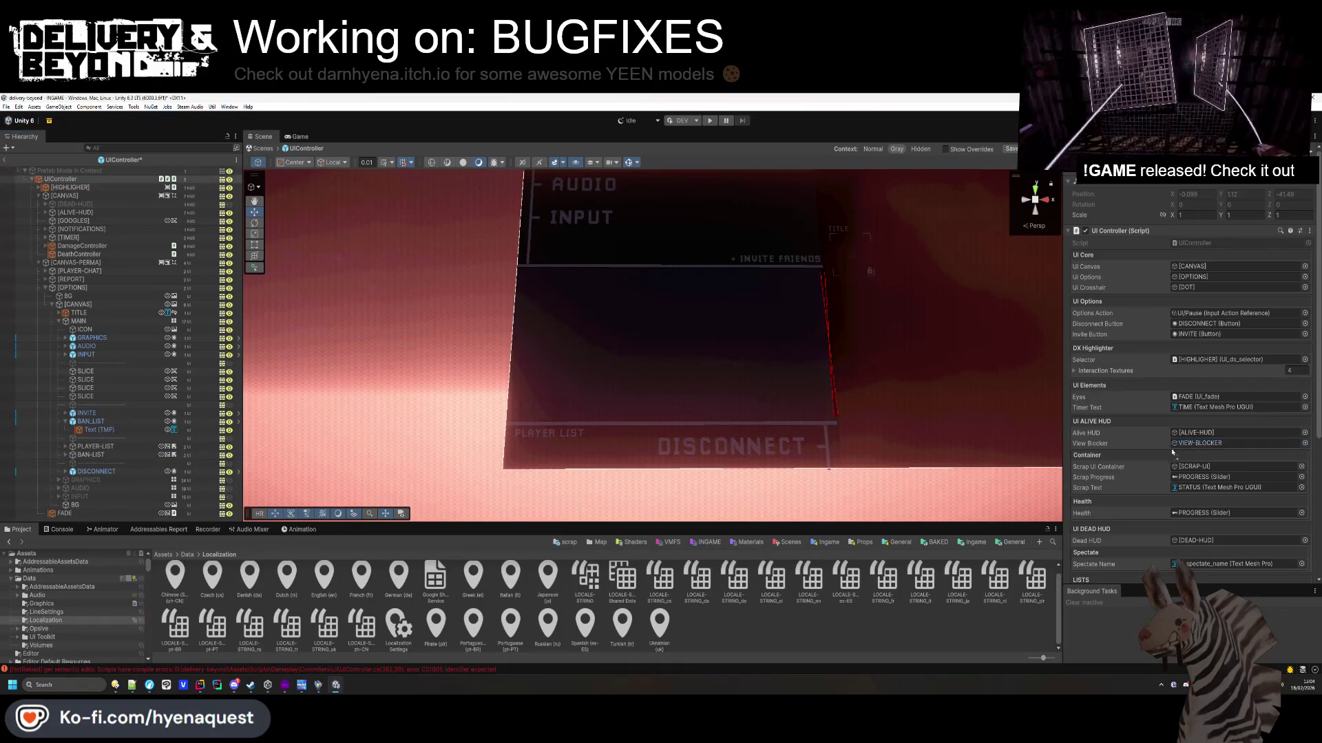
pyautogui.scroll(-5, 1154, 562)
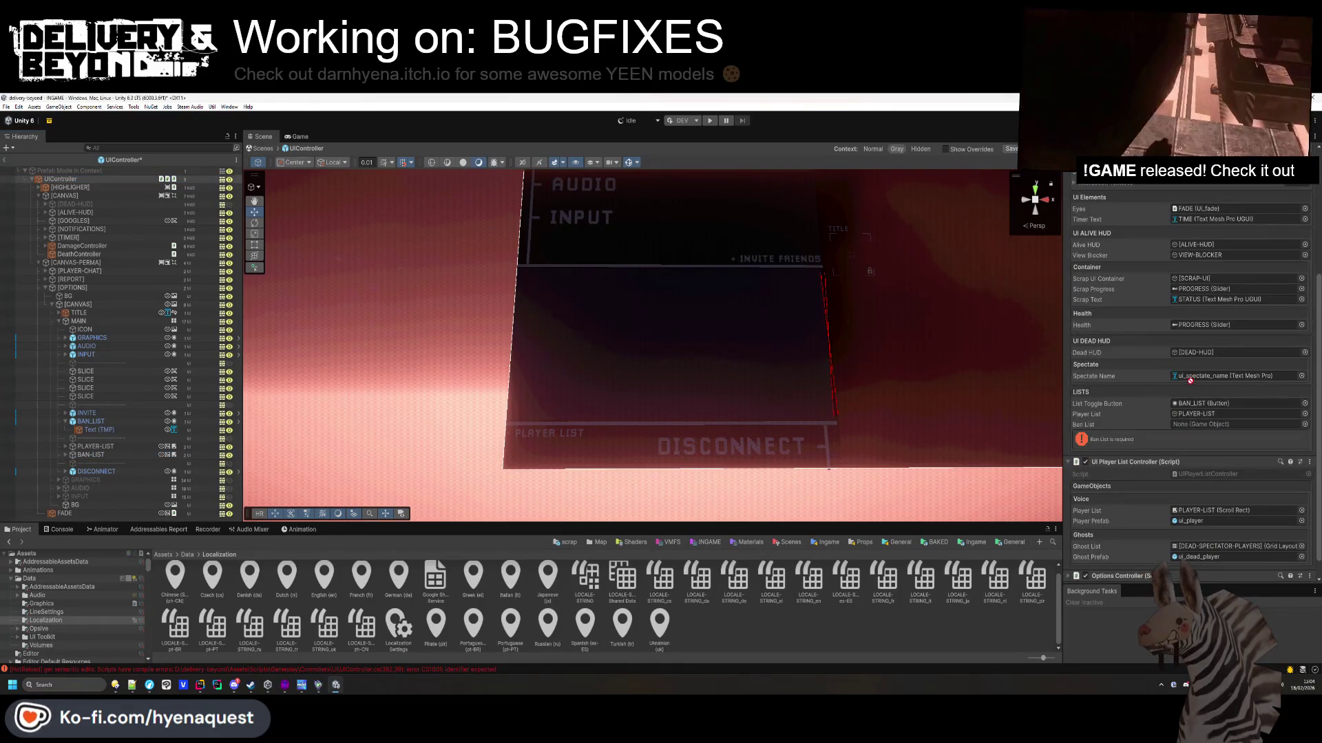
pyautogui.moveTo(1196, 424); pyautogui.dragTo(1196, 424)
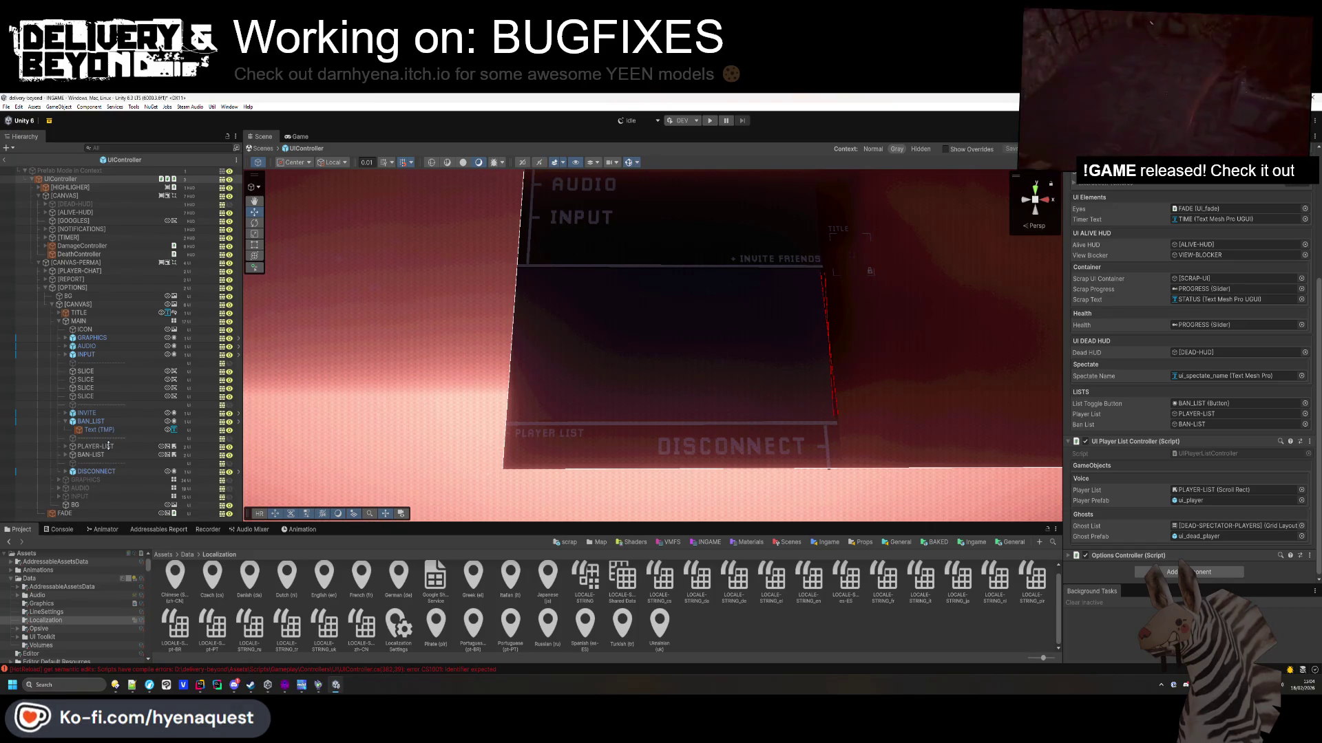
# Locate the UIPlayerListController script from BAN-LIST's component and return to Rider's asset tree.
pyautogui.click(103, 447)
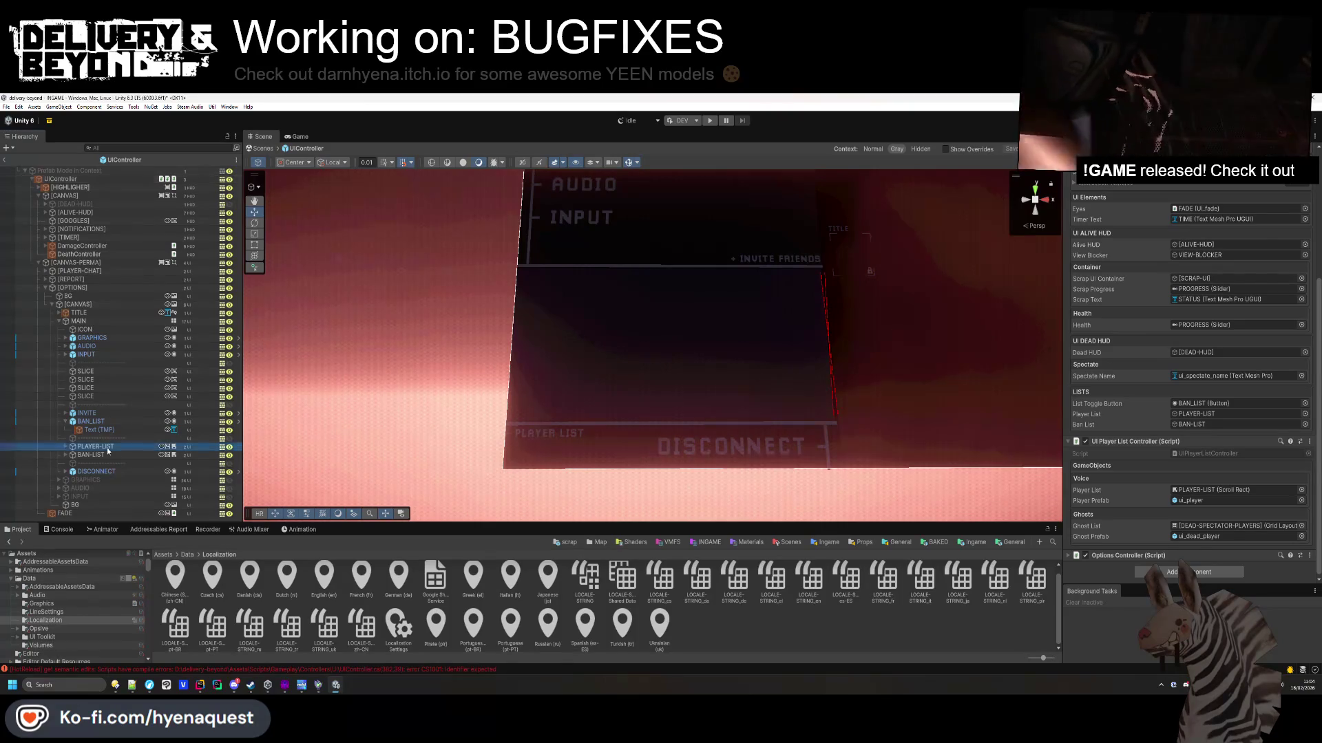
pyautogui.click(64, 456)
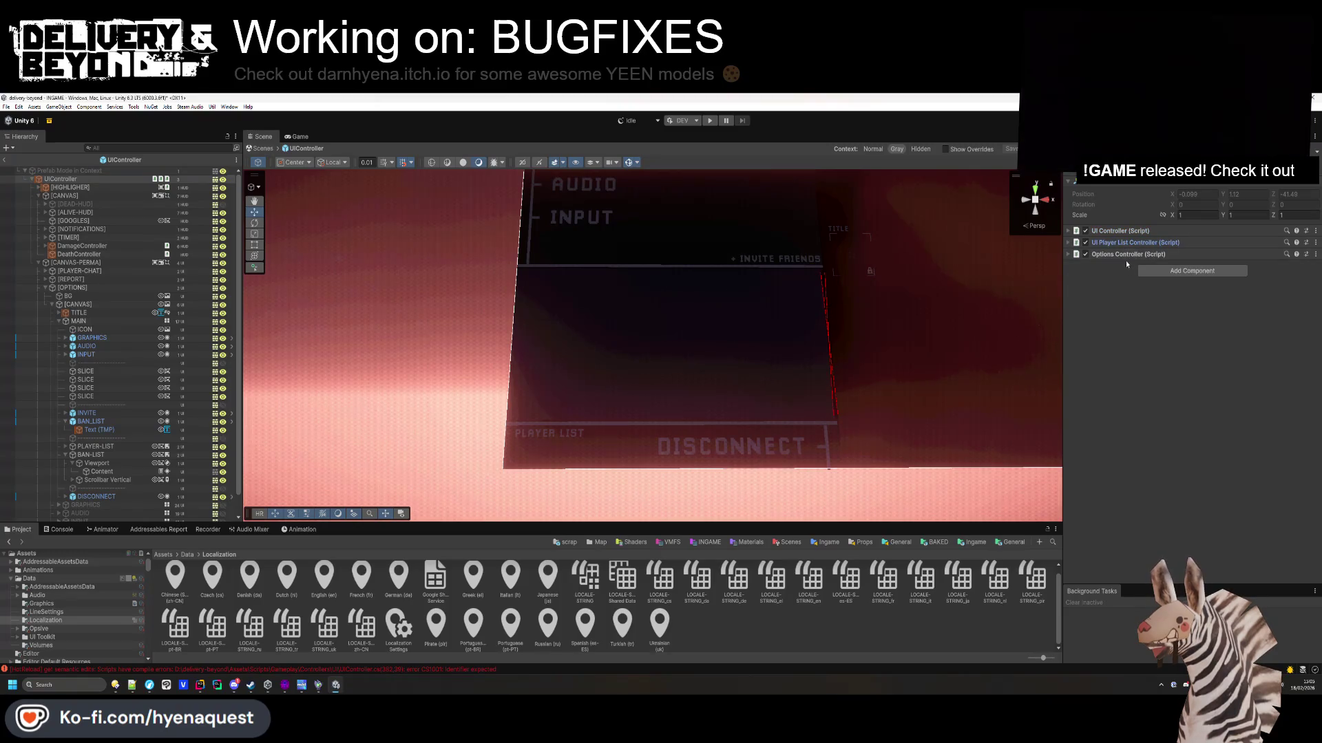
pyautogui.click(1135, 242)
pyautogui.click(1201, 255)
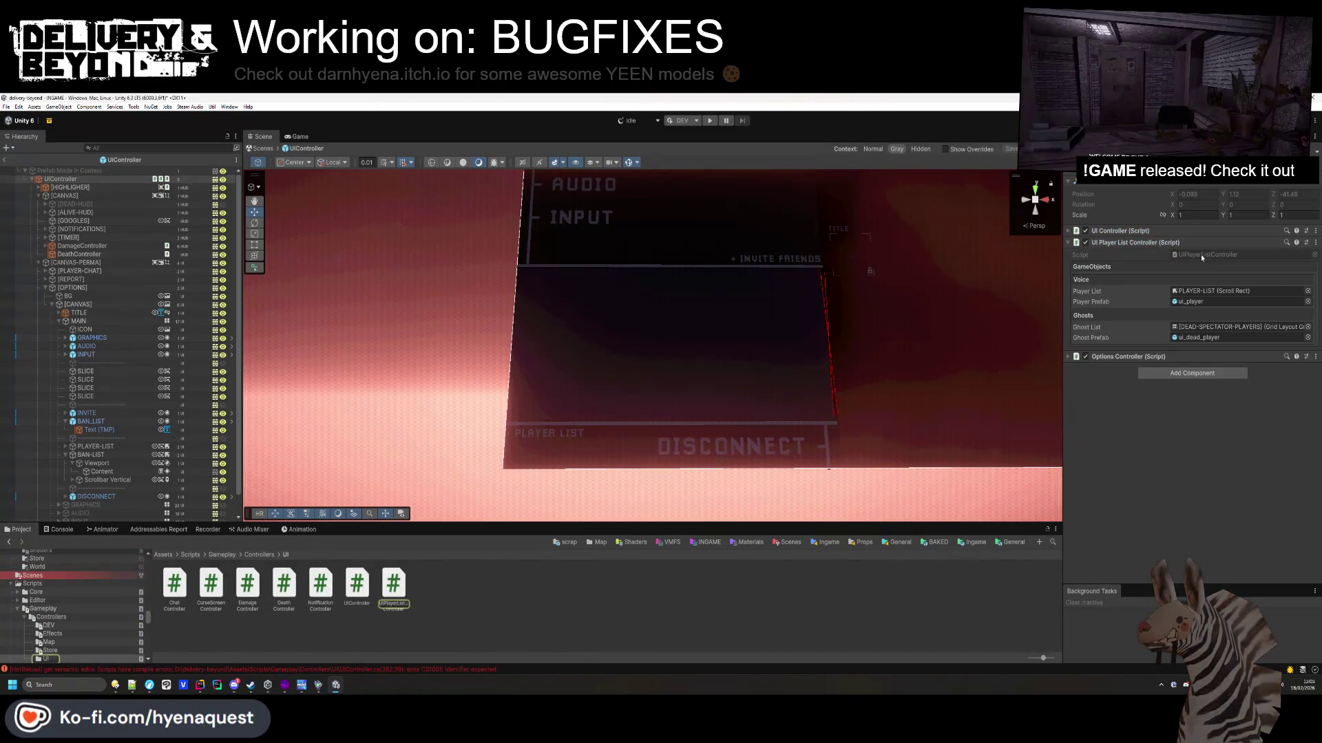
pyautogui.click(423, 622)
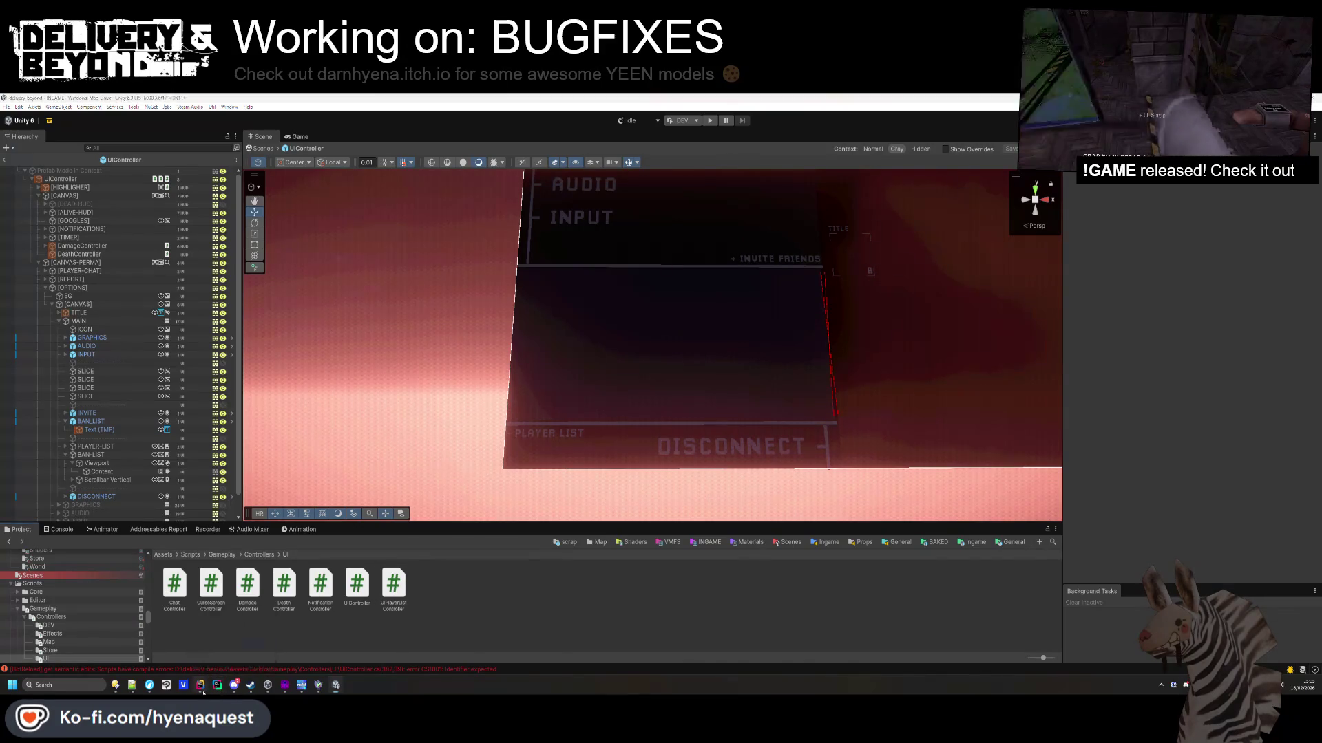
pyautogui.click(200, 685)
pyautogui.click(8, 119)
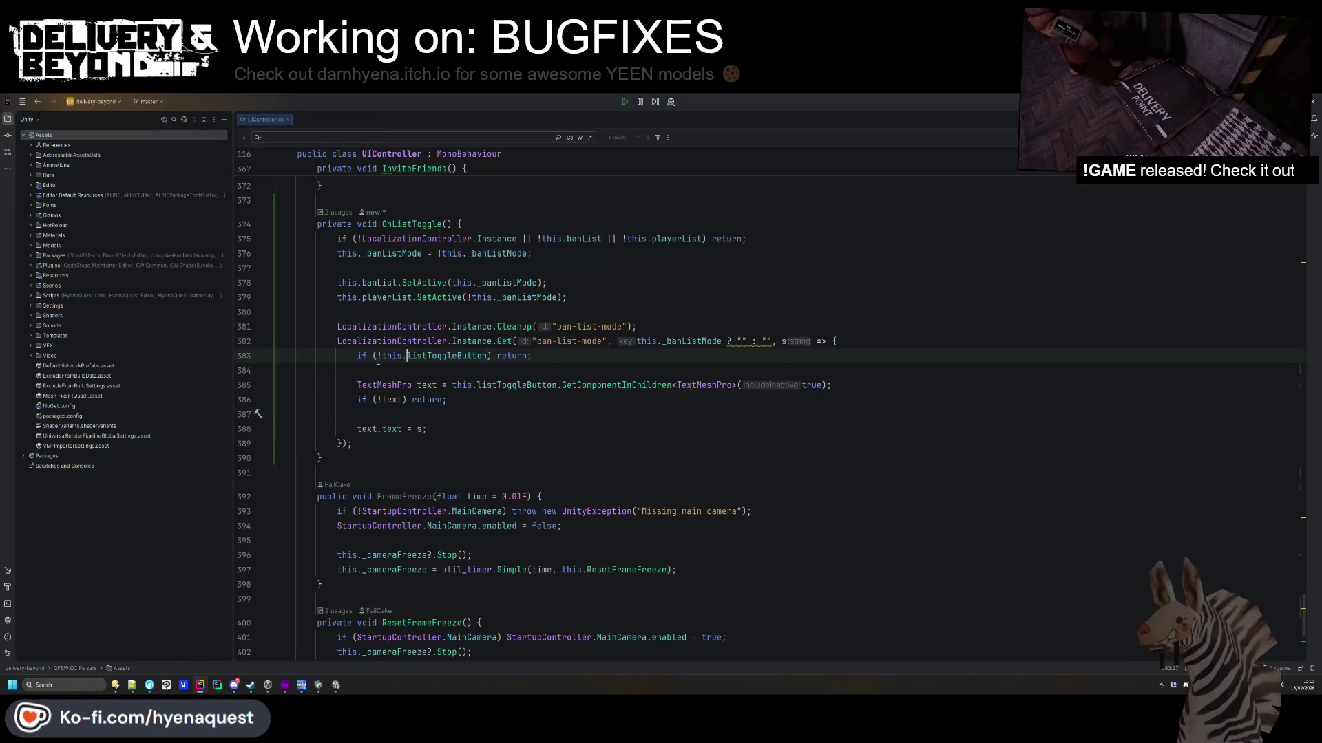
# Open UIPlayerListController.cs from Scripts > Gameplay > Controllers > UI.
pyautogui.click(31, 296)
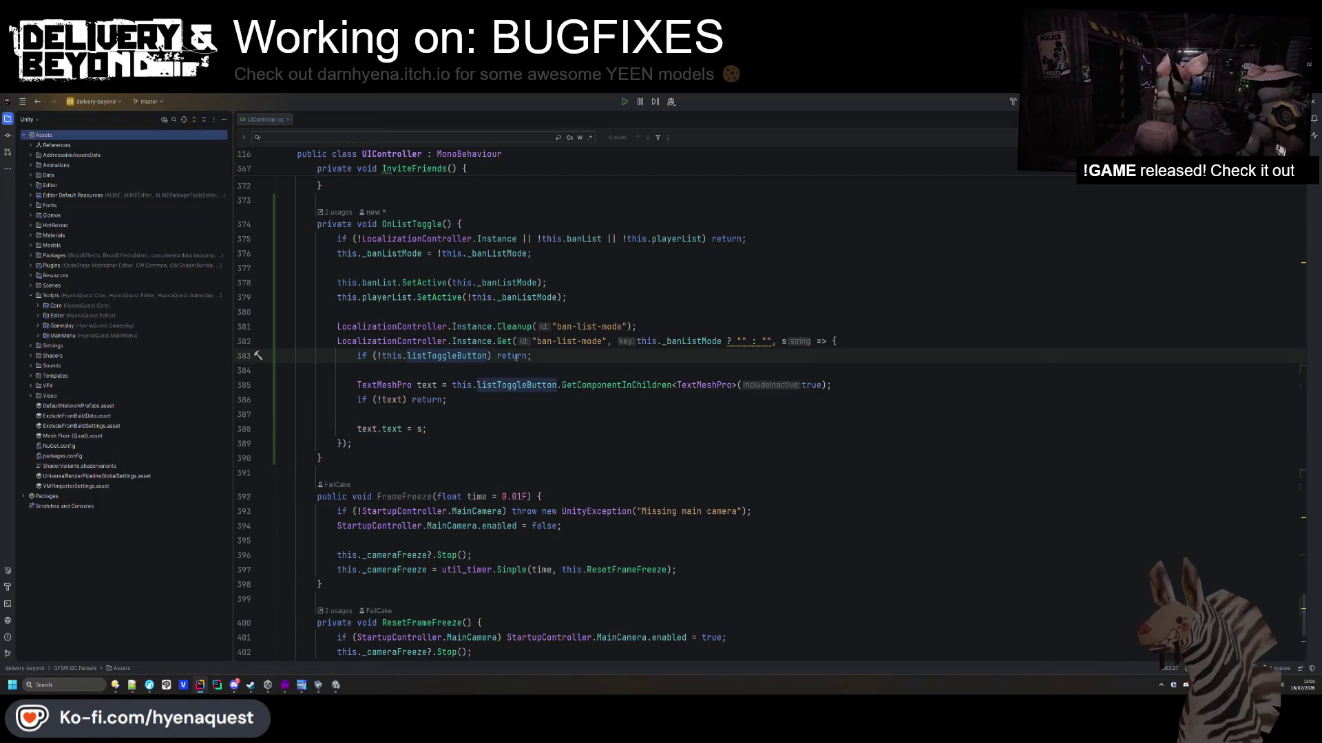
pyautogui.click(38, 327)
pyautogui.click(46, 336)
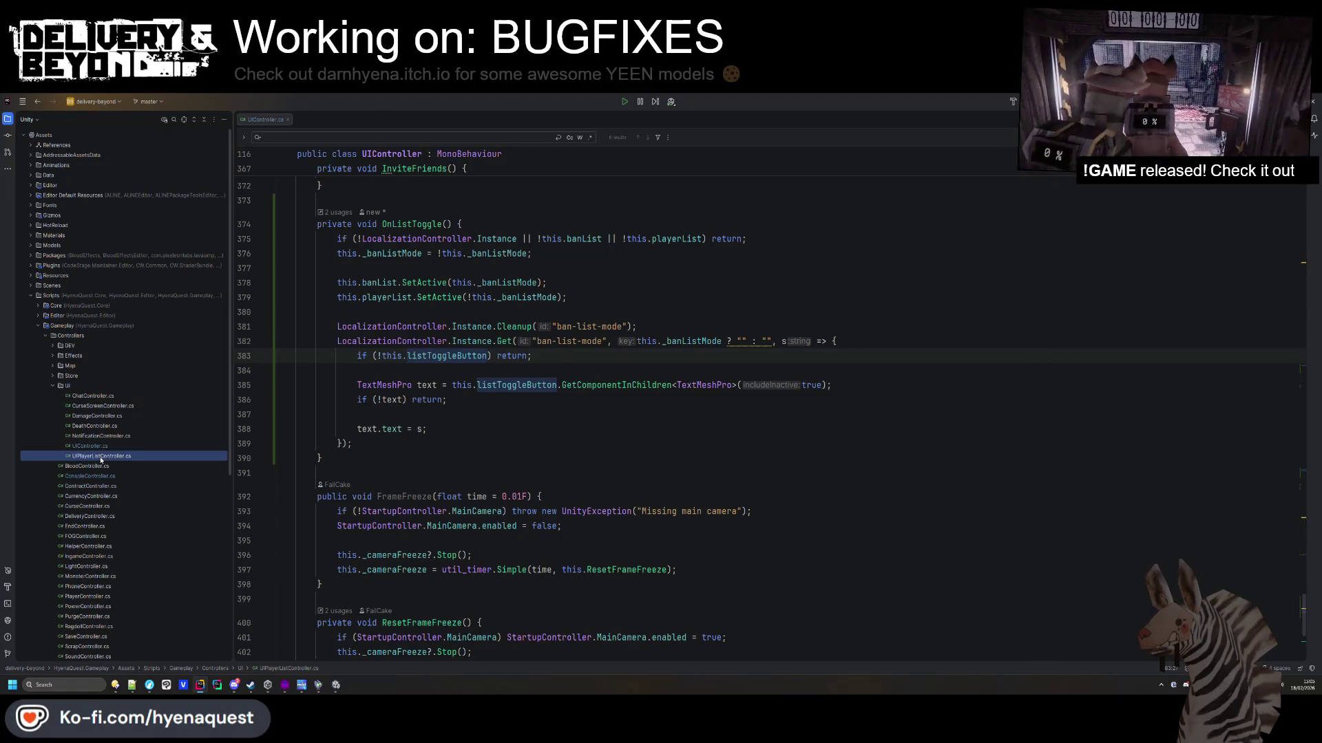
pyautogui.doubleClick(101, 458)
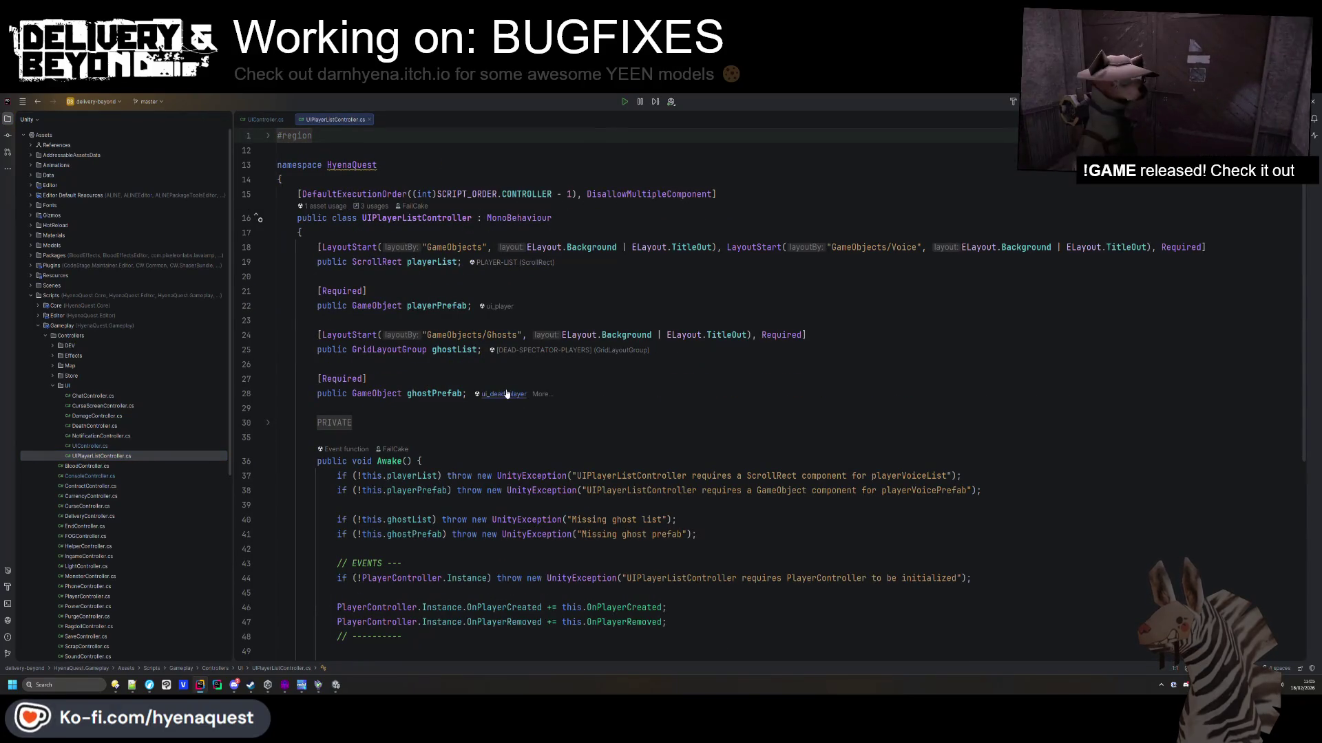
# Unfold the PRIVATE region and review the fields and Awake/OnDestroy methods.
pyautogui.scroll(-8, 512, 378)
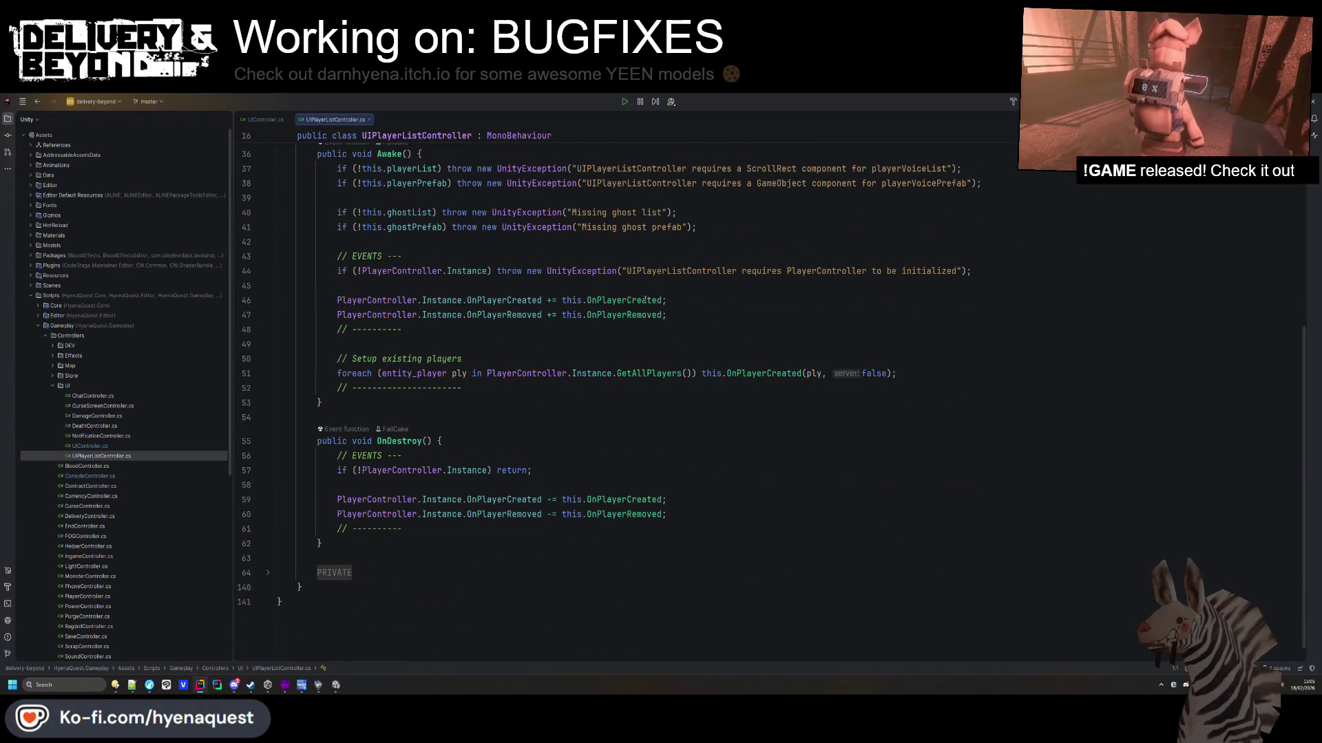
pyautogui.click(334, 572)
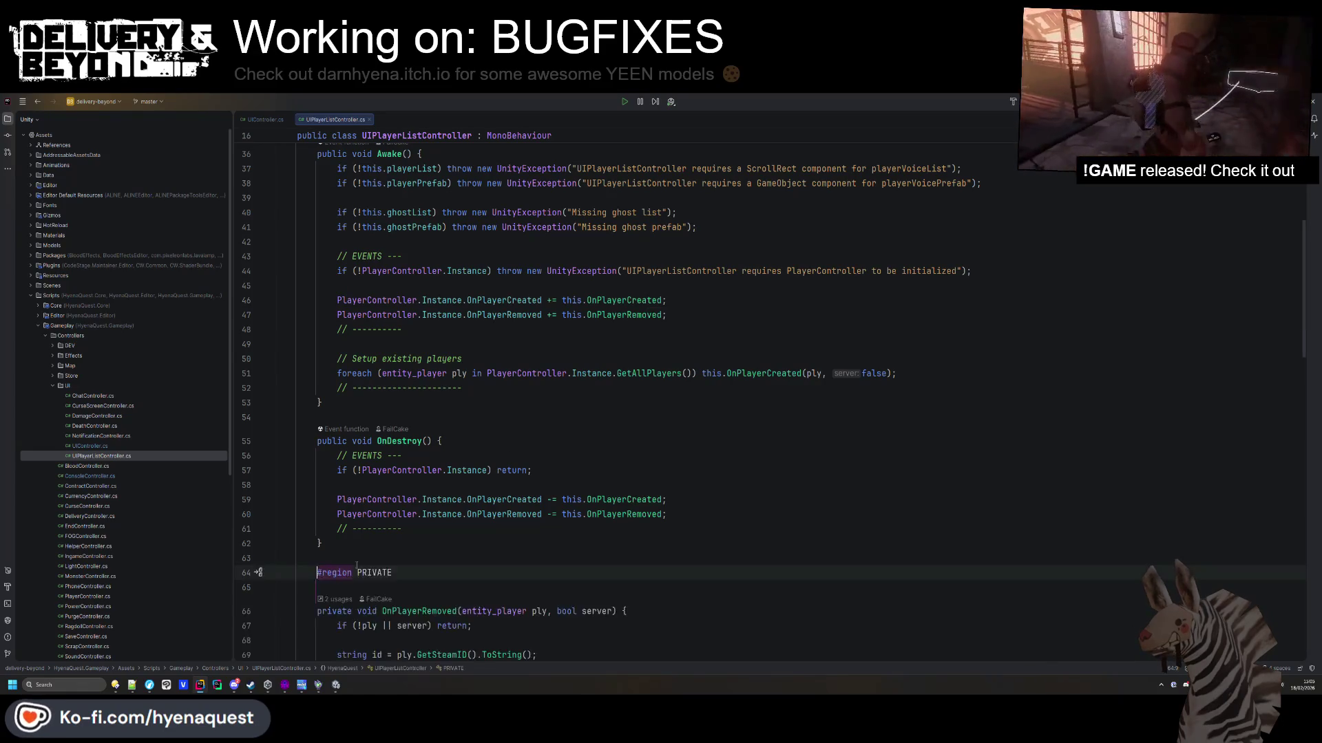
pyautogui.scroll(-10, 386, 564)
pyautogui.scroll(20, 391, 559)
pyautogui.scroll(2, 391, 559)
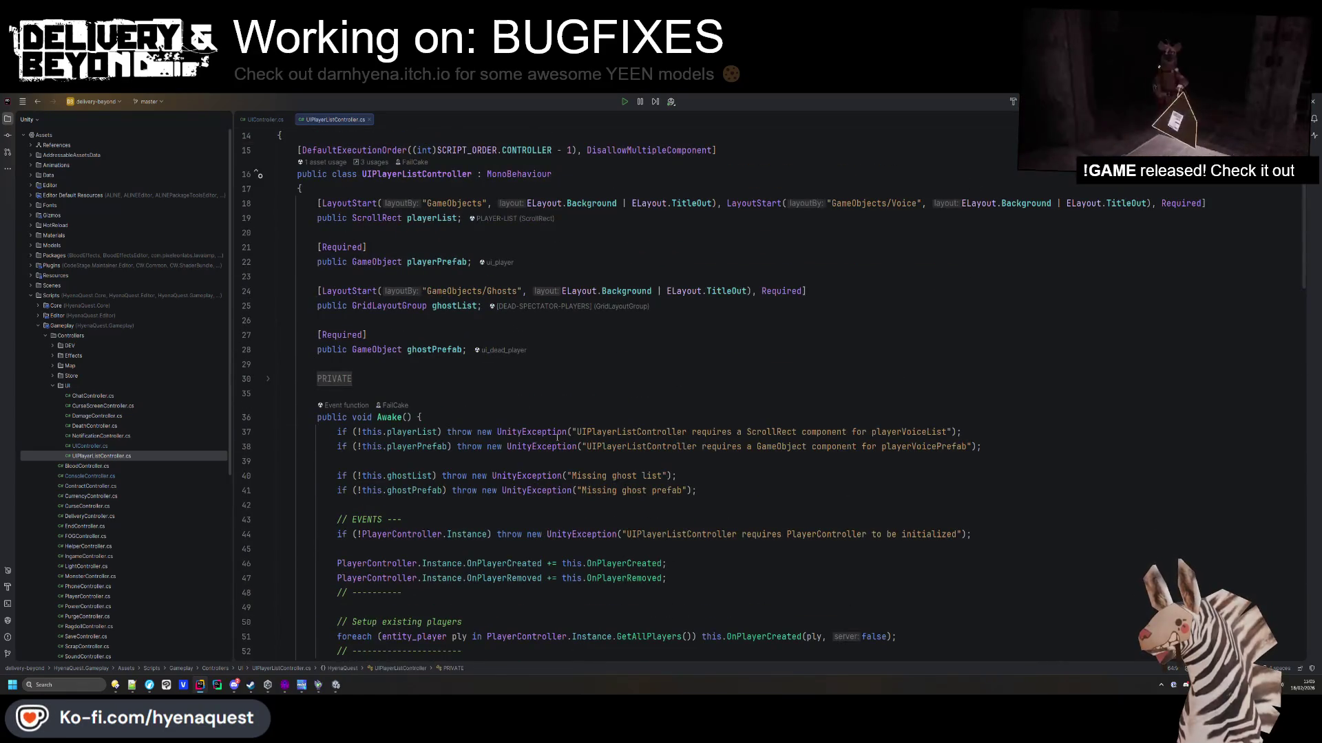
pyautogui.scroll(-7, 571, 419)
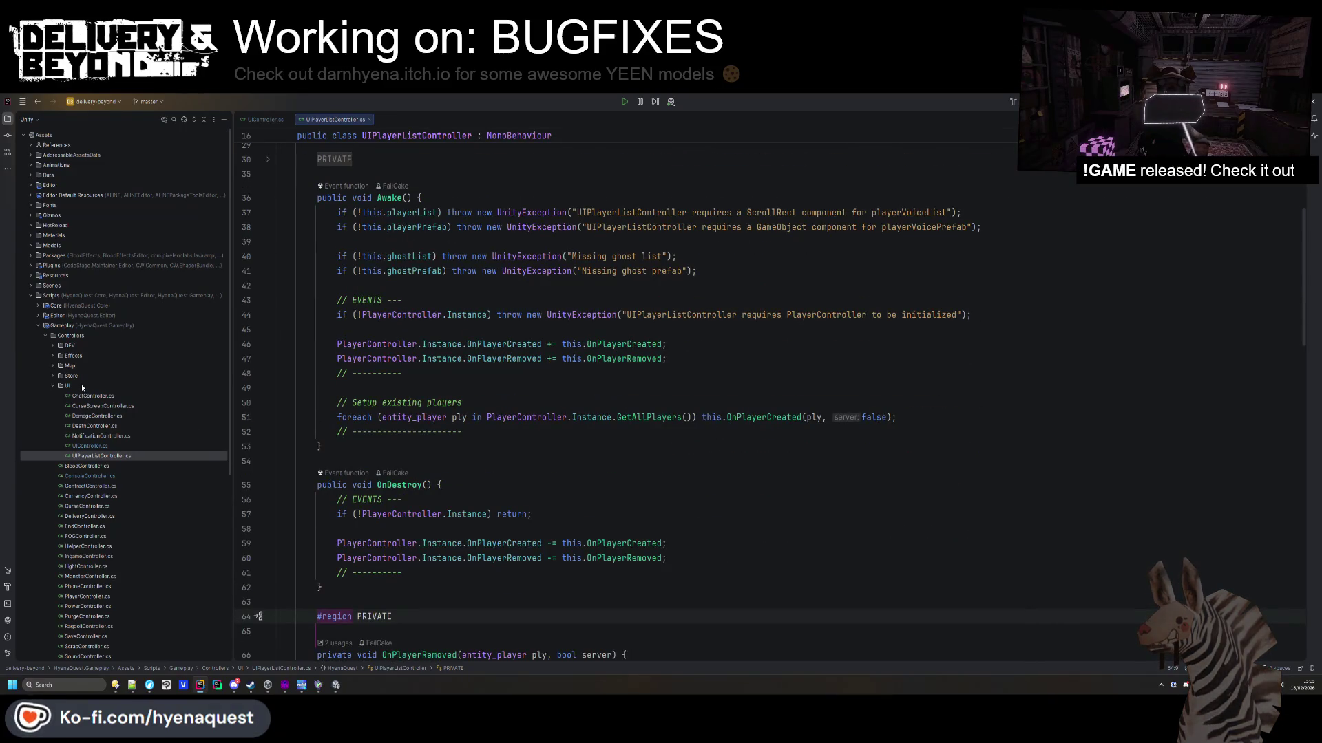
pyautogui.scroll(-5, 82, 386)
pyautogui.scroll(5, 83, 391)
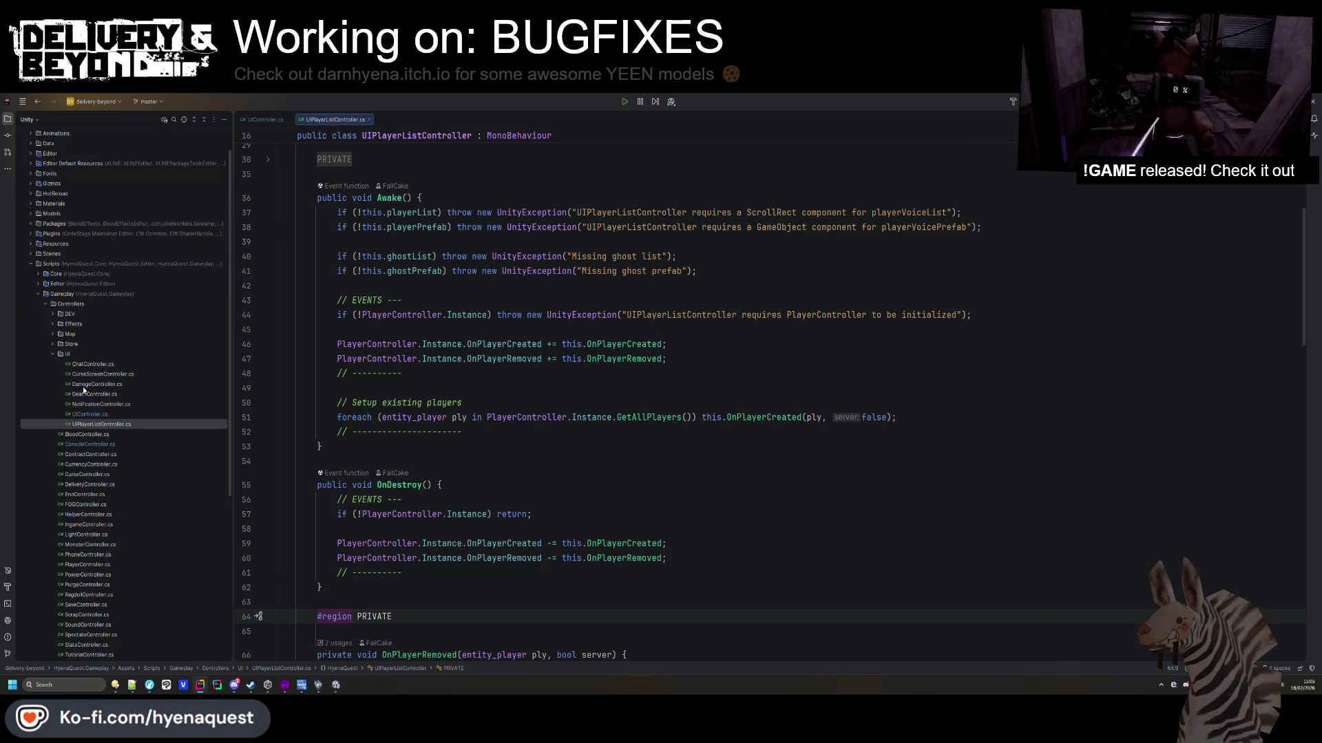
# Create a UIBanListController class in the UI folder deriving from MonoBehaviour.
pyautogui.rightClick(84, 355)
pyautogui.moveTo(84, 359)
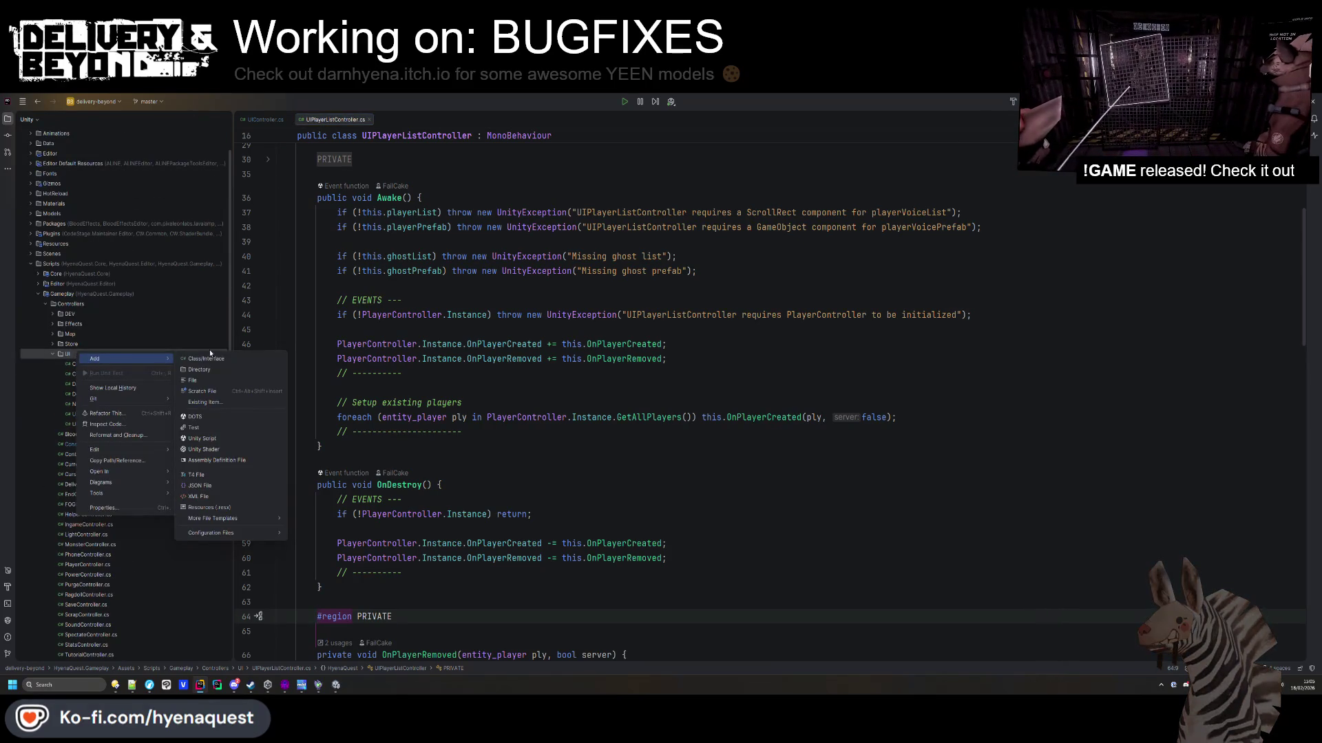
pyautogui.click(218, 357)
pyautogui.write('IBanL')
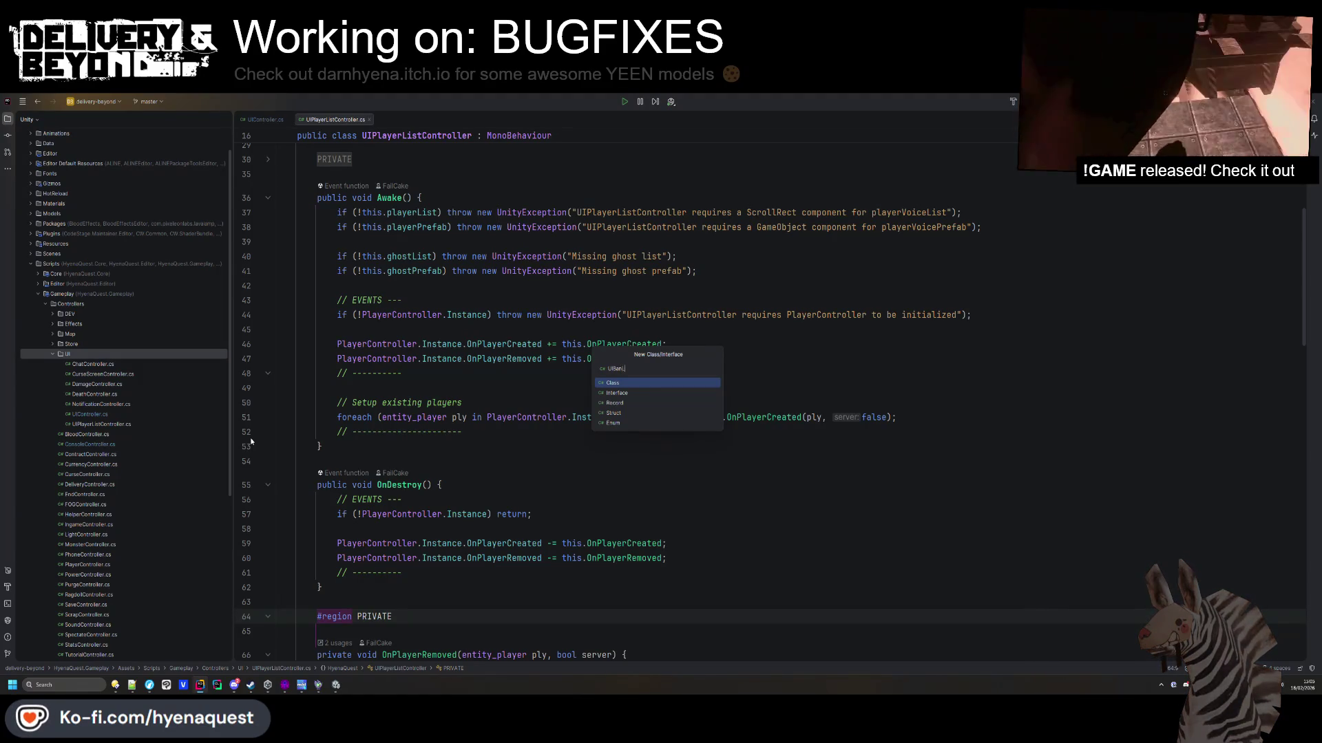
pyautogui.write('istController')
pyautogui.press('Return')
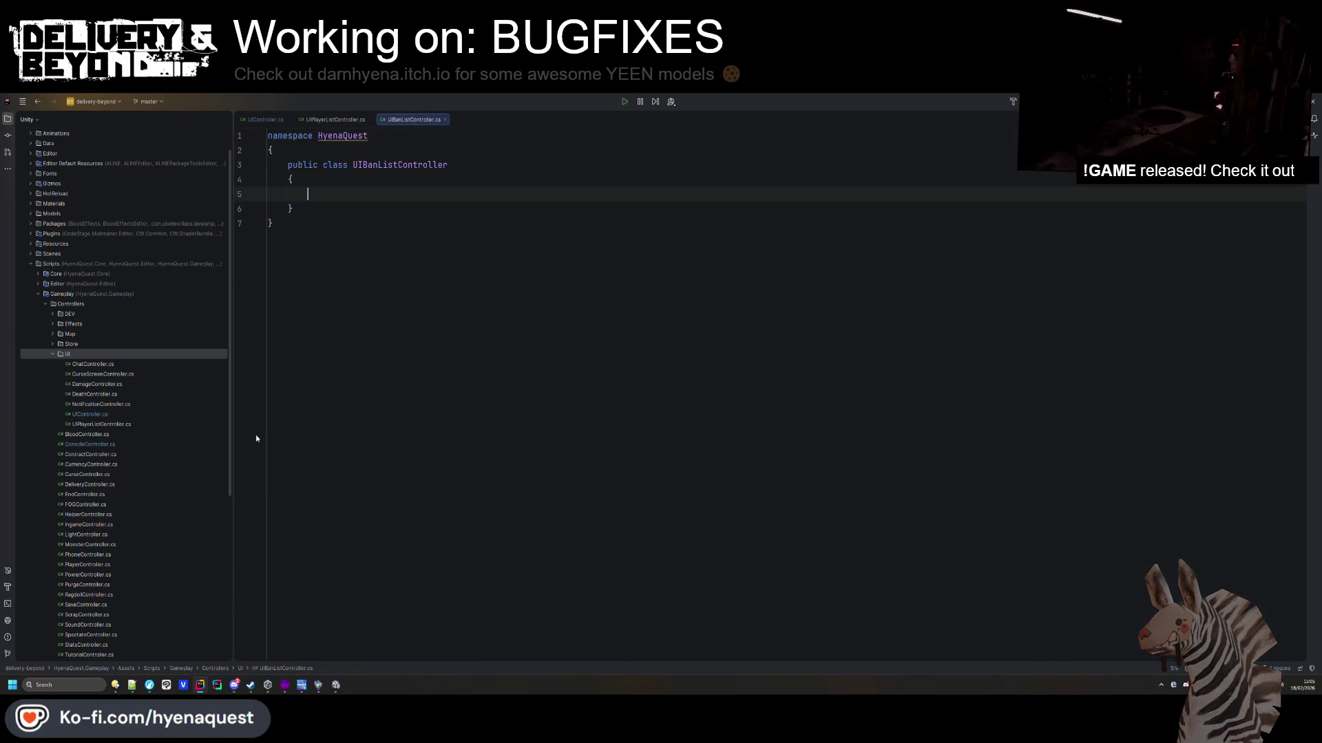
pyautogui.click(473, 161)
pyautogui.write('Mono')
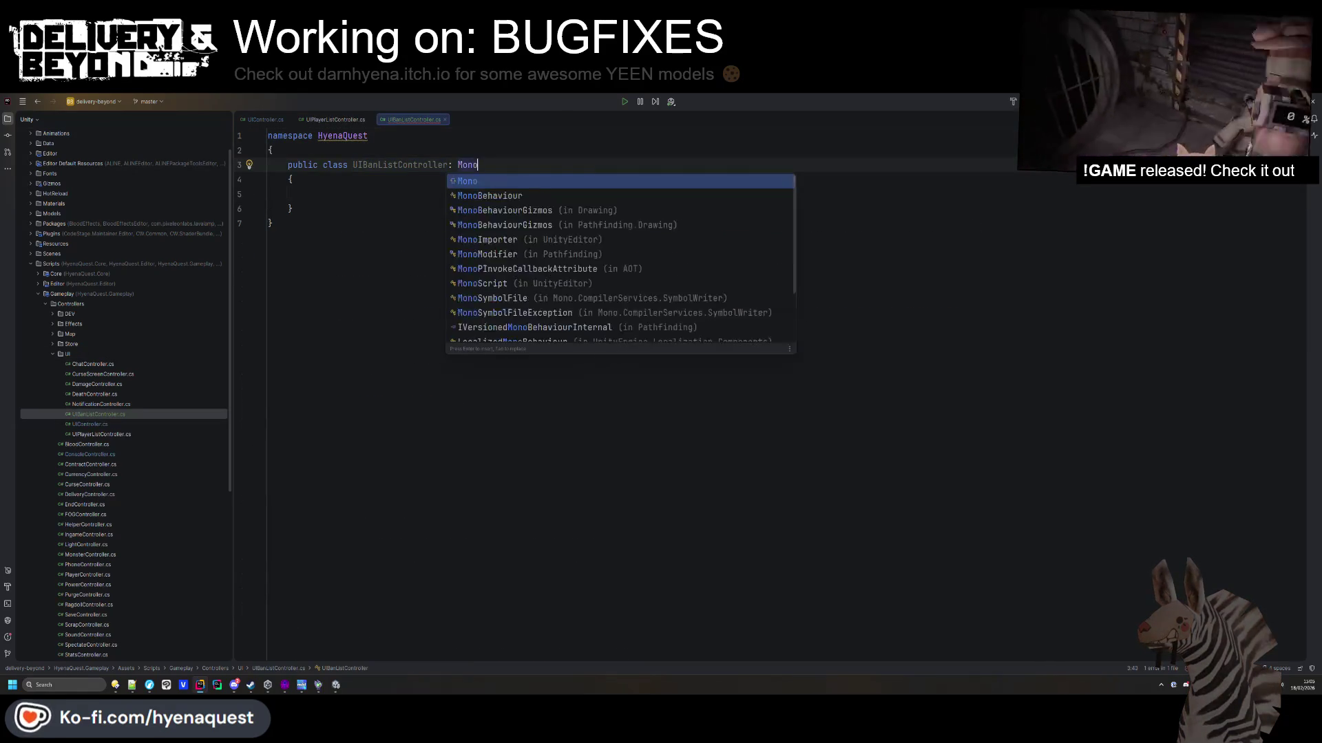
pyautogui.press('Return')
# Copy UIPlayerListController's DefaultExecutionOrder attribute onto the new class.
pyautogui.click(320, 120)
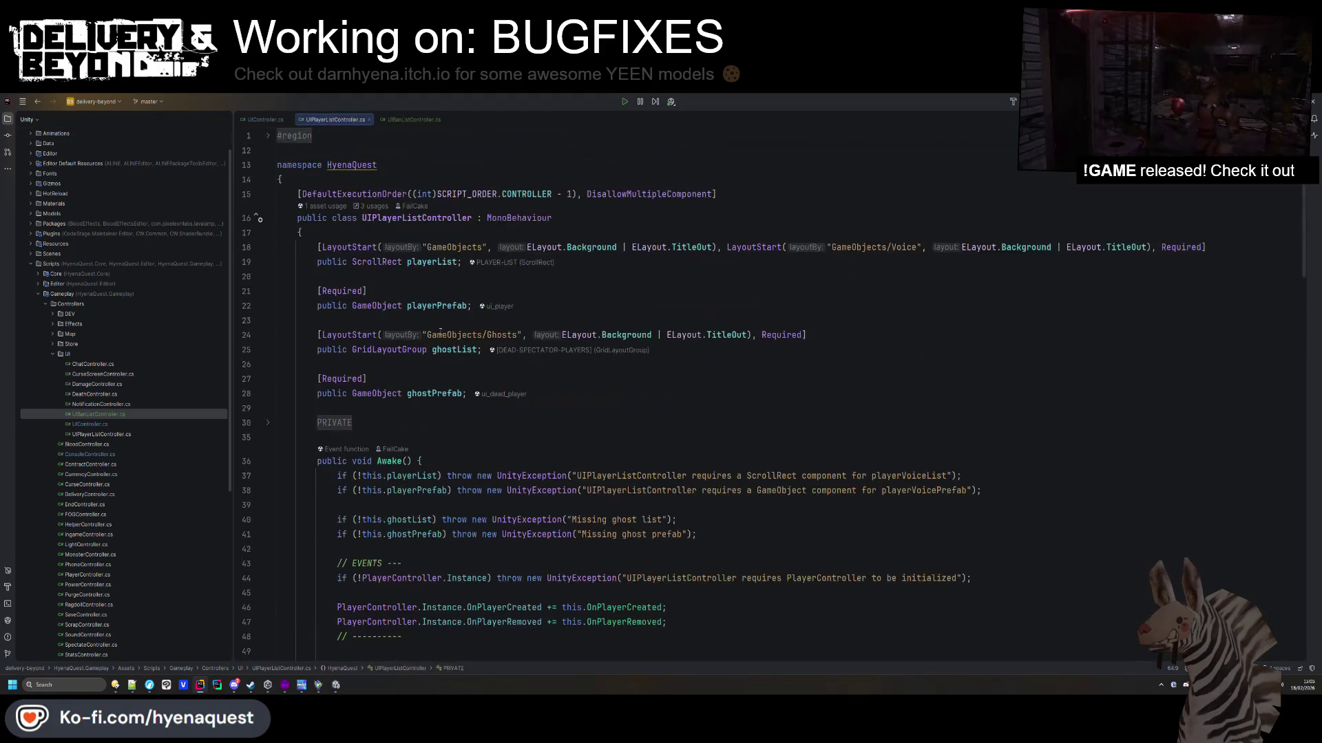
pyautogui.moveTo(730, 195); pyautogui.dragTo(747, 182)
pyautogui.hotkey('ctrl', 'c')
pyautogui.click(382, 122)
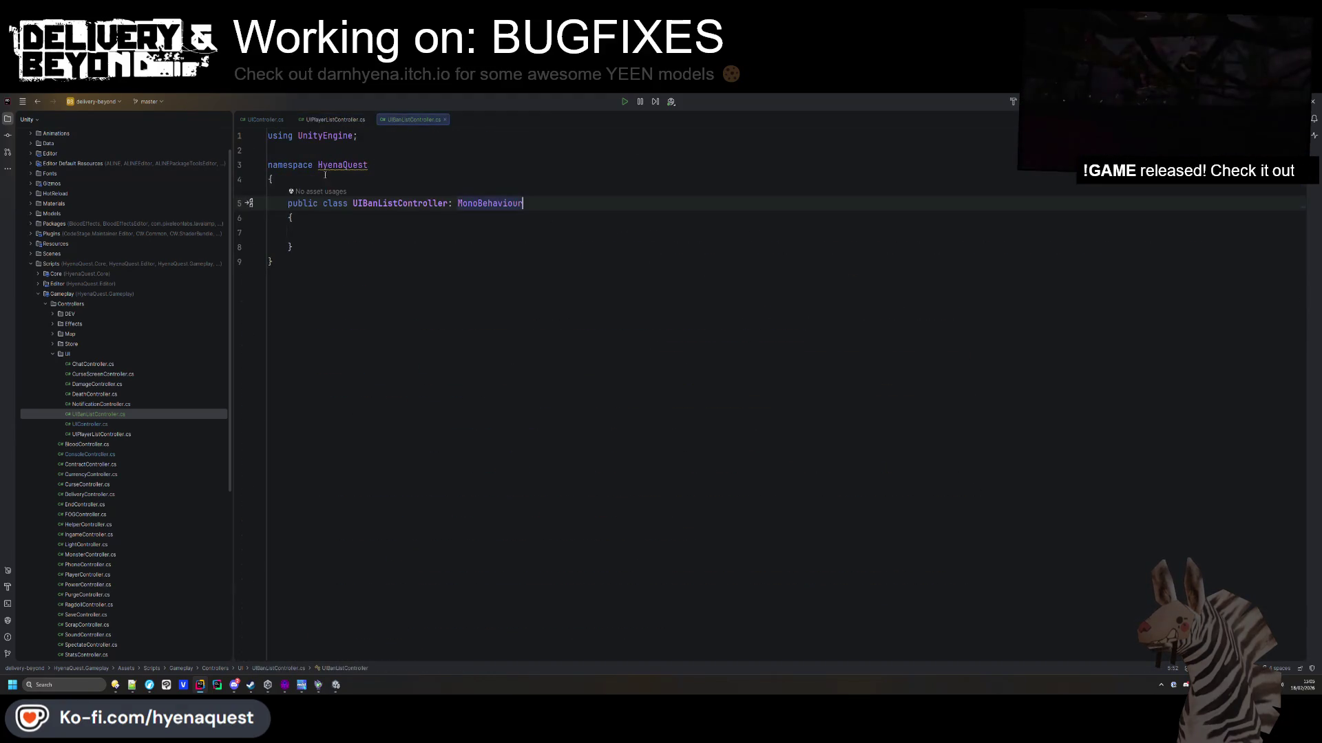
pyautogui.hotkey('ctrl', 'v')
# Paste UIPlayerListController's Awake method into the UIBanListController class body.
pyautogui.click(307, 121)
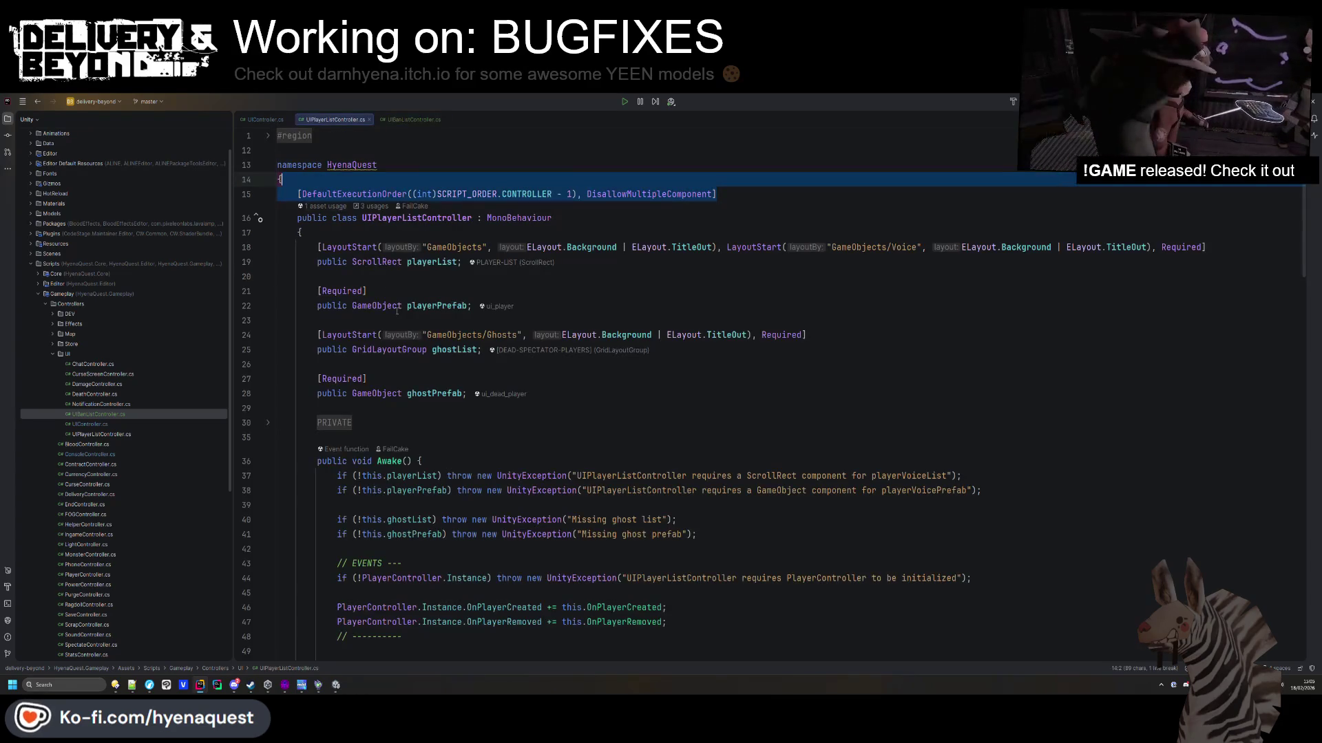
pyautogui.click(334, 422)
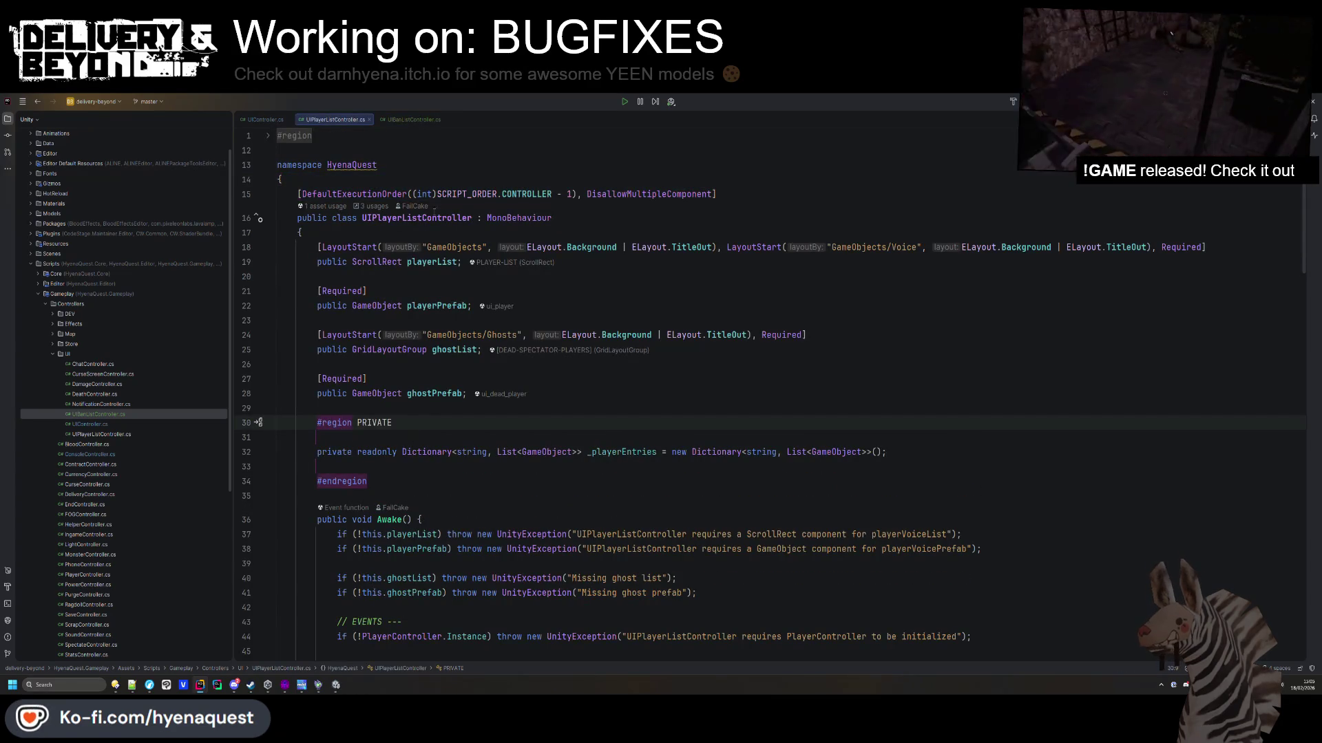
pyautogui.scroll(-6, 399, 314)
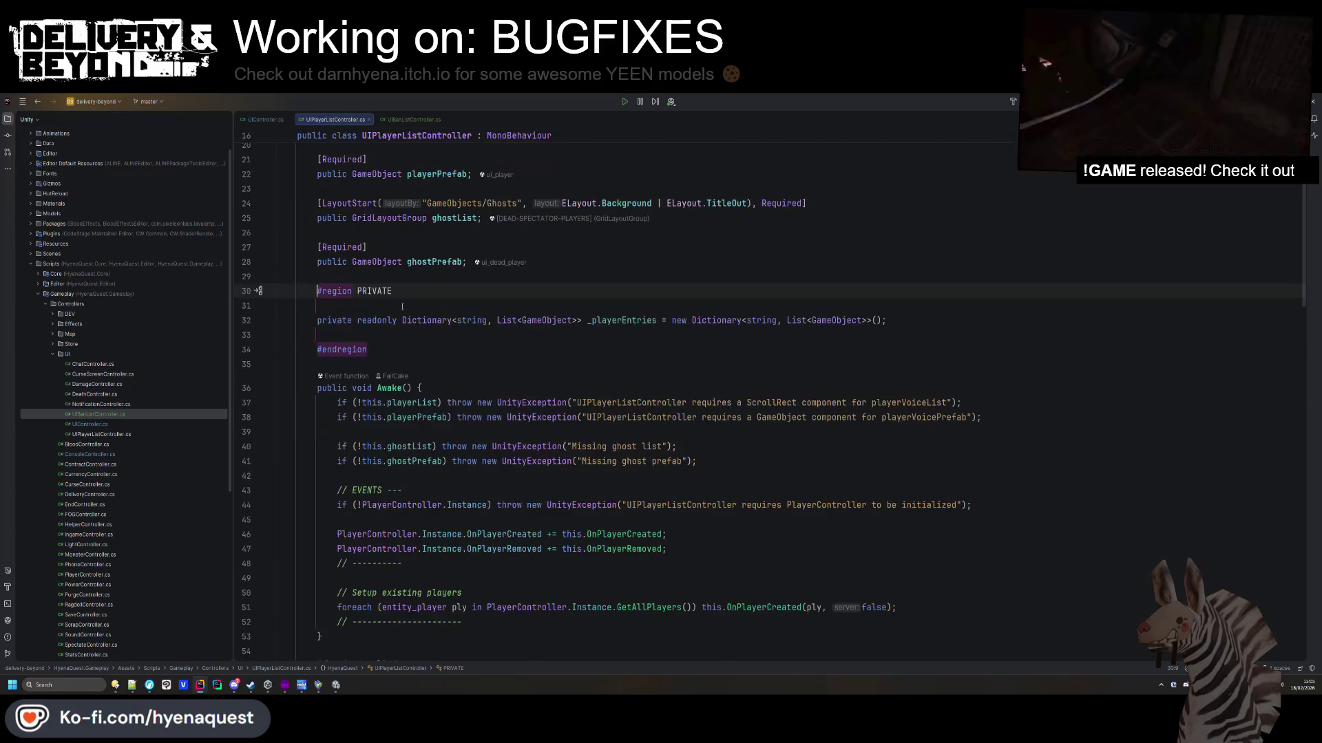
pyautogui.scroll(6, 405, 314)
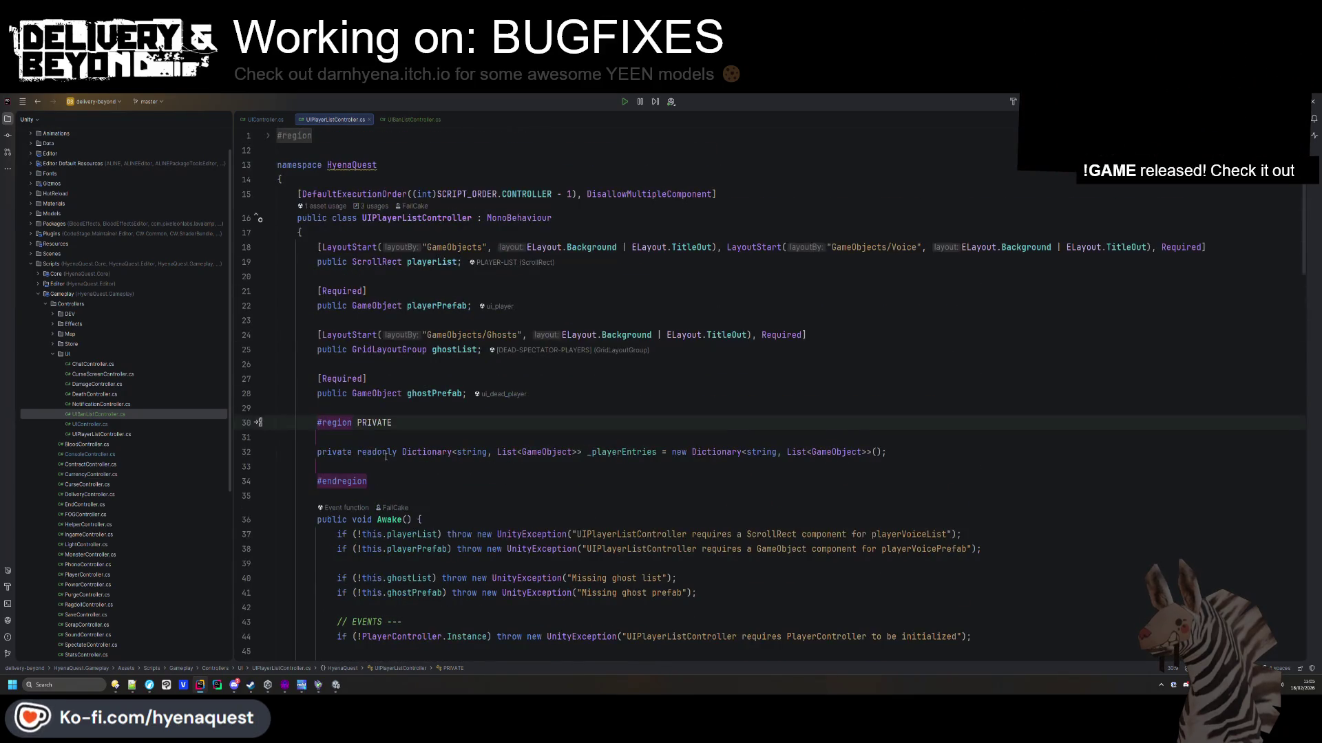
pyautogui.scroll(-5, 385, 456)
pyautogui.moveTo(323, 441); pyautogui.dragTo(324, 251)
pyautogui.click(437, 118)
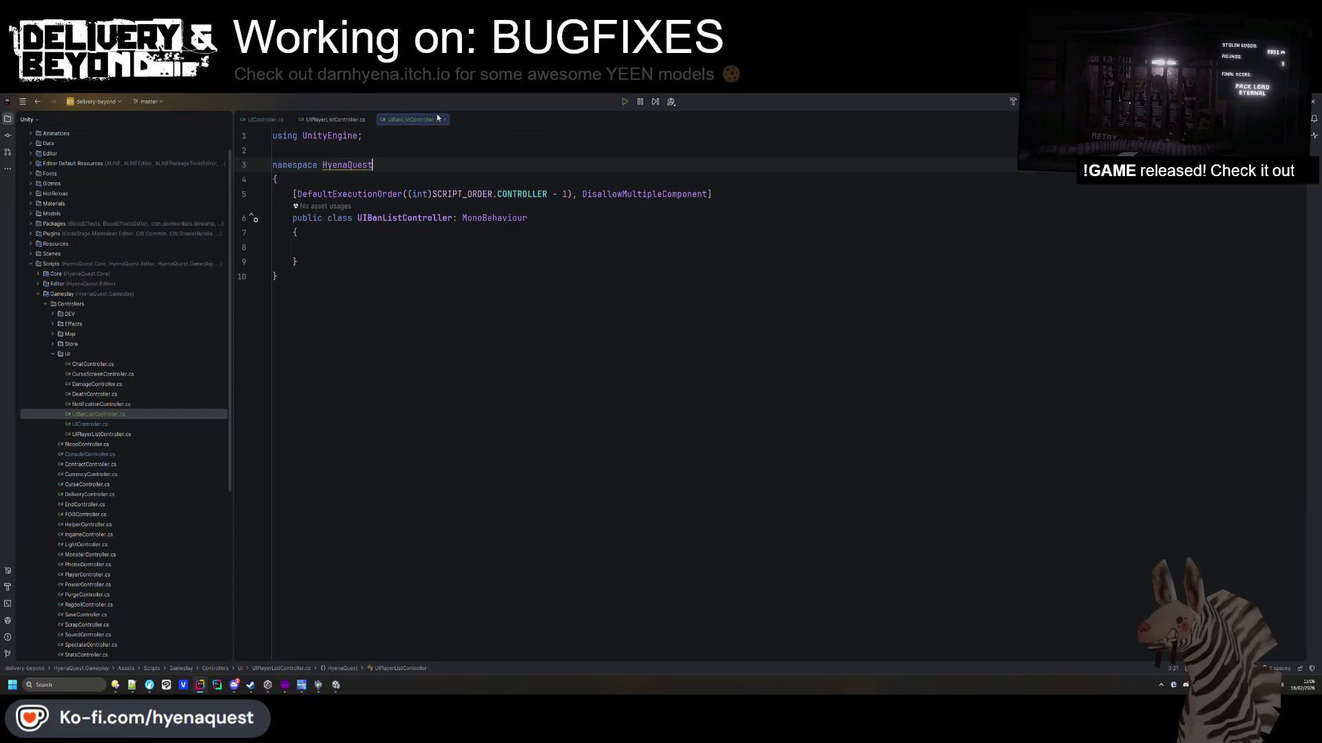
pyautogui.click(324, 247)
pyautogui.hotkey('ctrl', 'v')
pyautogui.click(413, 271)
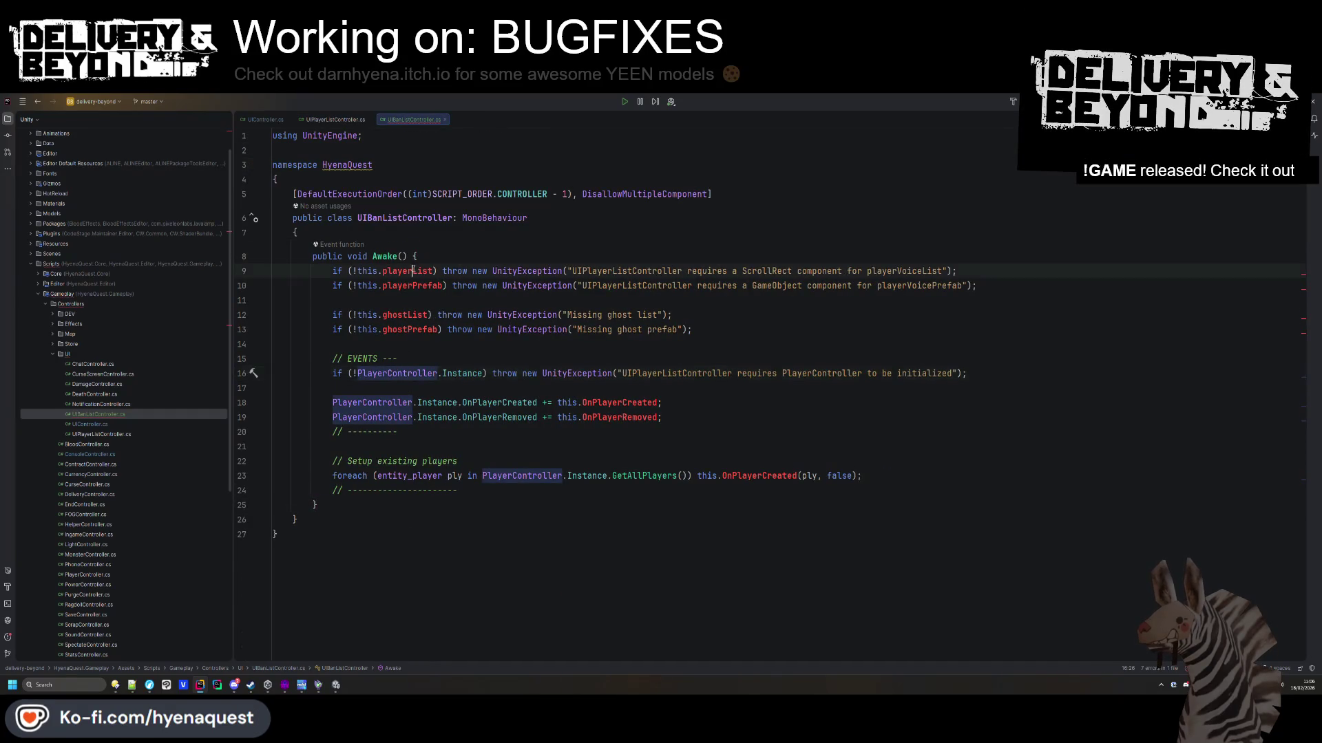
pyautogui.click(316, 120)
pyautogui.scroll(6, 386, 296)
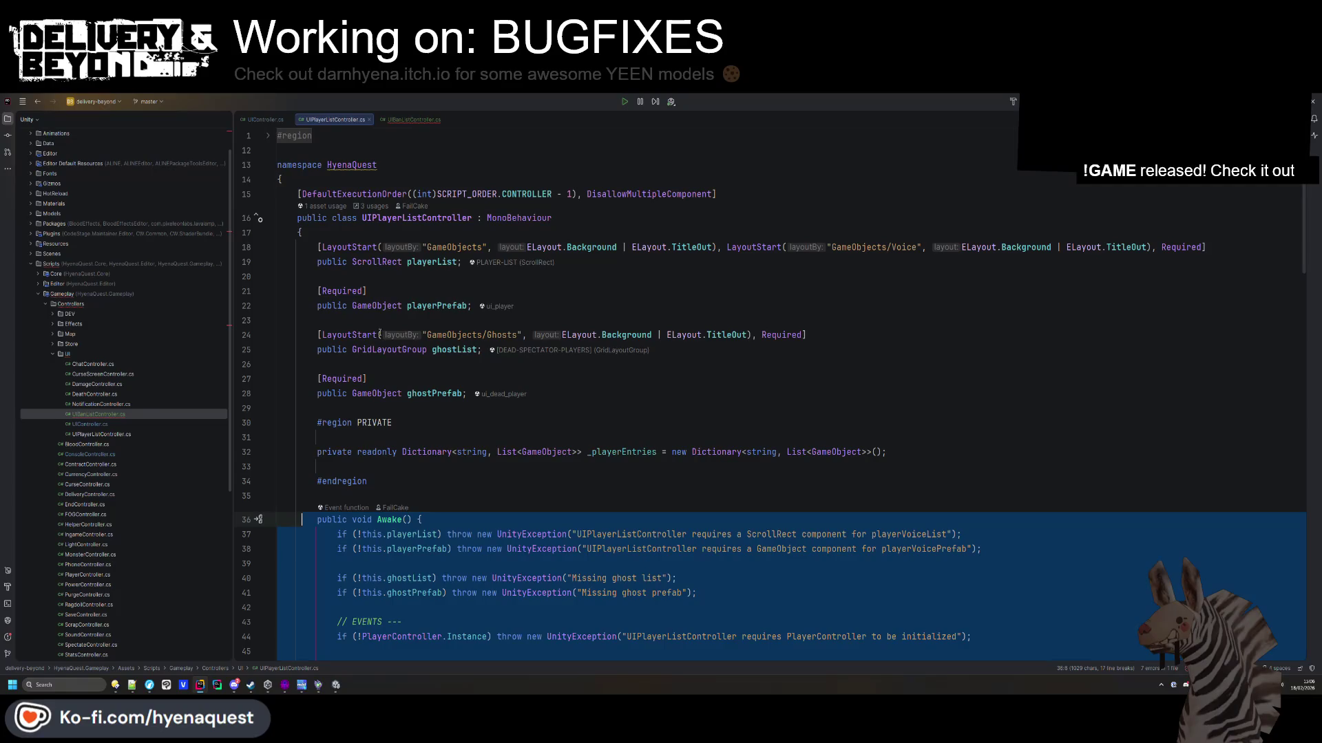
# Paste the playerList and playerPrefab field declarations into UIBanListController and import namespaces.
pyautogui.moveTo(317, 321); pyautogui.dragTo(382, 248)
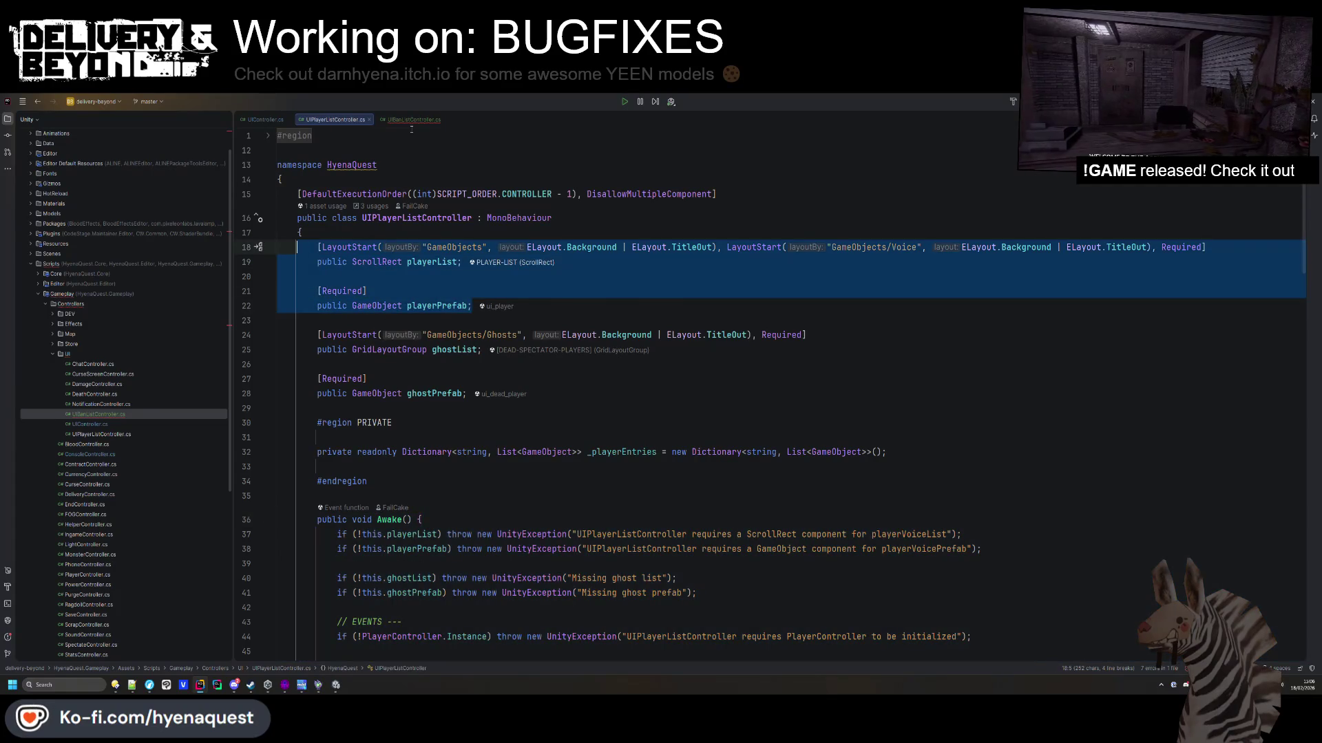
pyautogui.hotkey('ctrl', 'Tab')
pyautogui.click(377, 232)
pyautogui.hotkey('ctrl', 'v')
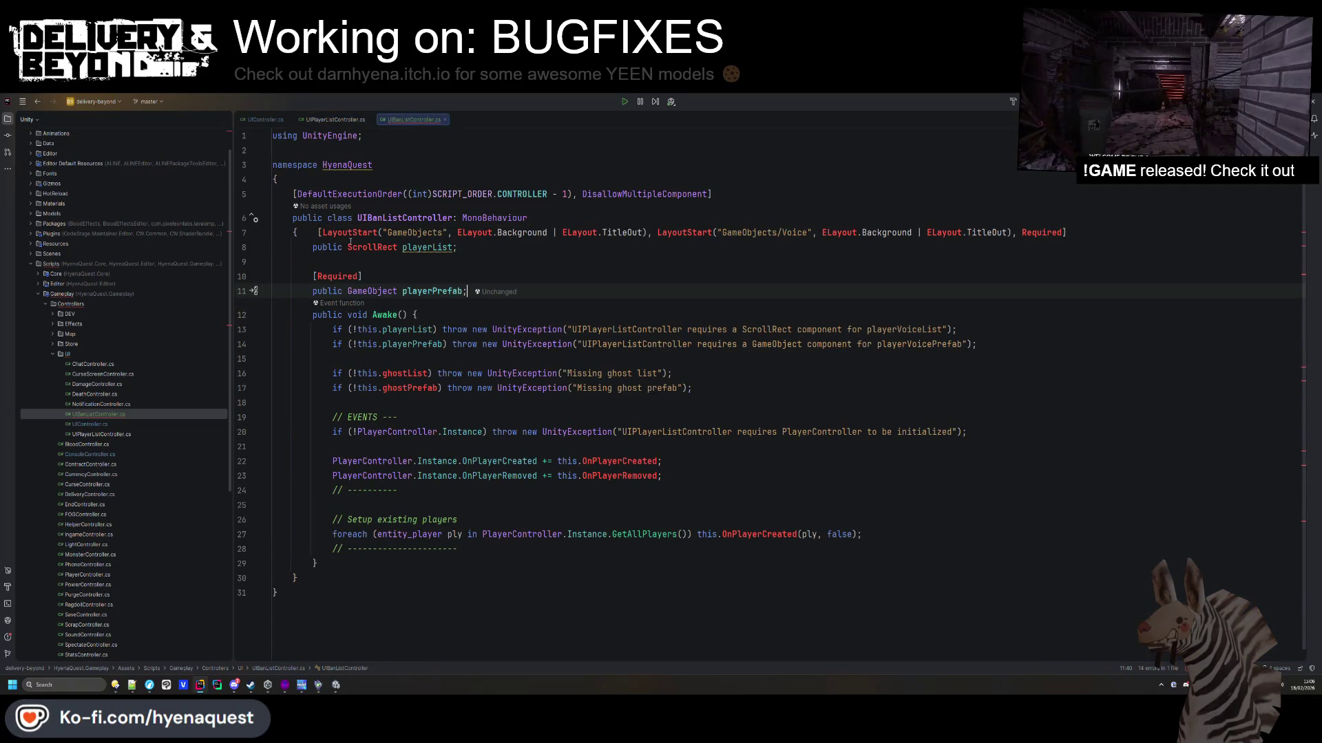
pyautogui.click(377, 232)
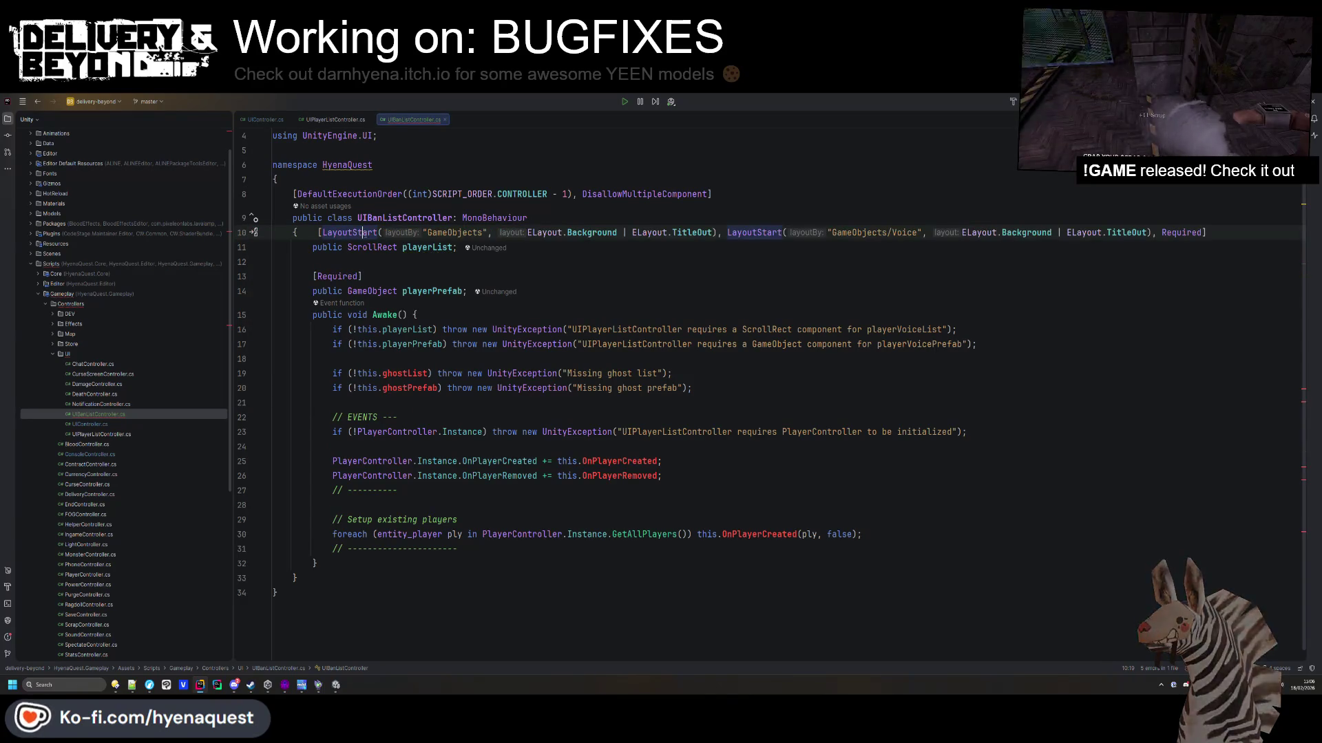
# Rename the fields to banList and banPrefab, dropping the GameObjects/Voice layout group.
pyautogui.doubleClick(427, 247)
pyautogui.write('ba')
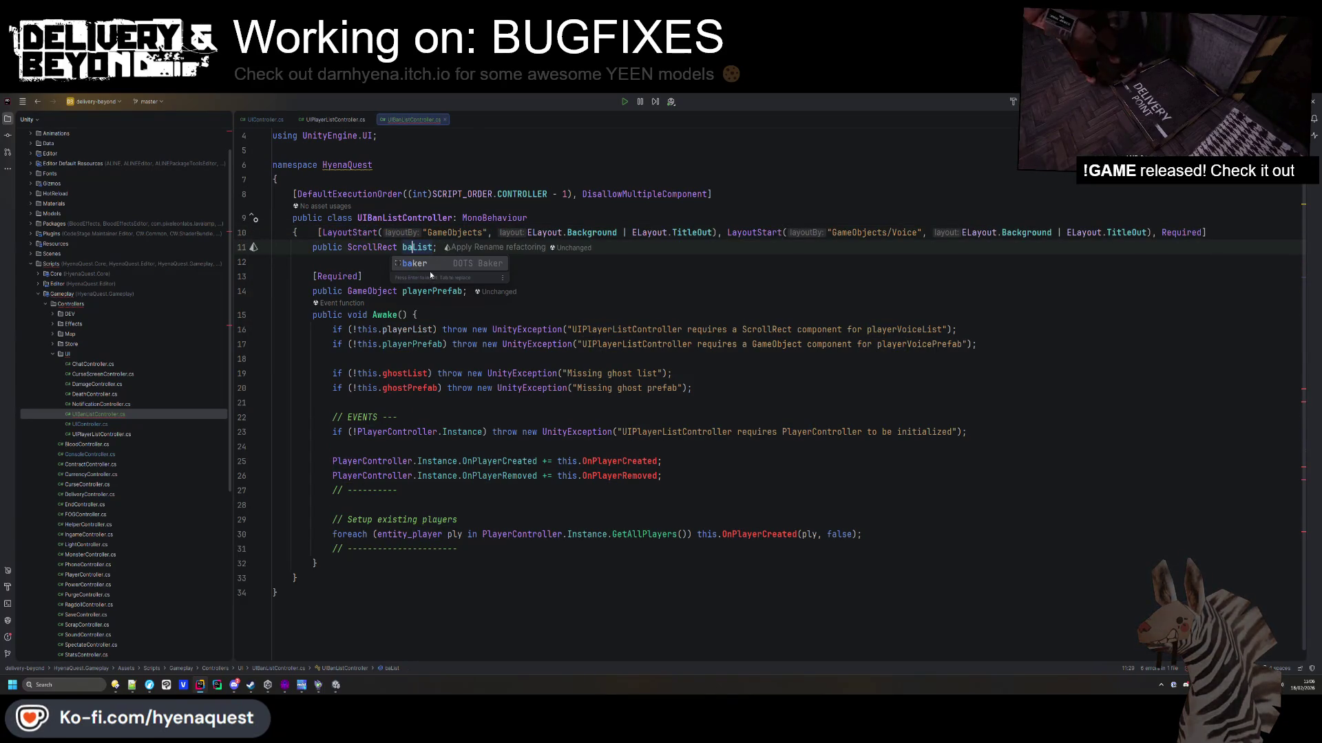
pyautogui.write('n')
pyautogui.click(801, 216)
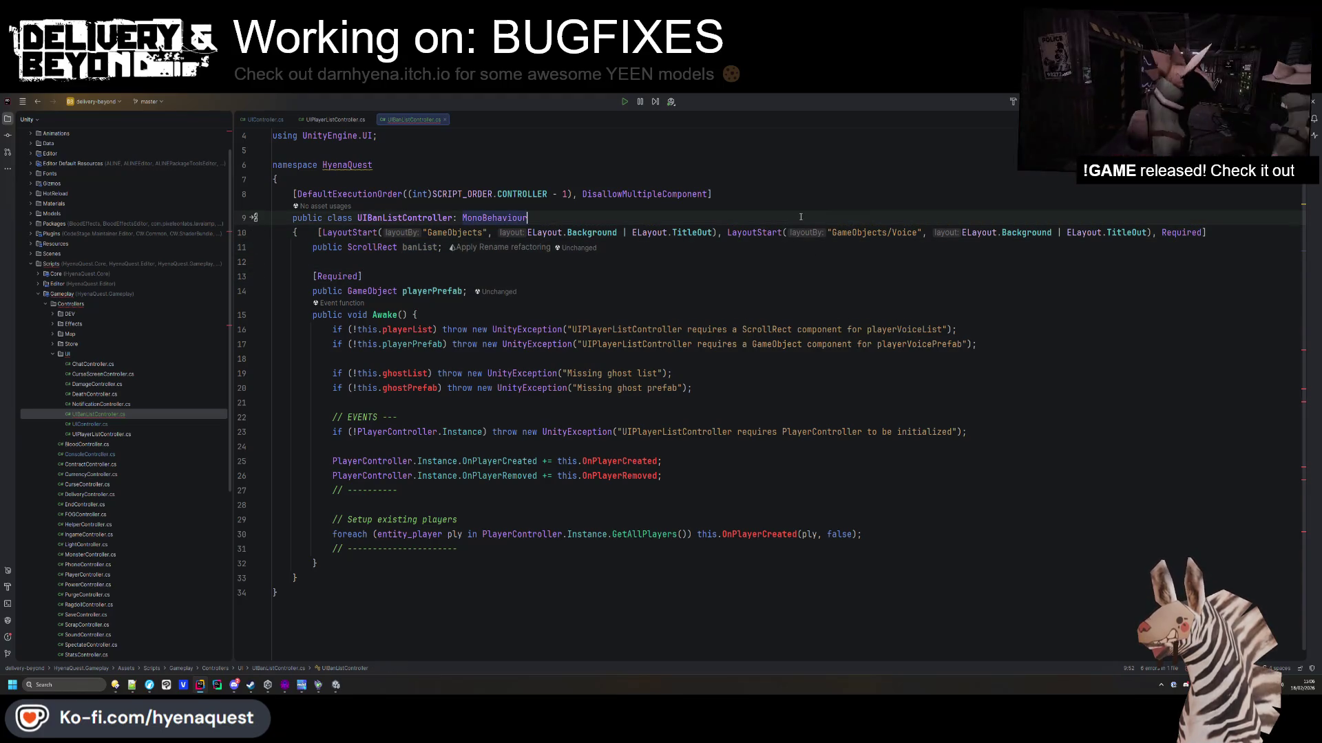
pyautogui.moveTo(723, 232); pyautogui.dragTo(1152, 232)
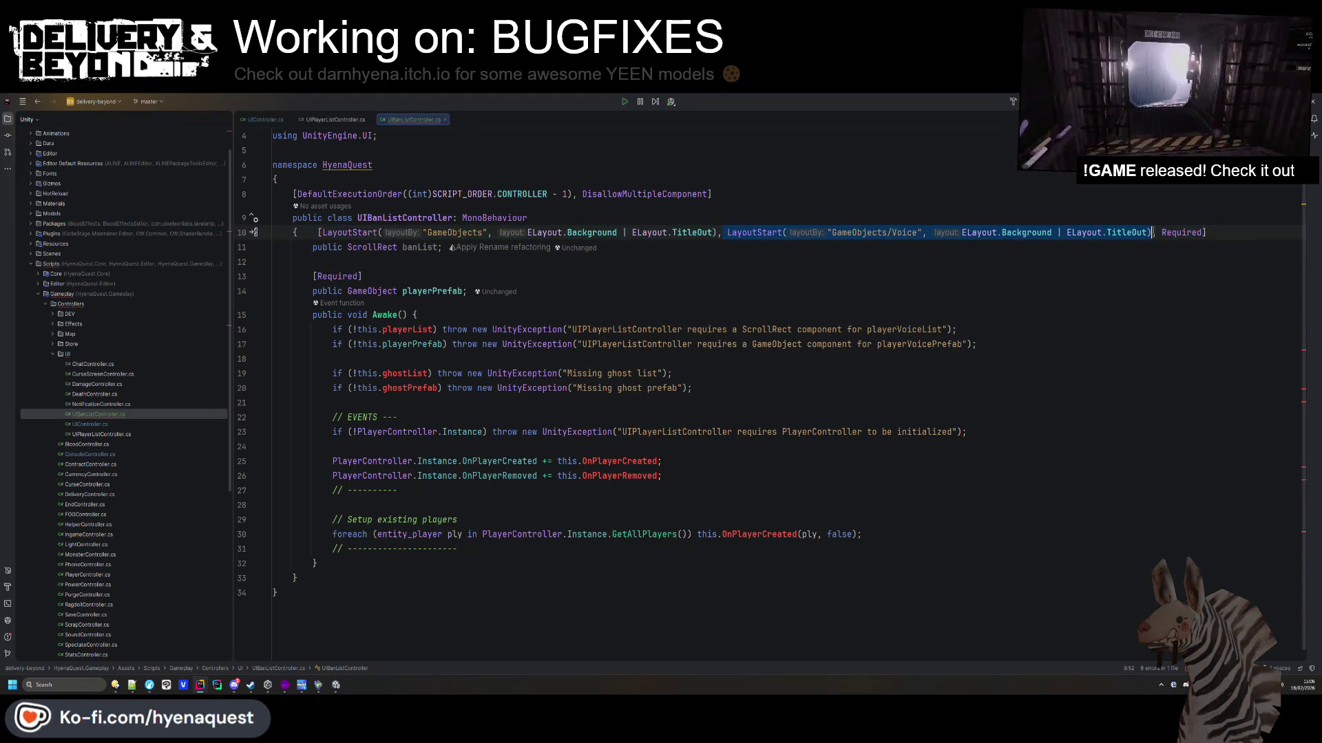
pyautogui.press('BackSpace')
pyautogui.press('BackSpace')
pyautogui.click(318, 232)
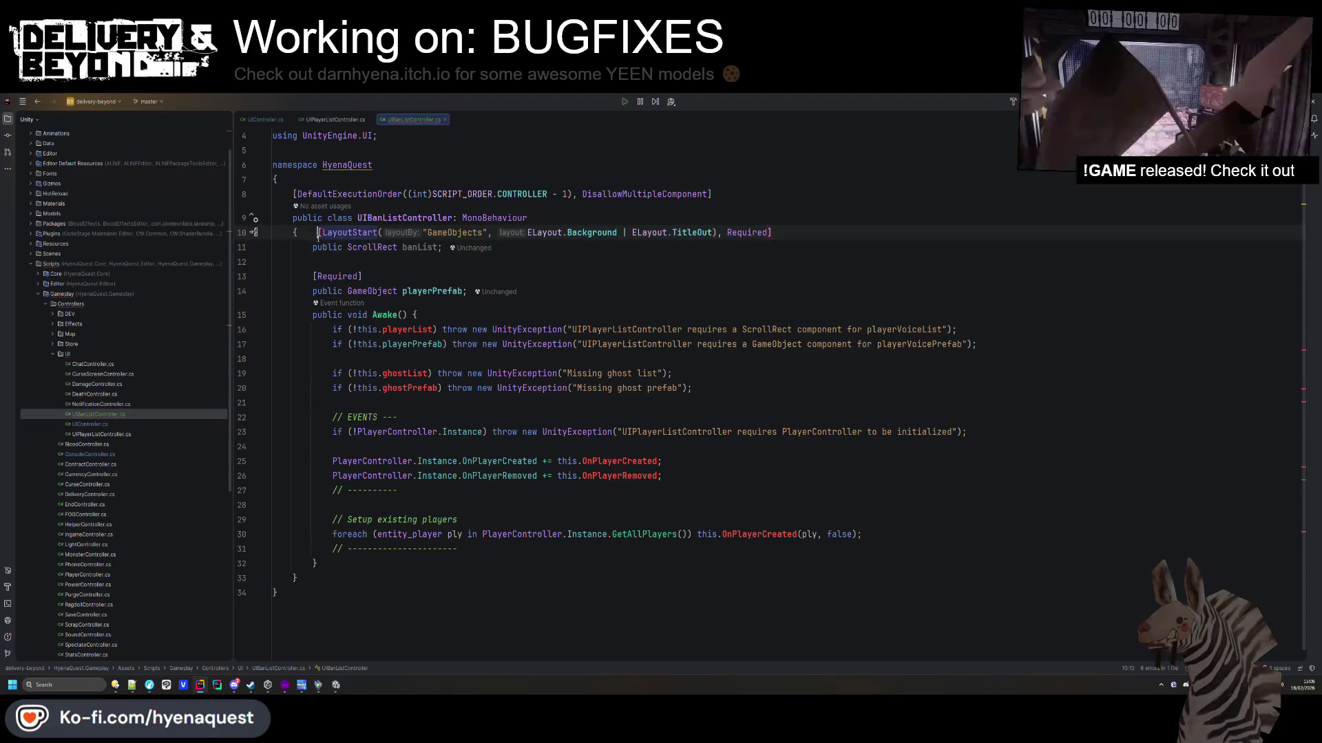
pyautogui.press('Return')
pyautogui.doubleClick(432, 306)
pyautogui.write('ban')
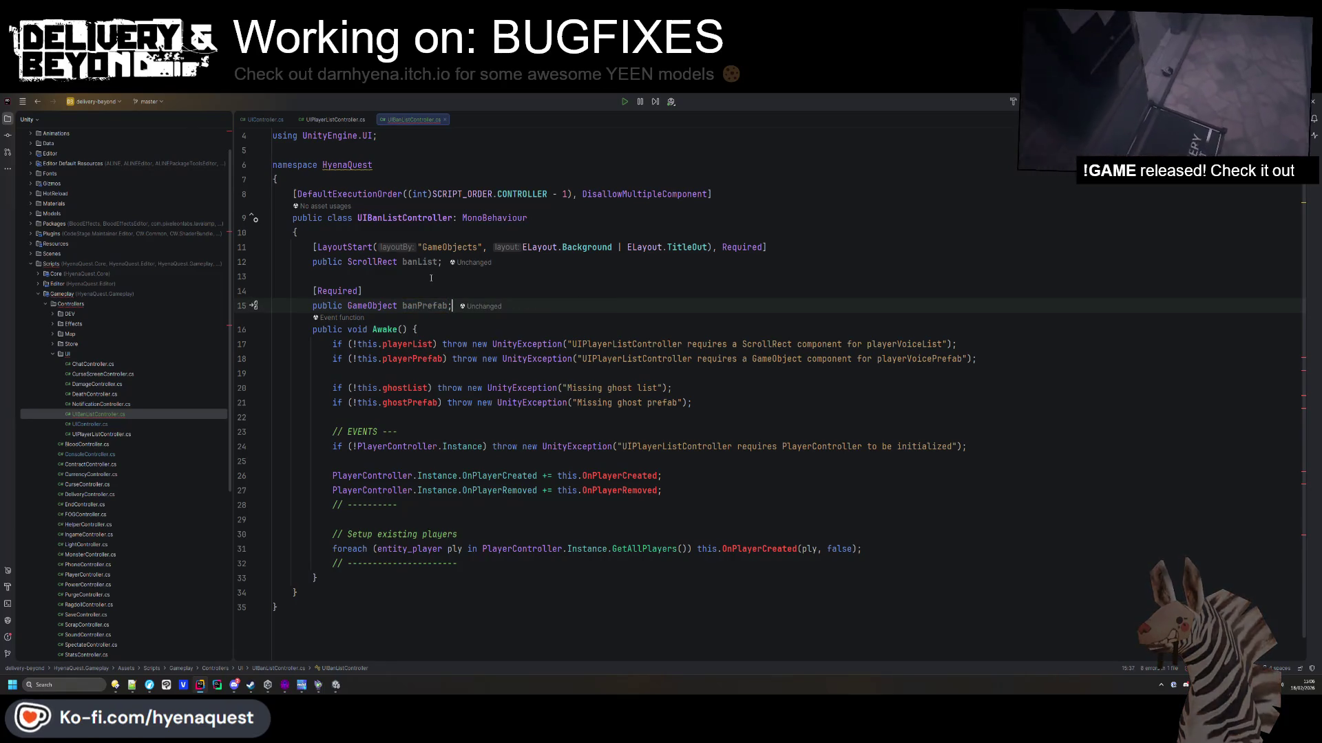
pyautogui.press('Return')
# Point the Awake checks at banList and banPrefab, naming UIBanListController in both messages.
pyautogui.doubleClick(407, 359)
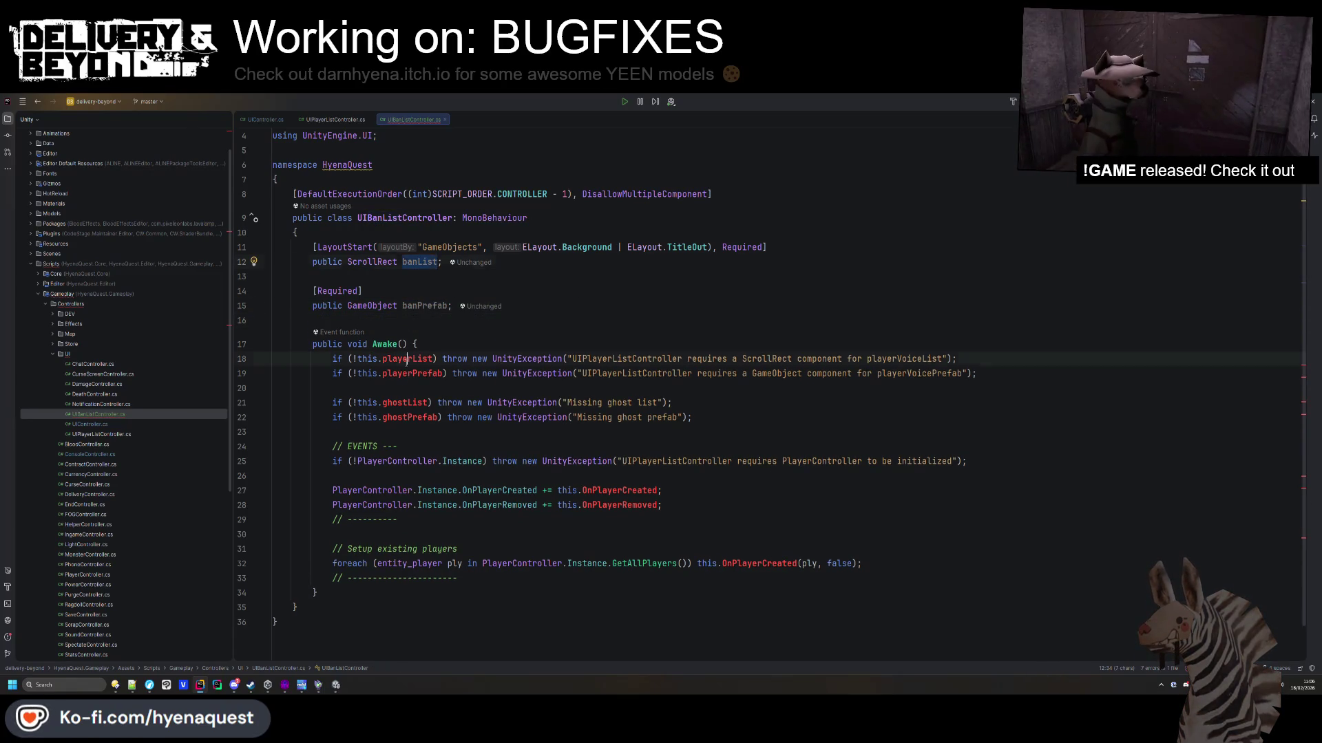
pyautogui.write('banList')
pyautogui.click(398, 373)
pyautogui.doubleClick(398, 373)
pyautogui.write('banPrefab')
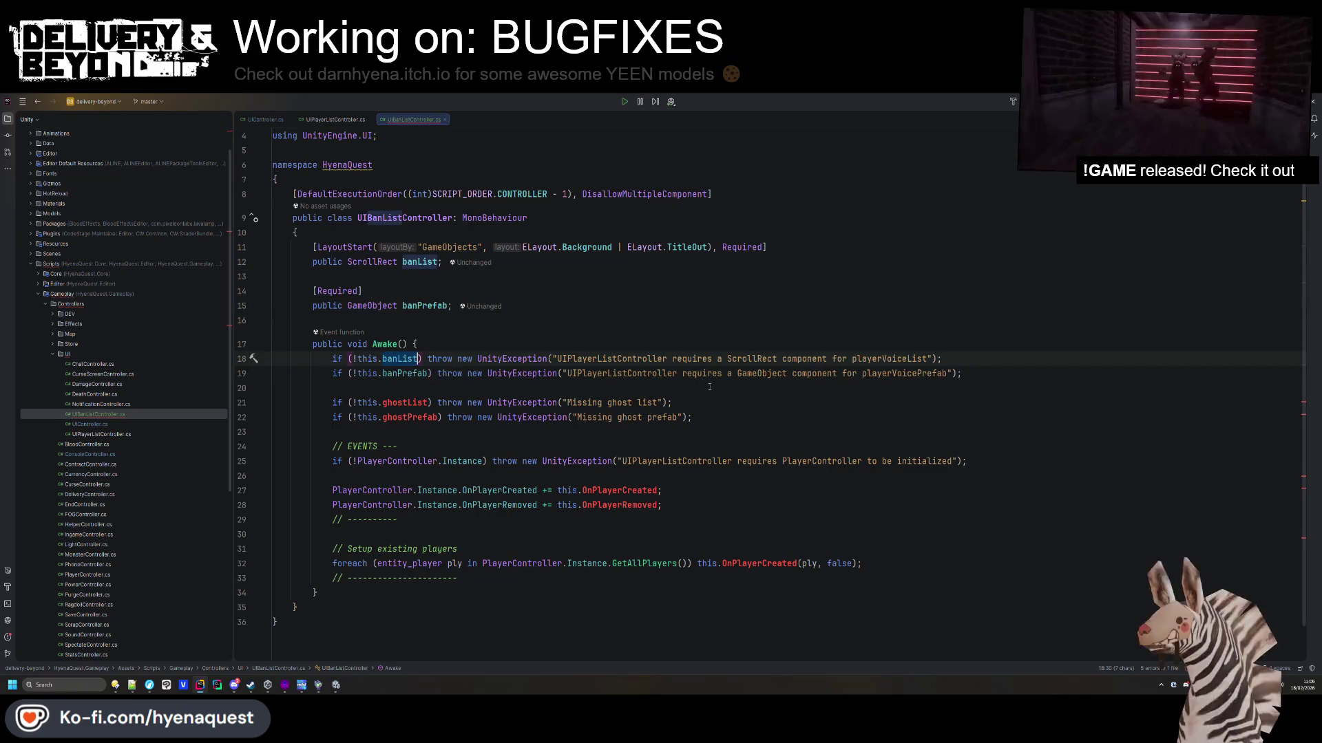
pyautogui.doubleClick(404, 217)
pyautogui.hotkey('ctrl', 'c')
pyautogui.doubleClick(635, 359)
pyautogui.hotkey('ctrl', 'v')
pyautogui.doubleClick(612, 373)
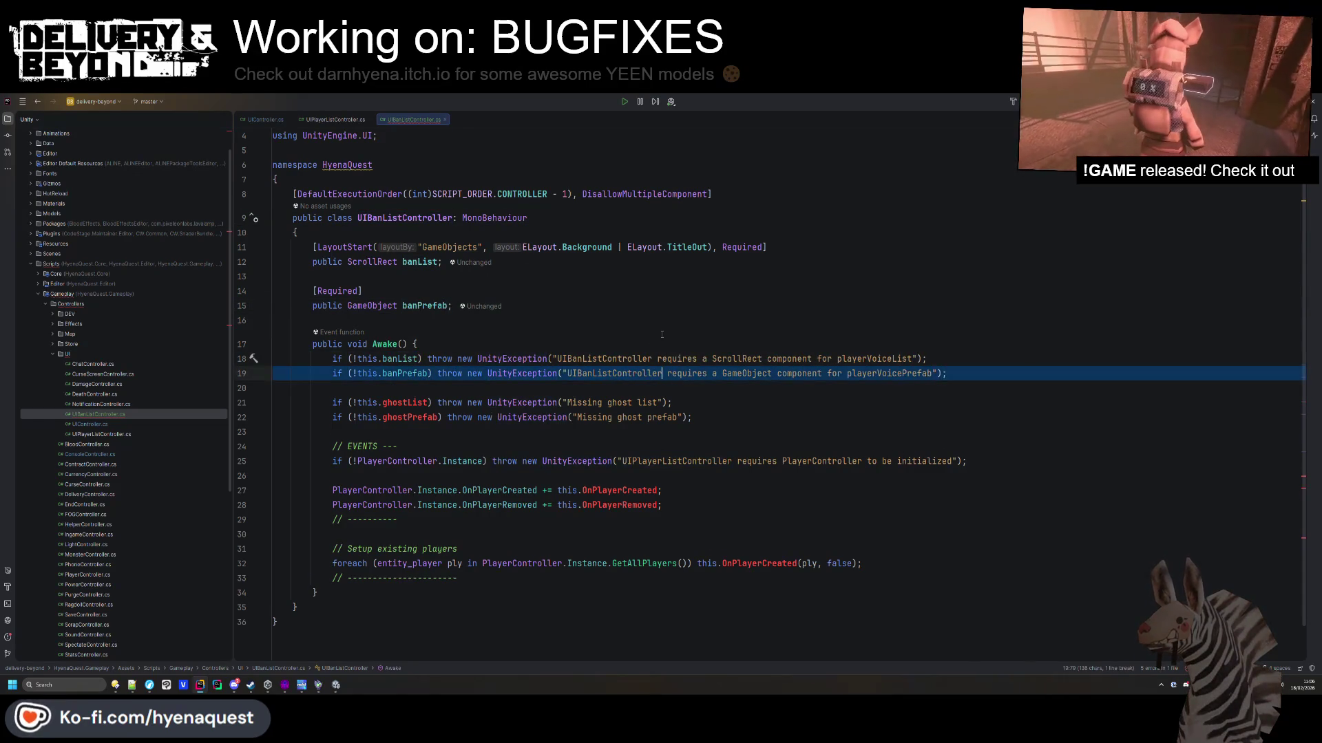
pyautogui.hotkey('ctrl', 'v')
# Fix the field names in the error messages and delete the ghostList/ghostPrefab checks.
pyautogui.doubleClick(870, 359)
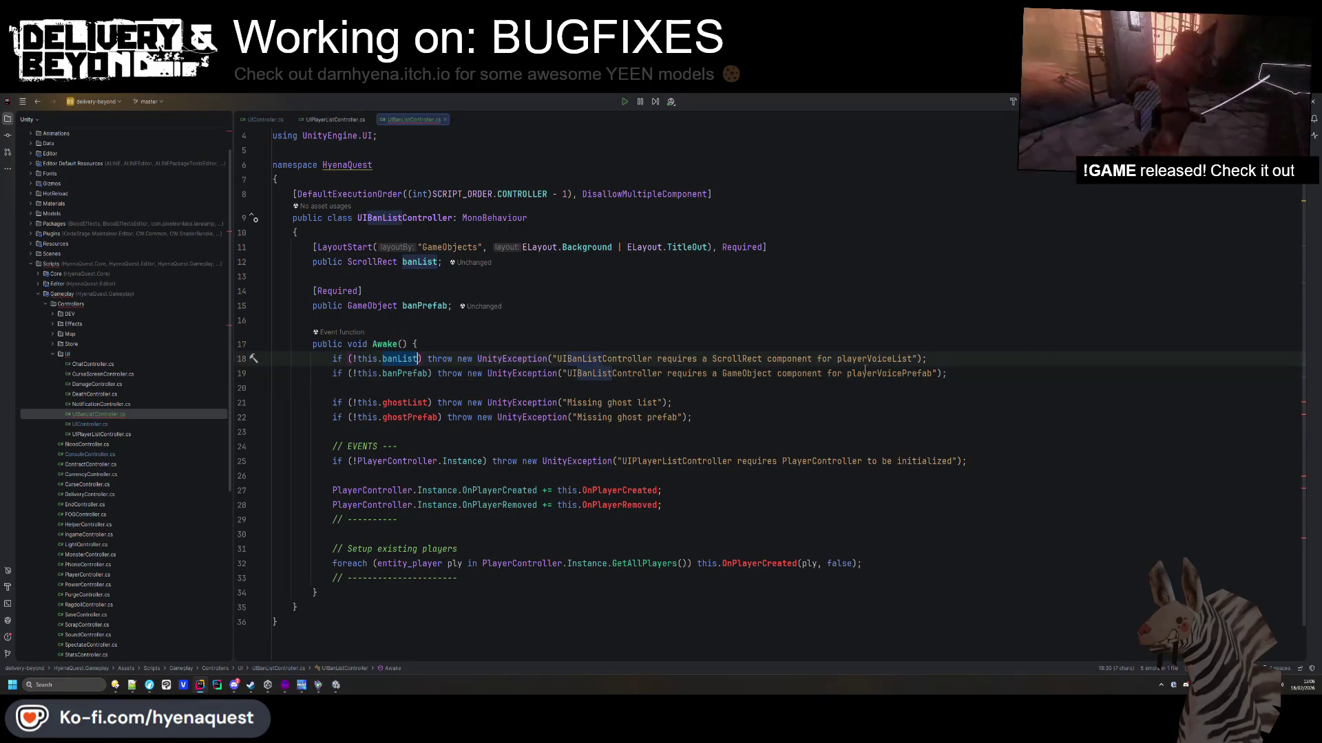
pyautogui.click(428, 373)
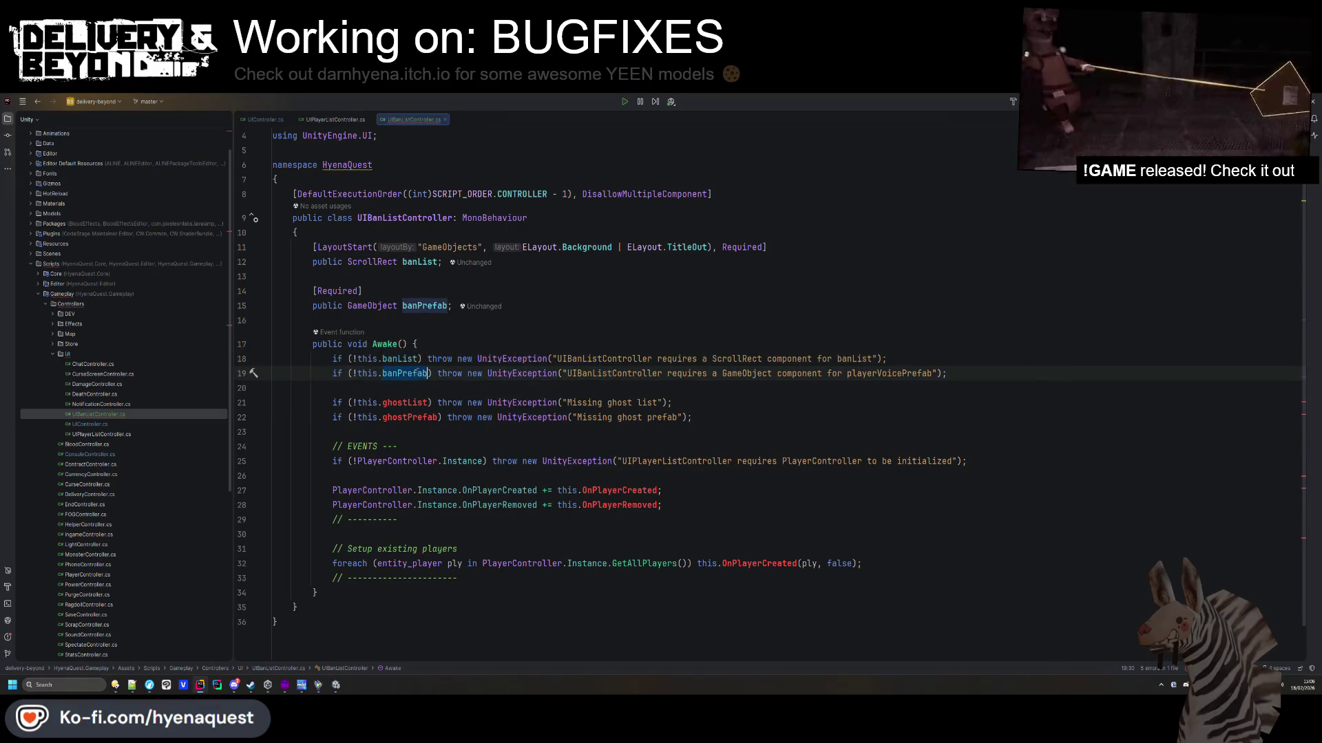
pyautogui.doubleClick(897, 373)
pyautogui.hotkey('ctrl', 'v')
pyautogui.moveTo(332, 403); pyautogui.dragTo(692, 418)
pyautogui.press('Delete')
pyautogui.click(516, 431)
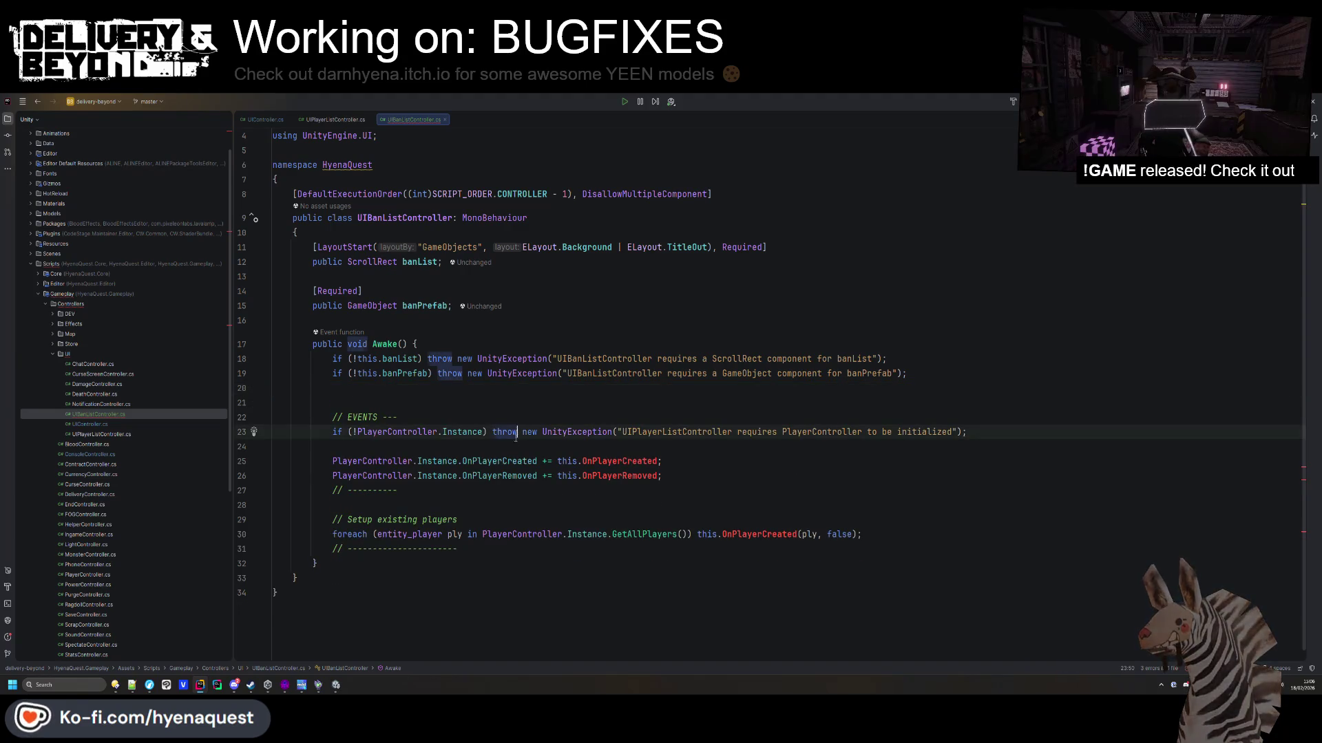
# Point the events check and its error message at SettingsController, ending the message with 'found'.
pyautogui.doubleClick(397, 432)
pyautogui.write('S')
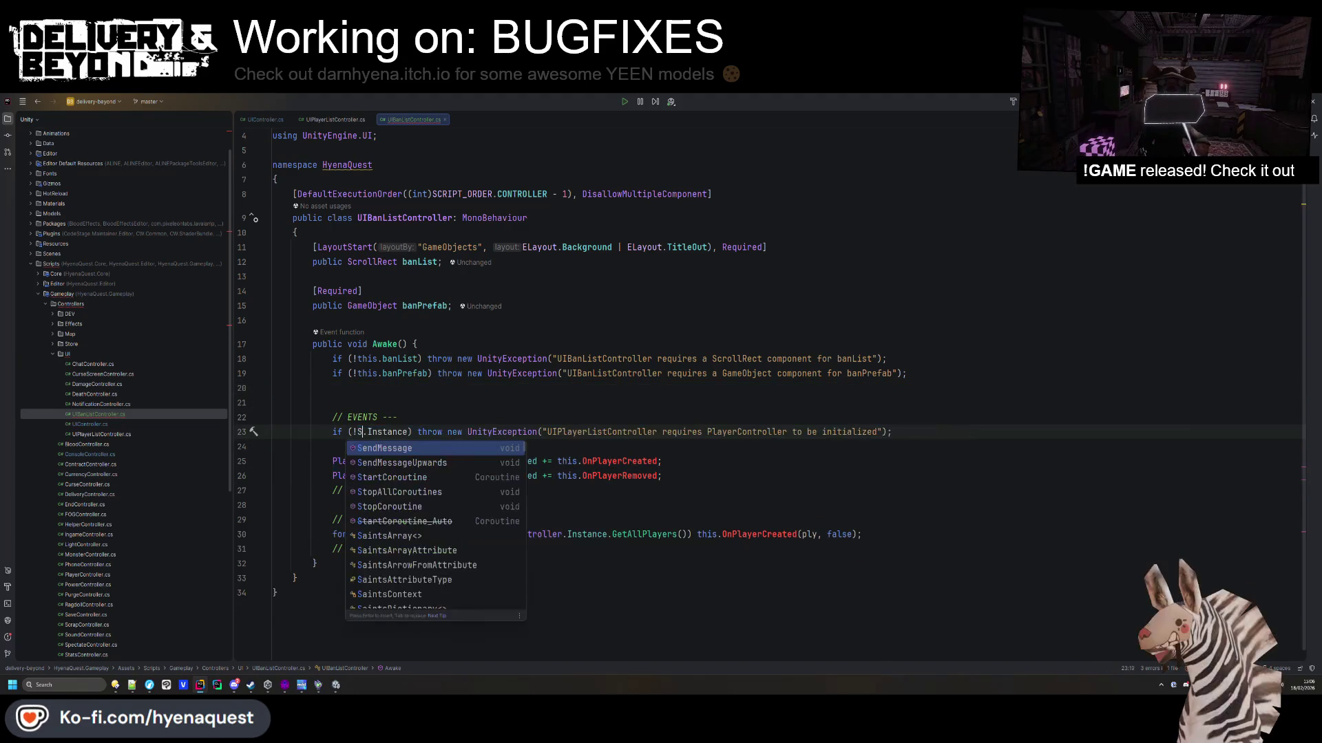
pyautogui.write('ettings')
pyautogui.press('Return')
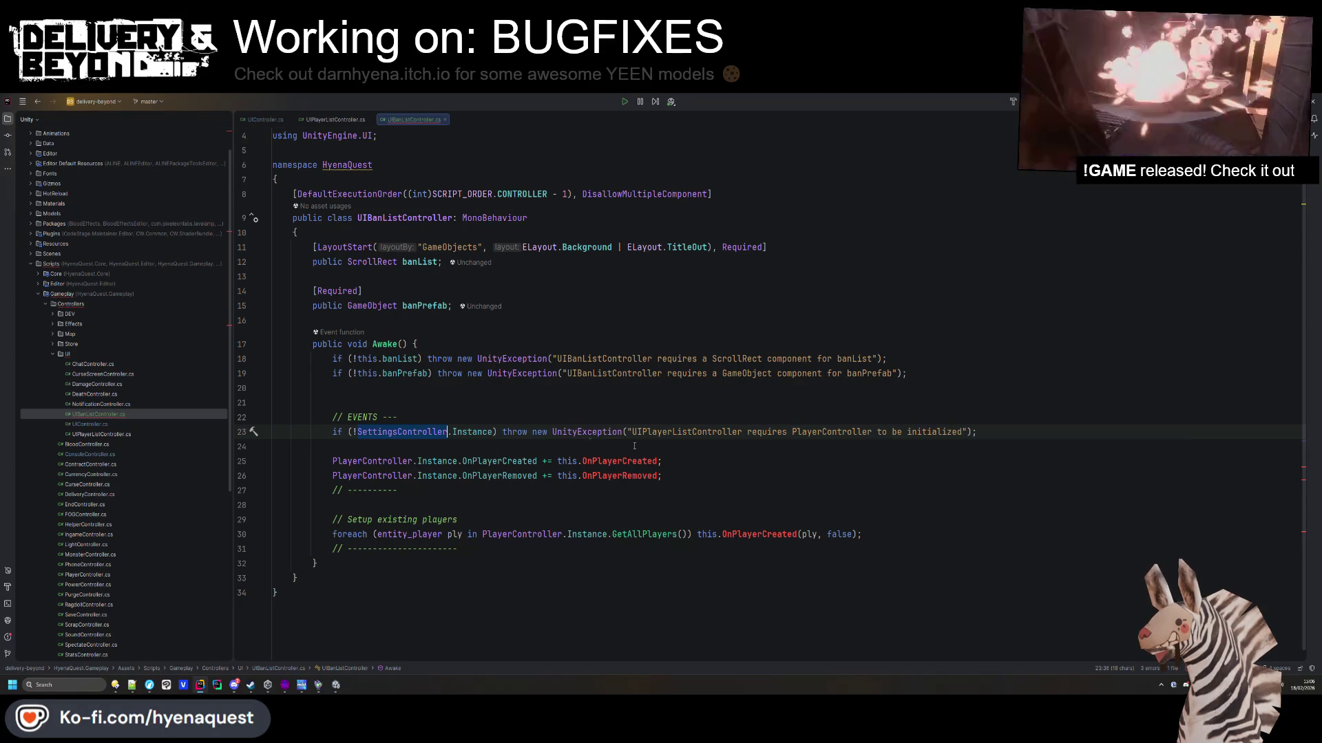
pyautogui.hotkey('ctrl', 'v')
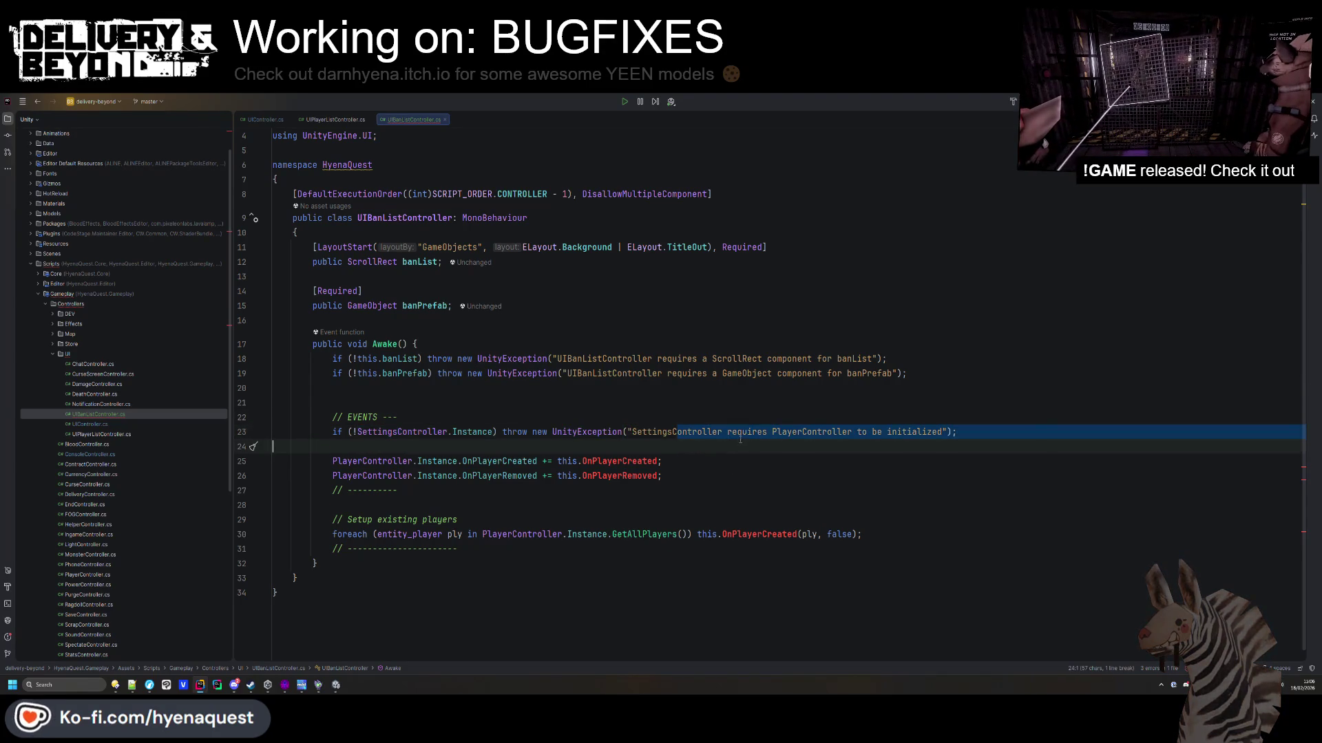
pyautogui.moveTo(724, 432); pyautogui.dragTo(933, 432)
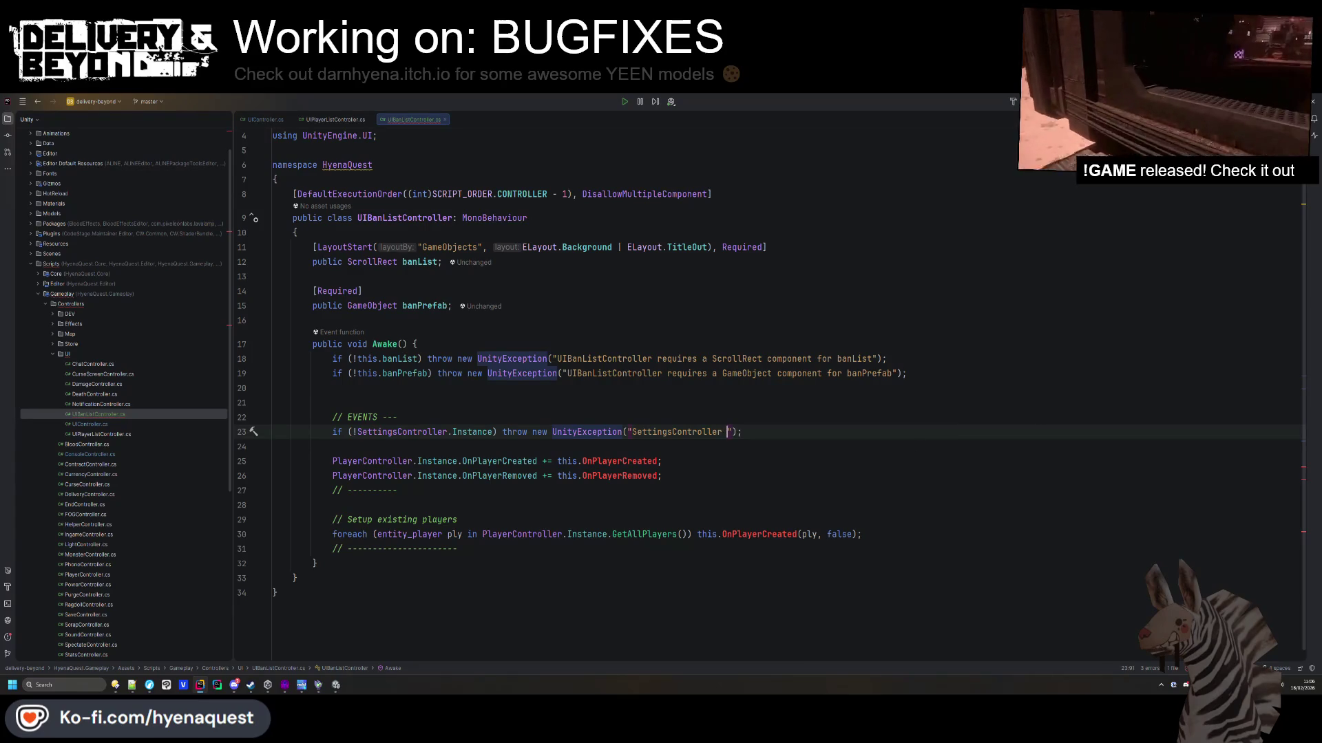
pyautogui.write('notfound')
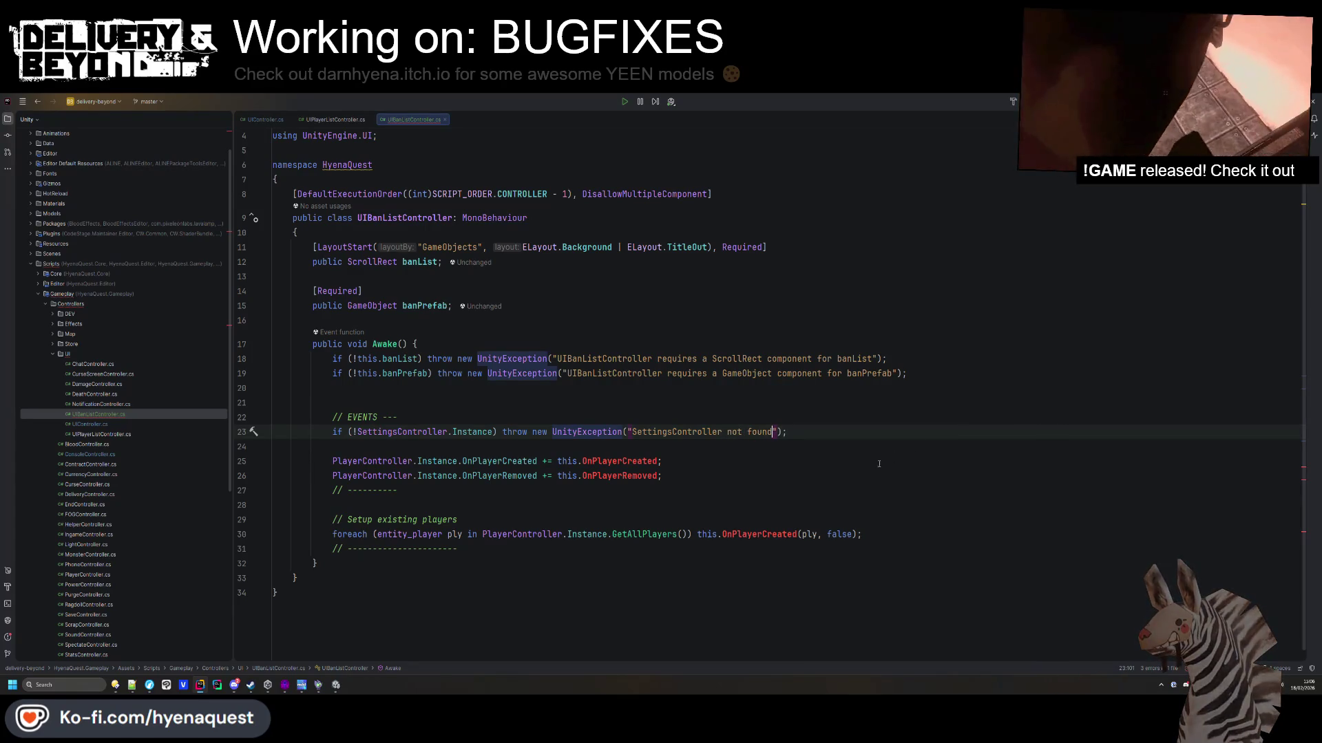
# Subscribe Awake to SettingsController's OnSettingsUpdated and delete the OnPlayerRemoved line and player setup loop.
pyautogui.doubleClick(383, 460)
pyautogui.hotkey('ctrl', 'v')
pyautogui.doubleClick(488, 461)
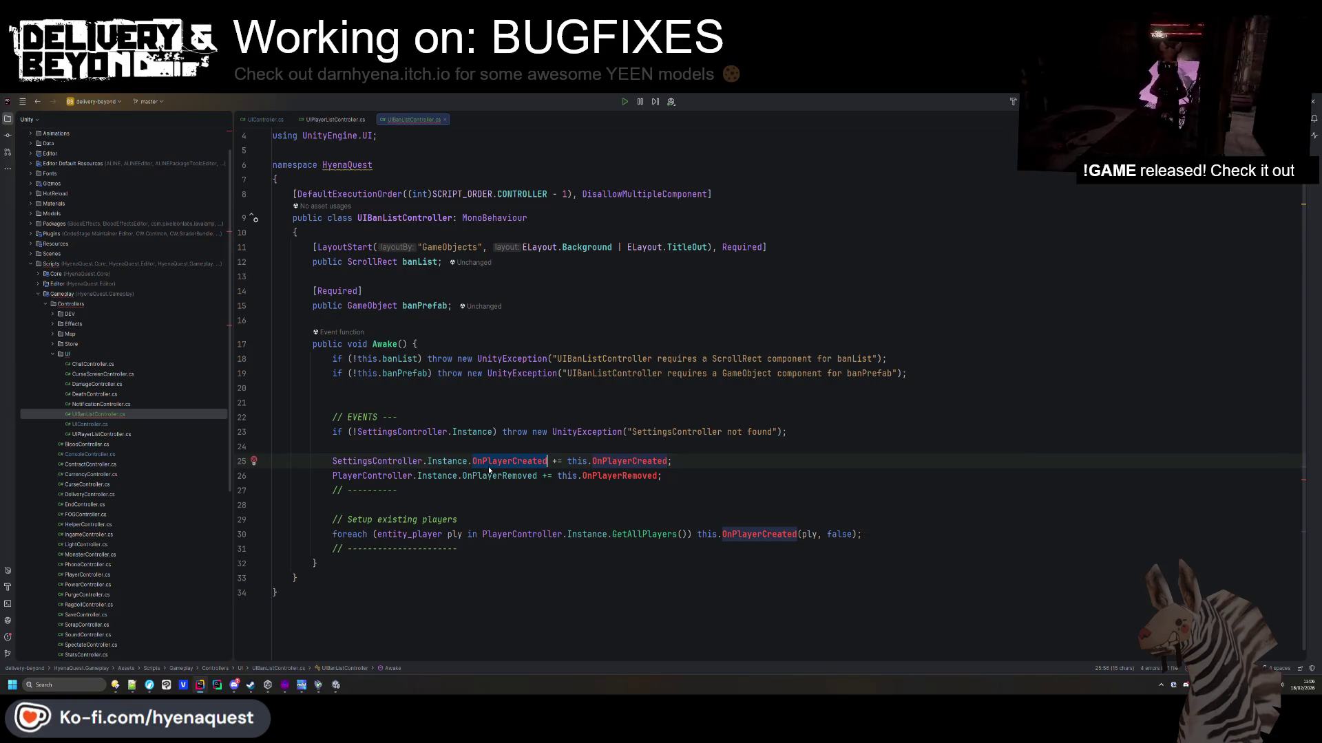
pyautogui.write('OnSettingsUpdated')
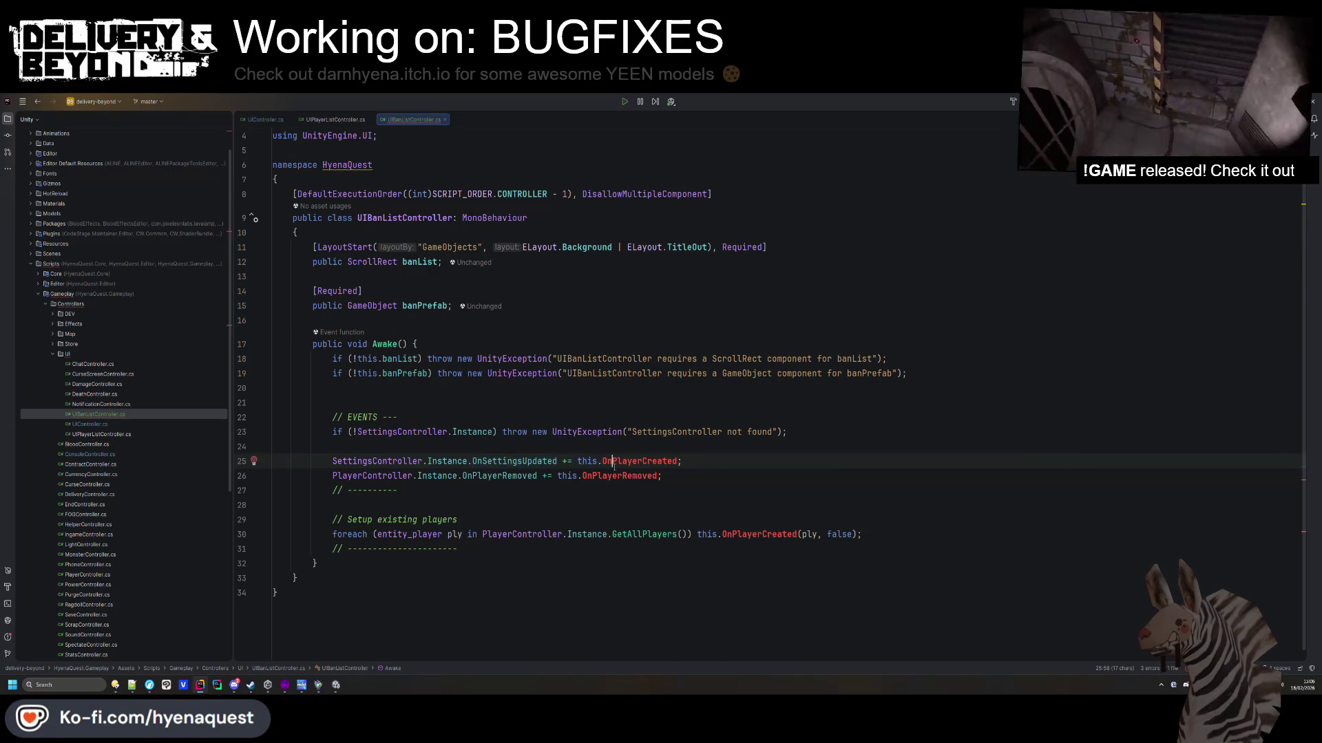
pyautogui.doubleClick(614, 461)
pyautogui.write('OnSettingsUpdated')
pyautogui.hotkey('shift', 'Down')
pyautogui.press('Delete')
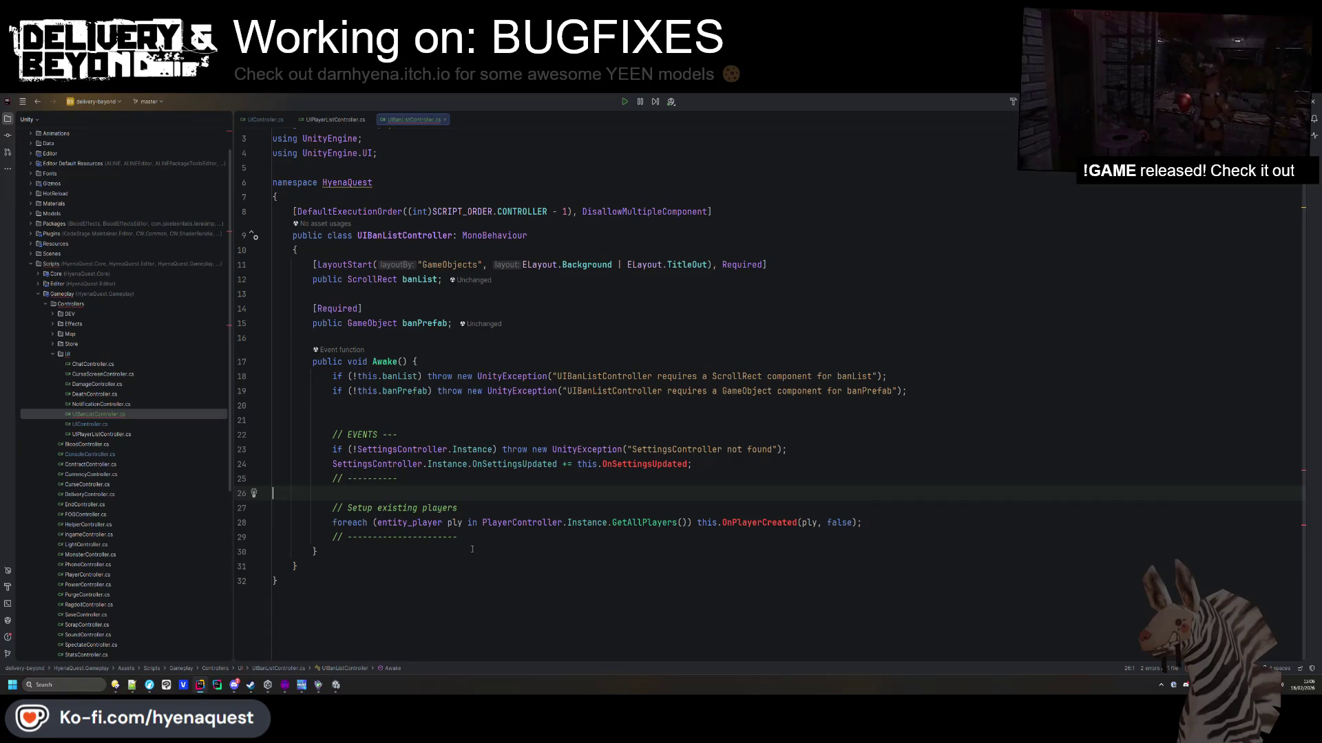
pyautogui.hotkey('shift', 'Down')
pyautogui.hotkey('shift', 'Down')
pyautogui.hotkey('shift', 'Down')
pyautogui.press('Delete')
# Generate an OnSettingsUpdated method stub and wrap it in #region PRIVATE / #endregion.
pyautogui.click(632, 490)
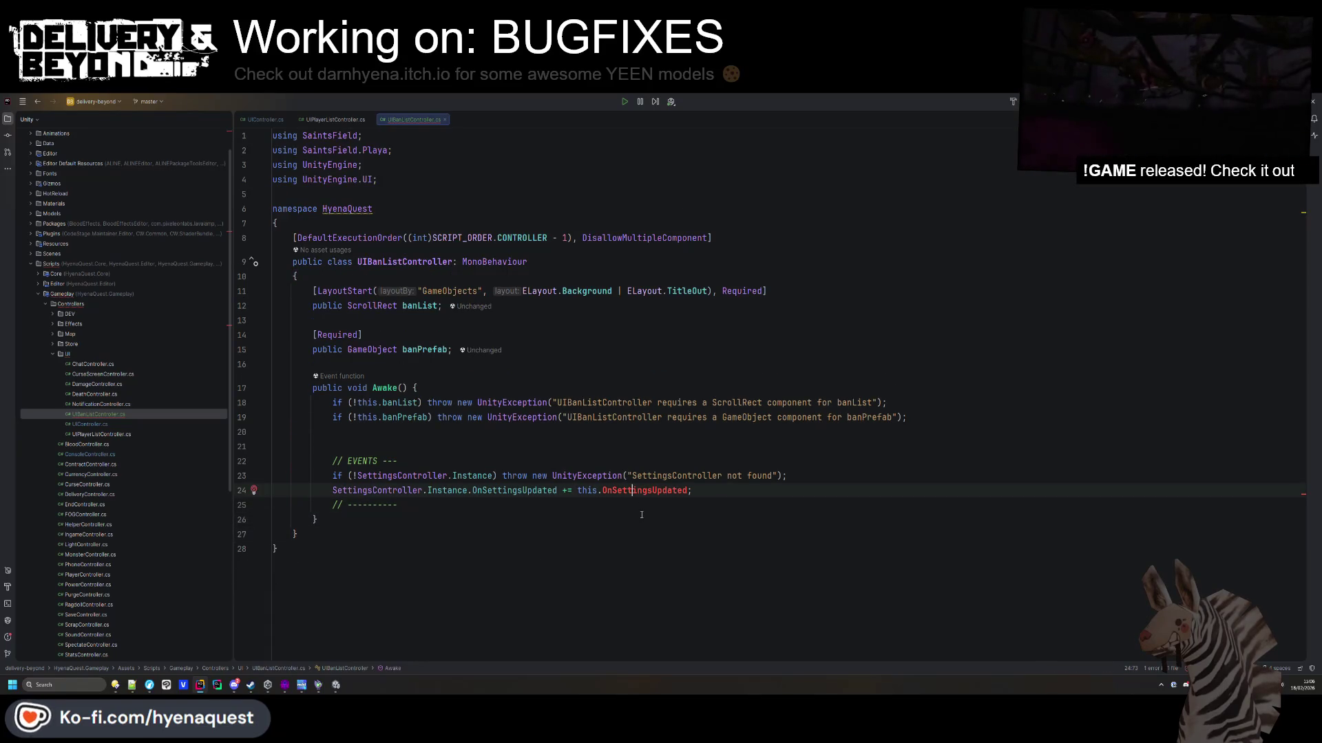
pyautogui.hotkey('alt', 'Return')
pyautogui.press('Return')
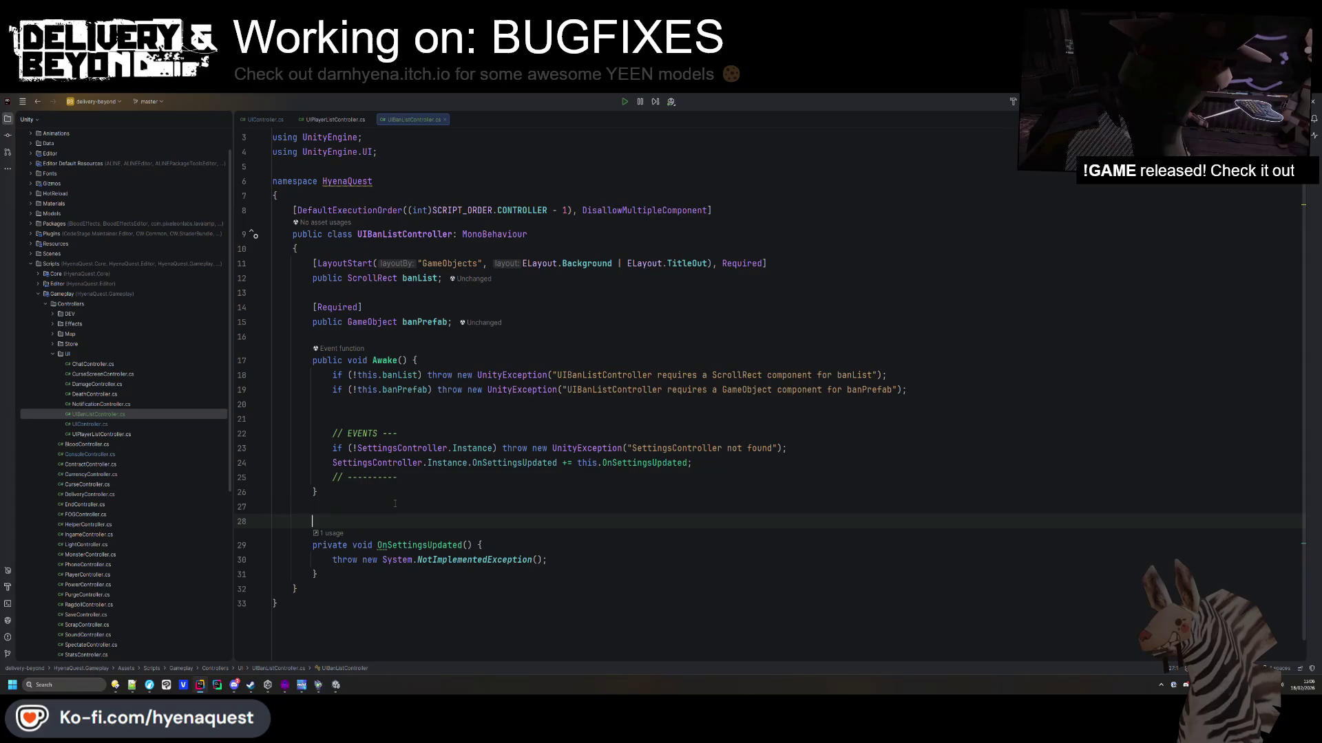
pyautogui.write('#region')
pyautogui.press('Return')
pyautogui.write('PRIVATE')
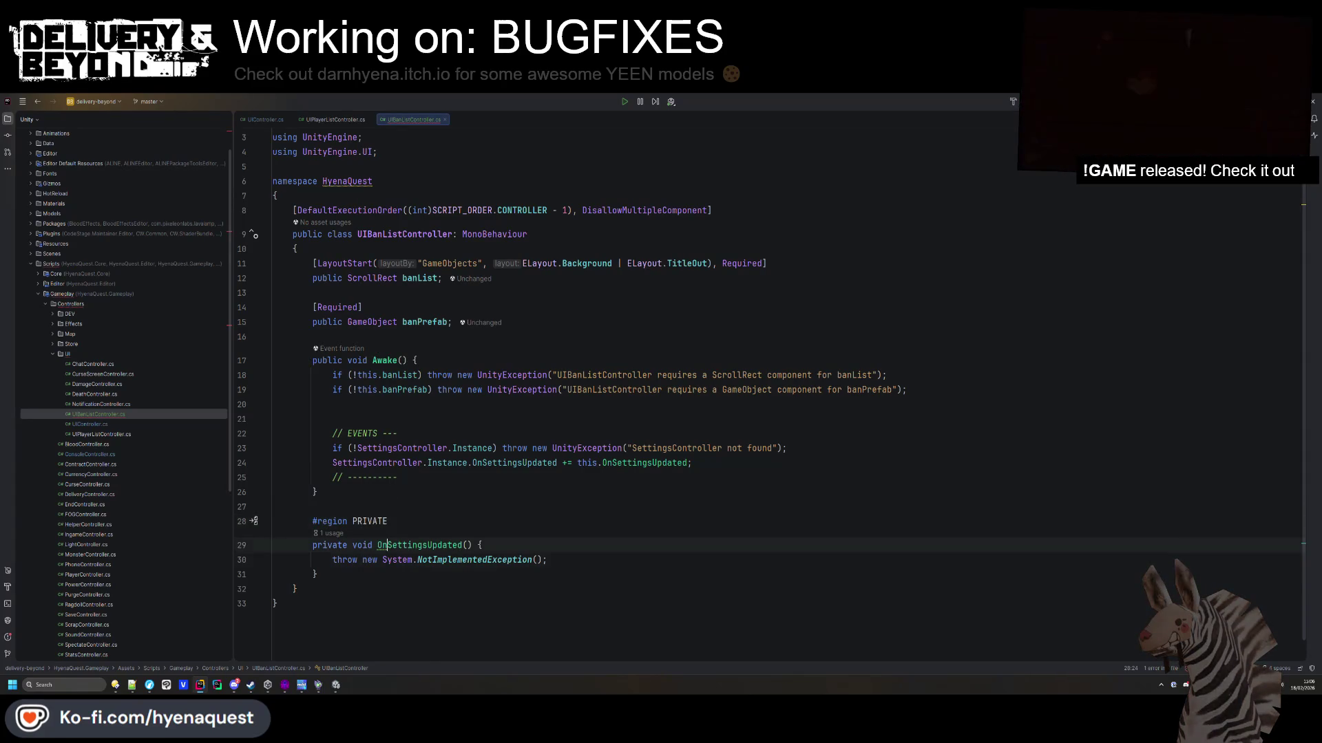
pyautogui.press('Down')
pyautogui.press('Down')
pyautogui.press('Down')
pyautogui.press('End')
pyautogui.press('Return')
pyautogui.write('#end')
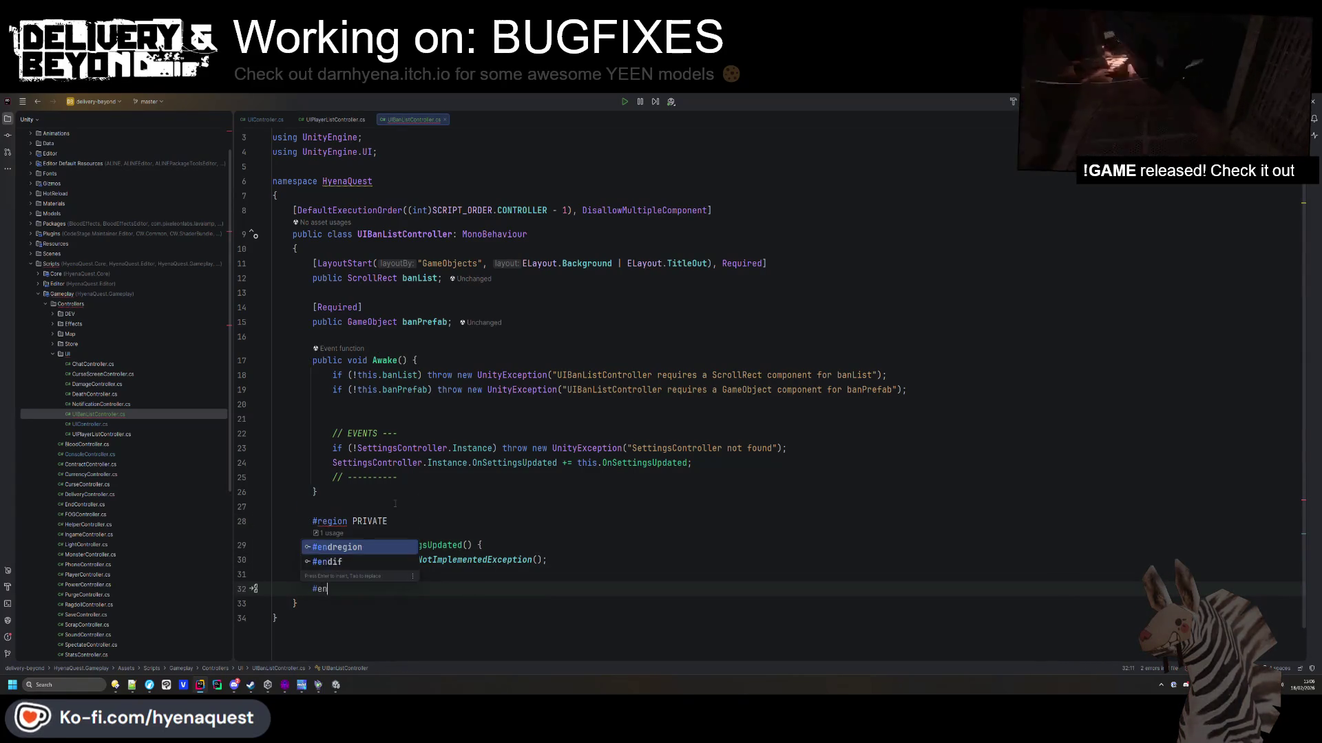
pyautogui.press('Return')
# Add blank-line spacing above the PRIVATE region and remove a stray backslash.
pyautogui.press('Up')
pyautogui.press('Up')
pyautogui.press('Up')
pyautogui.write('\\')
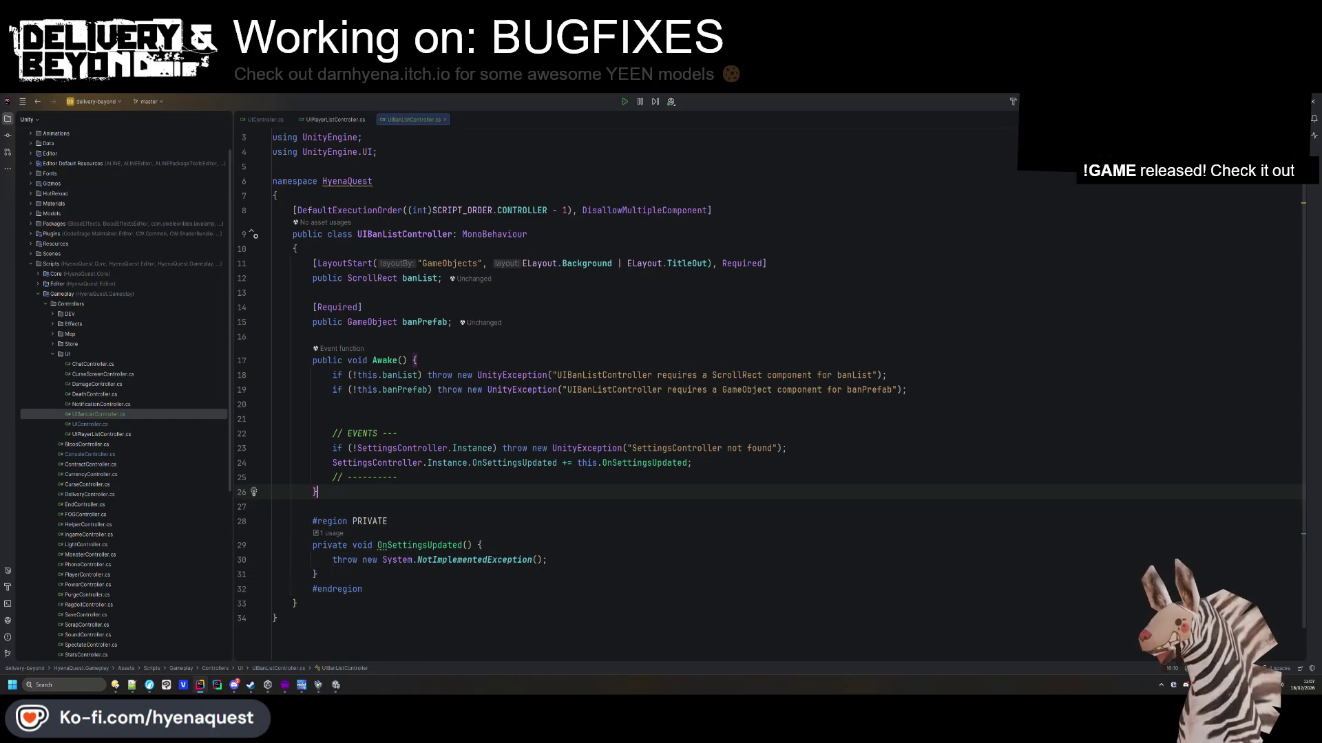
pyautogui.press('Return')
pyautogui.press('Return')
pyautogui.press('Return')
pyautogui.press('Up')
pyautogui.press('Up')
pyautogui.press('BackSpace')
pyautogui.press('BackSpace')
pyautogui.press('Down')
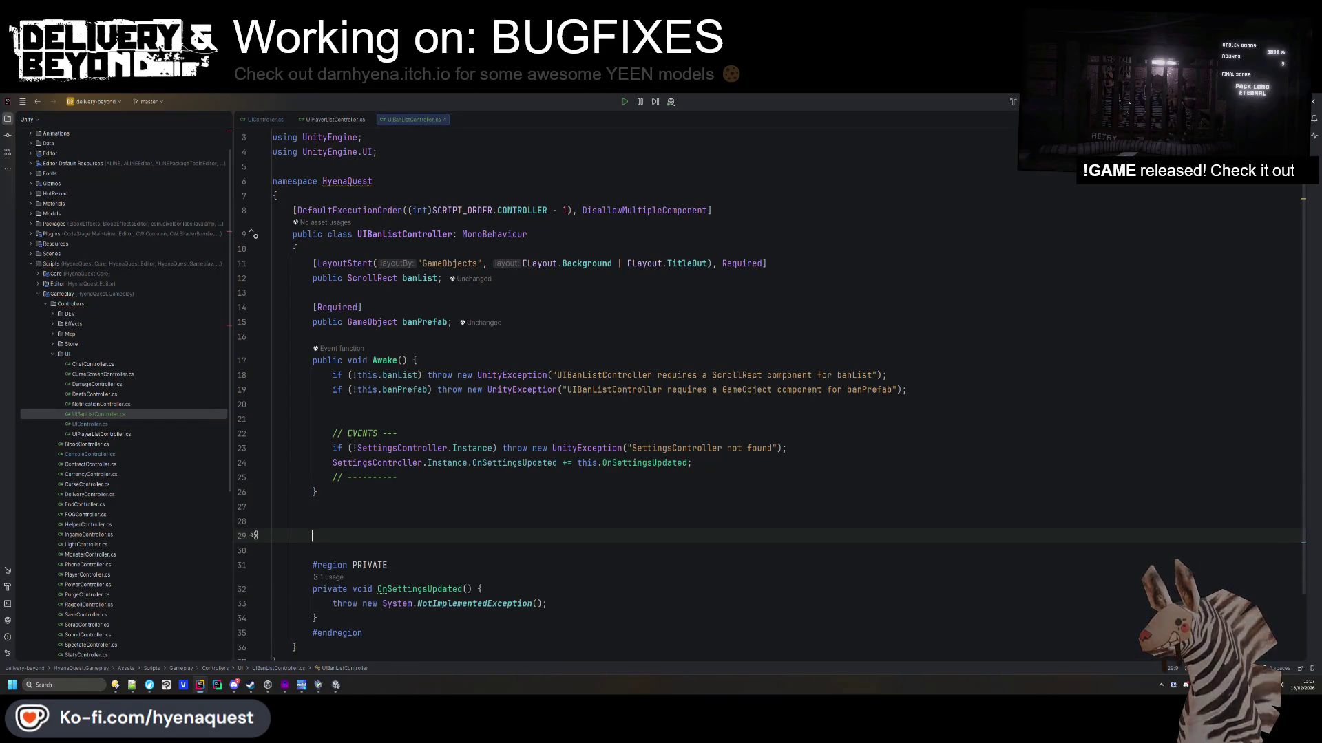
# Add OnDestroy that runs OnSettingsUpdated -= this.OnSettingsUpdated when SettingsController.Instance exists.
pyautogui.write('public void OnDest')
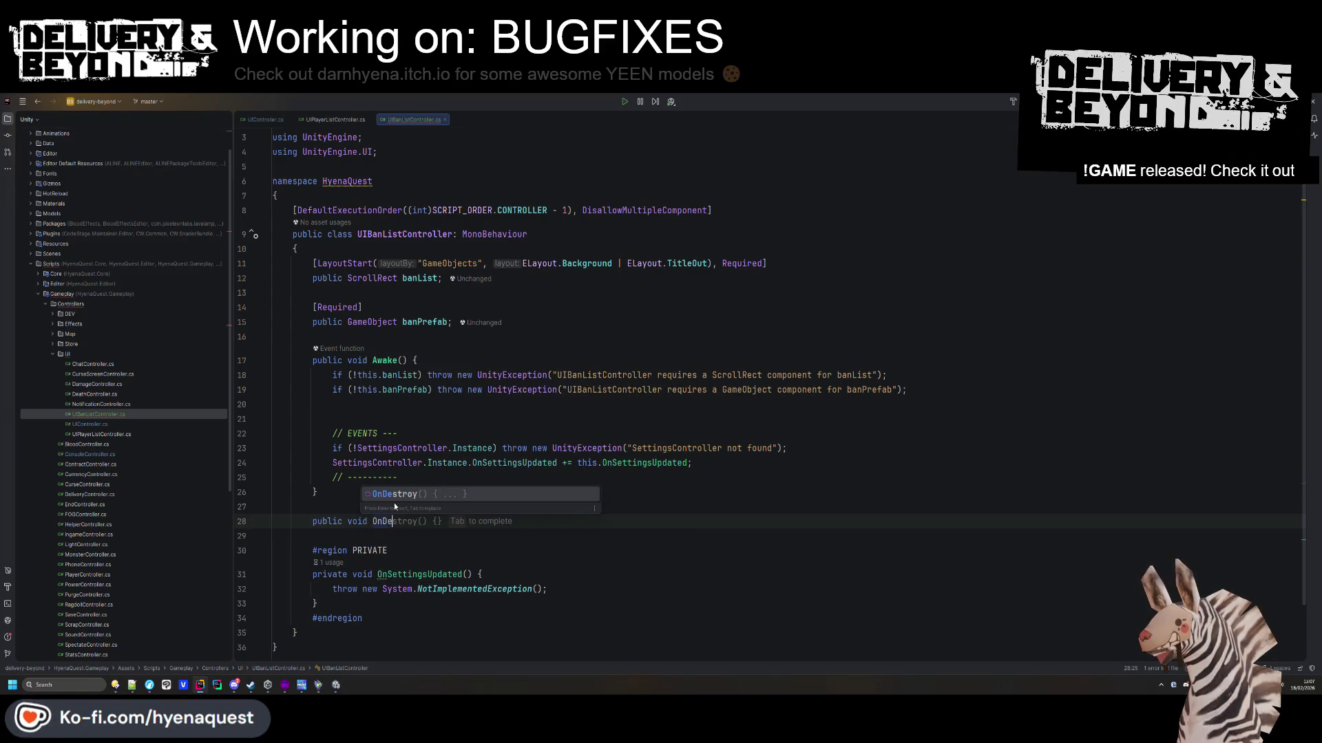
pyautogui.press('Return')
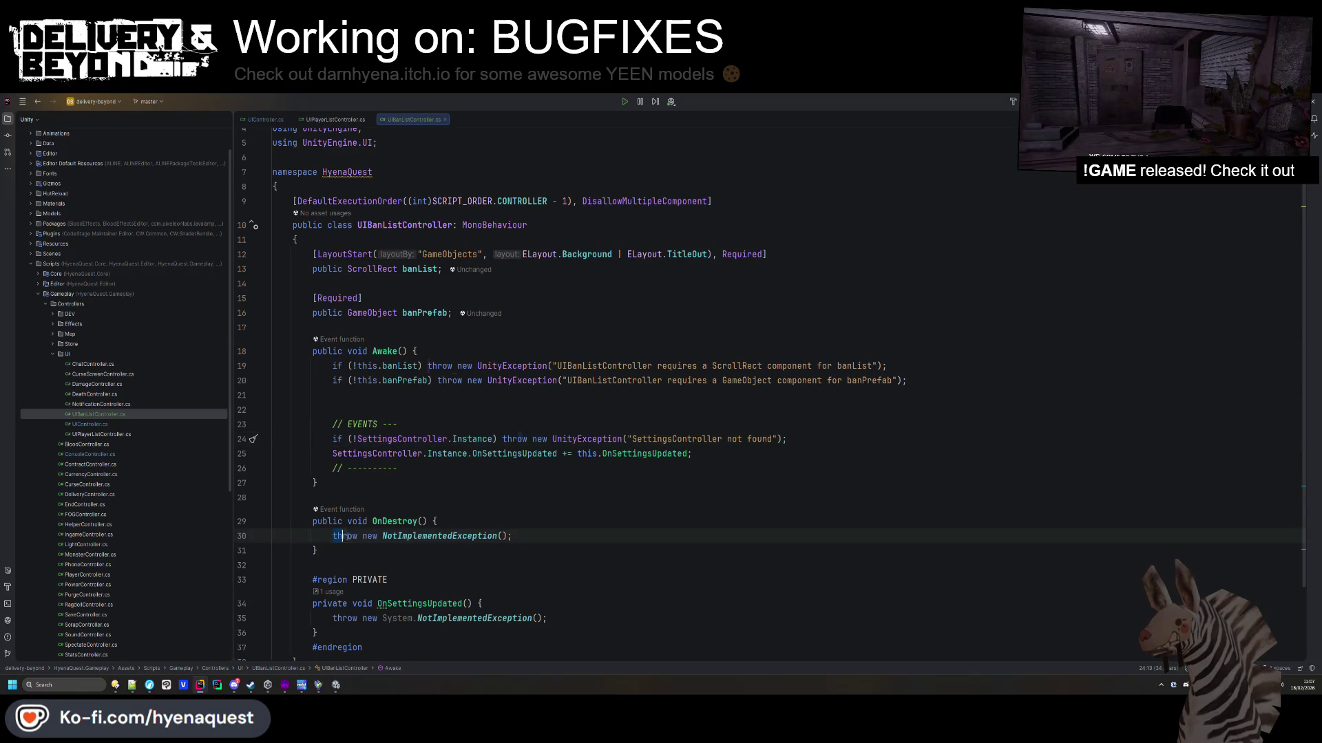
pyautogui.write('if (SettingsController.Instance)')
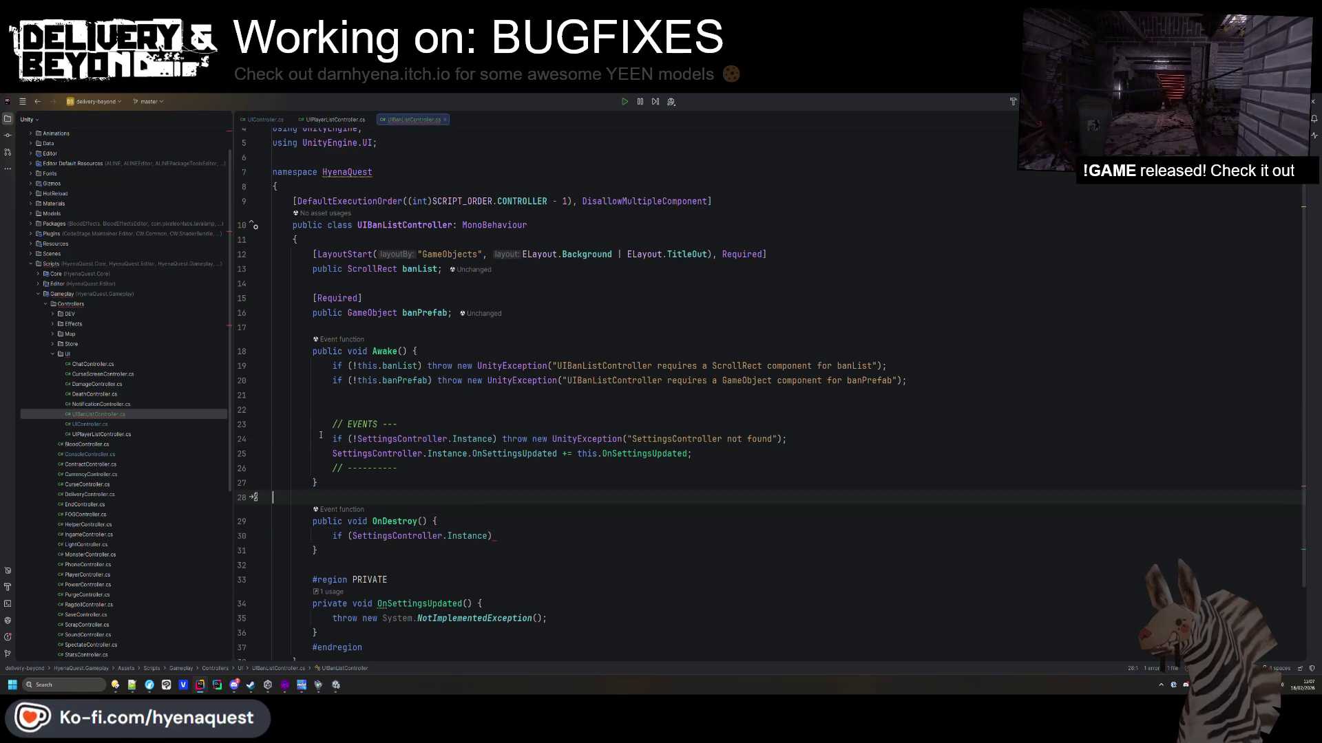
pyautogui.moveTo(332, 453); pyautogui.dragTo(556, 454)
pyautogui.click(538, 536)
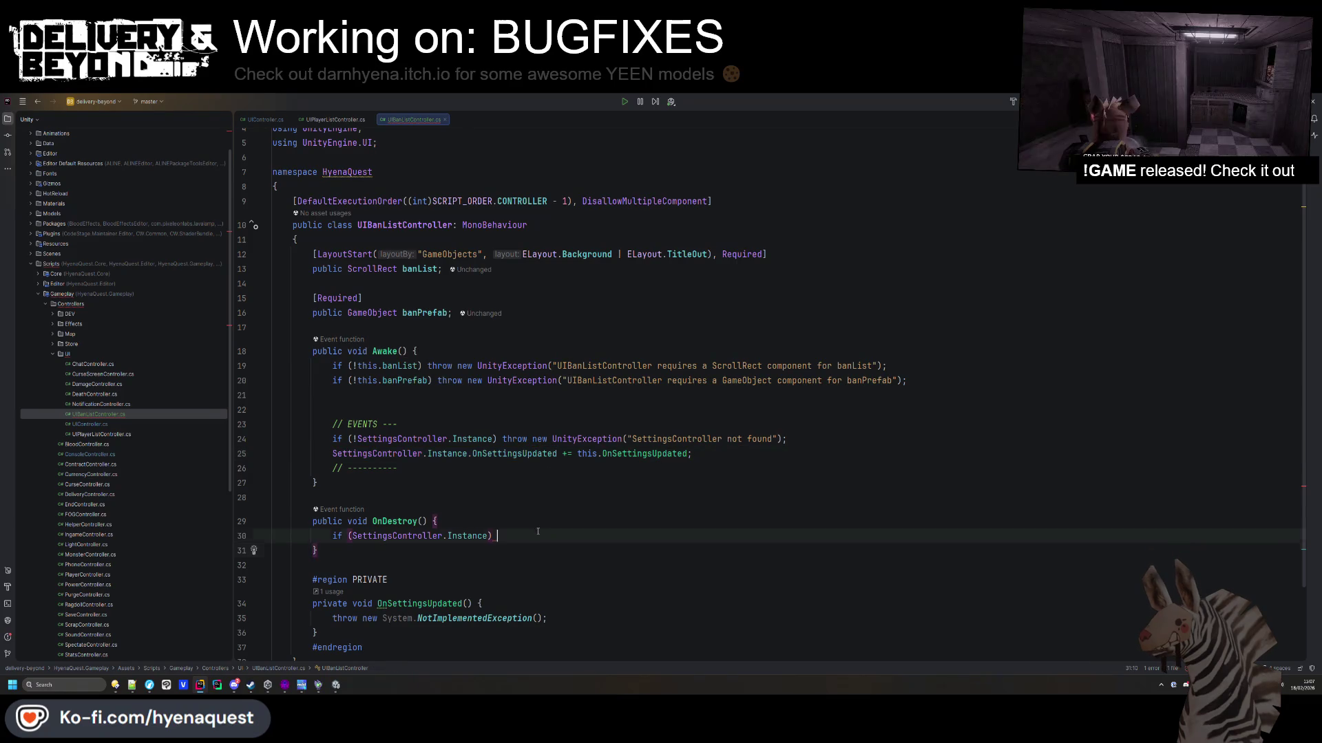
pyautogui.write('-= ')
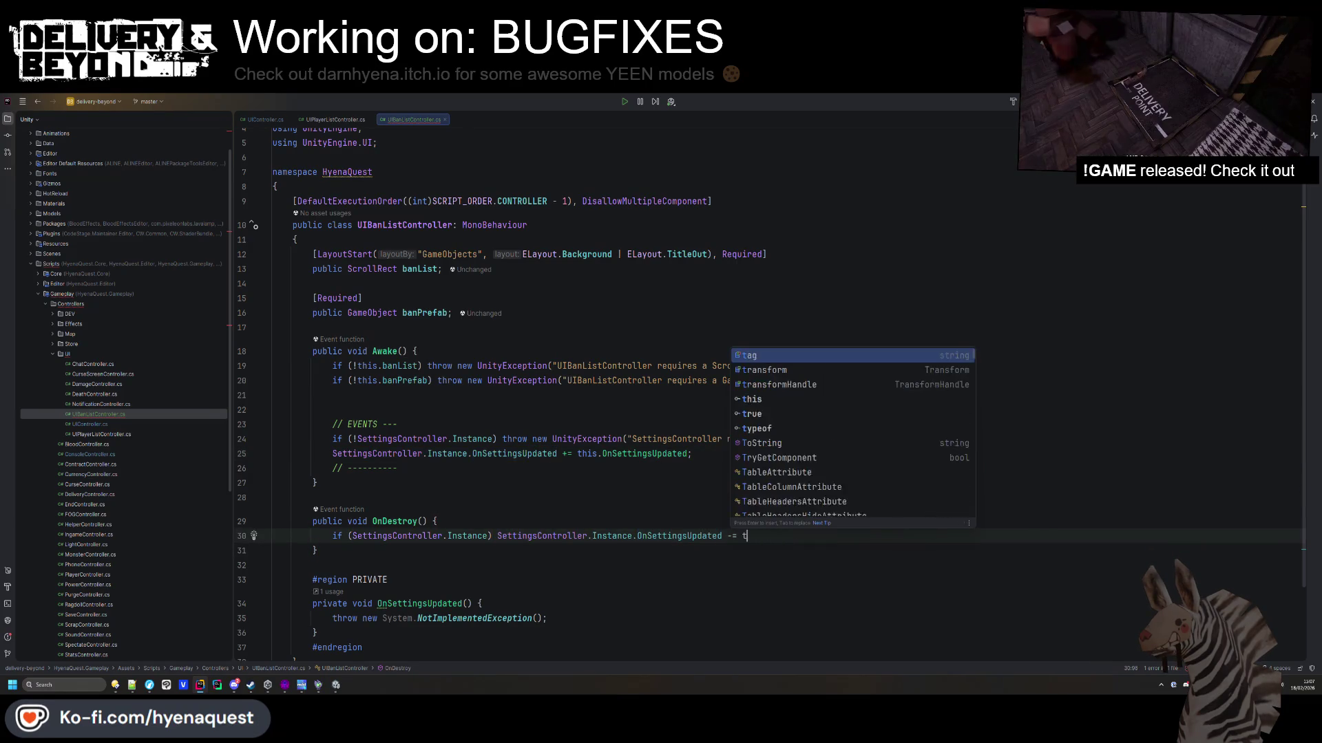
pyautogui.write('th')
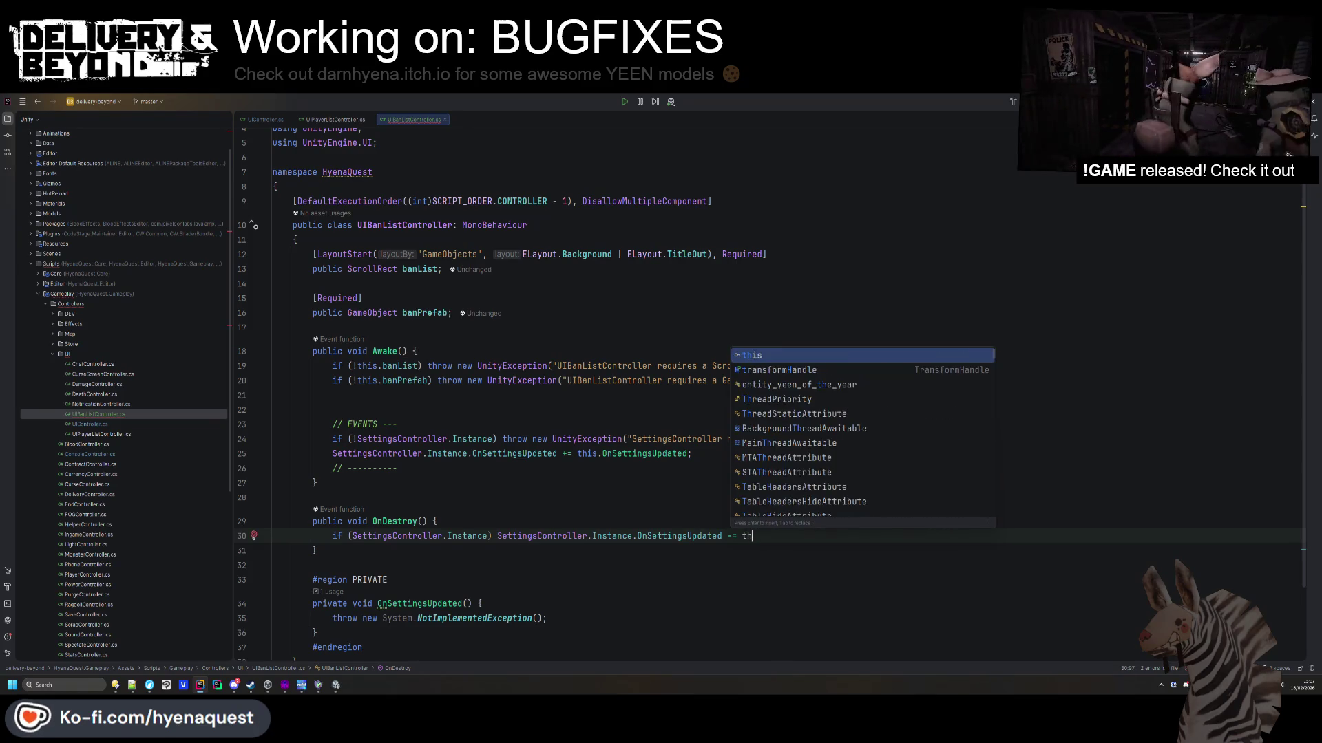
pyautogui.write('is.')
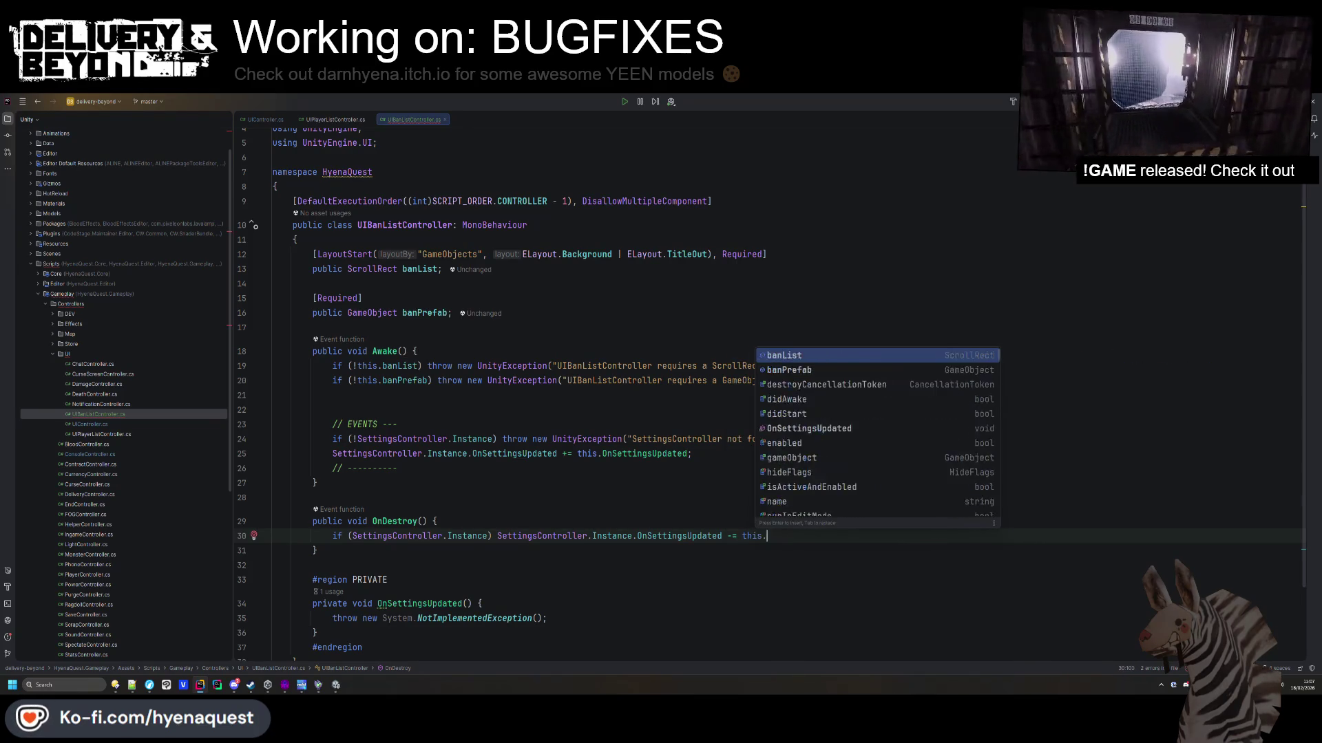
pyautogui.press('Tab')
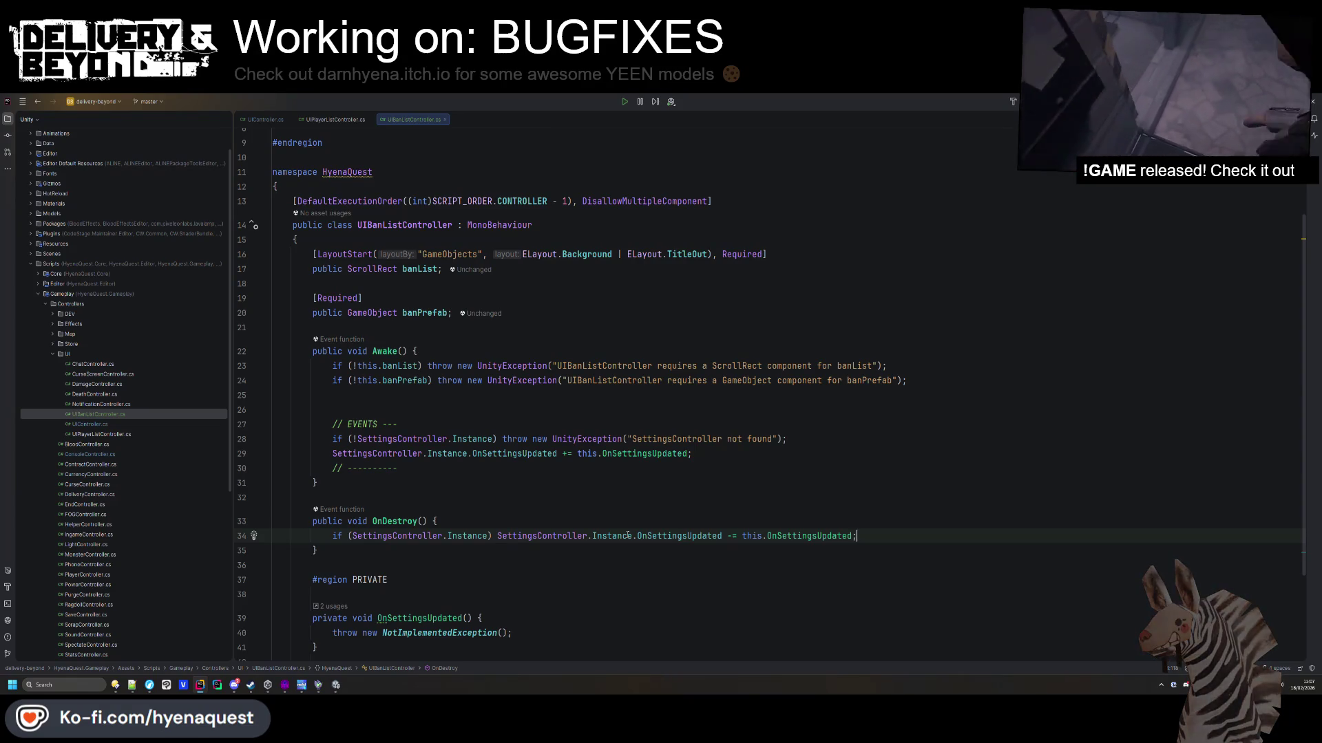
# Delete the NotImplementedException throw from OnSettingsUpdated and begin a new private member line.
pyautogui.scroll(-3, 433, 562)
pyautogui.moveTo(512, 508); pyautogui.dragTo(333, 508)
pyautogui.press('BackSpace')
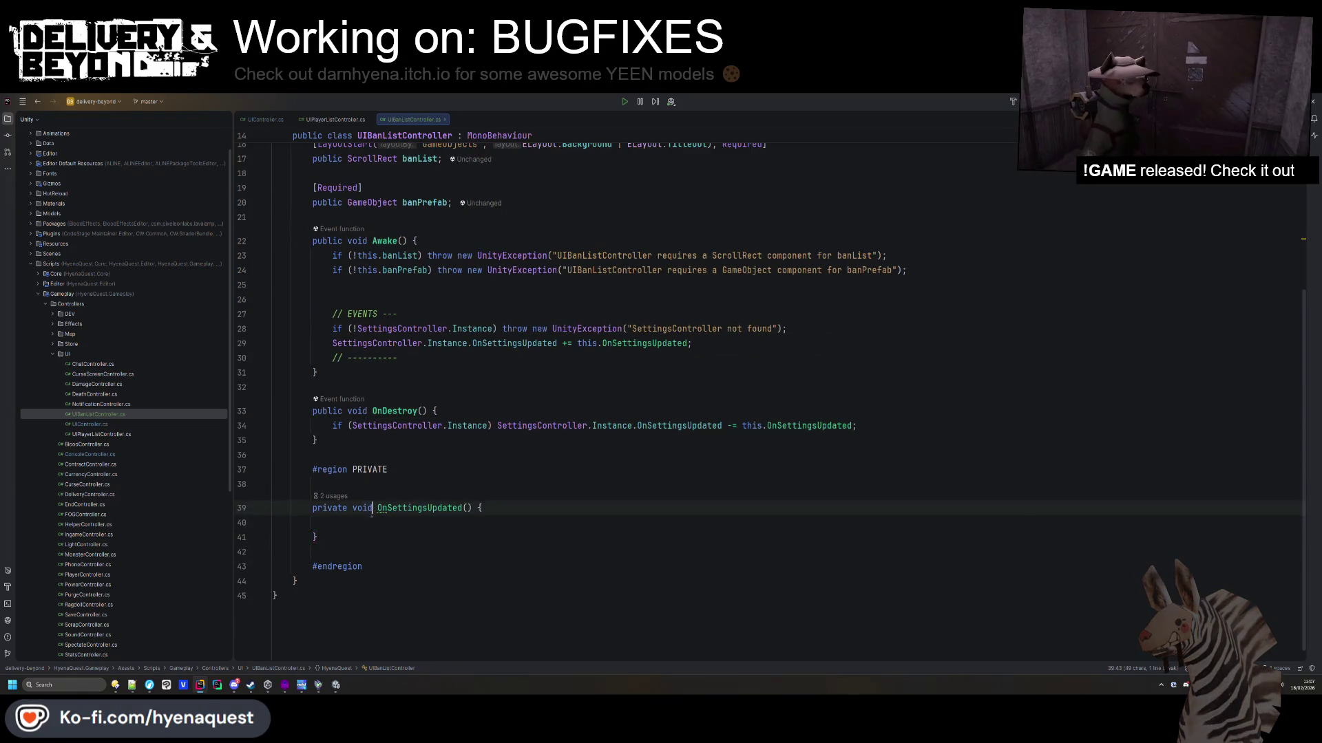
pyautogui.click(346, 537)
pyautogui.press('Return')
pyautogui.press('Return')
pyautogui.write('prti')
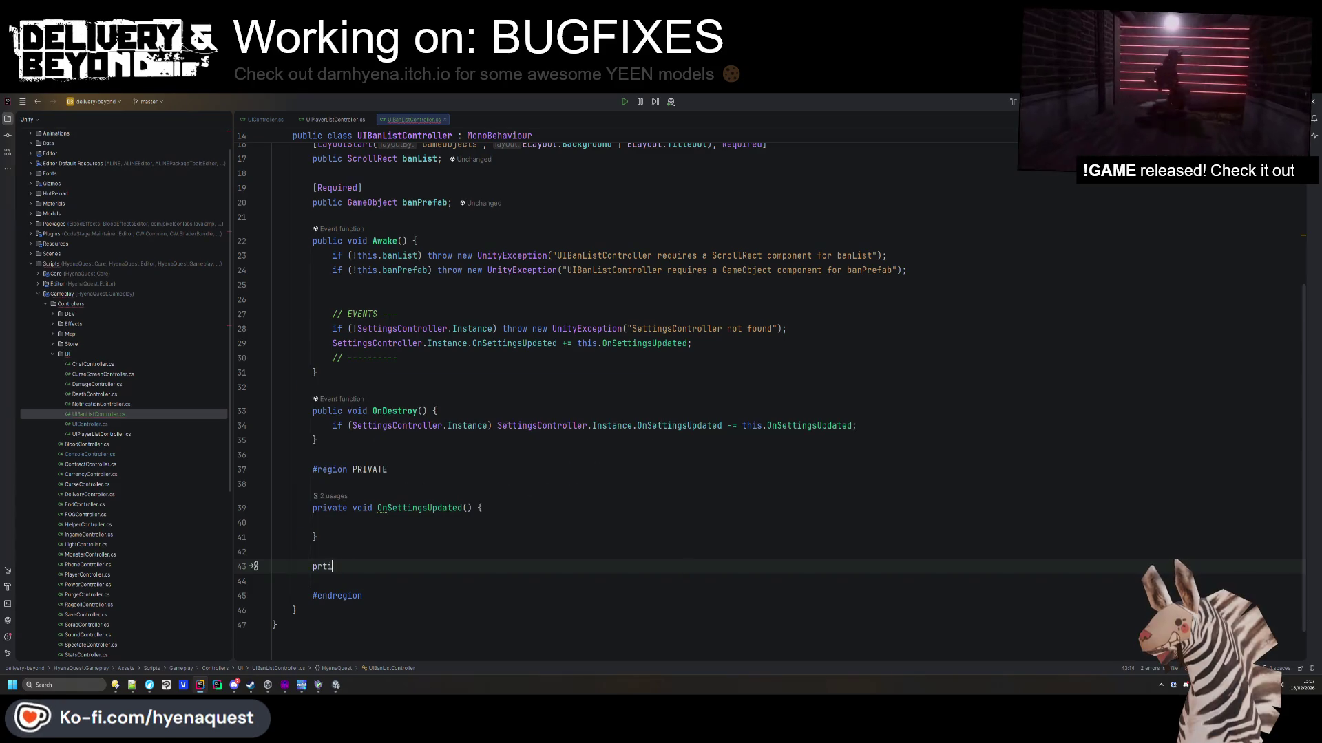
pyautogui.write('ivate')
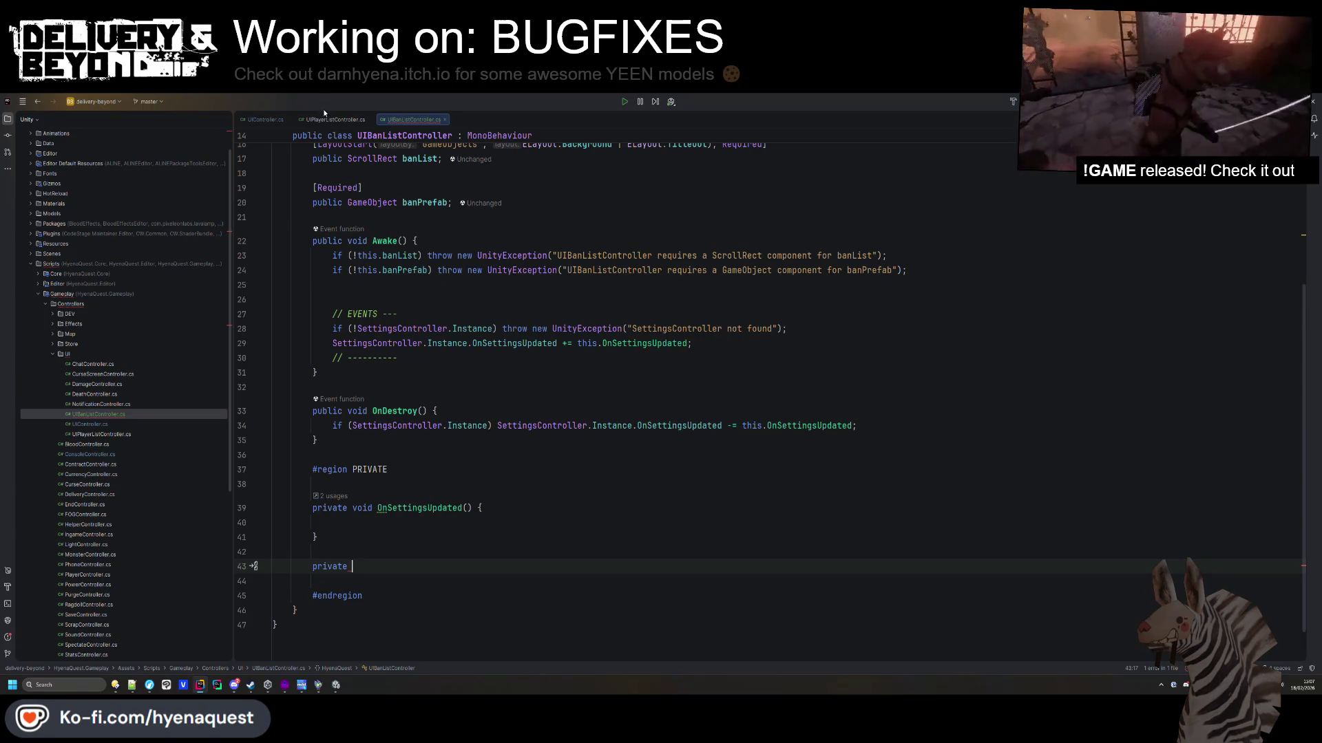
pyautogui.click(341, 119)
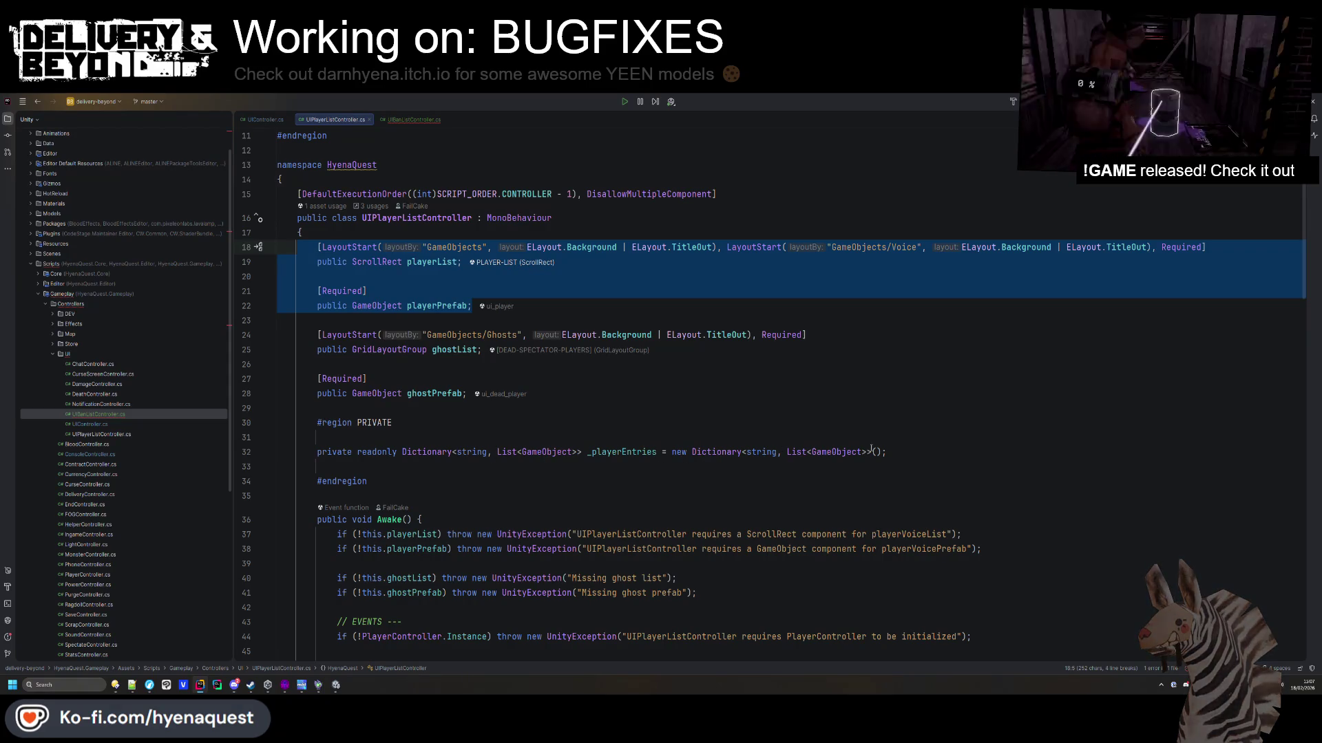
# In UIBanListController.cs, add a #region PRIVATE block below banPrefab and start a 'private void' member inside it.
pyautogui.click(413, 119)
pyautogui.scroll(3, 424, 346)
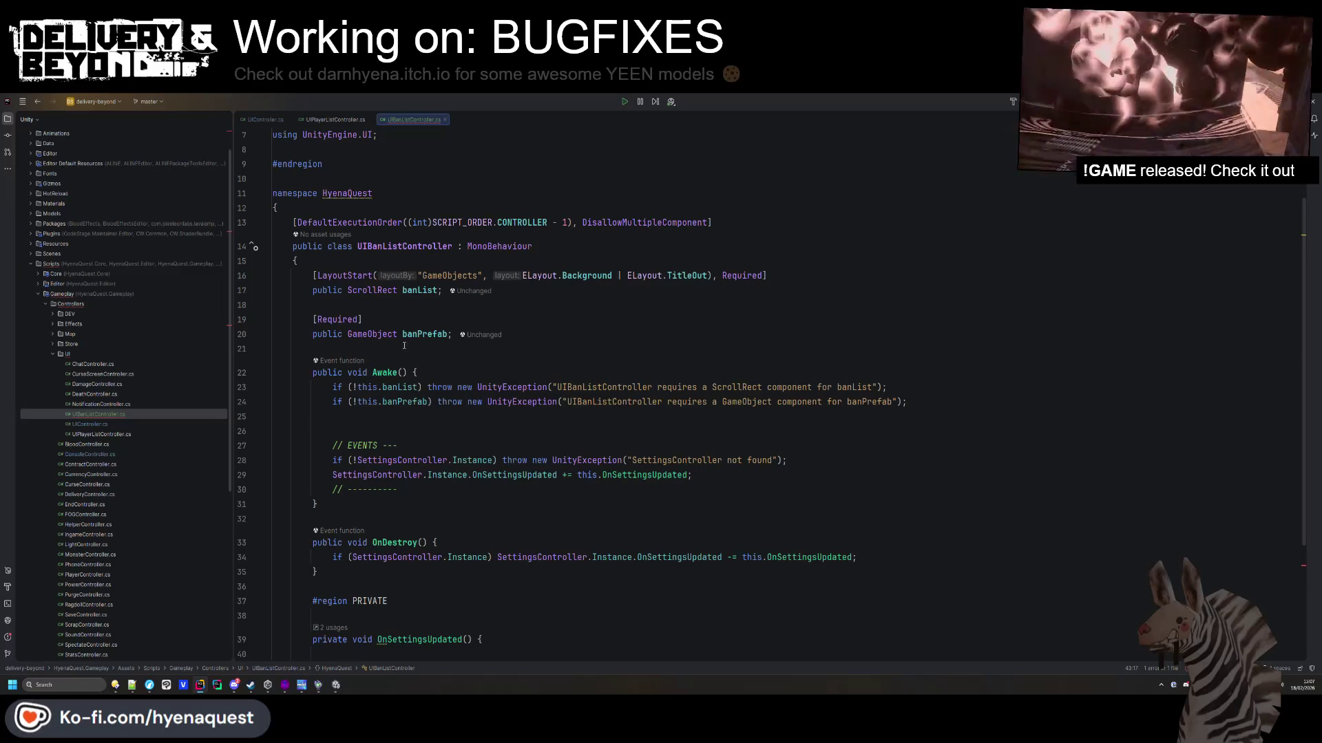
pyautogui.click(424, 347)
pyautogui.press('Return')
pyautogui.press('Return')
pyautogui.press('Up')
pyautogui.write('#region P')
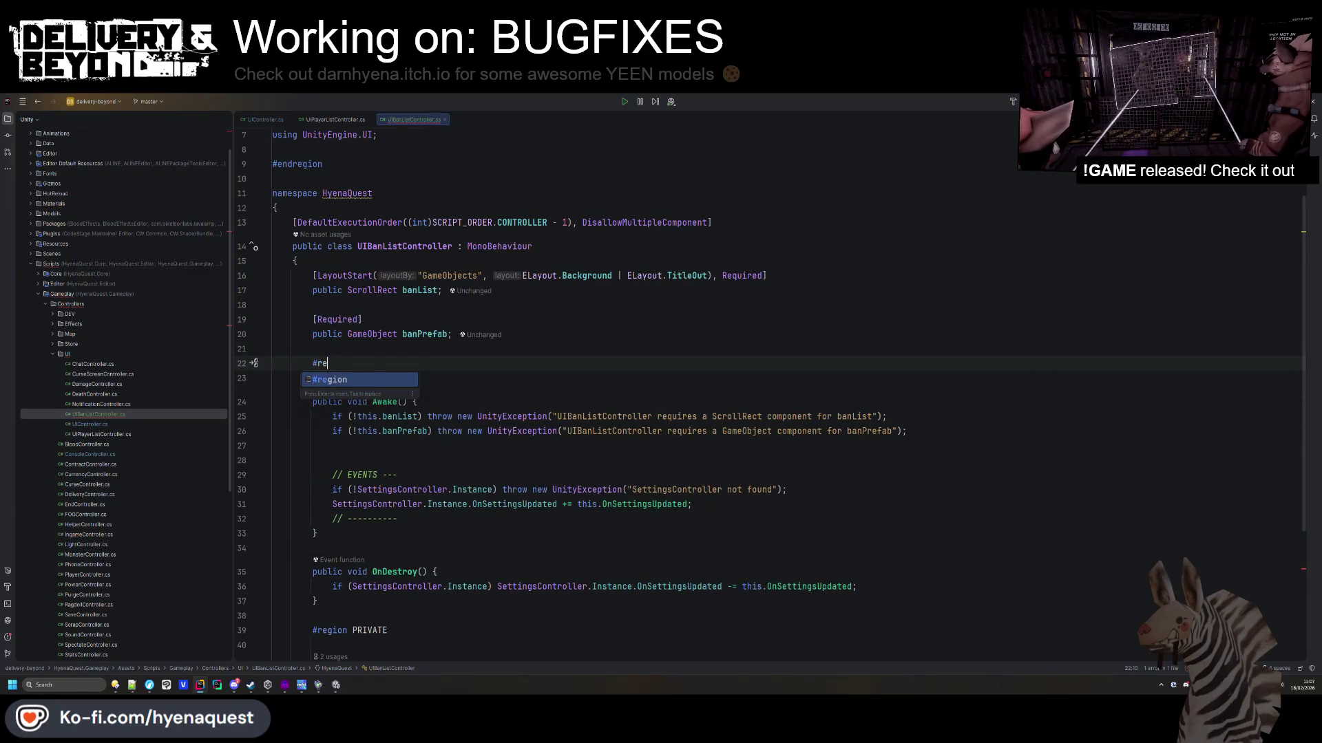
pyautogui.press('Return')
pyautogui.press('Return')
pyautogui.write('#endregion')
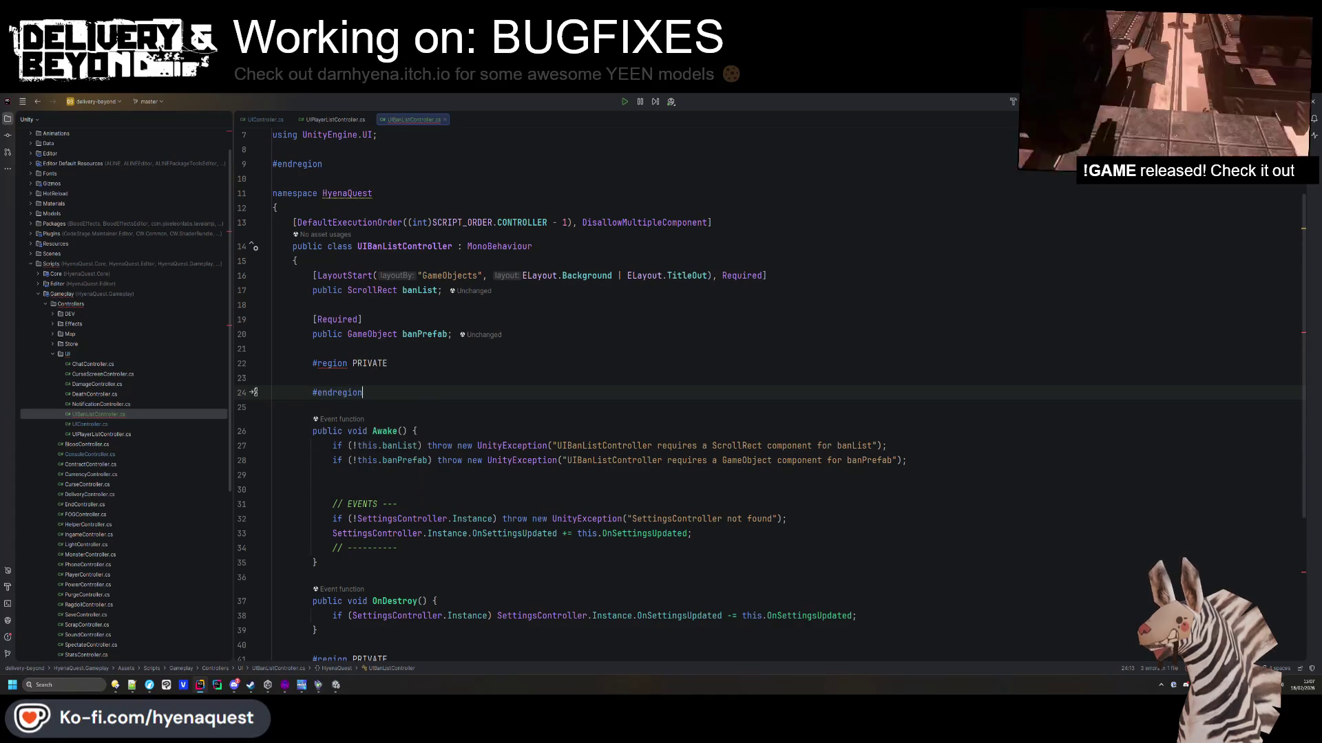
pyautogui.press('Up')
pyautogui.write('privaten ')
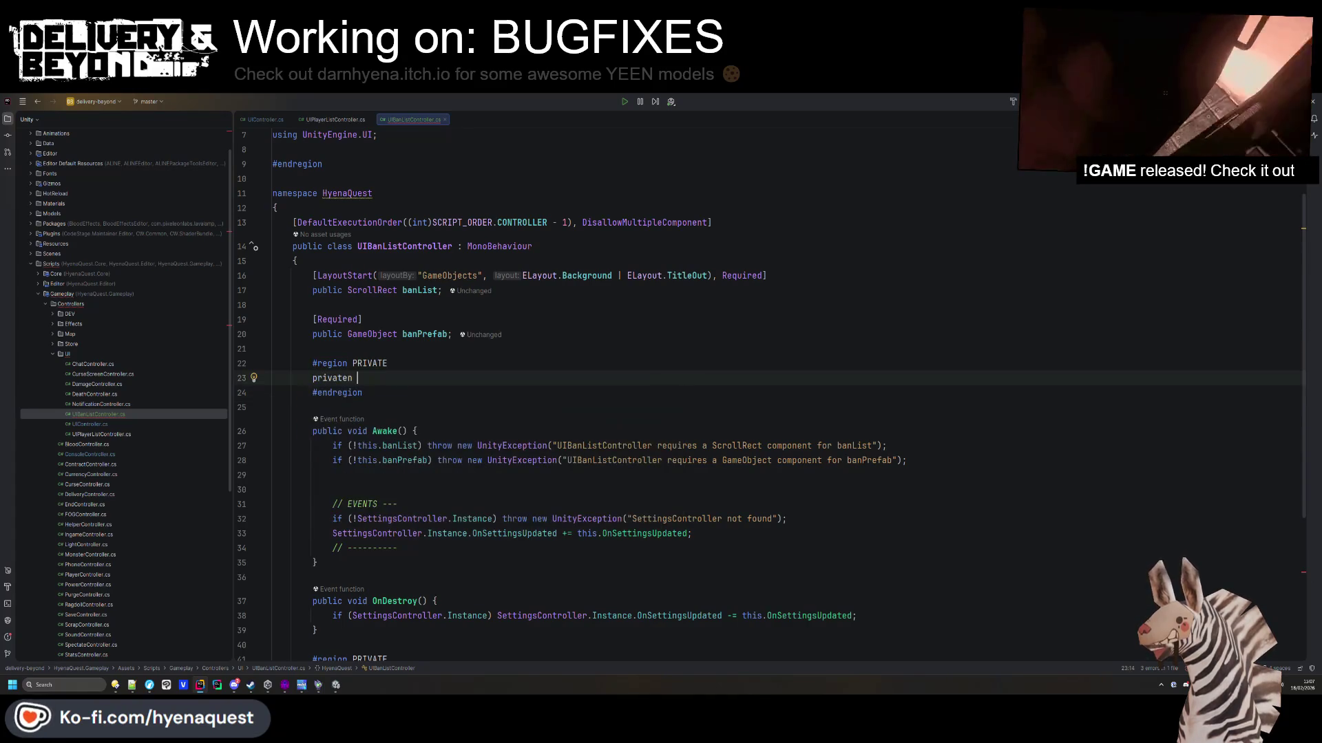
pyautogui.press('BackSpace')
pyautogui.press('BackSpace')
pyautogui.write(' void')
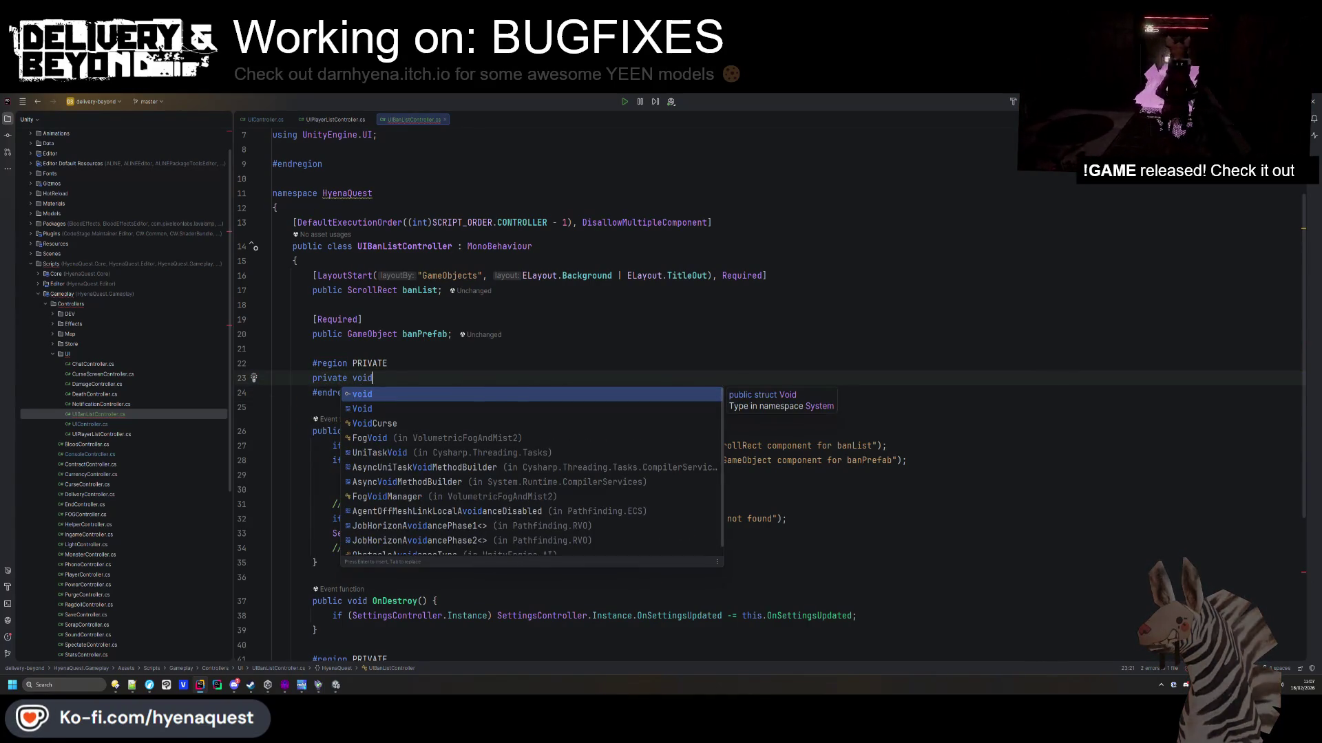
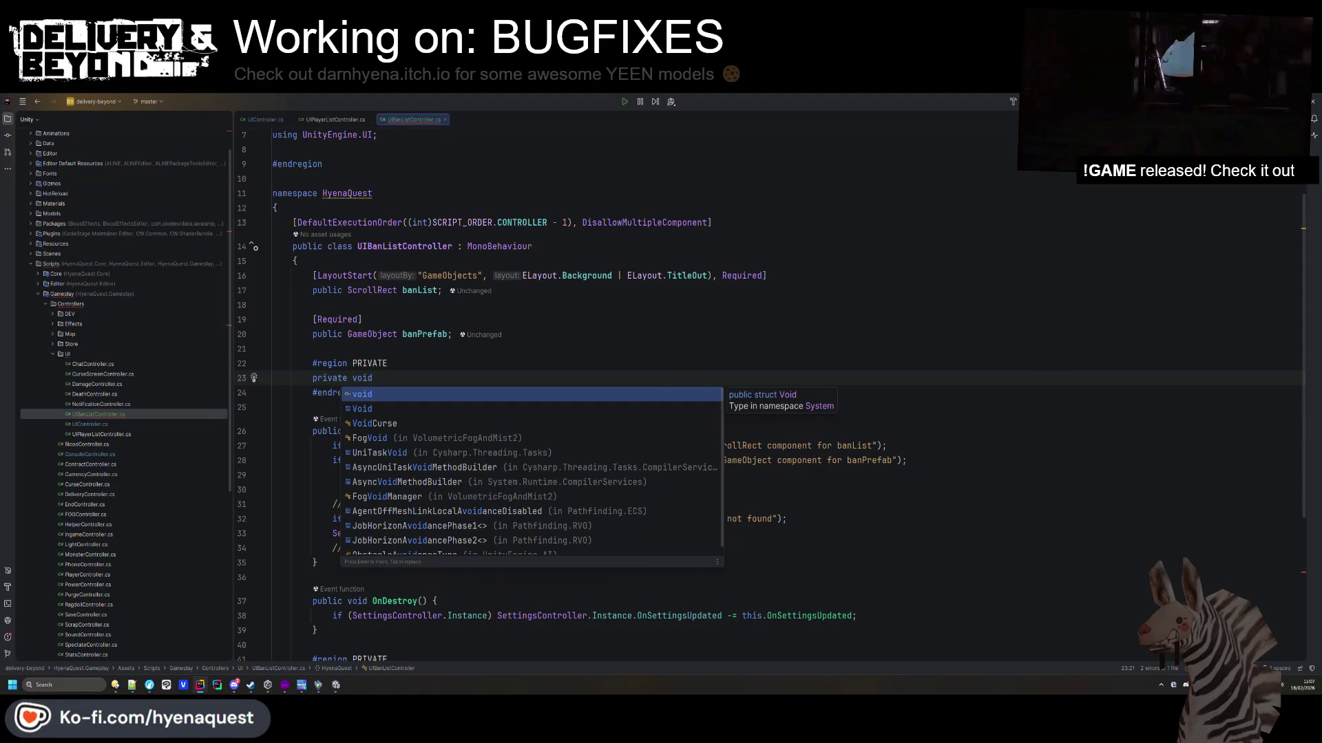
# Start a 'private void List' declaration in the PRIVATE region and jump to SettingsController's definition.
pyautogui.write('List<')
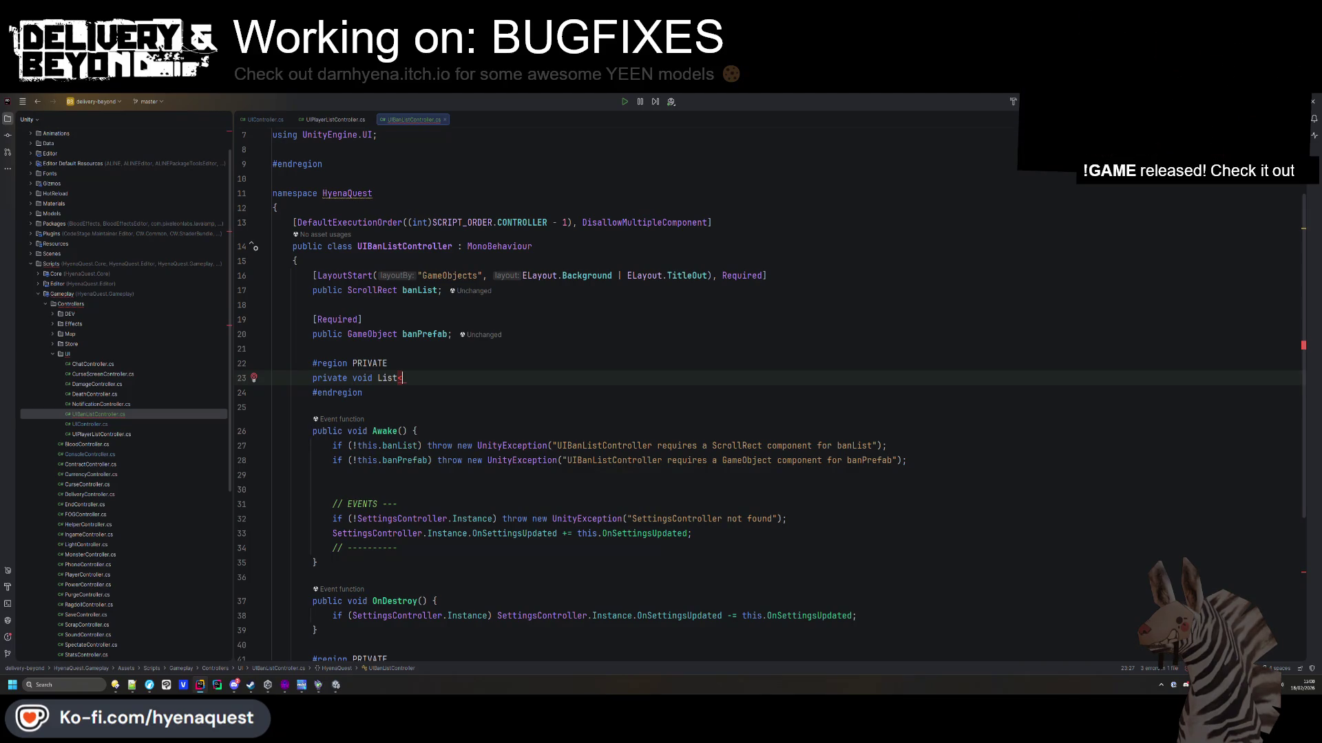
pyautogui.write('Ban>')
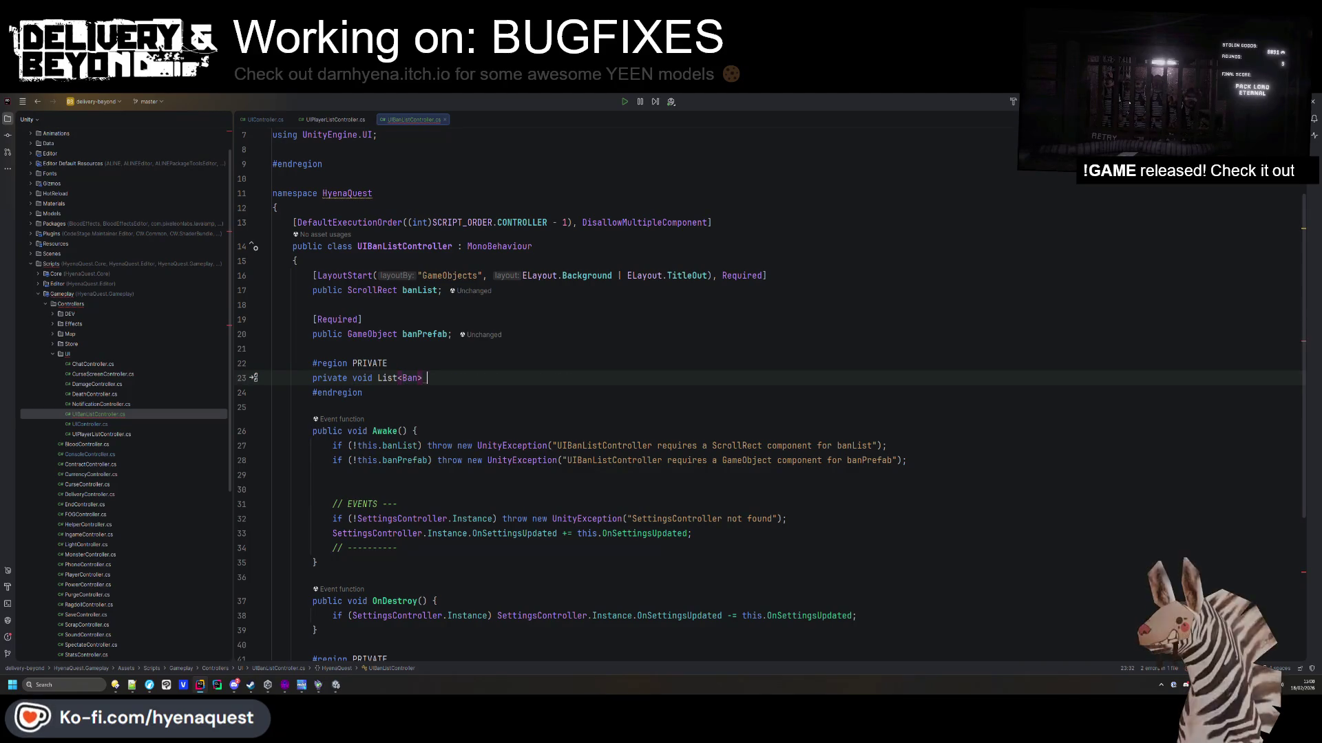
pyautogui.press('BackSpace')
pyautogui.press('BackSpace')
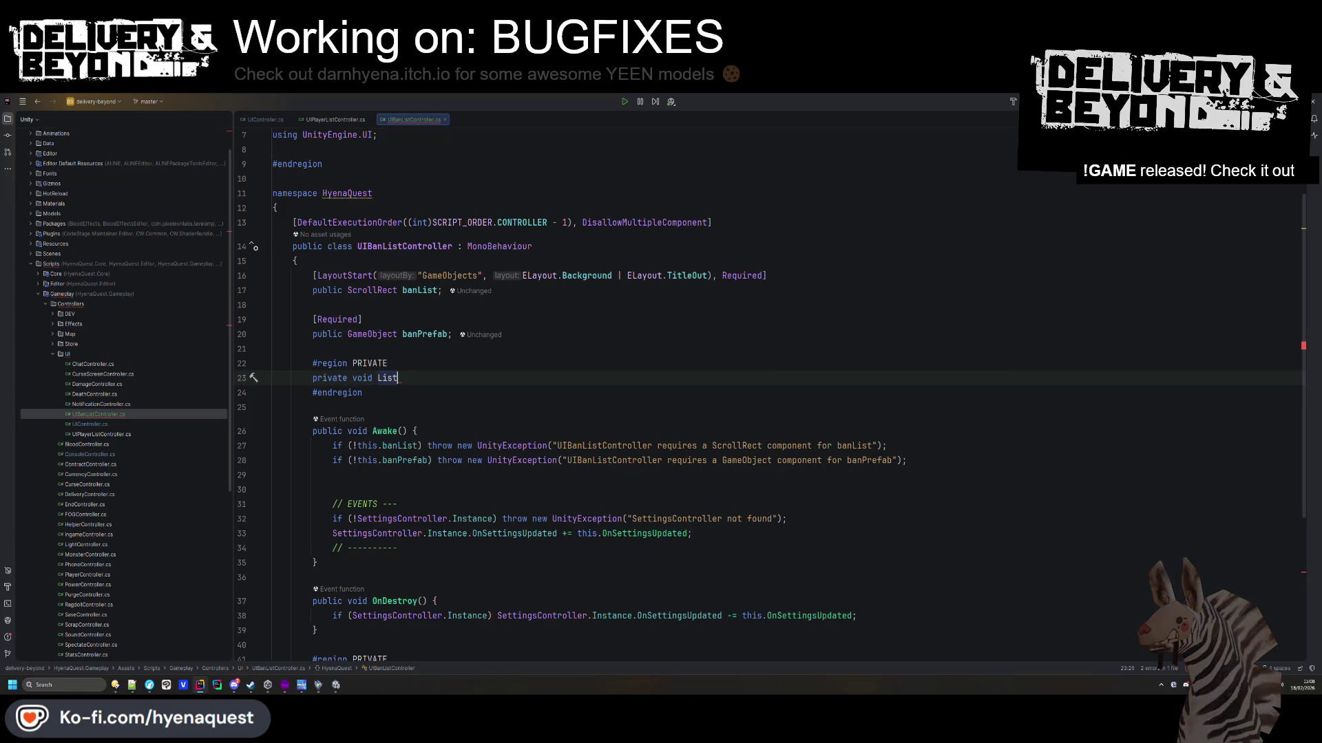
pyautogui.scroll(-5, 489, 365)
pyautogui.keyDown('ctrl'); pyautogui.click(417, 382); pyautogui.keyUp('ctrl')
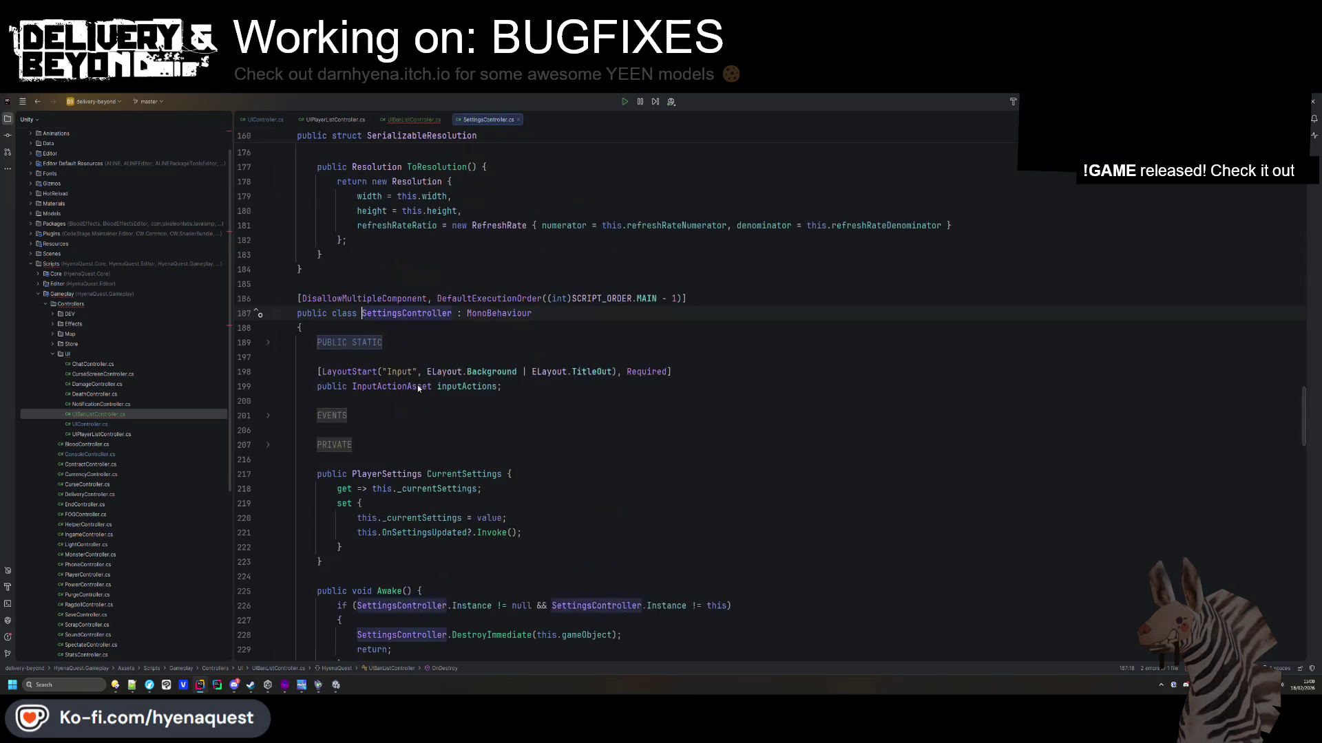
# Expand the PUBLIC STATIC, EVENTS and PRIVATE regions of SettingsController.cs.
pyautogui.scroll(-10, 427, 400)
pyautogui.scroll(15, 439, 415)
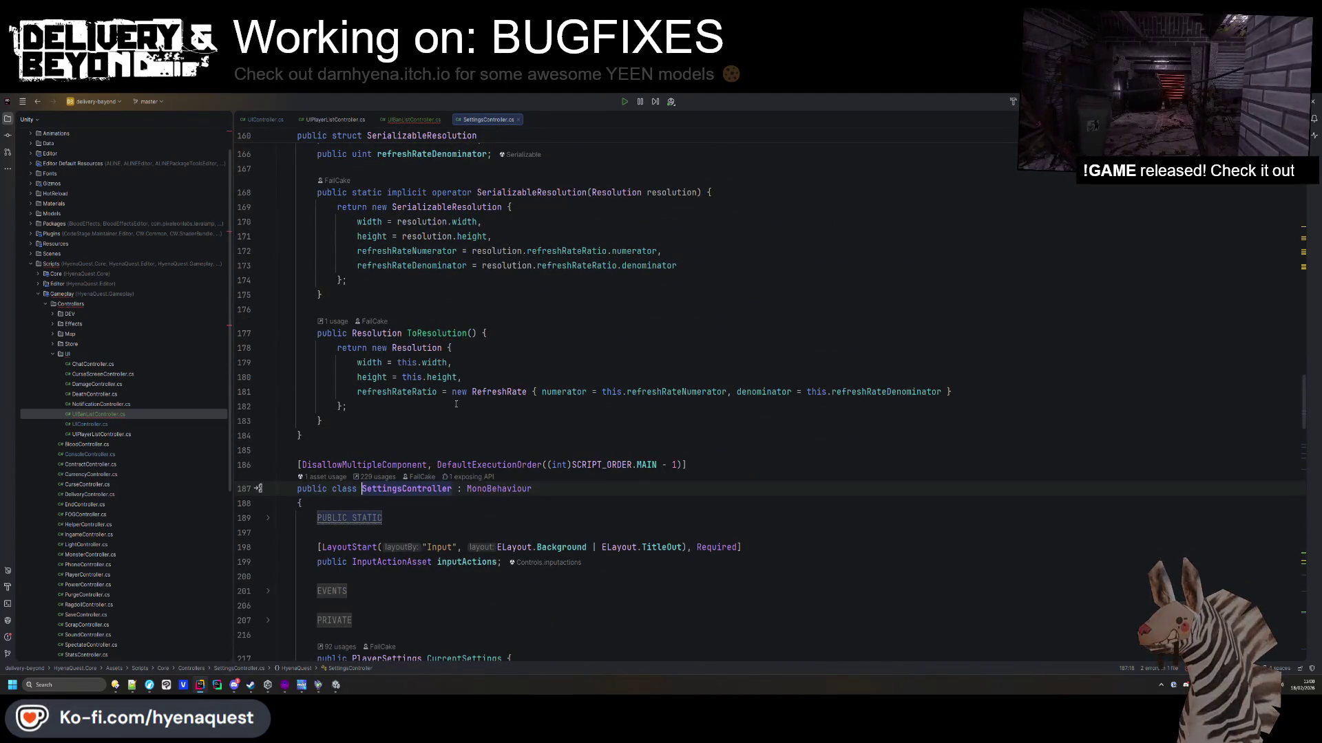
pyautogui.click(349, 517)
pyautogui.scroll(-5, 351, 376)
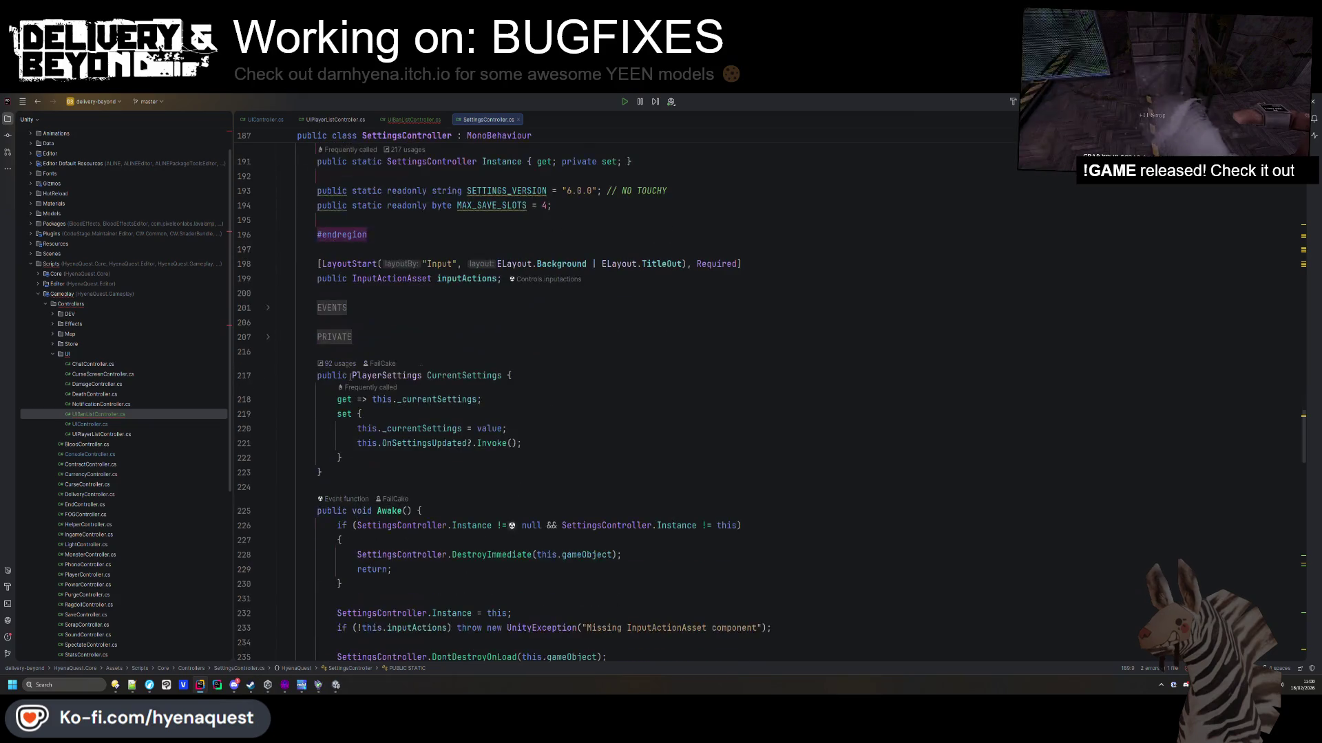
pyautogui.click(331, 308)
pyautogui.click(334, 395)
pyautogui.scroll(-7, 351, 400)
pyautogui.scroll(12, 351, 399)
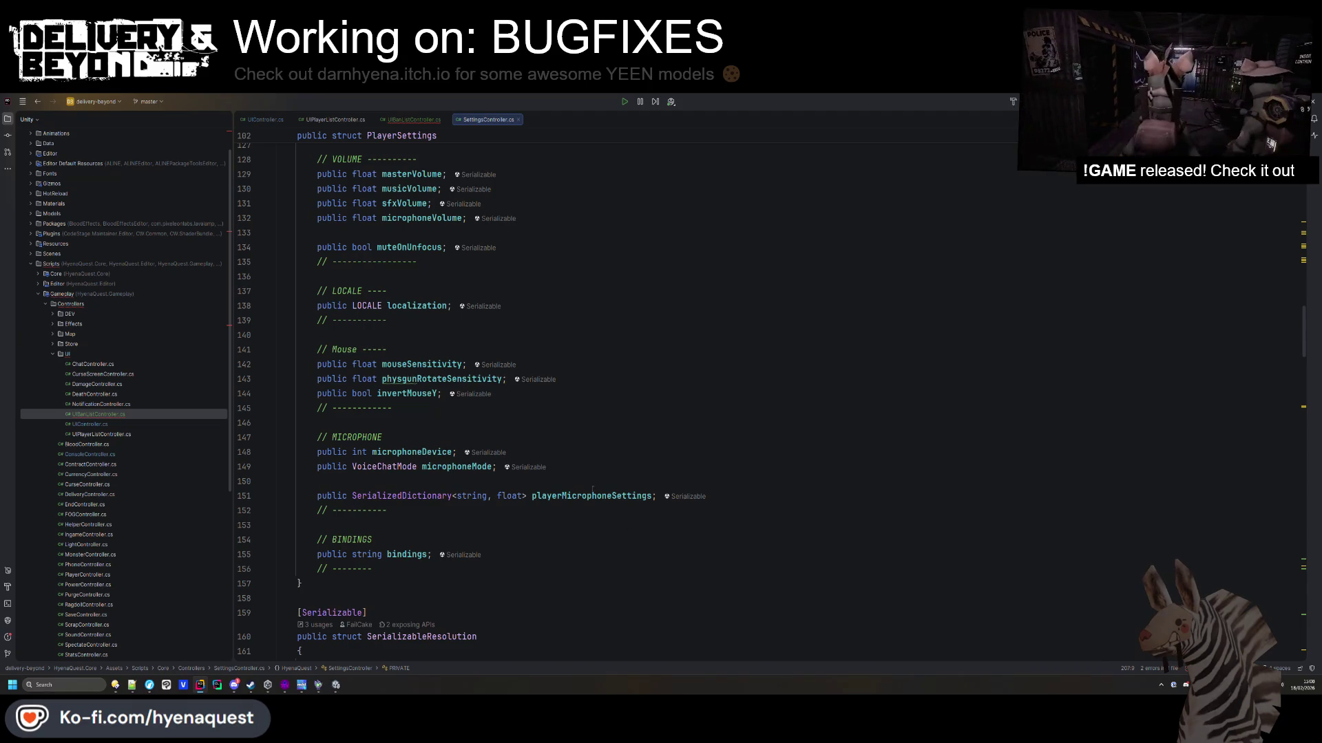
pyautogui.scroll(4, 592, 490)
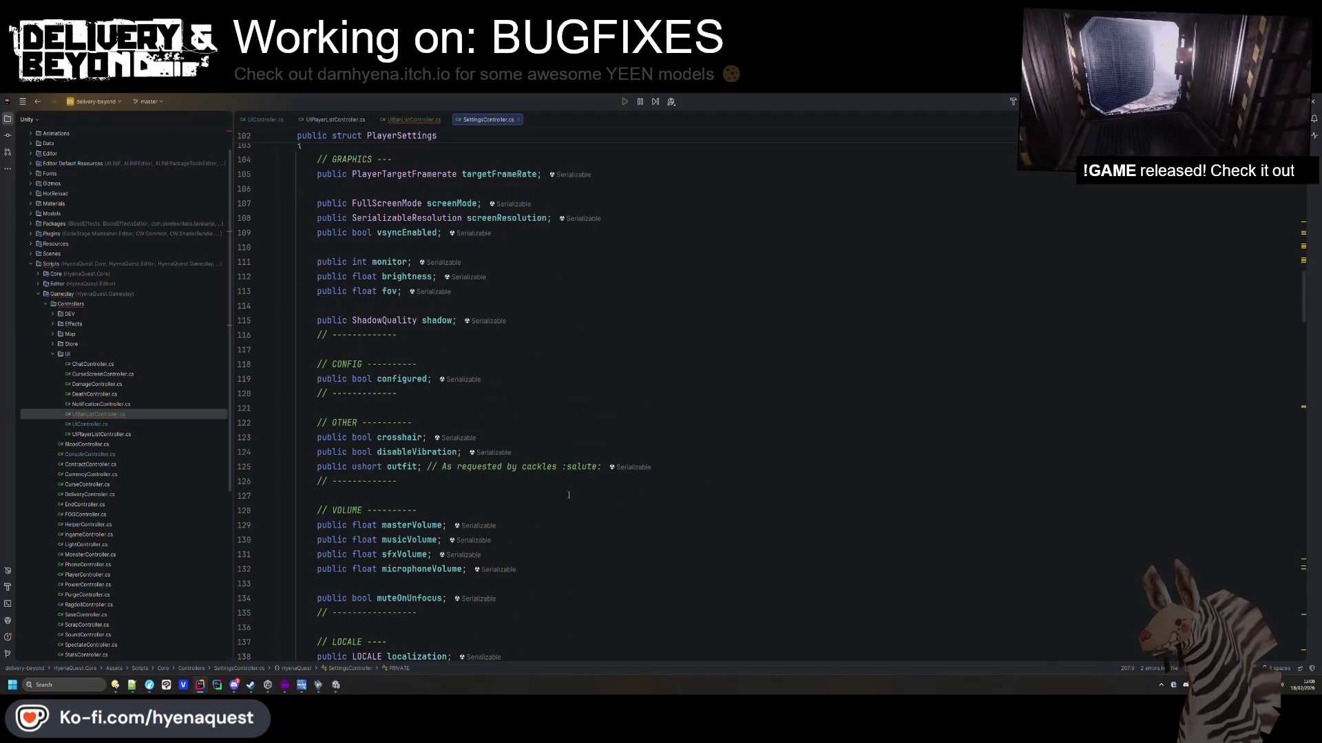
pyautogui.scroll(-7, 569, 495)
# Search SettingsController for 'ban' to find the HashSet<ulong> _banList field, then return to UIBanListController.cs.
pyautogui.click(573, 416)
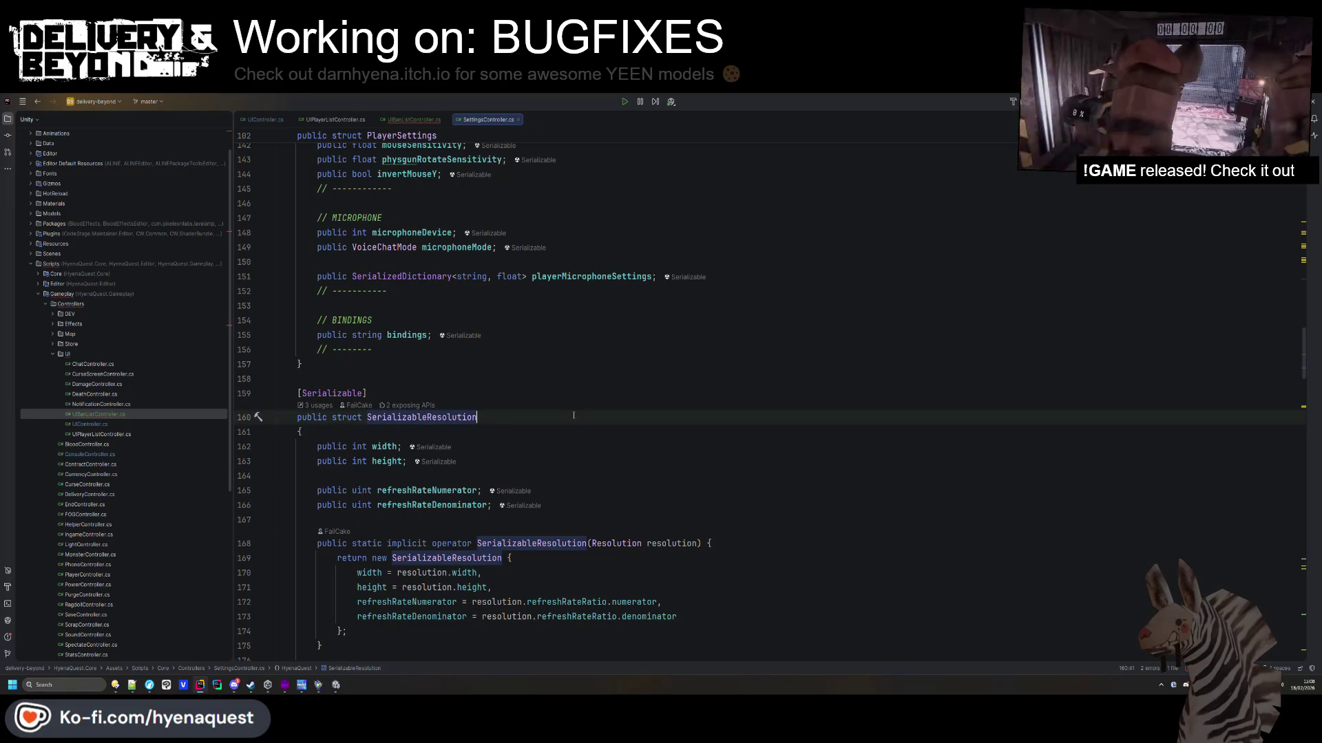
pyautogui.hotkey('ctrl', 'f')
pyautogui.write('ban')
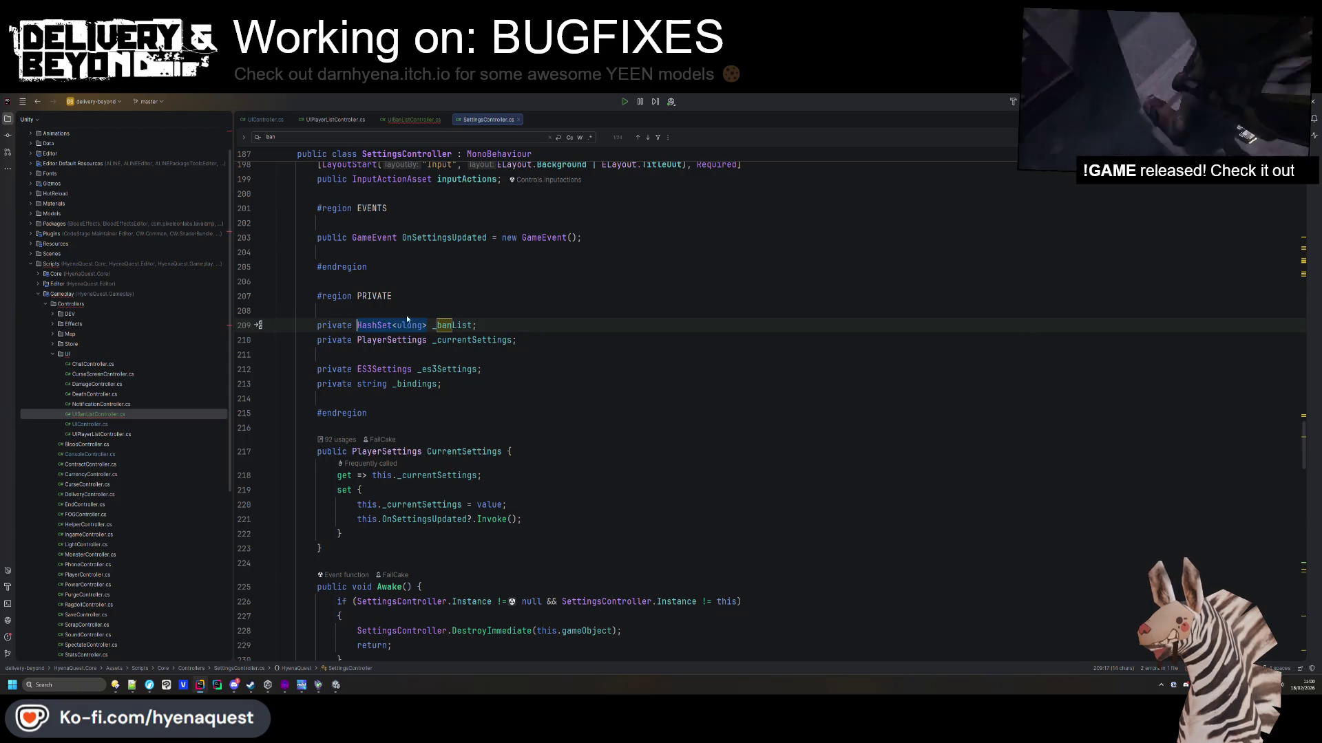
pyautogui.click(433, 292)
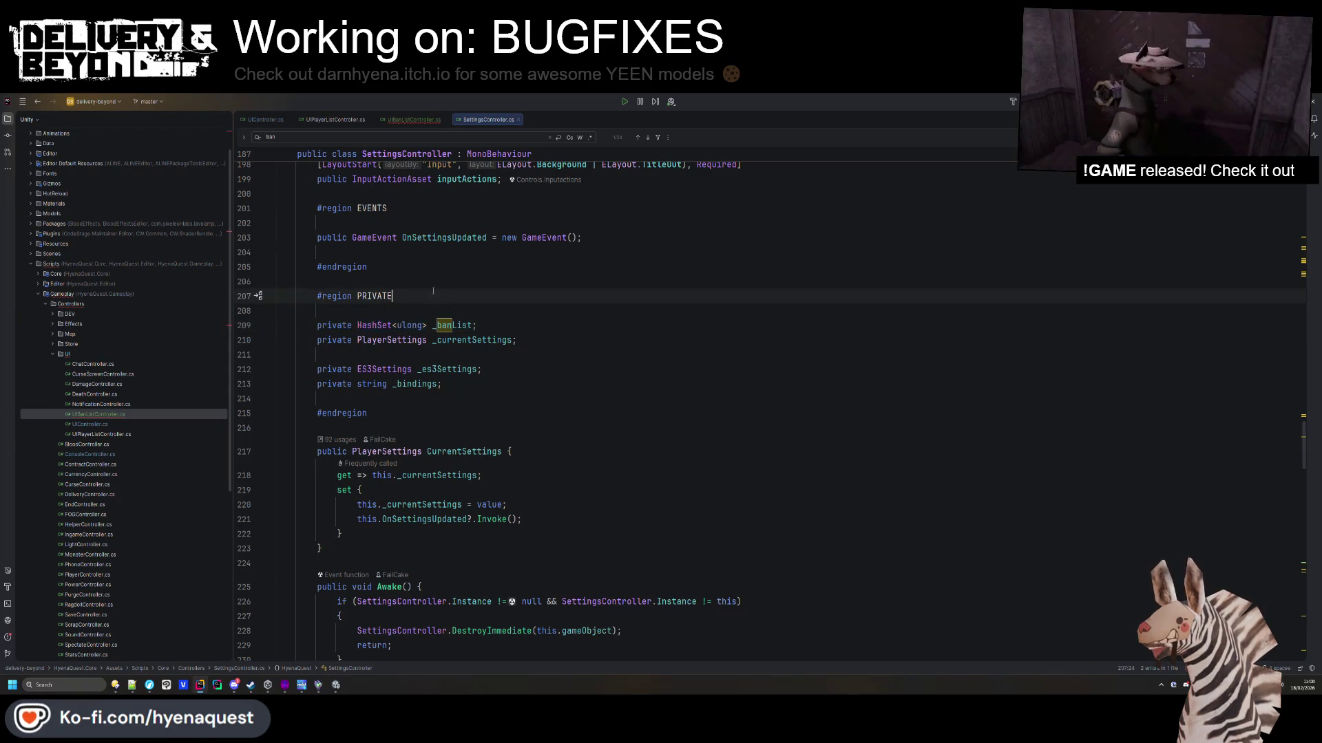
pyautogui.click(411, 119)
pyautogui.hotkey('ctrl', 'Tab')
pyautogui.hotkey('ctrl', 'Tab')
pyautogui.click(412, 386)
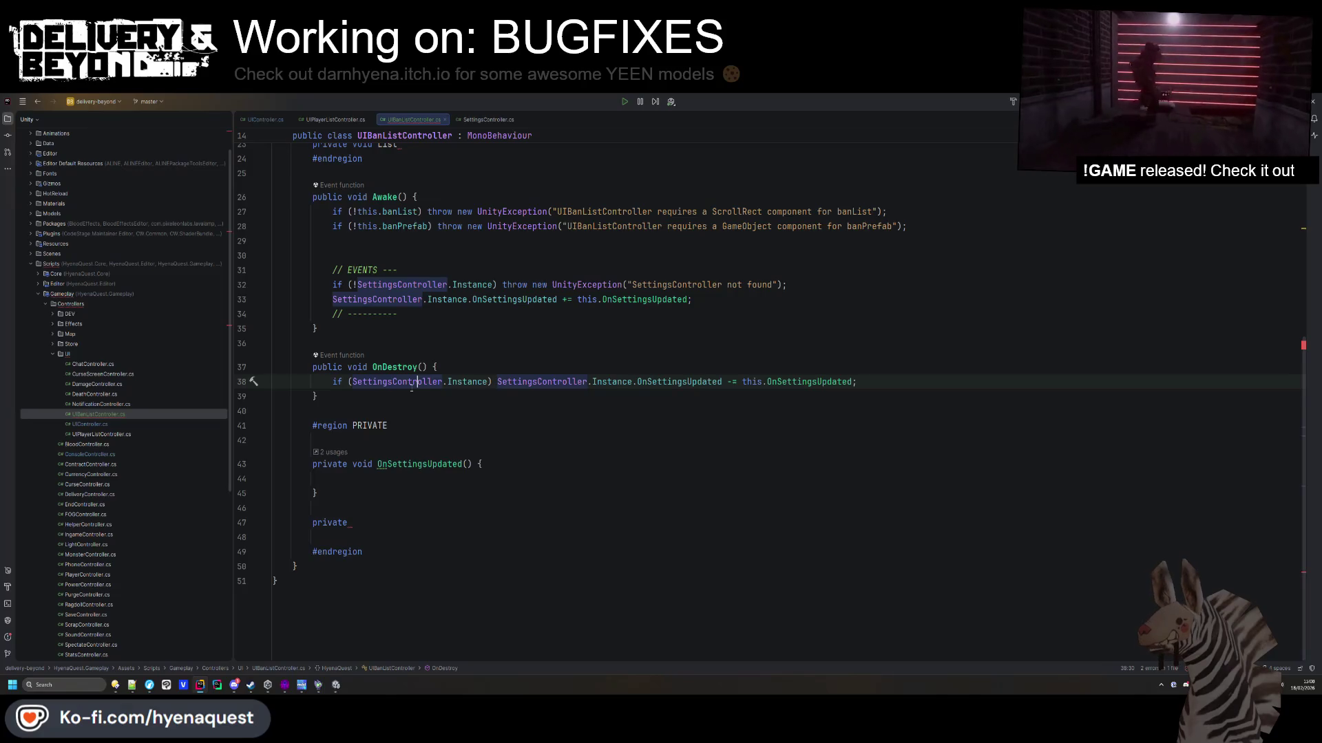
# Type a Dictionary<ulong, GameObject> _banPrefabs field declaration in place of 'List'.
pyautogui.scroll(6, 411, 389)
pyautogui.click(396, 423)
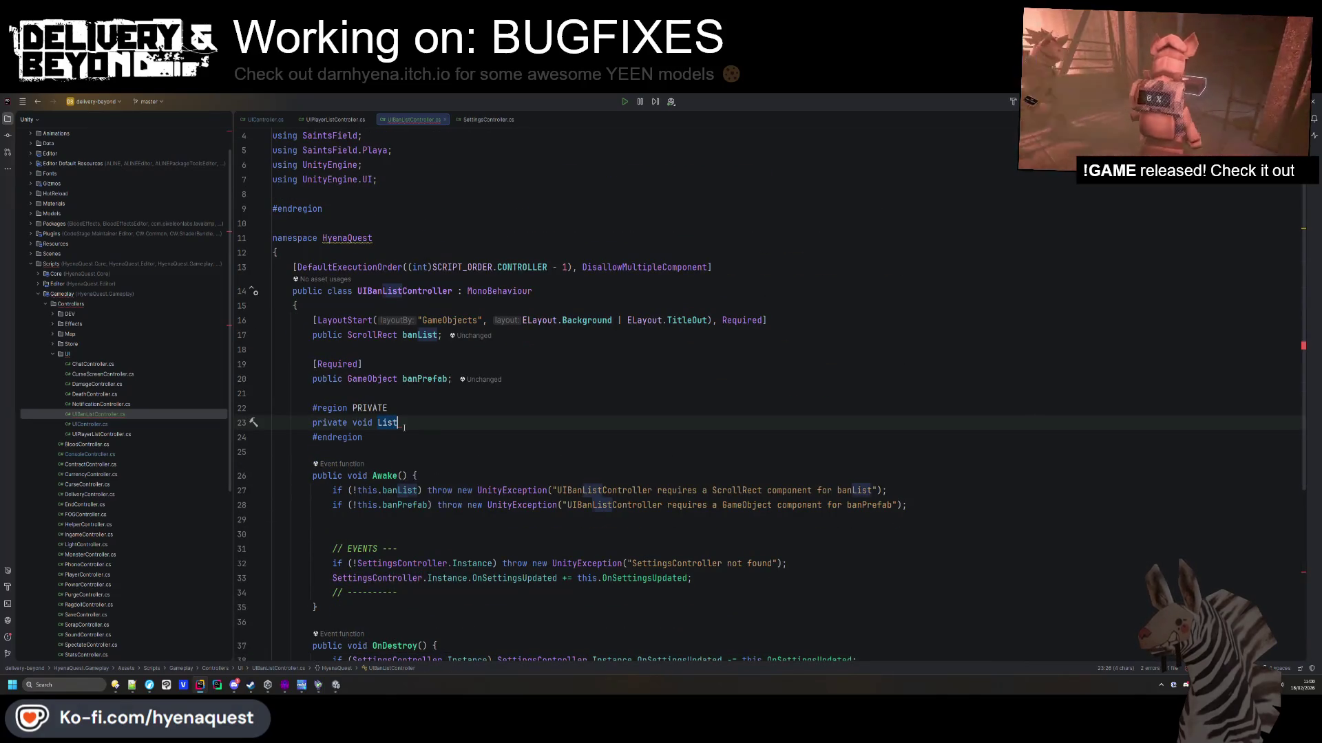
pyautogui.write('Dictionary<ulong')
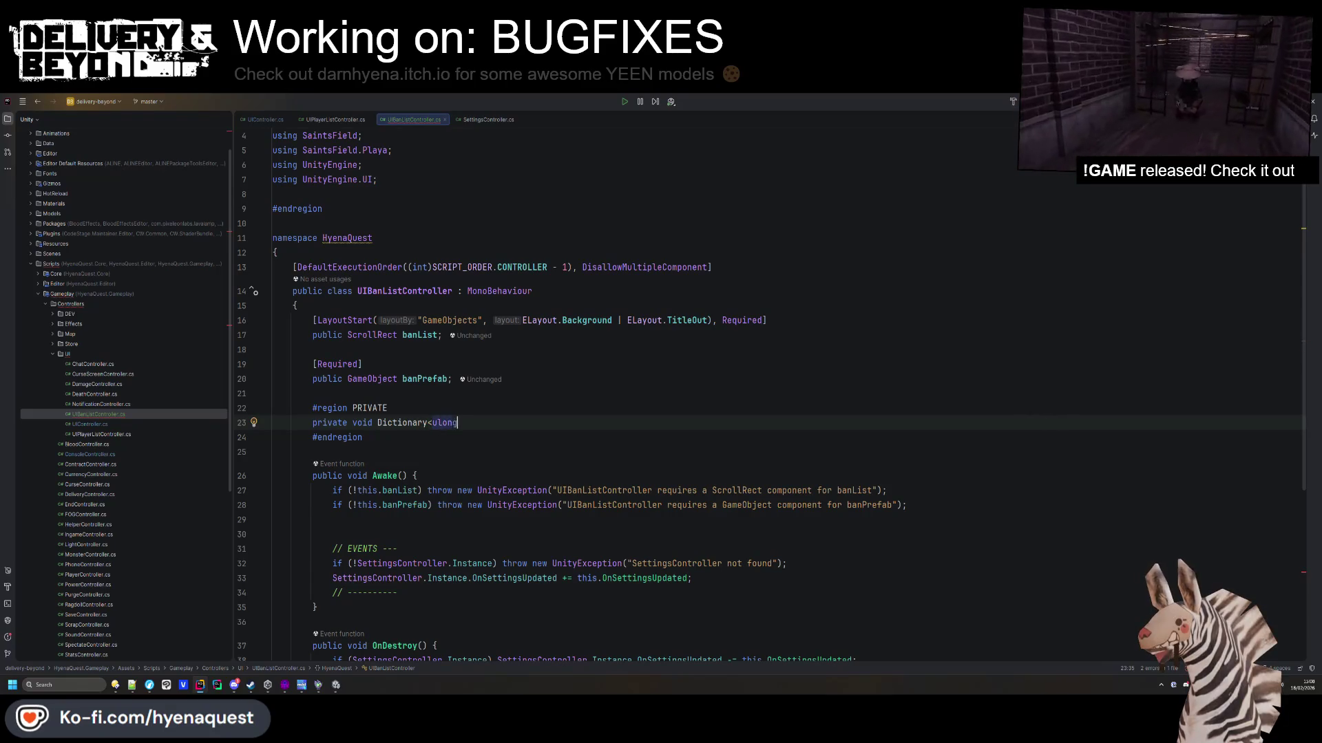
pyautogui.write(', GameObject<> ')
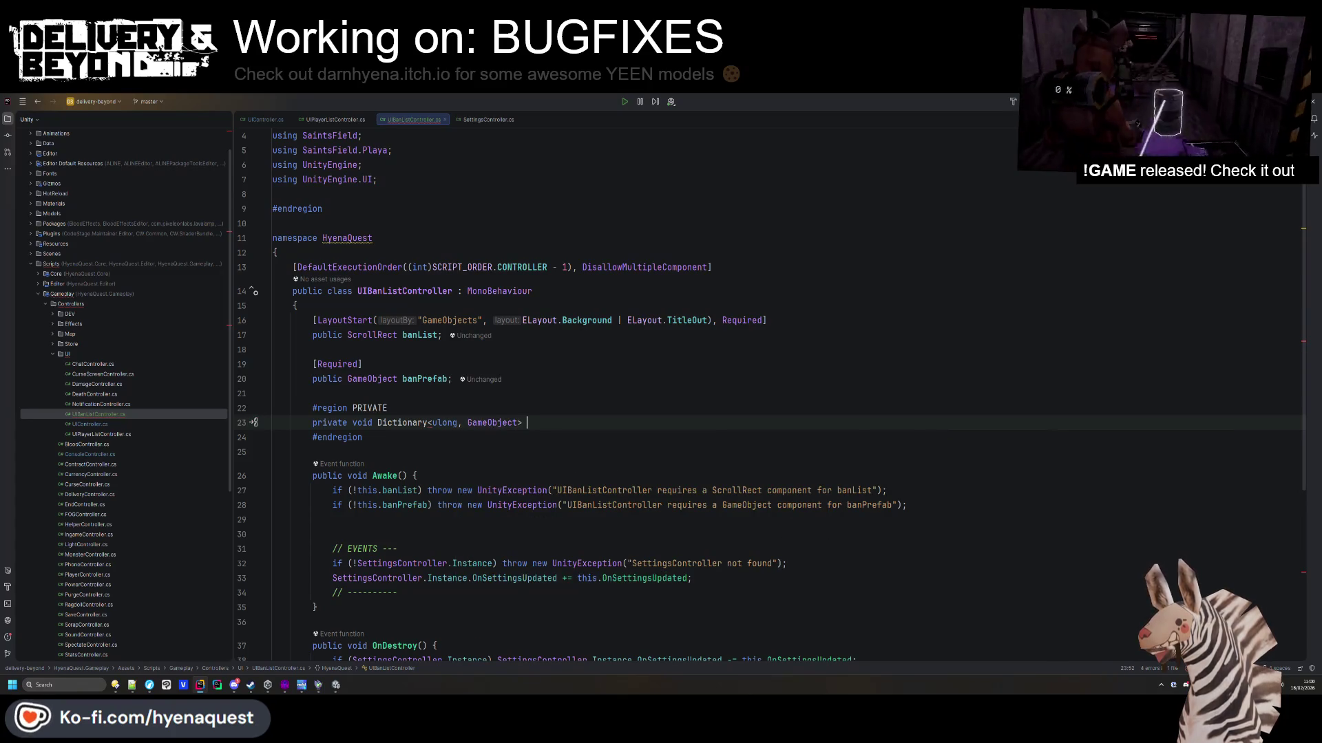
pyautogui.write('banPrefa')
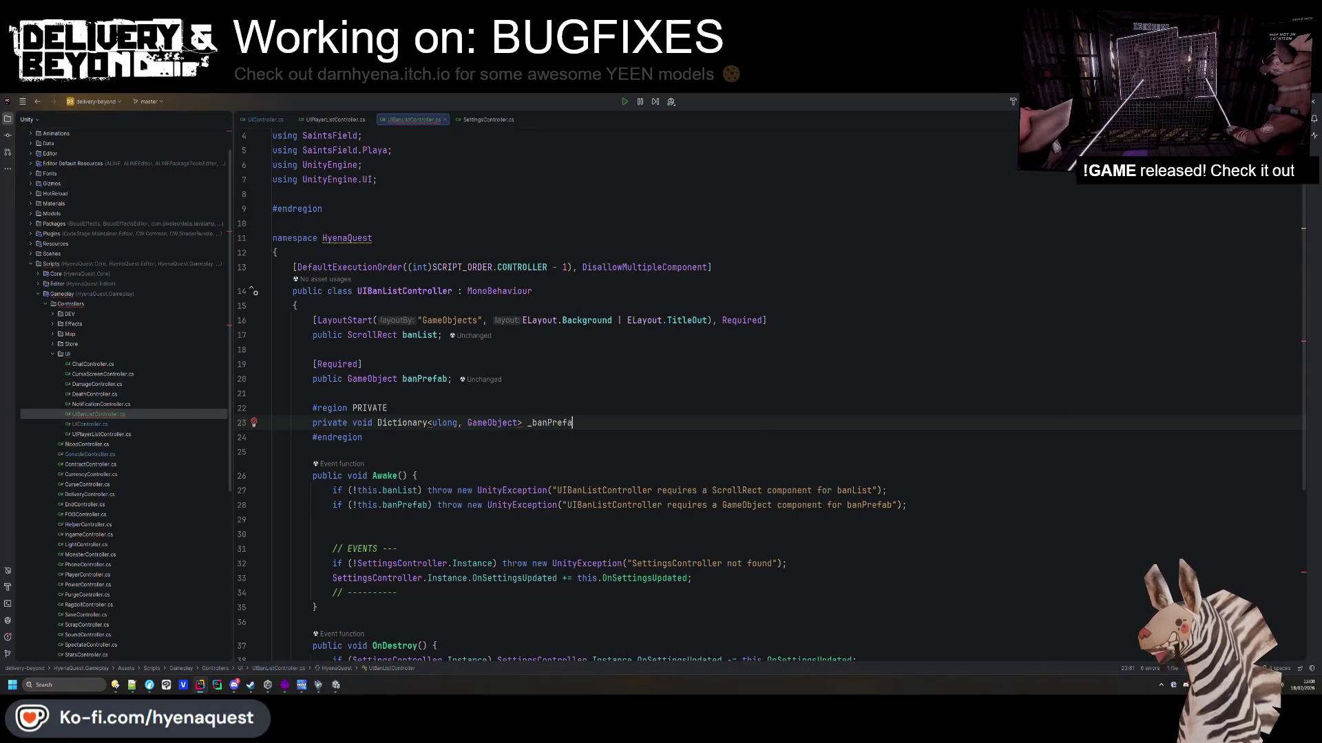
pyautogui.write('bs = new')
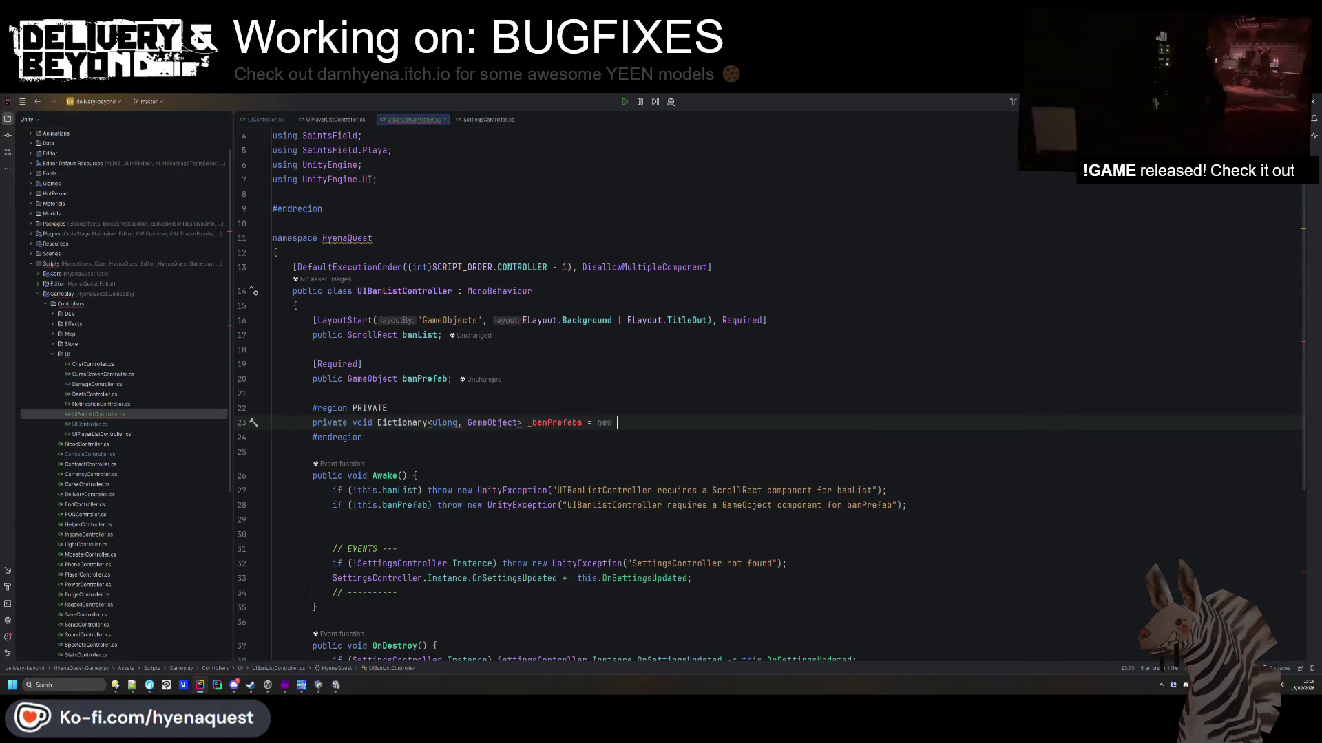
pyautogui.hotkey('alt', 'Return')
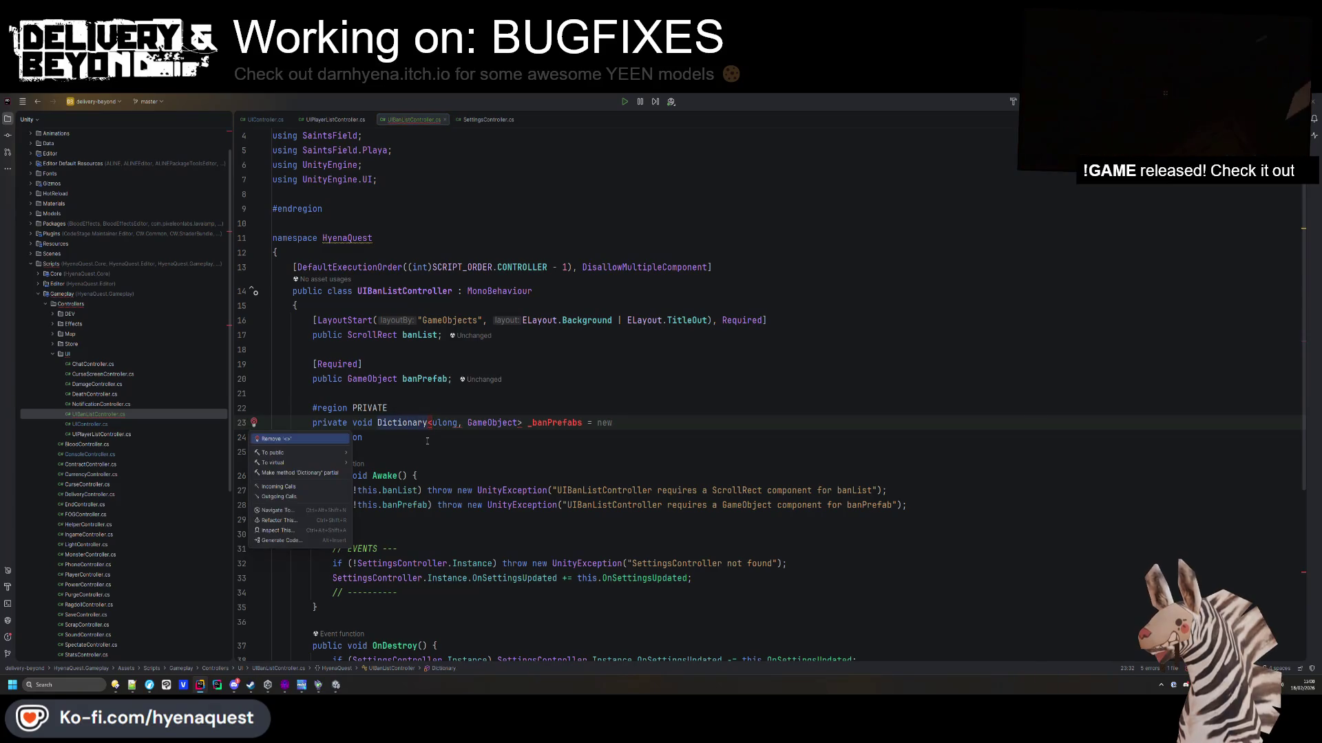
pyautogui.click(427, 441)
# Delete the leftover stray private line while keeping the Dictionary declaration in the private region.
pyautogui.tripleClick(575, 427)
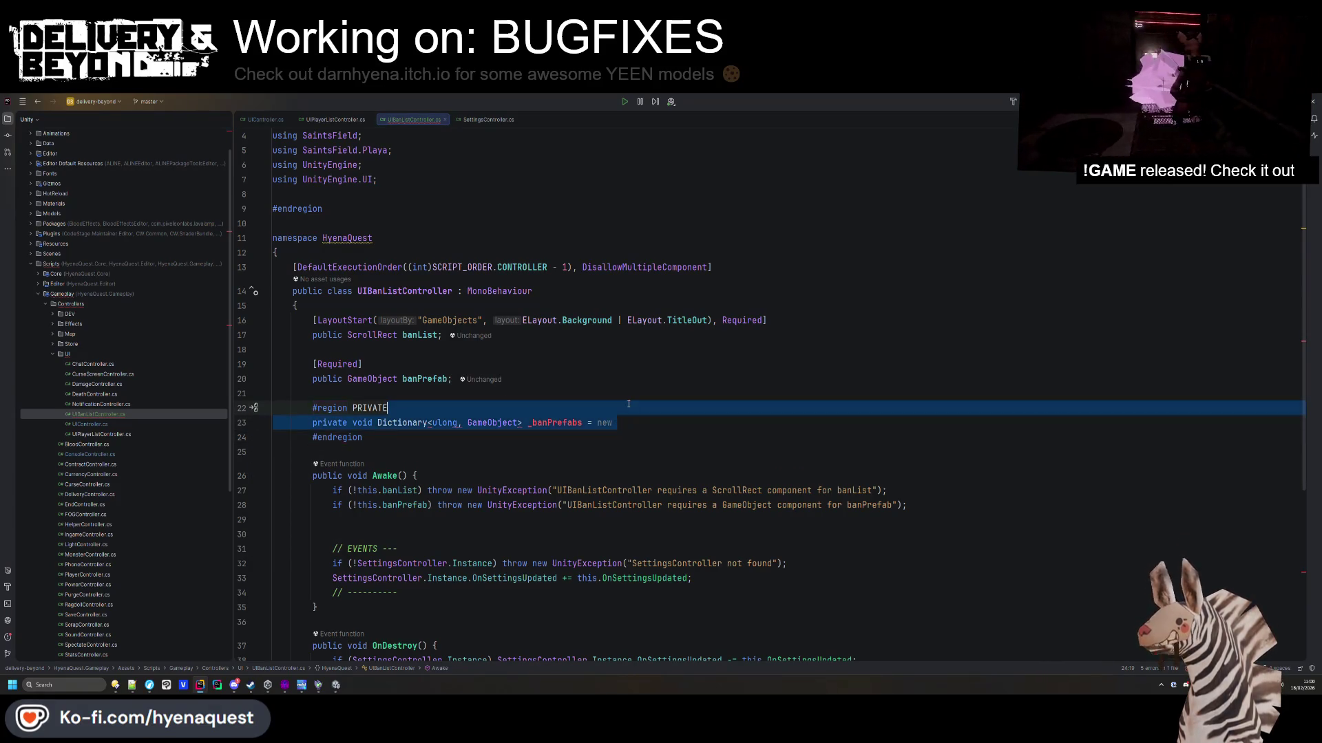
pyautogui.press('BackSpace')
pyautogui.scroll(-5, 358, 583)
pyautogui.tripleClick(361, 567)
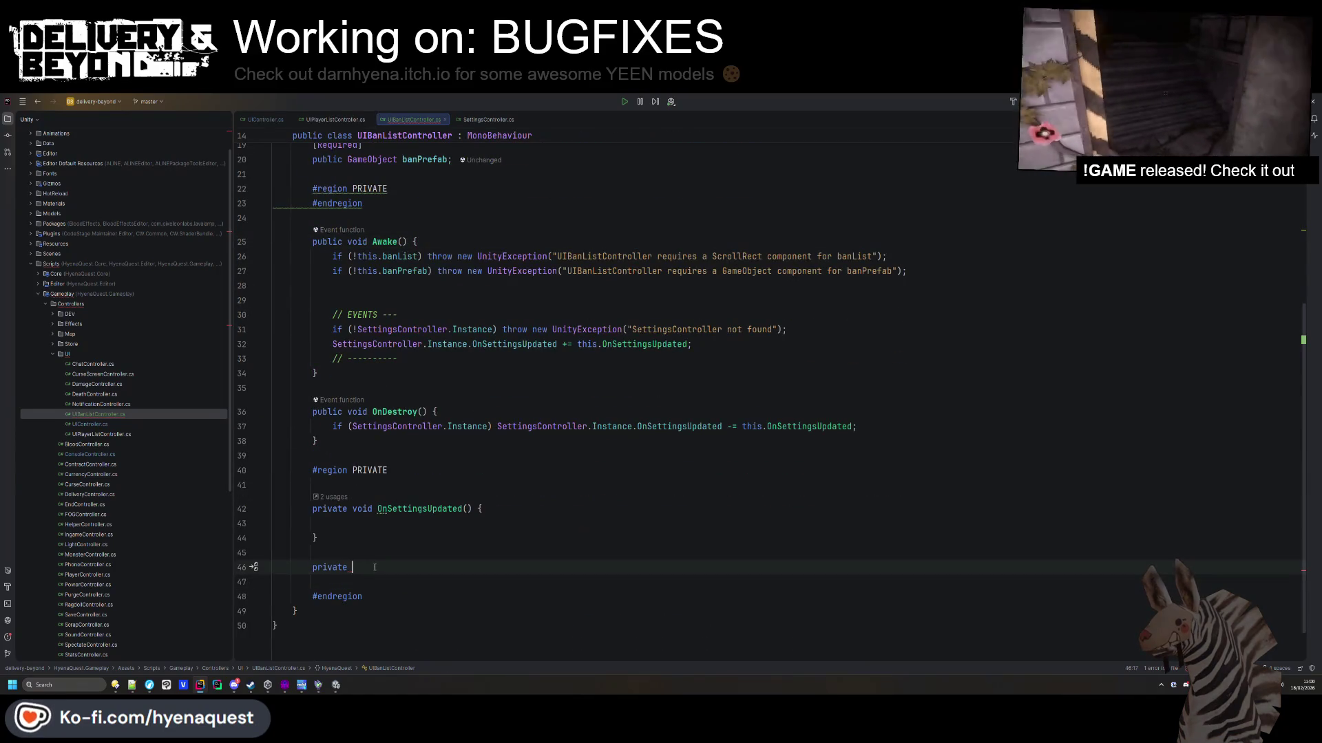
pyautogui.press('BackSpace')
pyautogui.scroll(5, 385, 481)
pyautogui.click(415, 460)
pyautogui.hotkey('ctrl', 'z')
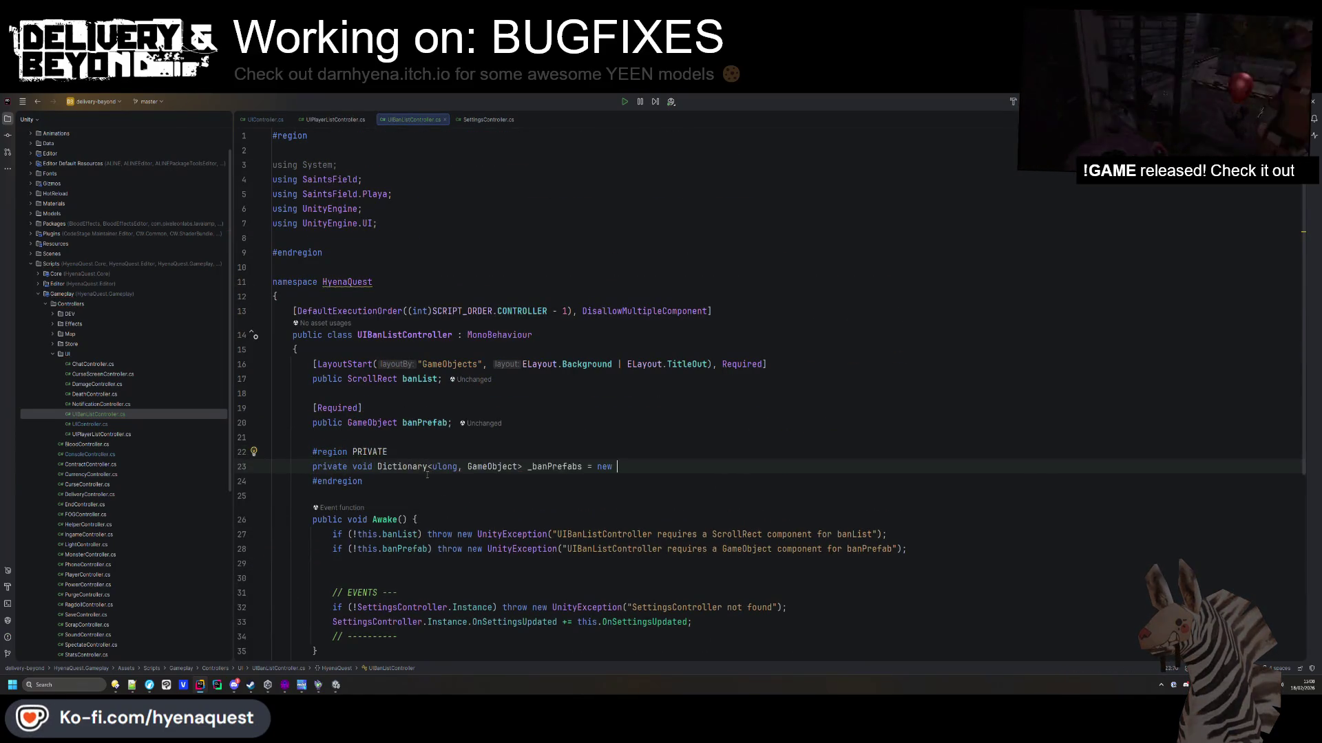
# Remove 'void', import System.Collections.Generic, and complete the new Dictionary<ulong, GameObject>() initialiser.
pyautogui.hotkey('alt', 'Return')
pyautogui.press('Escape')
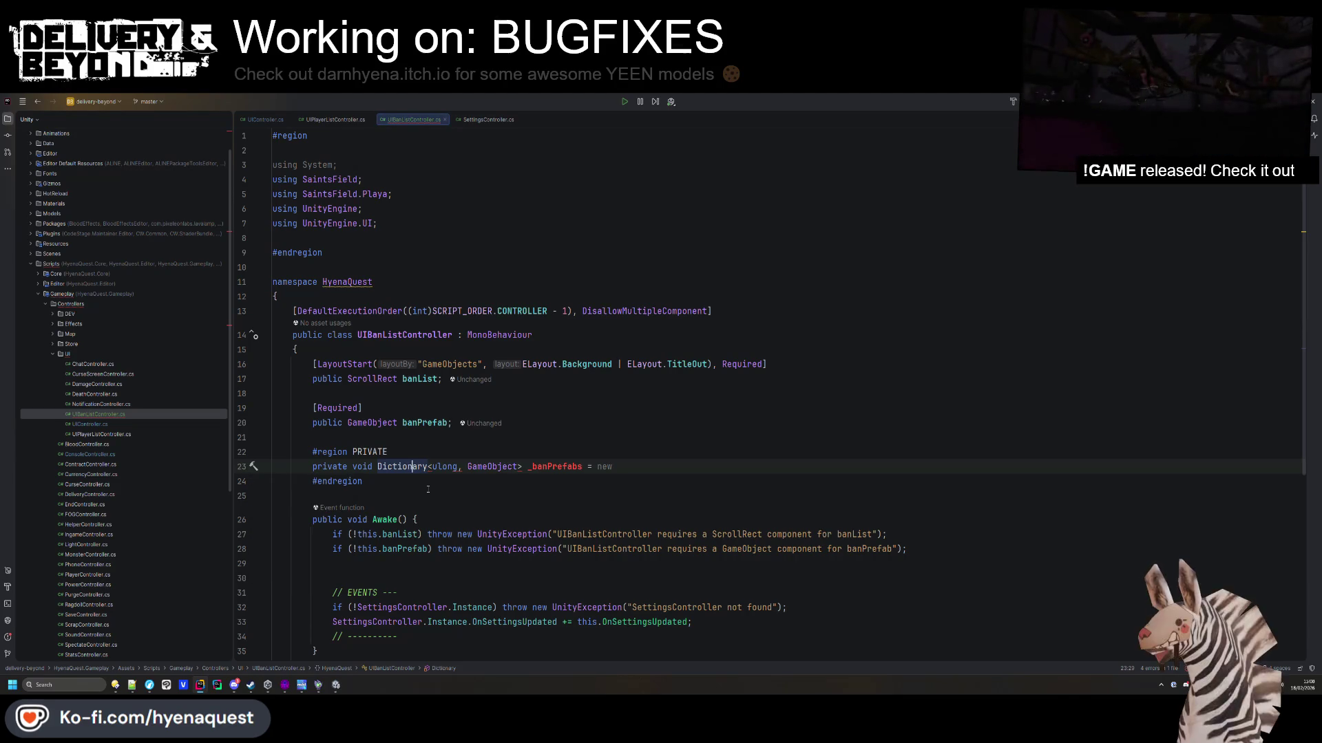
pyautogui.doubleClick(353, 467)
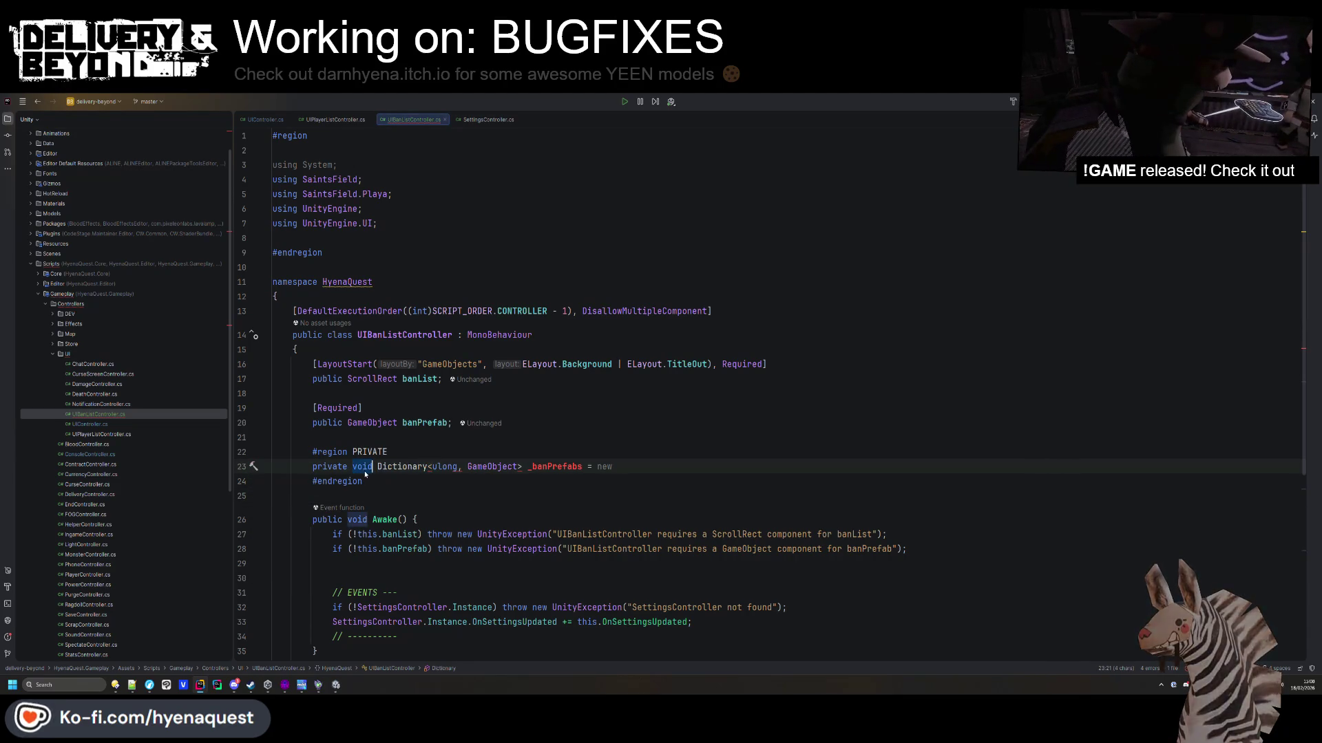
pyautogui.press('BackSpace')
pyautogui.click(406, 466)
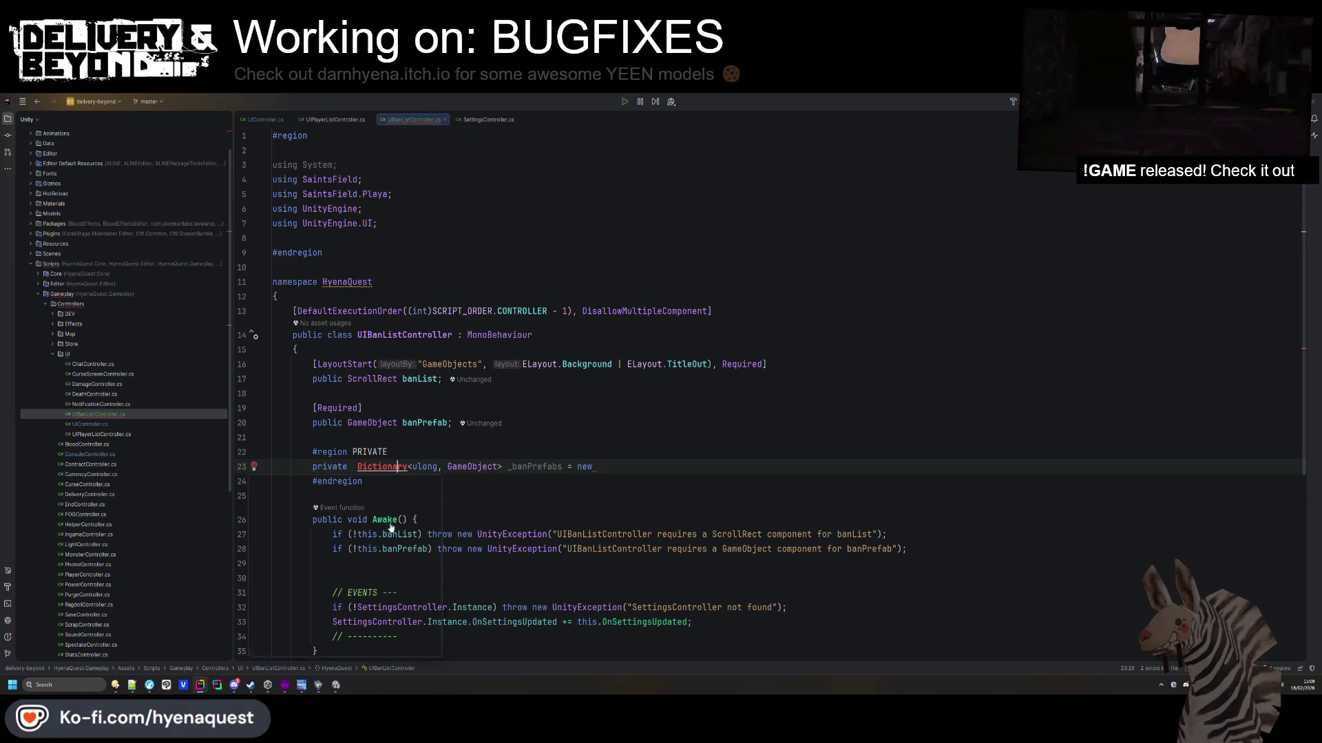
pyautogui.hotkey('alt', 'Return')
pyautogui.click(652, 468)
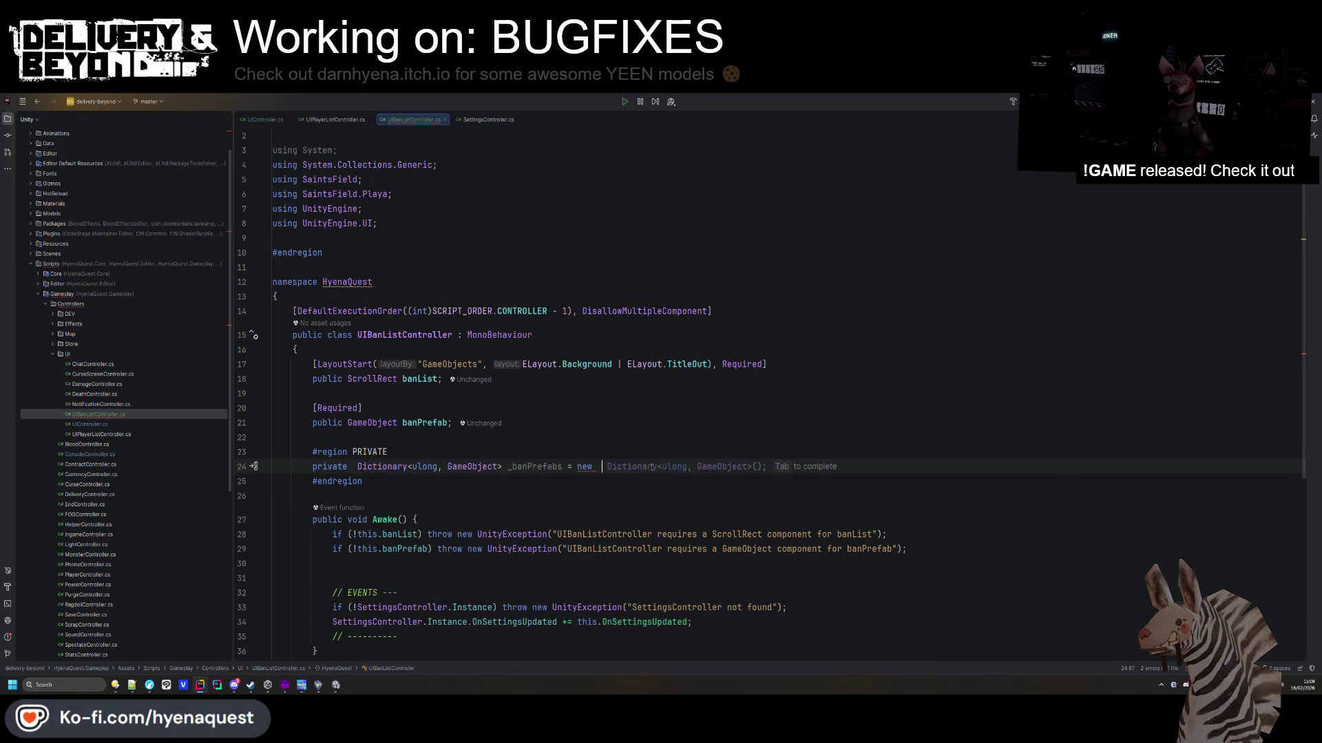
pyautogui.hotkey('ctrl', 'alt', 'l')
pyautogui.scroll(-6, 432, 536)
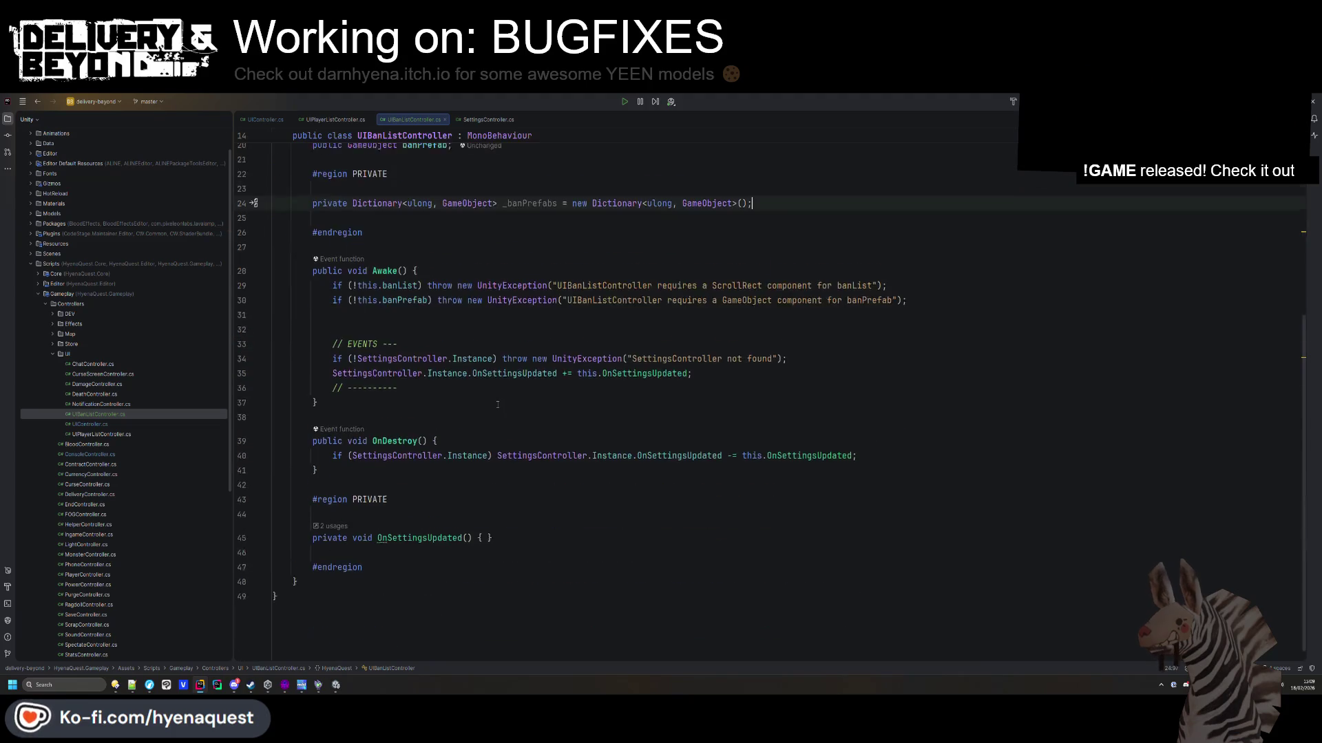
# Add a CreateBan(ulong banID) method line next to OnSettingsUpdated.
pyautogui.click(496, 530)
pyautogui.hotkey('ctrl', 'd')
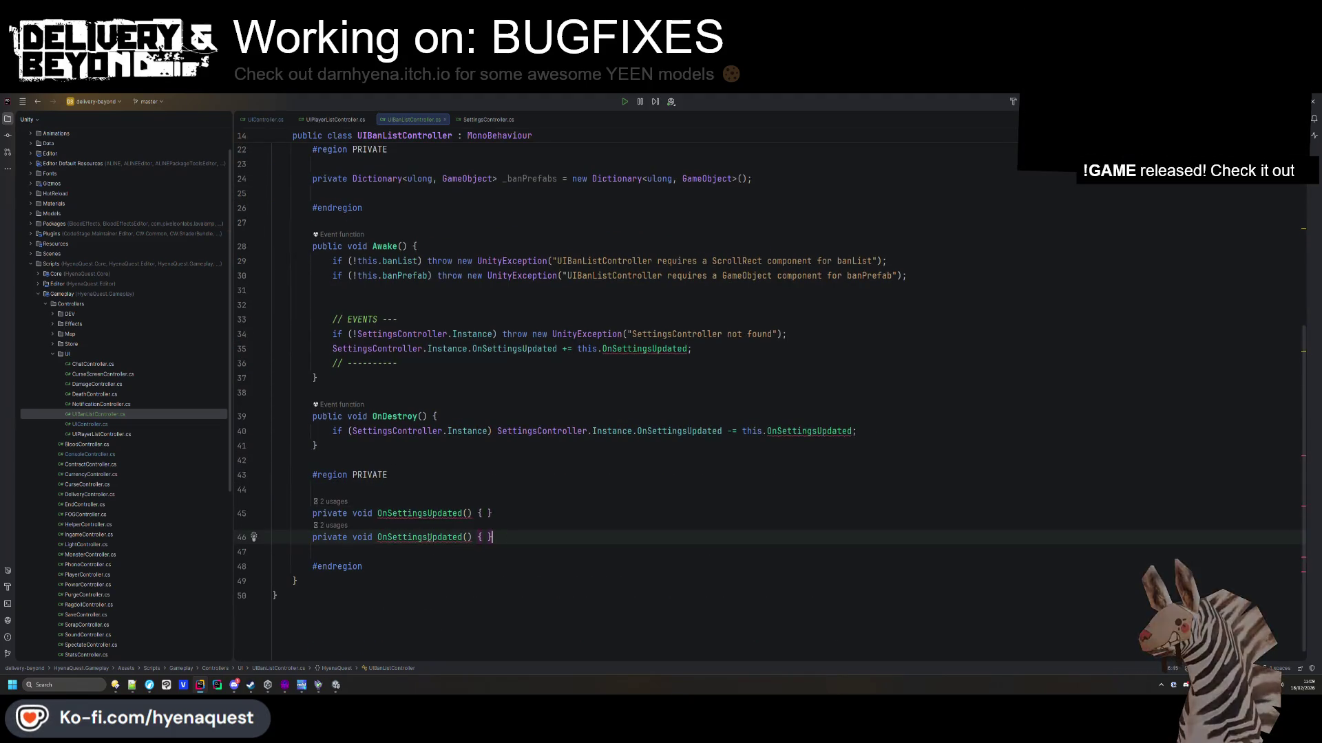
pyautogui.write('Create')
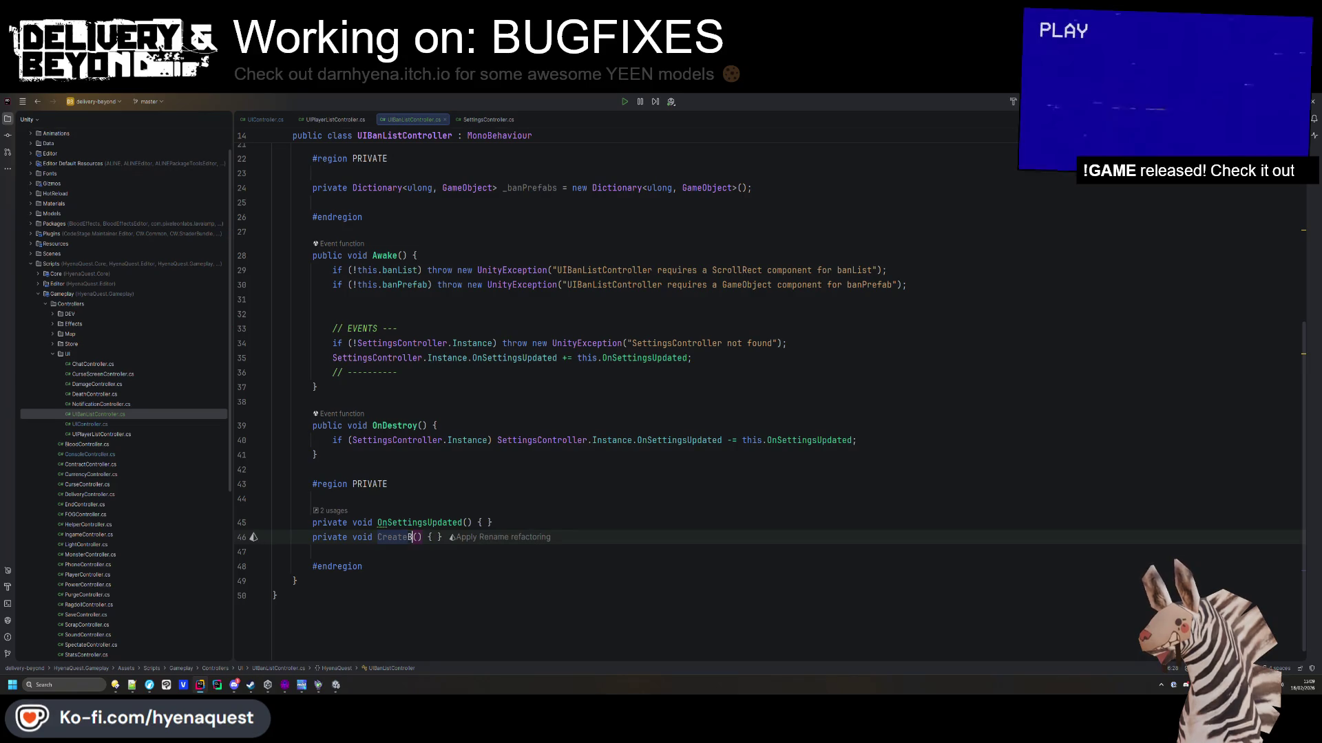
pyautogui.write('Ban(')
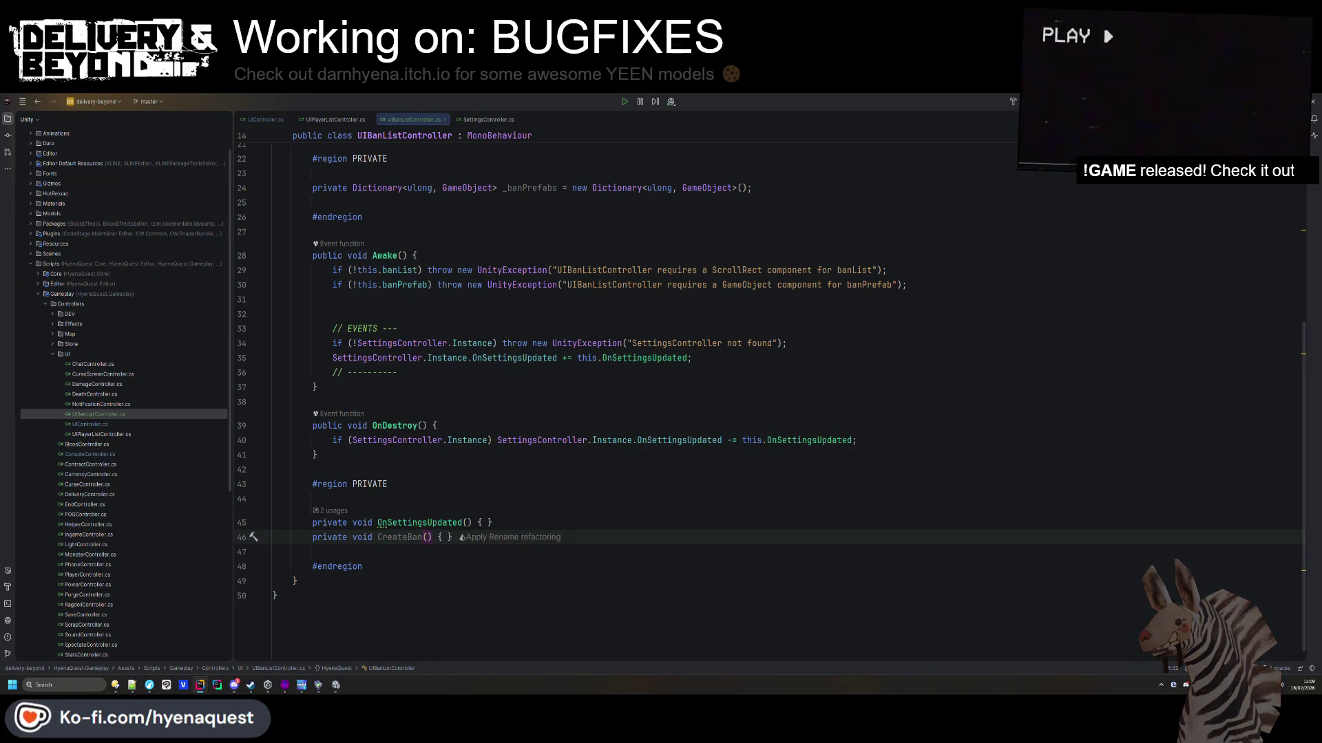
pyautogui.write('ulo')
pyautogui.press('Tab')
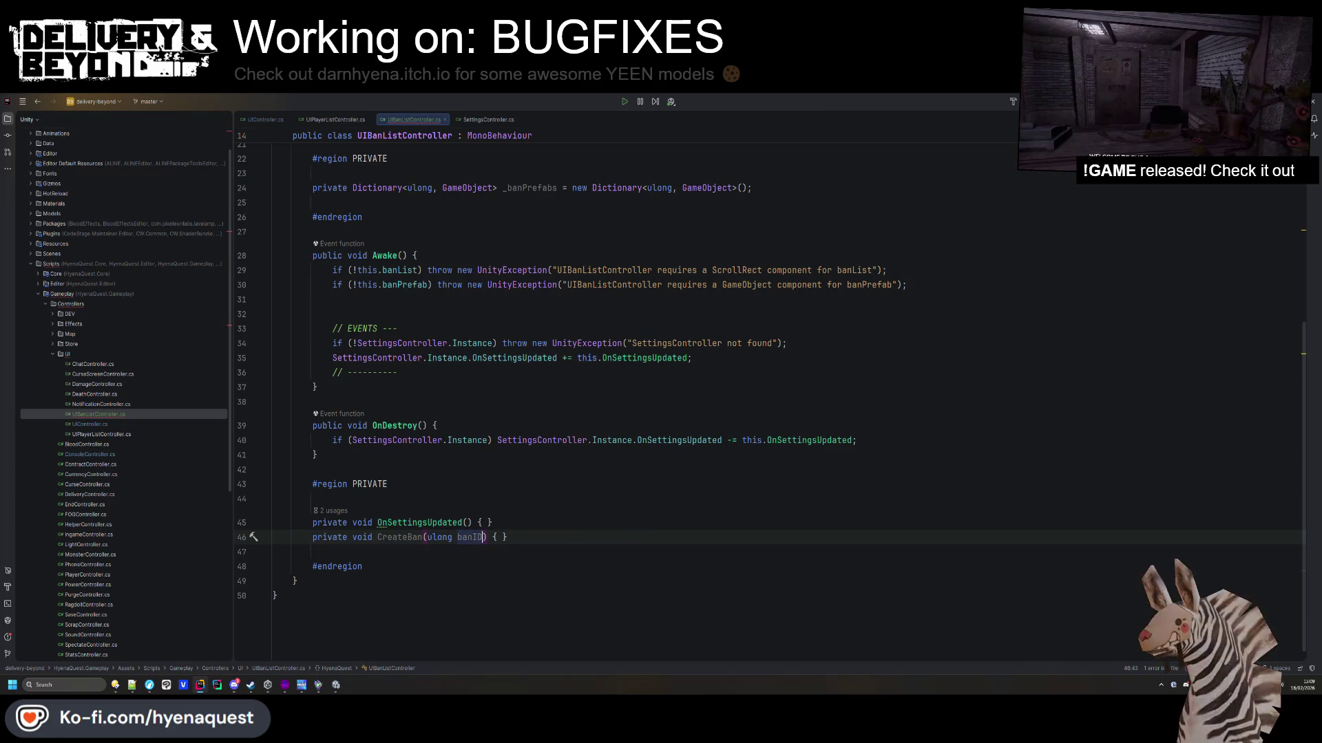
pyautogui.click(517, 523)
pyautogui.press('Return')
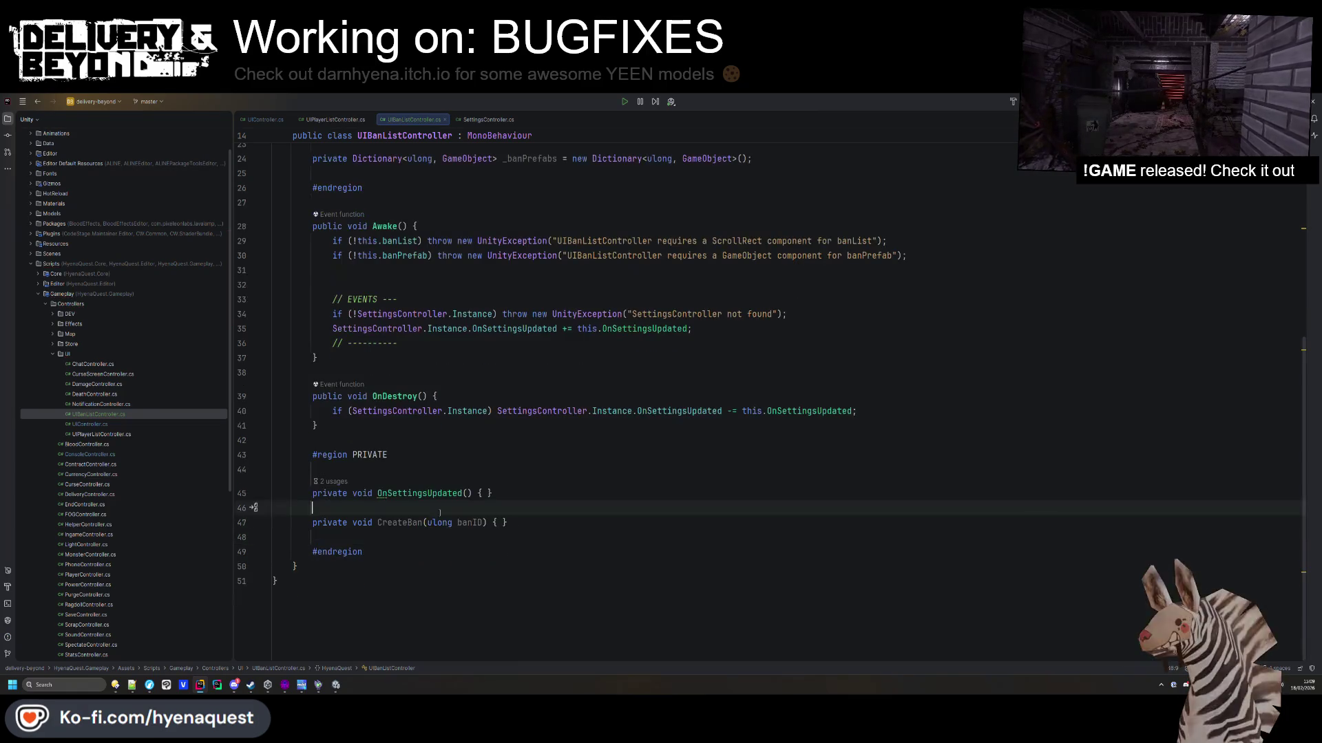
# Rename CreateBan to RebuildList, drop the banID parameter, split its braces, and open a line above.
pyautogui.doubleClick(400, 523)
pyautogui.write('Re')
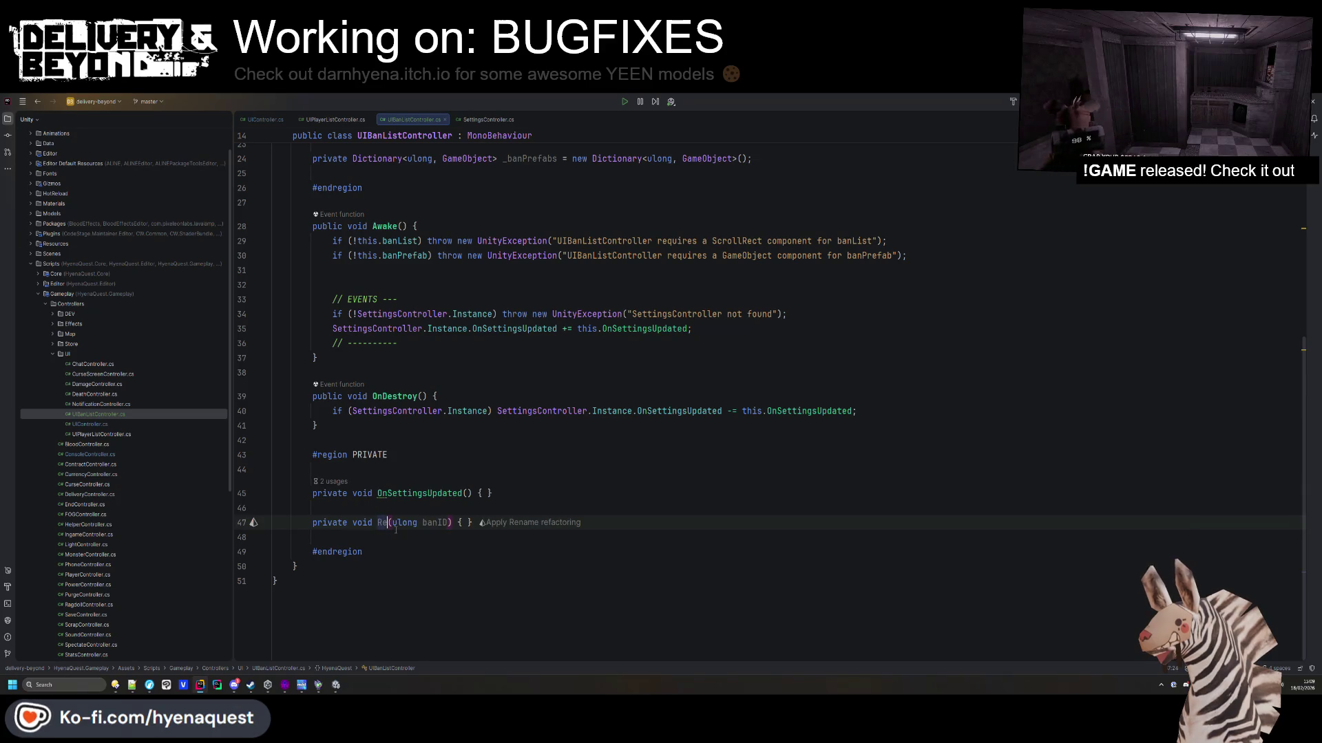
pyautogui.write('buildList')
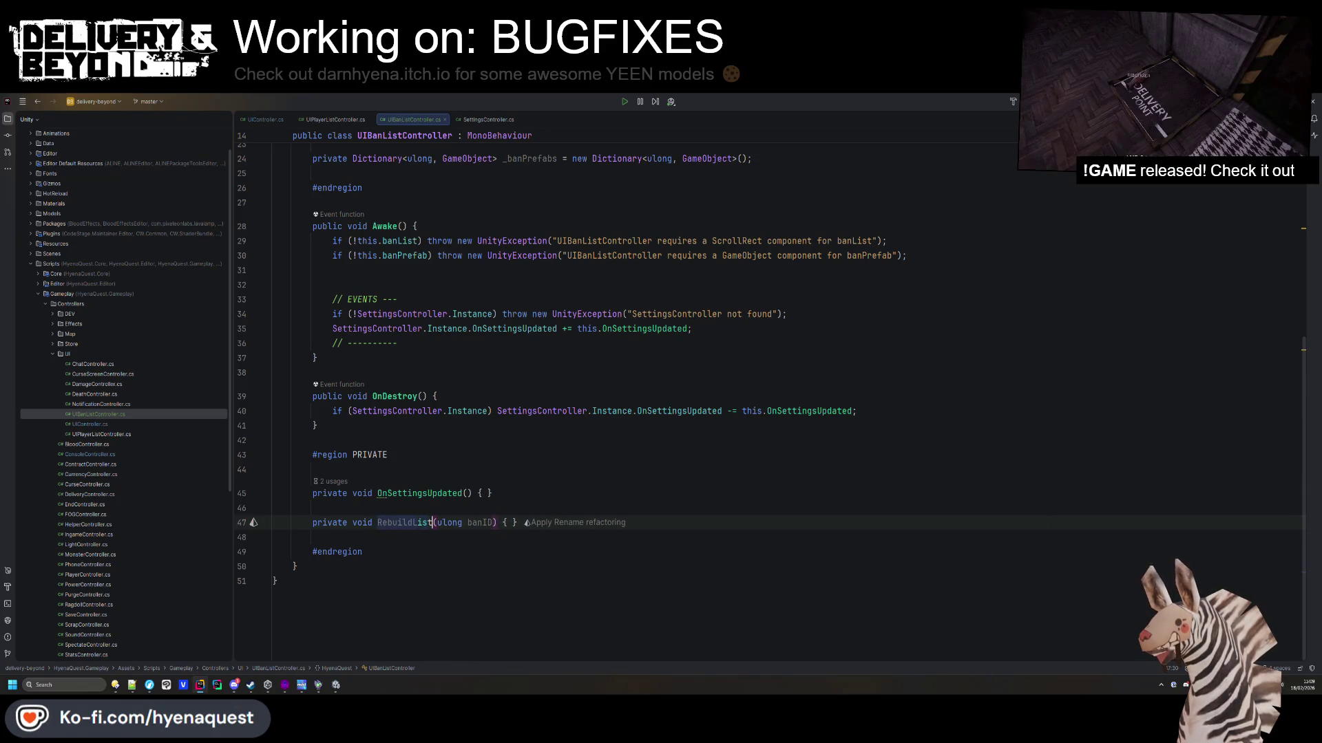
pyautogui.moveTo(440, 523); pyautogui.dragTo(489, 523)
pyautogui.press('BackSpace')
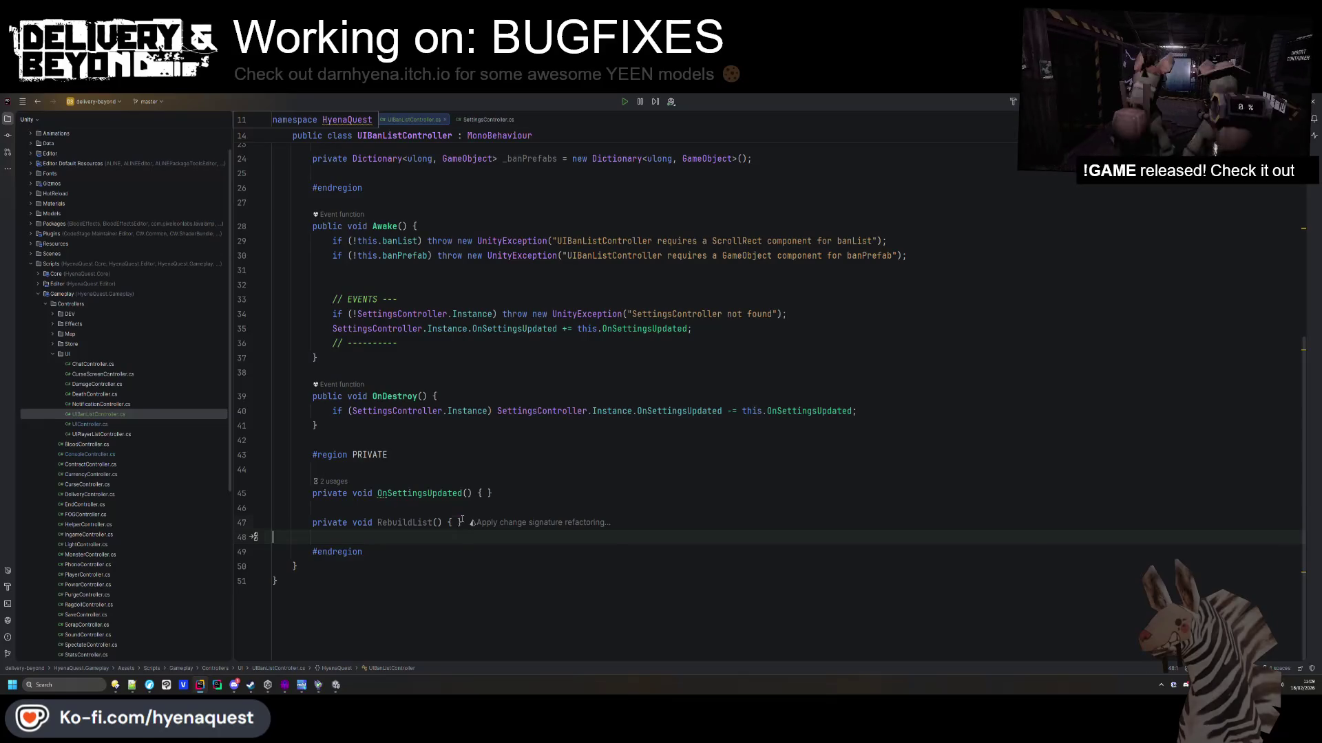
pyautogui.click(458, 522)
pyautogui.press('Return')
pyautogui.scroll(-1, 451, 528)
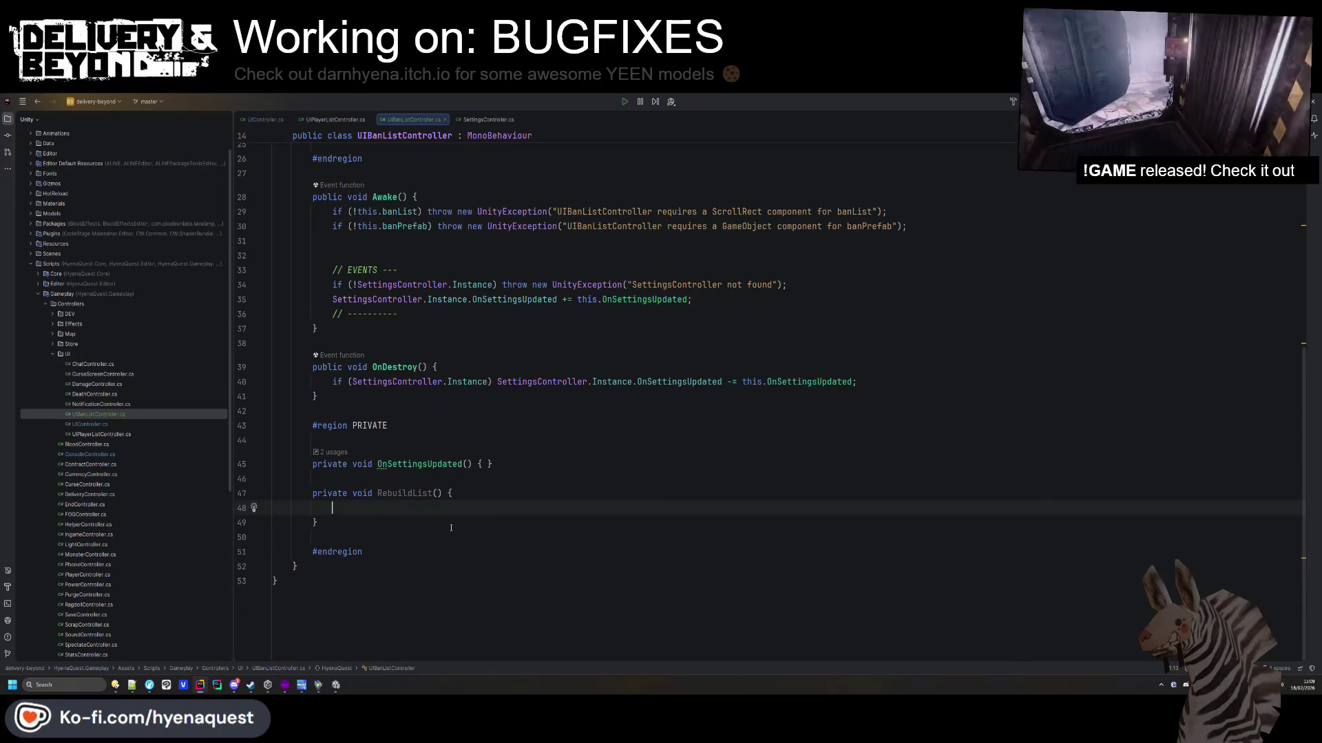
pyautogui.press('Up')
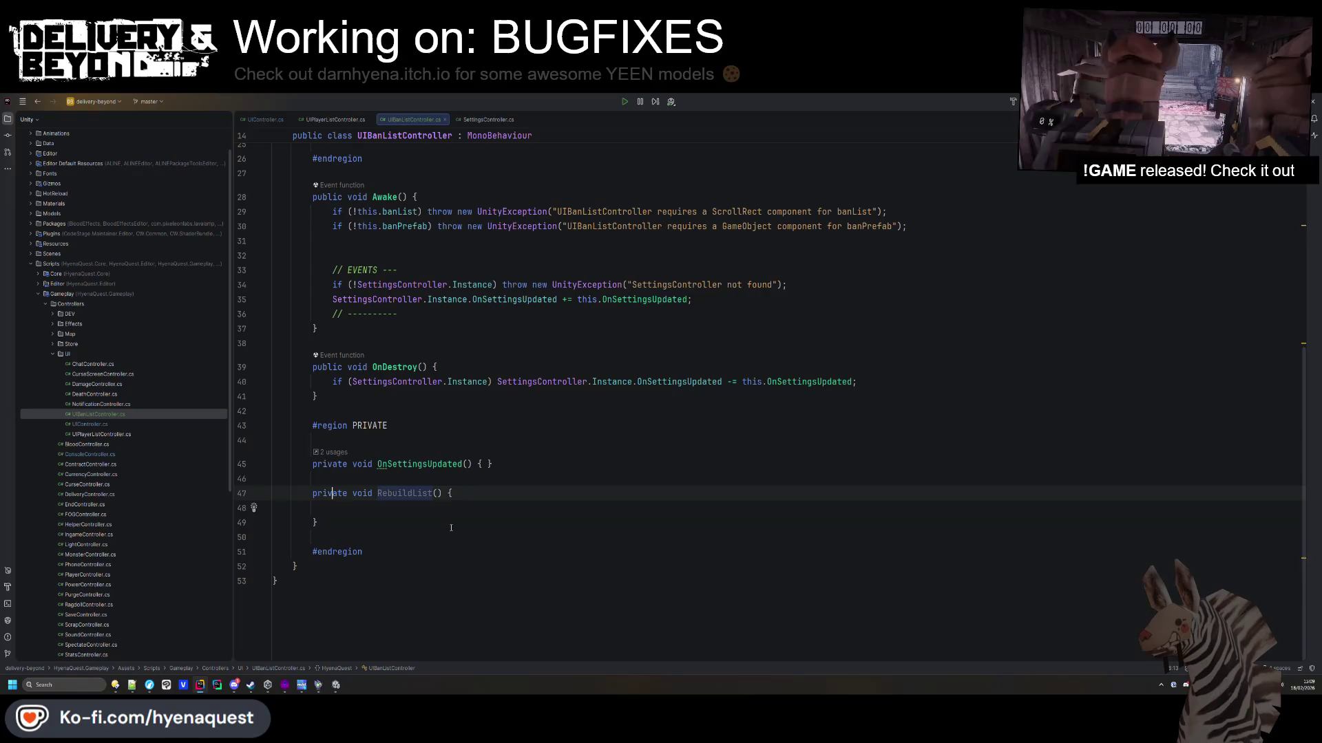
pyautogui.press('Up')
pyautogui.press('Return')
pyautogui.press('Return')
pyautogui.press('Up')
# Write the ClearList method header with a foreach loop over this._banPrefabs.
pyautogui.write('private void')
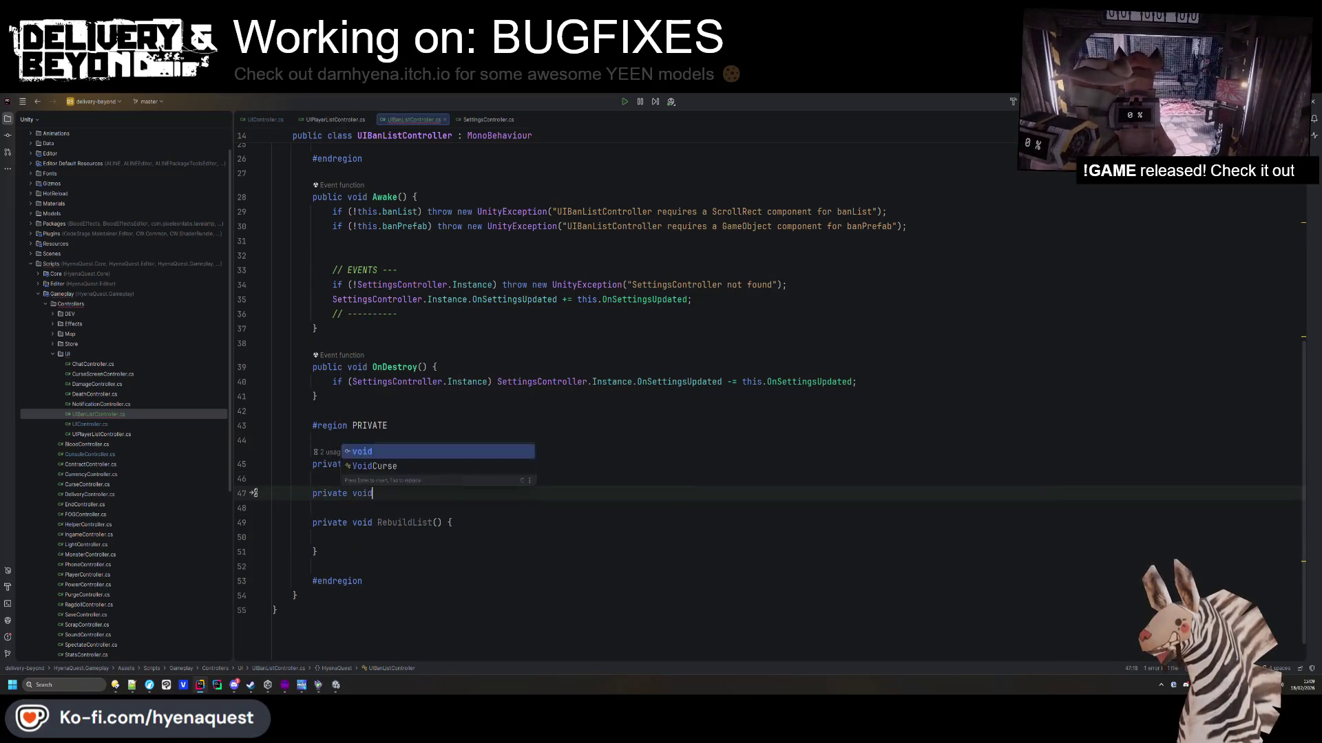
pyautogui.write(' Cleat() {')
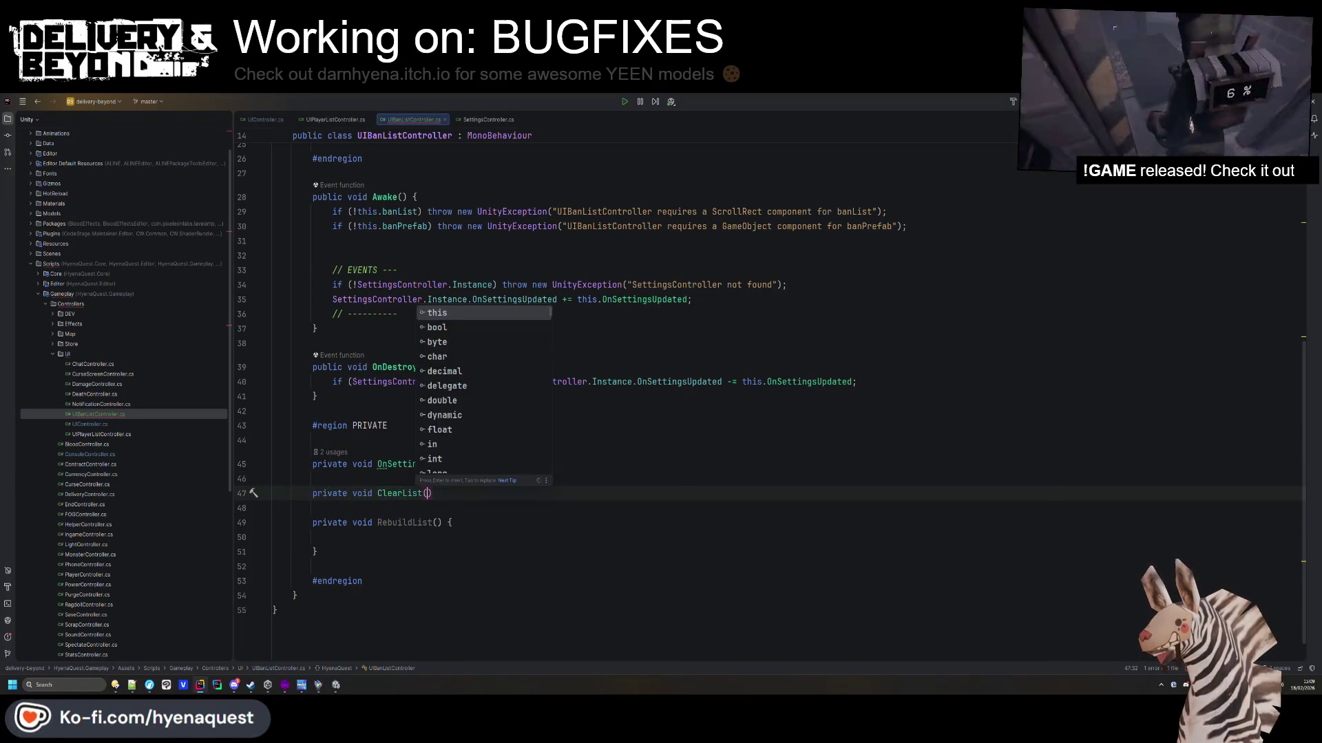
pyautogui.press('Return')
pyautogui.write('foreach')
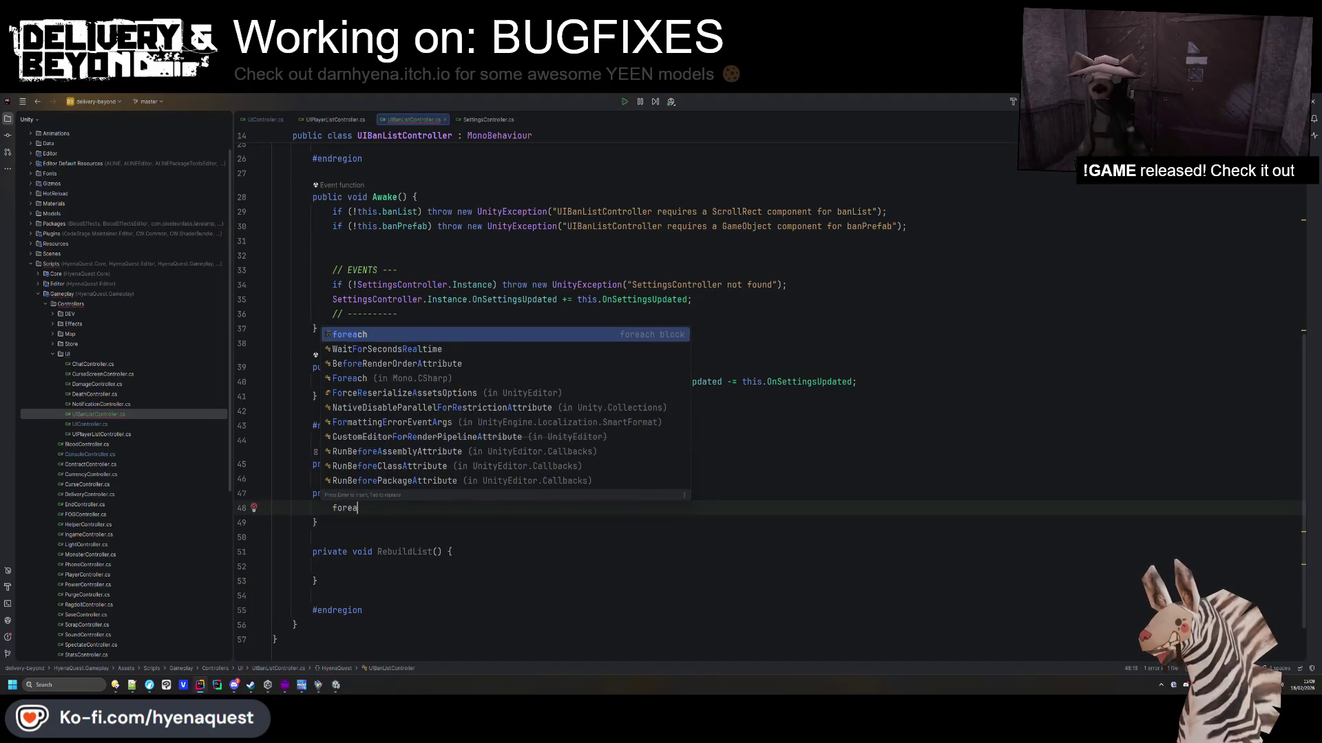
pyautogui.press('Return')
pyautogui.write('this.')
pyautogui.write('_')
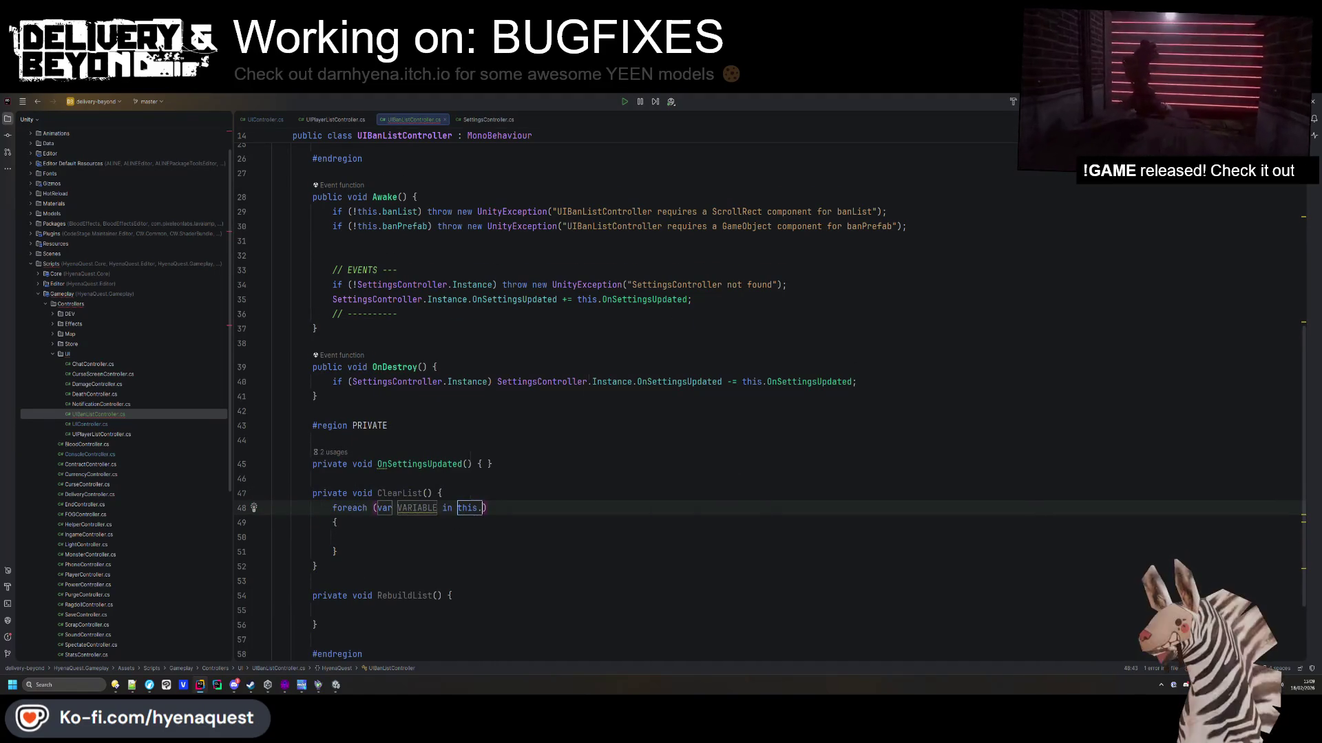
pyautogui.press('Tab')
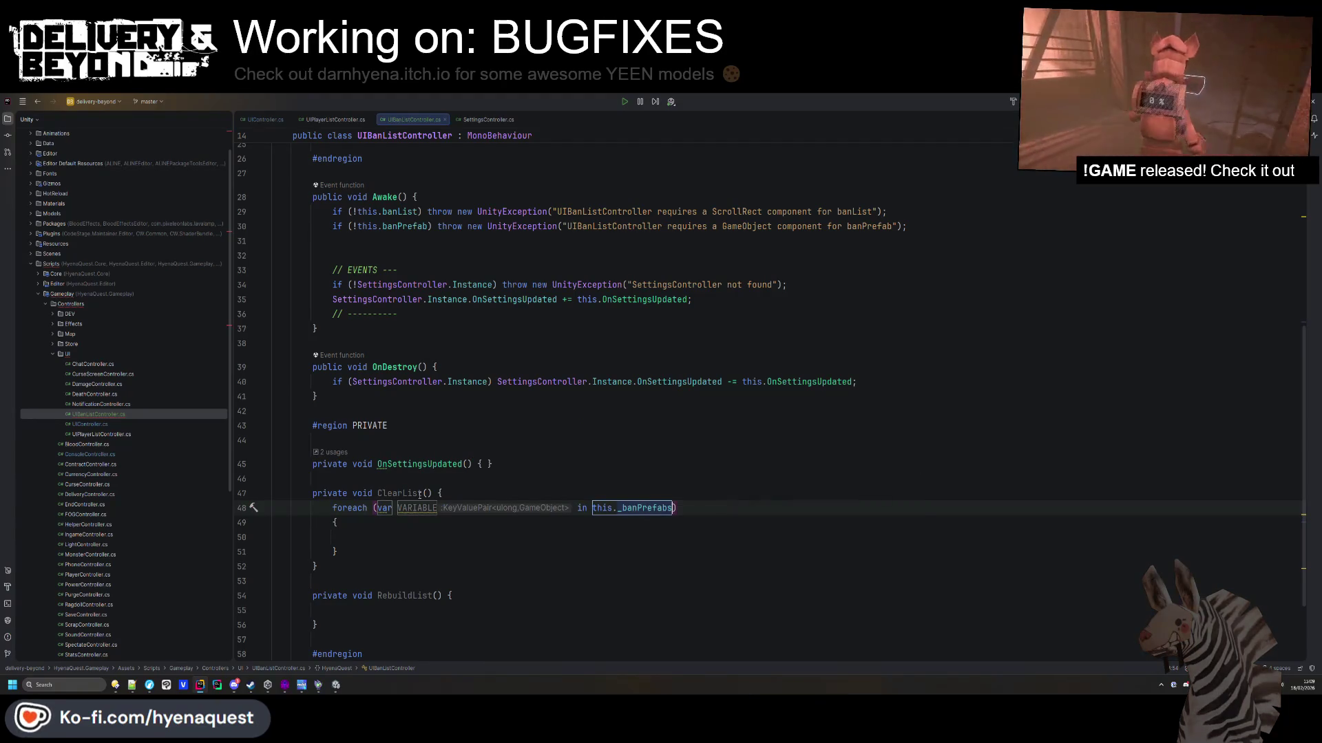
pyautogui.write('s')
pyautogui.press('Down')
pyautogui.press('Down')
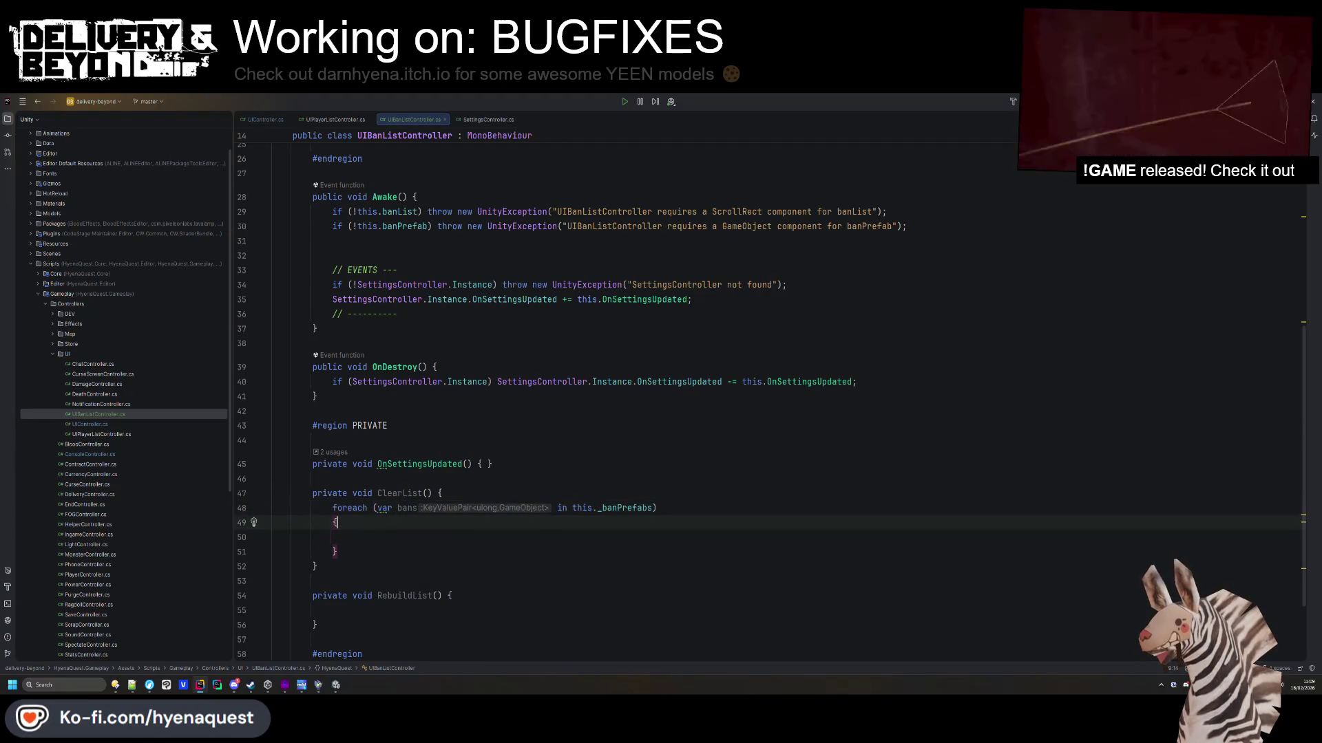
# Call Destroy(bans.Value) inside the loop body.
pyautogui.write('if(bans.Value.activeSelf')
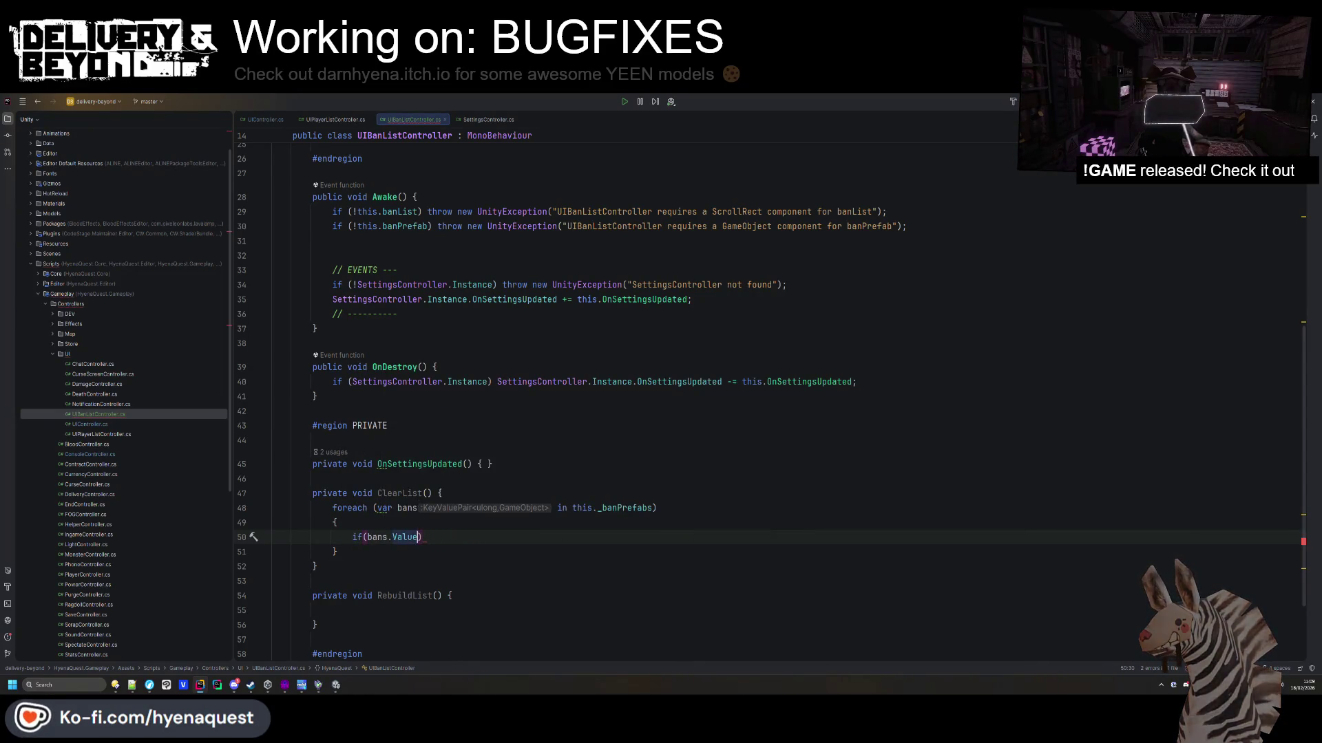
pyautogui.write('cont')
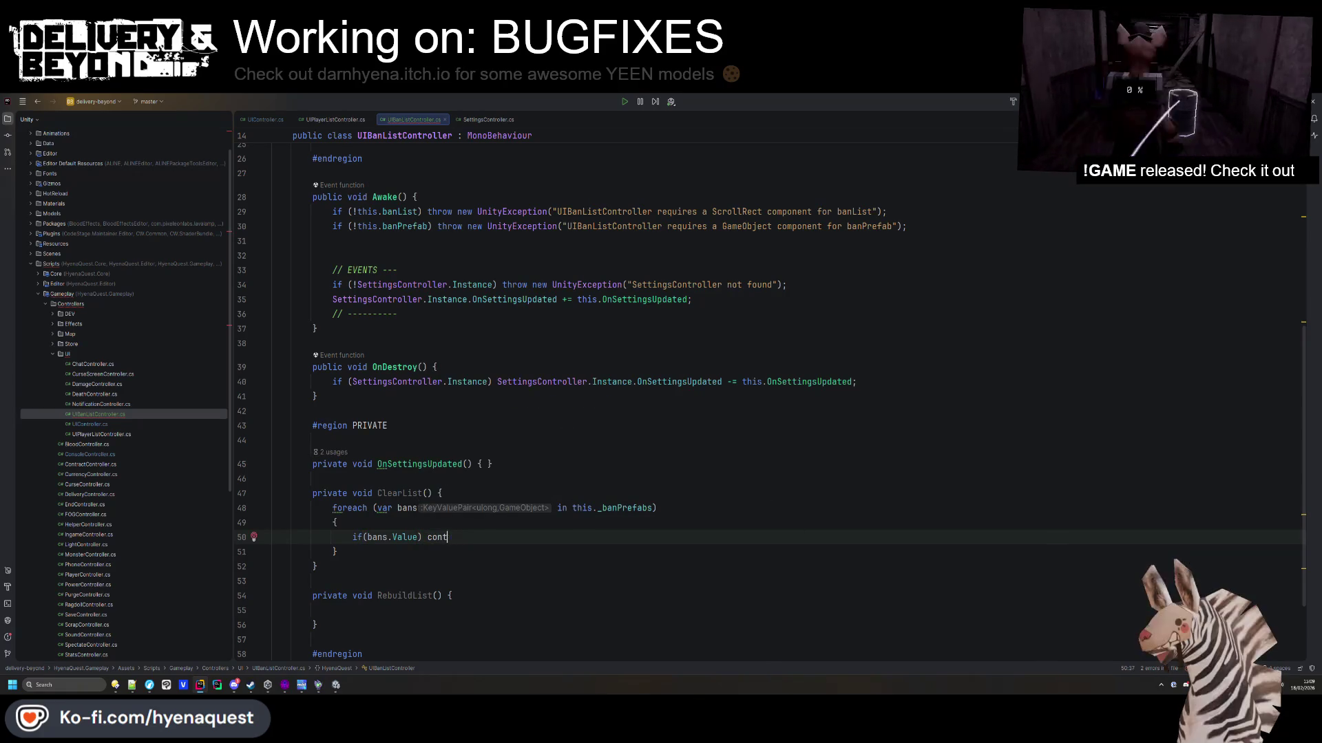
pyautogui.write('Destroy')
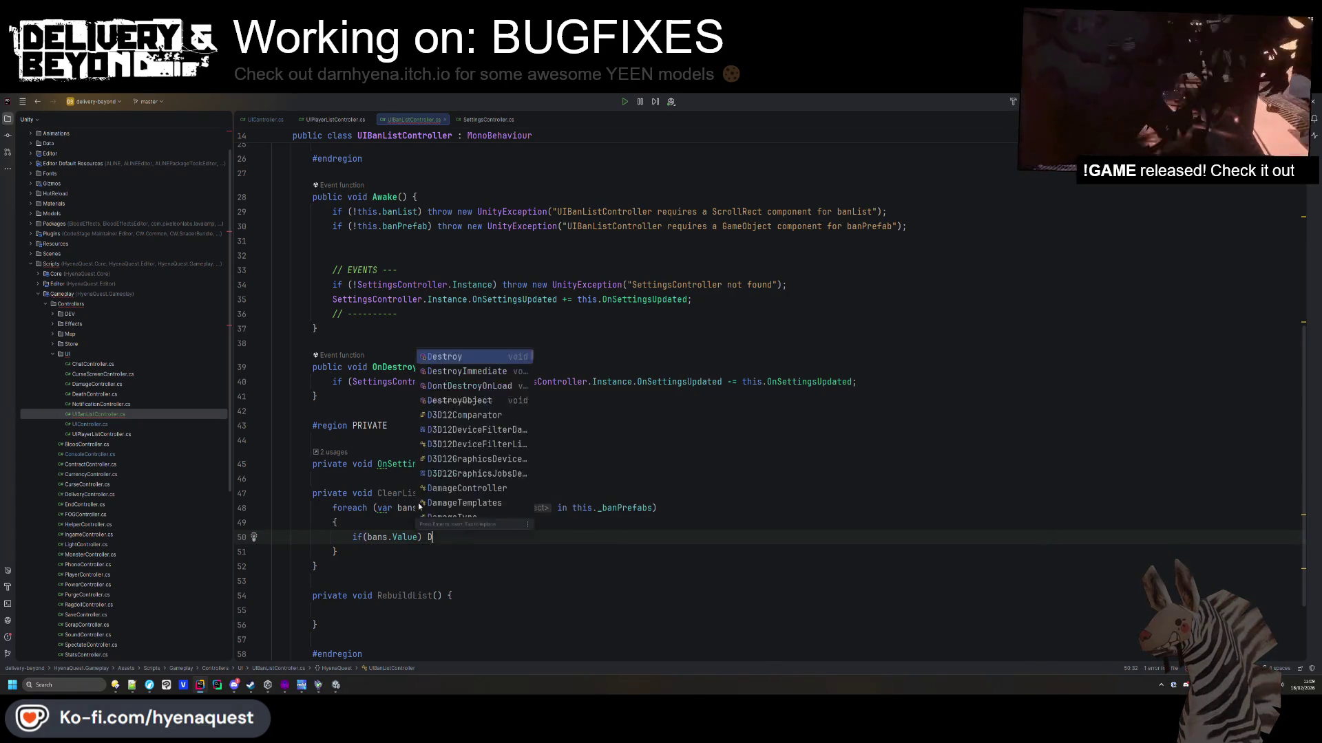
pyautogui.press('Down')
pyautogui.press('Down')
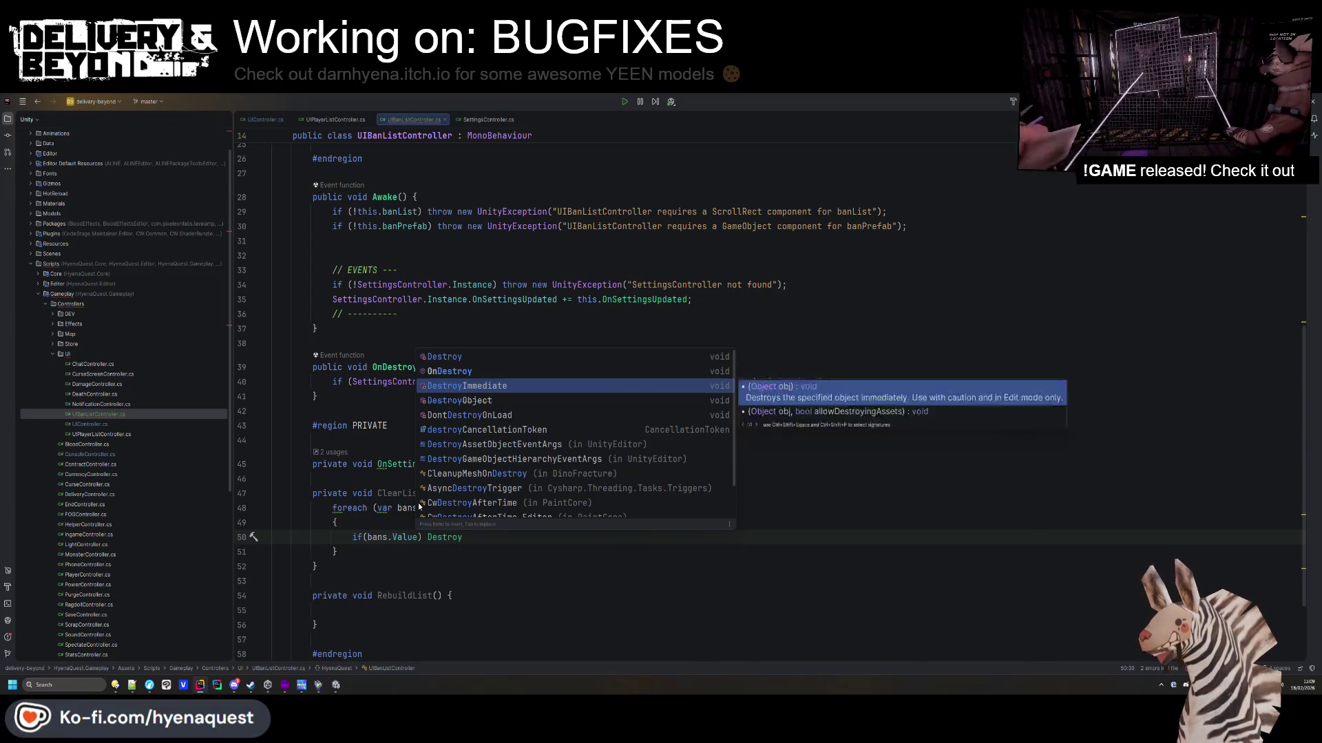
pyautogui.press('Up')
pyautogui.press('Up')
pyautogui.press('Return')
pyautogui.write('bans.Value);')
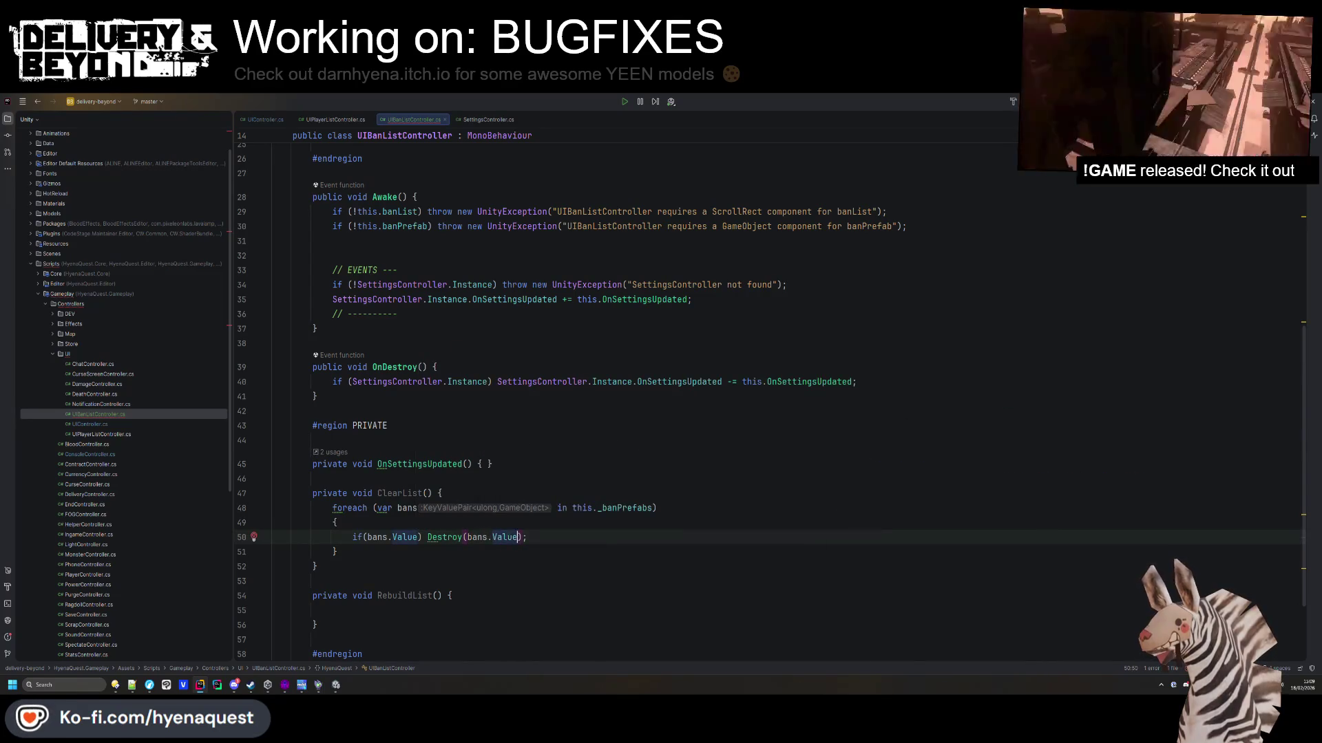
# Add this._banPrefabs.Clear() after the loop and reformat the code.
pyautogui.press('Down')
pyautogui.press('Return')
pyautogui.write('this._')
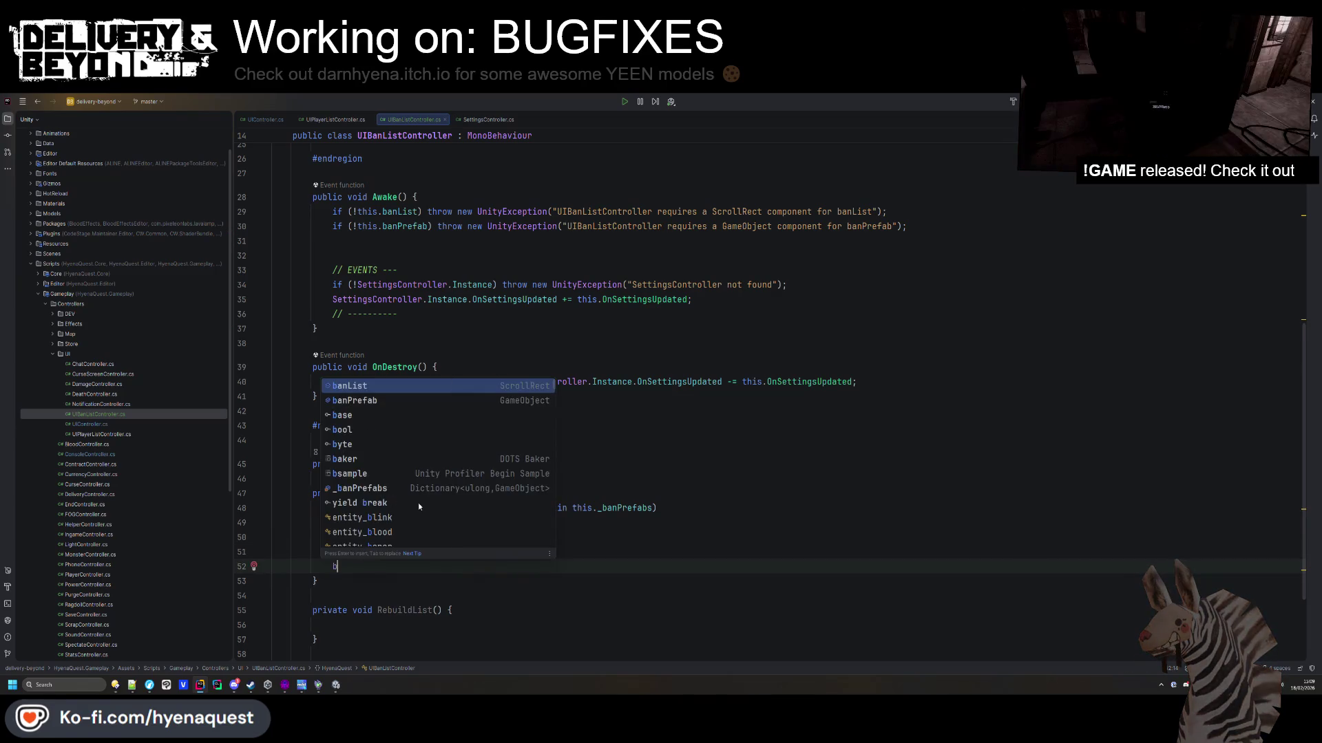
pyautogui.write('._banPrefabs')
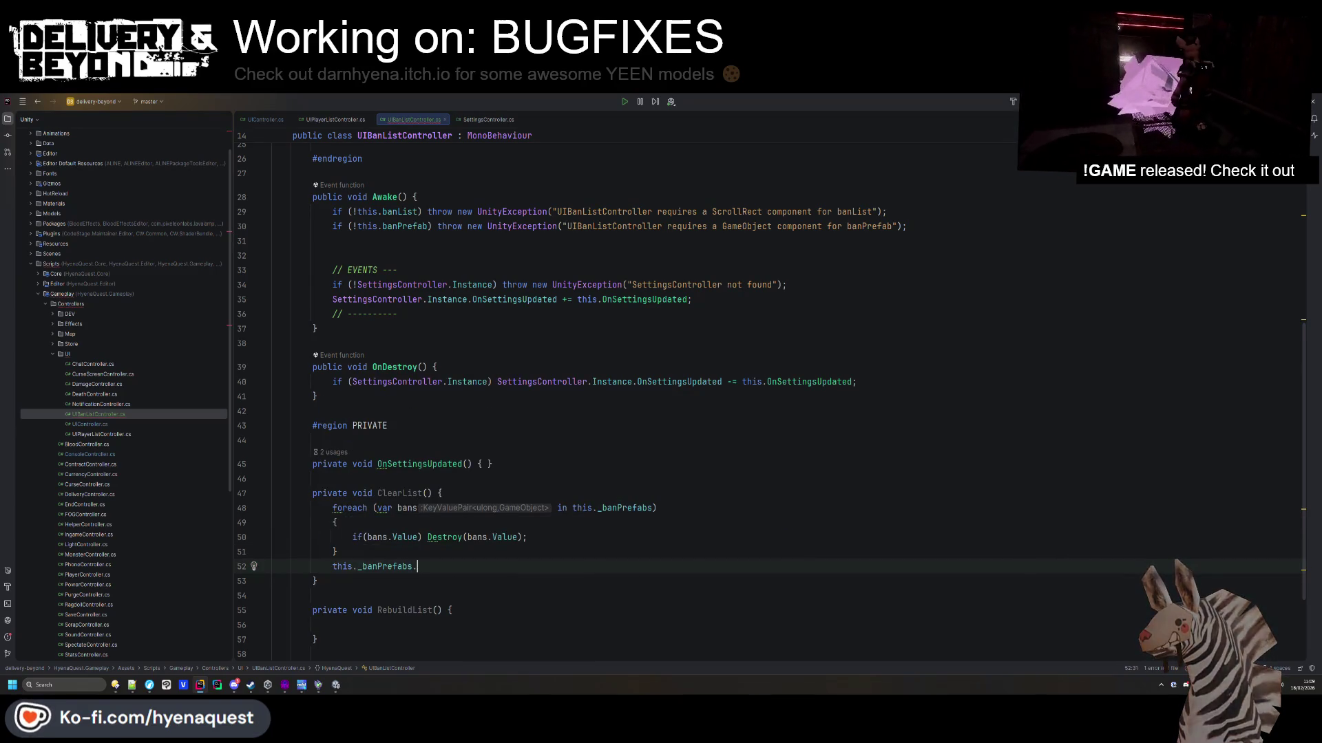
pyautogui.write('.clear();')
pyautogui.hotkey('ctrl', 's')
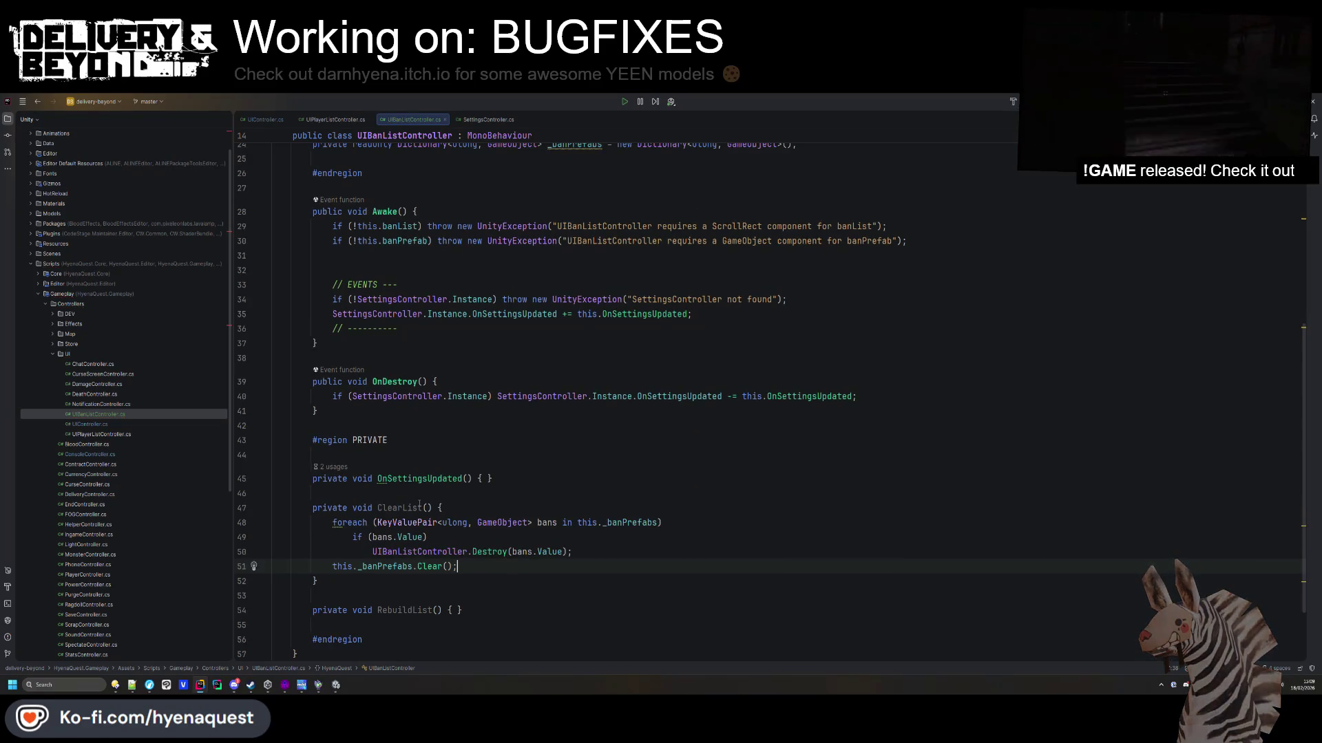
pyautogui.click(441, 508)
pyautogui.scroll(-2, 381, 451)
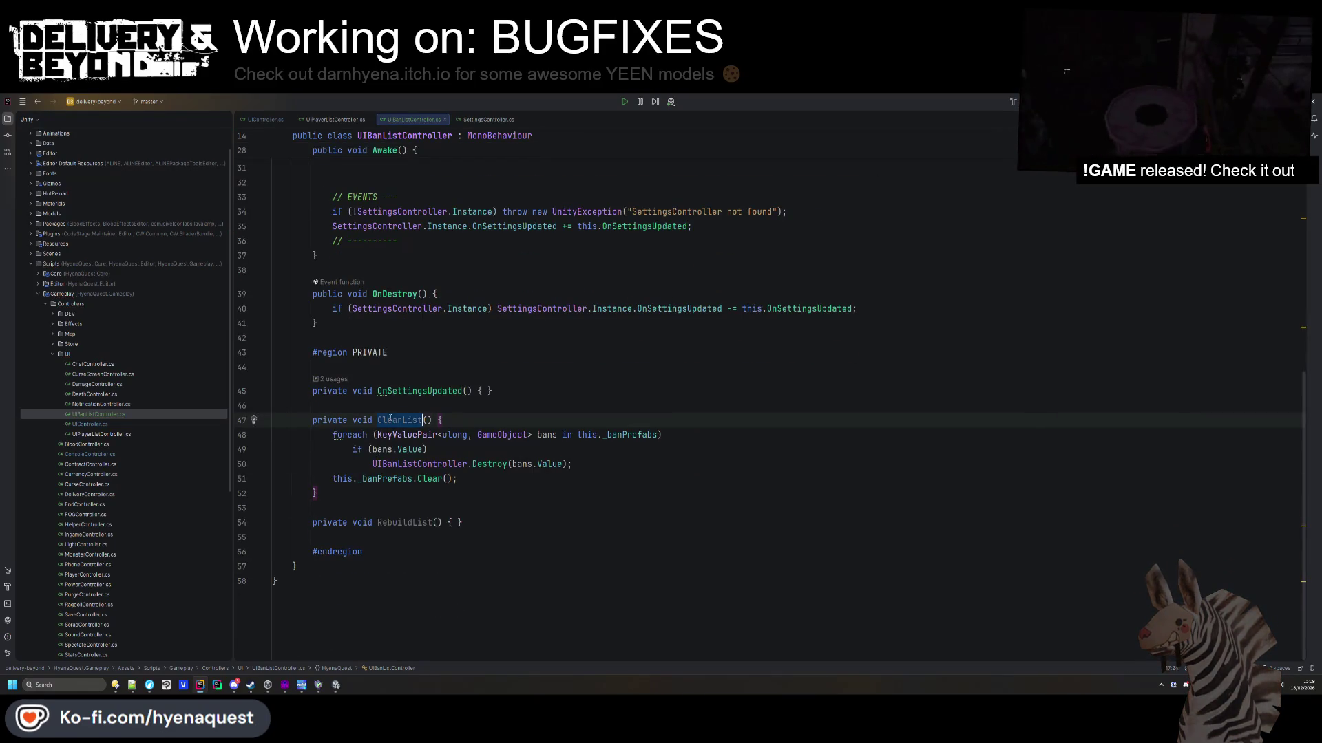
pyautogui.click(455, 523)
pyautogui.press('Return')
# Add this.ClearList(); to RebuildList and start a this. statement in OnSettingsUpdated.
pyautogui.write('this.ClearList')
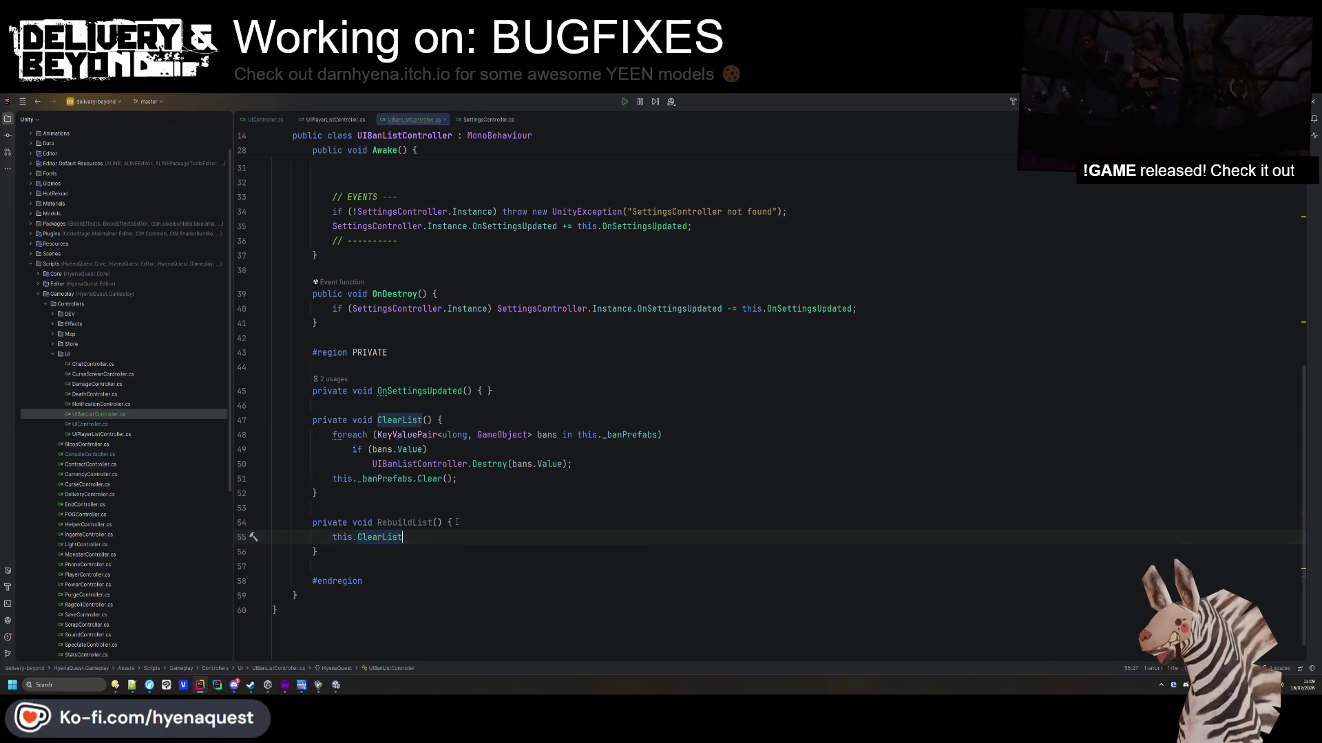
pyautogui.write('();')
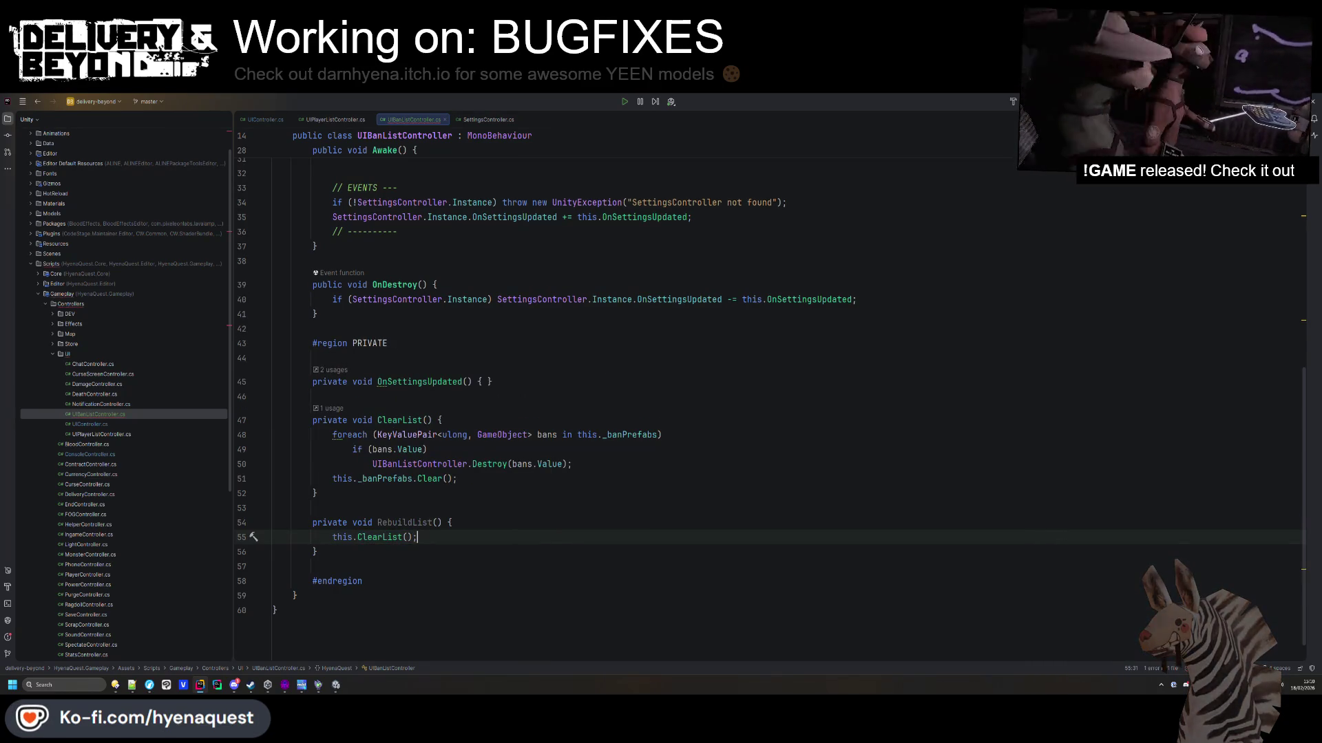
pyautogui.scroll(-1, 491, 413)
pyautogui.click(516, 434)
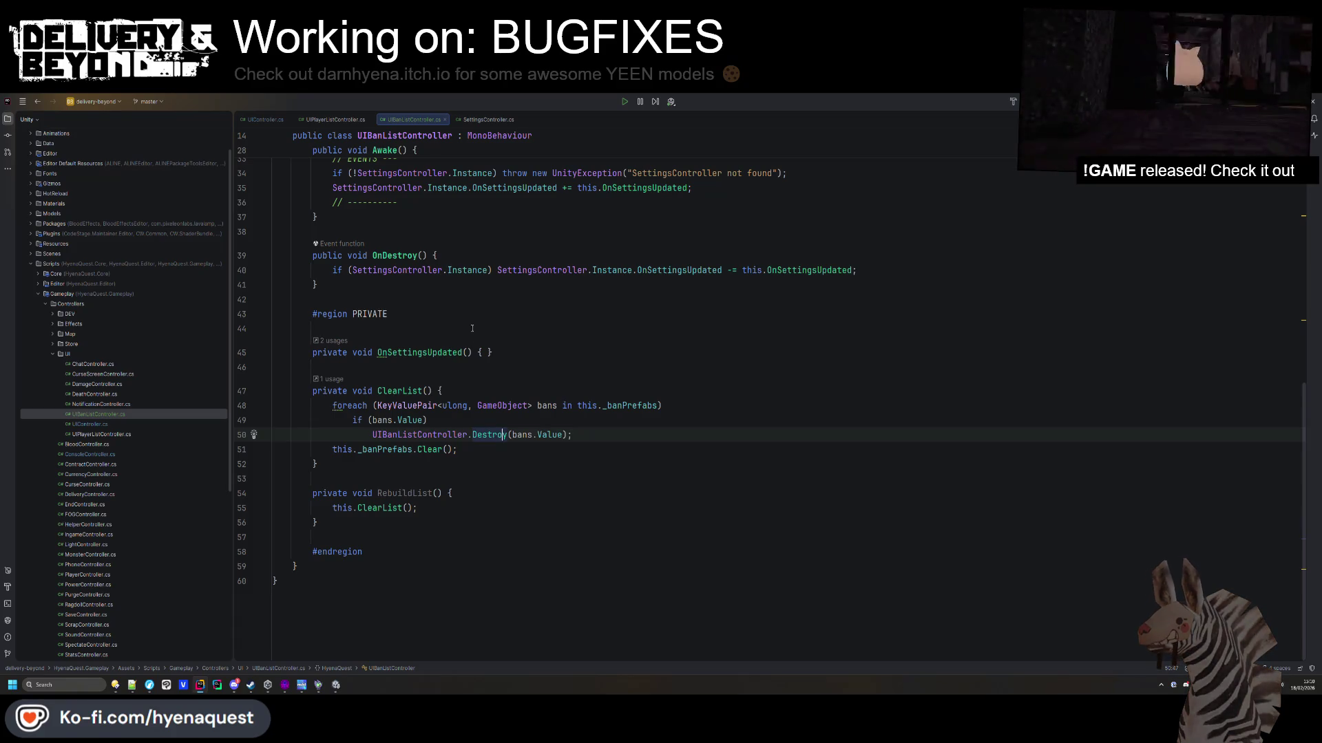
pyautogui.click(491, 352)
pyautogui.press('Return')
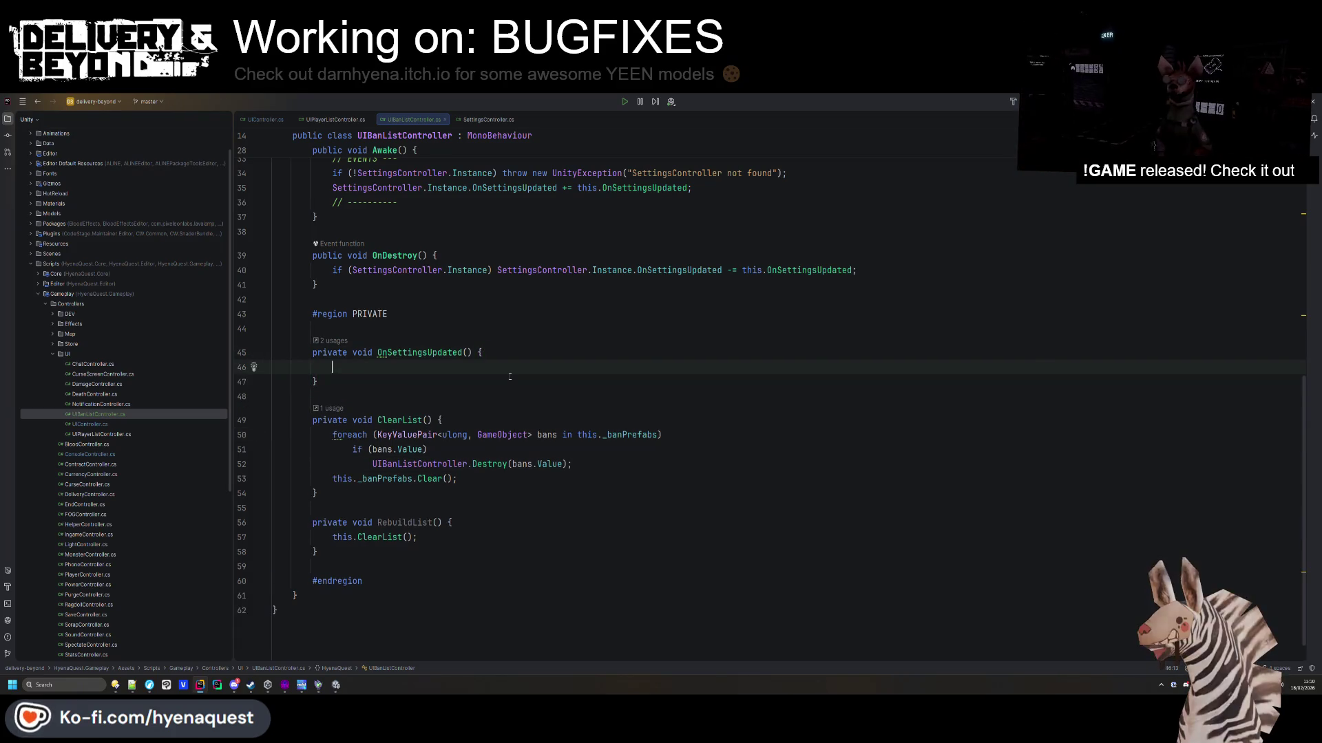
pyautogui.write('this.')
pyautogui.press('Escape')
# Undo the unfinished OnSettingsUpdated edits and return the caret to line 23.
pyautogui.doubleClick(407, 523)
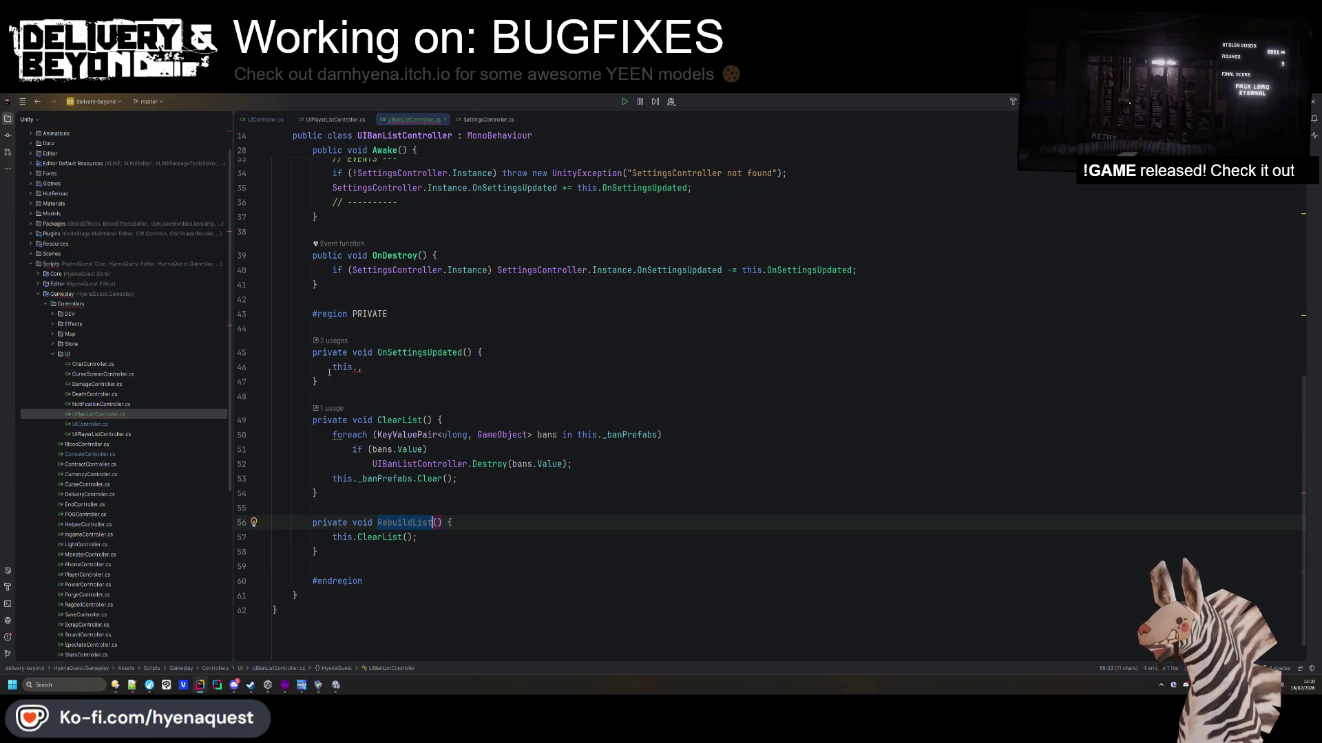
pyautogui.hotkey('ctrl', 'z')
pyautogui.hotkey('ctrl', 'z')
pyautogui.hotkey('ctrl', 'z')
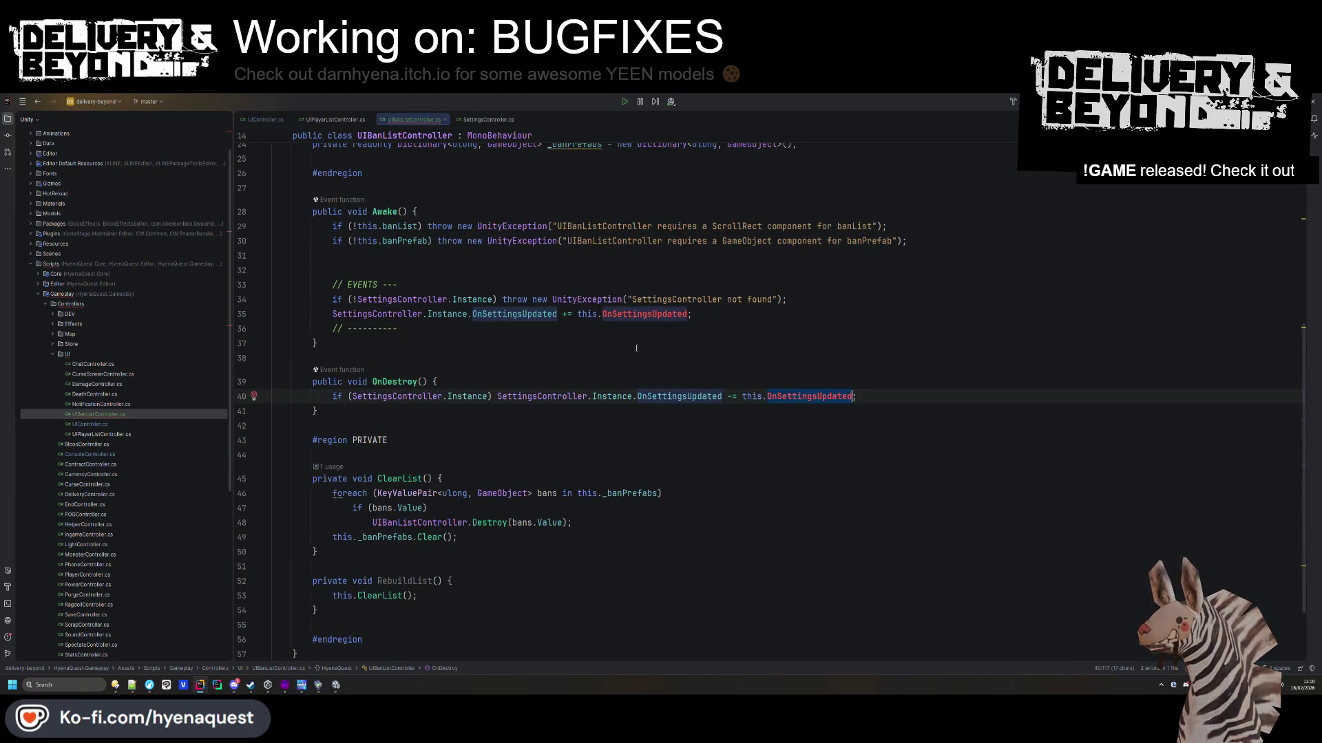
pyautogui.hotkey('ctrl', 'shift', 'z')
pyautogui.hotkey('ctrl', 'shift', 'z')
pyautogui.hotkey('ctrl', 'shift', 'z')
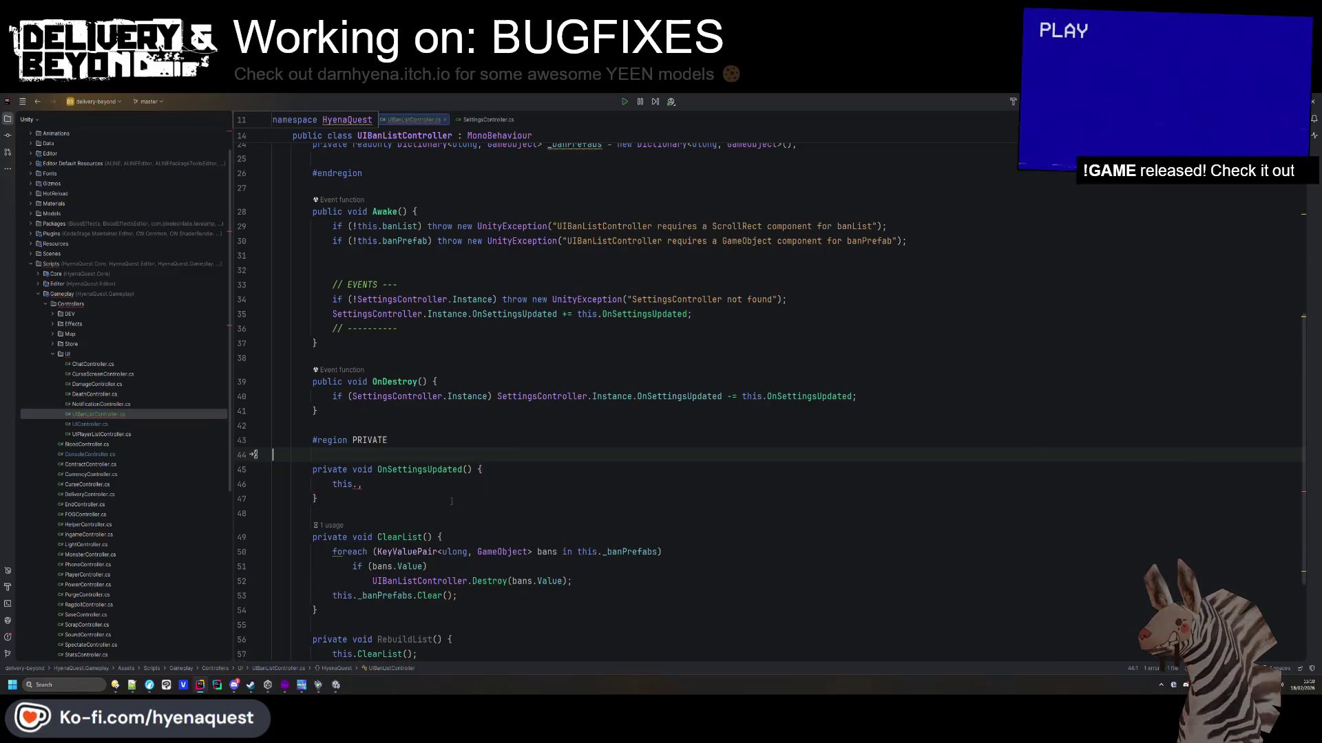
pyautogui.hotkey('ctrl', 'z')
pyautogui.hotkey('ctrl', 'z')
pyautogui.hotkey('ctrl', 'z')
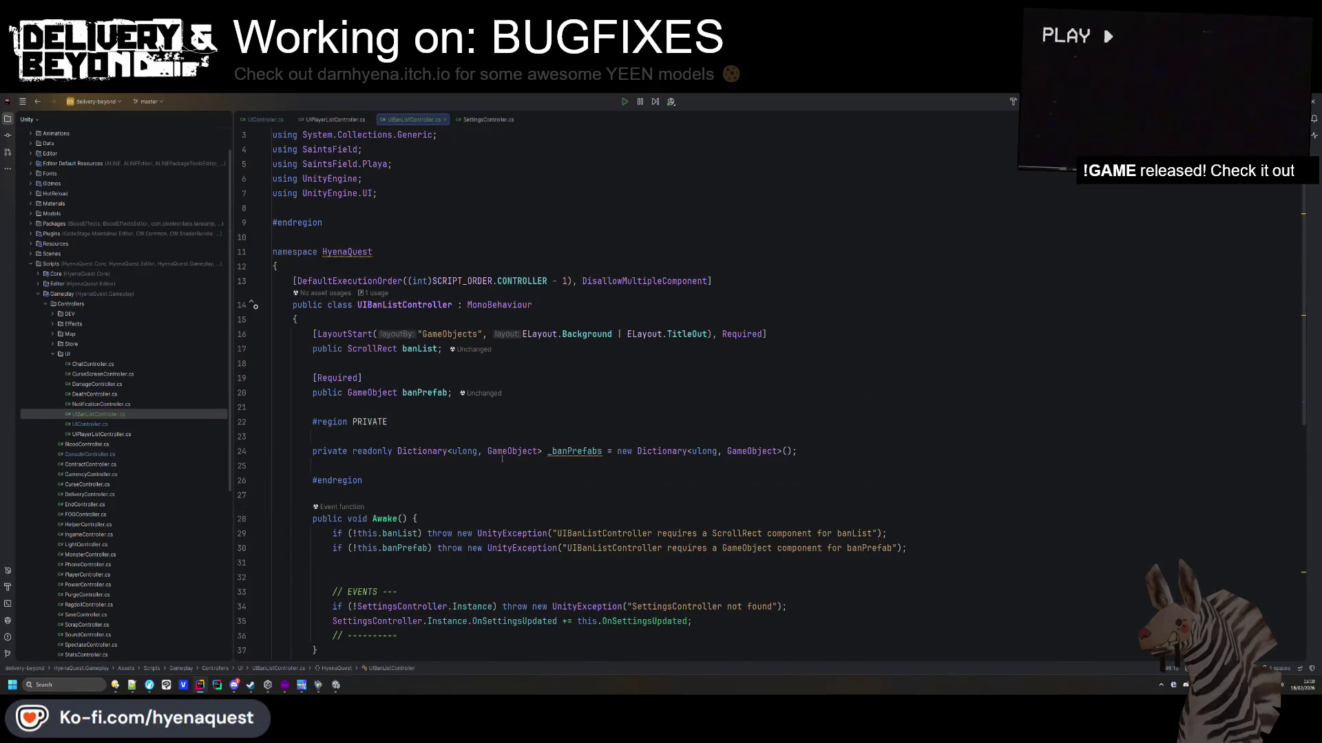
pyautogui.click(840, 436)
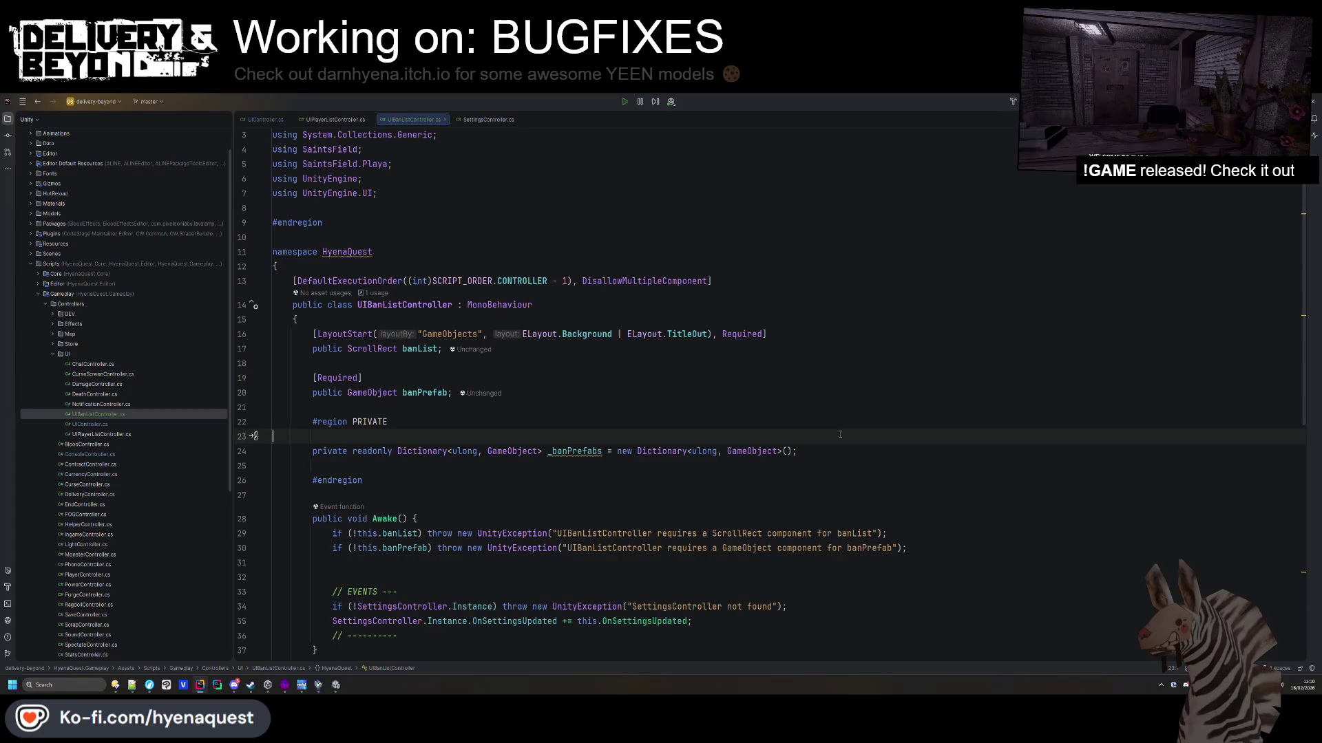